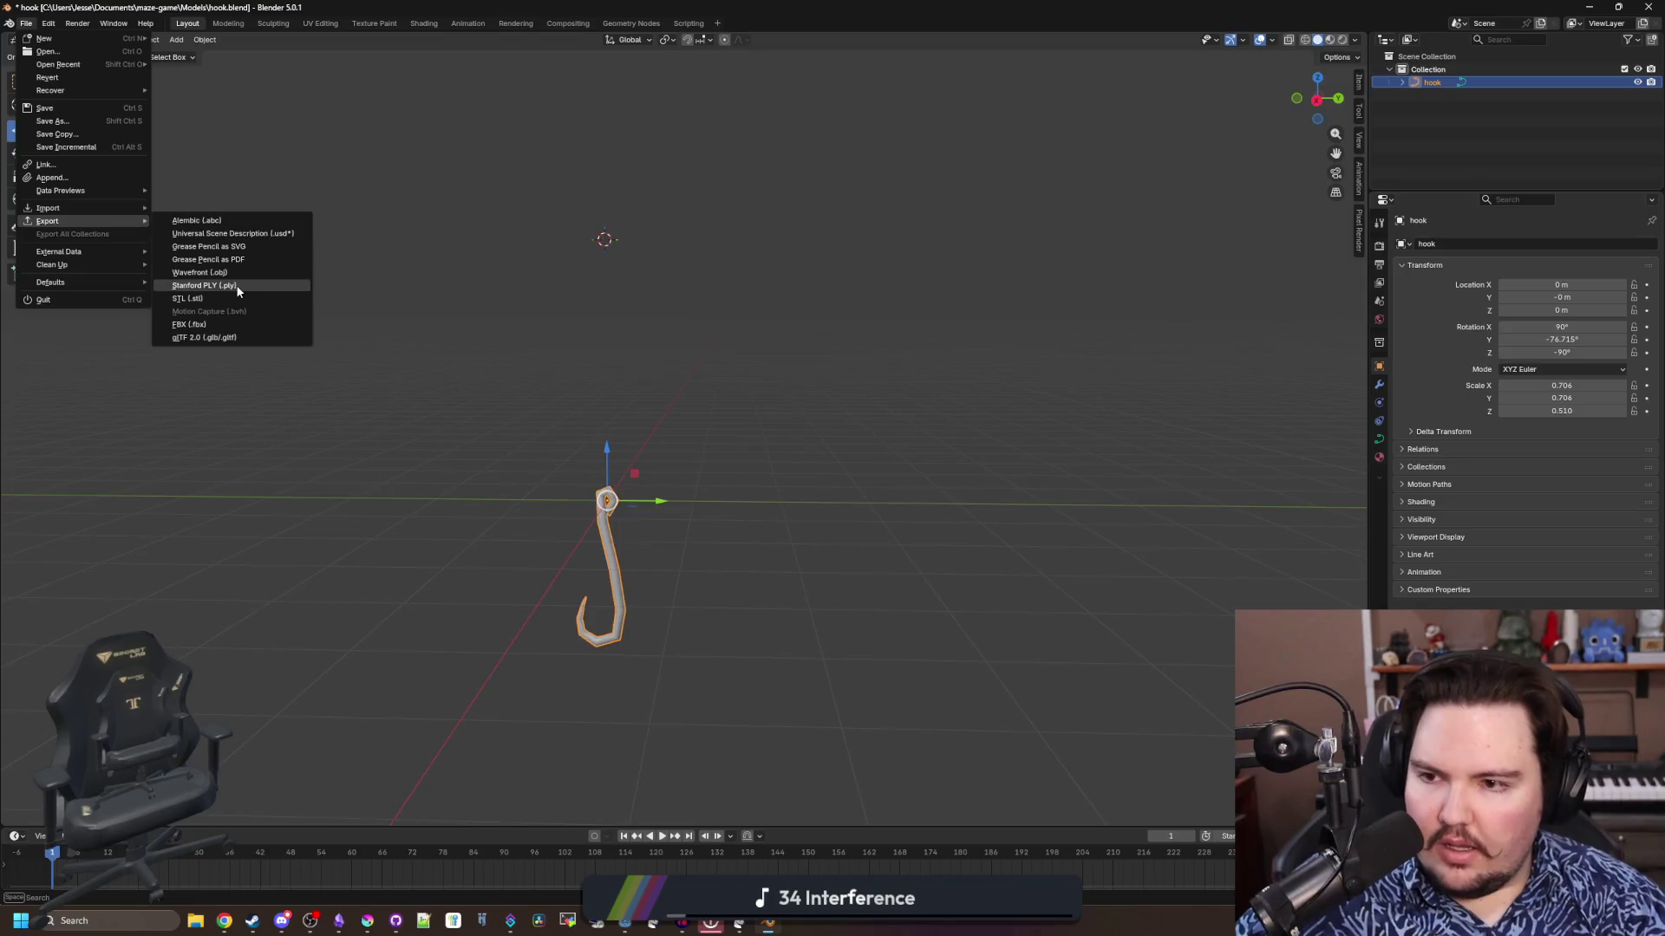
Export the hook as hook.obj into the Models folder, then minimise Blender and Steam
{"action": "left_click", "coordinate": [234, 272]}
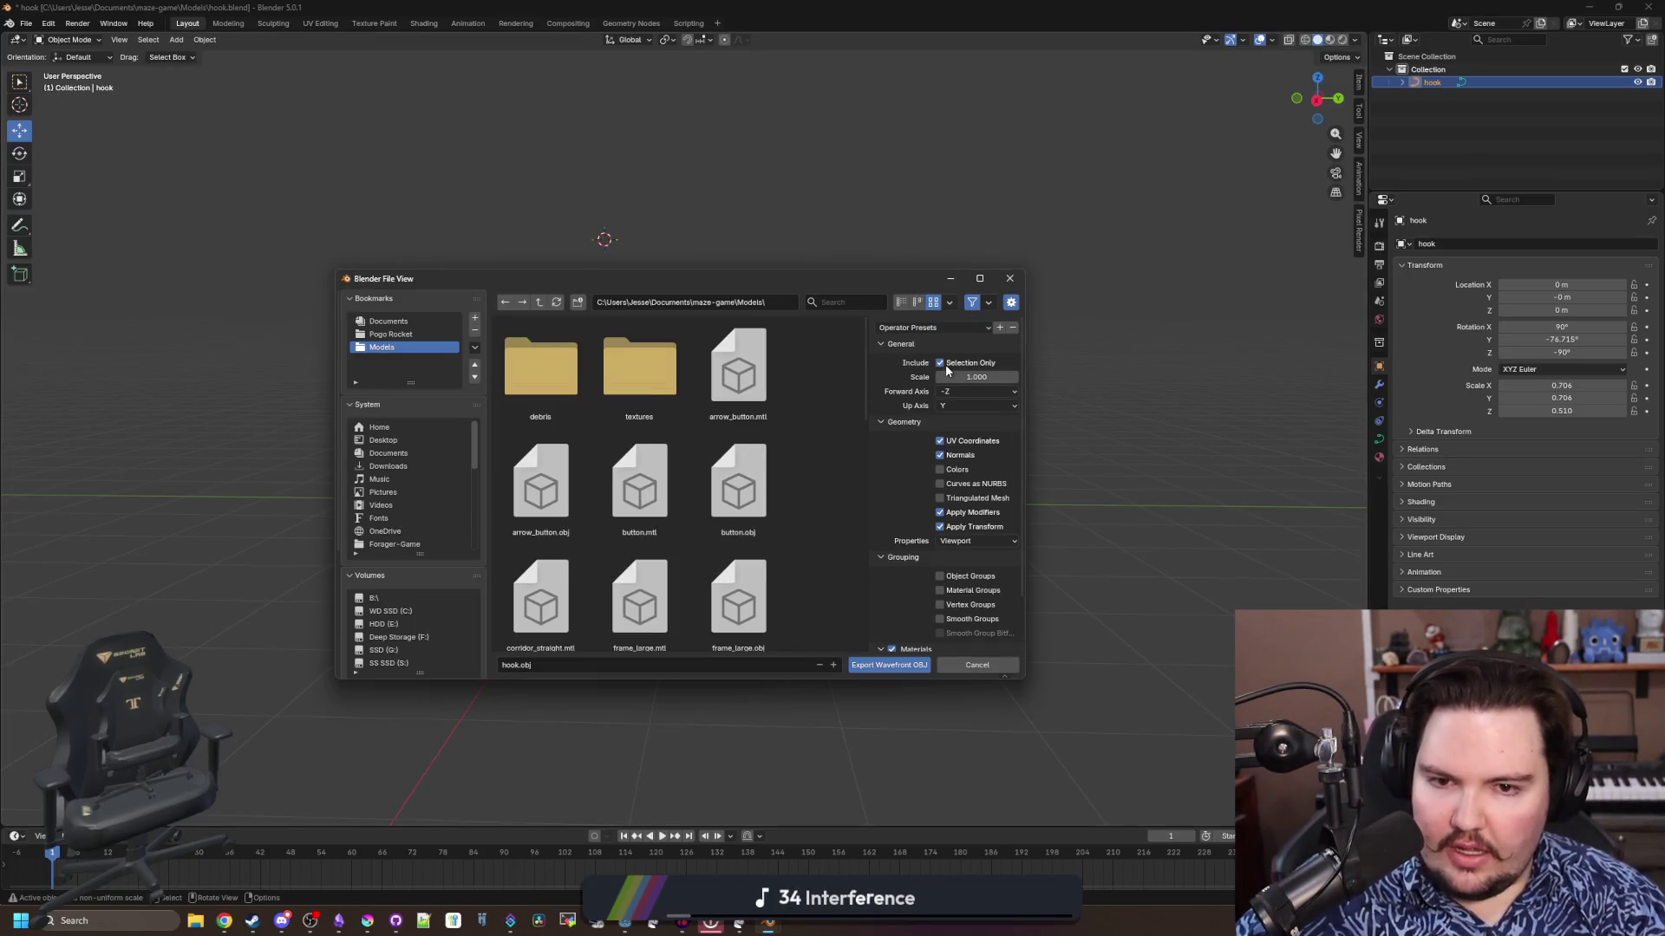
{"action": "left_click", "coordinate": [889, 665]}
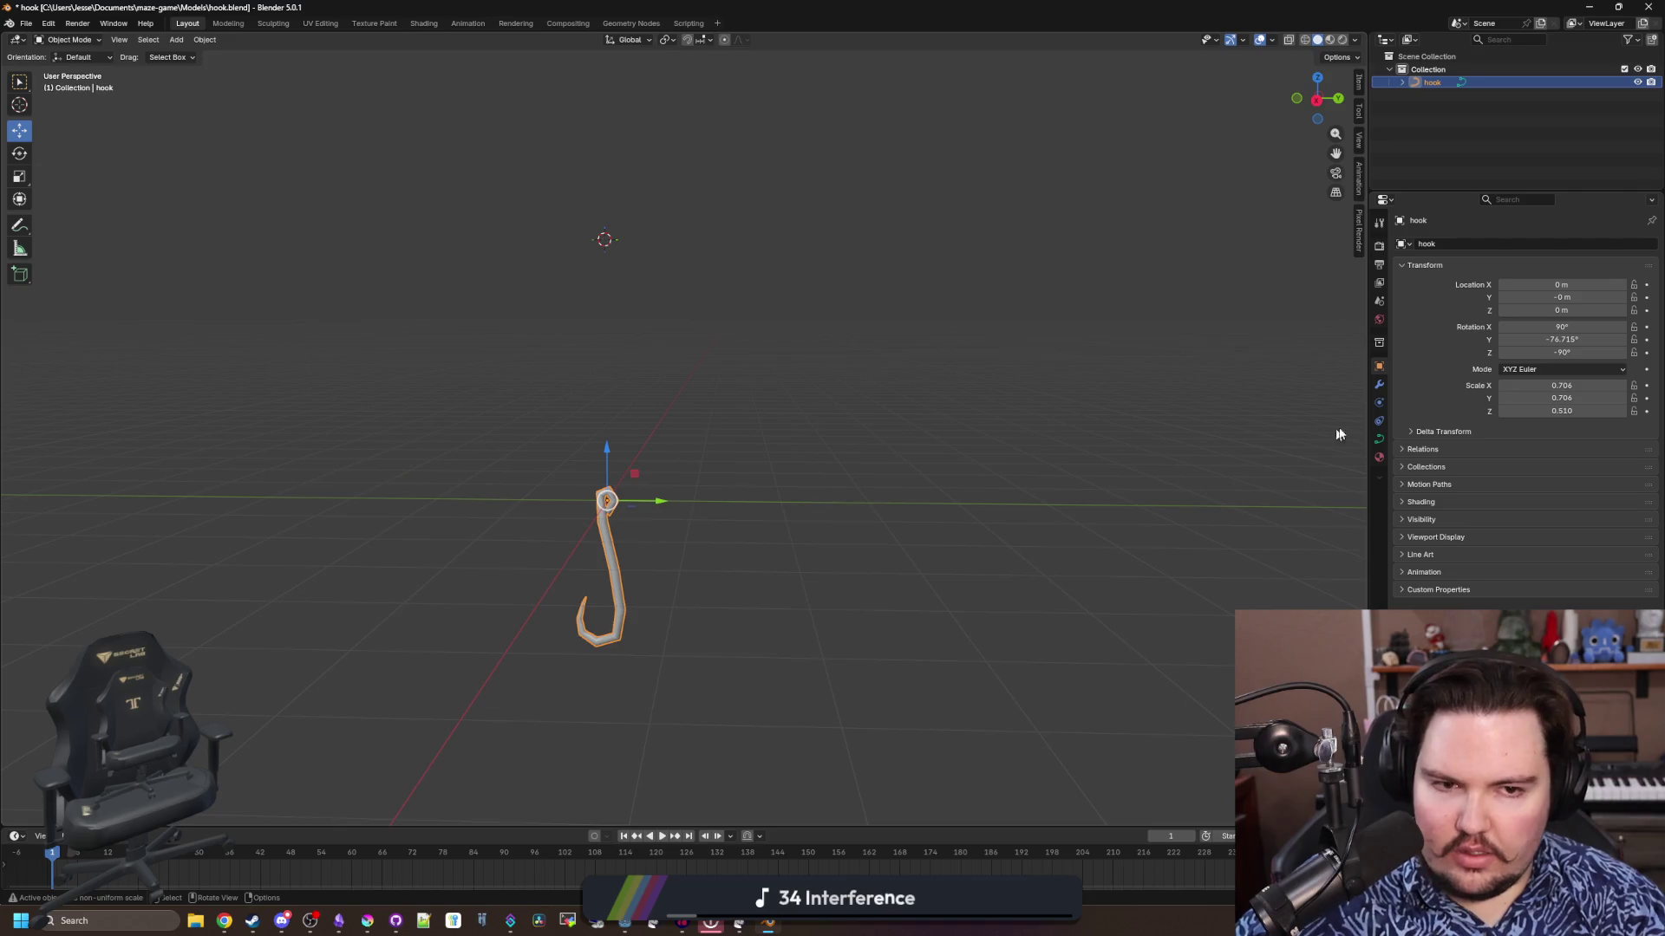
{"action": "left_click", "coordinate": [1379, 457]}
{"action": "left_click", "coordinate": [1589, 7]}
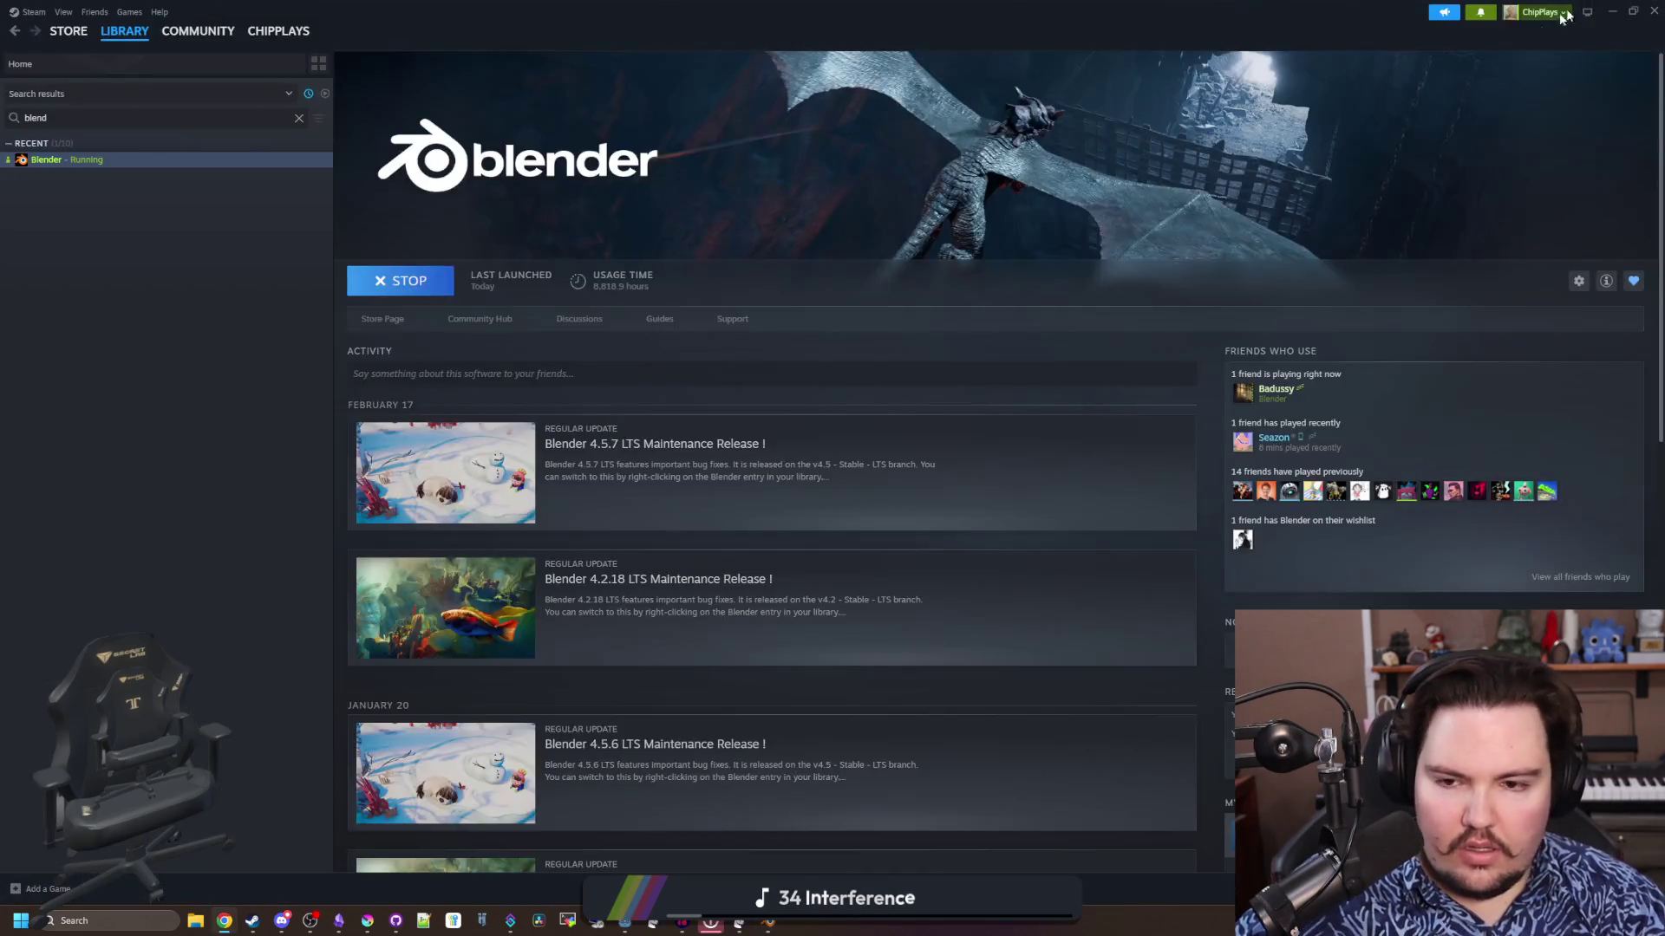
{"action": "left_click", "coordinate": [1612, 10]}
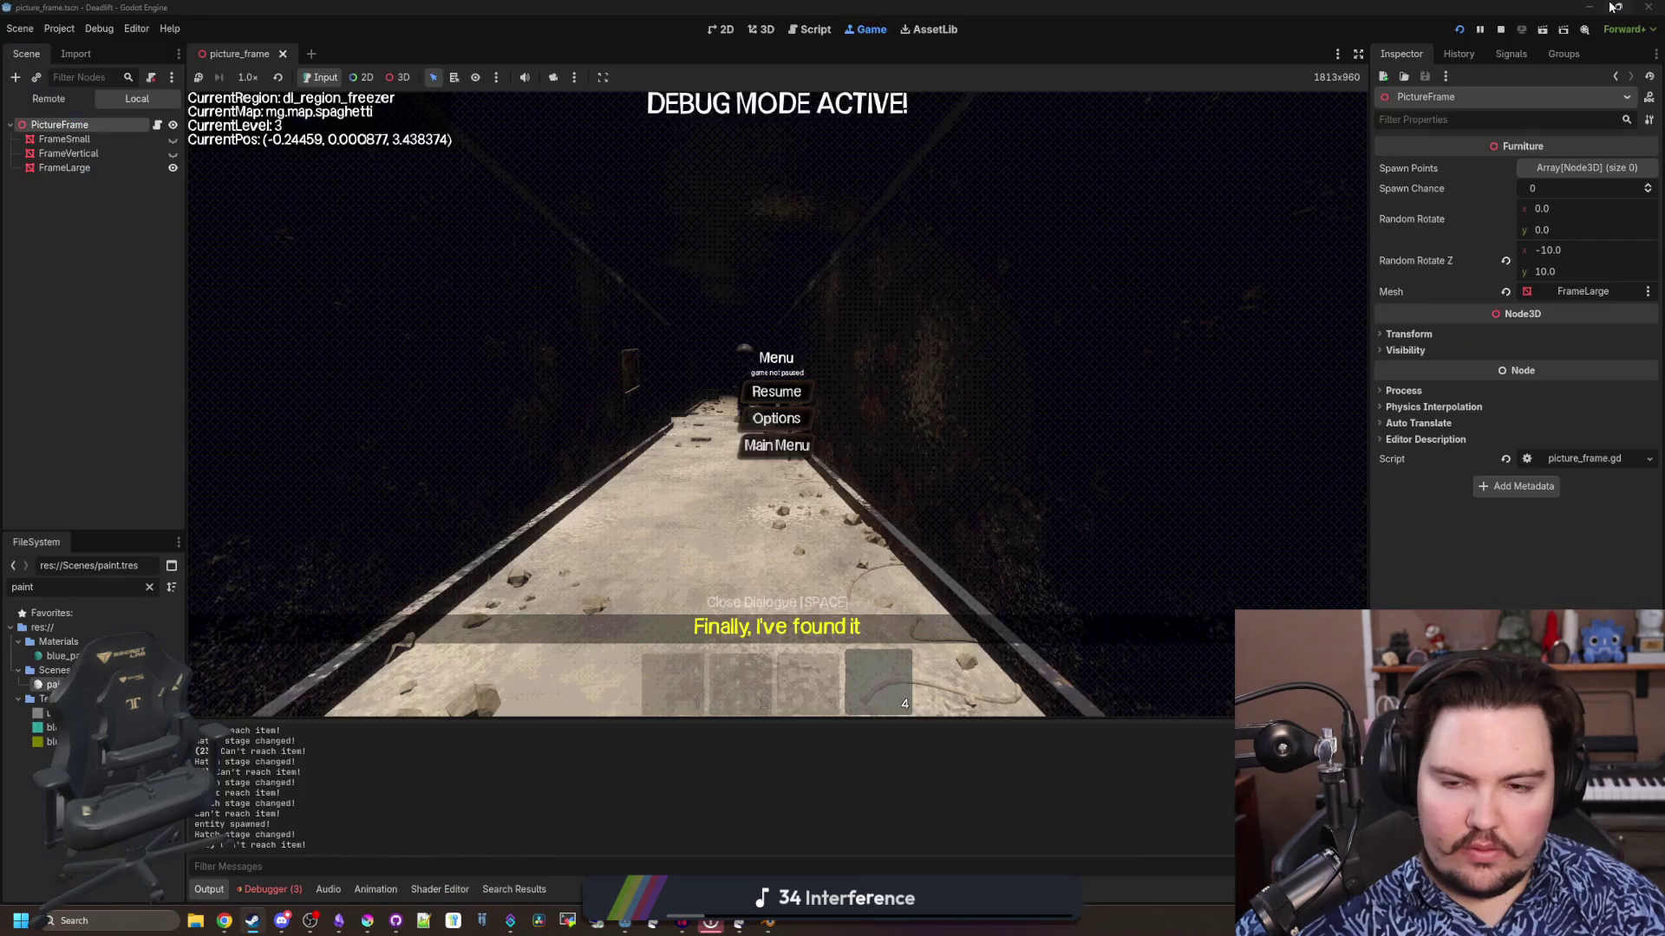
Stop the running game and clear the paint filter from the FileSystem list
{"action": "left_click", "coordinate": [1502, 33]}
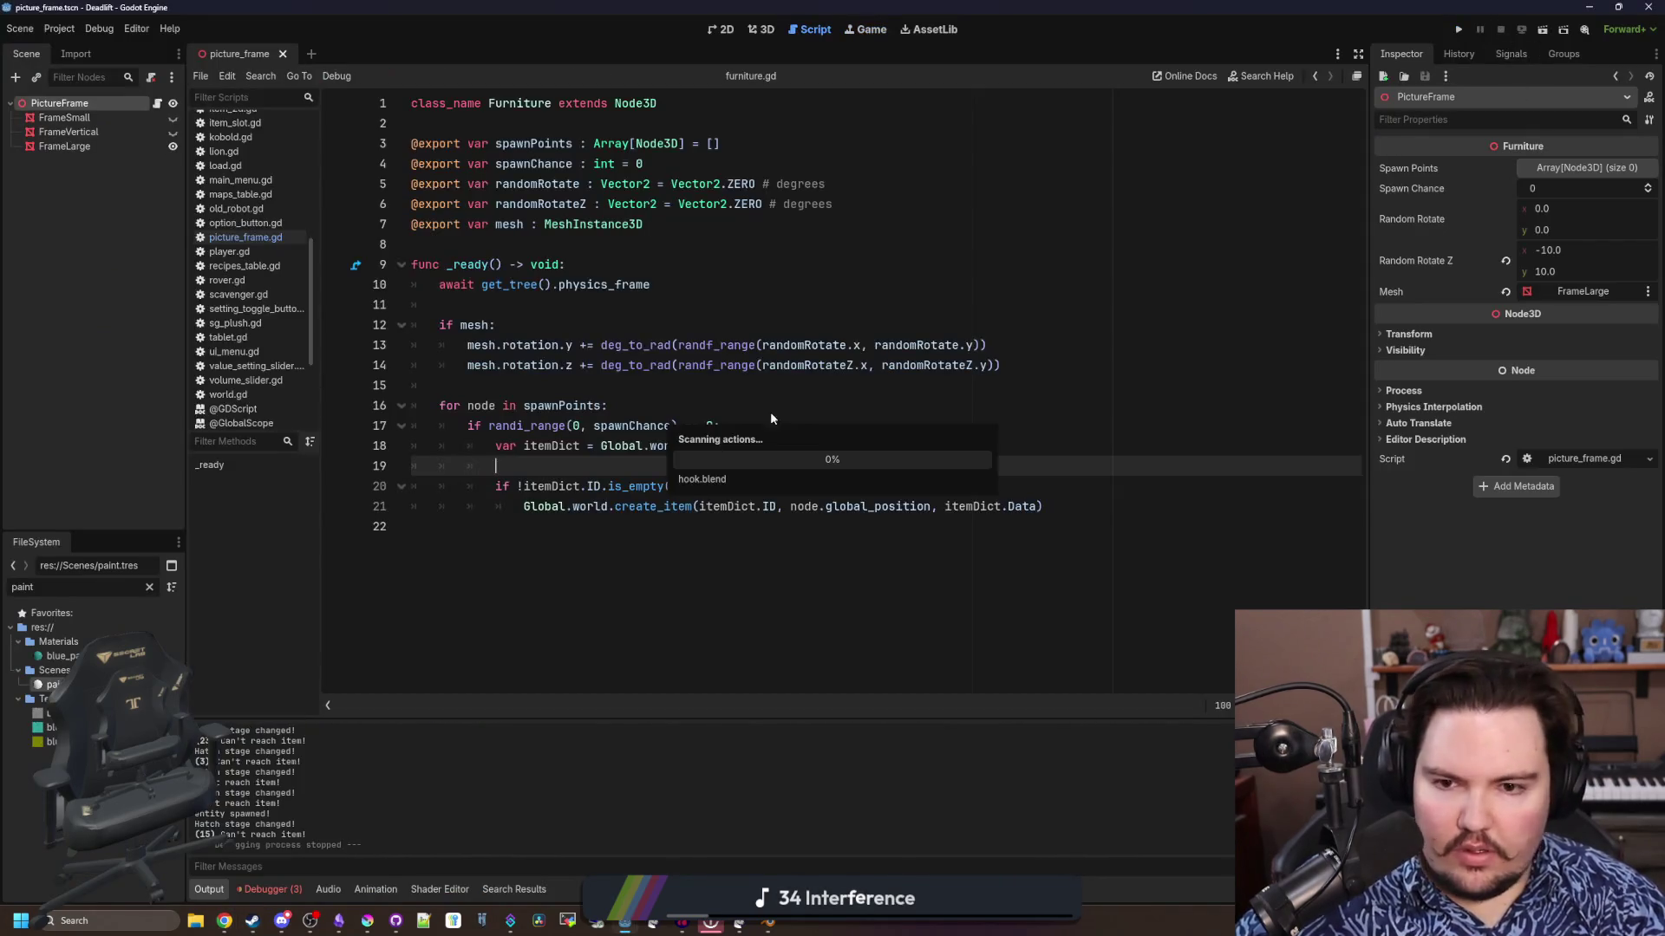
{"action": "left_click", "coordinate": [149, 587]}
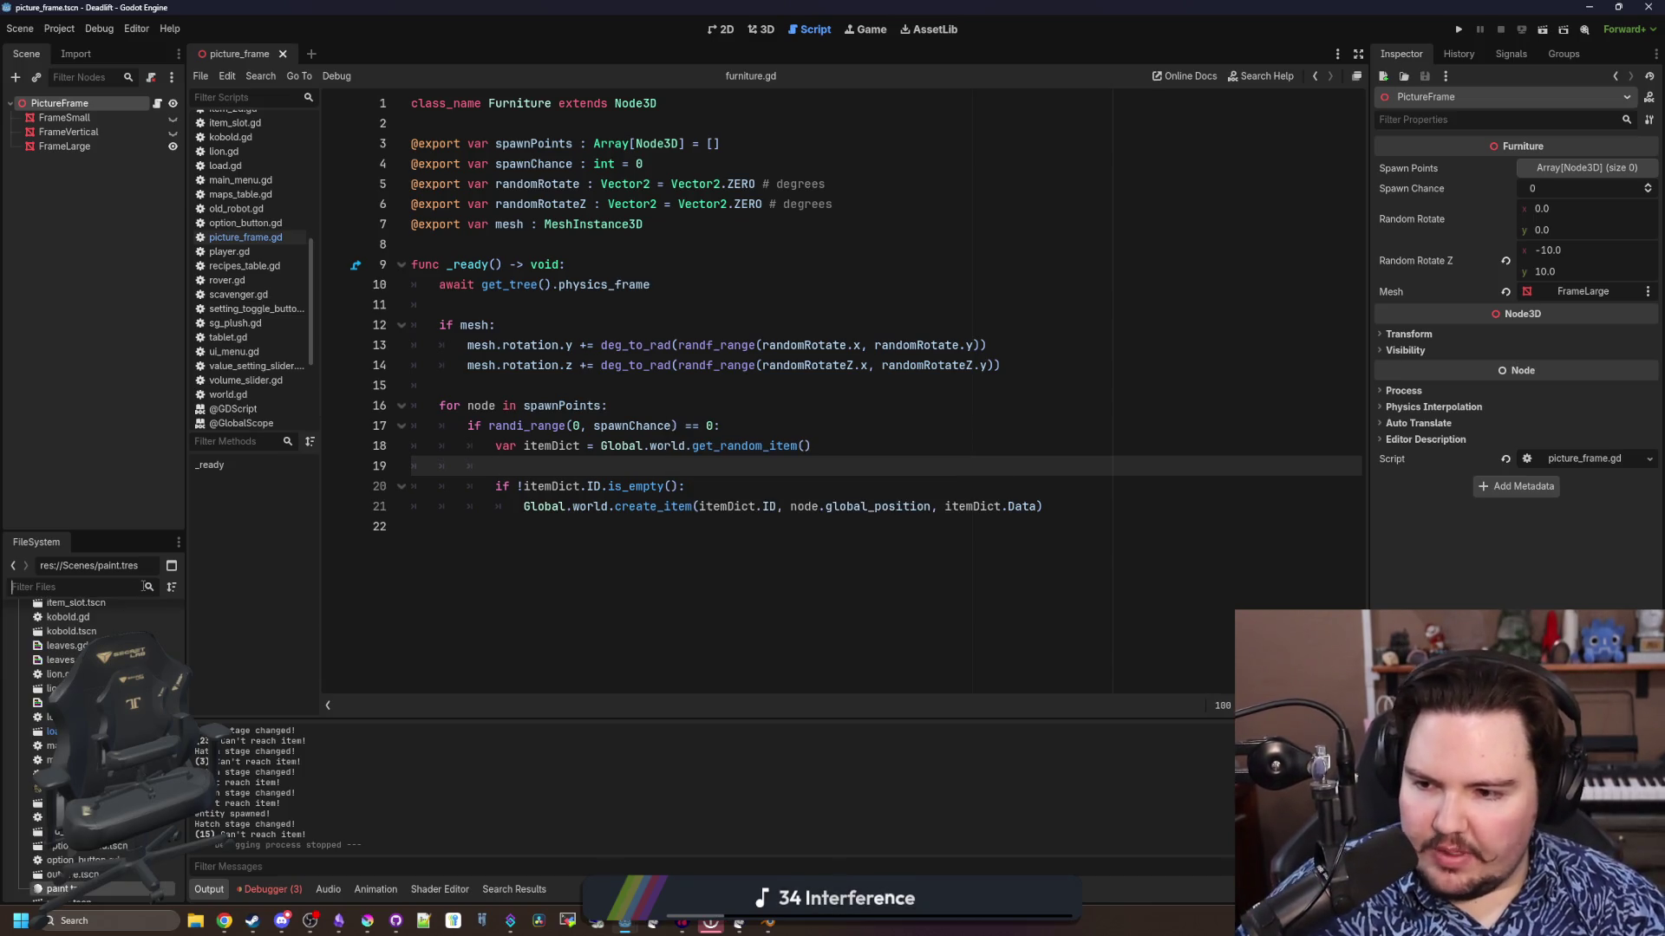
{"action": "scroll", "coordinate": [96, 745], "scroll_direction": "up", "scroll_amount": 5}
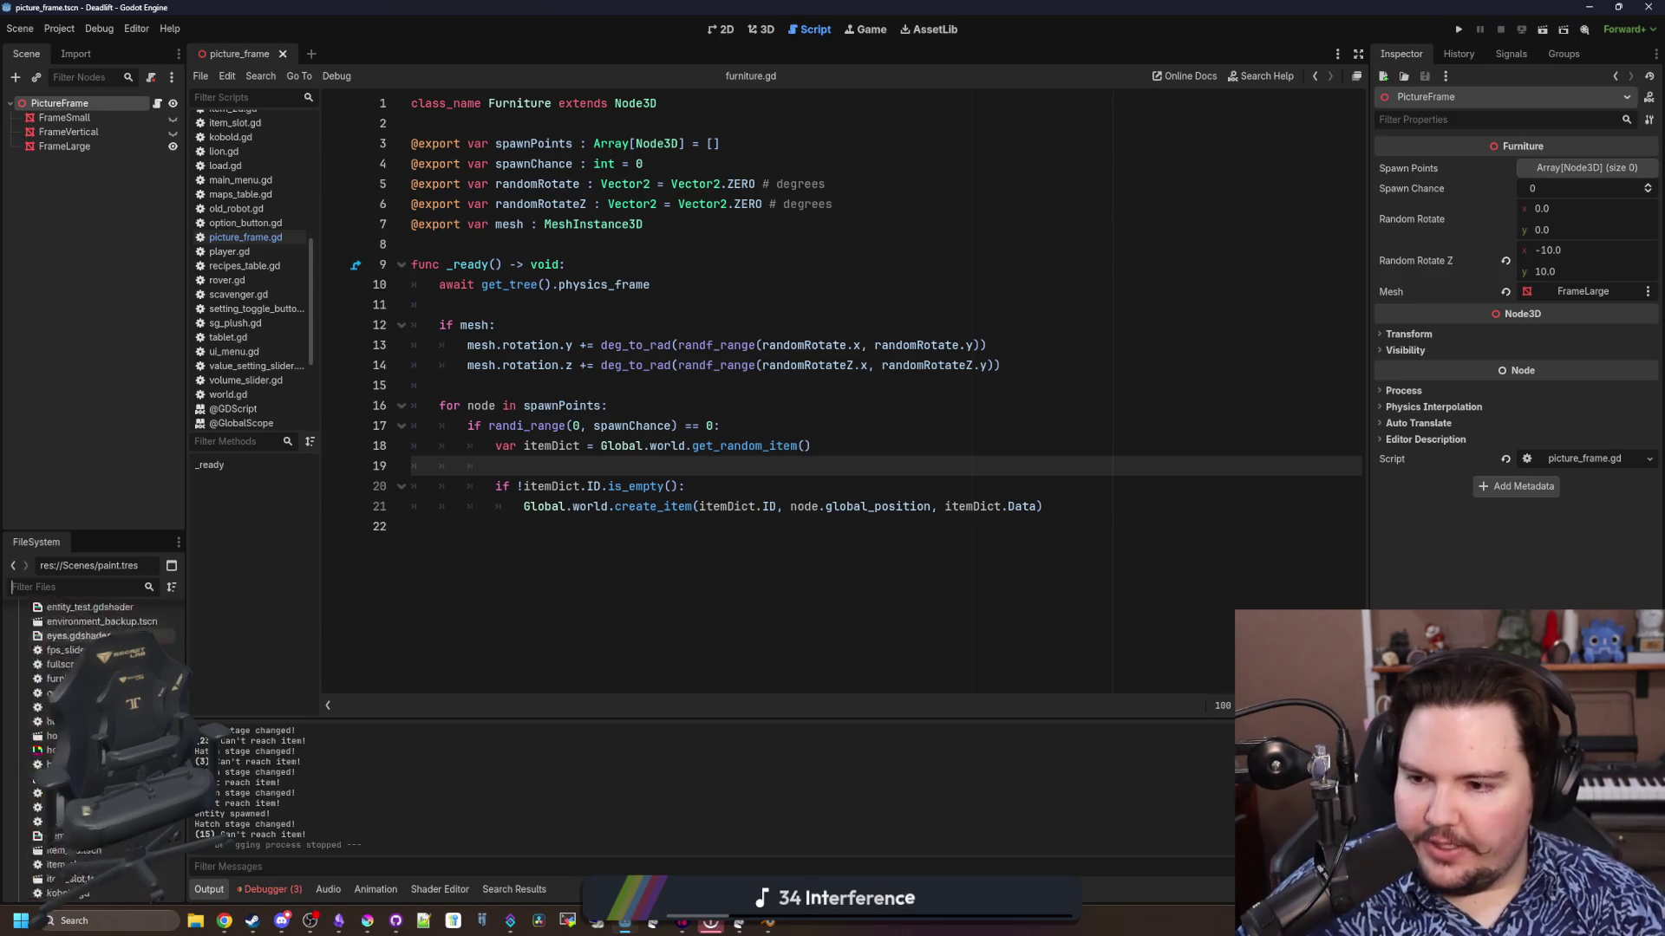
{"action": "scroll", "coordinate": [96, 745], "scroll_direction": "down", "scroll_amount": 10}
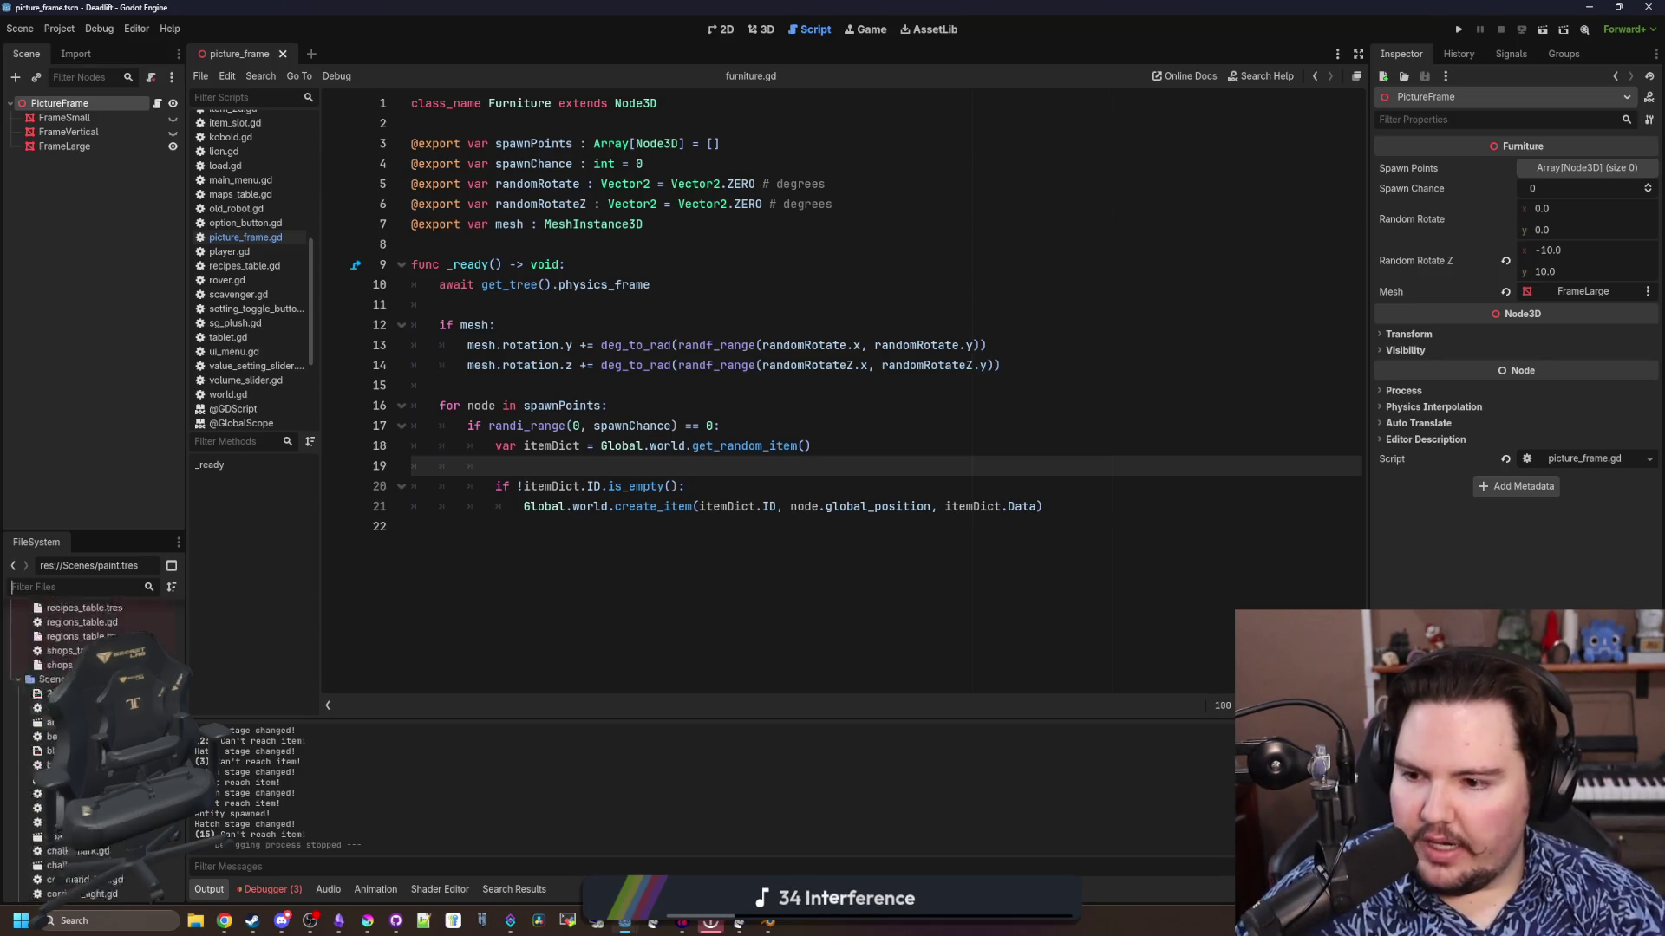
{"action": "scroll", "coordinate": [95, 745], "scroll_direction": "up", "scroll_amount": 2}
Create a new 3D scene named meat_hooks in the Scenes folder
{"action": "right_click", "coordinate": [69, 716]}
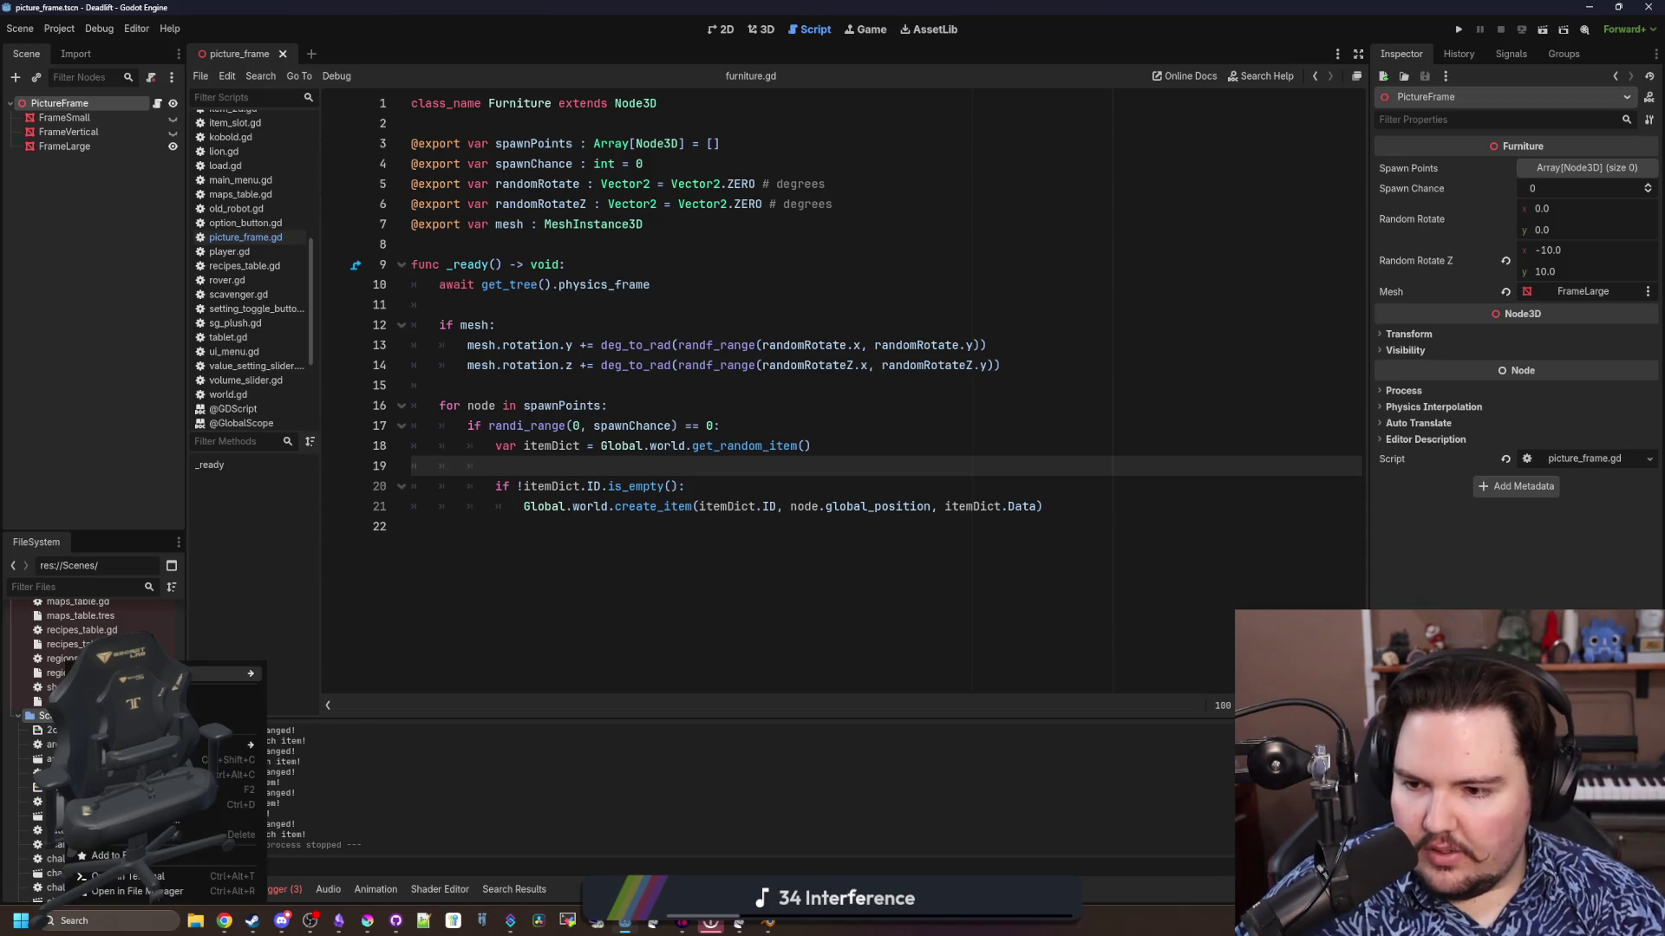
{"action": "mouse_move", "coordinate": [216, 674]}
{"action": "left_click", "coordinate": [314, 689]}
{"action": "type", "text": "hi"}
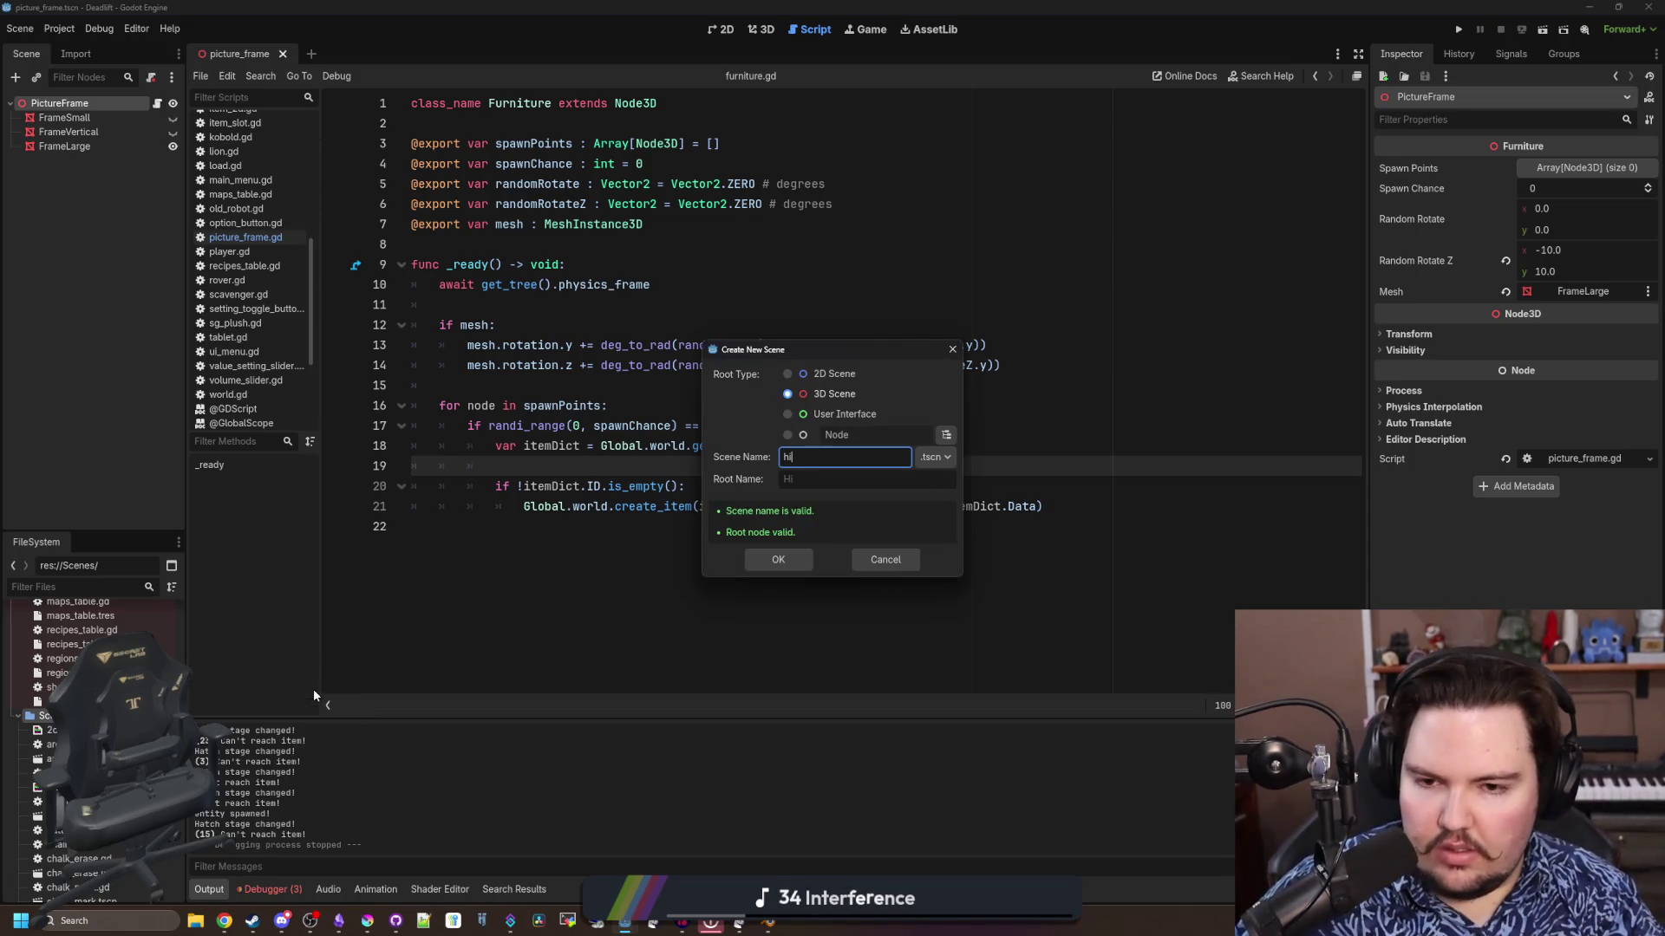
{"action": "key", "text": "BackSpace"}
{"action": "type", "text": "meat_hooks"}
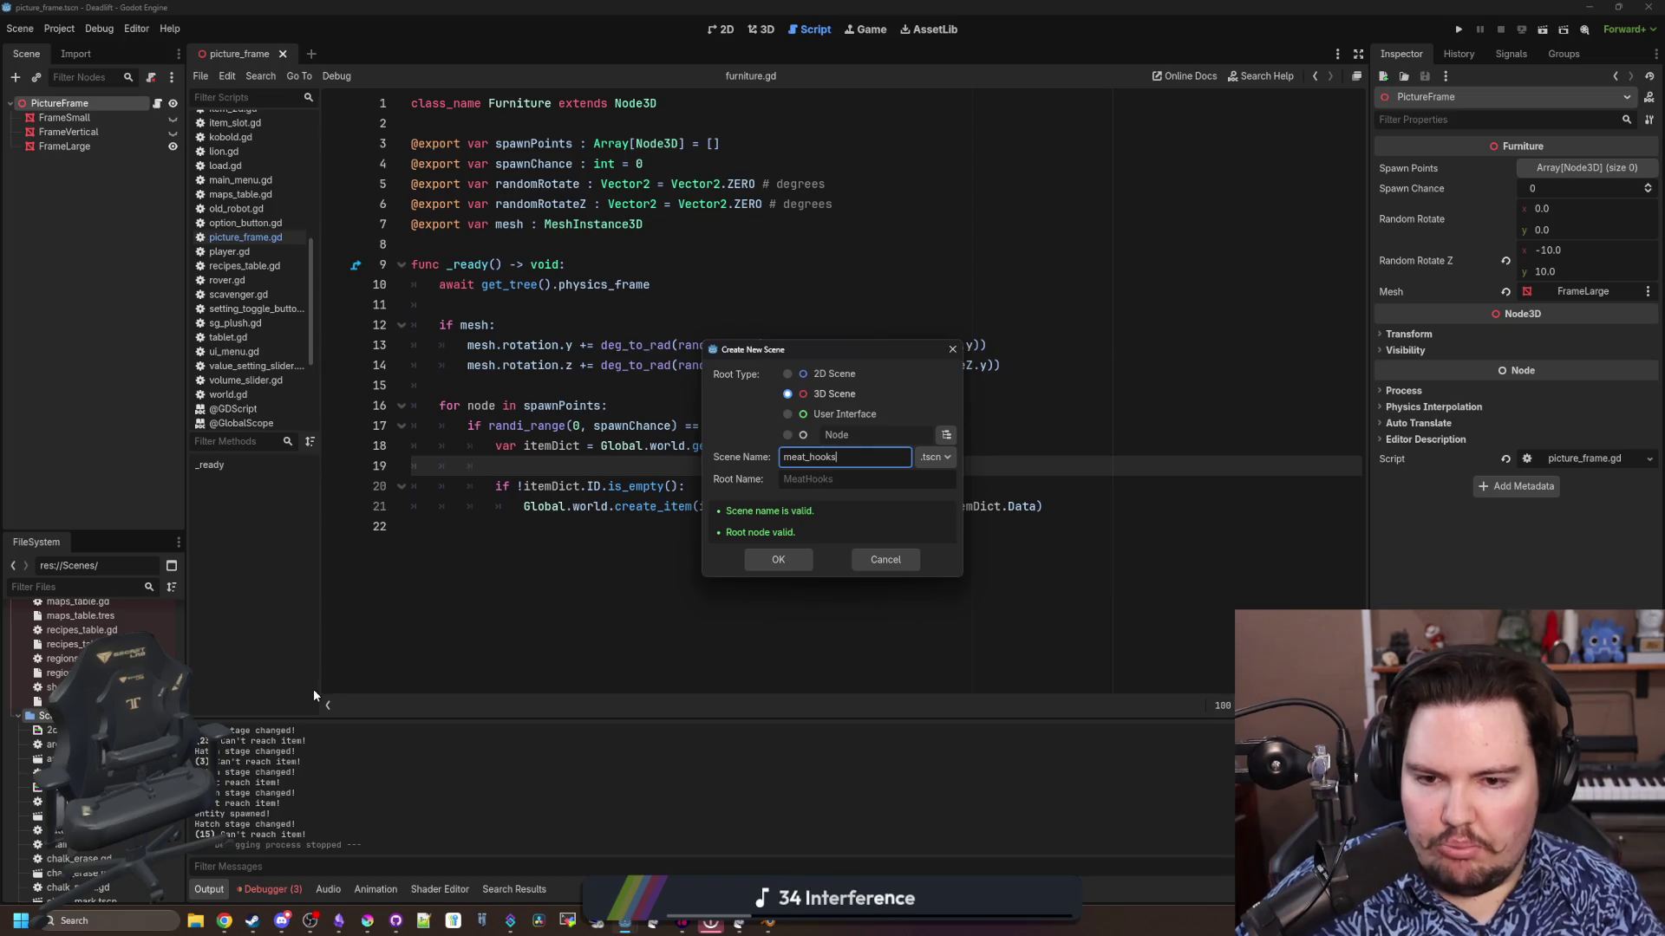
{"action": "left_click", "coordinate": [785, 559]}
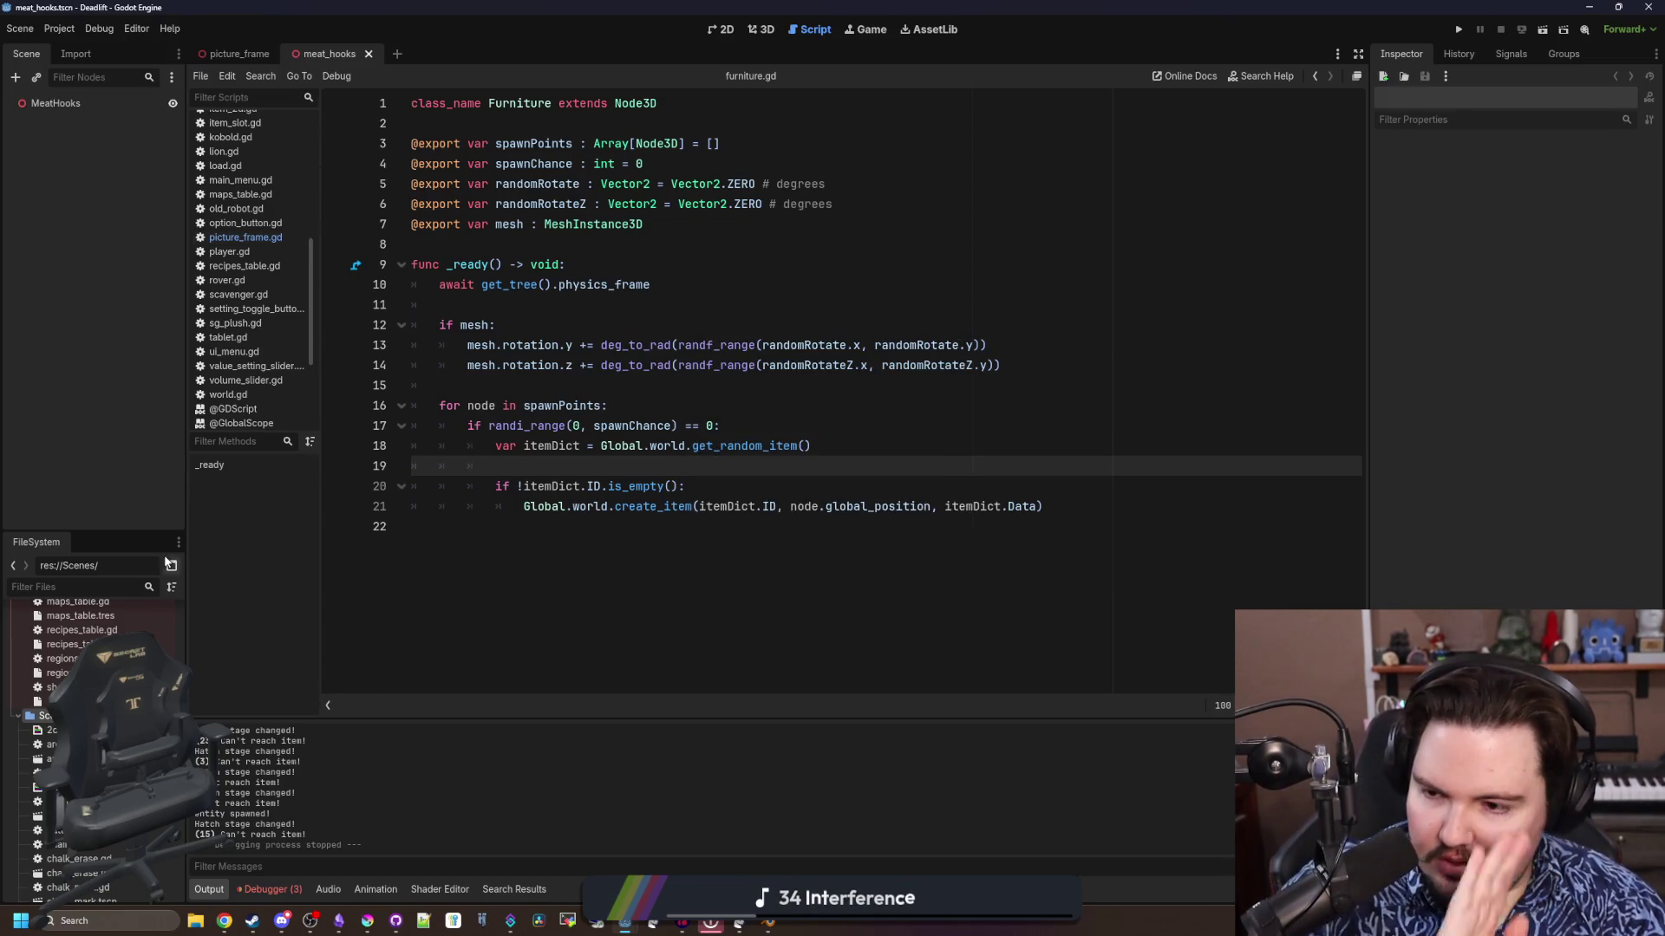
Filter FileSystem for 'hook' and drag Models/hook.obj into the 3D viewport under MeatHooks
{"action": "left_click", "coordinate": [52, 103]}
{"action": "left_click", "coordinate": [760, 29]}
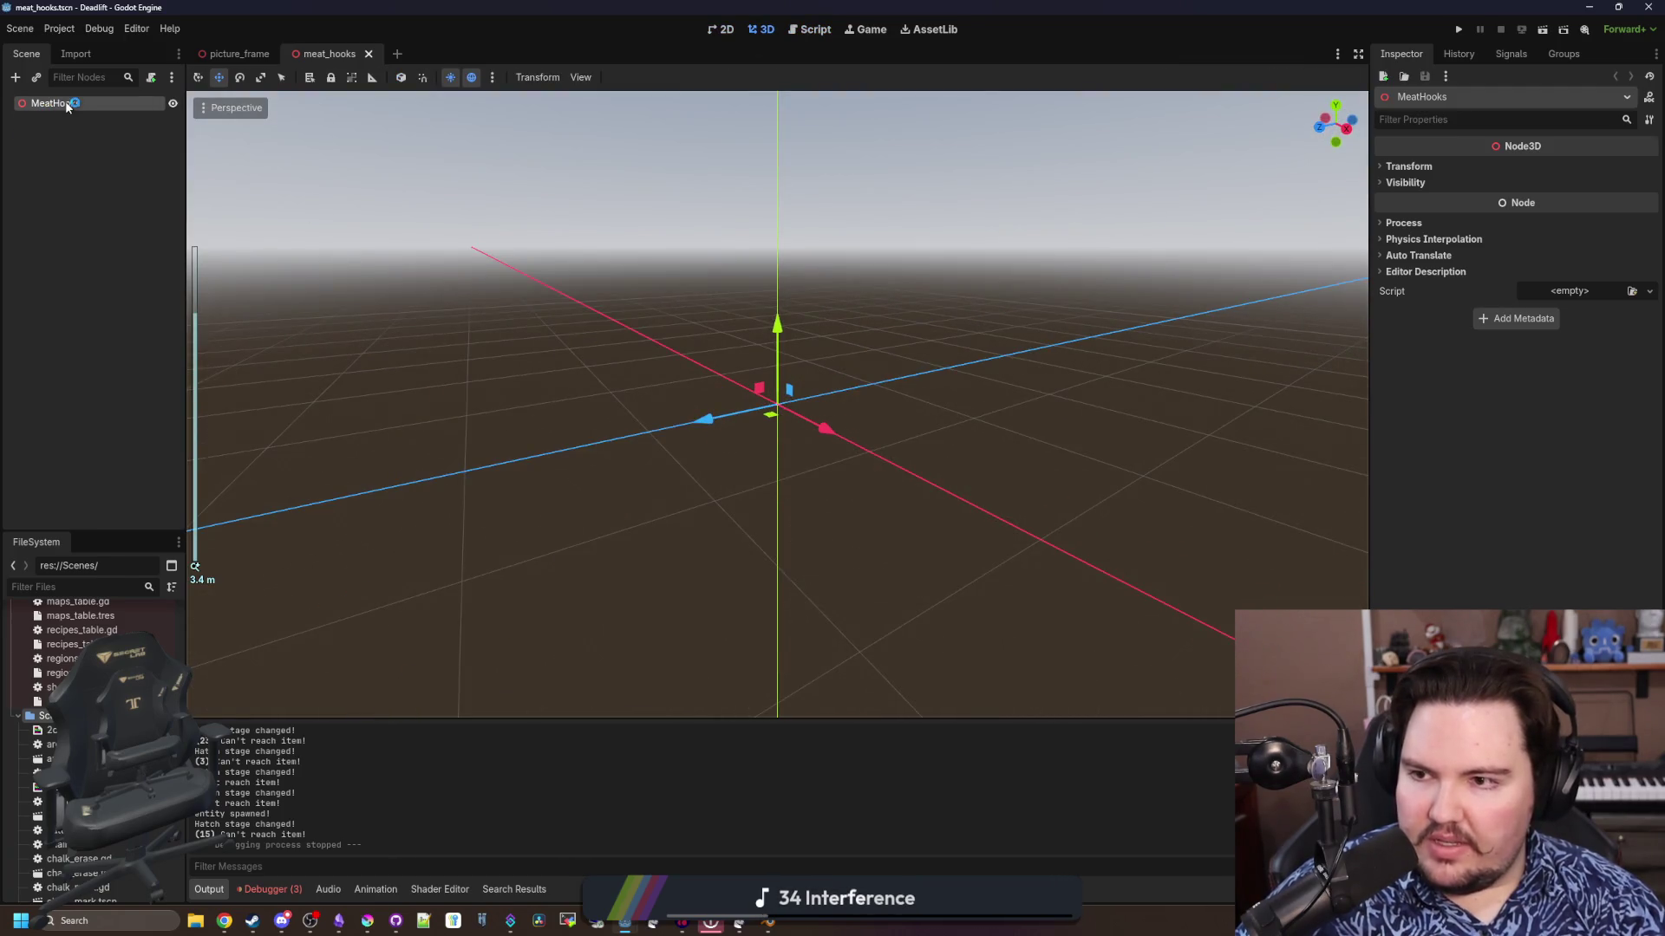
{"action": "type", "text": "hook"}
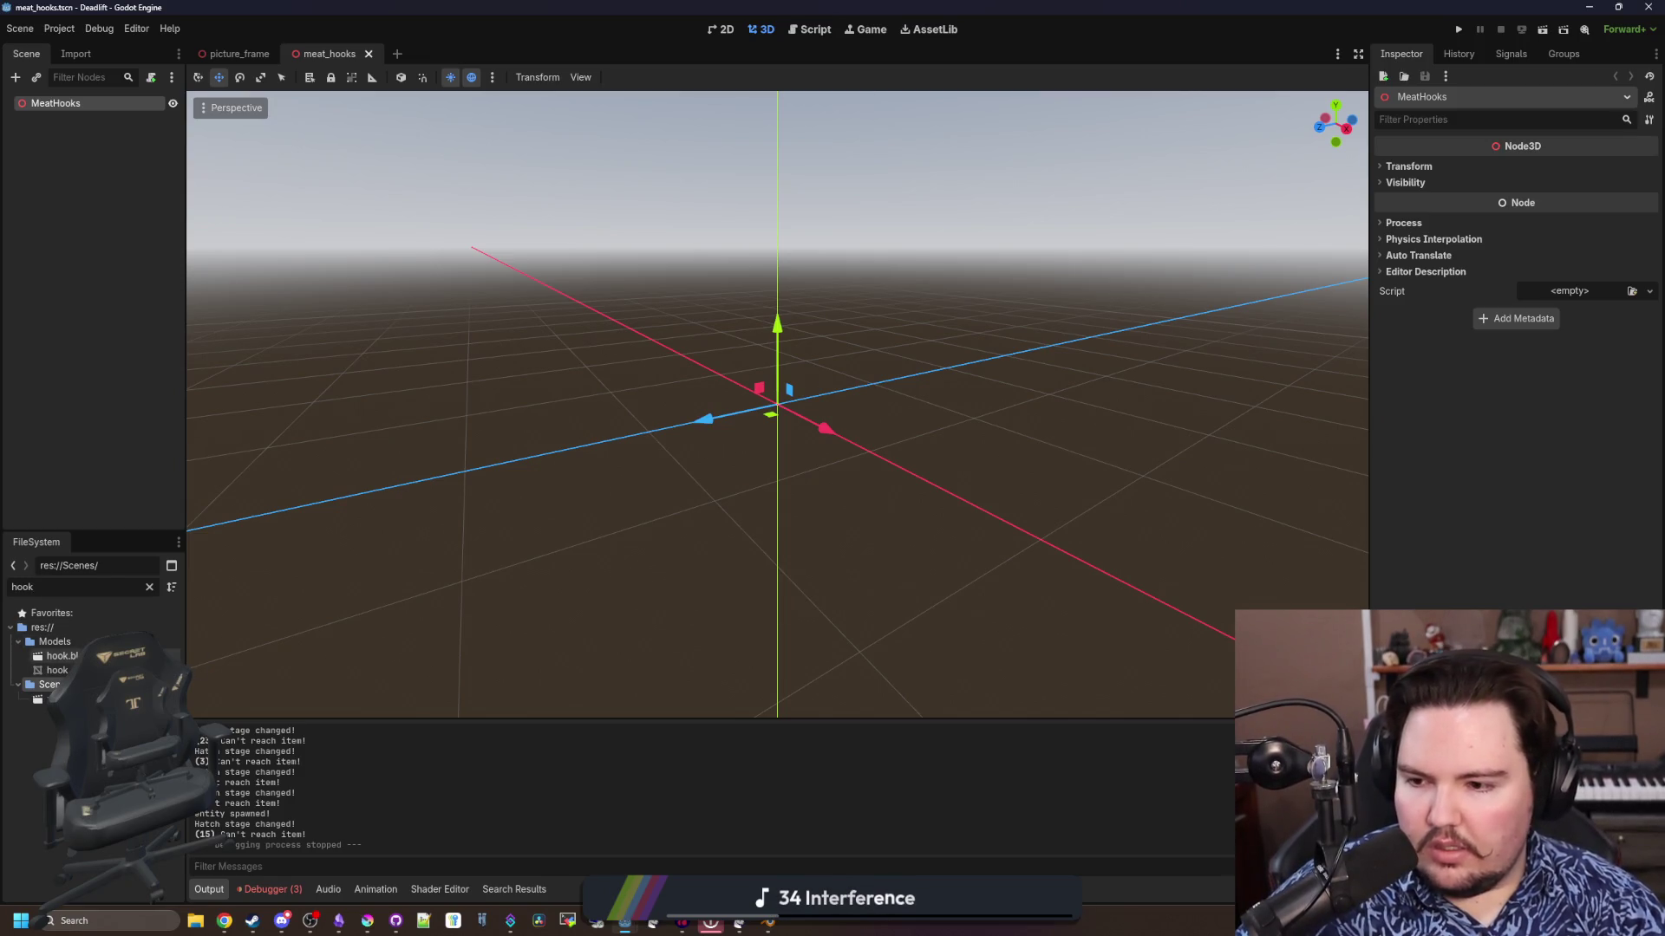
{"action": "left_click", "coordinate": [57, 670]}
{"action": "left_click_drag", "start_coordinate": [58, 670], "coordinate": [780, 404]}
{"action": "scroll", "coordinate": [837, 490], "scroll_direction": "up", "scroll_amount": 3}
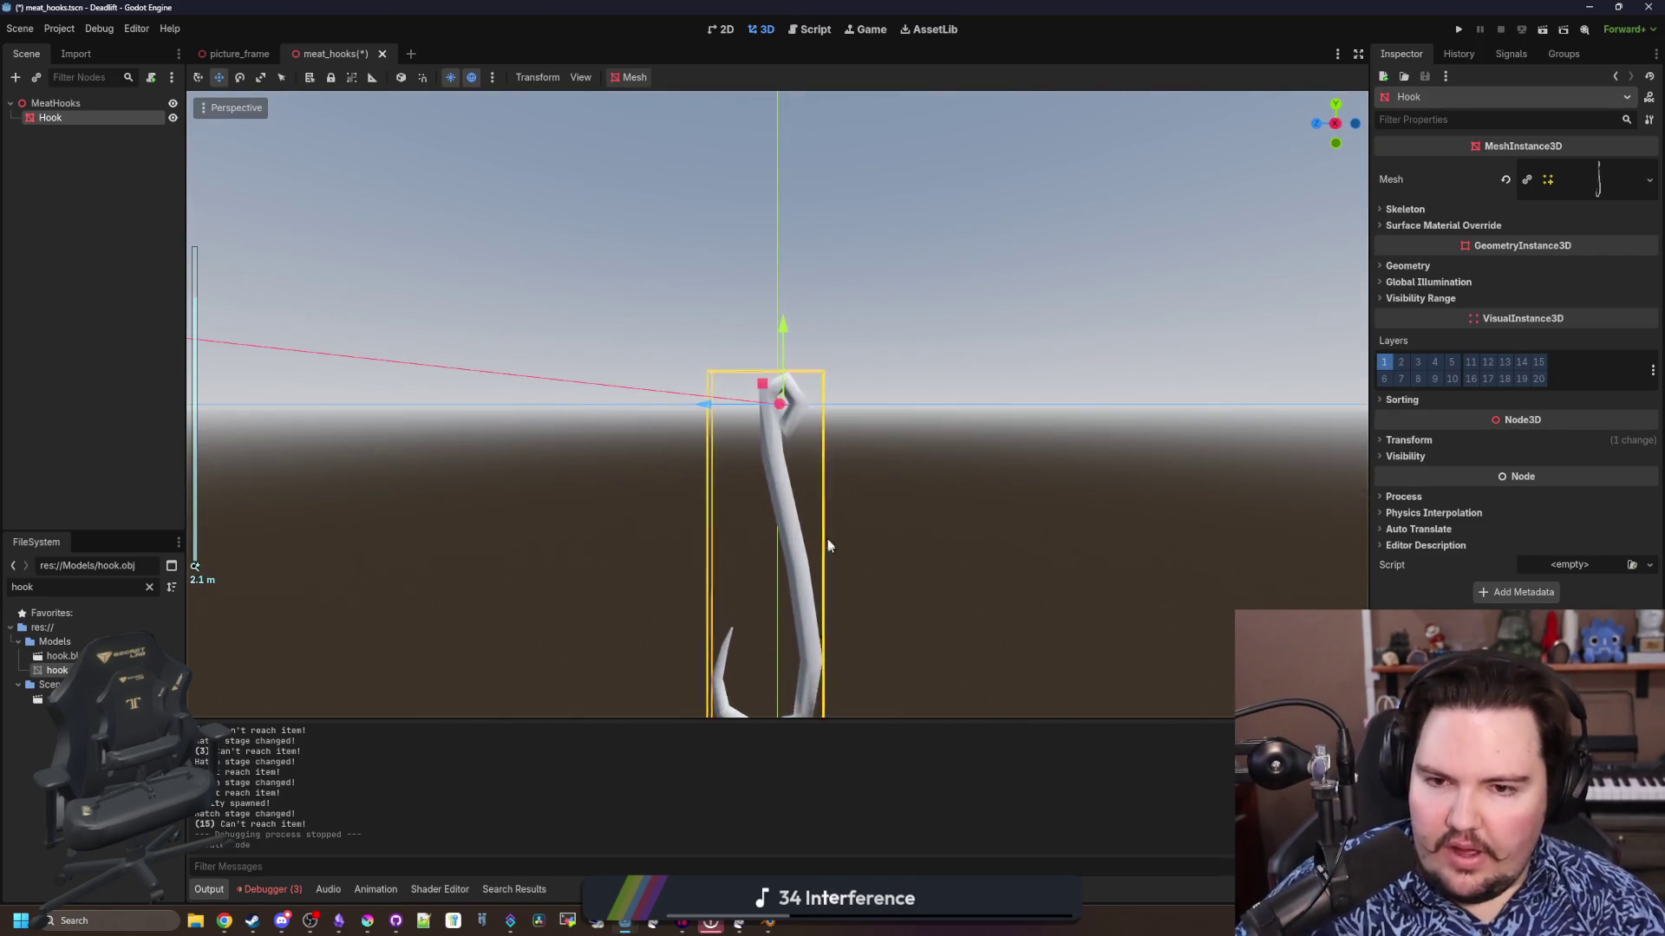
{"action": "scroll", "coordinate": [846, 501], "scroll_direction": "down", "scroll_amount": 3}
{"action": "scroll", "coordinate": [846, 508], "scroll_direction": "up", "scroll_amount": 3}
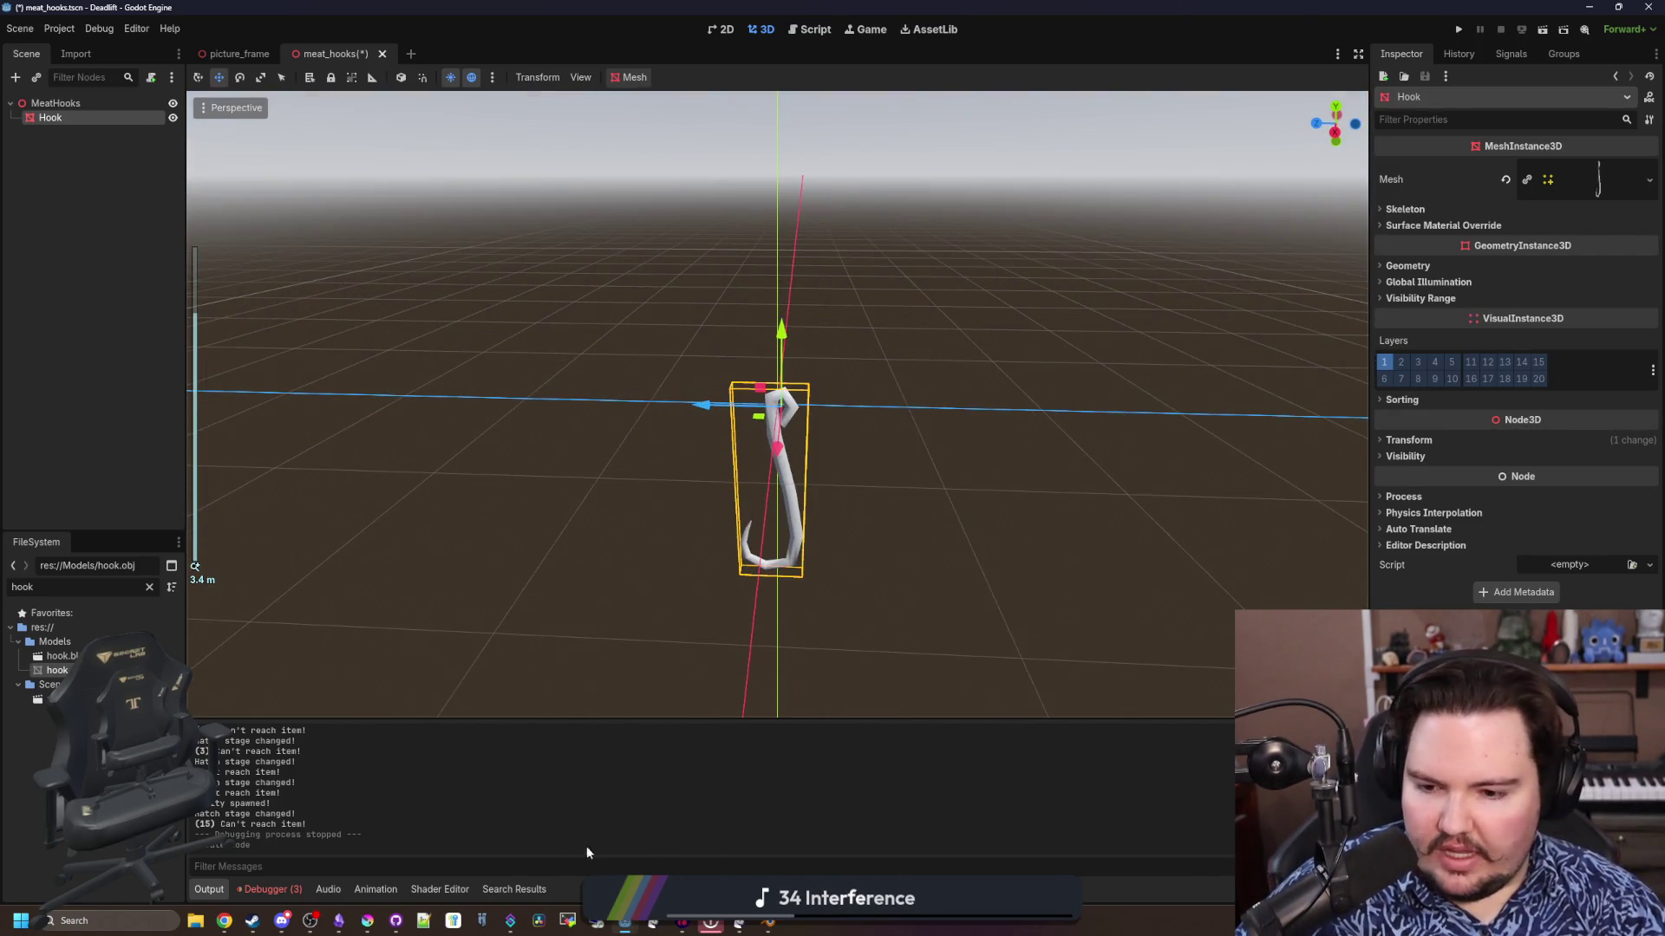
{"action": "key", "text": "alt+Tab"}
Add a cube and set its size to 0.5
{"action": "key", "text": "shift+a"}
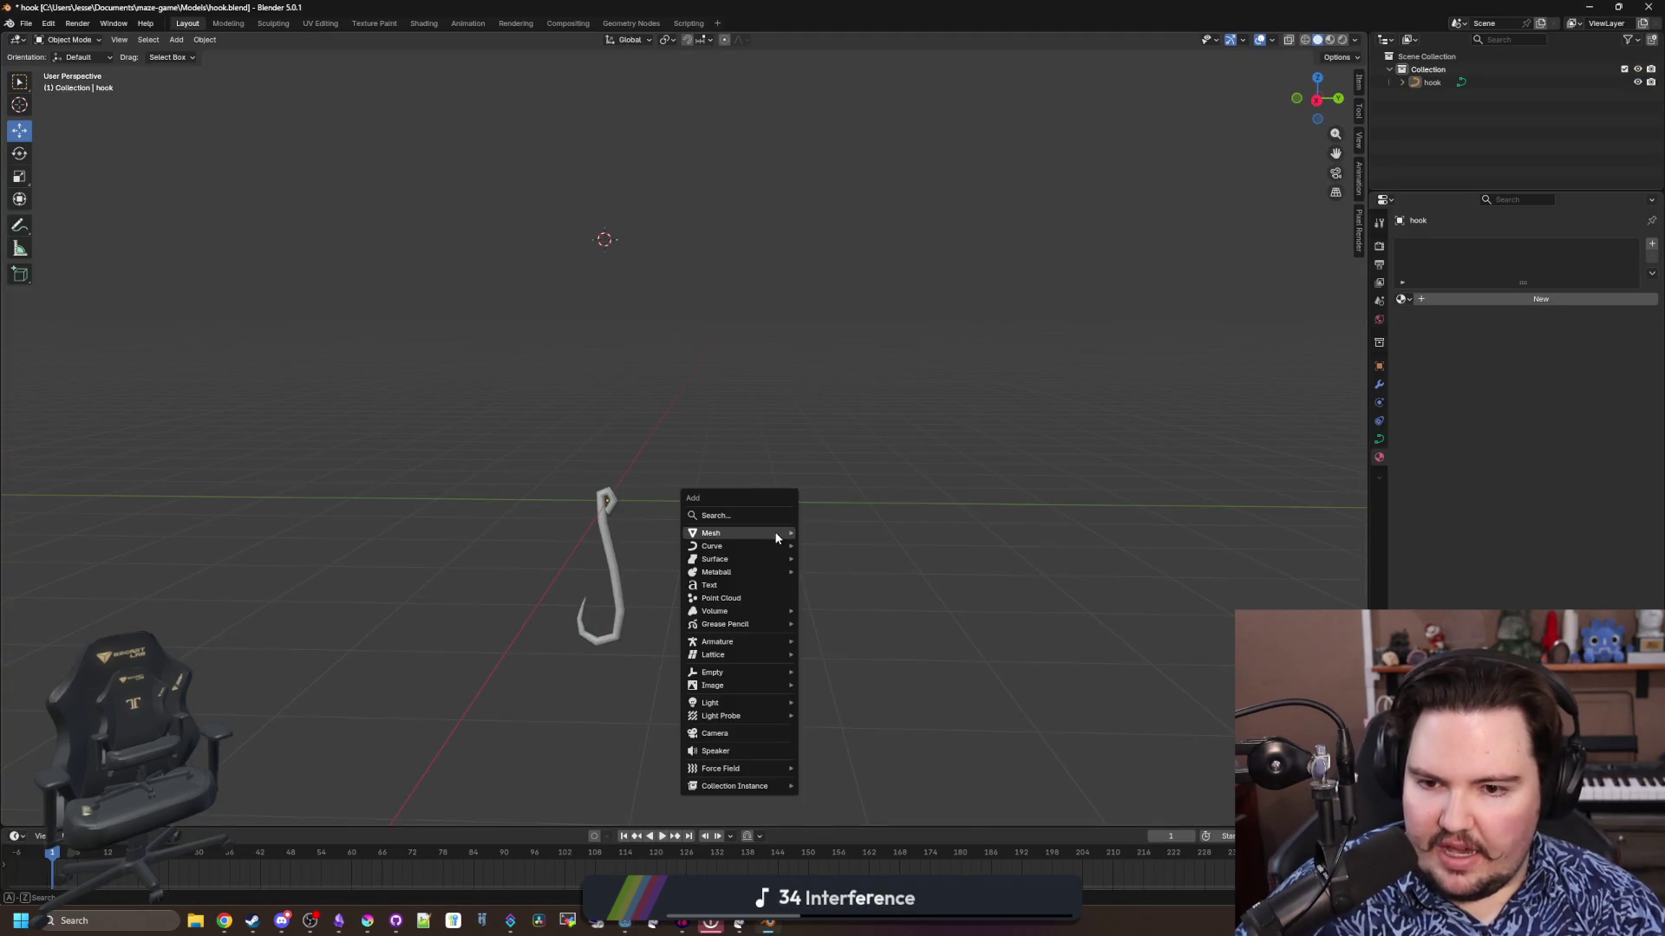
{"action": "mouse_move", "coordinate": [744, 532]}
{"action": "left_click", "coordinate": [822, 545]}
{"action": "left_click", "coordinate": [190, 699]}
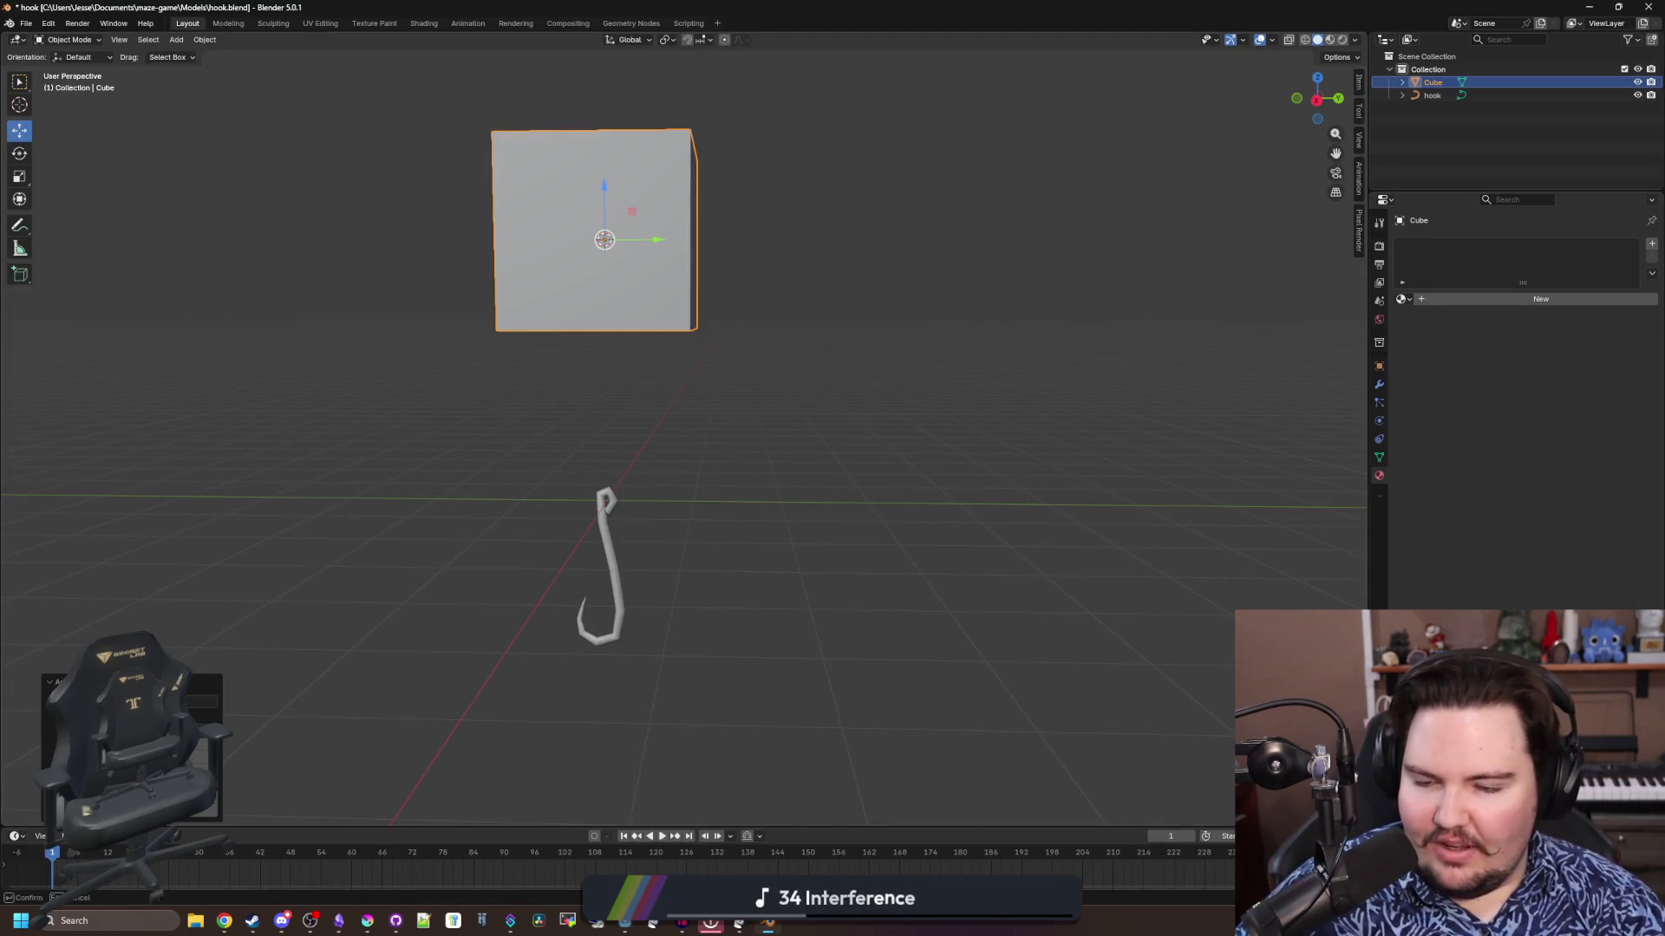
{"action": "type", "text": "1"}
{"action": "key", "text": "Return"}
{"action": "left_click", "coordinate": [198, 691]}
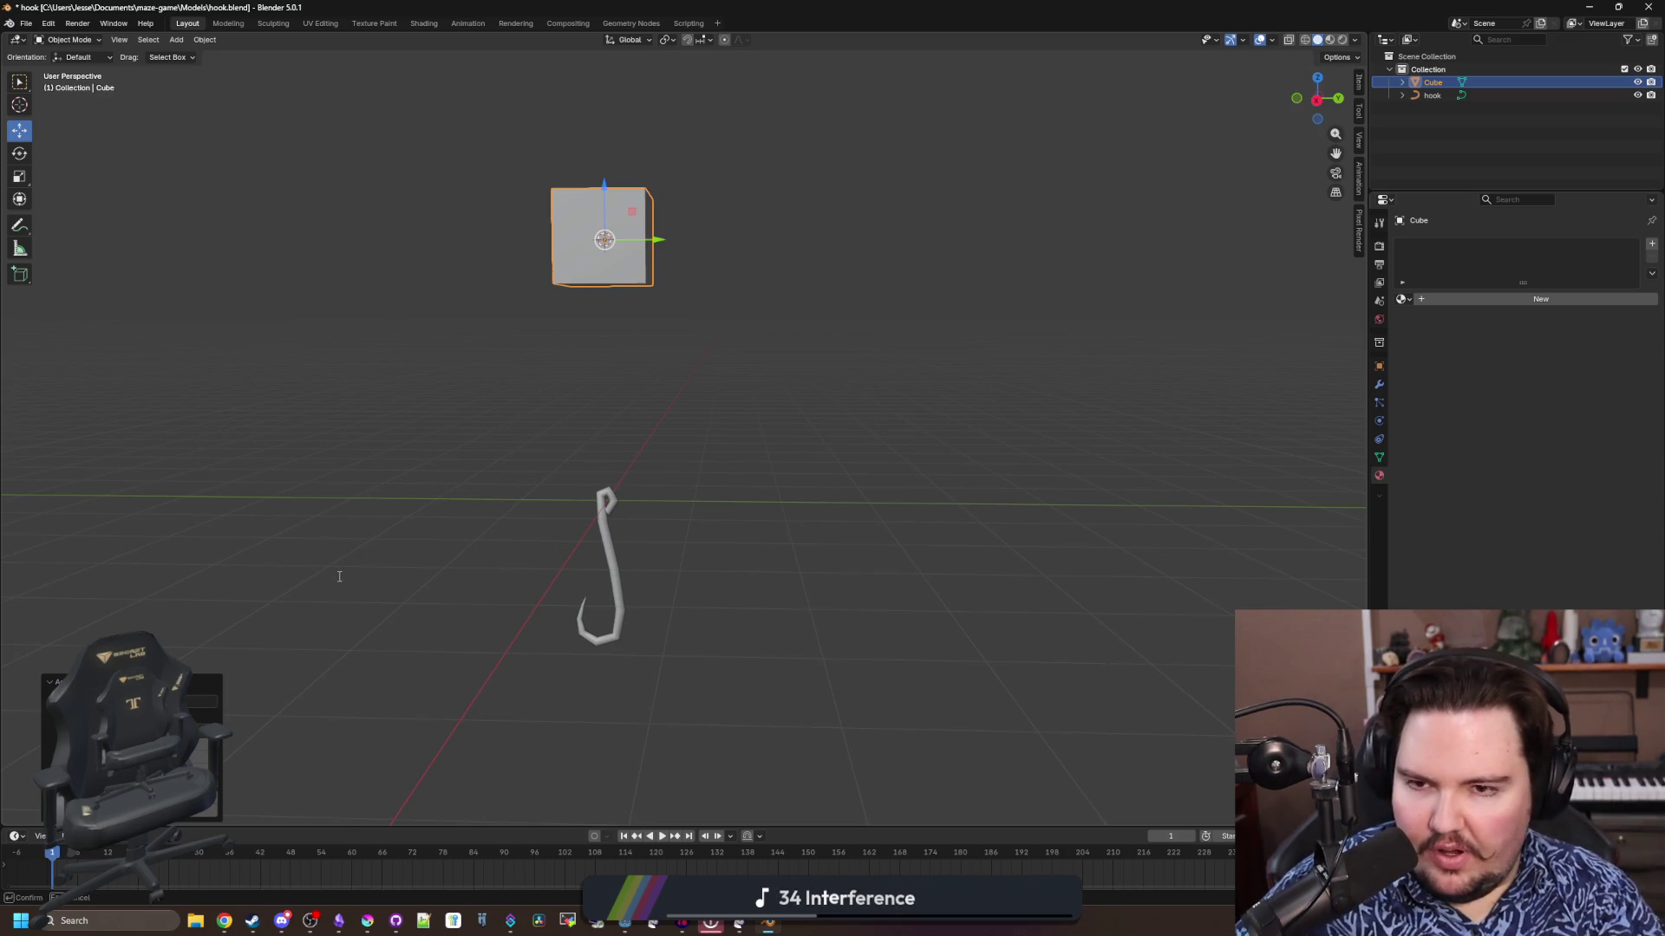
{"action": "type", "text": "0.5"}
{"action": "key", "text": "Return"}
Apply all transforms to the hook and scale it to 0.5
{"action": "left_click", "coordinate": [616, 518]}
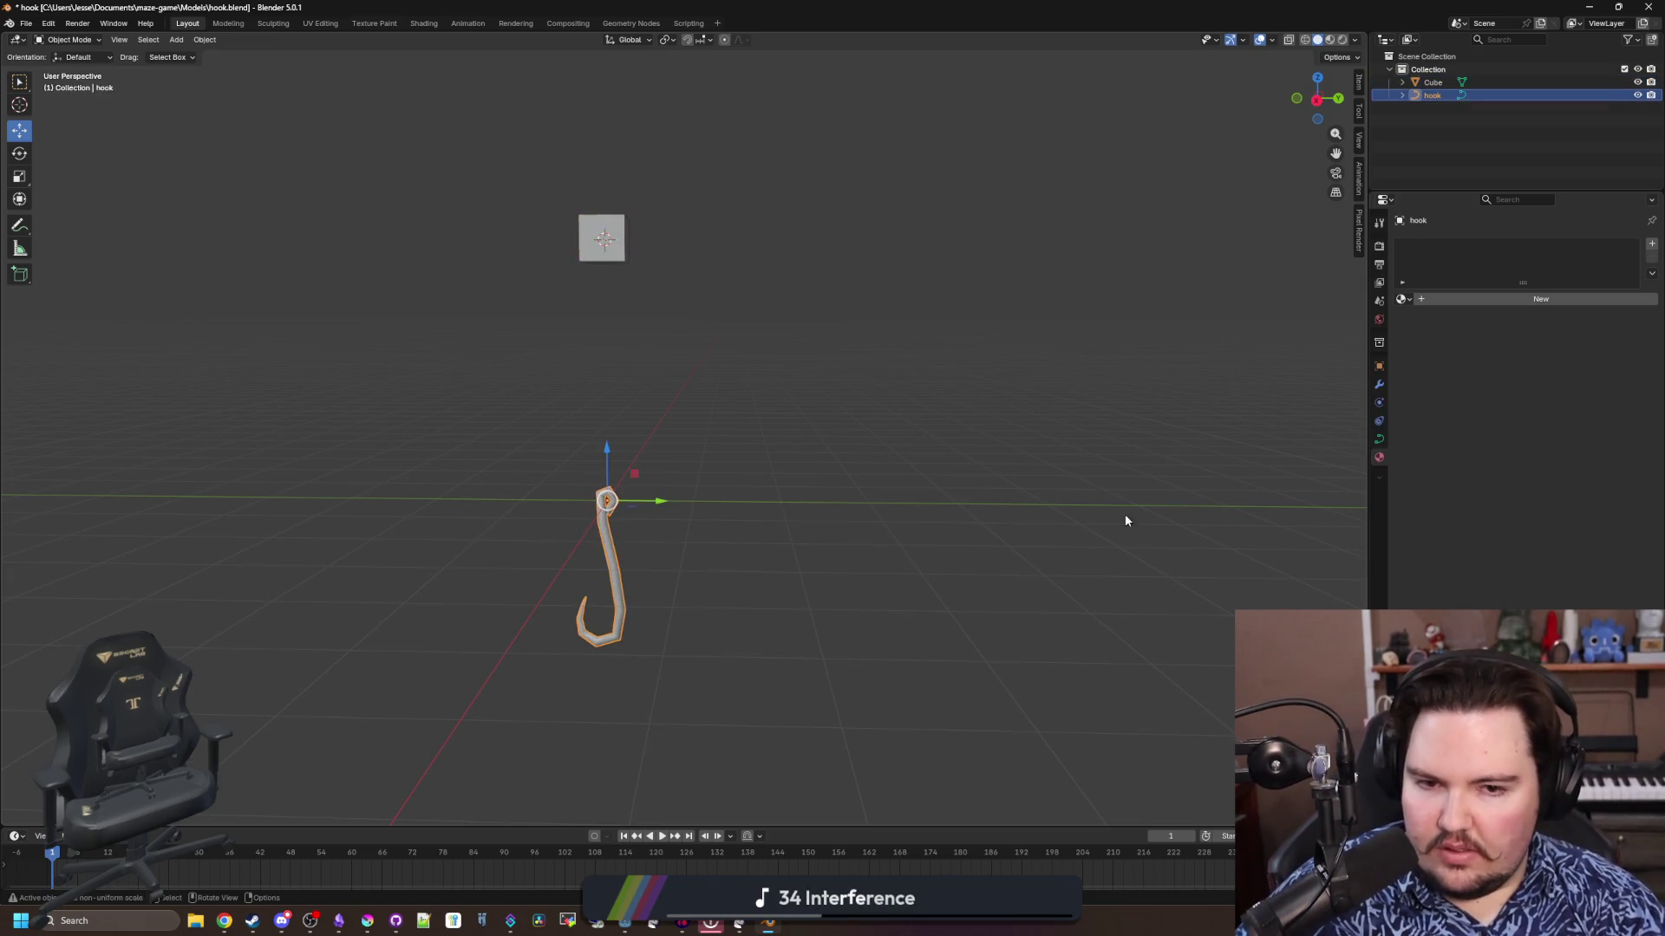
{"action": "left_click", "coordinate": [1379, 366]}
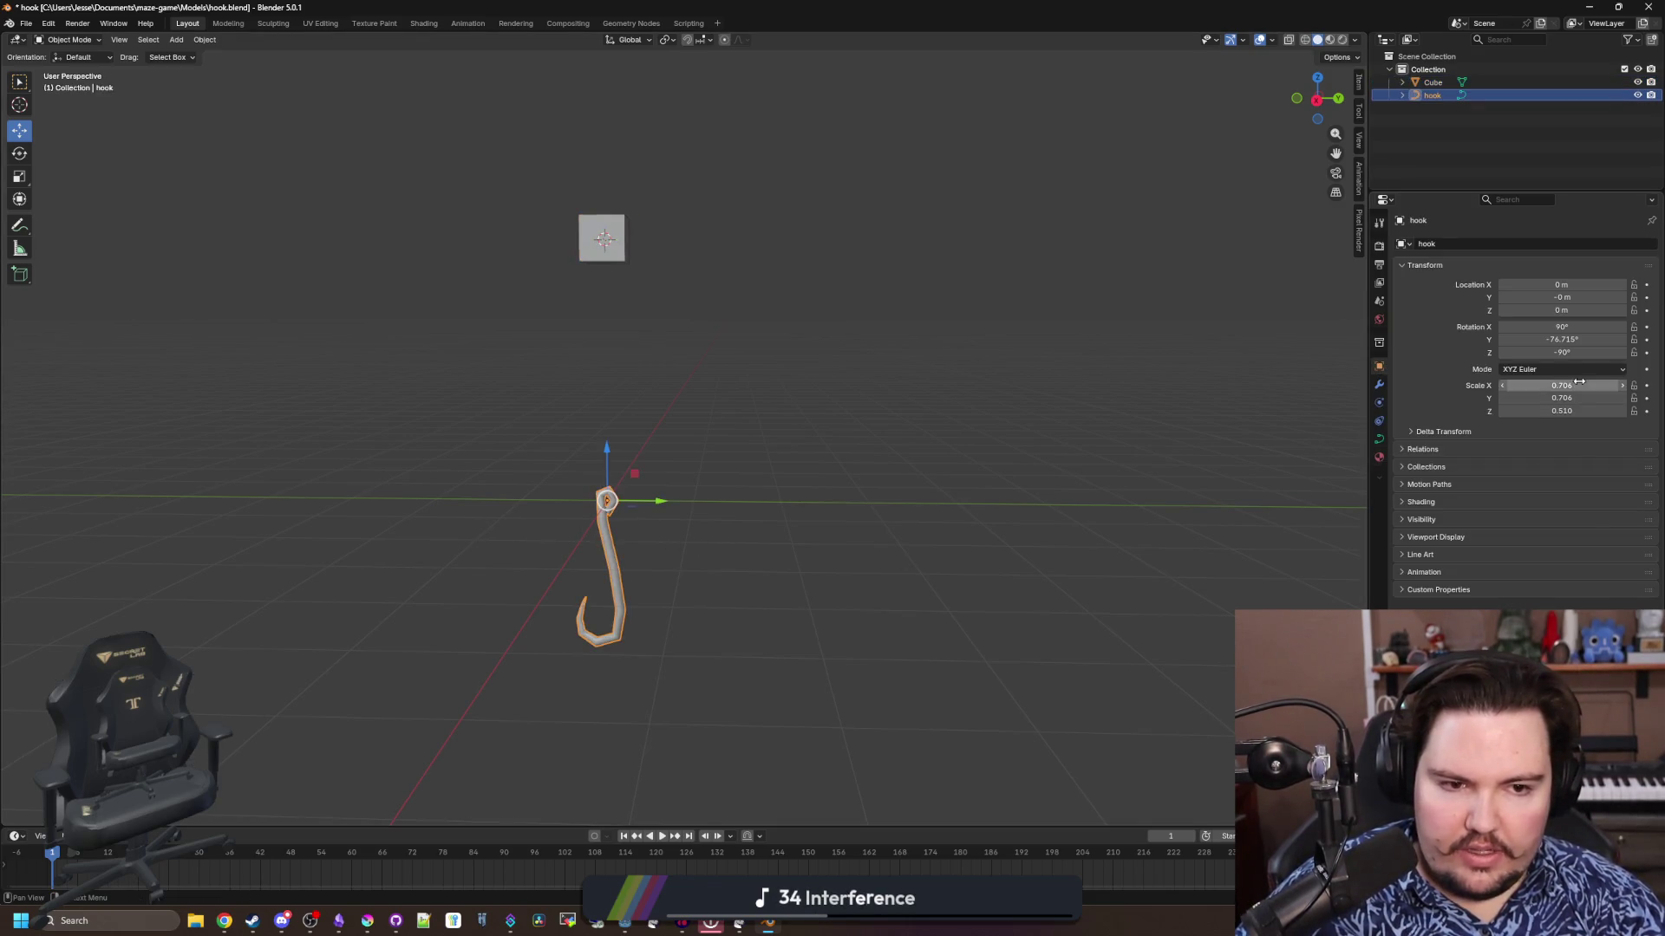
{"action": "key", "text": "ctrl+a"}
{"action": "left_click", "coordinate": [786, 564]}
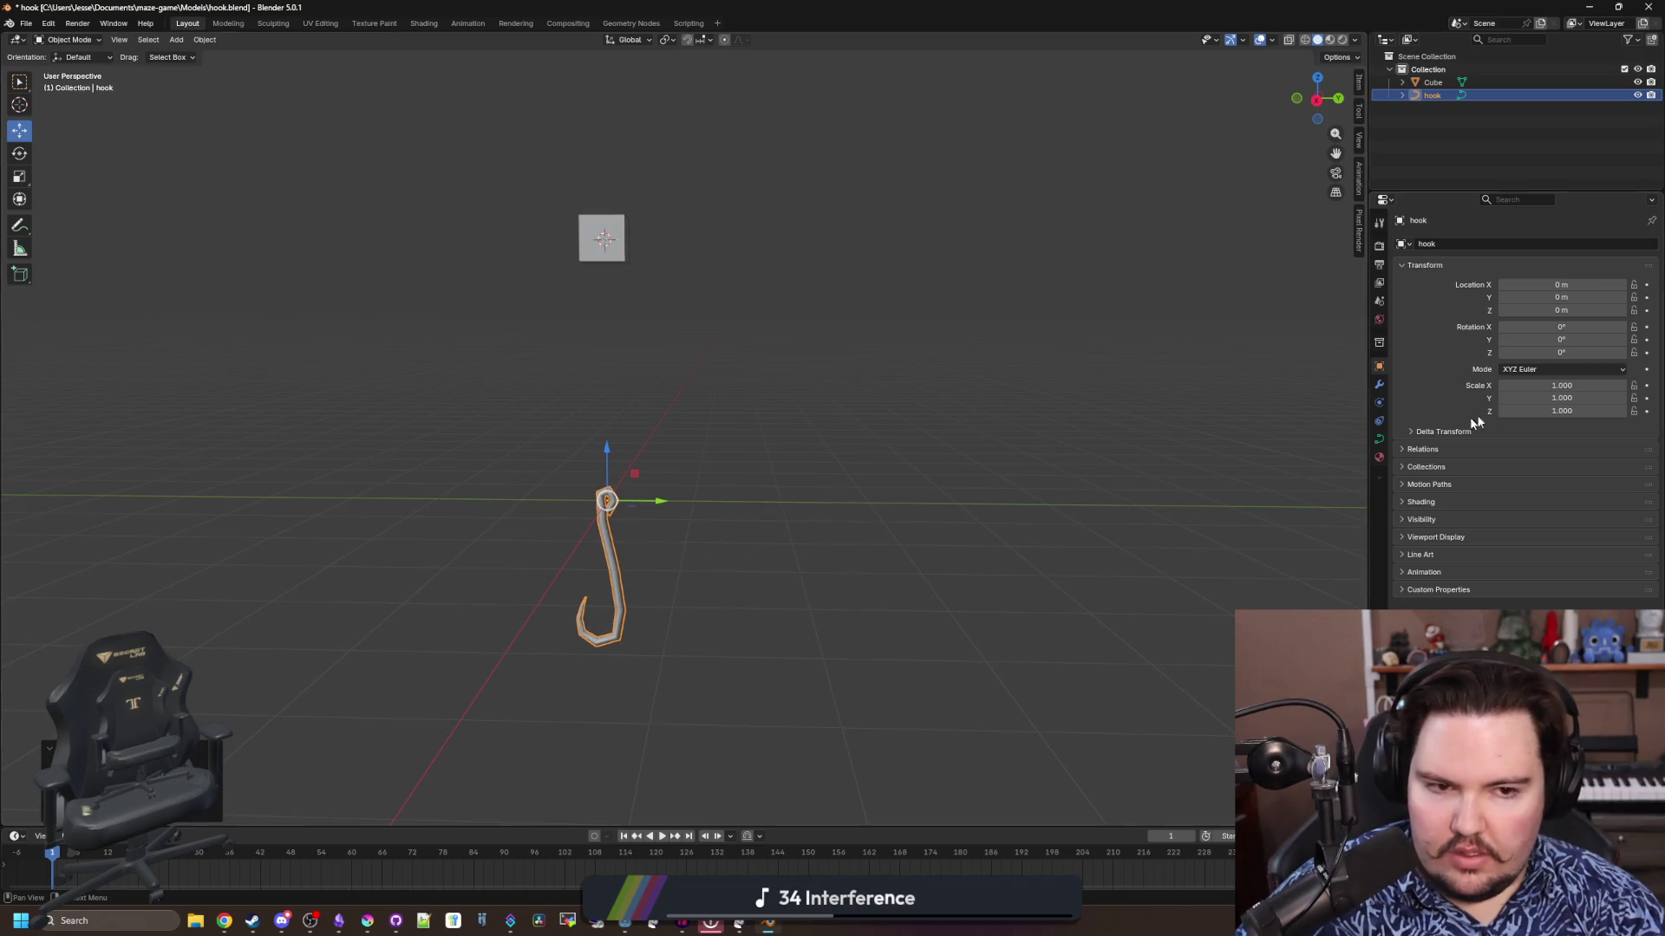
{"action": "left_click", "coordinate": [1555, 387]}
{"action": "type", "text": ".5"}
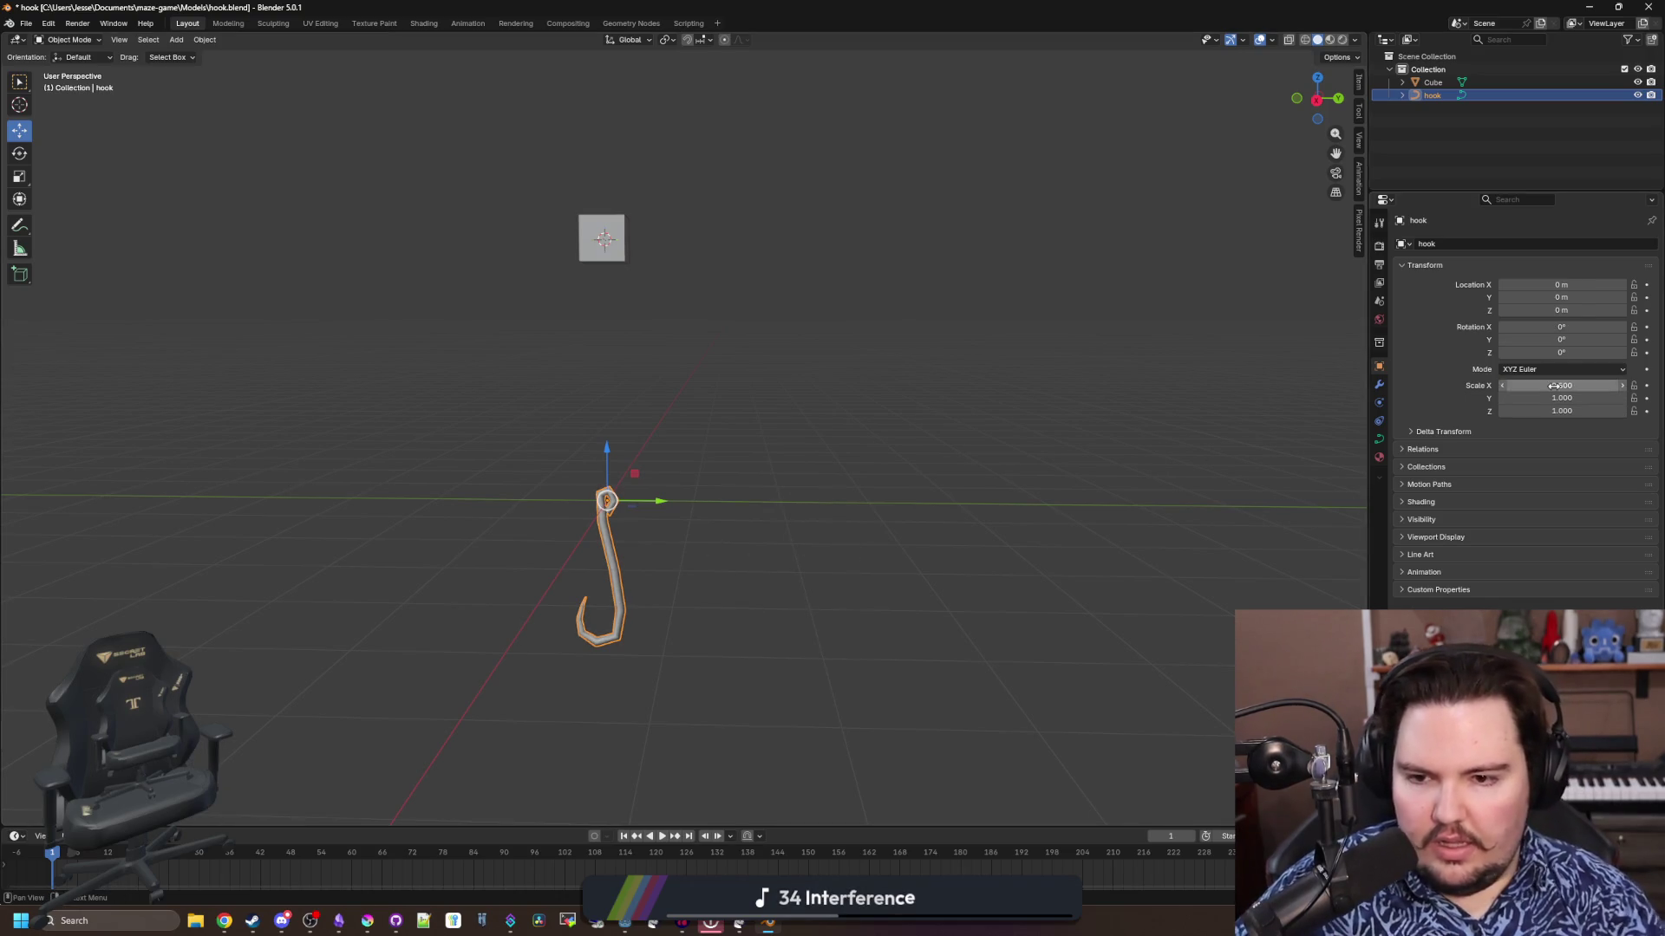
{"action": "key", "text": "Return"}
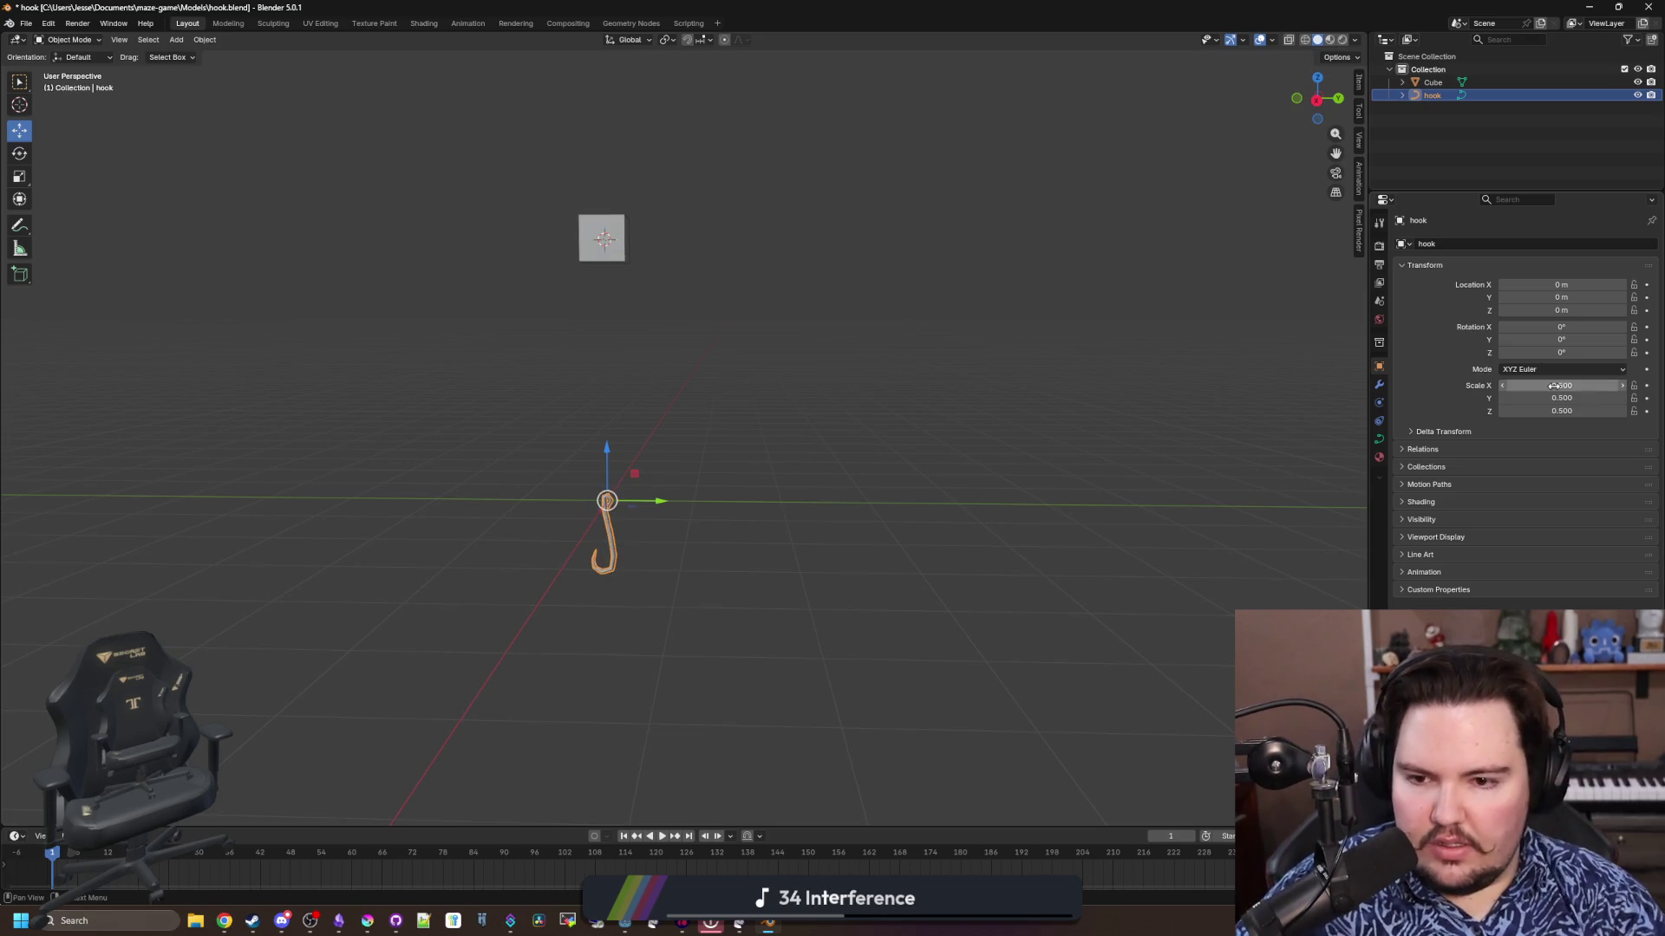
{"action": "mouse_move", "coordinate": [701, 440]}
{"action": "left_mouse_down"}
{"action": "mouse_move", "coordinate": [681, 409]}
{"action": "mouse_move", "coordinate": [707, 357]}
{"action": "mouse_move", "coordinate": [740, 472]}
{"action": "left_mouse_up"}
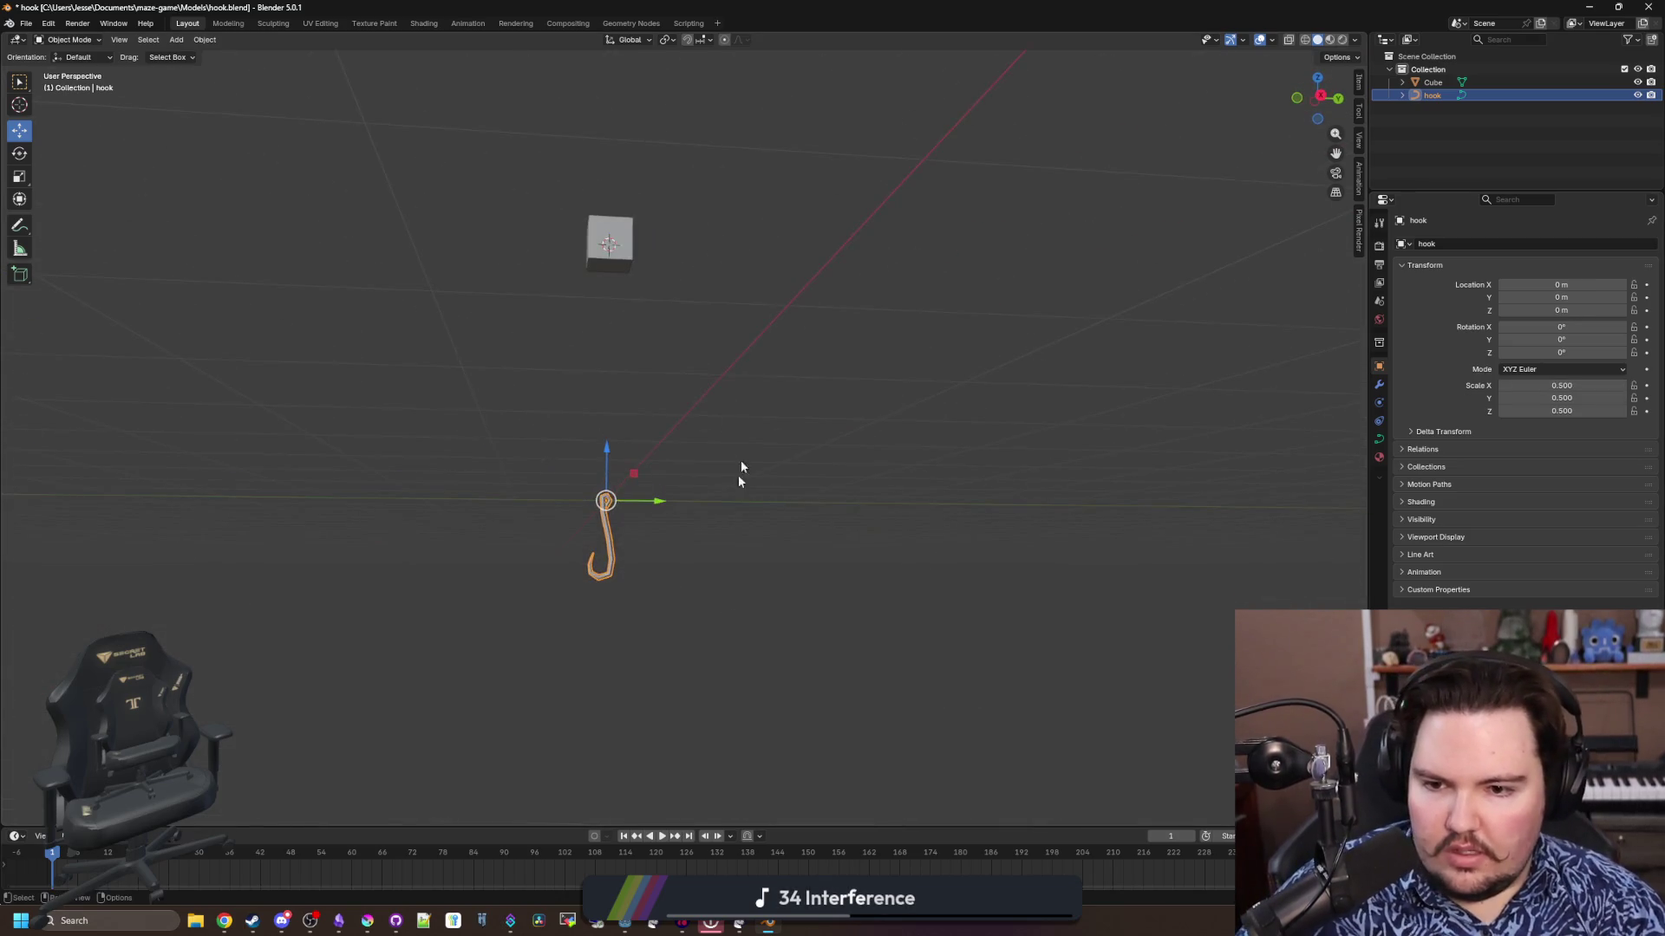
{"action": "scroll", "coordinate": [616, 595], "scroll_direction": "up", "scroll_amount": 4}
{"action": "key", "text": "alt+Tab"}
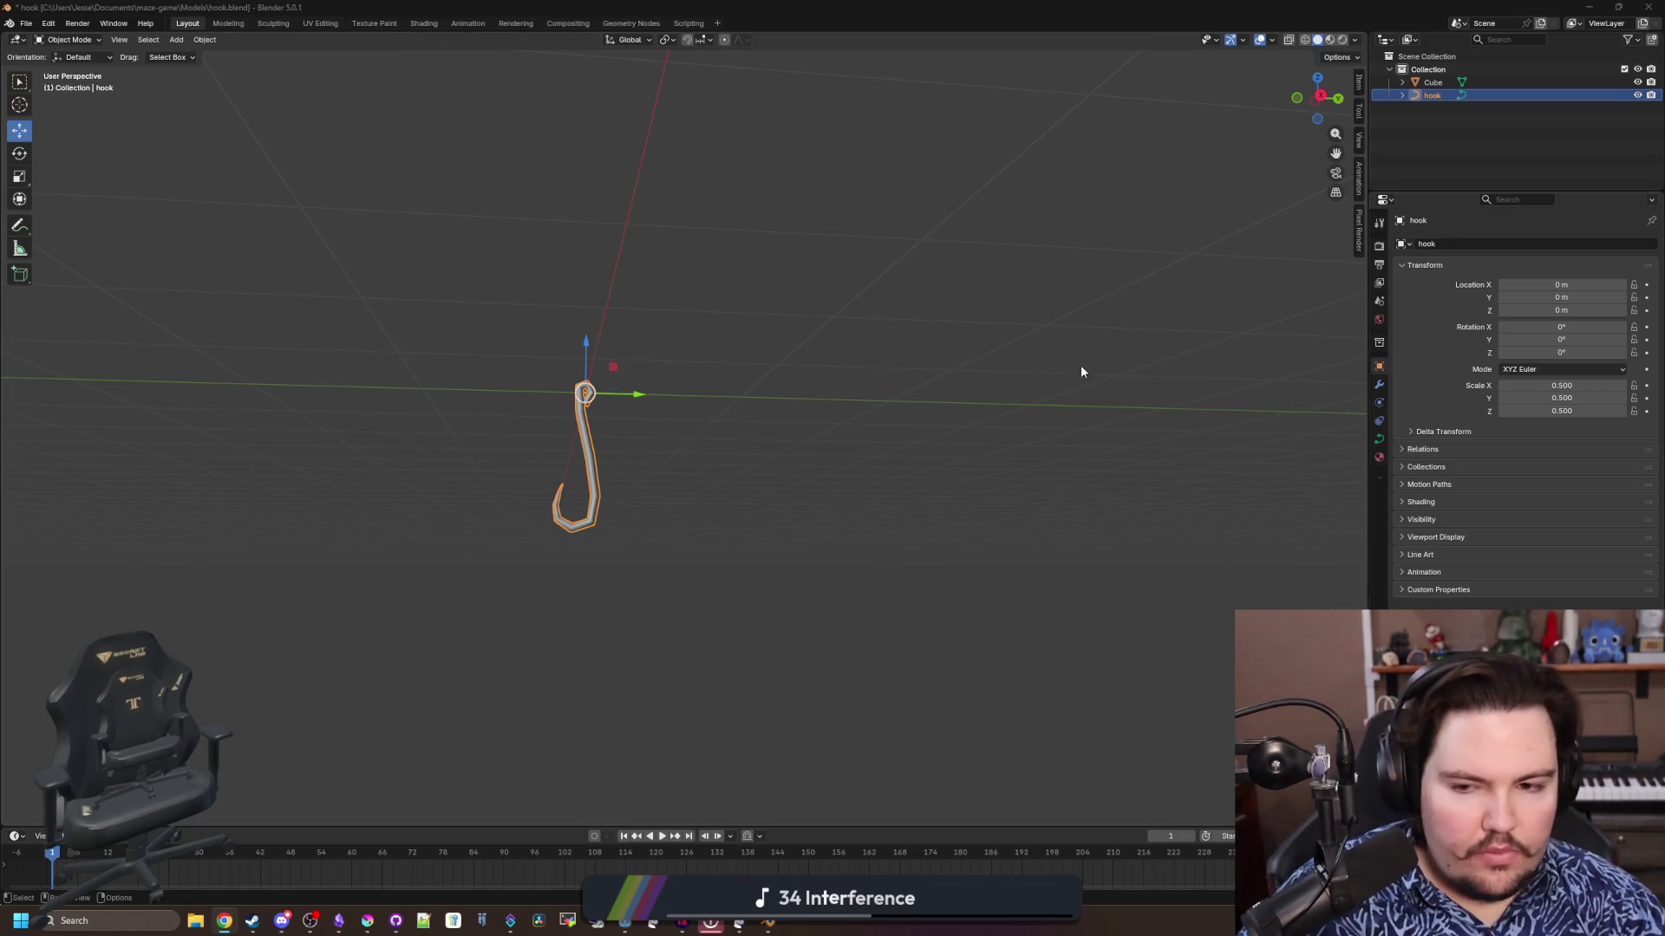
Reselect the hook and apply its scale so it reads 1.000
{"action": "left_click_drag", "start_coordinate": [783, 387], "coordinate": [757, 402]}
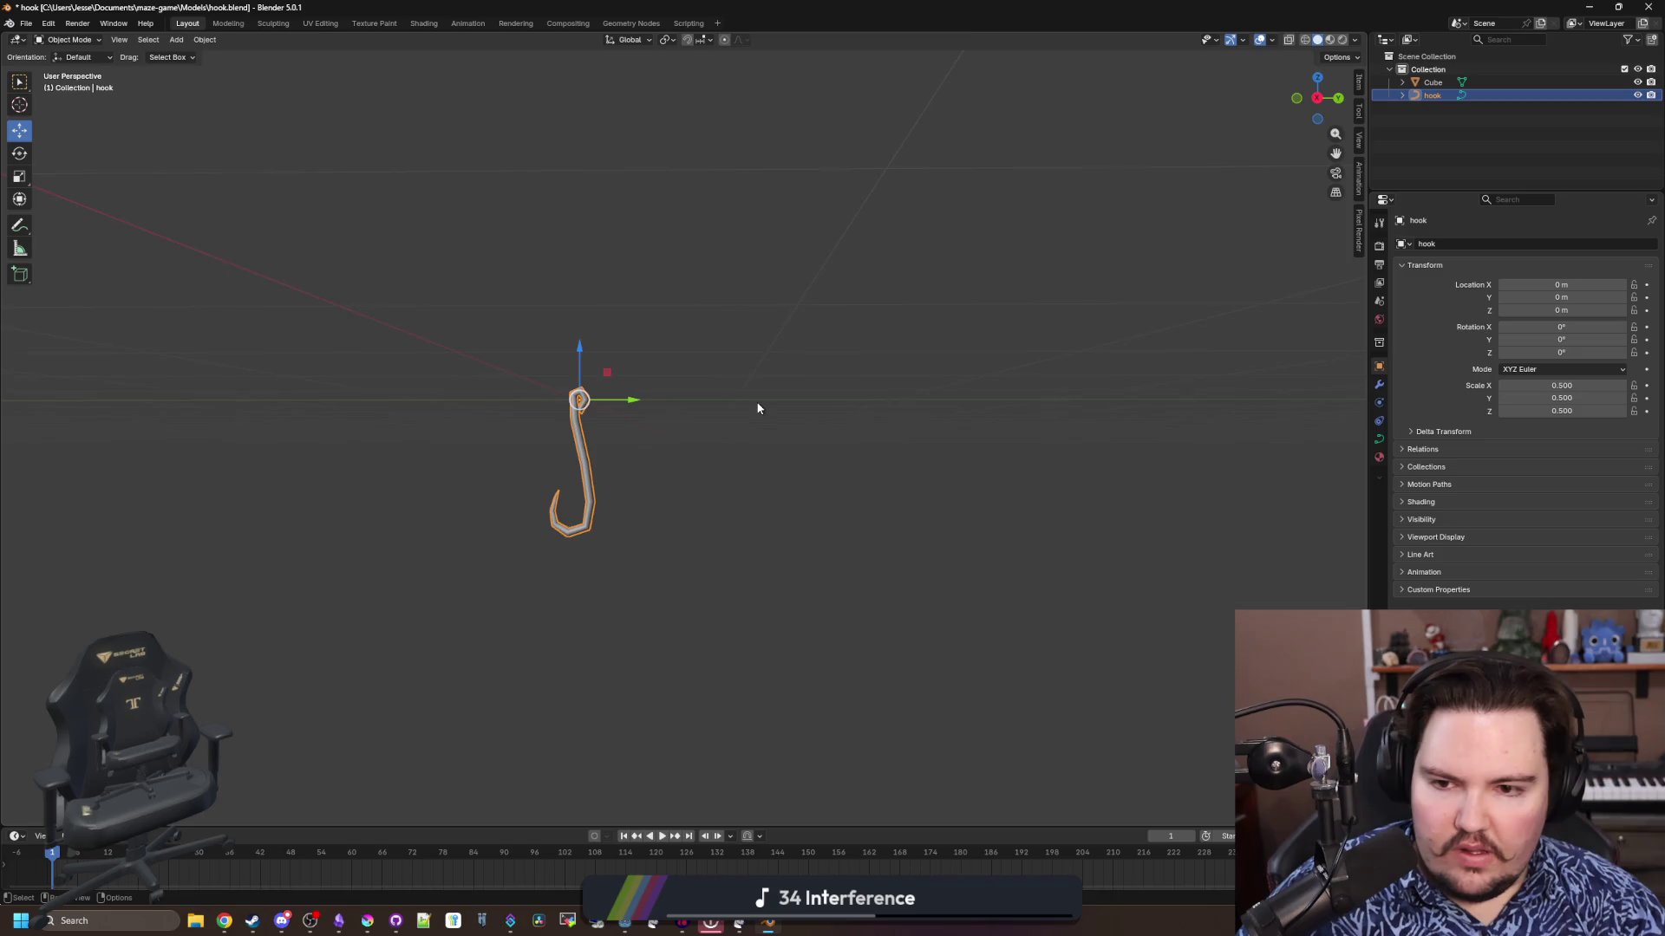
{"action": "left_click", "coordinate": [735, 442]}
{"action": "left_click", "coordinate": [583, 413]}
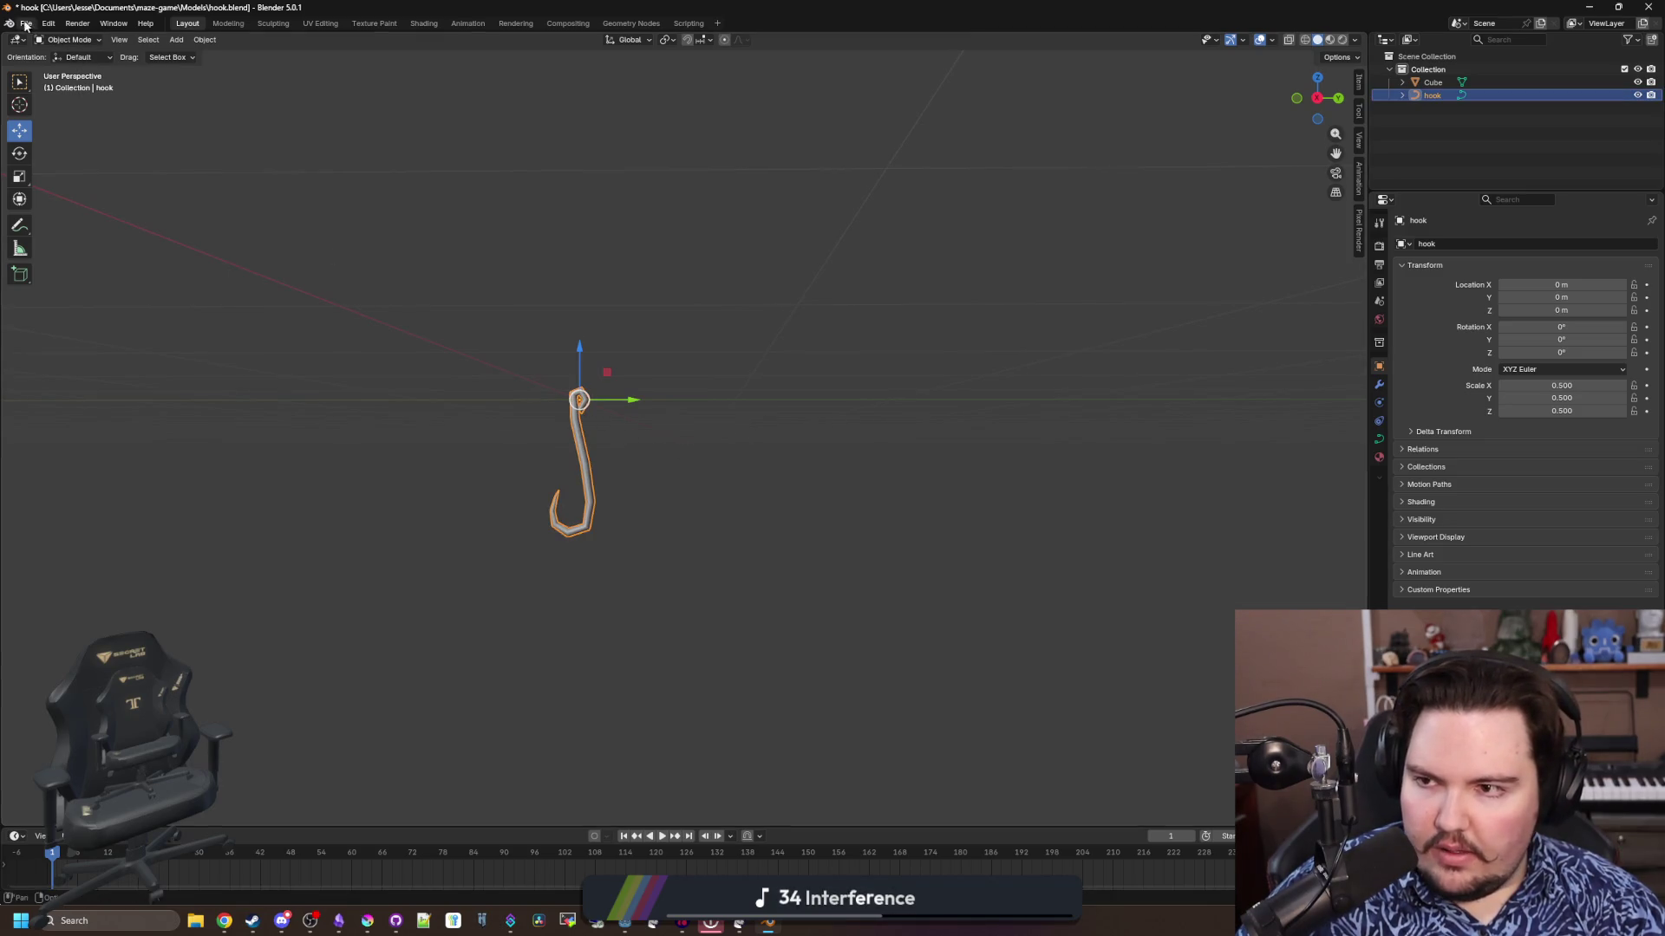
{"action": "key", "text": "ctrl+a"}
{"action": "left_click", "coordinate": [518, 369]}
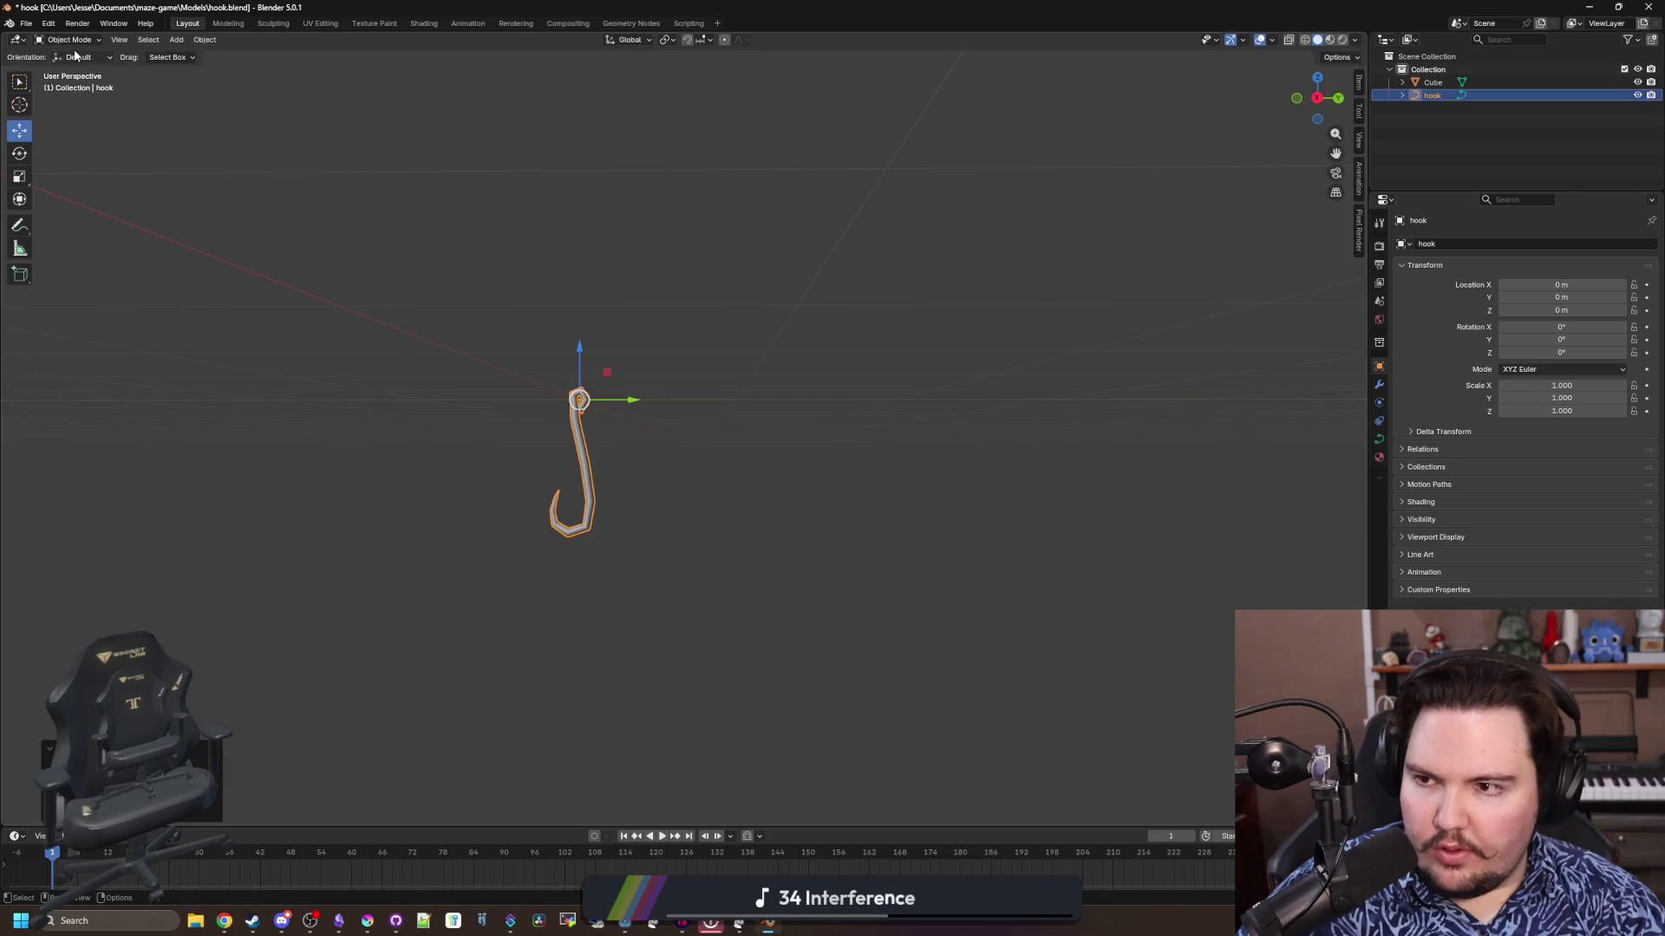
Export the hook again as a Wavefront OBJ and return to Godot
{"action": "left_click", "coordinate": [26, 23]}
{"action": "mouse_move", "coordinate": [123, 218]}
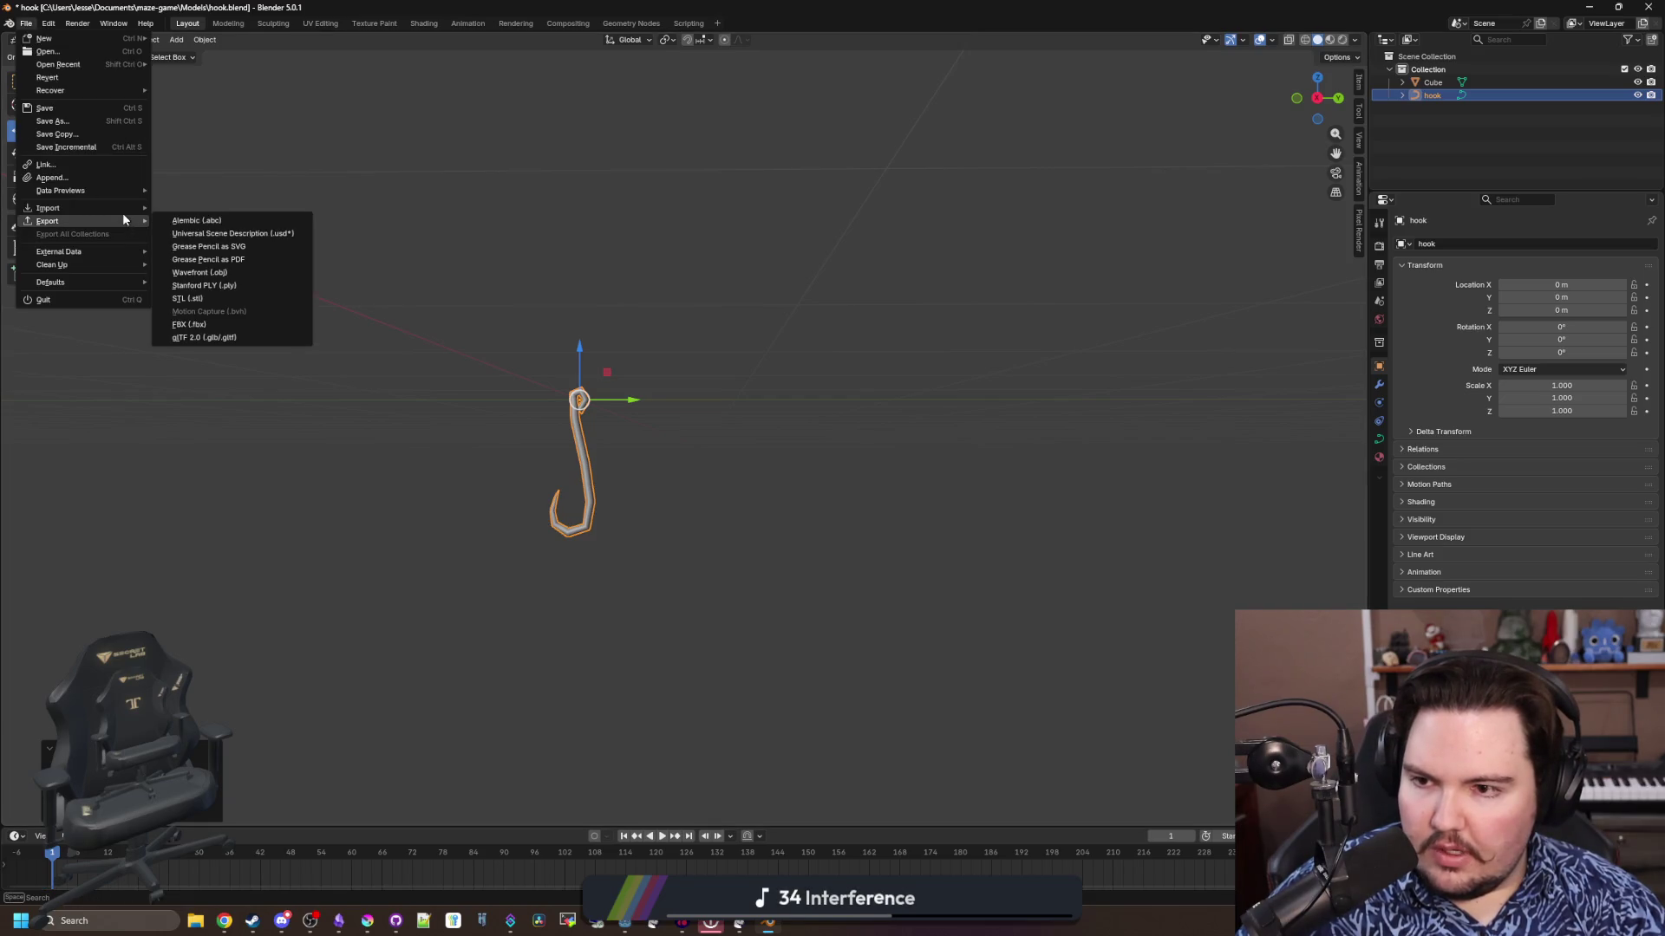
{"action": "left_click", "coordinate": [236, 272]}
{"action": "left_click", "coordinate": [893, 660]}
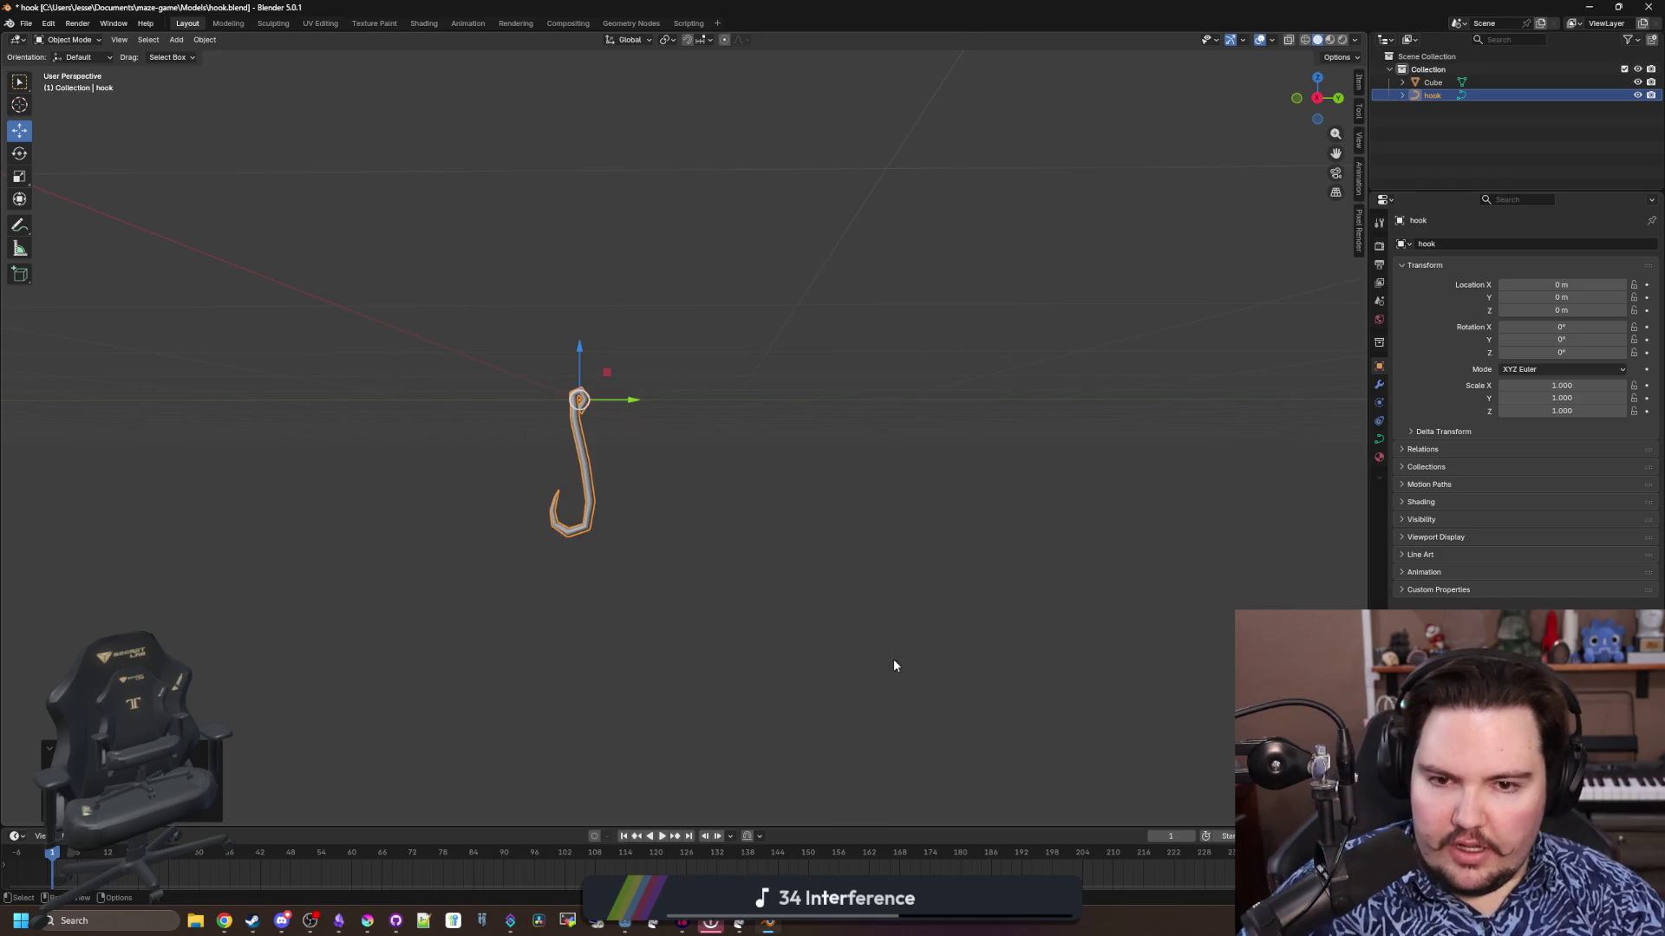
{"action": "key", "text": "alt+Tab"}
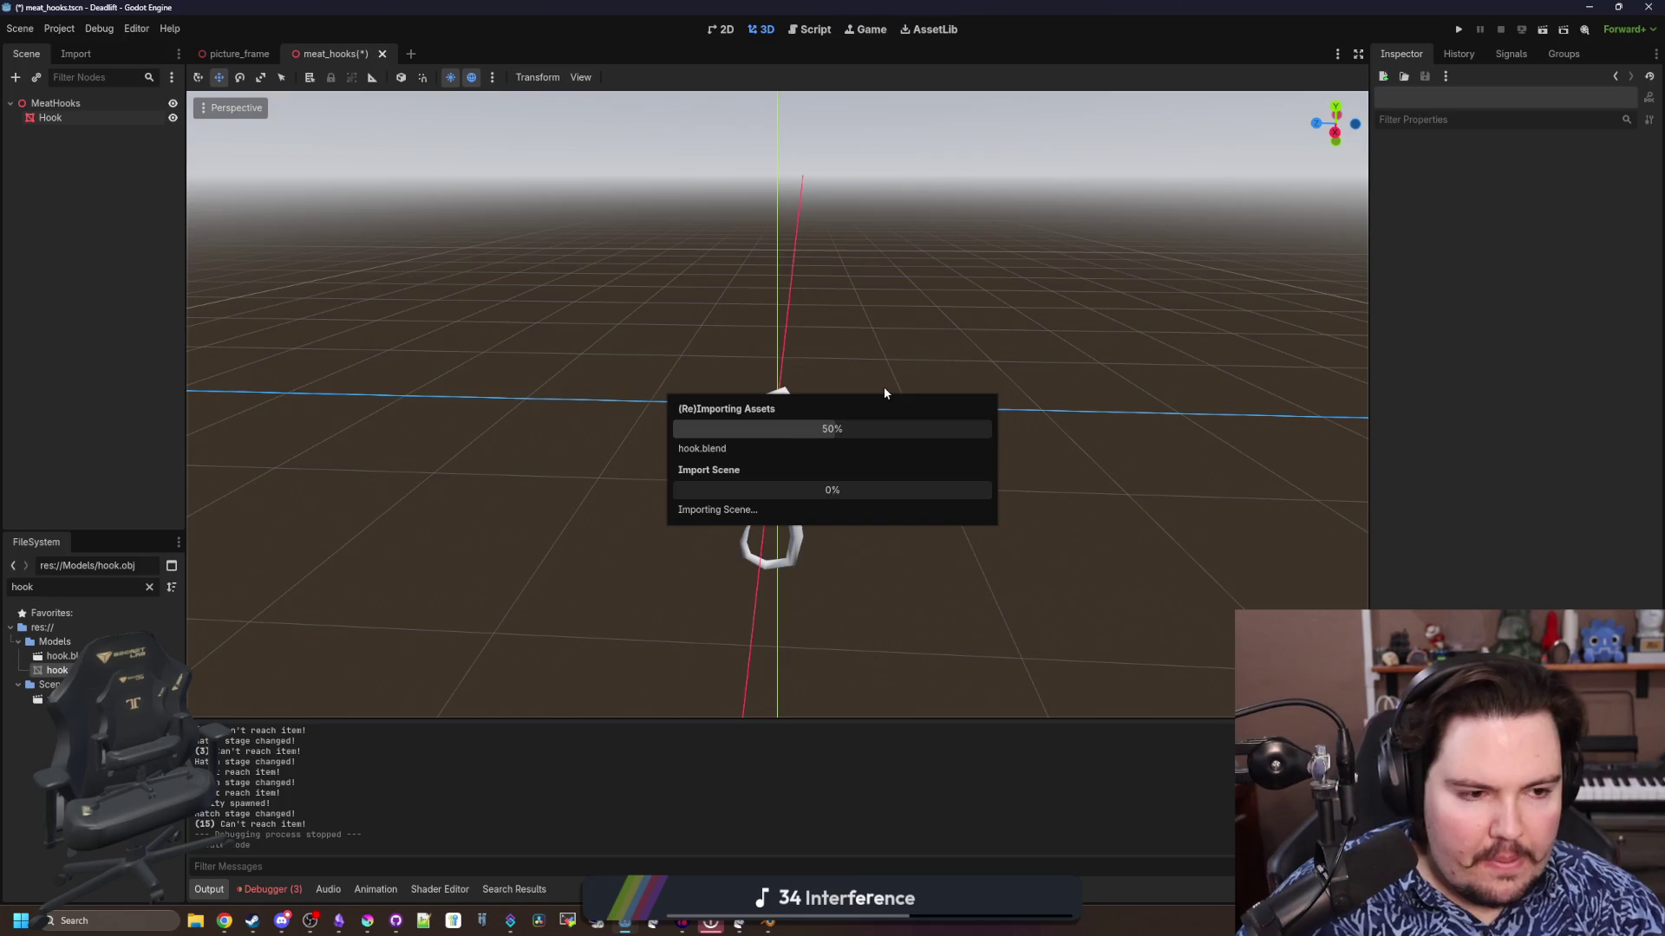
Add a Sprite3D child node under MeatHooks
{"action": "mouse_move", "coordinate": [883, 387]}
{"action": "left_mouse_down"}
{"action": "mouse_move", "coordinate": [814, 481]}
{"action": "mouse_move", "coordinate": [755, 516]}
{"action": "mouse_move", "coordinate": [356, 356]}
{"action": "mouse_move", "coordinate": [225, 225]}
{"action": "left_mouse_up"}
{"action": "left_click", "coordinate": [67, 103]}
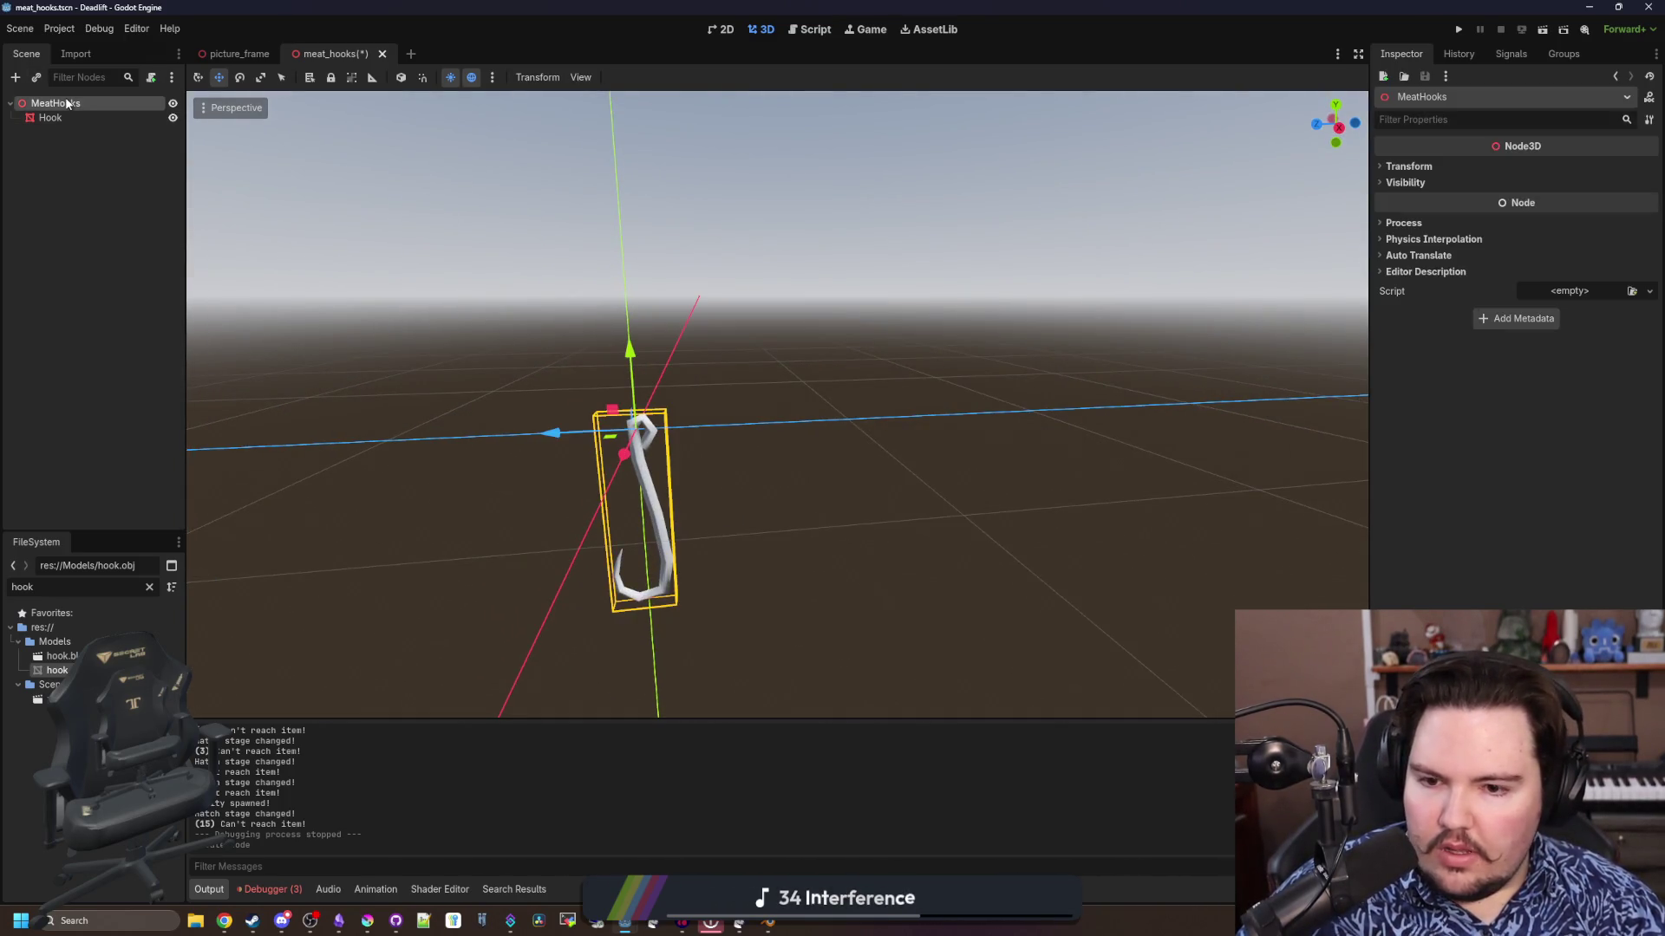
{"action": "right_click", "coordinate": [67, 104]}
{"action": "left_click", "coordinate": [137, 111]}
{"action": "type", "text": "sprite3d"}
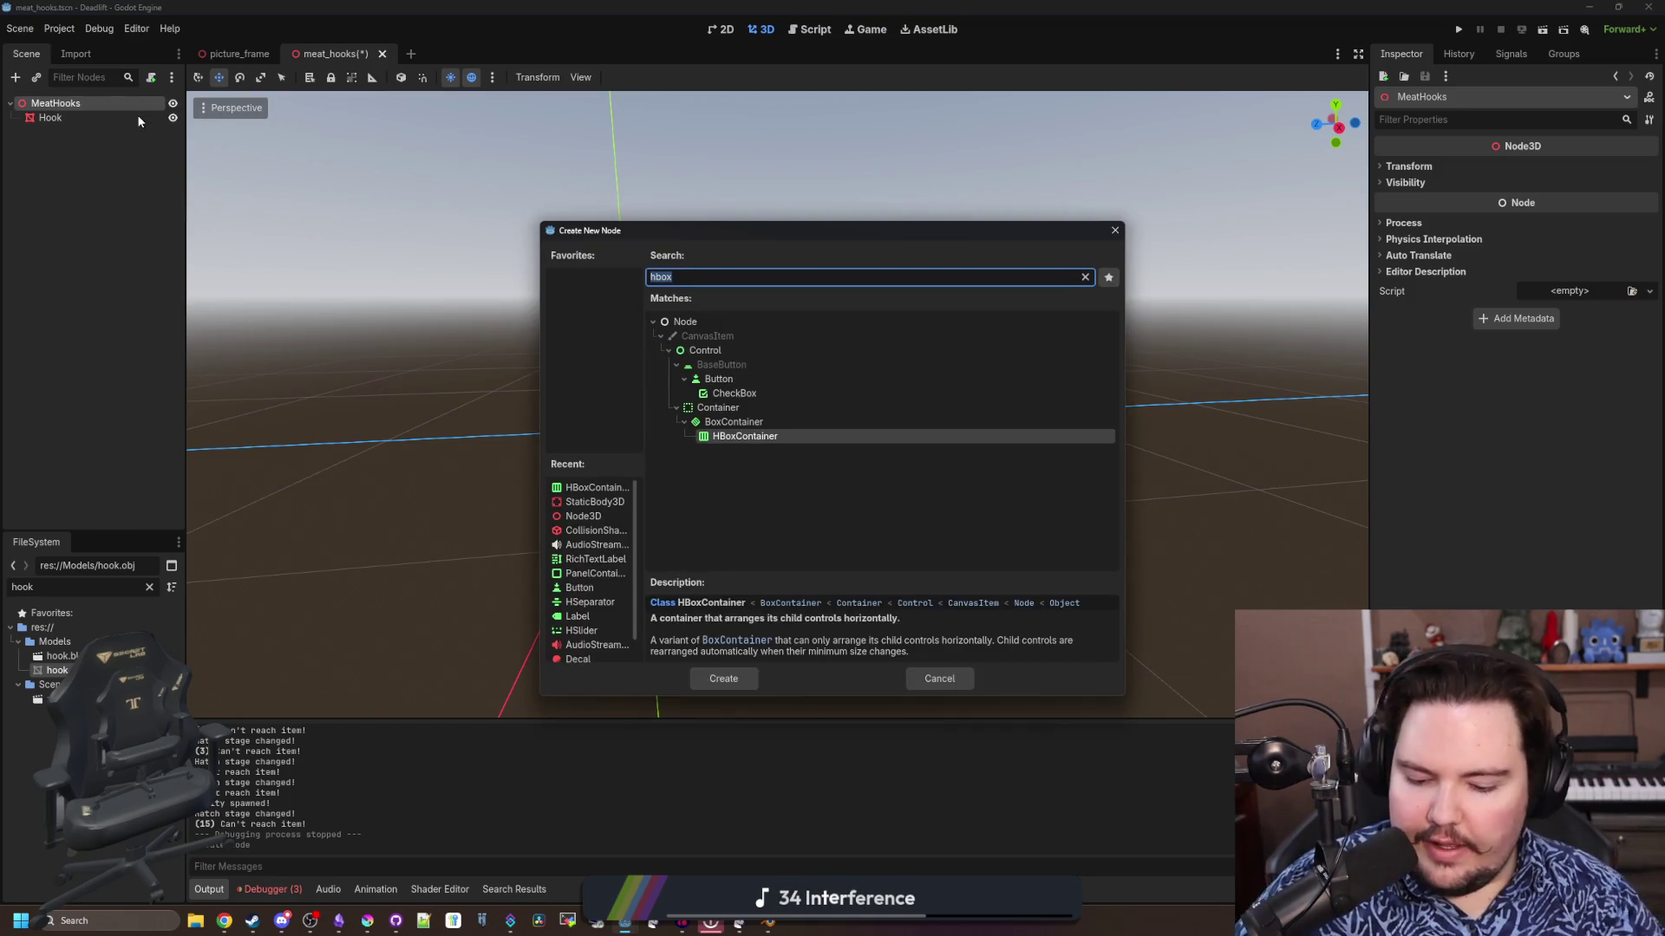
{"action": "key", "text": "Return"}
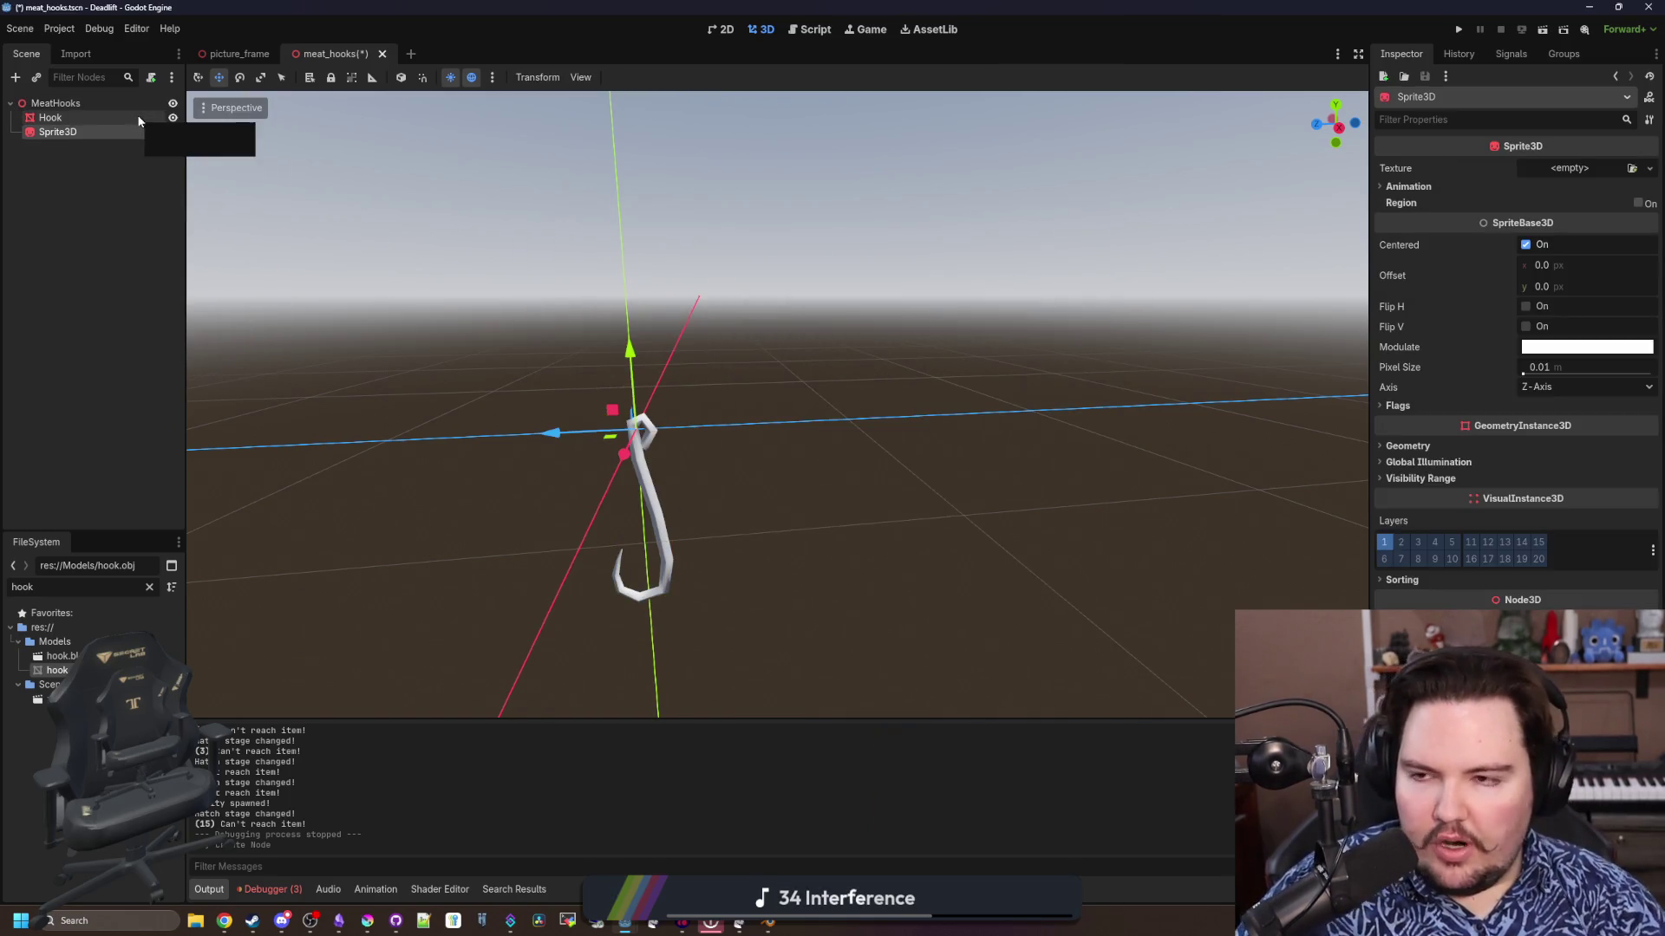
Raise the Sprite3D above the hook, then bring Krita to the front
{"action": "scroll", "coordinate": [622, 337], "scroll_direction": "down", "scroll_amount": 2}
{"action": "mouse_move", "coordinate": [622, 336]}
{"action": "left_mouse_down"}
{"action": "mouse_move", "coordinate": [734, 356]}
{"action": "mouse_move", "coordinate": [704, 208]}
{"action": "left_mouse_up"}
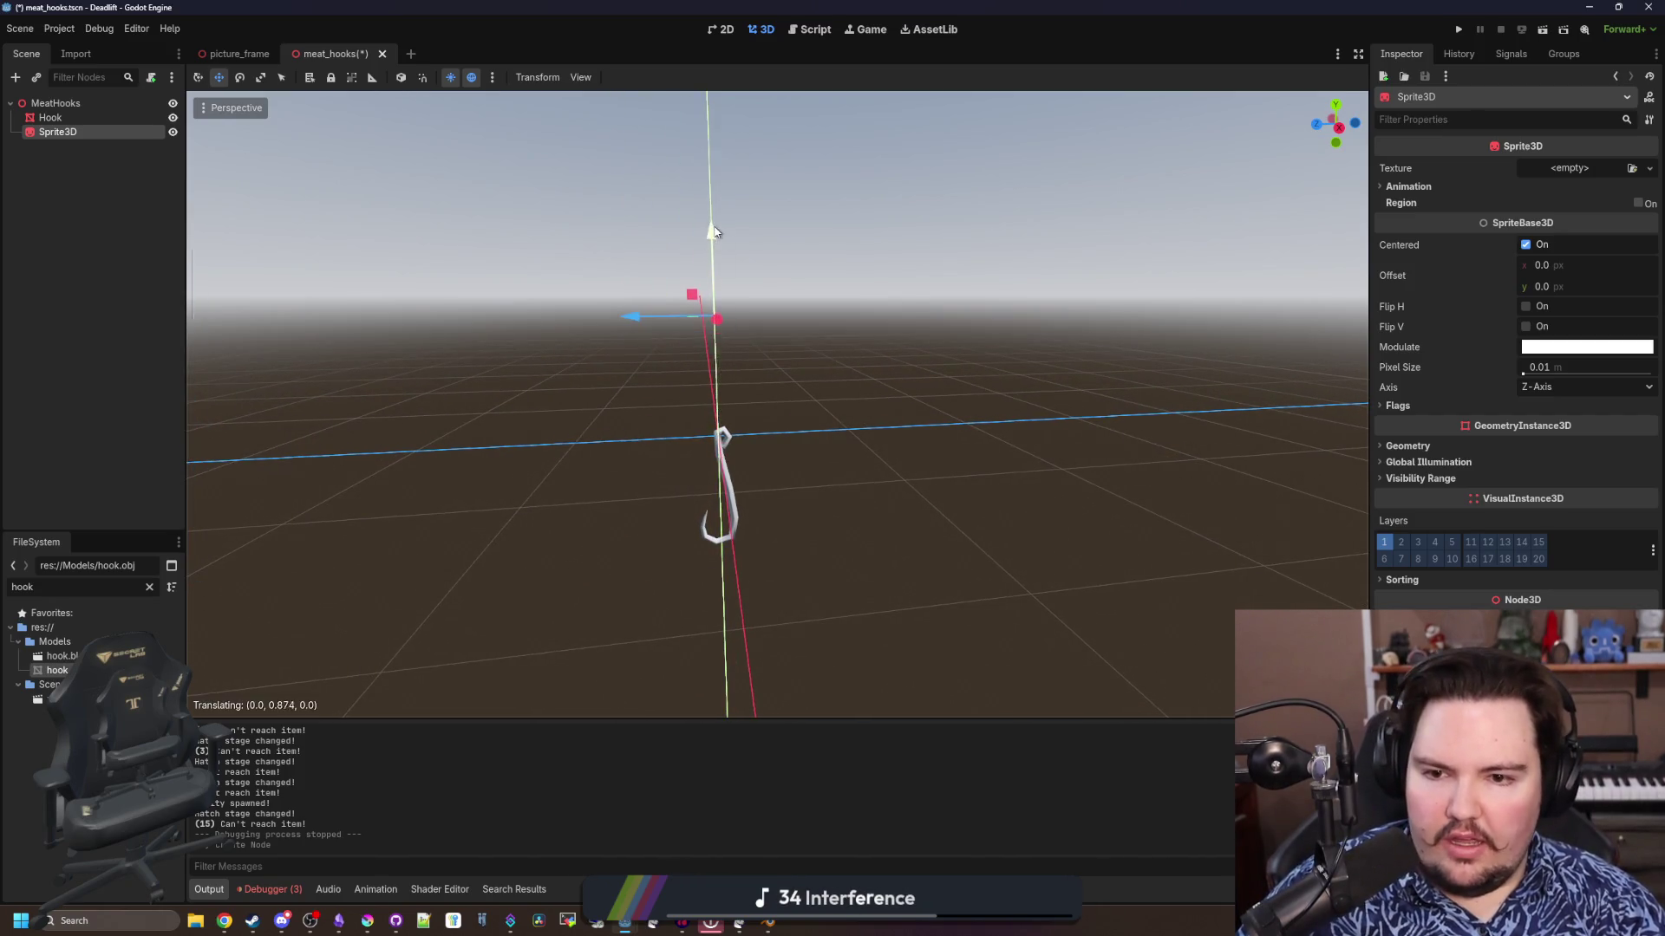
{"action": "left_click_drag", "start_coordinate": [886, 387], "coordinate": [537, 765]}
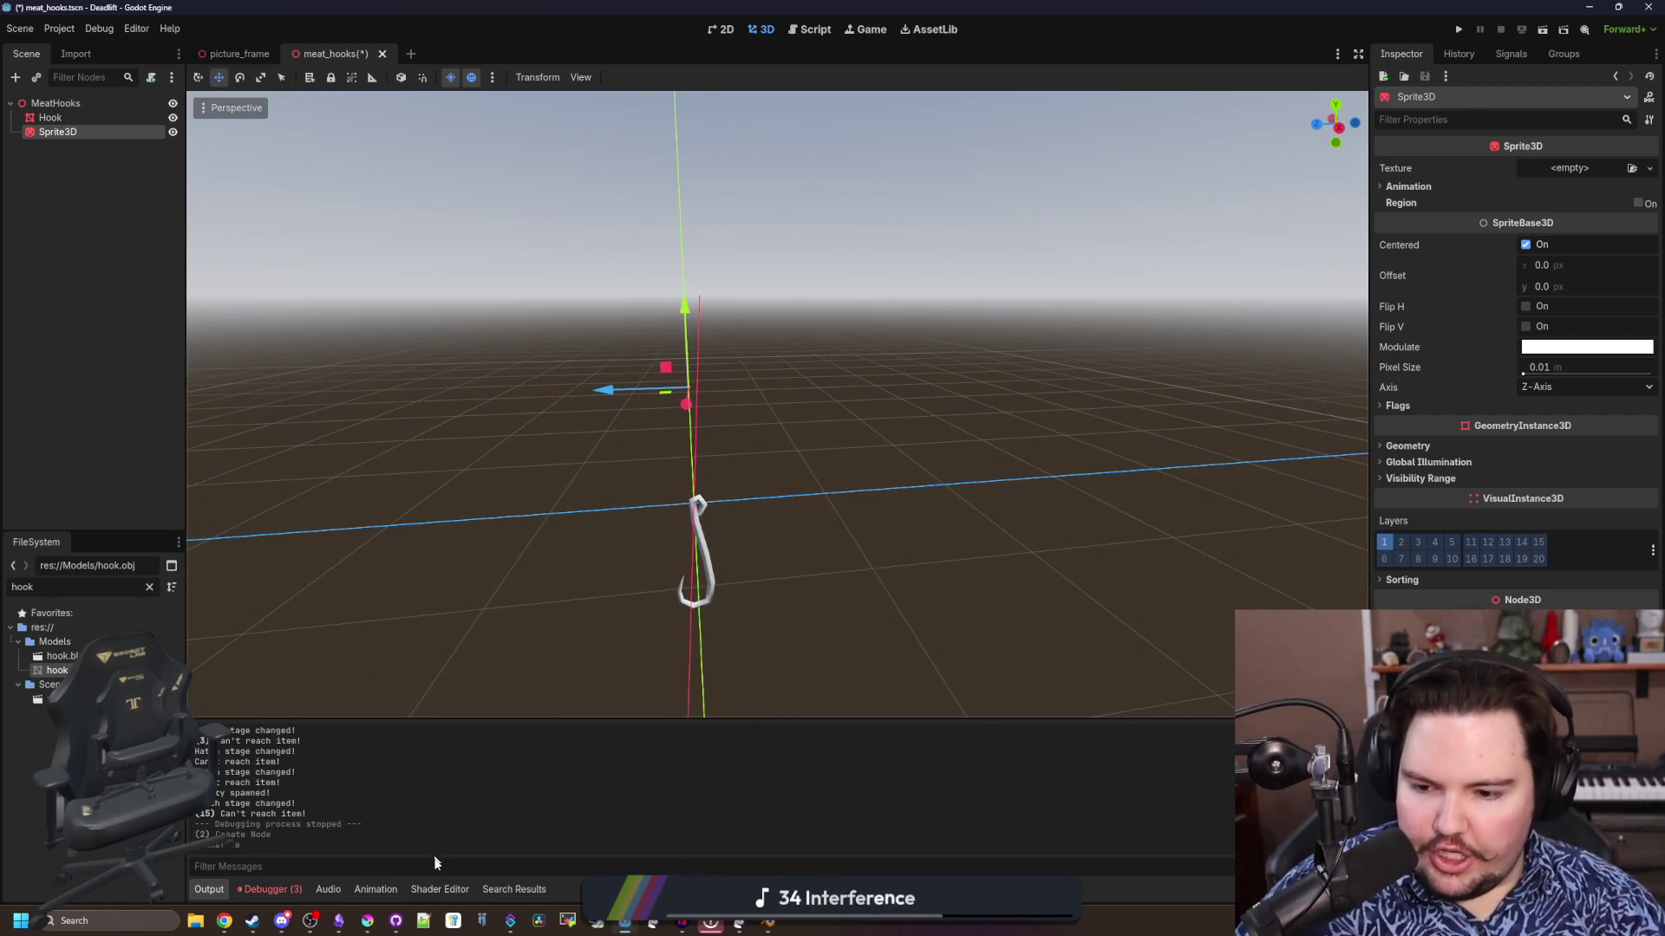
{"action": "left_click", "coordinate": [368, 921]}
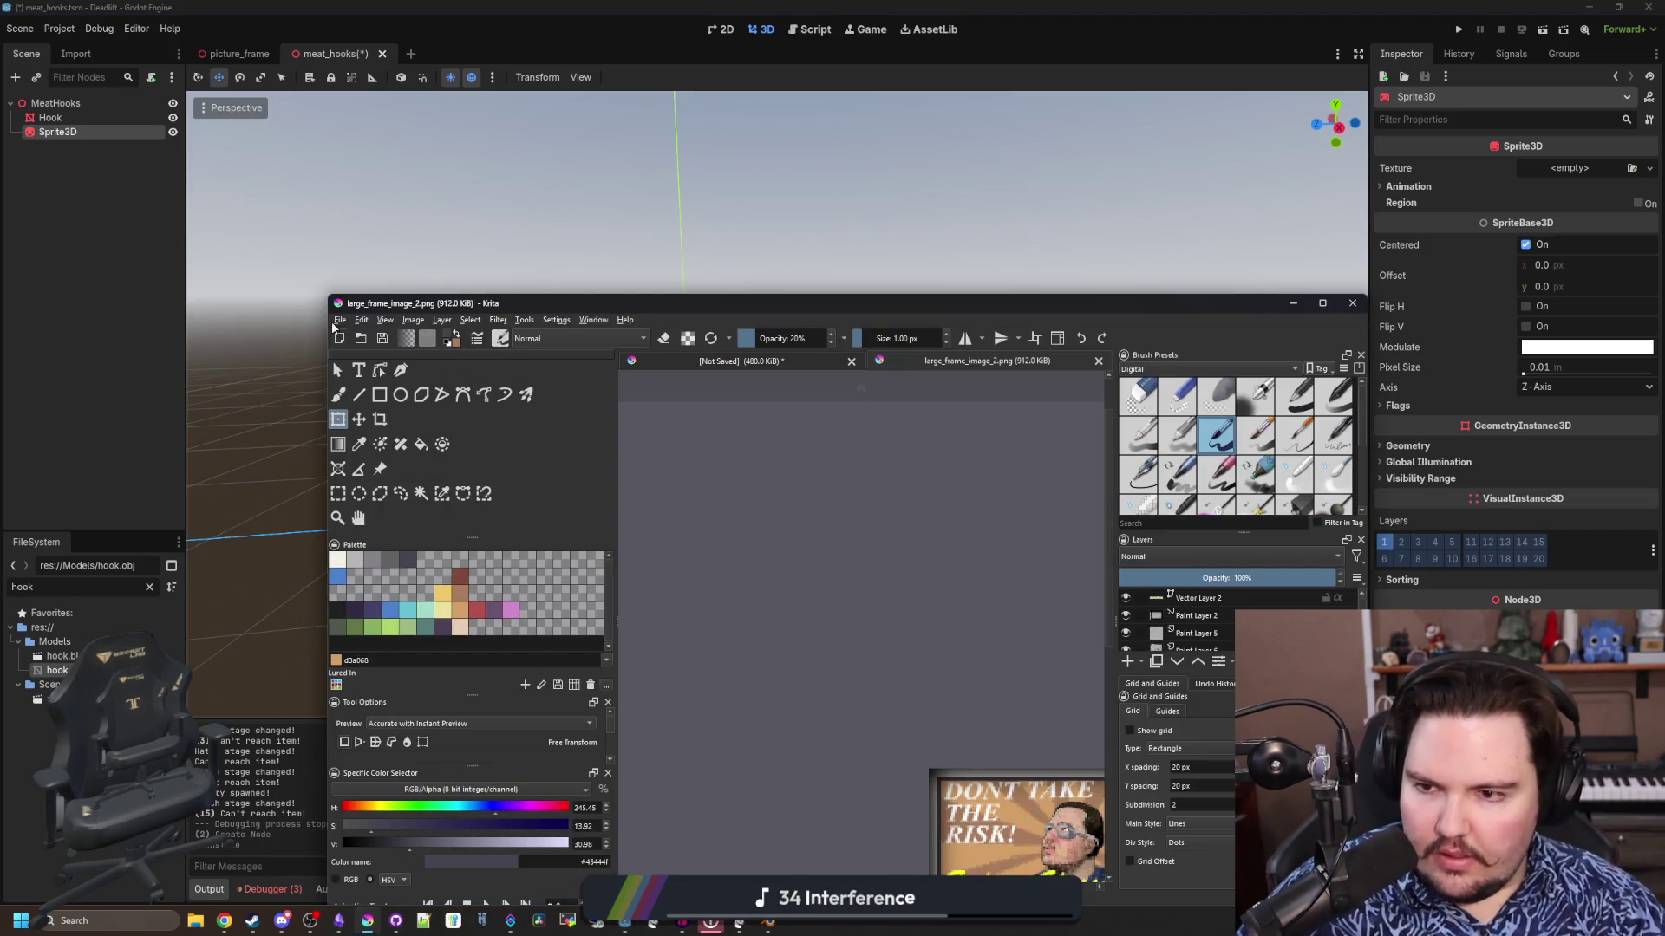
Try a new image from the clipboard, dismiss the format error, cancel, and maximise Krita
{"action": "left_click", "coordinate": [340, 320]}
{"action": "left_click", "coordinate": [365, 339]}
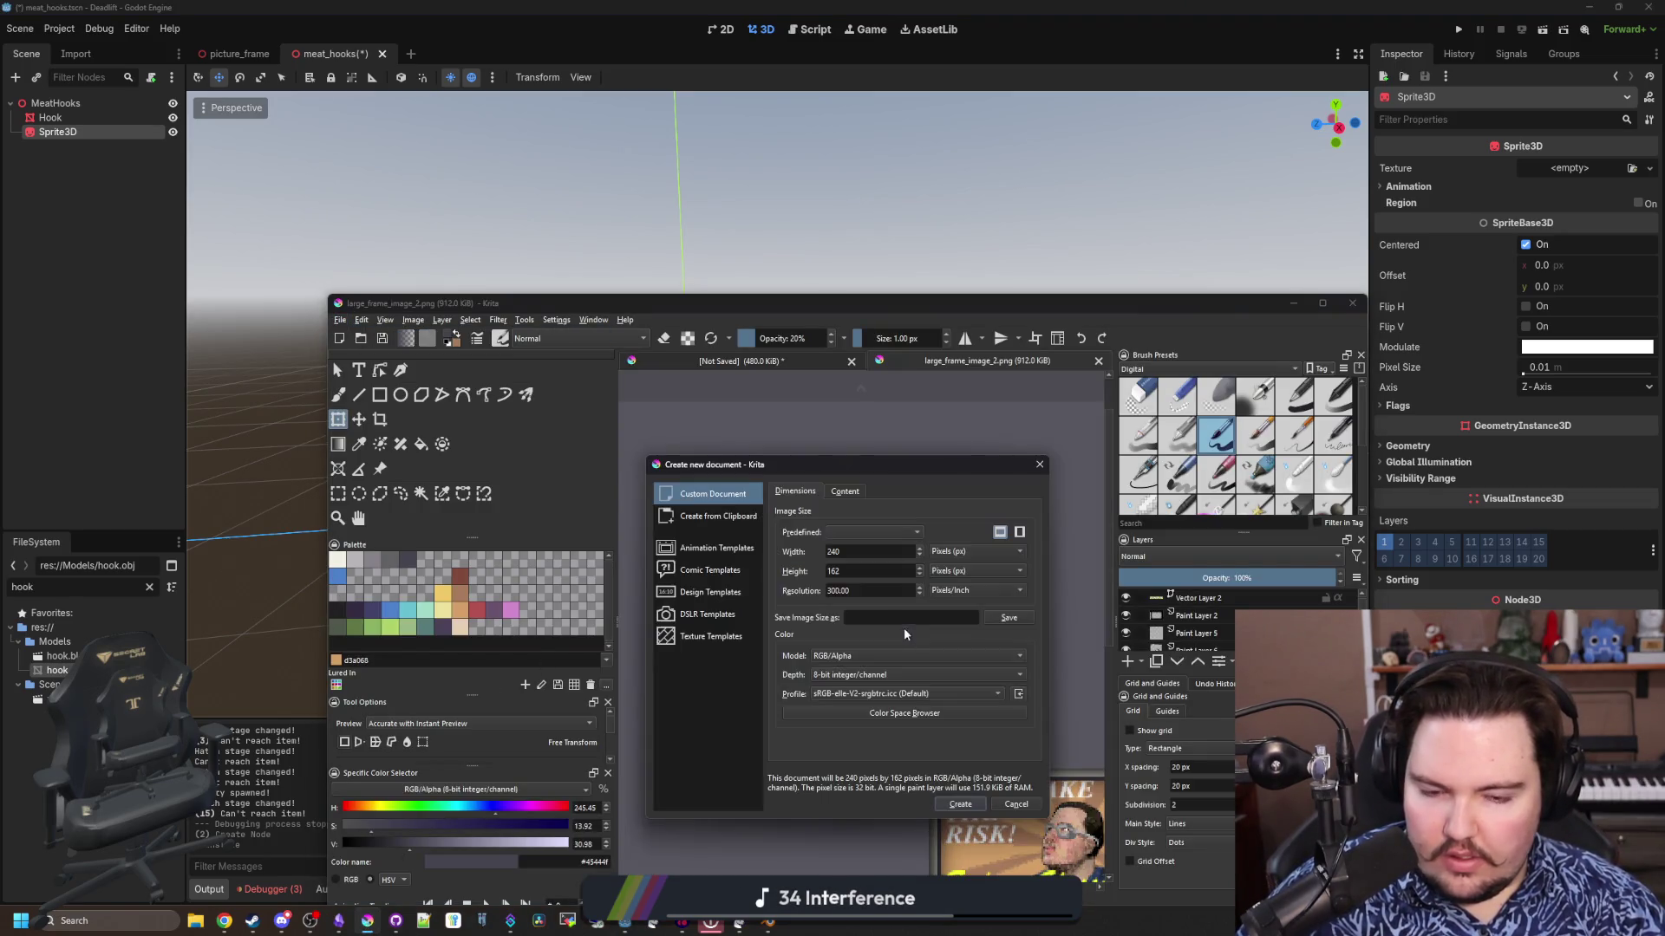
{"action": "left_click", "coordinate": [731, 518]}
{"action": "left_click", "coordinate": [958, 804]}
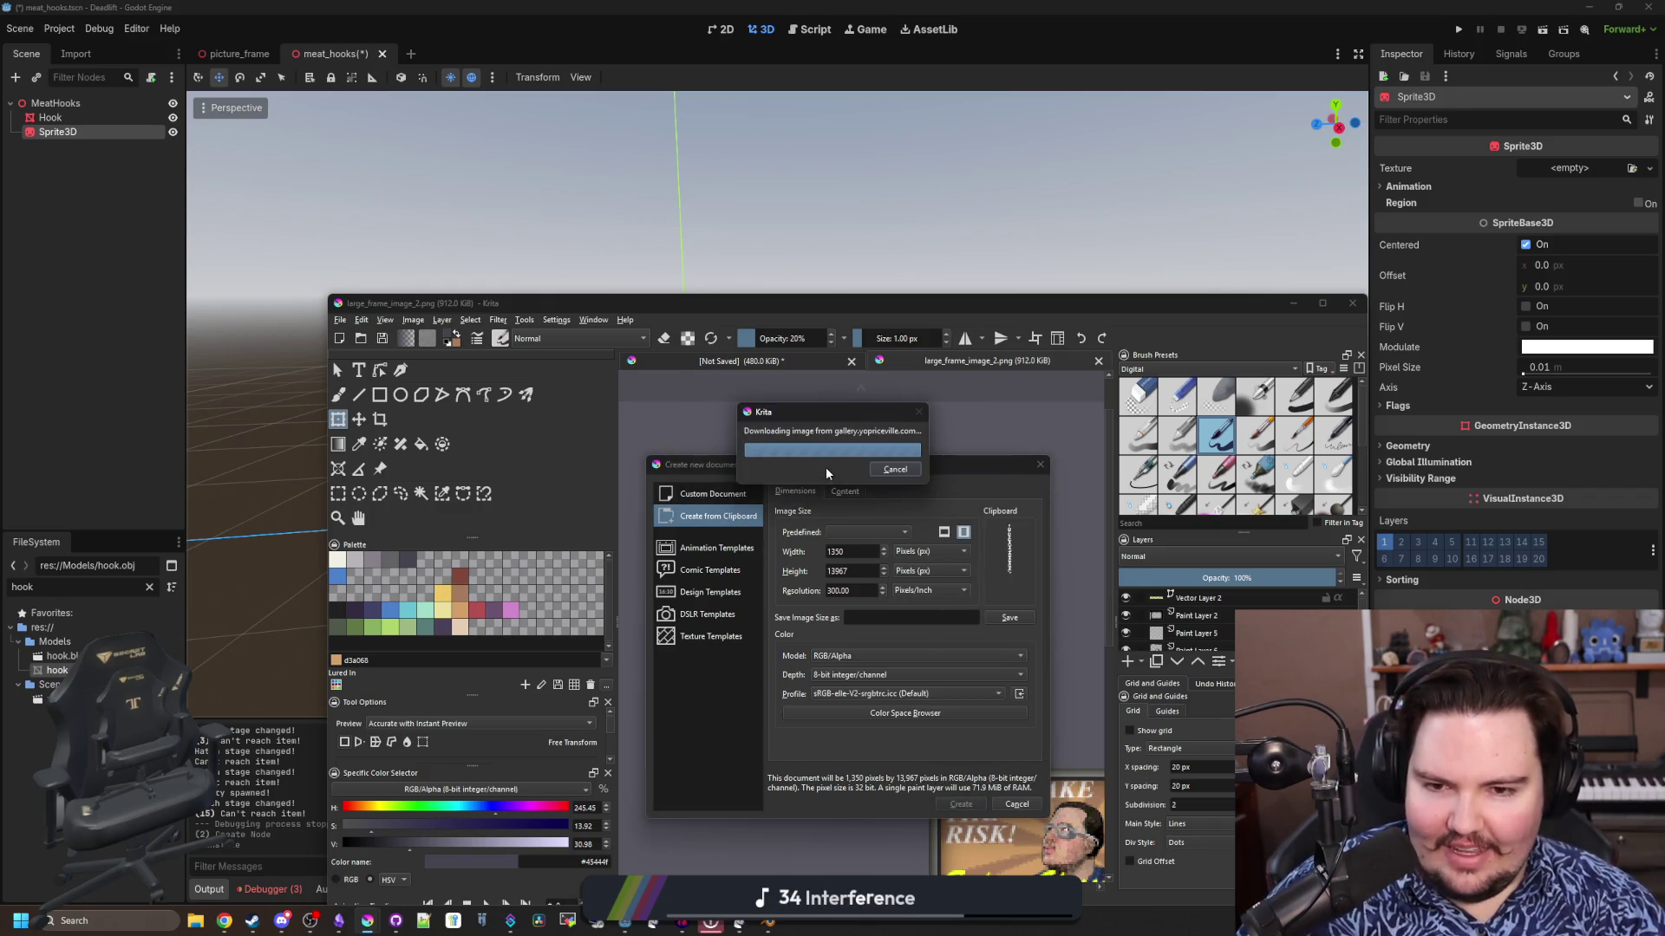
{"action": "left_click", "coordinate": [824, 469]}
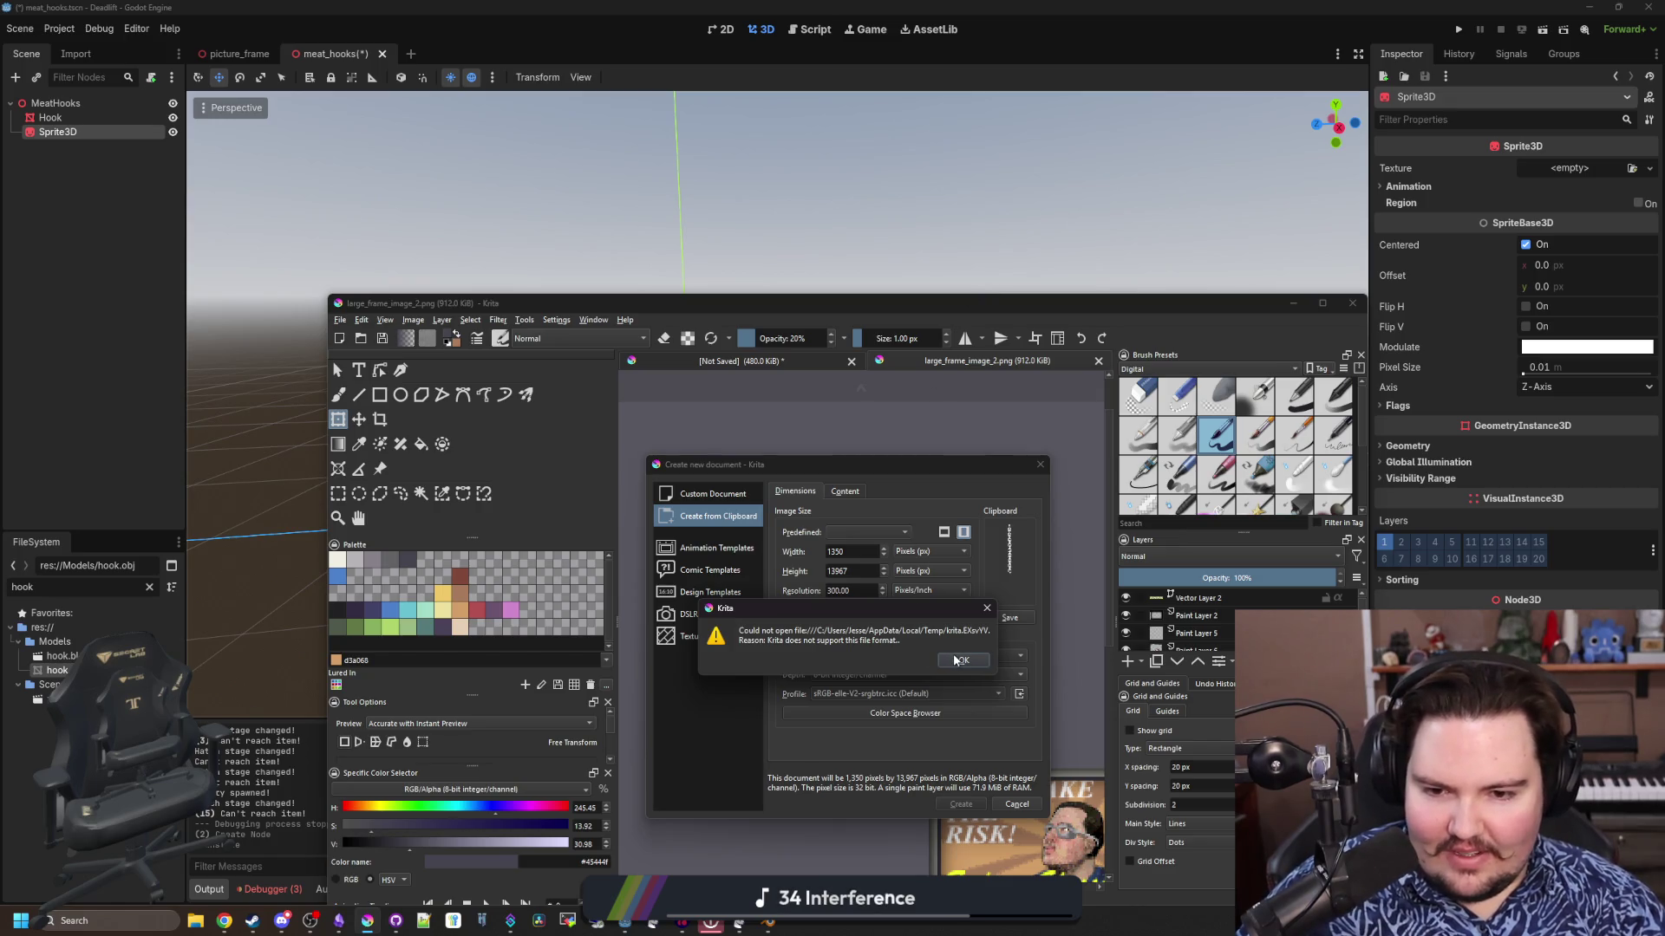
{"action": "left_click", "coordinate": [956, 661]}
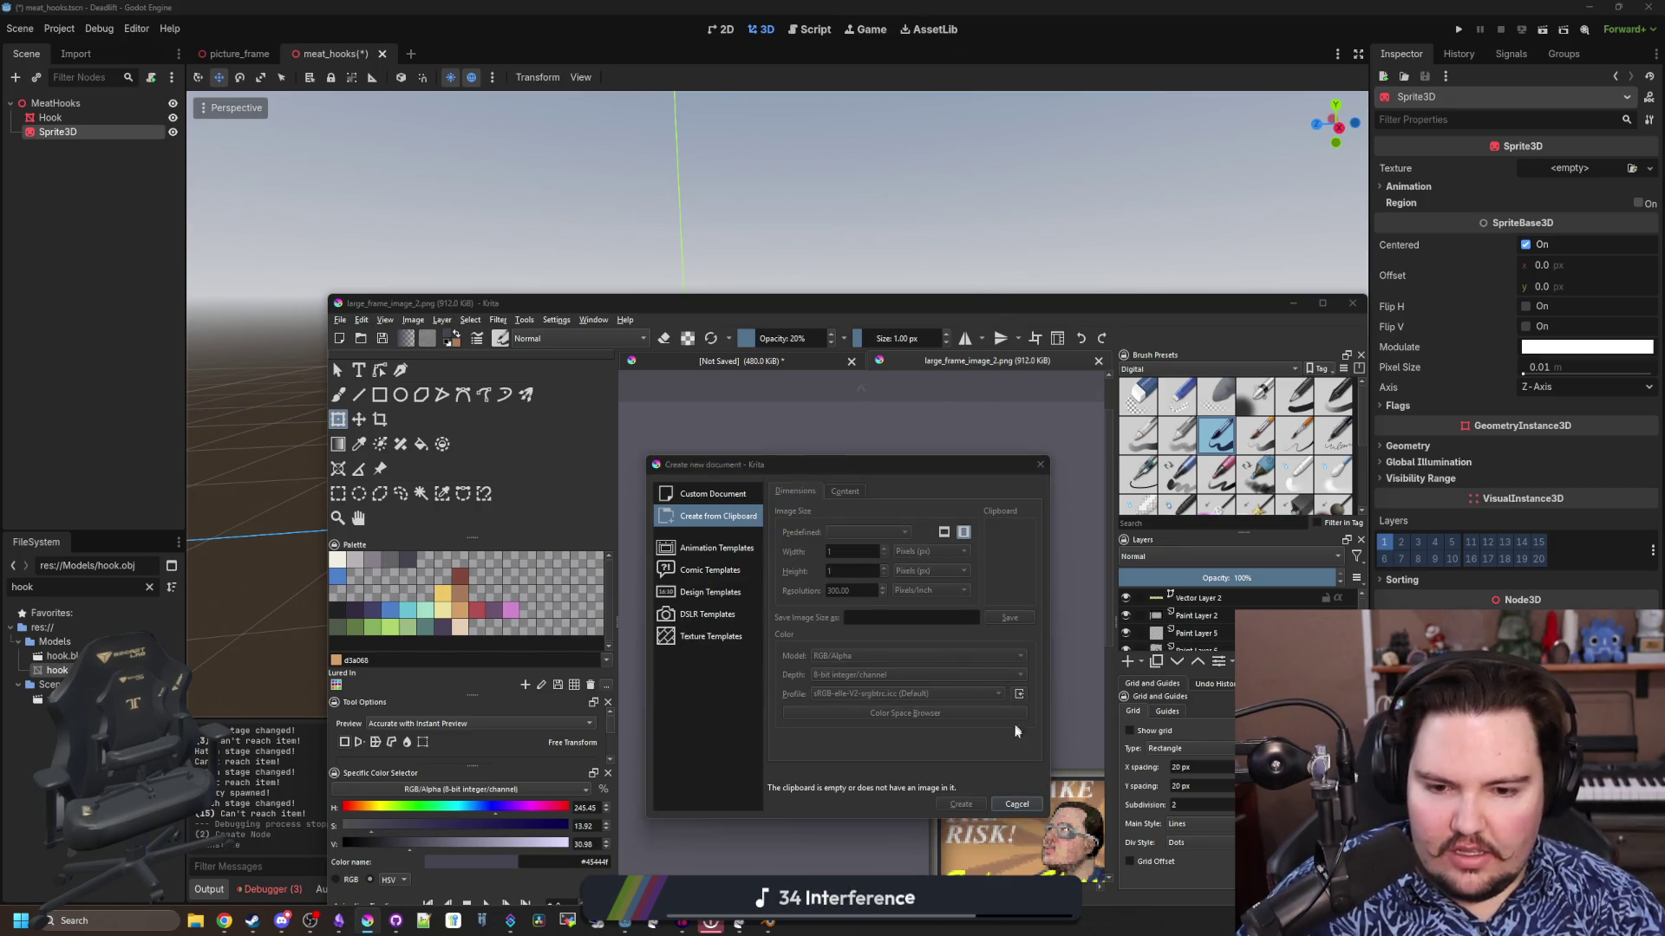
{"action": "left_click", "coordinate": [1019, 803]}
{"action": "left_click_drag", "start_coordinate": [1127, 312], "coordinate": [1040, 5]}
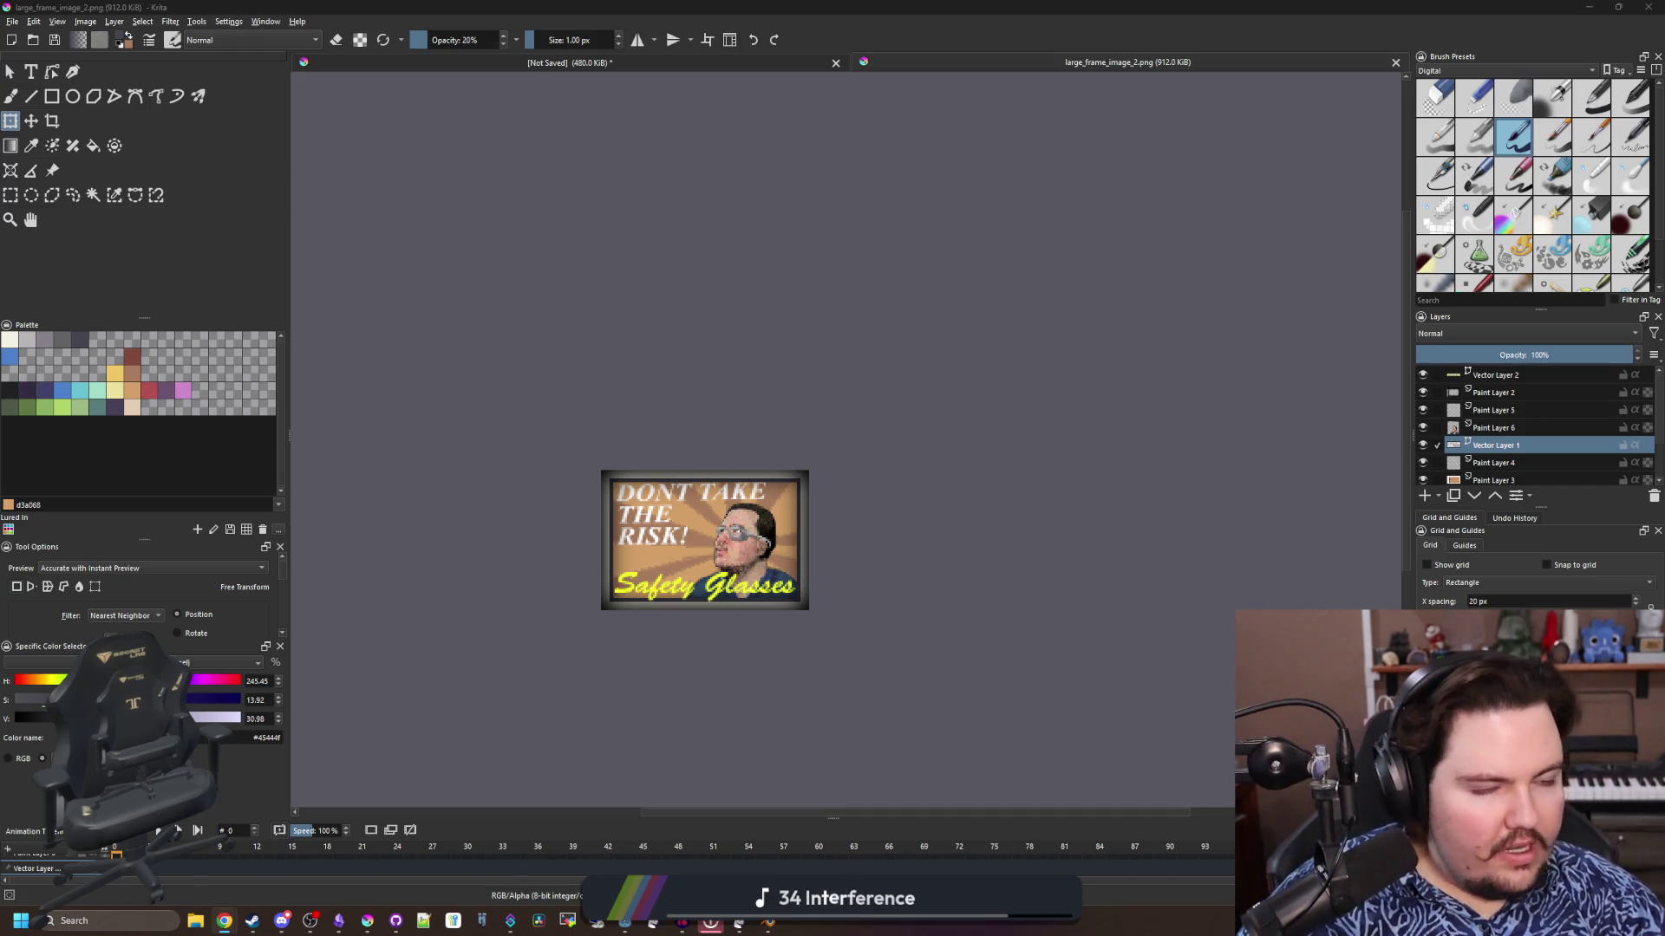
Go to filterforge.com's Filter Library and search for 'chain'
{"action": "type", "text": "filterforge.com"}
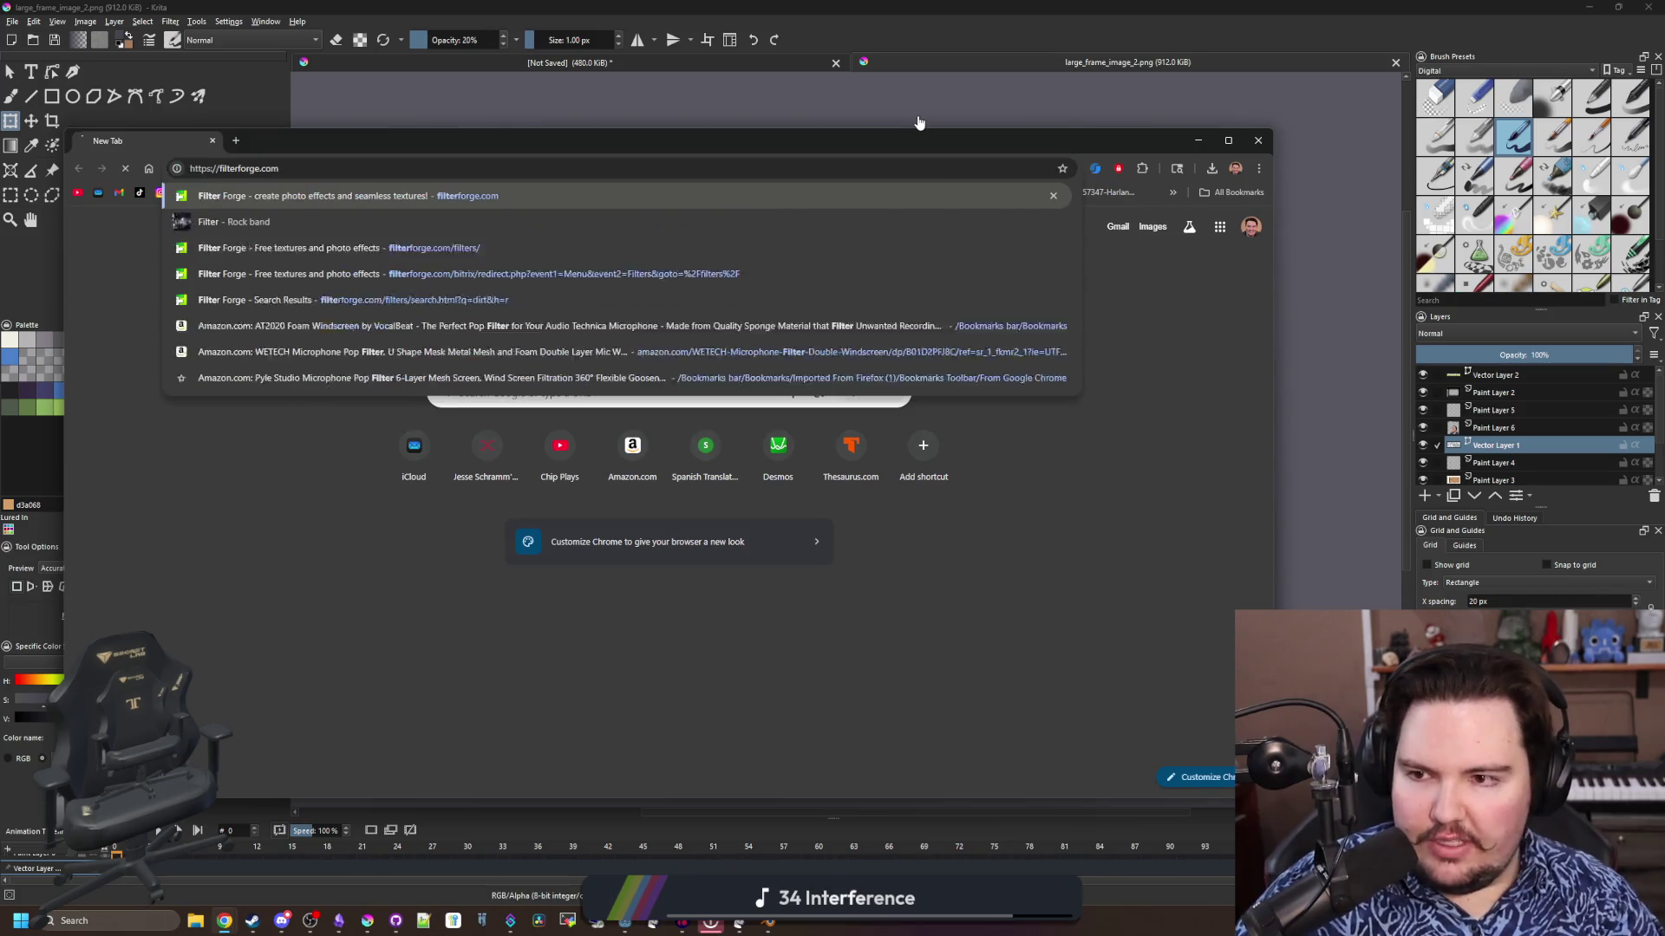
{"action": "key", "text": "Return"}
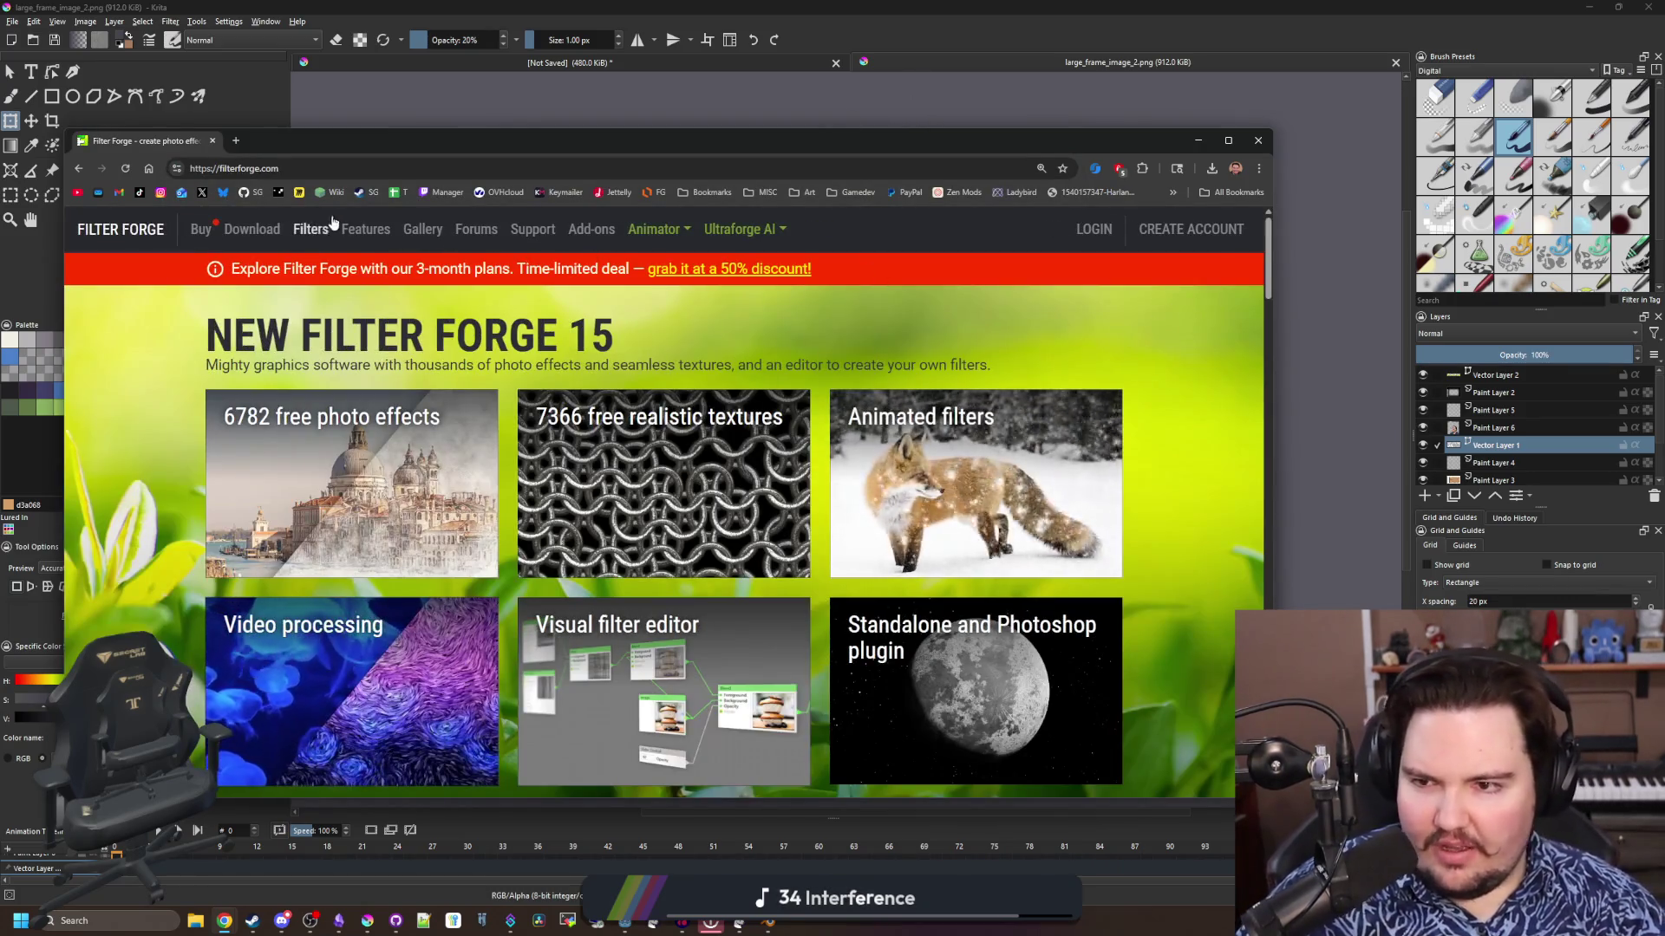
{"action": "left_click", "coordinate": [309, 231]}
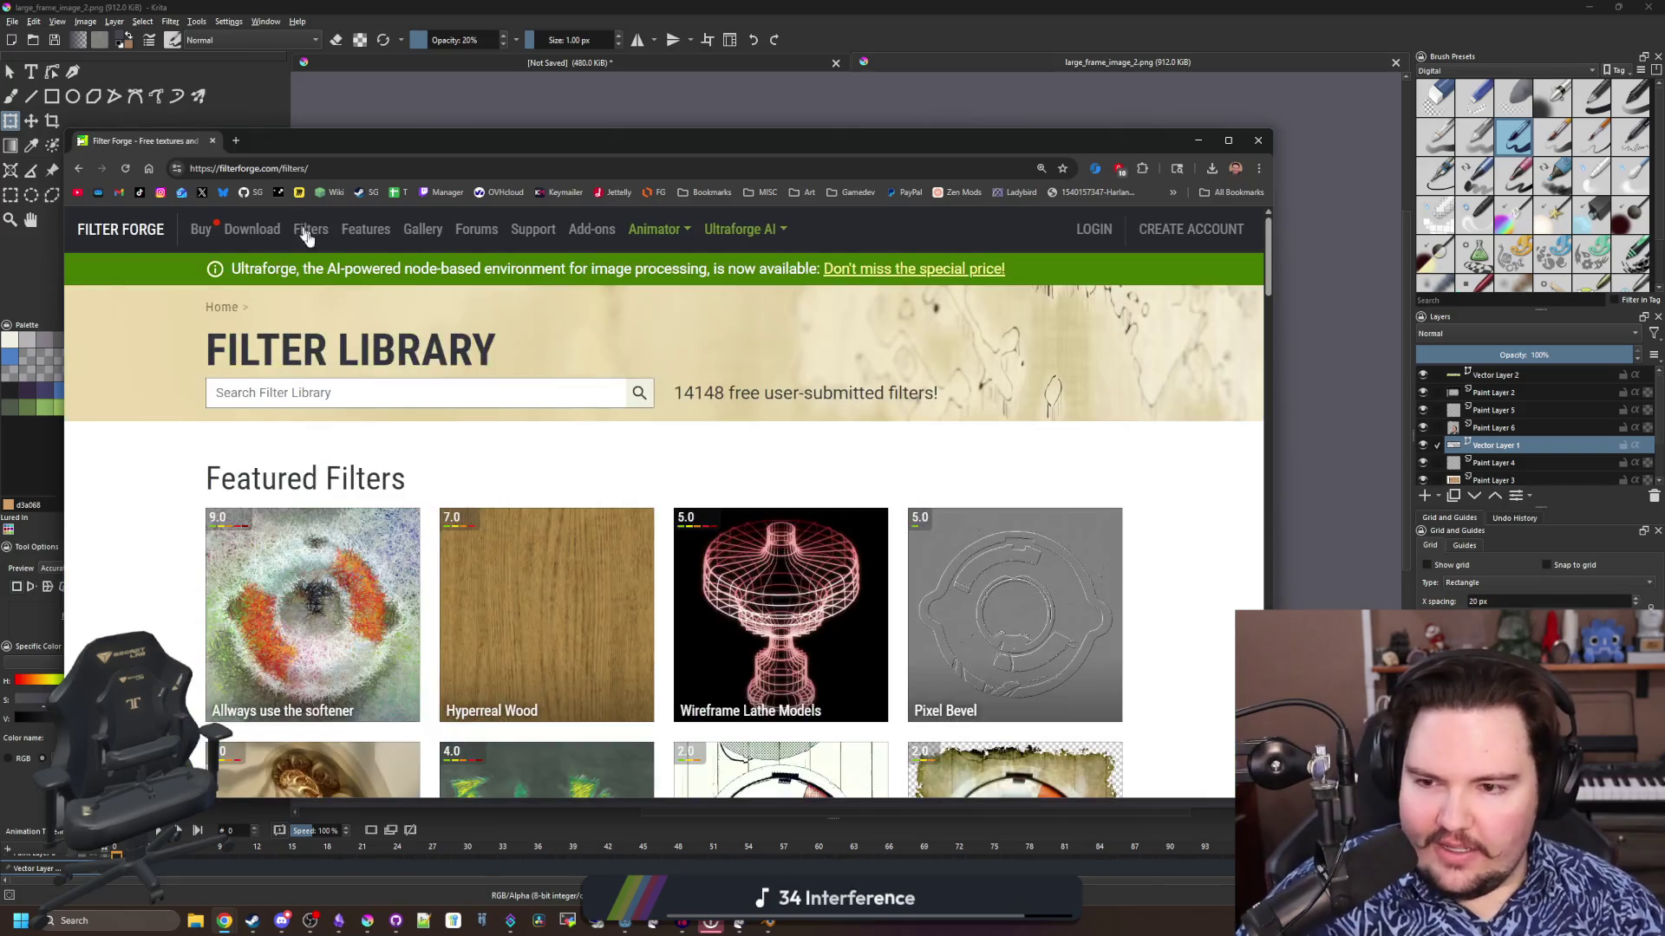
{"action": "left_click", "coordinate": [464, 393]}
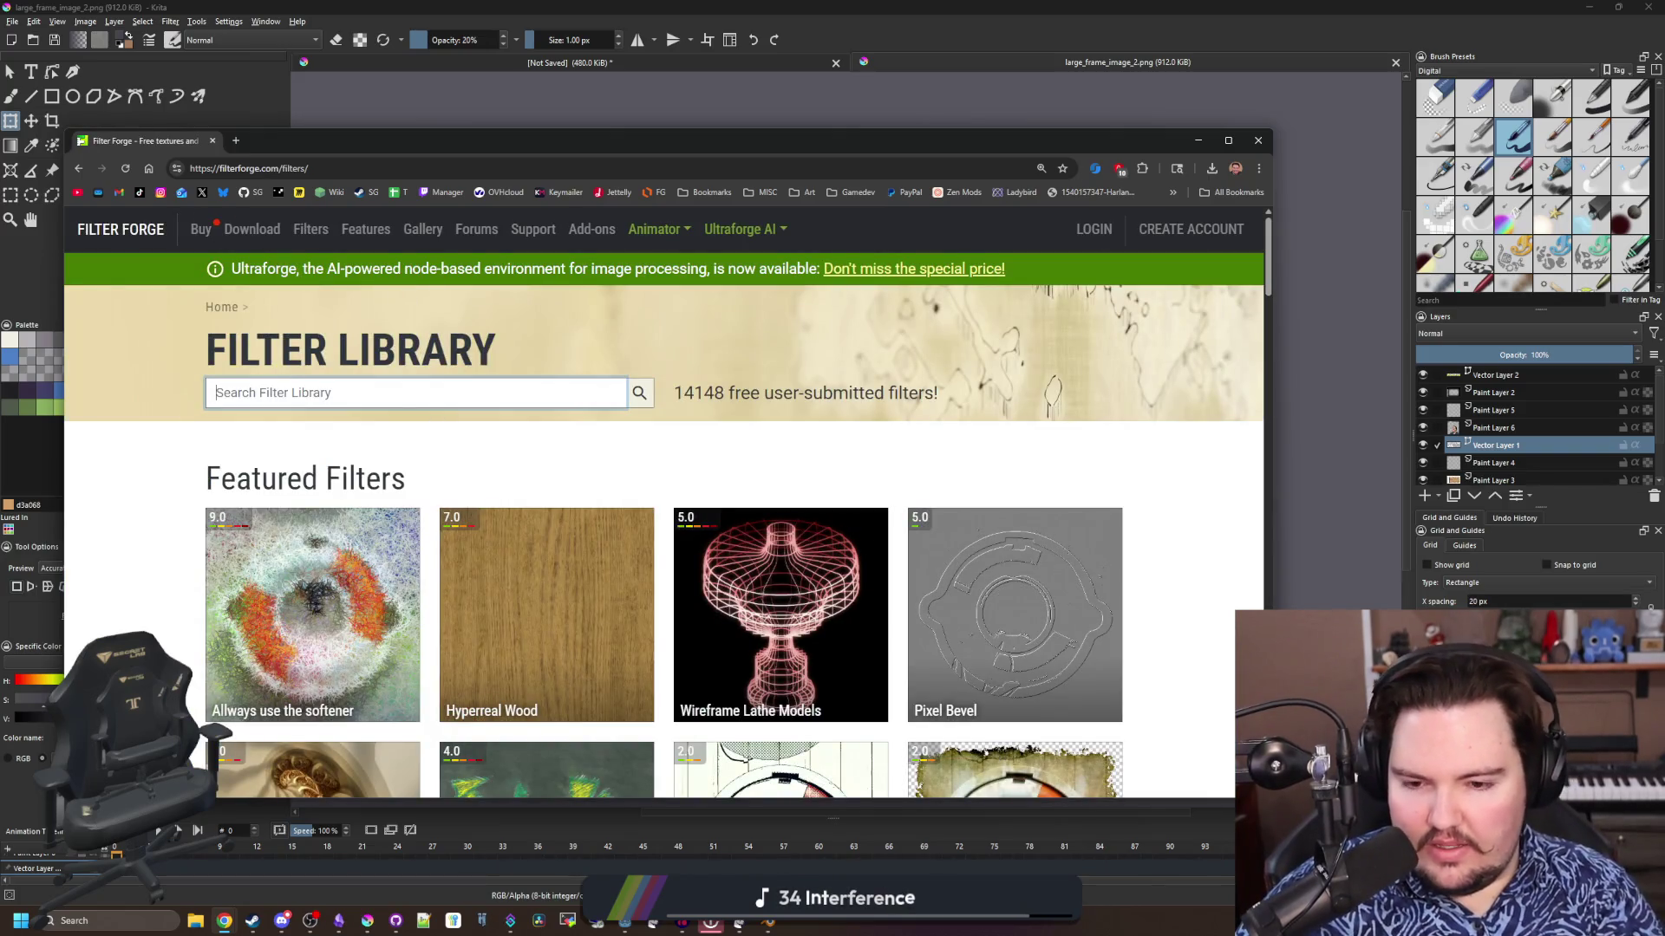
{"action": "type", "text": "chain"}
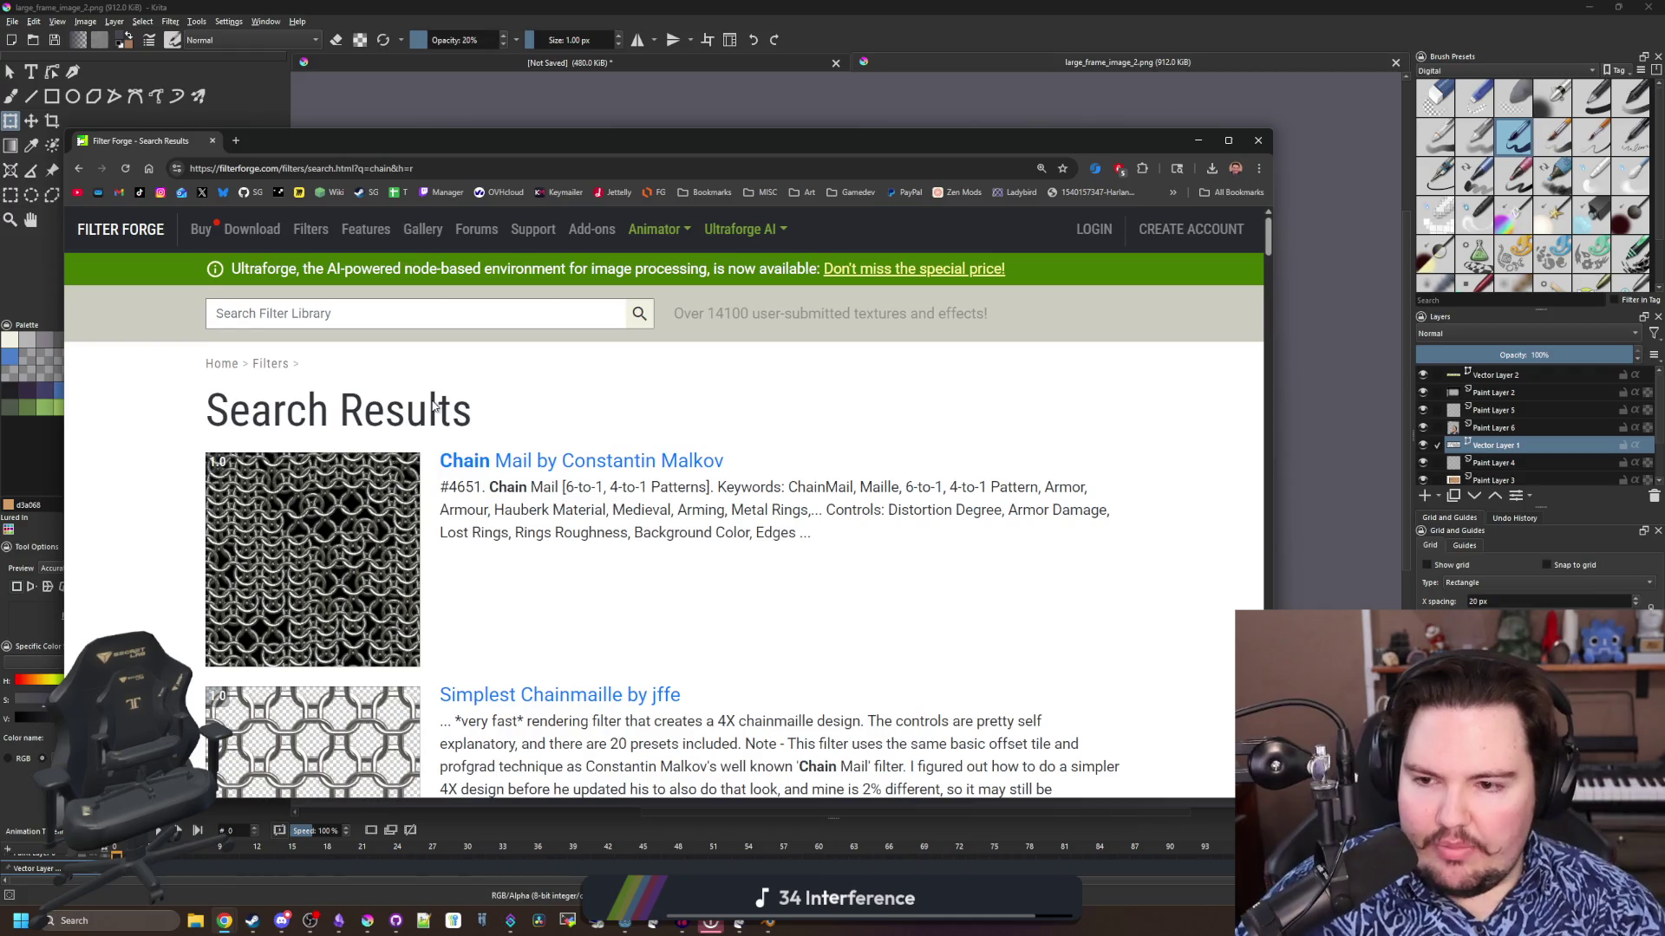
{"action": "scroll", "coordinate": [408, 539], "scroll_direction": "down", "scroll_amount": 7}
{"action": "scroll", "coordinate": [408, 540], "scroll_direction": "down", "scroll_amount": 6}
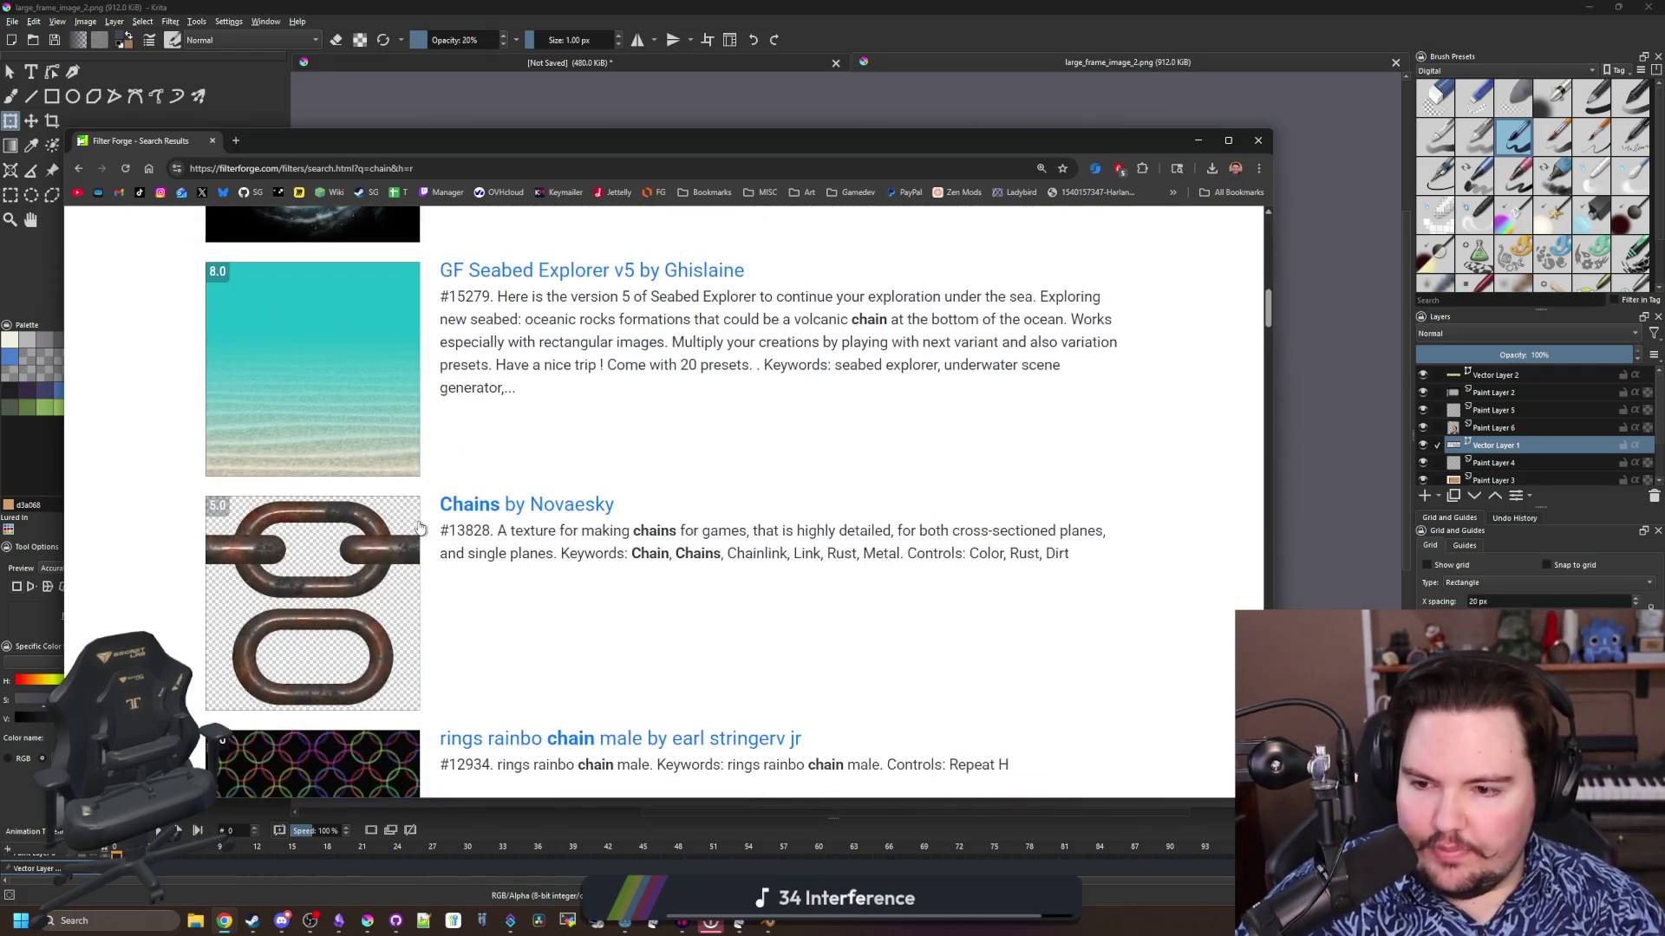
Open the Chains texture in a background tab, browse to results page 2, then view Chains
{"action": "middle_click", "coordinate": [328, 620]}
{"action": "scroll", "coordinate": [330, 618], "scroll_direction": "down", "scroll_amount": 12}
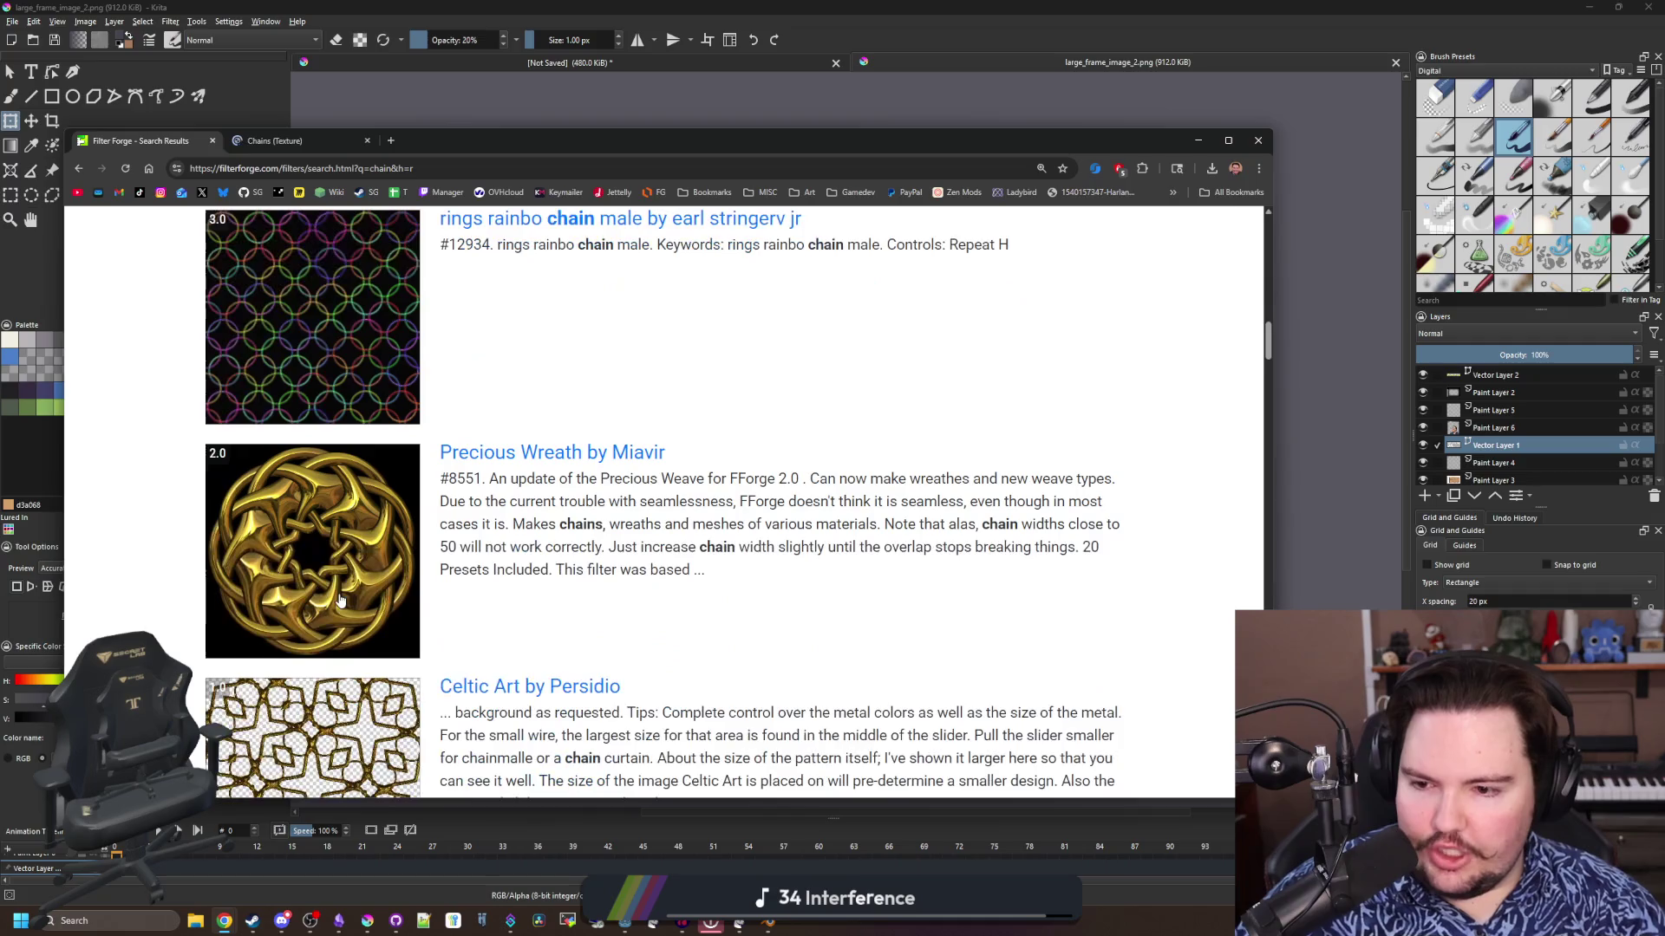
{"action": "scroll", "coordinate": [340, 600], "scroll_direction": "down", "scroll_amount": 16}
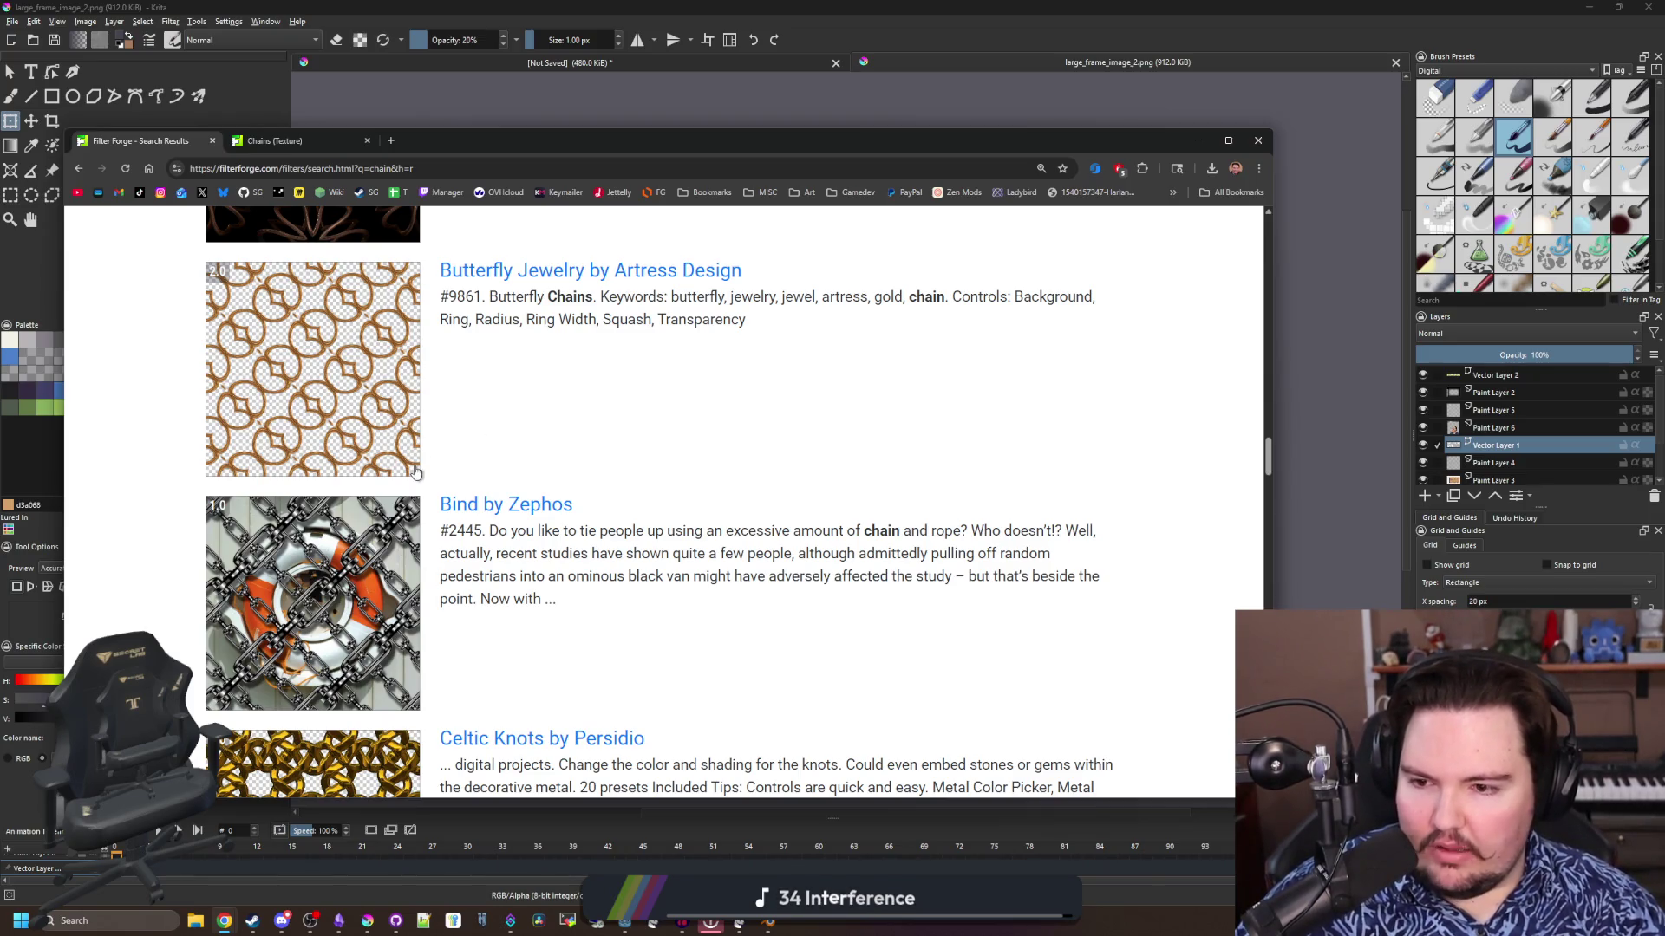
{"action": "scroll", "coordinate": [414, 471], "scroll_direction": "down", "scroll_amount": 20}
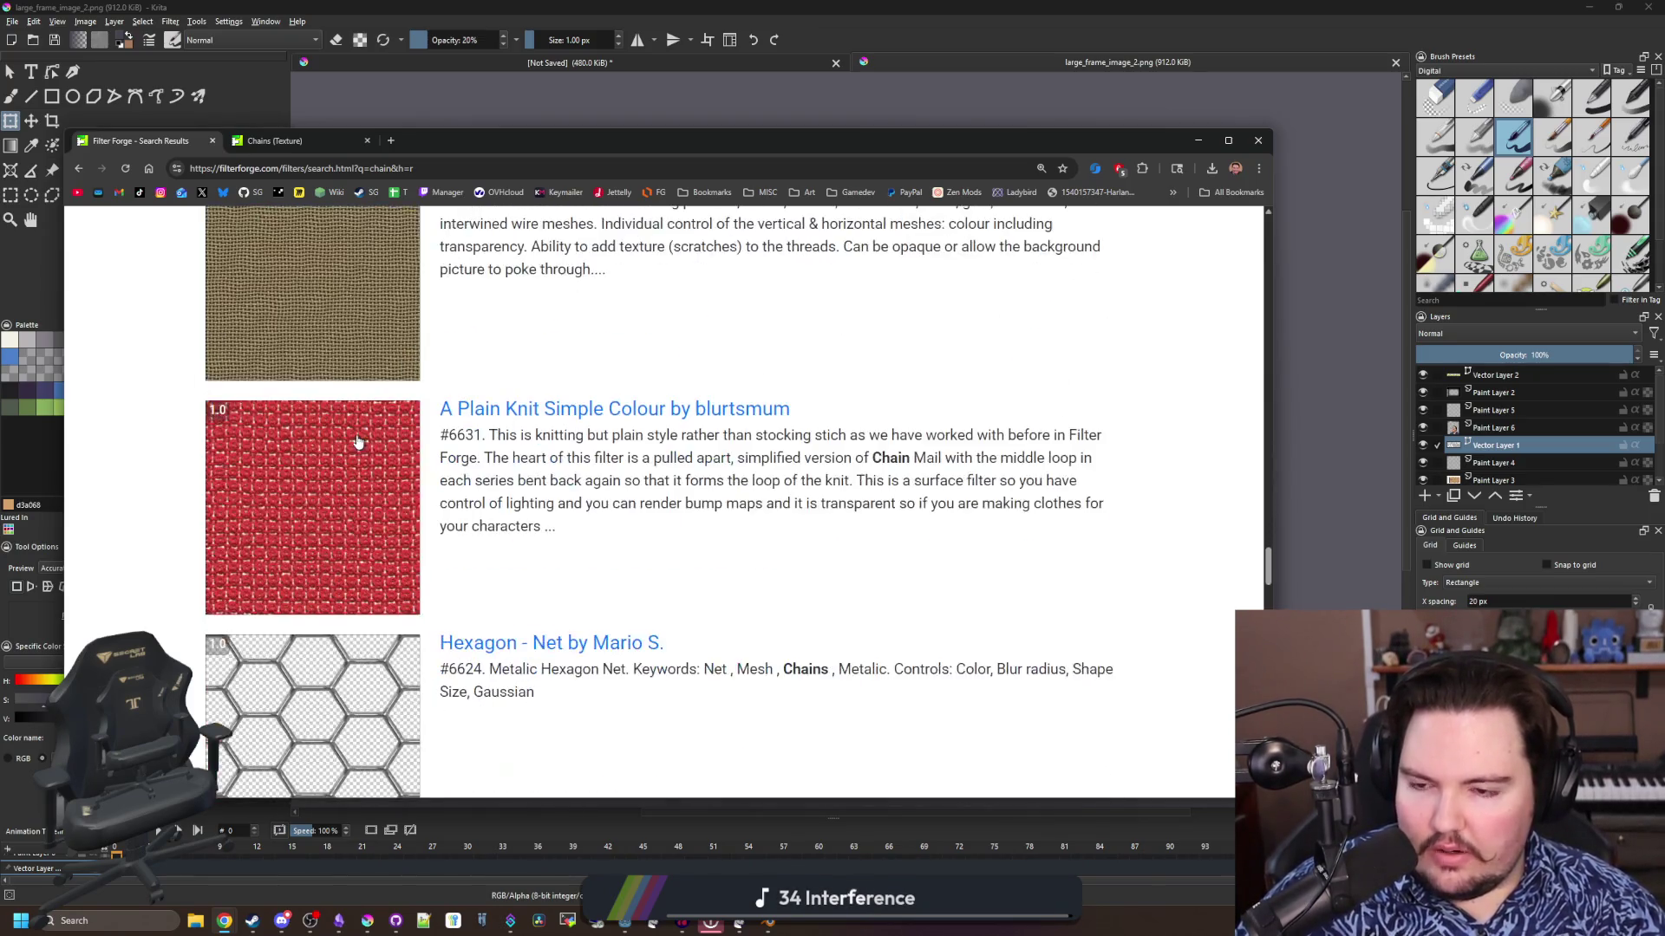
{"action": "scroll", "coordinate": [357, 442], "scroll_direction": "down", "scroll_amount": 20}
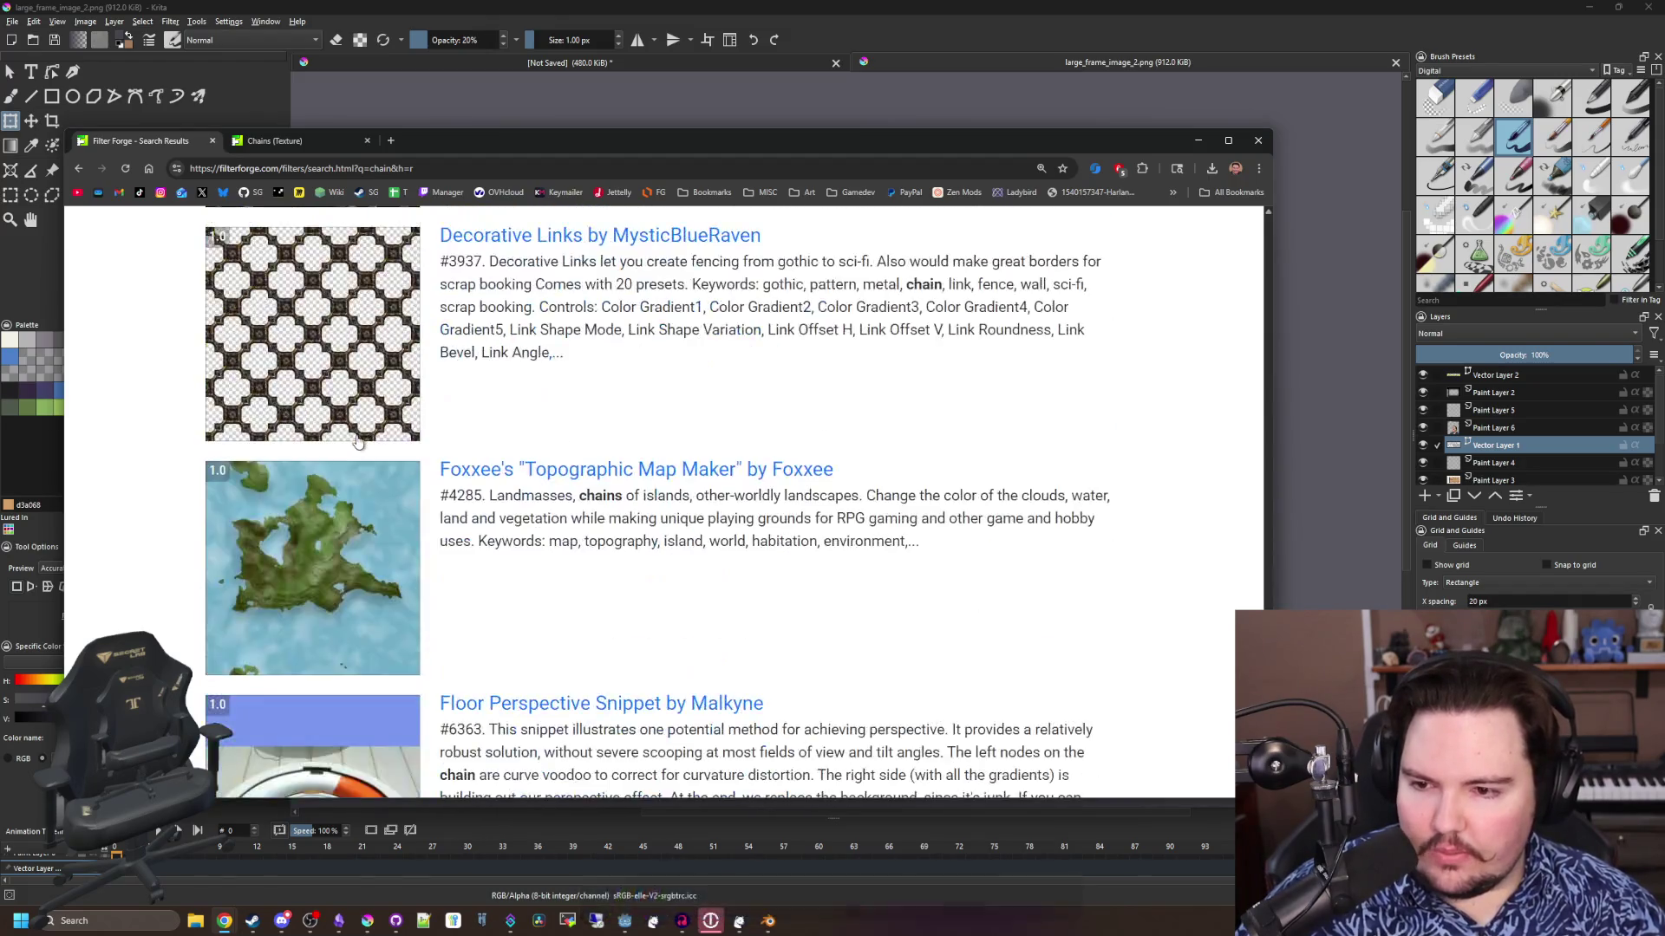
{"action": "scroll", "coordinate": [357, 442], "scroll_direction": "down", "scroll_amount": 5}
{"action": "left_click", "coordinate": [318, 492]}
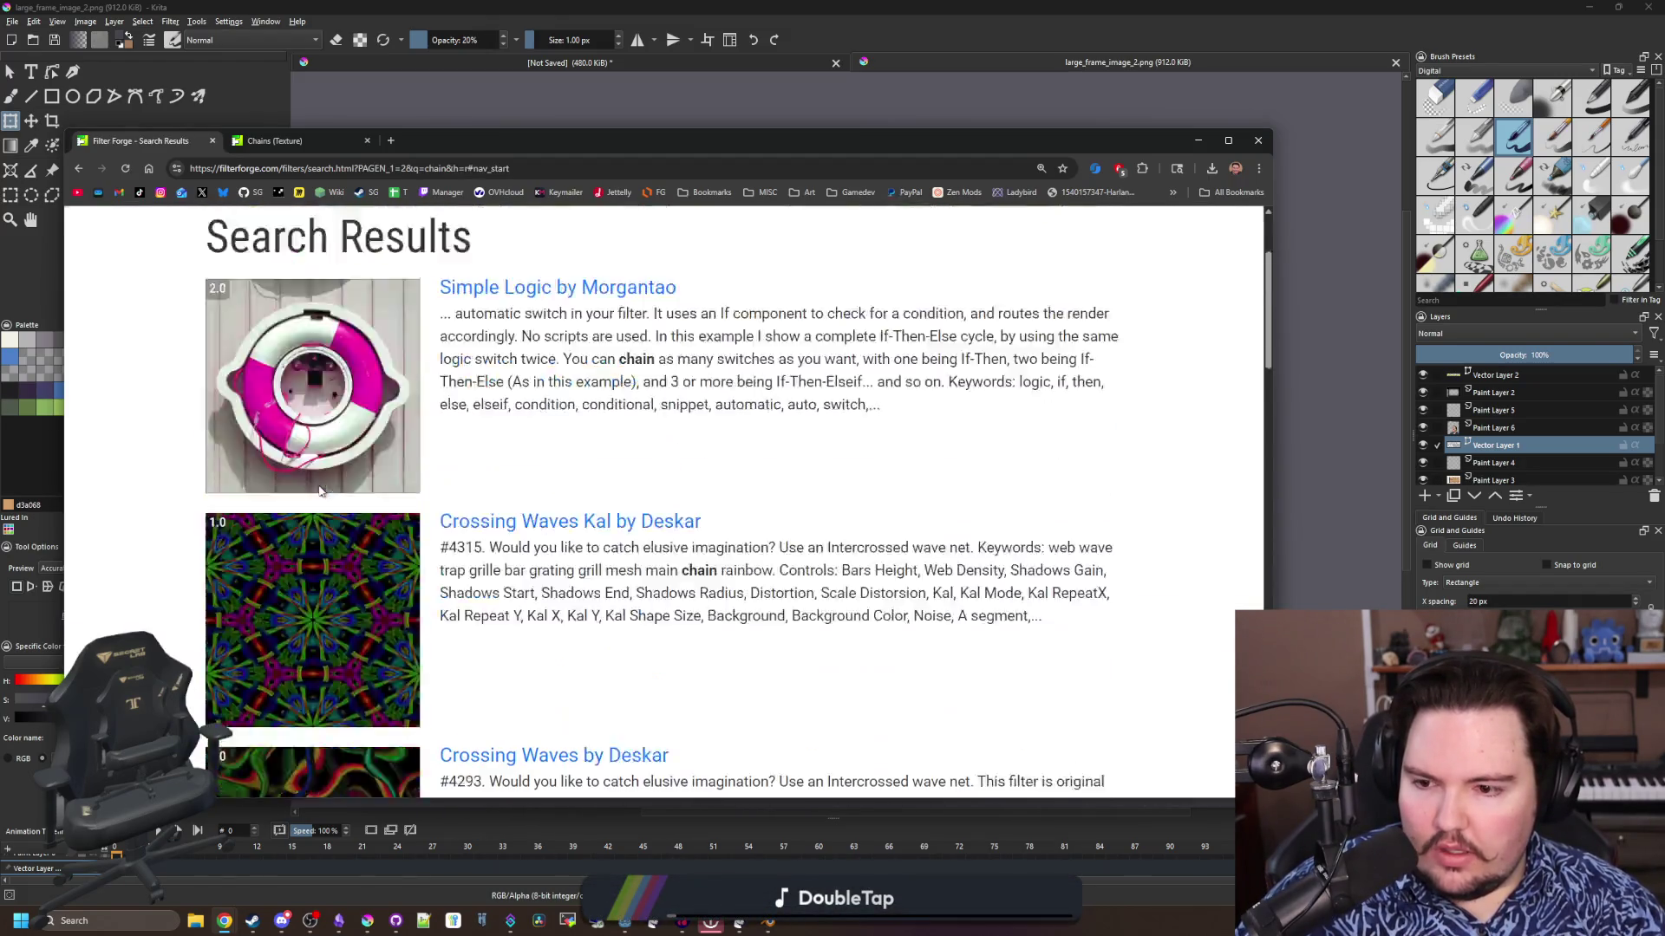
{"action": "scroll", "coordinate": [319, 492], "scroll_direction": "down", "scroll_amount": 20}
{"action": "scroll", "coordinate": [317, 491], "scroll_direction": "up", "scroll_amount": 7}
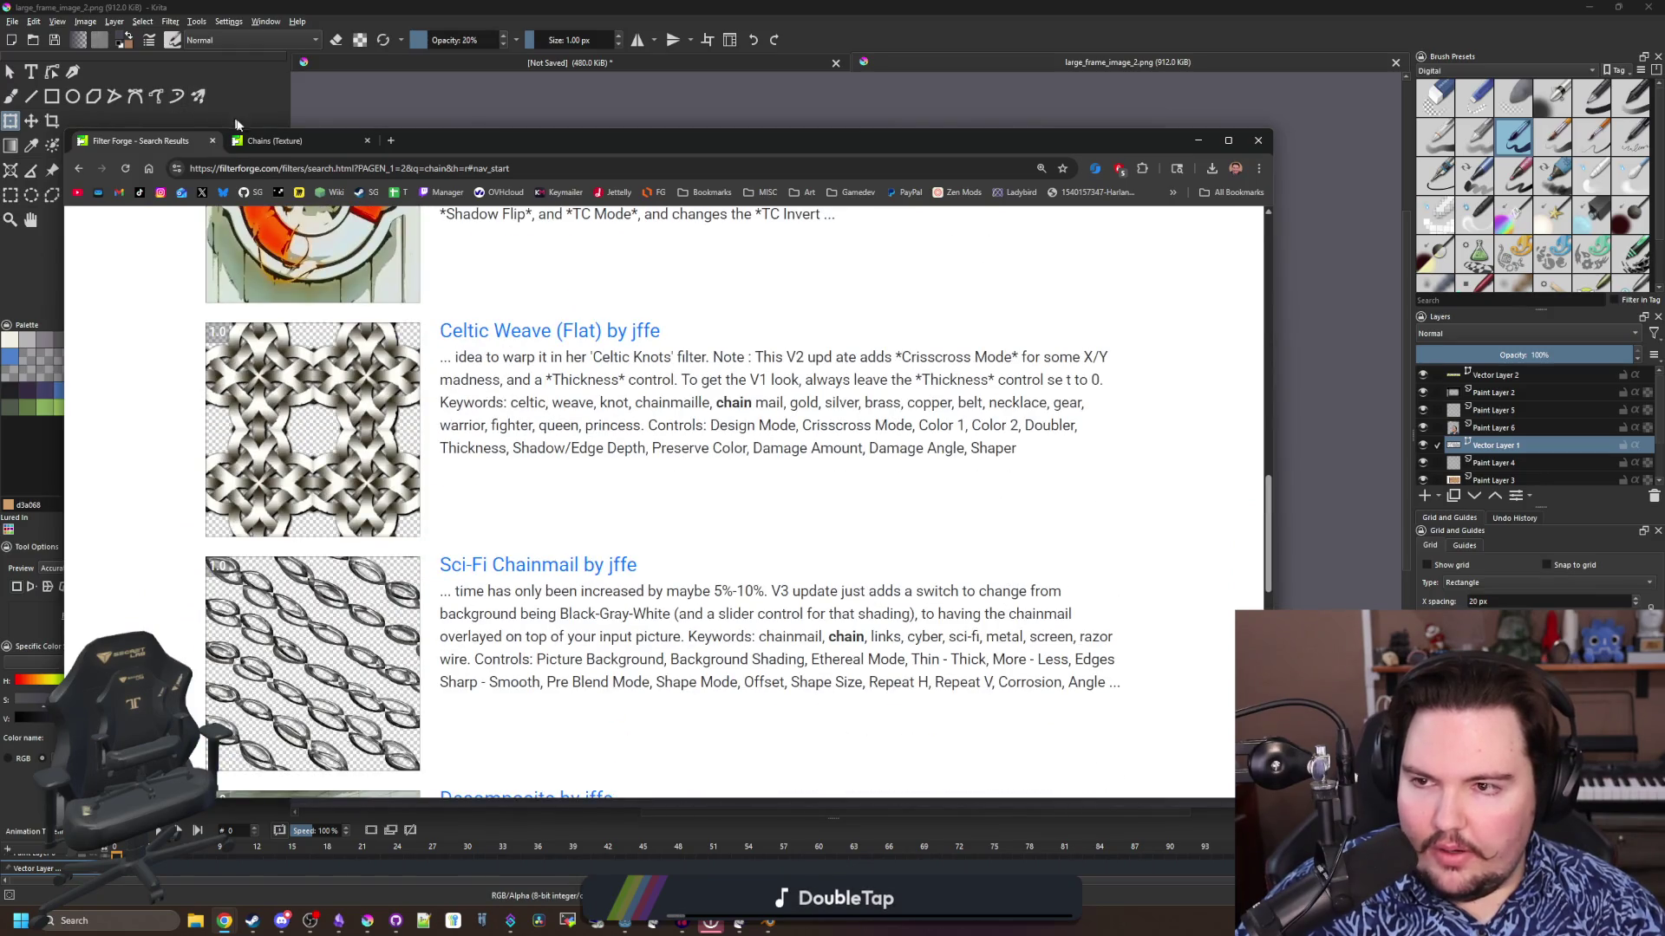
{"action": "left_click", "coordinate": [291, 141]}
Send the Chains filter to the Filter Forge app and scroll down its page
{"action": "left_click", "coordinate": [806, 705]}
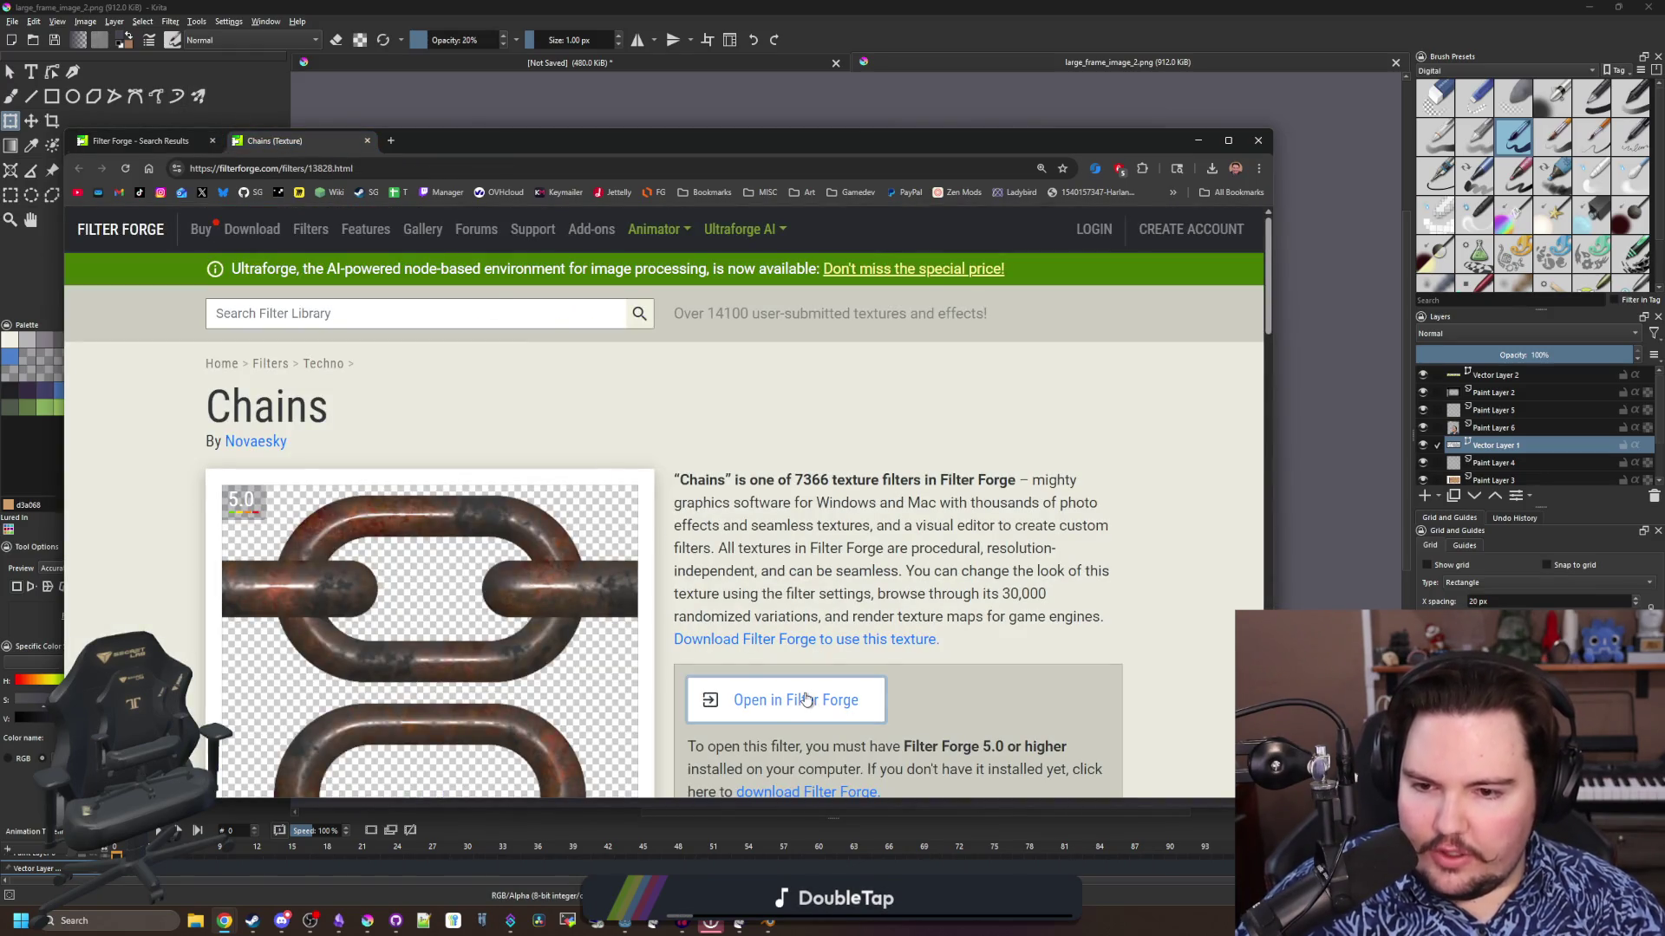
{"action": "scroll", "coordinate": [473, 555], "scroll_direction": "down", "scroll_amount": 15}
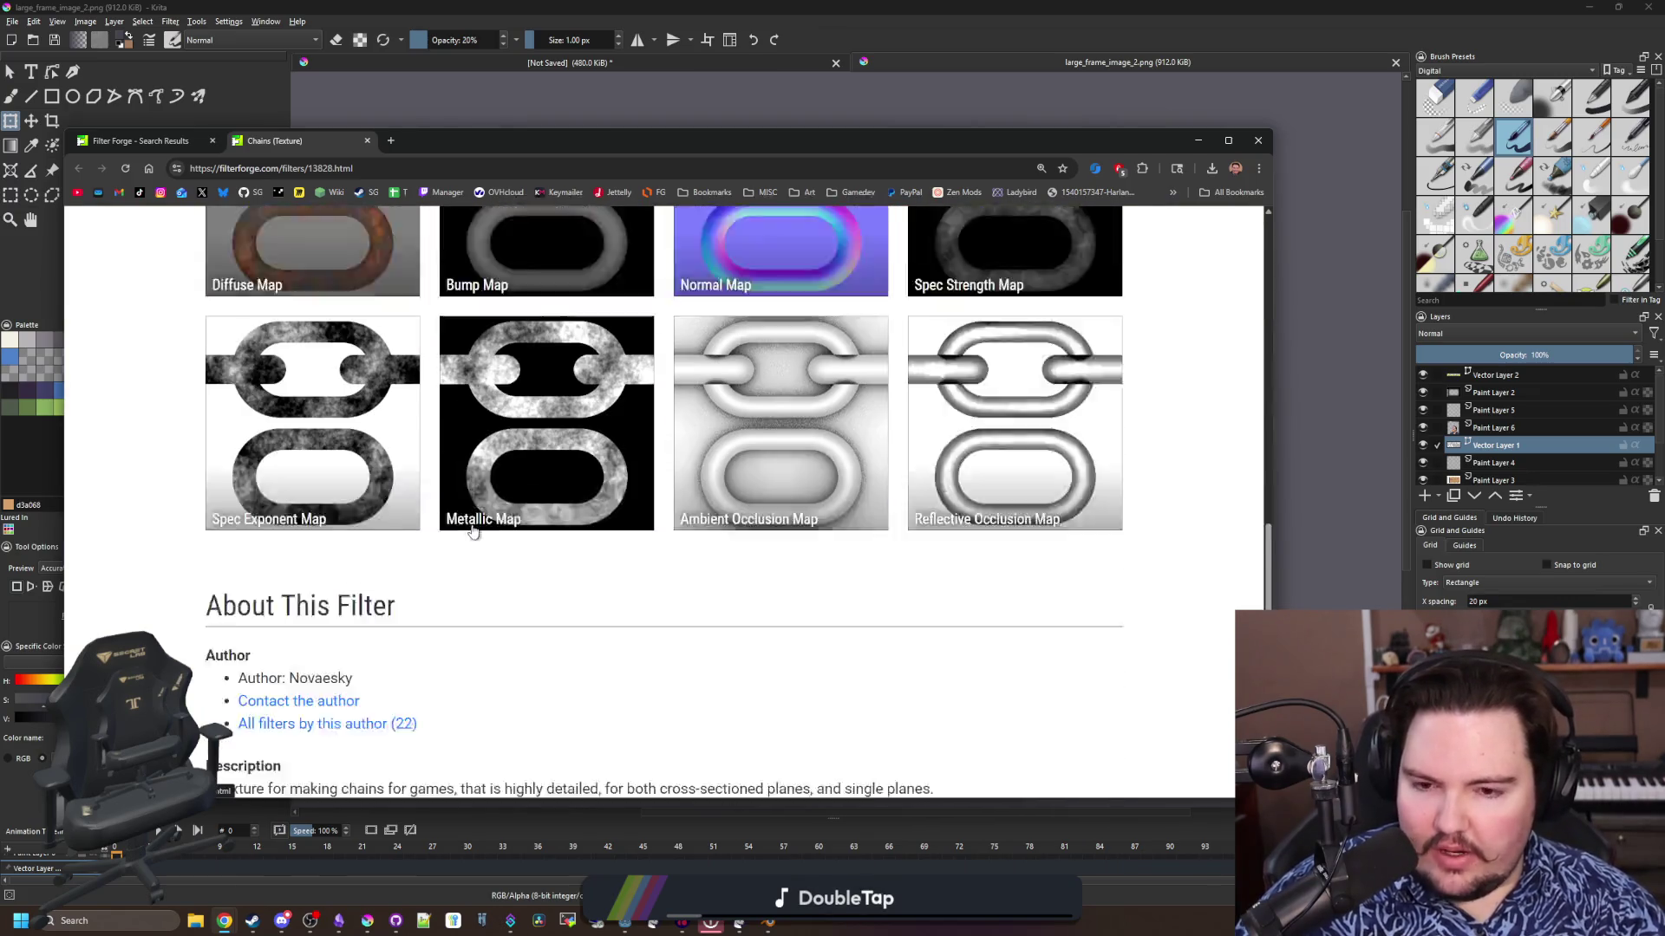
{"action": "scroll", "coordinate": [473, 531], "scroll_direction": "down", "scroll_amount": 1}
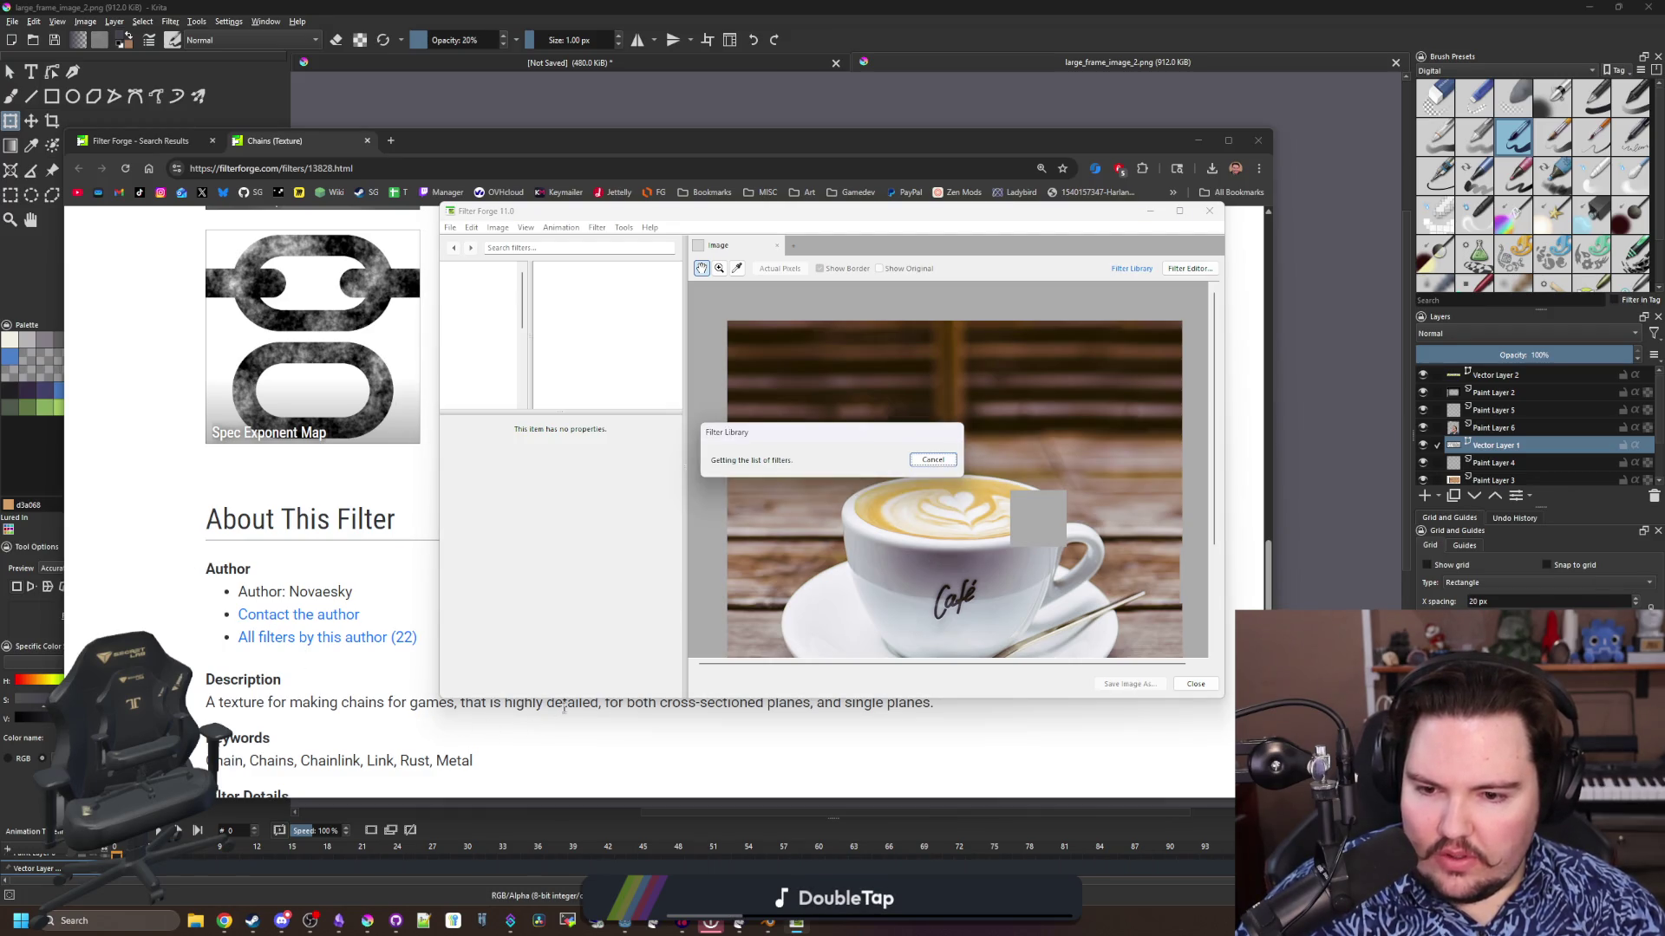
Dismiss the error, reset the Chains page zoom, and retry opening Chains in Filter Forge
{"action": "scroll", "coordinate": [316, 598], "scroll_direction": "down", "scroll_amount": 10}
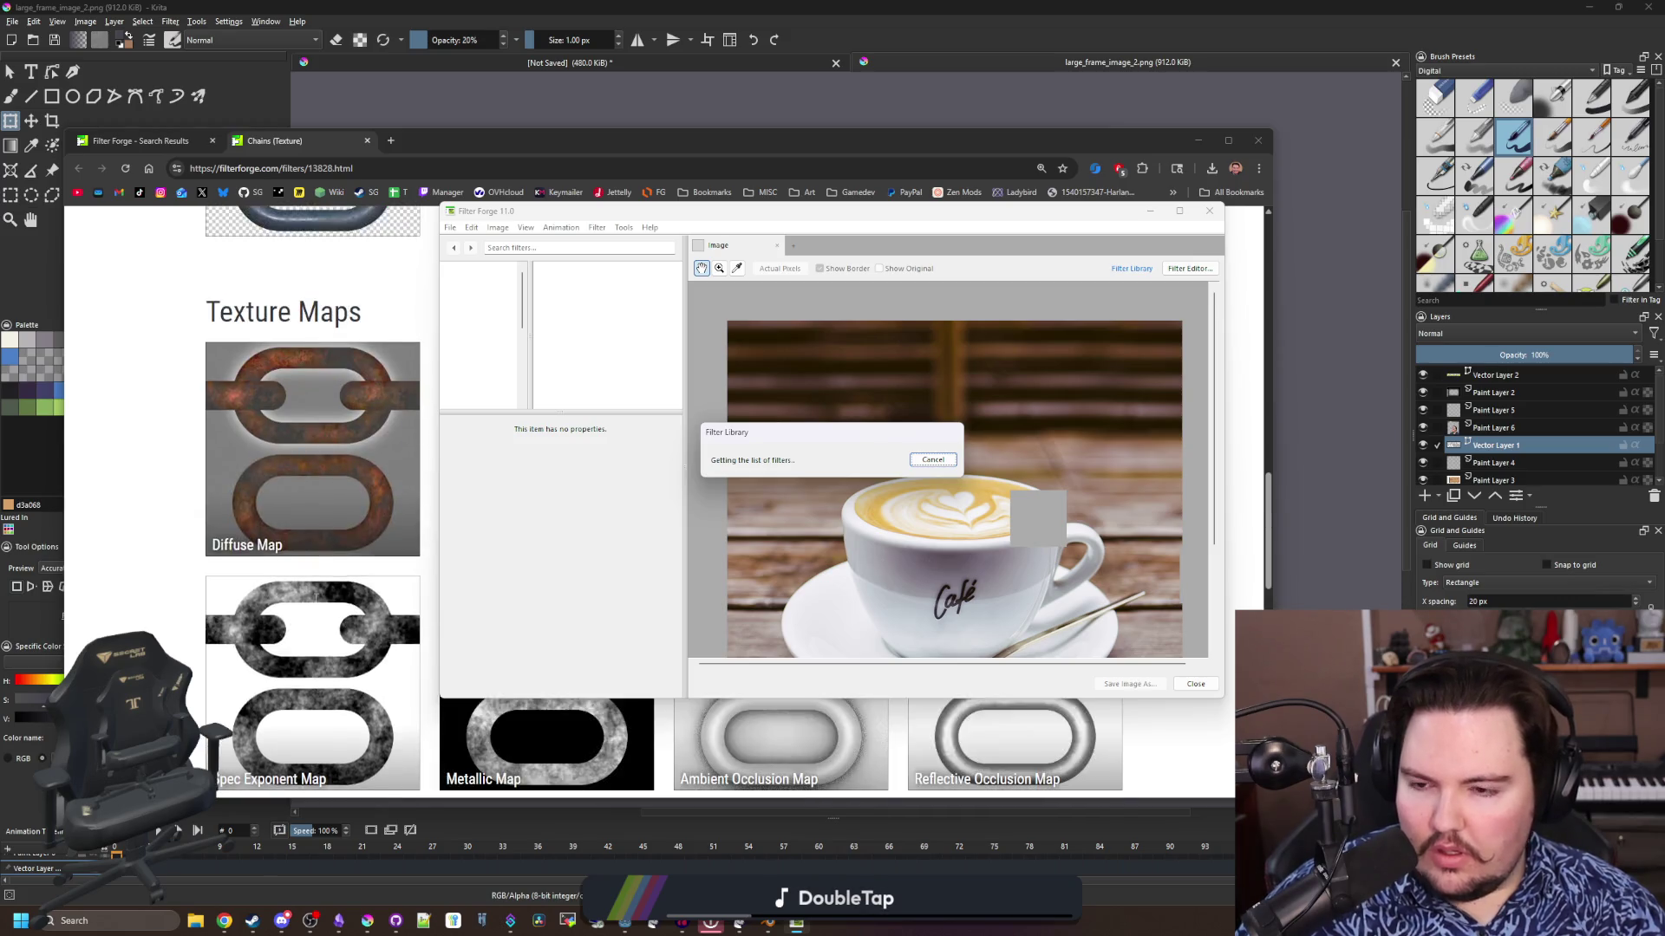
{"action": "scroll", "coordinate": [316, 598], "scroll_direction": "up", "scroll_amount": 10}
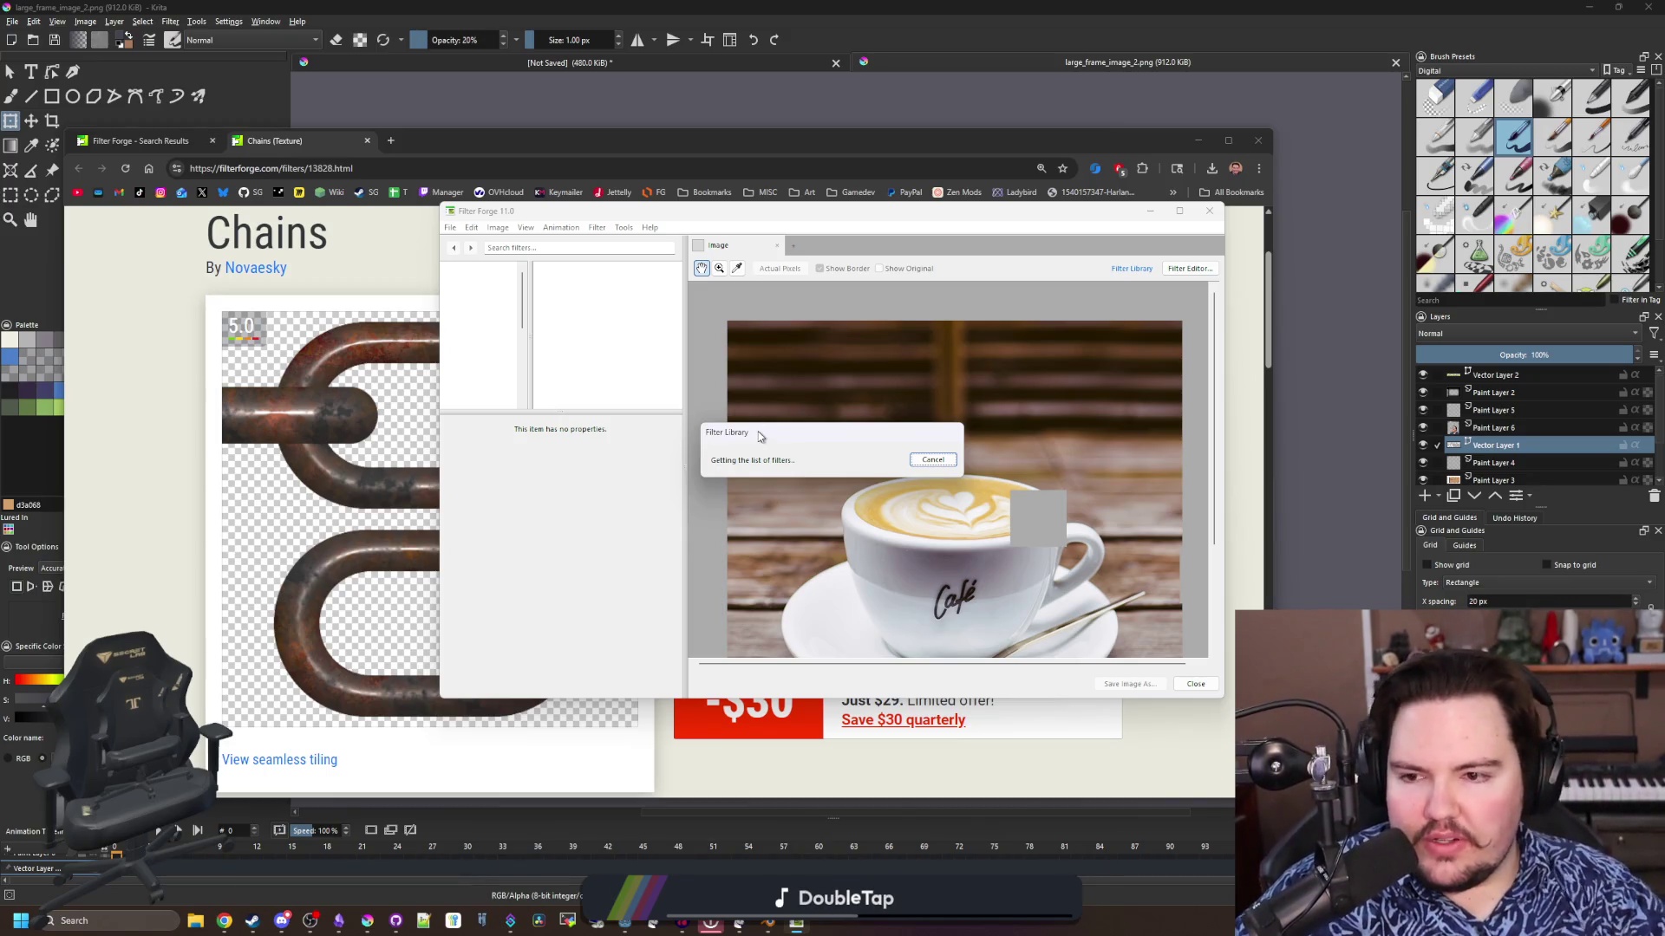
{"action": "left_click", "coordinate": [928, 506]}
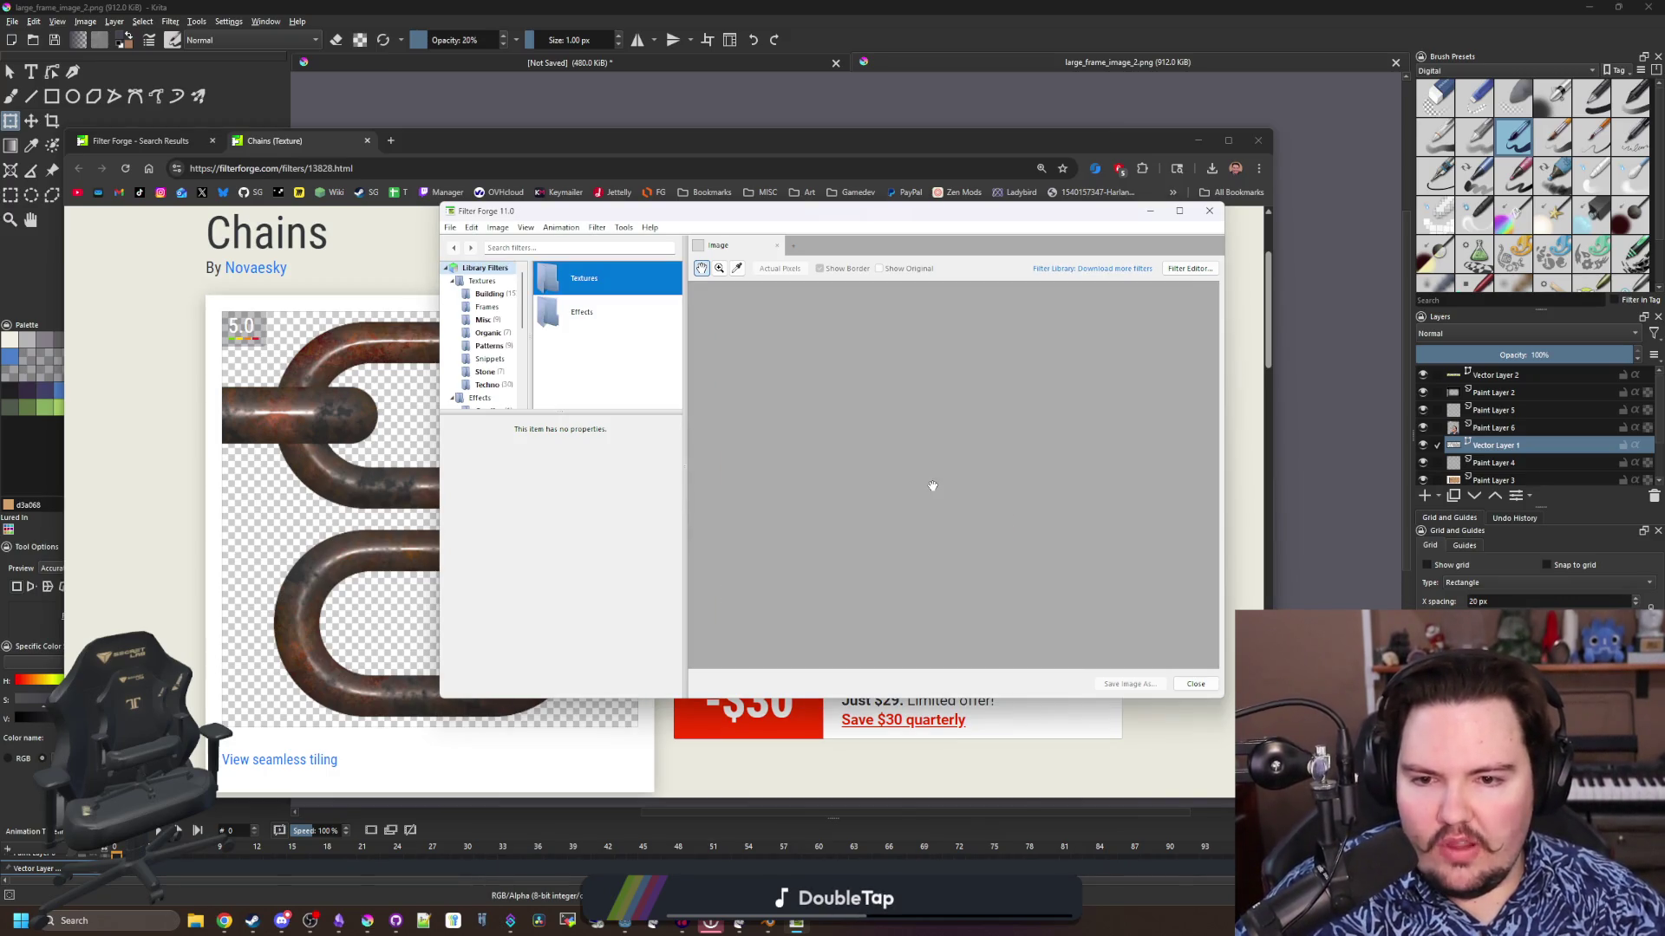
{"action": "left_click", "coordinate": [768, 780]}
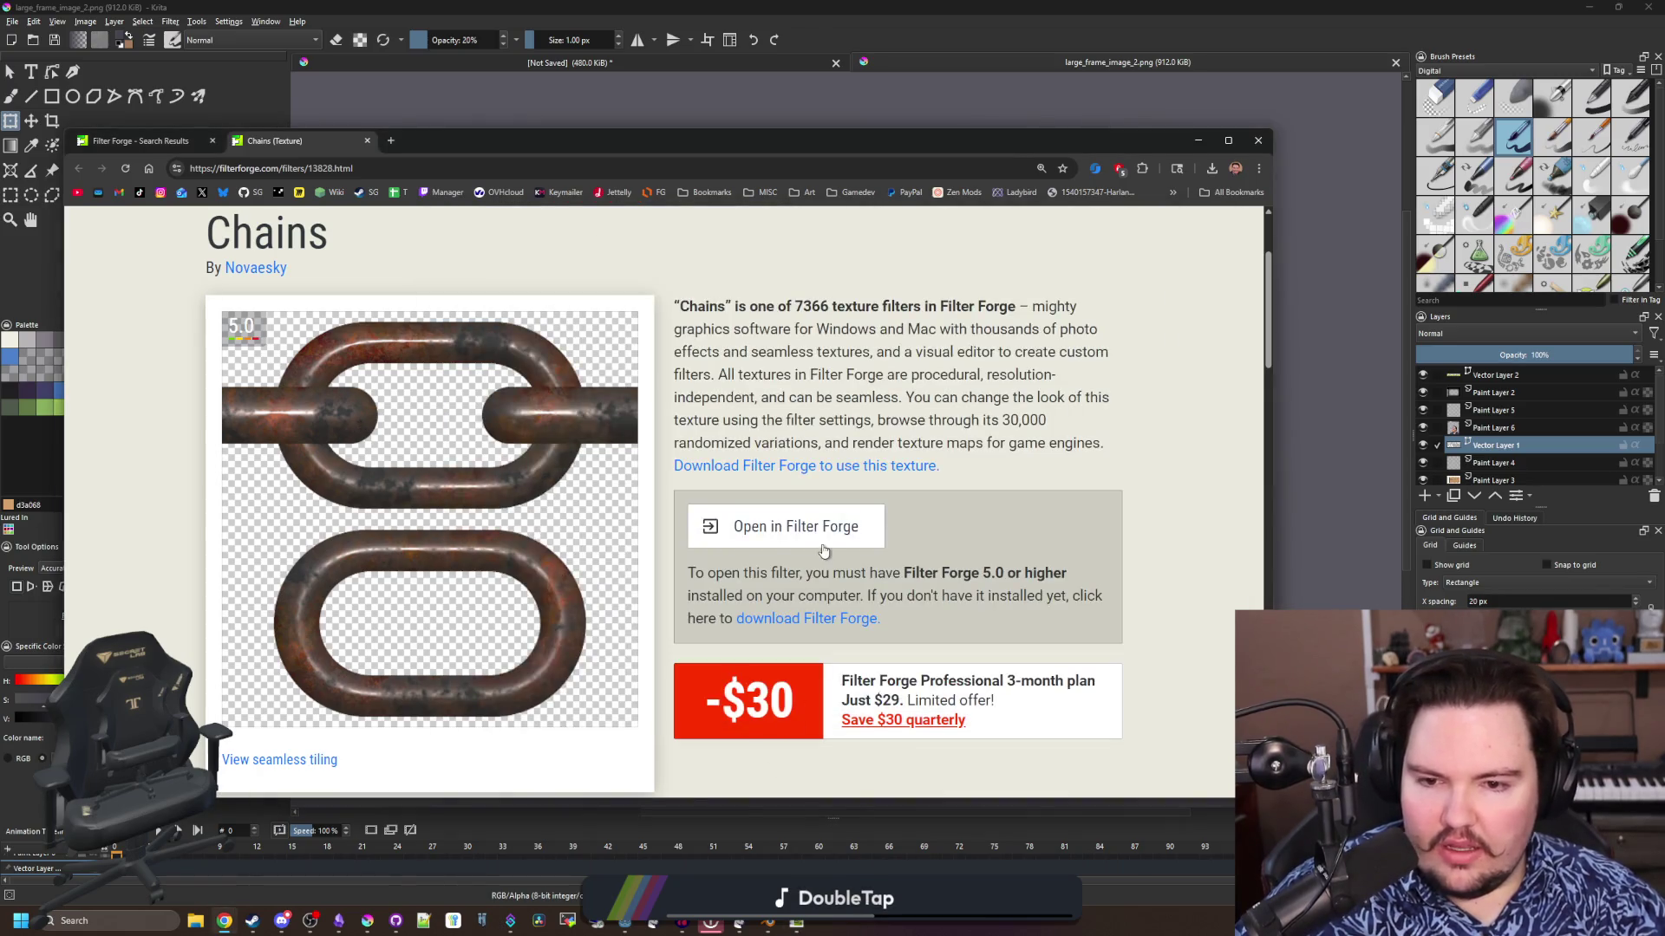
{"action": "key", "text": "ctrl+minus"}
{"action": "left_click", "coordinate": [792, 461]}
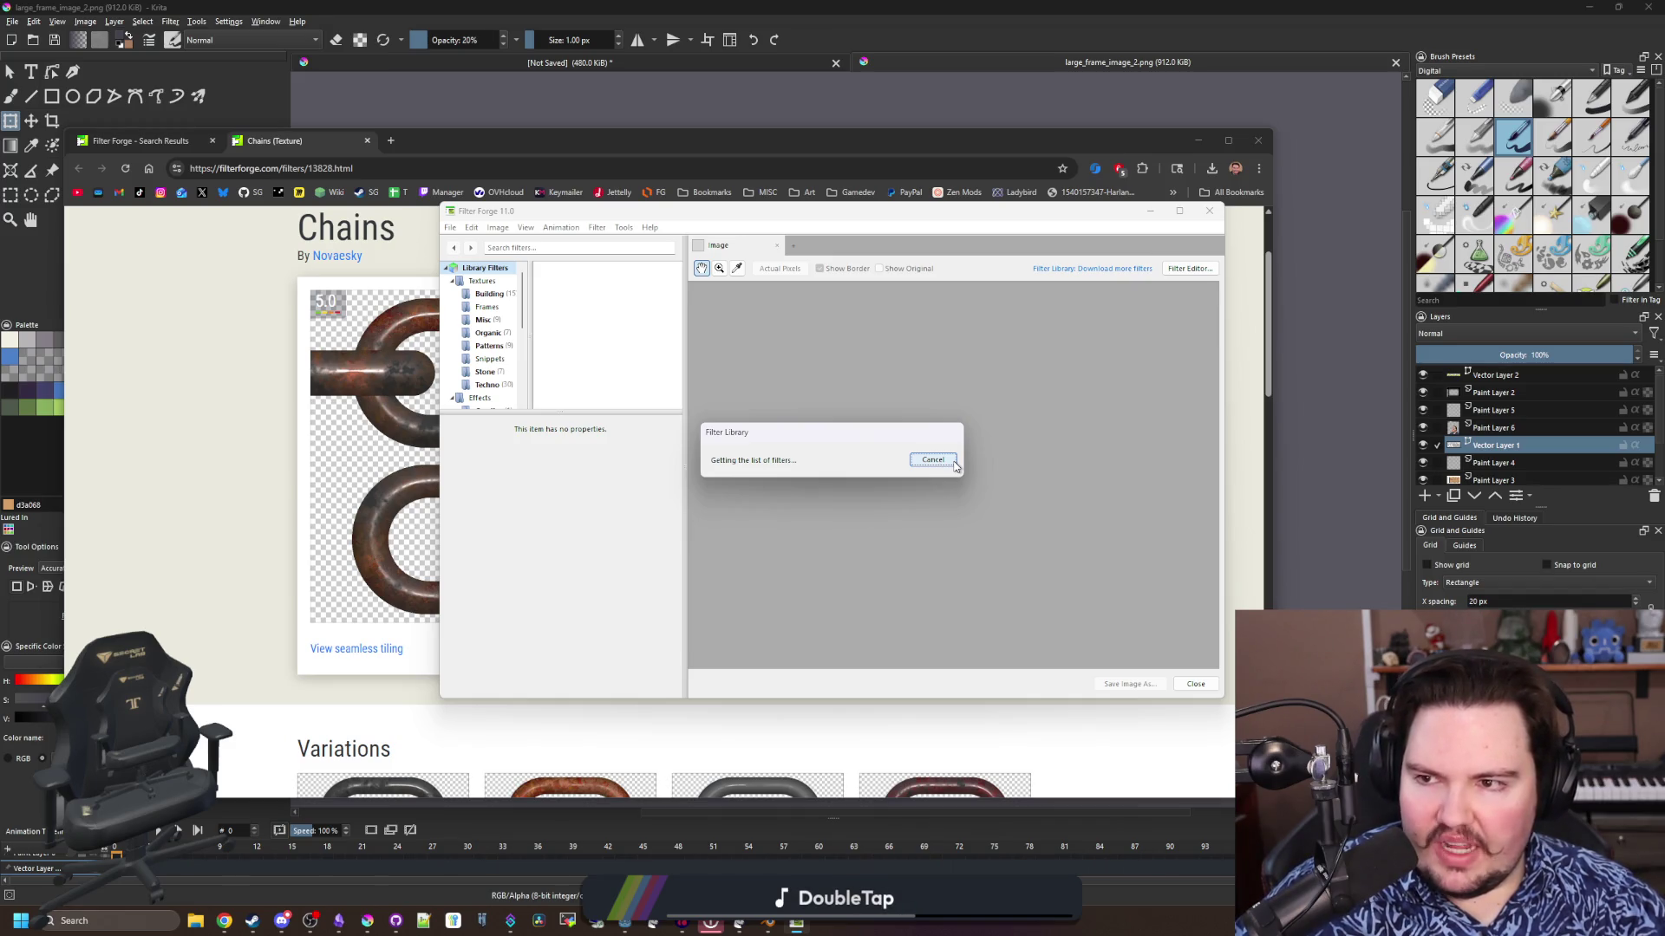
Cancel the stalled filter list download and End task Filter Forge from the taskbar
{"action": "left_click", "coordinate": [952, 463]}
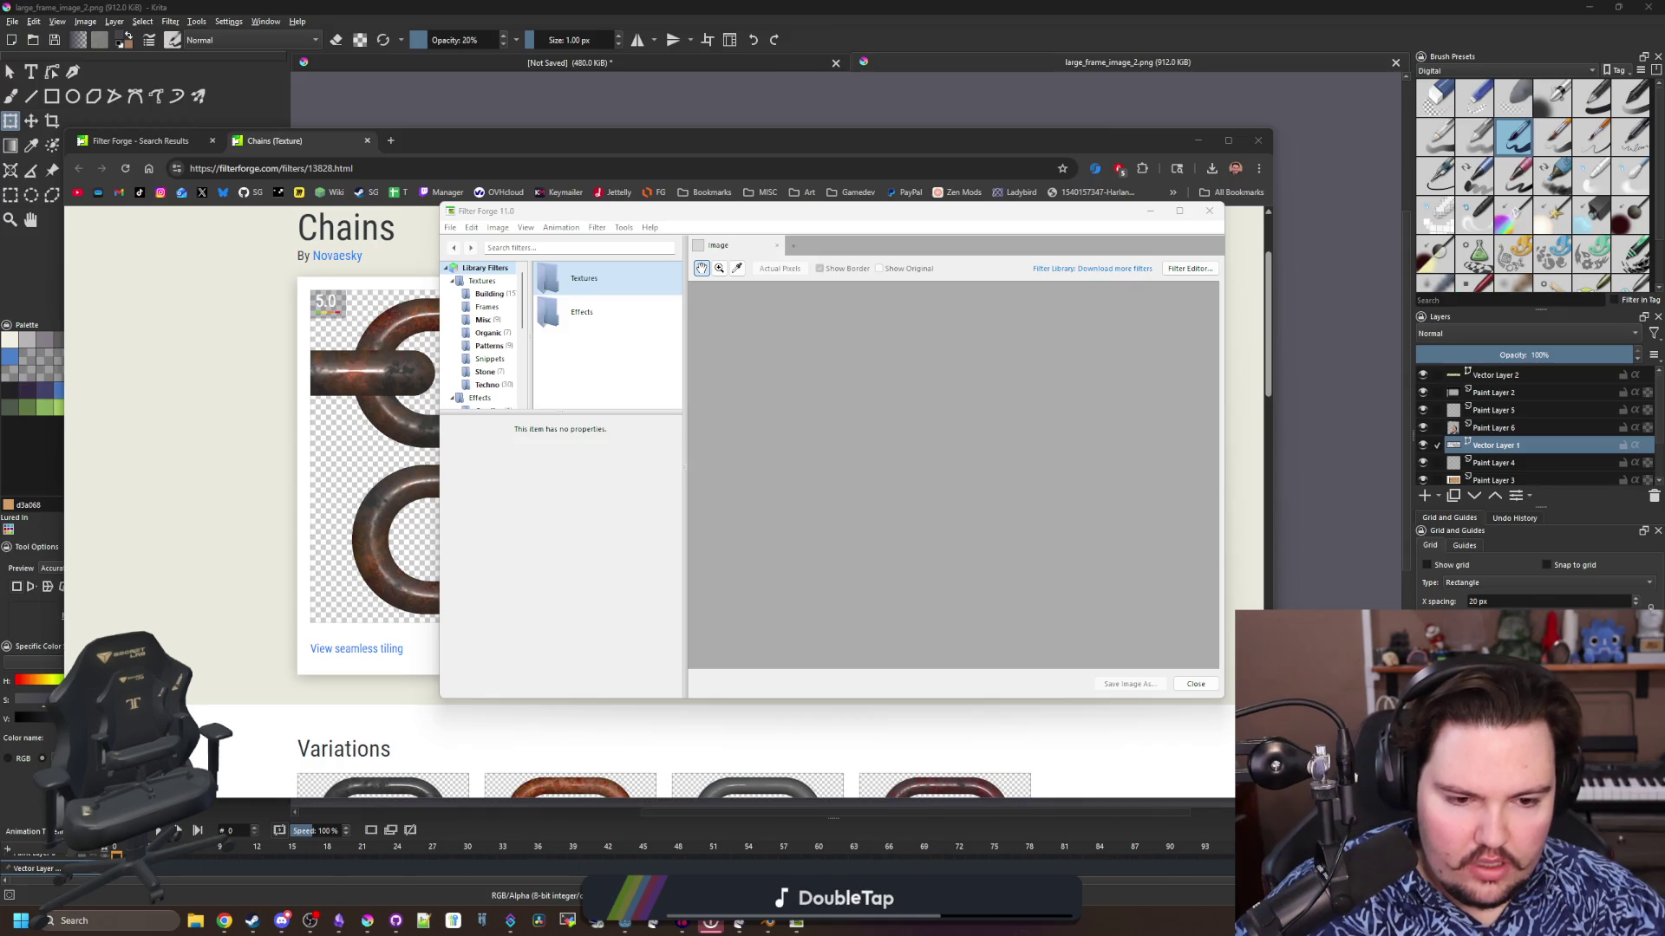
{"action": "right_click", "coordinate": [798, 926]}
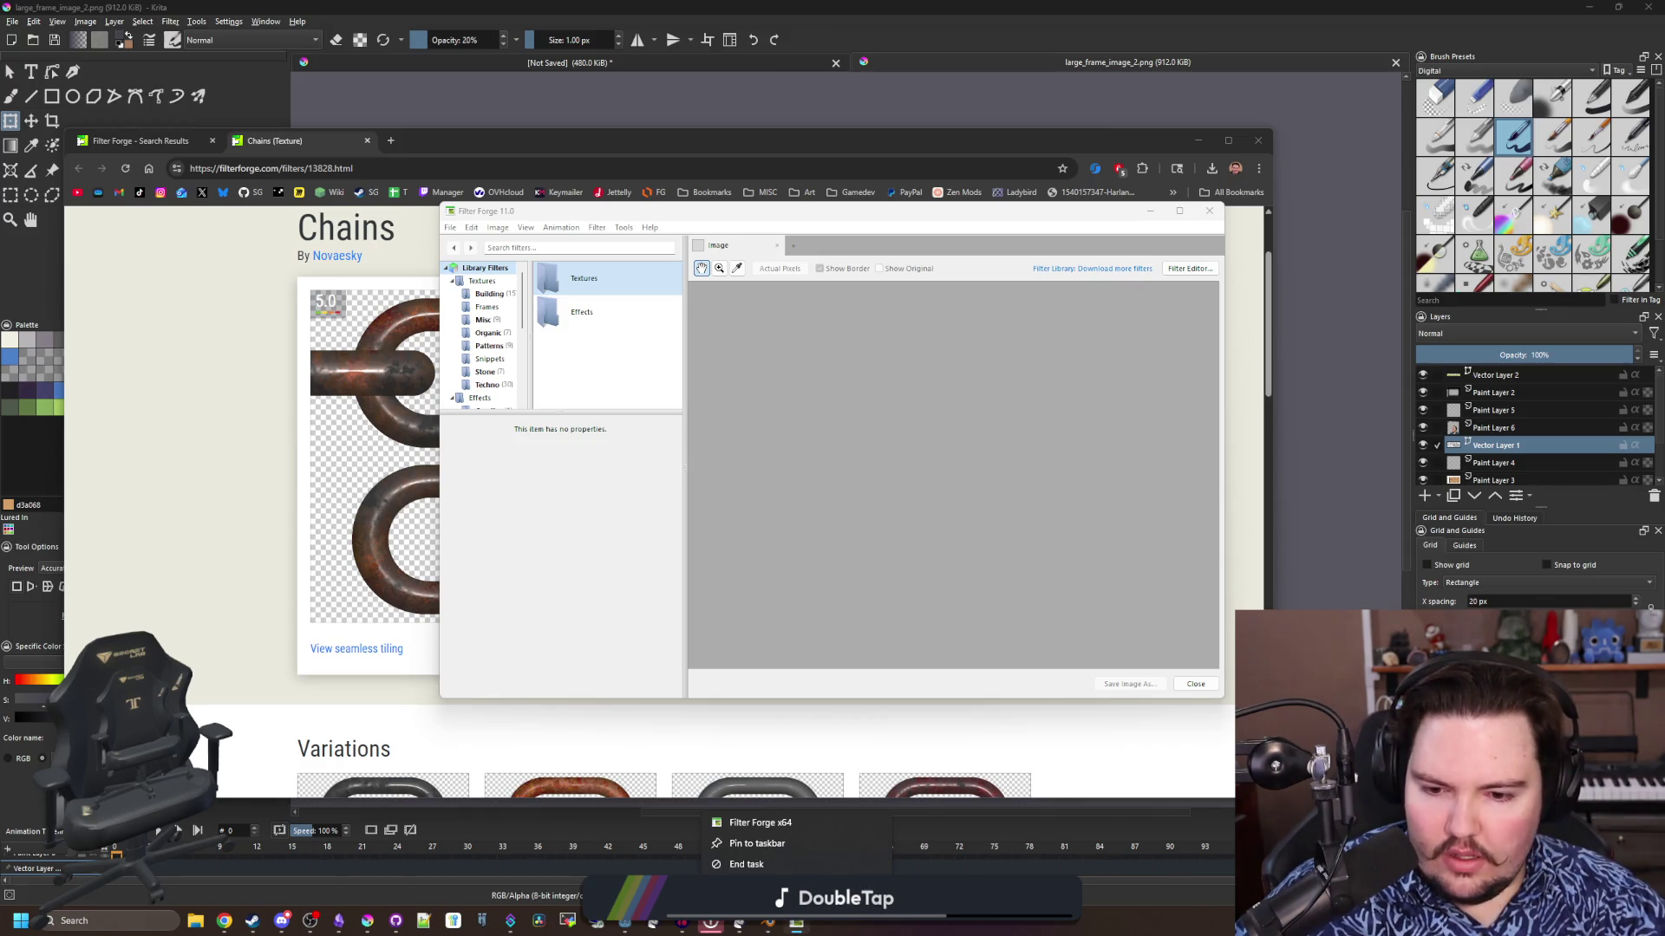
{"action": "left_click", "coordinate": [781, 865]}
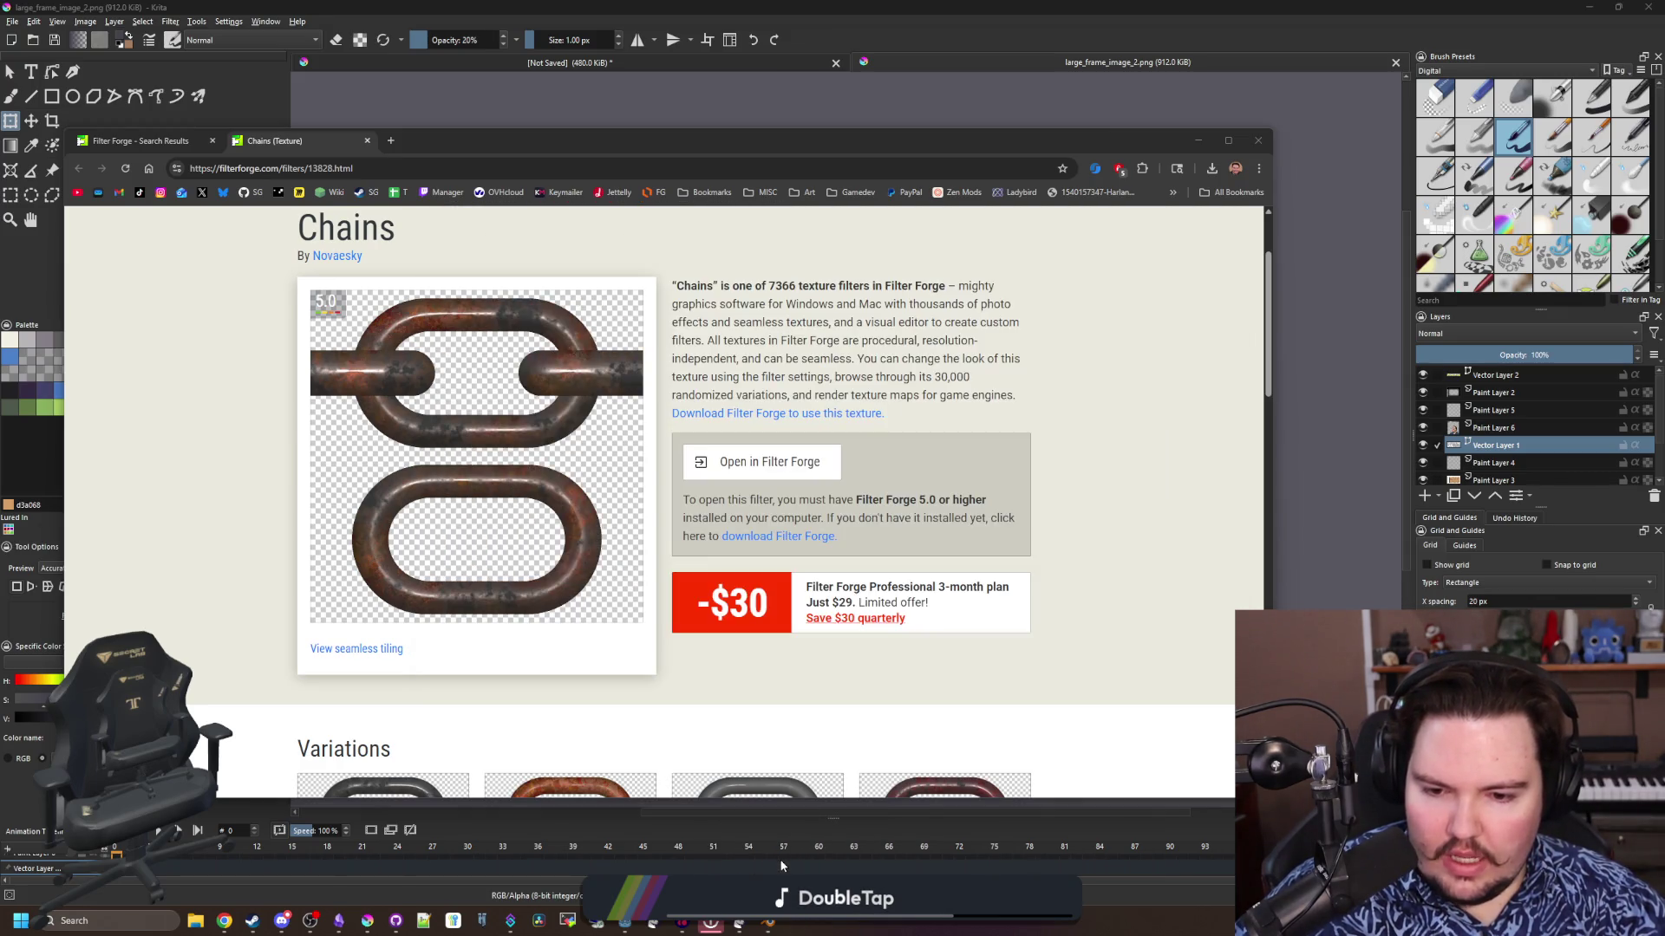
{"action": "left_click", "coordinate": [191, 141]}
Open a fresh browser window and go to filterforge.com
{"action": "left_click", "coordinate": [211, 142]}
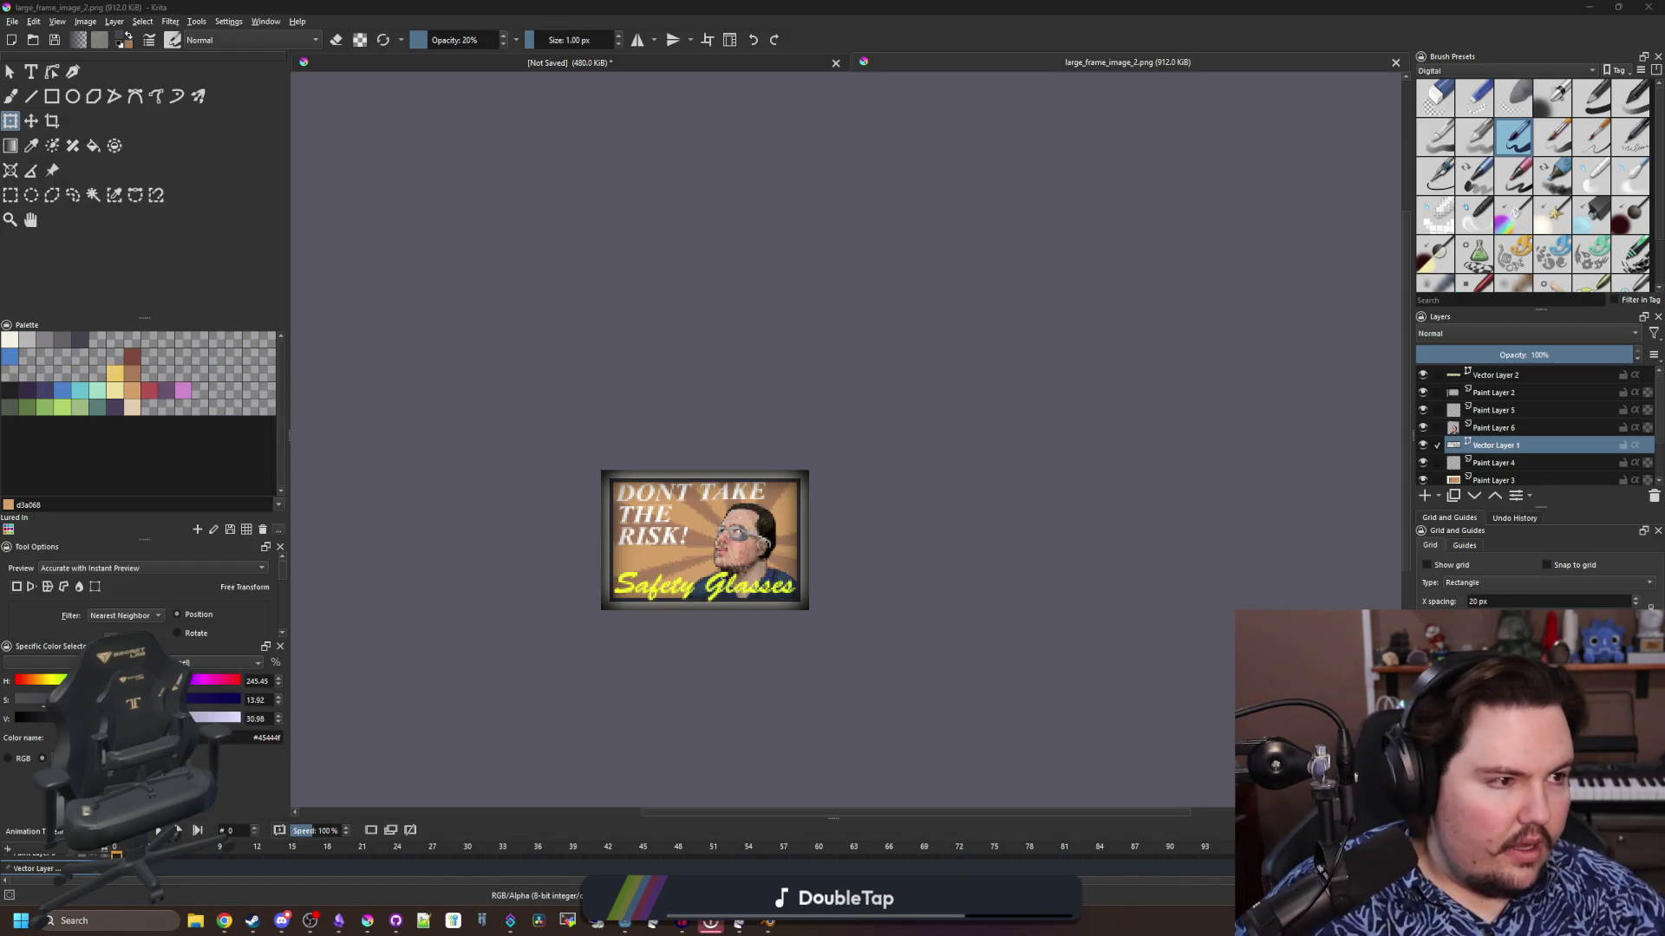
{"action": "left_click", "coordinate": [225, 921]}
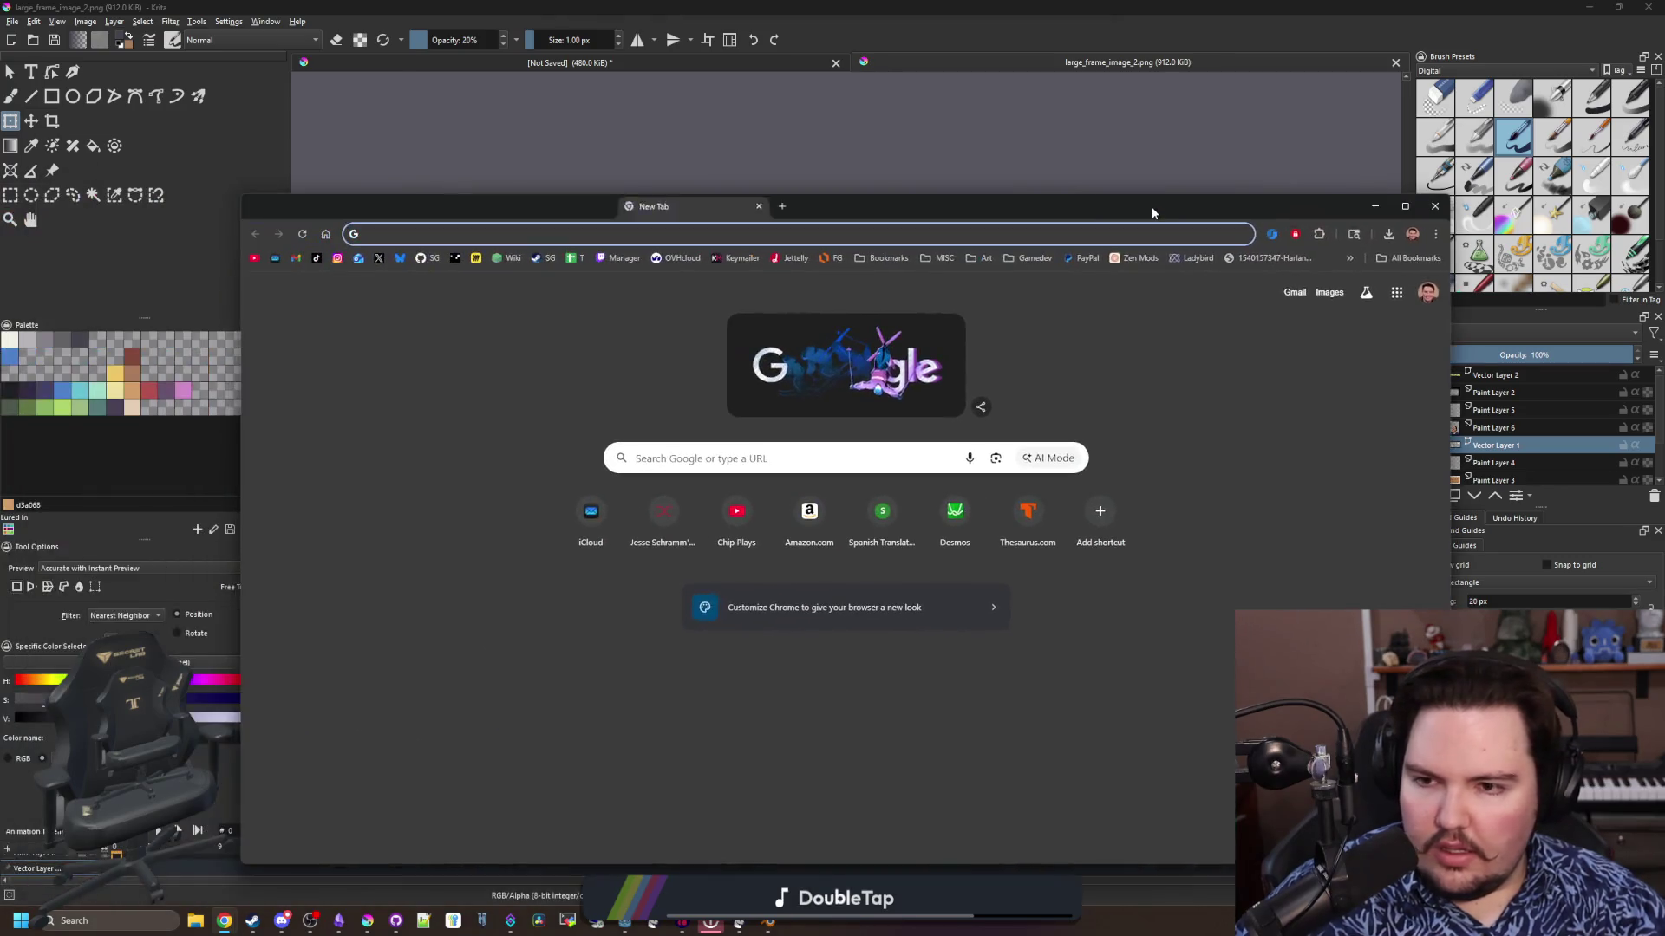
{"action": "type", "text": "filt"}
{"action": "key", "text": "Return"}
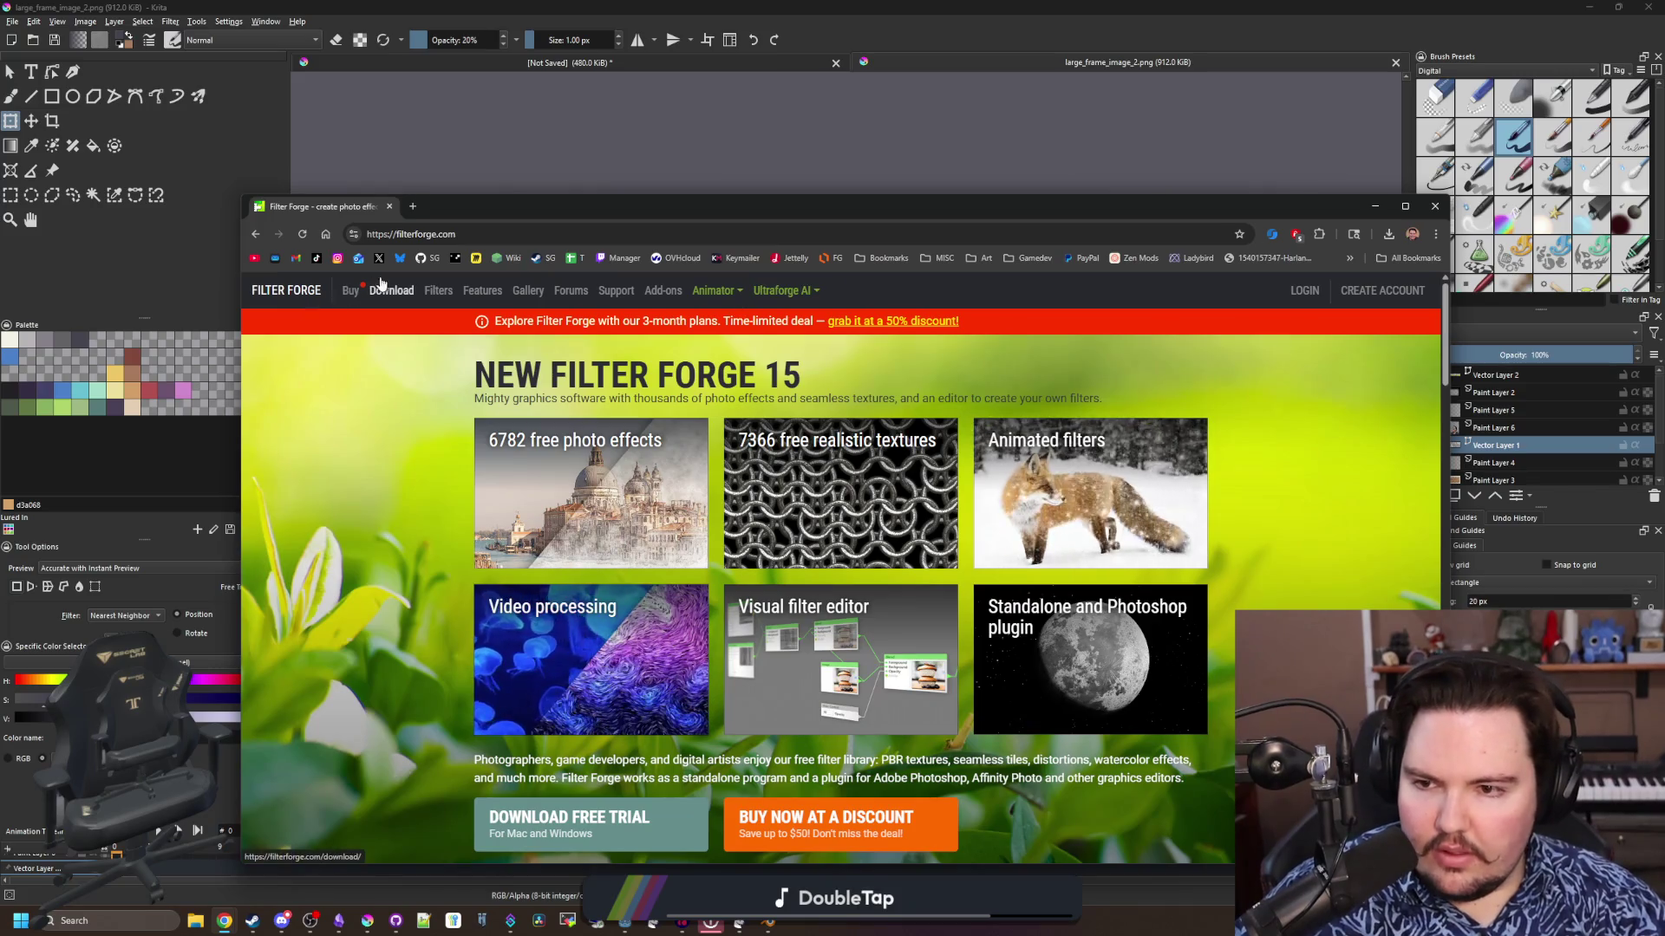
Search the Filter Library for 'chain' and open the Chains texture page
{"action": "left_click", "coordinate": [438, 290]}
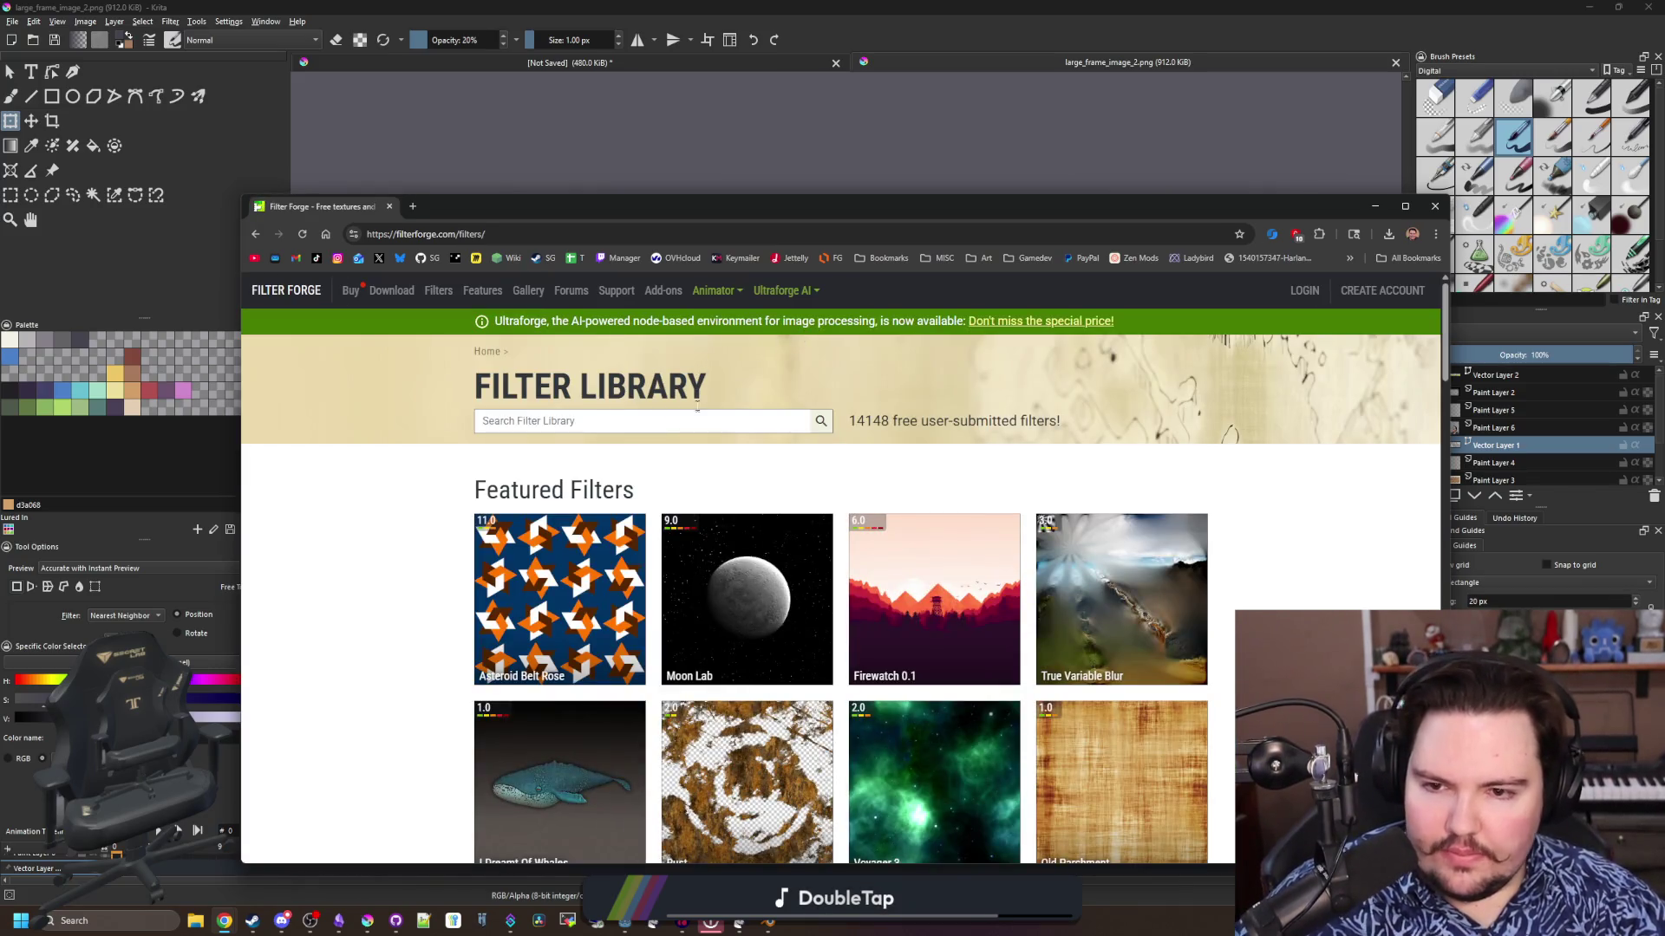
{"action": "left_click", "coordinate": [642, 421]}
{"action": "type", "text": "chain"}
{"action": "key", "text": "Return"}
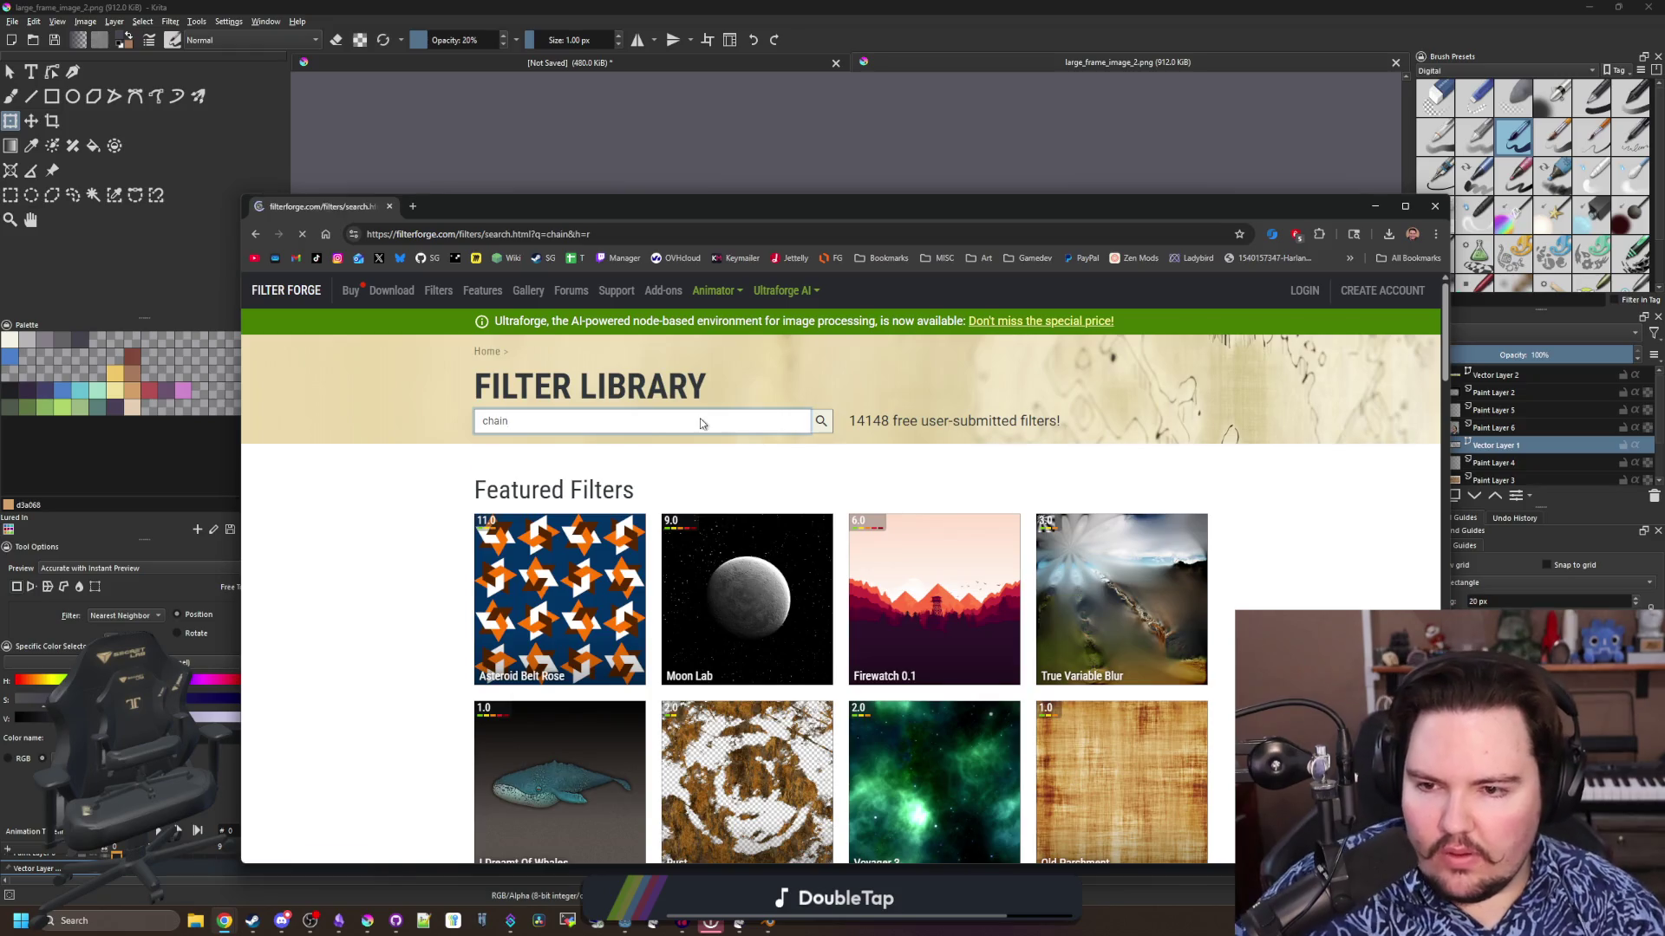
{"action": "scroll", "coordinate": [655, 568], "scroll_direction": "down", "scroll_amount": 3}
{"action": "scroll", "coordinate": [655, 568], "scroll_direction": "down", "scroll_amount": 5}
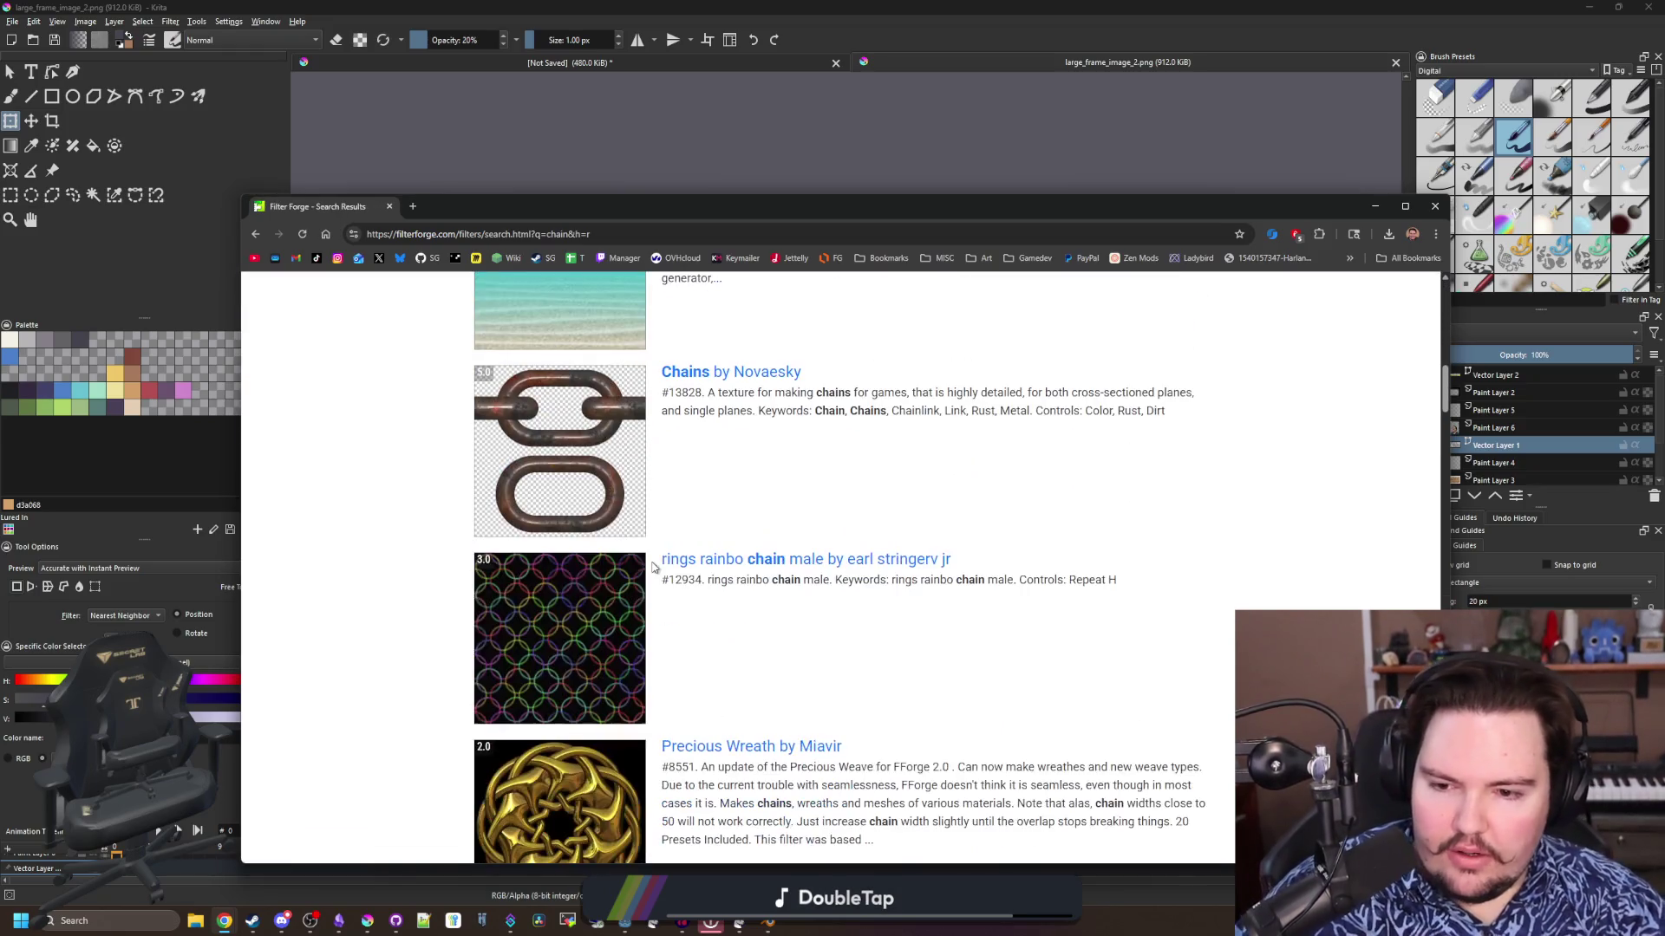
{"action": "left_click", "coordinate": [564, 454]}
Try opening the Chains filter in Filter Forge, then cancel the stalled filter-list load and close Filter Forge
{"action": "left_click", "coordinate": [919, 675]}
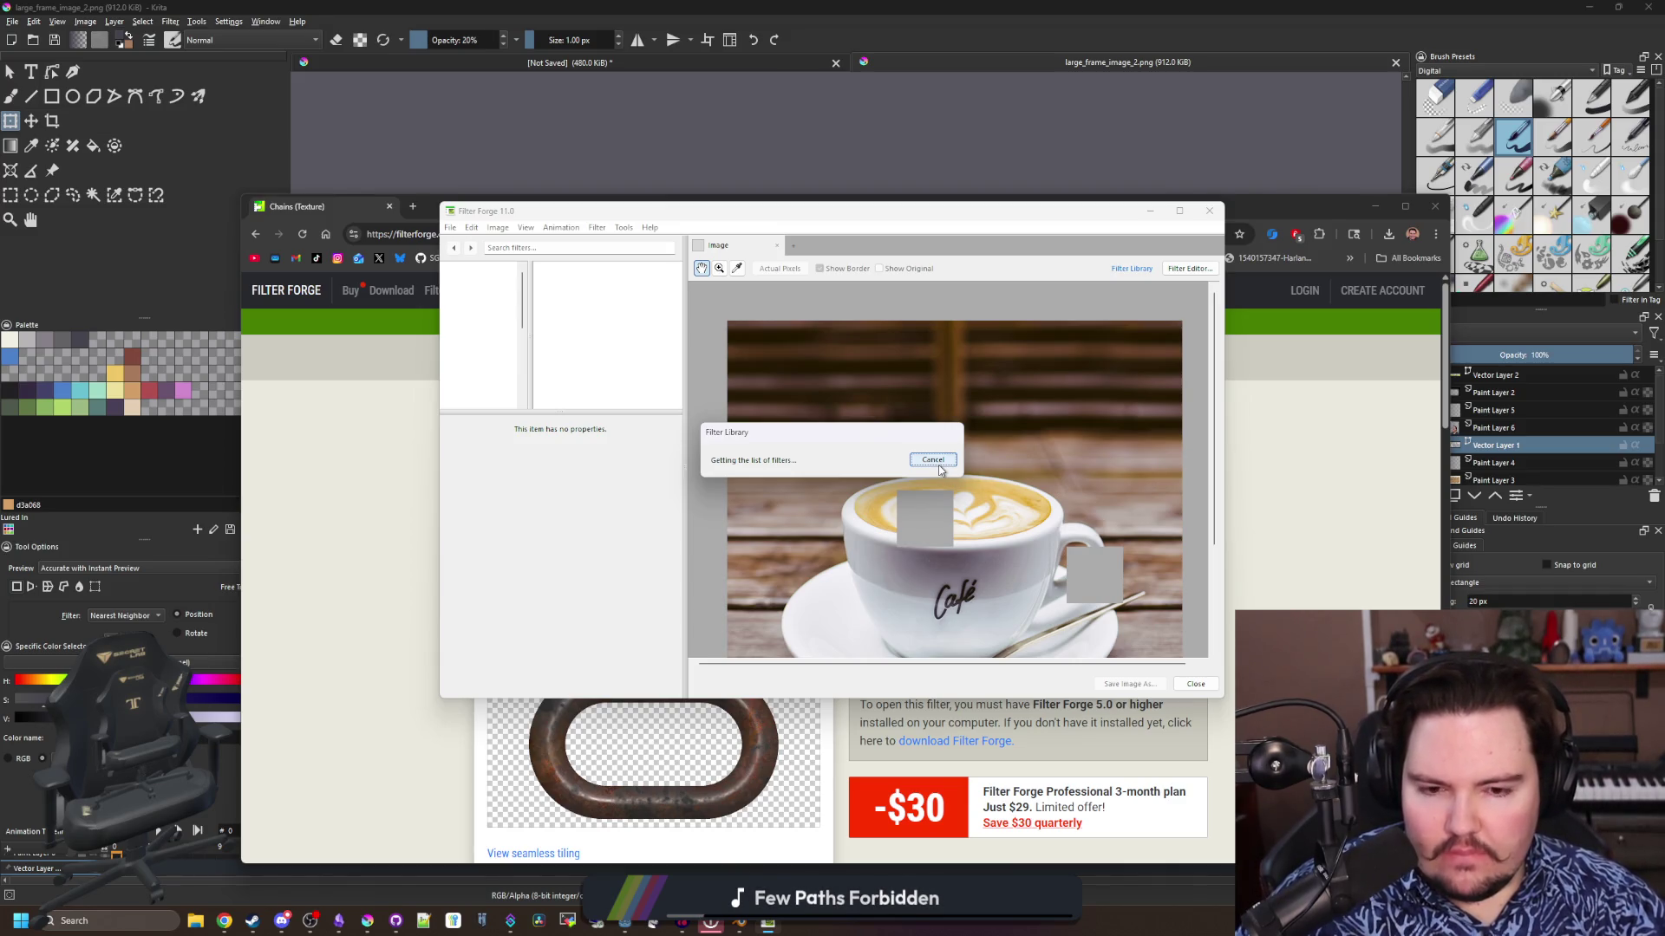
{"action": "left_click", "coordinate": [939, 466]}
{"action": "left_click", "coordinate": [1196, 684]}
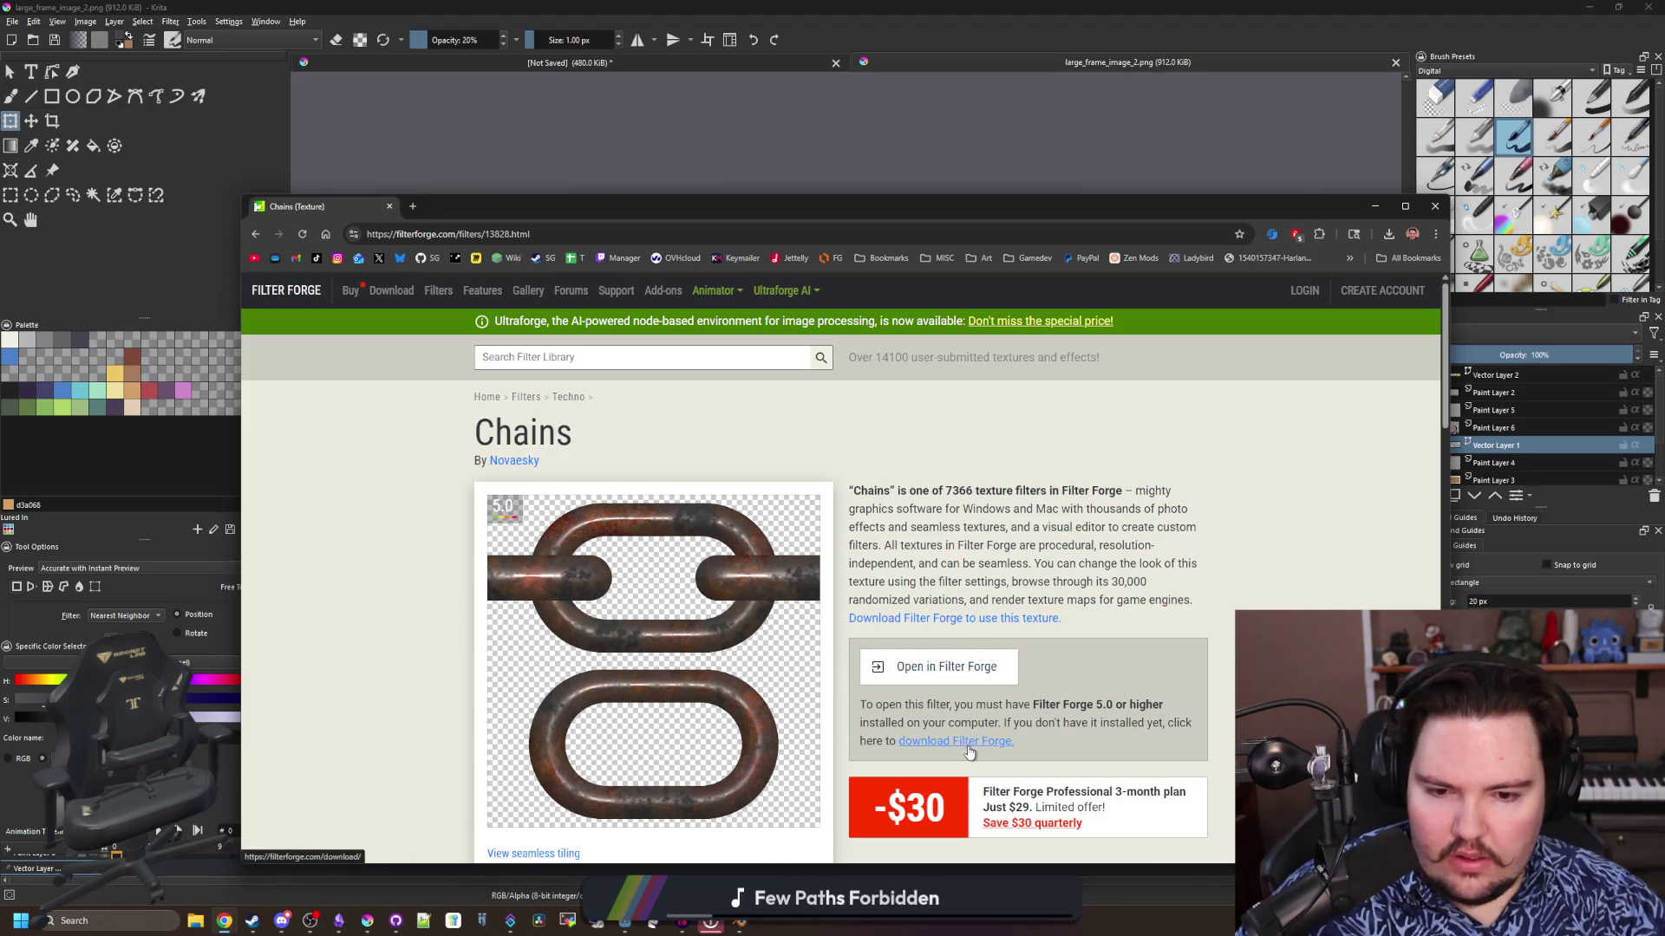
Visit the Filter Forge download page, then return to the Chains filter page
{"action": "scroll", "coordinate": [1040, 564], "scroll_direction": "down", "scroll_amount": 2}
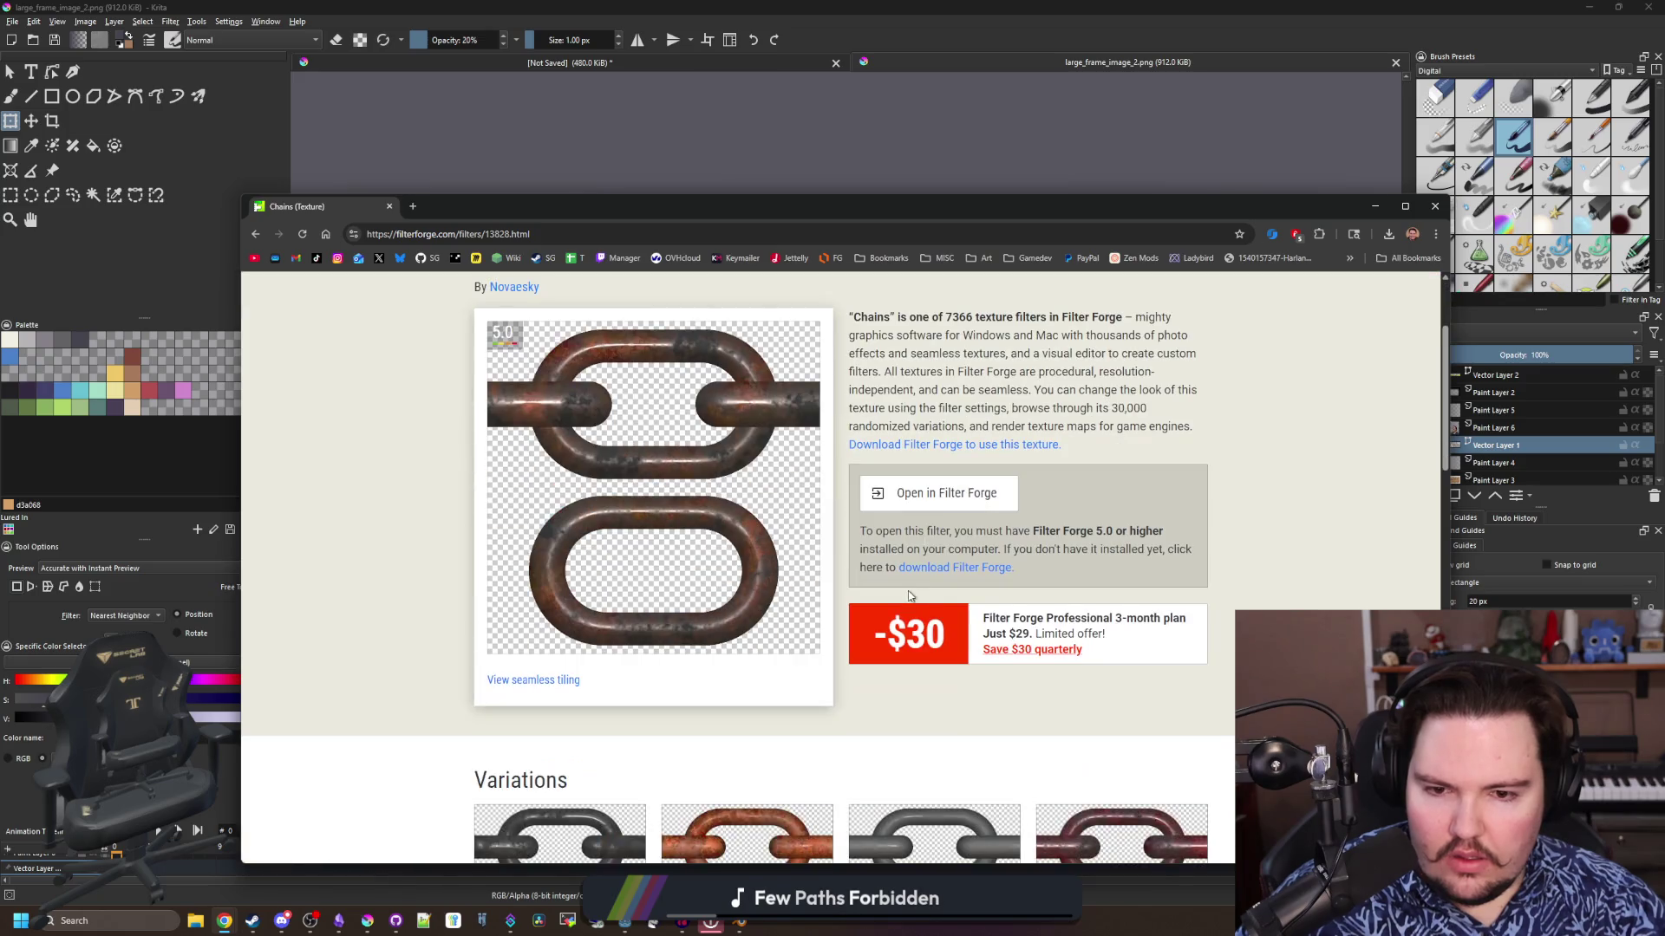
{"action": "left_click", "coordinate": [953, 569]}
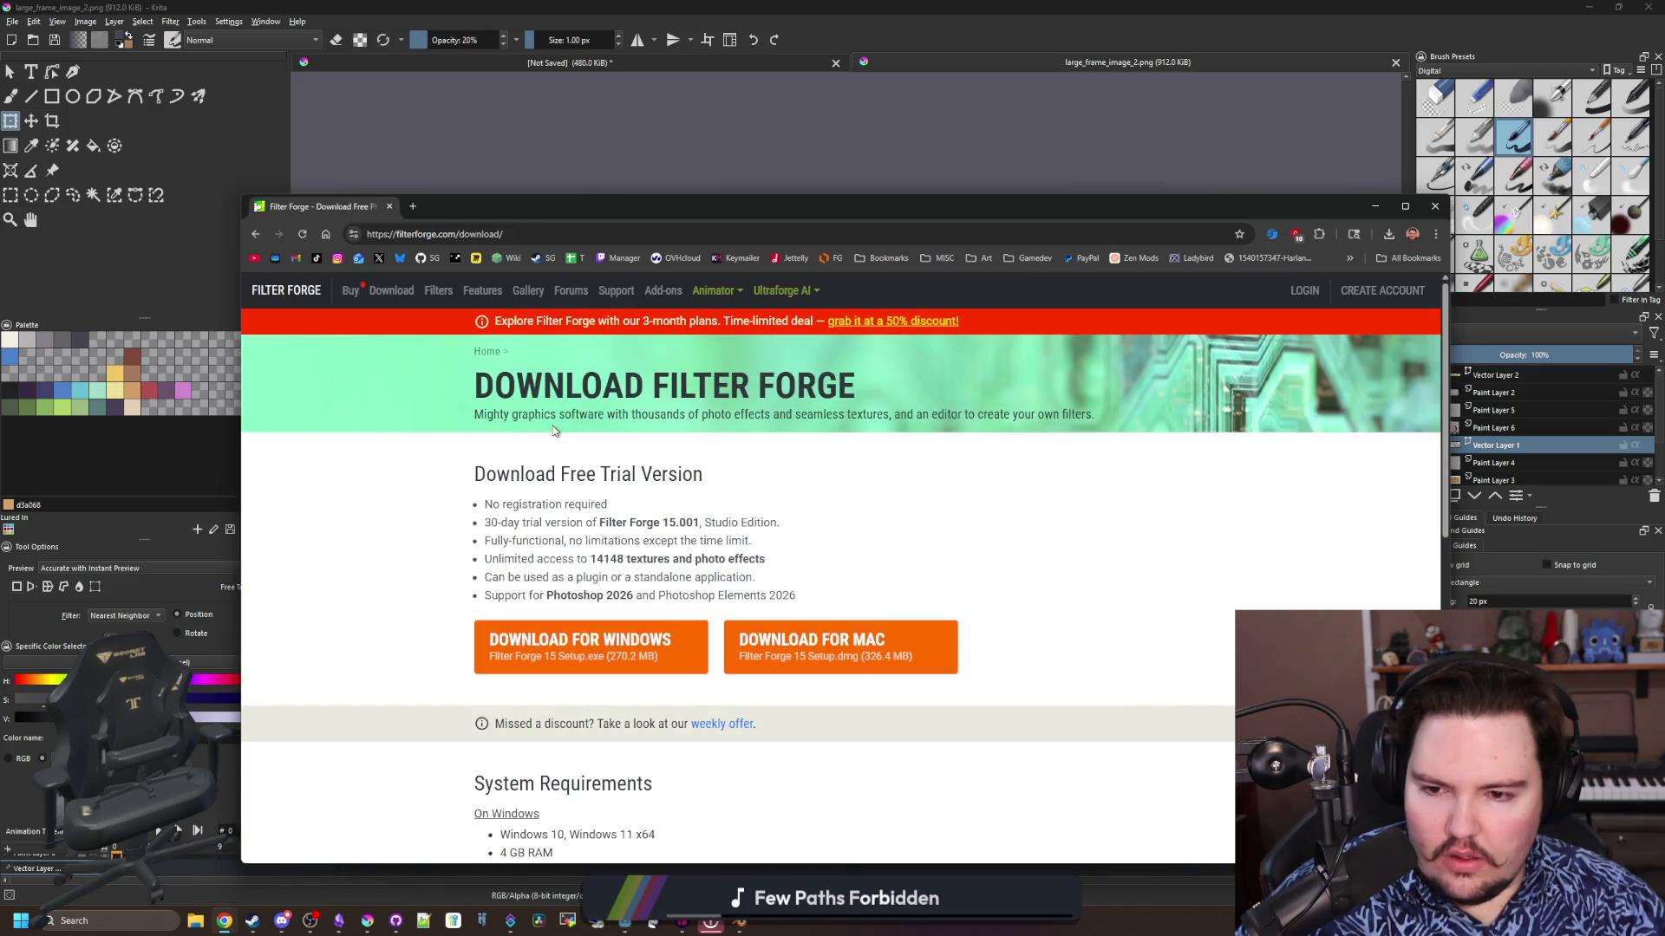
{"action": "key", "text": "alt+Left"}
Delete filterforge.com's stored site data, reload, and re-activate the Filter Forge cookies
{"action": "left_click", "coordinate": [354, 234]}
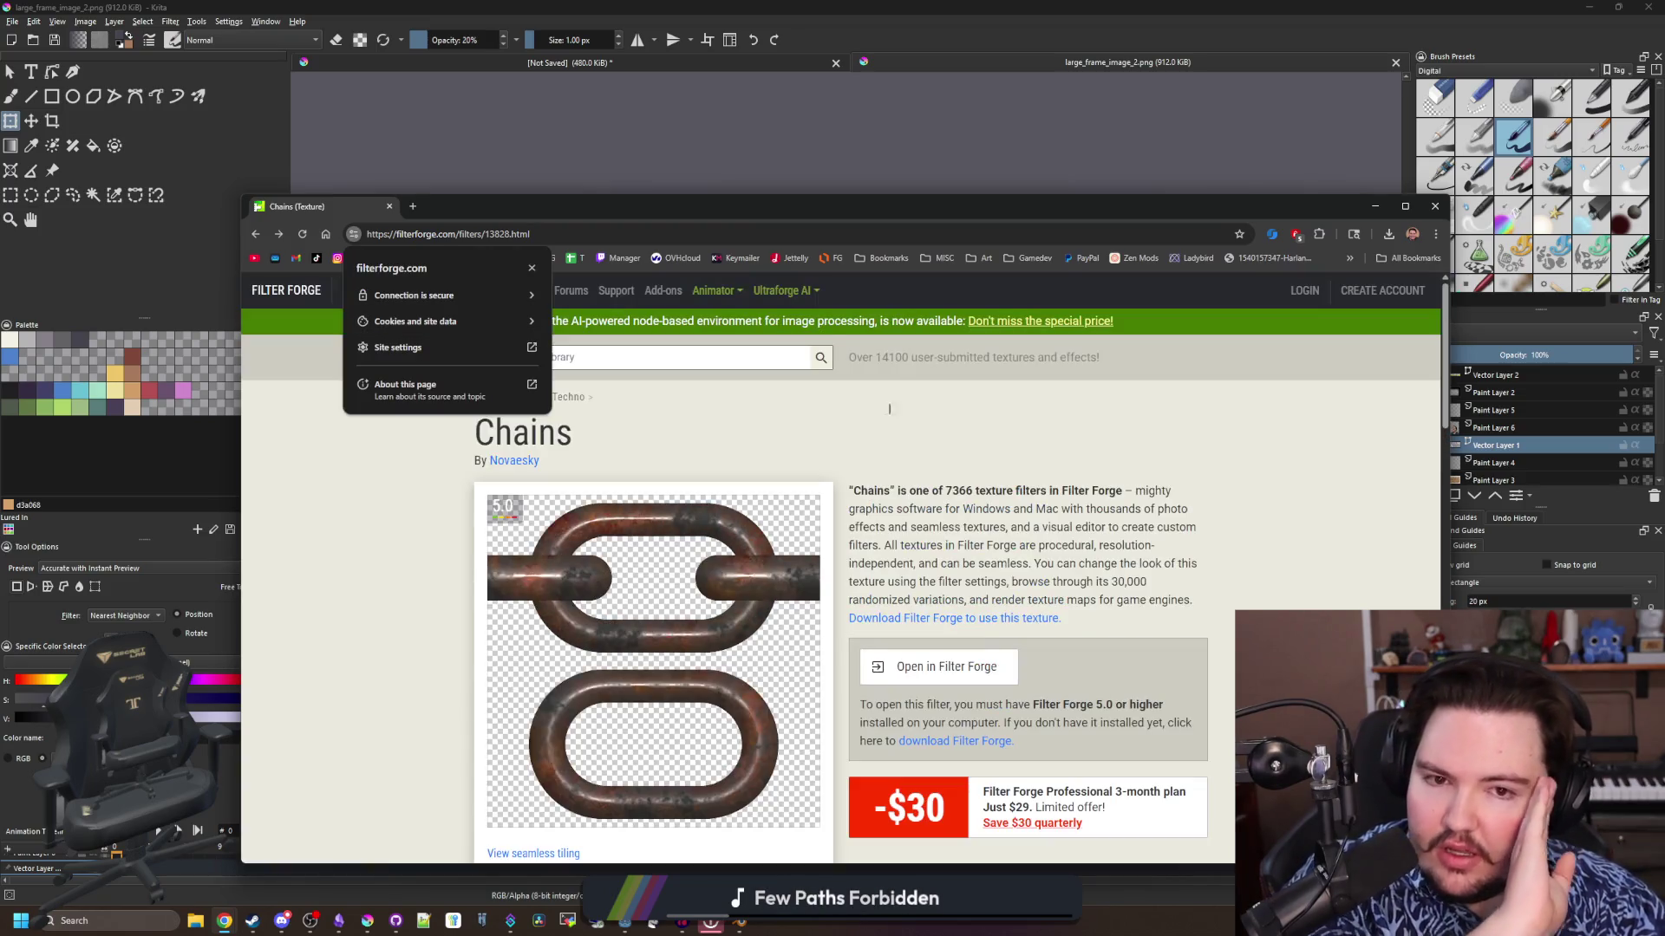
{"action": "left_click", "coordinate": [509, 314]}
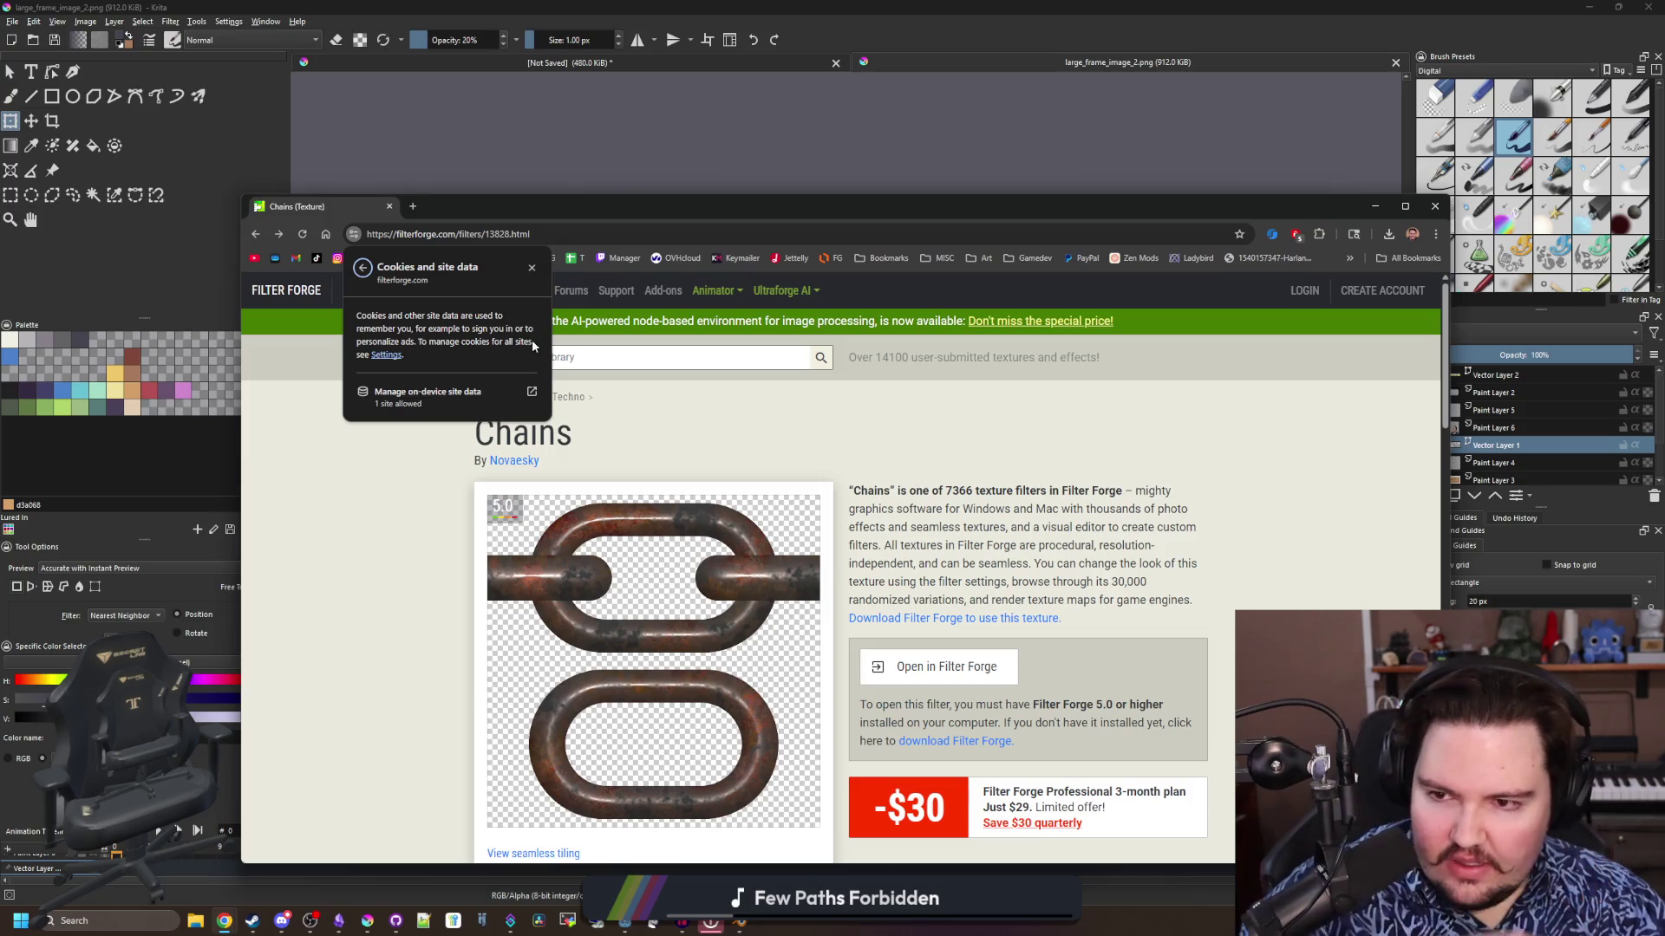
{"action": "left_click", "coordinate": [425, 398]}
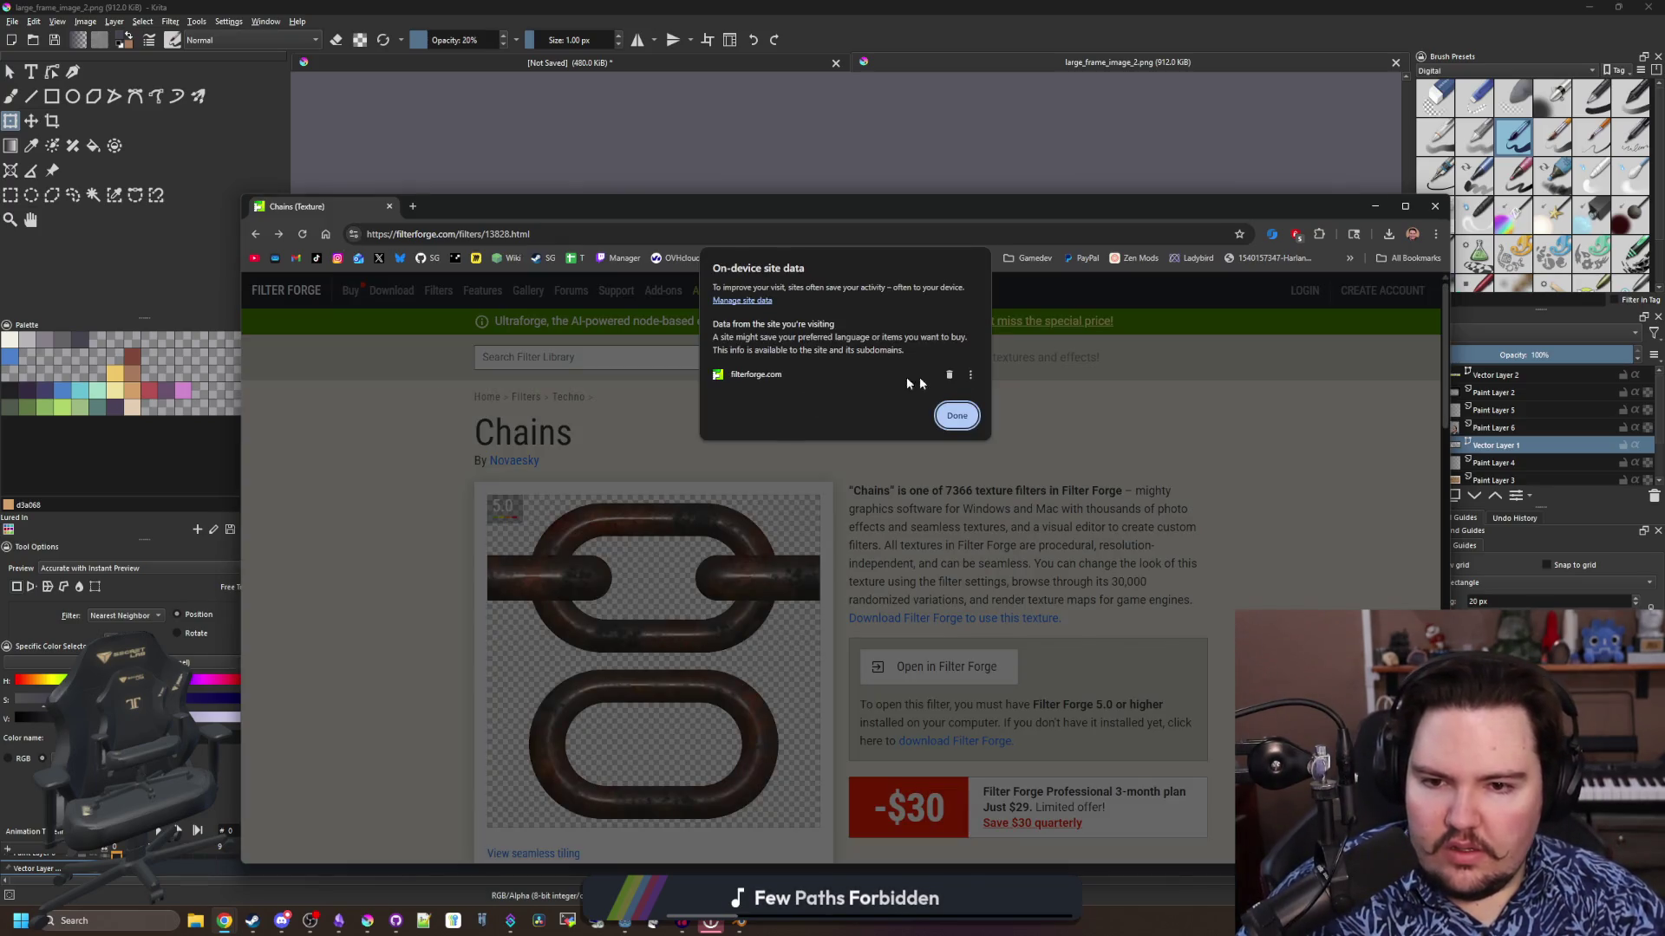
{"action": "left_click", "coordinate": [950, 374]}
{"action": "left_click", "coordinate": [957, 415]}
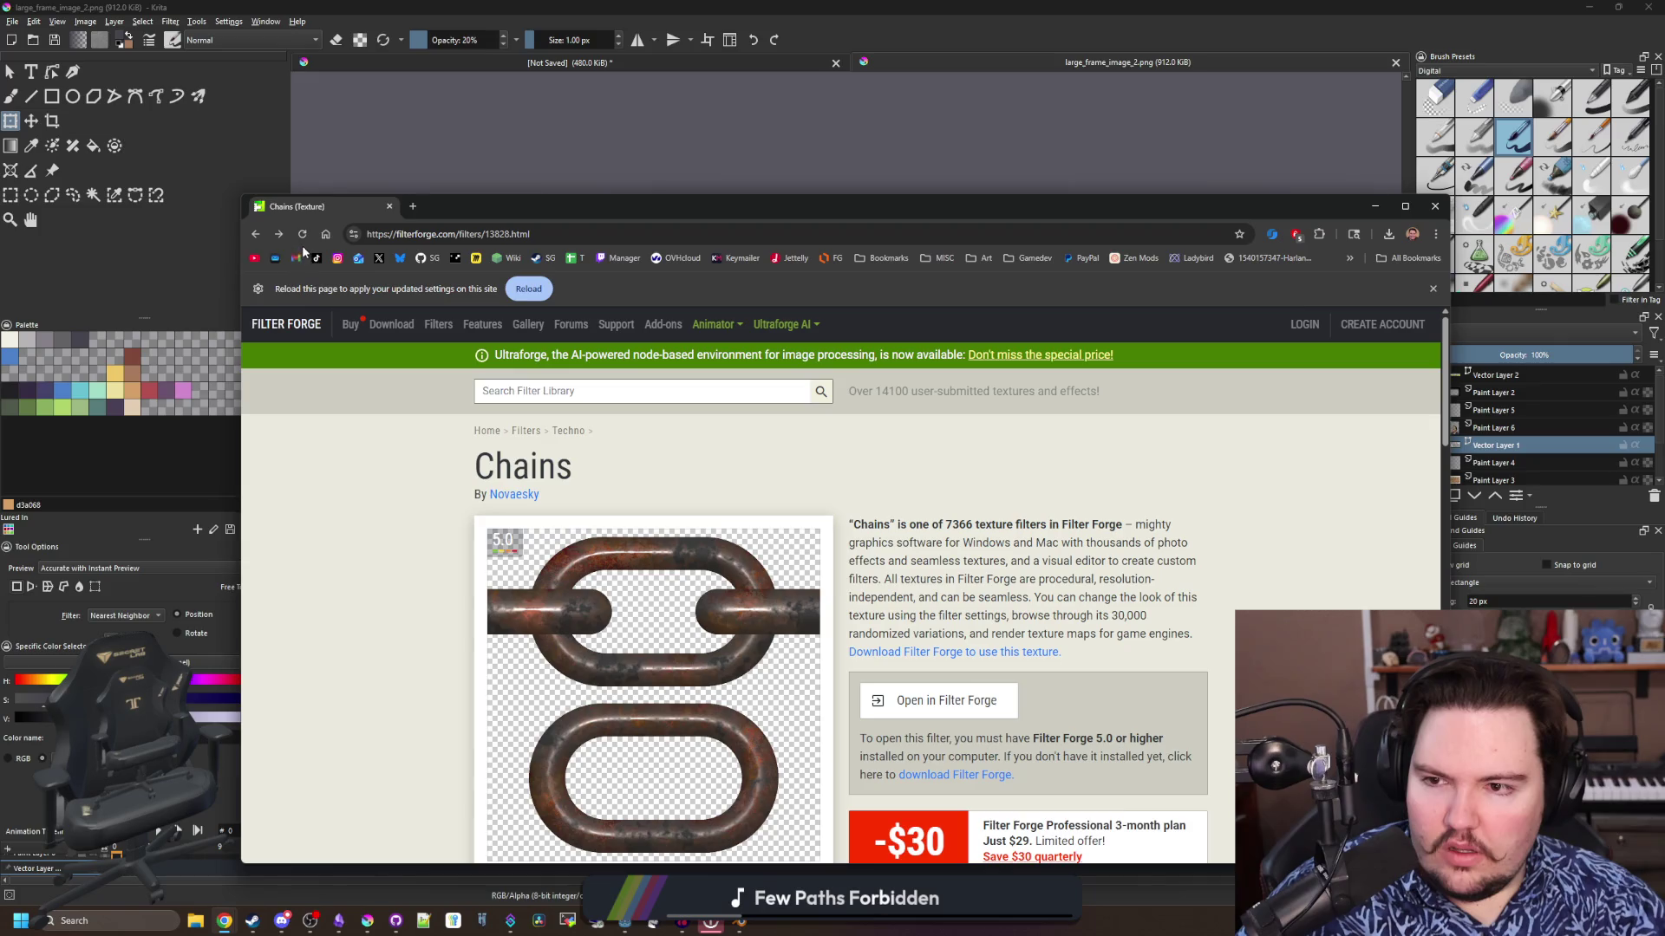
{"action": "left_click", "coordinate": [528, 289]}
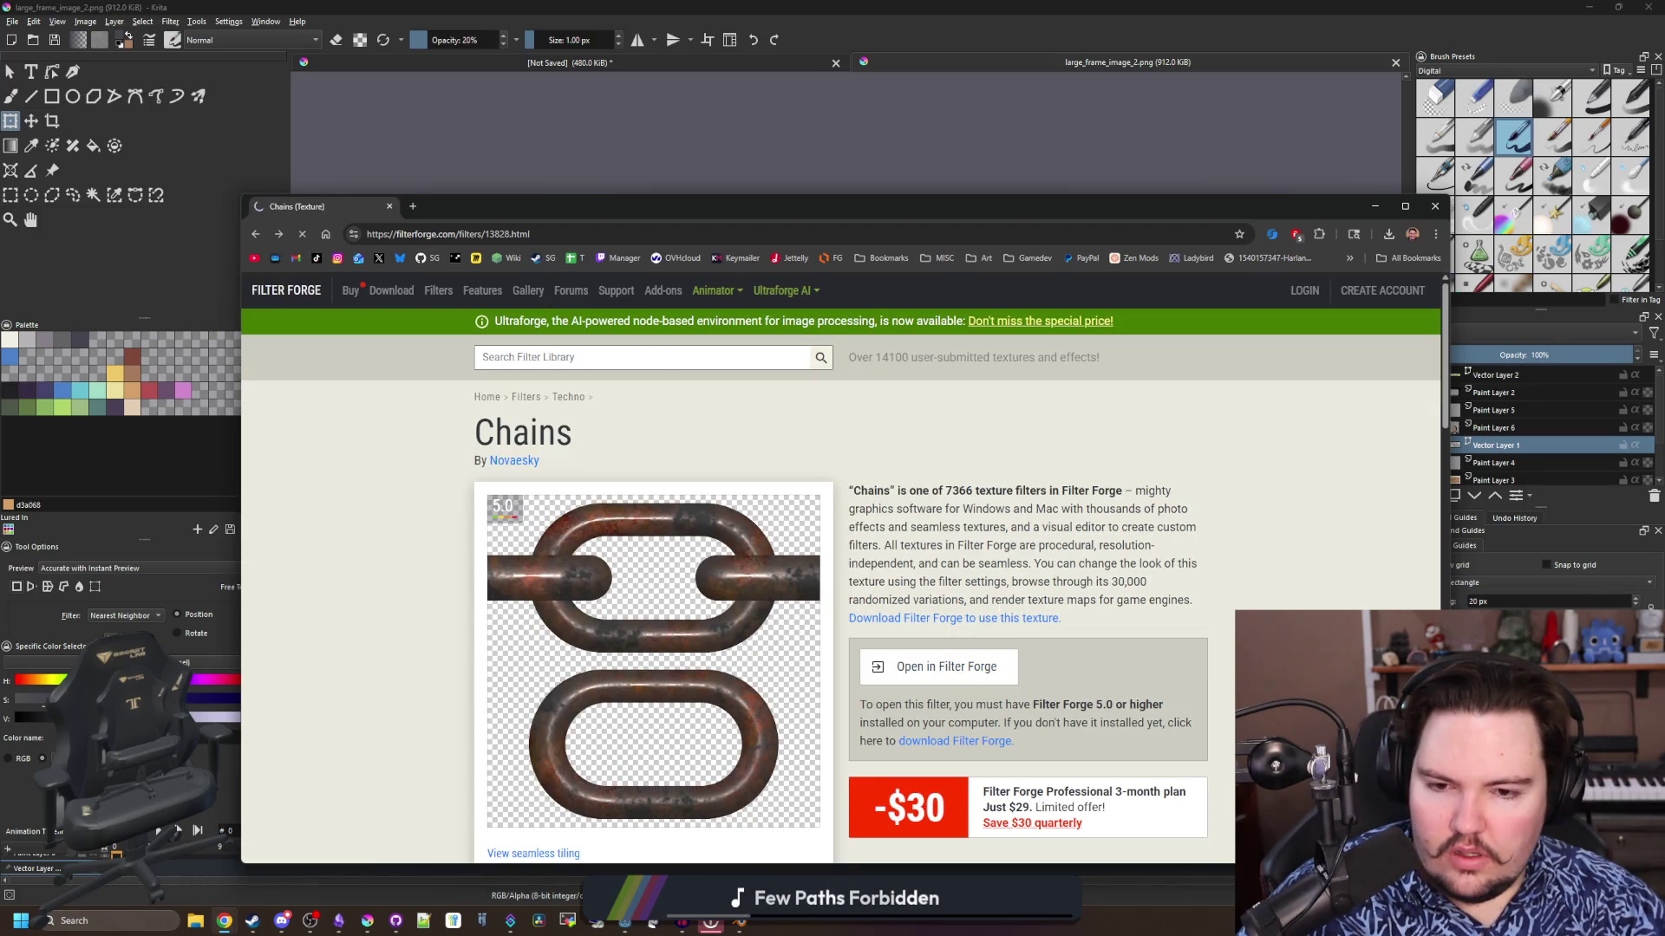
{"action": "left_click", "coordinate": [980, 664]}
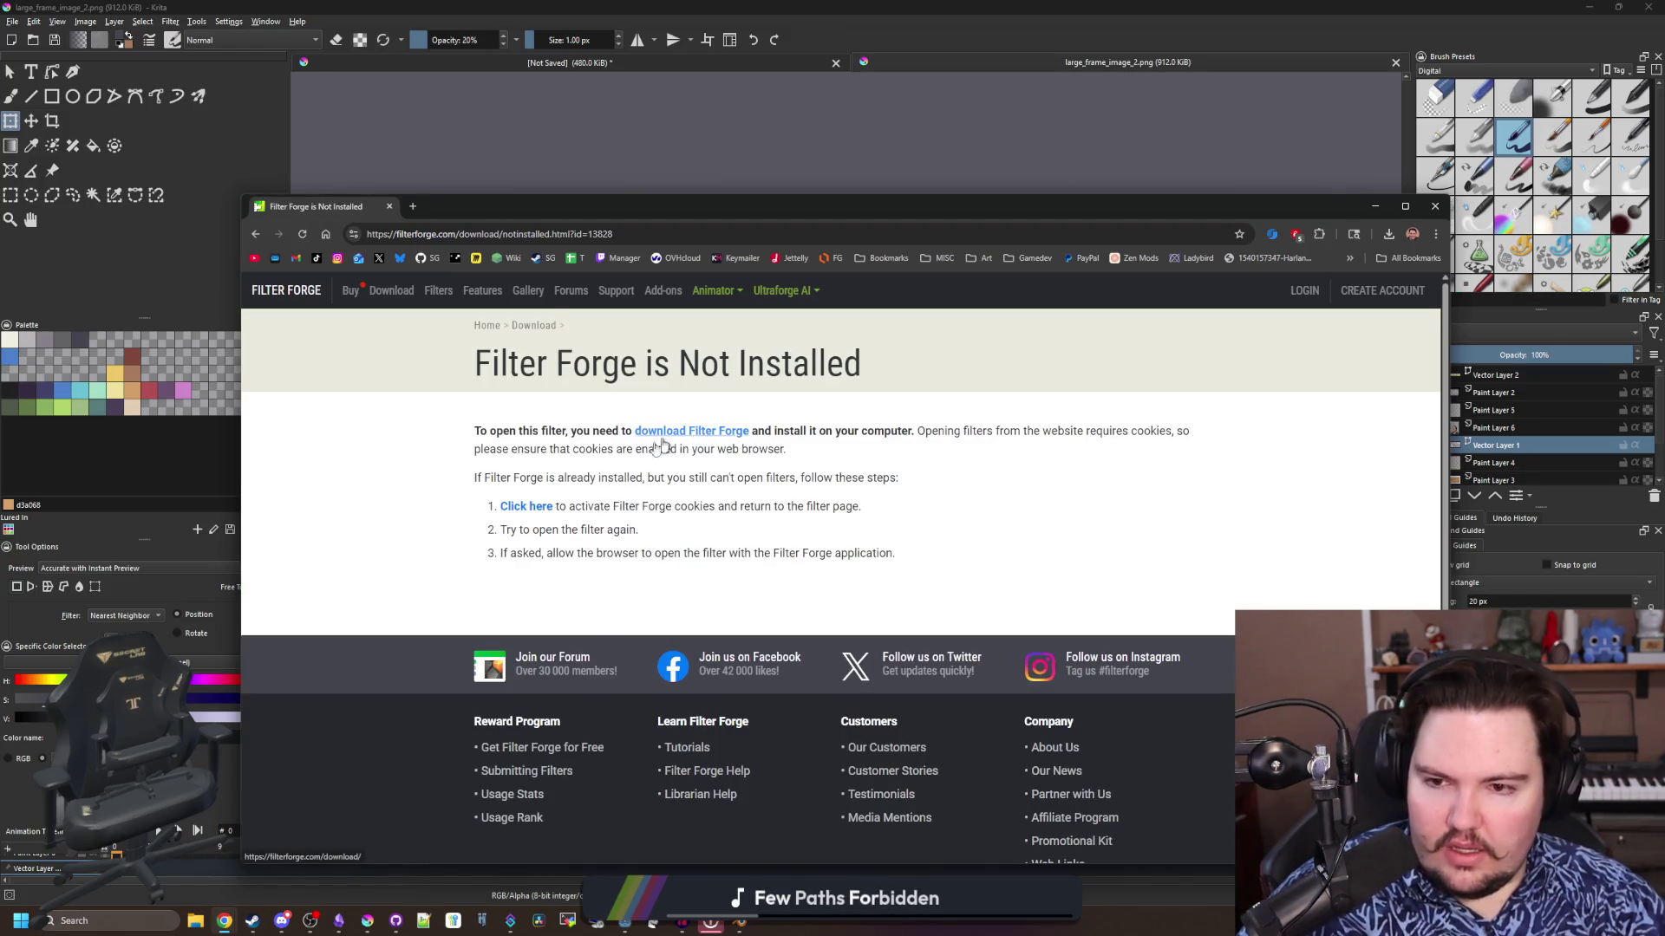
{"action": "left_click", "coordinate": [520, 509]}
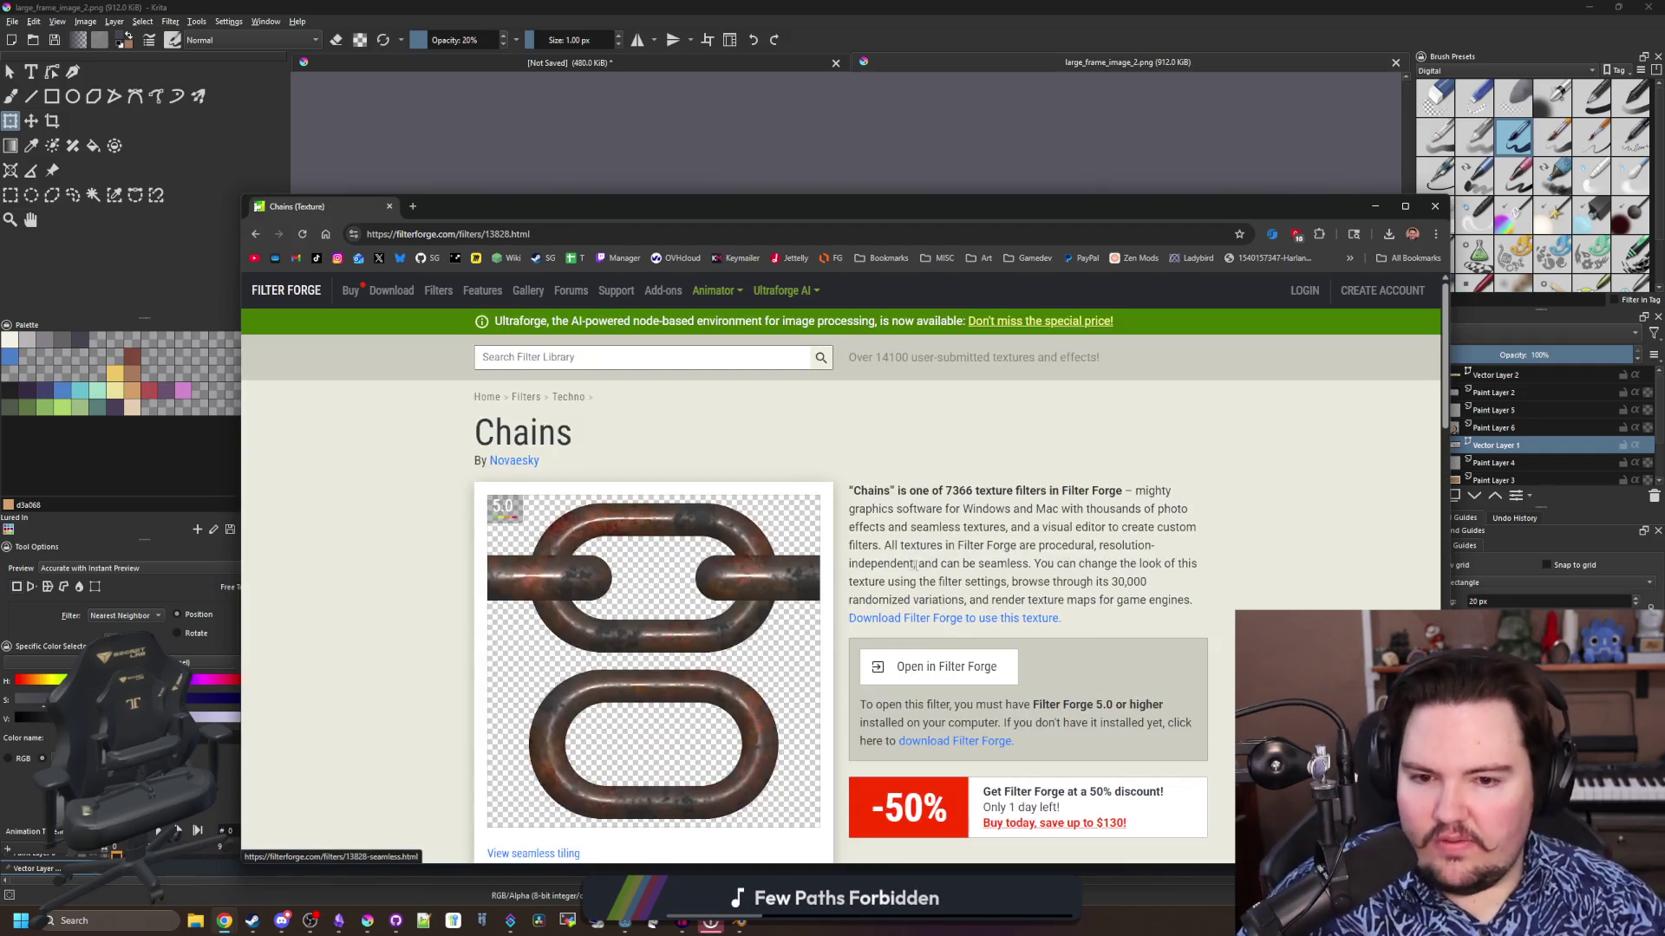
Open the Chains filter in Filter Forge, confirm no program updates exist, and start Filter Updates
{"action": "left_click", "coordinate": [934, 668]}
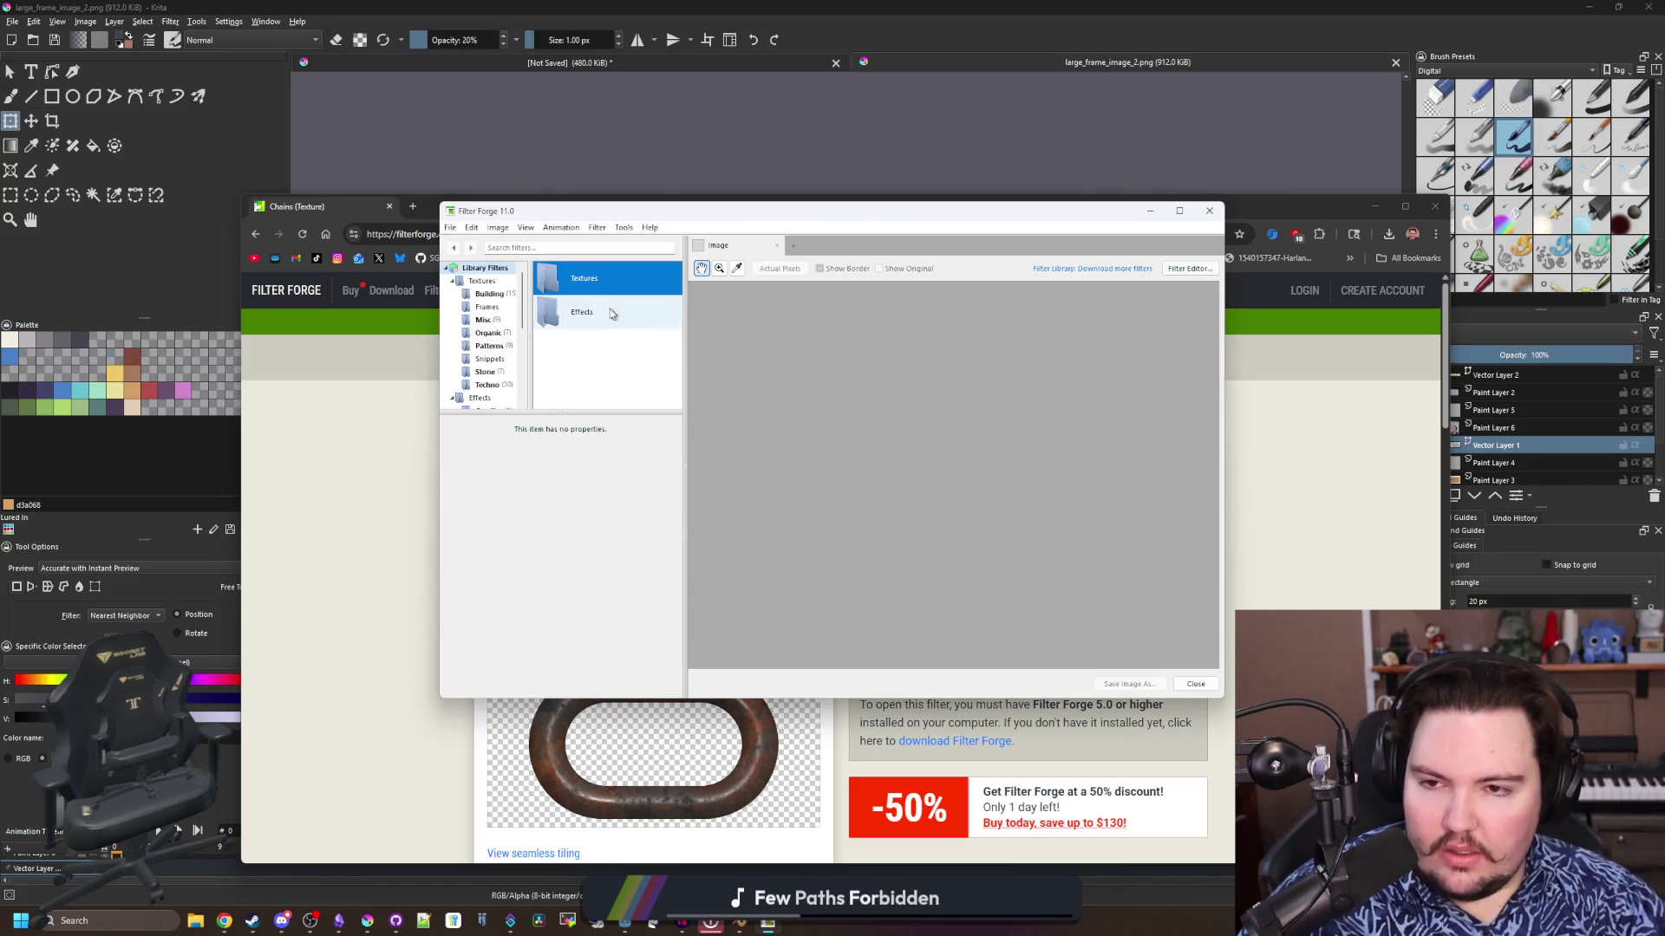
{"action": "left_click", "coordinate": [624, 227]}
{"action": "left_click", "coordinate": [668, 243]}
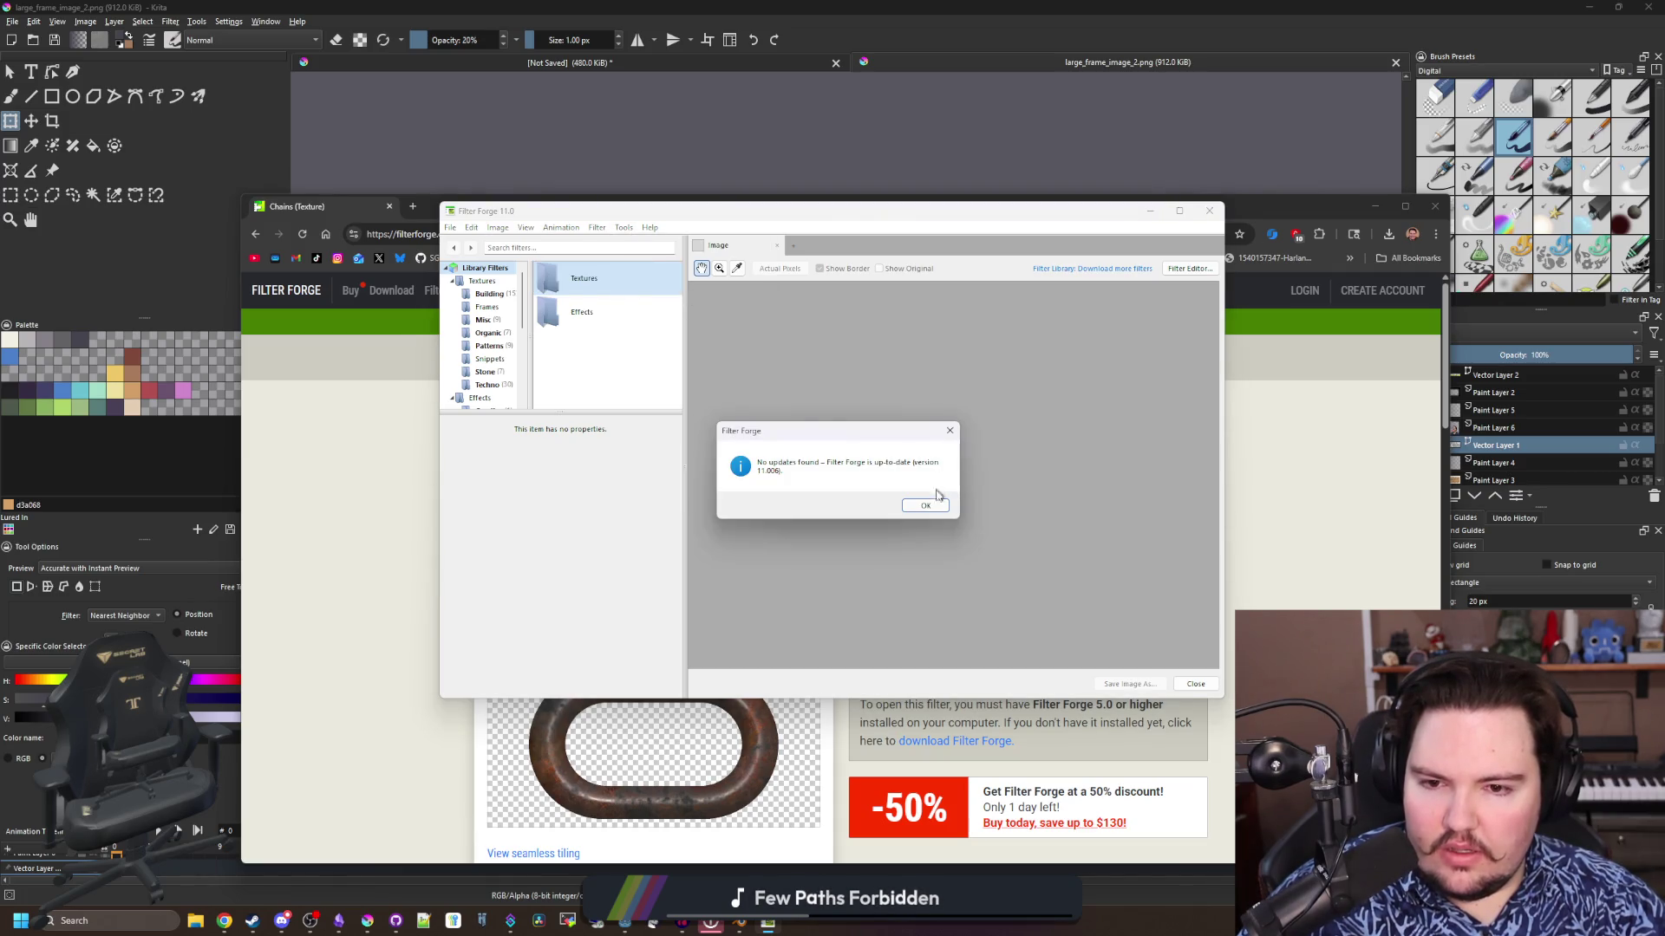
{"action": "left_click", "coordinate": [926, 507]}
{"action": "left_click", "coordinate": [623, 227]}
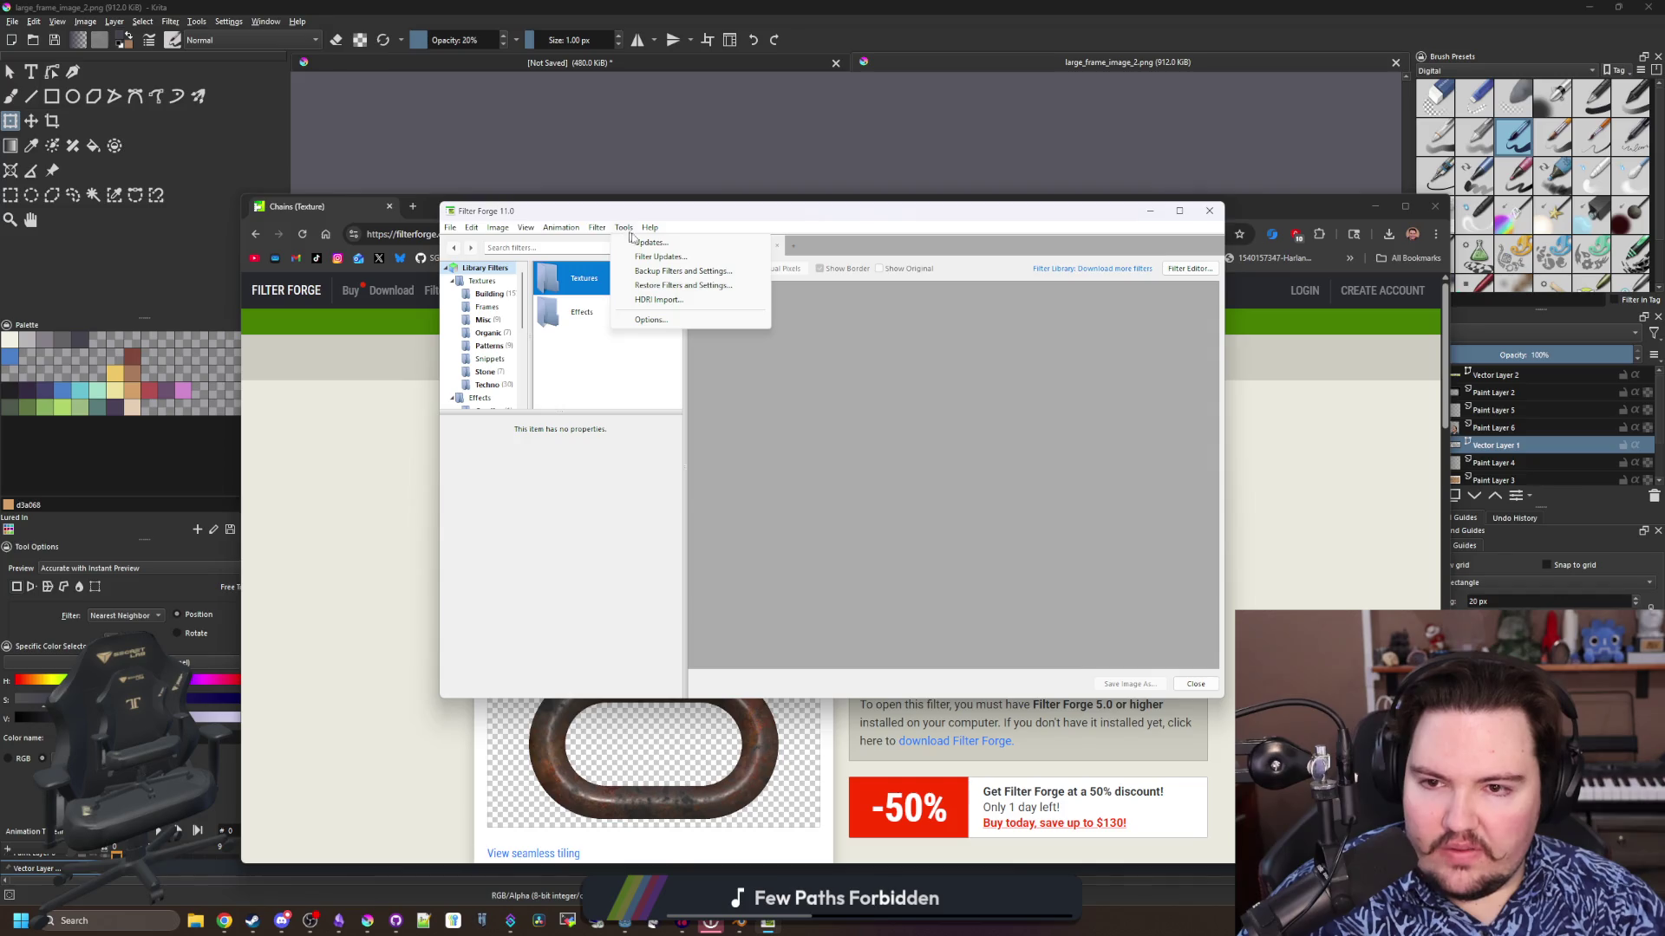
{"action": "left_click", "coordinate": [676, 259]}
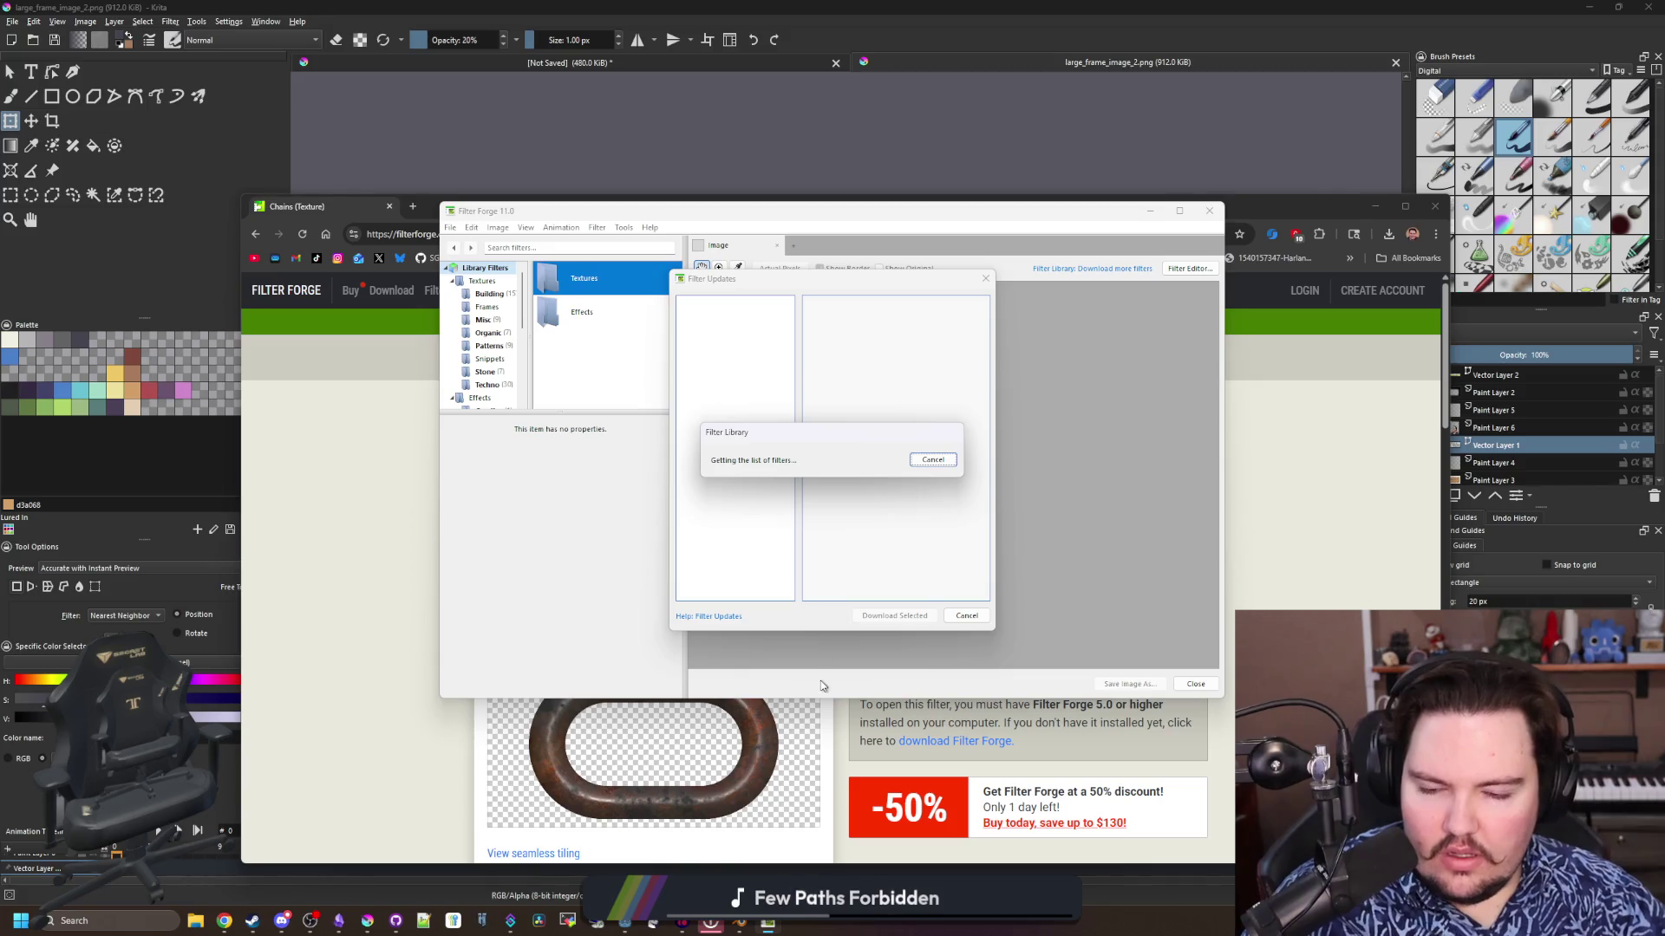
Cancel the stalled filter-list fetch and look at Filter Forge Options without changing anything
{"action": "left_click", "coordinate": [734, 739]}
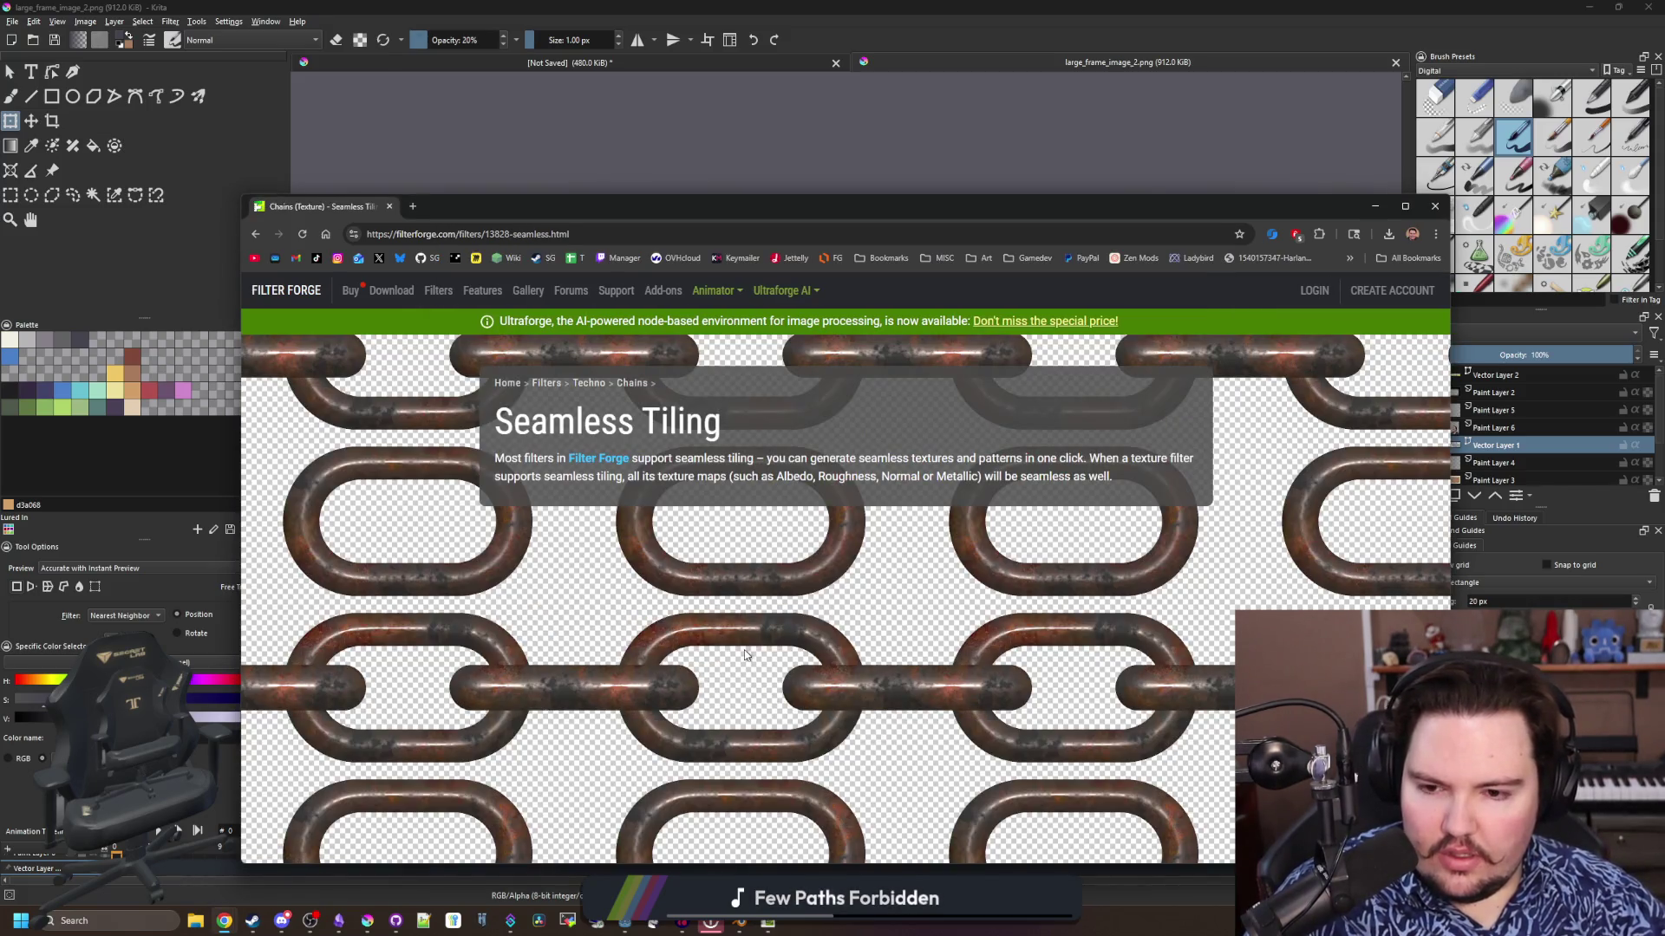
{"action": "key", "text": "alt+Left"}
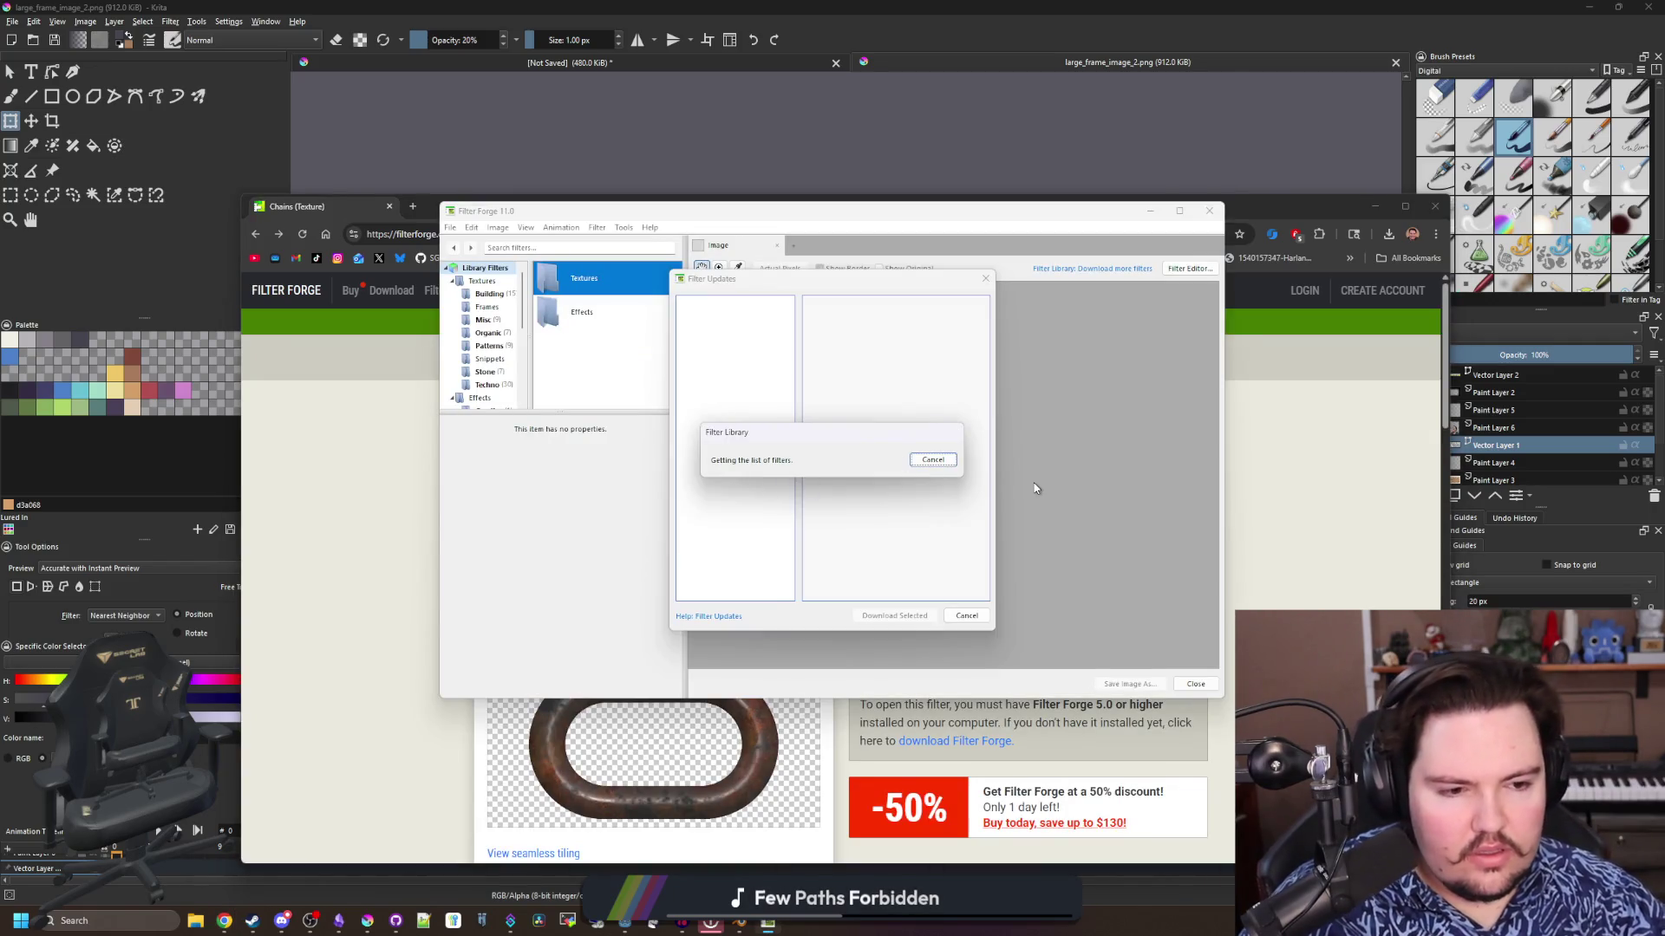
{"action": "left_click", "coordinate": [933, 459]}
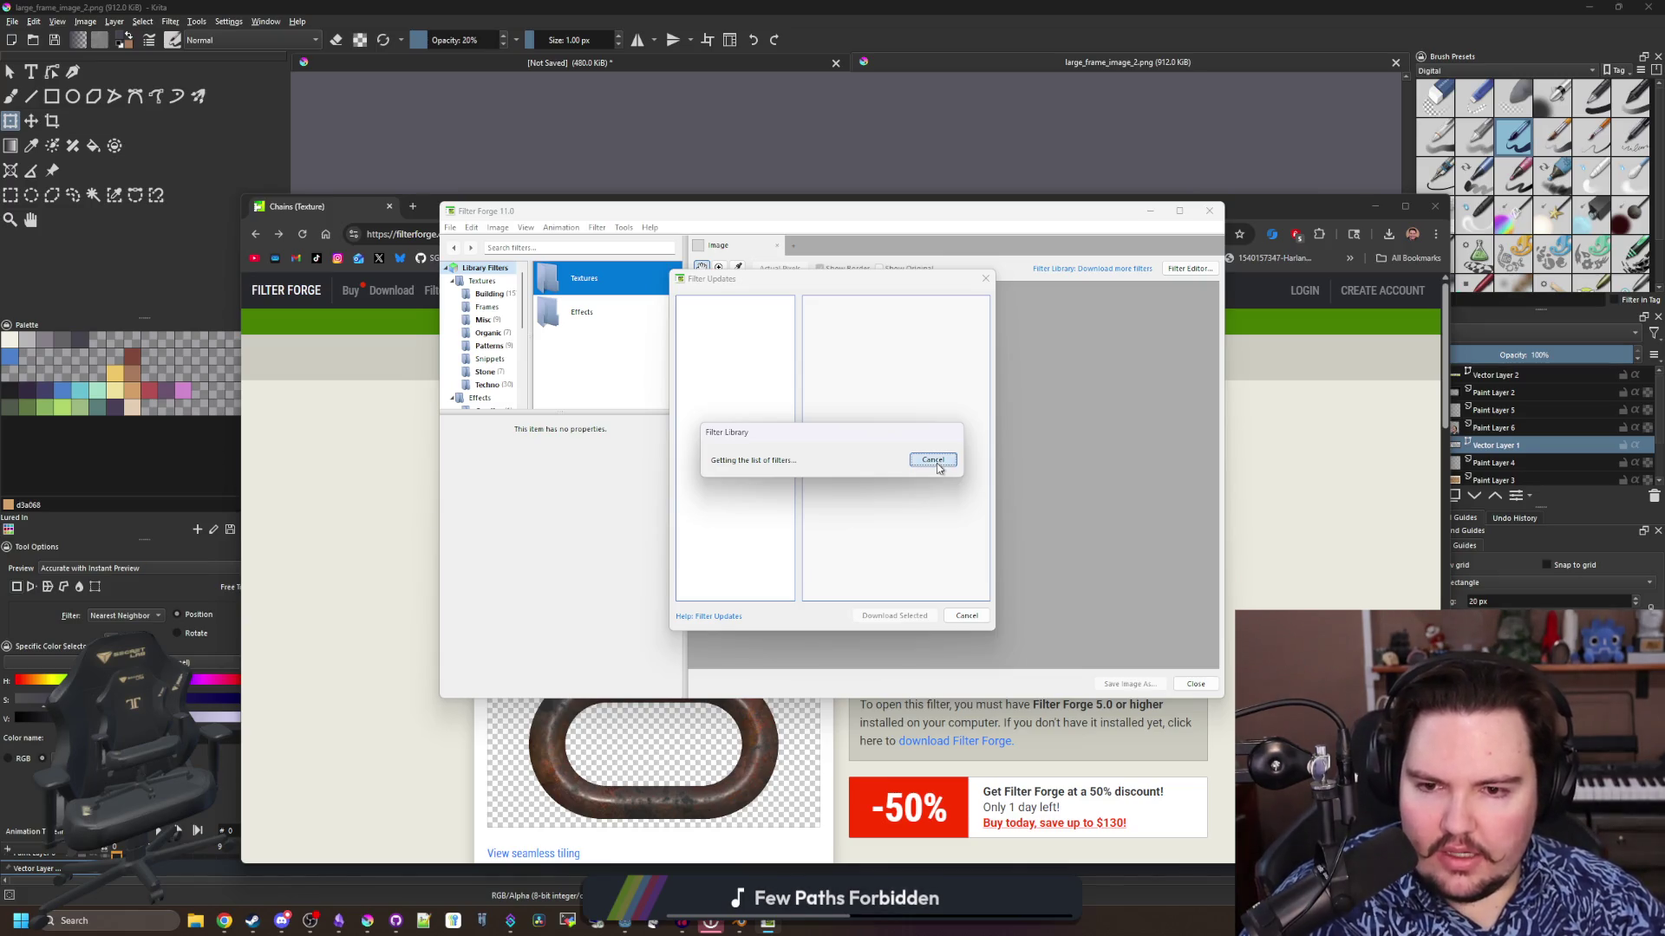
{"action": "left_click", "coordinate": [623, 227]}
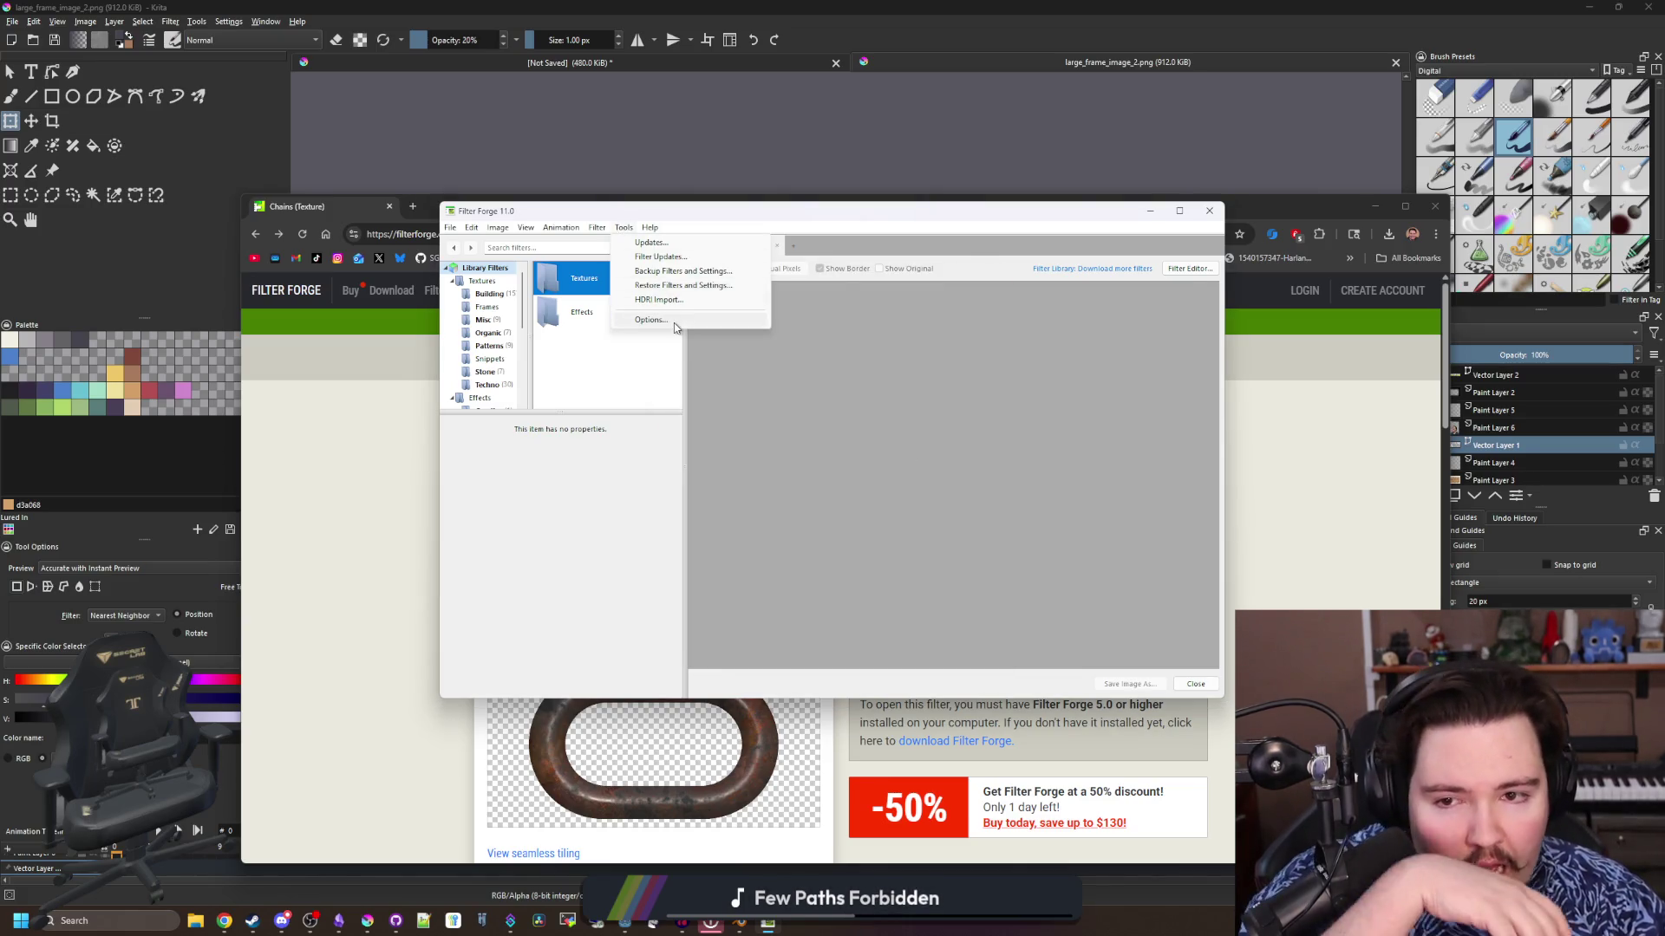
{"action": "left_click", "coordinate": [652, 319]}
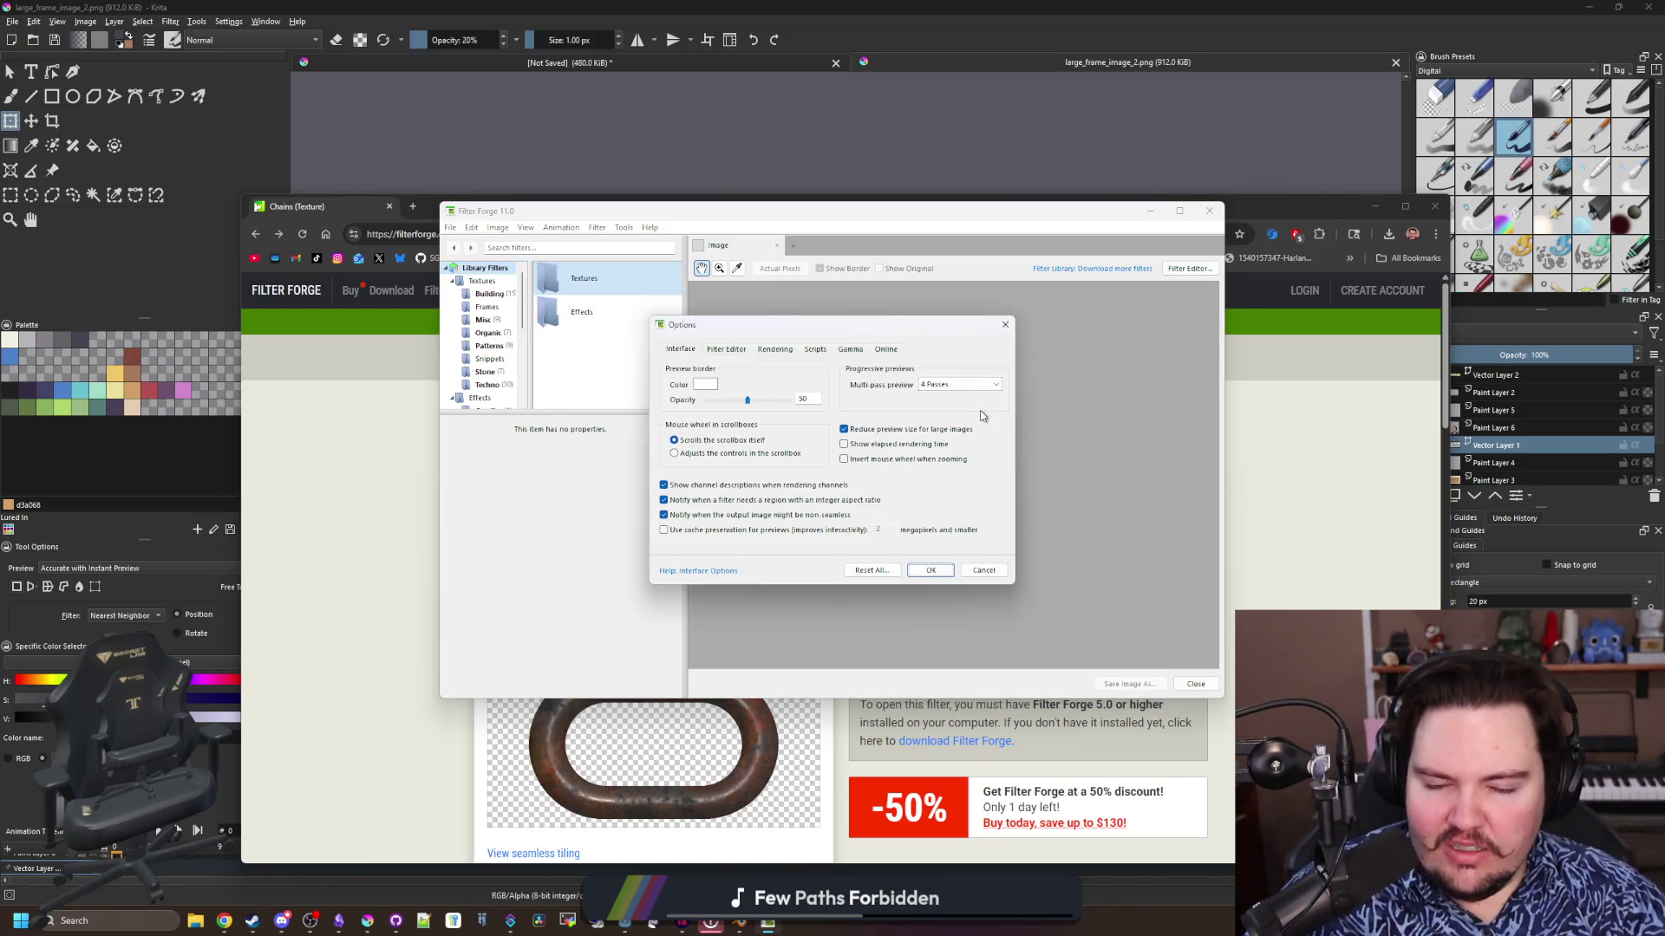
{"action": "left_click", "coordinate": [930, 569]}
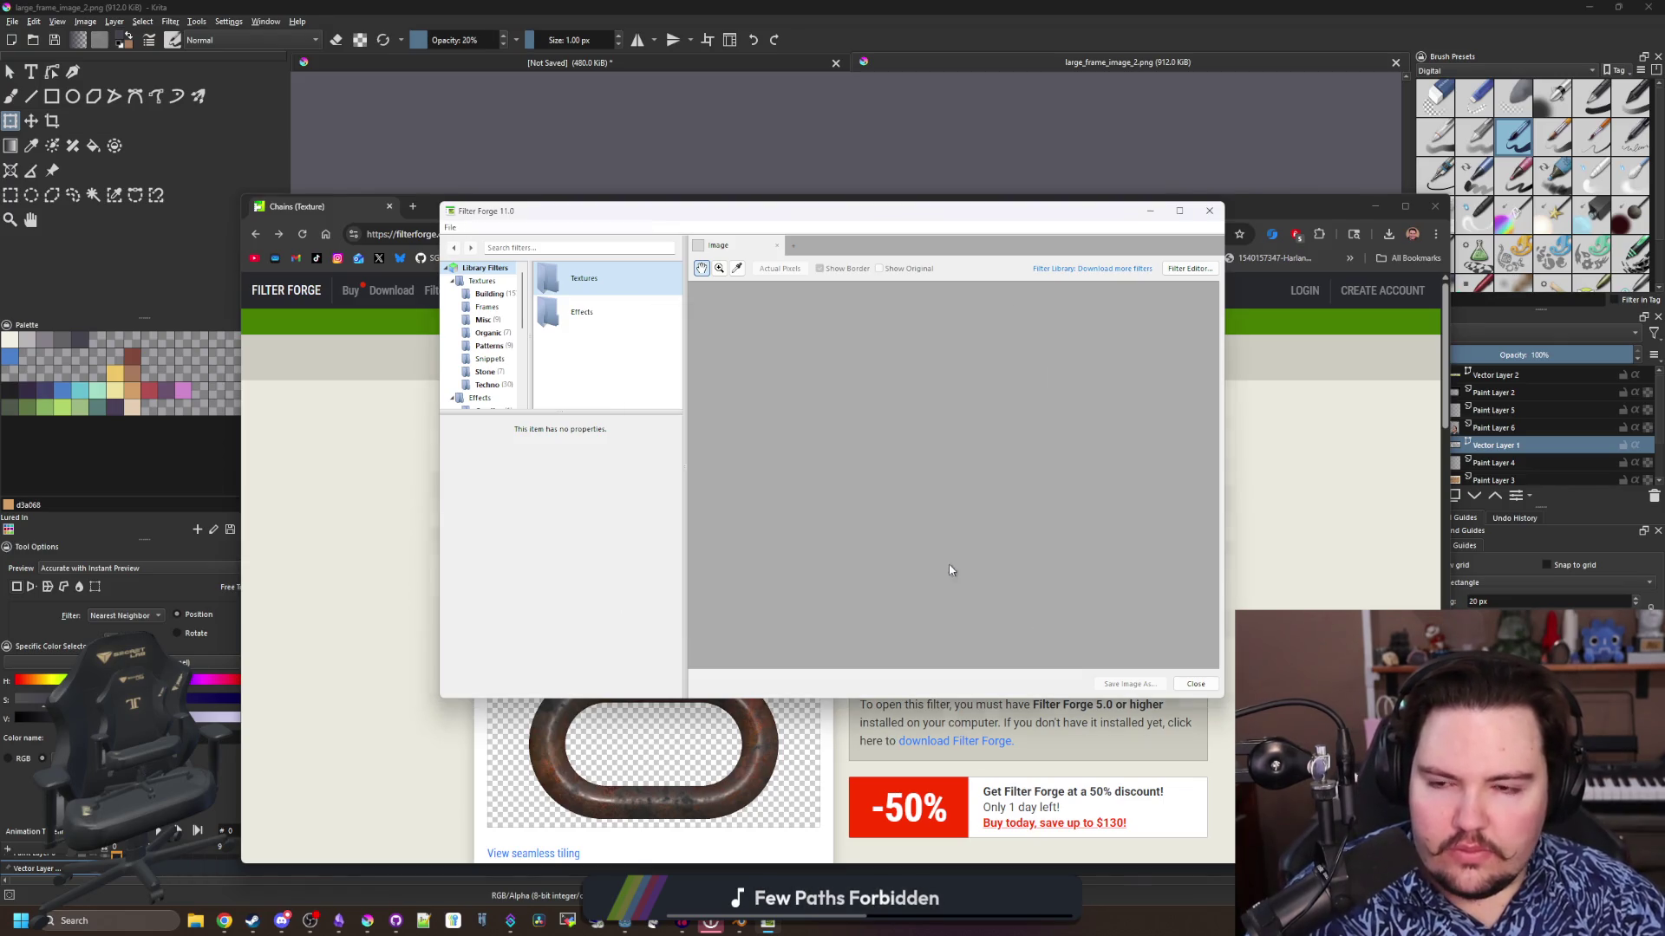
Browse the Effects and Building library categories to preview the wooden plank texture
{"action": "left_click", "coordinate": [582, 318]}
{"action": "left_click", "coordinate": [489, 294]}
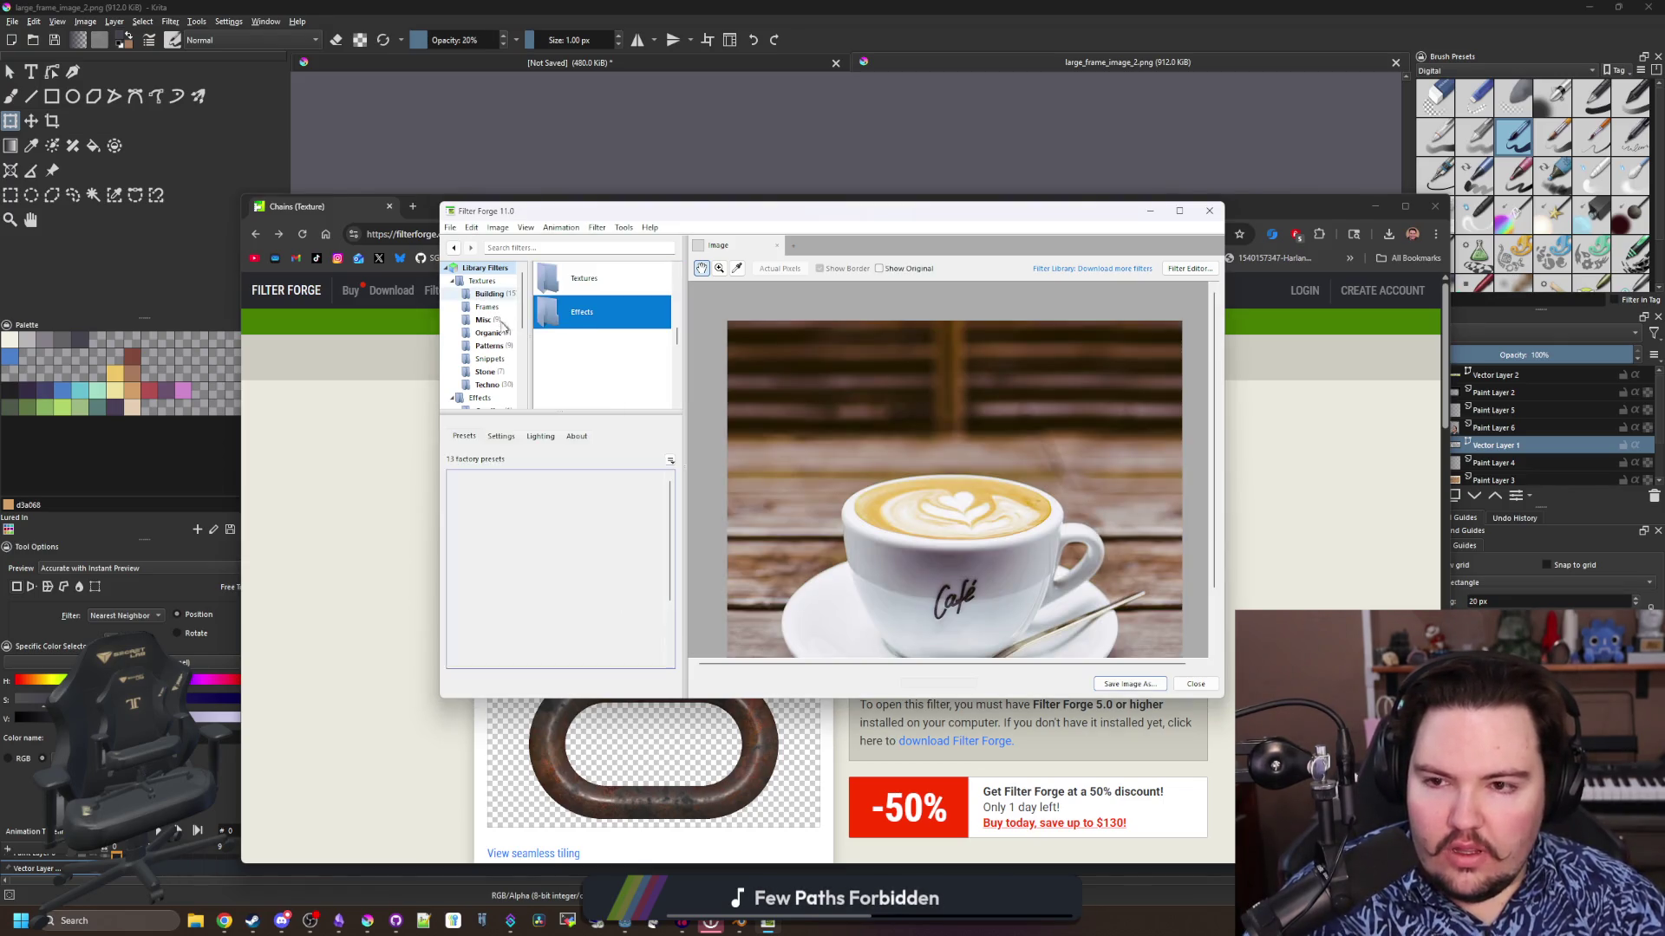
{"action": "scroll", "coordinate": [607, 351], "scroll_direction": "up", "scroll_amount": 5}
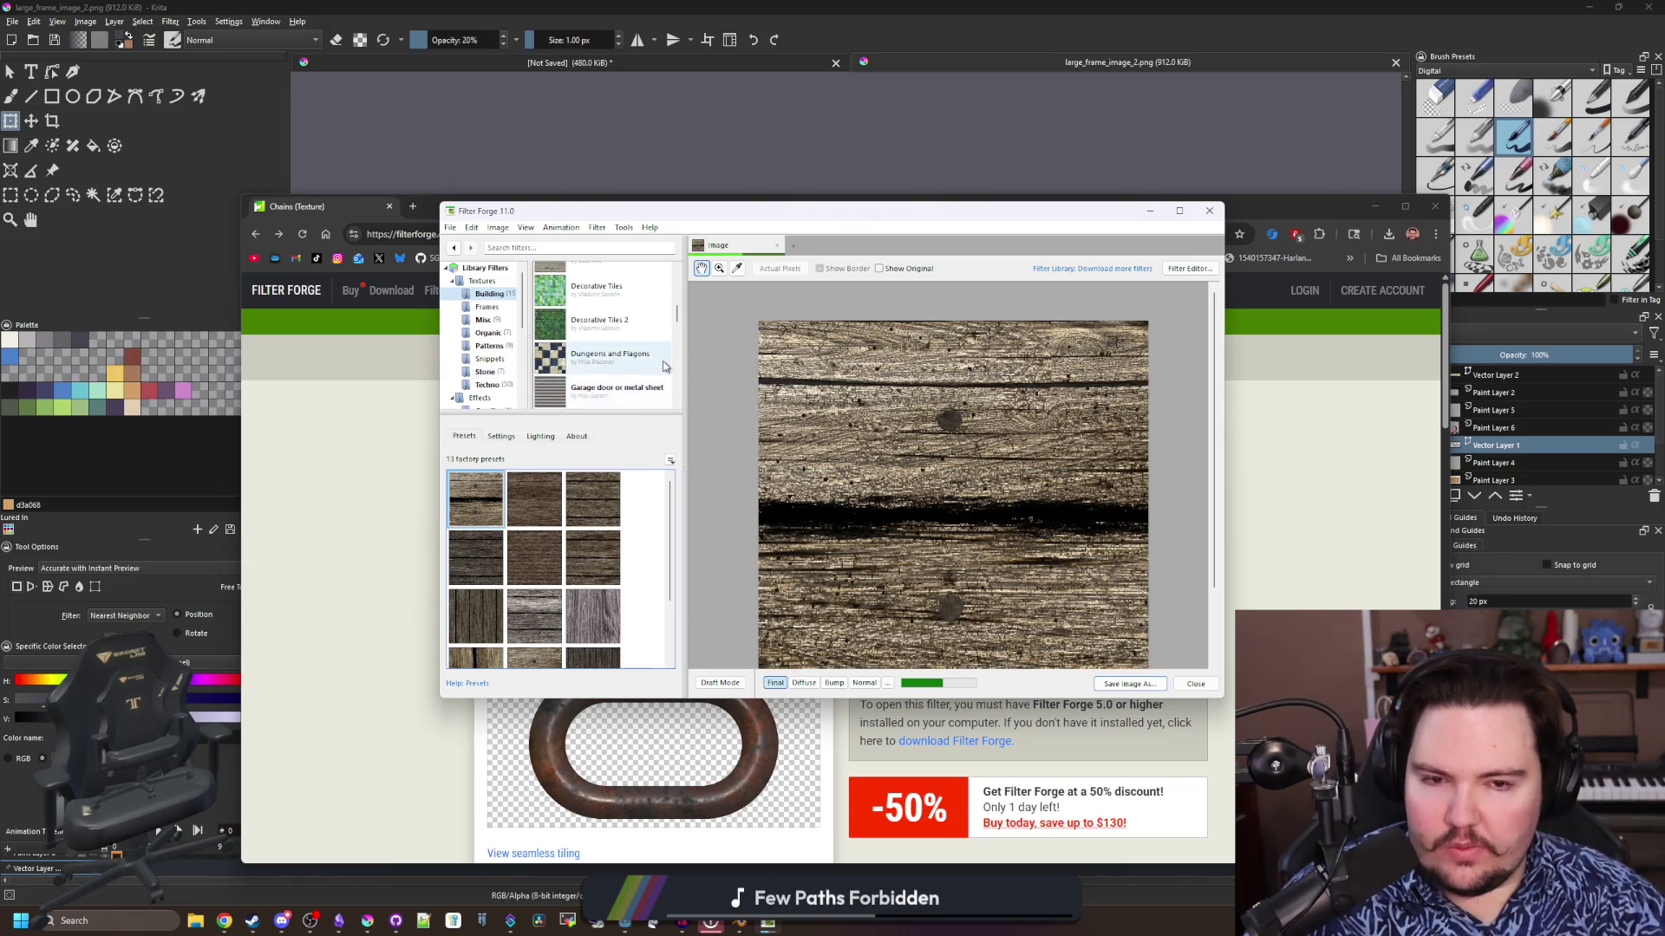
{"action": "scroll", "coordinate": [607, 347], "scroll_direction": "up", "scroll_amount": 3}
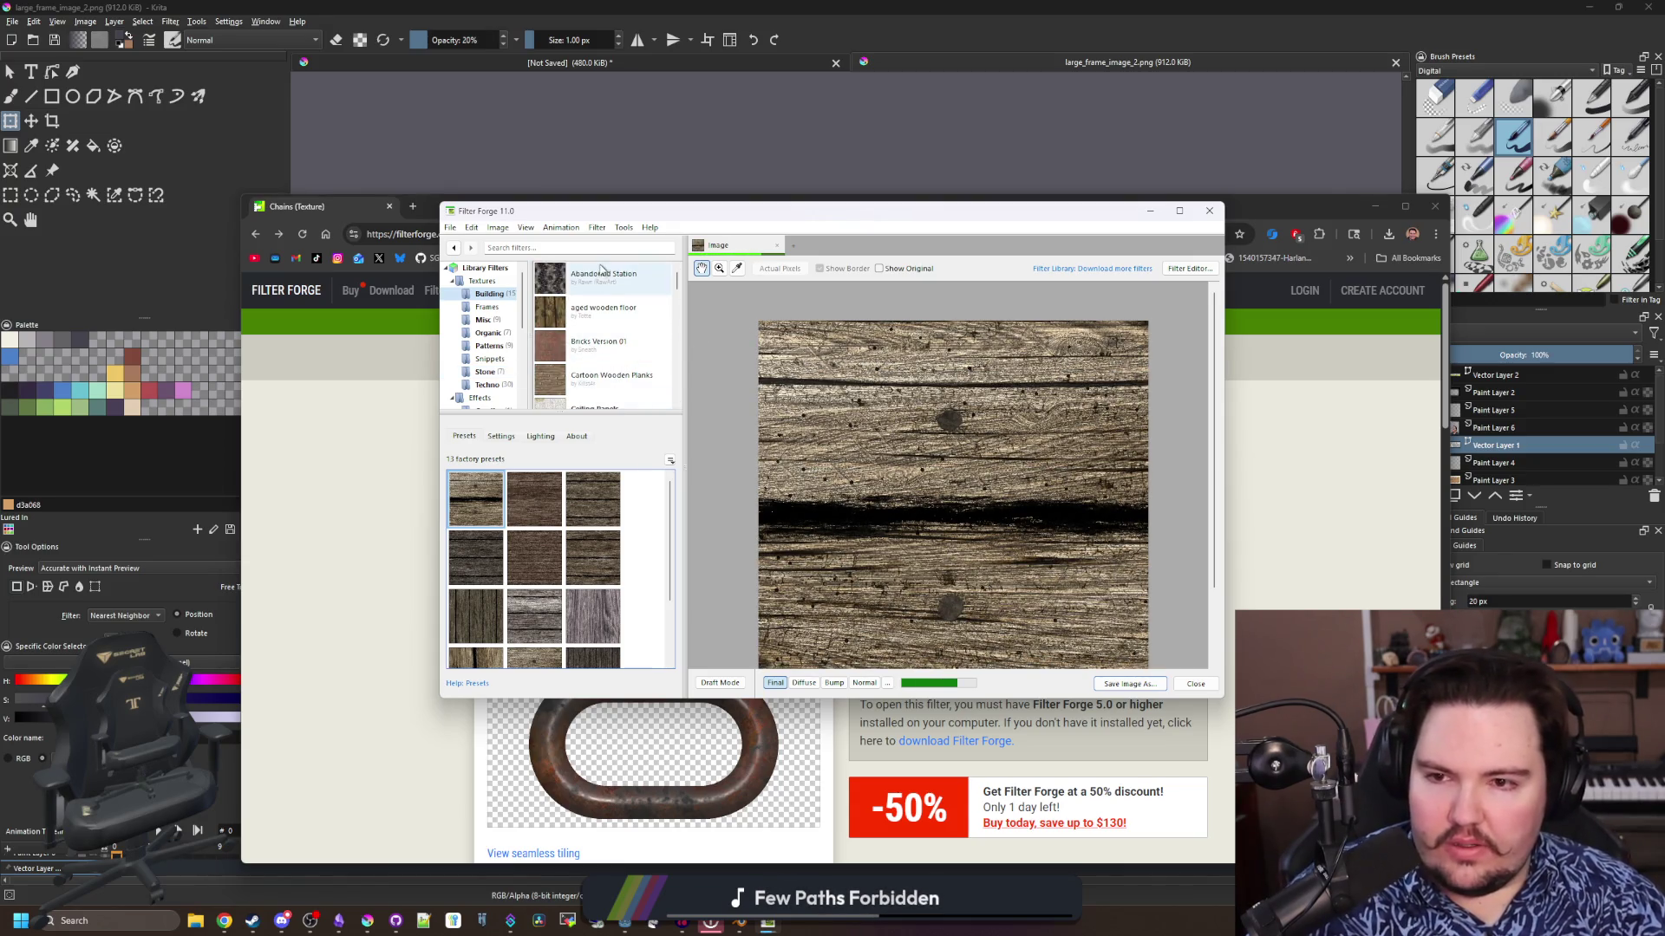
Search the filter library for 'chain', which finds no filters
{"action": "type", "text": "chain"}
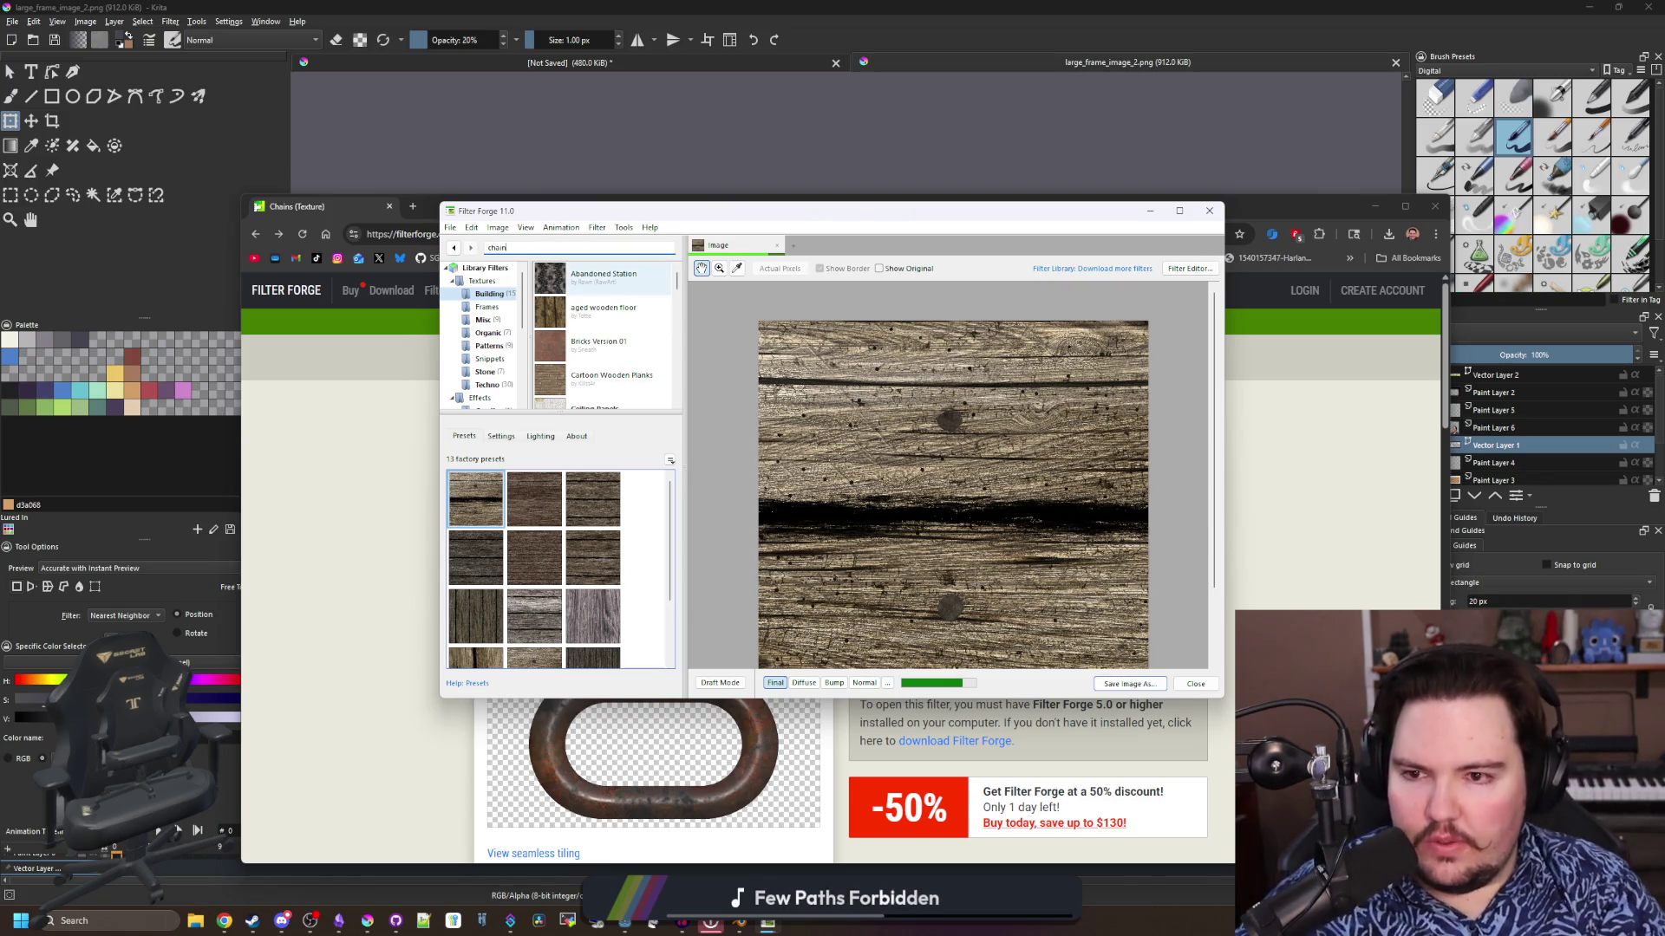
{"action": "key", "text": "Return"}
{"action": "left_click", "coordinate": [551, 269]}
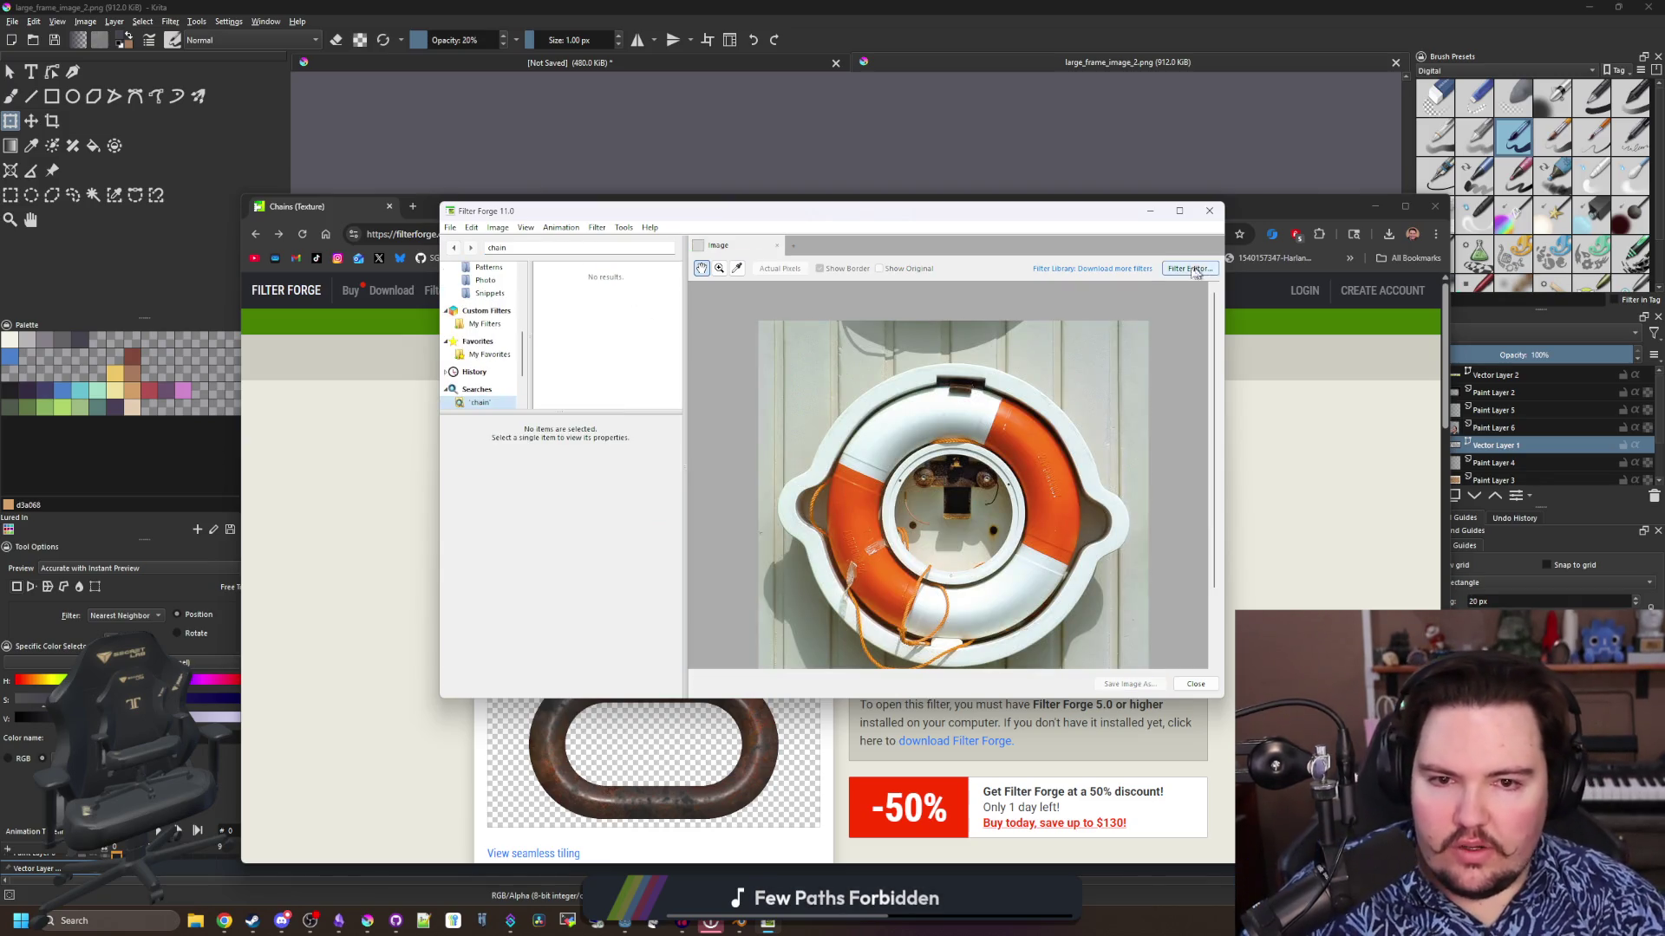
Send the website's Chains filter to Filter Forge and move the stalled progress dialog aside
{"action": "left_click", "coordinate": [1111, 278]}
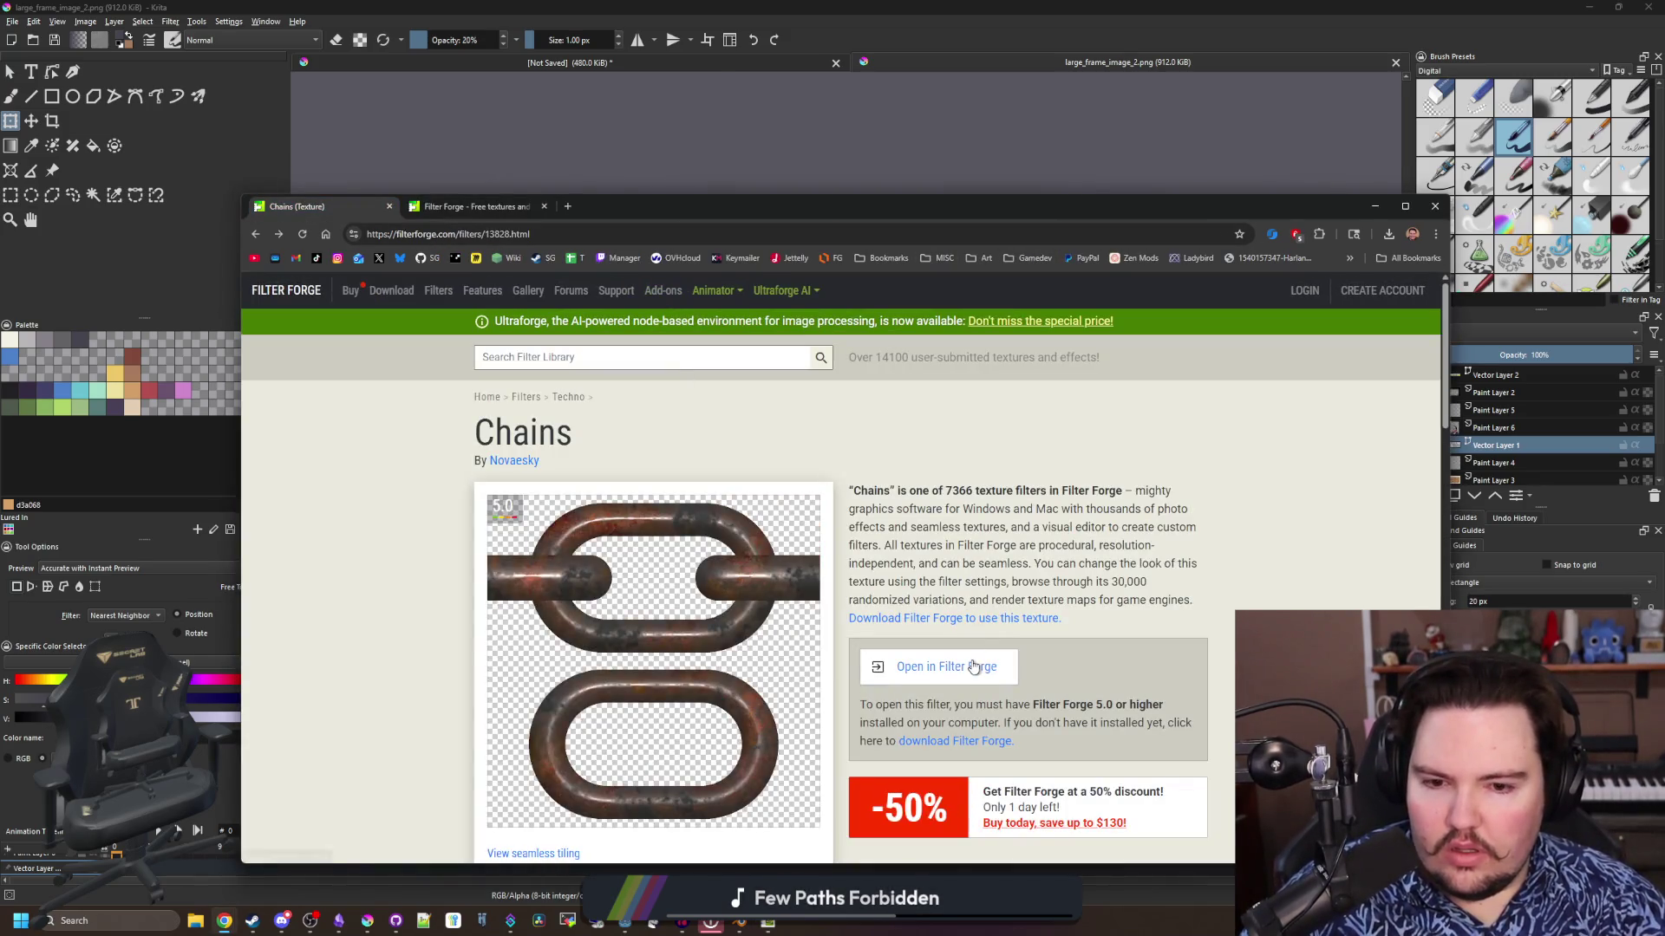
{"action": "left_click", "coordinate": [940, 666]}
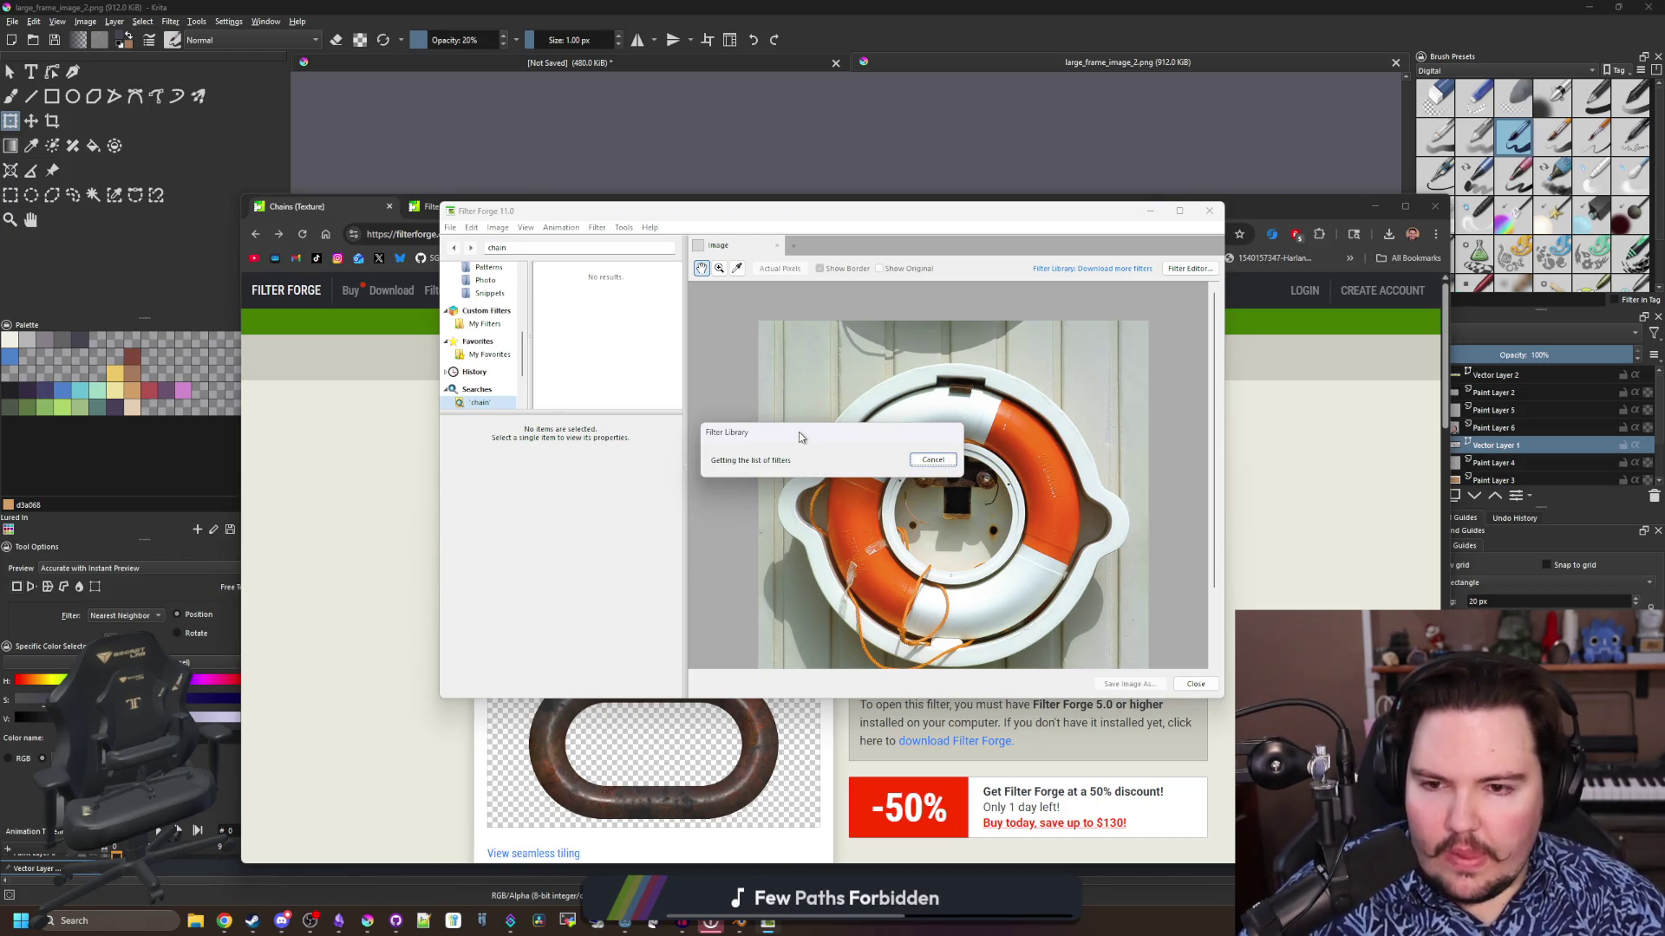
{"action": "mouse_move", "coordinate": [799, 432]}
{"action": "left_mouse_down"}
{"action": "mouse_move", "coordinate": [743, 446]}
{"action": "mouse_move", "coordinate": [763, 470]}
{"action": "left_mouse_up"}
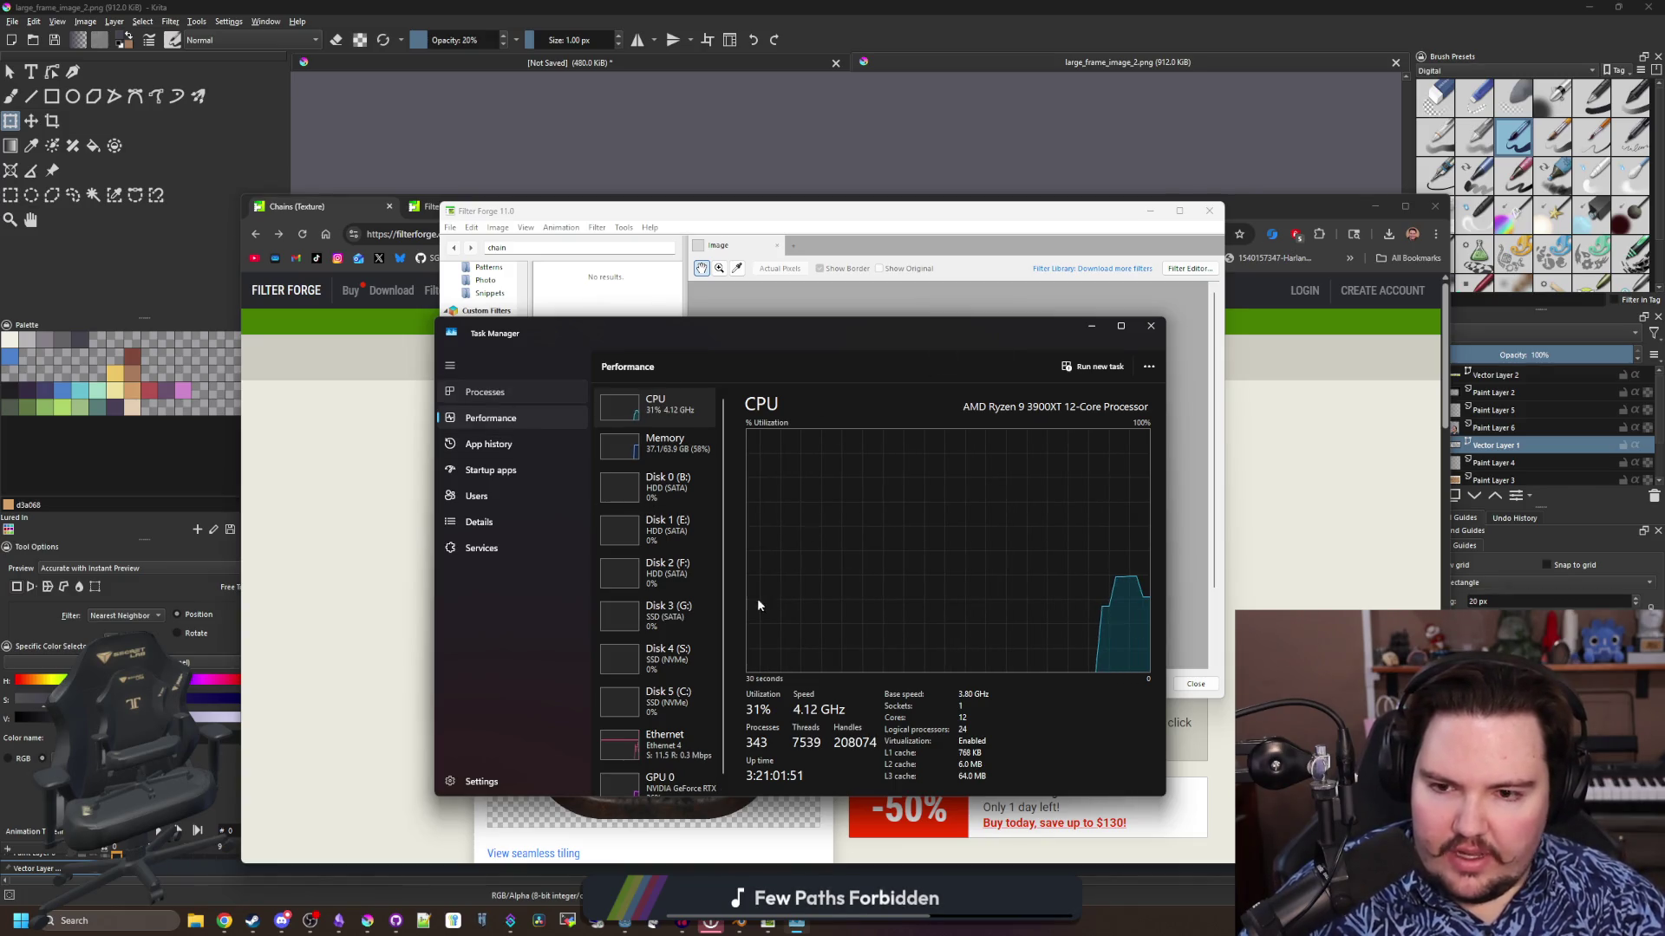
Close Task Manager and Filter Forge, then relaunch Filter Forge 11 as administrator
{"action": "left_click", "coordinate": [1152, 328]}
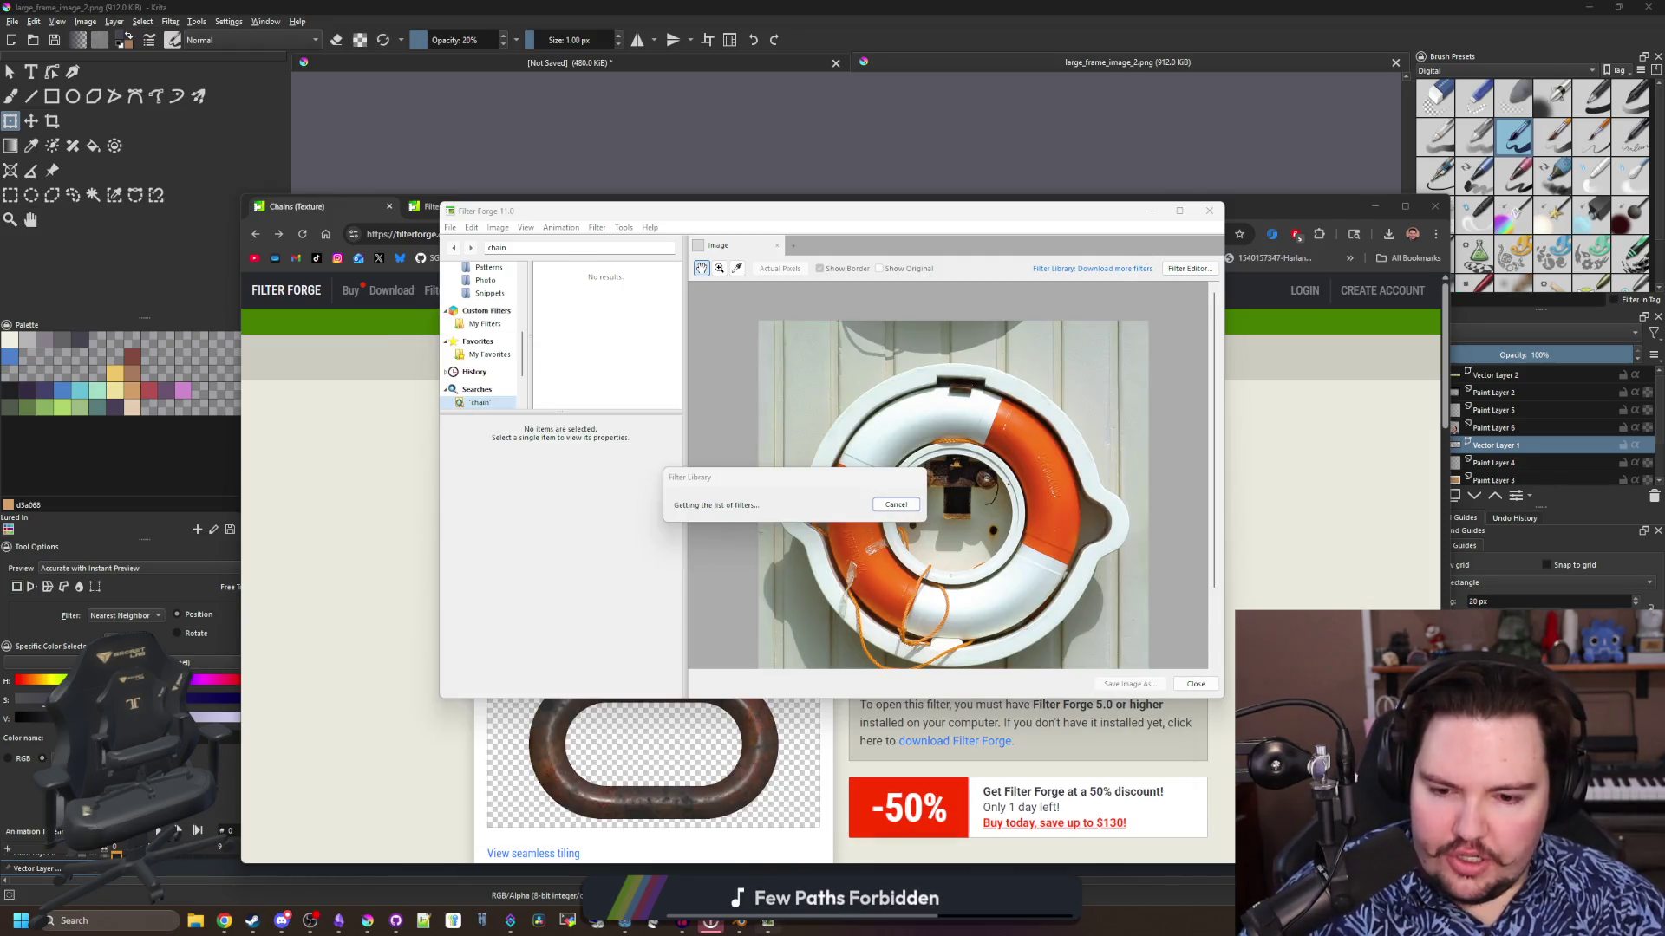
{"action": "left_click", "coordinate": [757, 865]}
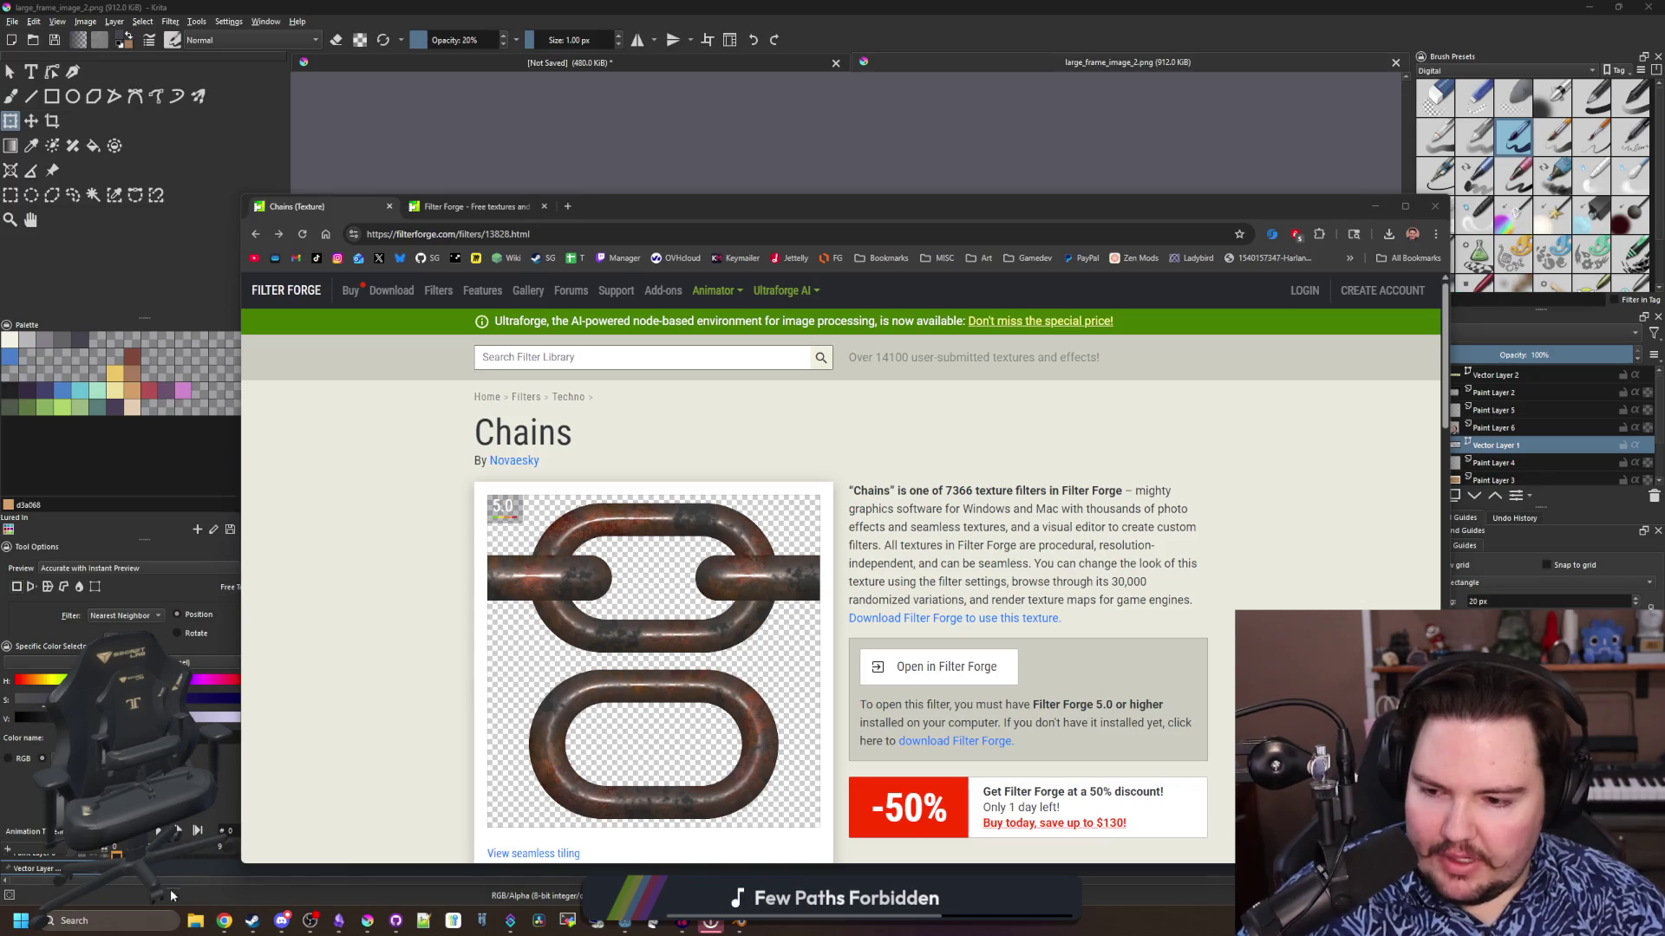
{"action": "left_click", "coordinate": [114, 903]}
{"action": "type", "text": "fi"}
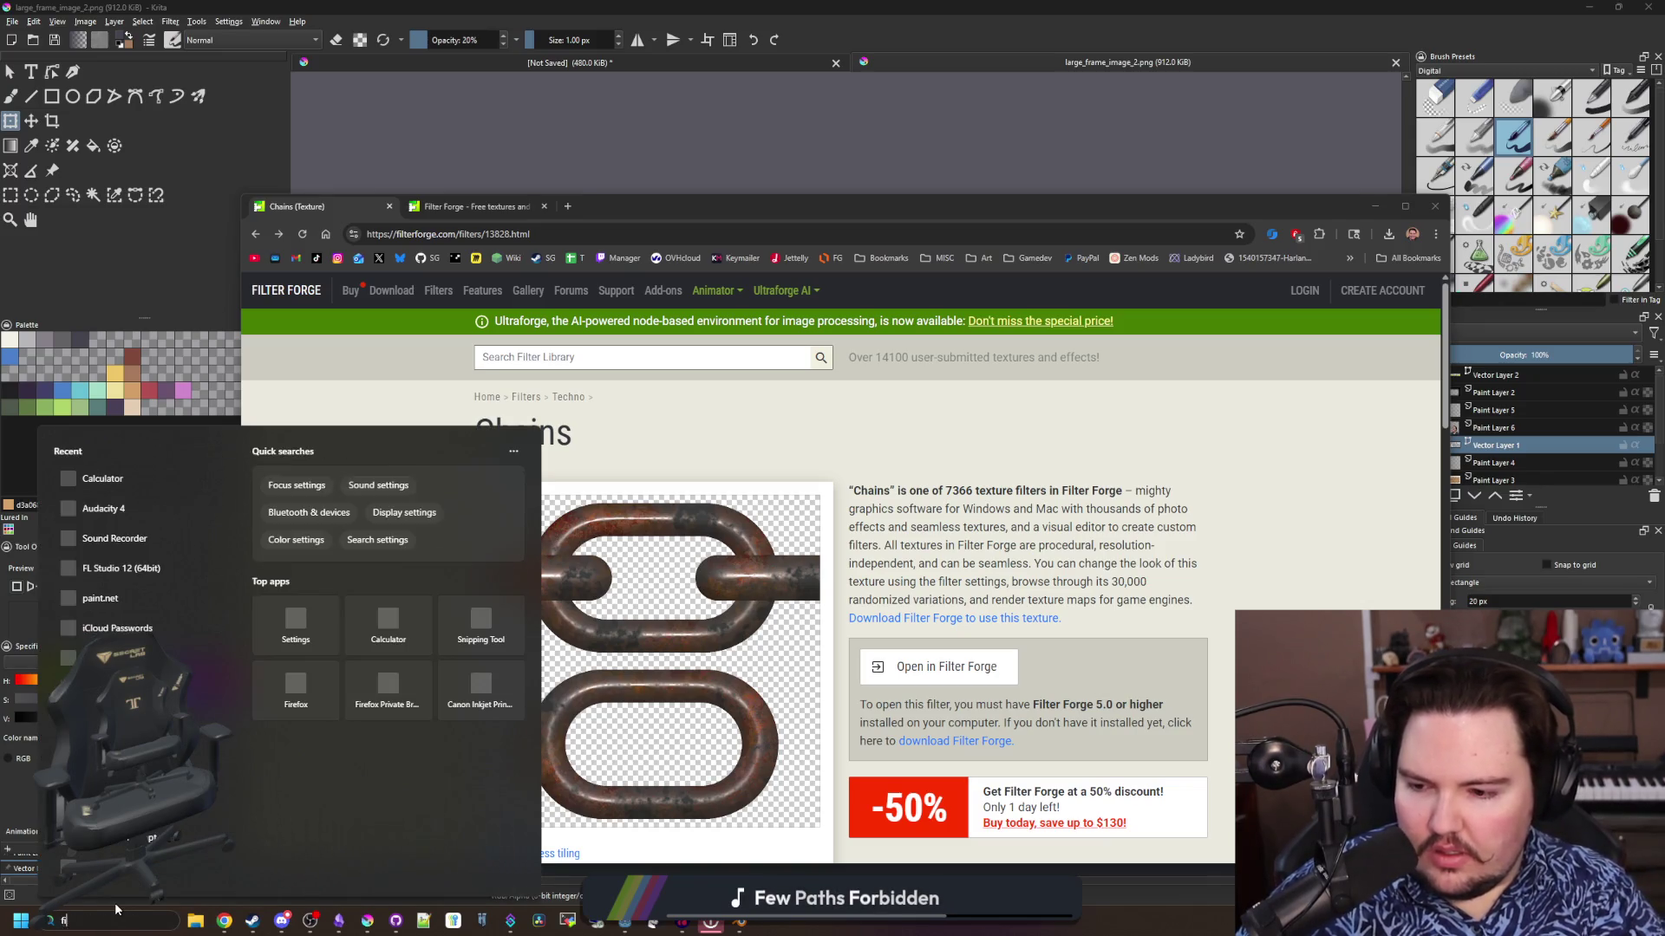
{"action": "type", "text": "lter"}
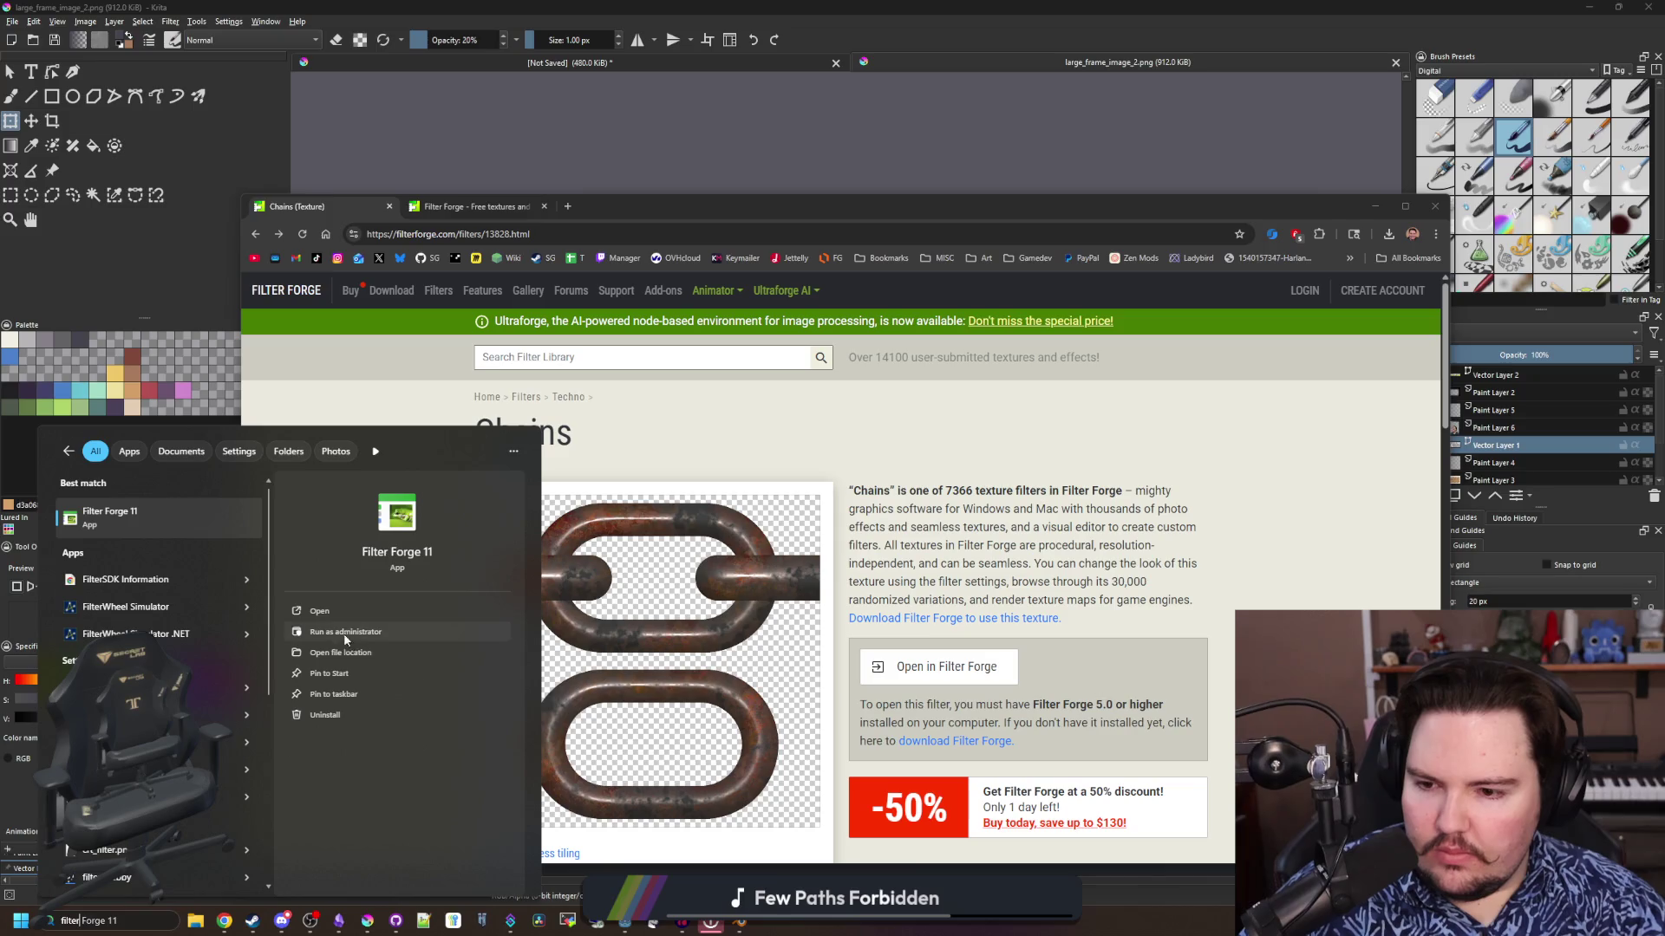
{"action": "left_click", "coordinate": [345, 633]}
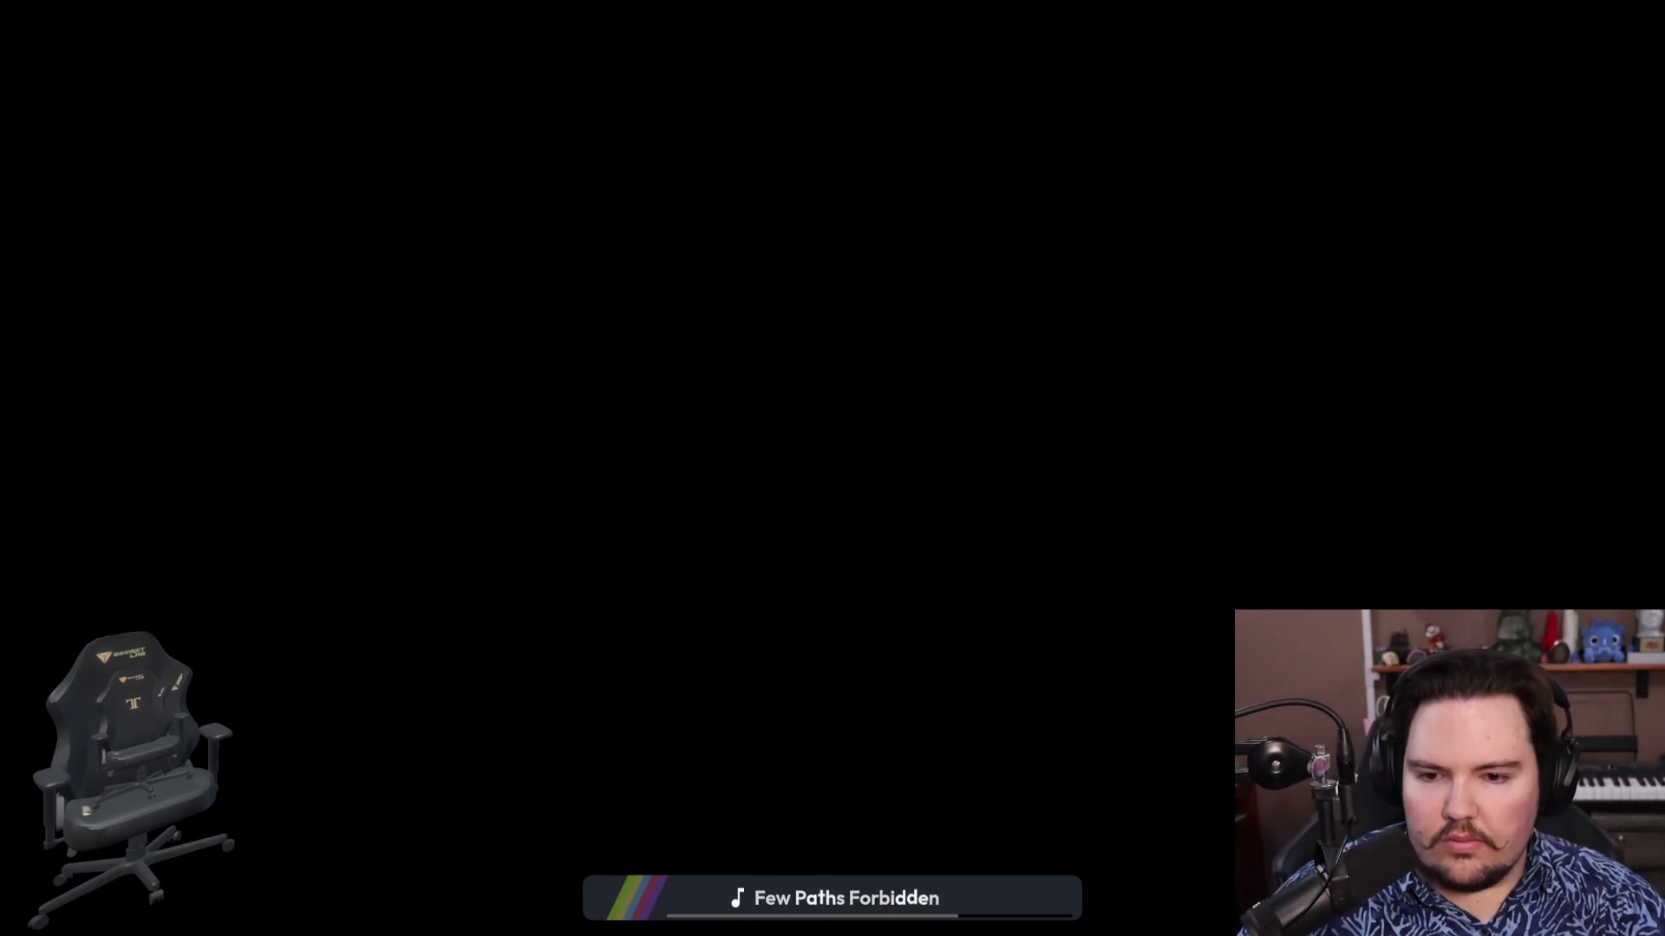
{"action": "left_click", "coordinate": [1059, 350]}
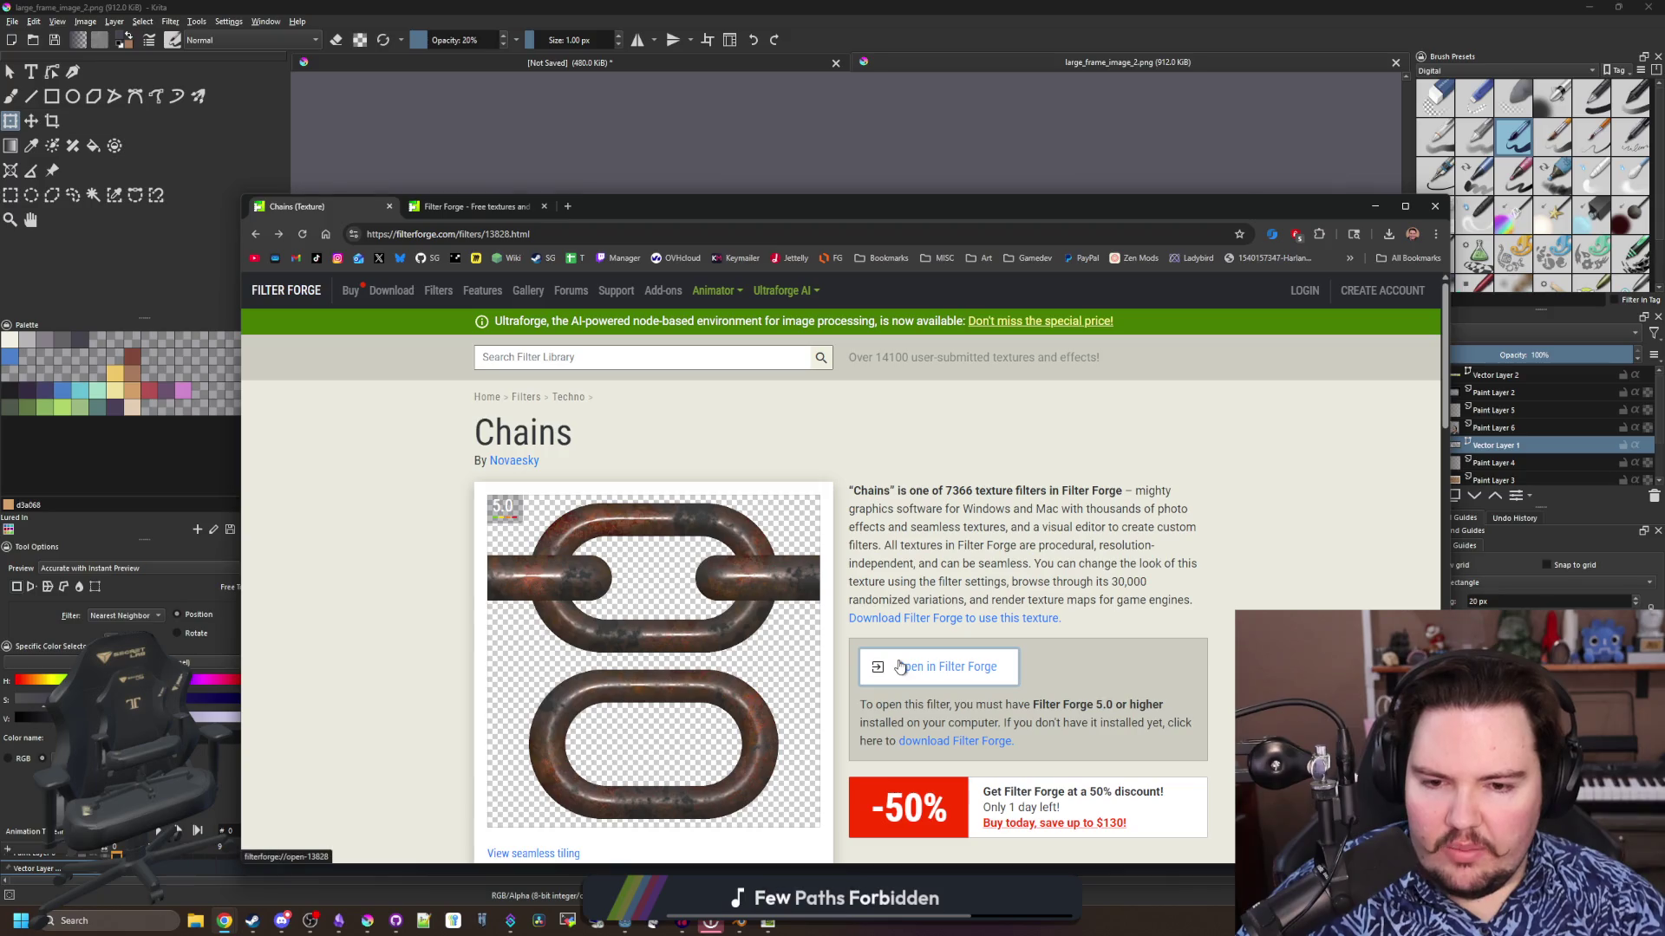
Resend the Chains filter to Filter Forge, cancel the stalled fetch, and dismiss the timeout error
{"action": "left_click", "coordinate": [900, 667]}
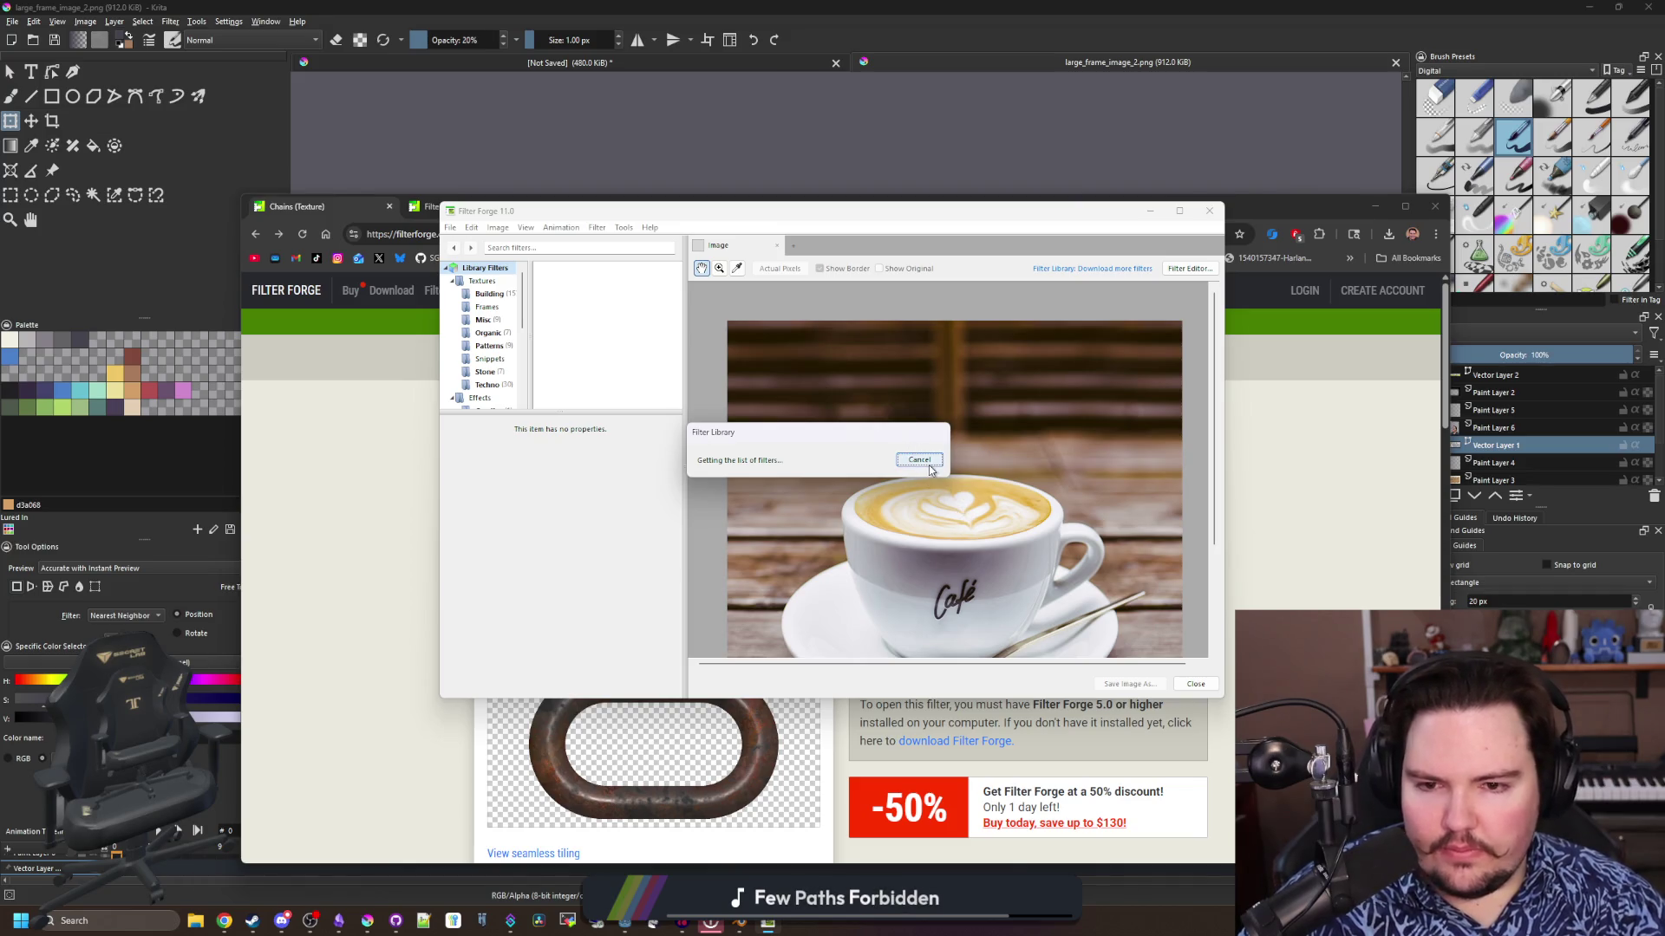
{"action": "mouse_move", "coordinate": [893, 434]}
{"action": "left_mouse_down"}
{"action": "mouse_move", "coordinate": [751, 481]}
{"action": "mouse_move", "coordinate": [922, 487]}
{"action": "mouse_move", "coordinate": [759, 547]}
{"action": "mouse_move", "coordinate": [702, 487]}
{"action": "mouse_move", "coordinate": [825, 485]}
{"action": "mouse_move", "coordinate": [627, 518]}
{"action": "mouse_move", "coordinate": [674, 492]}
{"action": "mouse_move", "coordinate": [957, 458]}
{"action": "mouse_move", "coordinate": [828, 481]}
{"action": "left_mouse_up"}
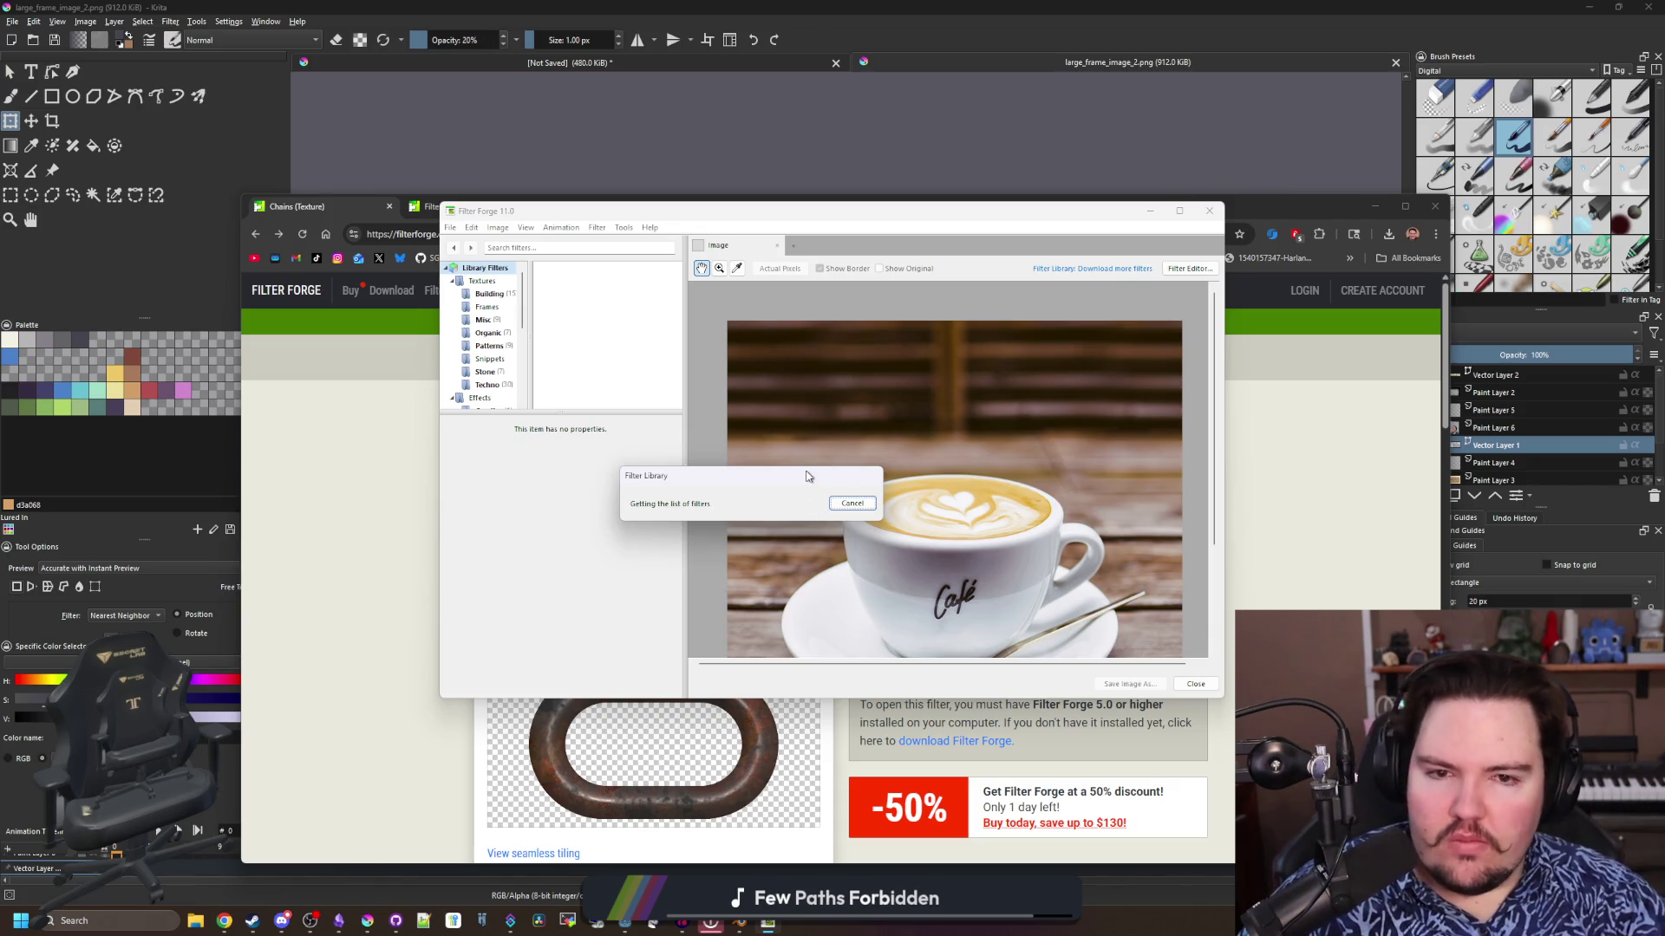
{"action": "left_click", "coordinate": [848, 506]}
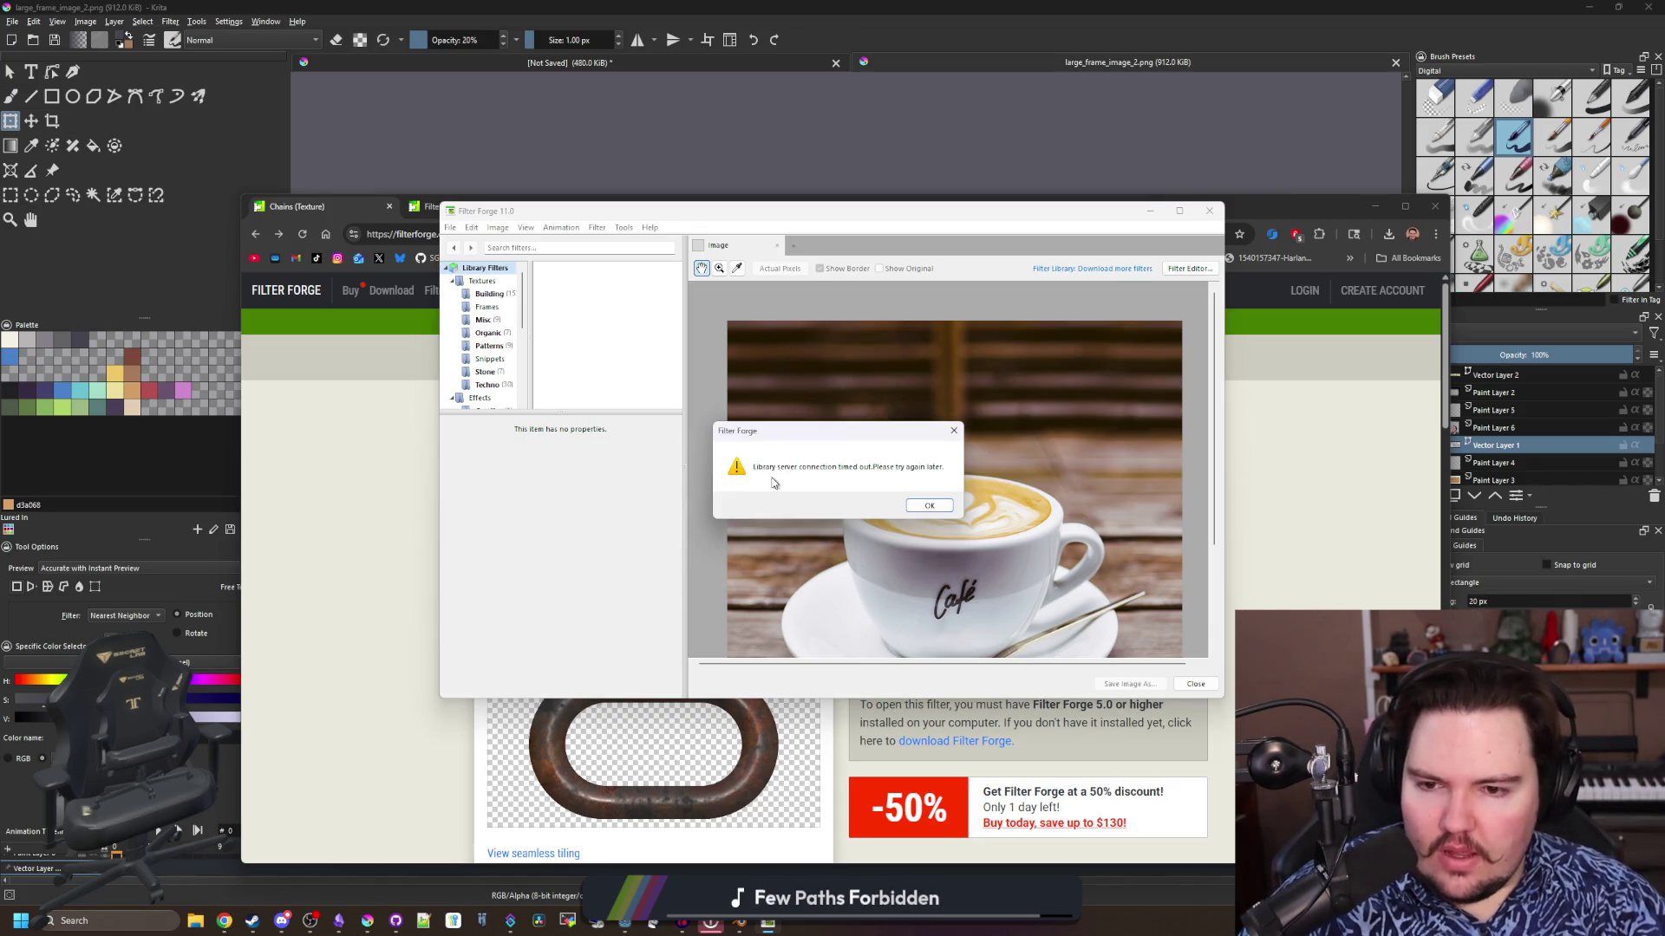
{"action": "left_click", "coordinate": [942, 506]}
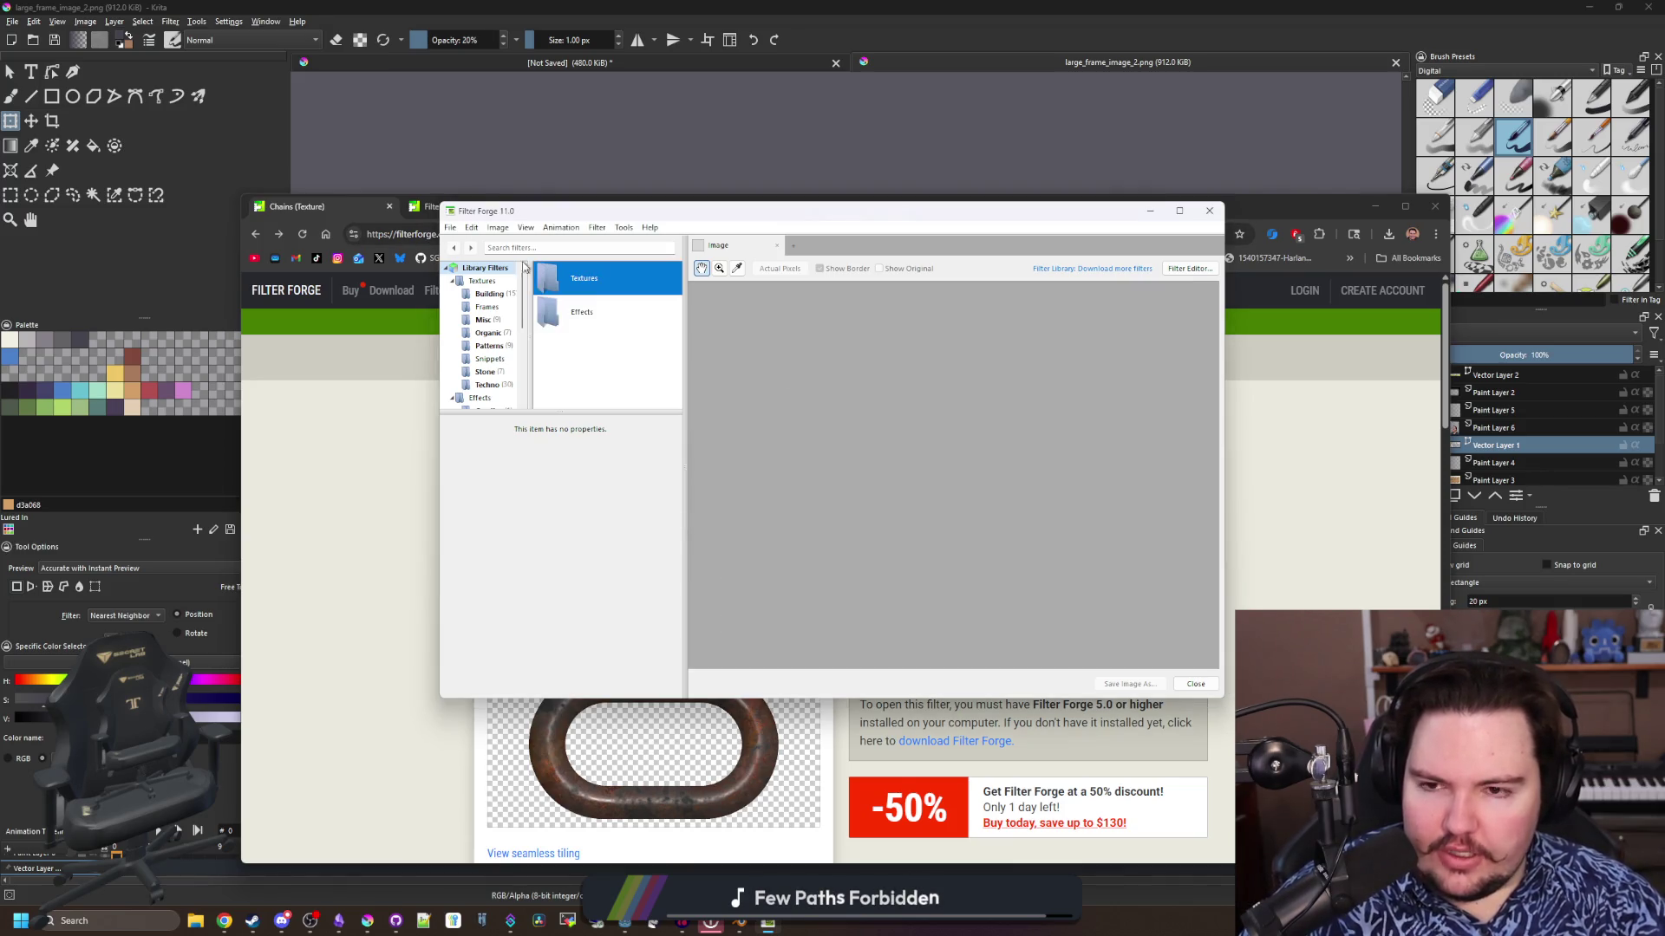
{"action": "left_click", "coordinate": [450, 228]}
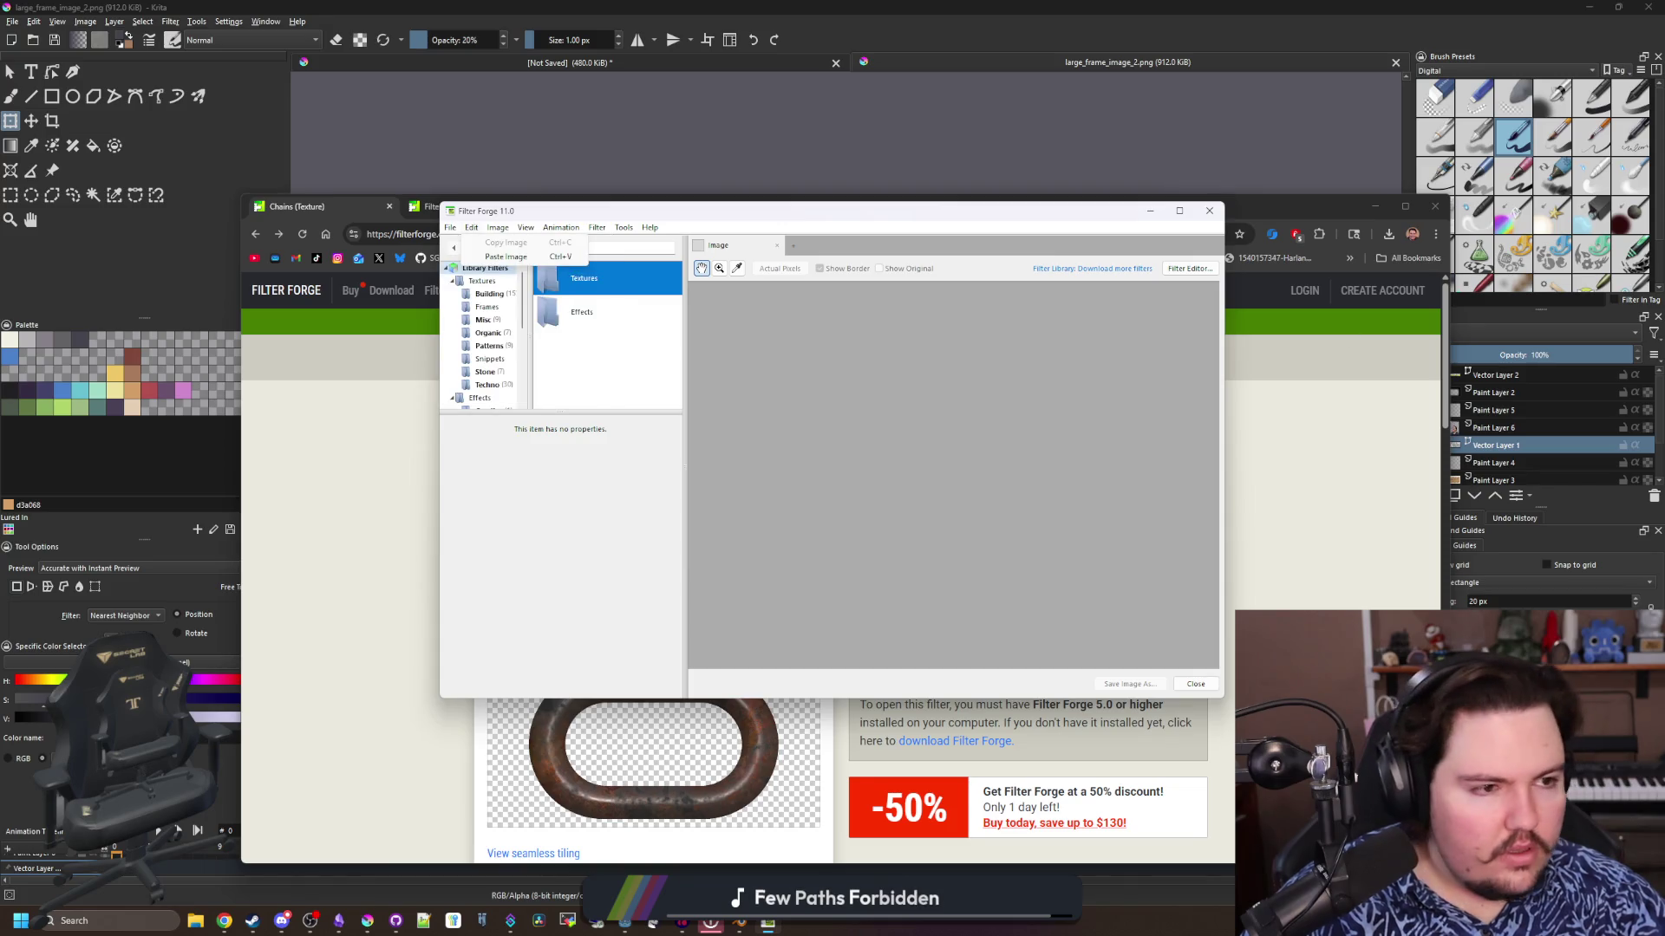
{"action": "key", "text": "alt+Tab"}
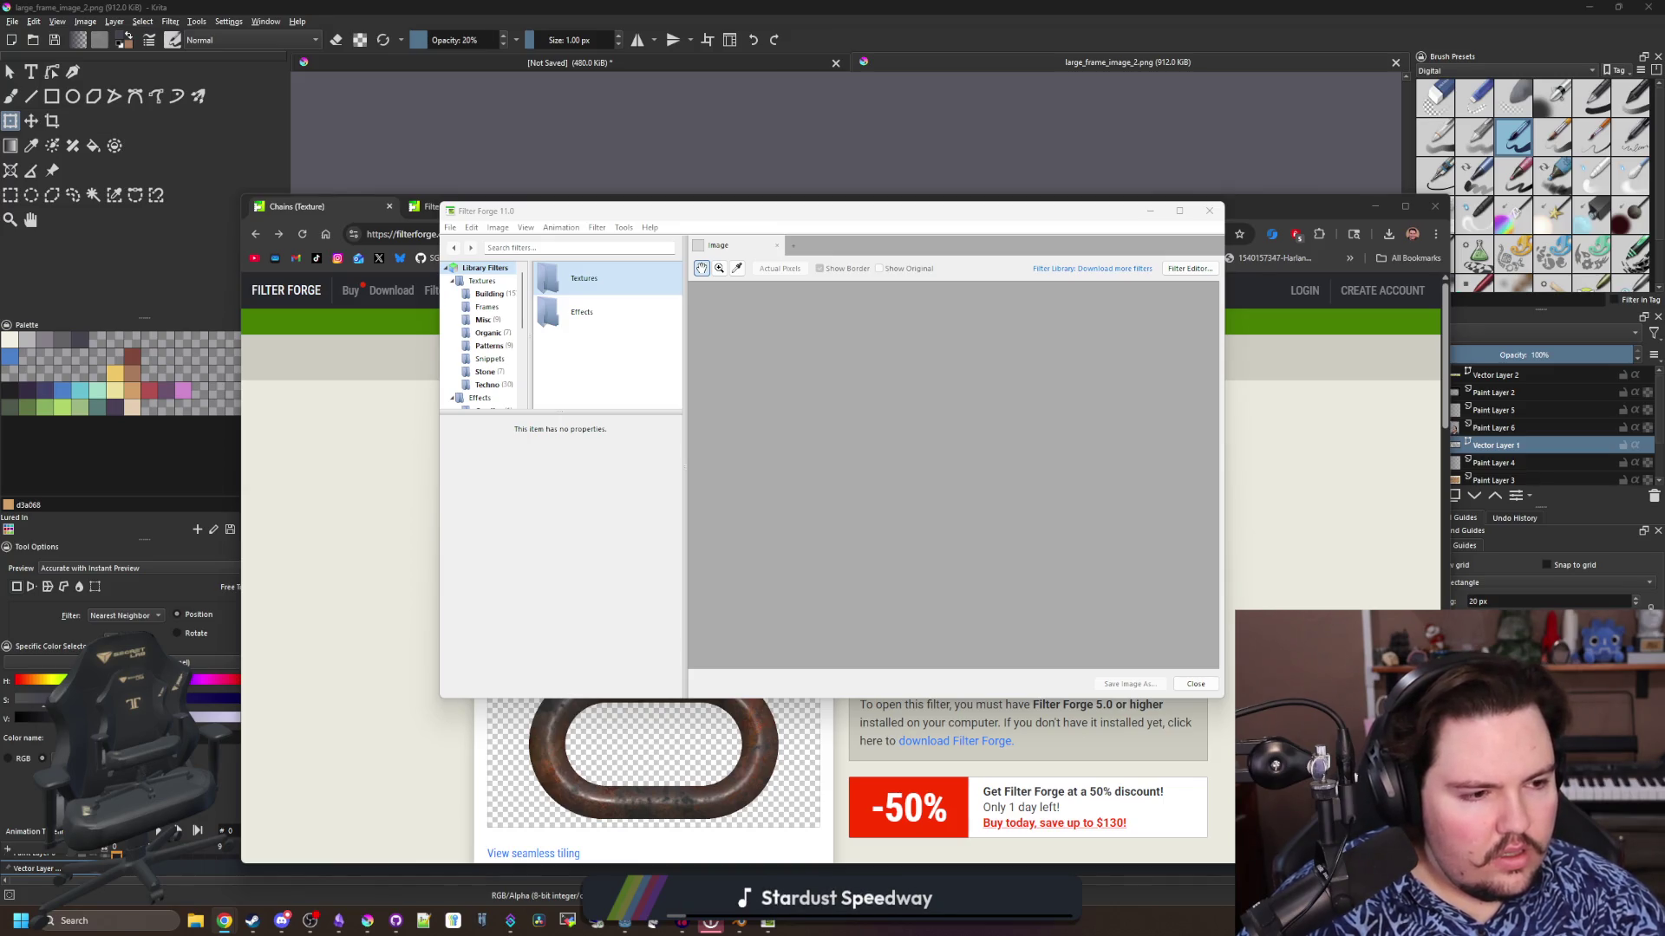
Check the 'Library server connection timed out' forum thread from the search results
{"action": "key", "text": "alt+Tab"}
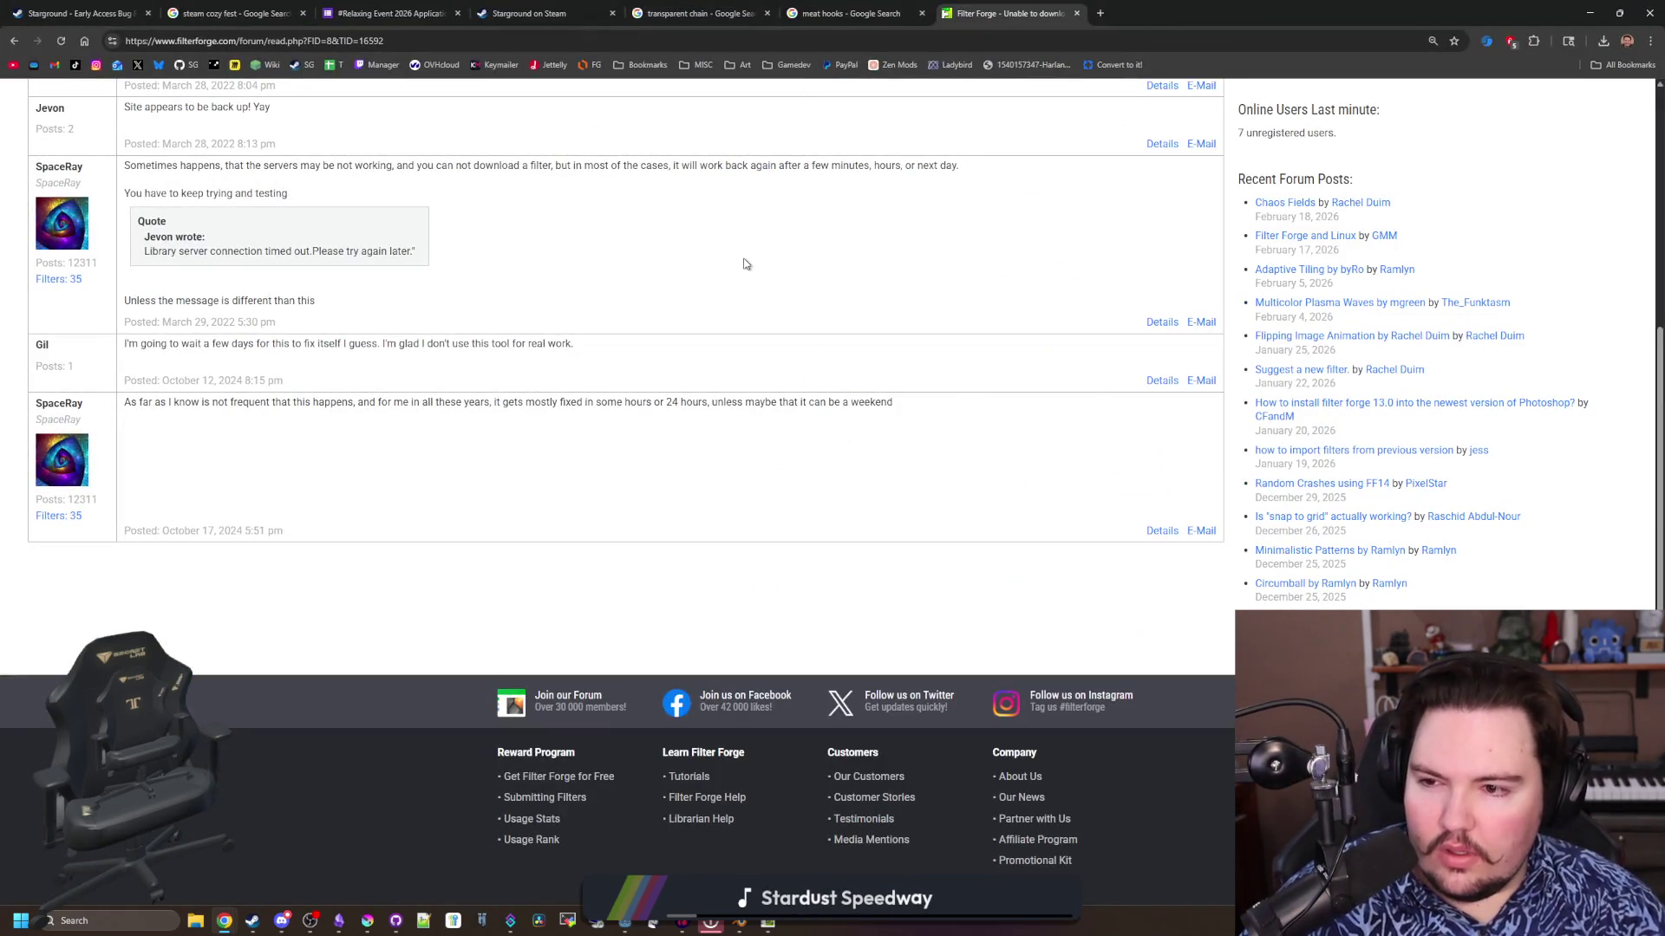
{"action": "key", "text": "alt+Left"}
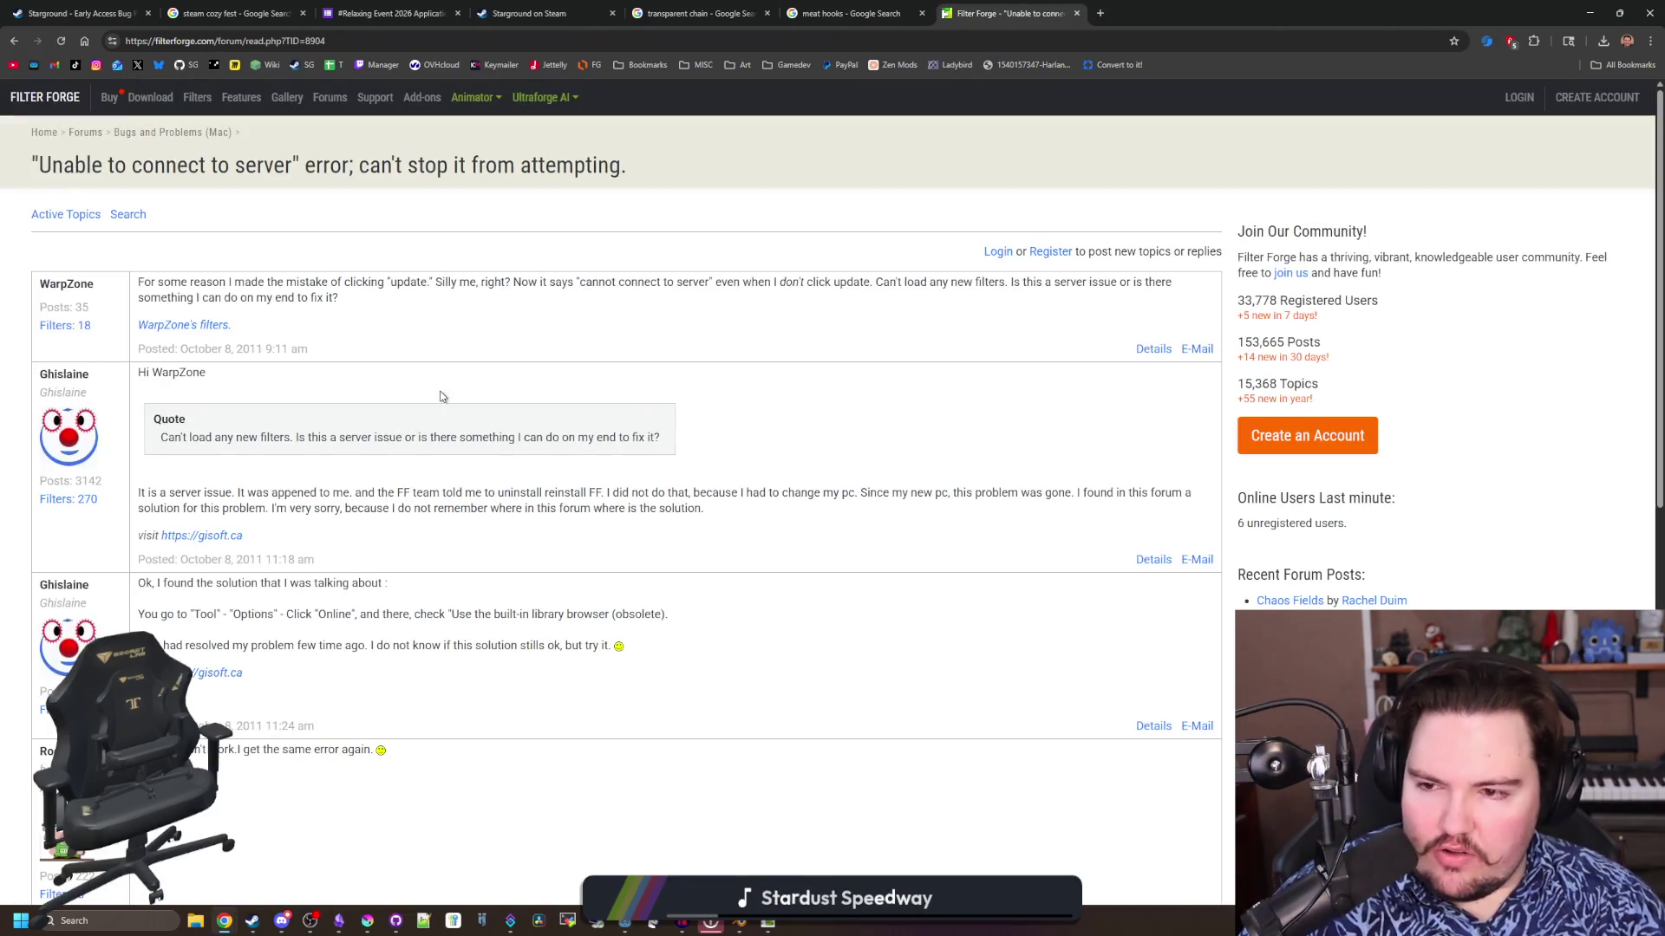
{"action": "key", "text": "alt+Left"}
{"action": "left_click", "coordinate": [427, 329]}
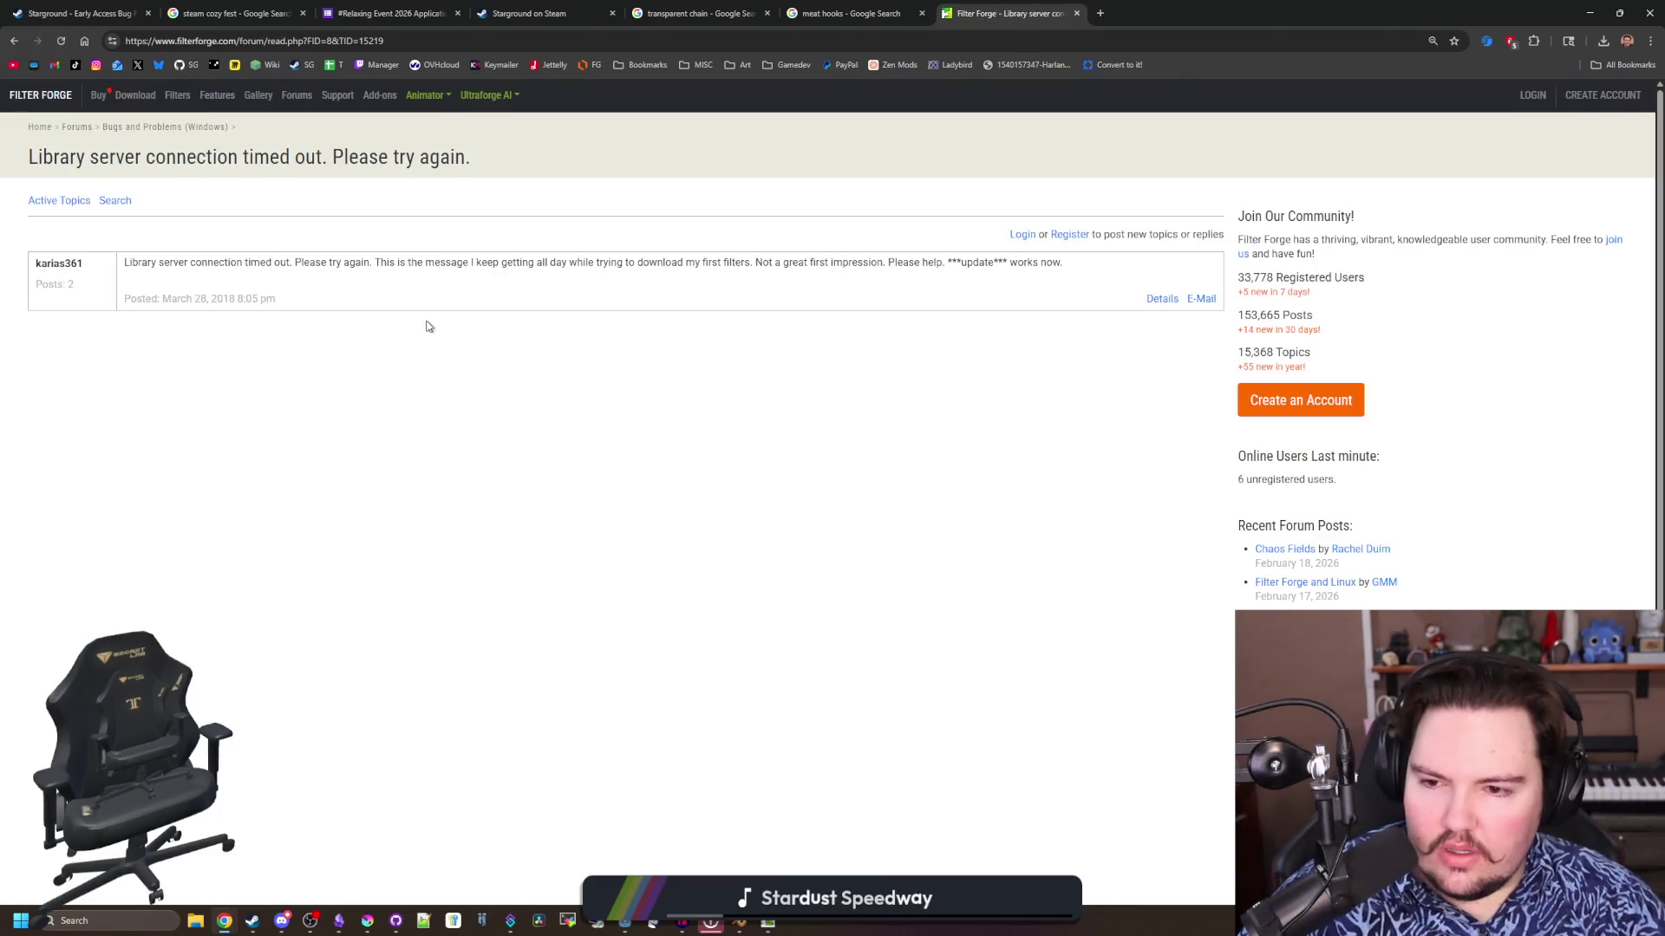
{"action": "key", "text": "alt+Left"}
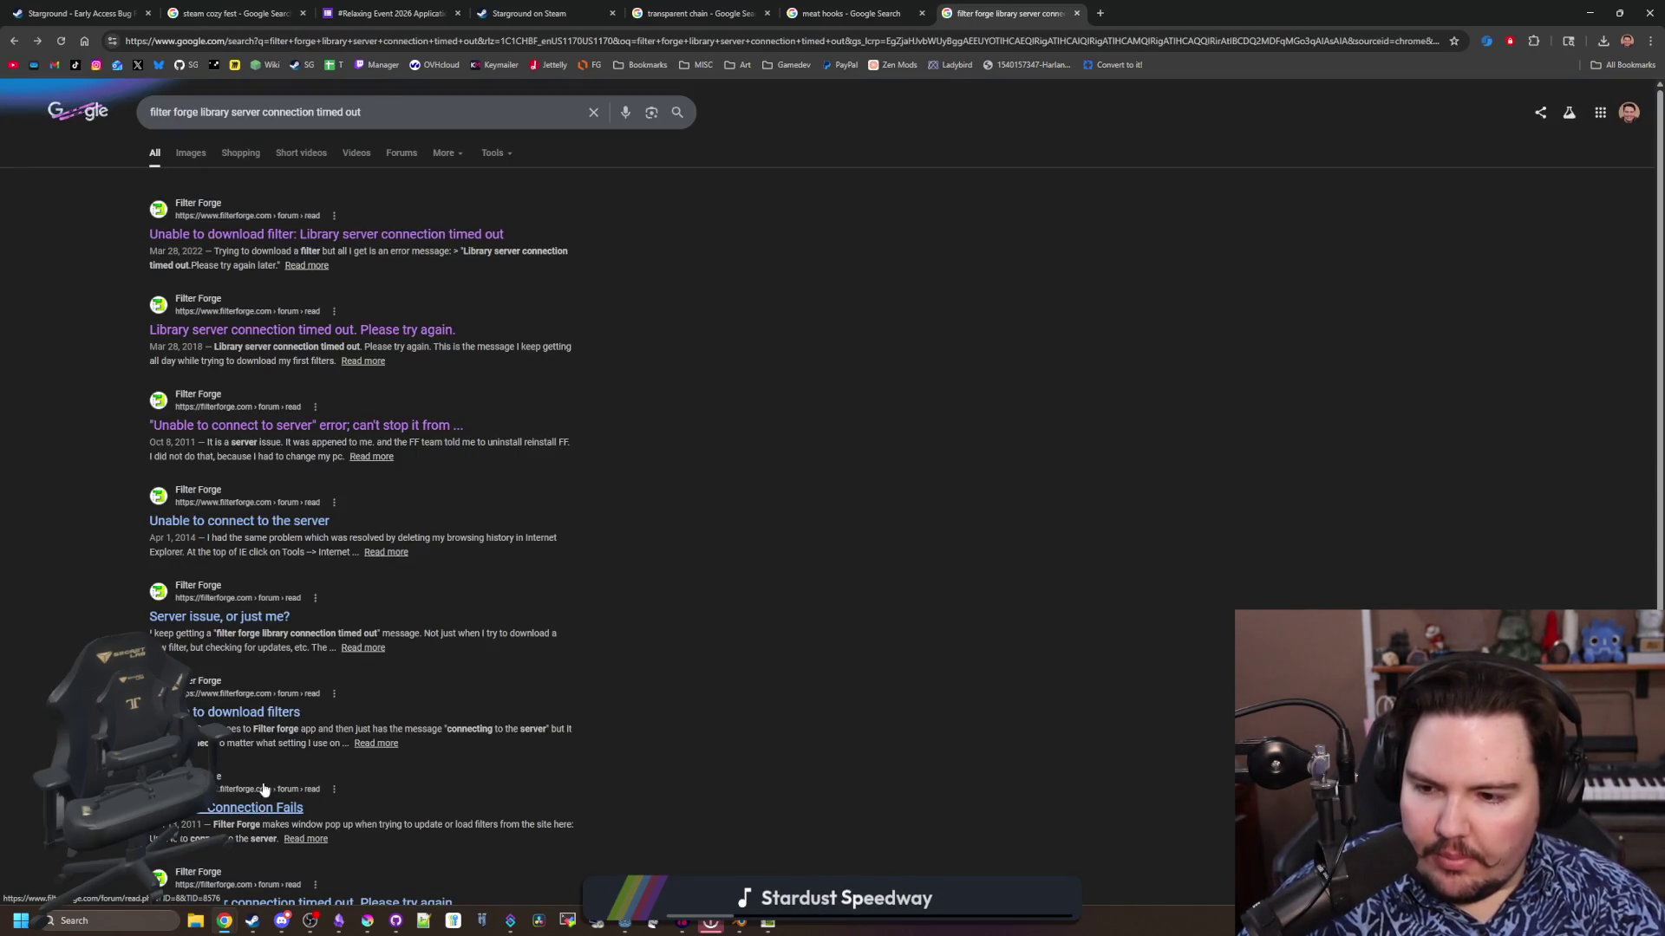
Read through the 'Unable to download filters' forum thread
{"action": "left_click", "coordinate": [275, 712]}
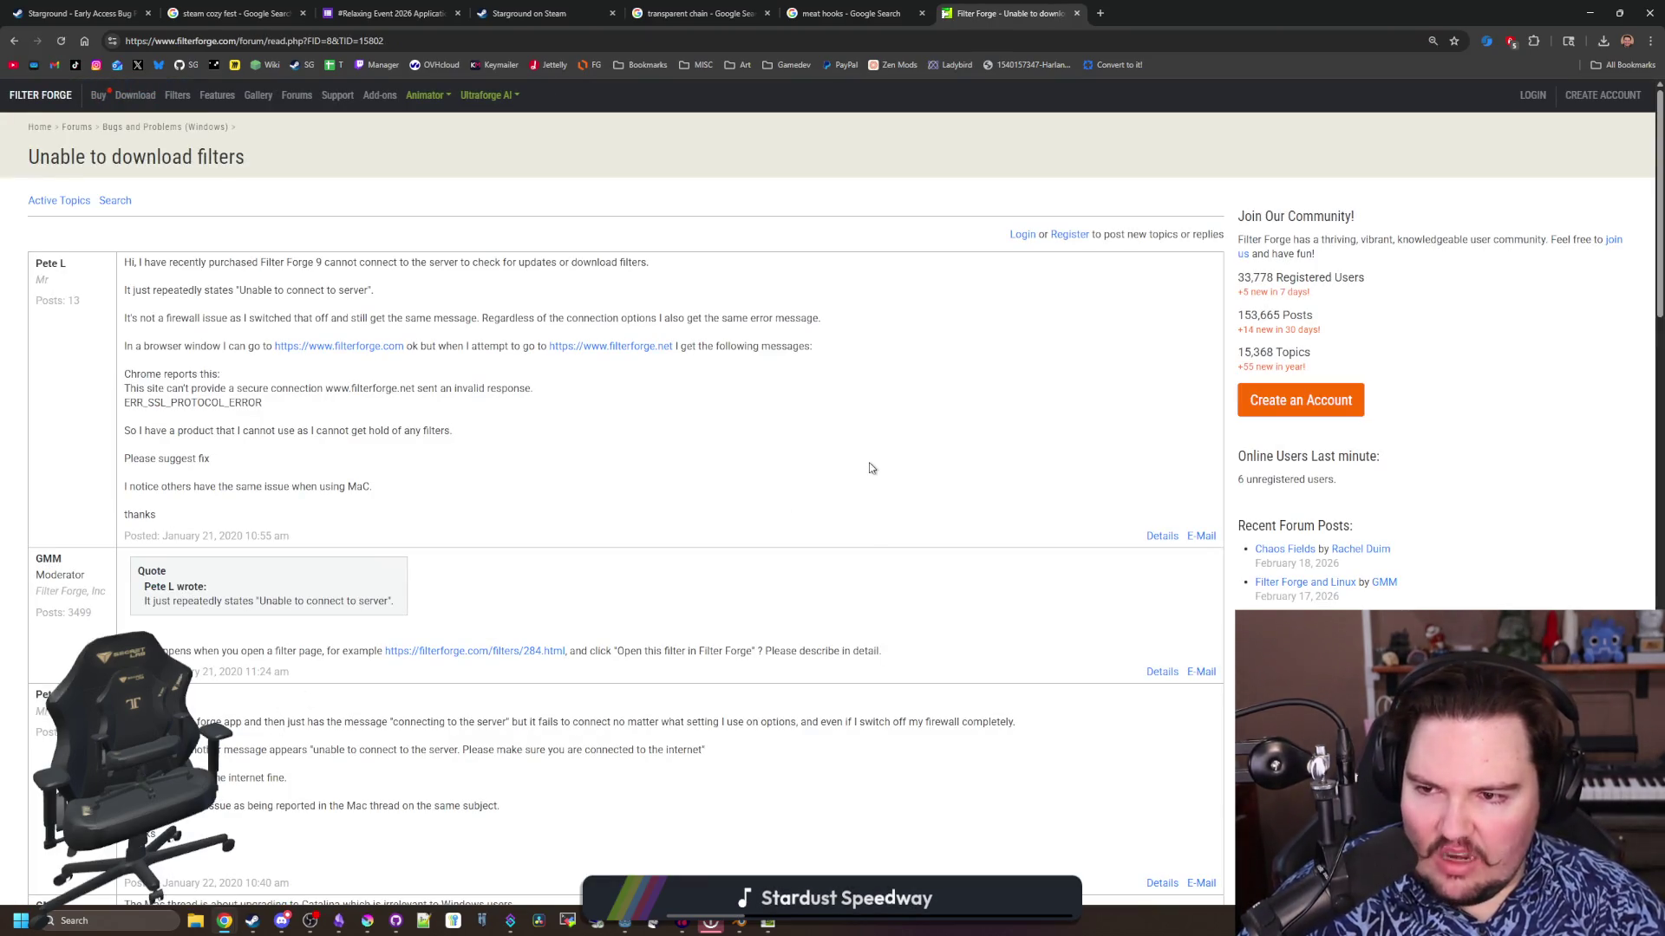
{"action": "scroll", "coordinate": [791, 384], "scroll_direction": "down", "scroll_amount": 5}
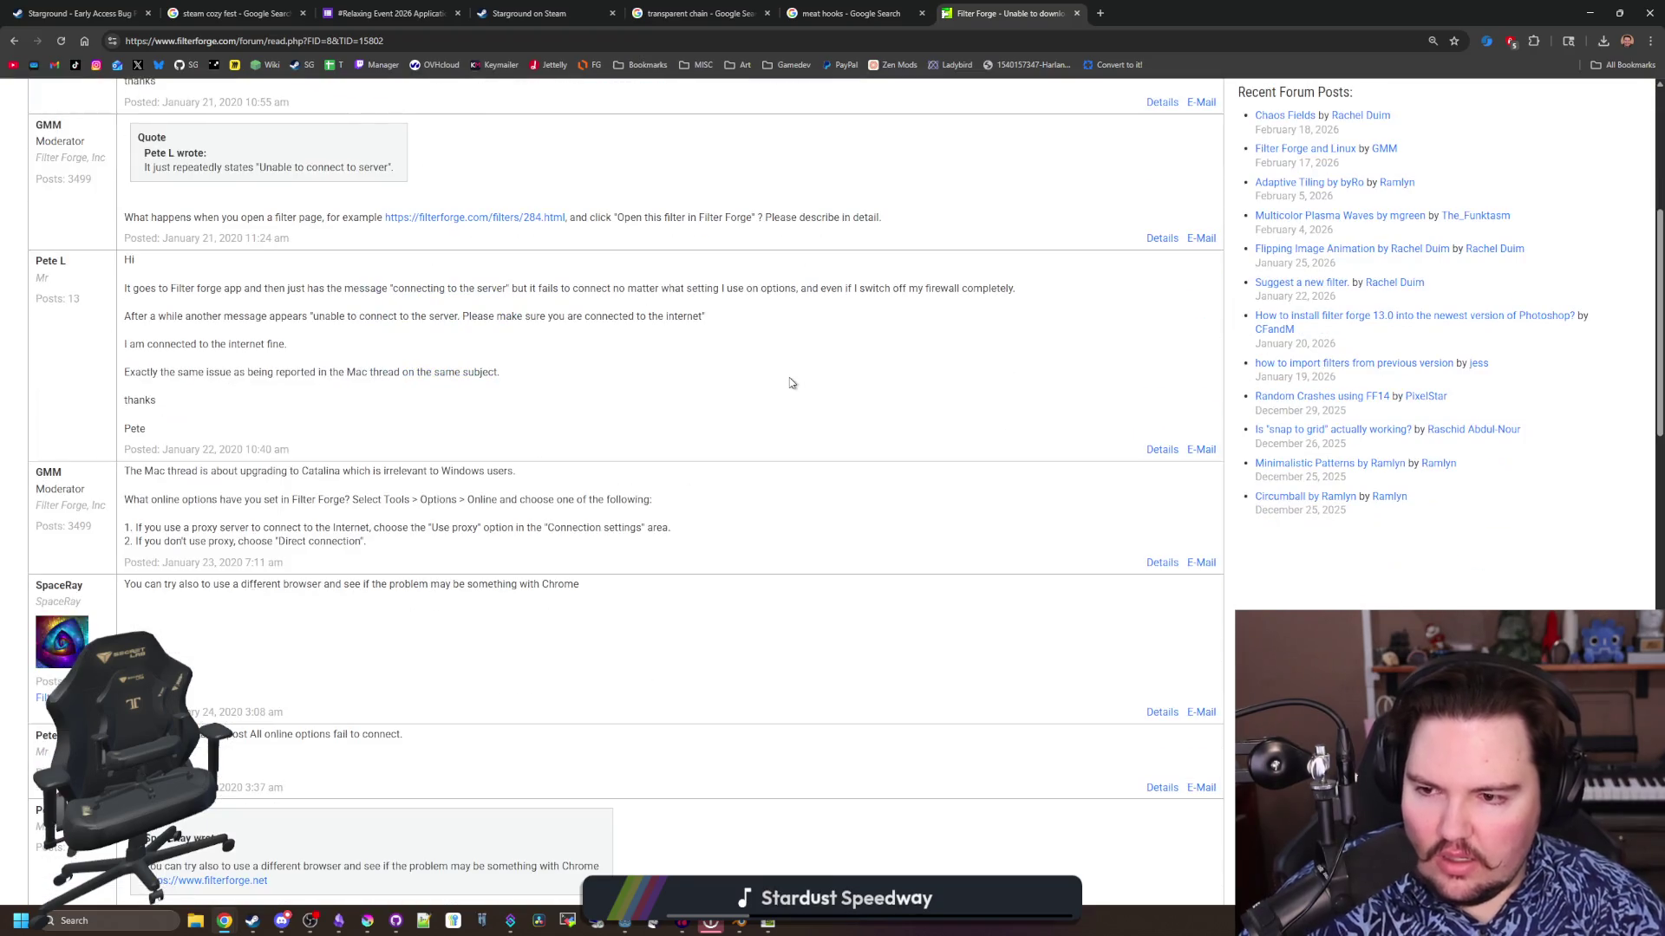
{"action": "scroll", "coordinate": [763, 409], "scroll_direction": "down", "scroll_amount": 5}
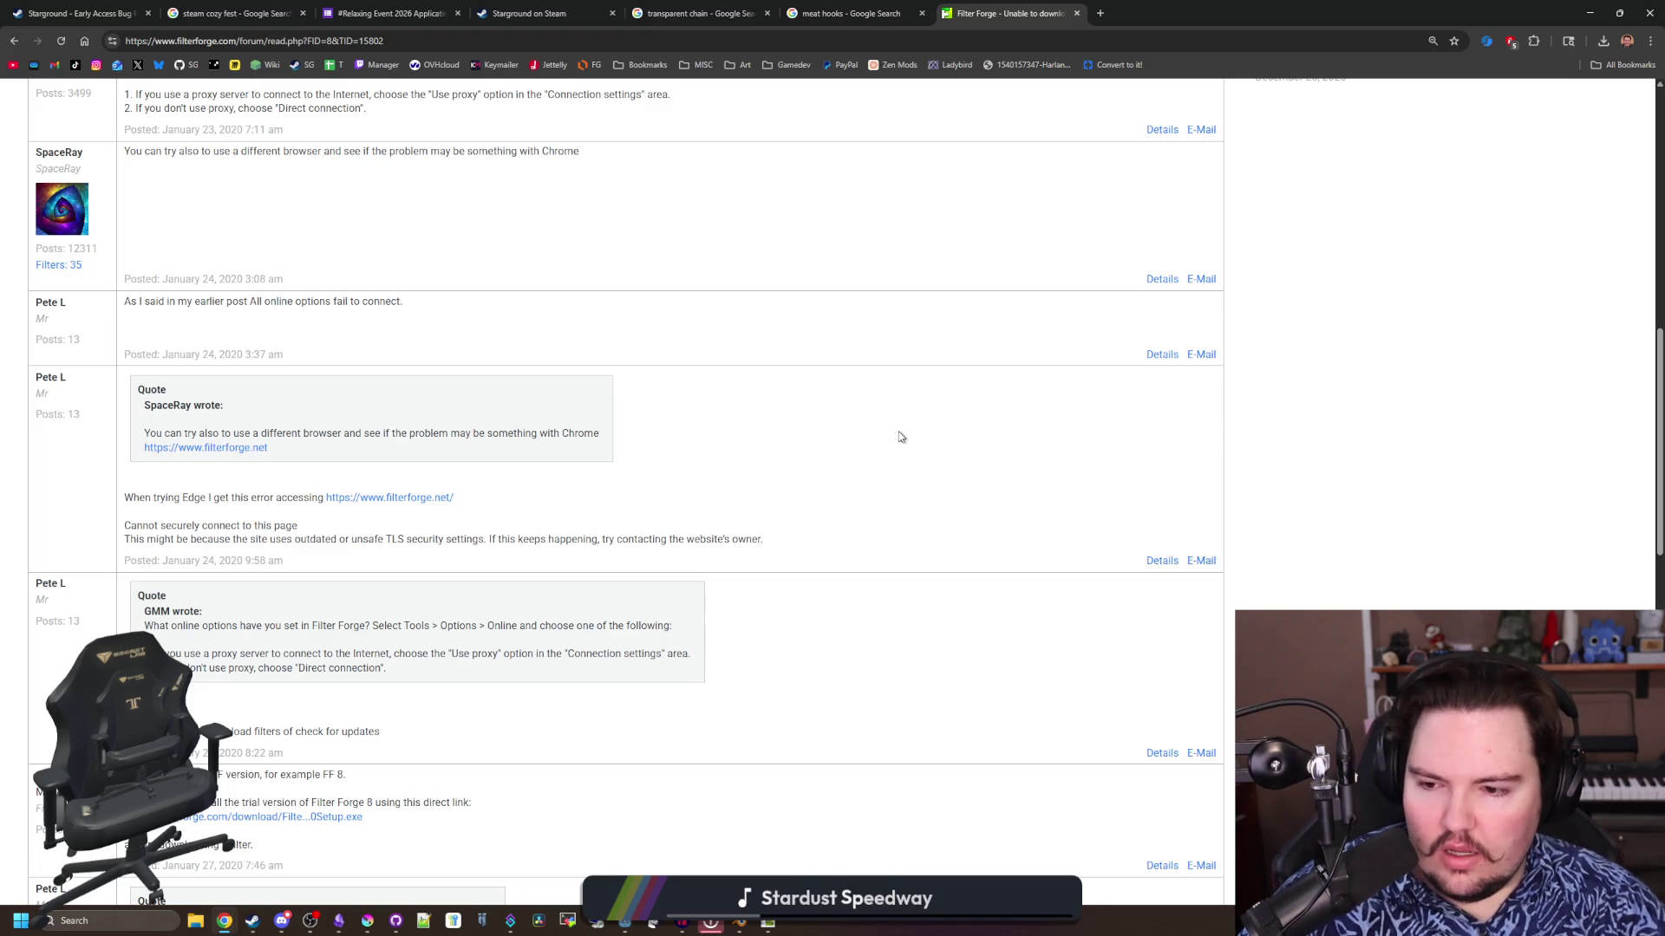
{"action": "scroll", "coordinate": [881, 383], "scroll_direction": "up", "scroll_amount": 7}
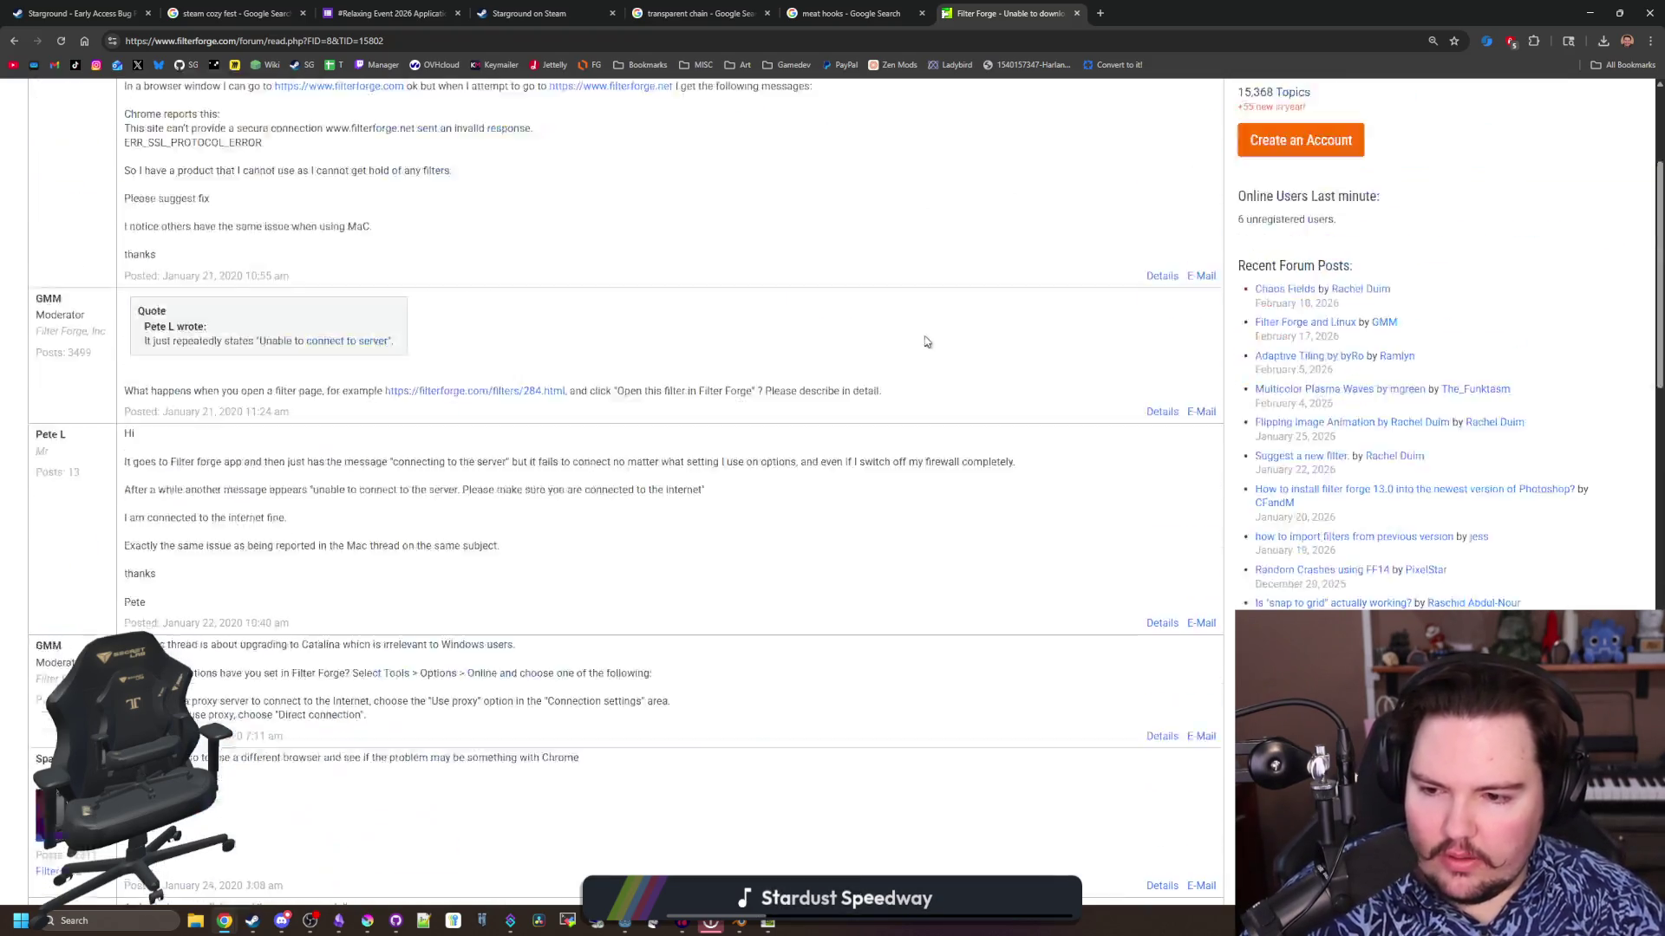
{"action": "scroll", "coordinate": [926, 341], "scroll_direction": "up", "scroll_amount": 4}
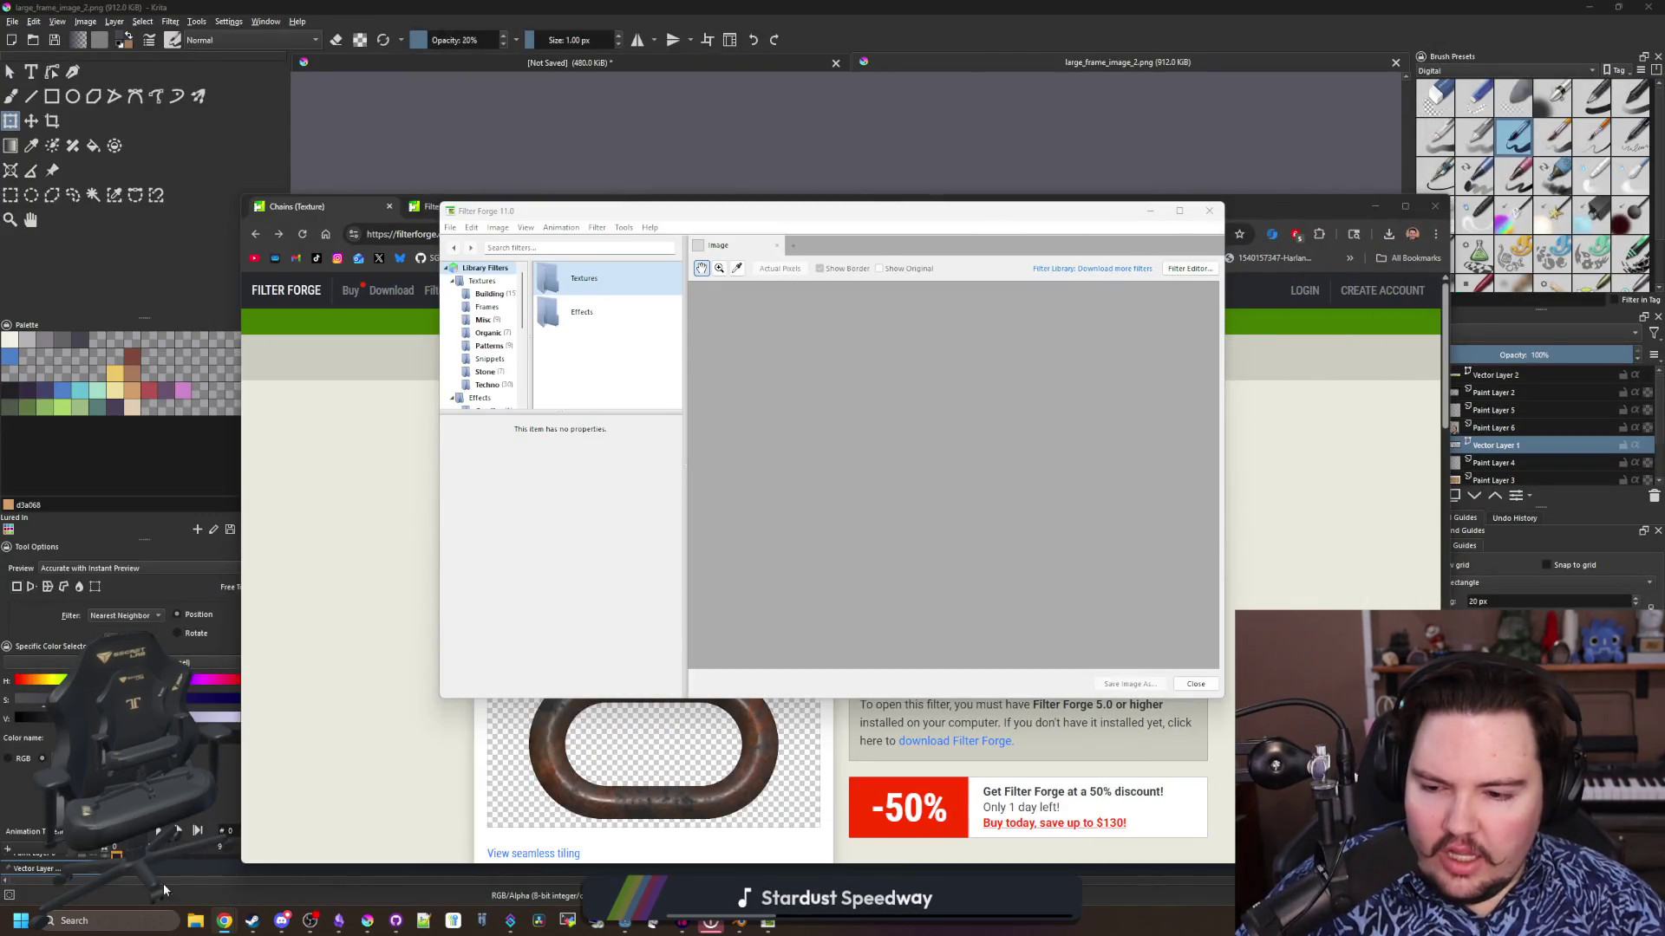
Close Filter Forge and scroll the Chains page to look over the texture's maps
{"action": "left_click", "coordinate": [936, 227]}
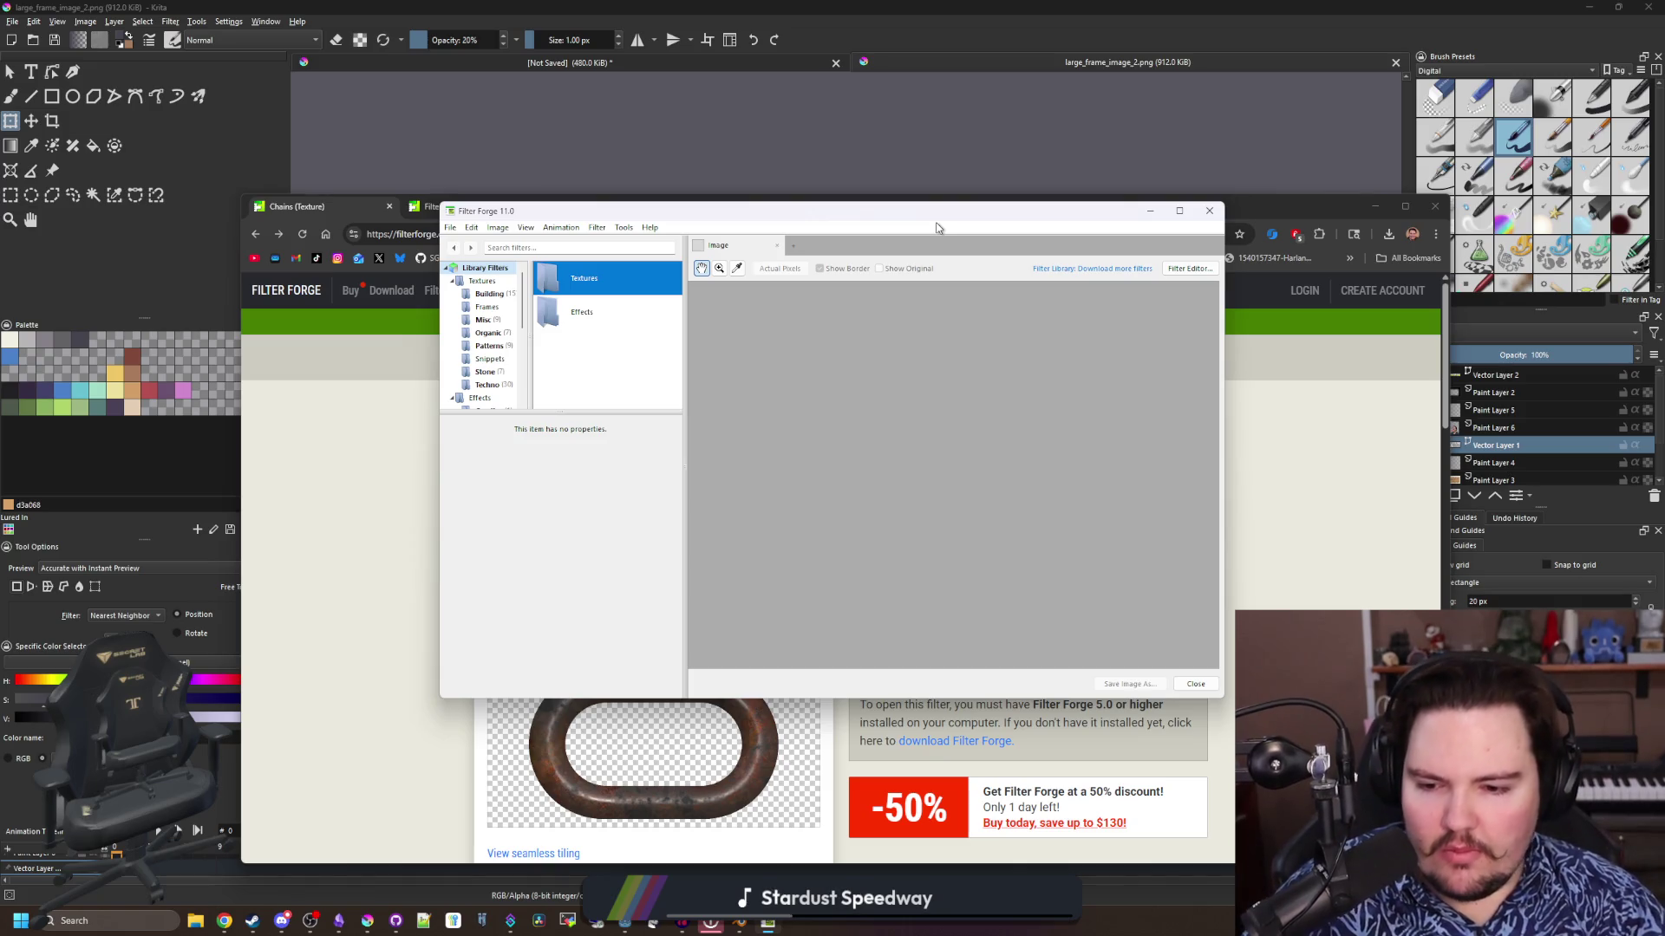
{"action": "left_click", "coordinate": [1210, 210]}
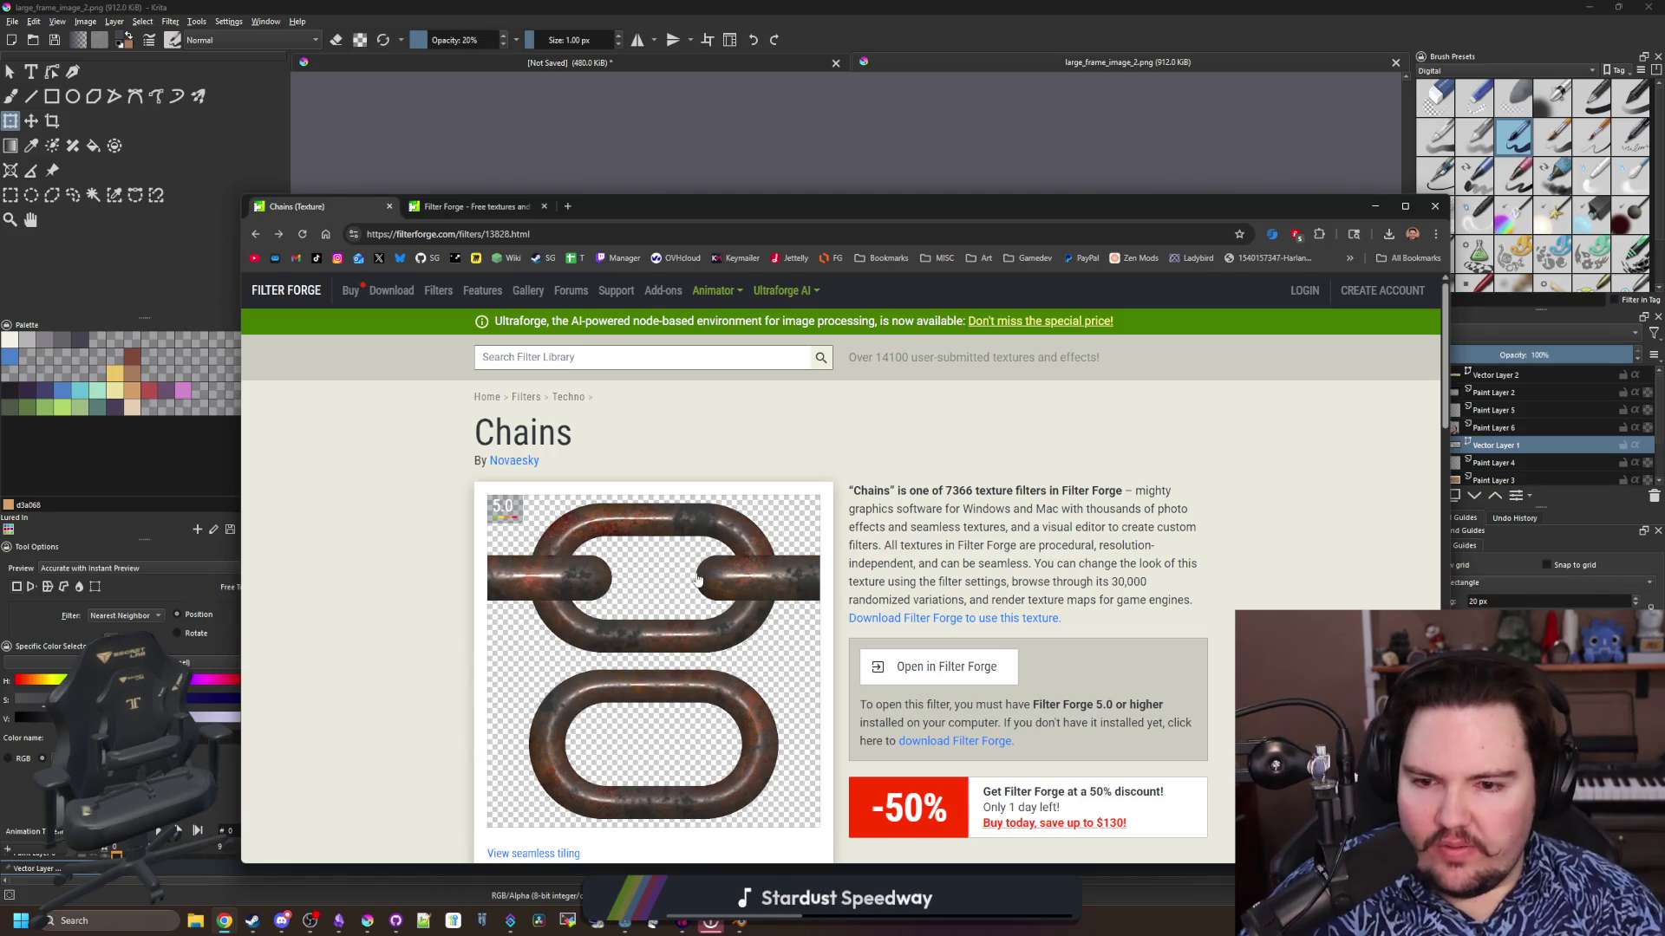
{"action": "scroll", "coordinate": [728, 588], "scroll_direction": "down", "scroll_amount": 5}
{"action": "scroll", "coordinate": [728, 588], "scroll_direction": "down", "scroll_amount": 12}
{"action": "scroll", "coordinate": [755, 546], "scroll_direction": "up", "scroll_amount": 5}
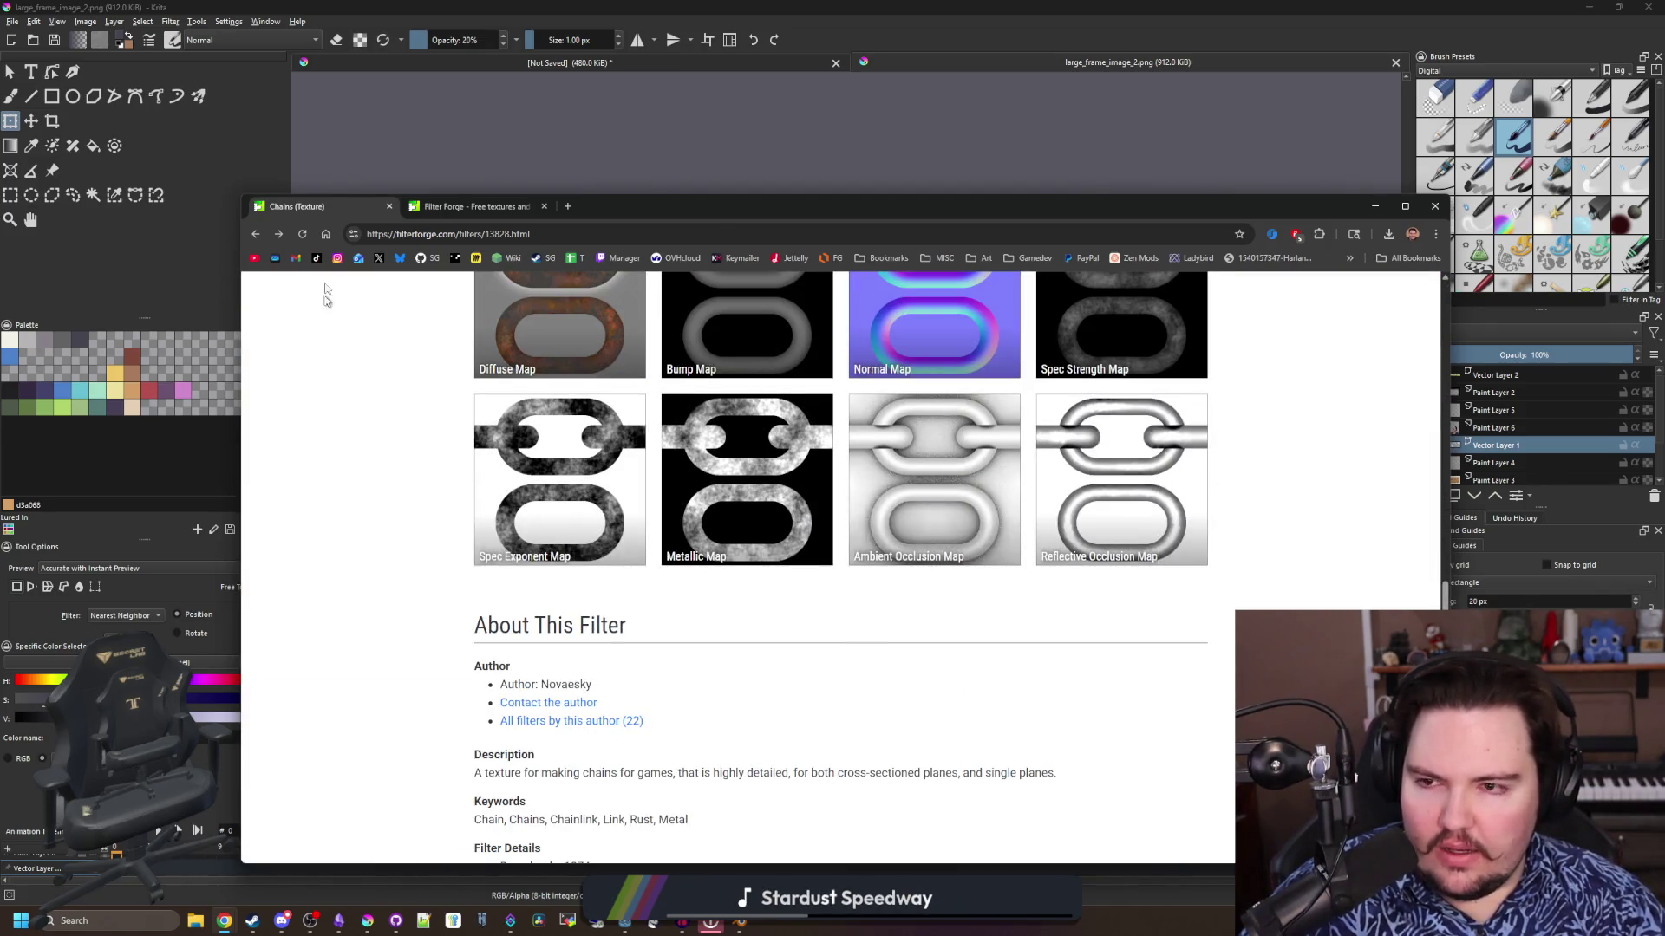
Minimize Chrome, restore Krita down, and bring the Godot meat_hooks scene to the front
{"action": "left_click", "coordinate": [1375, 206]}
{"action": "mouse_move", "coordinate": [1214, 7]}
{"action": "left_mouse_down"}
{"action": "mouse_move", "coordinate": [1119, 451]}
{"action": "mouse_move", "coordinate": [1116, 579]}
{"action": "left_mouse_up"}
{"action": "left_click", "coordinate": [934, 570]}
{"action": "scroll", "coordinate": [650, 490], "scroll_direction": "up", "scroll_amount": 3}
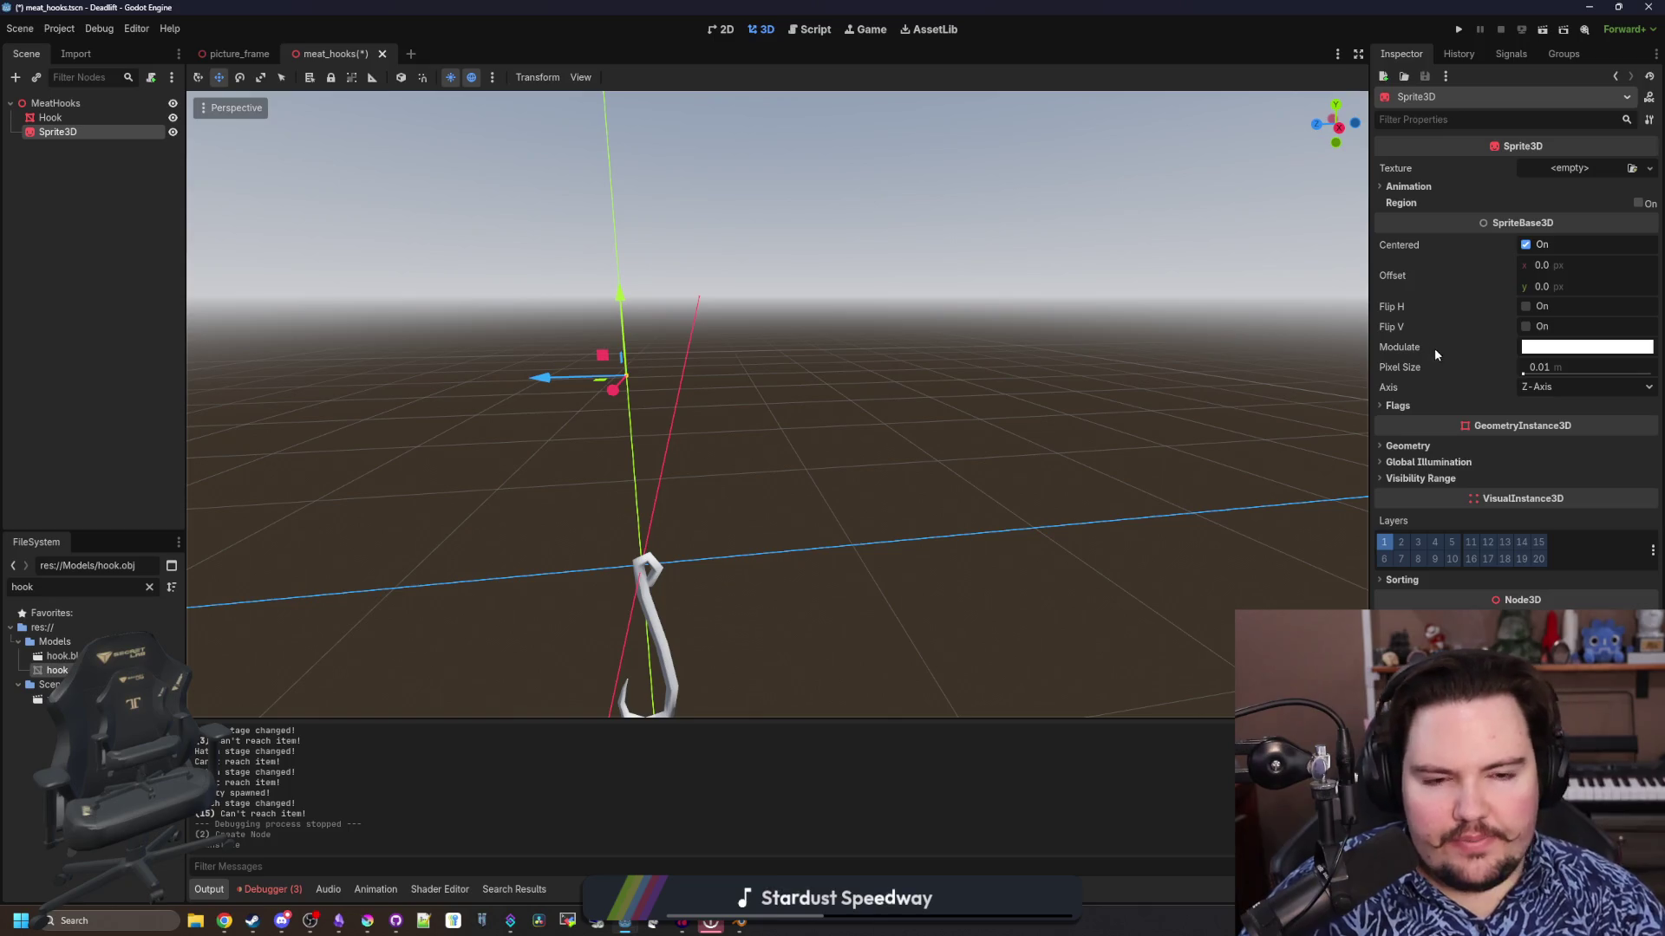
Search for a 'line3d' child node under MeatHooks without adding it, then open Sprite3D's Texture choices
{"action": "left_click", "coordinate": [1431, 186]}
{"action": "left_click", "coordinate": [1423, 185]}
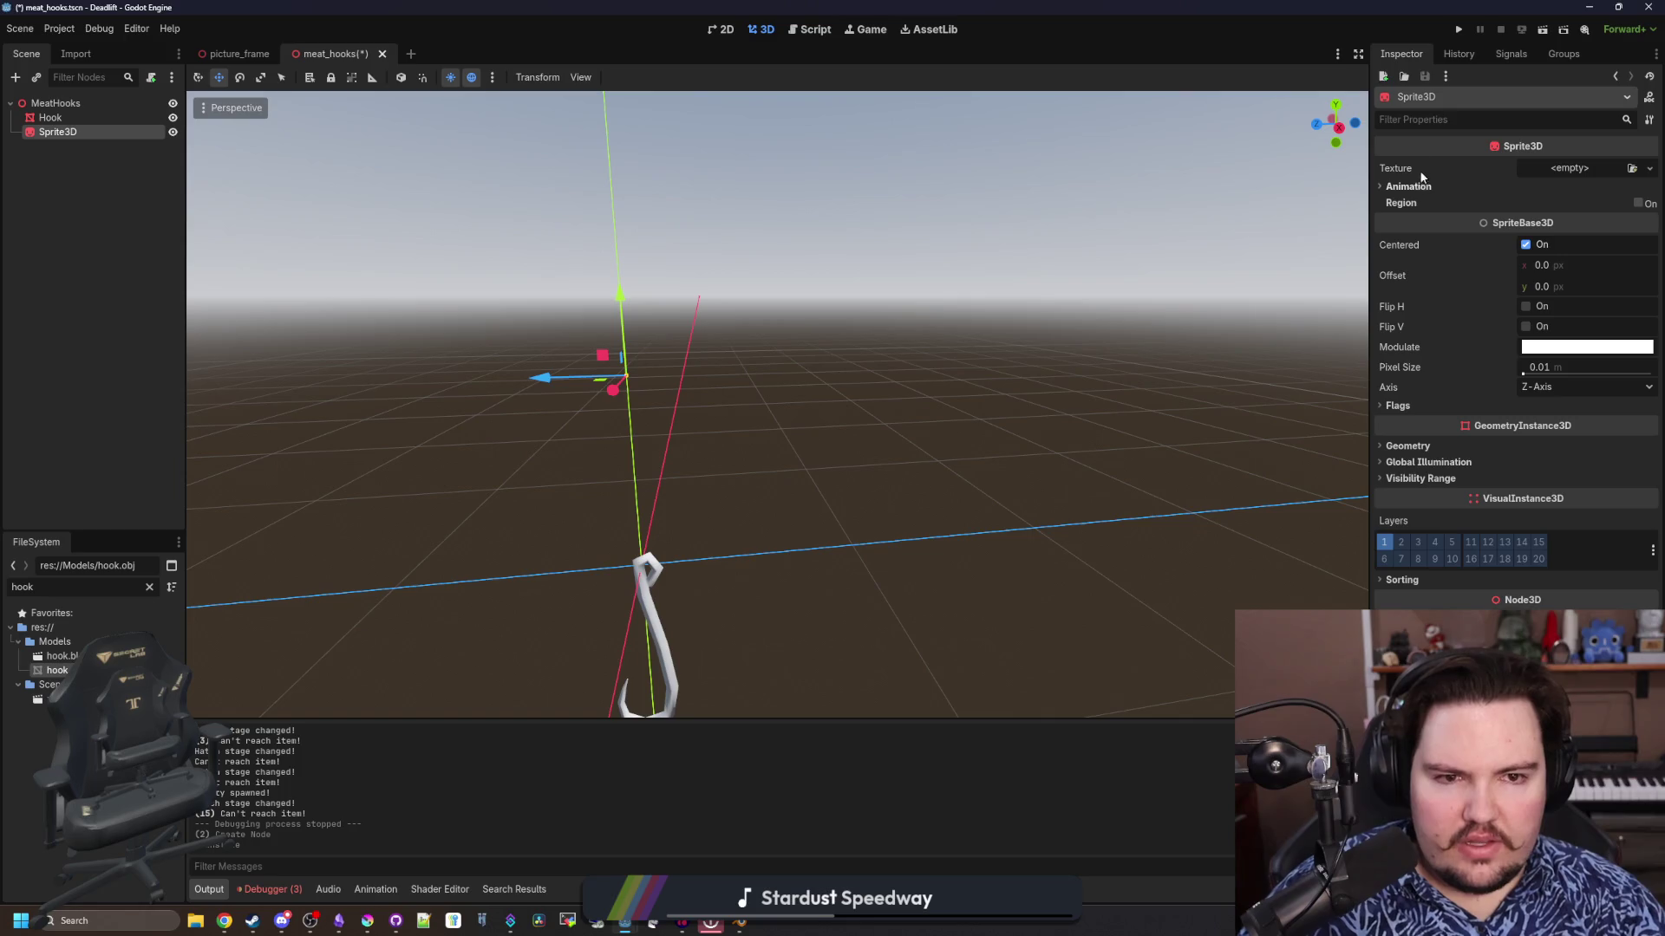
{"action": "right_click", "coordinate": [68, 103]}
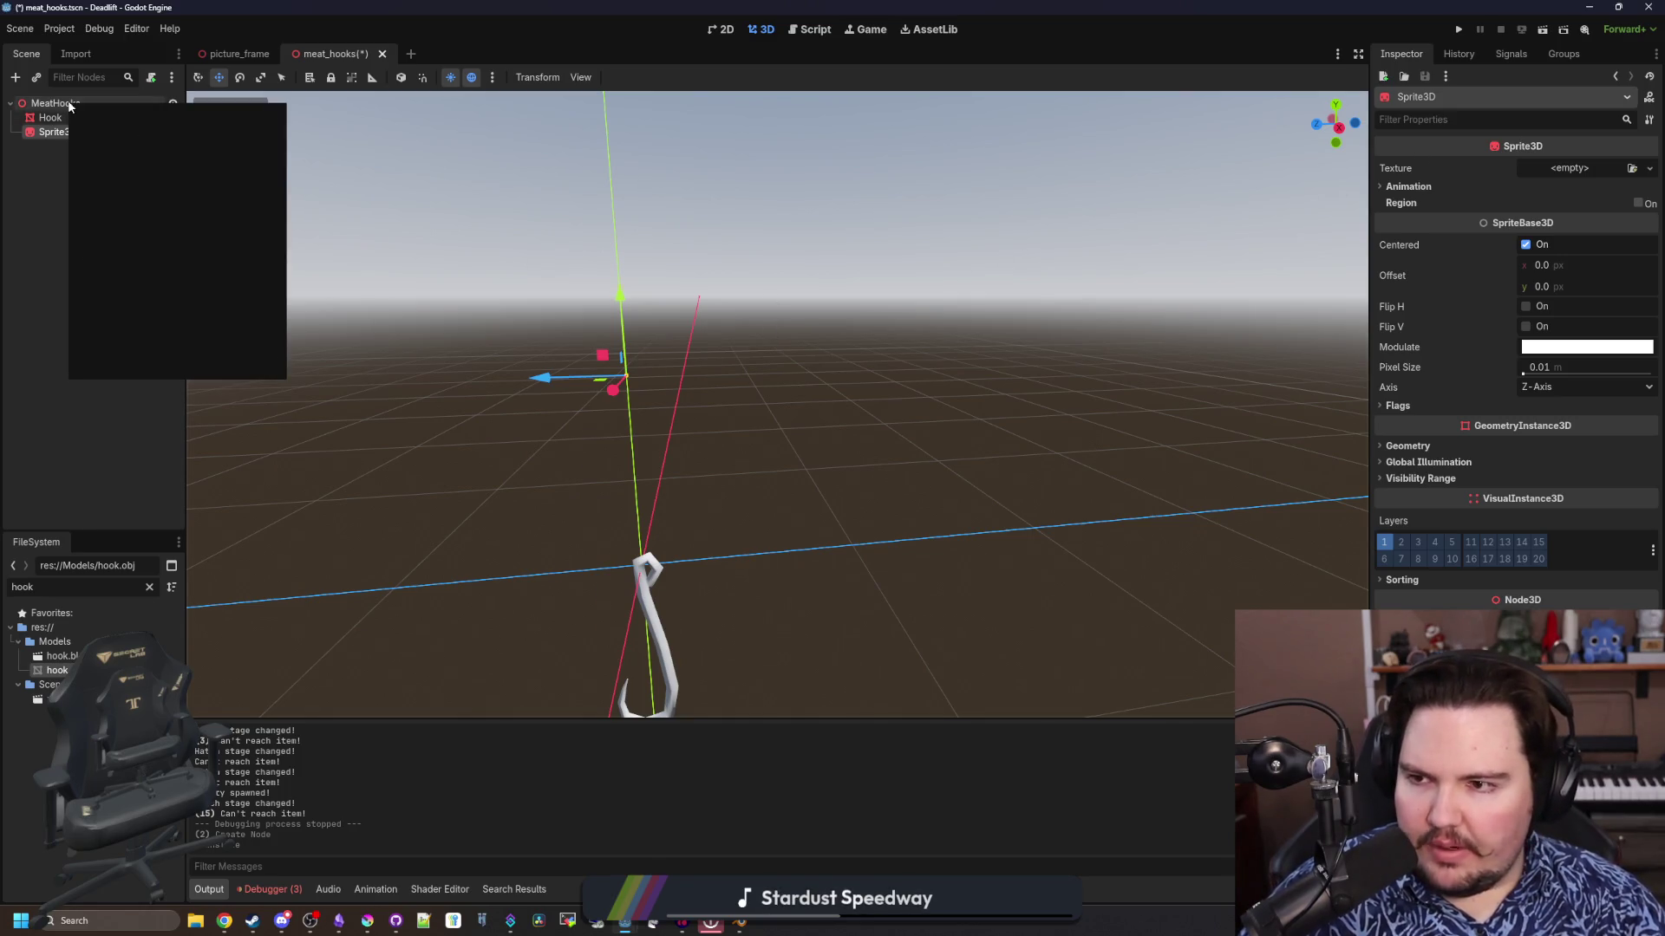
{"action": "left_click", "coordinate": [135, 116]}
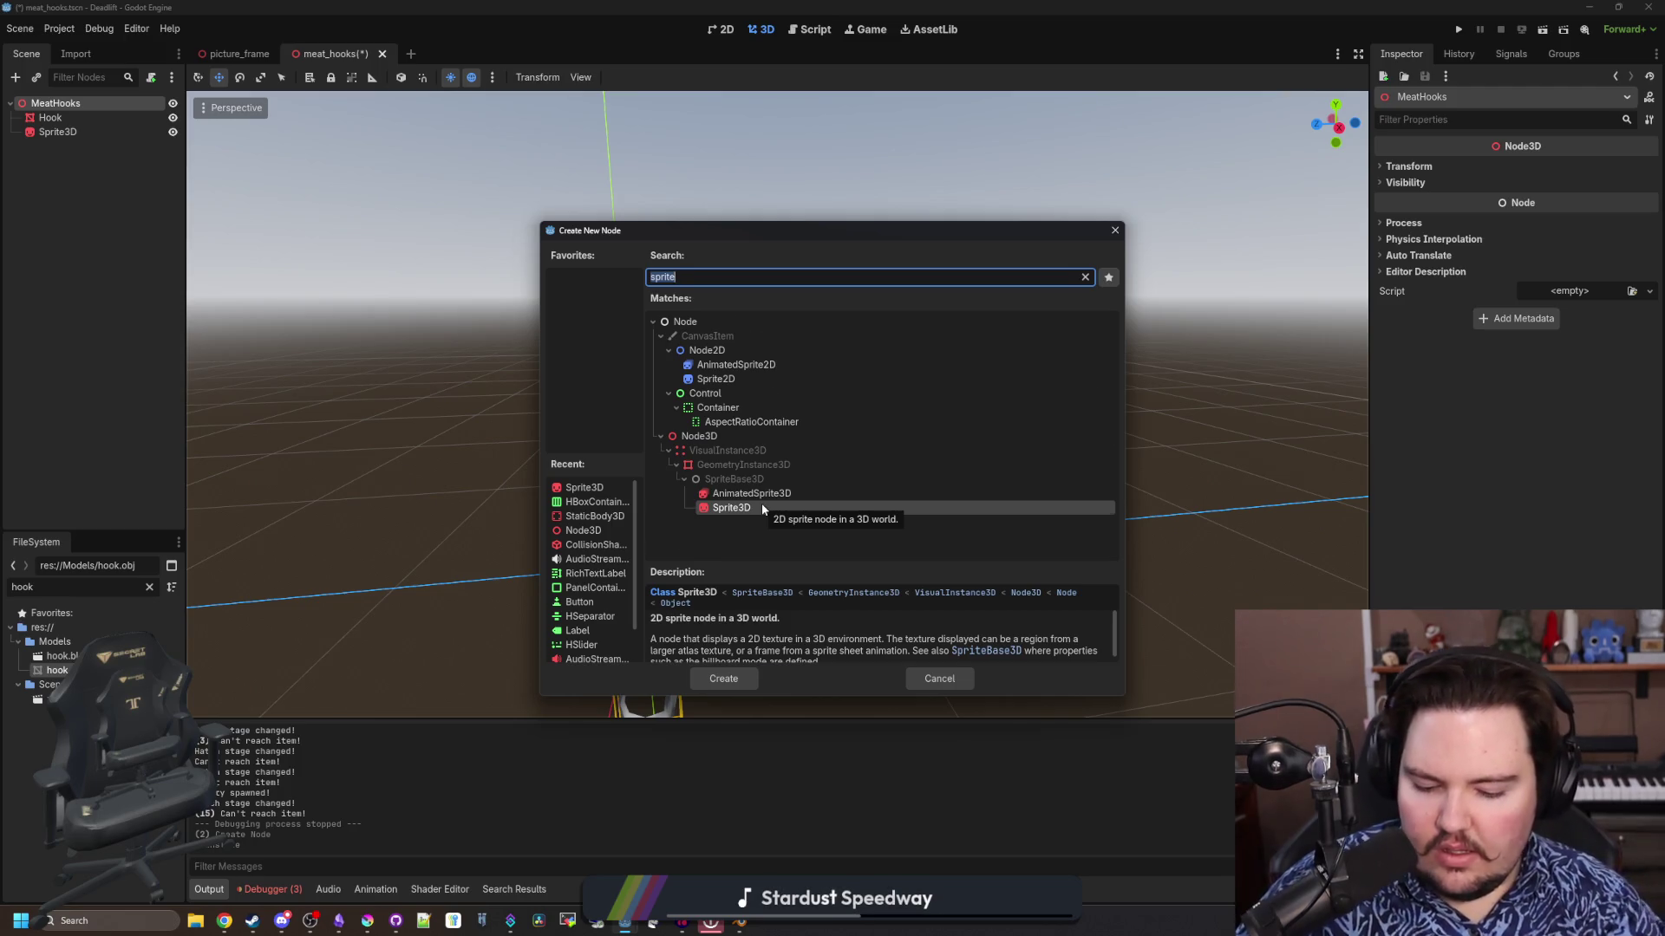
{"action": "type", "text": "line3d"}
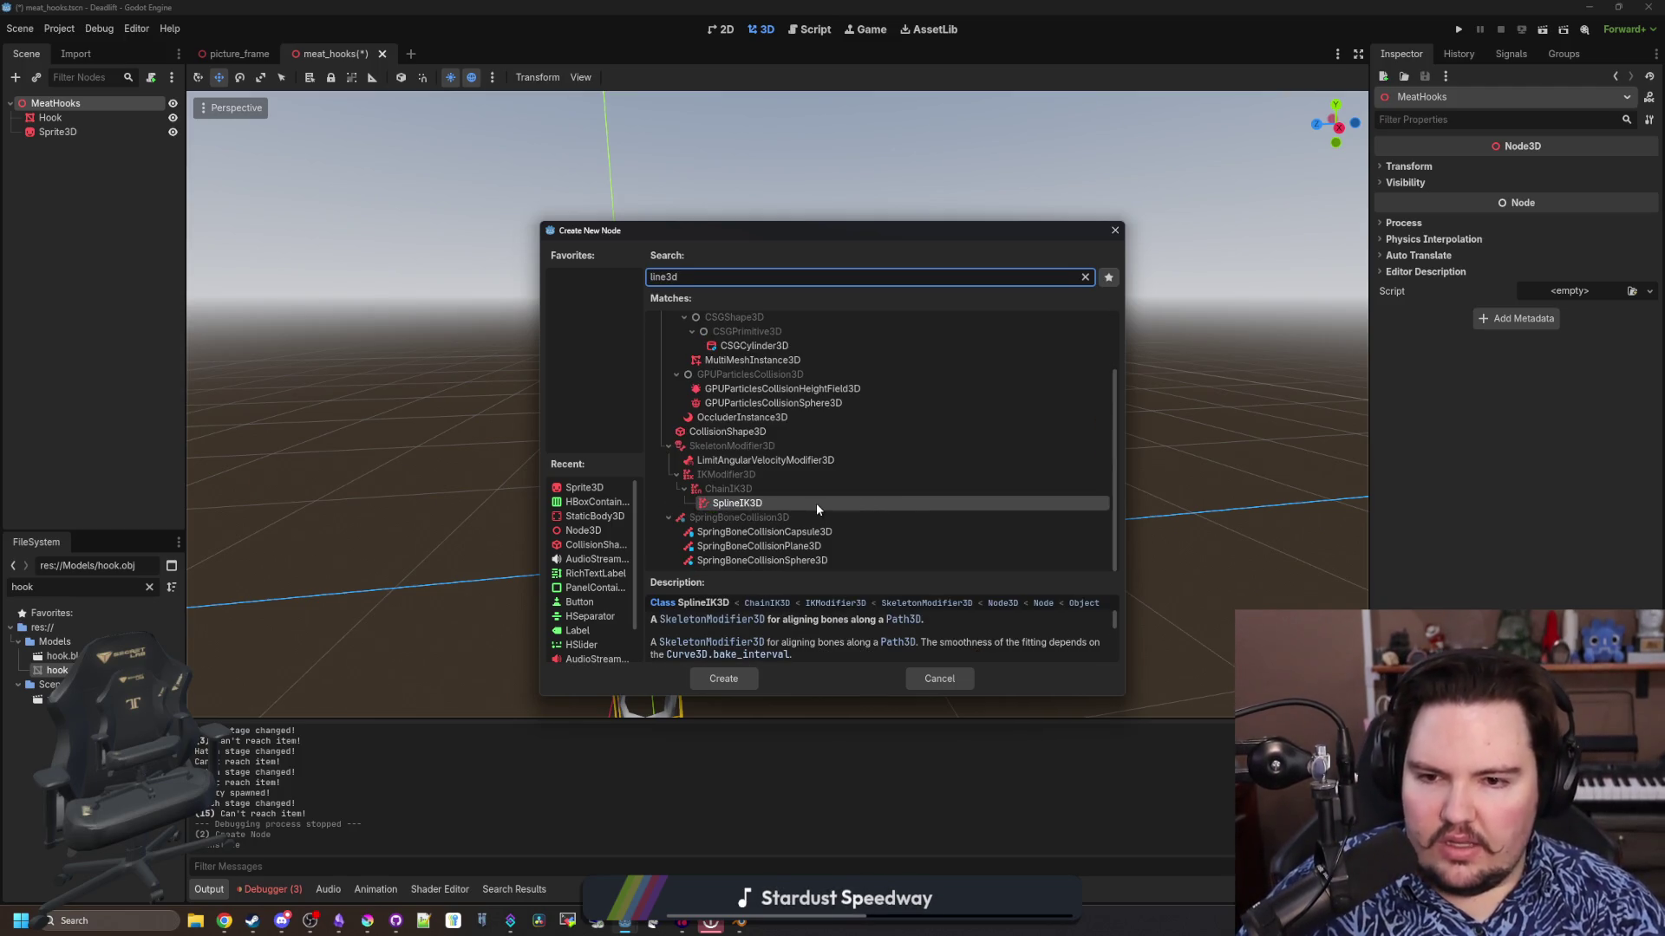
{"action": "scroll", "coordinate": [839, 491], "scroll_direction": "up", "scroll_amount": 3}
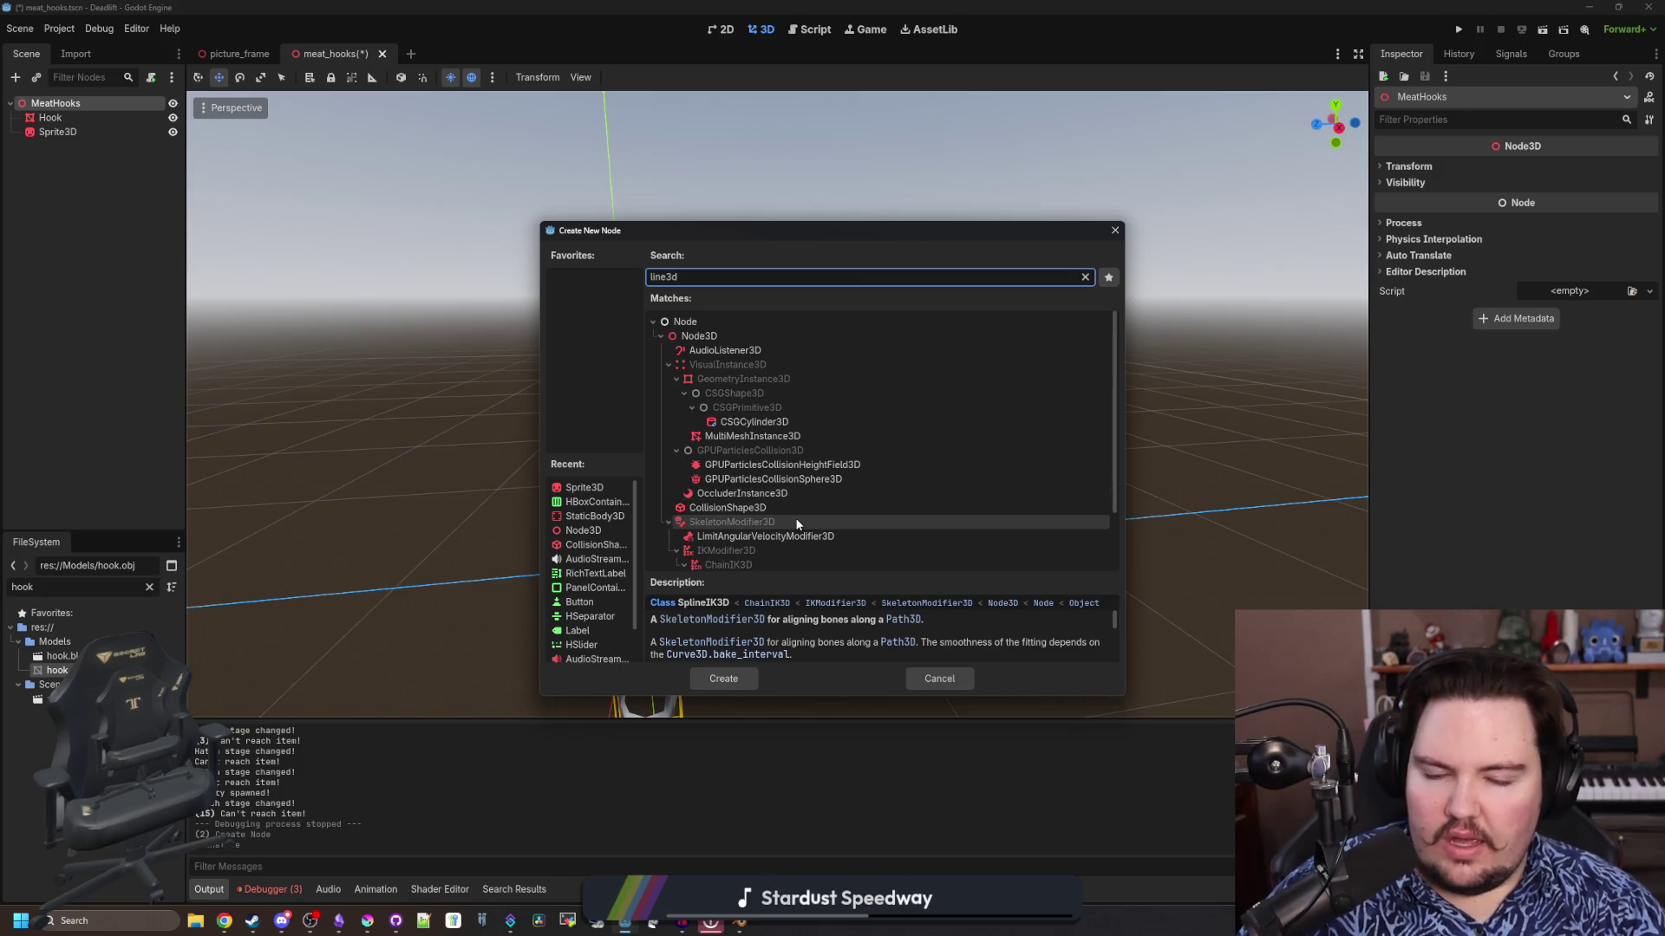
{"action": "left_click", "coordinate": [929, 678]}
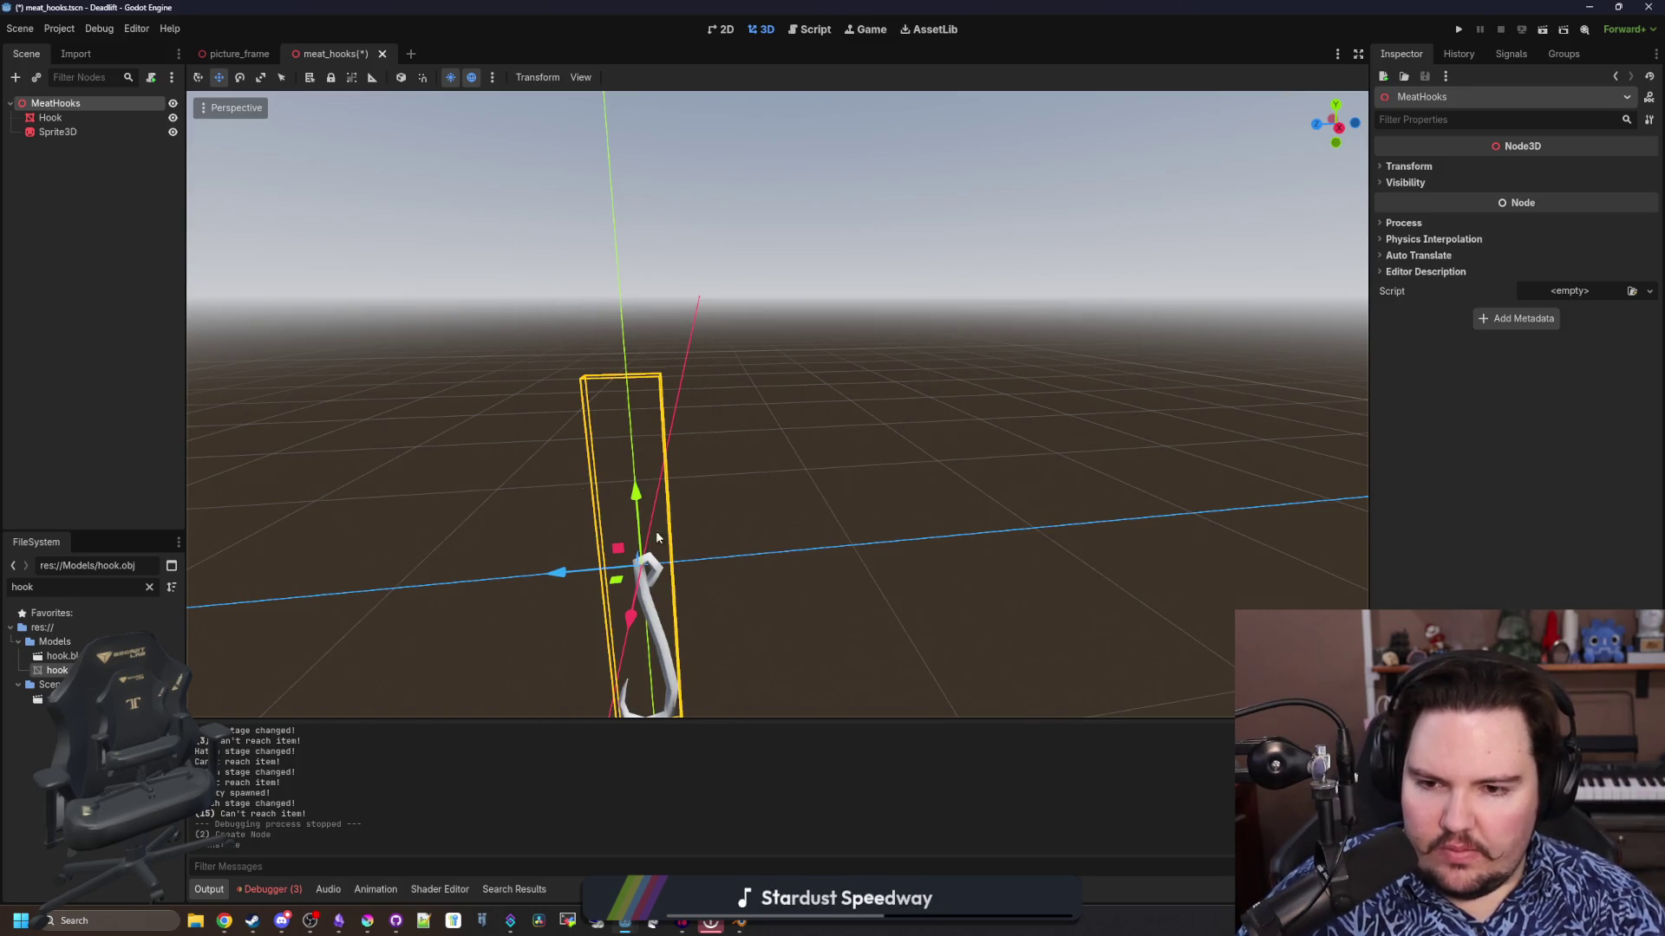
{"action": "left_click", "coordinate": [73, 132]}
{"action": "left_click", "coordinate": [1585, 166]}
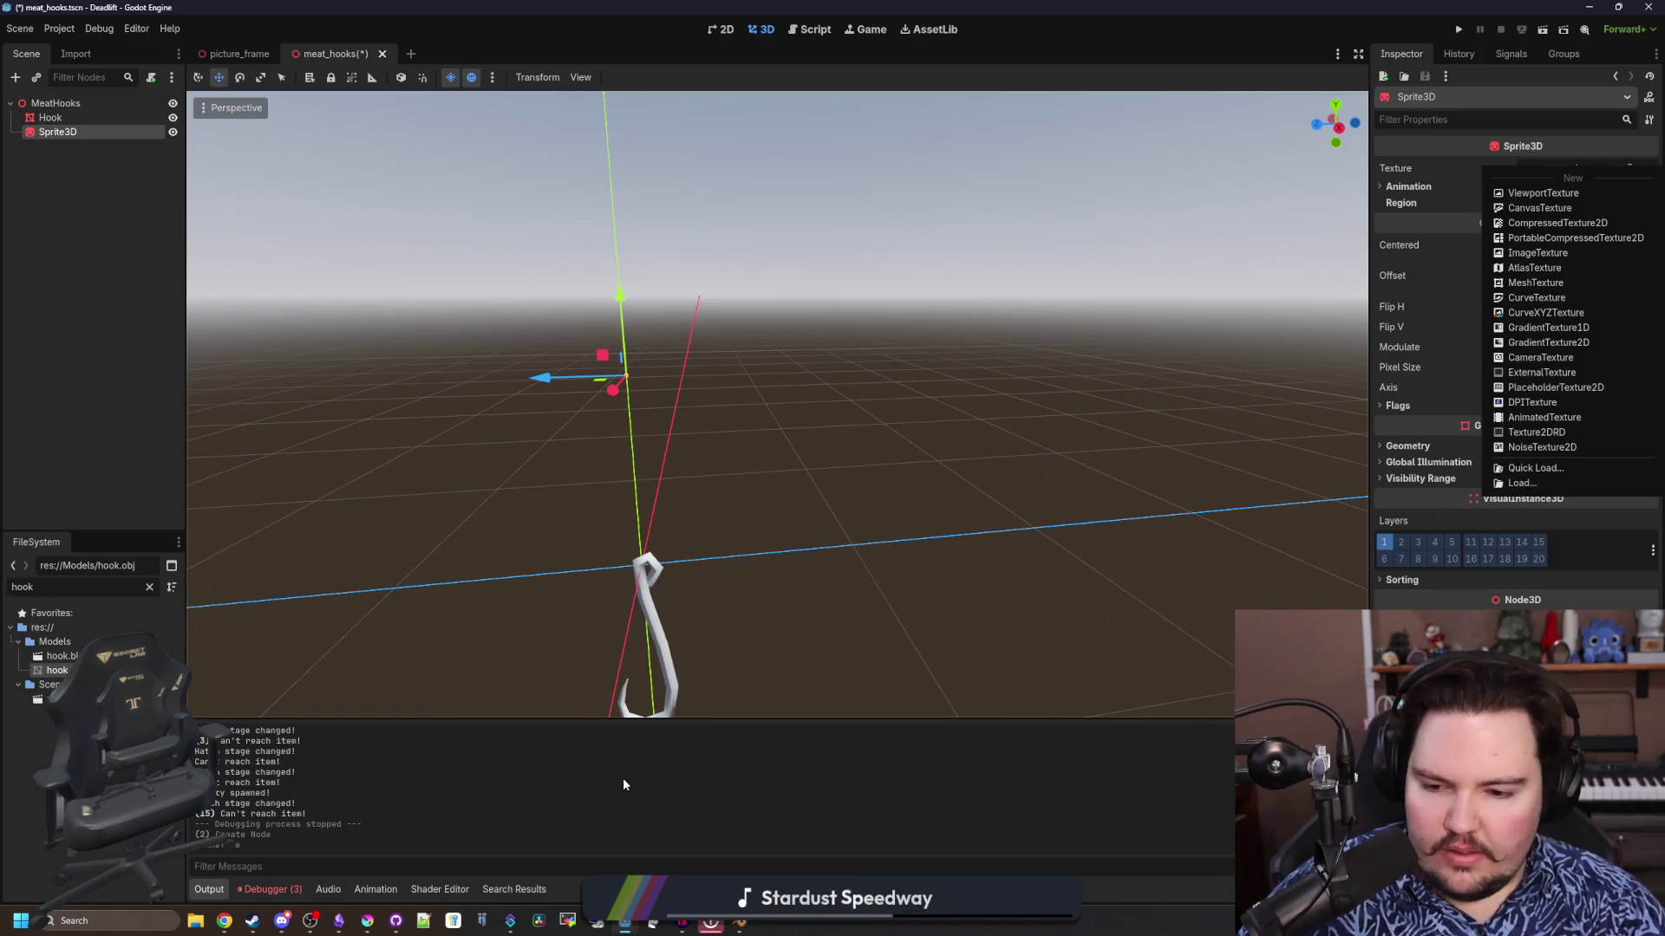
Bring Krita to the front, maximize it and start a new custom-size document
{"action": "mouse_move", "coordinate": [367, 921]}
{"action": "left_click", "coordinate": [368, 841]}
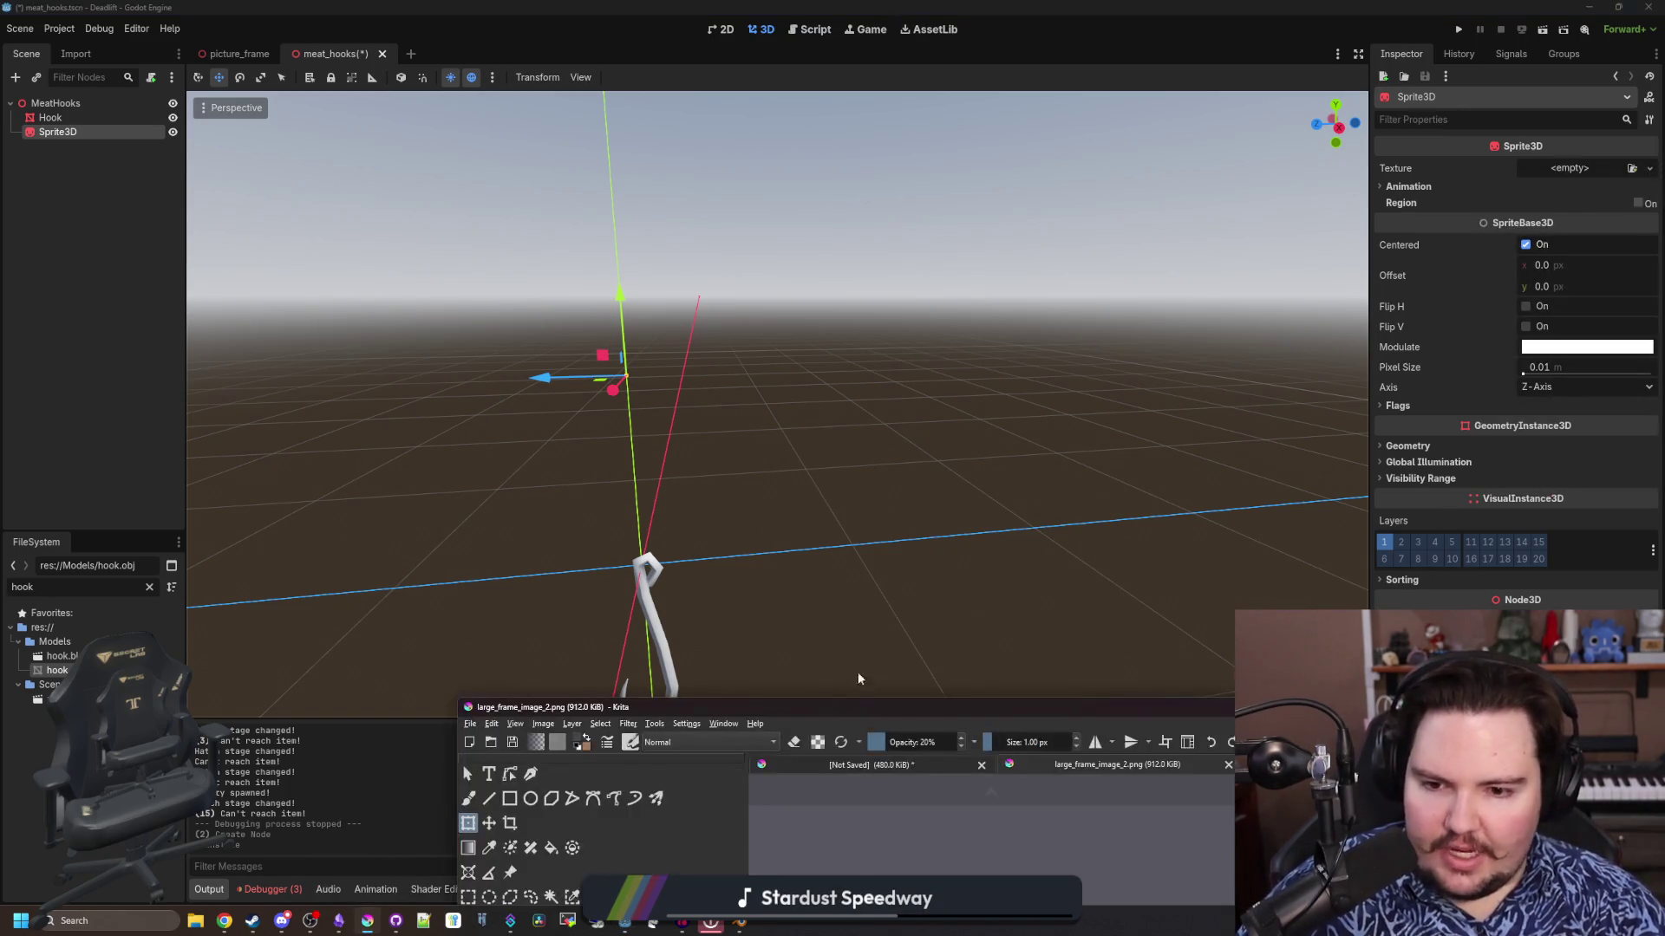
{"action": "double_click", "coordinate": [835, 707]}
{"action": "left_click", "coordinate": [12, 21]}
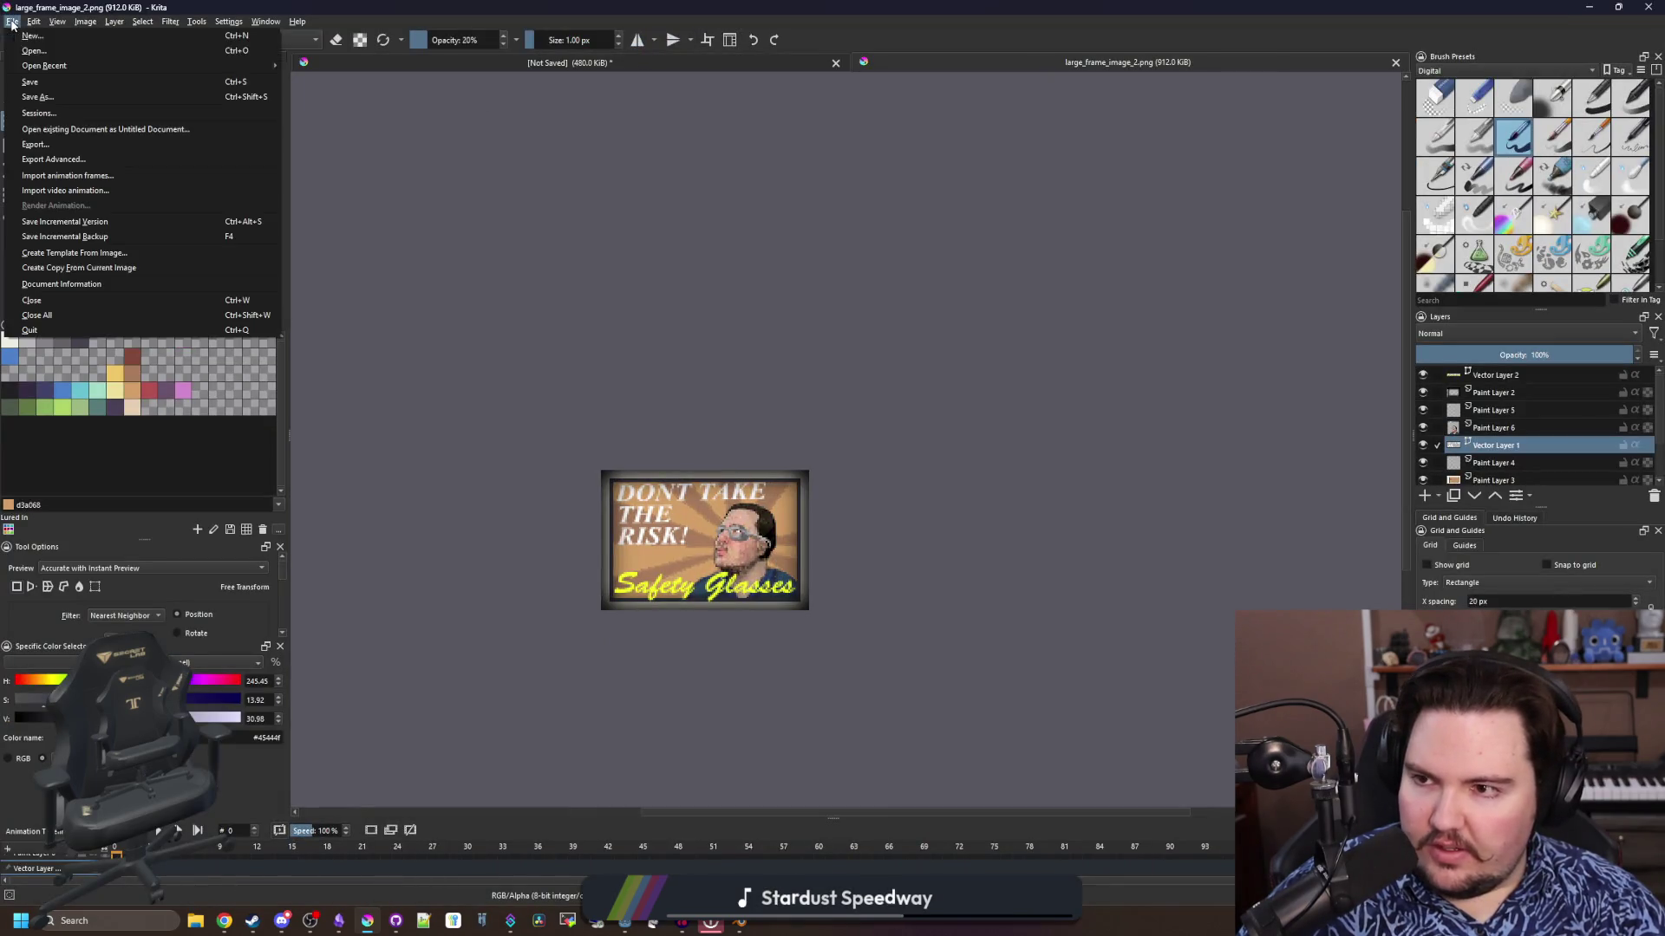
{"action": "left_click", "coordinate": [33, 36]}
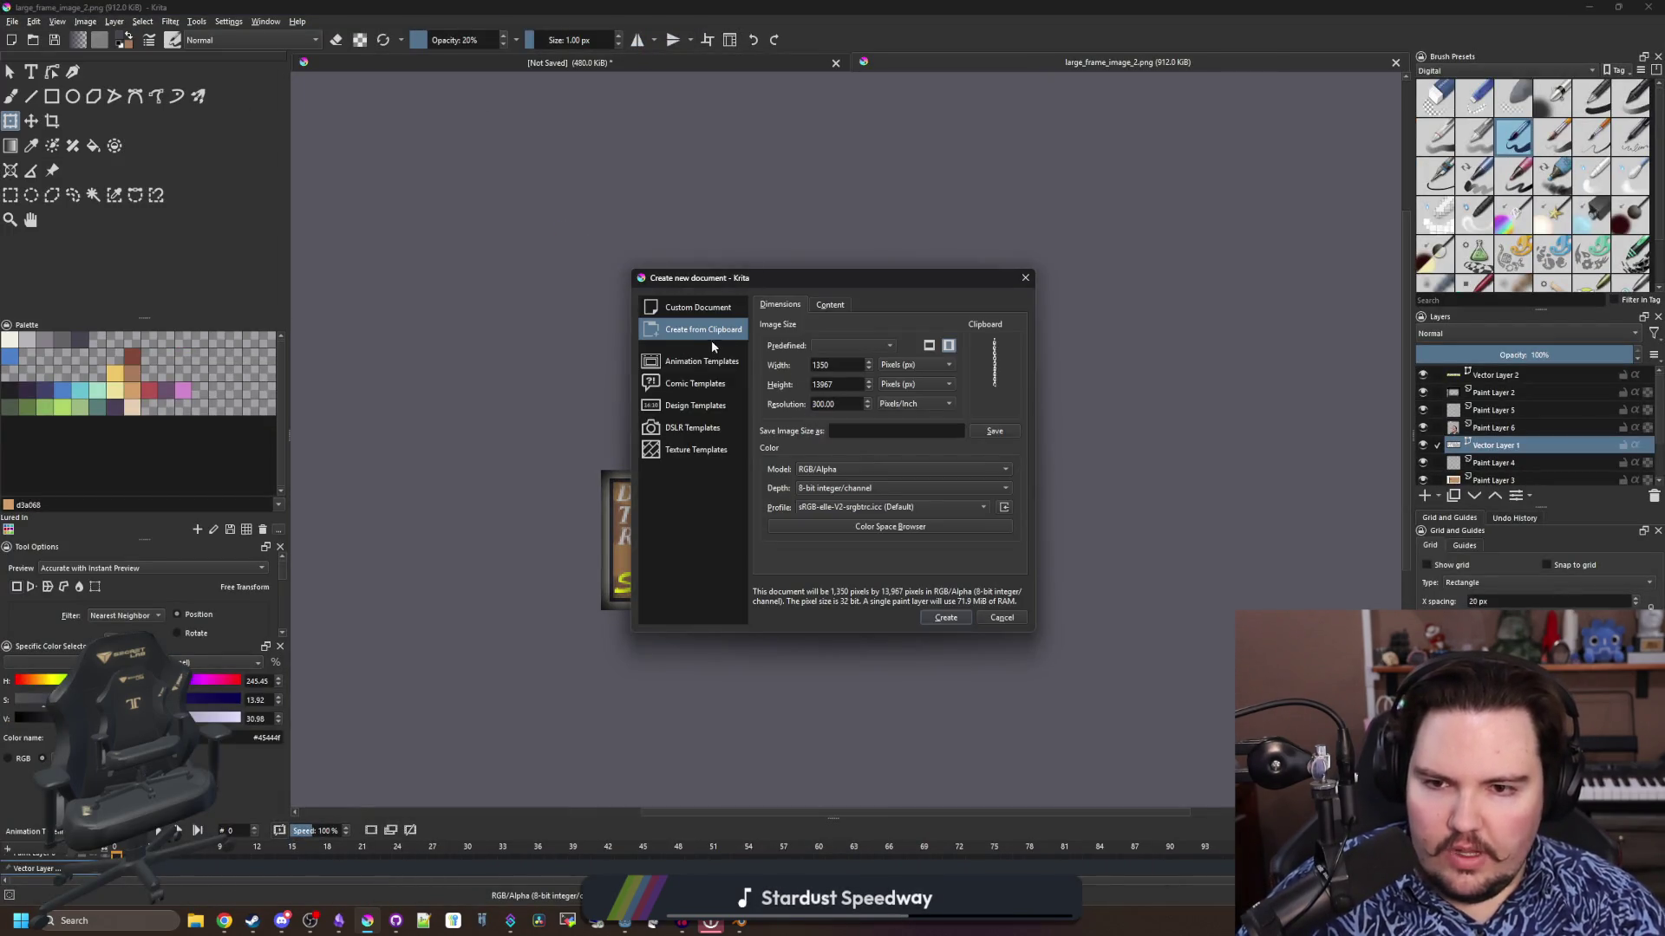
{"action": "left_click", "coordinate": [720, 312]}
{"action": "double_click", "coordinate": [861, 370]}
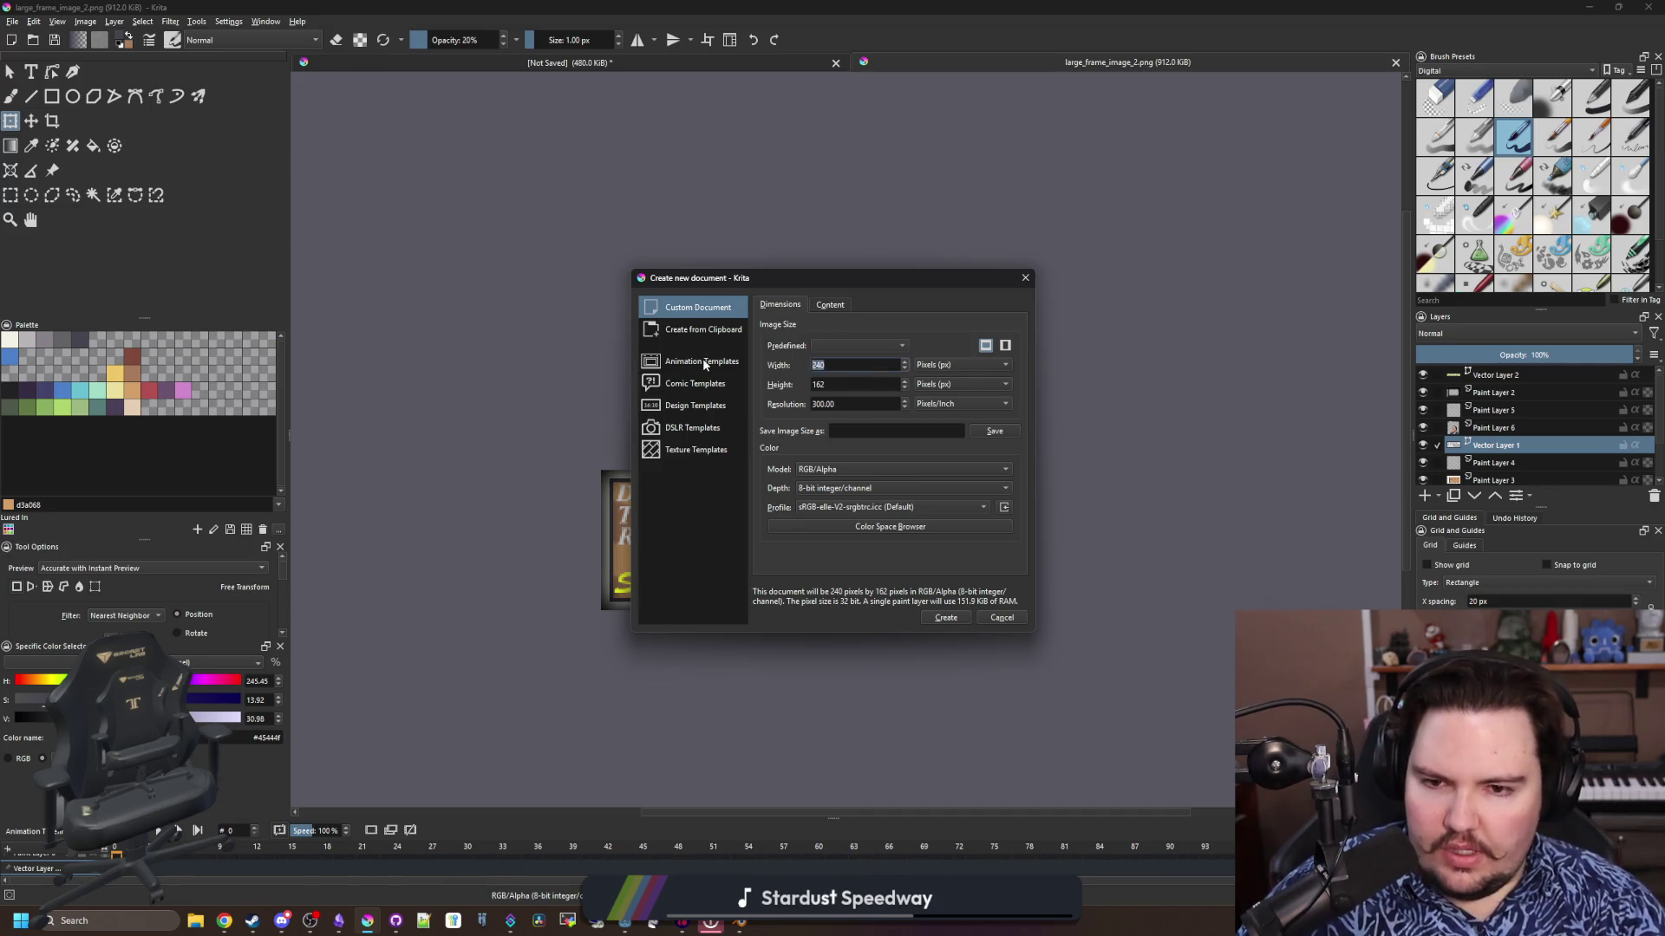
{"action": "key", "text": "Tab"}
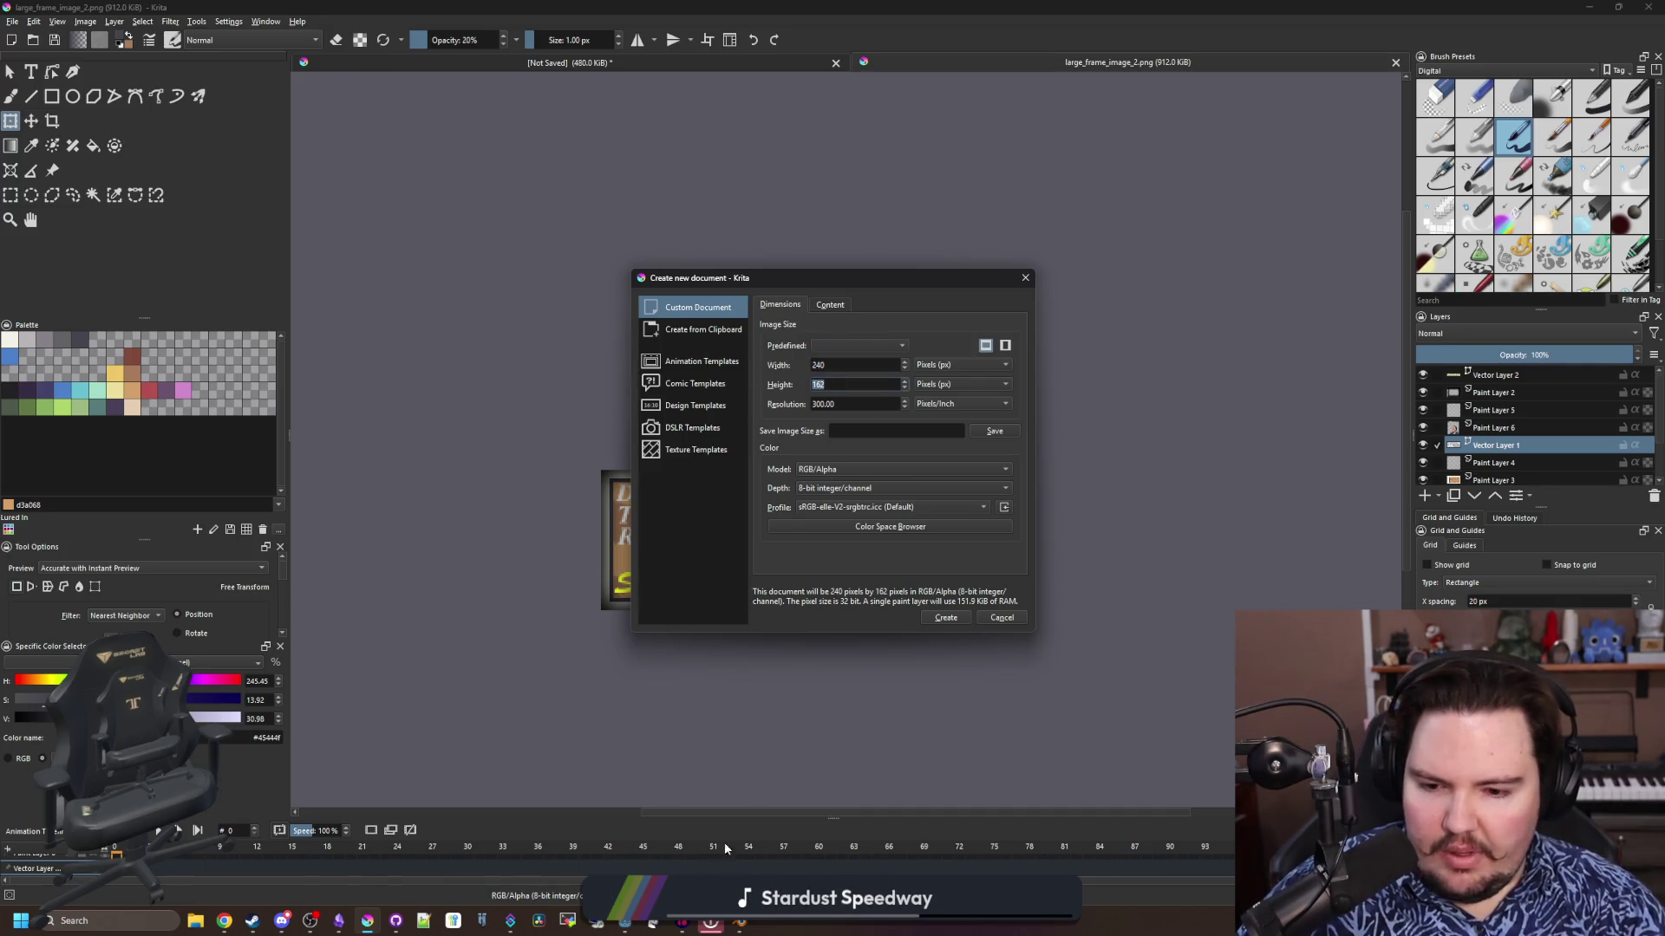
Move Blender aside and create a 16 × 200 px document in Krita
{"action": "key", "text": "alt+Tab"}
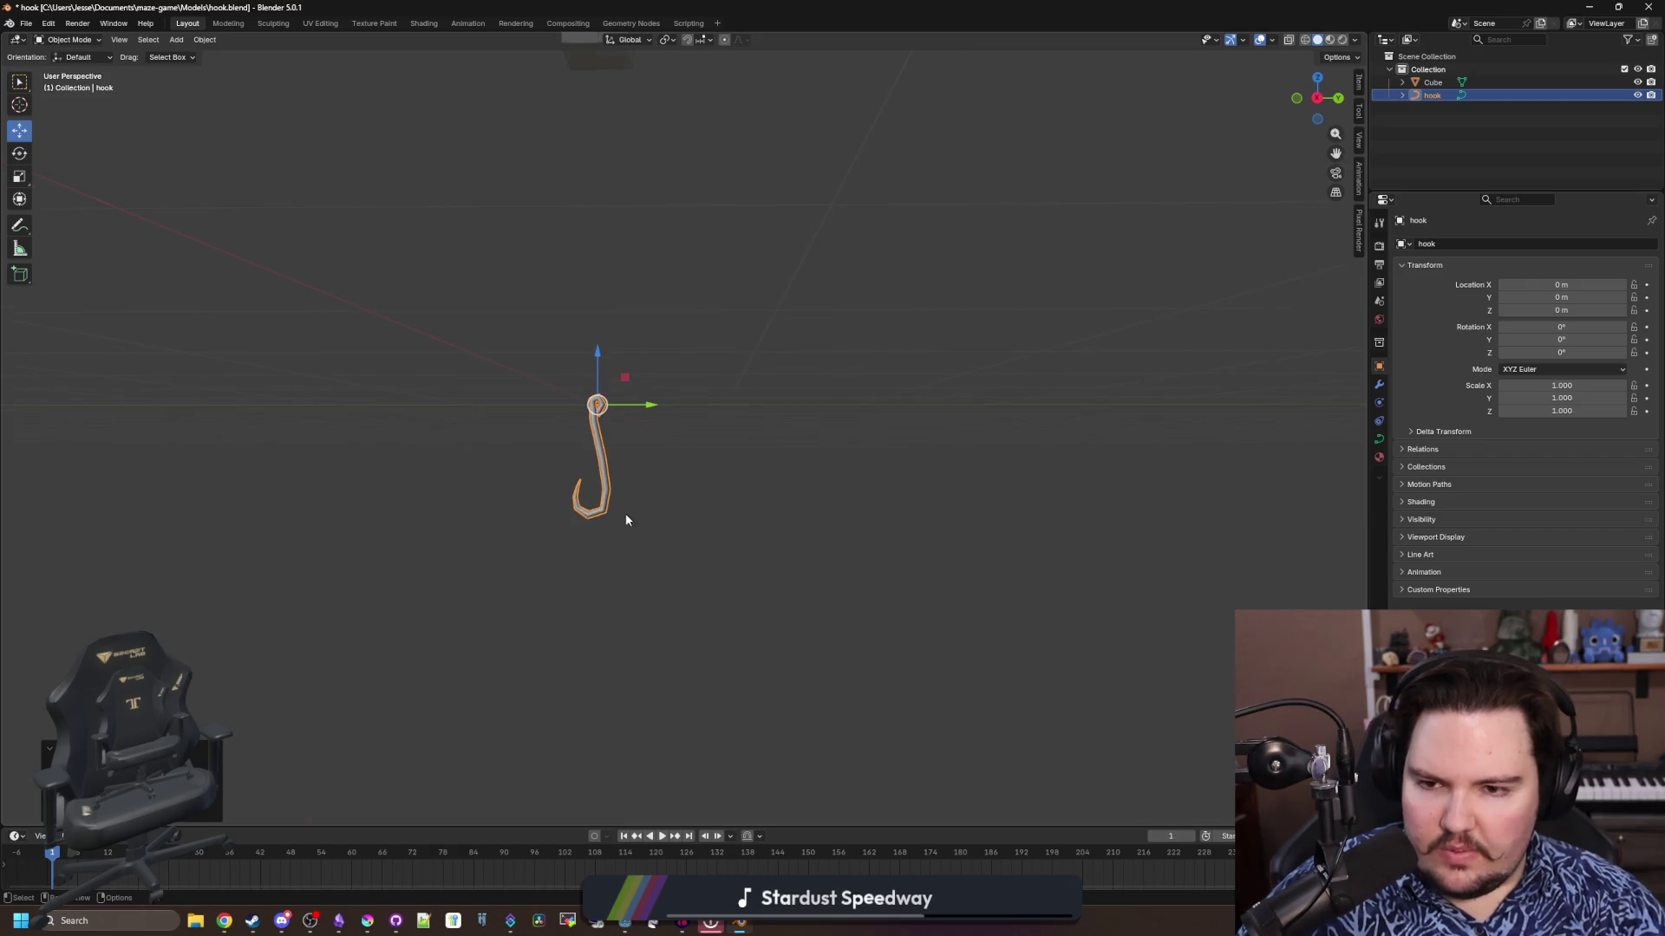
{"action": "left_click", "coordinate": [721, 492]}
{"action": "scroll", "coordinate": [737, 472], "scroll_direction": "down", "scroll_amount": 4}
{"action": "left_click_drag", "start_coordinate": [881, 6], "coordinate": [952, 640]}
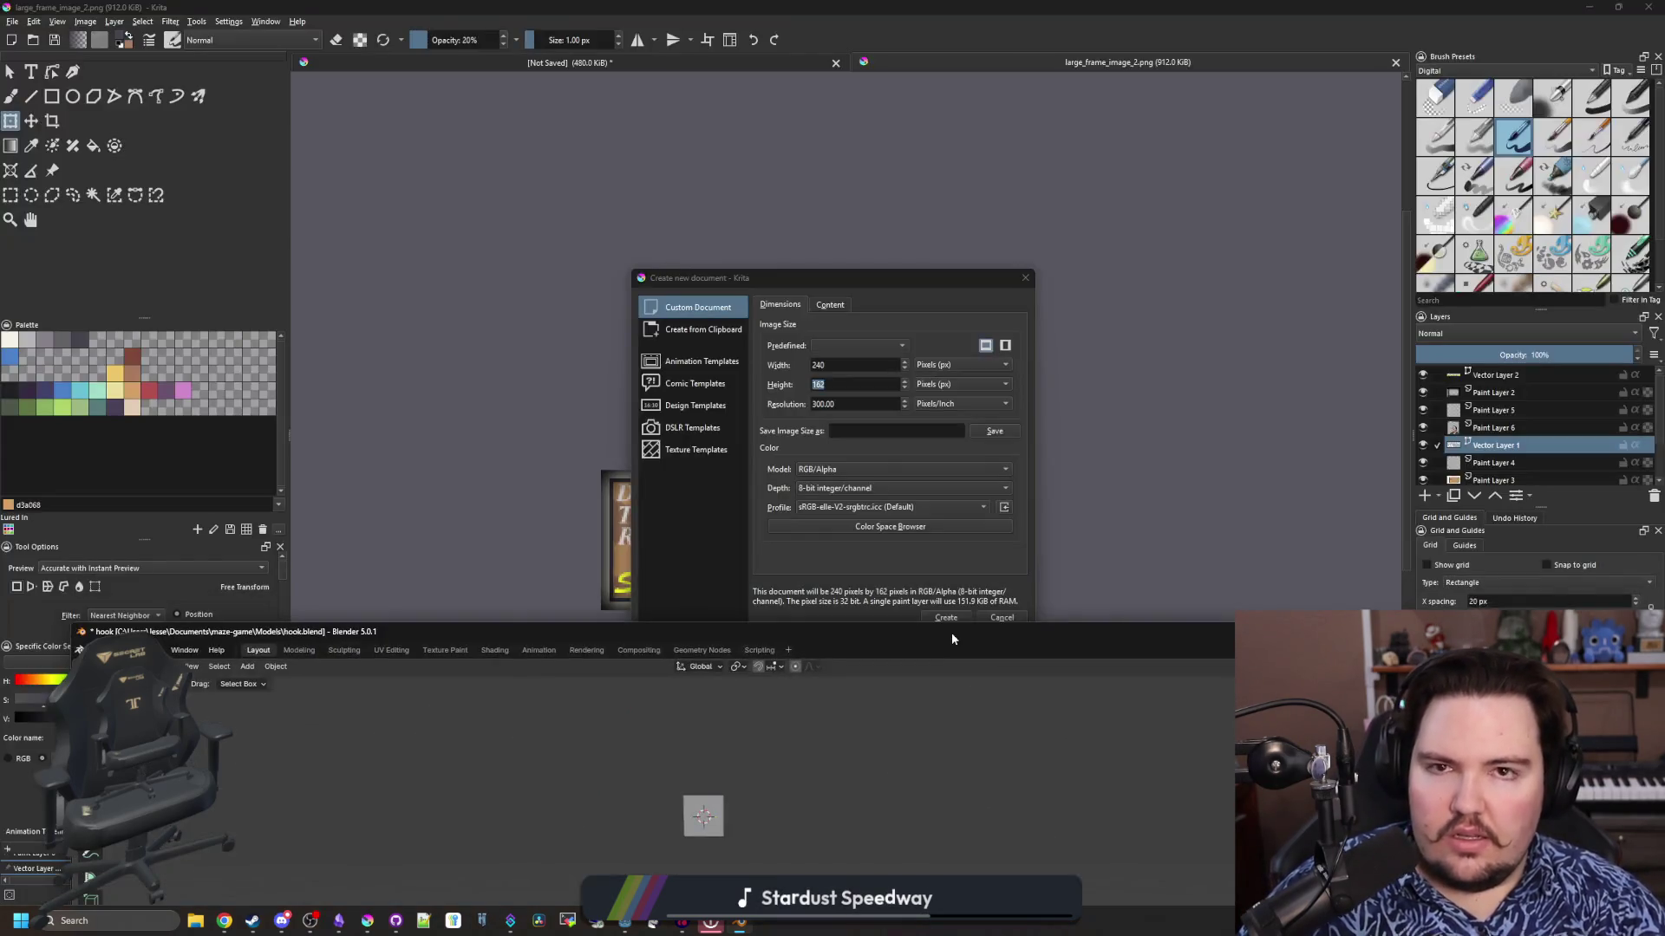
{"action": "left_click", "coordinate": [882, 272]}
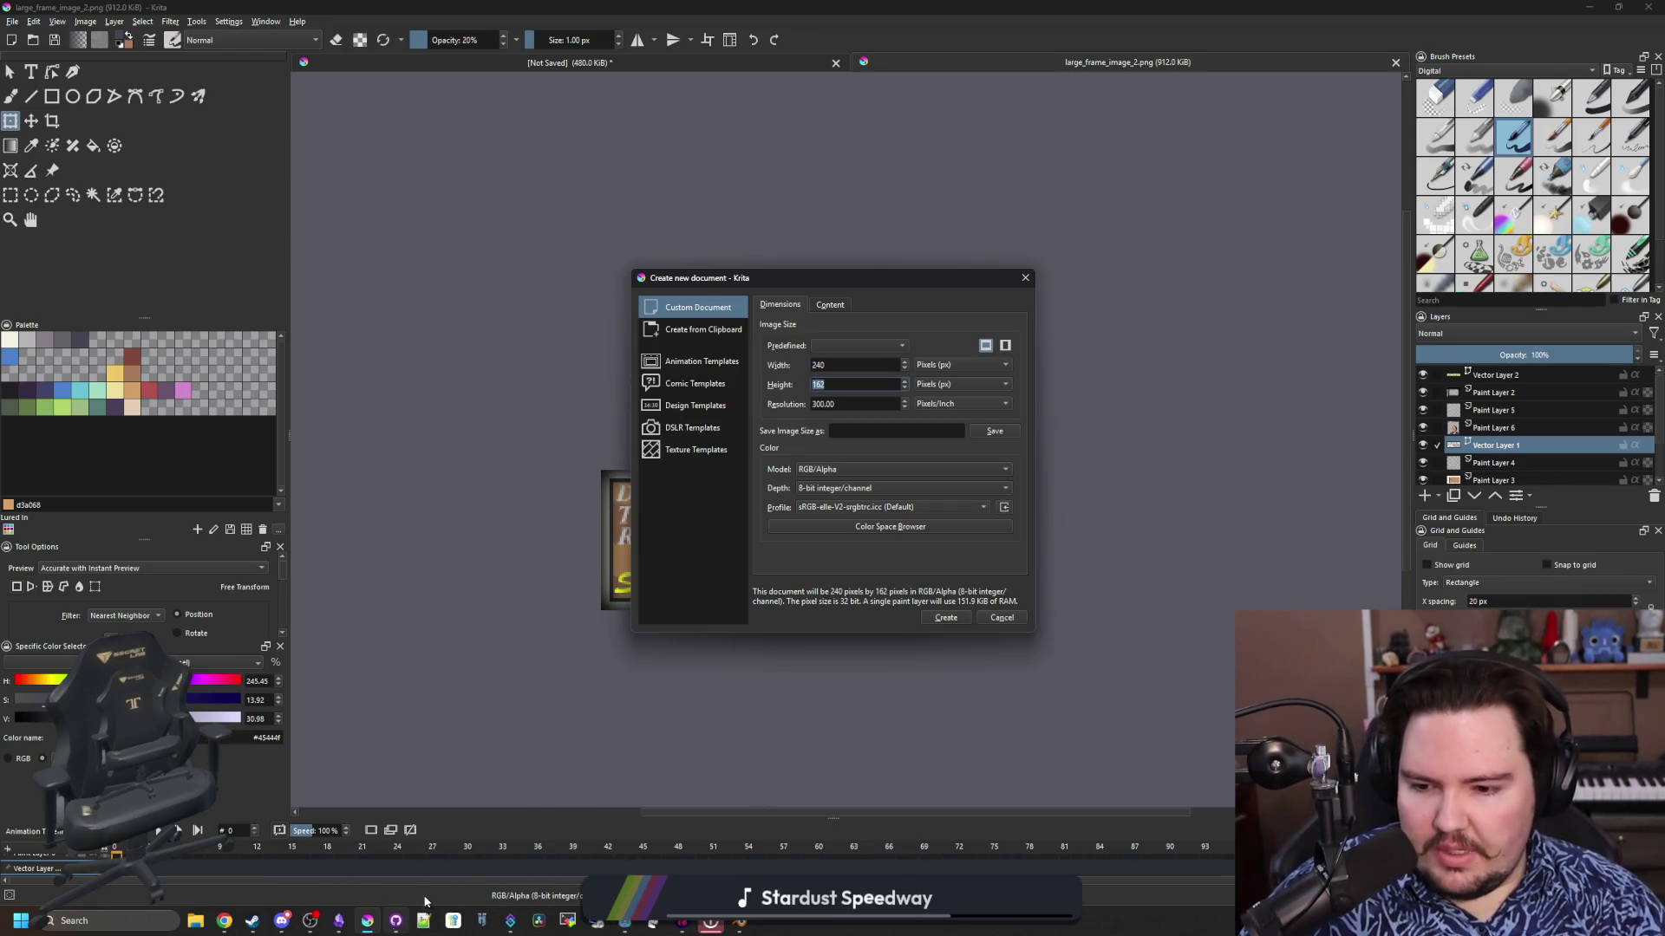
{"action": "double_click", "coordinate": [841, 387]}
{"action": "type", "text": "200"}
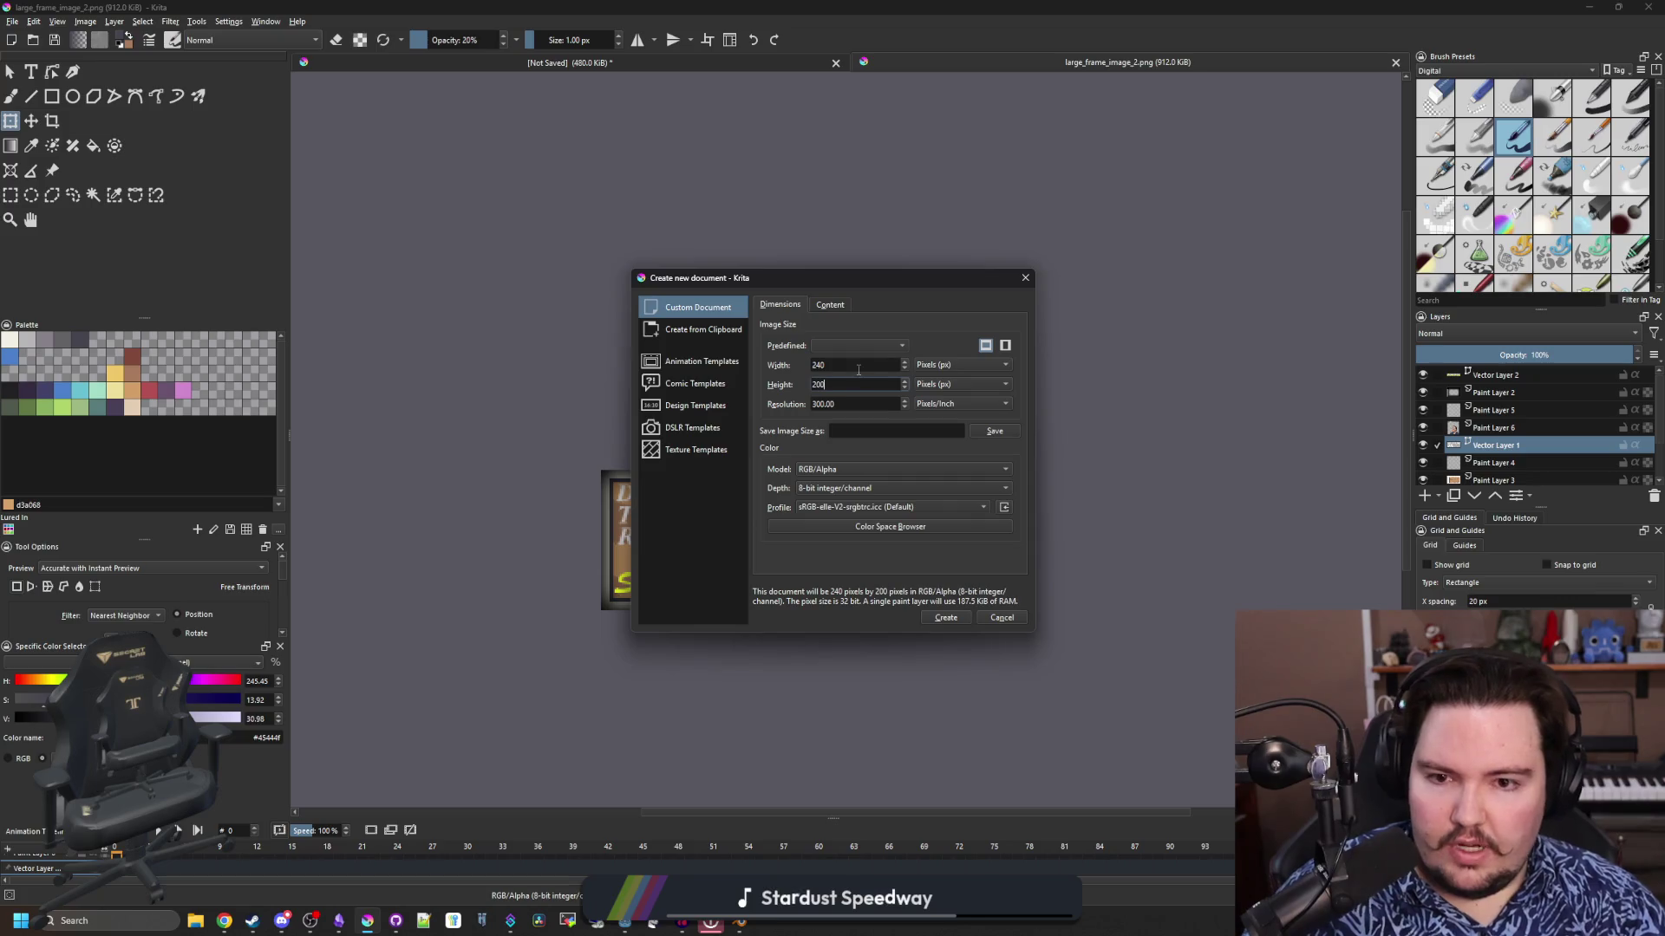
{"action": "key", "text": "shift+Tab"}
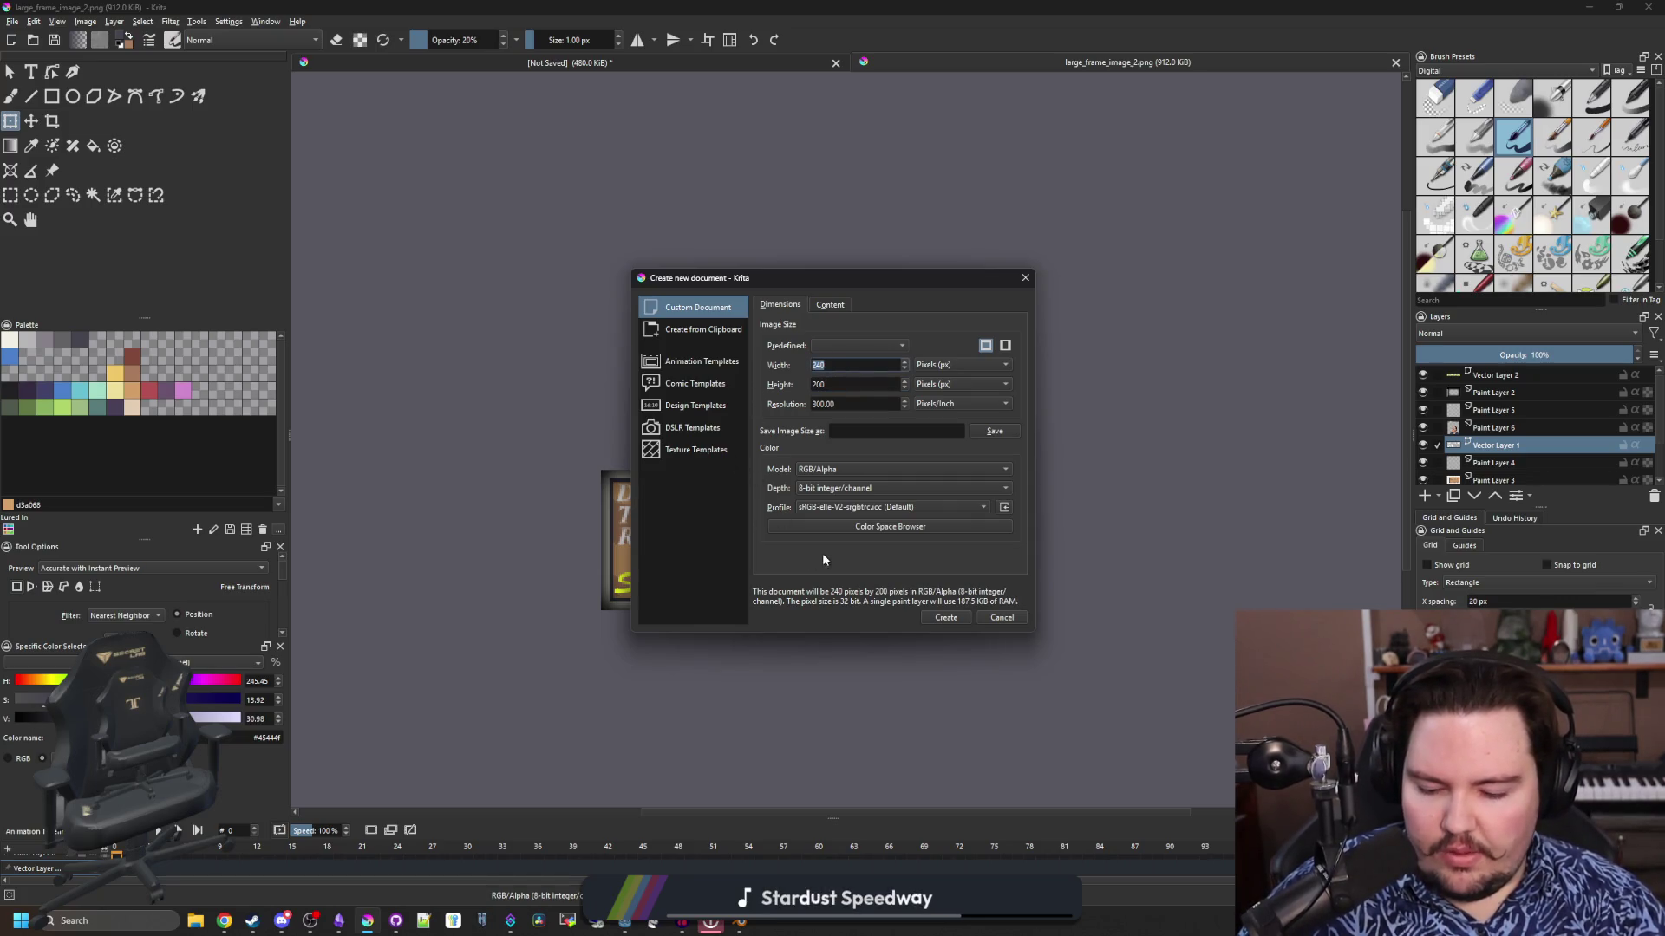
{"action": "type", "text": "16"}
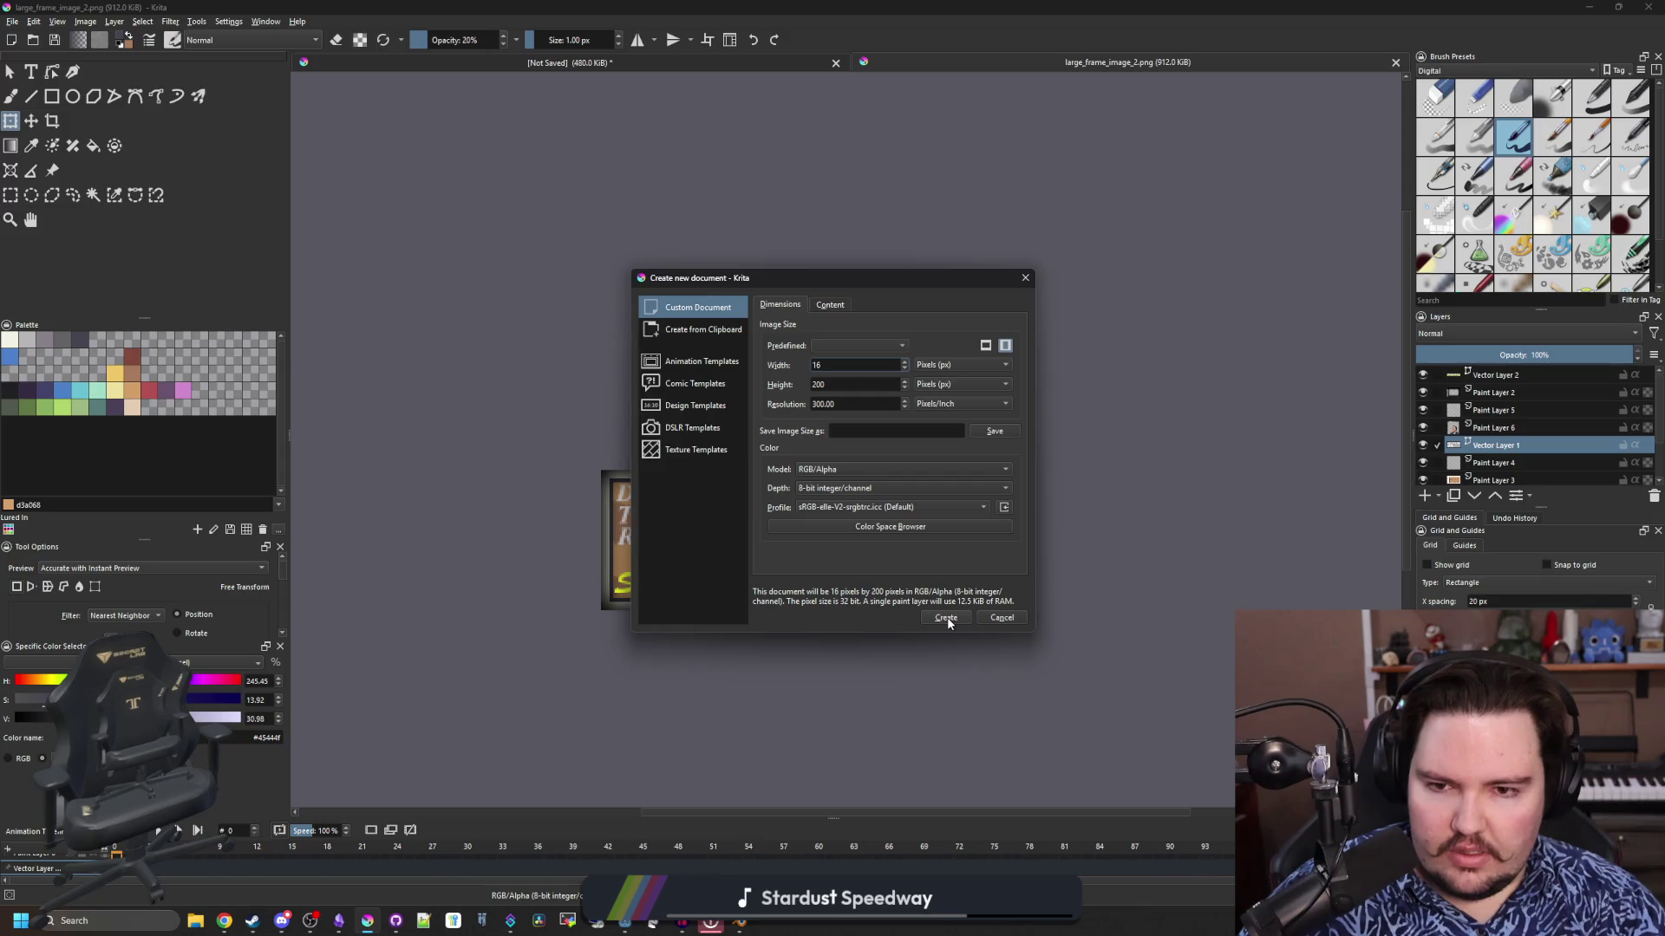
{"action": "left_click", "coordinate": [961, 616]}
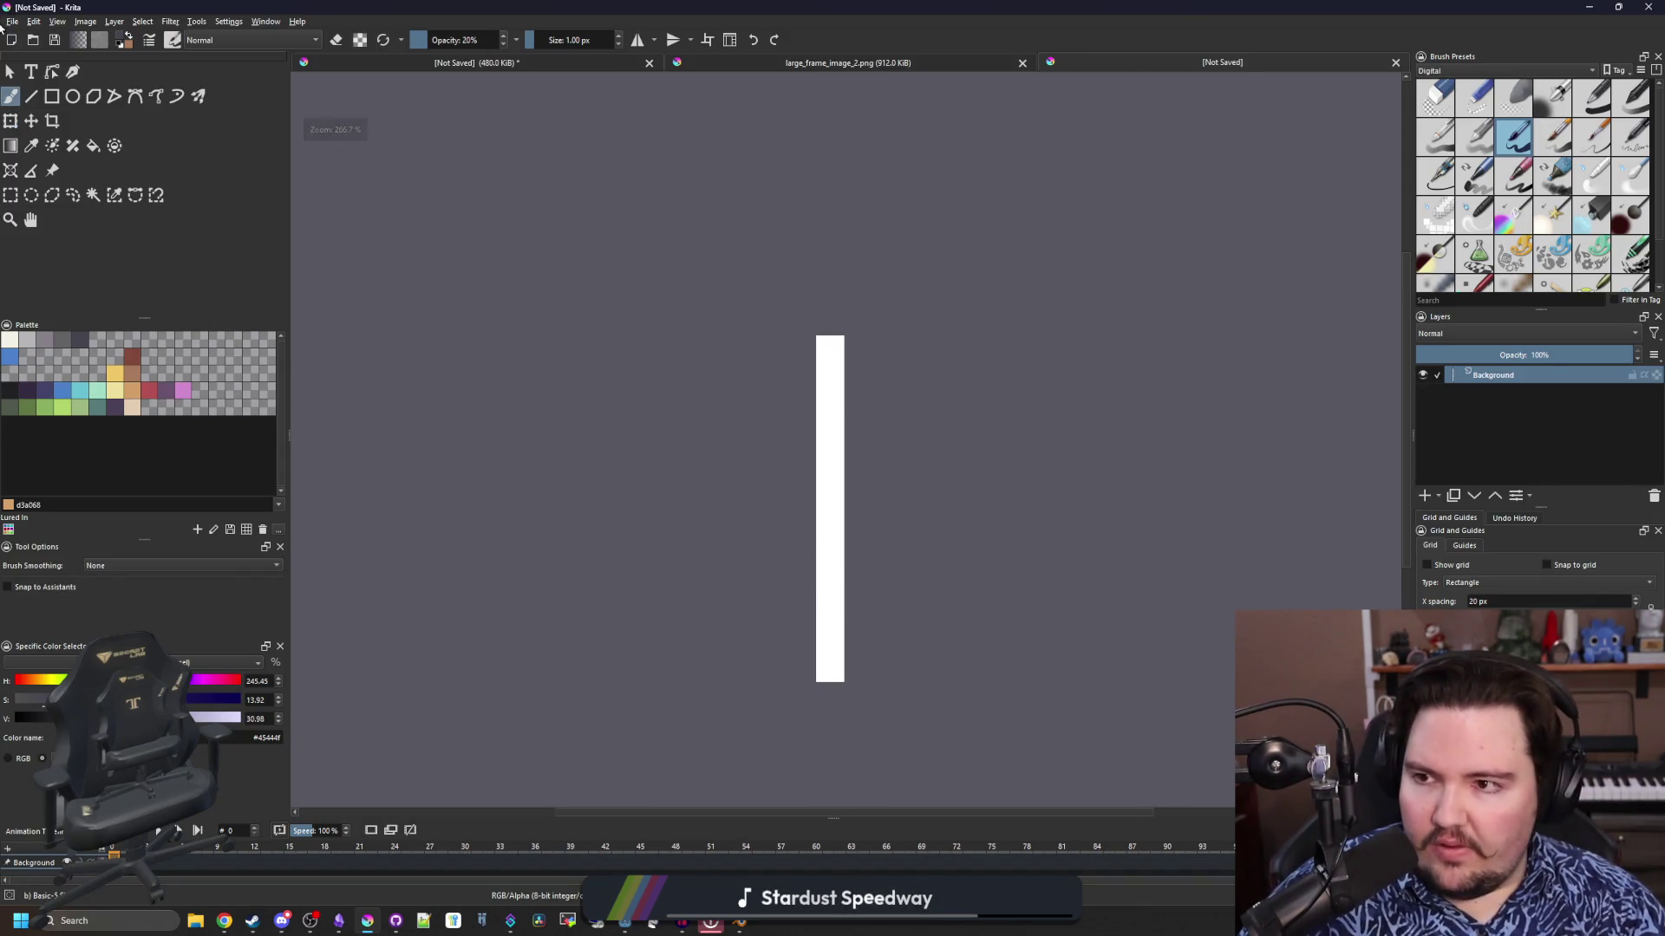
Save the image as chain.png in PNG format, accepting the PNG options, and return to Godot
{"action": "left_click", "coordinate": [12, 21]}
{"action": "key", "text": "Escape"}
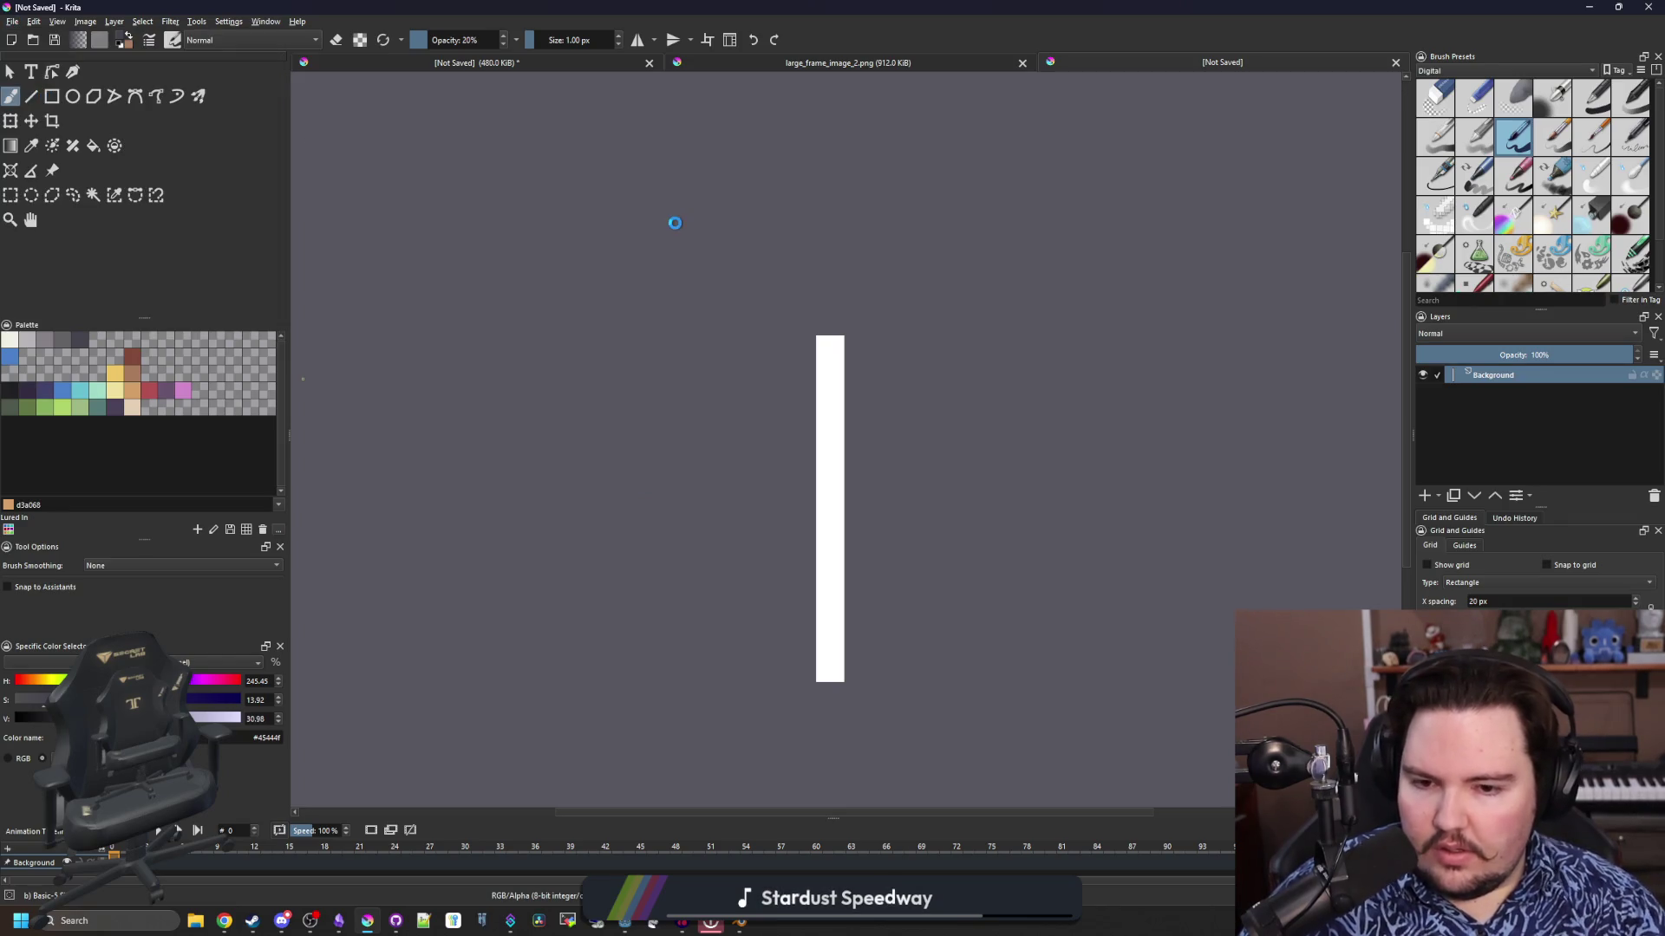
{"action": "key", "text": "ctrl+s"}
{"action": "type", "text": "chain"}
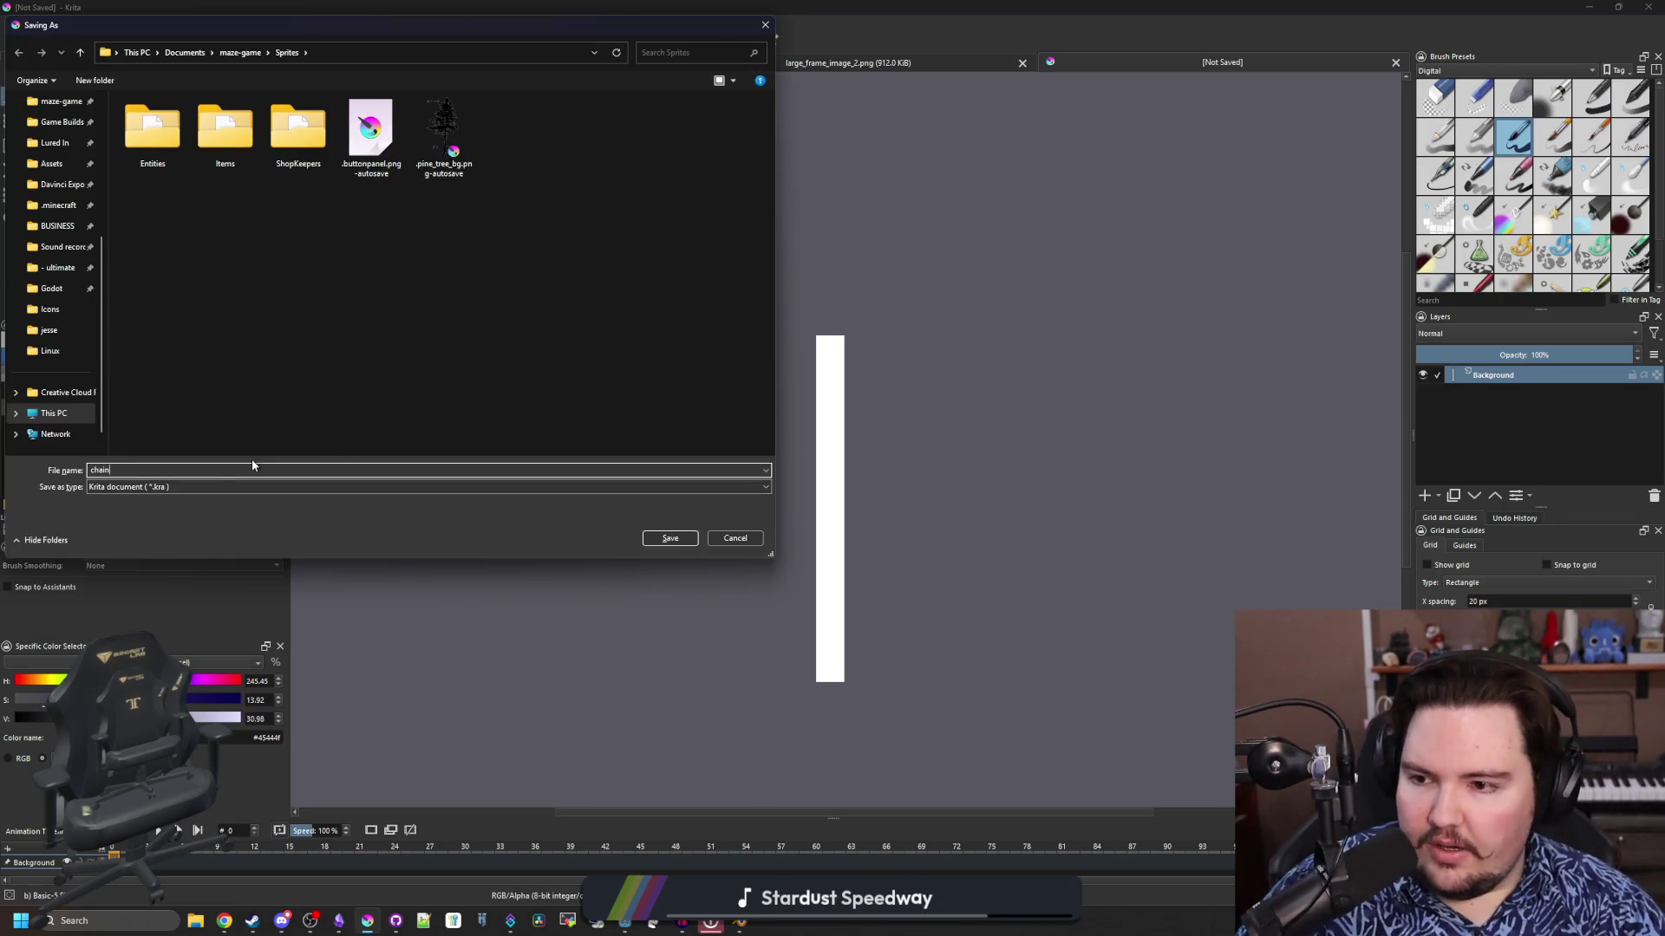
{"action": "left_click", "coordinate": [252, 487]}
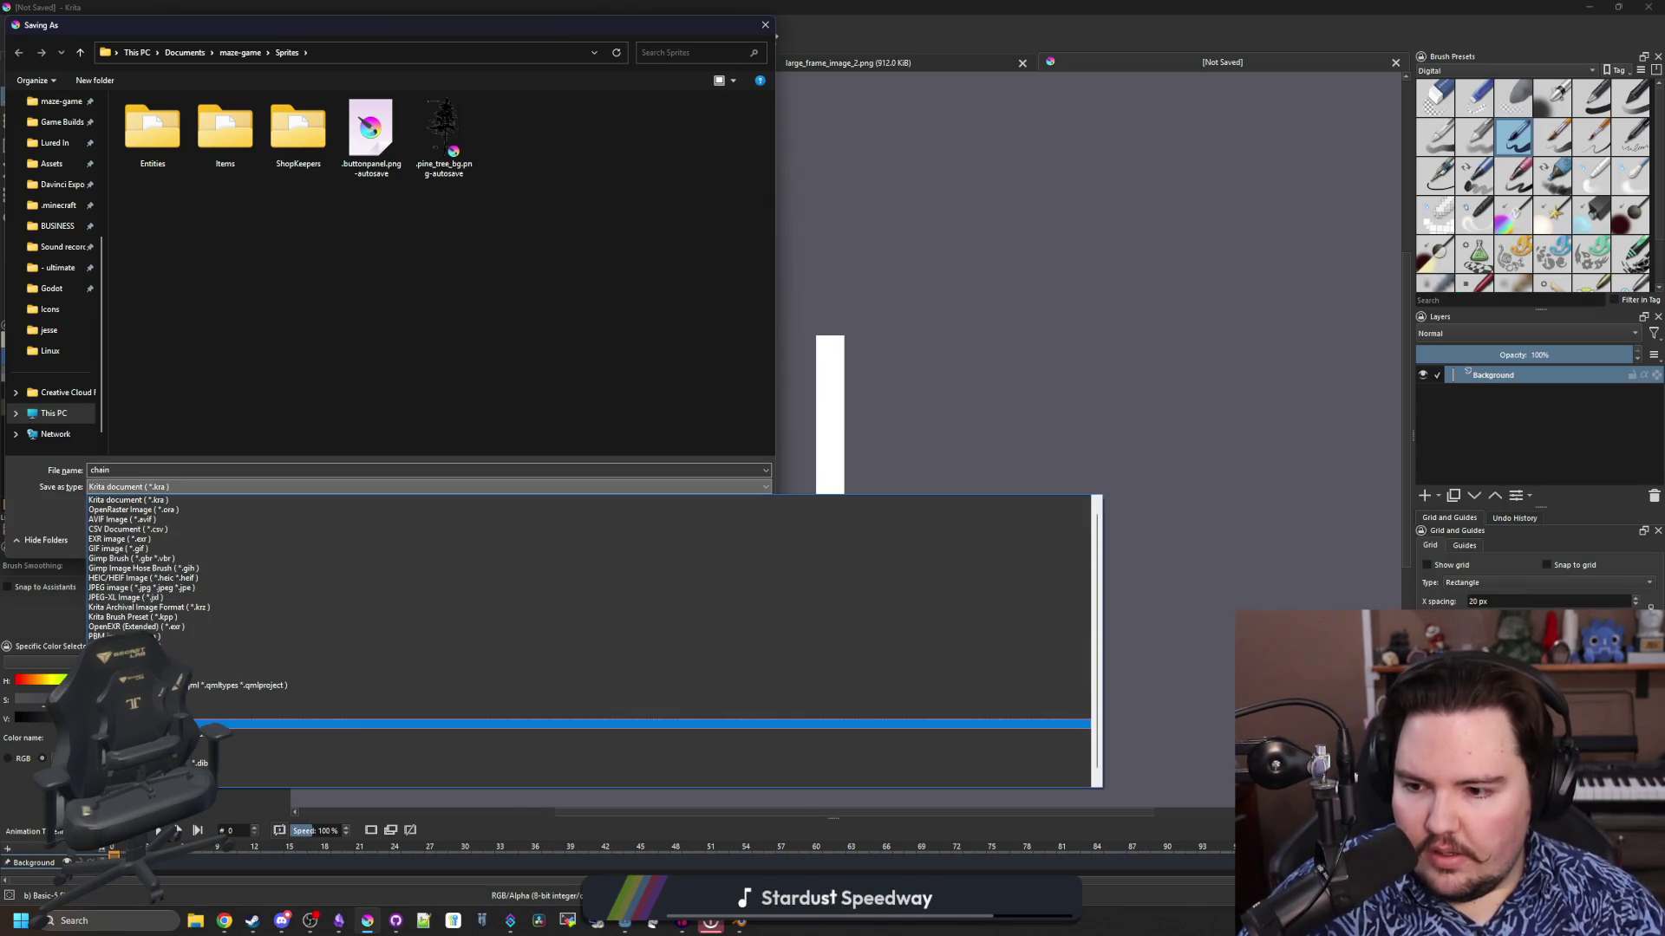
{"action": "left_click", "coordinate": [139, 646]}
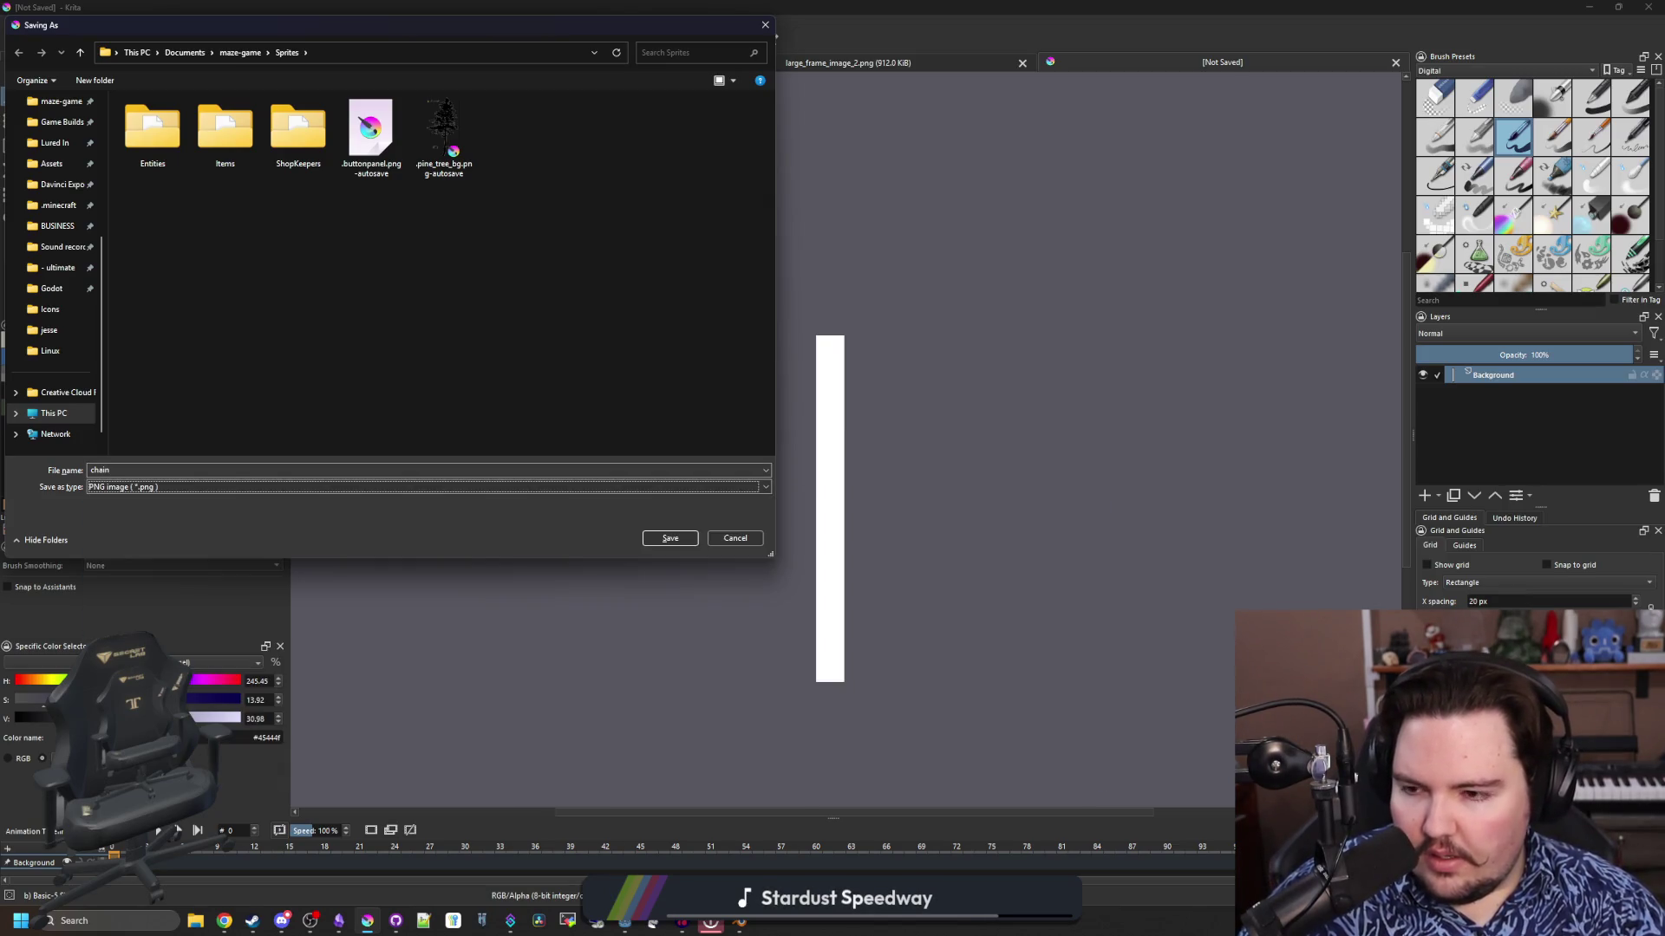
{"action": "left_click", "coordinate": [667, 539]}
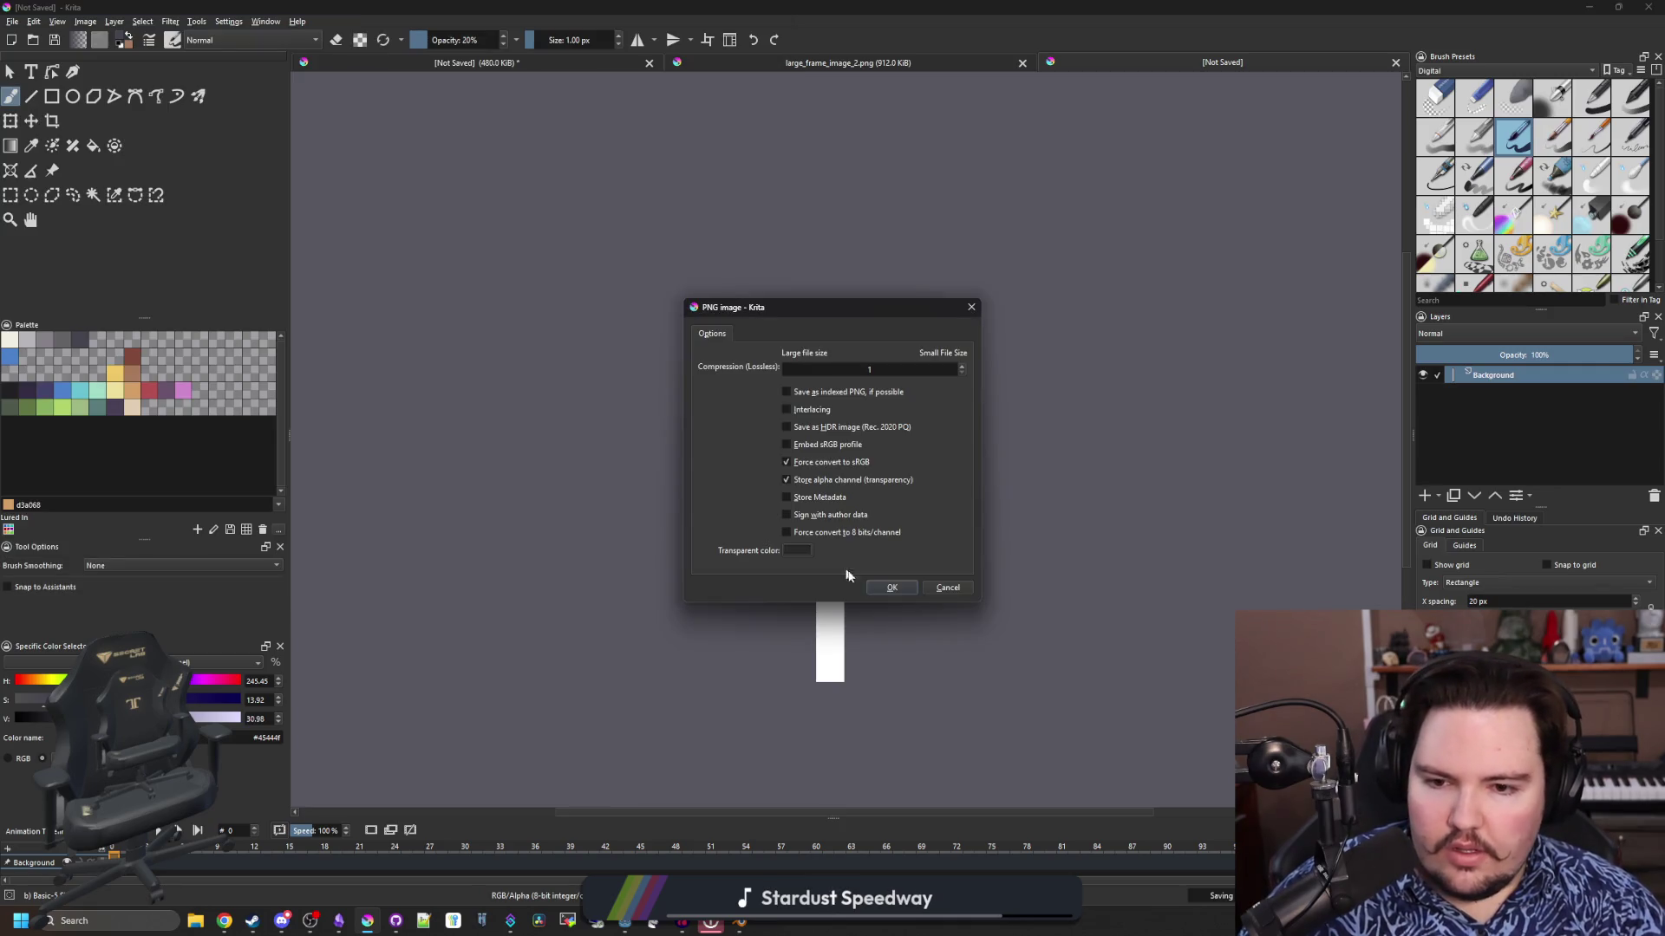
{"action": "left_click", "coordinate": [891, 587]}
{"action": "key", "text": "alt+Tab"}
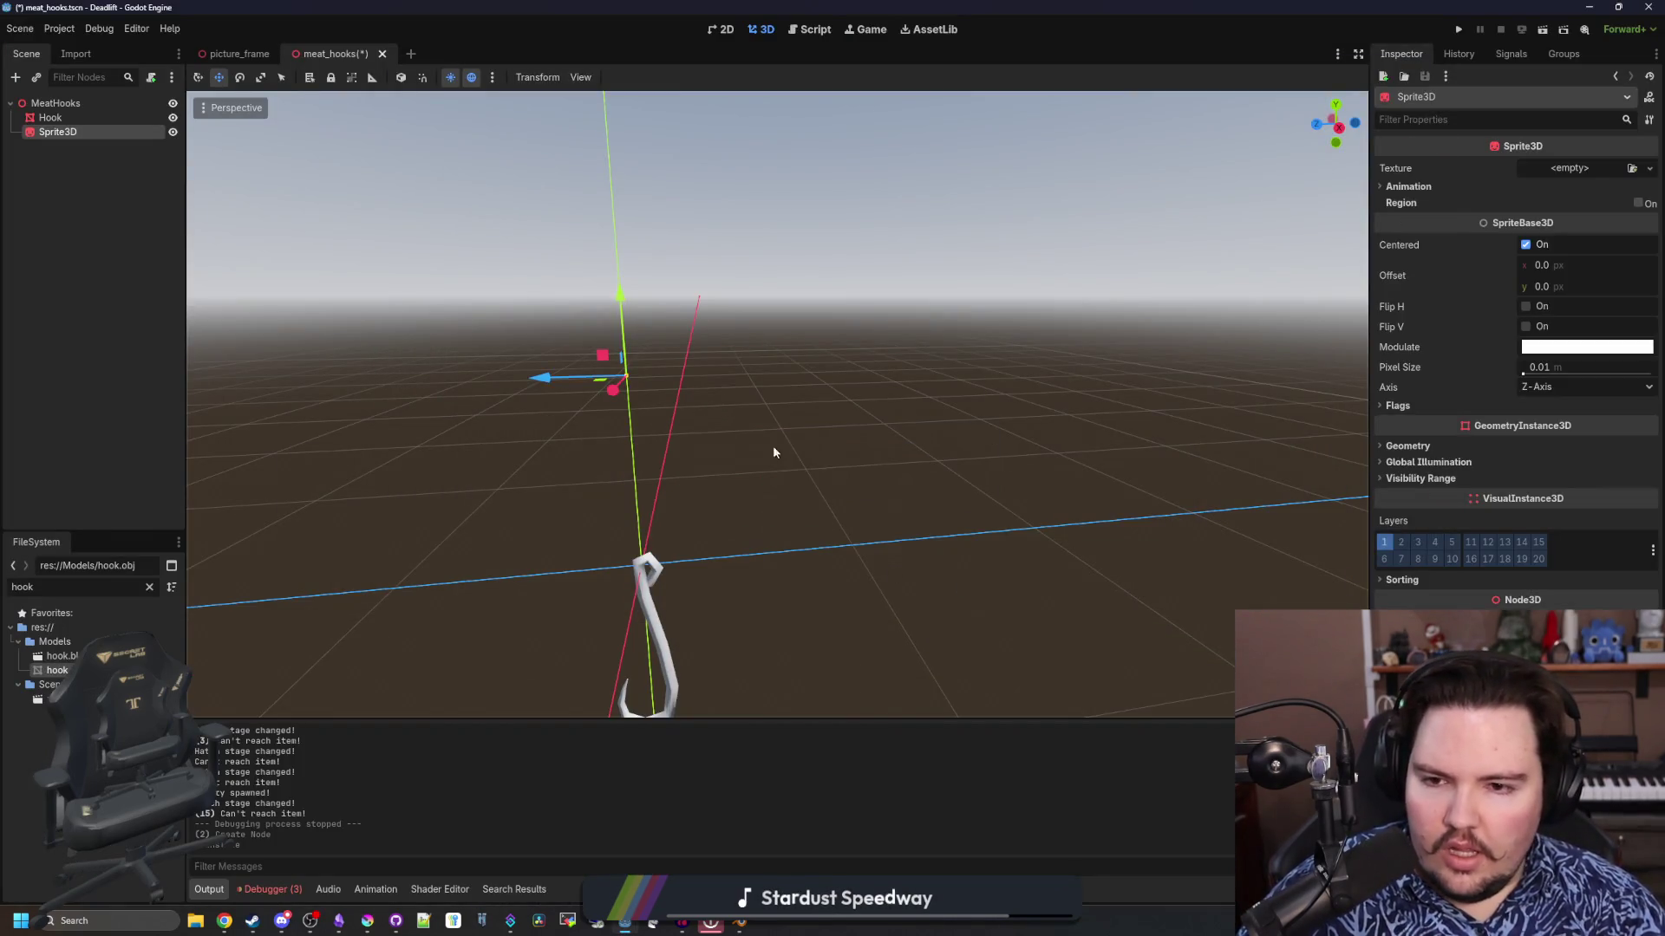
Quick-load chain.png as the Sprite3D's texture
{"action": "left_click", "coordinate": [1573, 174]}
{"action": "left_click", "coordinate": [1546, 477]}
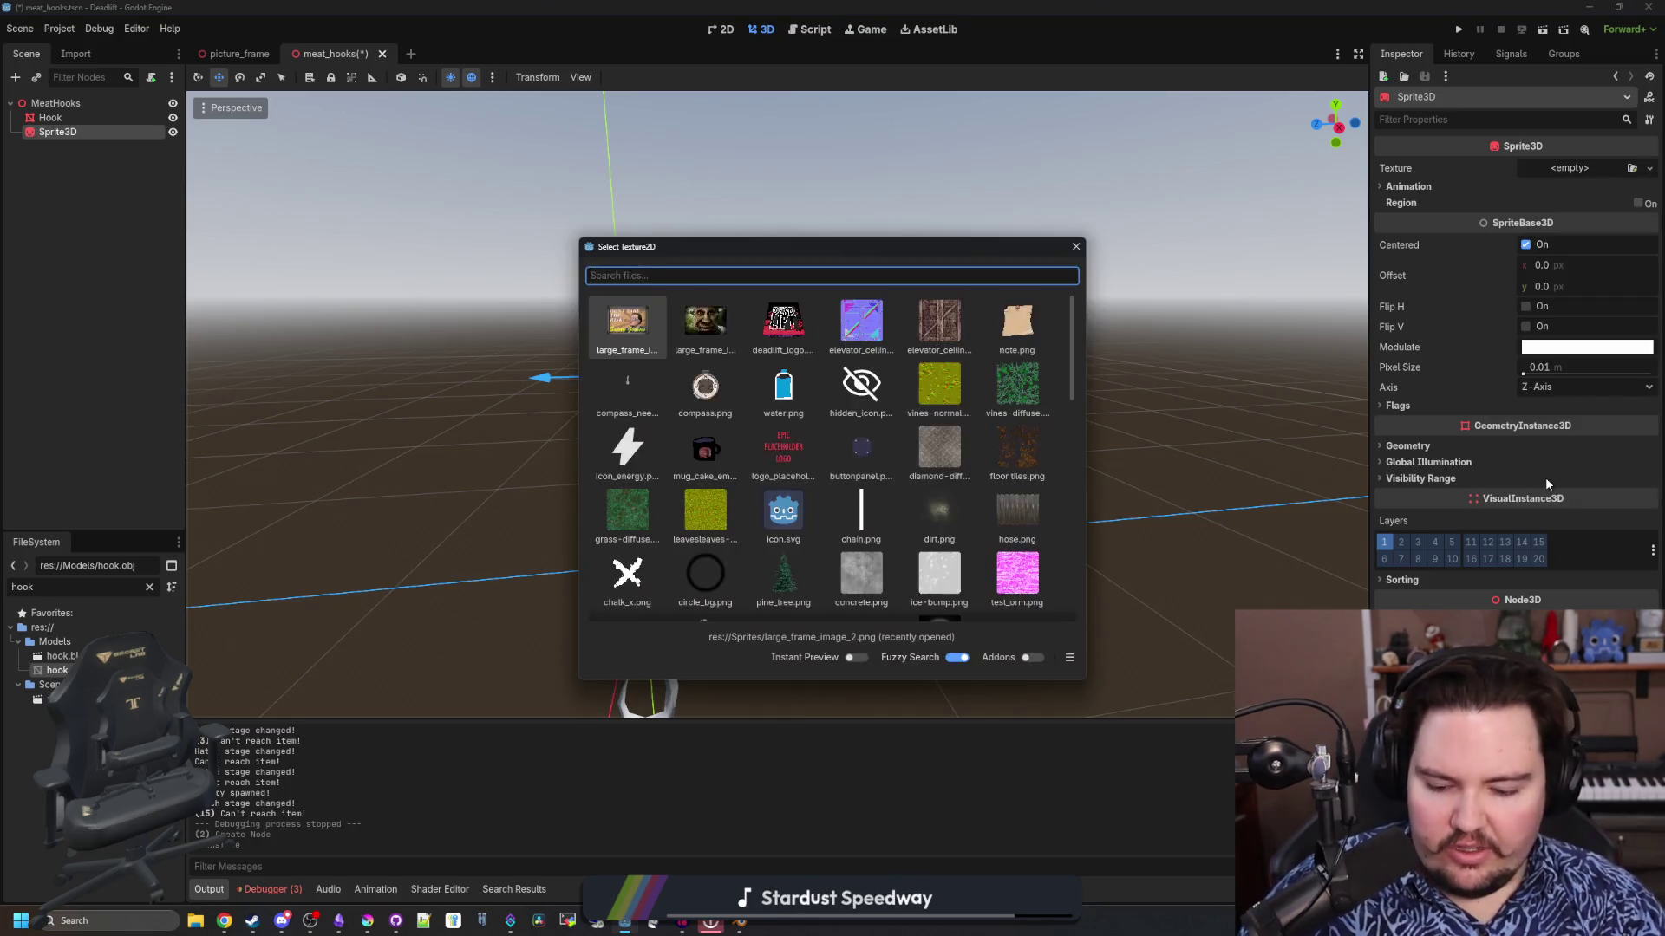
{"action": "type", "text": "chai"}
{"action": "key", "text": "Return"}
{"action": "left_click_drag", "start_coordinate": [780, 520], "coordinate": [567, 535]}
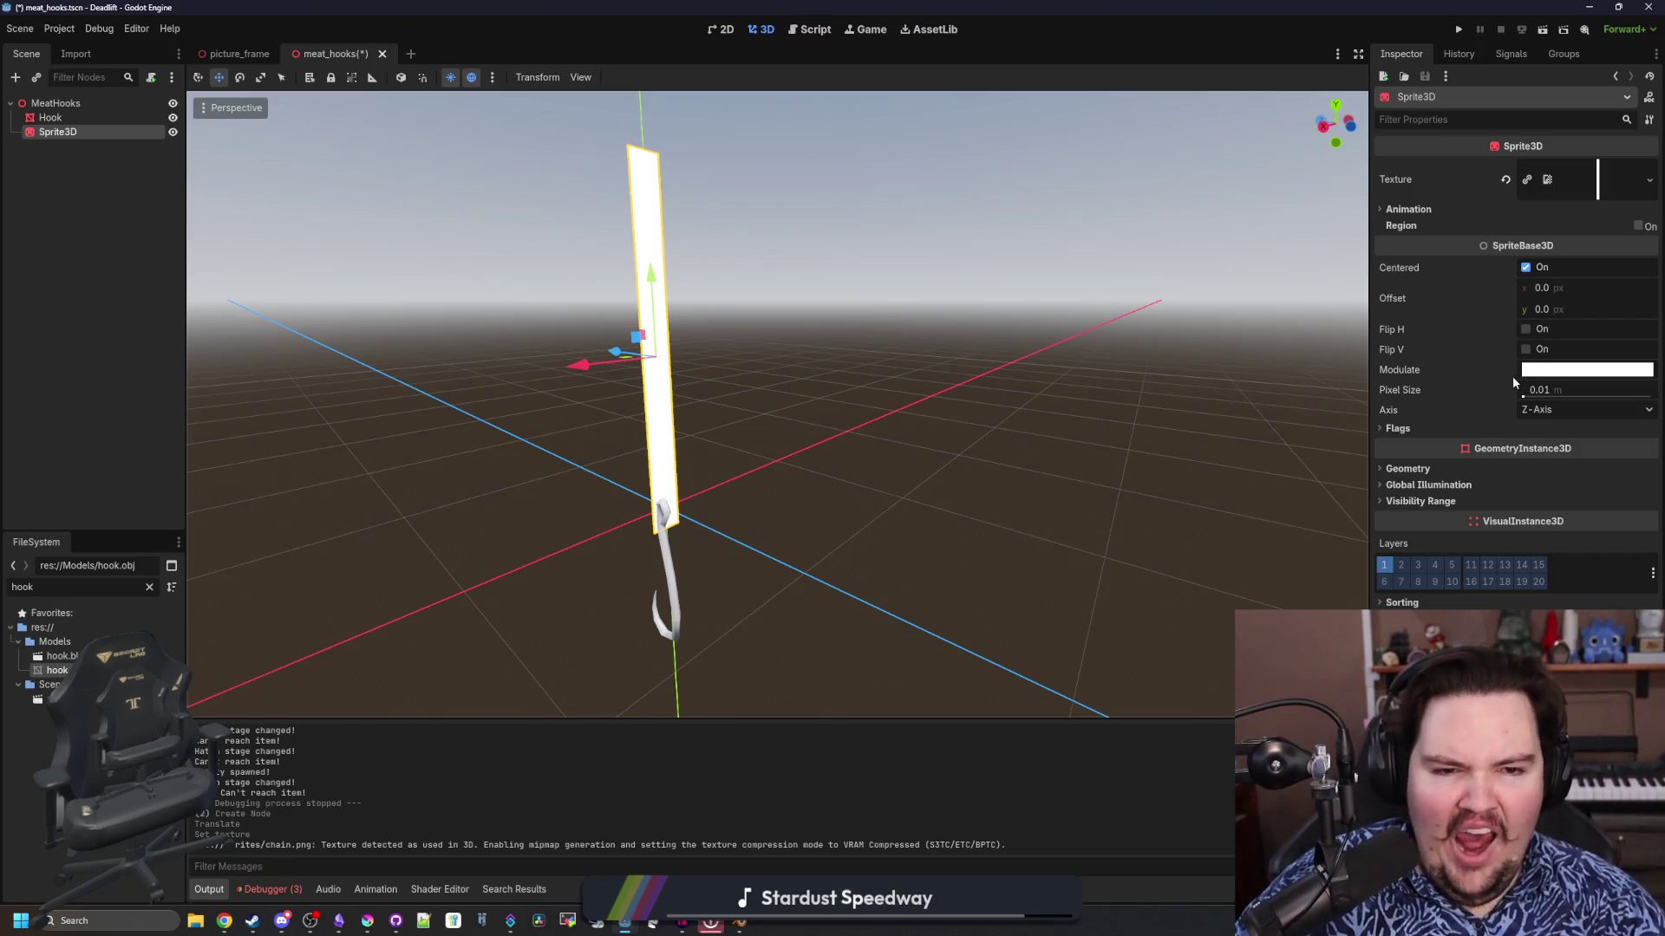
Set the chain sprite's billboard mode to Y-Billboard
{"action": "left_click", "coordinate": [1458, 210]}
{"action": "left_click", "coordinate": [1458, 210]}
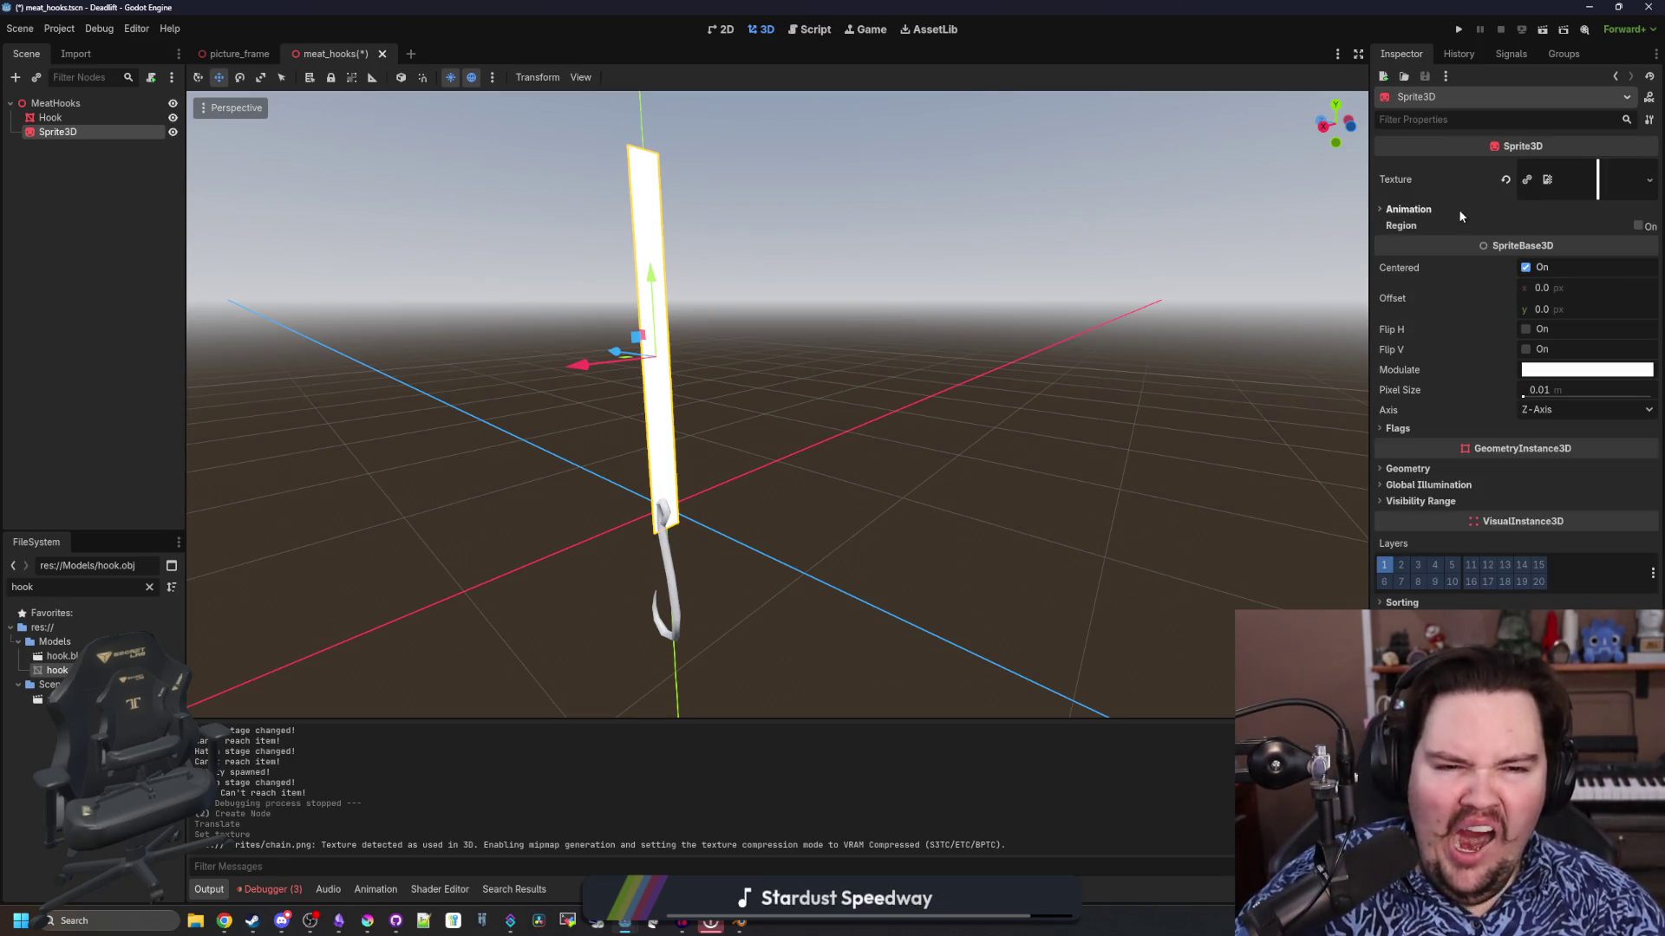
{"action": "left_click", "coordinate": [1422, 425]}
{"action": "left_click", "coordinate": [1541, 446]}
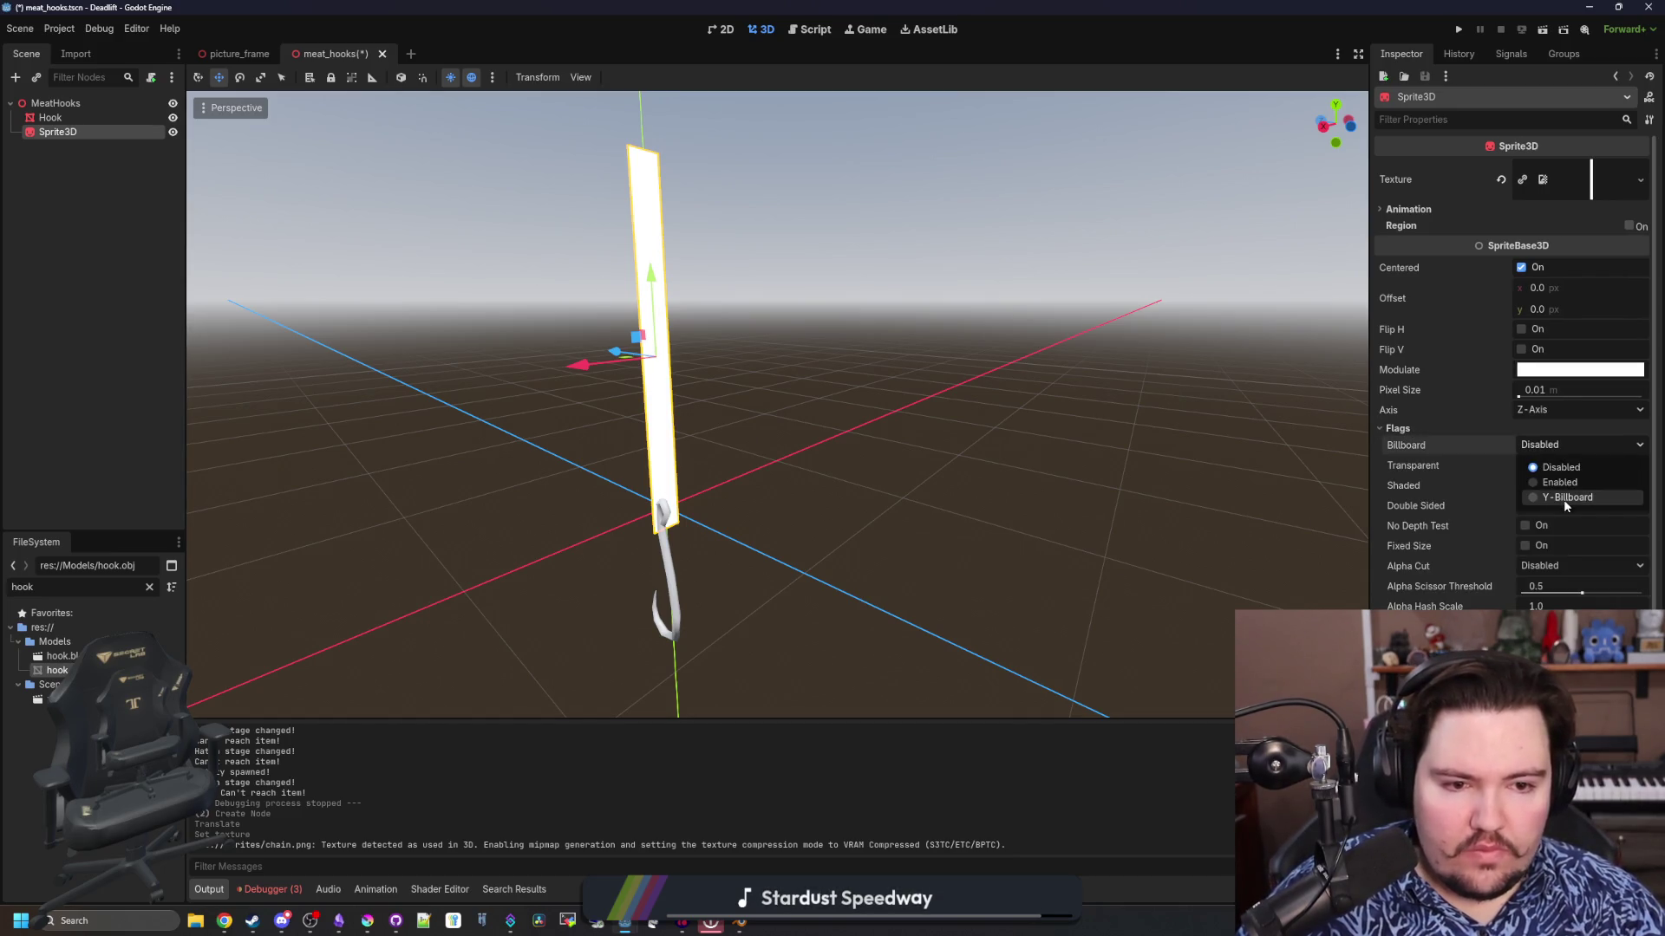
{"action": "left_click", "coordinate": [1563, 501]}
{"action": "scroll", "coordinate": [800, 490], "scroll_direction": "up", "scroll_amount": 3}
{"action": "mouse_move", "coordinate": [857, 433]}
{"action": "left_mouse_down"}
{"action": "mouse_move", "coordinate": [896, 454]}
{"action": "mouse_move", "coordinate": [1015, 442]}
{"action": "mouse_move", "coordinate": [974, 434]}
{"action": "left_mouse_up"}
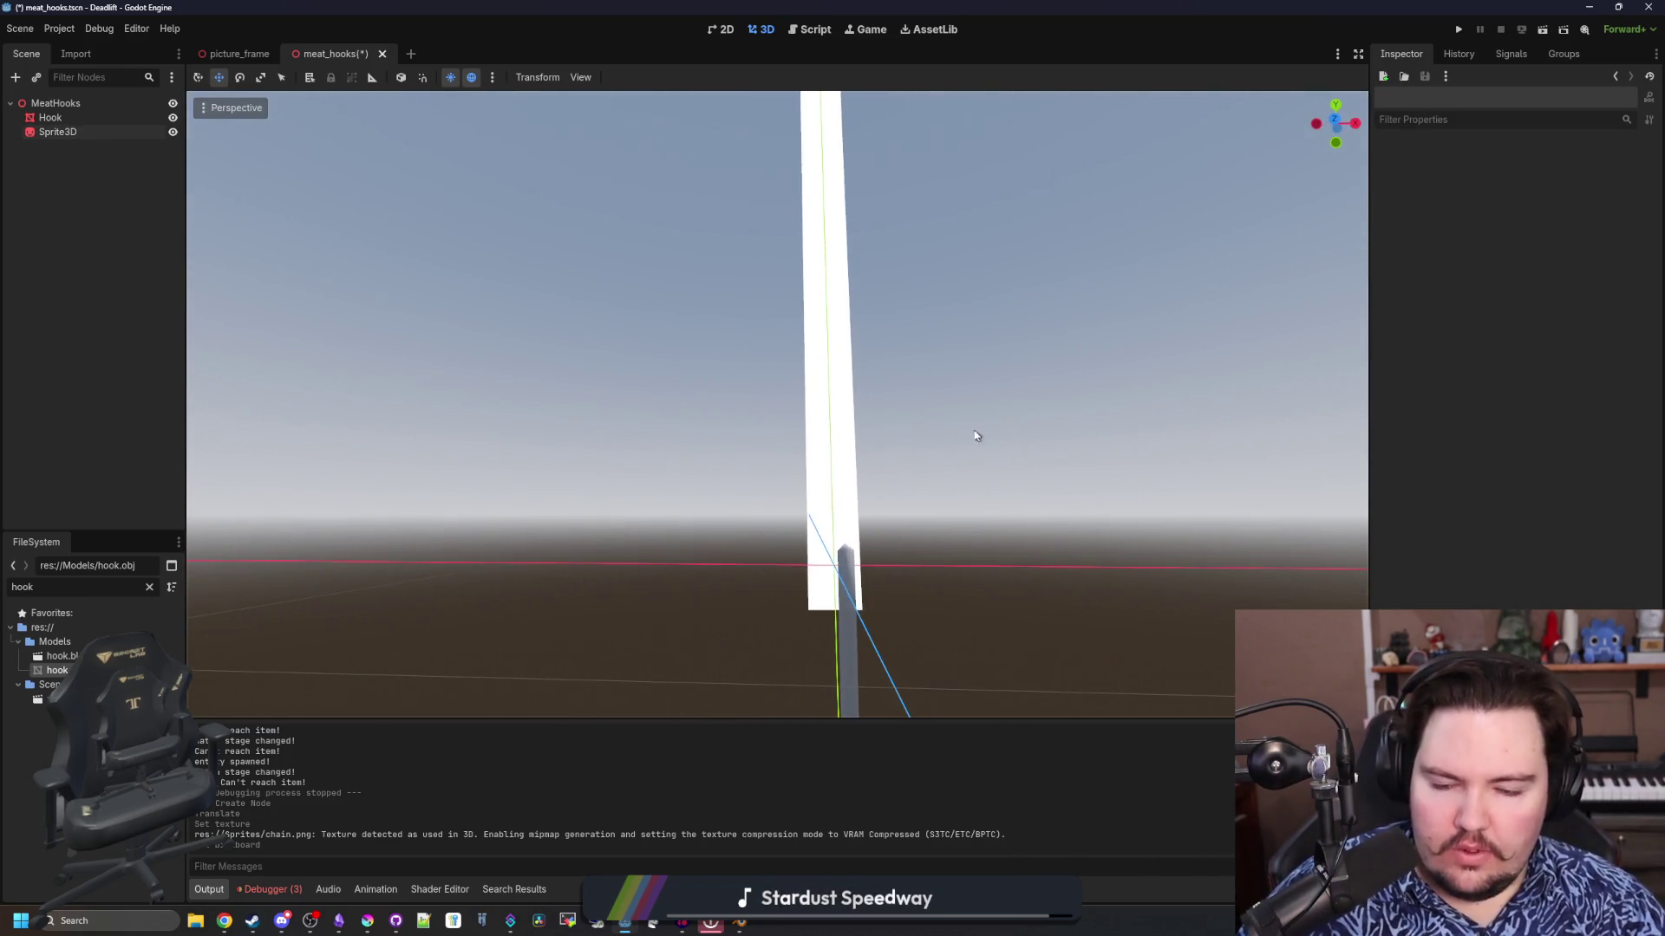
Nudge the Hook's transform position so it hangs from the chain
{"action": "left_click", "coordinate": [852, 651]}
{"action": "key", "text": "f"}
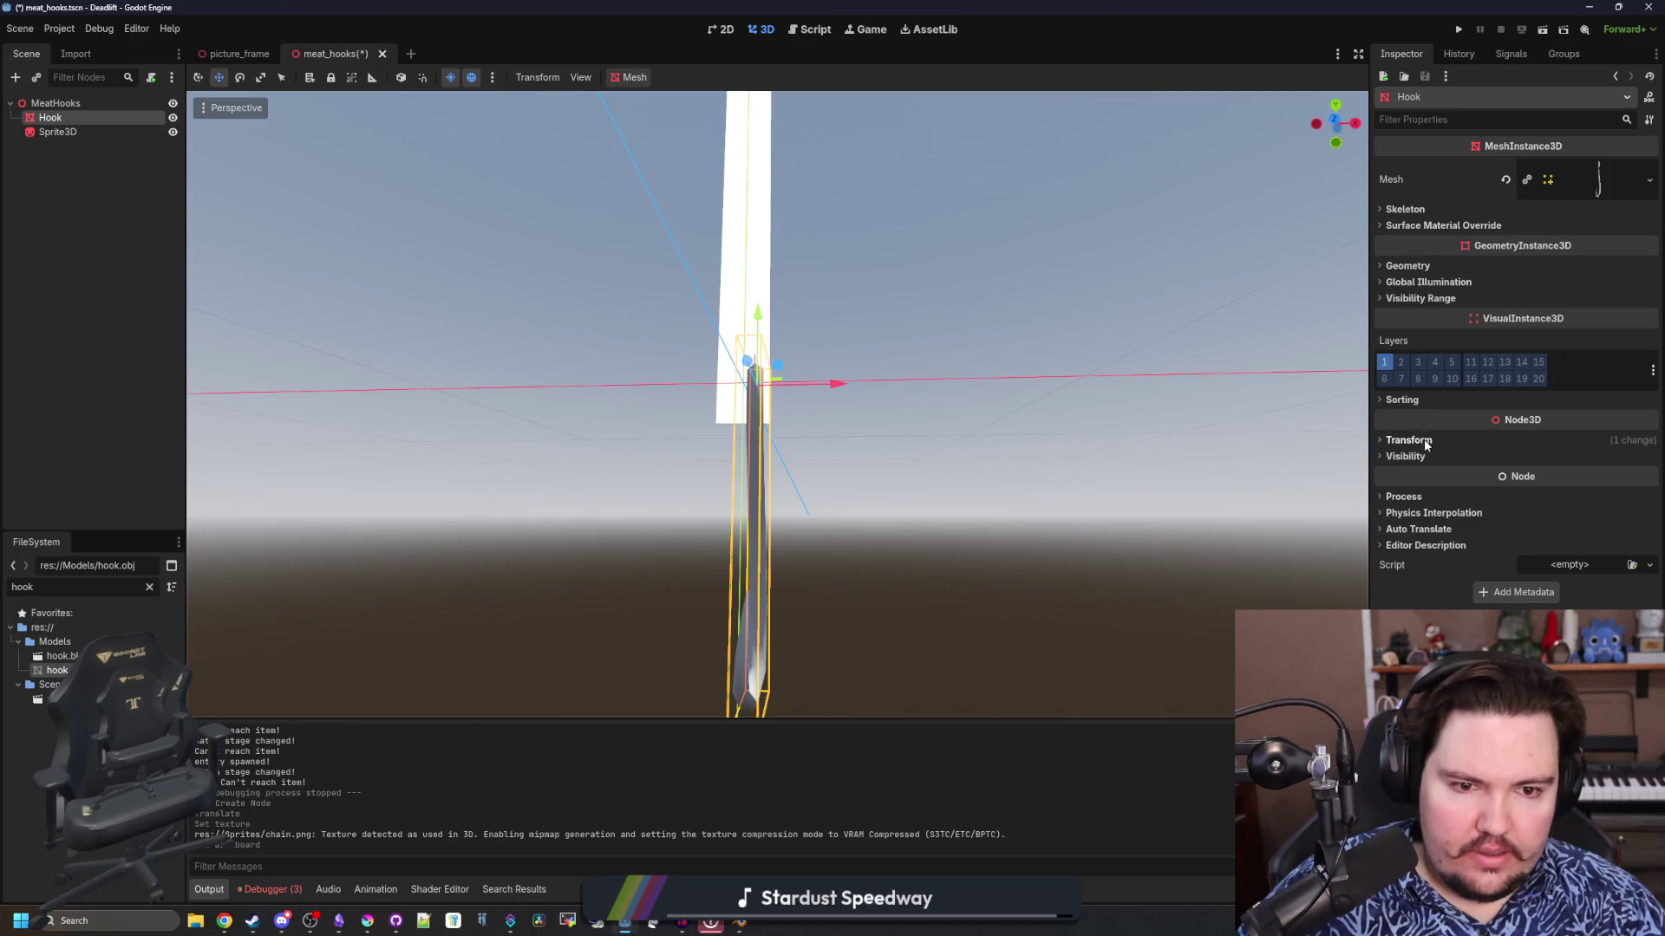
{"action": "left_click", "coordinate": [1424, 440]}
{"action": "left_click_drag", "start_coordinate": [1425, 480], "coordinate": [1396, 480]}
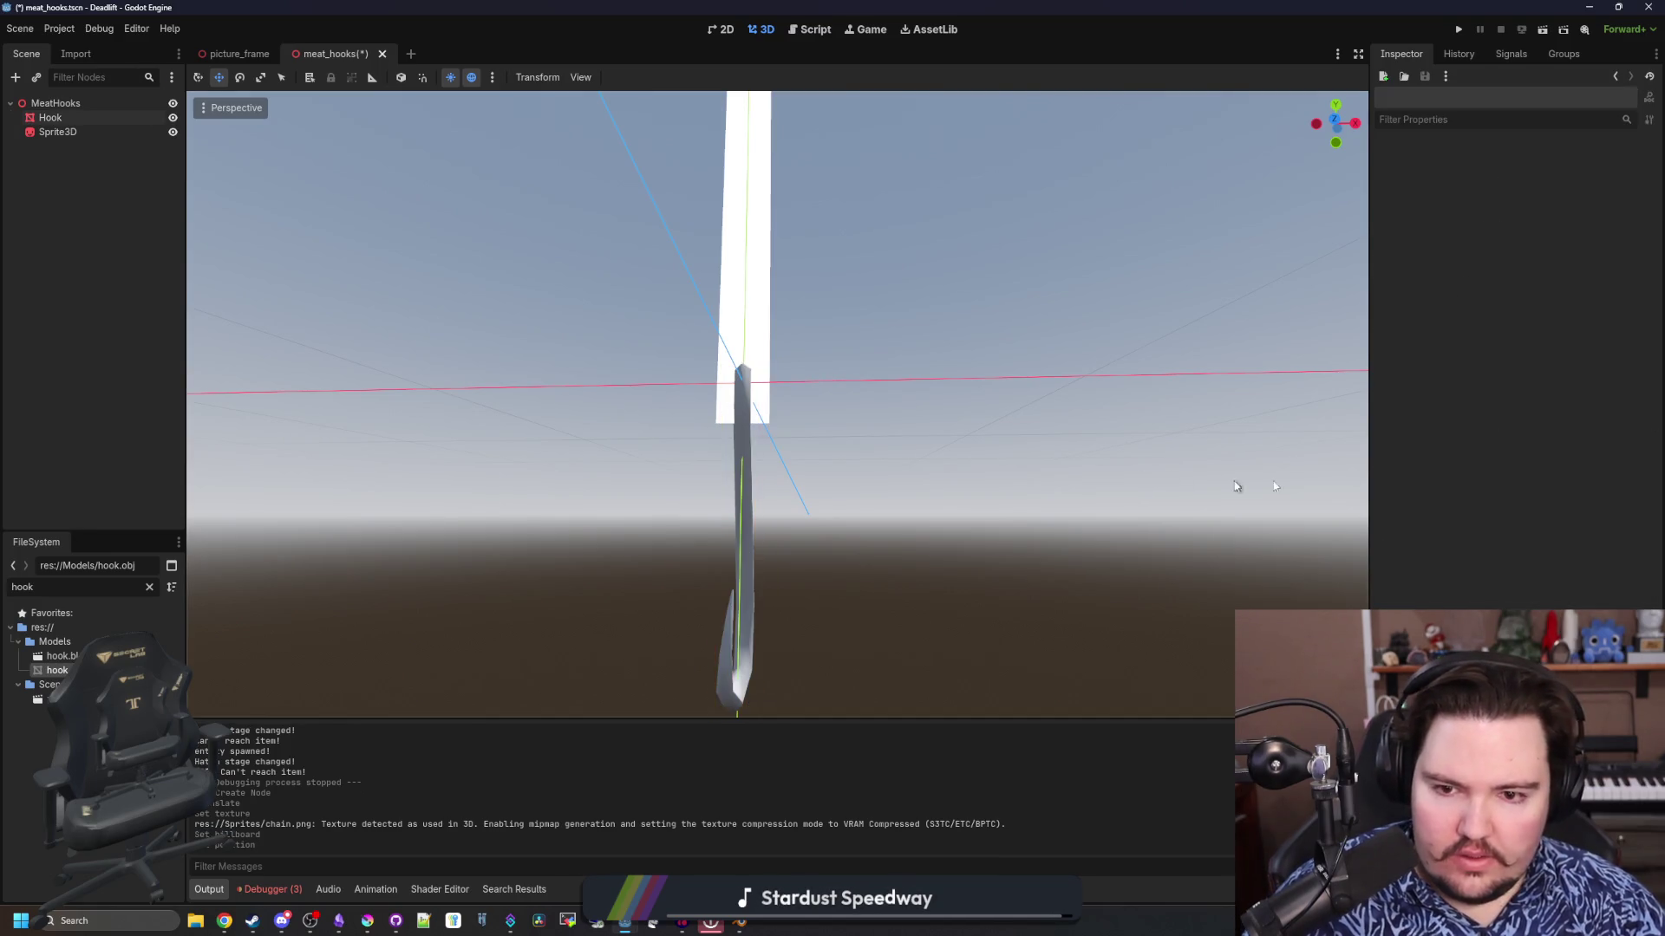
{"action": "left_click", "coordinate": [1144, 481]}
{"action": "left_click", "coordinate": [740, 472]}
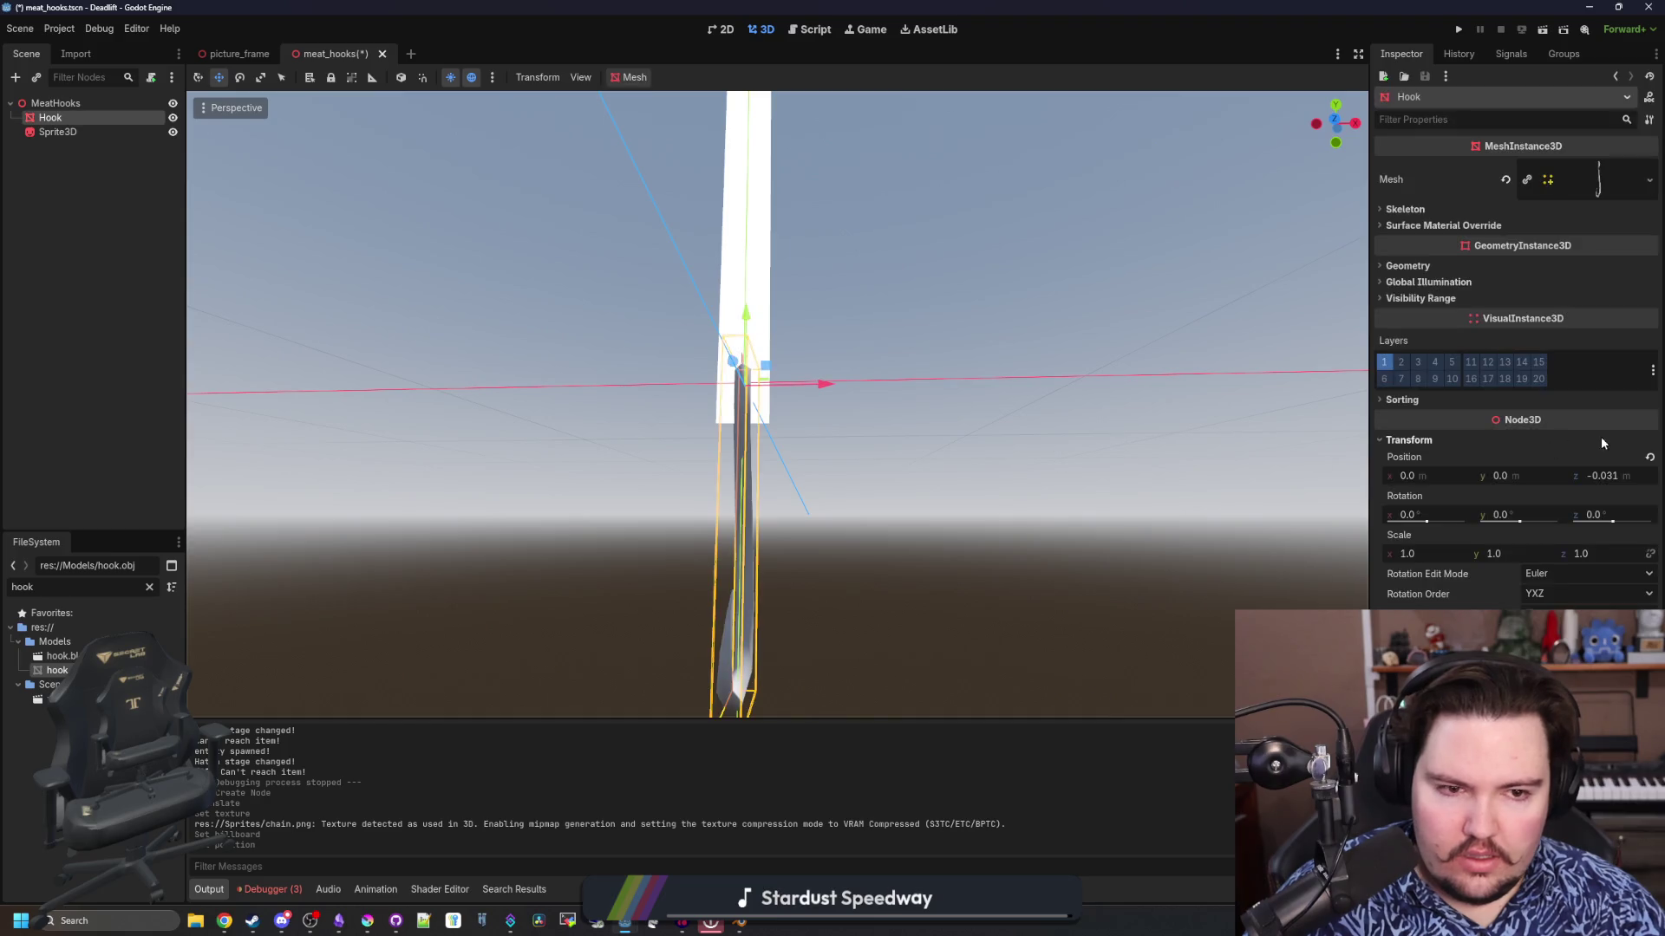
{"action": "mouse_move", "coordinate": [1155, 483]}
{"action": "left_mouse_down"}
{"action": "mouse_move", "coordinate": [804, 523]}
{"action": "mouse_move", "coordinate": [920, 562]}
{"action": "mouse_move", "coordinate": [931, 602]}
{"action": "left_mouse_up"}
{"action": "scroll", "coordinate": [931, 602], "scroll_direction": "down", "scroll_amount": 3}
{"action": "mouse_move", "coordinate": [1033, 606]}
{"action": "left_mouse_down"}
{"action": "mouse_move", "coordinate": [1048, 595]}
{"action": "mouse_move", "coordinate": [836, 568]}
{"action": "mouse_move", "coordinate": [985, 471]}
{"action": "mouse_move", "coordinate": [847, 535]}
{"action": "mouse_move", "coordinate": [835, 442]}
{"action": "left_mouse_up"}
{"action": "scroll", "coordinate": [867, 535], "scroll_direction": "down", "scroll_amount": 2}
{"action": "scroll", "coordinate": [805, 417], "scroll_direction": "up", "scroll_amount": 6}
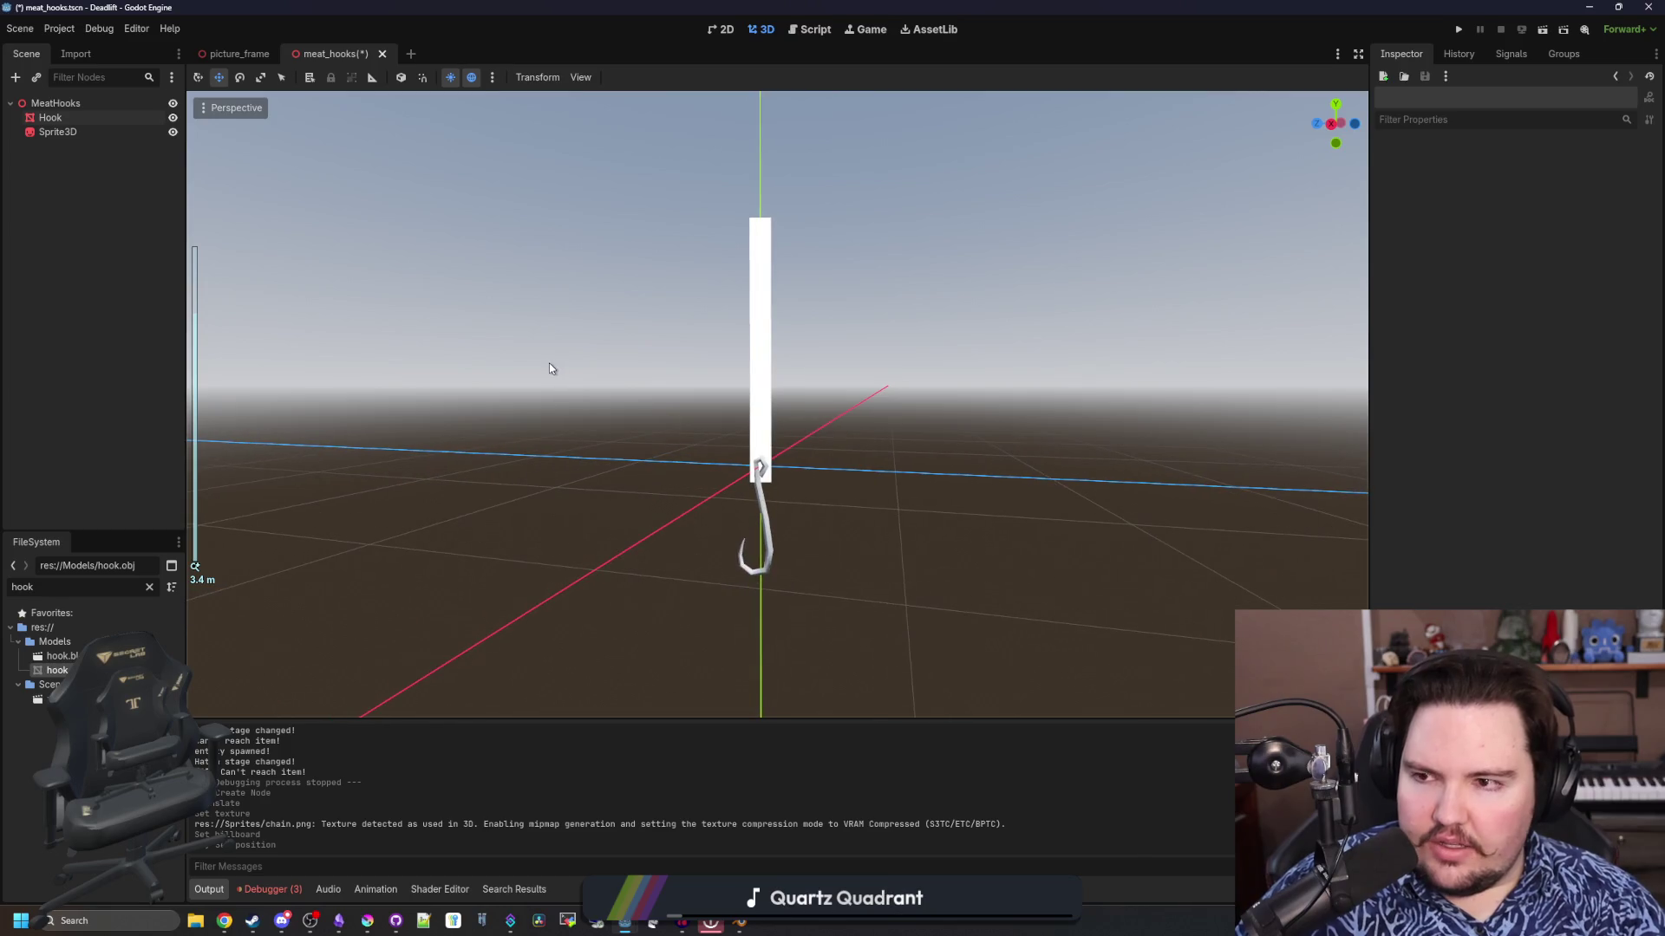
{"action": "left_click", "coordinate": [104, 102]}
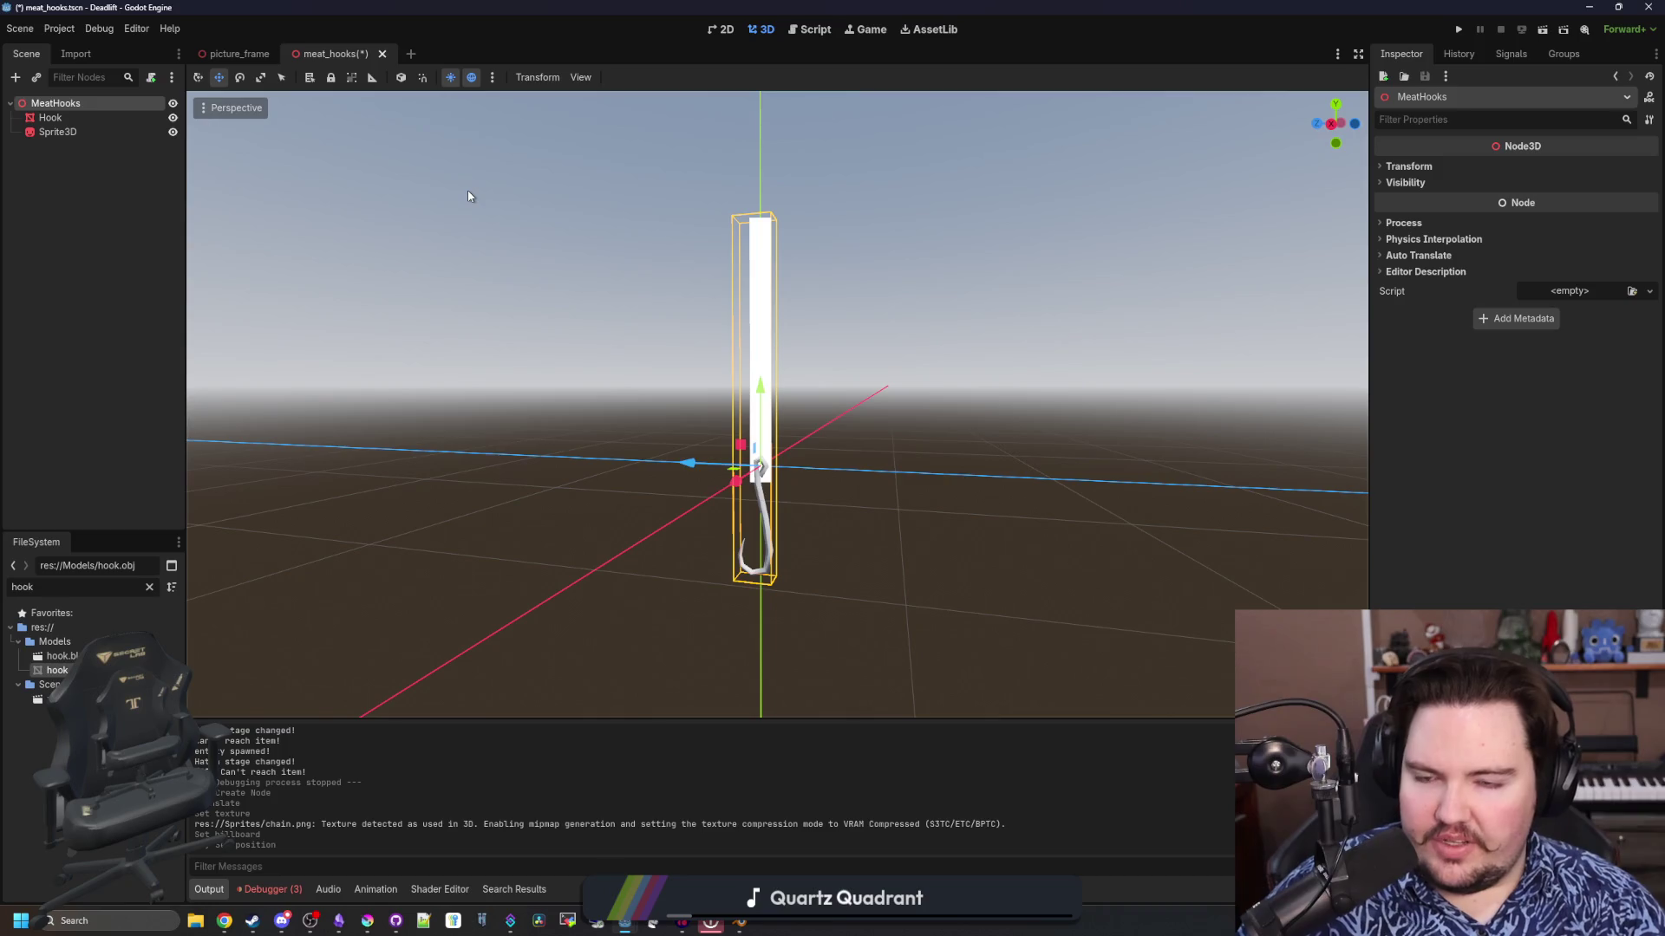
Save the scene, then move Hook and Sprite3D down 2 units on Y together
{"action": "key", "text": "ctrl+s"}
{"action": "left_click", "coordinate": [69, 134], "text": "shift"}
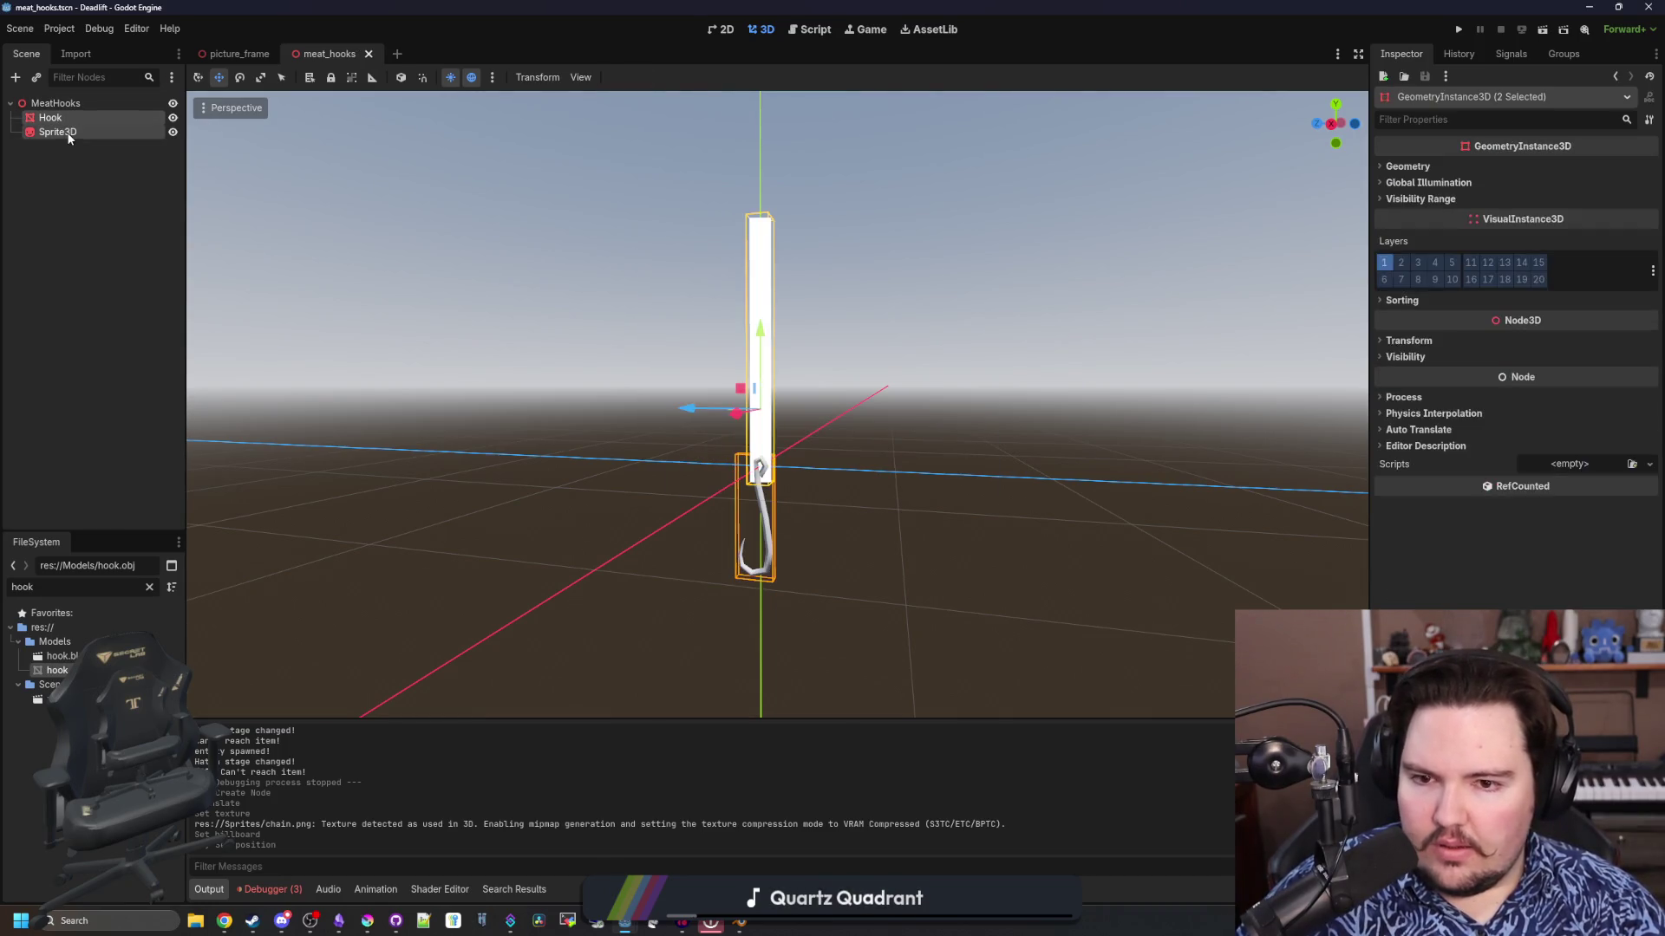
{"action": "key", "text": "g"}
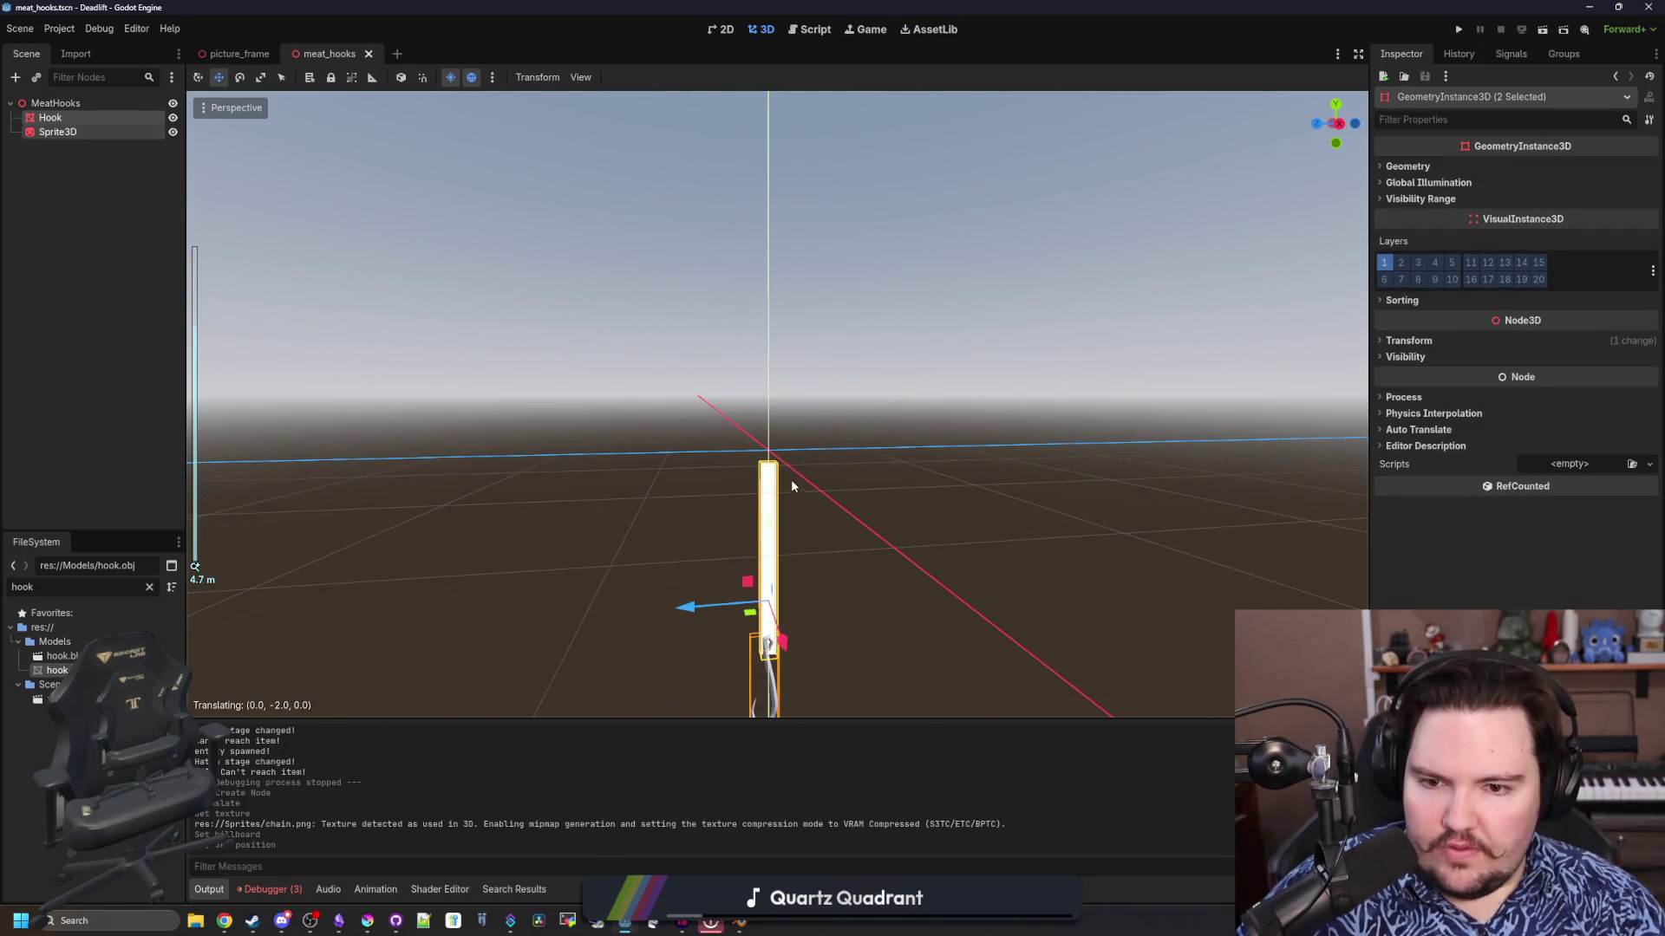
{"action": "left_click", "coordinate": [783, 487]}
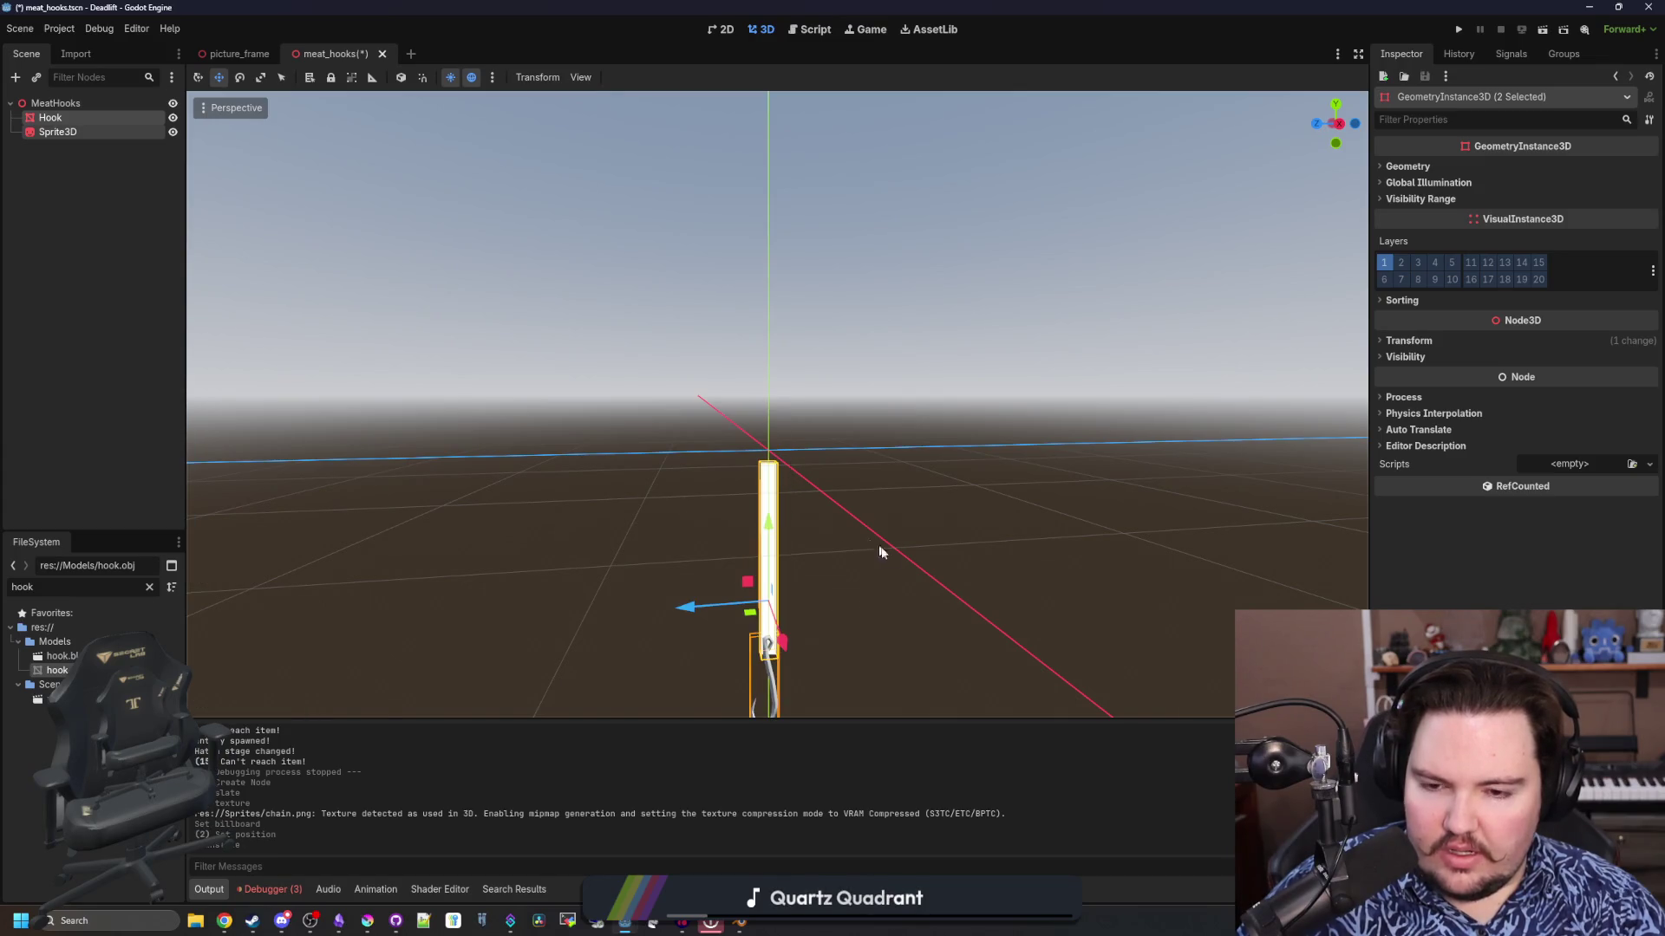
{"action": "left_click_drag", "start_coordinate": [846, 522], "coordinate": [766, 600]}
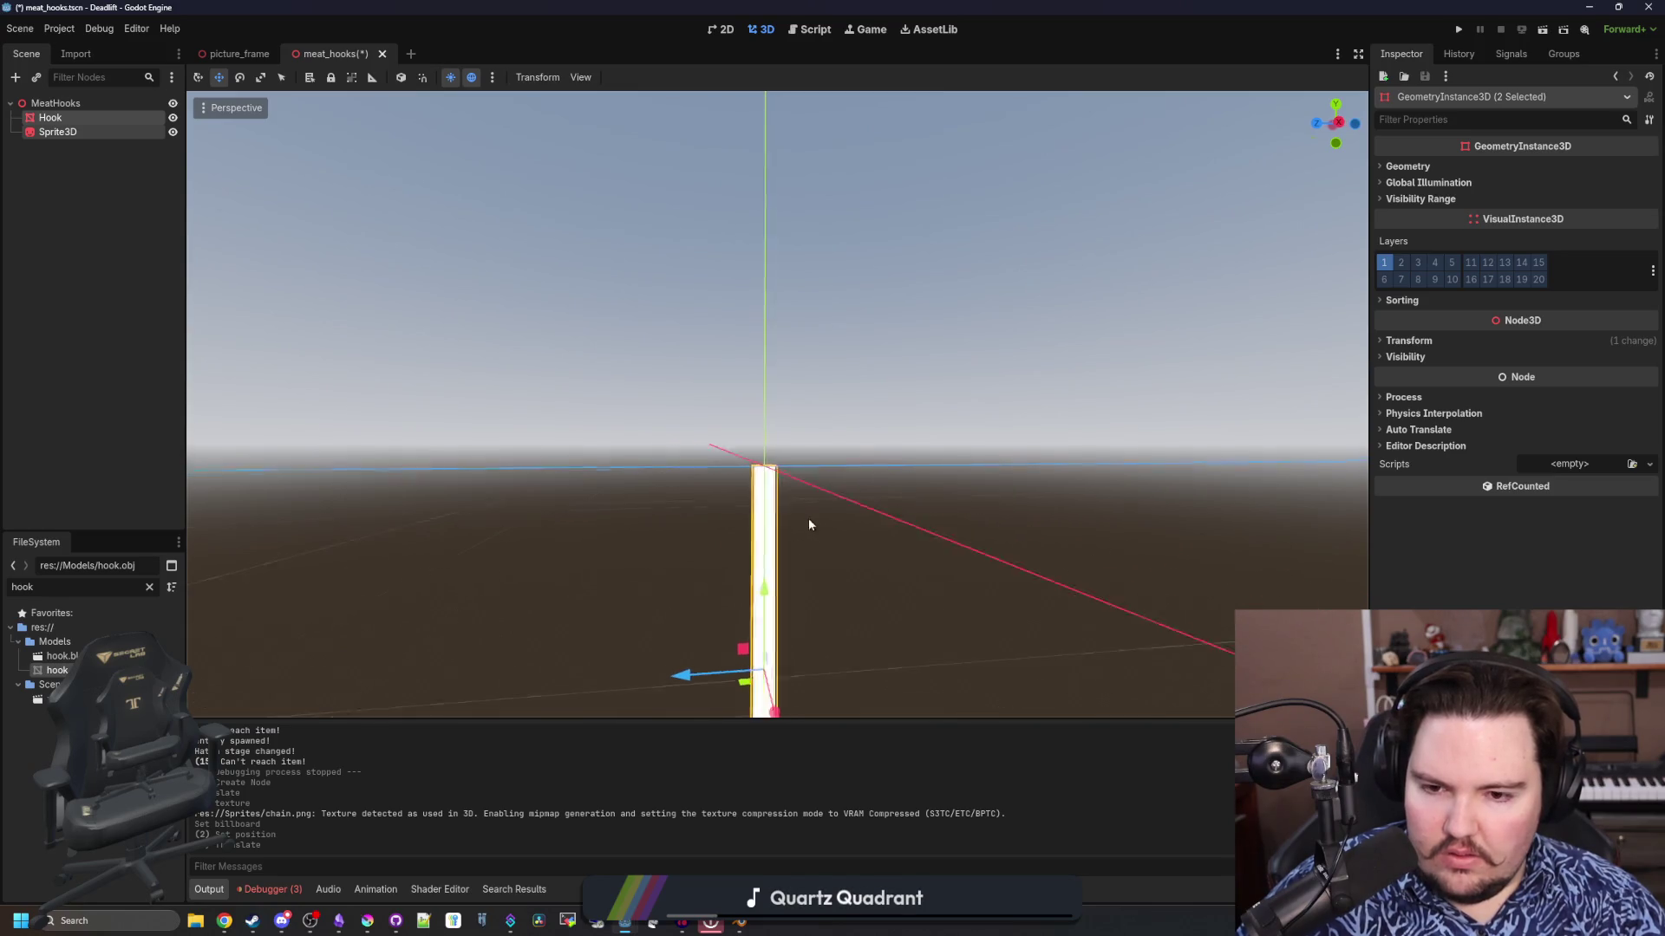
{"action": "mouse_move", "coordinate": [808, 517]}
{"action": "left_mouse_down"}
{"action": "mouse_move", "coordinate": [784, 496]}
{"action": "mouse_move", "coordinate": [829, 472]}
{"action": "left_mouse_up"}
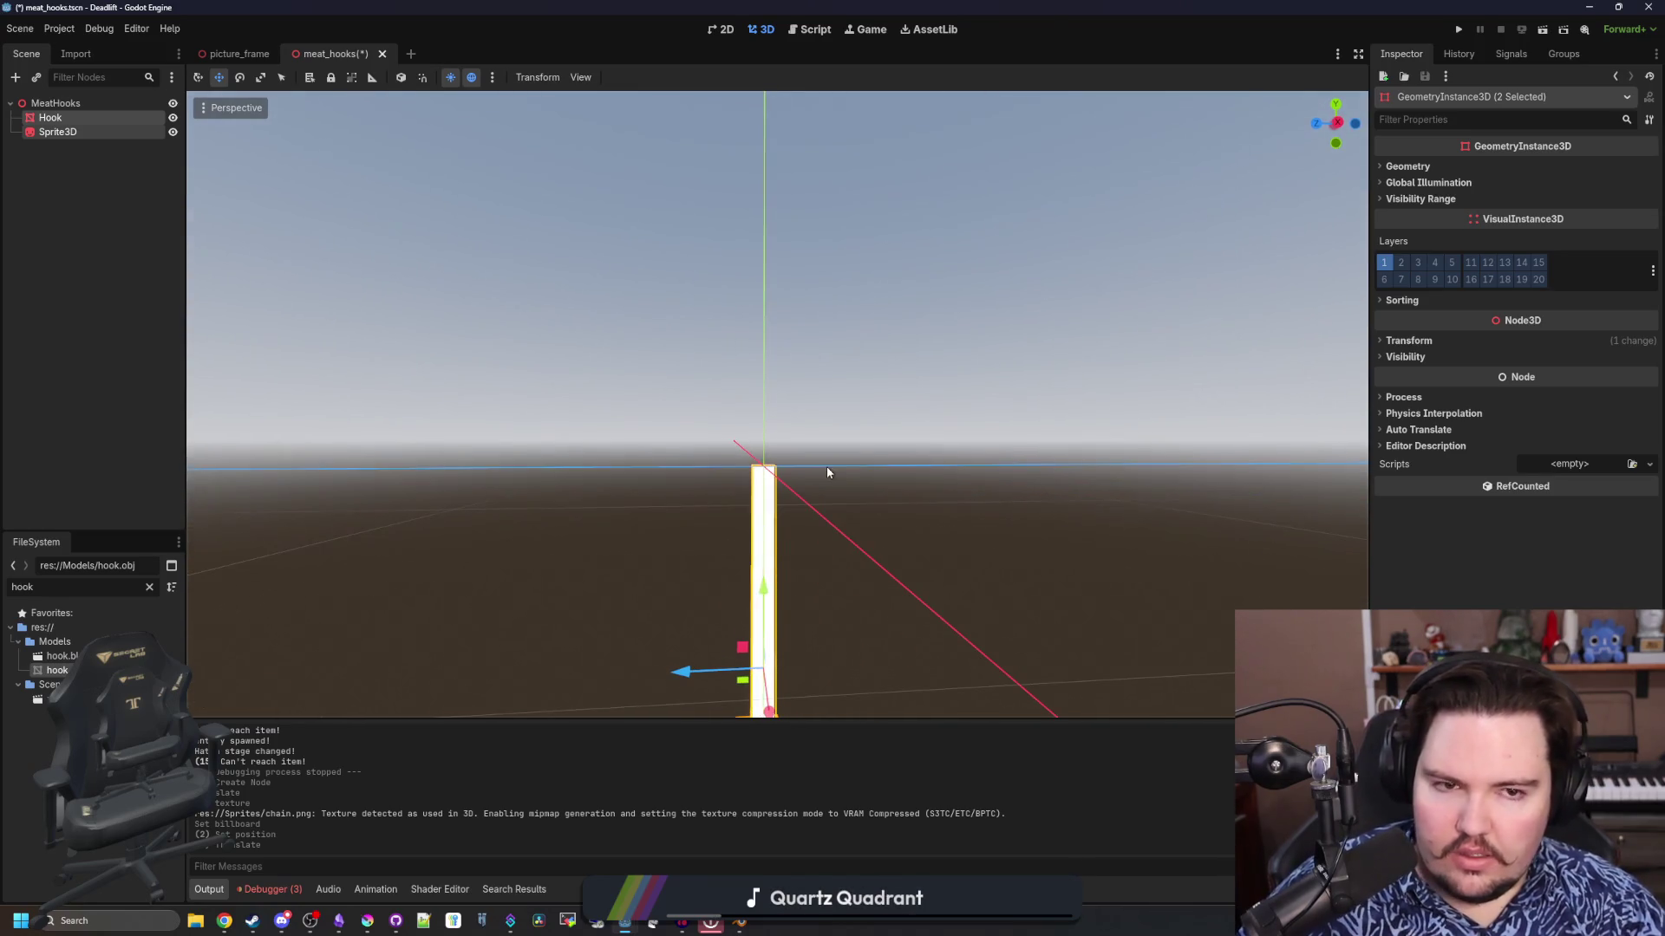
Check the lowered selection's transform values and clear the selection
{"action": "left_click", "coordinate": [1468, 339]}
{"action": "scroll", "coordinate": [898, 501], "scroll_direction": "down", "scroll_amount": 3}
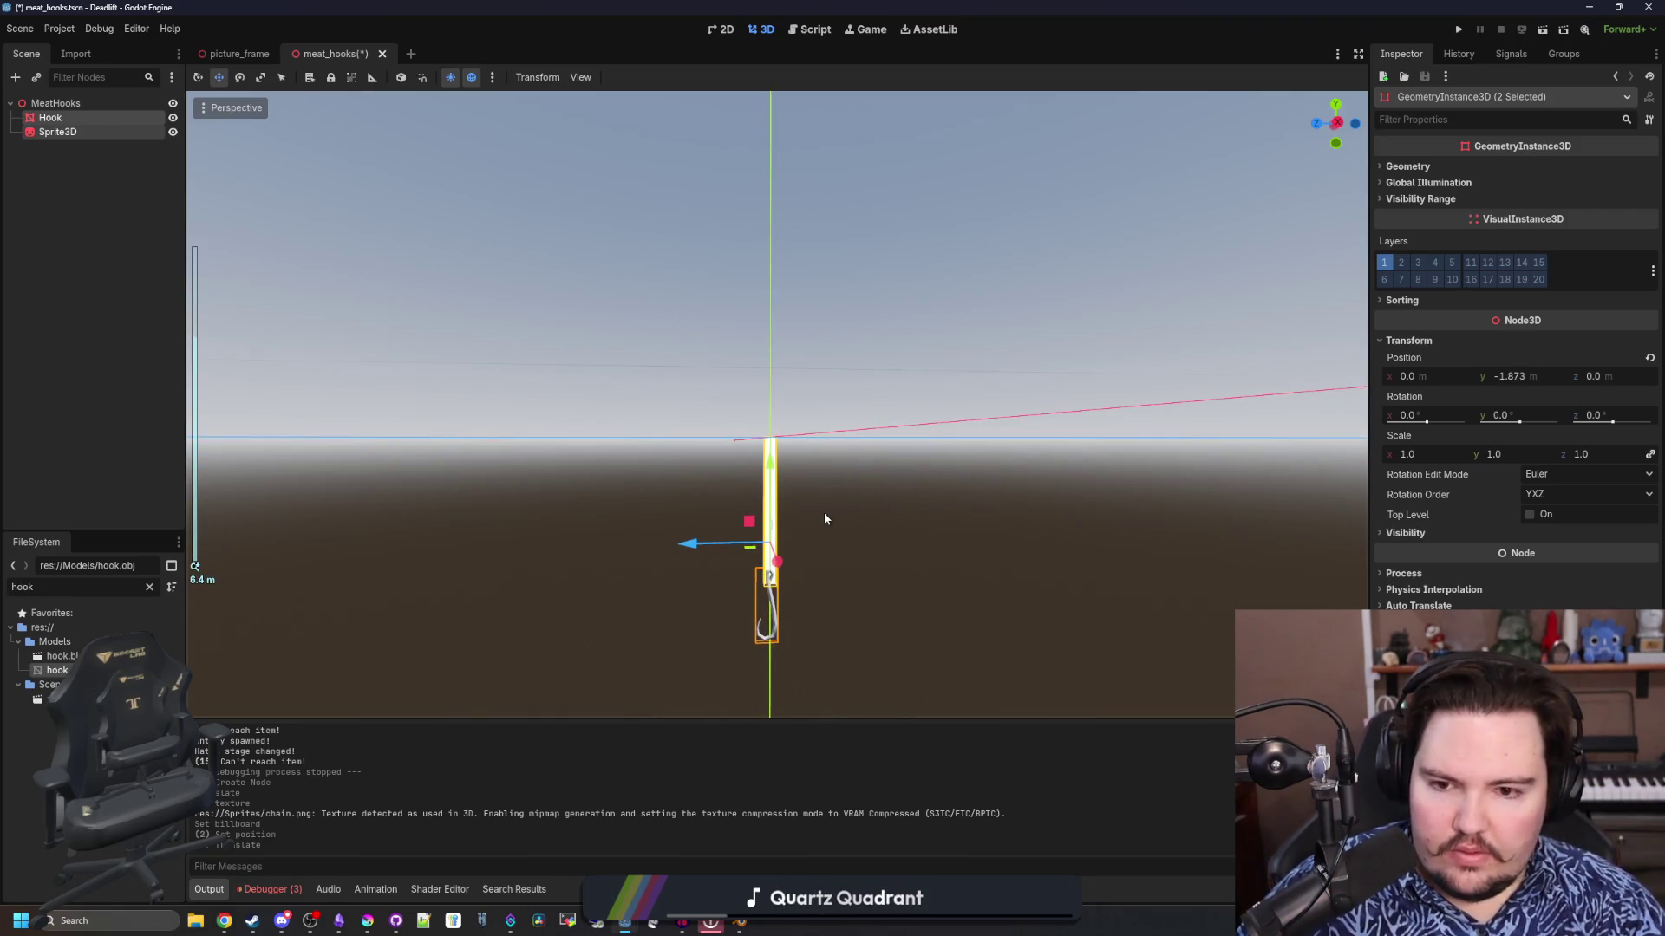
{"action": "left_click", "coordinate": [835, 548]}
{"action": "scroll", "coordinate": [835, 548], "scroll_direction": "up", "scroll_amount": 2}
{"action": "left_click_drag", "start_coordinate": [835, 548], "coordinate": [744, 461]}
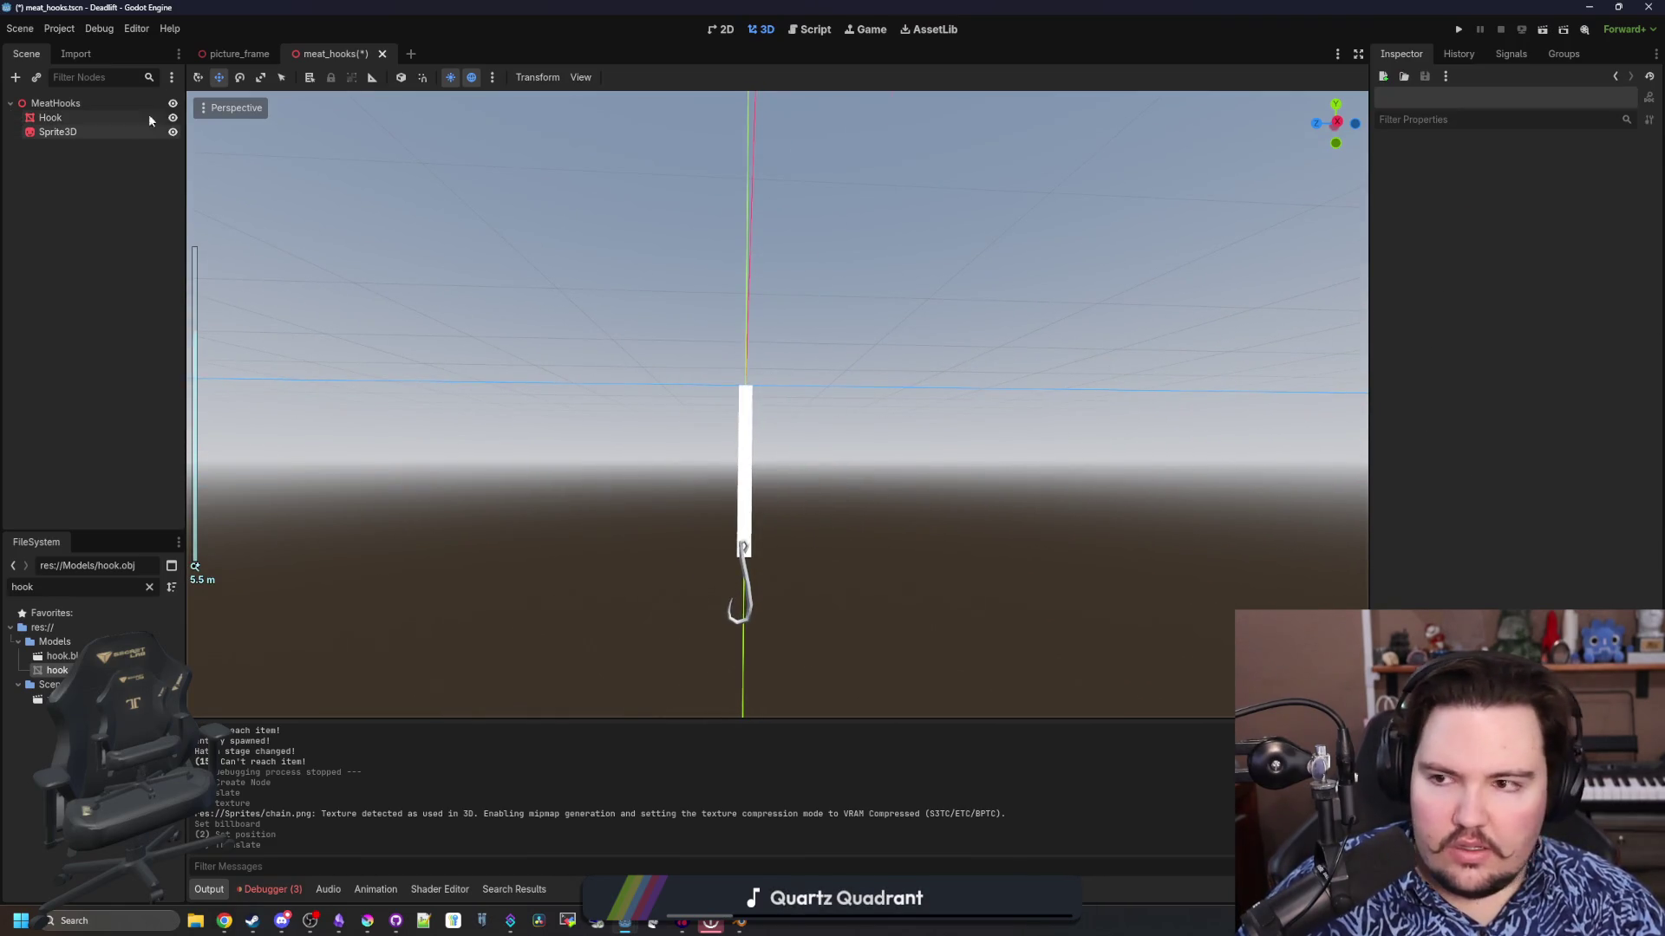
Select the chain sprite and inspect its chain.png texture details
{"action": "left_click", "coordinate": [55, 132]}
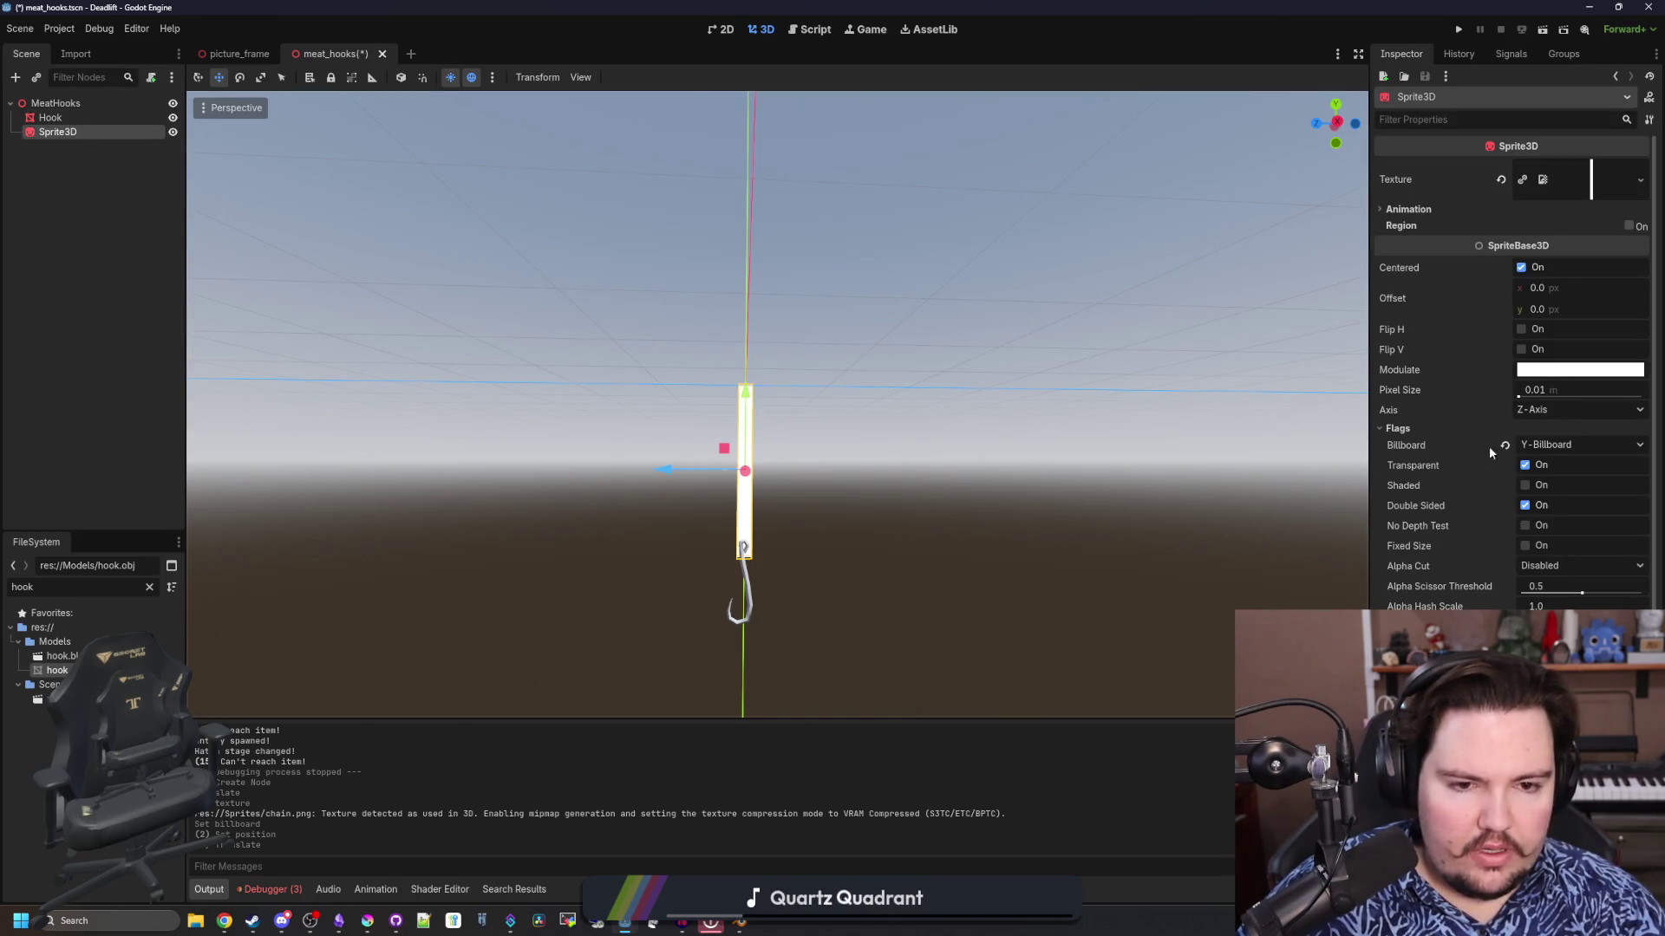
{"action": "left_click", "coordinate": [1604, 177]}
{"action": "left_click", "coordinate": [1596, 189]}
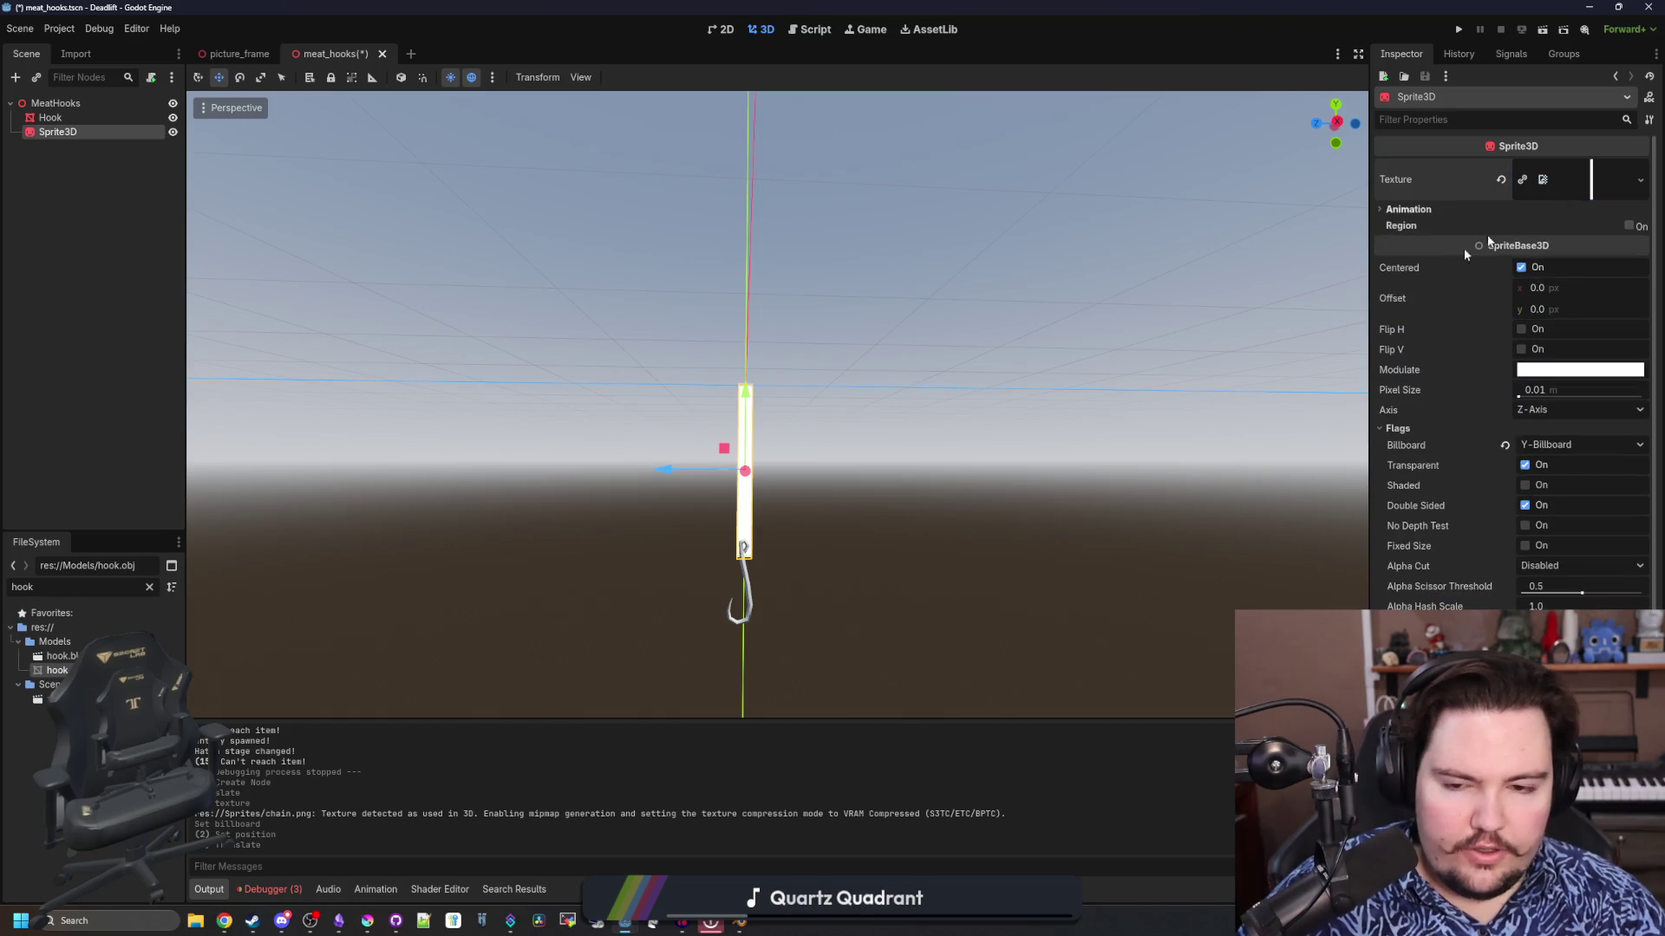
{"action": "scroll", "coordinate": [768, 538], "scroll_direction": "up", "scroll_amount": 3}
{"action": "mouse_move", "coordinate": [767, 538]}
{"action": "left_mouse_down"}
{"action": "mouse_move", "coordinate": [738, 568]}
{"action": "mouse_move", "coordinate": [783, 498]}
{"action": "mouse_move", "coordinate": [804, 532]}
{"action": "left_mouse_up"}
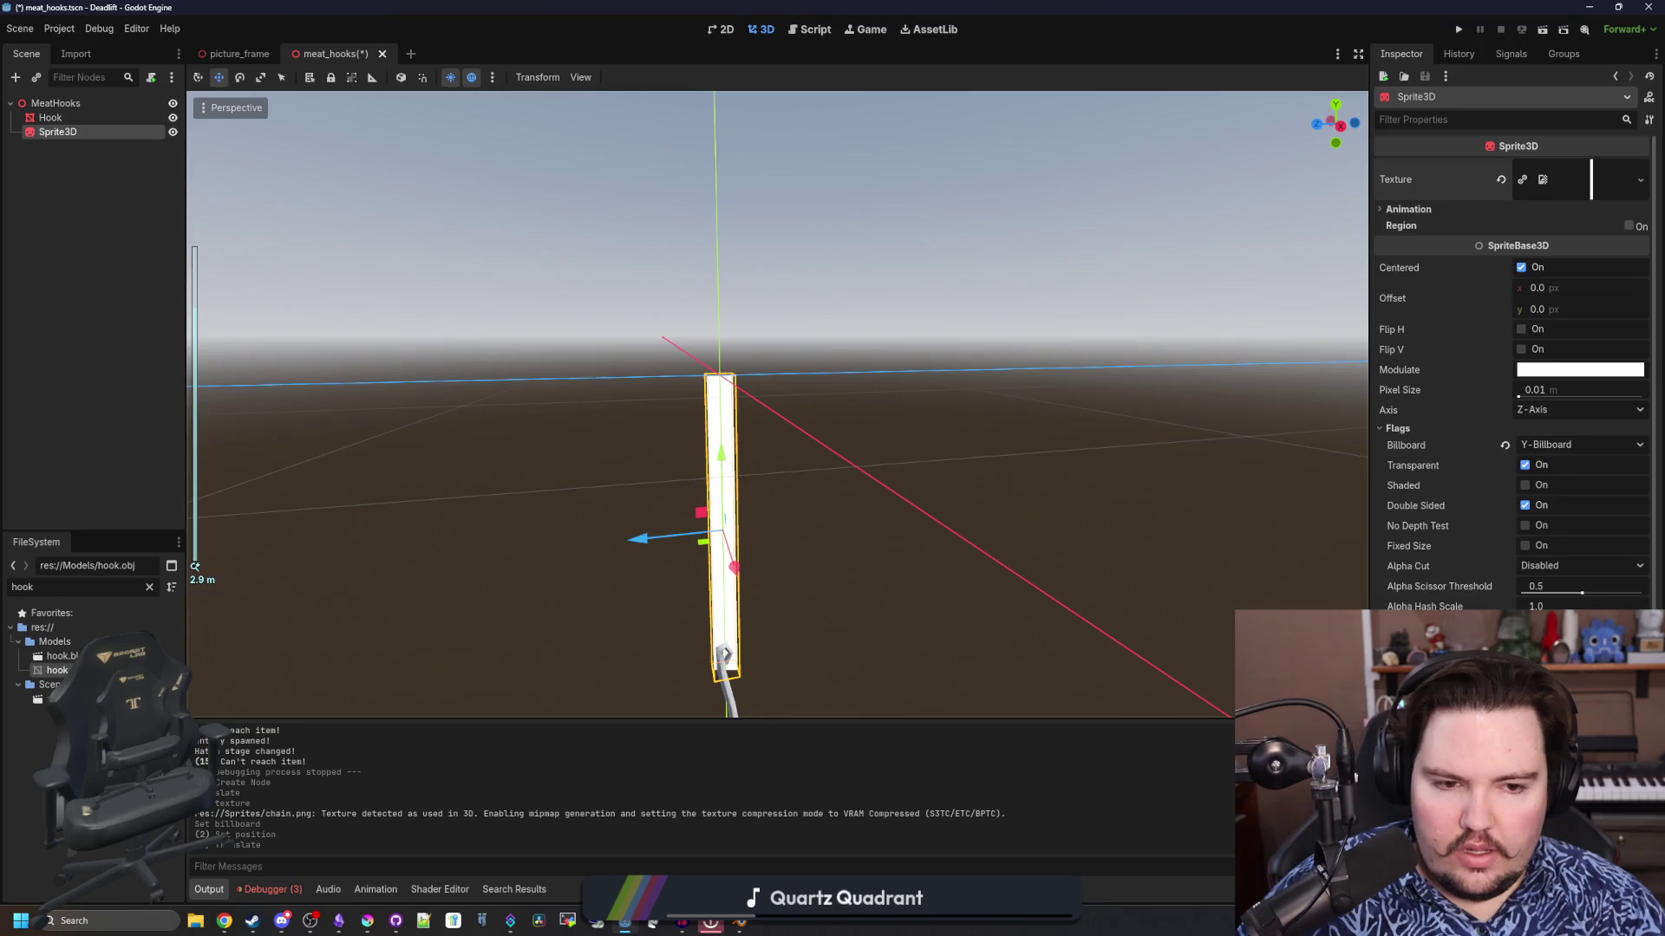
{"action": "scroll", "coordinate": [1513, 364], "scroll_direction": "down", "scroll_amount": 3}
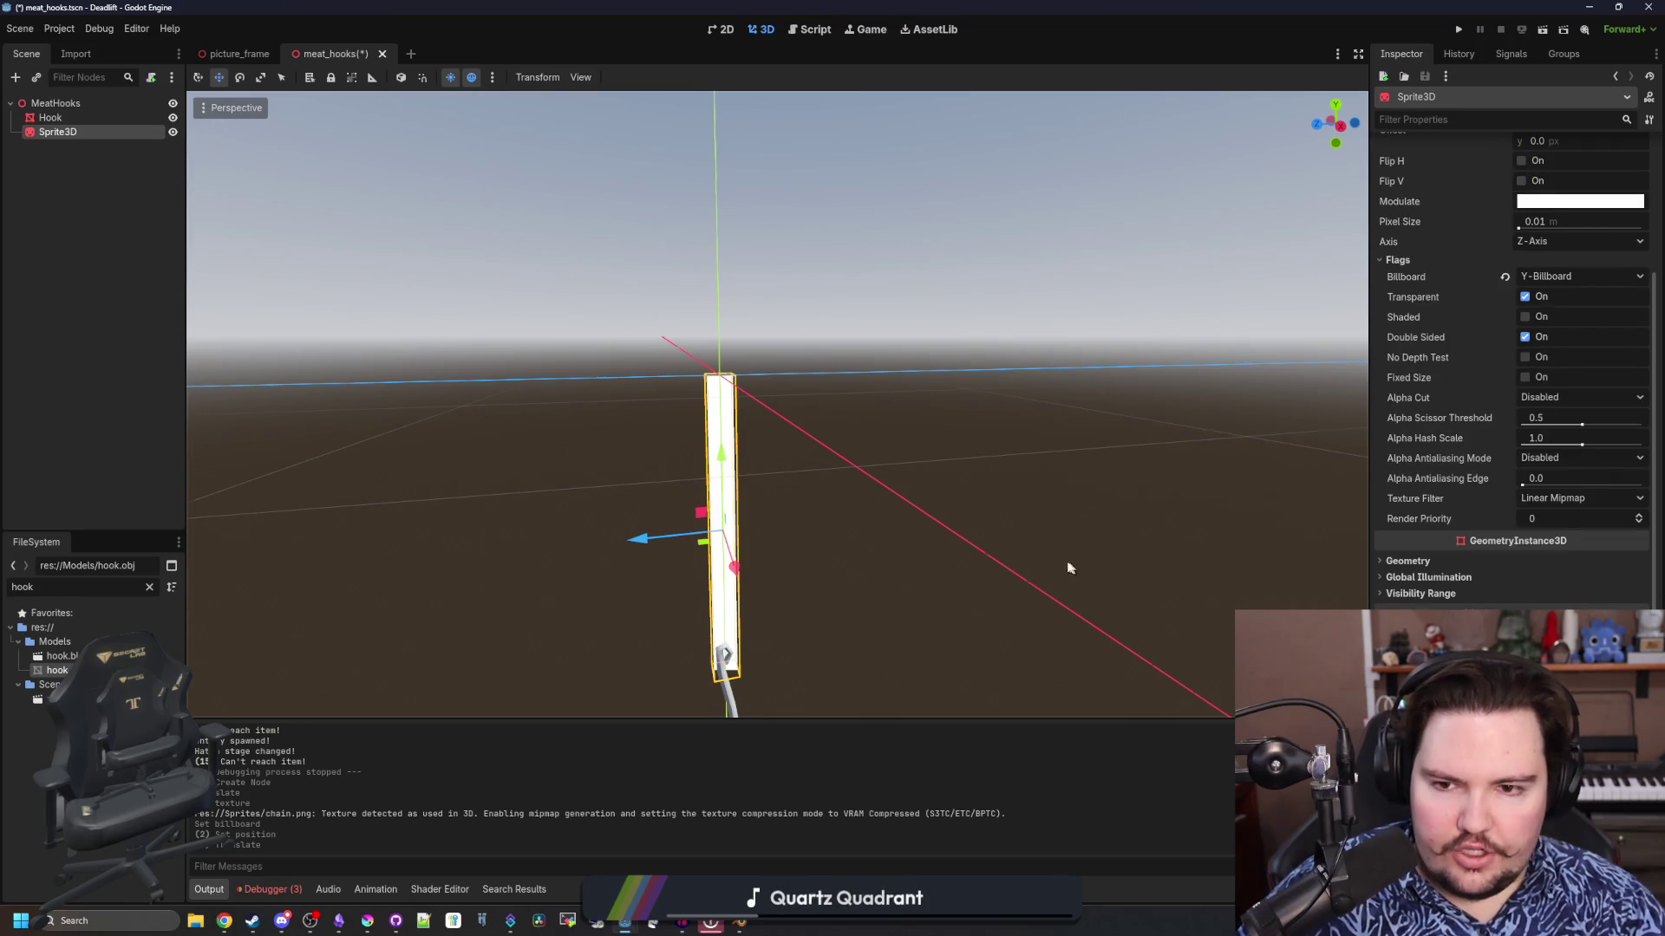
{"action": "left_click_drag", "start_coordinate": [1069, 568], "coordinate": [1047, 559]}
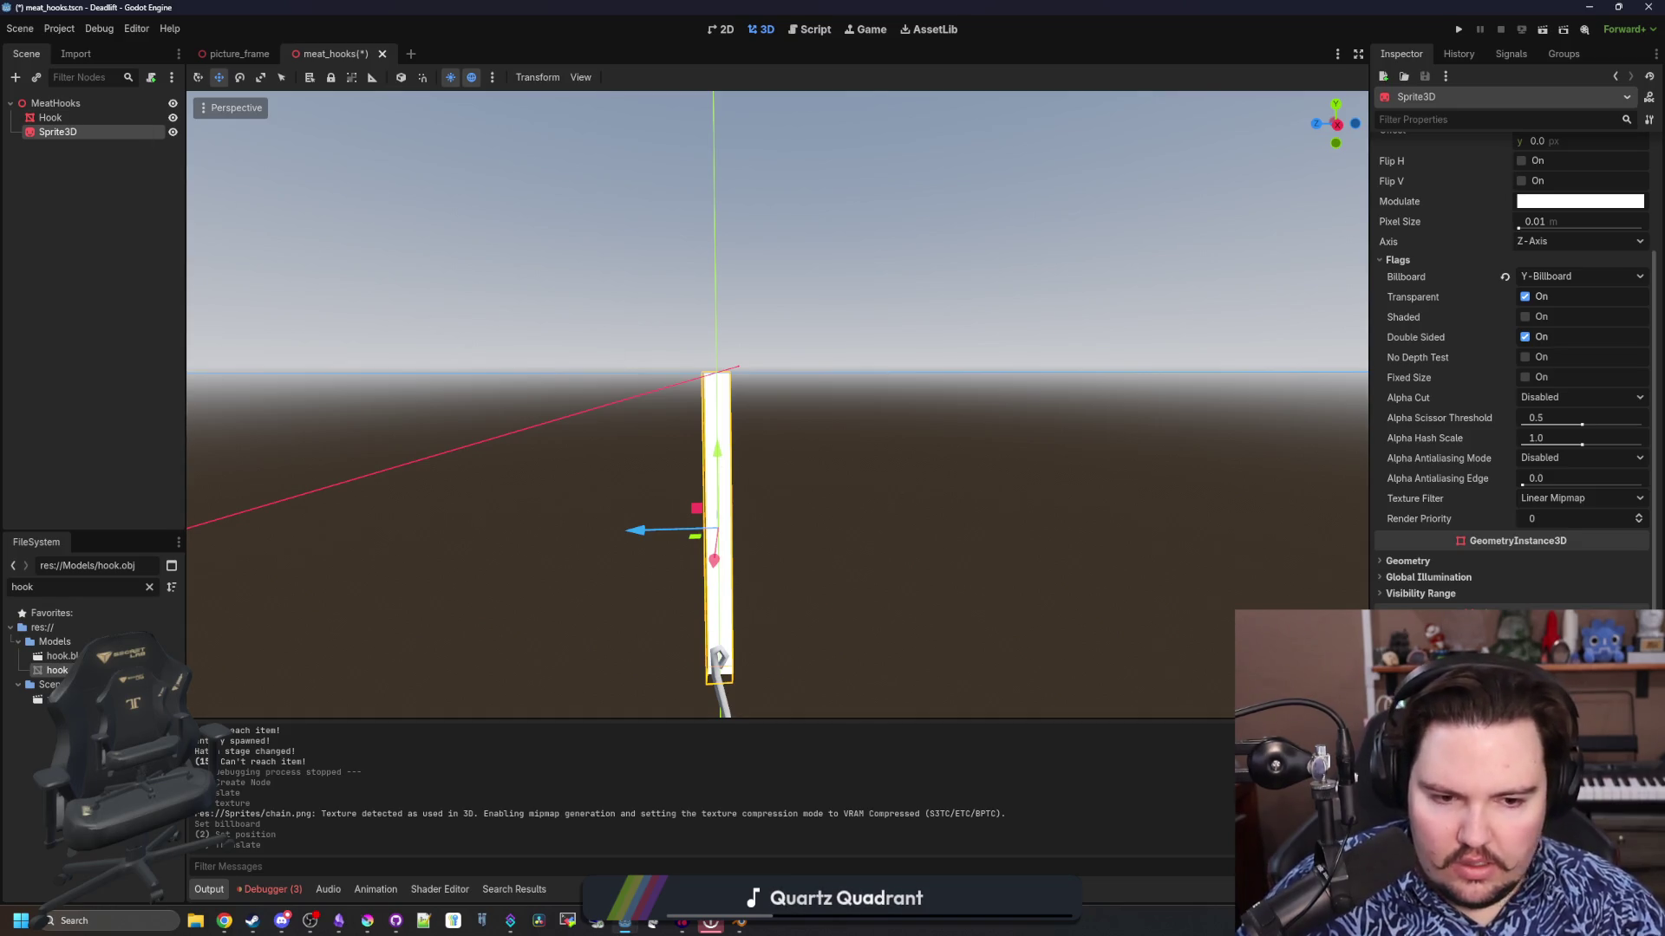
{"action": "left_click_drag", "start_coordinate": [803, 644], "coordinate": [906, 650]}
{"action": "scroll", "coordinate": [905, 650], "scroll_direction": "down", "scroll_amount": 2}
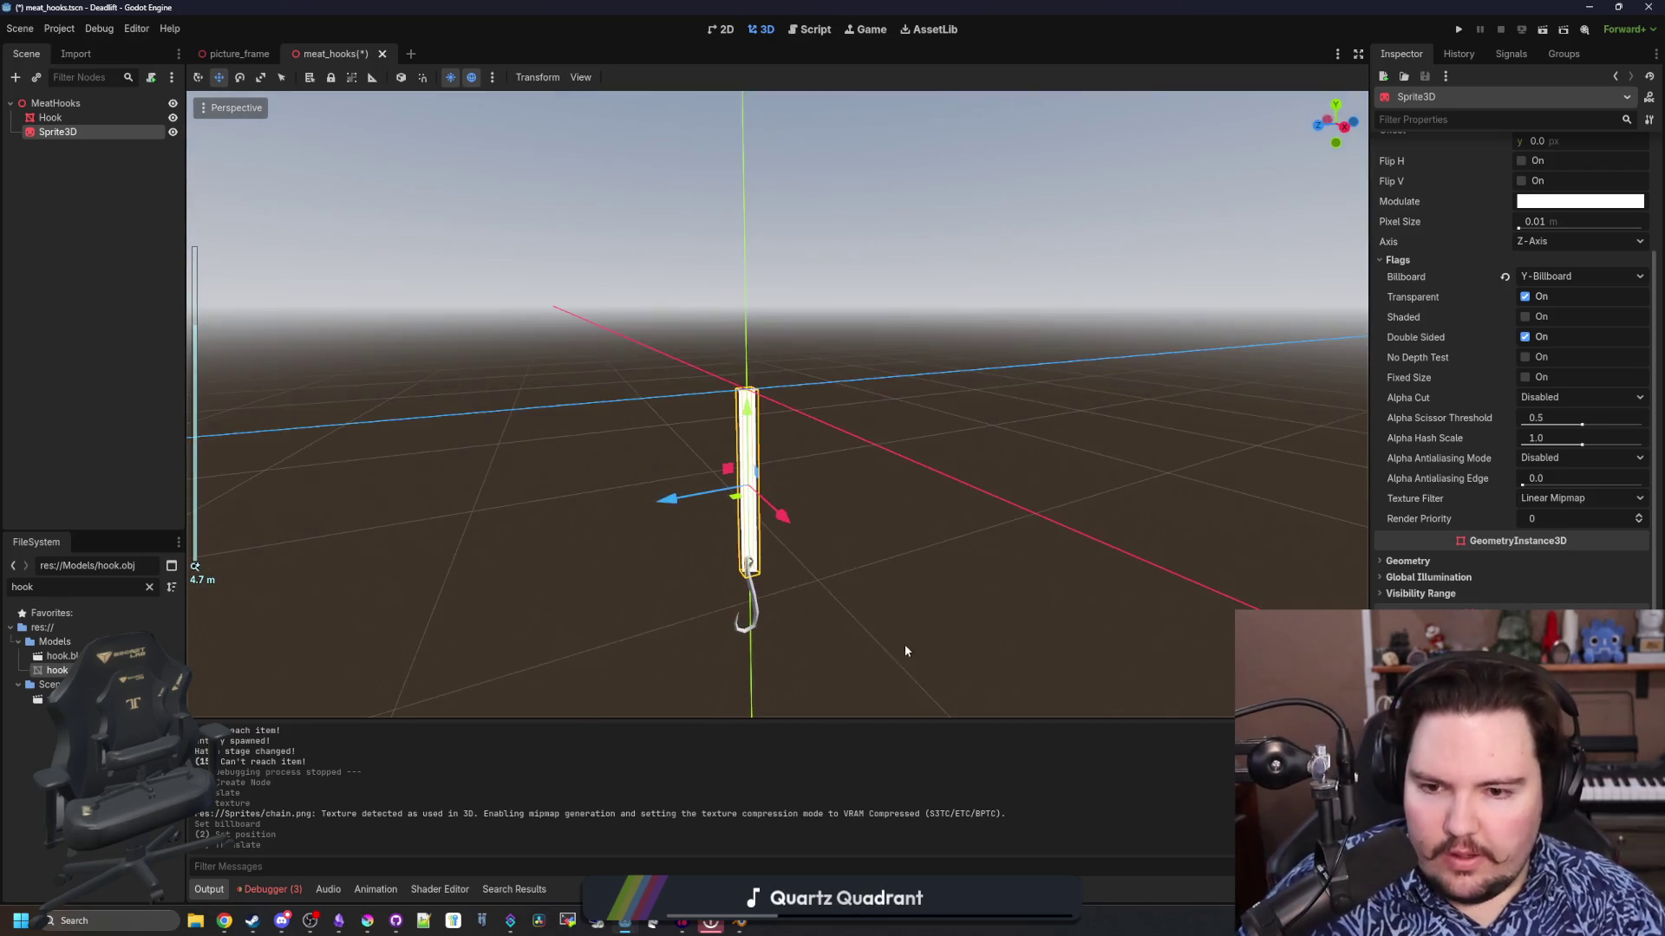
Check the hook hanging at Y -1.873 and save the meat_hooks scene
{"action": "left_click", "coordinate": [754, 592]}
{"action": "scroll", "coordinate": [780, 454], "scroll_direction": "up", "scroll_amount": 3}
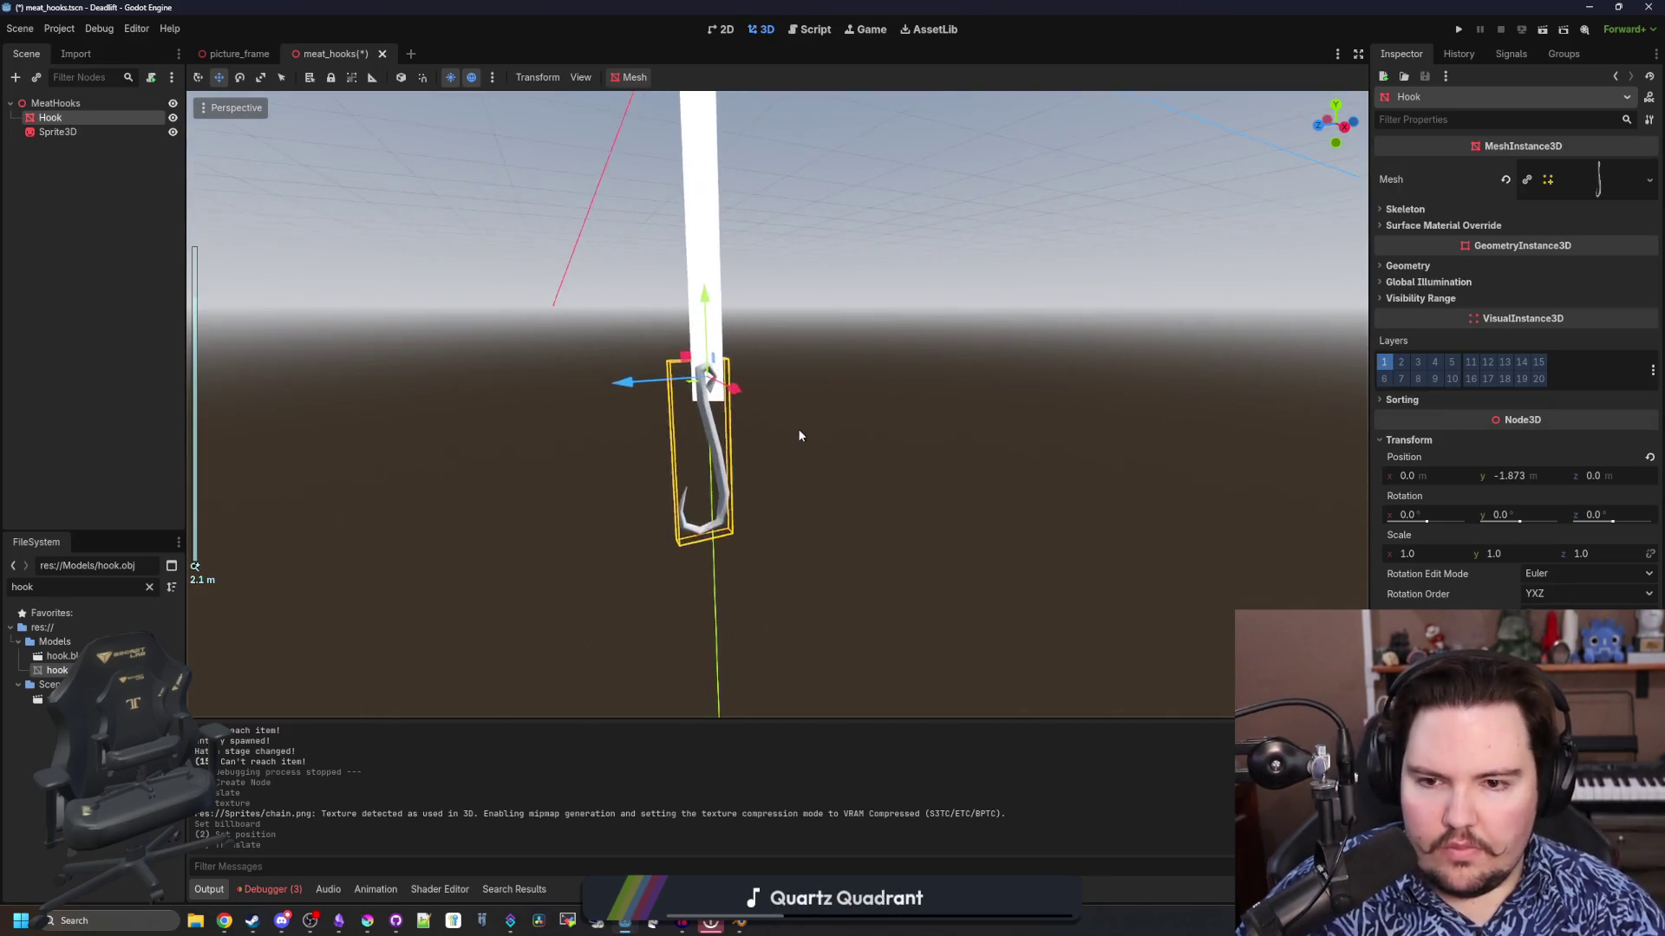
{"action": "scroll", "coordinate": [839, 406], "scroll_direction": "down", "scroll_amount": 4}
{"action": "scroll", "coordinate": [839, 406], "scroll_direction": "down", "scroll_amount": 3}
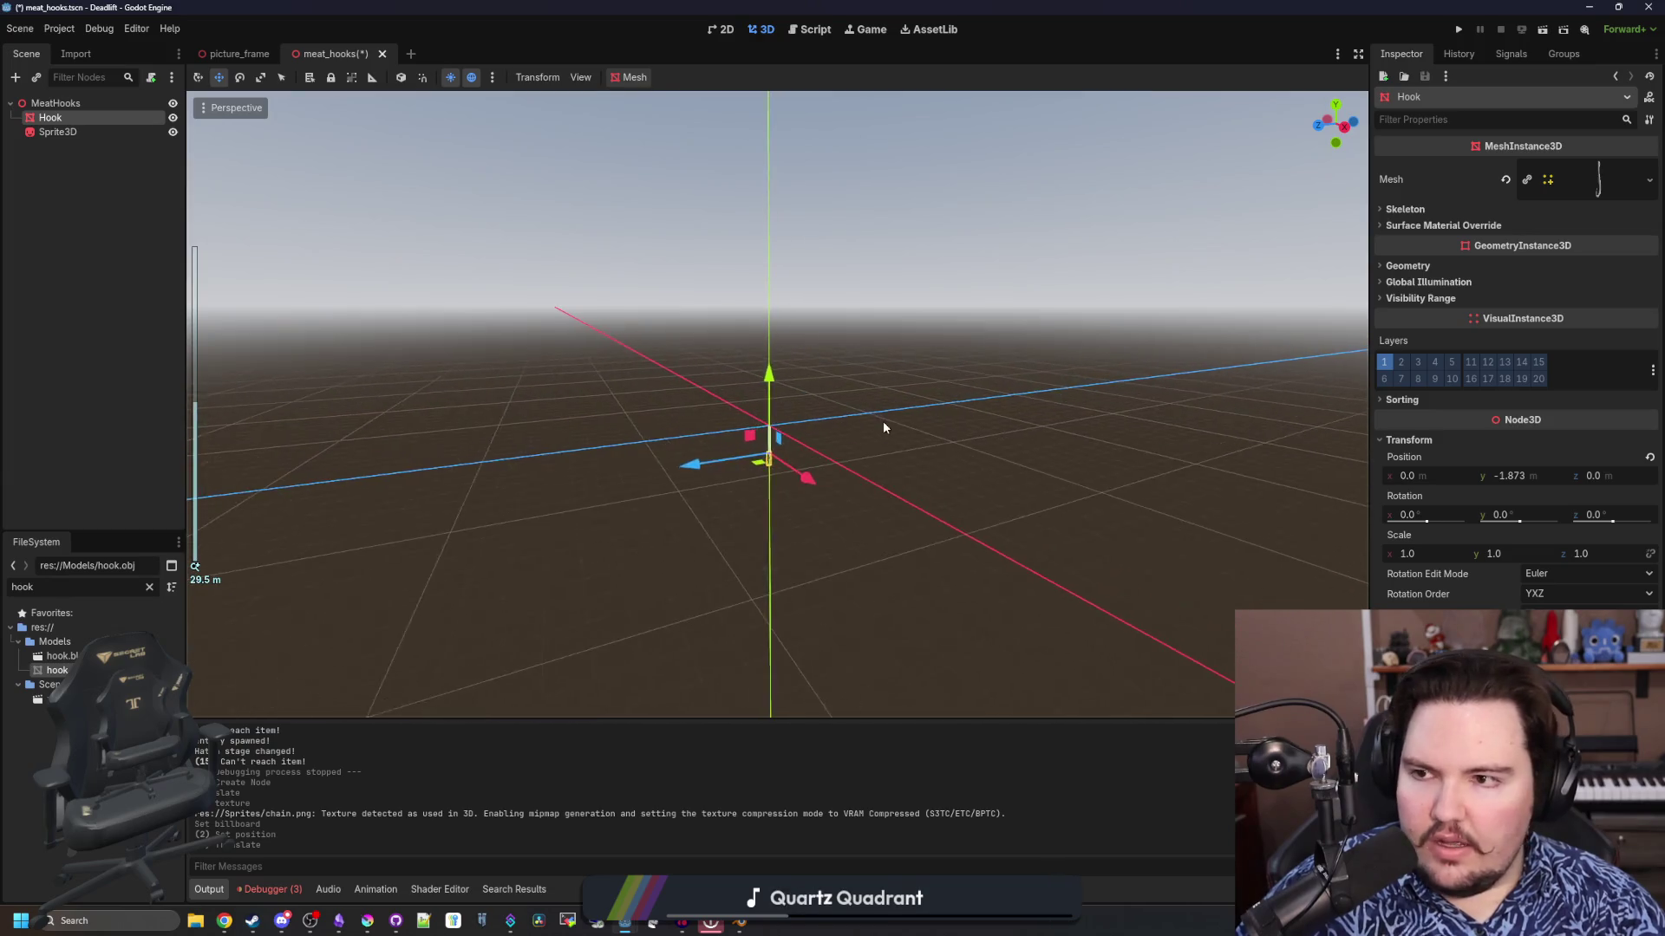
{"action": "left_click", "coordinate": [883, 425]}
{"action": "key", "text": "ctrl+s"}
{"action": "left_click_drag", "start_coordinate": [861, 501], "coordinate": [846, 427]}
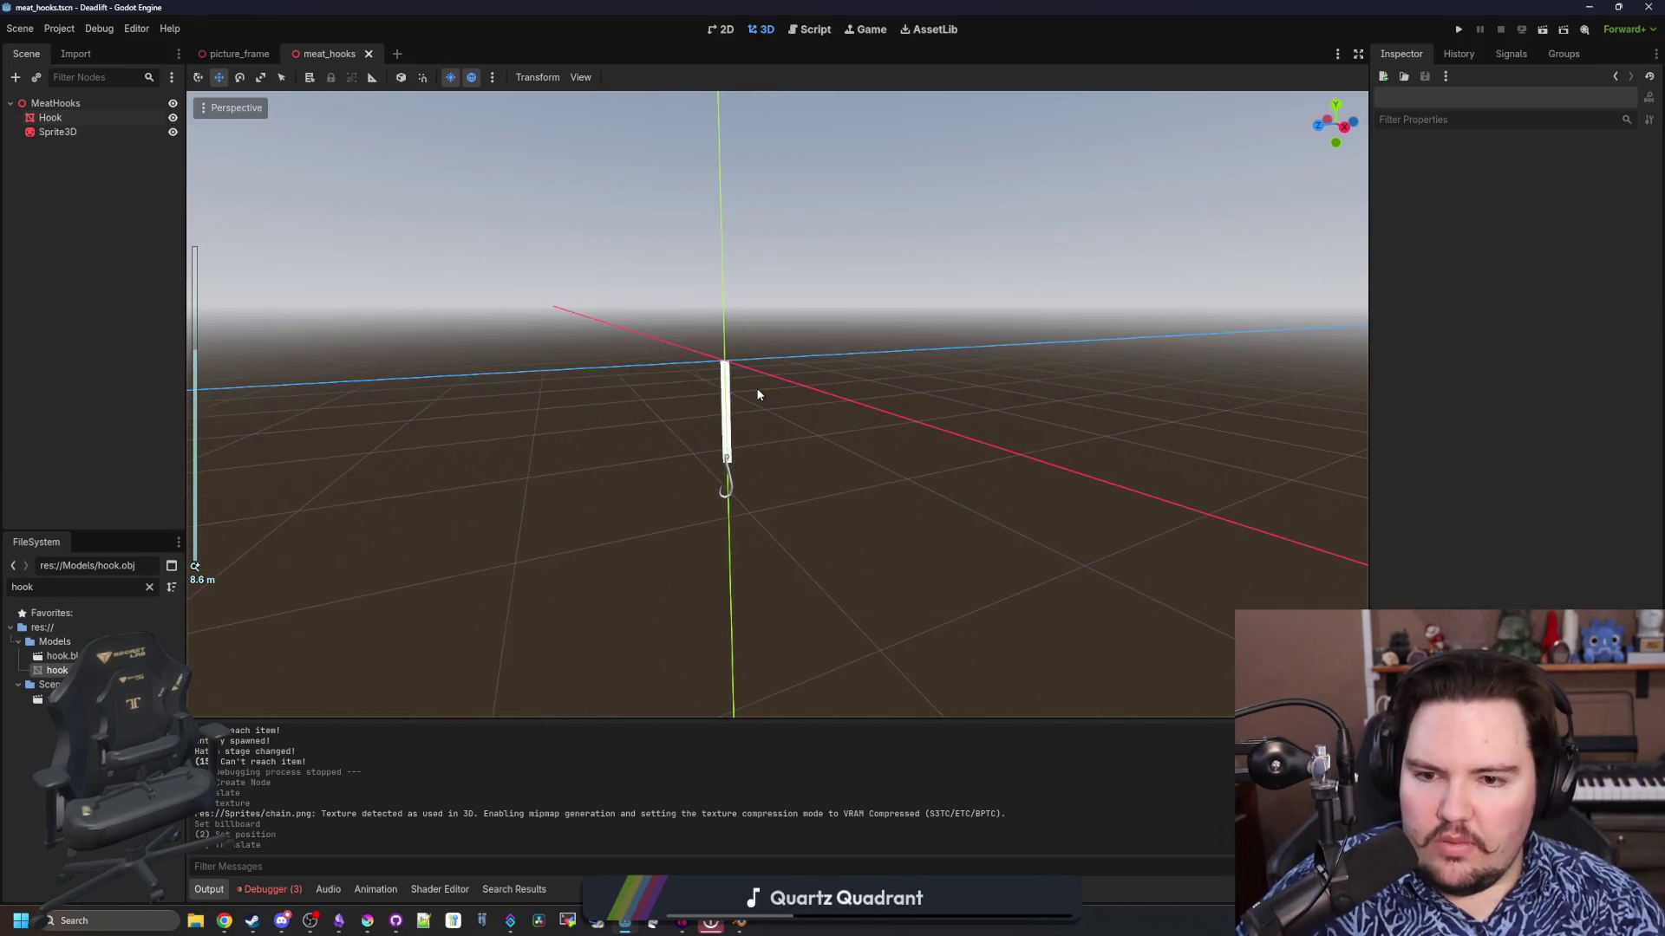
{"action": "scroll", "coordinate": [766, 245], "scroll_direction": "up", "scroll_amount": 5}
{"action": "key", "text": "ctrl+s"}
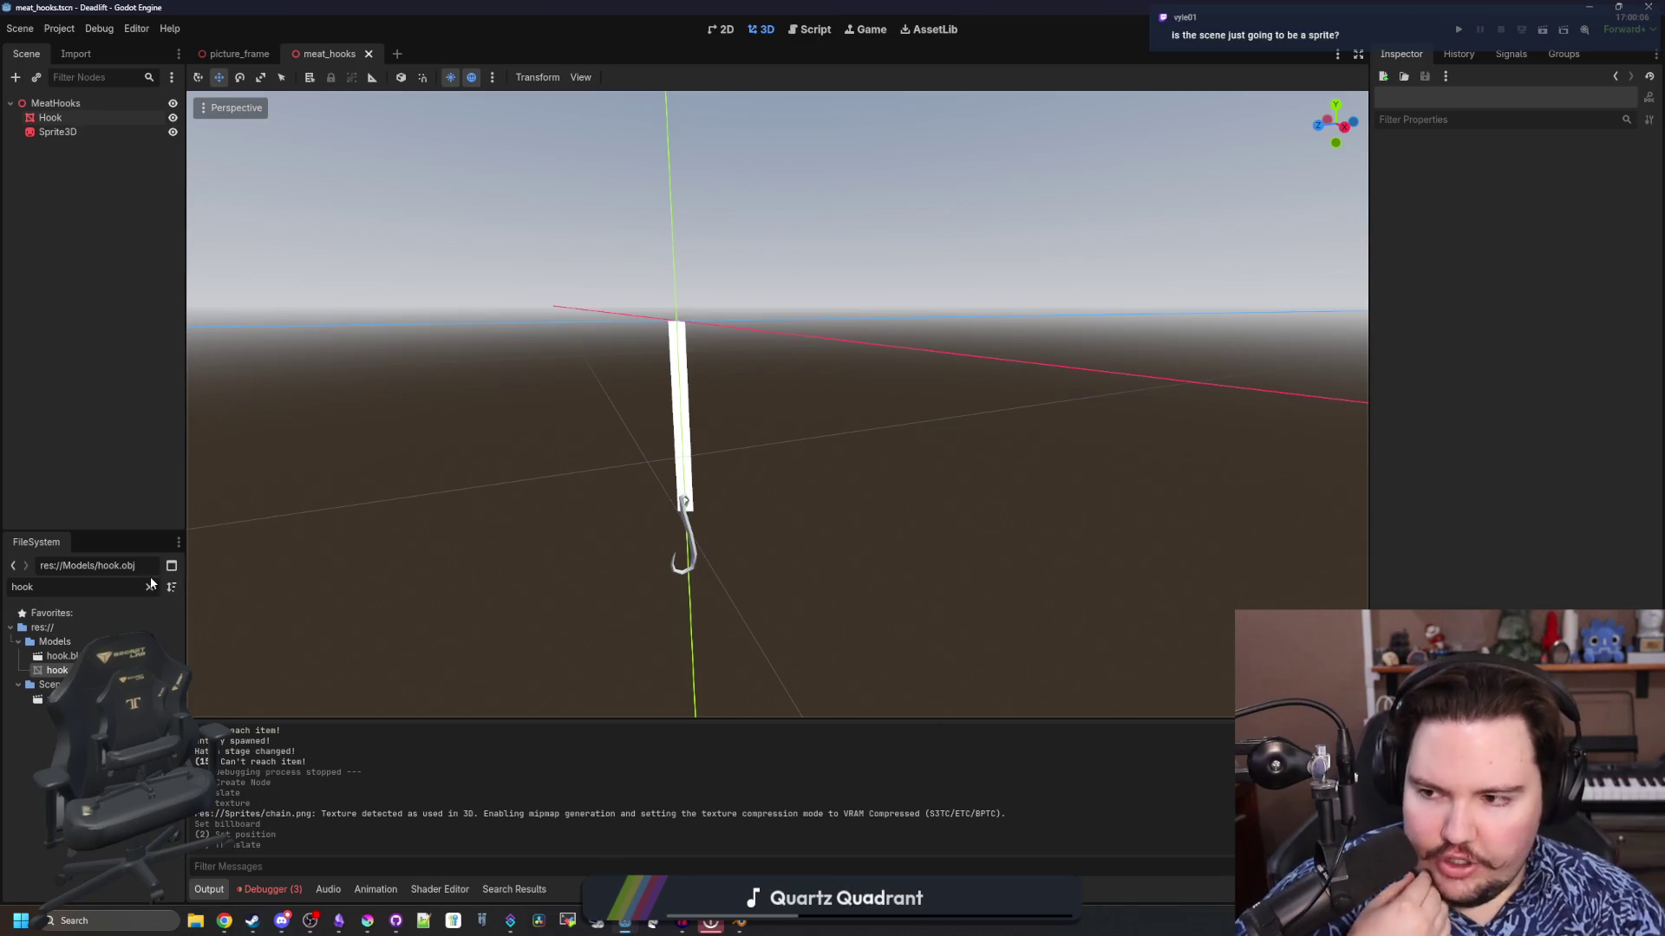
Open world.gd and search it for generate_lights
{"action": "left_click", "coordinate": [150, 588]}
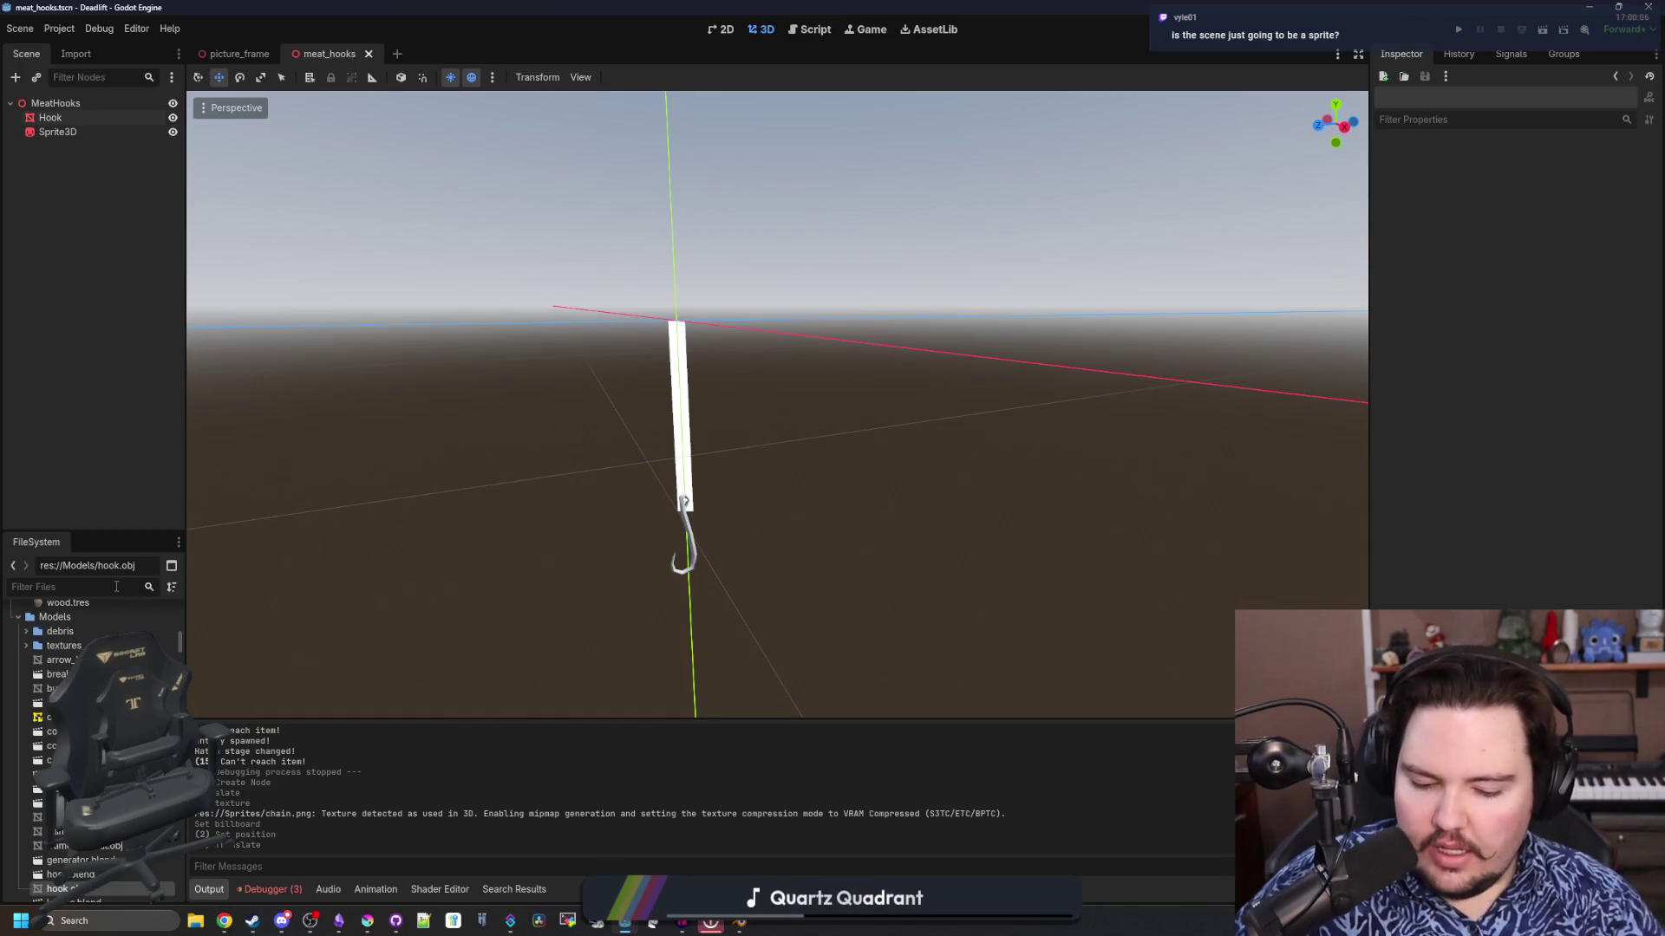
{"action": "type", "text": "world"}
{"action": "double_click", "coordinate": [60, 657]}
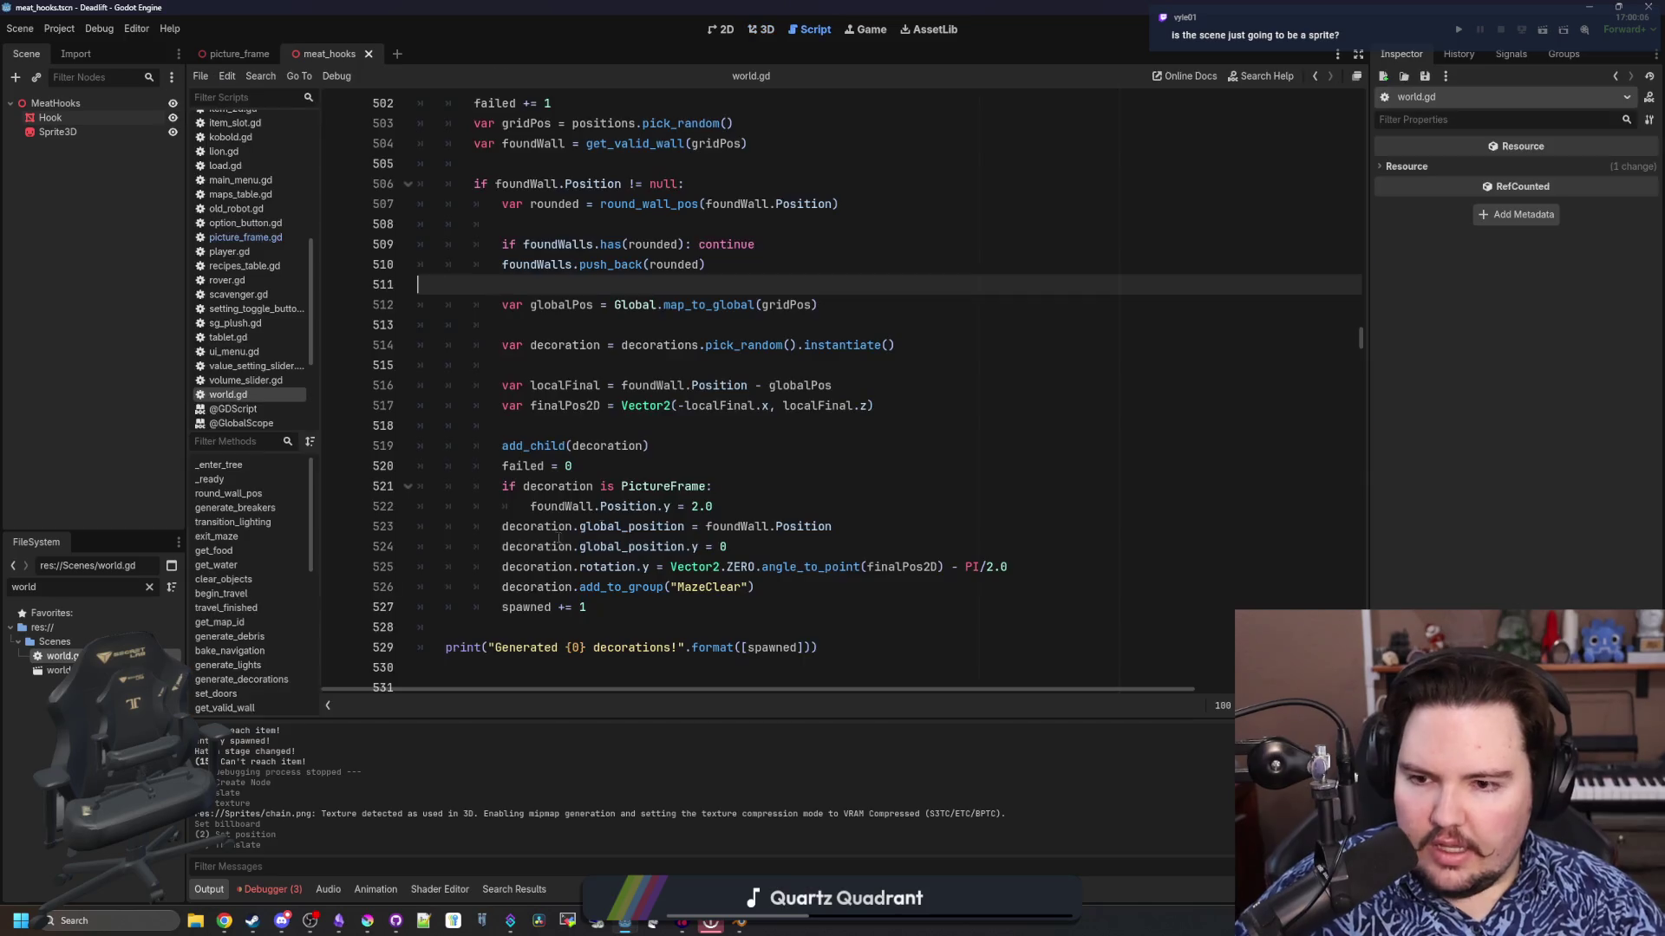
{"action": "left_click", "coordinate": [769, 458]}
{"action": "key", "text": "ctrl+f"}
{"action": "type", "text": "light"}
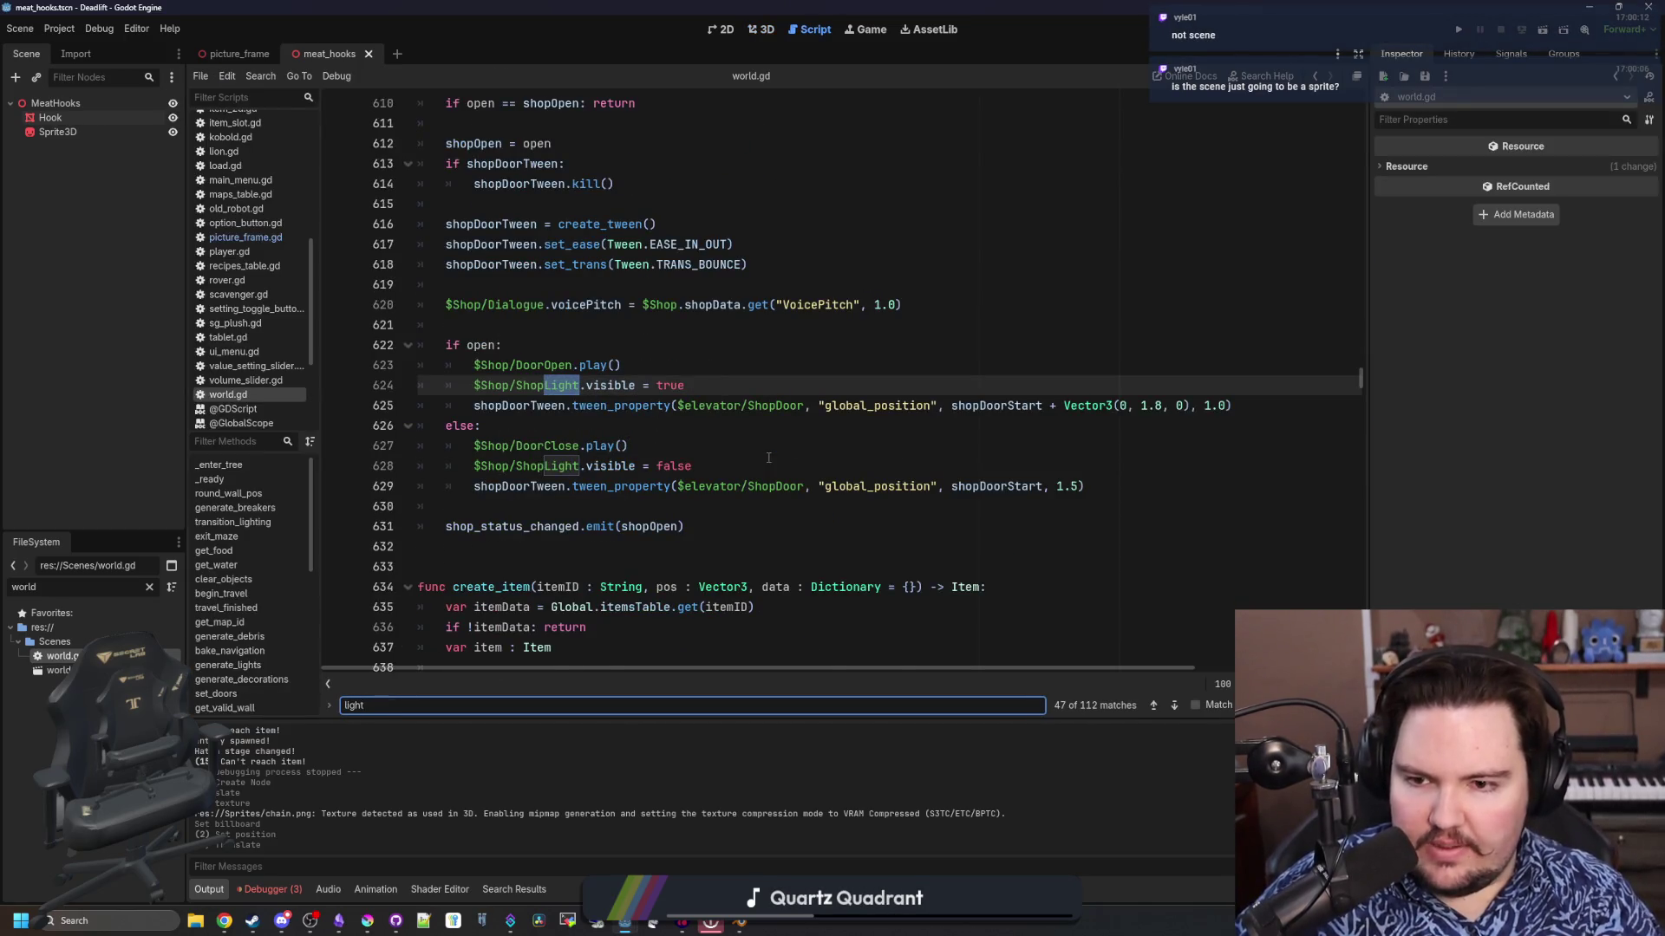
{"action": "type", "text": "s"}
{"action": "key", "text": "BackSpace"}
{"action": "key", "text": "BackSpace"}
{"action": "key", "text": "BackSpace"}
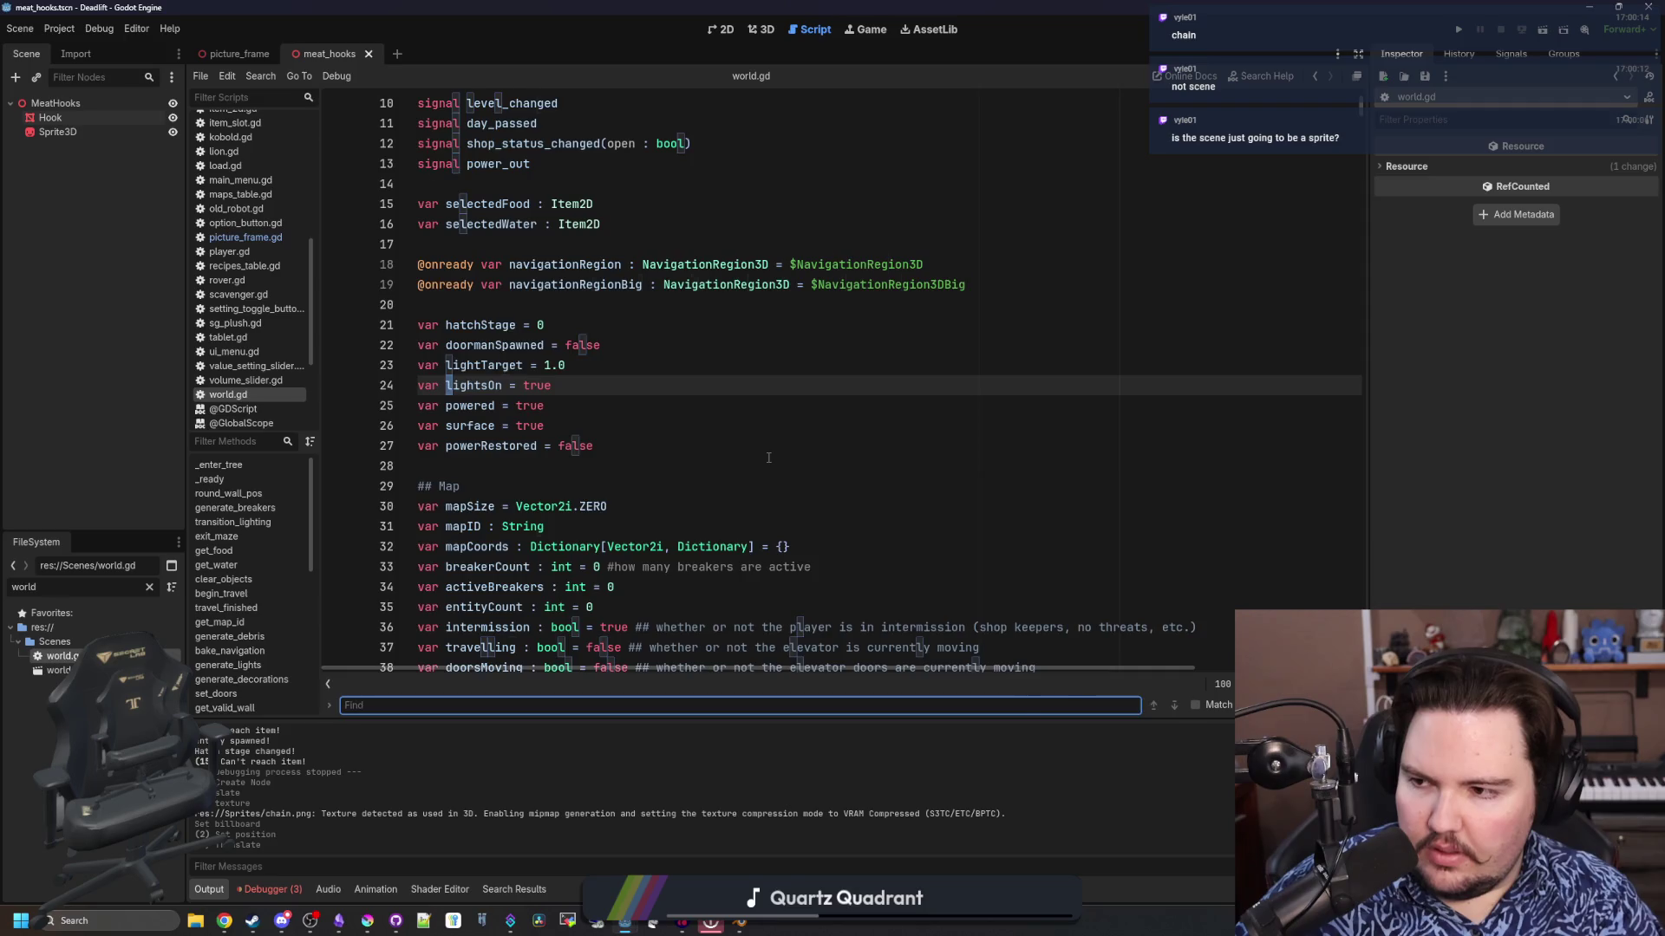
{"action": "type", "text": "generate_lights"}
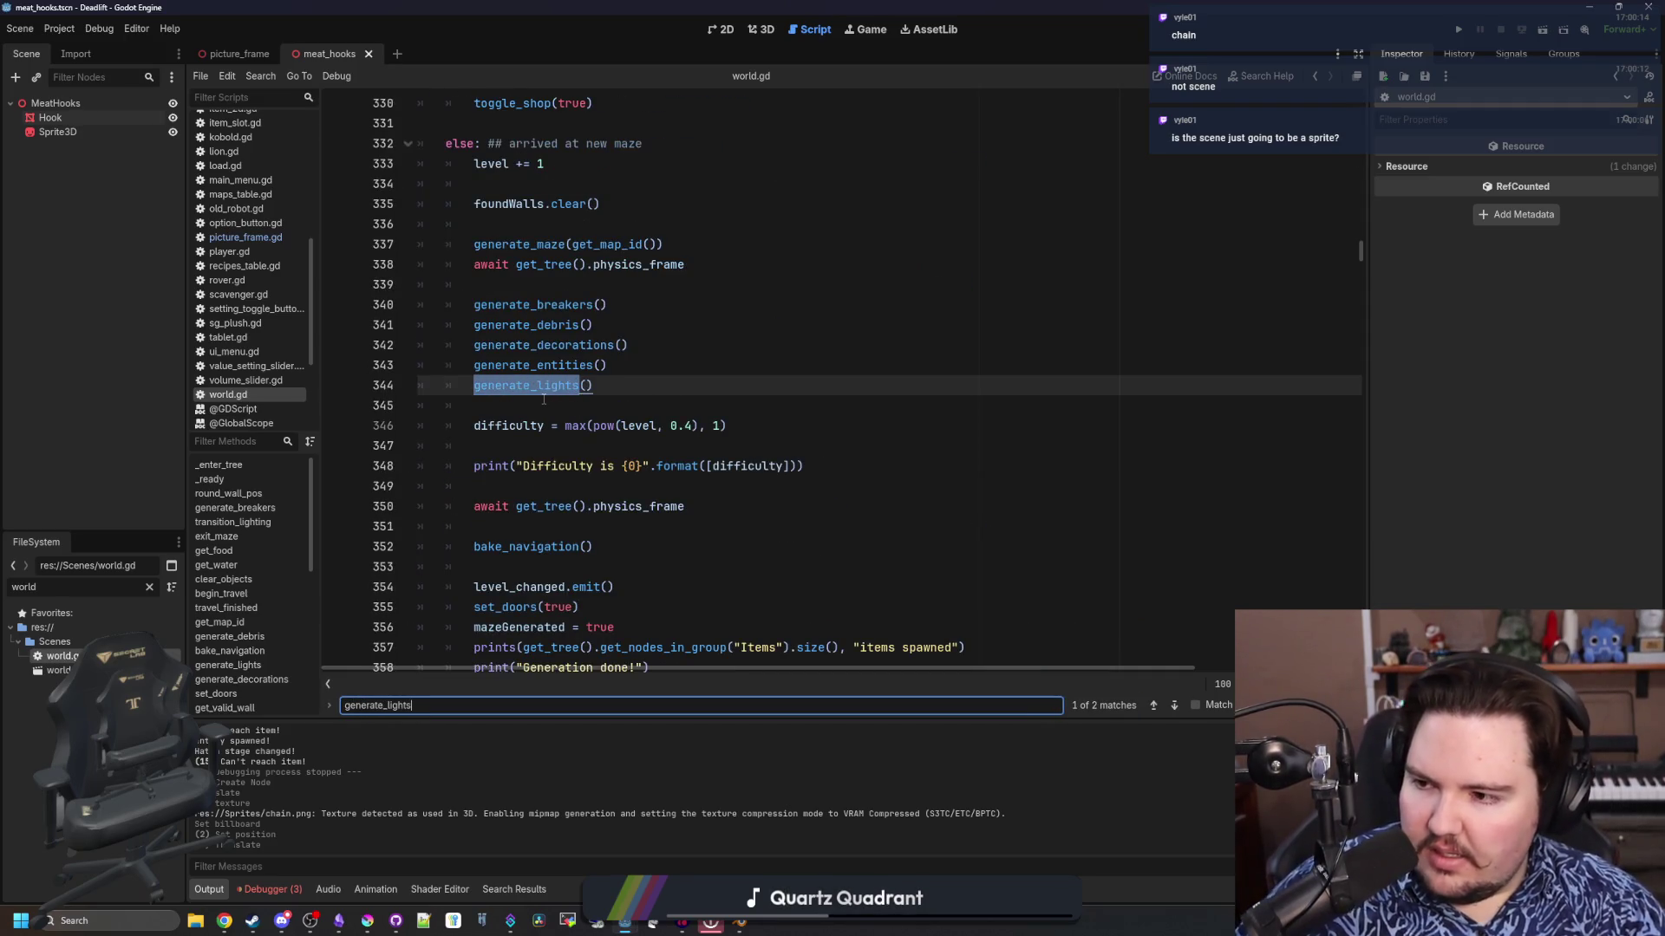
{"action": "left_click", "coordinate": [565, 401]}
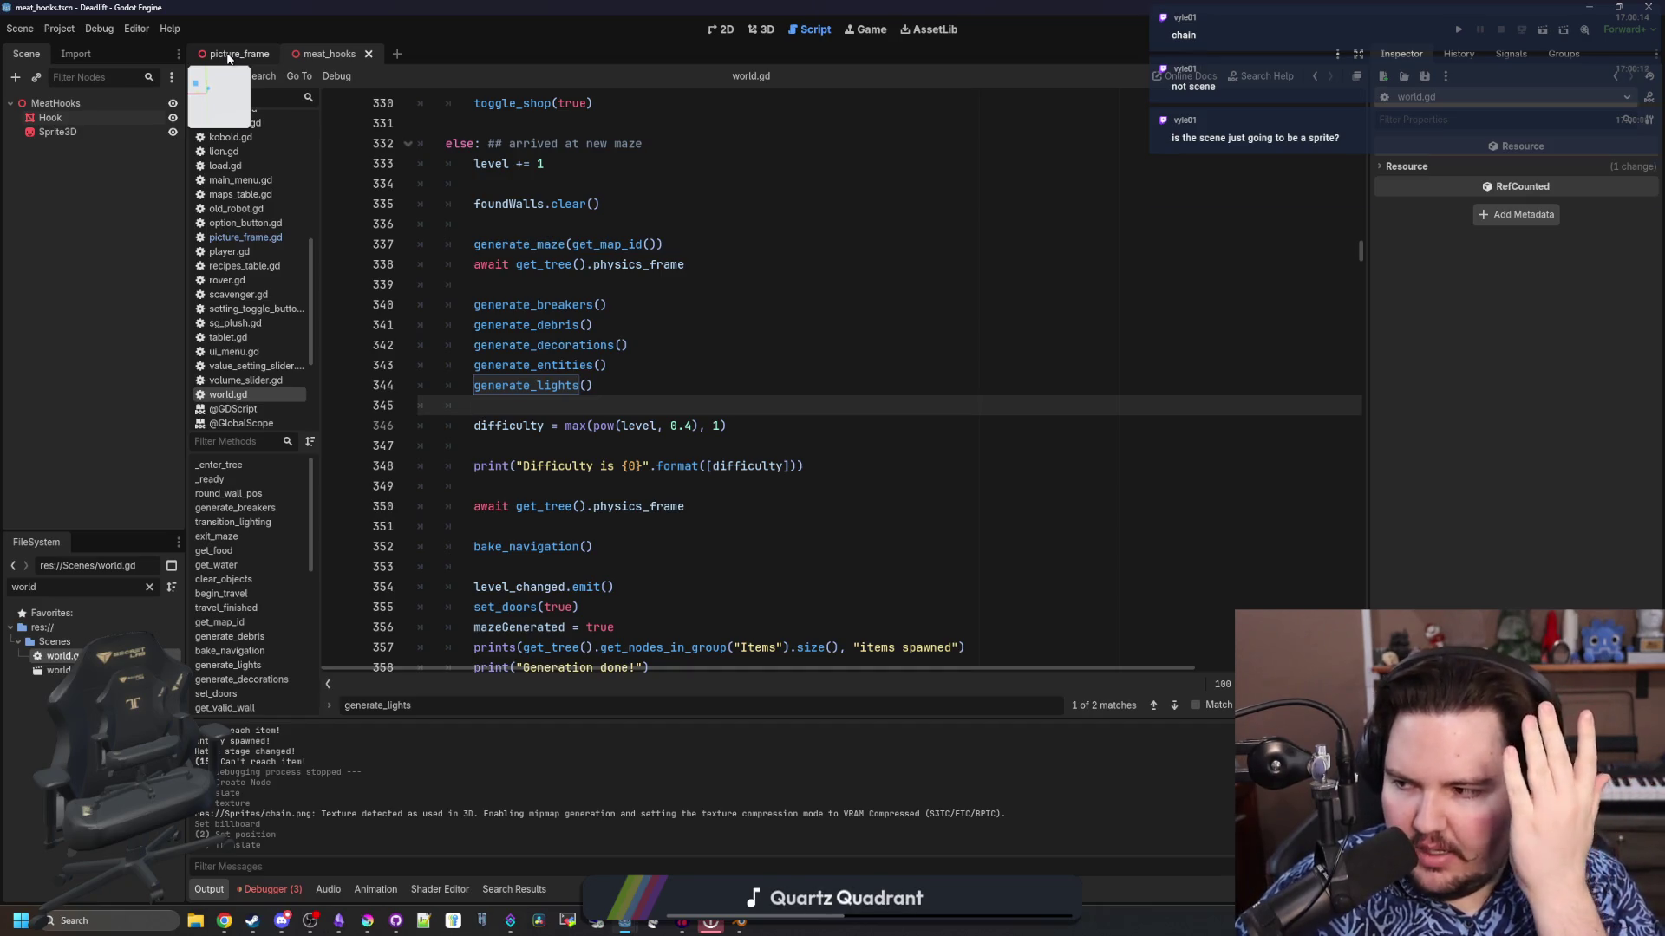
Jump to the generate_lights function definition and locate its lights list
{"action": "left_click", "coordinate": [543, 392]}
{"action": "left_click", "coordinate": [544, 394], "text": "ctrl"}
{"action": "left_click", "coordinate": [593, 364]}
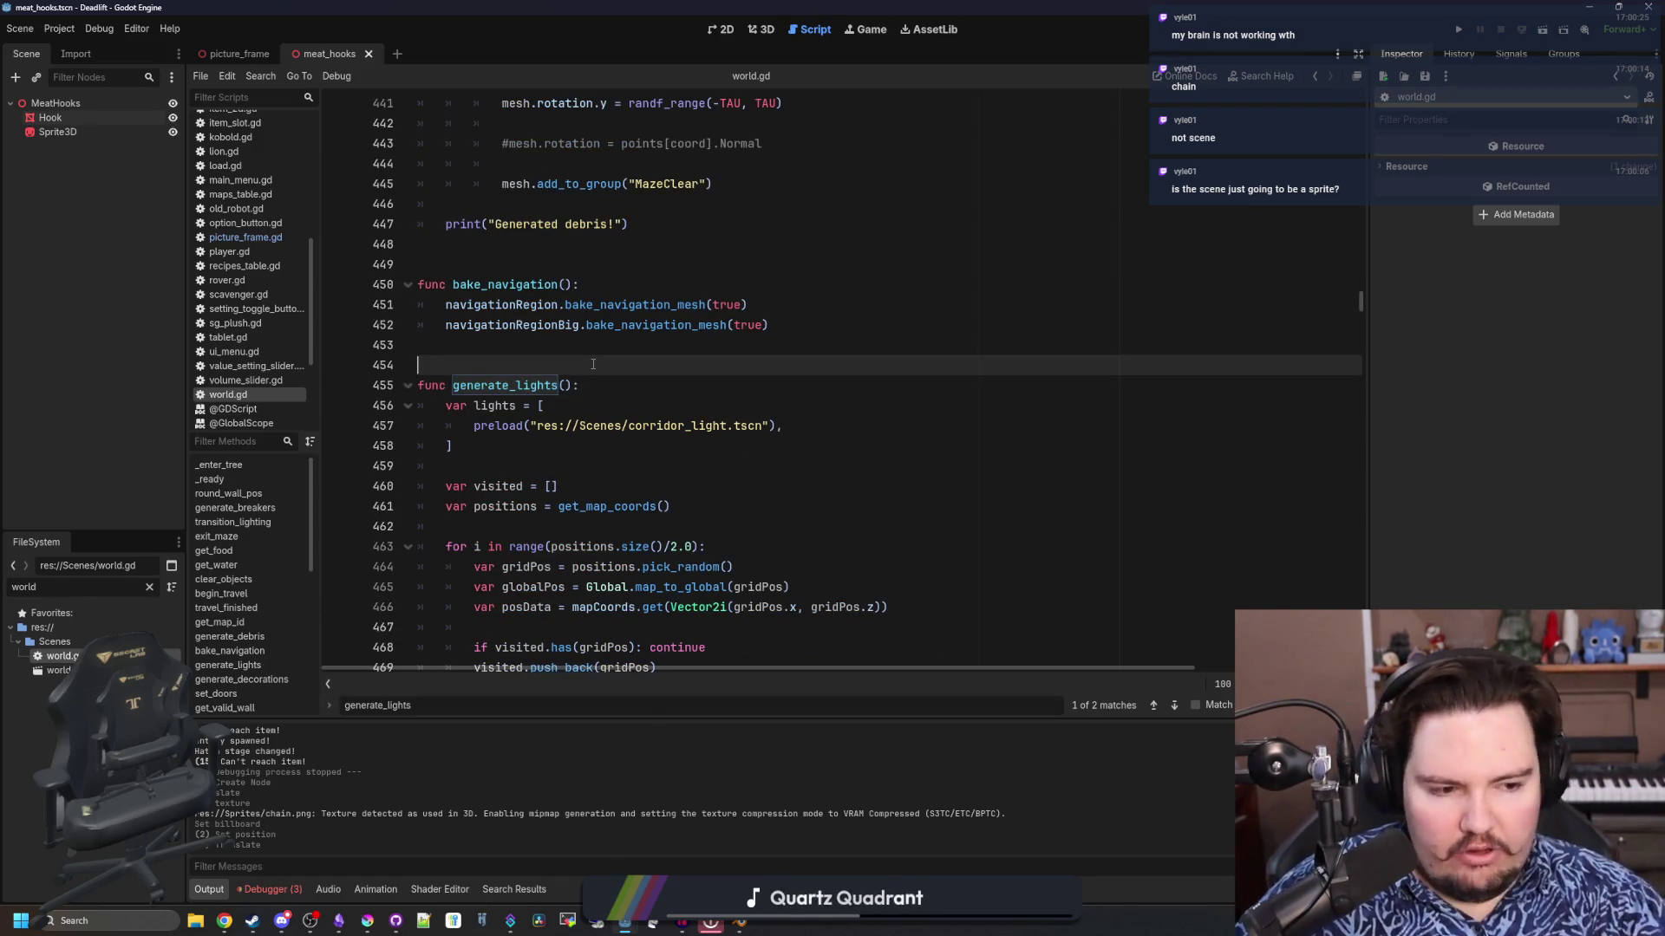
{"action": "left_click", "coordinate": [558, 445]}
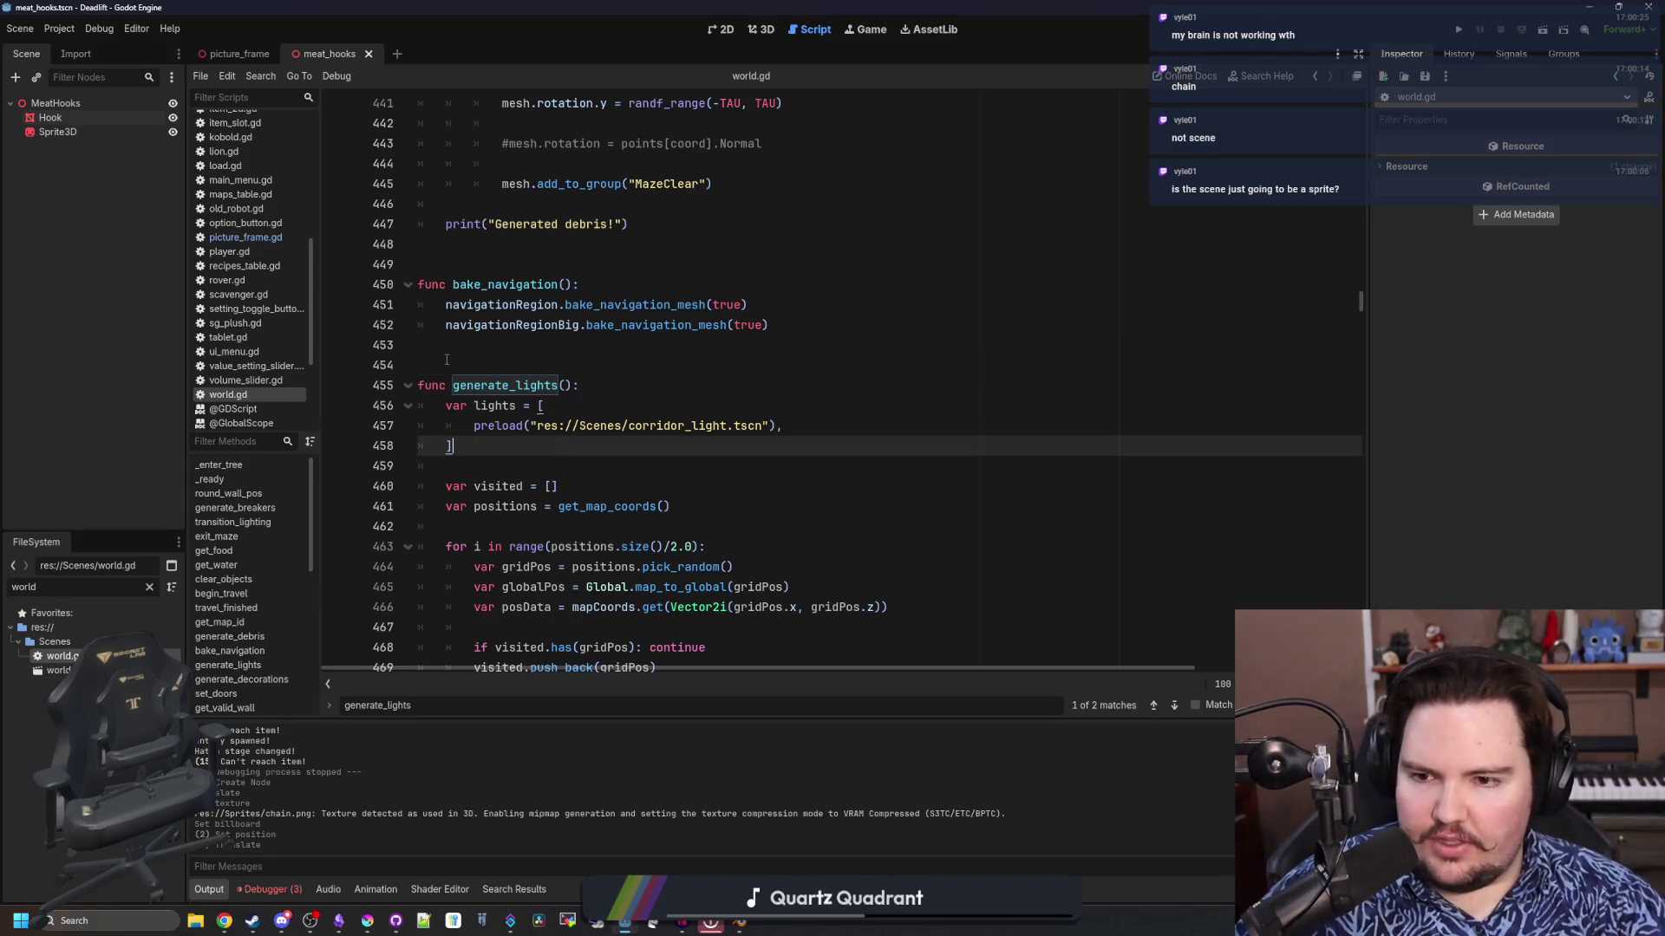
{"action": "left_click", "coordinate": [551, 364]}
{"action": "scroll", "coordinate": [545, 356], "scroll_direction": "down", "scroll_amount": 2}
{"action": "left_click", "coordinate": [539, 326]}
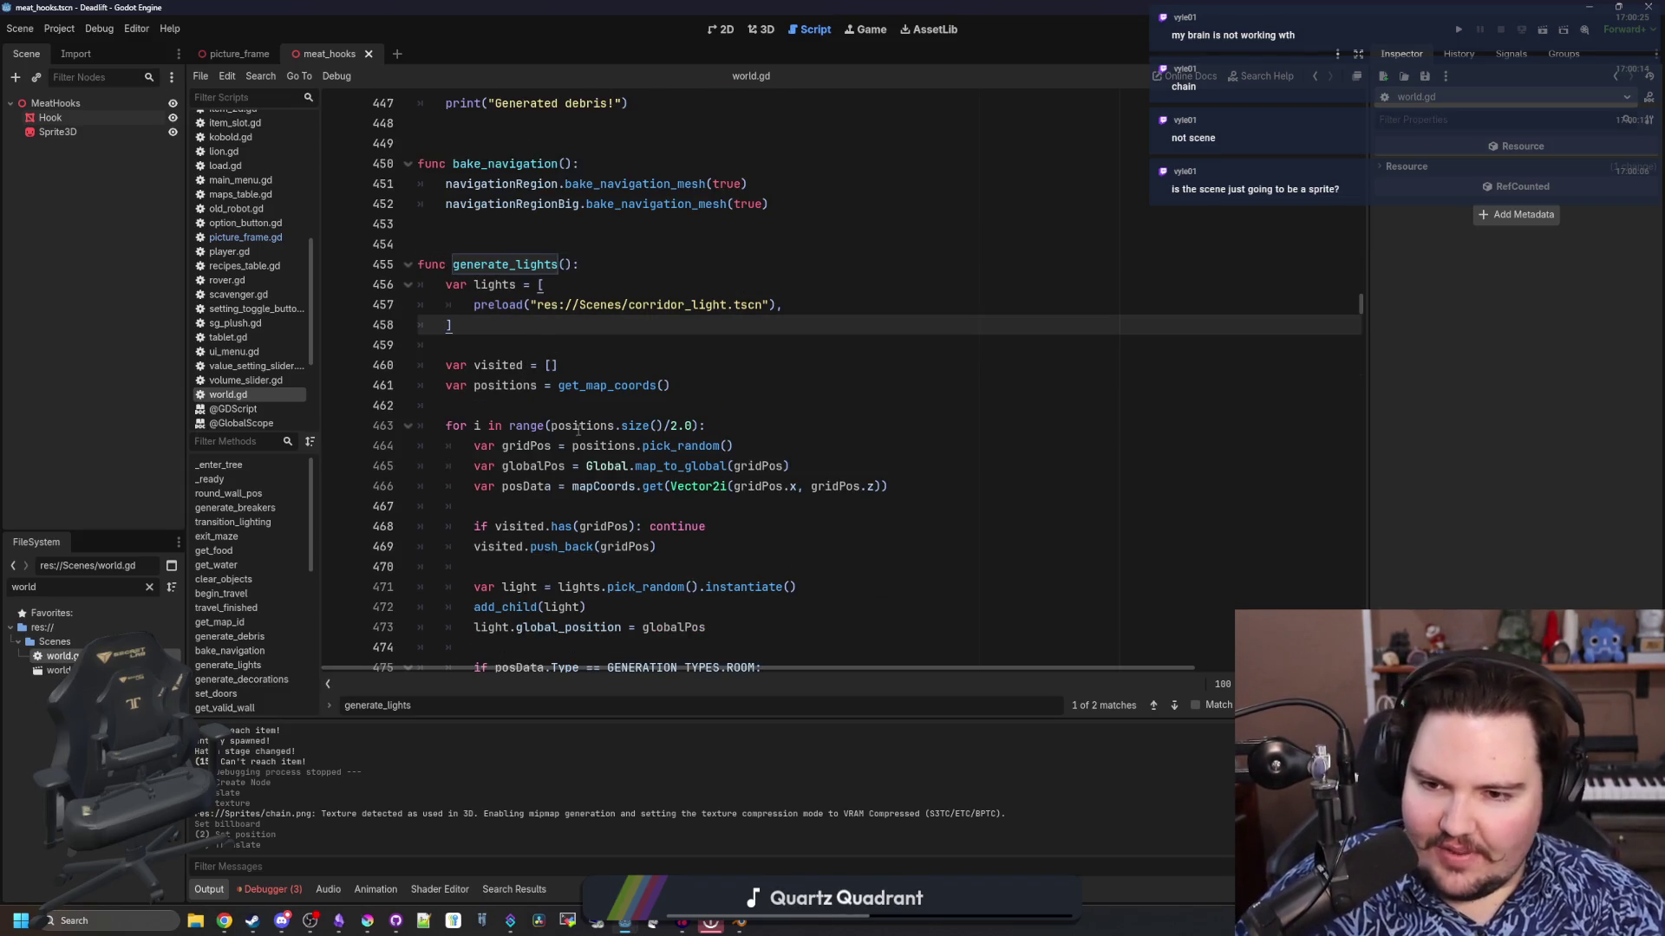
{"action": "left_click", "coordinate": [598, 405]}
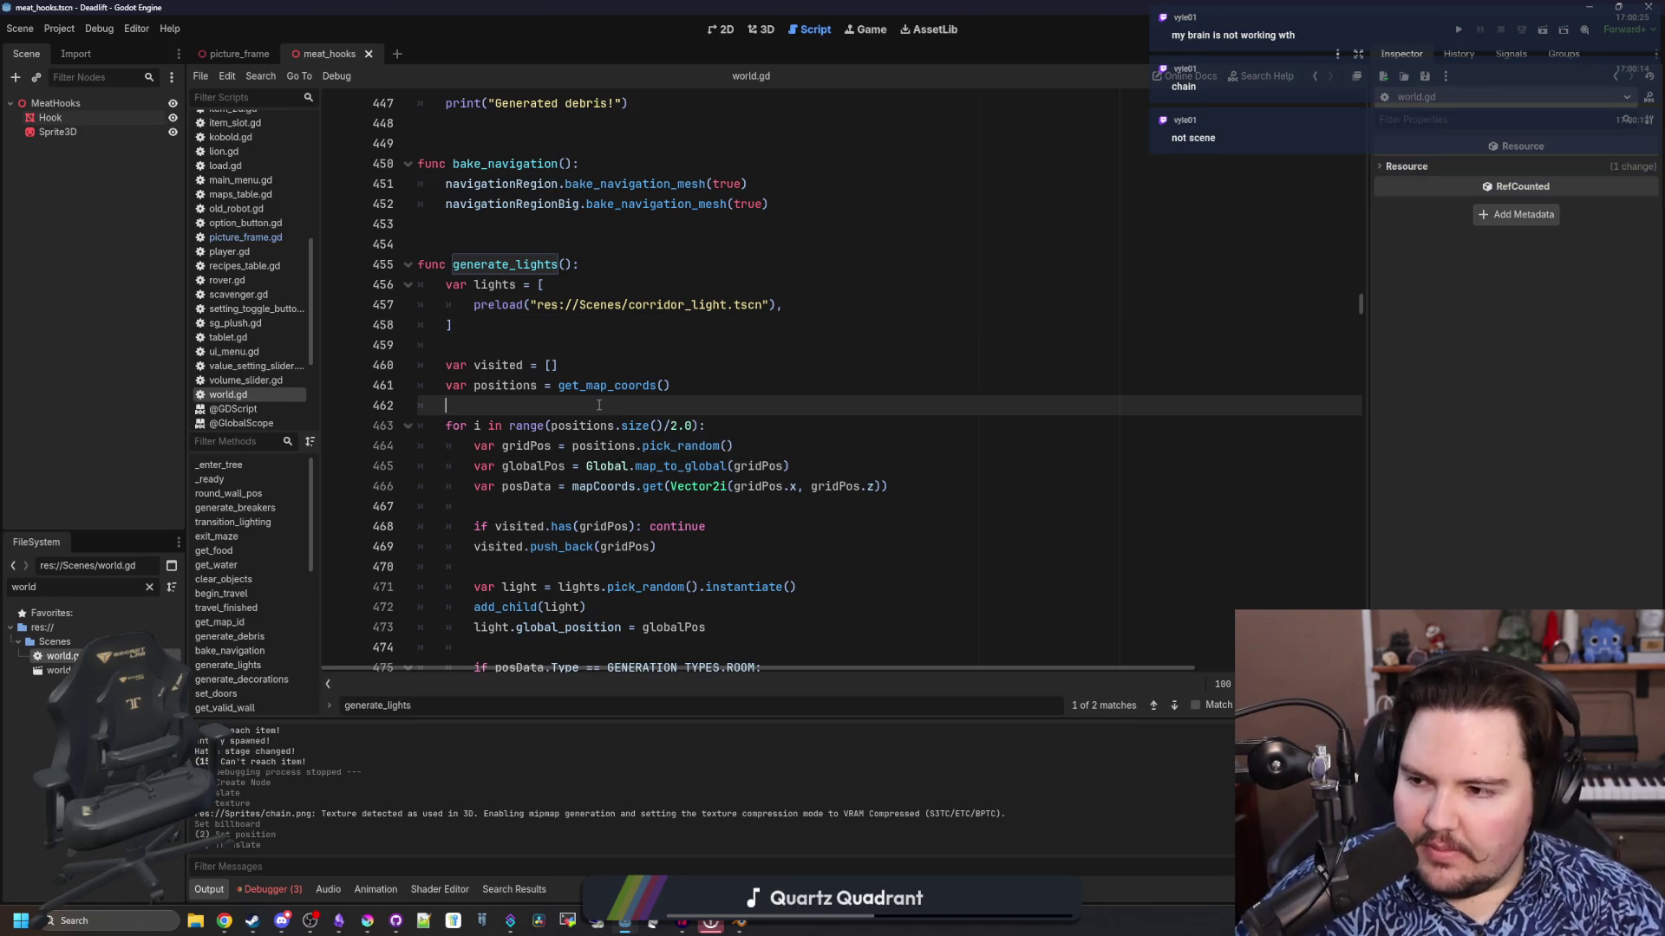
{"action": "left_click", "coordinate": [546, 346]}
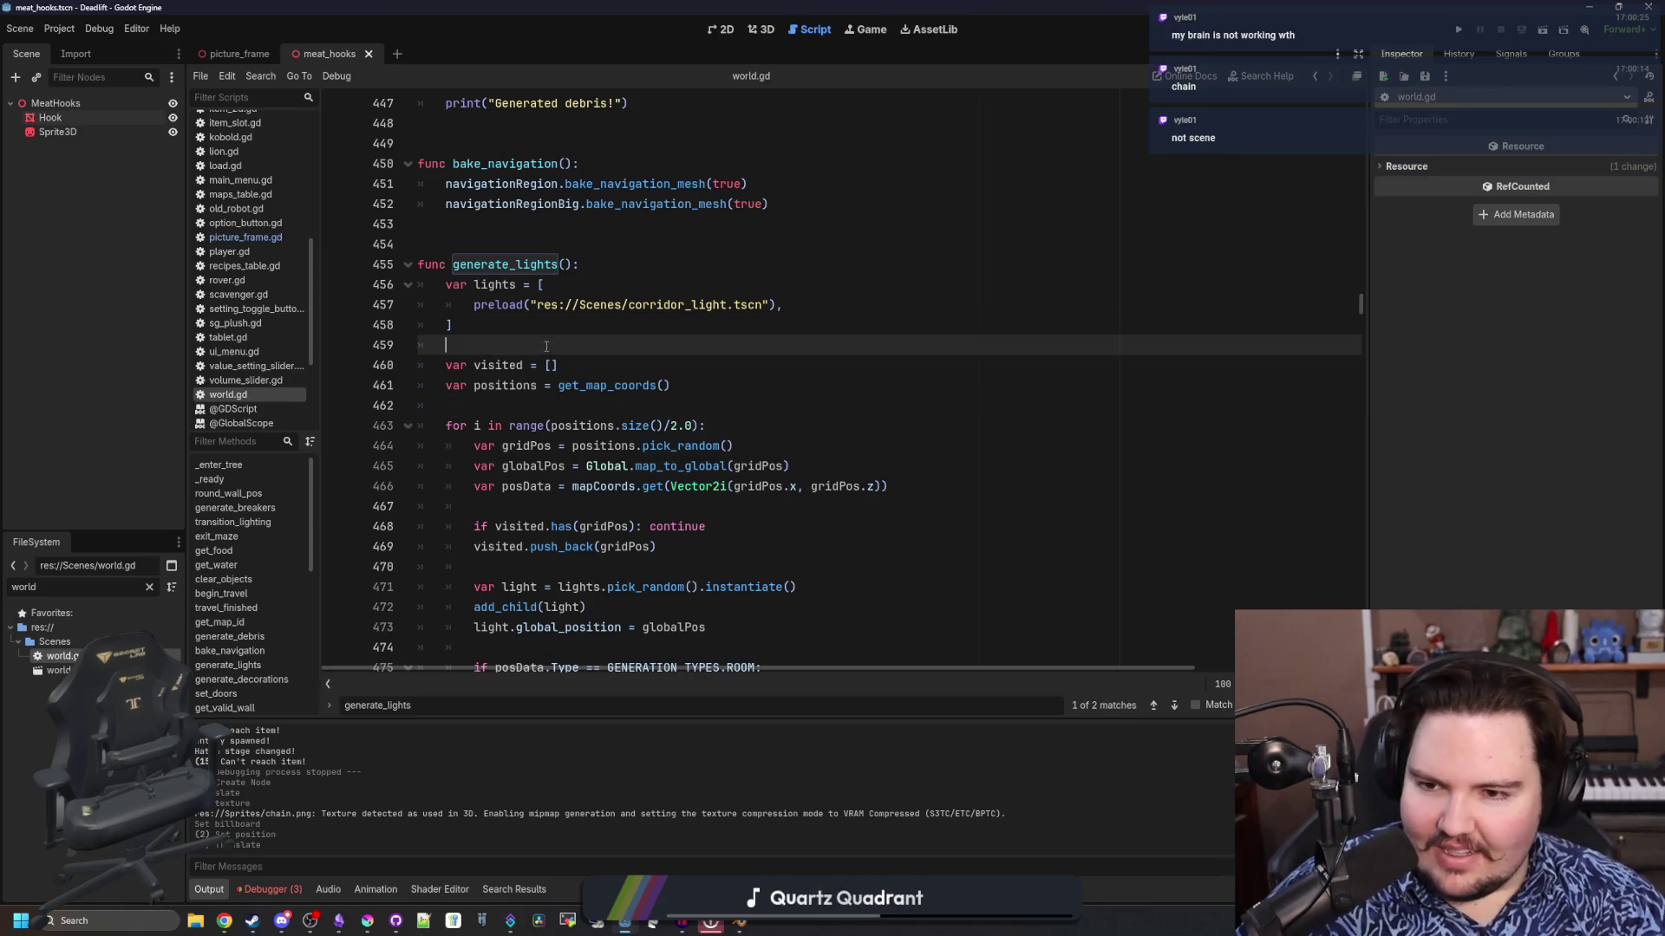
{"action": "scroll", "coordinate": [616, 404], "scroll_direction": "down", "scroll_amount": 2}
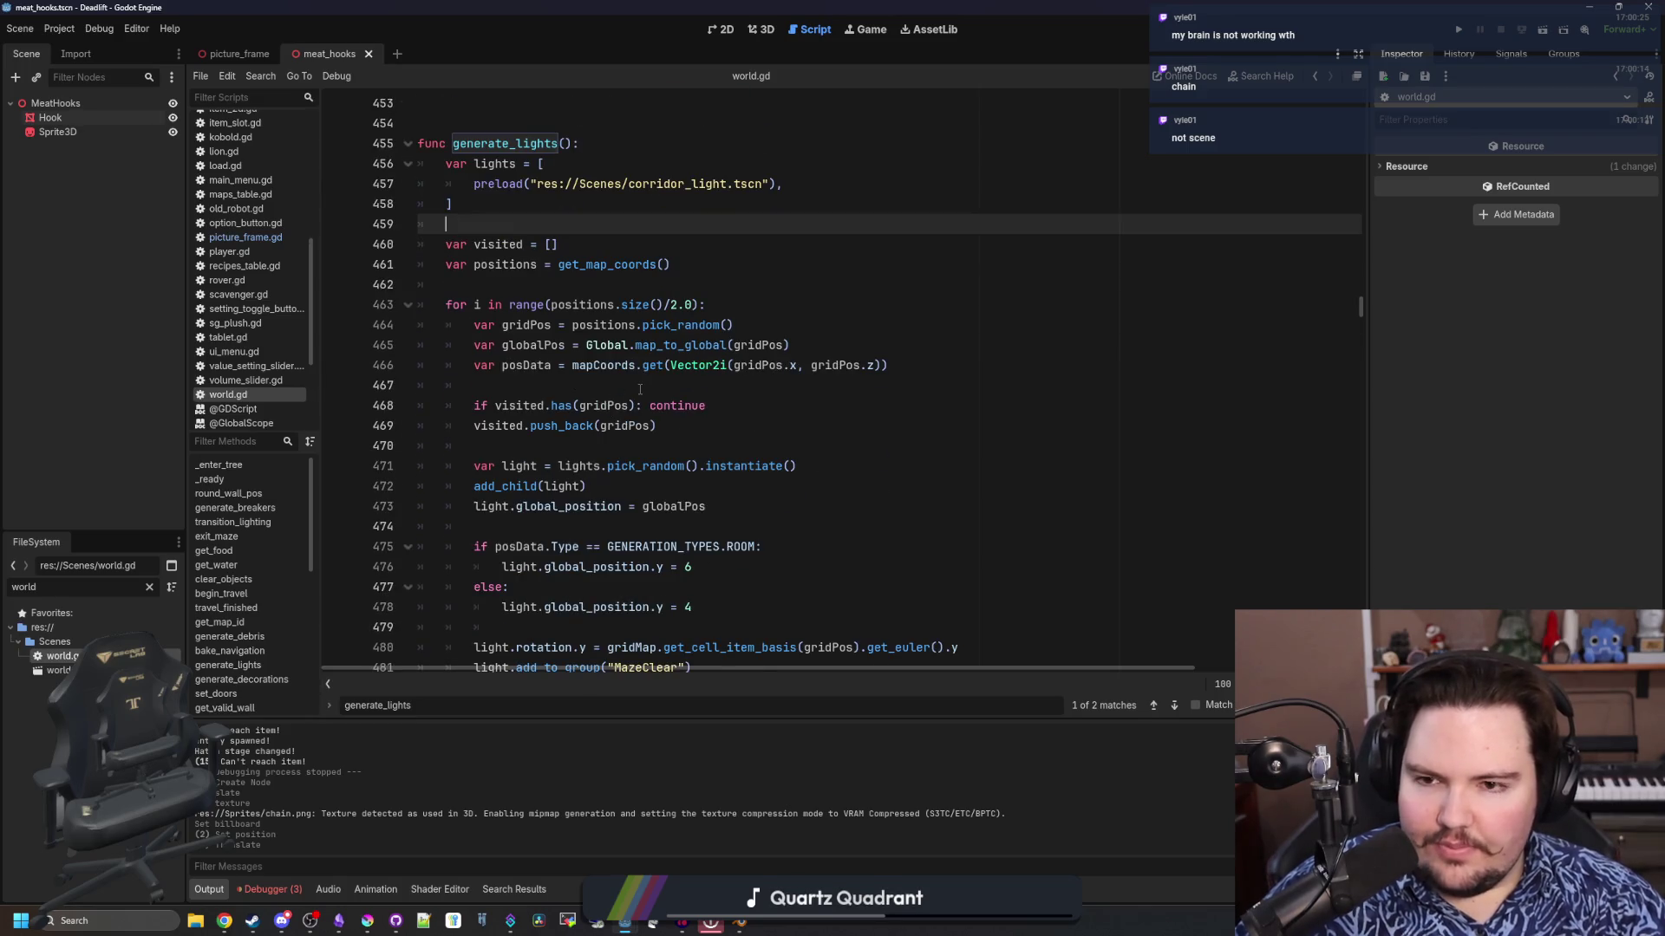
{"action": "scroll", "coordinate": [724, 327], "scroll_direction": "up", "scroll_amount": 2}
Add preload("res://Scenes/meat_hooks.tscn") after the corridor light entry and save world.gd
{"action": "left_click", "coordinate": [852, 306]}
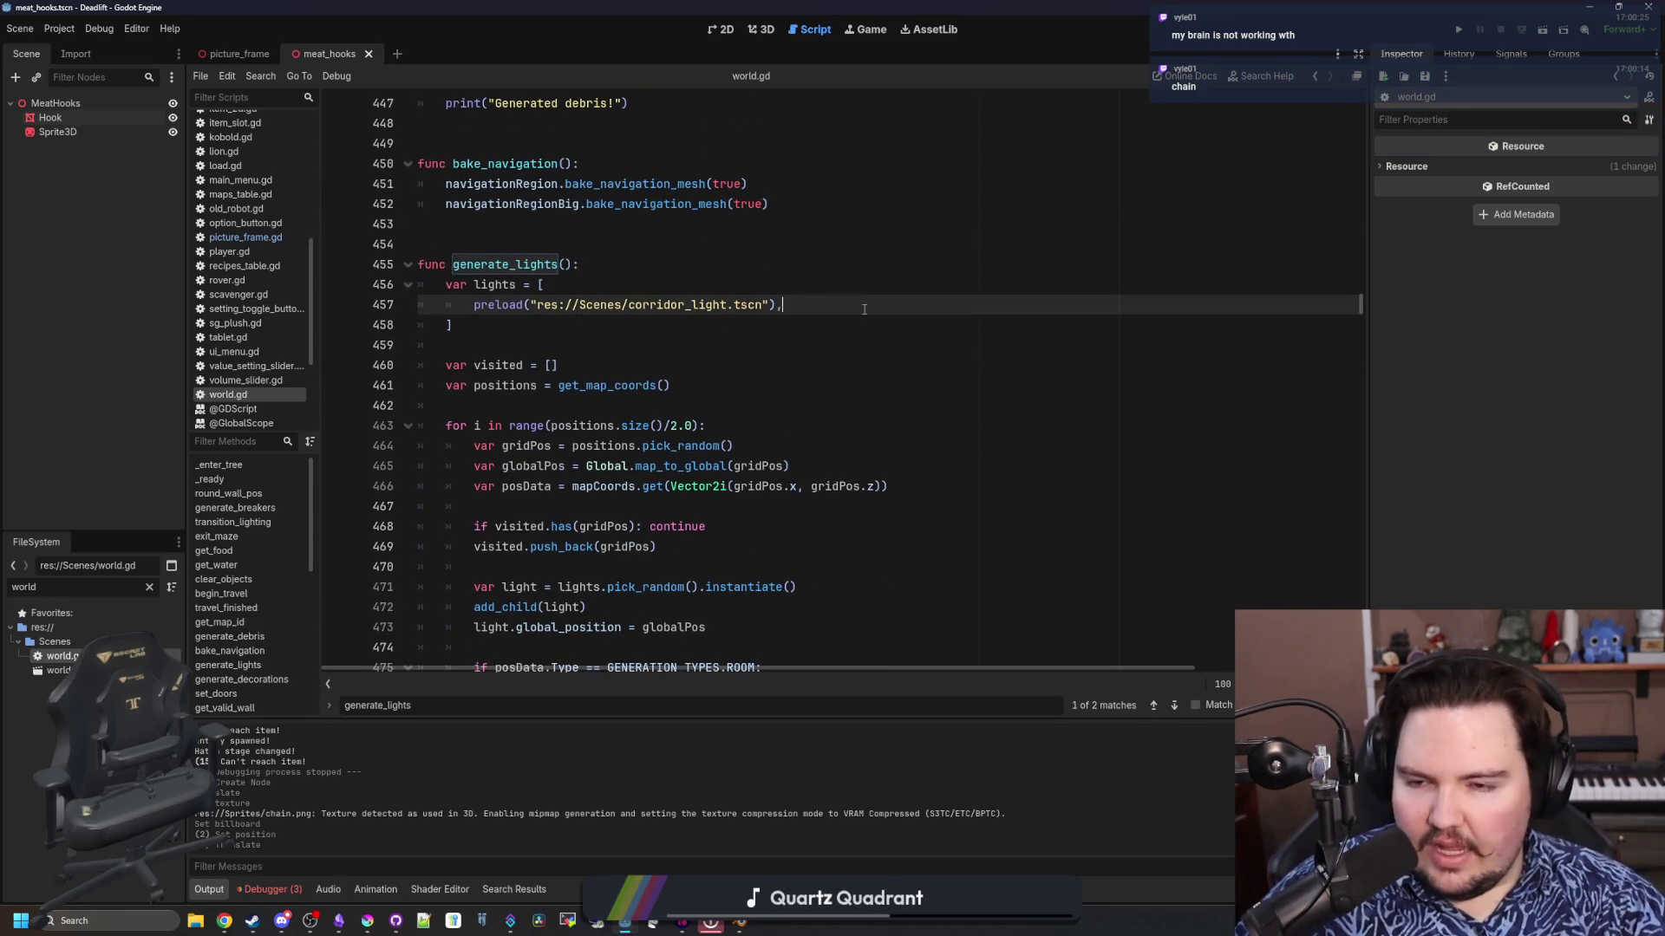
{"action": "key", "text": "Return"}
{"action": "type", "text": "preload(\""}
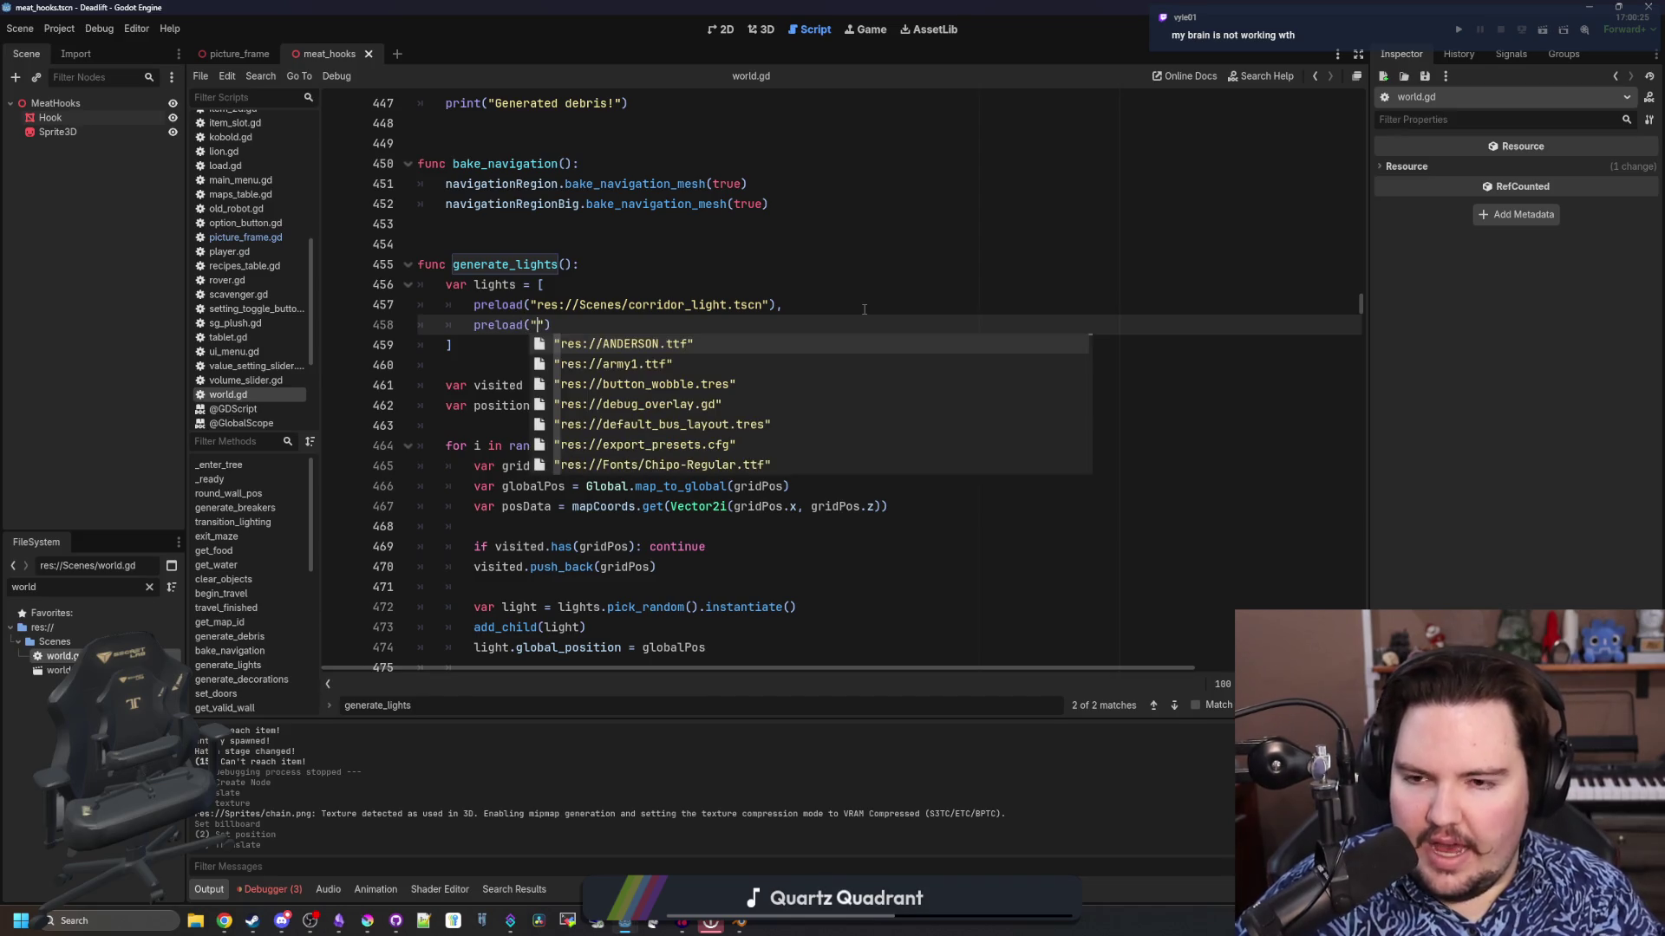
{"action": "type", "text": "chain"}
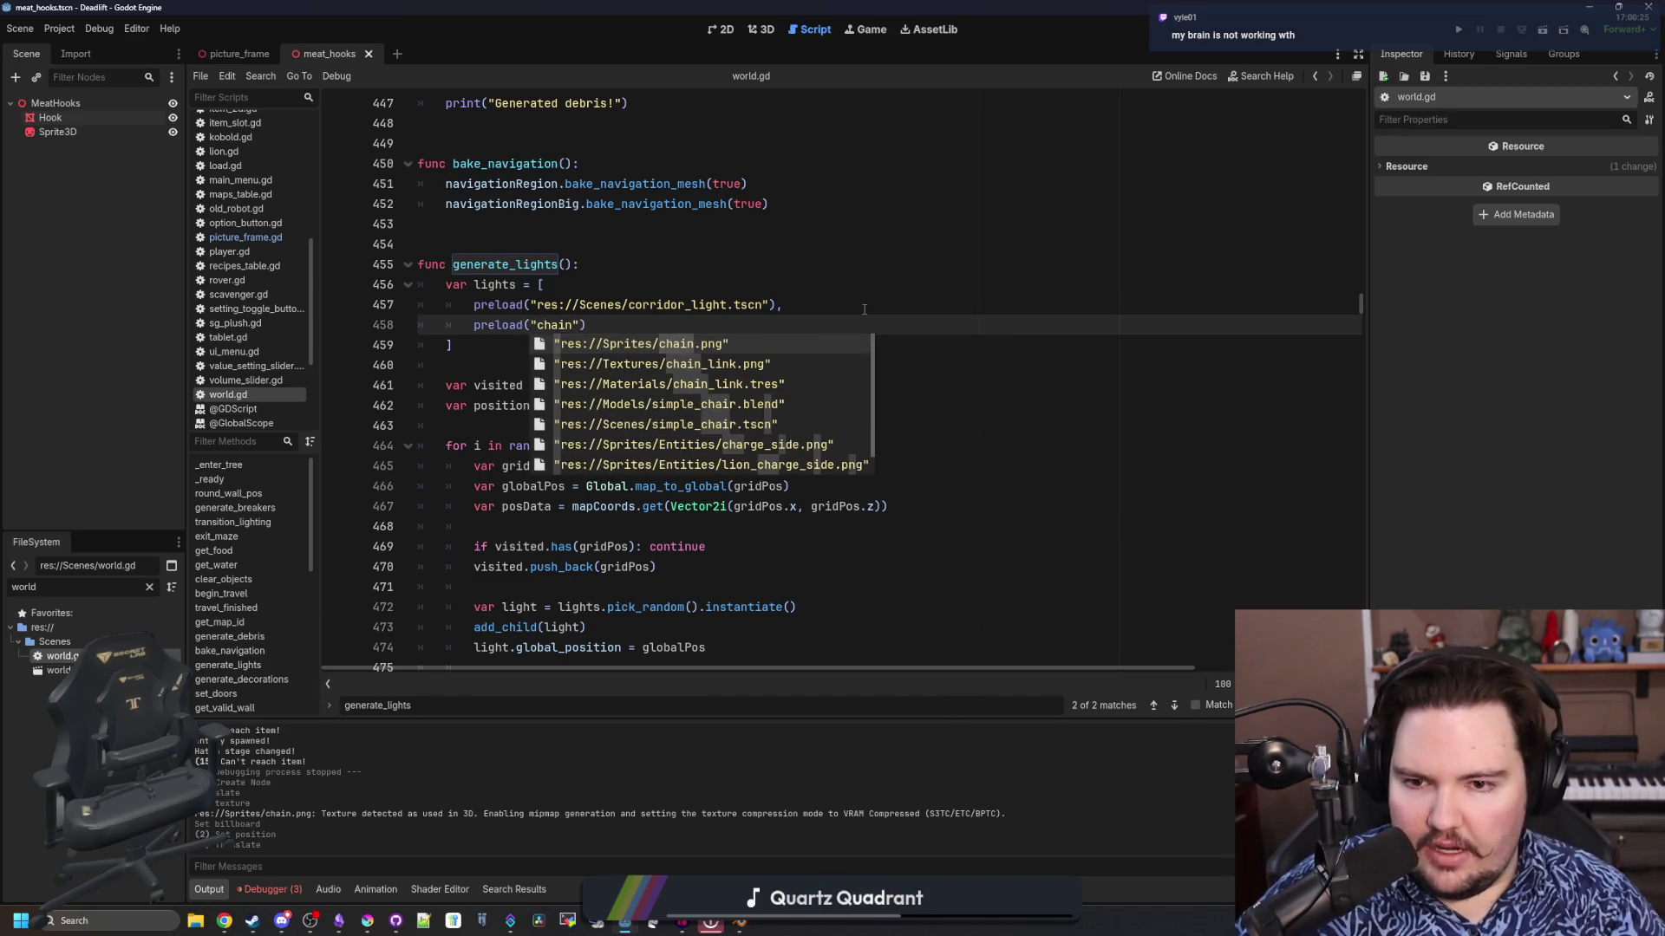
{"action": "key", "text": "BackSpace"}
{"action": "key", "text": "BackSpace"}
{"action": "key", "text": "BackSpace"}
{"action": "type", "text": "meat"}
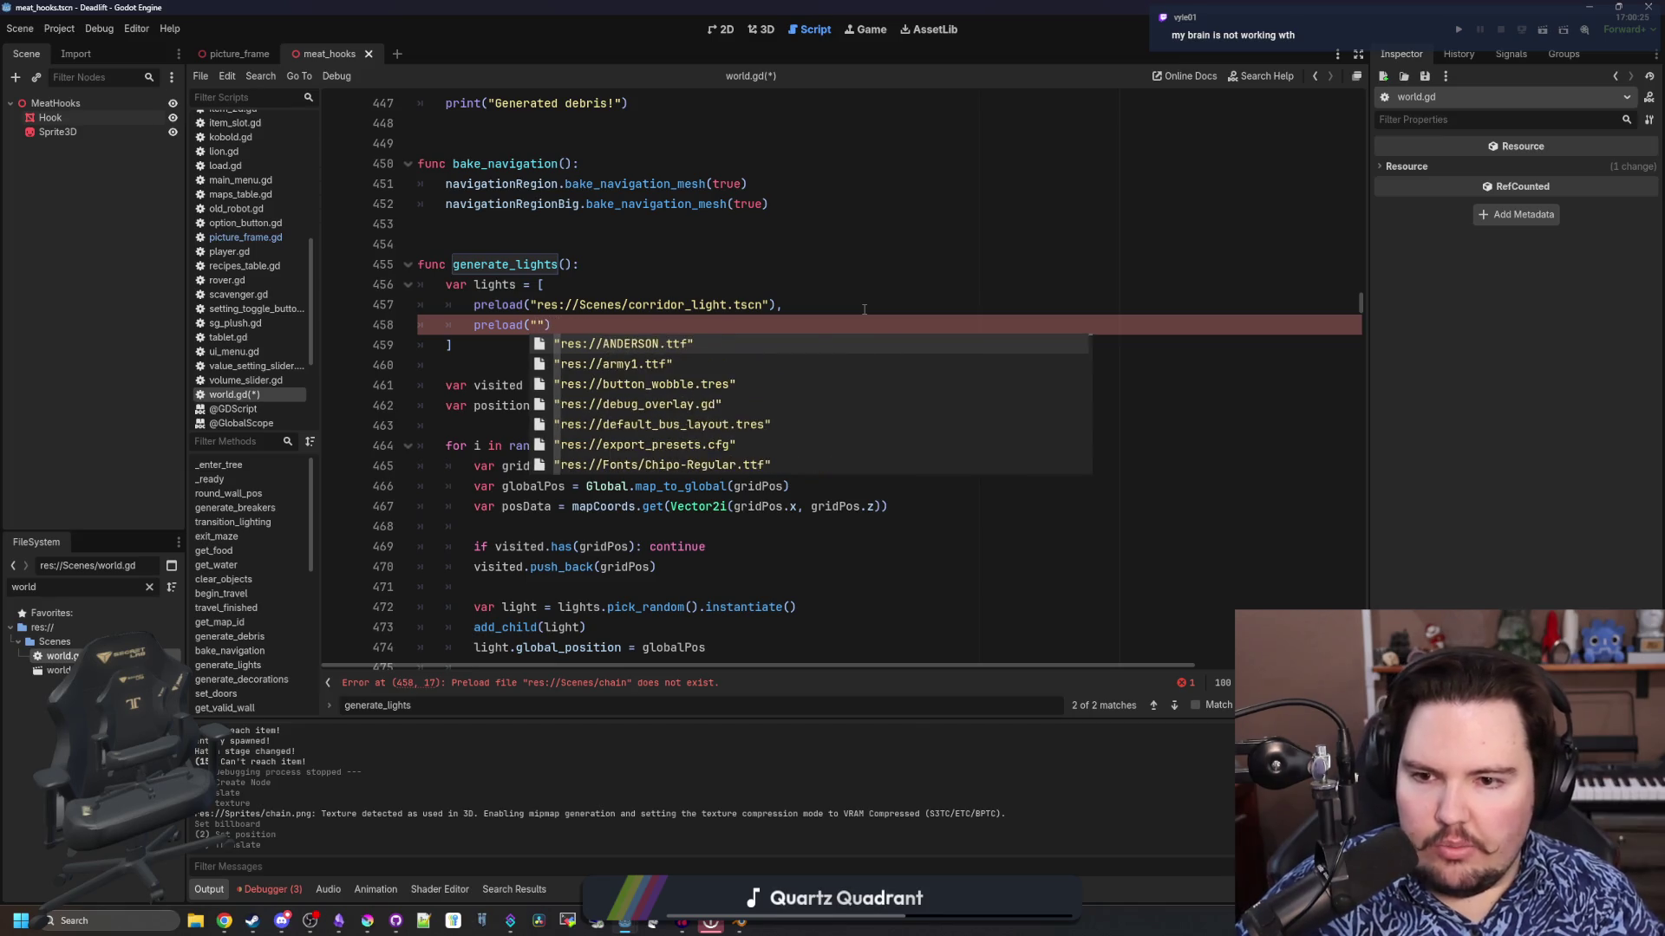
{"action": "key", "text": "Return"}
{"action": "left_click", "coordinate": [777, 325]}
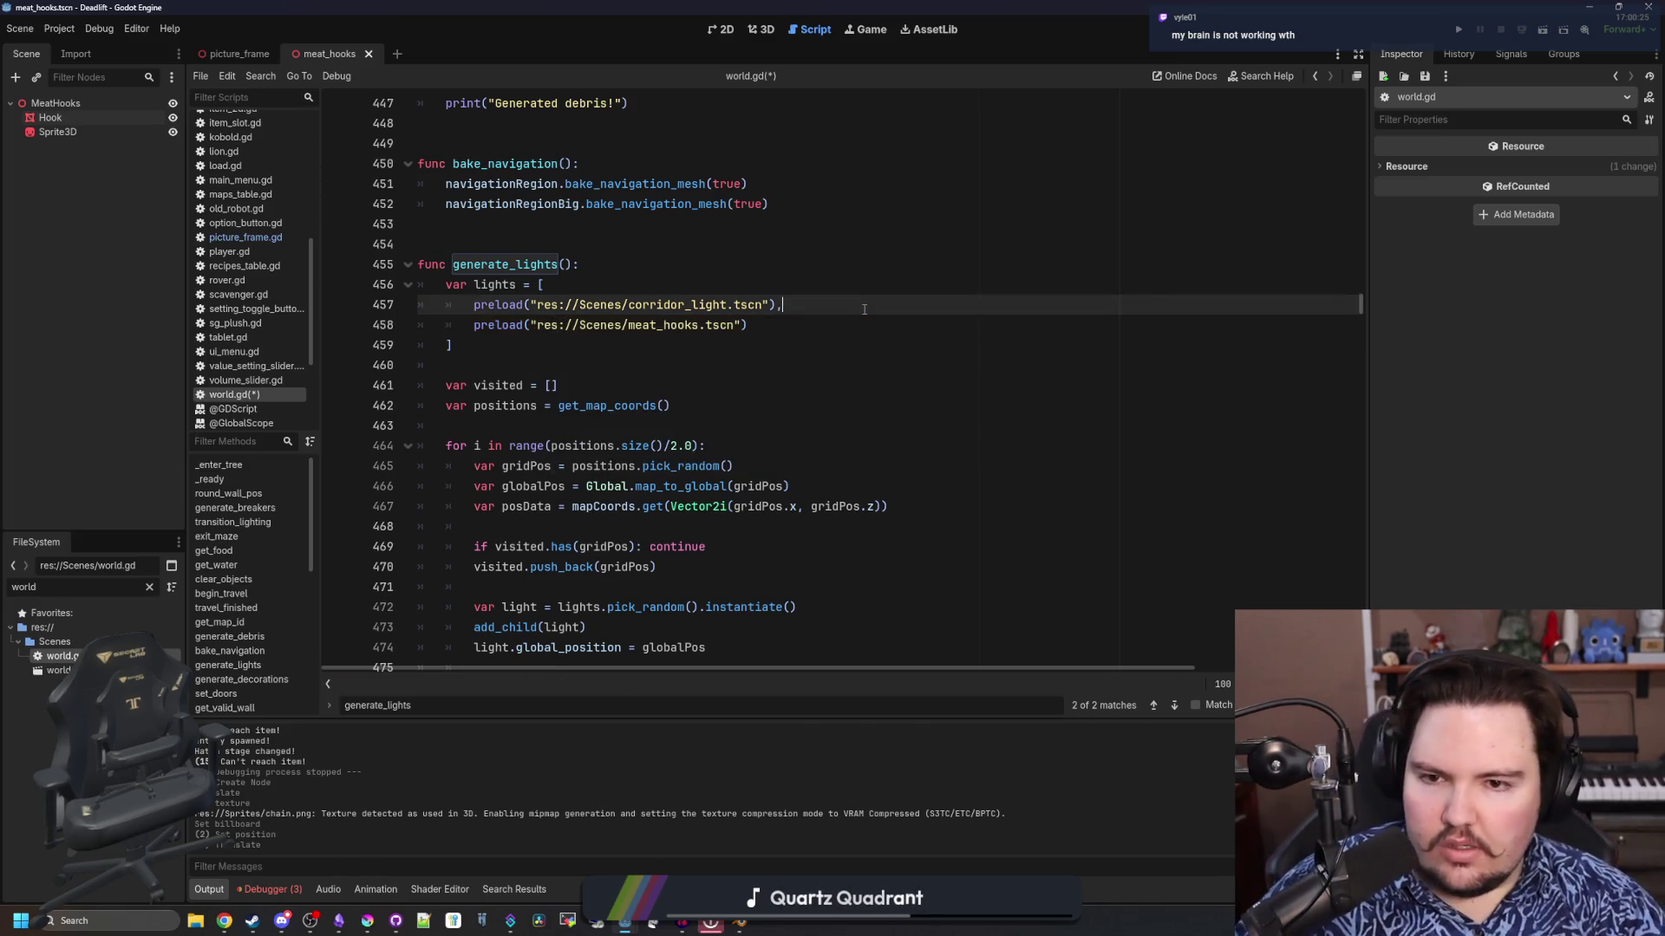
{"action": "left_click", "coordinate": [777, 323]}
{"action": "type", "text": ","}
{"action": "scroll", "coordinate": [777, 325], "scroll_direction": "down", "scroll_amount": 3}
{"action": "left_click", "coordinate": [639, 407]}
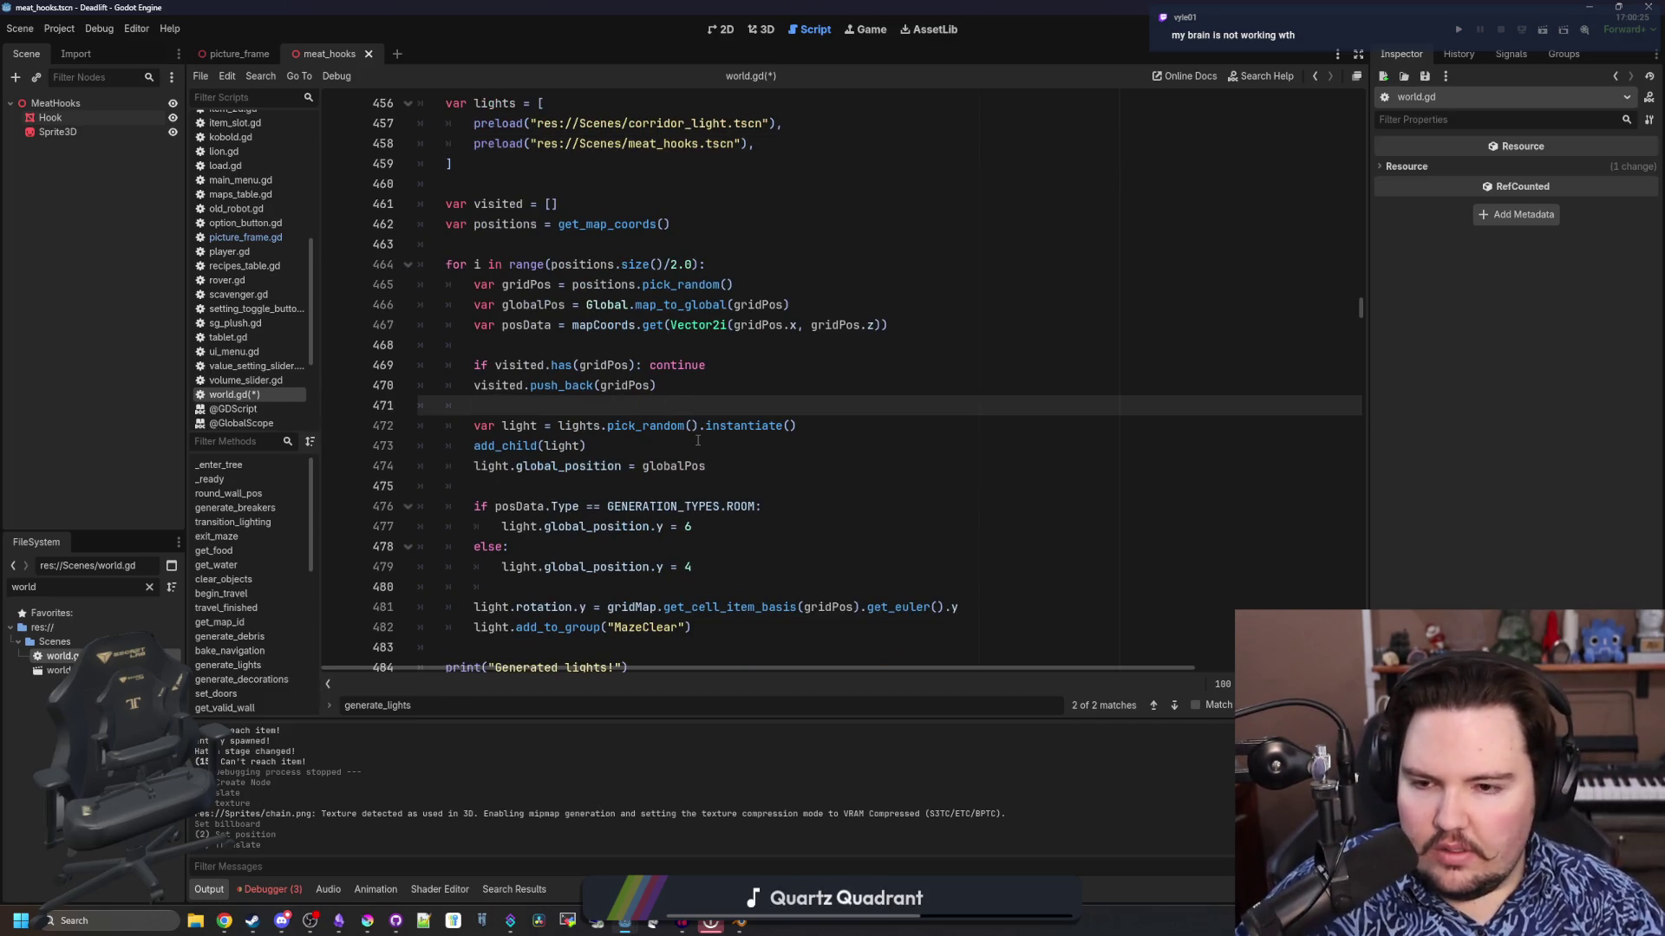
{"action": "double_click", "coordinate": [641, 426]}
{"action": "left_click", "coordinate": [599, 405]}
{"action": "key", "text": "ctrl+s"}
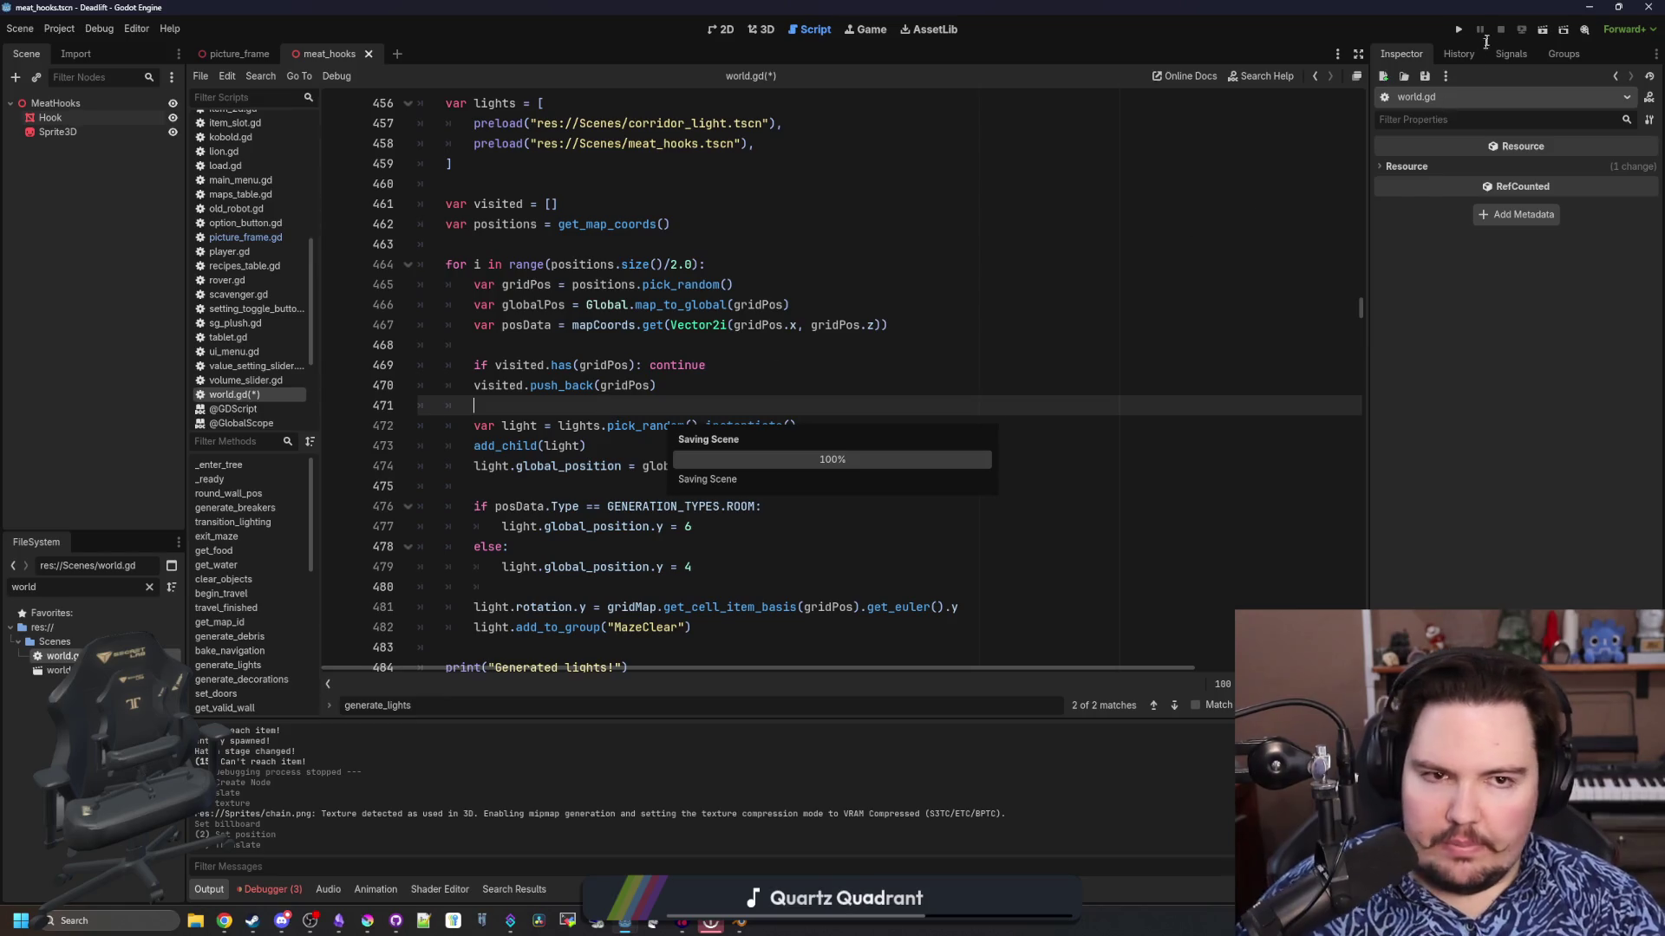
Run the project, start the game and take the elevator down to level 1
{"action": "left_click", "coordinate": [1457, 29]}
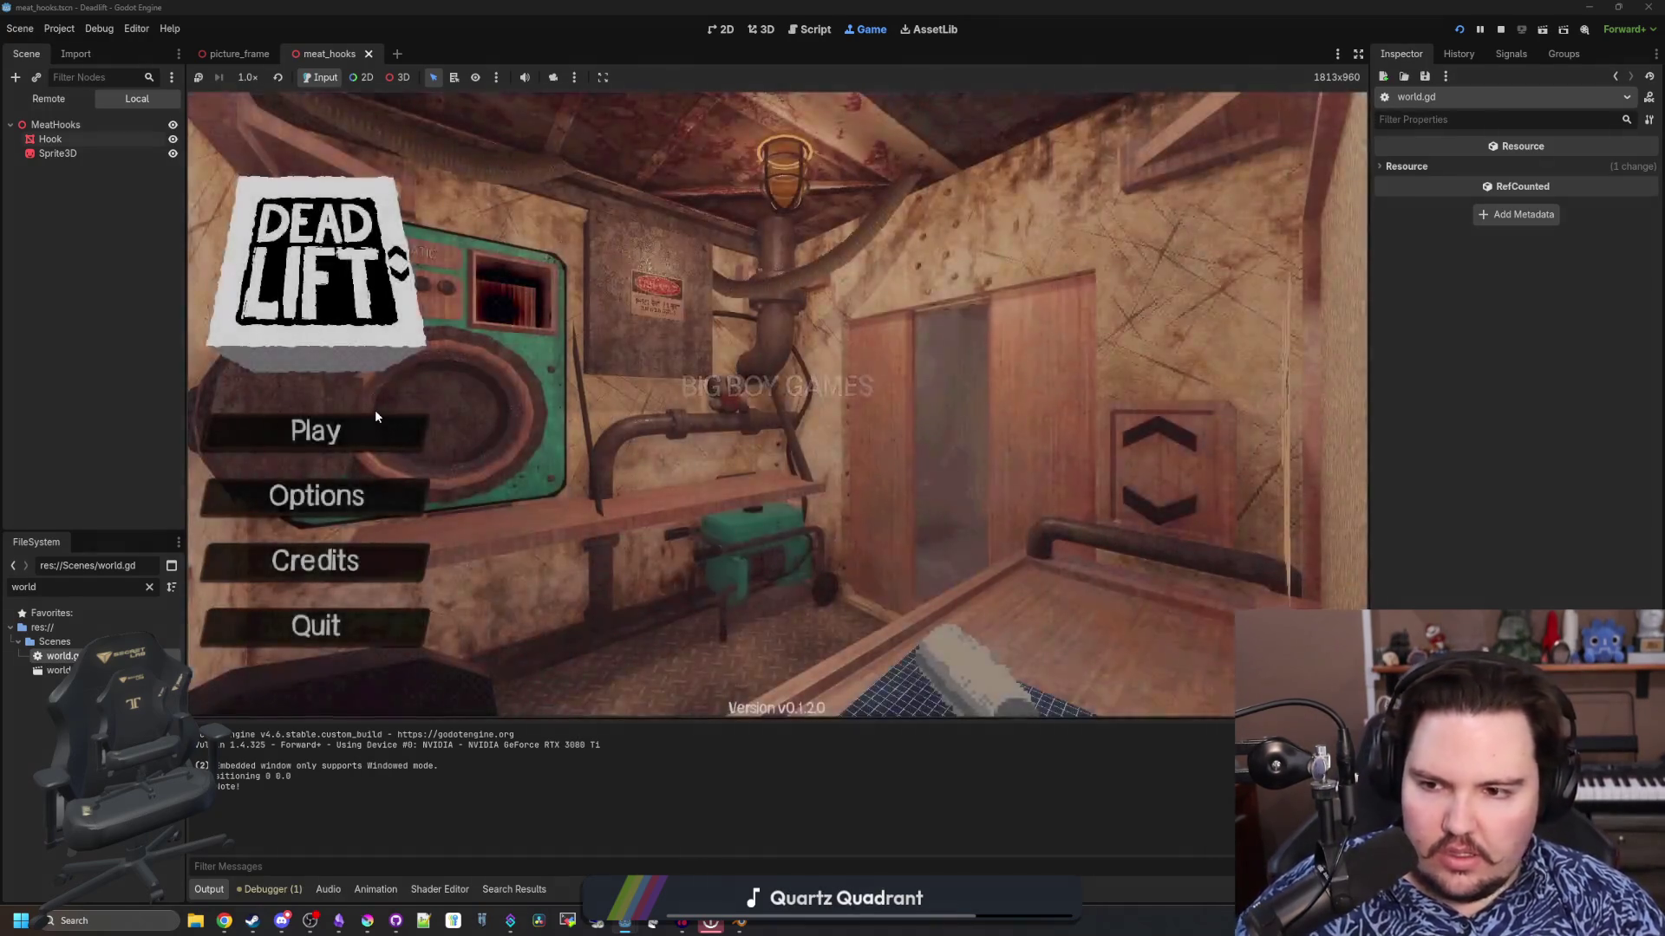
{"action": "left_click", "coordinate": [363, 419]}
{"action": "left_click", "coordinate": [772, 477]}
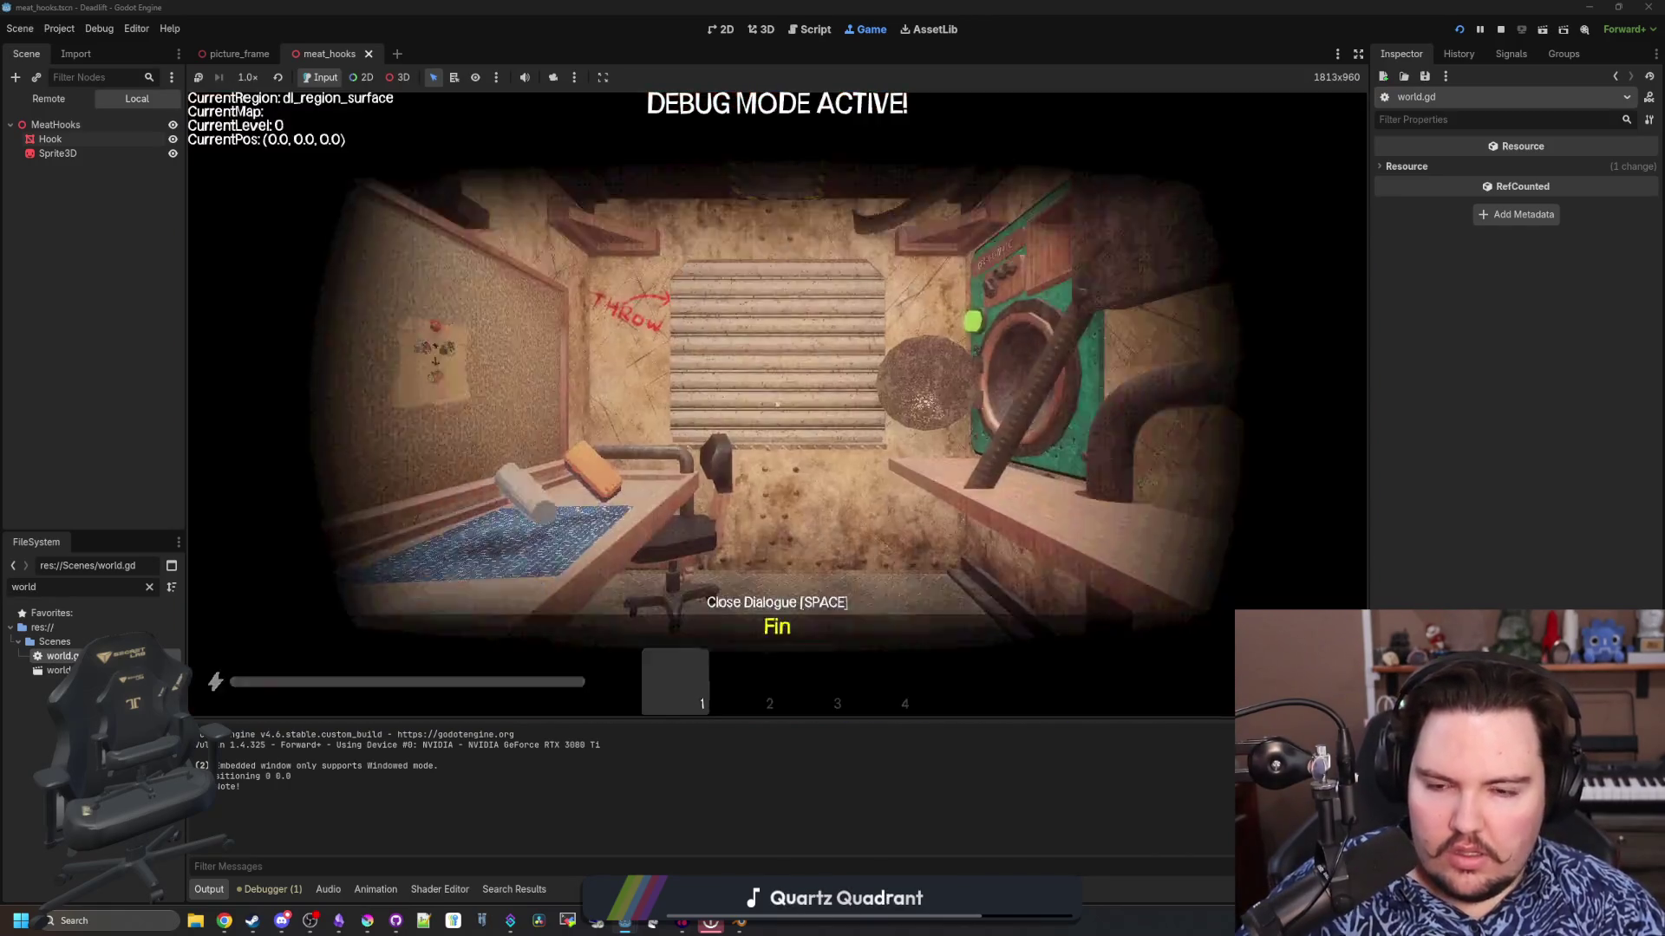
{"action": "key", "text": "w"}
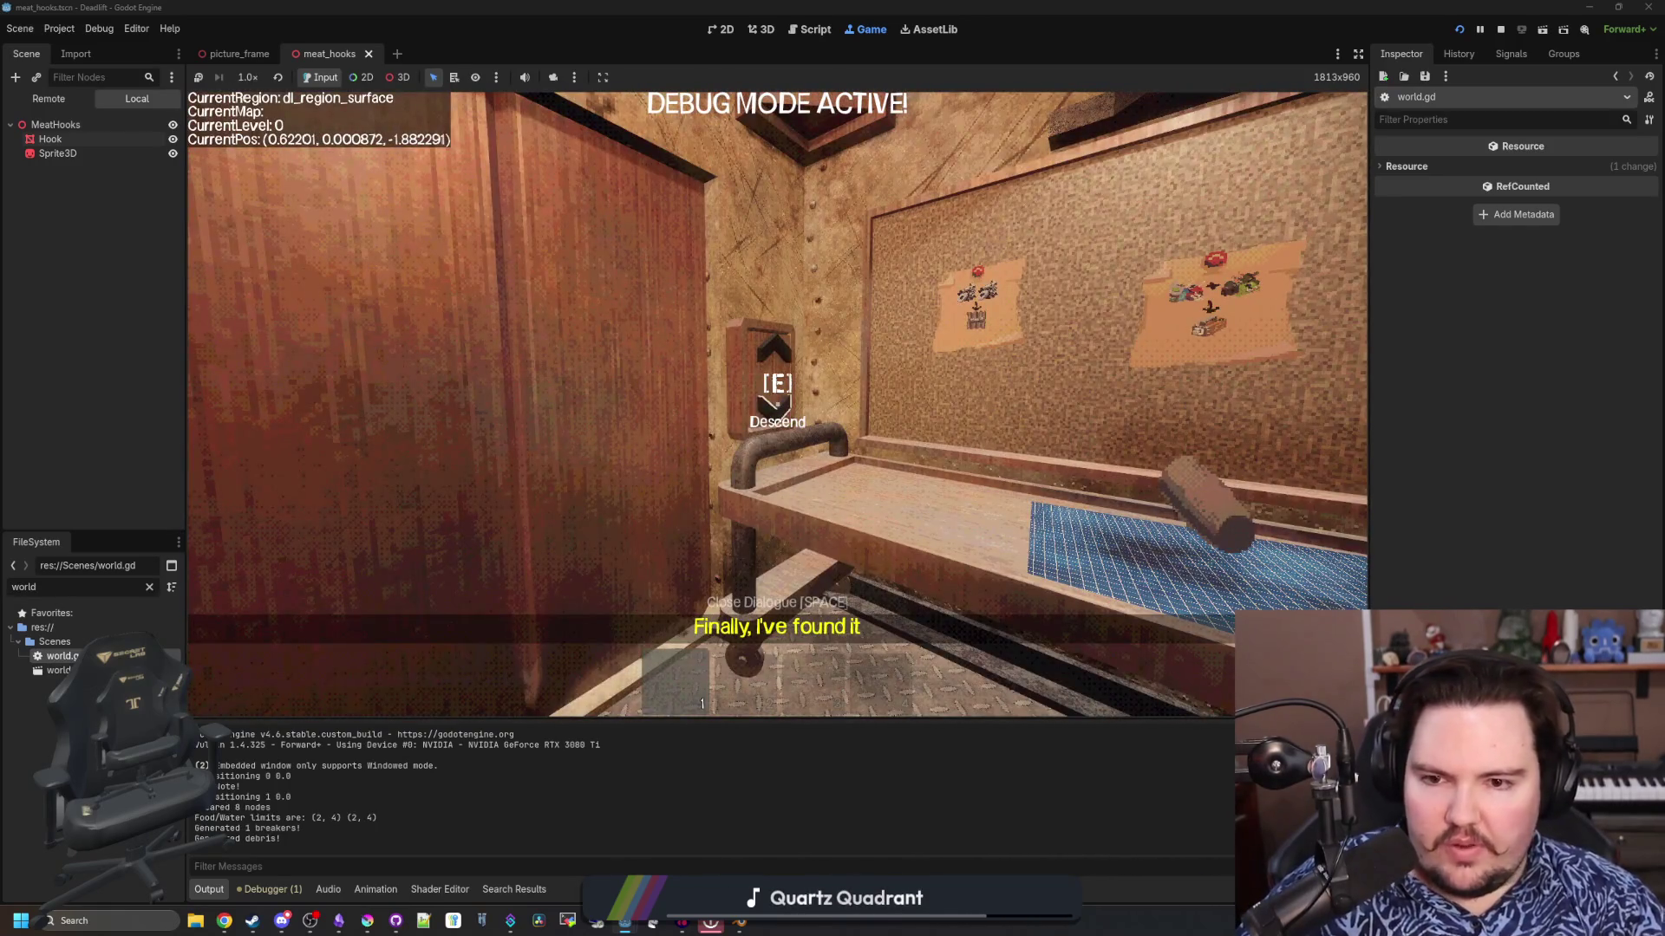
{"action": "key", "text": "e"}
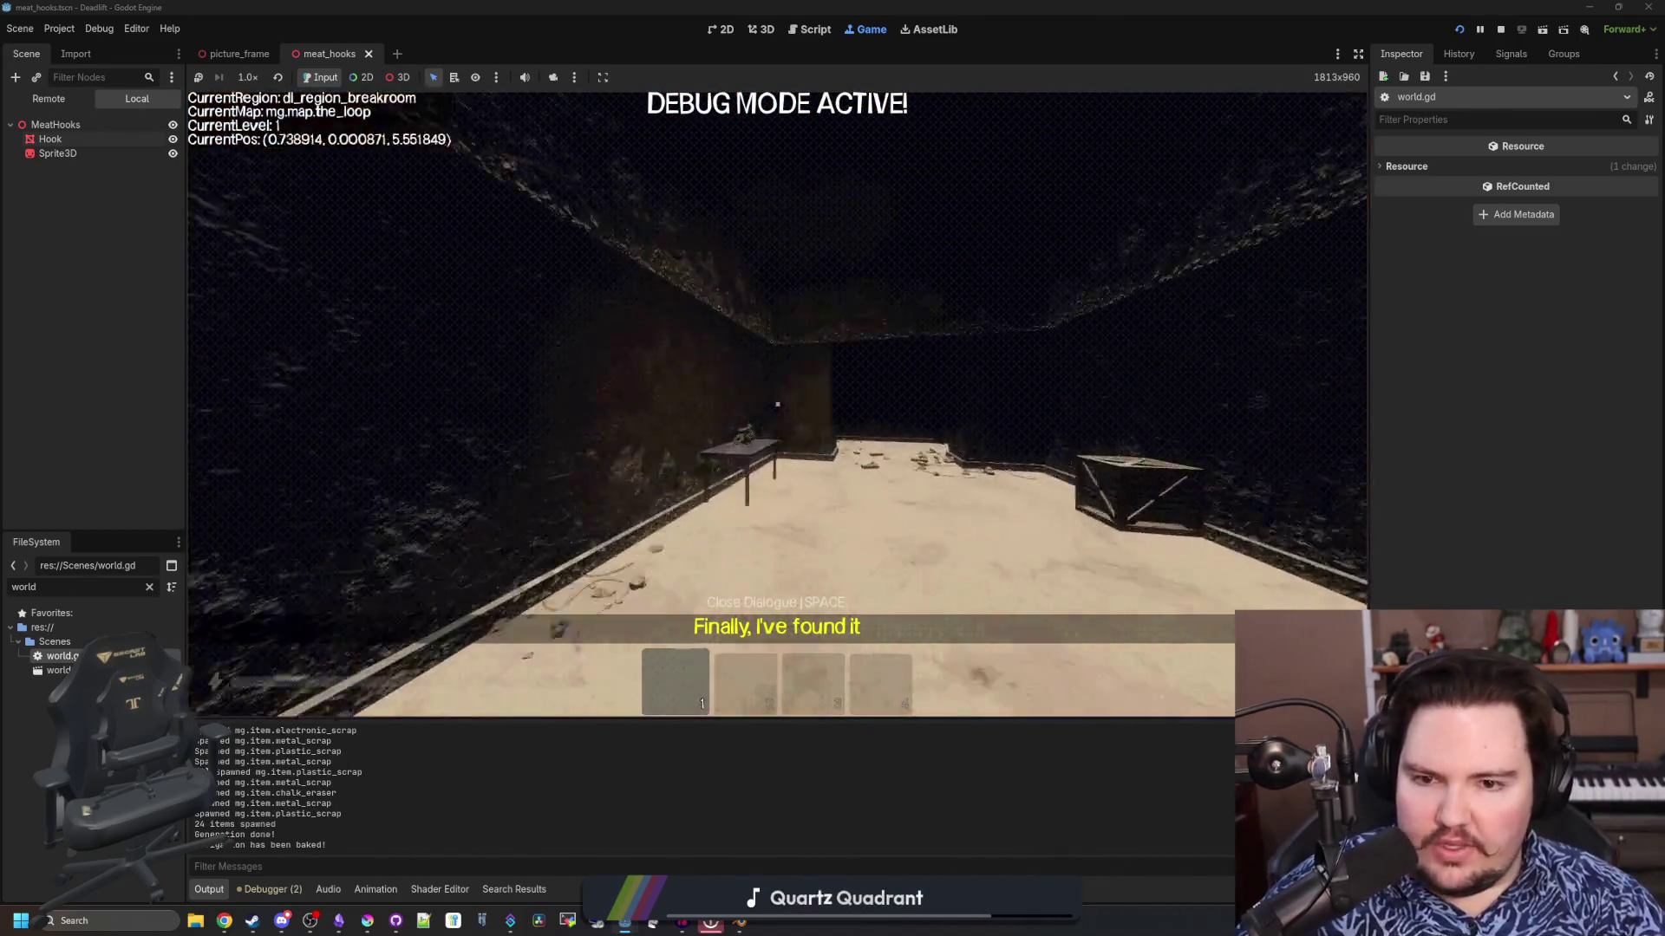
Walk the overgrown corridors past the hanging meat hooks, then pause the game with Esc
{"action": "key", "text": "w"}
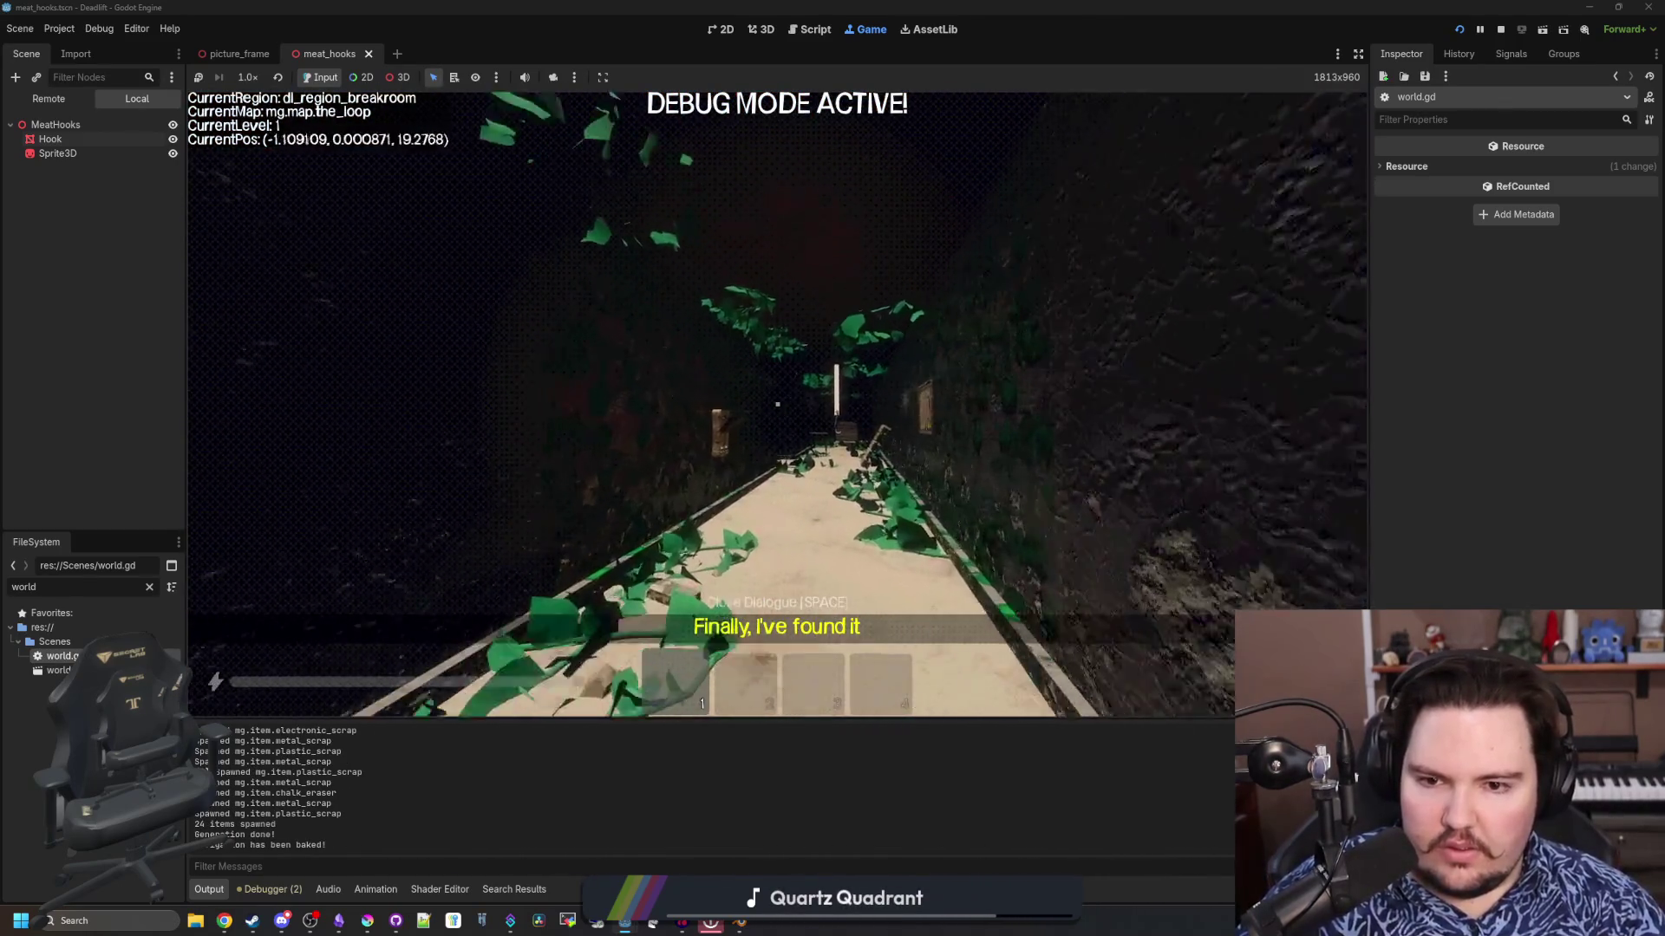
{"action": "key", "text": "w"}
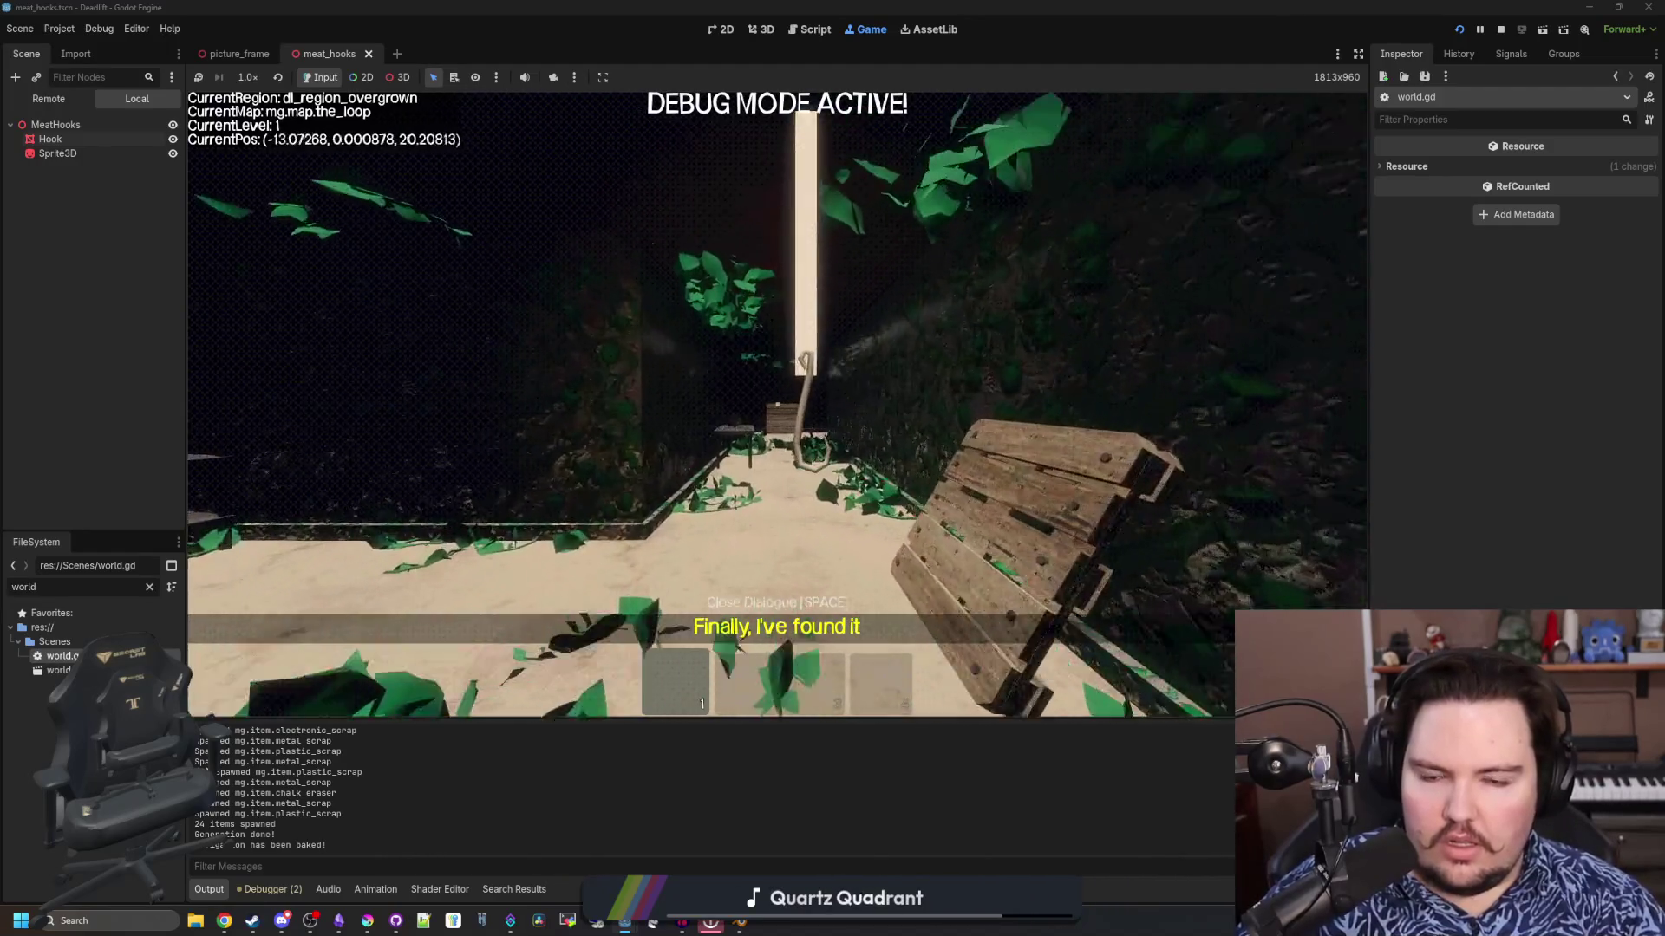
{"action": "key", "text": "w"}
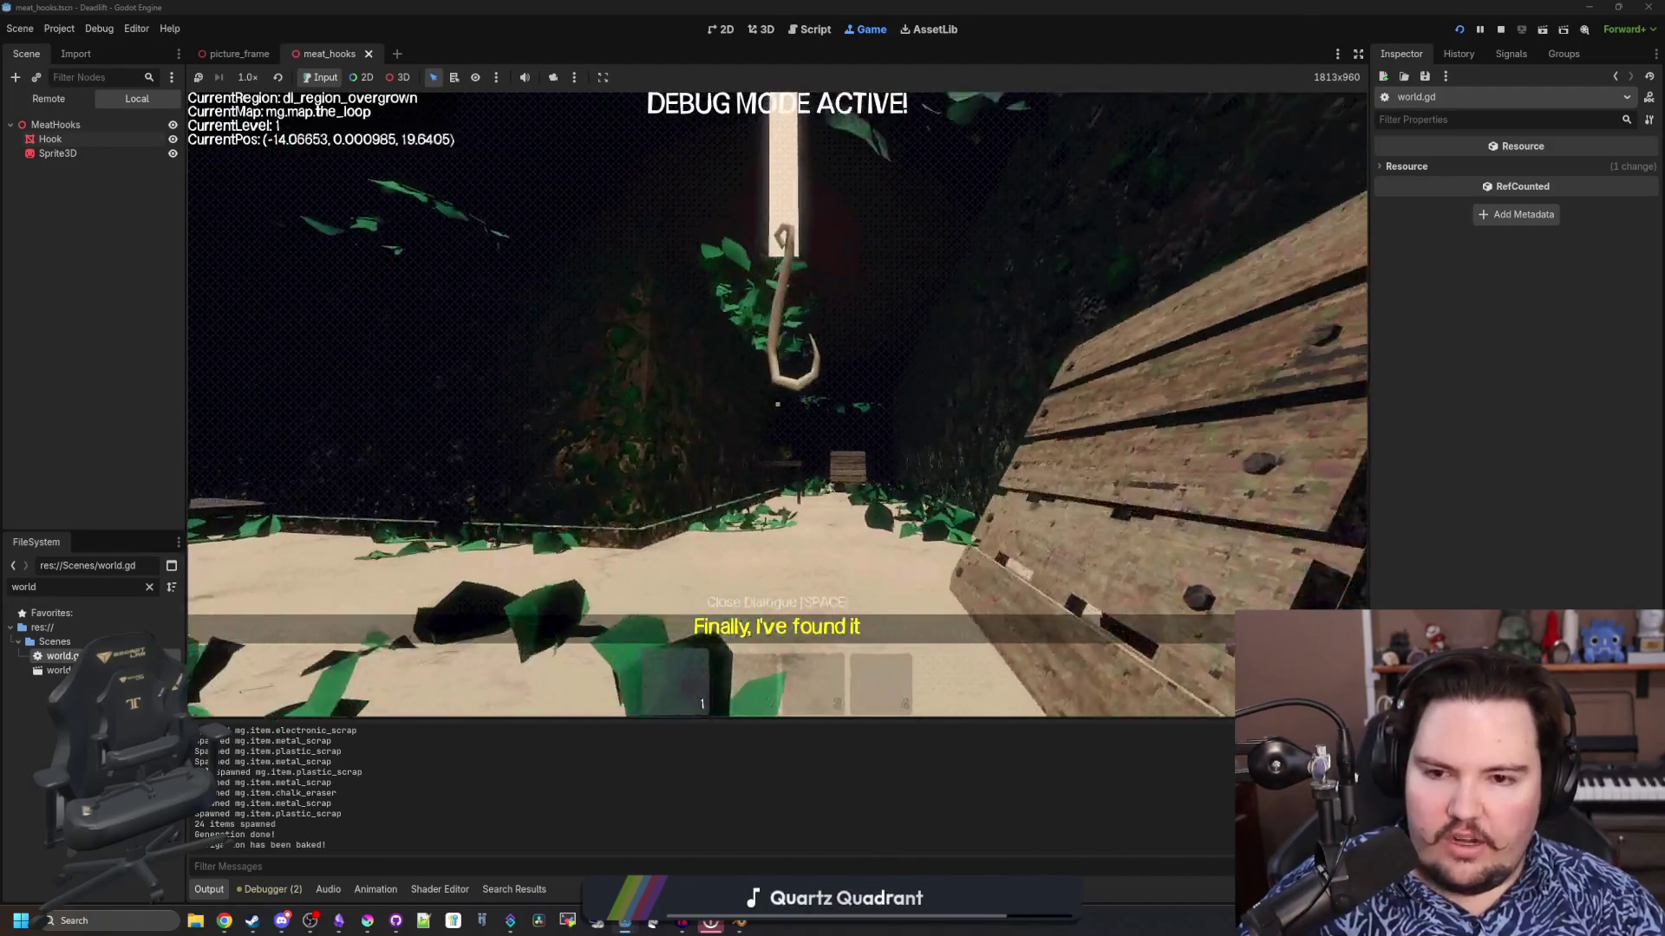
{"action": "key", "text": "w"}
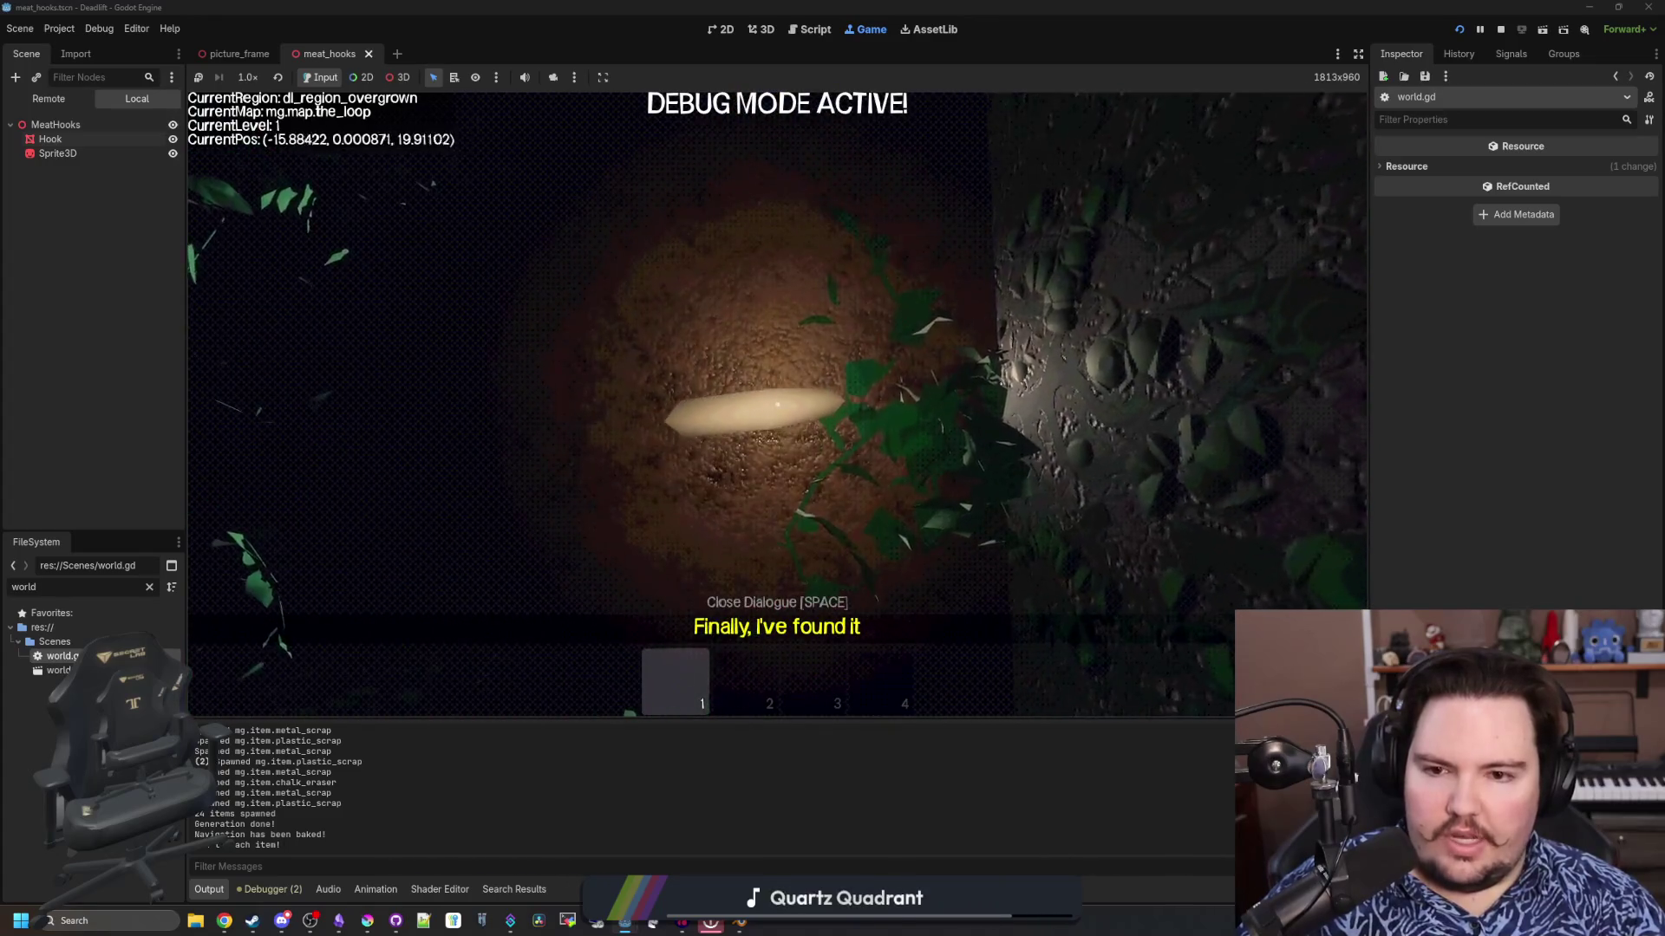
{"action": "key", "text": "w"}
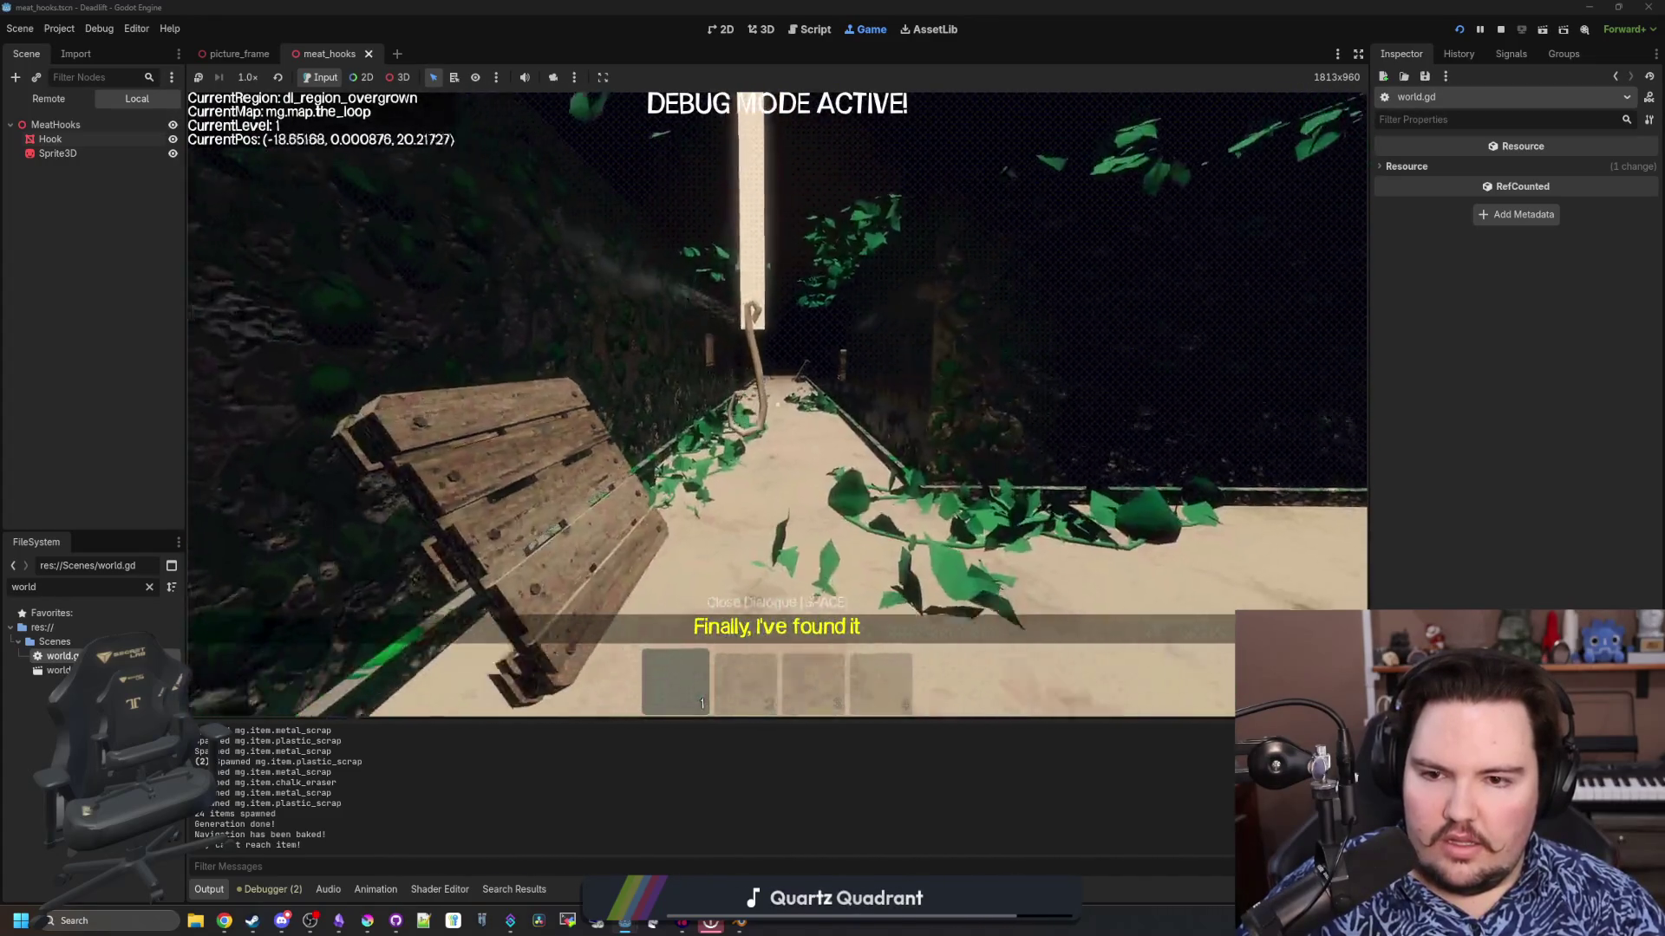
{"action": "key", "text": "w"}
{"action": "key", "text": "w"}
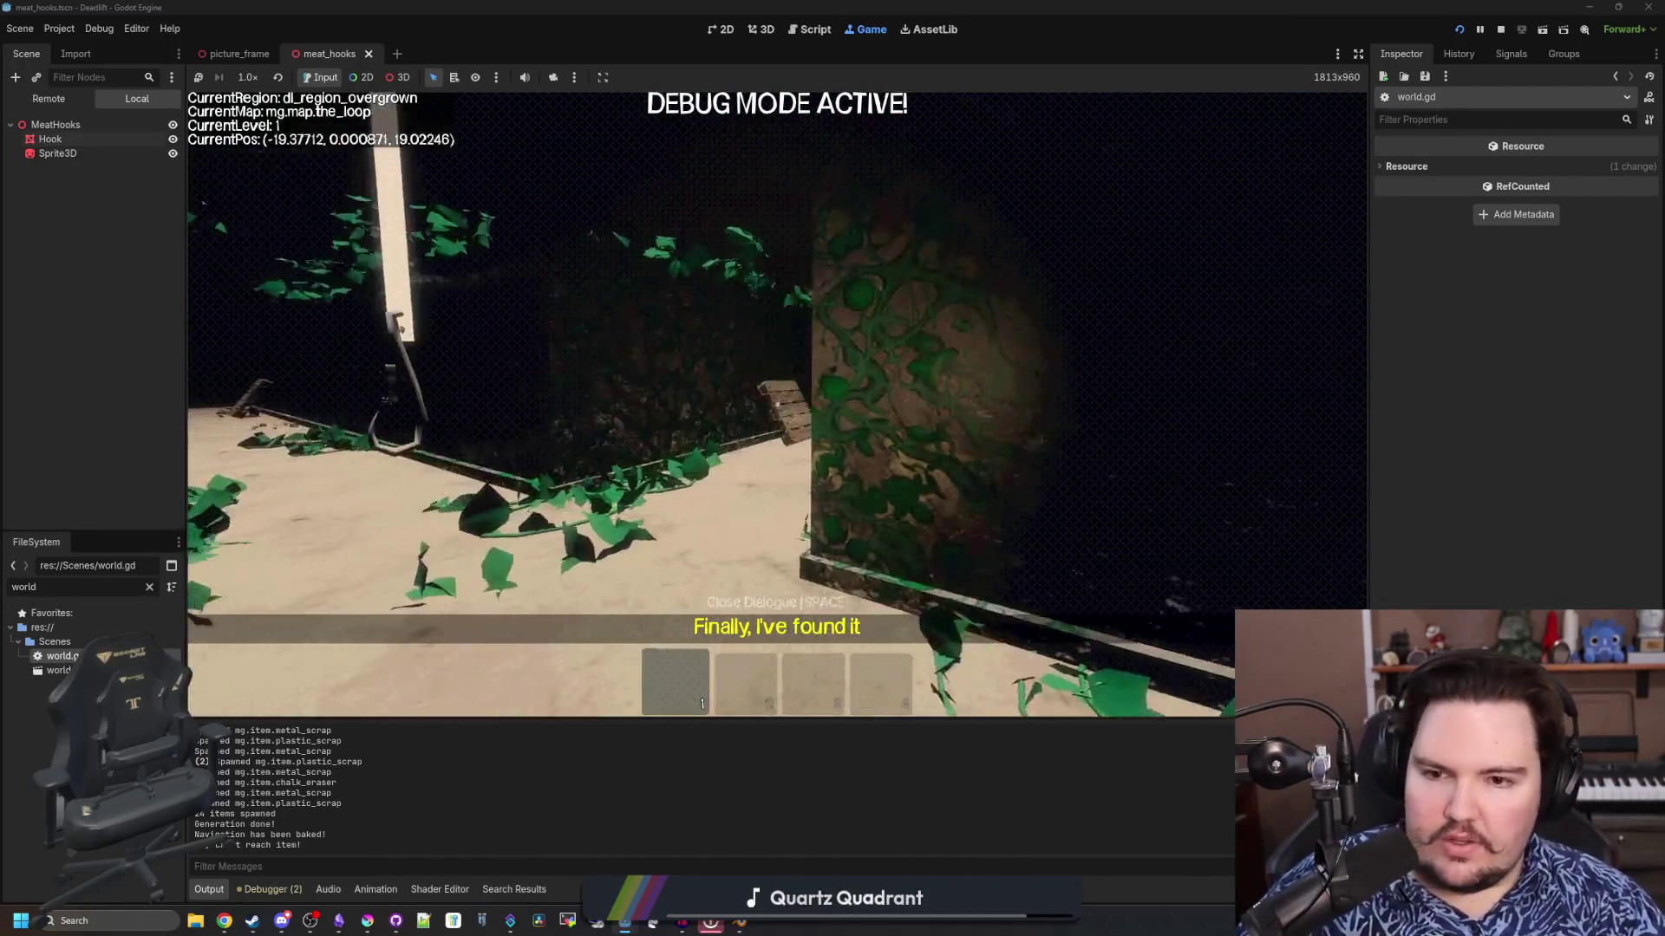
{"action": "key", "text": "w"}
{"action": "key", "text": "w"}
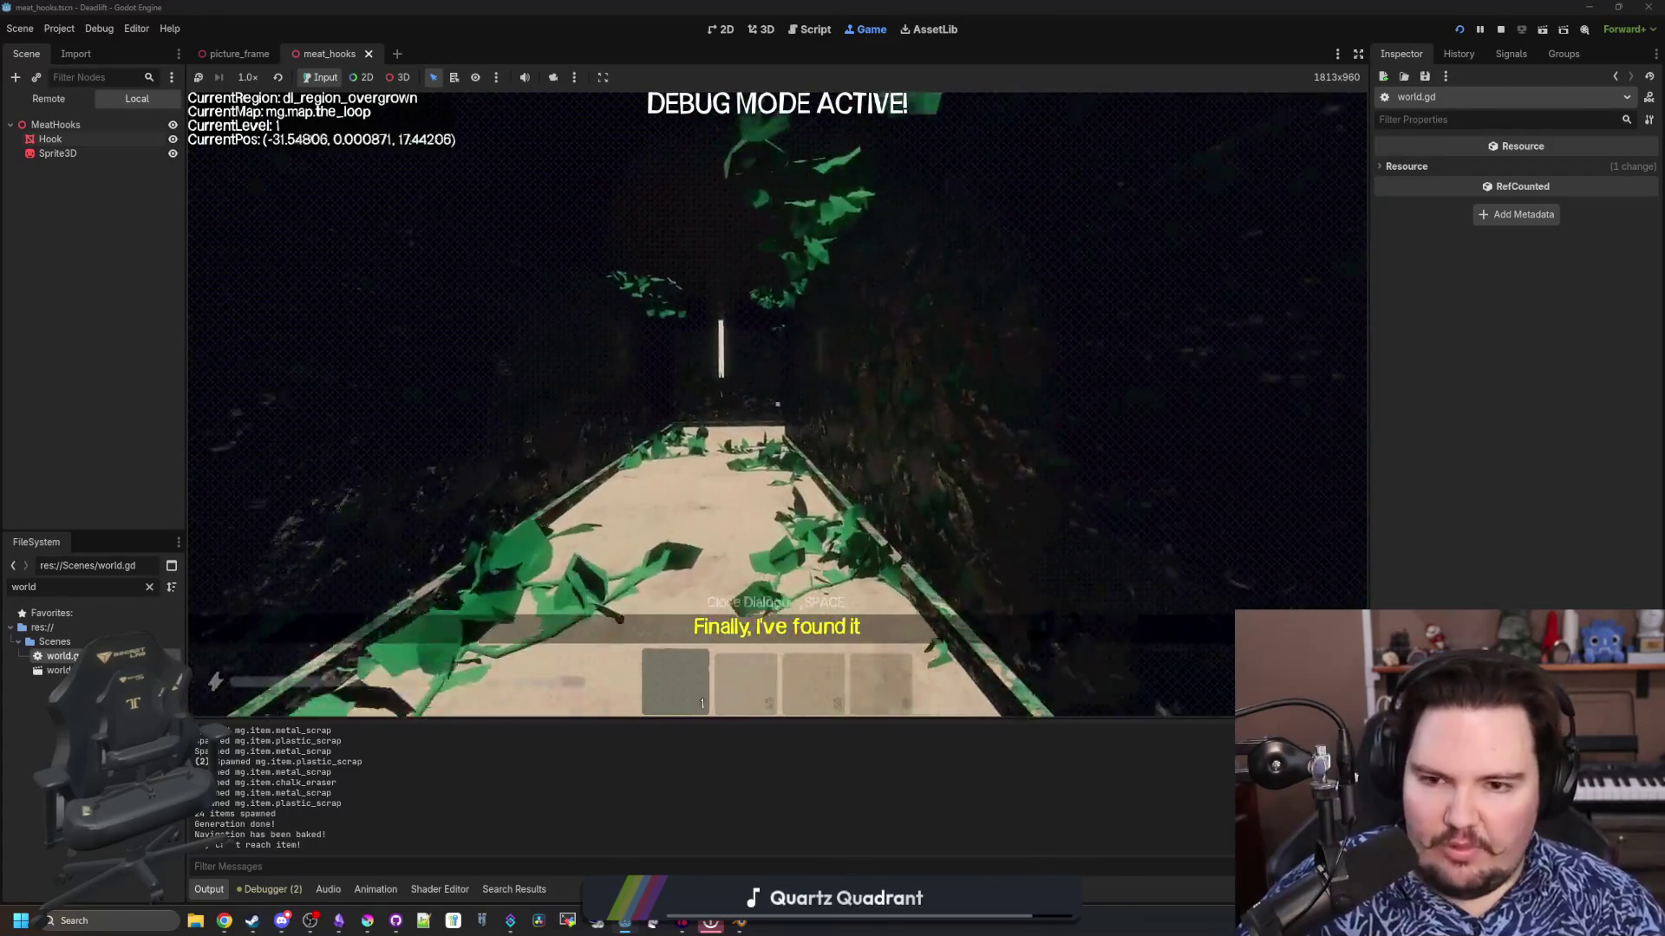
{"action": "key", "text": "w"}
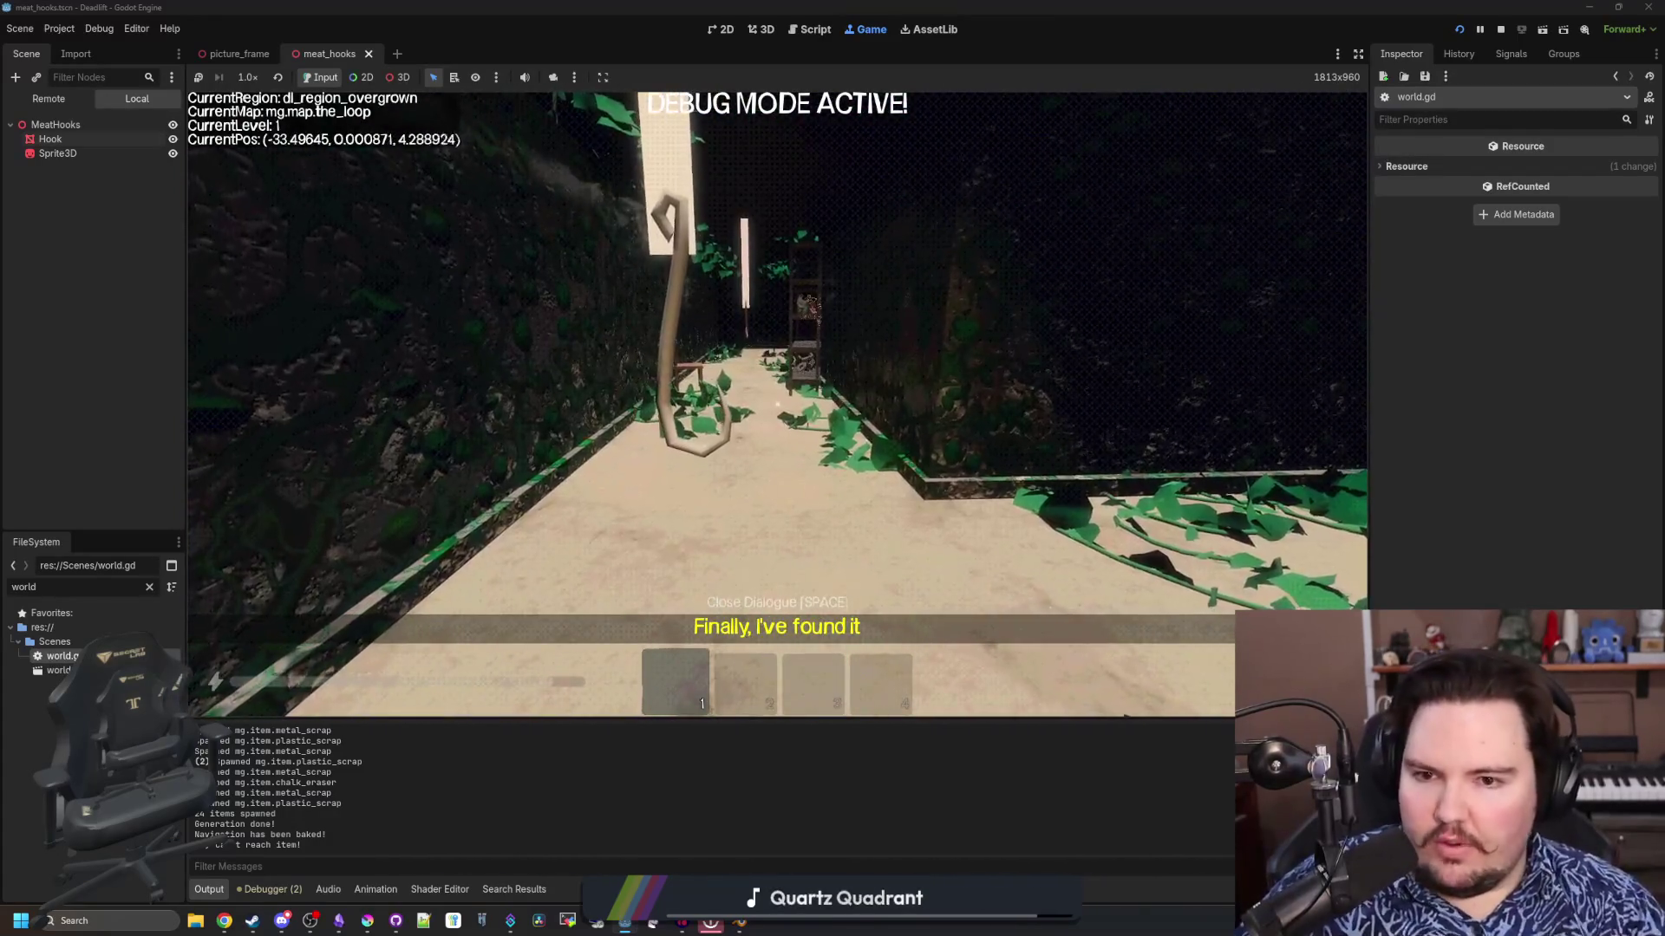
{"action": "key", "text": "w"}
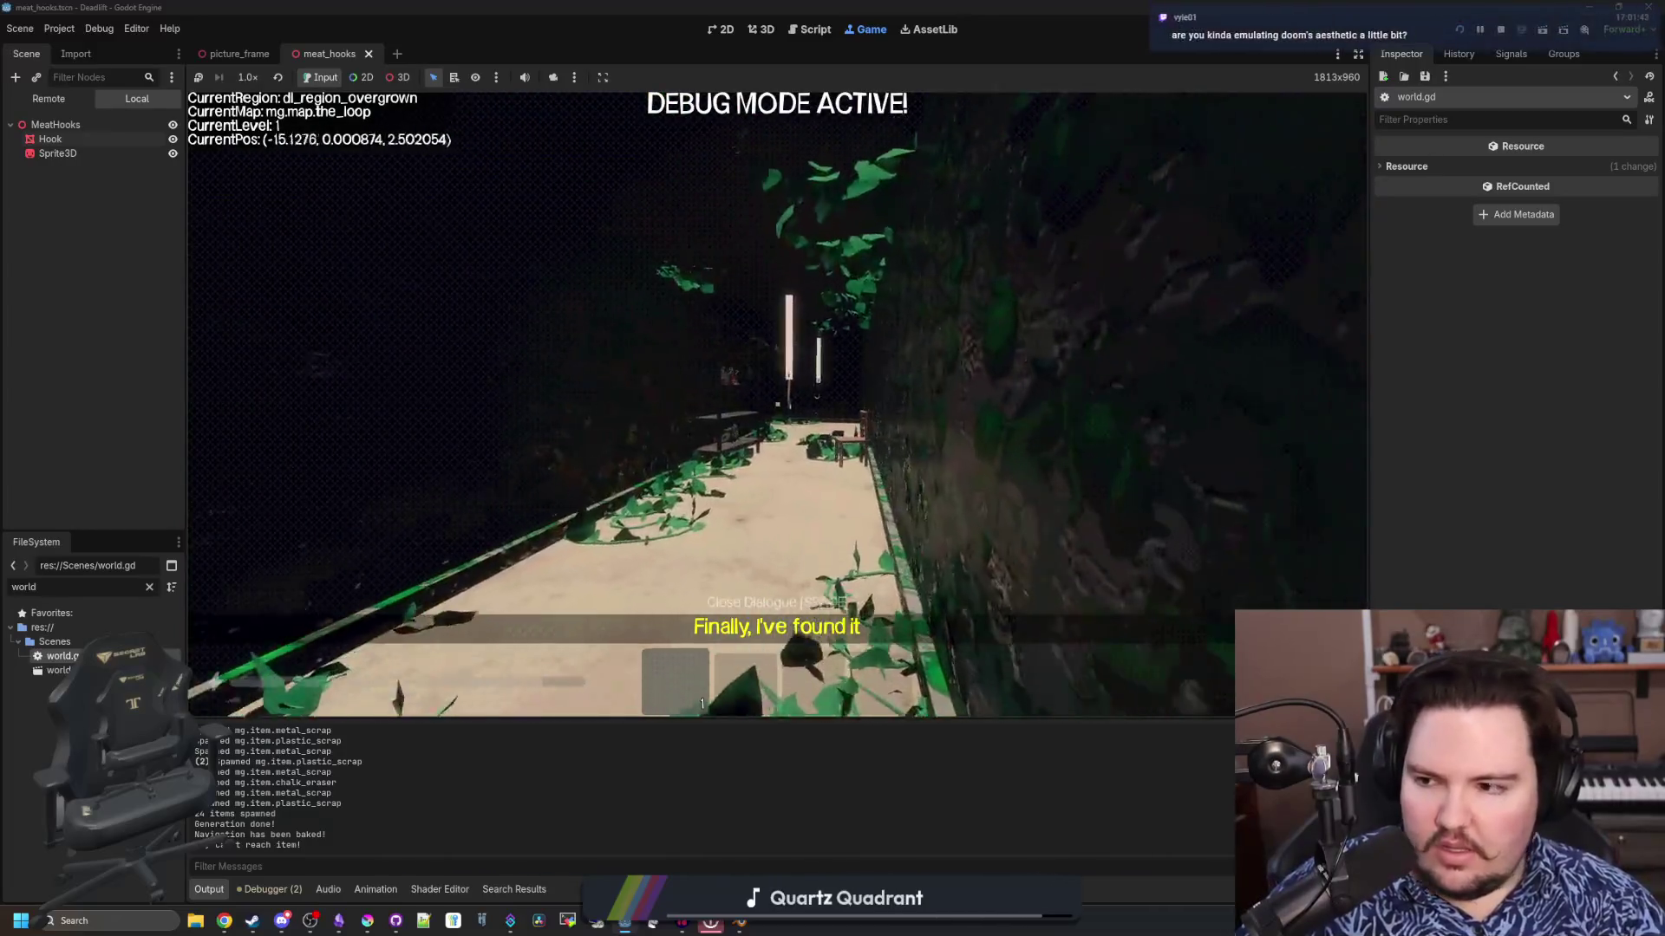
{"action": "key", "text": "w"}
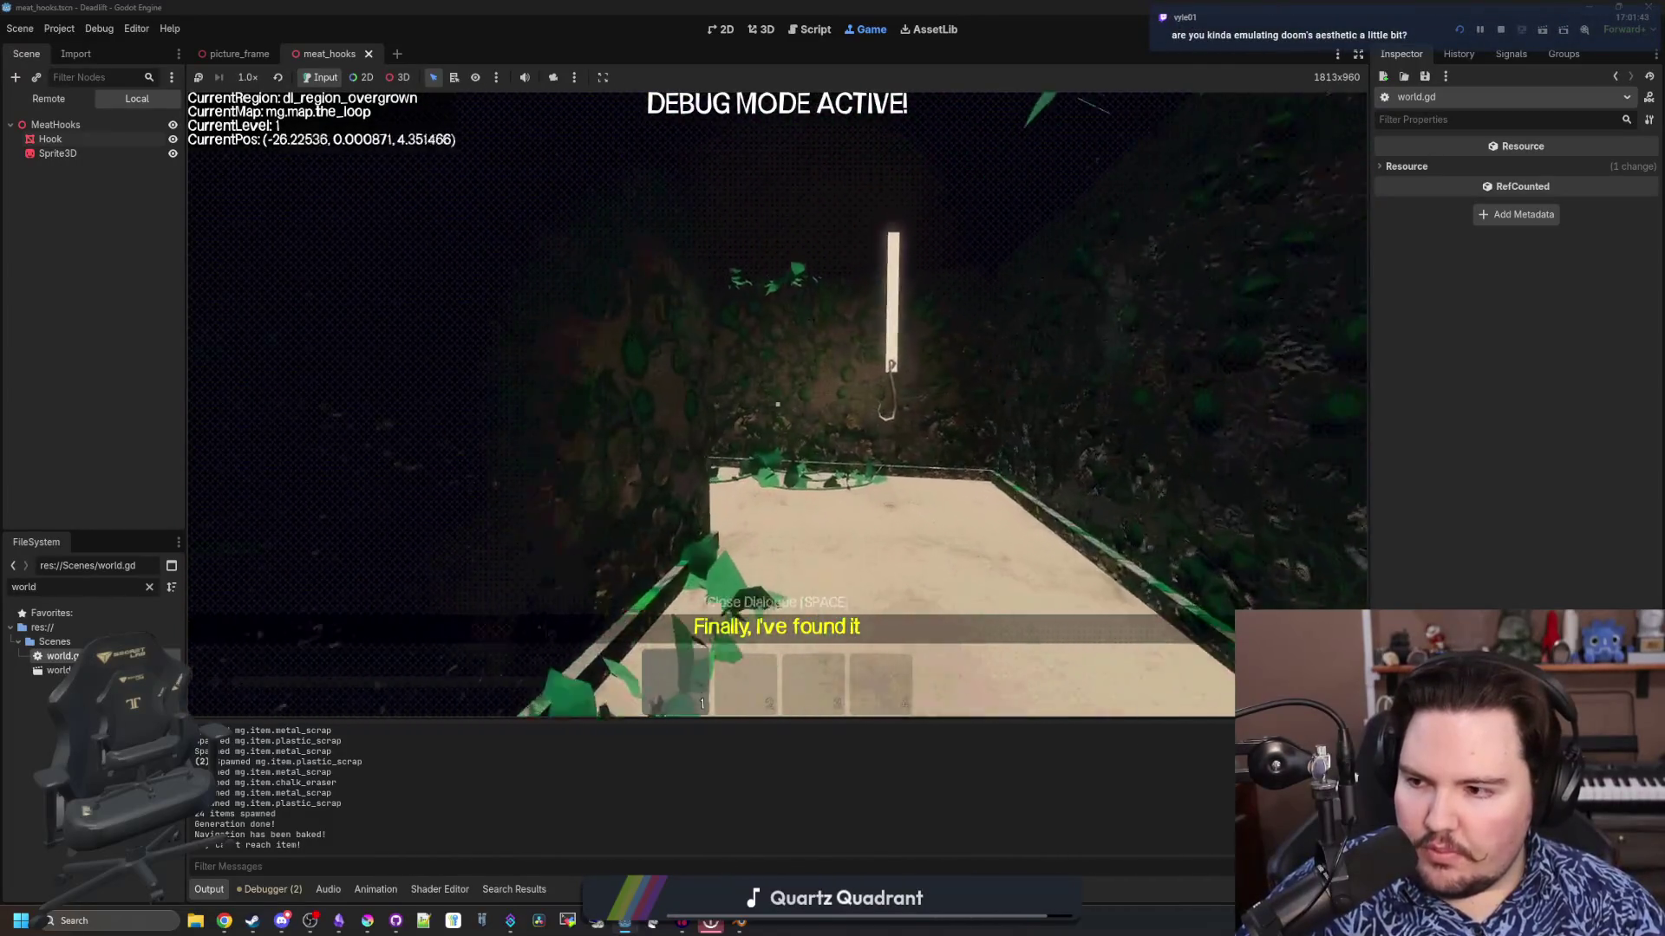
{"action": "key", "text": "w"}
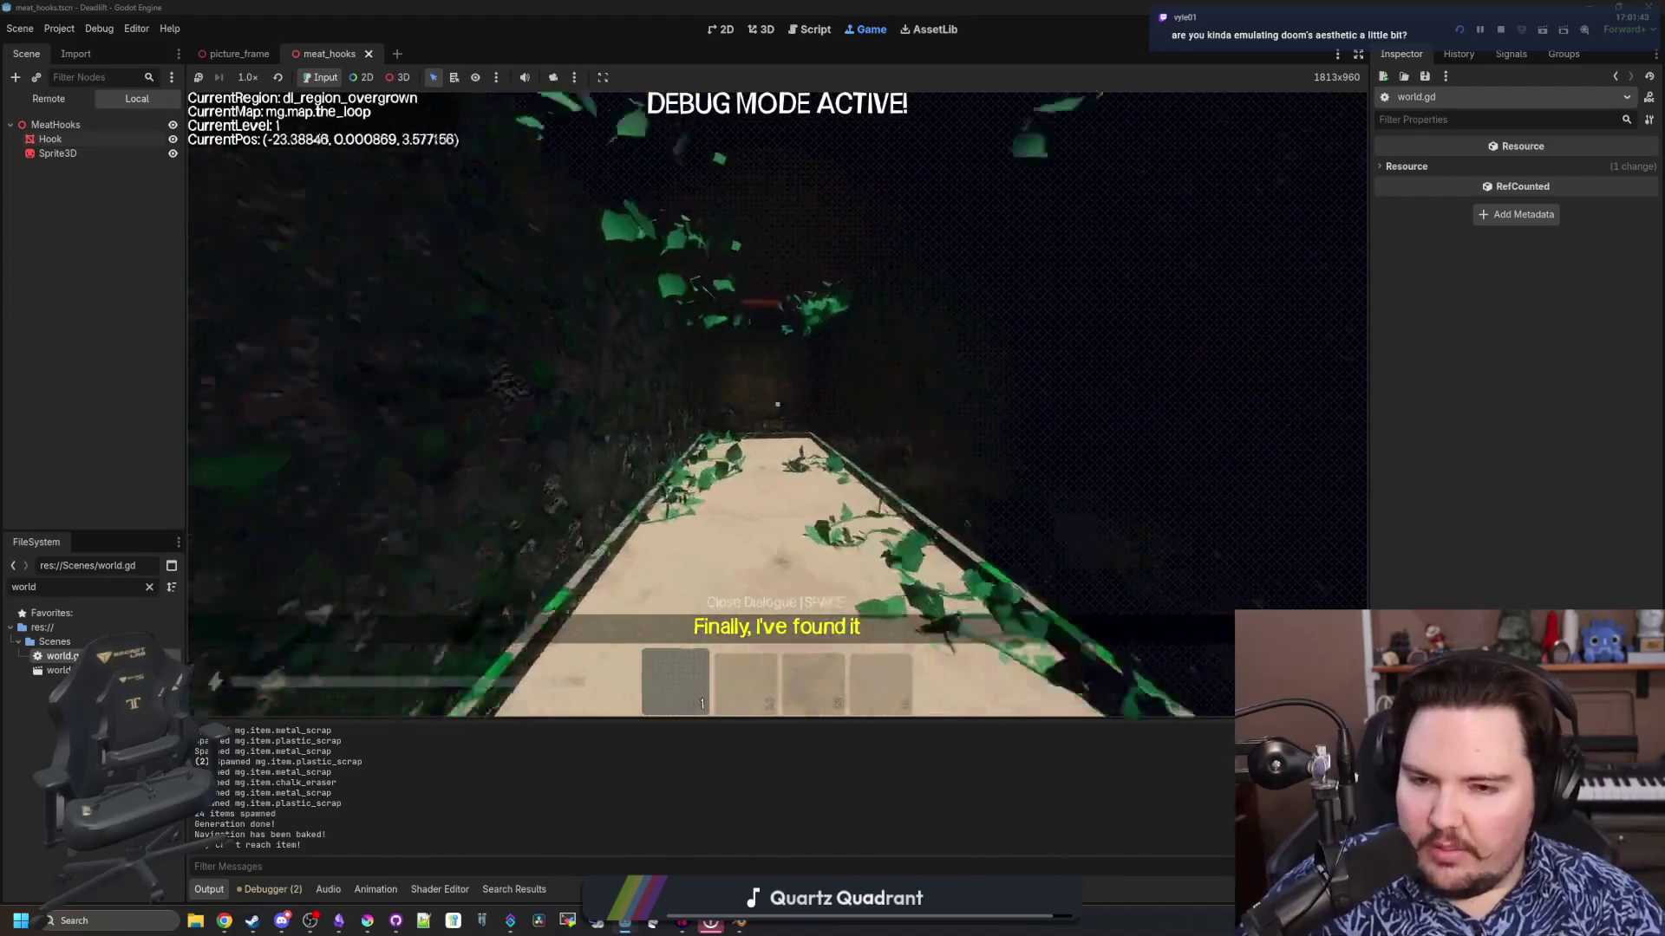
{"action": "key", "text": "Escape"}
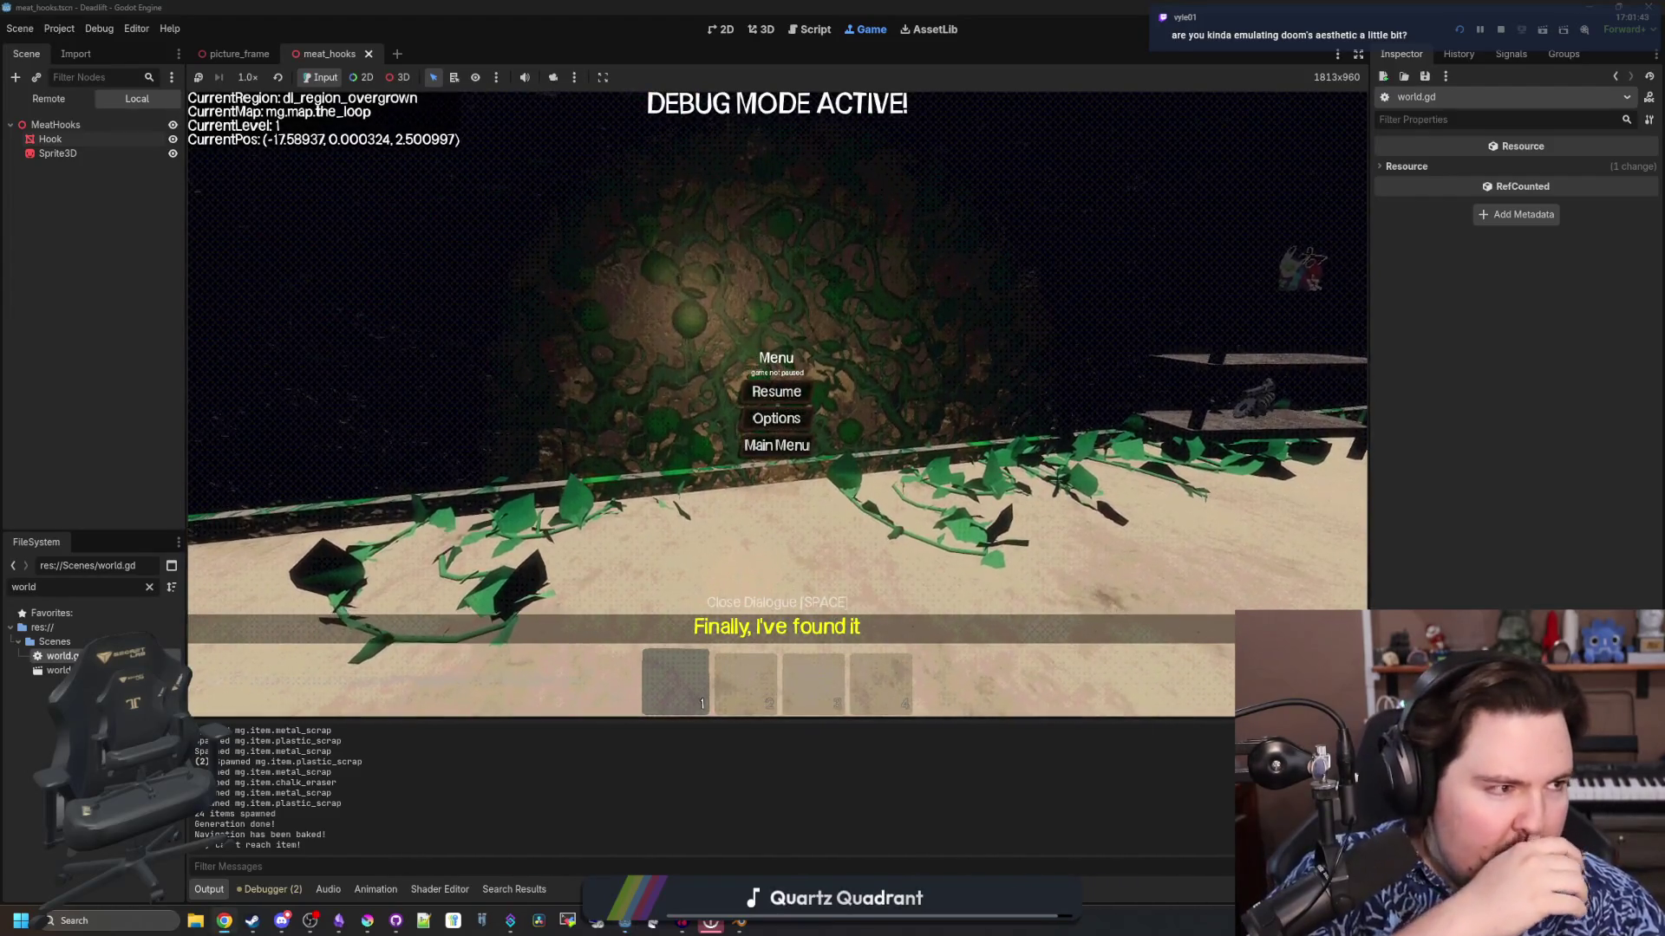
Search Google for 'doom' in a new Chrome window and show the image results, maximized
{"action": "key", "text": "super+2"}
{"action": "type", "text": "doom"}
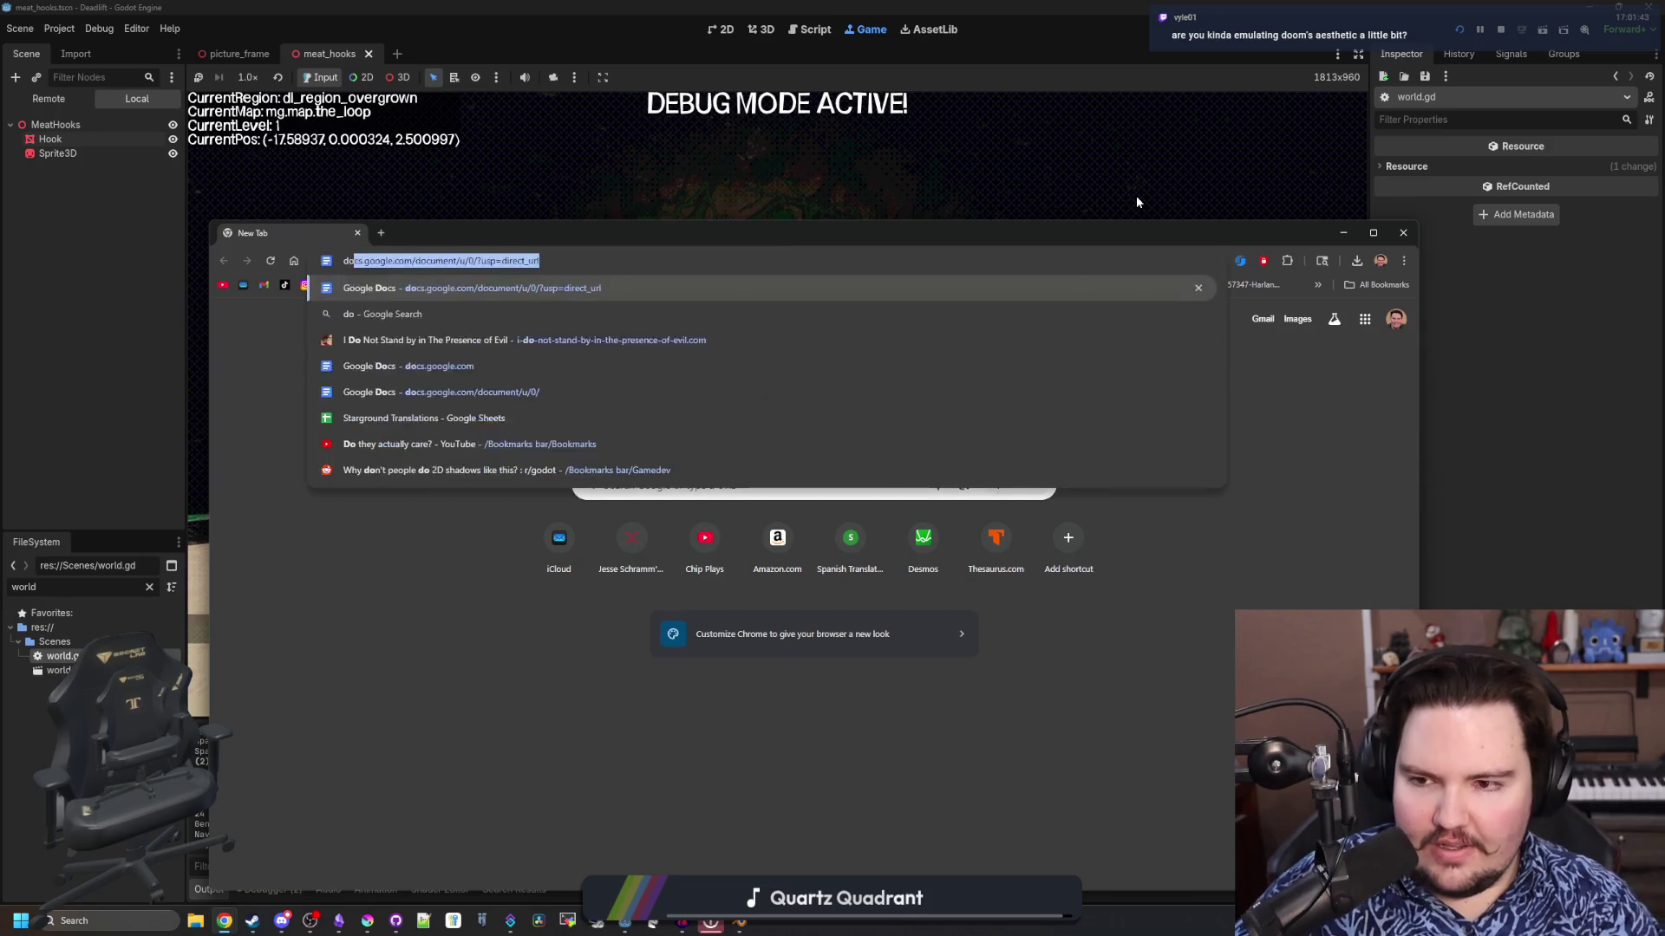
{"action": "key", "text": "Return"}
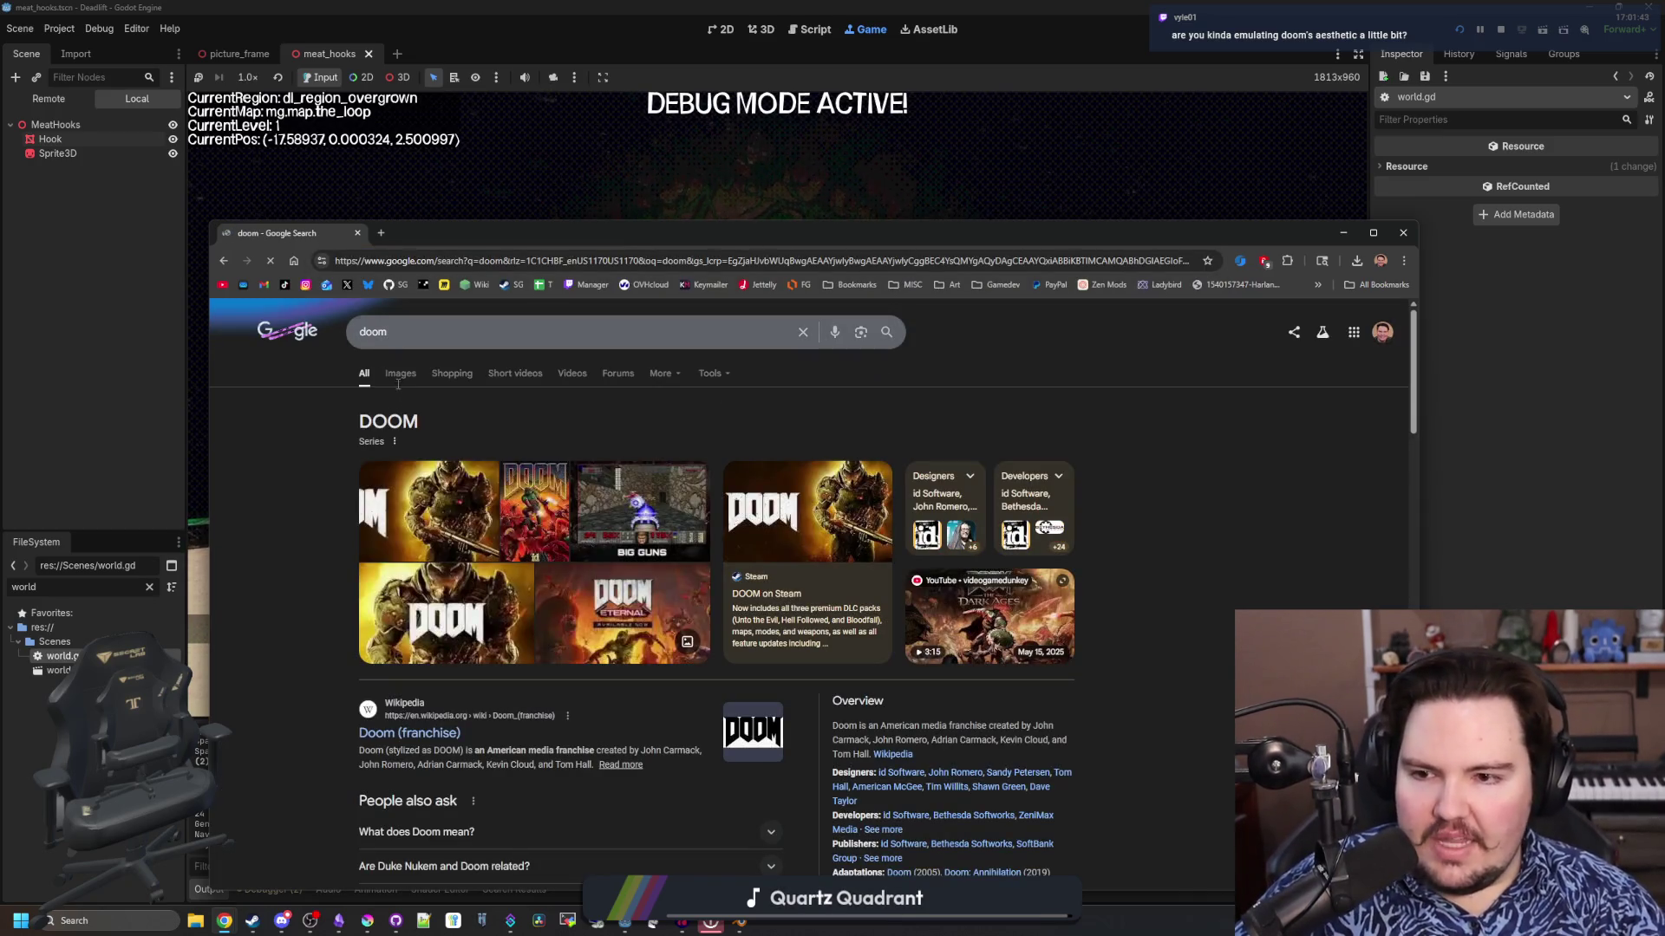
{"action": "left_click", "coordinate": [401, 373]}
{"action": "left_click_drag", "start_coordinate": [642, 232], "coordinate": [659, 5]}
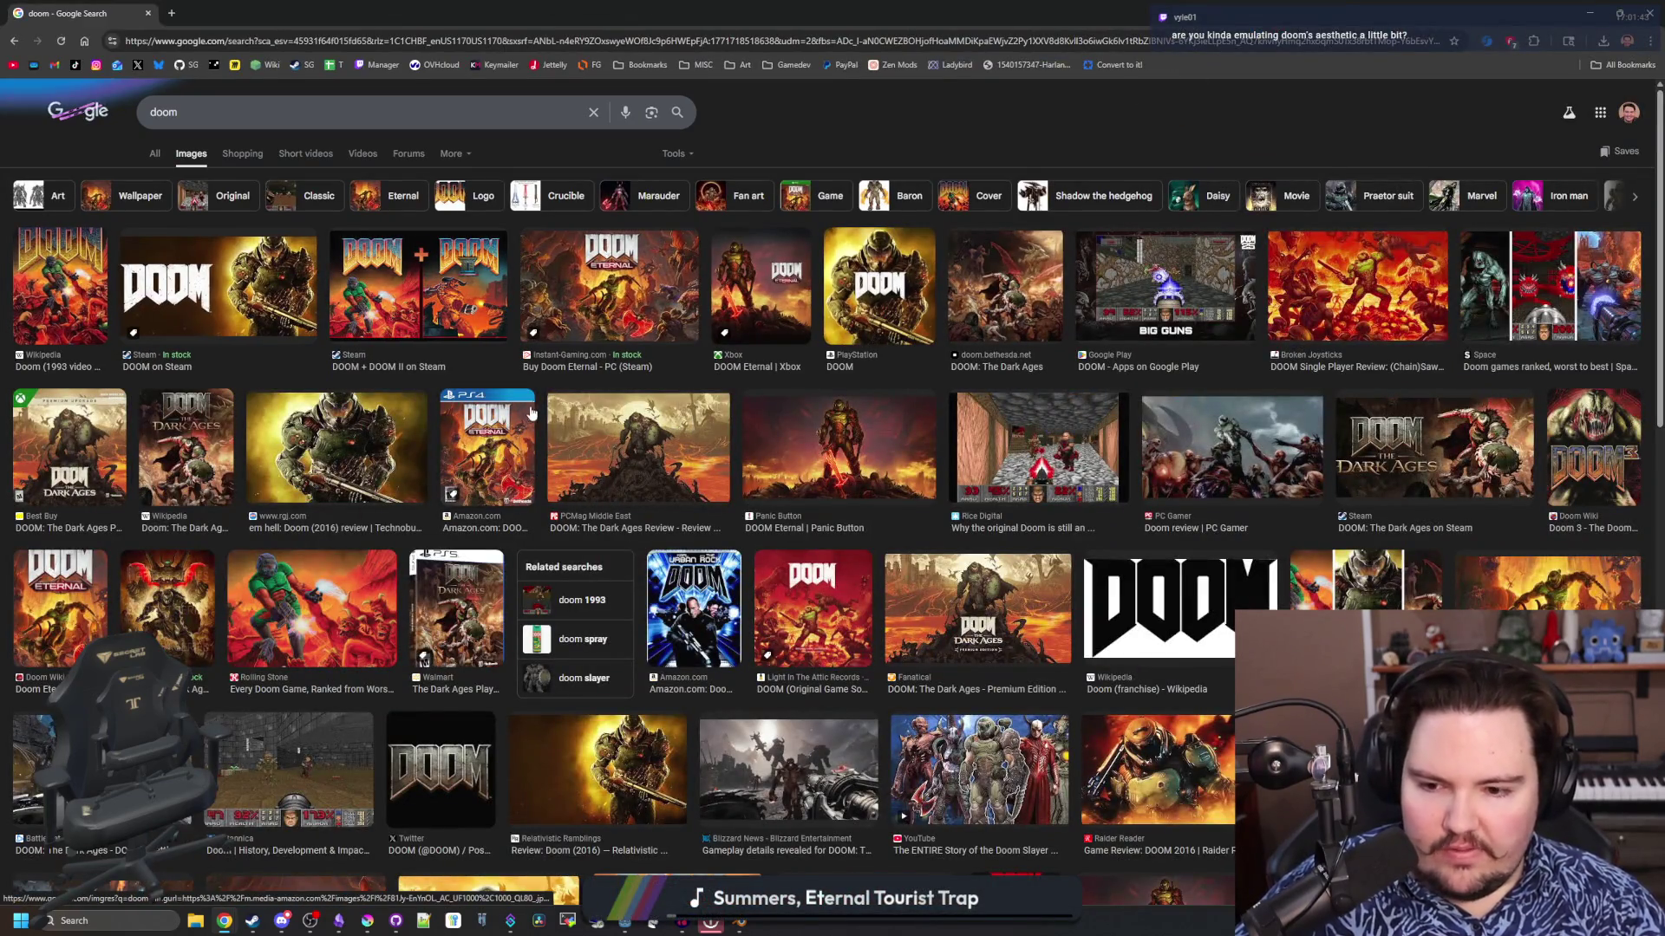
Open the Britannica classic Doom gameplay screenshot in its own tab
{"action": "left_click", "coordinate": [289, 770]}
{"action": "right_click", "coordinate": [1440, 386]}
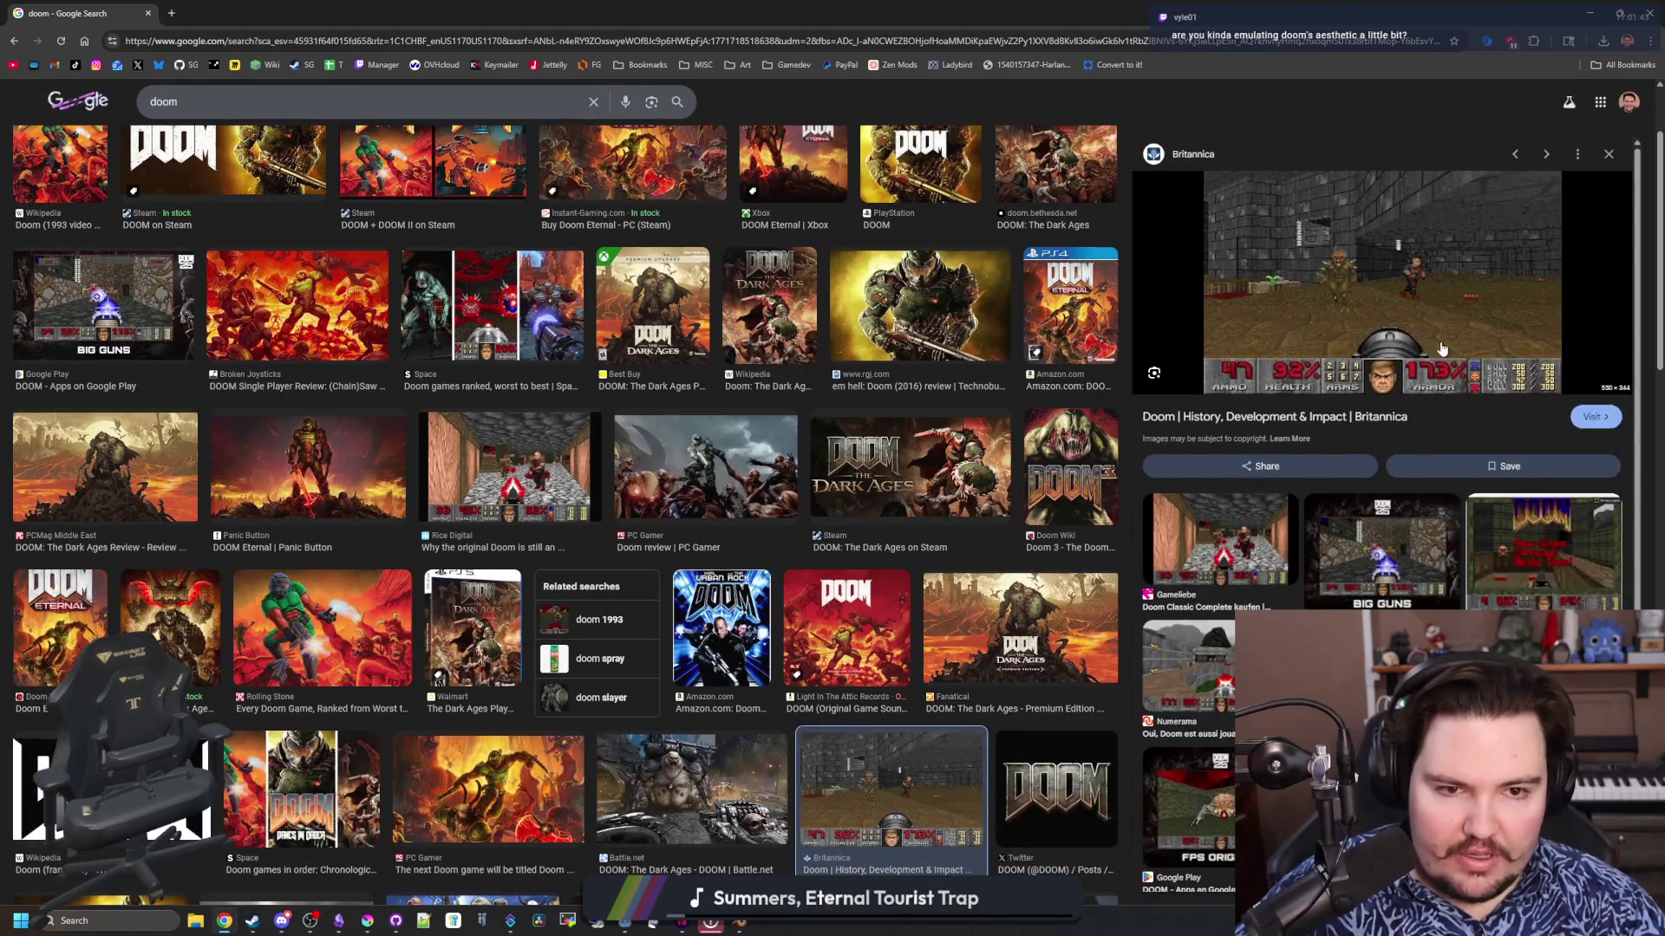
{"action": "right_click", "coordinate": [1439, 386]}
{"action": "left_click", "coordinate": [1511, 560]}
{"action": "left_click", "coordinate": [297, 7]}
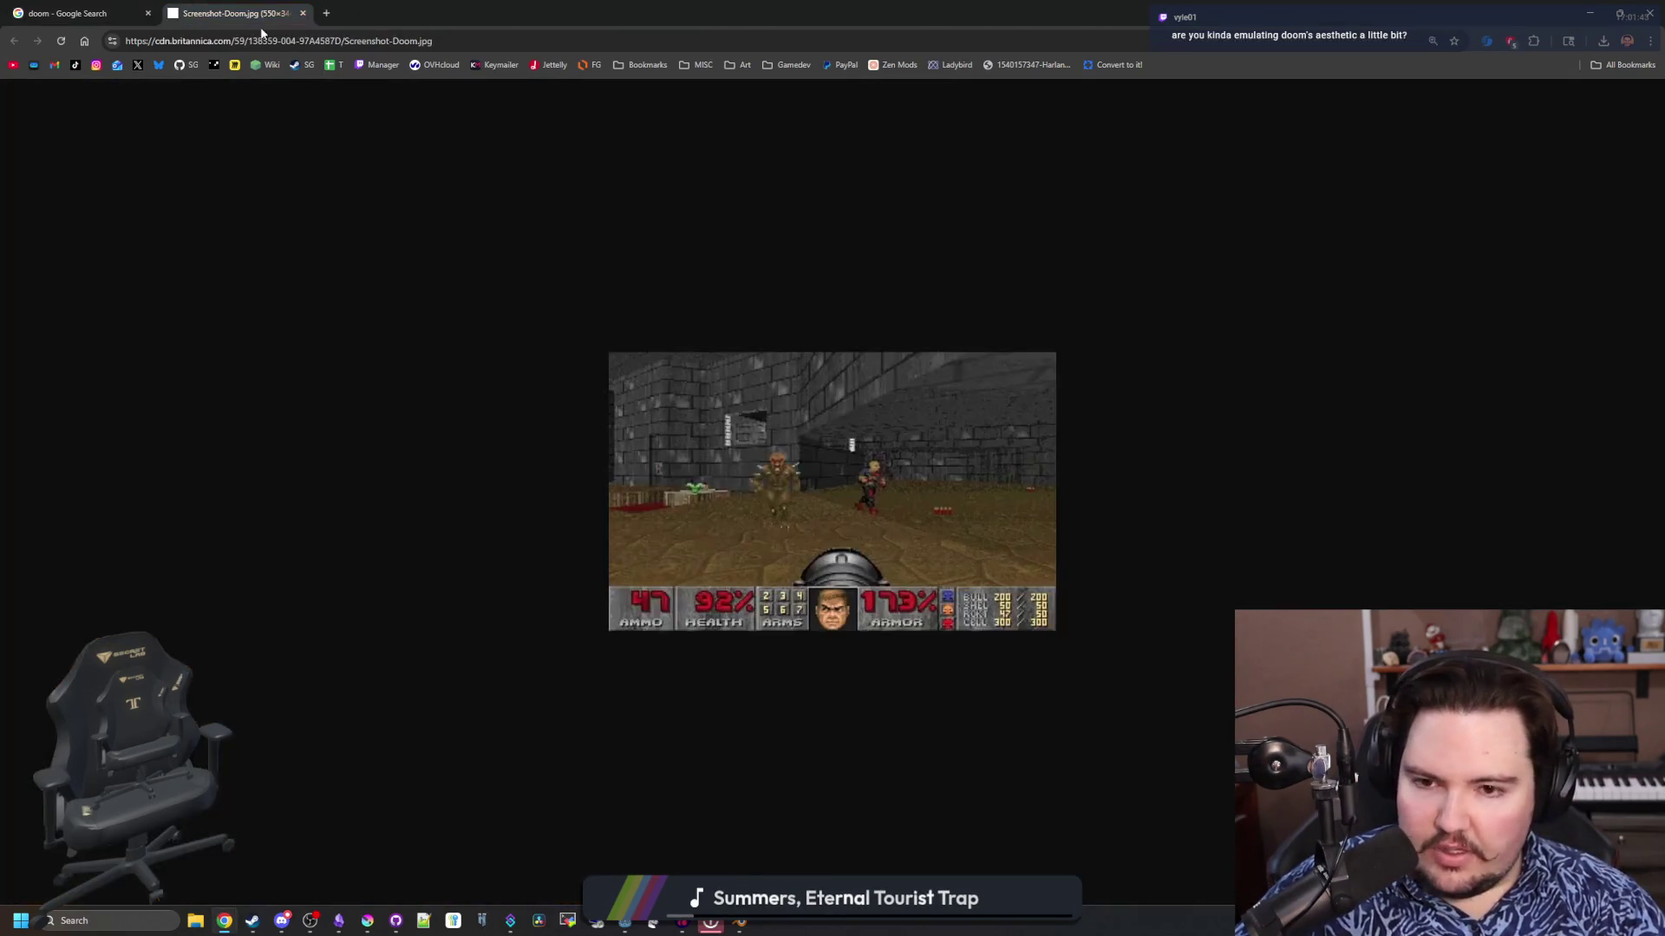
{"action": "scroll", "coordinate": [866, 493], "scroll_direction": "up", "scroll_amount": 6, "text": "ctrl"}
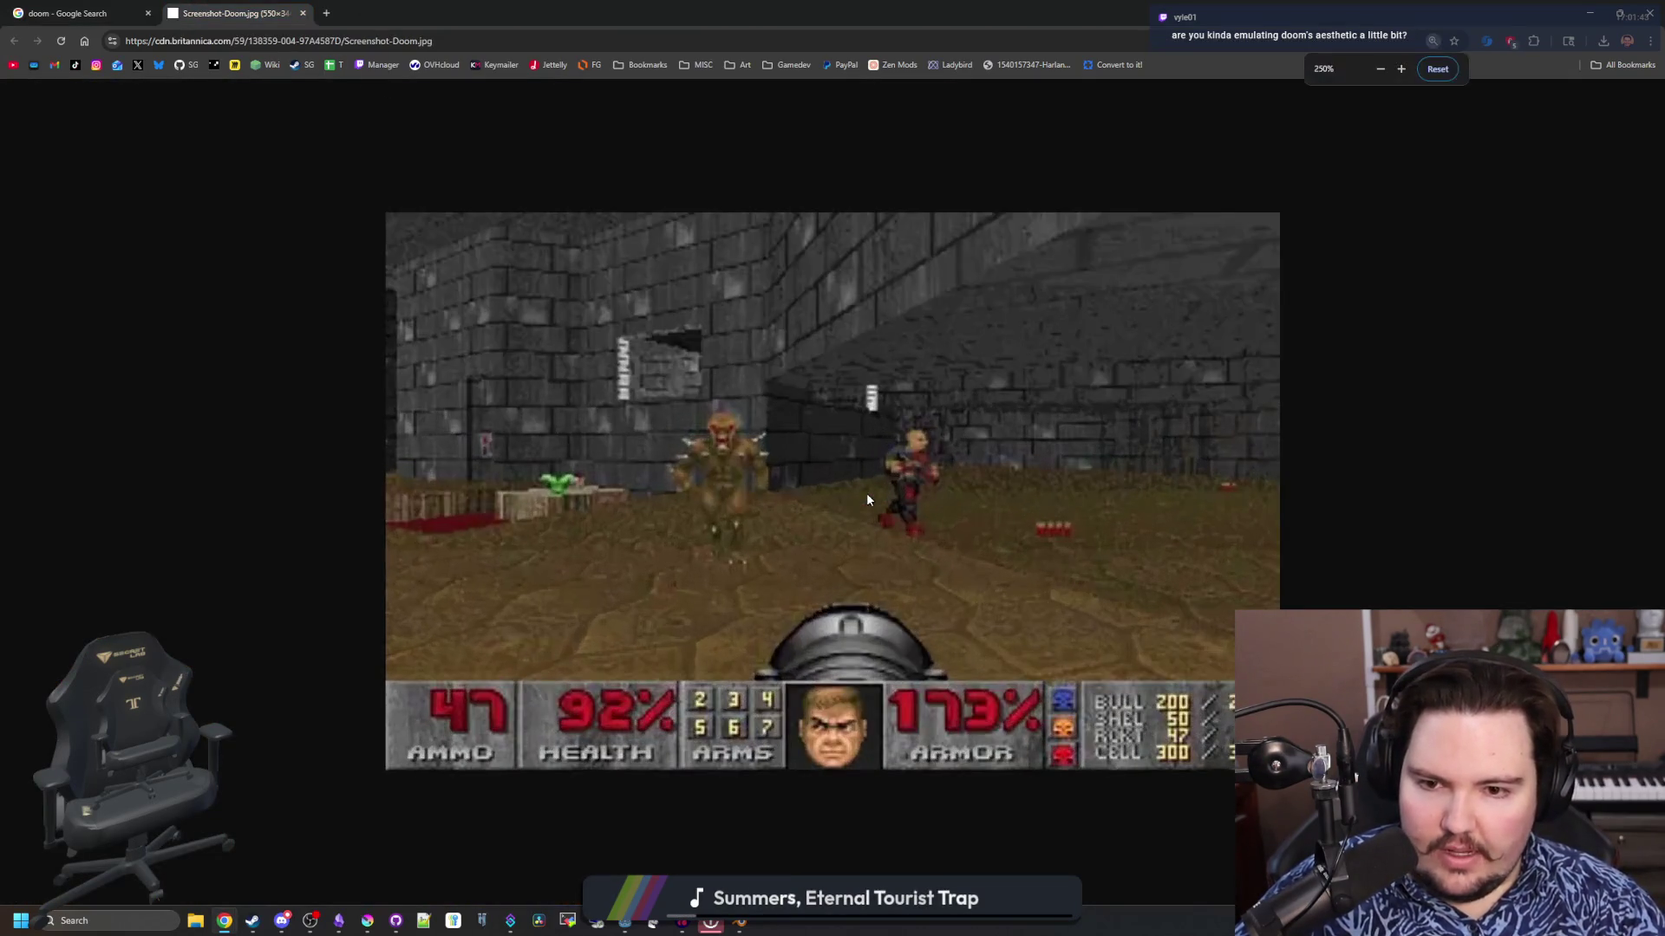
Back on the doom image results, preview the Google Play DOOM result, then return to the game
{"action": "left_click", "coordinate": [109, 10]}
{"action": "left_click", "coordinate": [1201, 751]}
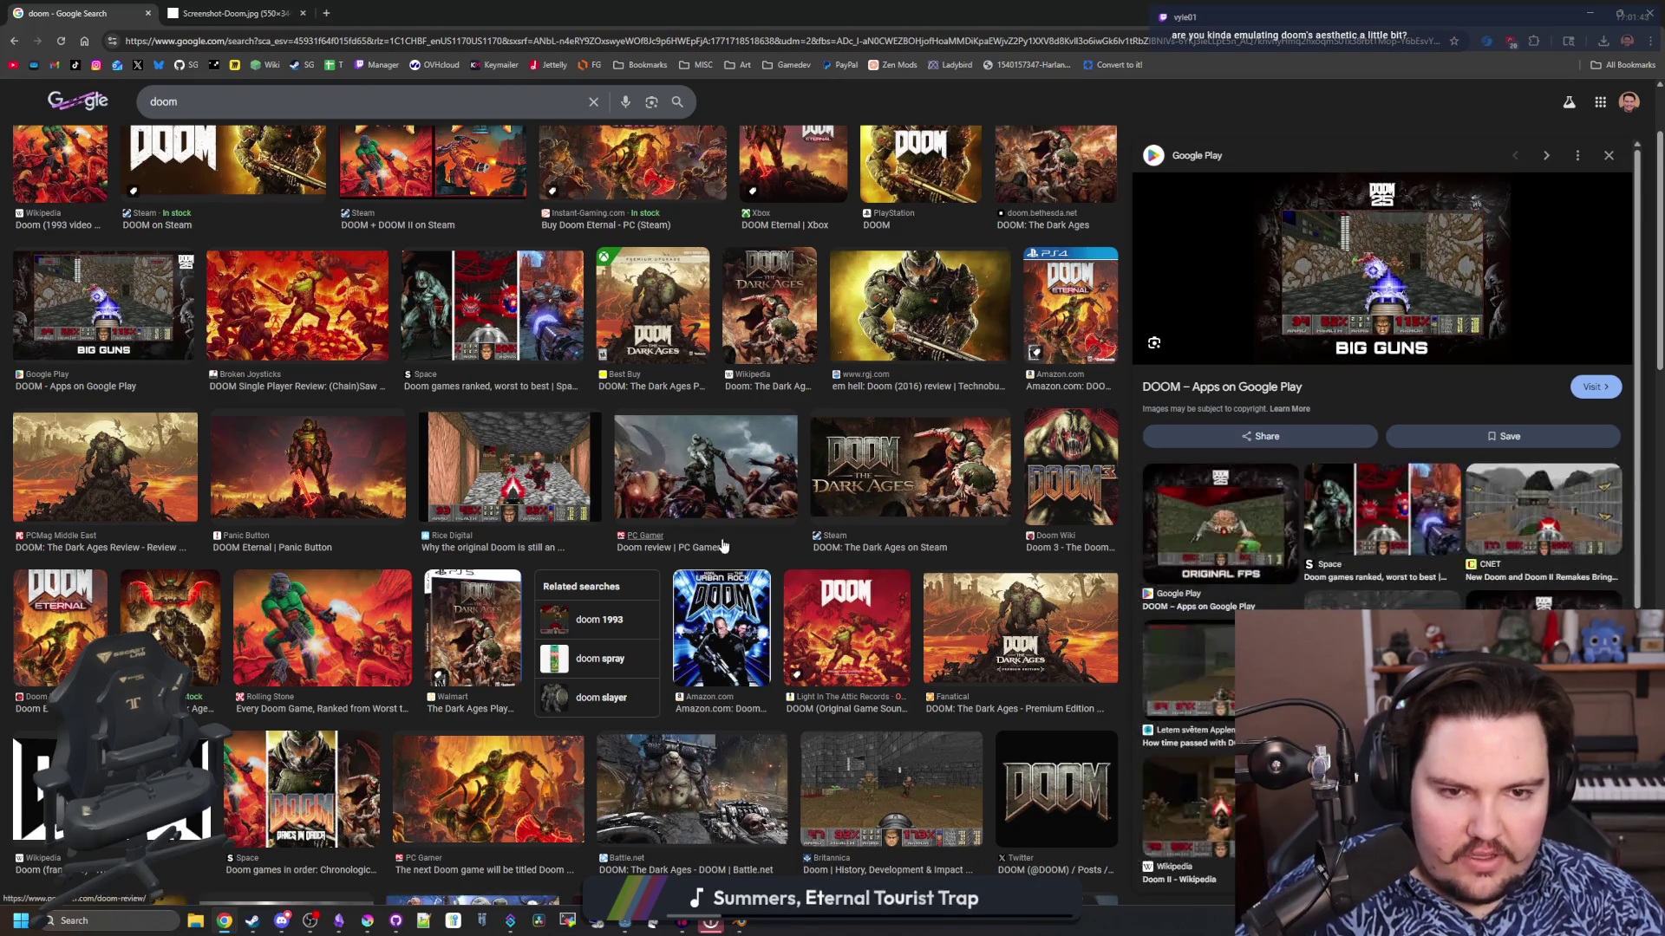
{"action": "scroll", "coordinate": [720, 544], "scroll_direction": "down", "scroll_amount": 5}
{"action": "scroll", "coordinate": [746, 460], "scroll_direction": "down", "scroll_amount": 5}
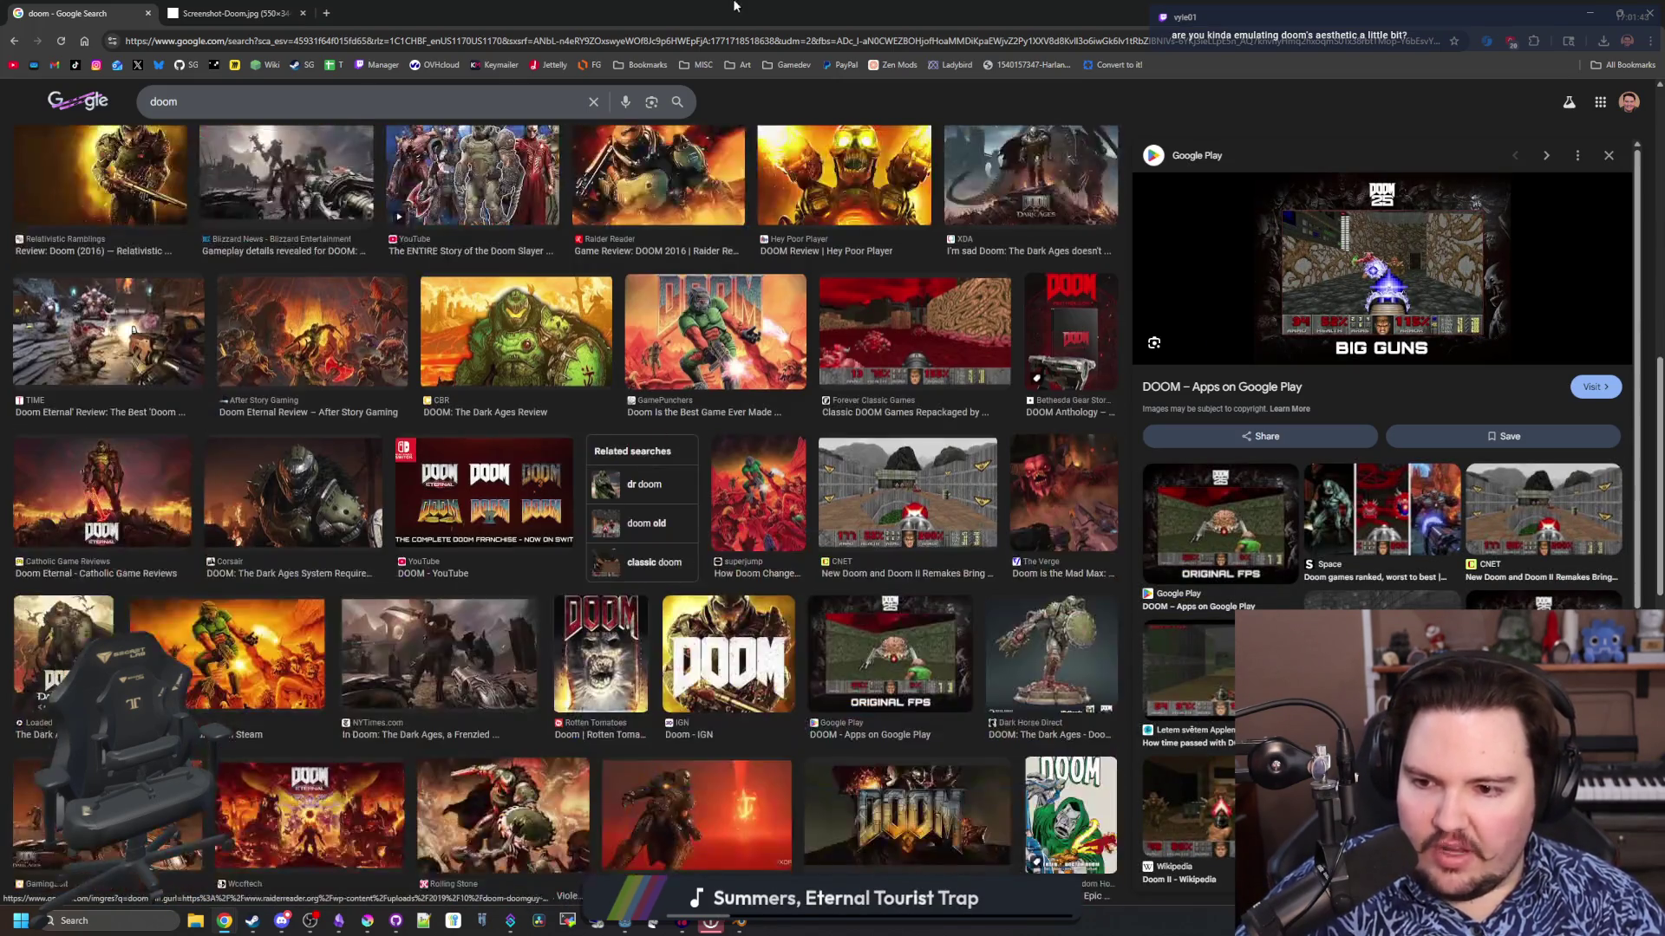
{"action": "key", "text": "alt+Tab"}
Resume the game, pick up the picture from the wall, and drop it from the first hotbar slot
{"action": "left_click", "coordinate": [787, 399]}
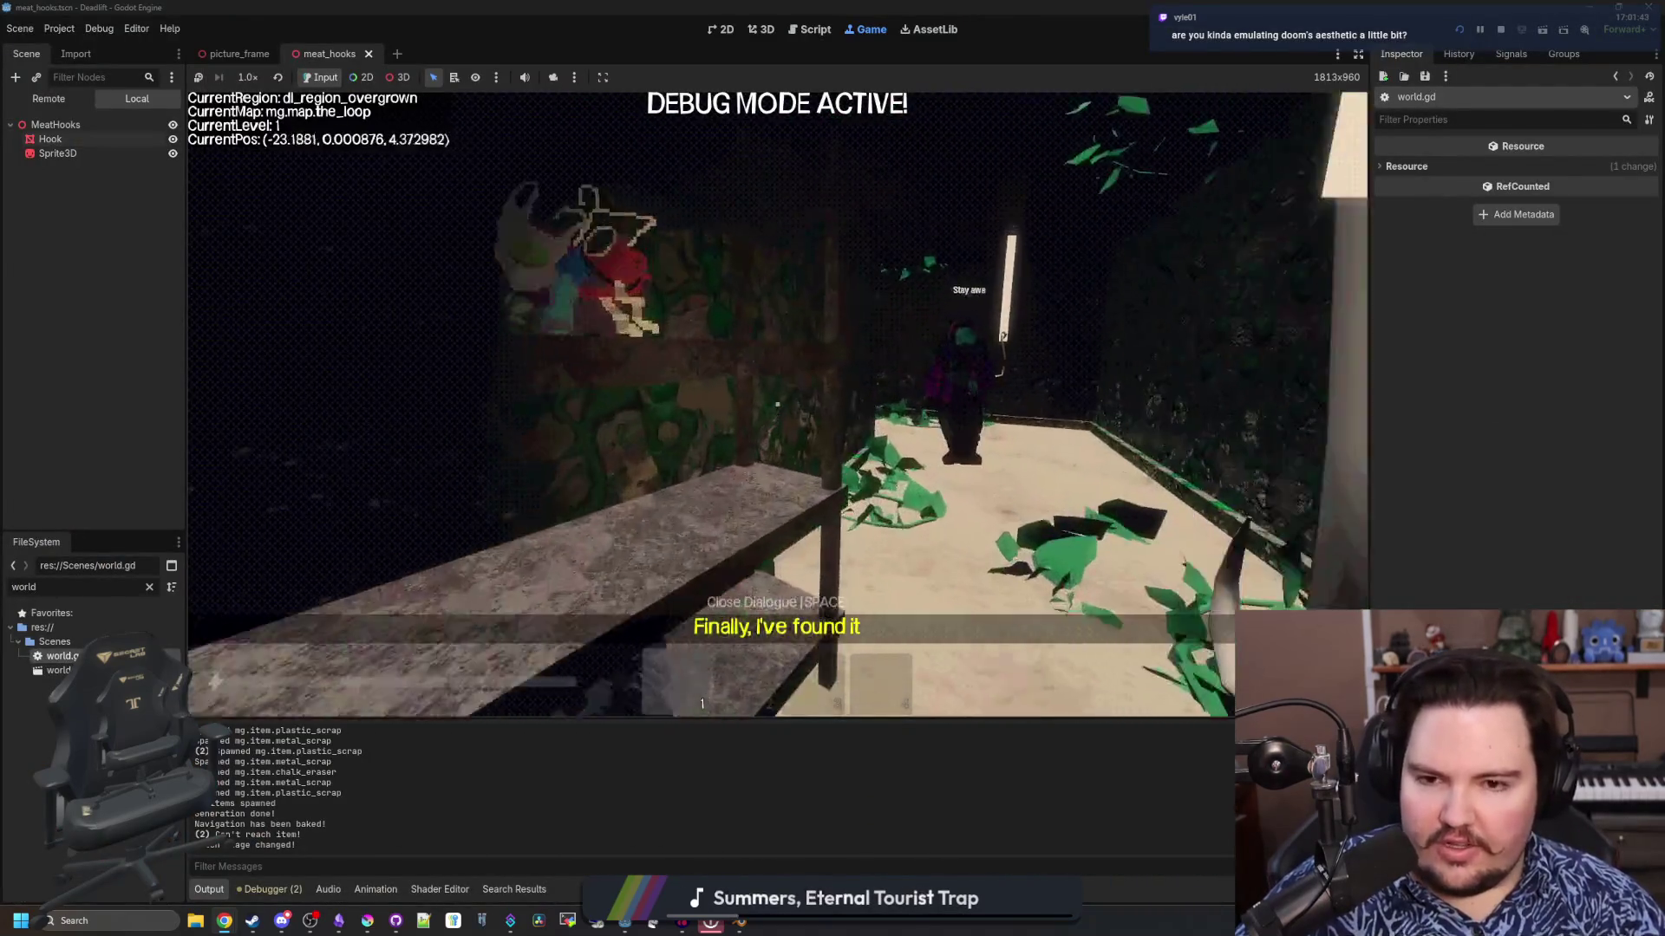
{"action": "key", "text": "w"}
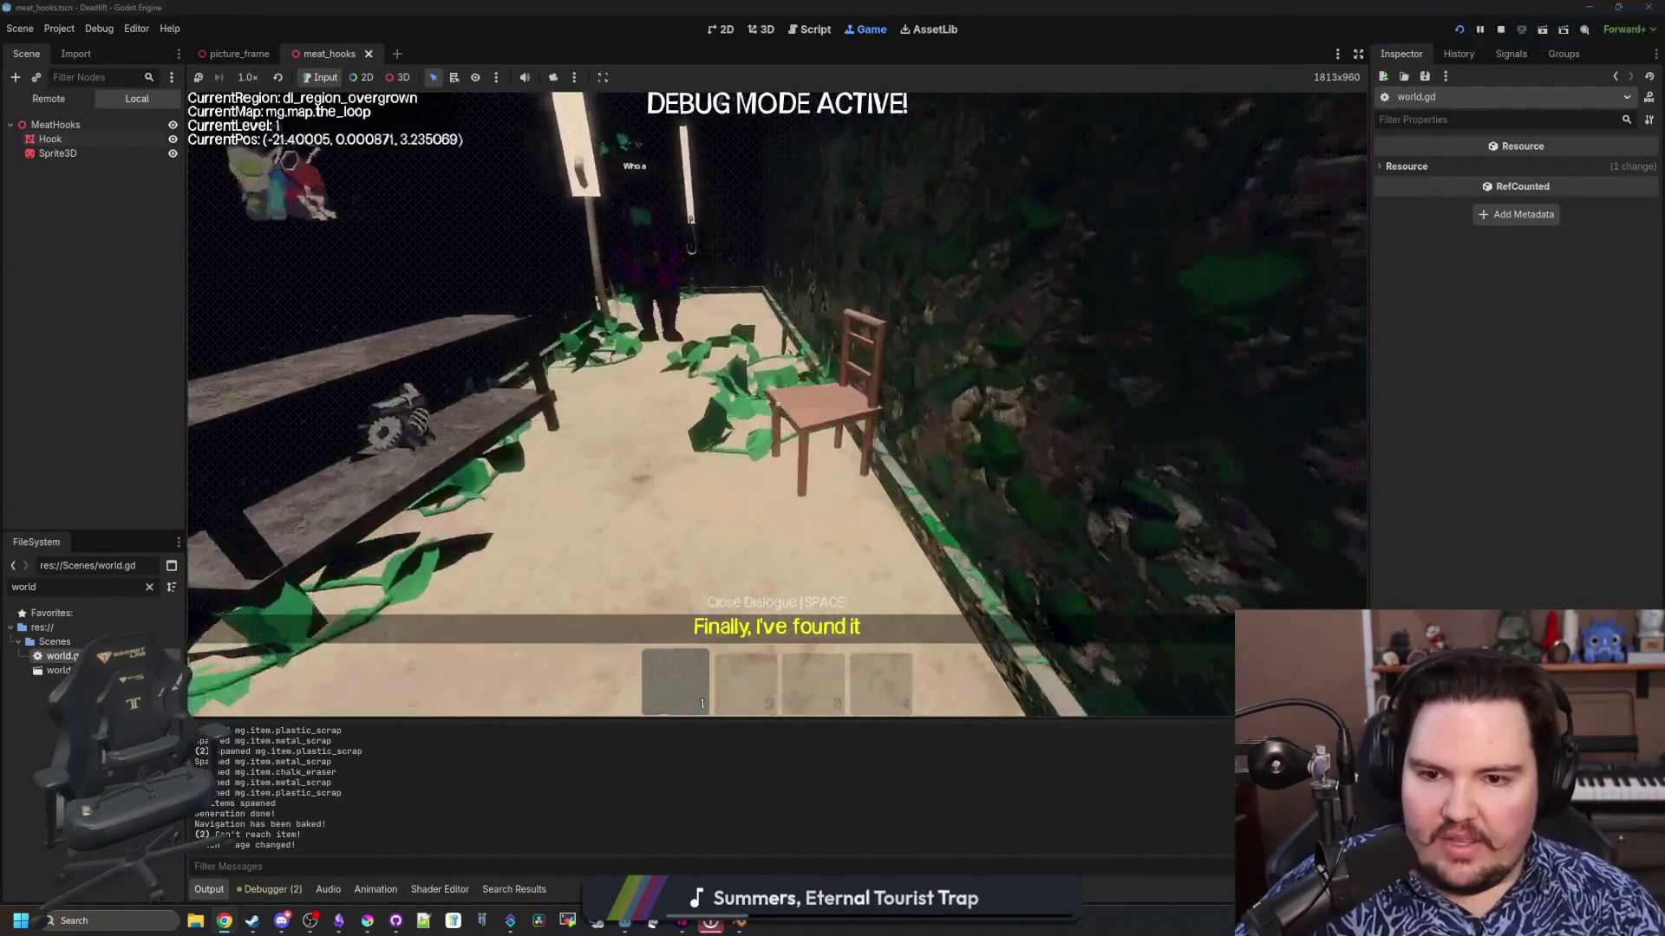
{"action": "key", "text": "s"}
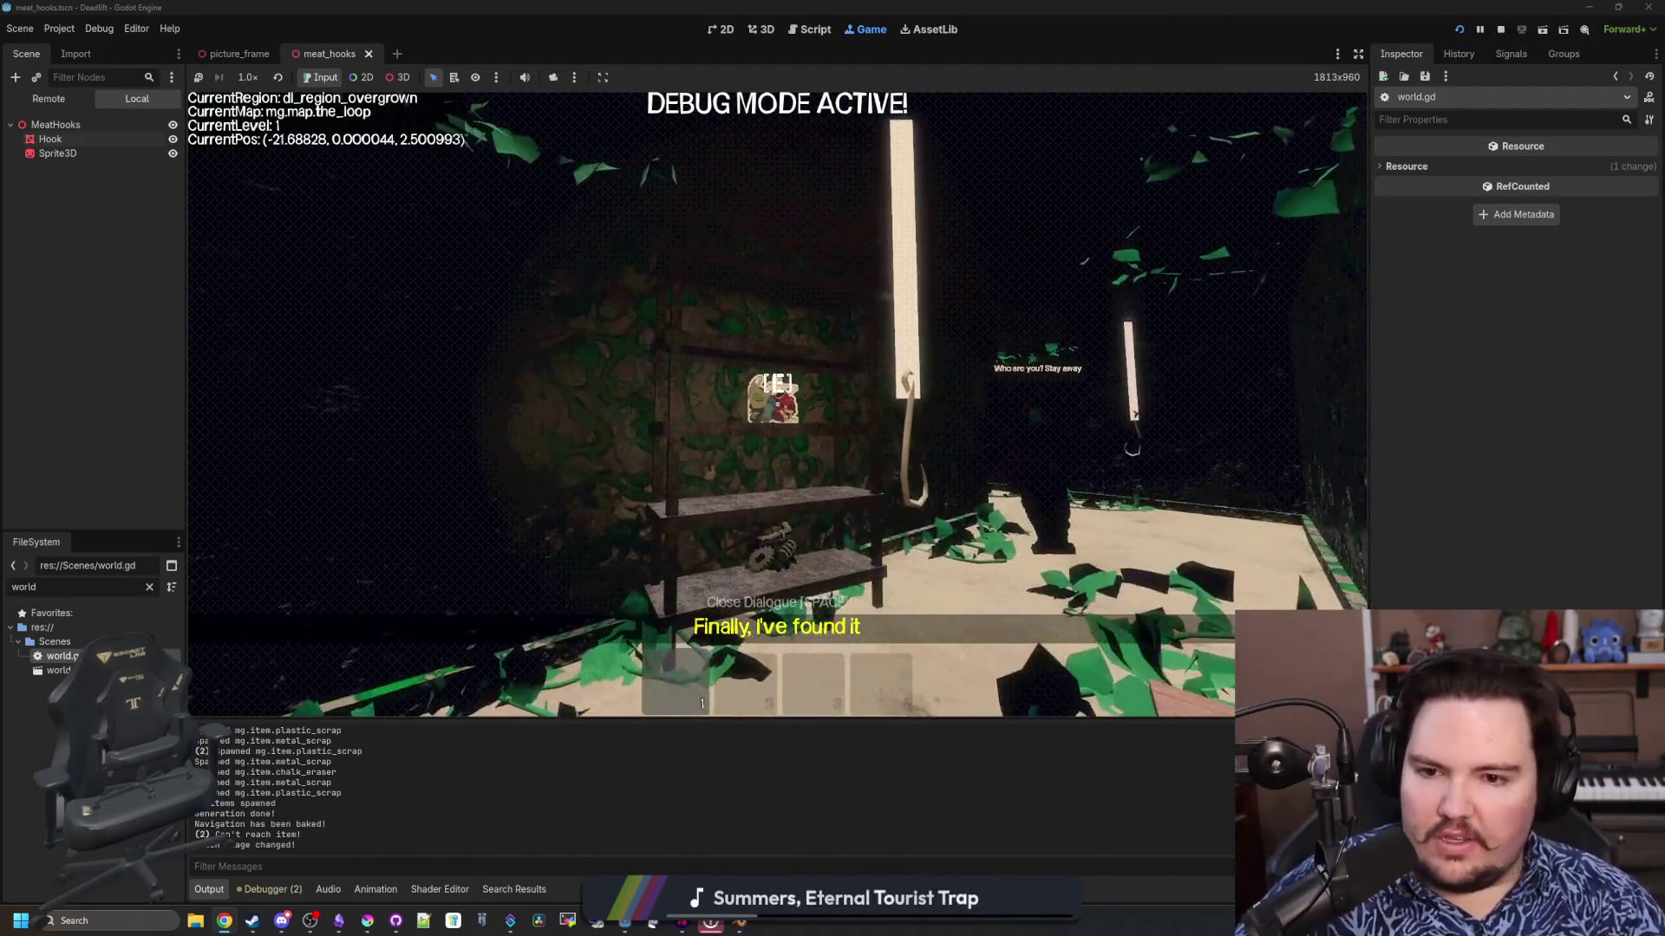
{"action": "key", "text": "e"}
{"action": "key", "text": "e"}
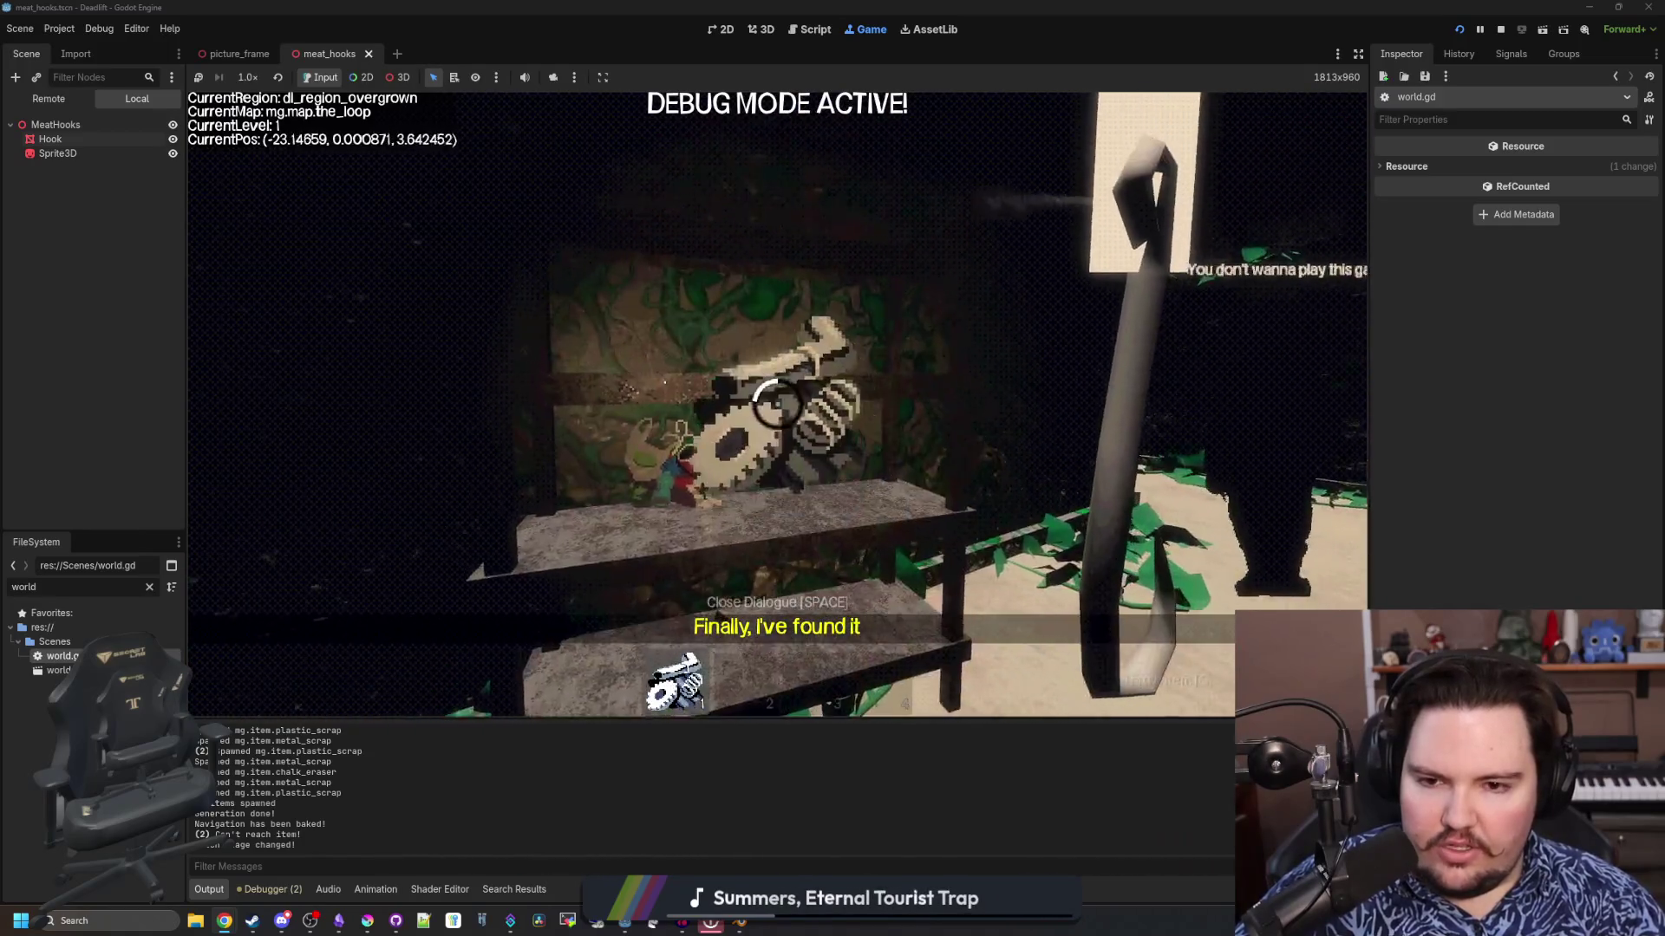
{"action": "key", "text": "e"}
Walk along the walkway up to the first hanging meat hook and look it over
{"action": "key", "text": "w"}
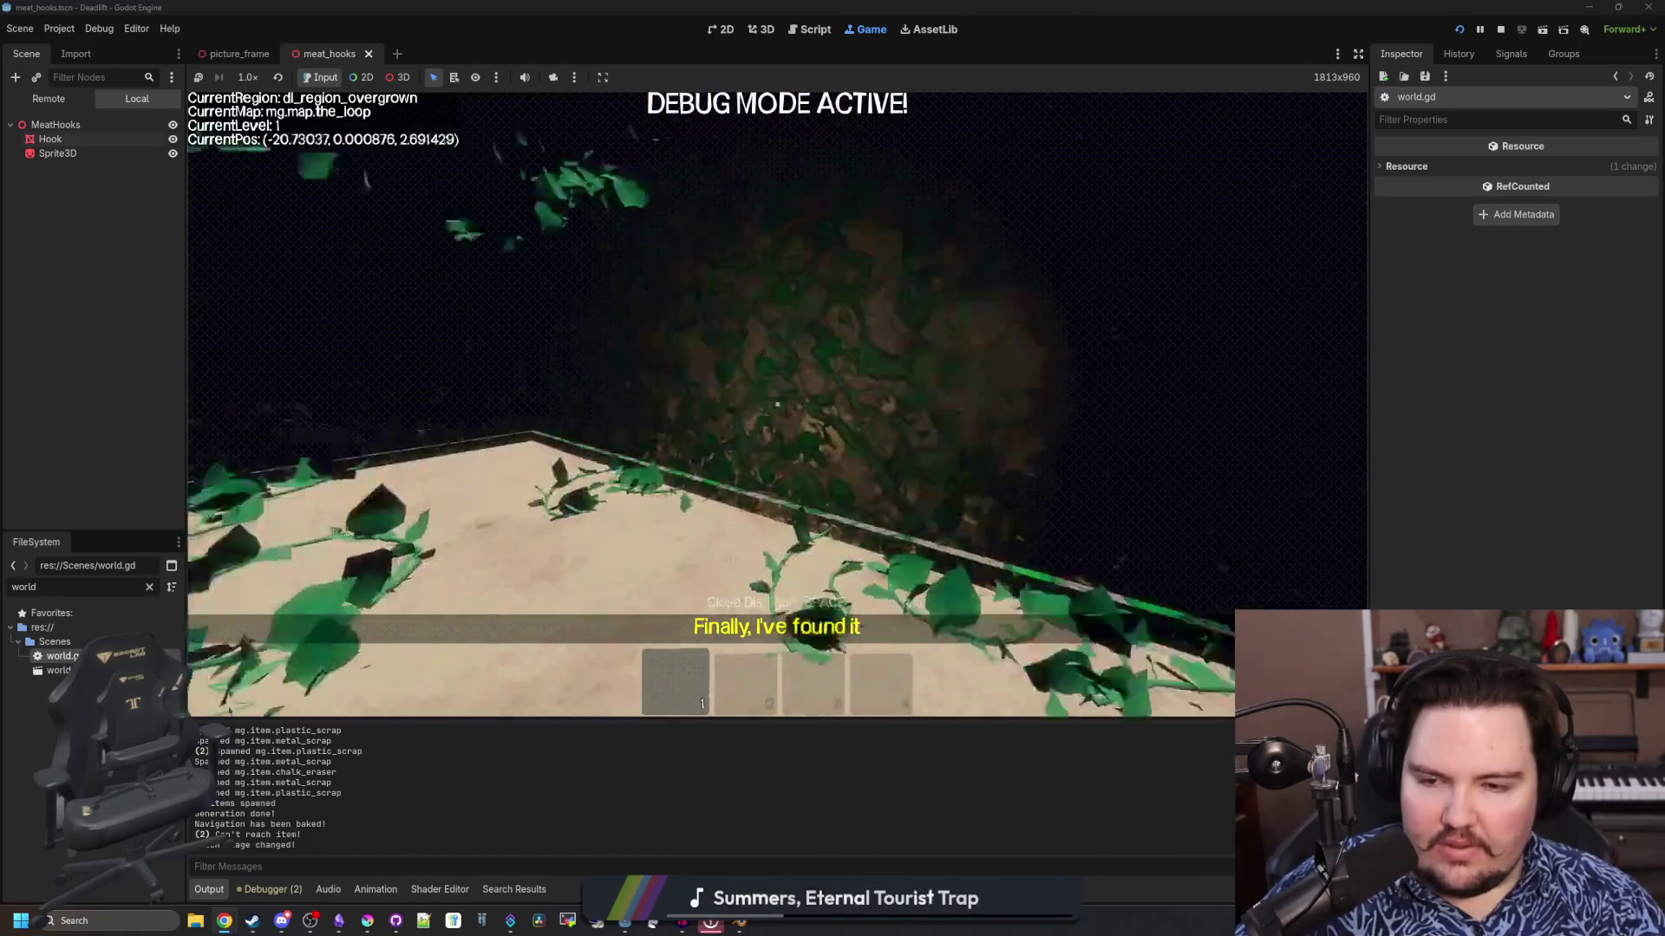
{"action": "key", "text": "w"}
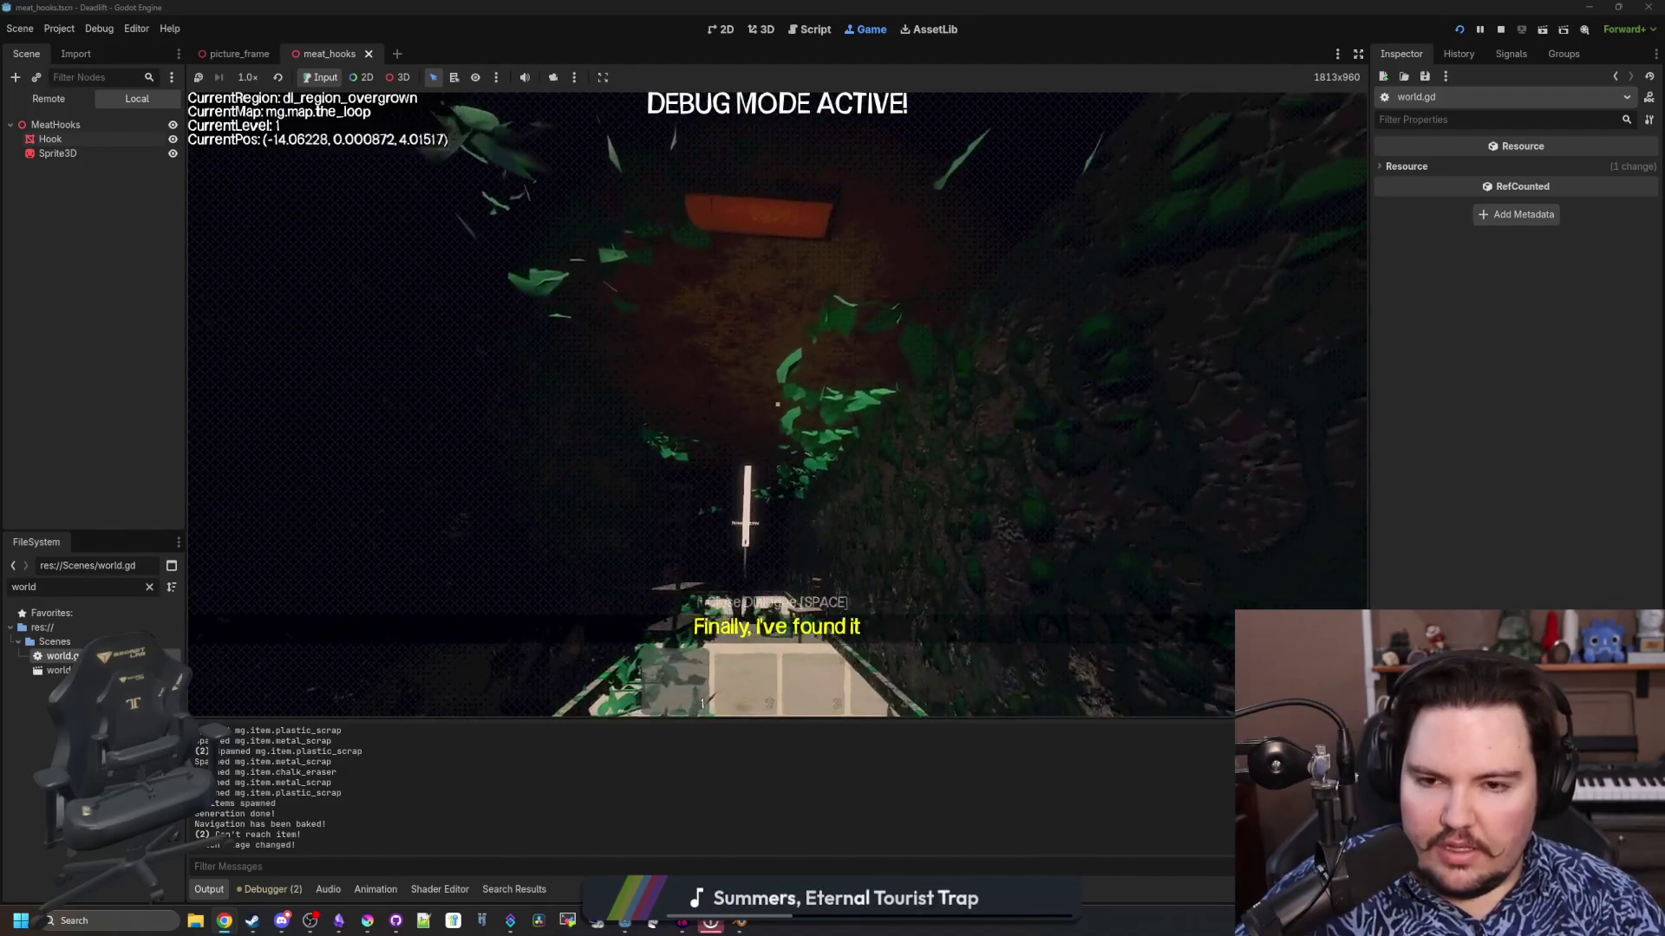
{"action": "key", "text": "w"}
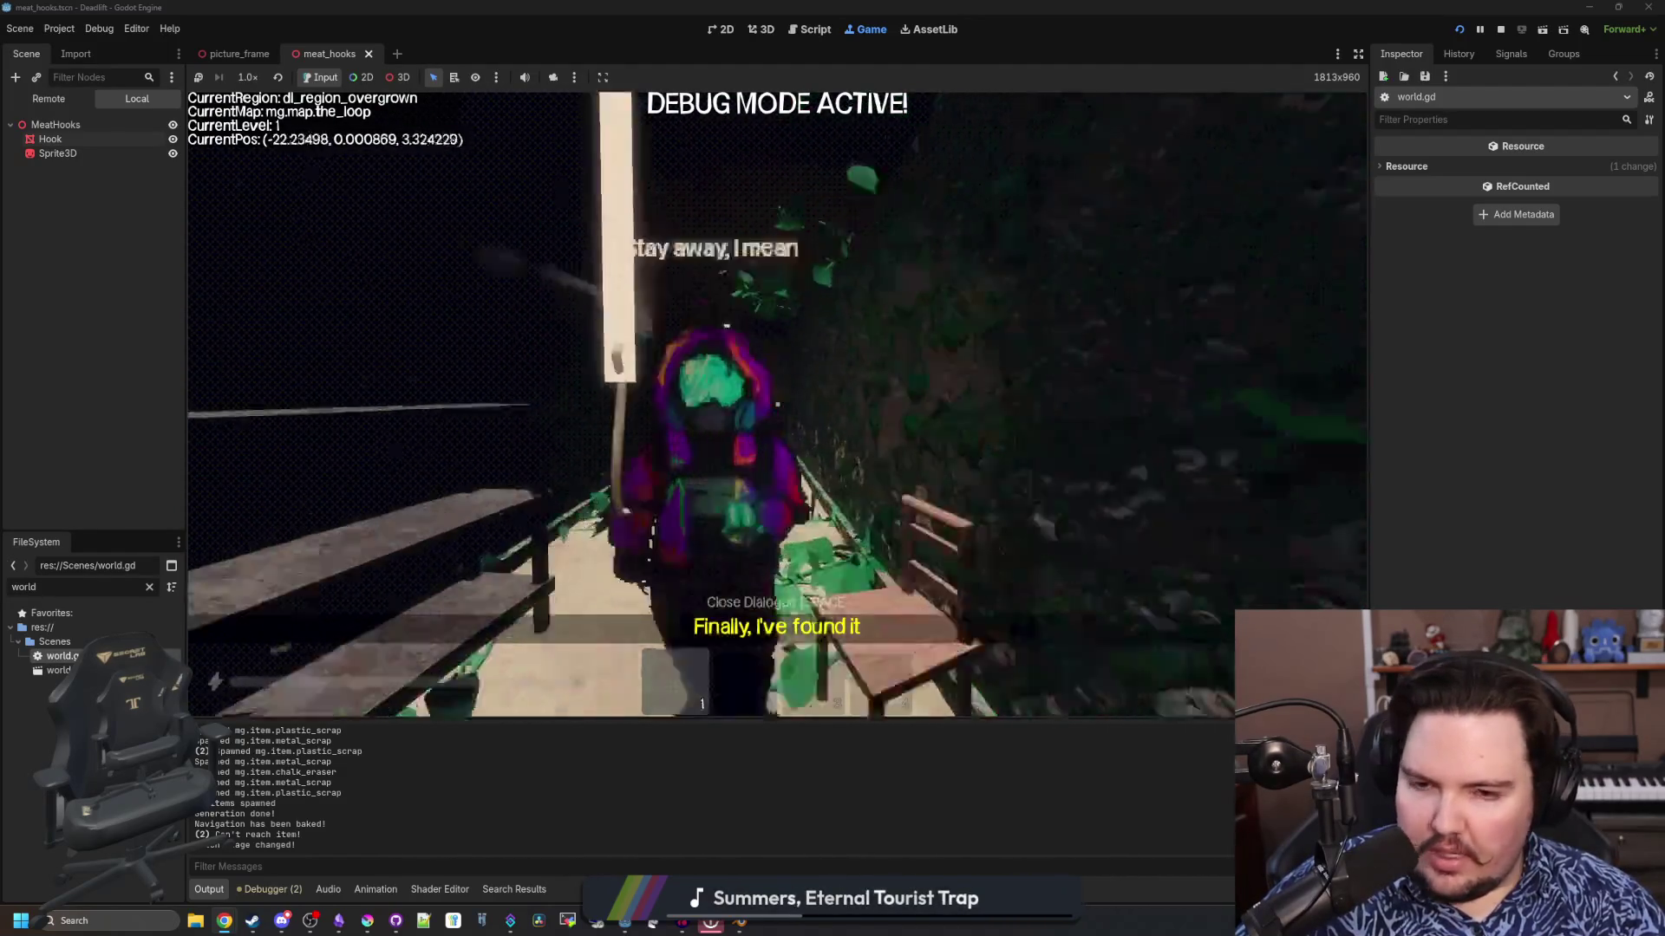
{"action": "key", "text": "w"}
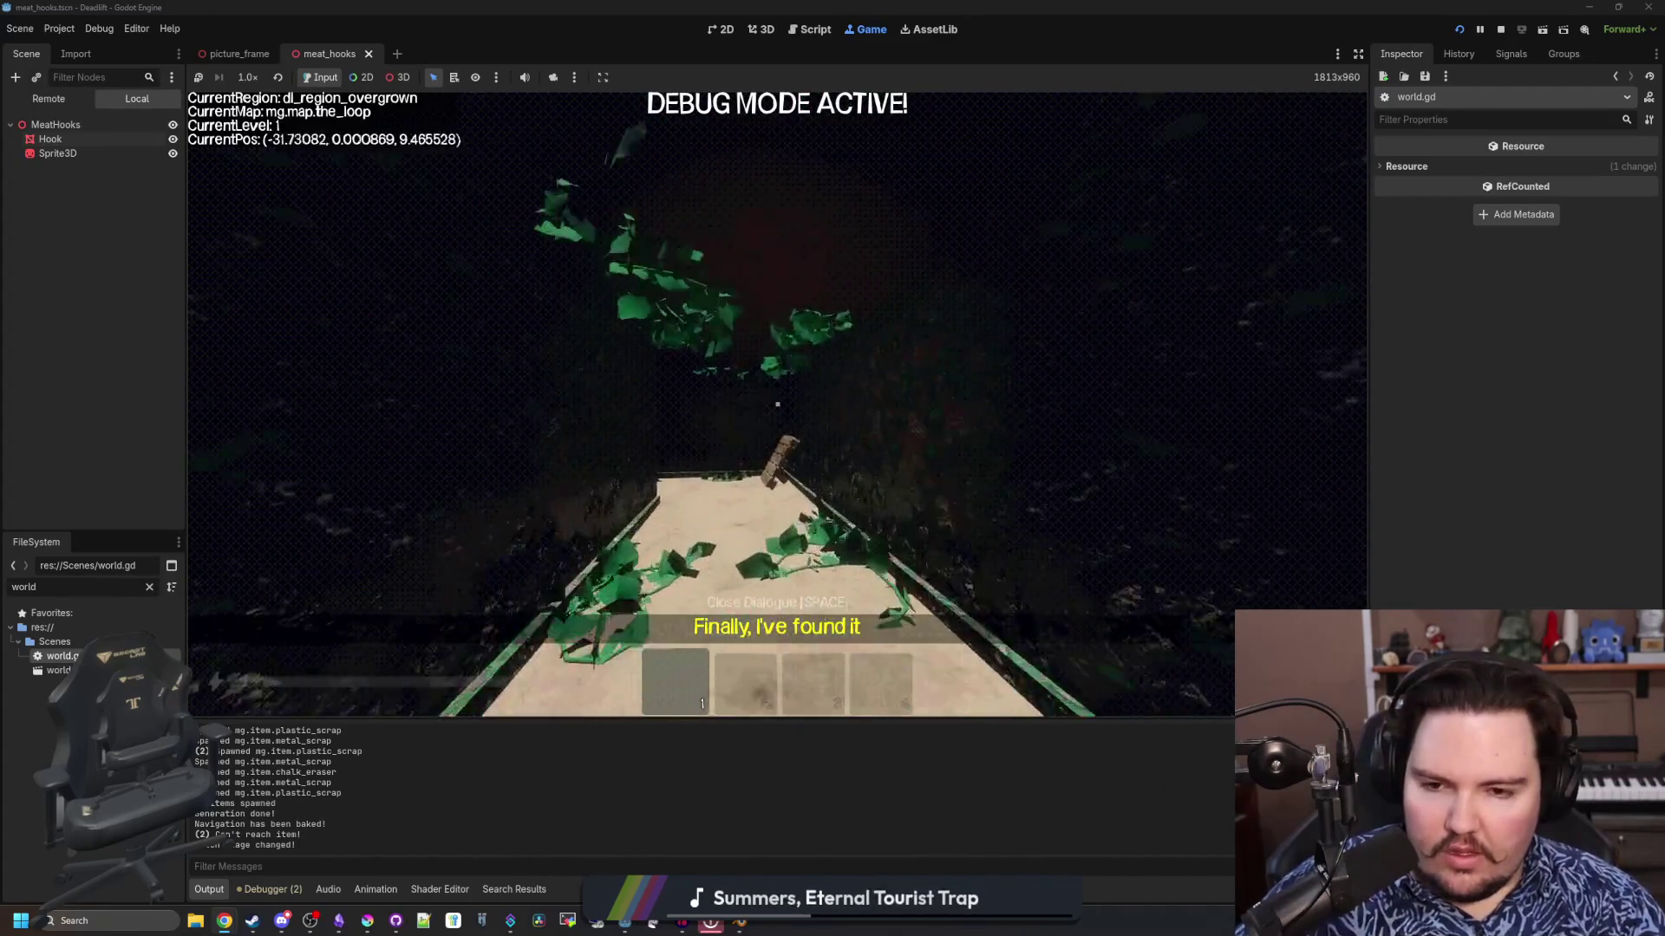
{"action": "key", "text": "w"}
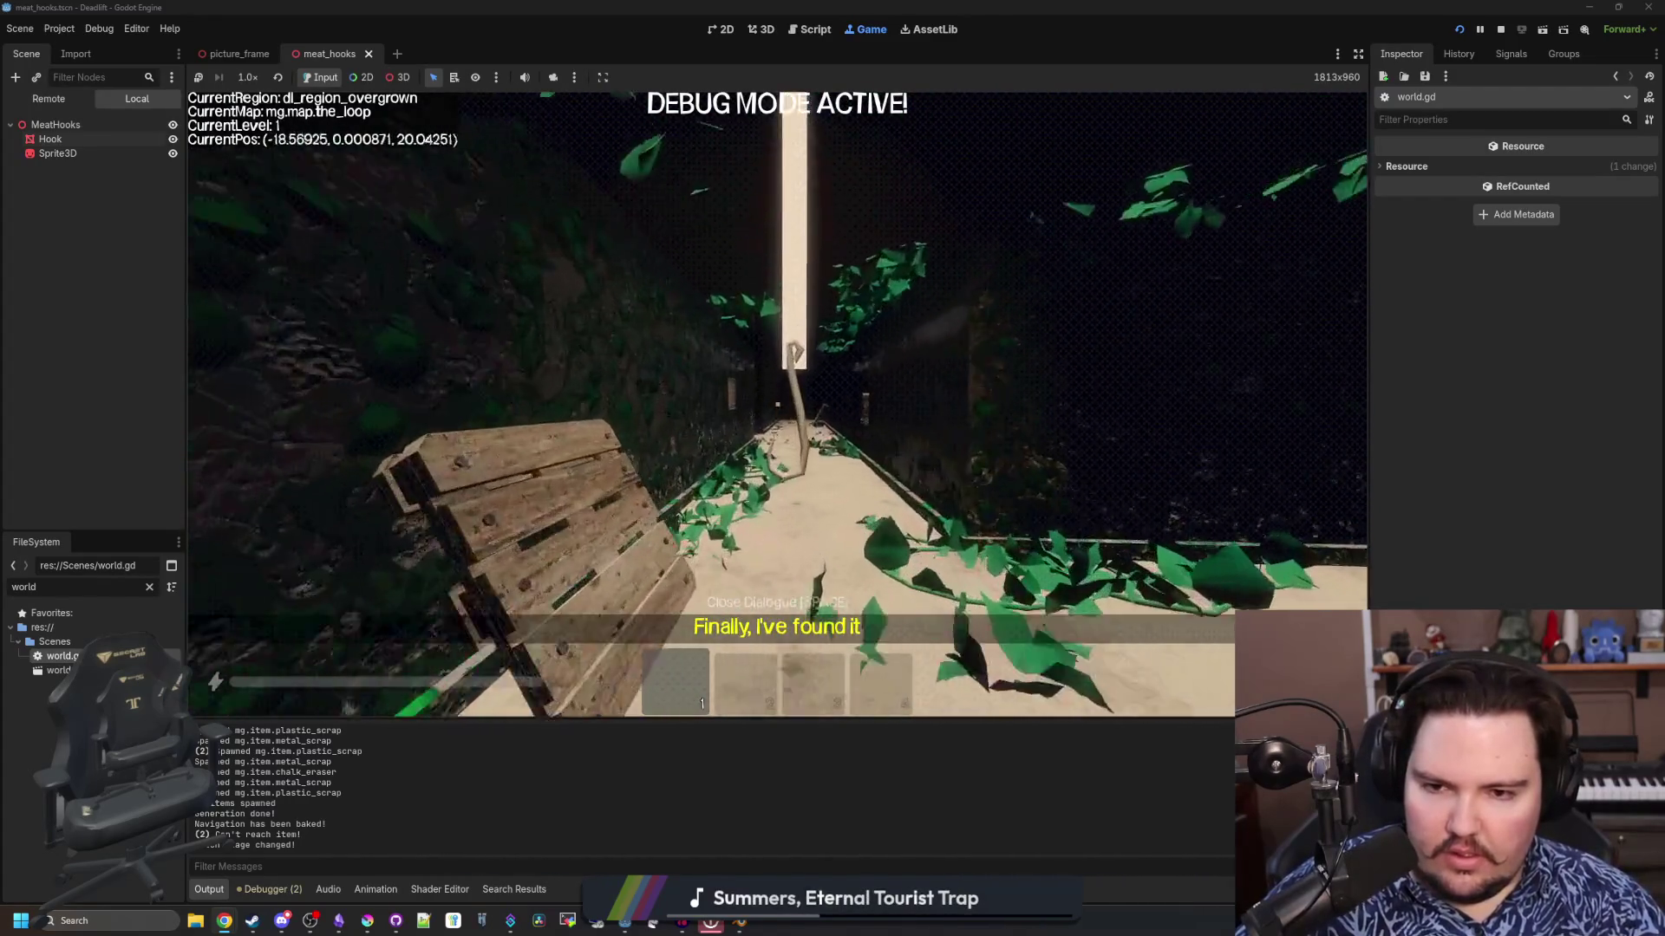
{"action": "key", "text": "w"}
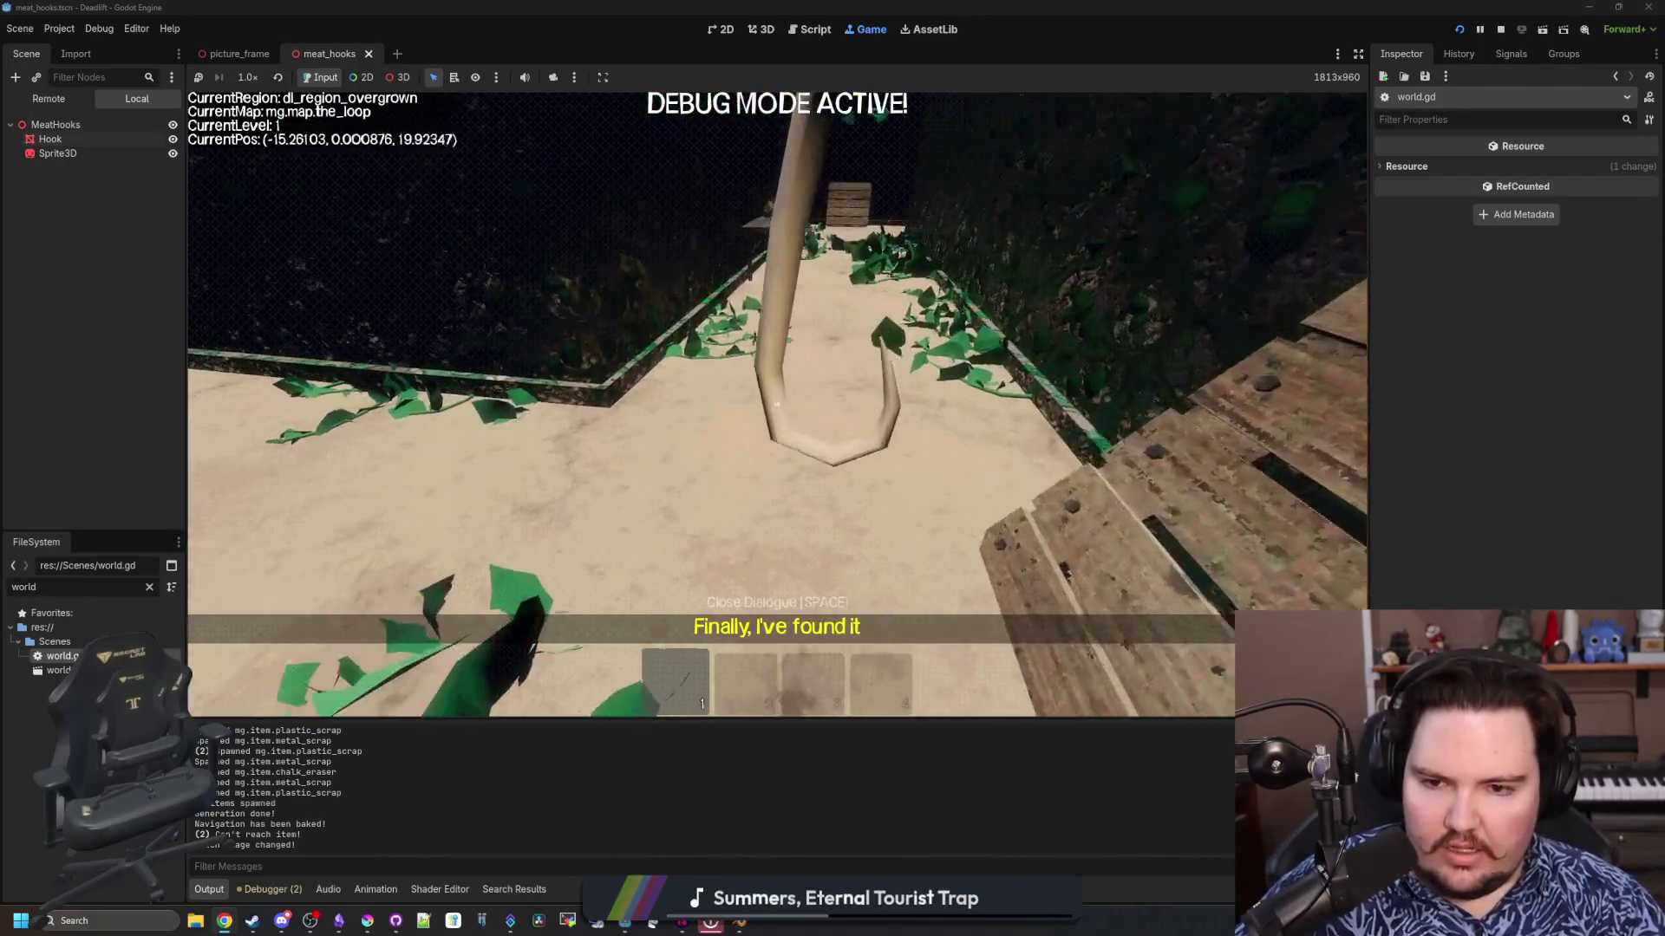
{"action": "key", "text": "w"}
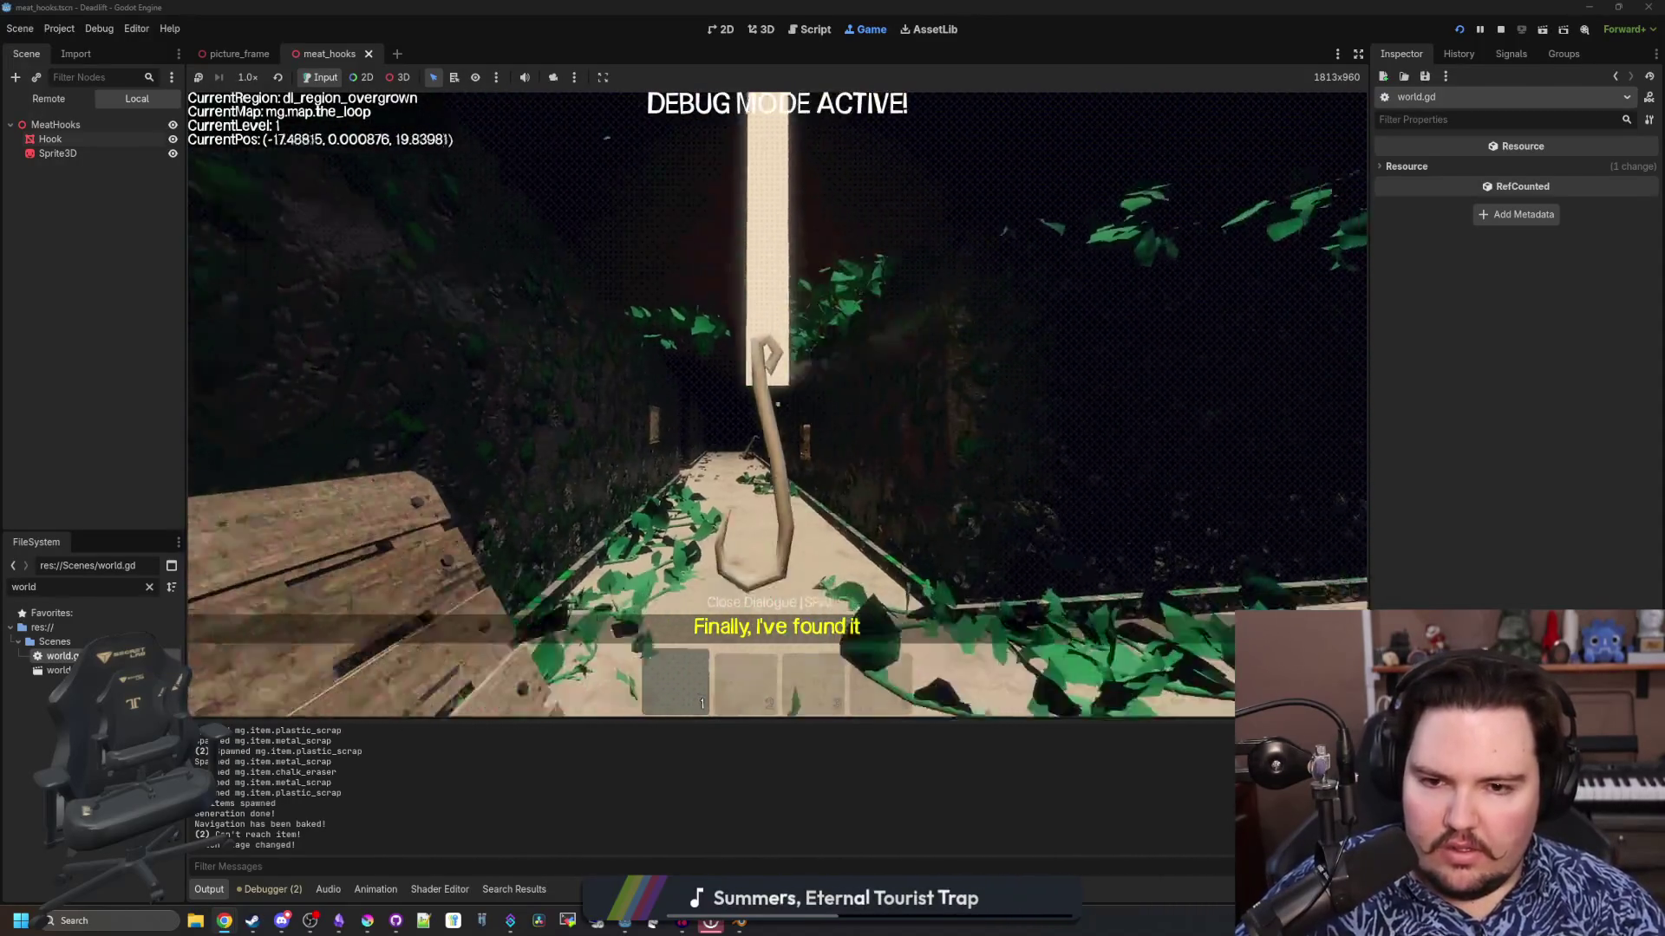
Continue past the wall corner down the corridor to the next meat hook in the freezer region
{"action": "key", "text": "w"}
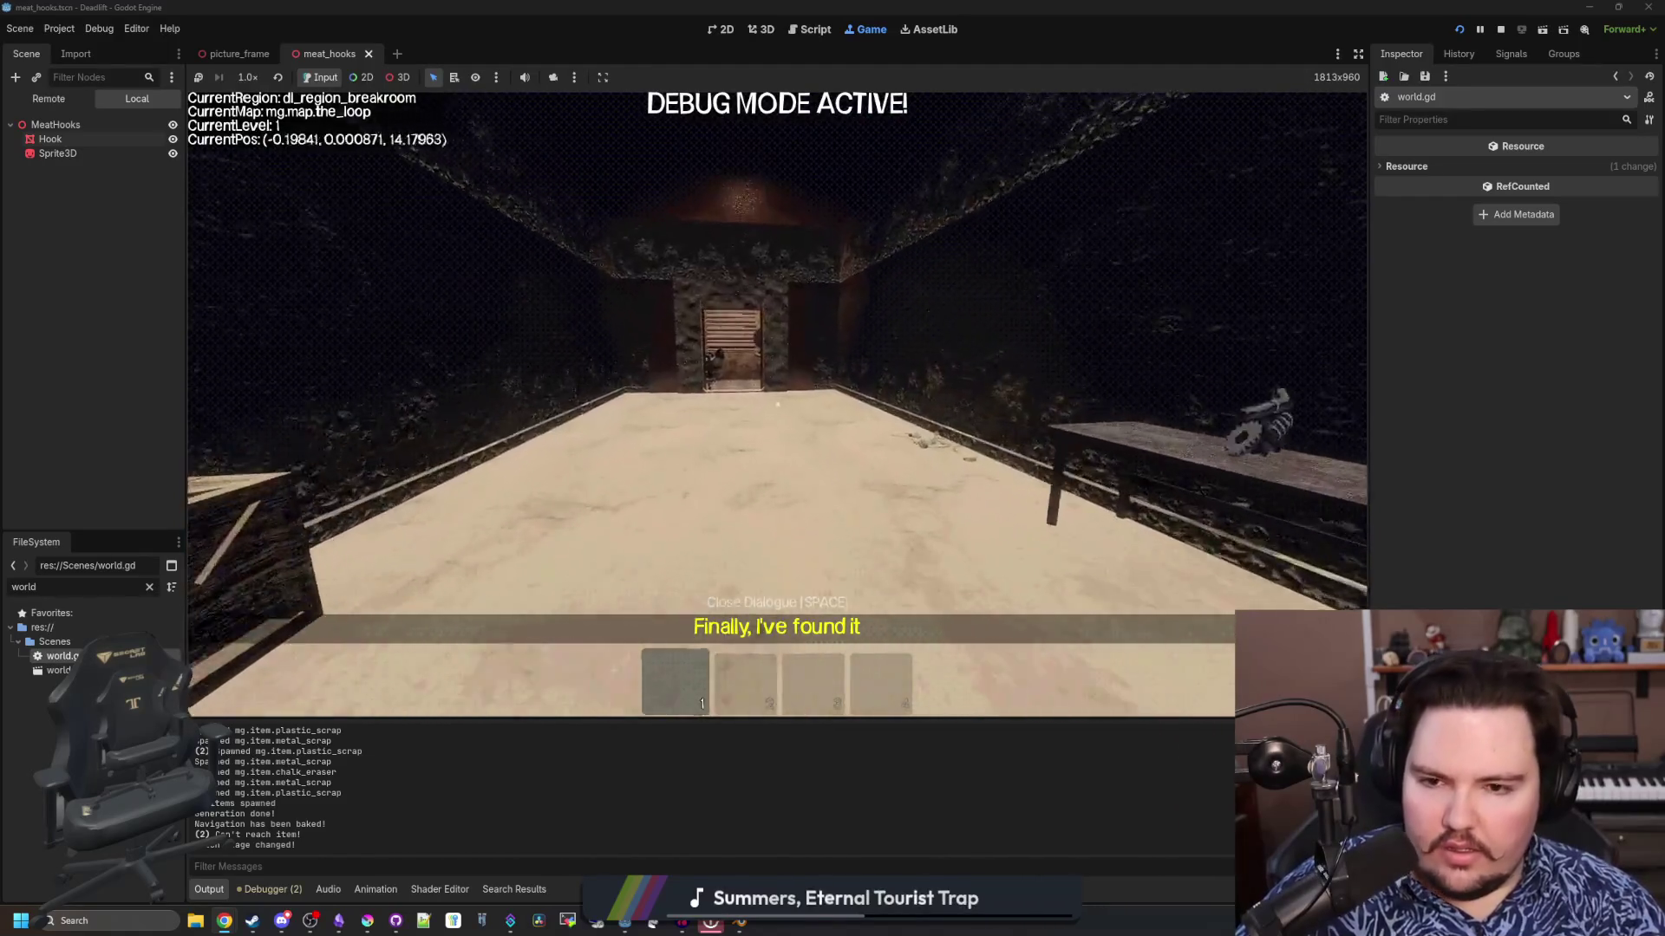
{"action": "key", "text": "w"}
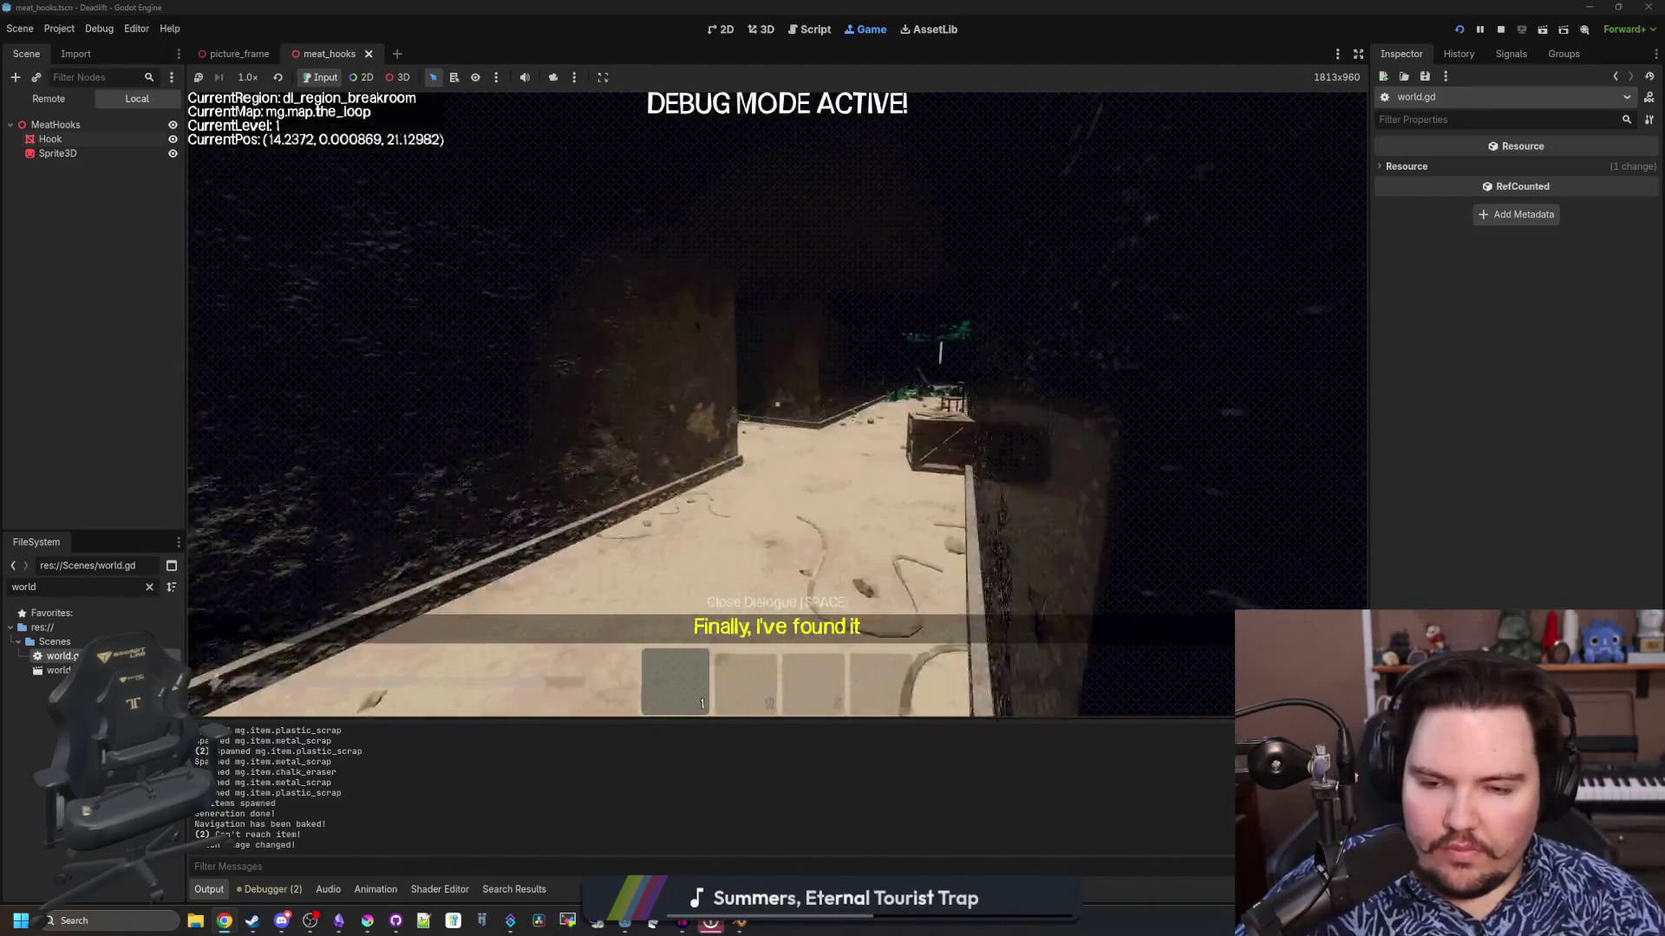
{"action": "key", "text": "w"}
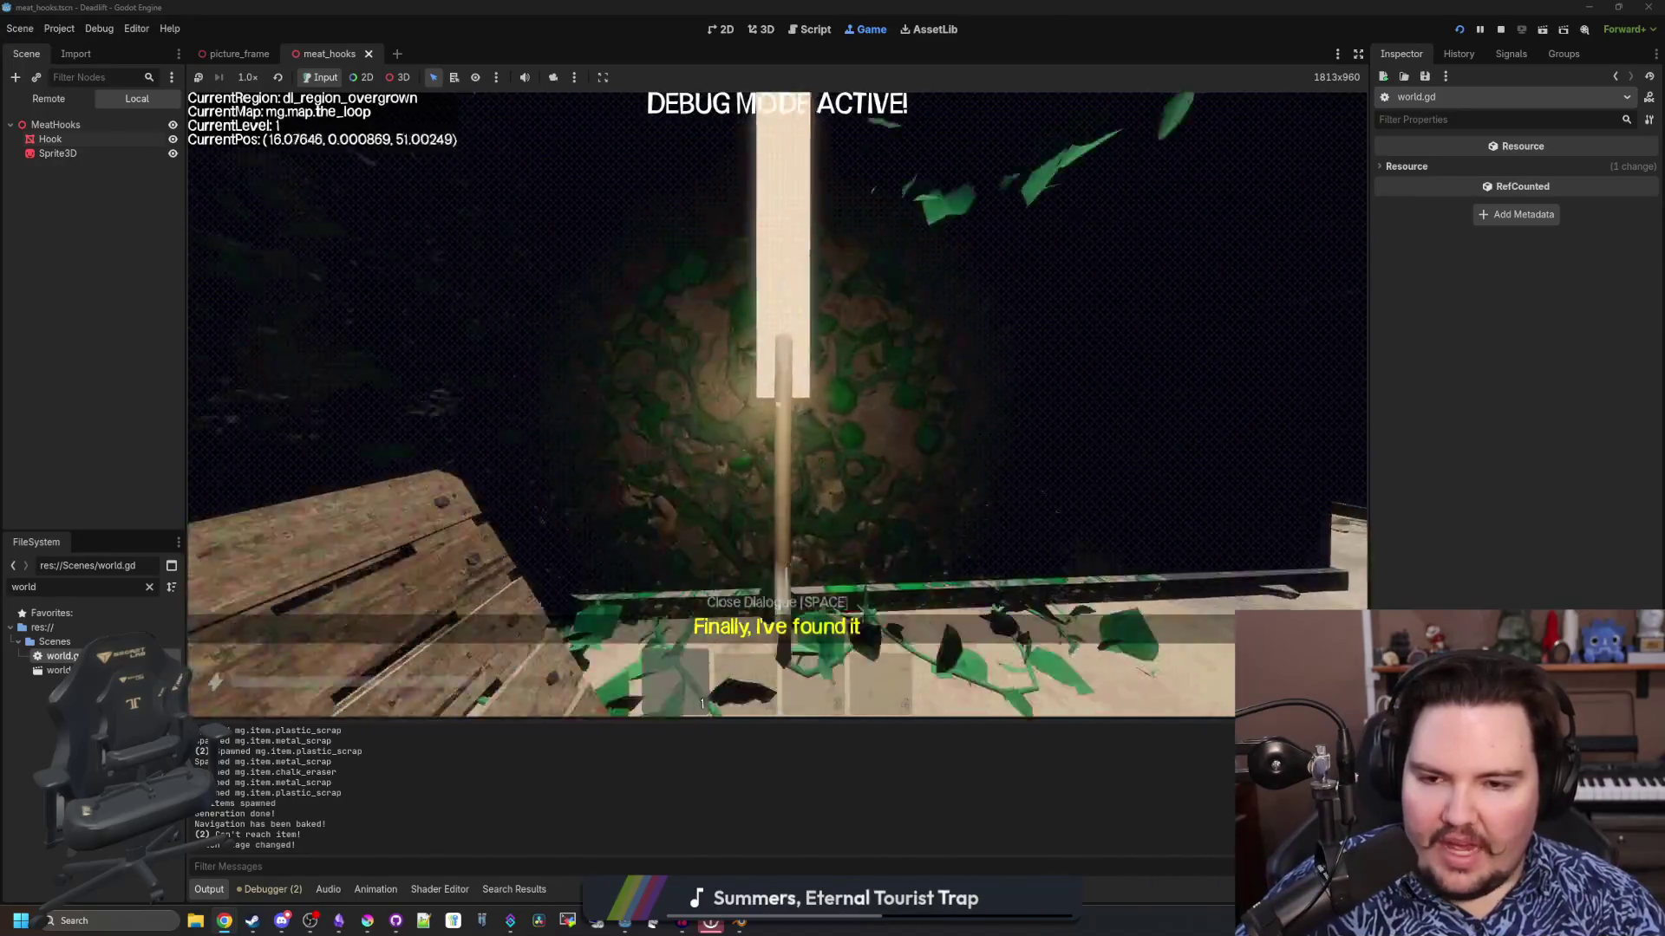
{"action": "key", "text": "w"}
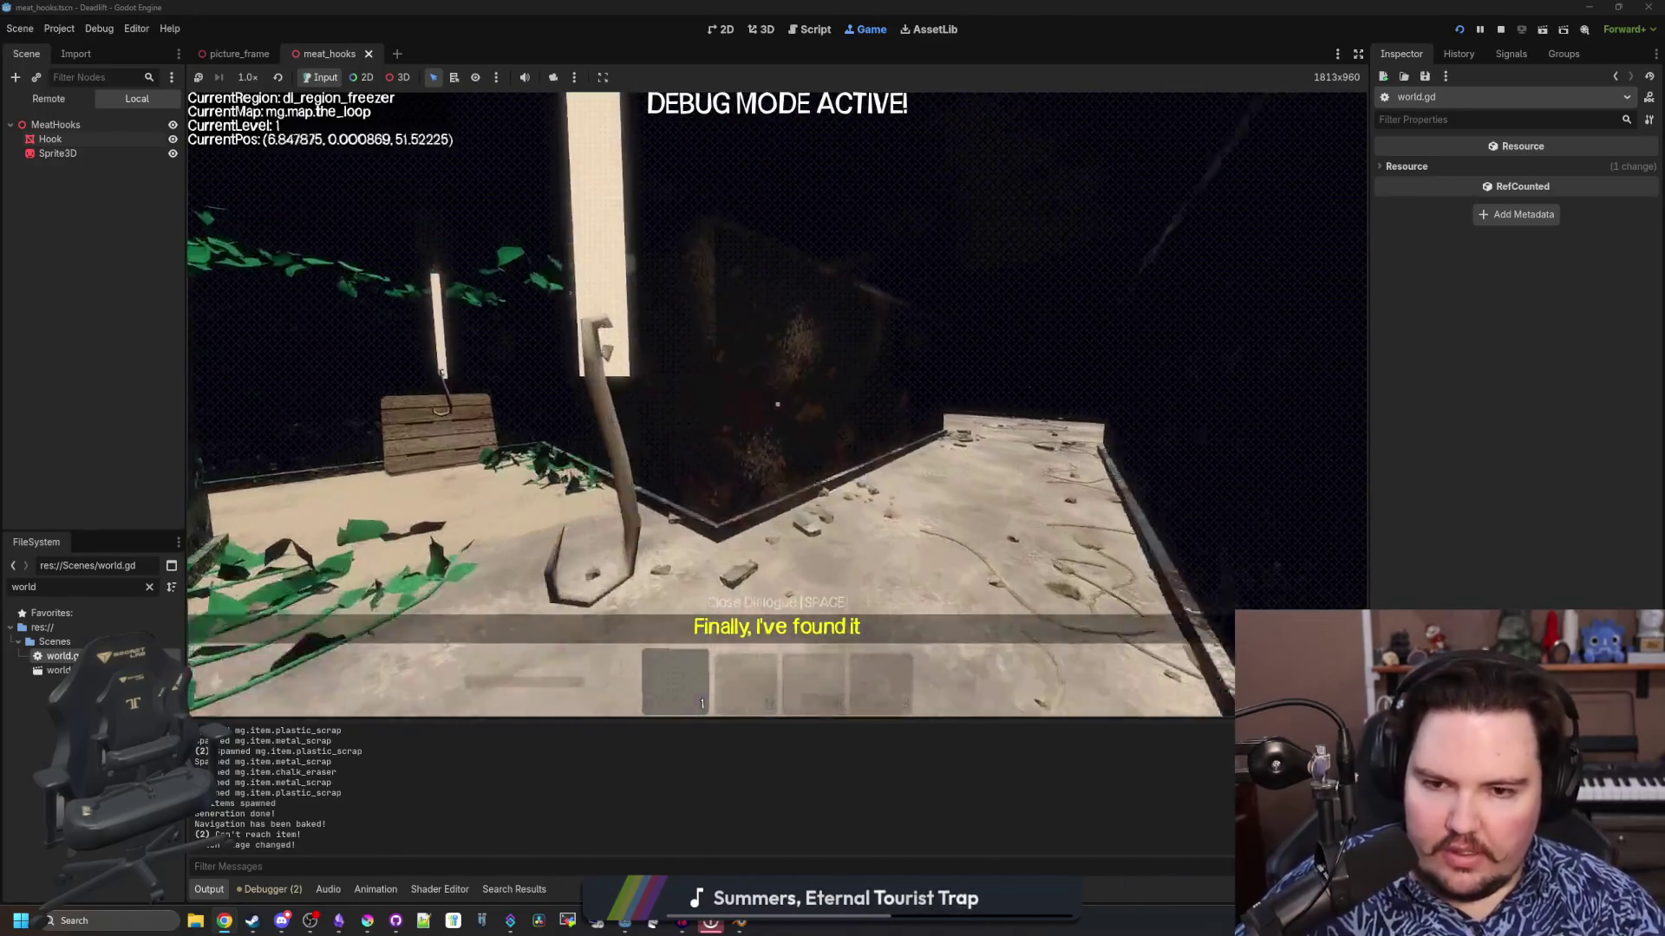
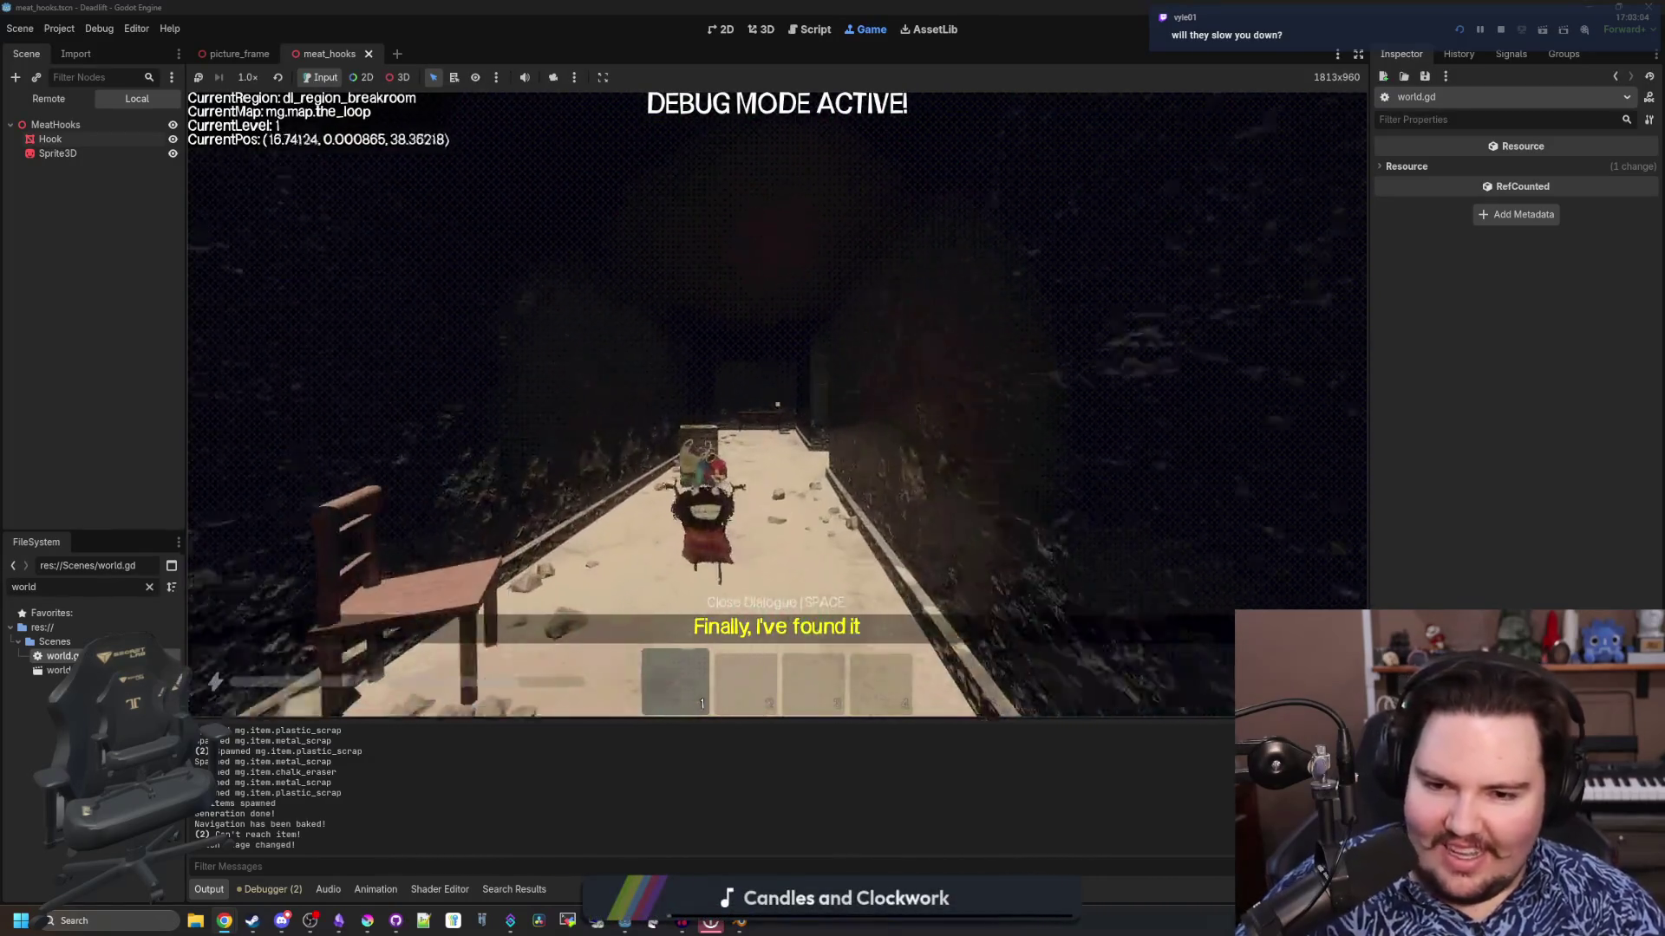
Pick up the item, close the in-game dialogue, then pause and stop the running game
{"action": "key", "text": "e"}
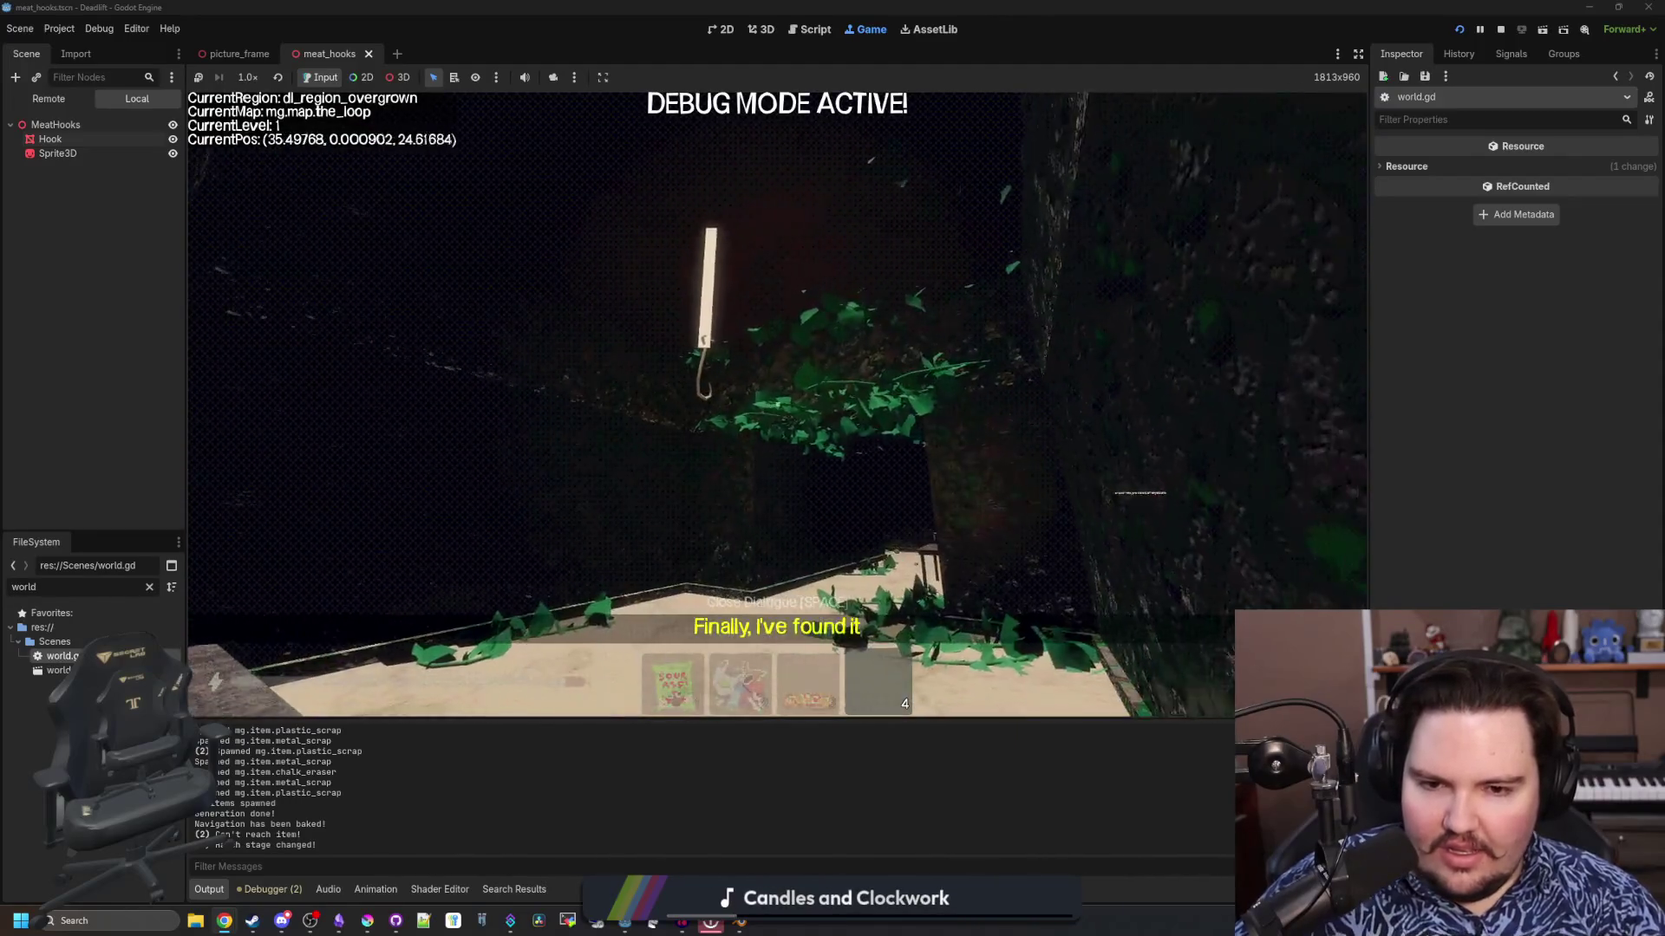
{"action": "key", "text": "space"}
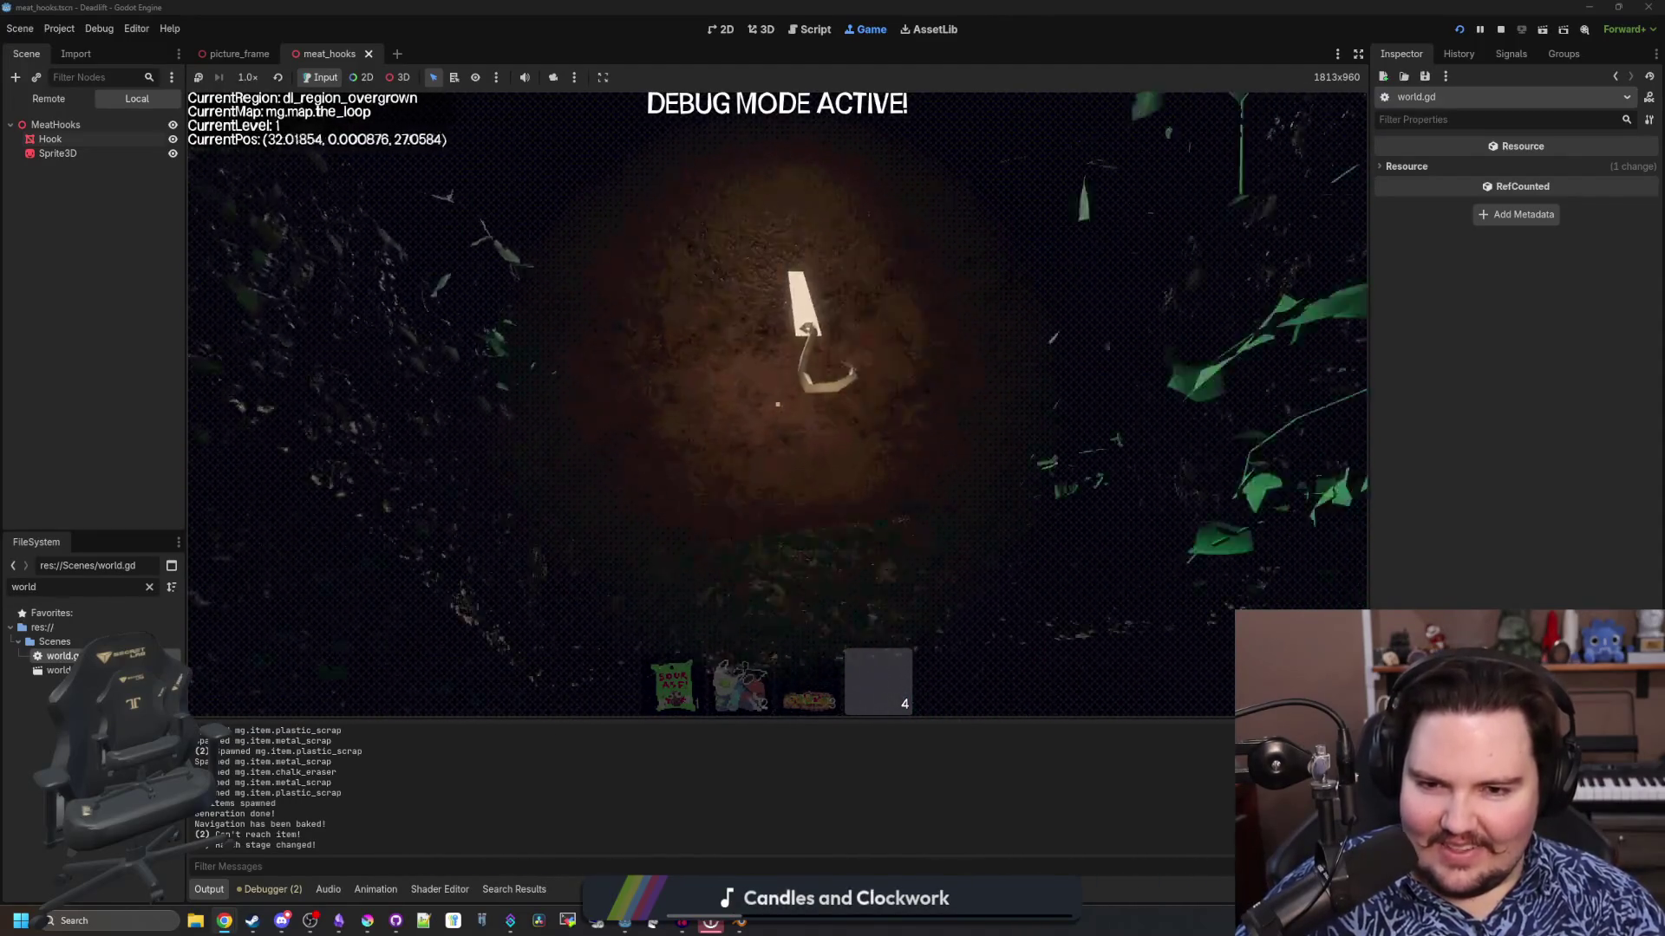
{"action": "key", "text": "Escape"}
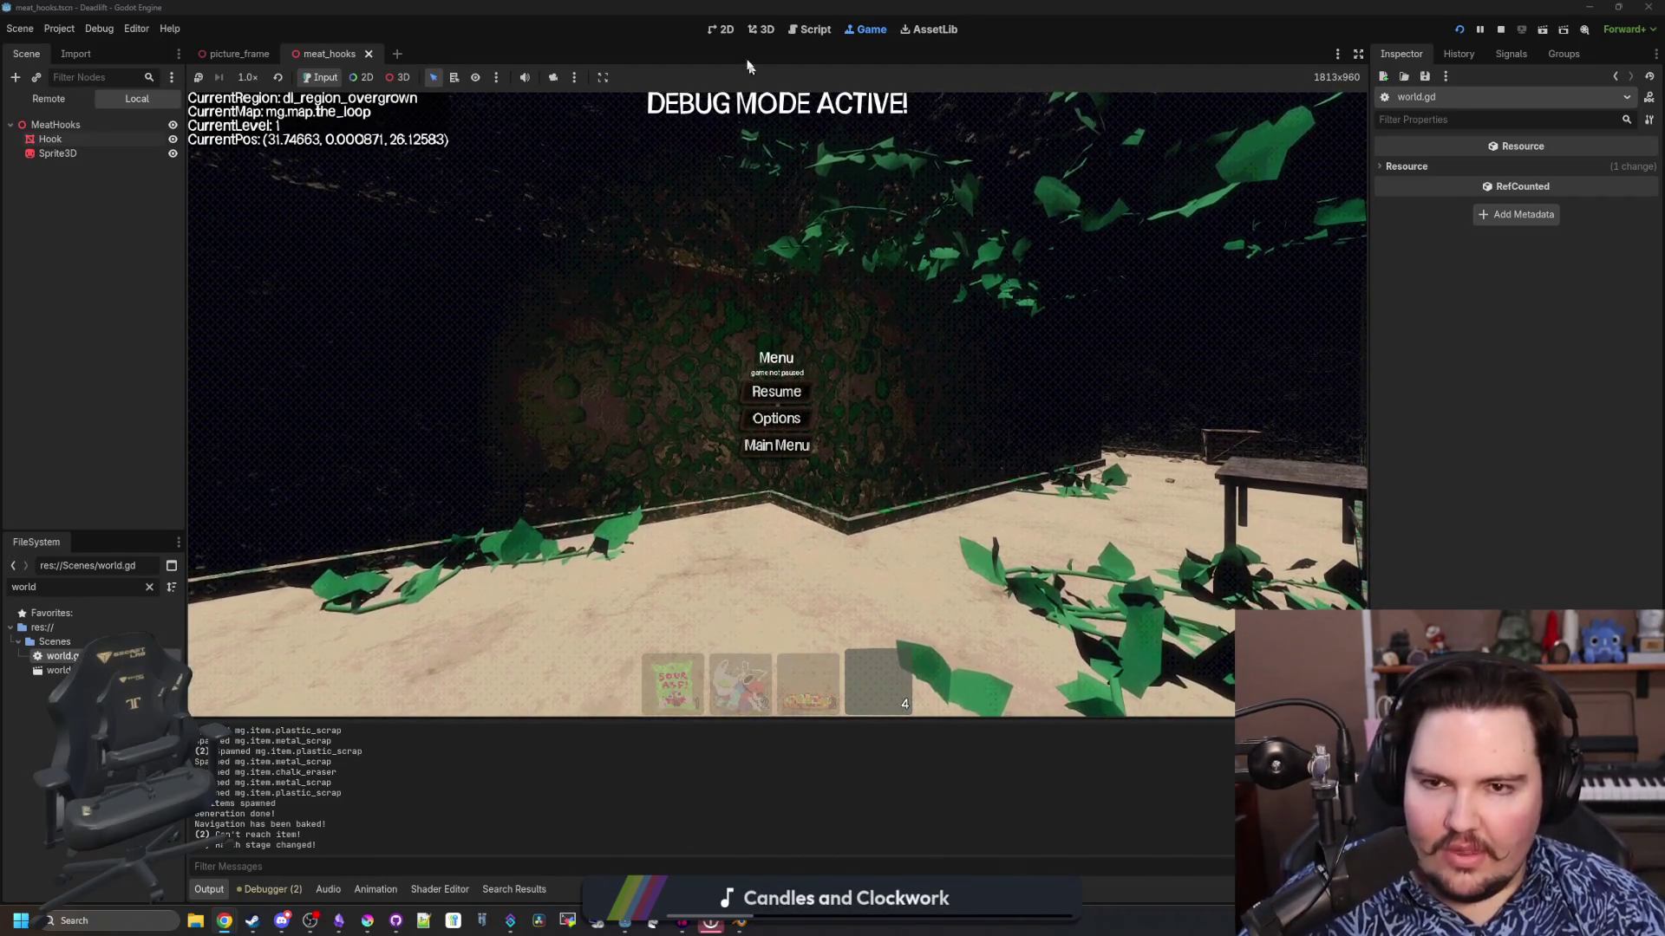
{"action": "key", "text": "F8"}
Drag pipe_metal.tres onto the Hook's Surface Material Override slot 0 and inspect the metal hook
{"action": "left_click", "coordinate": [51, 139]}
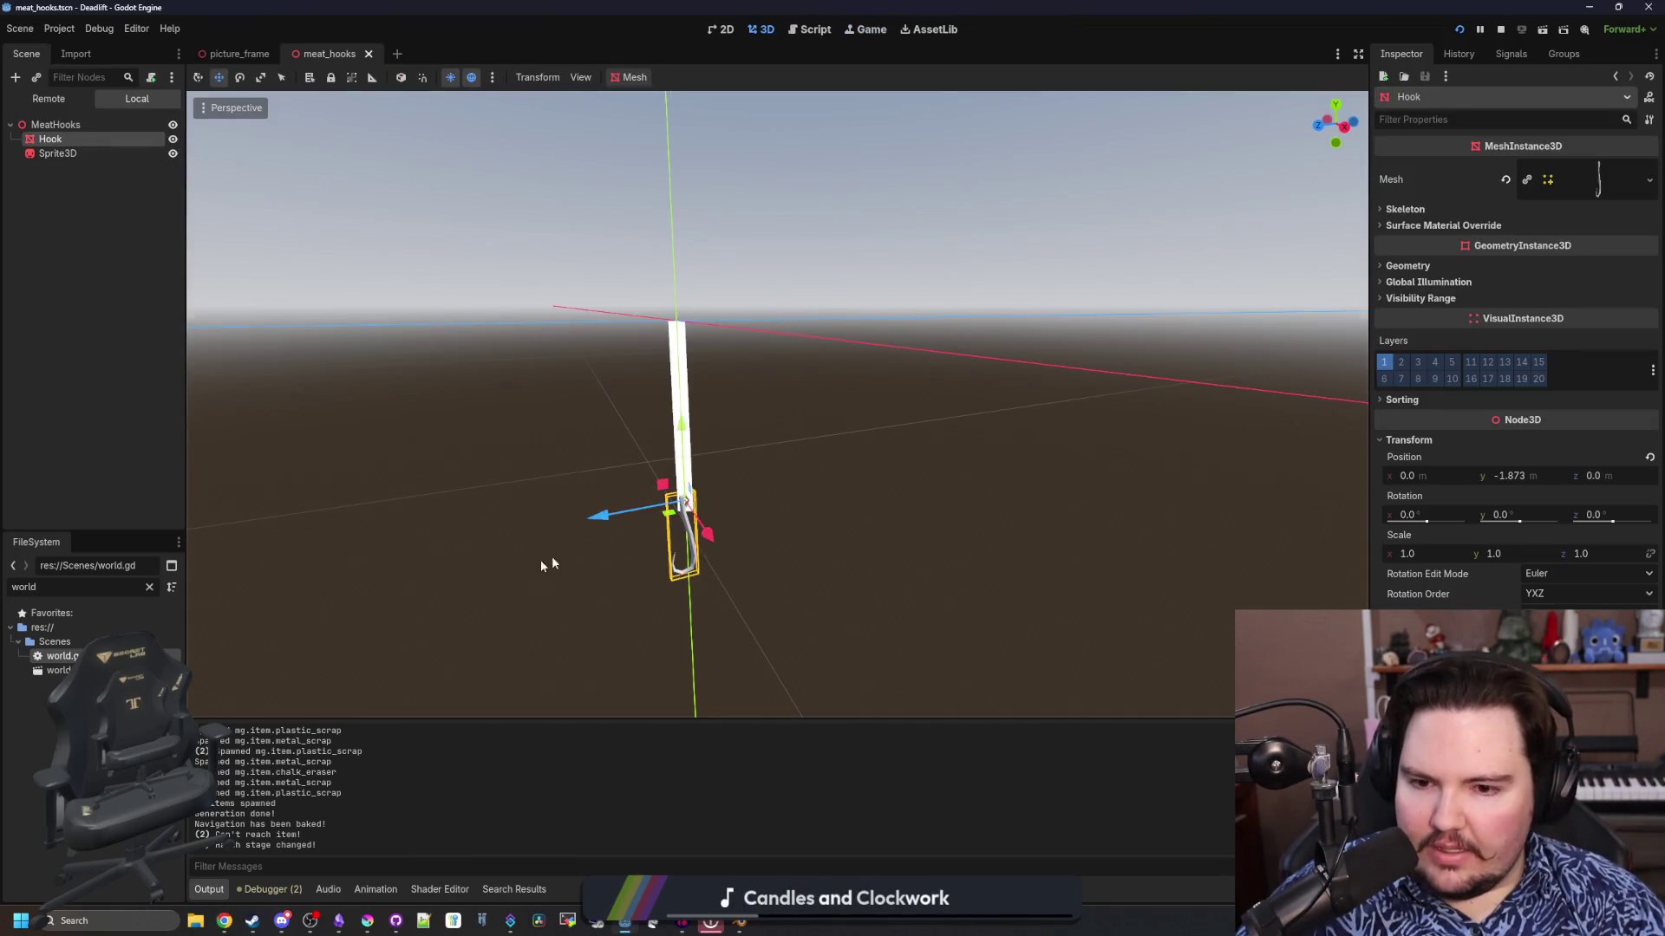
{"action": "key", "text": "f"}
{"action": "left_click", "coordinate": [149, 587]}
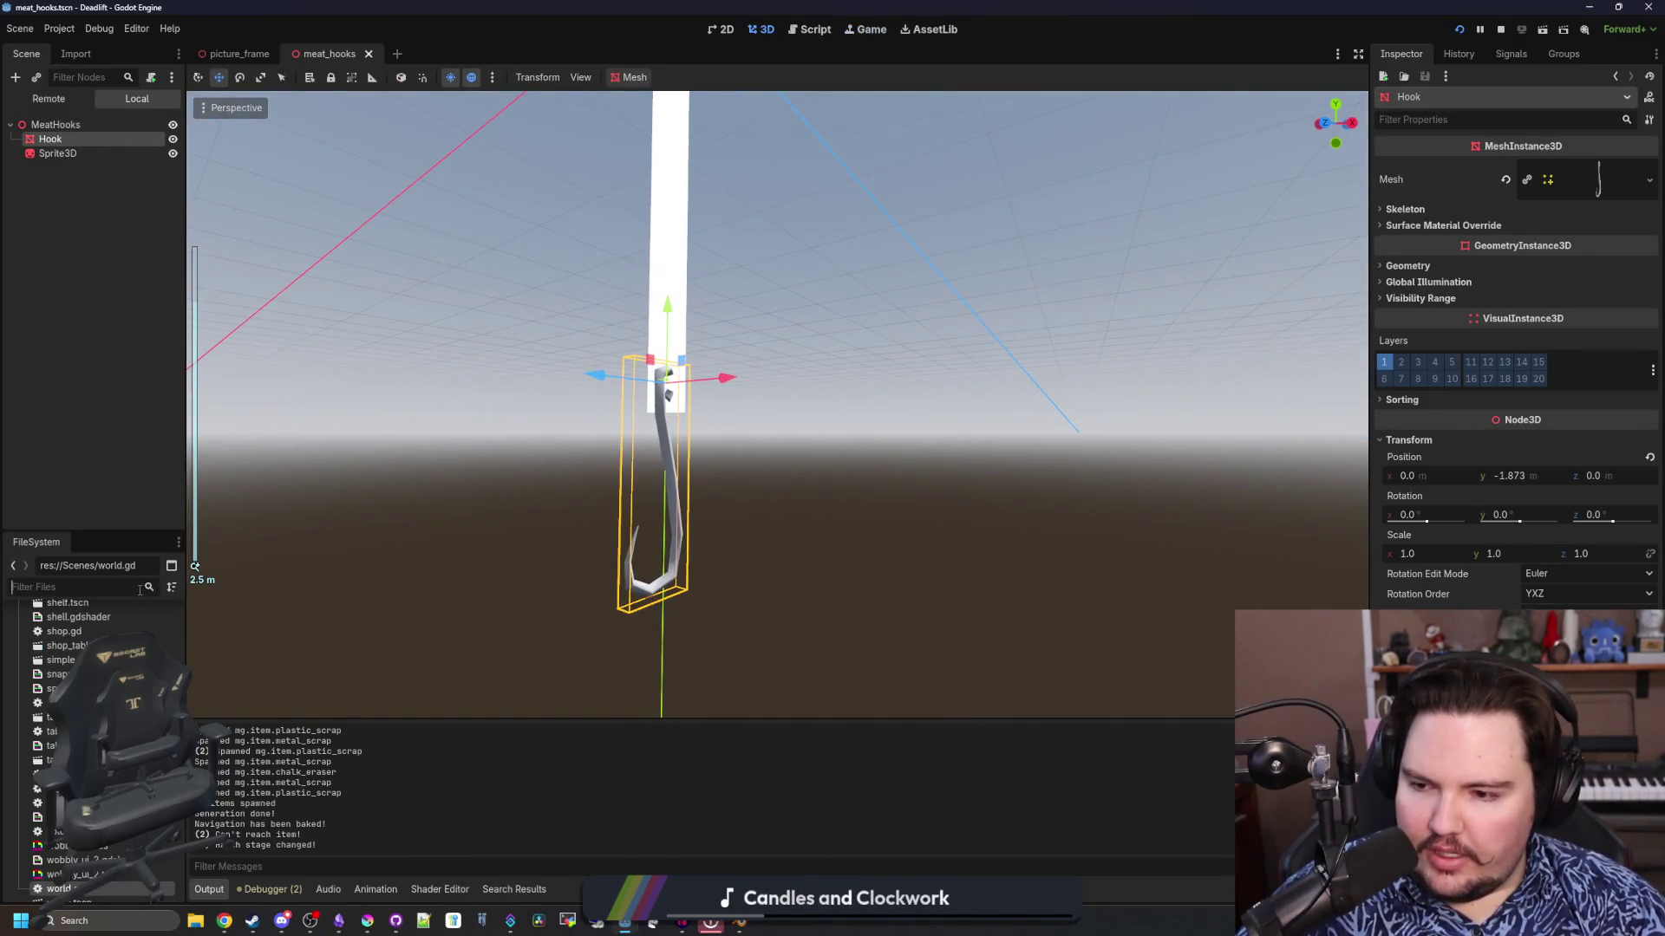
{"action": "type", "text": "metal"}
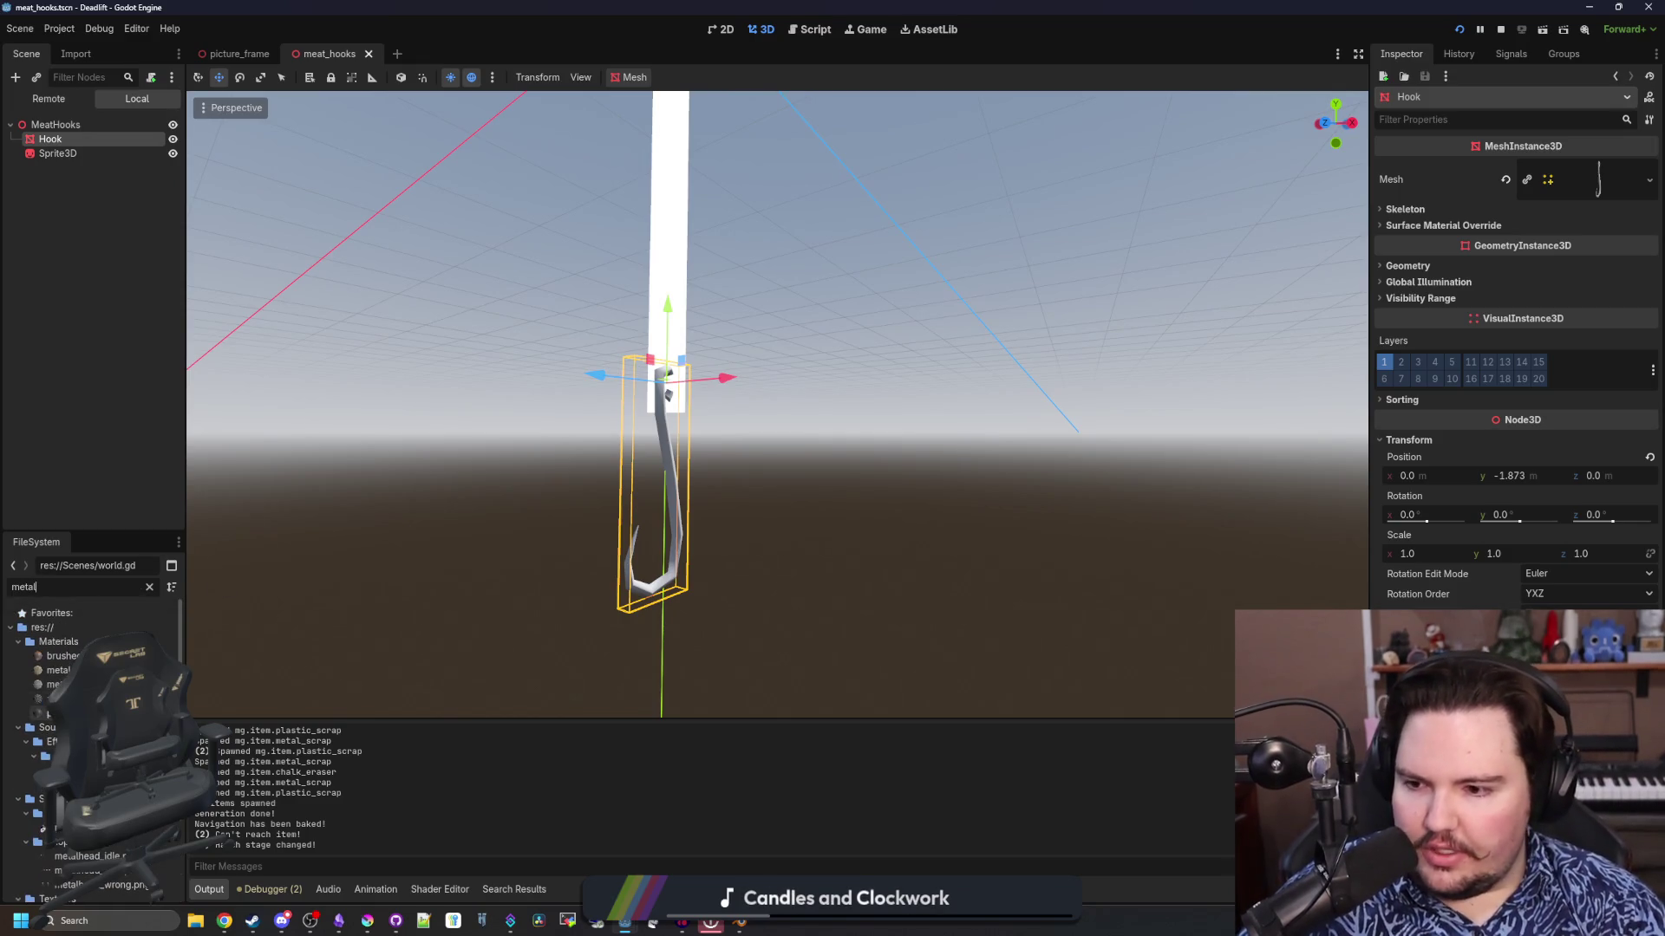
{"action": "mouse_move", "coordinate": [60, 699]}
{"action": "left_mouse_down"}
{"action": "mouse_move", "coordinate": [824, 555]}
{"action": "mouse_move", "coordinate": [1544, 240]}
{"action": "mouse_move", "coordinate": [1476, 225]}
{"action": "mouse_move", "coordinate": [1576, 263]}
{"action": "mouse_move", "coordinate": [1571, 244]}
{"action": "left_mouse_up"}
{"action": "scroll", "coordinate": [836, 544], "scroll_direction": "up", "scroll_amount": 5}
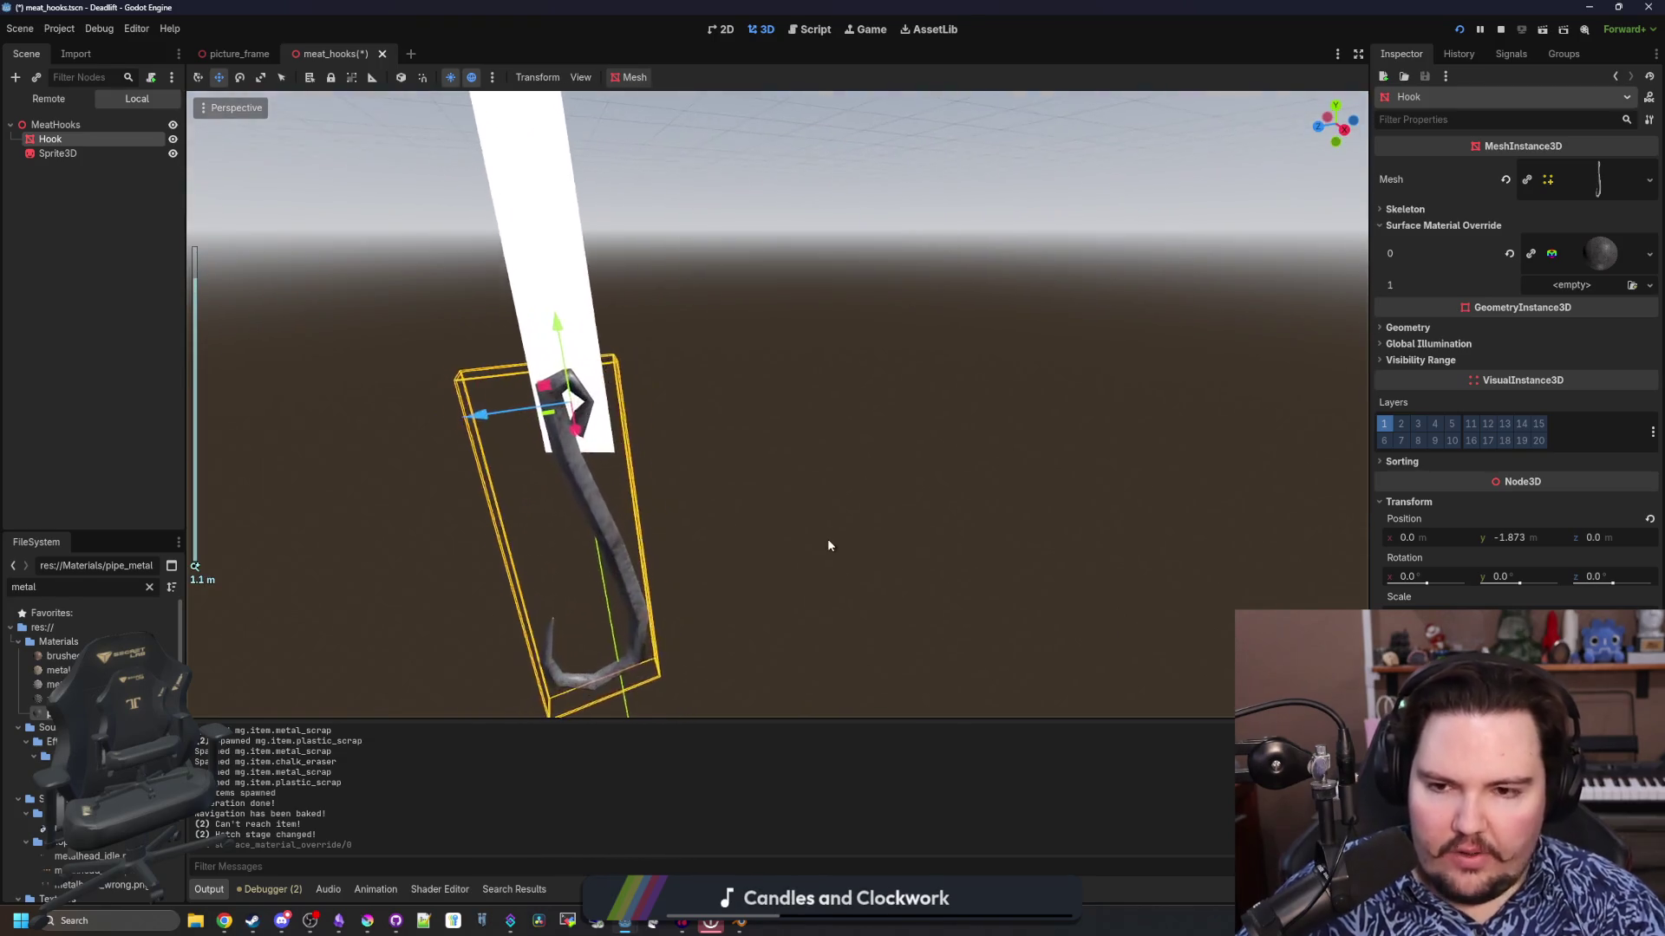
{"action": "left_click", "coordinate": [957, 507]}
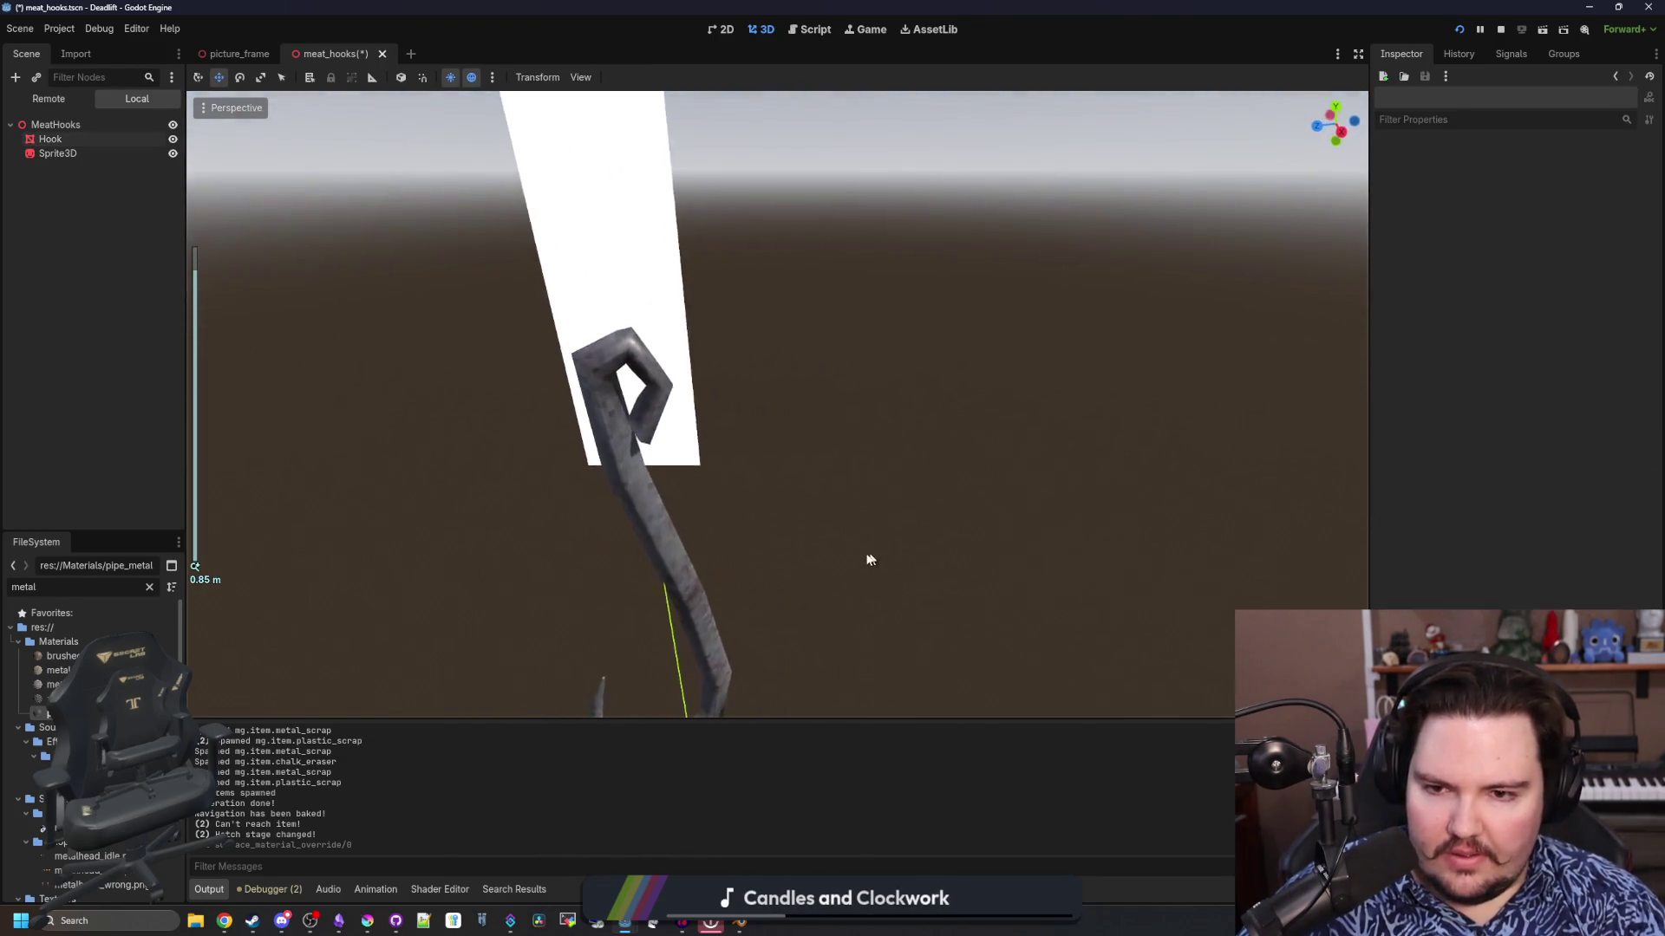
{"action": "scroll", "coordinate": [867, 562], "scroll_direction": "up", "scroll_amount": 3}
{"action": "left_click_drag", "start_coordinate": [825, 649], "coordinate": [956, 502]}
{"action": "scroll", "coordinate": [954, 433], "scroll_direction": "down", "scroll_amount": 3}
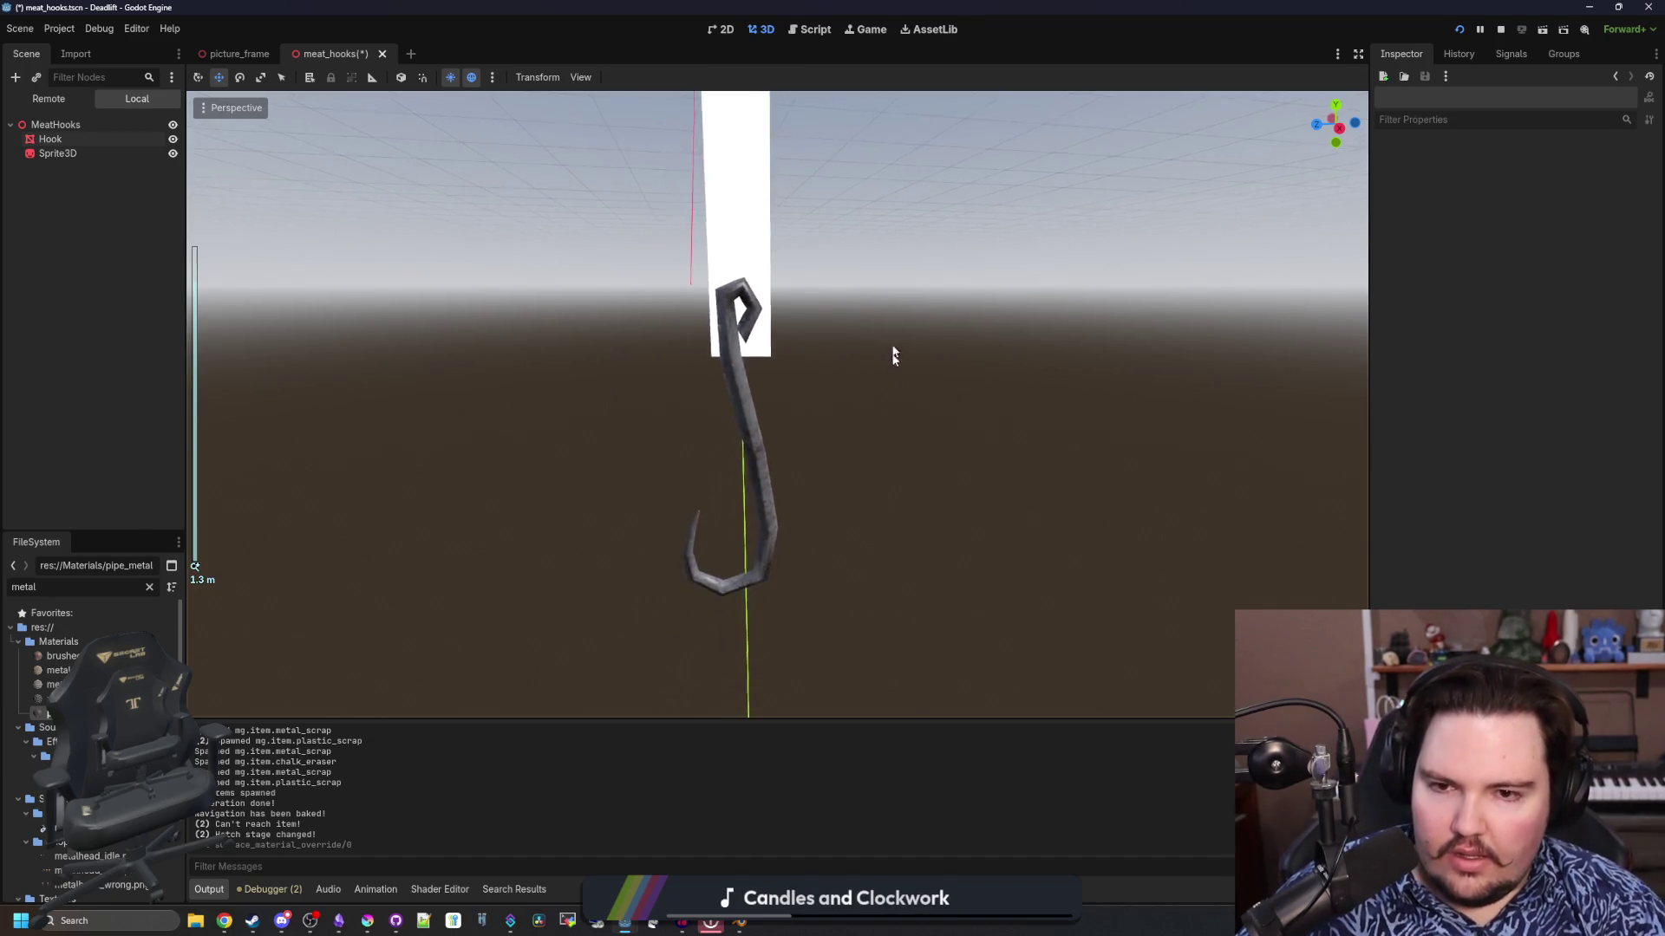
{"action": "left_click_drag", "start_coordinate": [892, 356], "coordinate": [751, 328]}
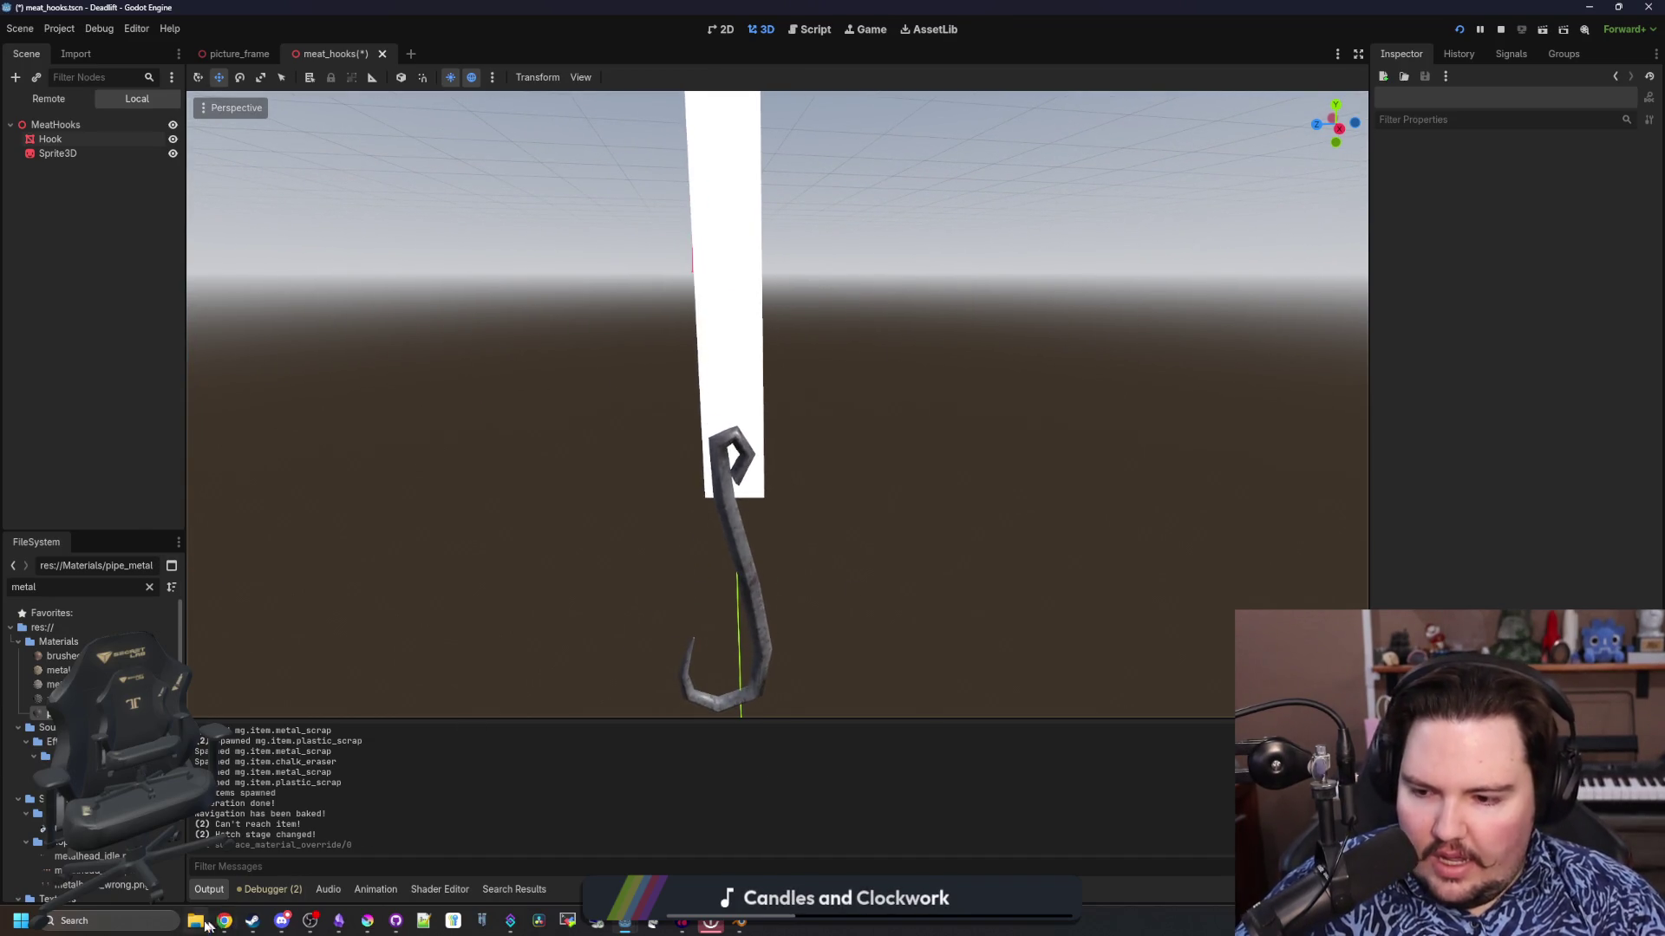
{"action": "left_click", "coordinate": [130, 921]}
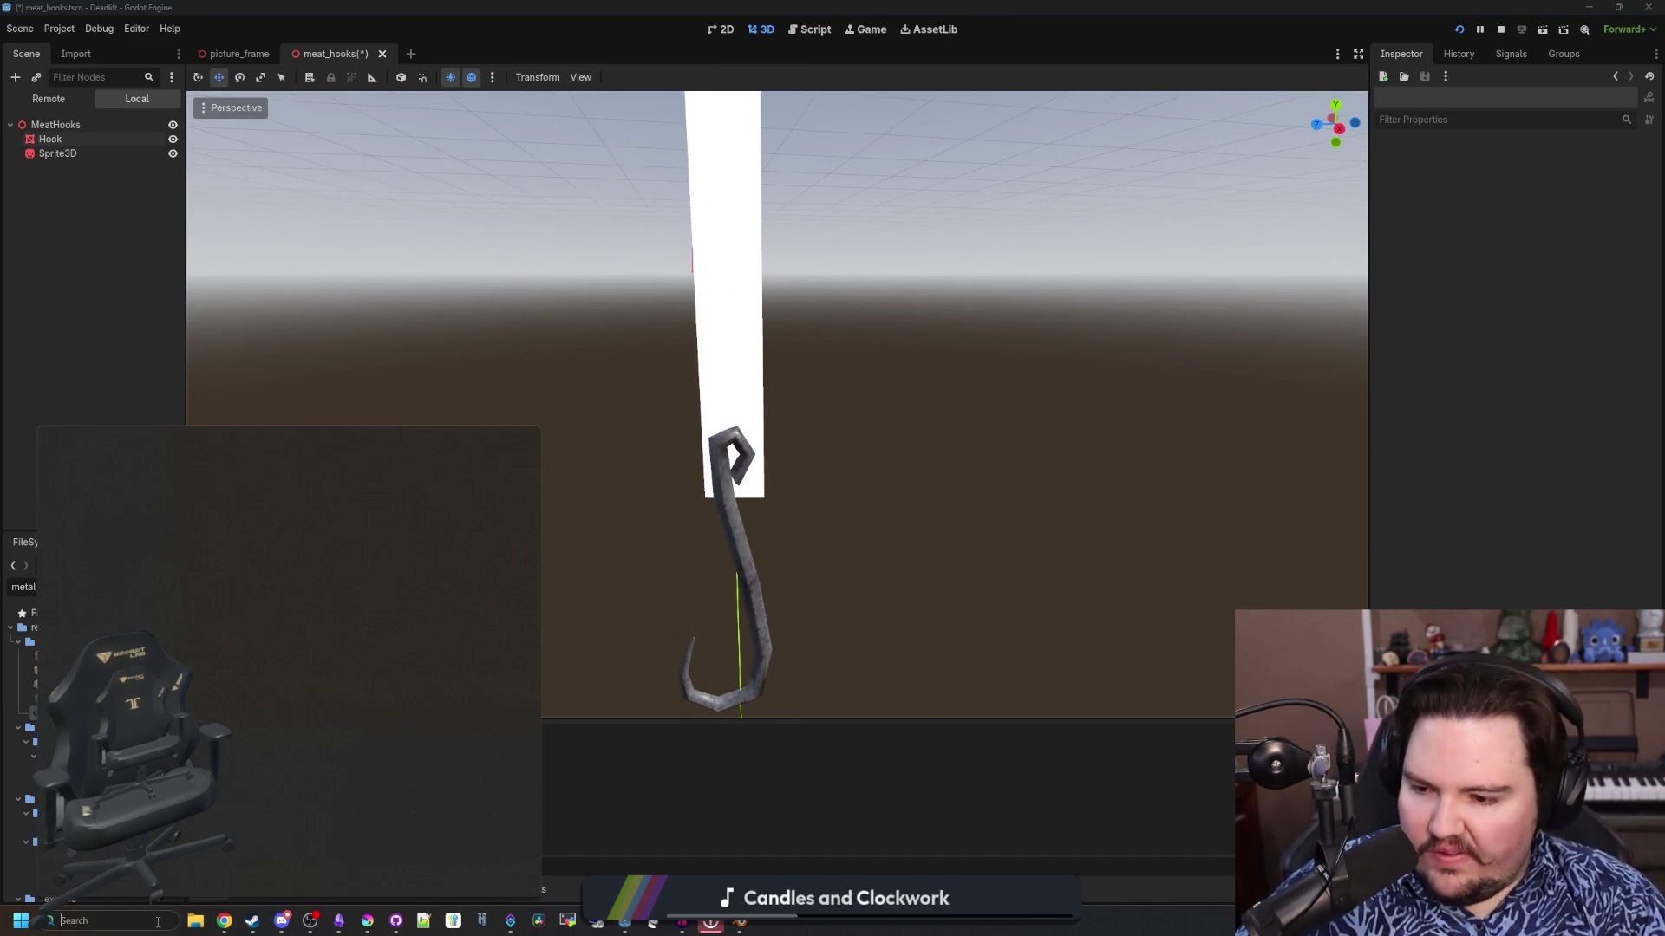
{"action": "type", "text": "filter"}
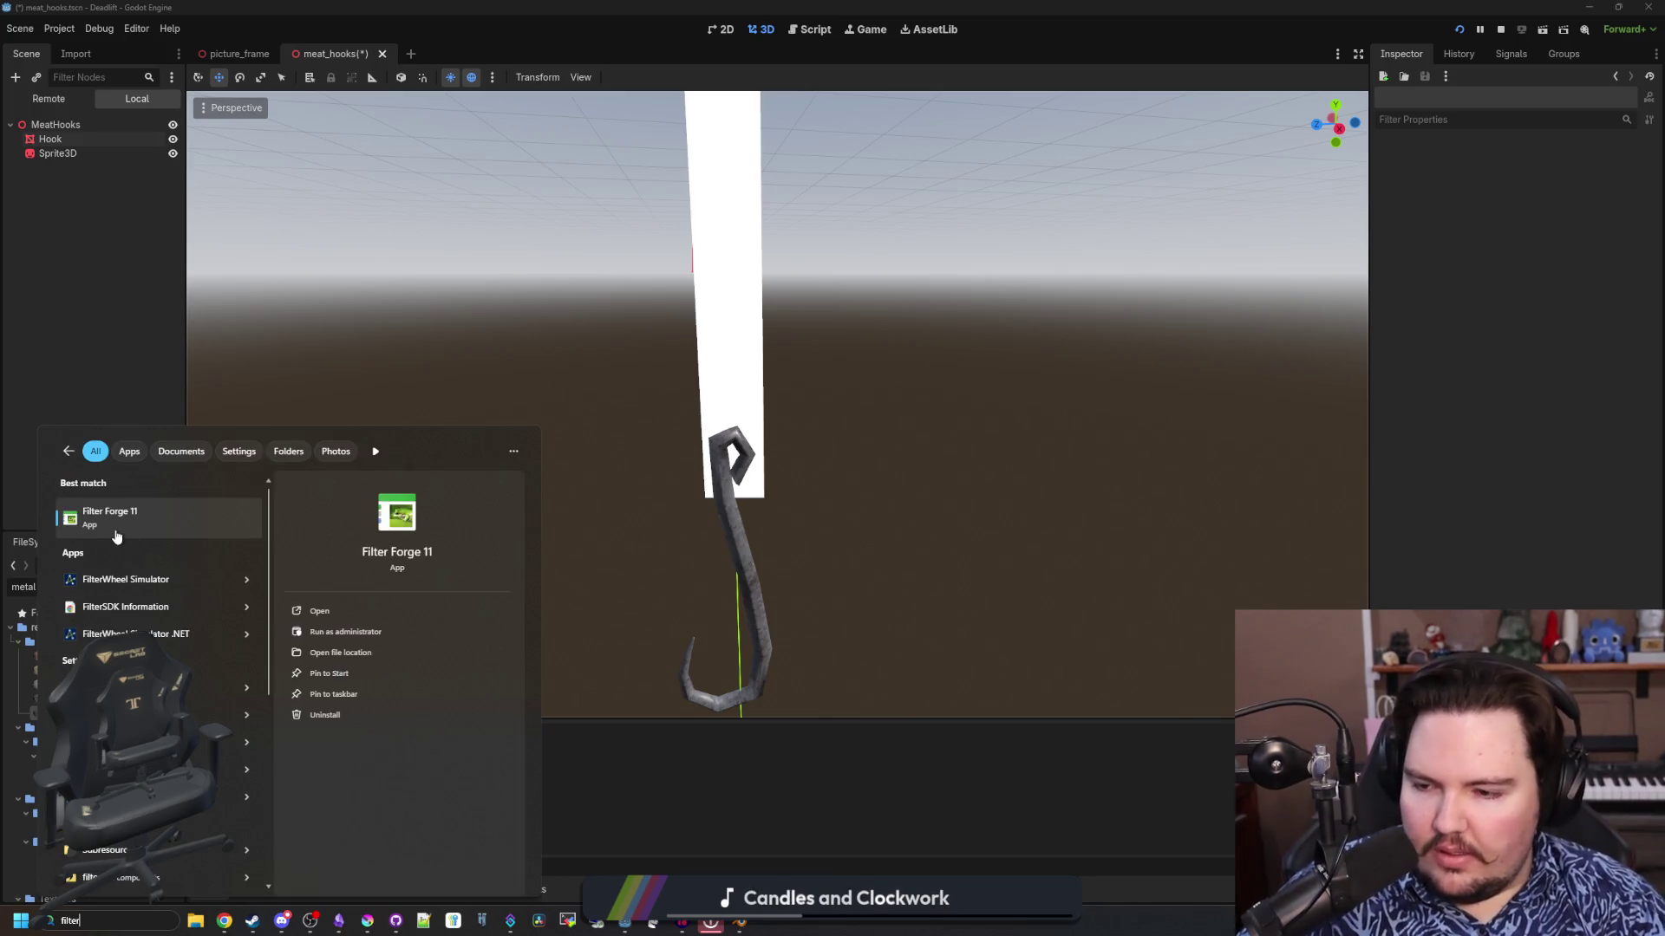
{"action": "key", "text": "Escape"}
{"action": "mouse_move", "coordinate": [228, 924]}
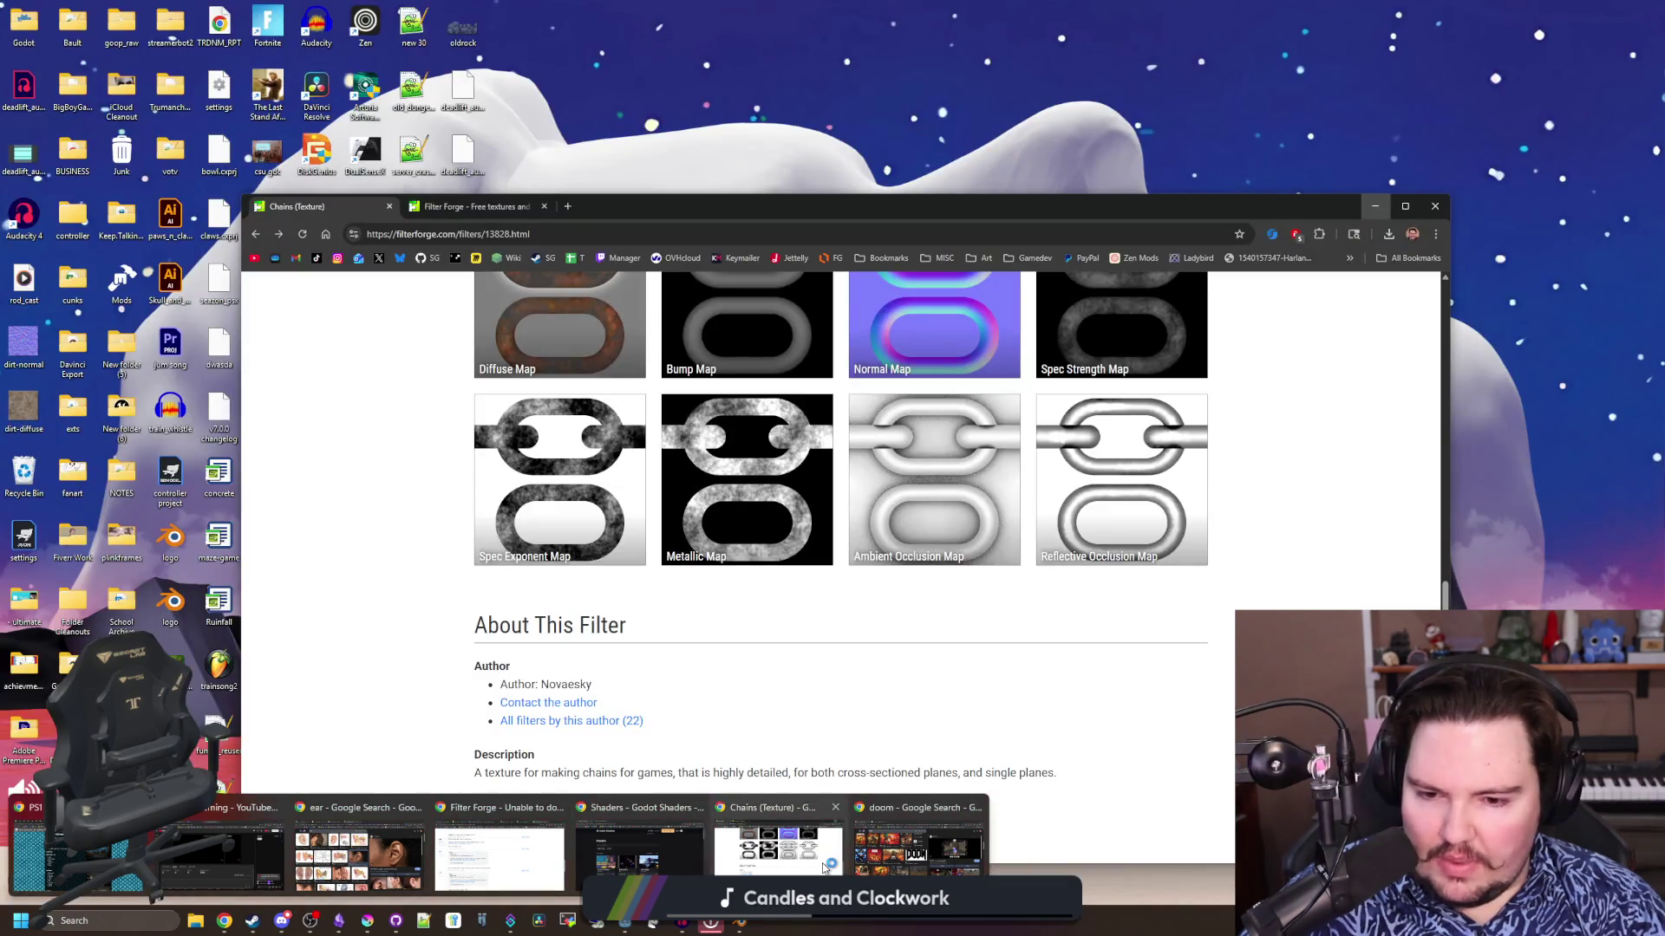
{"action": "left_click", "coordinate": [824, 867]}
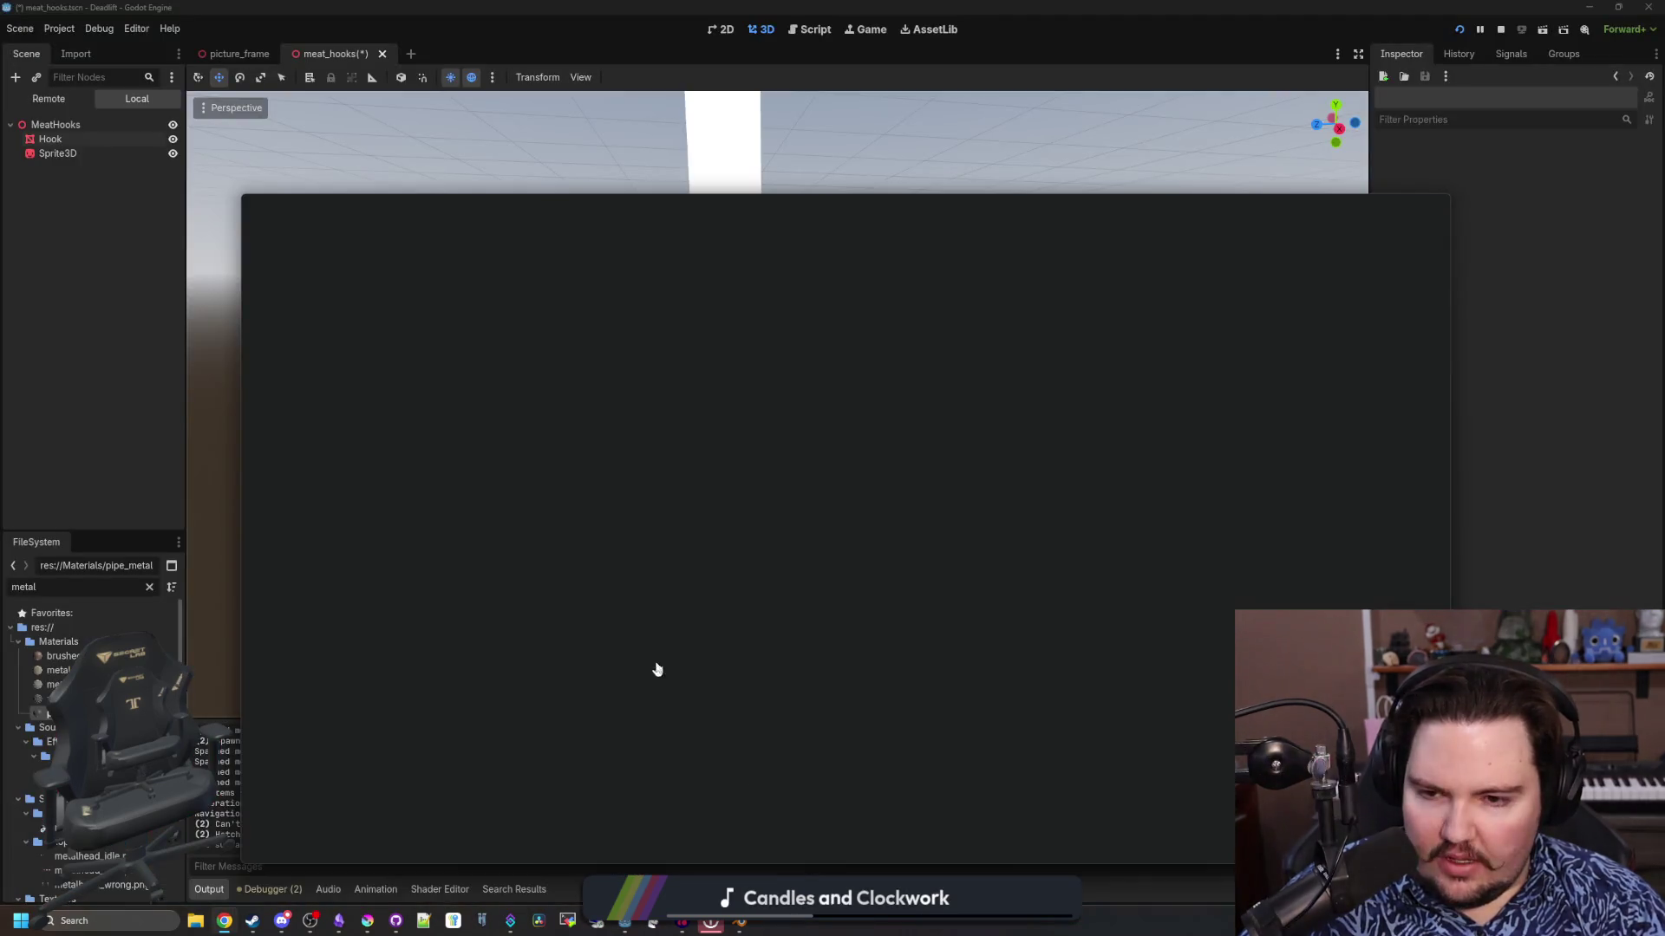
{"action": "left_click", "coordinate": [983, 679]}
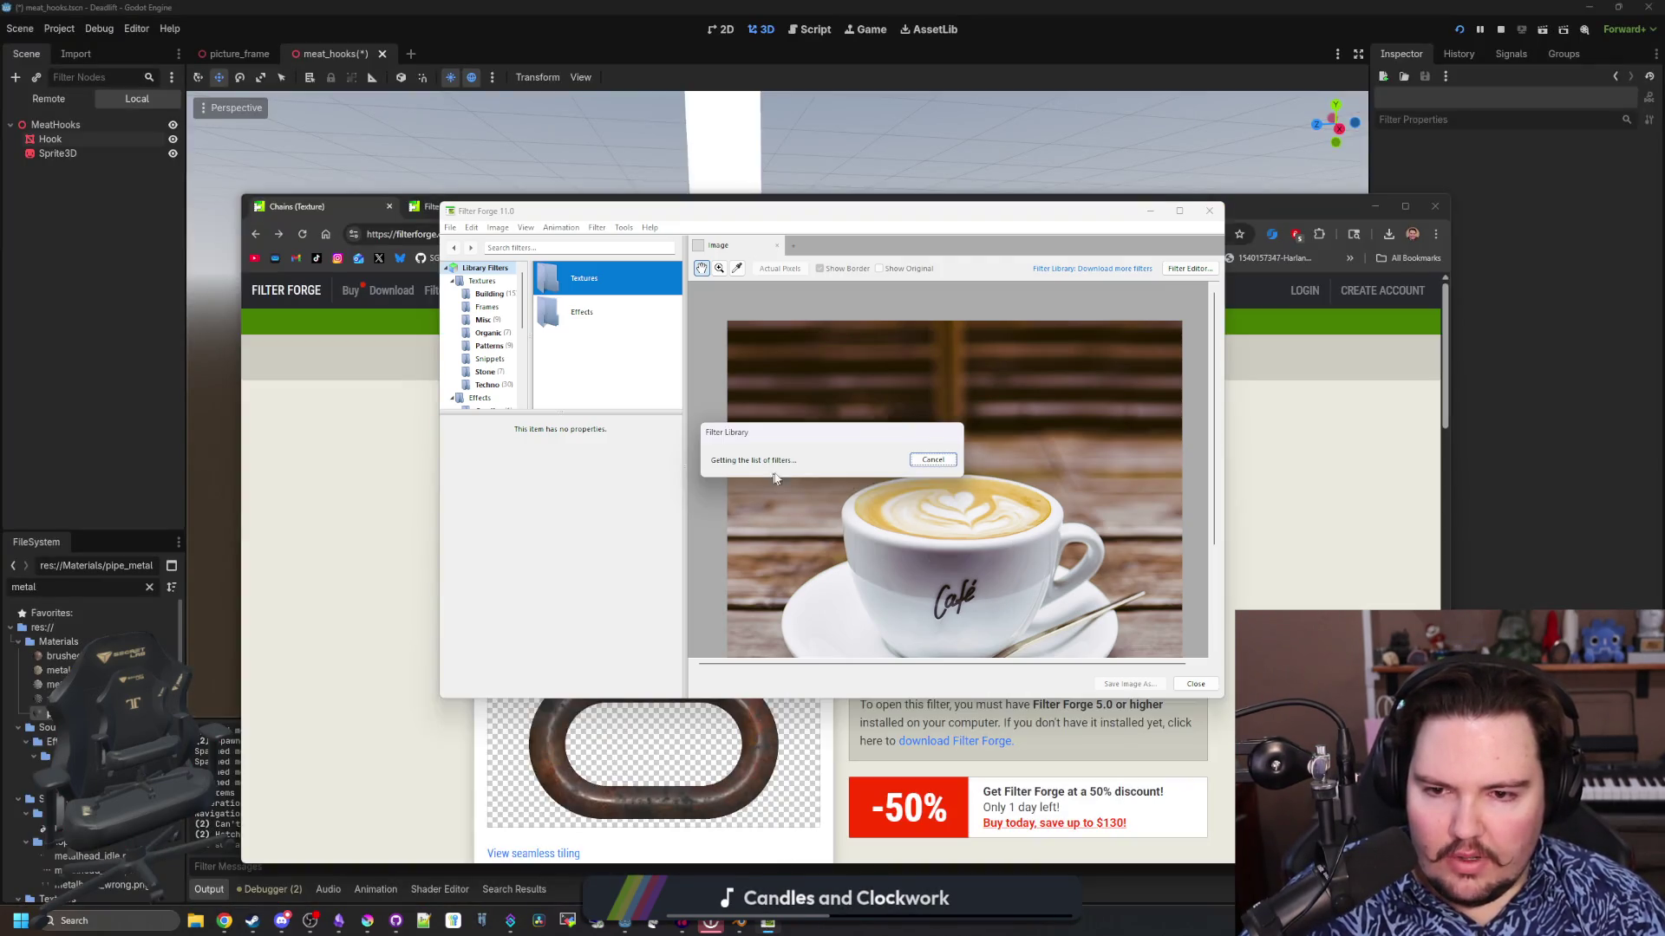
{"action": "mouse_move", "coordinate": [828, 432]}
{"action": "left_mouse_down"}
{"action": "mouse_move", "coordinate": [677, 492]}
{"action": "mouse_move", "coordinate": [501, 518]}
{"action": "left_mouse_up"}
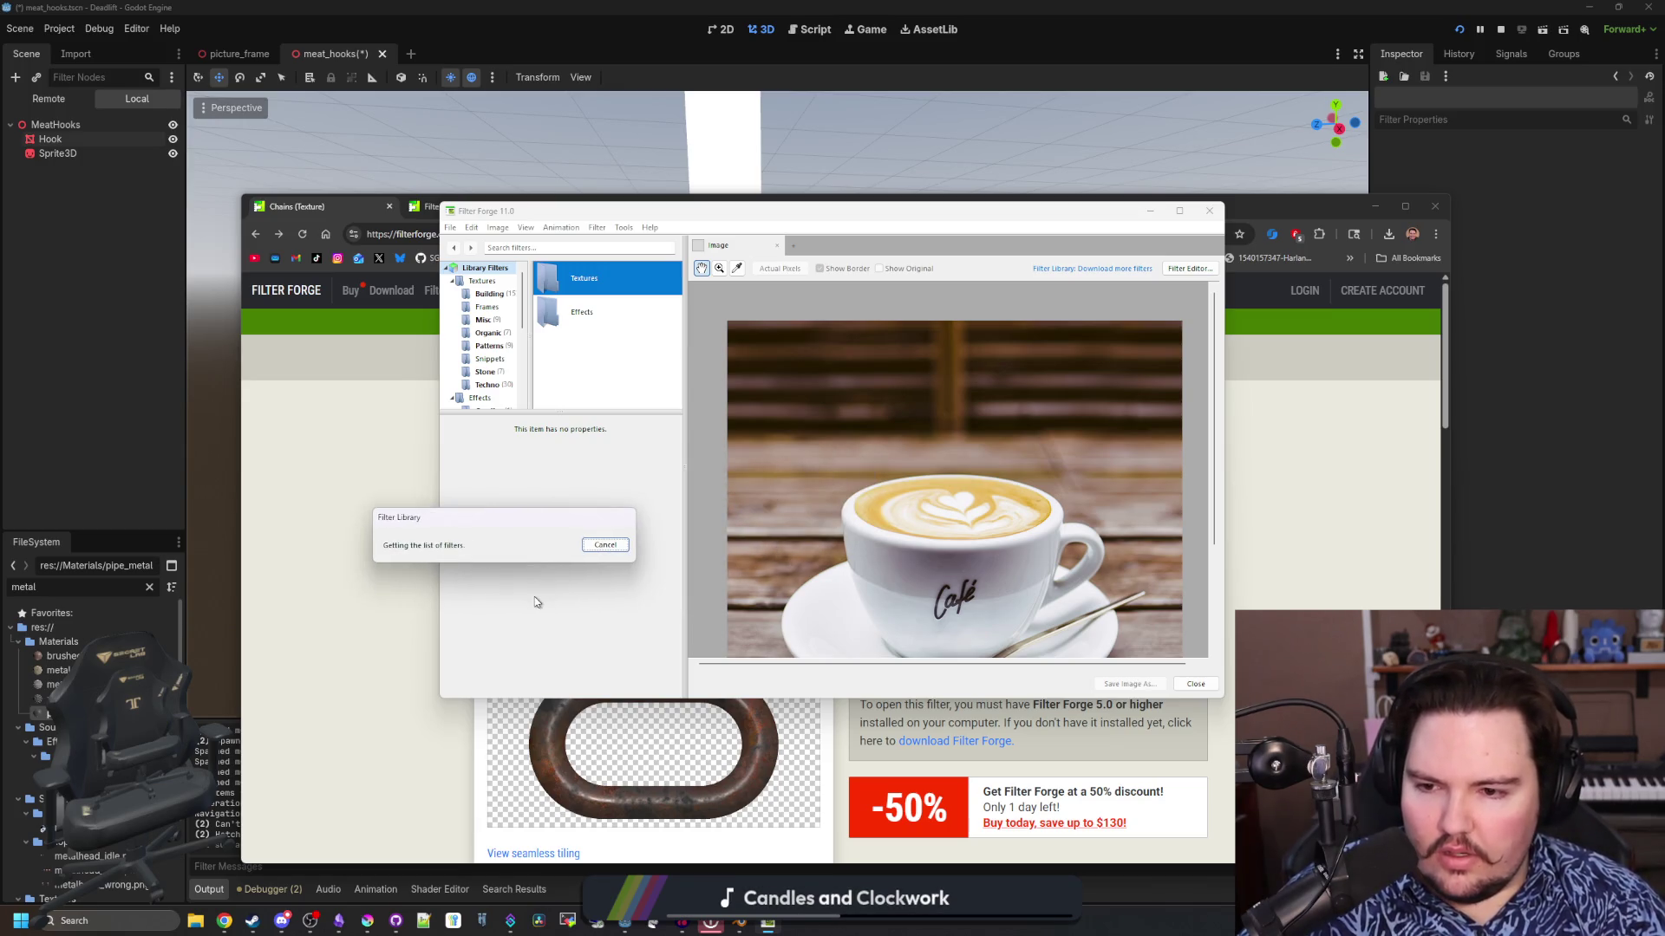
{"action": "left_click", "coordinate": [615, 544]}
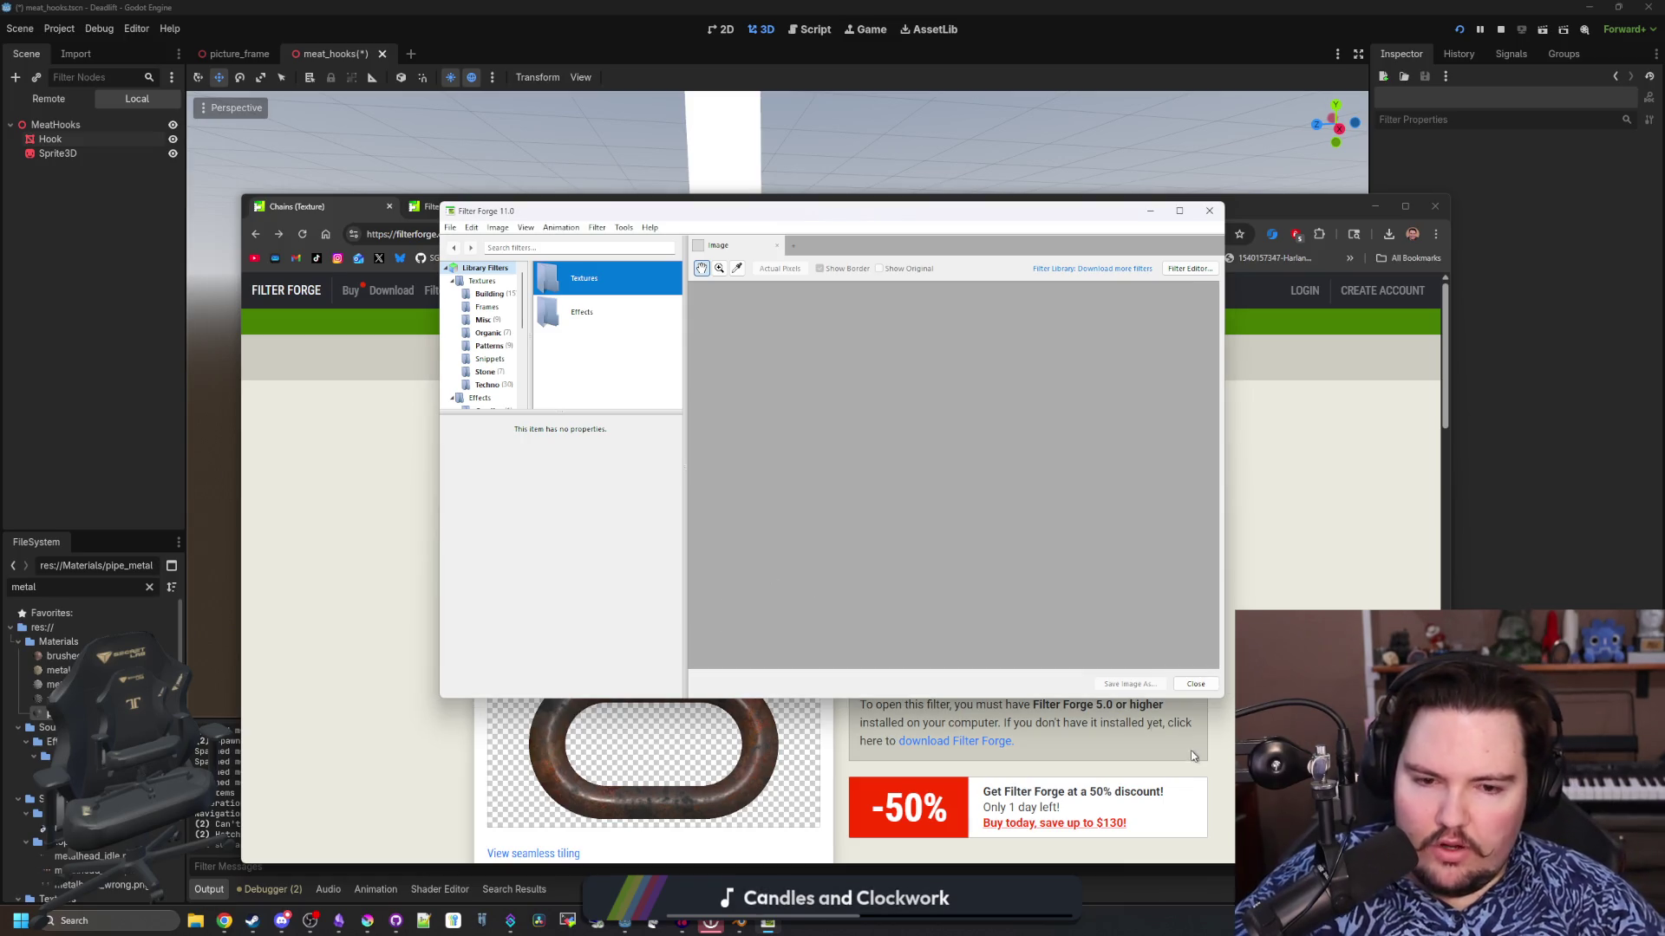
{"action": "left_click", "coordinate": [1201, 684]}
{"action": "left_click", "coordinate": [1375, 206]}
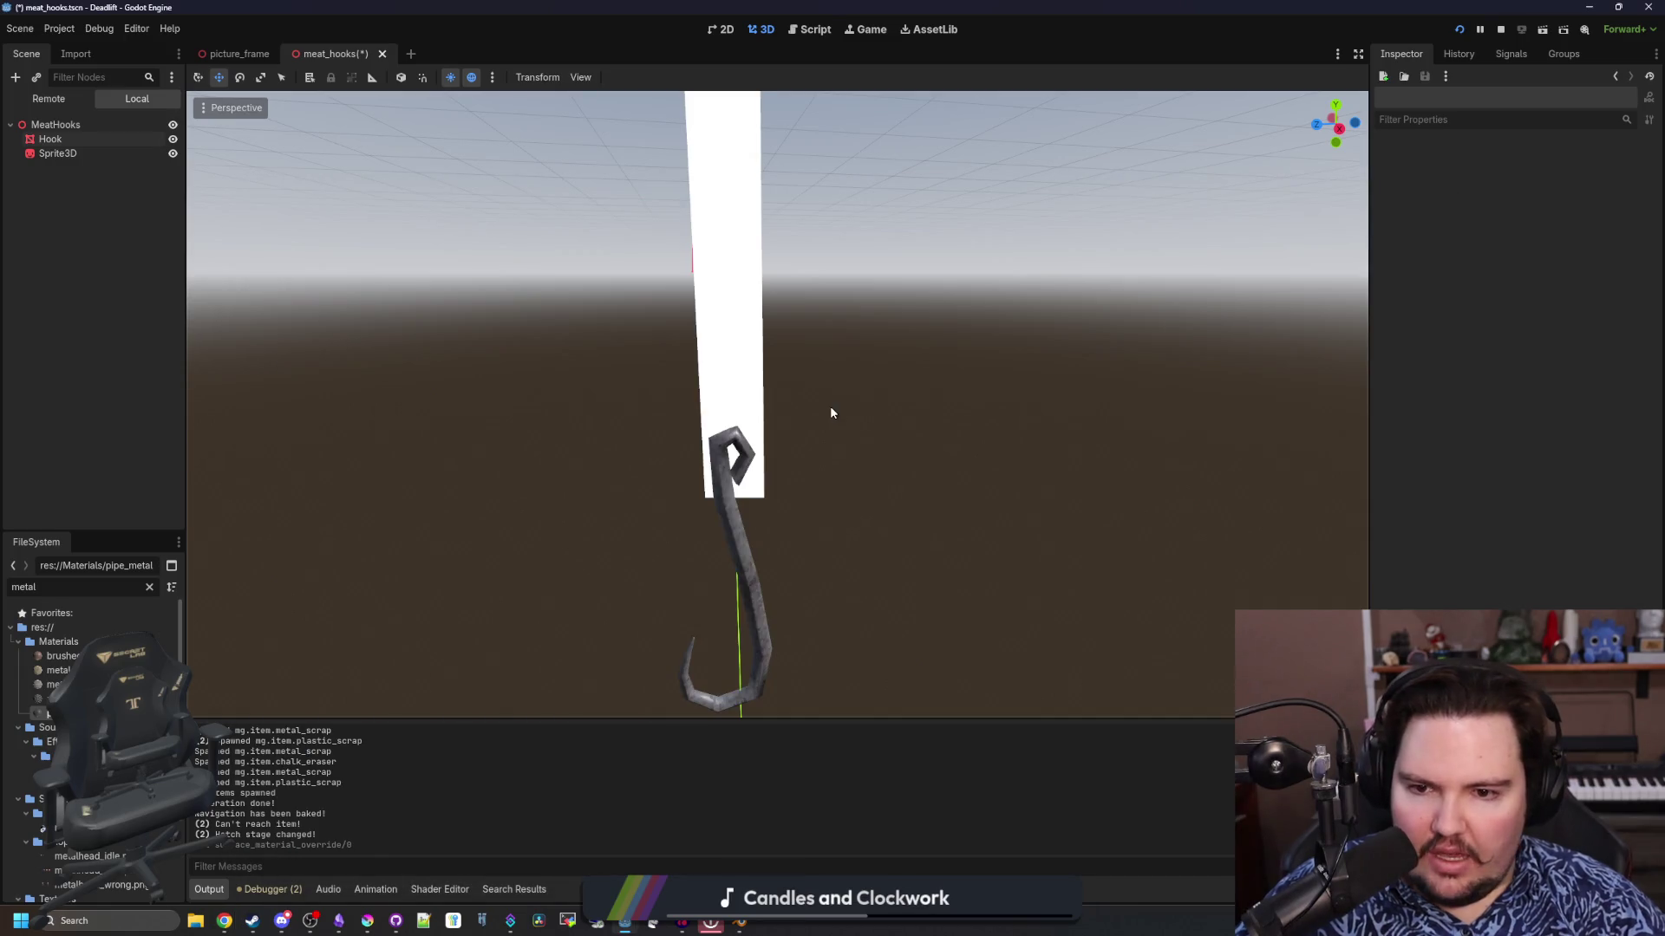
Save the meat_hooks scene and bring up a maximized Krita window with chain.png
{"action": "scroll", "coordinate": [830, 413], "scroll_direction": "down", "scroll_amount": 5}
{"action": "key", "text": "ctrl+s"}
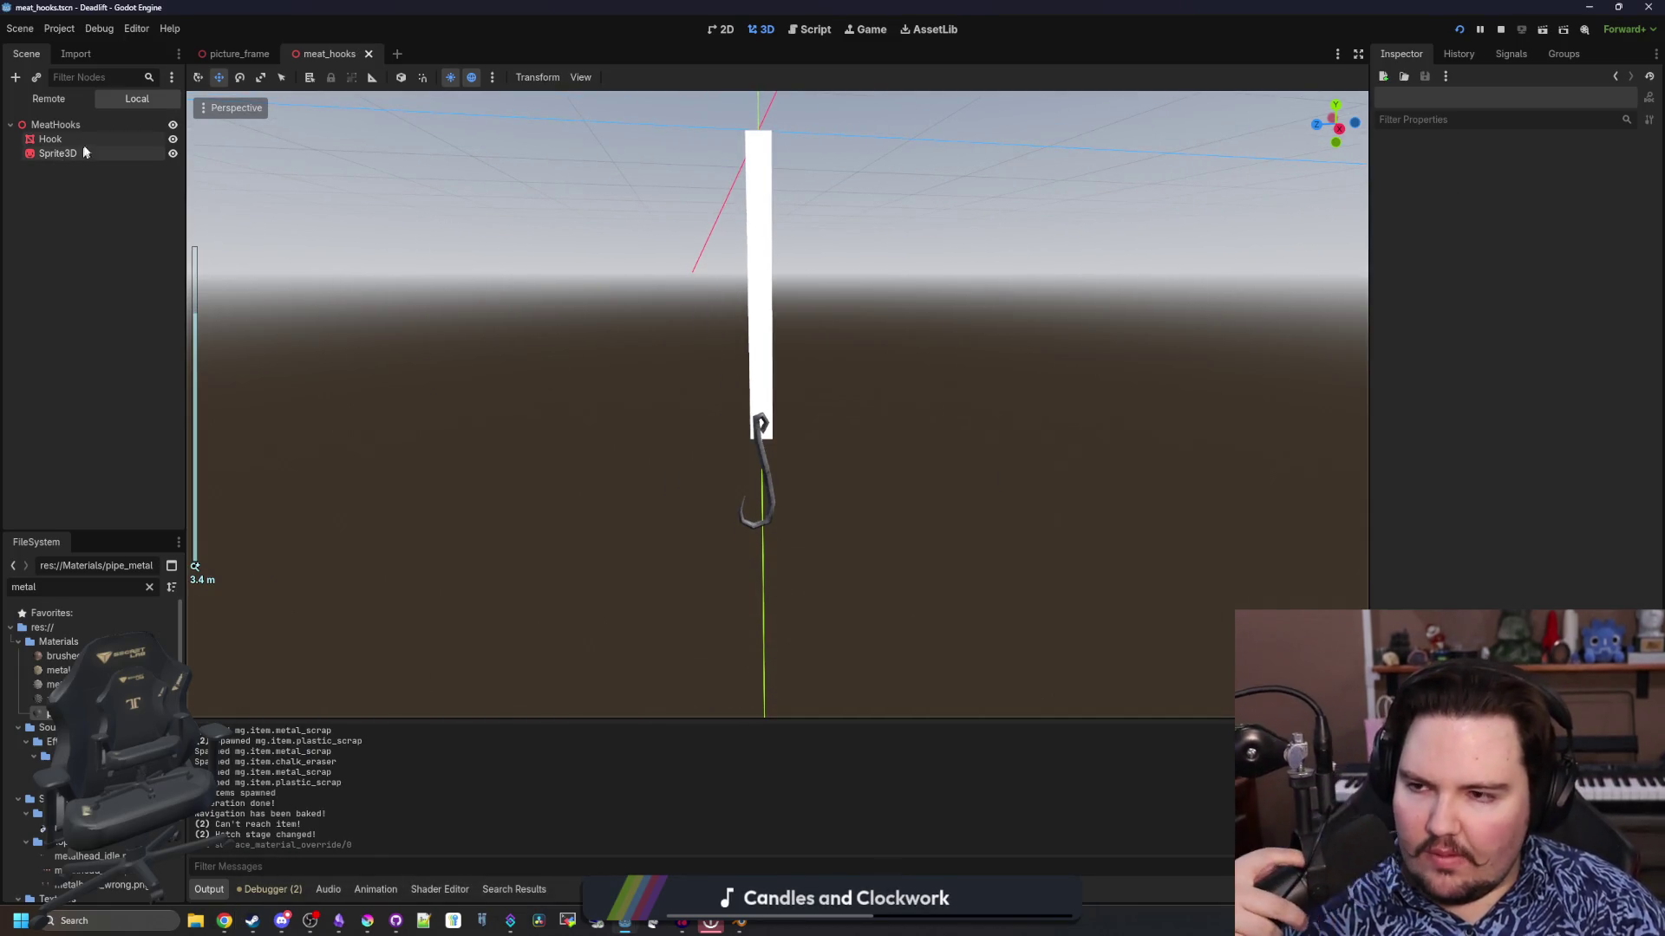
{"action": "left_click", "coordinate": [368, 920]}
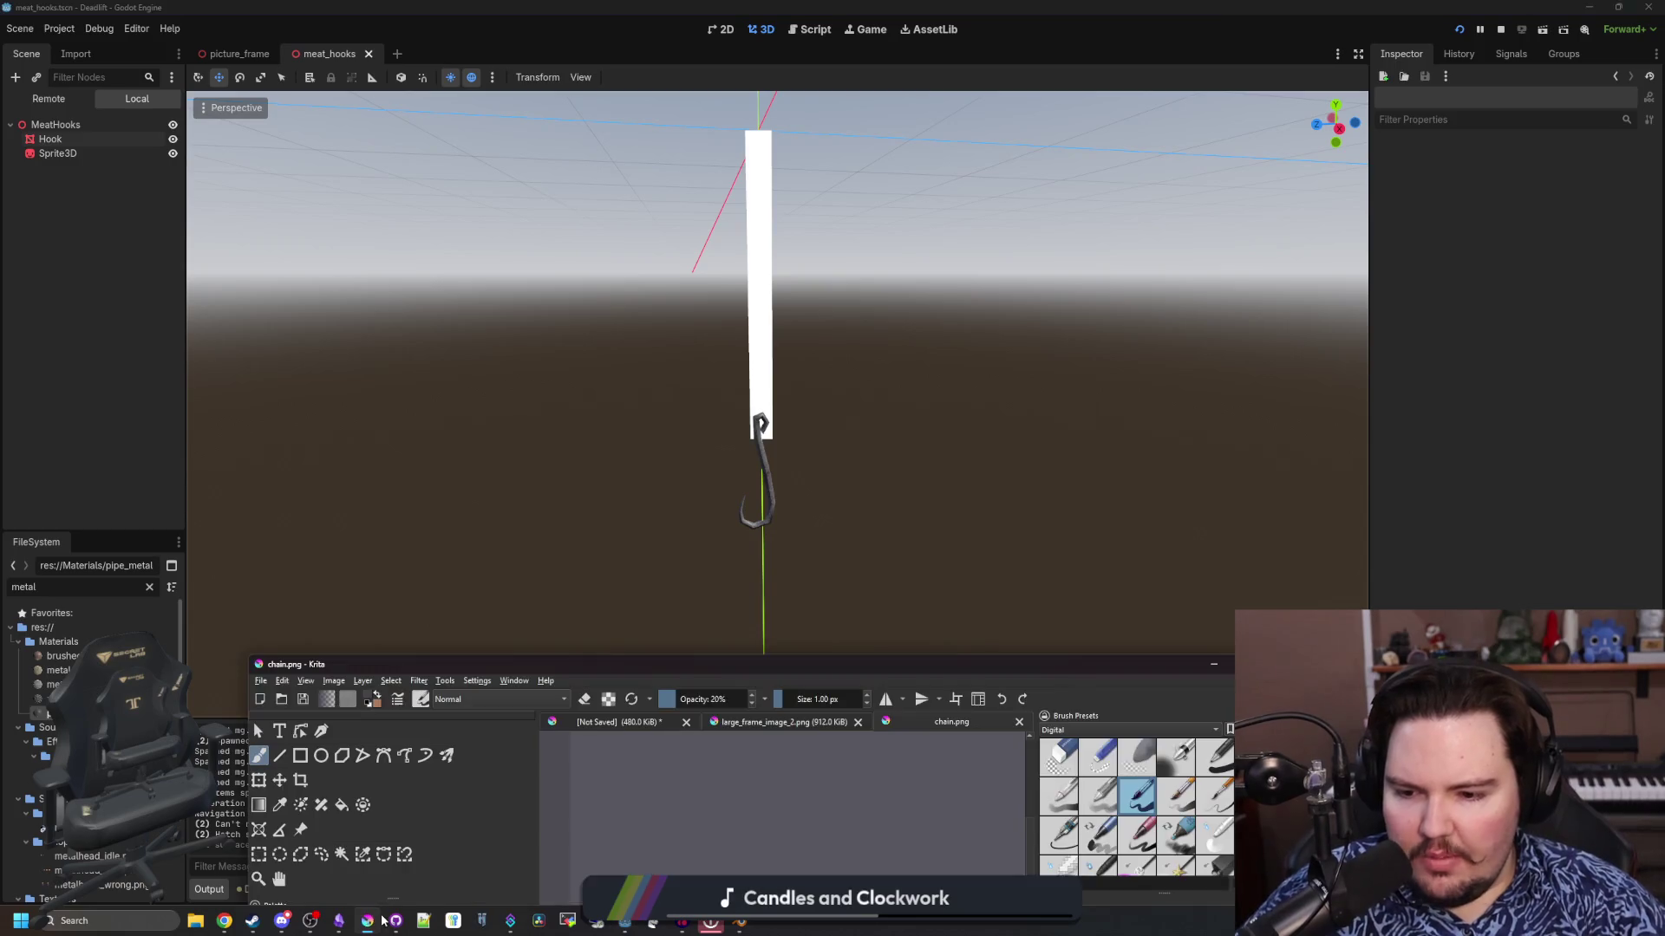
{"action": "double_click", "coordinate": [655, 667]}
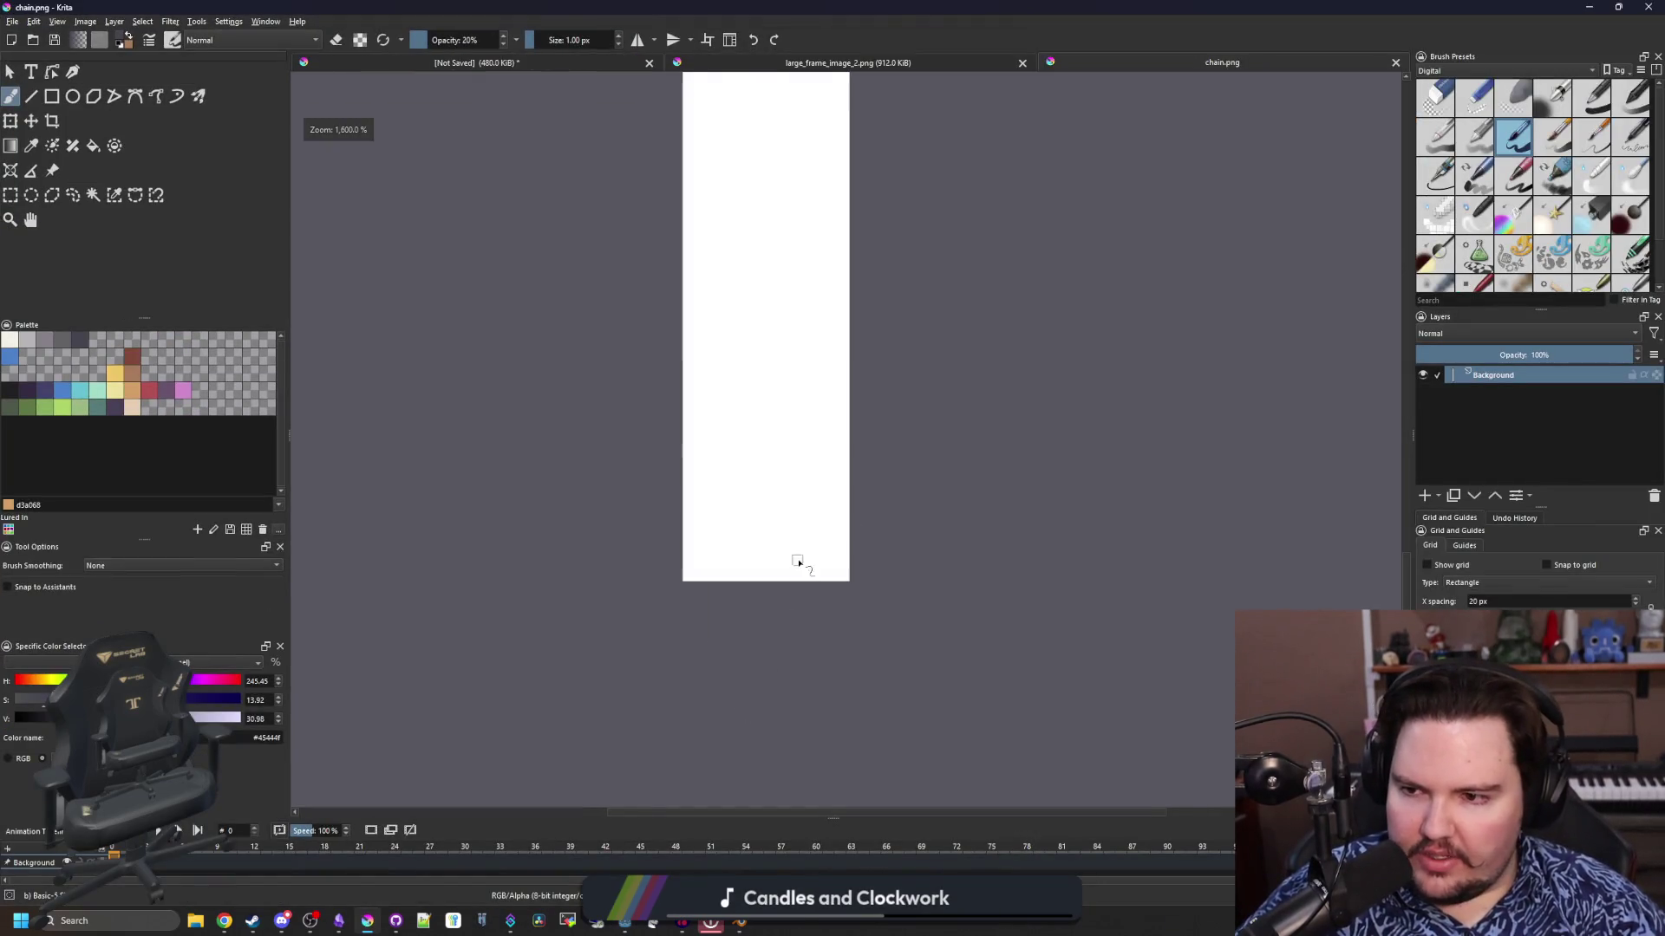
Fill the chain.png canvas, then delete it to full transparency
{"action": "key", "text": "f"}
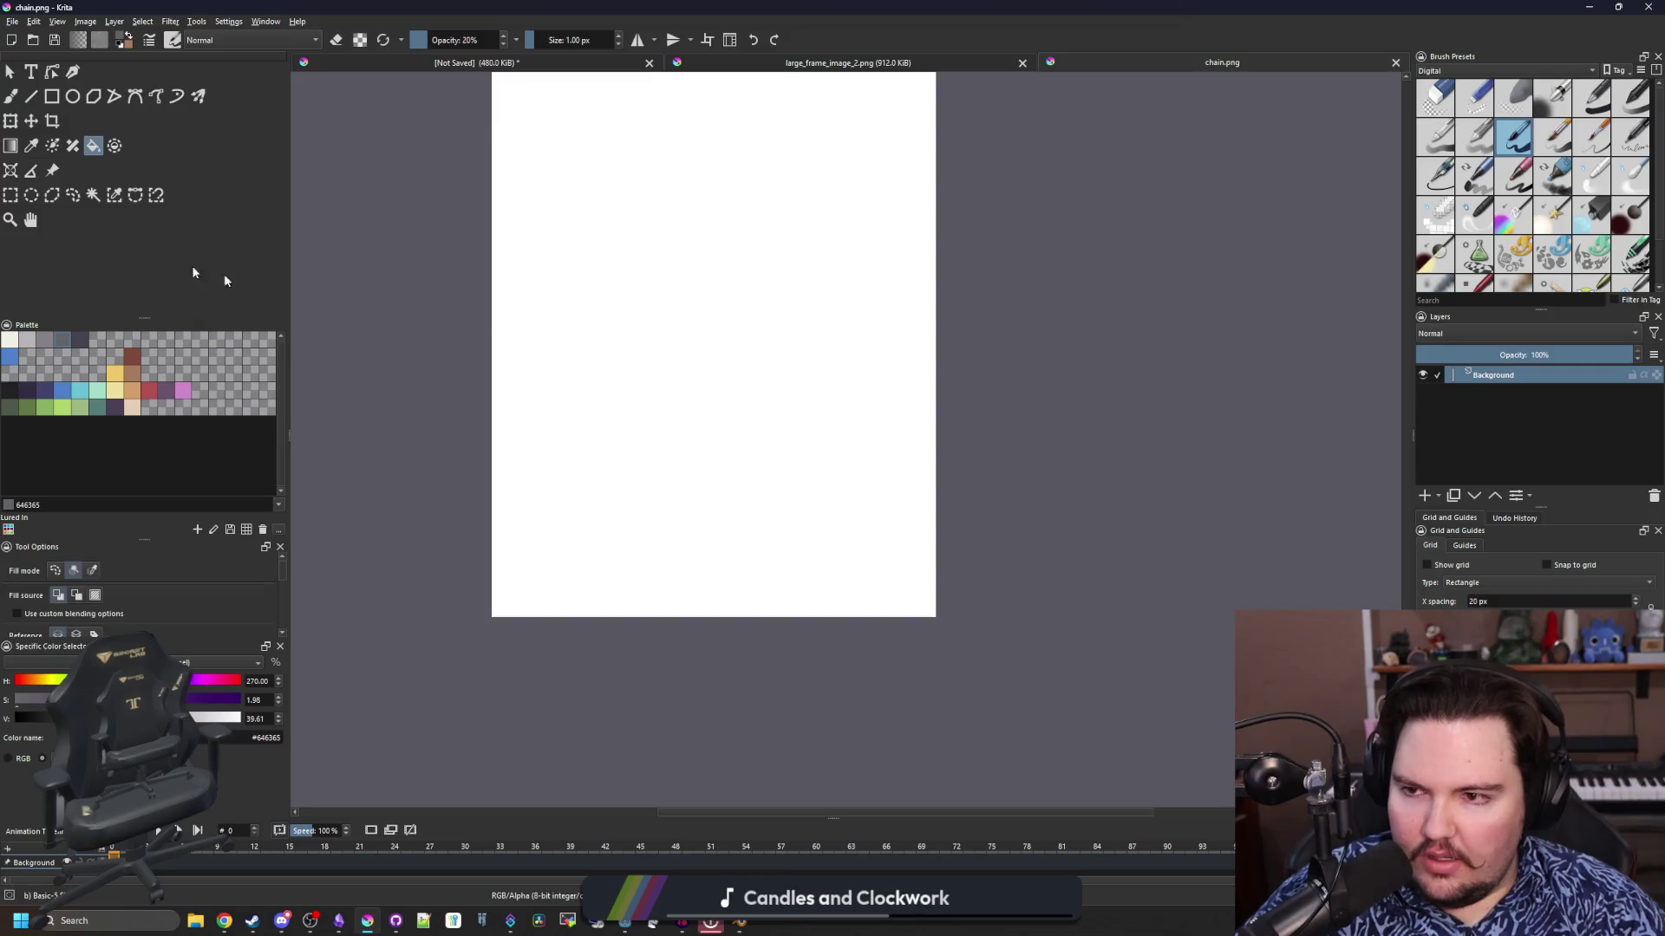
{"action": "left_click", "coordinate": [727, 403]}
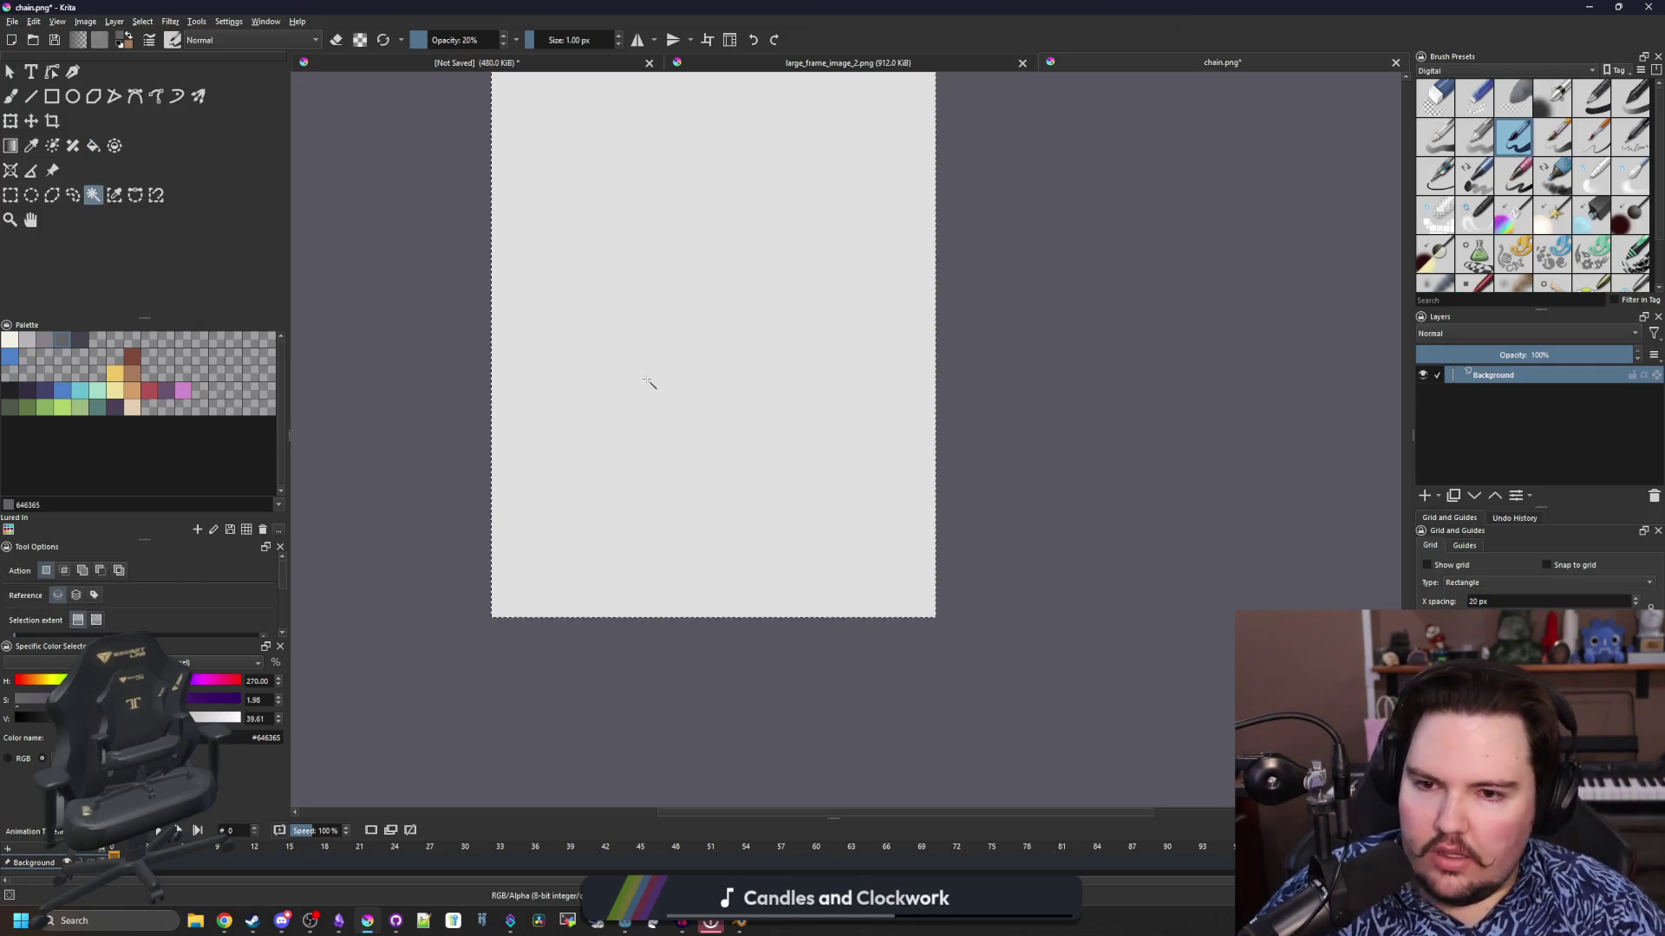
{"action": "key", "text": "Delete"}
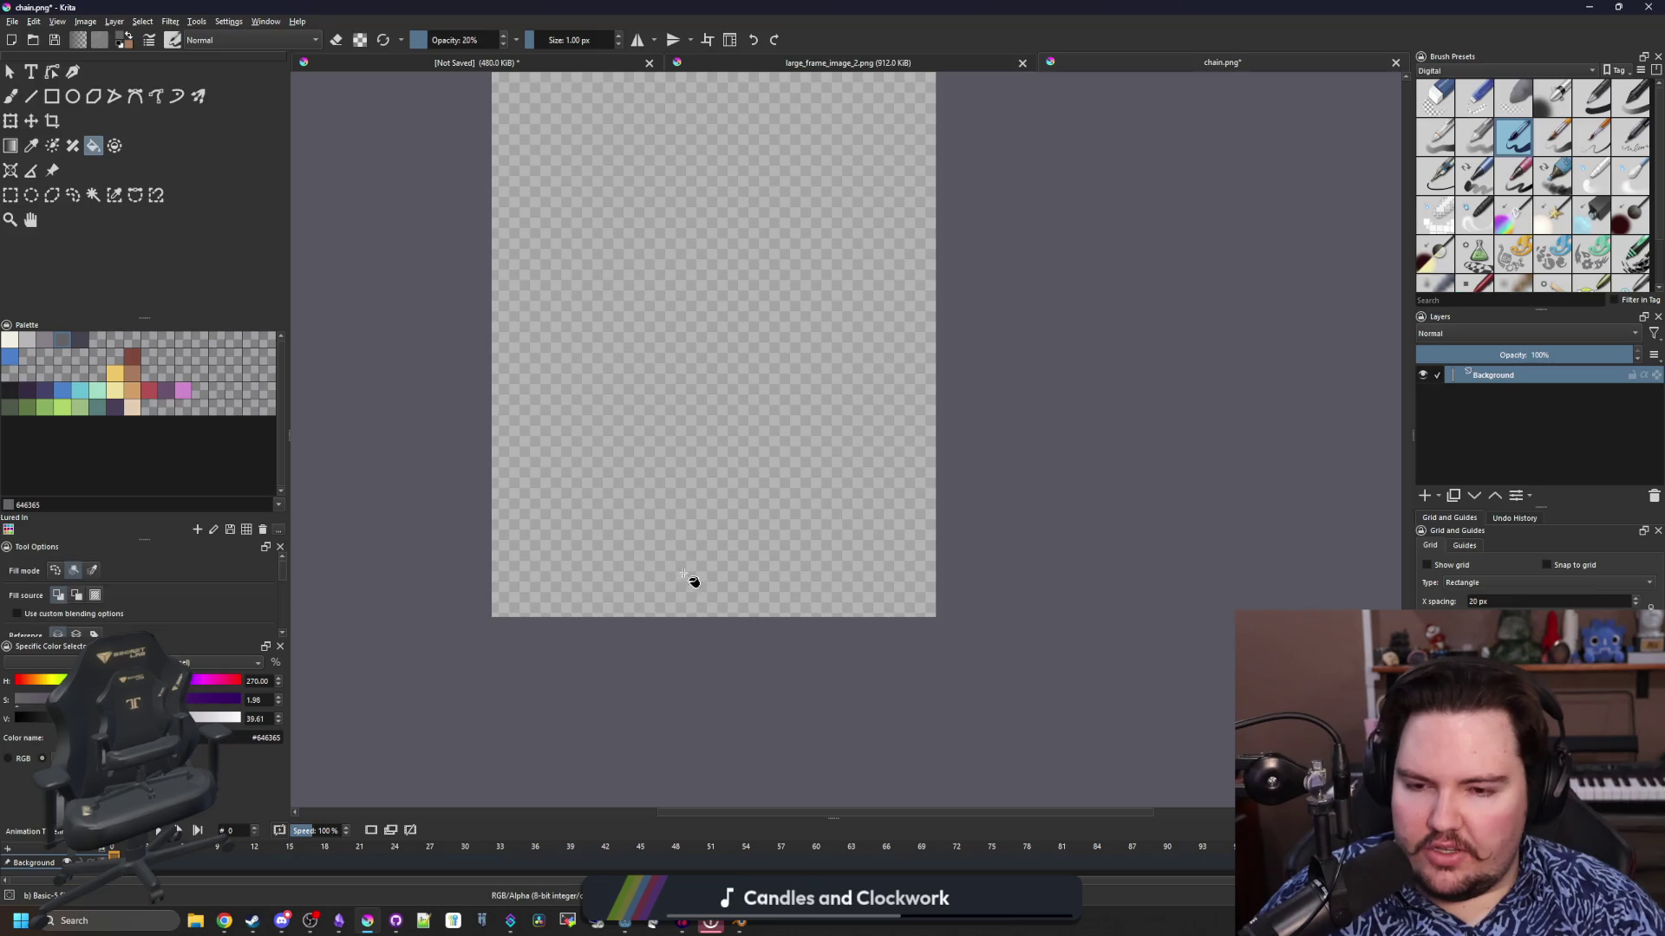
Switch to the freehand brush and enlarge it to 2 px
{"action": "key", "text": "b"}
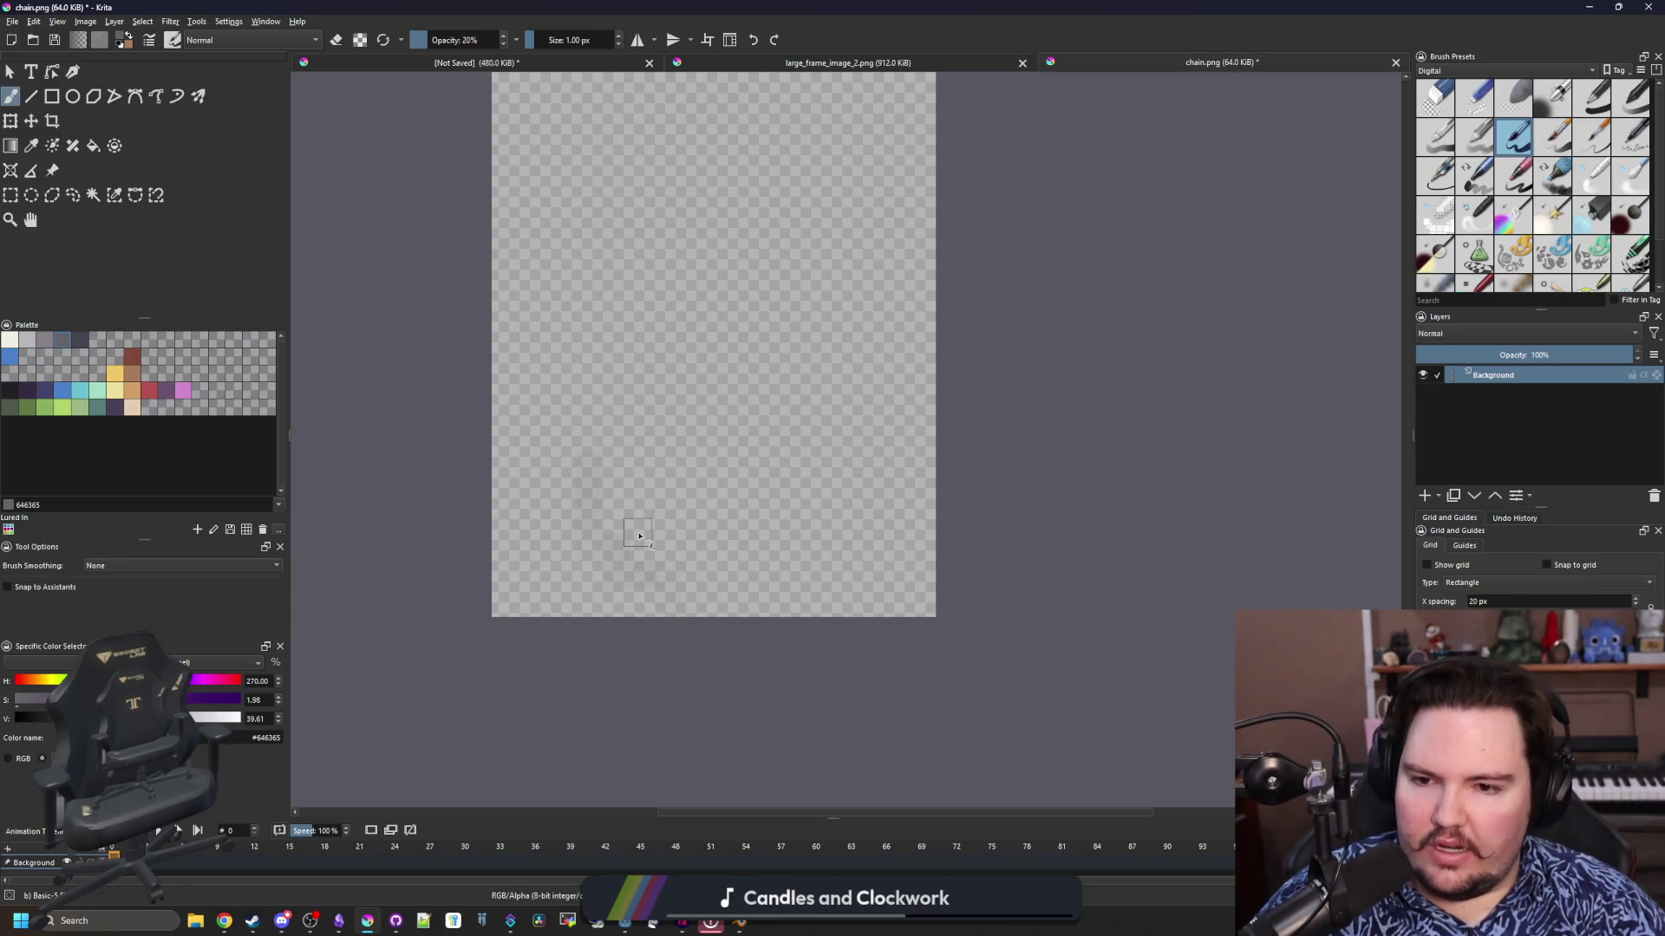
{"action": "scroll", "coordinate": [735, 418], "scroll_direction": "up", "scroll_amount": 3}
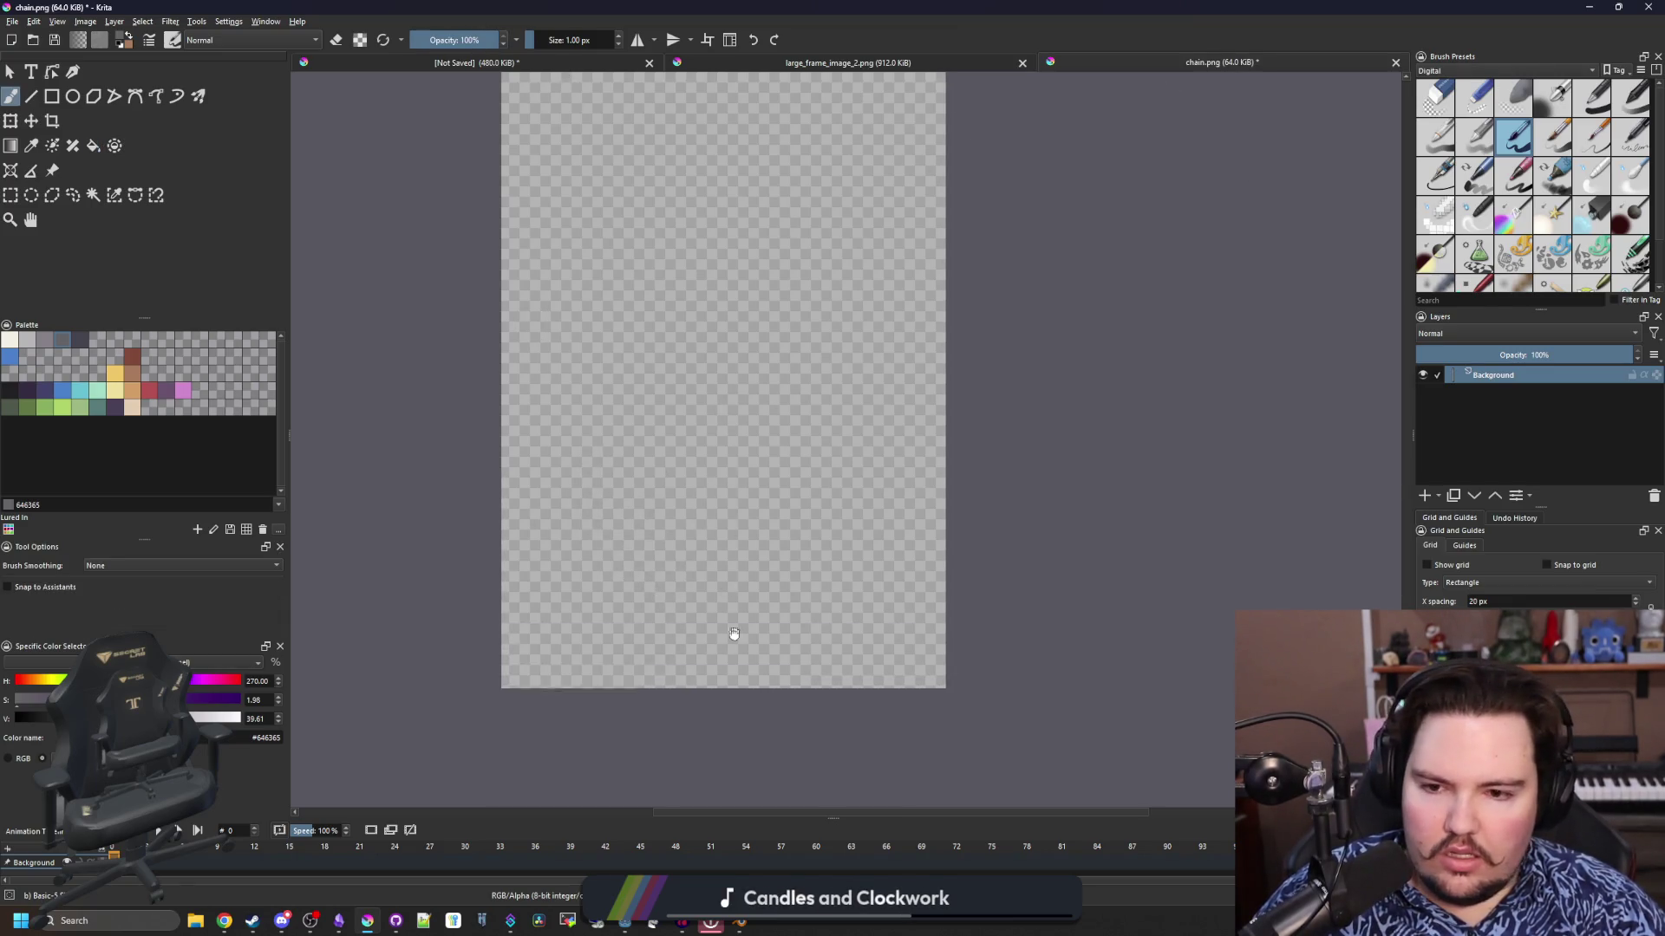
{"action": "key", "text": "bracketright"}
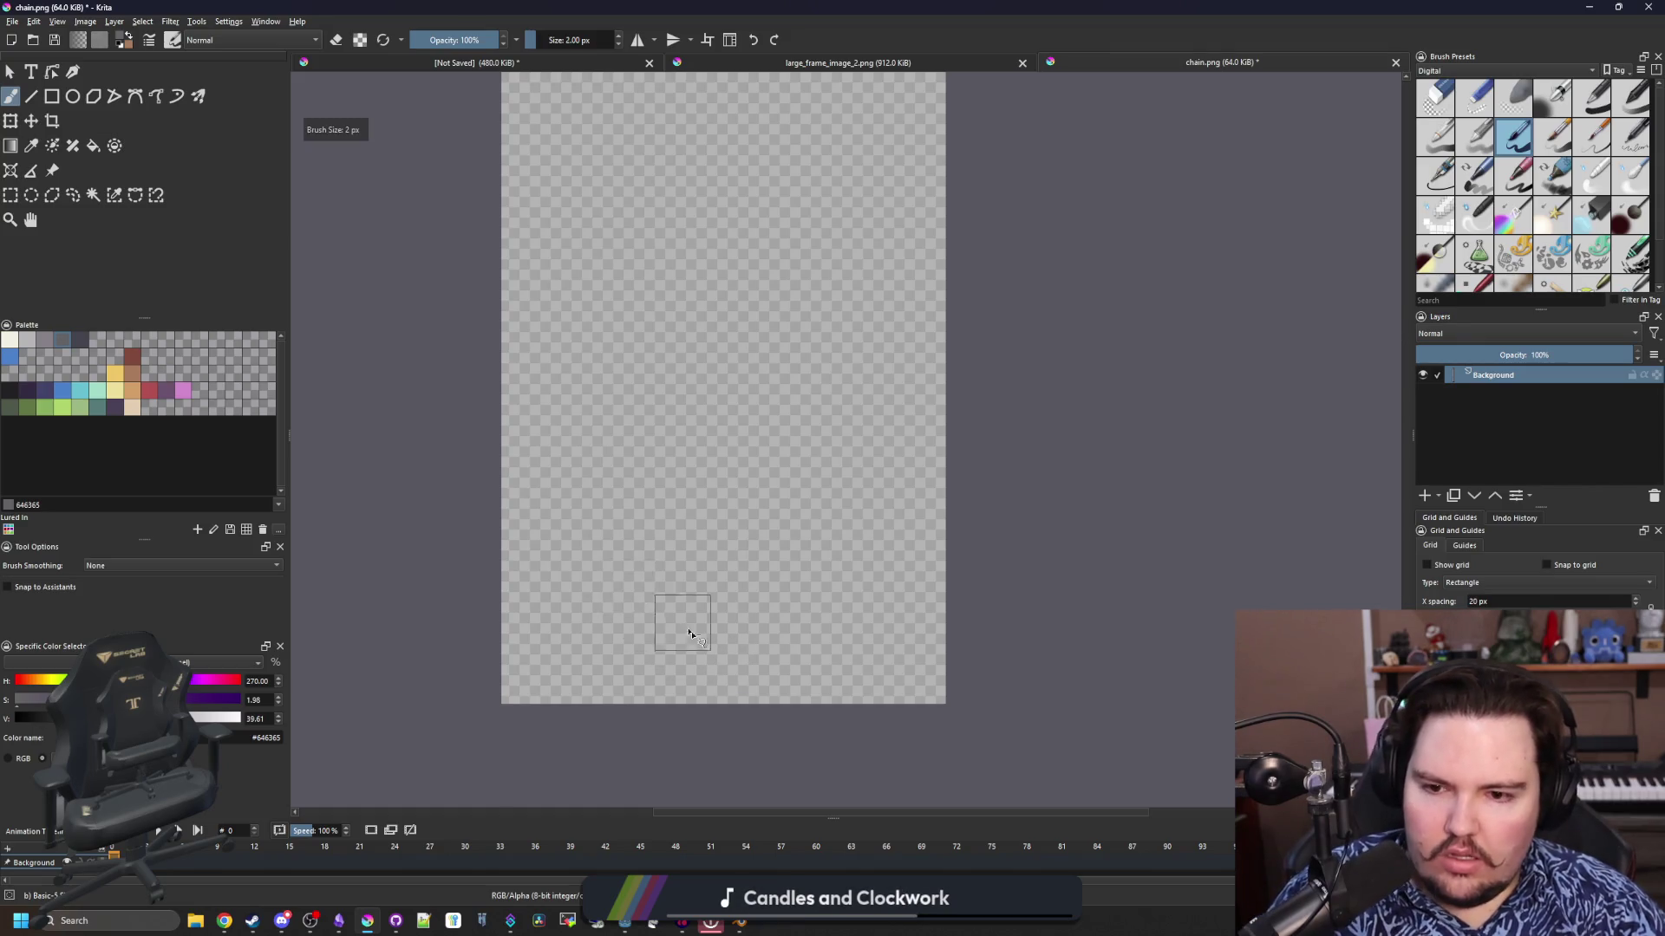
Paint the bottom chain link and a stem rising from it, redoing misdrawn strokes
{"action": "mouse_move", "coordinate": [722, 663]}
{"action": "left_mouse_down"}
{"action": "mouse_move", "coordinate": [611, 577]}
{"action": "mouse_move", "coordinate": [564, 372]}
{"action": "mouse_move", "coordinate": [820, 265]}
{"action": "mouse_move", "coordinate": [784, 609]}
{"action": "left_mouse_up"}
{"action": "key", "text": "ctrl+z"}
{"action": "mouse_move", "coordinate": [706, 667]}
{"action": "left_mouse_down"}
{"action": "mouse_move", "coordinate": [599, 303]}
{"action": "mouse_move", "coordinate": [763, 598]}
{"action": "mouse_move", "coordinate": [711, 641]}
{"action": "mouse_move", "coordinate": [729, 364]}
{"action": "left_mouse_up"}
{"action": "scroll", "coordinate": [707, 687], "scroll_direction": "up", "scroll_amount": 5}
{"action": "scroll", "coordinate": [707, 688], "scroll_direction": "down", "scroll_amount": 1, "text": "ctrl"}
{"action": "scroll", "coordinate": [729, 364], "scroll_direction": "up", "scroll_amount": 2}
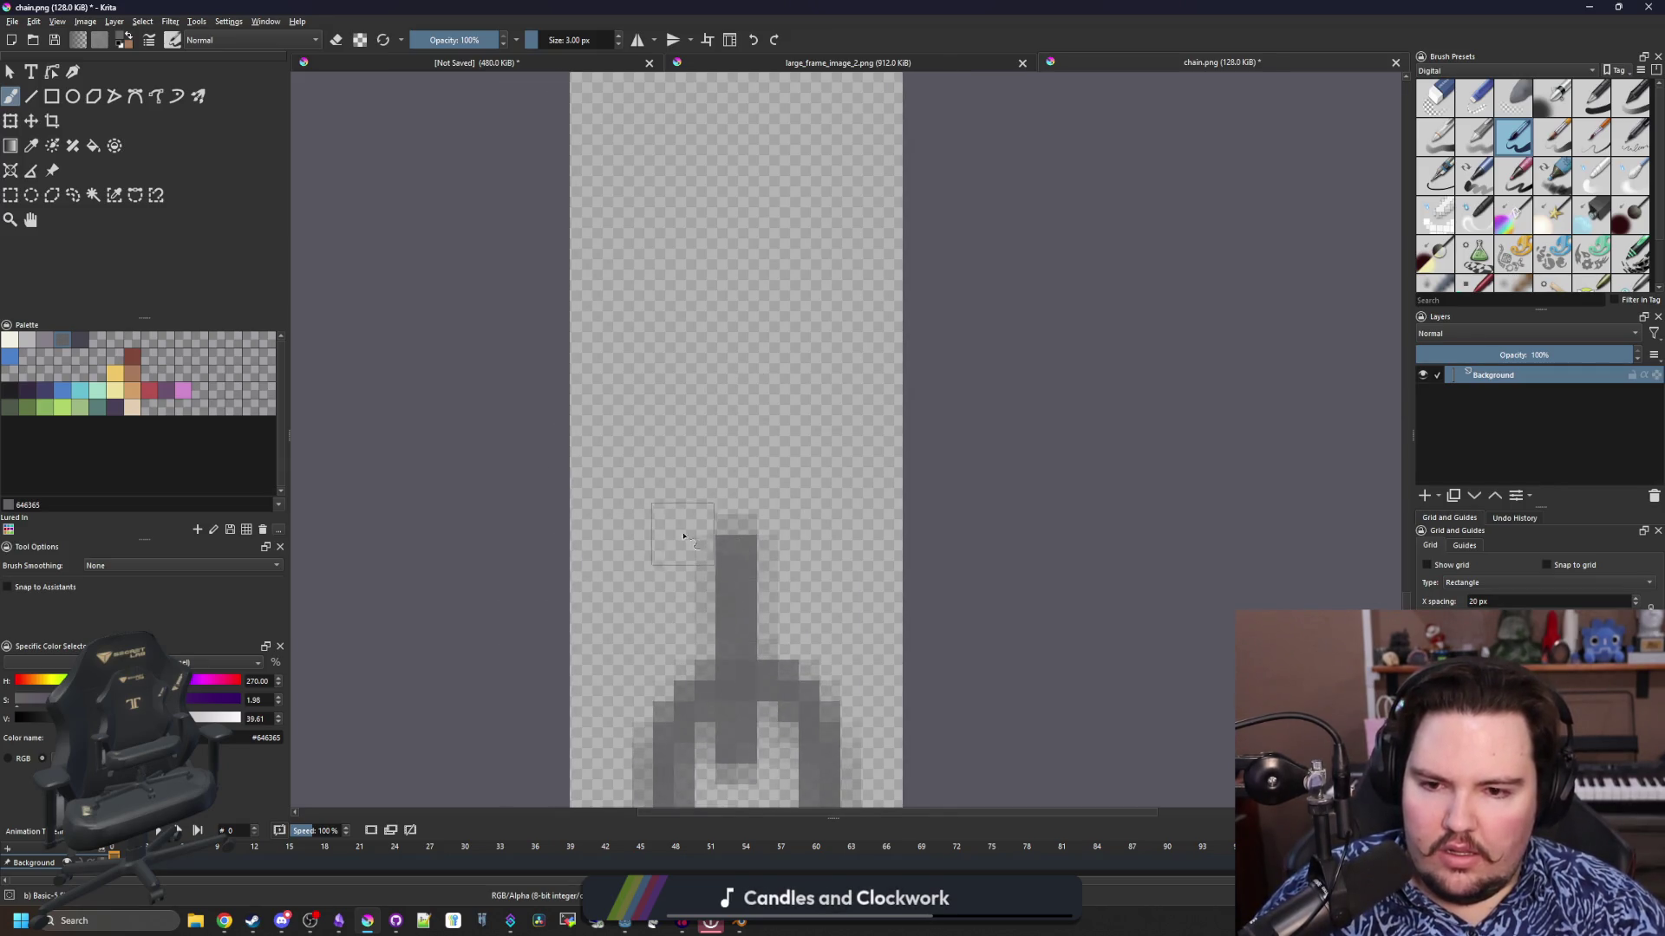
{"action": "mouse_move", "coordinate": [633, 464]}
{"action": "left_mouse_down"}
{"action": "mouse_move", "coordinate": [763, 581]}
{"action": "mouse_move", "coordinate": [802, 330]}
{"action": "mouse_move", "coordinate": [693, 512]}
{"action": "mouse_move", "coordinate": [737, 555]}
{"action": "mouse_move", "coordinate": [725, 468]}
{"action": "left_mouse_up"}
{"action": "scroll", "coordinate": [737, 555], "scroll_direction": "up", "scroll_amount": 5}
{"action": "scroll", "coordinate": [724, 599], "scroll_direction": "down", "scroll_amount": 1, "text": "ctrl"}
{"action": "key", "text": "ctrl+z"}
{"action": "left_click_drag", "start_coordinate": [724, 625], "coordinate": [731, 502]}
{"action": "scroll", "coordinate": [731, 502], "scroll_direction": "down", "scroll_amount": 1}
{"action": "scroll", "coordinate": [731, 502], "scroll_direction": "up", "scroll_amount": 1}
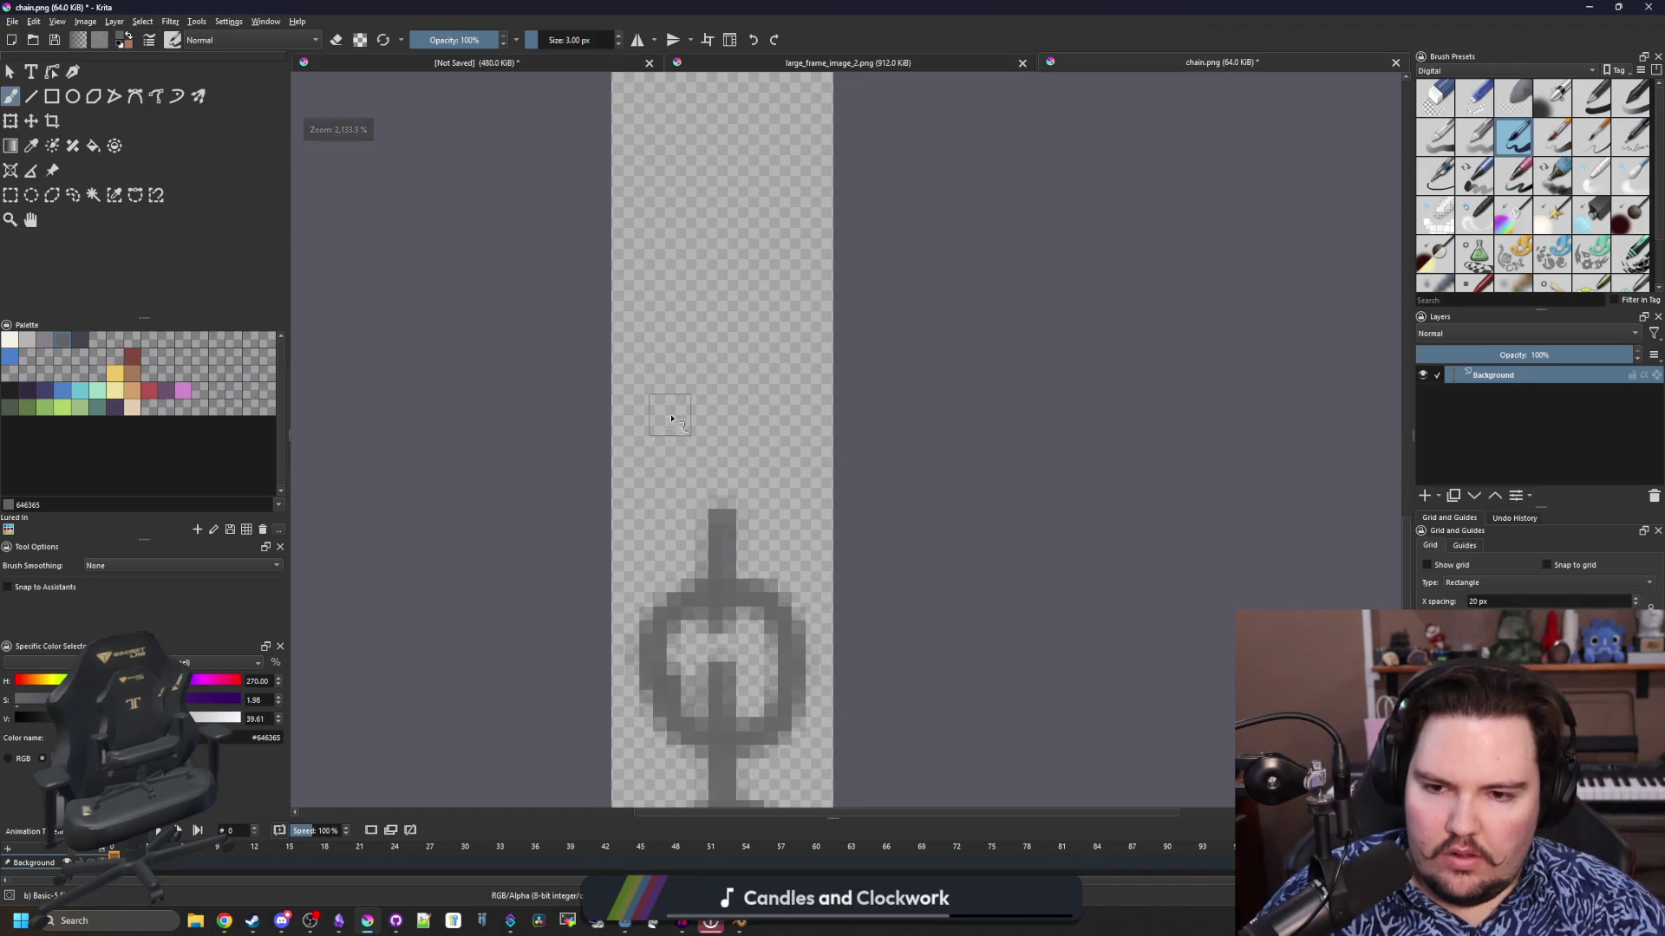
Add the next stems and links above, darkening the bottom of the top loop
{"action": "mouse_move", "coordinate": [668, 408]}
{"action": "left_mouse_down"}
{"action": "mouse_move", "coordinate": [765, 485]}
{"action": "mouse_move", "coordinate": [676, 399]}
{"action": "mouse_move", "coordinate": [676, 451]}
{"action": "mouse_move", "coordinate": [798, 252]}
{"action": "mouse_move", "coordinate": [646, 373]}
{"action": "left_mouse_up"}
{"action": "scroll", "coordinate": [694, 434], "scroll_direction": "up", "scroll_amount": 1}
{"action": "key", "text": "ctrl+z"}
{"action": "key", "text": "ctrl+z"}
{"action": "scroll", "coordinate": [694, 434], "scroll_direction": "up", "scroll_amount": 1}
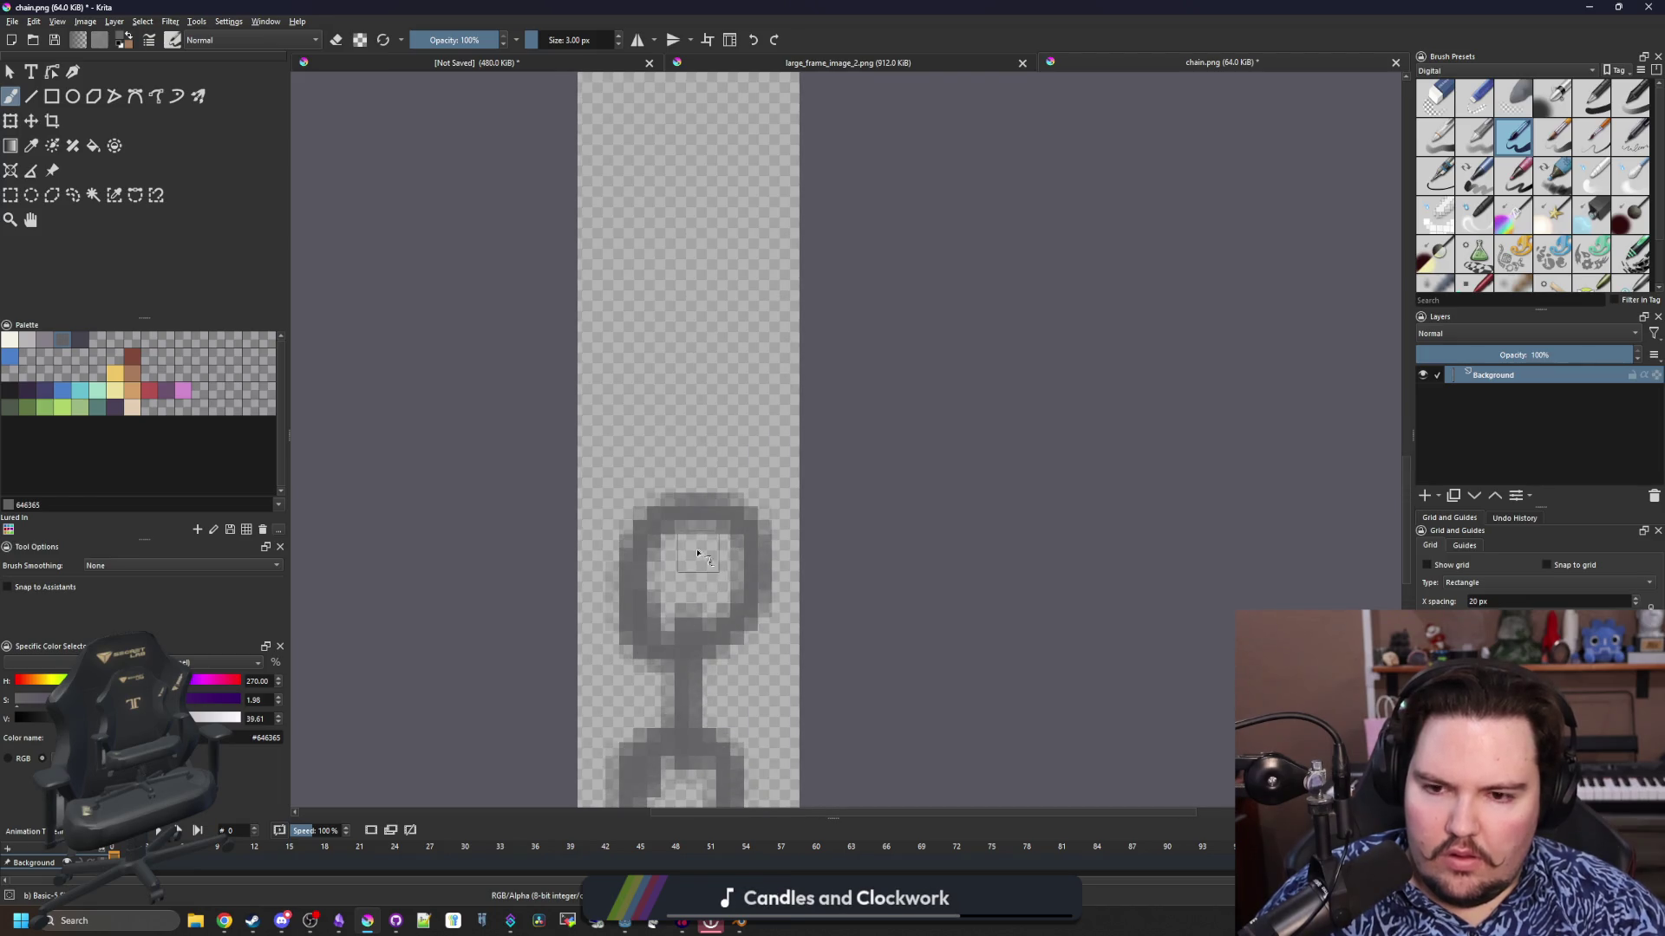
{"action": "mouse_move", "coordinate": [698, 564]}
{"action": "left_mouse_down"}
{"action": "mouse_move", "coordinate": [695, 436]}
{"action": "mouse_move", "coordinate": [633, 381]}
{"action": "mouse_move", "coordinate": [737, 347]}
{"action": "mouse_move", "coordinate": [696, 356]}
{"action": "left_mouse_up"}
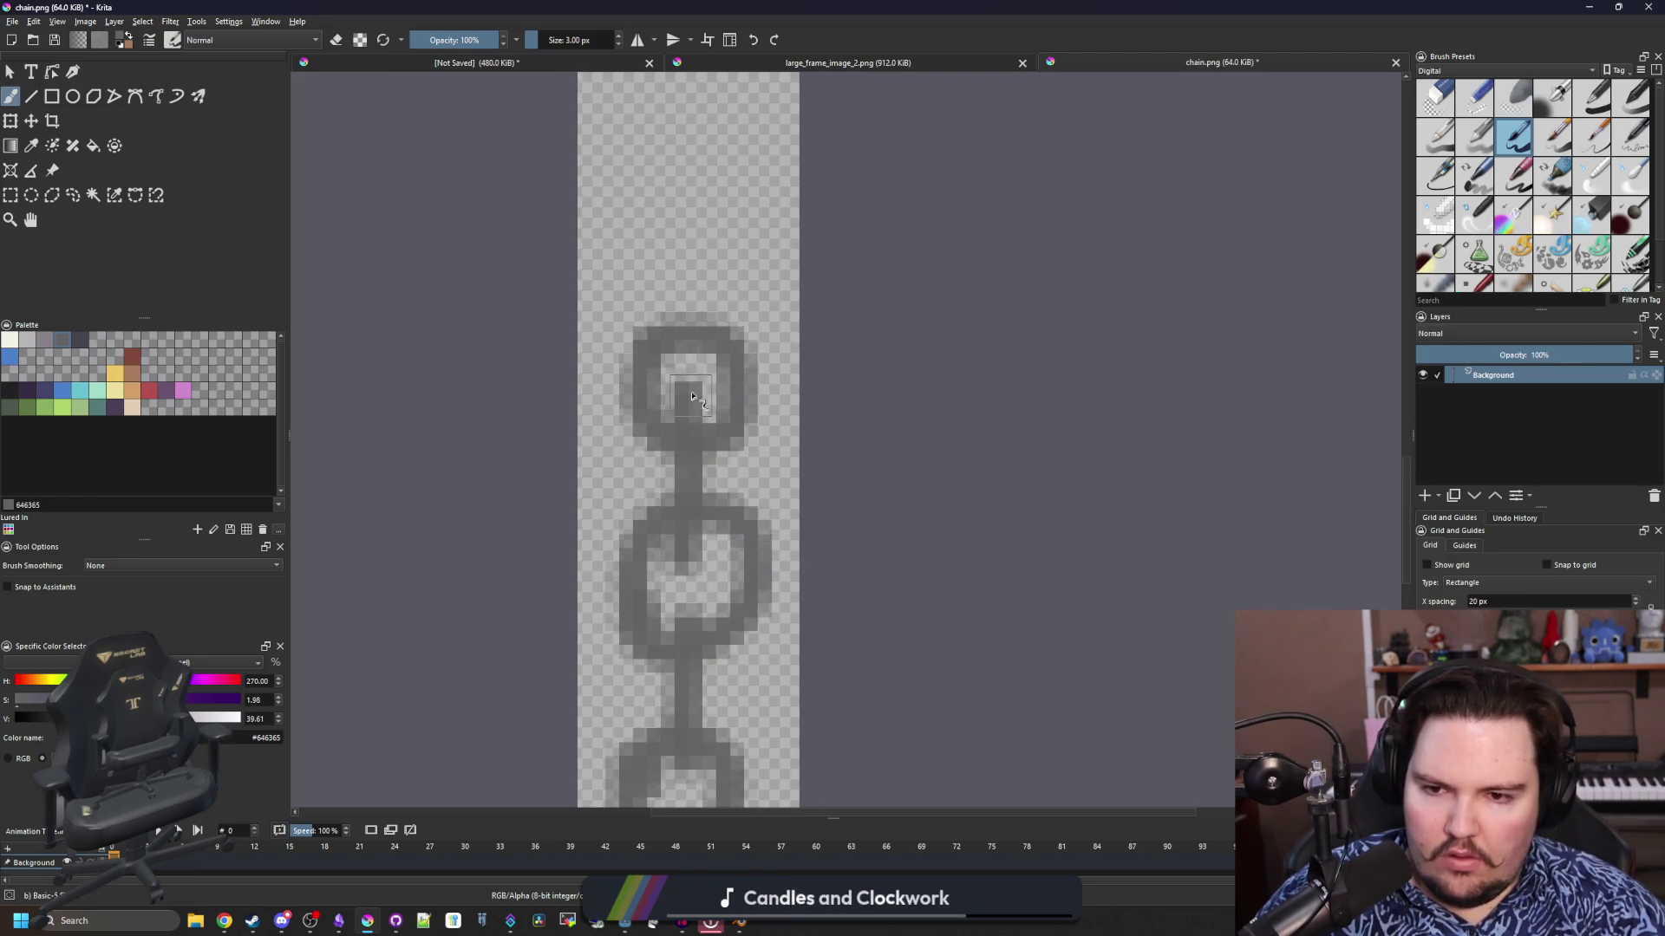
{"action": "scroll", "coordinate": [695, 356], "scroll_direction": "up", "scroll_amount": 2}
{"action": "mouse_move", "coordinate": [694, 480]}
{"action": "left_mouse_down"}
{"action": "mouse_move", "coordinate": [660, 434]}
{"action": "mouse_move", "coordinate": [641, 459]}
{"action": "mouse_move", "coordinate": [659, 295]}
{"action": "mouse_move", "coordinate": [638, 381]}
{"action": "mouse_move", "coordinate": [686, 222]}
{"action": "left_mouse_up"}
{"action": "scroll", "coordinate": [673, 401], "scroll_direction": "up", "scroll_amount": 3}
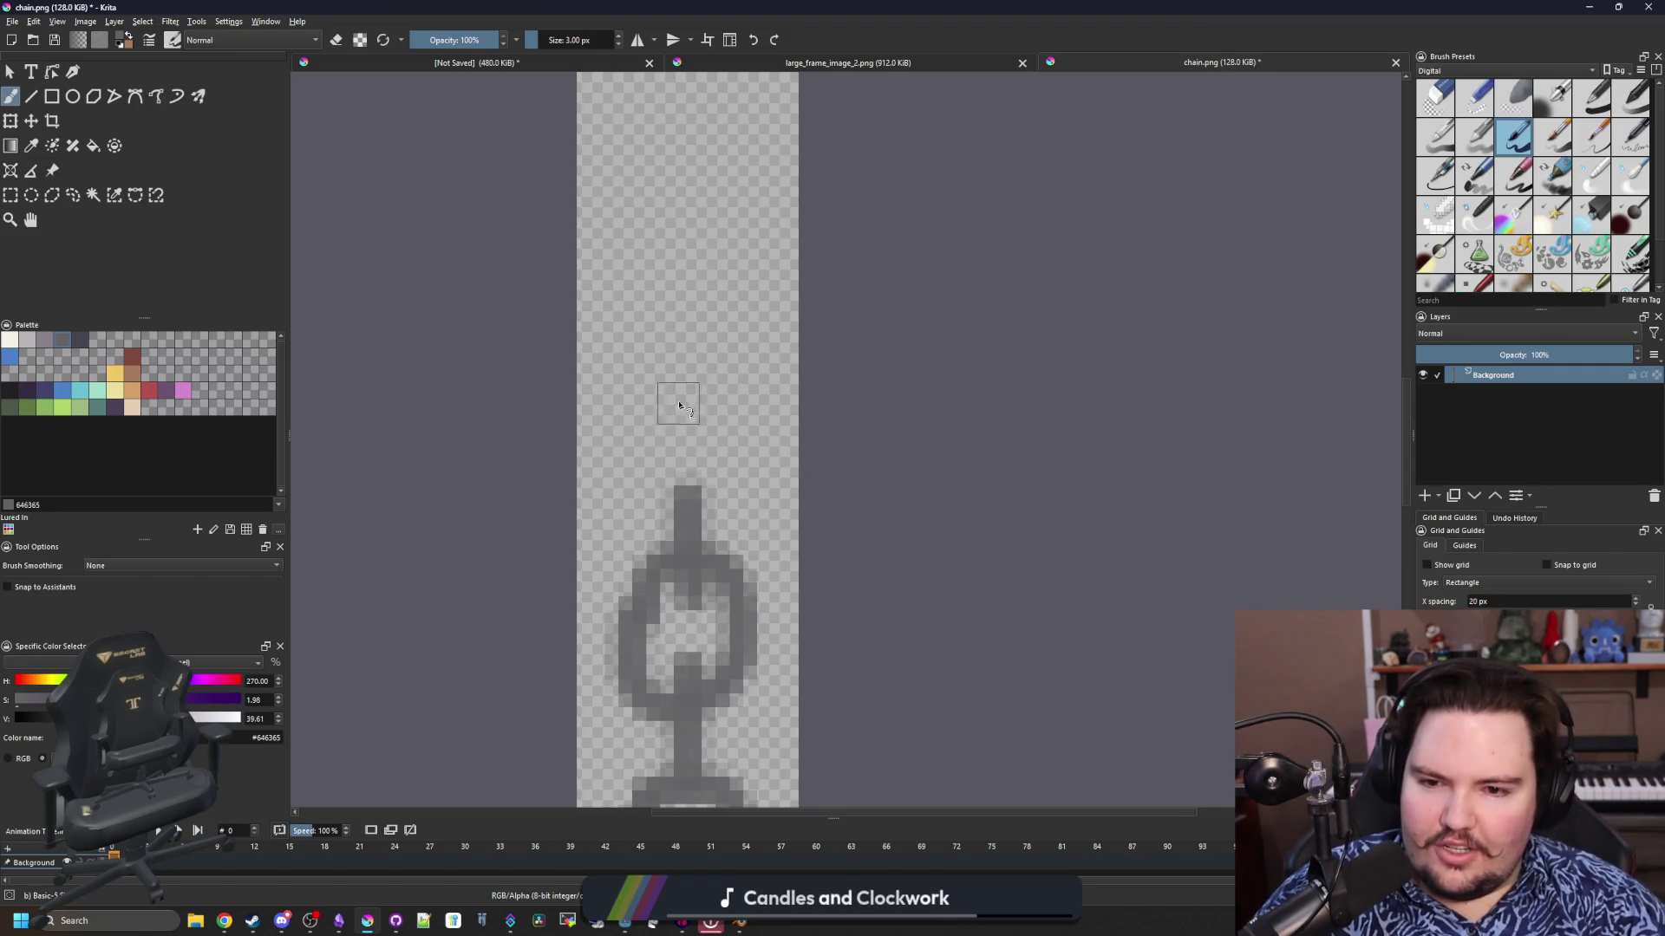
{"action": "mouse_move", "coordinate": [673, 401]}
{"action": "left_mouse_down"}
{"action": "mouse_move", "coordinate": [646, 503]}
{"action": "mouse_move", "coordinate": [675, 383]}
{"action": "left_mouse_up"}
{"action": "scroll", "coordinate": [694, 562], "scroll_direction": "up", "scroll_amount": 2}
{"action": "mouse_move", "coordinate": [685, 474]}
{"action": "left_mouse_down"}
{"action": "mouse_move", "coordinate": [725, 360]}
{"action": "mouse_move", "coordinate": [720, 468]}
{"action": "mouse_move", "coordinate": [696, 447]}
{"action": "left_mouse_up"}
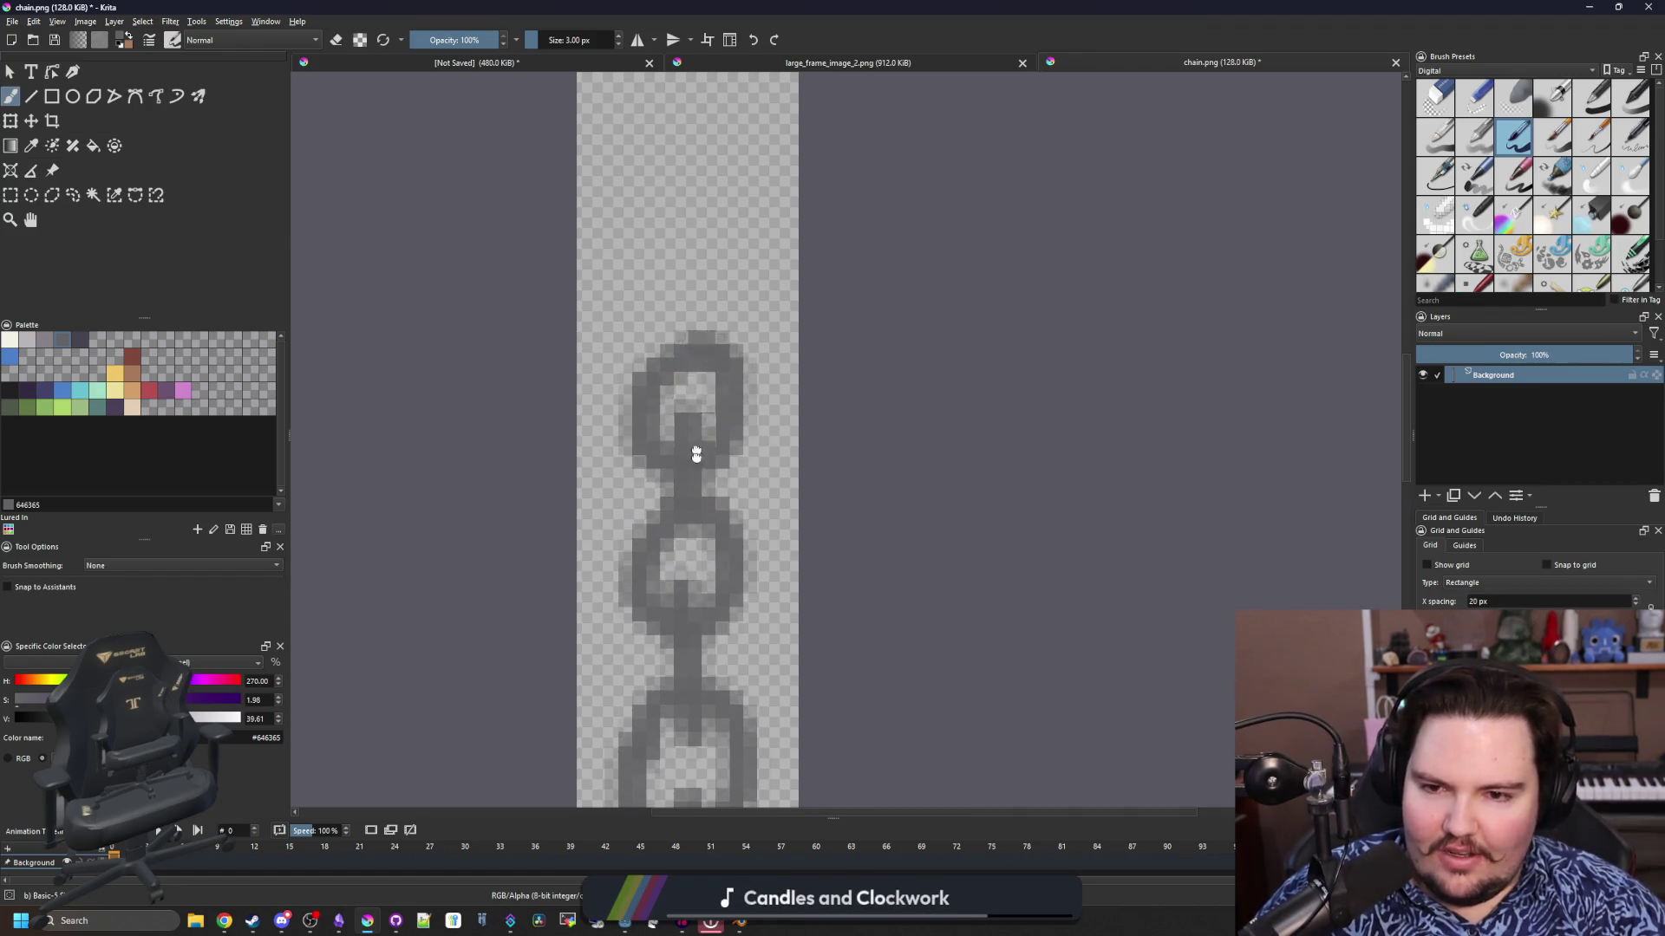
Paint stems reaching upward from the top loop, redoing one that fell short
{"action": "scroll", "coordinate": [702, 511], "scroll_direction": "up", "scroll_amount": 2}
{"action": "mouse_move", "coordinate": [713, 567]}
{"action": "left_mouse_down"}
{"action": "mouse_move", "coordinate": [716, 423]}
{"action": "mouse_move", "coordinate": [763, 438]}
{"action": "mouse_move", "coordinate": [737, 382]}
{"action": "left_mouse_up"}
{"action": "scroll", "coordinate": [694, 607], "scroll_direction": "up", "scroll_amount": 2}
{"action": "mouse_move", "coordinate": [704, 559]}
{"action": "left_mouse_down"}
{"action": "mouse_move", "coordinate": [702, 446]}
{"action": "mouse_move", "coordinate": [748, 486]}
{"action": "mouse_move", "coordinate": [752, 395]}
{"action": "left_mouse_up"}
{"action": "key", "text": "ctrl+z"}
{"action": "key", "text": "ctrl+z"}
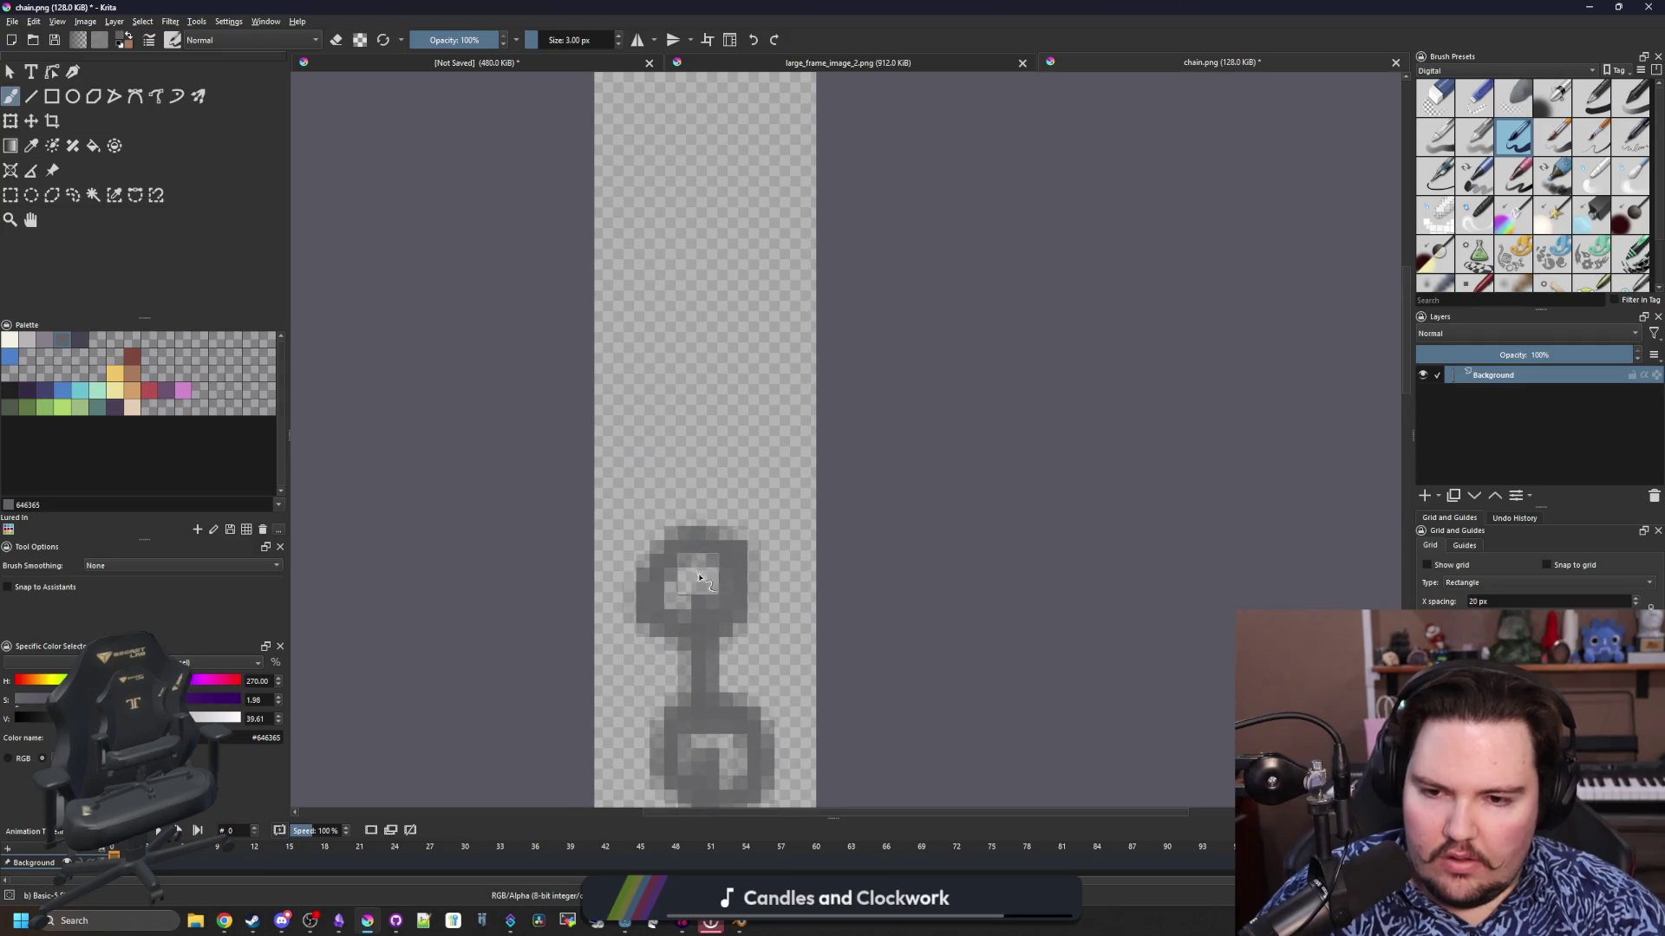
{"action": "mouse_move", "coordinate": [704, 555]}
{"action": "left_mouse_down"}
{"action": "mouse_move", "coordinate": [715, 404]}
{"action": "mouse_move", "coordinate": [745, 369]}
{"action": "mouse_move", "coordinate": [642, 381]}
{"action": "mouse_move", "coordinate": [767, 415]}
{"action": "left_mouse_up"}
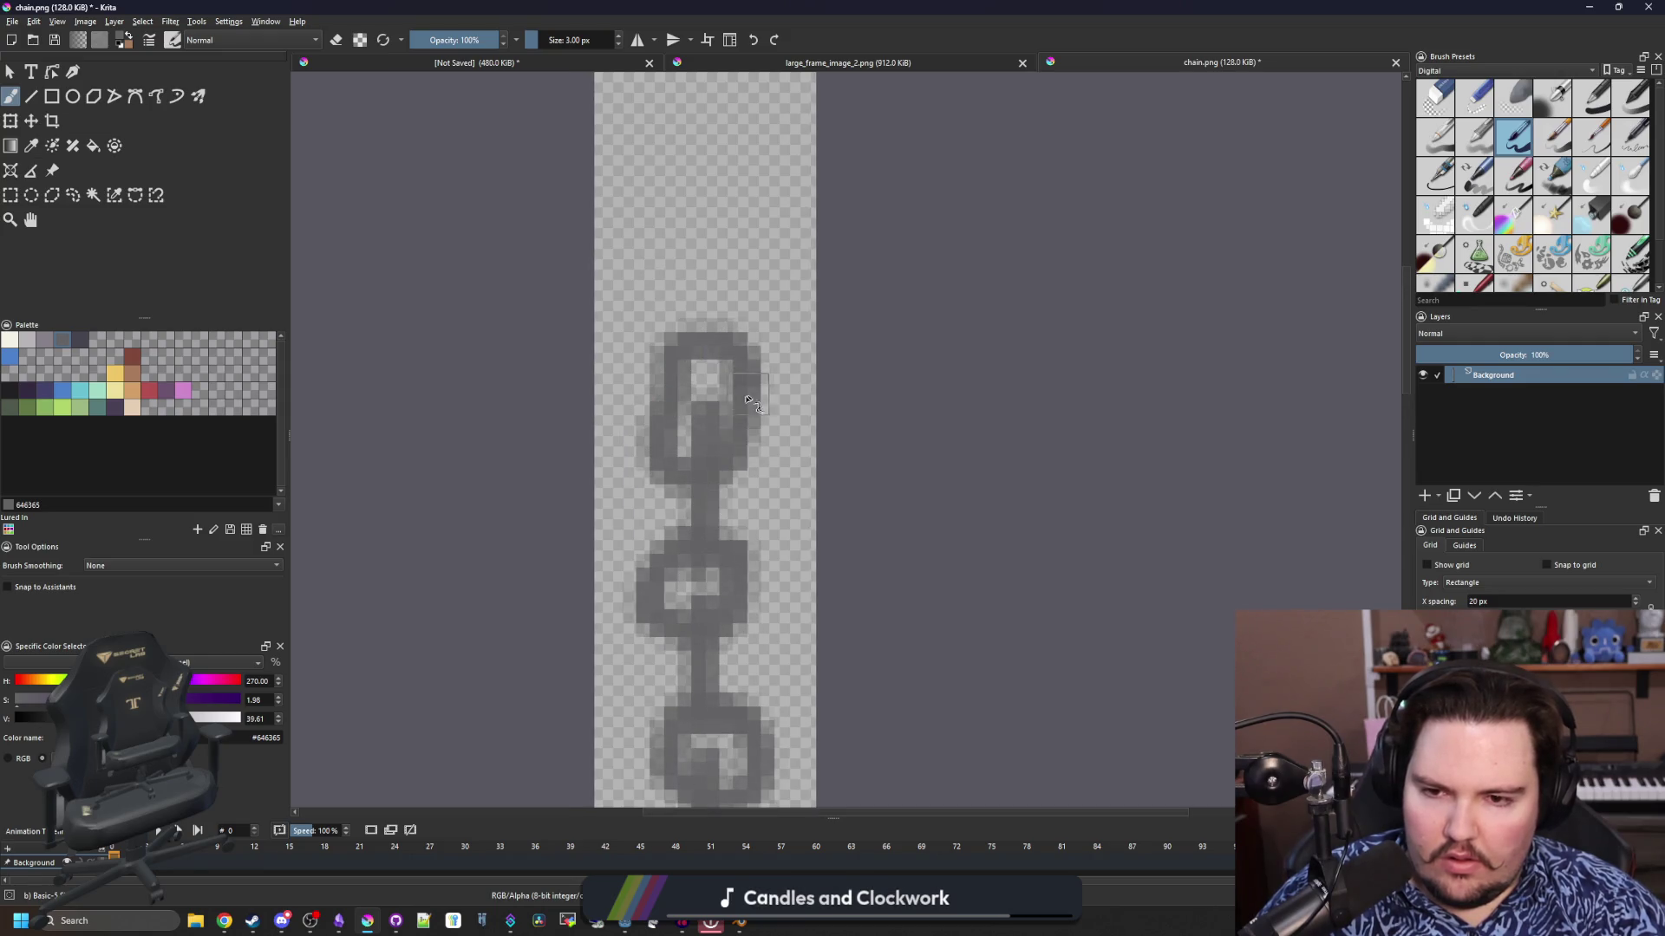
{"action": "scroll", "coordinate": [728, 584], "scroll_direction": "up", "scroll_amount": 3}
{"action": "left_click_drag", "start_coordinate": [729, 584], "coordinate": [722, 495]}
Paint further square loops and stems up the column, then save chain.png
{"action": "mouse_move", "coordinate": [755, 438]}
{"action": "left_mouse_down"}
{"action": "mouse_move", "coordinate": [659, 503]}
{"action": "mouse_move", "coordinate": [752, 416]}
{"action": "left_mouse_up"}
{"action": "scroll", "coordinate": [753, 416], "scroll_direction": "up", "scroll_amount": 2}
{"action": "left_click_drag", "start_coordinate": [704, 563], "coordinate": [718, 438]}
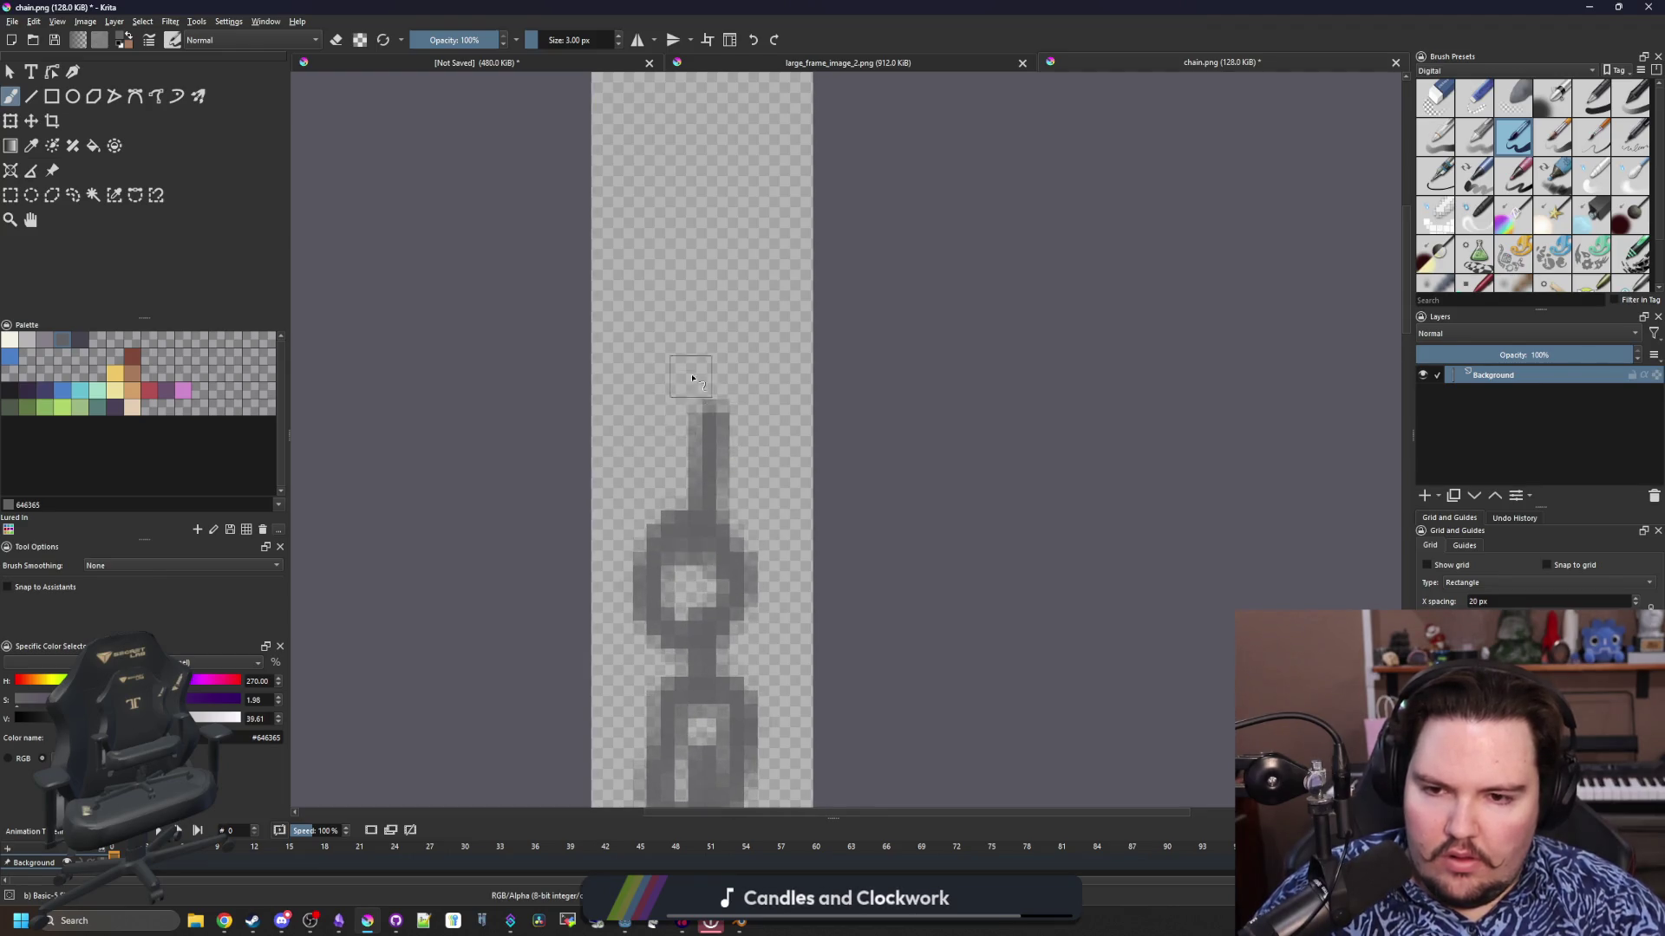
{"action": "left_click_drag", "start_coordinate": [692, 379], "coordinate": [712, 386]}
{"action": "scroll", "coordinate": [712, 386], "scroll_direction": "up", "scroll_amount": 3}
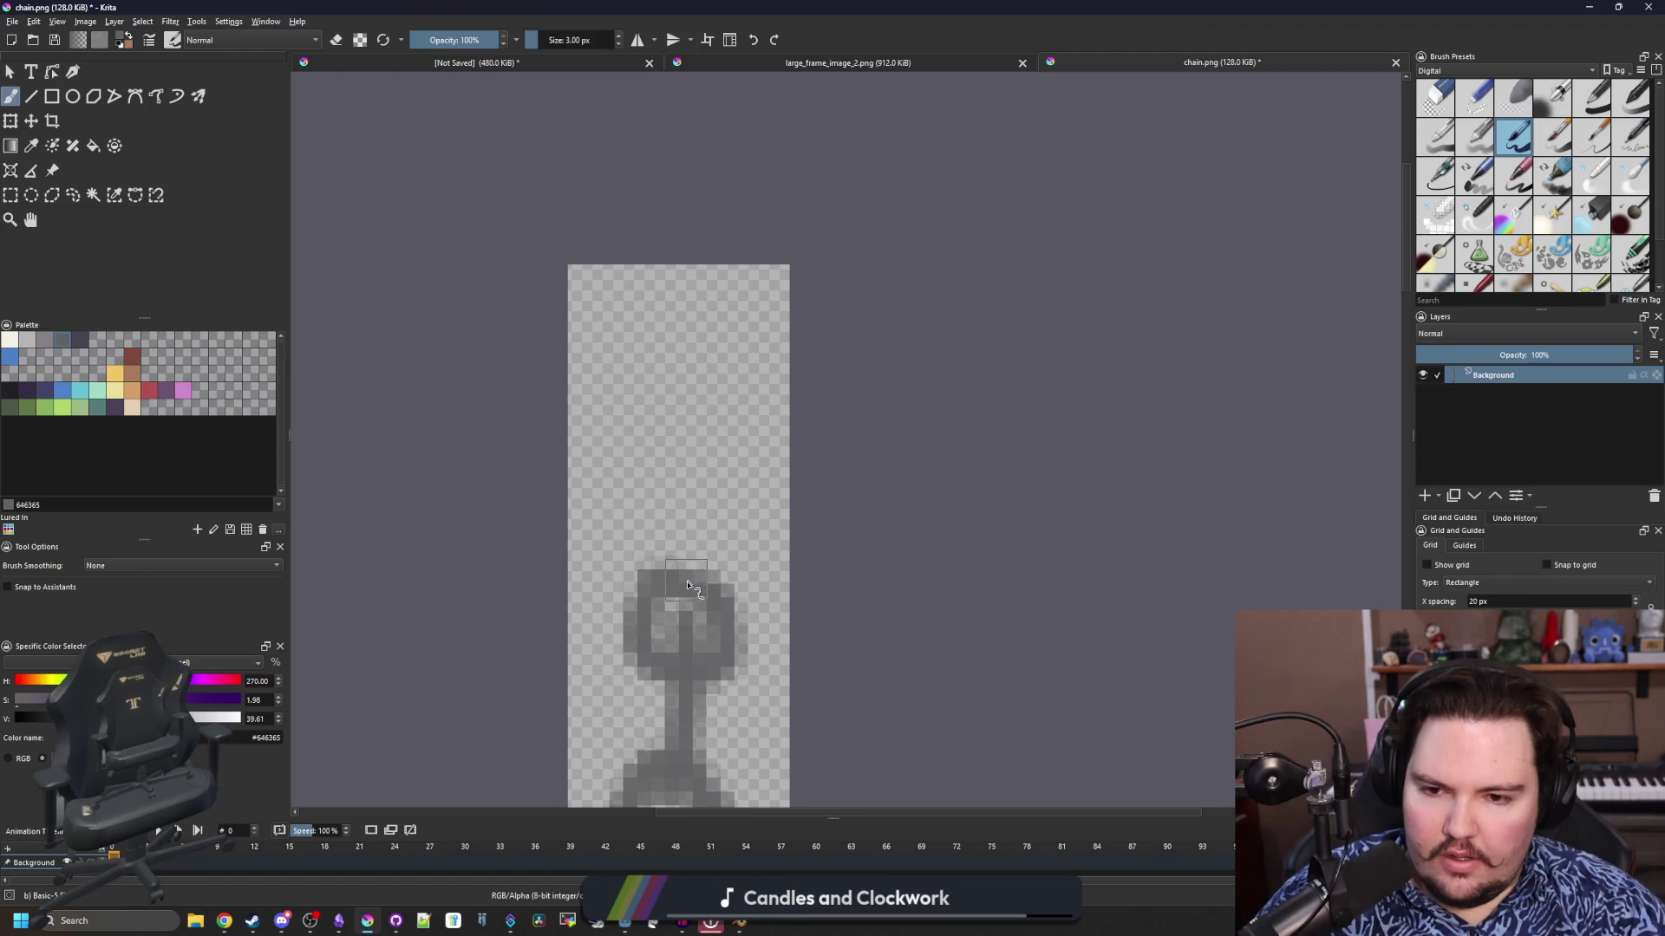
{"action": "mouse_move", "coordinate": [687, 586]}
{"action": "left_mouse_down"}
{"action": "mouse_move", "coordinate": [685, 486]}
{"action": "mouse_move", "coordinate": [677, 529]}
{"action": "mouse_move", "coordinate": [728, 408]}
{"action": "mouse_move", "coordinate": [729, 485]}
{"action": "mouse_move", "coordinate": [688, 355]}
{"action": "mouse_move", "coordinate": [694, 312]}
{"action": "mouse_move", "coordinate": [659, 260]}
{"action": "mouse_move", "coordinate": [676, 373]}
{"action": "left_mouse_up"}
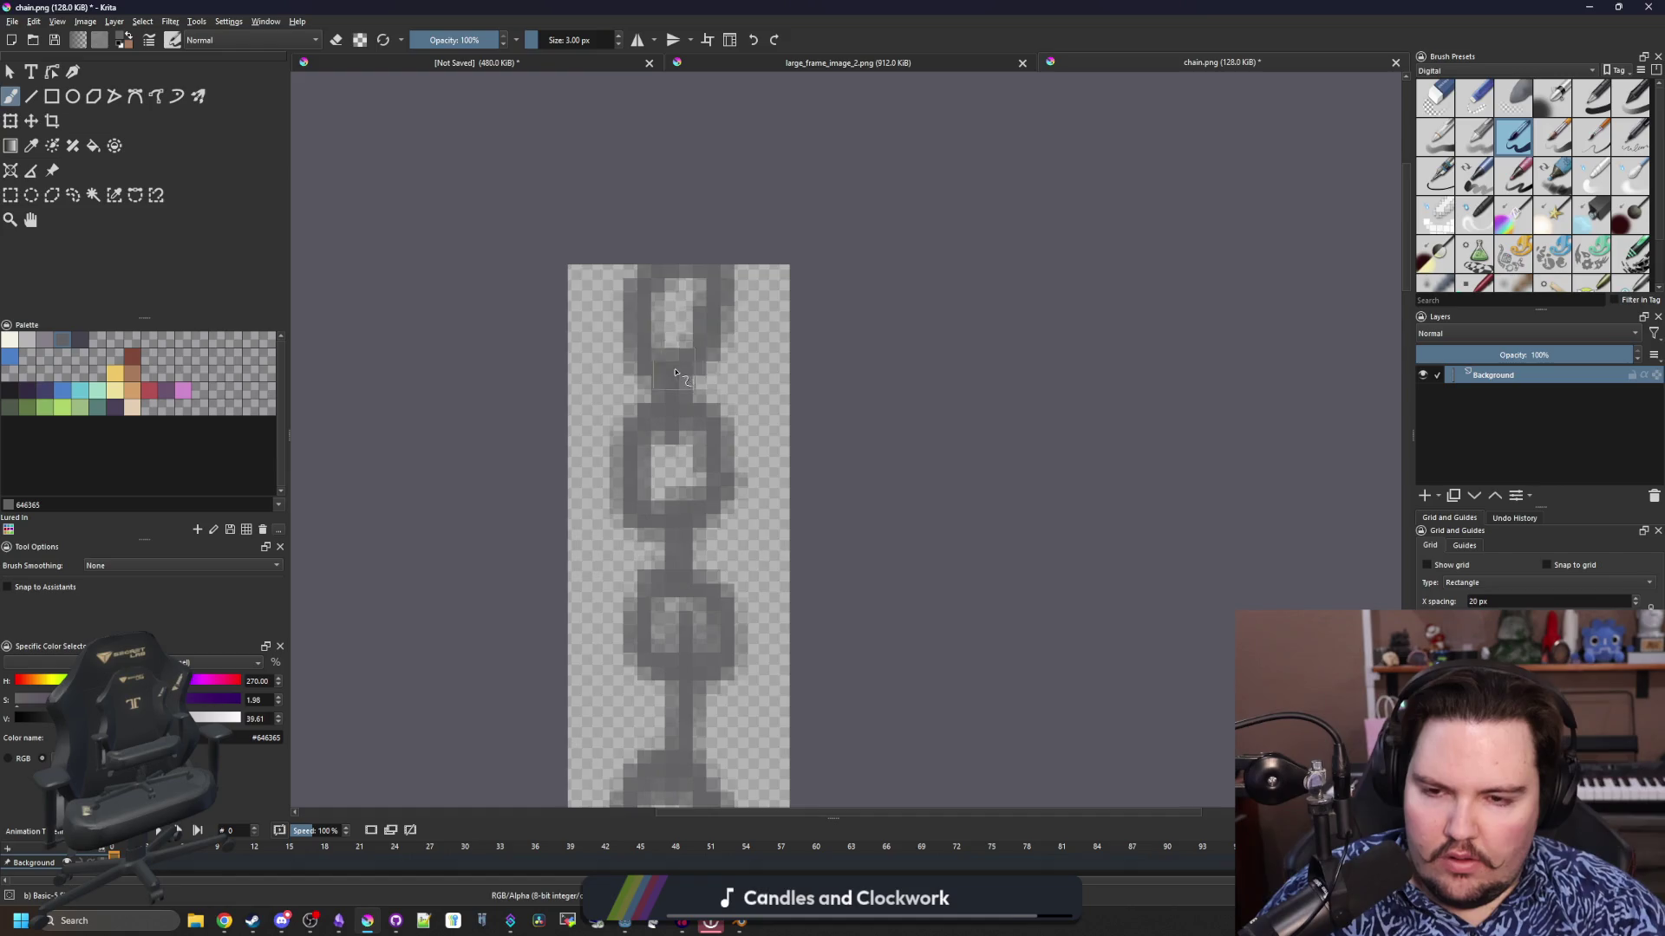
{"action": "scroll", "coordinate": [676, 372], "scroll_direction": "down", "scroll_amount": 5}
{"action": "key", "text": "ctrl+s"}
Confirm the PNG export options and return to Godot's view of the chain
{"action": "left_click", "coordinate": [894, 577]}
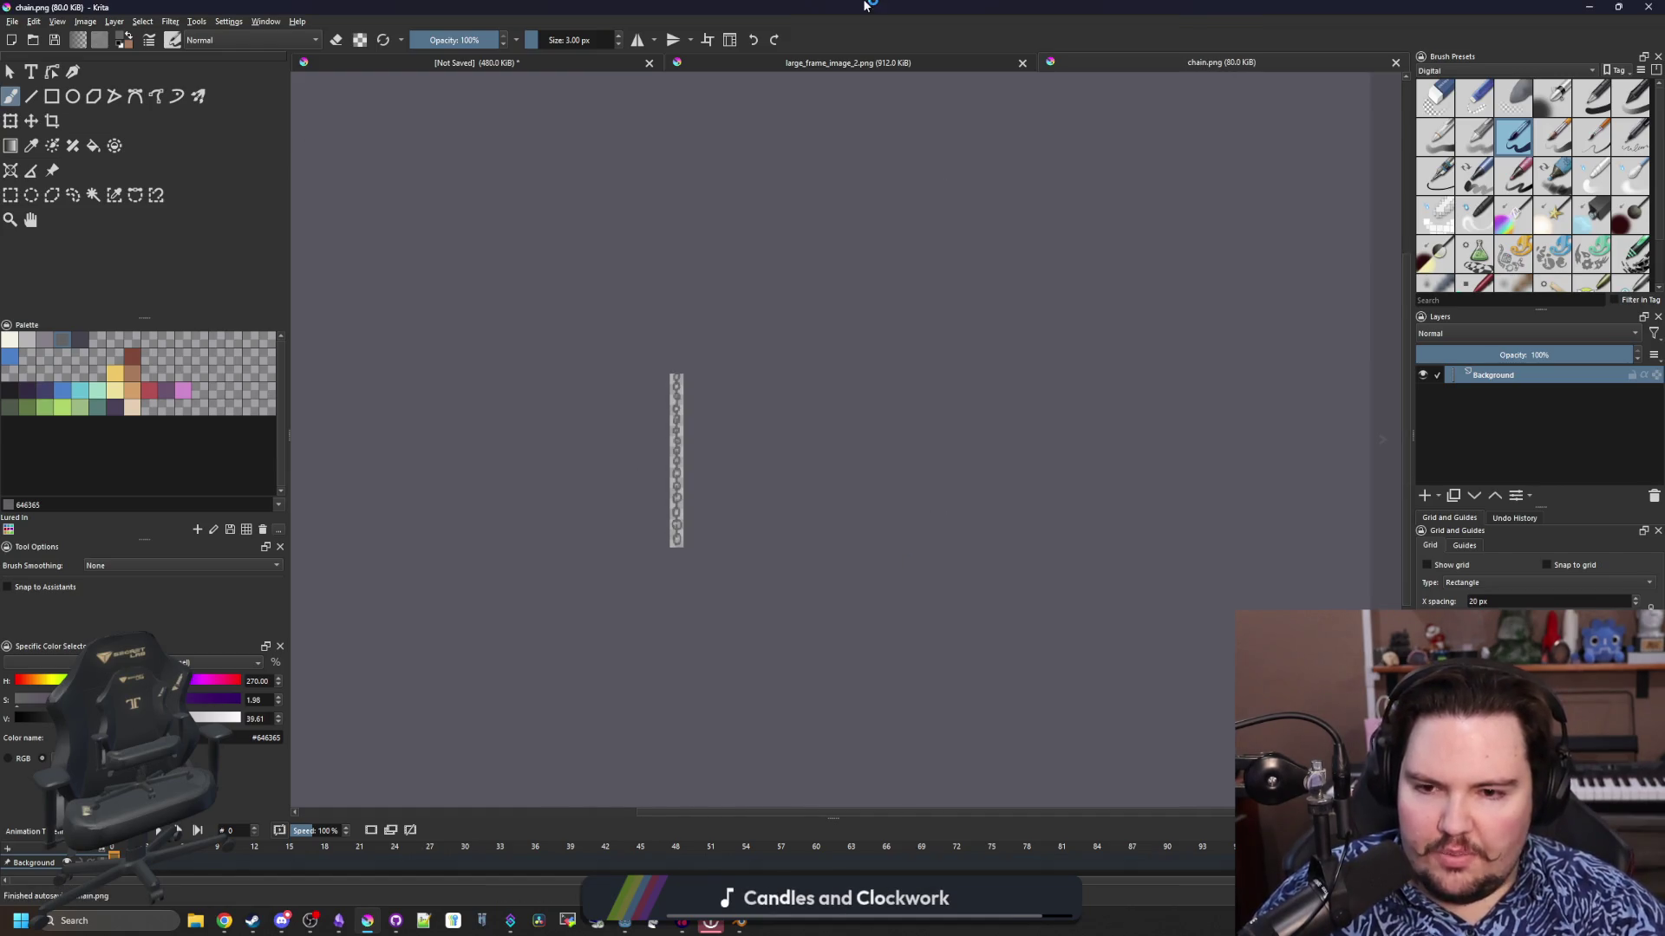
{"action": "key", "text": "alt+Tab"}
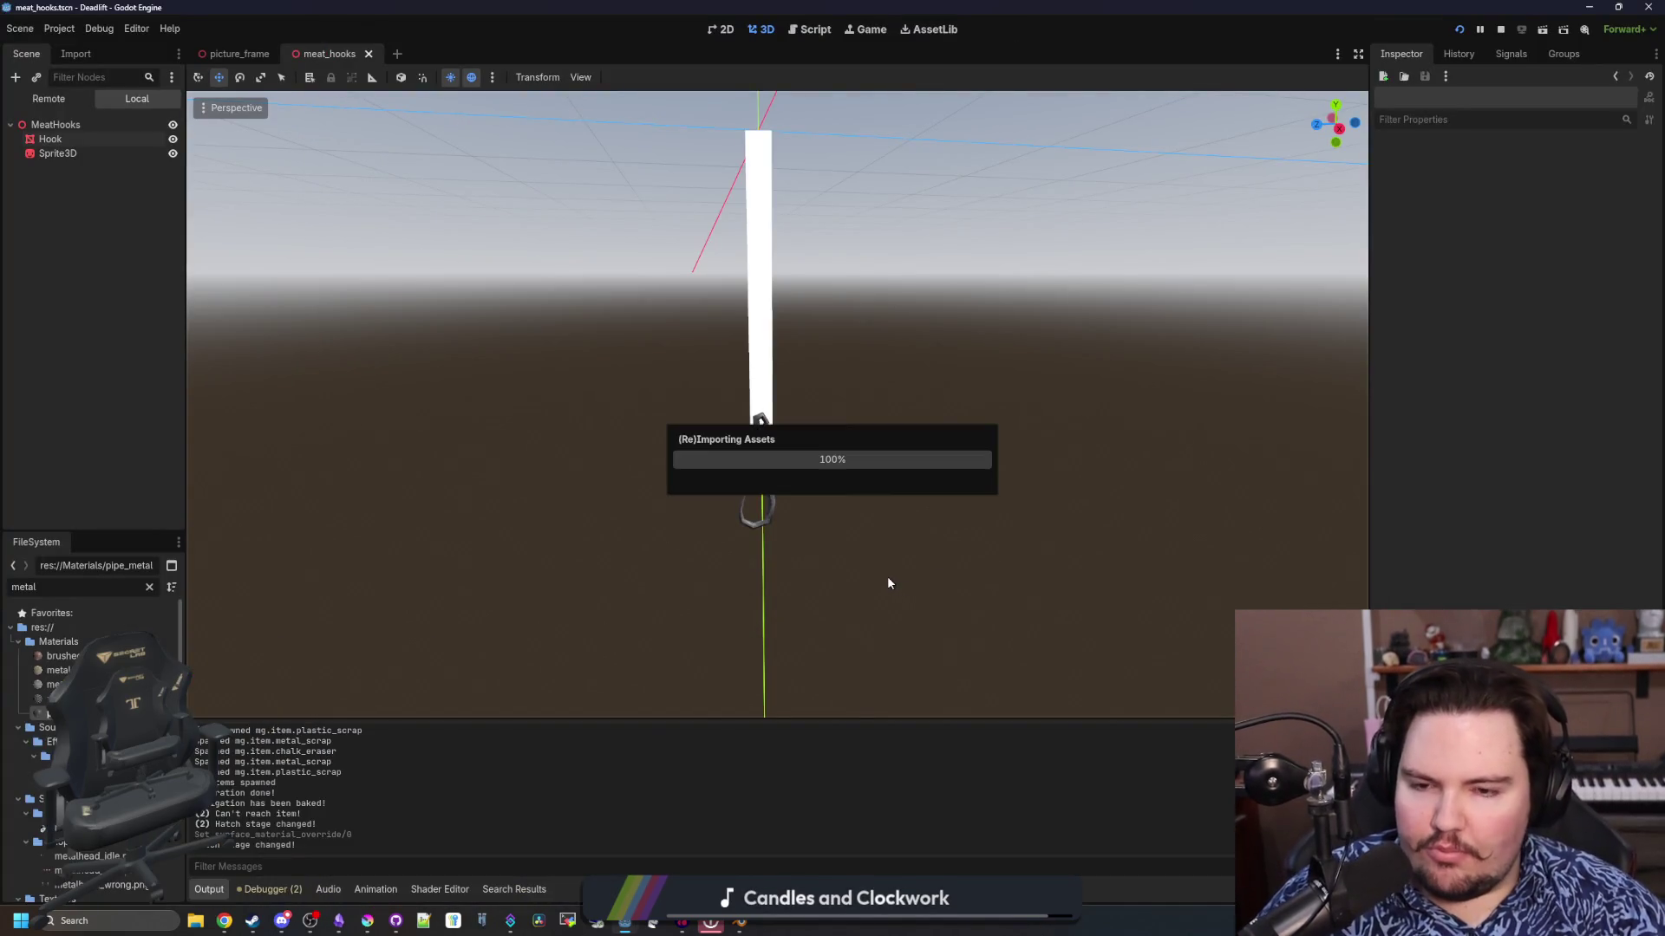
{"action": "left_click_drag", "start_coordinate": [881, 580], "coordinate": [629, 612]}
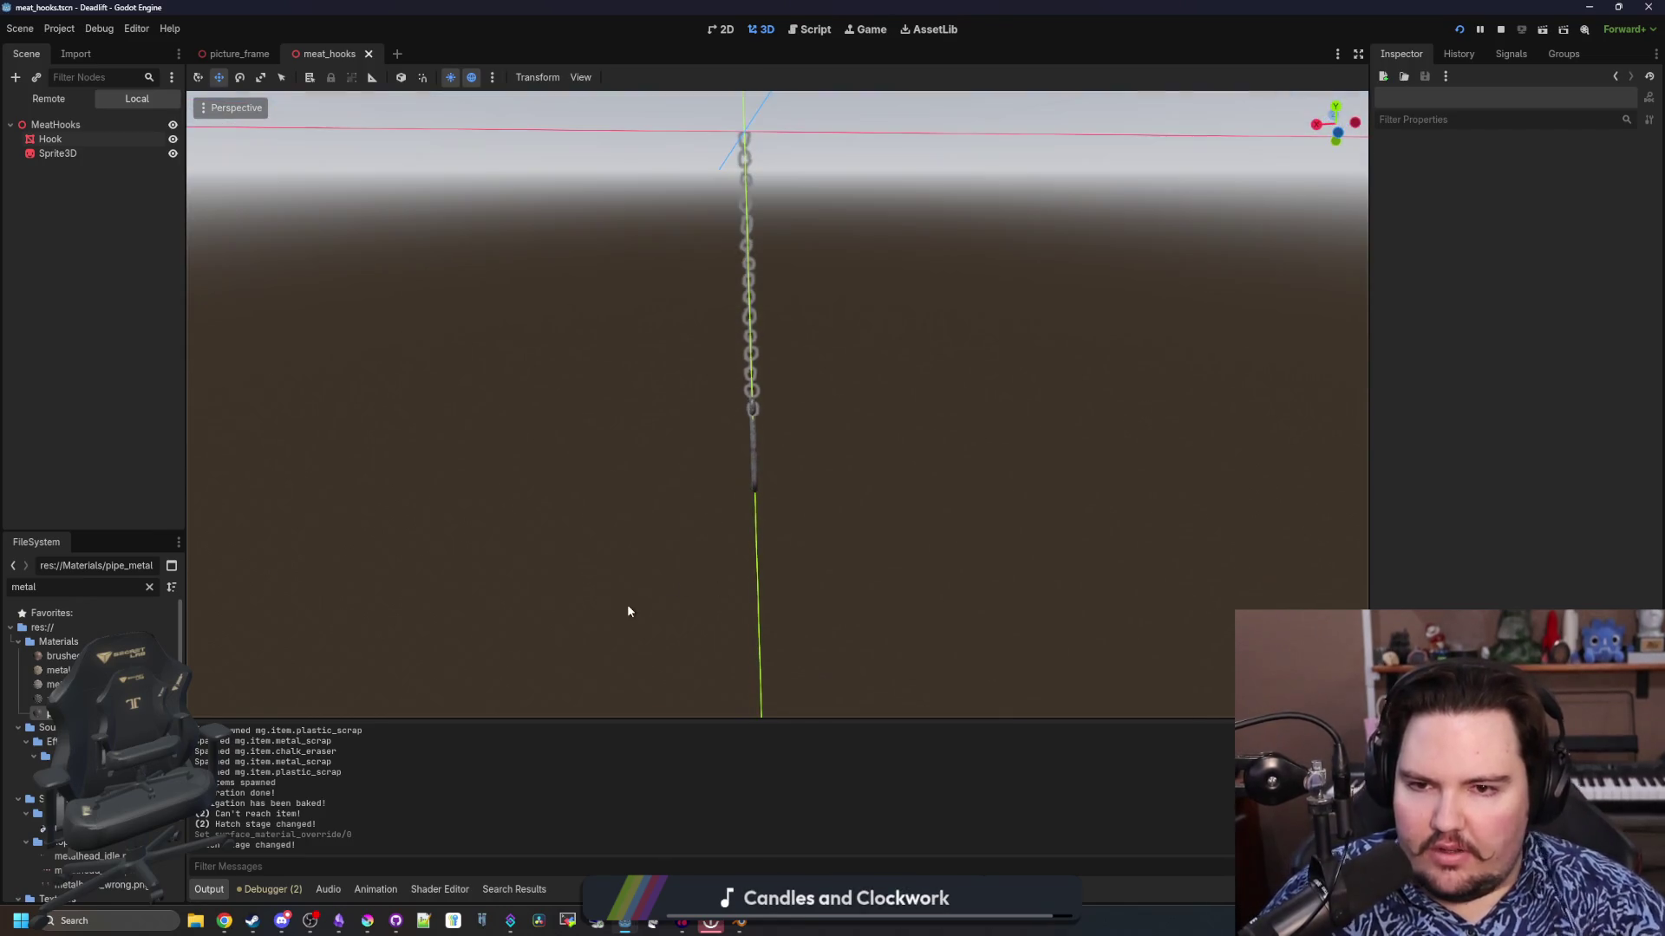
Set the chain Sprite3D's Texture Filter to Nearest and save the meat_hooks scene
{"action": "left_click", "coordinate": [78, 154]}
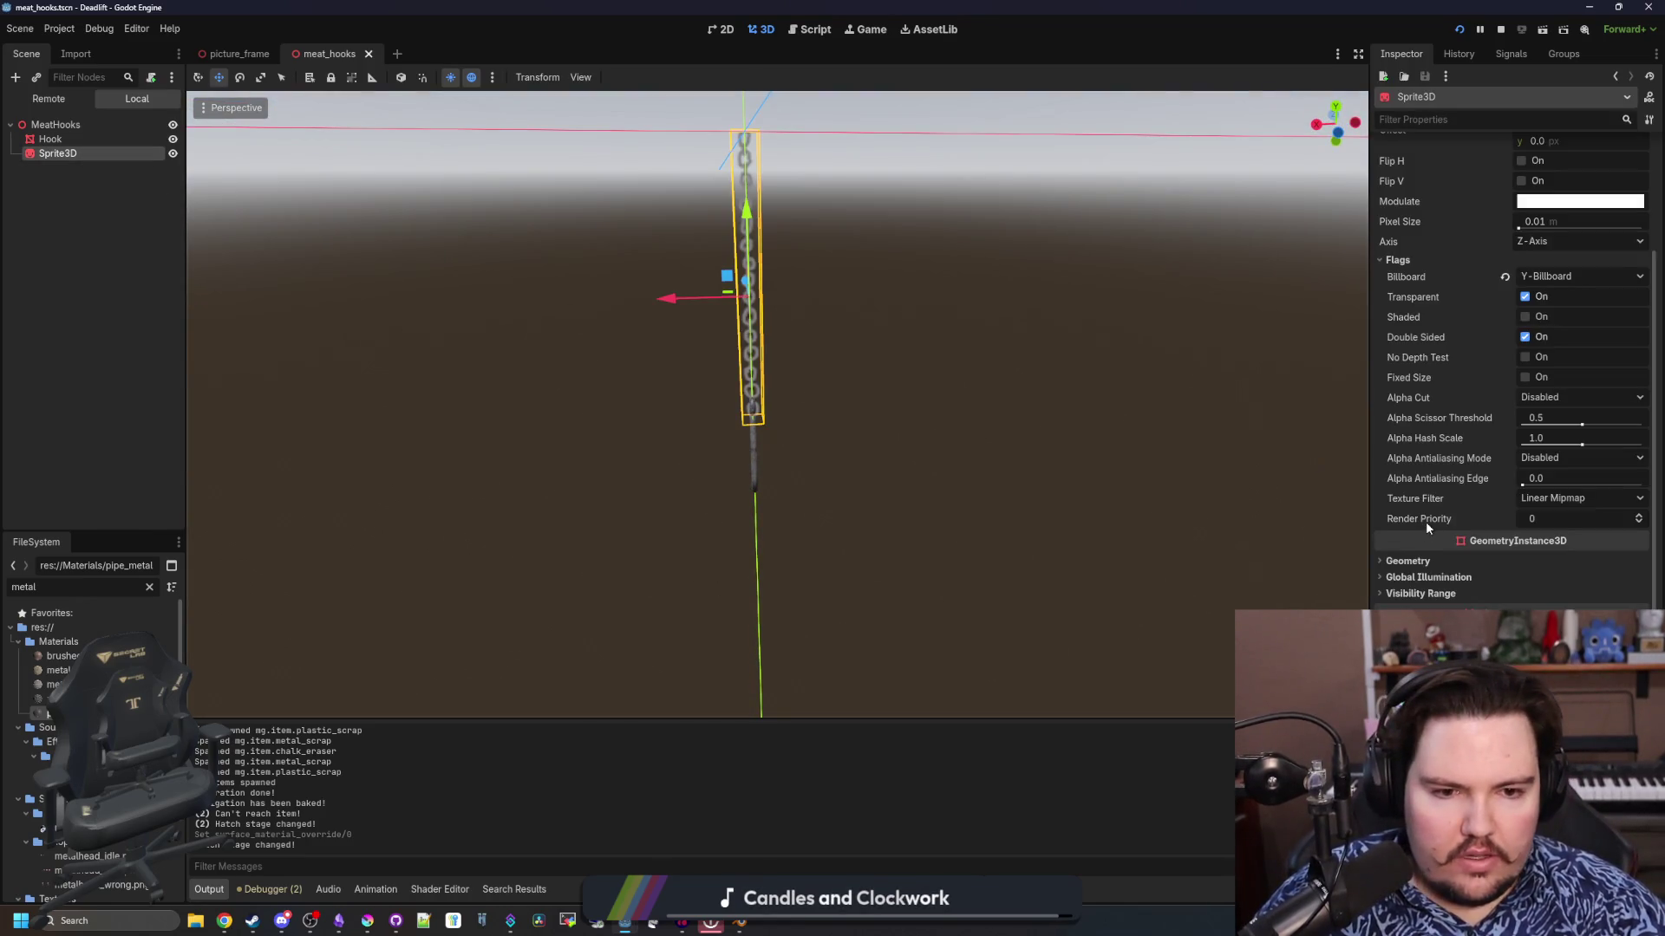
{"action": "left_click", "coordinate": [1544, 498]}
{"action": "left_click", "coordinate": [1552, 518]}
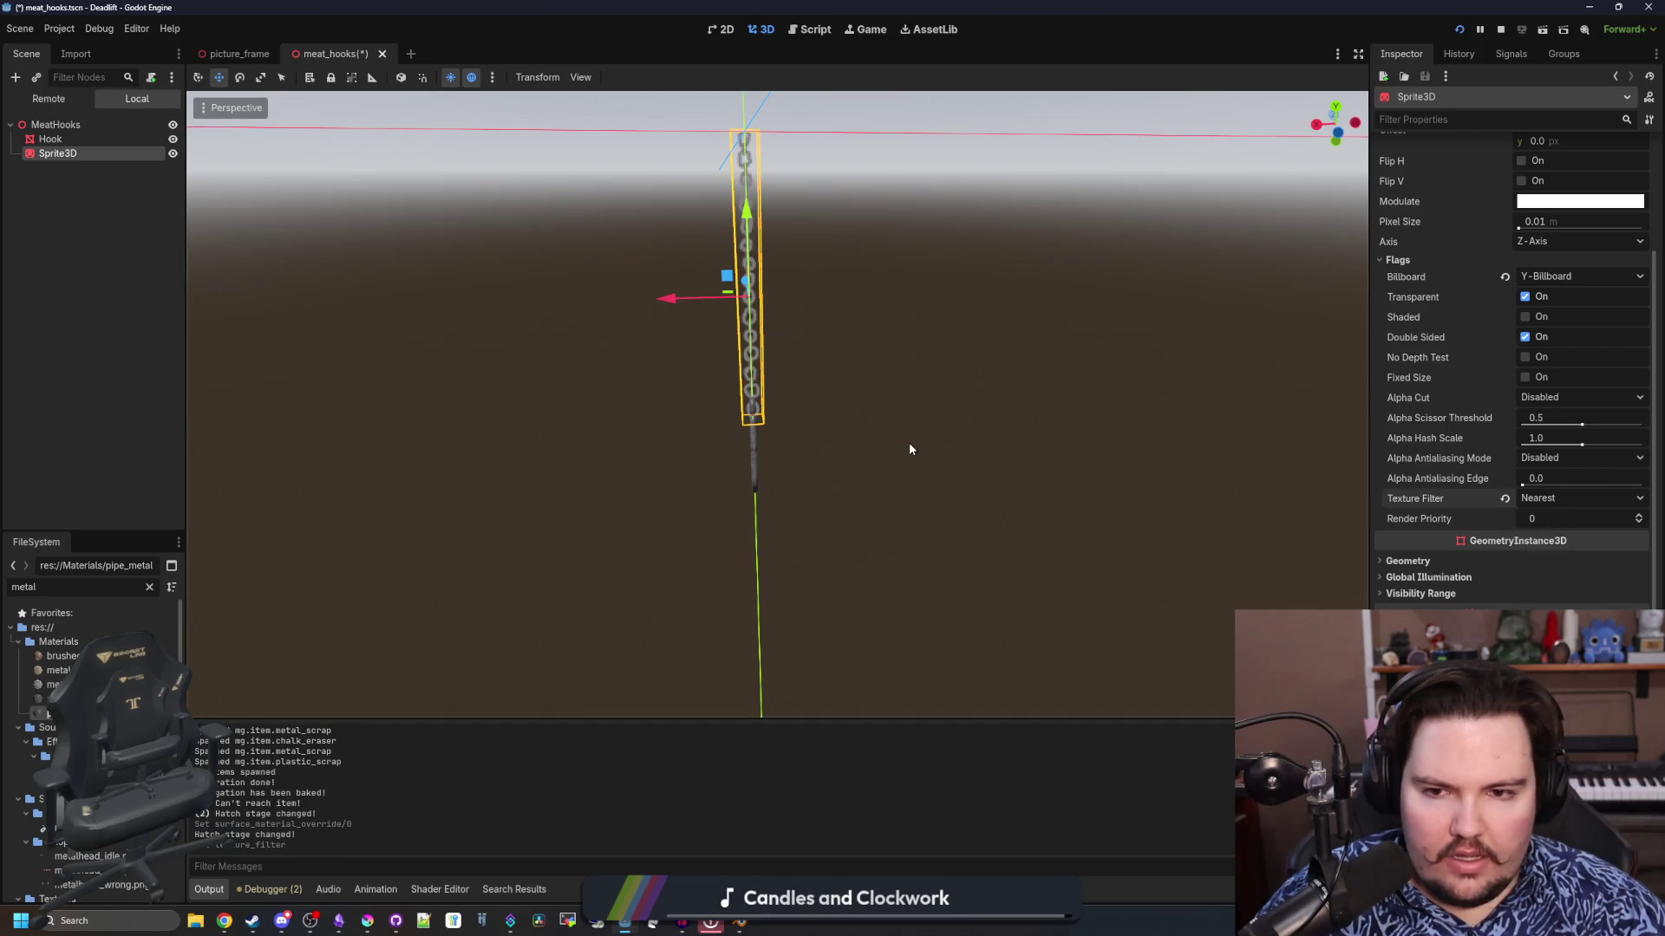
{"action": "left_click", "coordinate": [954, 442]}
{"action": "scroll", "coordinate": [898, 403], "scroll_direction": "up", "scroll_amount": 5}
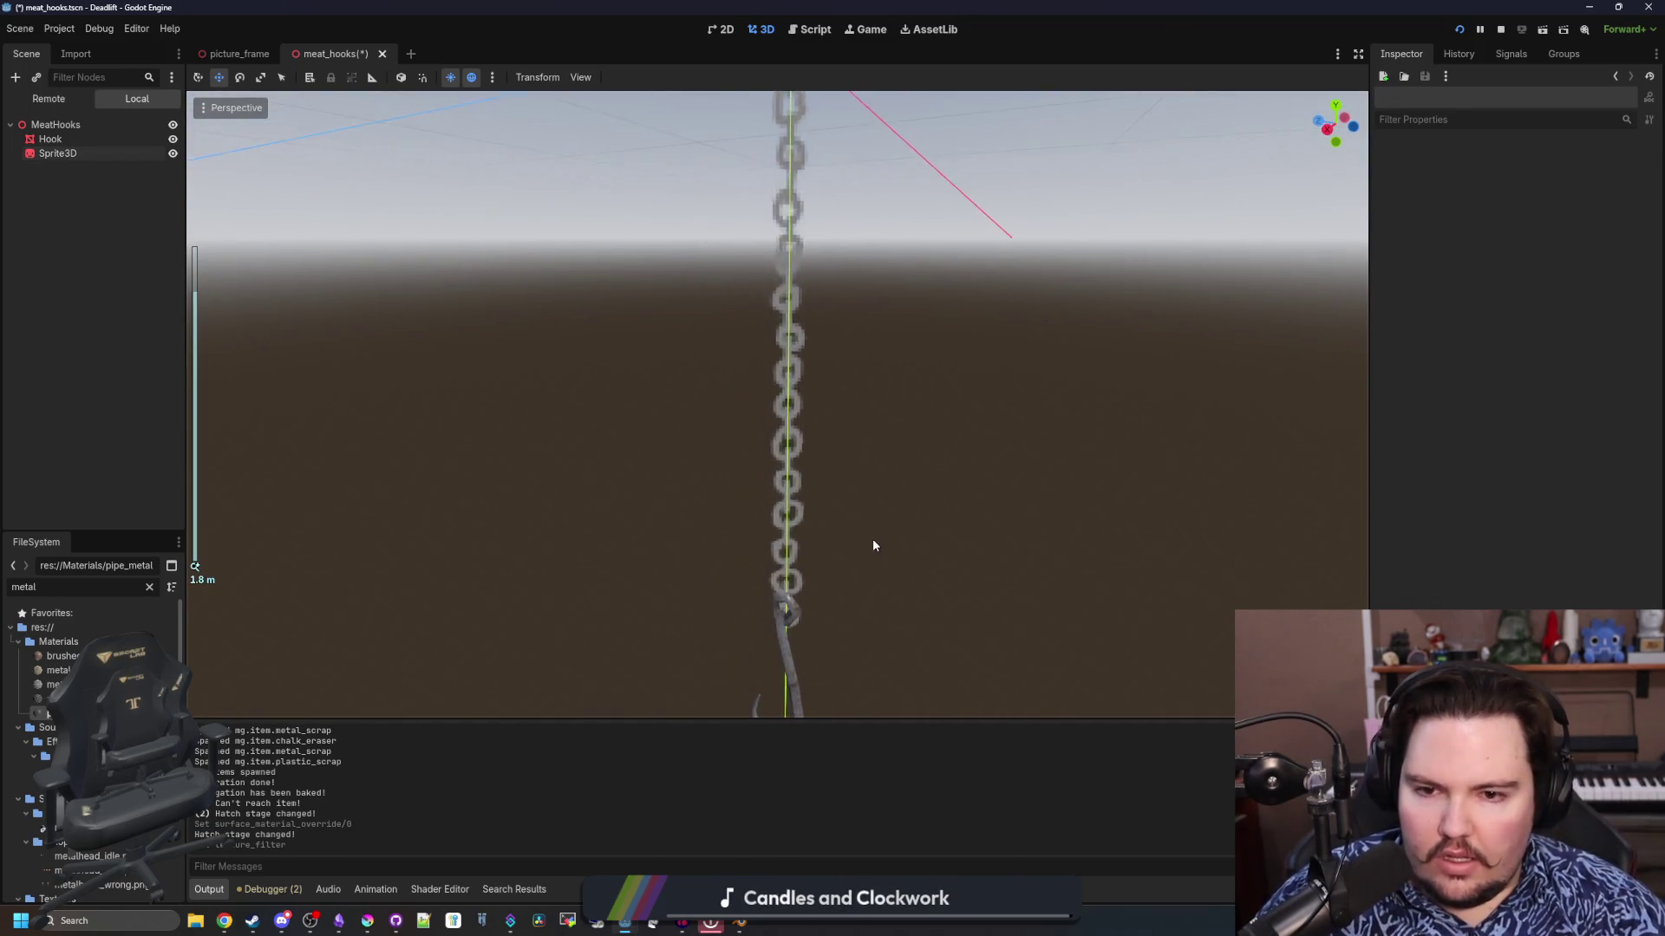
{"action": "scroll", "coordinate": [873, 547], "scroll_direction": "down", "scroll_amount": 5}
{"action": "scroll", "coordinate": [824, 428], "scroll_direction": "up", "scroll_amount": 4}
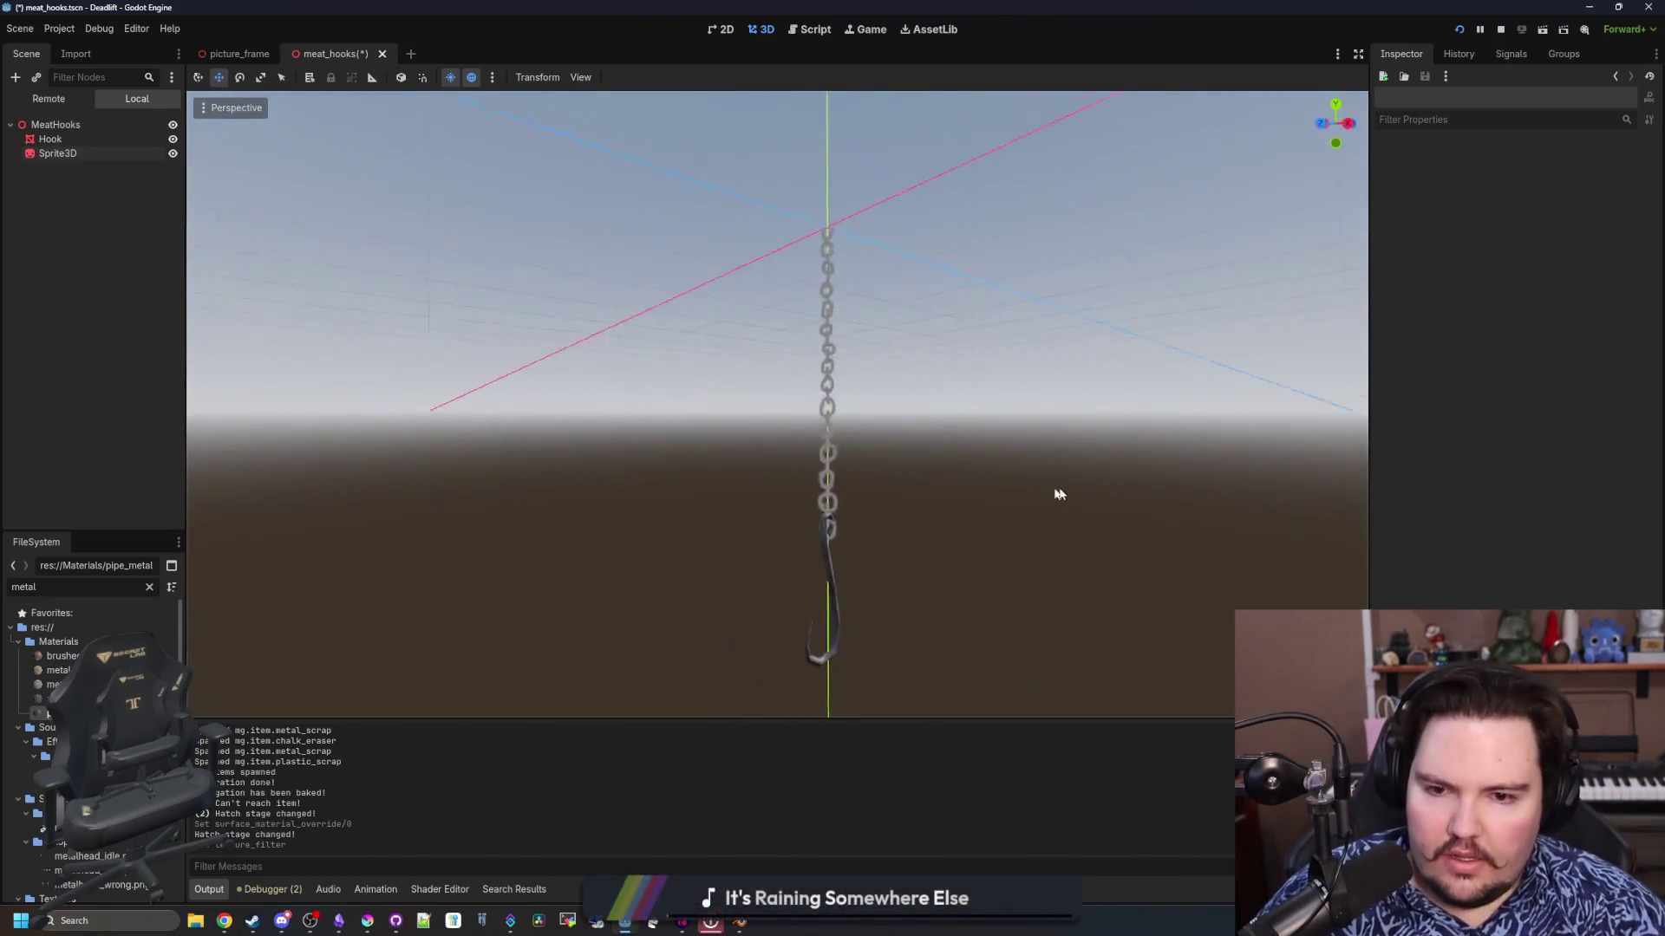
{"action": "scroll", "coordinate": [659, 512], "scroll_direction": "down", "scroll_amount": 3}
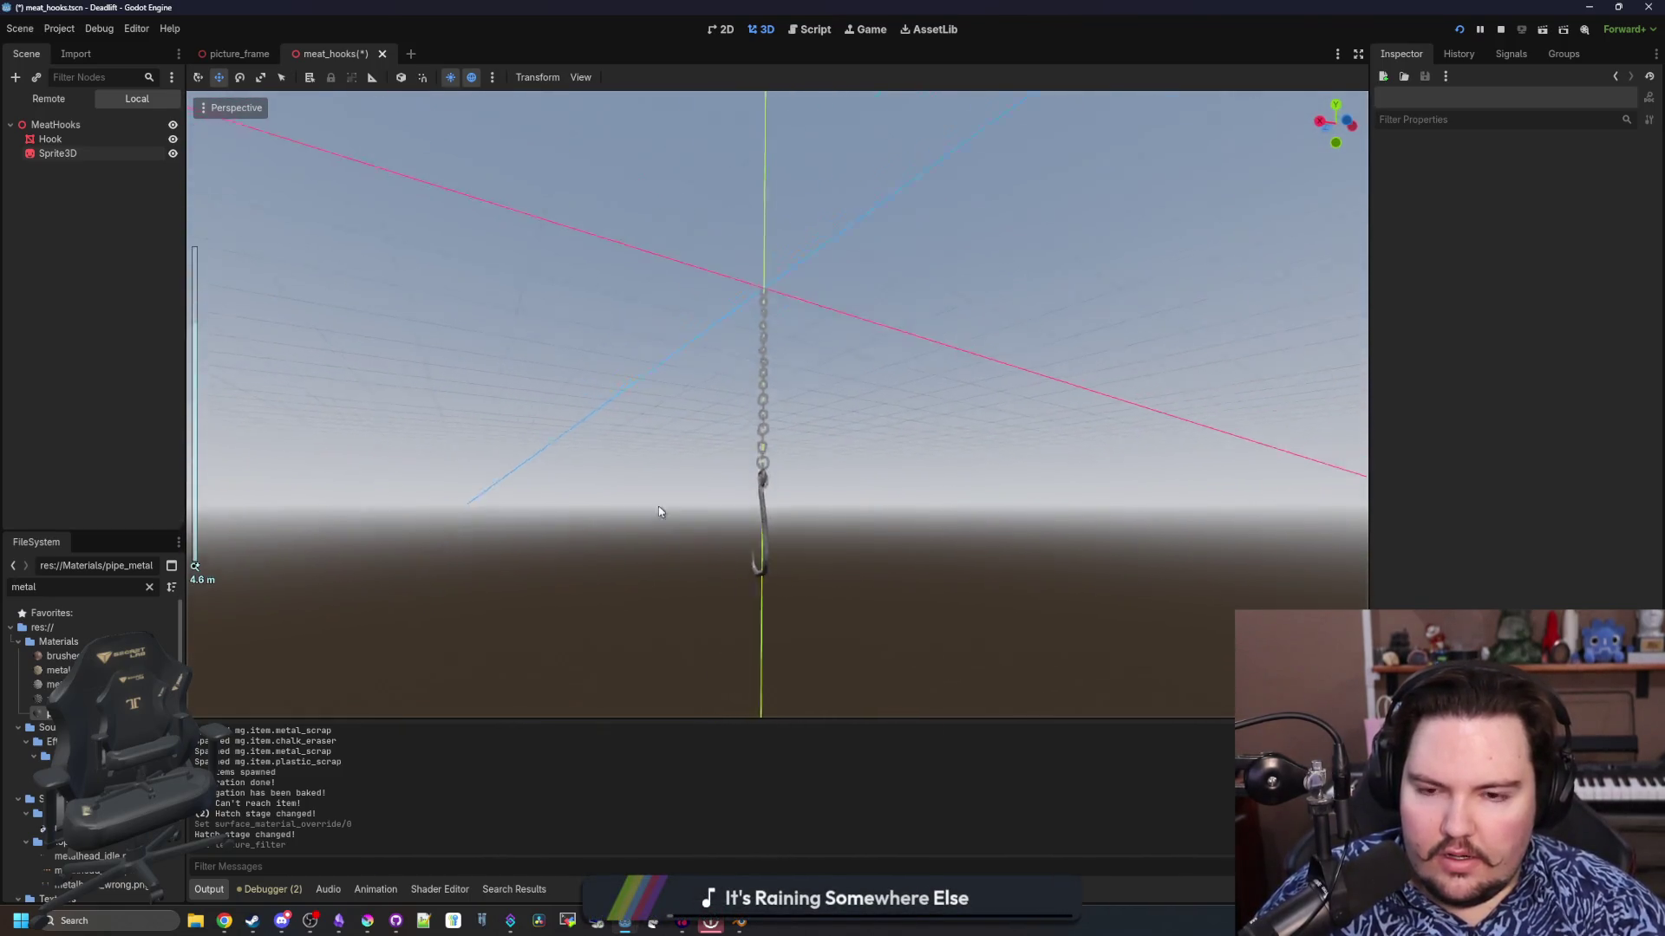
{"action": "key", "text": "ctrl+s"}
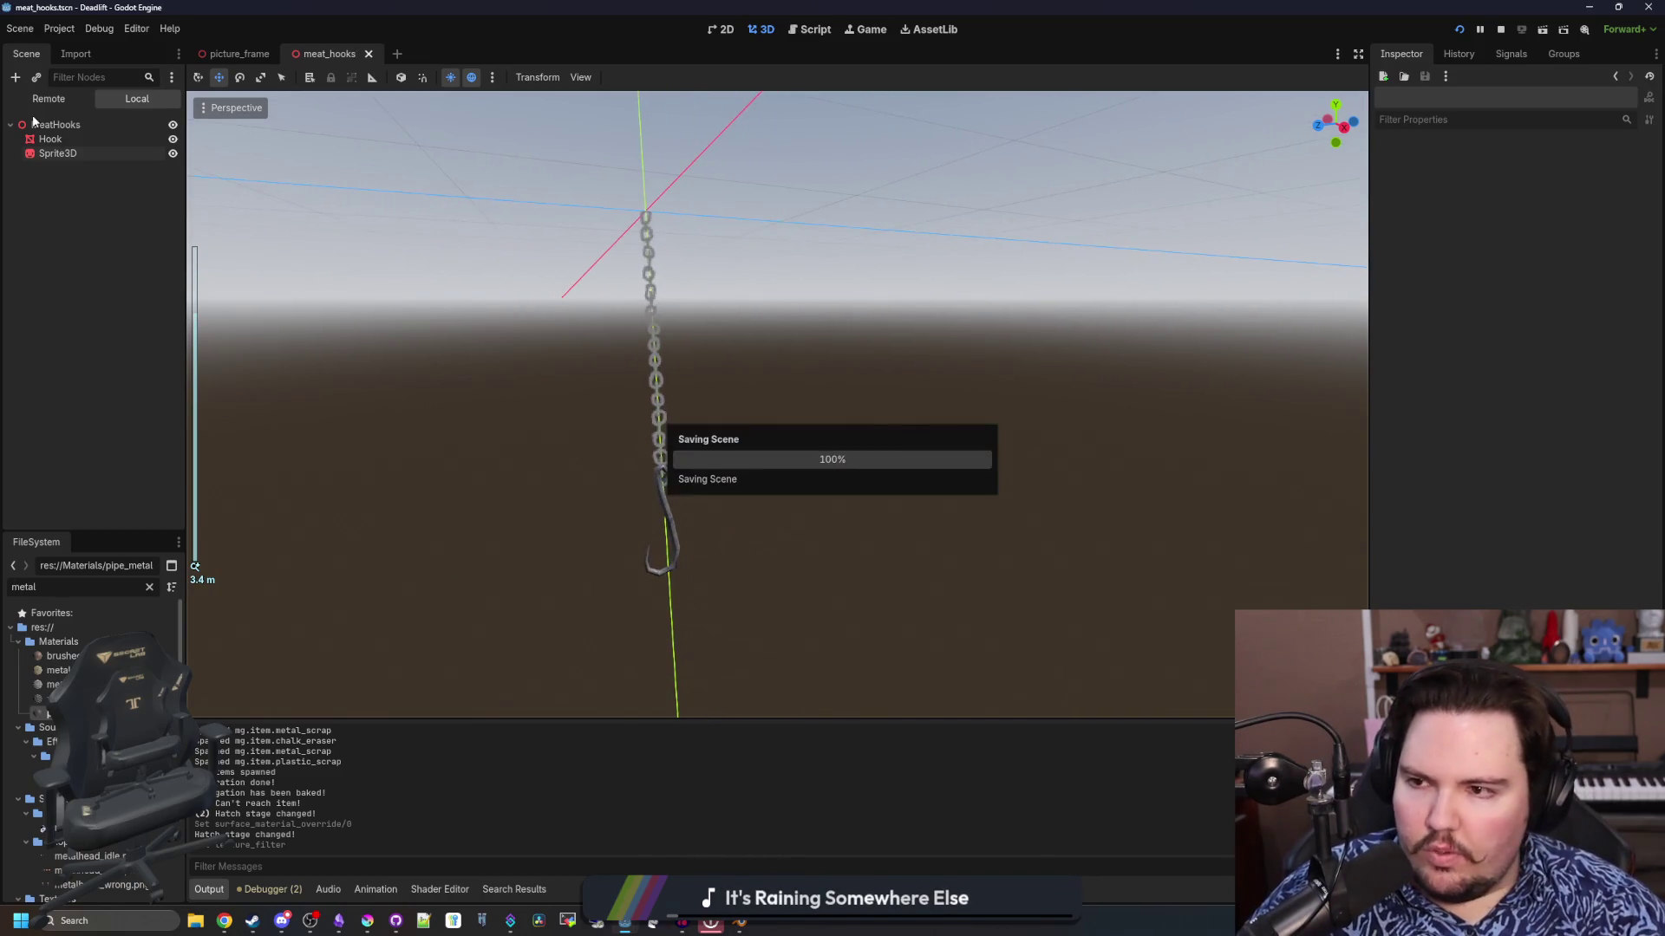
{"action": "right_click", "coordinate": [35, 124]}
Frame the Hook and chain Sprite3D, then drag Hook under Sprite3D in the Scene tree
{"action": "left_click", "coordinate": [122, 139]}
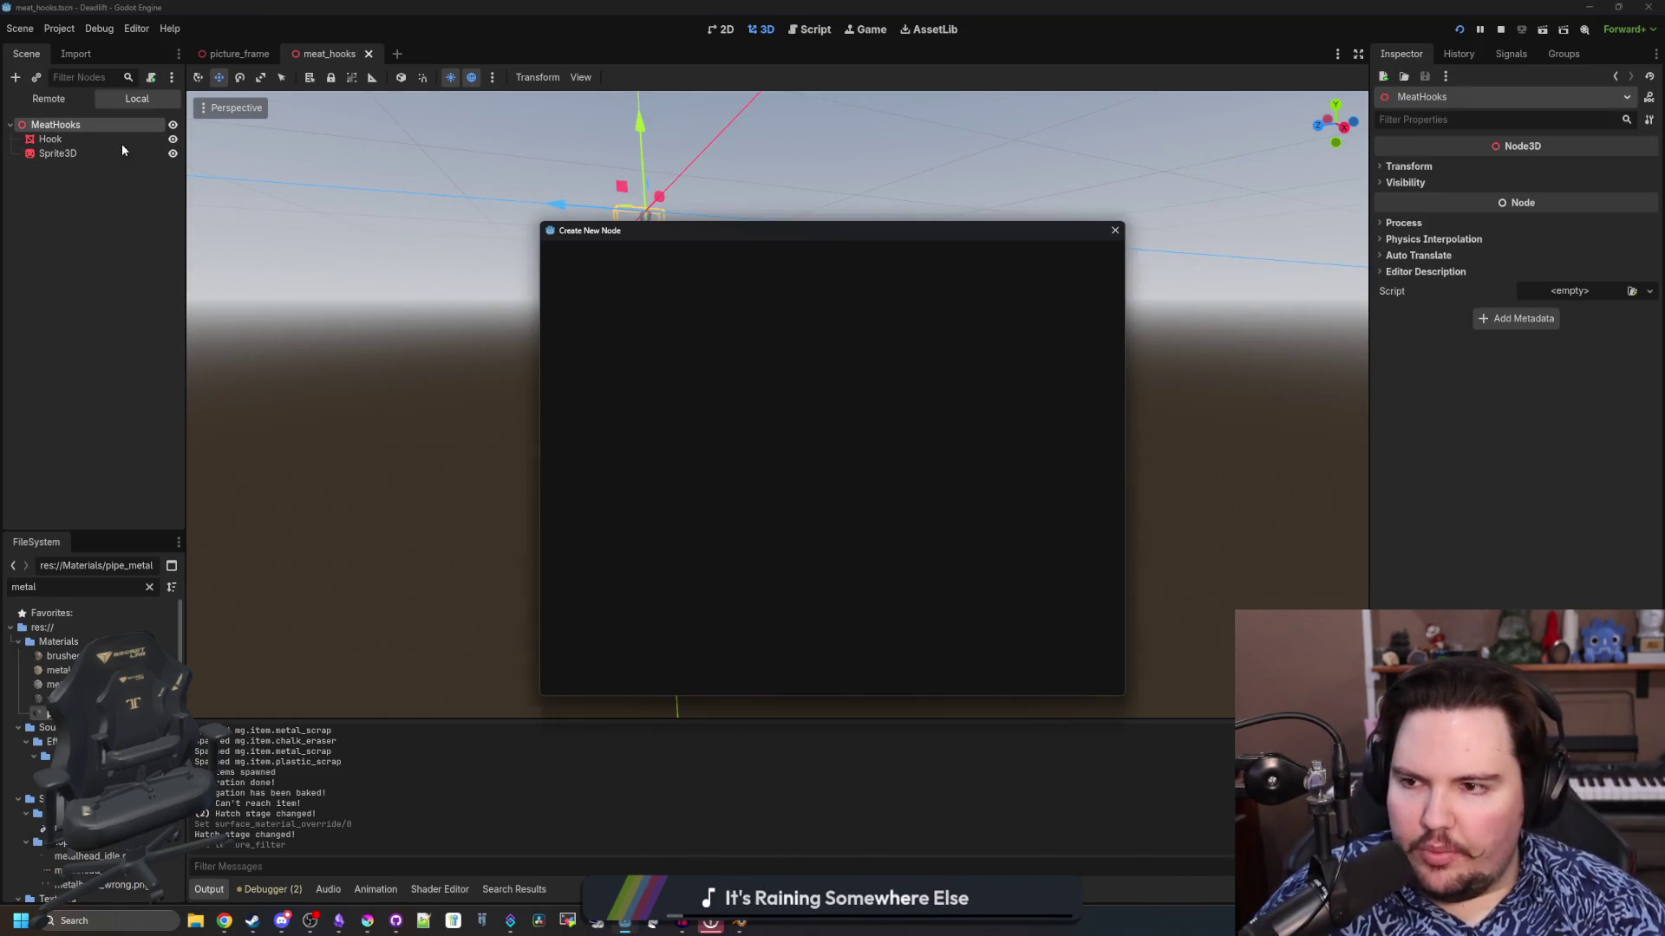
{"action": "left_click", "coordinate": [1117, 230]}
{"action": "left_click", "coordinate": [51, 138]}
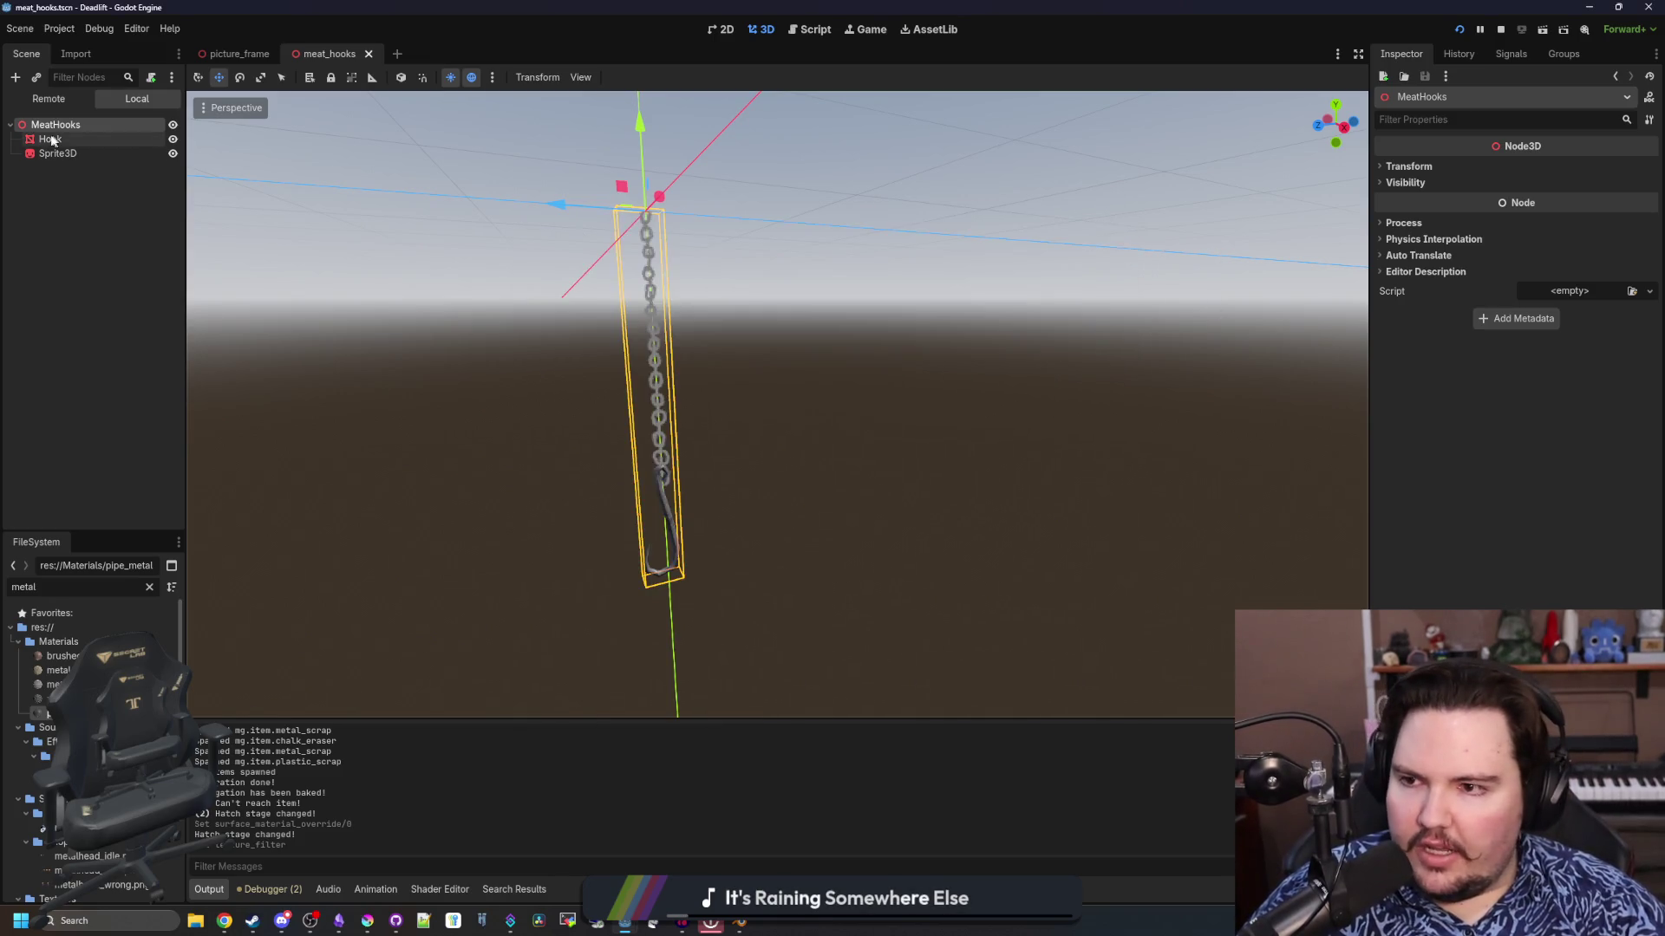
{"action": "left_click", "coordinate": [55, 154], "text": "shift"}
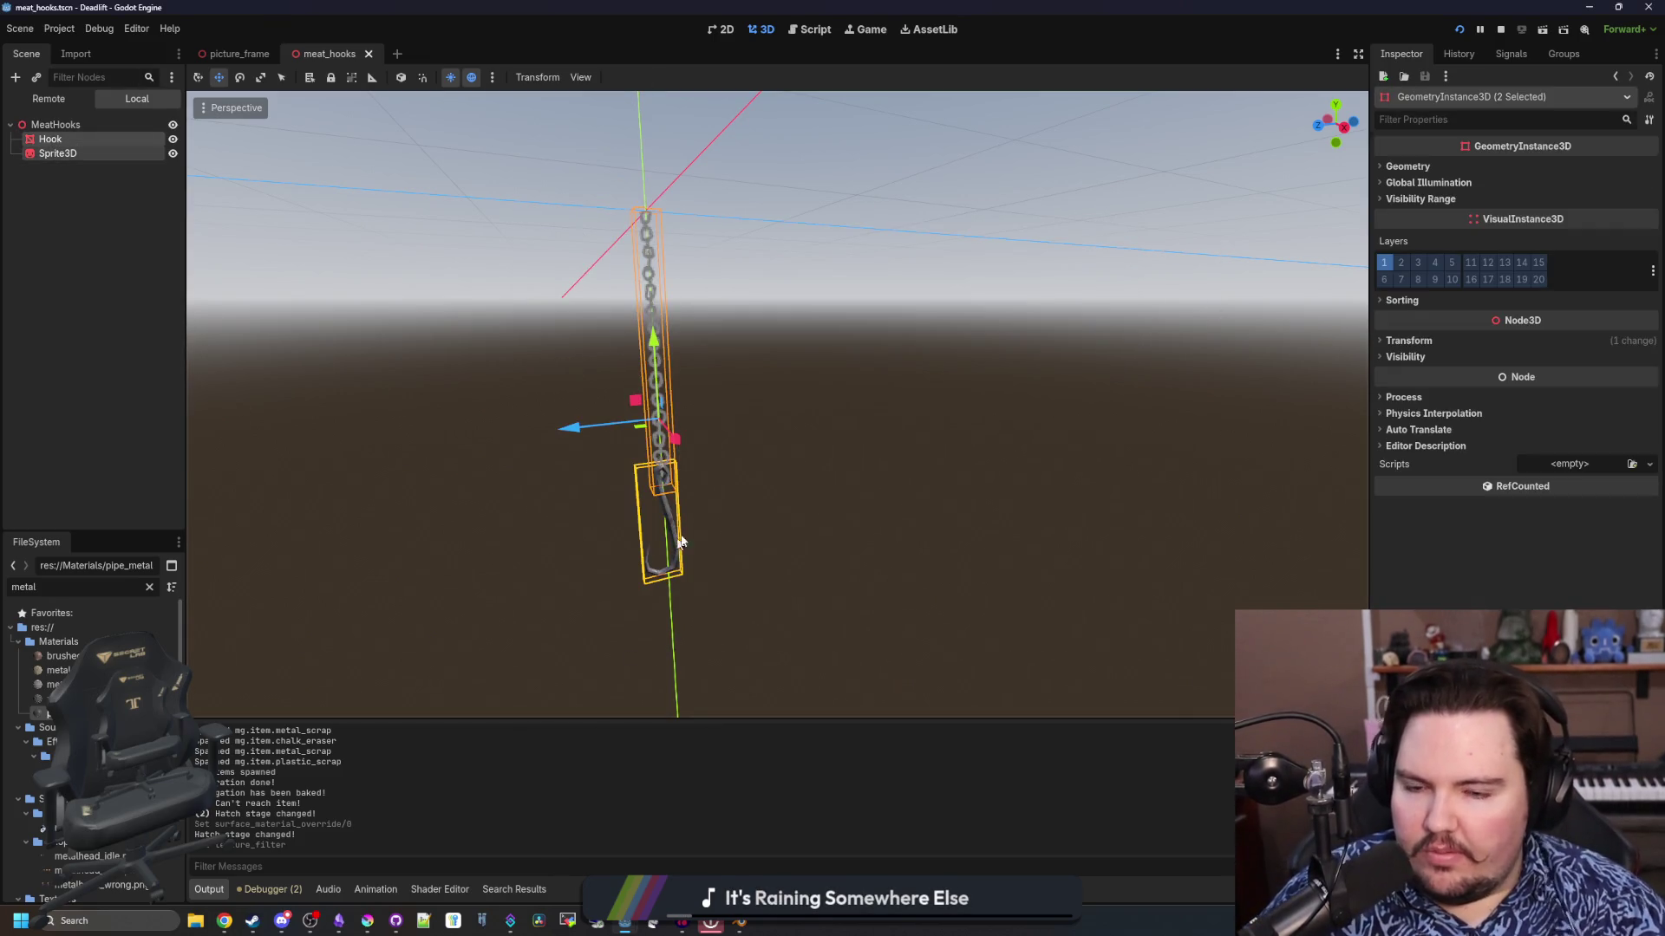
{"action": "key", "text": "f"}
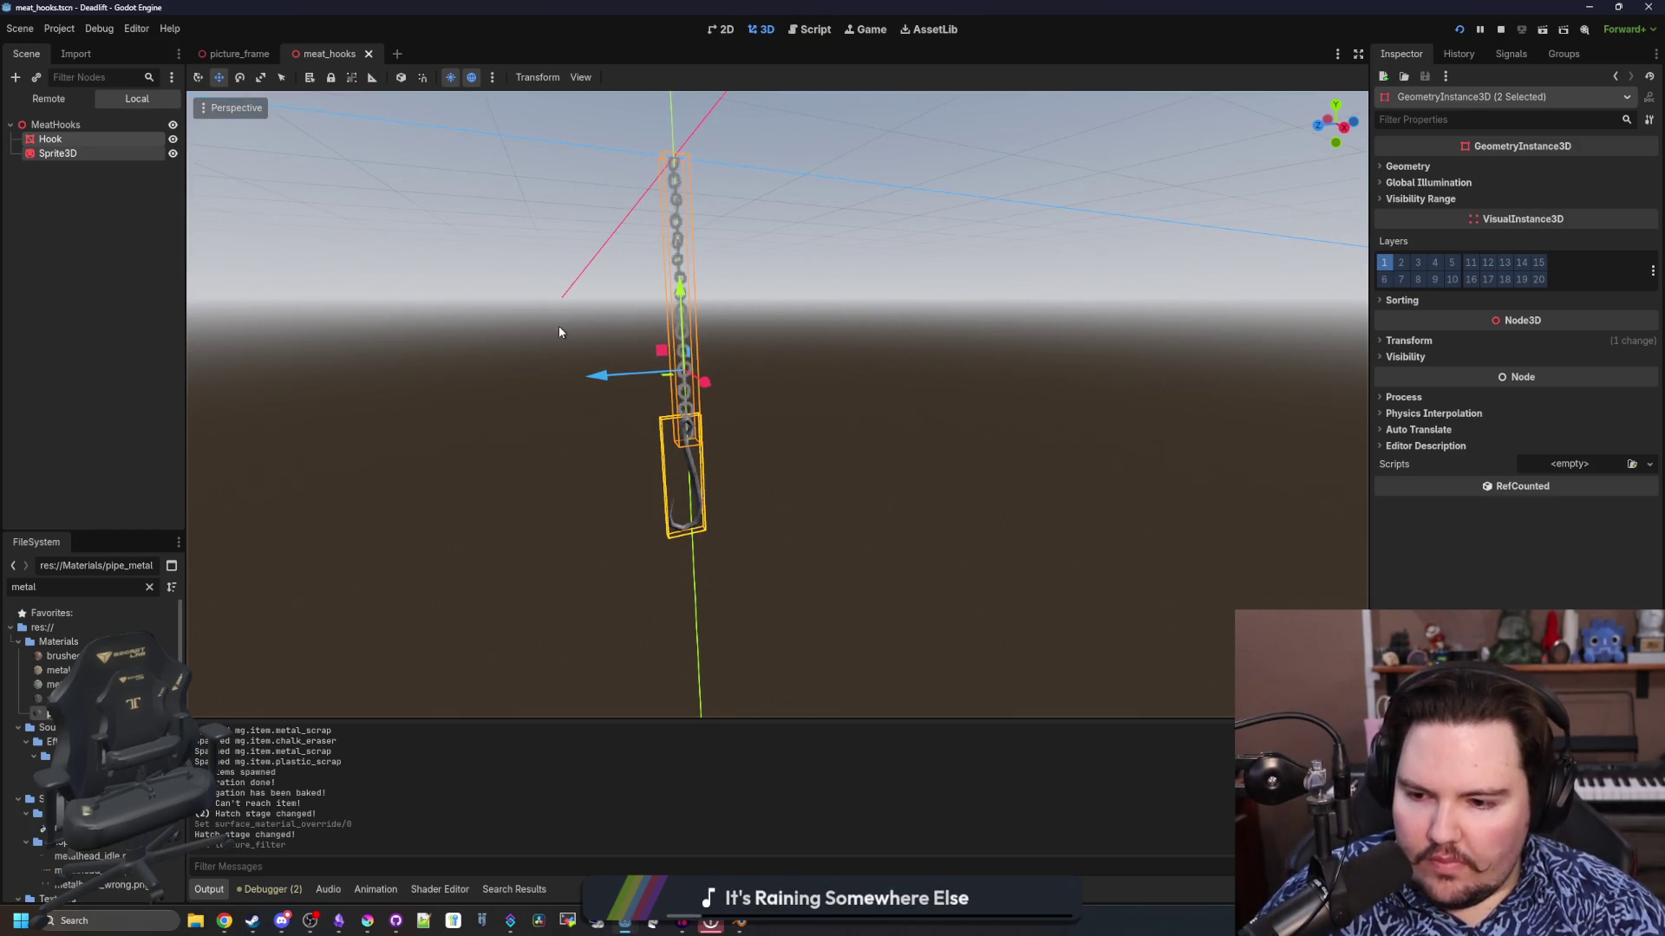
{"action": "key", "text": "g"}
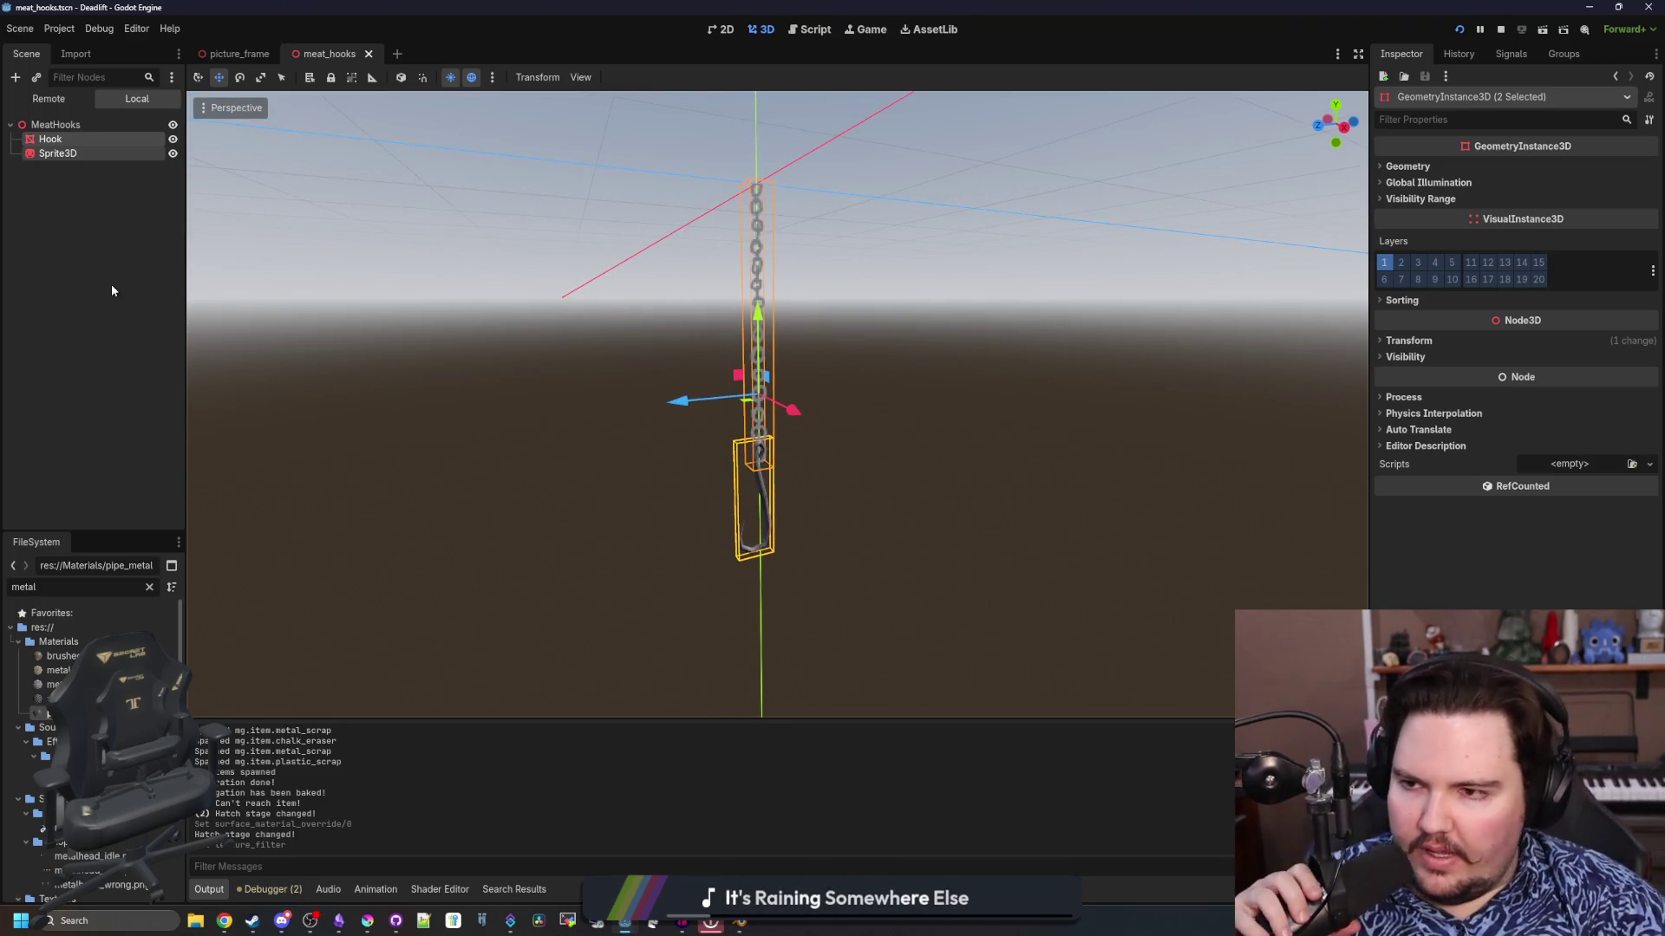
{"action": "left_click", "coordinate": [62, 178]}
{"action": "mouse_move", "coordinate": [57, 153]}
{"action": "left_mouse_down"}
{"action": "mouse_move", "coordinate": [71, 176]}
{"action": "mouse_move", "coordinate": [57, 154]}
{"action": "left_mouse_up"}
{"action": "left_click", "coordinate": [56, 125]}
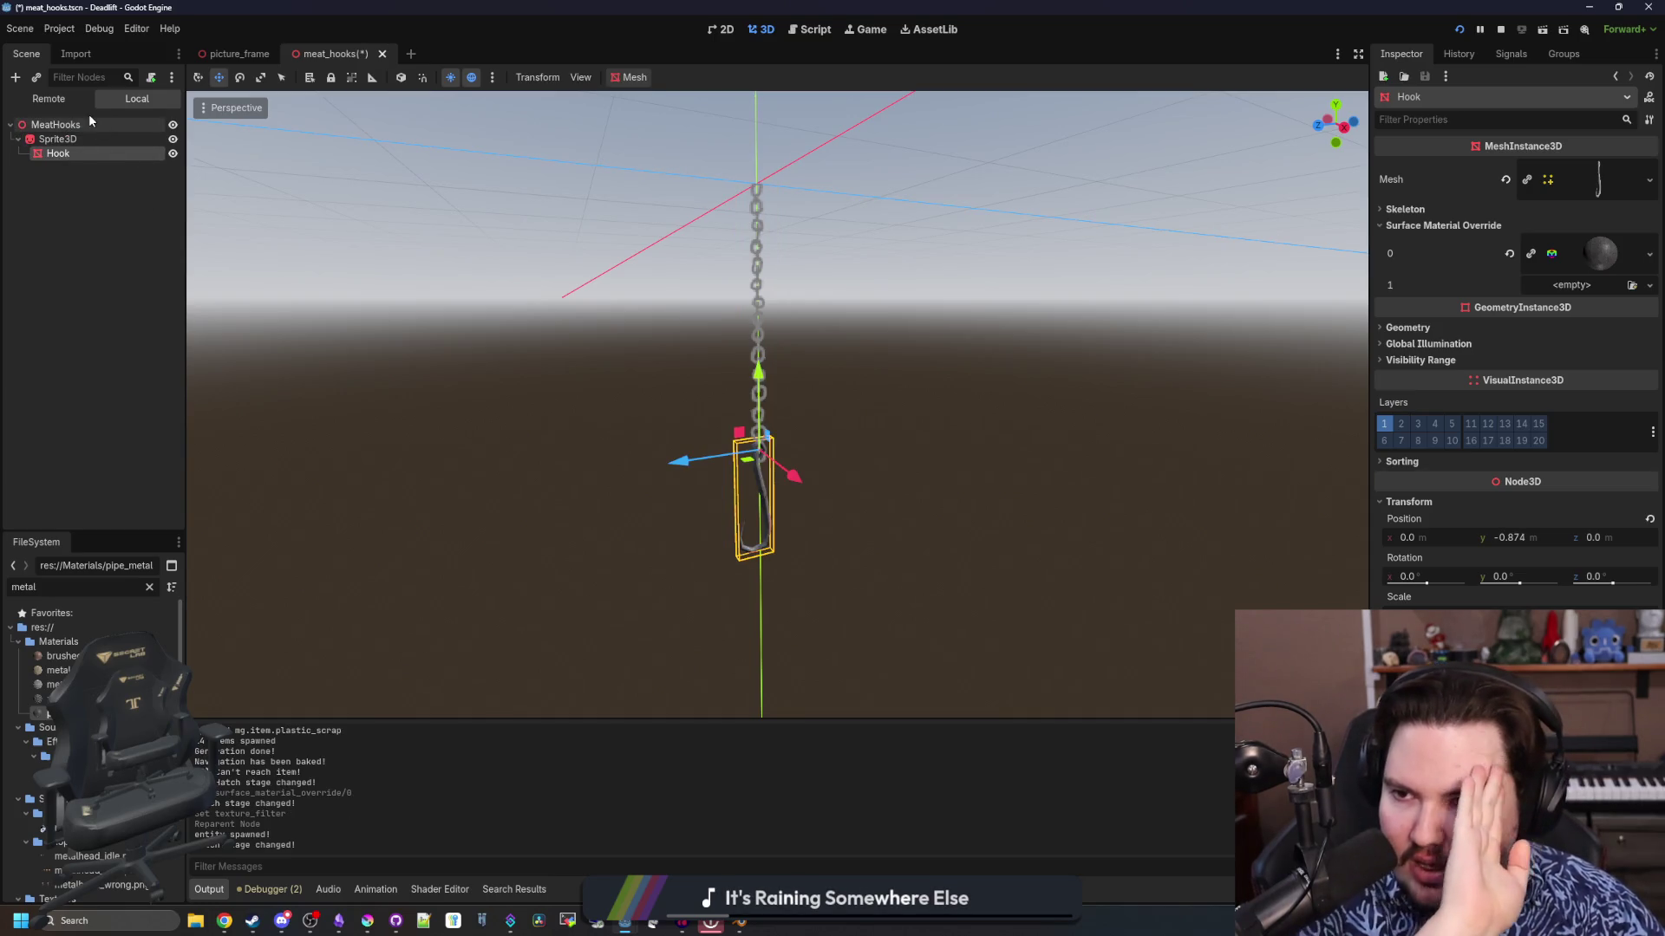
Rename the chain Sprite3D node to Chain1
{"action": "left_click", "coordinate": [61, 125]}
{"action": "mouse_move", "coordinate": [538, 393]}
{"action": "left_mouse_down"}
{"action": "mouse_move", "coordinate": [661, 434]}
{"action": "mouse_move", "coordinate": [605, 428]}
{"action": "mouse_move", "coordinate": [594, 398]}
{"action": "mouse_move", "coordinate": [616, 261]}
{"action": "mouse_move", "coordinate": [624, 449]}
{"action": "left_mouse_up"}
{"action": "scroll", "coordinate": [624, 449], "scroll_direction": "down", "scroll_amount": 2}
{"action": "left_click", "coordinate": [74, 140]}
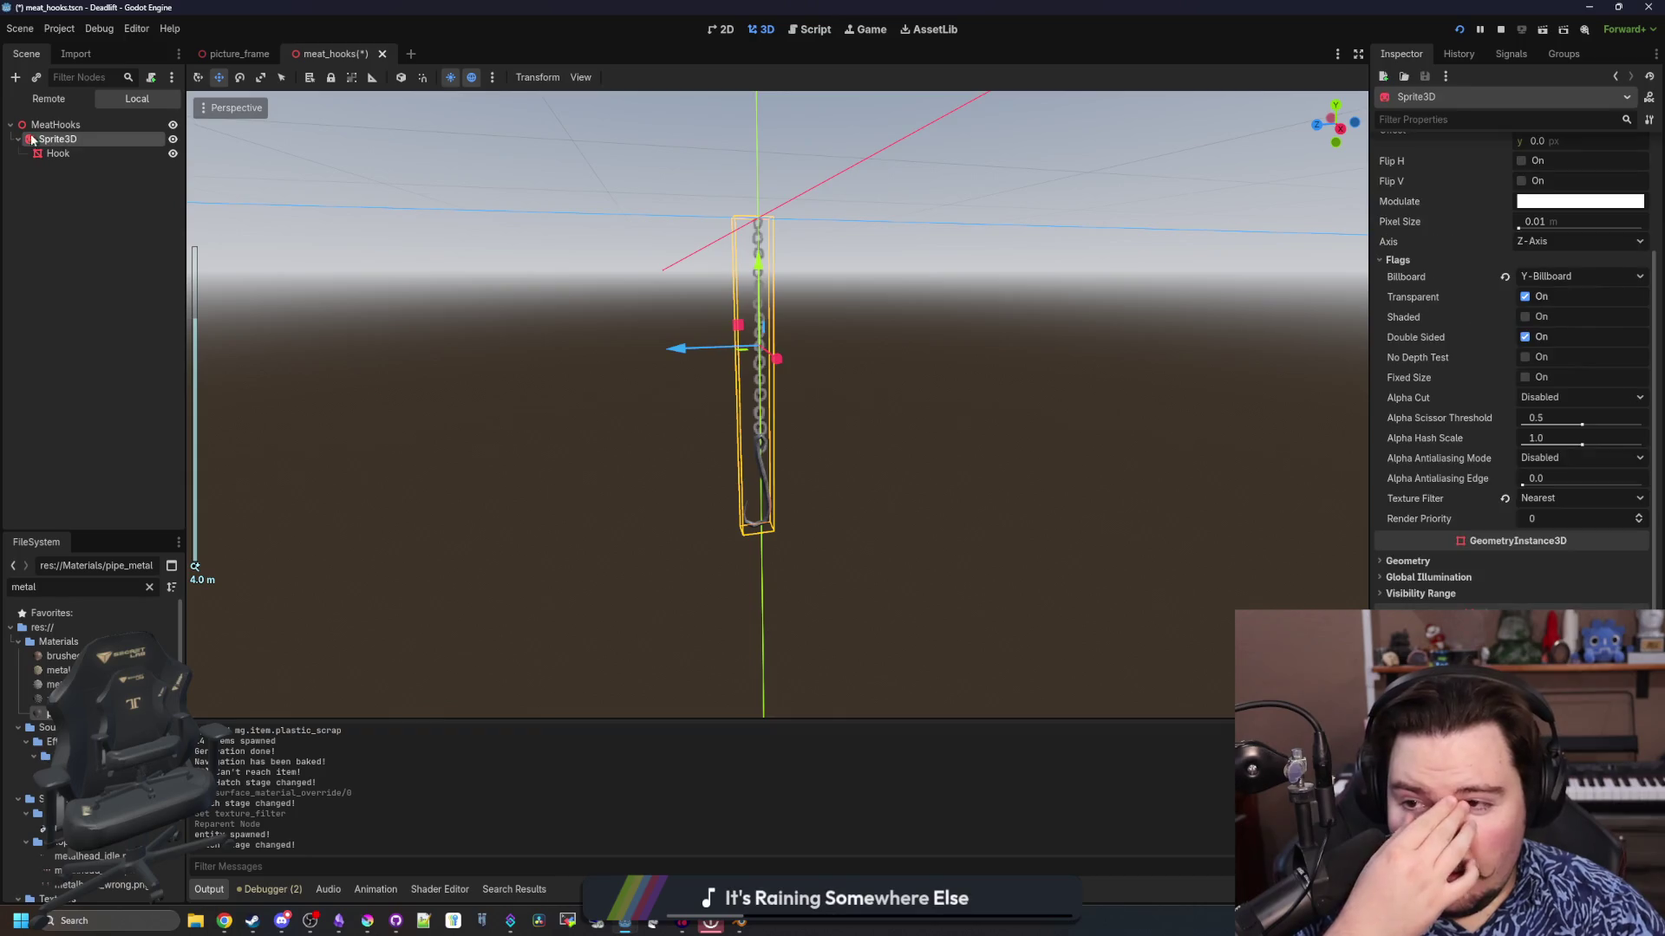
{"action": "double_click", "coordinate": [50, 136]}
{"action": "double_click", "coordinate": [106, 139]}
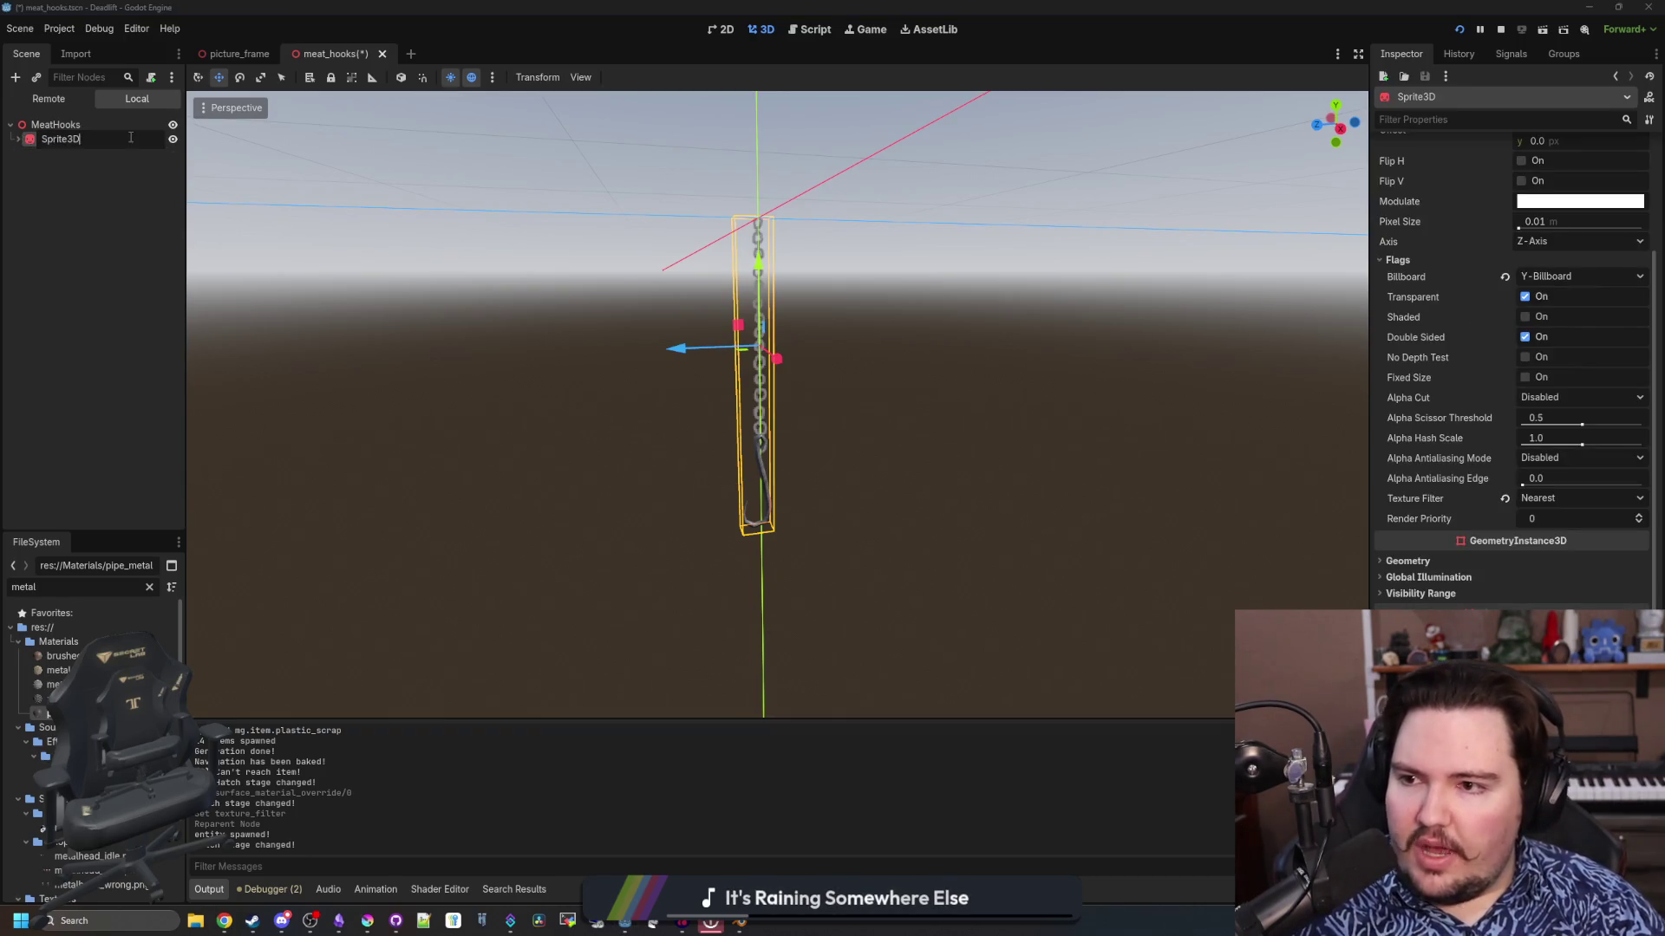
{"action": "type", "text": "Hook"}
{"action": "key", "text": "Return"}
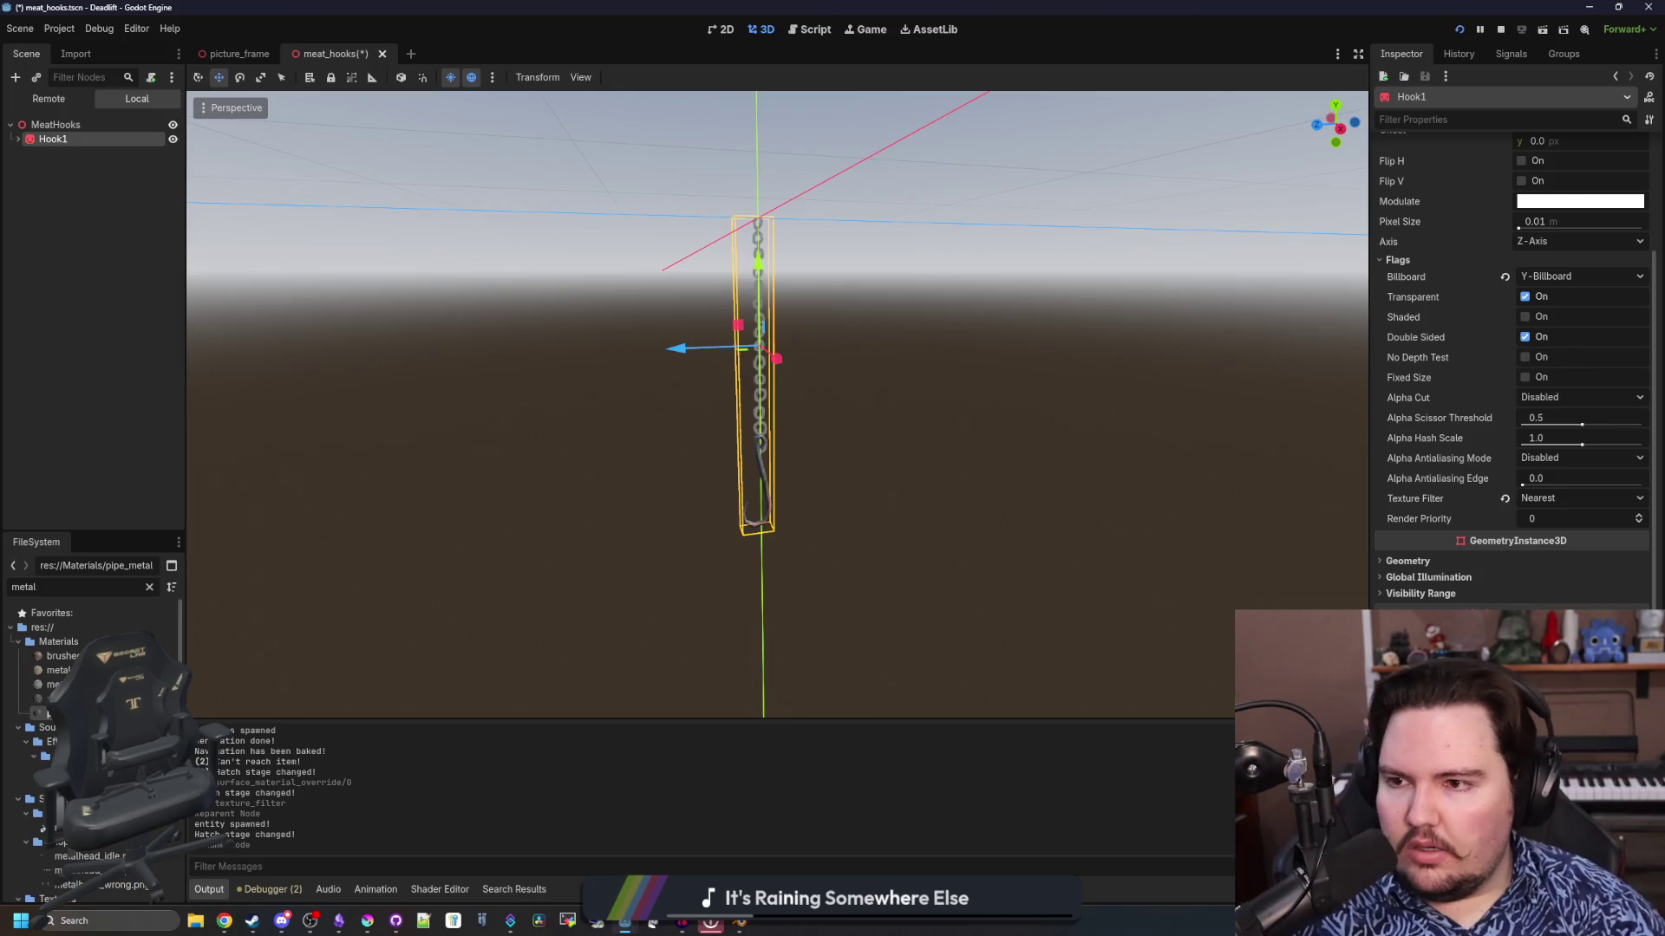
{"action": "right_click", "coordinate": [71, 137]}
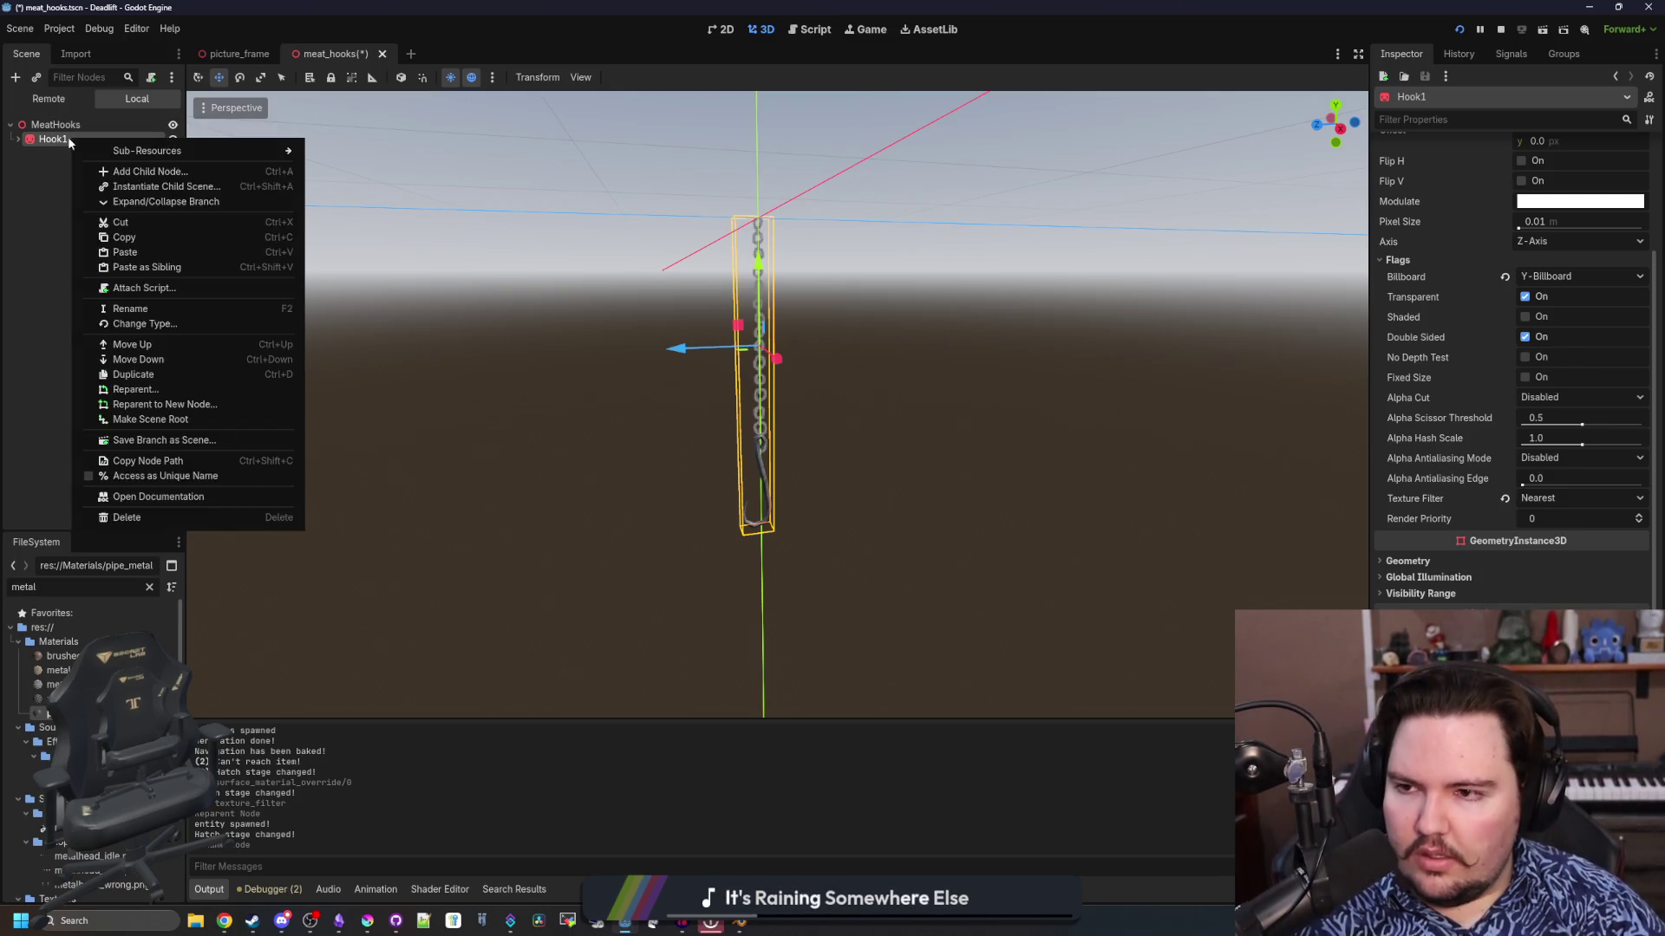
{"action": "double_click", "coordinate": [67, 137]}
{"action": "type", "text": "Chain1"}
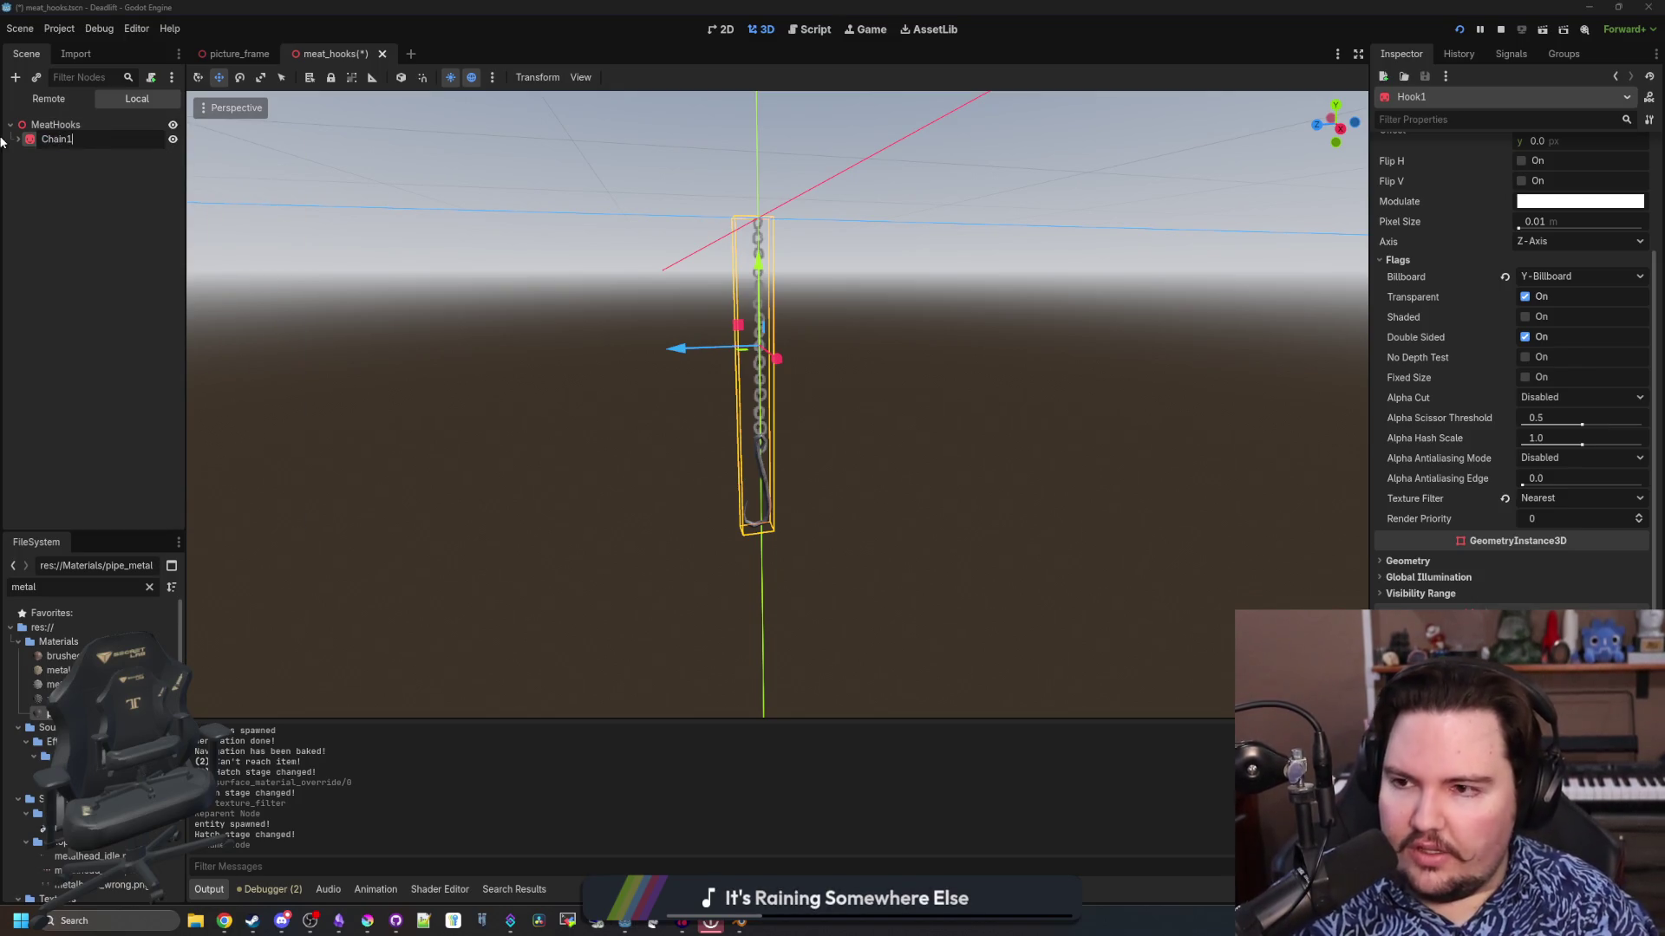
{"action": "key", "text": "Return"}
Duplicate Chain1 into Chain2 and Chain3, collapsing their children in the tree
{"action": "right_click", "coordinate": [76, 144]}
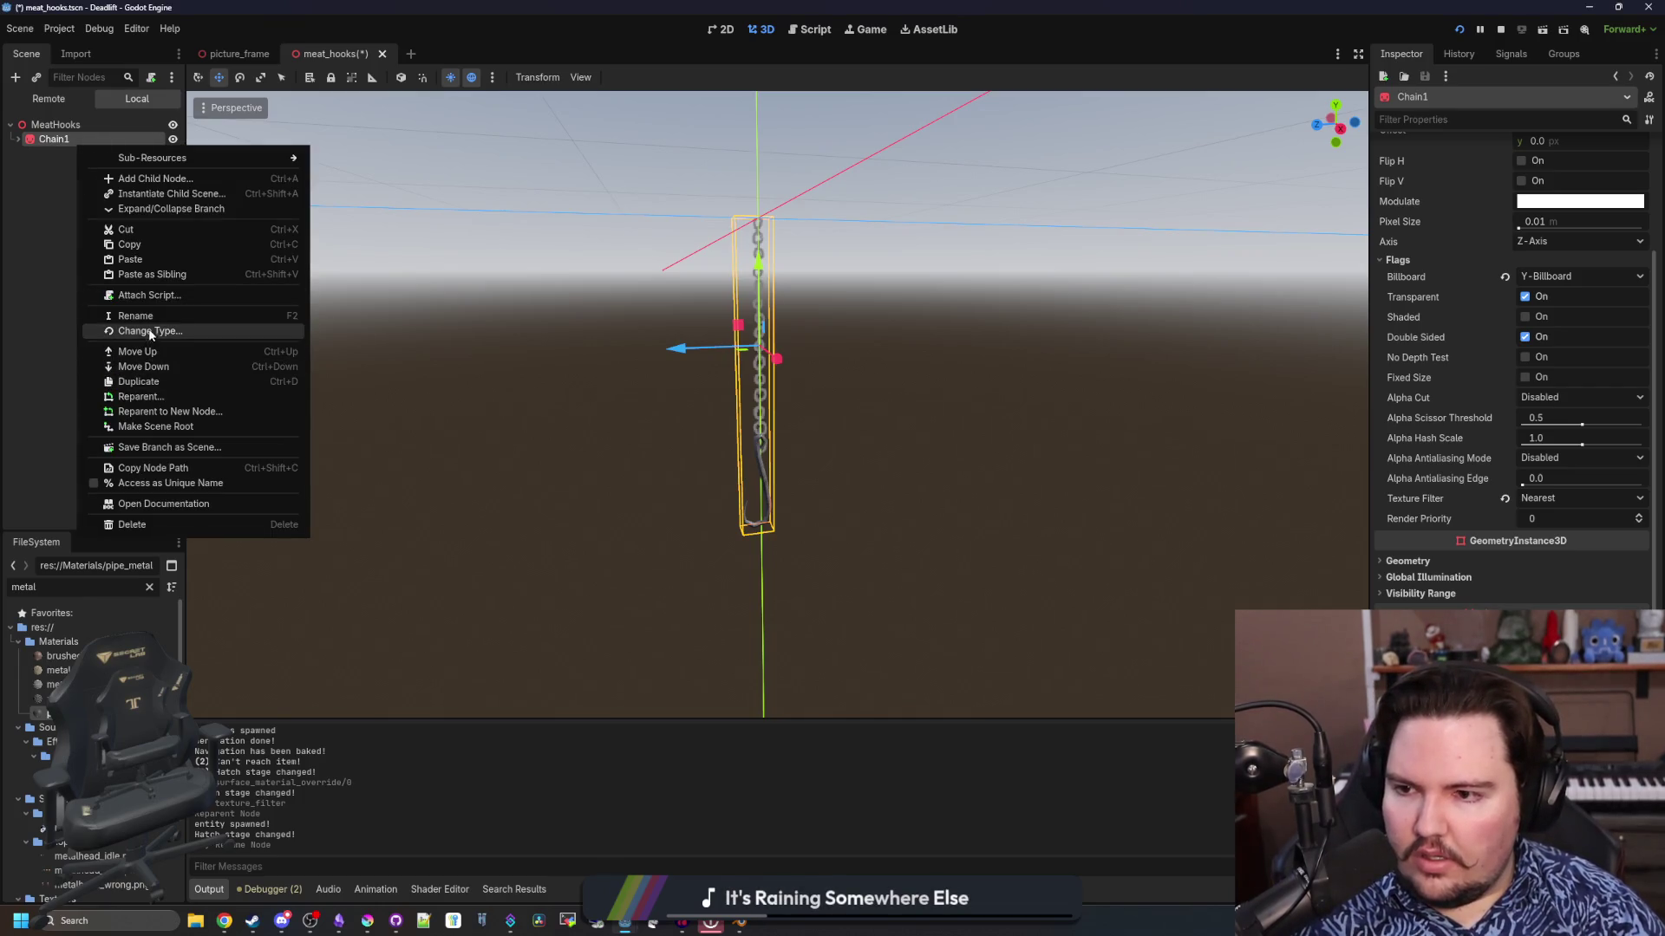
{"action": "left_click", "coordinate": [149, 376]}
{"action": "right_click", "coordinate": [63, 156]}
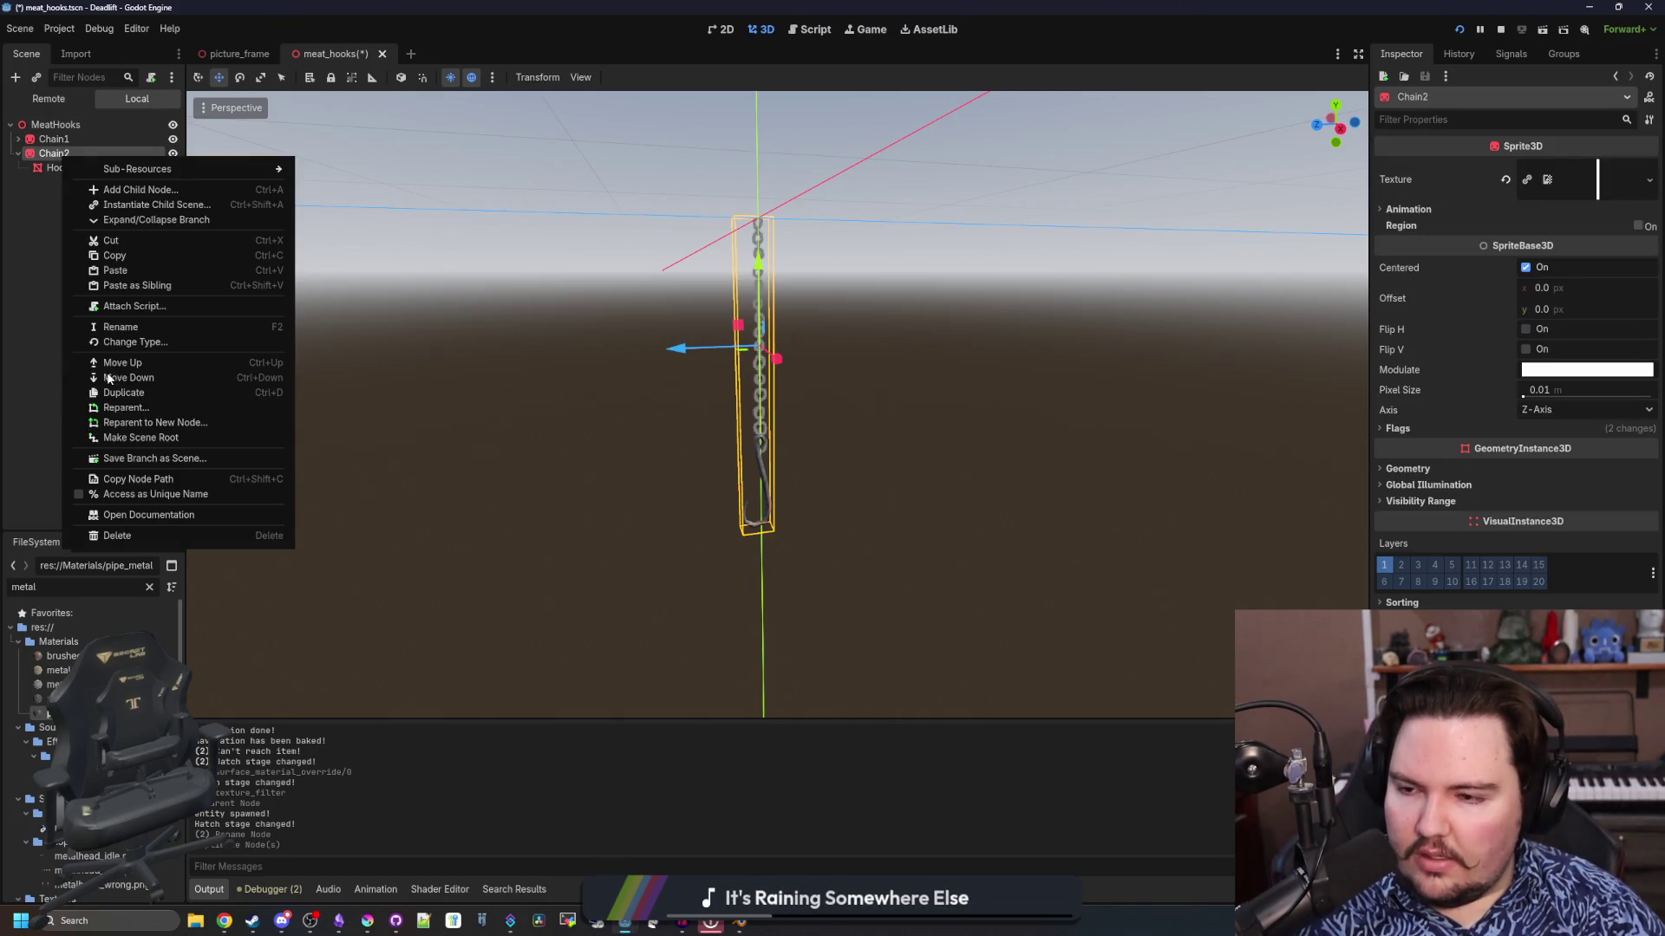
{"action": "left_click", "coordinate": [132, 393]}
{"action": "left_click", "coordinate": [18, 154]}
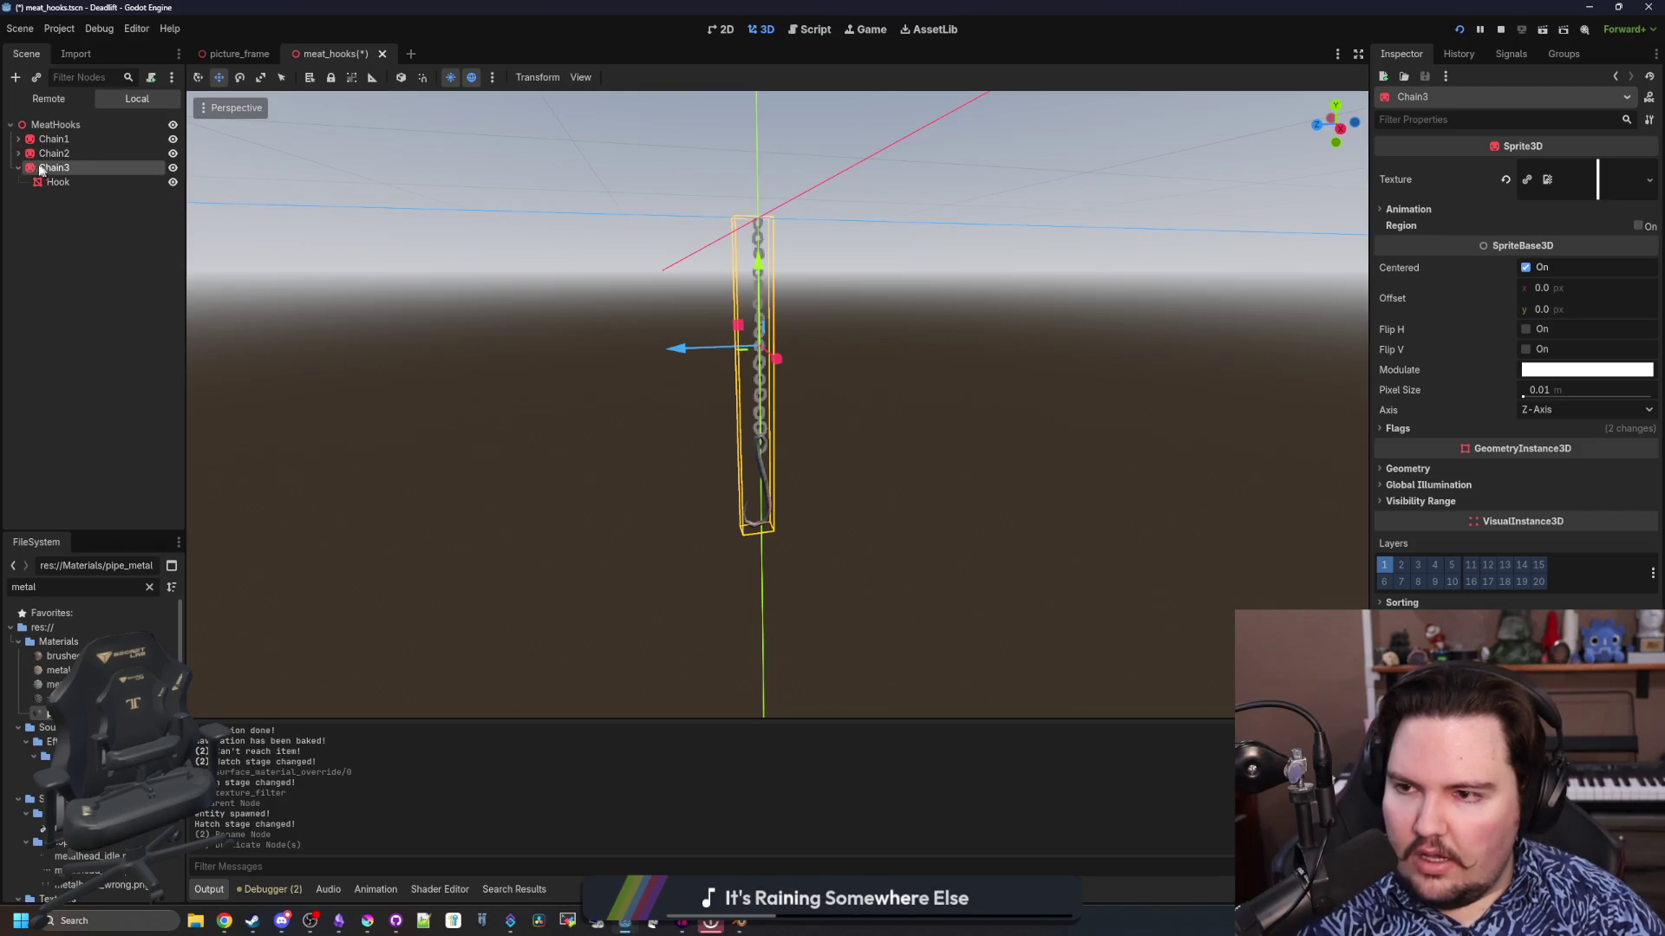
{"action": "left_click", "coordinate": [18, 168]}
{"action": "left_click", "coordinate": [54, 153]}
Move Chain2 to the left of the first chain and lower it slightly
{"action": "mouse_move", "coordinate": [675, 349]}
{"action": "left_mouse_down"}
{"action": "mouse_move", "coordinate": [607, 353]}
{"action": "mouse_move", "coordinate": [794, 418]}
{"action": "mouse_move", "coordinate": [854, 416]}
{"action": "mouse_move", "coordinate": [809, 417]}
{"action": "mouse_move", "coordinate": [821, 472]}
{"action": "mouse_move", "coordinate": [659, 287]}
{"action": "mouse_move", "coordinate": [637, 208]}
{"action": "mouse_move", "coordinate": [709, 420]}
{"action": "mouse_move", "coordinate": [746, 340]}
{"action": "left_mouse_up"}
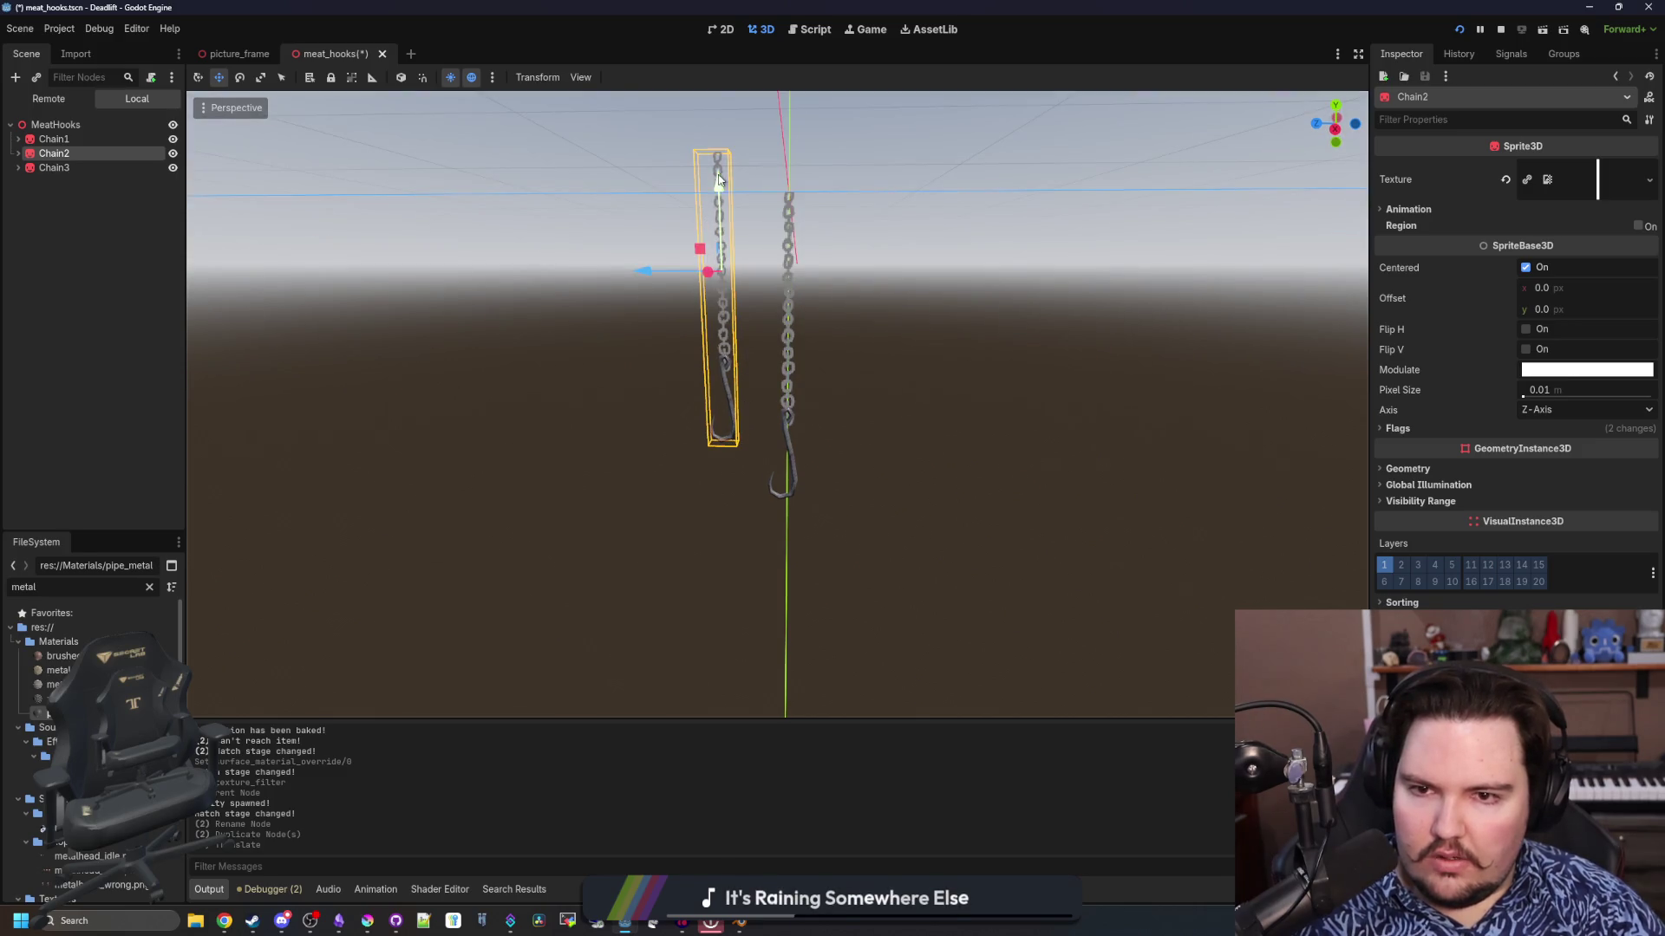
{"action": "left_click_drag", "start_coordinate": [718, 180], "coordinate": [720, 208]}
{"action": "left_click", "coordinate": [814, 396]}
{"action": "left_click_drag", "start_coordinate": [814, 395], "coordinate": [378, 365]}
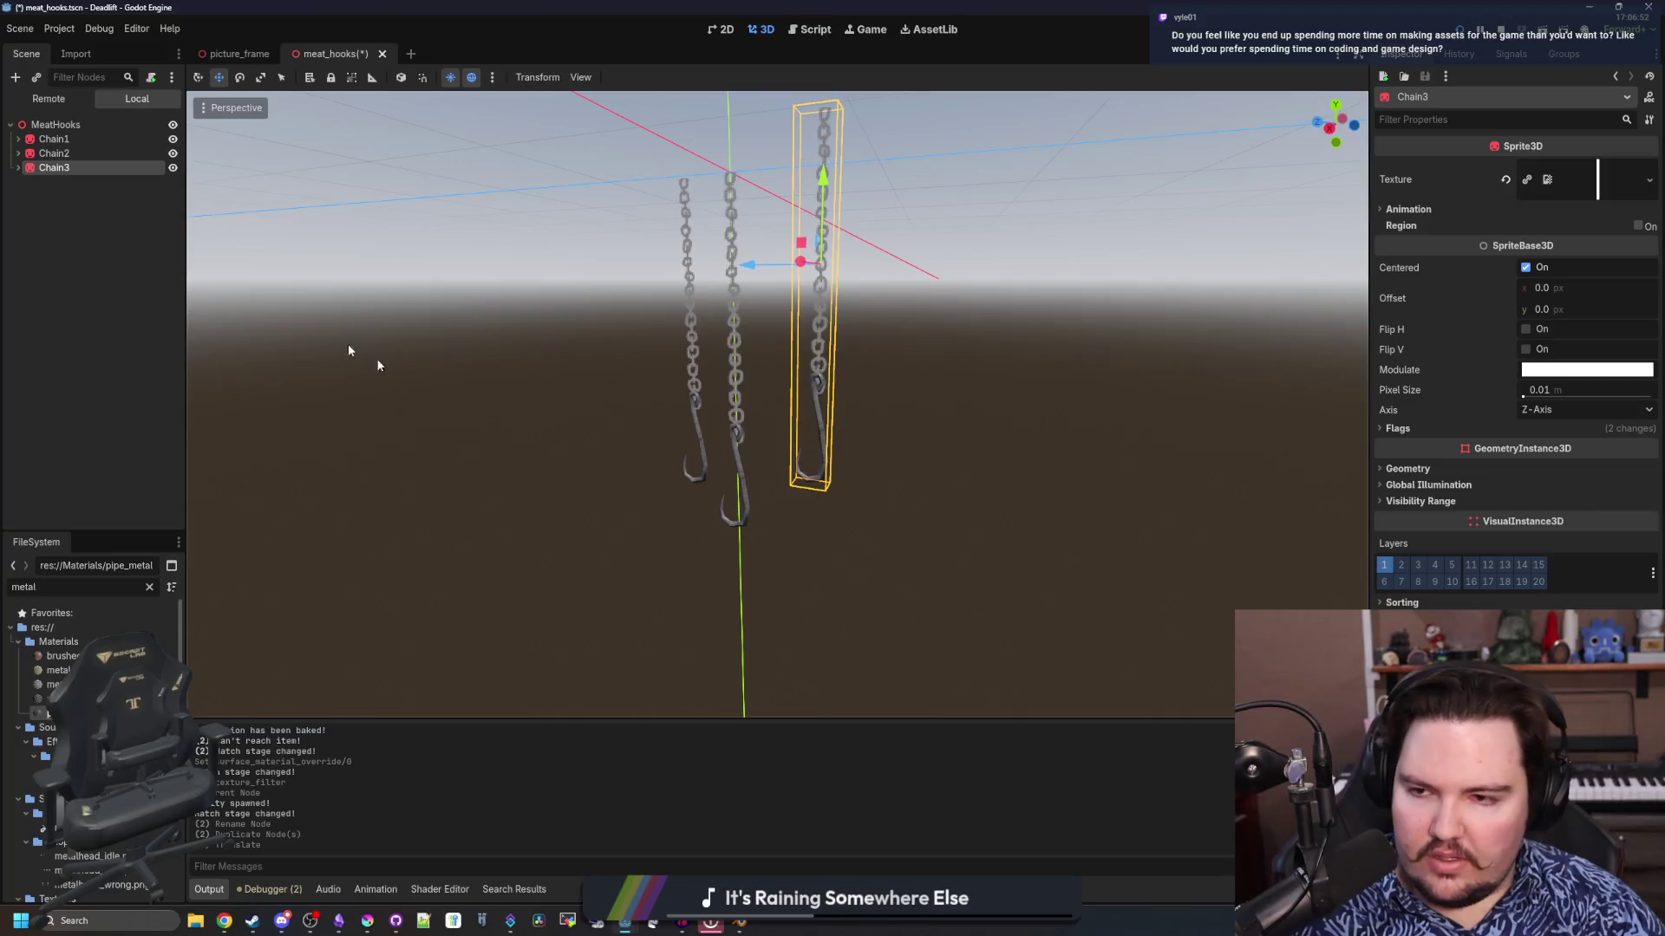
Duplicate Chain1 with Ctrl+D to create Chain4 with its hook
{"action": "left_click", "coordinate": [54, 139]}
{"action": "mouse_move", "coordinate": [860, 414]}
{"action": "left_mouse_down"}
{"action": "mouse_move", "coordinate": [560, 342]}
{"action": "mouse_move", "coordinate": [586, 304]}
{"action": "mouse_move", "coordinate": [546, 299]}
{"action": "mouse_move", "coordinate": [606, 257]}
{"action": "mouse_move", "coordinate": [604, 240]}
{"action": "left_mouse_up"}
{"action": "key", "text": "ctrl+d"}
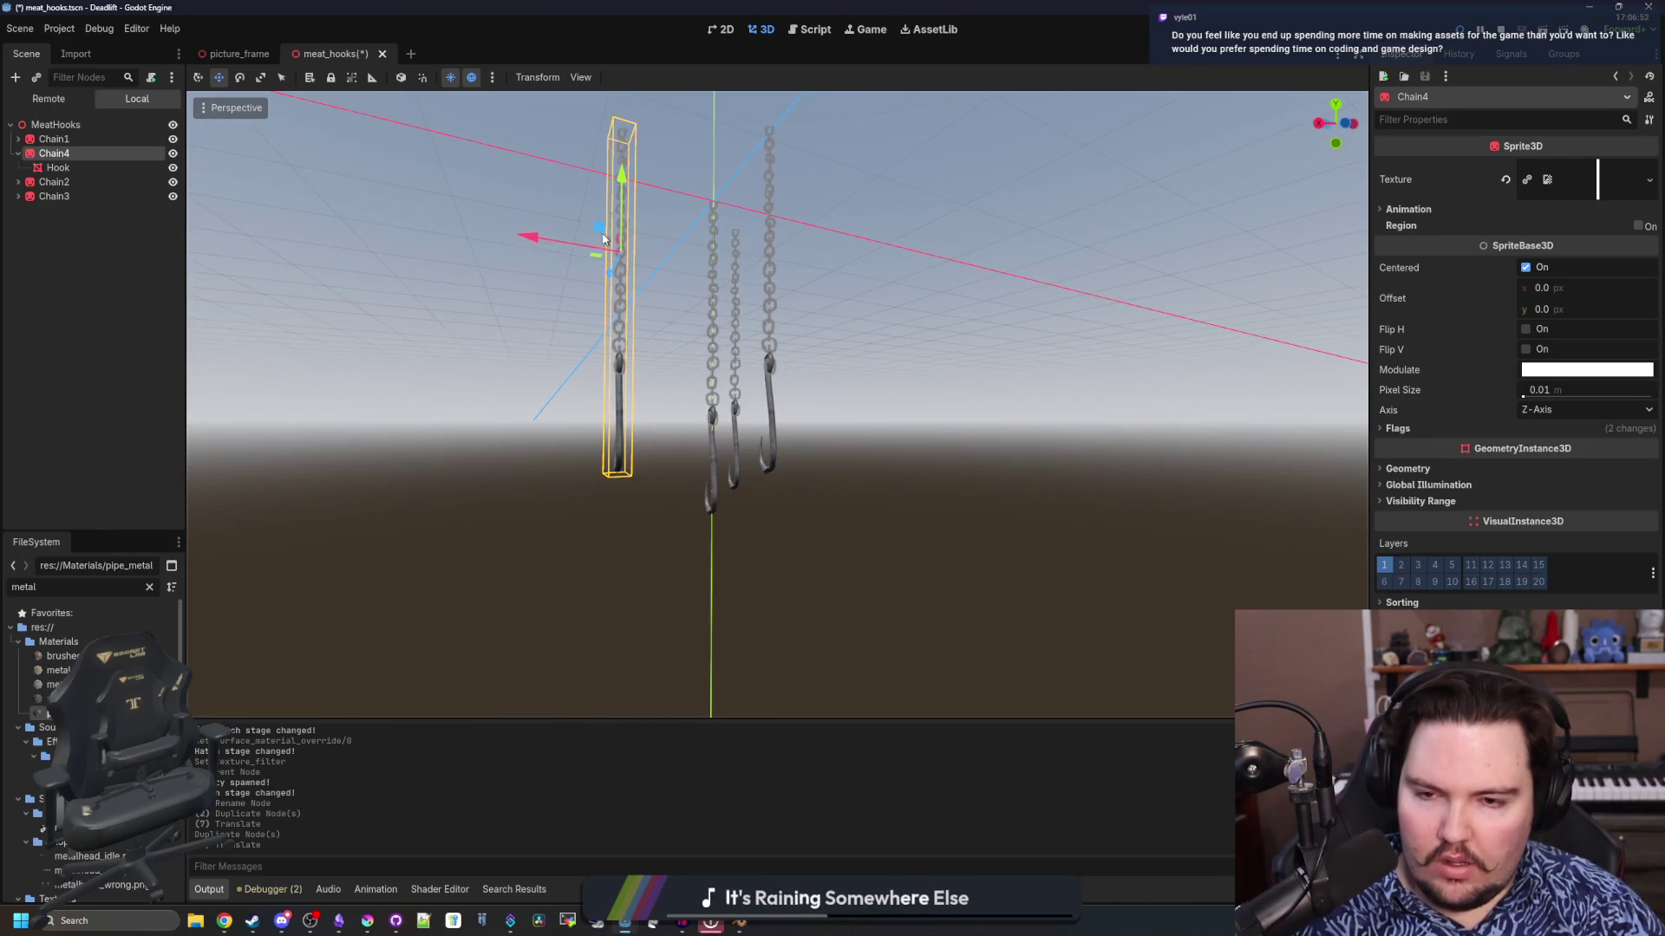
{"action": "left_click", "coordinate": [1011, 538]}
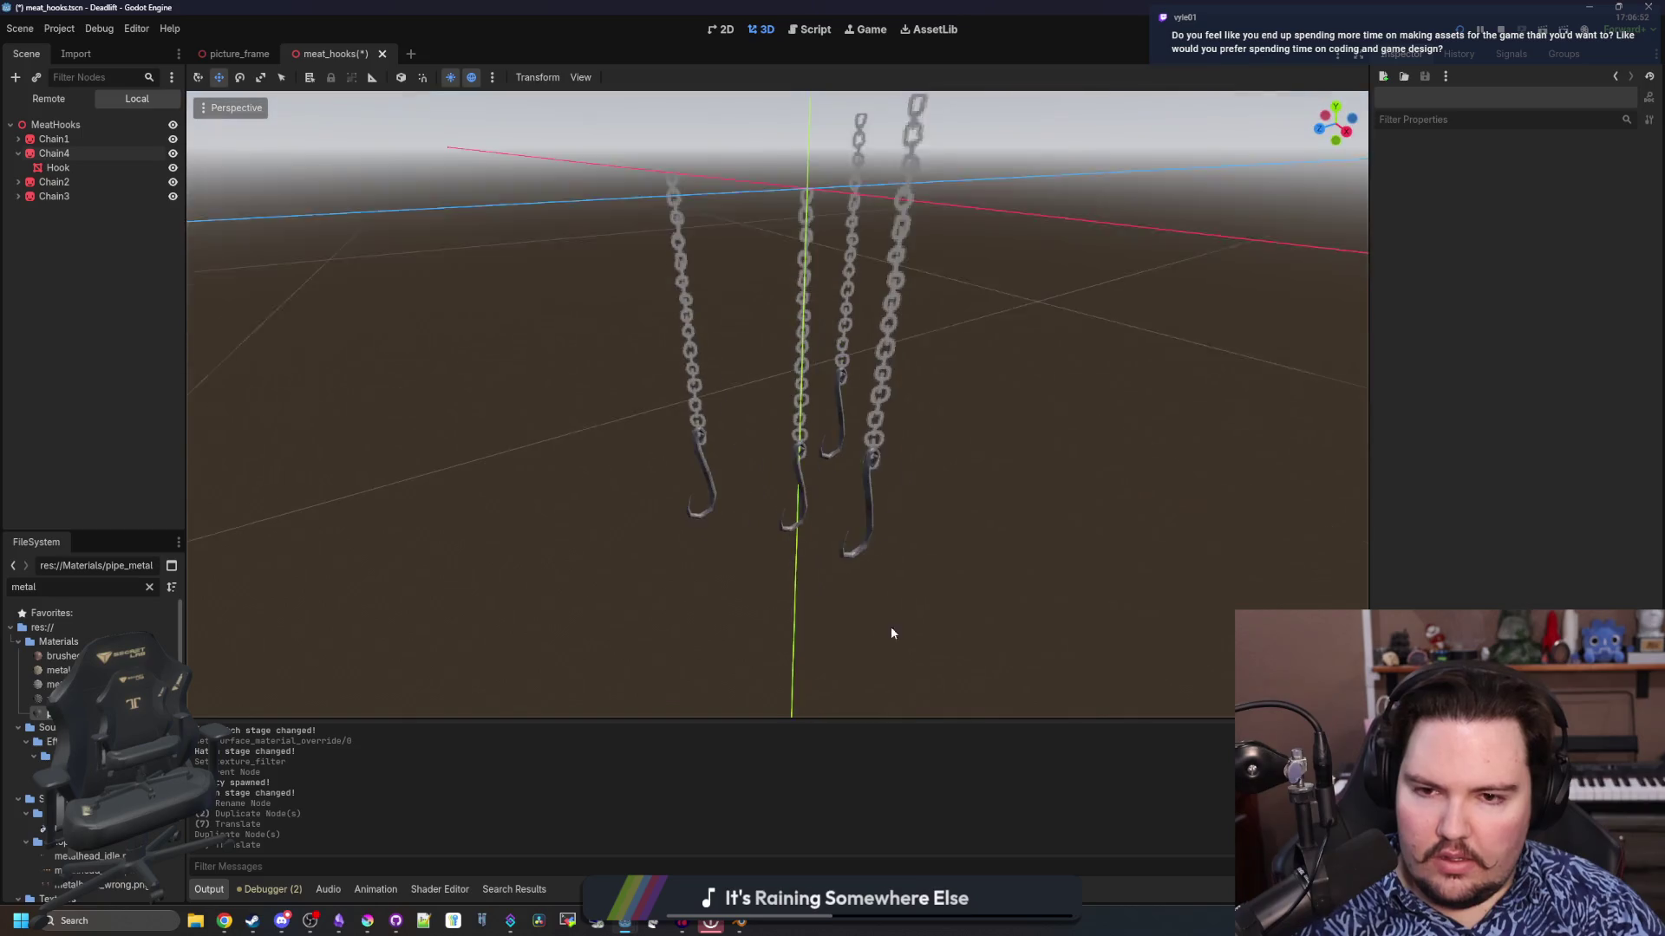
Move Chain4 further left along X, undoing an accidental move
{"action": "left_click", "coordinate": [711, 397]}
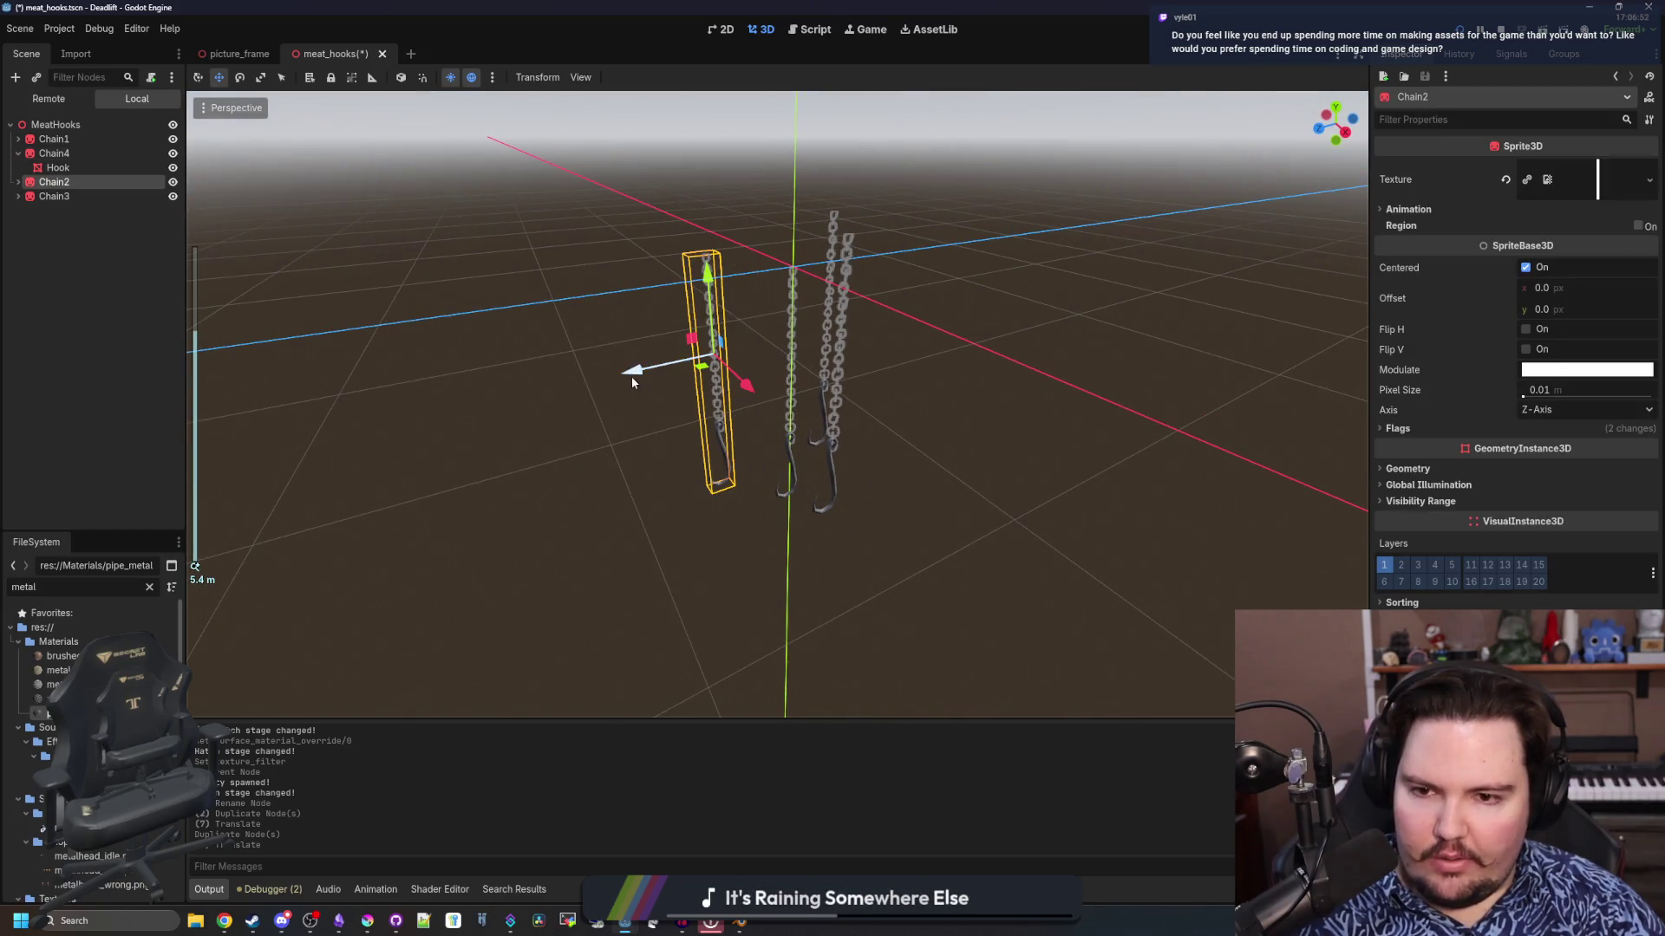
{"action": "left_click", "coordinate": [988, 535]}
{"action": "left_click_drag", "start_coordinate": [616, 525], "coordinate": [692, 348]}
{"action": "left_click_drag", "start_coordinate": [595, 439], "coordinate": [576, 446]}
{"action": "key", "text": "ctrl+z"}
{"action": "left_click", "coordinate": [602, 494]}
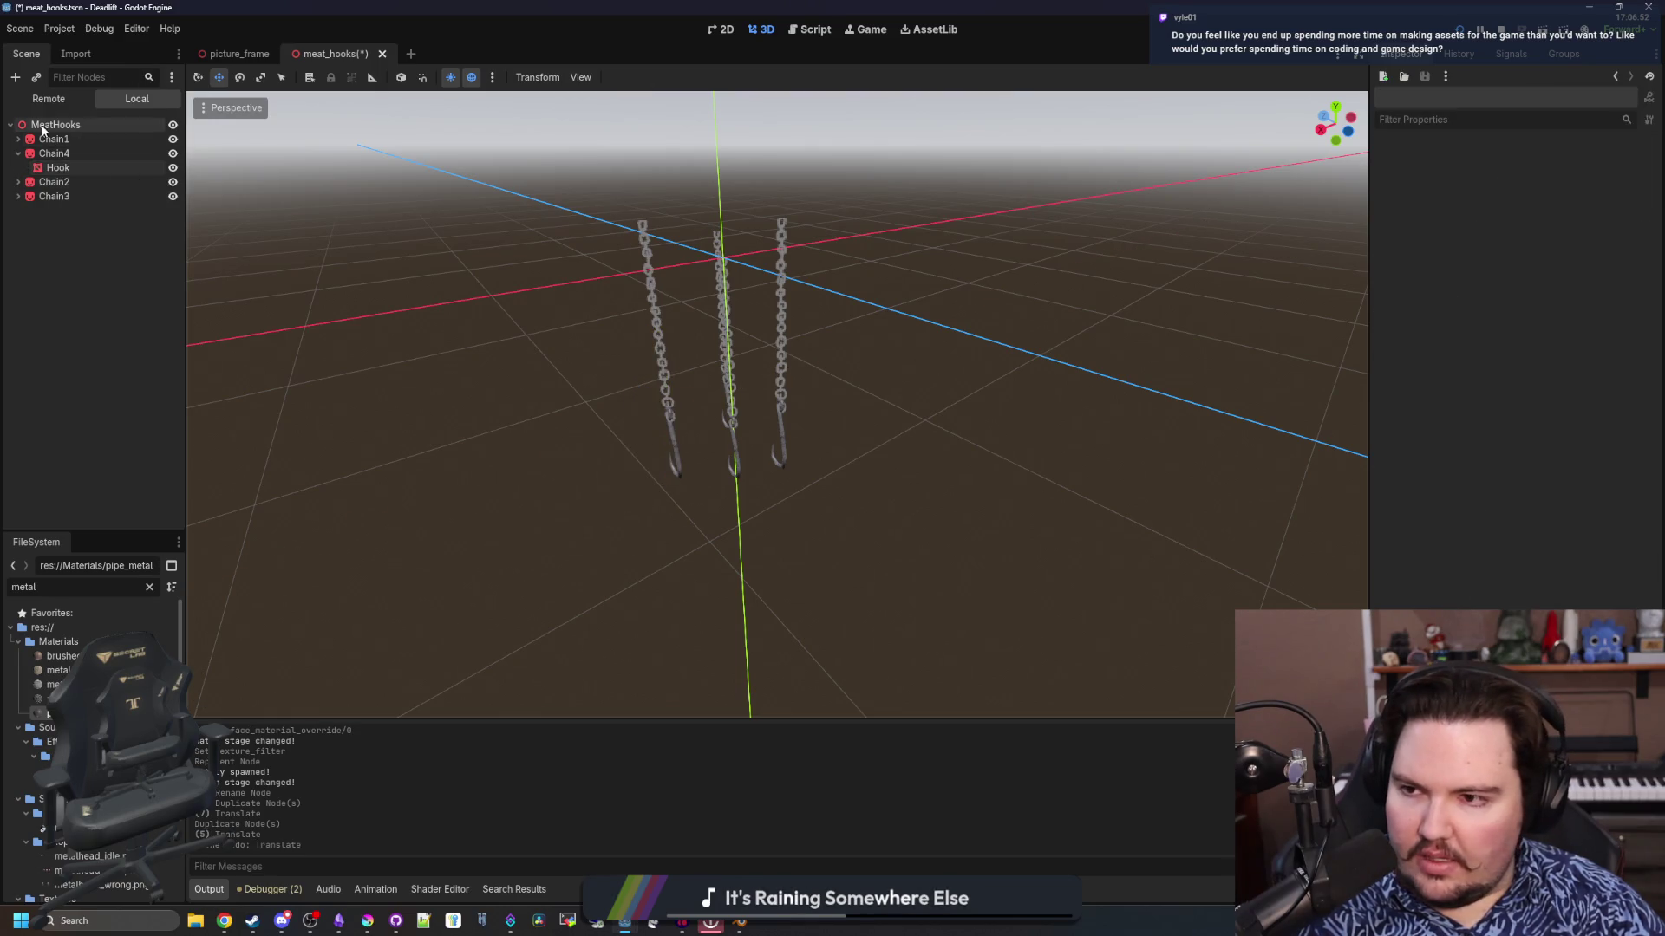
{"action": "left_click", "coordinate": [52, 153]}
{"action": "left_click", "coordinate": [18, 152]}
{"action": "left_click_drag", "start_coordinate": [575, 356], "coordinate": [558, 356]}
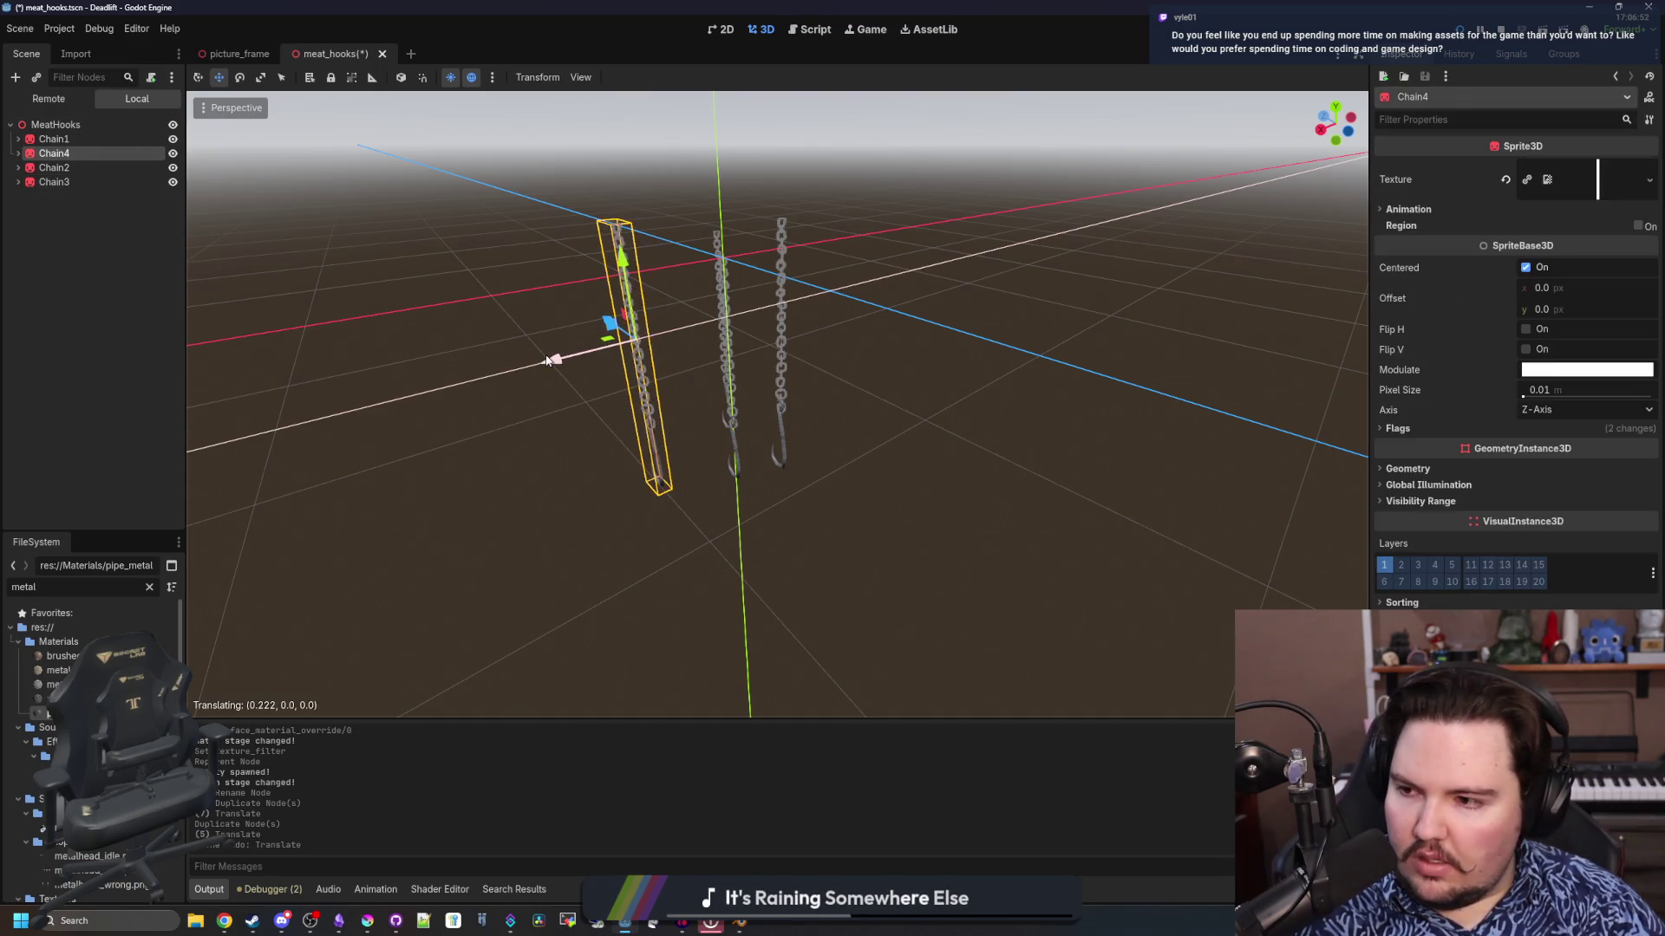
{"action": "left_click", "coordinate": [436, 408]}
Move Chain3 right along X, then select Chain3 and Chain4 together
{"action": "left_click", "coordinate": [781, 364]}
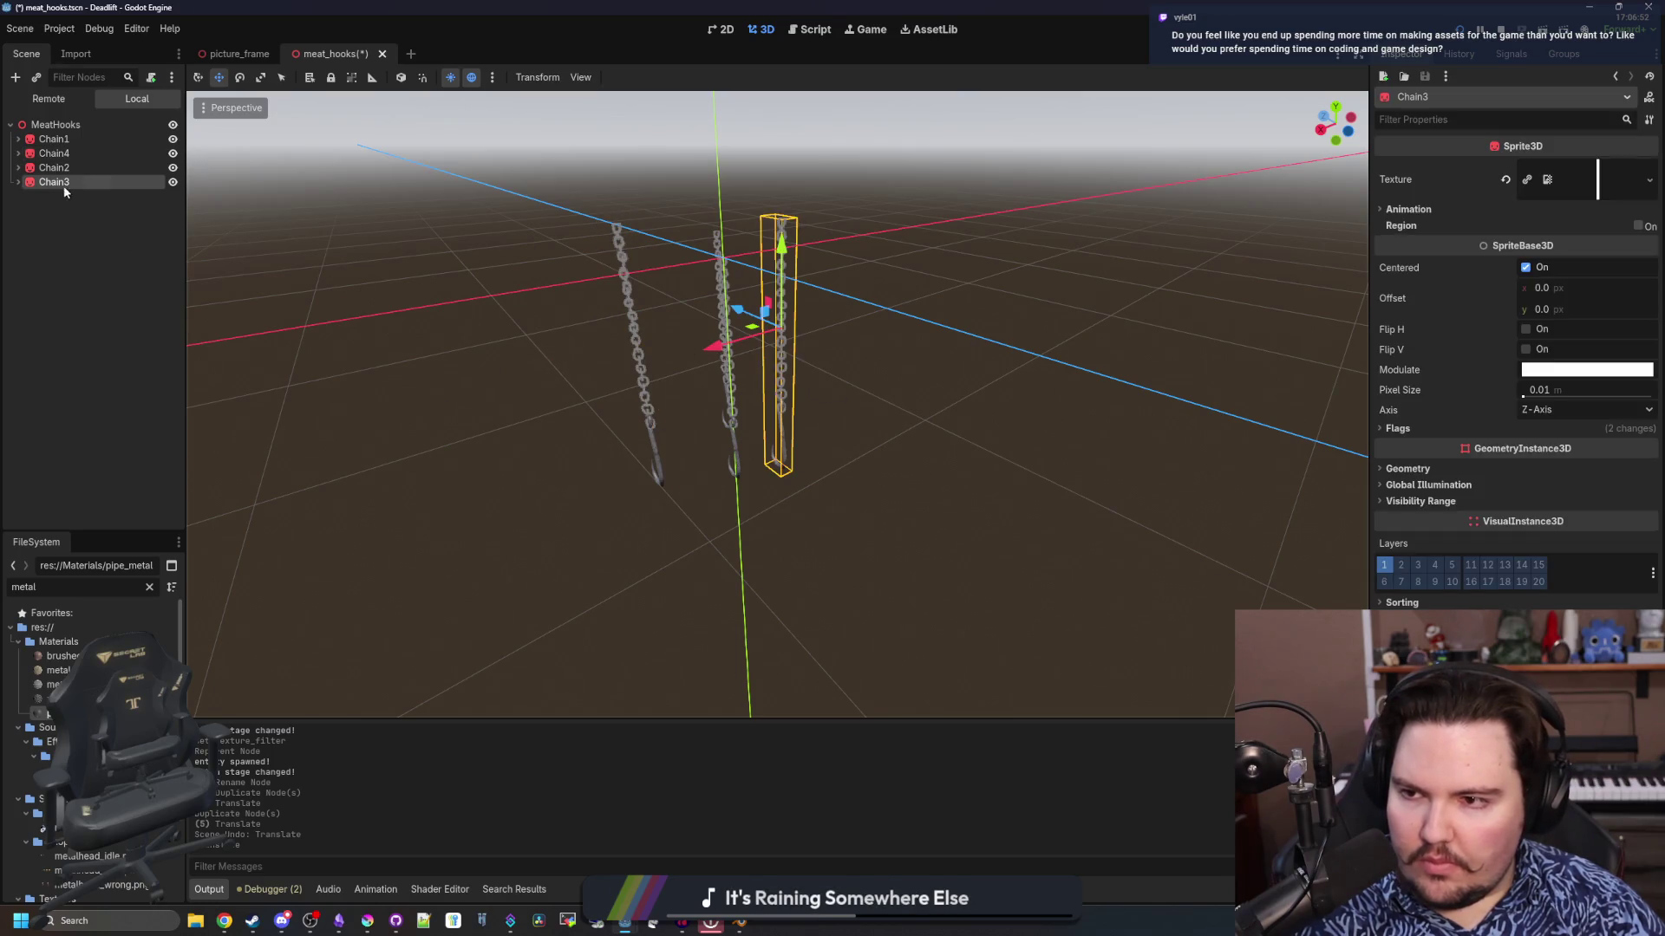
{"action": "left_click_drag", "start_coordinate": [811, 303], "coordinate": [851, 303]}
{"action": "left_click", "coordinate": [812, 575]}
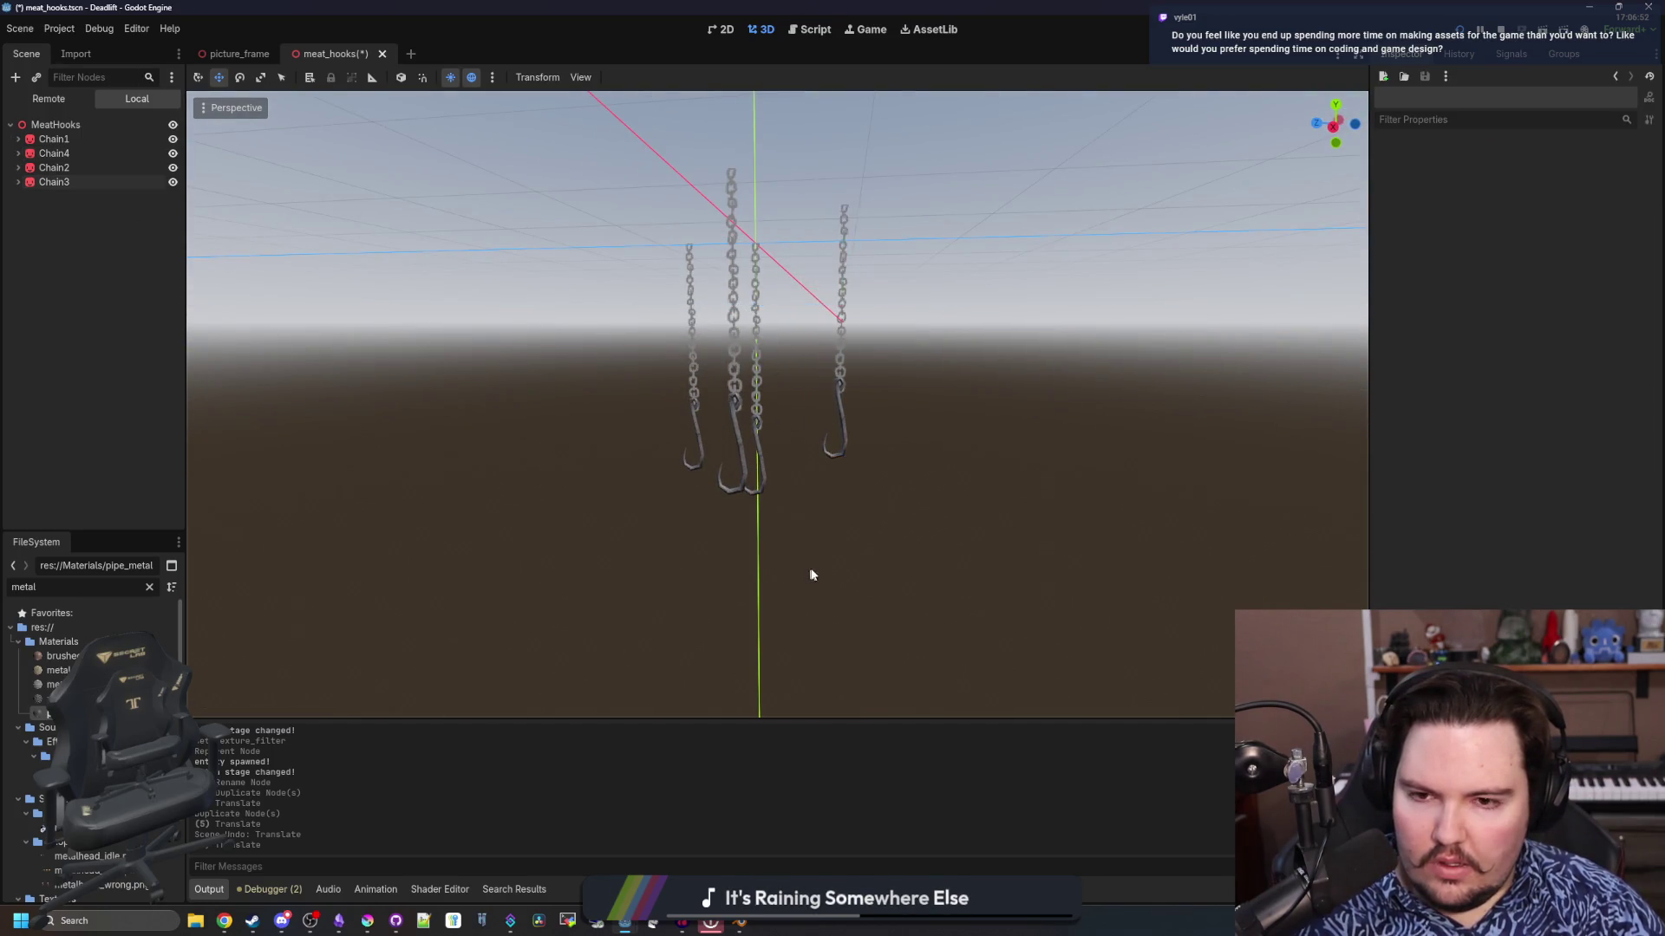
{"action": "mouse_move", "coordinate": [813, 575]}
{"action": "left_mouse_down"}
{"action": "mouse_move", "coordinate": [1022, 512]}
{"action": "mouse_move", "coordinate": [1130, 558]}
{"action": "mouse_move", "coordinate": [1026, 416]}
{"action": "mouse_move", "coordinate": [675, 295]}
{"action": "mouse_move", "coordinate": [676, 174]}
{"action": "left_mouse_up"}
{"action": "left_click", "coordinate": [54, 183]}
{"action": "left_click", "coordinate": [53, 153], "text": "ctrl"}
Check the four hanging chains' spacing from level and low angles, then save meat_hooks
{"action": "left_click_drag", "start_coordinate": [539, 263], "coordinate": [1015, 529]}
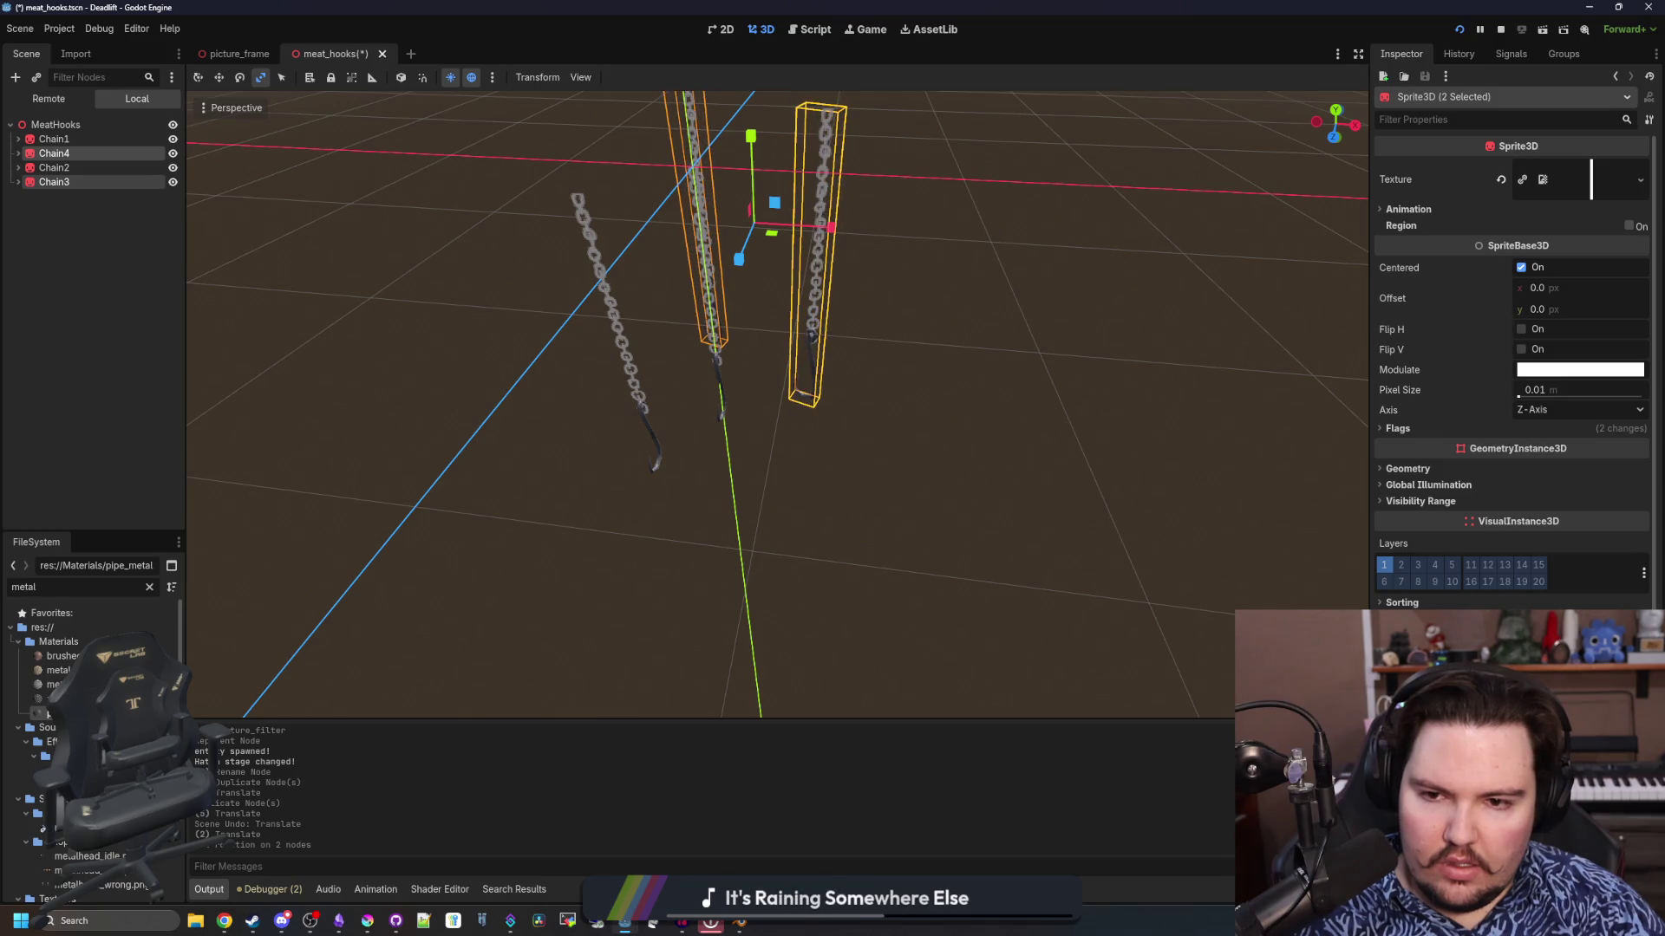
{"action": "left_click", "coordinate": [1094, 489]}
{"action": "mouse_move", "coordinate": [1094, 489]}
{"action": "left_mouse_down"}
{"action": "mouse_move", "coordinate": [928, 427]}
{"action": "mouse_move", "coordinate": [698, 396]}
{"action": "mouse_move", "coordinate": [743, 483]}
{"action": "mouse_move", "coordinate": [528, 435]}
{"action": "mouse_move", "coordinate": [702, 520]}
{"action": "left_mouse_up"}
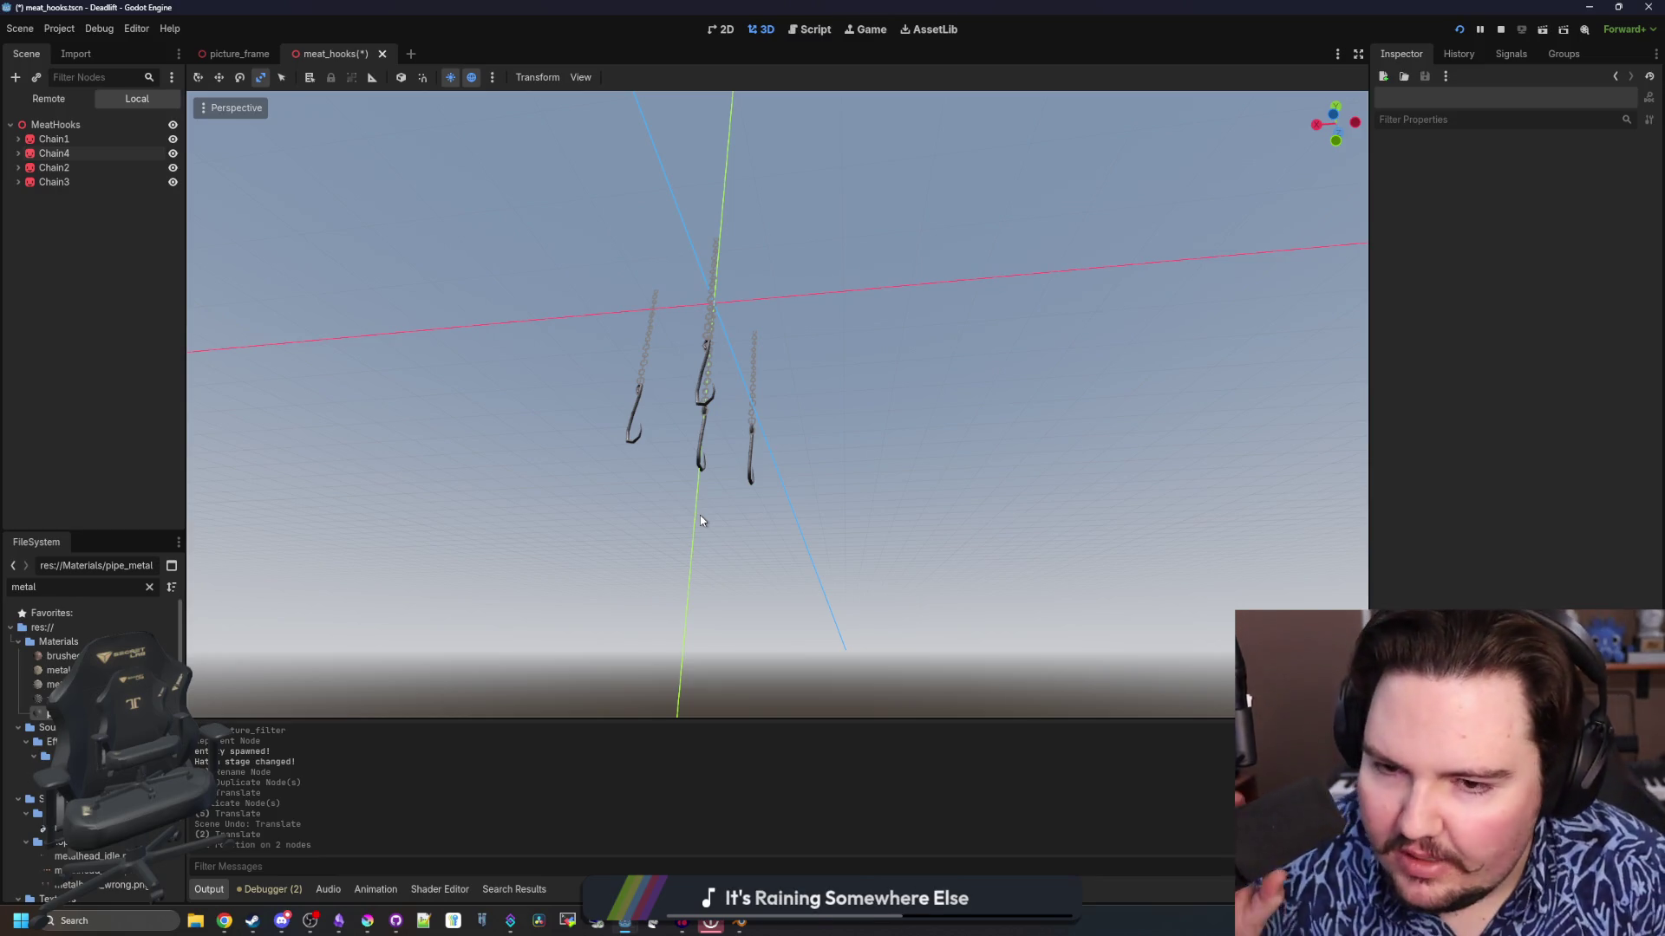
{"action": "scroll", "coordinate": [664, 452], "scroll_direction": "up", "scroll_amount": 2}
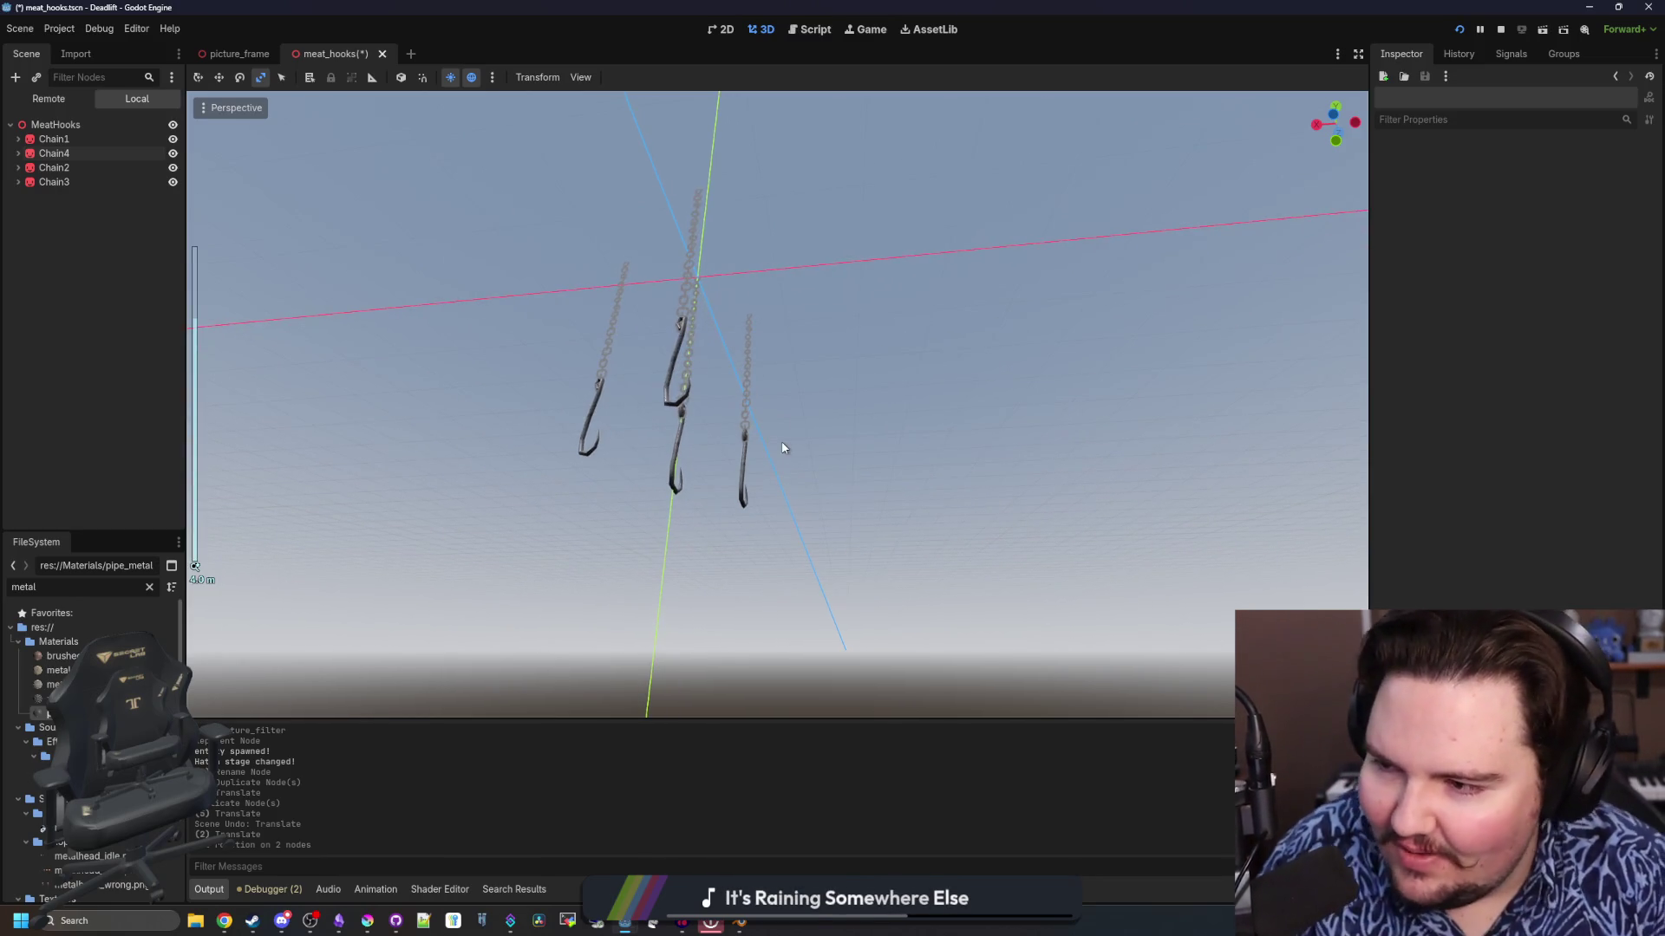
{"action": "mouse_move", "coordinate": [663, 425]}
{"action": "left_mouse_down"}
{"action": "mouse_move", "coordinate": [709, 531]}
{"action": "mouse_move", "coordinate": [659, 509]}
{"action": "mouse_move", "coordinate": [735, 470]}
{"action": "mouse_move", "coordinate": [940, 476]}
{"action": "mouse_move", "coordinate": [997, 433]}
{"action": "mouse_move", "coordinate": [954, 486]}
{"action": "mouse_move", "coordinate": [936, 460]}
{"action": "mouse_move", "coordinate": [1007, 380]}
{"action": "left_mouse_up"}
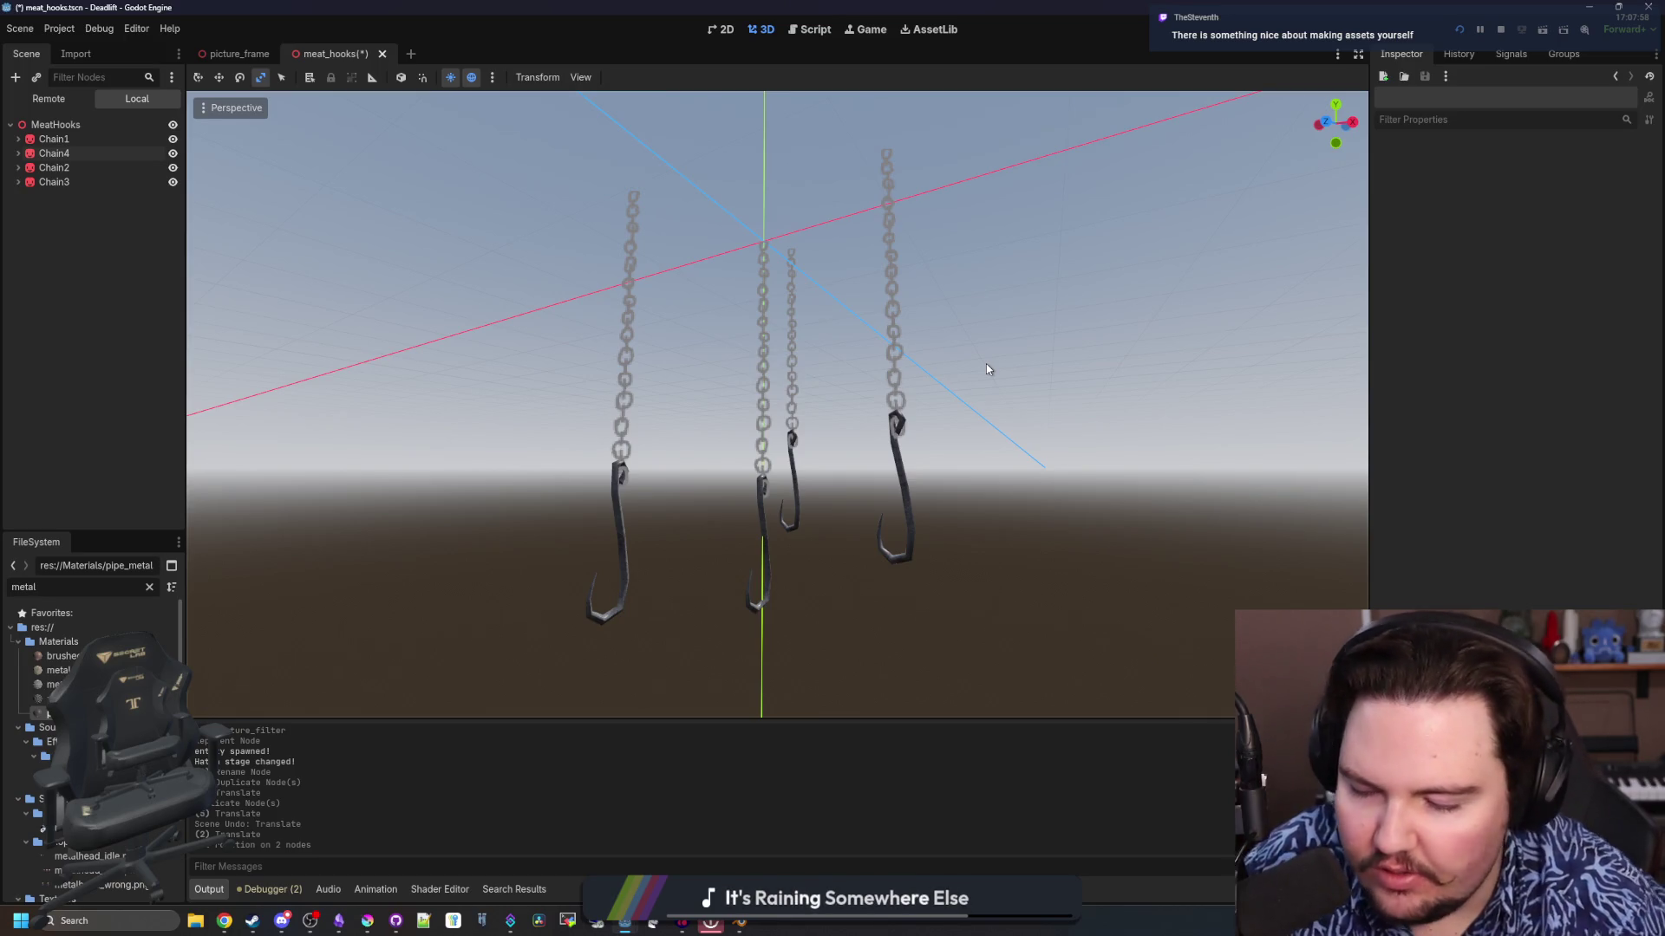
{"action": "mouse_move", "coordinate": [985, 364]}
{"action": "left_mouse_down"}
{"action": "mouse_move", "coordinate": [1067, 416]}
{"action": "mouse_move", "coordinate": [1163, 420]}
{"action": "mouse_move", "coordinate": [1083, 471]}
{"action": "mouse_move", "coordinate": [924, 408]}
{"action": "mouse_move", "coordinate": [930, 346]}
{"action": "left_mouse_up"}
{"action": "key", "text": "ctrl+s"}
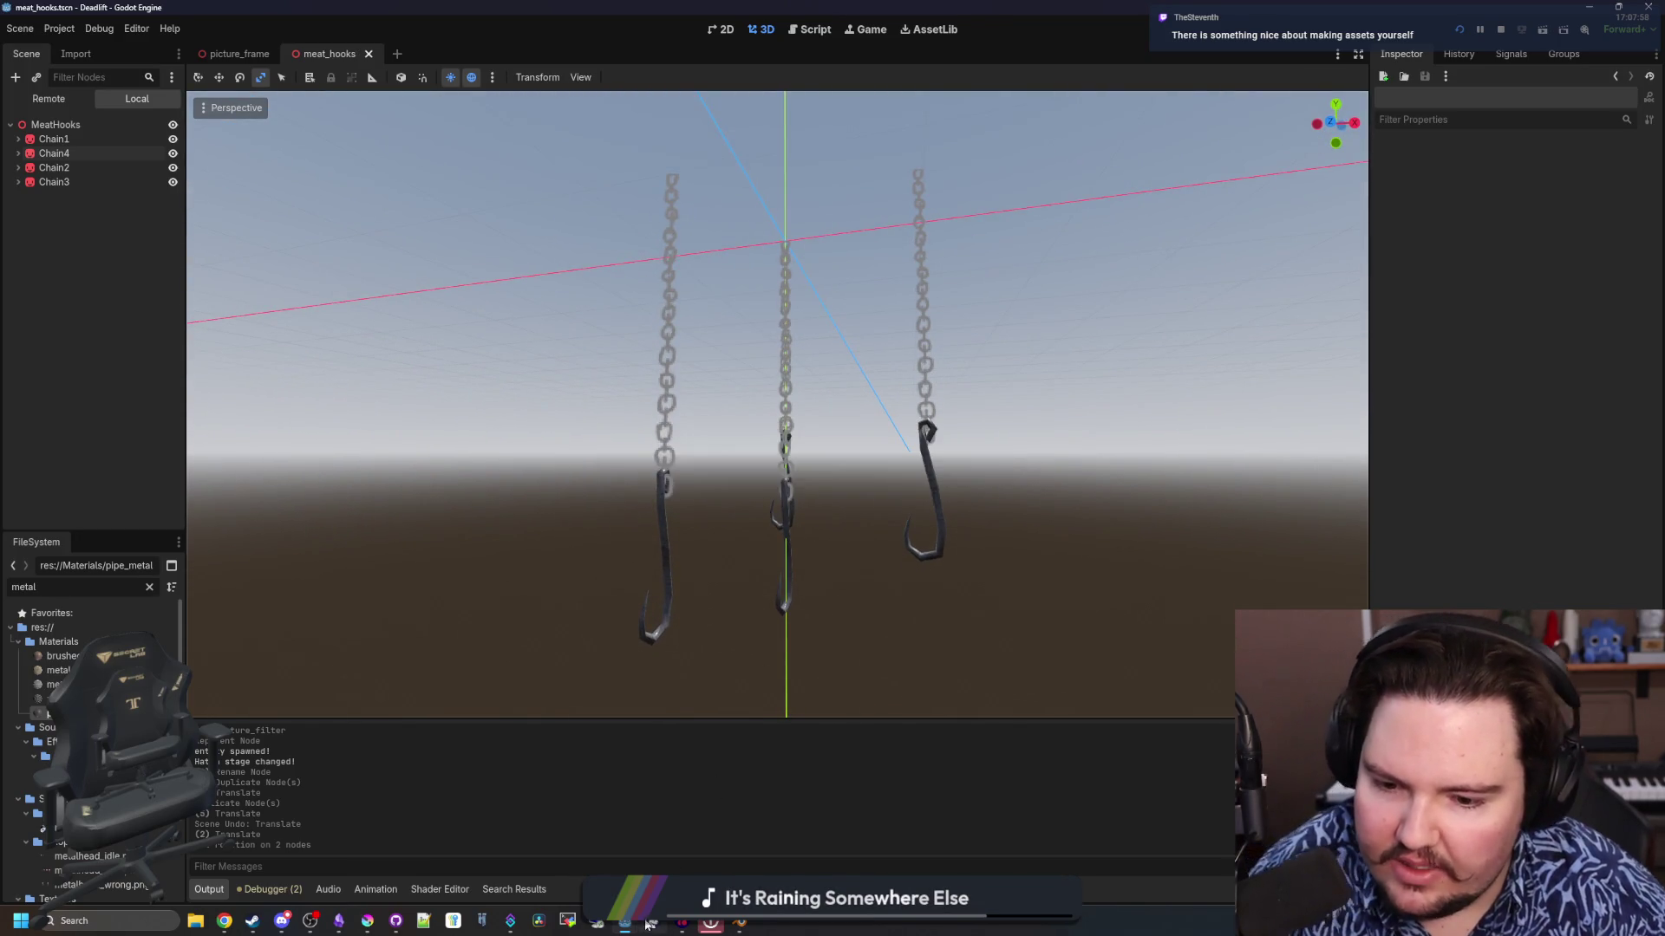
Switch to the customer scene window and inspect birch_tree.png by filtering the FileSystem for 'birch'
{"action": "mouse_move", "coordinate": [626, 920]}
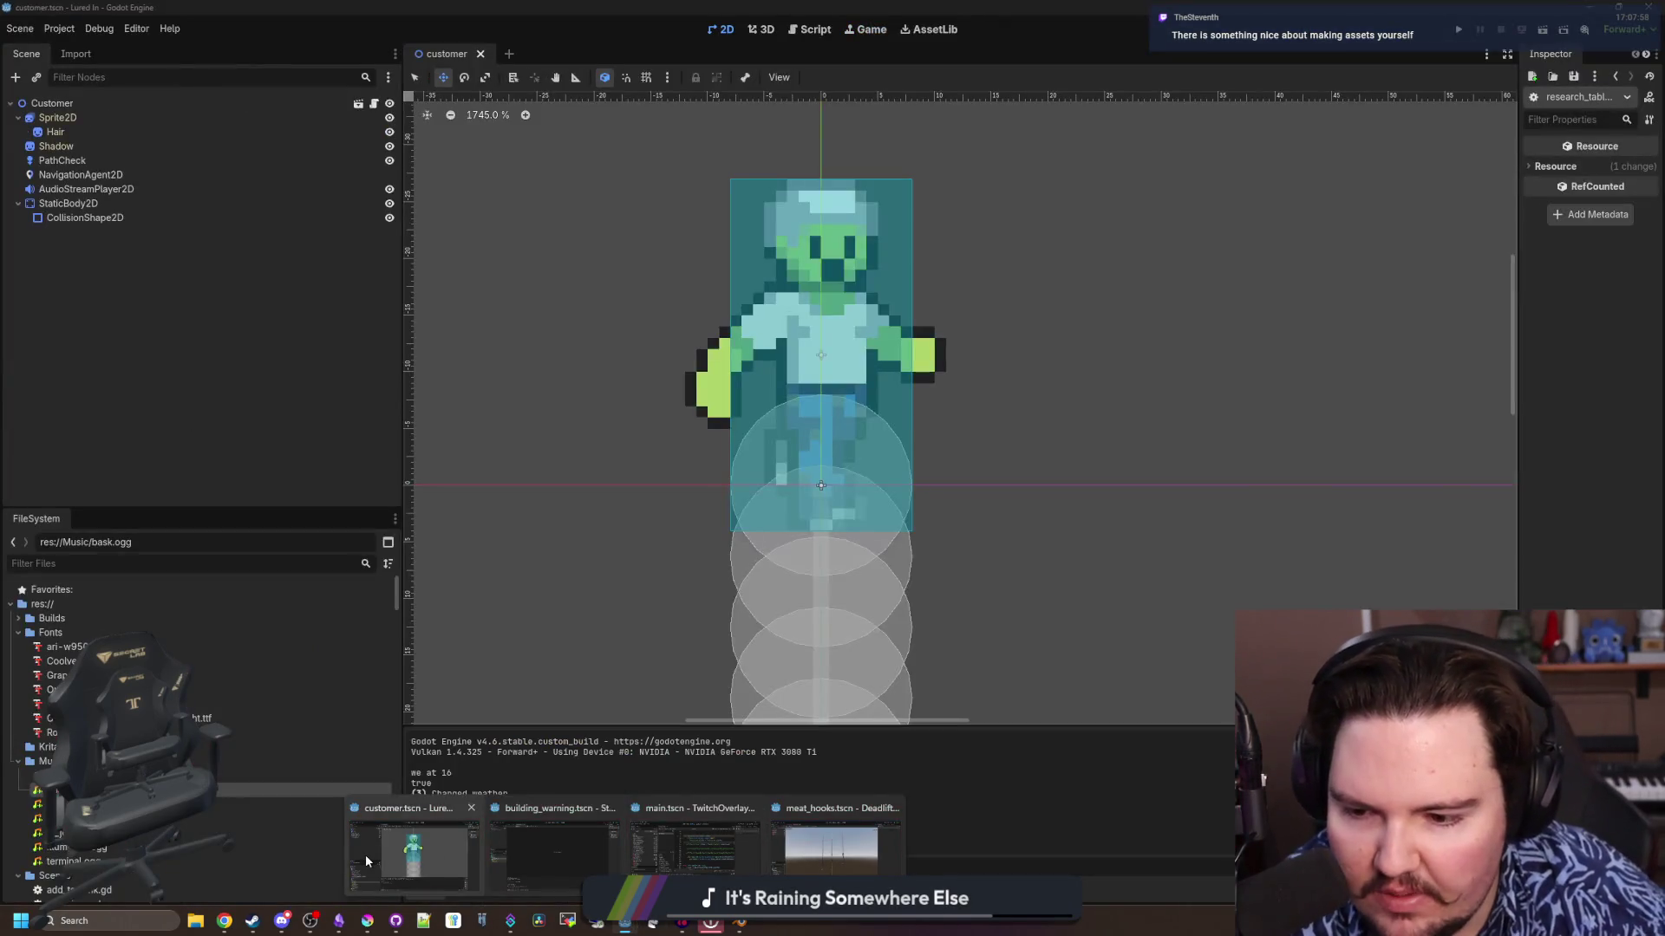
{"action": "left_click", "coordinate": [366, 855]}
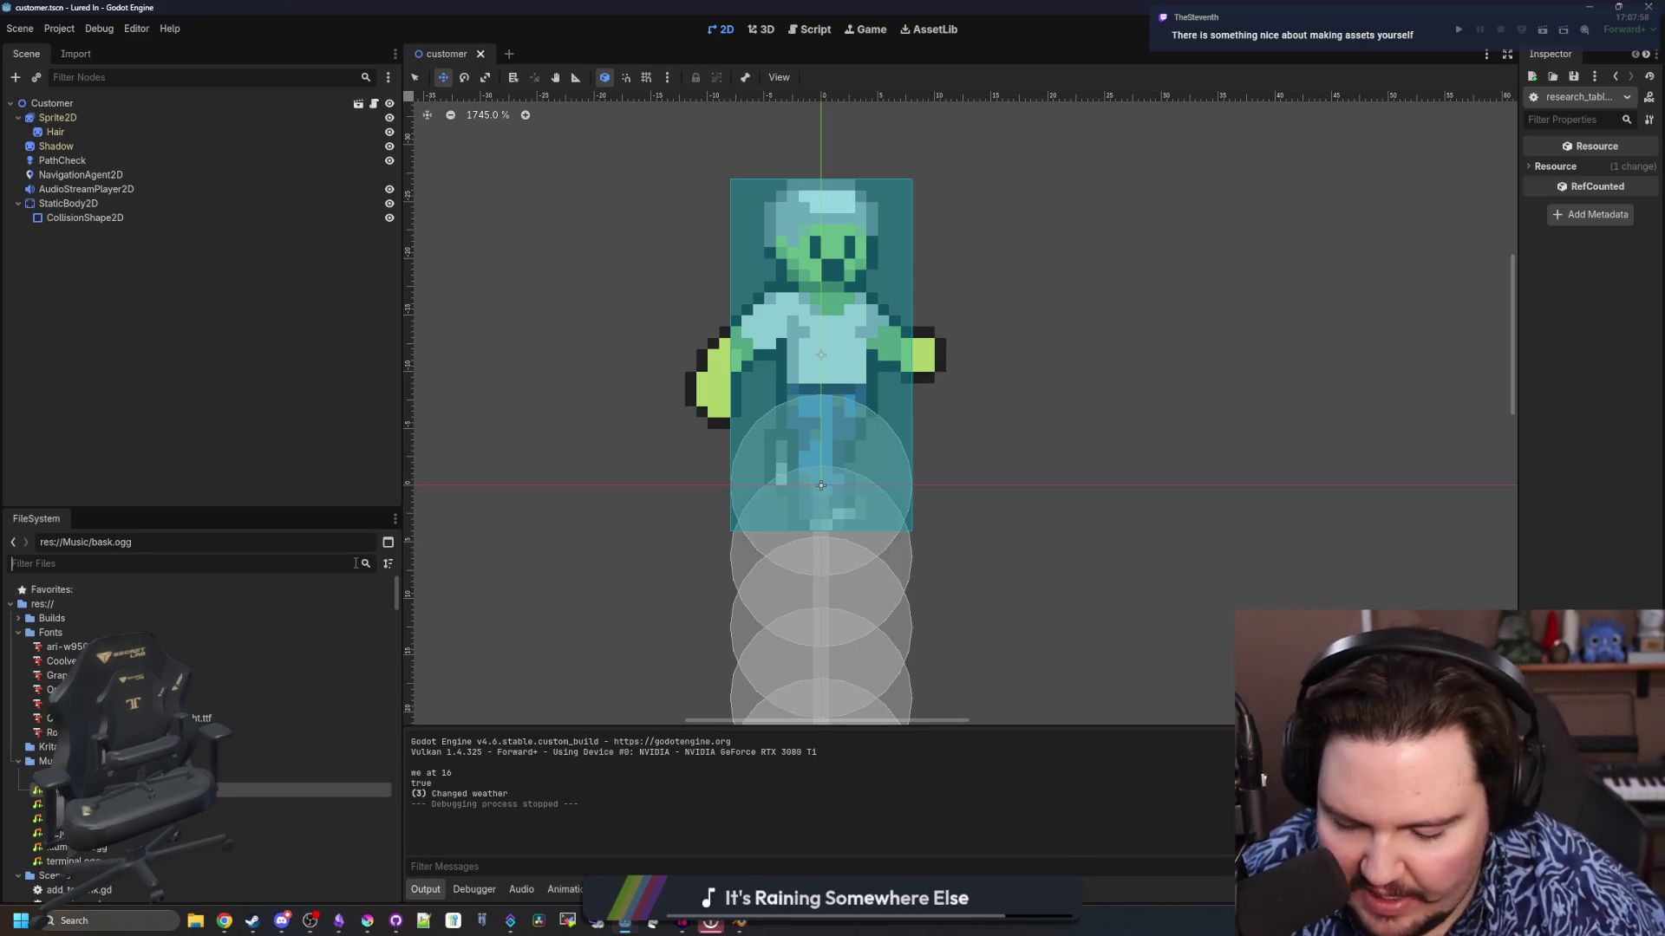
{"action": "type", "text": "fish"}
{"action": "key", "text": "BackSpace"}
{"action": "key", "text": "BackSpace"}
{"action": "key", "text": "BackSpace"}
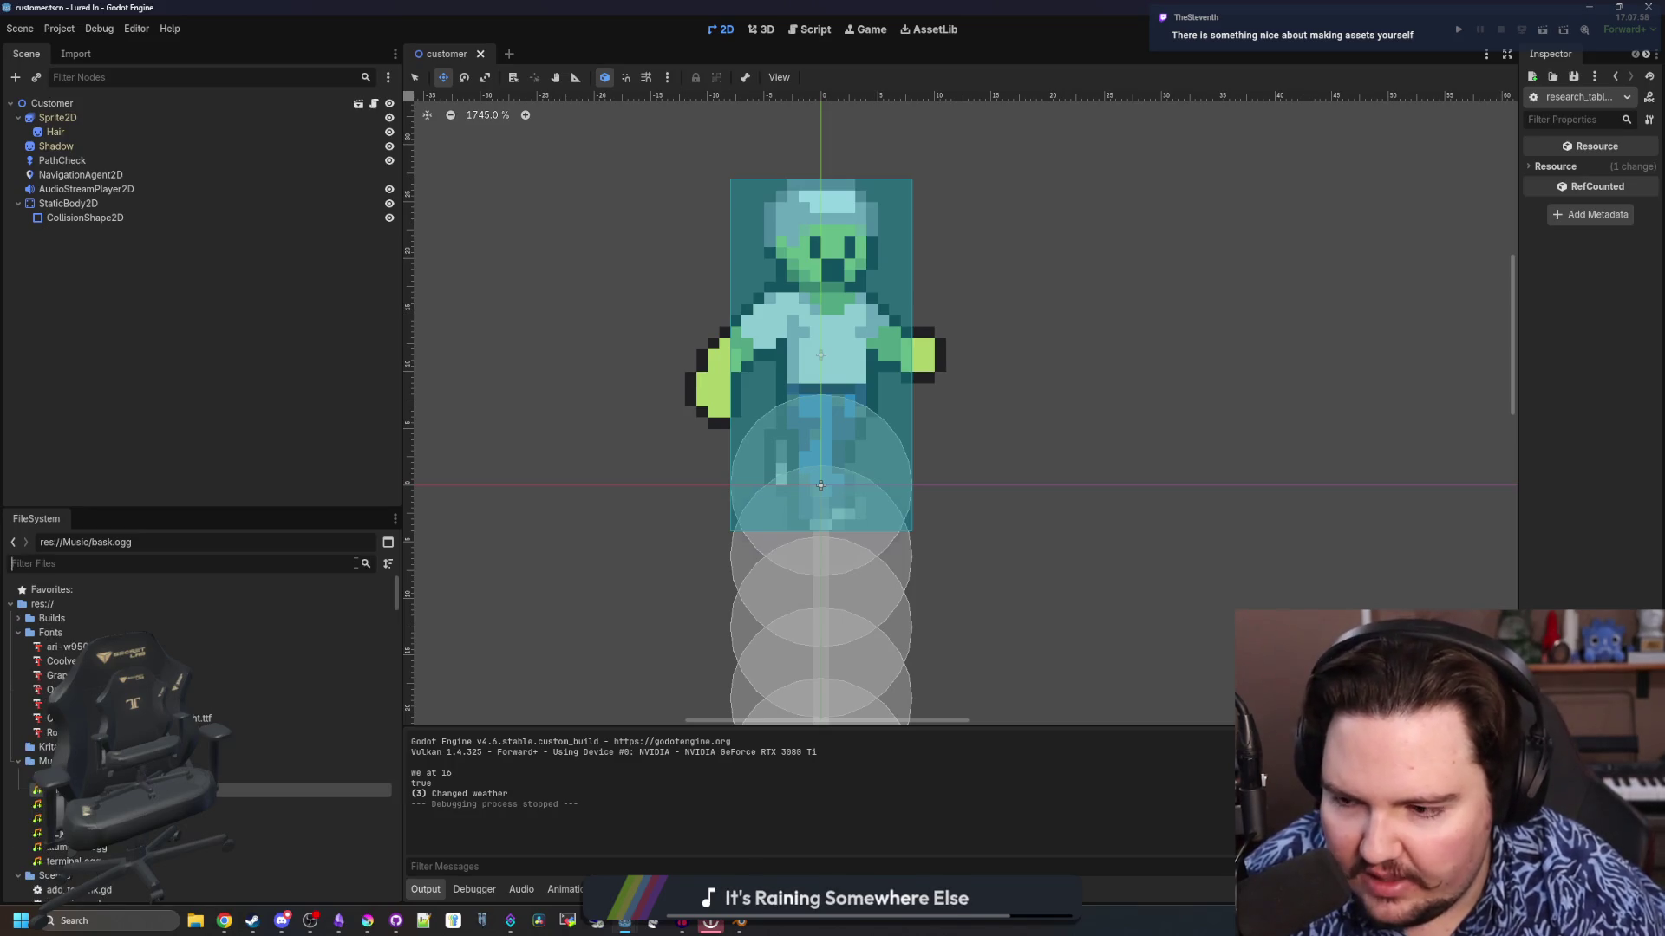
{"action": "type", "text": "birch"}
{"action": "key", "text": "Return"}
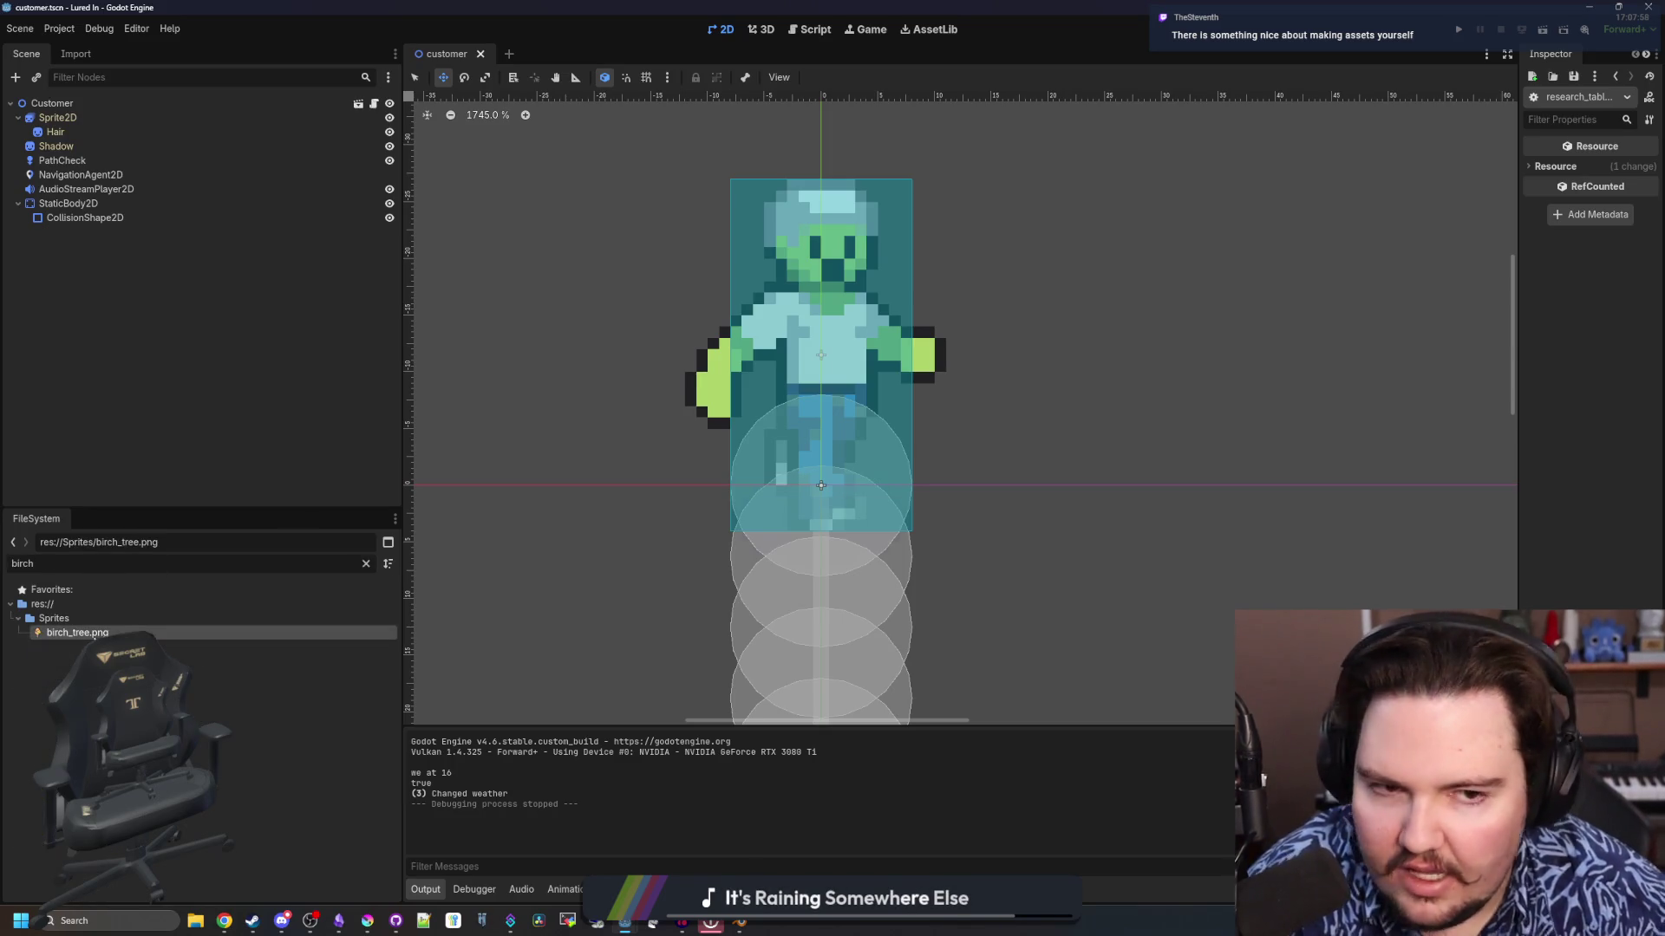
{"action": "mouse_move", "coordinate": [1517, 228]}
{"action": "left_mouse_down"}
{"action": "mouse_move", "coordinate": [965, 260]}
{"action": "mouse_move", "coordinate": [973, 308]}
{"action": "mouse_move", "coordinate": [1201, 308]}
{"action": "left_mouse_up"}
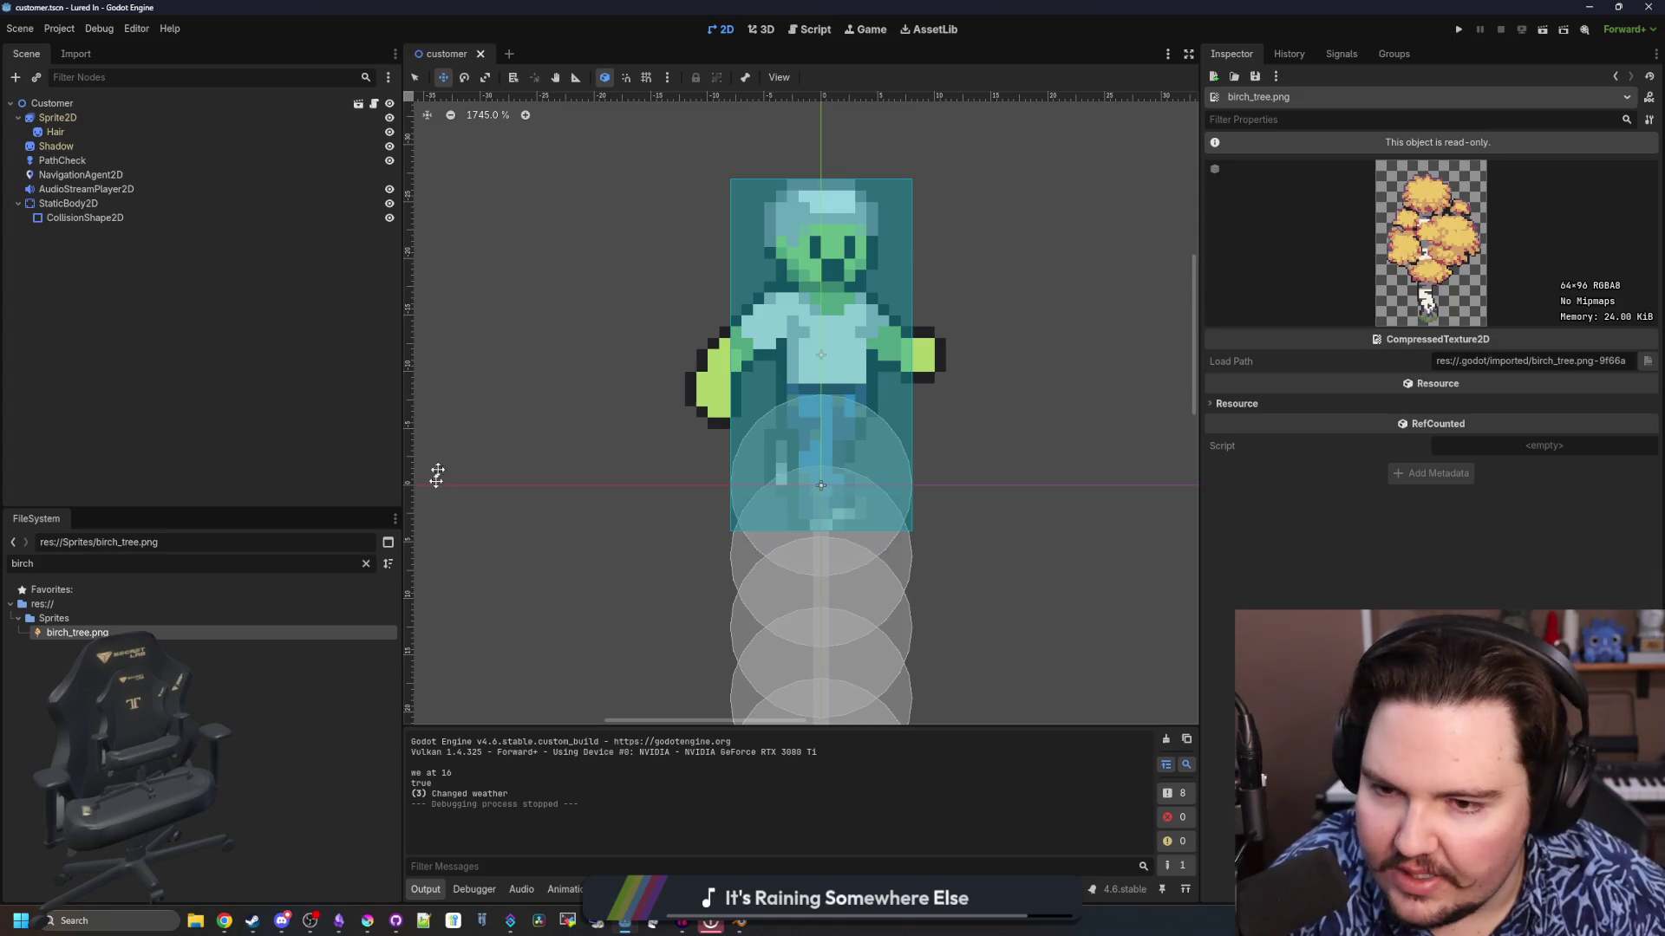
Filter the FileSystem for 'fishing' and select fishing_region.tscn
{"action": "left_click", "coordinate": [367, 564]}
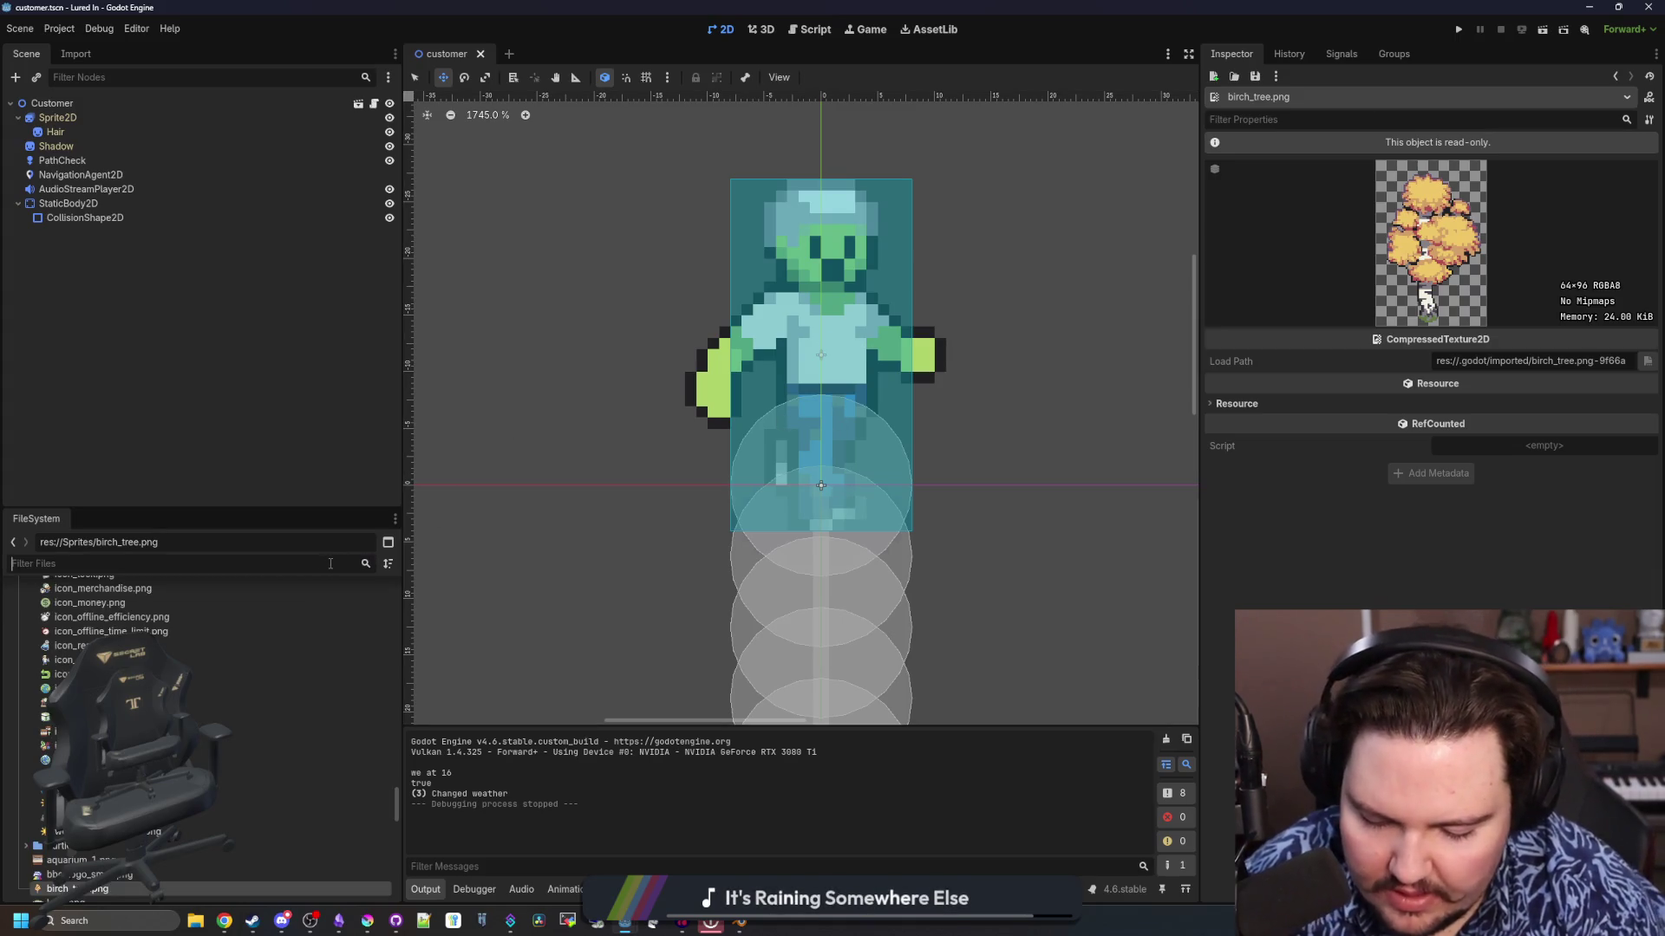
{"action": "type", "text": "fishing_re"}
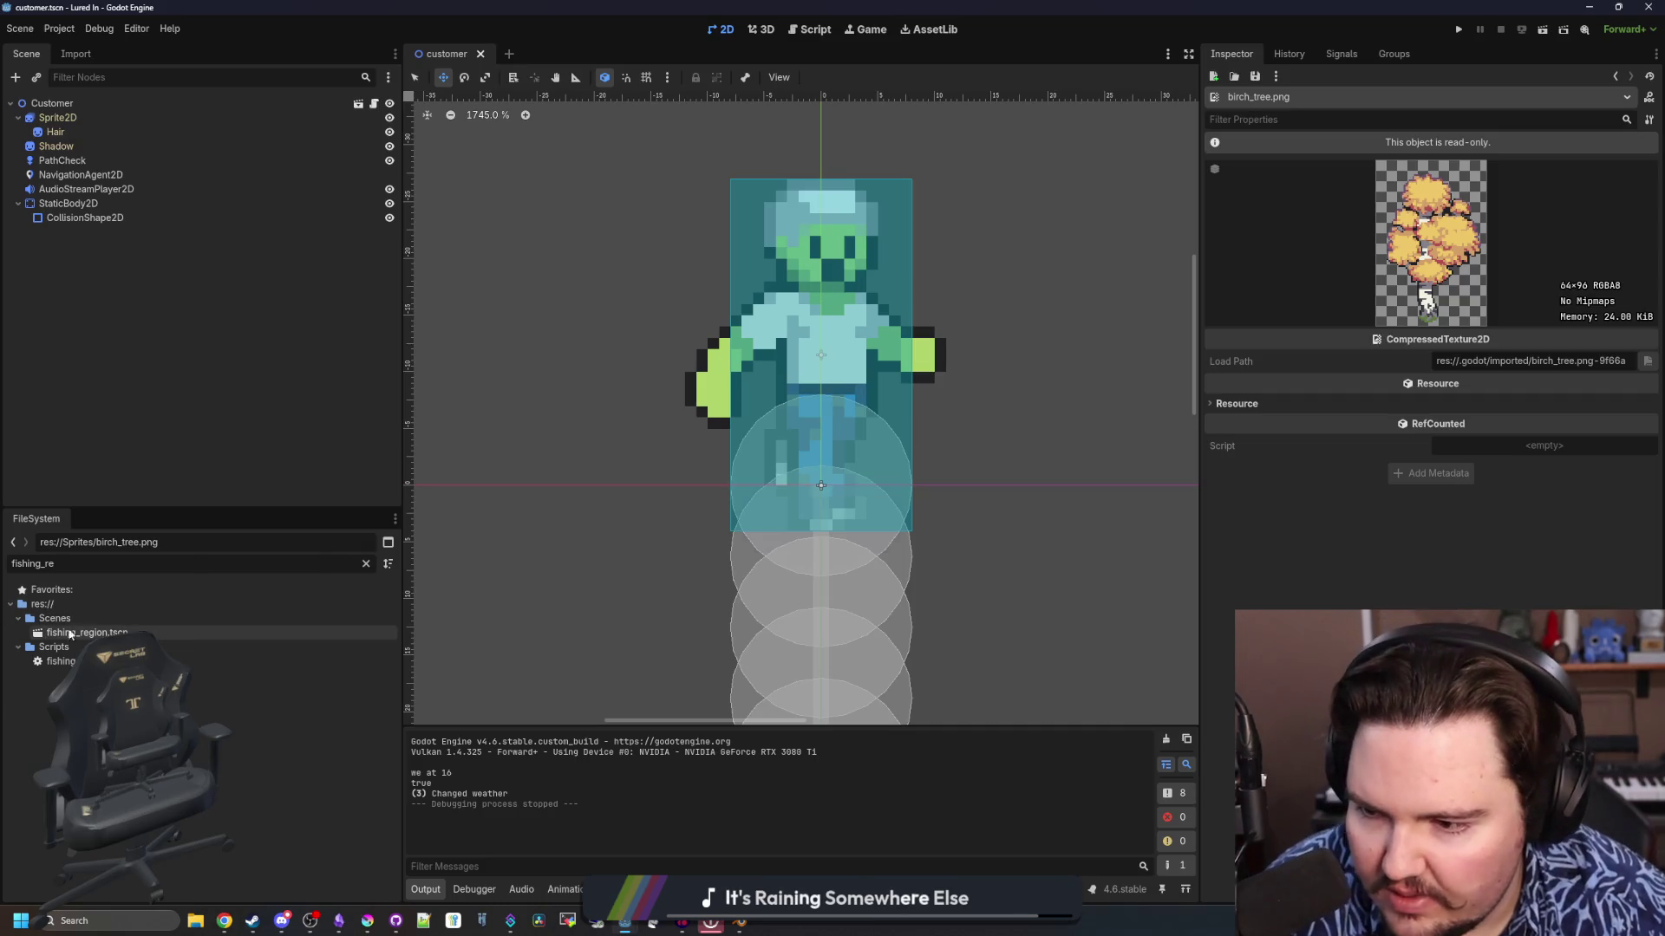
{"action": "left_click", "coordinate": [87, 633]}
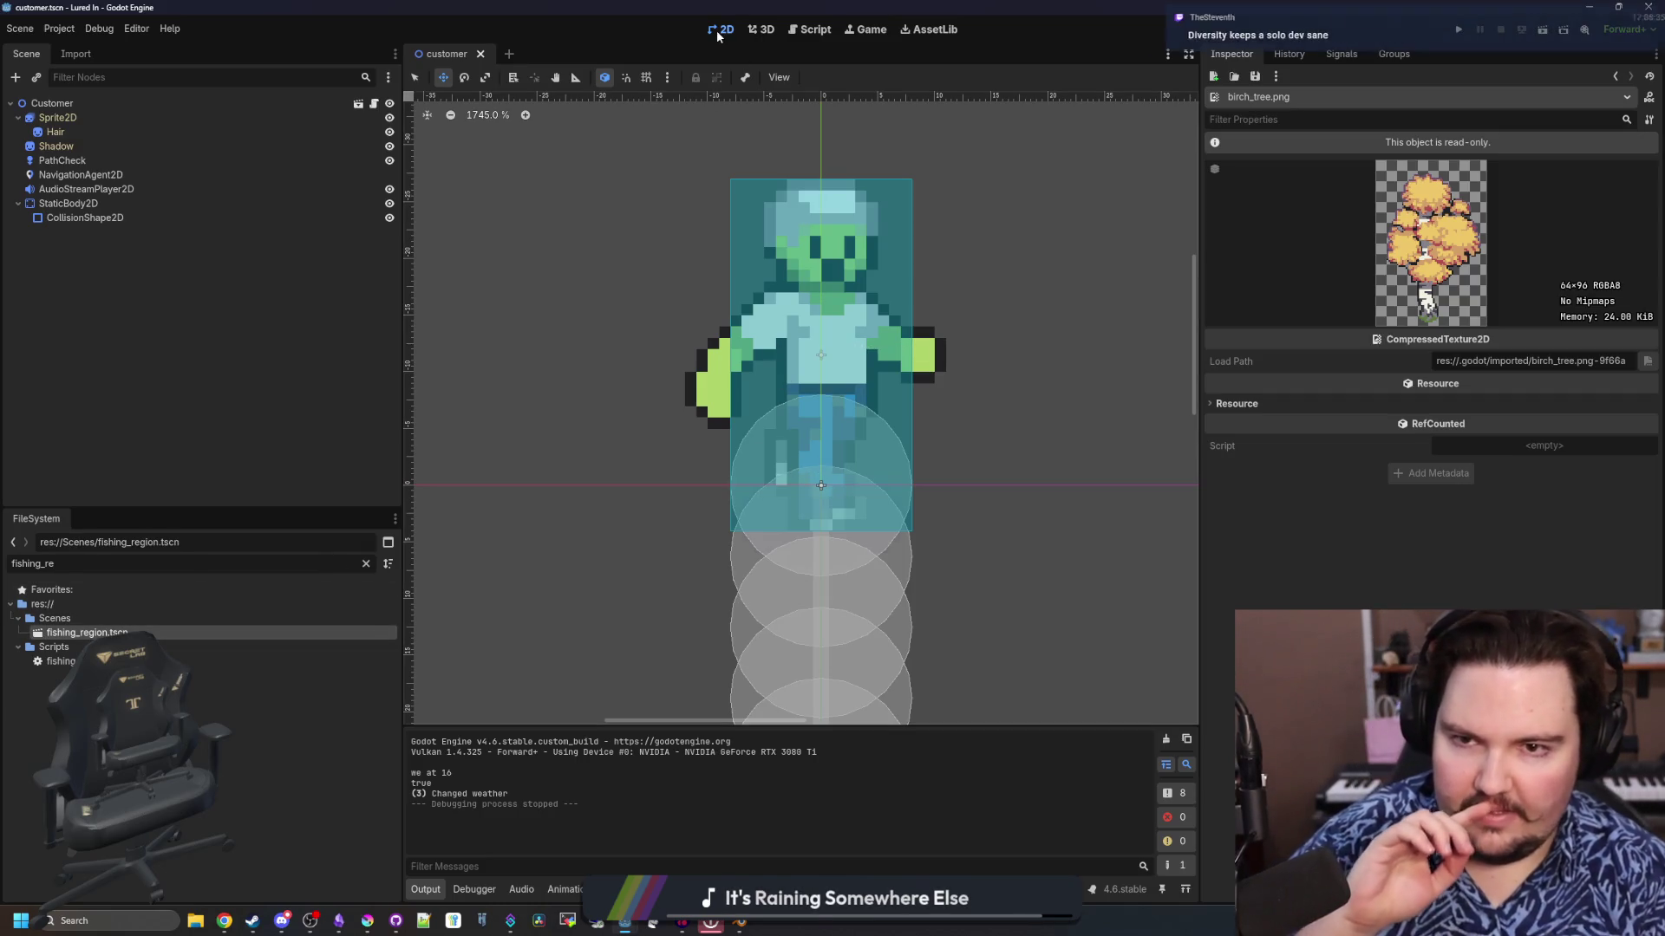
Open fishing_region.tscn and pan the 2D map to reveal more trees
{"action": "double_click", "coordinate": [87, 633]}
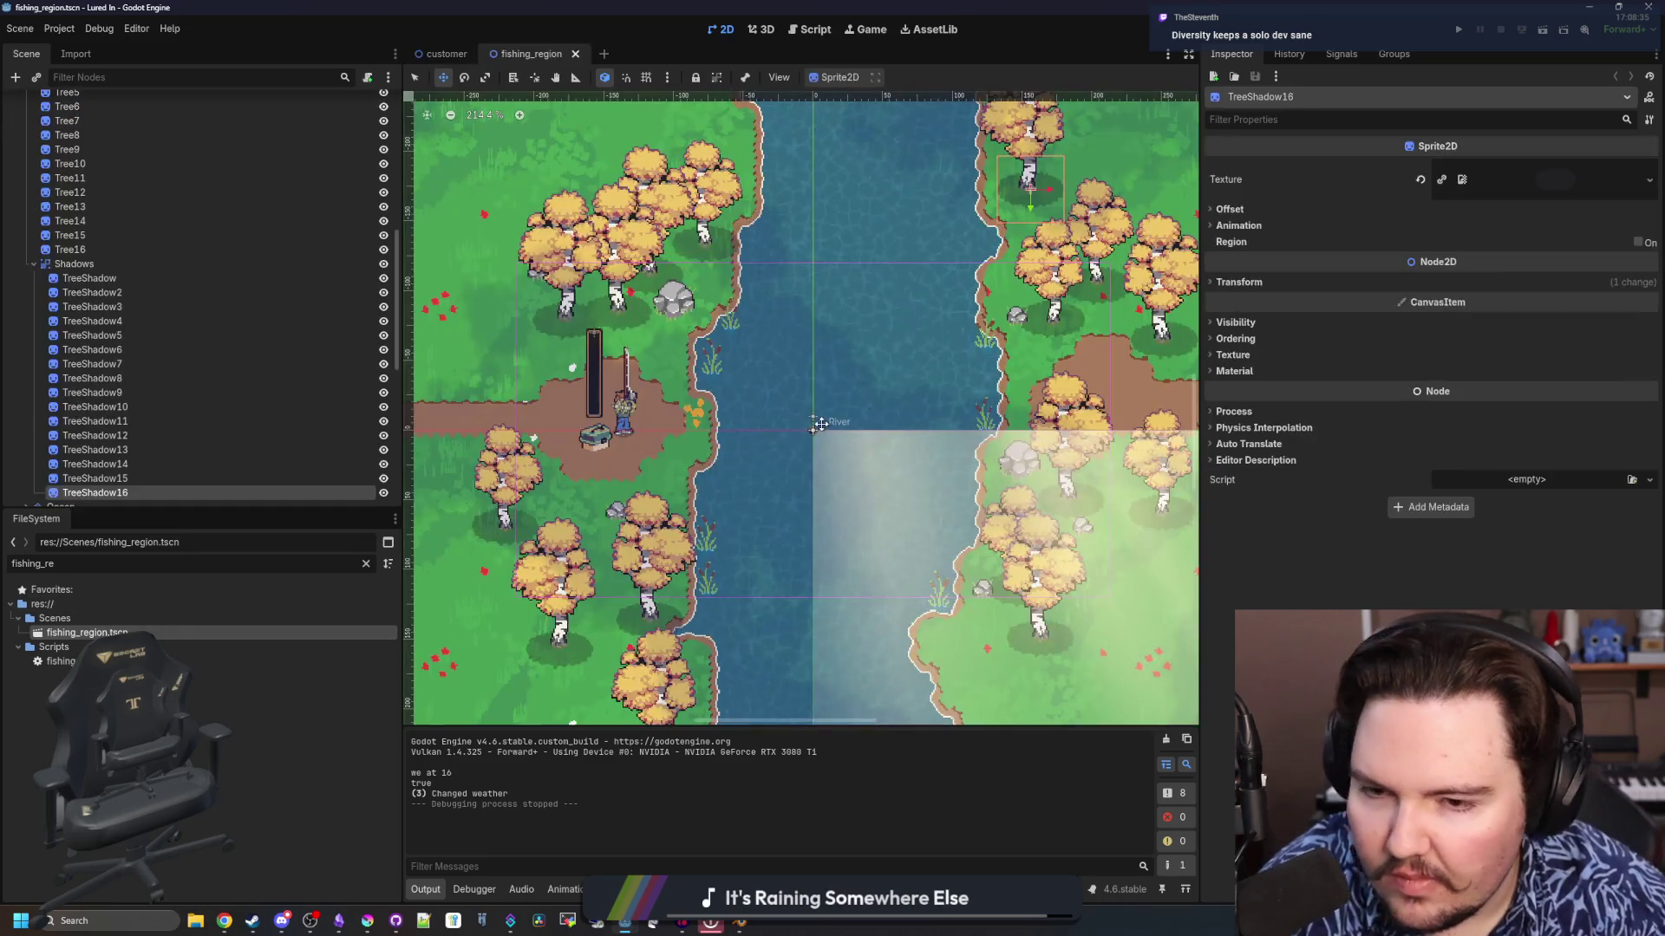
{"action": "scroll", "coordinate": [686, 321], "scroll_direction": "up", "scroll_amount": 5}
{"action": "scroll", "coordinate": [686, 321], "scroll_direction": "down", "scroll_amount": 3}
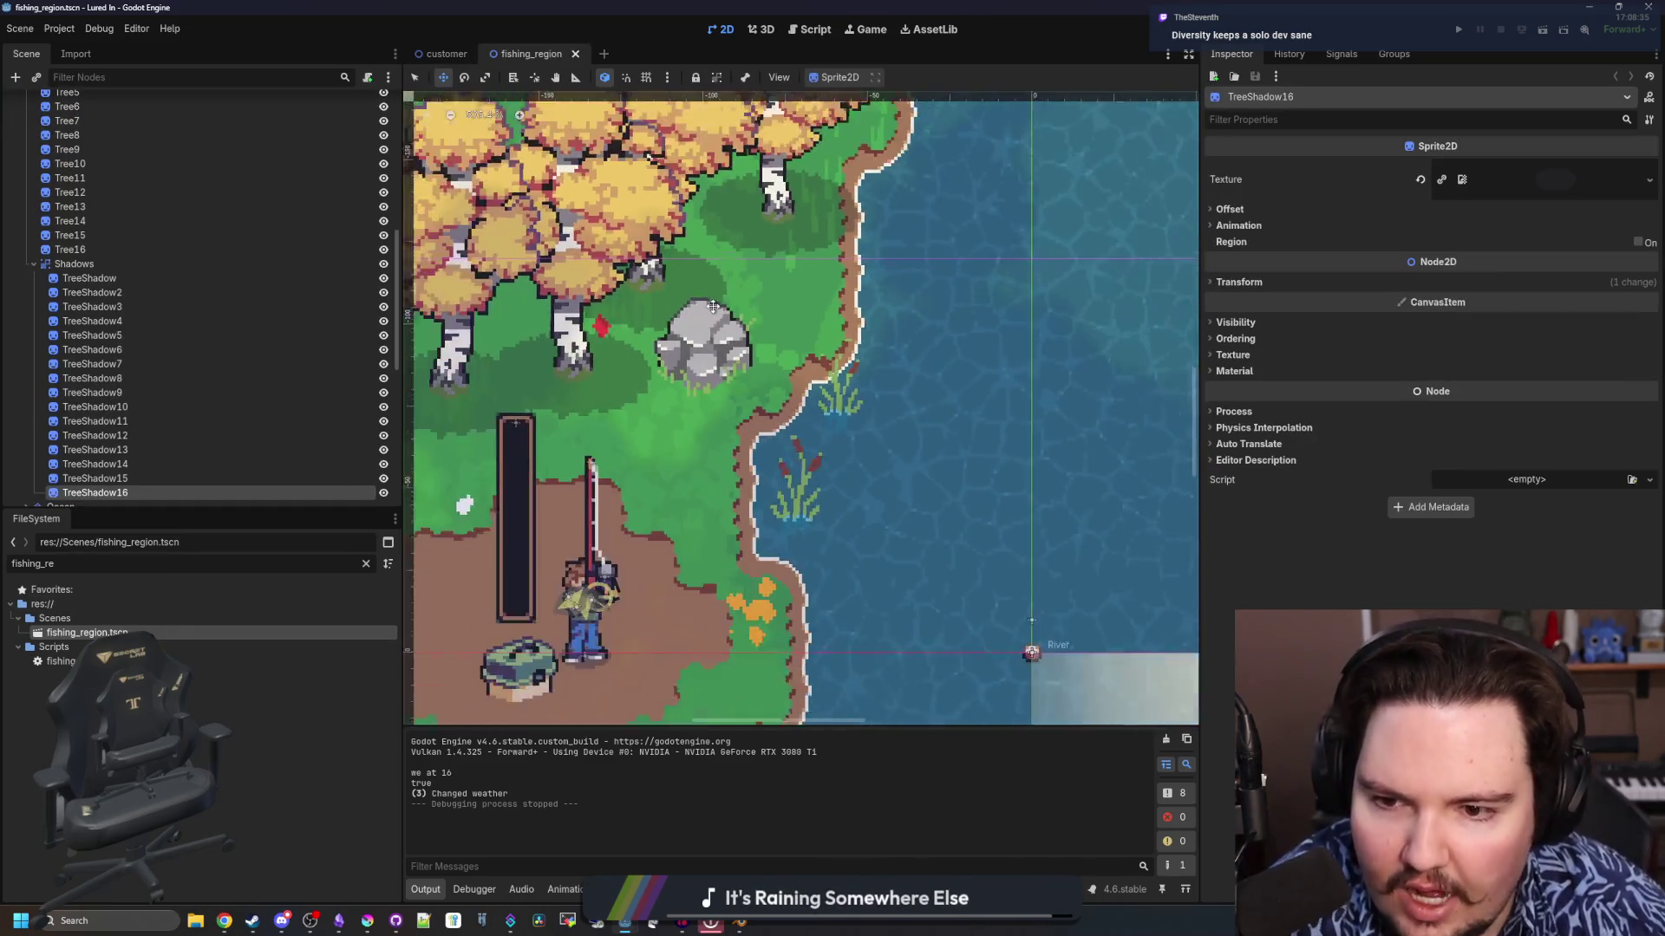
{"action": "scroll", "coordinate": [687, 384], "scroll_direction": "up", "scroll_amount": 5}
{"action": "scroll", "coordinate": [687, 385], "scroll_direction": "down", "scroll_amount": 7}
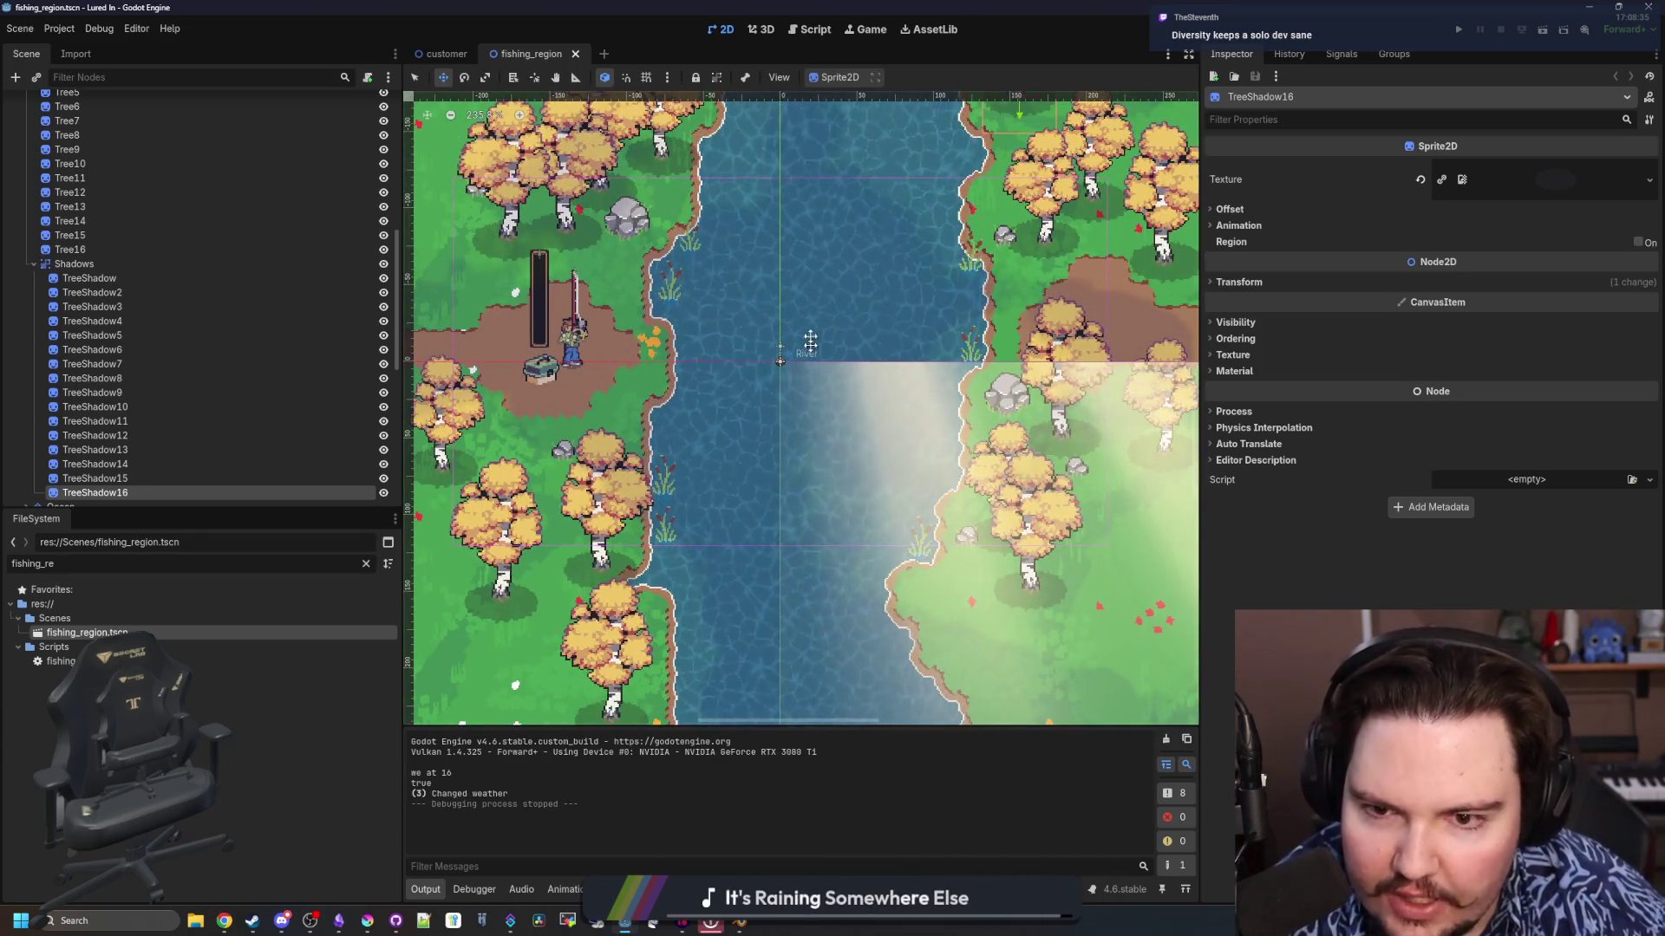
{"action": "left_click_drag", "start_coordinate": [811, 286], "coordinate": [635, 412]}
Zoom around the river map, then shrink the fishing_region window out of the way
{"action": "scroll", "coordinate": [932, 360], "scroll_direction": "up", "scroll_amount": 4}
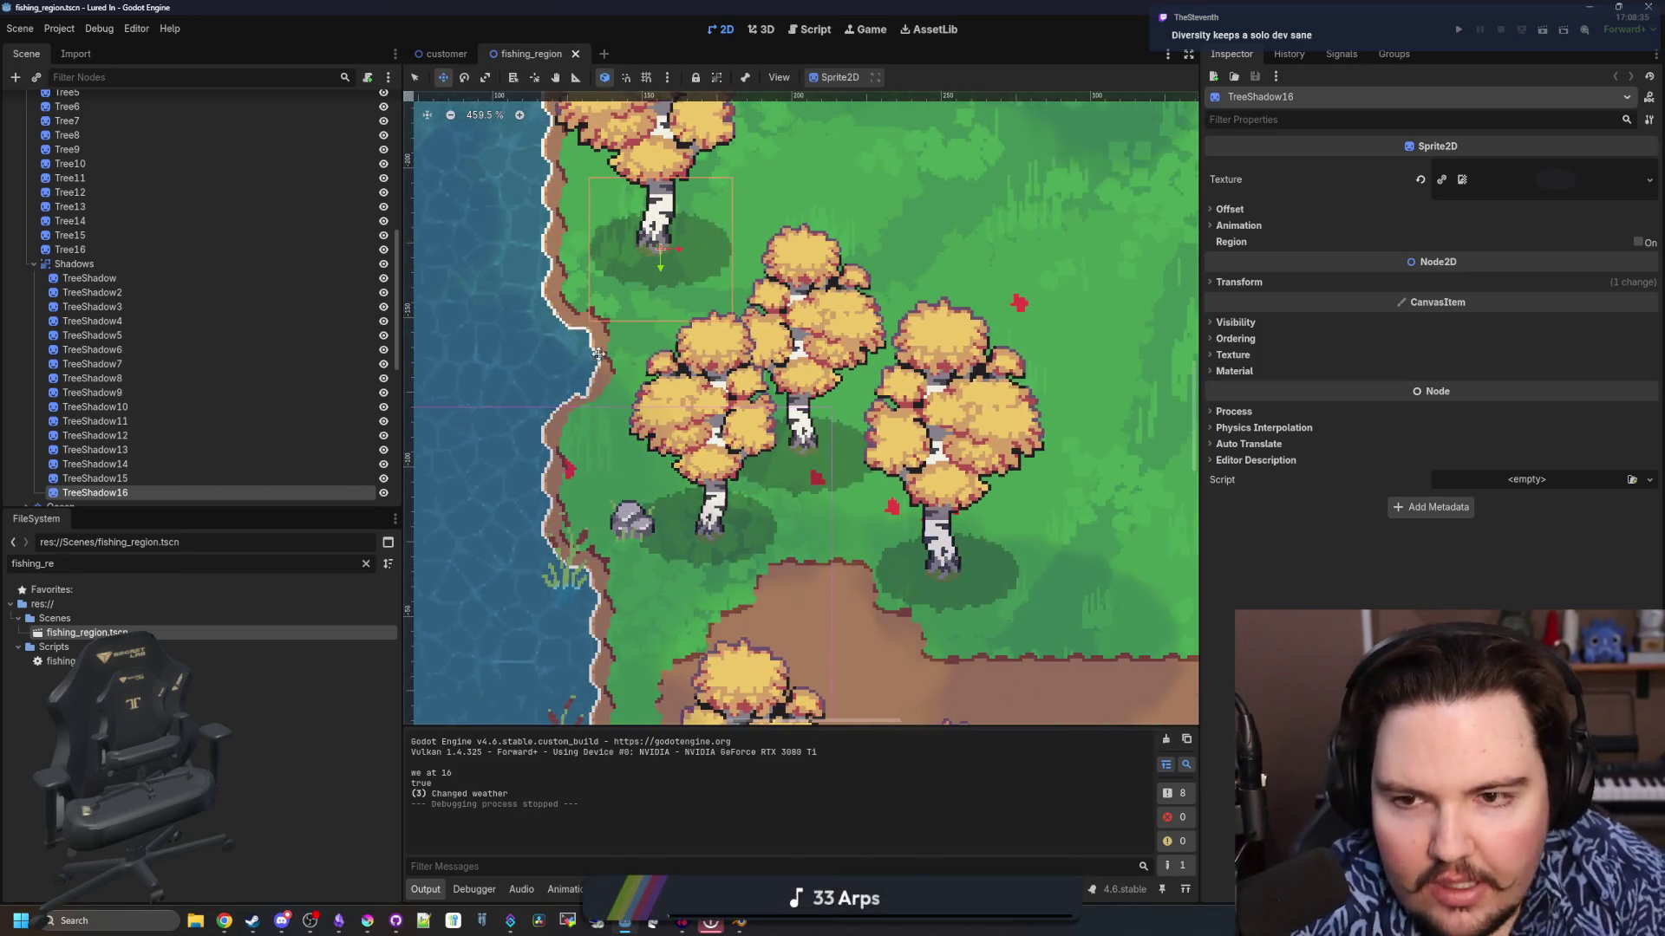
{"action": "scroll", "coordinate": [887, 475], "scroll_direction": "down", "scroll_amount": 3}
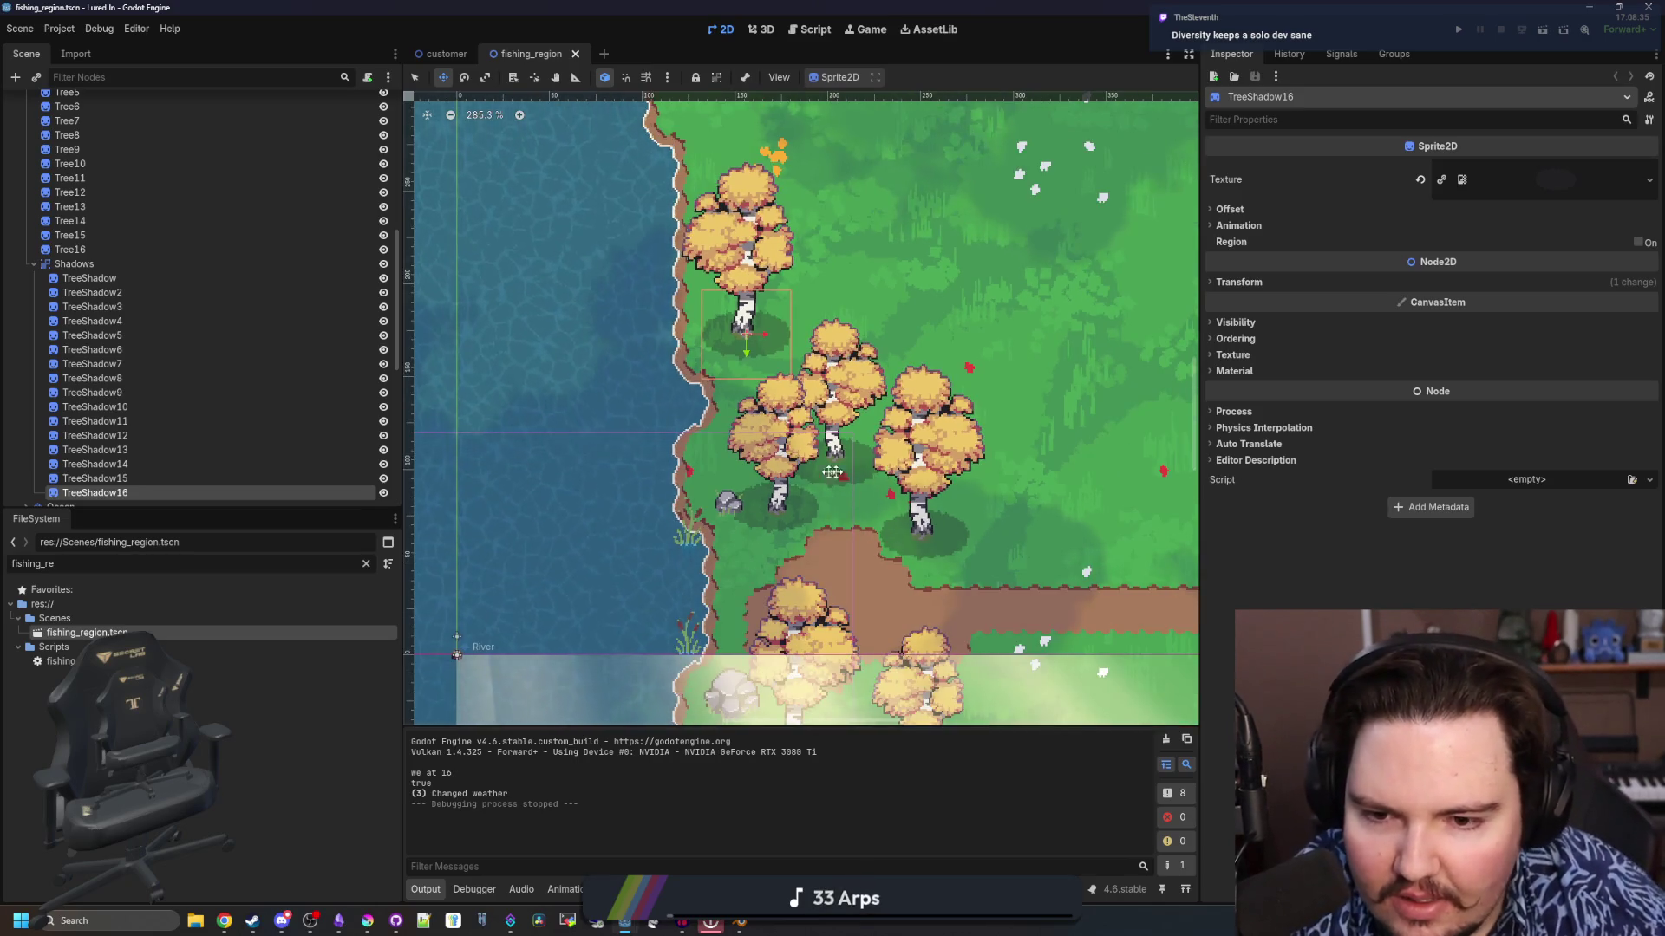
{"action": "scroll", "coordinate": [832, 473], "scroll_direction": "down", "scroll_amount": 2}
{"action": "scroll", "coordinate": [859, 472], "scroll_direction": "left", "scroll_amount": 5}
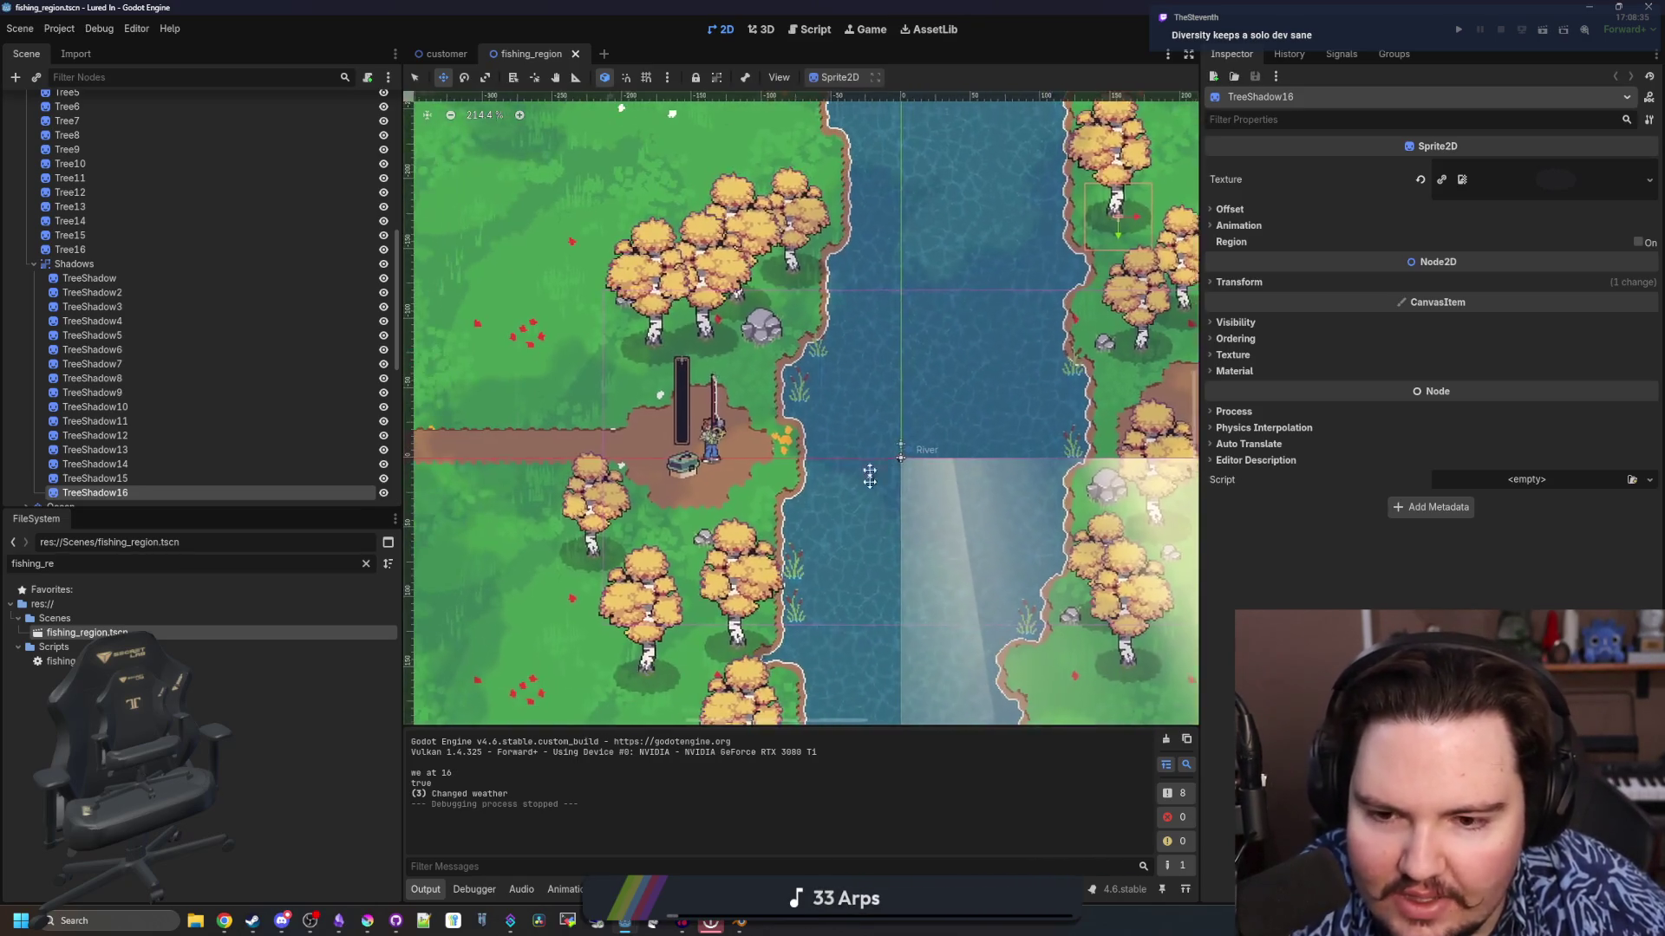
{"action": "scroll", "coordinate": [870, 475], "scroll_direction": "down", "scroll_amount": 2}
{"action": "scroll", "coordinate": [770, 250], "scroll_direction": "up", "scroll_amount": 5}
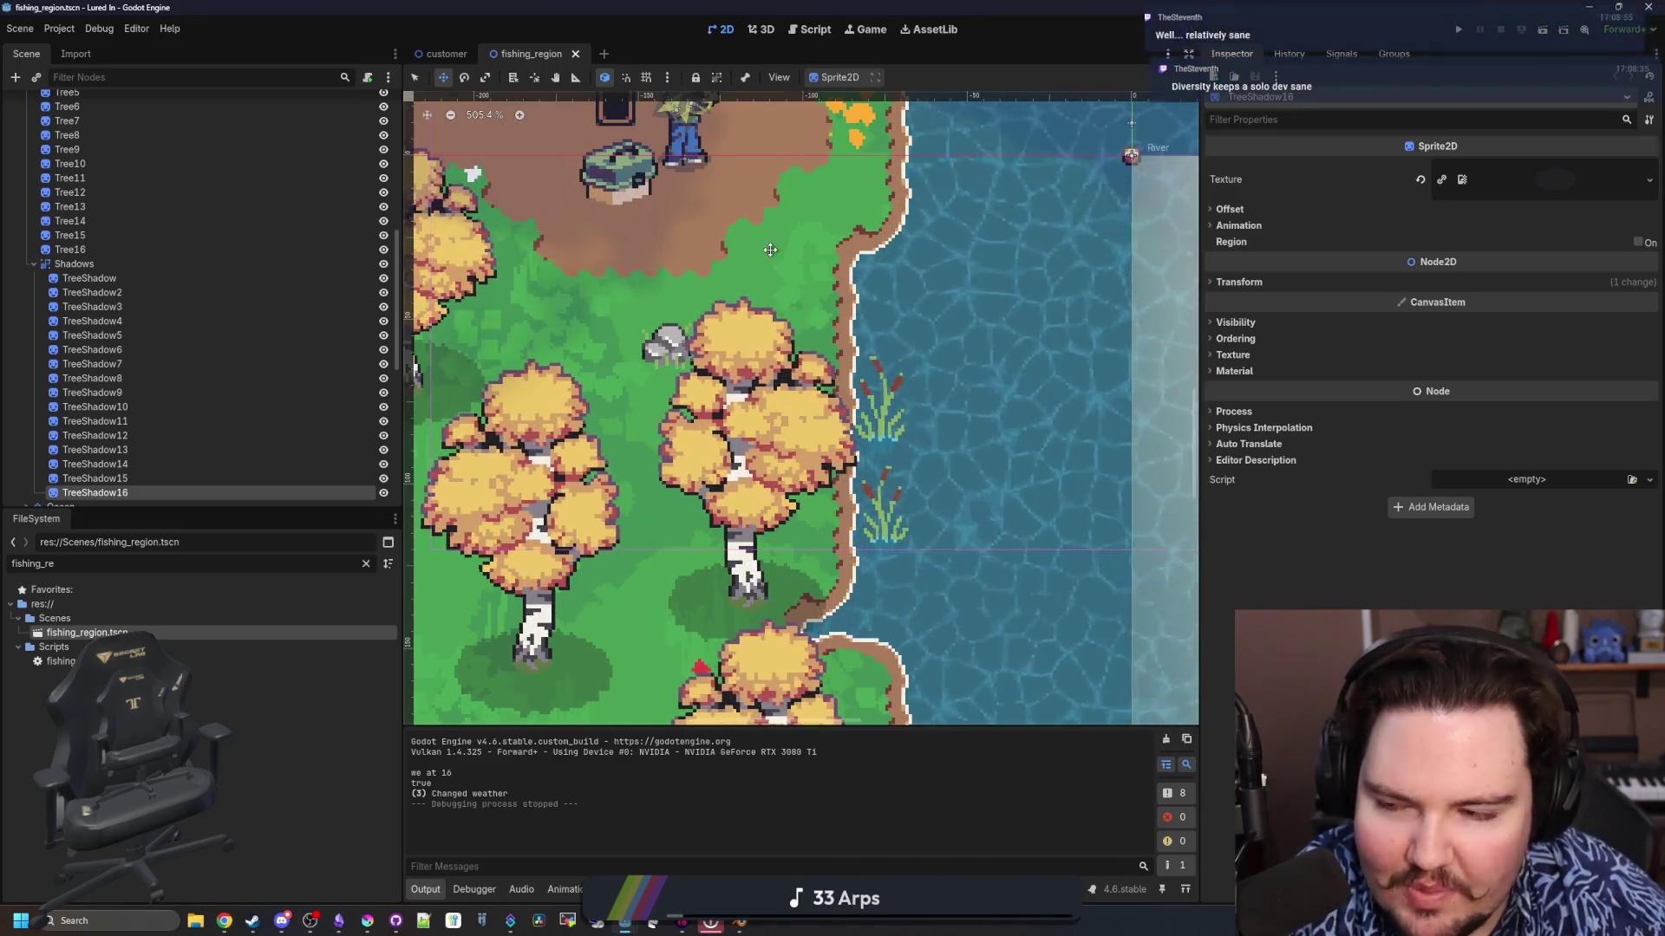
{"action": "scroll", "coordinate": [770, 250], "scroll_direction": "down", "scroll_amount": 3}
{"action": "scroll", "coordinate": [772, 269], "scroll_direction": "up", "scroll_amount": 4}
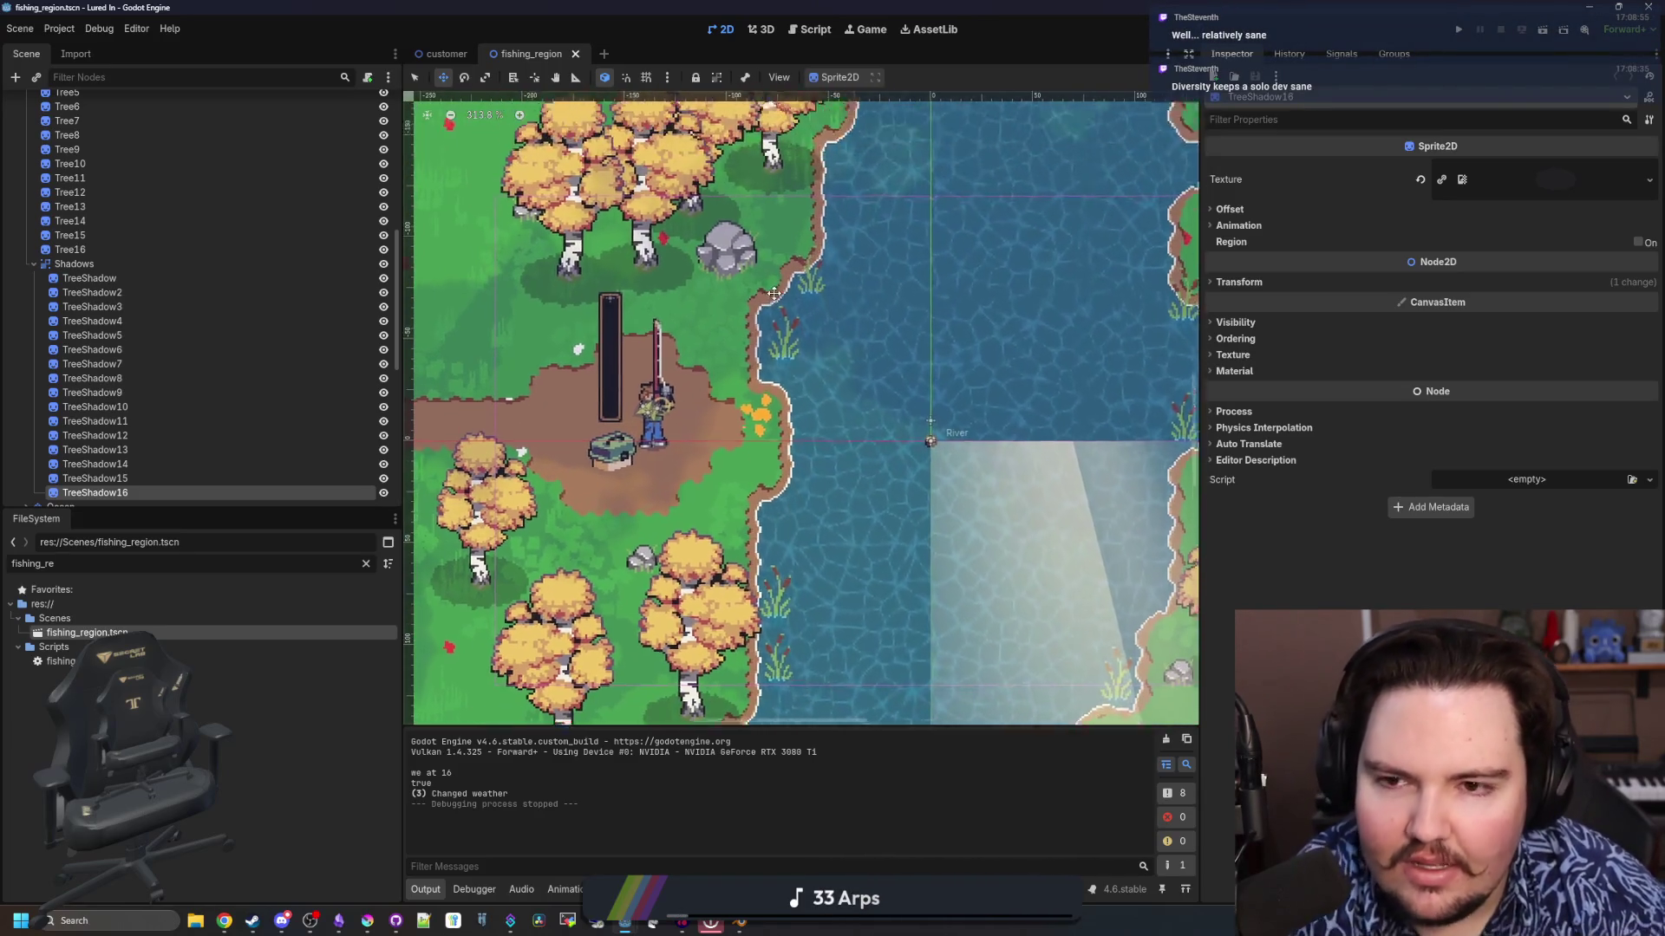
{"action": "scroll", "coordinate": [727, 377], "scroll_direction": "down", "scroll_amount": 2}
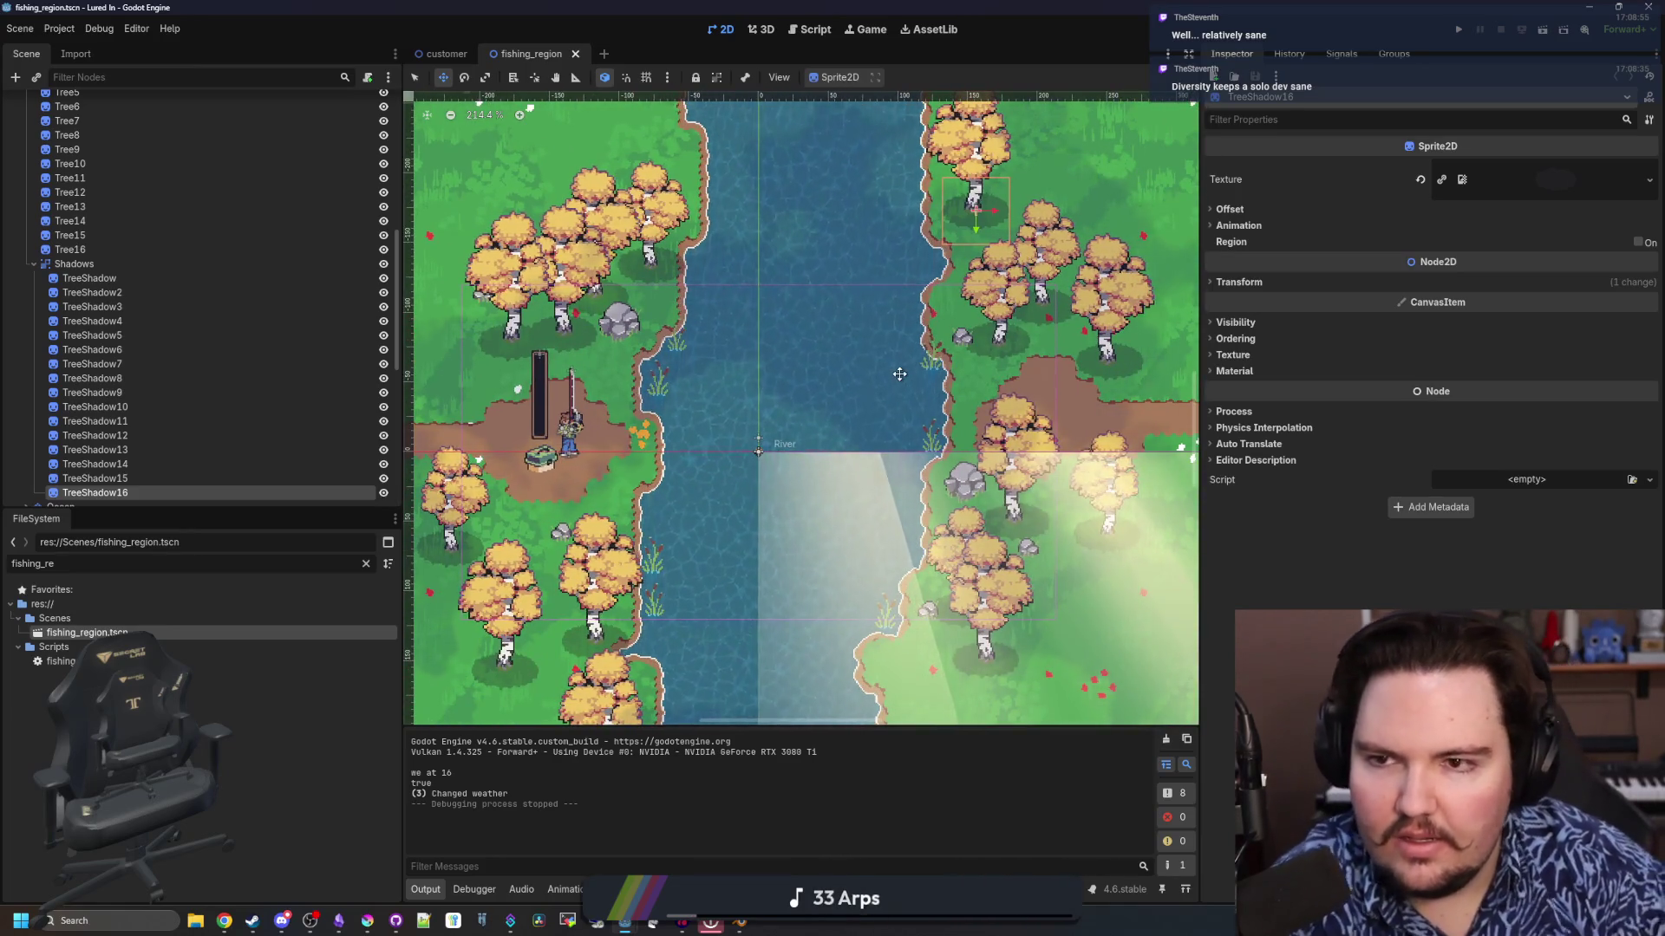
{"action": "left_click_drag", "start_coordinate": [896, 7], "coordinate": [895, 694]}
In the Deadlift meat_hooks editor, expand the four chains and select all four Hook nodes
{"action": "left_click", "coordinate": [1028, 426]}
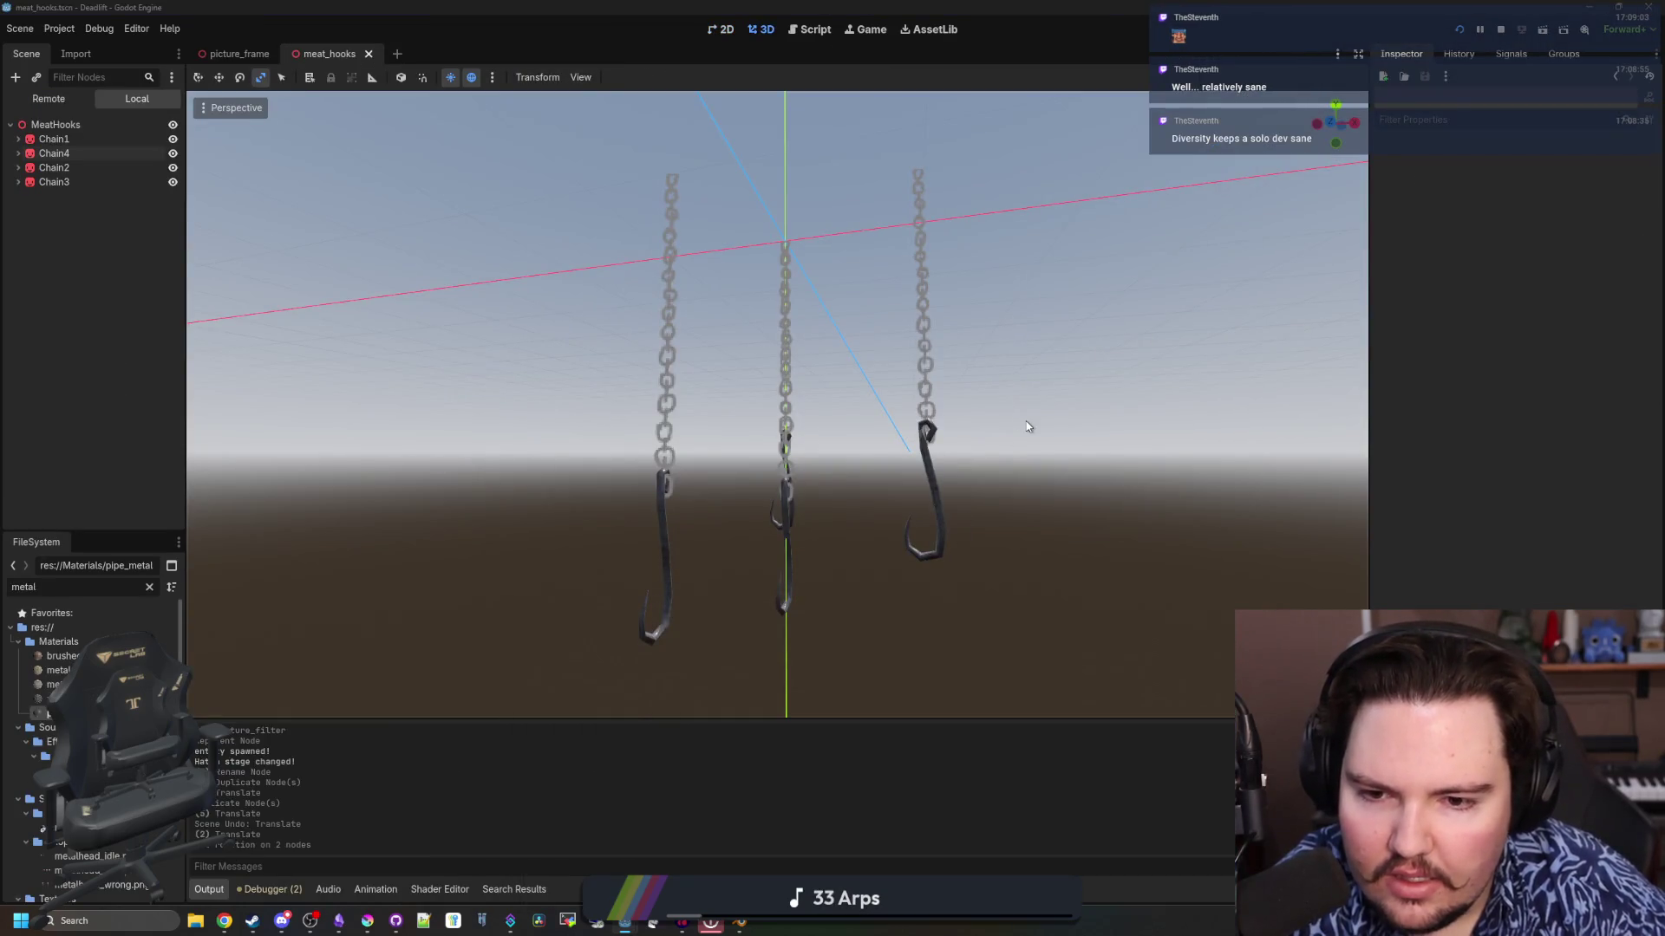
{"action": "mouse_move", "coordinate": [1103, 422]}
{"action": "left_mouse_down"}
{"action": "mouse_move", "coordinate": [958, 470]}
{"action": "mouse_move", "coordinate": [958, 416]}
{"action": "mouse_move", "coordinate": [992, 412]}
{"action": "mouse_move", "coordinate": [1046, 447]}
{"action": "left_mouse_up"}
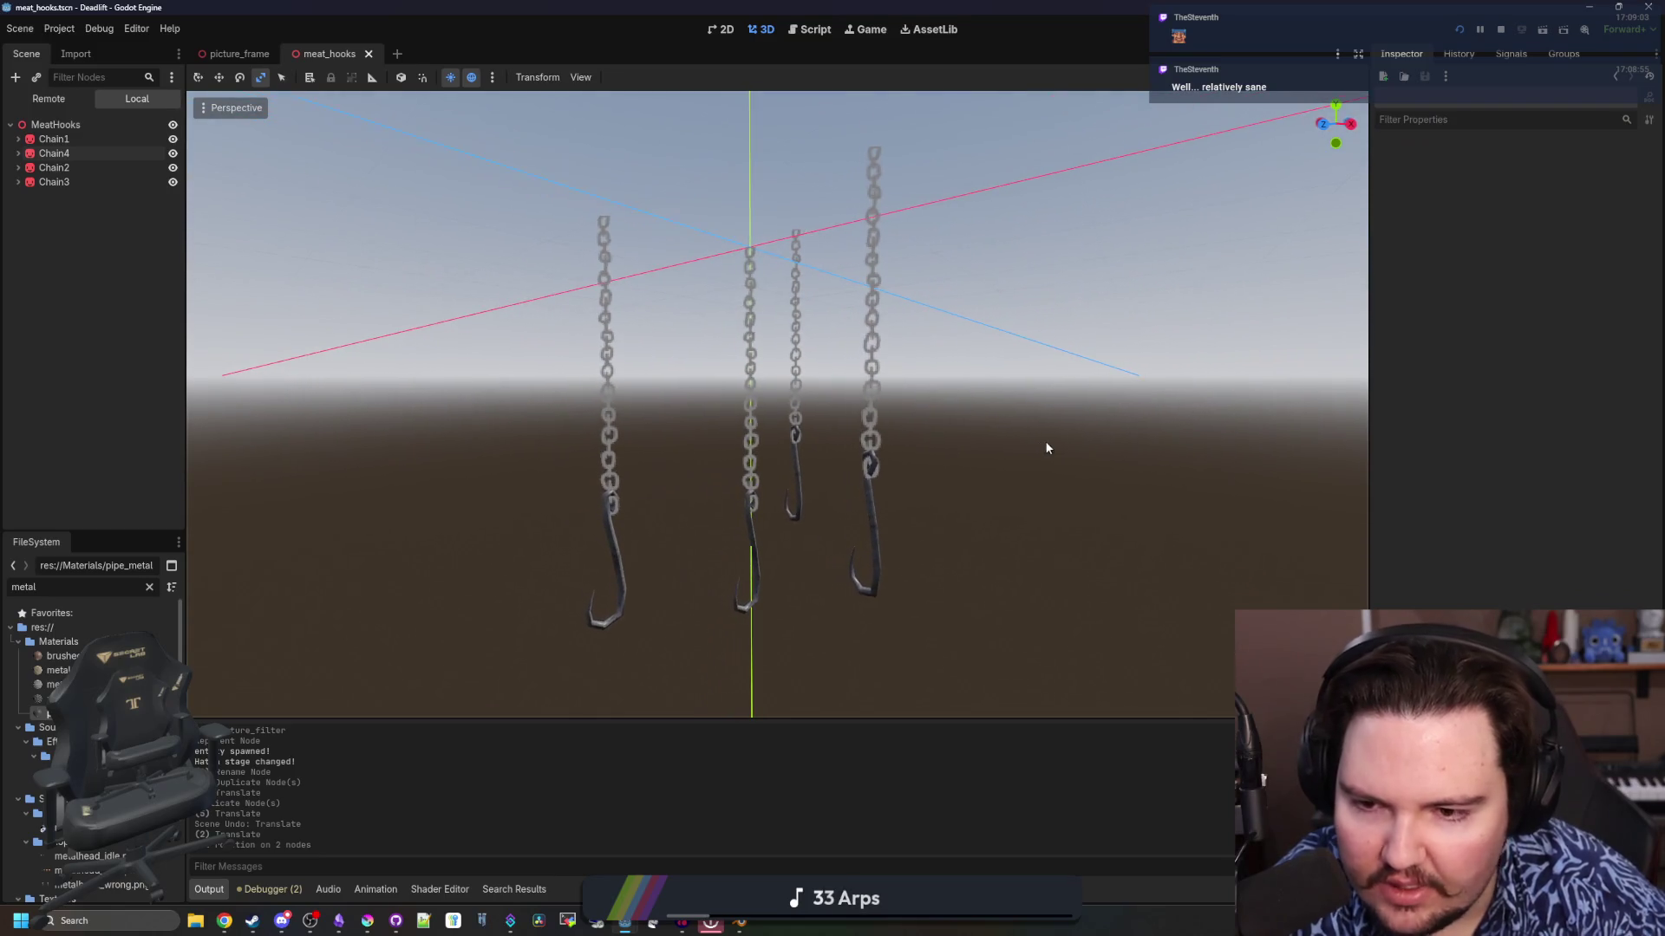
{"action": "left_click", "coordinate": [18, 182]}
{"action": "left_click", "coordinate": [18, 167]}
{"action": "left_click", "coordinate": [18, 153]}
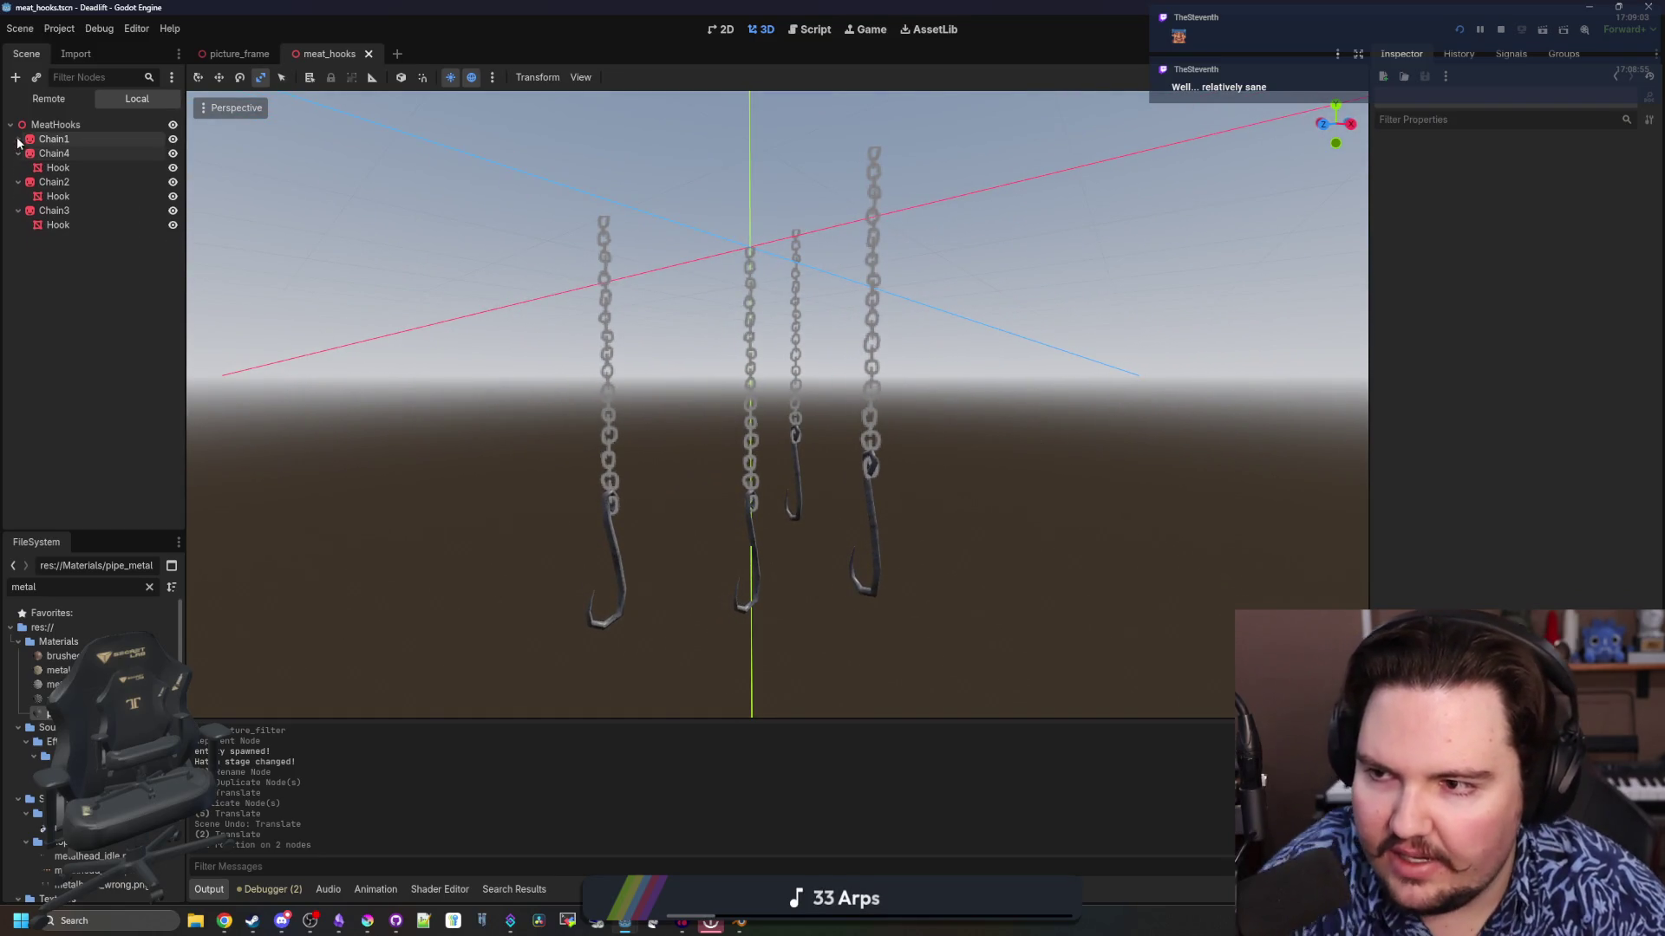
{"action": "left_click", "coordinate": [19, 139]}
{"action": "left_click", "coordinate": [59, 239]}
{"action": "left_click", "coordinate": [59, 210], "text": "ctrl"}
{"action": "left_click", "coordinate": [59, 181], "text": "ctrl"}
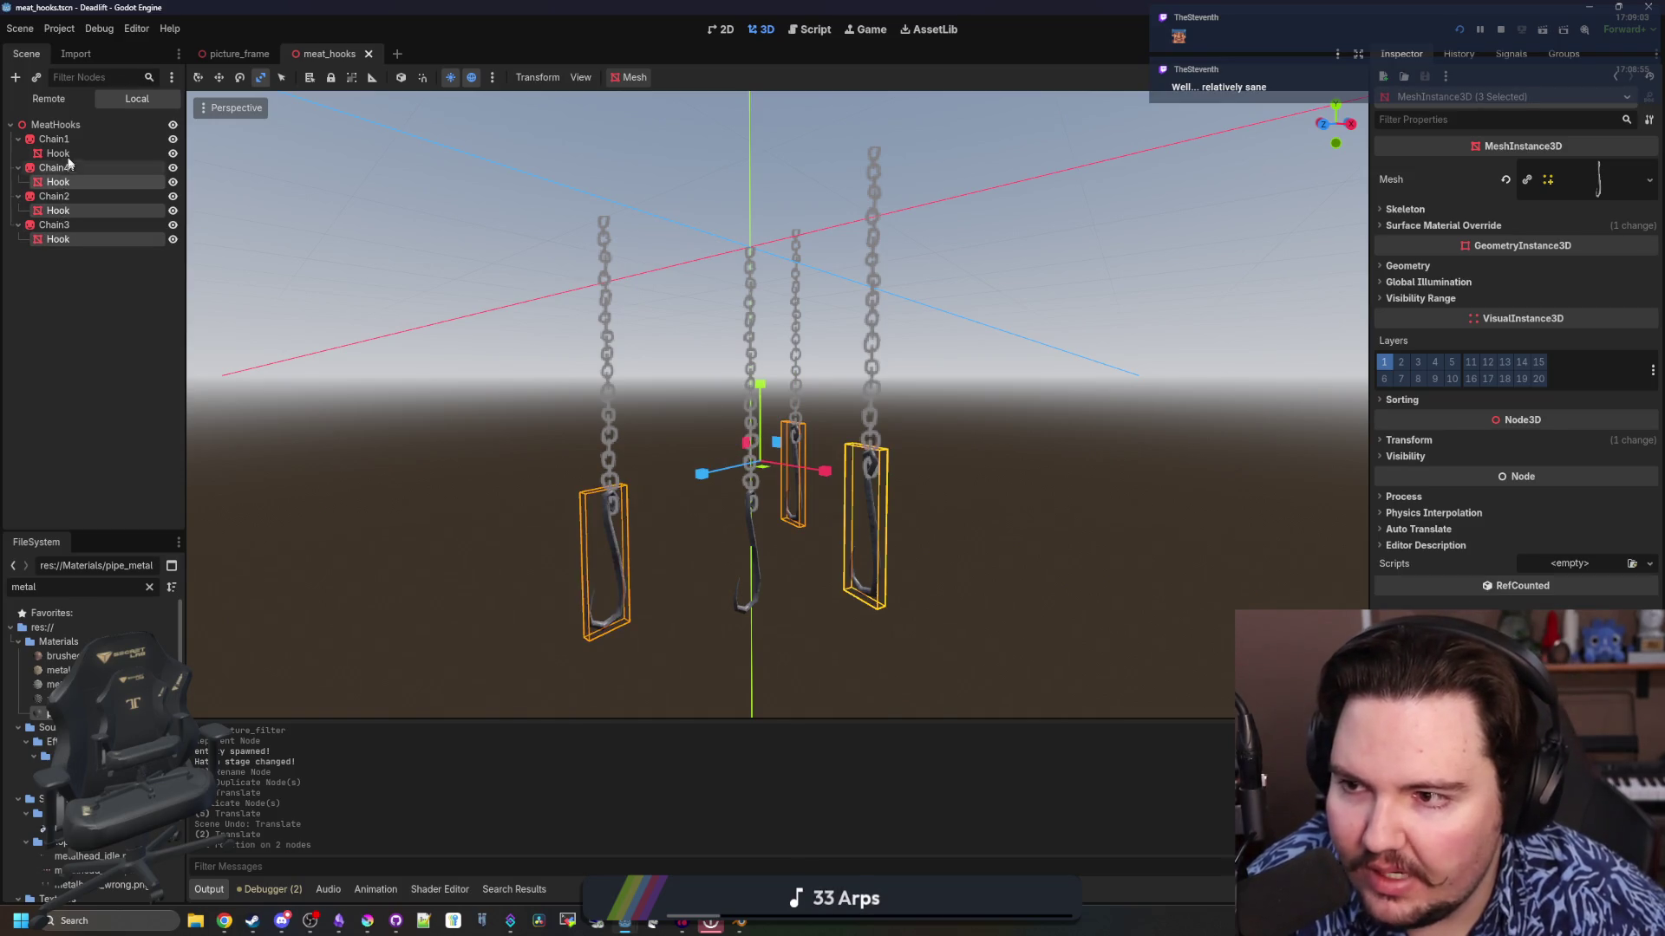
{"action": "left_click", "coordinate": [58, 154], "text": "ctrl"}
Frame the selected hooks, lower them slightly along Y with the Move tool, and save
{"action": "key", "text": "f"}
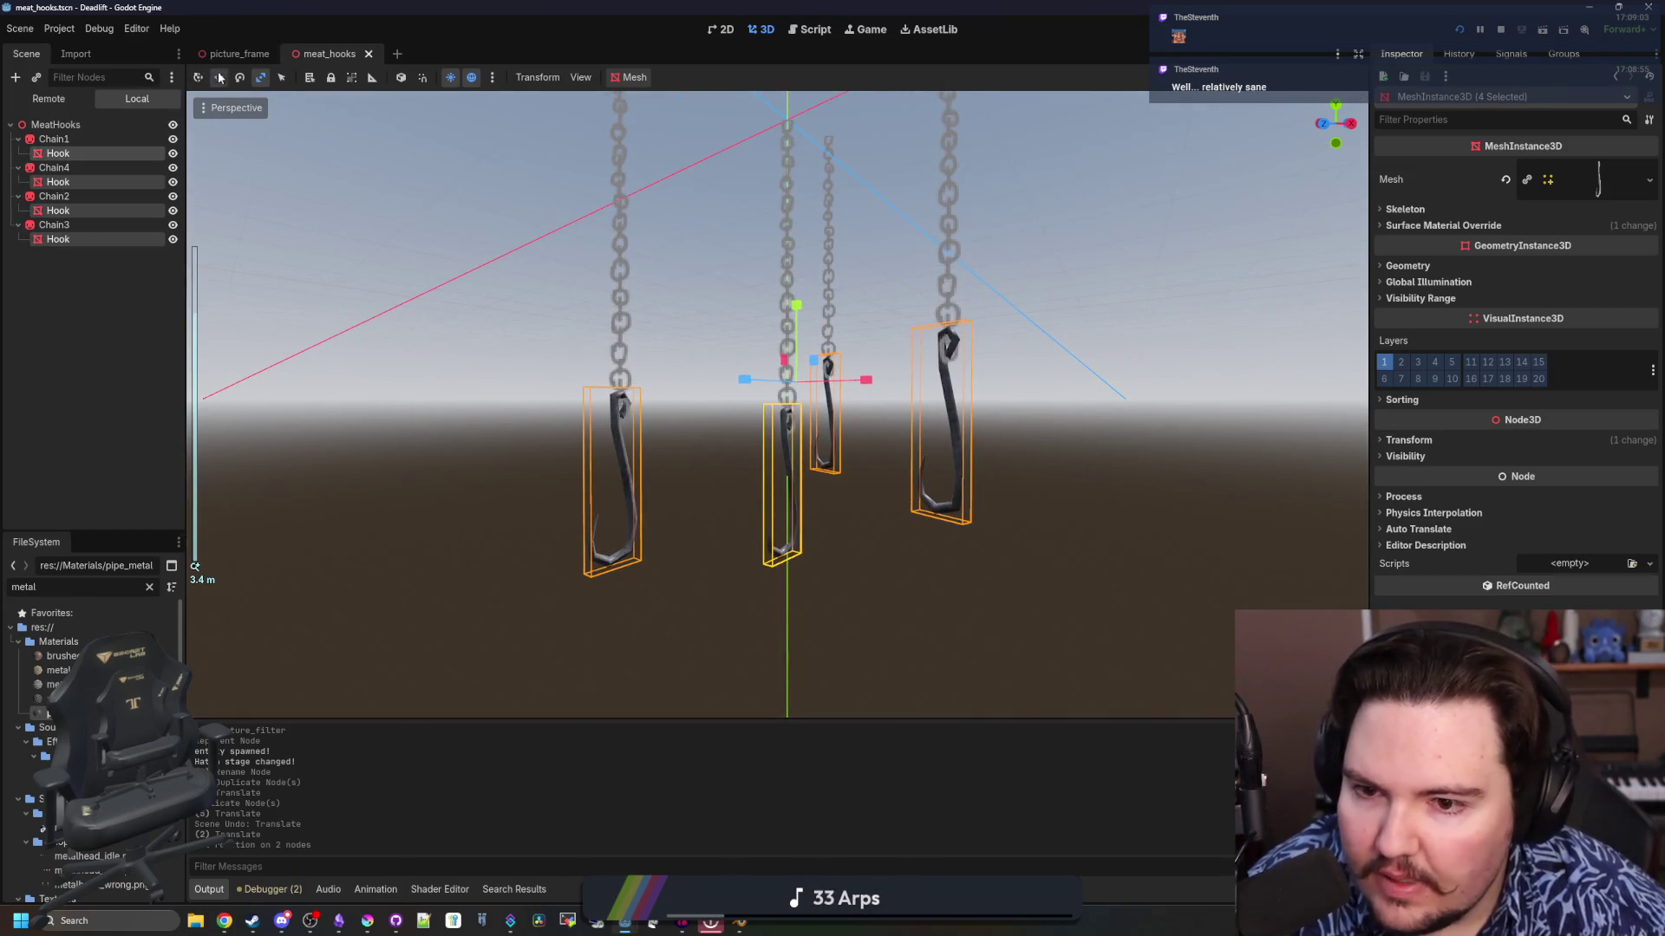
{"action": "left_click", "coordinate": [219, 77]}
{"action": "scroll", "coordinate": [783, 307], "scroll_direction": "up", "scroll_amount": 5}
{"action": "left_click_drag", "start_coordinate": [811, 288], "coordinate": [811, 309]}
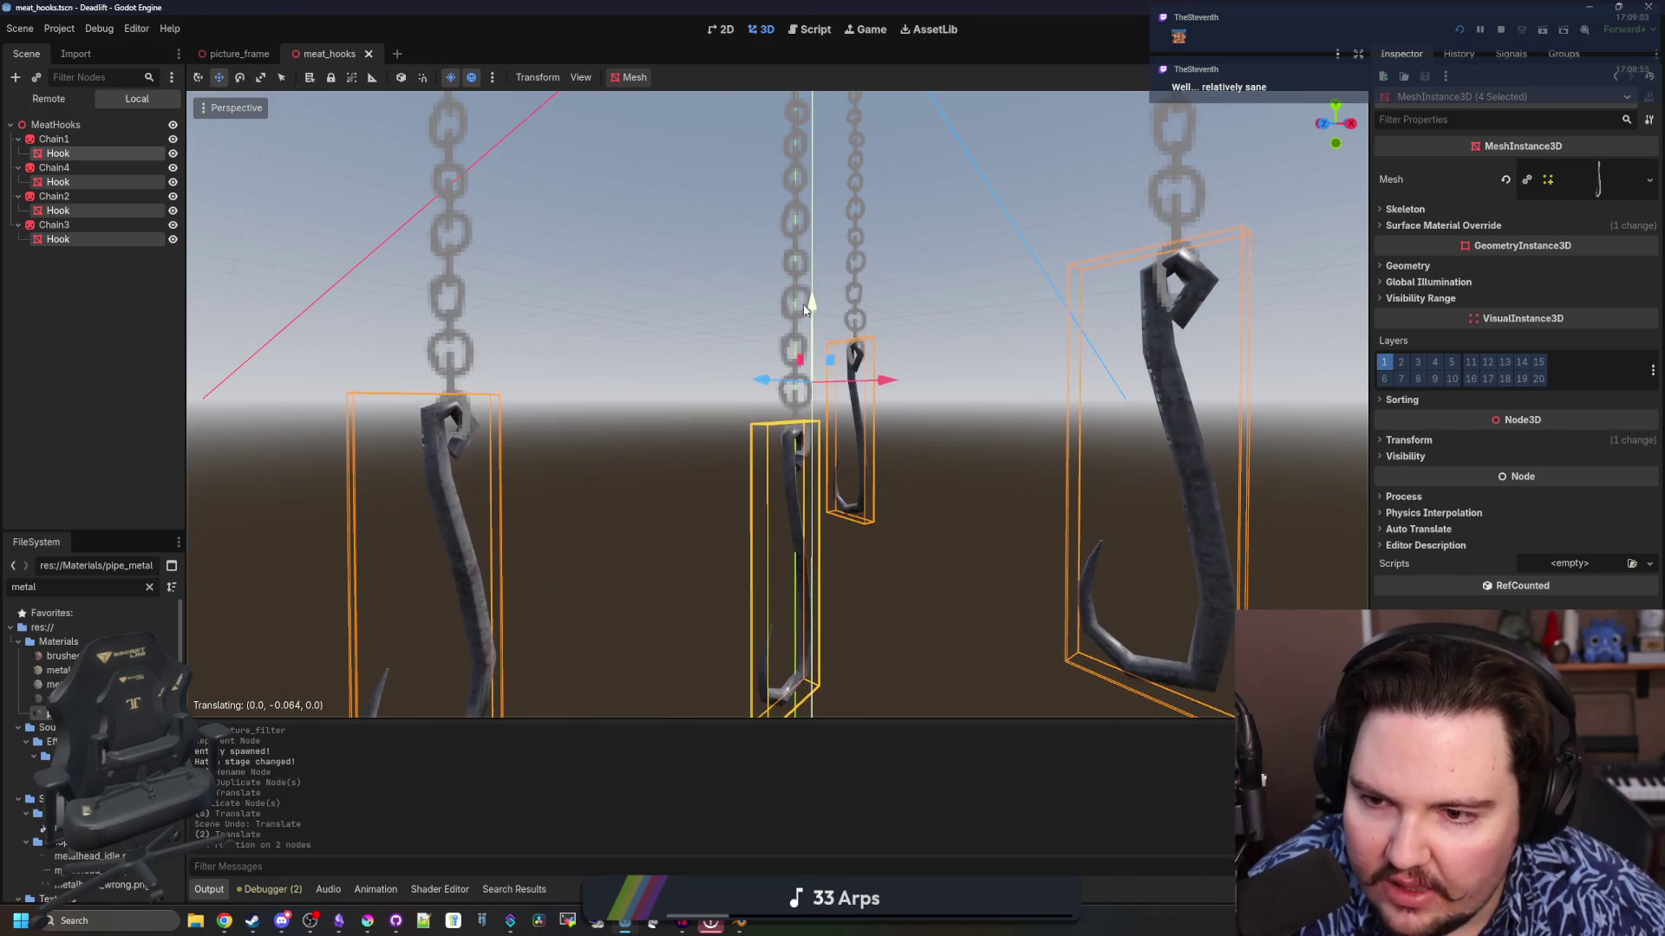
{"action": "scroll", "coordinate": [850, 436], "scroll_direction": "down", "scroll_amount": 5}
{"action": "scroll", "coordinate": [850, 436], "scroll_direction": "down", "scroll_amount": 5}
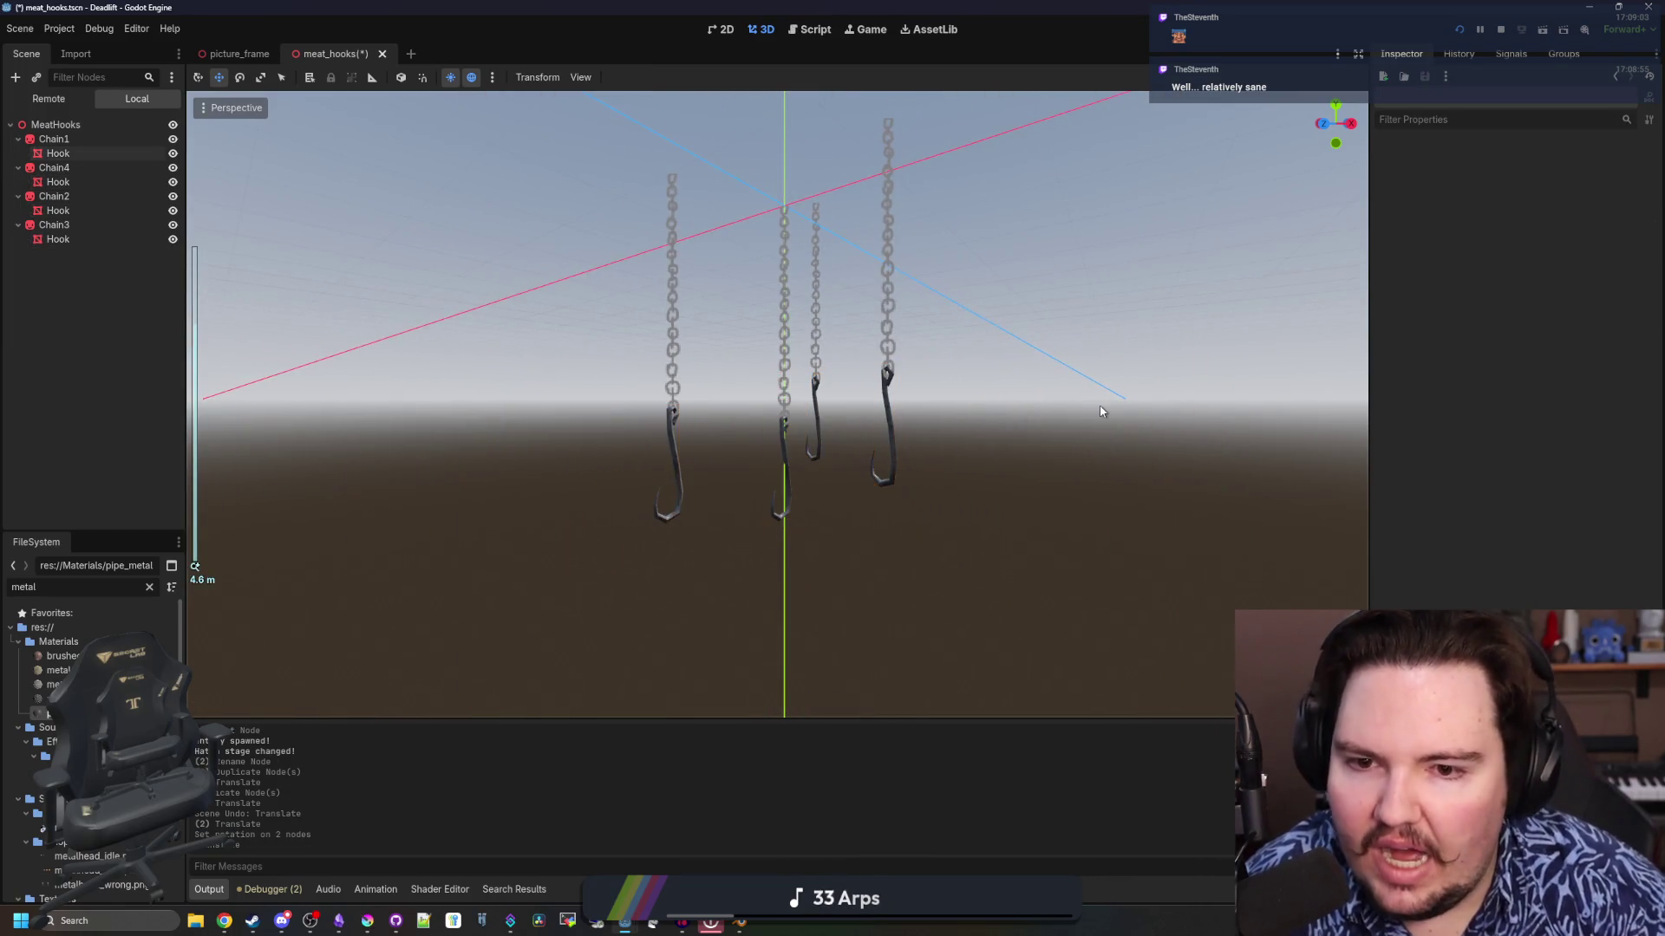
{"action": "key", "text": "ctrl+s"}
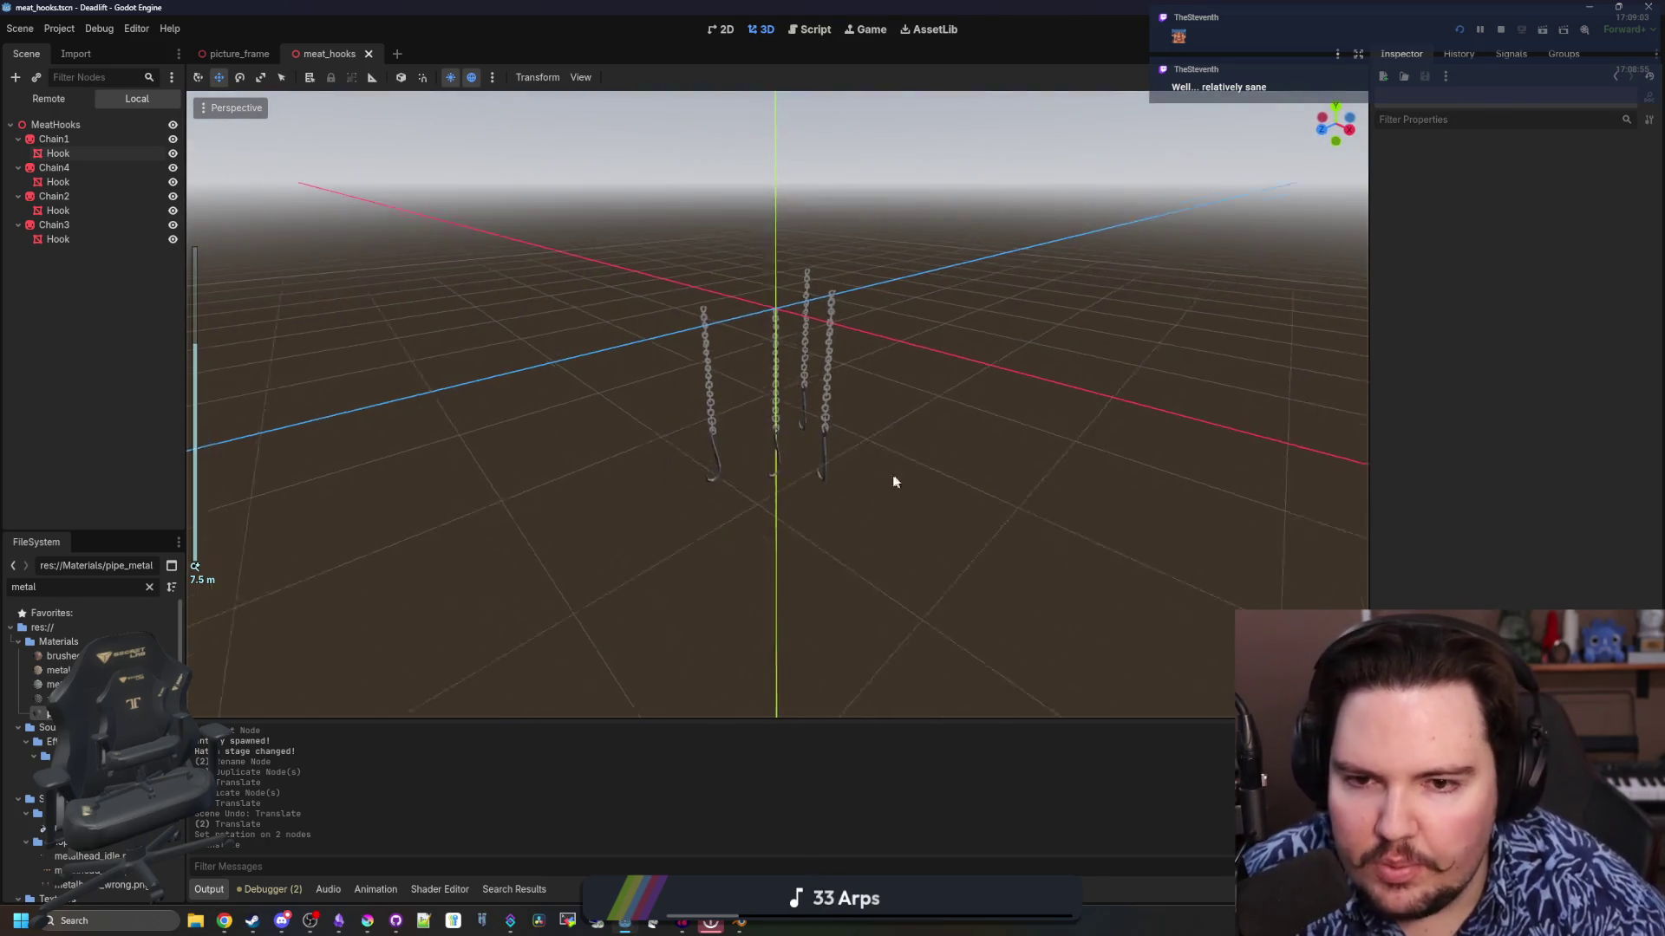
{"action": "scroll", "coordinate": [809, 388], "scroll_direction": "up", "scroll_amount": 8}
{"action": "scroll", "coordinate": [794, 446], "scroll_direction": "down", "scroll_amount": 5}
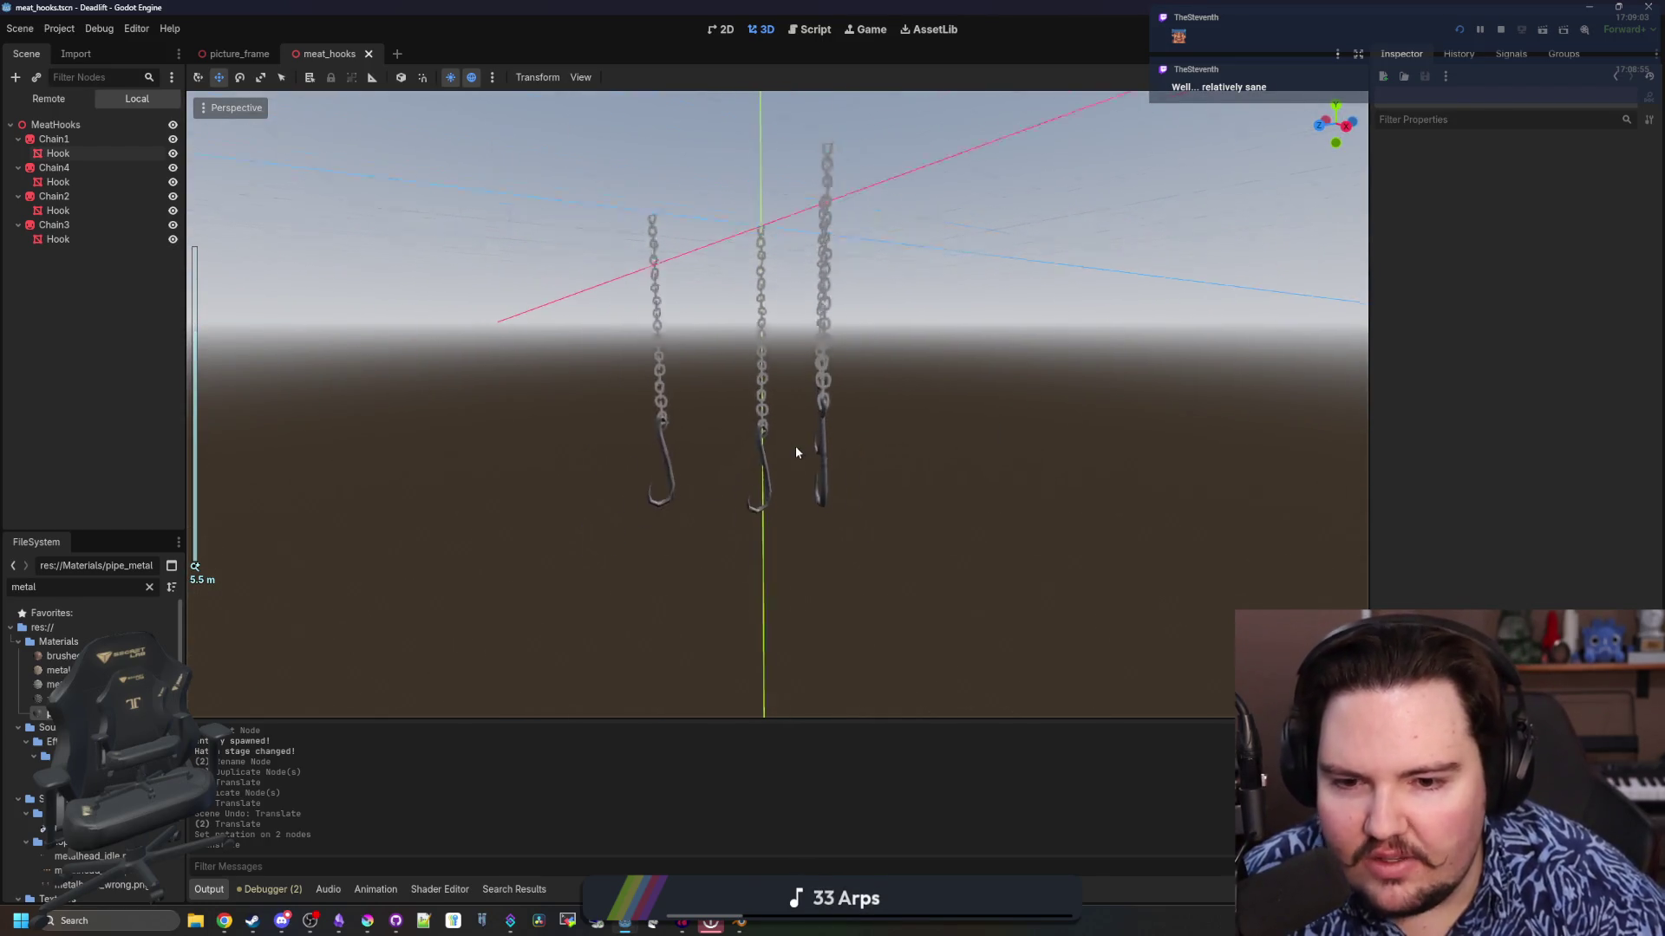
{"action": "key", "text": "ctrl+s"}
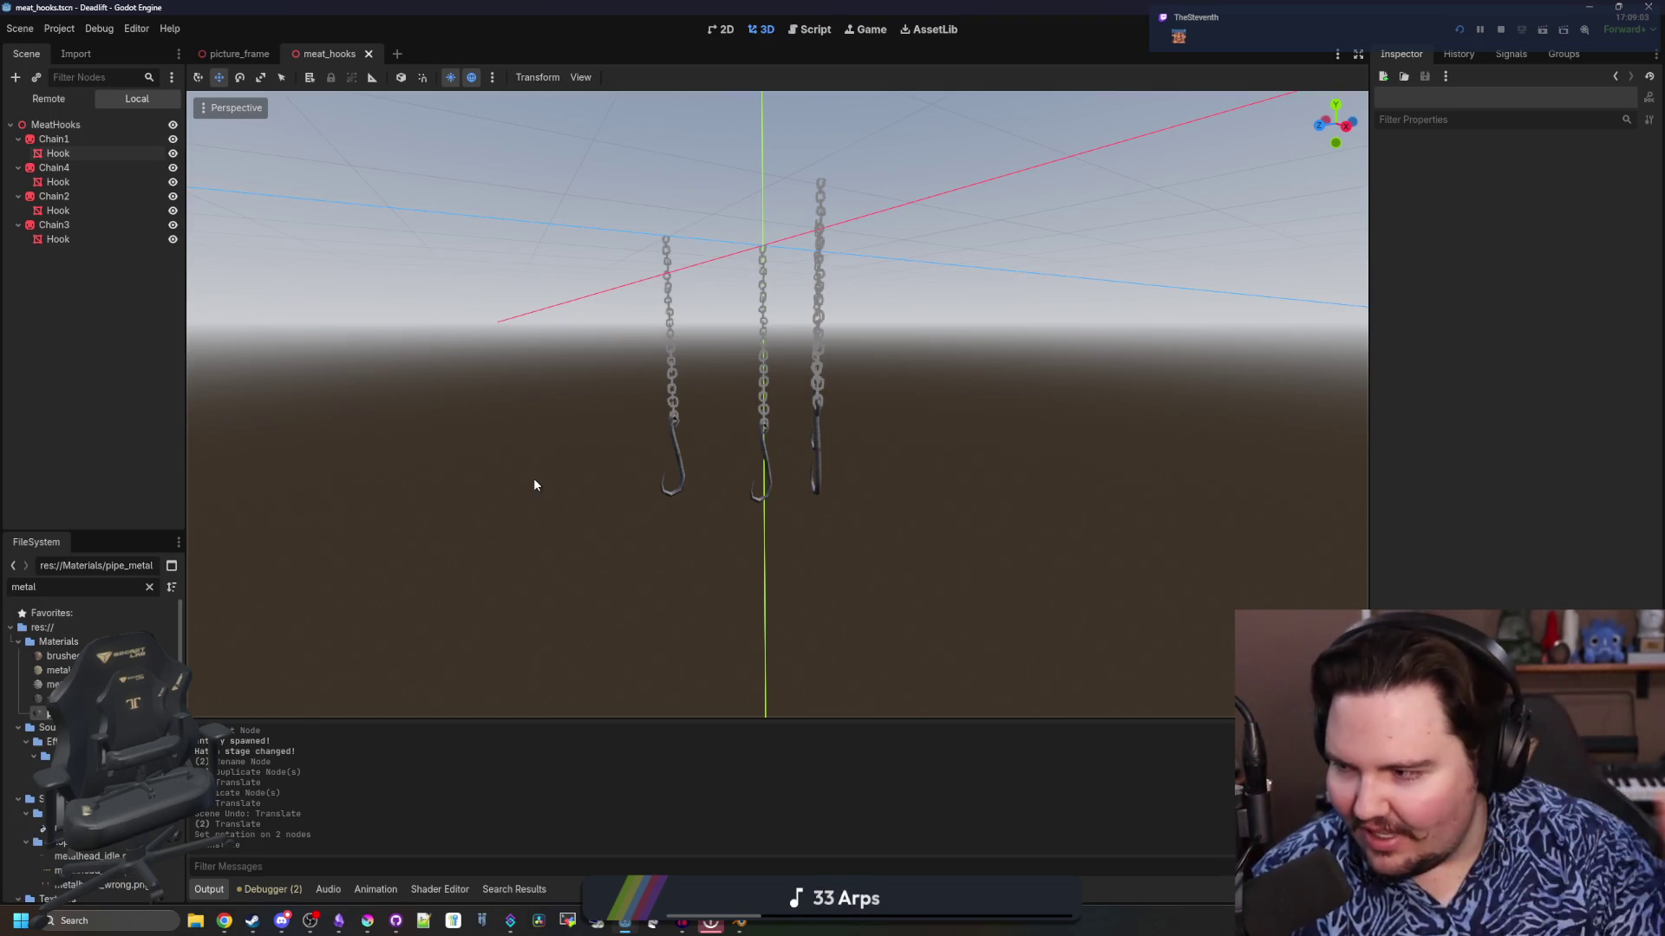
Orbit the 3D view to inspect the lowered hooks from above and at an angle
{"action": "mouse_move", "coordinate": [535, 485]}
{"action": "left_mouse_down"}
{"action": "mouse_move", "coordinate": [546, 453]}
{"action": "mouse_move", "coordinate": [617, 472]}
{"action": "mouse_move", "coordinate": [593, 394]}
{"action": "left_mouse_up"}
{"action": "mouse_move", "coordinate": [526, 431]}
{"action": "left_mouse_down"}
{"action": "mouse_move", "coordinate": [495, 591]}
{"action": "mouse_move", "coordinate": [557, 680]}
{"action": "left_mouse_up"}
{"action": "mouse_move", "coordinate": [524, 549]}
{"action": "left_mouse_down"}
{"action": "mouse_move", "coordinate": [532, 400]}
{"action": "mouse_move", "coordinate": [675, 424]}
{"action": "mouse_move", "coordinate": [655, 391]}
{"action": "left_mouse_up"}
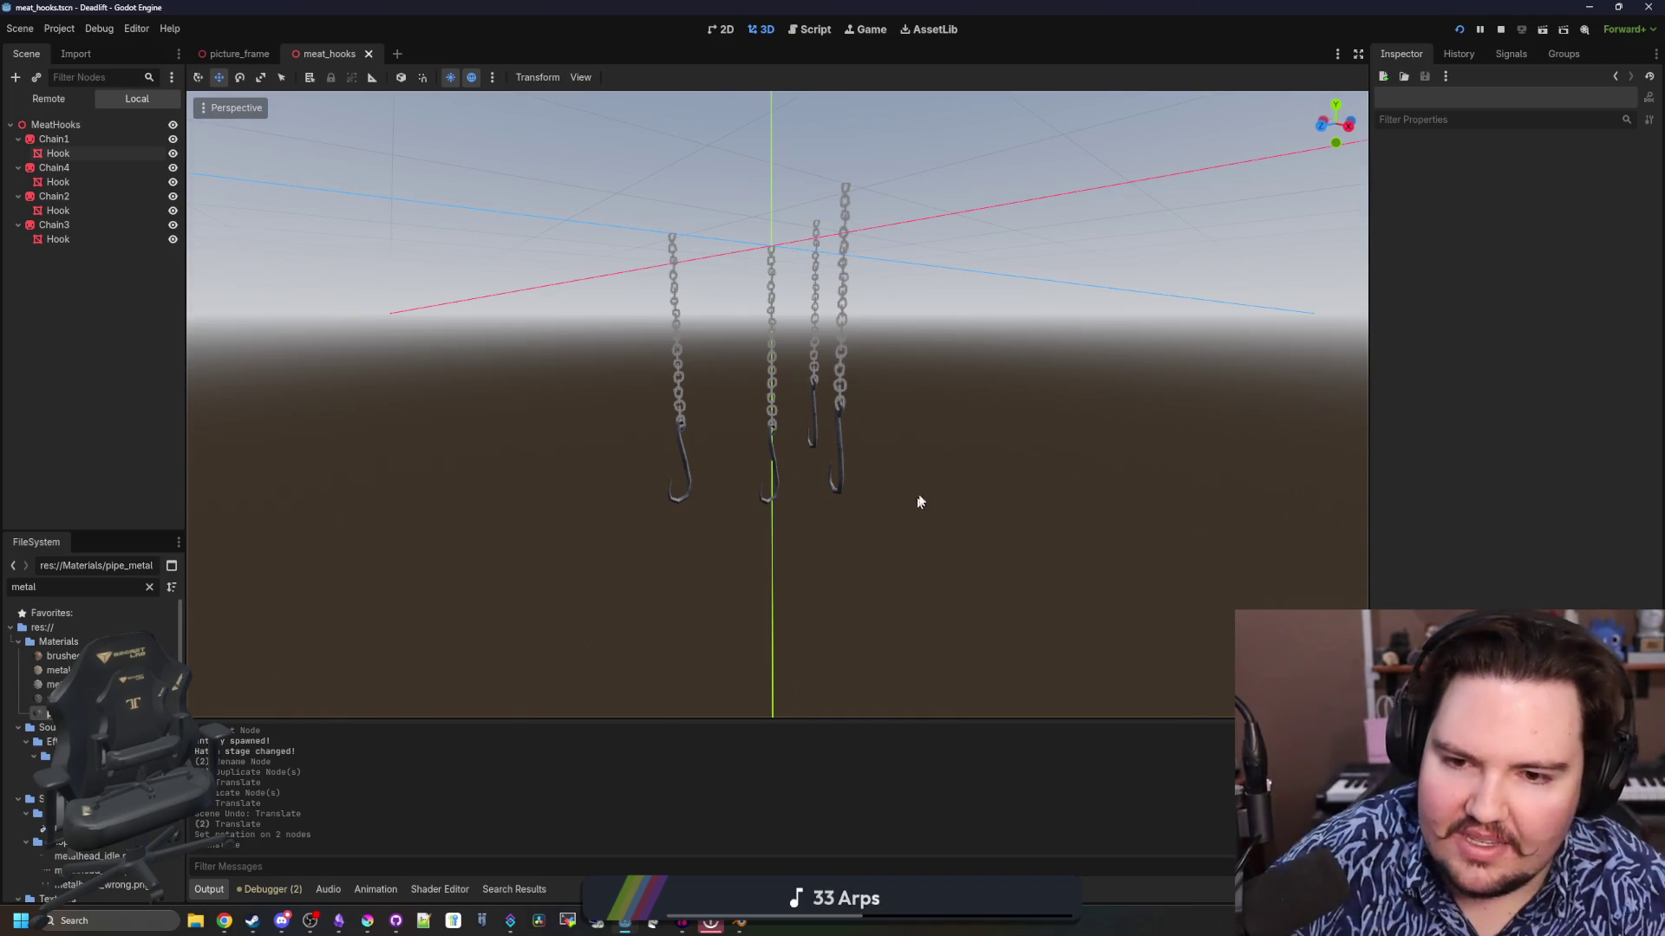
{"action": "mouse_move", "coordinate": [918, 498]}
{"action": "left_mouse_down"}
{"action": "mouse_move", "coordinate": [945, 434]}
{"action": "mouse_move", "coordinate": [859, 576]}
{"action": "mouse_move", "coordinate": [803, 564]}
{"action": "mouse_move", "coordinate": [750, 477]}
{"action": "mouse_move", "coordinate": [627, 414]}
{"action": "left_mouse_up"}
Select Chain2 and Chain3 together and tilt both with the rotate tool
{"action": "scroll", "coordinate": [470, 351], "scroll_direction": "up", "scroll_amount": 3}
{"action": "scroll", "coordinate": [473, 356], "scroll_direction": "up", "scroll_amount": 2}
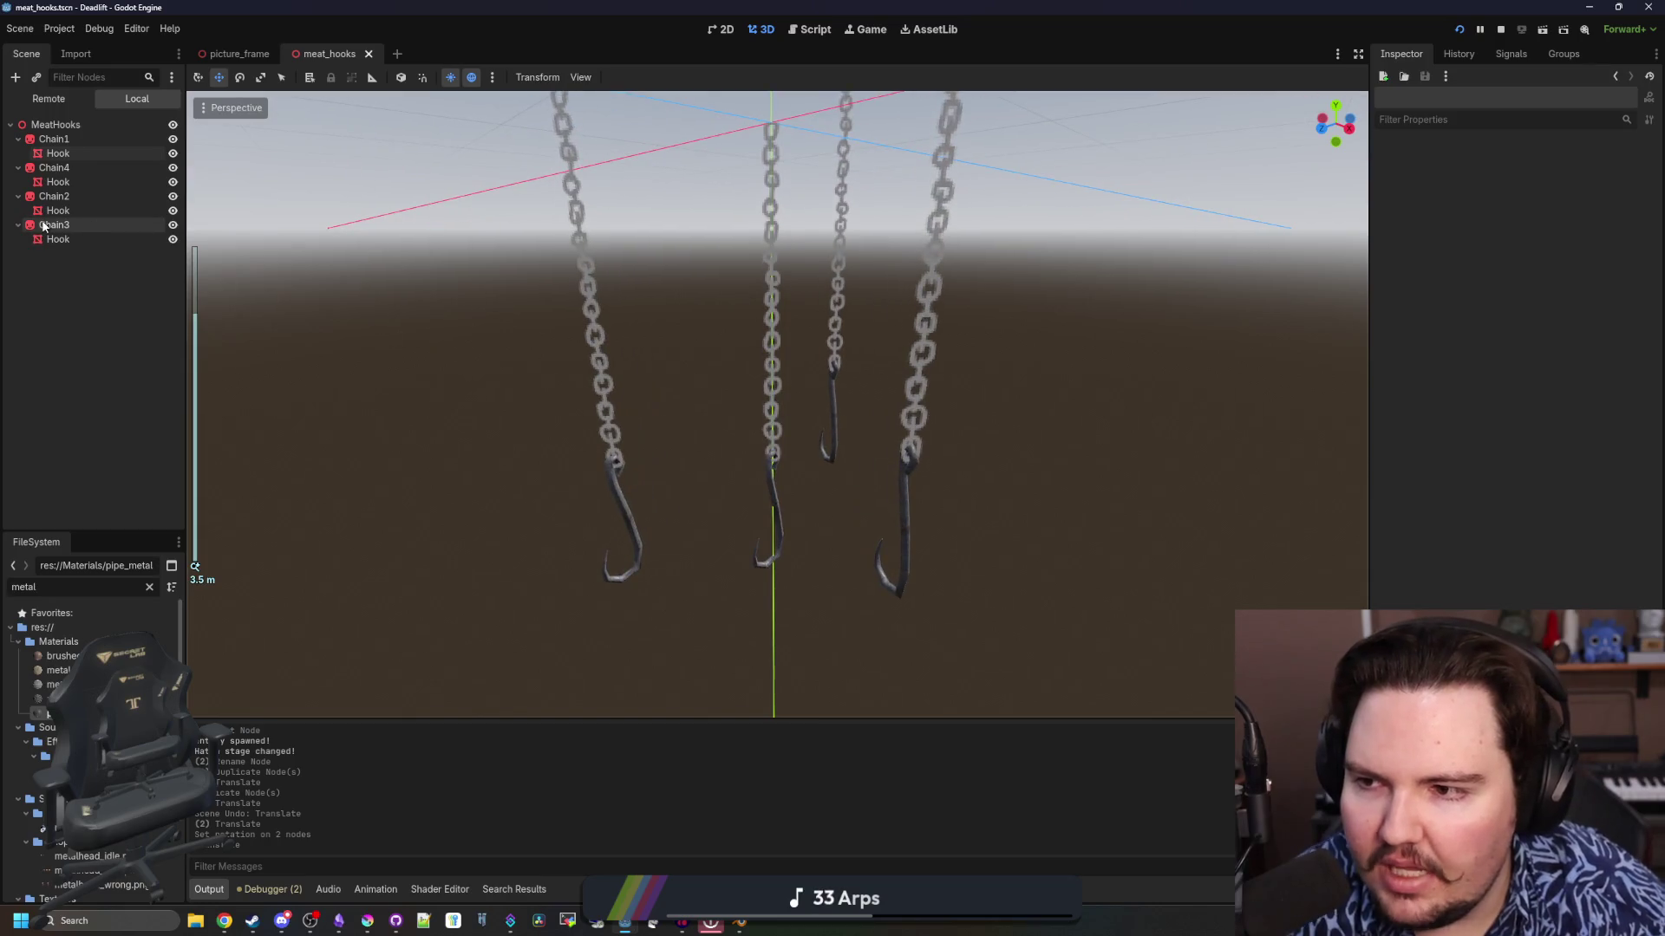
{"action": "left_click", "coordinate": [53, 224]}
{"action": "left_click_drag", "start_coordinate": [316, 260], "coordinate": [450, 323]}
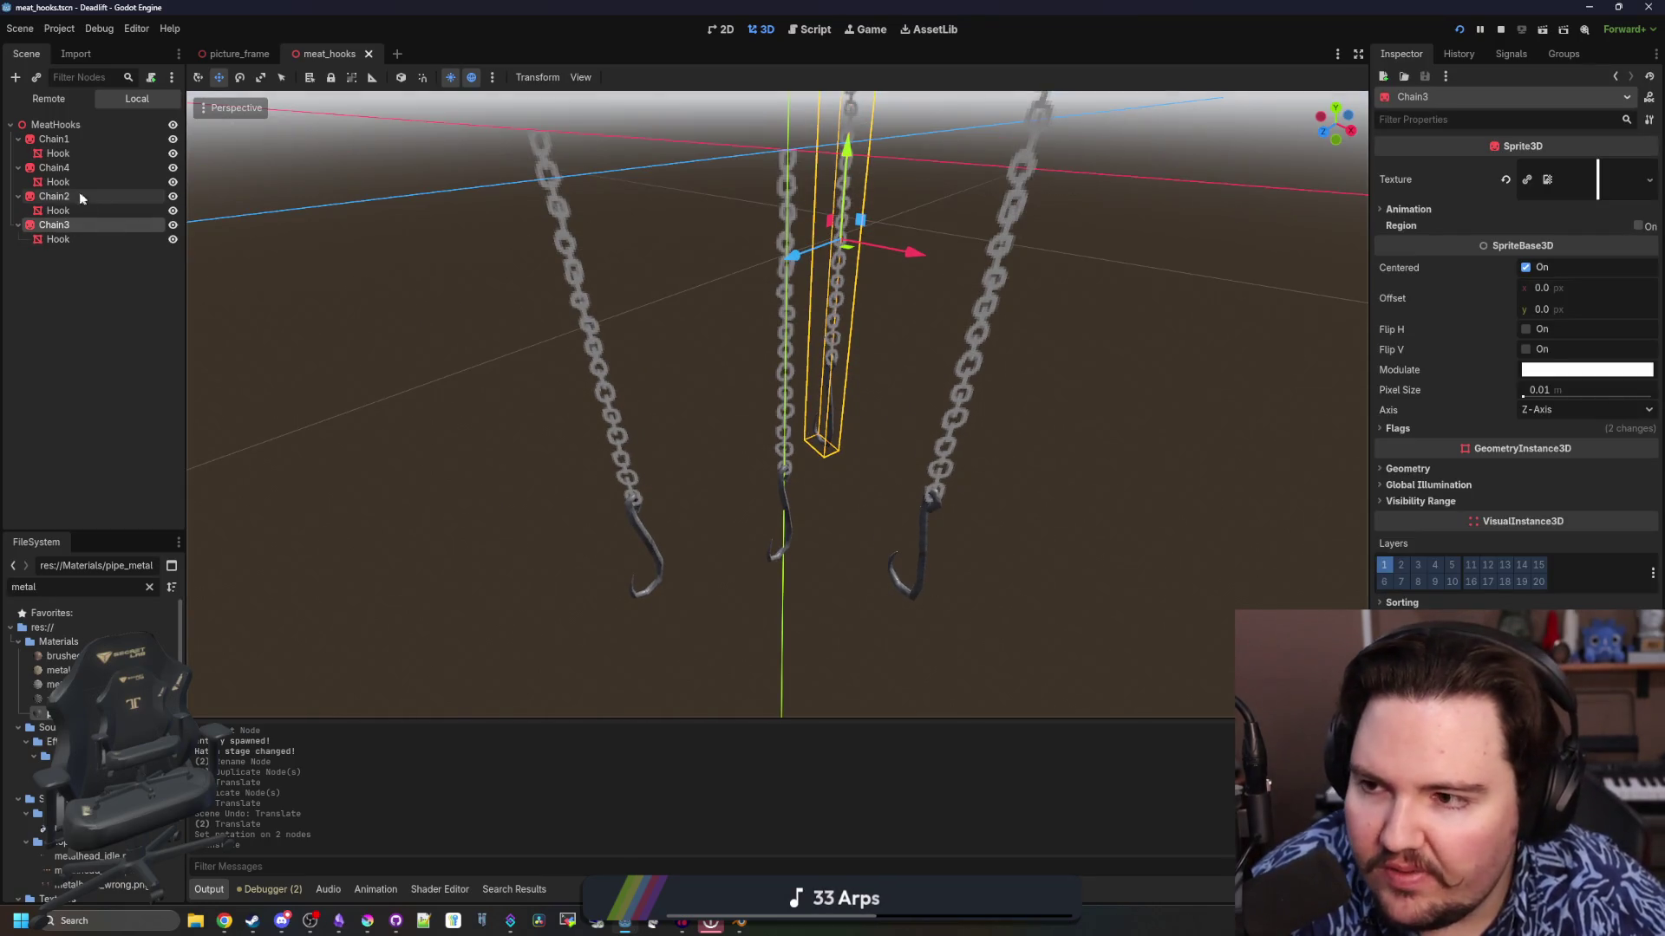
{"action": "left_click", "coordinate": [73, 166]}
{"action": "left_click", "coordinate": [71, 140]}
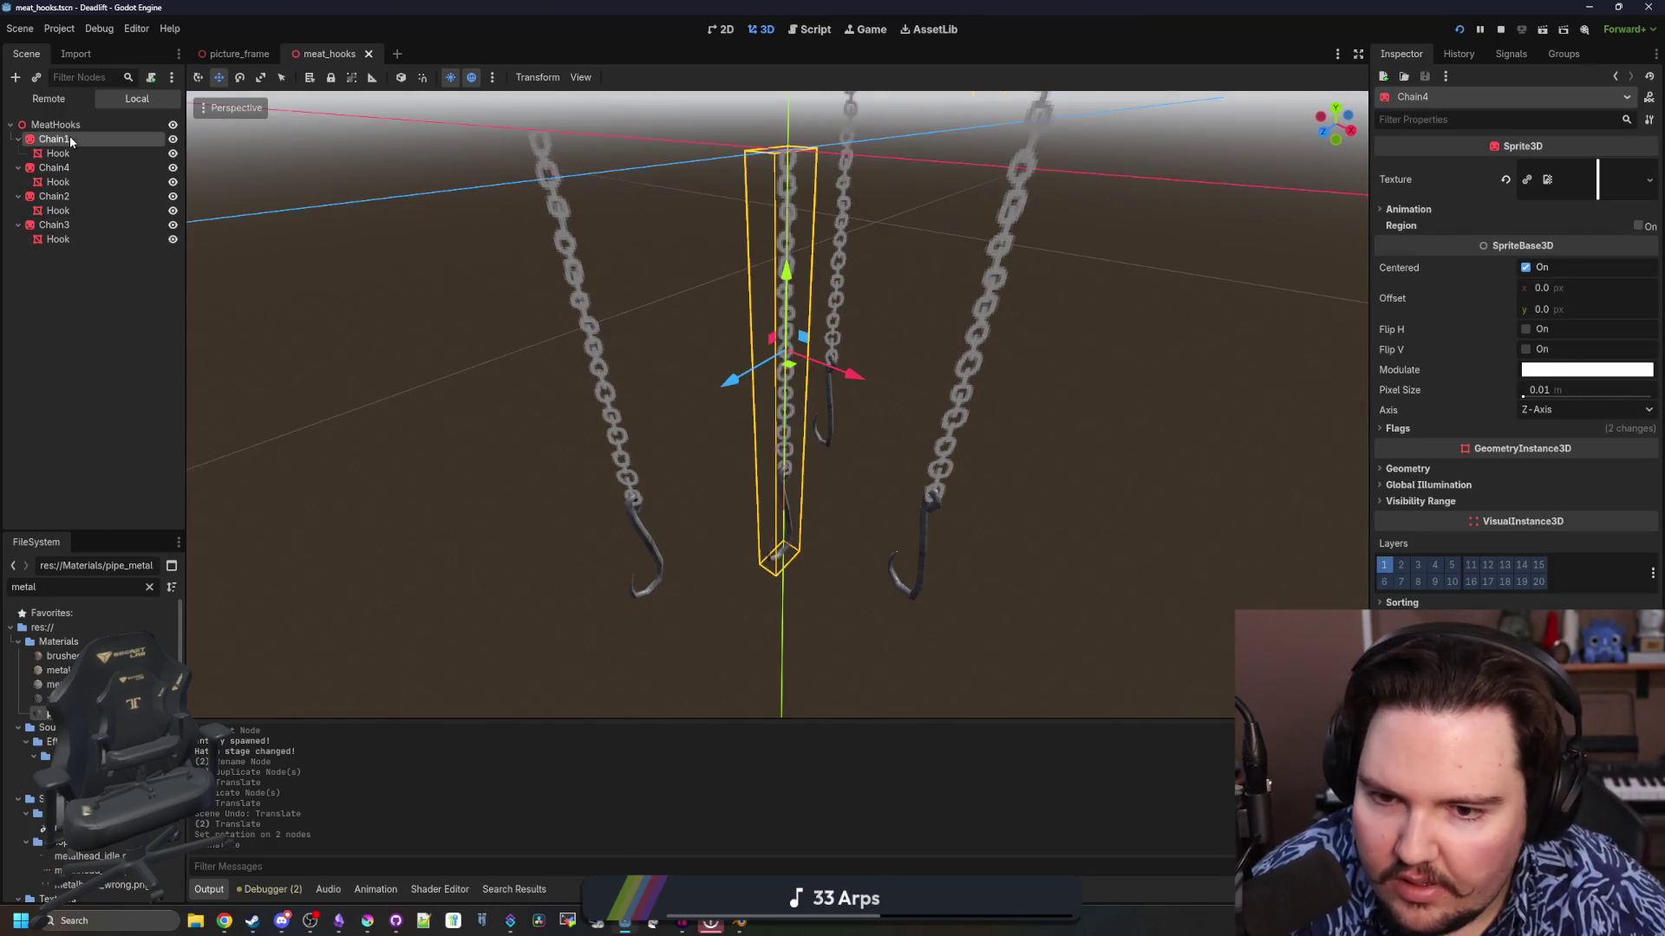
{"action": "left_click", "coordinate": [54, 196]}
{"action": "left_click", "coordinate": [54, 224], "text": "ctrl"}
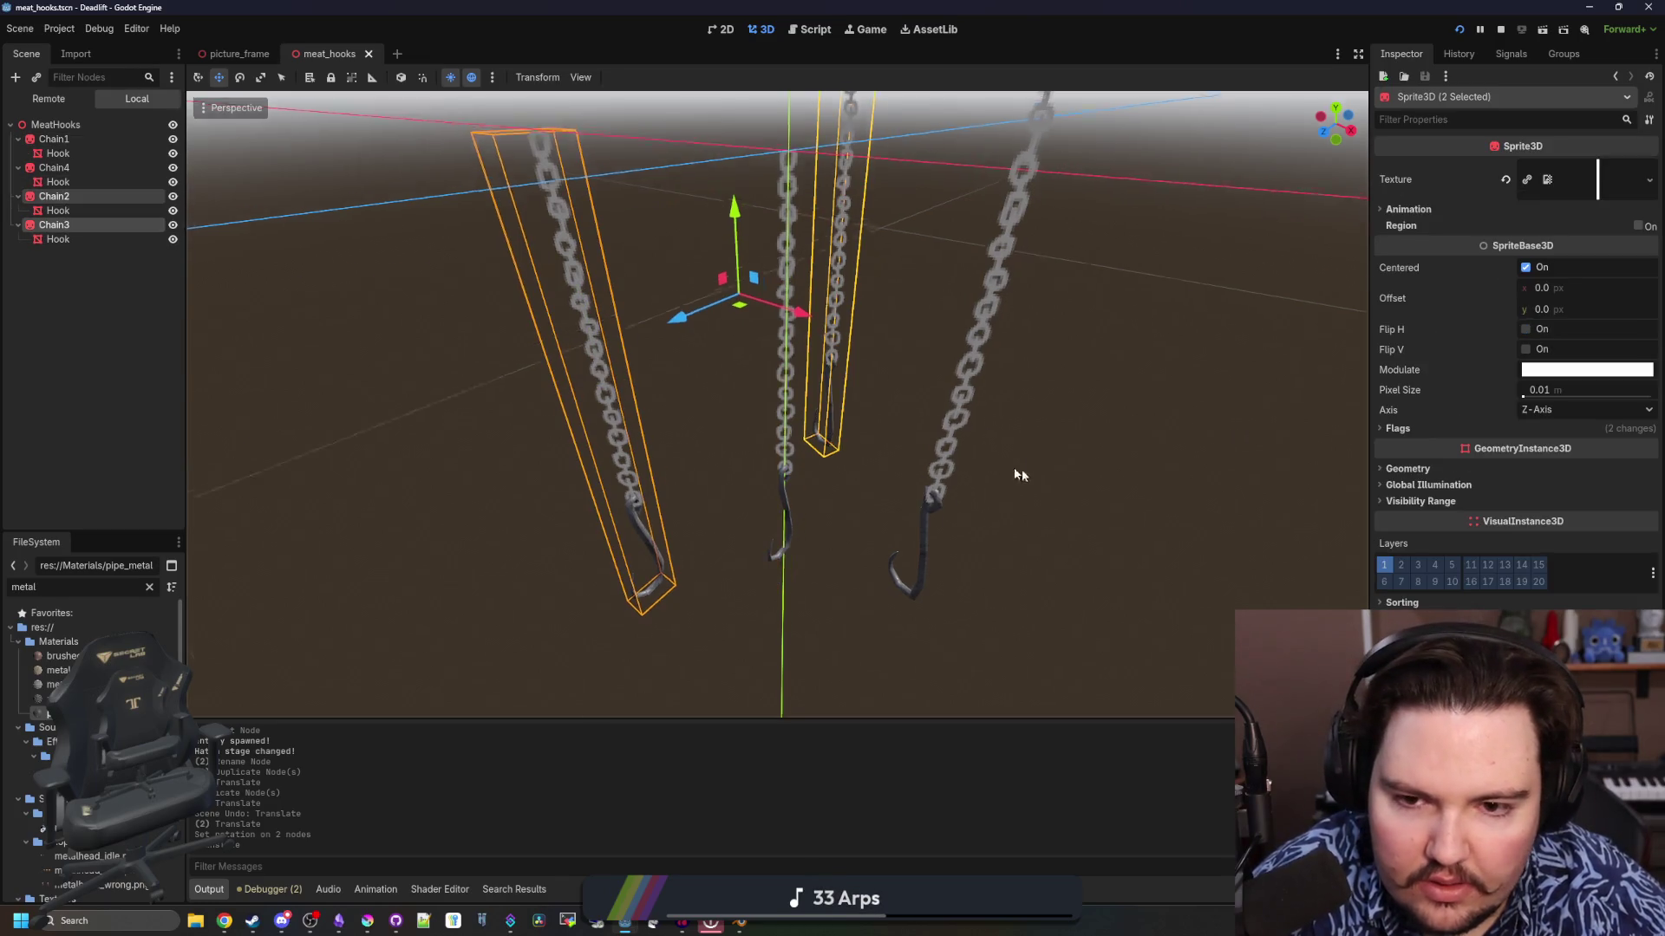
{"action": "mouse_move", "coordinate": [1022, 470]}
{"action": "left_mouse_down"}
{"action": "mouse_move", "coordinate": [1064, 494]}
{"action": "mouse_move", "coordinate": [1045, 517]}
{"action": "mouse_move", "coordinate": [1235, 544]}
{"action": "left_mouse_up"}
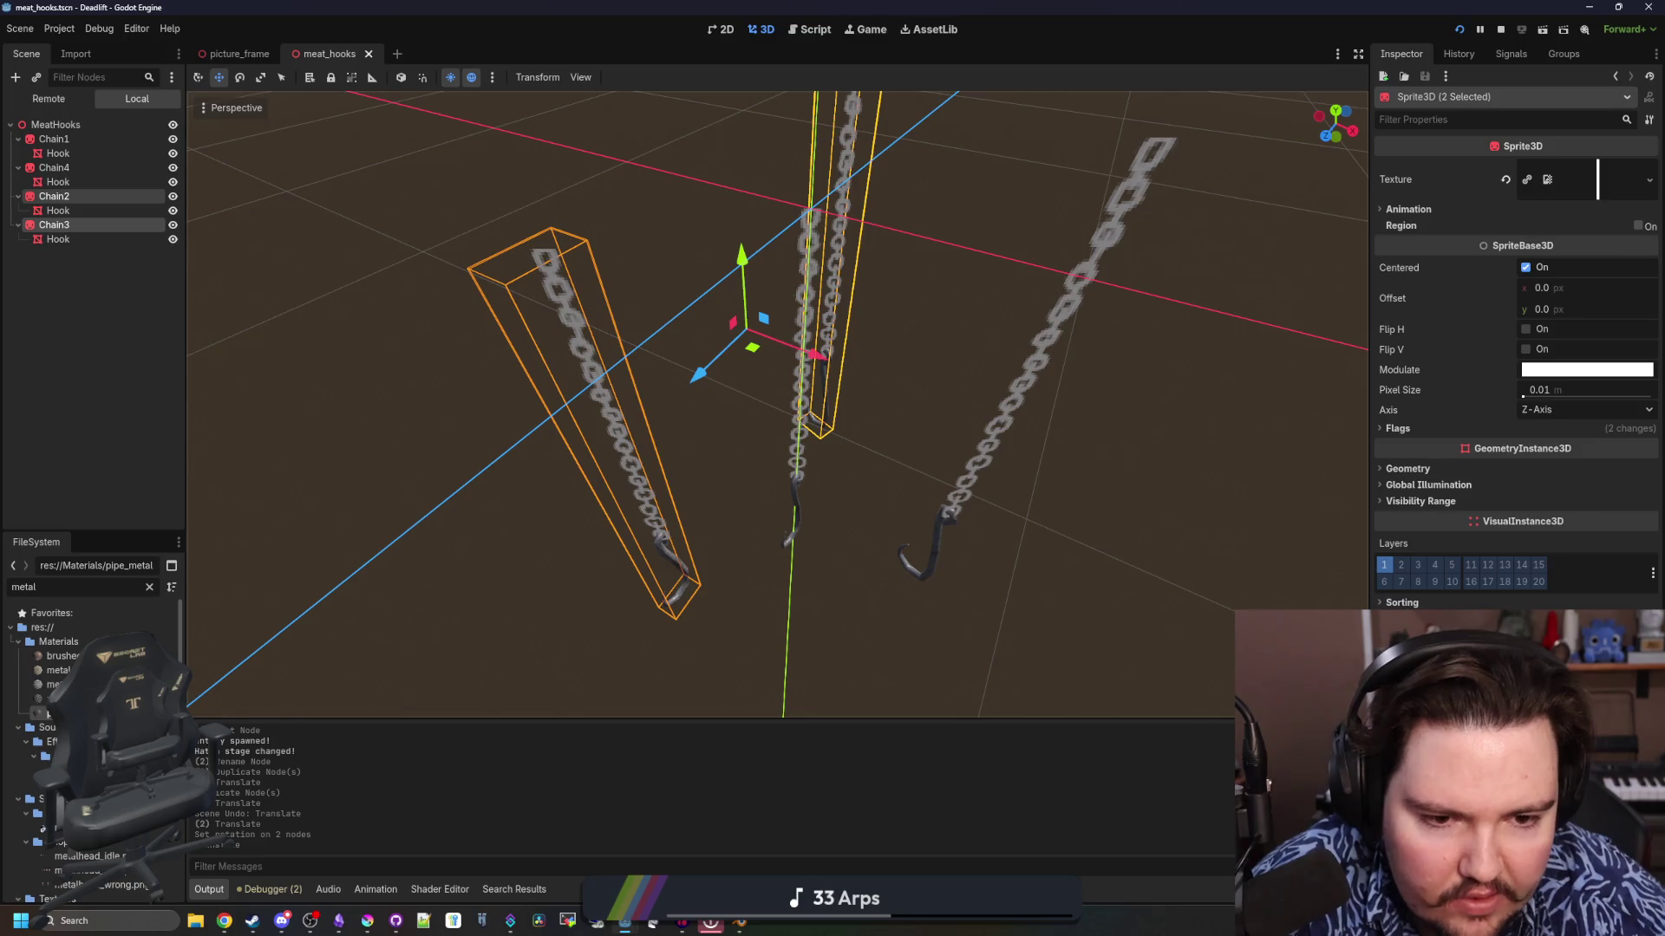
{"action": "key", "text": "r"}
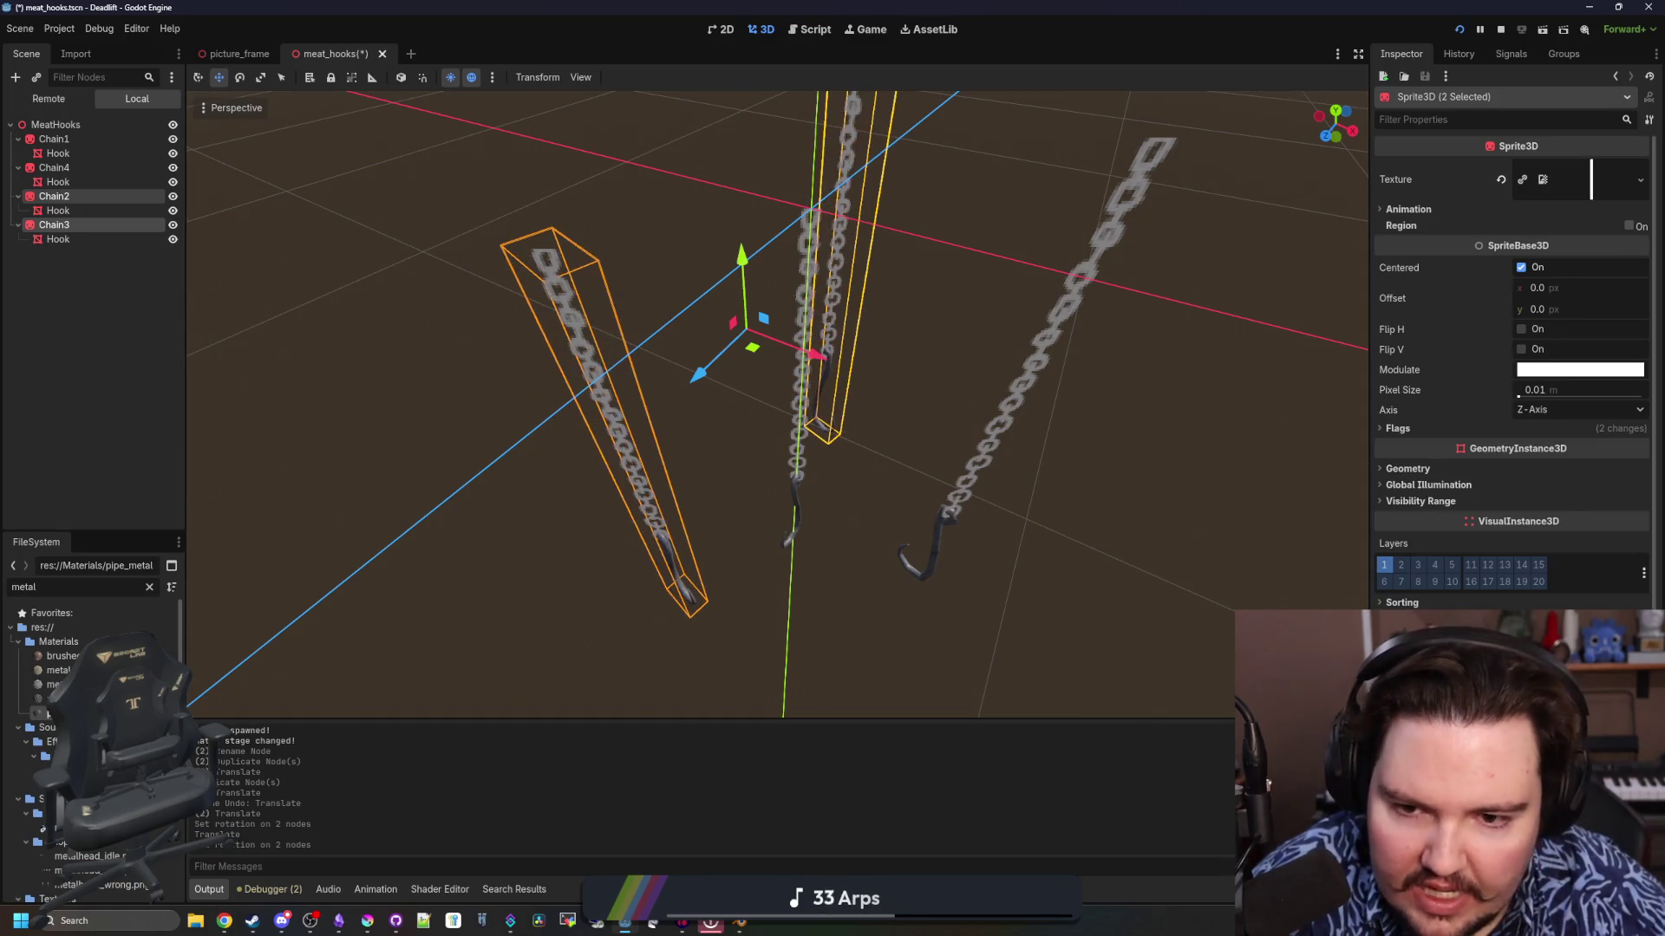
{"action": "left_click", "coordinate": [1134, 642]}
{"action": "mouse_move", "coordinate": [1134, 642]}
{"action": "left_mouse_down"}
{"action": "mouse_move", "coordinate": [1026, 509]}
{"action": "mouse_move", "coordinate": [877, 527]}
{"action": "mouse_move", "coordinate": [854, 355]}
{"action": "mouse_move", "coordinate": [891, 304]}
{"action": "mouse_move", "coordinate": [793, 383]}
{"action": "mouse_move", "coordinate": [920, 515]}
{"action": "left_mouse_up"}
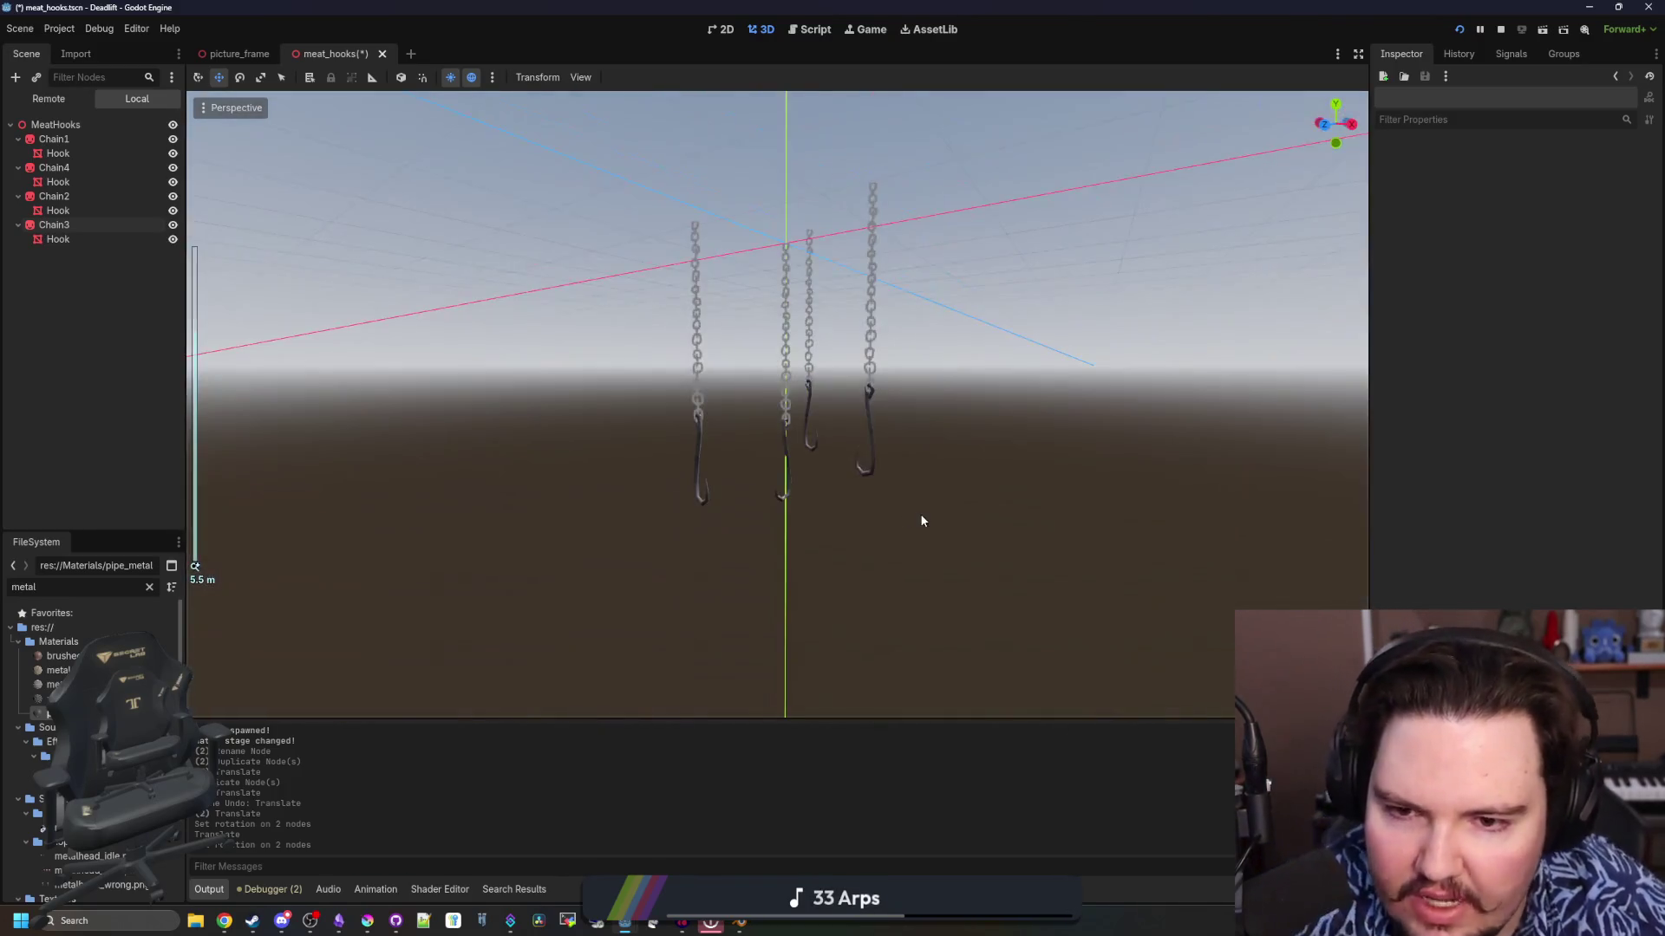
Collapse the Chain nodes in the Scene tree and save meat_hooks
{"action": "left_click", "coordinate": [121, 124]}
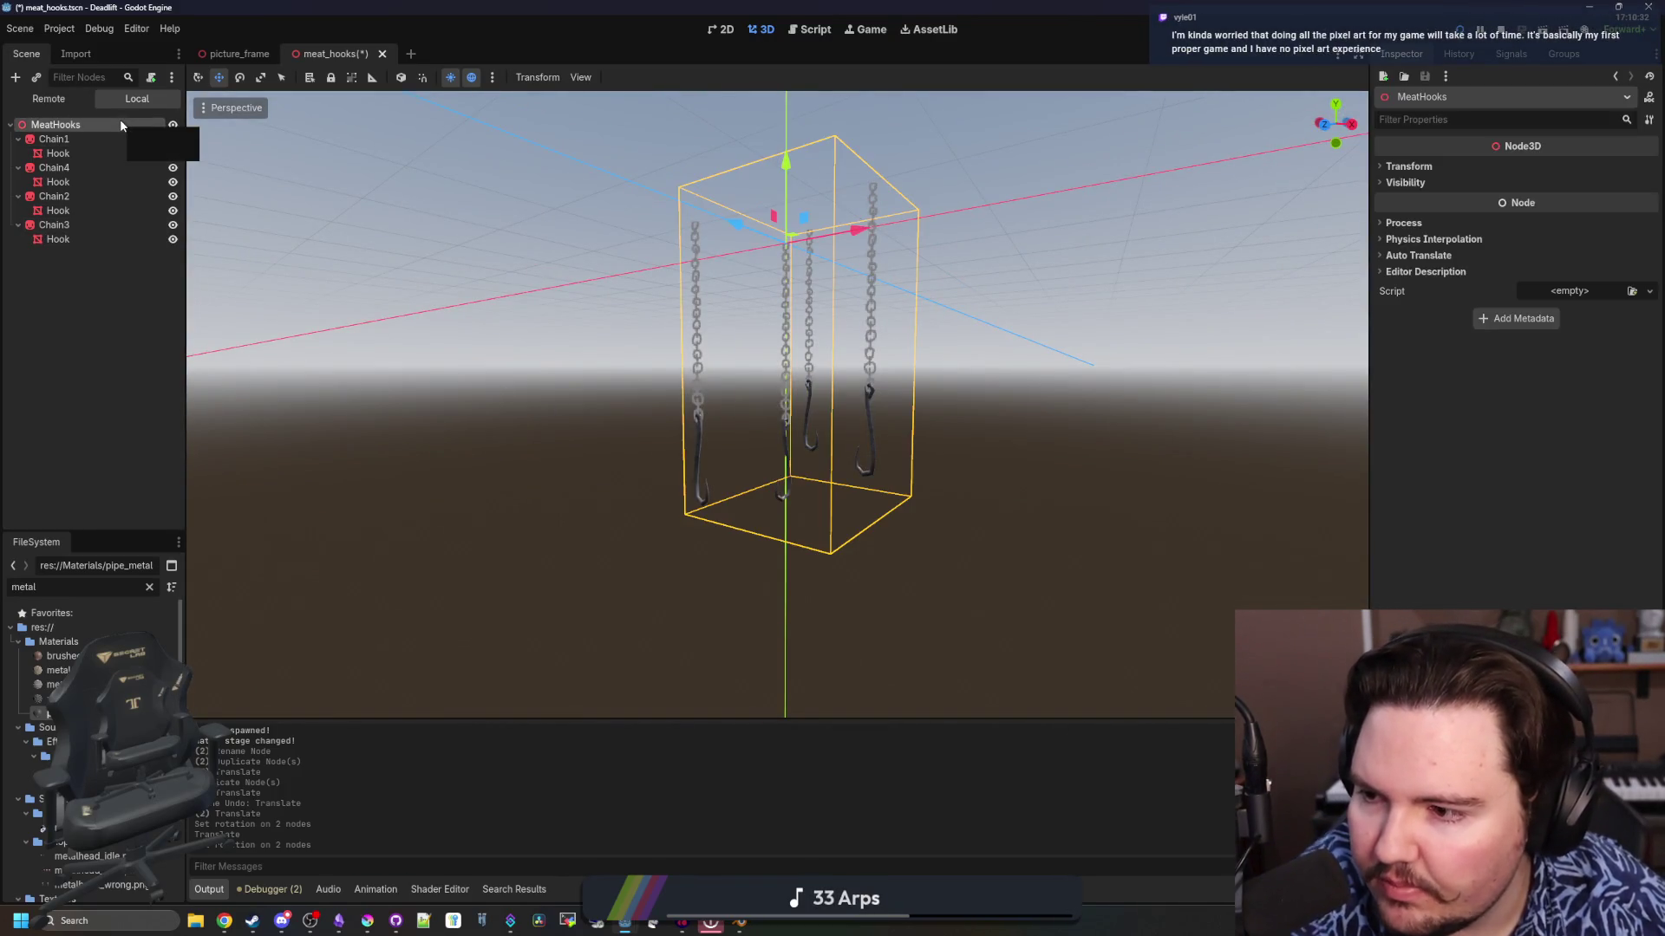
{"action": "left_click", "coordinate": [107, 289]}
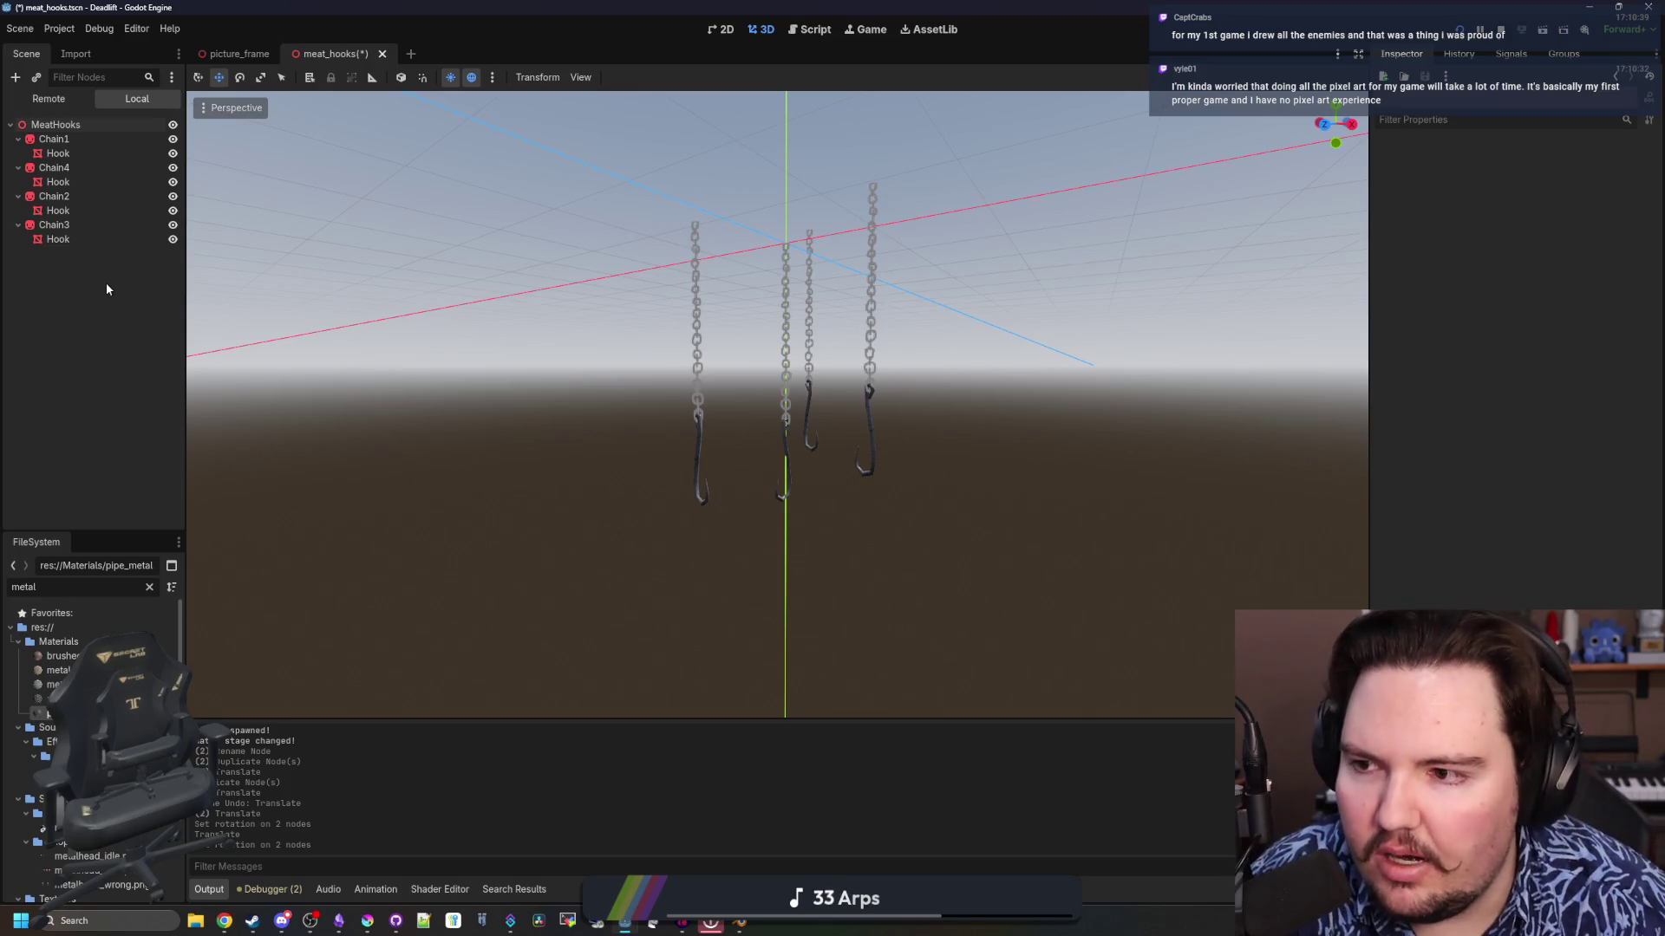
{"action": "key", "text": "ctrl+s"}
{"action": "left_click", "coordinate": [18, 139]}
{"action": "left_click", "coordinate": [58, 167]}
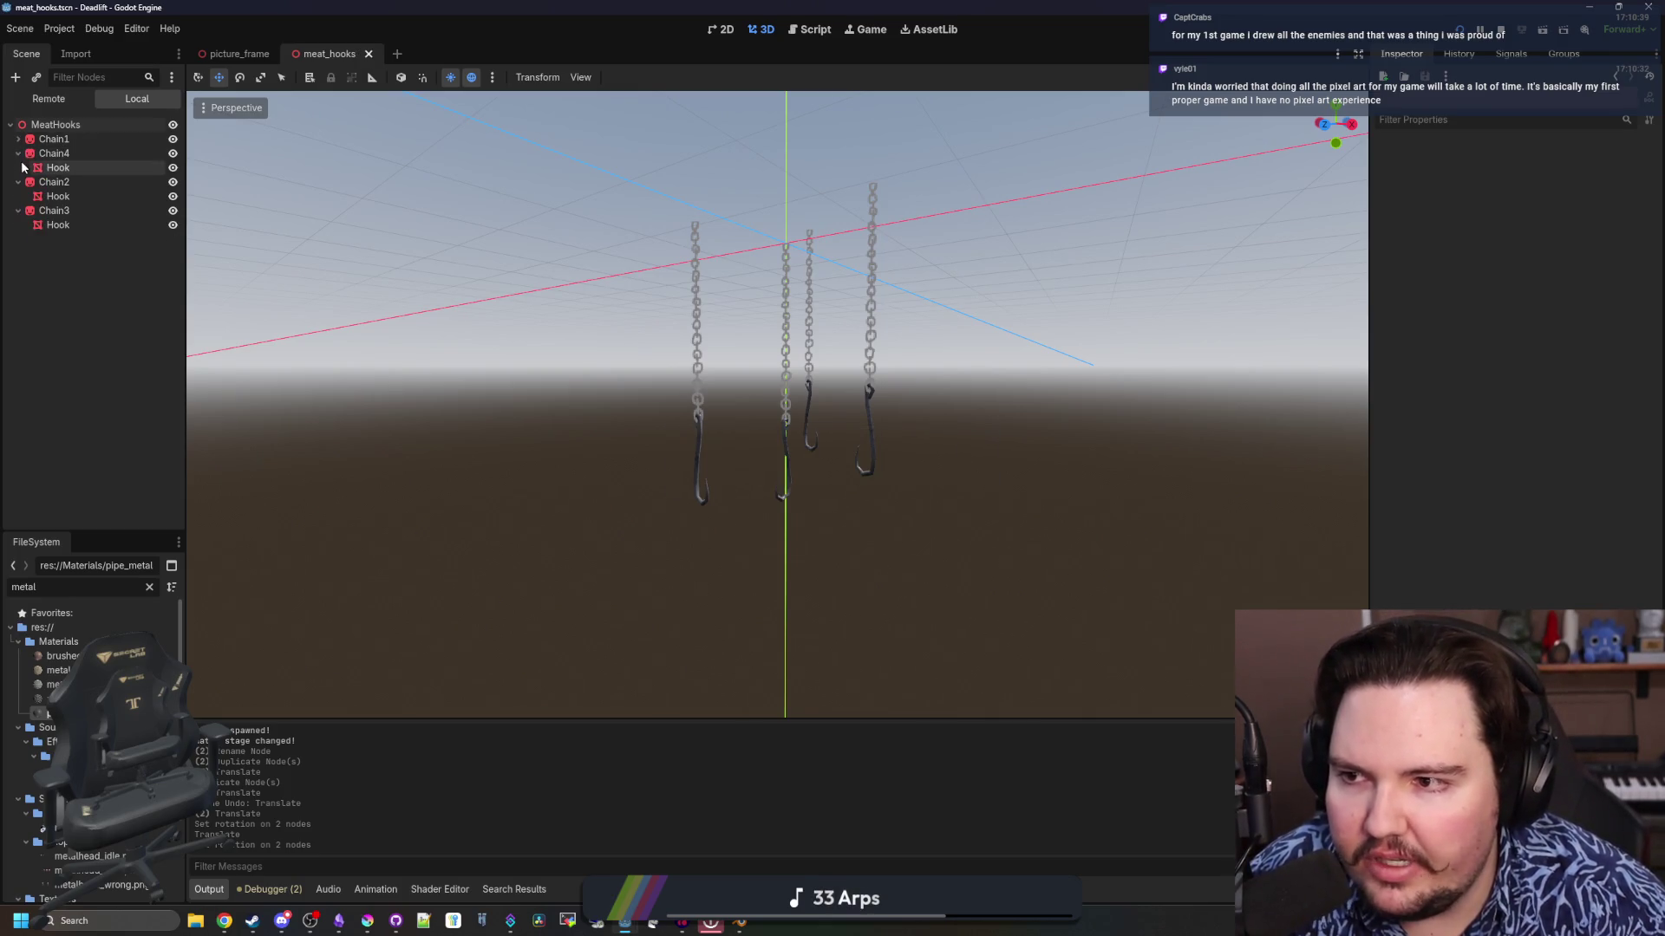
{"action": "left_click", "coordinate": [19, 154]}
{"action": "left_click", "coordinate": [18, 167]}
{"action": "left_click", "coordinate": [18, 182]}
{"action": "left_click", "coordinate": [61, 232]}
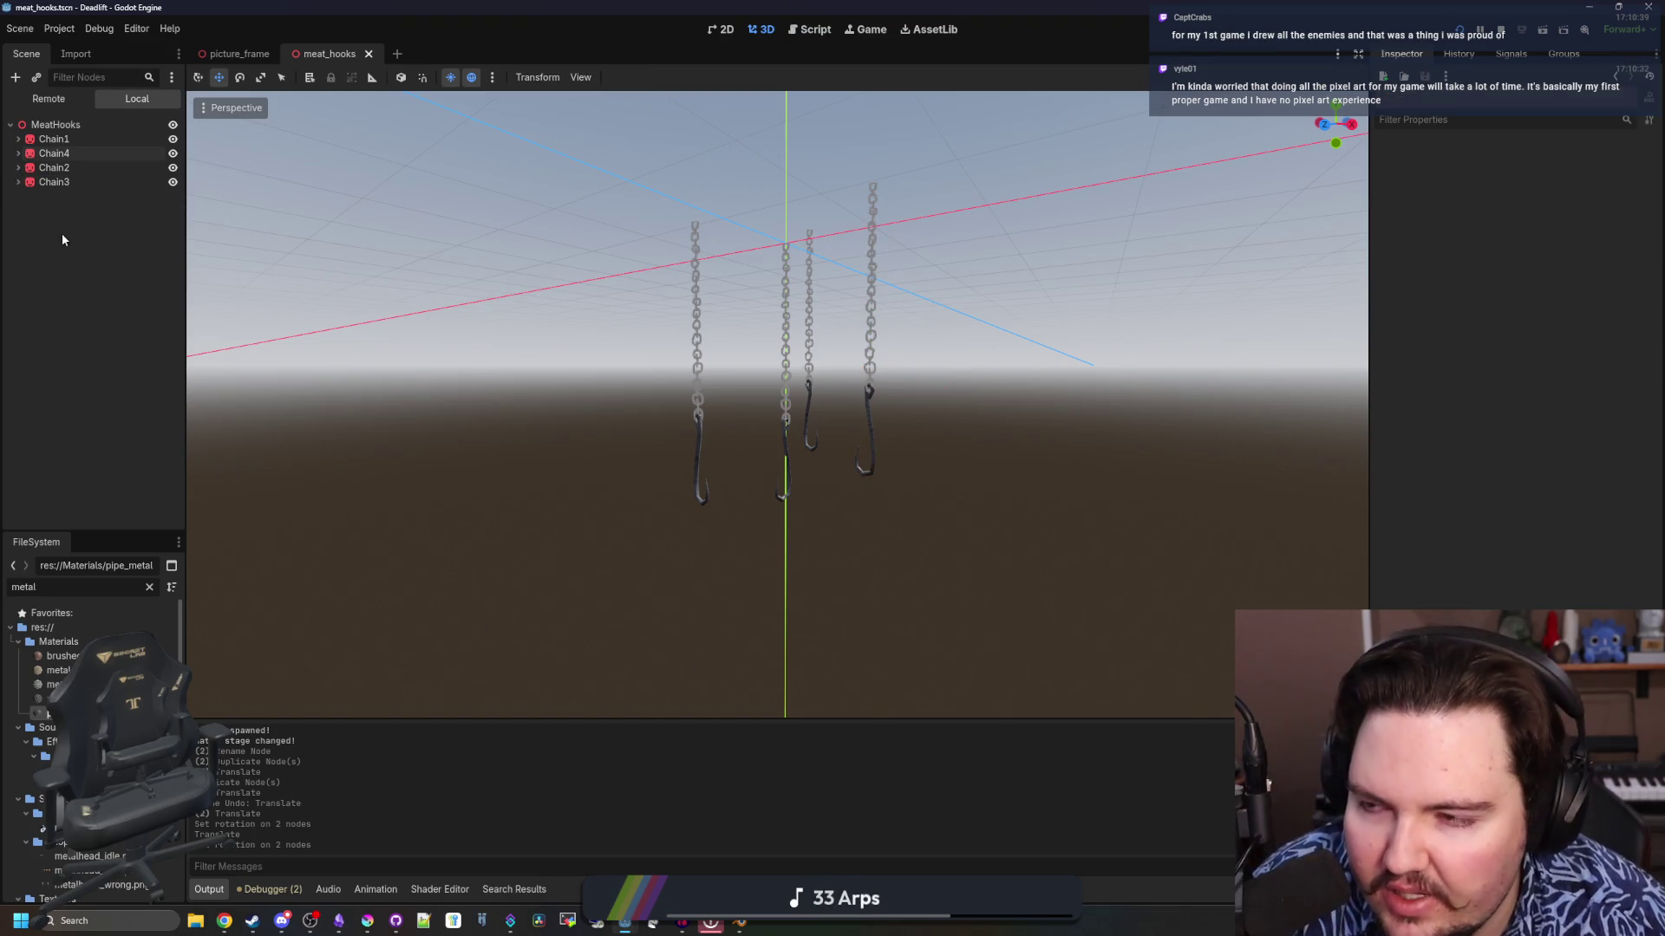
{"action": "key", "text": "ctrl+s"}
Select the MeatHooks root and begin attaching a new script at res://Scenes/meat_hooks.gd
{"action": "left_click", "coordinate": [87, 127]}
{"action": "key", "text": "ctrl+s"}
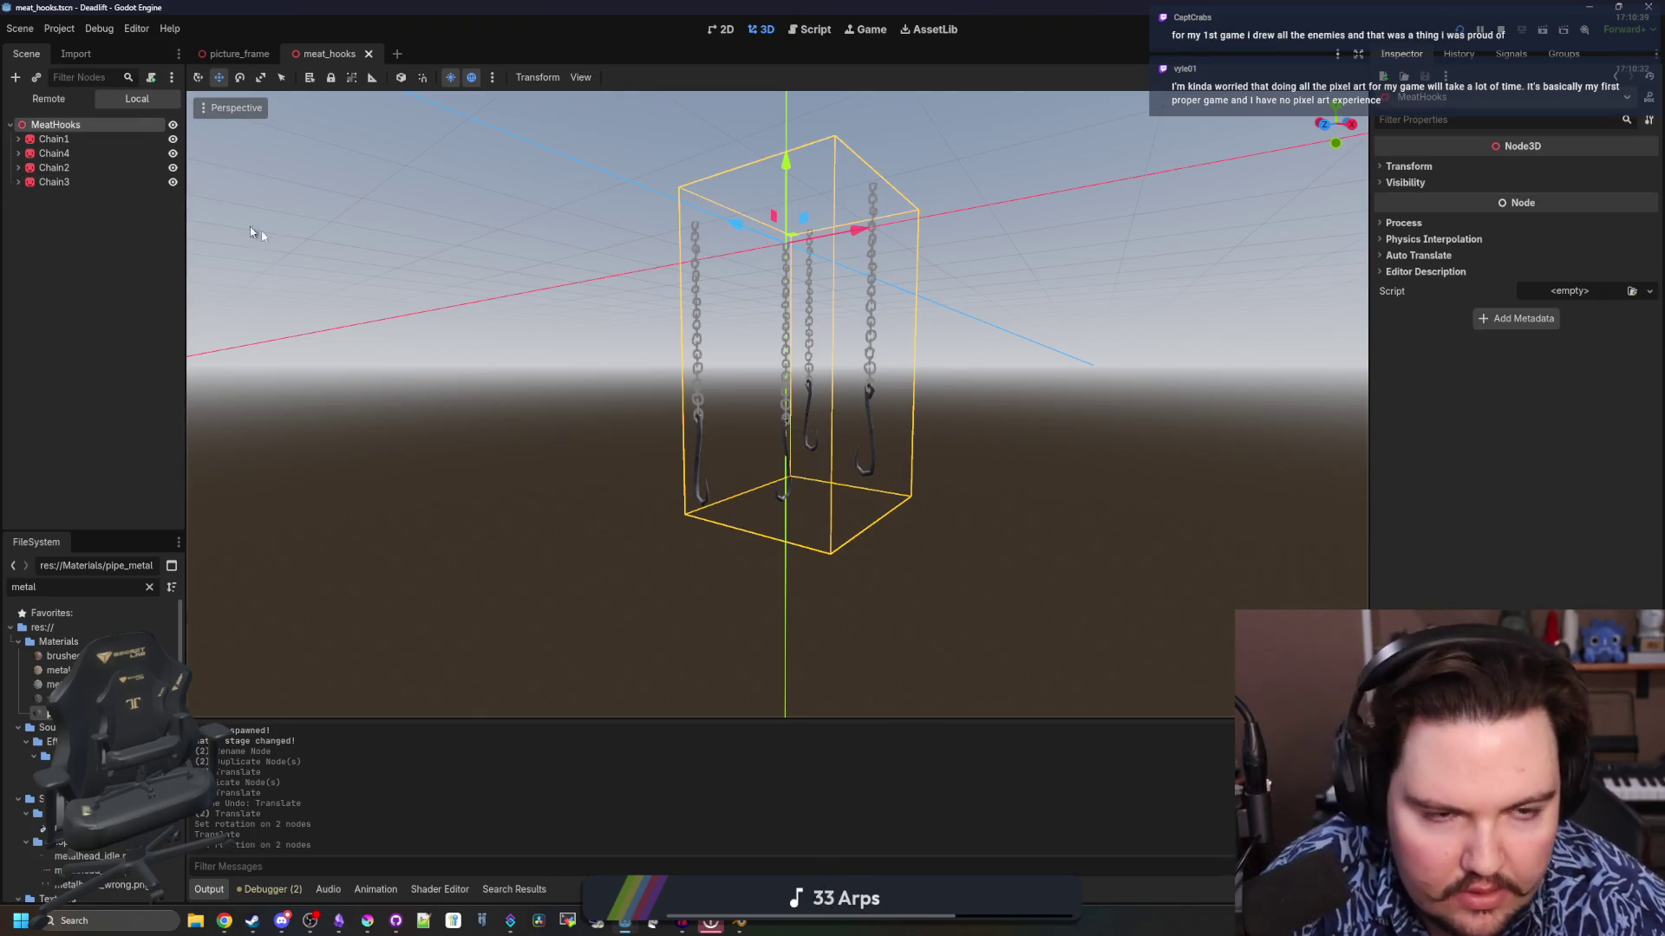
{"action": "left_click", "coordinate": [152, 79]}
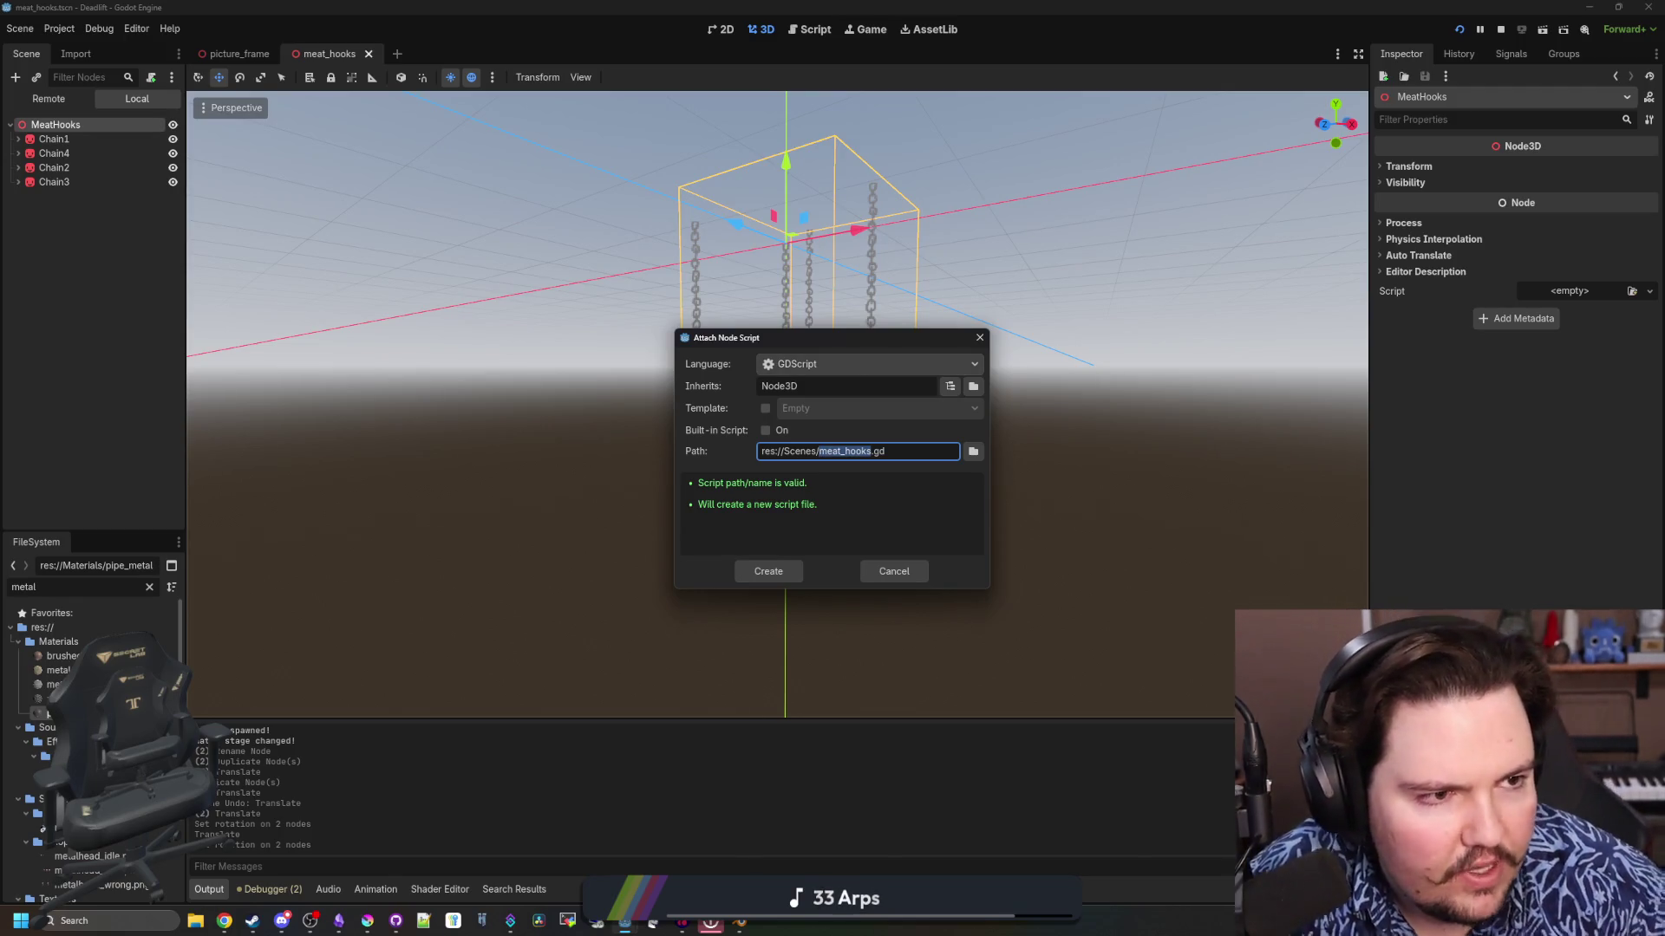
Open a new browser window and load the pasted Starground Steam store URL
{"action": "left_click", "coordinate": [224, 921]}
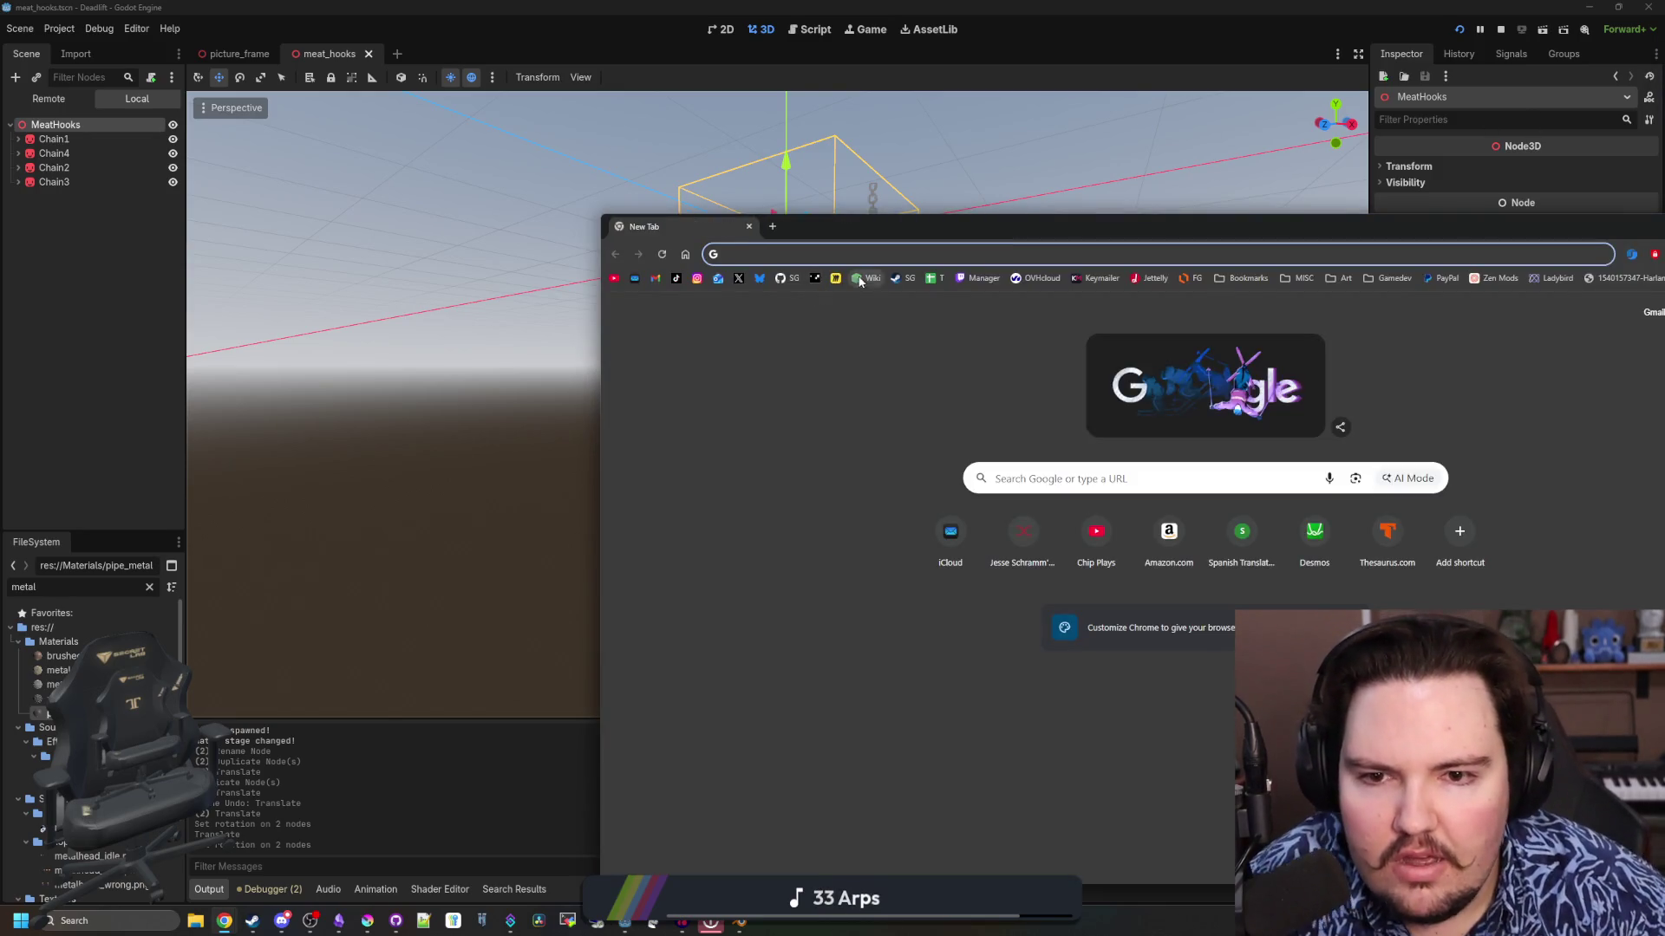
{"action": "type", "text": "https://store.steampowered.com/app/2793380/Starground/"}
{"action": "key", "text": "Return"}
{"action": "left_click_drag", "start_coordinate": [923, 230], "coordinate": [789, 24]}
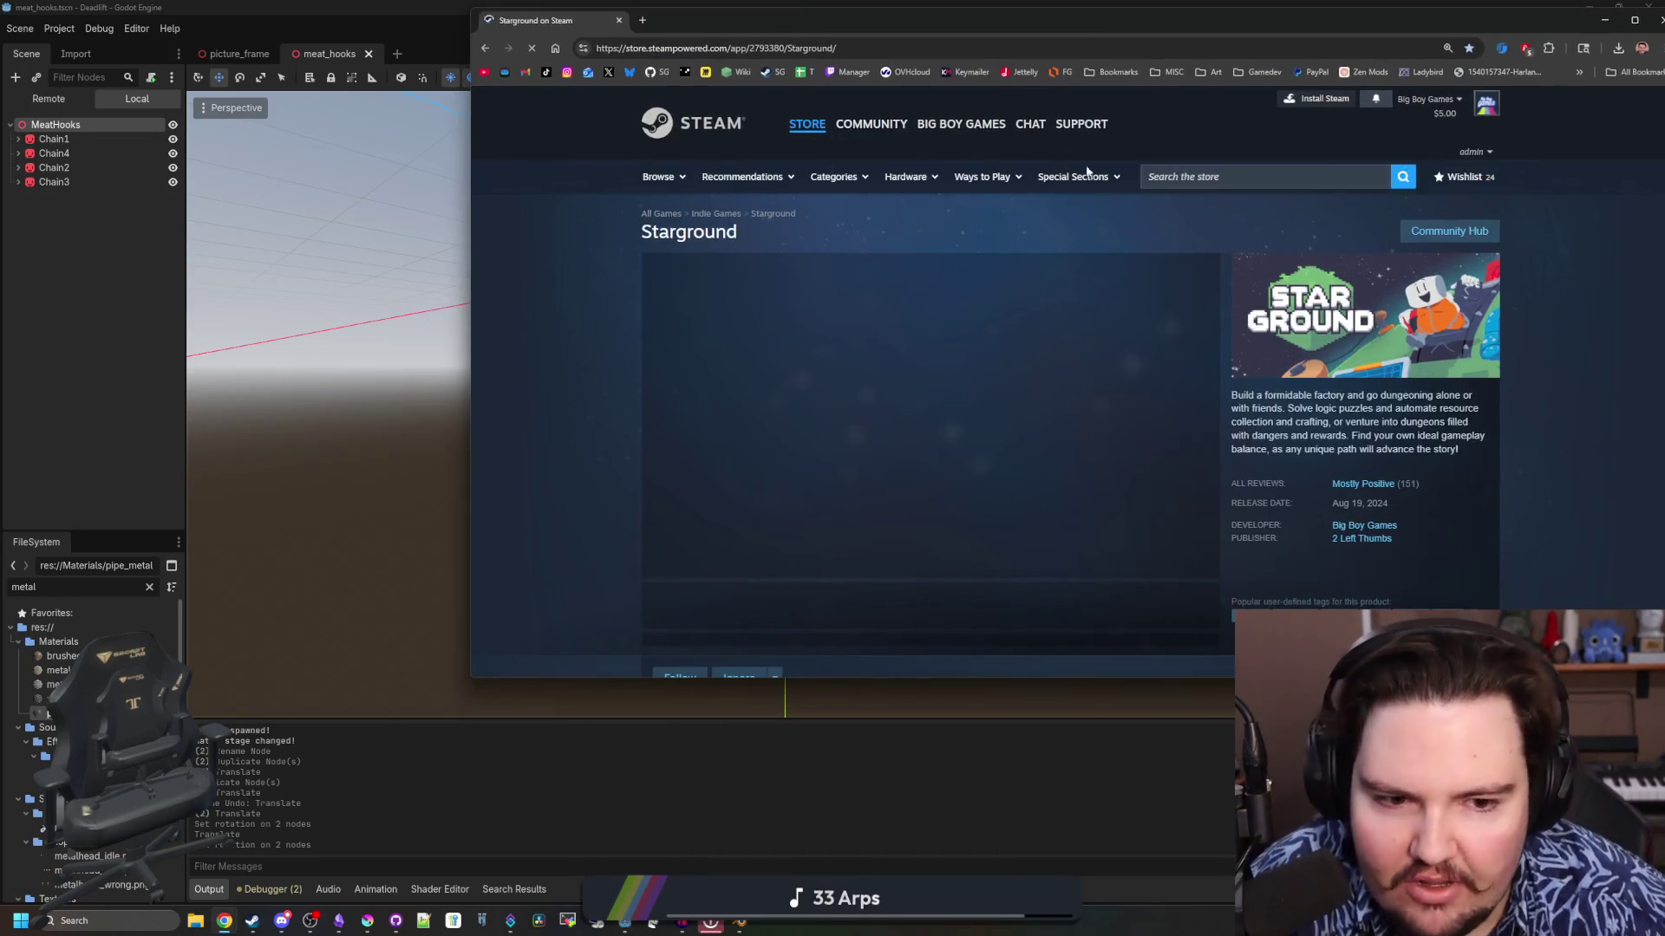
Maximise the Godot editor, then bring the Starground store window back in front
{"action": "key", "text": "alt+Tab"}
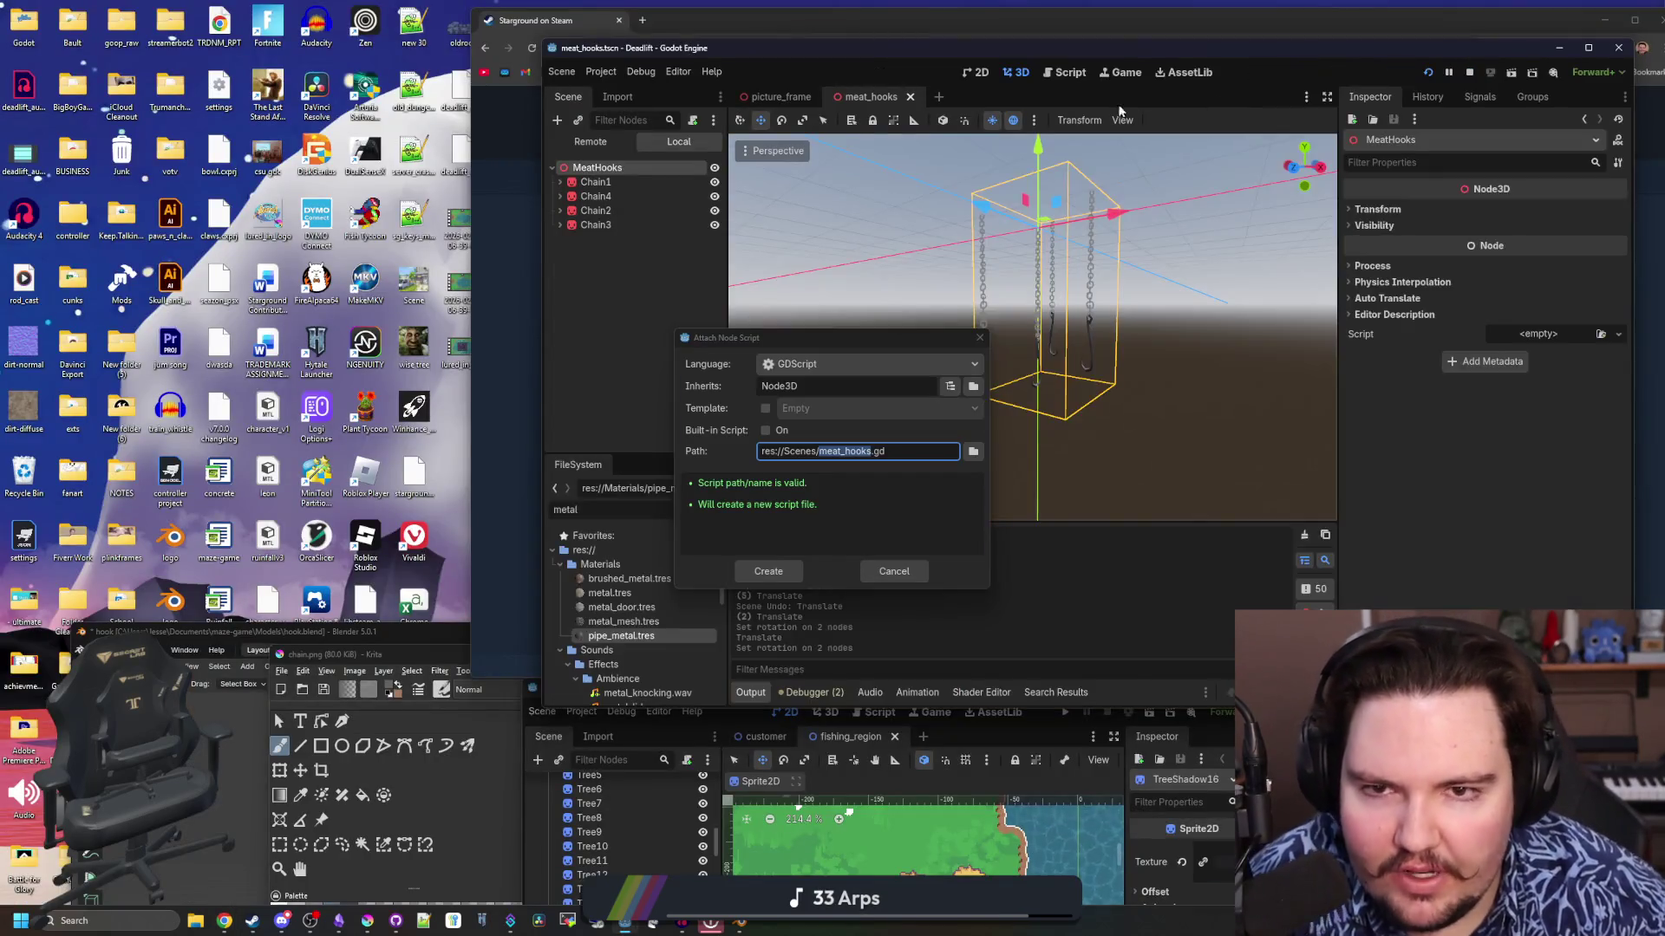
{"action": "mouse_move", "coordinate": [1110, 52]}
{"action": "left_mouse_down"}
{"action": "mouse_move", "coordinate": [1011, 257]}
{"action": "mouse_move", "coordinate": [1015, 2]}
{"action": "left_mouse_up"}
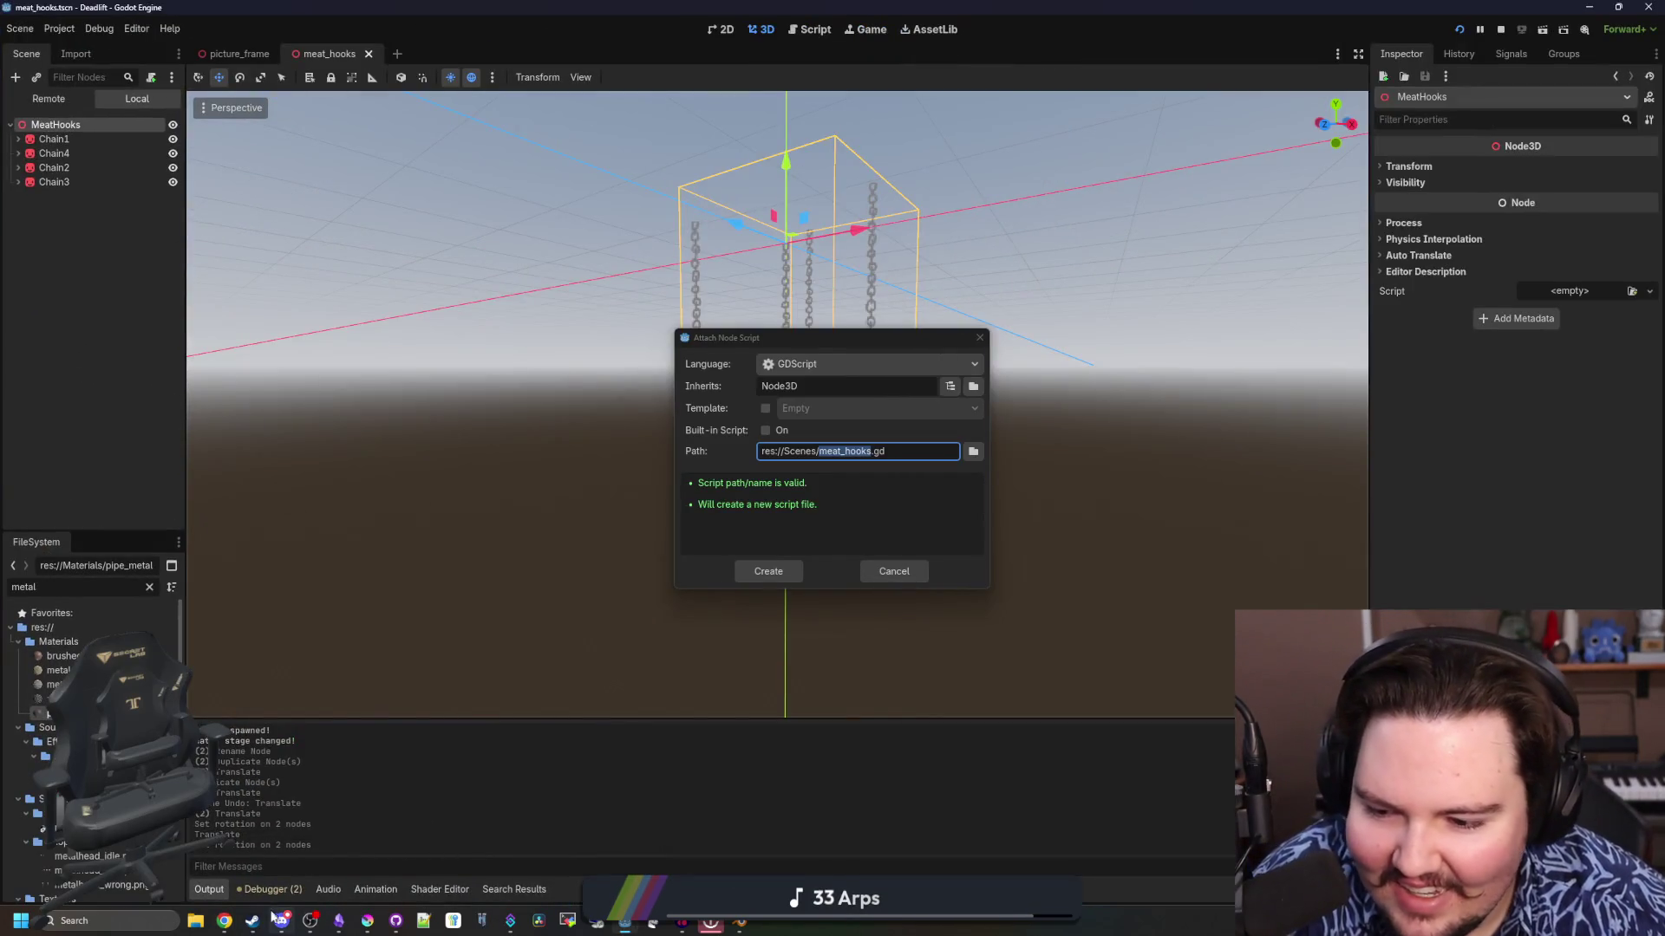
{"action": "mouse_move", "coordinate": [224, 921]}
{"action": "left_click", "coordinate": [1060, 845]}
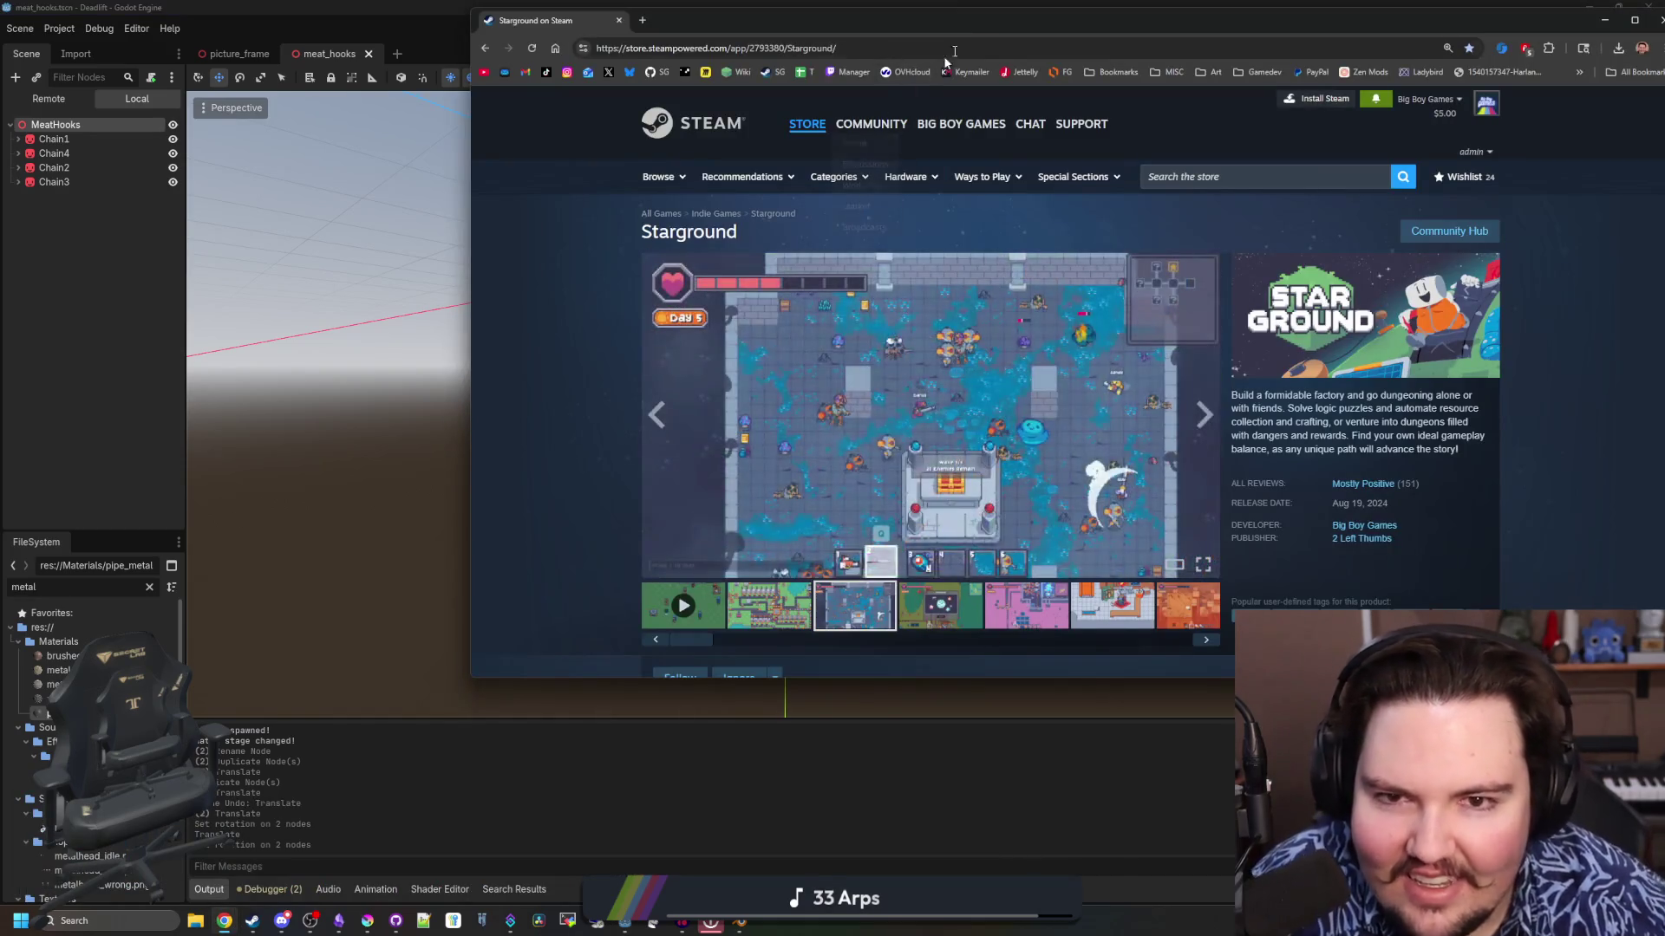
Maximise the store window and page through the Starground screenshot carousel
{"action": "double_click", "coordinate": [980, 22]}
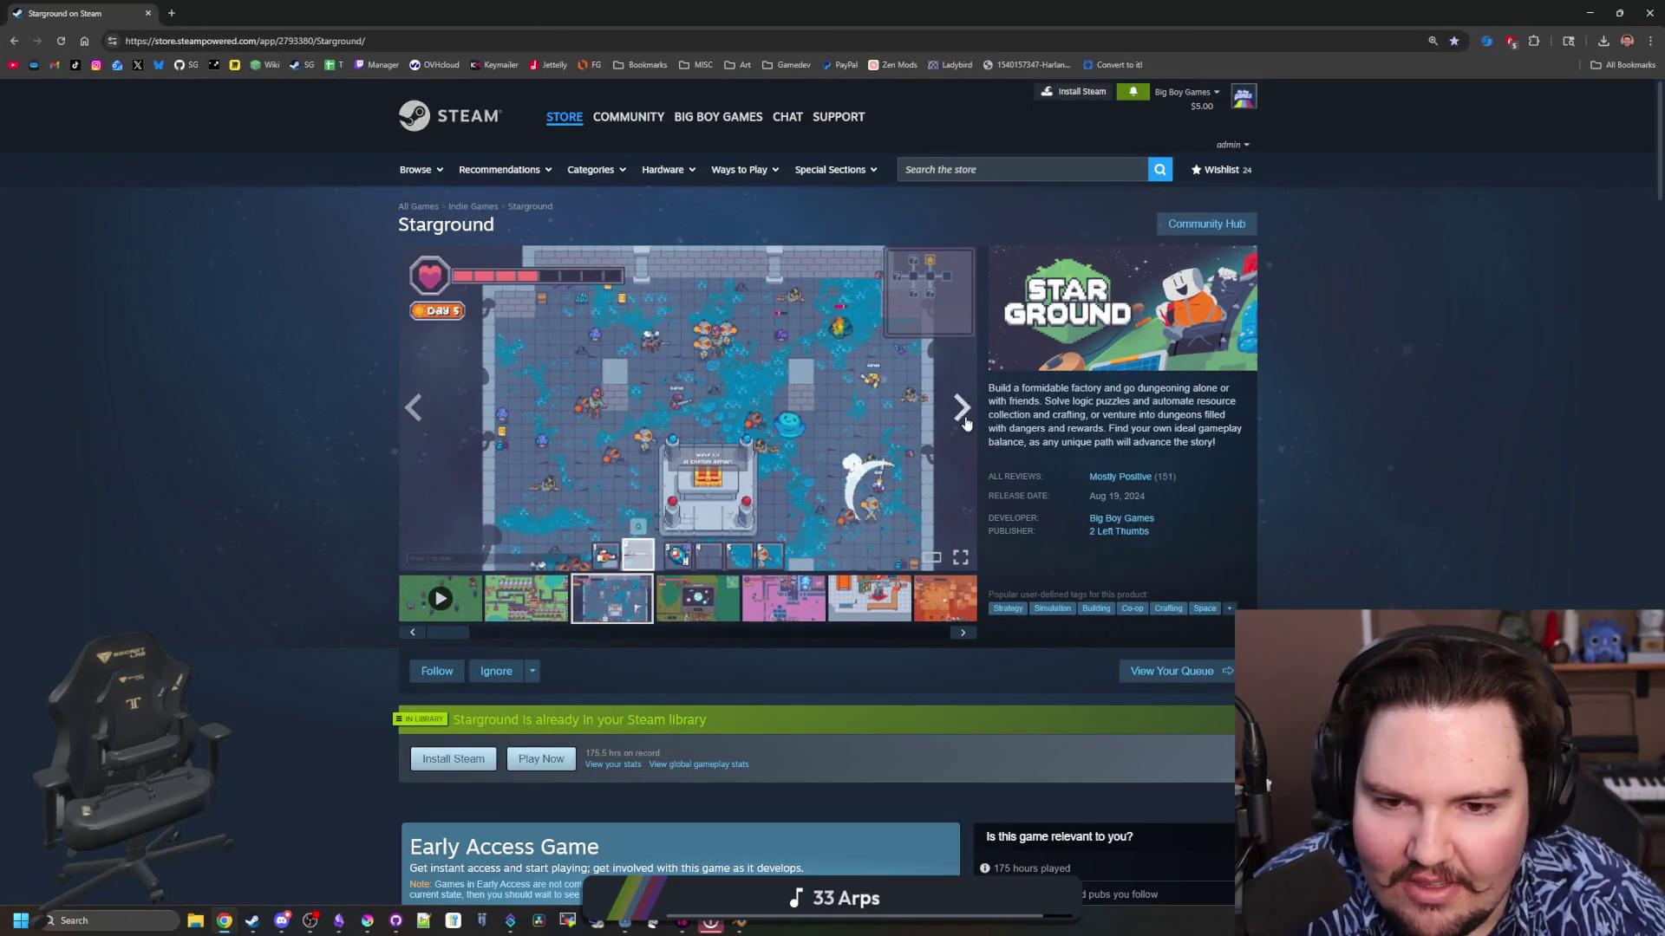
{"action": "left_click", "coordinate": [963, 415]}
{"action": "left_click", "coordinate": [963, 411]}
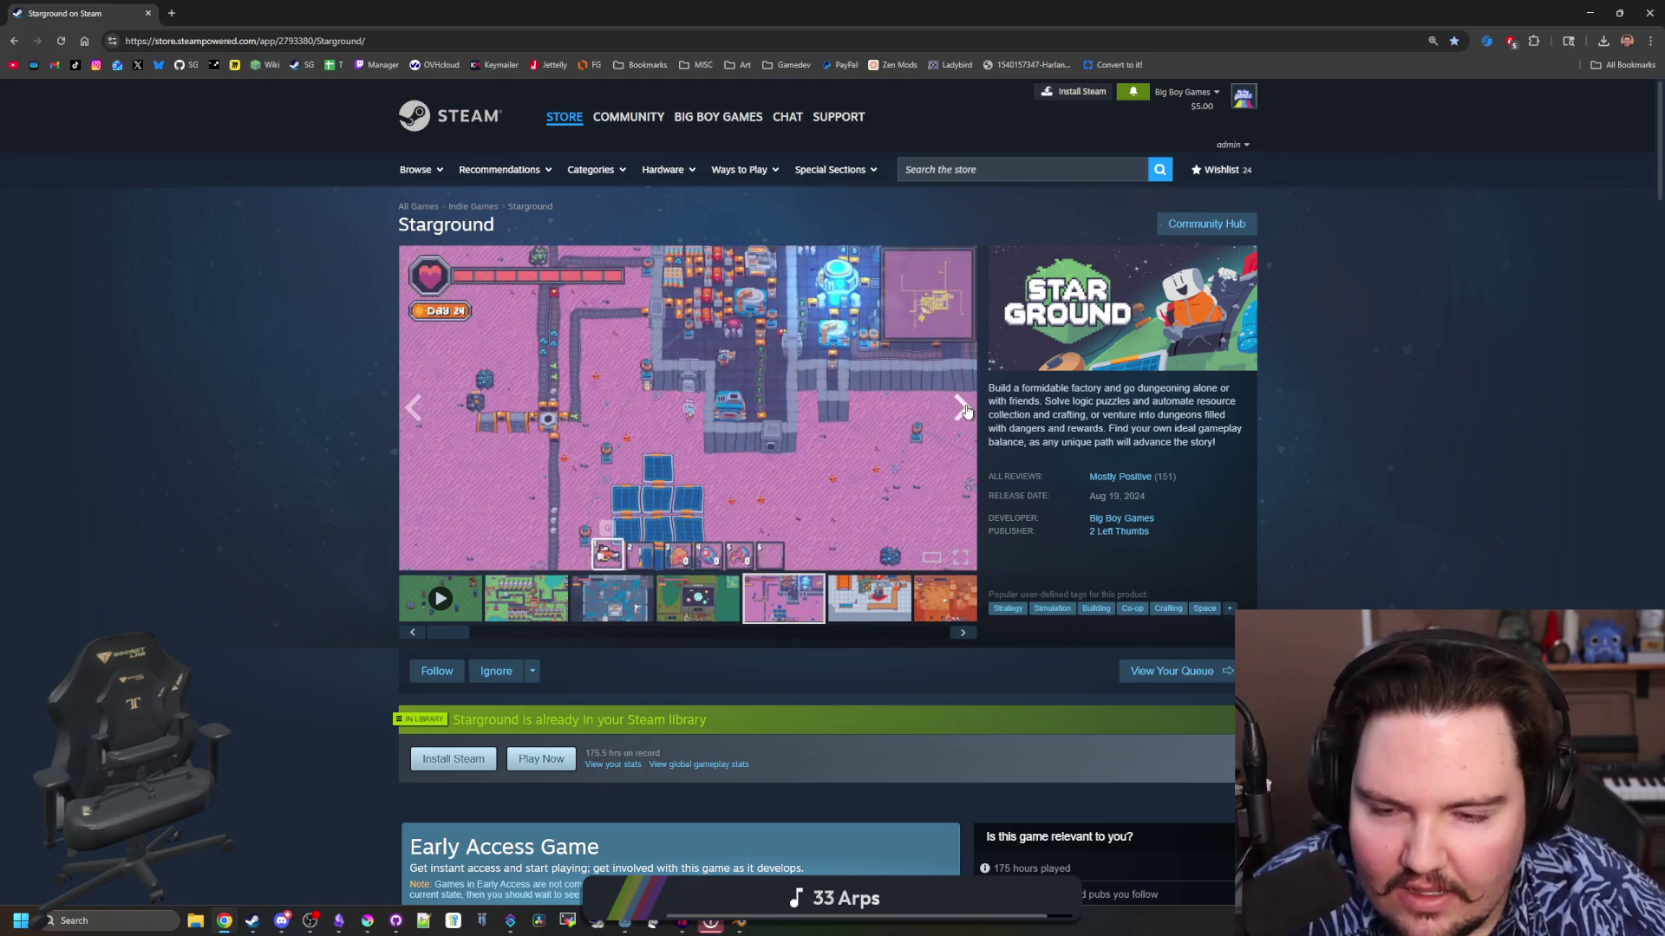
{"action": "left_click", "coordinate": [963, 411]}
{"action": "left_click", "coordinate": [964, 411]}
{"action": "left_click", "coordinate": [963, 411]}
{"action": "left_click", "coordinate": [963, 411]}
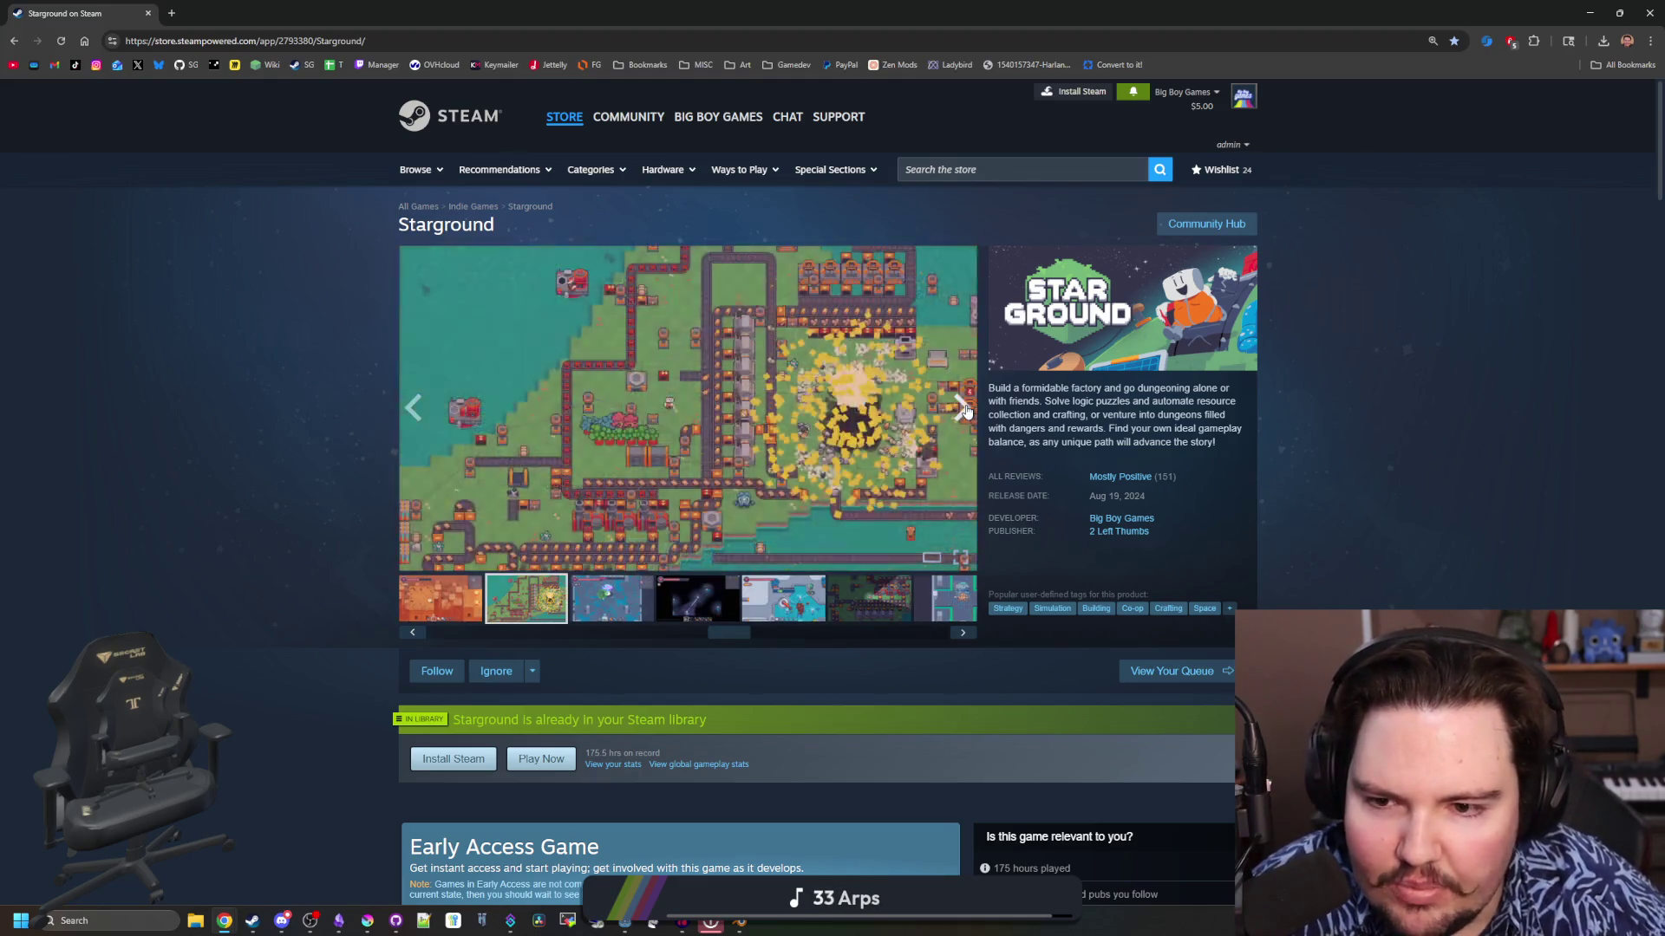
{"action": "left_click", "coordinate": [963, 411]}
{"action": "left_click", "coordinate": [964, 411]}
{"action": "left_click", "coordinate": [963, 411]}
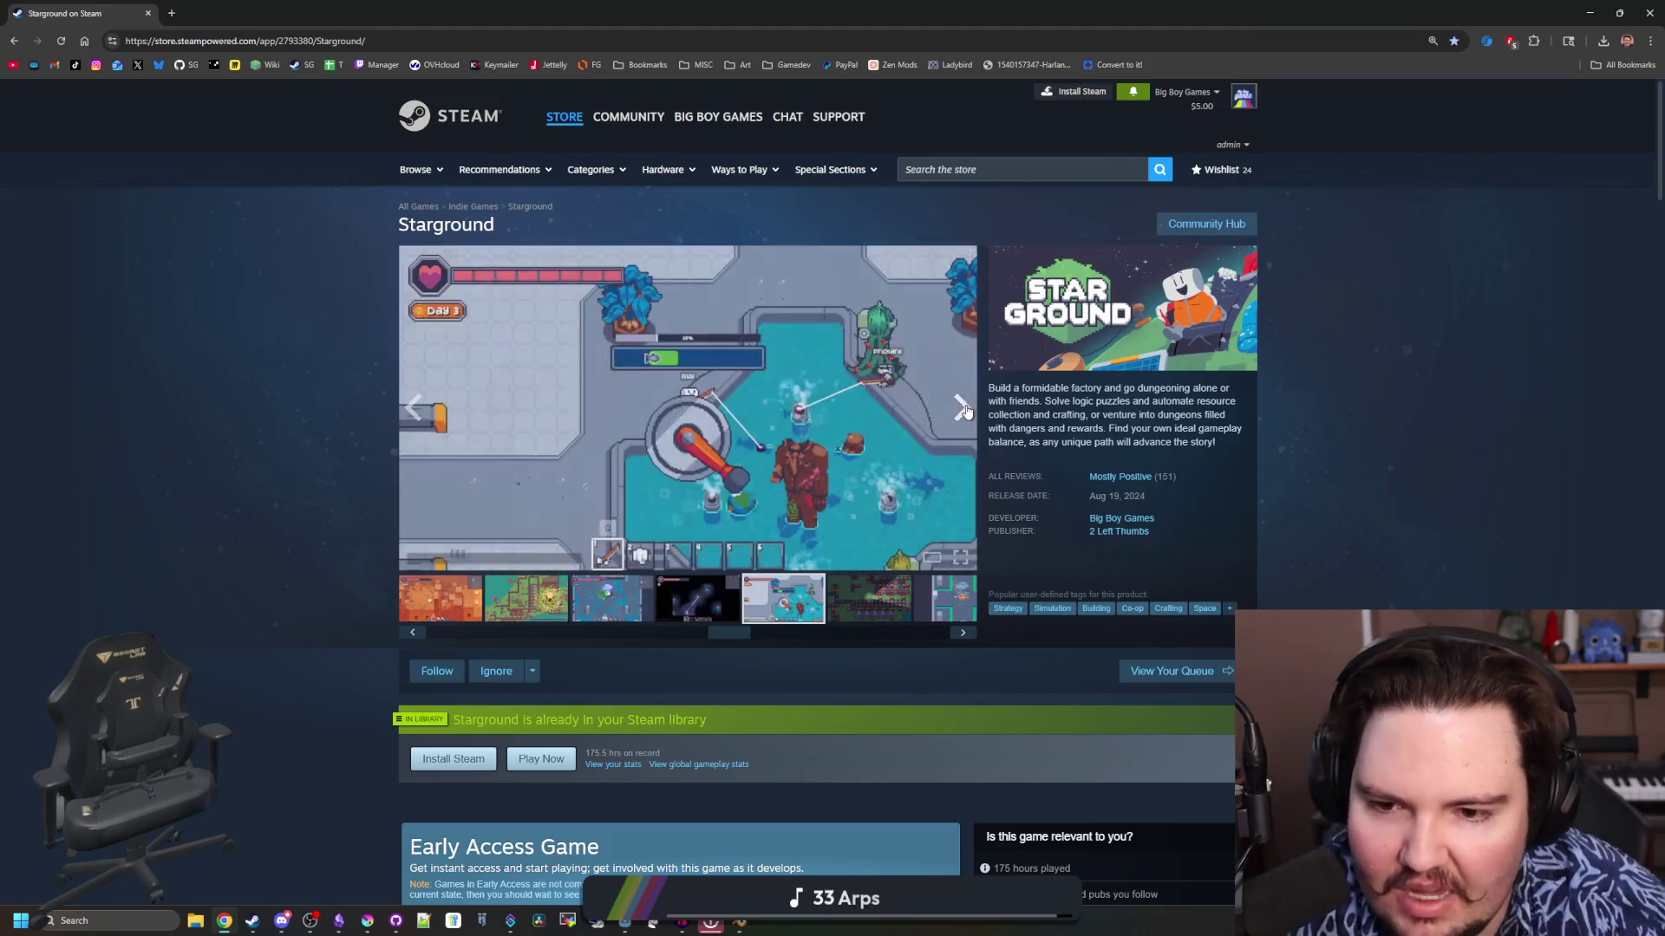
{"action": "left_click", "coordinate": [964, 411]}
{"action": "left_click", "coordinate": [963, 411]}
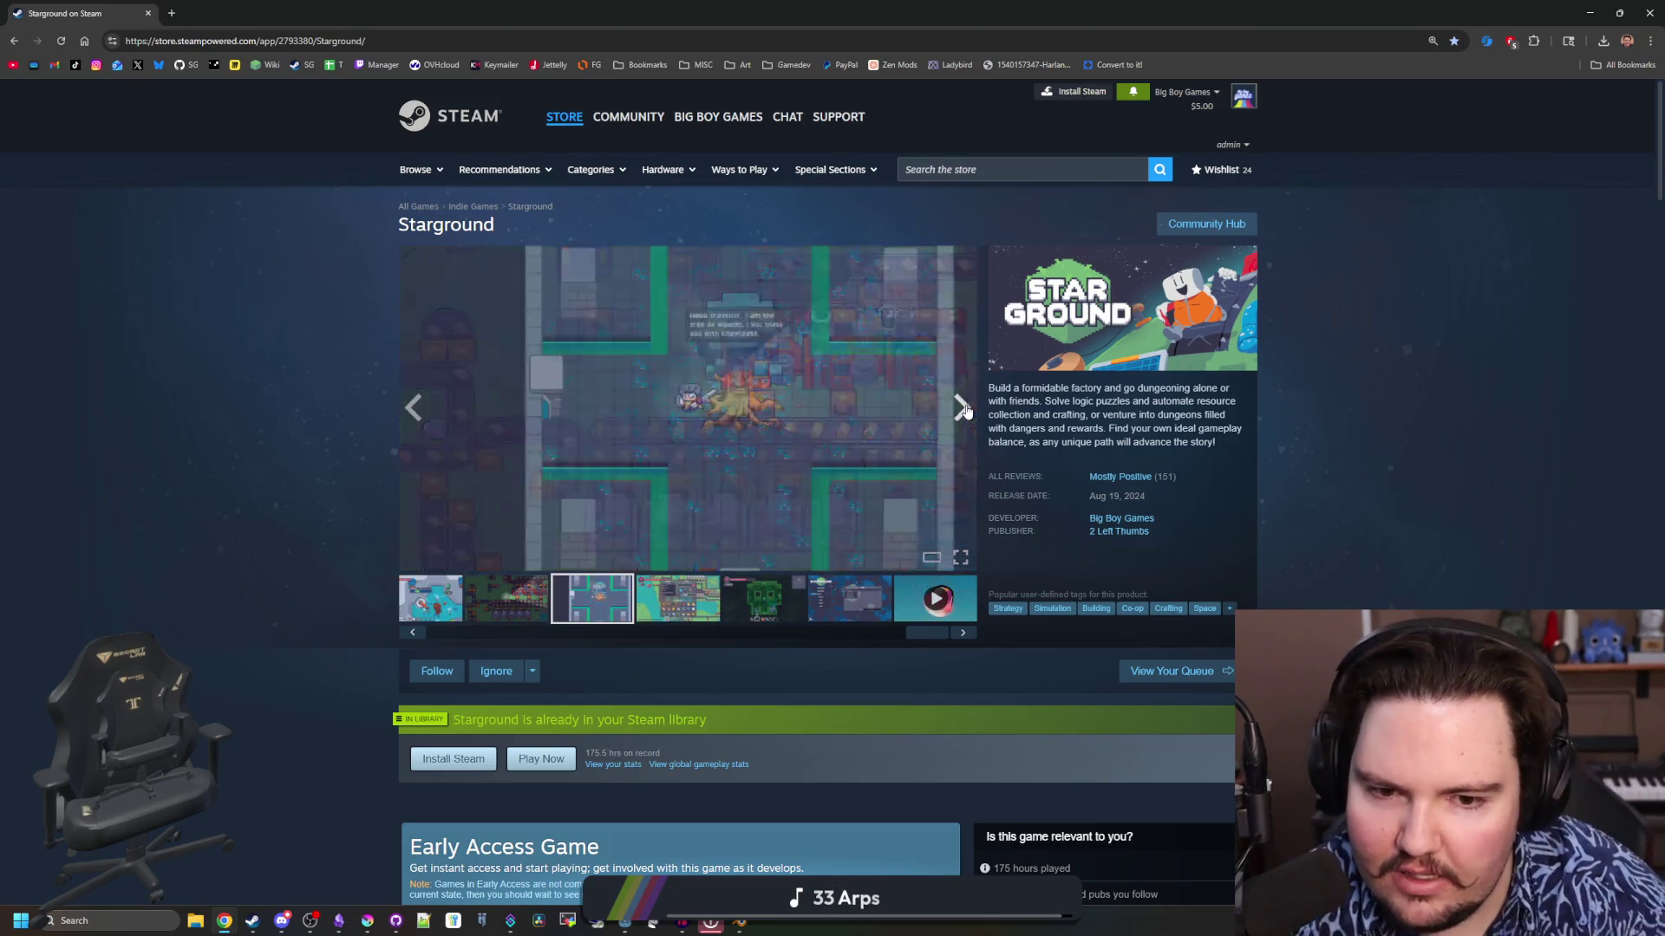
{"action": "left_click", "coordinate": [964, 411]}
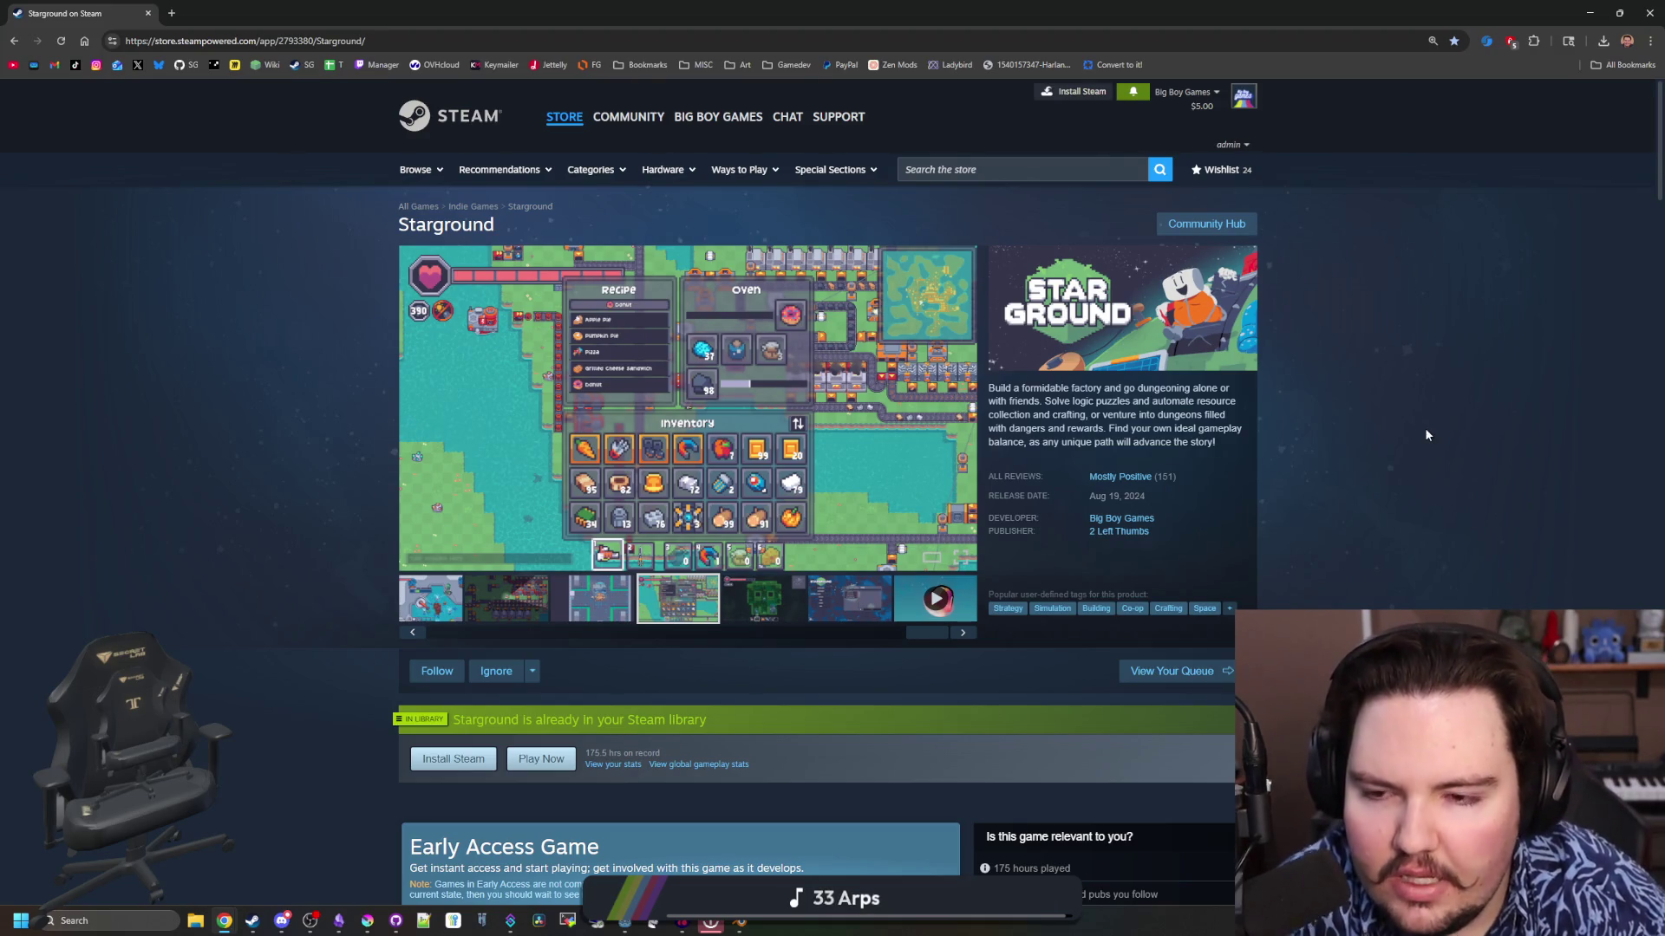
Scroll the Starground page down to its reviews and back, then select the address bar
{"action": "scroll", "coordinate": [196, 490], "scroll_direction": "down", "scroll_amount": 9}
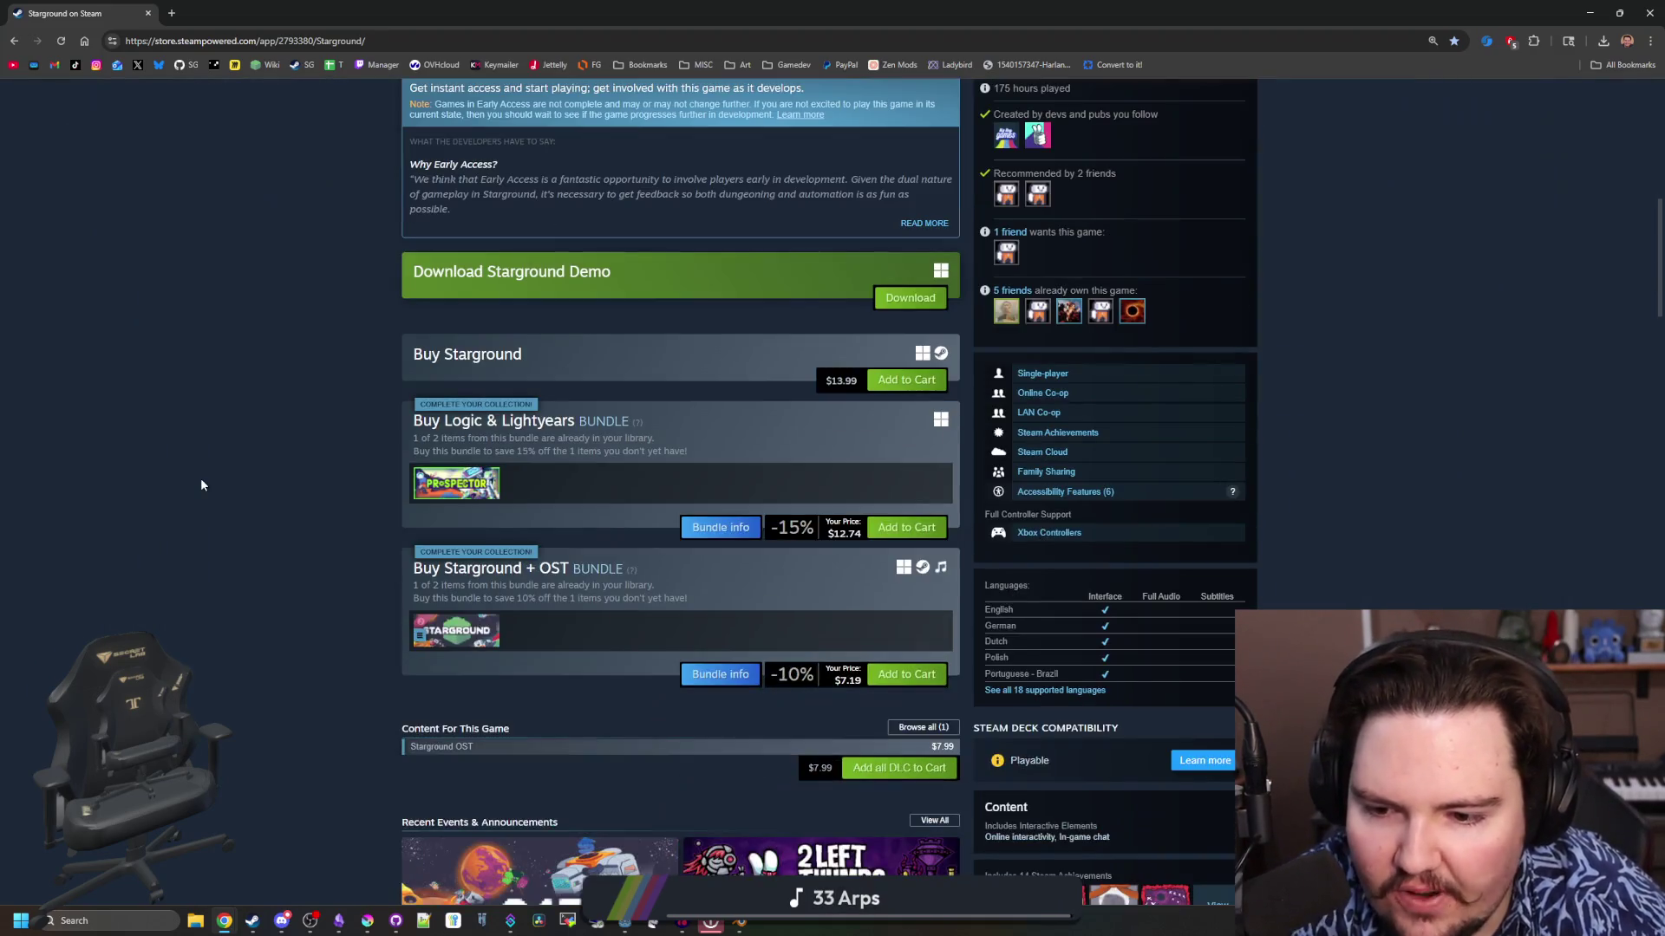
{"action": "scroll", "coordinate": [208, 473], "scroll_direction": "down", "scroll_amount": 20}
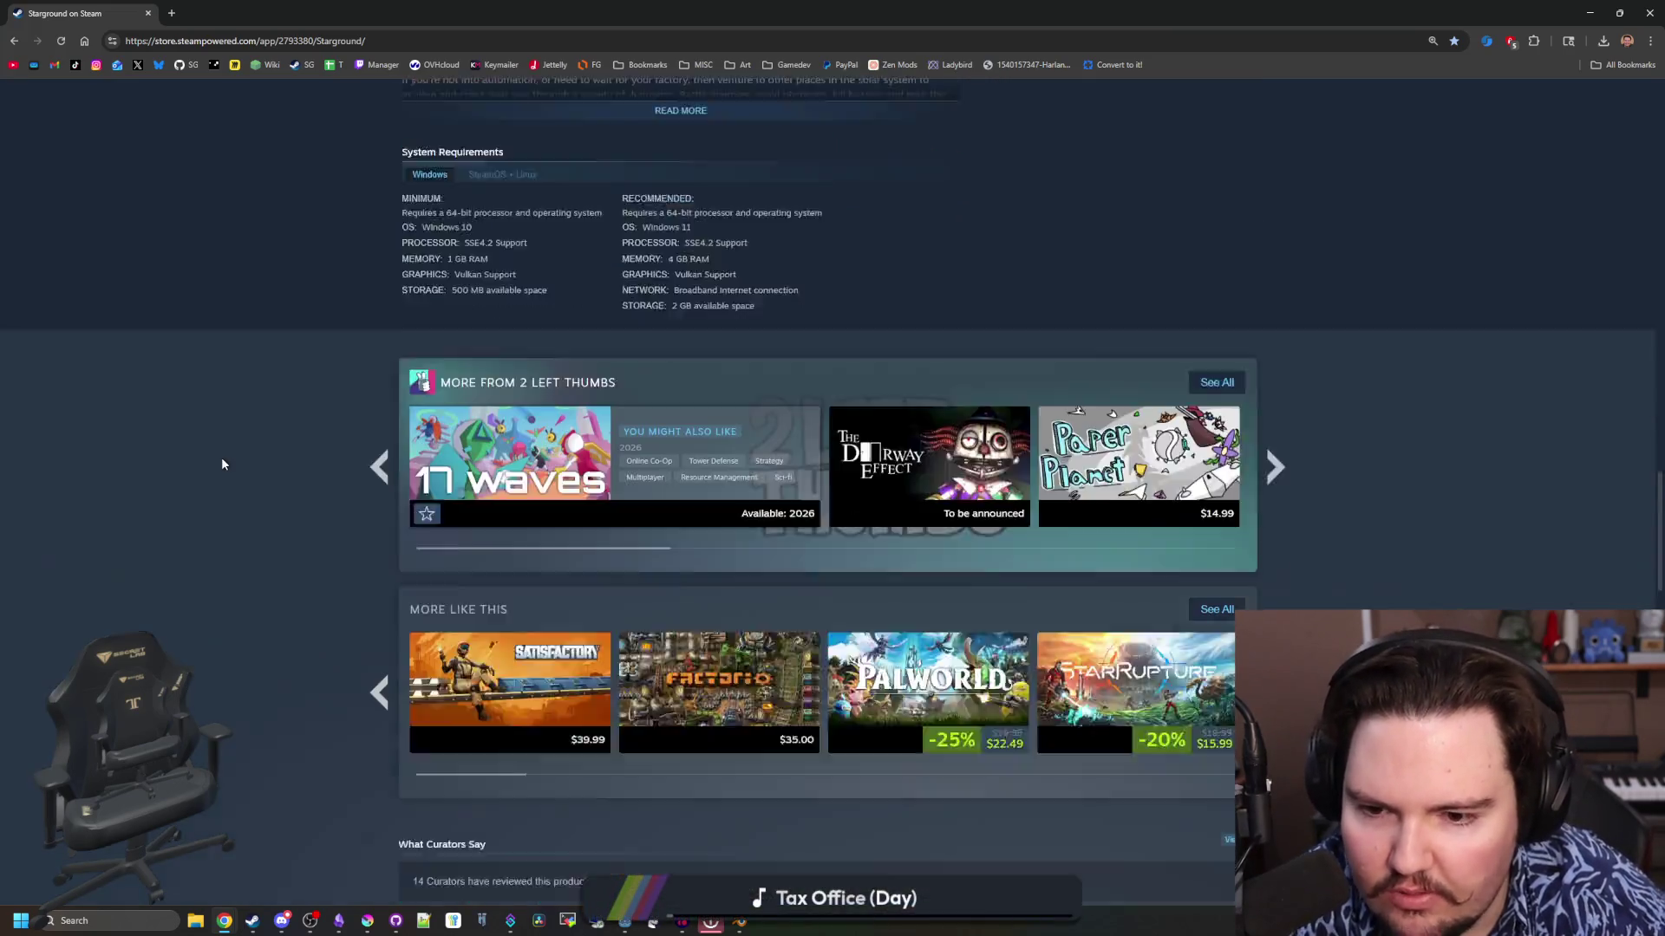
{"action": "scroll", "coordinate": [221, 465], "scroll_direction": "down", "scroll_amount": 8}
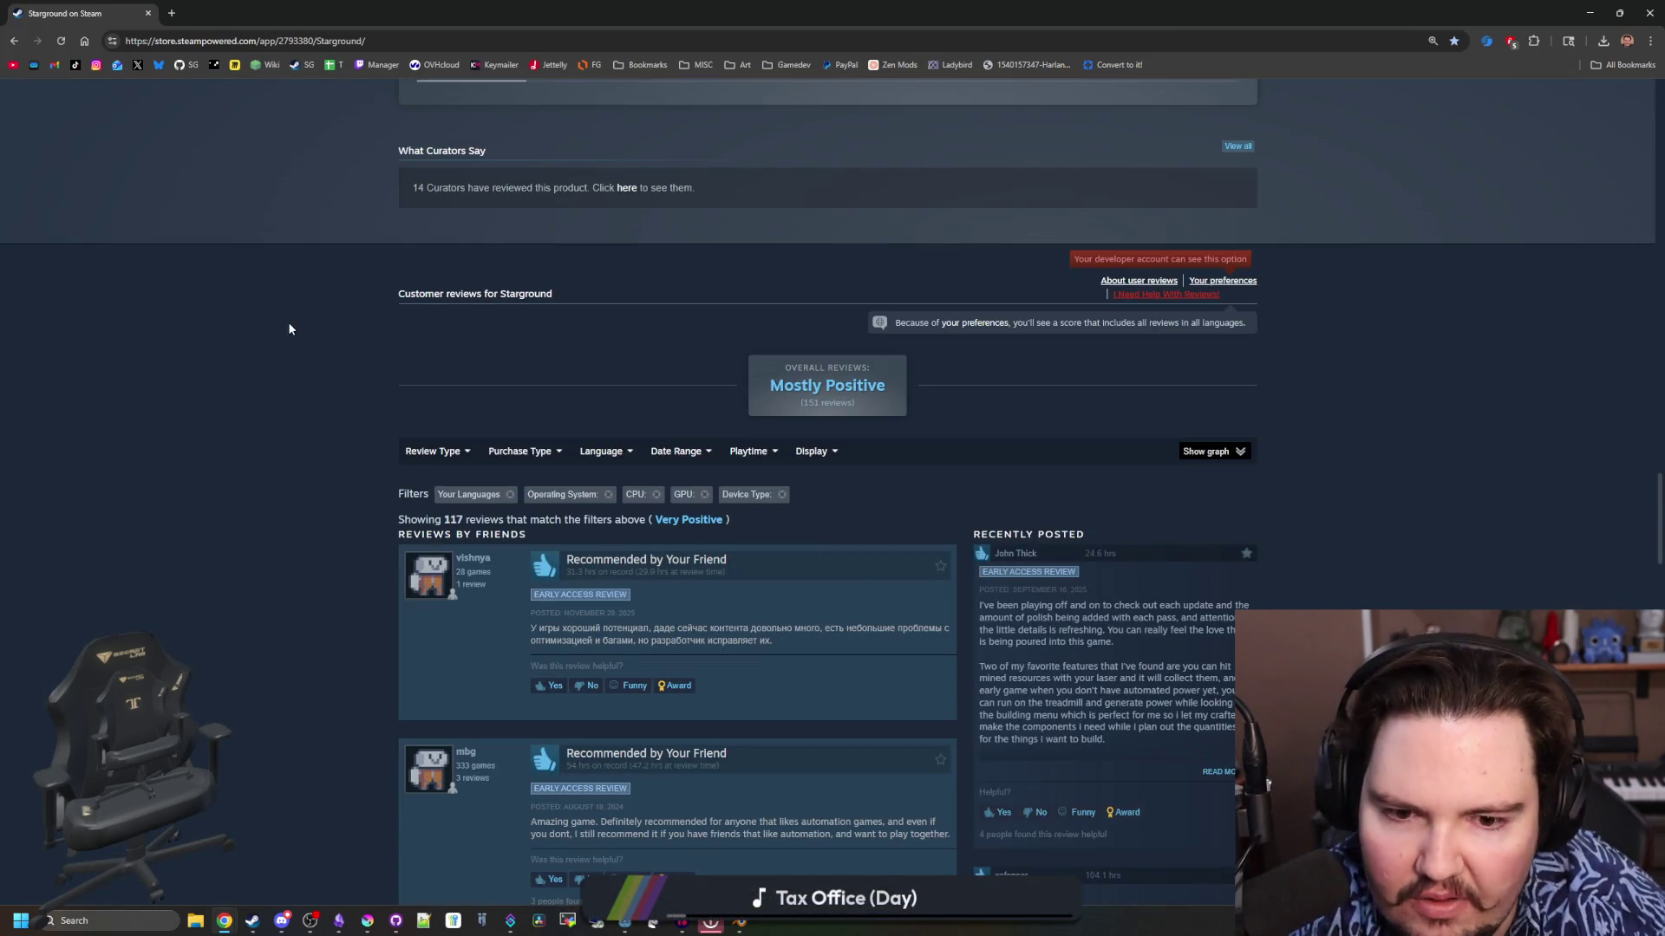
{"action": "scroll", "coordinate": [308, 301], "scroll_direction": "down", "scroll_amount": 20}
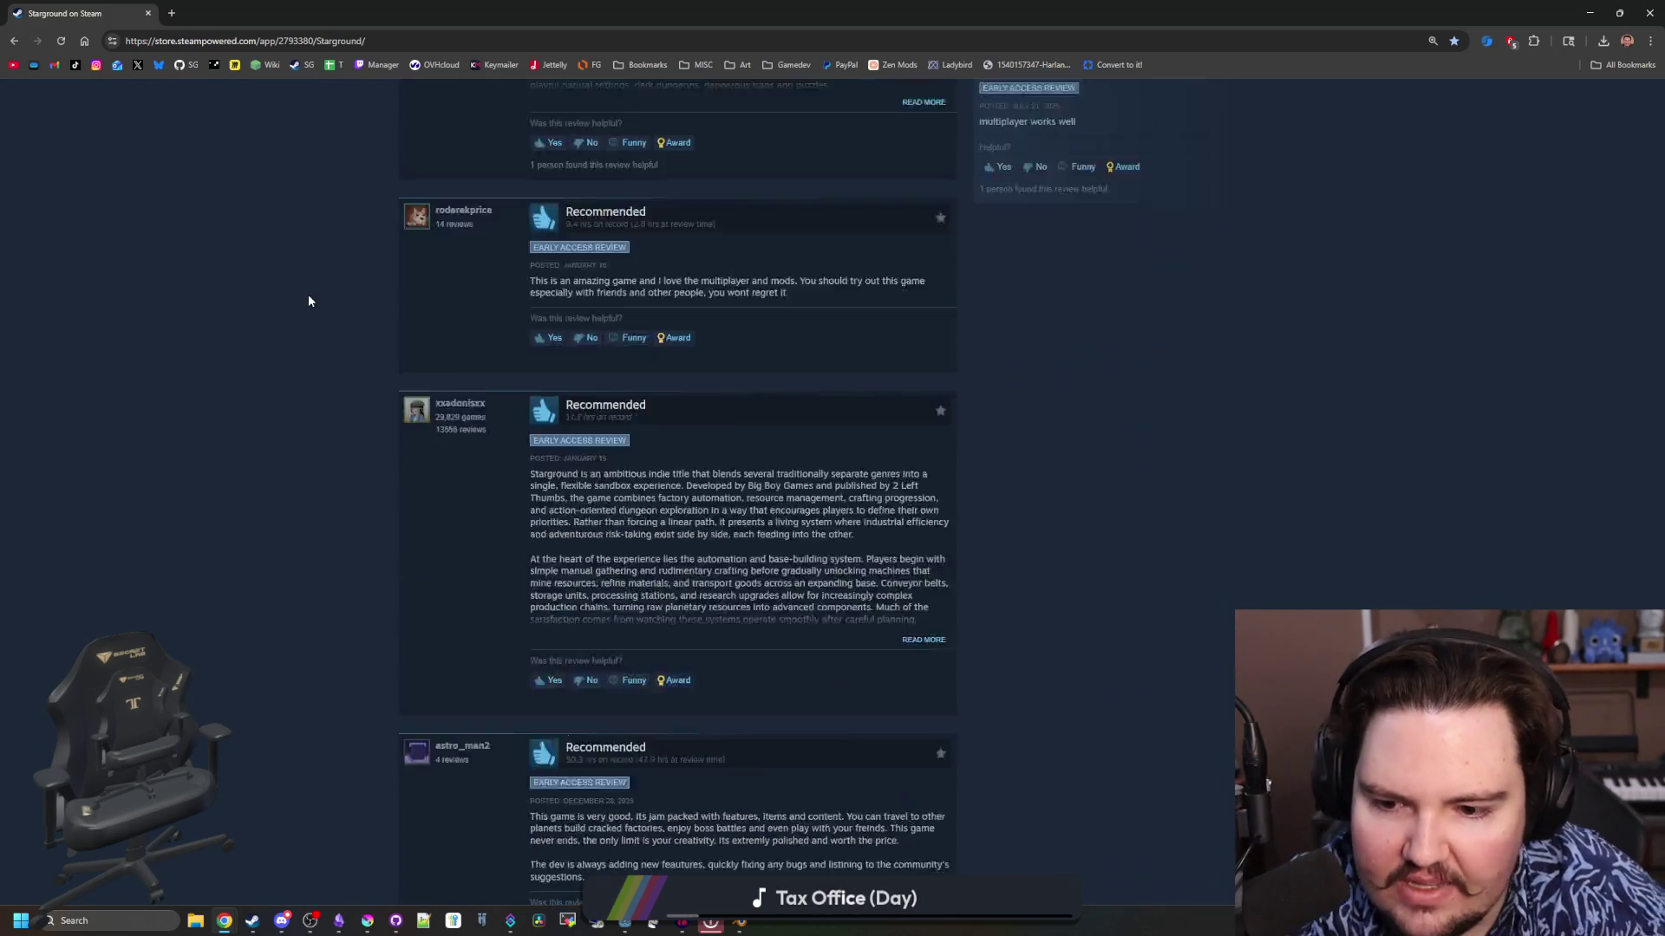
{"action": "scroll", "coordinate": [309, 301], "scroll_direction": "up", "scroll_amount": 20}
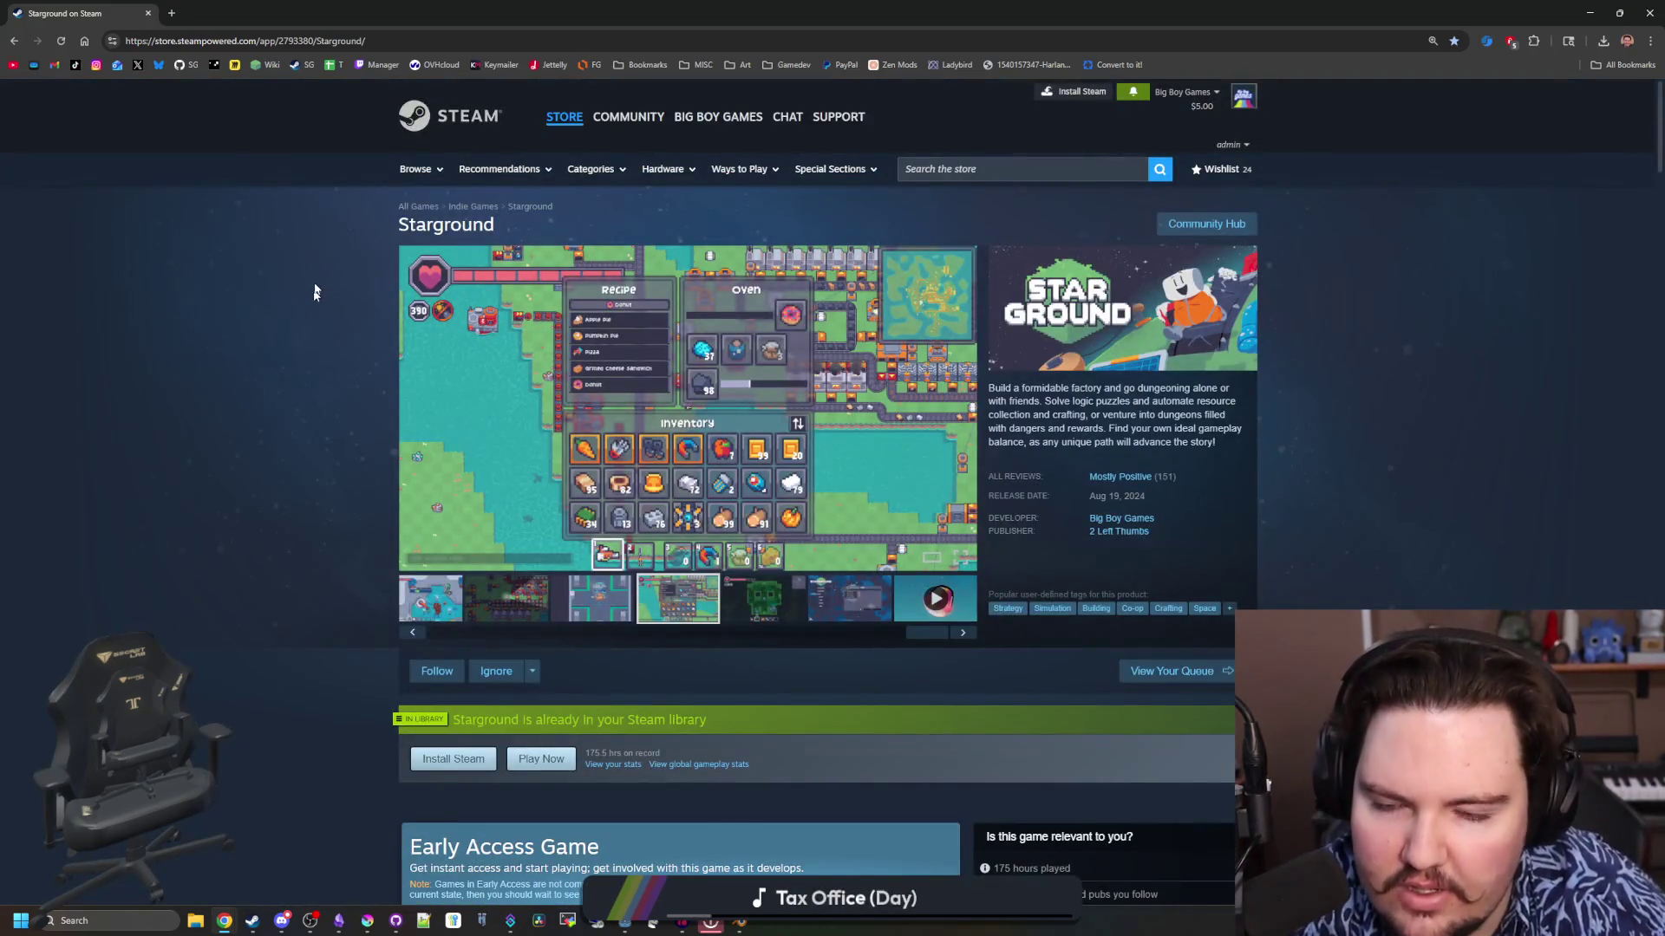
{"action": "left_click", "coordinate": [341, 42]}
Go to itch.io, search 'pixel art assets', and filter results by the 16x16 tag
{"action": "type", "text": "itch.io"}
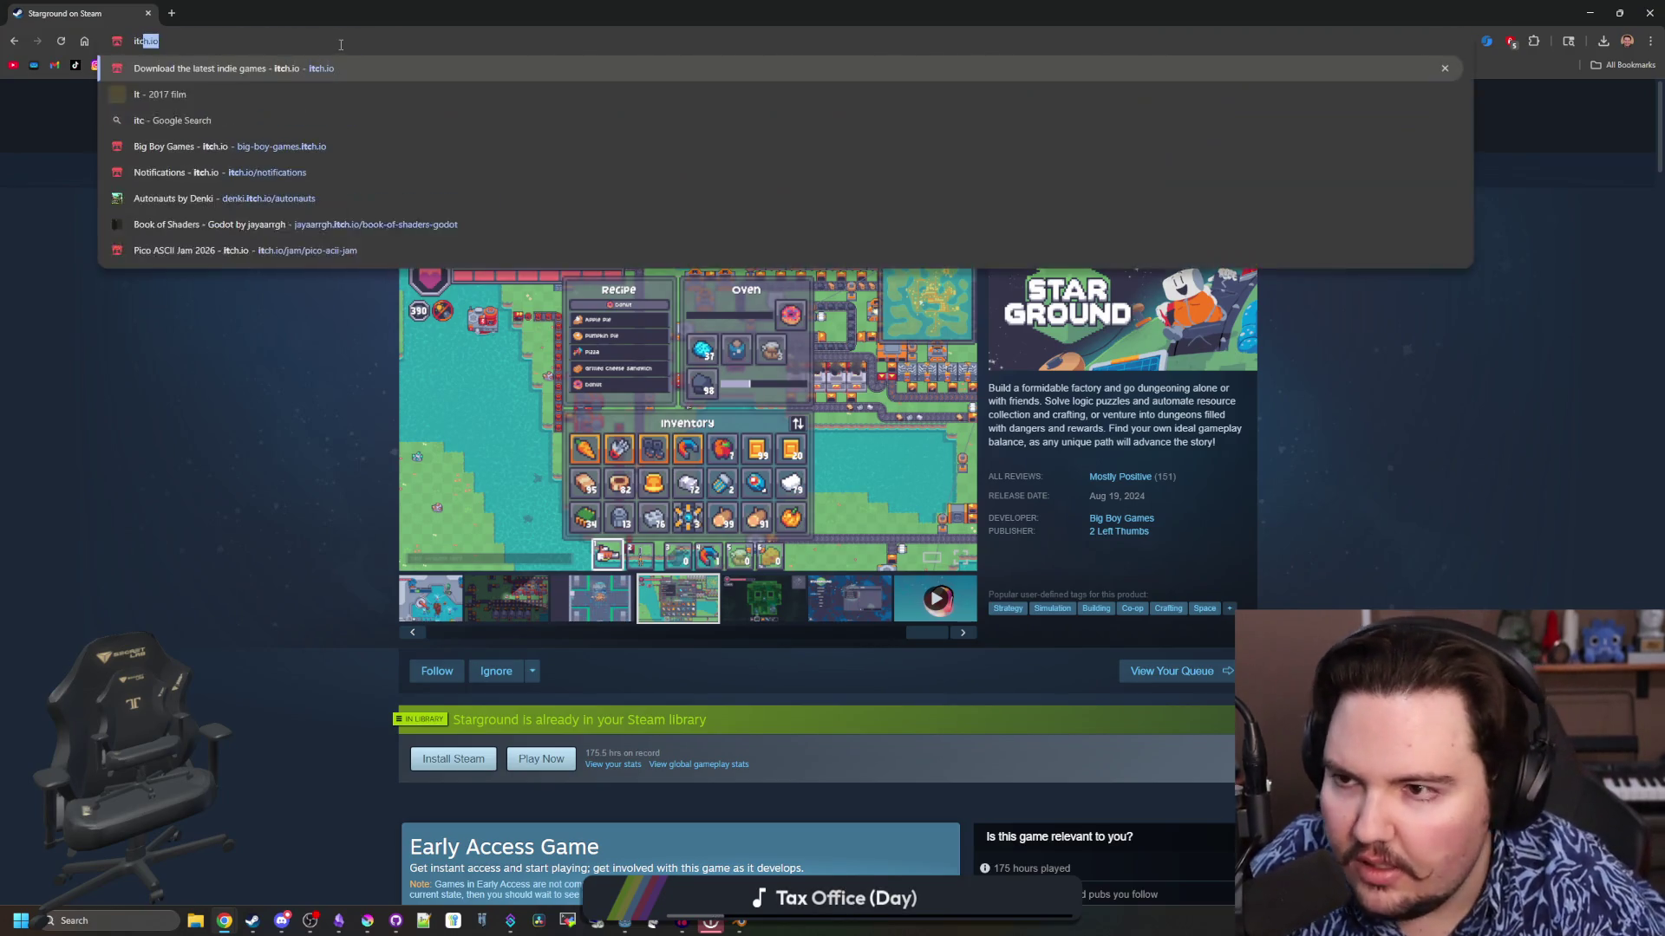
{"action": "key", "text": "Return"}
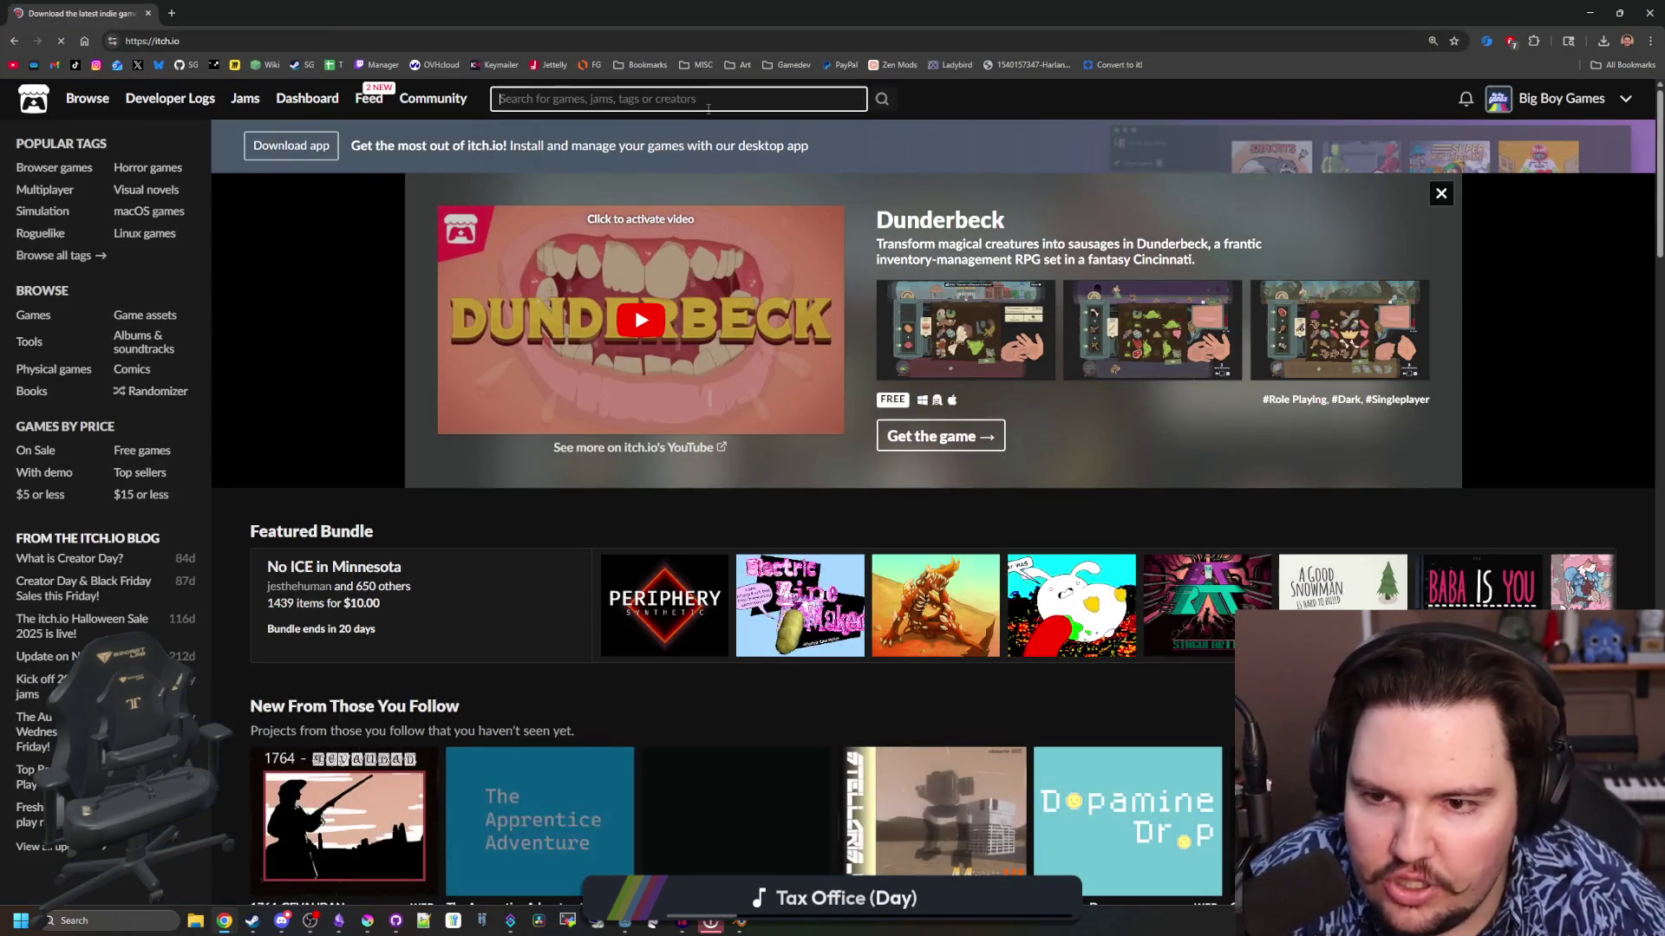
{"action": "left_click", "coordinate": [708, 109]}
{"action": "type", "text": "pixel art assets"}
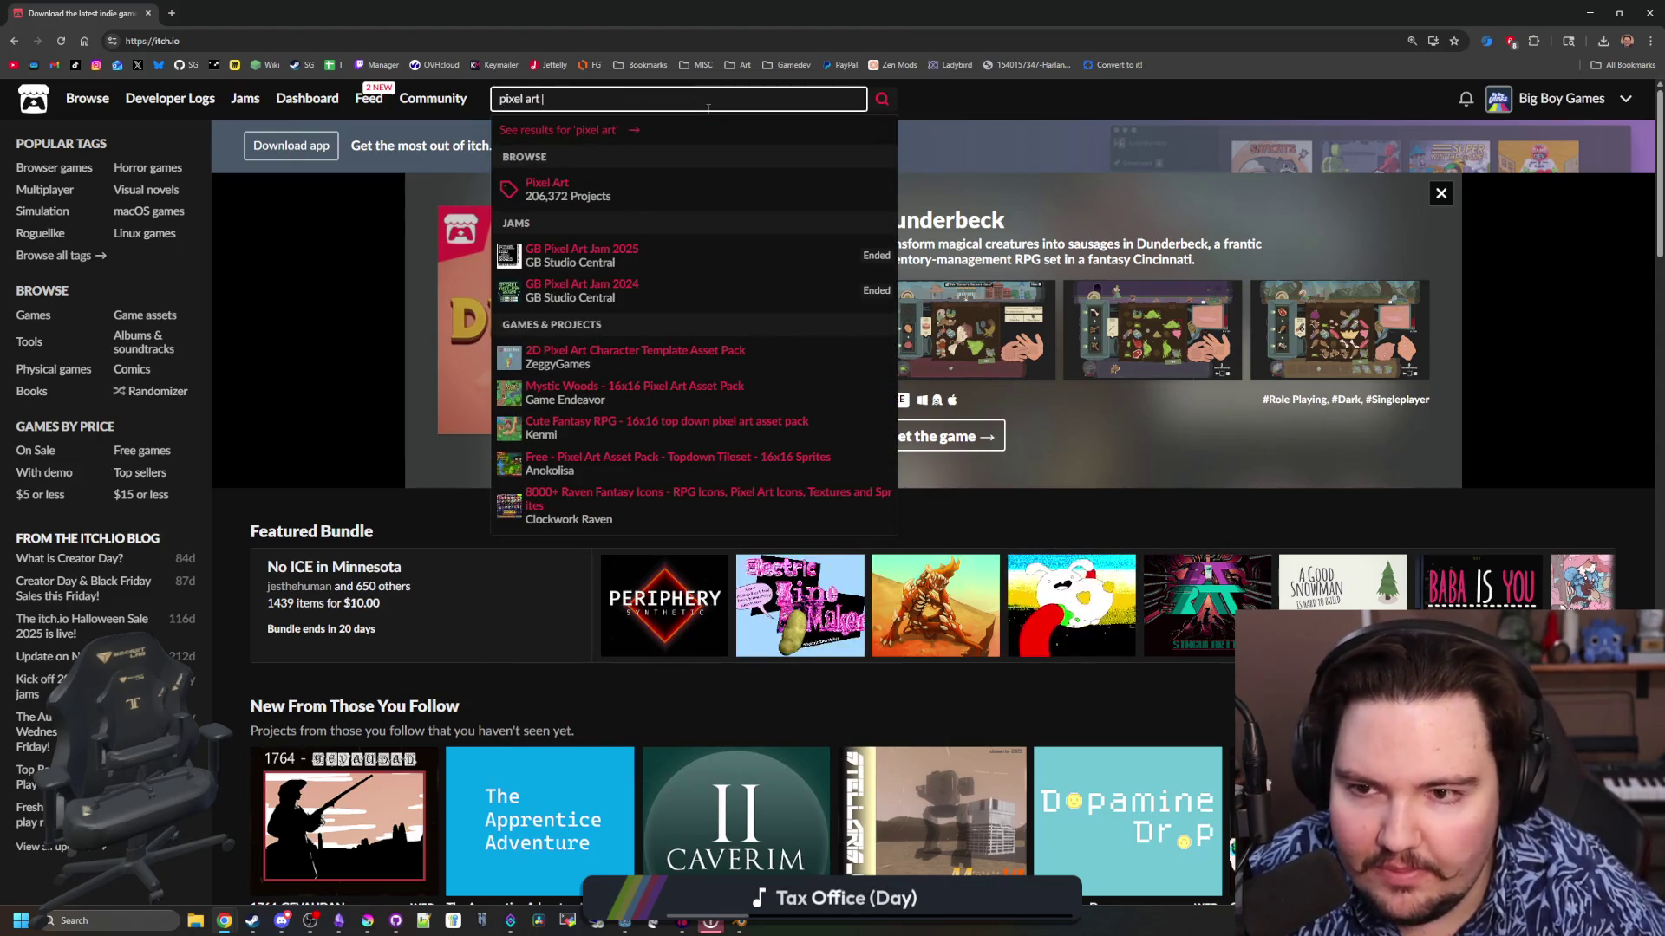
{"action": "key", "text": "Return"}
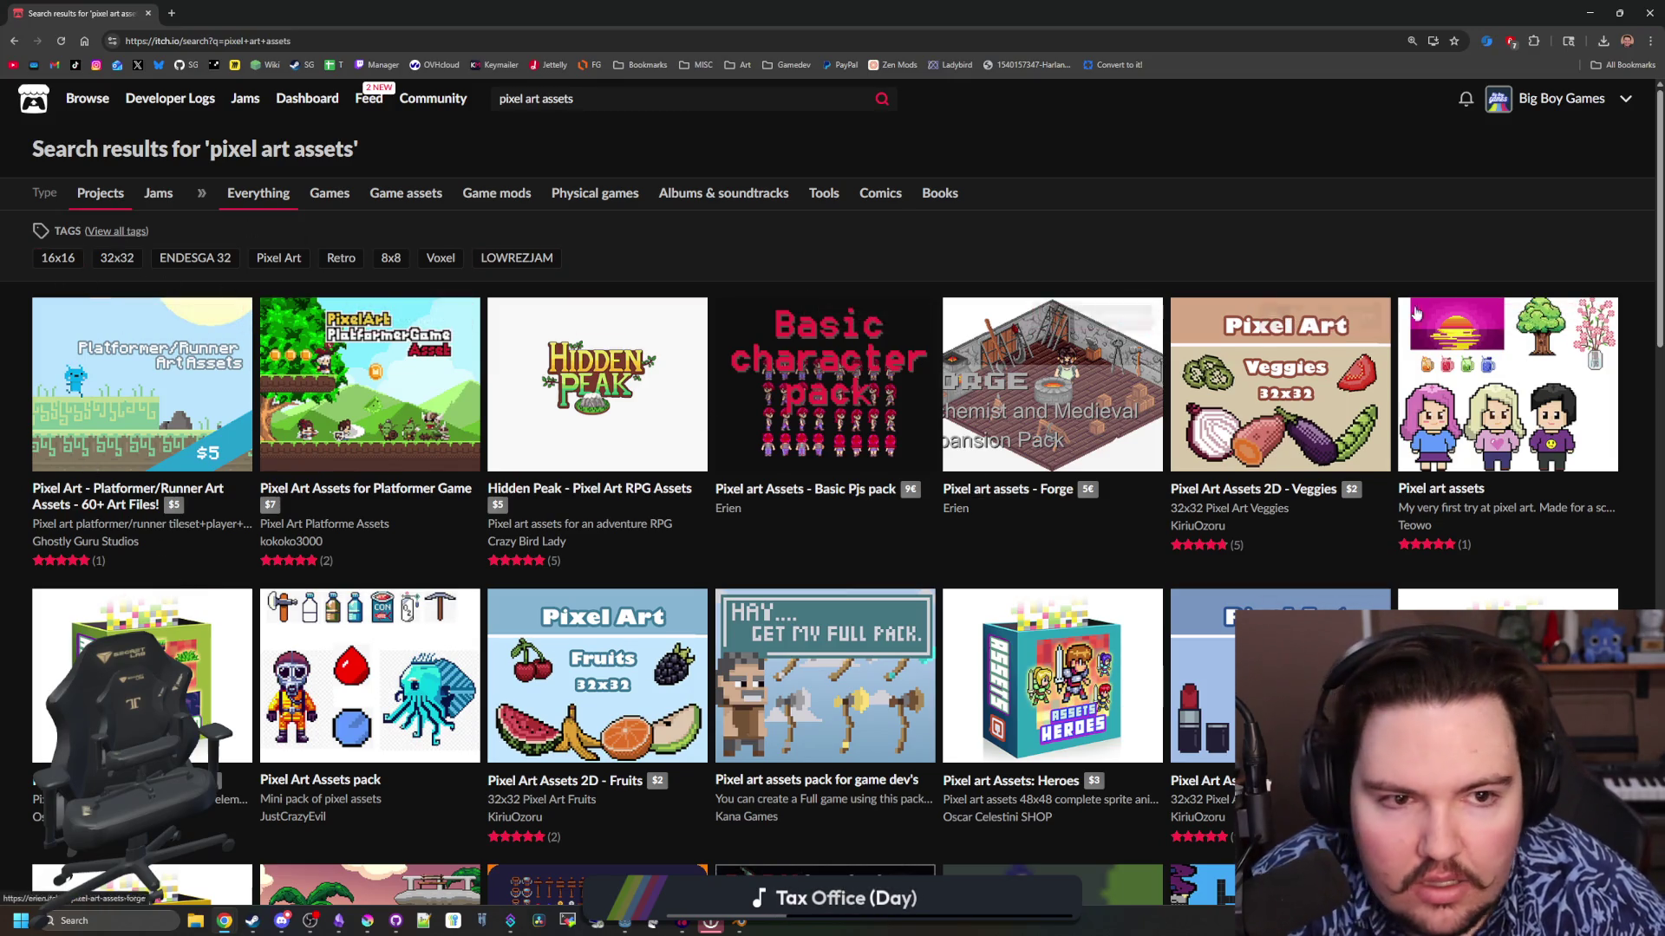
{"action": "left_click", "coordinate": [49, 259]}
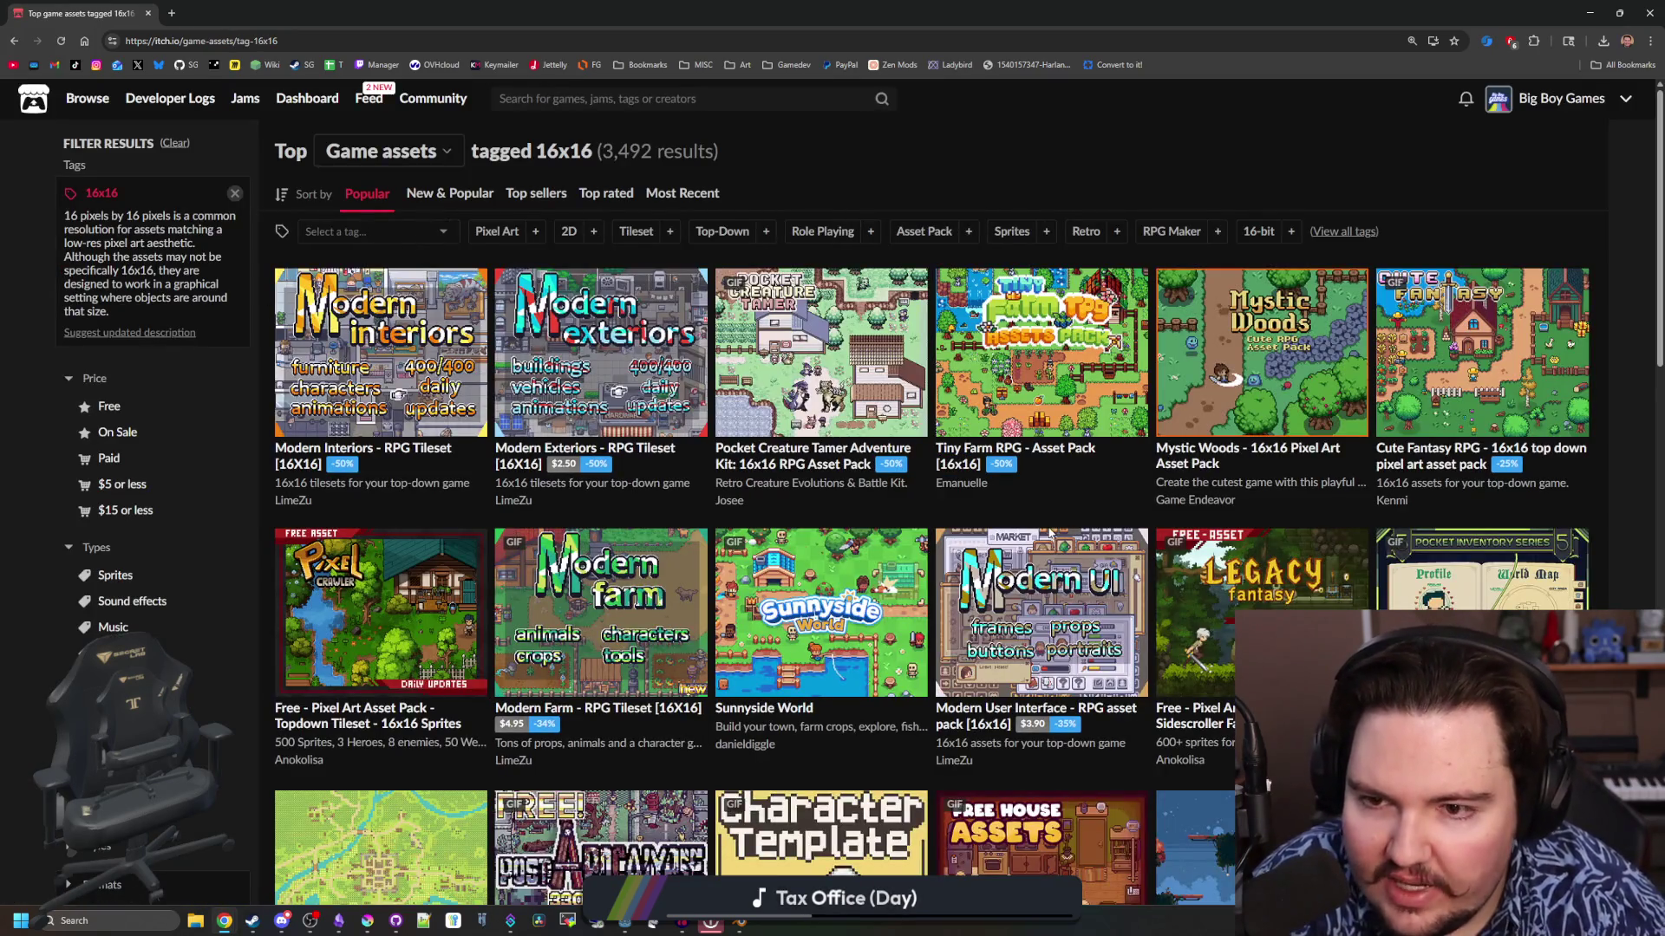
Open Sunnyside World in a new tab and enlarge its first screenshot
{"action": "mouse_move", "coordinate": [880, 433]}
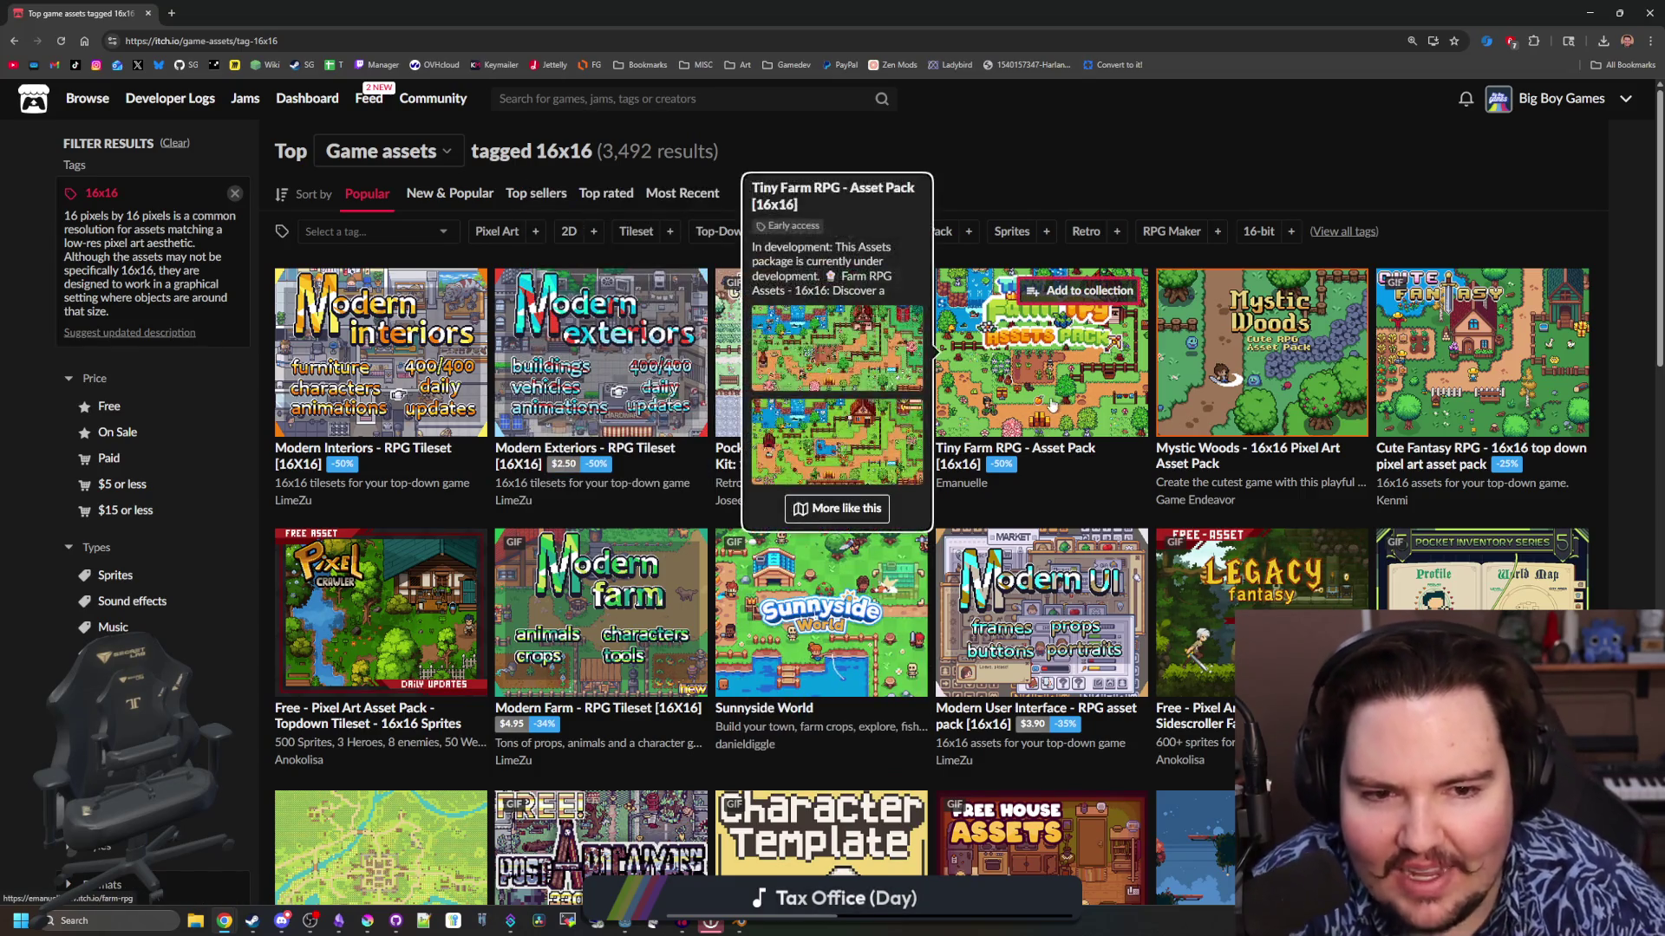
{"action": "scroll", "coordinate": [1290, 471], "scroll_direction": "down", "scroll_amount": 1}
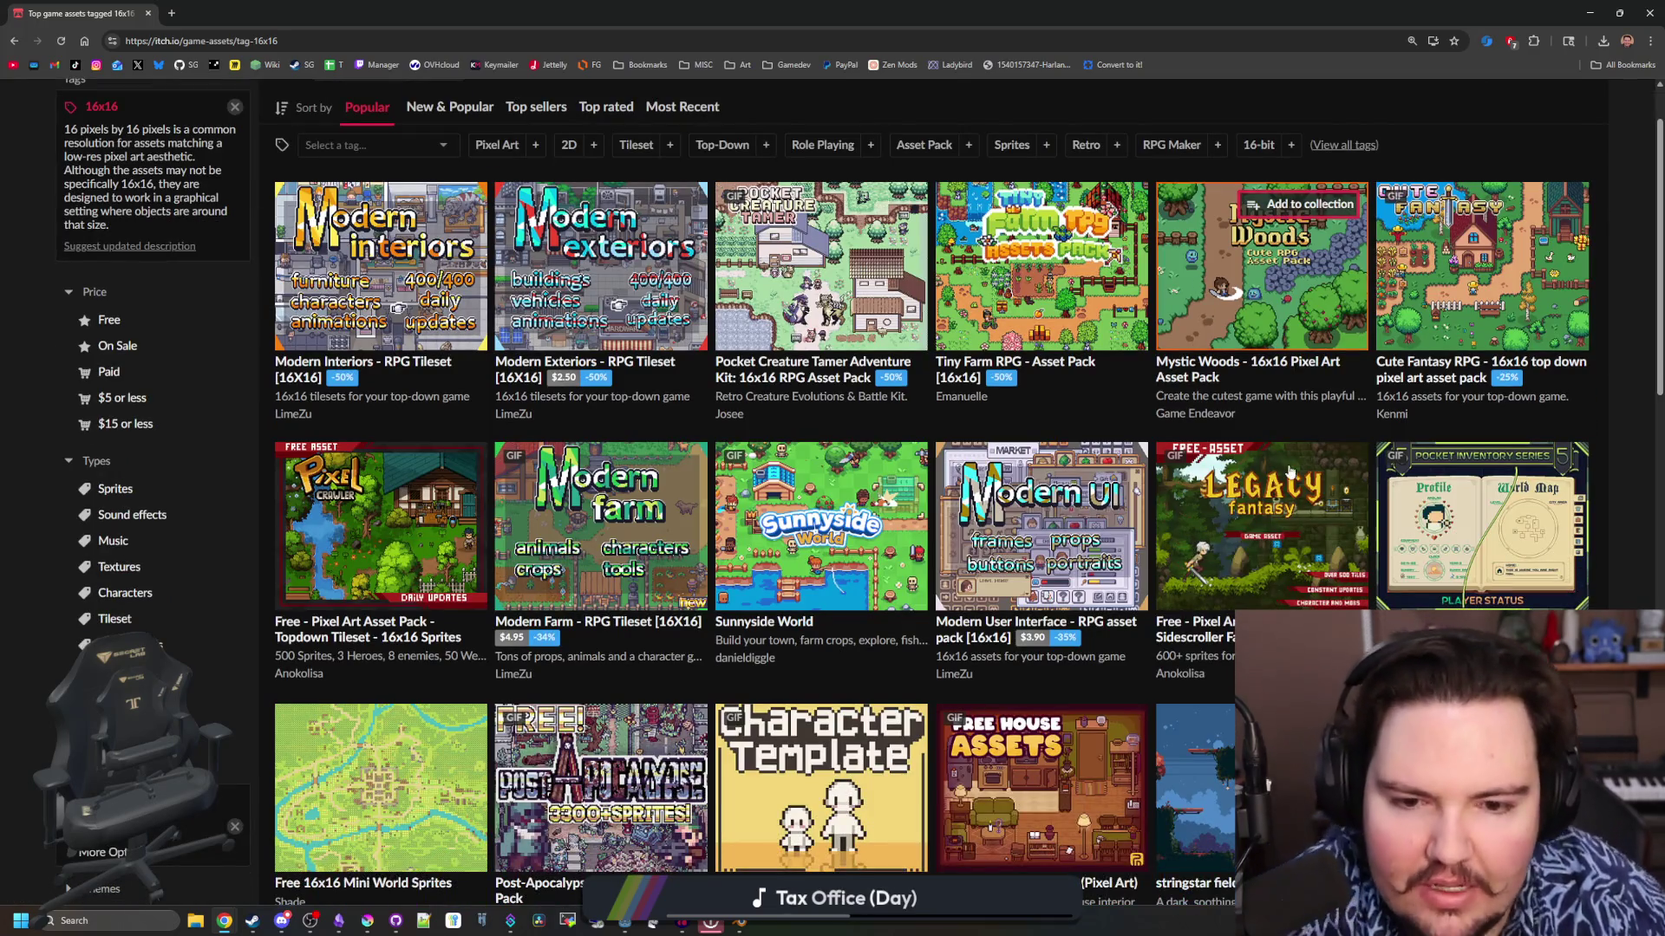
{"action": "mouse_move", "coordinate": [1041, 512]}
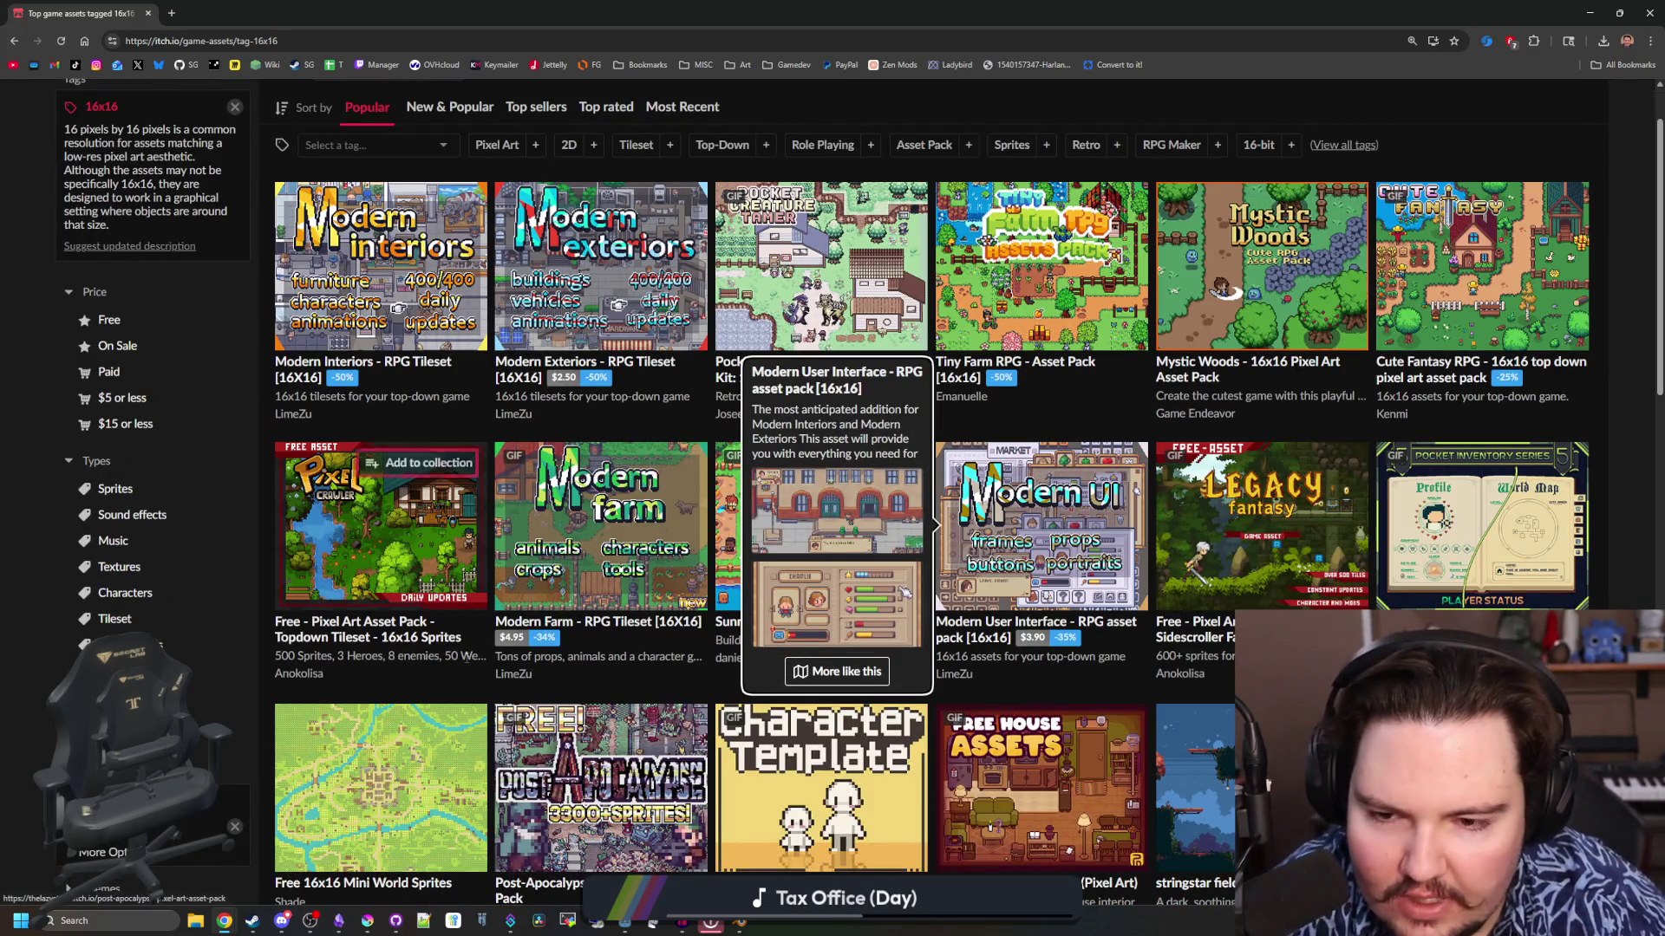
{"action": "middle_click", "coordinate": [799, 507]}
{"action": "key", "text": "ctrl+Tab"}
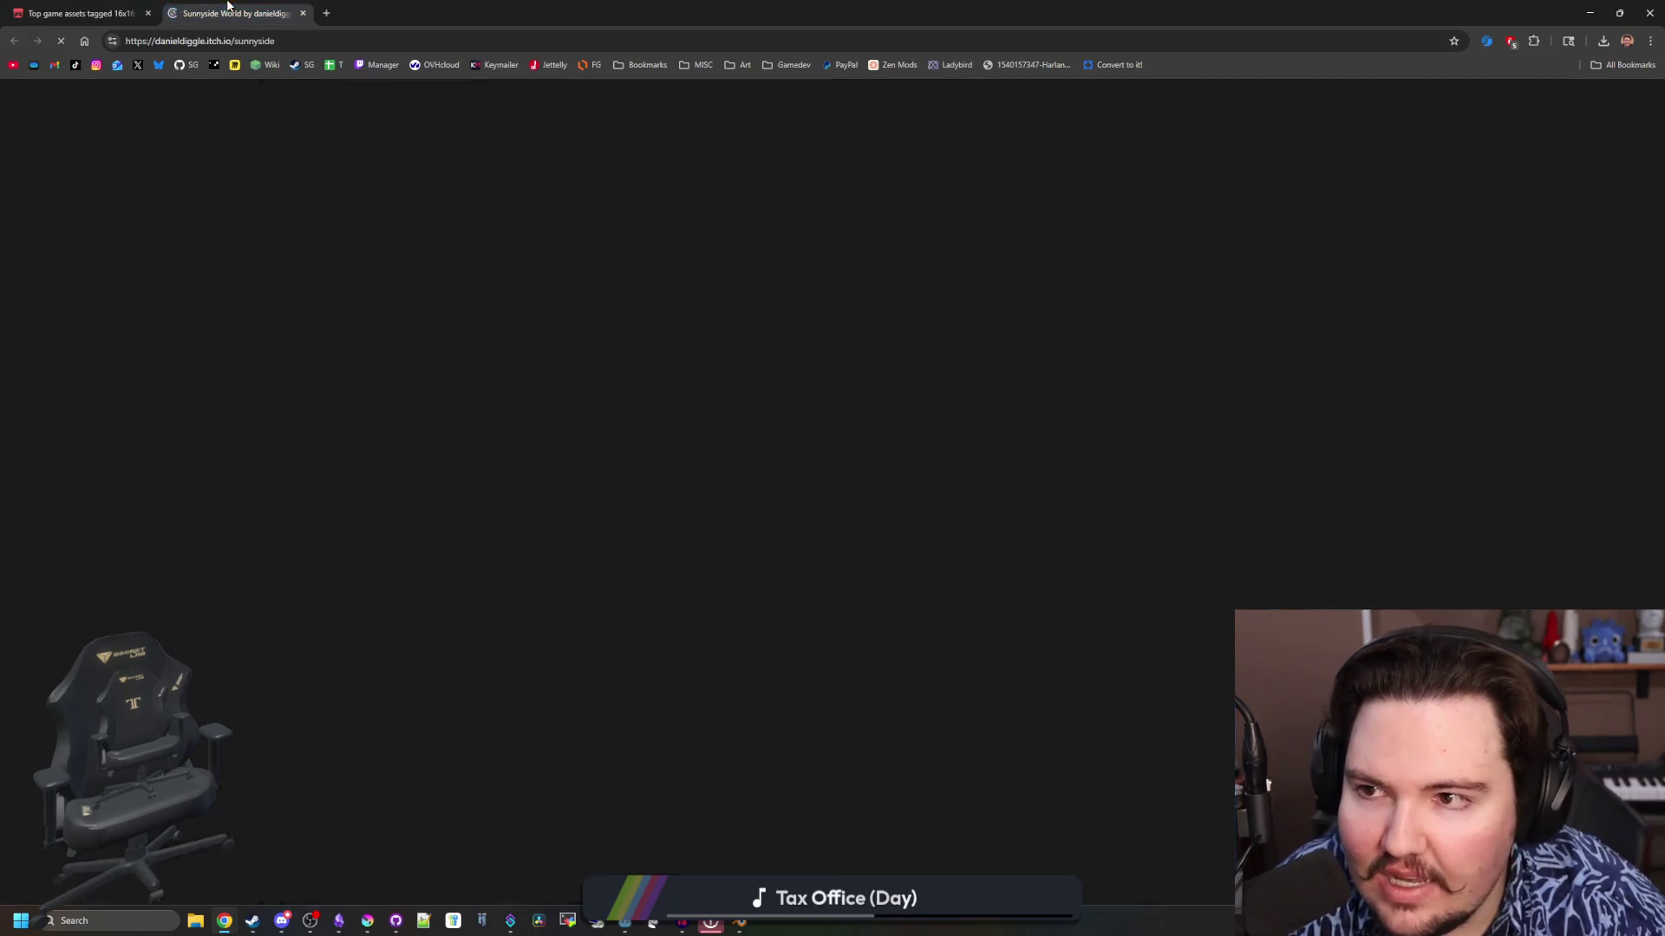
{"action": "left_click", "coordinate": [978, 490]}
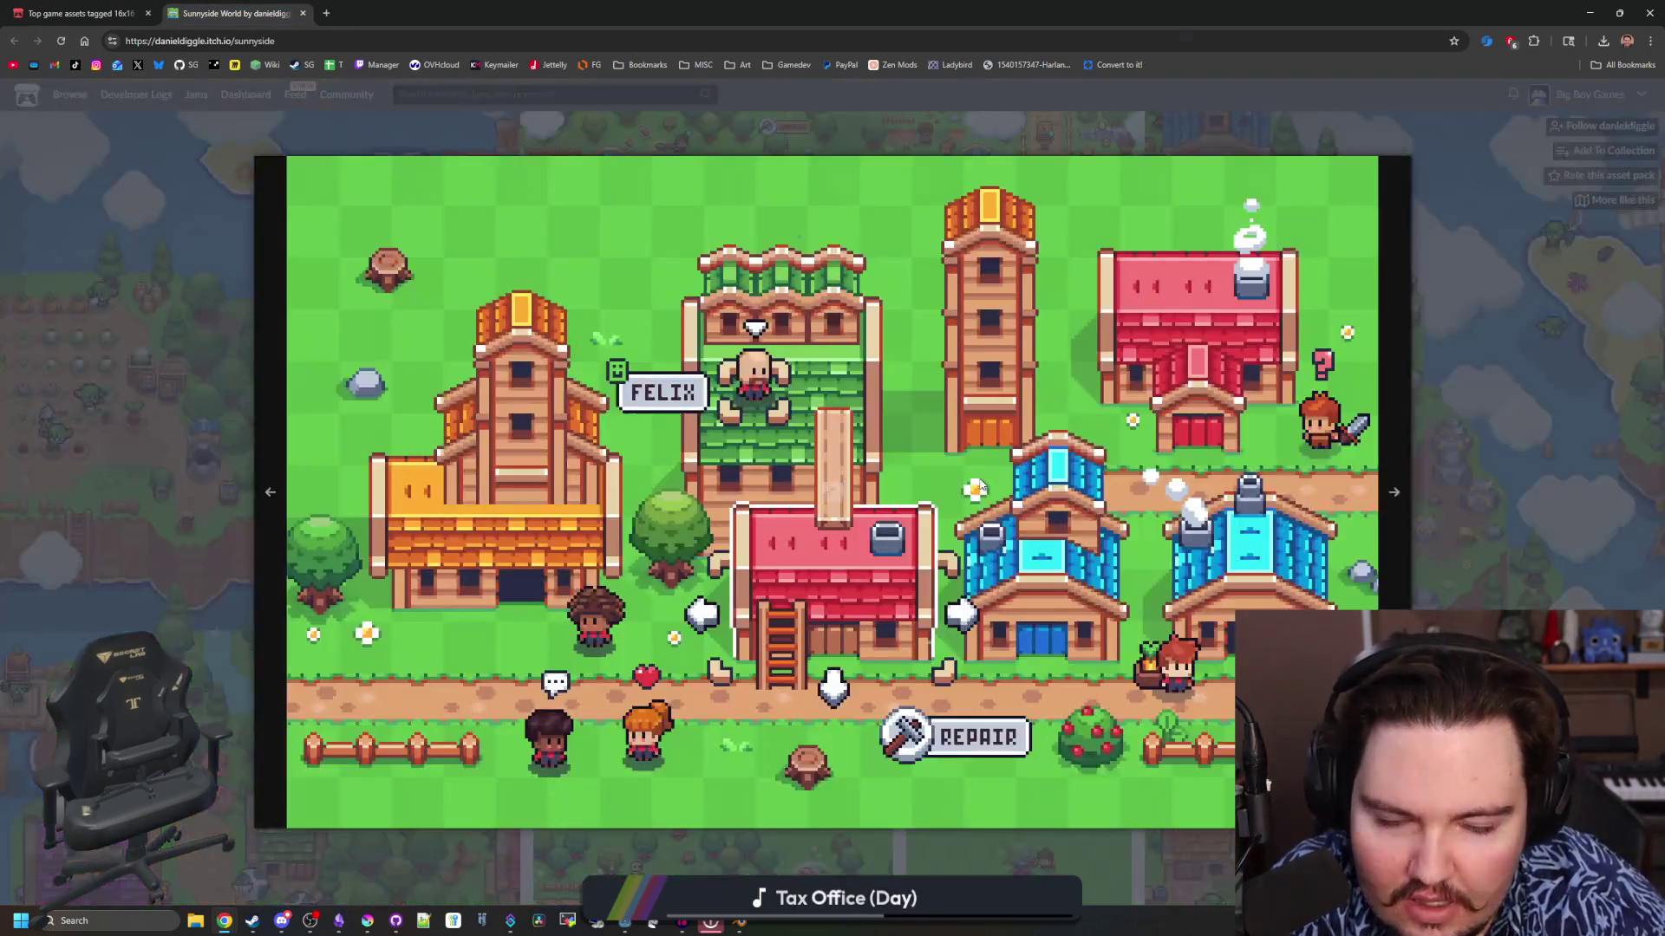
Page through the Sunnyside World goblin and fishing screenshots, then close the viewer and return to the 16x16 listing
{"action": "left_click", "coordinate": [1429, 527]}
{"action": "left_click", "coordinate": [1465, 516]}
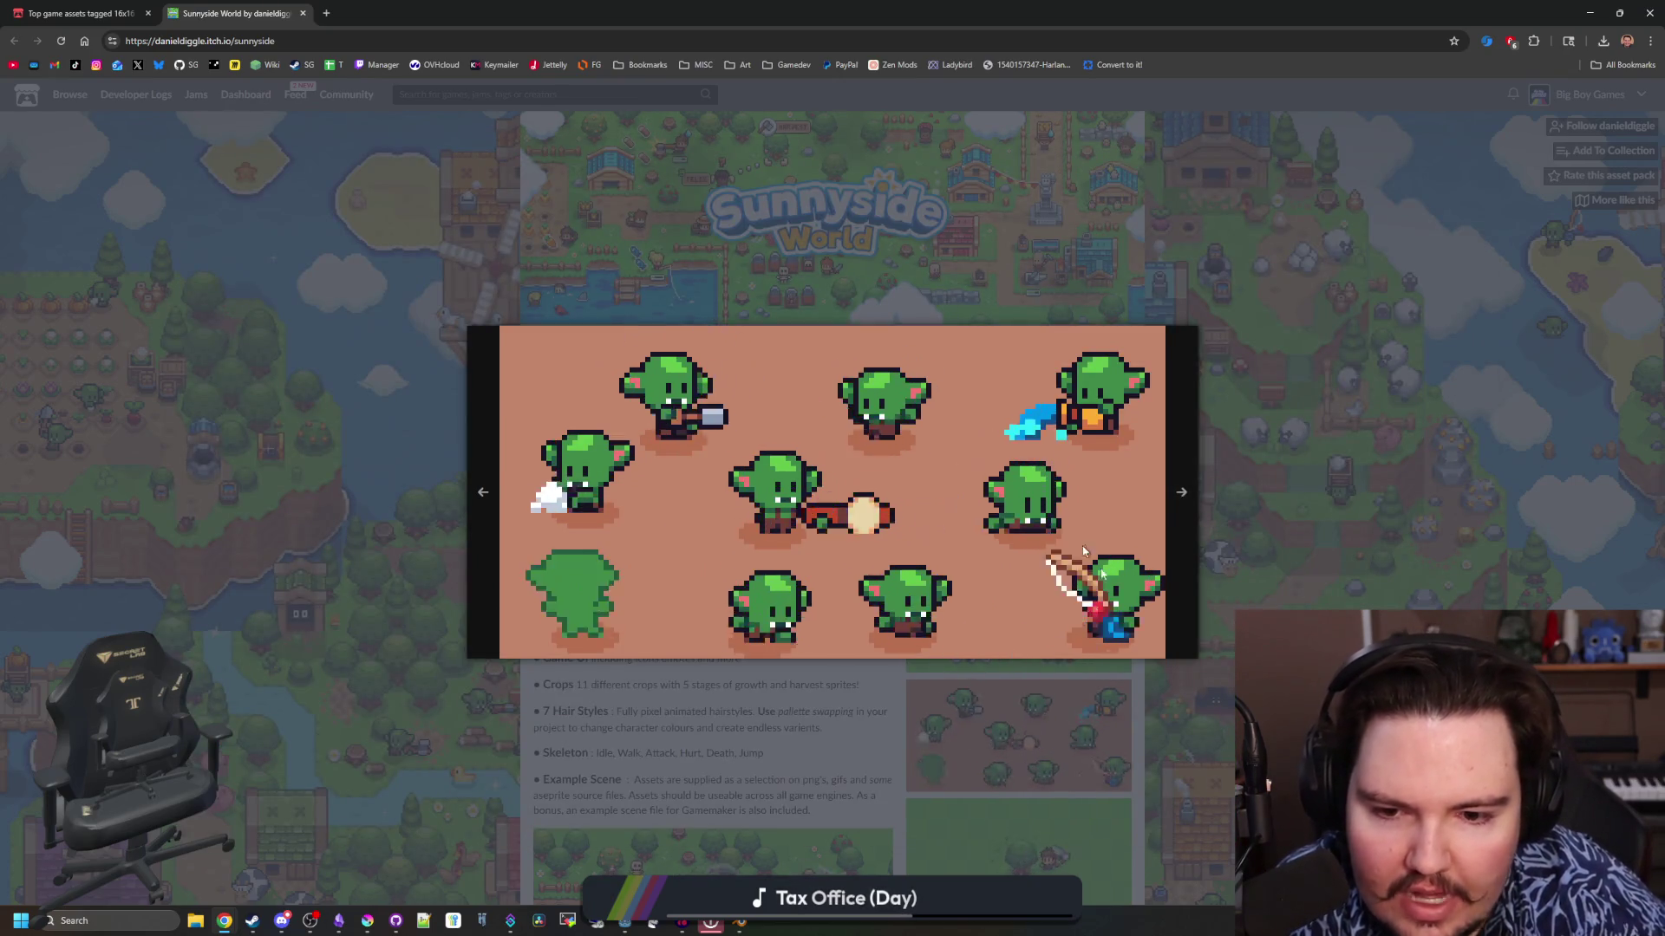
{"action": "left_click", "coordinate": [1167, 510]}
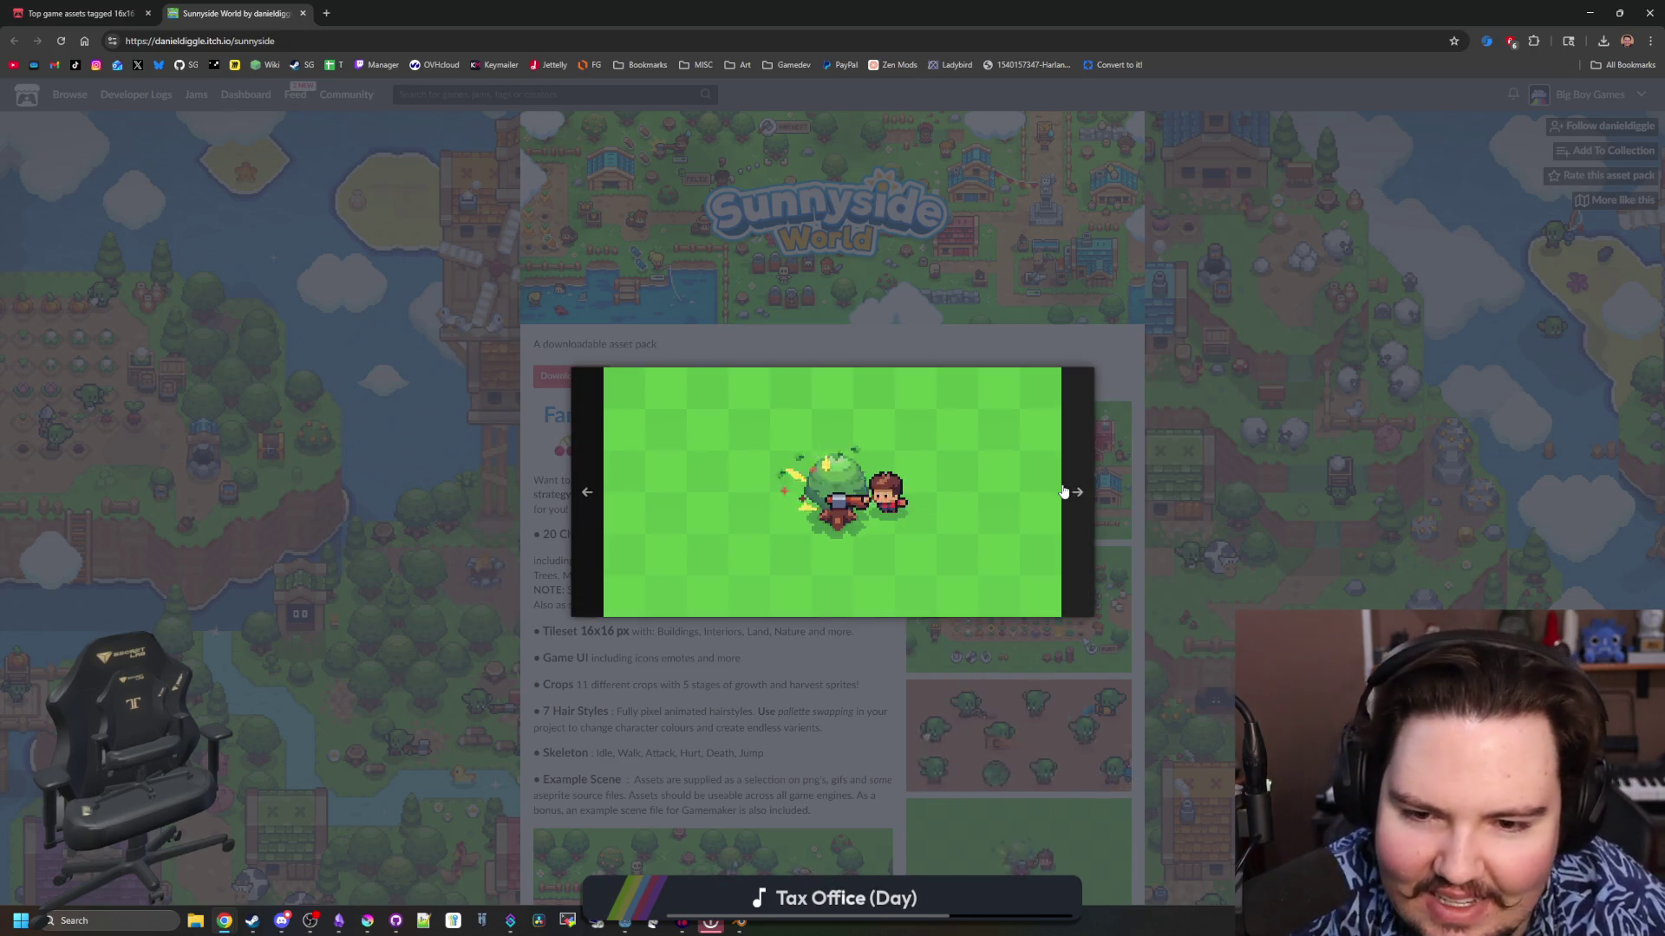
{"action": "left_click", "coordinate": [1166, 510]}
{"action": "left_click", "coordinate": [1163, 492]}
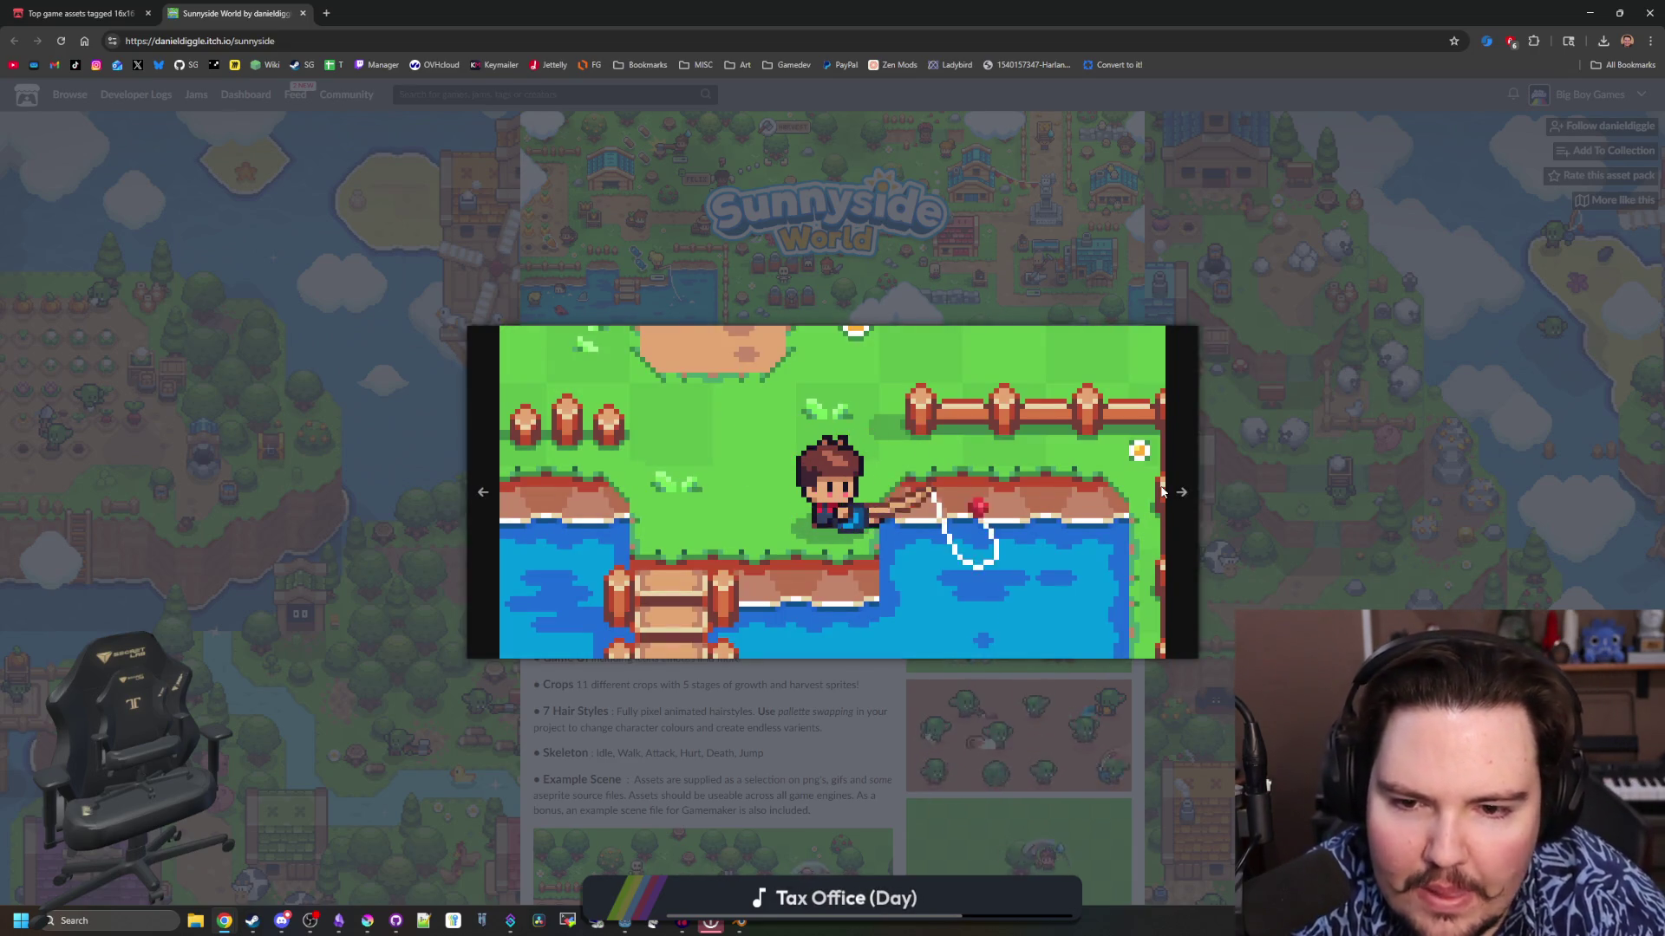
{"action": "left_click", "coordinate": [1163, 491]}
{"action": "left_click", "coordinate": [1081, 516]}
{"action": "left_click", "coordinate": [1373, 464]}
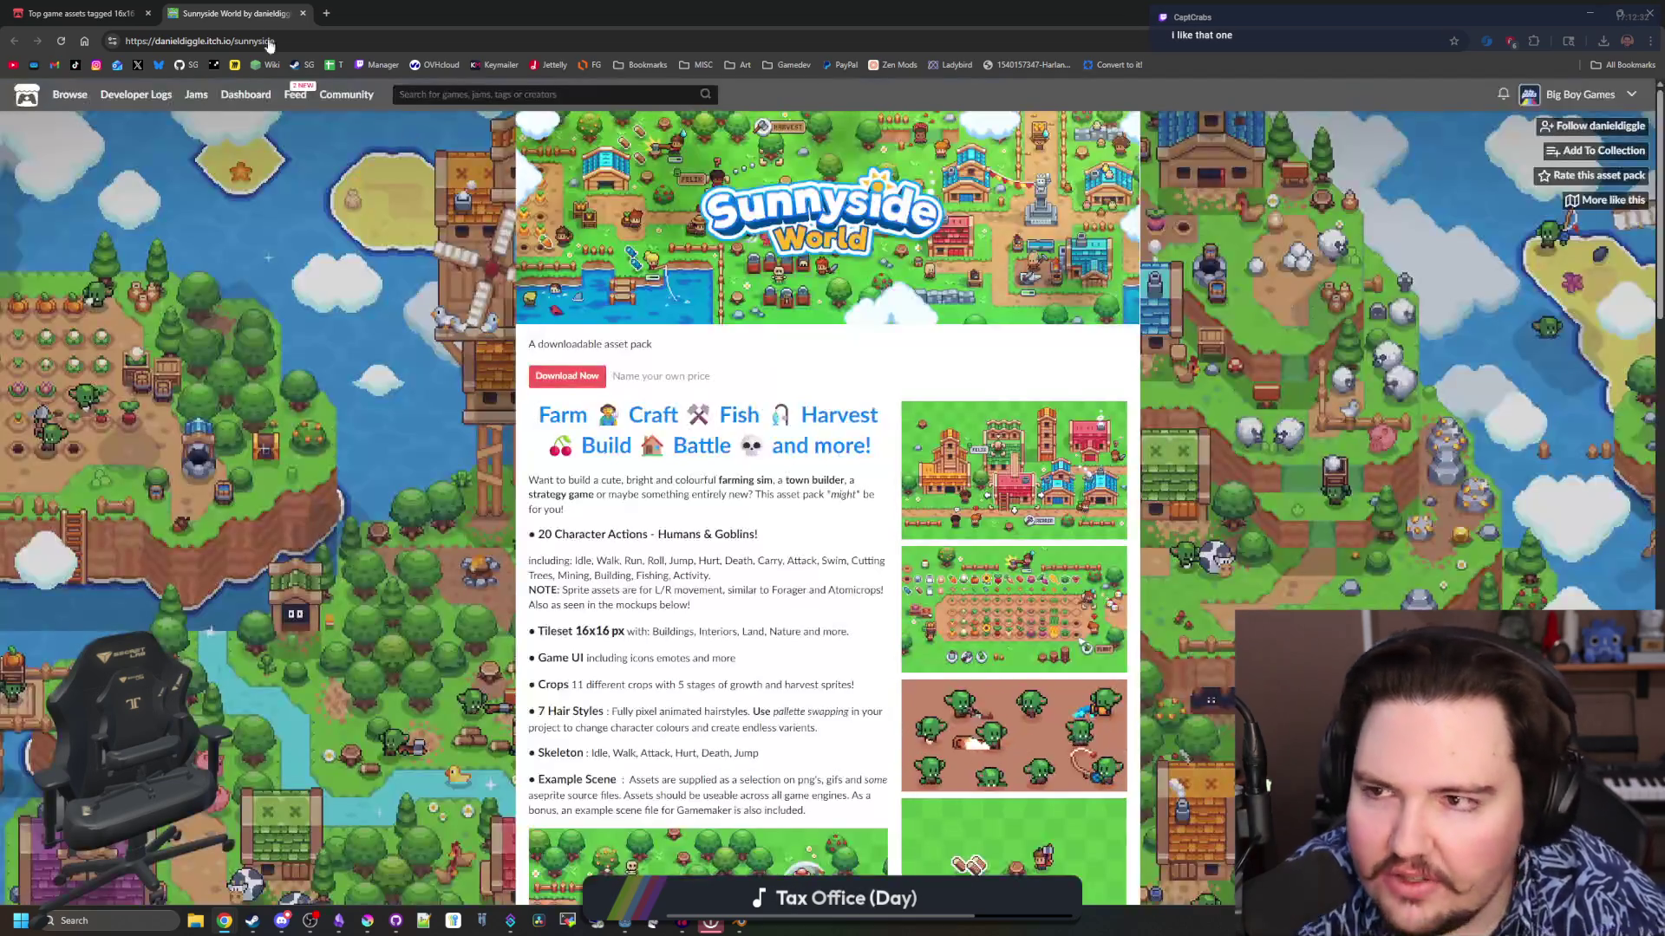
{"action": "left_click", "coordinate": [78, 13]}
{"action": "scroll", "coordinate": [729, 483], "scroll_direction": "down", "scroll_amount": 5}
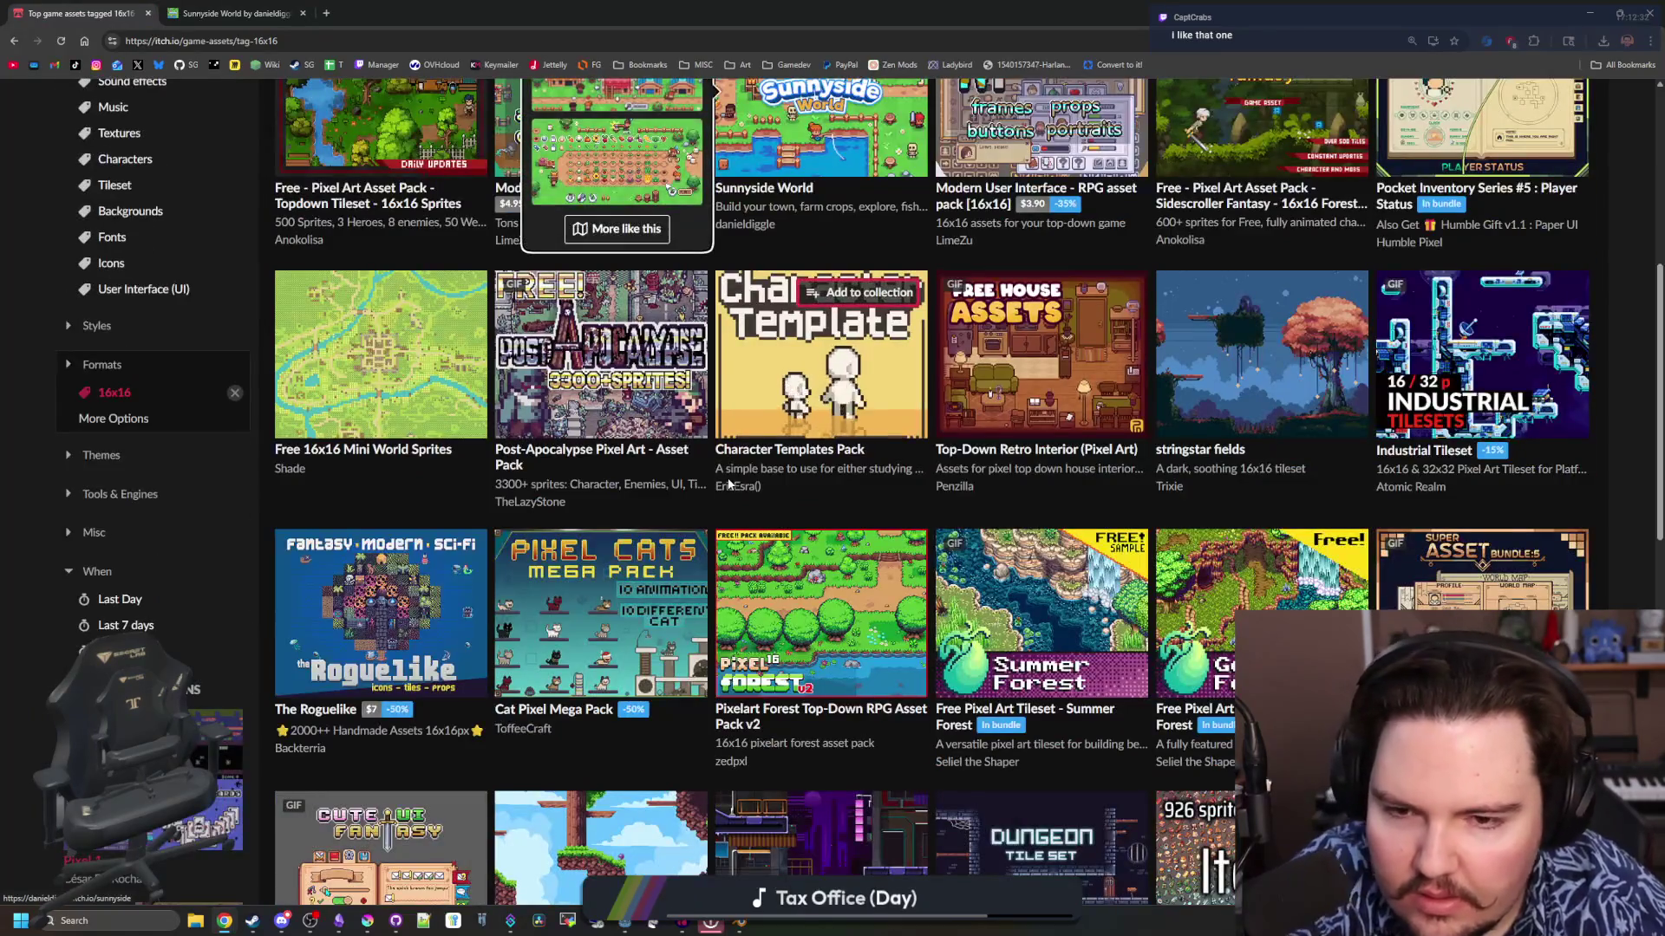
{"action": "scroll", "coordinate": [729, 483], "scroll_direction": "down", "scroll_amount": 2}
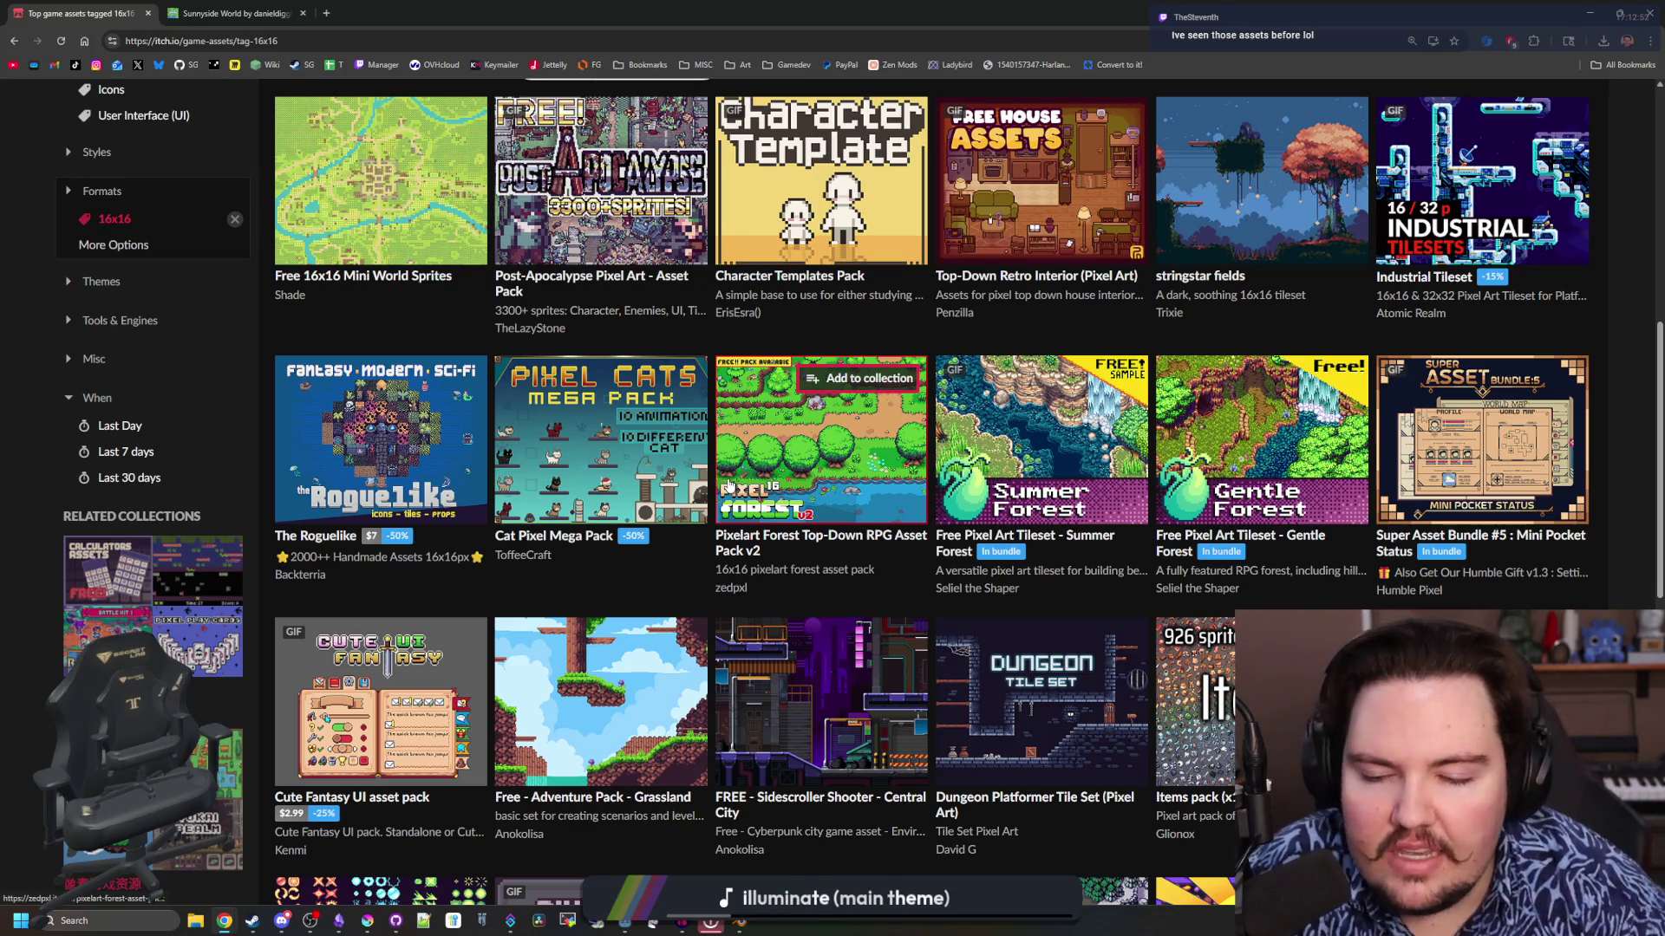
{"action": "scroll", "coordinate": [416, 451], "scroll_direction": "down", "scroll_amount": 5}
{"action": "mouse_move", "coordinate": [562, 541]}
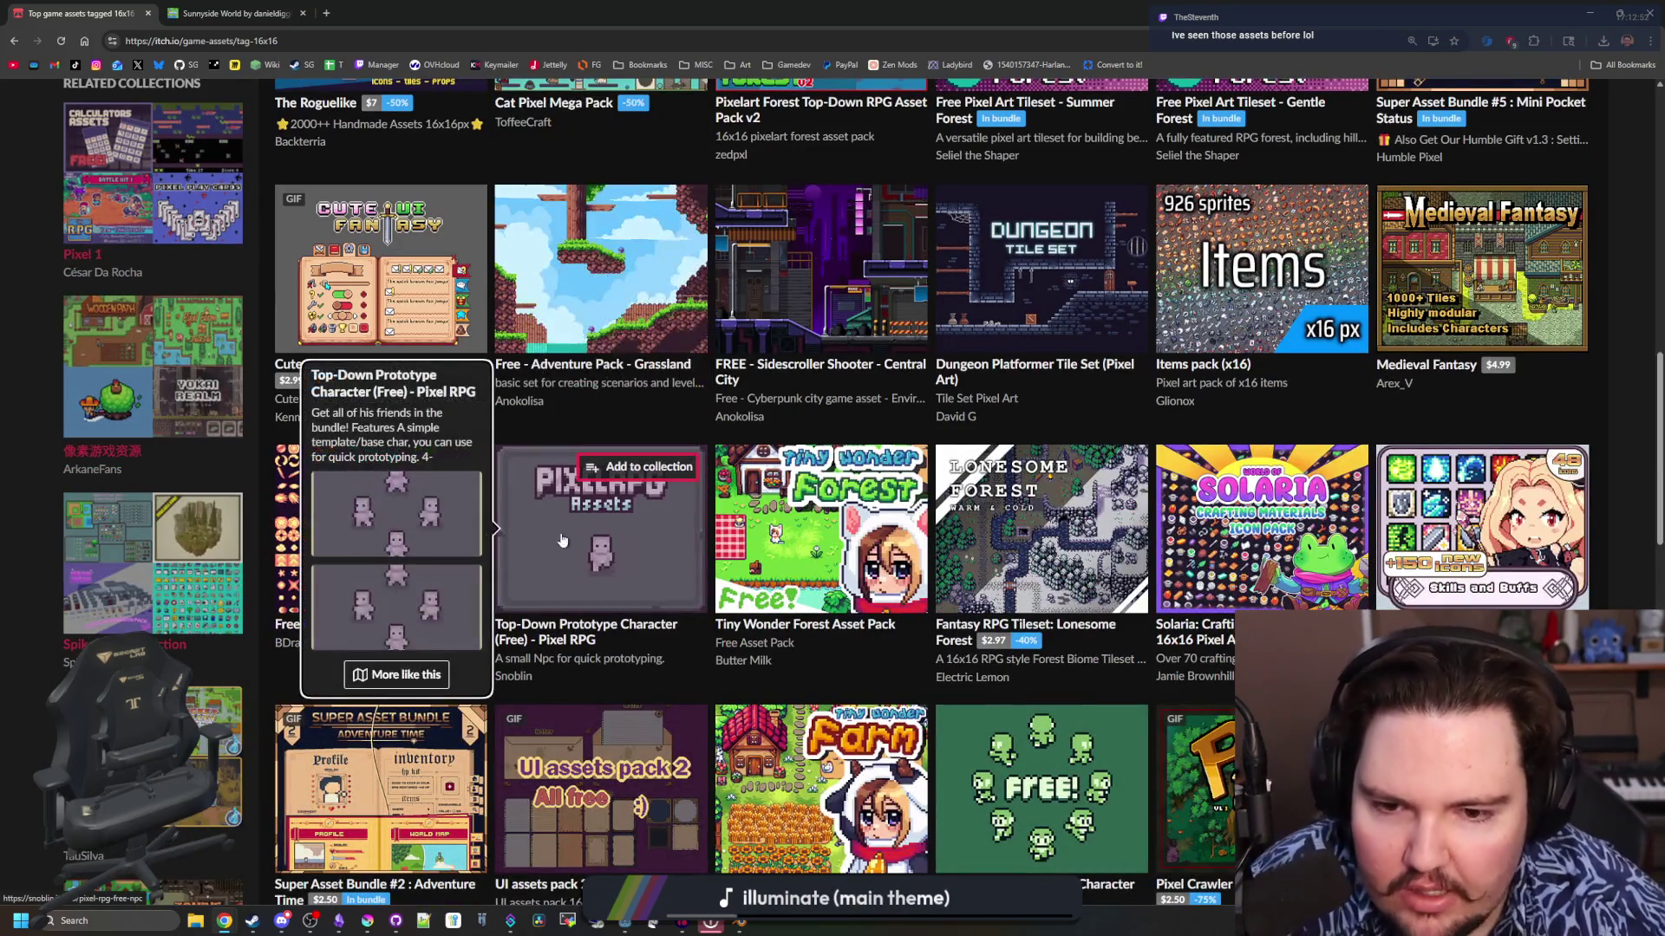
{"action": "scroll", "coordinate": [461, 558], "scroll_direction": "down", "scroll_amount": 3}
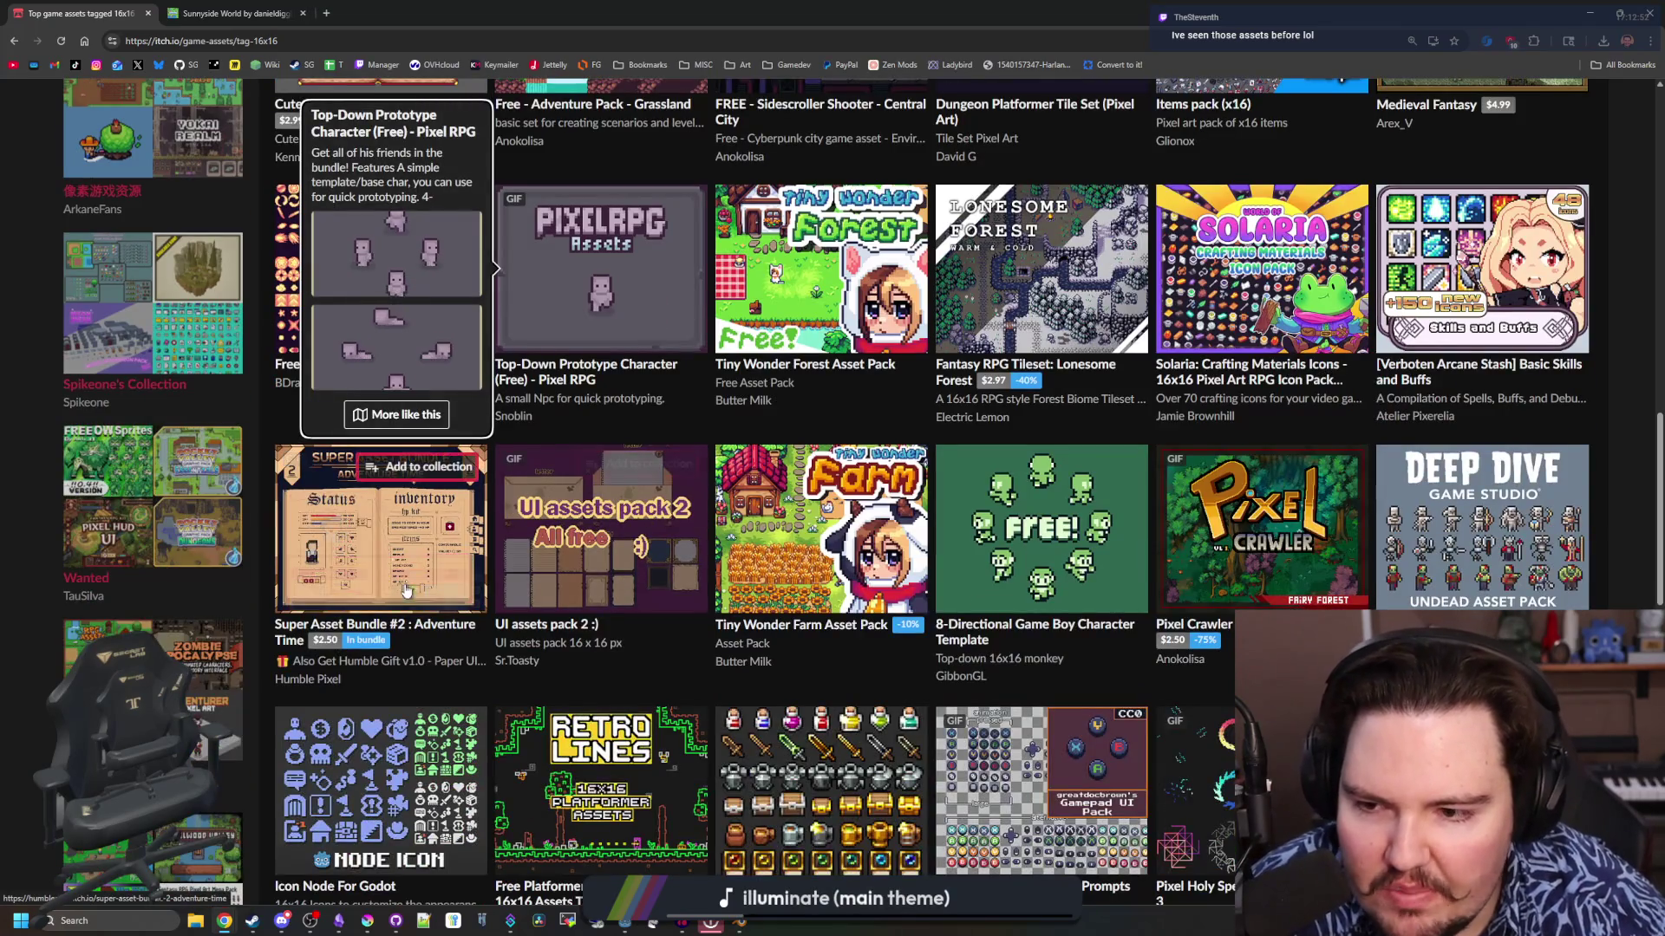
{"action": "scroll", "coordinate": [406, 590], "scroll_direction": "down", "scroll_amount": 4}
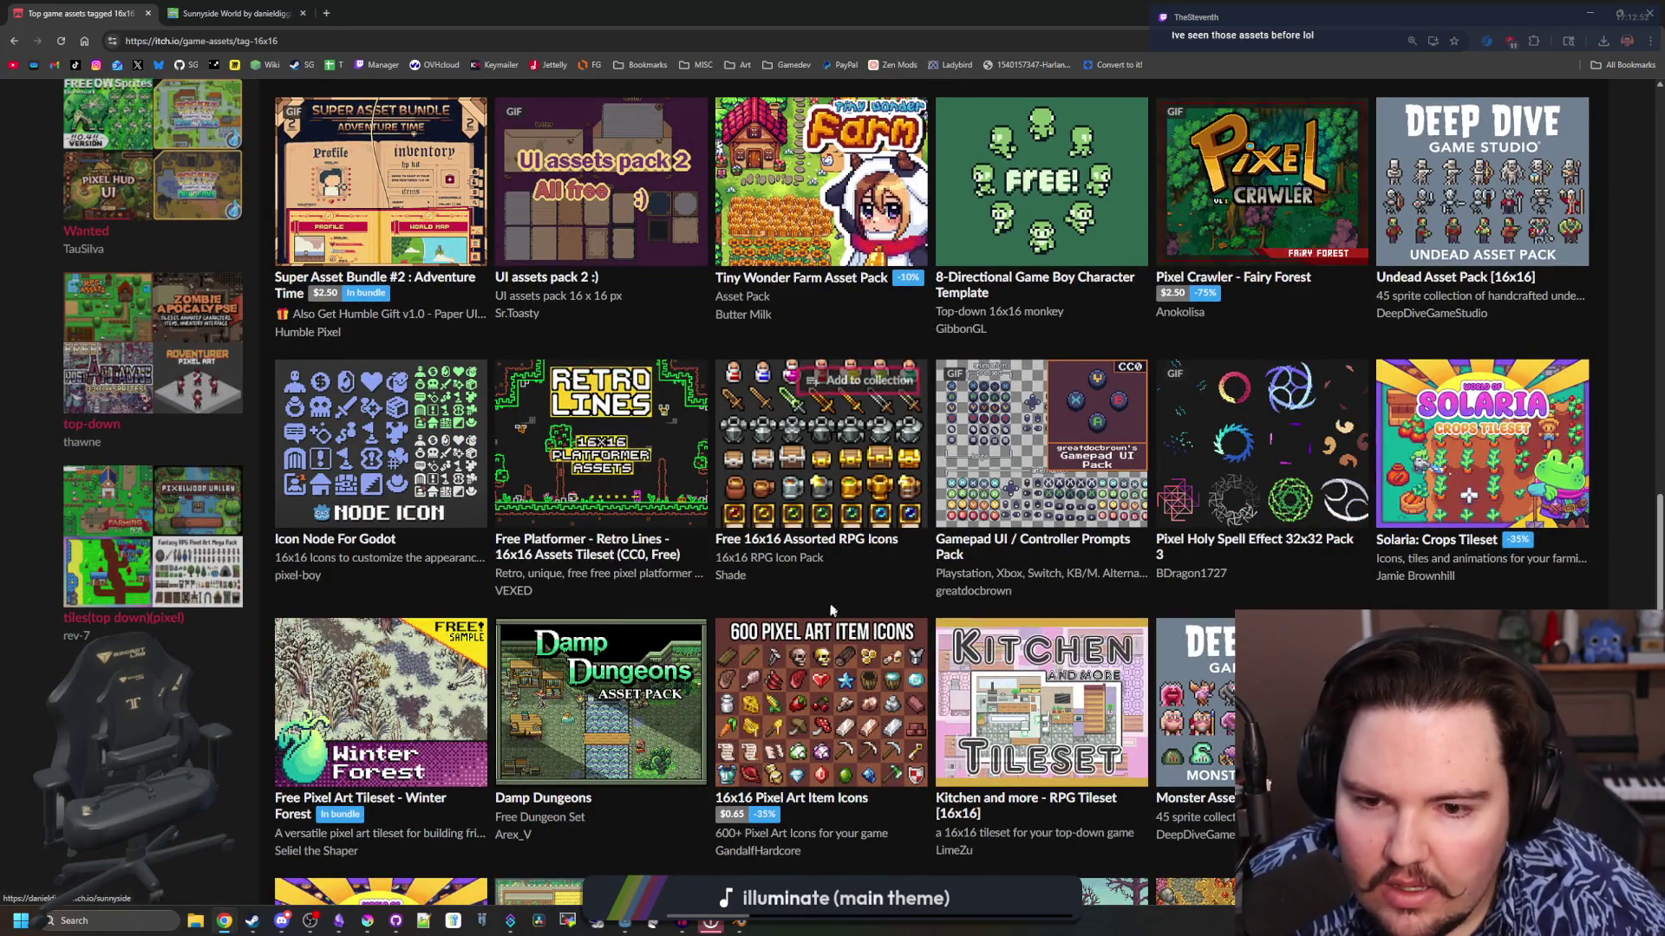
{"action": "scroll", "coordinate": [830, 610], "scroll_direction": "down", "scroll_amount": 2}
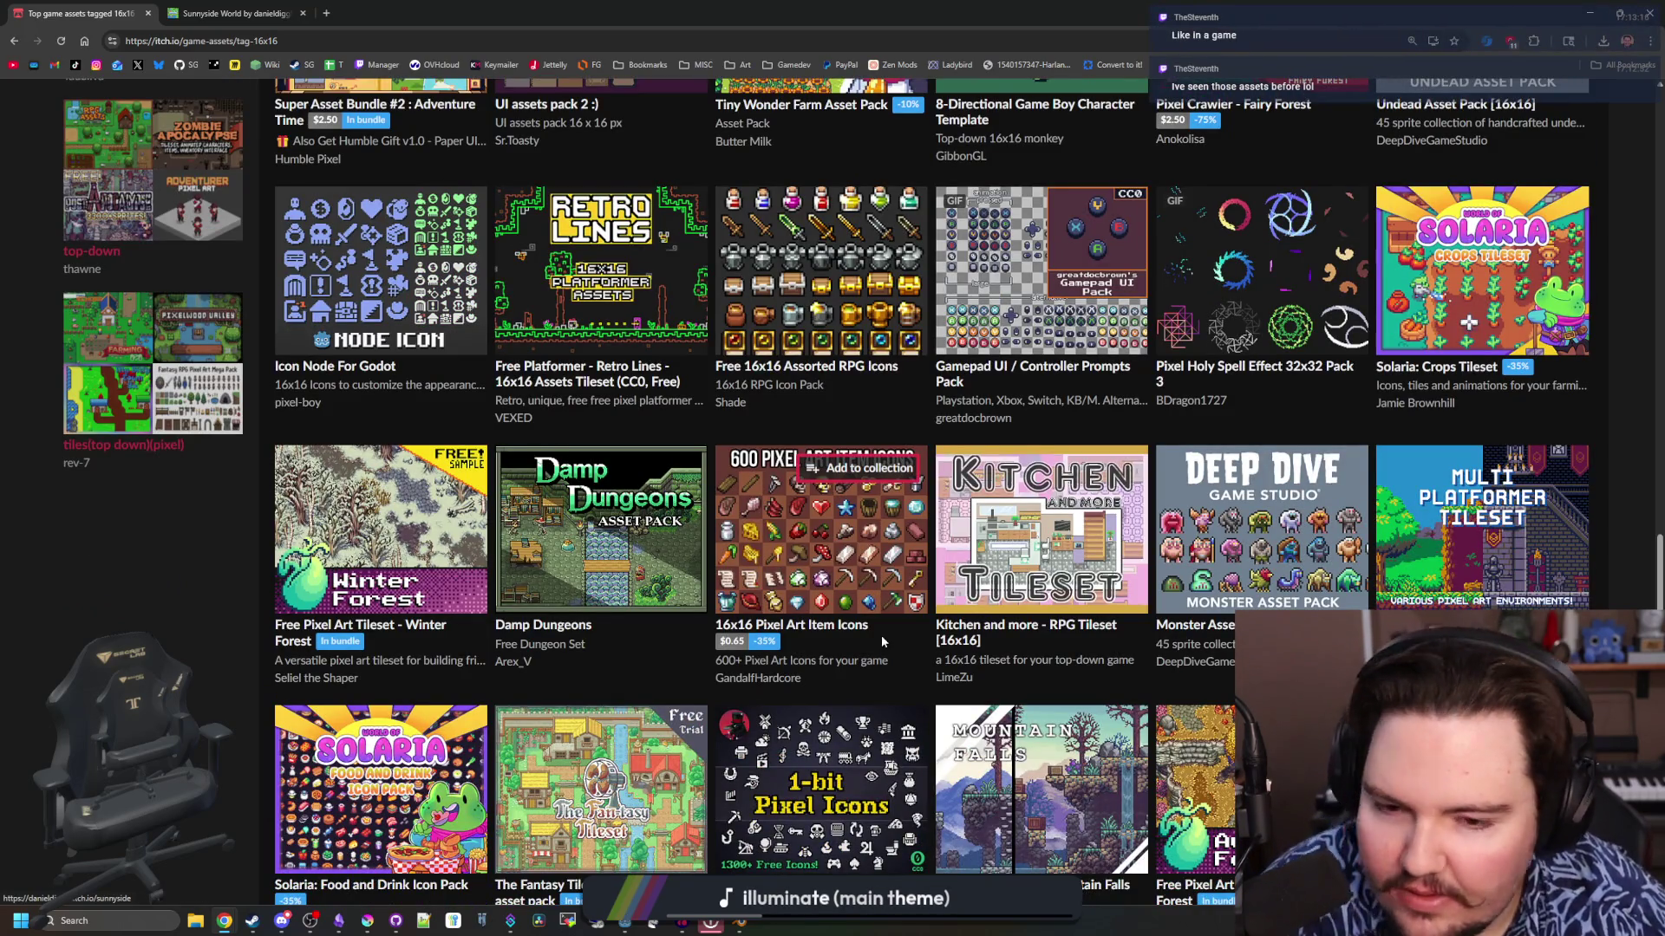
{"action": "scroll", "coordinate": [881, 637], "scroll_direction": "down", "scroll_amount": 3}
{"action": "scroll", "coordinate": [858, 644], "scroll_direction": "down", "scroll_amount": 2}
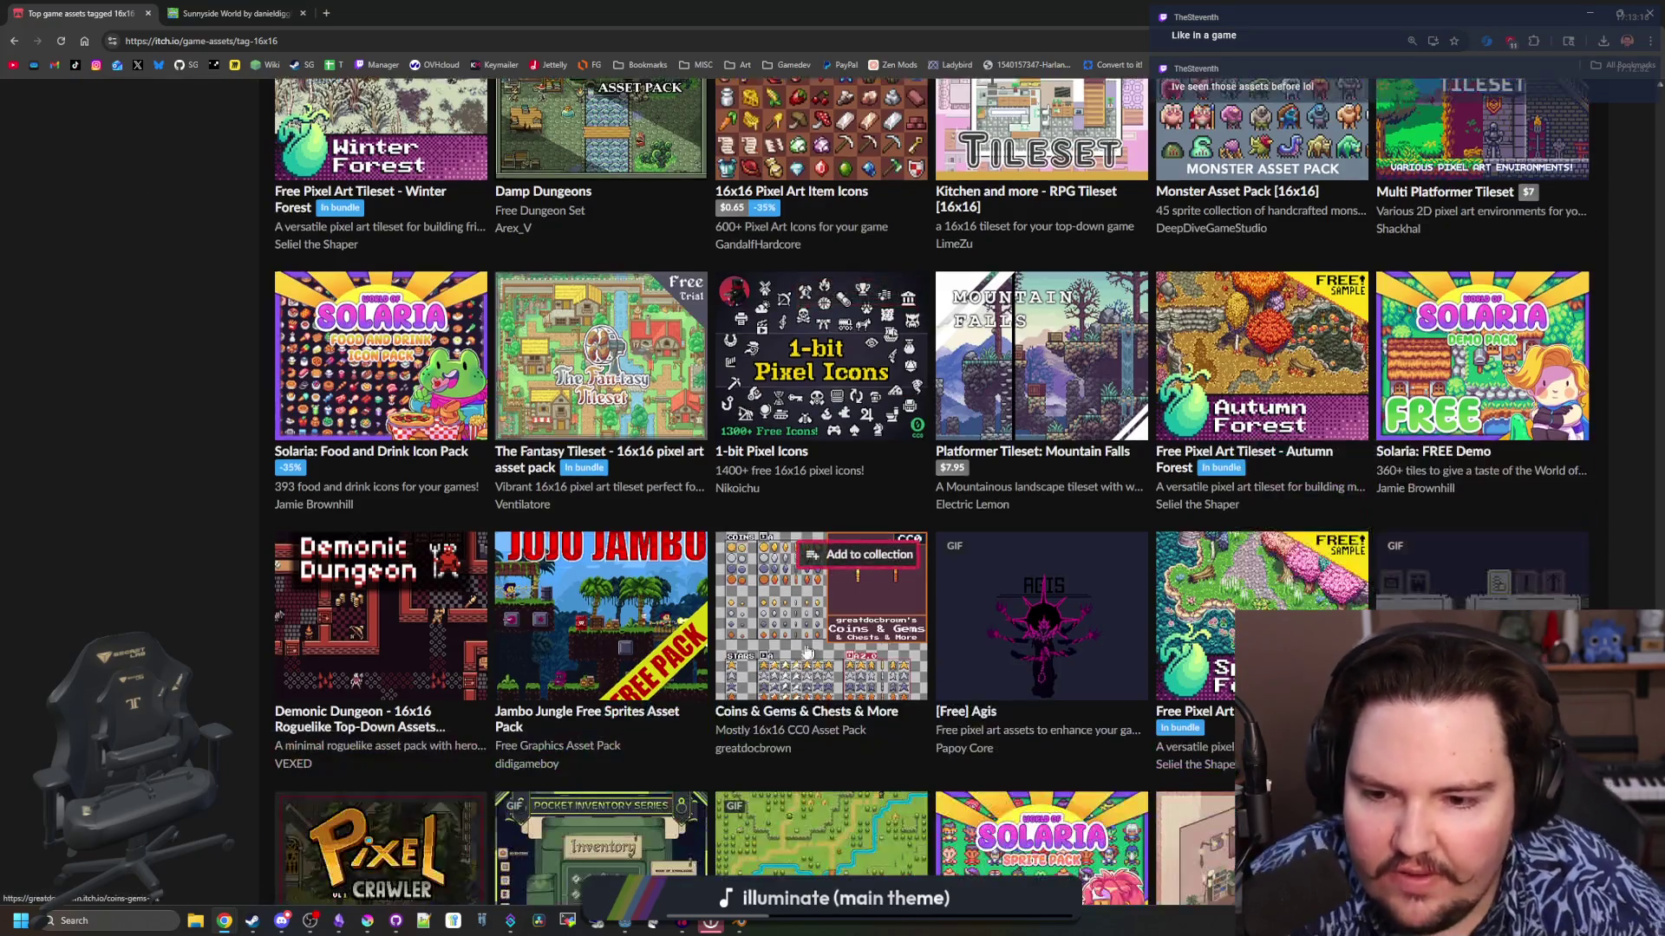
{"action": "scroll", "coordinate": [816, 753], "scroll_direction": "down", "scroll_amount": 12}
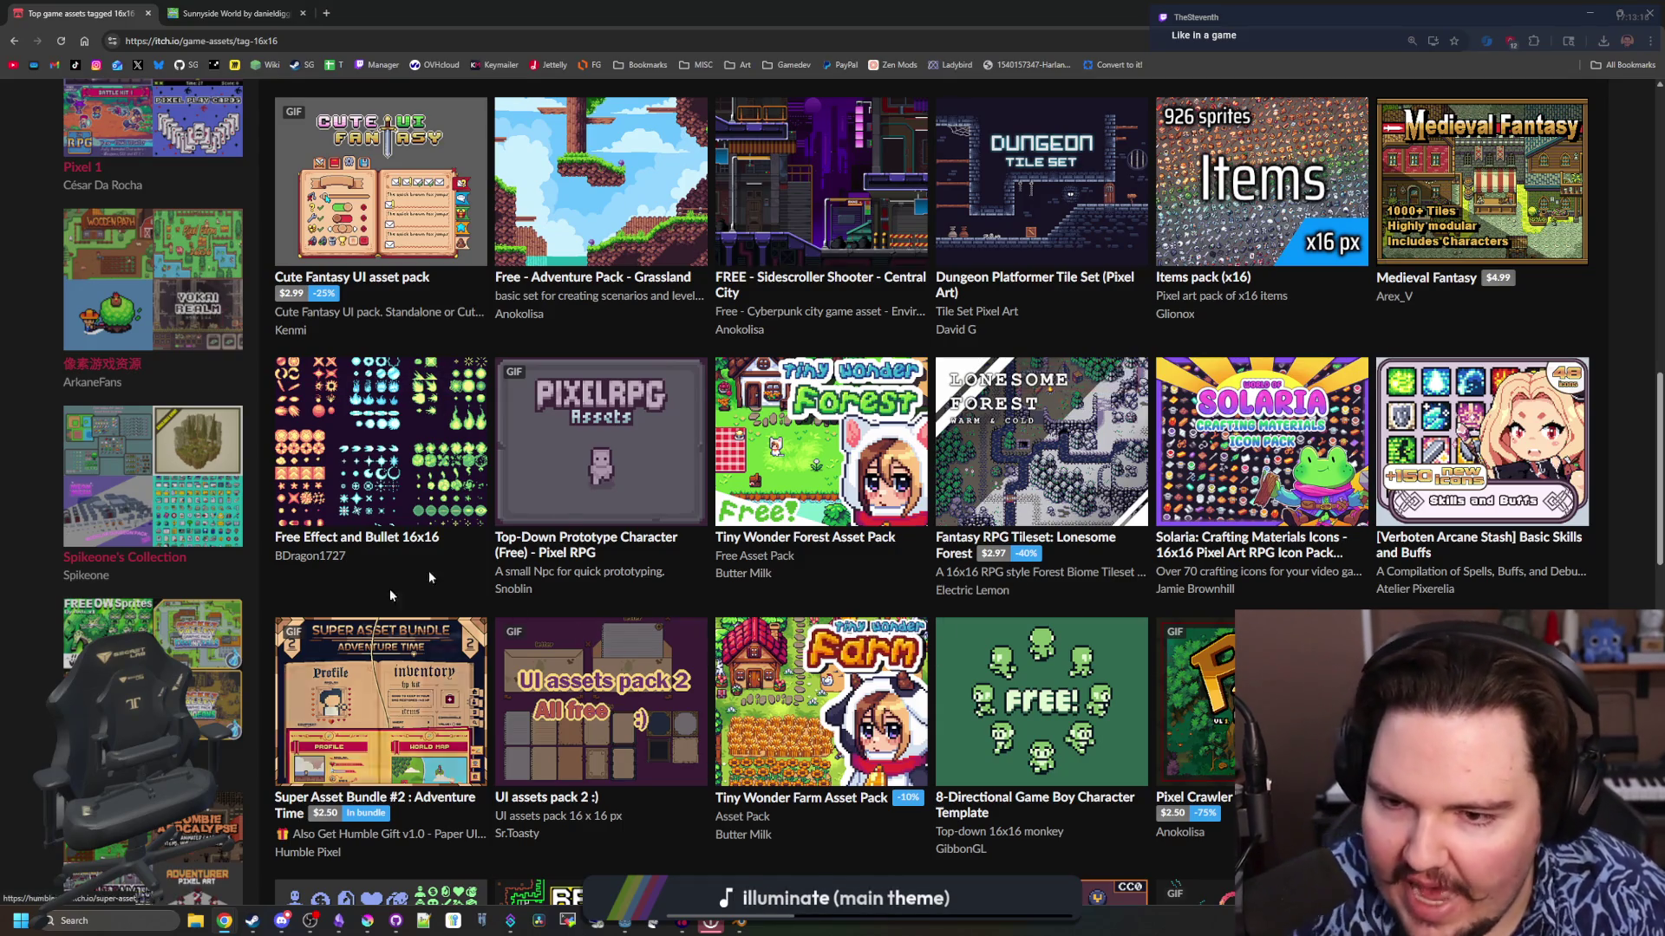
{"action": "mouse_move", "coordinate": [607, 485]}
{"action": "scroll", "coordinate": [680, 520], "scroll_direction": "down", "scroll_amount": 3}
{"action": "scroll", "coordinate": [681, 521], "scroll_direction": "down", "scroll_amount": 1}
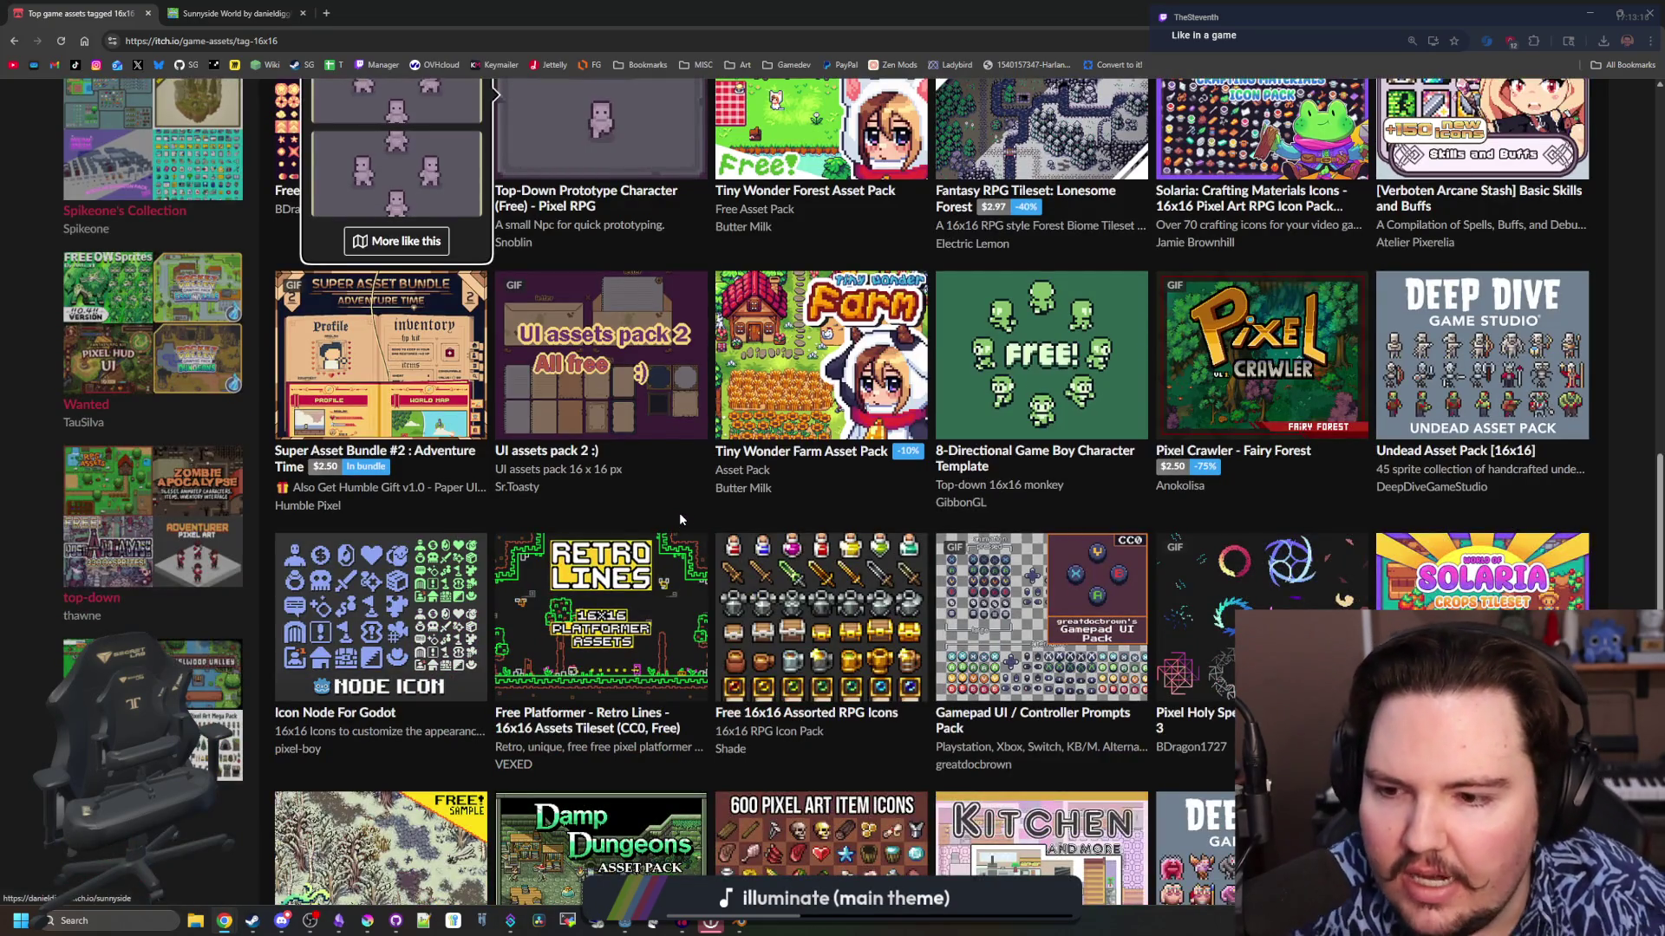
{"action": "mouse_move", "coordinate": [685, 546]}
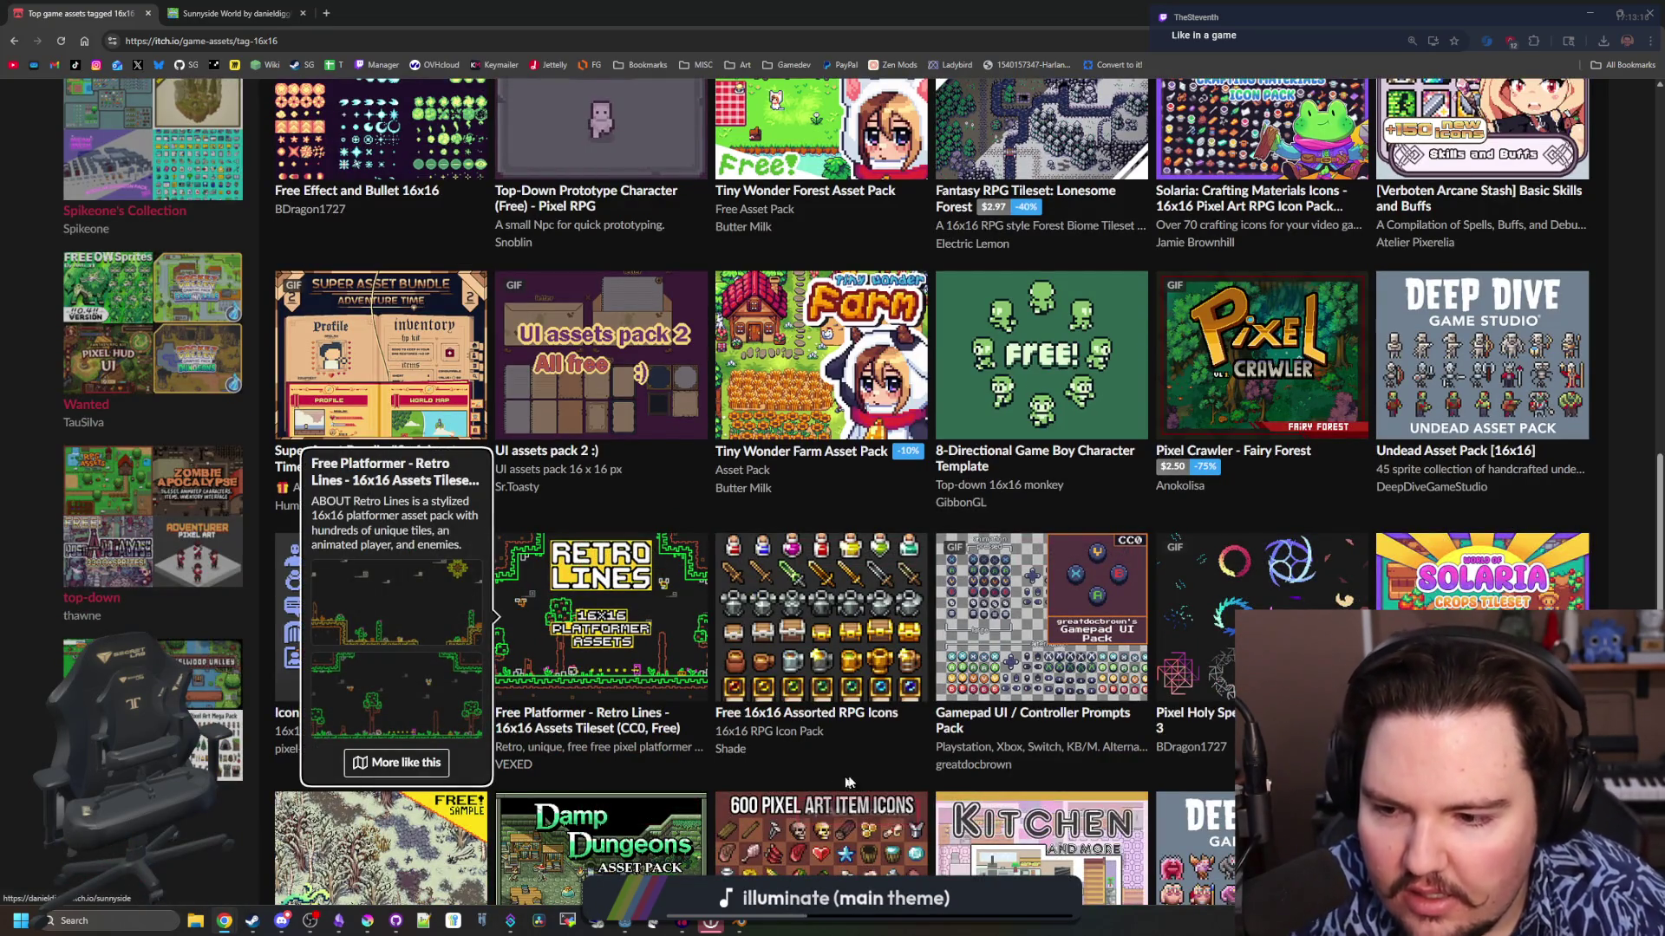
{"action": "scroll", "coordinate": [886, 777], "scroll_direction": "down", "scroll_amount": 3}
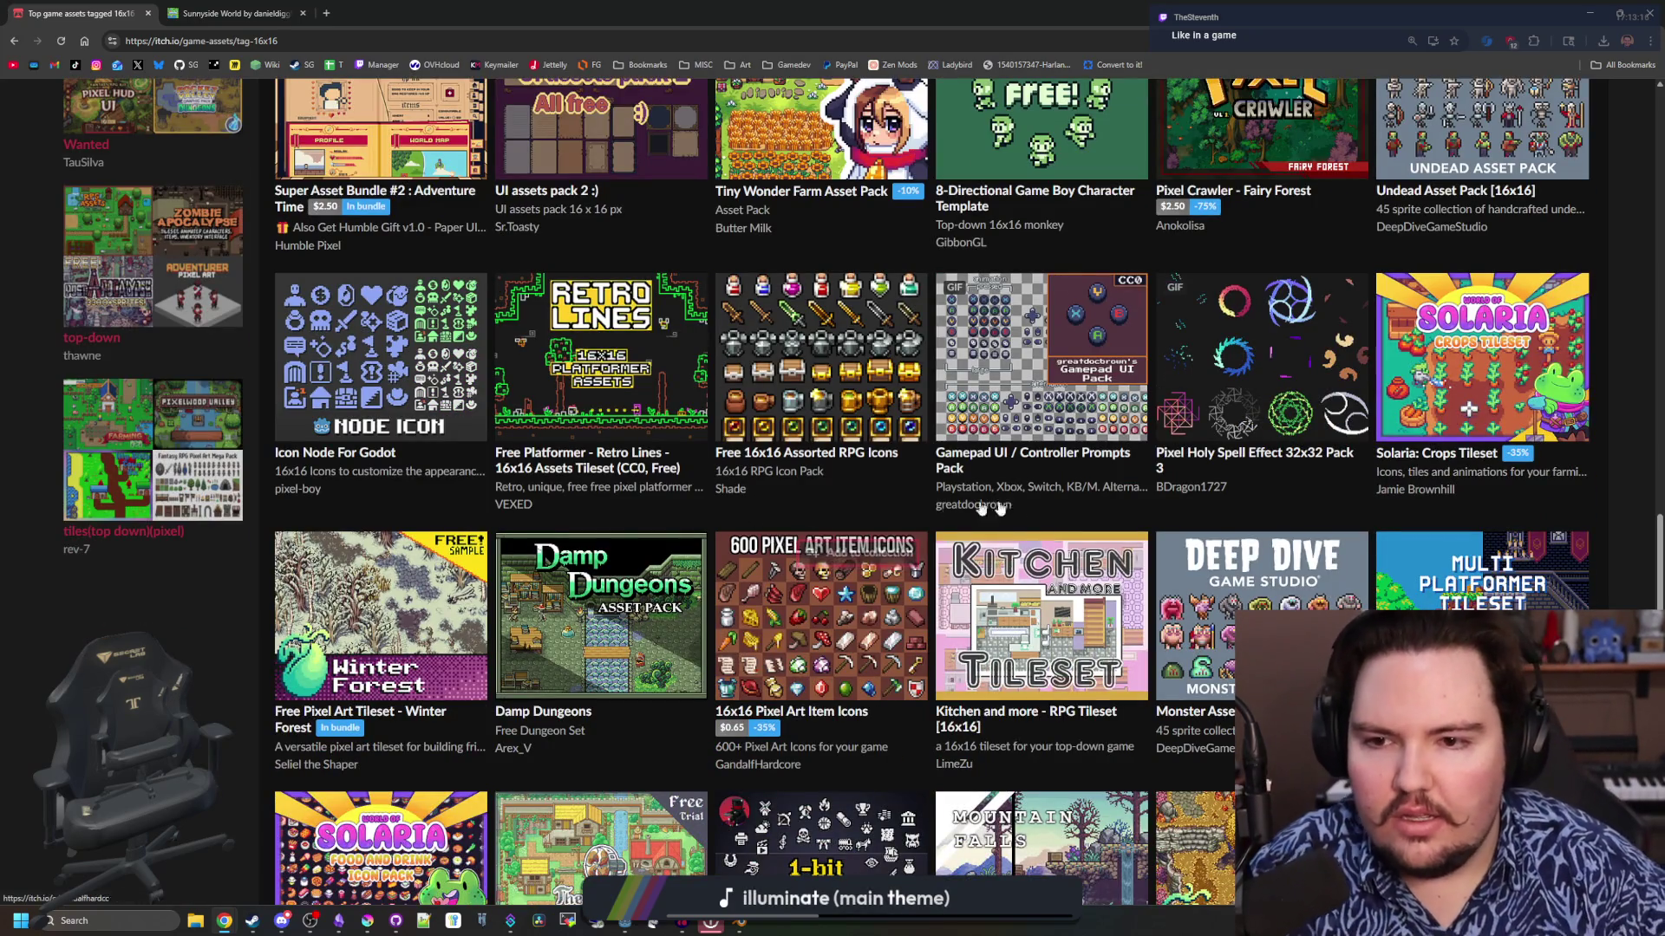
{"action": "scroll", "coordinate": [815, 290], "scroll_direction": "up", "scroll_amount": 10}
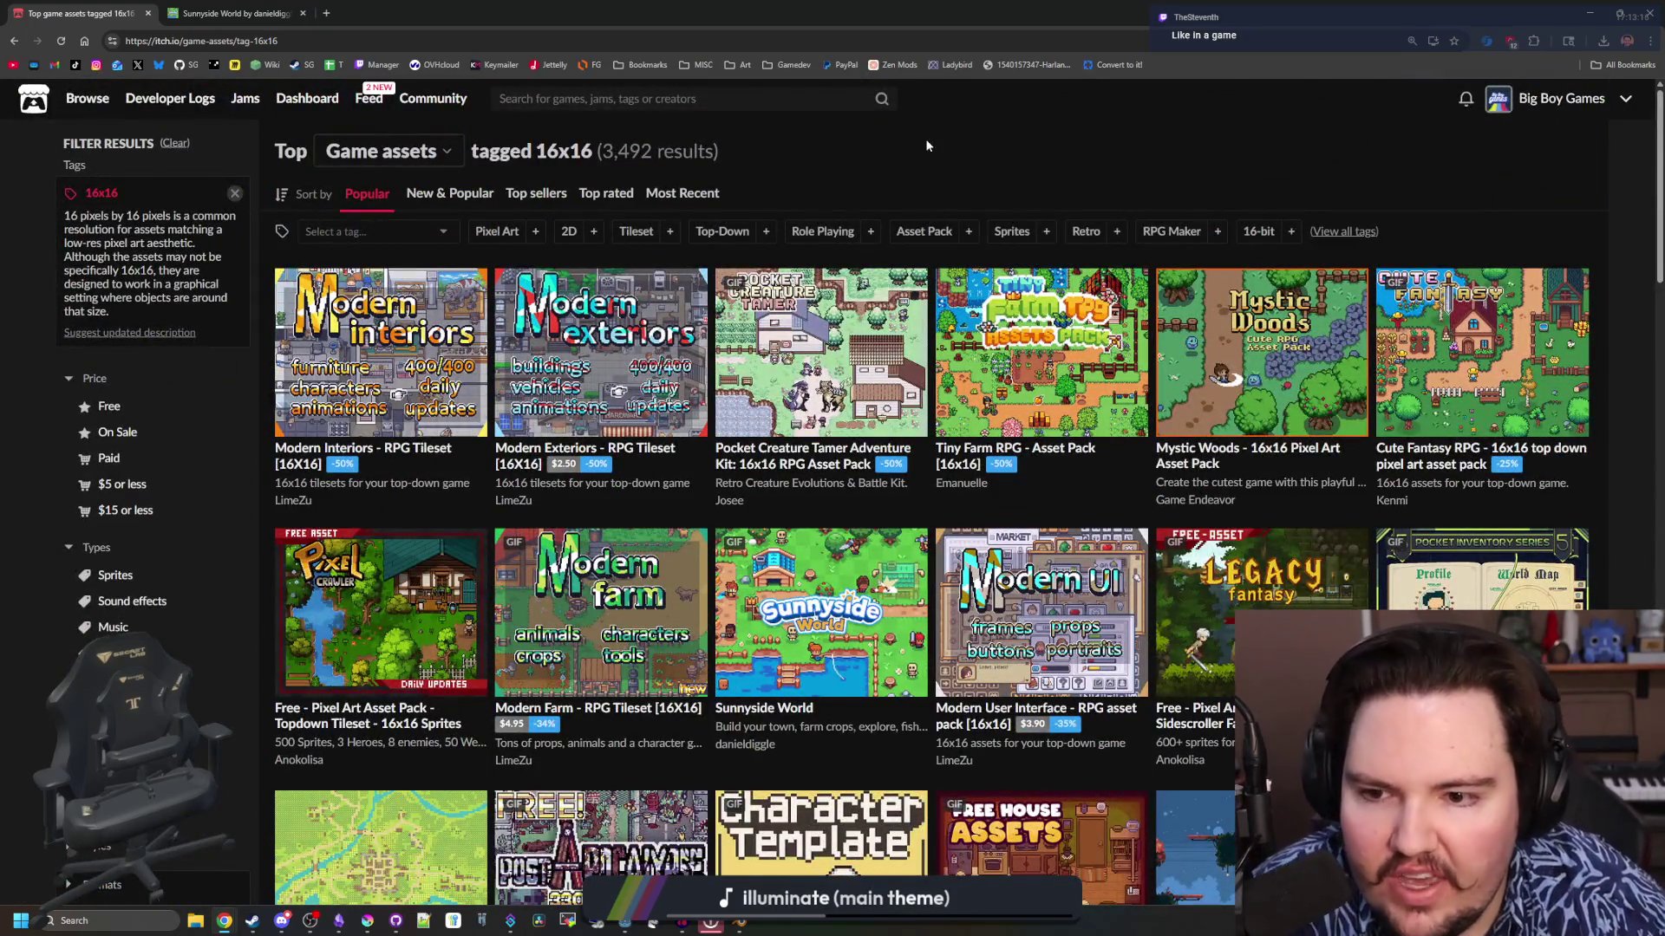
{"action": "scroll", "coordinate": [866, 582], "scroll_direction": "down", "scroll_amount": 2}
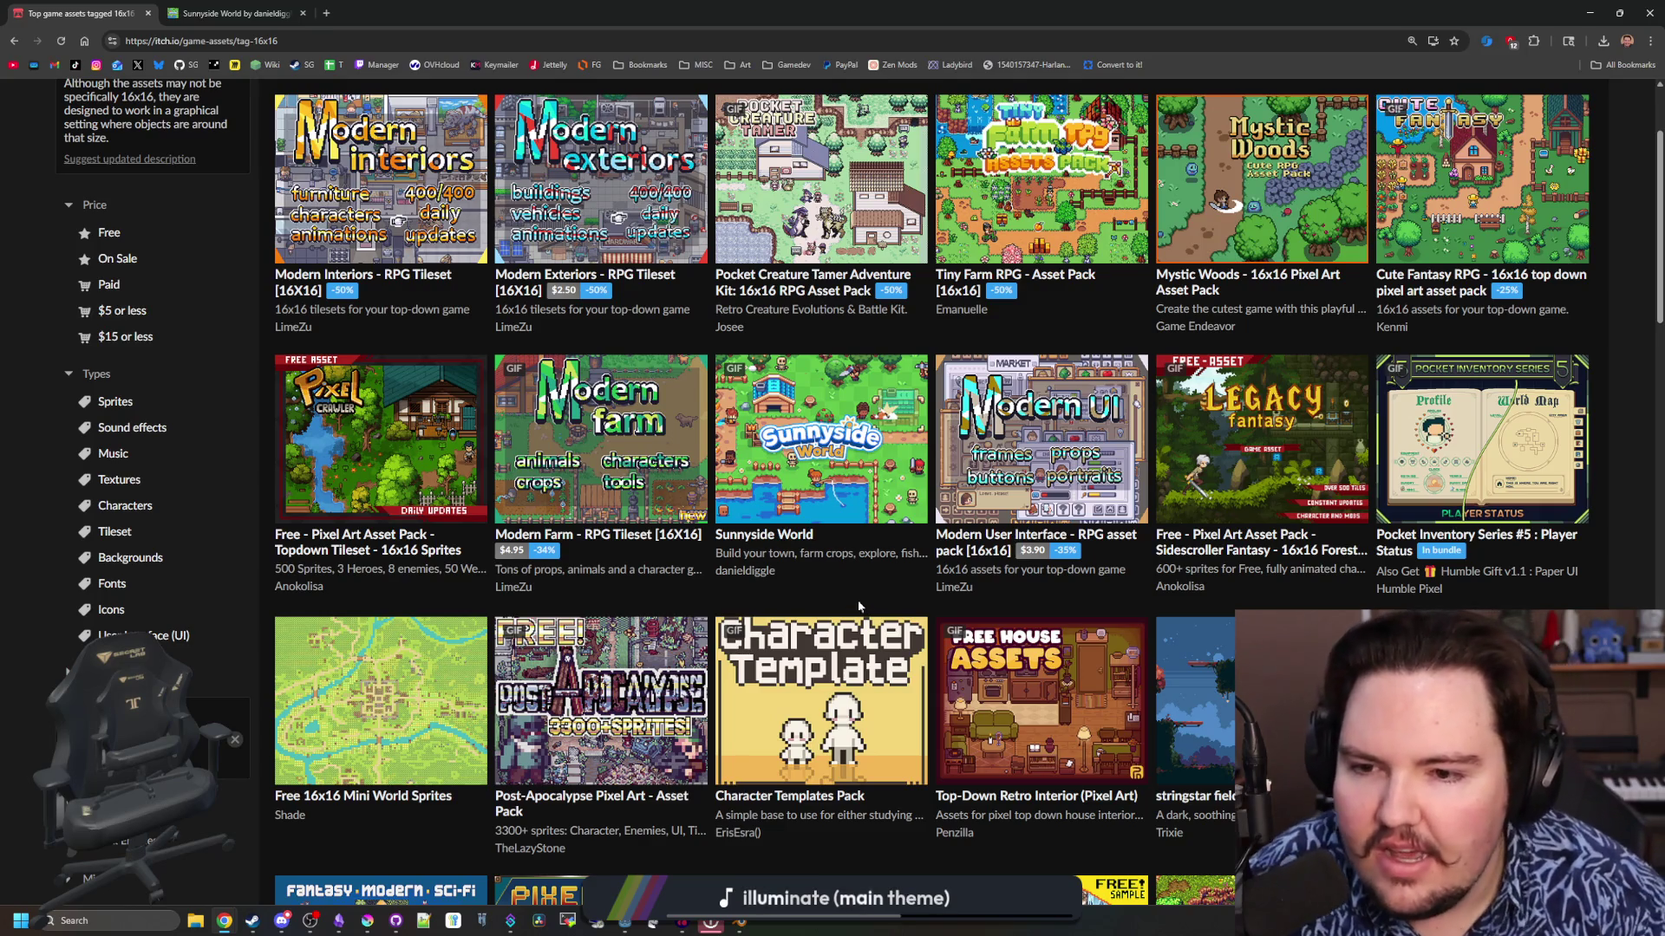
{"action": "mouse_move", "coordinate": [848, 504]}
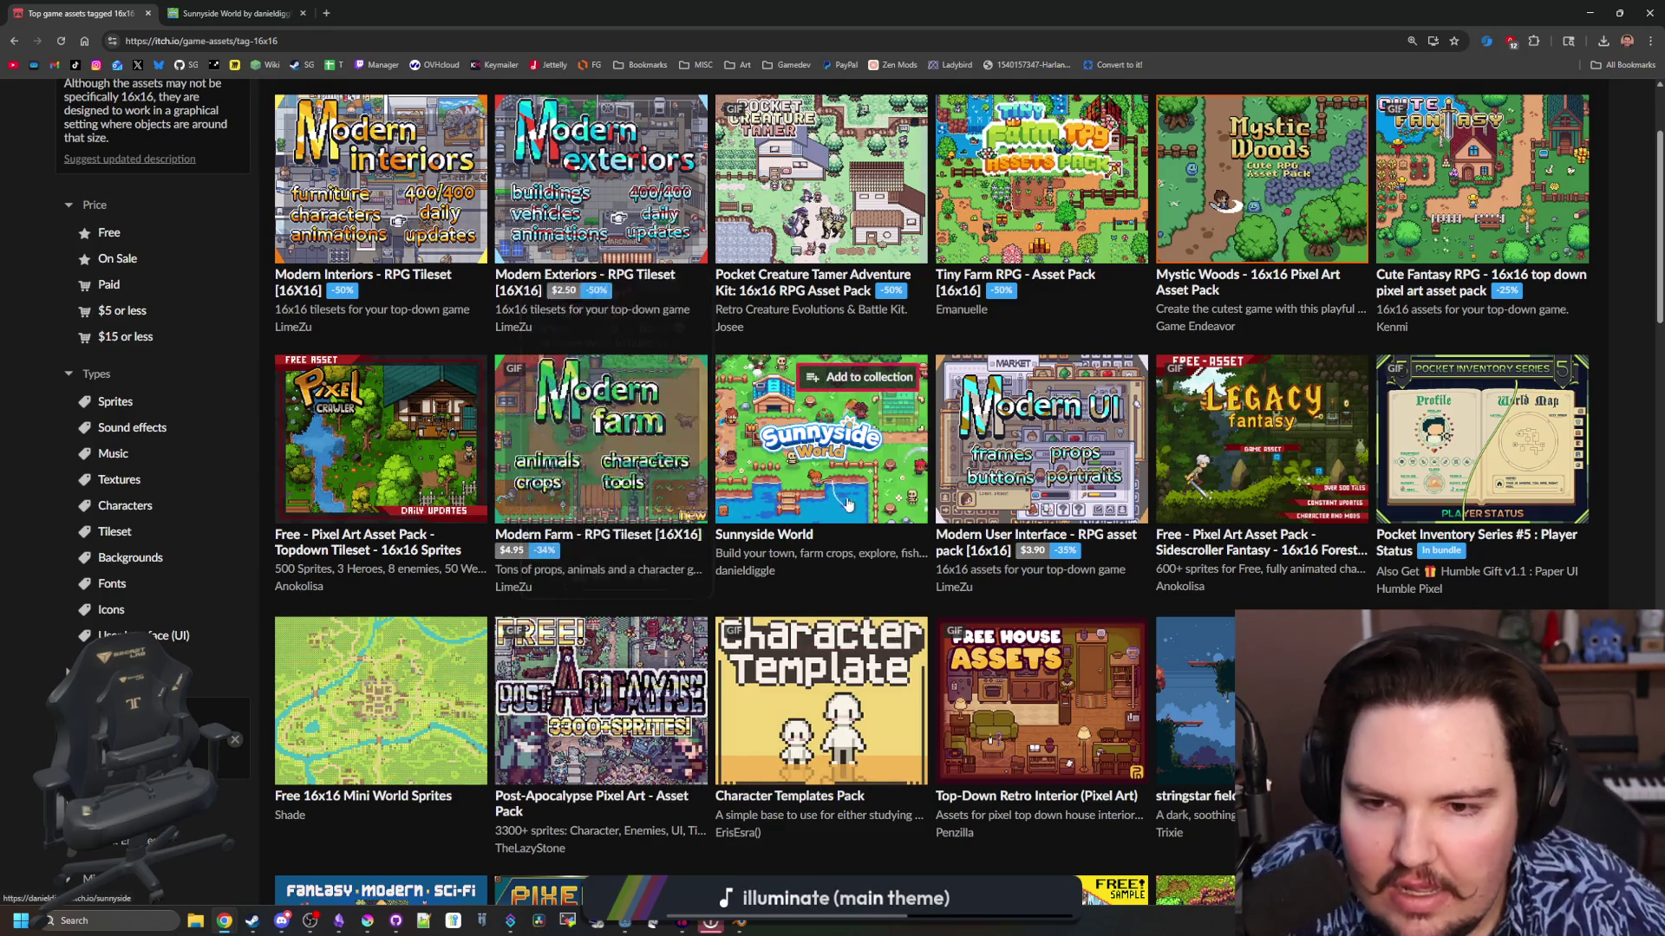
{"action": "scroll", "coordinate": [1041, 451], "scroll_direction": "down", "scroll_amount": 3}
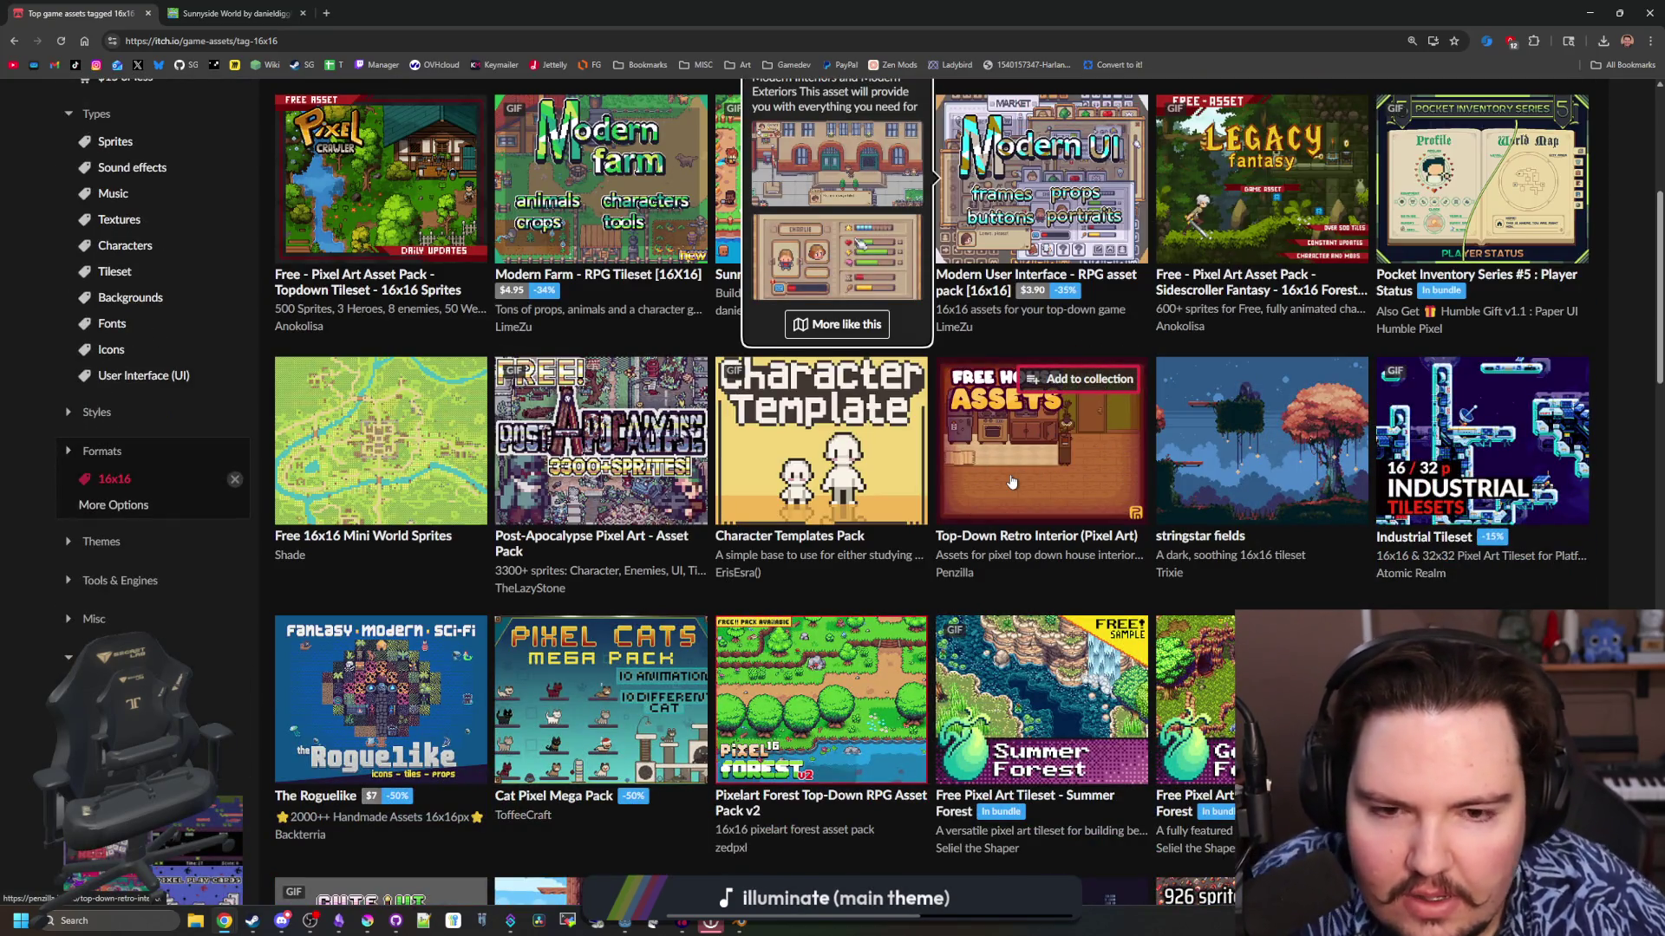
{"action": "scroll", "coordinate": [974, 481], "scroll_direction": "down", "scroll_amount": 4}
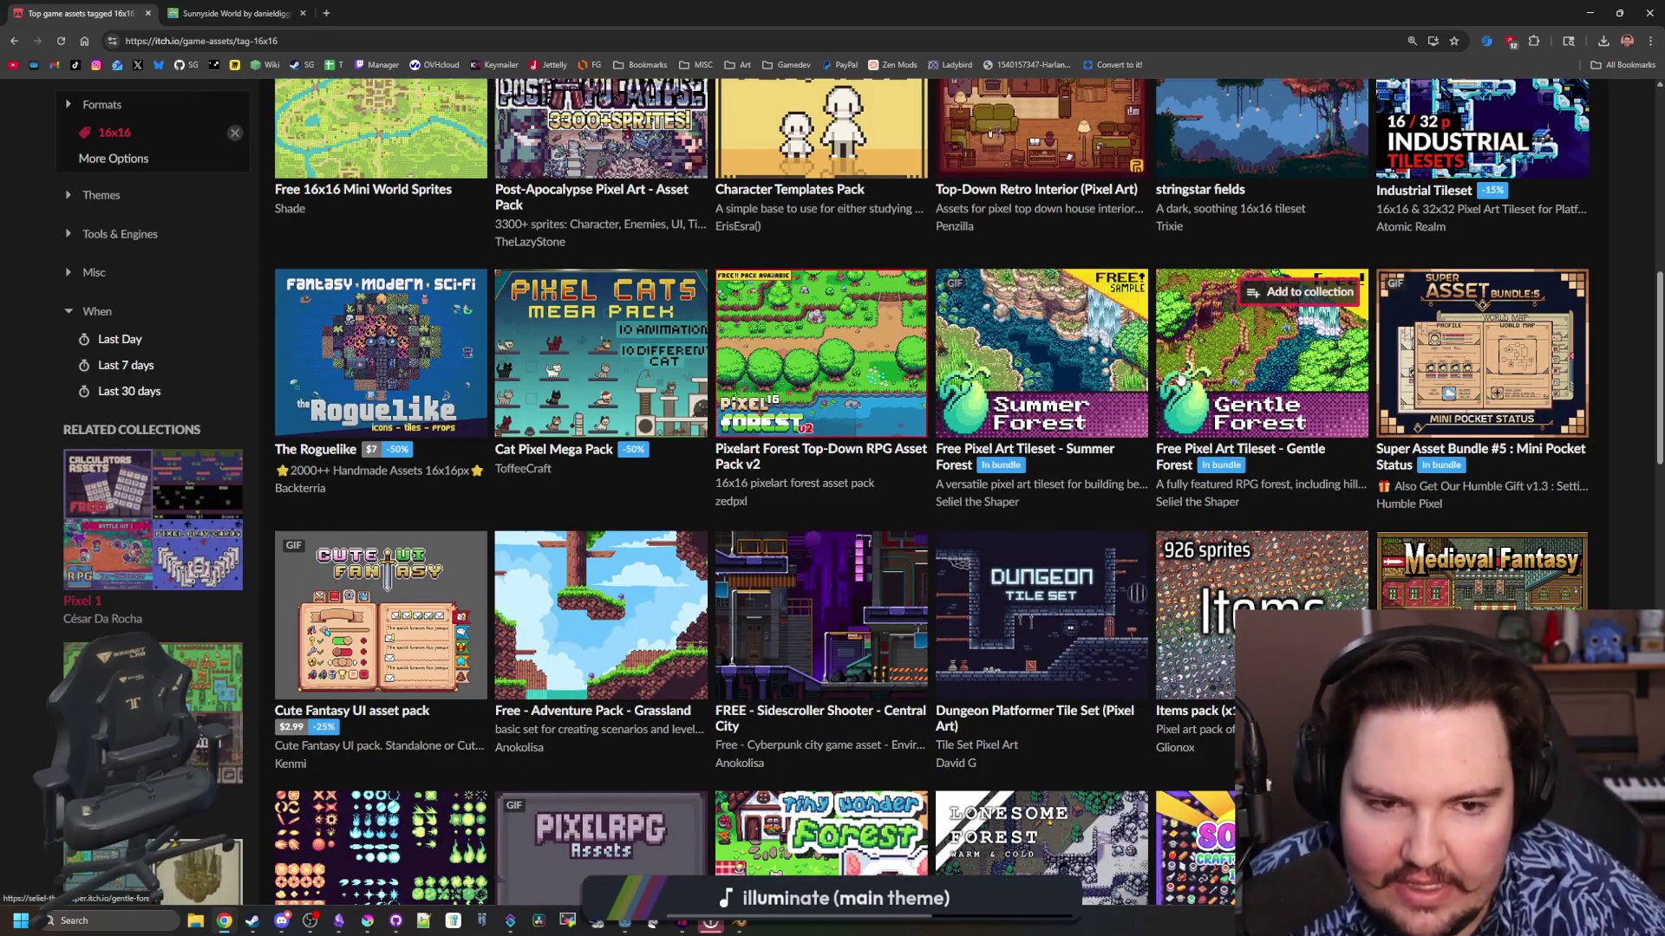
{"action": "scroll", "coordinate": [1057, 520], "scroll_direction": "down", "scroll_amount": 2}
{"action": "scroll", "coordinate": [1058, 582], "scroll_direction": "down", "scroll_amount": 7}
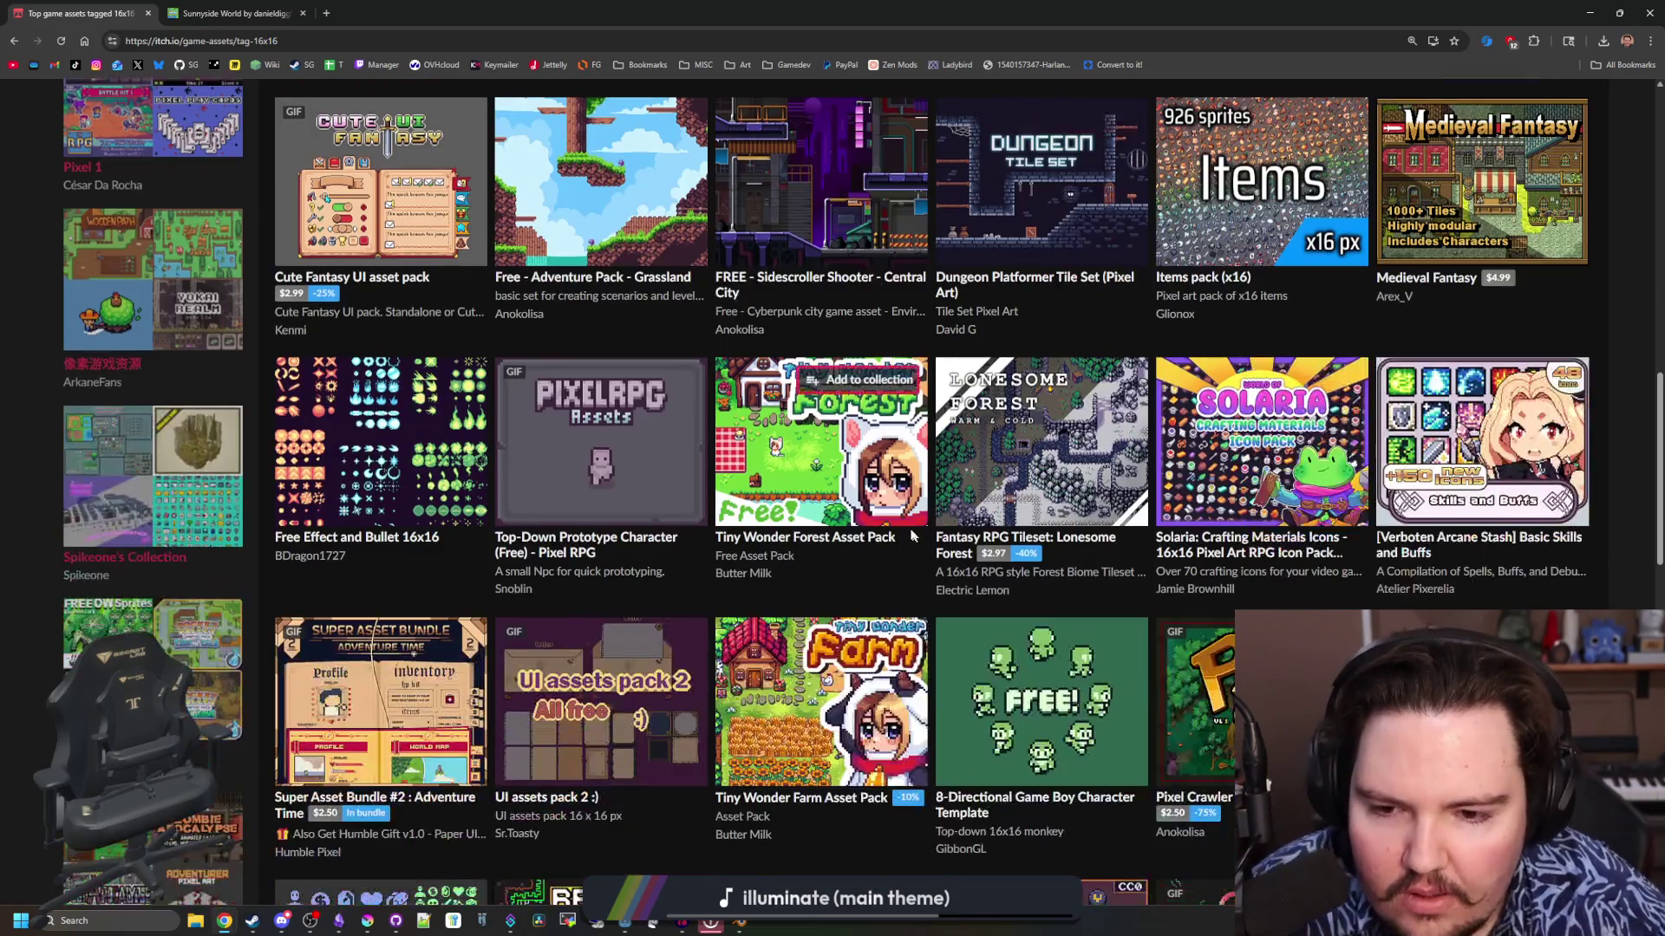
{"action": "mouse_move", "coordinate": [888, 550]}
{"action": "scroll", "coordinate": [888, 549], "scroll_direction": "down", "scroll_amount": 2}
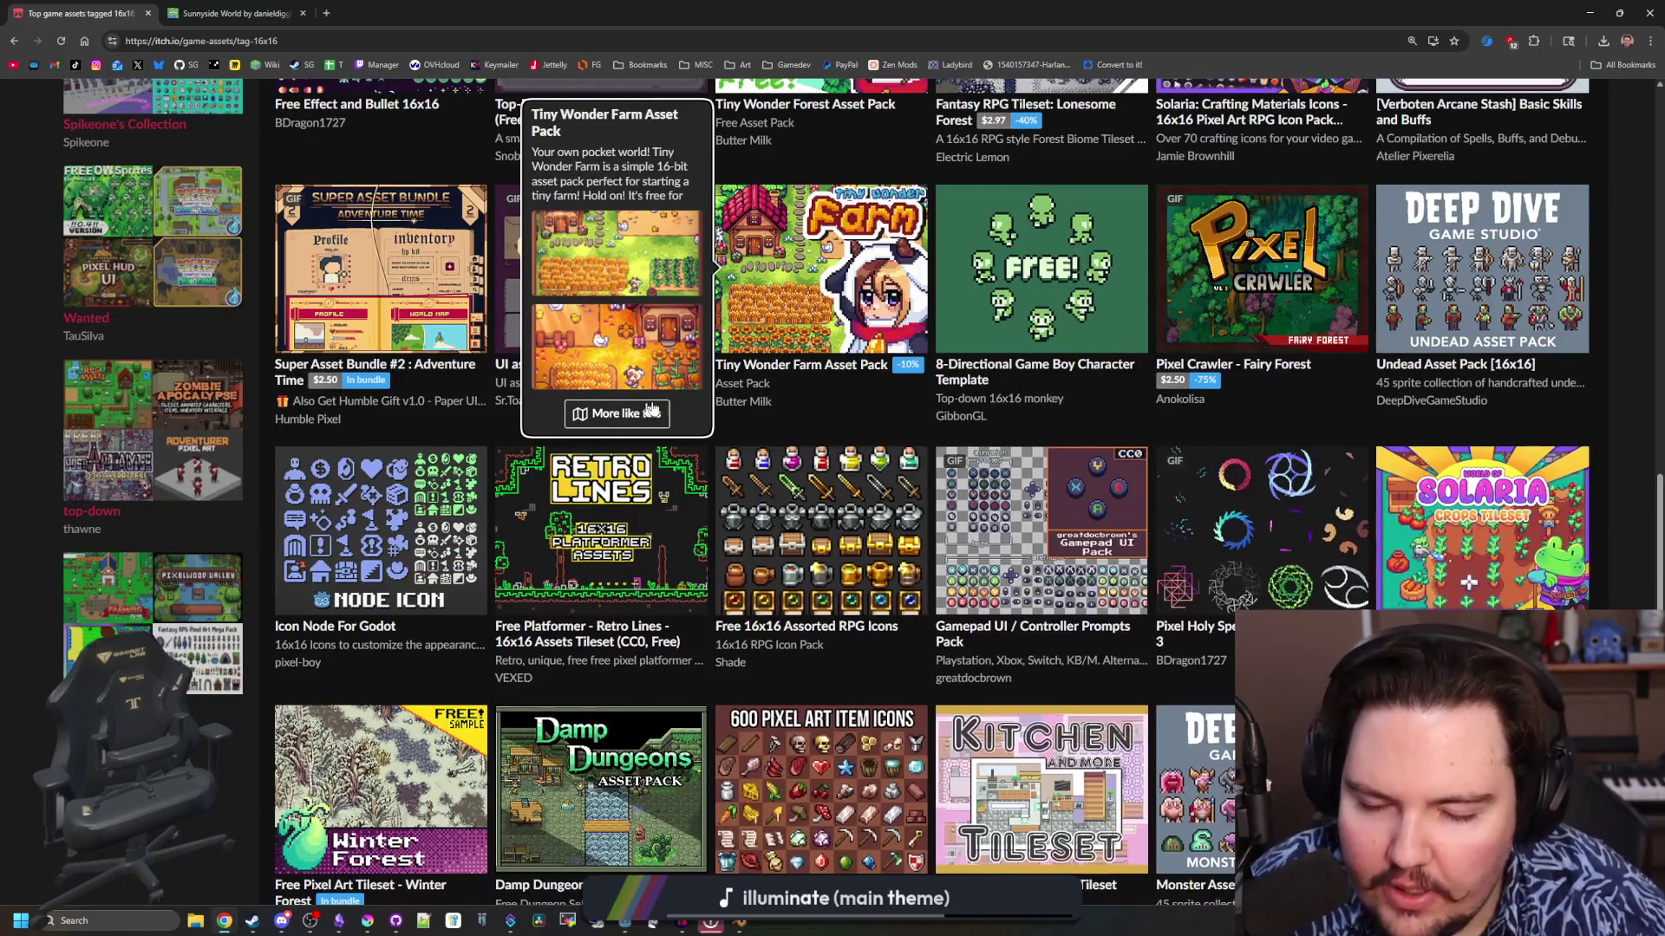
{"action": "scroll", "coordinate": [693, 387], "scroll_direction": "down", "scroll_amount": 4}
{"action": "scroll", "coordinate": [695, 395], "scroll_direction": "down", "scroll_amount": 2}
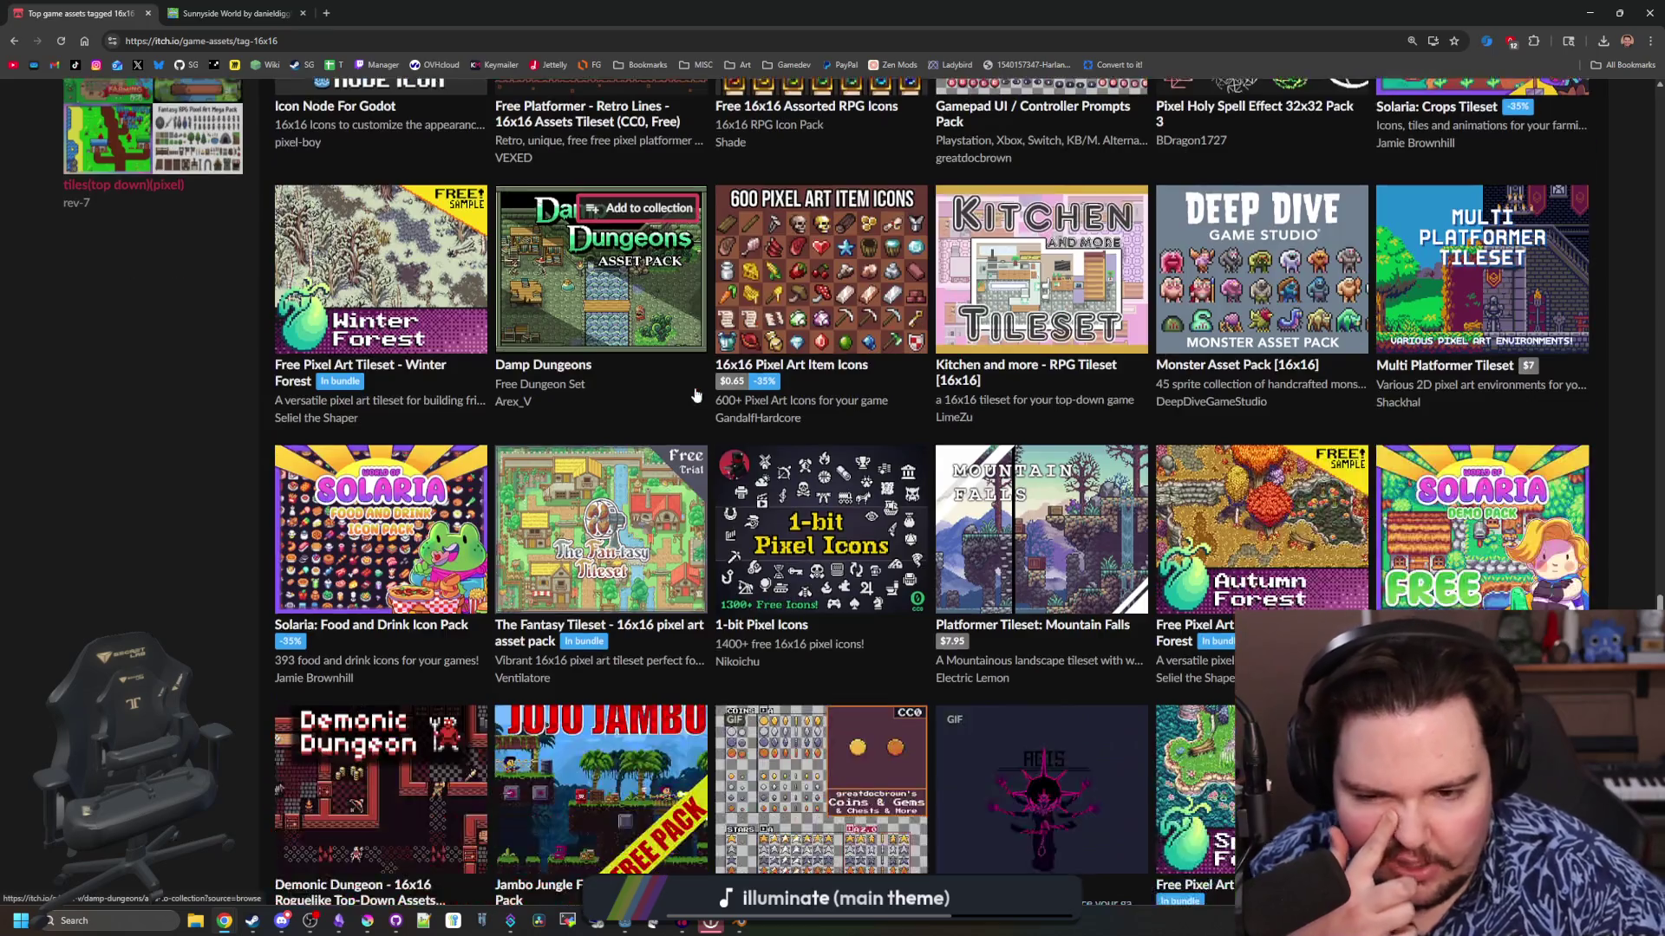
{"action": "scroll", "coordinate": [695, 395], "scroll_direction": "down", "scroll_amount": 2}
{"action": "mouse_move", "coordinate": [815, 381]}
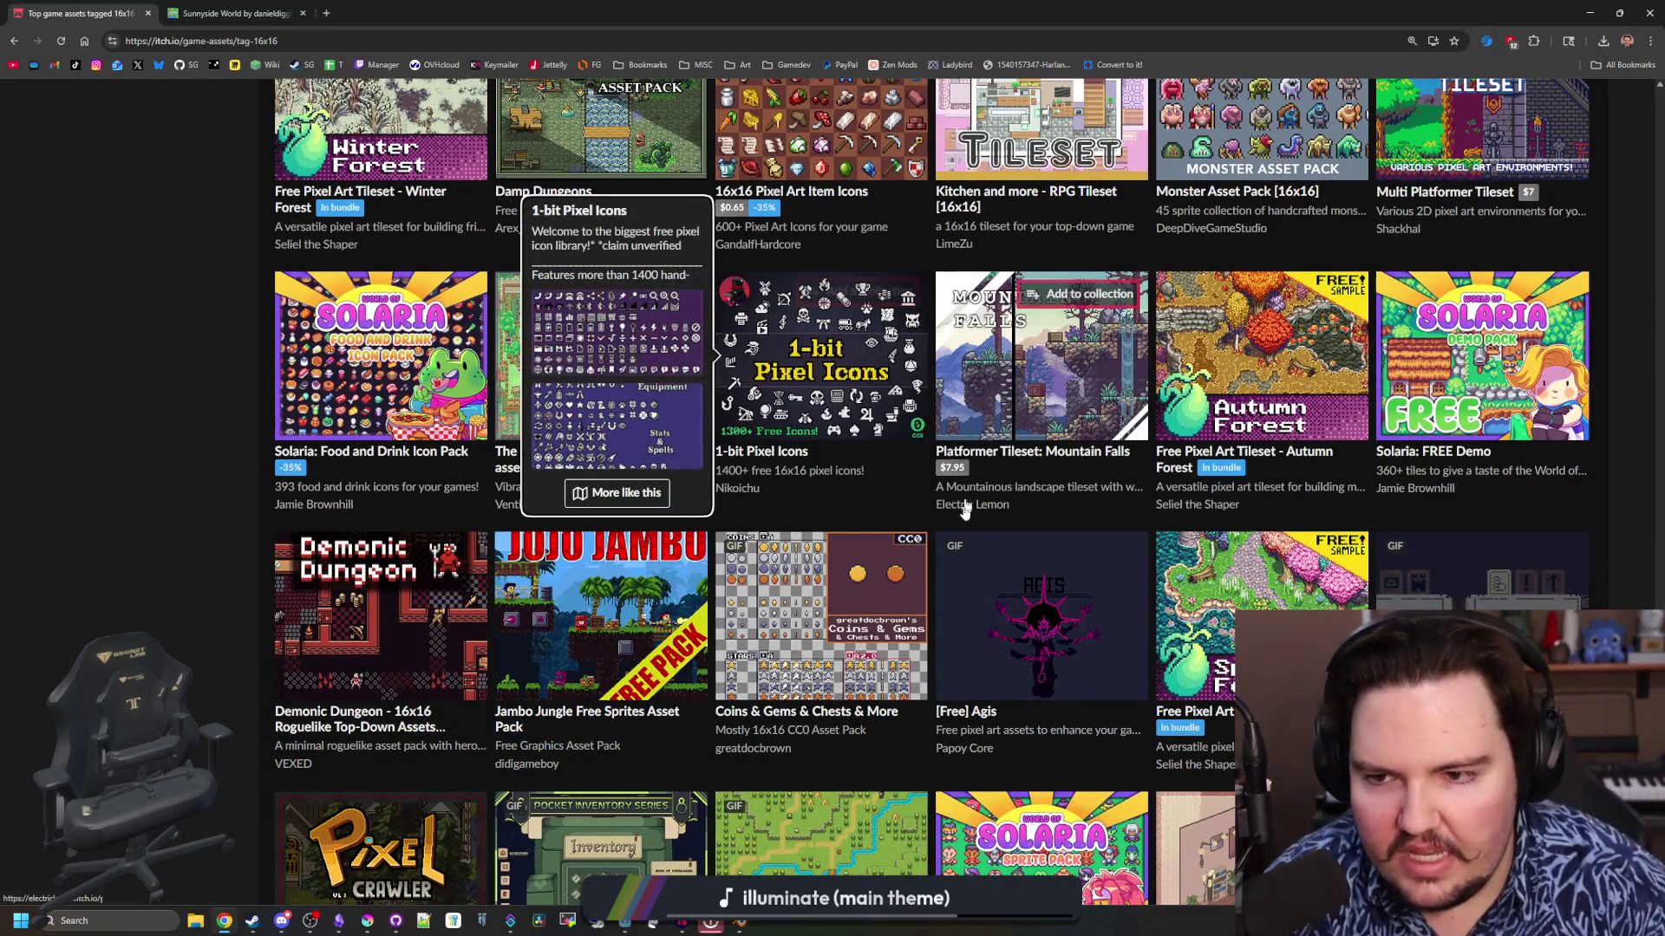
{"action": "scroll", "coordinate": [958, 495], "scroll_direction": "down", "scroll_amount": 2}
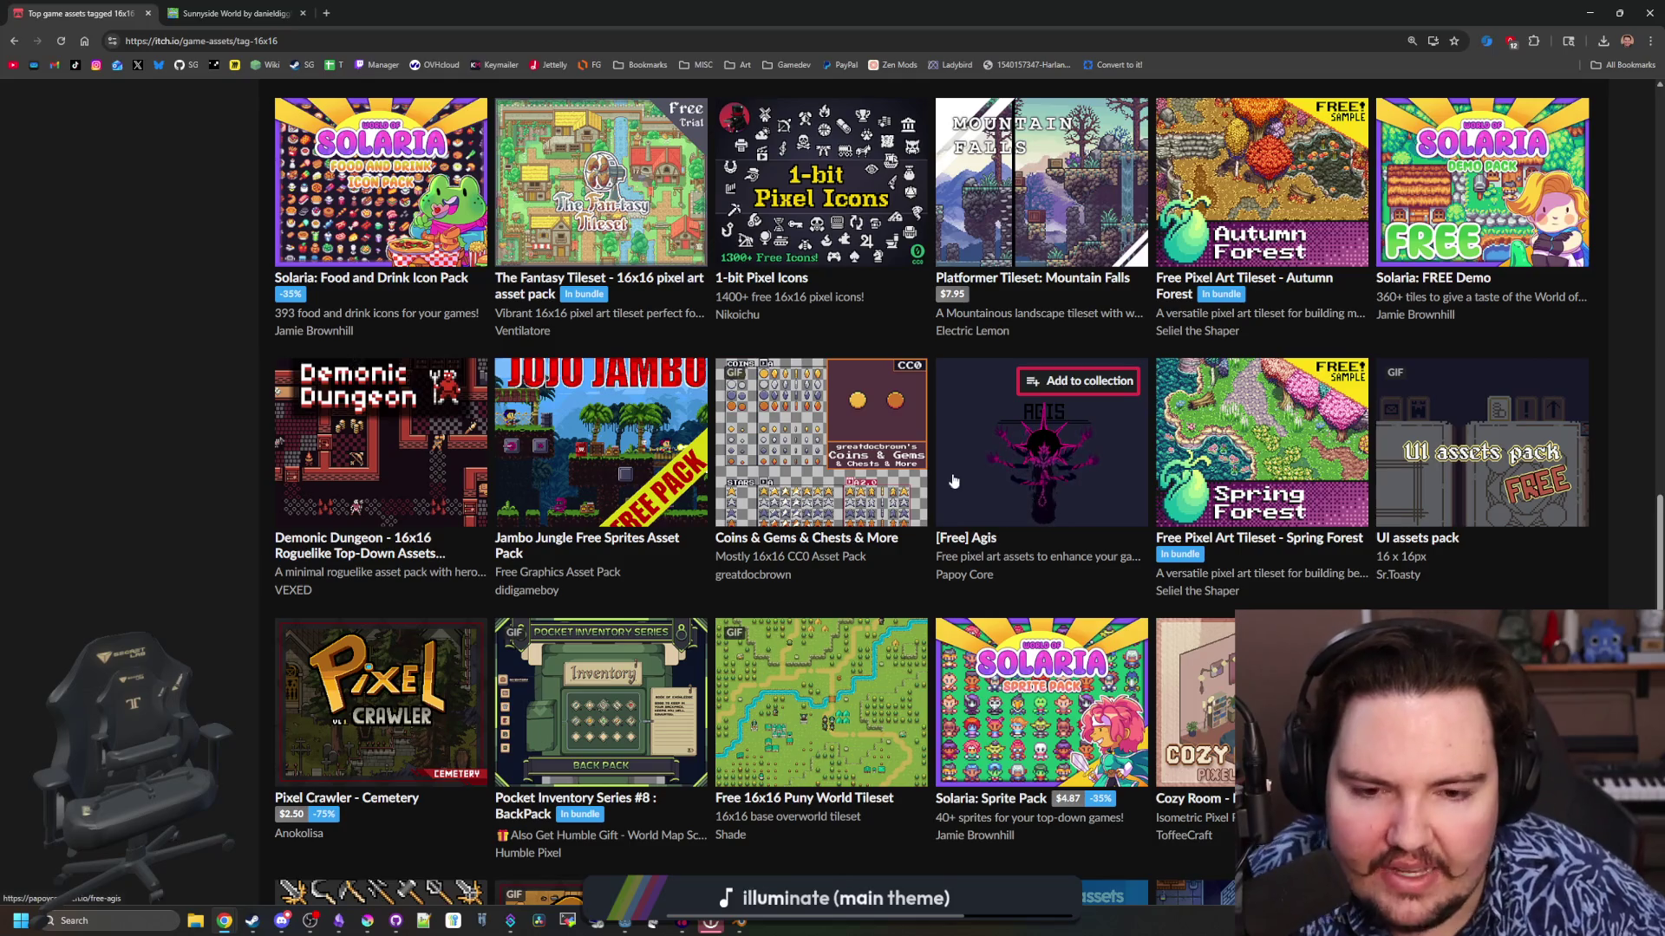
{"action": "mouse_move", "coordinate": [954, 469]}
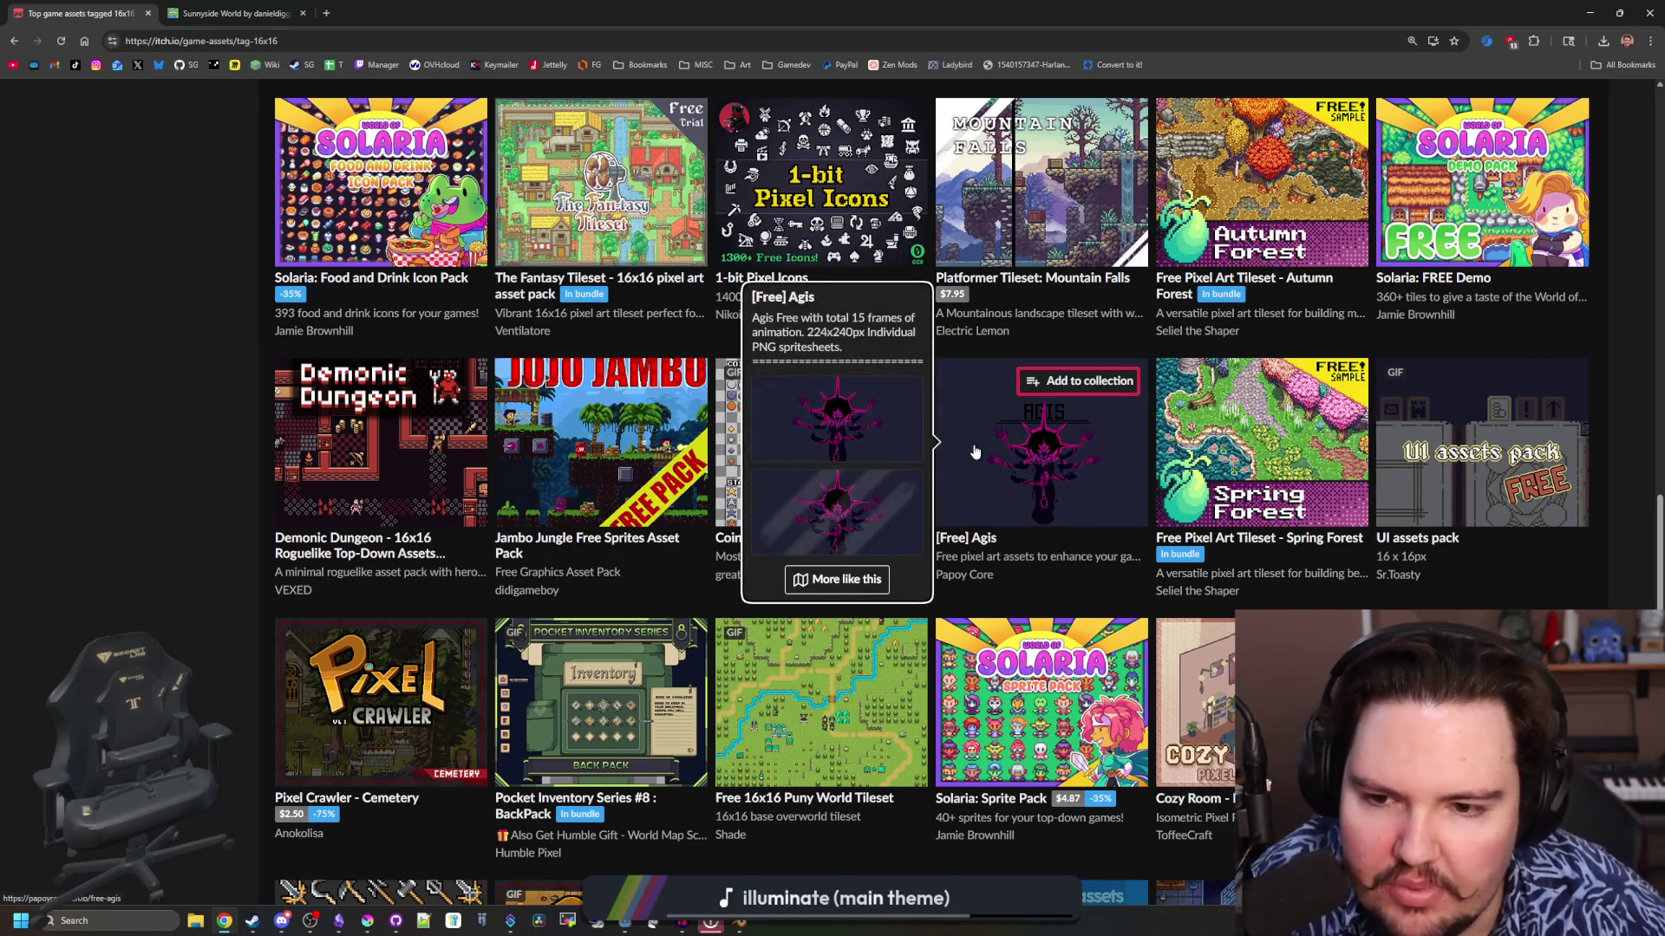
{"action": "scroll", "coordinate": [758, 492], "scroll_direction": "down", "scroll_amount": 2}
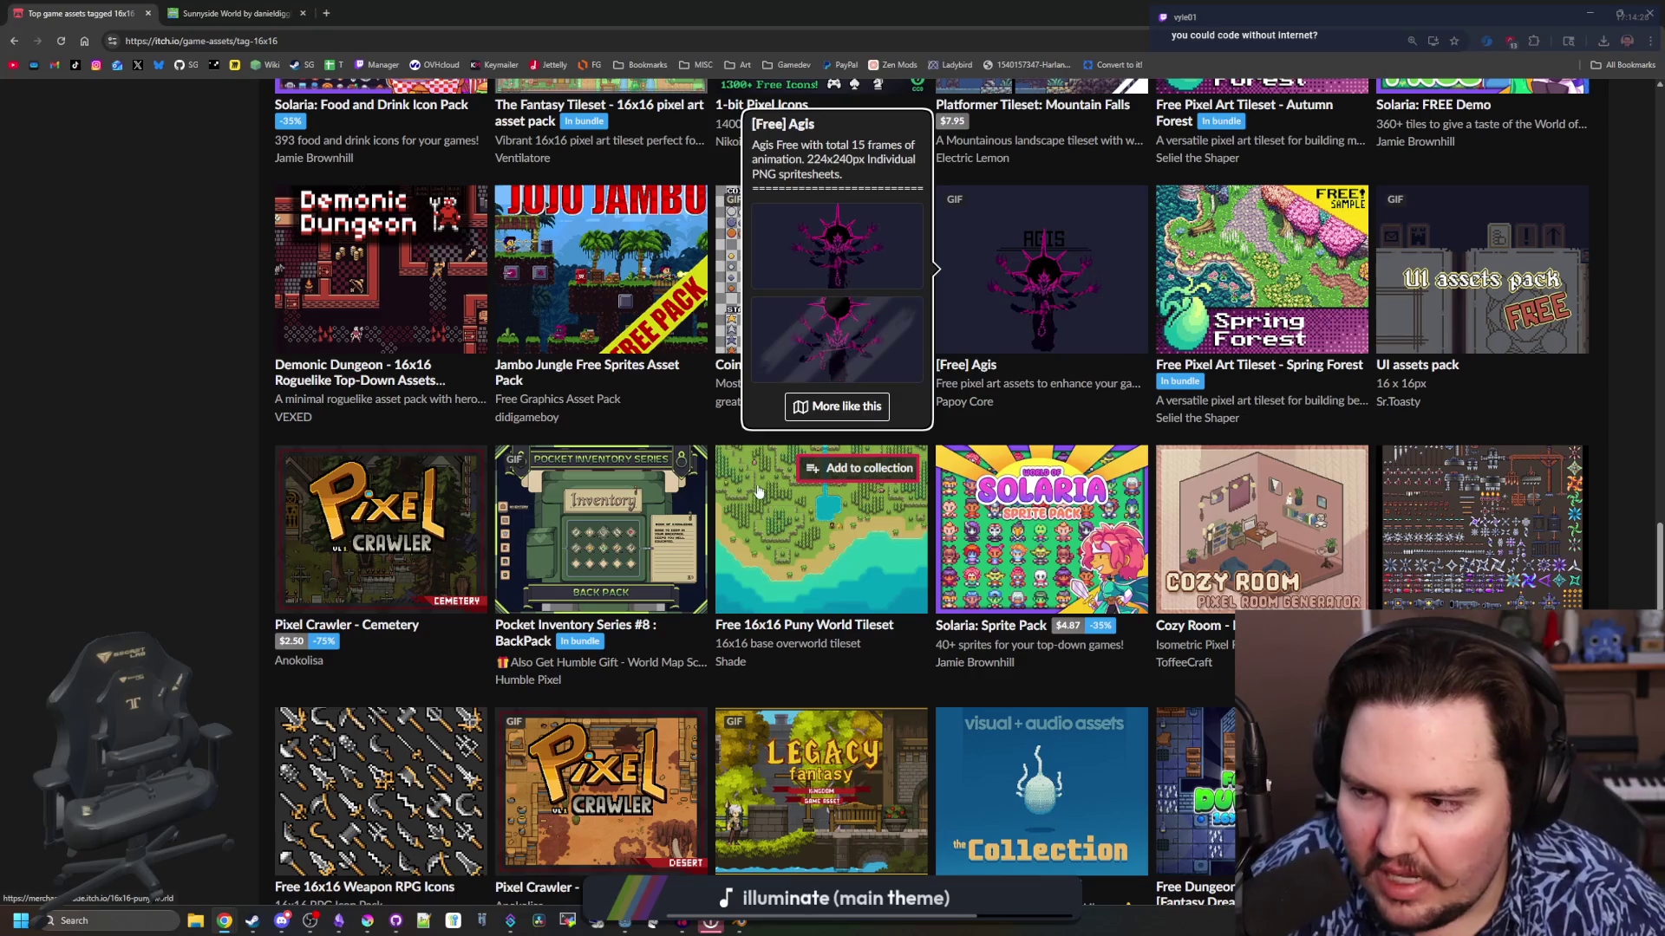
{"action": "scroll", "coordinate": [759, 492], "scroll_direction": "down", "scroll_amount": 3}
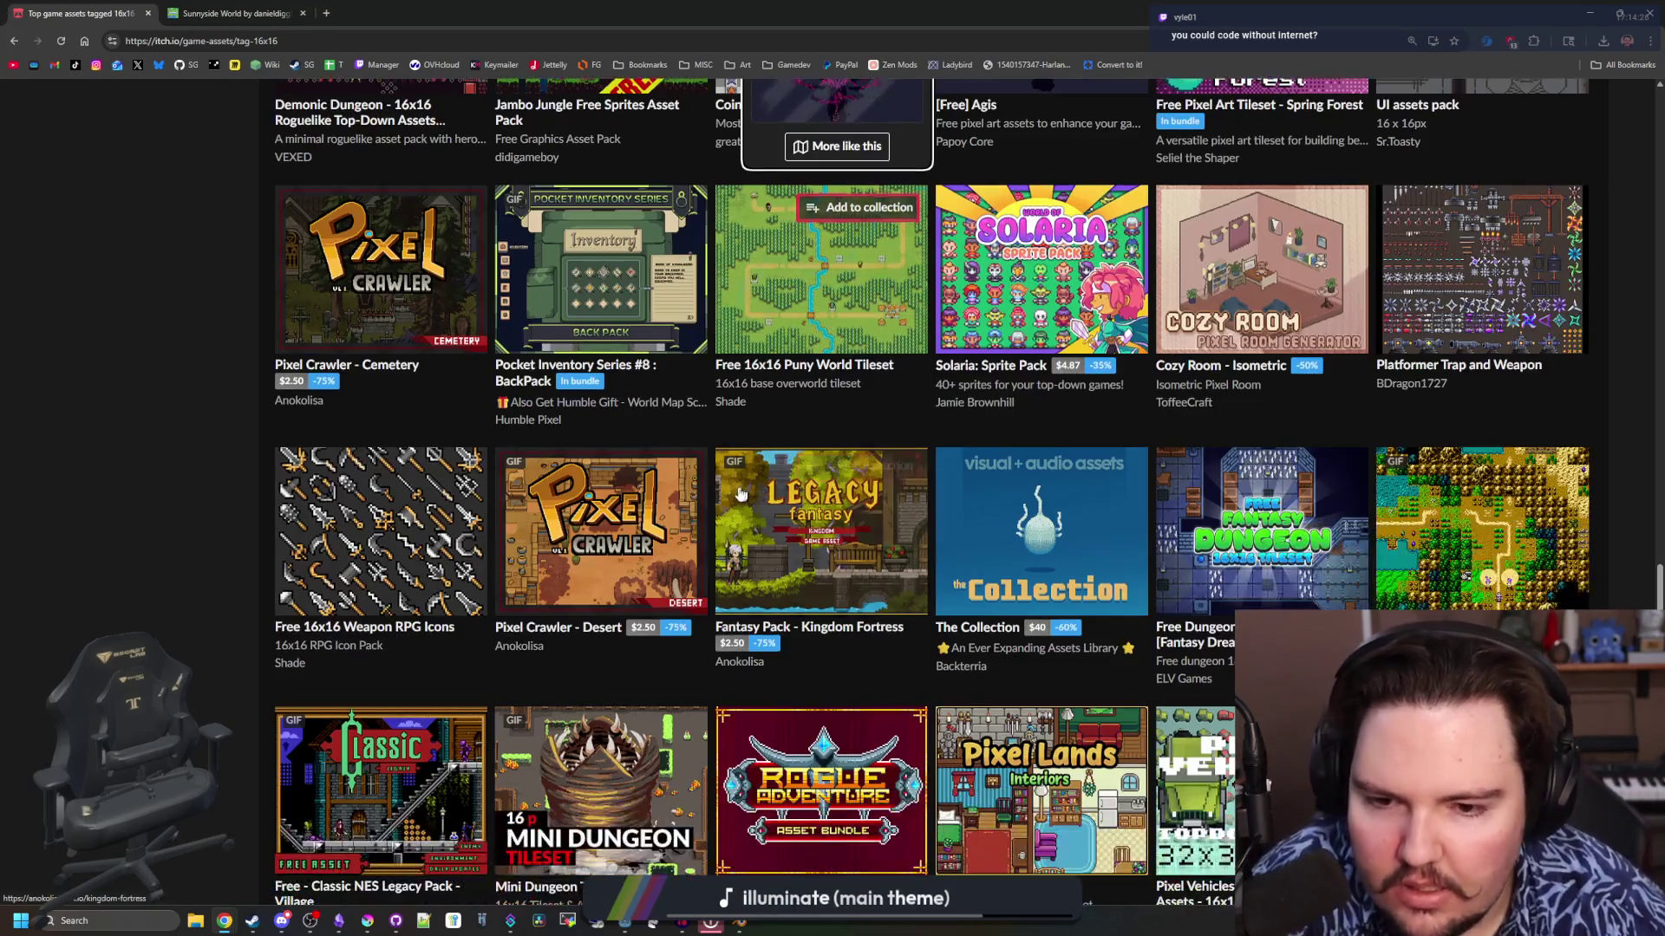
{"action": "mouse_move", "coordinate": [835, 556]}
{"action": "scroll", "coordinate": [835, 556], "scroll_direction": "down", "scroll_amount": 3}
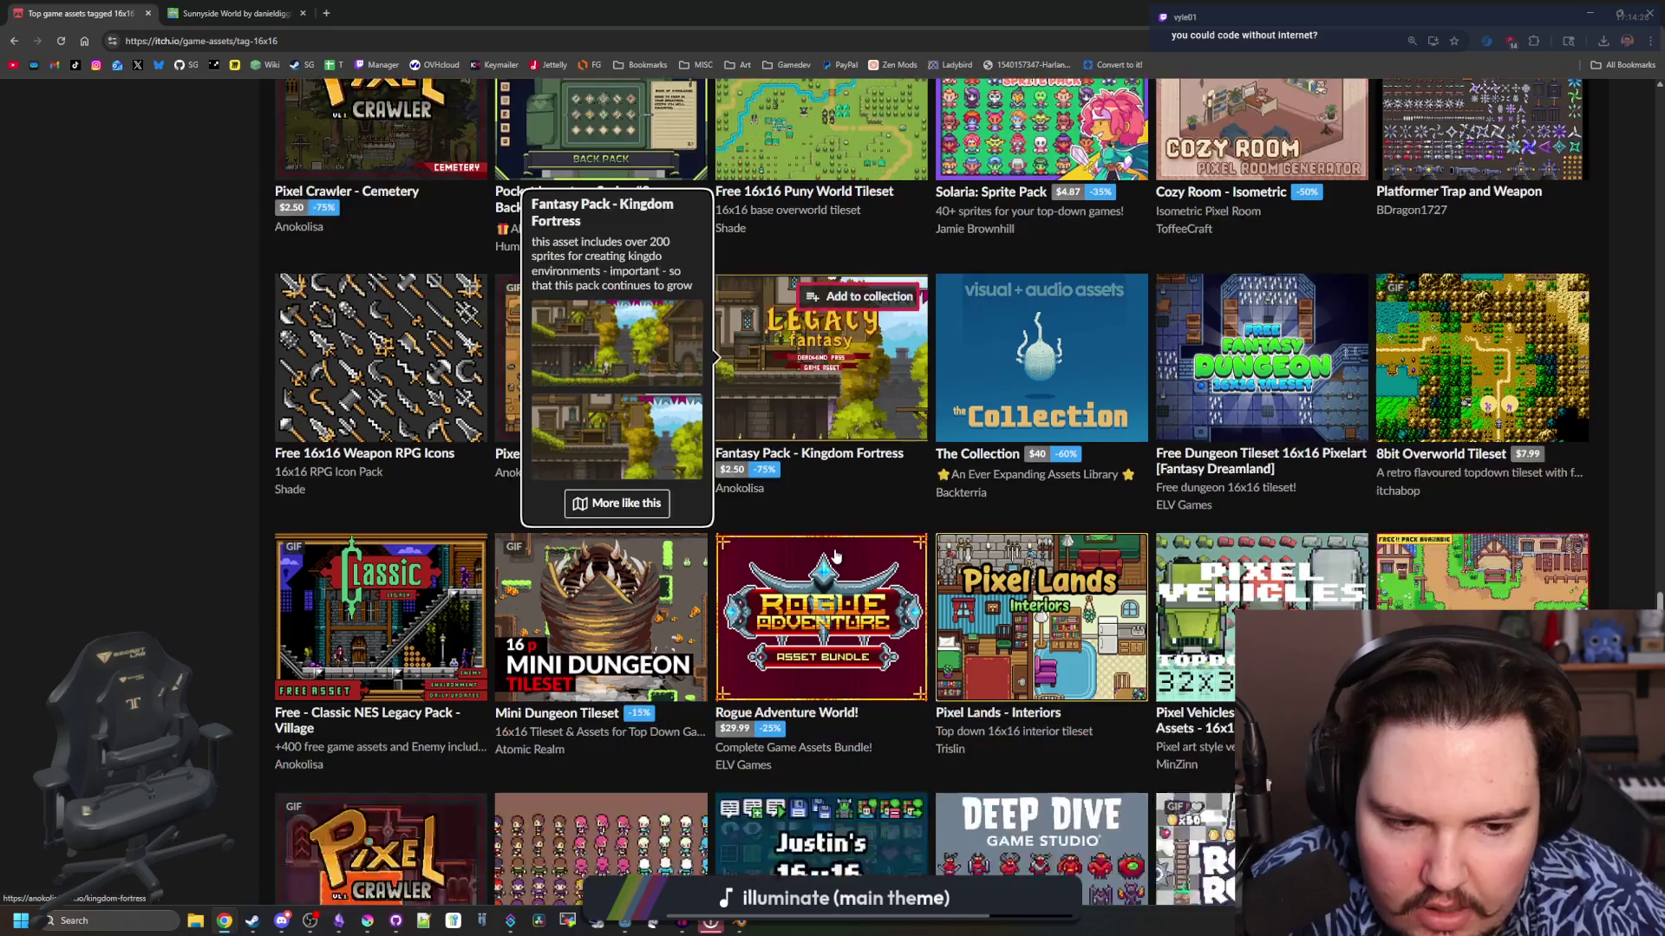
Browse further down the 16x16 asset results and open mwaayk's Tiny Factory Asset Pack in a background tab
{"action": "mouse_move", "coordinate": [1129, 552]}
{"action": "scroll", "coordinate": [1130, 552], "scroll_direction": "down", "scroll_amount": 2}
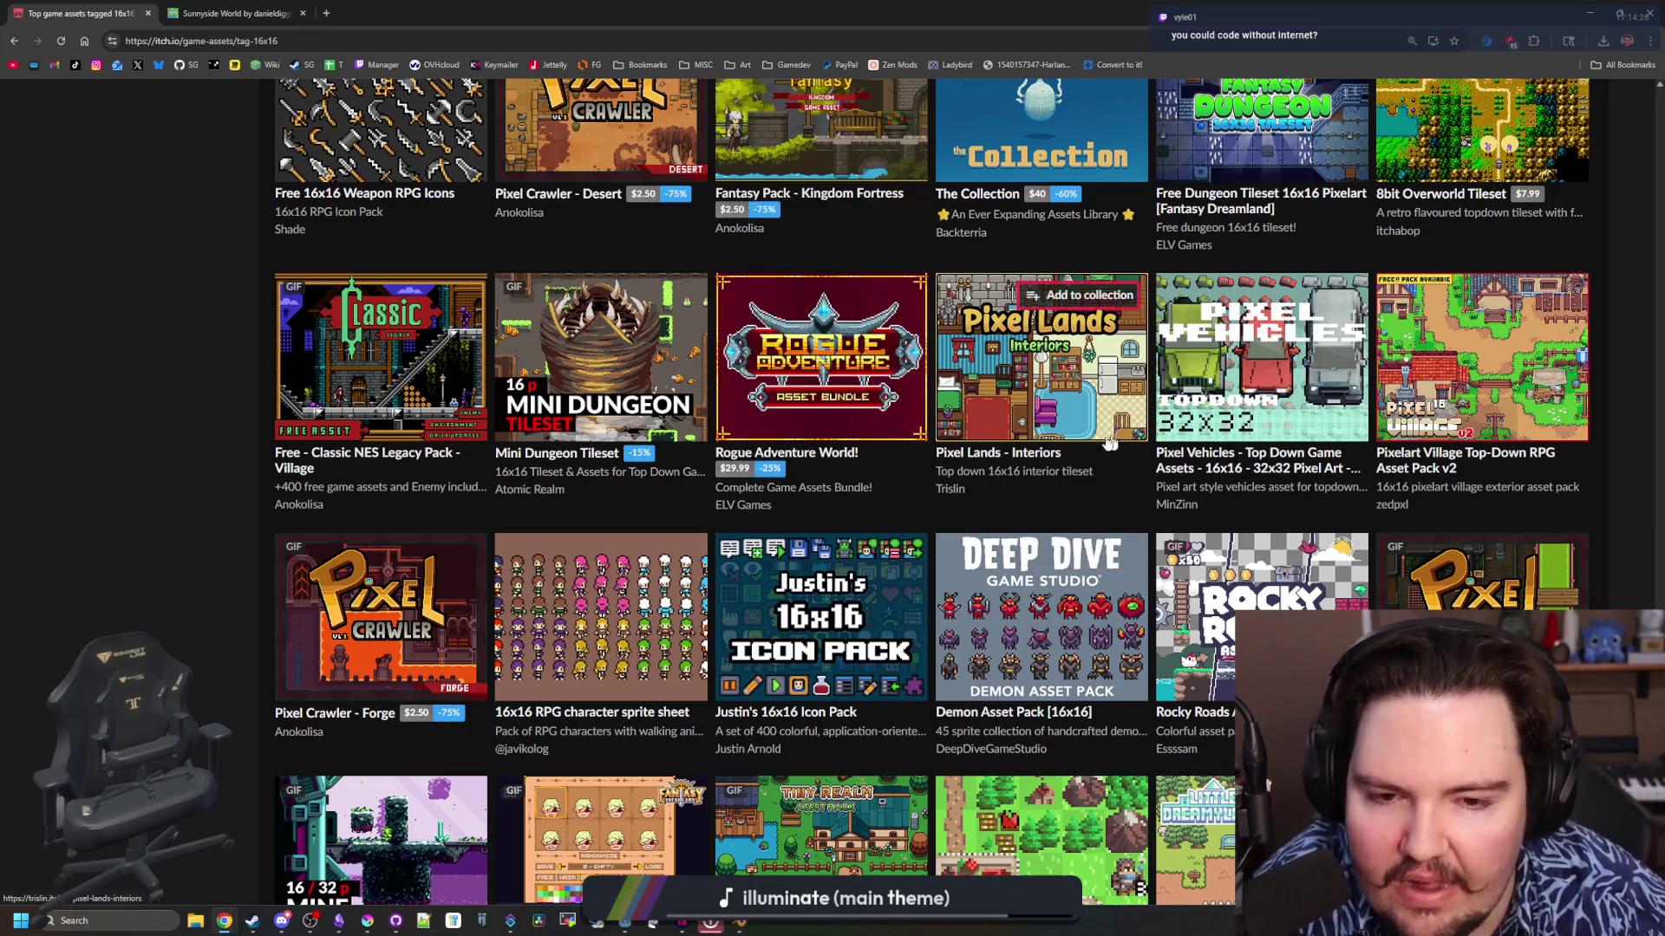
{"action": "mouse_move", "coordinate": [1064, 342]}
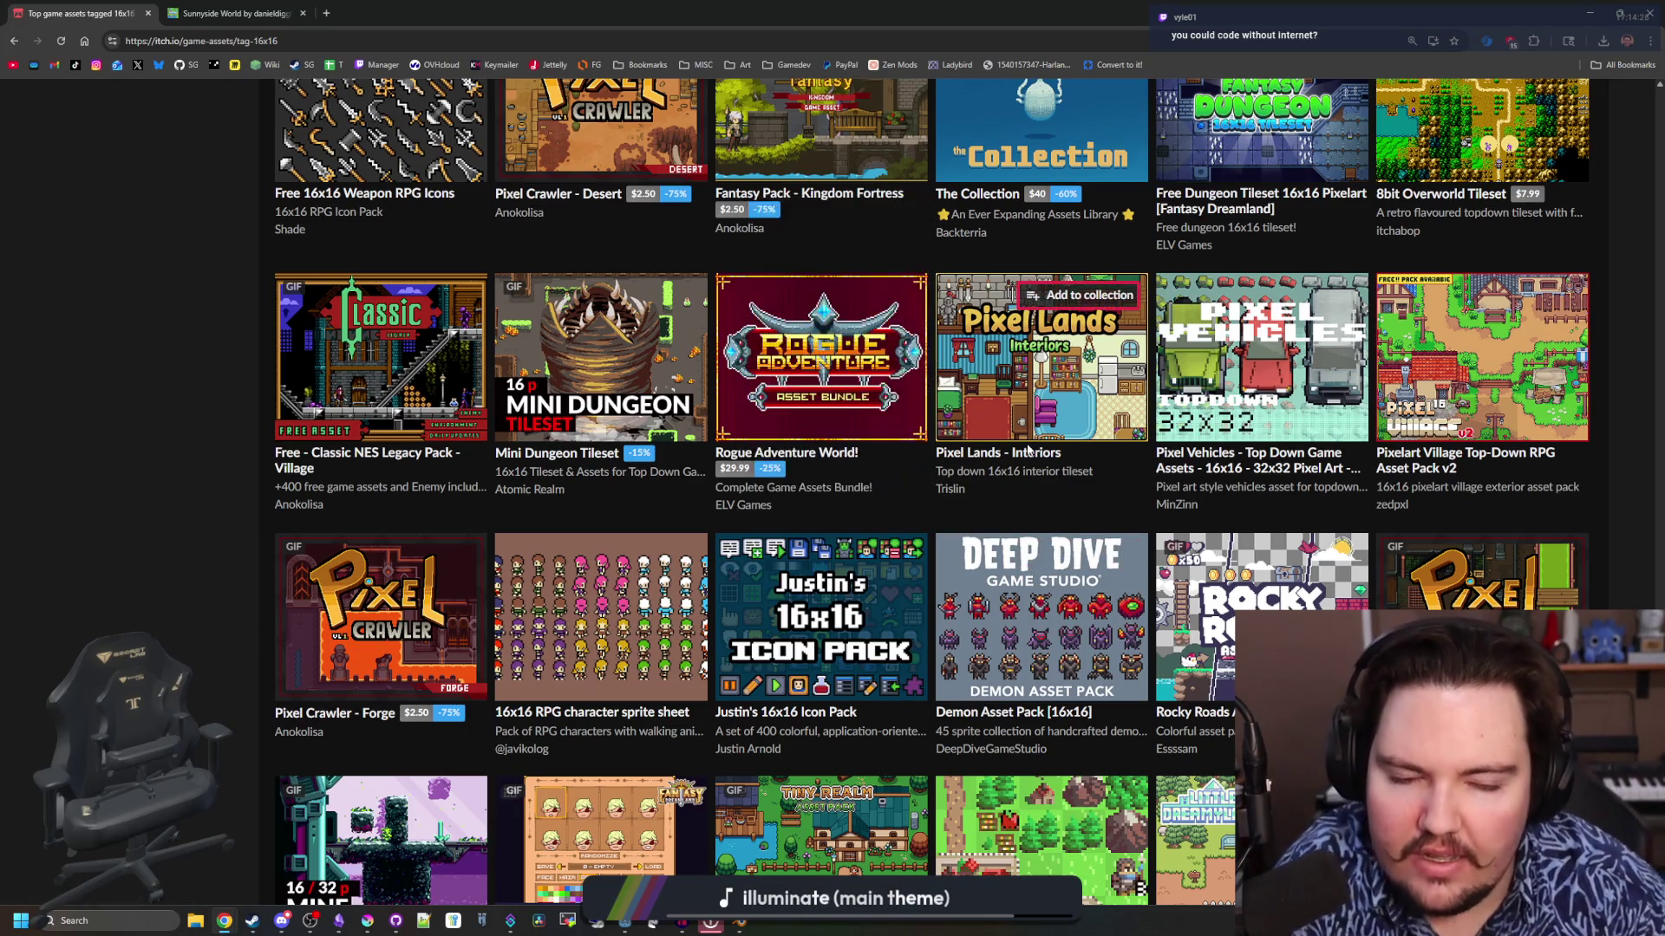
{"action": "mouse_move", "coordinate": [598, 364]}
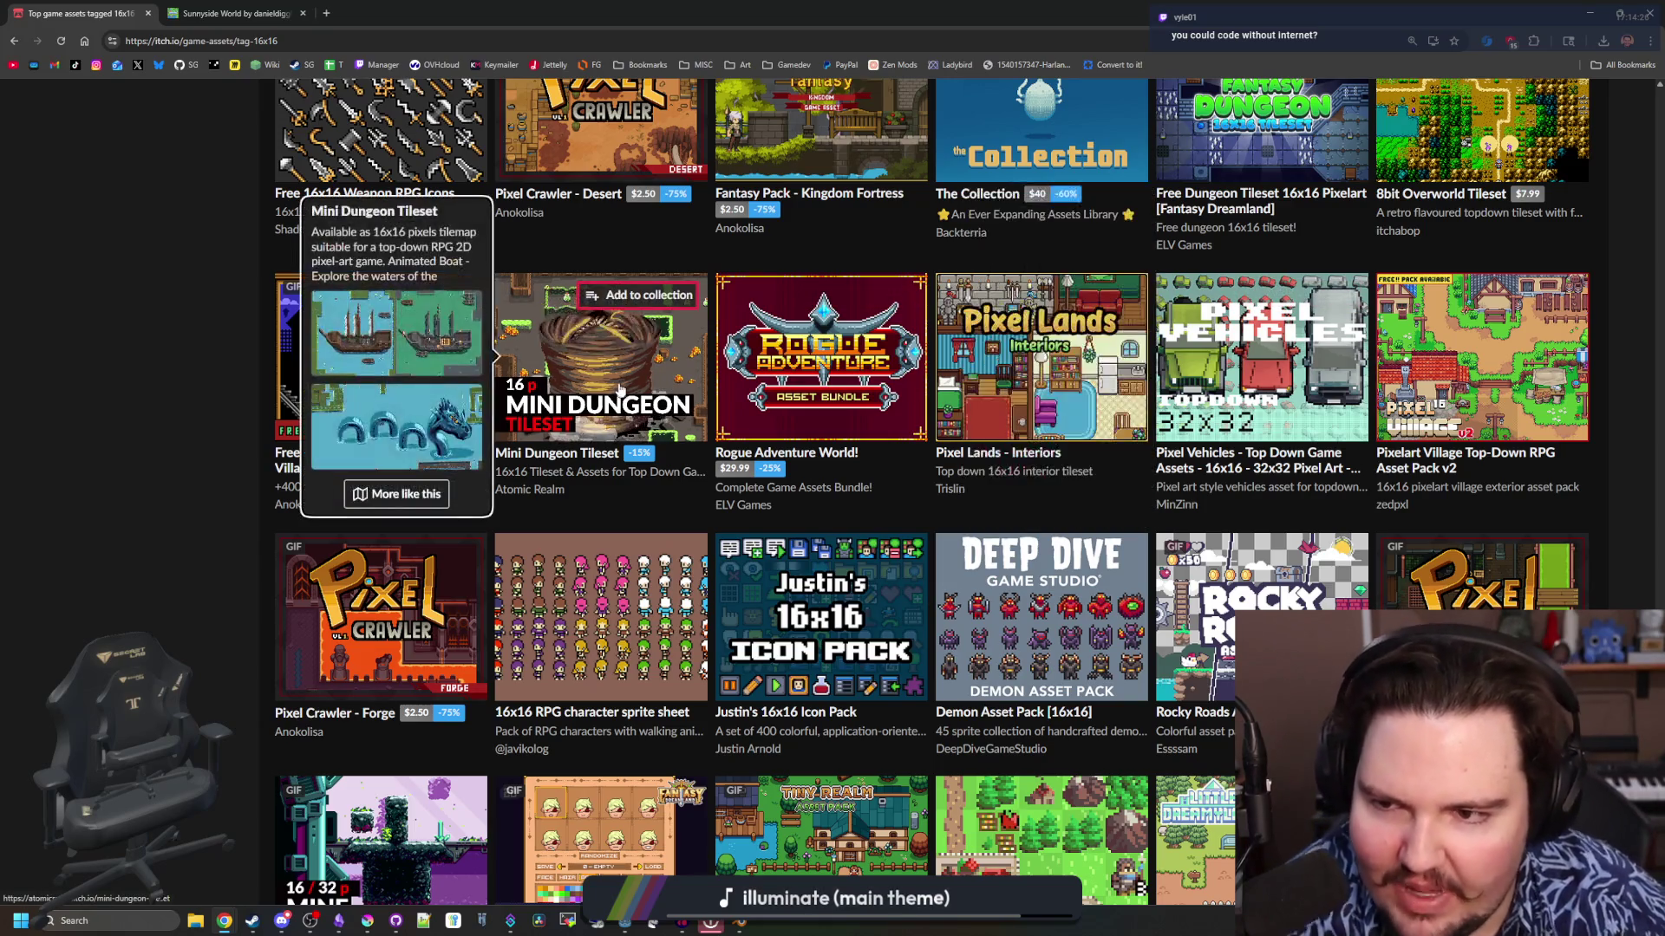
{"action": "mouse_move", "coordinate": [967, 542]}
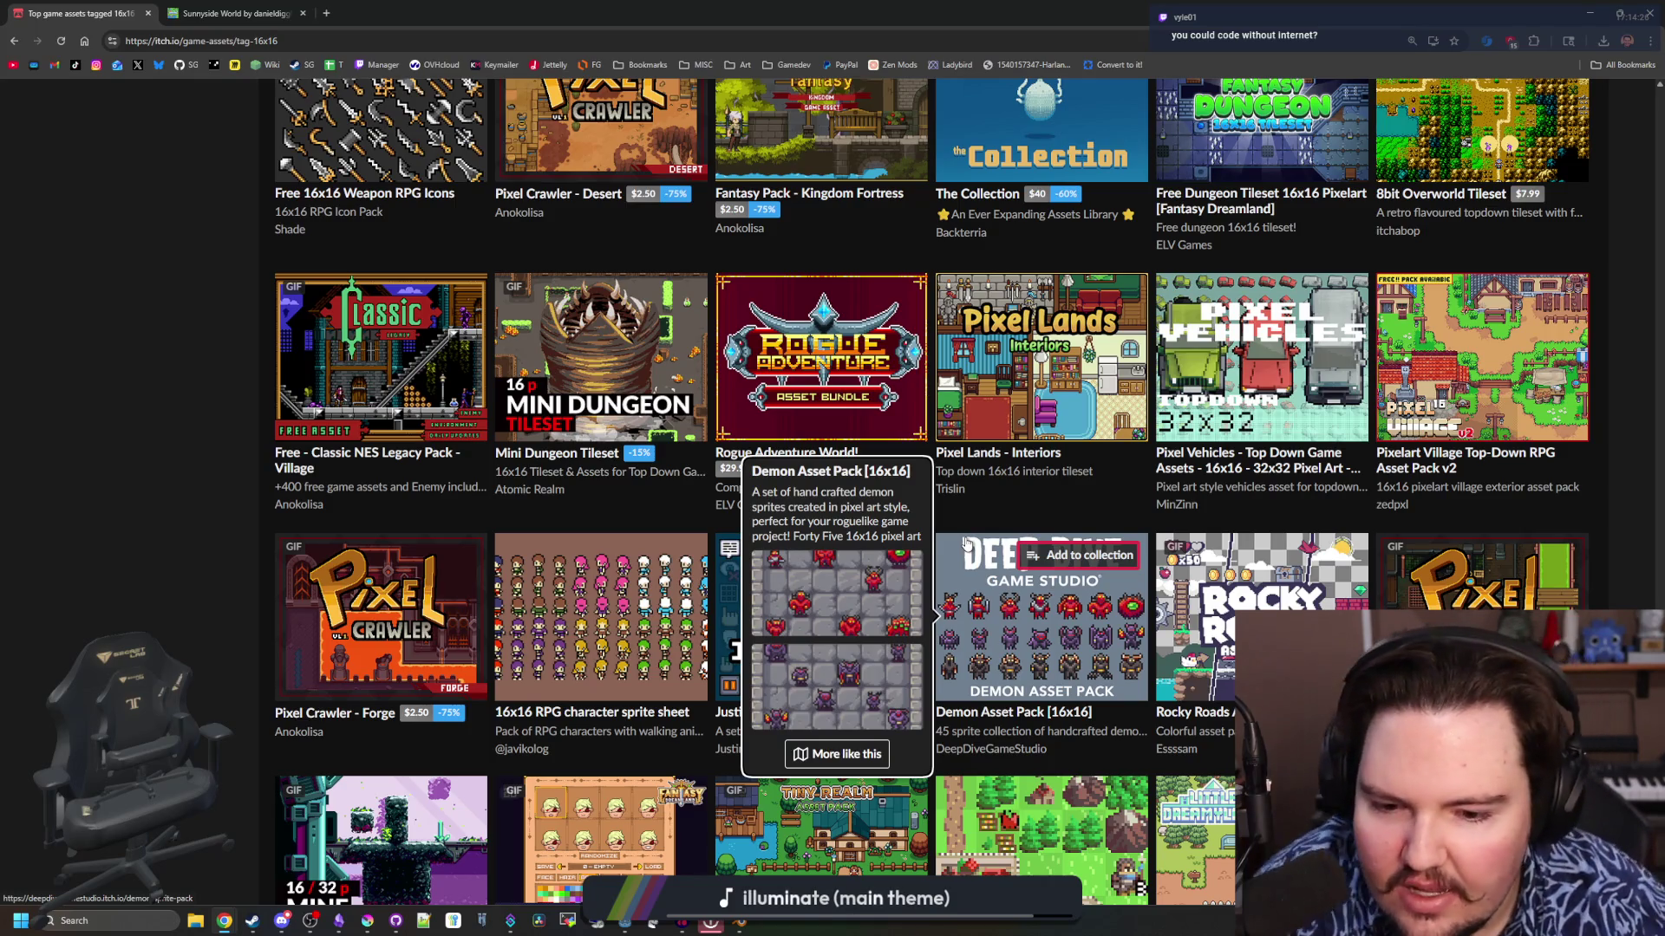
{"action": "scroll", "coordinate": [966, 542], "scroll_direction": "down", "scroll_amount": 3}
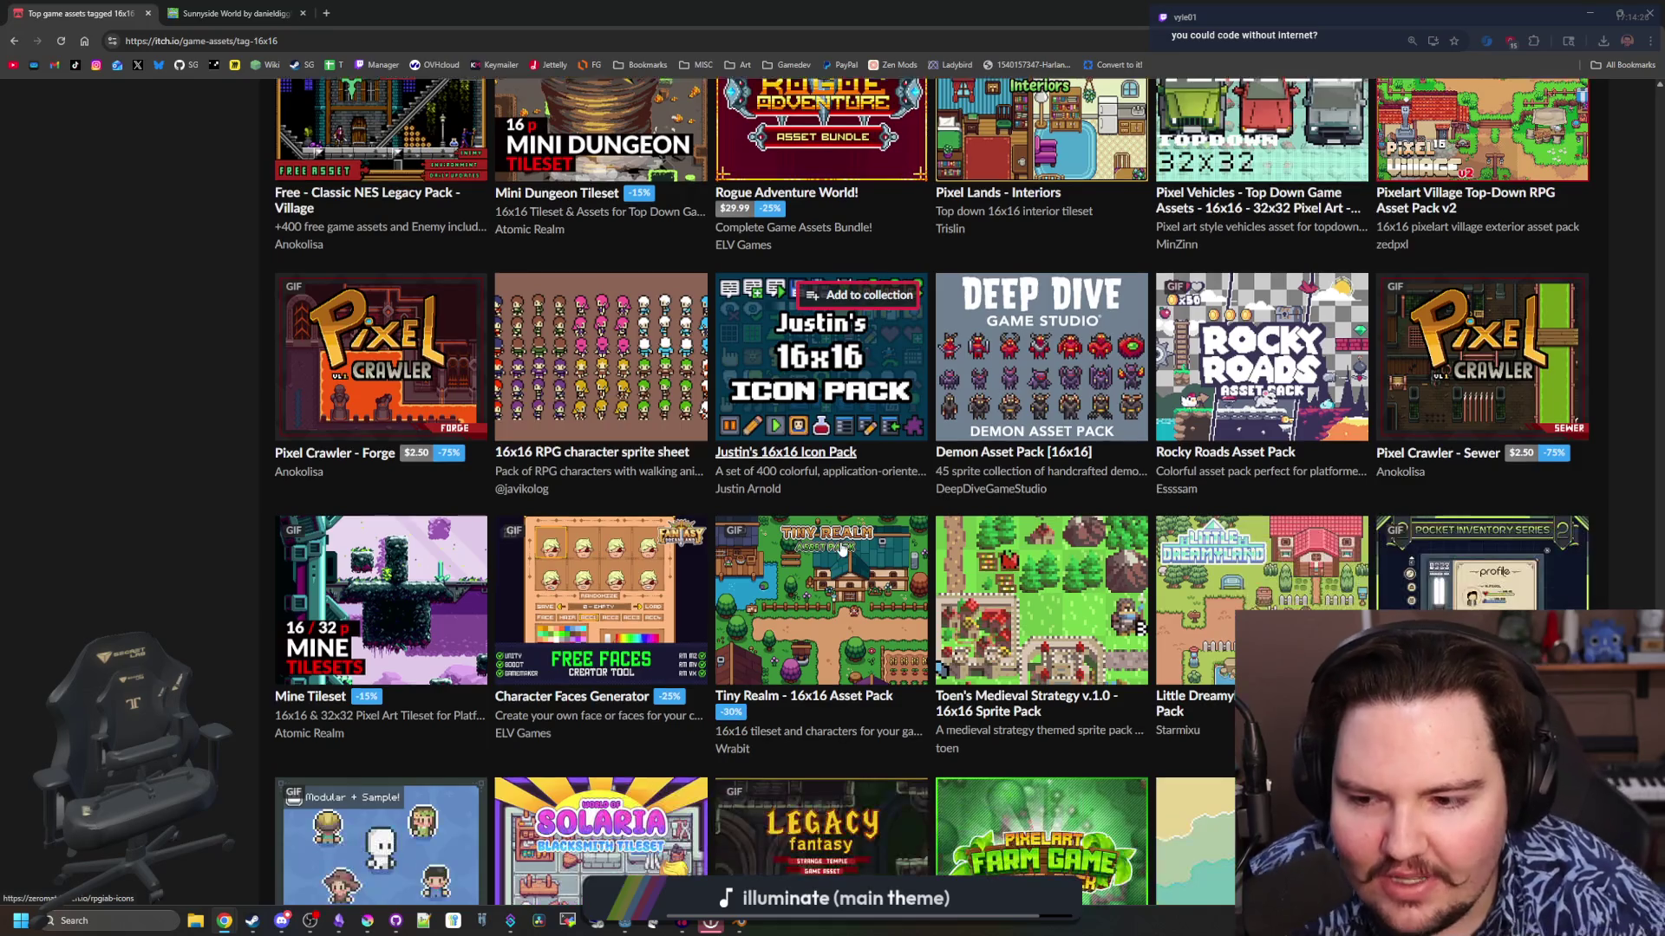
{"action": "scroll", "coordinate": [841, 548], "scroll_direction": "down", "scroll_amount": 1}
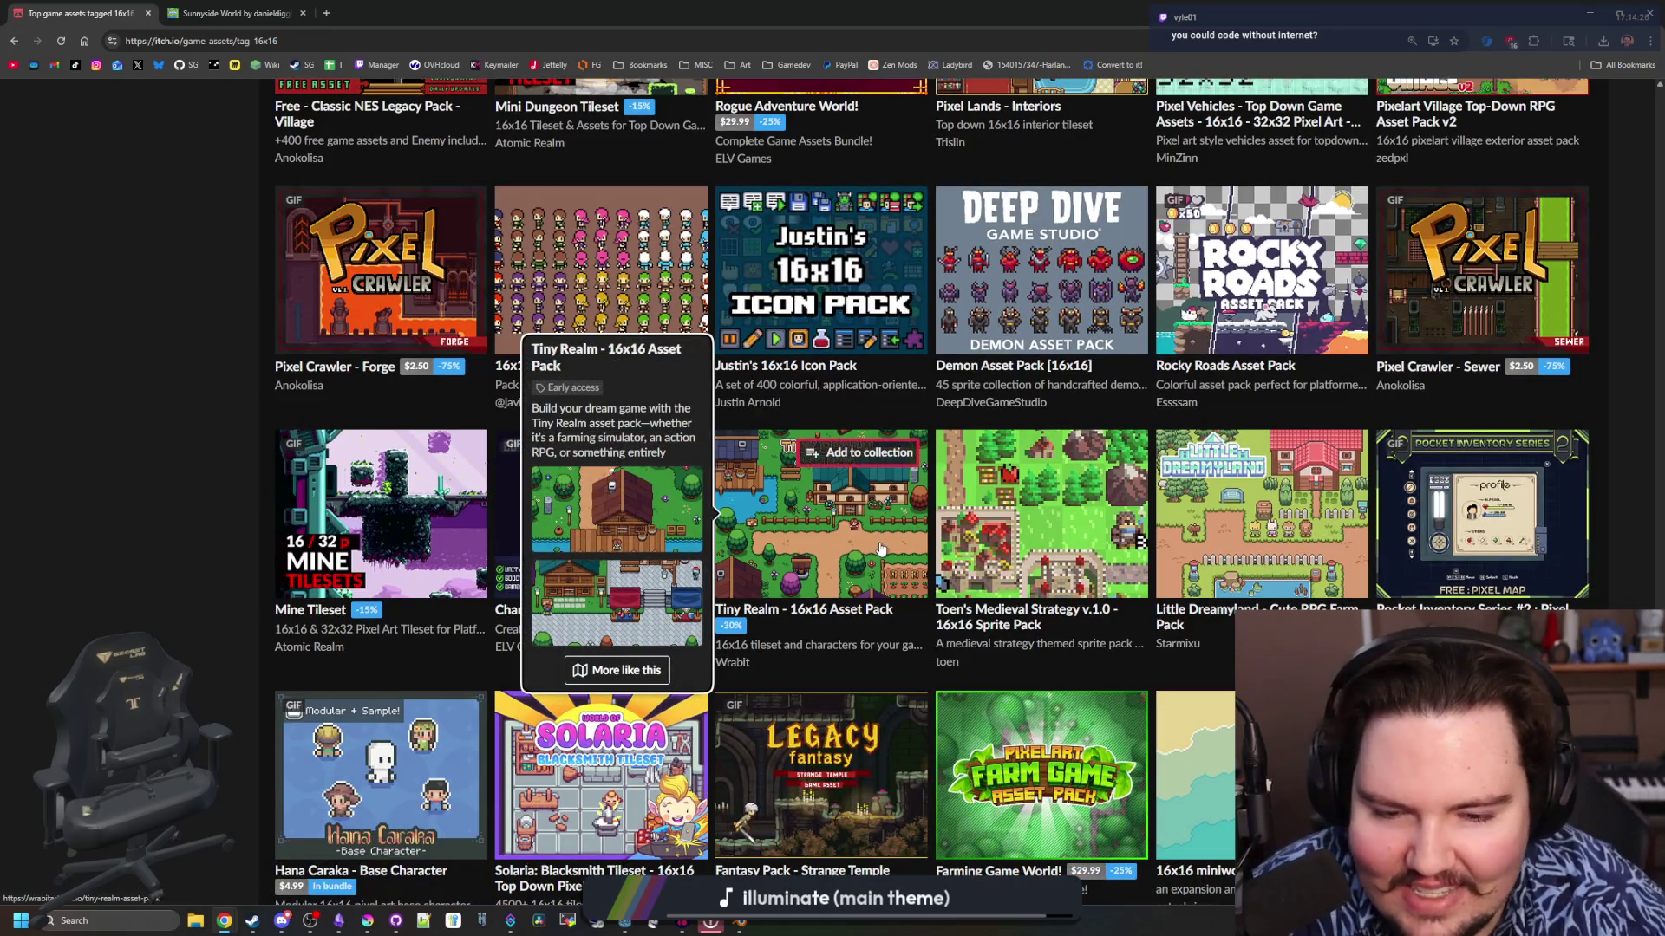
{"action": "mouse_move", "coordinate": [1080, 546]}
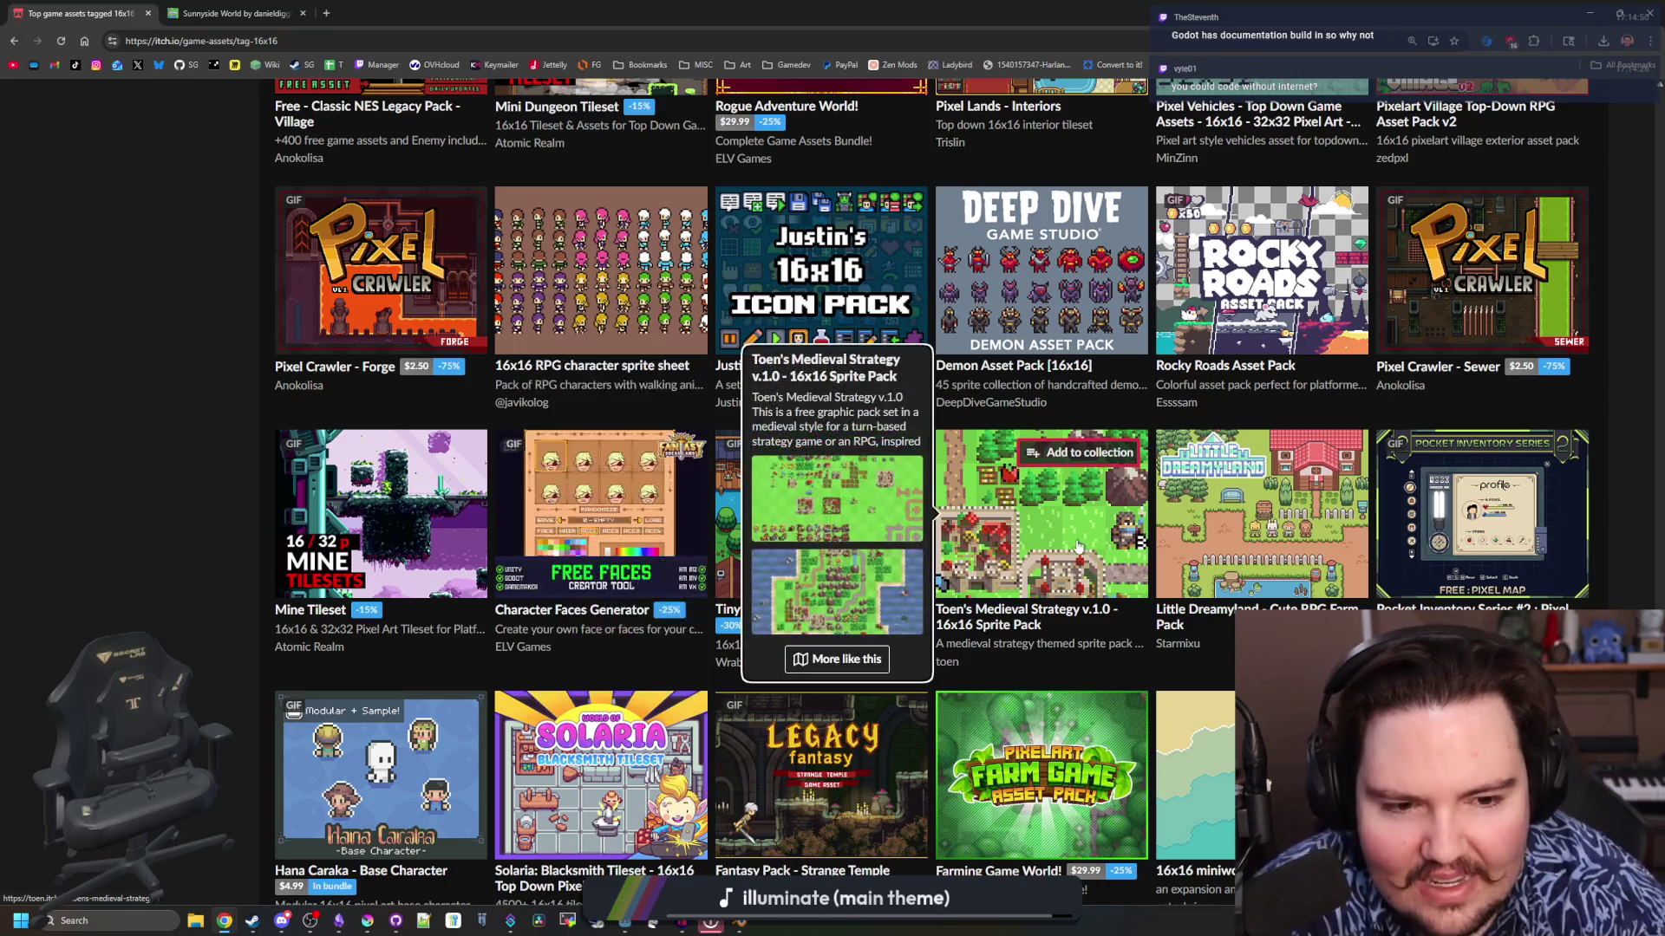
{"action": "scroll", "coordinate": [1058, 546], "scroll_direction": "down", "scroll_amount": 3}
{"action": "mouse_move", "coordinate": [1127, 504]}
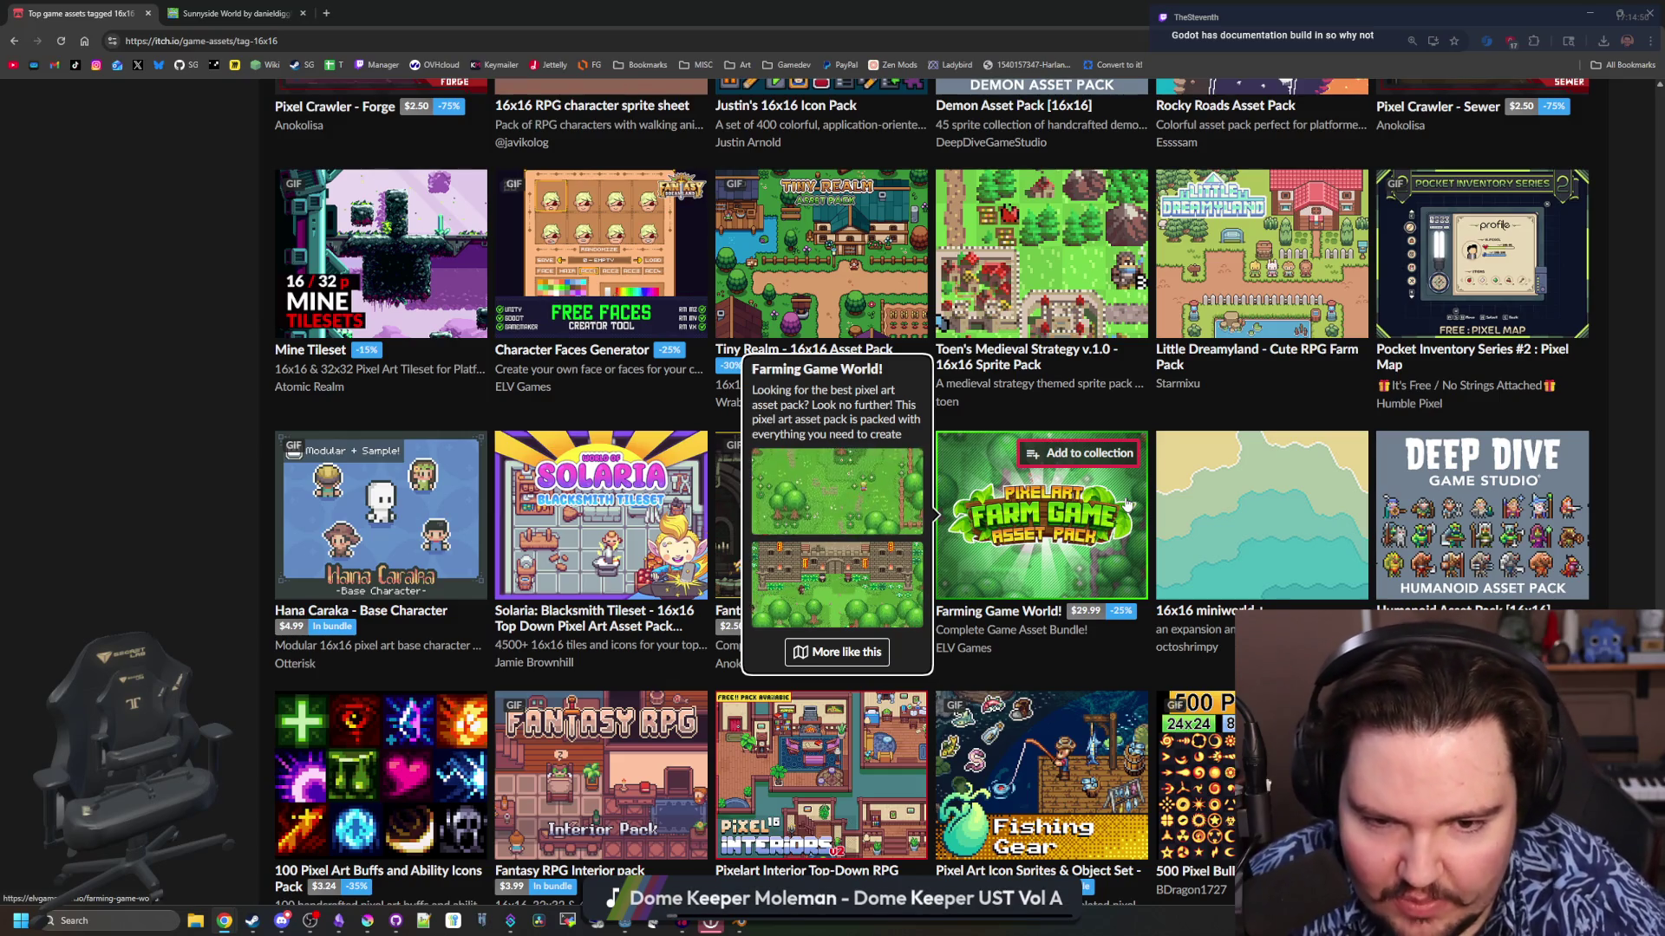
{"action": "scroll", "coordinate": [1127, 503], "scroll_direction": "down", "scroll_amount": 7}
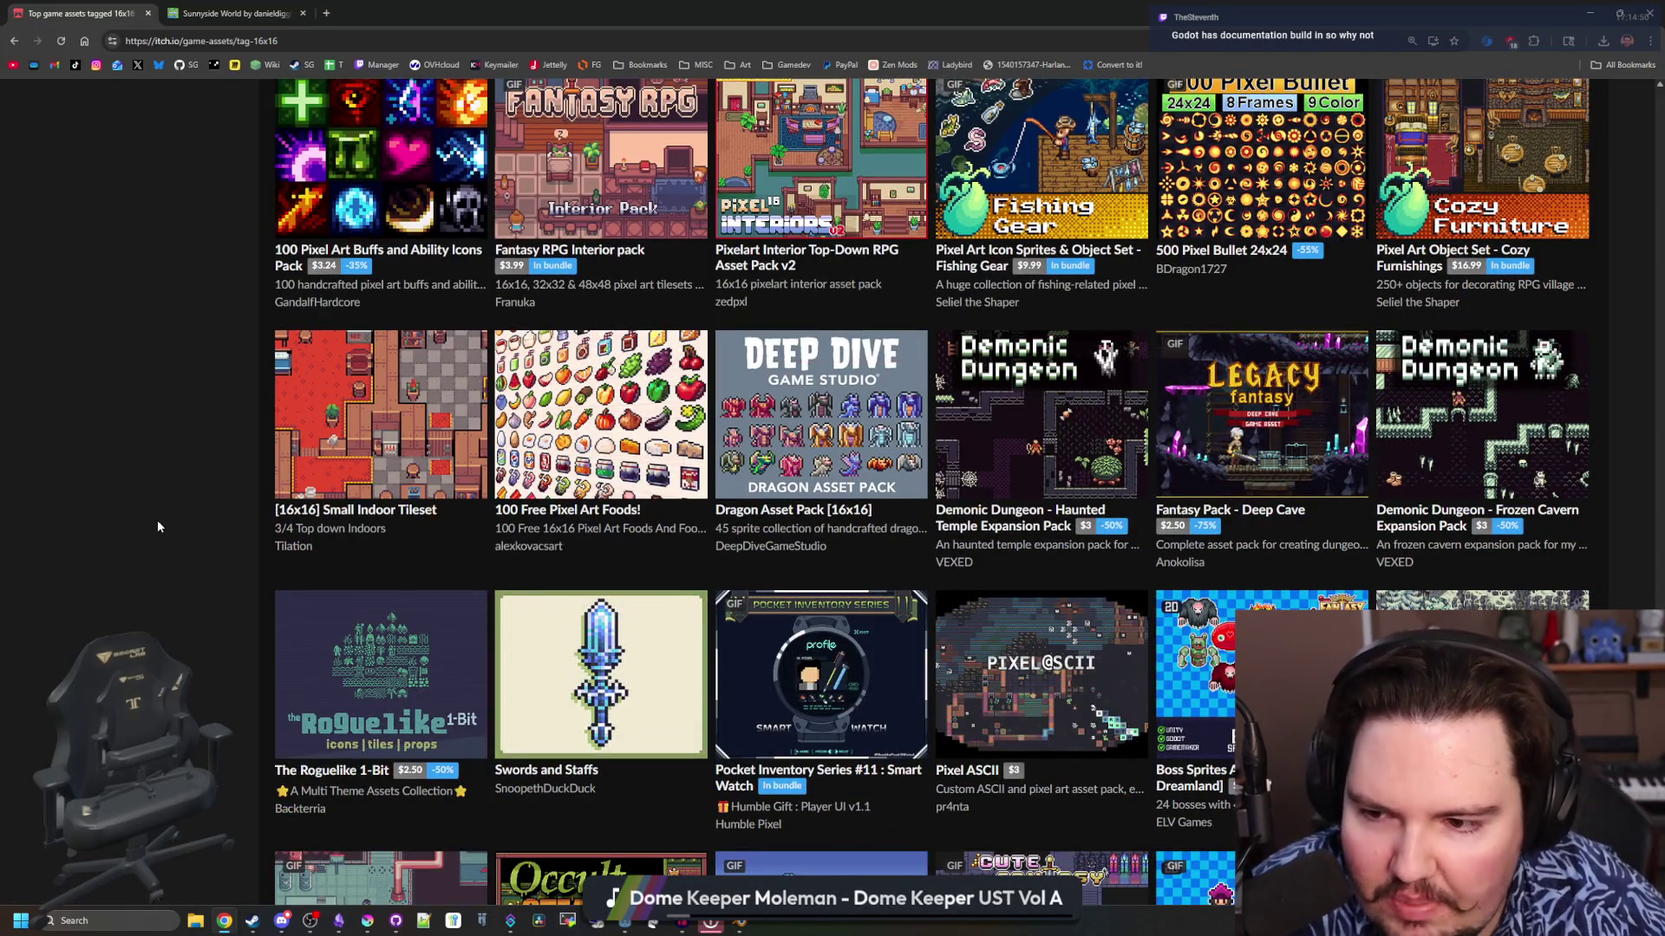
{"action": "scroll", "coordinate": [216, 487], "scroll_direction": "down", "scroll_amount": 4}
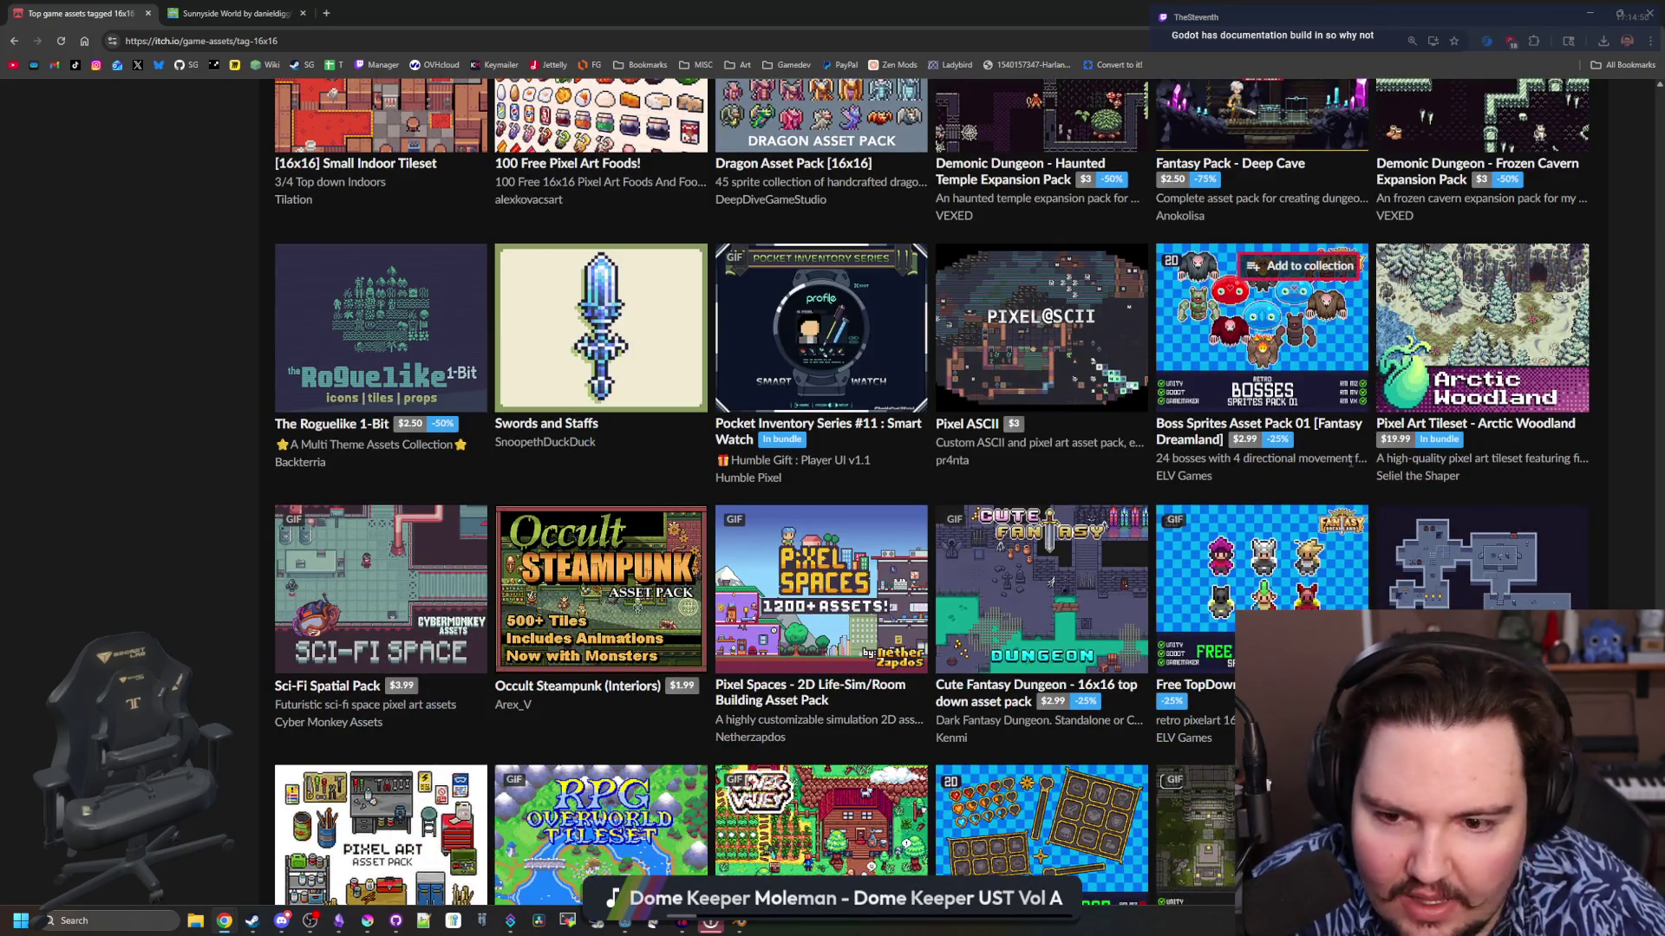
{"action": "scroll", "coordinate": [260, 491], "scroll_direction": "down", "scroll_amount": 7}
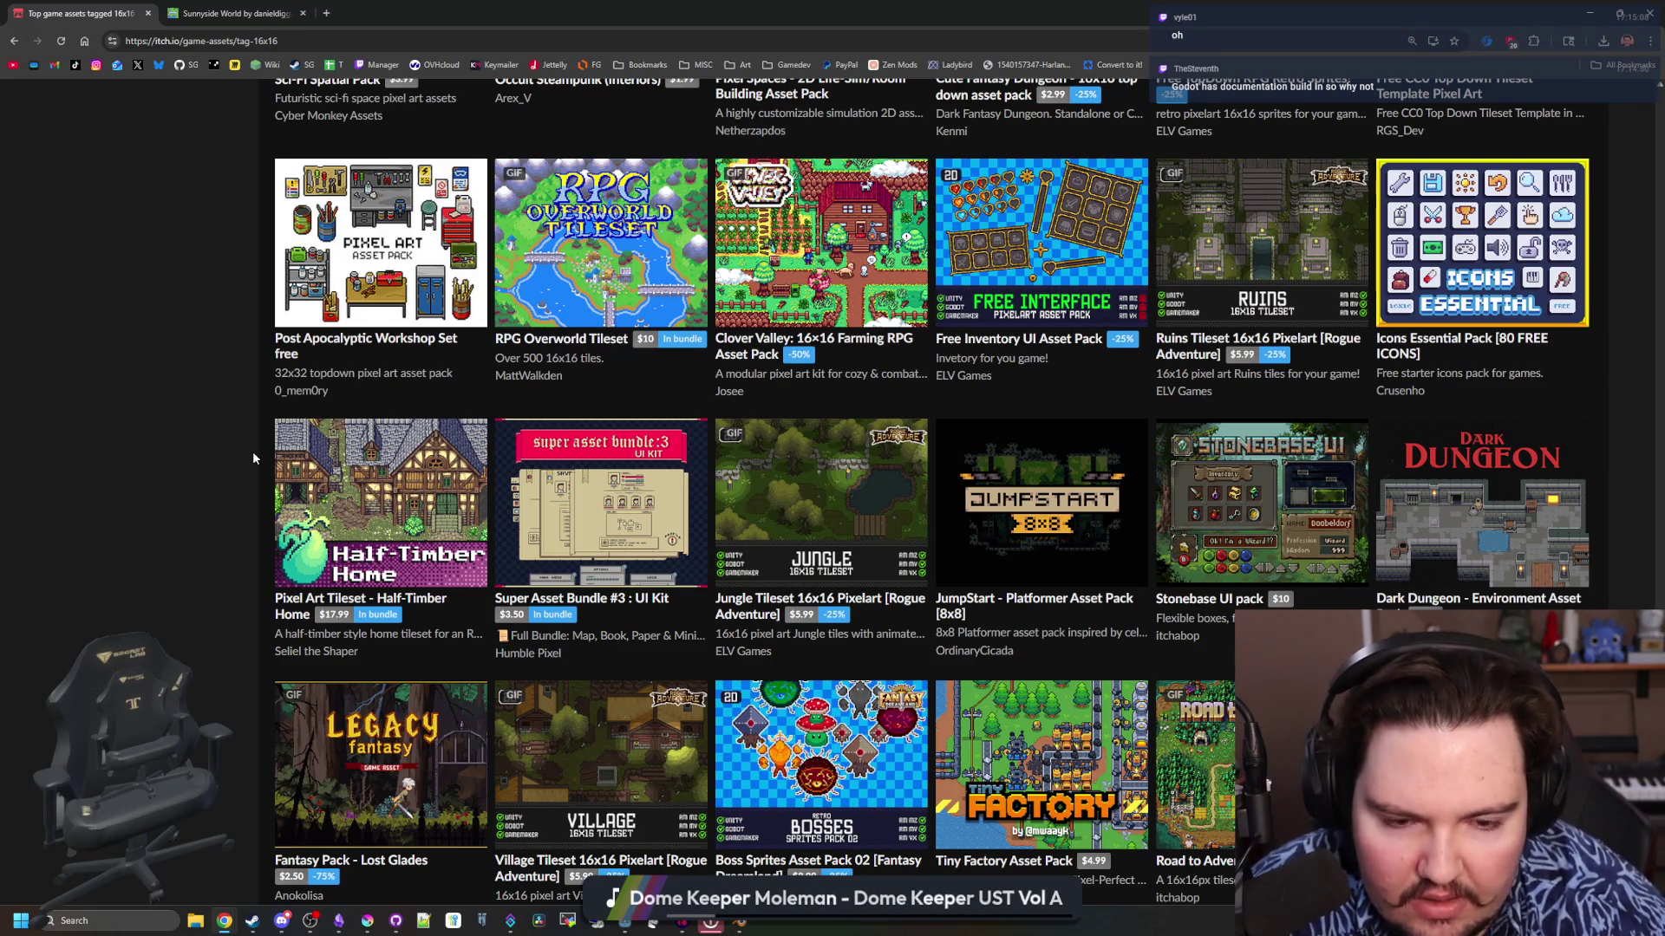
{"action": "scroll", "coordinate": [253, 457], "scroll_direction": "down", "scroll_amount": 2}
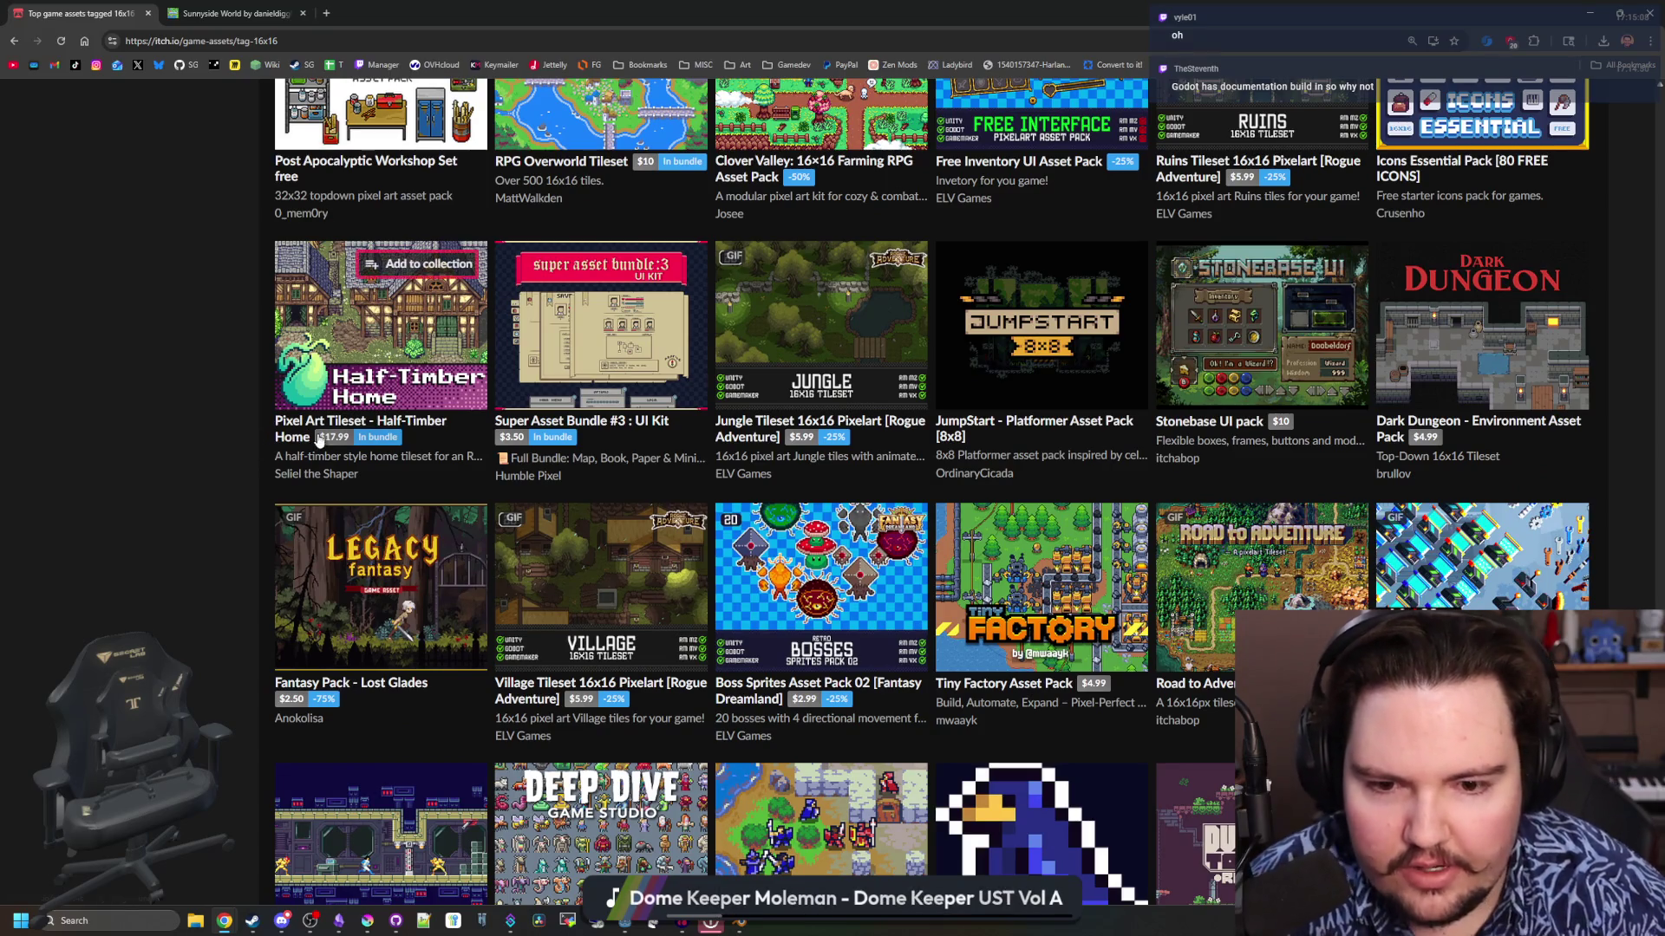
{"action": "scroll", "coordinate": [252, 457], "scroll_direction": "down", "scroll_amount": 2}
{"action": "mouse_move", "coordinate": [1014, 484]}
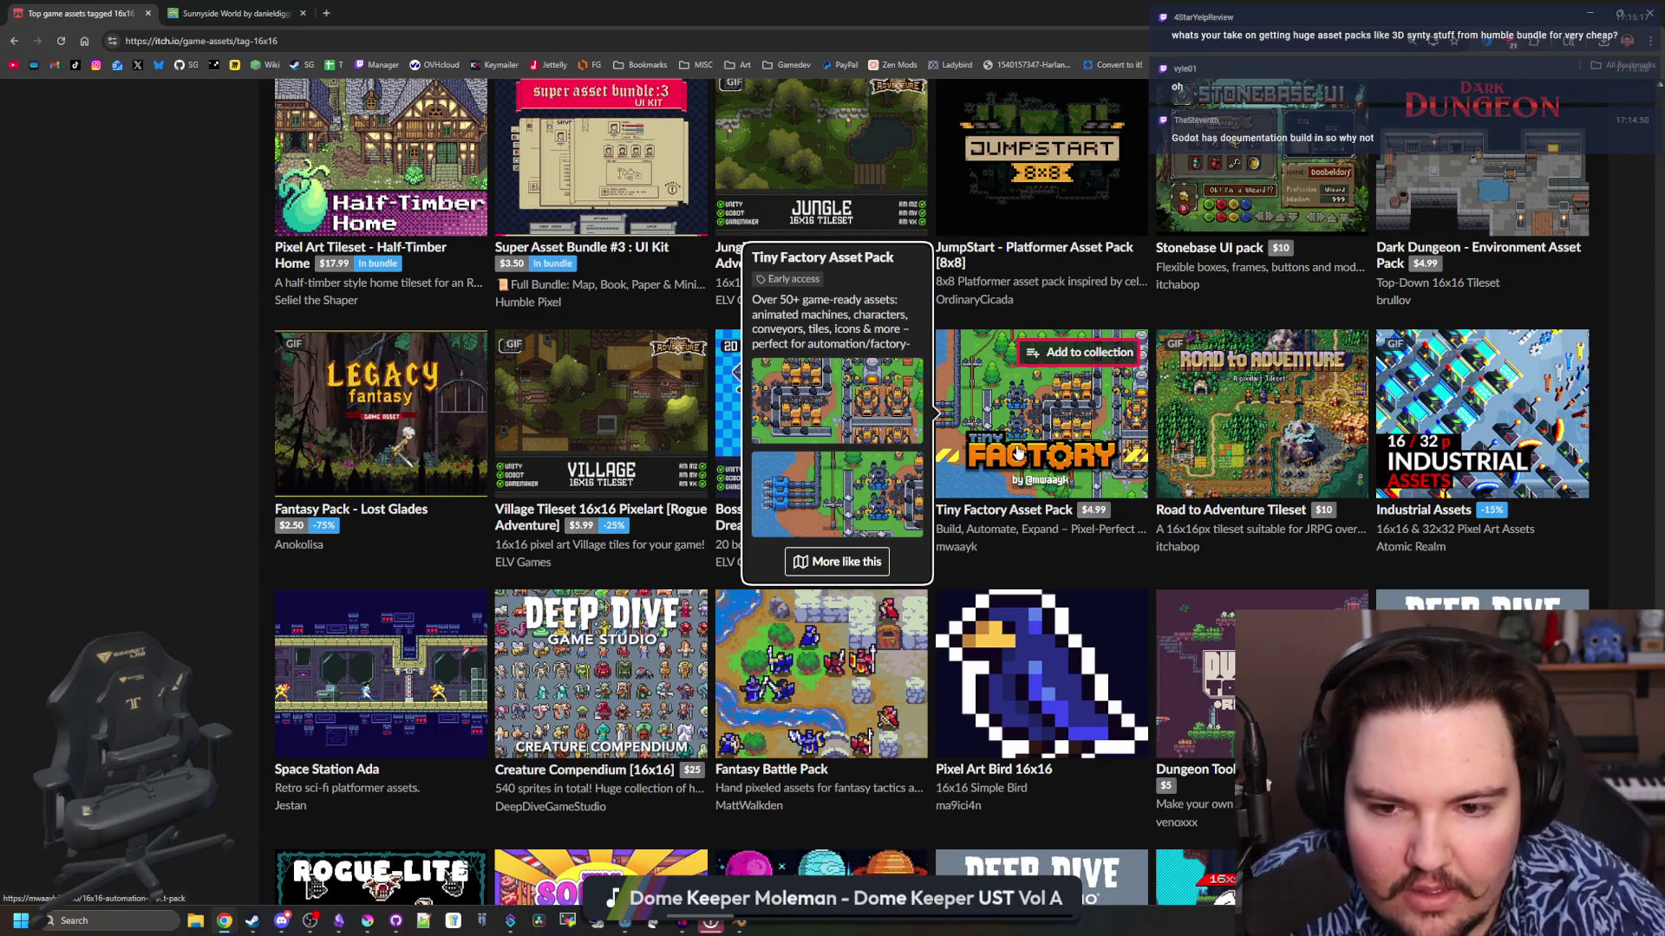
{"action": "middle_click", "coordinate": [1018, 452]}
Open the Tiny Factory Asset Pack page, enlarge a screenshot and start paging through the previews
{"action": "left_click", "coordinate": [395, 11]}
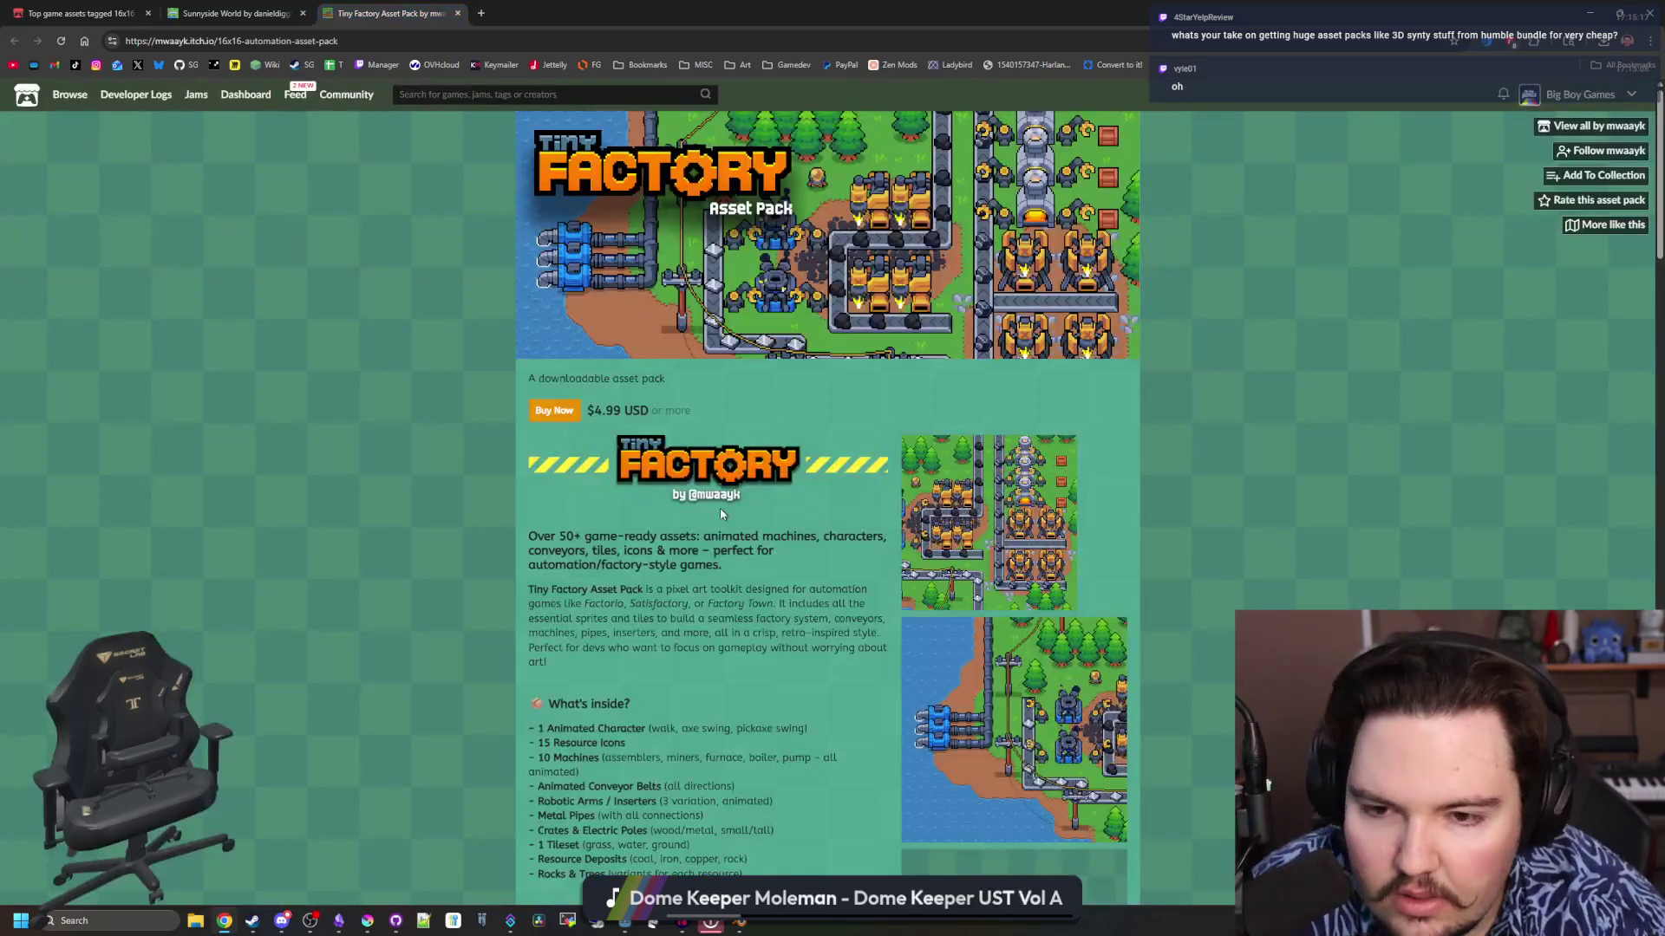
{"action": "left_click", "coordinate": [1000, 490]}
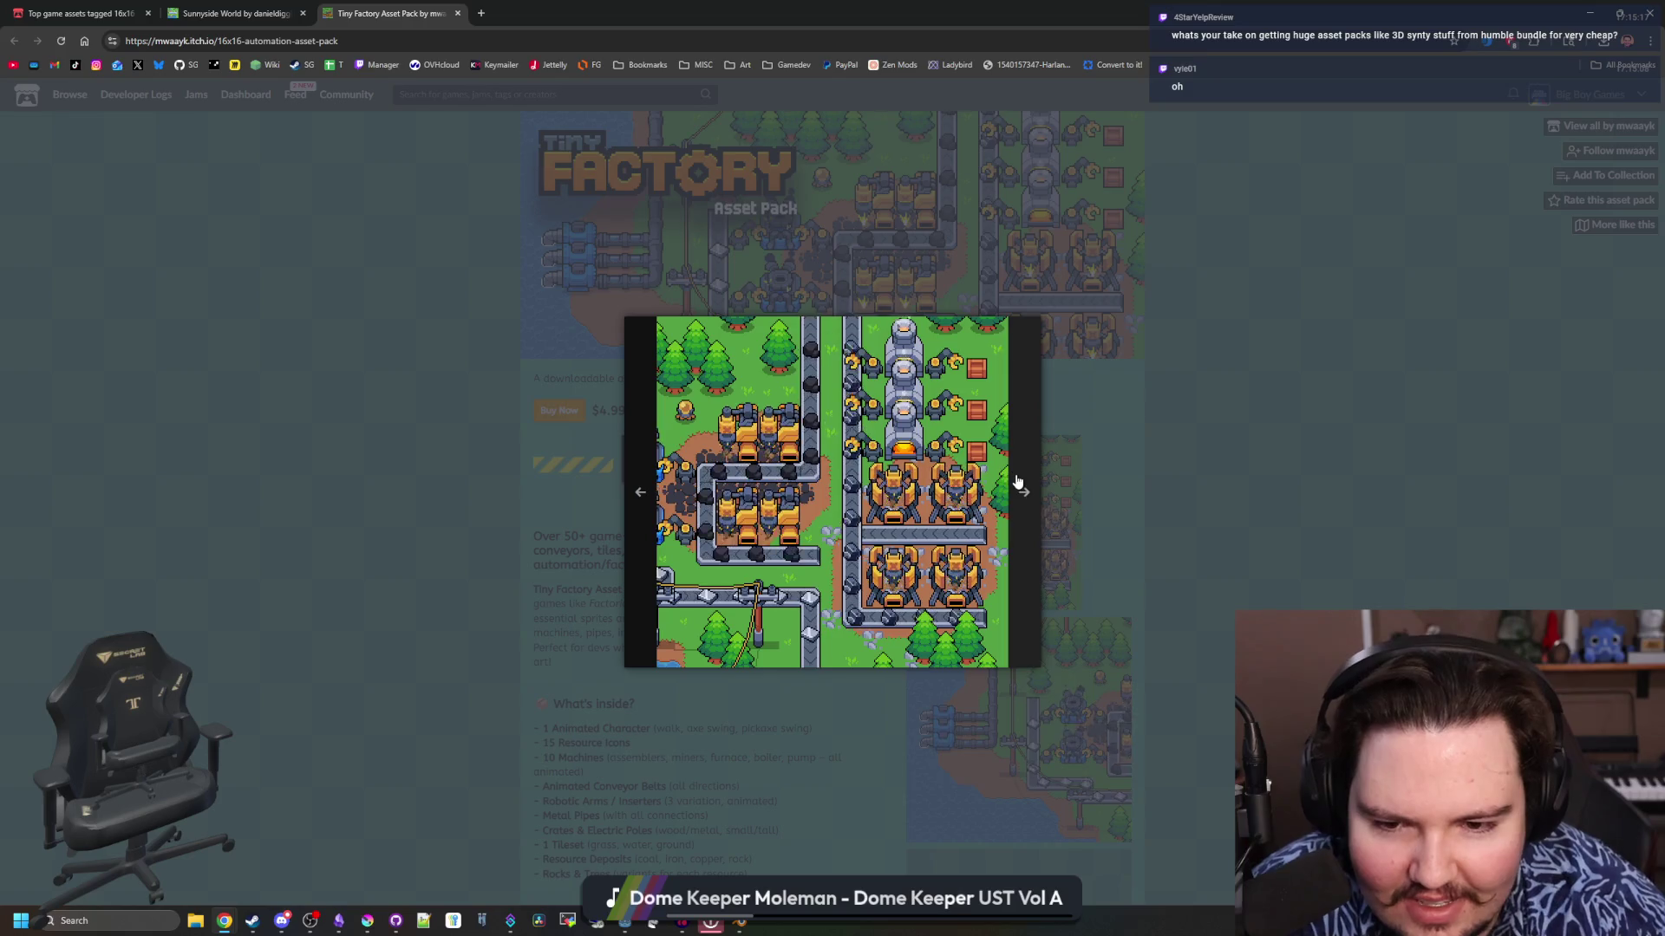
{"action": "left_click", "coordinate": [1014, 481]}
{"action": "left_click", "coordinate": [1019, 482]}
{"action": "left_click", "coordinate": [1018, 482]}
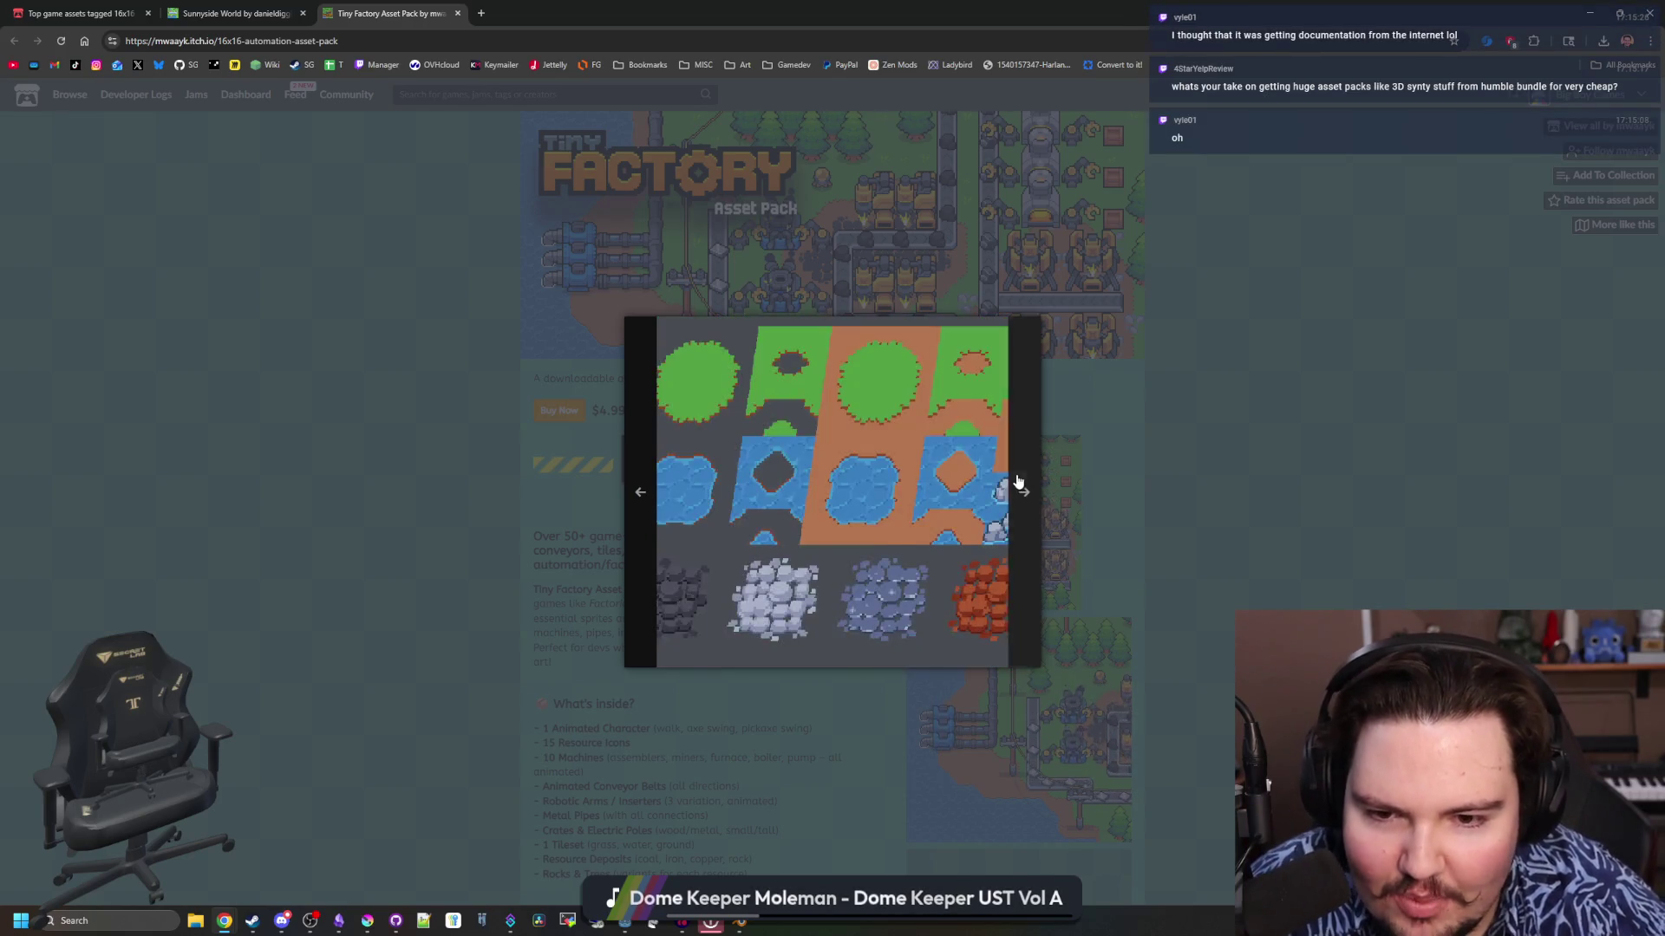
{"action": "left_click", "coordinate": [1019, 482]}
{"action": "left_click", "coordinate": [1019, 483]}
{"action": "left_click", "coordinate": [1019, 483]}
Finish the previews, close the image viewer and restore the browser so Godot shows behind
{"action": "left_click", "coordinate": [1019, 482]}
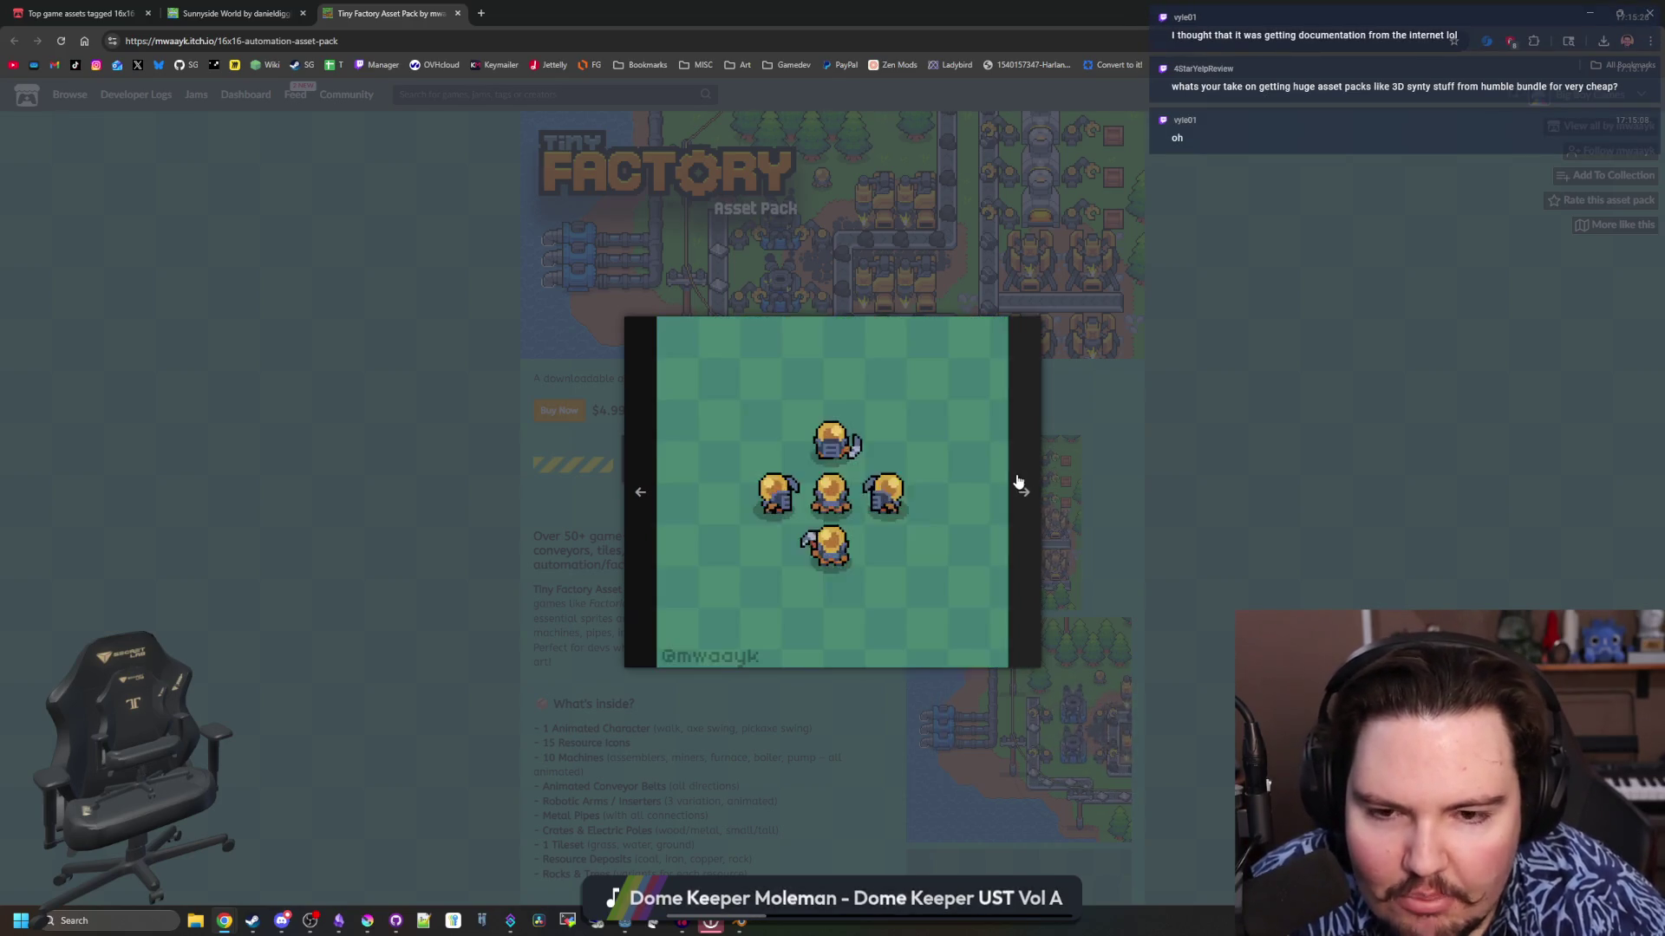
{"action": "left_click", "coordinate": [1019, 483]}
{"action": "left_click", "coordinate": [1019, 483]}
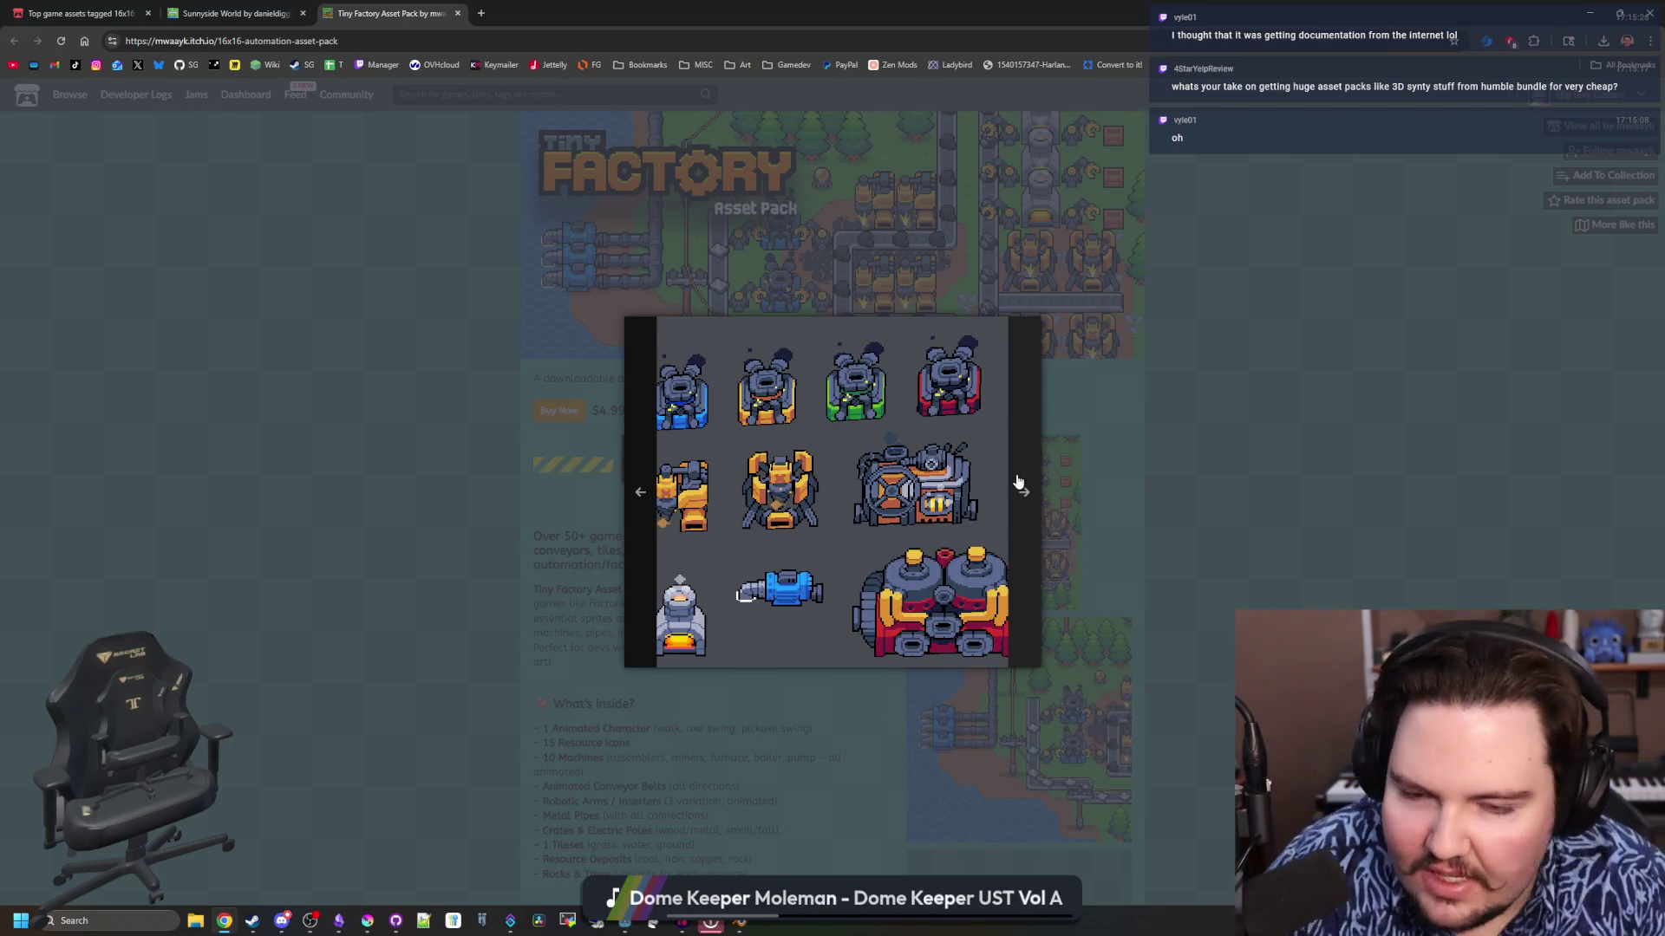
{"action": "left_click", "coordinate": [1365, 411]}
{"action": "left_click_drag", "start_coordinate": [942, 13], "coordinate": [571, 424]}
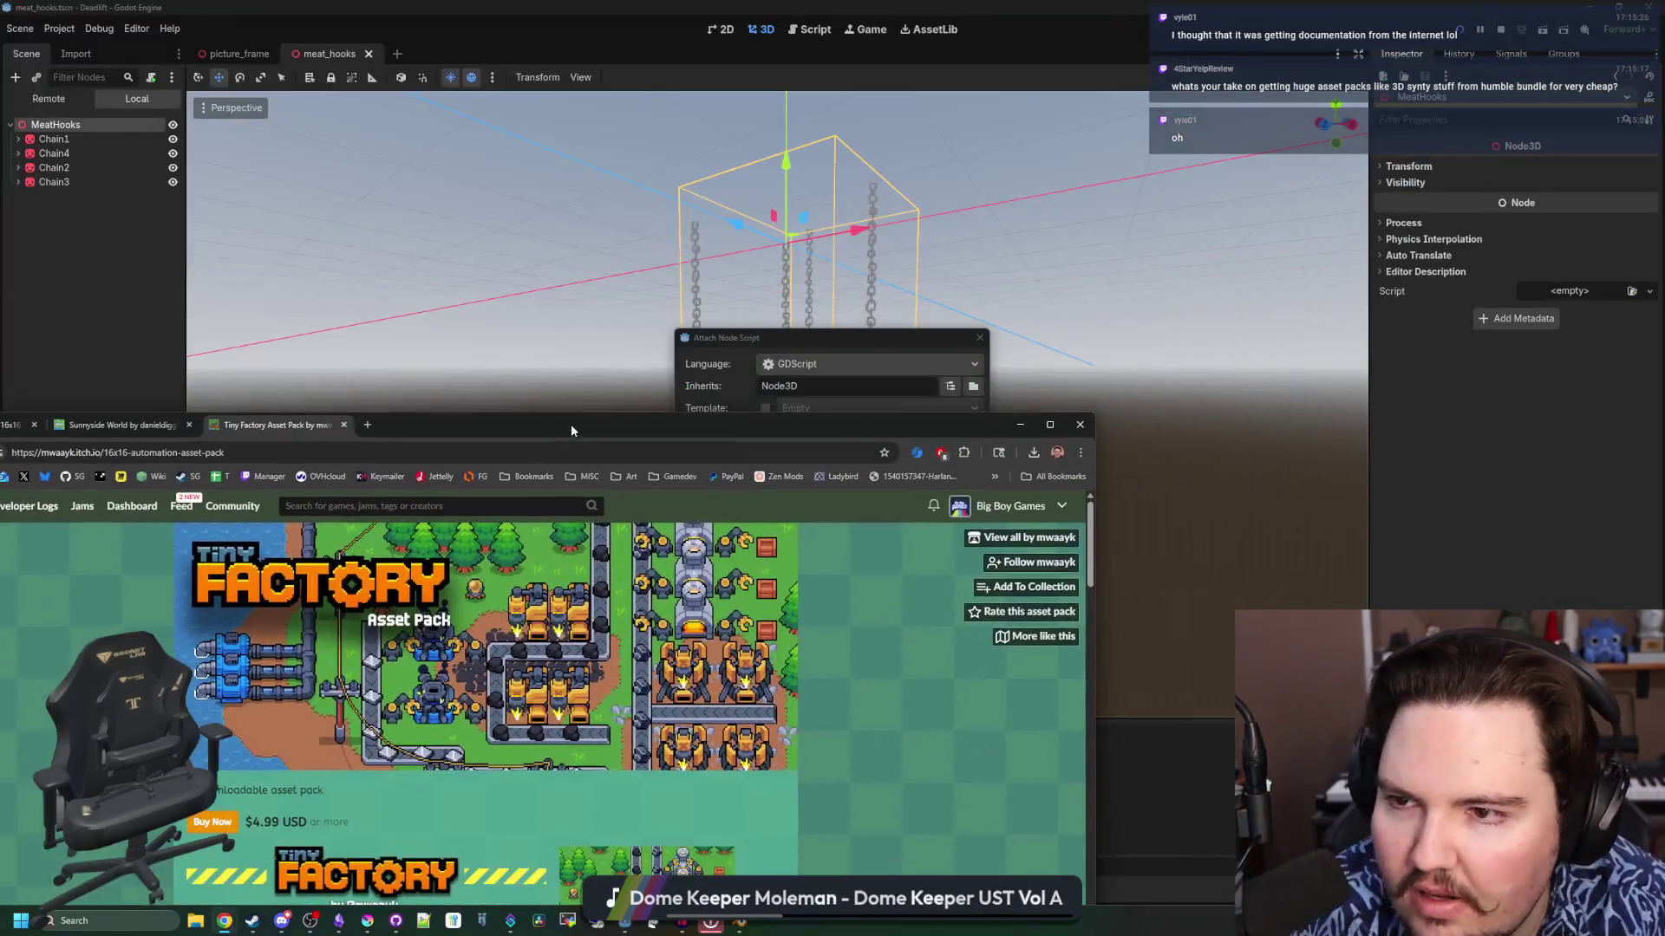
Create the new meat_hooks.gd script on the MeatHooks node and add an empty line
{"action": "left_click", "coordinate": [1021, 424]}
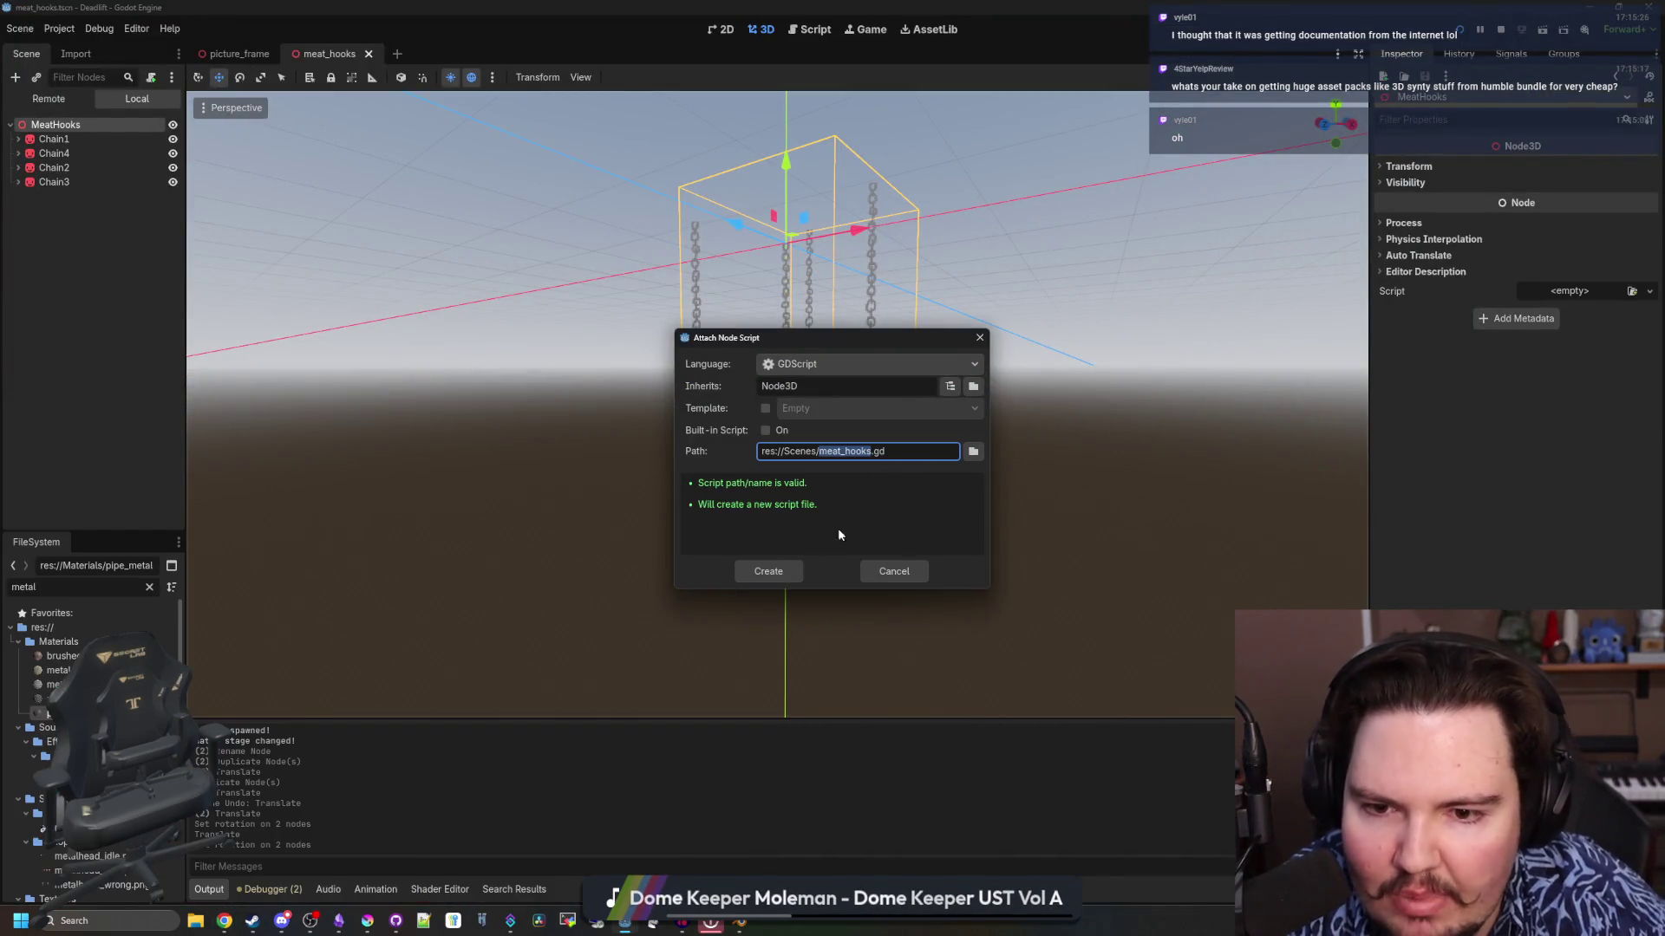
{"action": "left_click", "coordinate": [757, 573]}
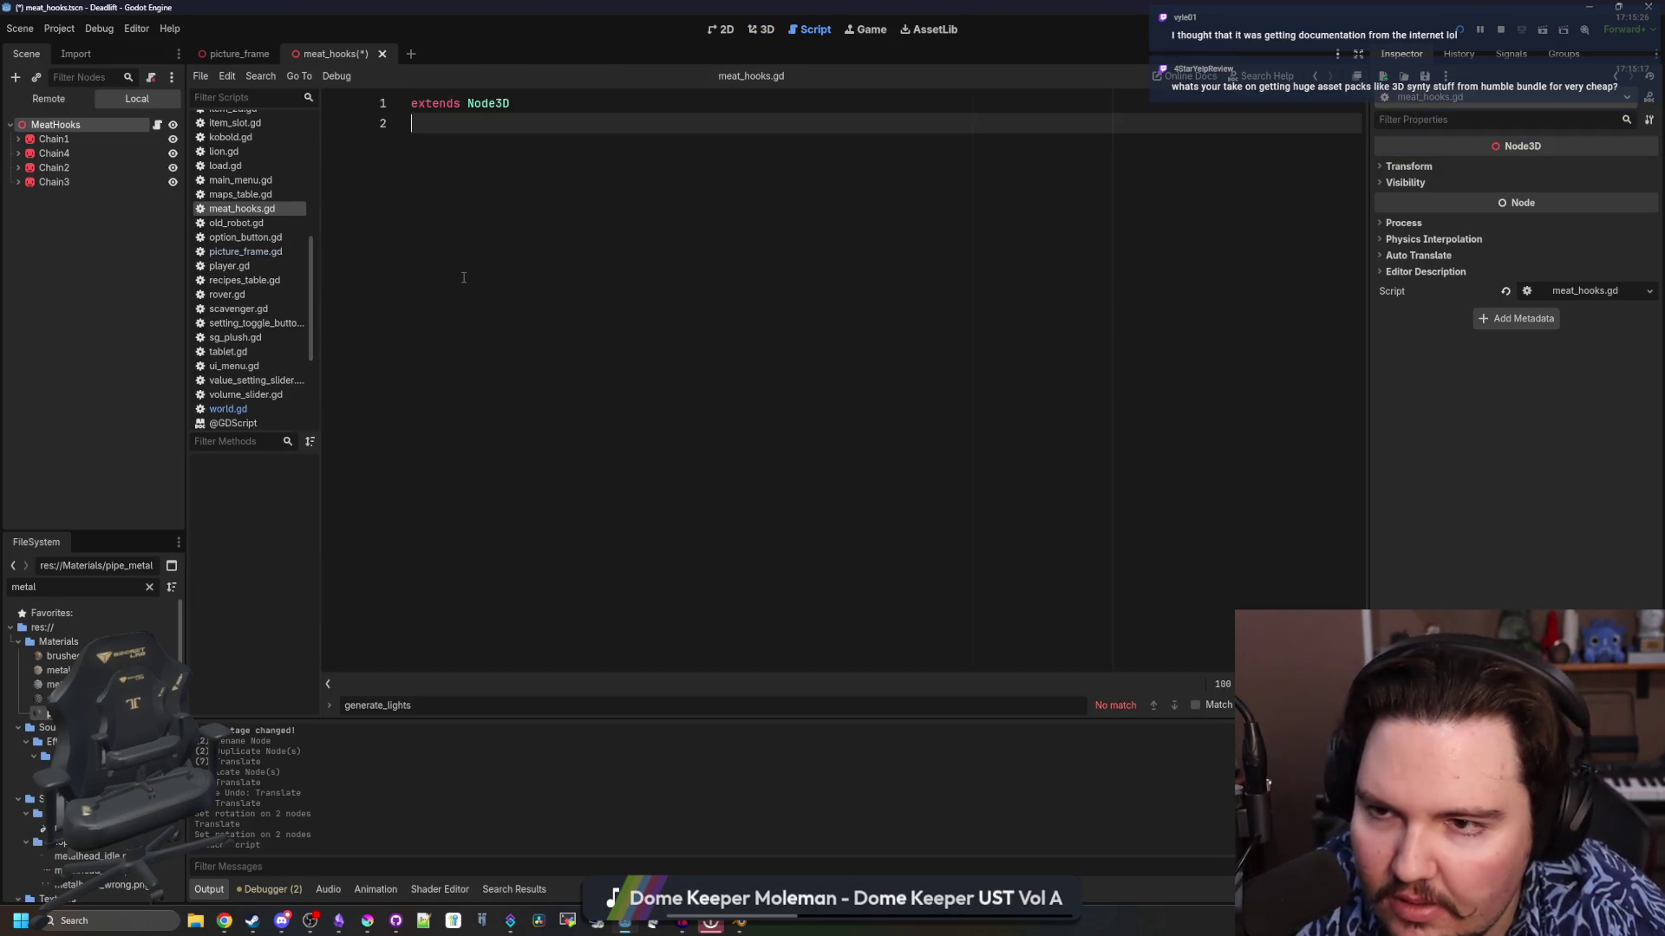
{"action": "key", "text": "Return"}
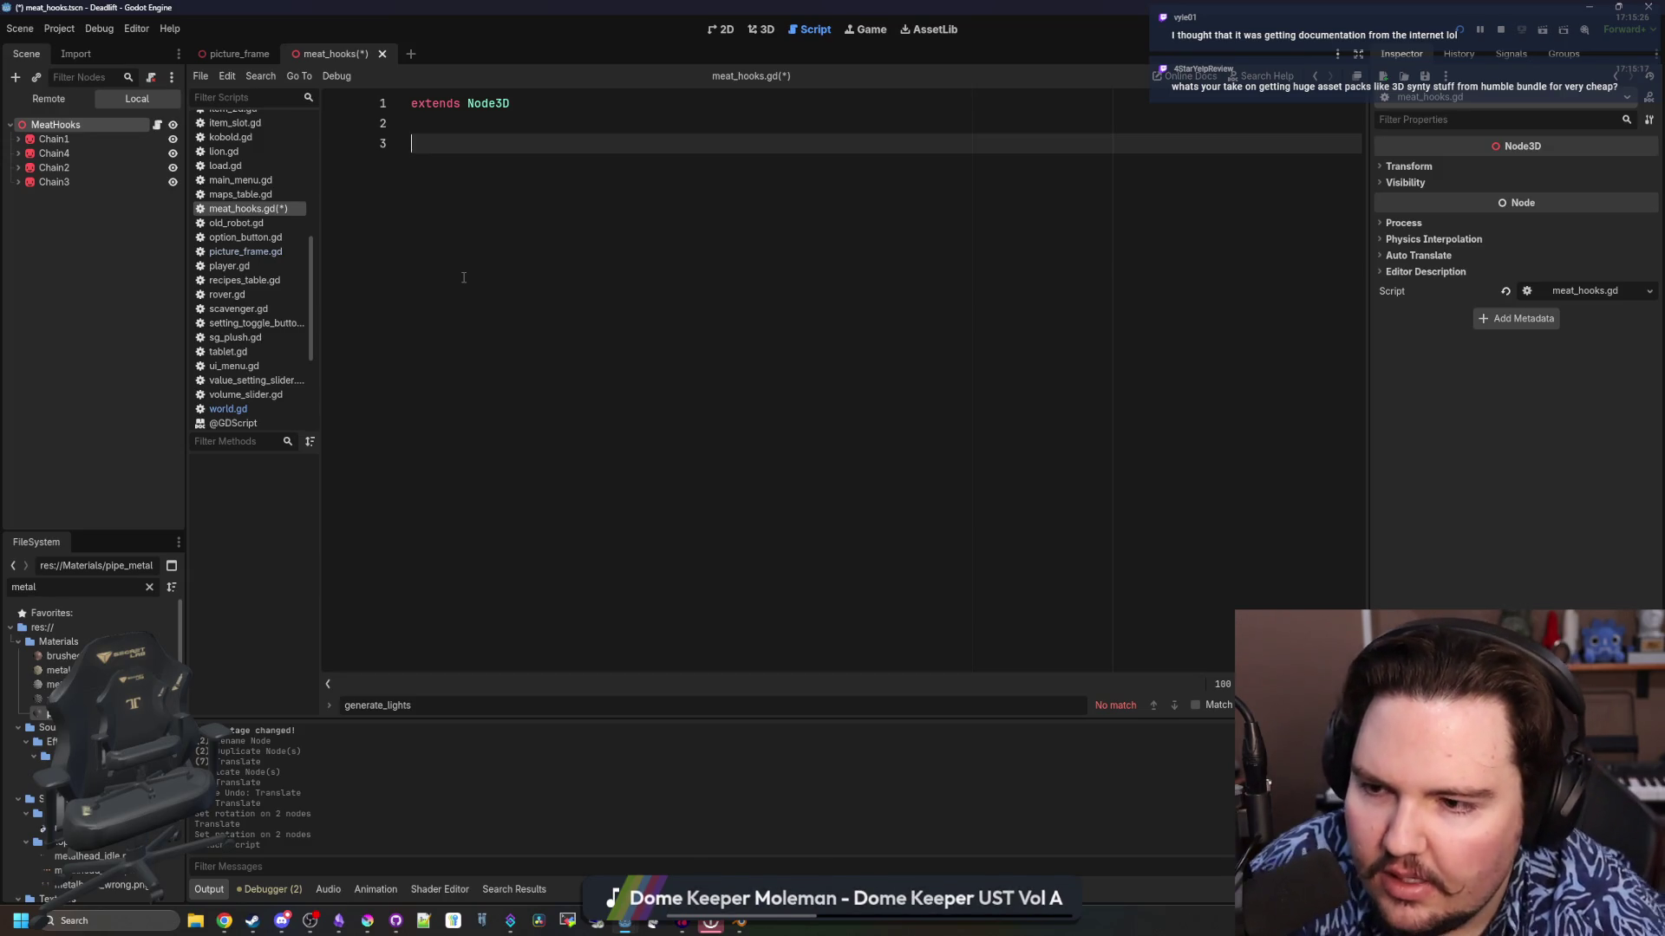
{"action": "scroll", "coordinate": [247, 364], "scroll_direction": "down", "scroll_amount": 4}
{"action": "left_click", "coordinate": [236, 353]}
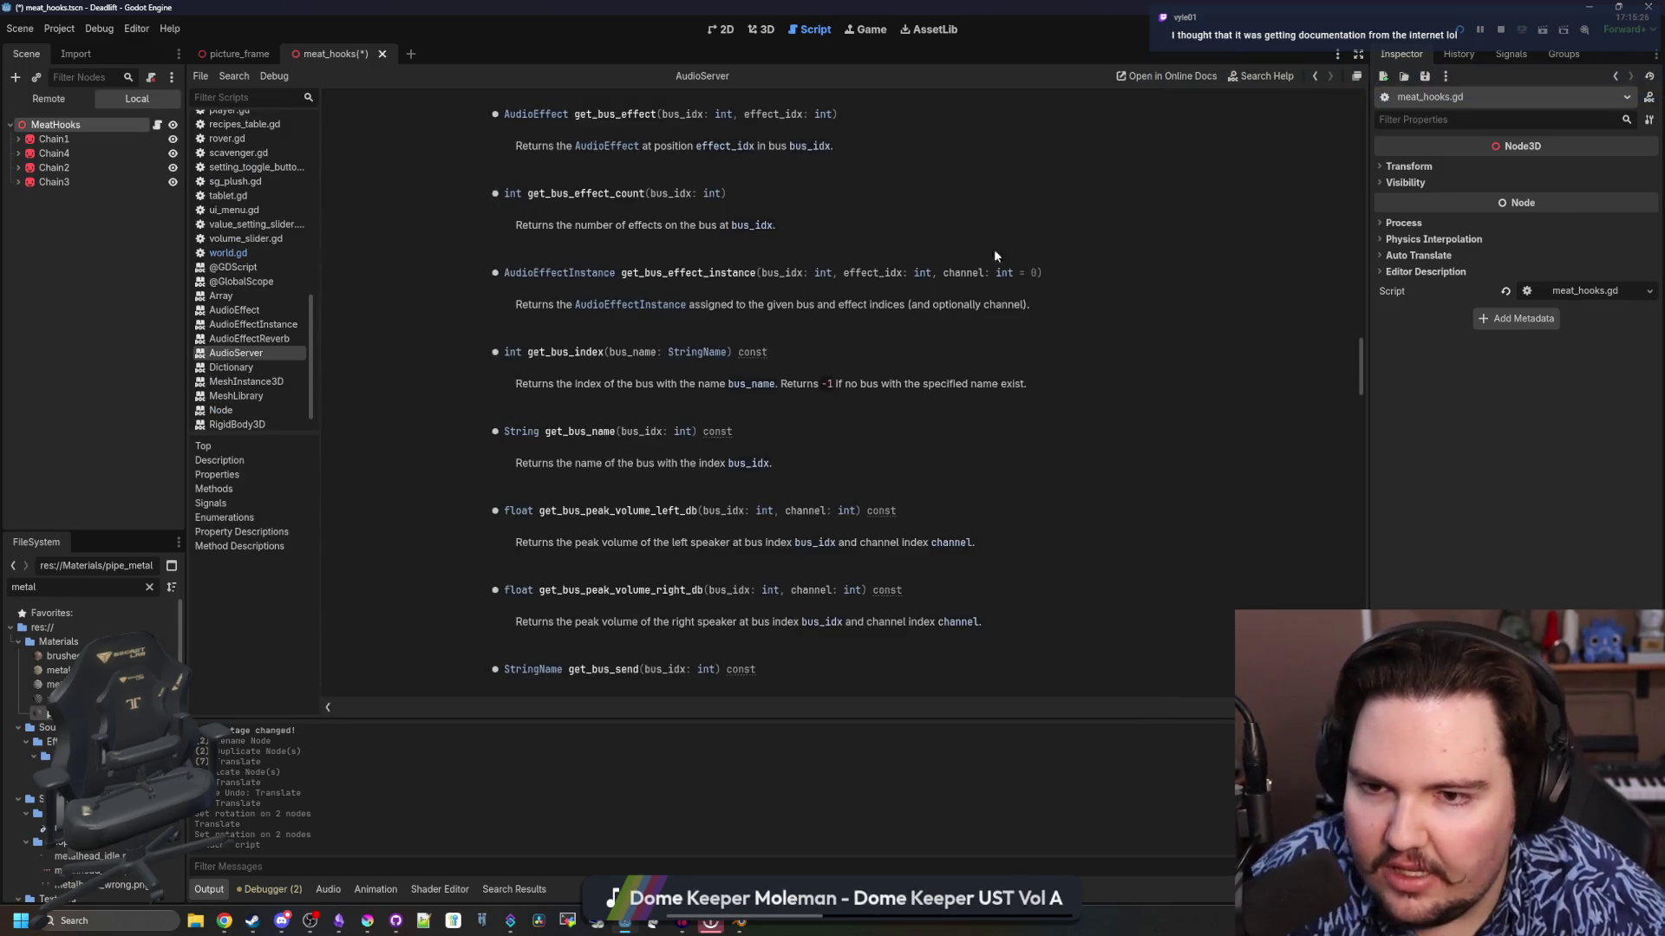
{"action": "scroll", "coordinate": [729, 399], "scroll_direction": "up", "scroll_amount": 15}
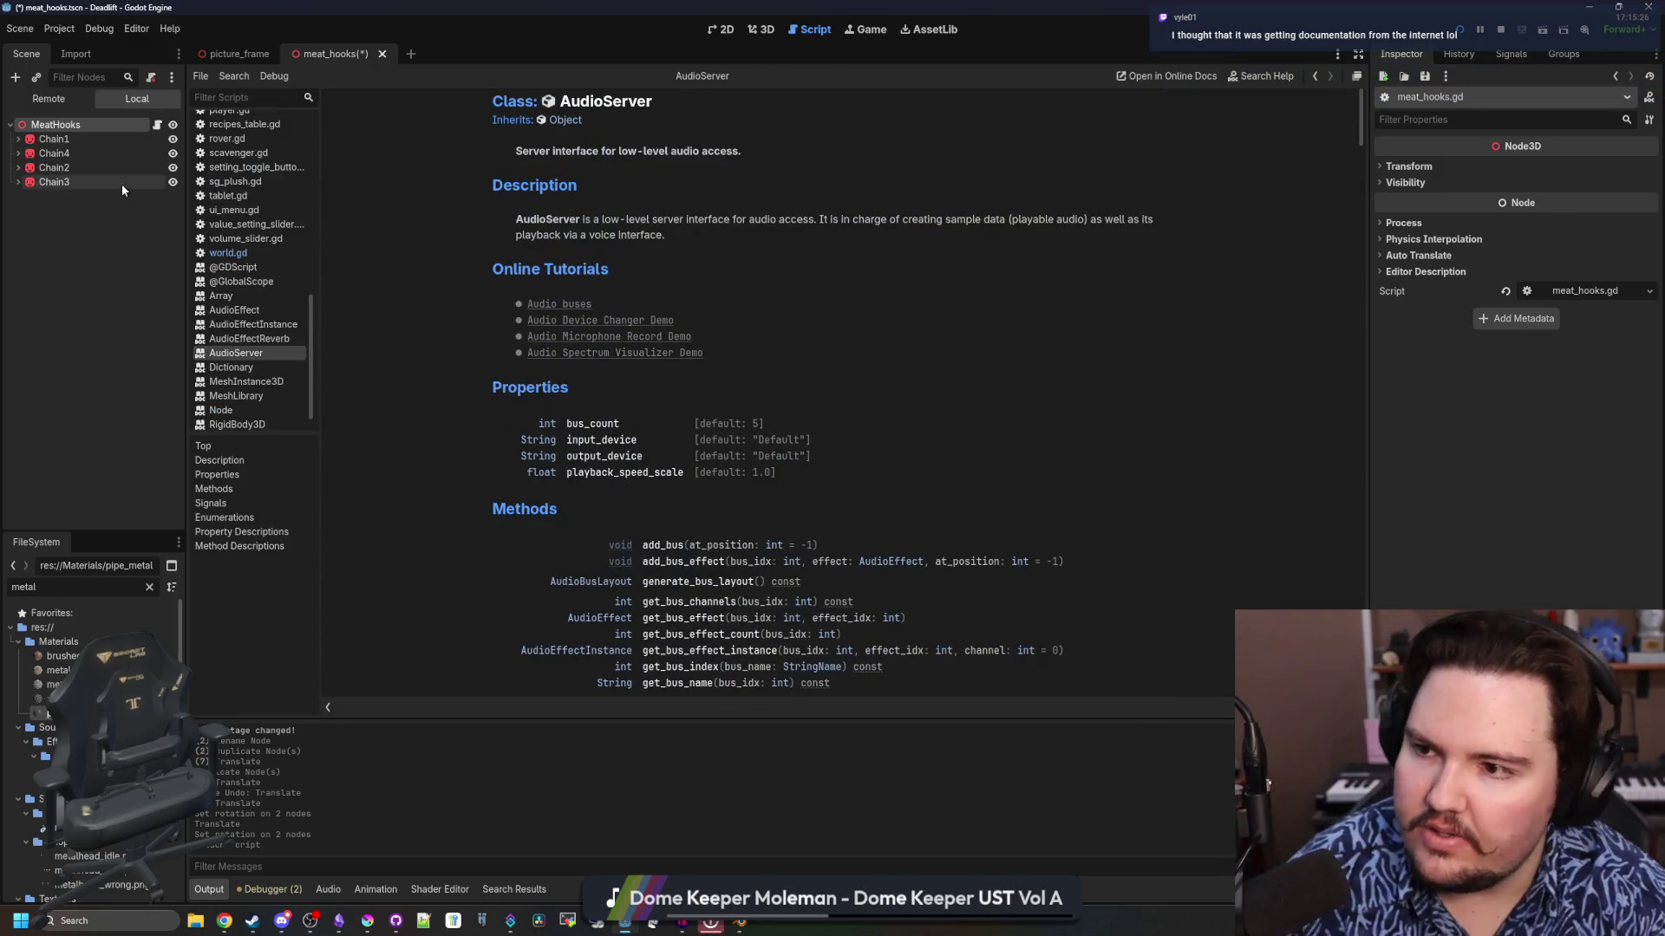
{"action": "left_click", "coordinate": [243, 267]}
Return to world.gd and save the meat_hooks scene with Ctrl+S
{"action": "left_click", "coordinate": [259, 254]}
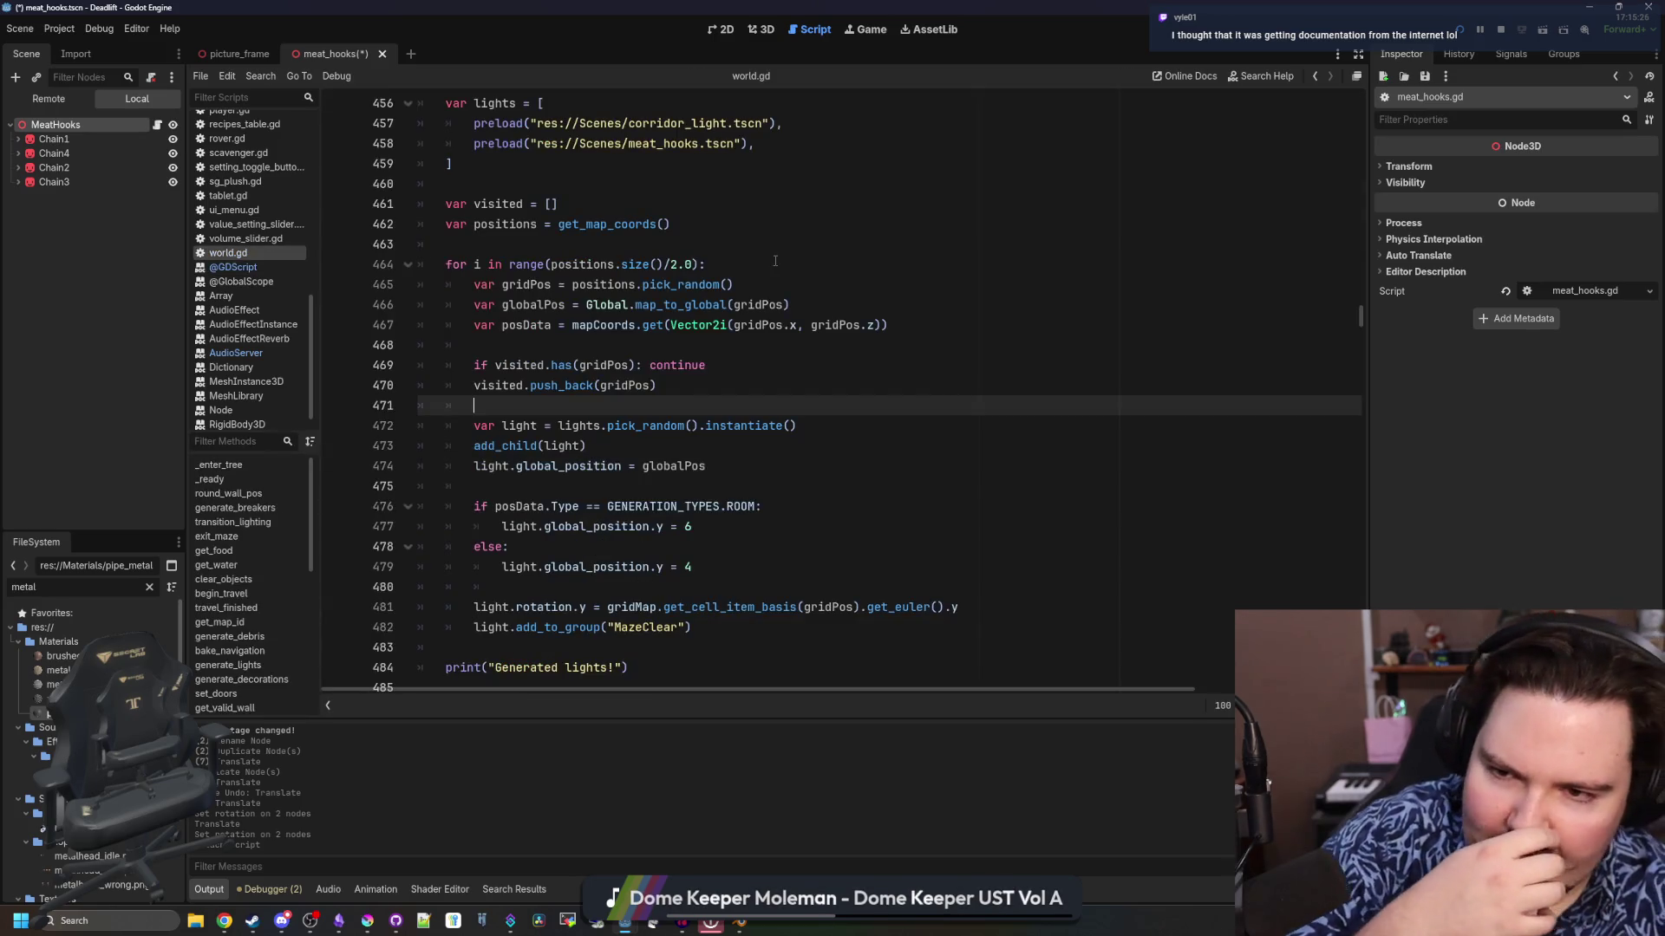
{"action": "left_click", "coordinate": [706, 350]}
{"action": "key", "text": "ctrl+s"}
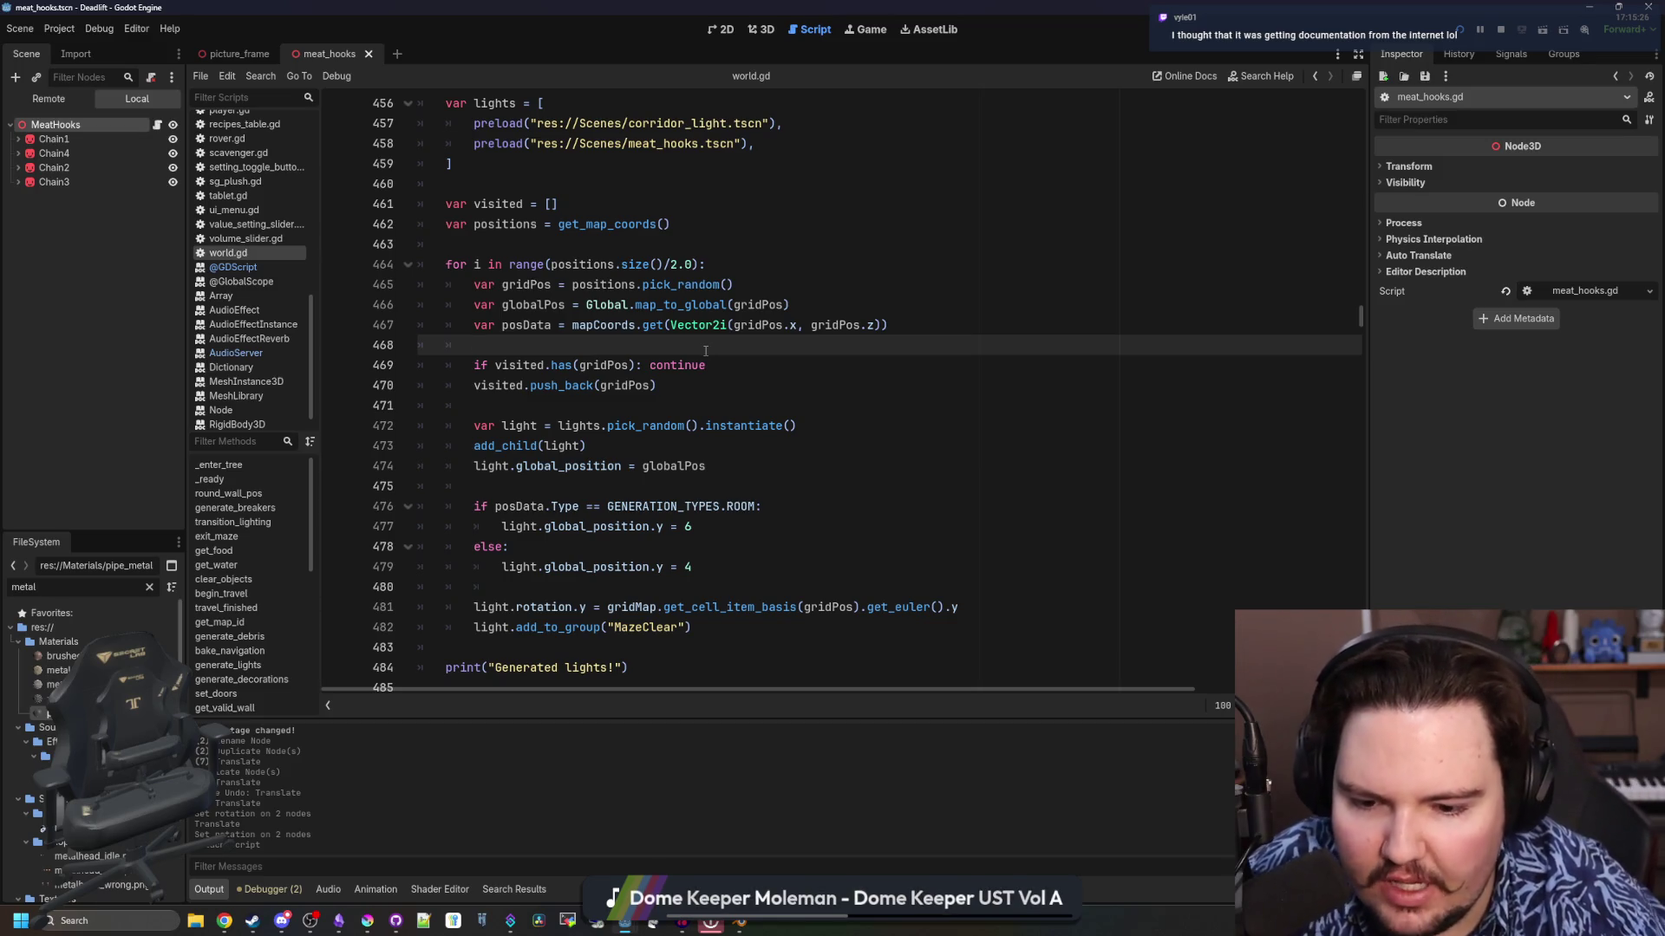
{"action": "left_click", "coordinate": [224, 921]}
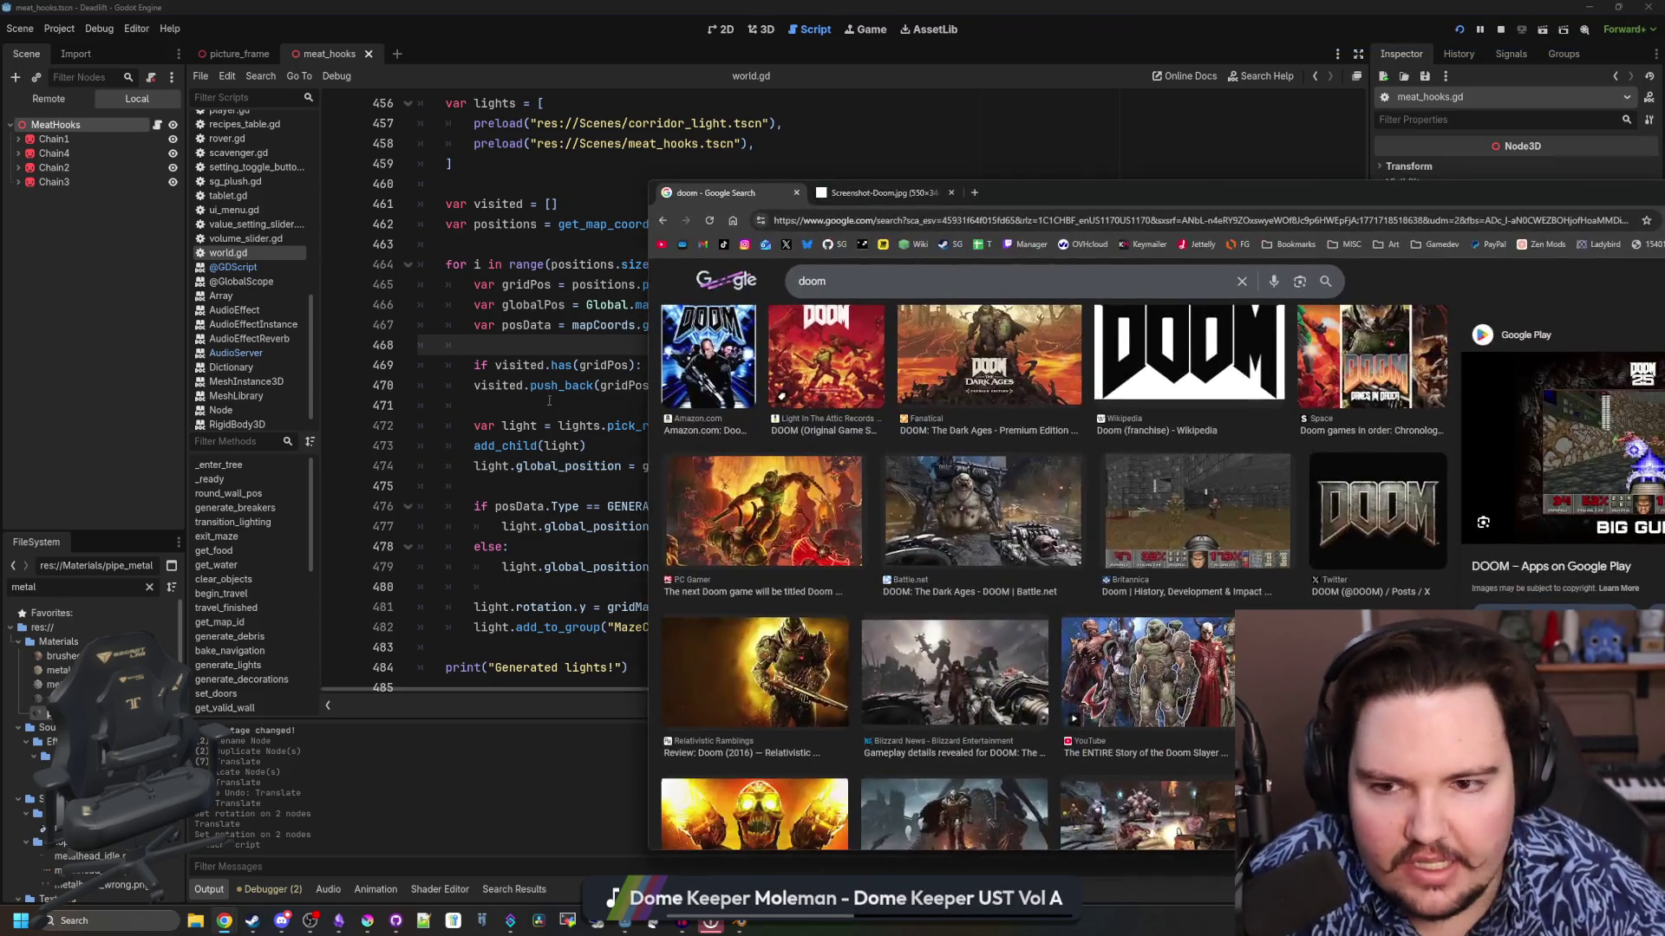
Open godotshaders.com in a new browser tab
{"action": "left_click", "coordinate": [973, 193]}
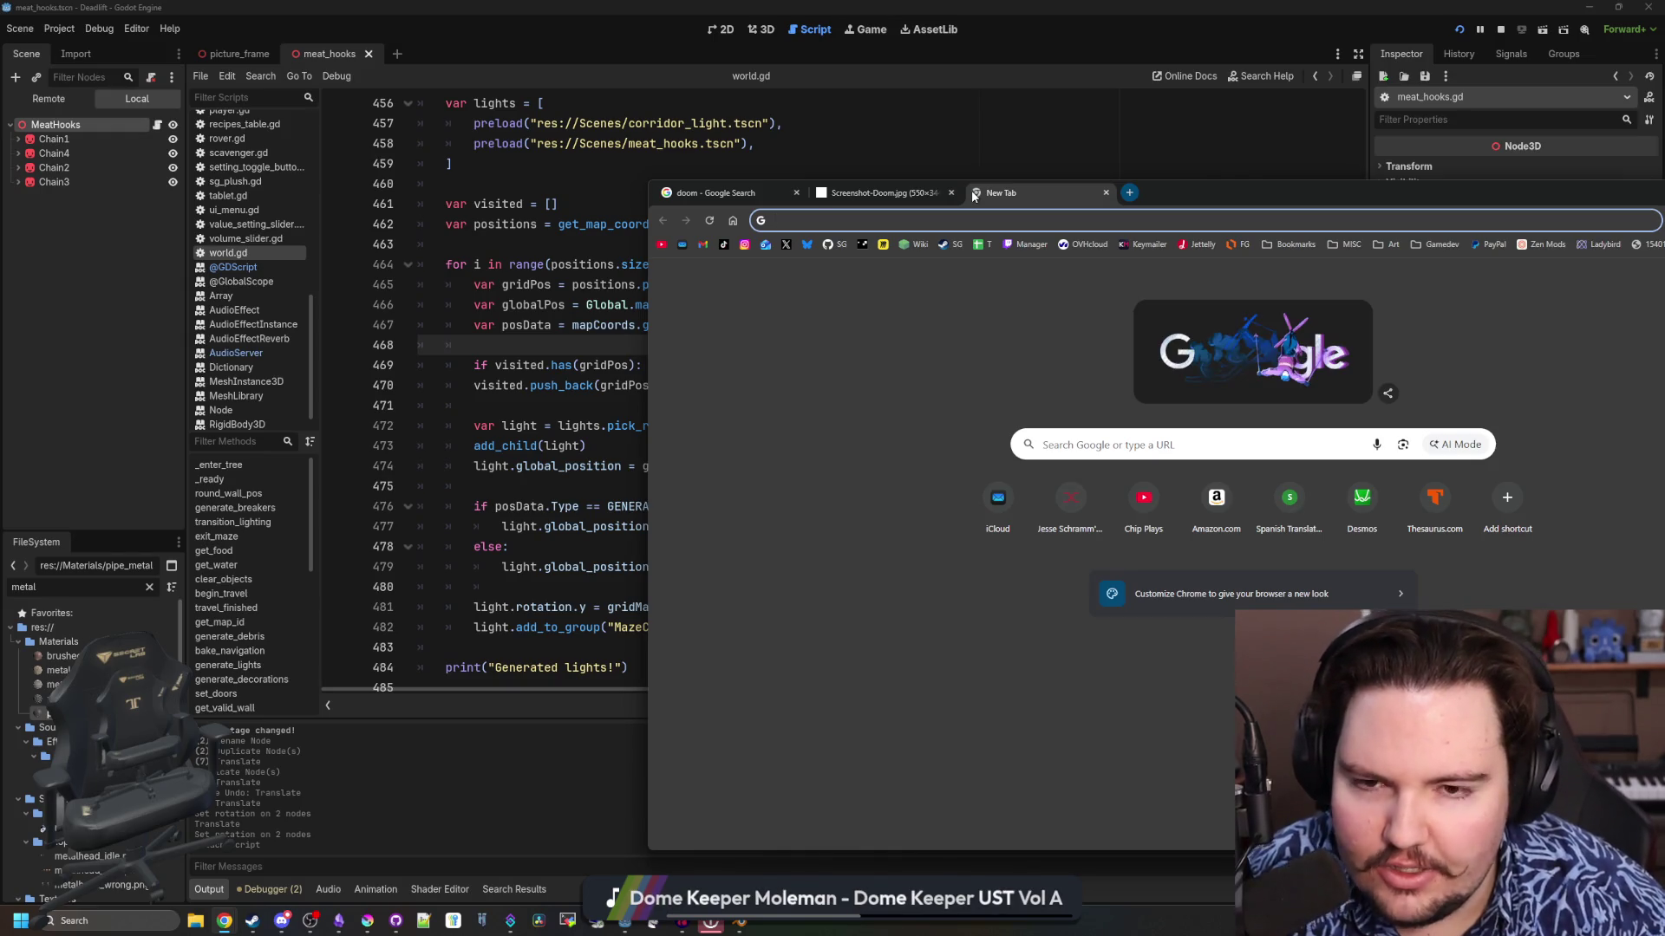
{"action": "type", "text": "godot"}
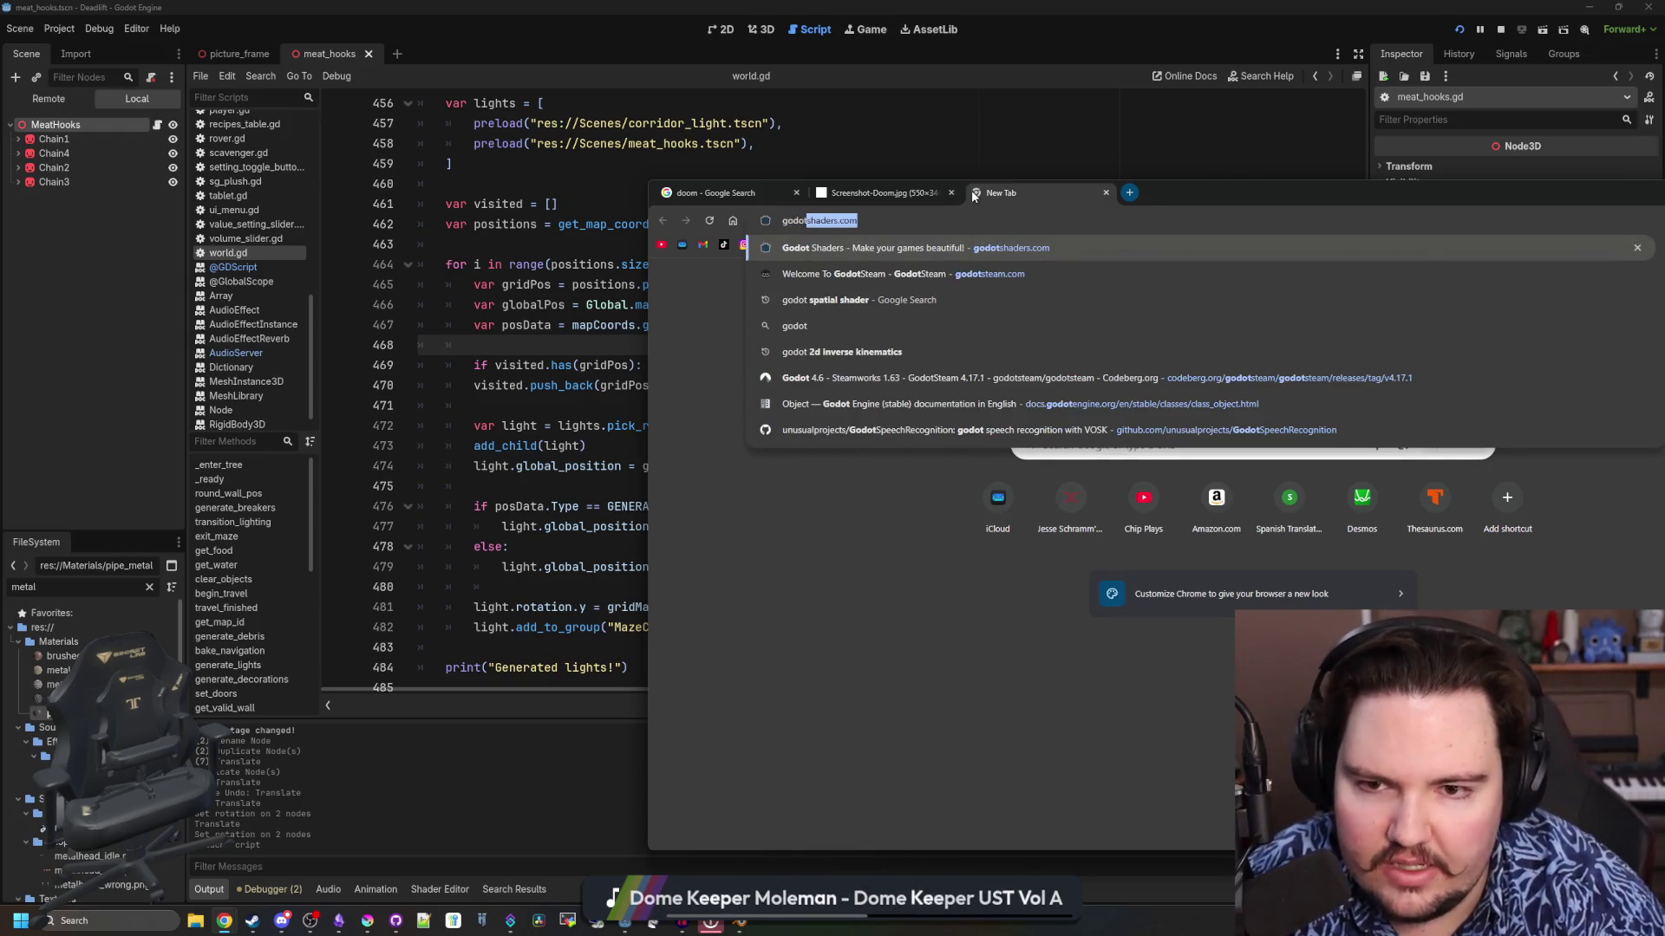
{"action": "key", "text": "Return"}
Search Google for 'godot spatial shader' and scroll the Godot Docs Spatial shaders render modes
{"action": "left_click", "coordinate": [923, 213]}
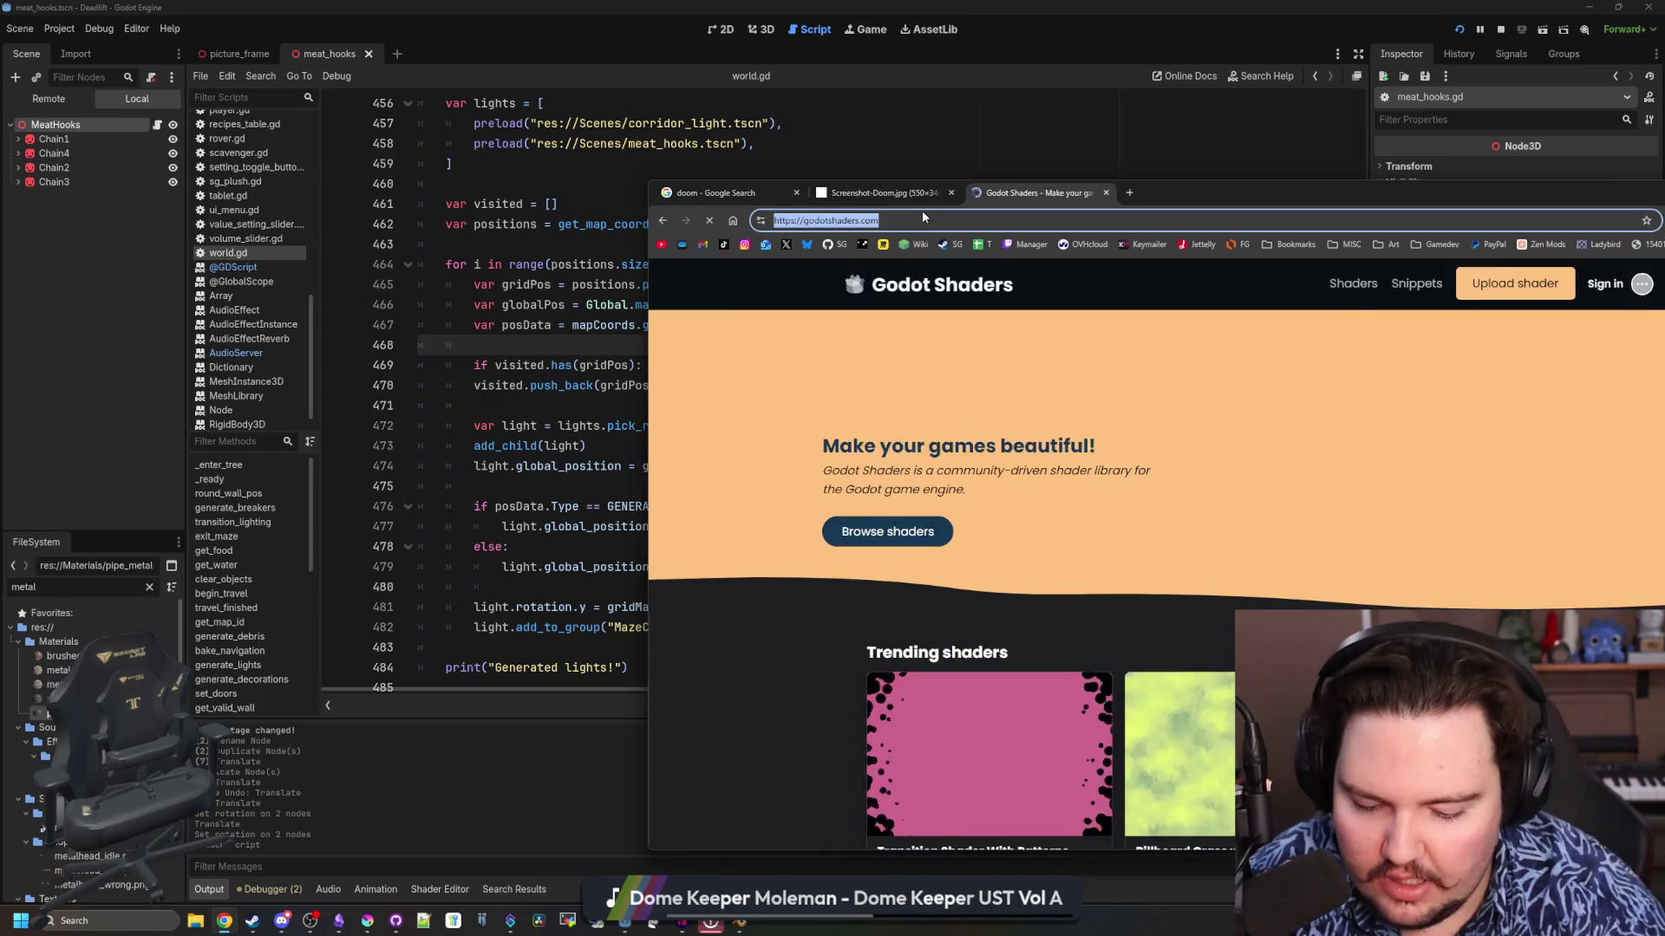
{"action": "type", "text": "godot sp"}
{"action": "key", "text": "Return"}
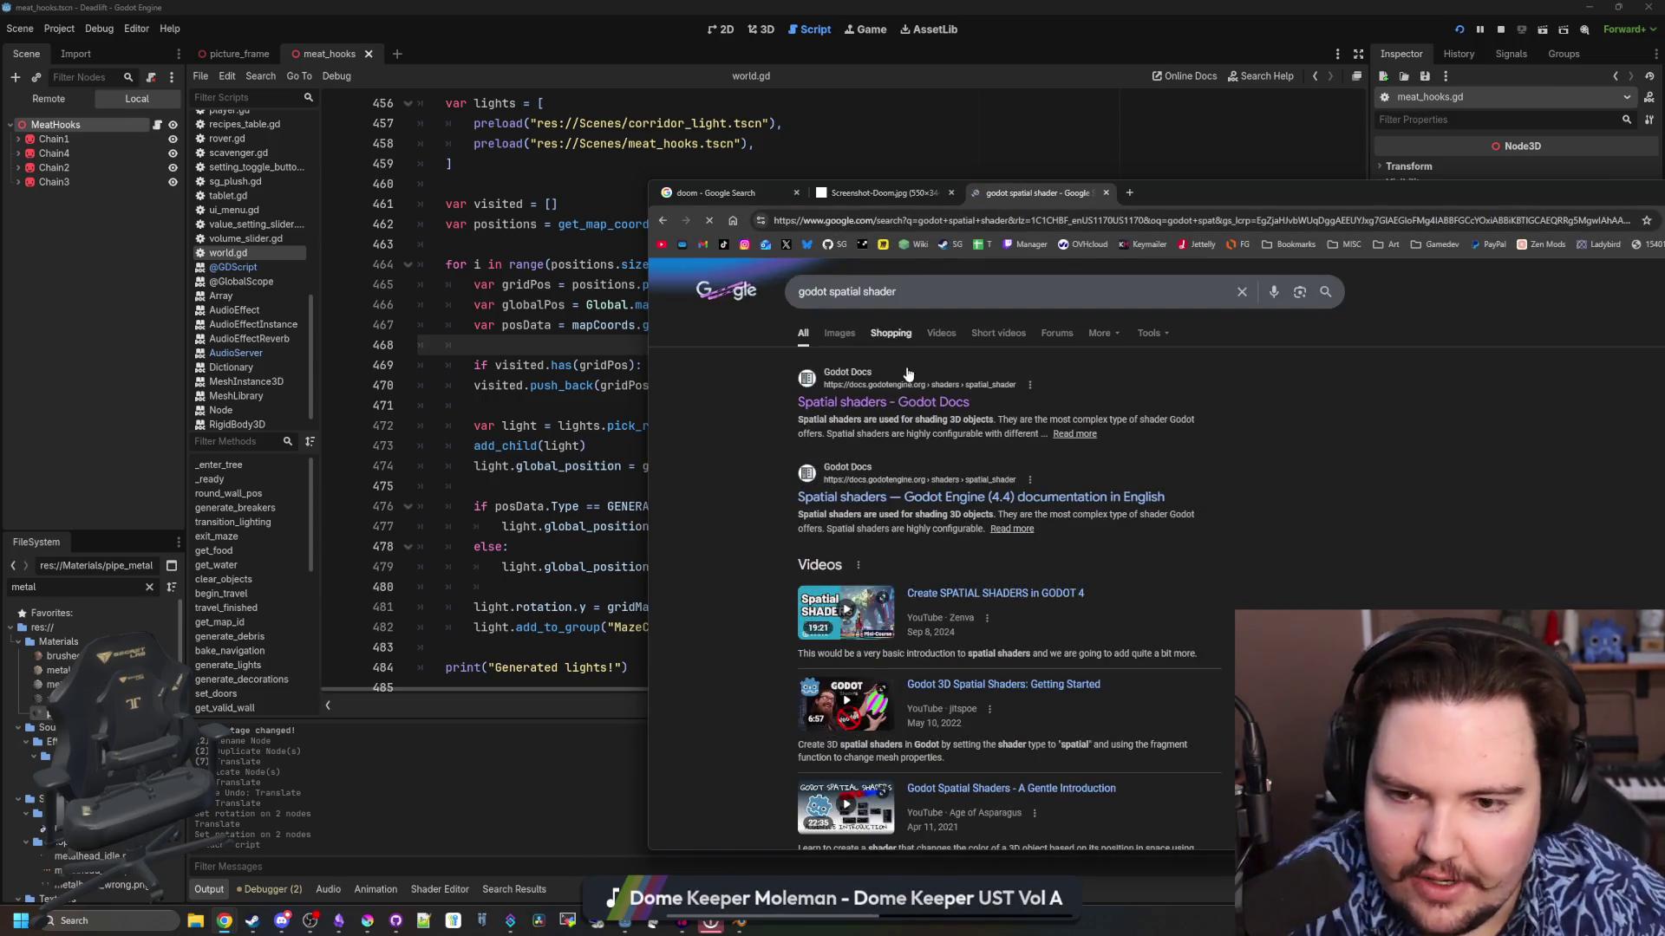
{"action": "left_click", "coordinate": [898, 411]}
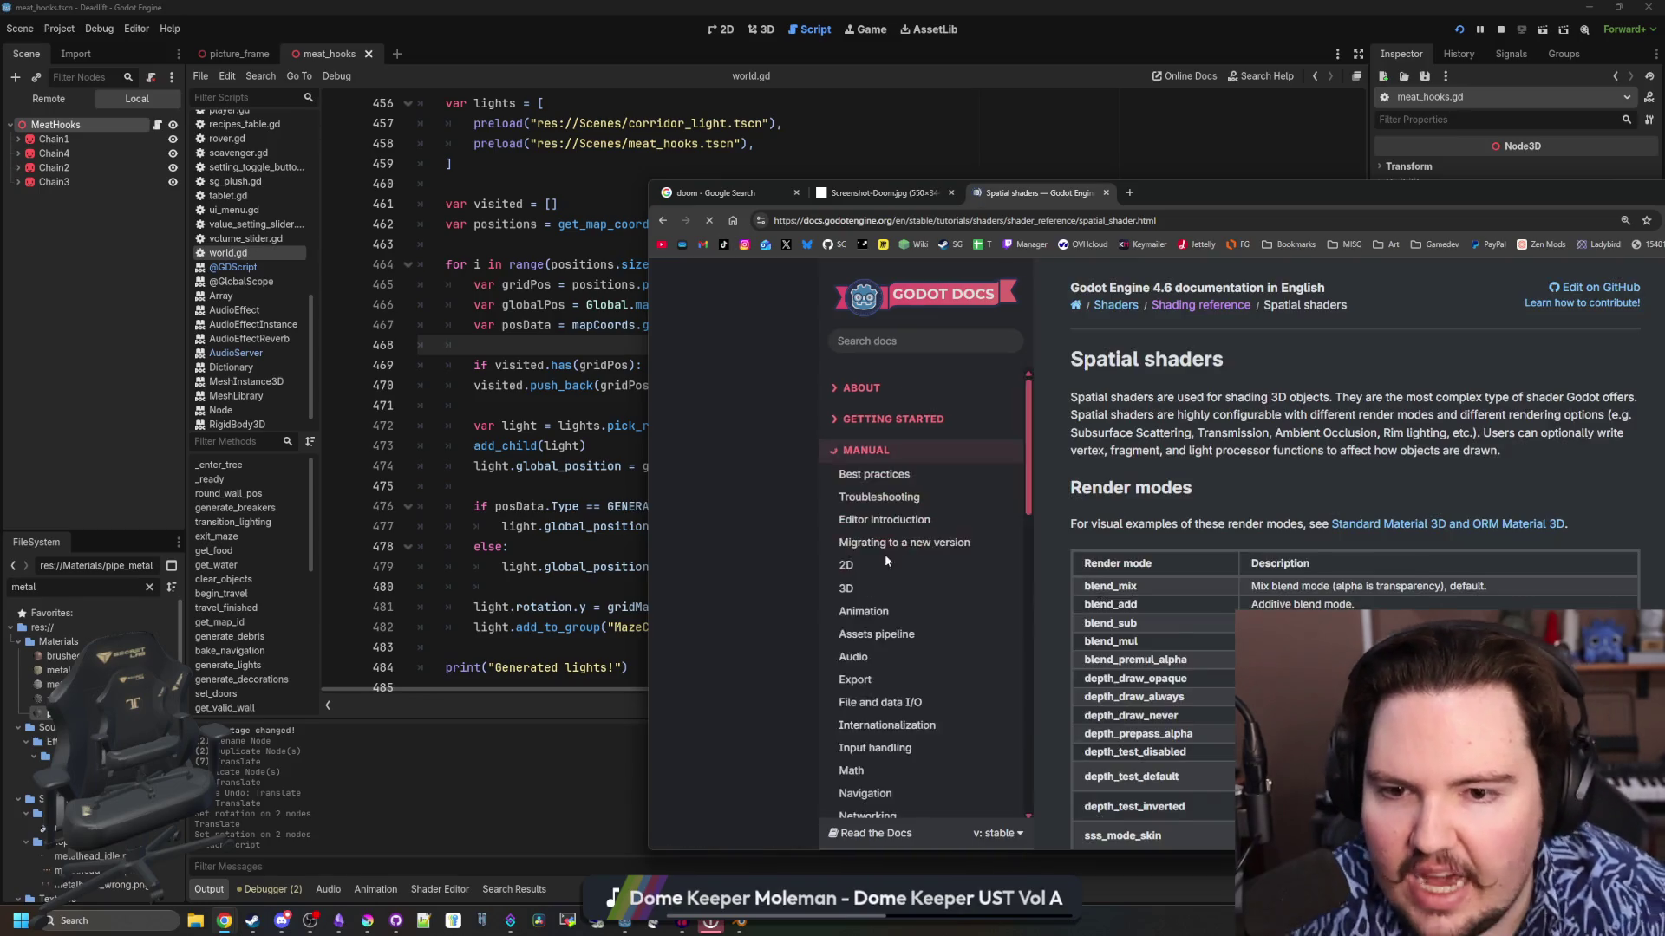
{"action": "scroll", "coordinate": [823, 618], "scroll_direction": "down", "scroll_amount": 10}
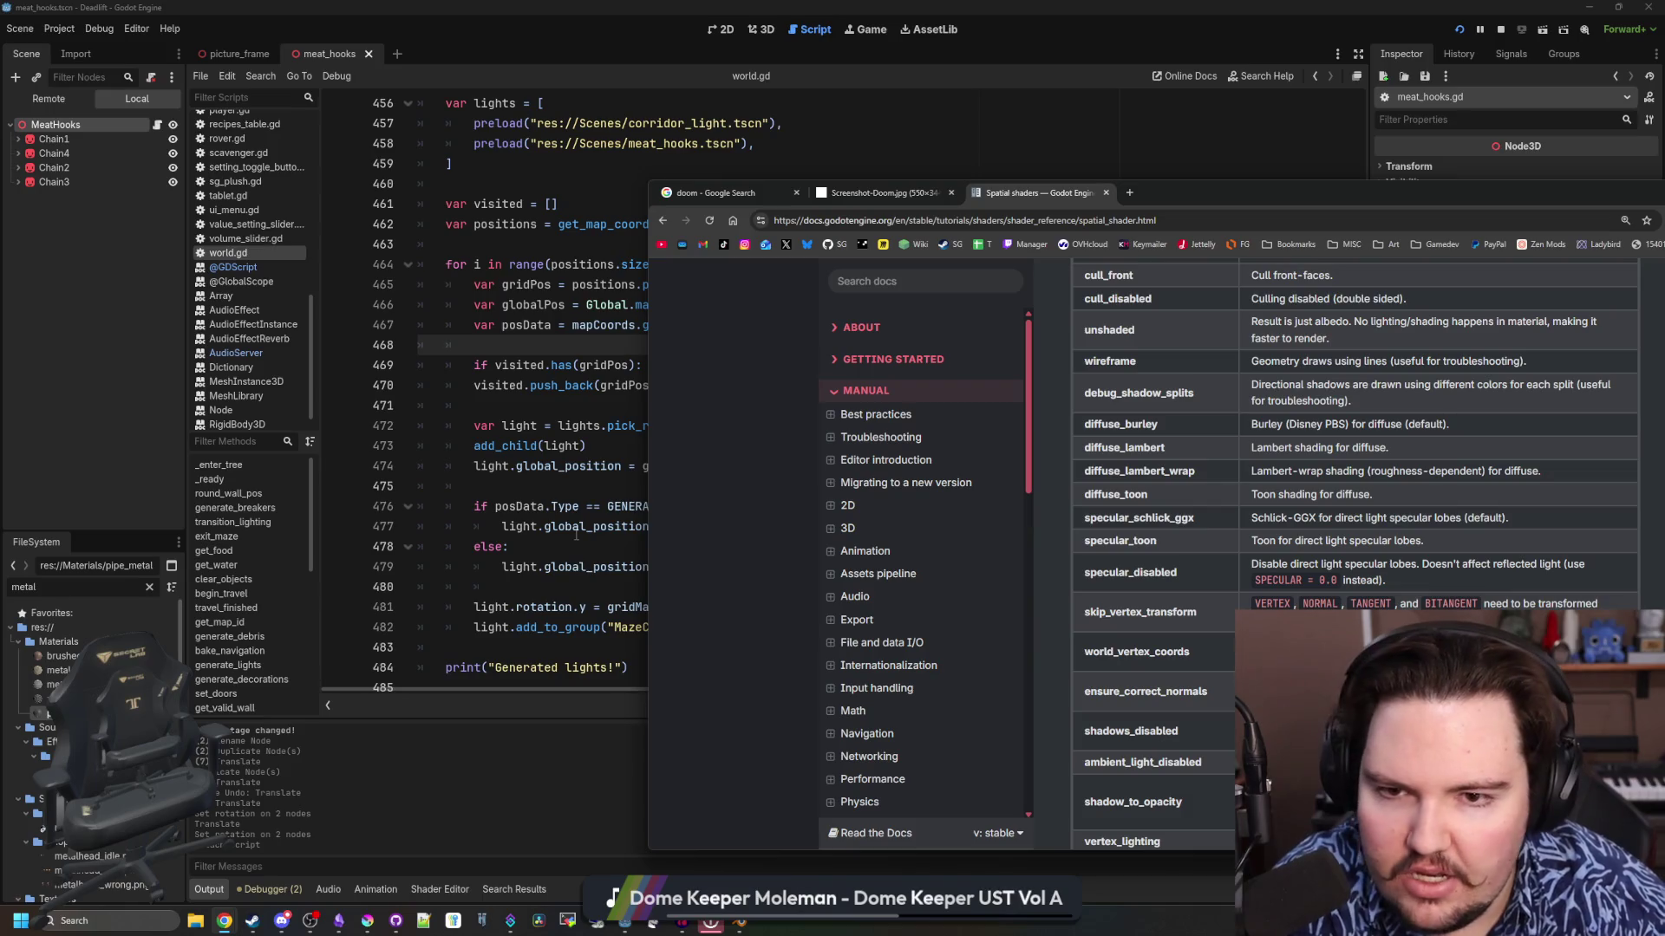
Check the Node class reference, then return to empty line 471 in world.gd
{"action": "left_click", "coordinate": [460, 487]}
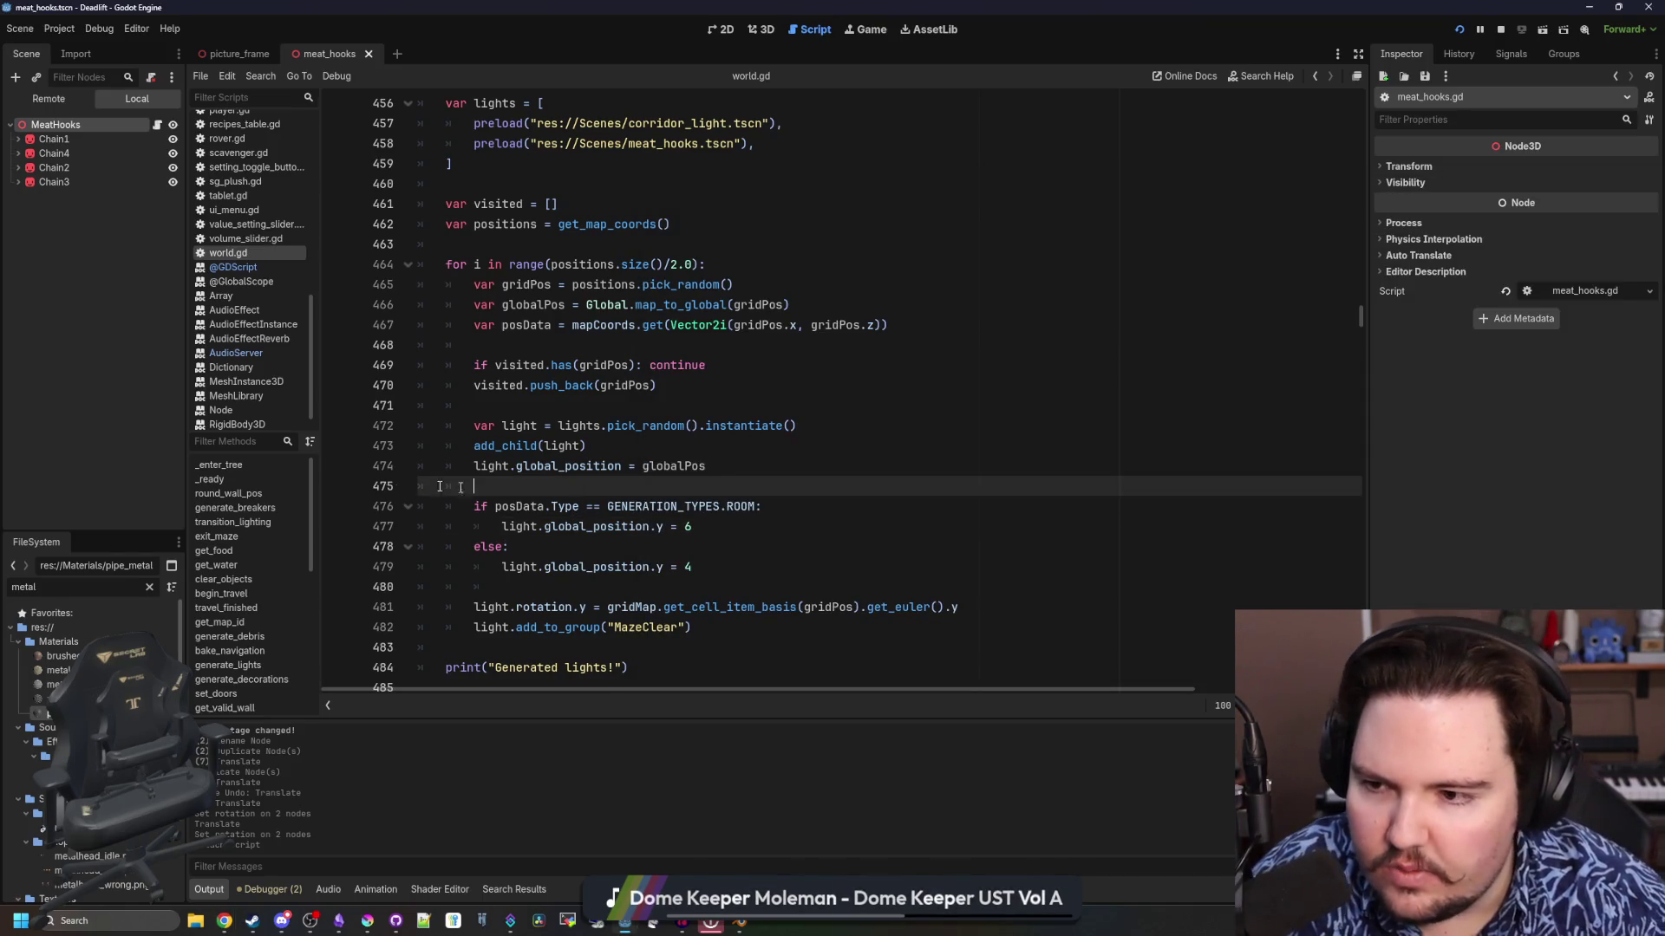
{"action": "left_click", "coordinate": [222, 410]}
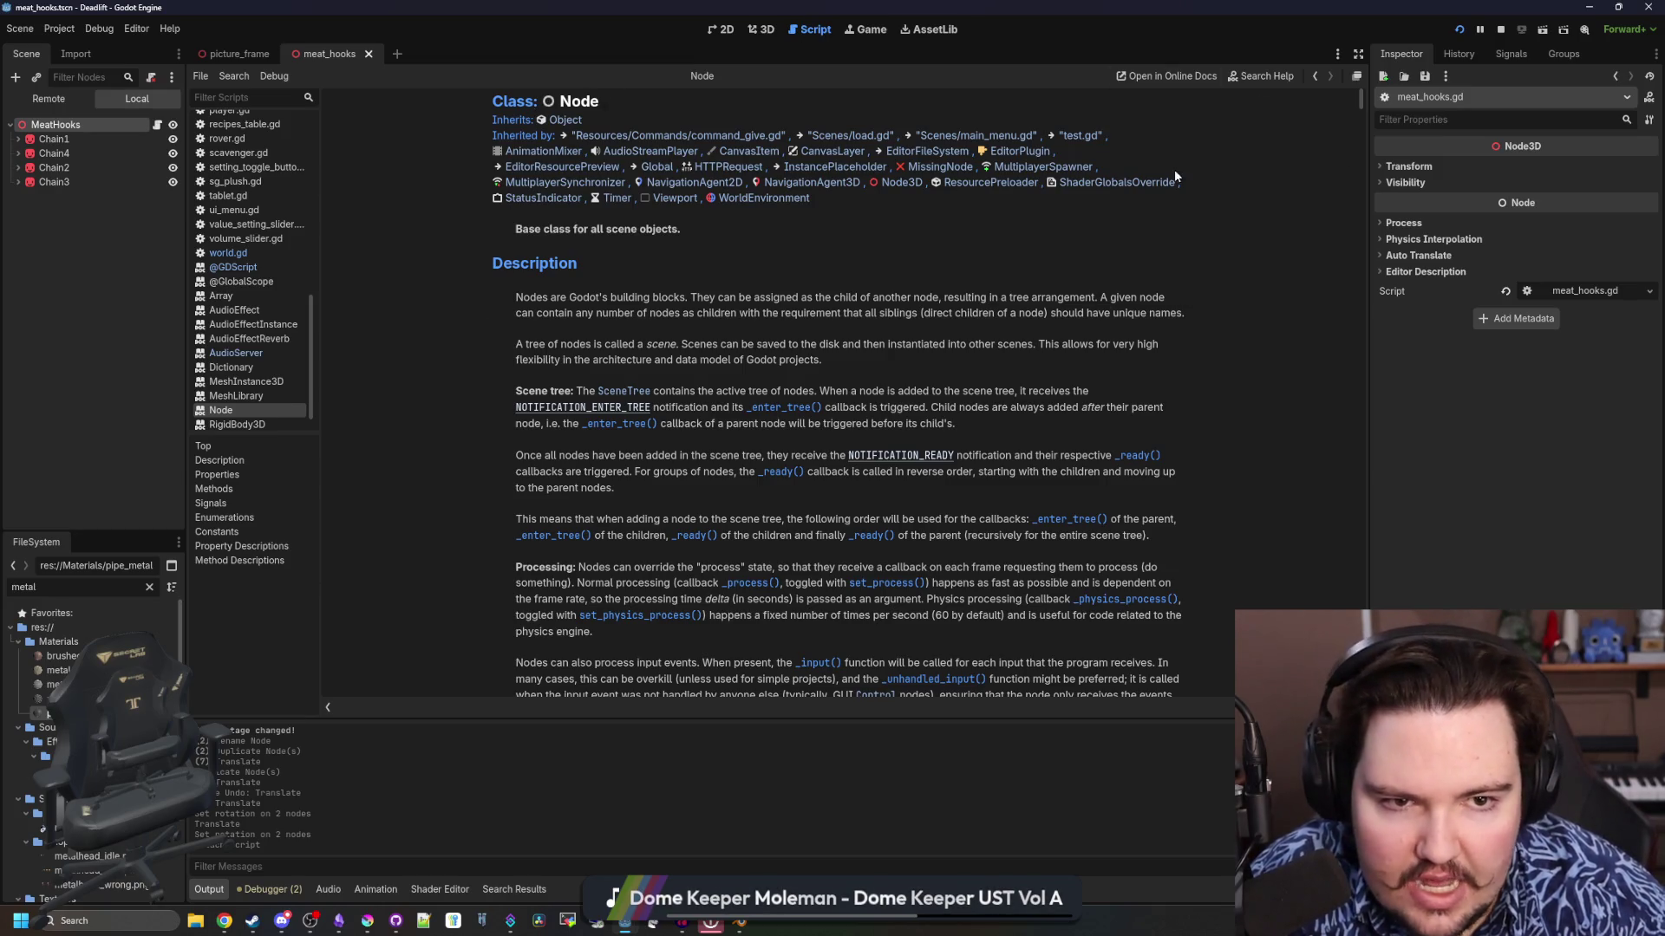
{"action": "left_click", "coordinate": [228, 252]}
{"action": "left_click", "coordinate": [538, 406]}
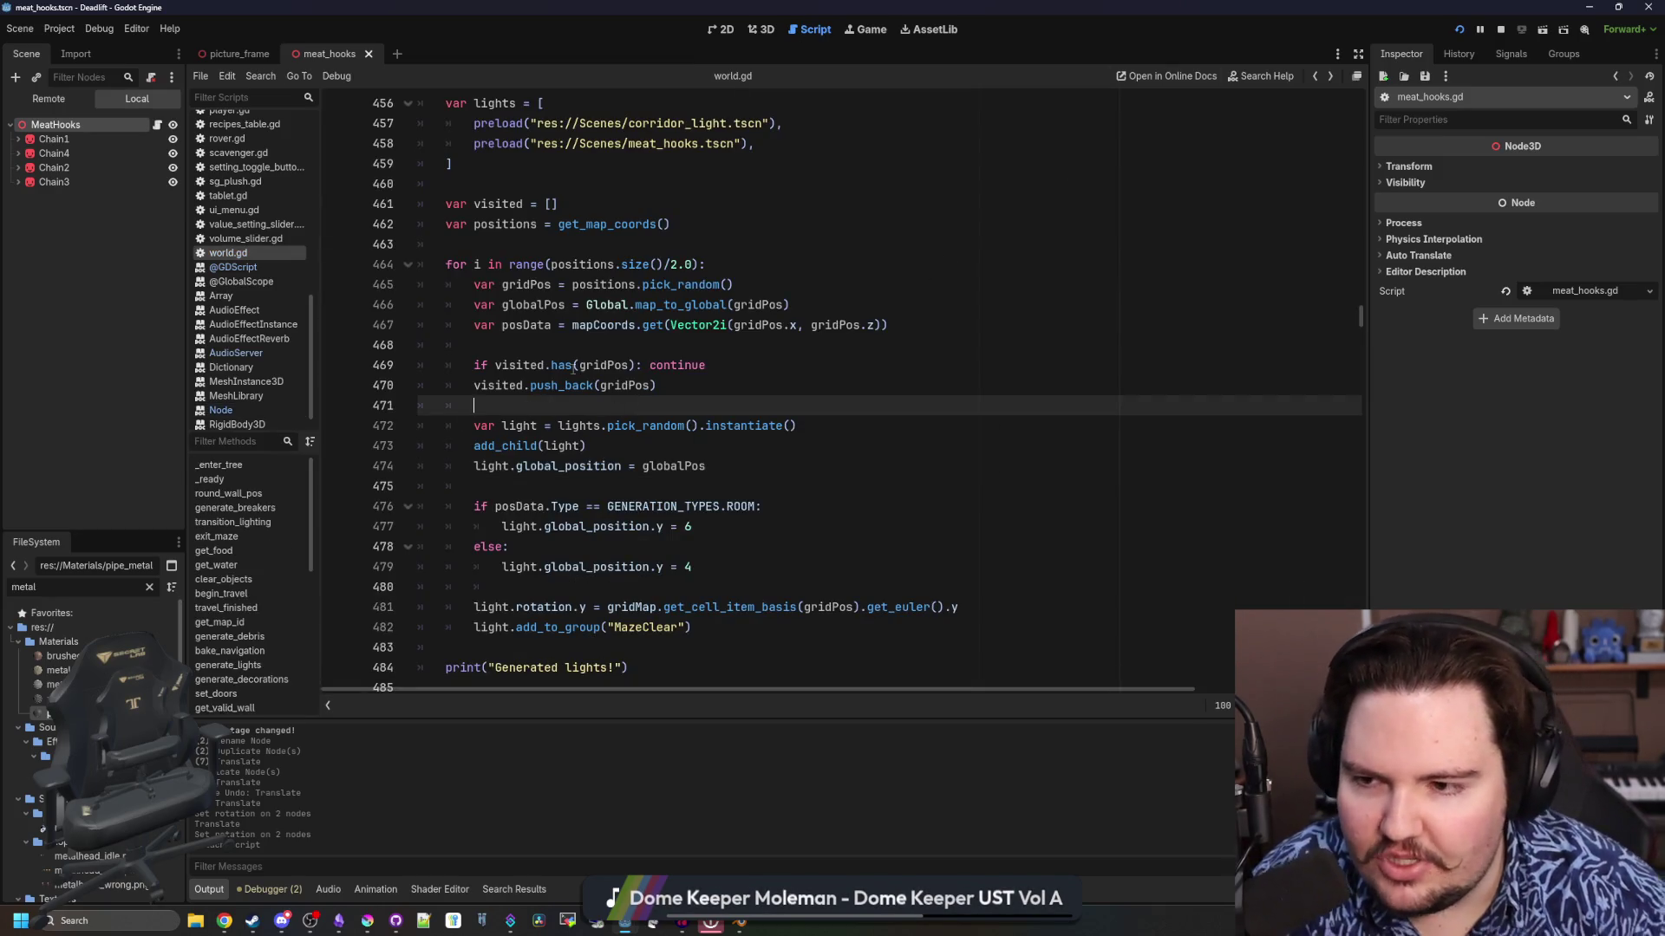
Glance at the Spatial shaders docs in Chrome, switch back to Godot, then bring up a new Chrome tab
{"action": "mouse_move", "coordinate": [573, 367]}
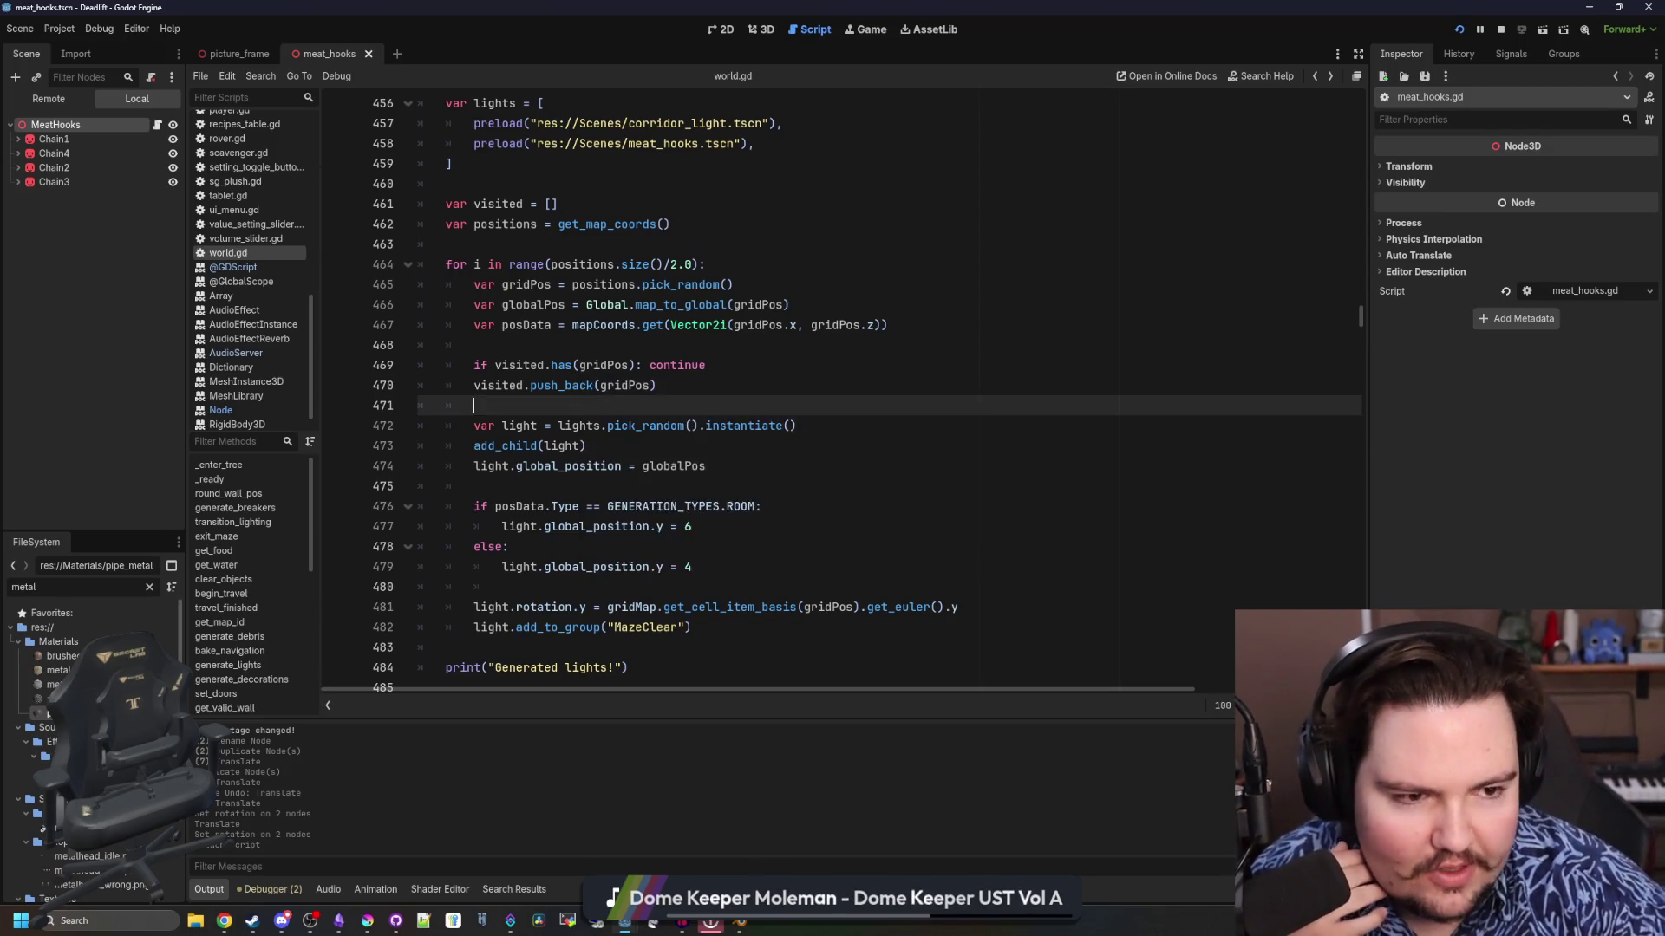
{"action": "key", "text": "alt+Tab"}
{"action": "scroll", "coordinate": [1242, 433], "scroll_direction": "up", "scroll_amount": 10}
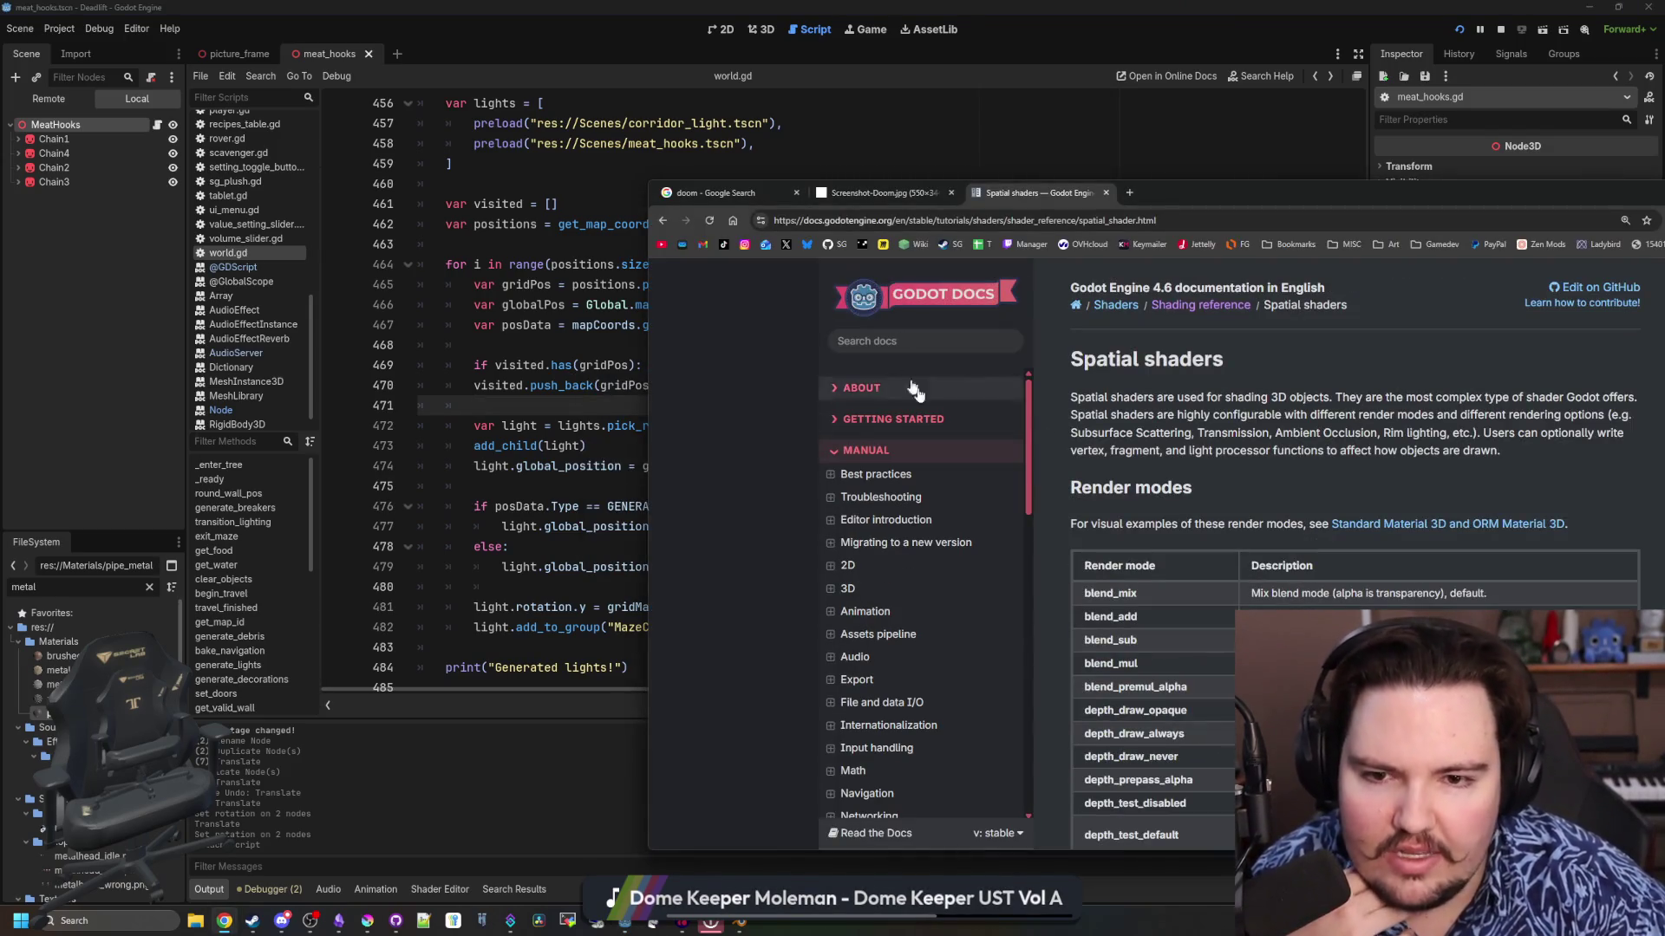
{"action": "key", "text": "alt+Tab"}
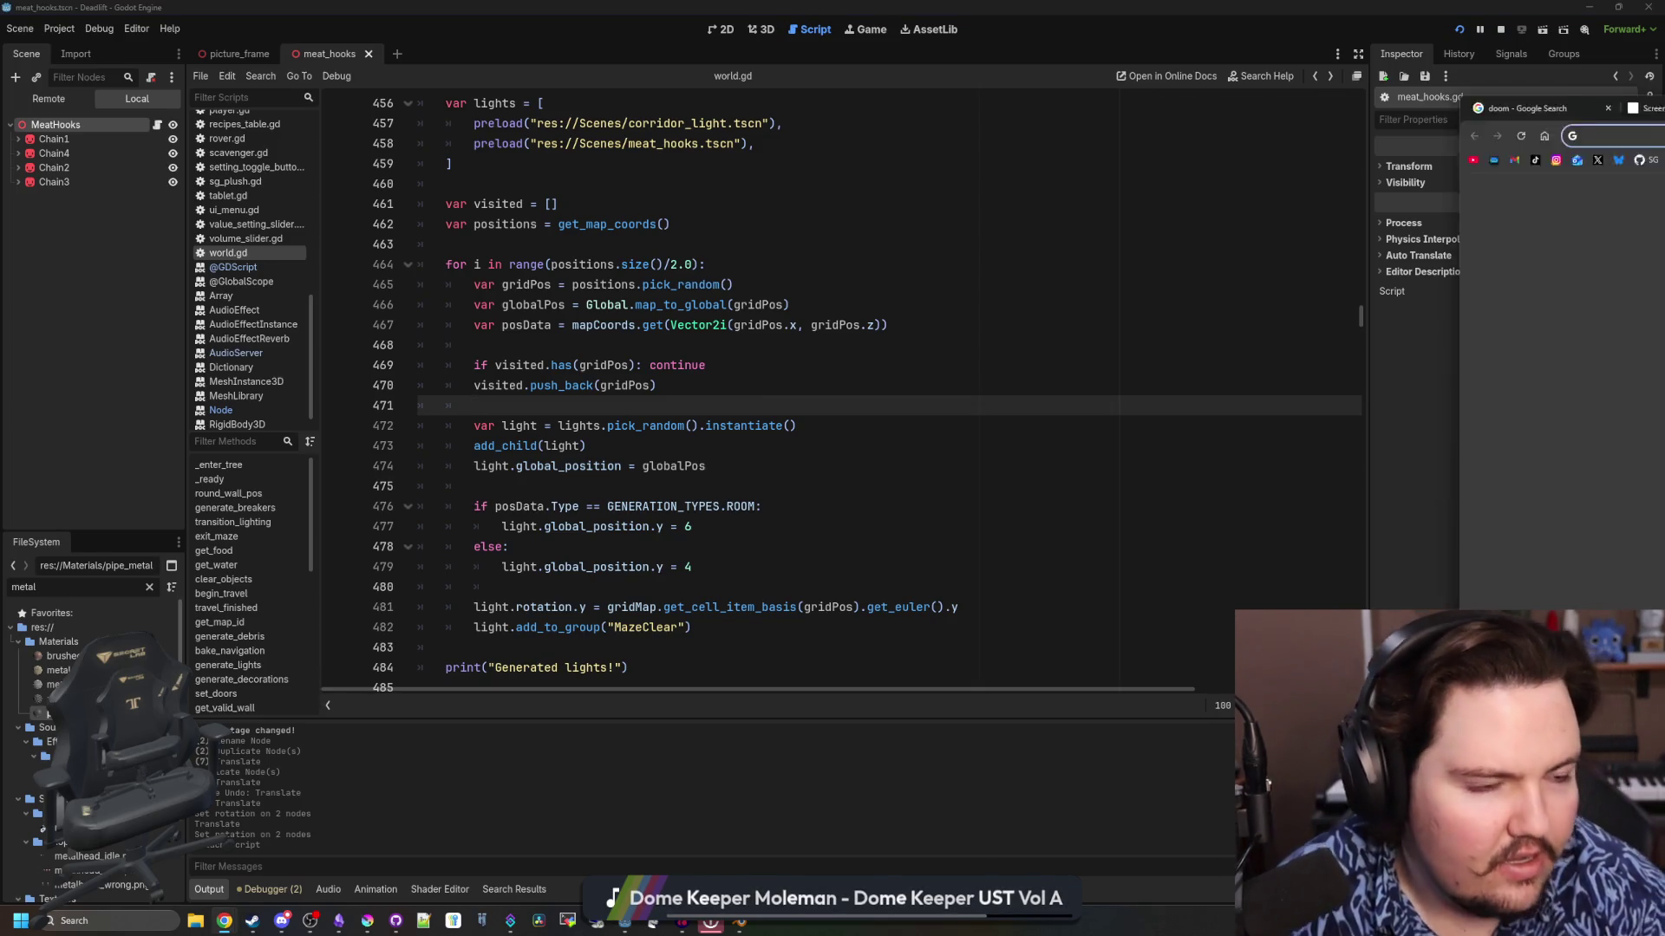
{"action": "key", "text": "alt+Tab"}
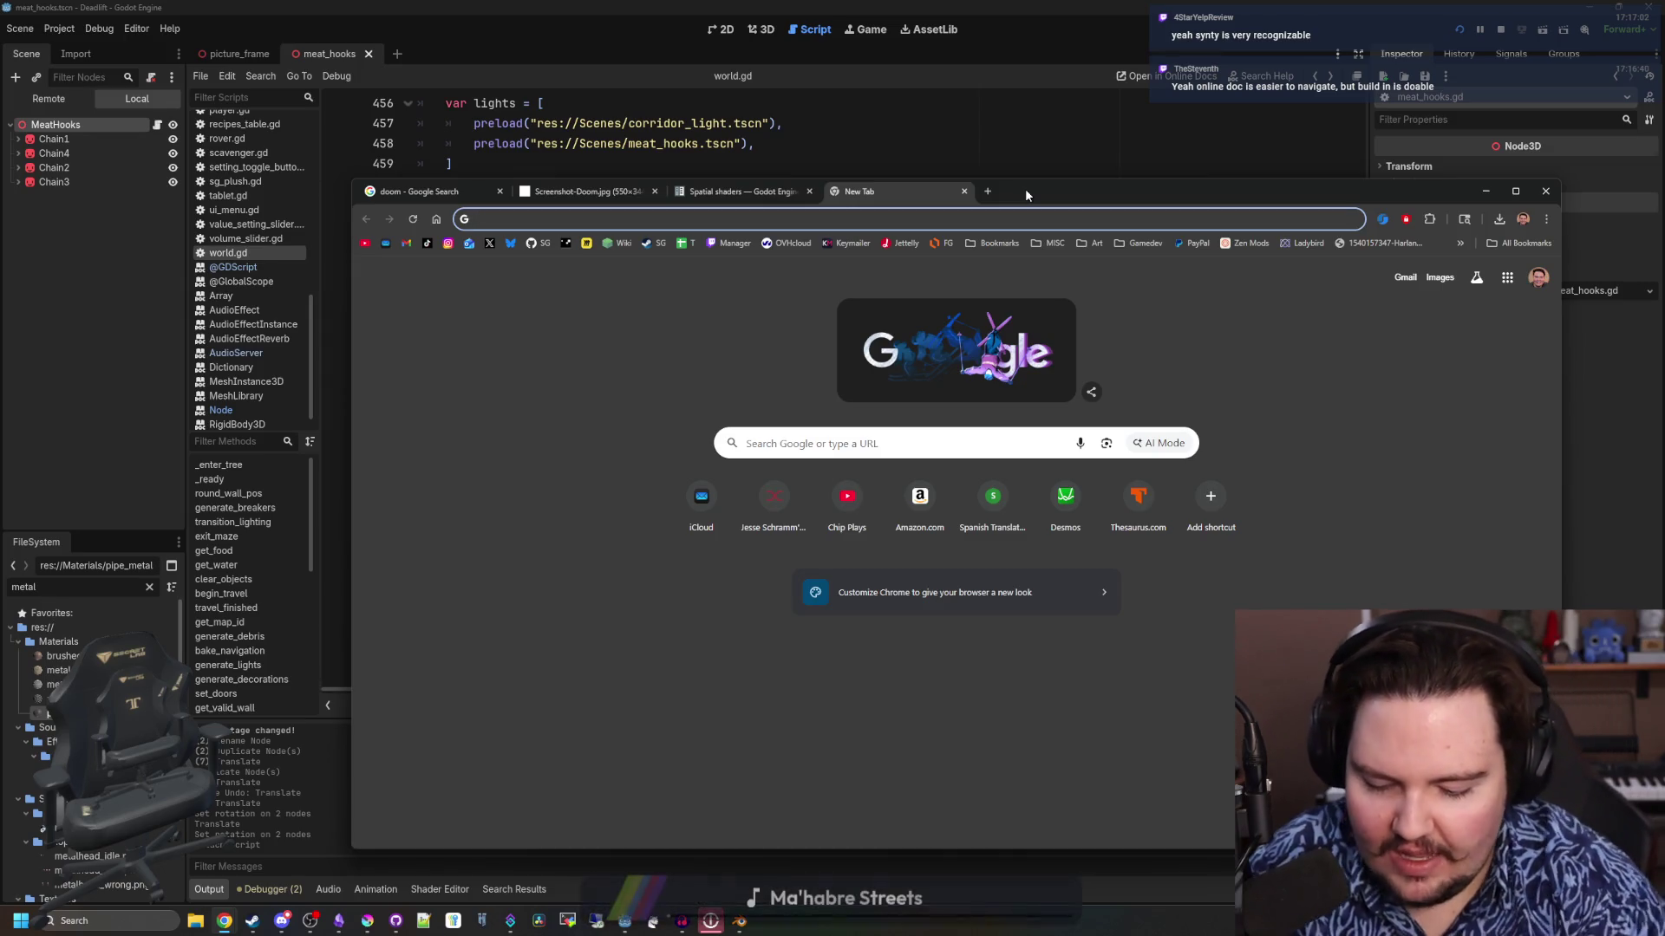
Search for 'the tenants' and open The Tenants Steam store page
{"action": "type", "text": "the tenants"}
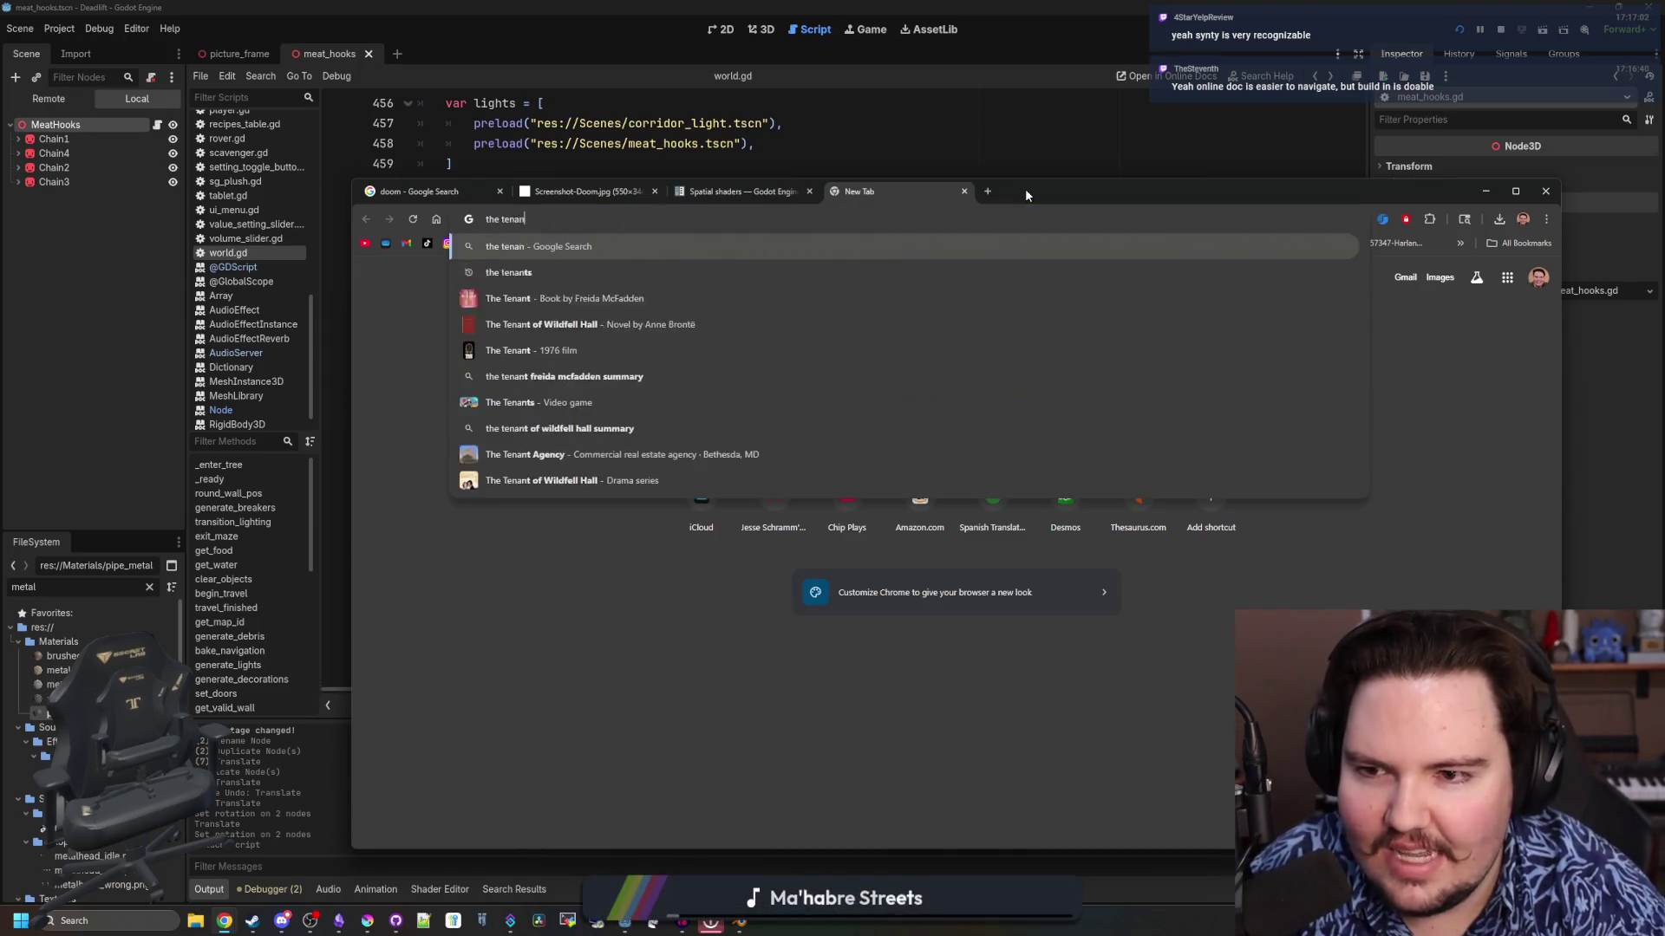
{"action": "key", "text": "Return"}
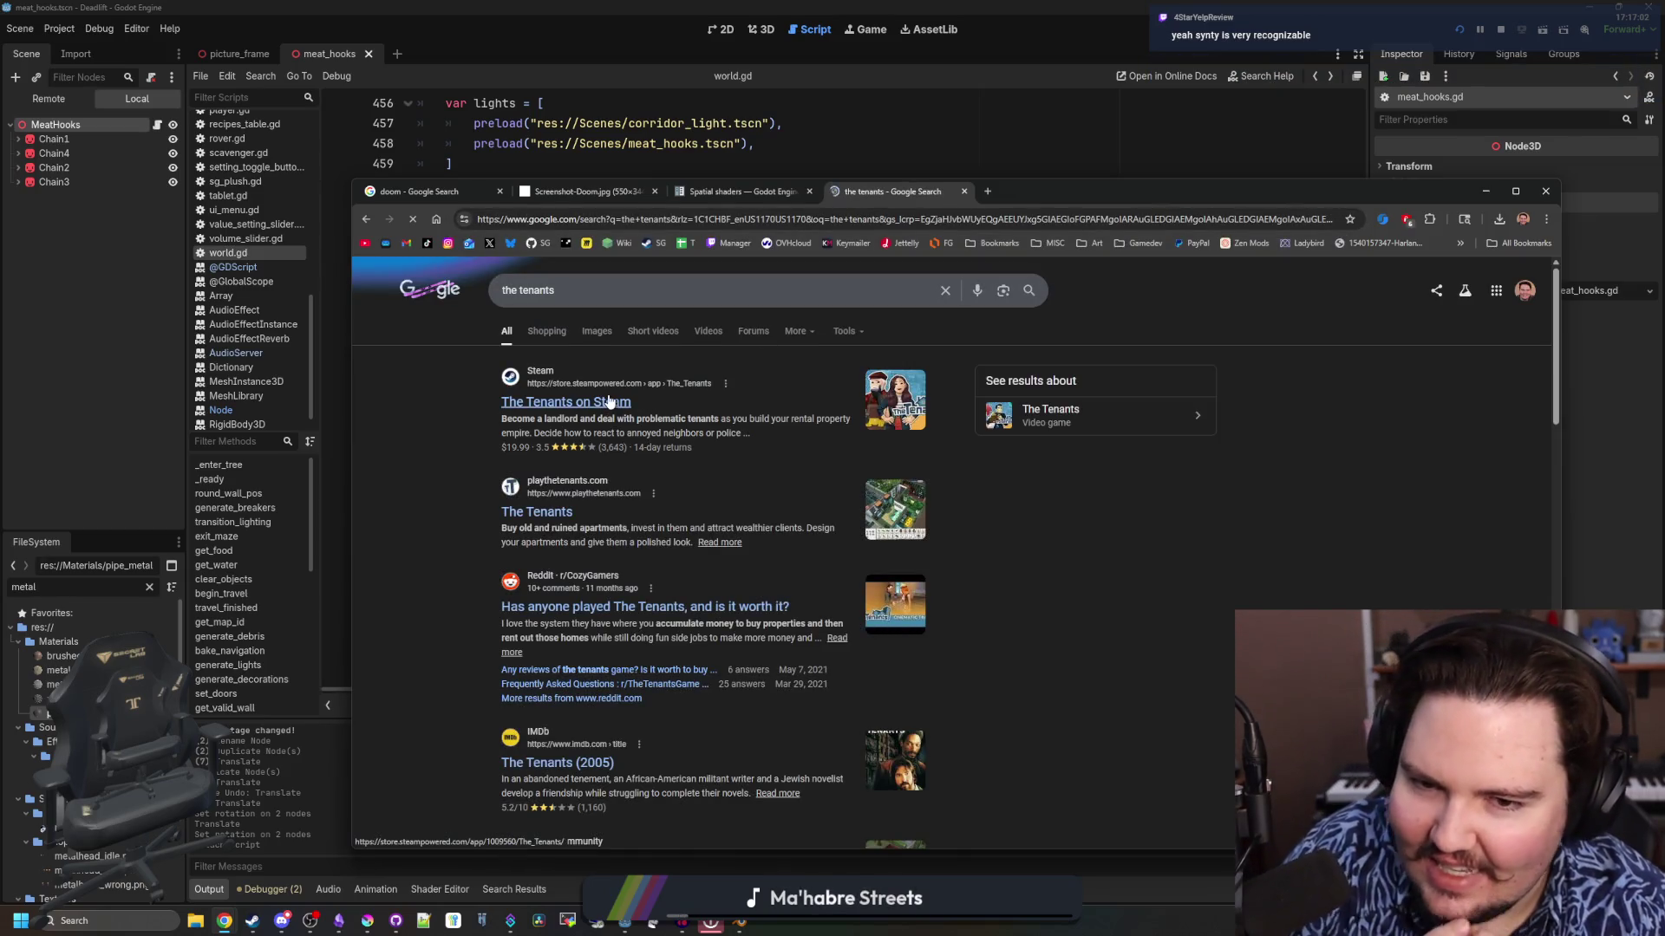
{"action": "left_click", "coordinate": [608, 401]}
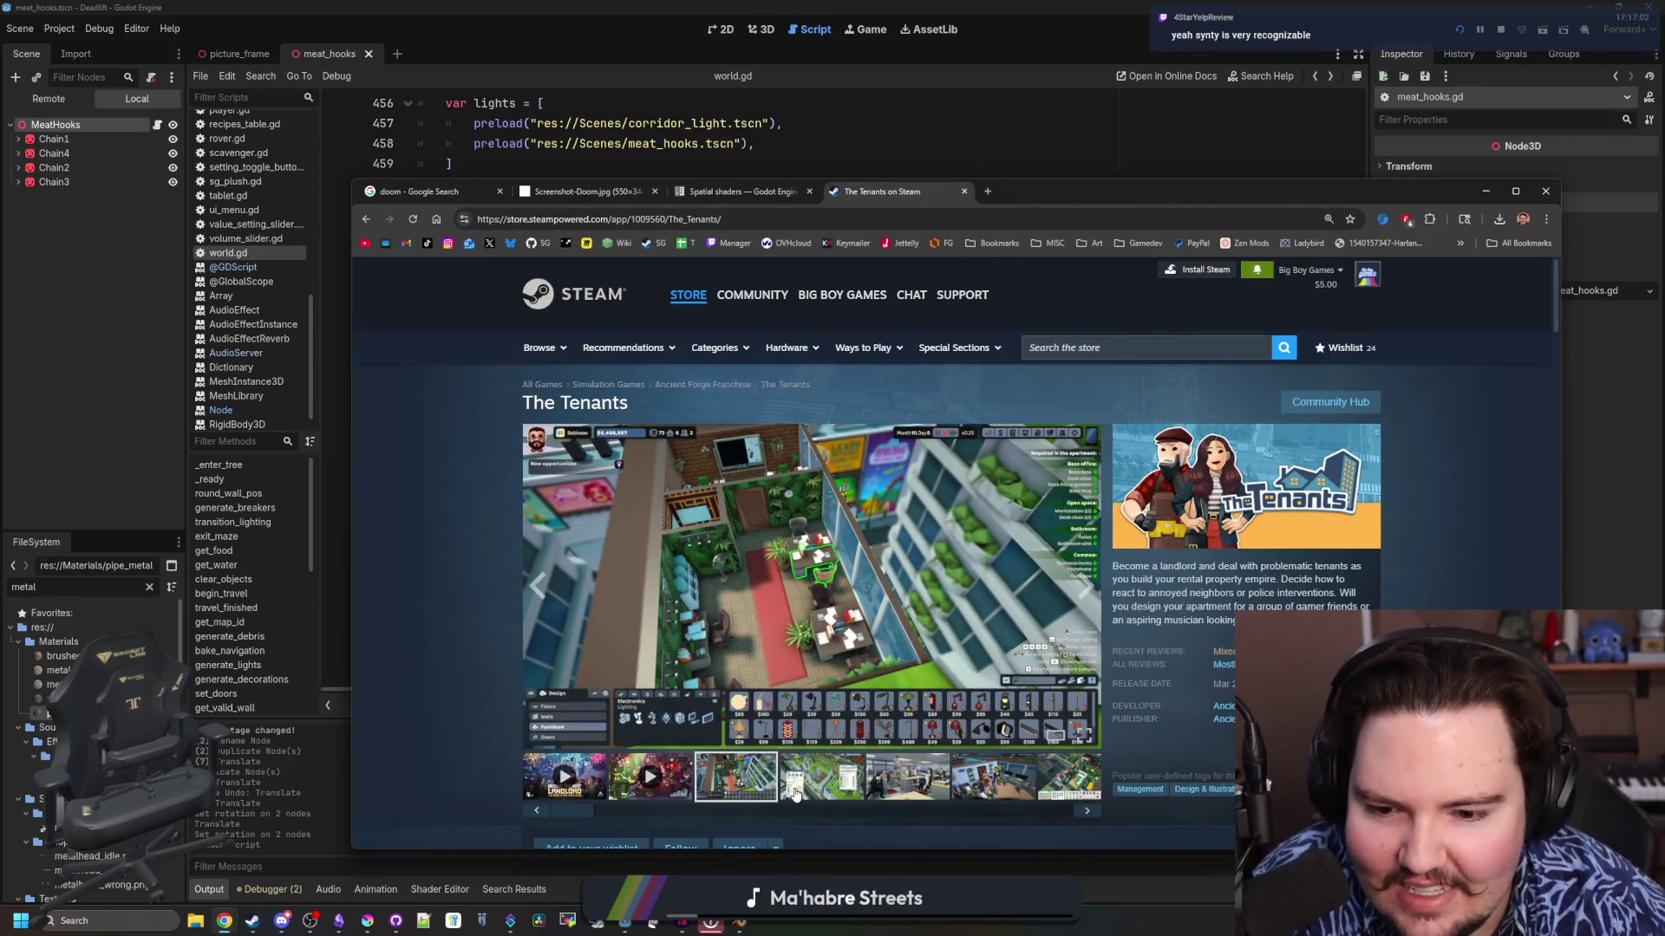
View The Tenants screenshots full size up to 6 of 21, then close the viewer
{"action": "left_click", "coordinate": [794, 794]}
{"action": "left_click", "coordinate": [911, 589]}
{"action": "left_click", "coordinate": [1390, 555]}
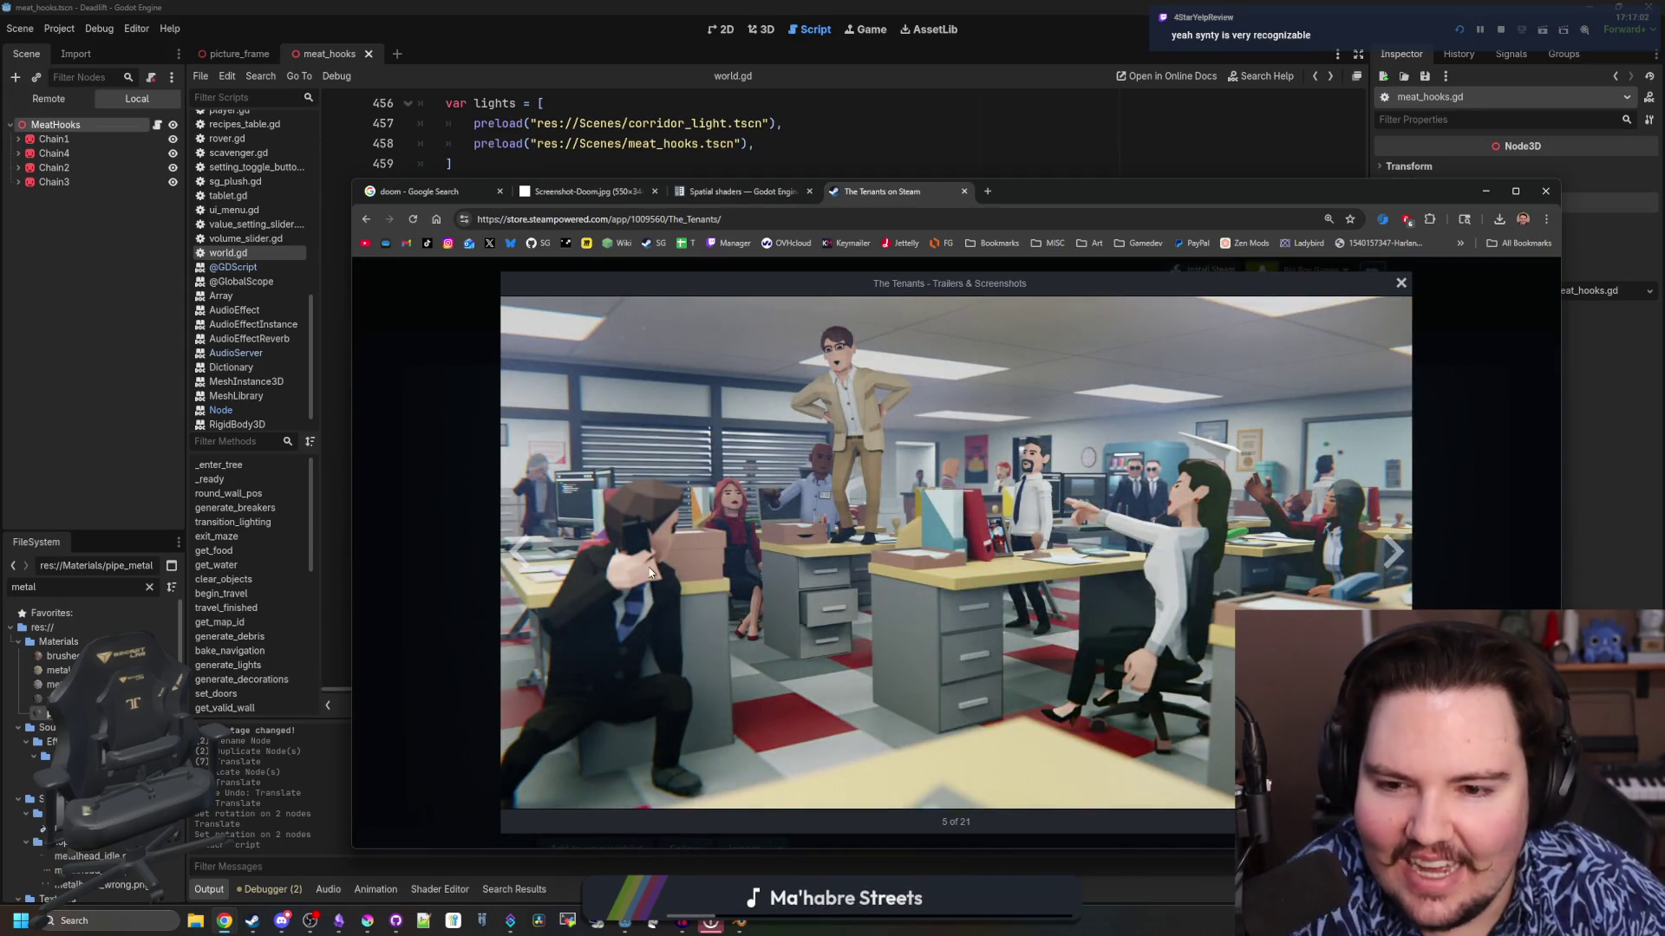
{"action": "left_click", "coordinate": [1392, 552]}
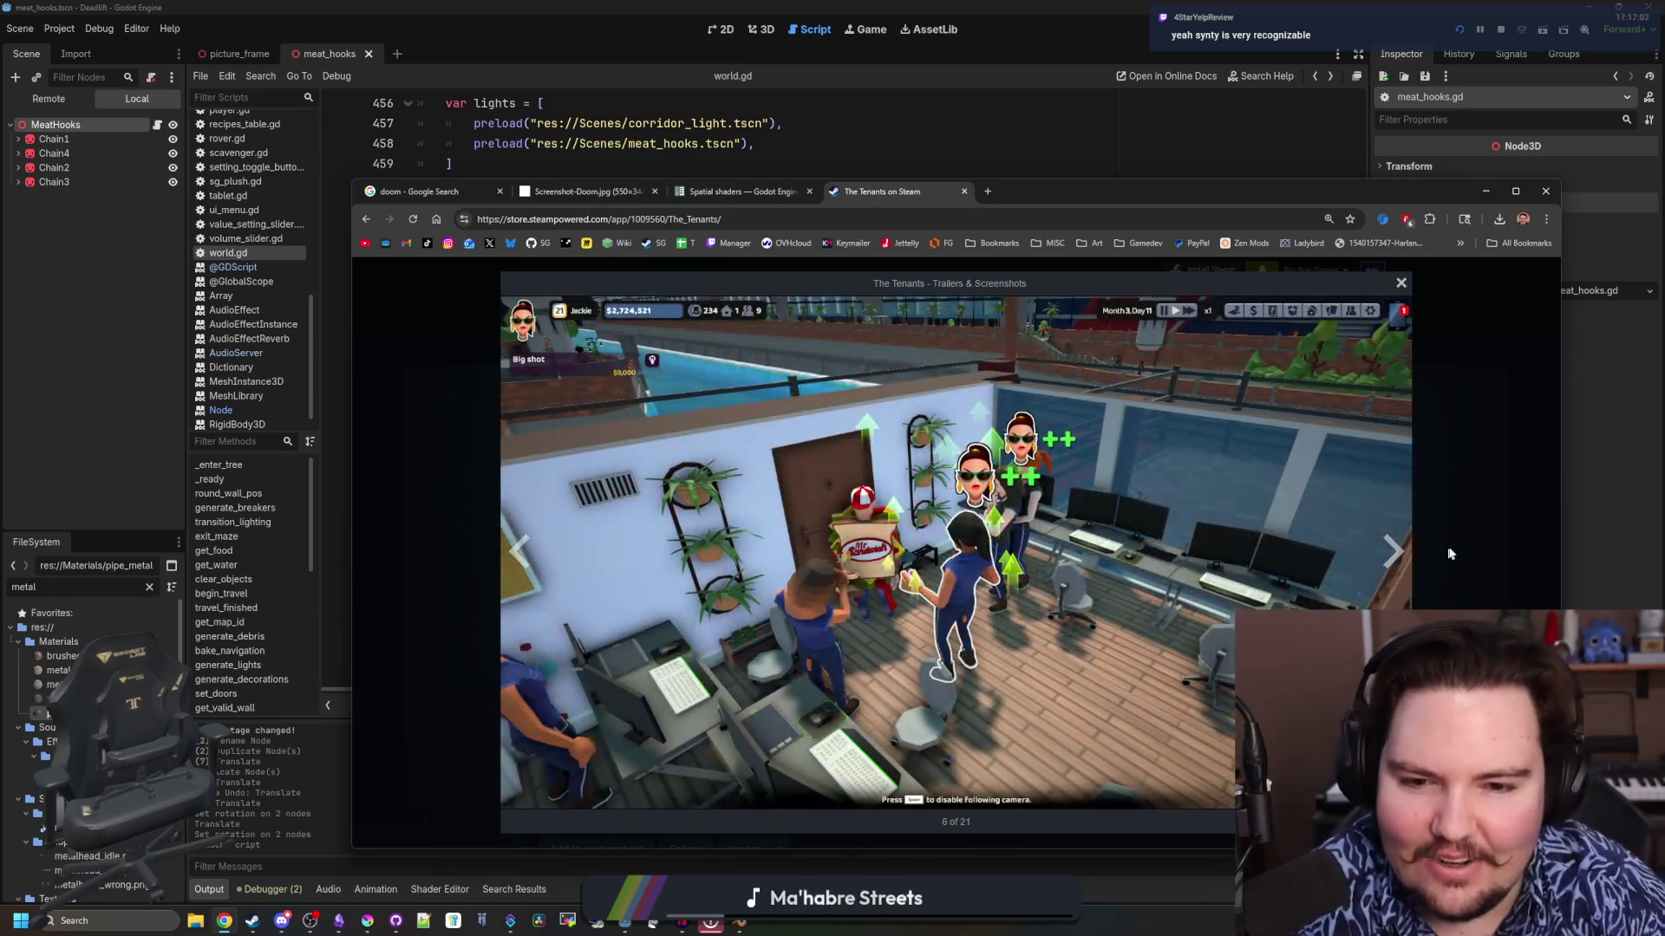
{"action": "left_click", "coordinate": [1450, 553]}
{"action": "scroll", "coordinate": [688, 612], "scroll_direction": "down", "scroll_amount": 5}
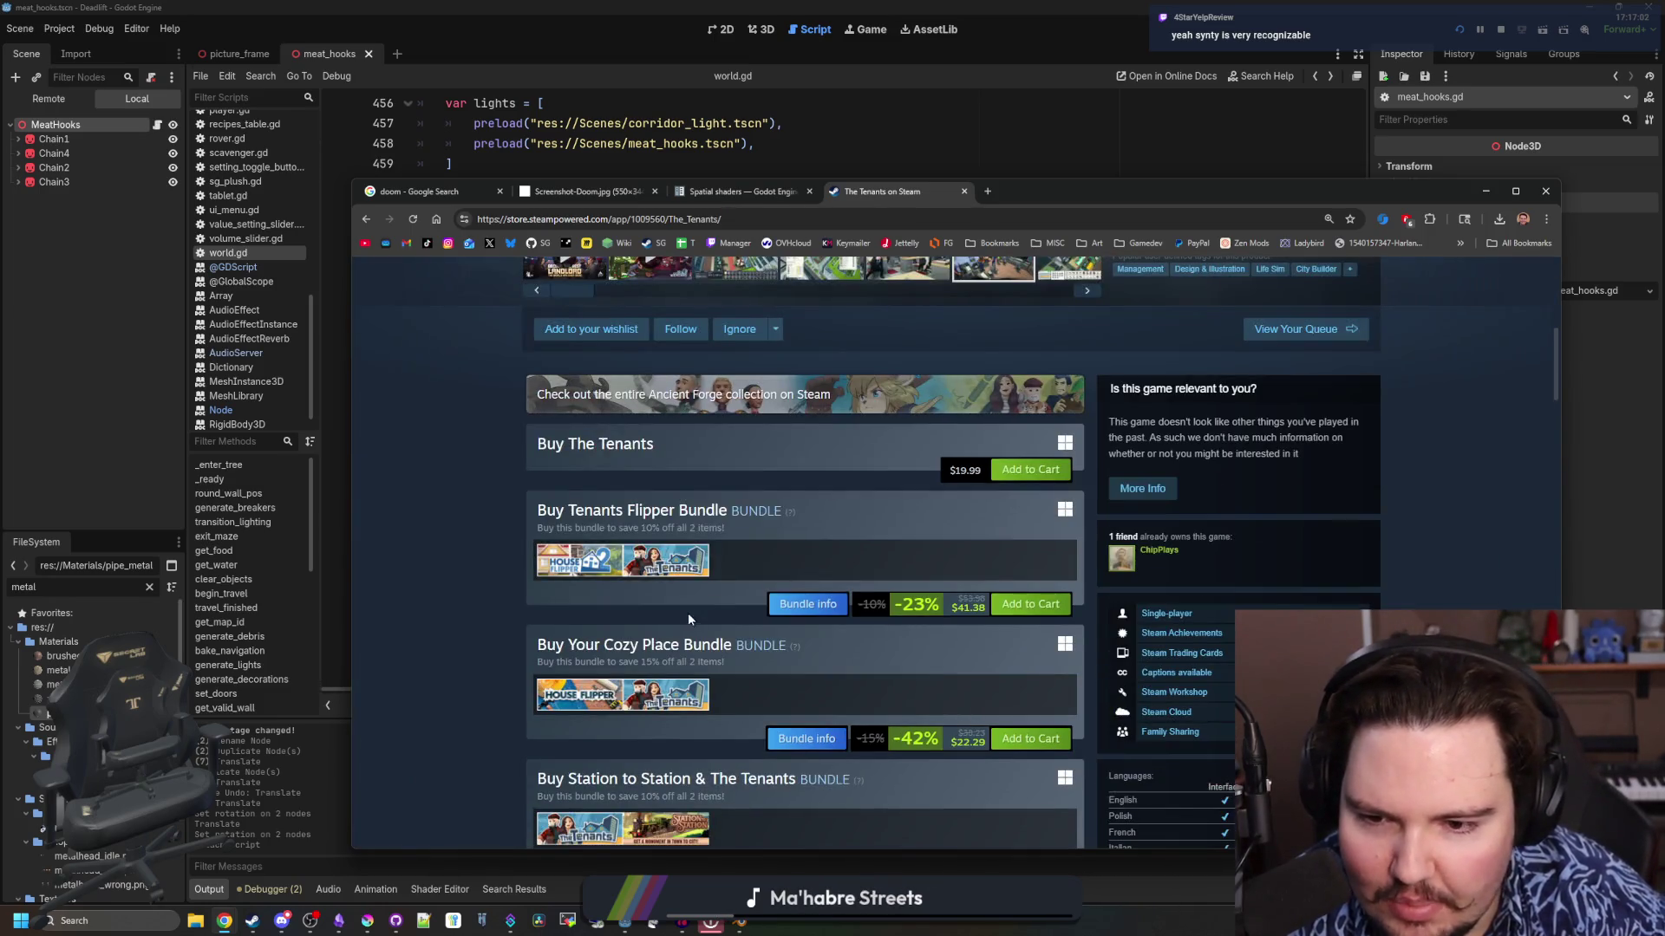
{"action": "scroll", "coordinate": [976, 627], "scroll_direction": "up", "scroll_amount": 5}
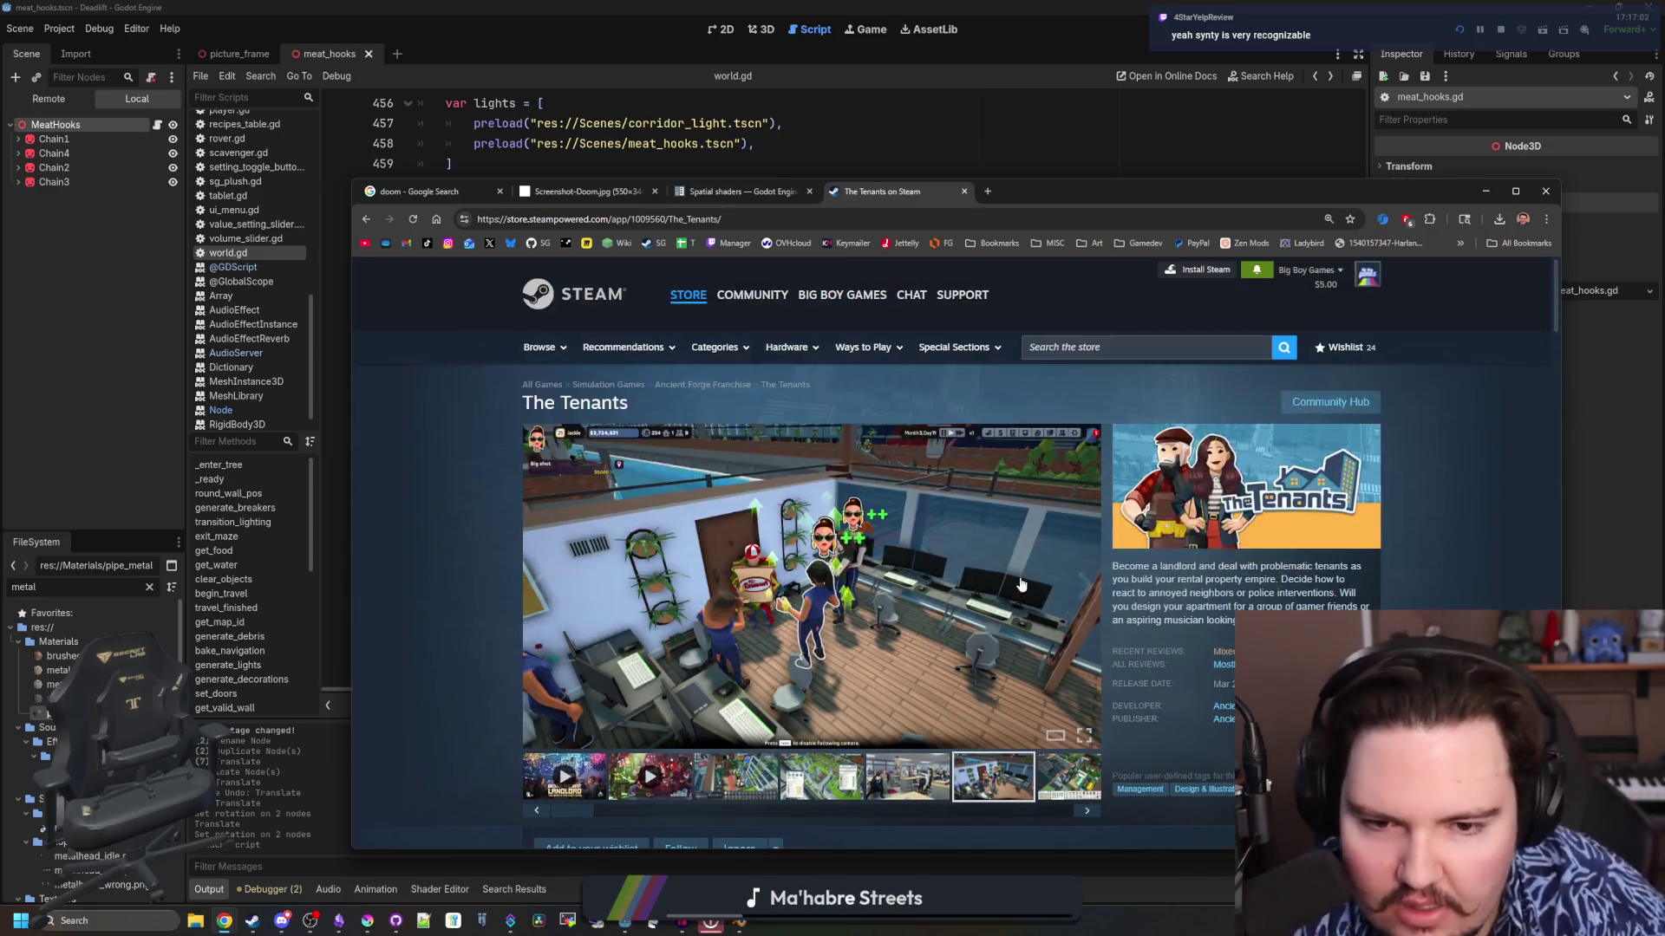
Page through the remaining screenshots in the full-size gallery, close it, and open a new tab
{"action": "left_click", "coordinate": [1049, 761]}
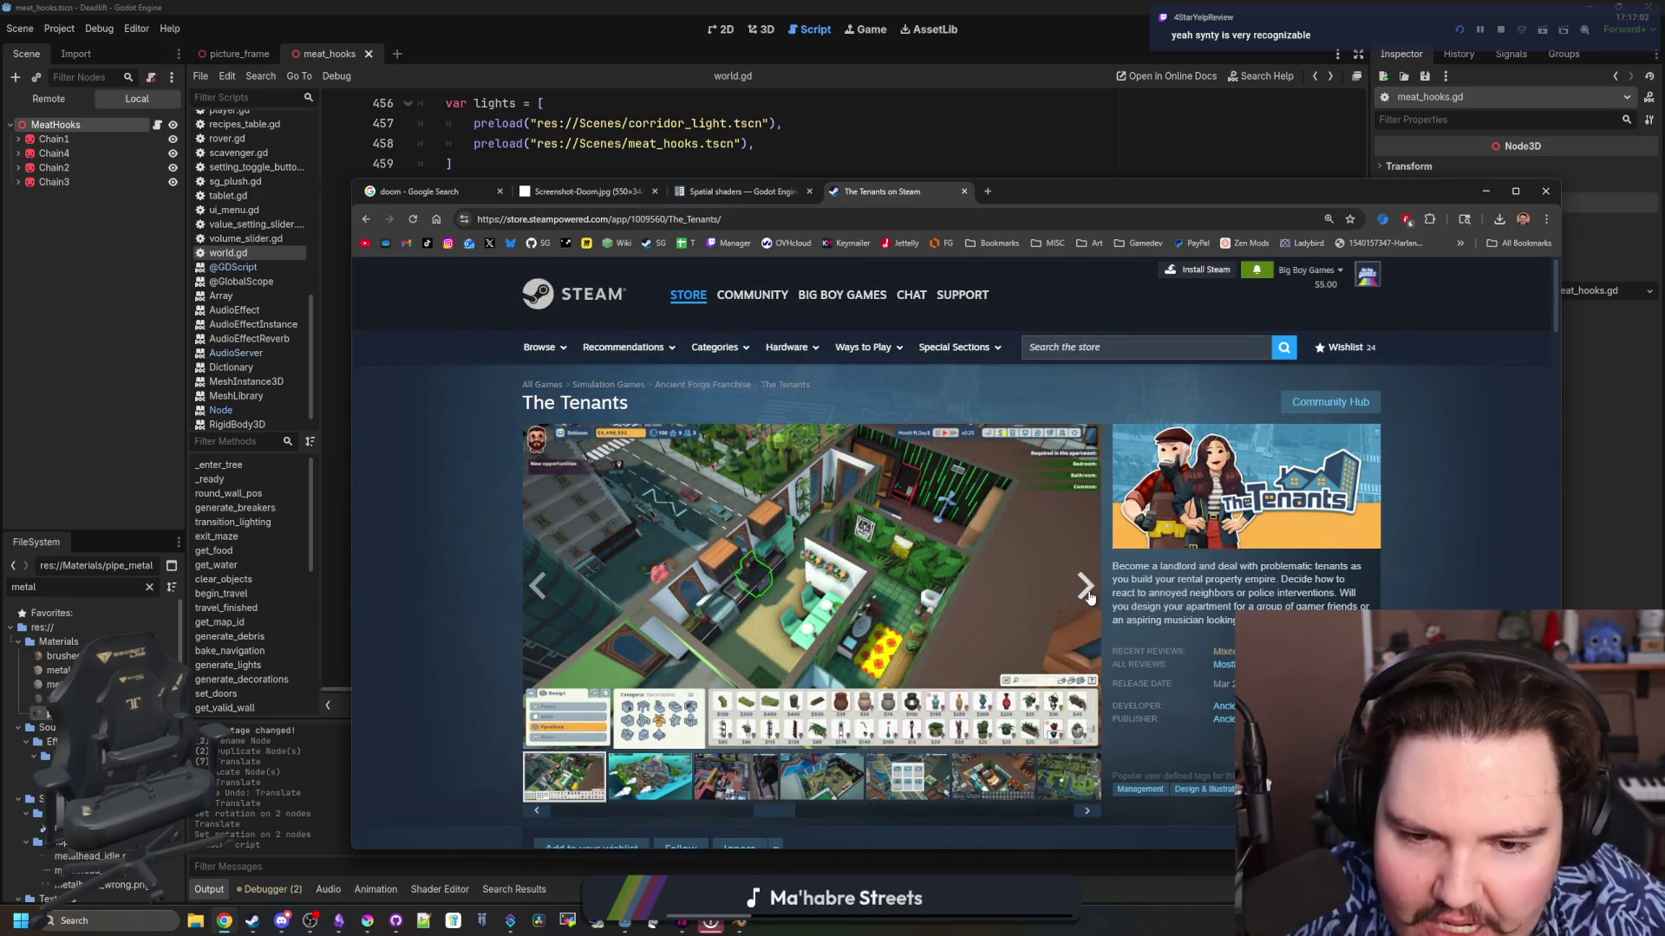
{"action": "left_click", "coordinate": [1088, 594]}
{"action": "left_click", "coordinate": [1088, 595]}
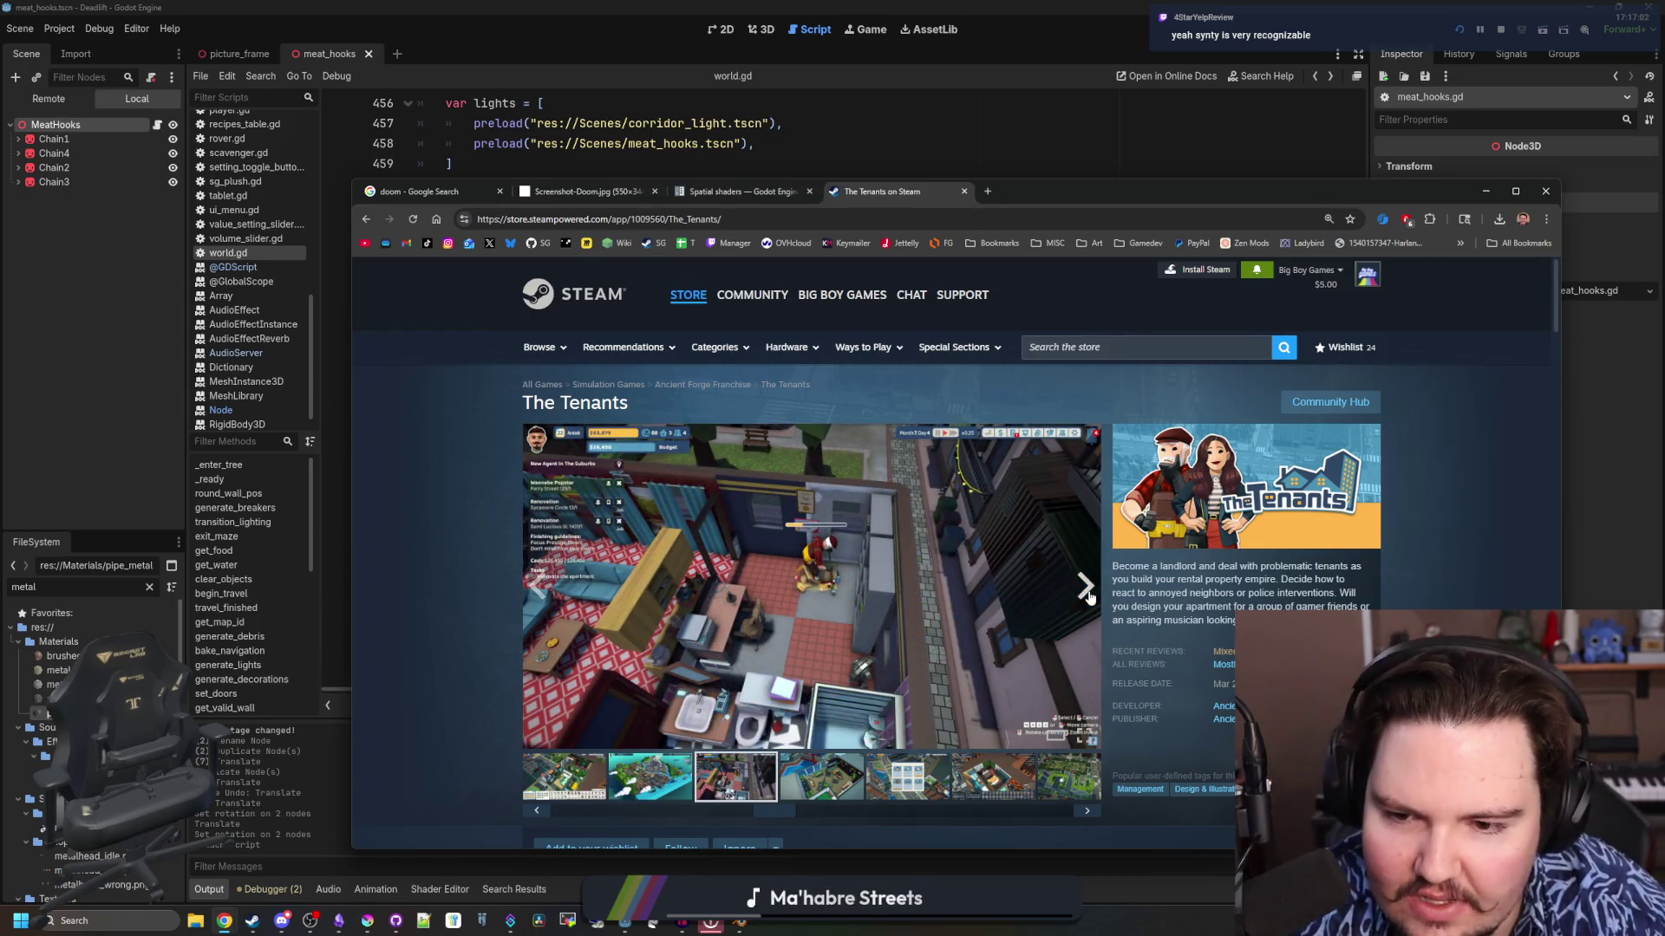
{"action": "left_click", "coordinate": [986, 599]}
{"action": "left_click", "coordinate": [1393, 552]}
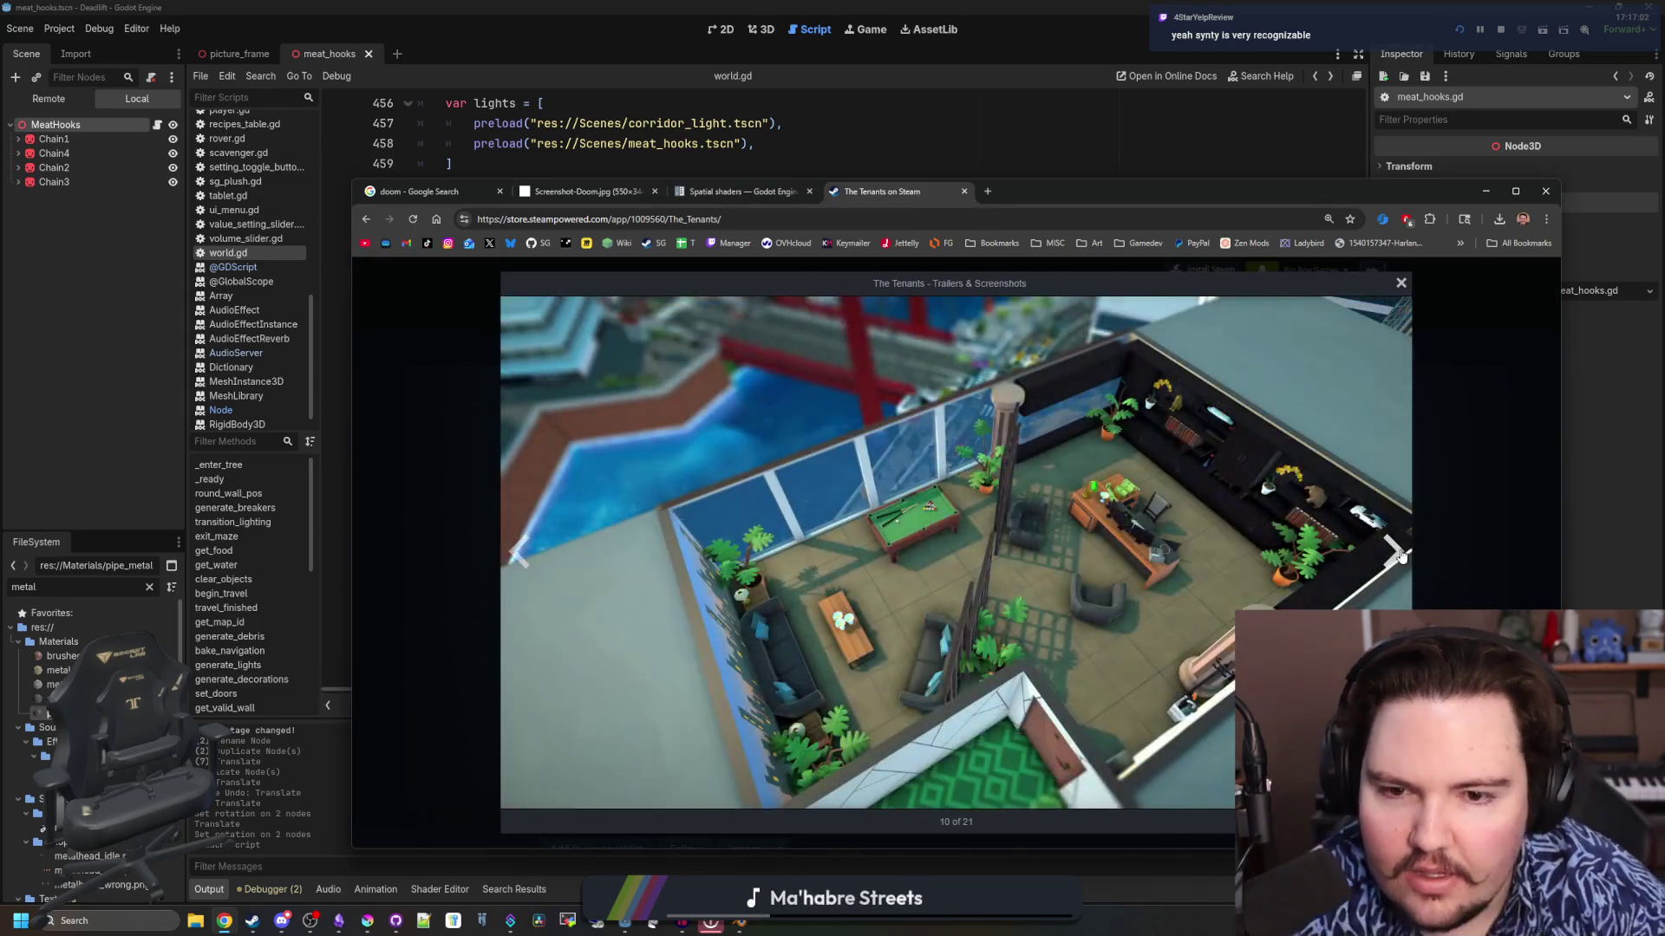
{"action": "left_click", "coordinate": [1398, 554]}
{"action": "left_click", "coordinate": [1393, 552]}
{"action": "left_click", "coordinate": [1393, 551]}
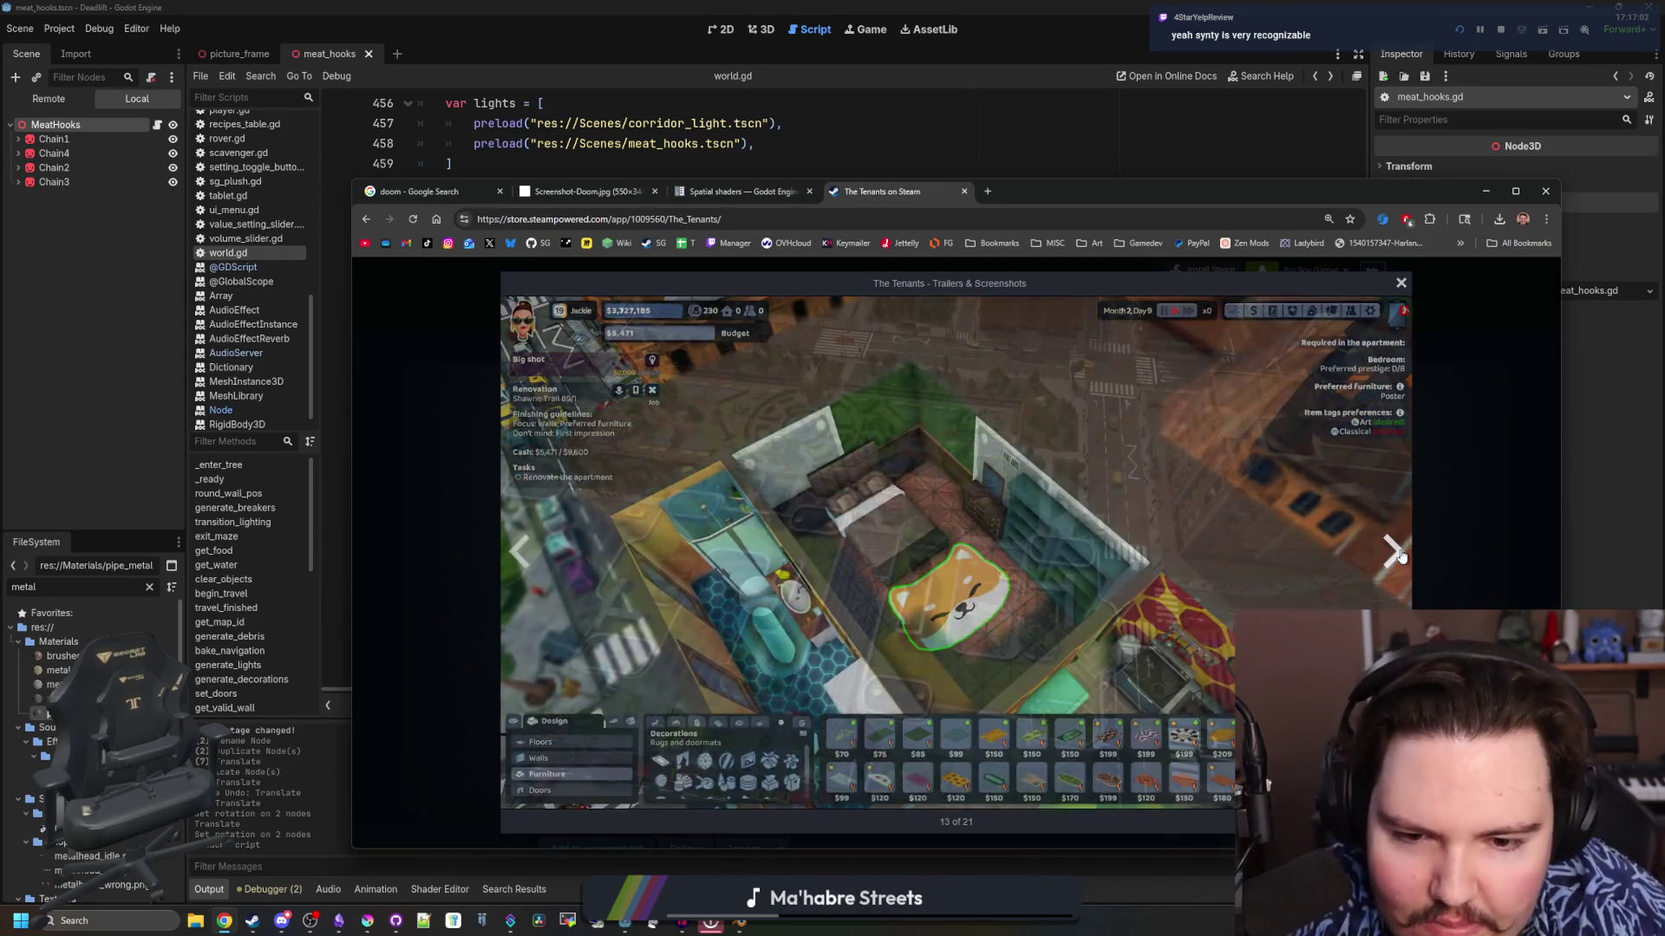
{"action": "left_click", "coordinate": [1396, 553]}
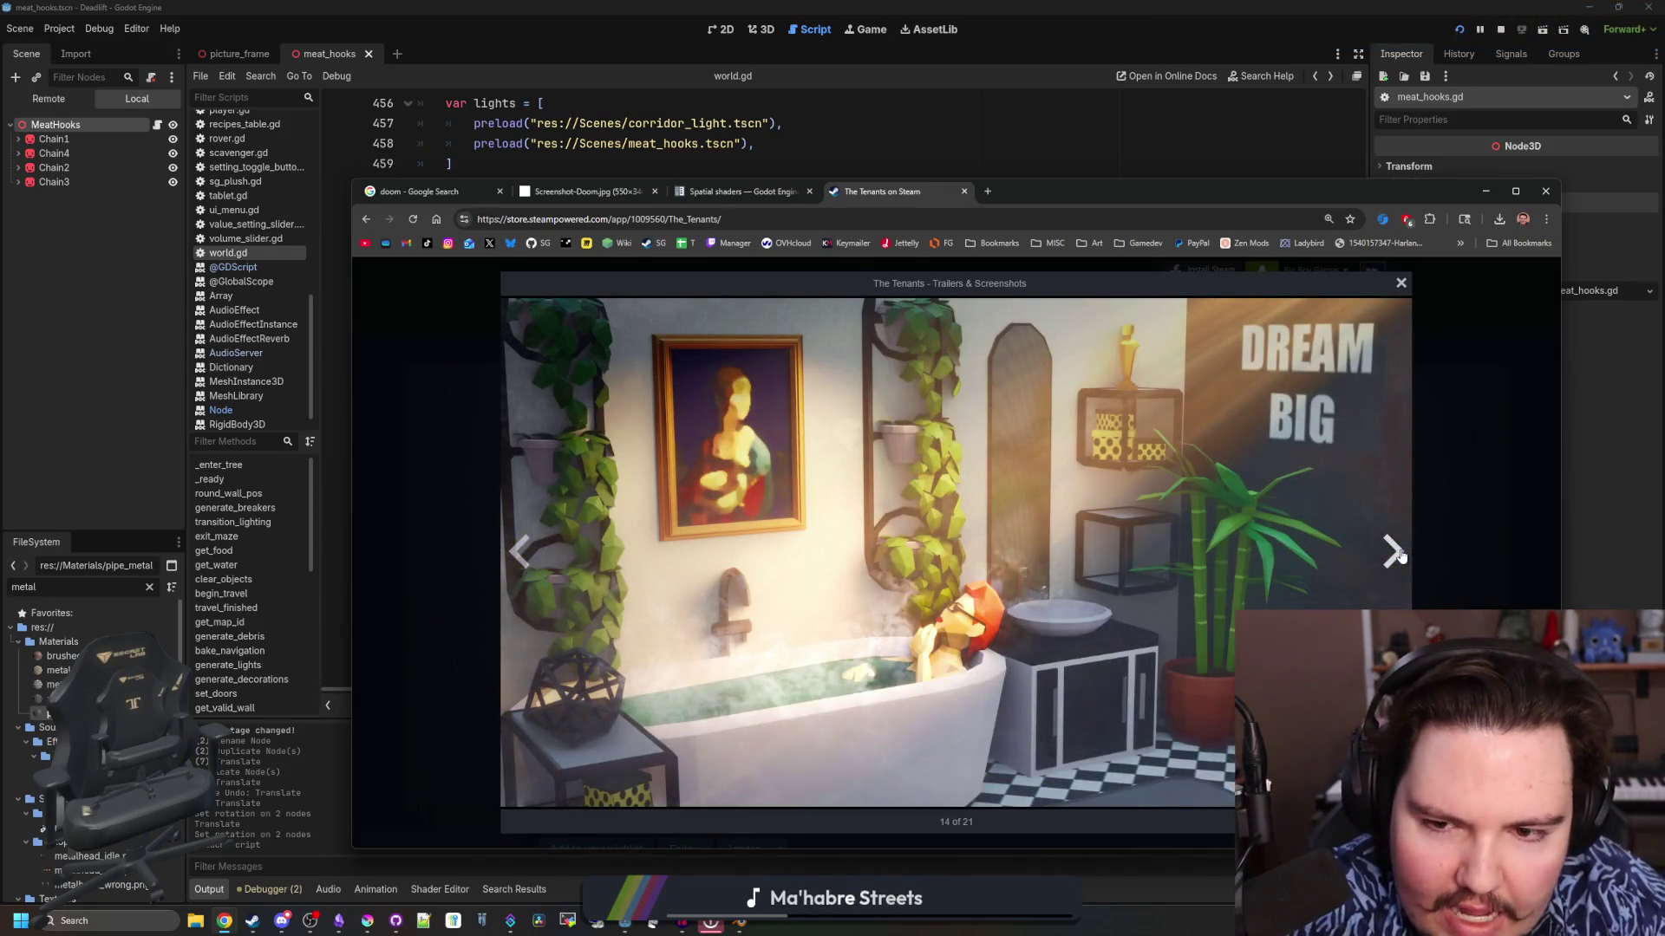
{"action": "left_click", "coordinate": [1396, 553]}
{"action": "left_click", "coordinate": [1398, 554]}
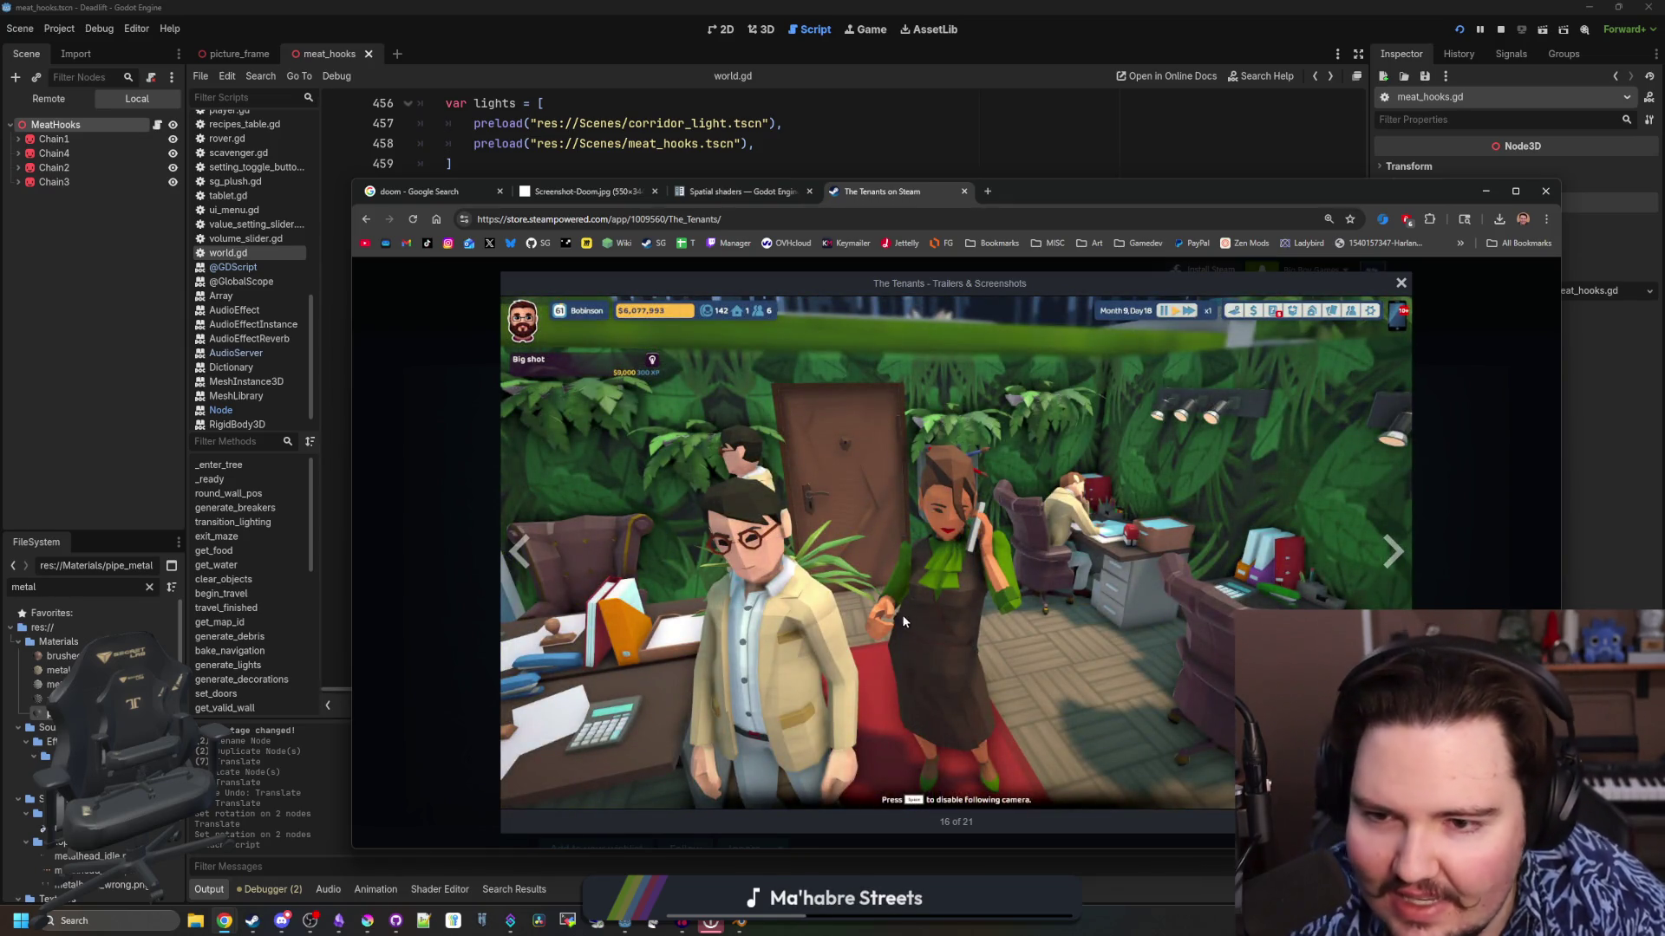
{"action": "left_click", "coordinate": [1397, 549]}
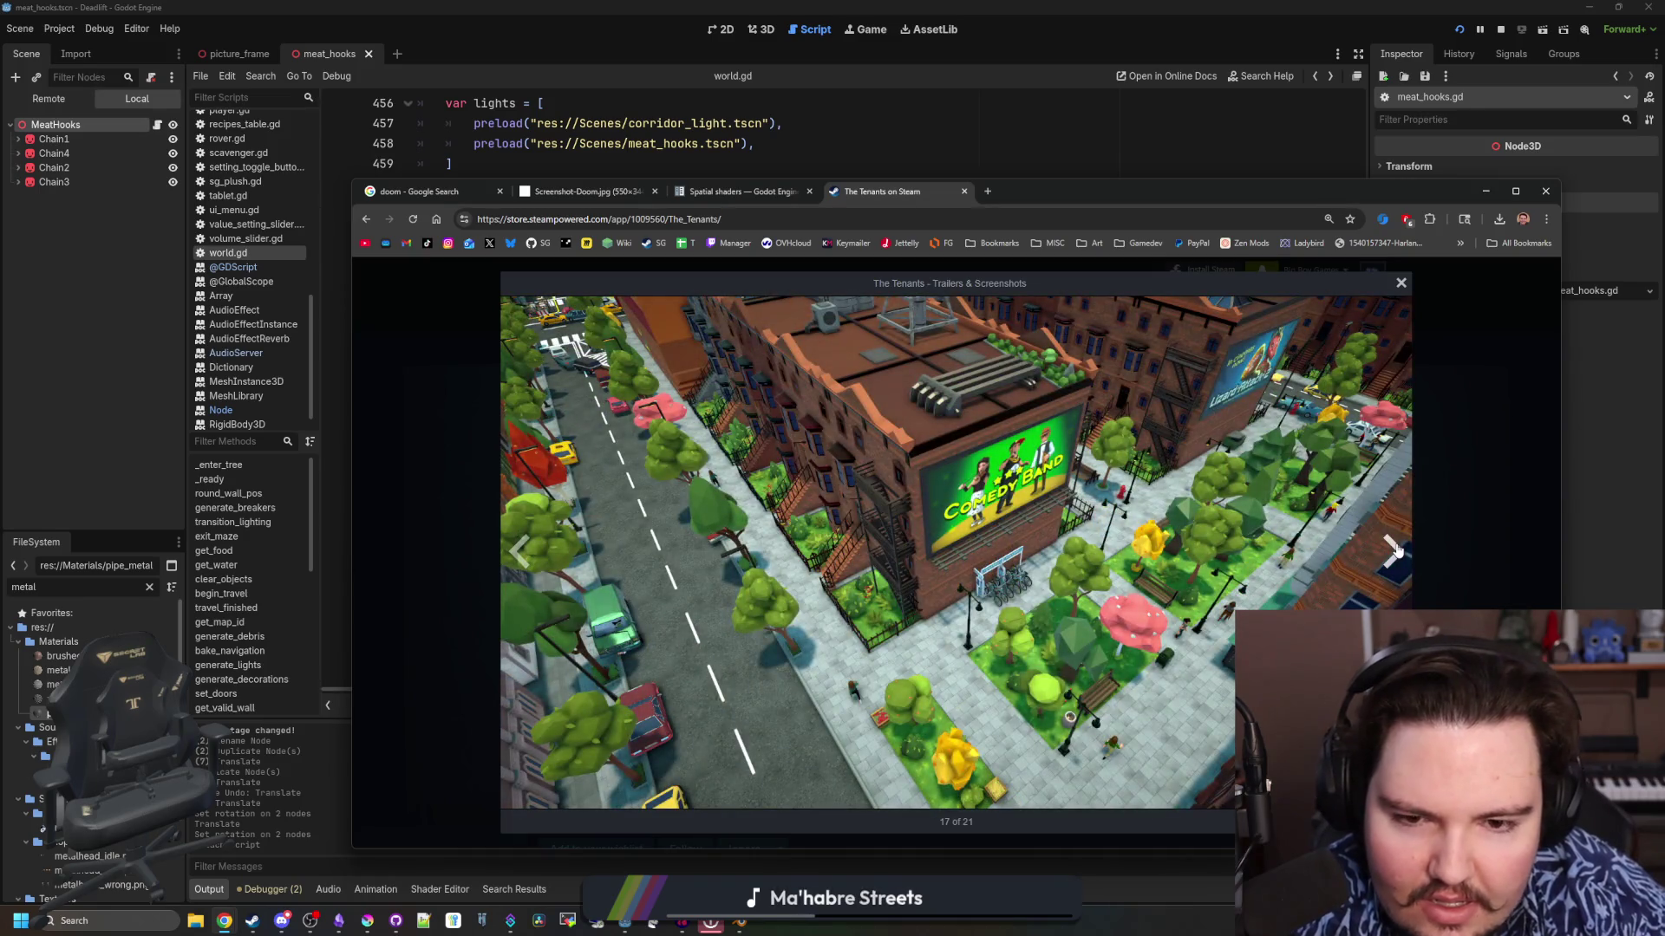
{"action": "left_click", "coordinate": [1395, 550]}
{"action": "left_click", "coordinate": [1396, 551]}
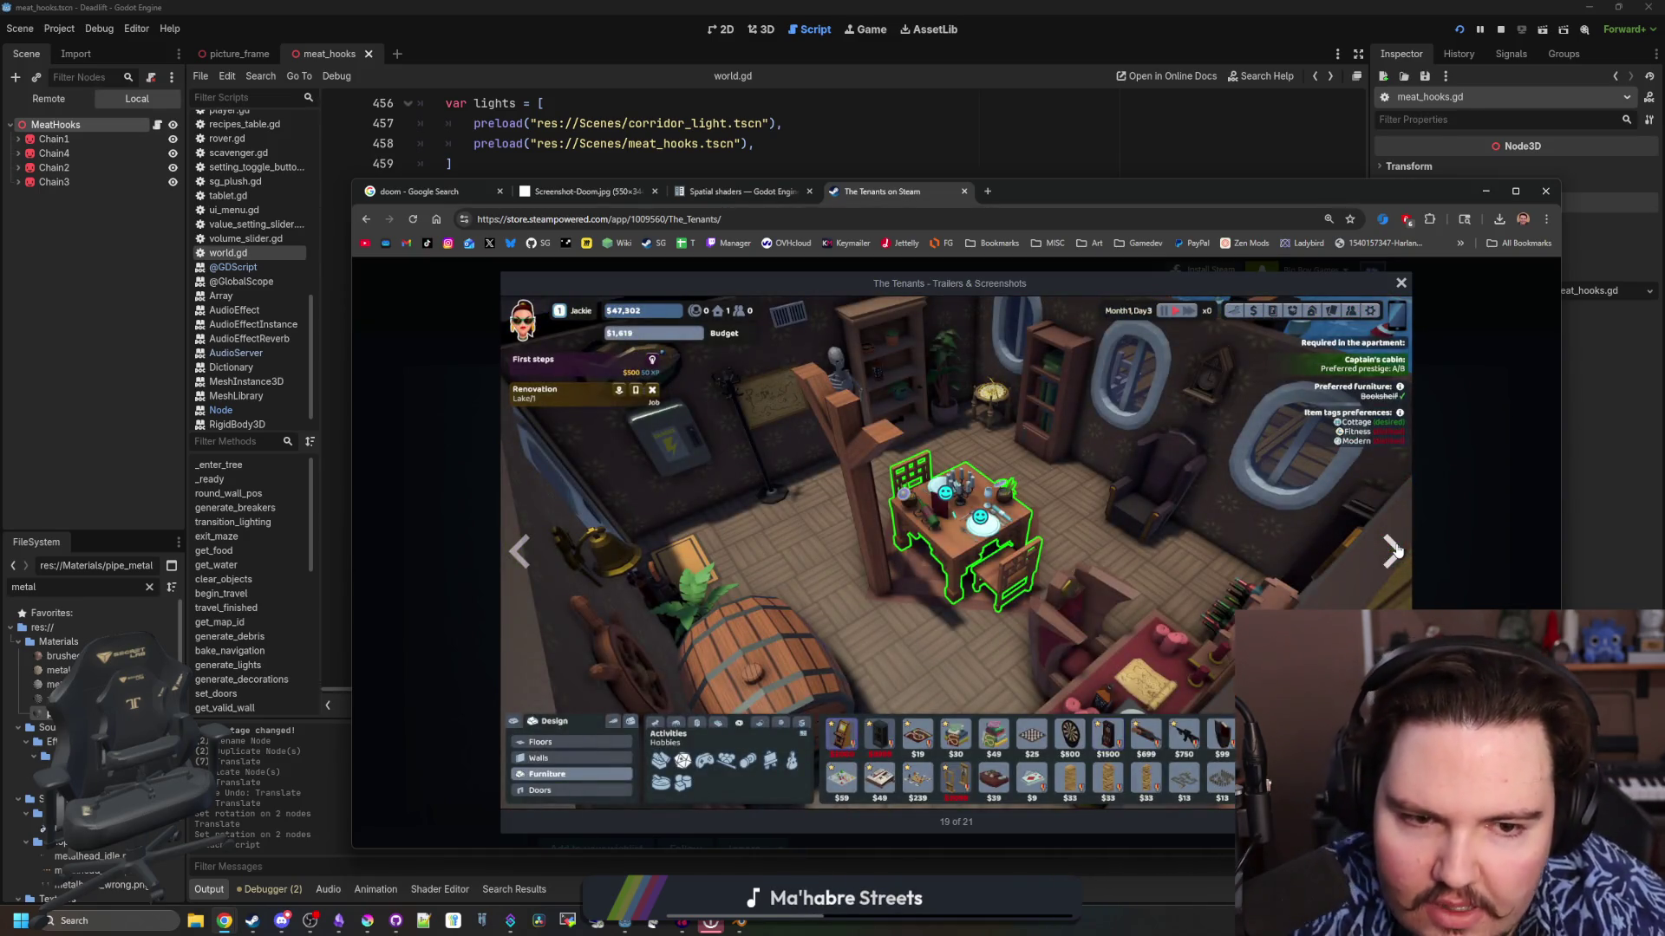
{"action": "left_click", "coordinate": [1393, 550]}
{"action": "left_click", "coordinate": [1460, 507]}
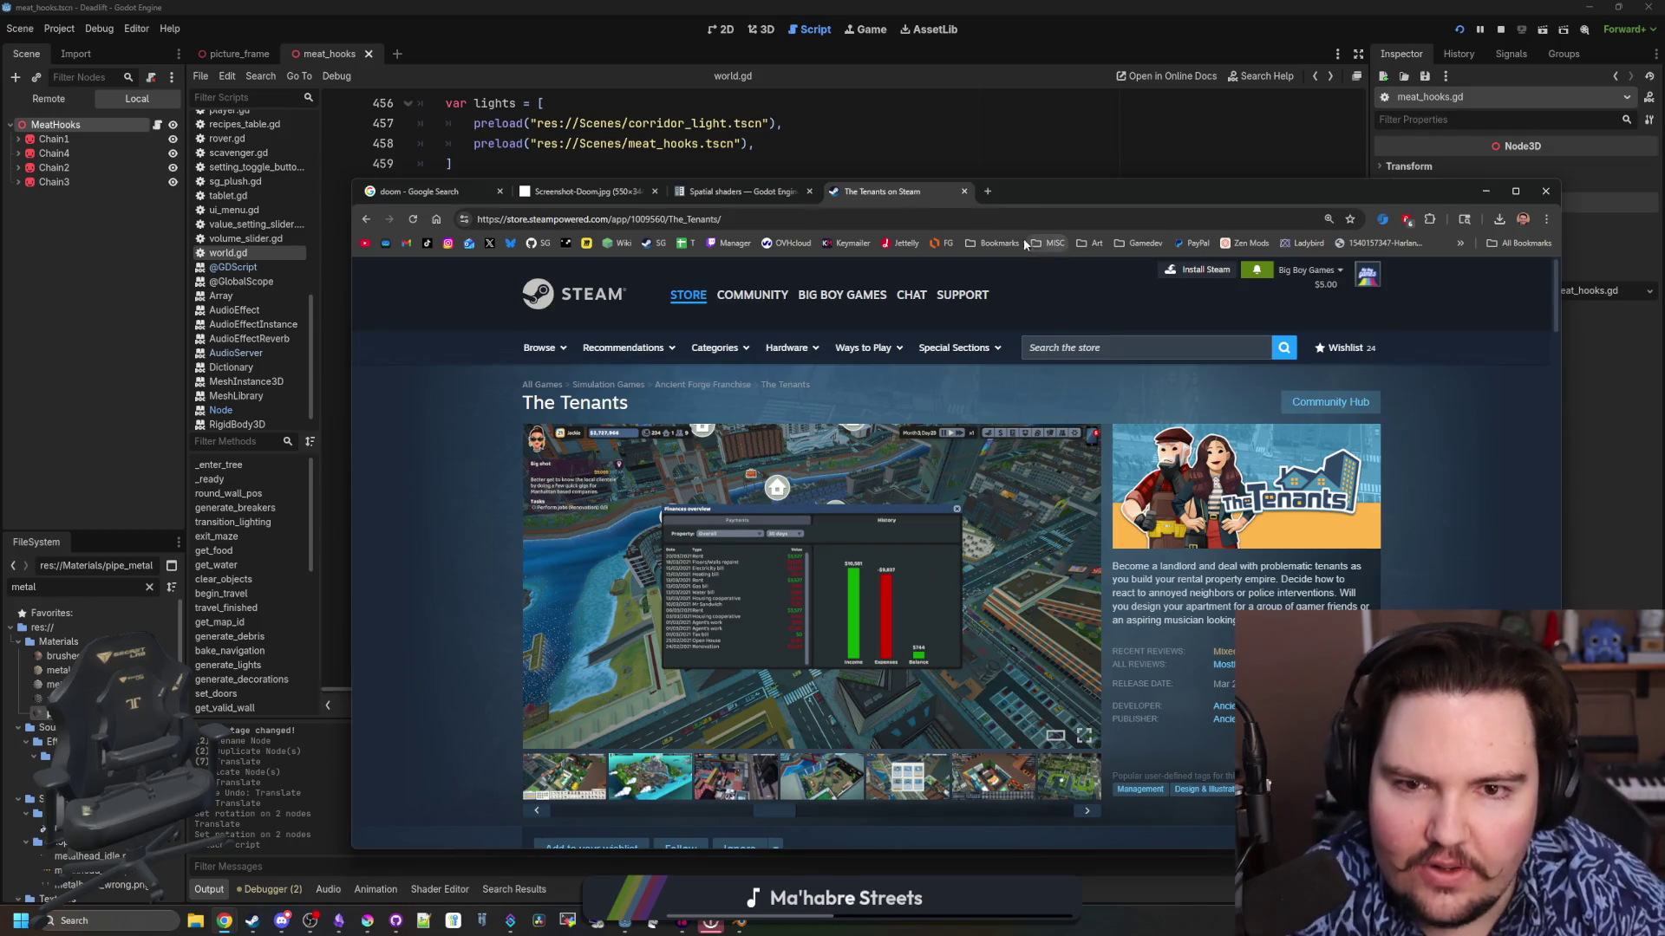
{"action": "left_click", "coordinate": [988, 192]}
Search for 'phasmo' and open the Phasmophobia Steam store page
{"action": "type", "text": "phasm"}
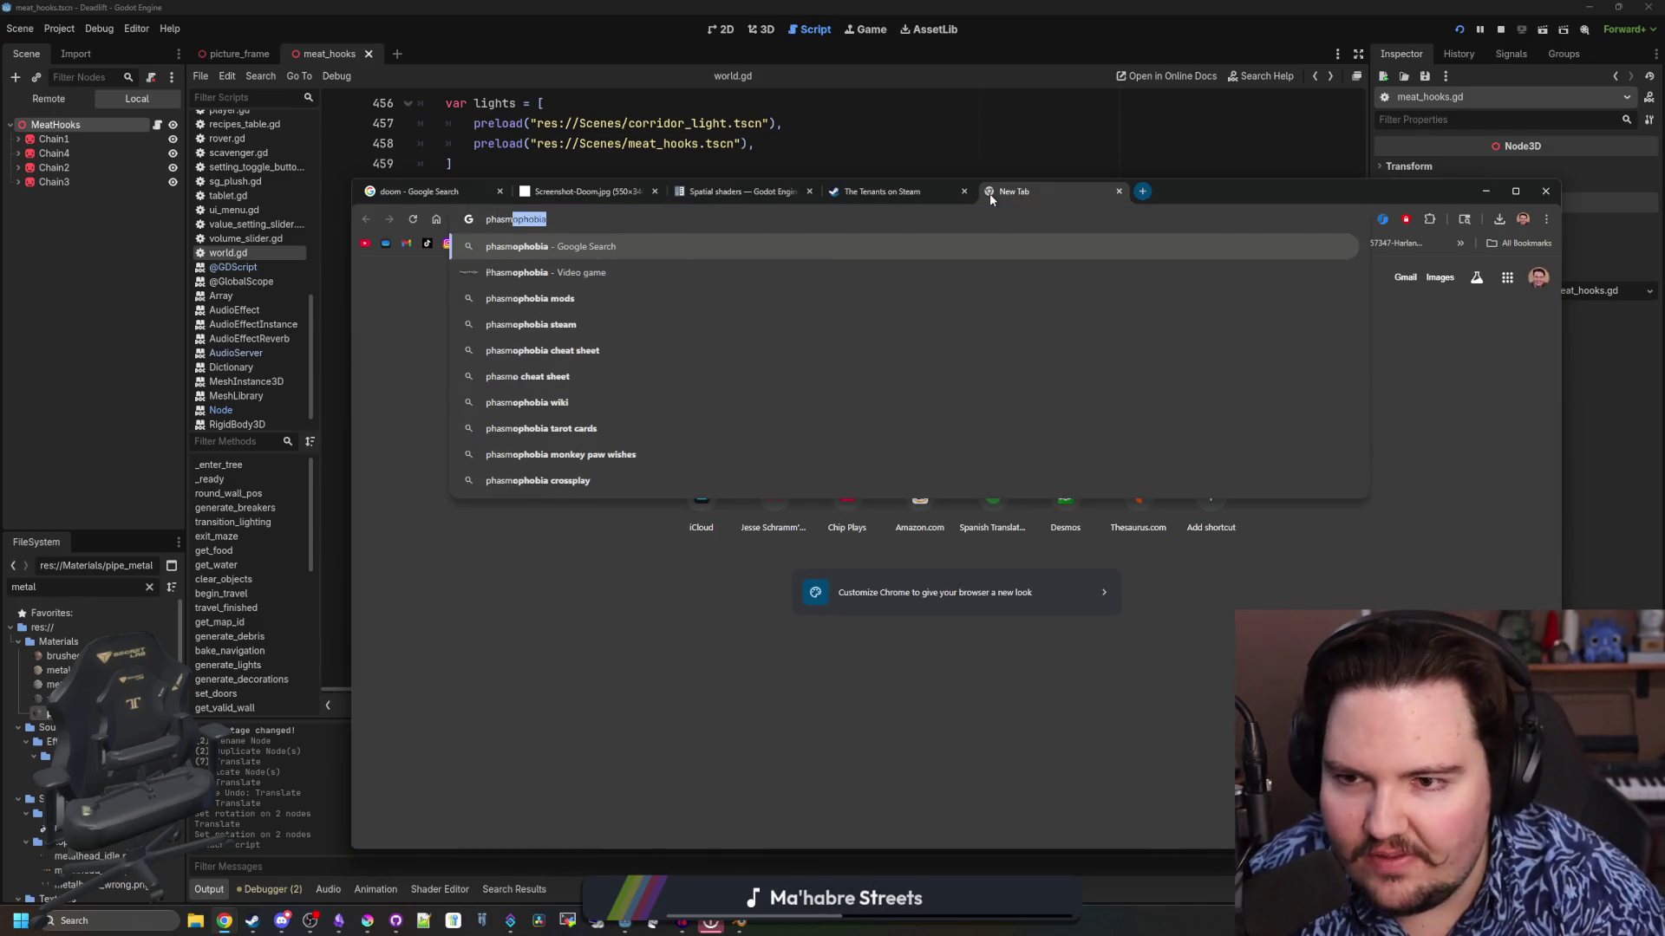
{"action": "type", "text": "o"}
{"action": "key", "text": "Return"}
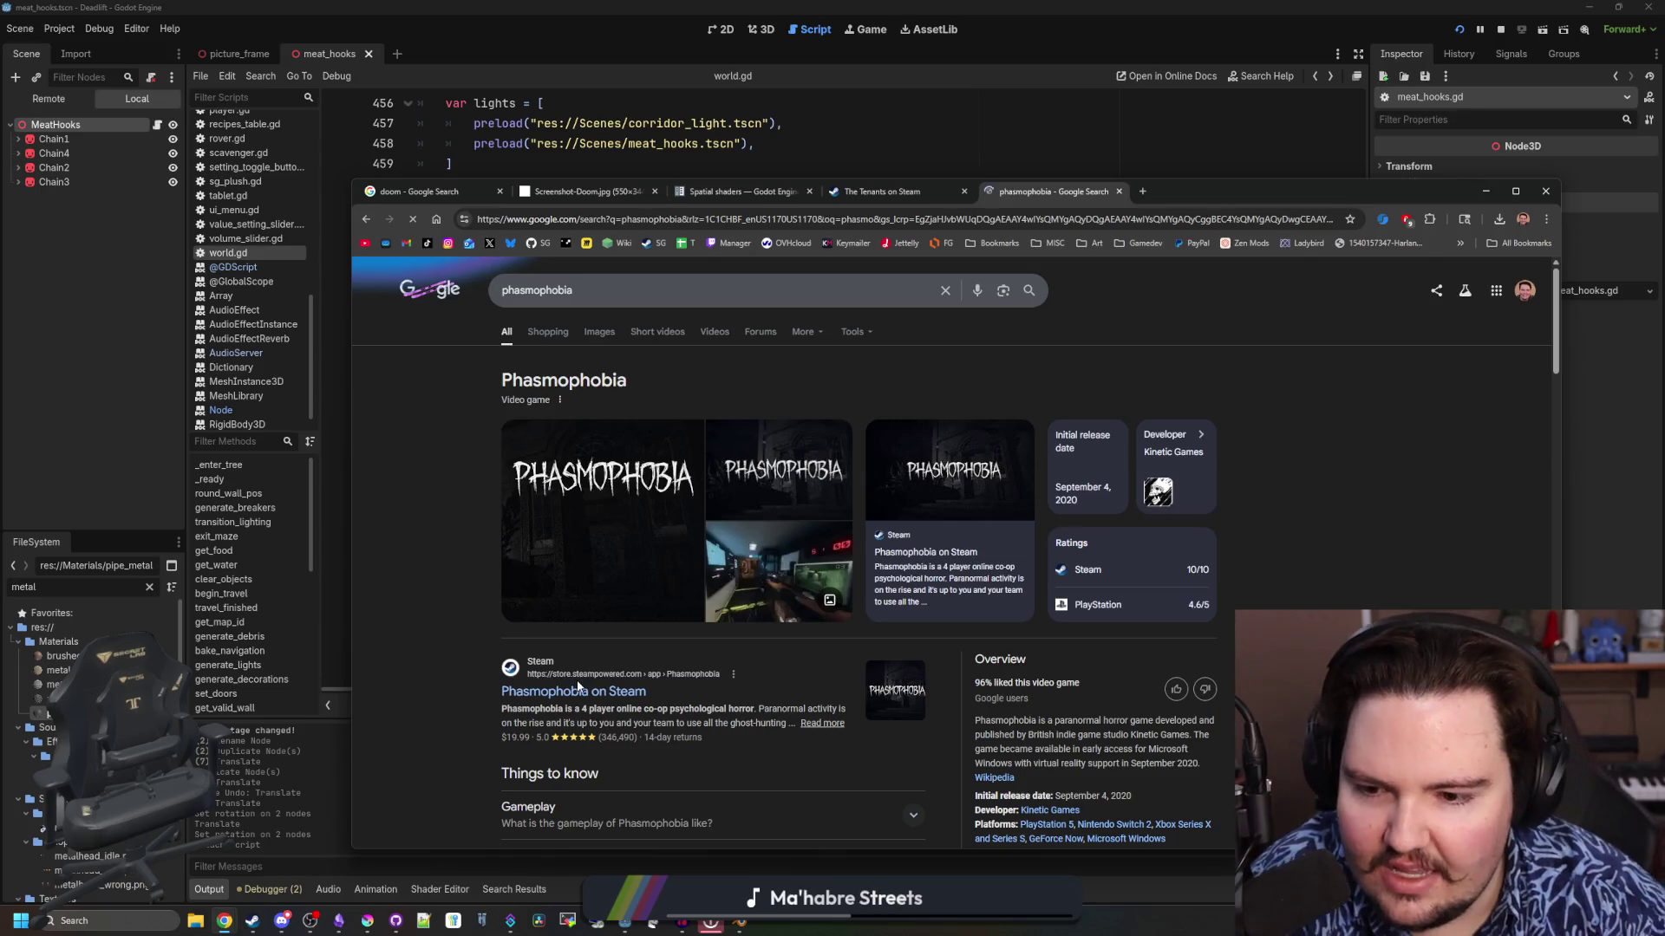
{"action": "left_click", "coordinate": [578, 690]}
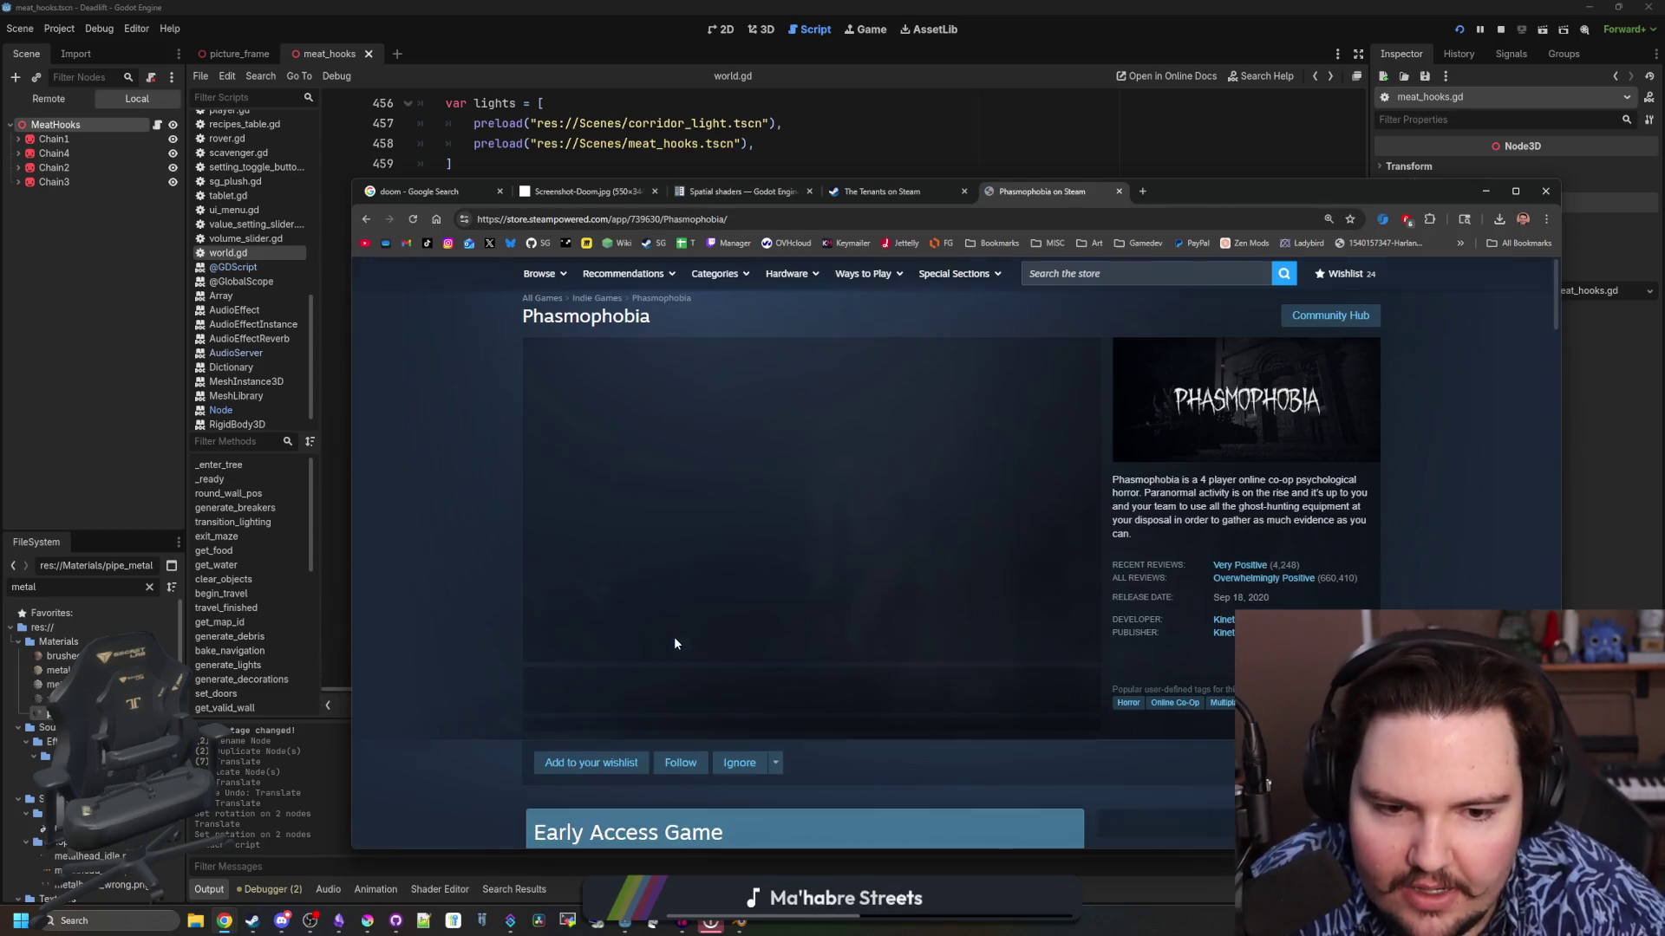
View the first Phasmophobia screenshots full size, then close the gallery
{"action": "left_click", "coordinate": [953, 555]}
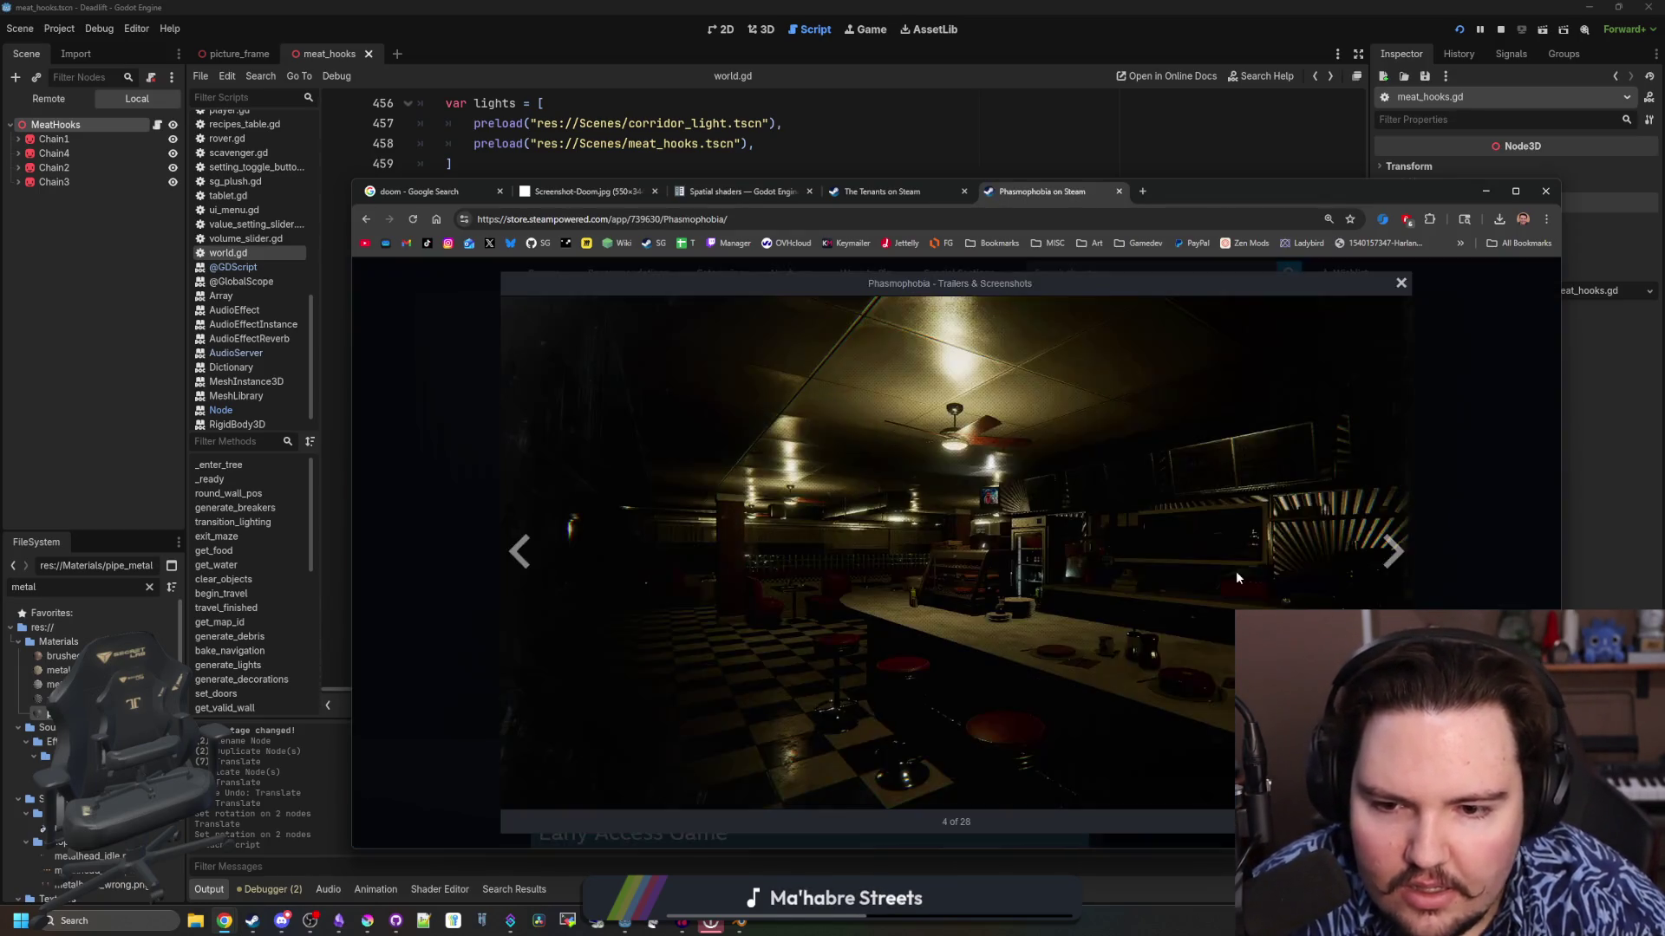
{"action": "left_click", "coordinate": [1394, 553]}
{"action": "left_click", "coordinate": [1393, 553]}
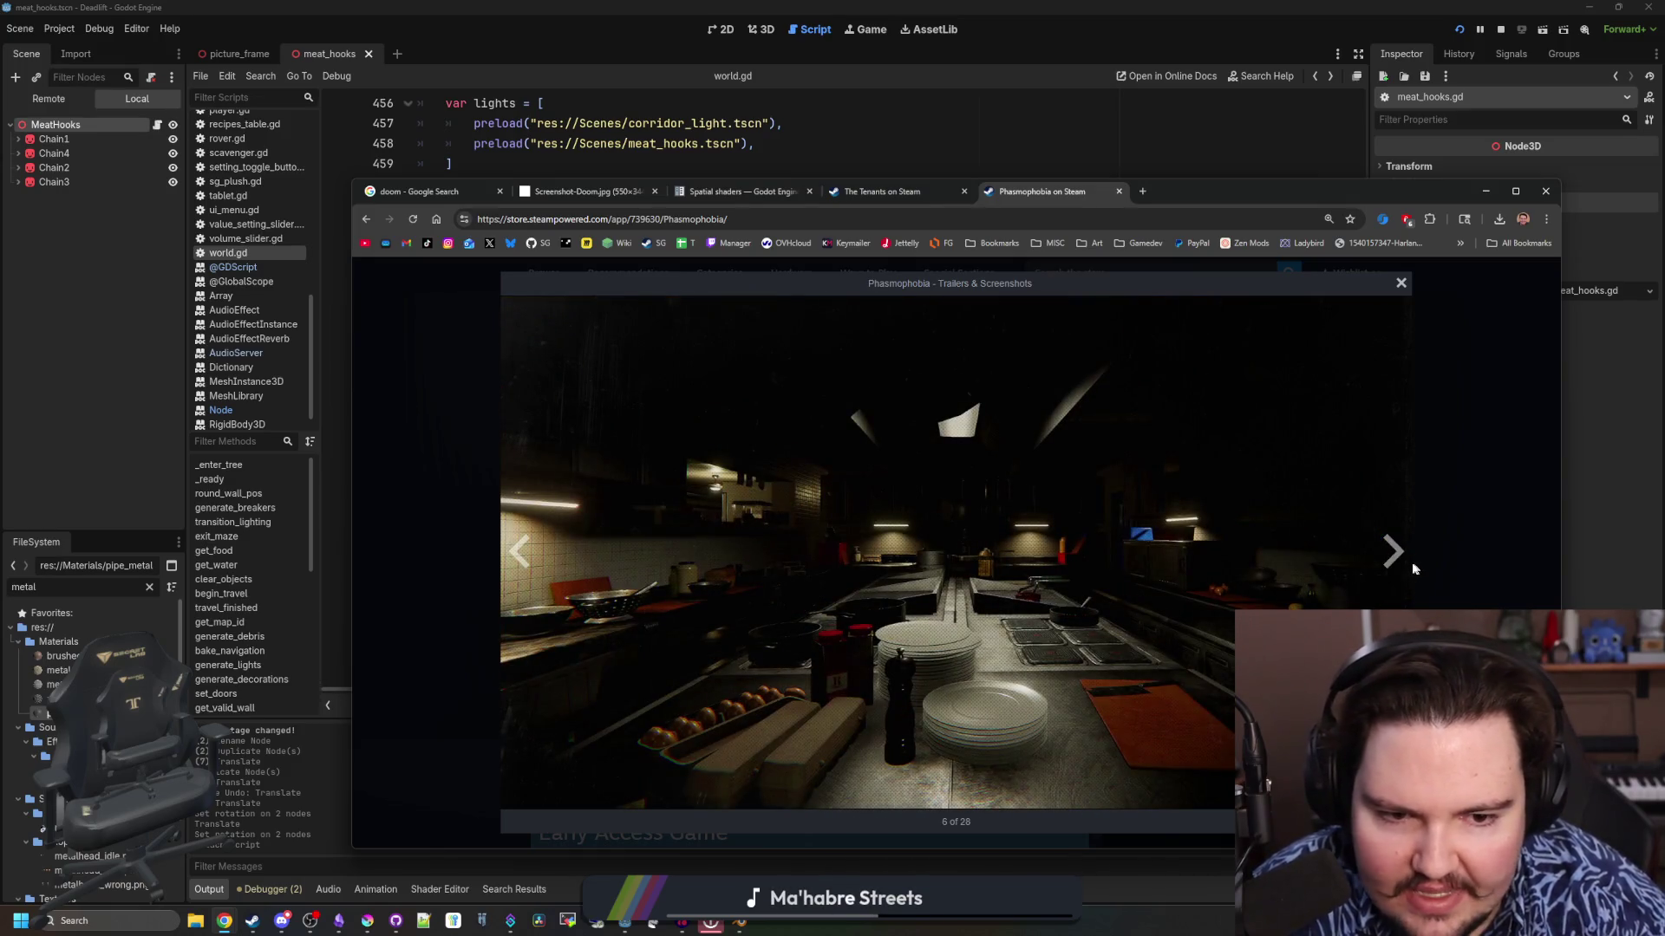
{"action": "left_click", "coordinate": [1414, 569]}
Page through the full Phasmophobia screenshot gallery starting from the jukebox image, then close it
{"action": "left_click", "coordinate": [1098, 504]}
{"action": "left_click", "coordinate": [954, 544]}
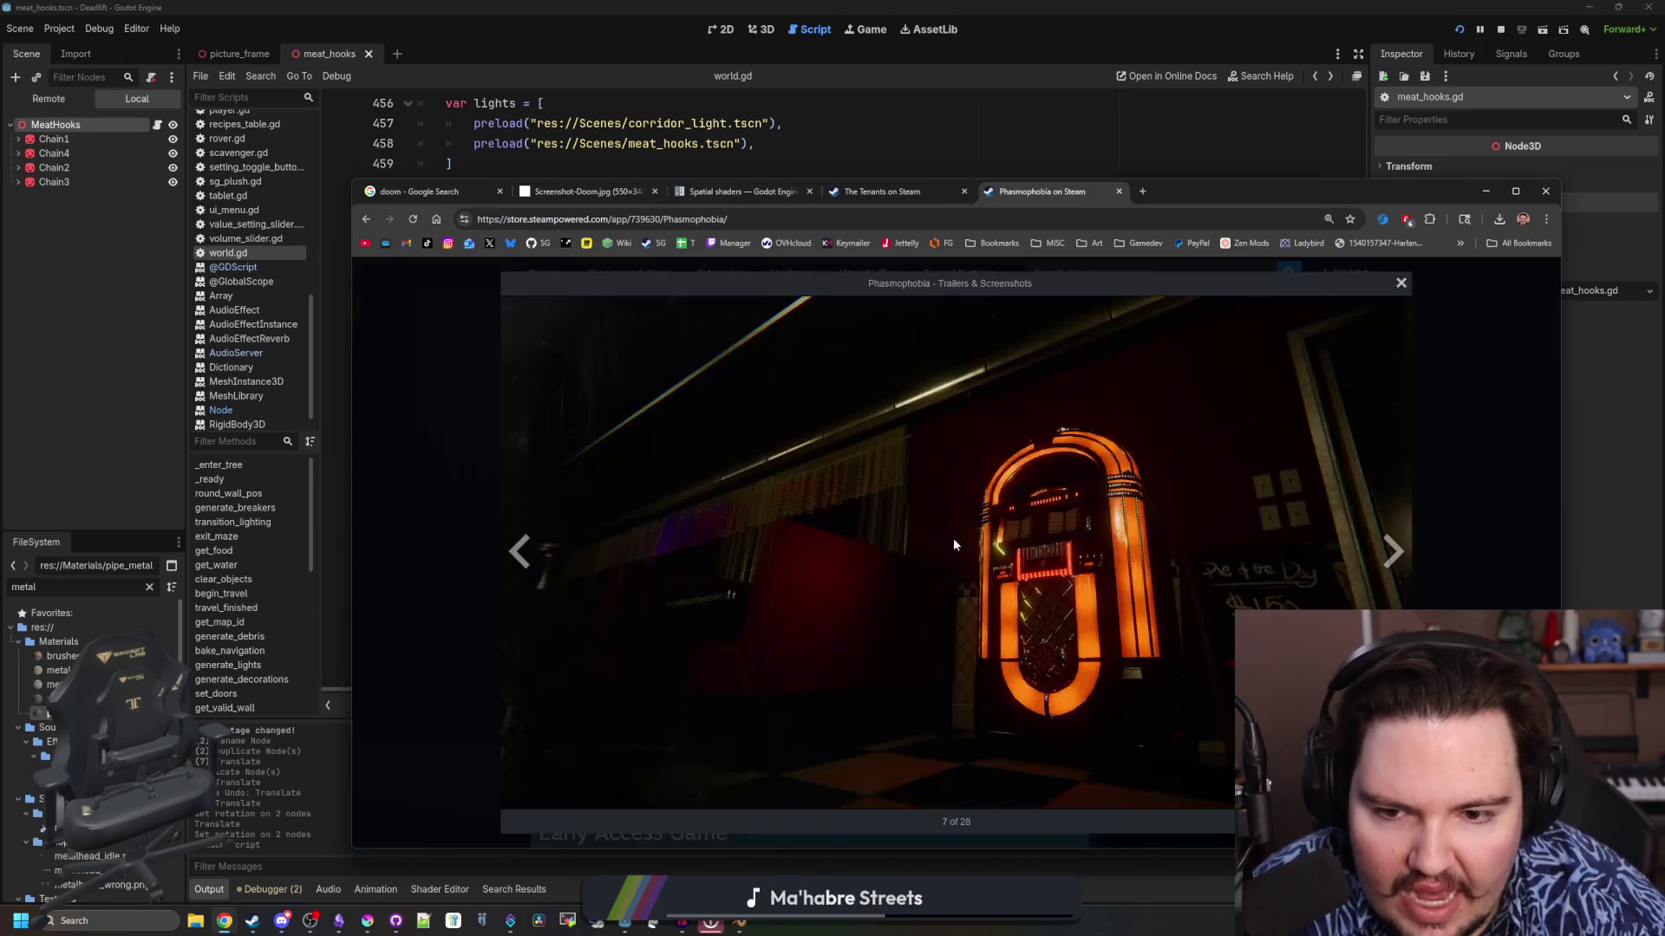
{"action": "left_click", "coordinate": [1396, 550]}
{"action": "left_click", "coordinate": [1396, 550]}
{"action": "left_click", "coordinate": [1396, 550]}
{"action": "left_click", "coordinate": [1396, 550]}
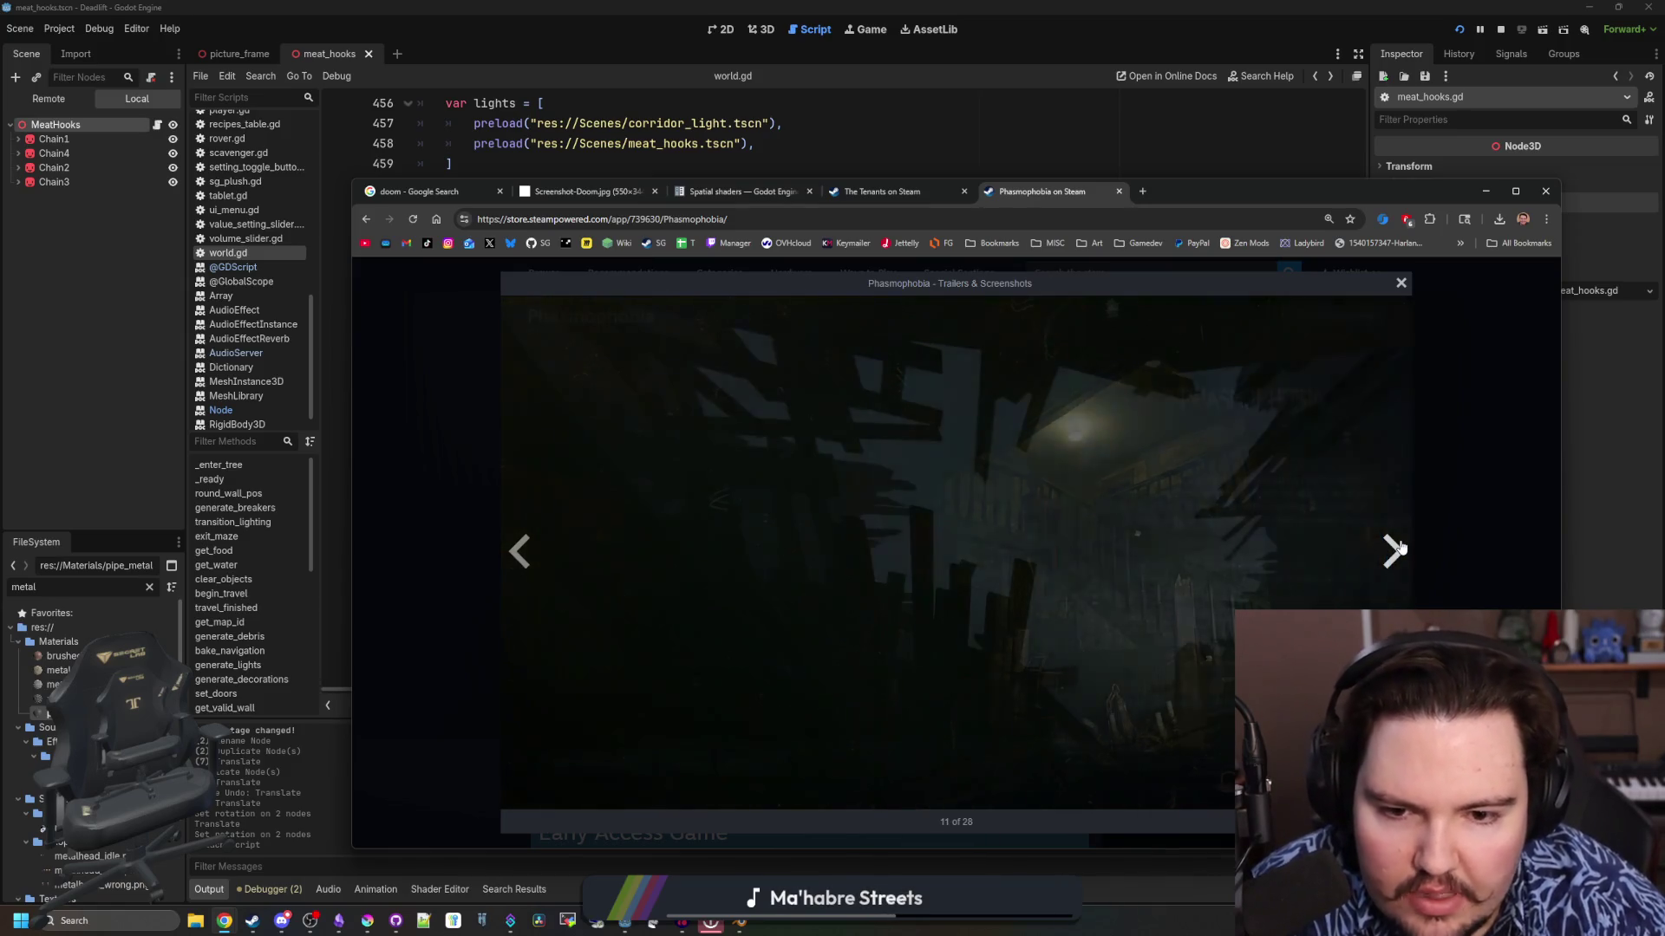
{"action": "left_click", "coordinate": [1396, 550]}
{"action": "left_click", "coordinate": [1396, 550]}
{"action": "left_click", "coordinate": [1396, 550]}
{"action": "left_click", "coordinate": [1396, 550]}
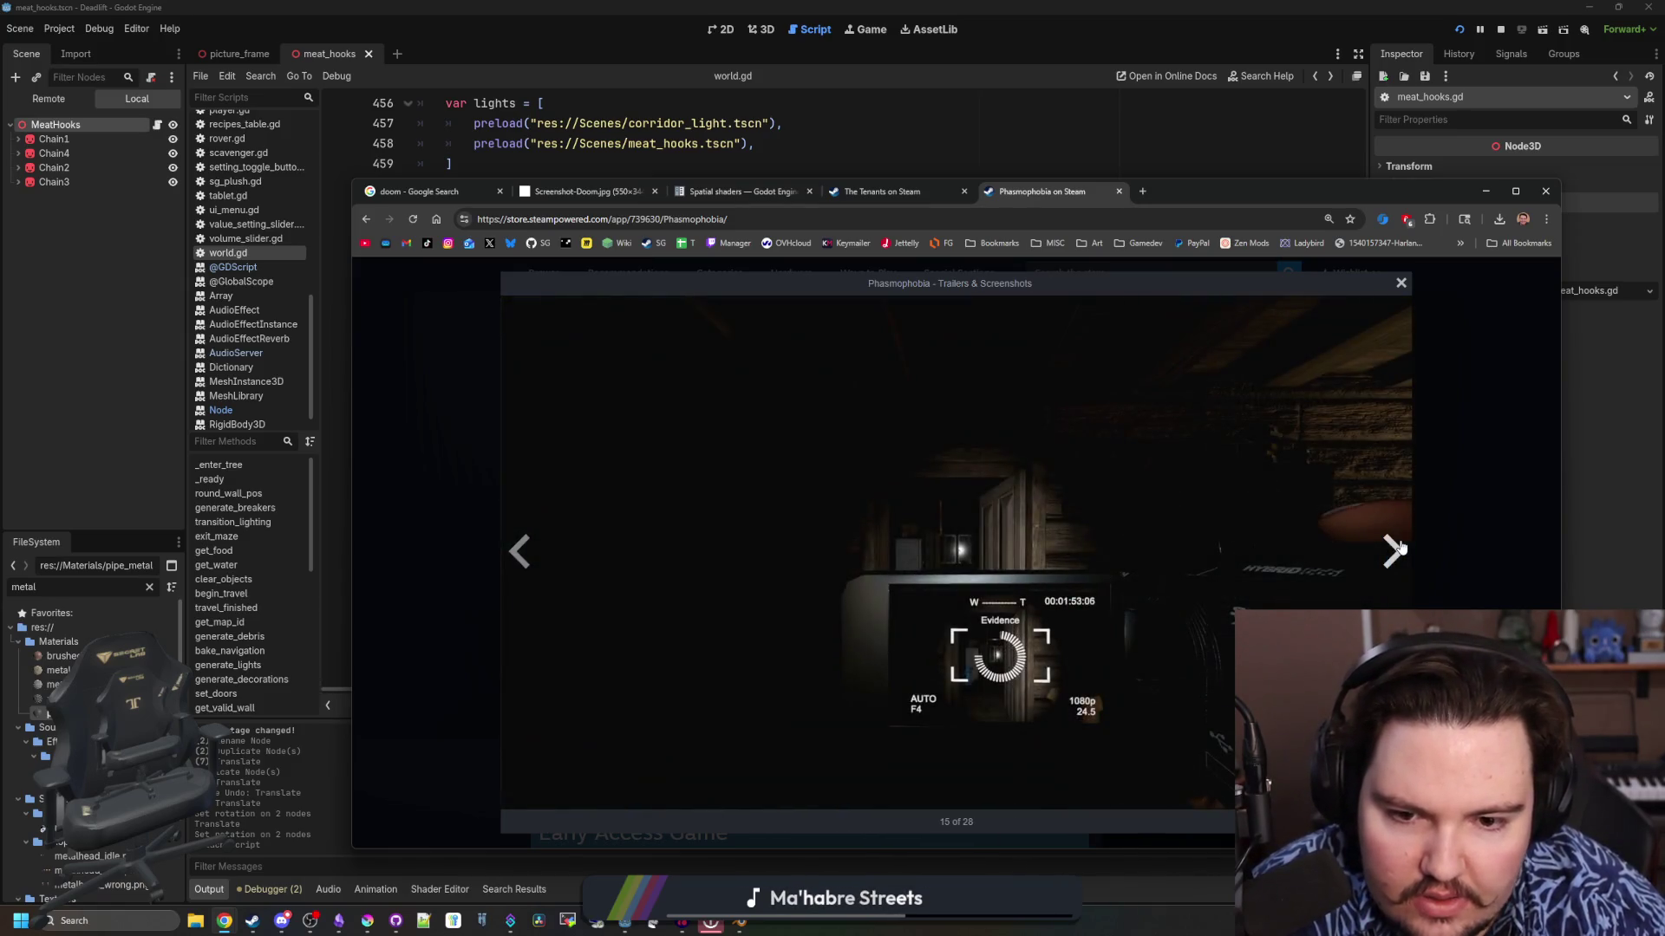
{"action": "left_click", "coordinate": [1396, 550]}
{"action": "left_click", "coordinate": [1396, 549]}
{"action": "left_click", "coordinate": [1396, 550]}
{"action": "left_click", "coordinate": [1396, 550]}
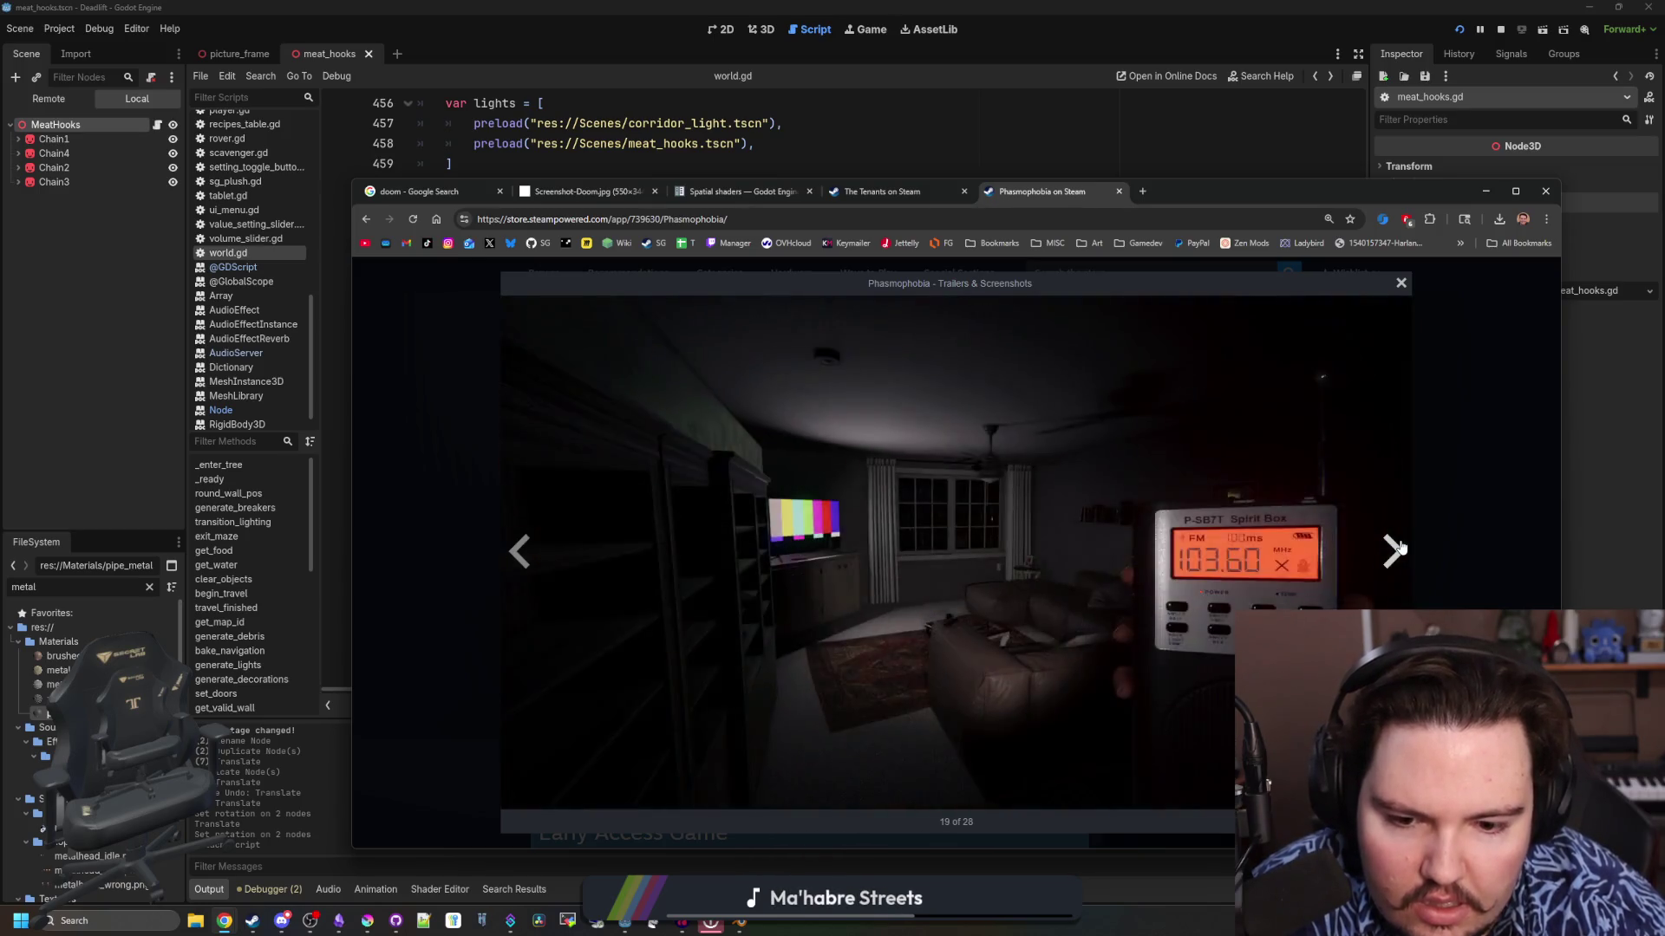
{"action": "left_click", "coordinate": [1396, 550]}
{"action": "left_click", "coordinate": [1396, 550]}
{"action": "left_click", "coordinate": [1396, 549]}
{"action": "left_click", "coordinate": [1396, 550]}
{"action": "left_click", "coordinate": [1396, 550]}
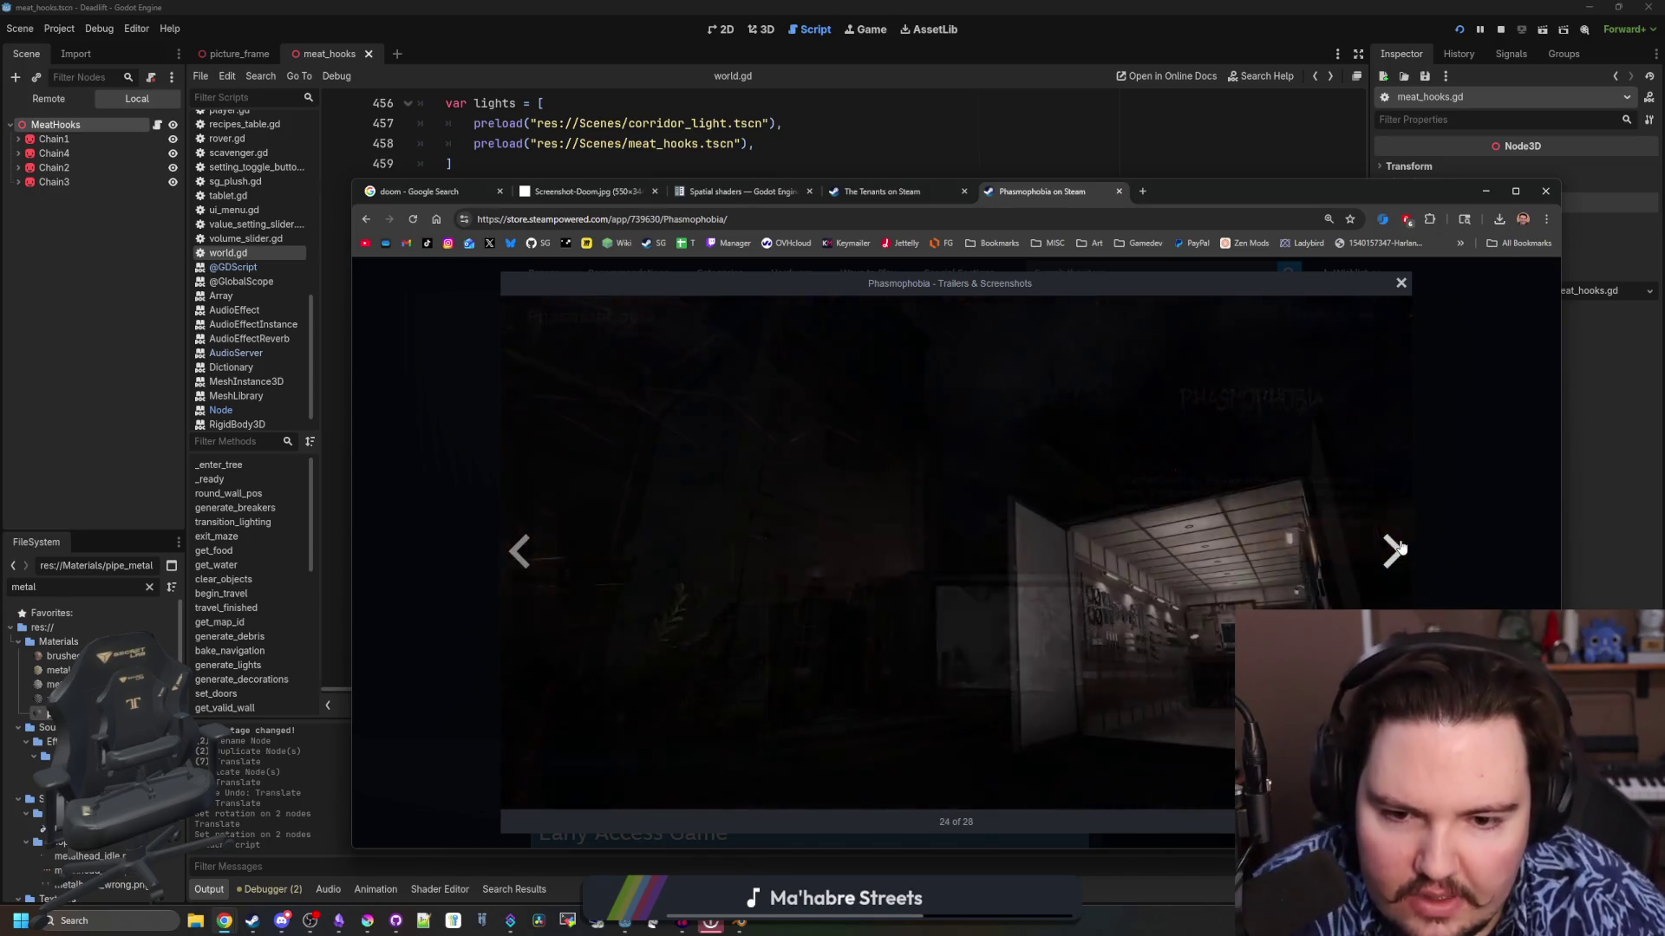
{"action": "left_click", "coordinate": [1396, 550]}
{"action": "left_click", "coordinate": [1396, 549]}
{"action": "left_click", "coordinate": [1396, 550]}
{"action": "left_click", "coordinate": [1396, 549]}
{"action": "left_click", "coordinate": [1396, 550]}
{"action": "left_click", "coordinate": [1396, 549]}
{"action": "left_click", "coordinate": [1396, 550]}
{"action": "left_click", "coordinate": [1396, 550]}
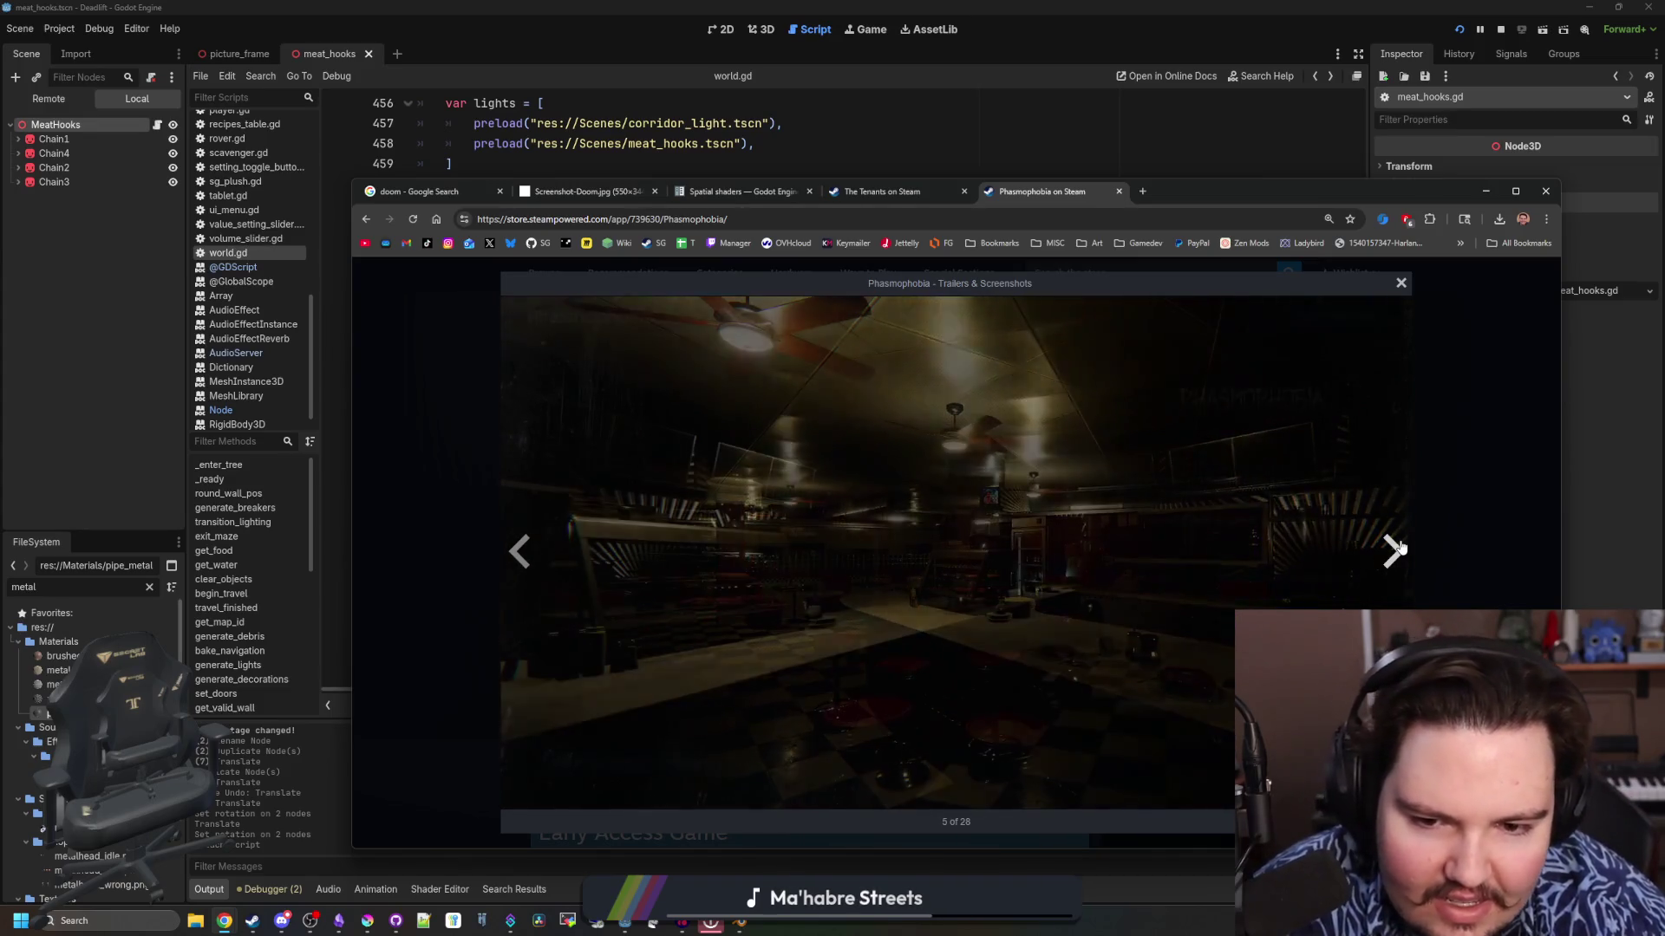
{"action": "left_click", "coordinate": [1396, 550]}
{"action": "left_click", "coordinate": [1396, 550]}
{"action": "left_click", "coordinate": [1396, 550]}
{"action": "left_click", "coordinate": [1427, 538]}
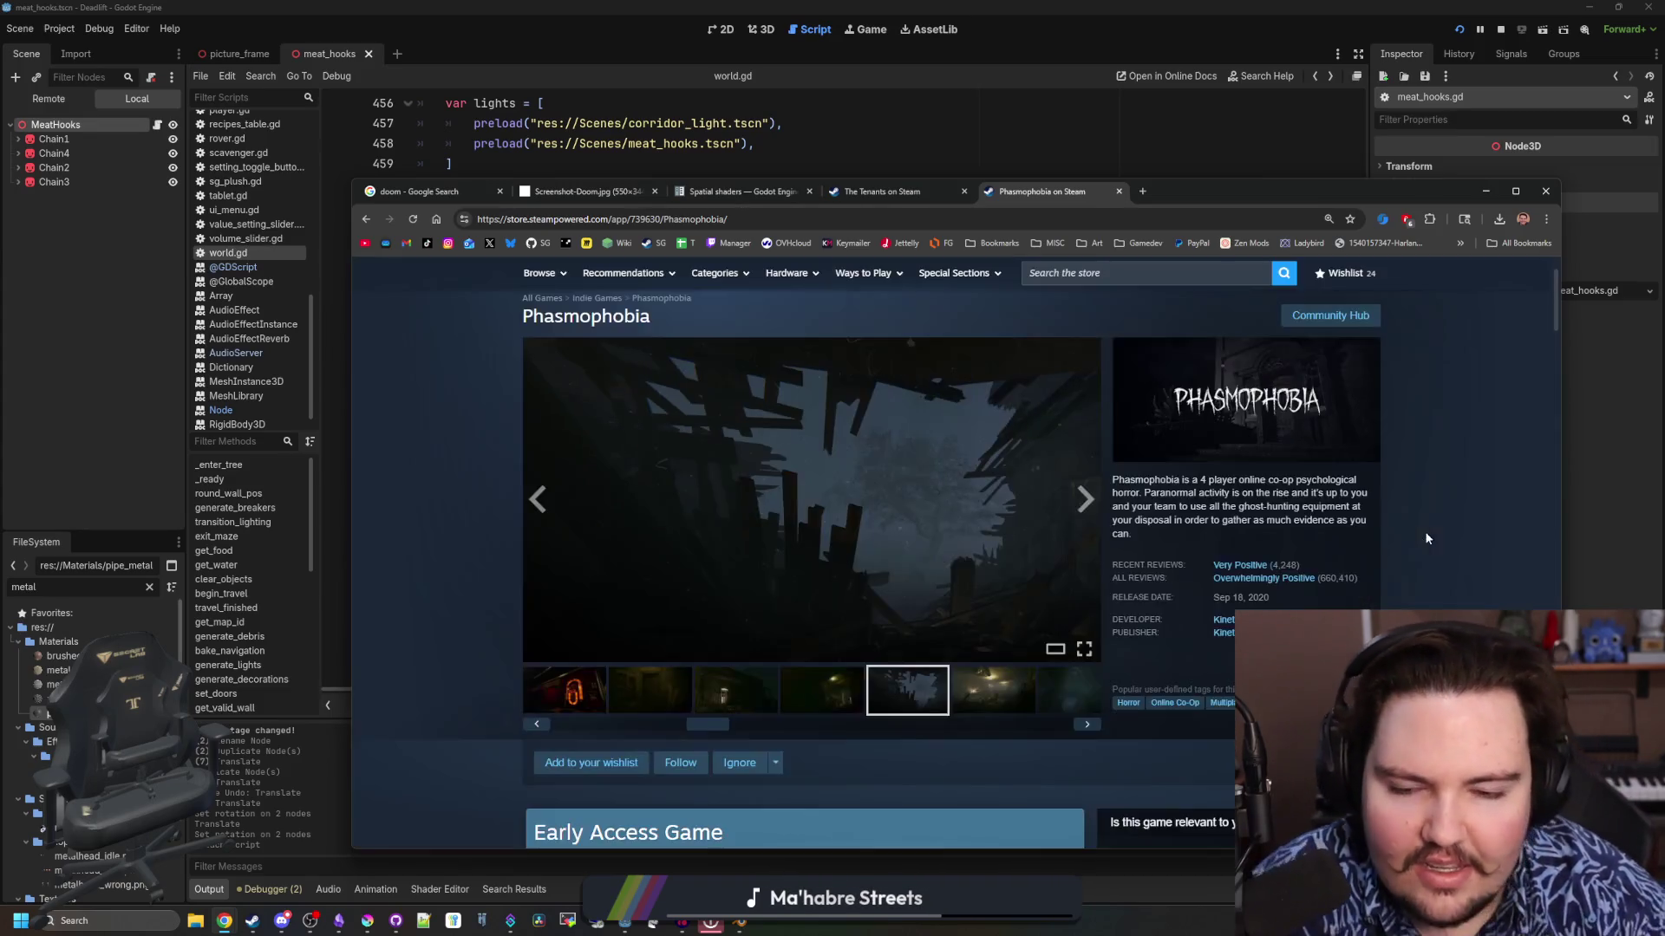
Play the first Phasmophobia trailer muted and scrub it toward the end
{"action": "scroll", "coordinate": [1426, 539], "scroll_direction": "down", "scroll_amount": 3}
{"action": "left_click_drag", "start_coordinate": [715, 471], "coordinate": [547, 443]}
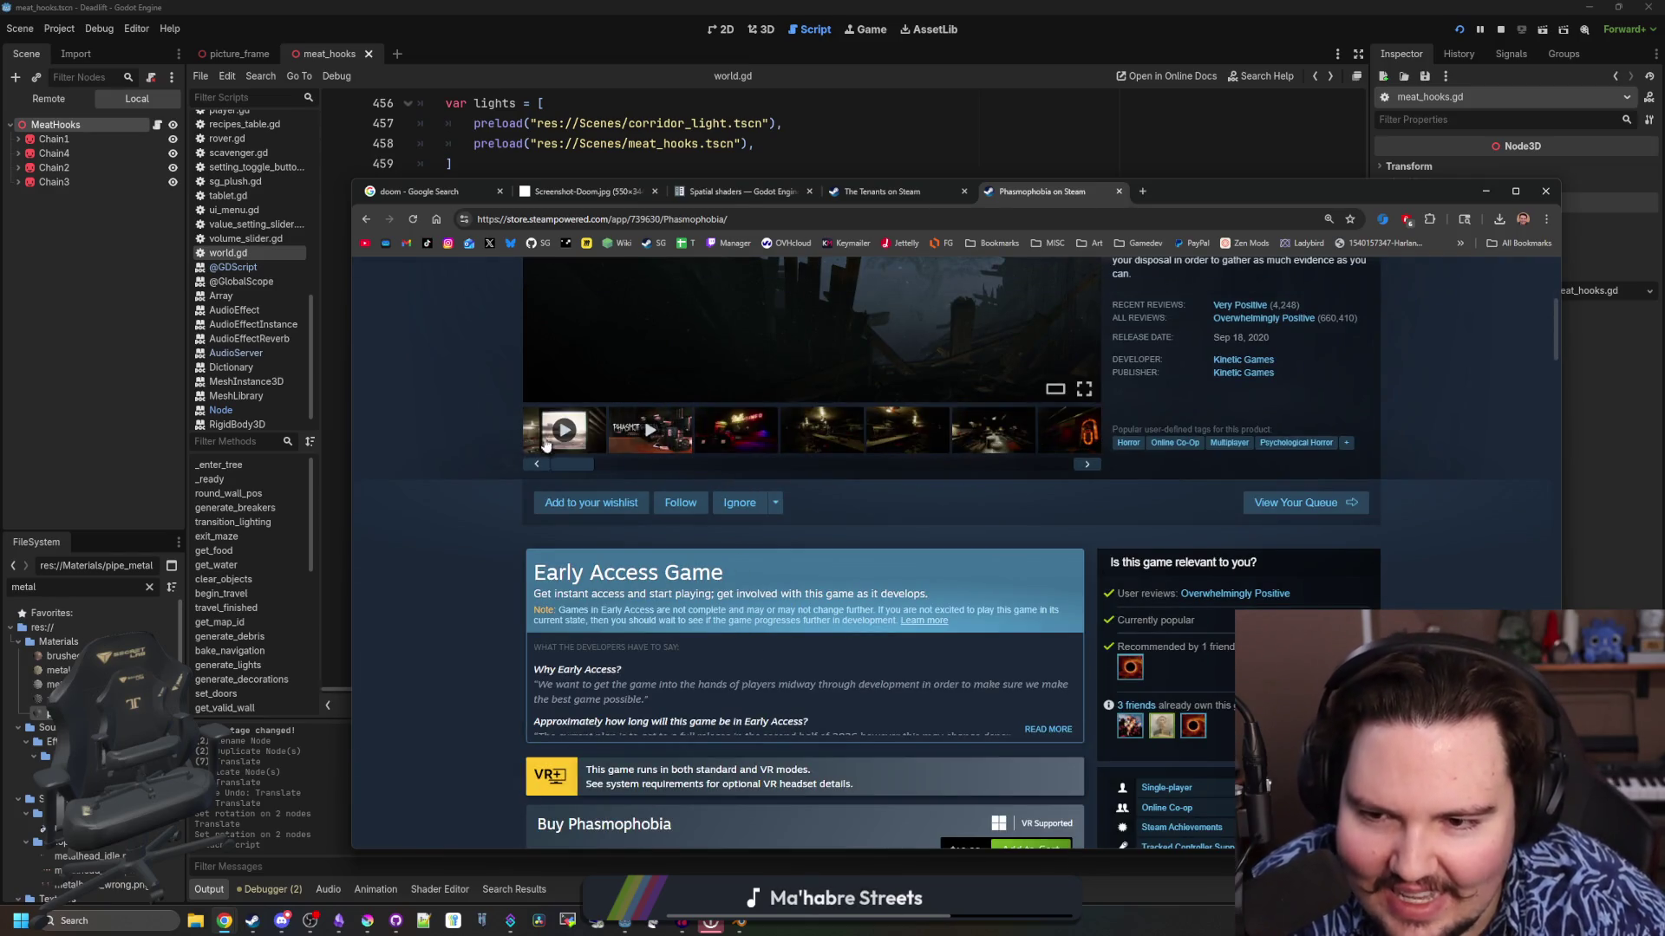
{"action": "left_click", "coordinate": [547, 444]}
{"action": "scroll", "coordinate": [555, 451], "scroll_direction": "up", "scroll_amount": 3}
{"action": "left_click", "coordinate": [568, 650]}
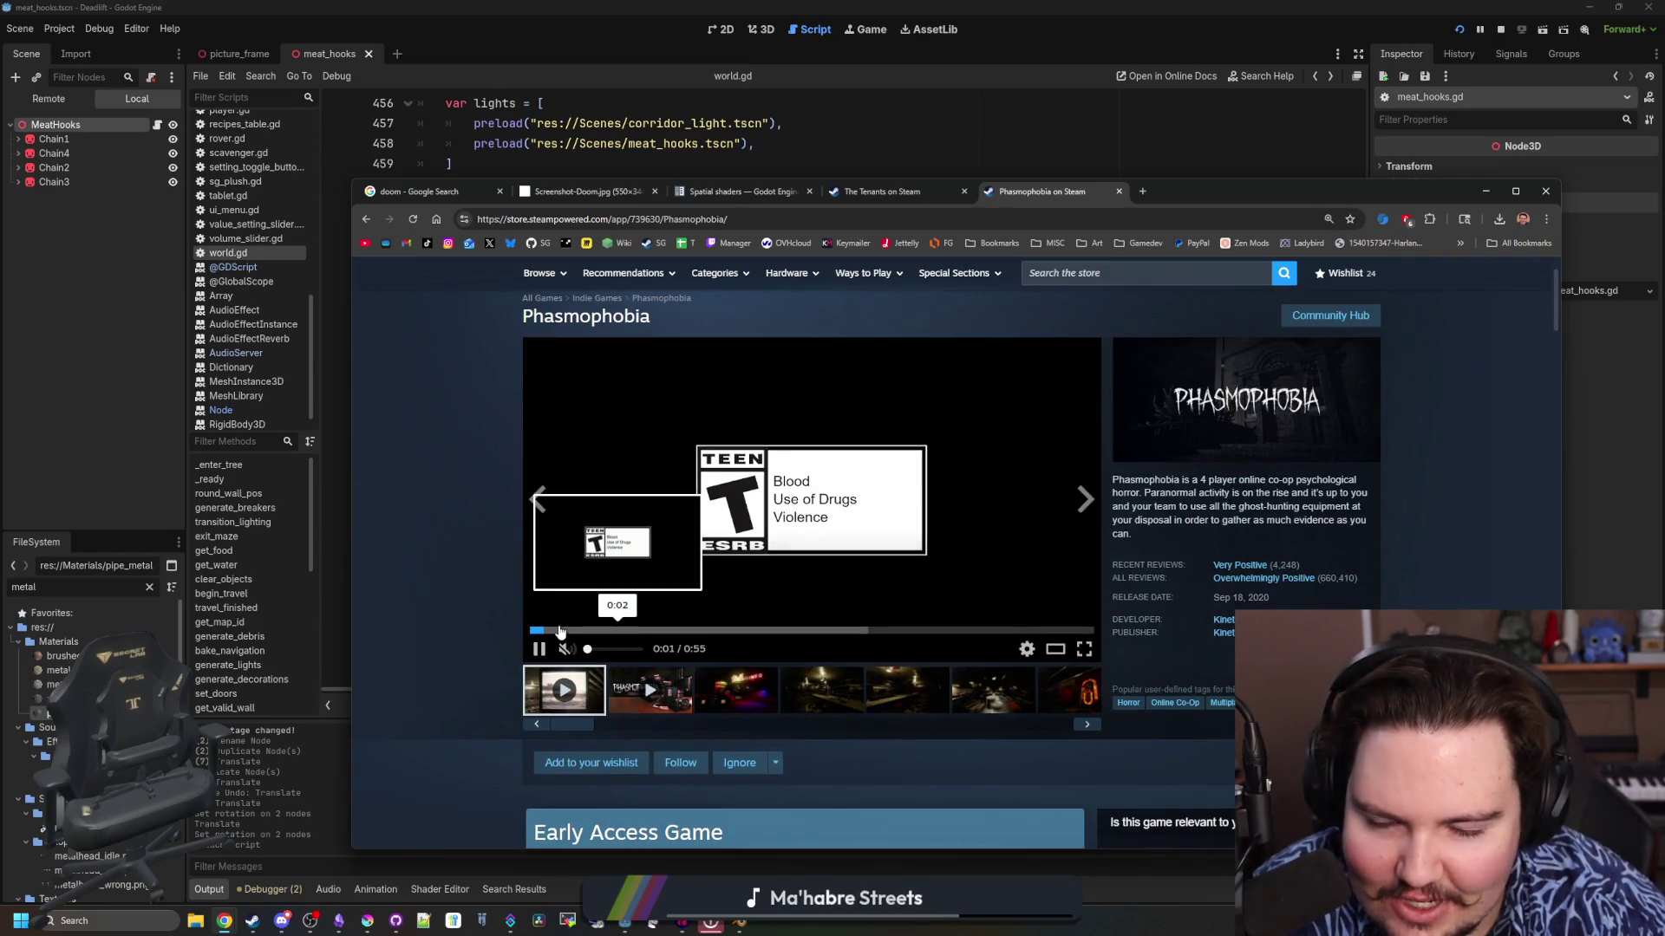
{"action": "left_click", "coordinate": [689, 630]}
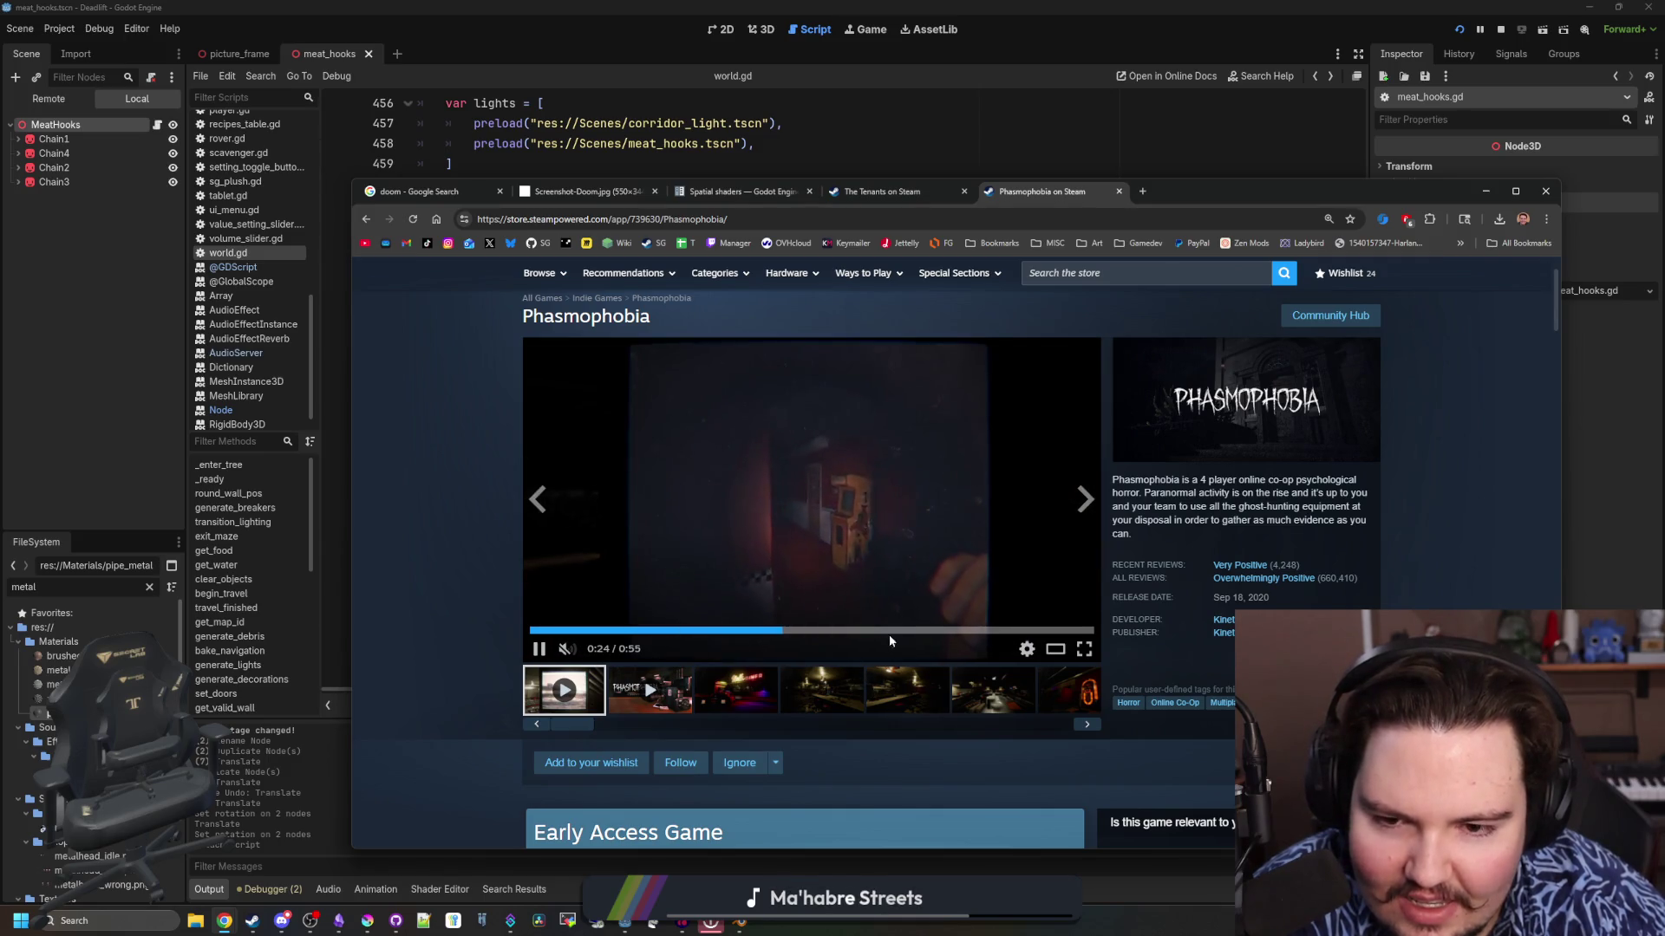
{"action": "left_click", "coordinate": [1039, 631]}
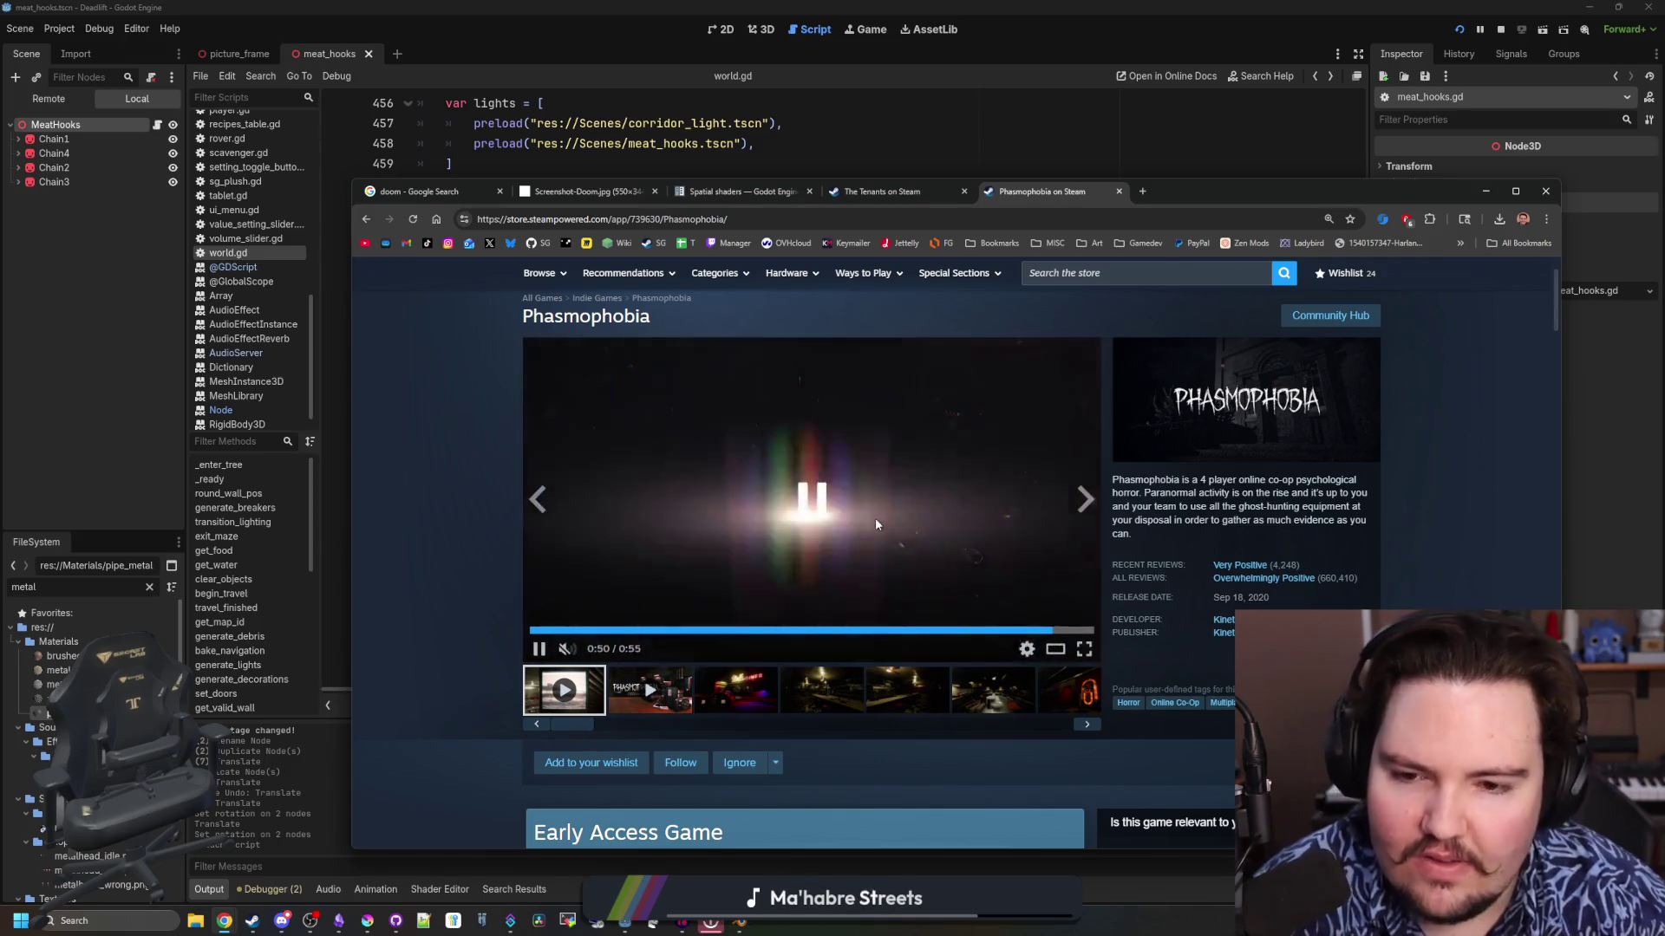
{"action": "left_click_drag", "start_coordinate": [602, 634], "coordinate": [1048, 632]}
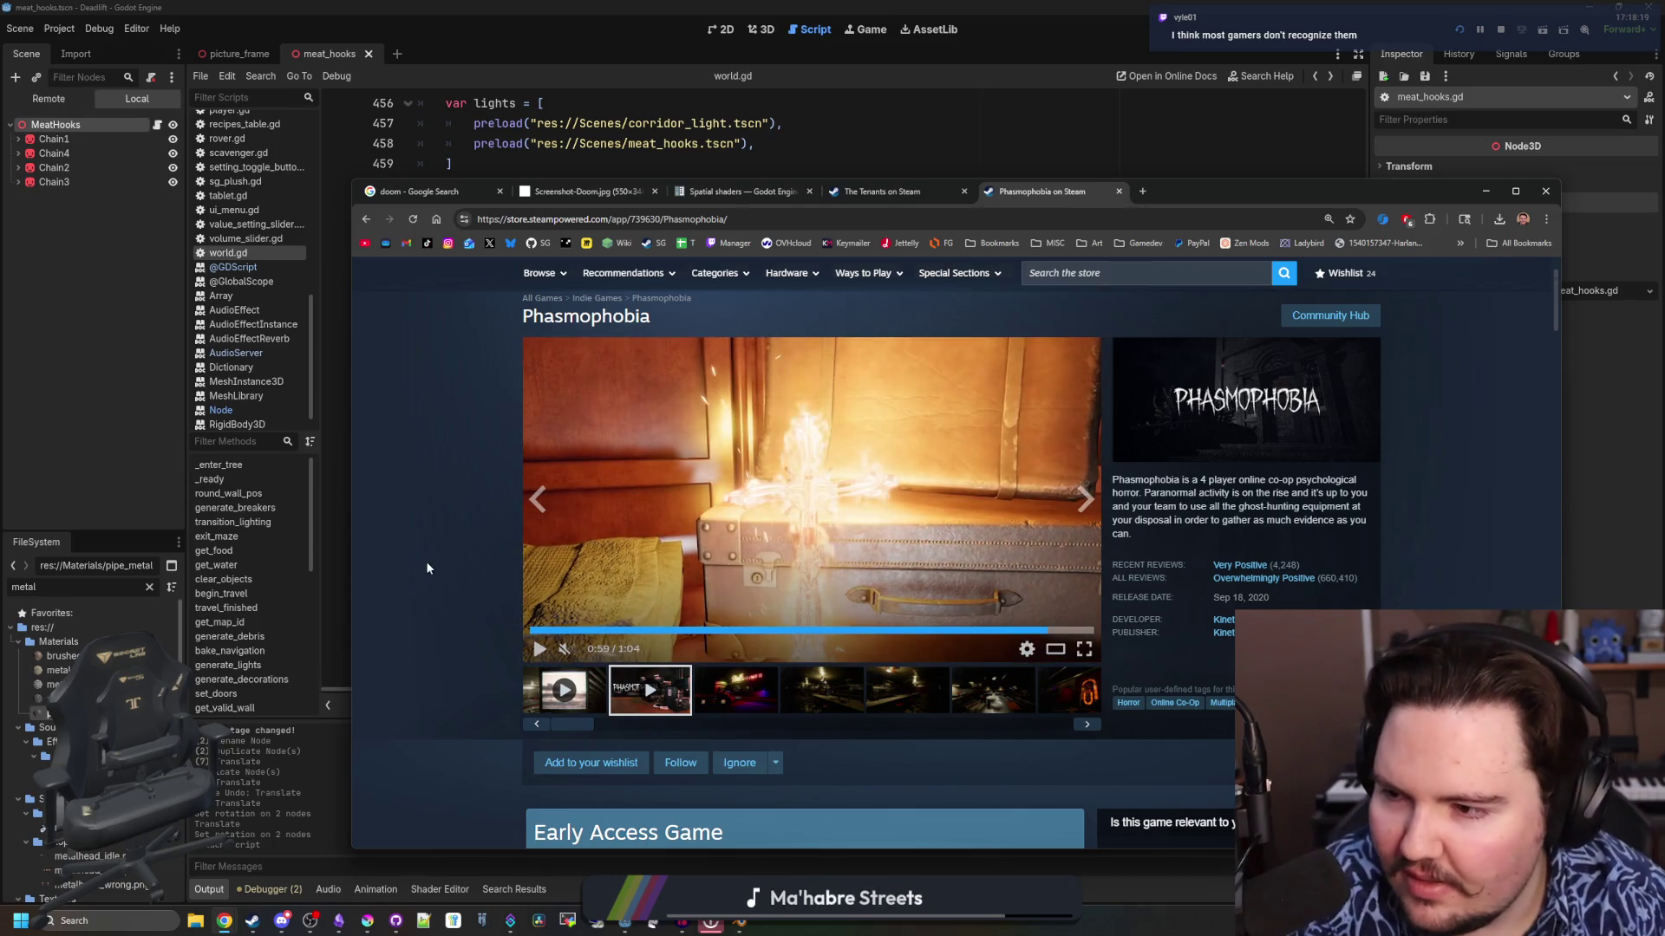
Scroll down the rest of the store page, then minimize Chrome to show Godot's world.gd
{"action": "scroll", "coordinate": [427, 568], "scroll_direction": "down", "scroll_amount": 20}
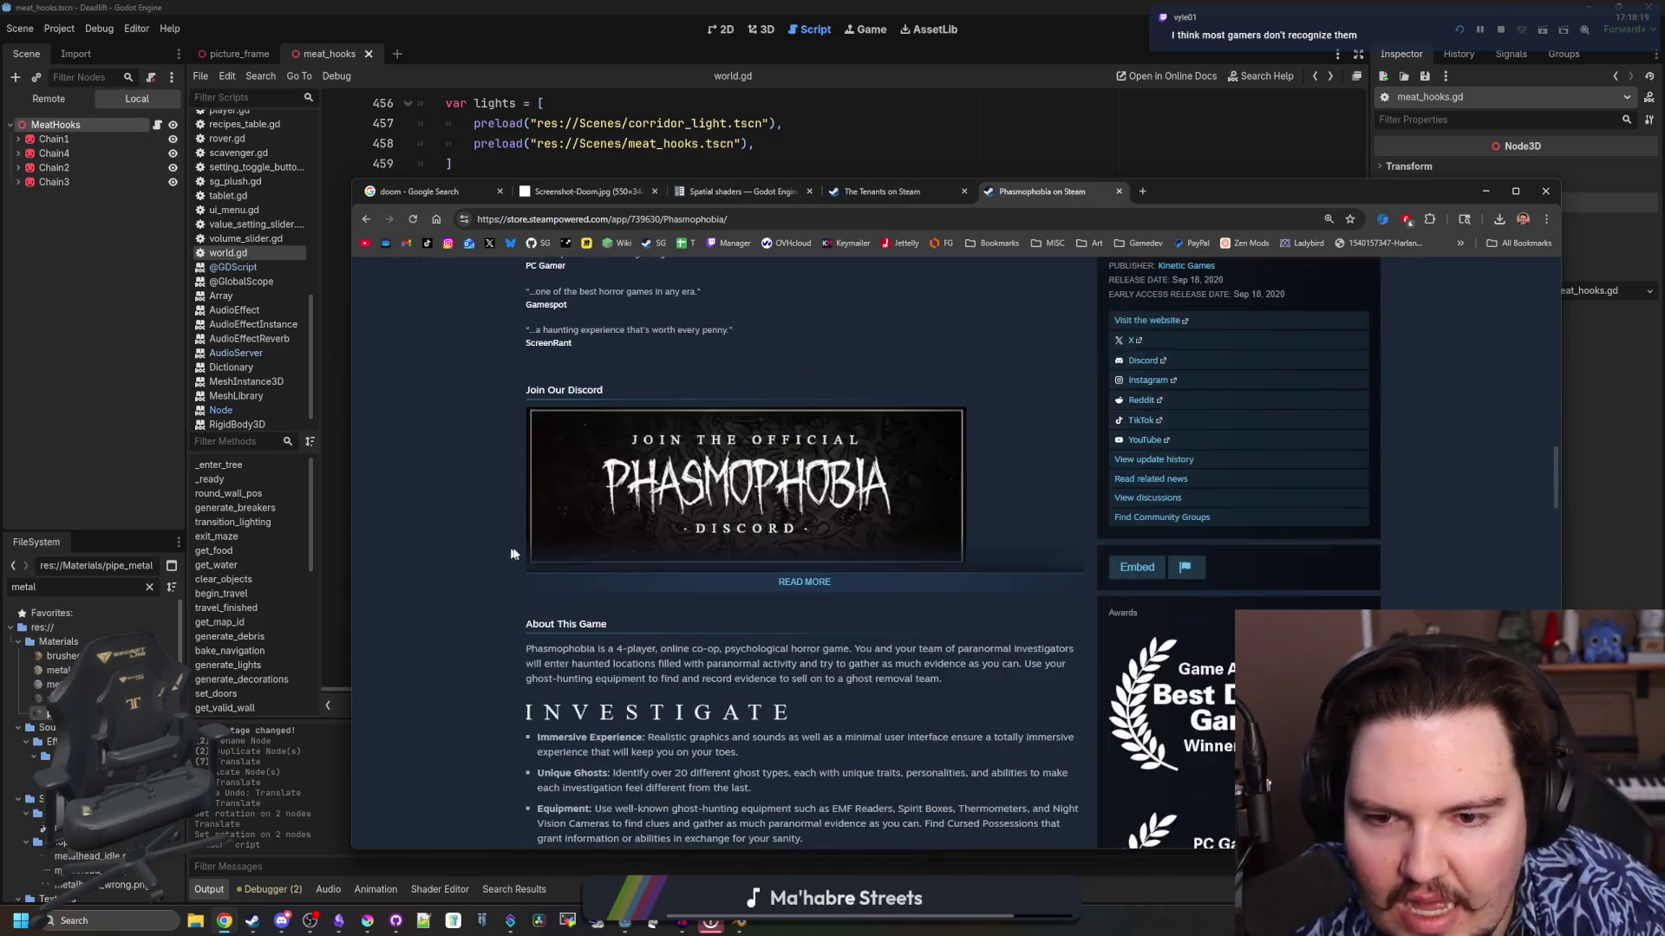
{"action": "scroll", "coordinate": [514, 546], "scroll_direction": "down", "scroll_amount": 5}
{"action": "scroll", "coordinate": [518, 511], "scroll_direction": "down", "scroll_amount": 4}
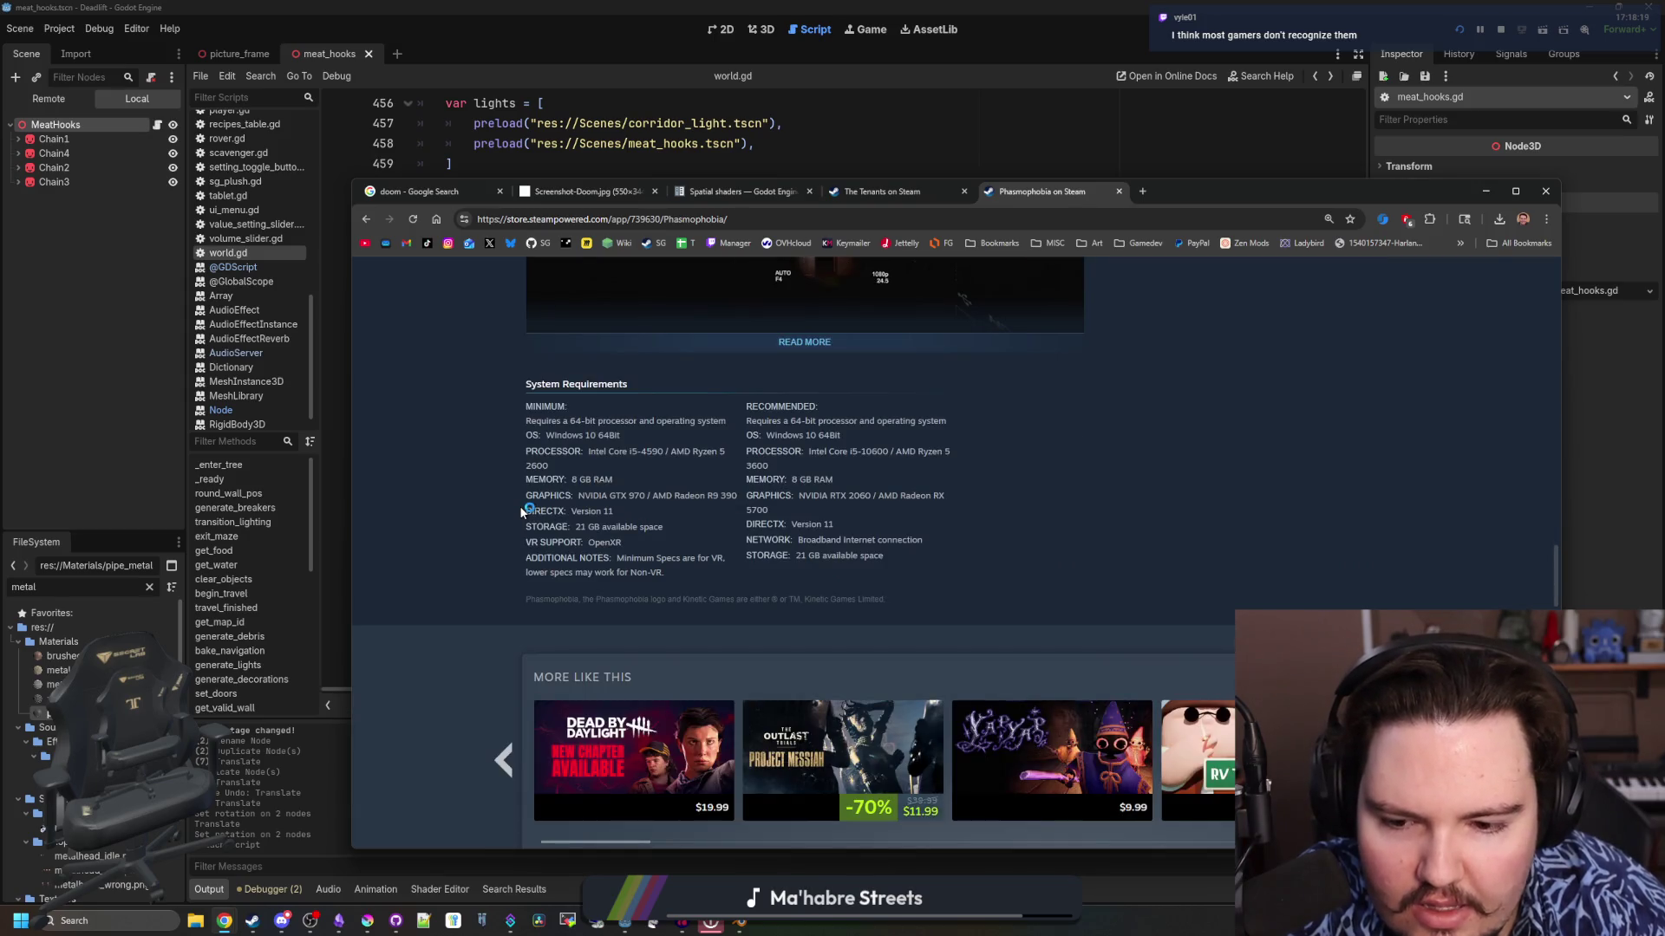
{"action": "scroll", "coordinate": [520, 511], "scroll_direction": "down", "scroll_amount": 2}
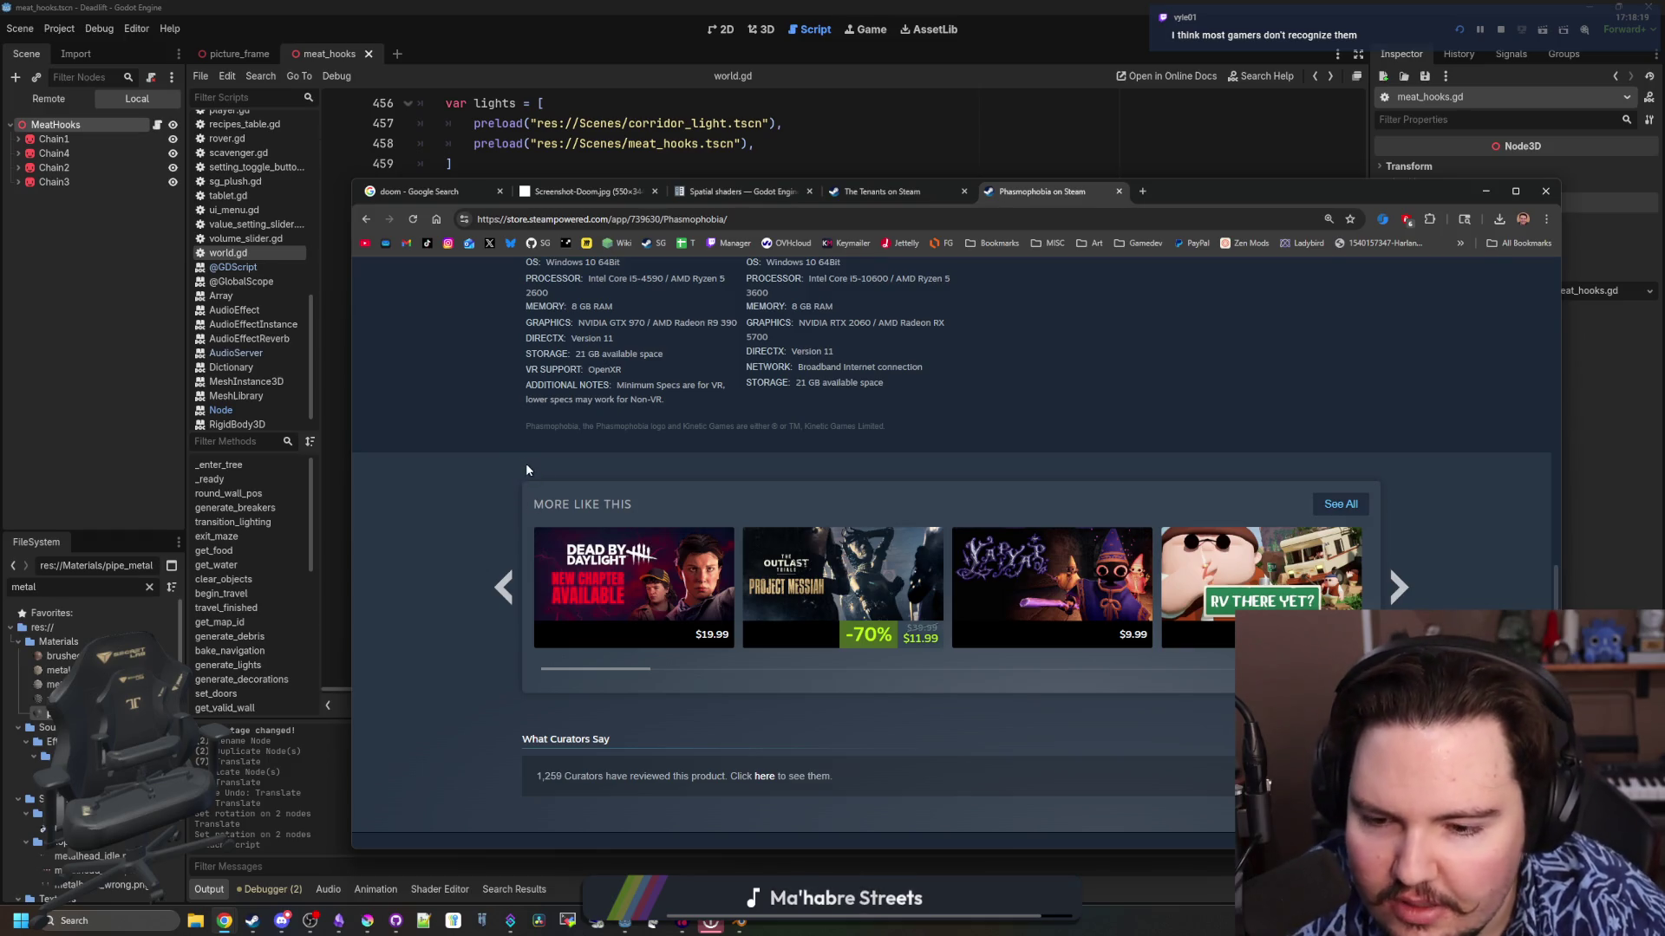
{"action": "scroll", "coordinate": [525, 463], "scroll_direction": "down", "scroll_amount": 5}
{"action": "scroll", "coordinate": [525, 463], "scroll_direction": "up", "scroll_amount": 20}
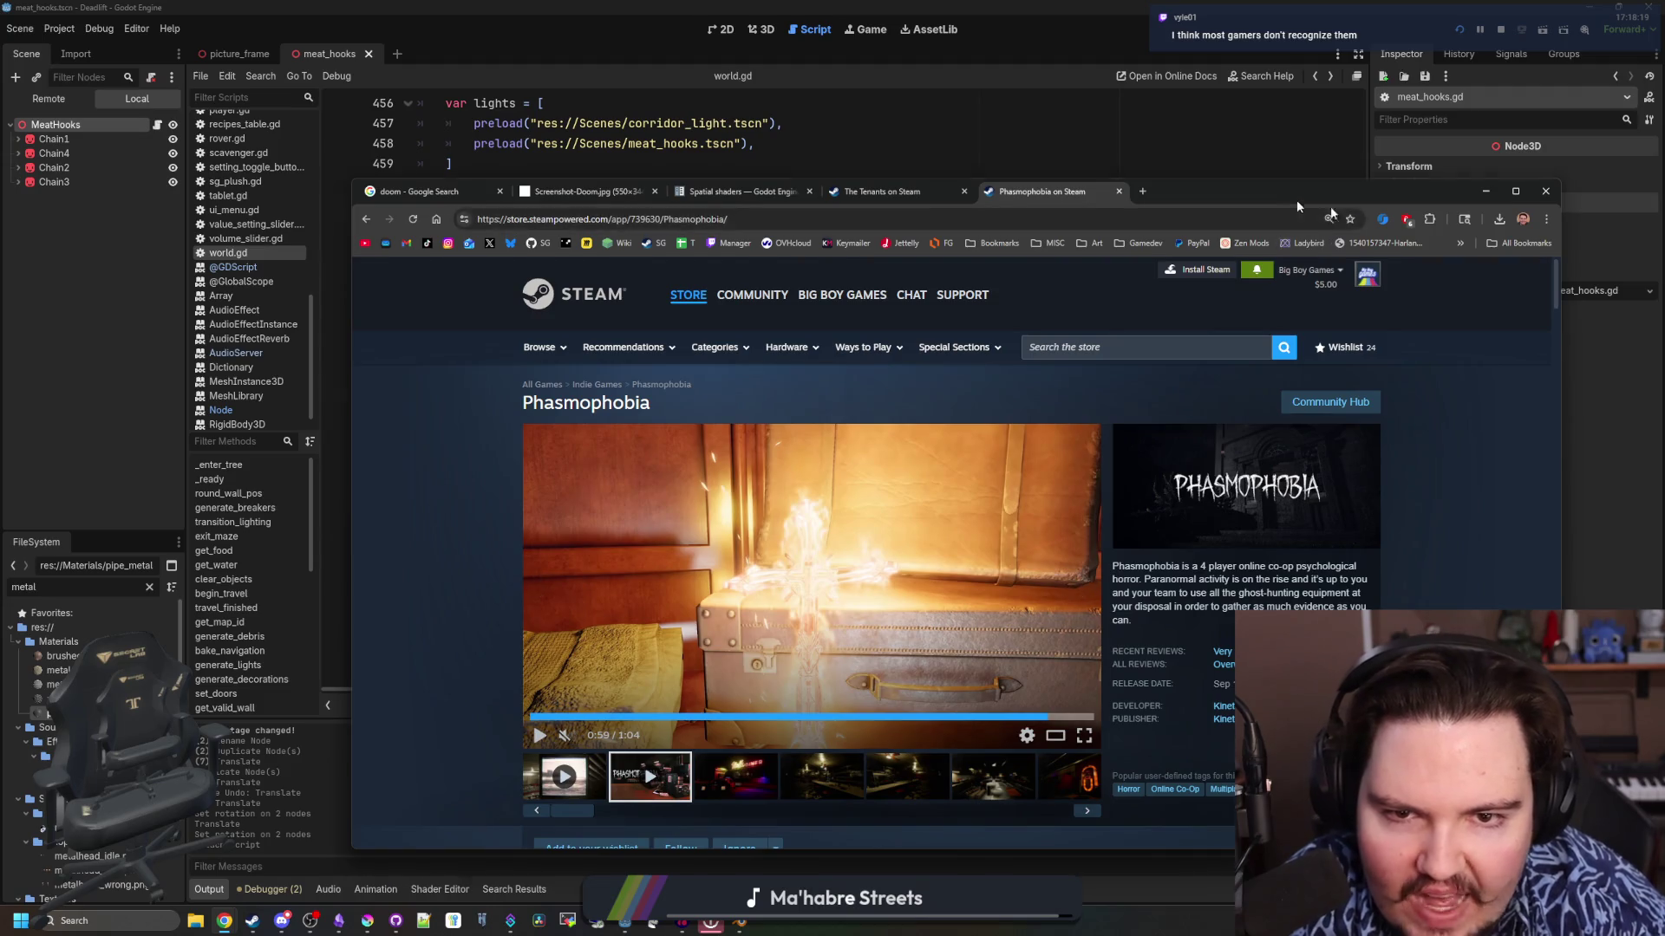
{"action": "left_click", "coordinate": [1486, 190]}
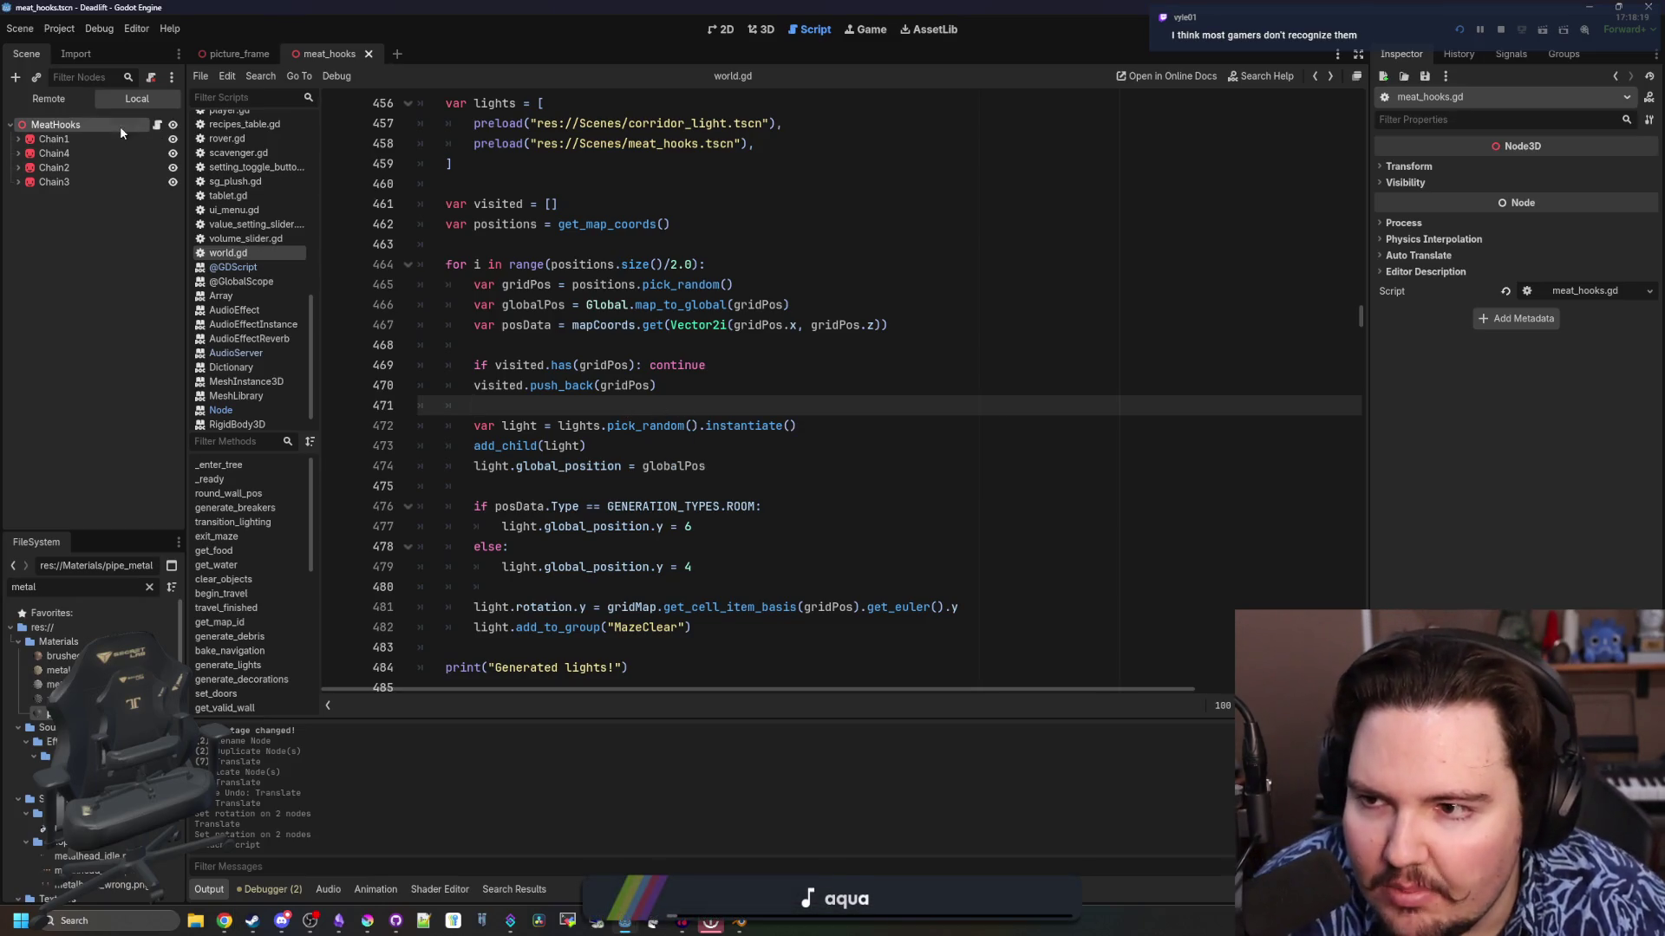
Switch from the script editor to the 3D workspace, saving the meat_hooks scene
{"action": "left_click", "coordinate": [157, 127]}
{"action": "left_click", "coordinate": [724, 30]}
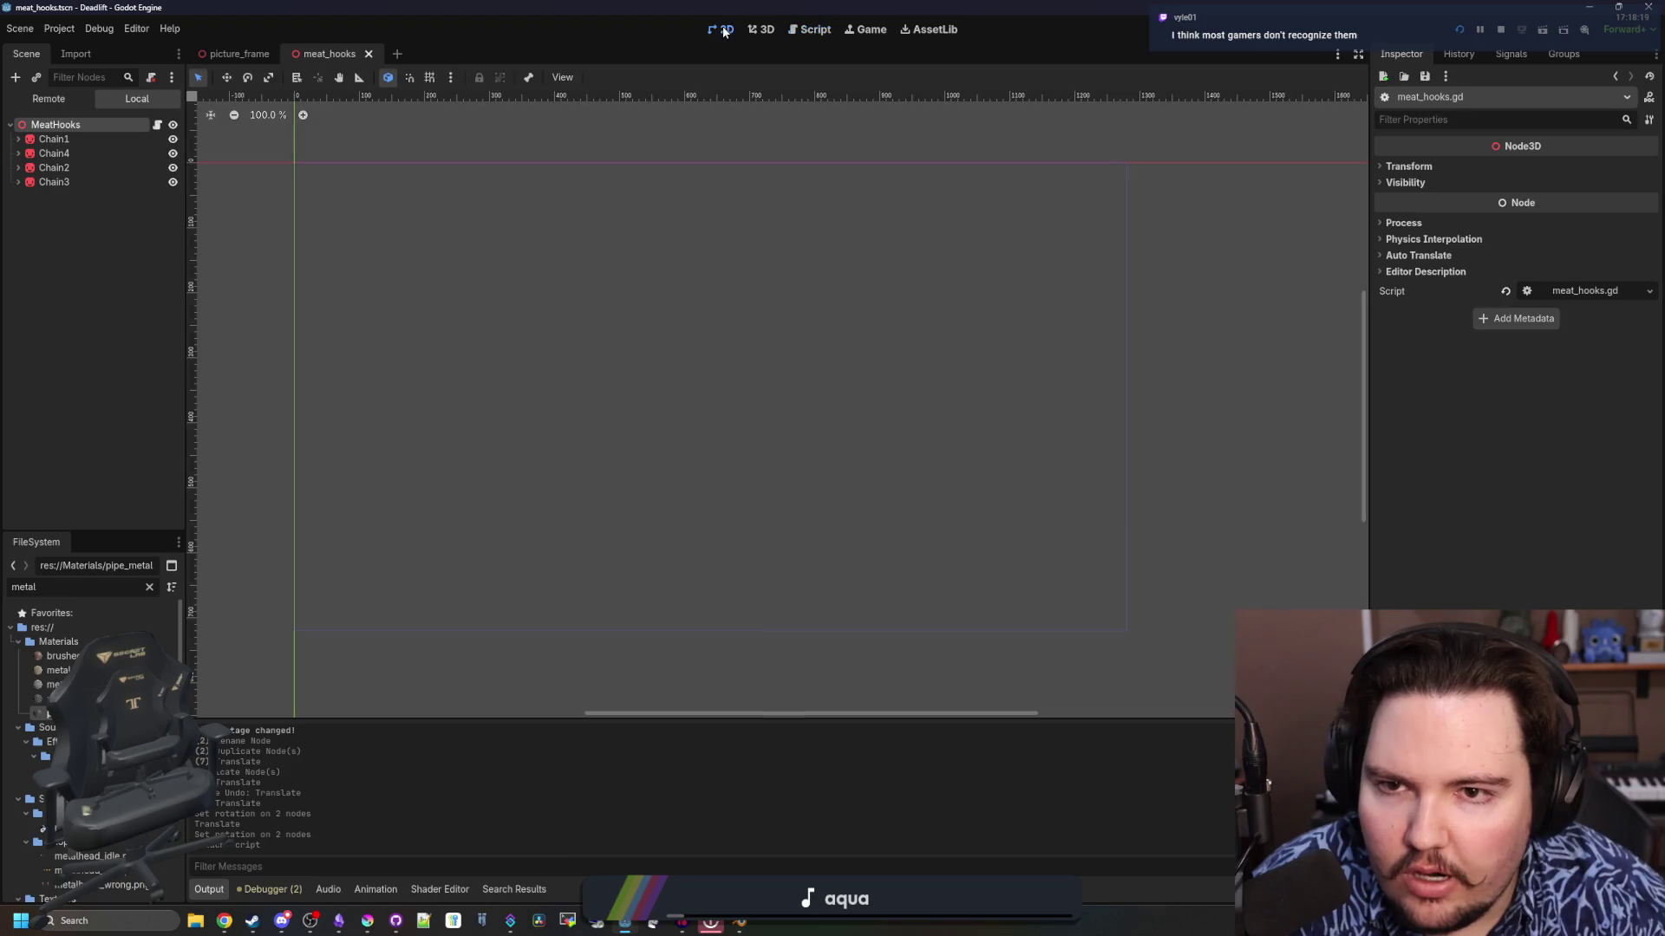
{"action": "key", "text": "ctrl+s"}
{"action": "left_click", "coordinate": [762, 29]}
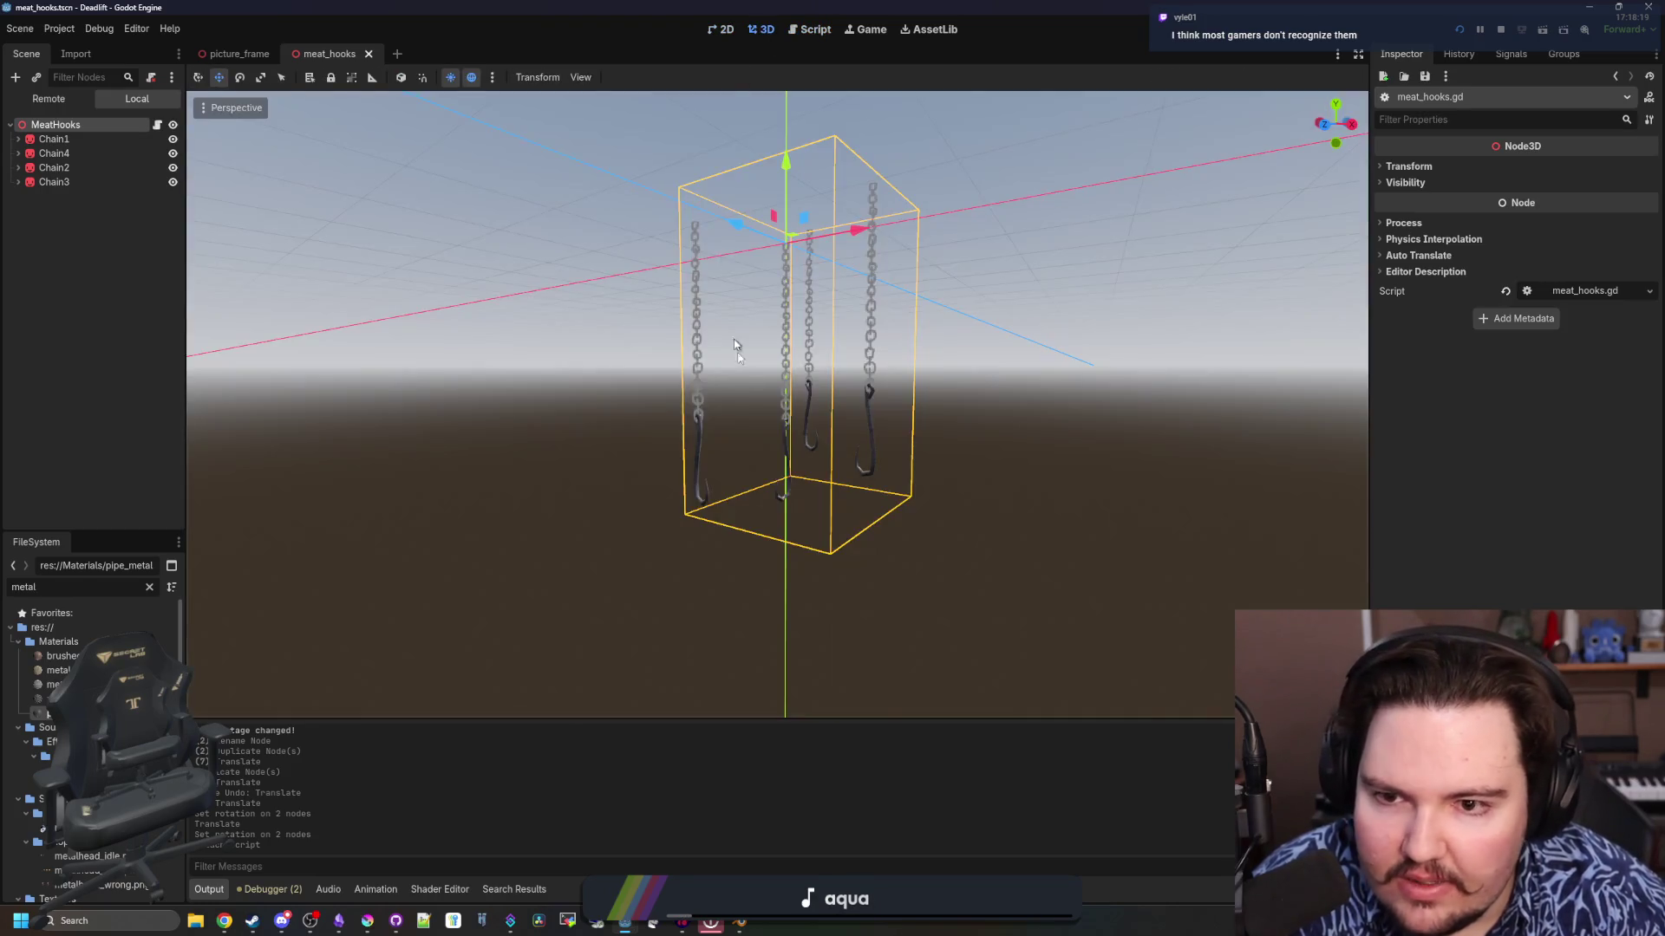
{"action": "key", "text": "ctrl+s"}
Orbit and zoom the viewport around the four hanging chains and hooks, saving repeatedly
{"action": "mouse_move", "coordinate": [923, 435]}
{"action": "left_mouse_down"}
{"action": "mouse_move", "coordinate": [818, 475]}
{"action": "mouse_move", "coordinate": [803, 436]}
{"action": "mouse_move", "coordinate": [963, 417]}
{"action": "left_mouse_up"}
{"action": "key", "text": "ctrl+s"}
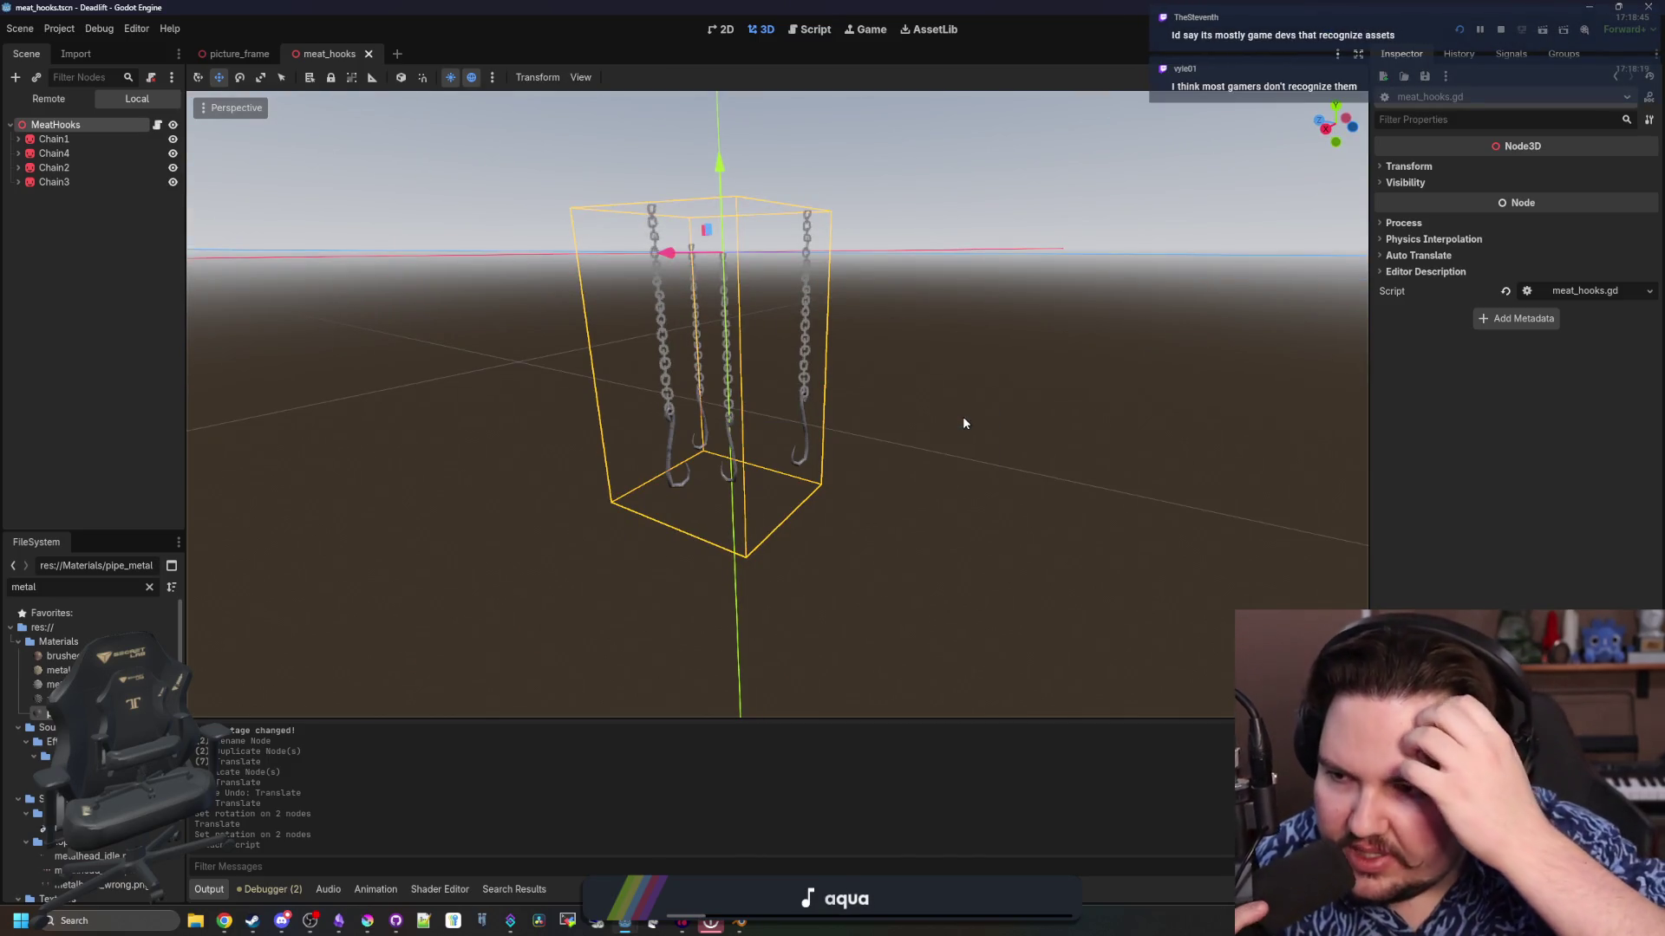
{"action": "left_click", "coordinate": [962, 416]}
{"action": "mouse_move", "coordinate": [962, 416]}
{"action": "left_mouse_down"}
{"action": "mouse_move", "coordinate": [992, 409]}
{"action": "mouse_move", "coordinate": [1011, 434]}
{"action": "mouse_move", "coordinate": [1029, 409]}
{"action": "left_mouse_up"}
{"action": "key", "text": "ctrl+s"}
{"action": "scroll", "coordinate": [1006, 431], "scroll_direction": "up", "scroll_amount": 3}
{"action": "key", "text": "ctrl+s"}
{"action": "scroll", "coordinate": [954, 409], "scroll_direction": "down", "scroll_amount": 4}
{"action": "key", "text": "ctrl+s"}
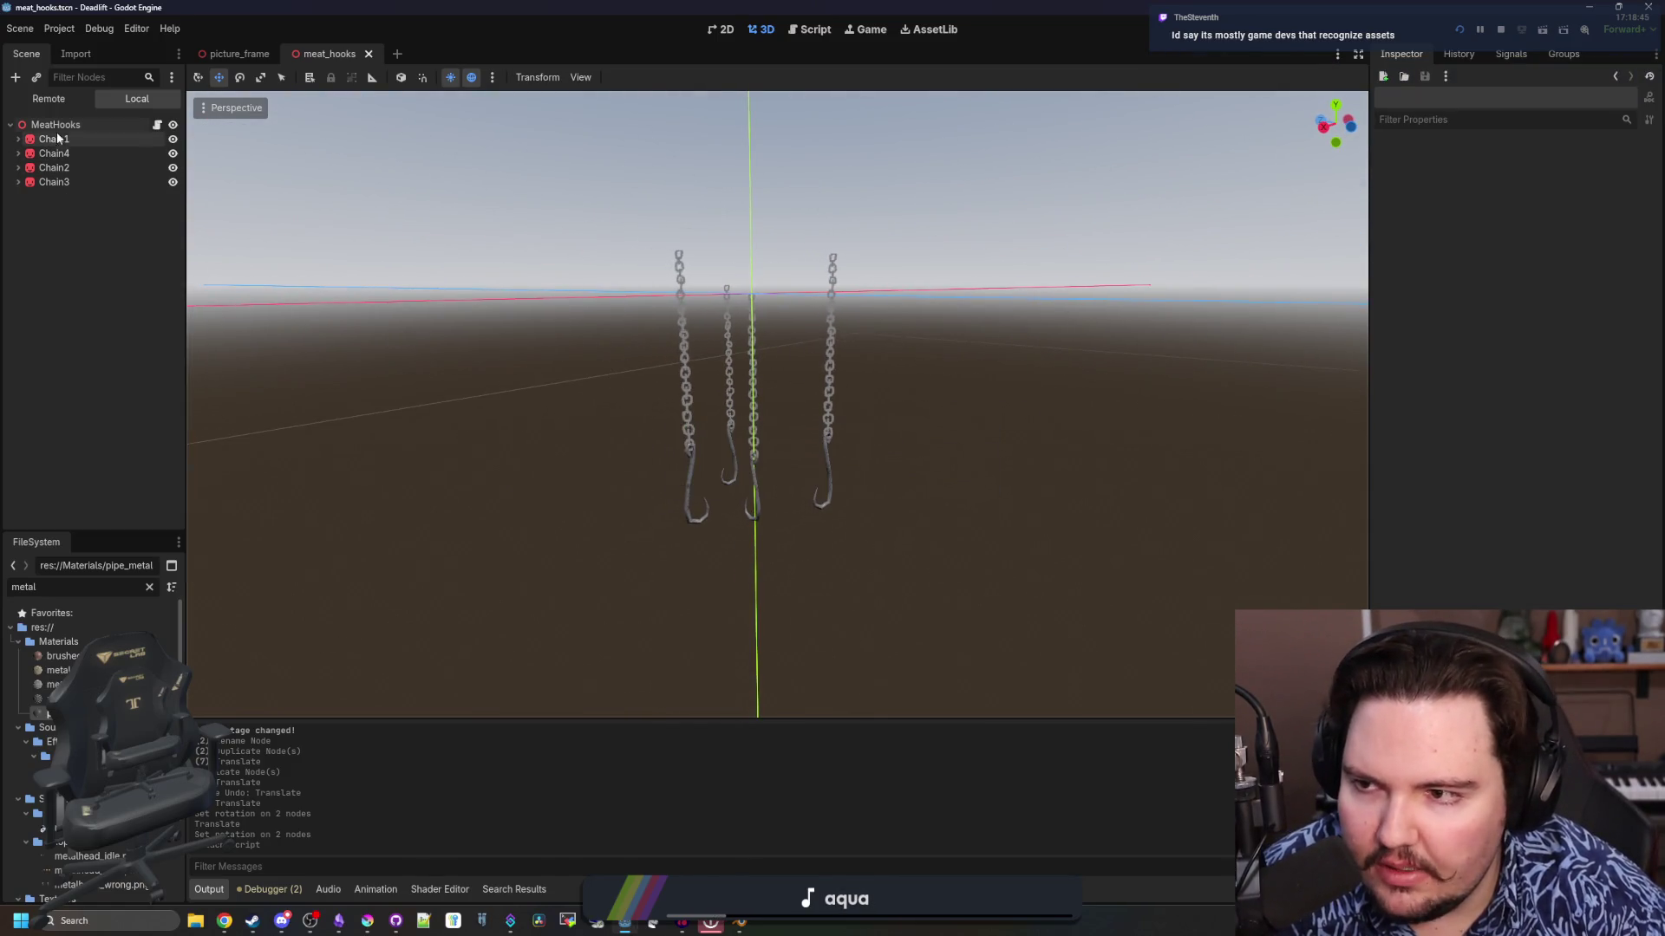
Add an Area3D child node under the MeatHooks root node
{"action": "left_click", "coordinate": [126, 125]}
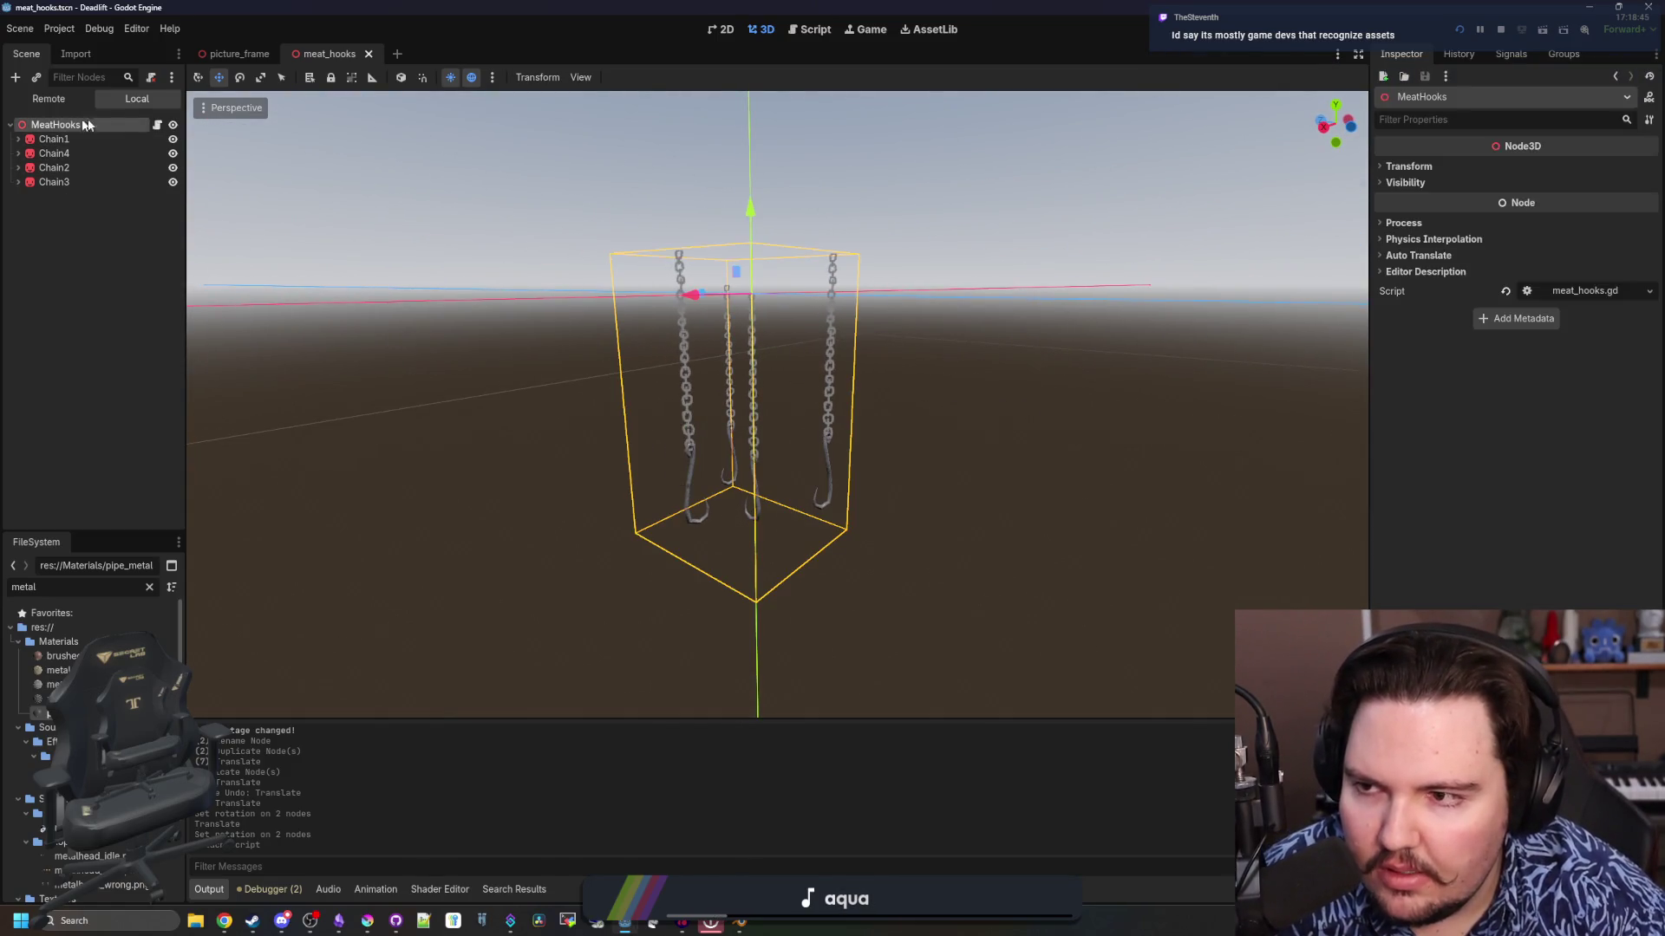
{"action": "right_click", "coordinate": [124, 123]}
{"action": "left_click", "coordinate": [198, 156]}
{"action": "type", "text": "area3d"}
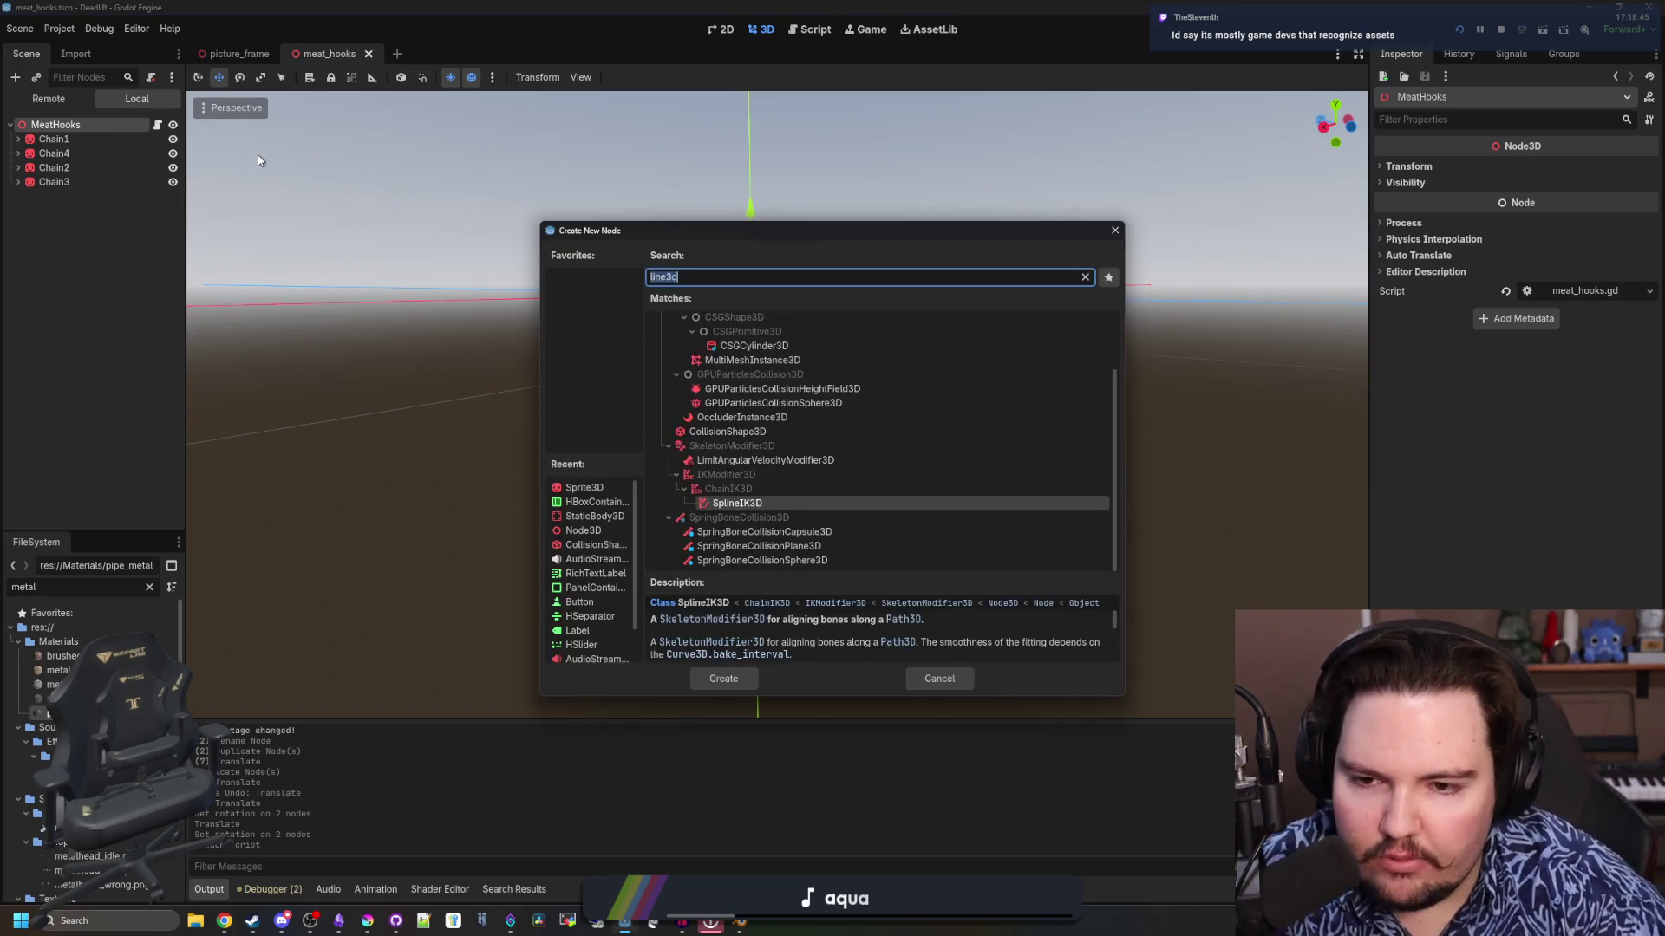
{"action": "key", "text": "Return"}
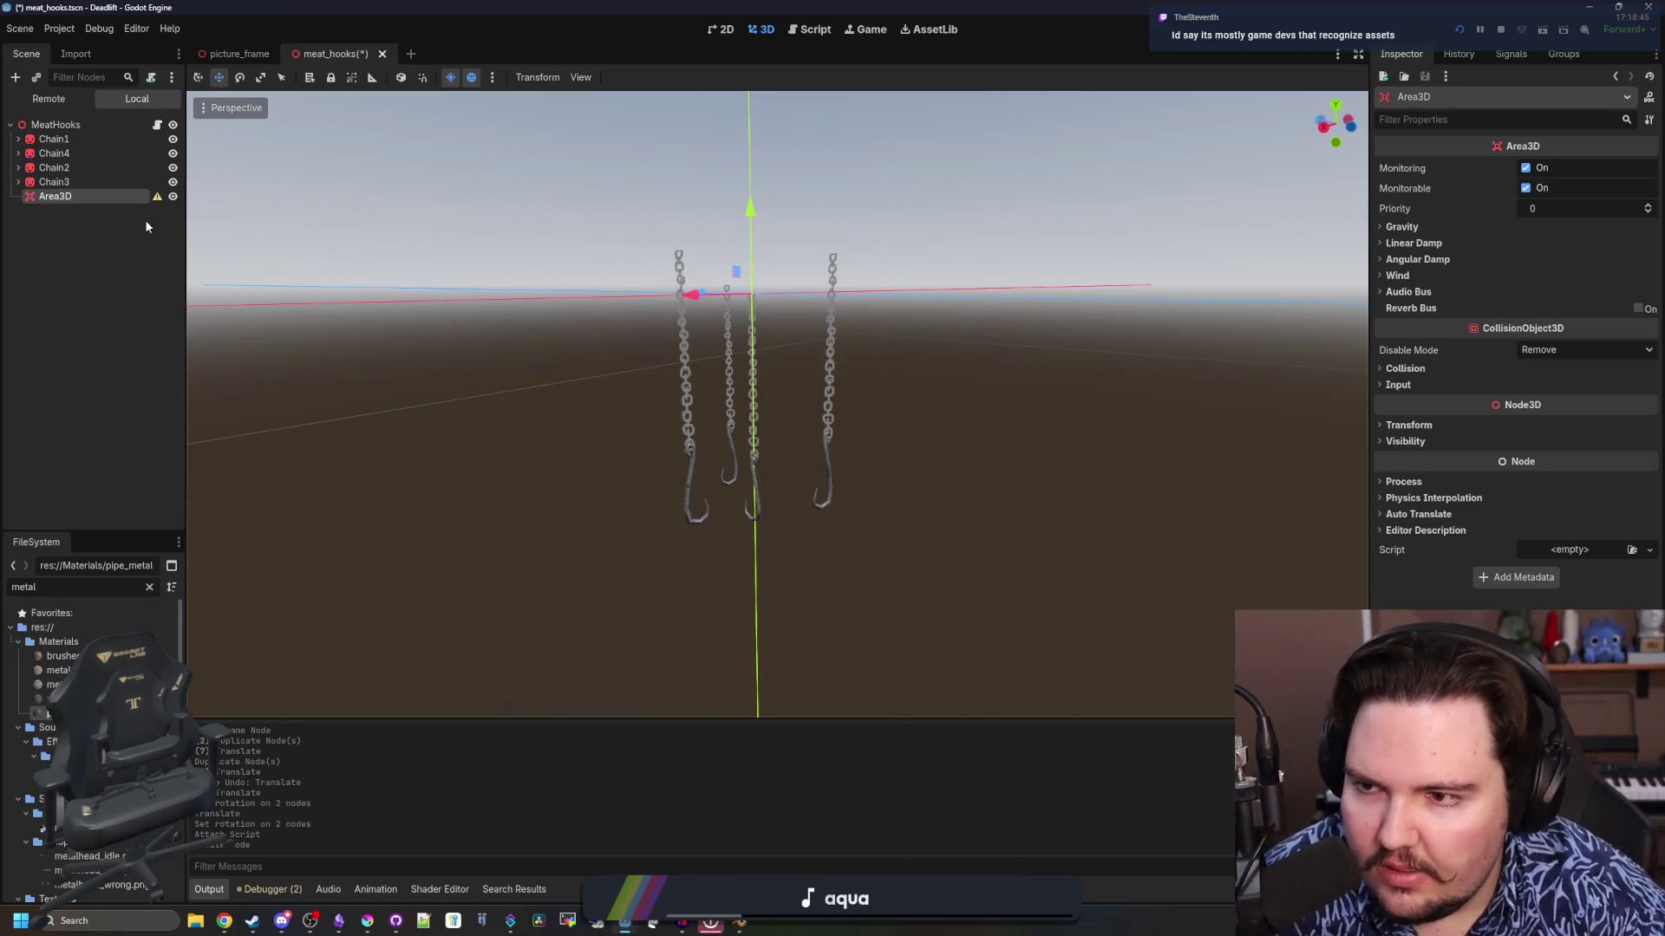
Add a CollisionShape3D under Area3D and give it a new BoxShape3D
{"action": "right_click", "coordinate": [102, 199]}
{"action": "left_click", "coordinate": [170, 212]}
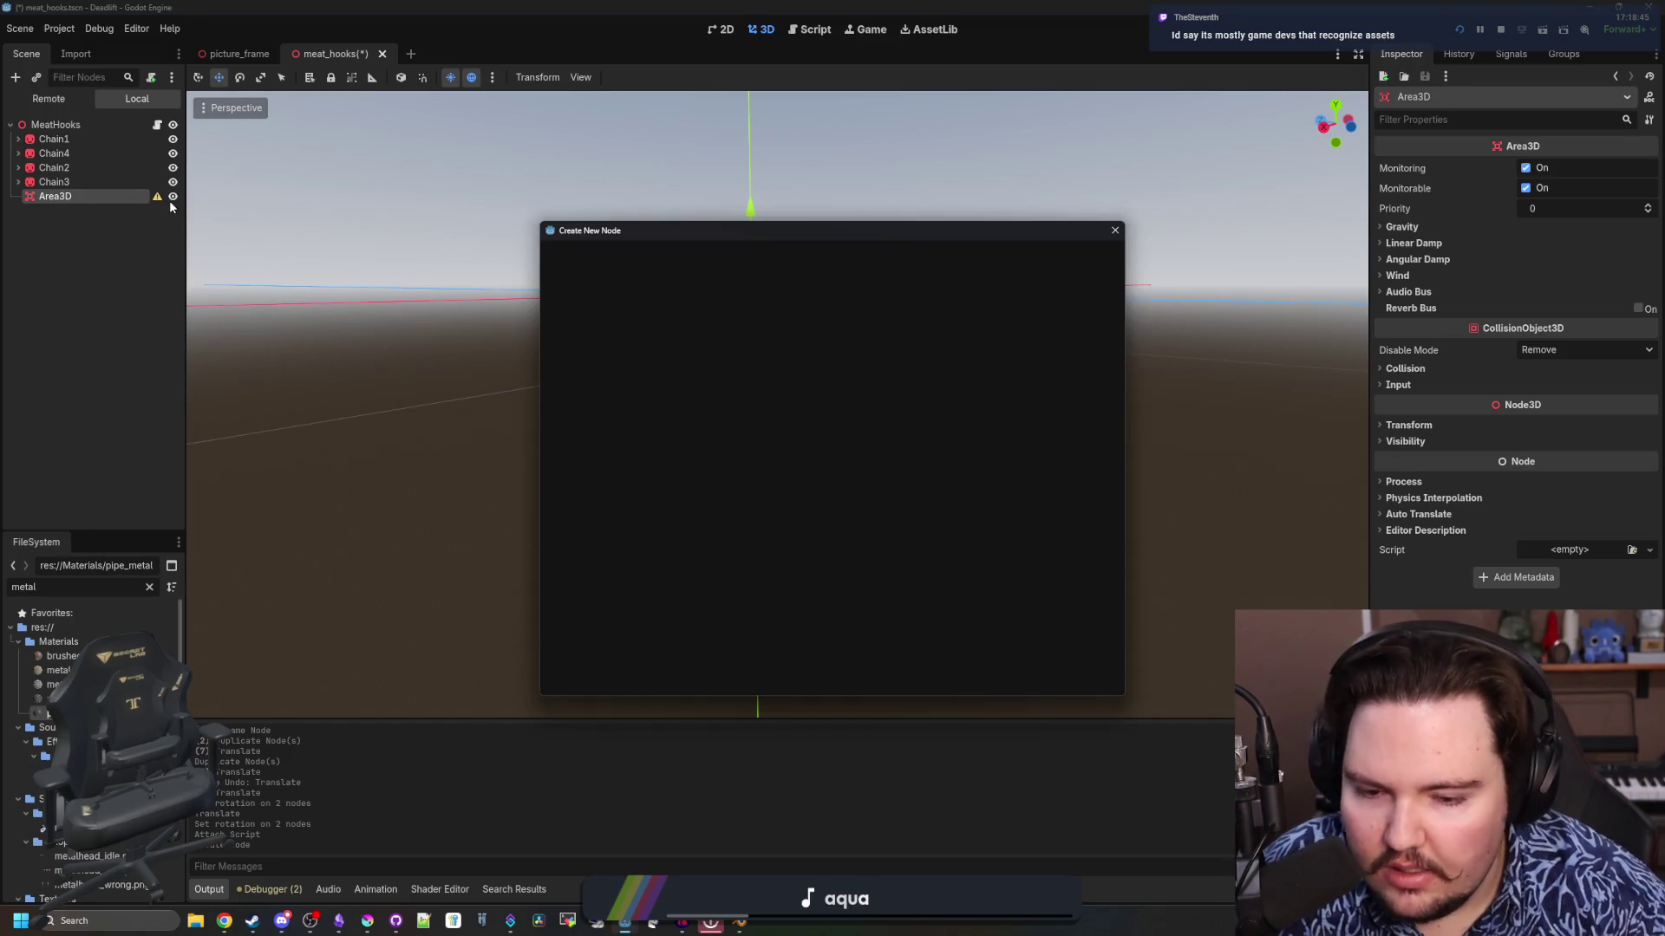
{"action": "type", "text": "collis"}
{"action": "key", "text": "Return"}
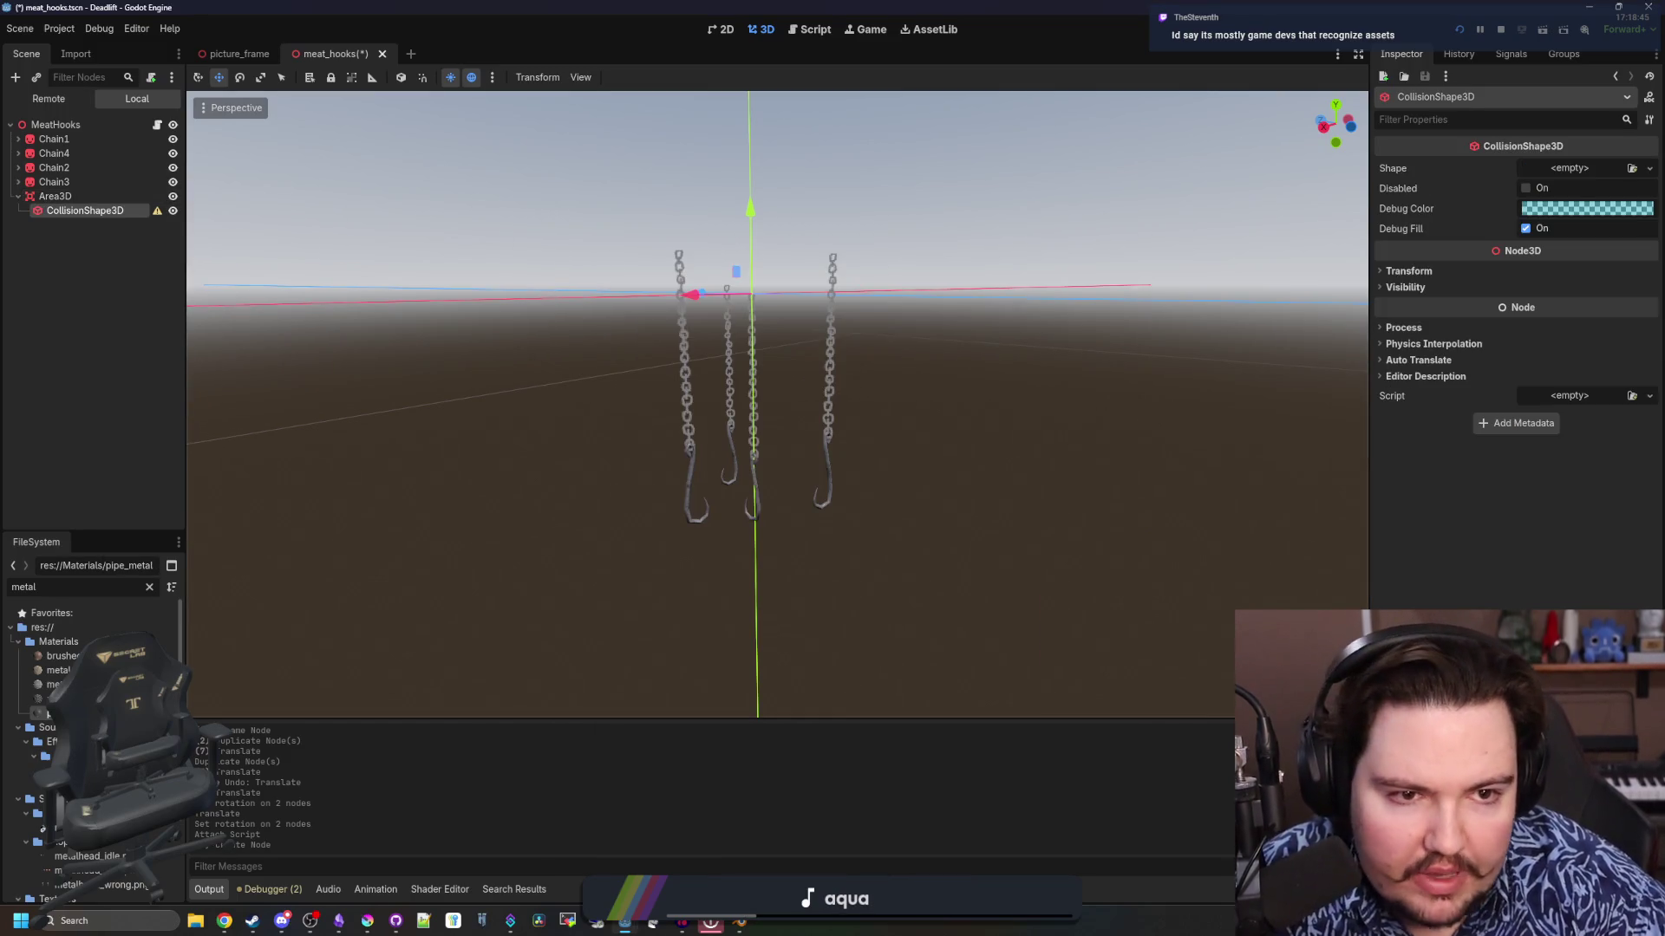
{"action": "left_click", "coordinate": [1581, 171]}
{"action": "left_click", "coordinate": [1578, 220]}
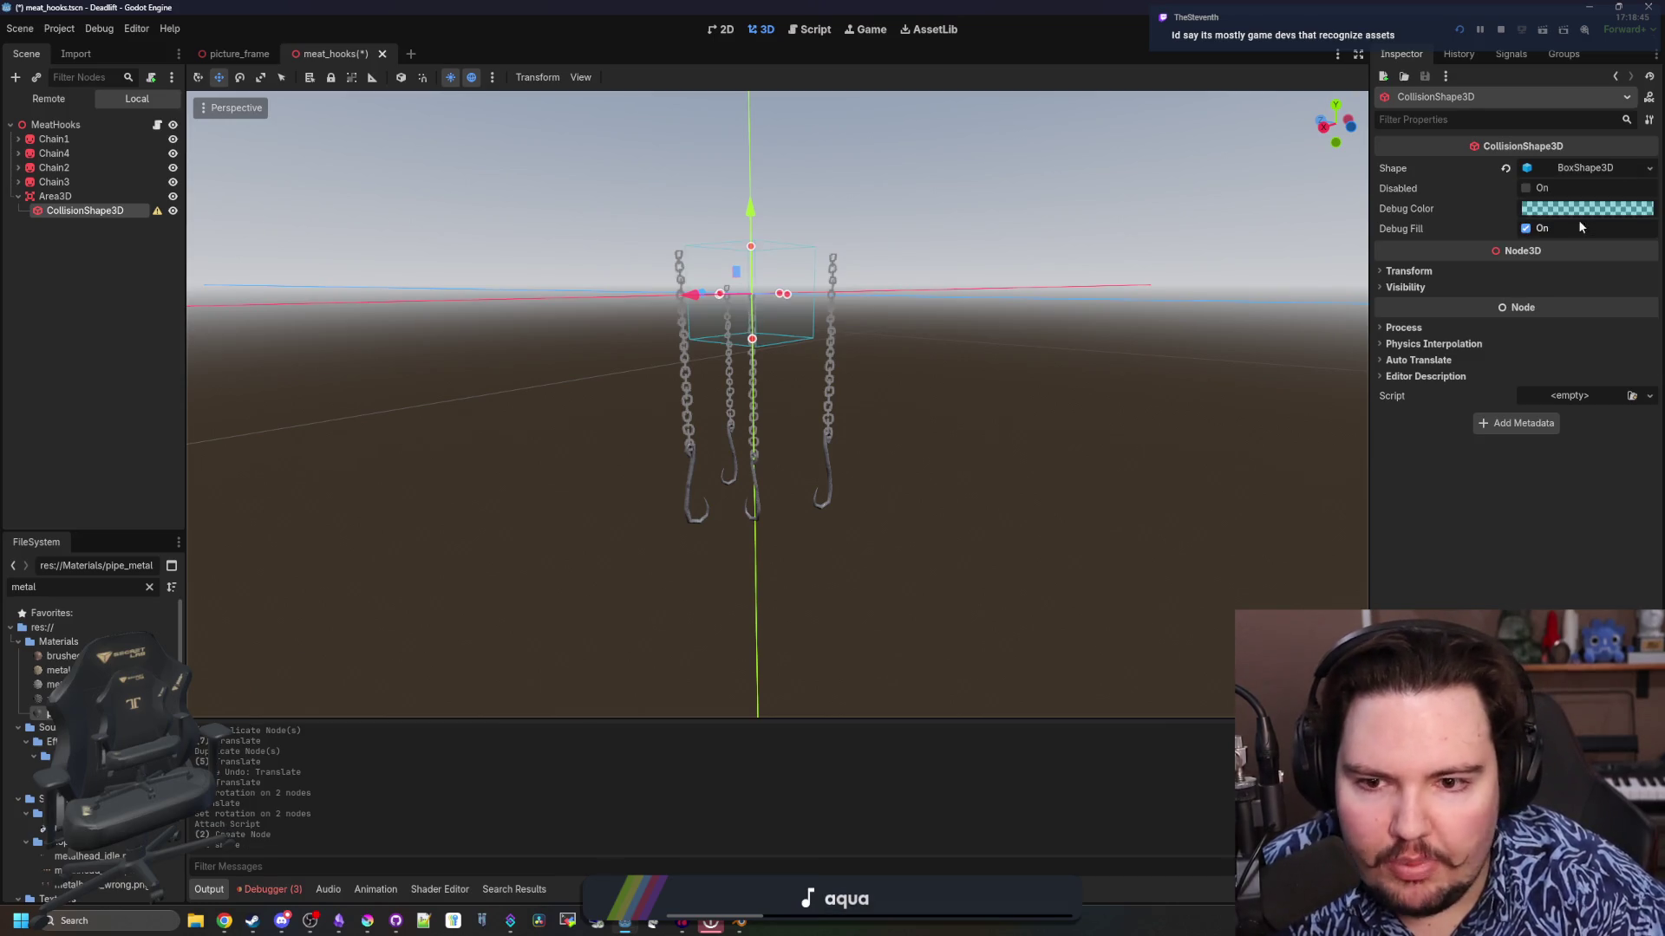
Stretch the trigger box taller so it covers the hooks
{"action": "mouse_move", "coordinate": [893, 427]}
{"action": "left_mouse_down"}
{"action": "mouse_move", "coordinate": [727, 345]}
{"action": "mouse_move", "coordinate": [765, 529]}
{"action": "mouse_move", "coordinate": [806, 545]}
{"action": "mouse_move", "coordinate": [774, 524]}
{"action": "left_mouse_up"}
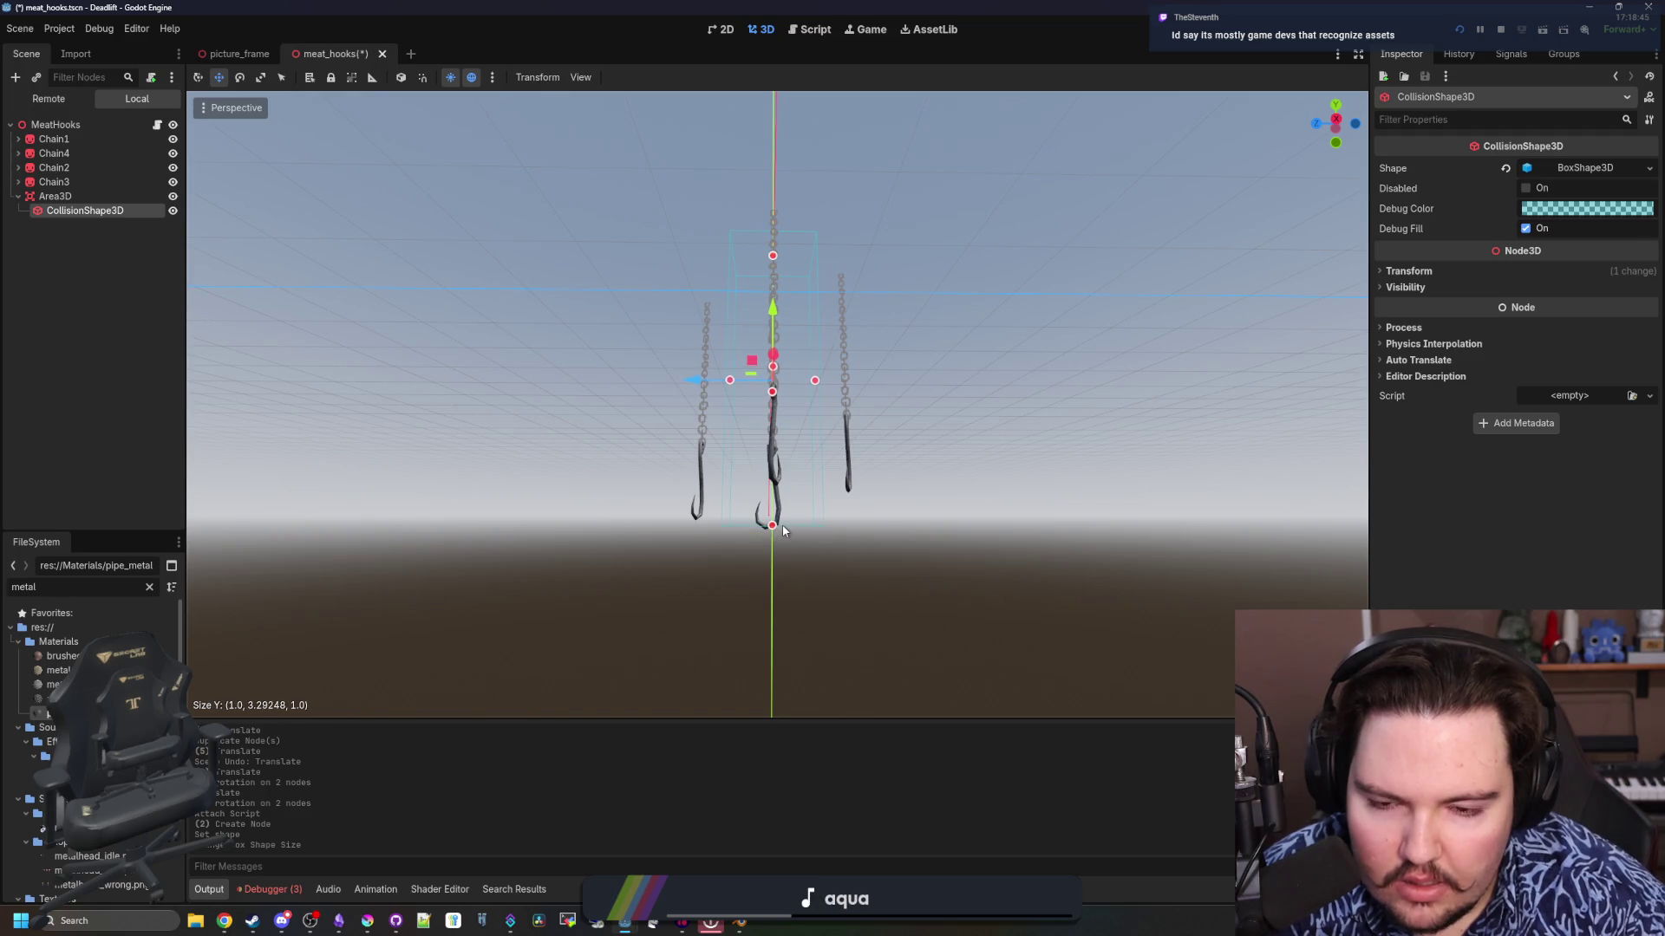
{"action": "mouse_move", "coordinate": [773, 531]}
{"action": "left_mouse_down"}
{"action": "mouse_move", "coordinate": [743, 440]}
{"action": "mouse_move", "coordinate": [843, 447]}
{"action": "mouse_move", "coordinate": [854, 431]}
{"action": "mouse_move", "coordinate": [921, 465]}
{"action": "mouse_move", "coordinate": [898, 415]}
{"action": "mouse_move", "coordinate": [825, 397]}
{"action": "mouse_move", "coordinate": [855, 398]}
{"action": "mouse_move", "coordinate": [864, 444]}
{"action": "mouse_move", "coordinate": [751, 430]}
{"action": "mouse_move", "coordinate": [882, 422]}
{"action": "mouse_move", "coordinate": [896, 392]}
{"action": "mouse_move", "coordinate": [898, 465]}
{"action": "mouse_move", "coordinate": [840, 439]}
{"action": "mouse_move", "coordinate": [560, 460]}
{"action": "mouse_move", "coordinate": [621, 531]}
{"action": "mouse_move", "coordinate": [554, 509]}
{"action": "left_mouse_up"}
{"action": "left_click", "coordinate": [557, 505]}
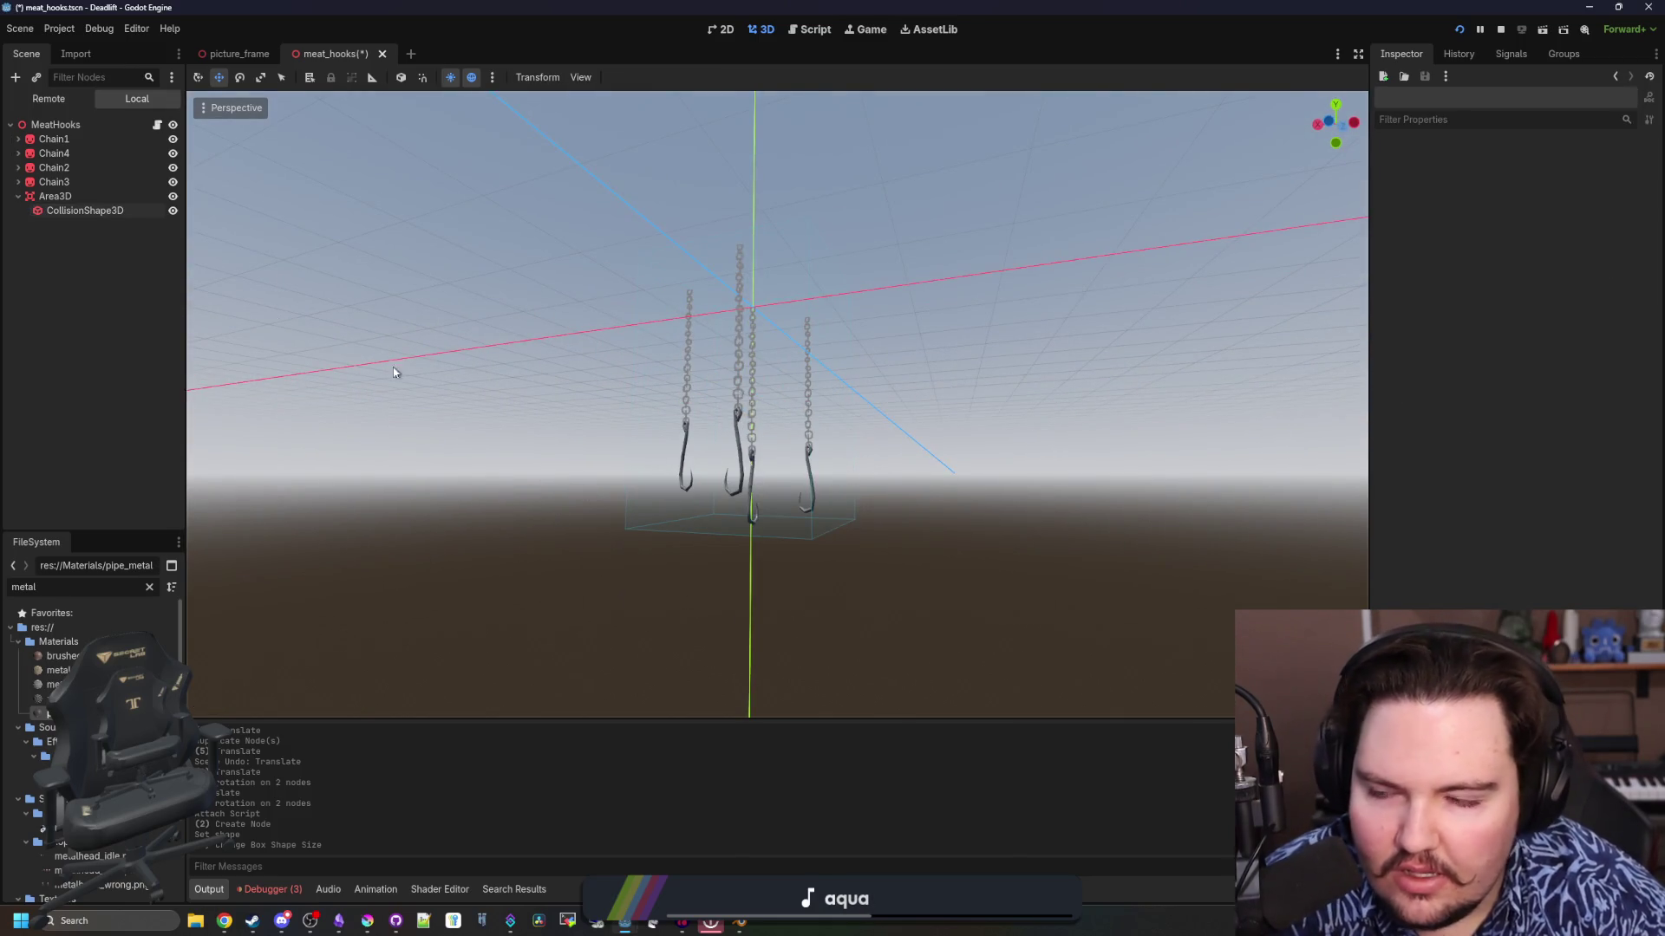
Check the trigger box around the hooks, then open the meat_hooks.gd script
{"action": "left_click", "coordinate": [90, 213]}
{"action": "left_click_drag", "start_coordinate": [550, 301], "coordinate": [611, 336]}
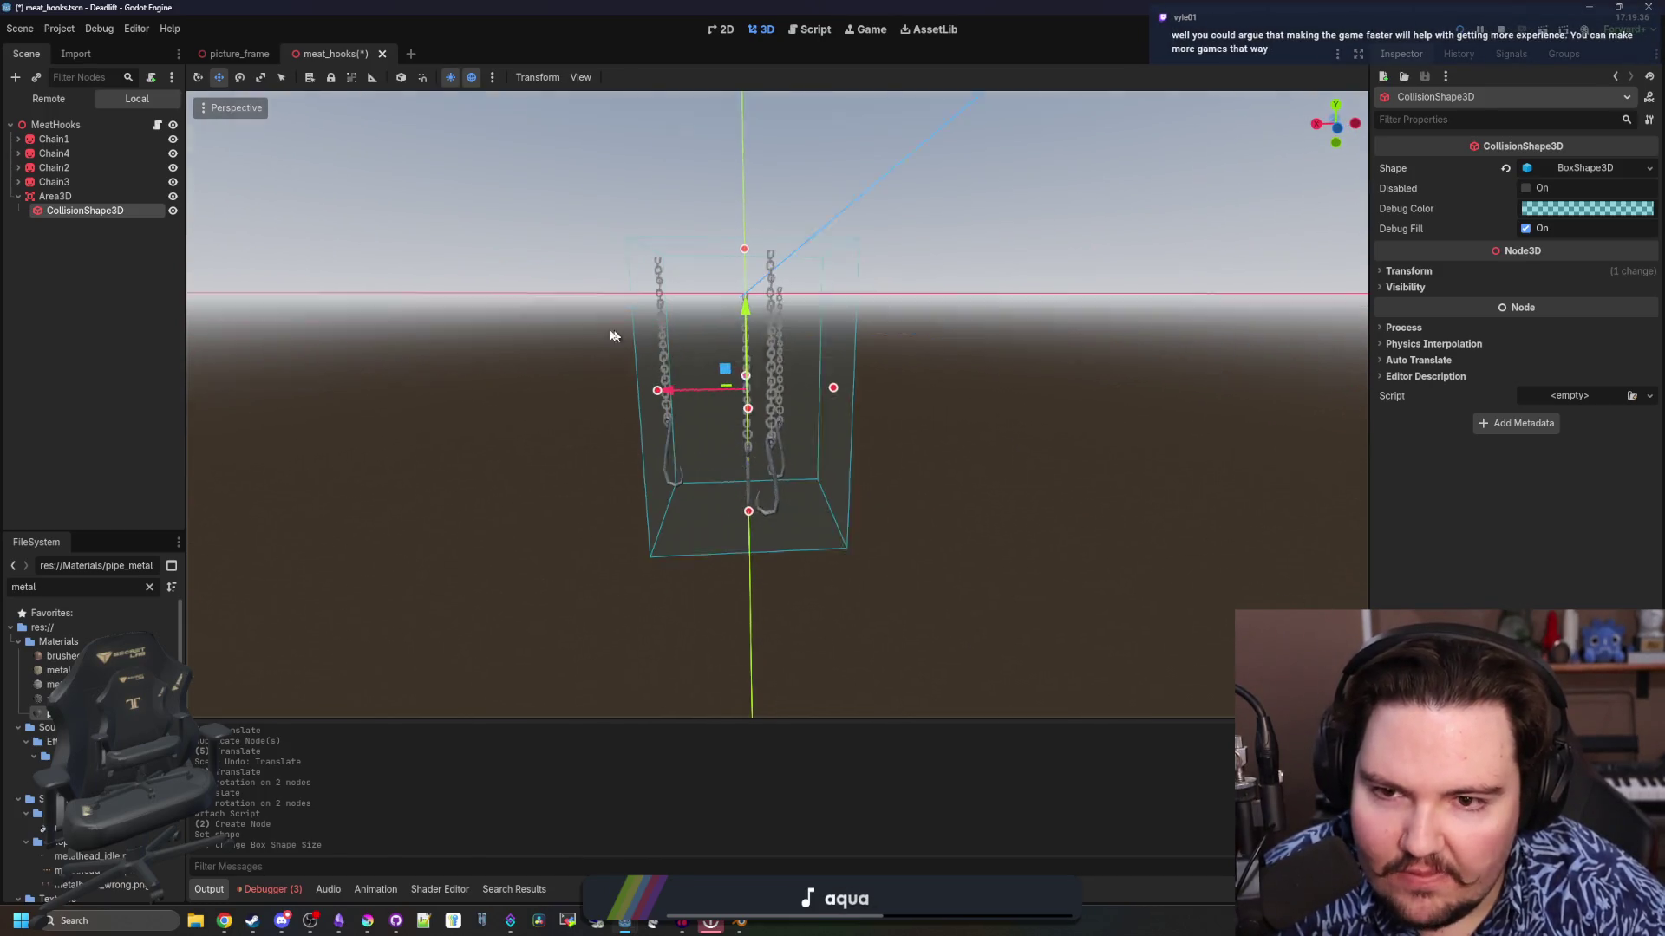
{"action": "left_click", "coordinate": [484, 345]}
{"action": "left_click_drag", "start_coordinate": [482, 345], "coordinate": [52, 139]}
{"action": "left_click", "coordinate": [92, 128]}
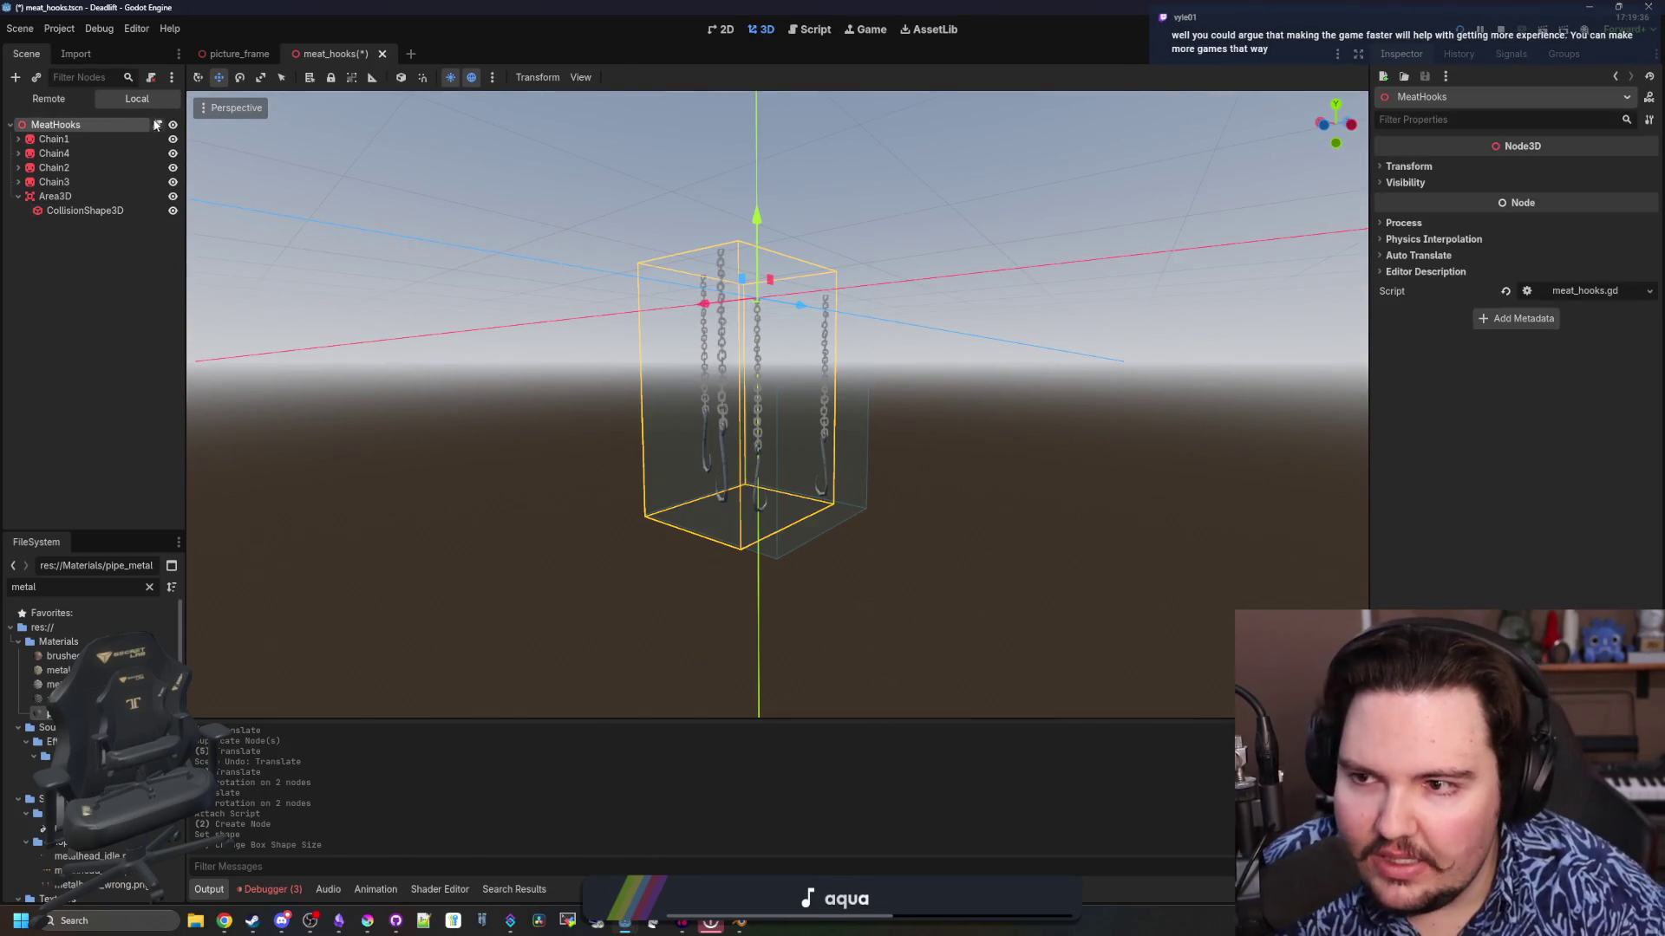
{"action": "left_click", "coordinate": [157, 125]}
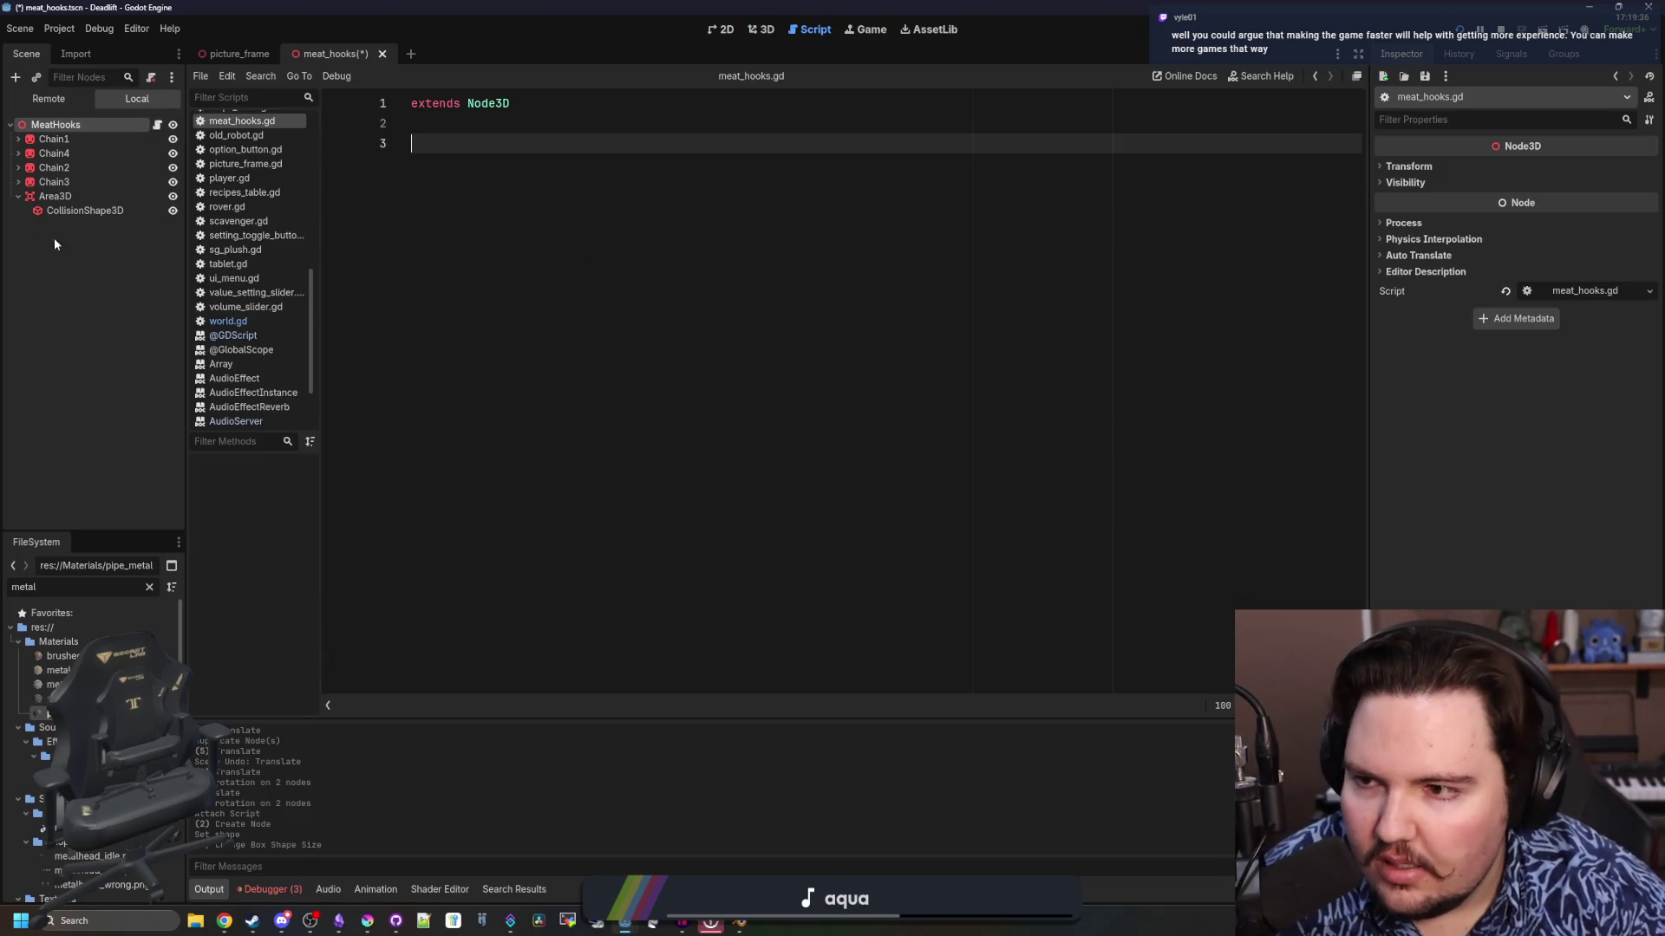
Save, then connect Area3D's body_entered signal to the MeatHooks script
{"action": "left_click", "coordinate": [63, 211]}
{"action": "left_click", "coordinate": [76, 194]}
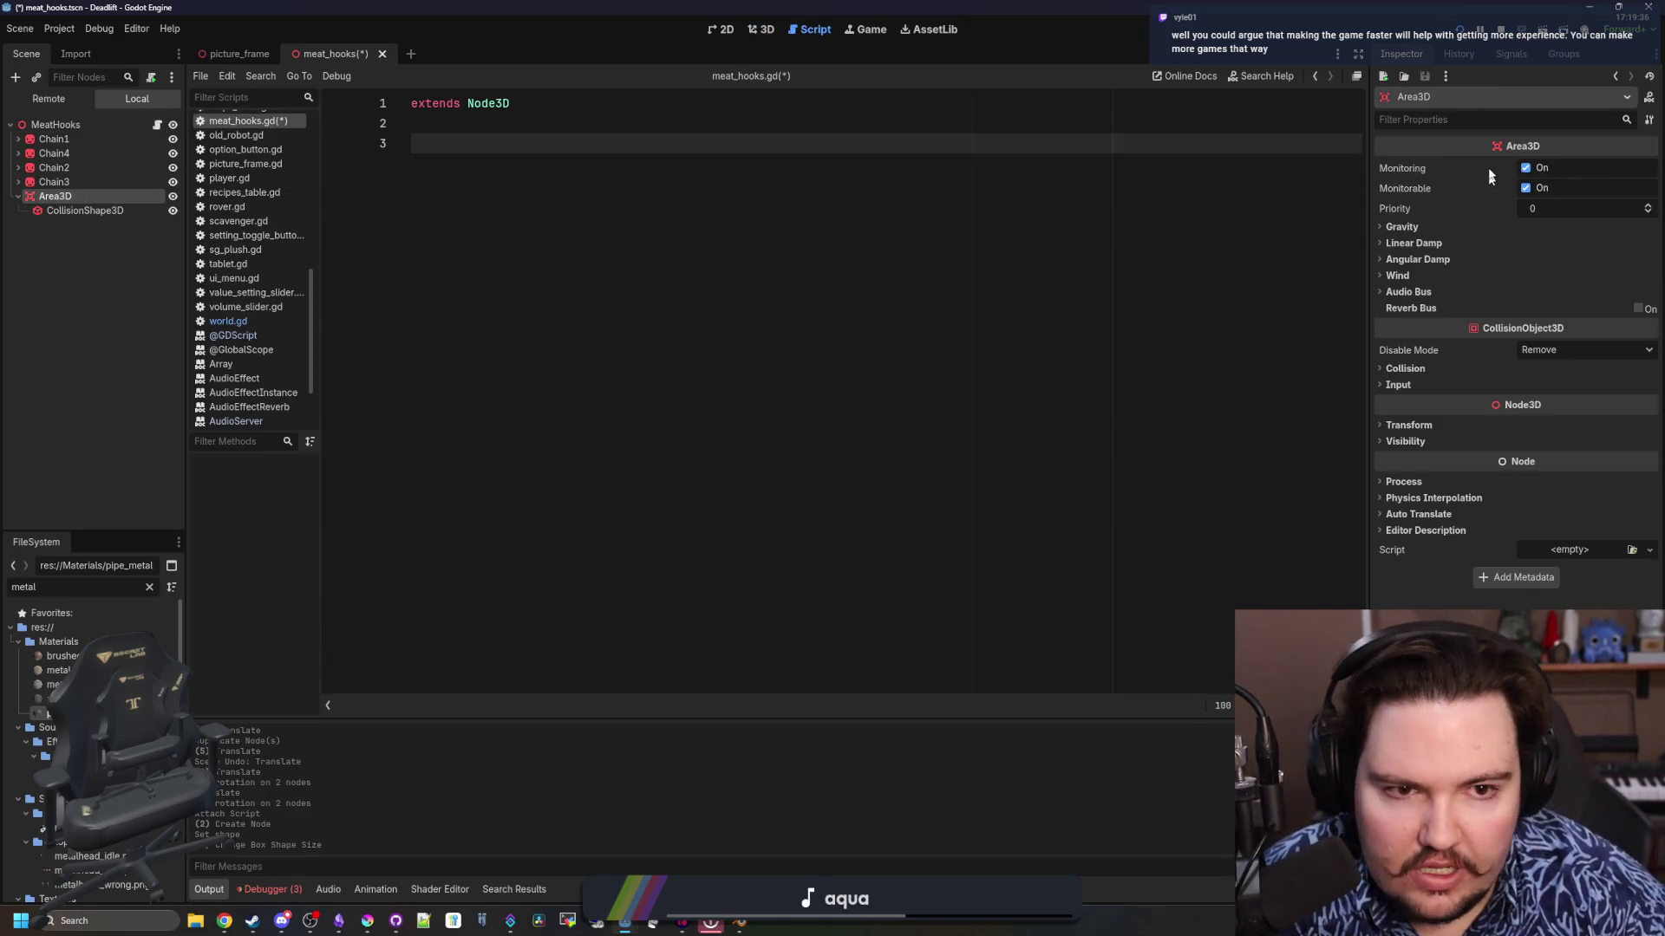
{"action": "left_click", "coordinate": [1486, 53]}
{"action": "left_click_drag", "start_coordinate": [1368, 205], "coordinate": [1293, 206]}
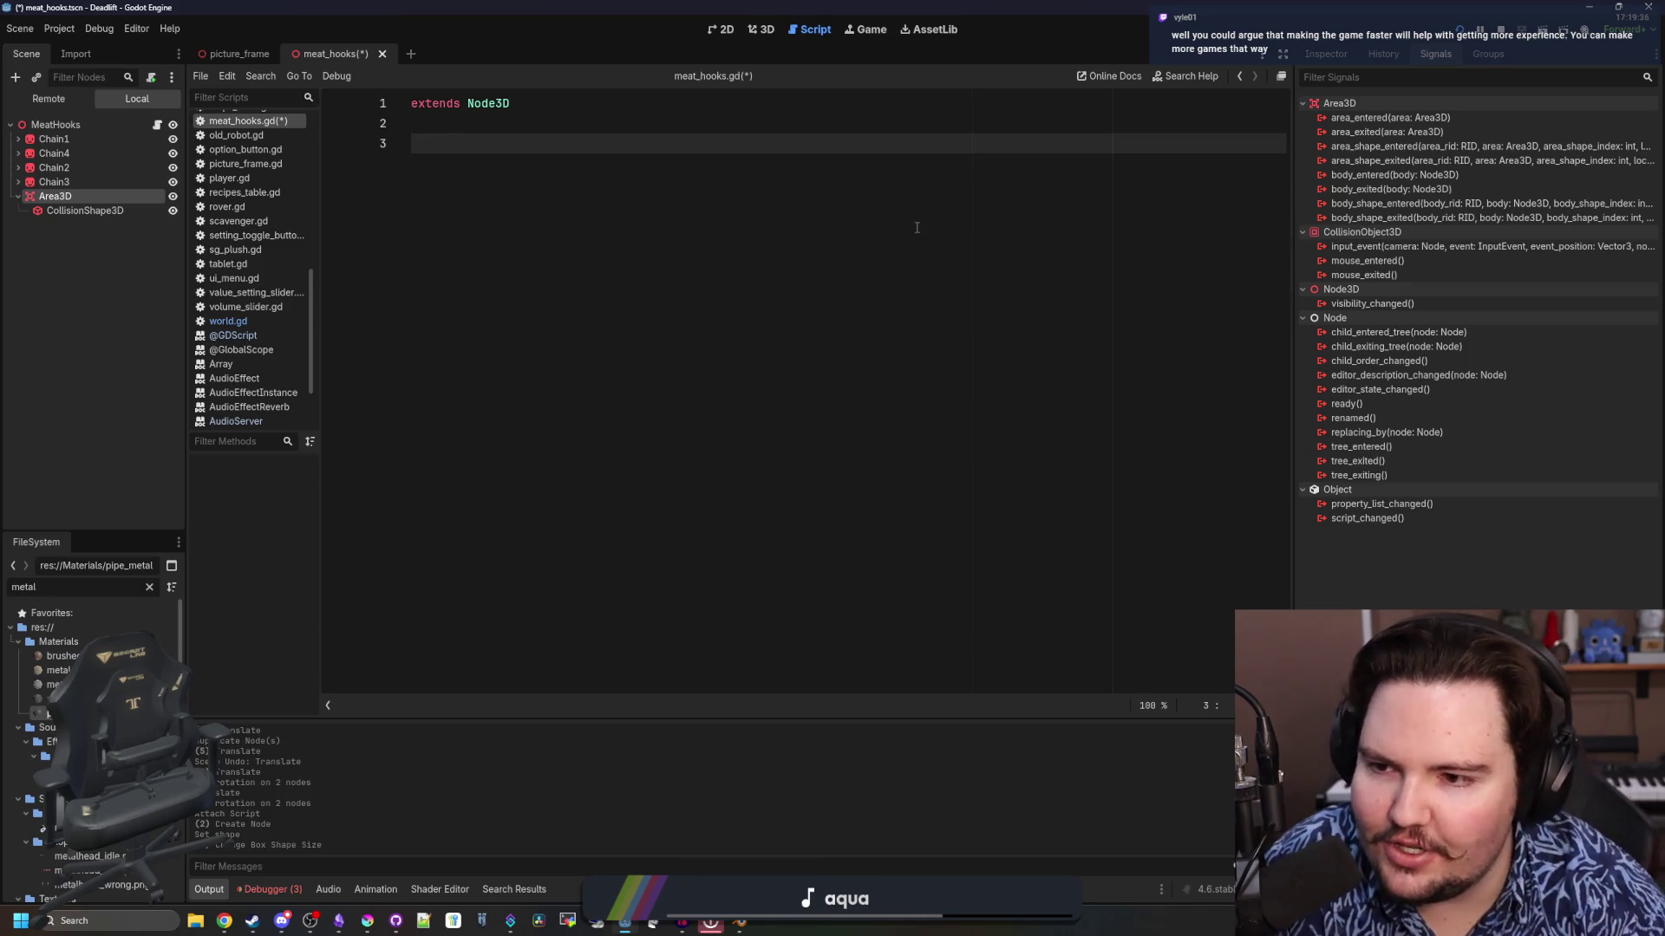
{"action": "key", "text": "ctrl+s"}
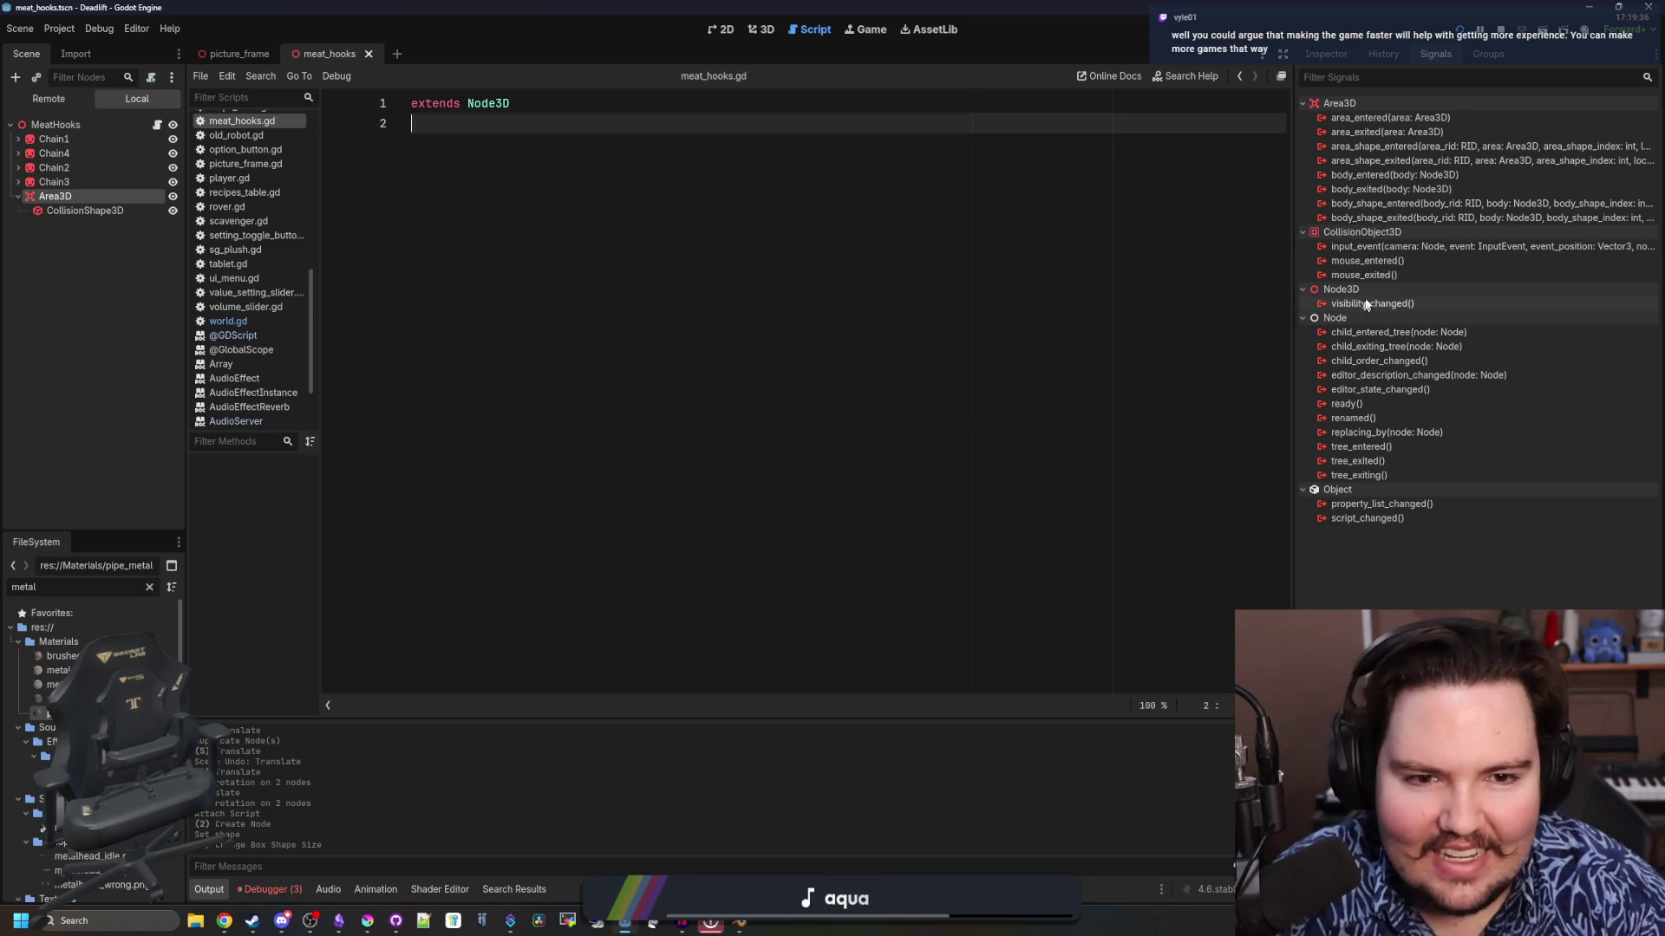
{"action": "right_click", "coordinate": [1427, 174]}
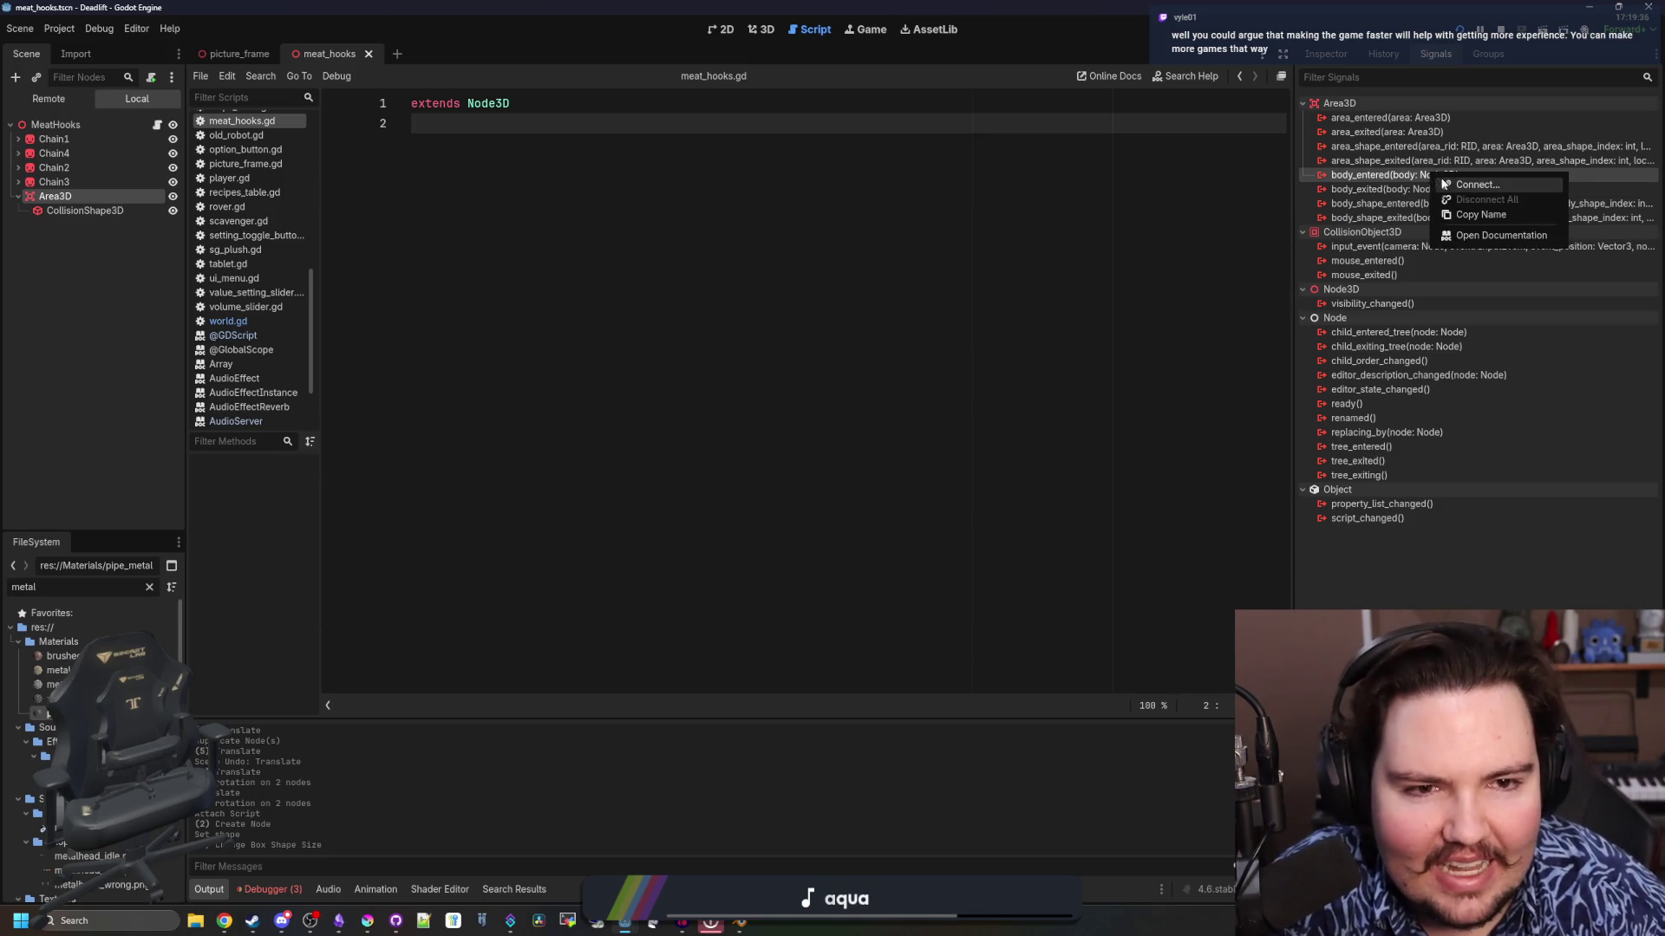
{"action": "left_click", "coordinate": [1453, 185]}
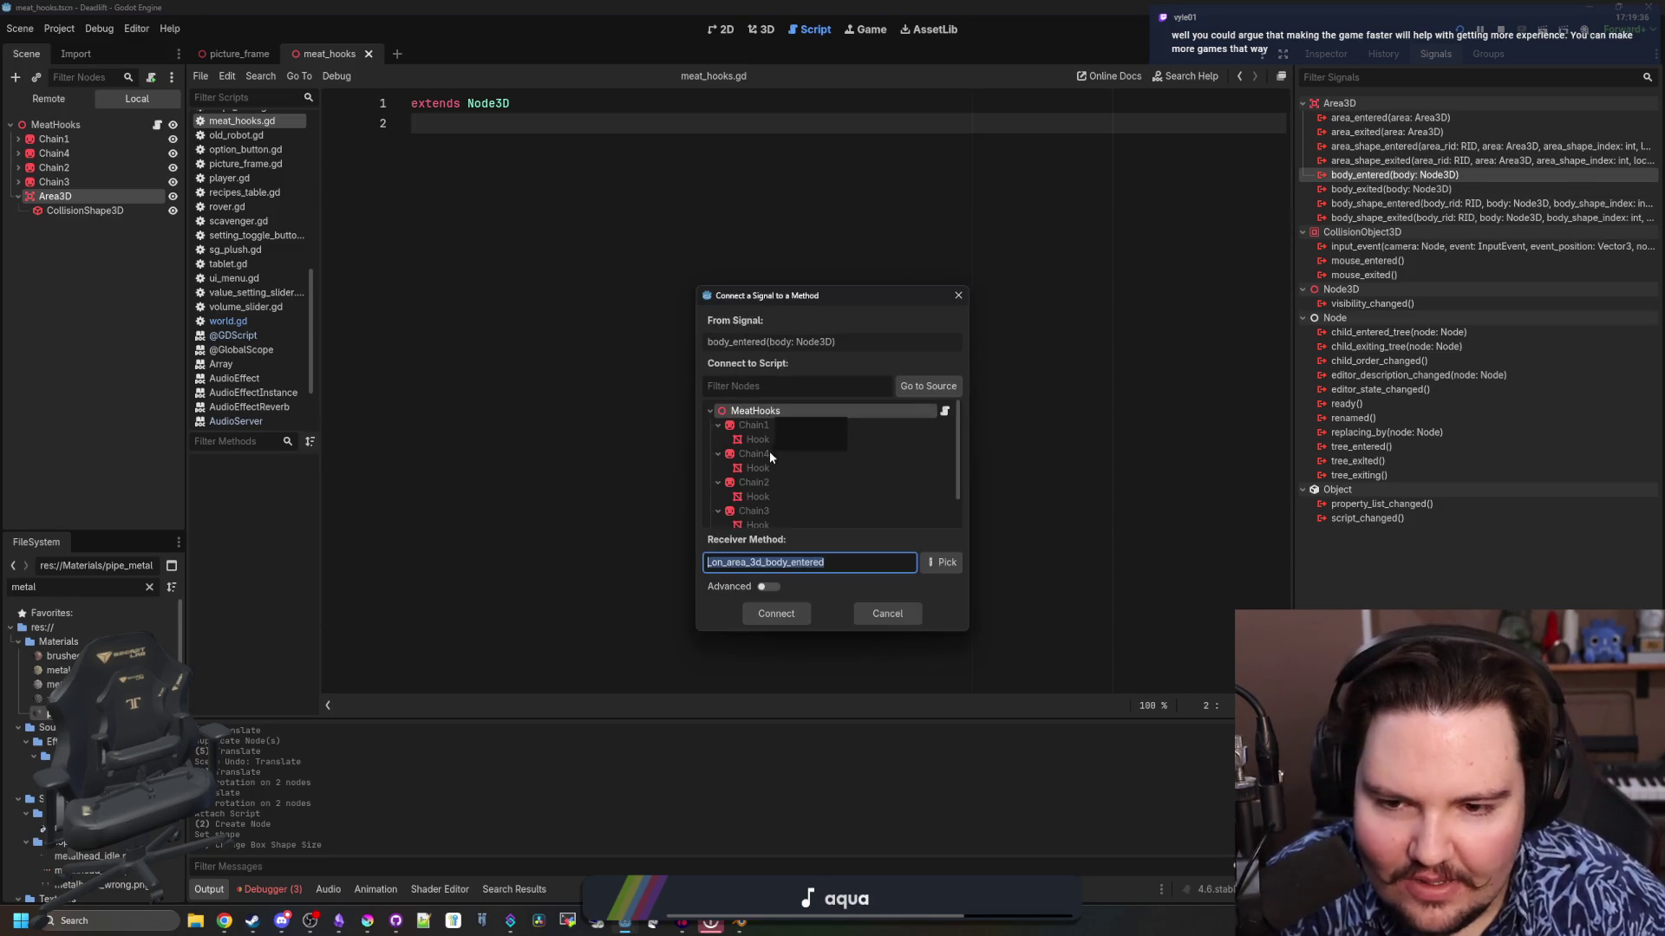
{"action": "left_click", "coordinate": [761, 414]}
{"action": "double_click", "coordinate": [760, 412]}
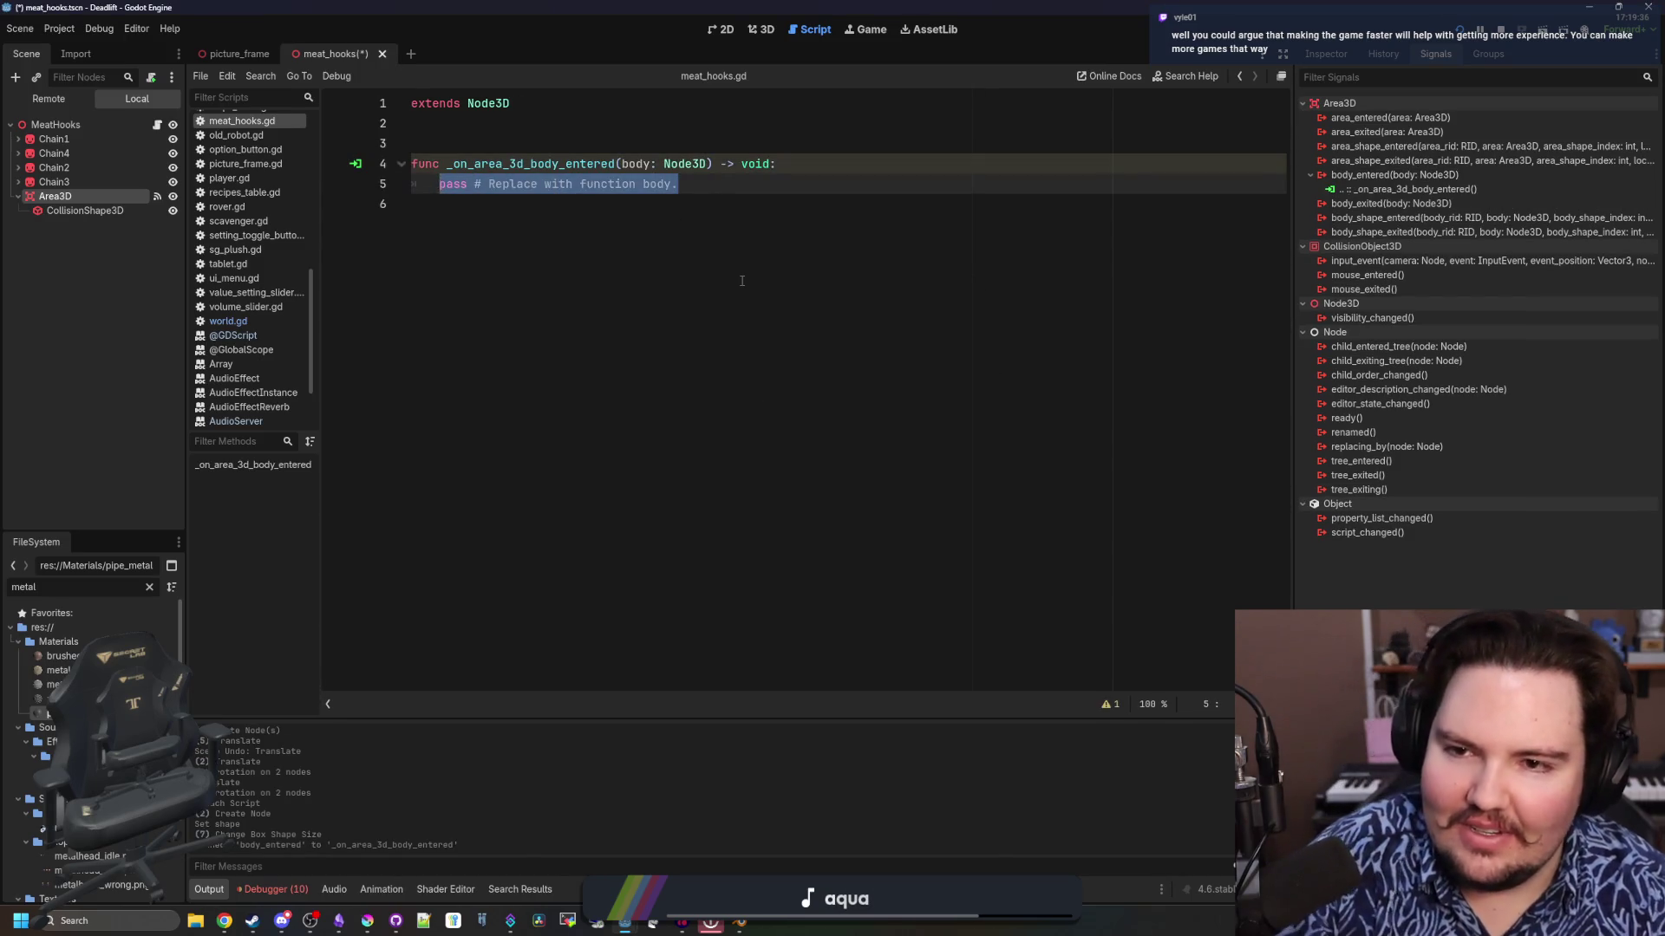
Replace the handler's pass with 'if body is Player:' containing an indented 'pass'
{"action": "key", "text": "BackSpace"}
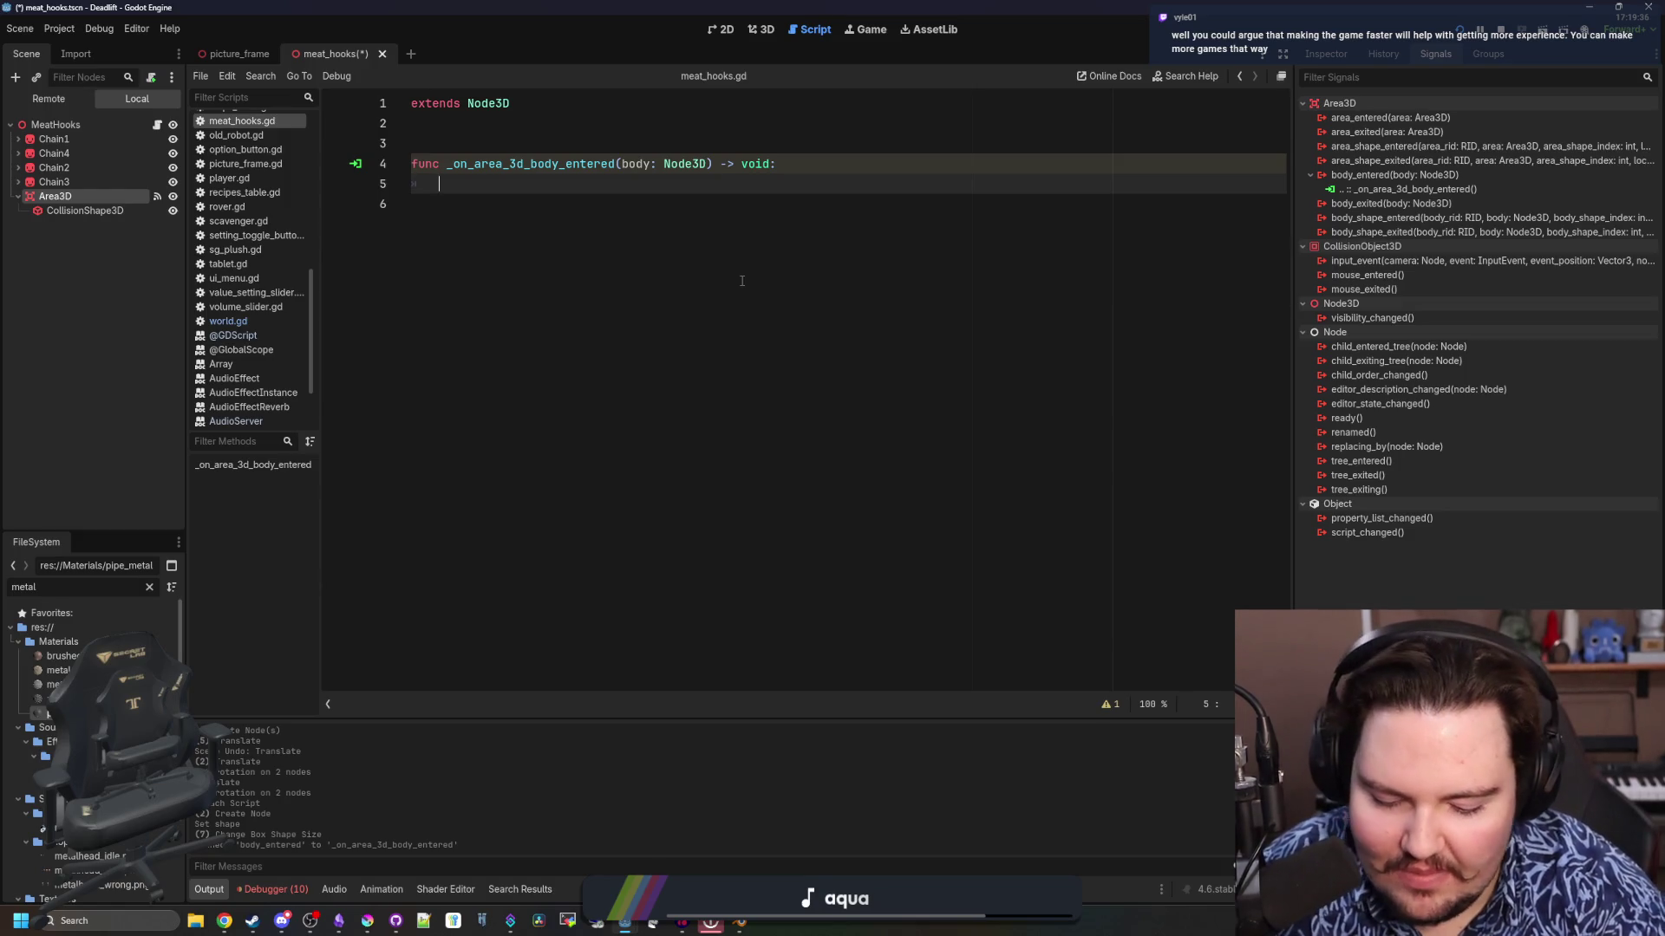
{"action": "type", "text": "if bod"}
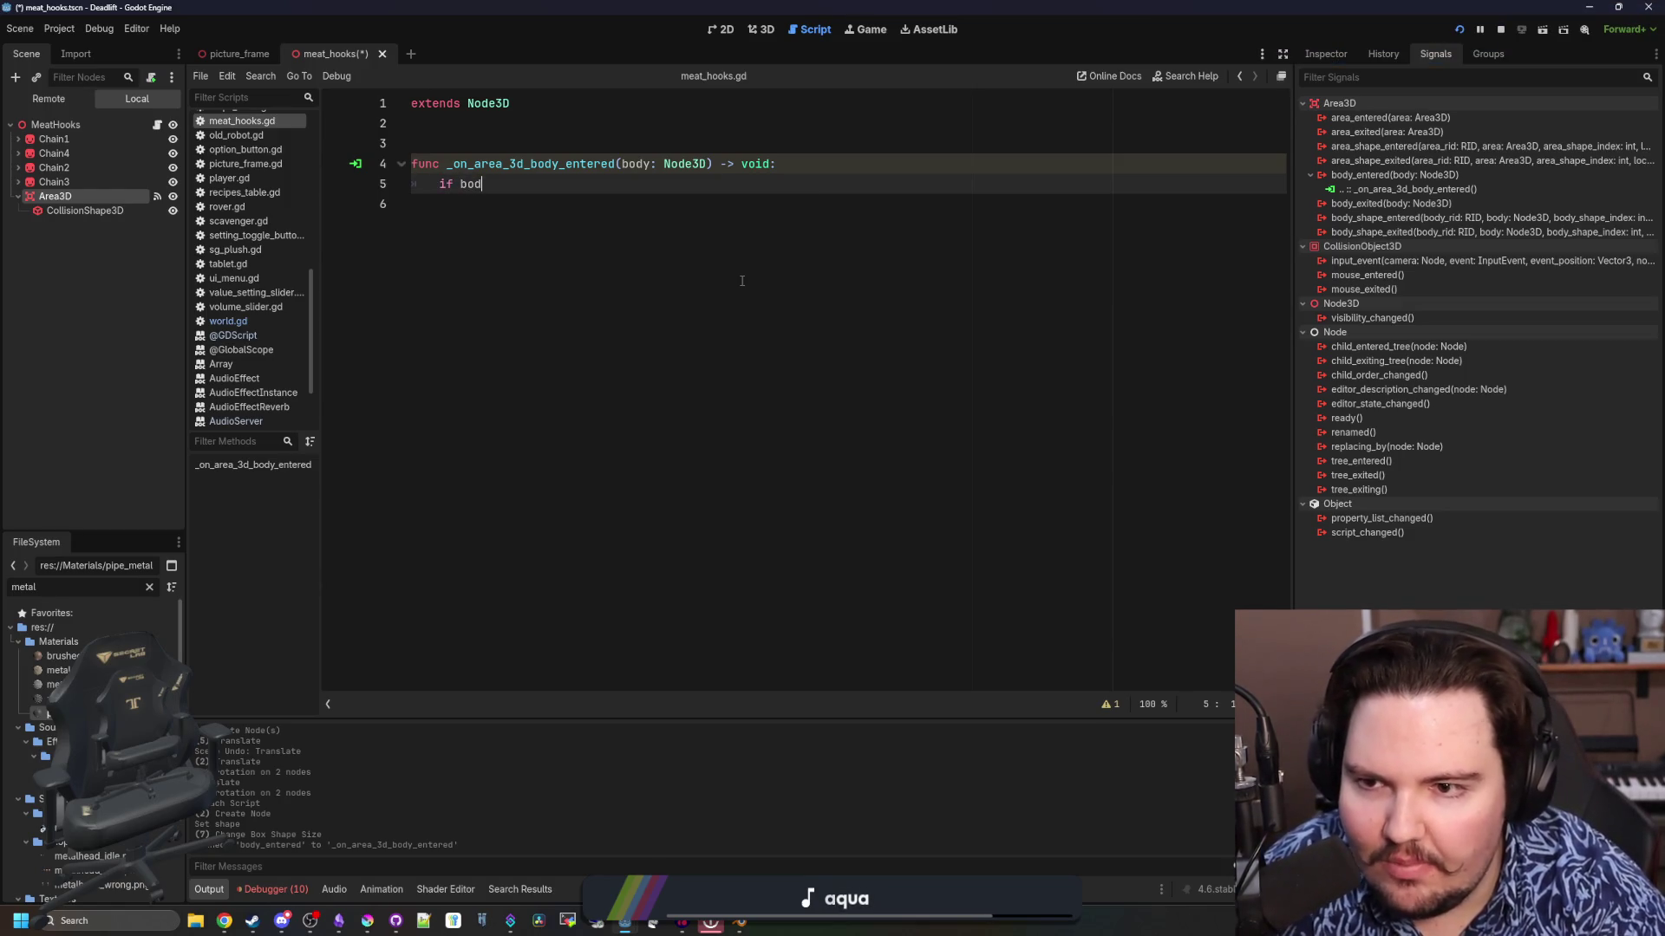
{"action": "type", "text": "y is Player:"}
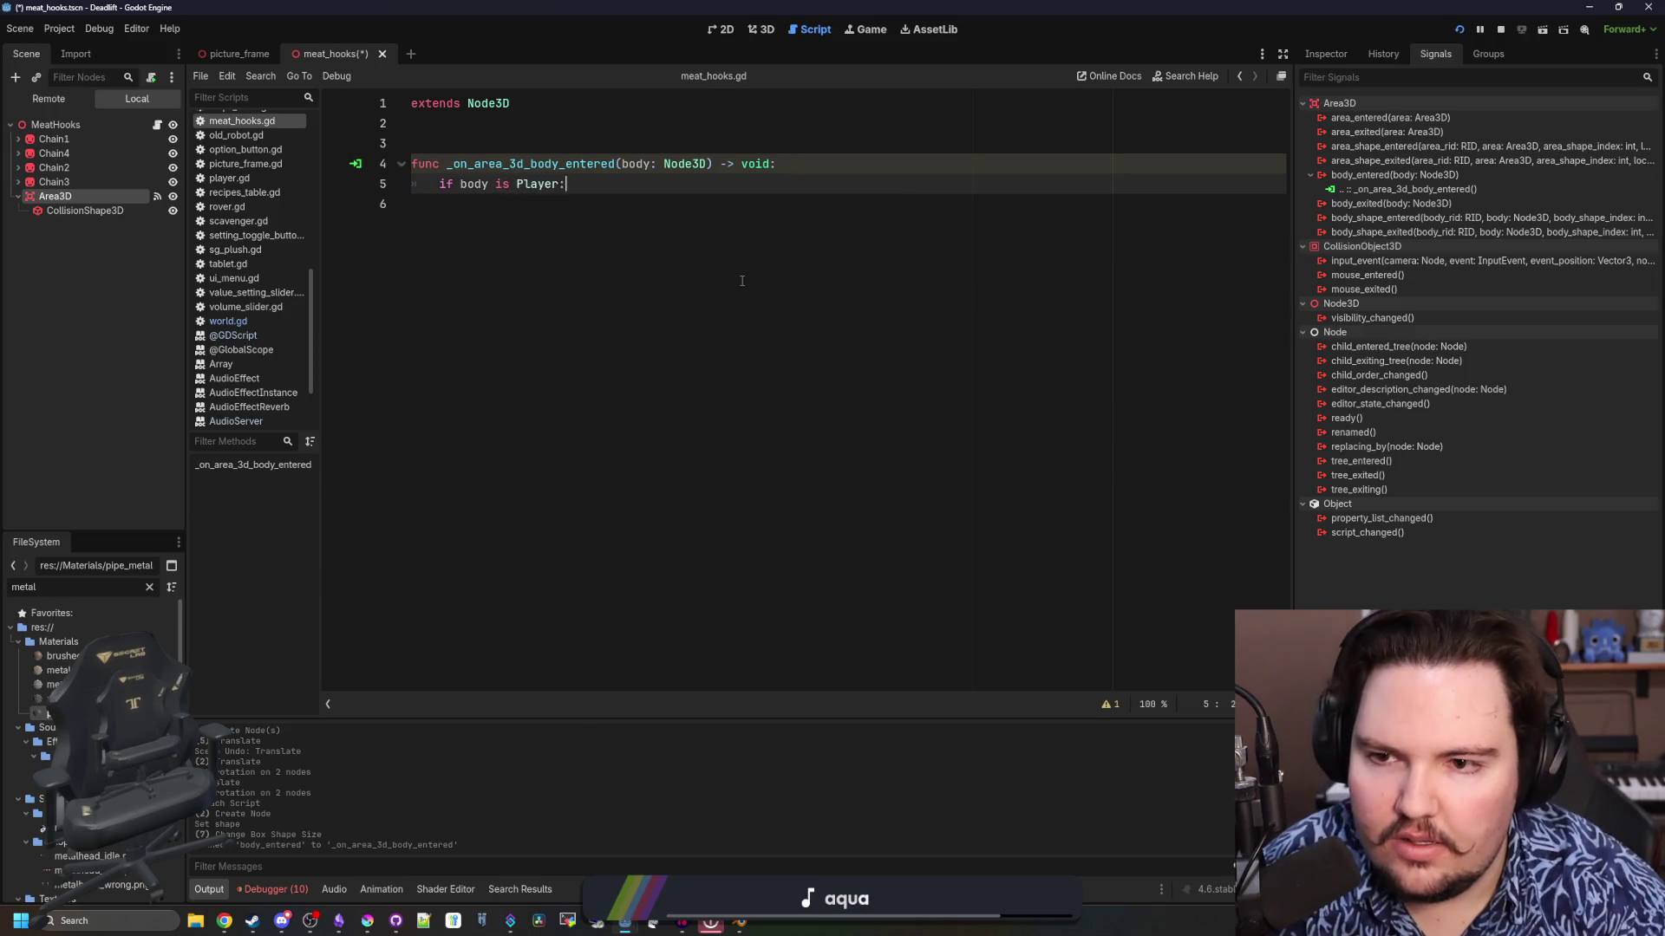
{"action": "key", "text": "Return"}
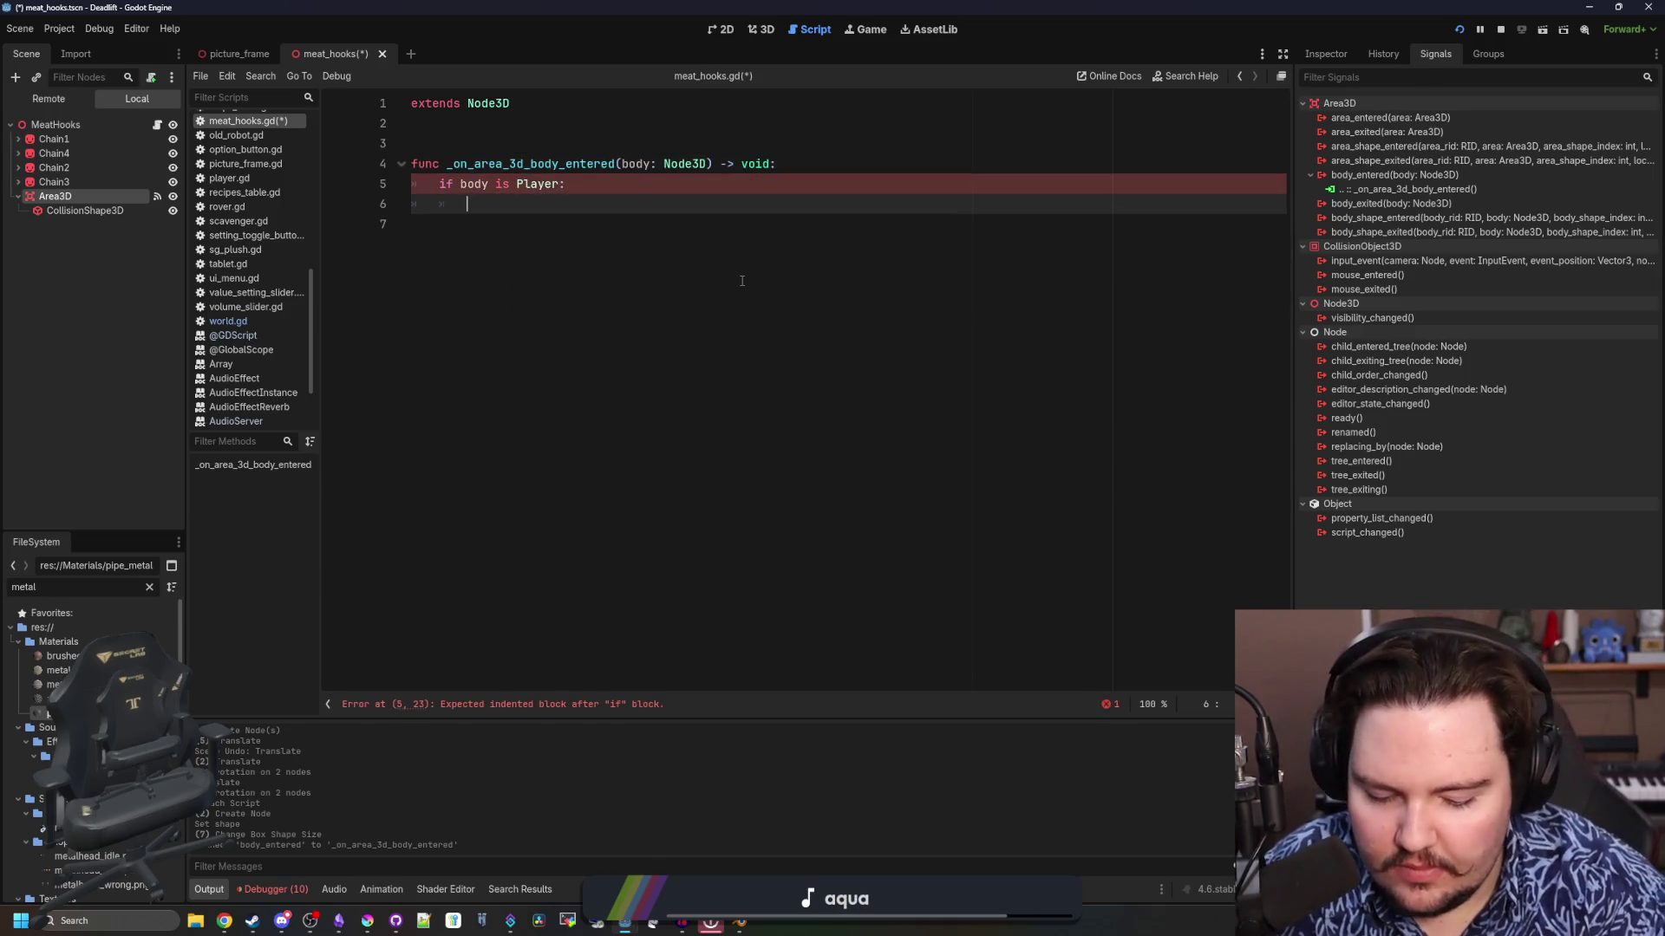
{"action": "type", "text": "pass"}
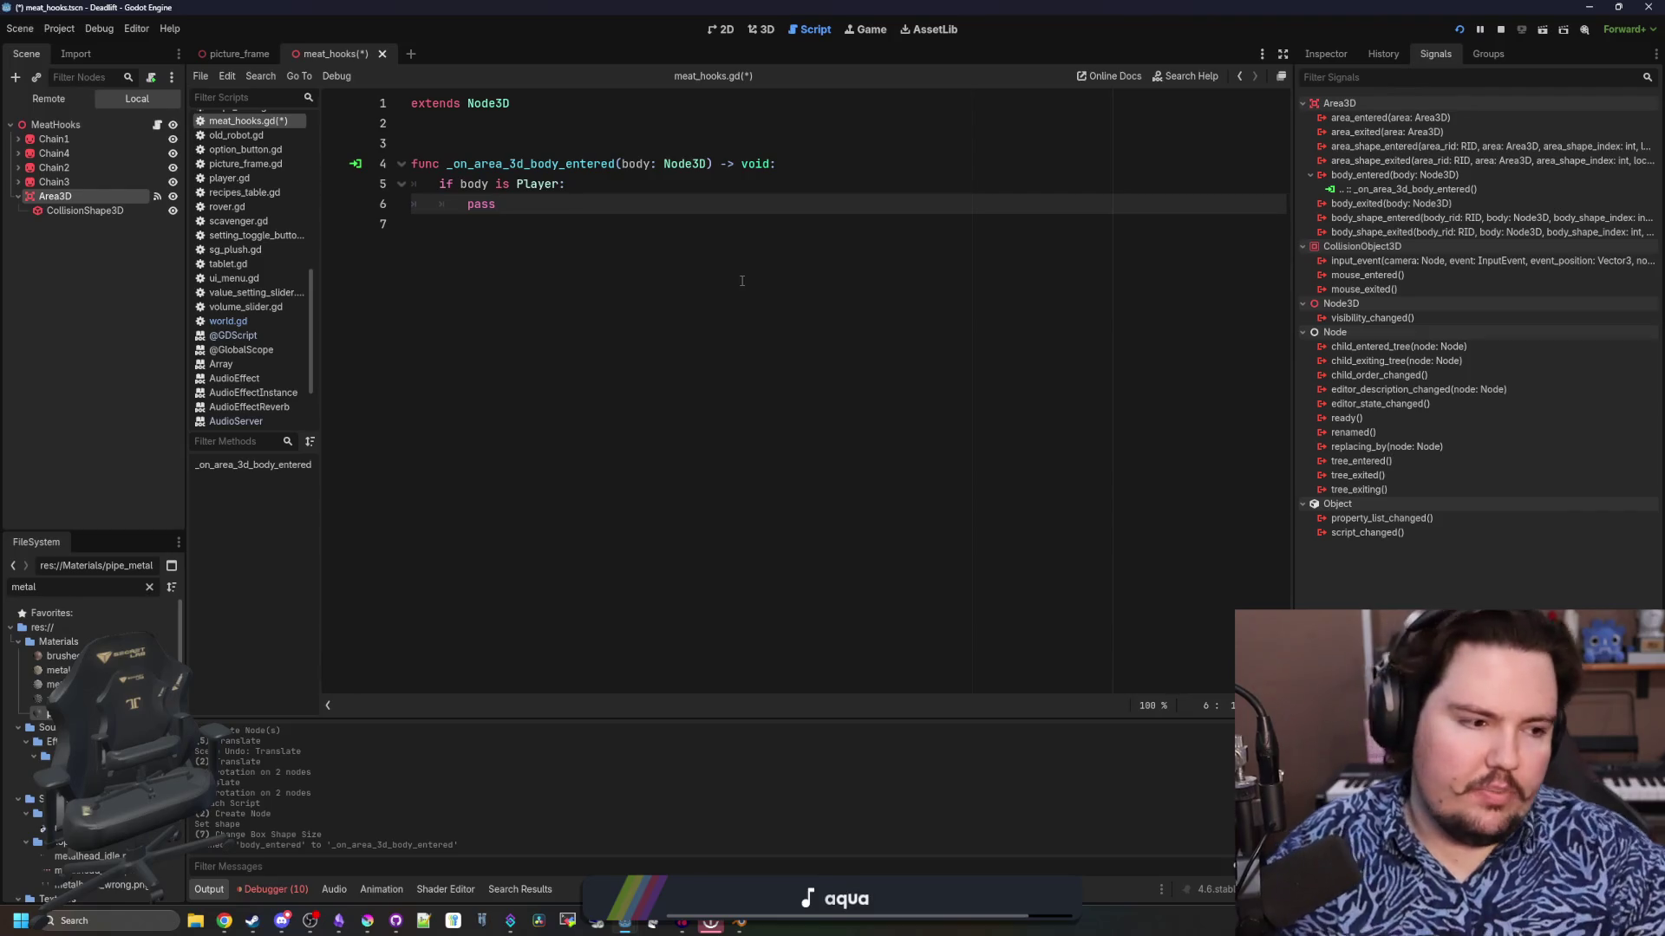
{"action": "key", "text": "Down"}
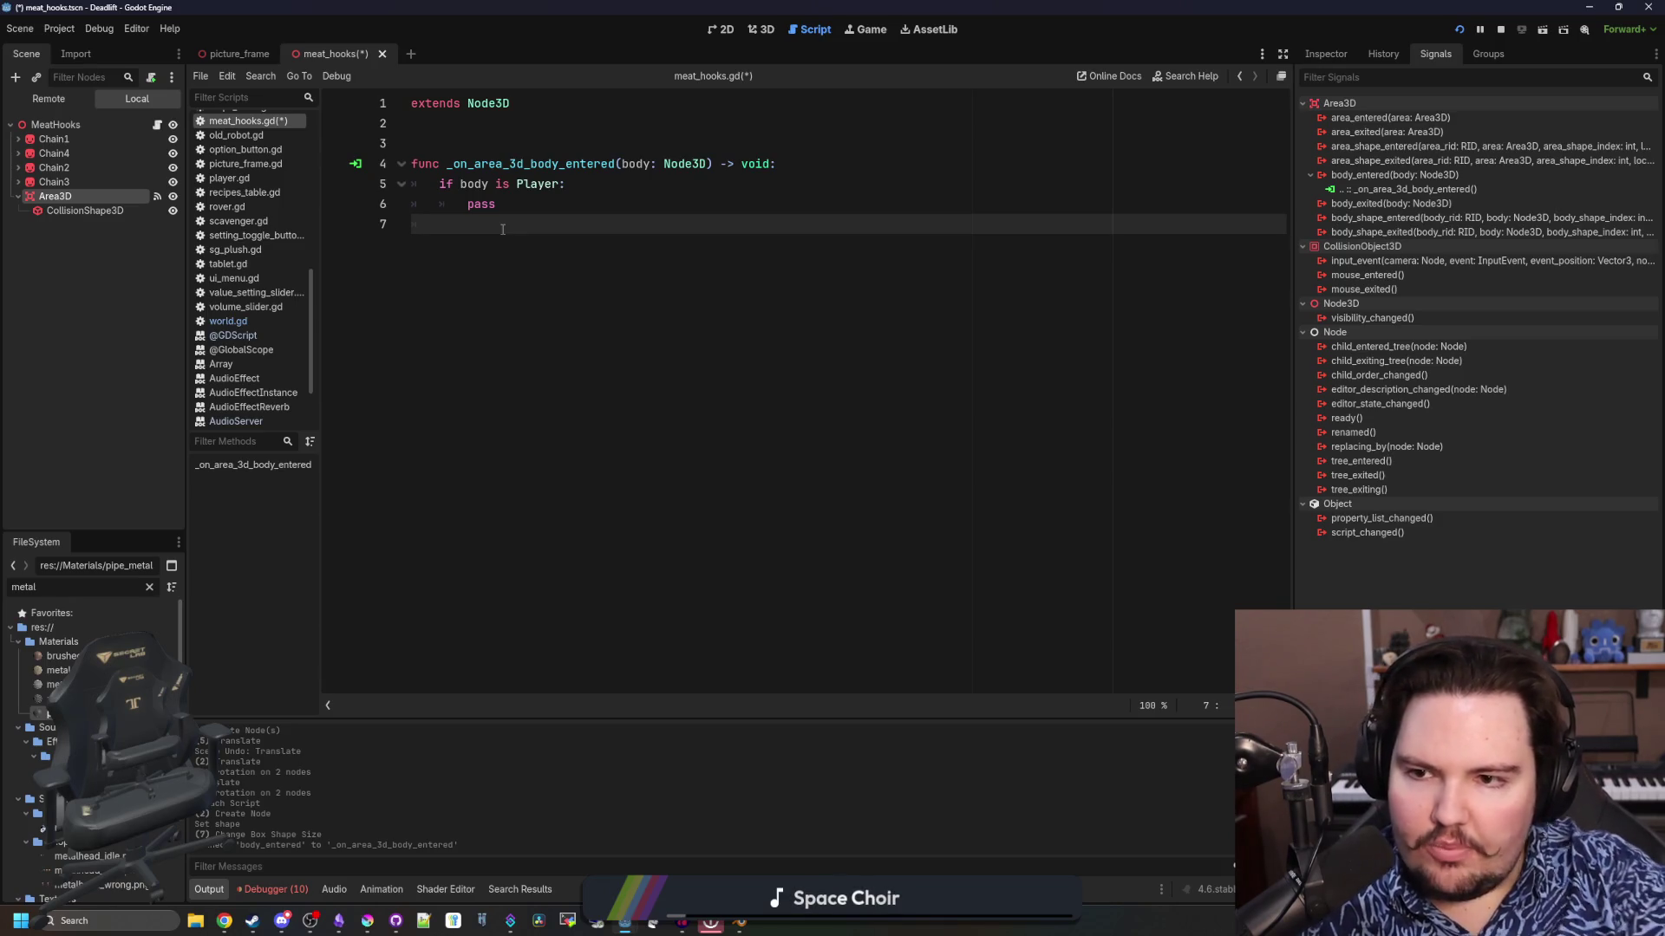
{"action": "key", "text": "Return"}
{"action": "key", "text": "Return"}
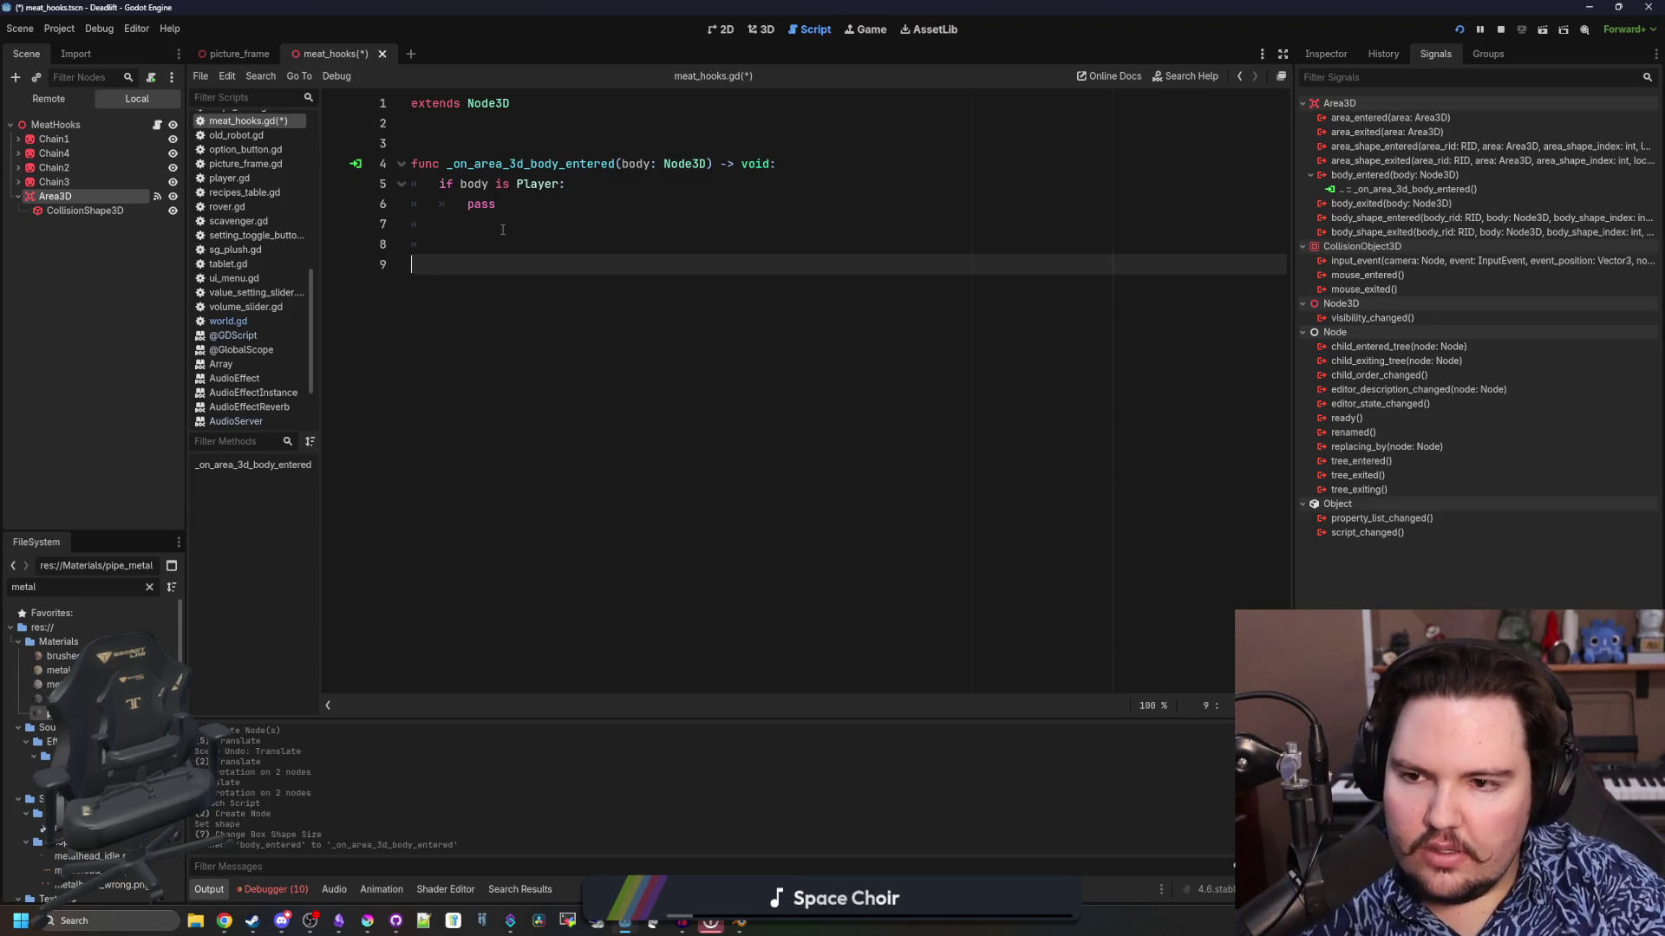
{"action": "key", "text": "BackSpace"}
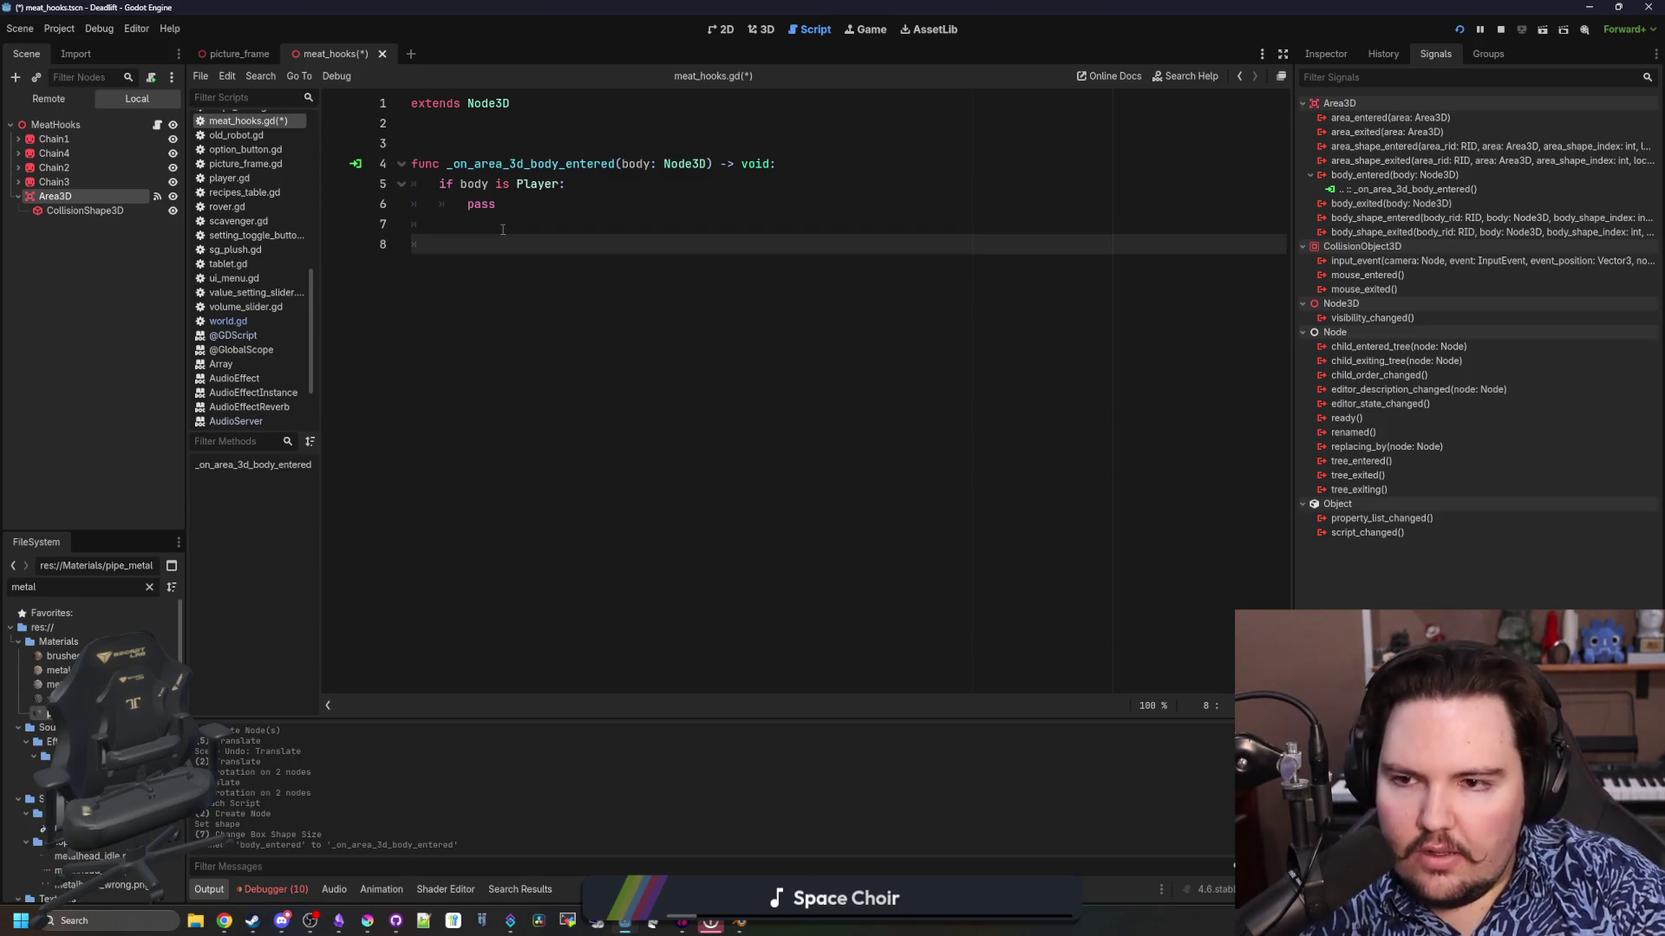
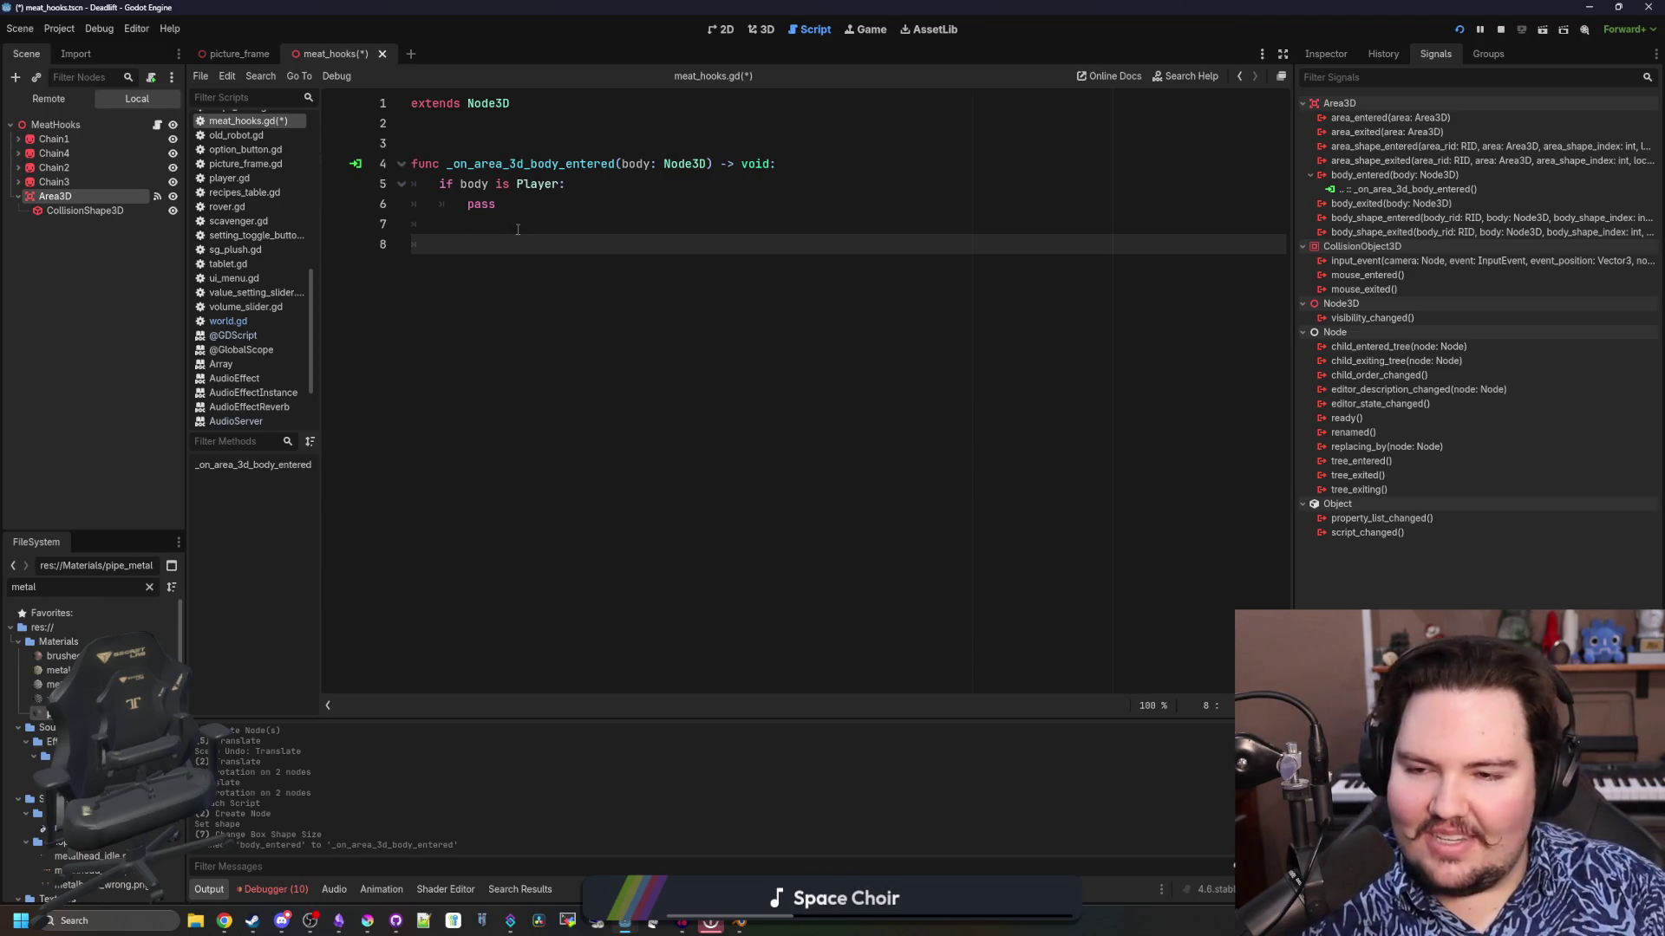
Replace pass on line 6 with an if check comparing body.currentState to body.currentState.CROUCHED
{"action": "key", "text": "alt+Tab"}
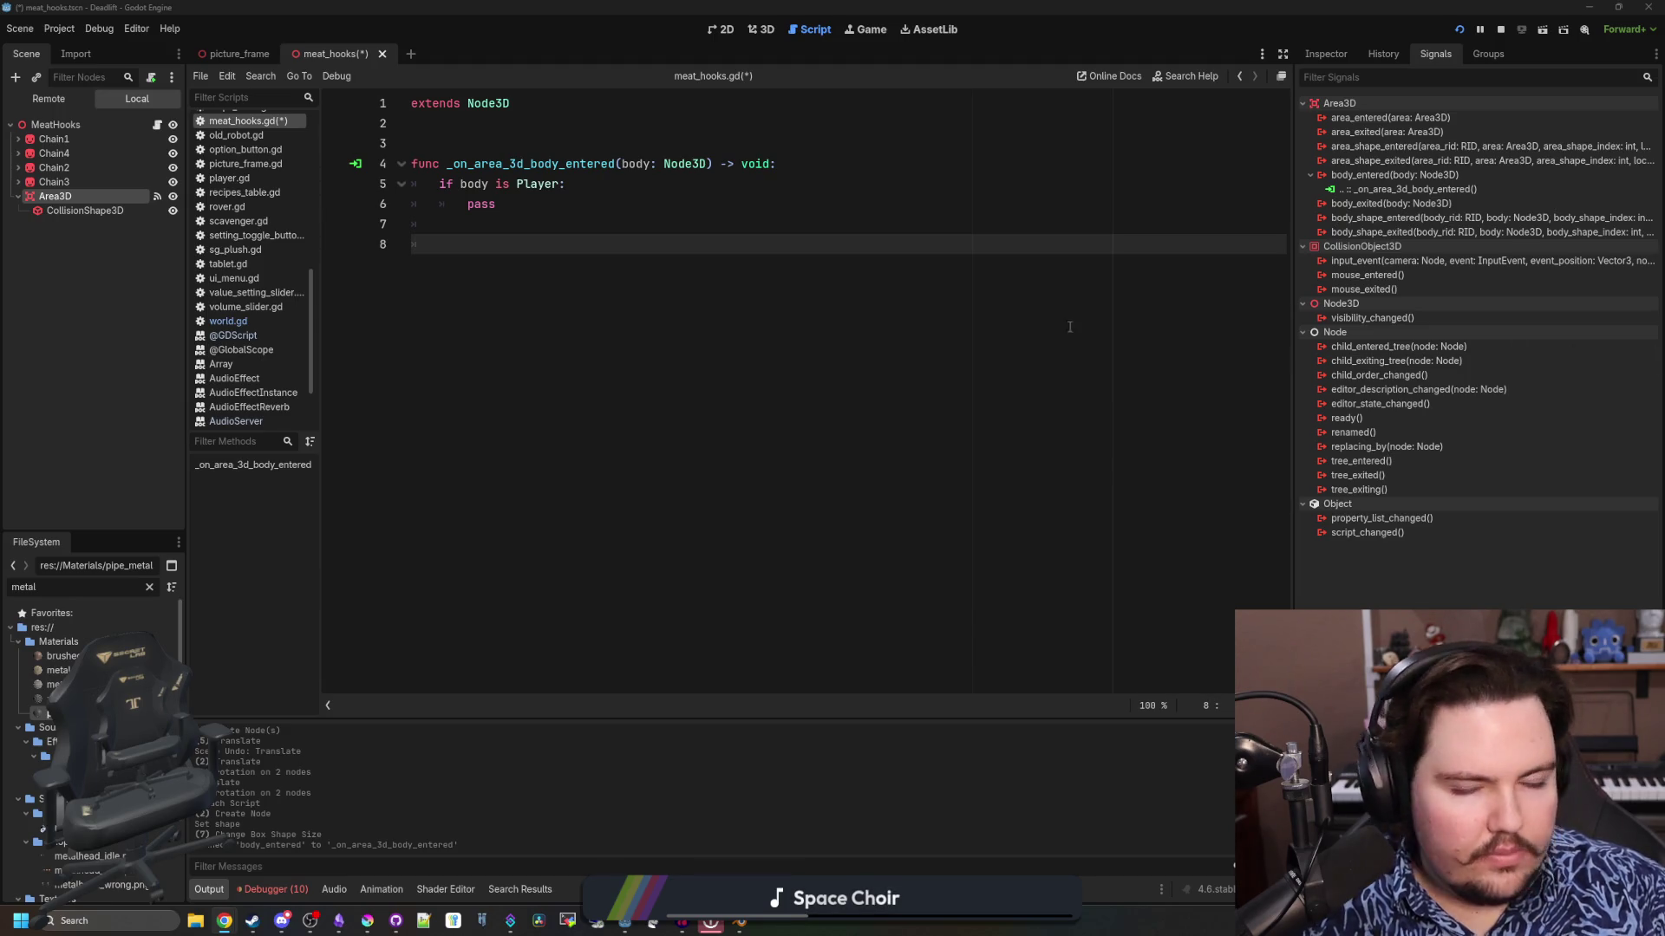
{"action": "left_click", "coordinate": [543, 274]}
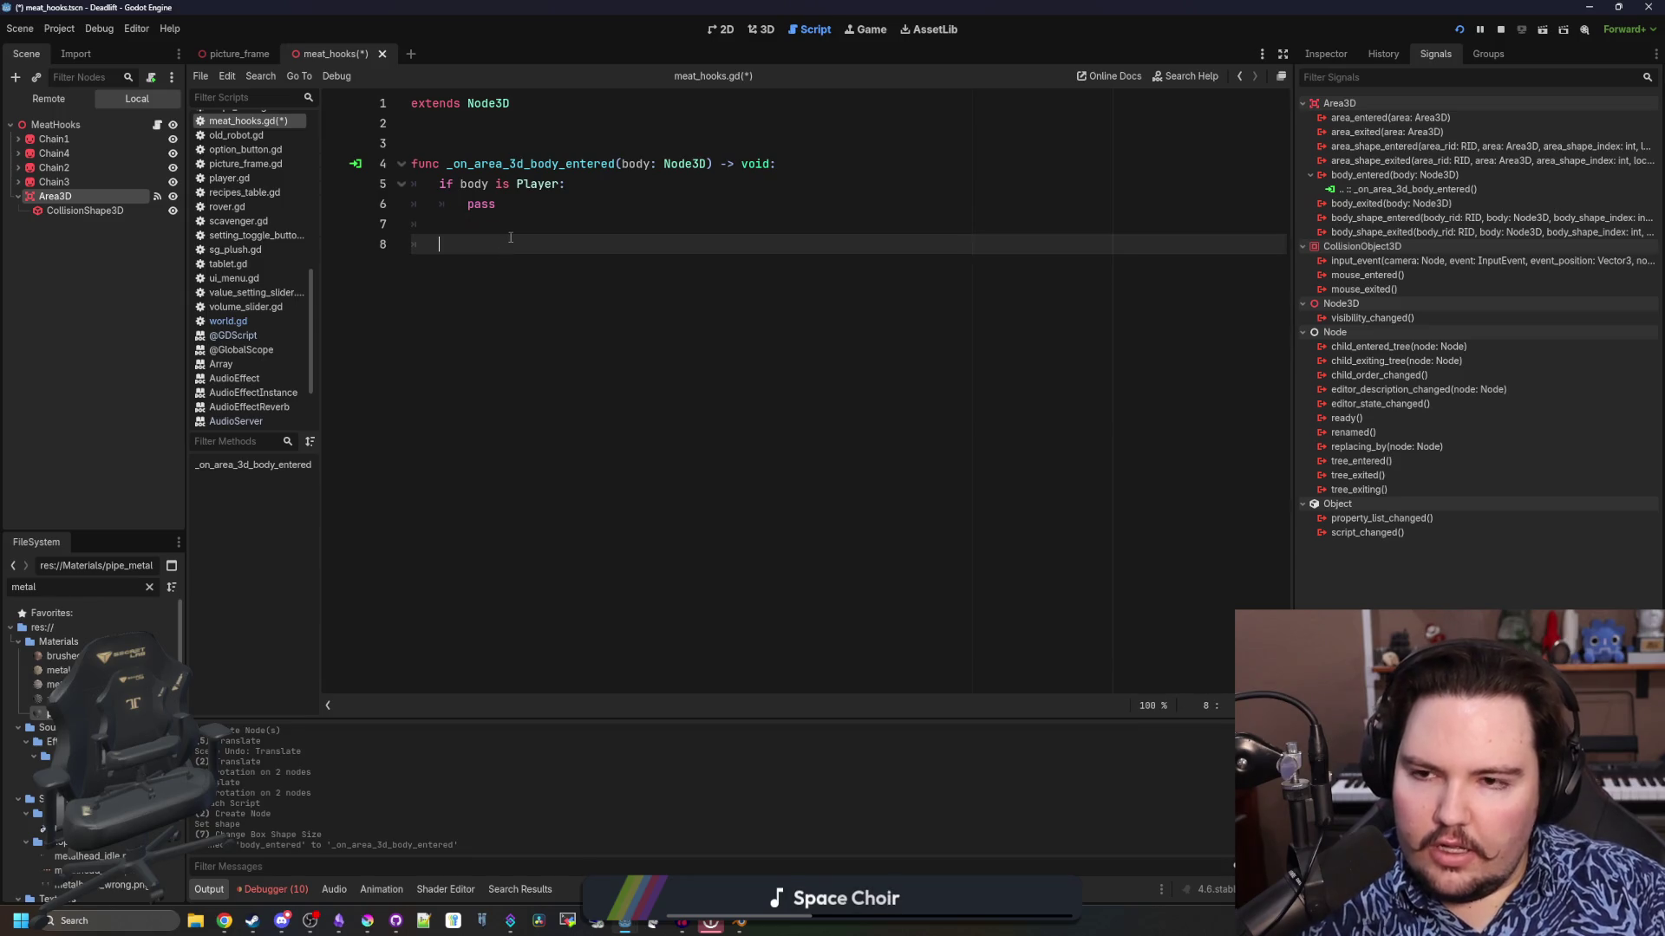
{"action": "left_click_drag", "start_coordinate": [533, 230], "coordinate": [413, 163]}
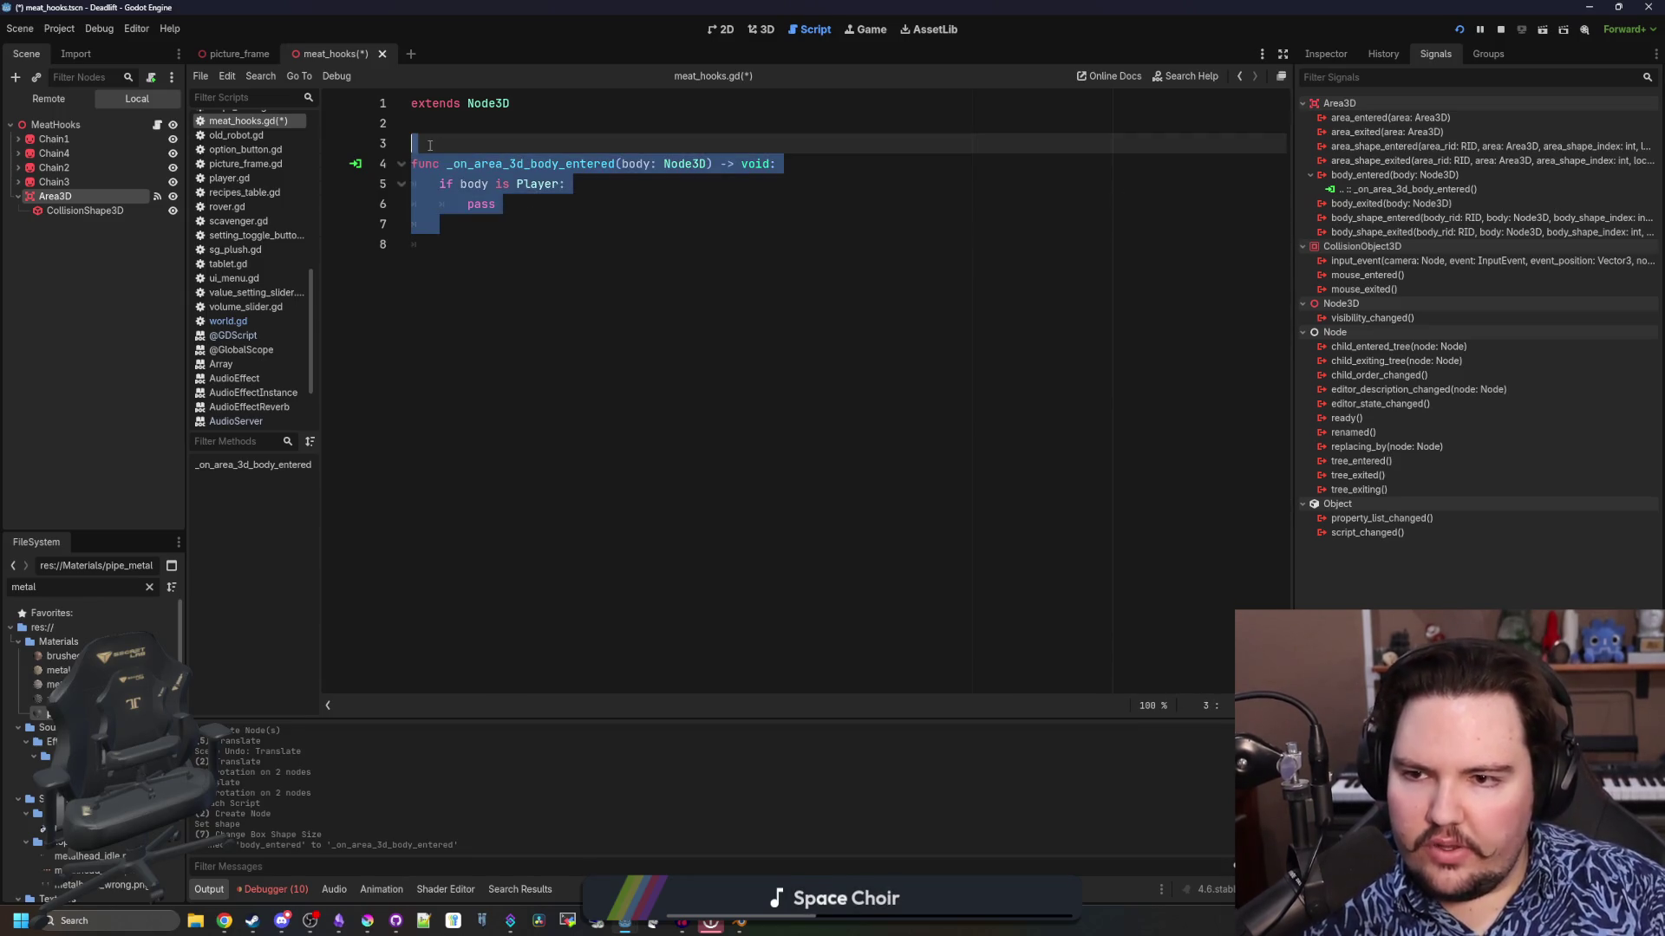
{"action": "left_click", "coordinate": [413, 164]}
{"action": "left_click", "coordinate": [556, 200]}
{"action": "left_click_drag", "start_coordinate": [542, 200], "coordinate": [467, 204]}
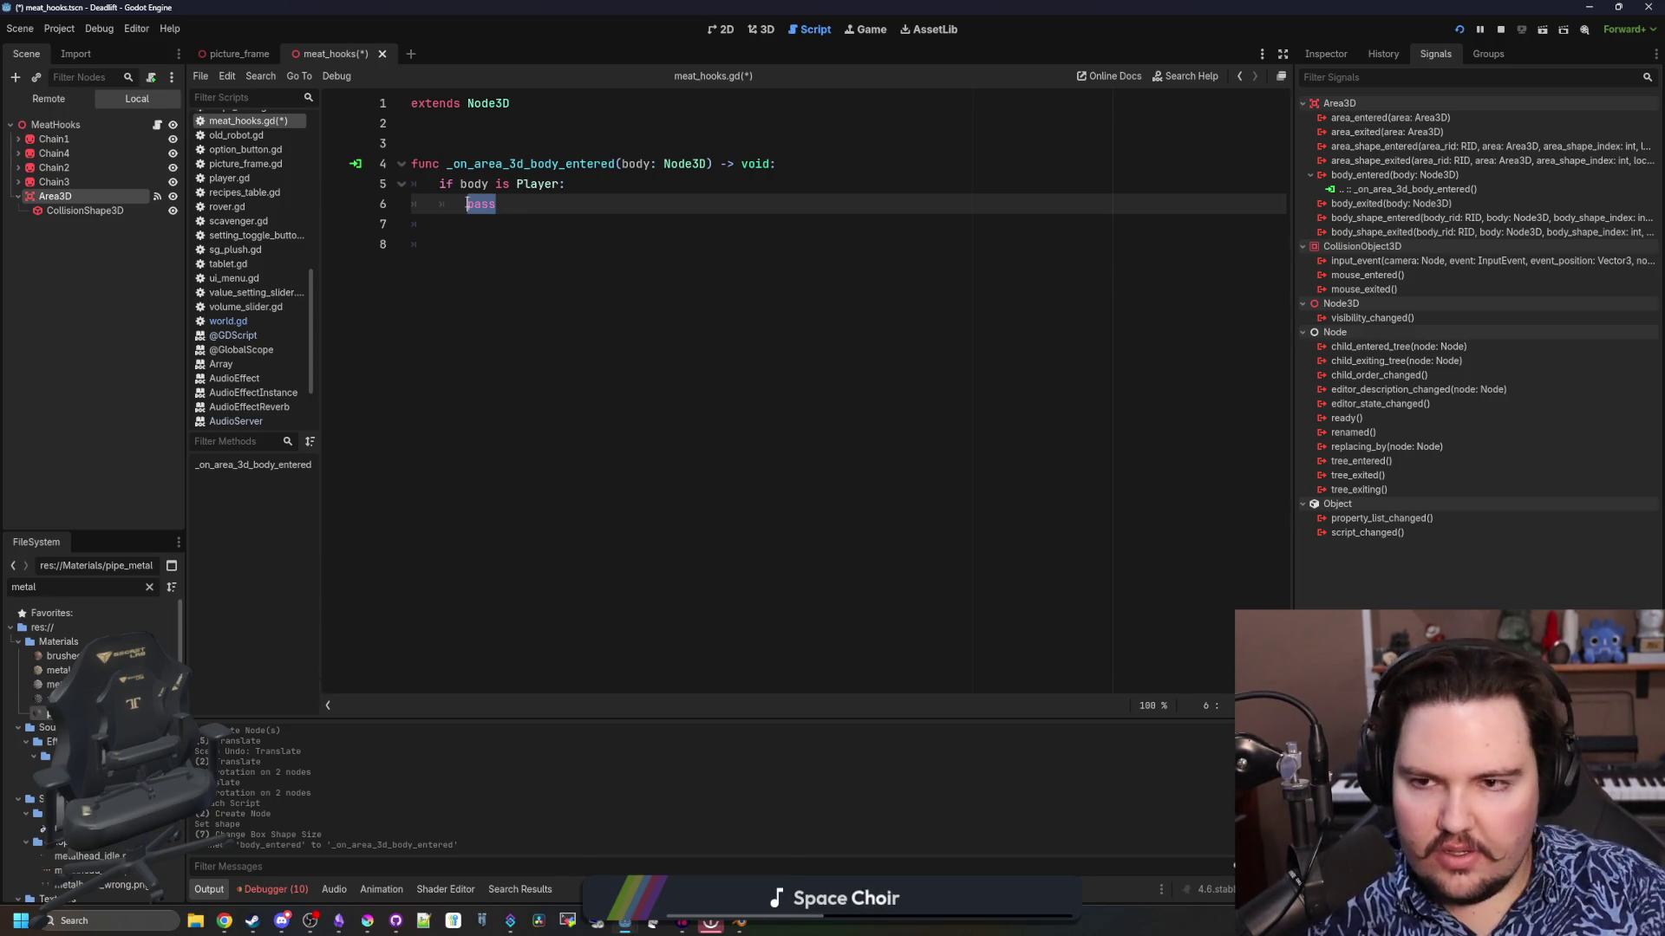
{"action": "key", "text": "BackSpace"}
{"action": "type", "text": "IF BODY"}
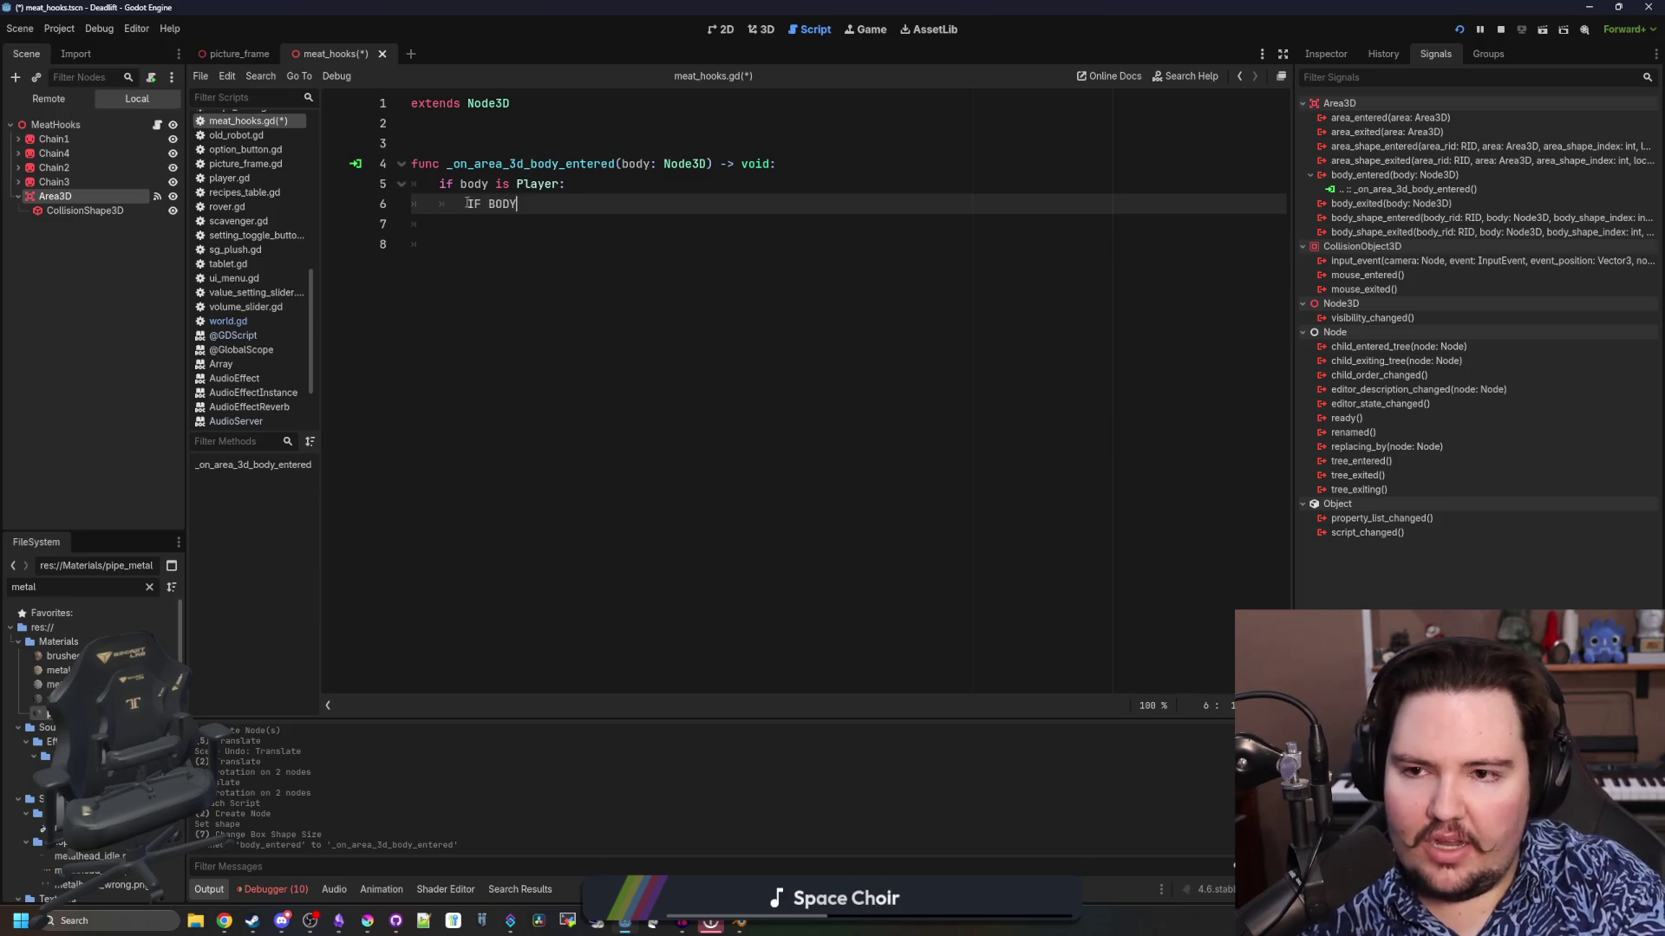
{"action": "key", "text": "BackSpace"}
{"action": "key", "text": "BackSpace"}
{"action": "key", "text": "BackSpace"}
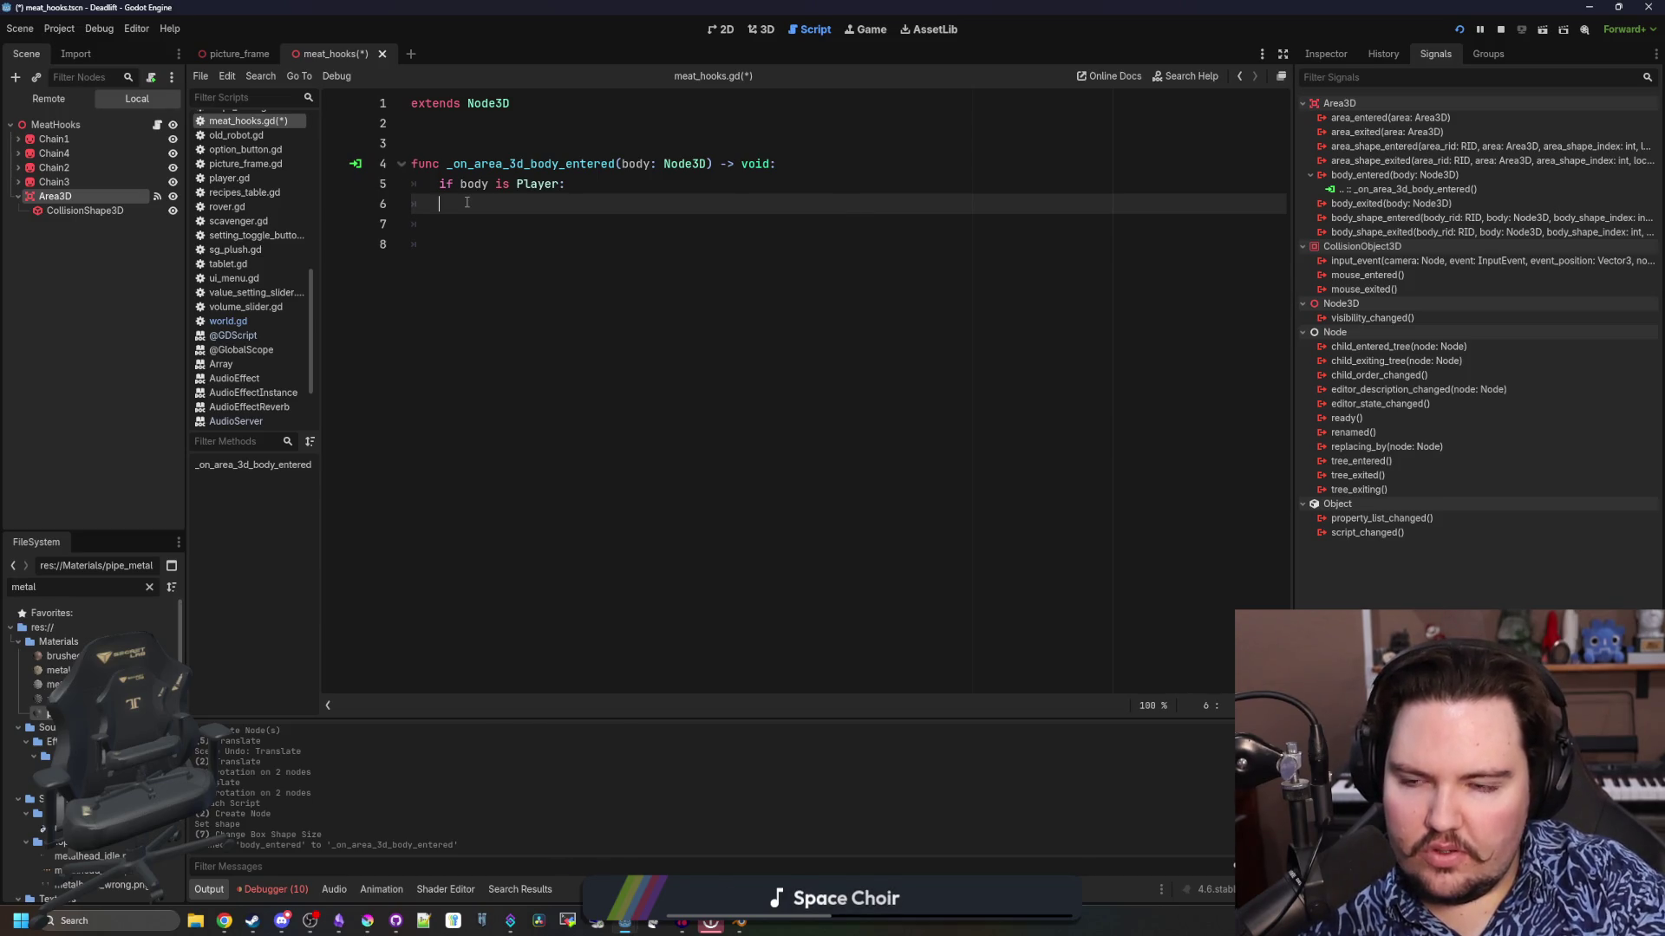
{"action": "type", "text": "if body.is"}
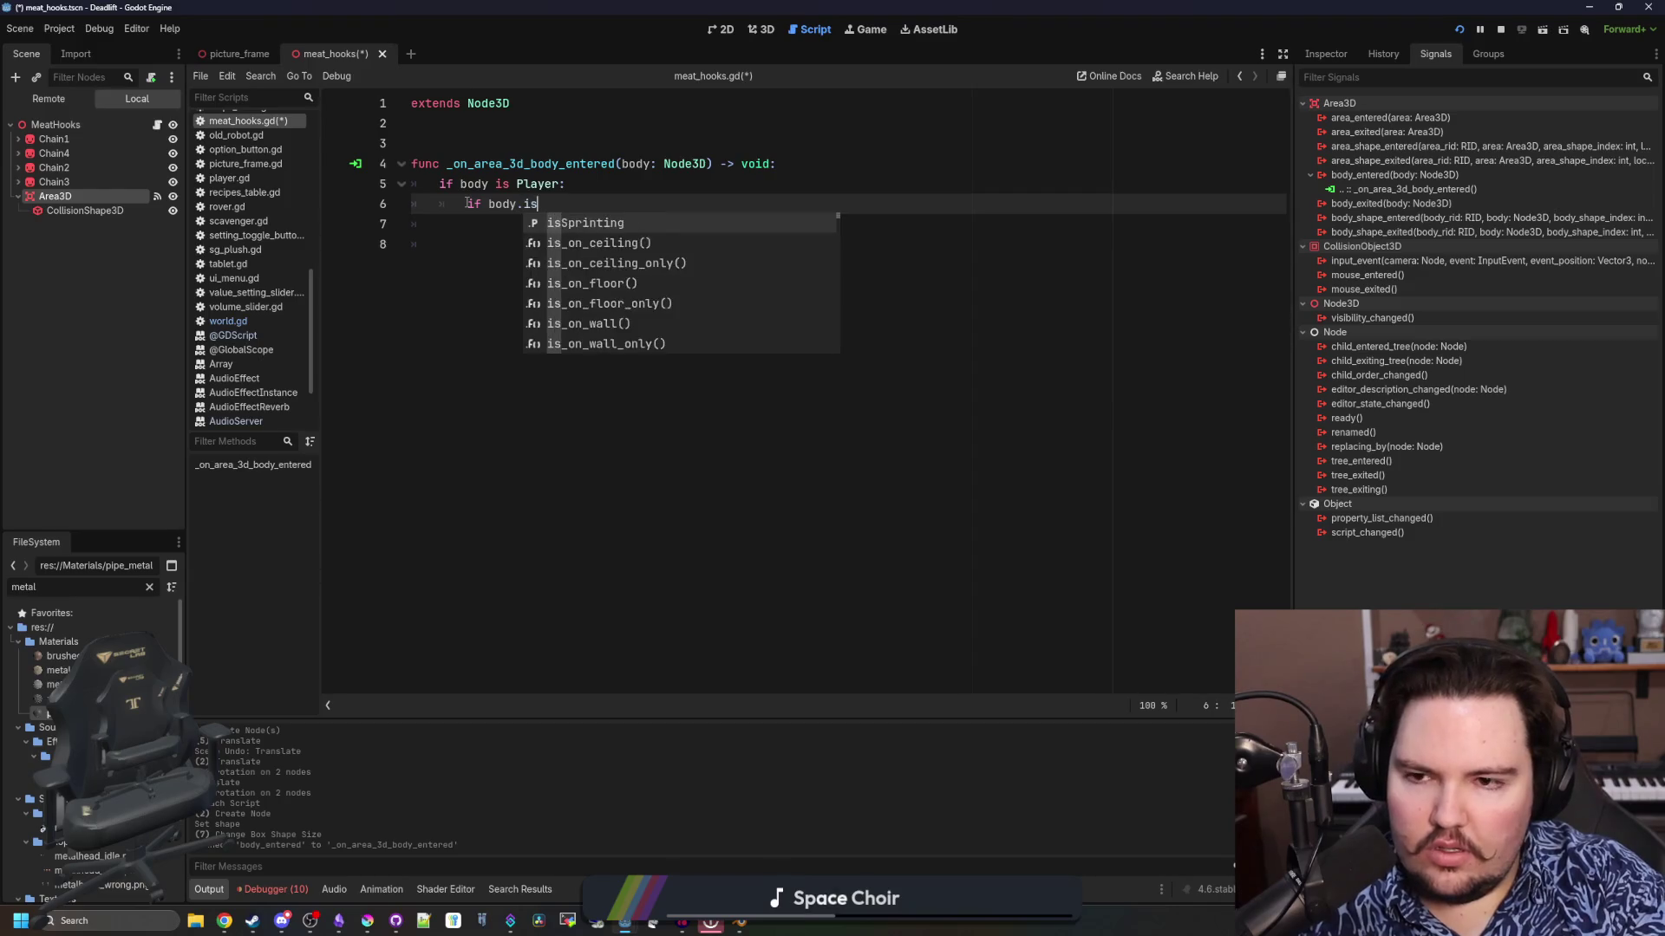
{"action": "key", "text": "BackSpace"}
{"action": "key", "text": "BackSpace"}
{"action": "type", "text": "state"}
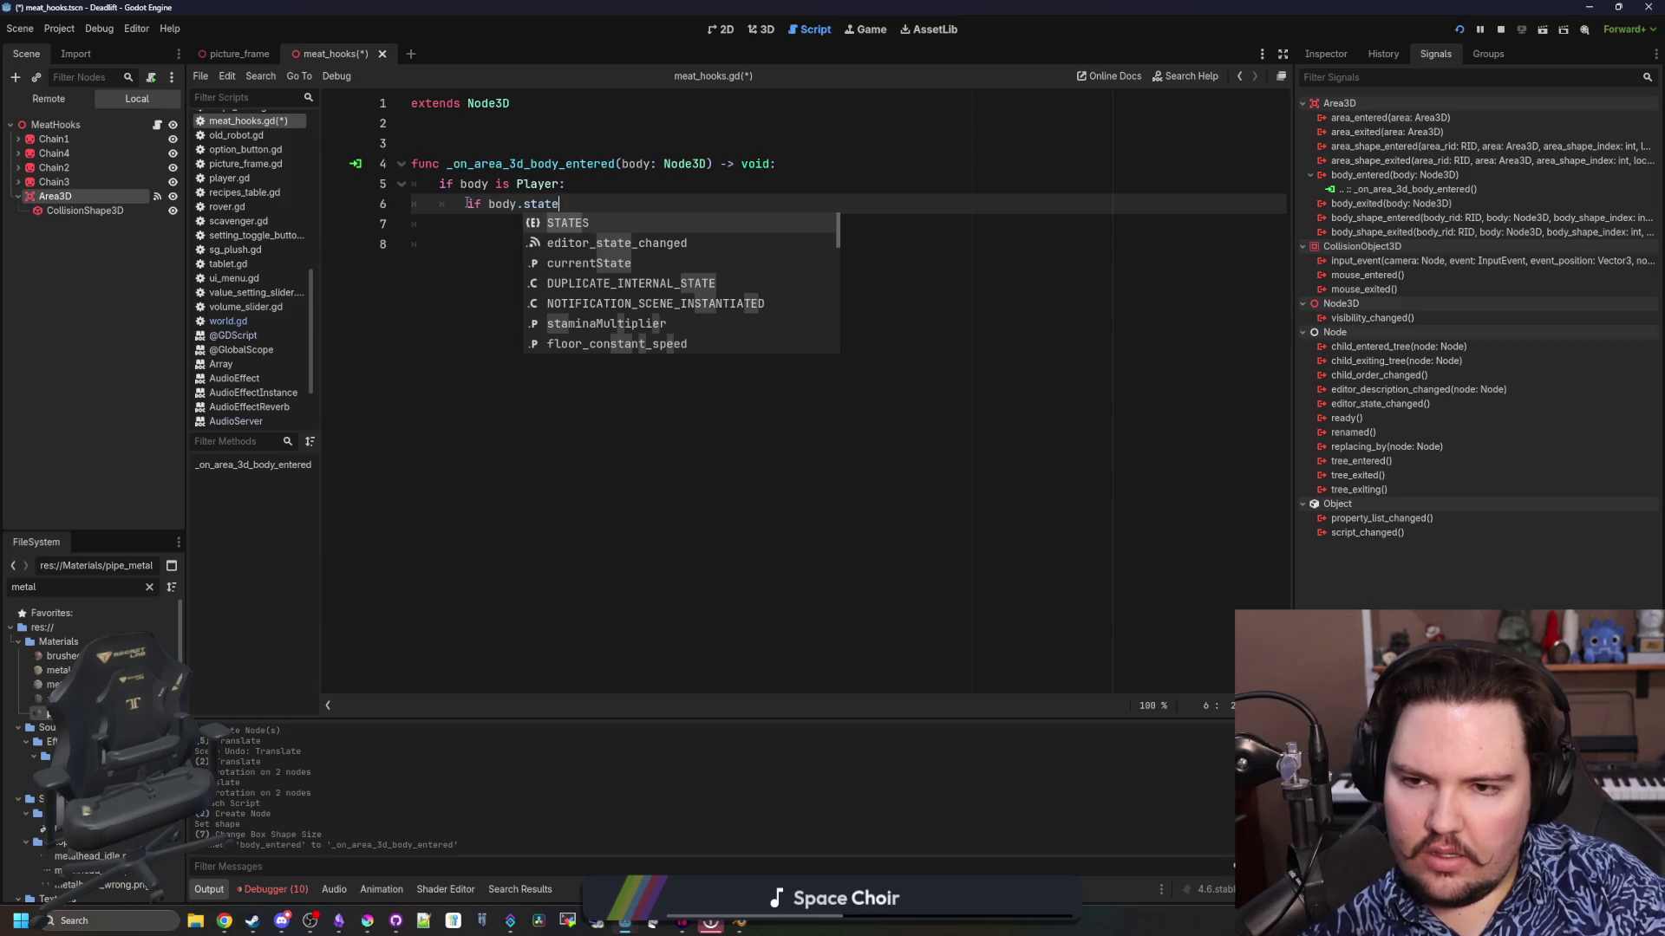
{"action": "key", "text": "Down"}
{"action": "key", "text": "Down"}
{"action": "key", "text": "Return"}
{"action": "type", "text": "=="}
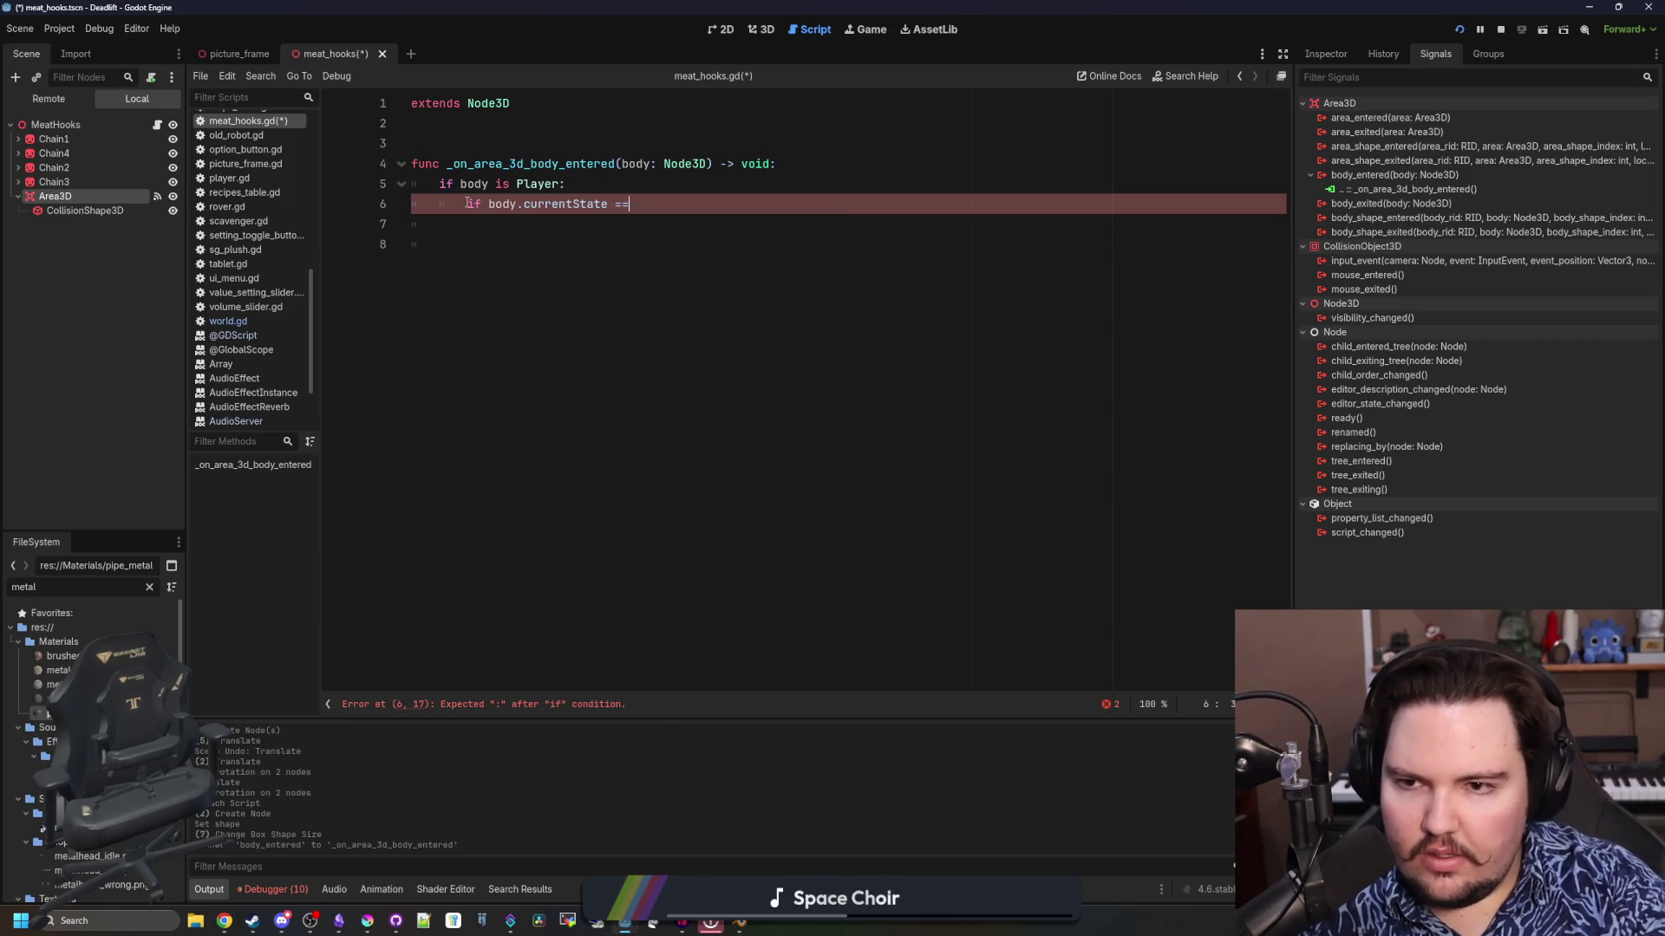
{"action": "type", "text": " body"}
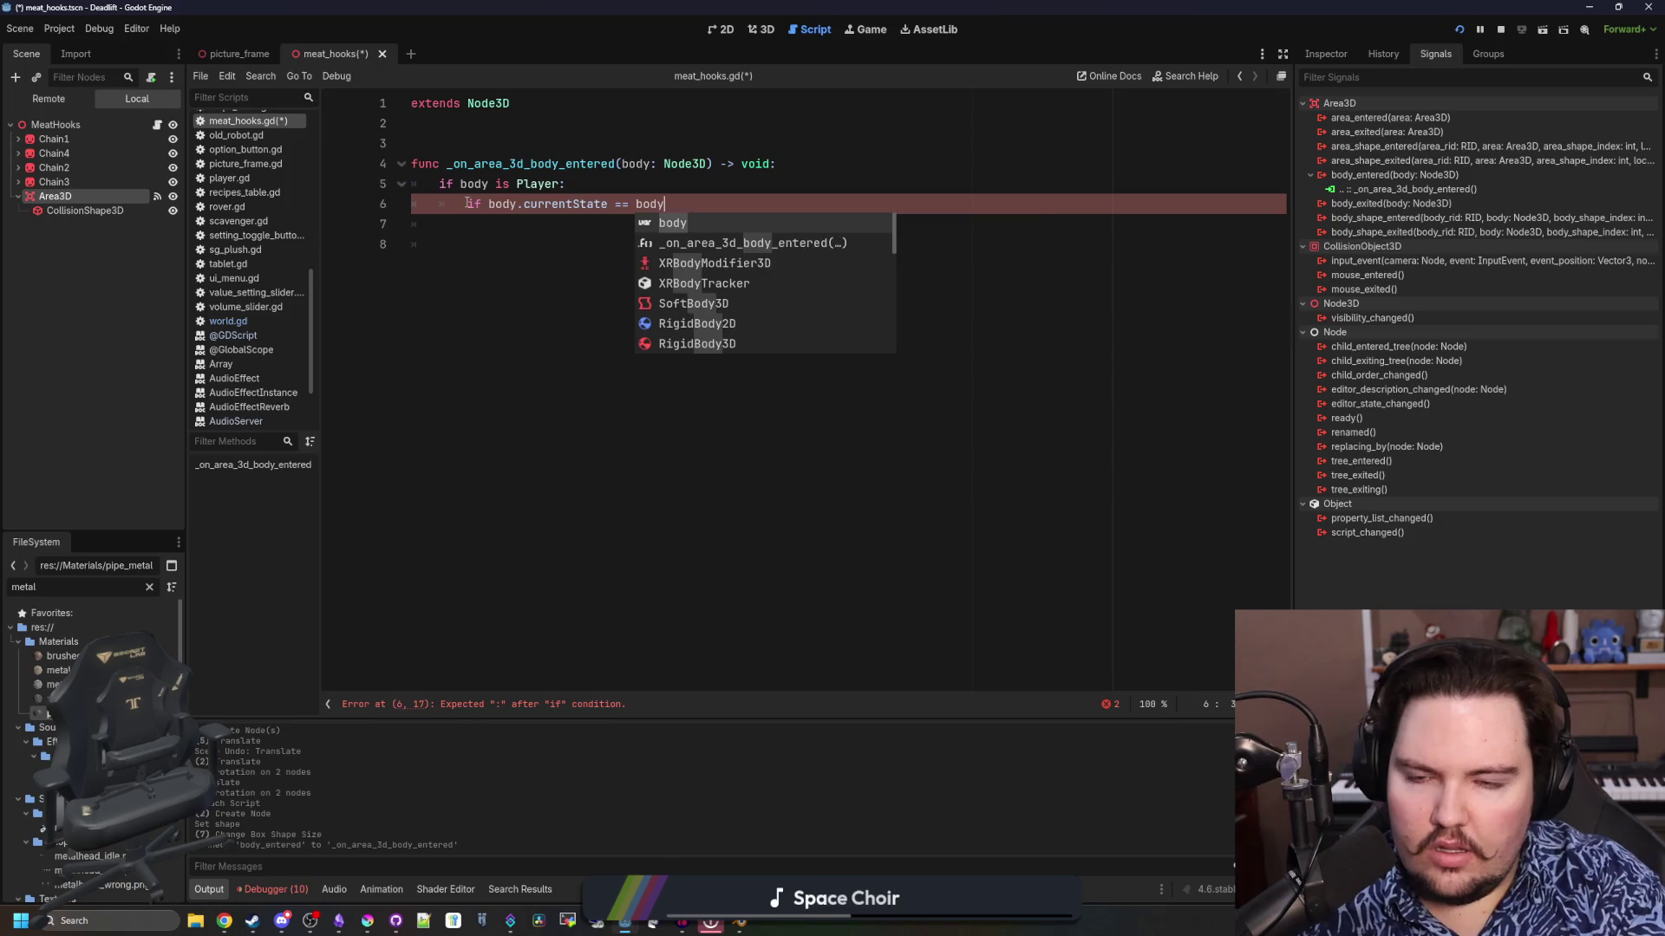
{"action": "type", "text": ".curre"}
{"action": "key", "text": "Return"}
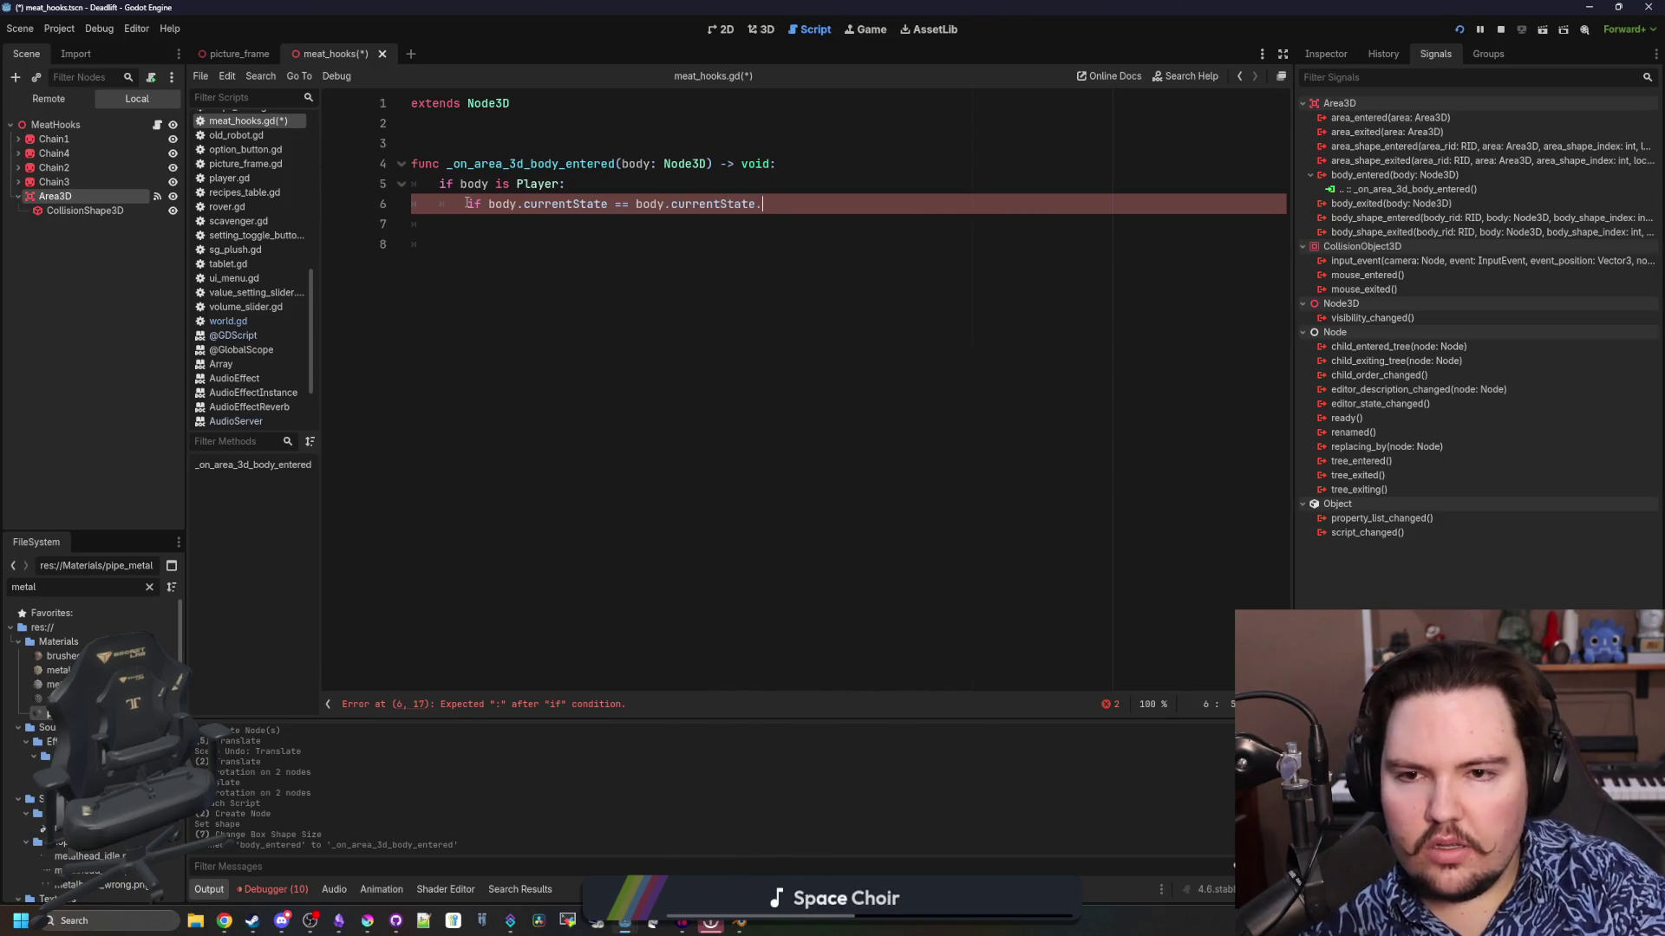
{"action": "type", "text": "CROUCHED:"}
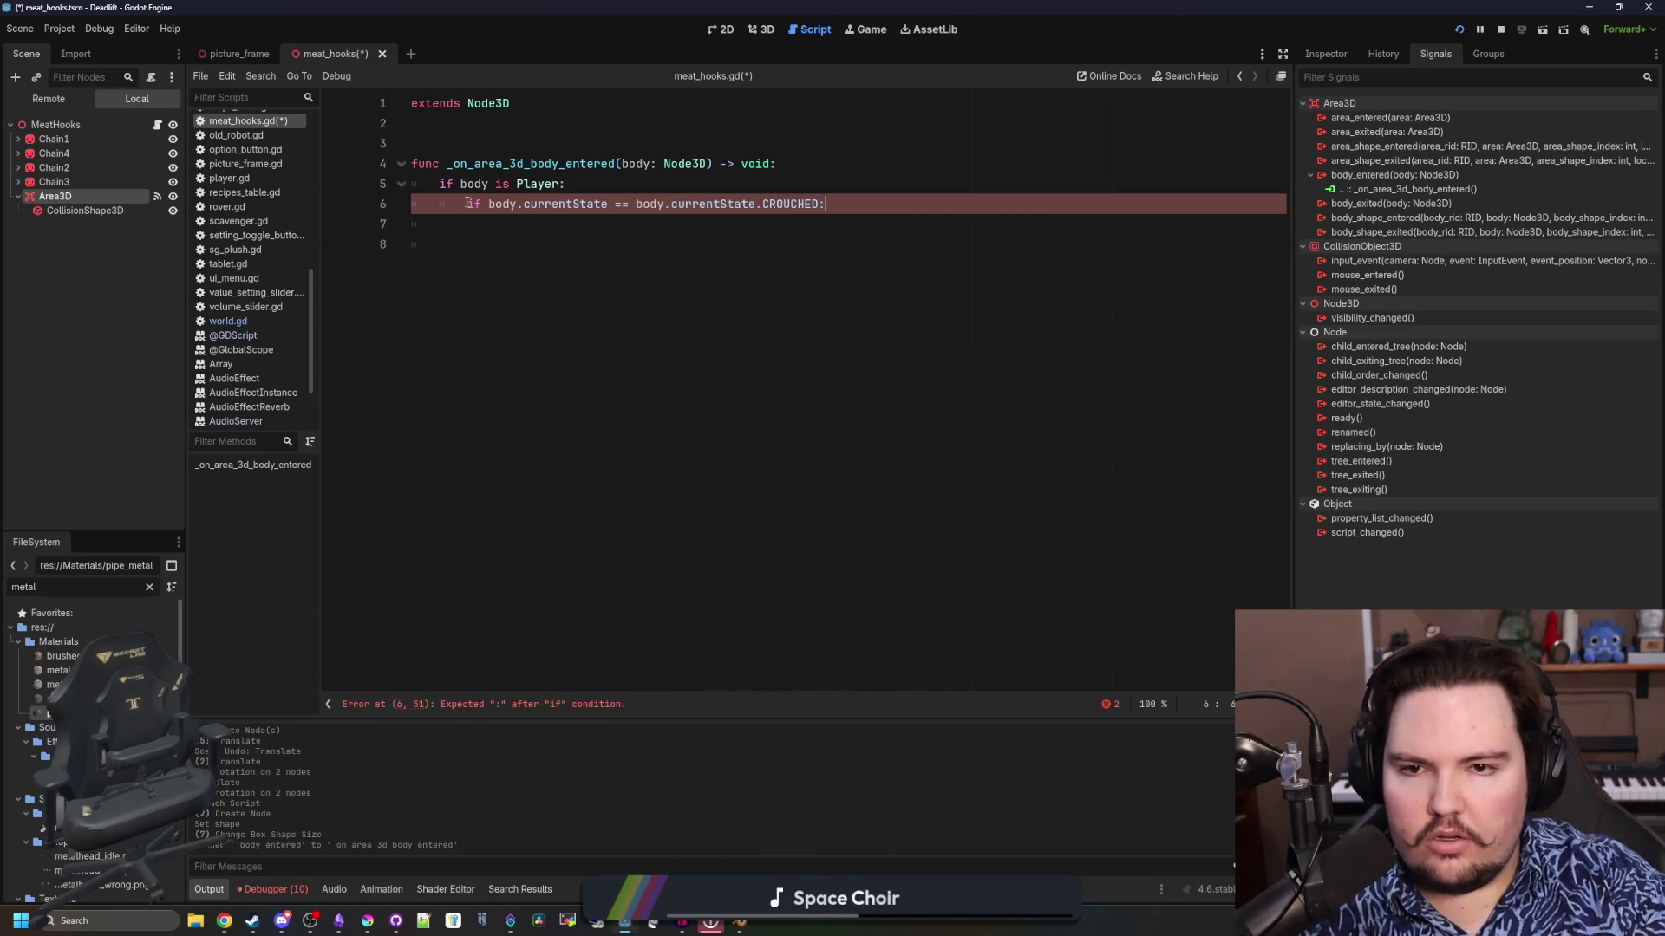
Make the check not-equal, briefly try isCrouching, then restore the currentState != CROUCHED condition
{"action": "left_click", "coordinate": [623, 203]}
{"action": "key", "text": "BackSpace"}
{"action": "type", "text": "!"}
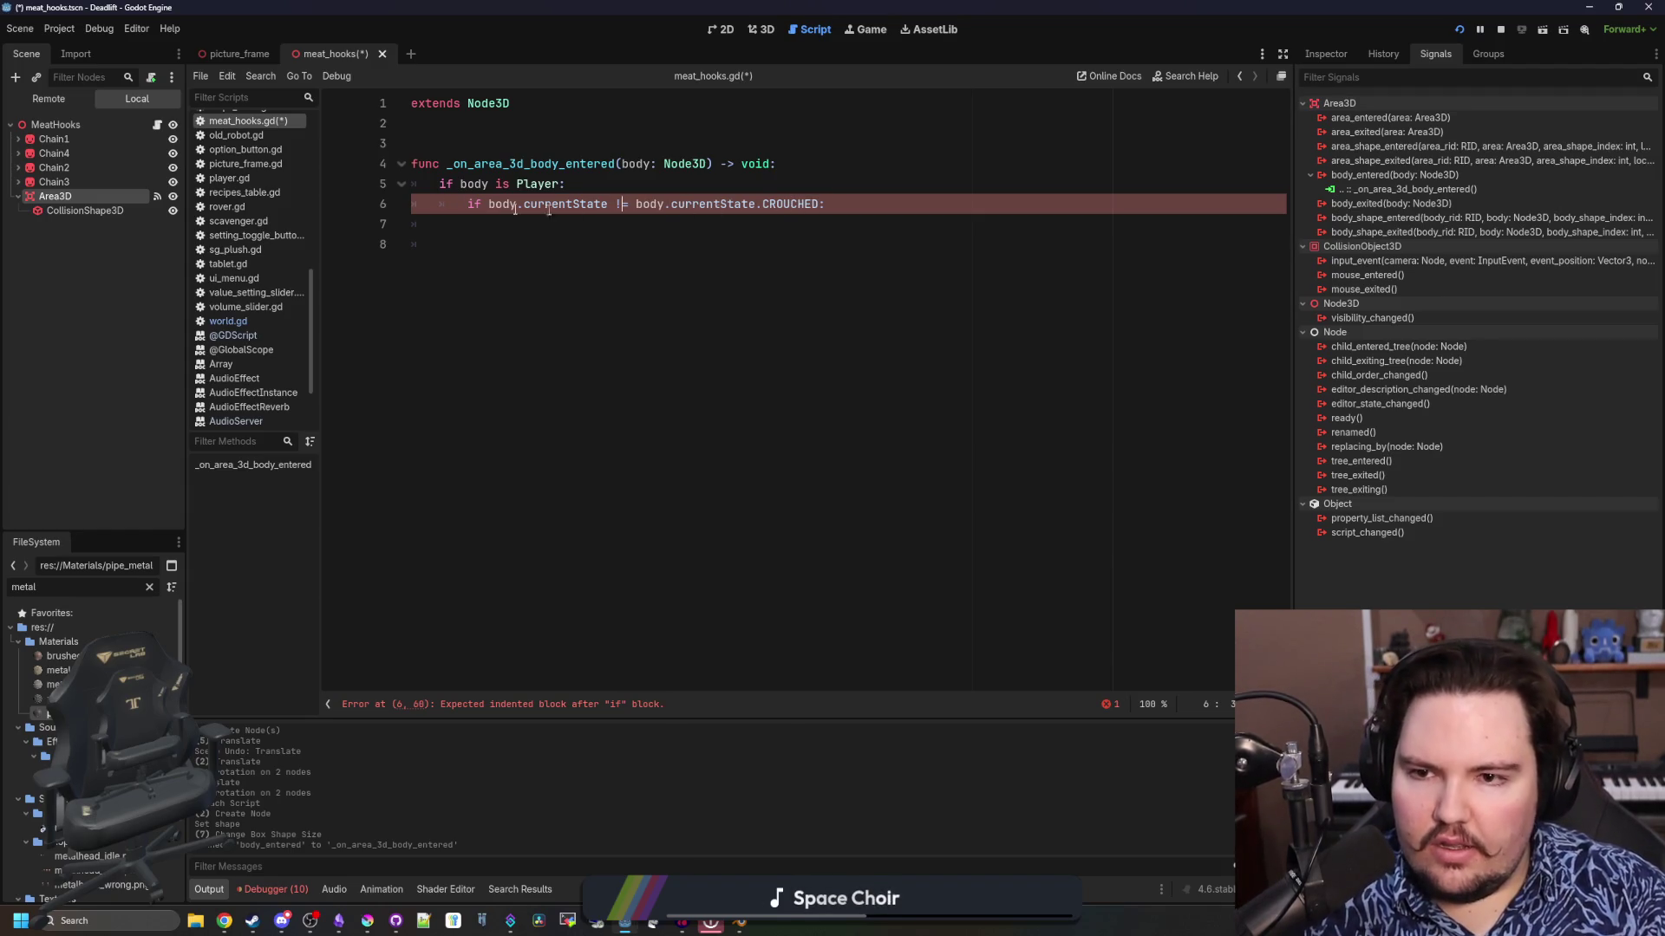
{"action": "left_click", "coordinate": [823, 204]}
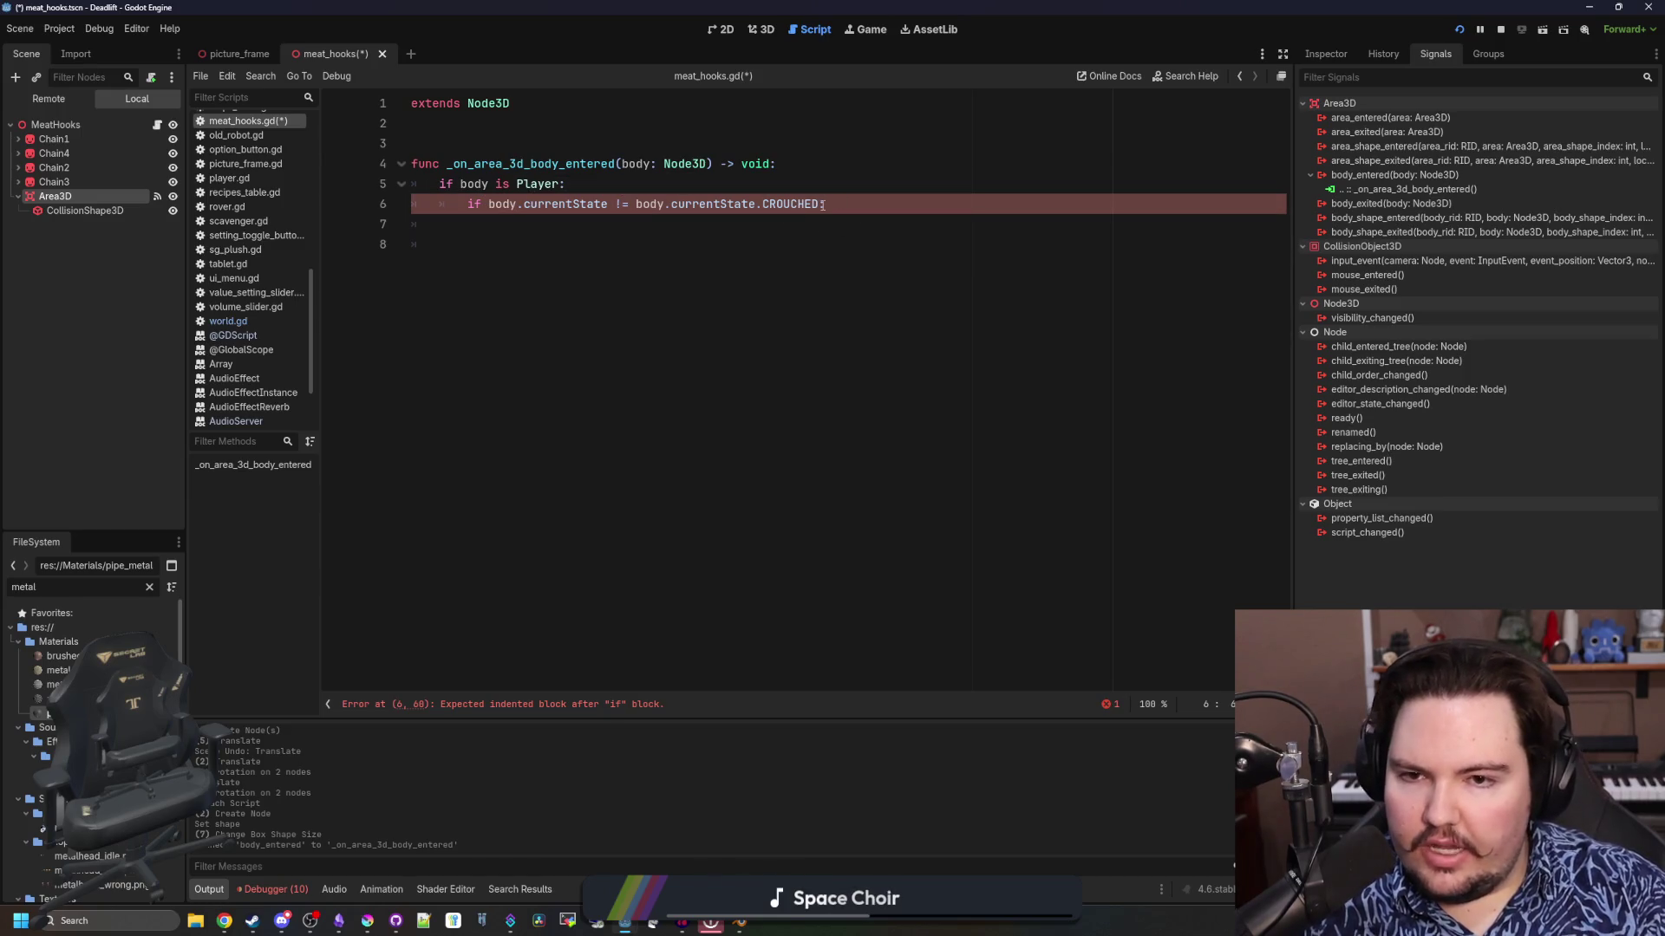
{"action": "left_click_drag", "start_coordinate": [821, 204], "coordinate": [523, 204]}
{"action": "key", "text": "ctrl+c"}
{"action": "key", "text": "BackSpace"}
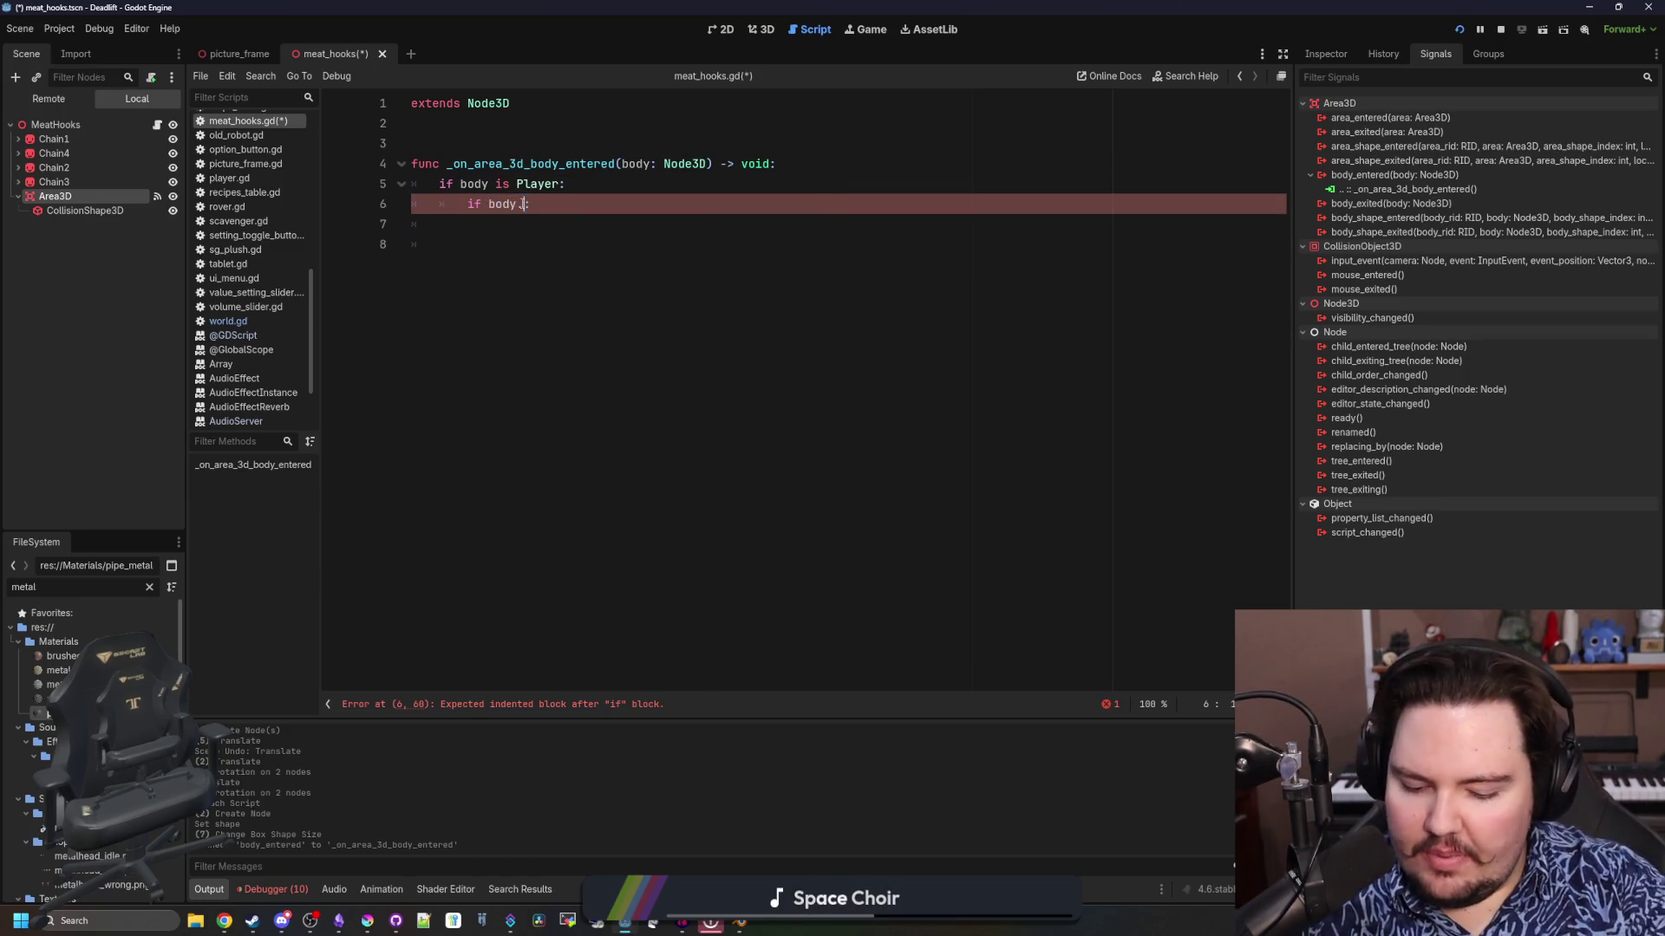
{"action": "type", "text": "isC"}
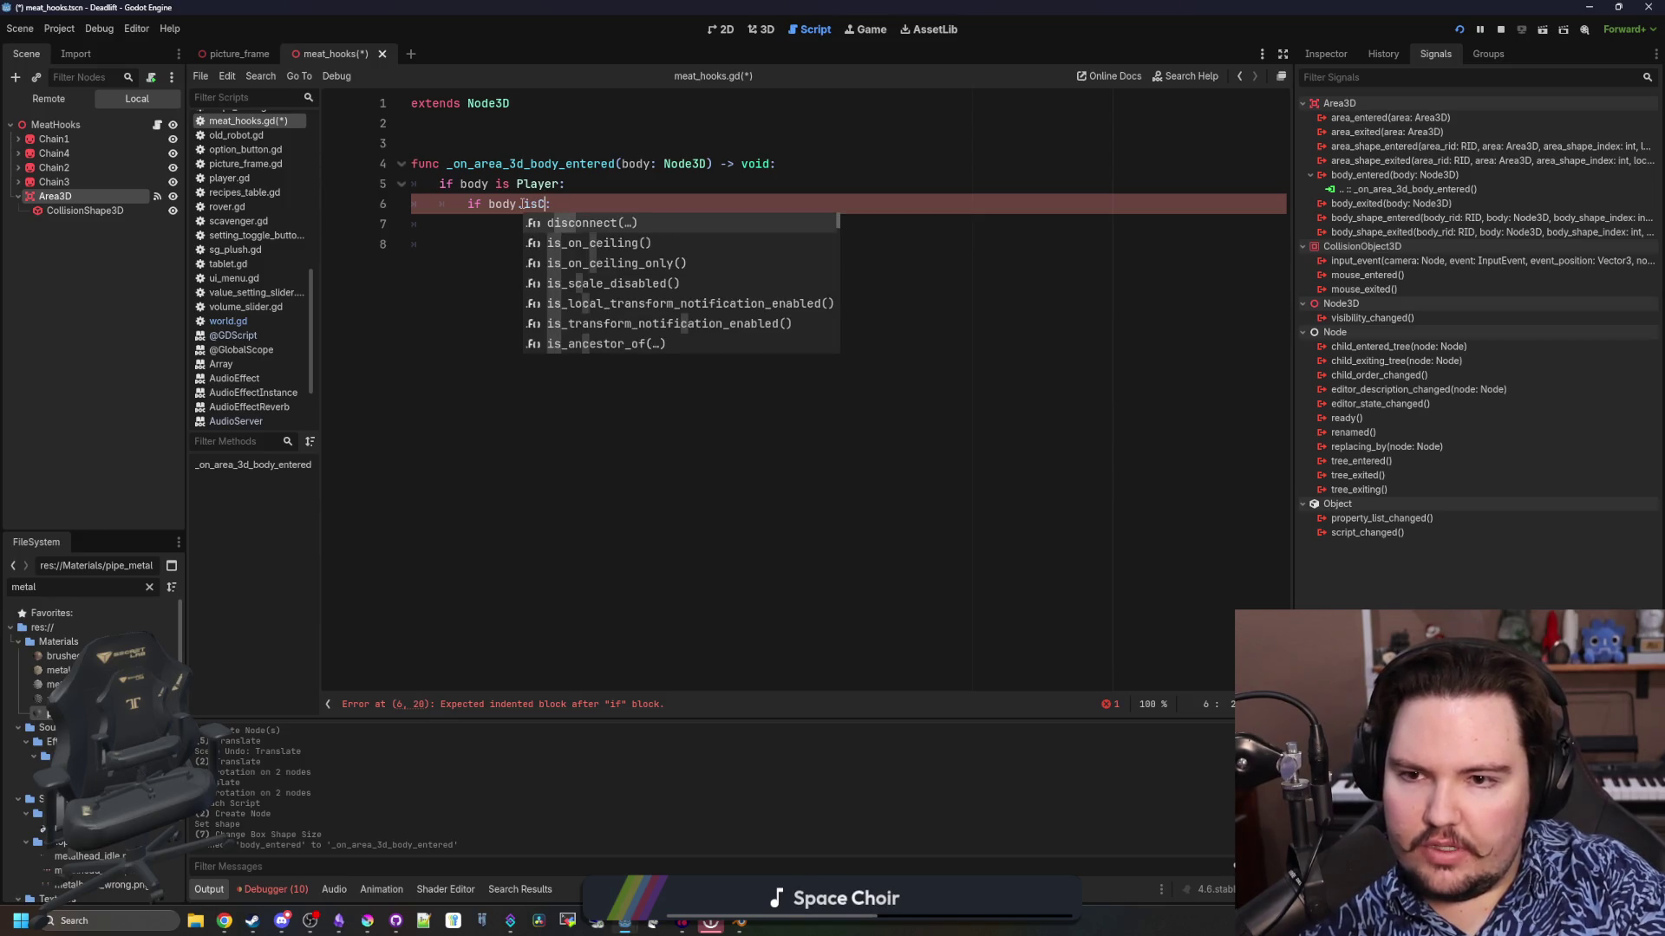
{"action": "key", "text": "BackSpace"}
{"action": "type", "text": "Crouching"}
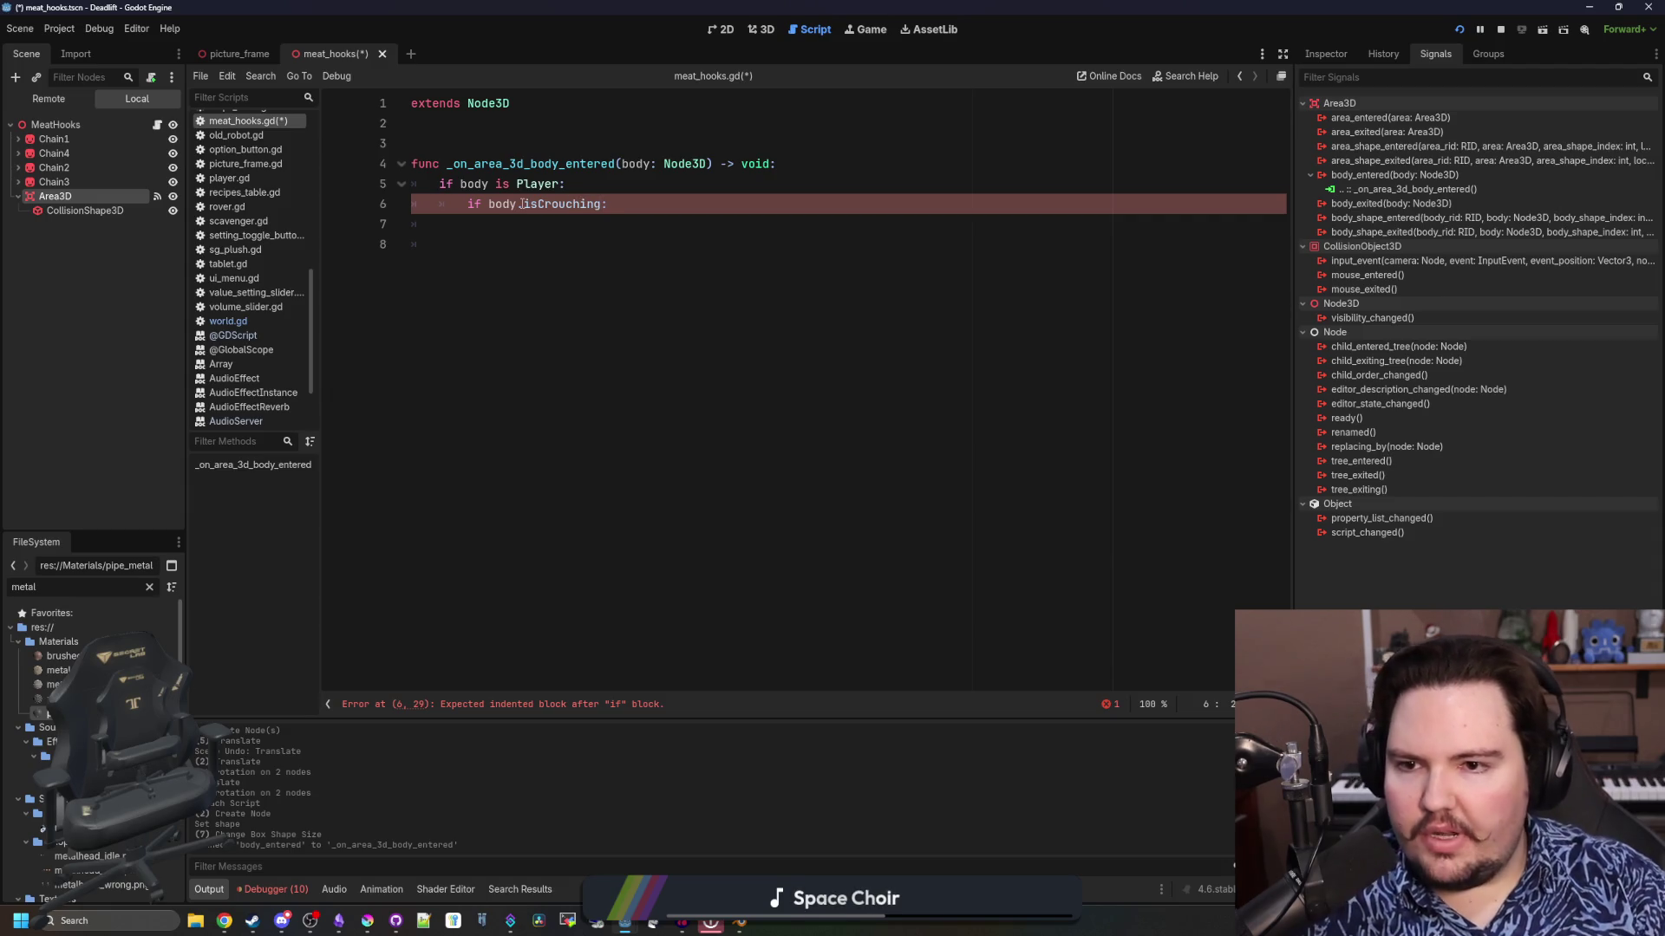
{"action": "key", "text": "Left"}
{"action": "key", "text": "BackSpace"}
{"action": "key", "text": "BackSpace"}
{"action": "key", "text": "BackSpace"}
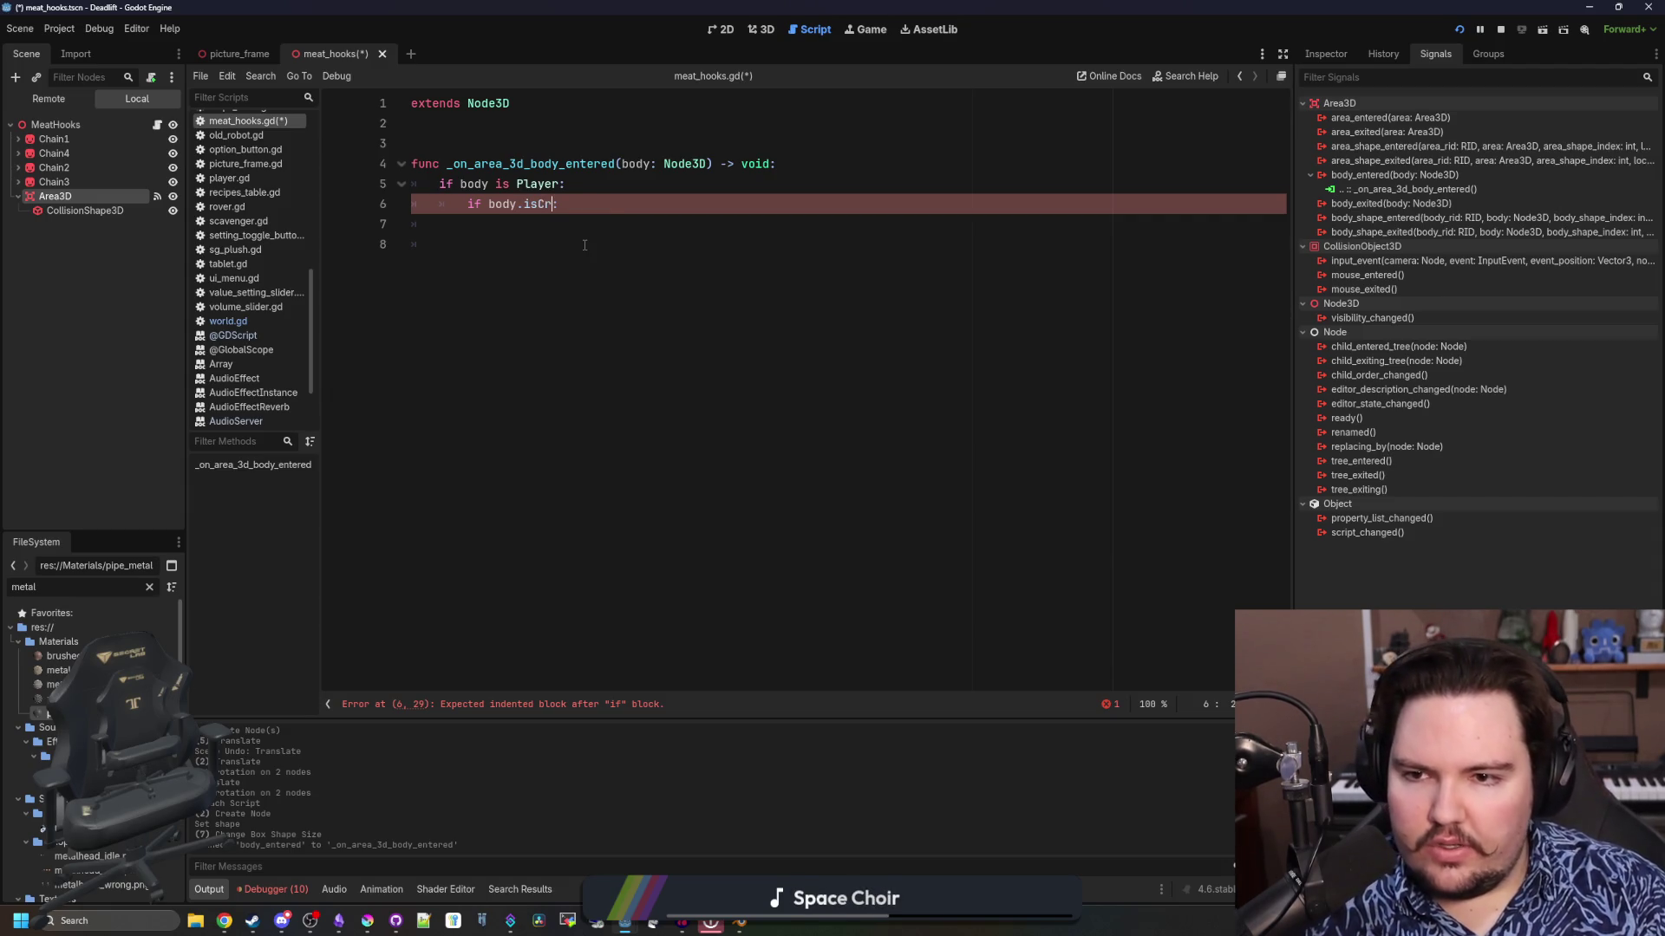
{"action": "type", "text": "I"}
{"action": "key", "text": "BackSpace"}
{"action": "key", "text": "ctrl+v"}
Add print("ha") on an indented line under the condition and save the script
{"action": "key", "text": "End"}
{"action": "key", "text": "Return"}
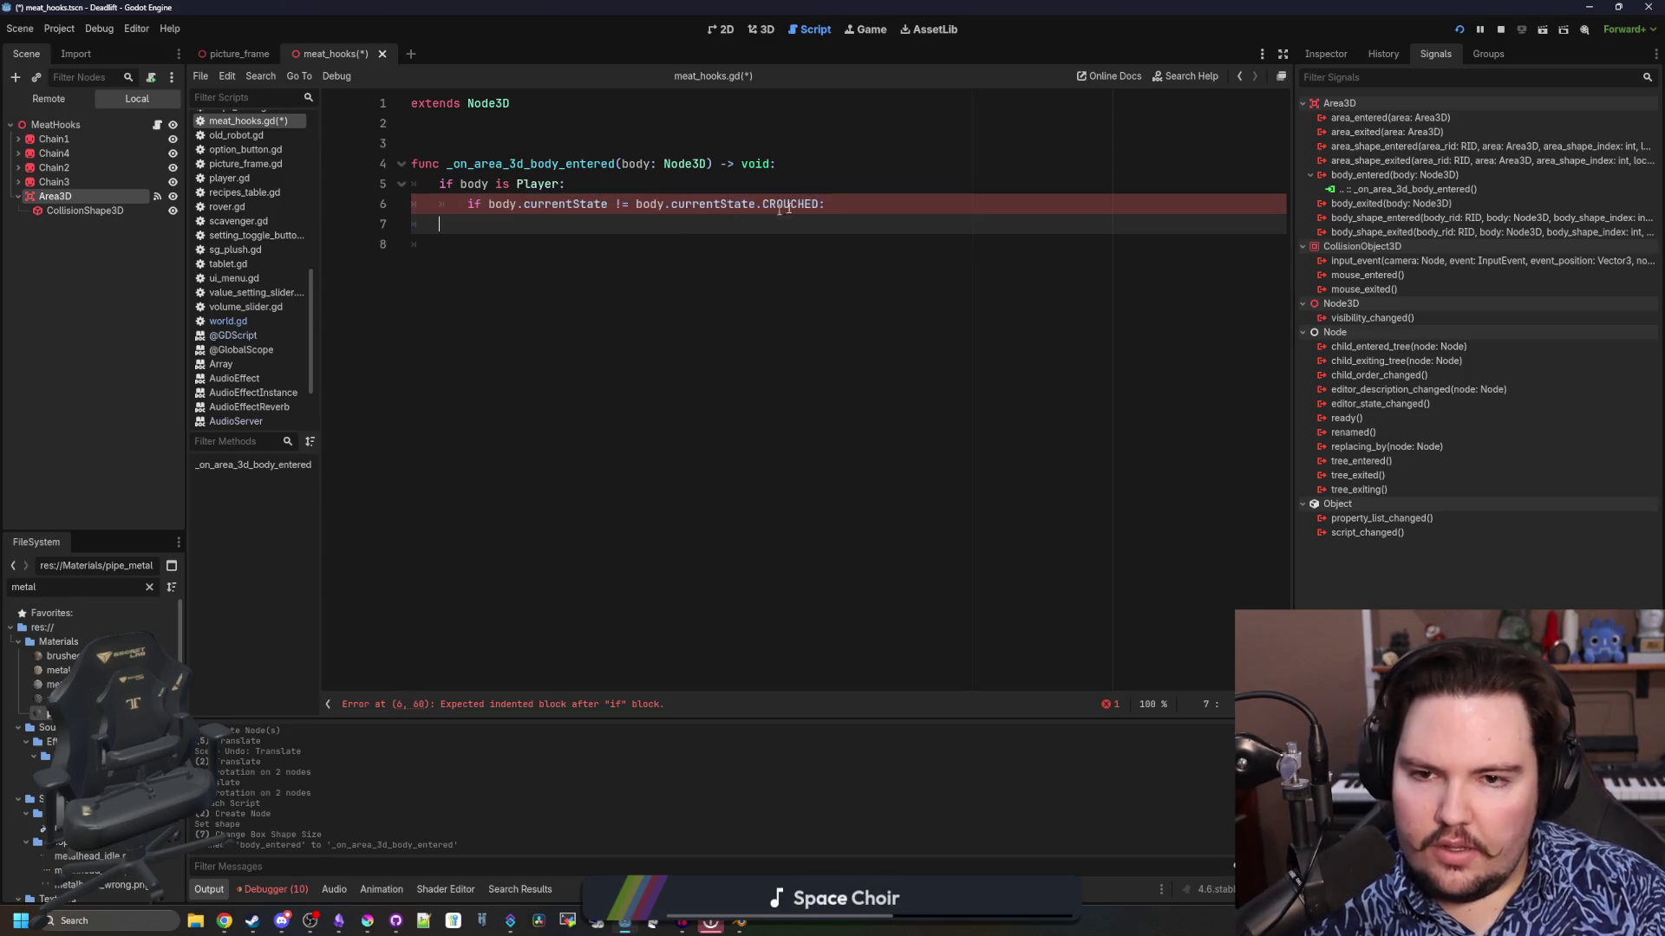
{"action": "type", "text": "print(\"ha\")"}
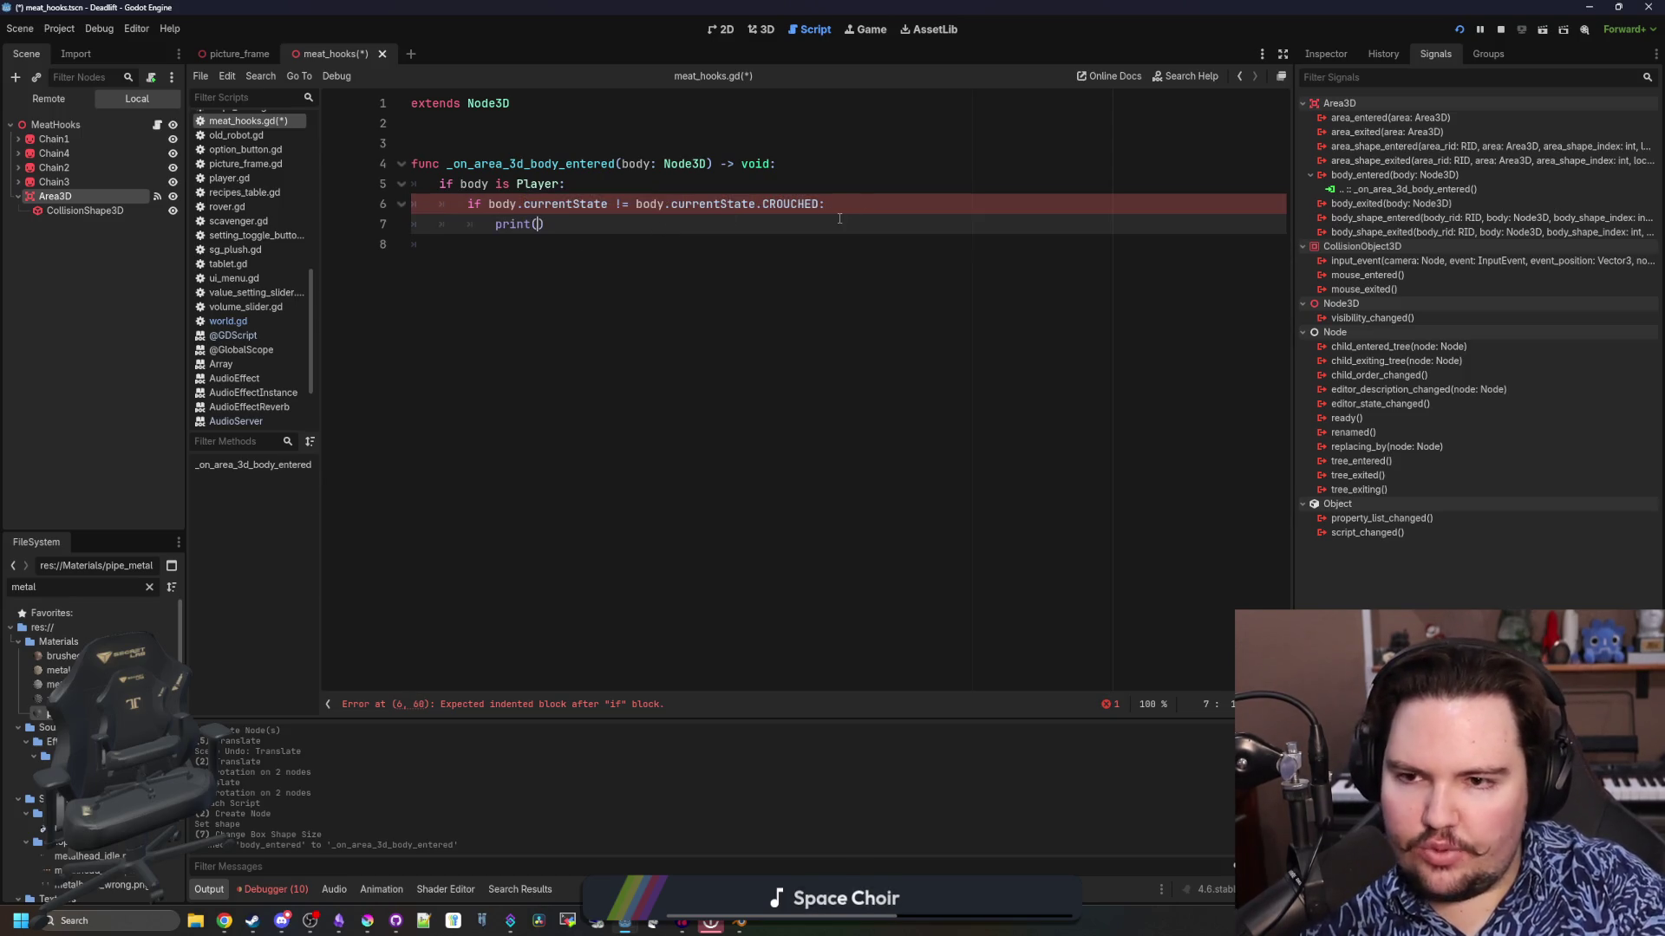
{"action": "key", "text": "ctrl+s"}
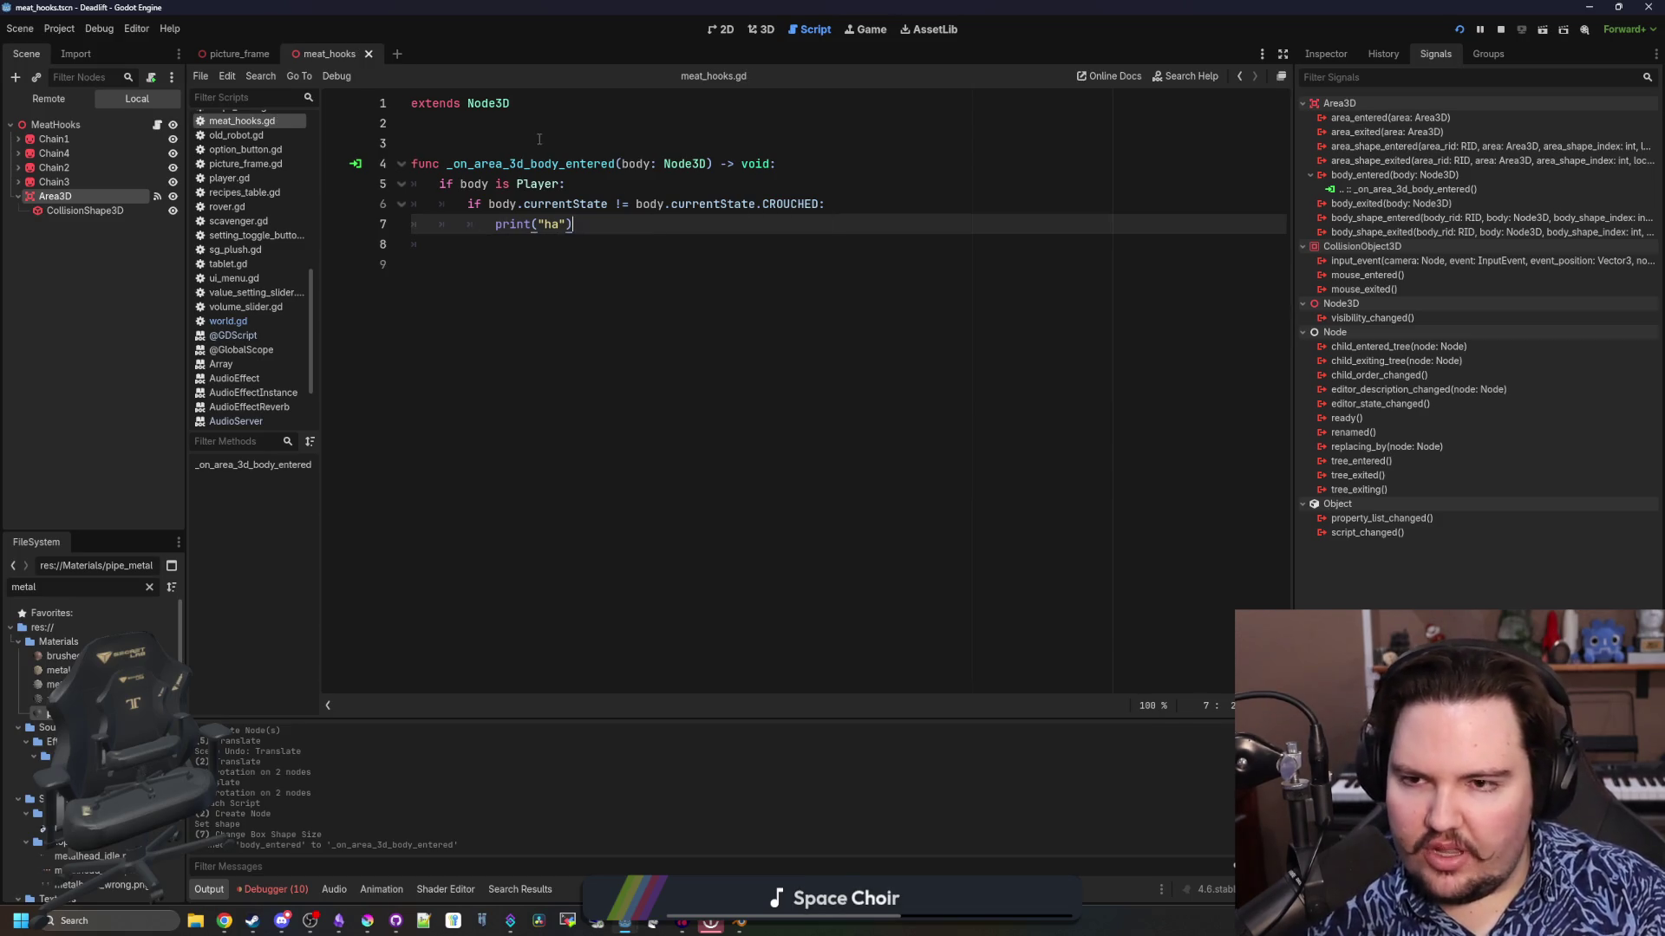
{"action": "left_click", "coordinate": [846, 144]}
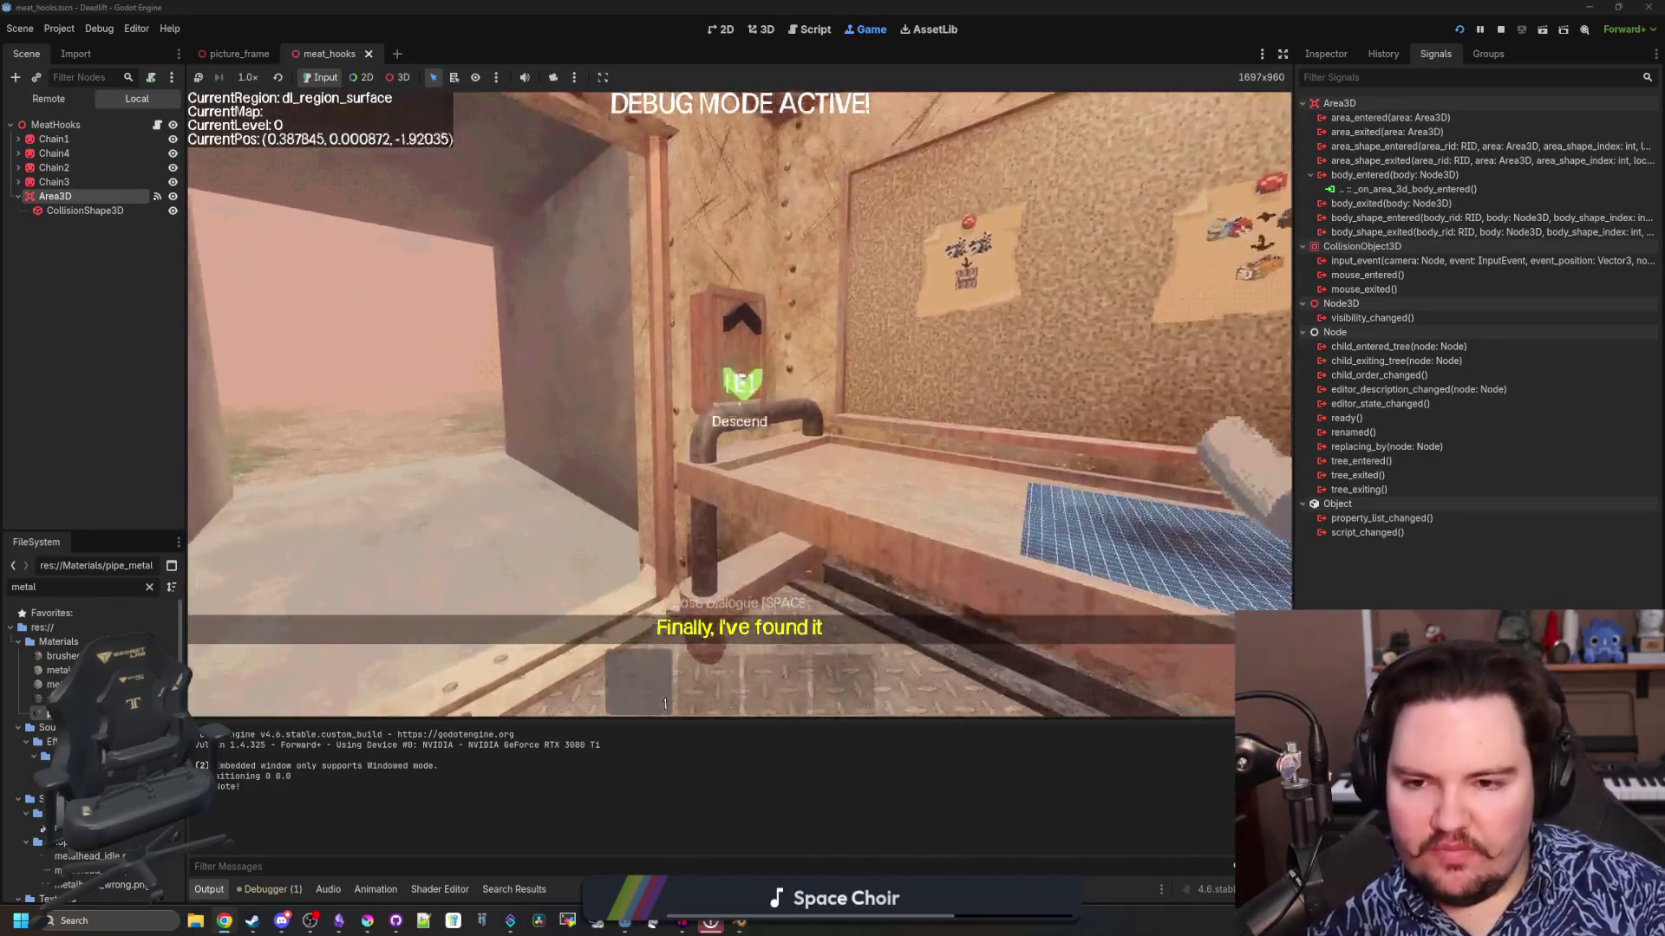
Walk the player from the elevator through the breakroom toward the meat hooks, then pause
{"action": "key", "text": "w"}
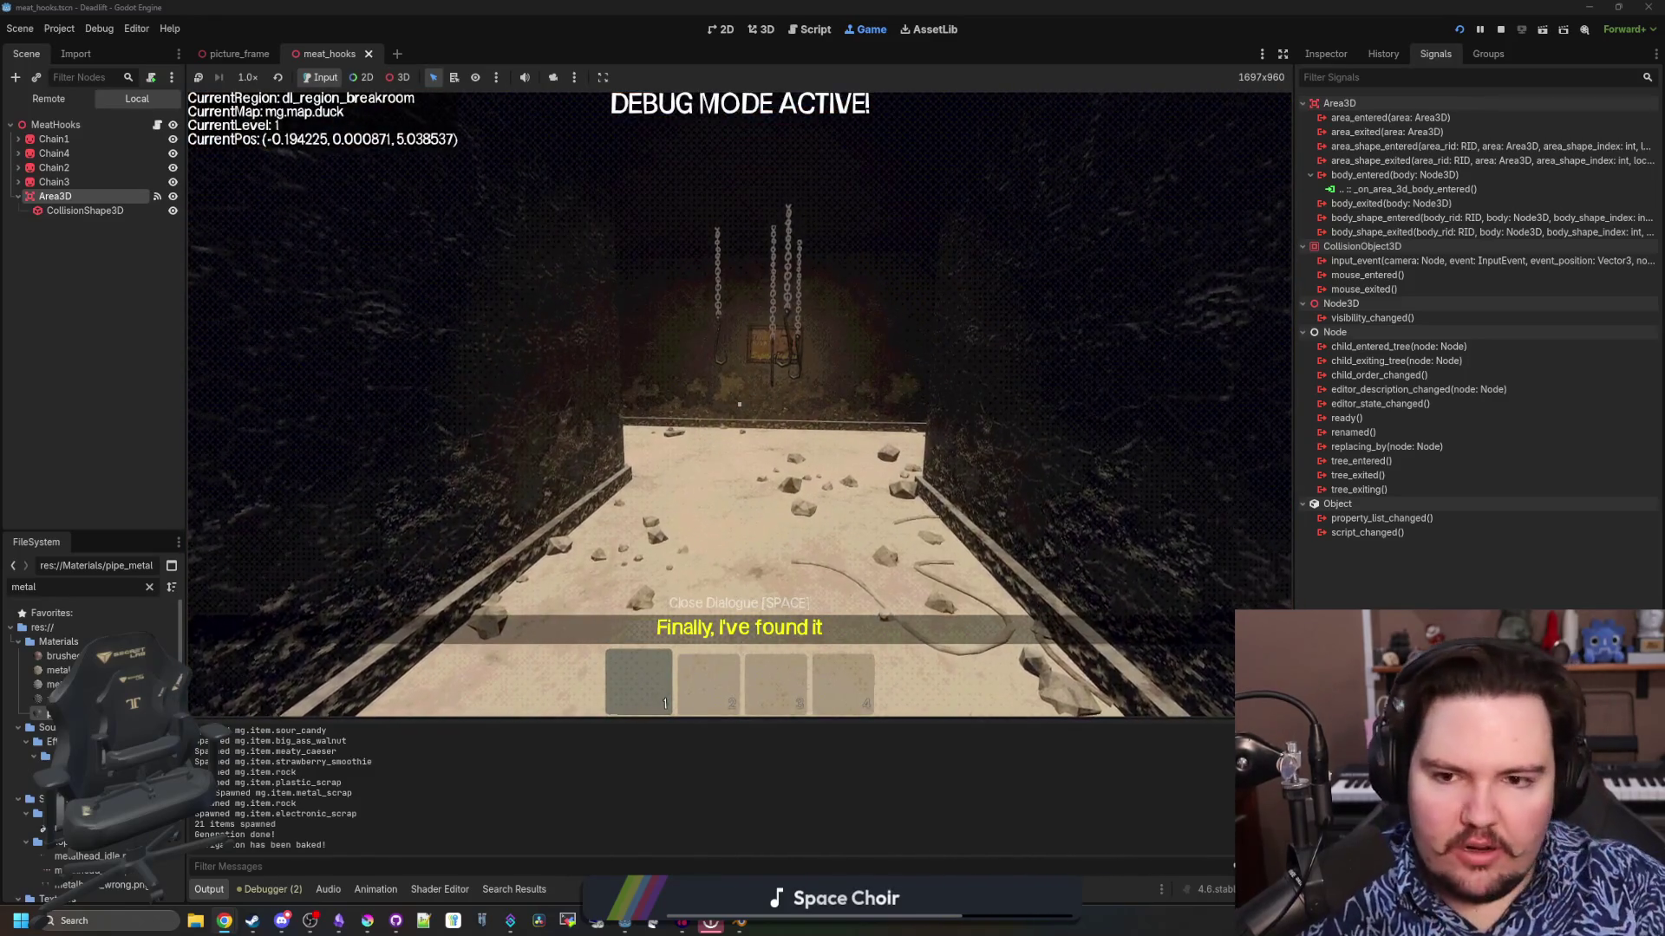
{"action": "key", "text": "w"}
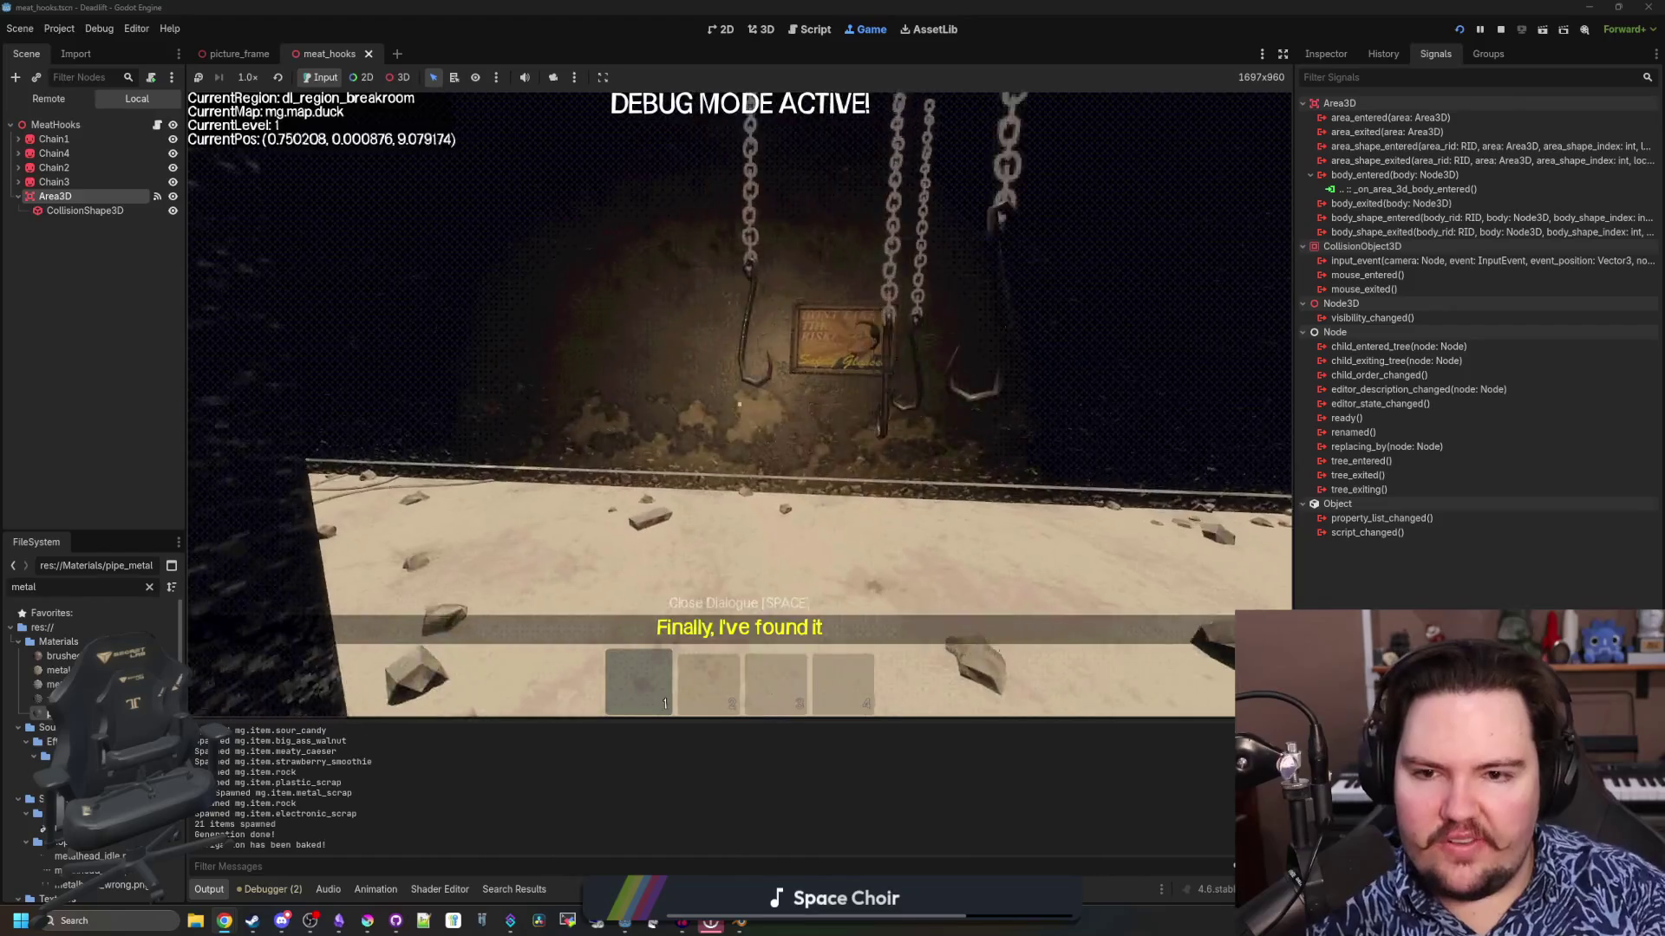
{"action": "key", "text": "w"}
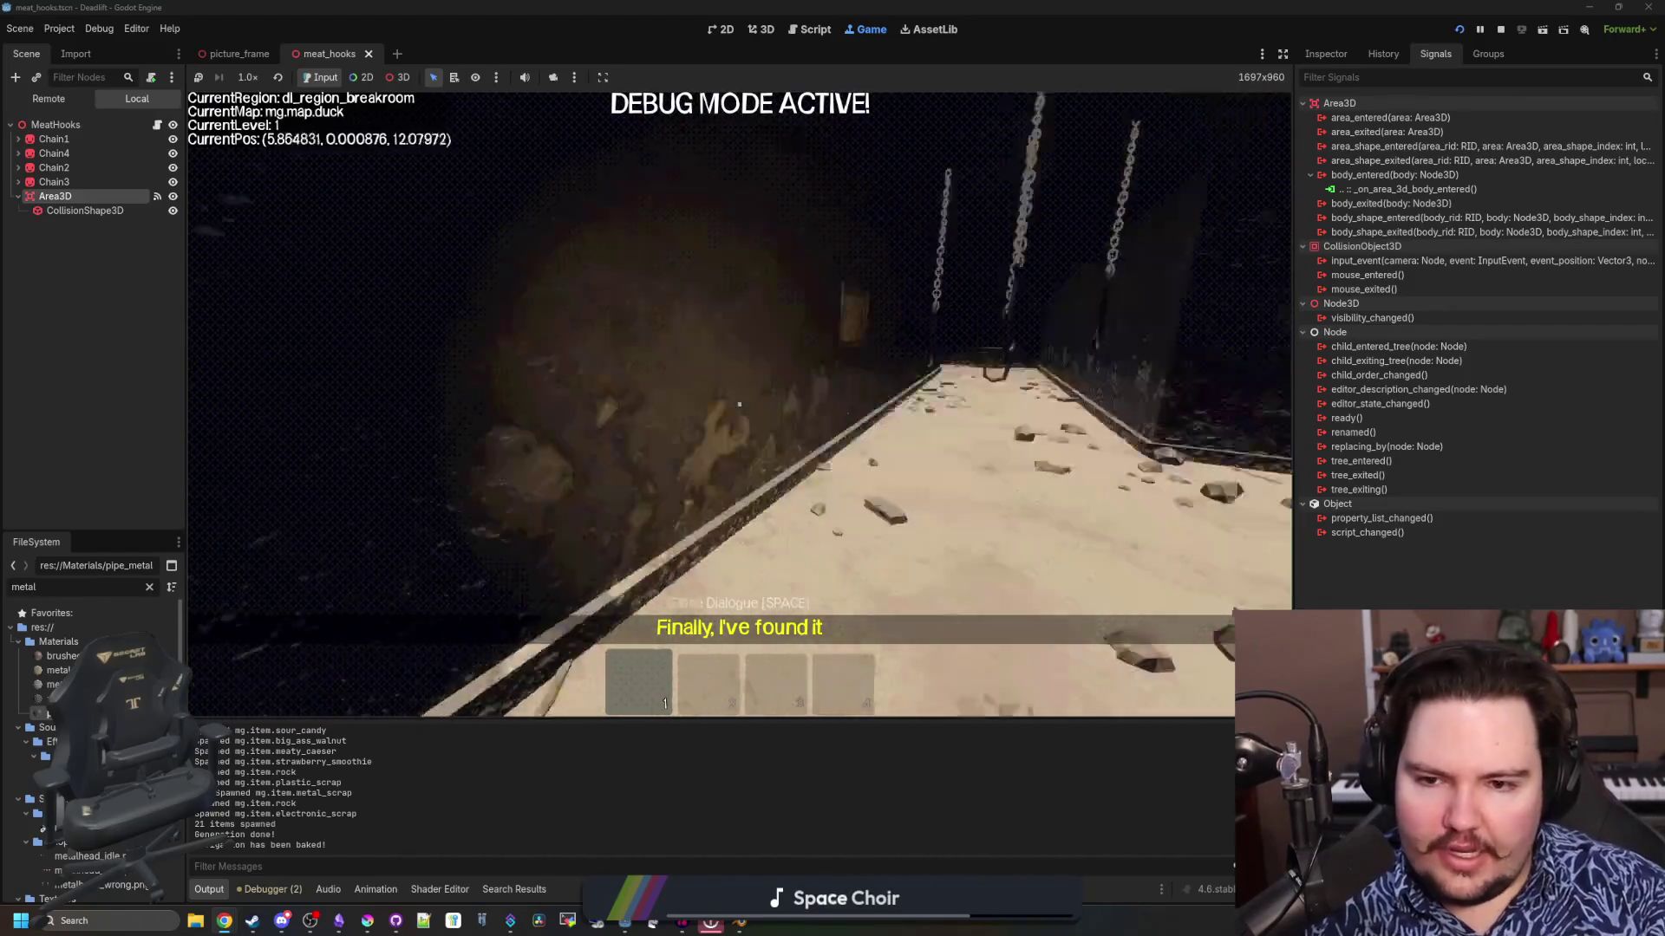
{"action": "key", "text": "w"}
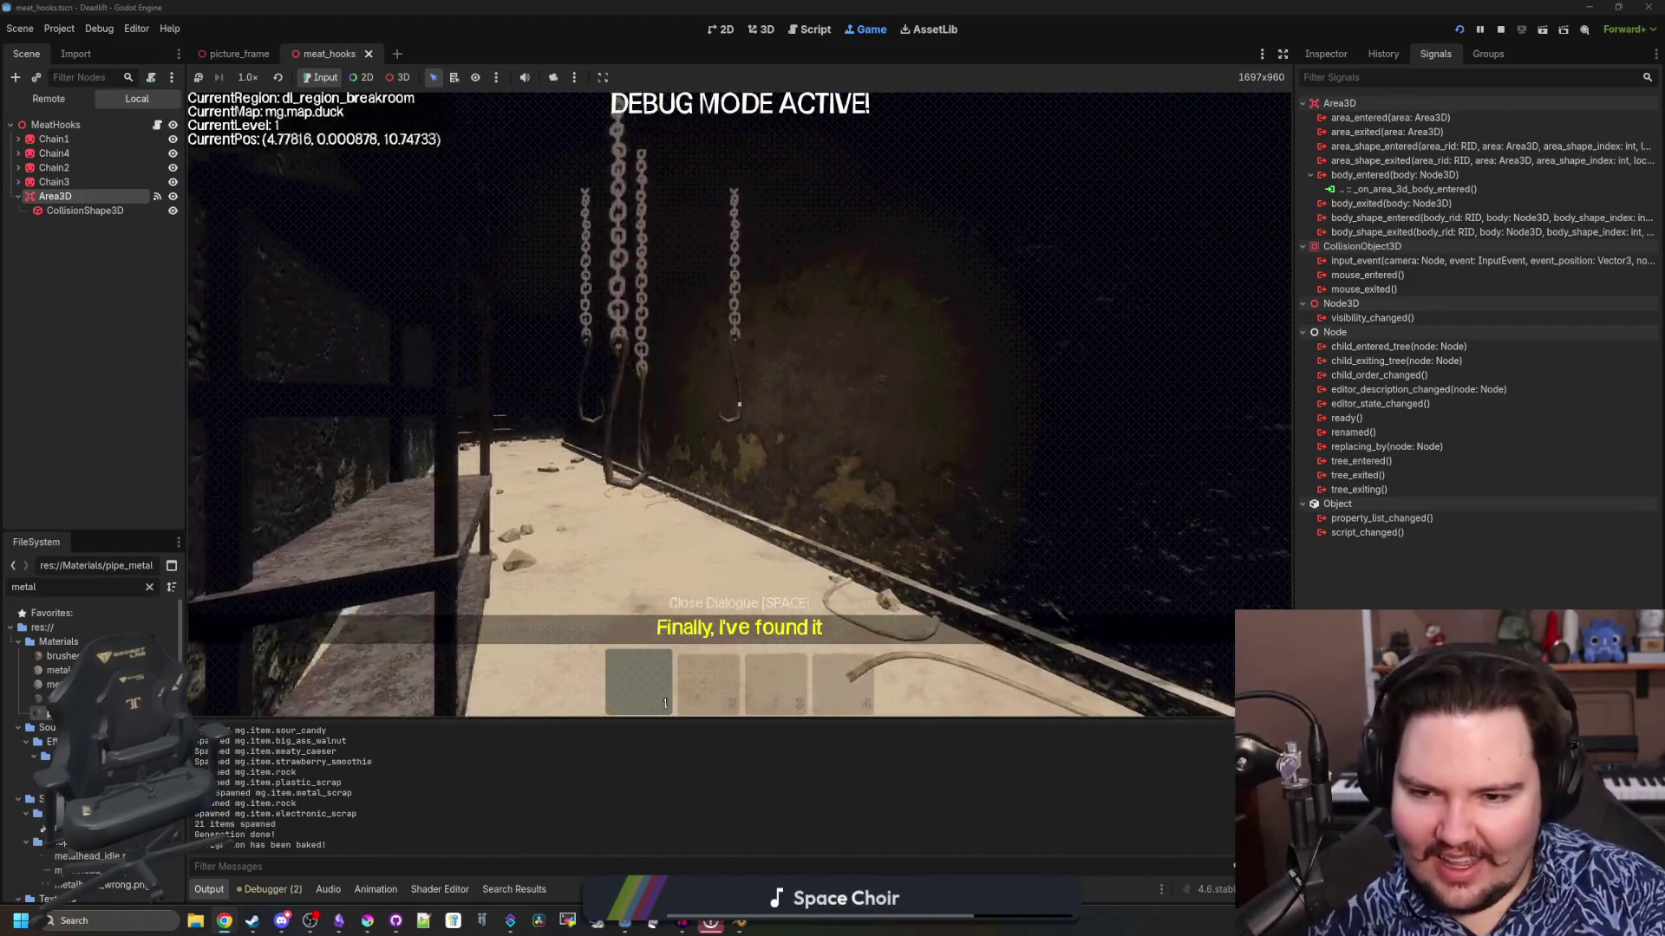
{"action": "key", "text": "w"}
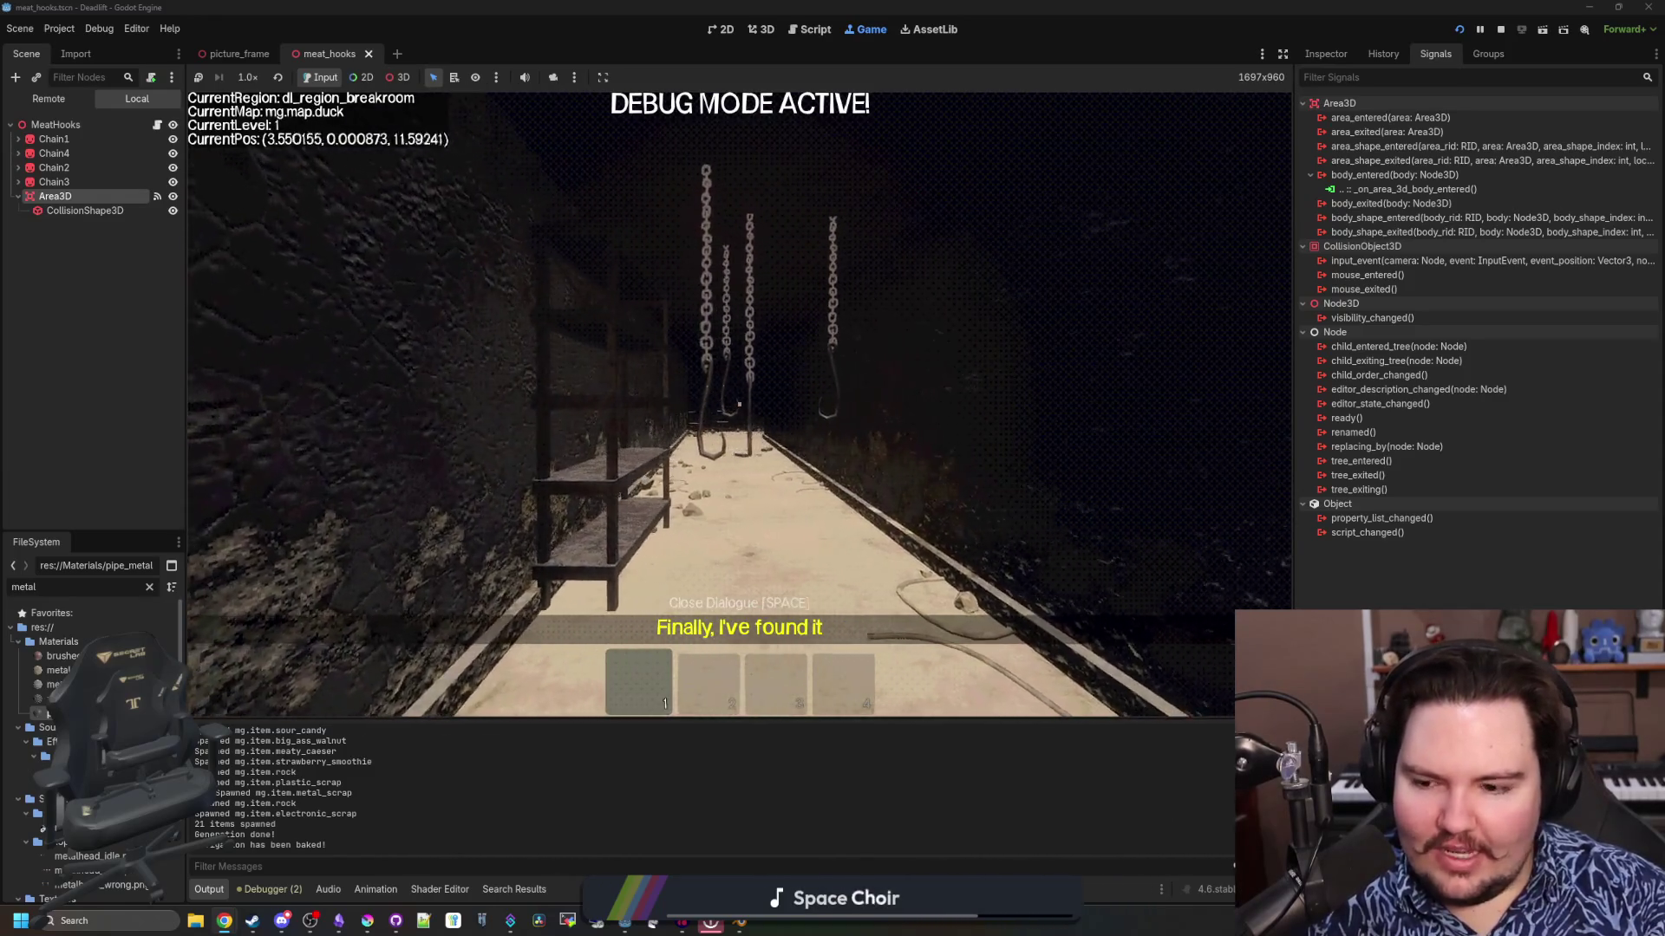
{"action": "key", "text": "w"}
{"action": "key", "text": "Escape"}
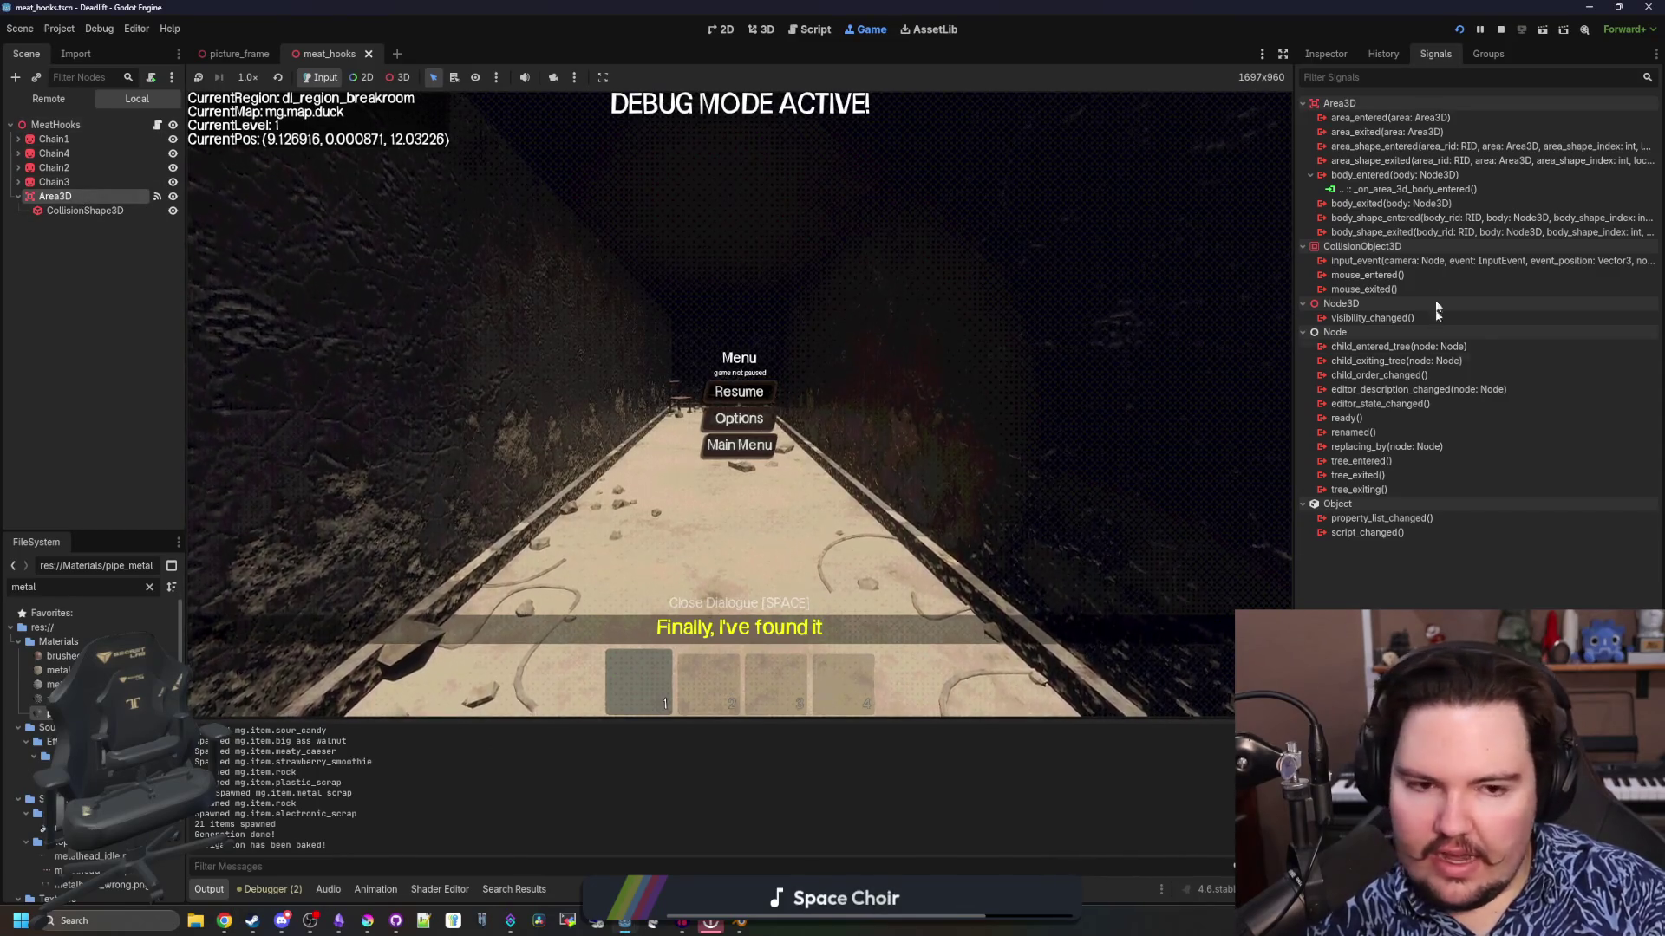
Put the Area3D on collision layer 5 and turn off its collision mask bit 1
{"action": "left_click", "coordinate": [1325, 55]}
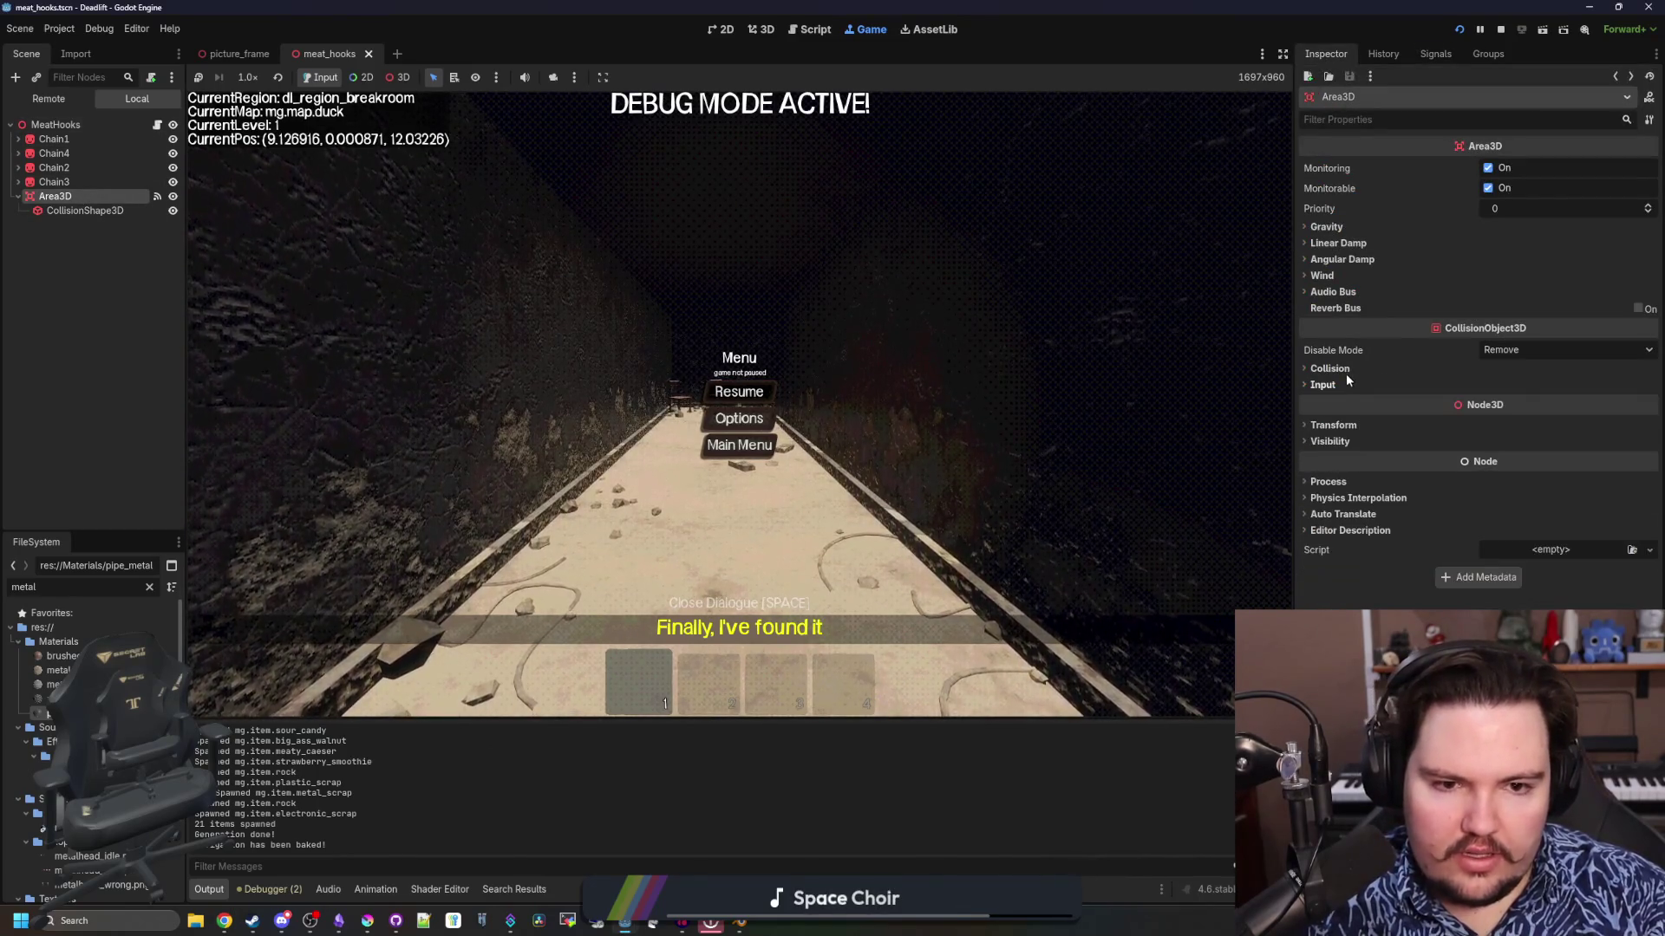
{"action": "left_click", "coordinate": [1329, 369]}
{"action": "left_click", "coordinate": [1317, 469]}
{"action": "left_click", "coordinate": [1318, 424]}
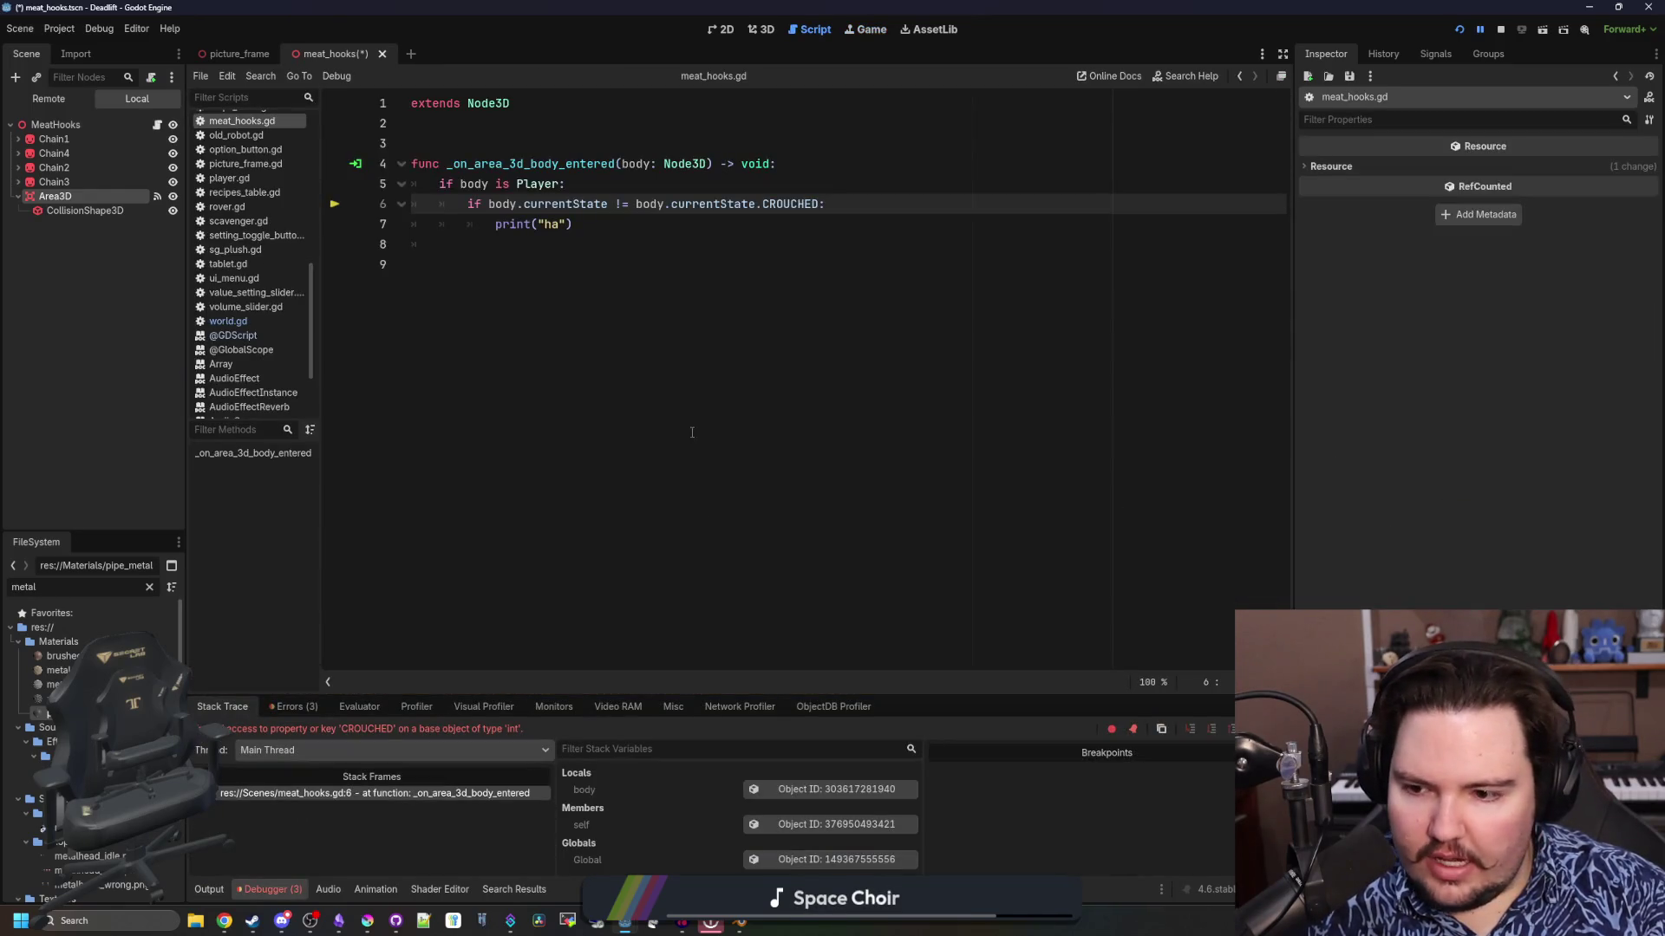
Save the script, resume the game, and remove the stray w characters typed into line 6
{"action": "double_click", "coordinate": [789, 204]}
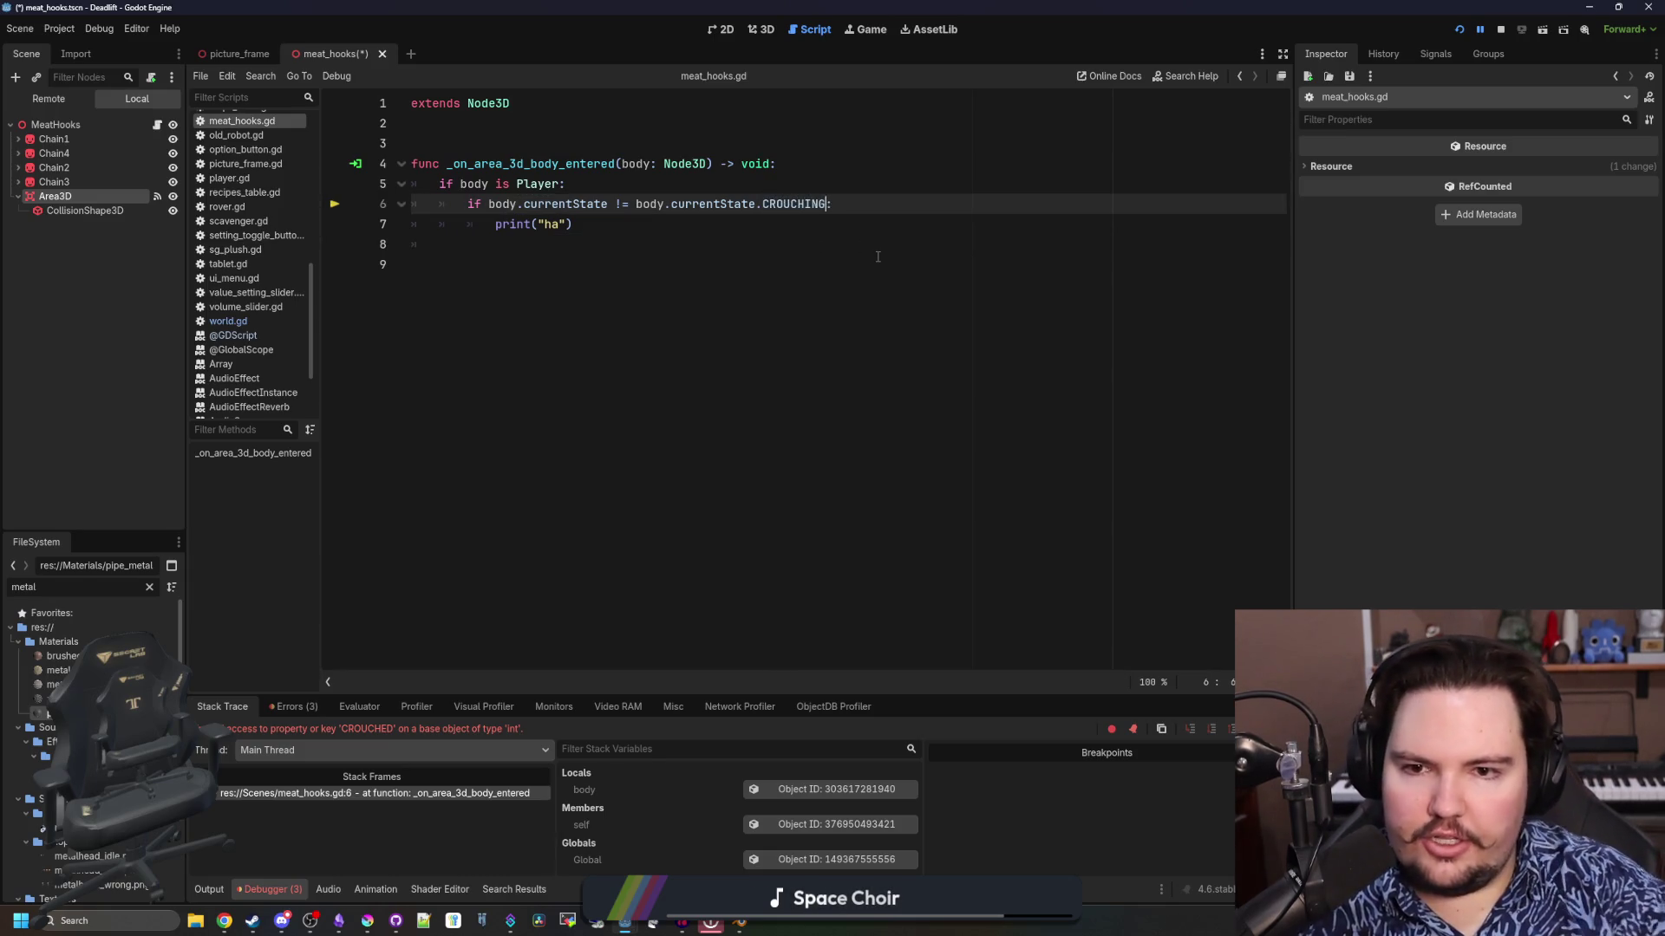
{"action": "key", "text": "ctrl+s"}
{"action": "key", "text": "F12"}
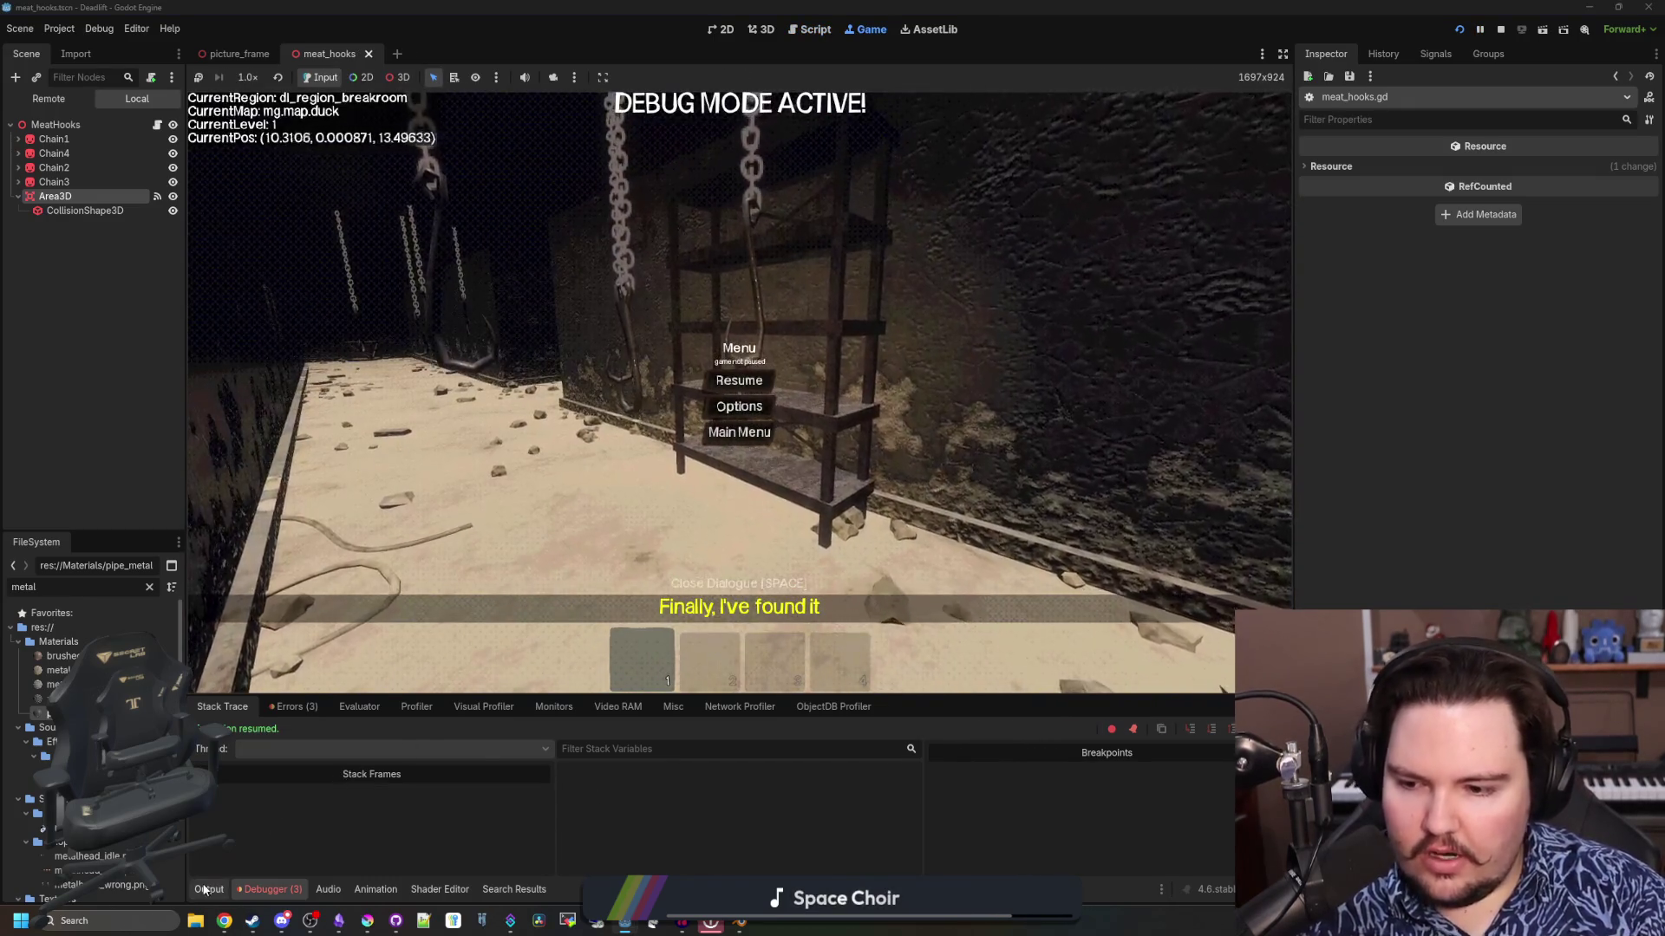
{"action": "left_click", "coordinate": [208, 889]}
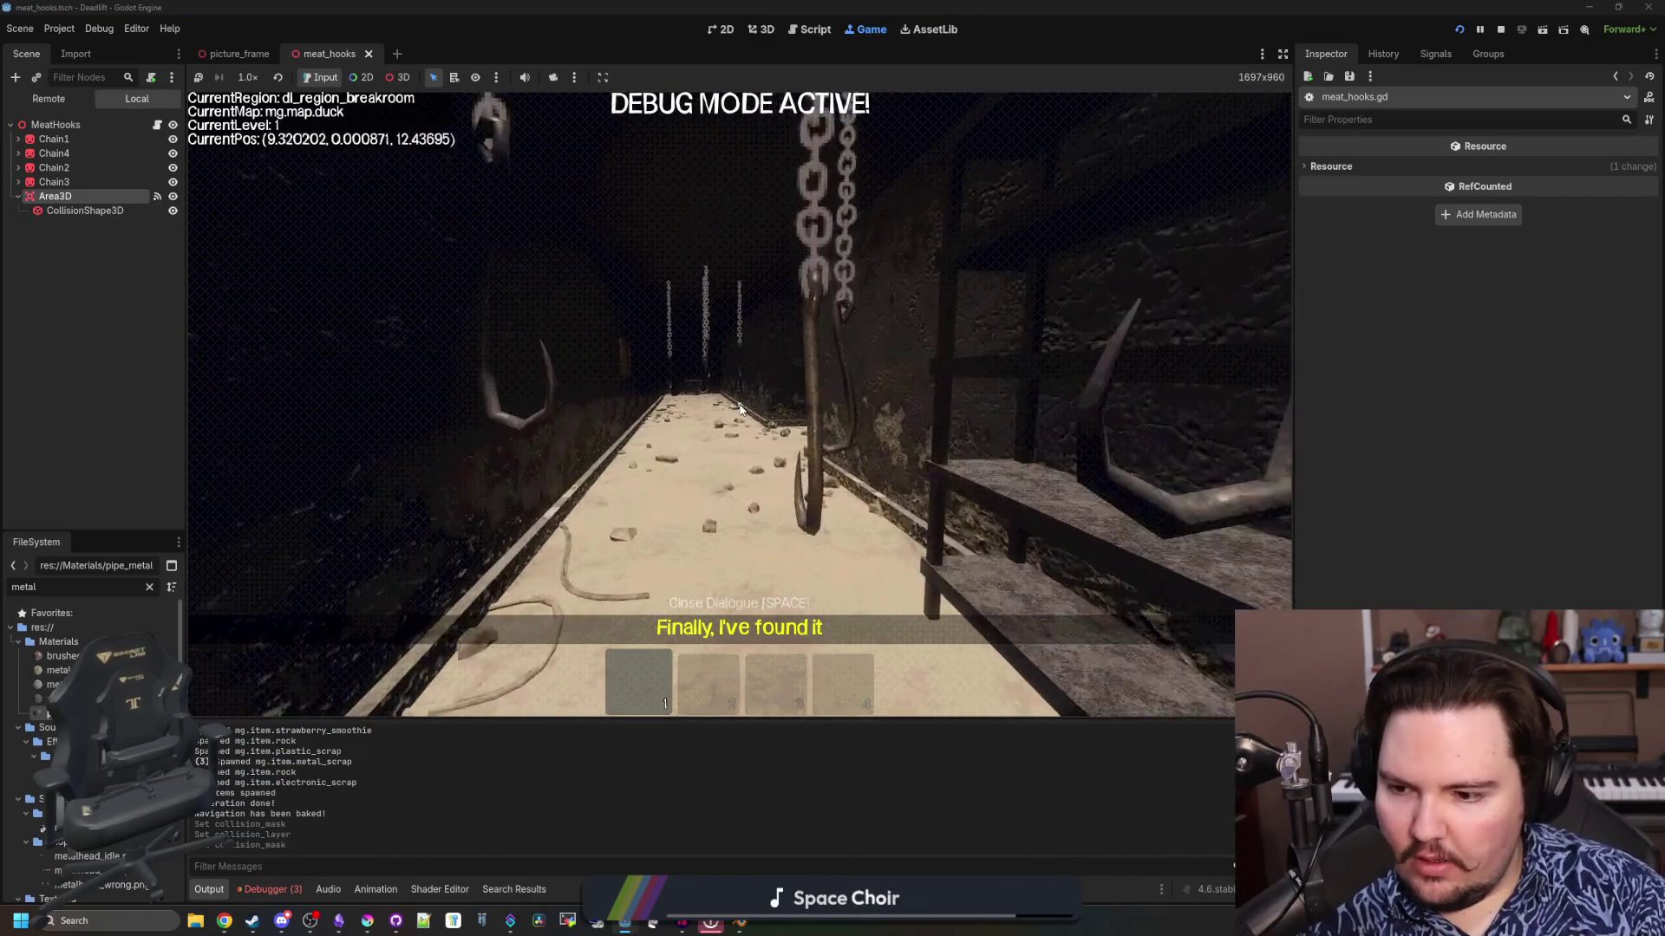
{"action": "type", "text": "wwwwww"}
{"action": "key", "text": "BackSpace"}
{"action": "key", "text": "BackSpace"}
{"action": "key", "text": "BackSpace"}
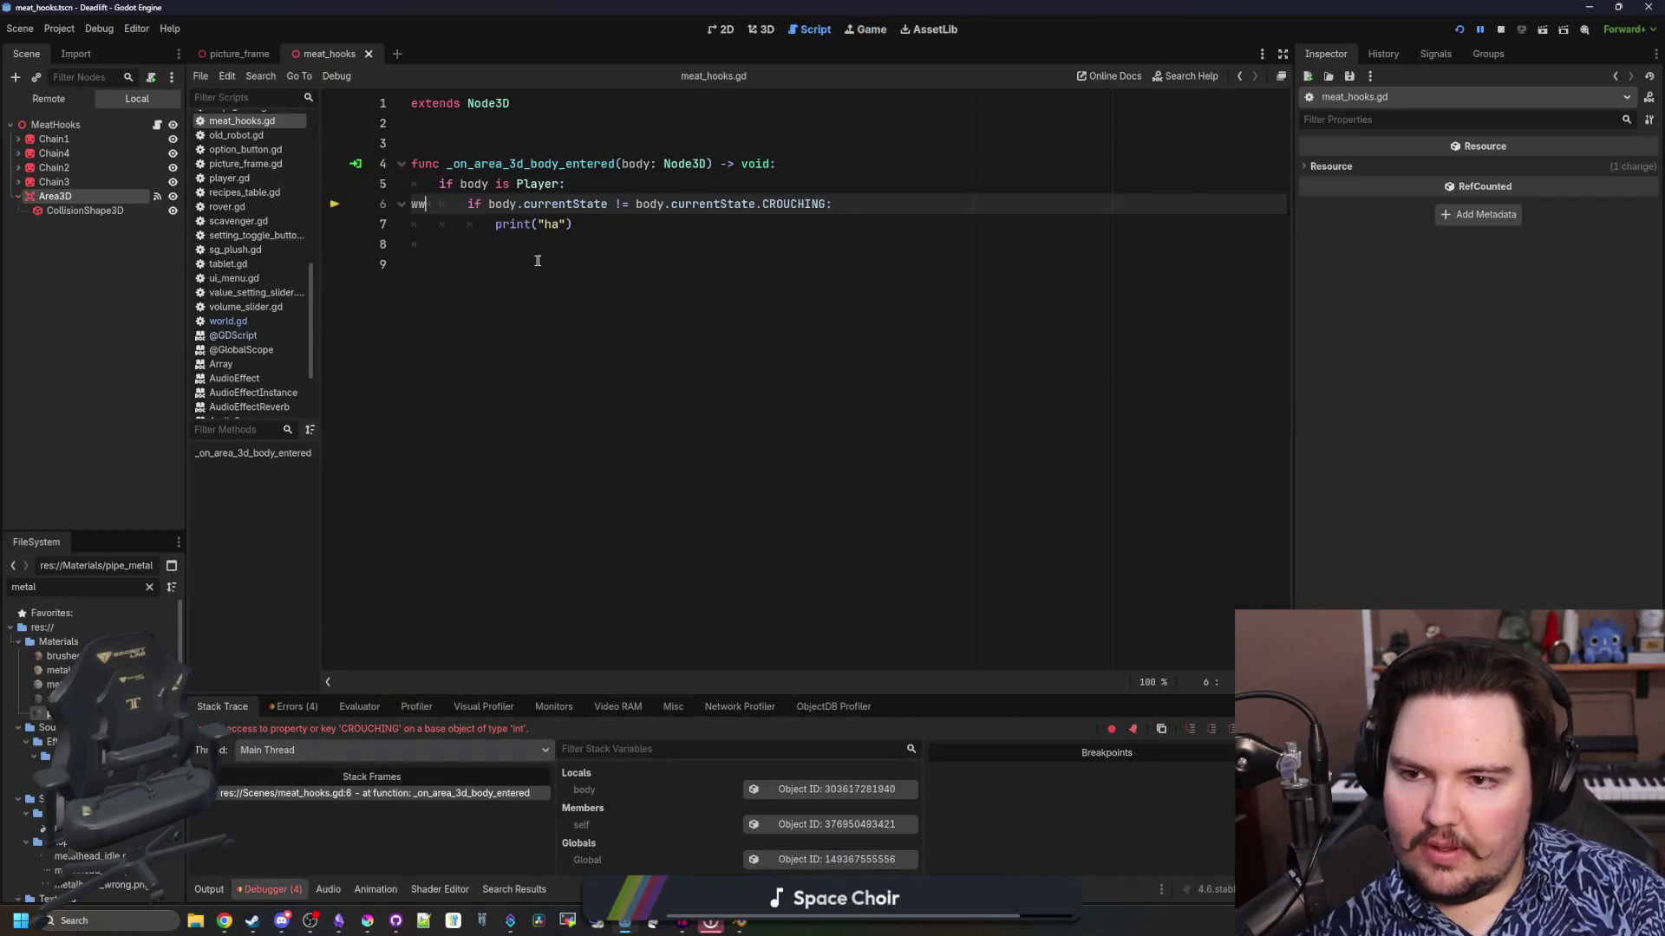
Jump to currentState's definition in player.gd and search it for 'crouc'
{"action": "left_click", "coordinate": [566, 204], "text": "ctrl"}
{"action": "key", "text": "ctrl+f"}
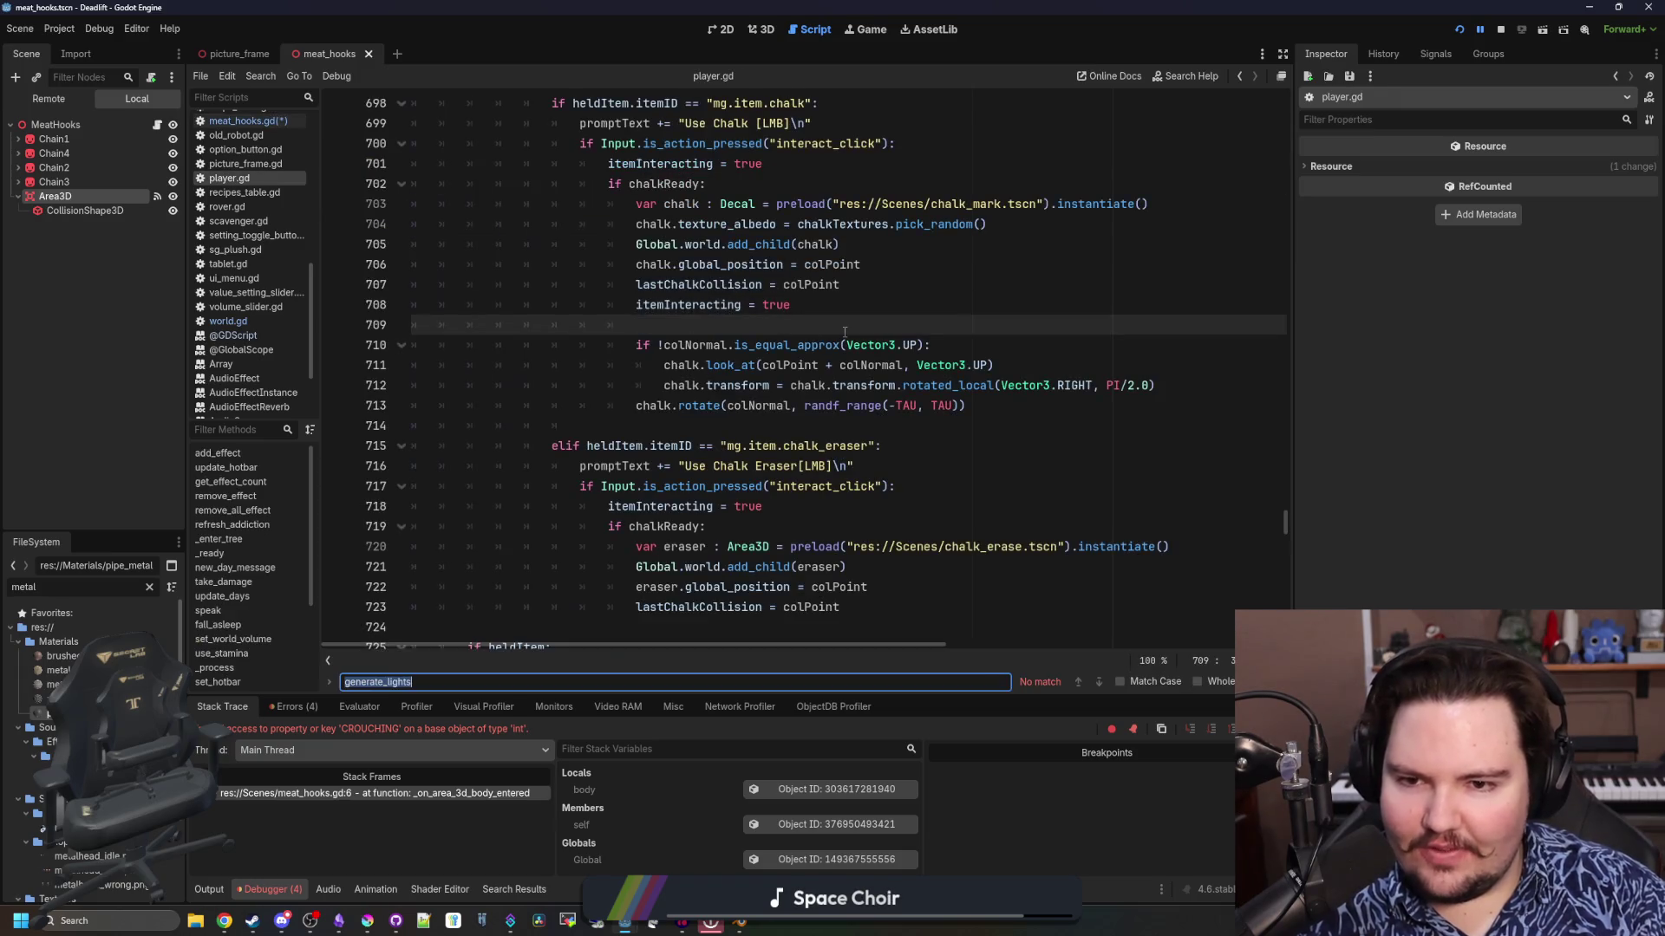
{"action": "type", "text": "couching"}
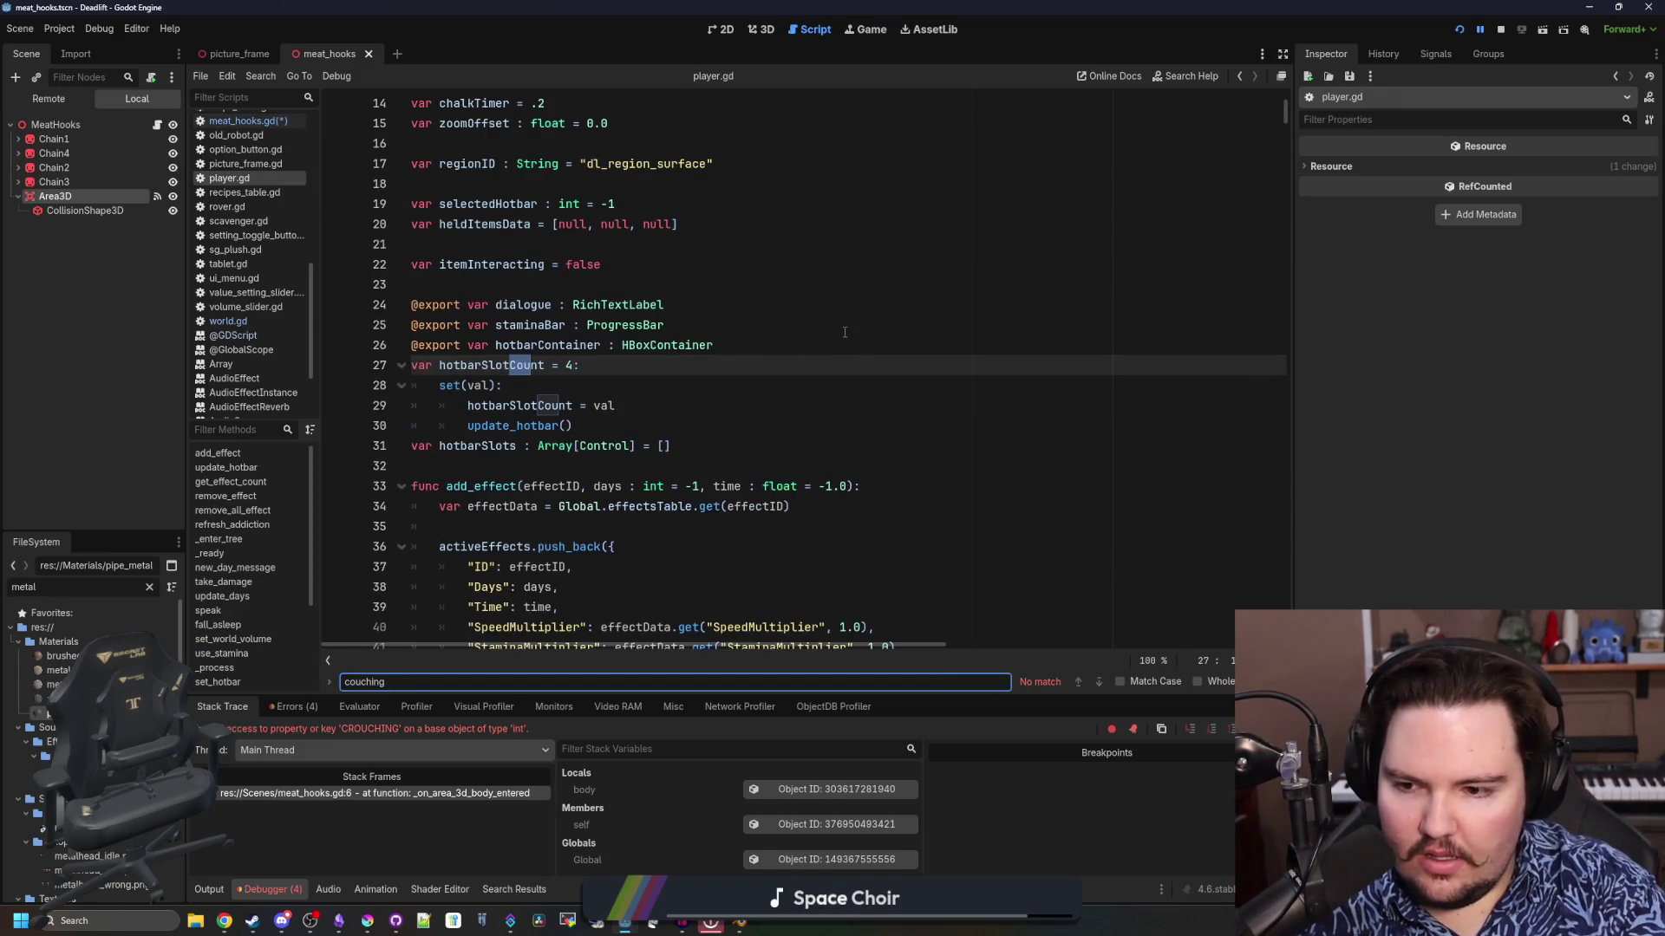
{"action": "key", "text": "BackSpace"}
{"action": "key", "text": "BackSpace"}
{"action": "key", "text": "BackSpace"}
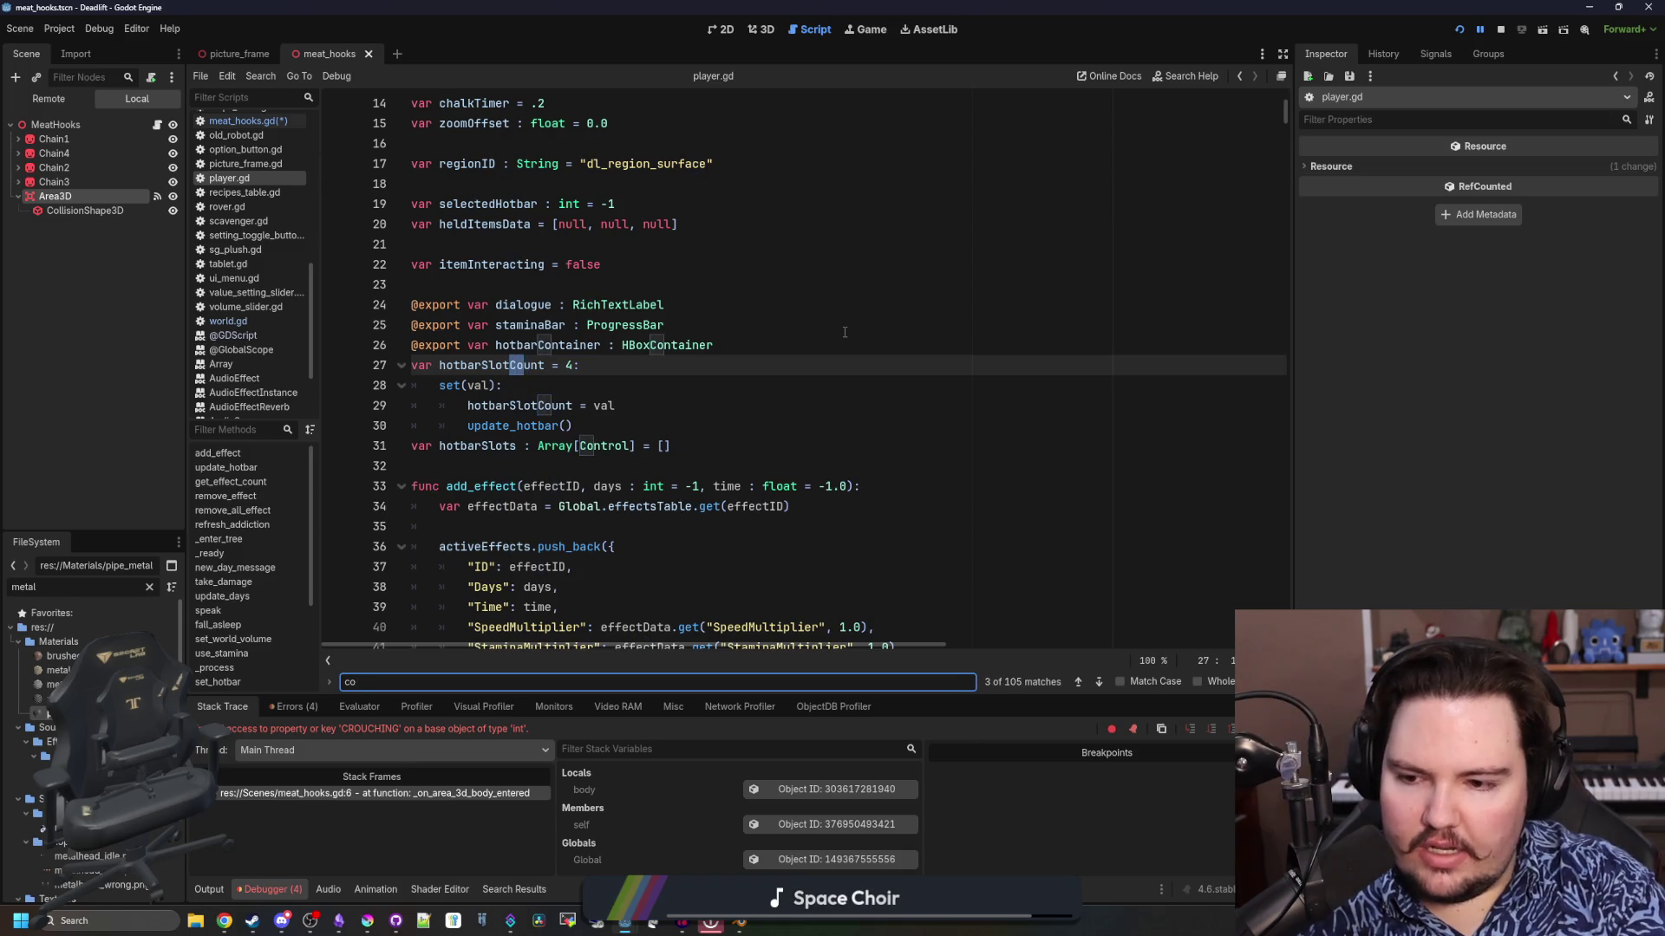
{"action": "key", "text": "BackSpace"}
{"action": "type", "text": "rouching"}
Use the STATES enum name on line 6 of meat_hooks.gd (body.STATES.CROUCHING) and save
{"action": "left_click", "coordinate": [845, 332]}
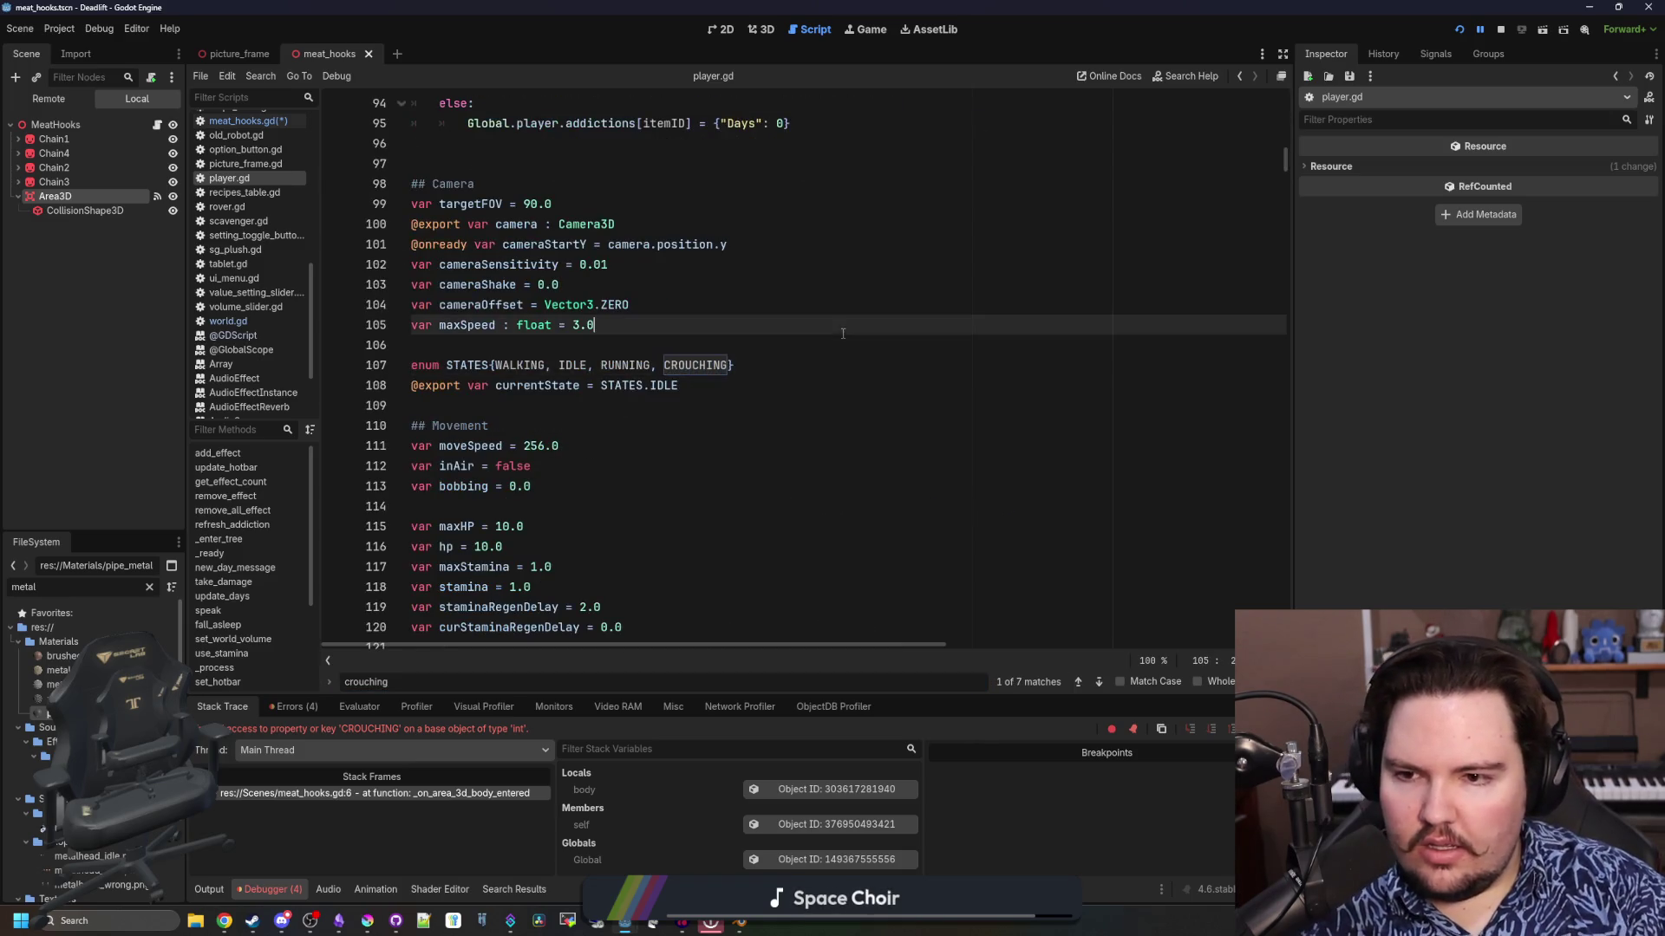
{"action": "left_click", "coordinate": [469, 365]}
{"action": "left_click", "coordinate": [257, 124]}
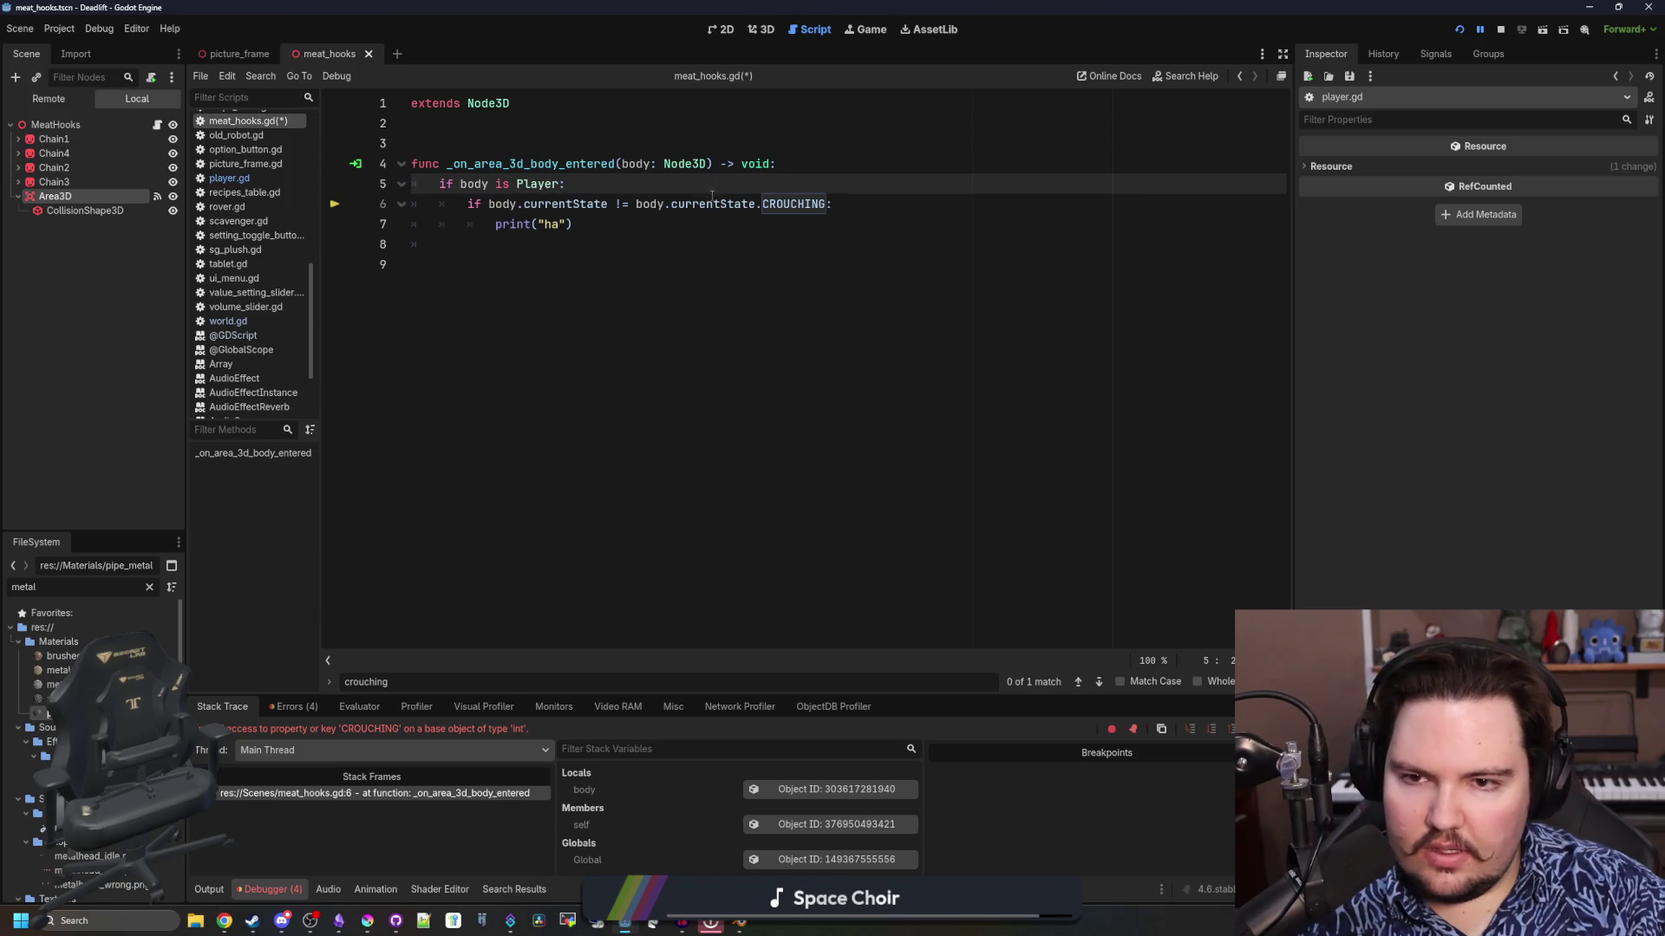
{"action": "left_click_drag", "start_coordinate": [755, 203], "coordinate": [706, 208]}
{"action": "type", "text": "STATES"}
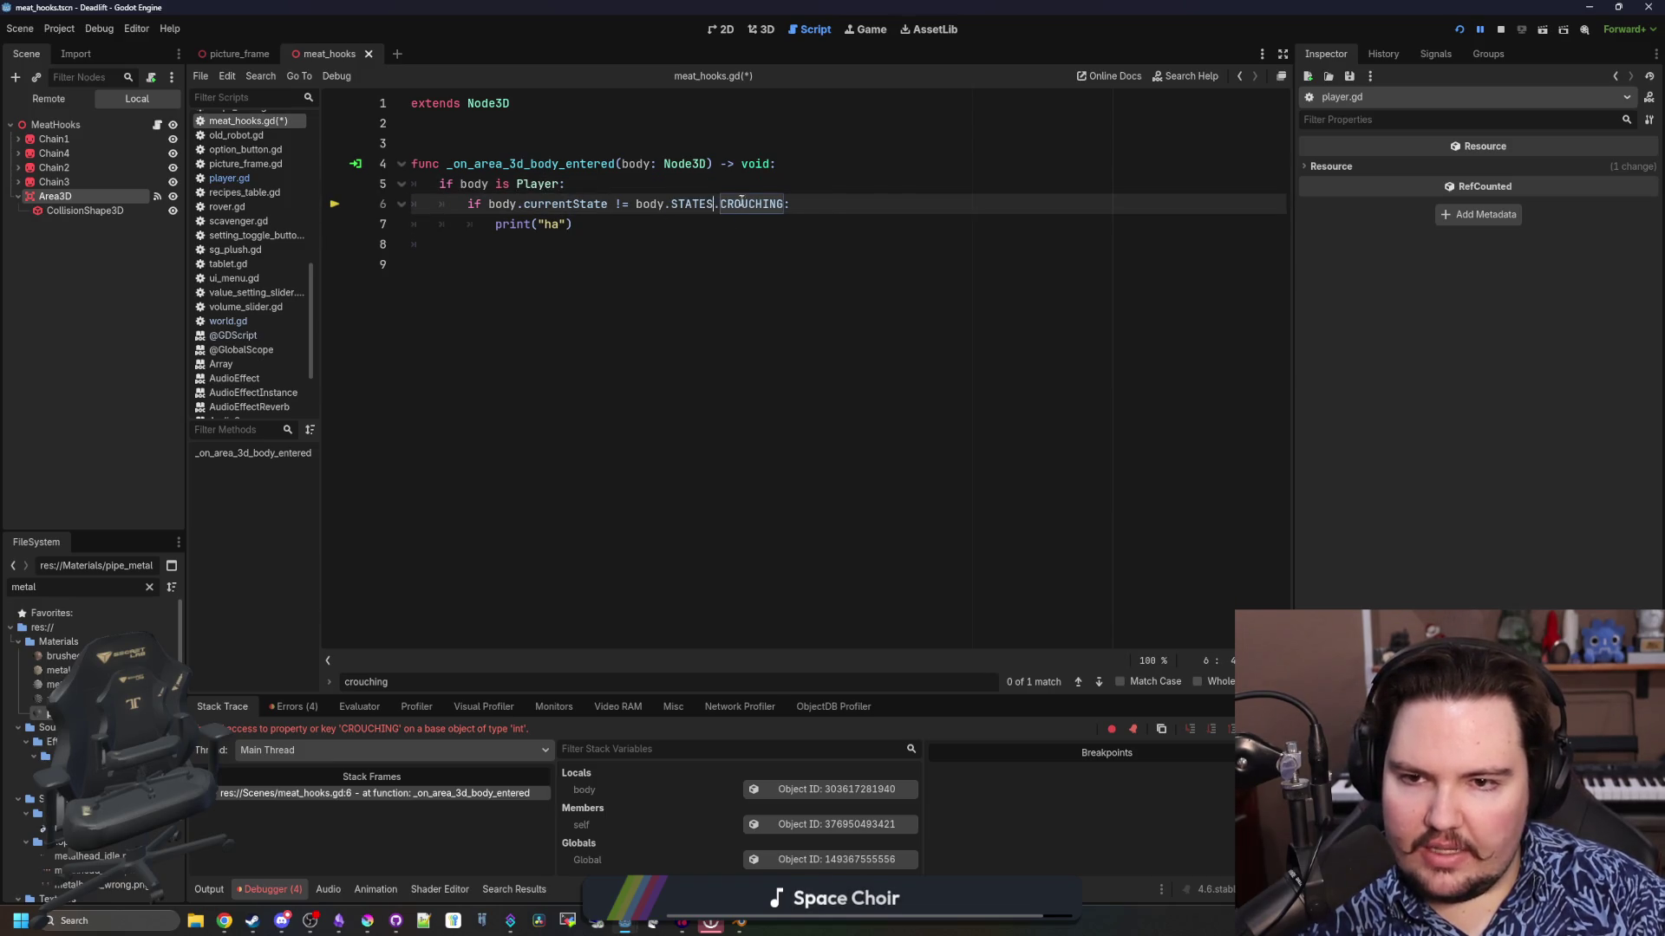
{"action": "key", "text": "Up"}
{"action": "key", "text": "ctrl+s"}
Resume the paused game with F12 and bring up the Output panel
{"action": "left_click", "coordinate": [871, 28]}
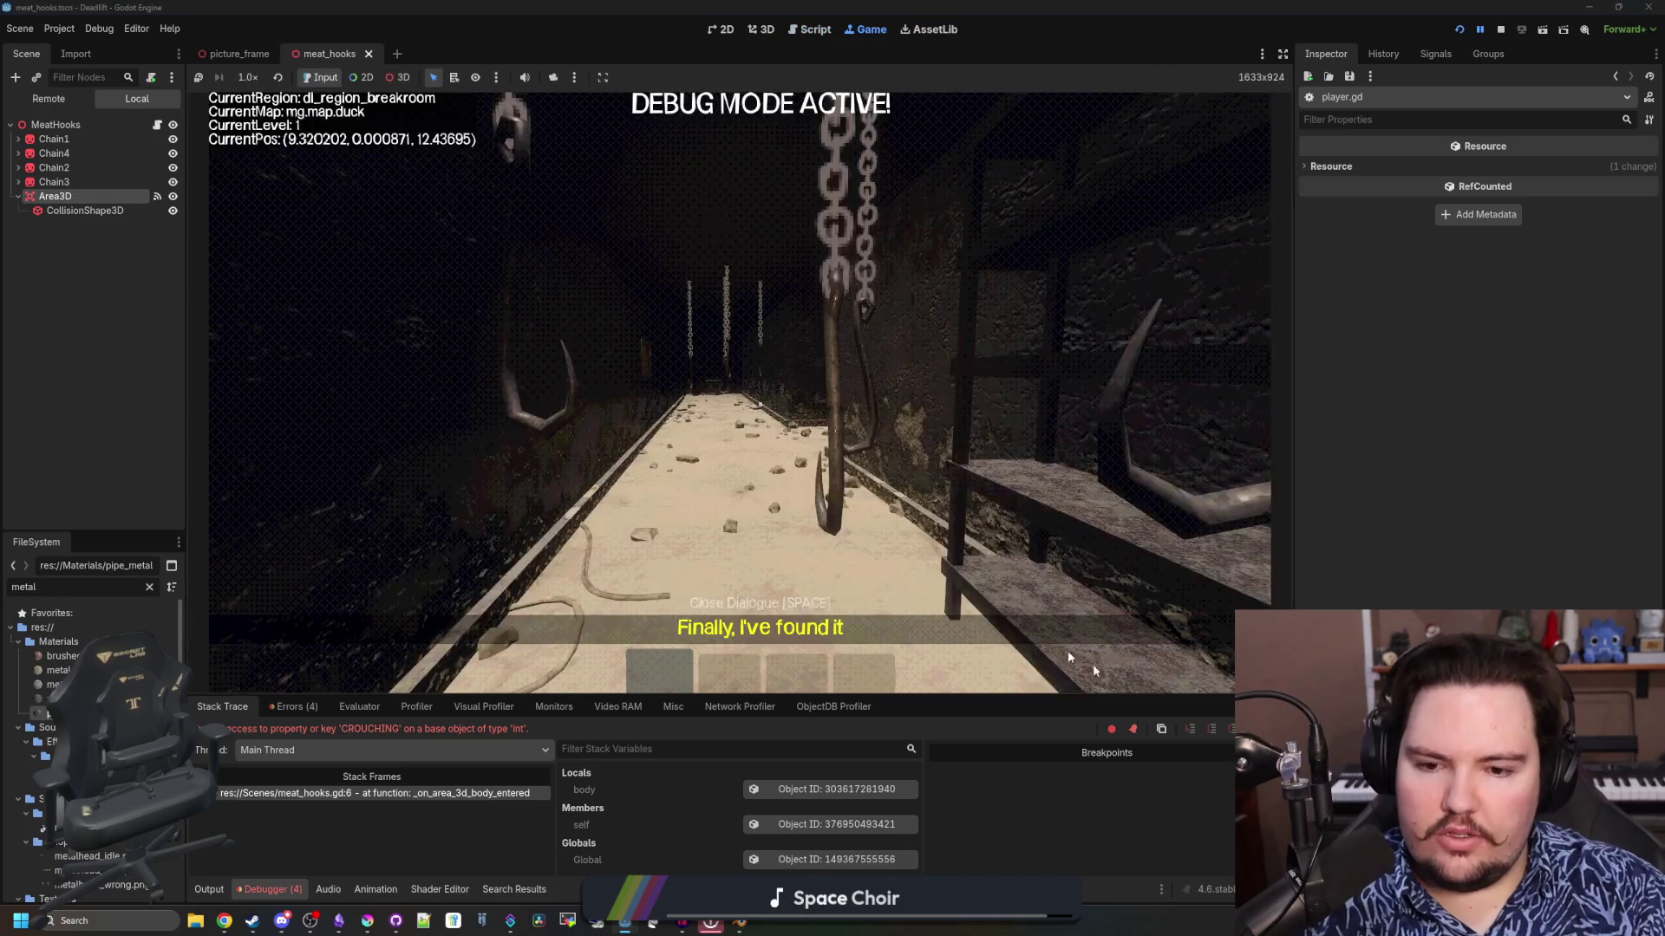
{"action": "key", "text": "F12"}
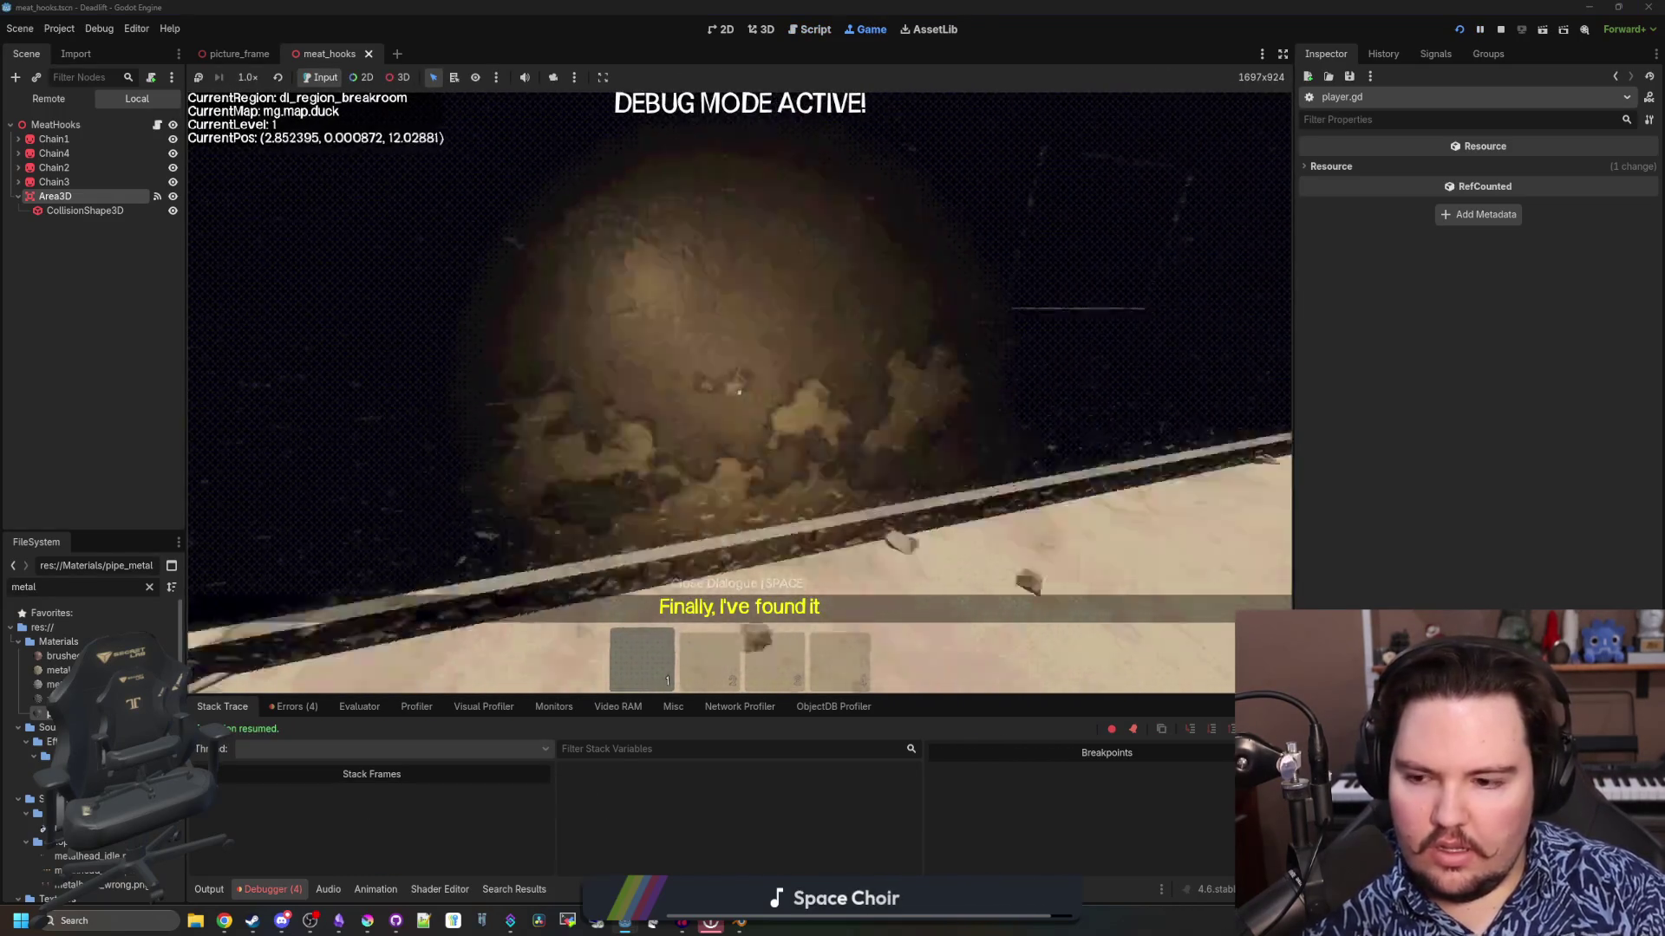
{"action": "key", "text": "Escape"}
{"action": "left_click", "coordinate": [209, 890]}
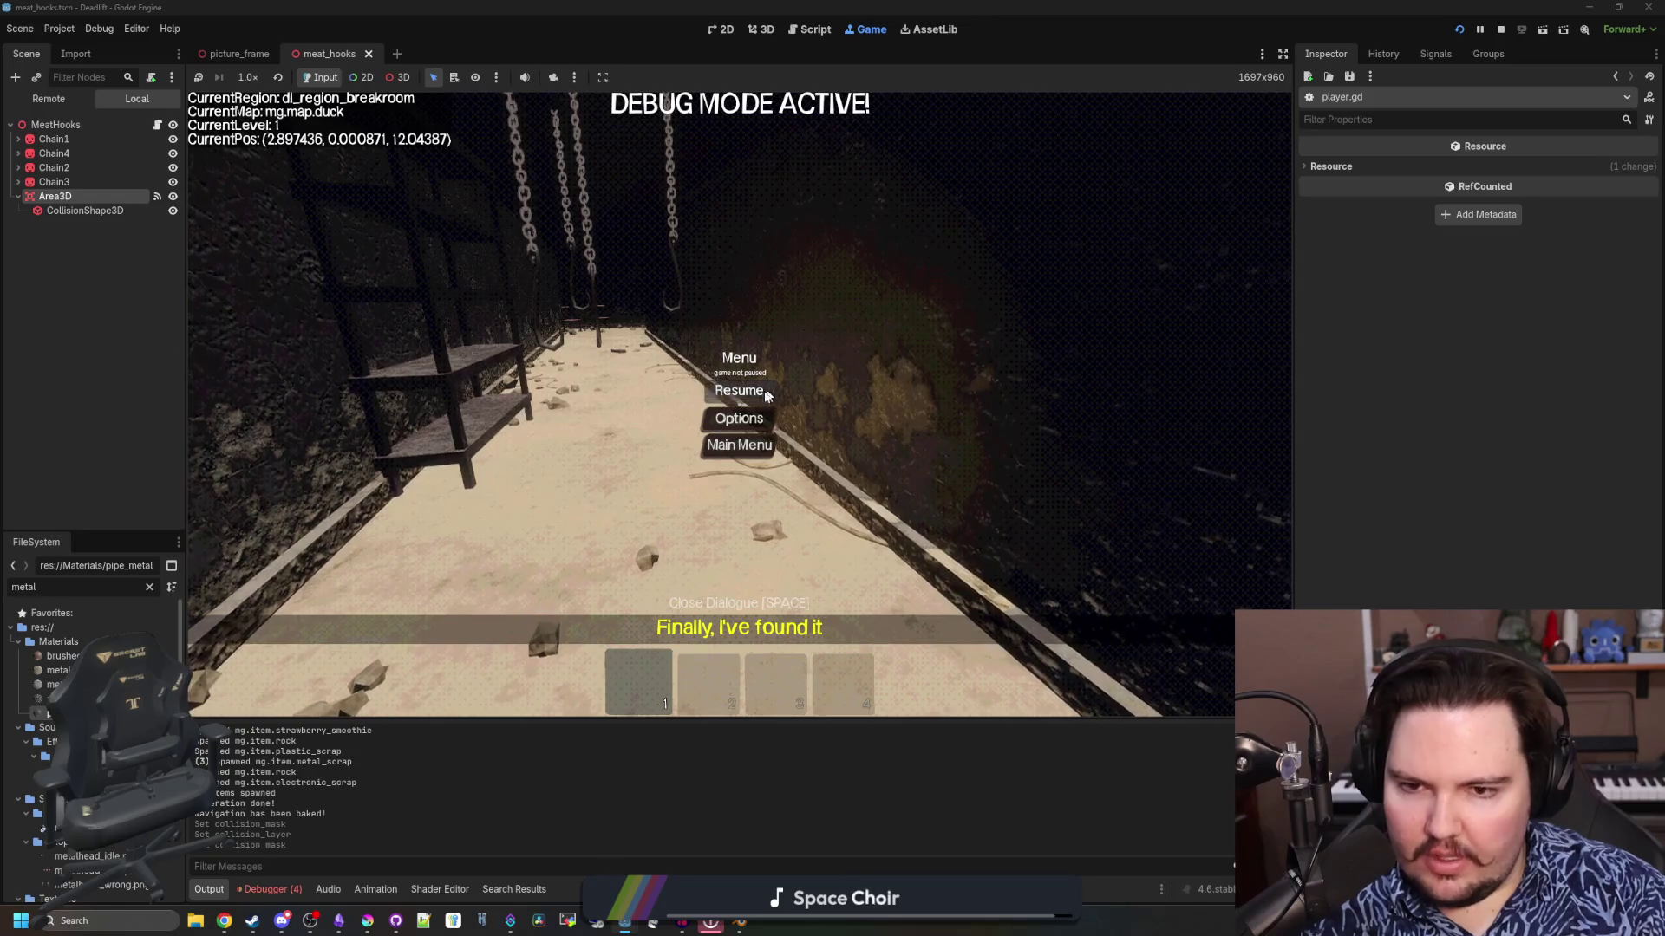
{"action": "key", "text": "Escape"}
Walk the player back and forth under the meat hooks until "ha" prints, then pause
{"action": "key", "text": "w"}
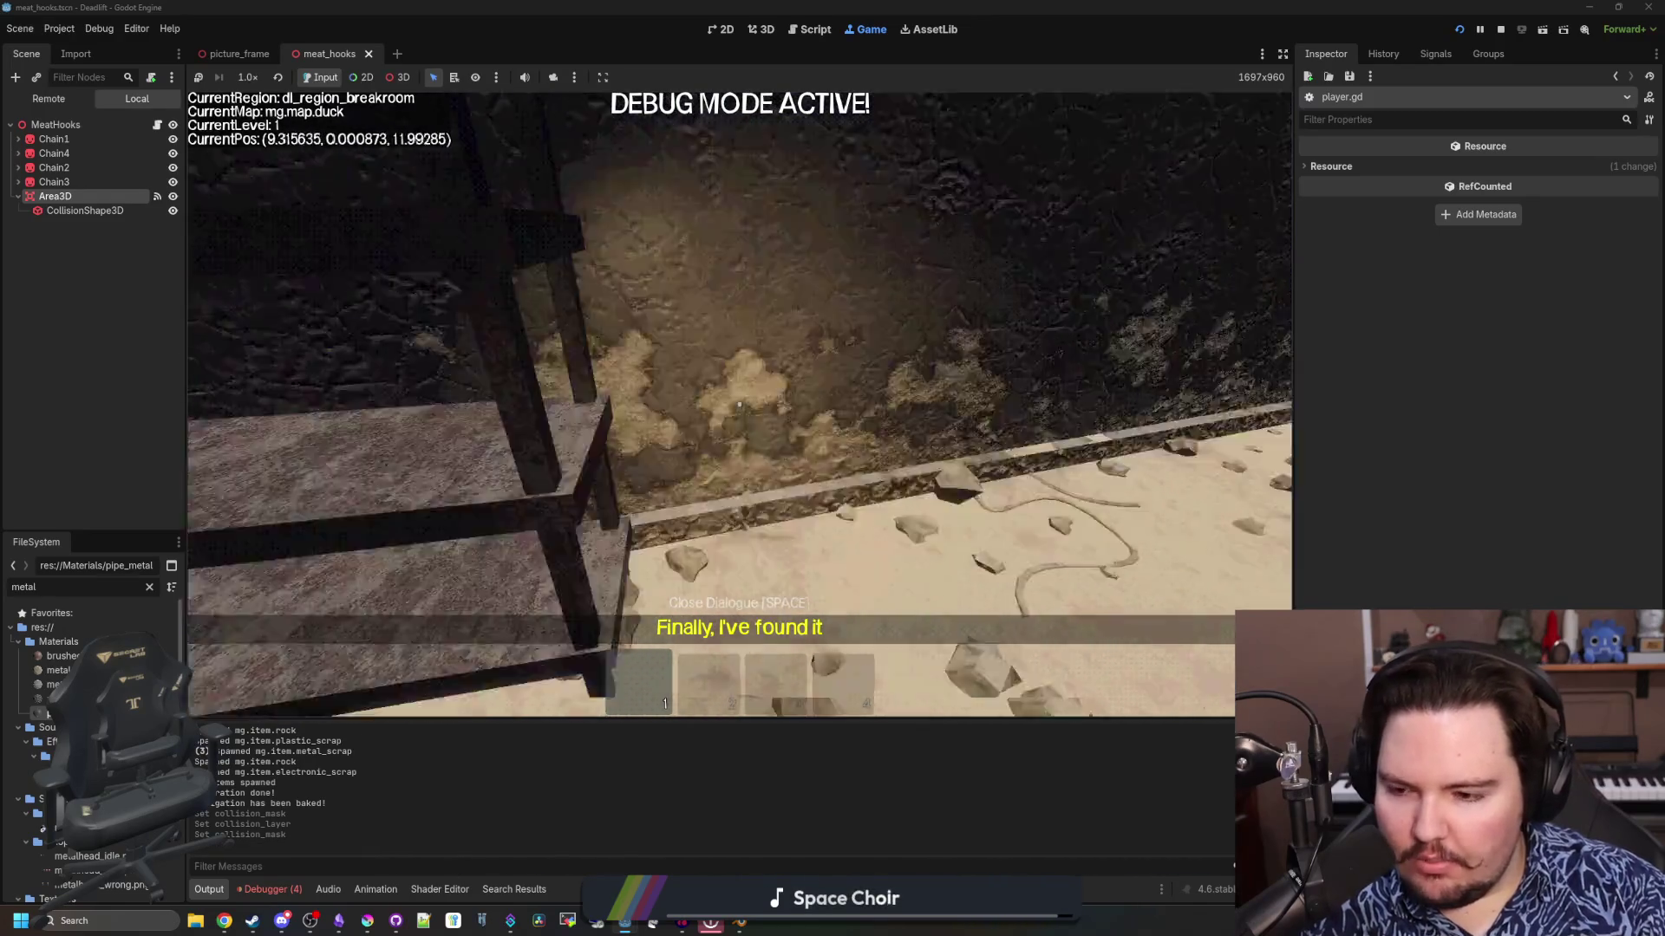
{"action": "key", "text": "w"}
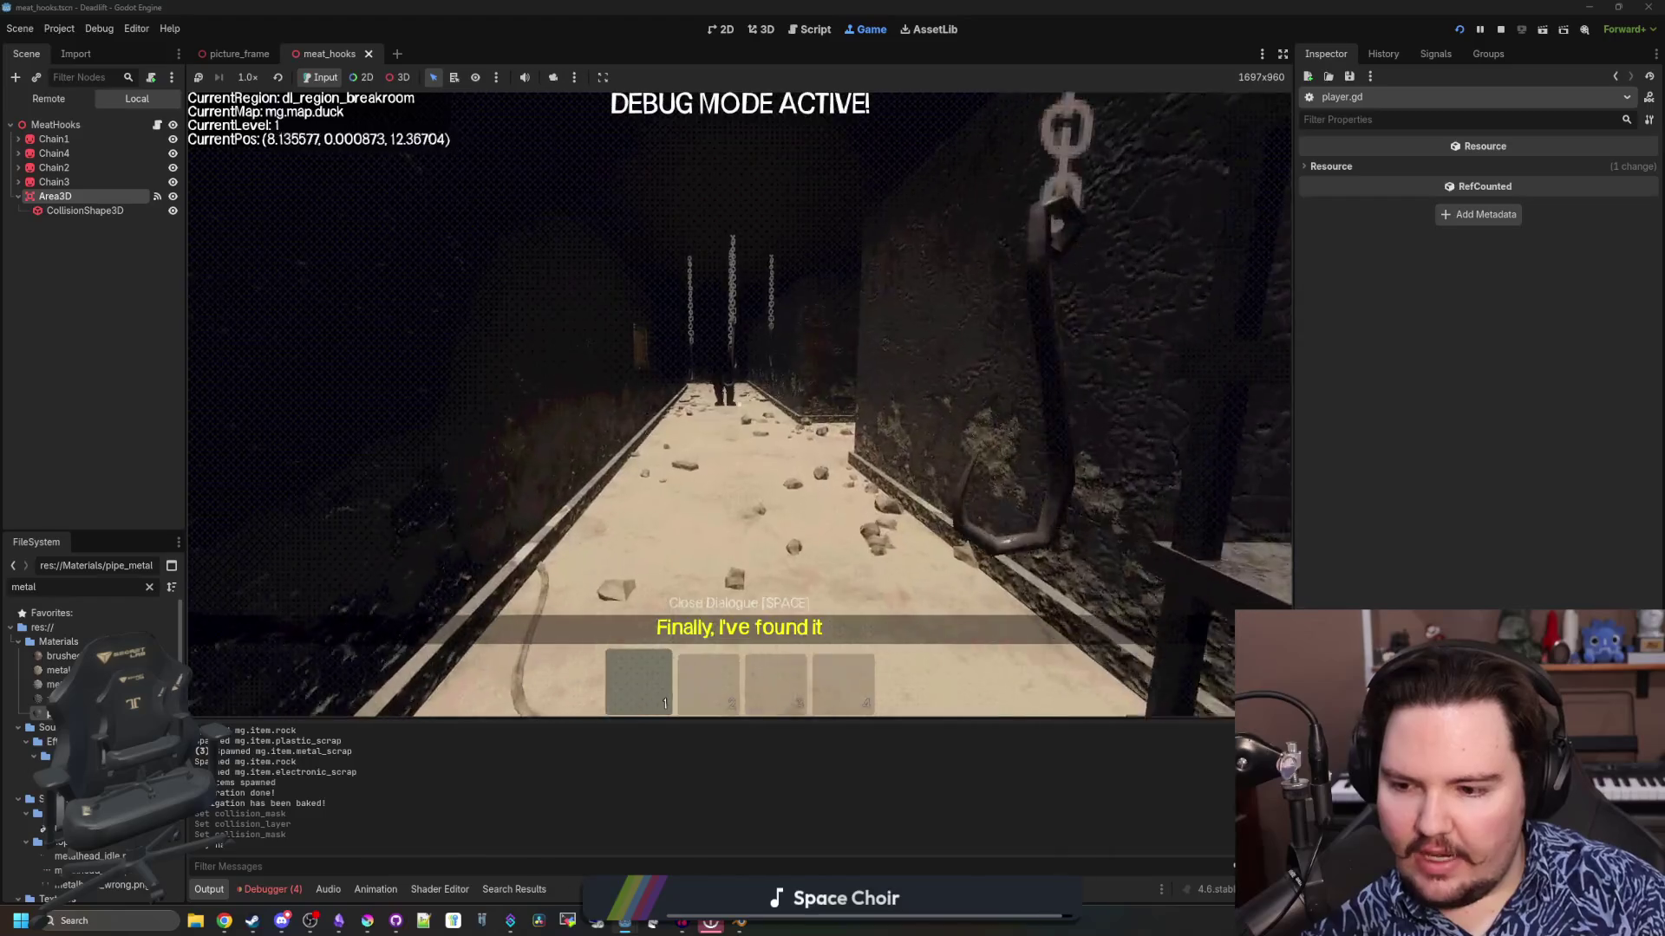
{"action": "key", "text": "w"}
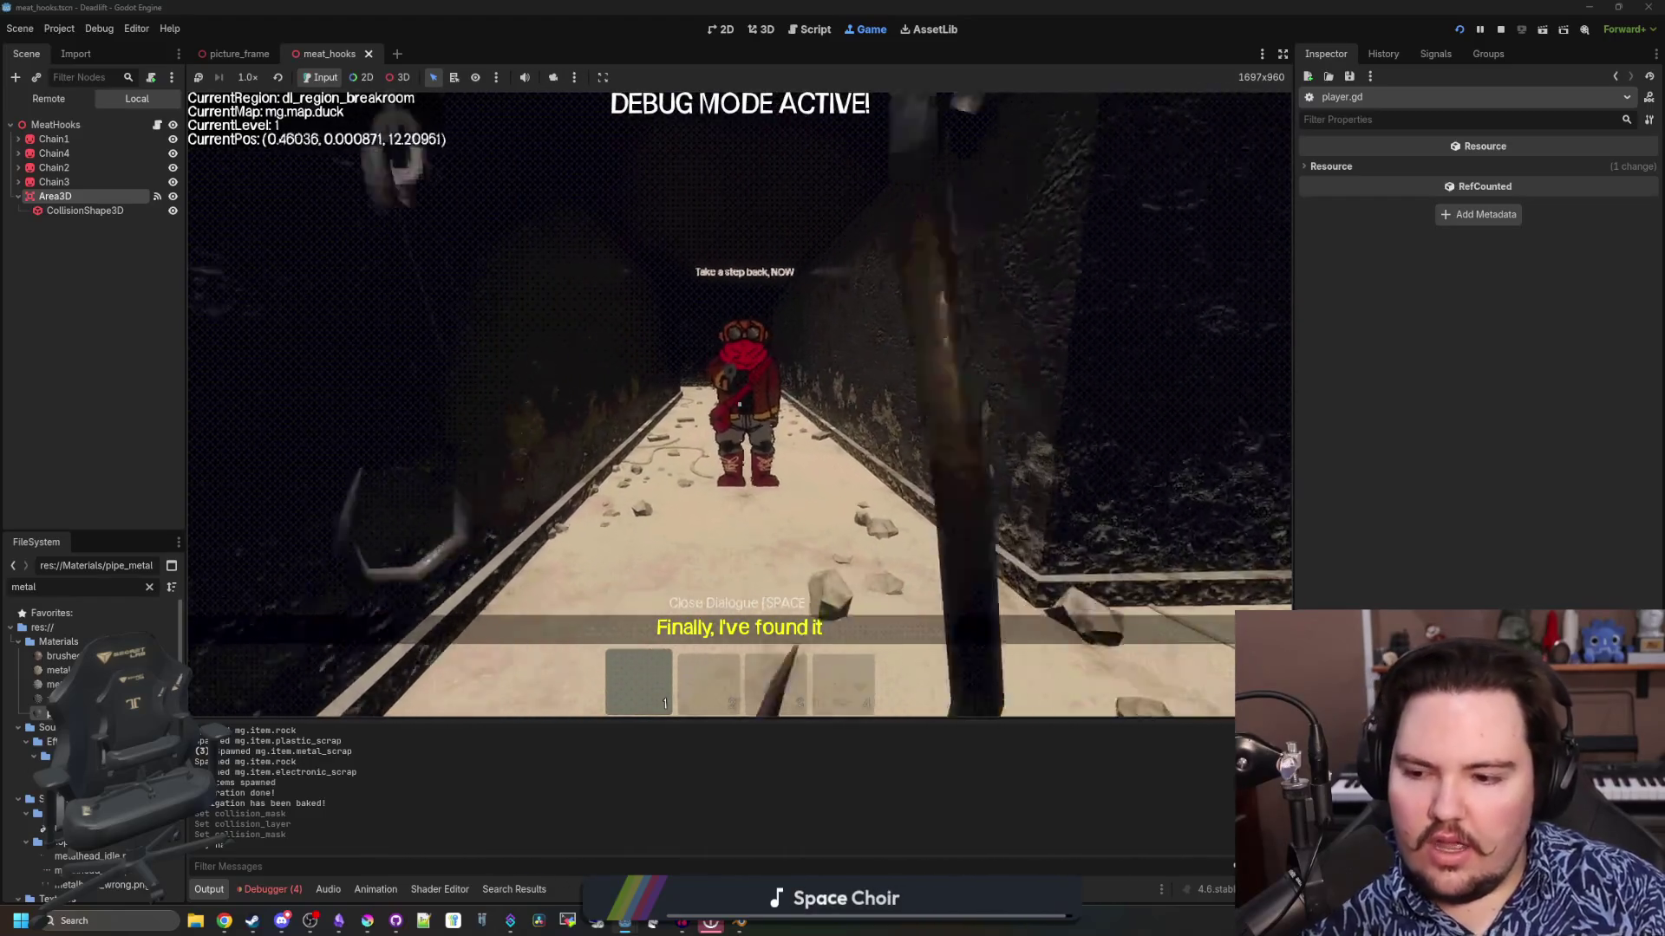
{"action": "key", "text": "w"}
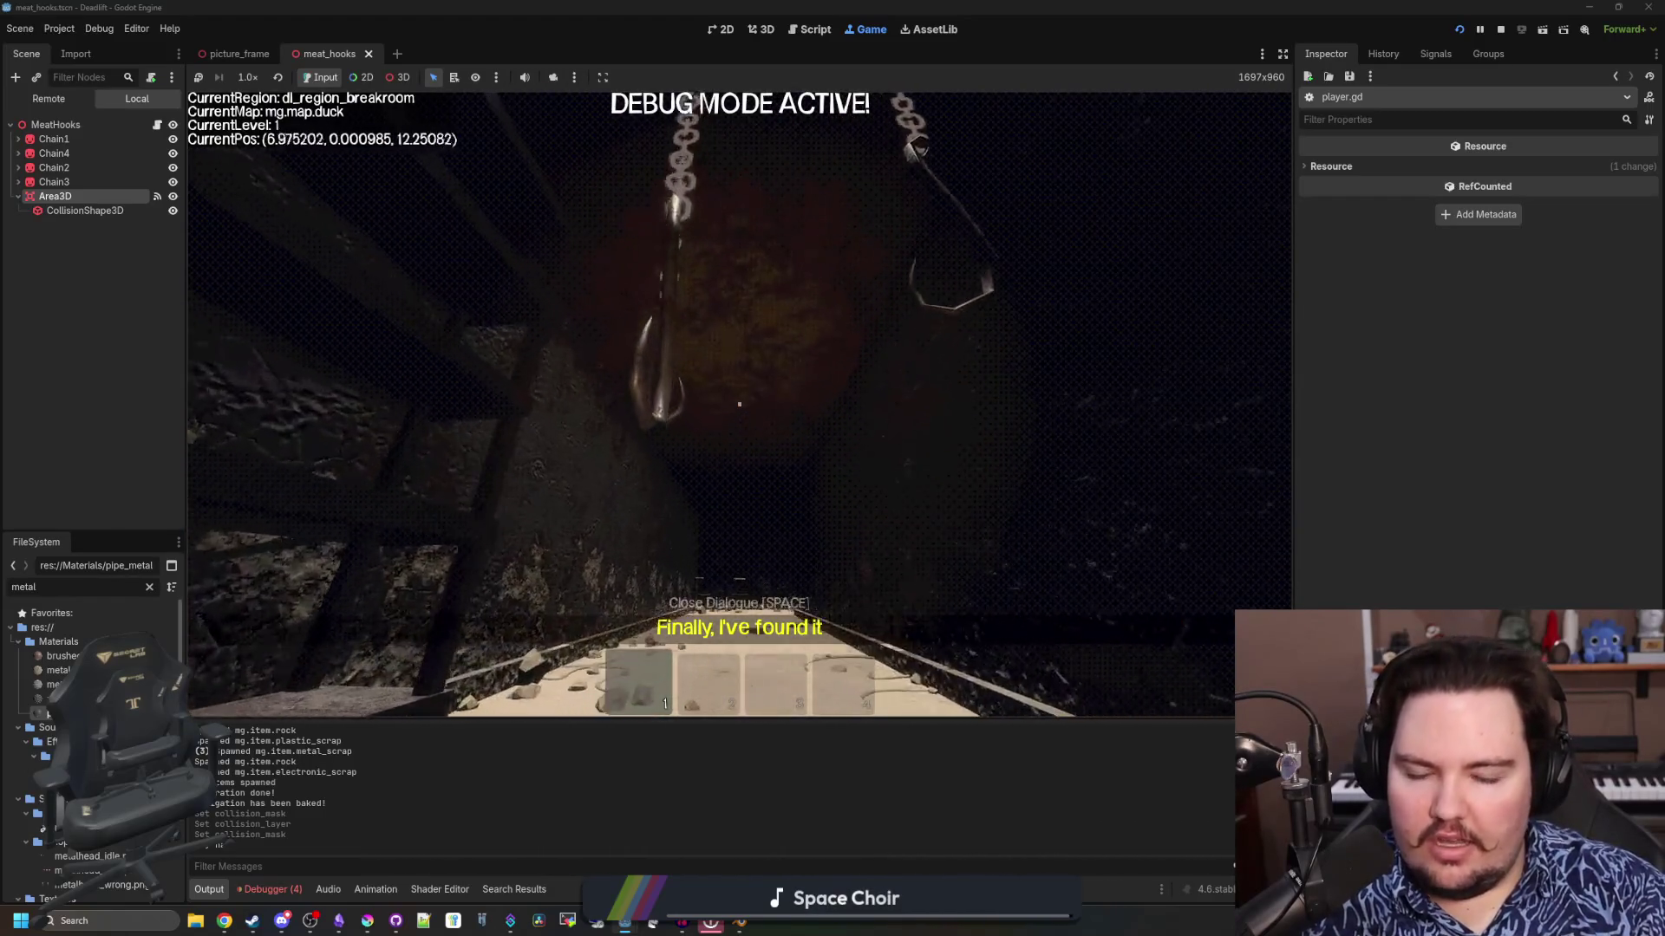
{"action": "key", "text": "w"}
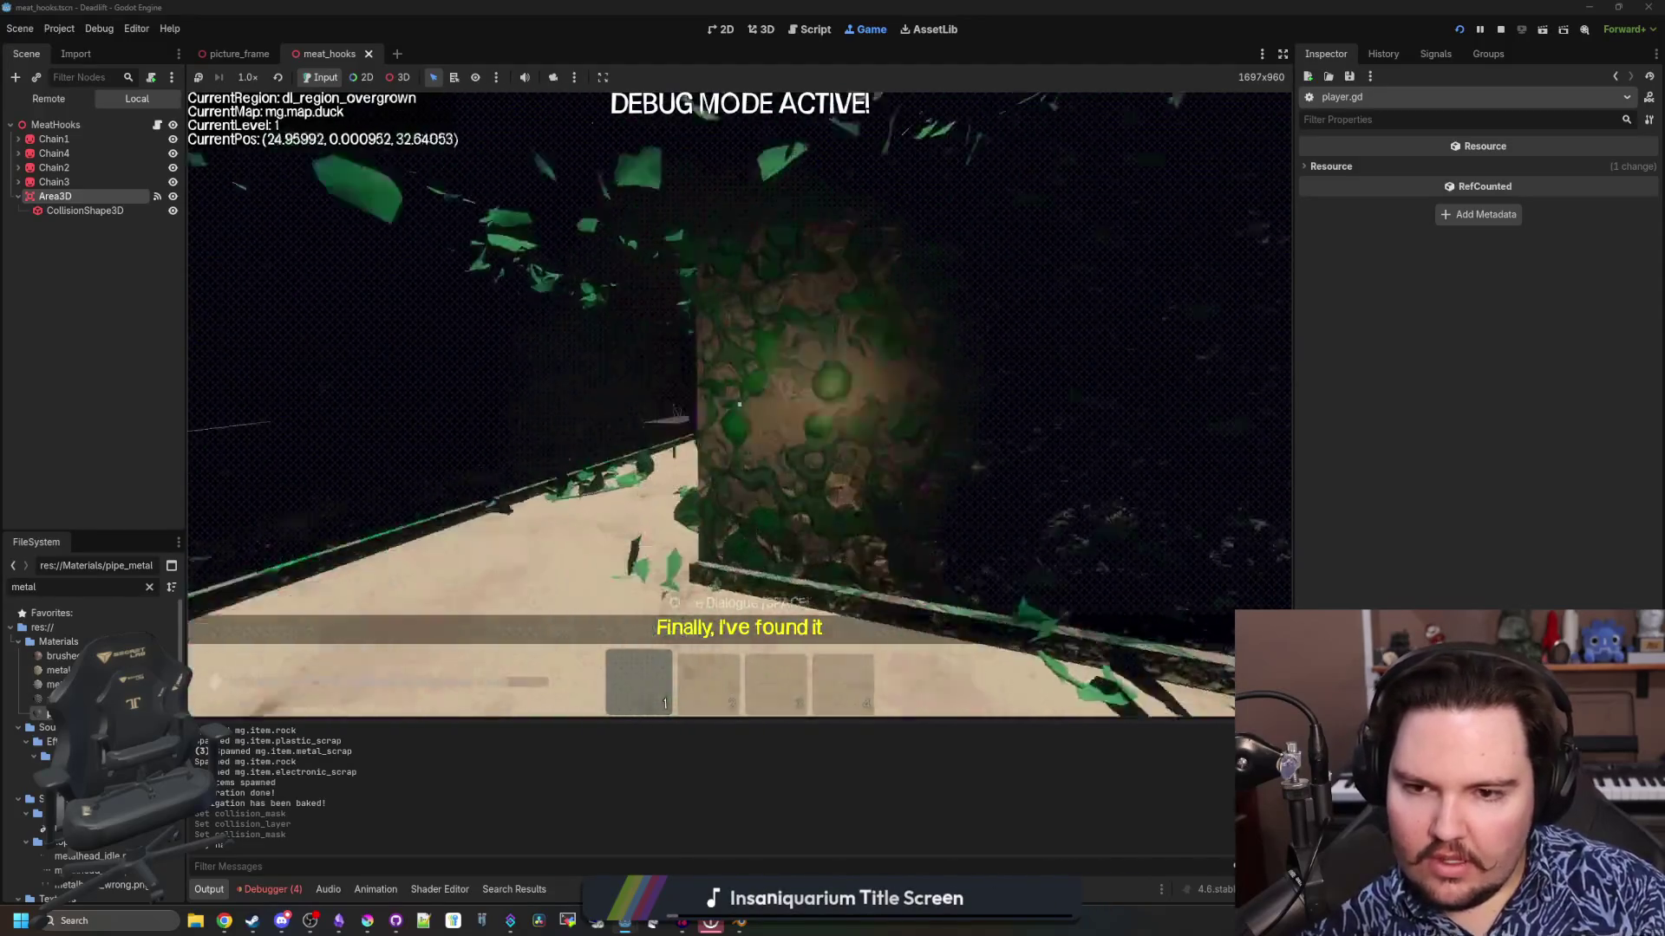
{"action": "key", "text": "w"}
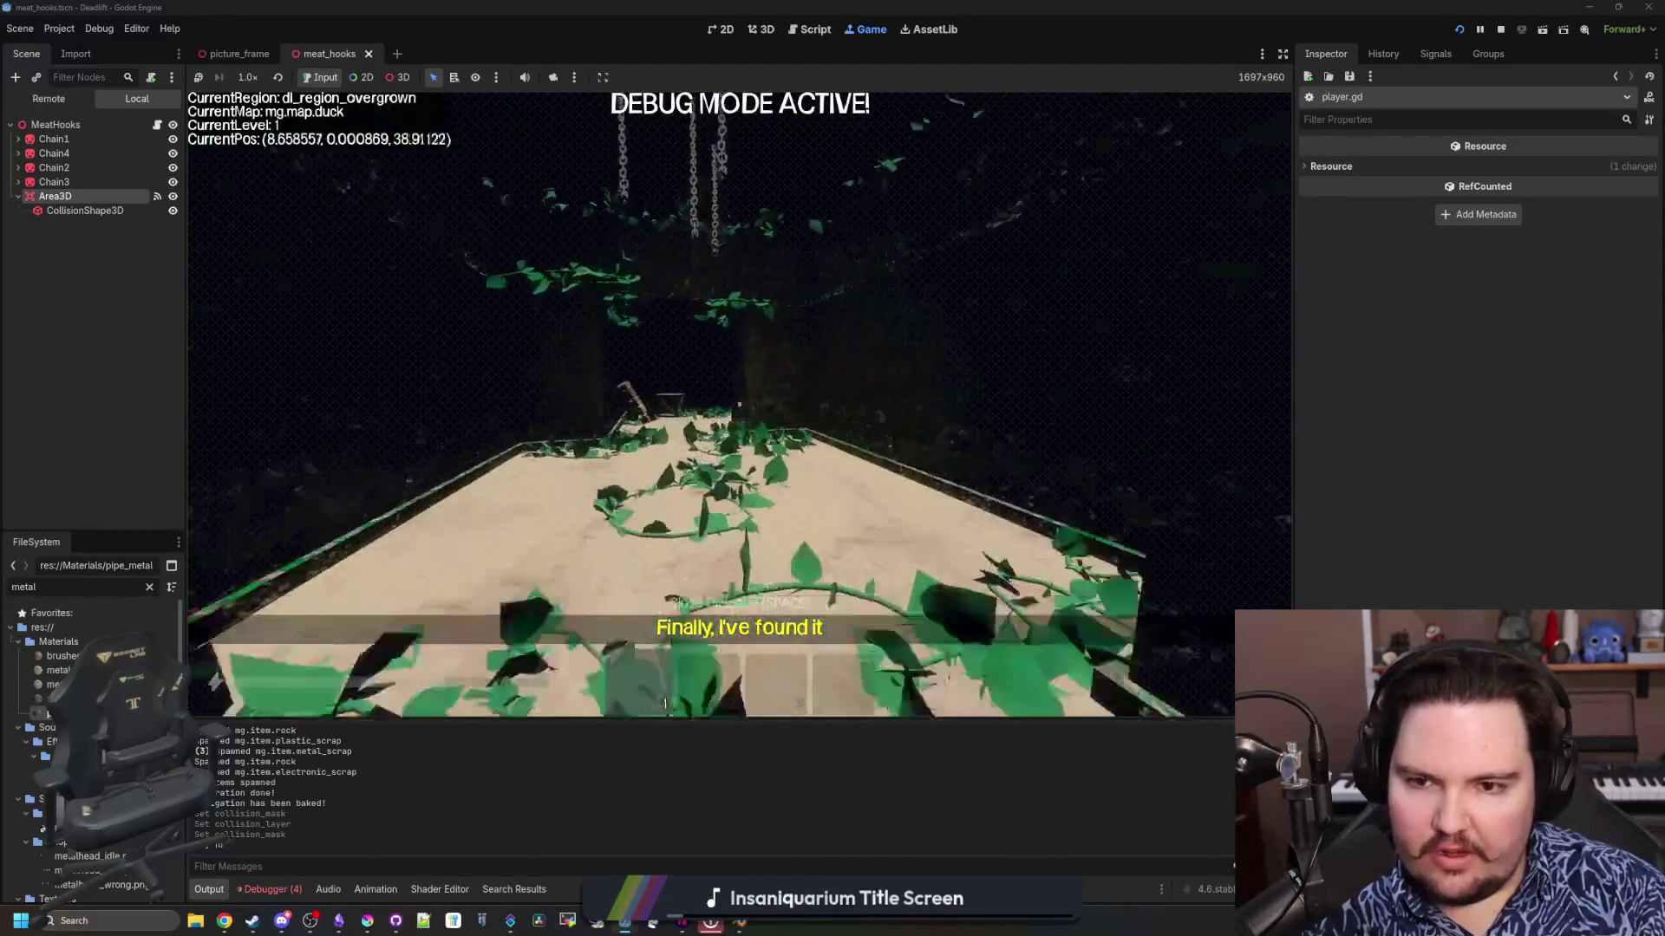
{"action": "key", "text": "w"}
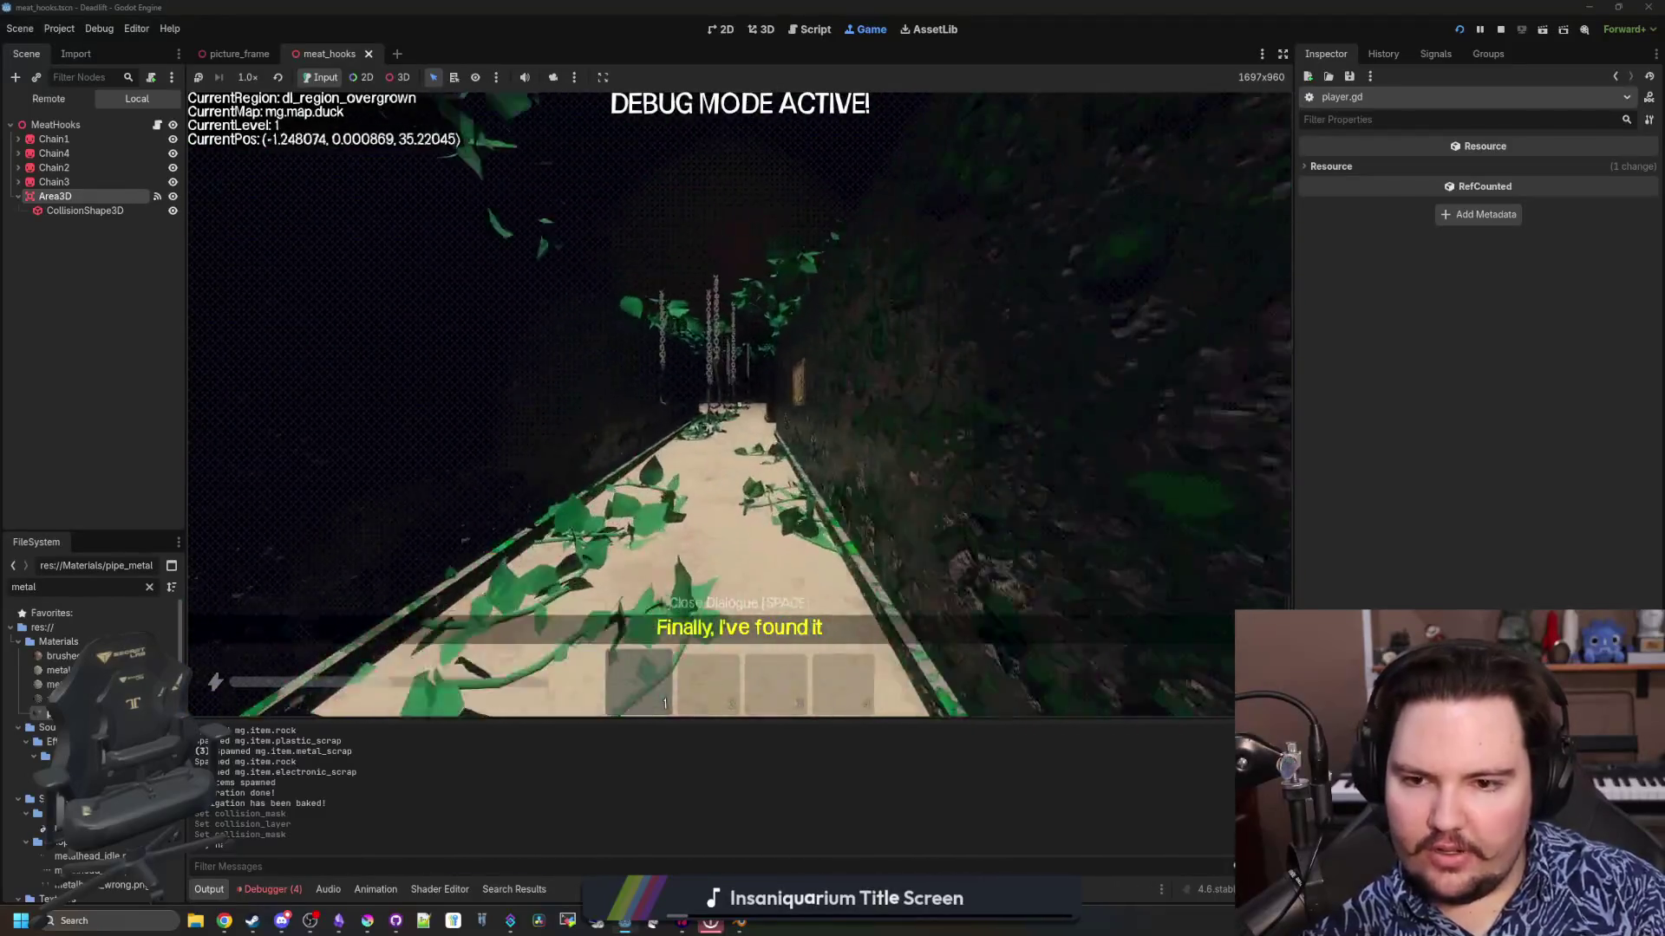
{"action": "key", "text": "w"}
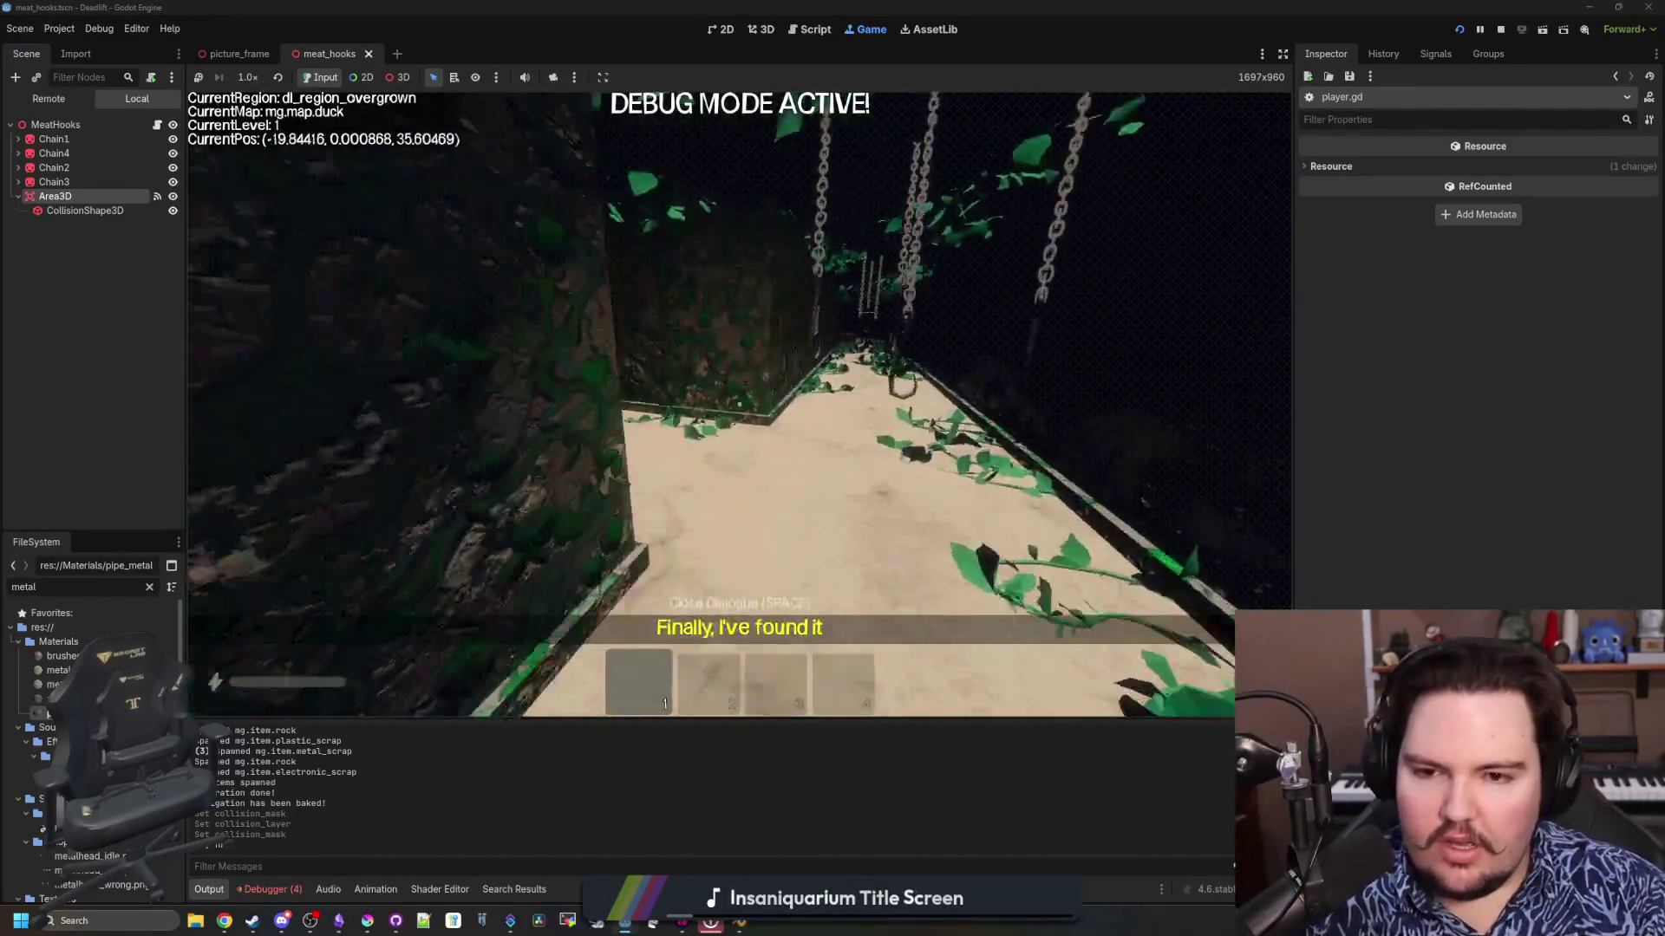
{"action": "key", "text": "w"}
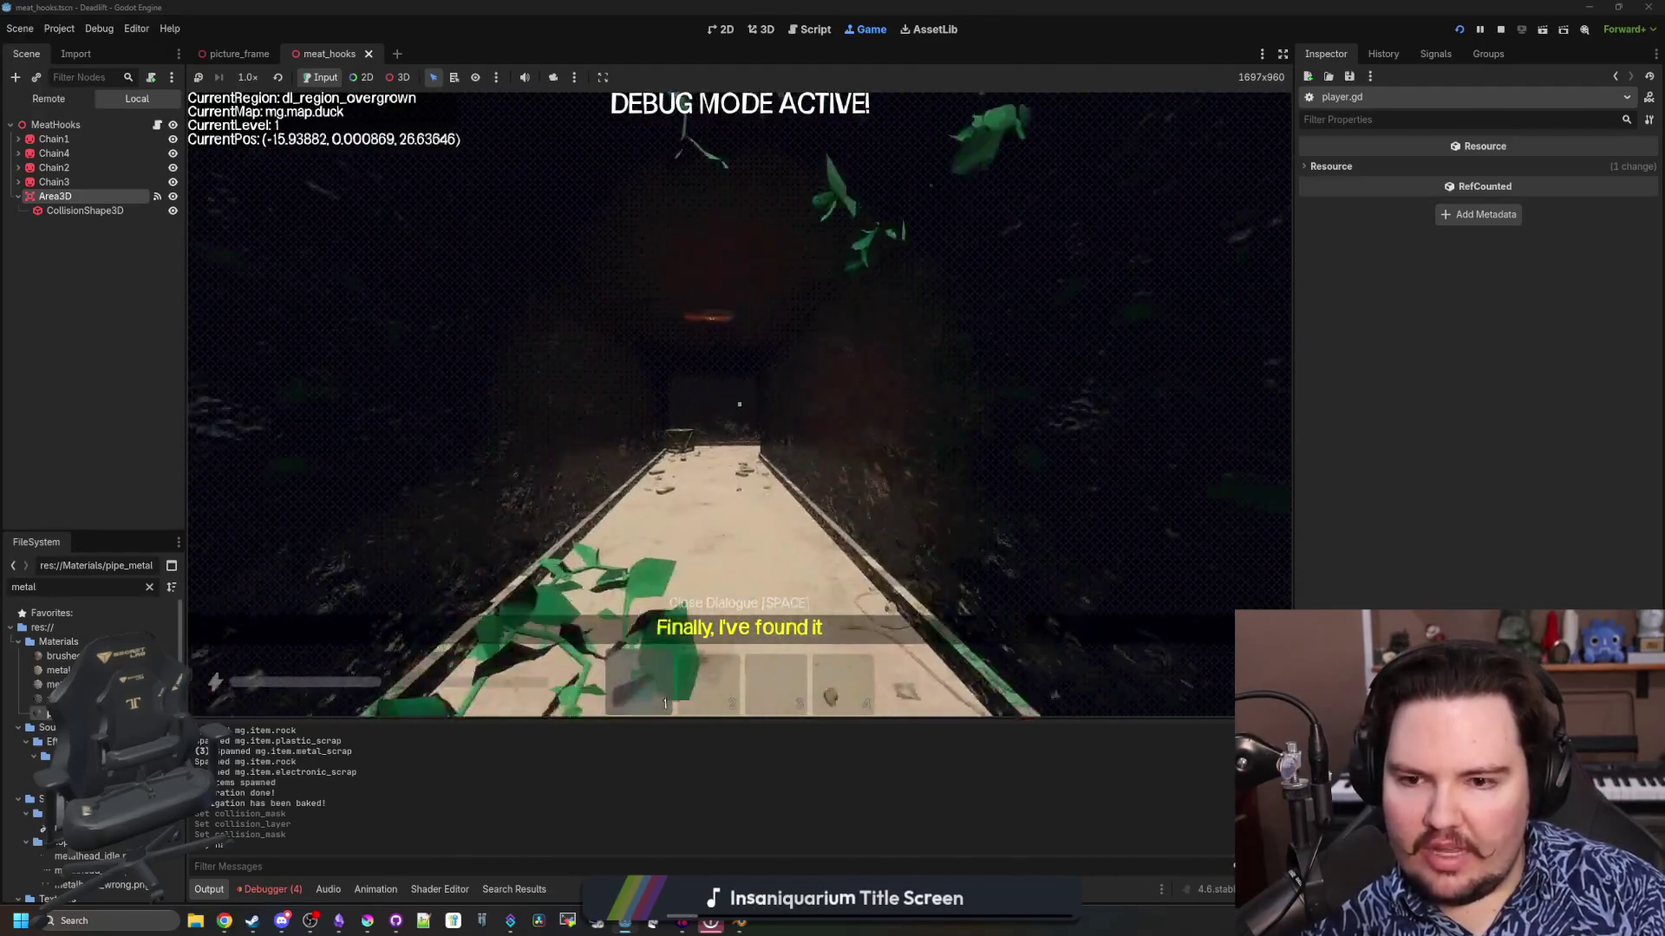
{"action": "key", "text": "w"}
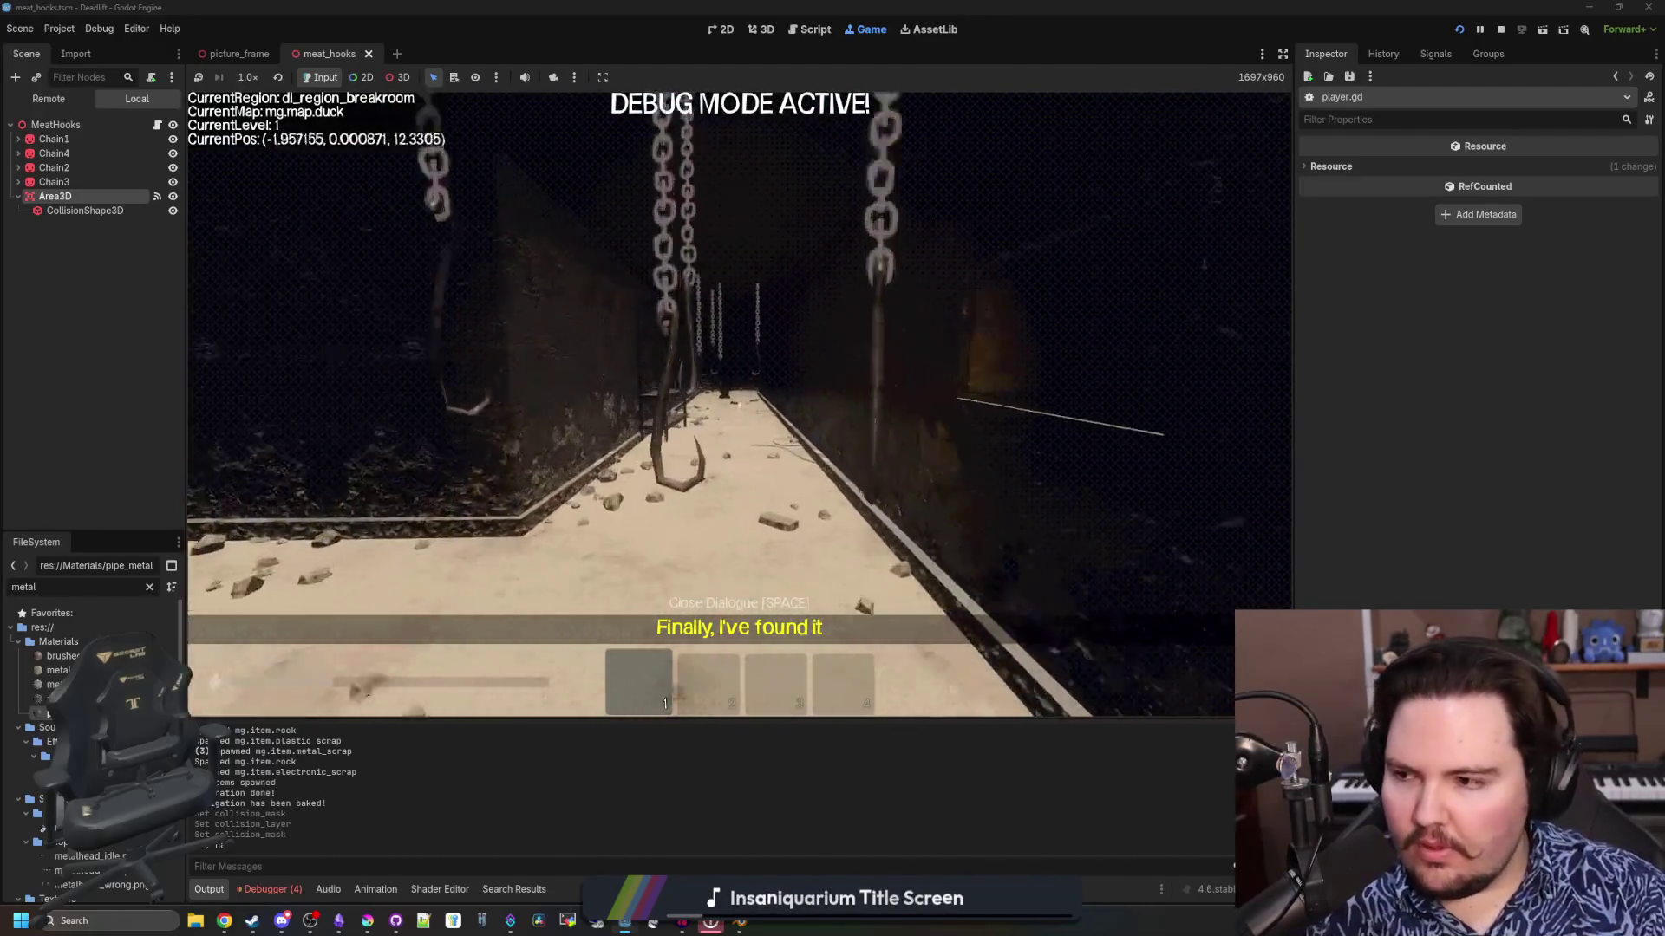
{"action": "key", "text": "Escape"}
{"action": "key", "text": "Escape"}
{"action": "key", "text": "w"}
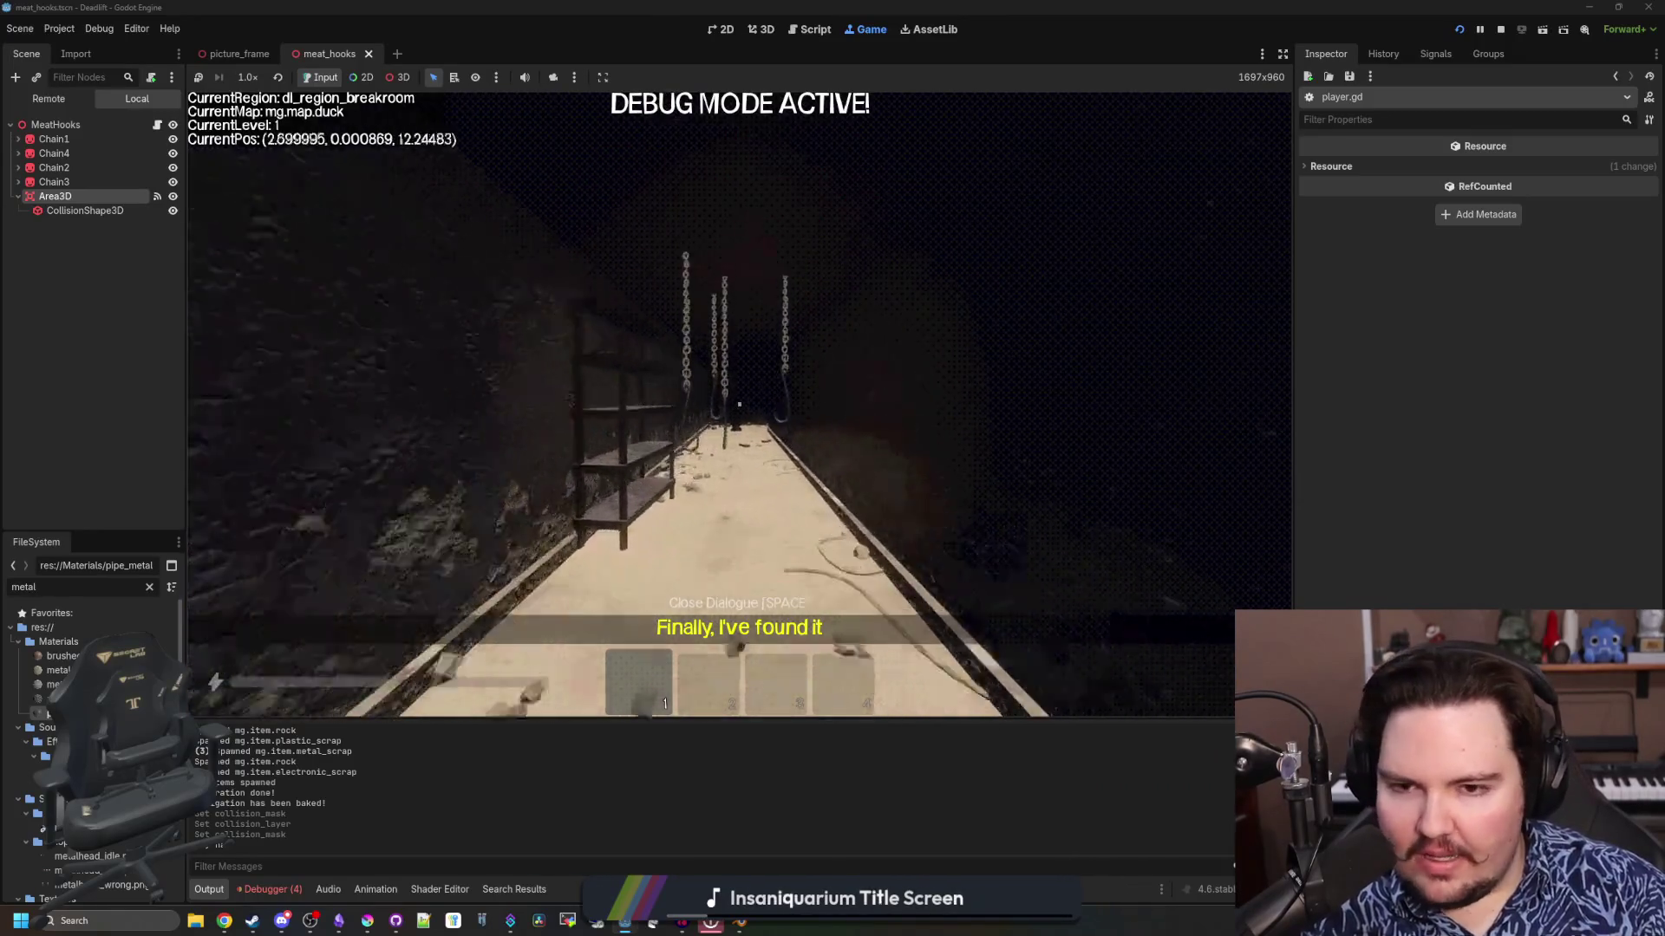
{"action": "key", "text": "w"}
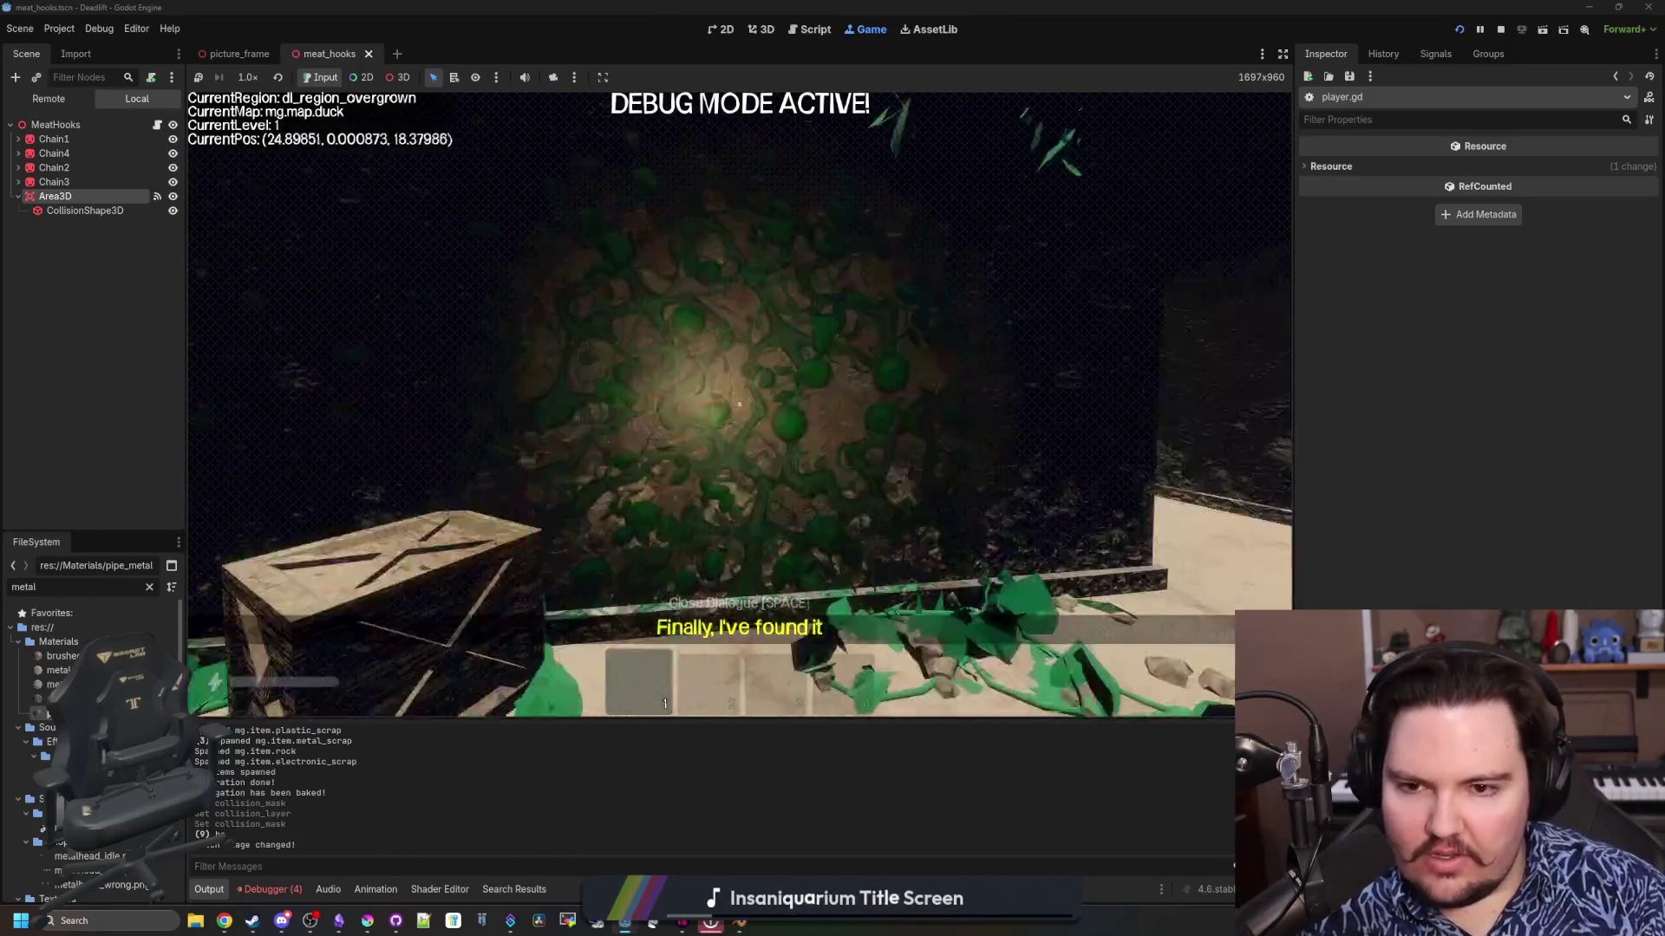
{"action": "key", "text": "w"}
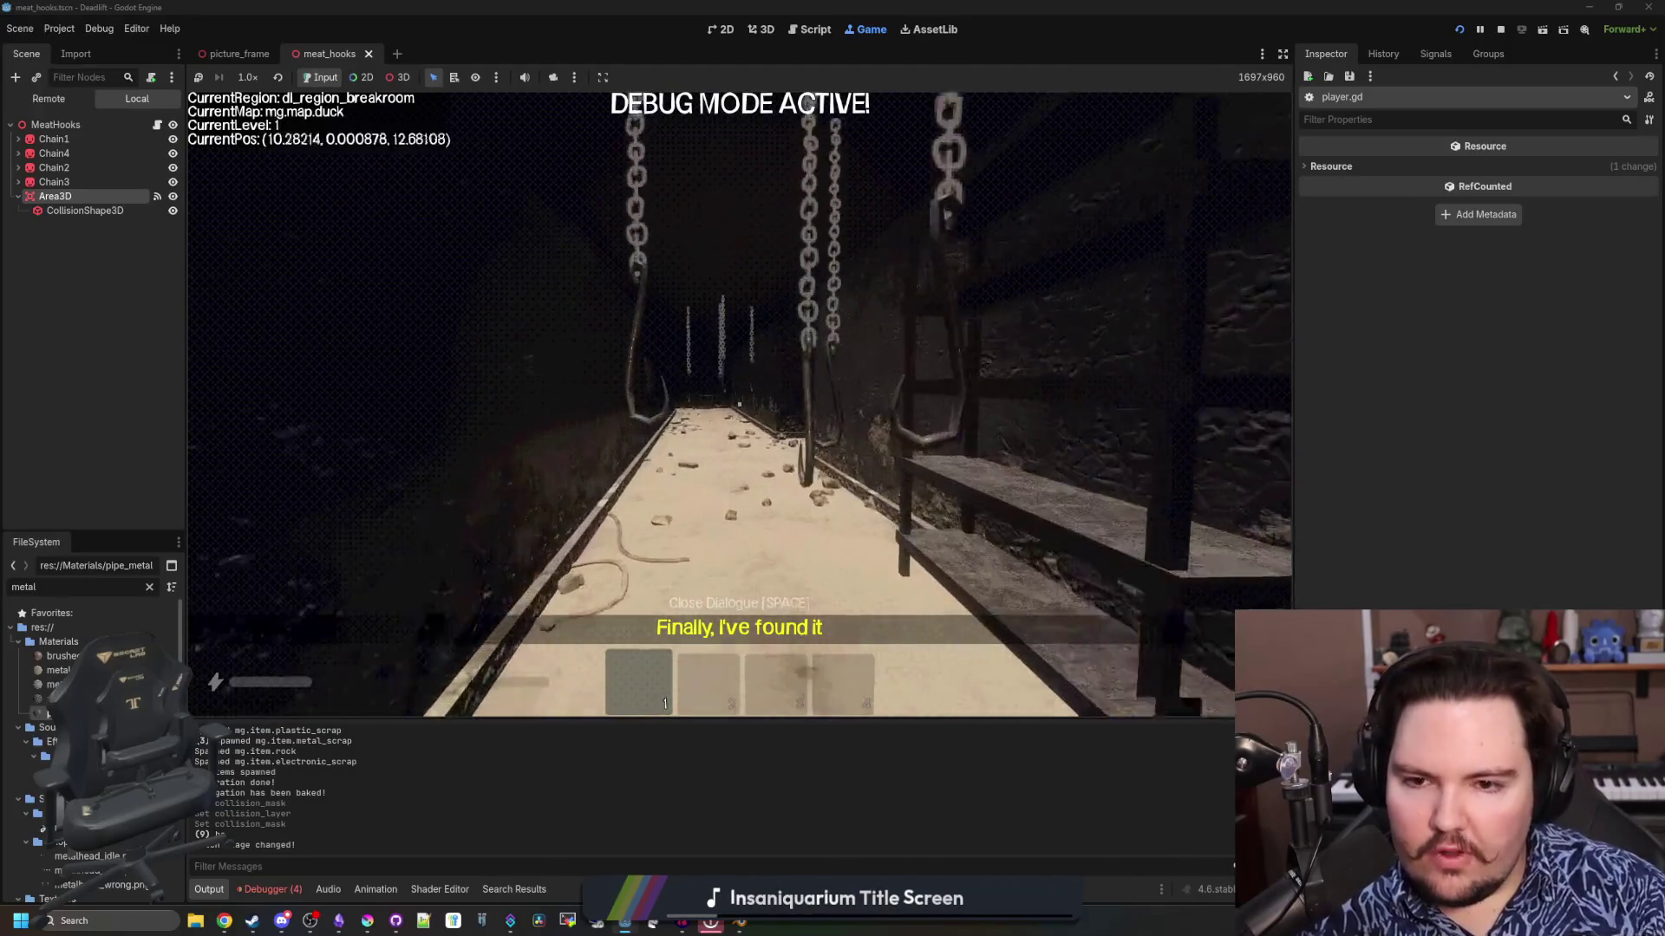
{"action": "key", "text": "Escape"}
Select Chain1 through Chain4 and tick Shaded under their Flags
{"action": "left_click", "coordinate": [74, 140]}
{"action": "left_click", "coordinate": [71, 177], "text": "shift"}
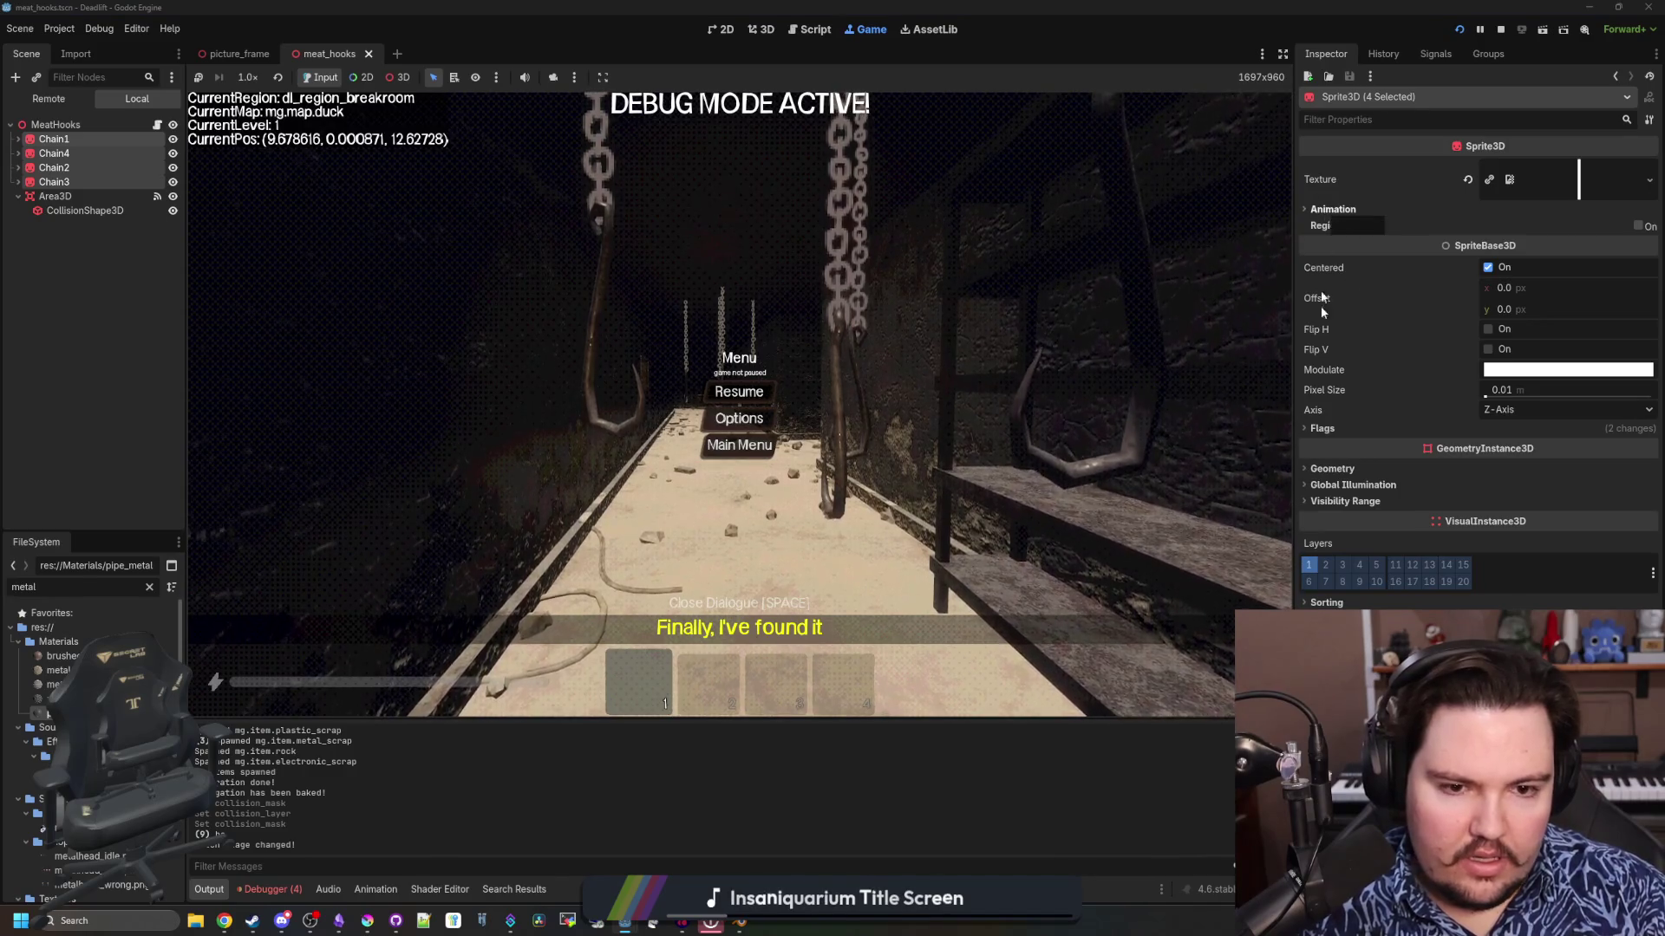
{"action": "left_click", "coordinate": [1321, 429]}
{"action": "left_click", "coordinate": [1487, 486]}
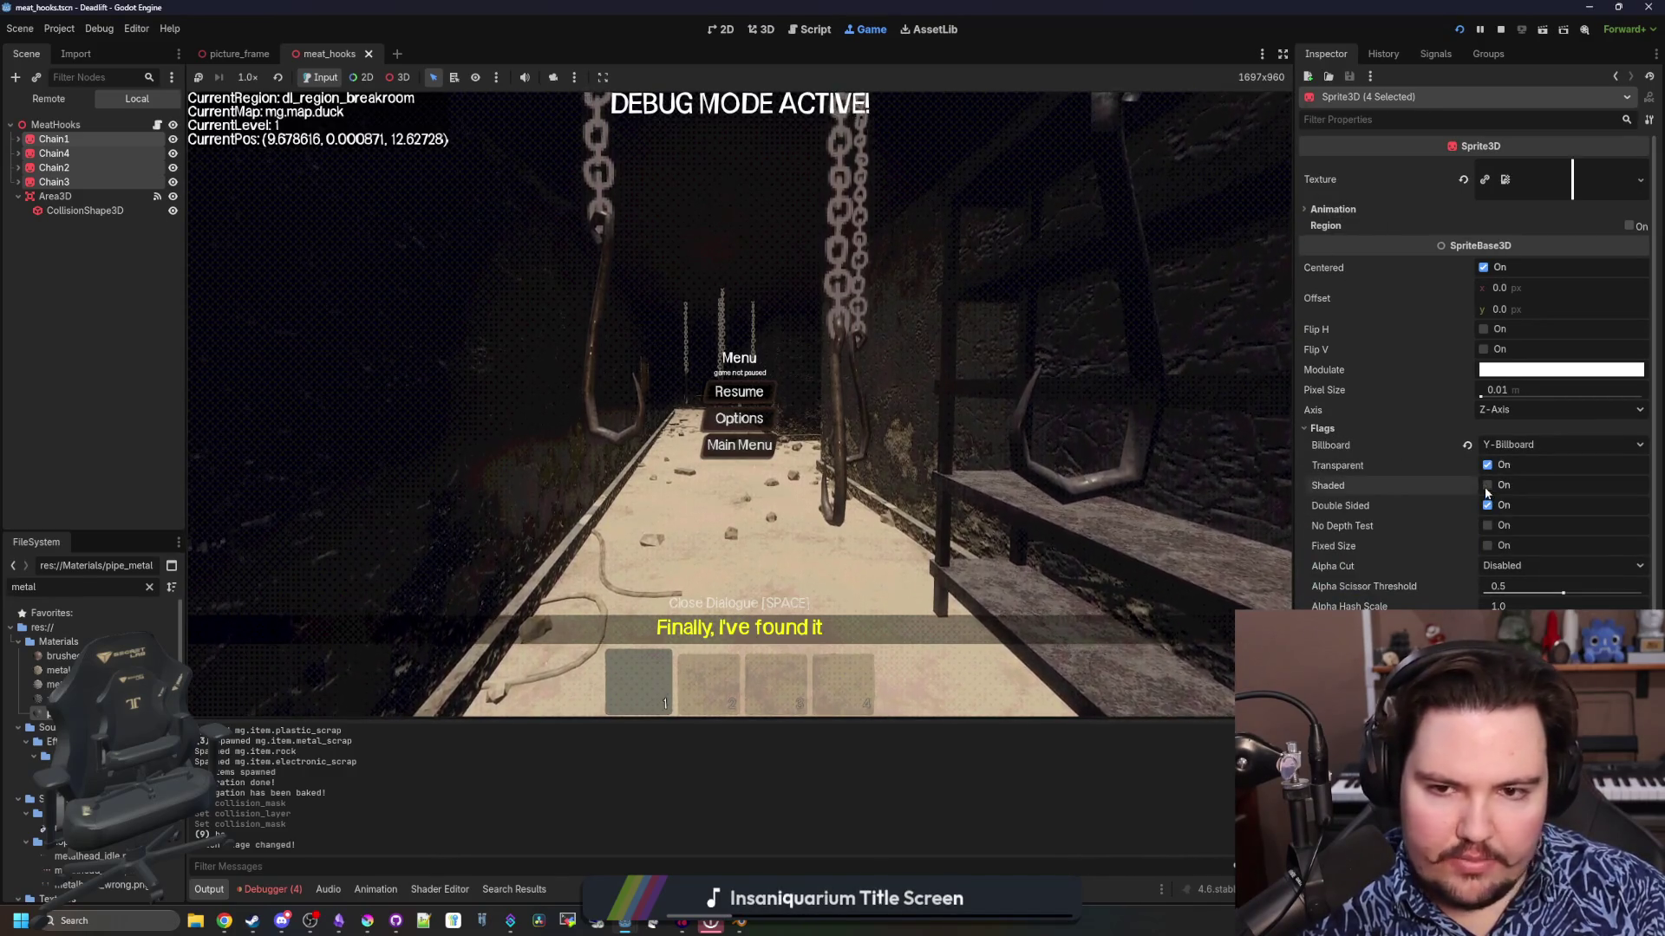
Walk through the corridor in game to check the shaded chains, then pause
{"action": "key", "text": "w"}
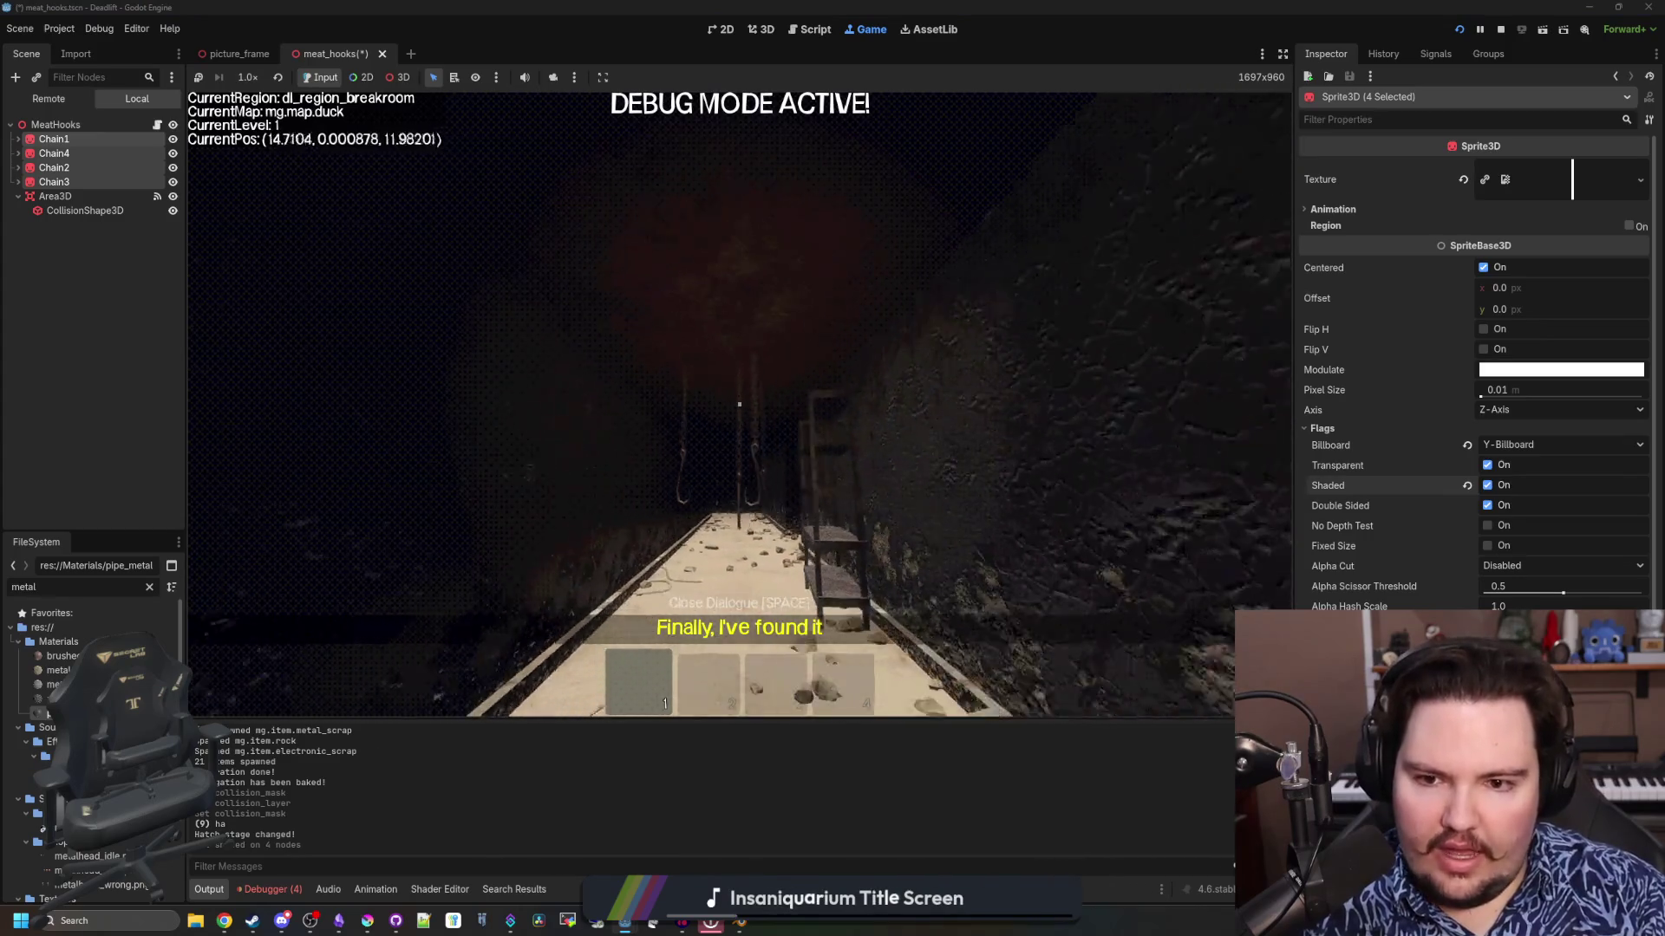
{"action": "key", "text": "w"}
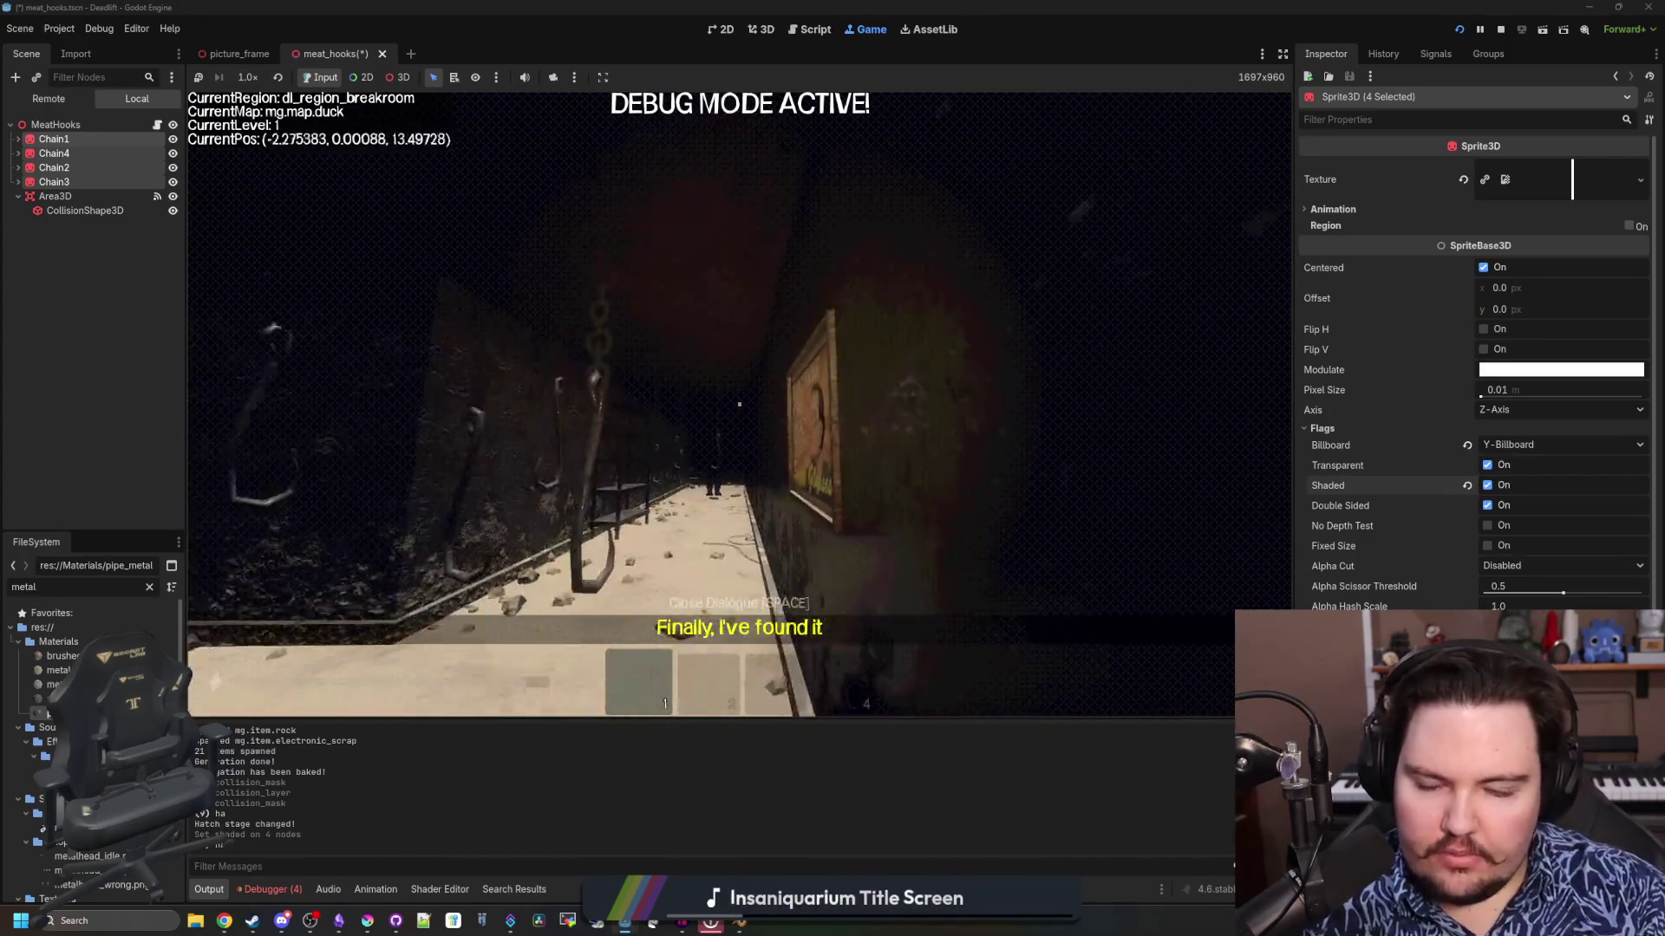
{"action": "key", "text": "w"}
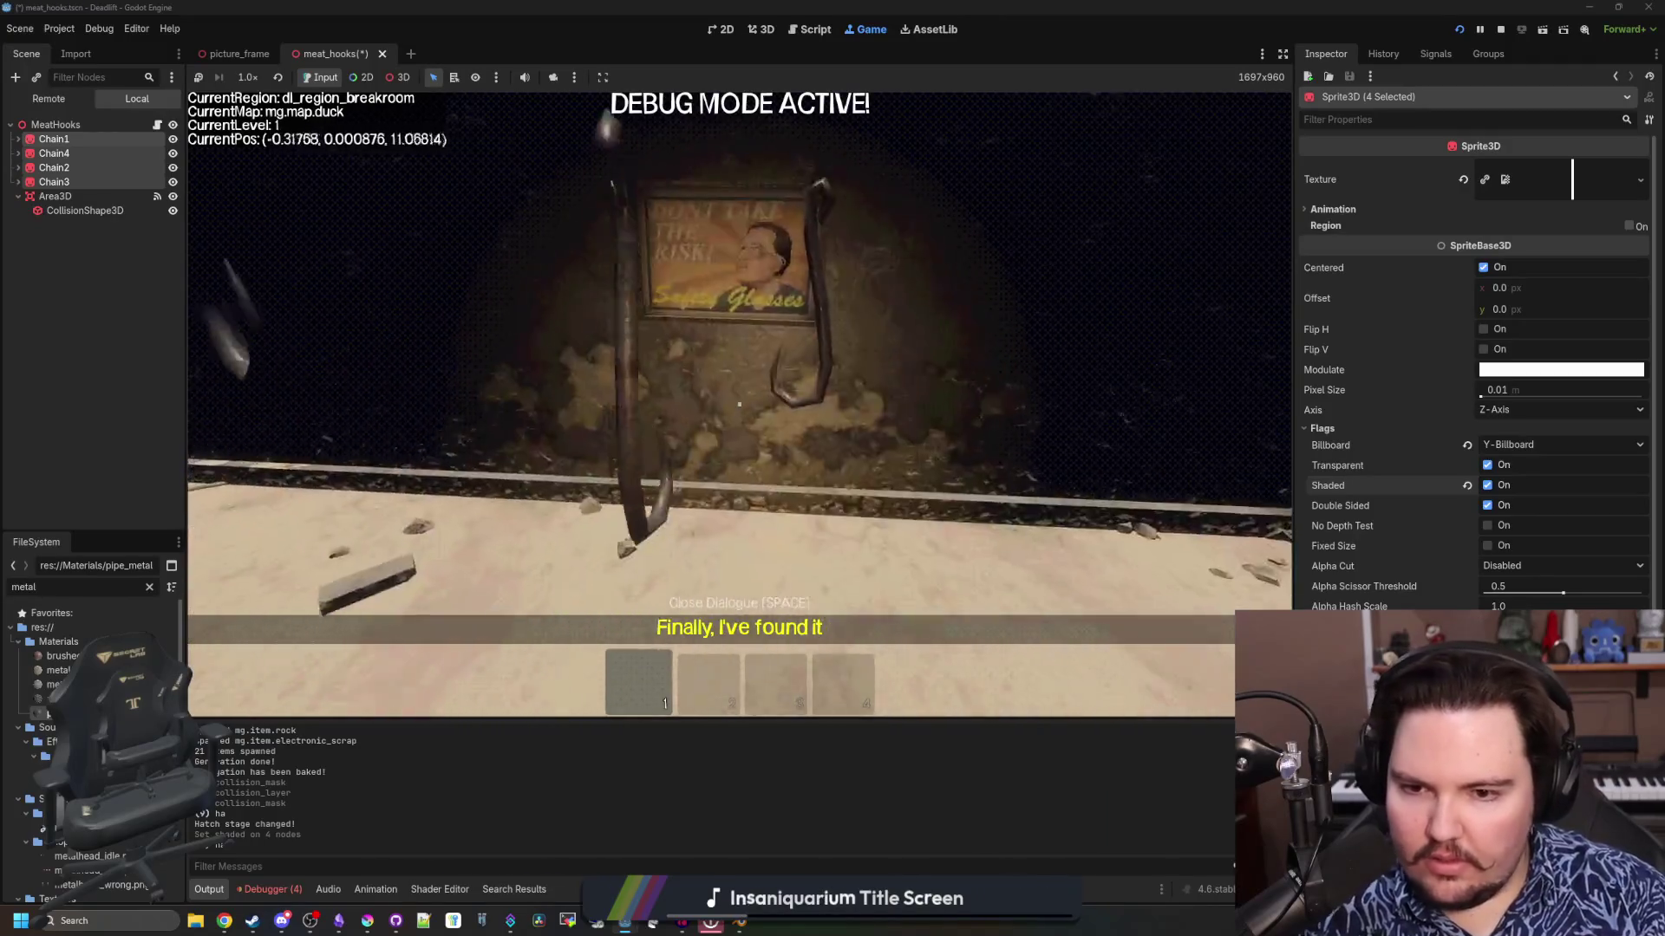
{"action": "key", "text": "Escape"}
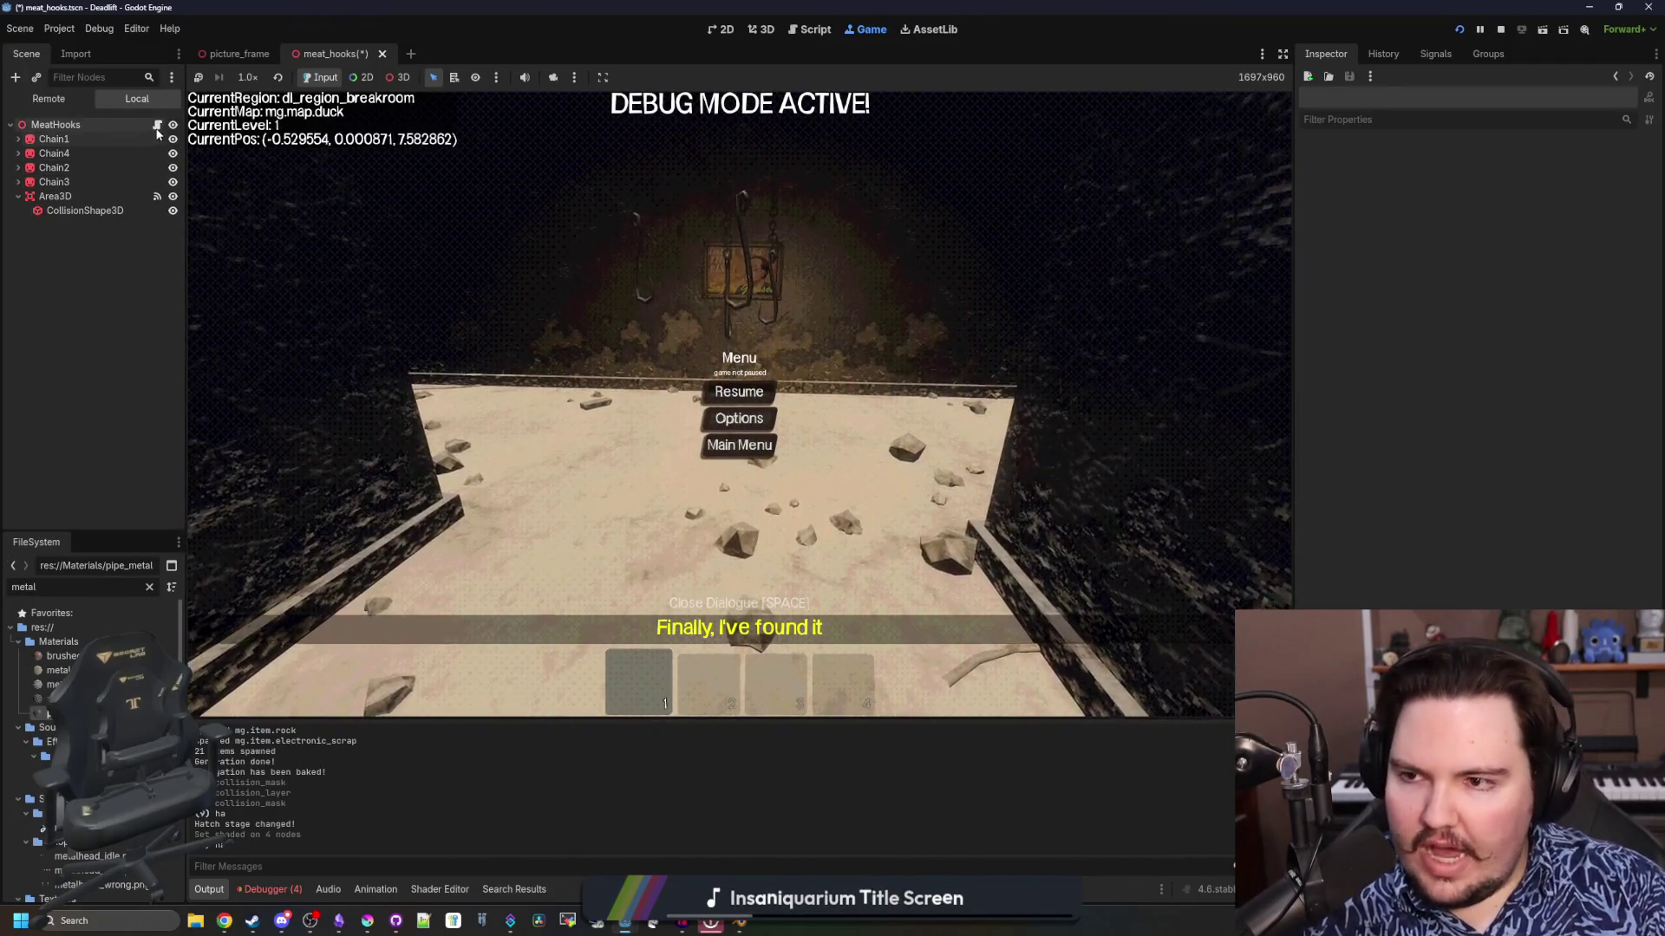
Save the meat_hooks scene and go back to the meat_hooks.gd code
{"action": "key", "text": "ctrl+F3"}
{"action": "key", "text": "ctrl+s"}
{"action": "left_click", "coordinate": [499, 137]}
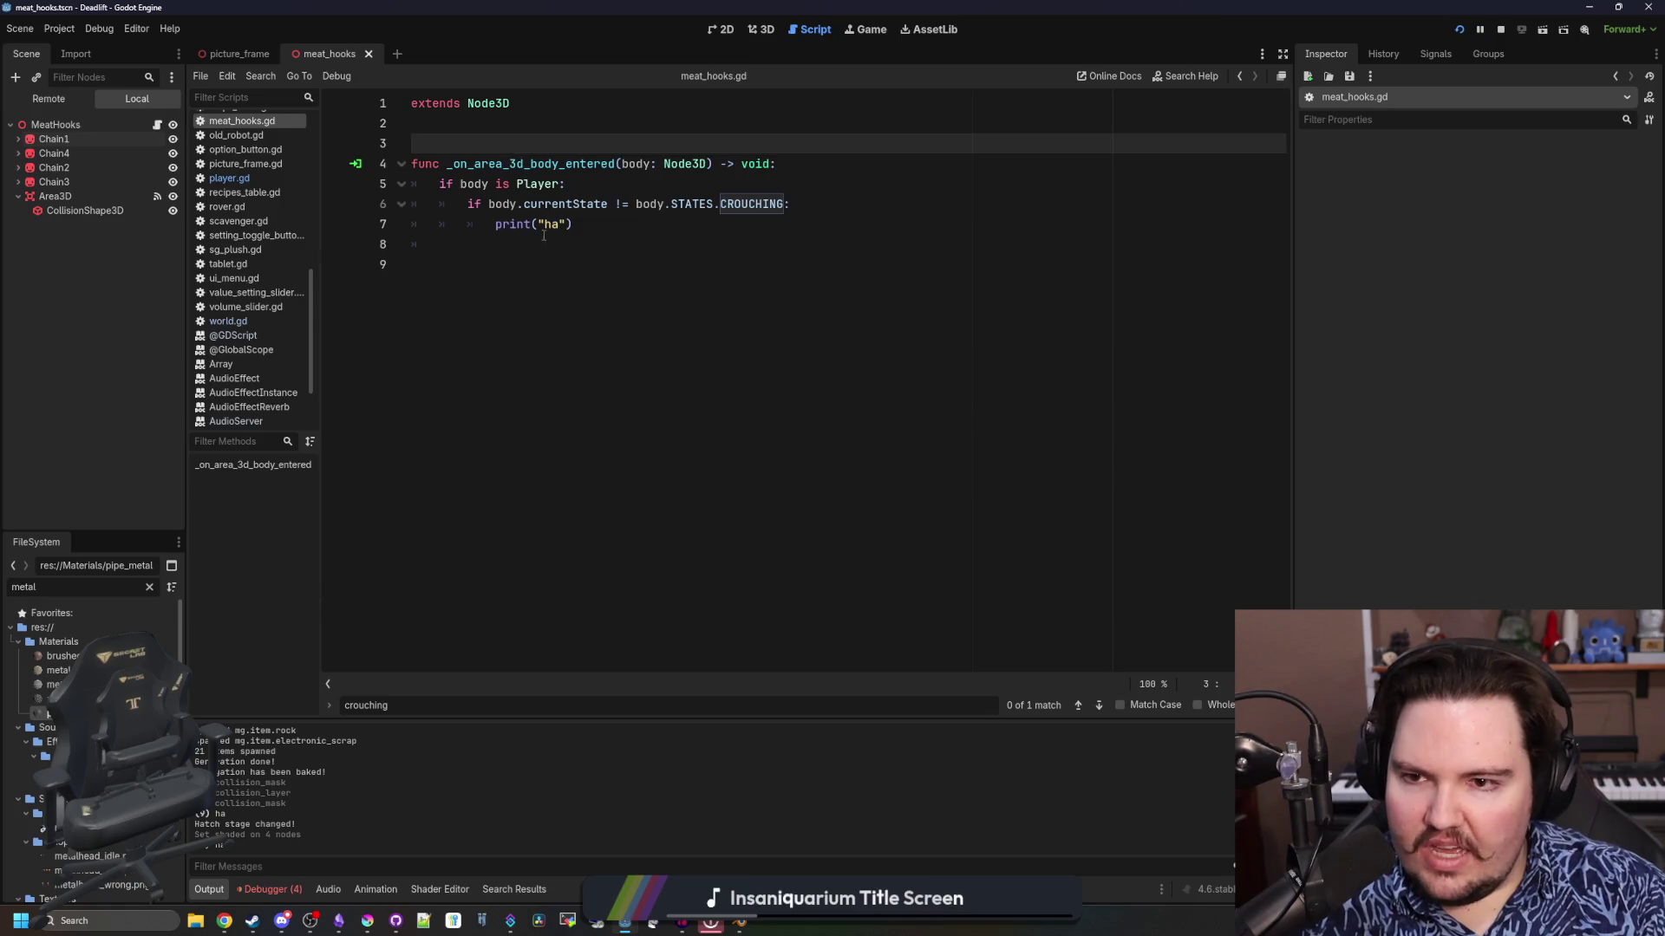
Add a swingTween = create_tween() line above the chains loop
{"action": "left_click", "coordinate": [474, 244]}
{"action": "key", "text": "Up"}
{"action": "key", "text": "Up"}
{"action": "key", "text": "Up"}
{"action": "left_click", "coordinate": [487, 258]}
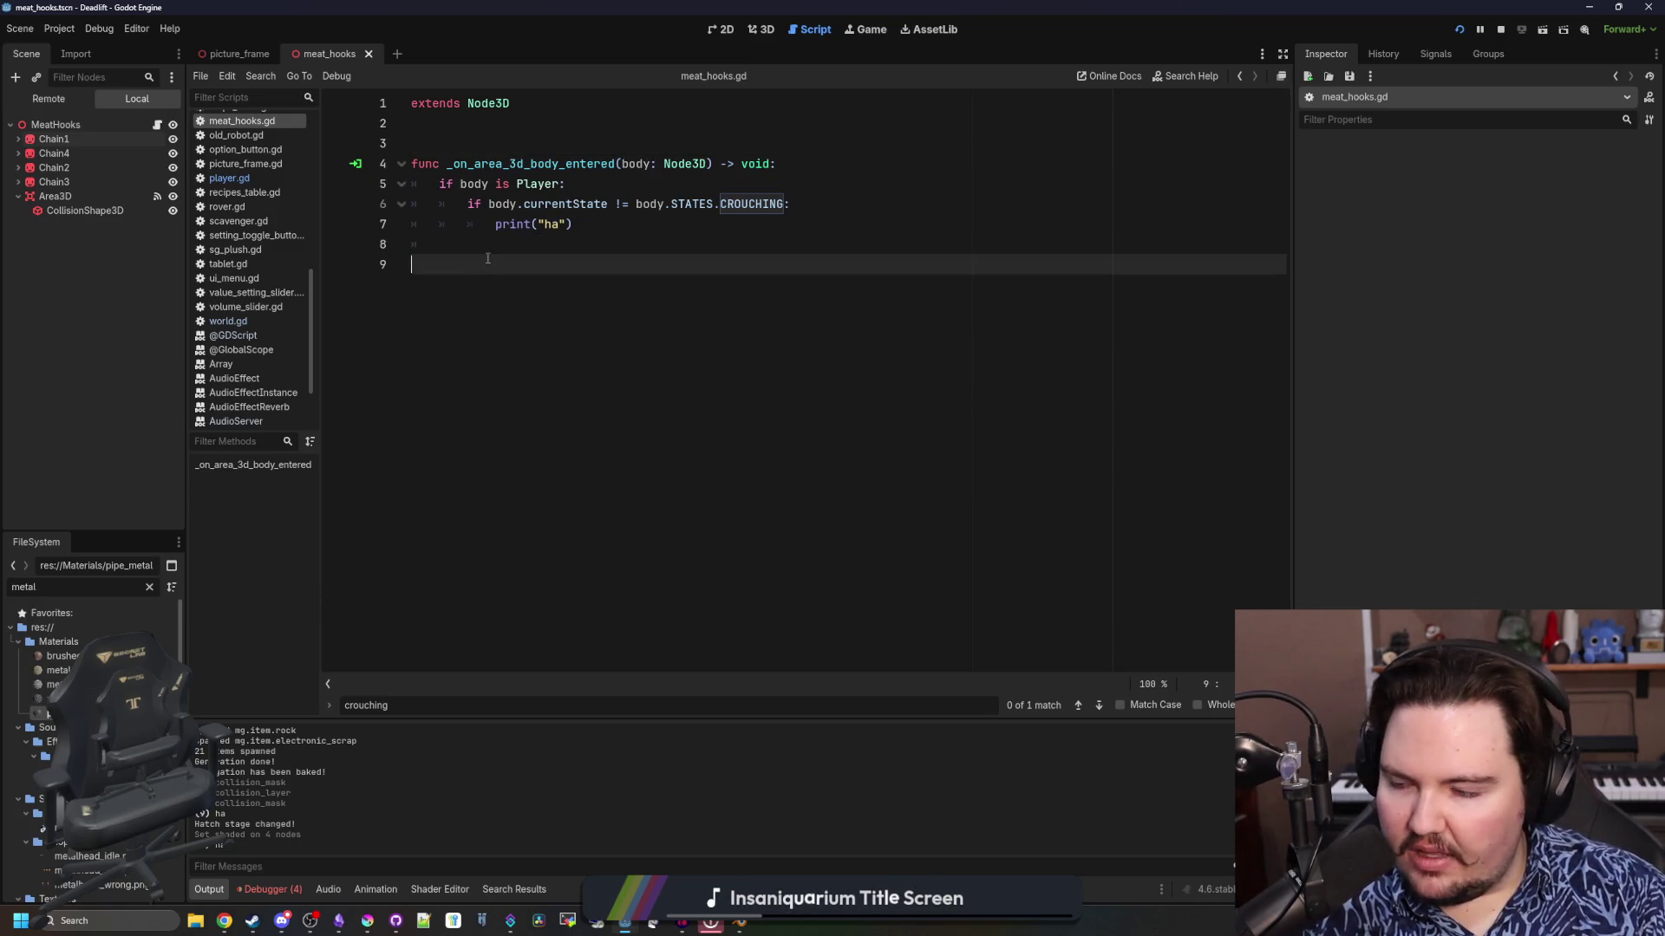
{"action": "key", "text": "Return"}
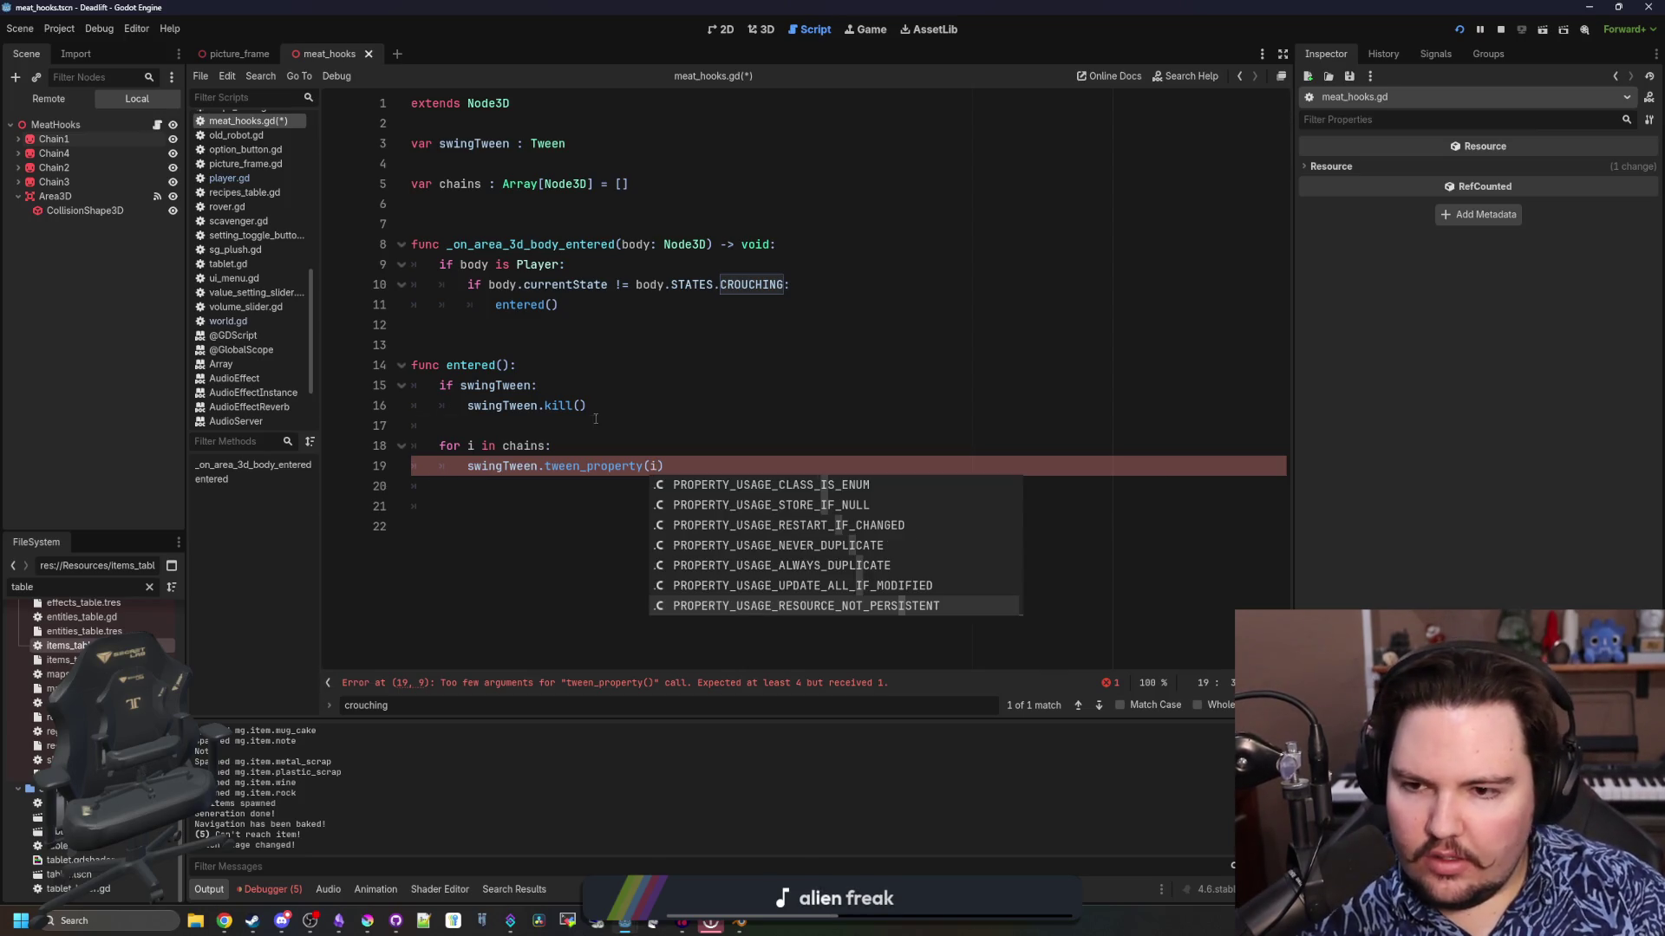
{"action": "left_click", "coordinate": [596, 419]}
{"action": "key", "text": "Return"}
{"action": "key", "text": "Return"}
{"action": "key", "text": "Up"}
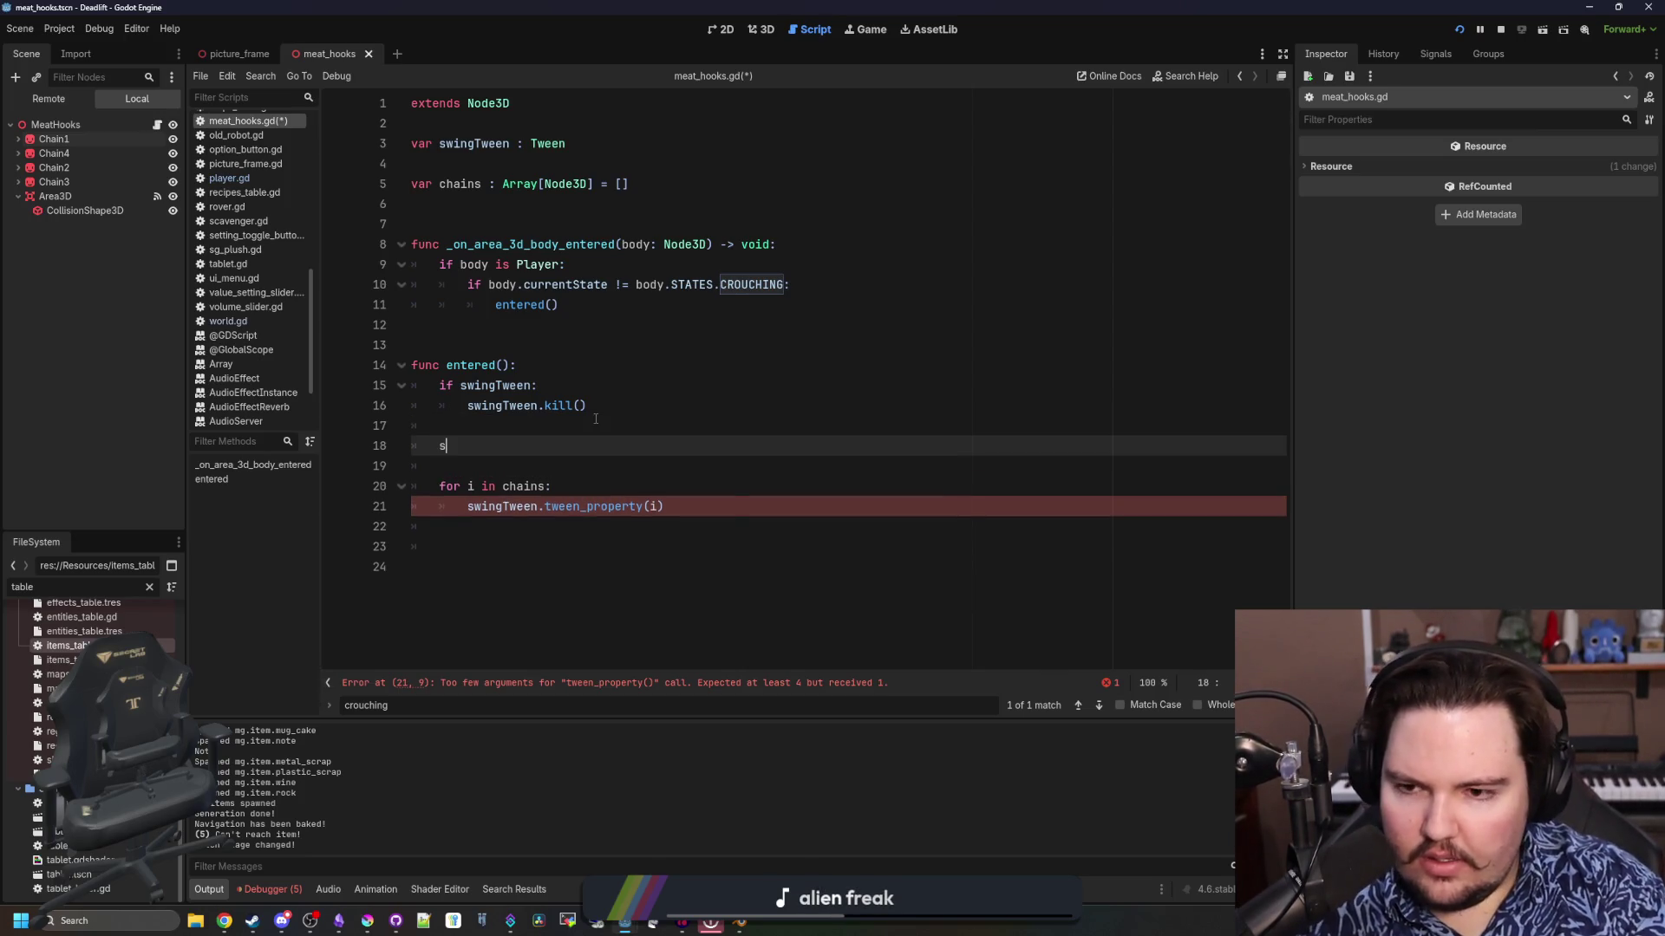
{"action": "type", "text": "wingTween = cre"}
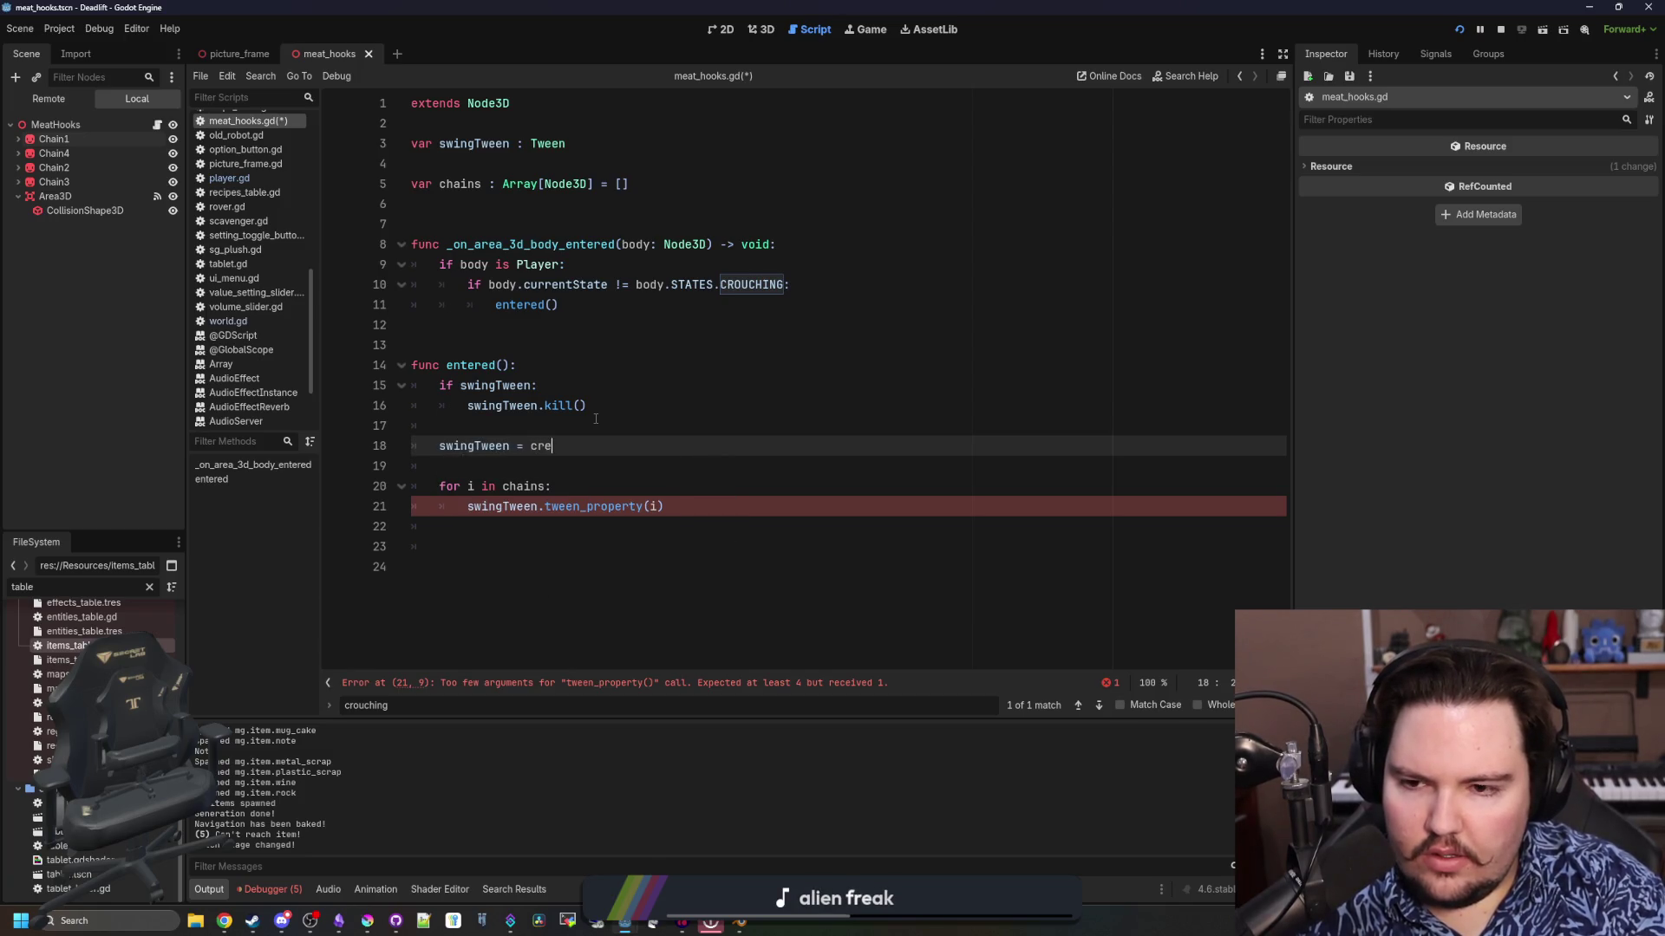
{"action": "type", "text": "ate"}
{"action": "key", "text": "Return"}
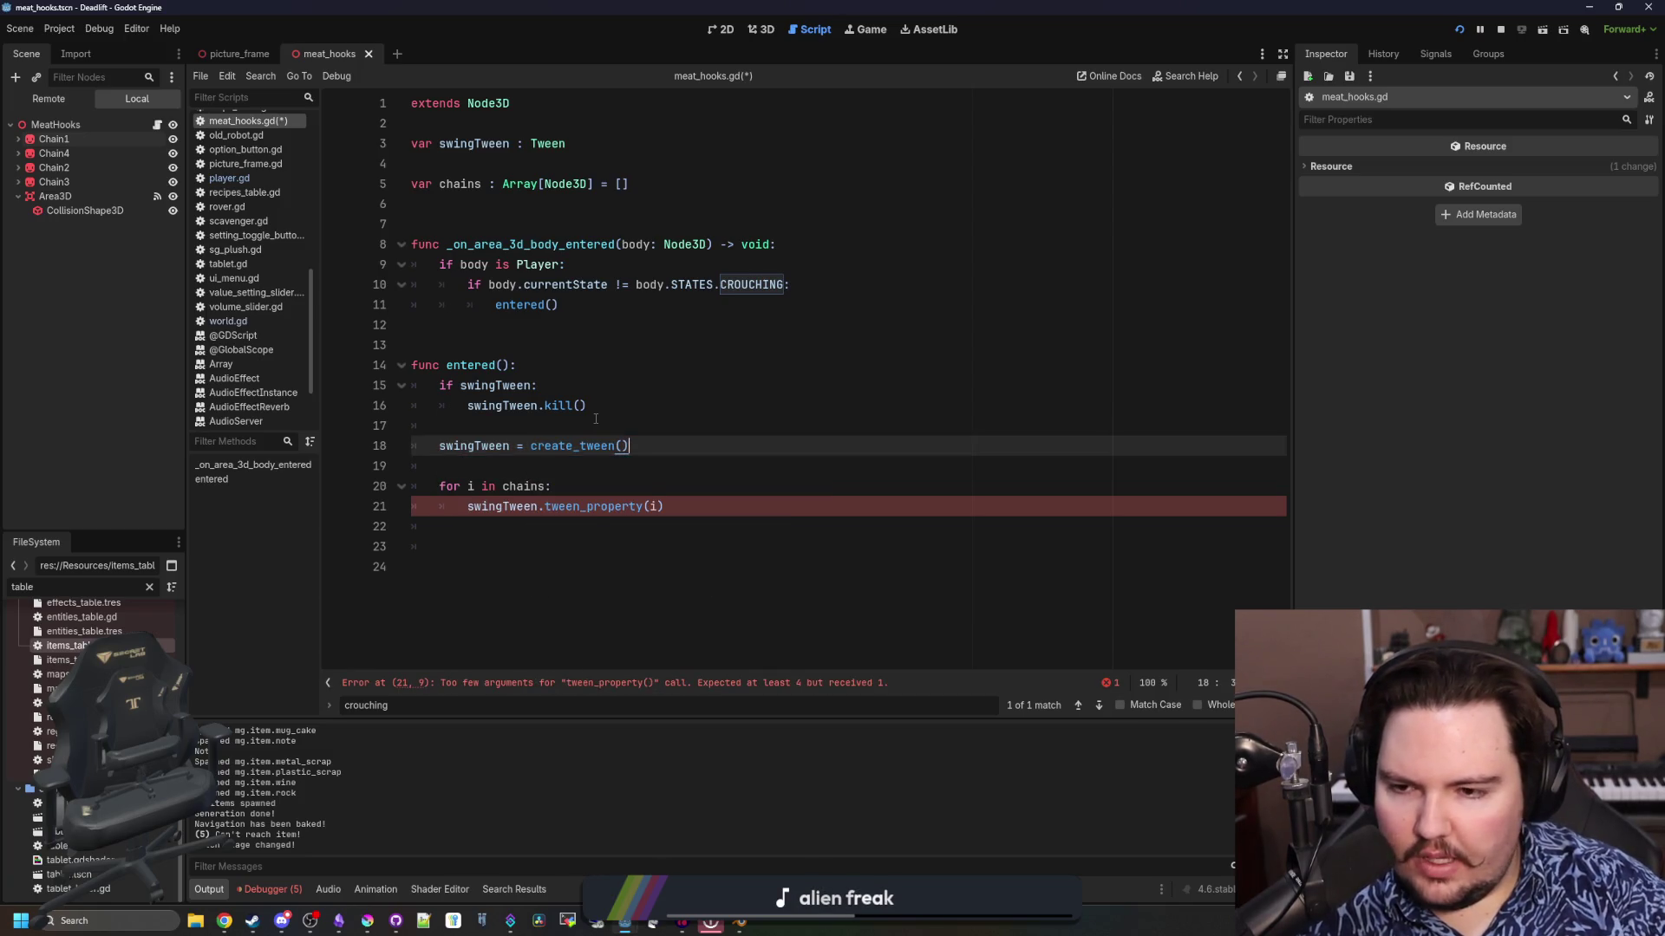
{"action": "key", "text": "Return"}
{"action": "type", "text": "swingTween.twee"}
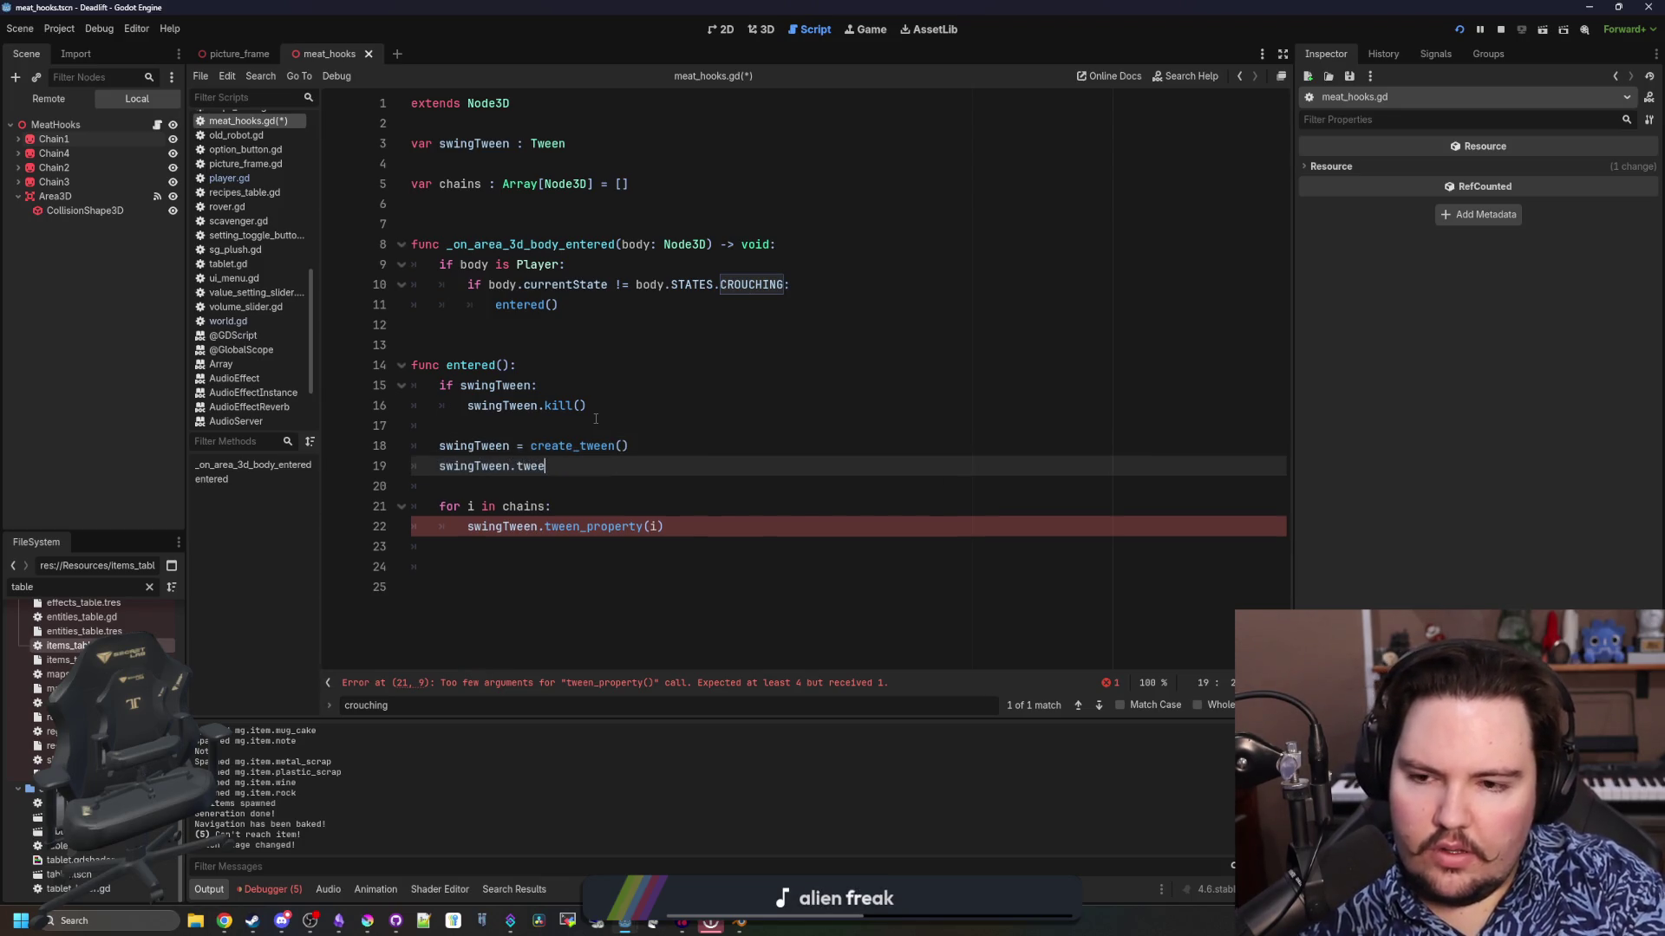
{"action": "key", "text": "BackSpace"}
{"action": "key", "text": "BackSpace"}
{"action": "key", "text": "BackSpace"}
Set swingTween's transition to Tween.TRANS_ELASTIC and look up transition types in the docs
{"action": "type", "text": "set_"}
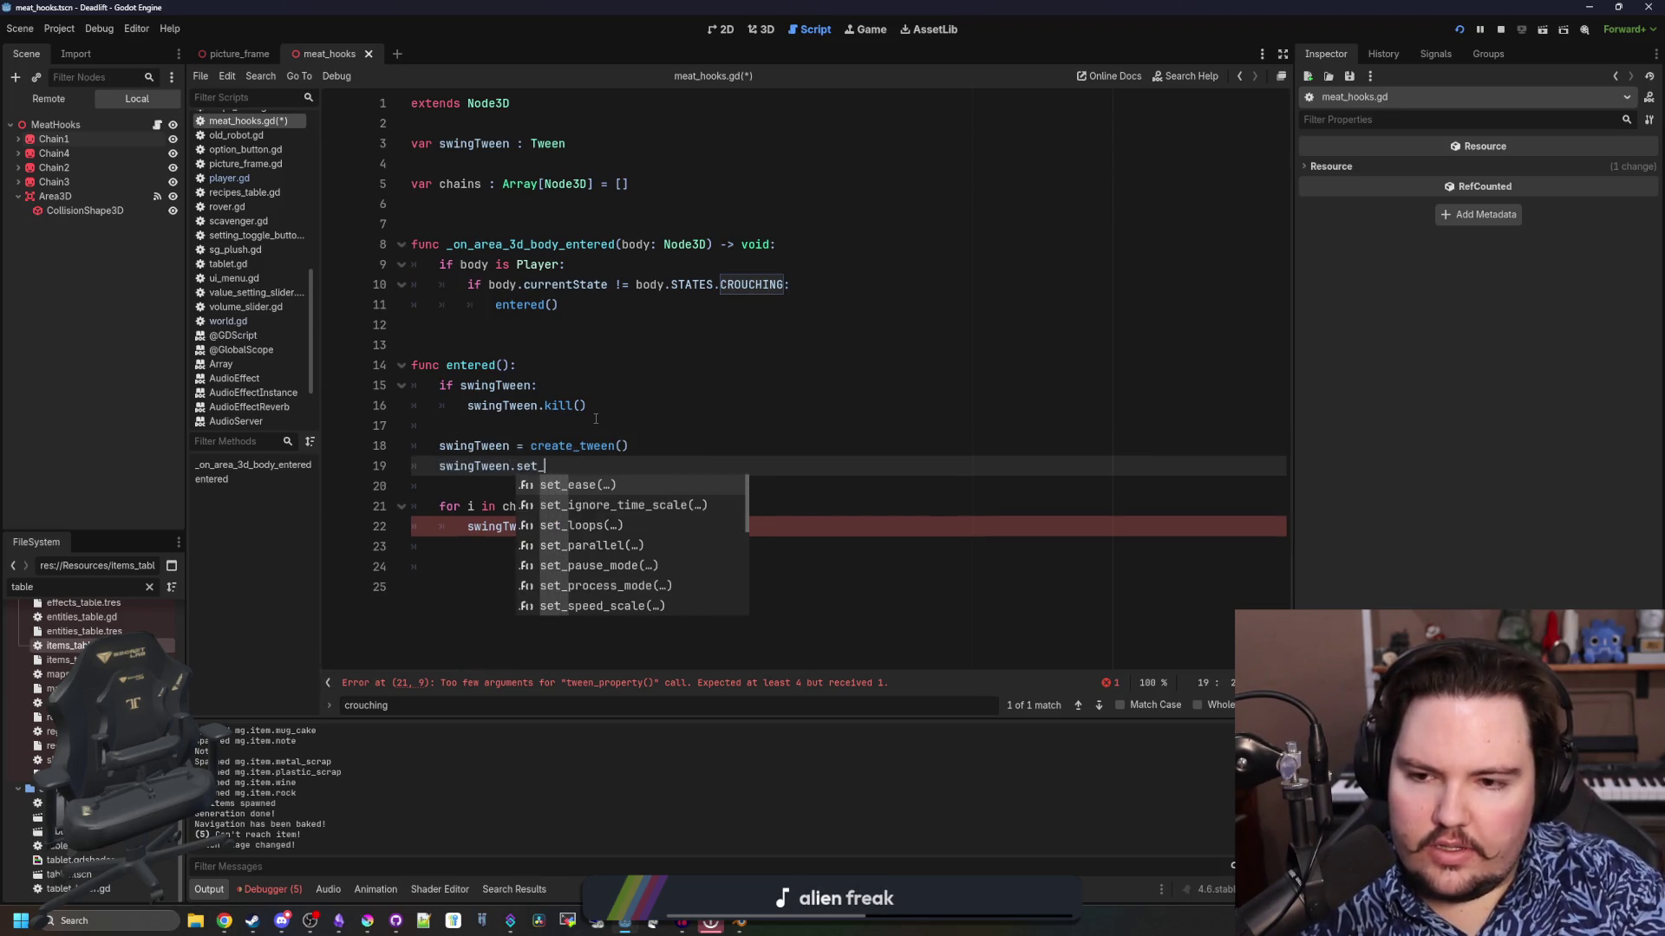
{"action": "type", "text": "trans"}
{"action": "key", "text": "Return"}
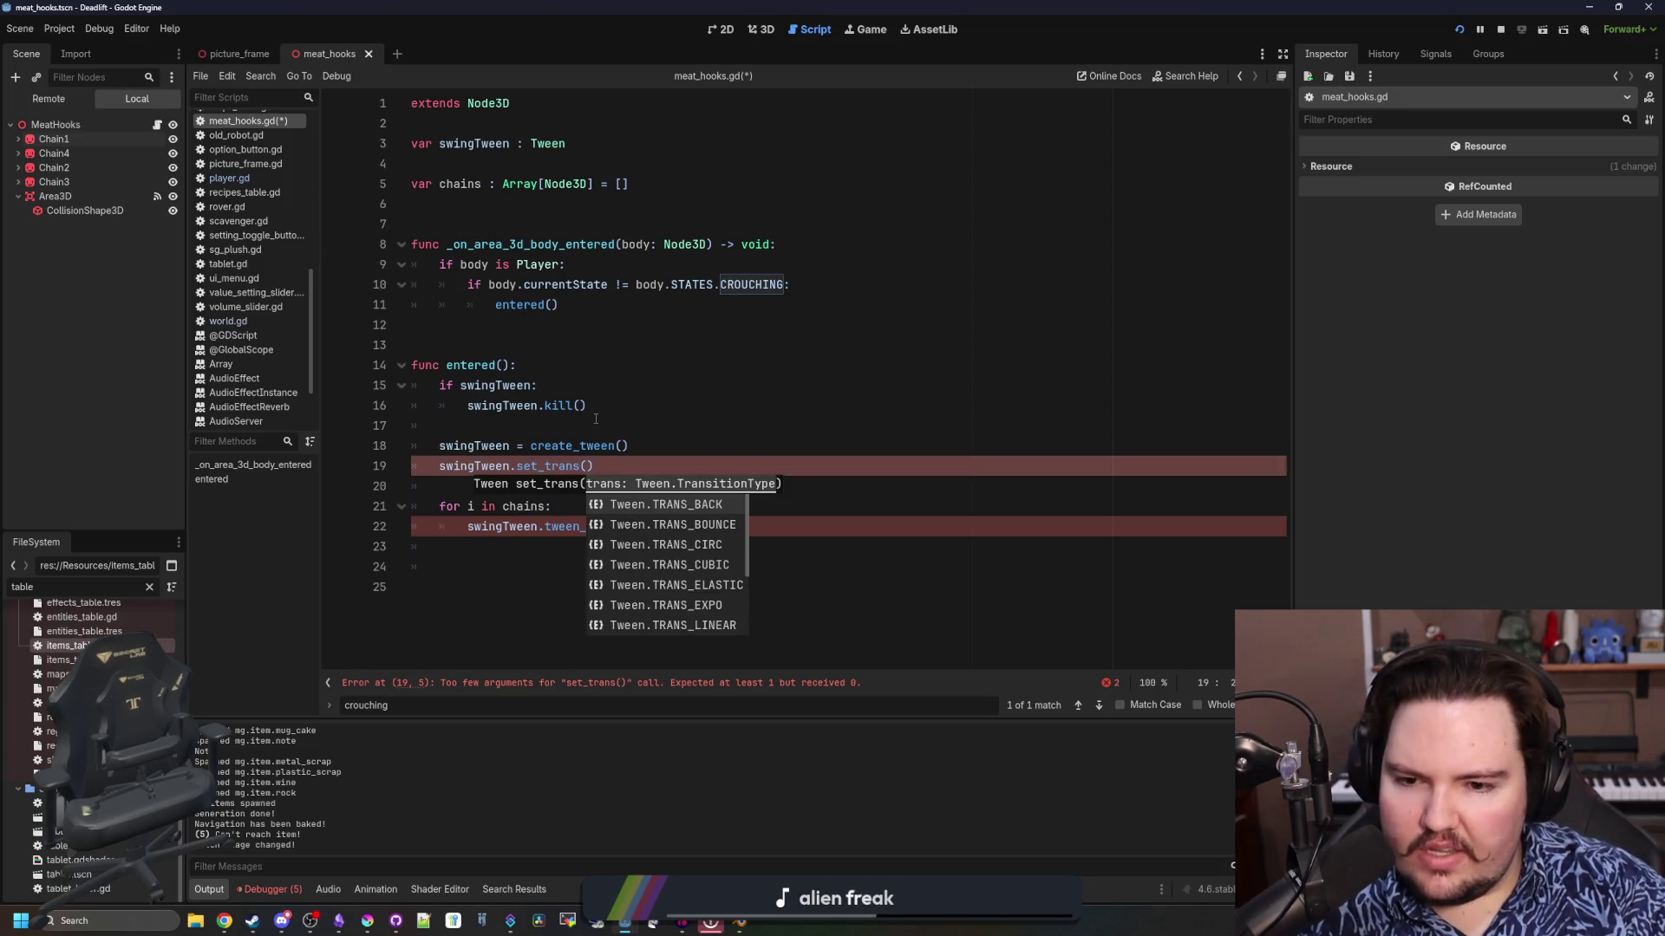
{"action": "key", "text": "Down"}
{"action": "key", "text": "Down"}
{"action": "key", "text": "Down"}
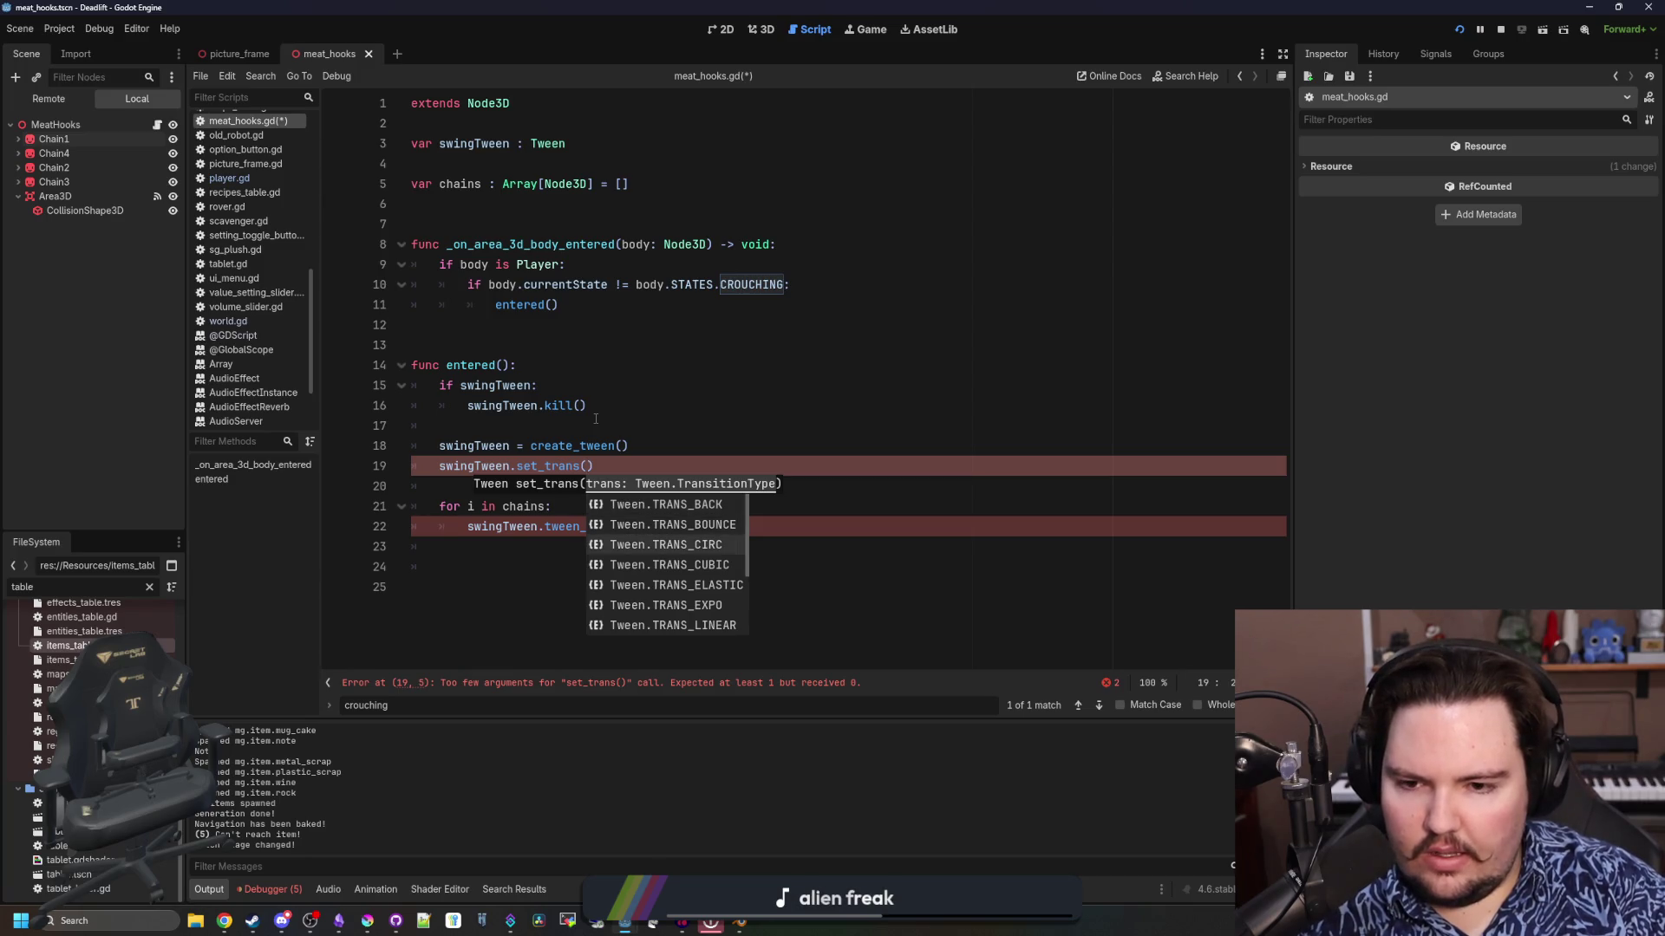
{"action": "key", "text": "Return"}
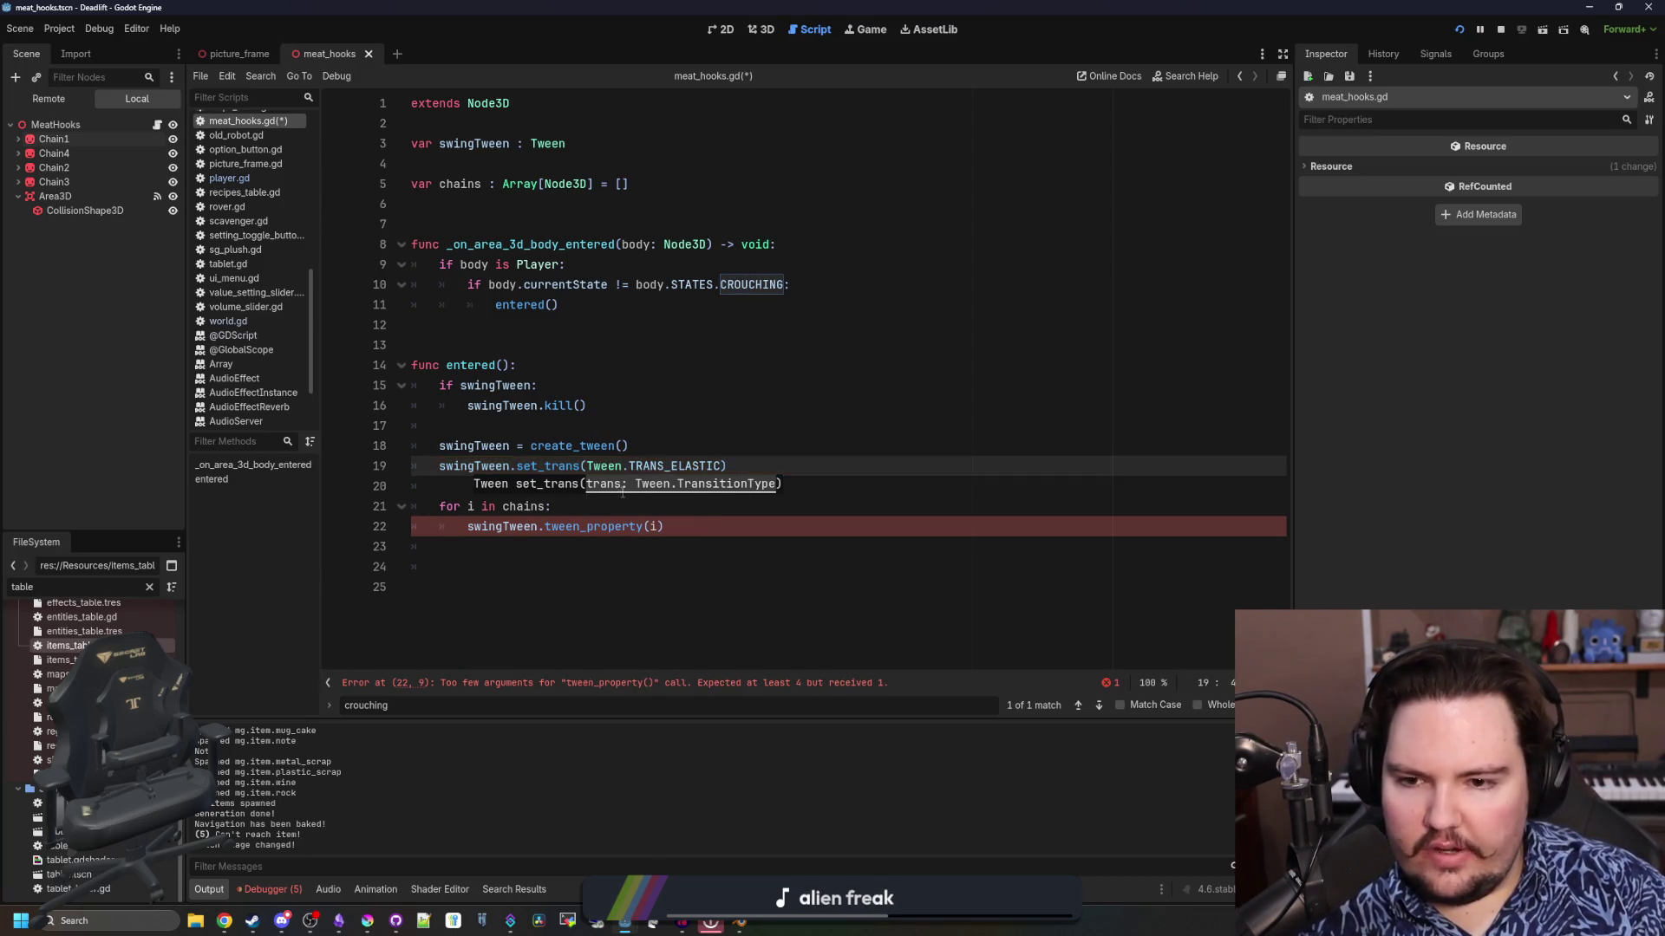
{"action": "left_click", "coordinate": [662, 466], "text": "ctrl"}
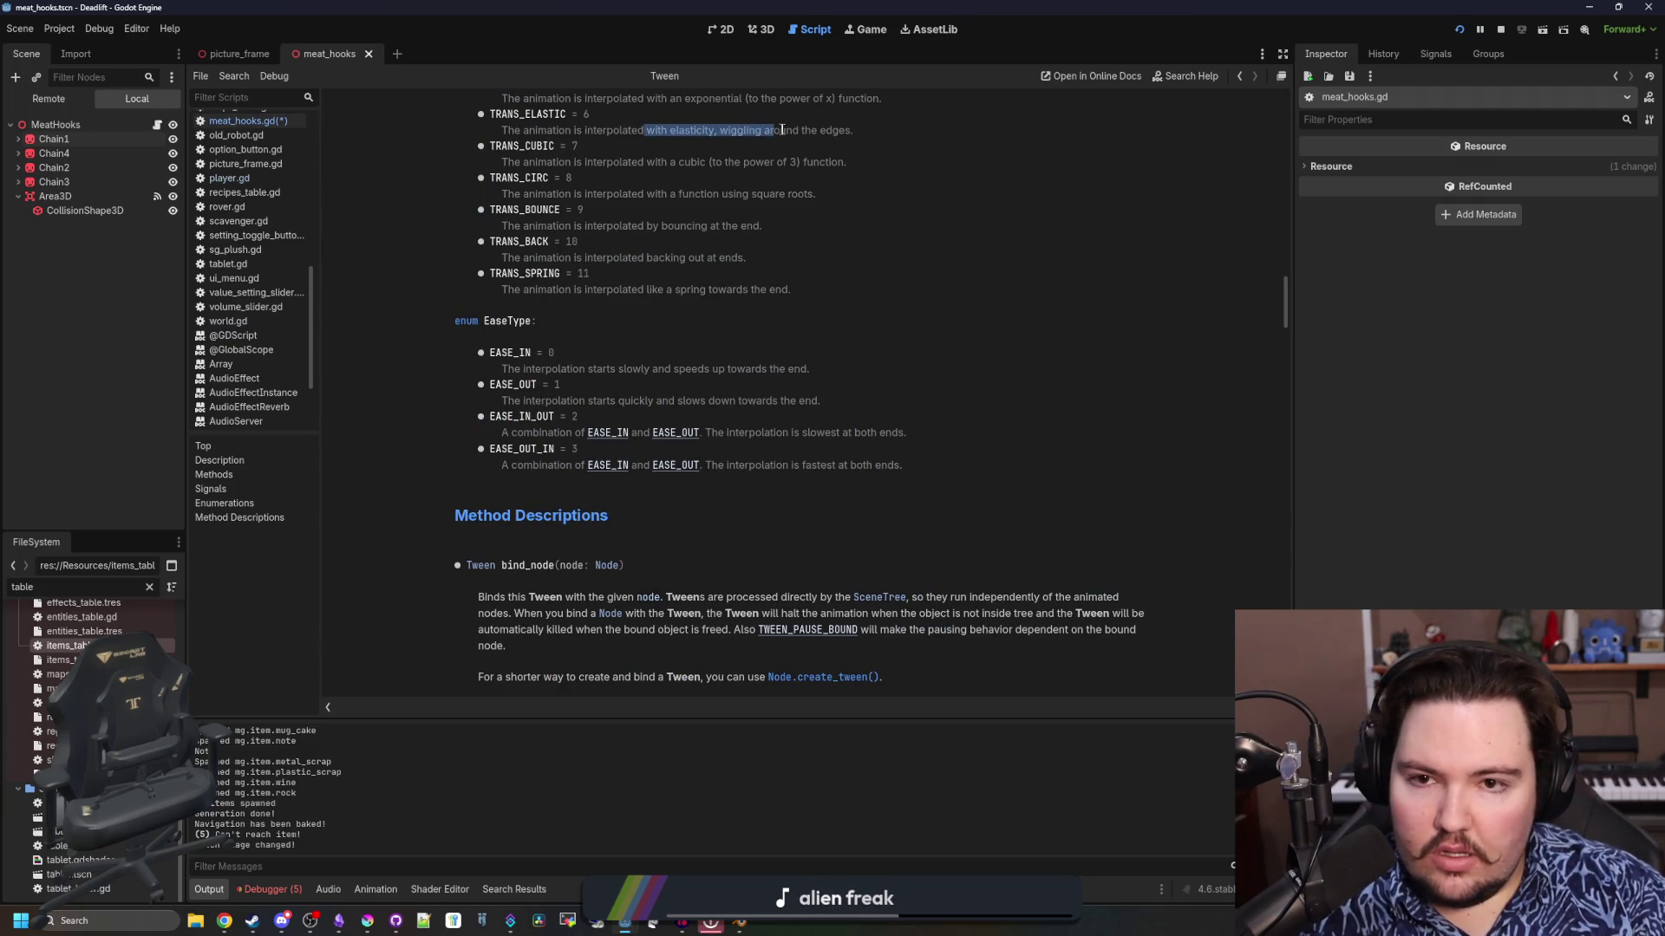
Back in the script, change the transition to Tween.TRANS_SPRING
{"action": "left_click", "coordinate": [876, 132]}
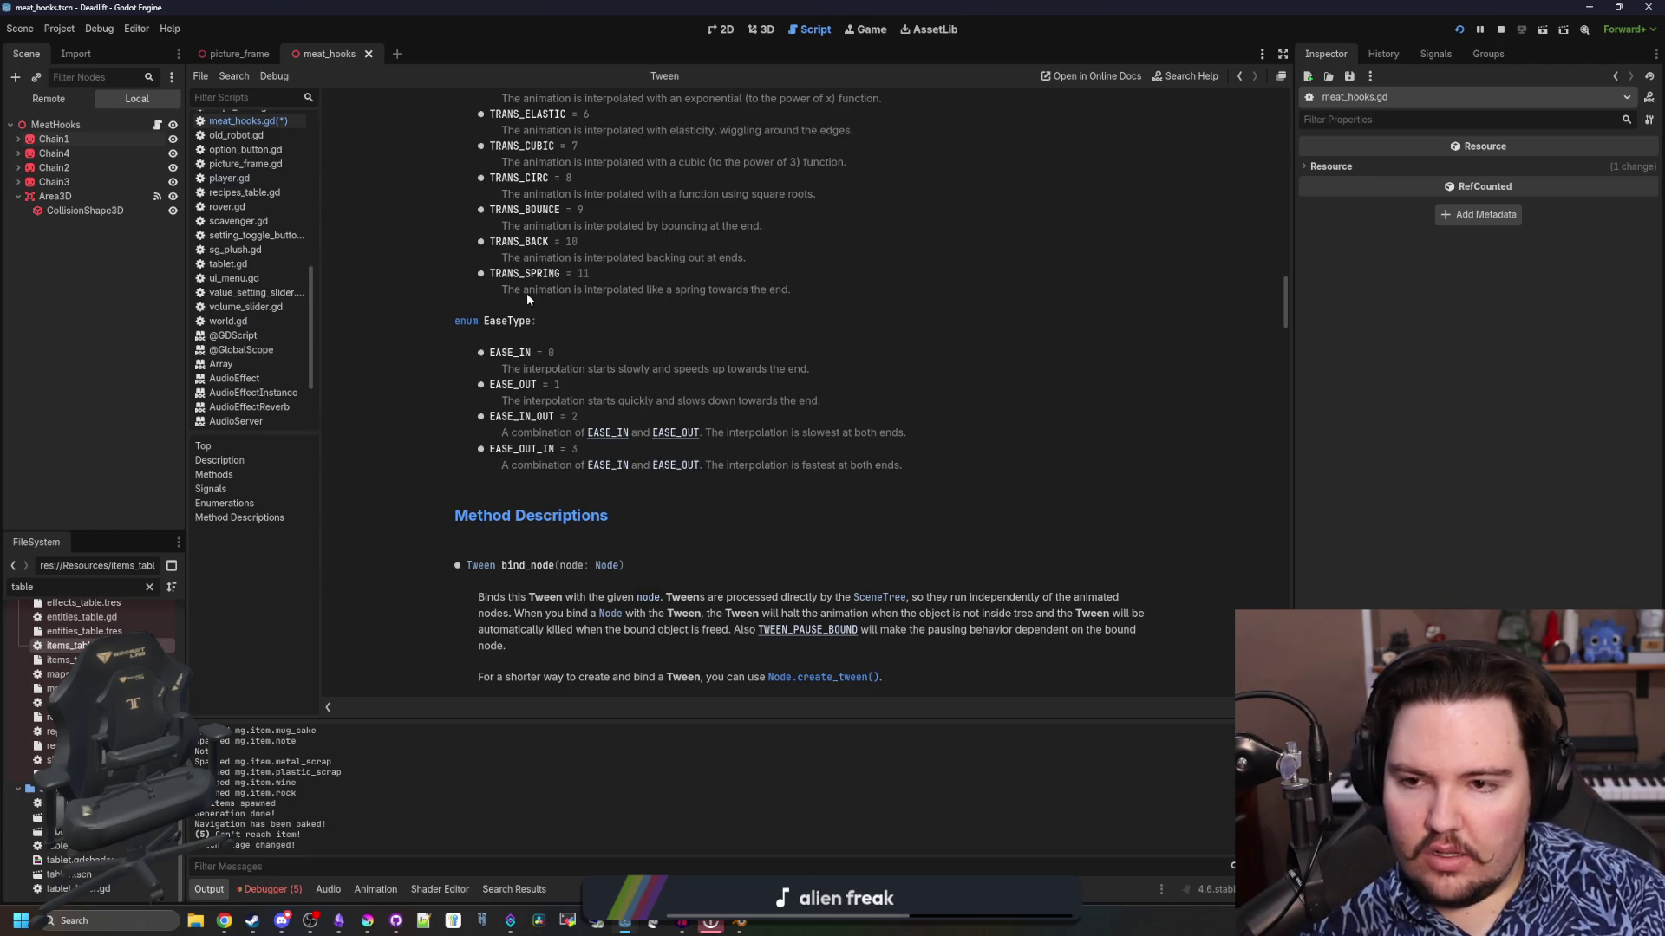
{"action": "key", "text": "alt+Left"}
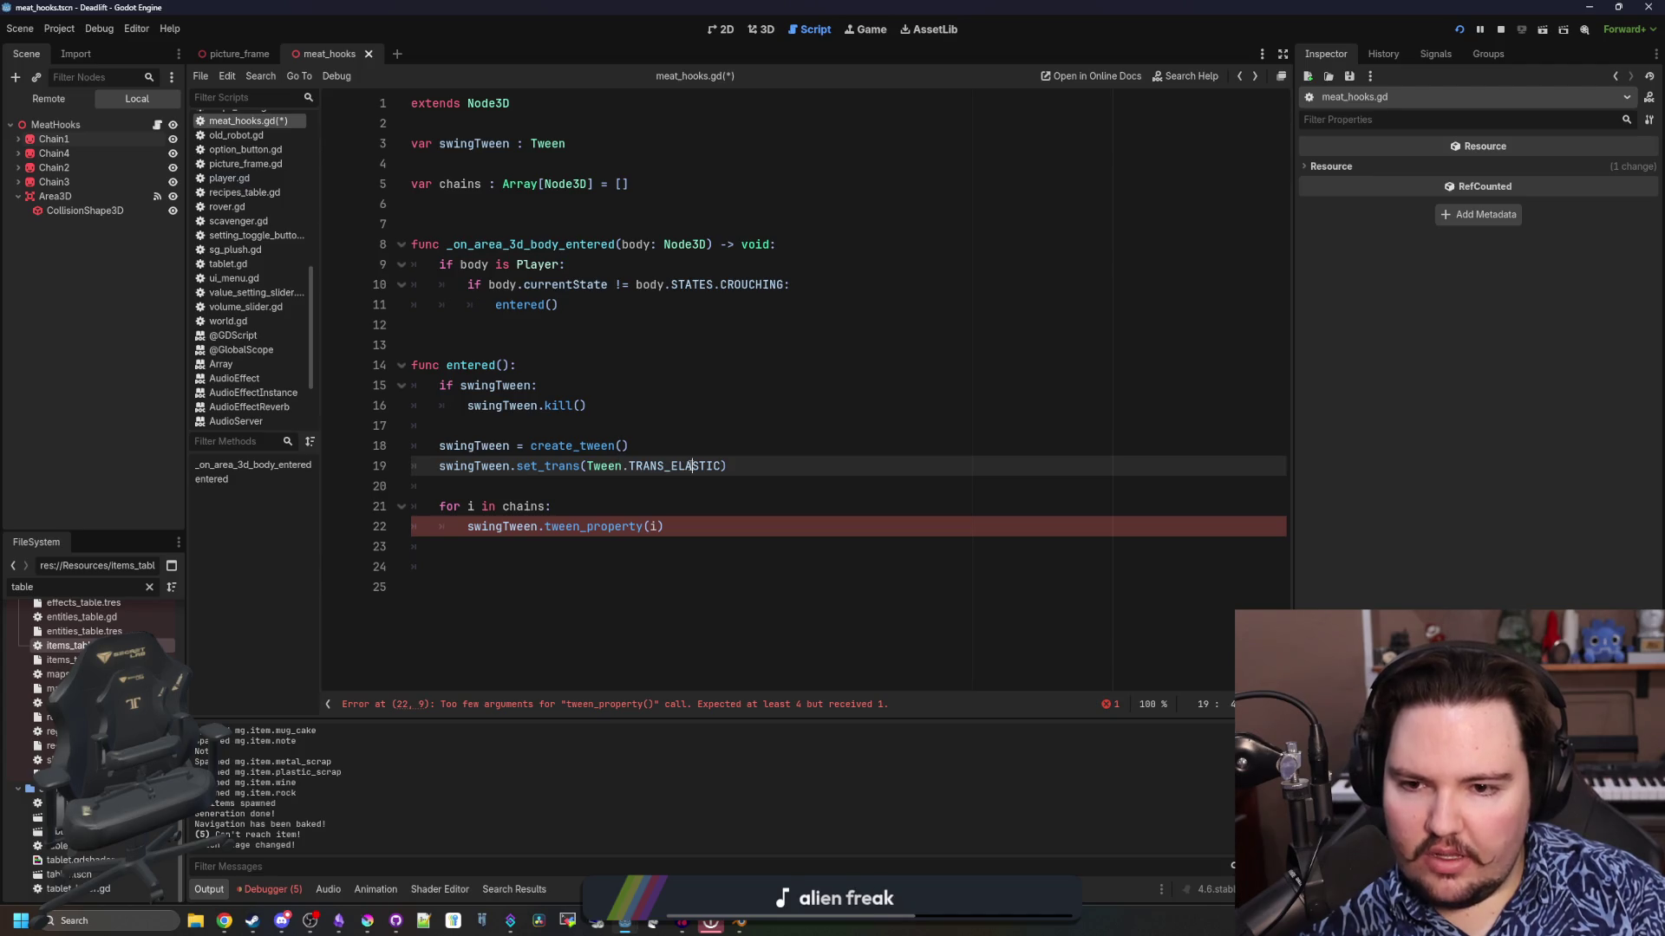
{"action": "key", "text": "BackSpace"}
{"action": "type", "text": "TRANS_"}
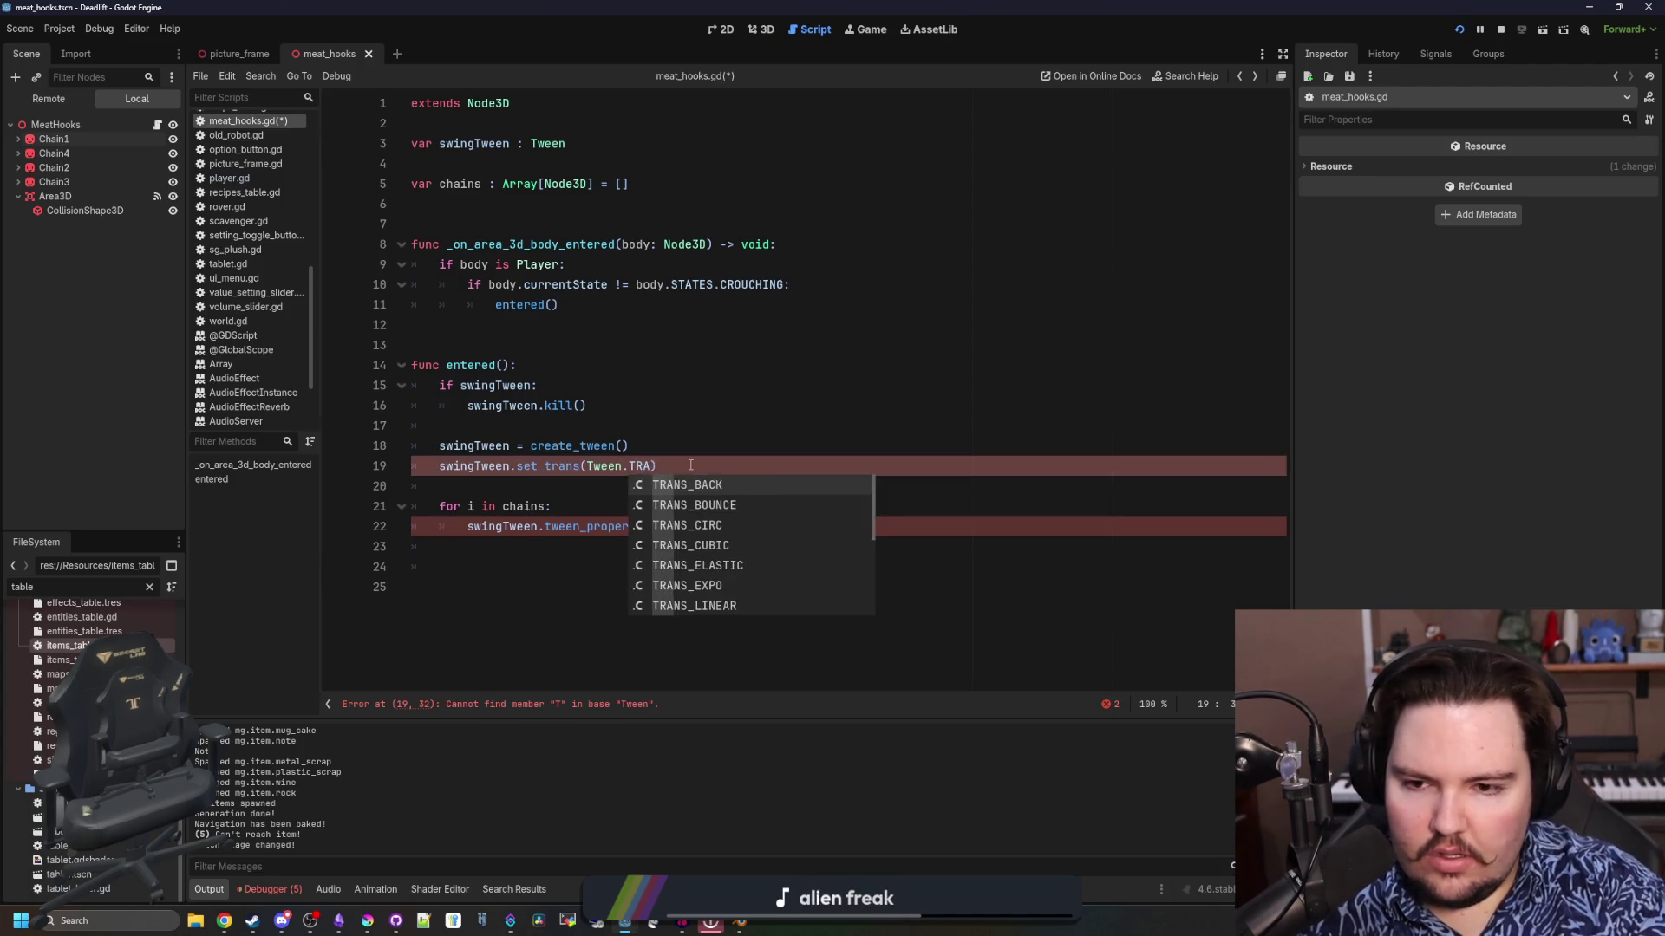
{"action": "type", "text": "sp"}
{"action": "key", "text": "Return"}
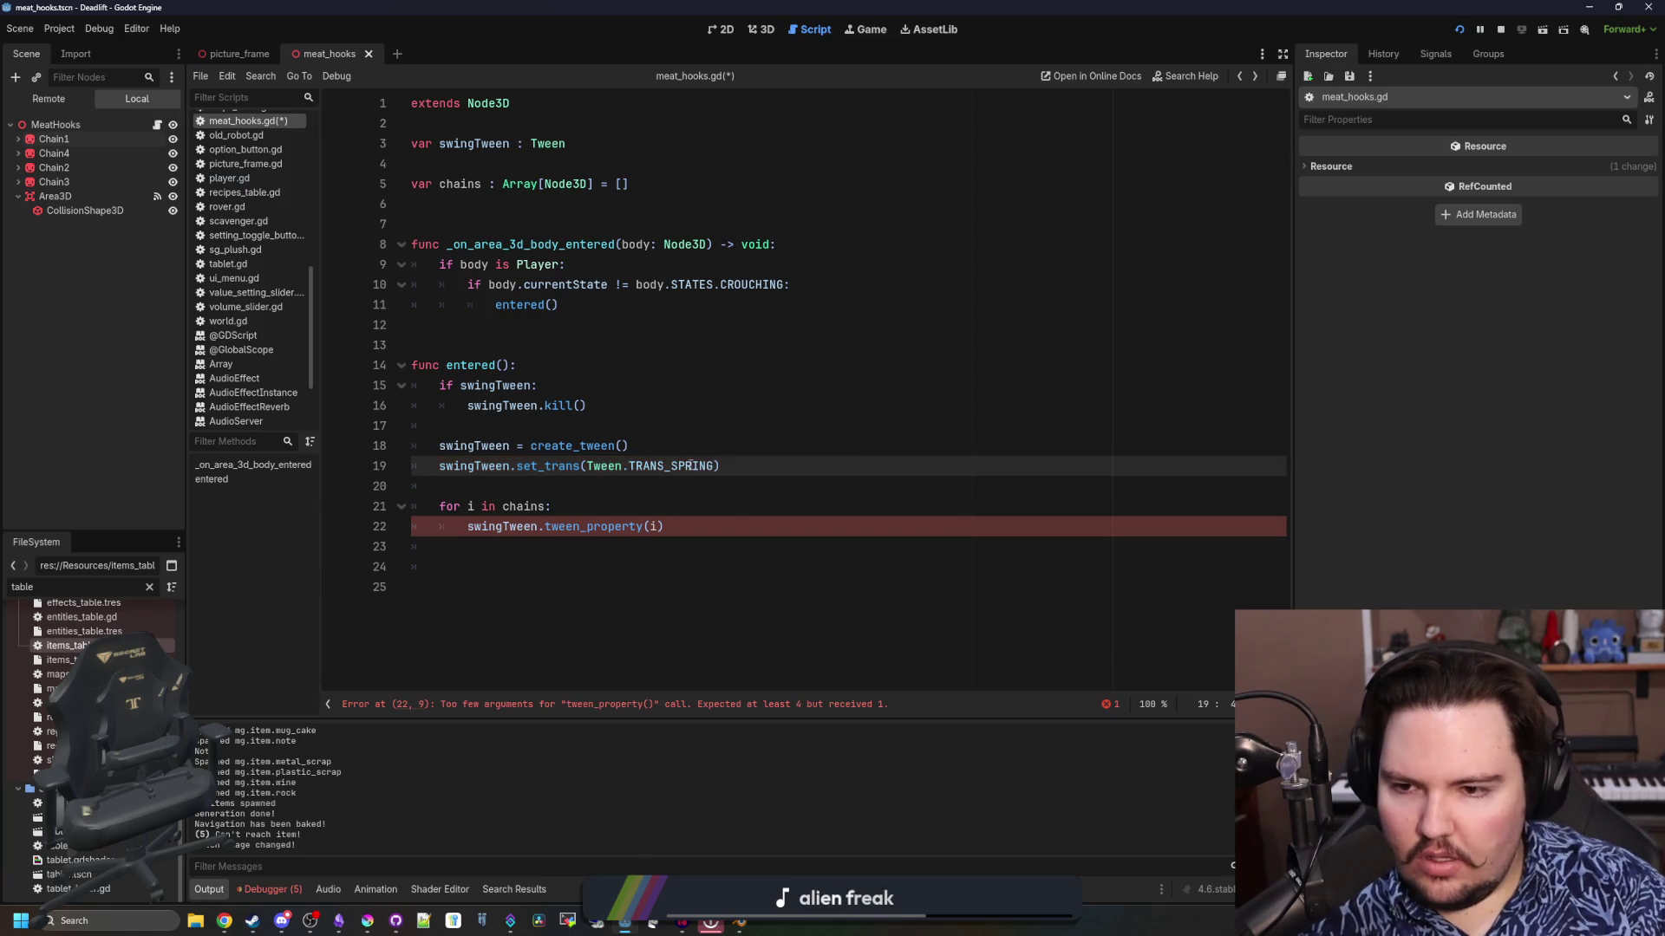
Start an ease( line under the transition, then delete it and its empty line
{"action": "left_click", "coordinate": [767, 479]}
{"action": "key", "text": "Return"}
{"action": "type", "text": "swingTween.set_"}
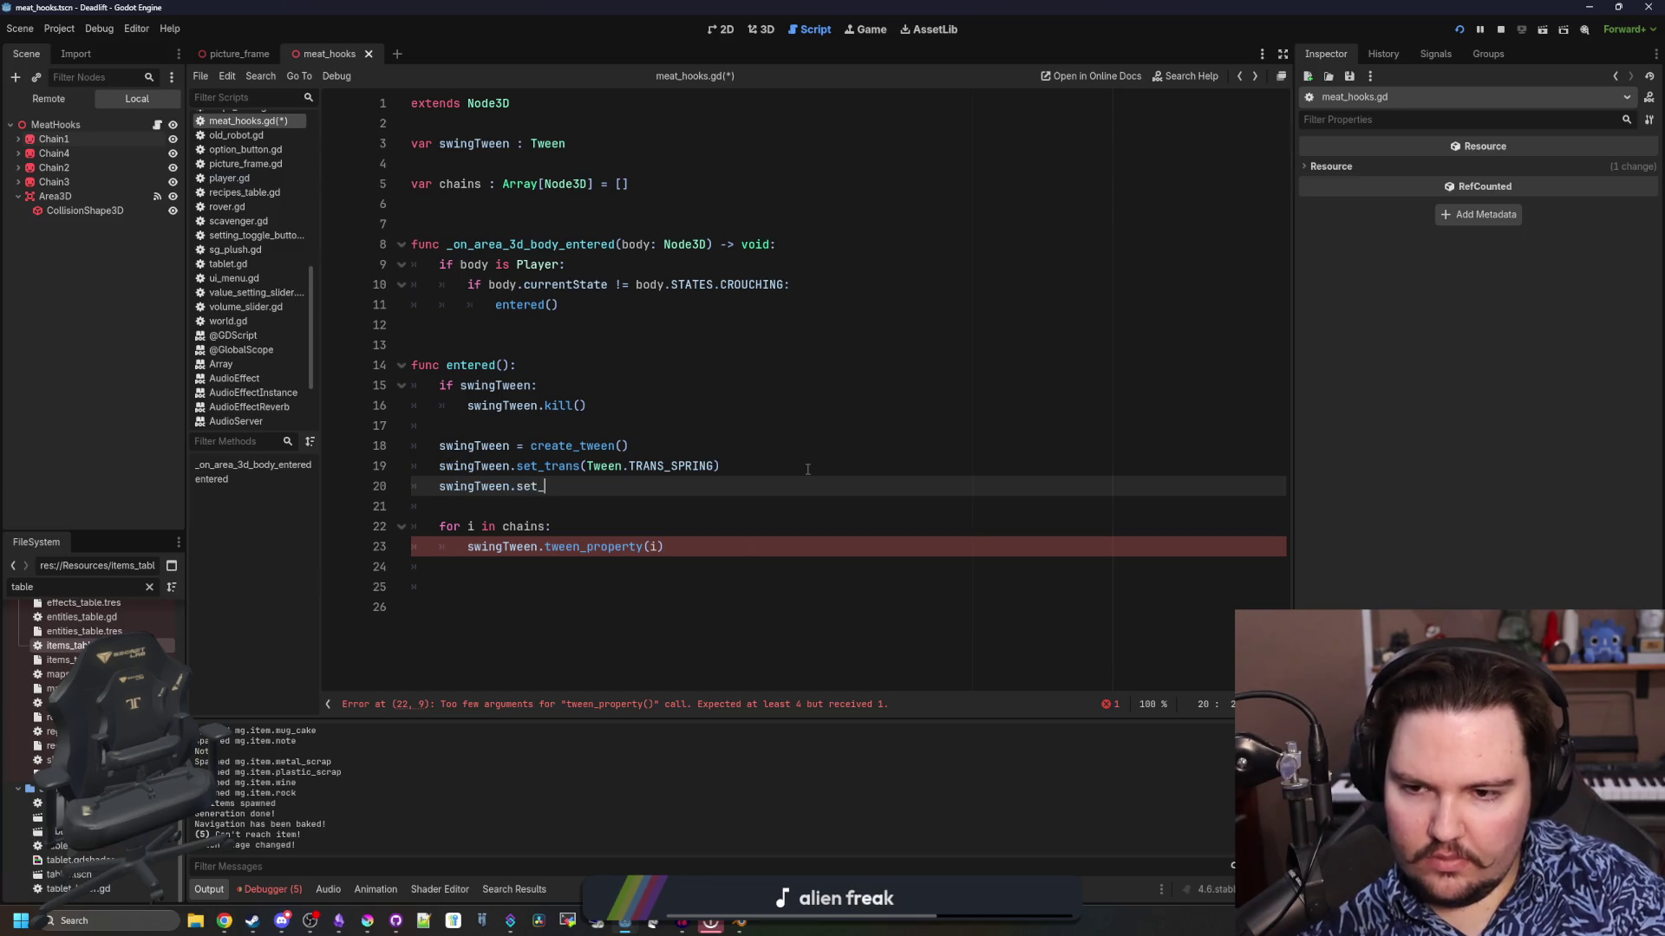
{"action": "type", "text": "ease("}
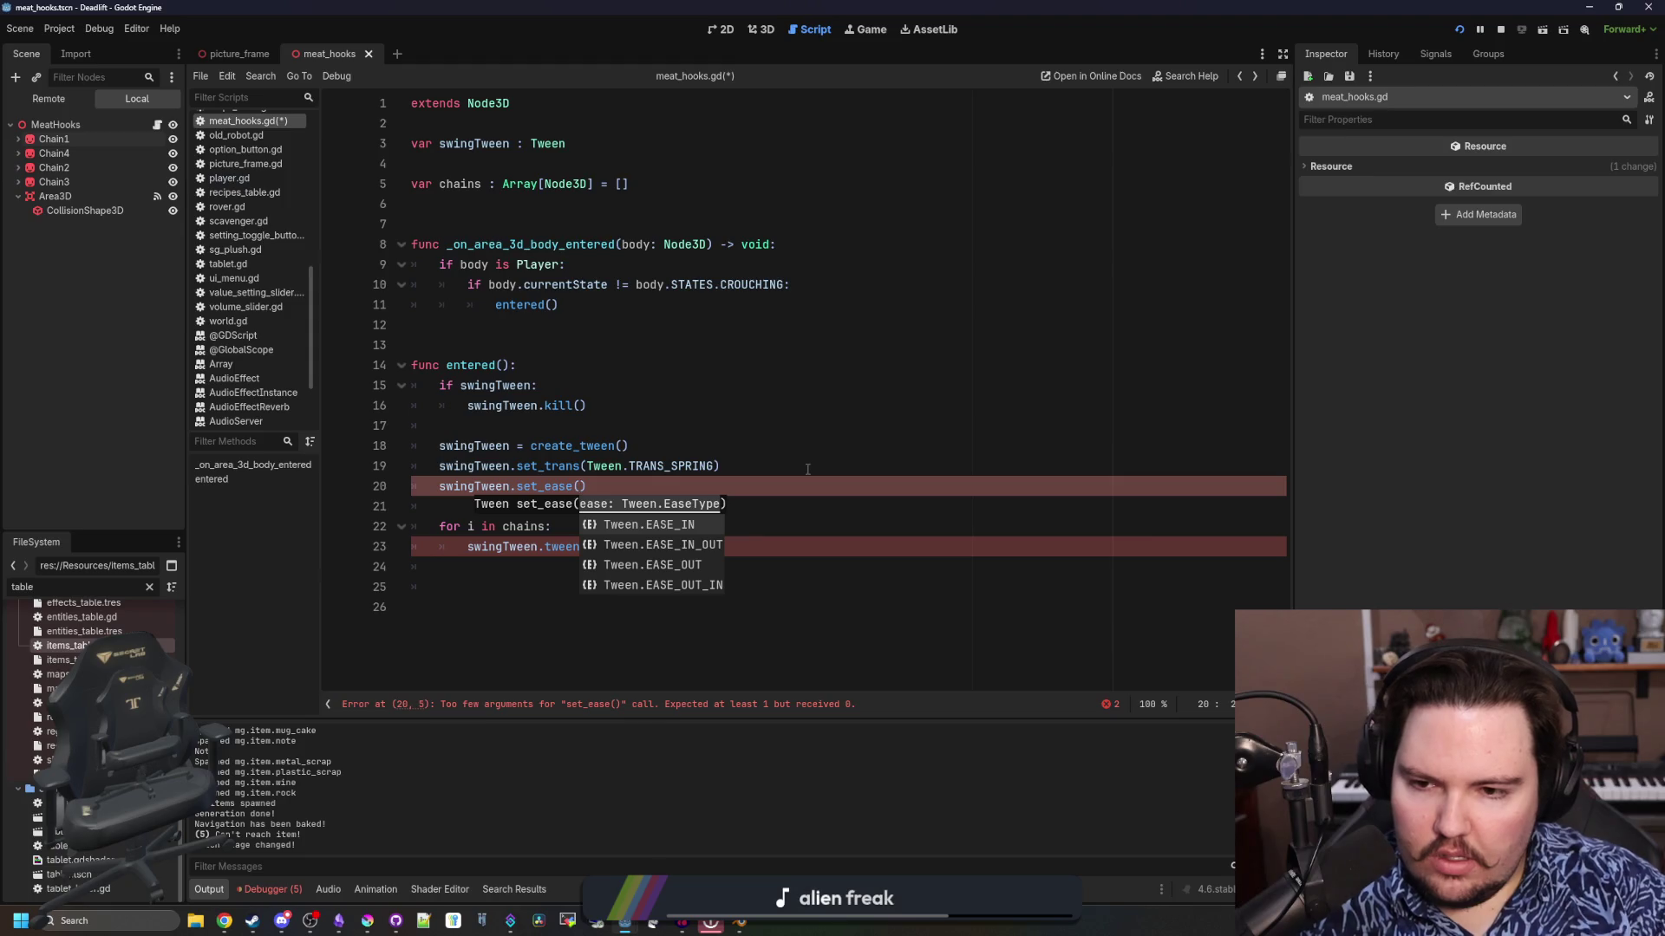
{"action": "key", "text": "BackSpace"}
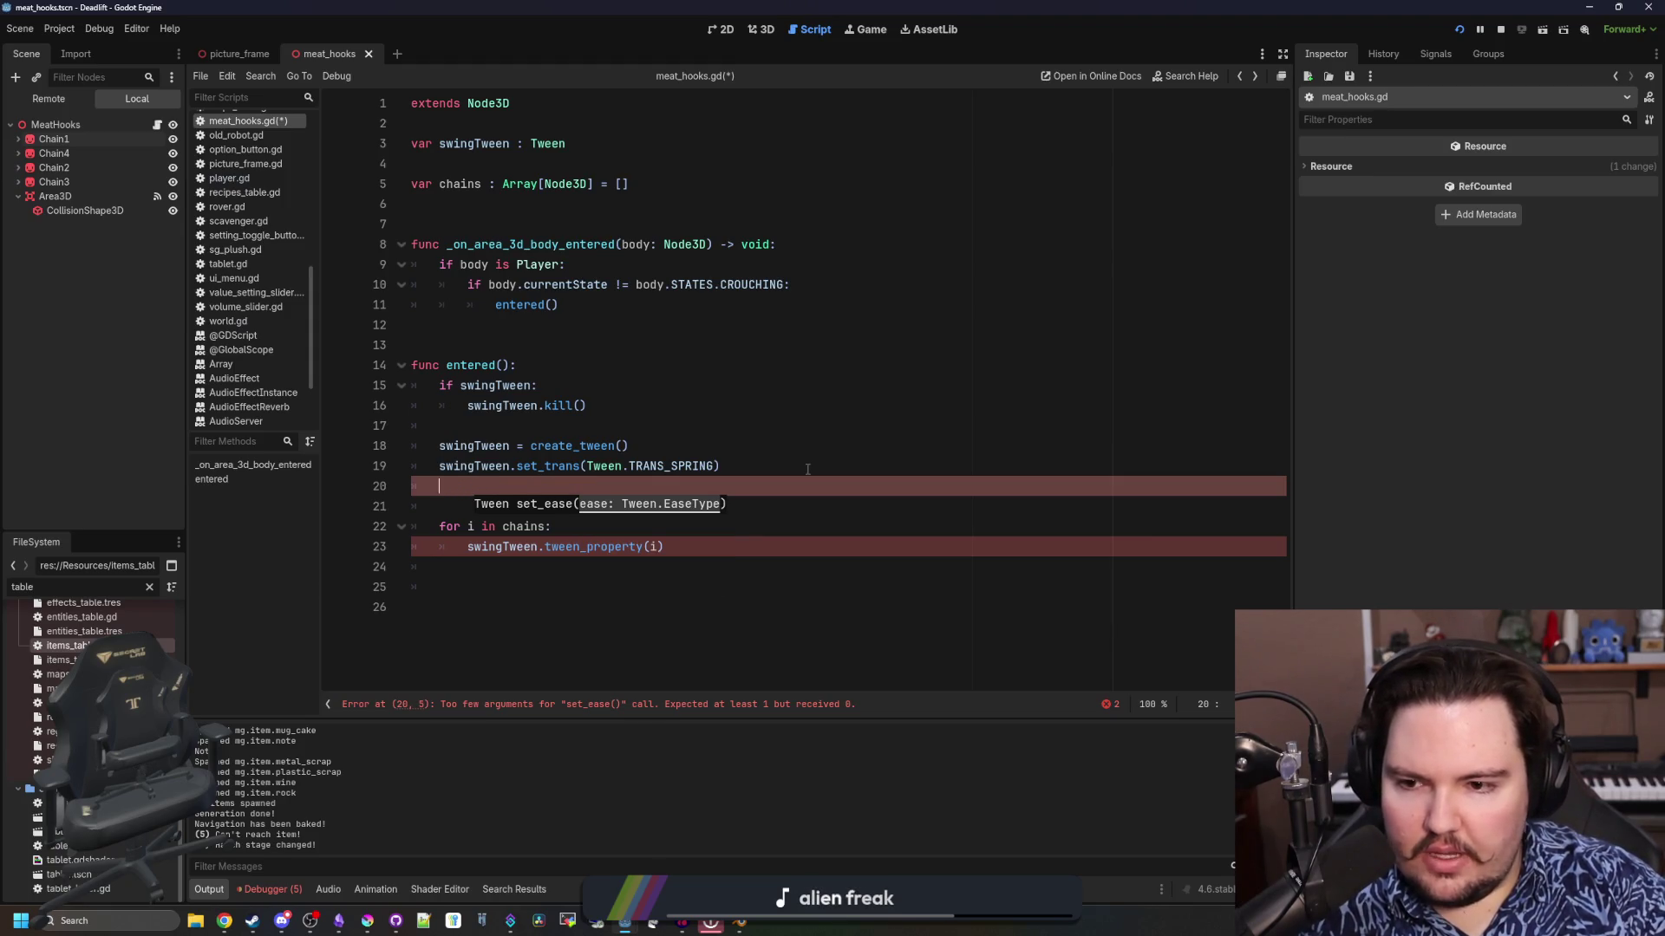
{"action": "key", "text": "BackSpace"}
{"action": "key", "text": "BackSpace"}
{"action": "left_click", "coordinate": [597, 543]}
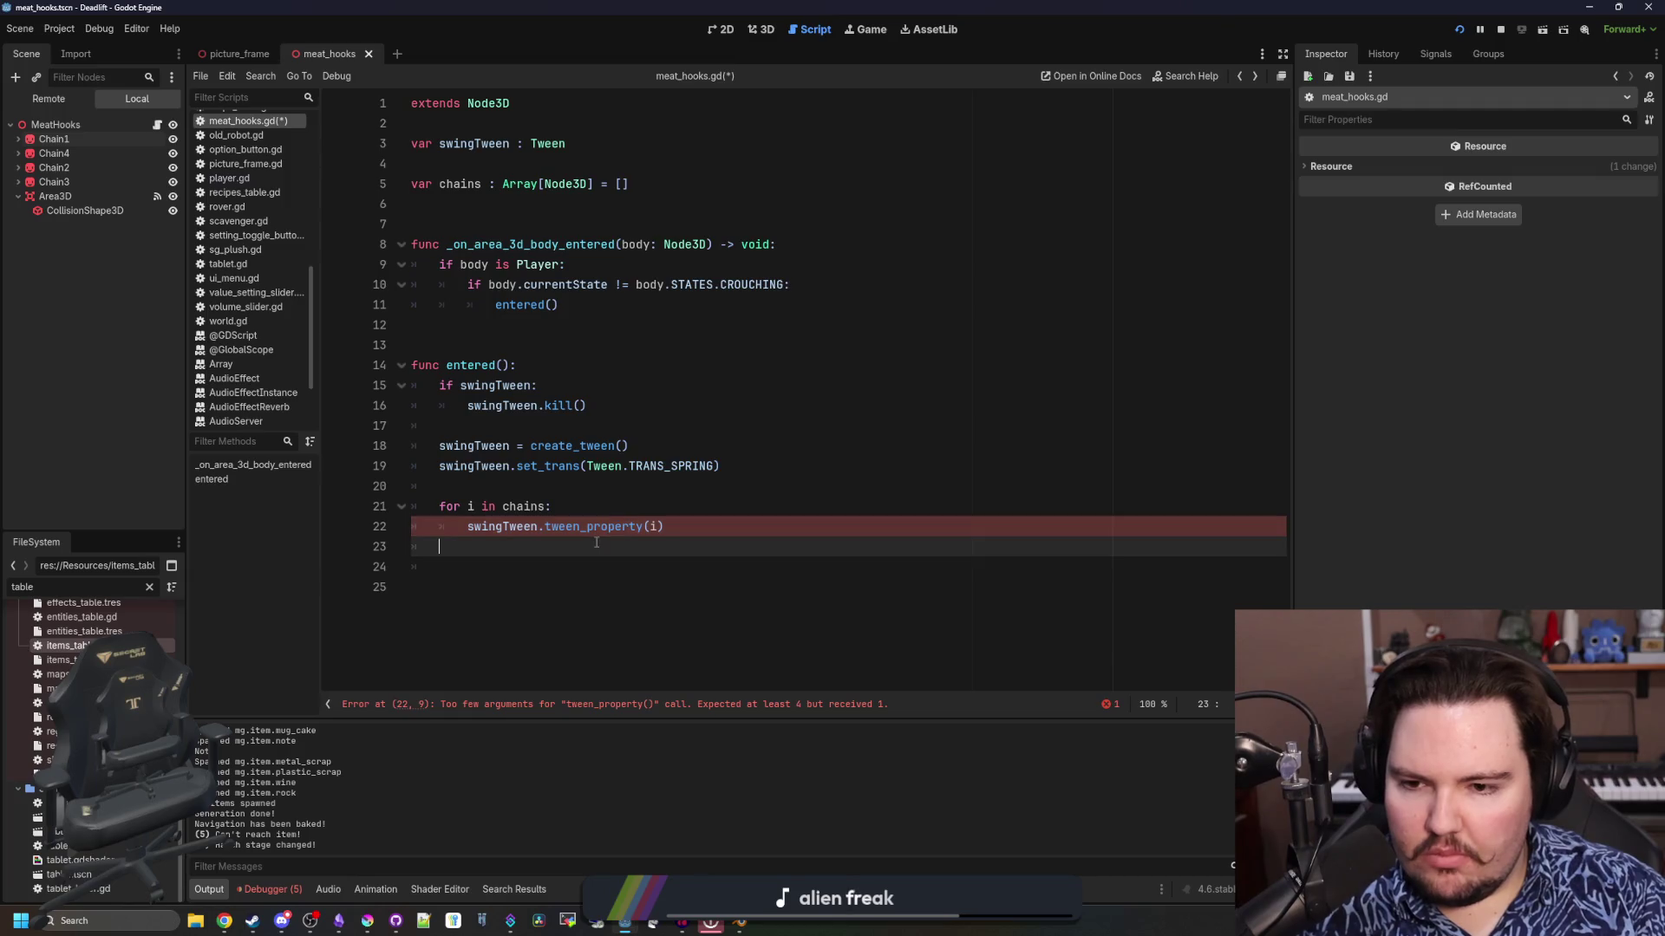
Enter "rotation" as tween_property(i)'s property, then inspect Chain1 and Chain4 in the Scene dock
{"action": "left_click", "coordinate": [650, 527]}
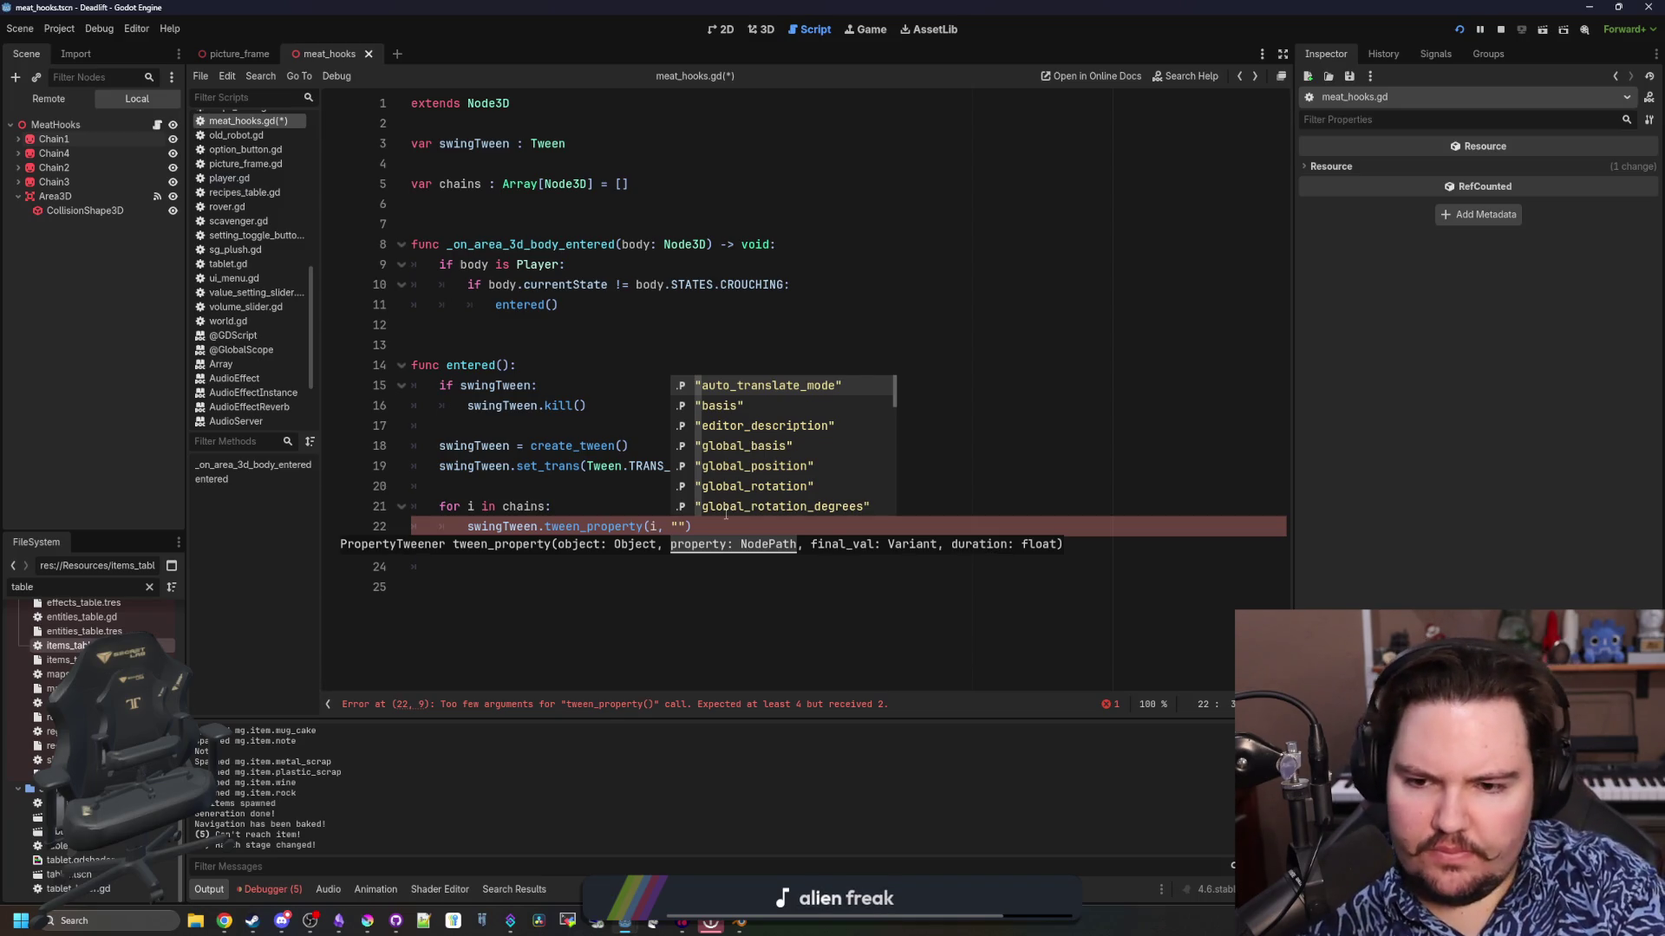
{"action": "type", "text": "r"}
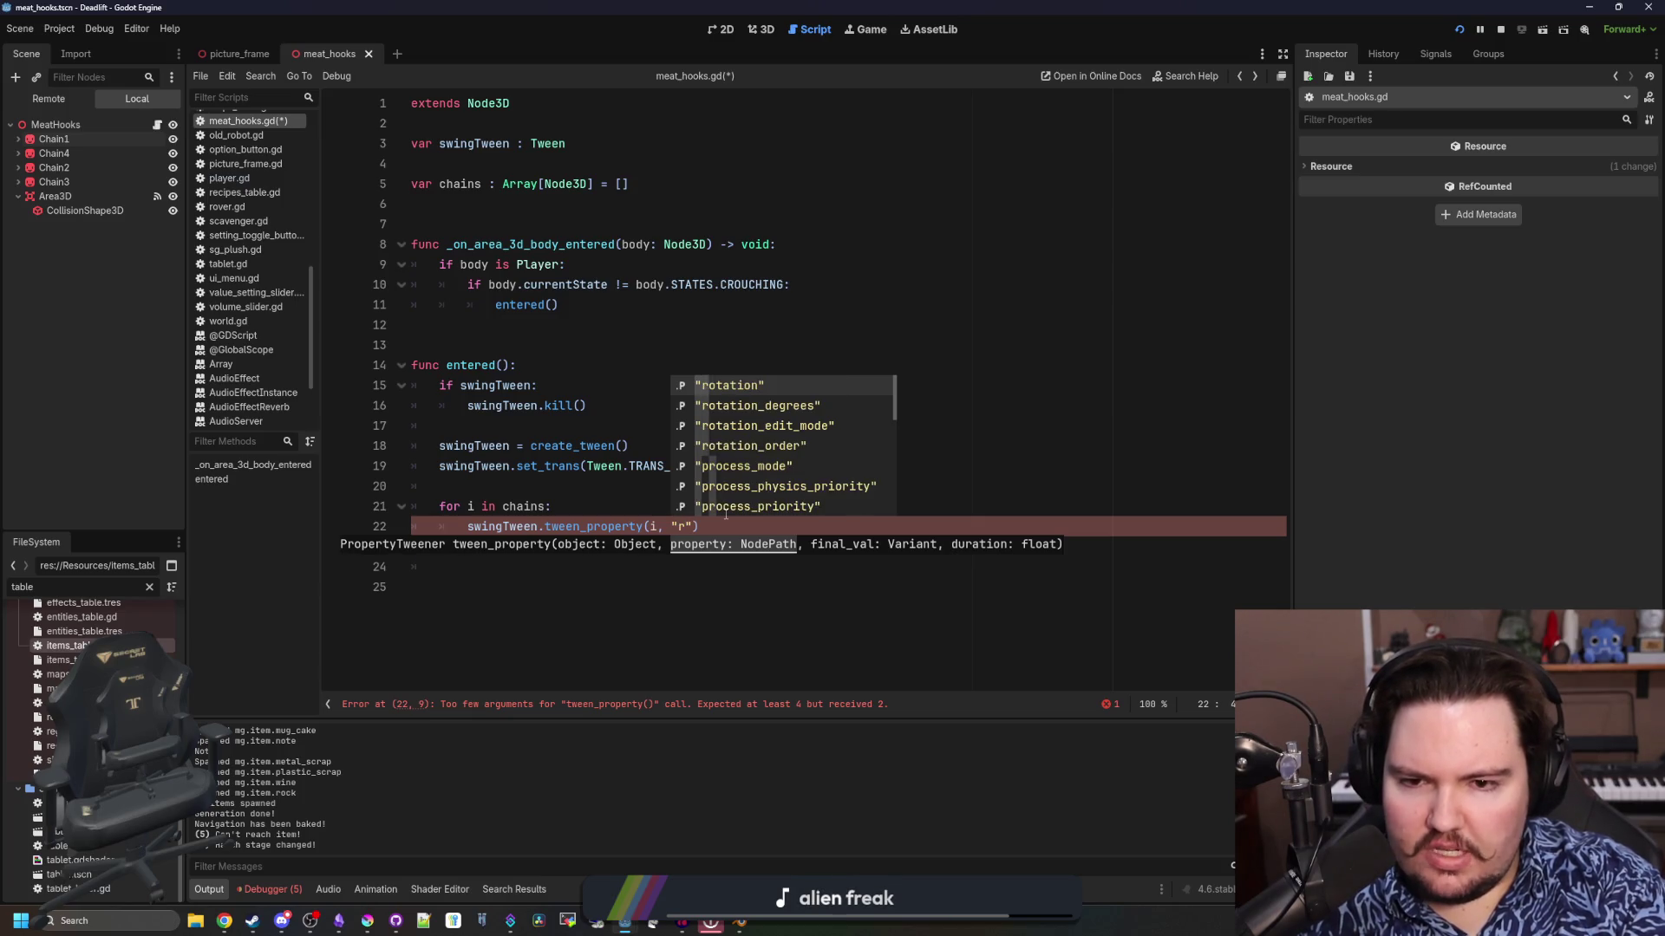
{"action": "type", "text": "otation"}
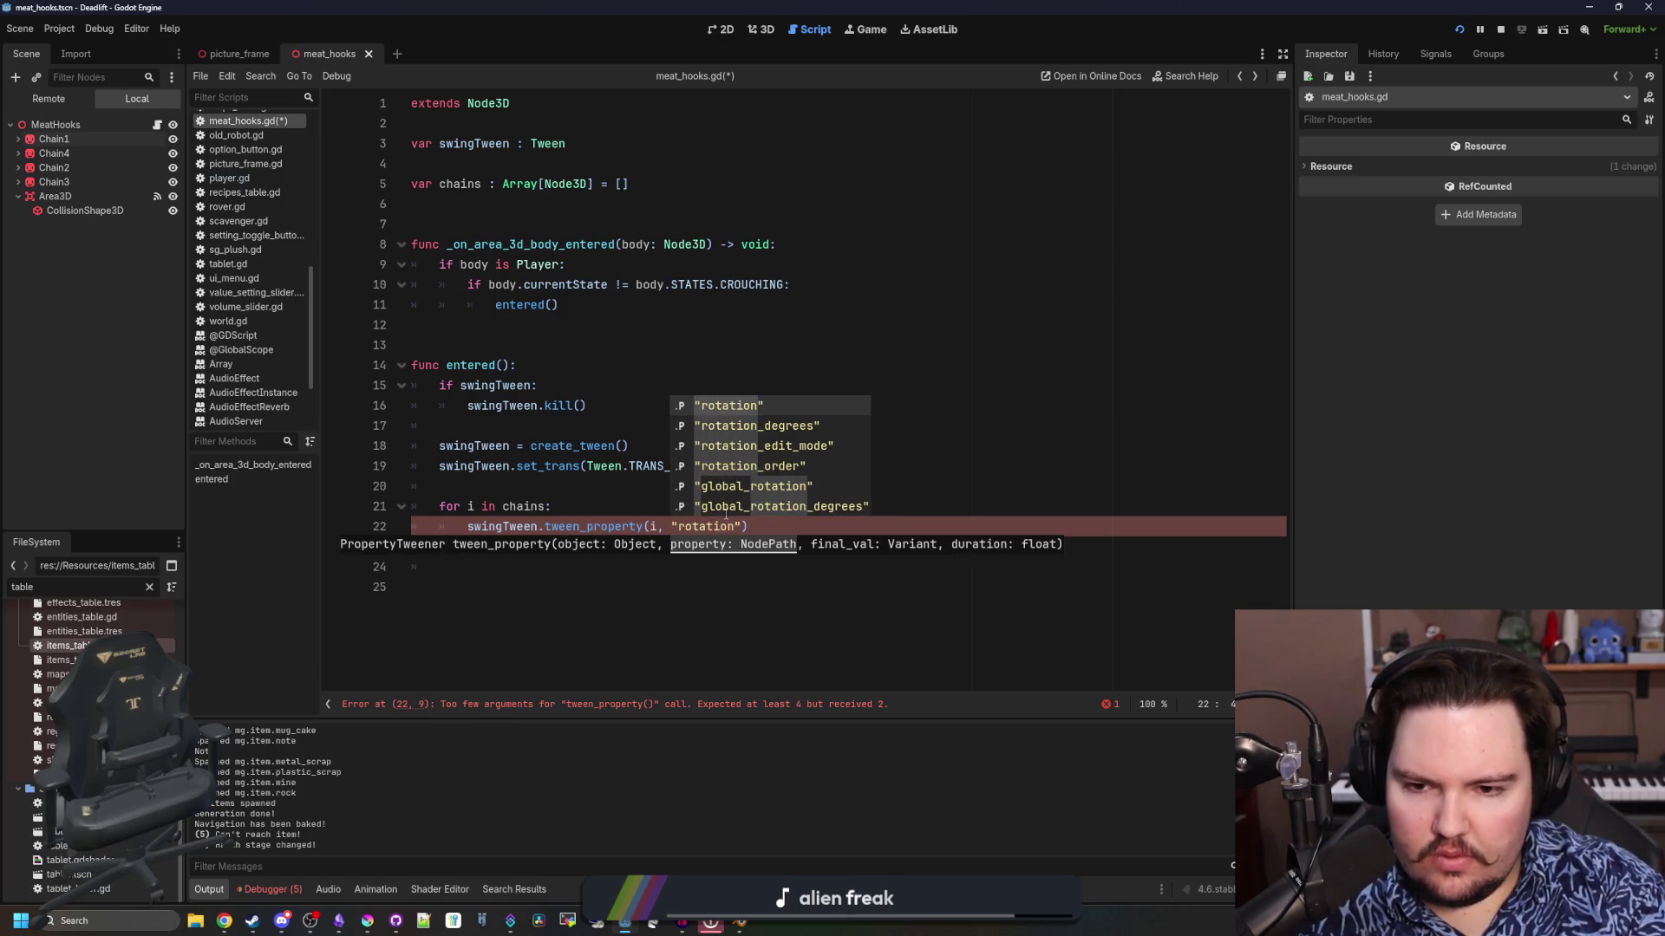
{"action": "left_click", "coordinate": [52, 138]}
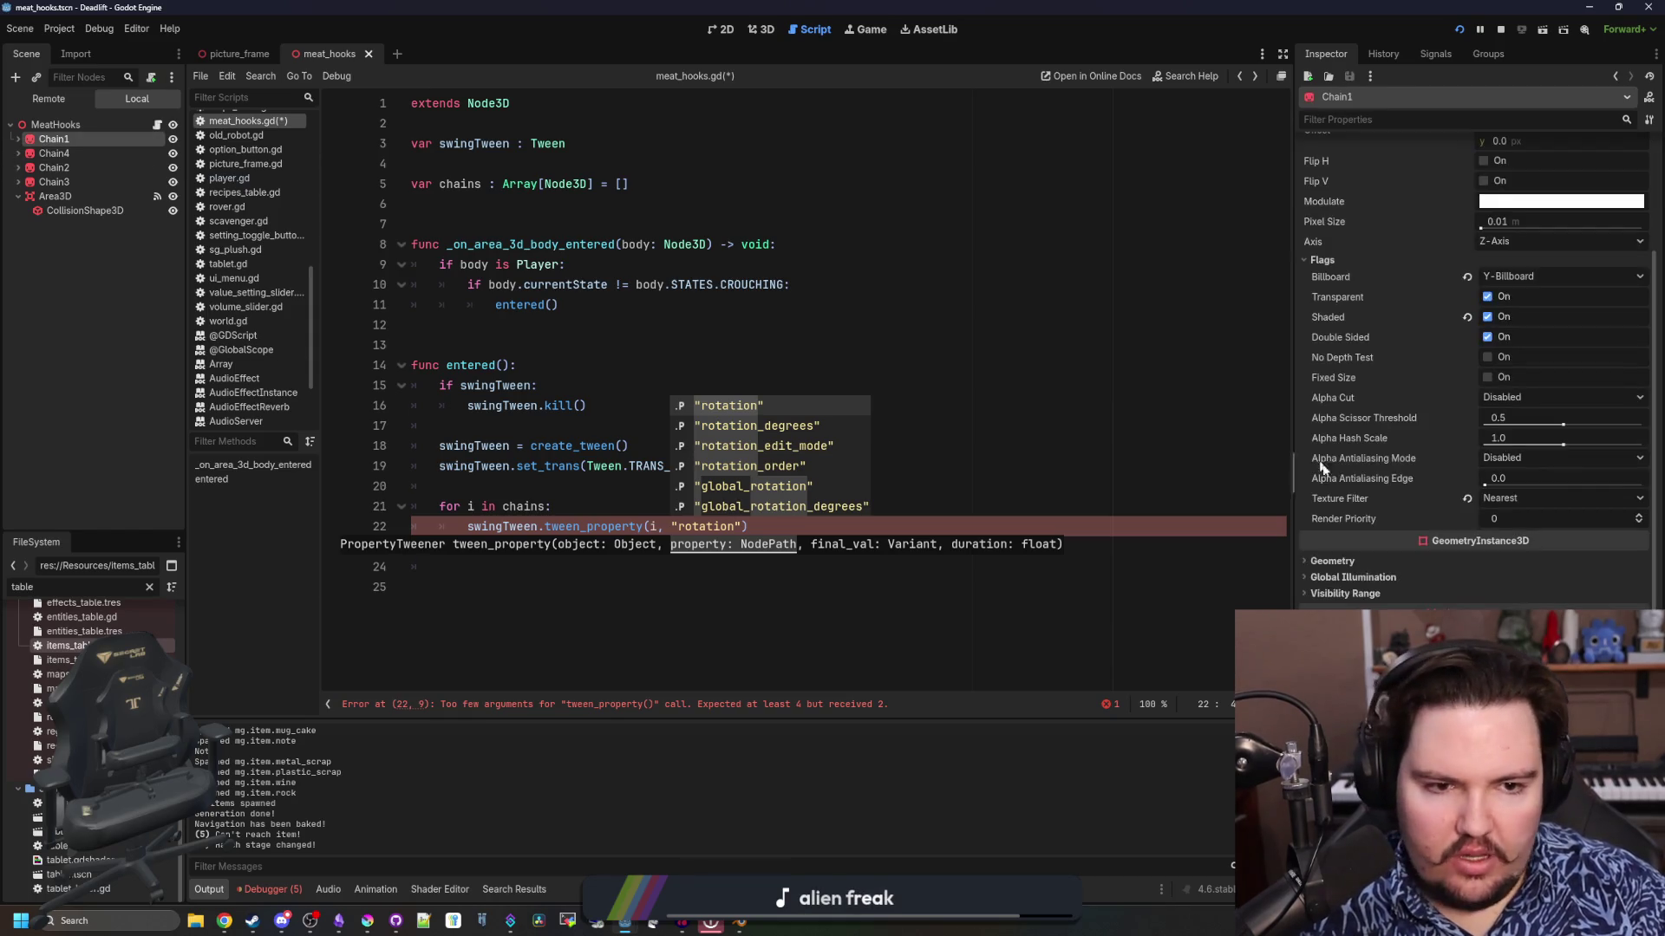
{"action": "left_click", "coordinate": [53, 153]}
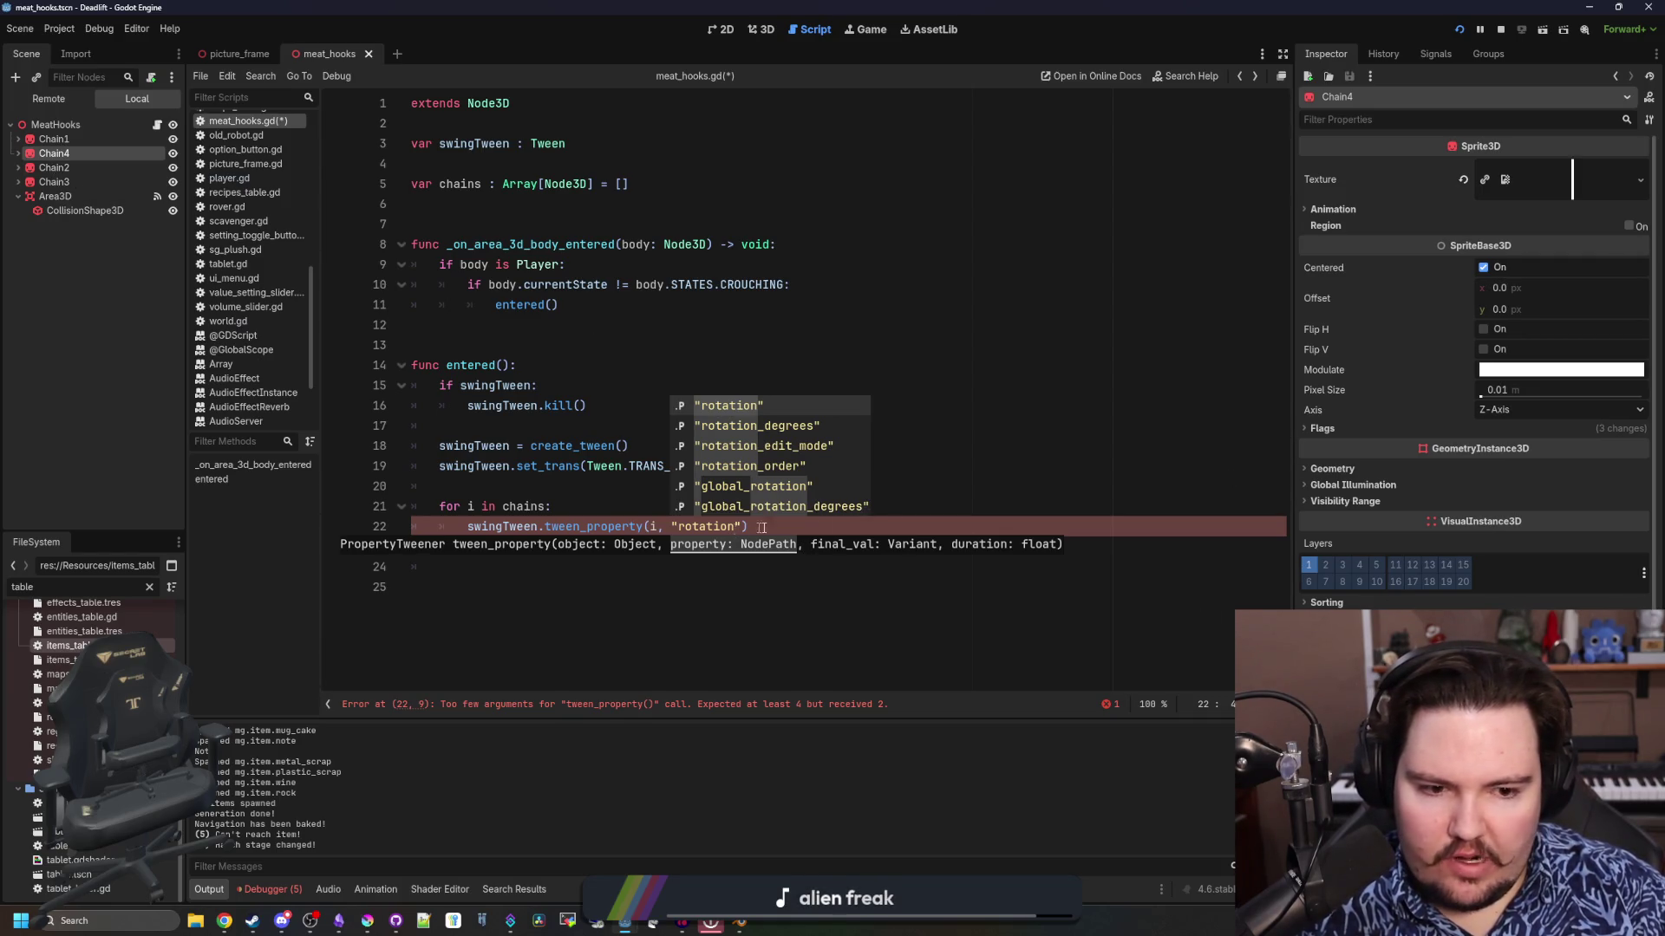
In the meat_hooks 3D view, orbit toward the chains and rotate Chain4 diagonally to preview a swing
{"action": "left_click", "coordinate": [853, 26]}
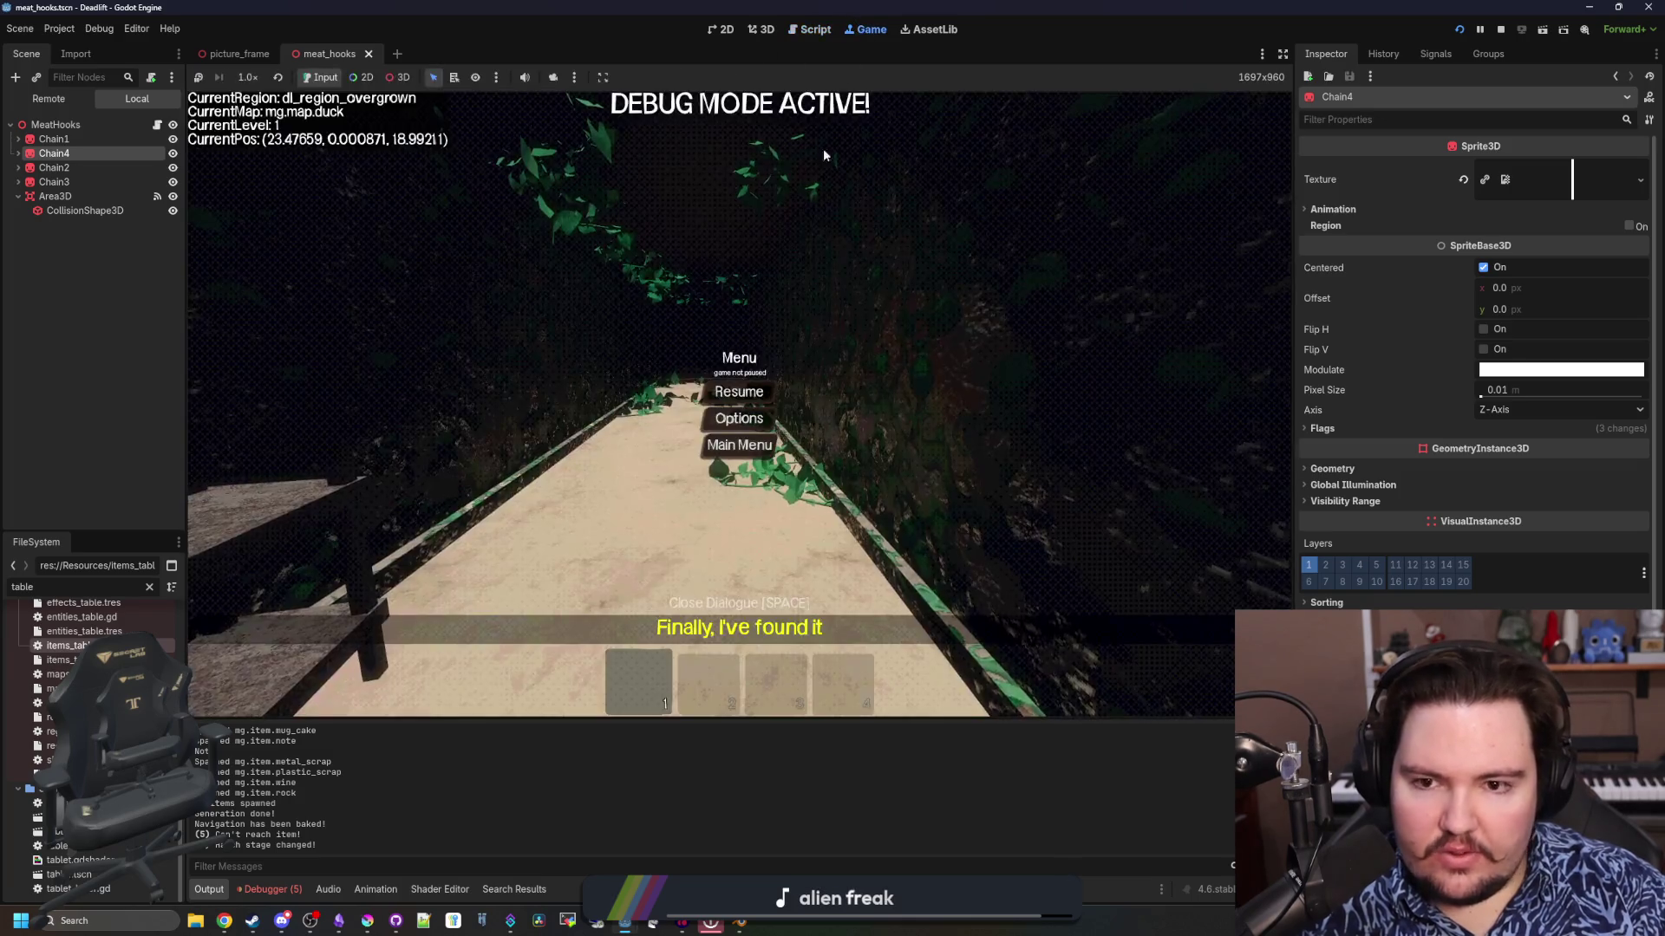
{"action": "left_click", "coordinate": [757, 28]}
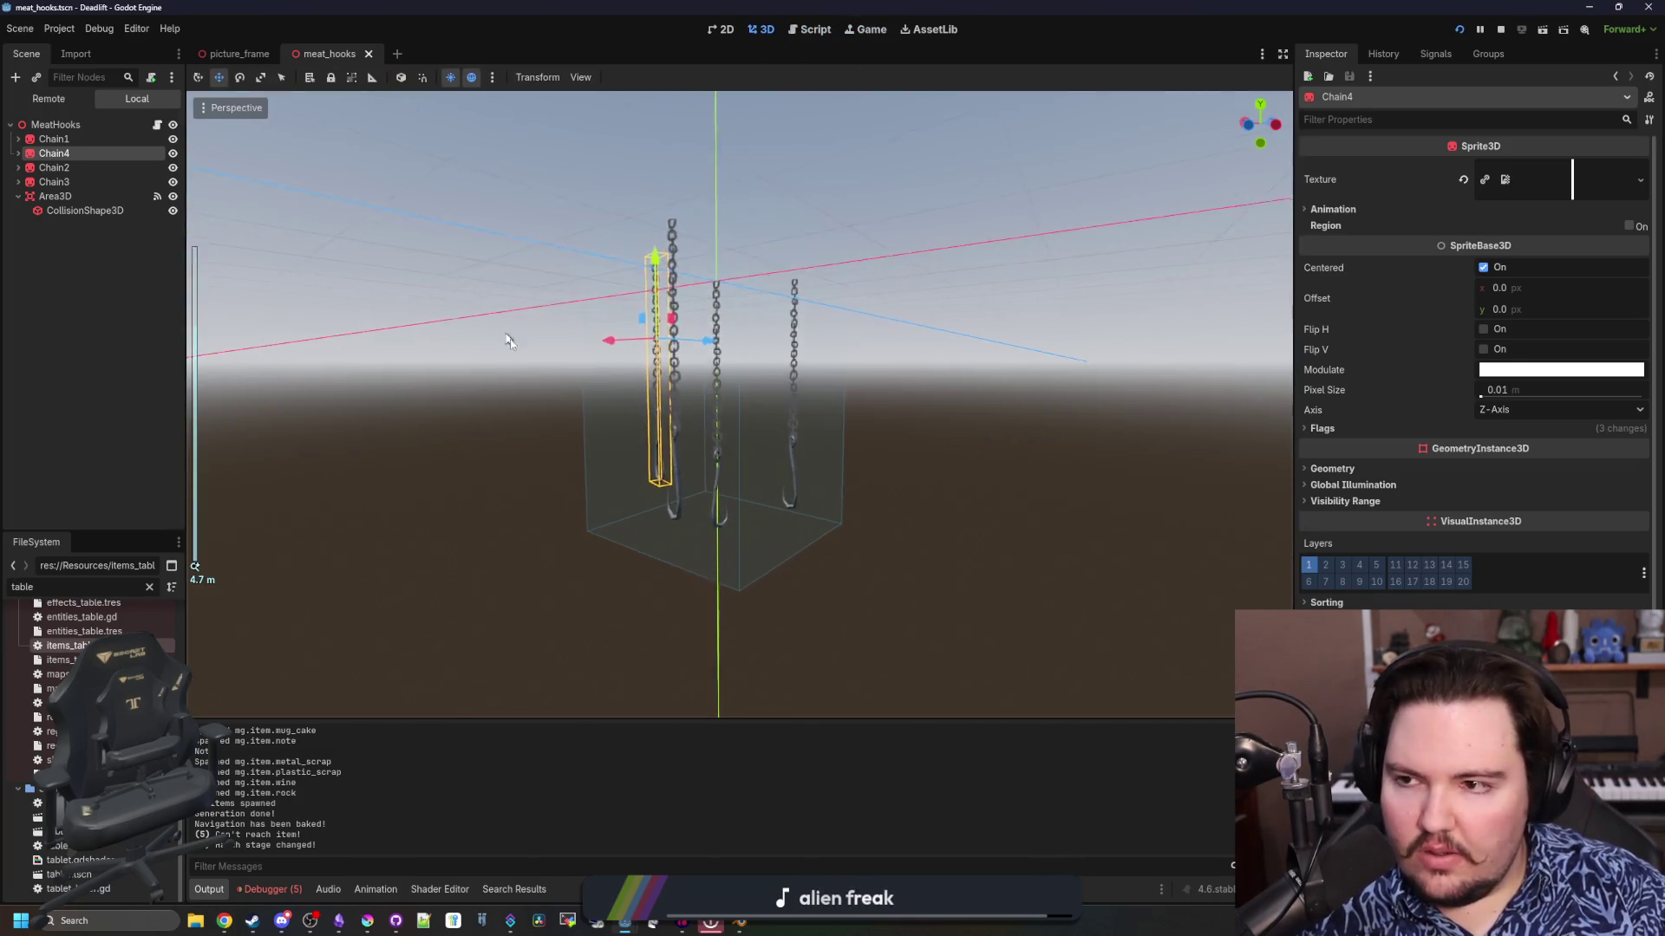
{"action": "left_click_drag", "start_coordinate": [509, 342], "coordinate": [642, 356]}
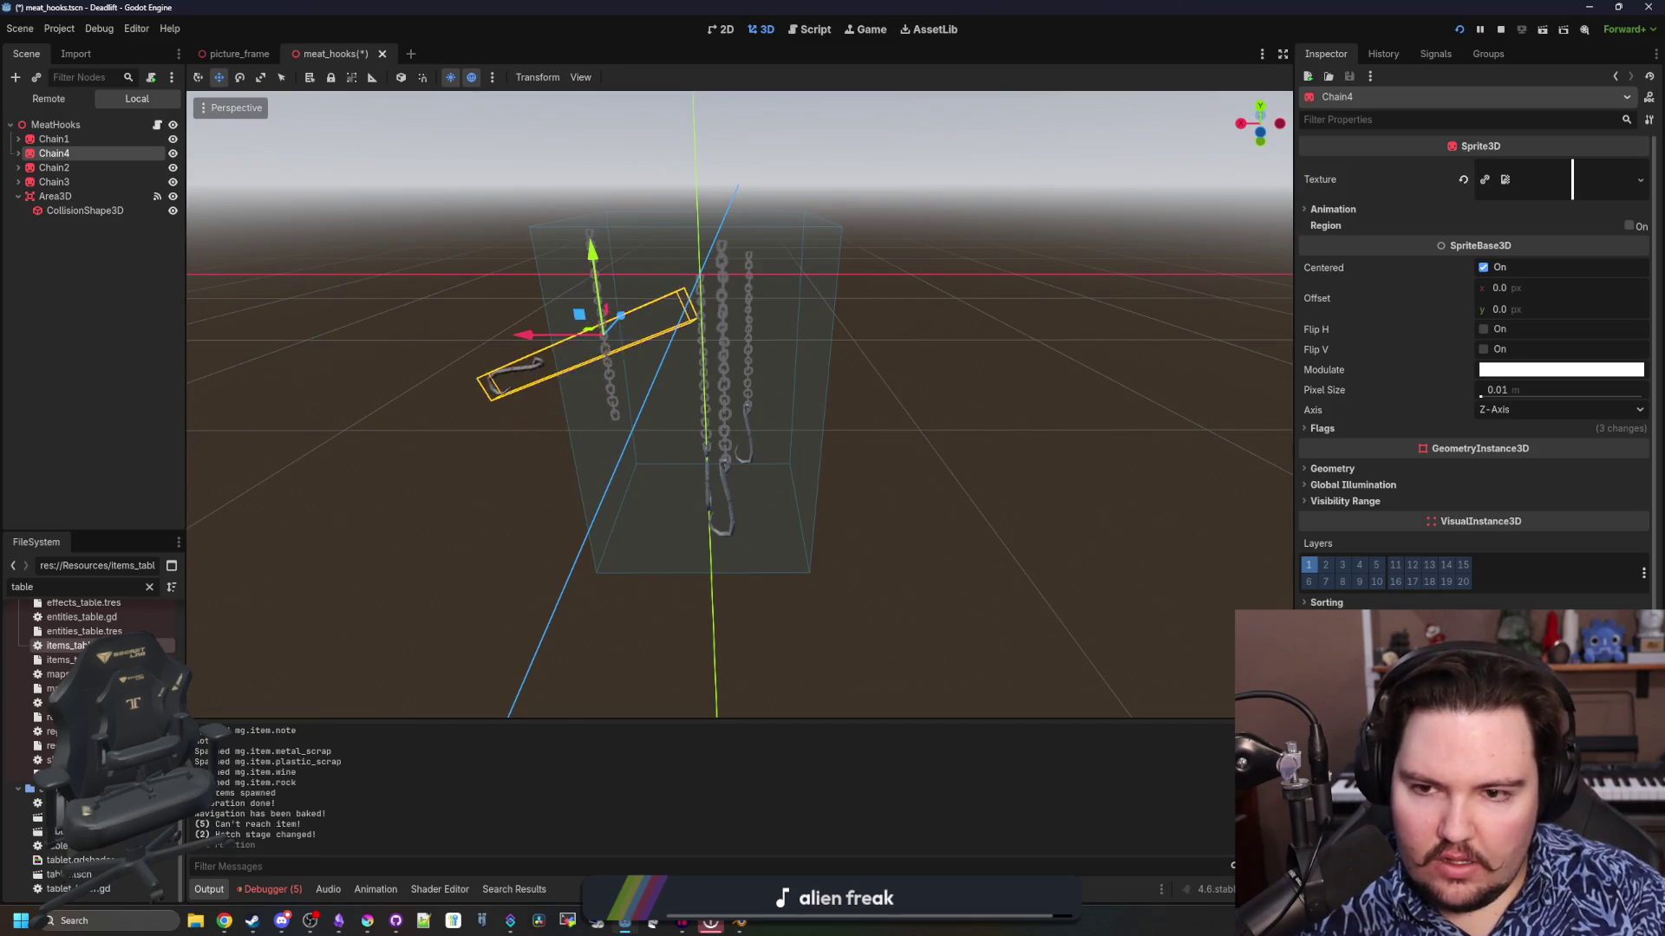
{"action": "key", "text": "ctrl+z"}
{"action": "key", "text": "ctrl+z"}
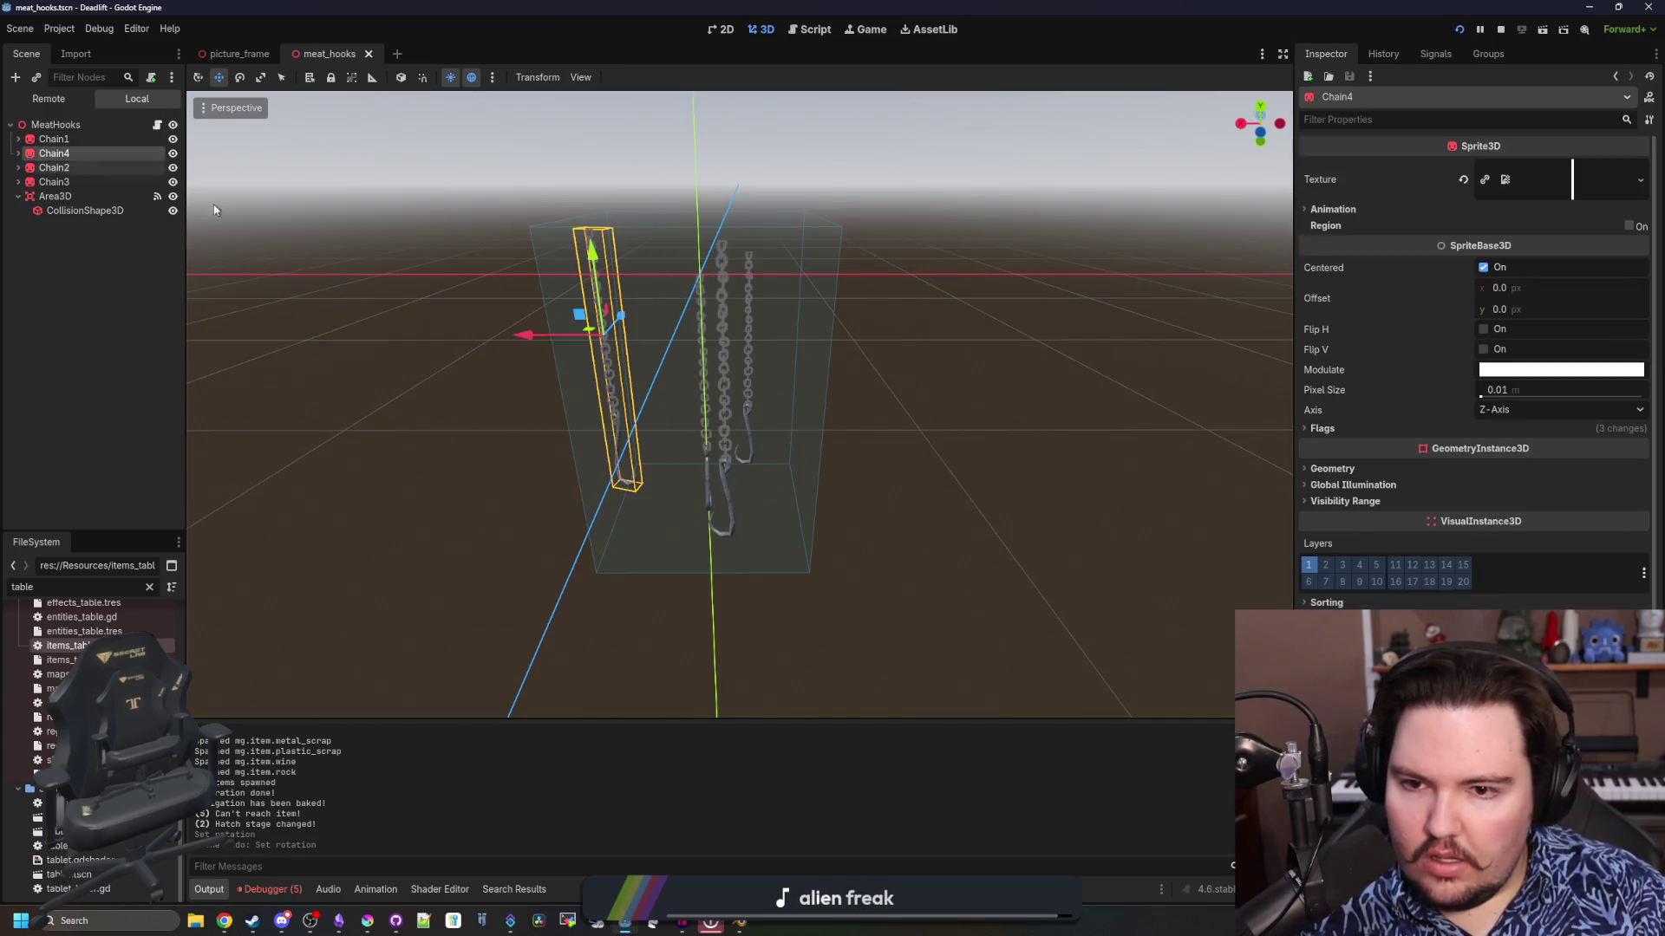
{"action": "key", "text": "r"}
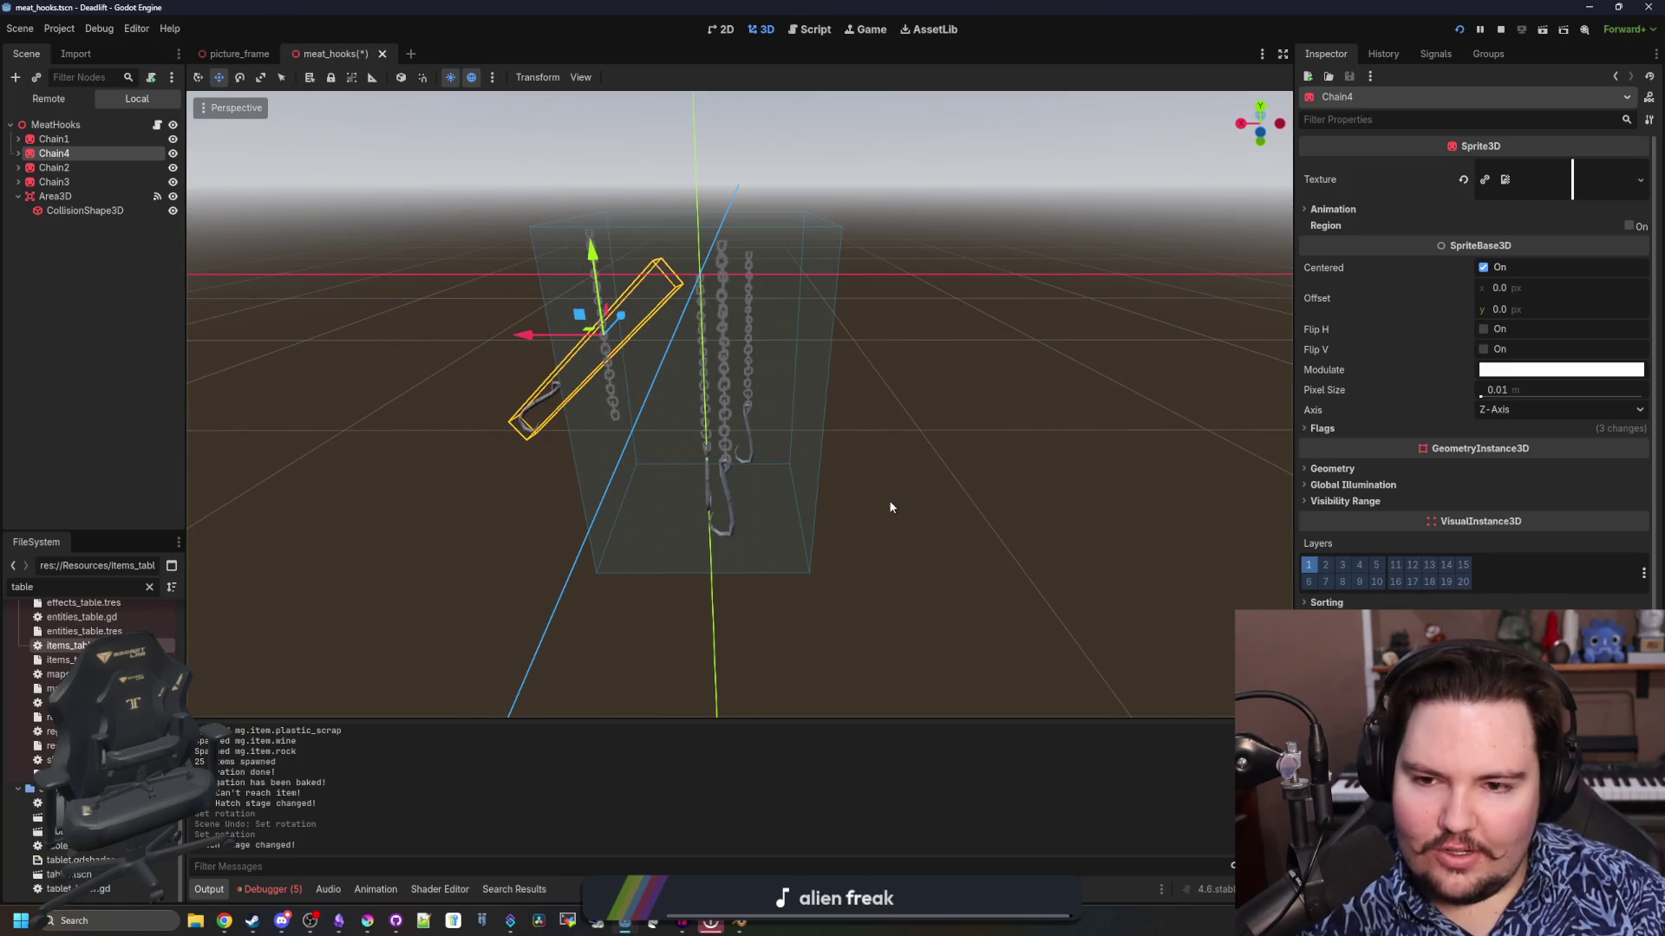
{"action": "key", "text": "ctrl+z"}
{"action": "scroll", "coordinate": [933, 403], "scroll_direction": "up", "scroll_amount": 5}
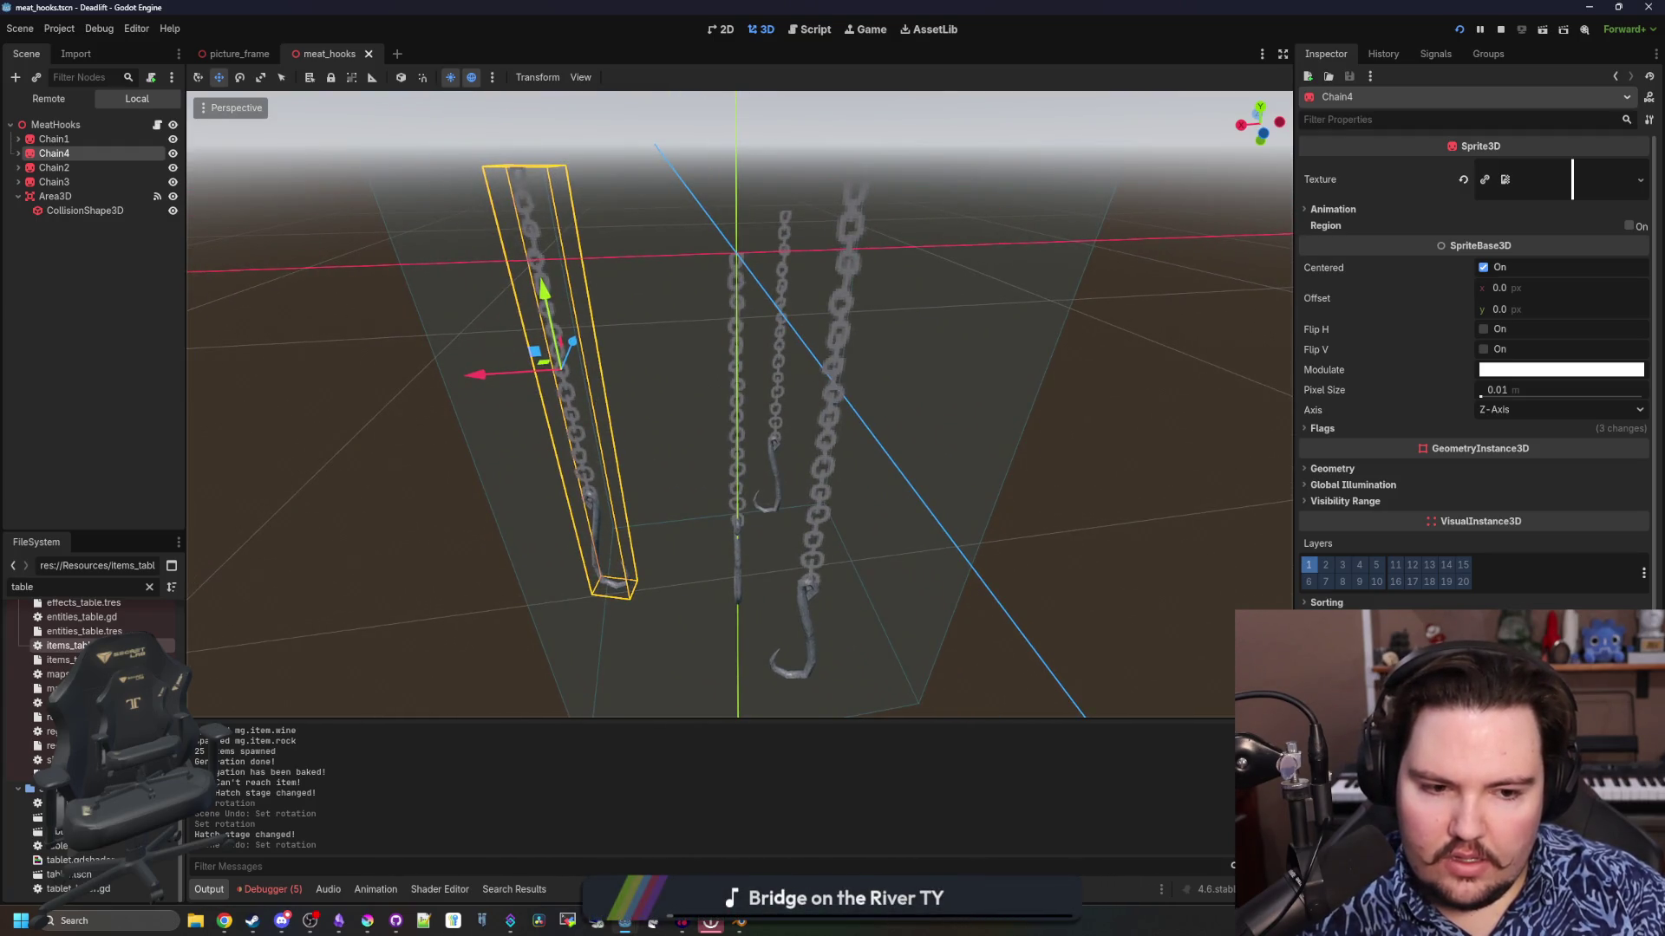
{"action": "key", "text": "r"}
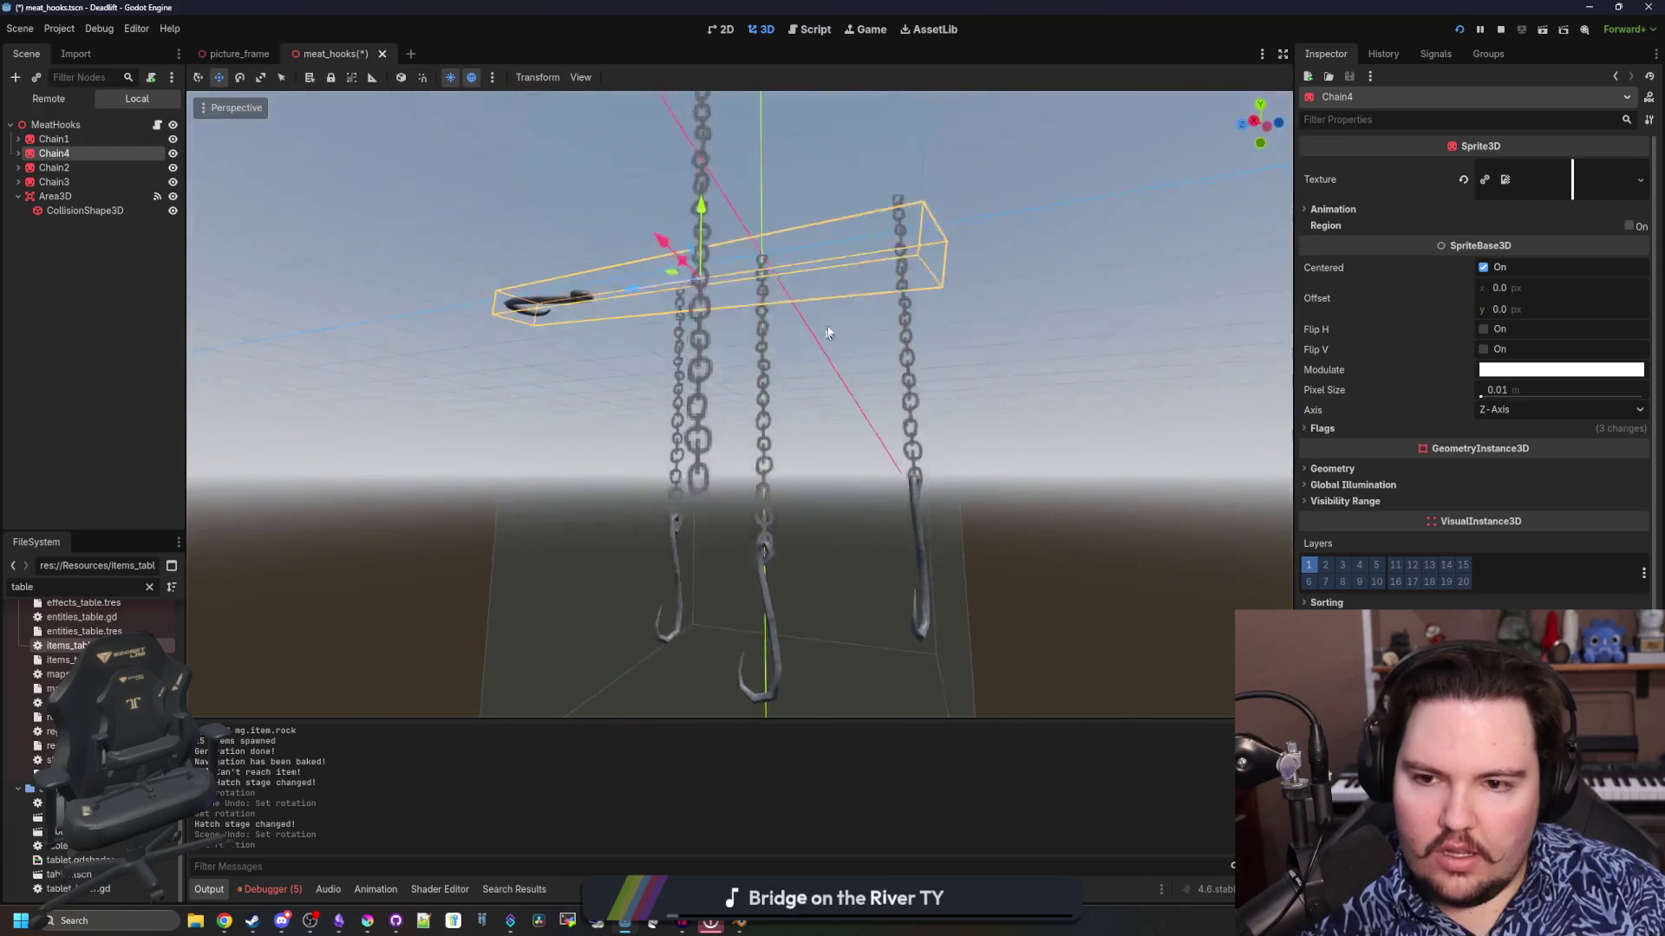
Undo Chain4's rotation, try the X and Y sprite axes, and settle on Z-Axis
{"action": "key", "text": "ctrl+z"}
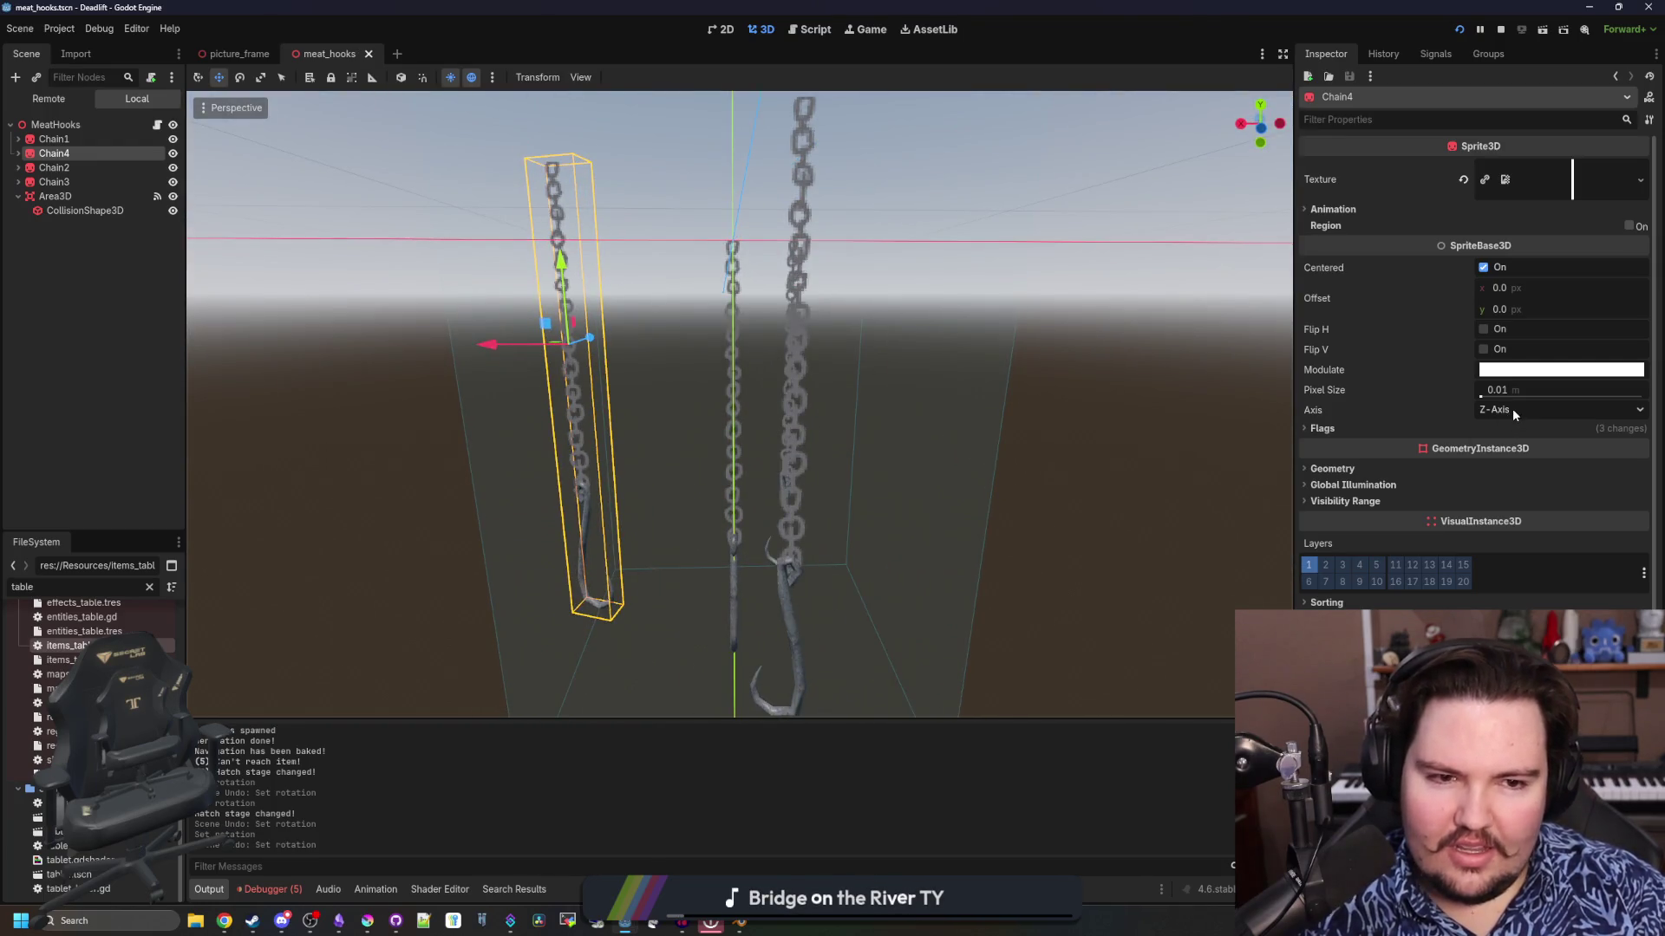
{"action": "left_click", "coordinate": [1512, 408]}
{"action": "left_click", "coordinate": [1522, 430]}
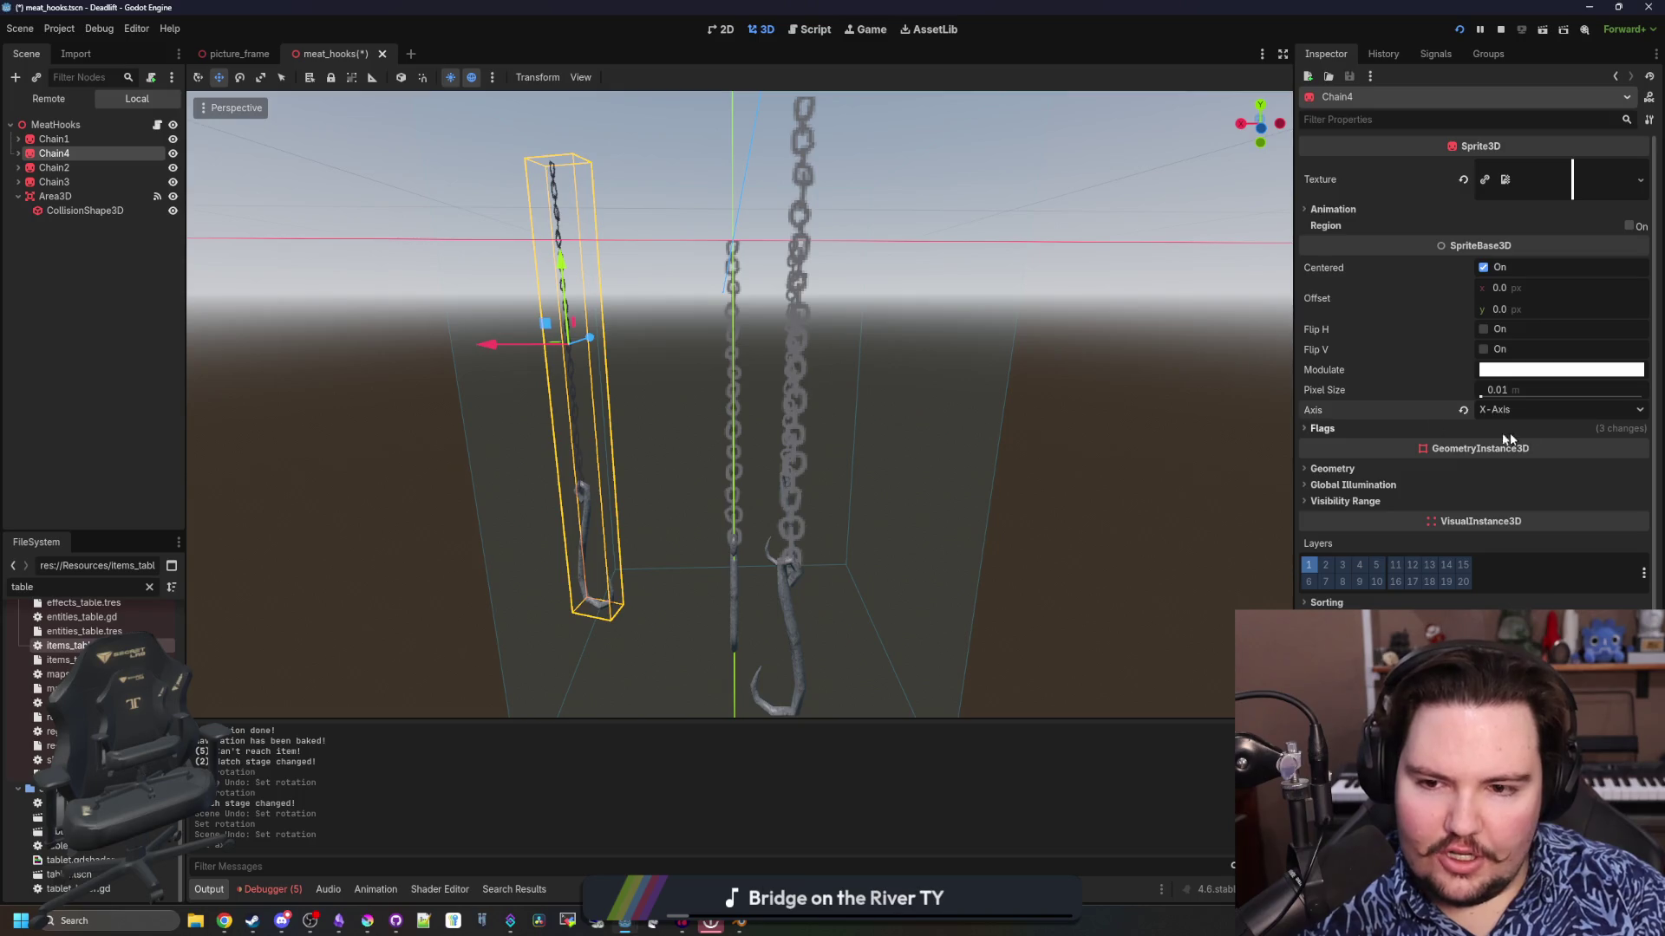
{"action": "mouse_move", "coordinate": [945, 373]}
{"action": "left_mouse_down"}
{"action": "mouse_move", "coordinate": [1194, 395]}
{"action": "mouse_move", "coordinate": [1172, 436]}
{"action": "mouse_move", "coordinate": [1022, 427]}
{"action": "mouse_move", "coordinate": [969, 388]}
{"action": "left_mouse_up"}
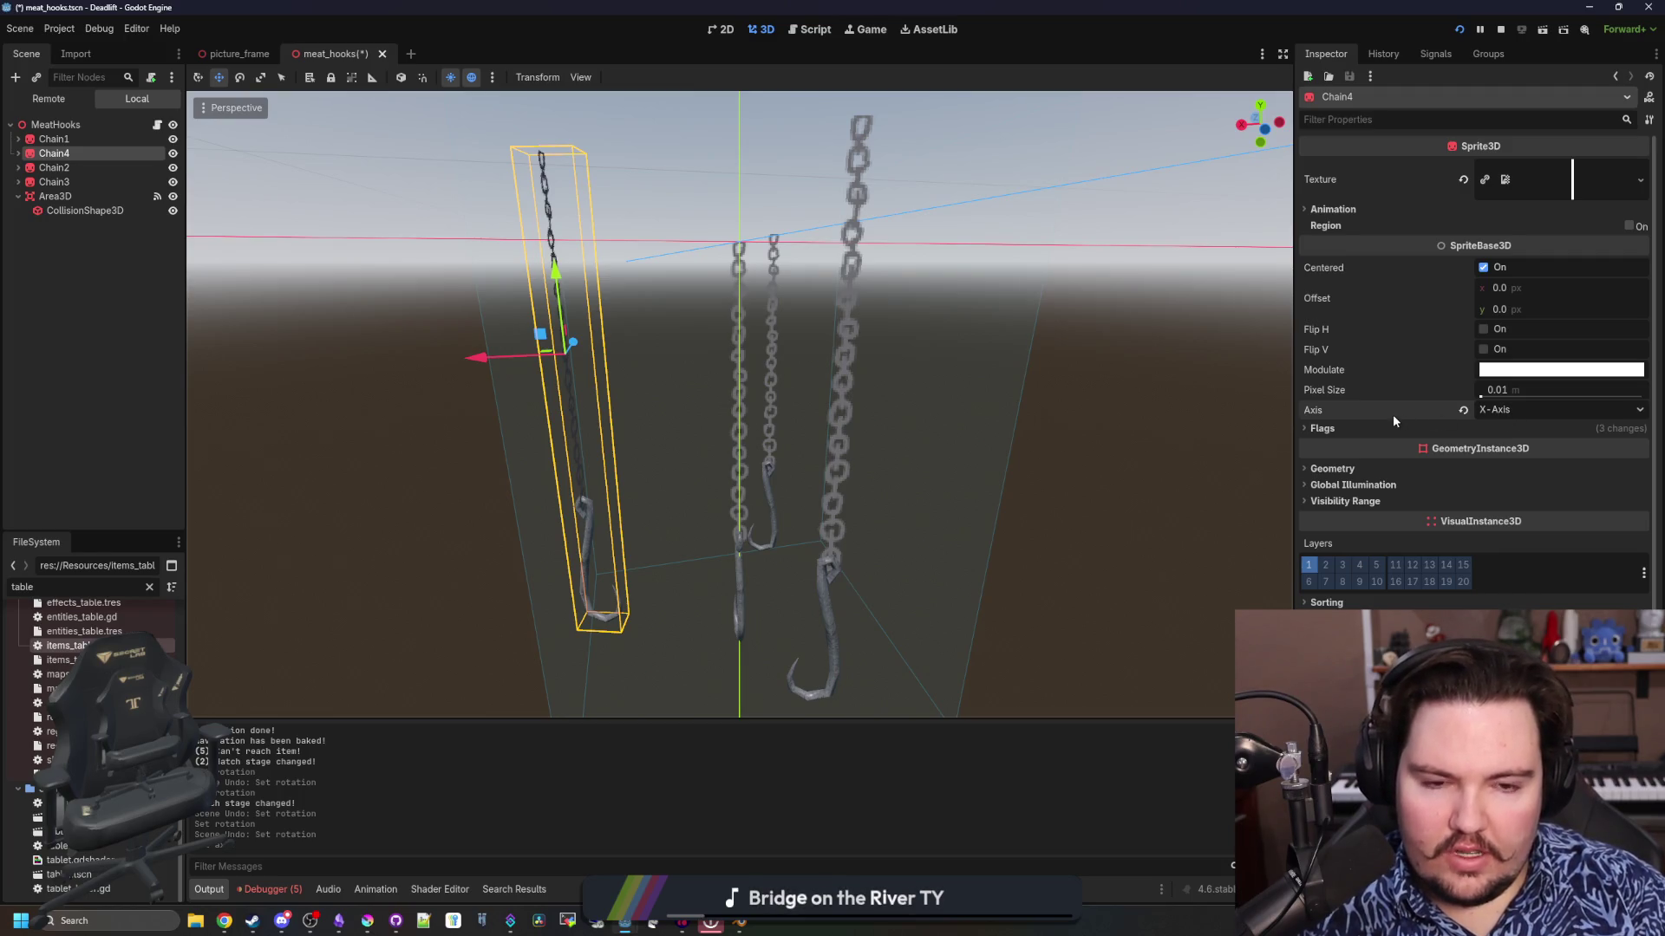
{"action": "left_click", "coordinate": [1506, 411]}
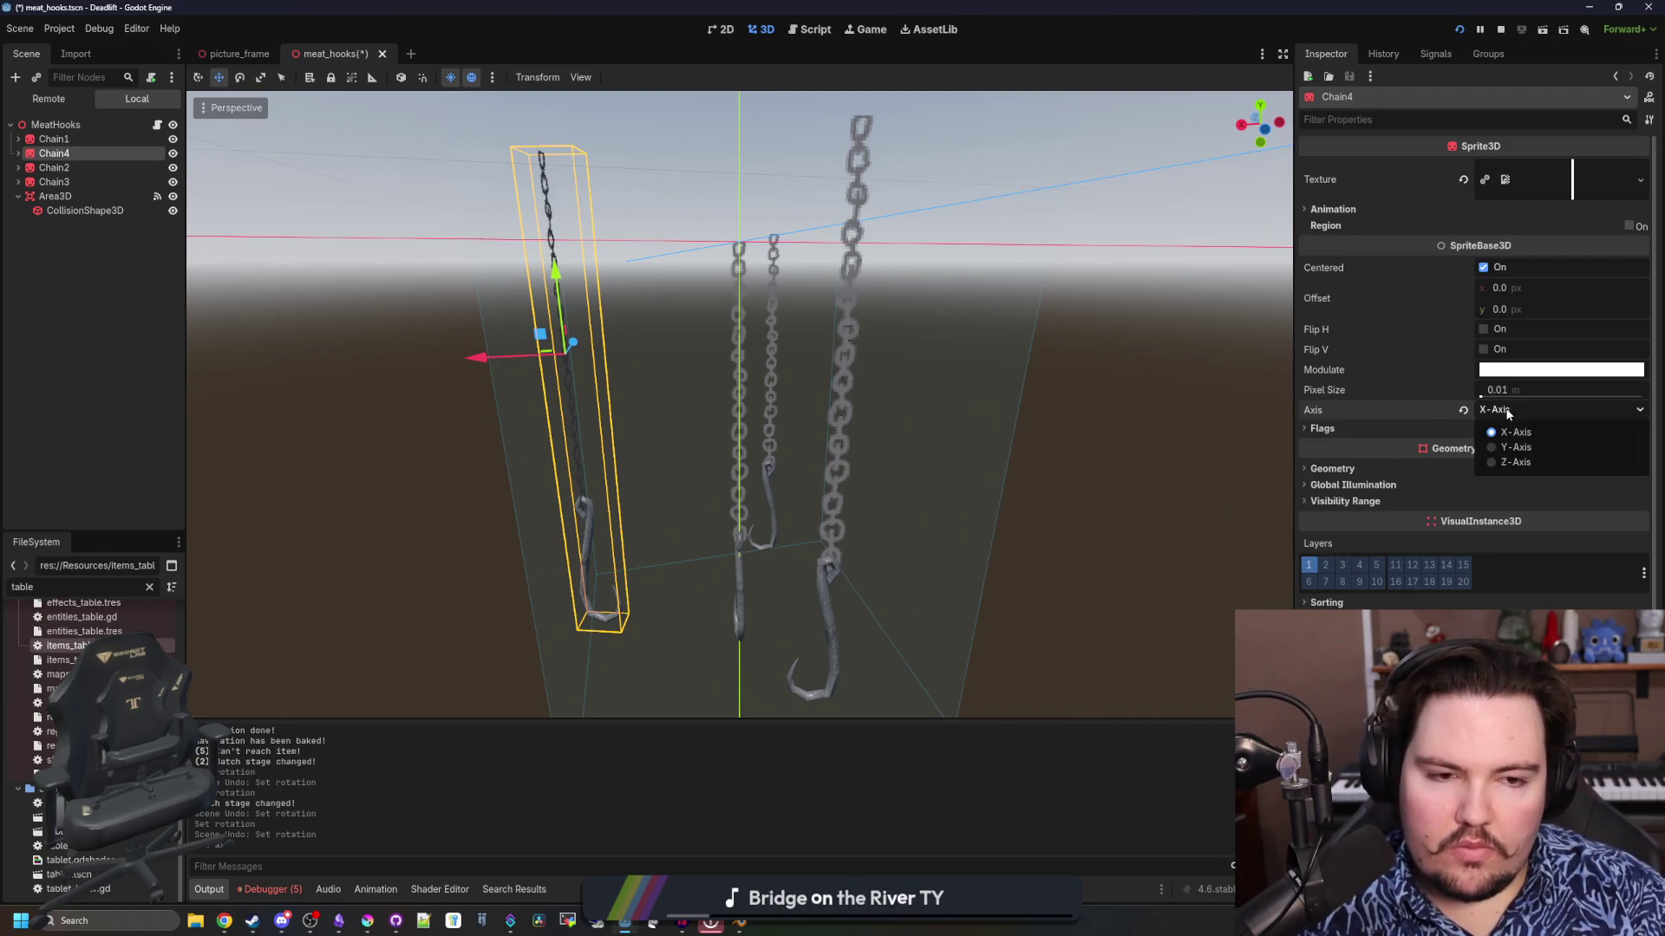
{"action": "left_click", "coordinate": [1515, 447]}
{"action": "left_click", "coordinate": [1525, 408]}
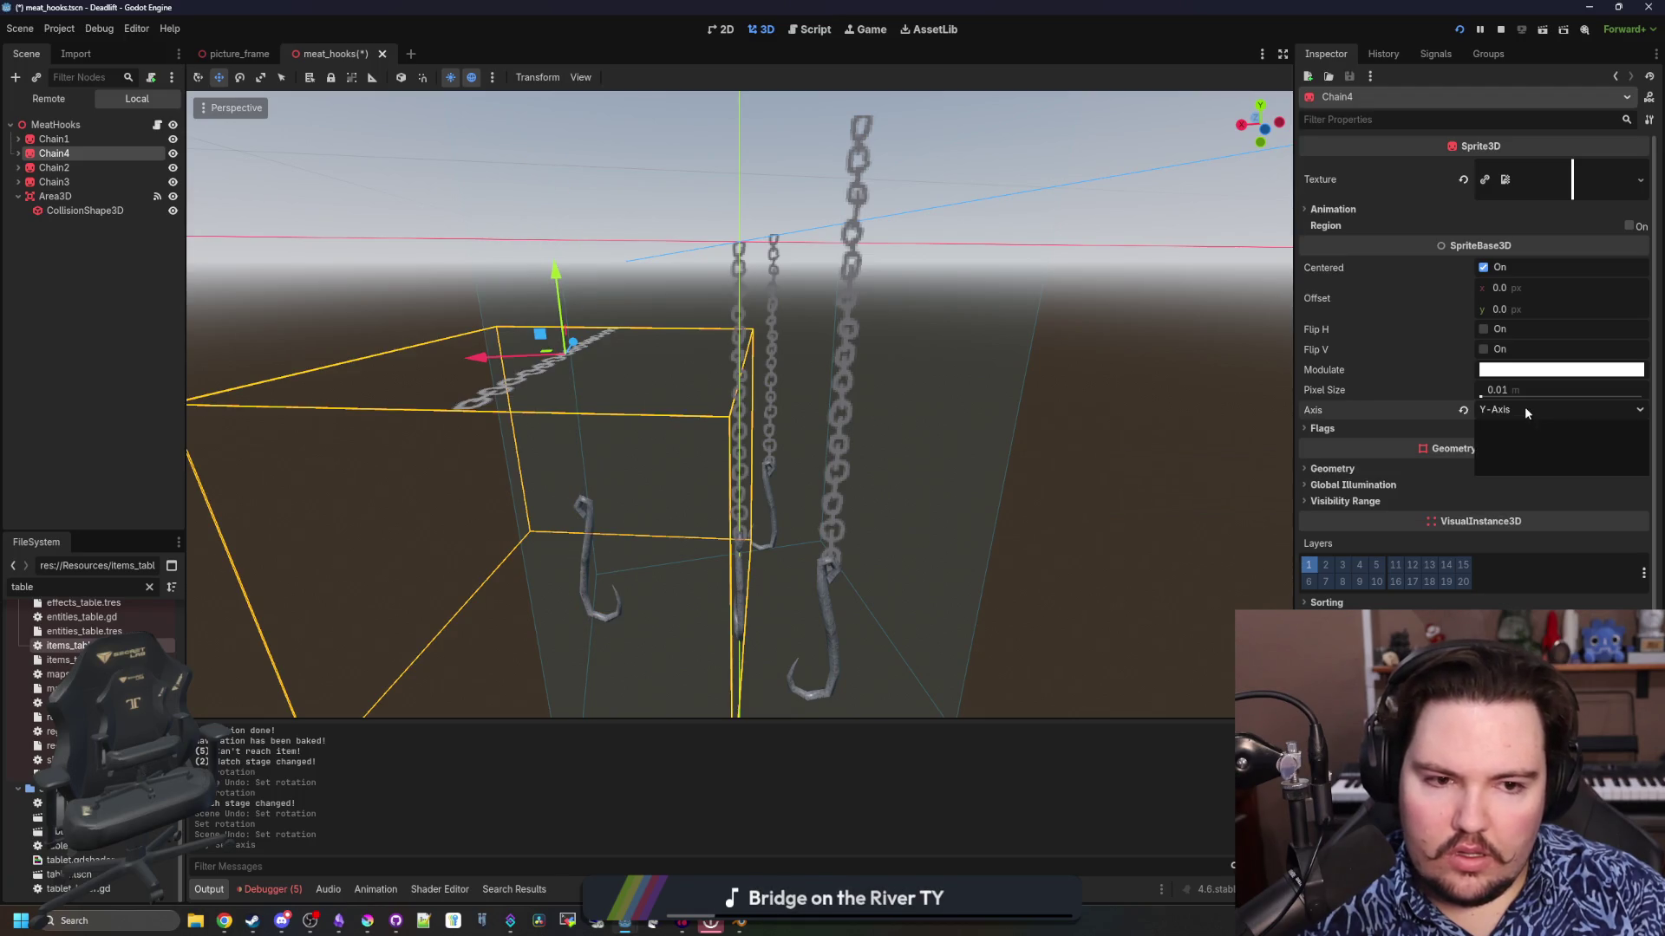
Set Chain4's Billboard flag to Disabled and drag its sprite Offset y negative
{"action": "left_click", "coordinate": [1511, 460]}
{"action": "left_click", "coordinate": [1399, 429]}
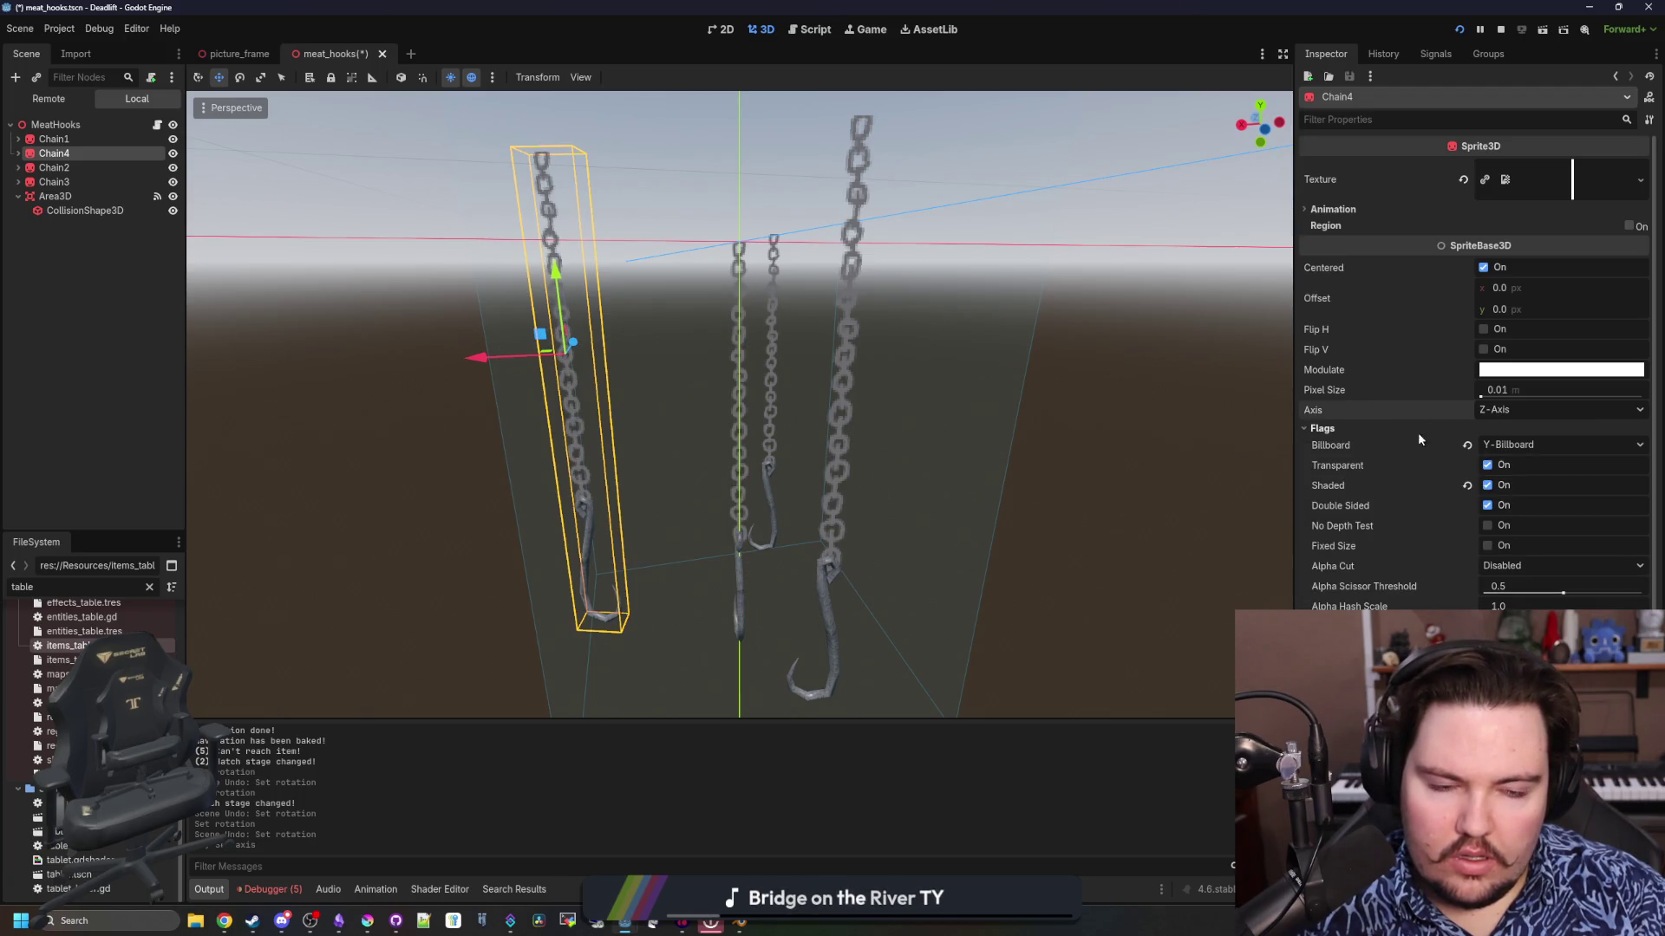
{"action": "left_click", "coordinate": [1485, 445]}
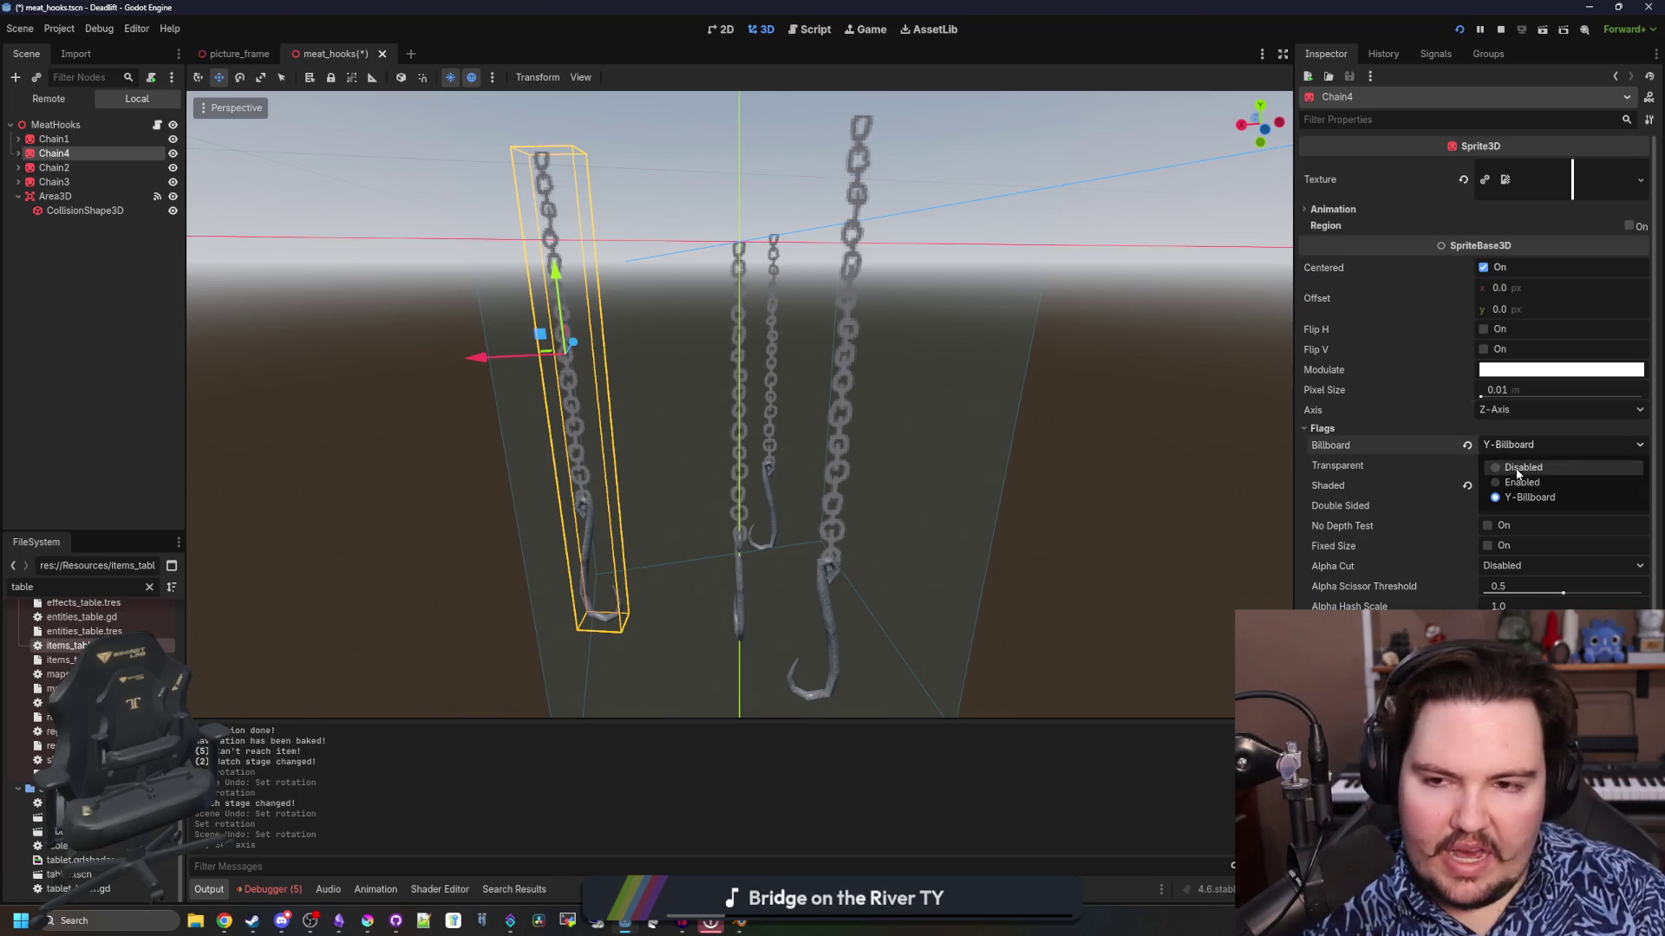
{"action": "left_click", "coordinate": [1518, 469]}
{"action": "left_click_drag", "start_coordinate": [1075, 476], "coordinate": [1317, 444]}
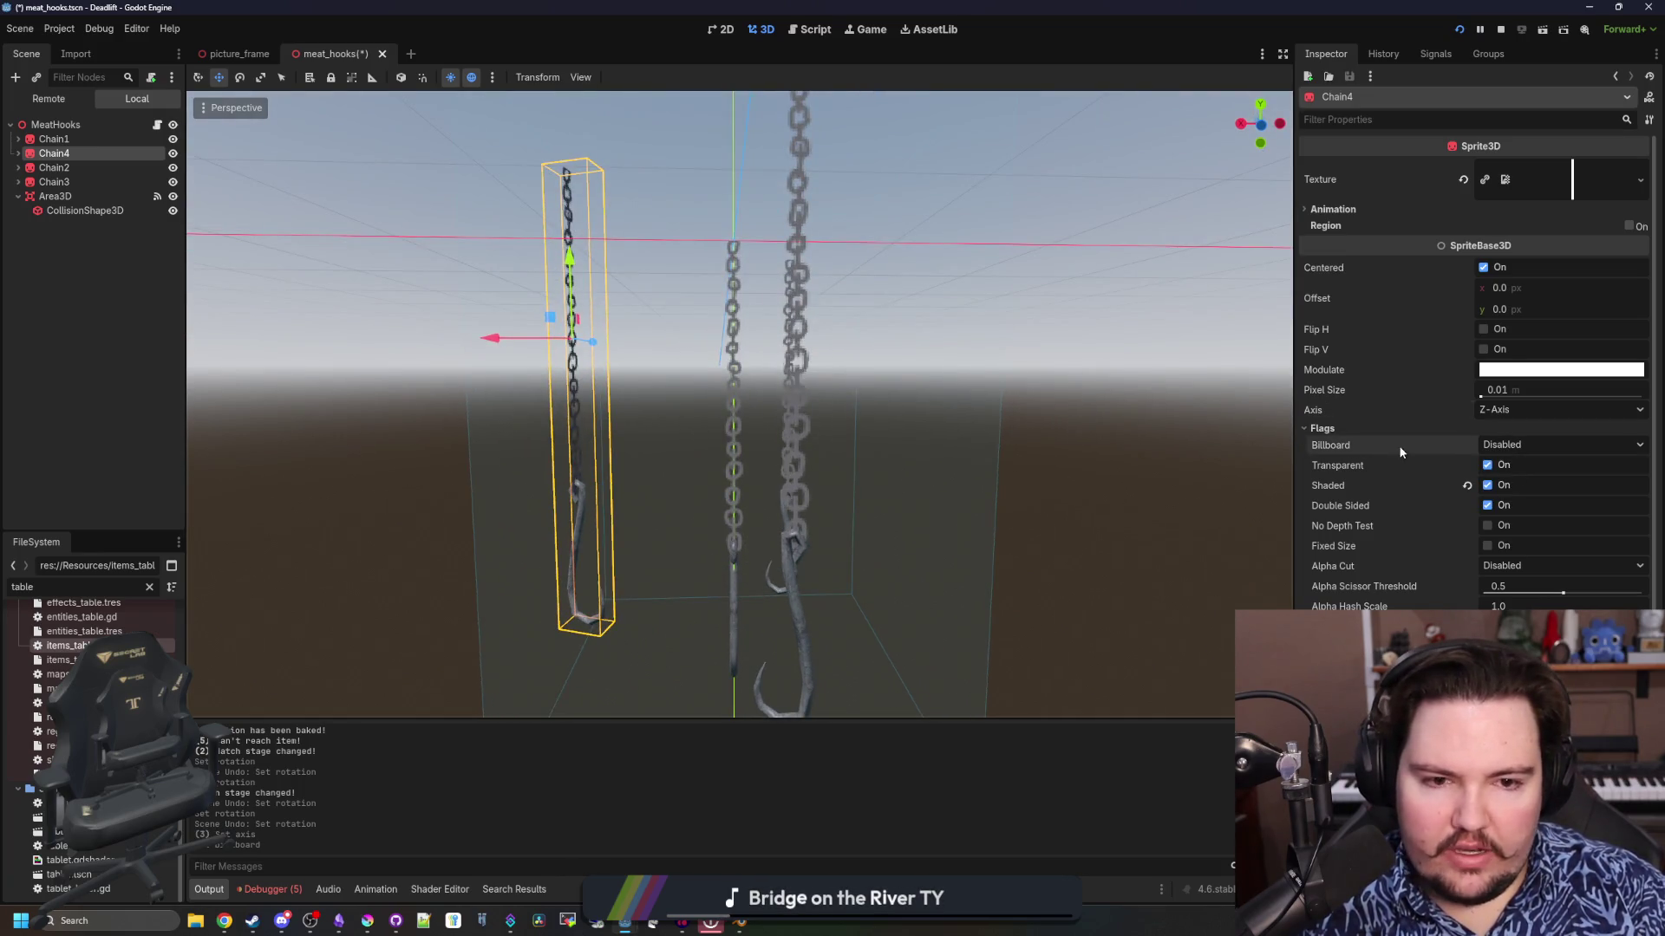
{"action": "left_click", "coordinate": [1336, 426]}
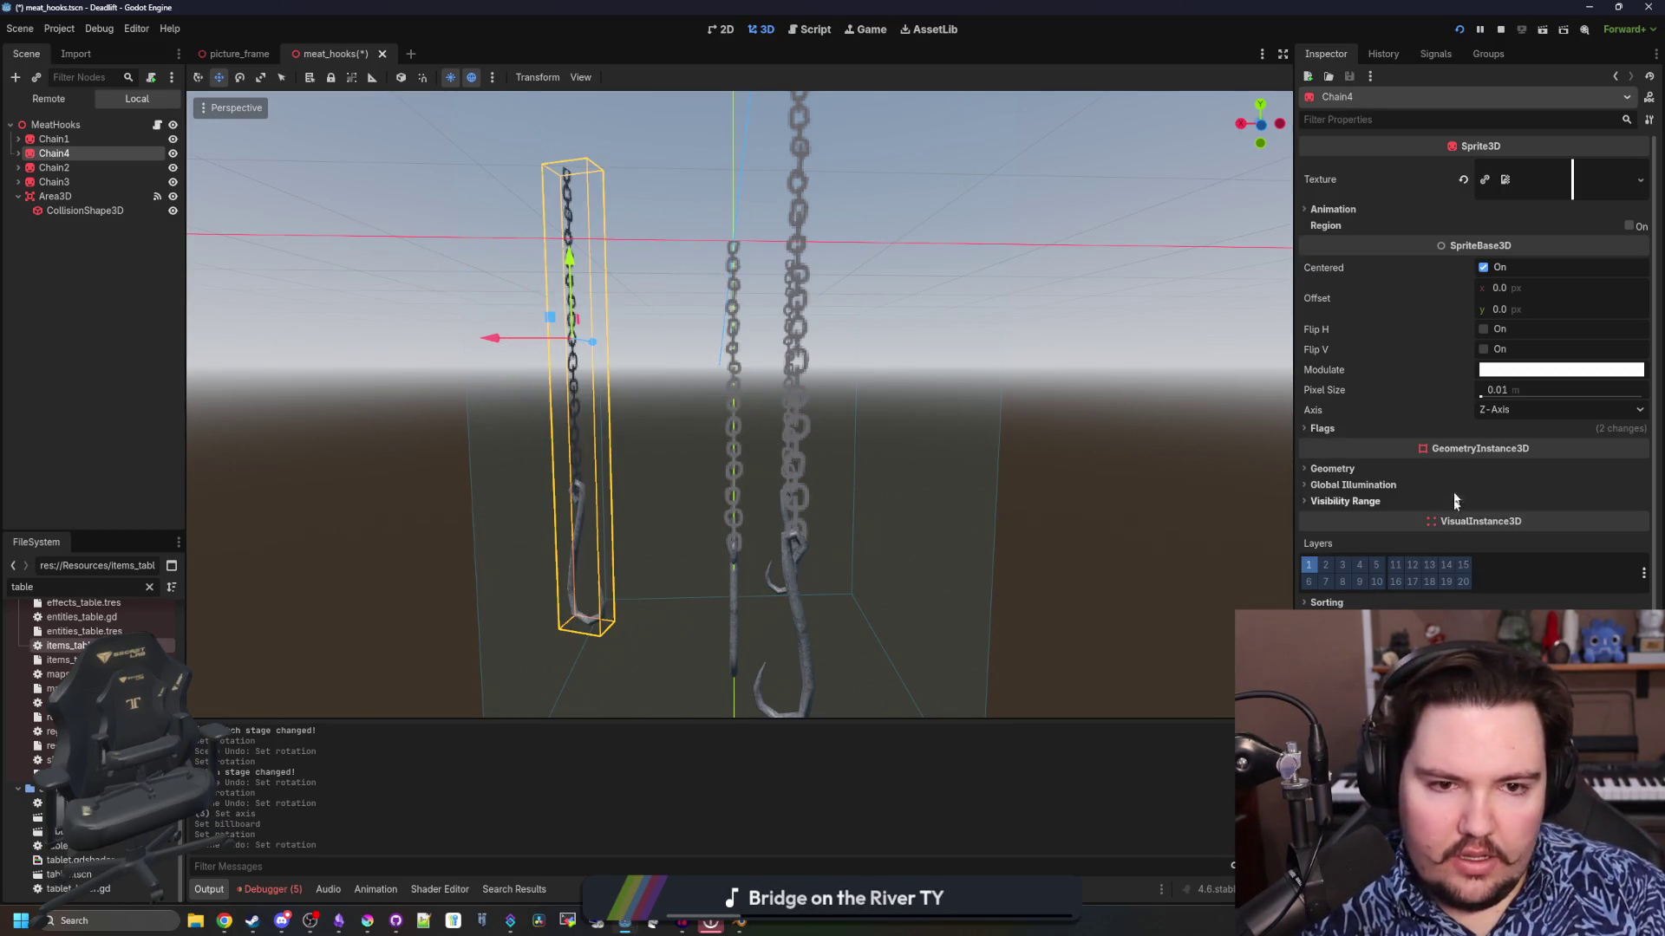
{"action": "left_click_drag", "start_coordinate": [1522, 315], "coordinate": [1457, 315]}
Set Offset y to -100 on Chain4, then on all four chains at once
{"action": "left_click", "coordinate": [1522, 313]}
{"action": "type", "text": "-100"}
{"action": "key", "text": "Return"}
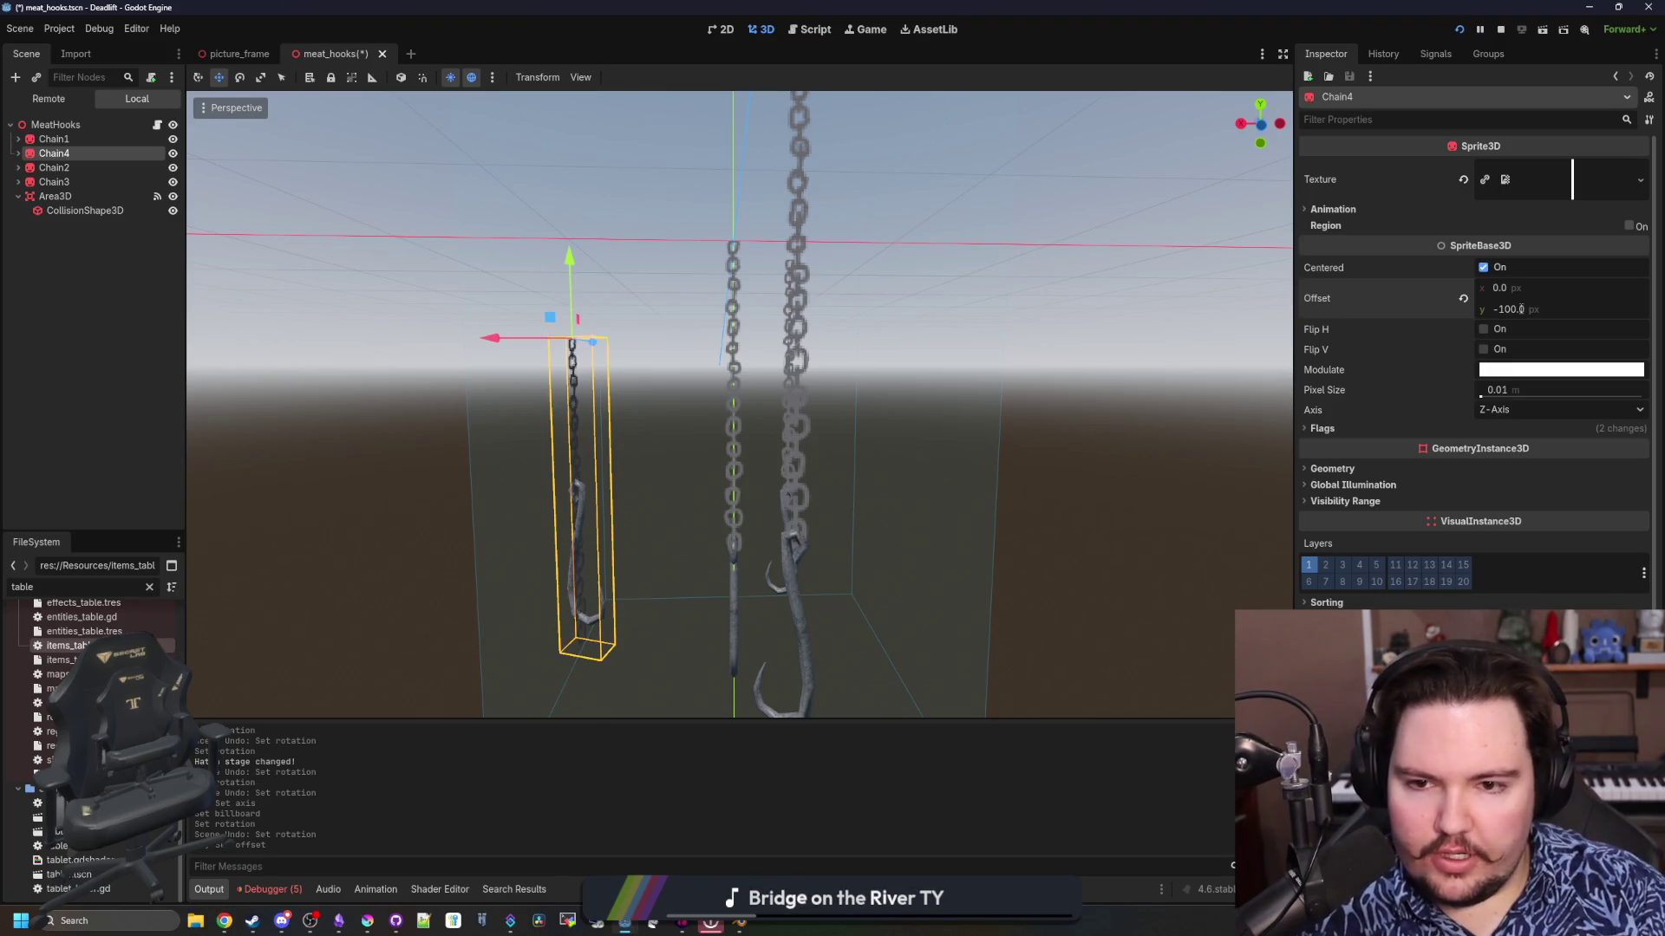
{"action": "scroll", "coordinate": [532, 260], "scroll_direction": "down", "scroll_amount": 3}
{"action": "left_click", "coordinate": [54, 181]}
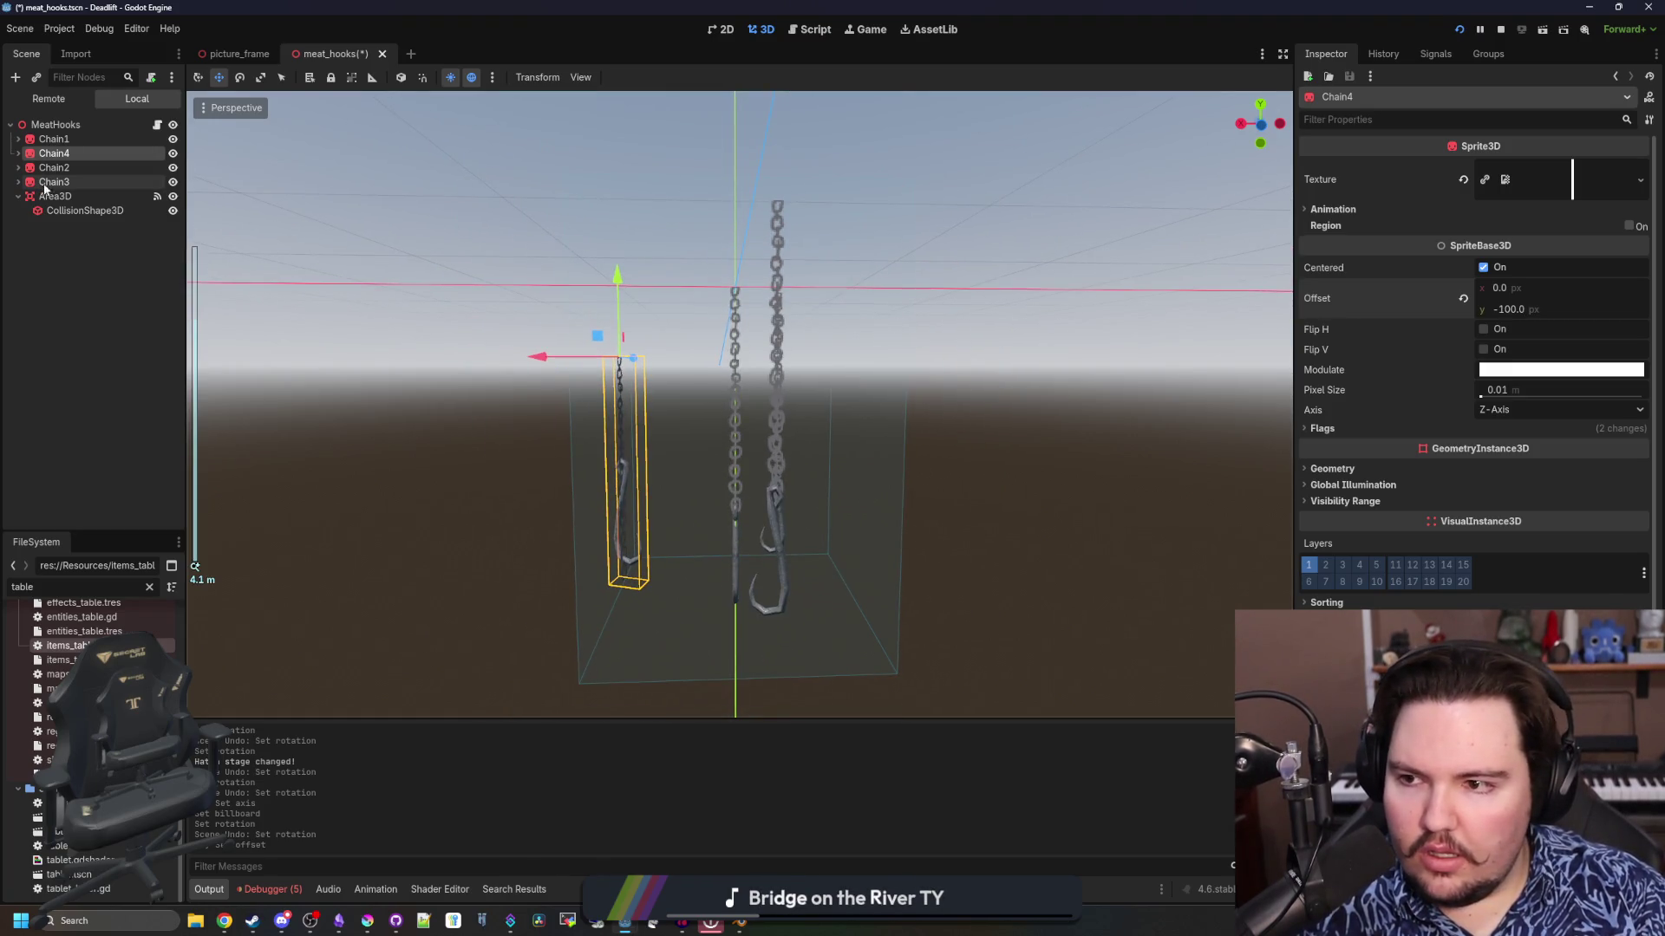
{"action": "left_click", "coordinate": [54, 139], "text": "shift"}
{"action": "left_click", "coordinate": [1501, 310]}
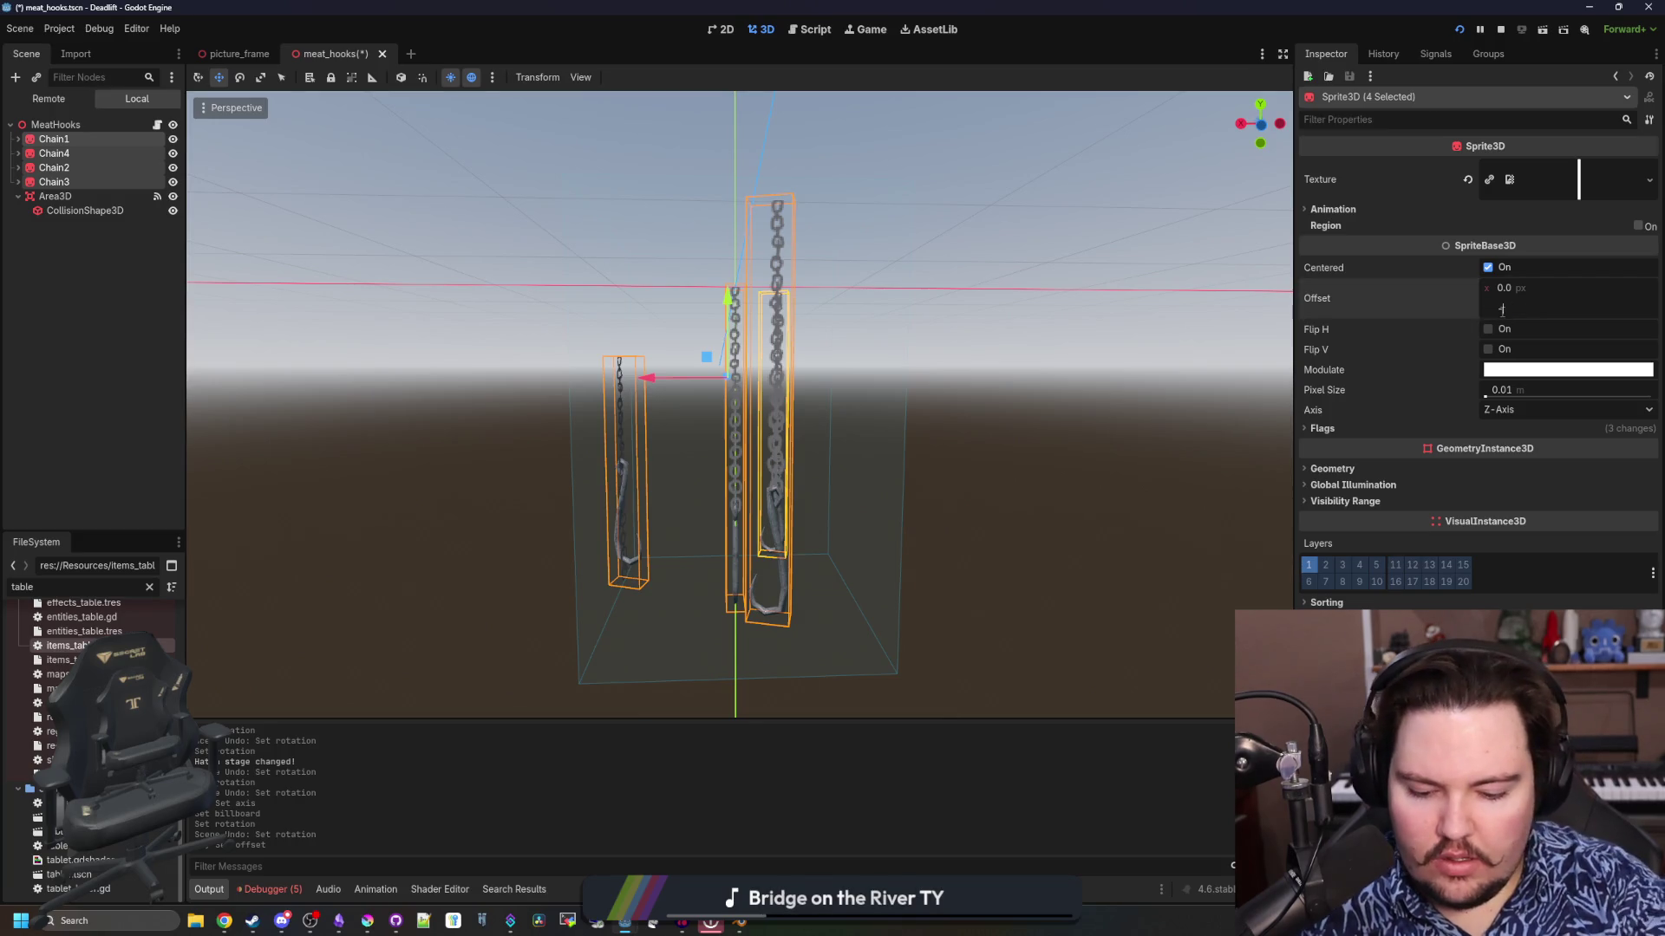
{"action": "type", "text": "-100"}
{"action": "key", "text": "Return"}
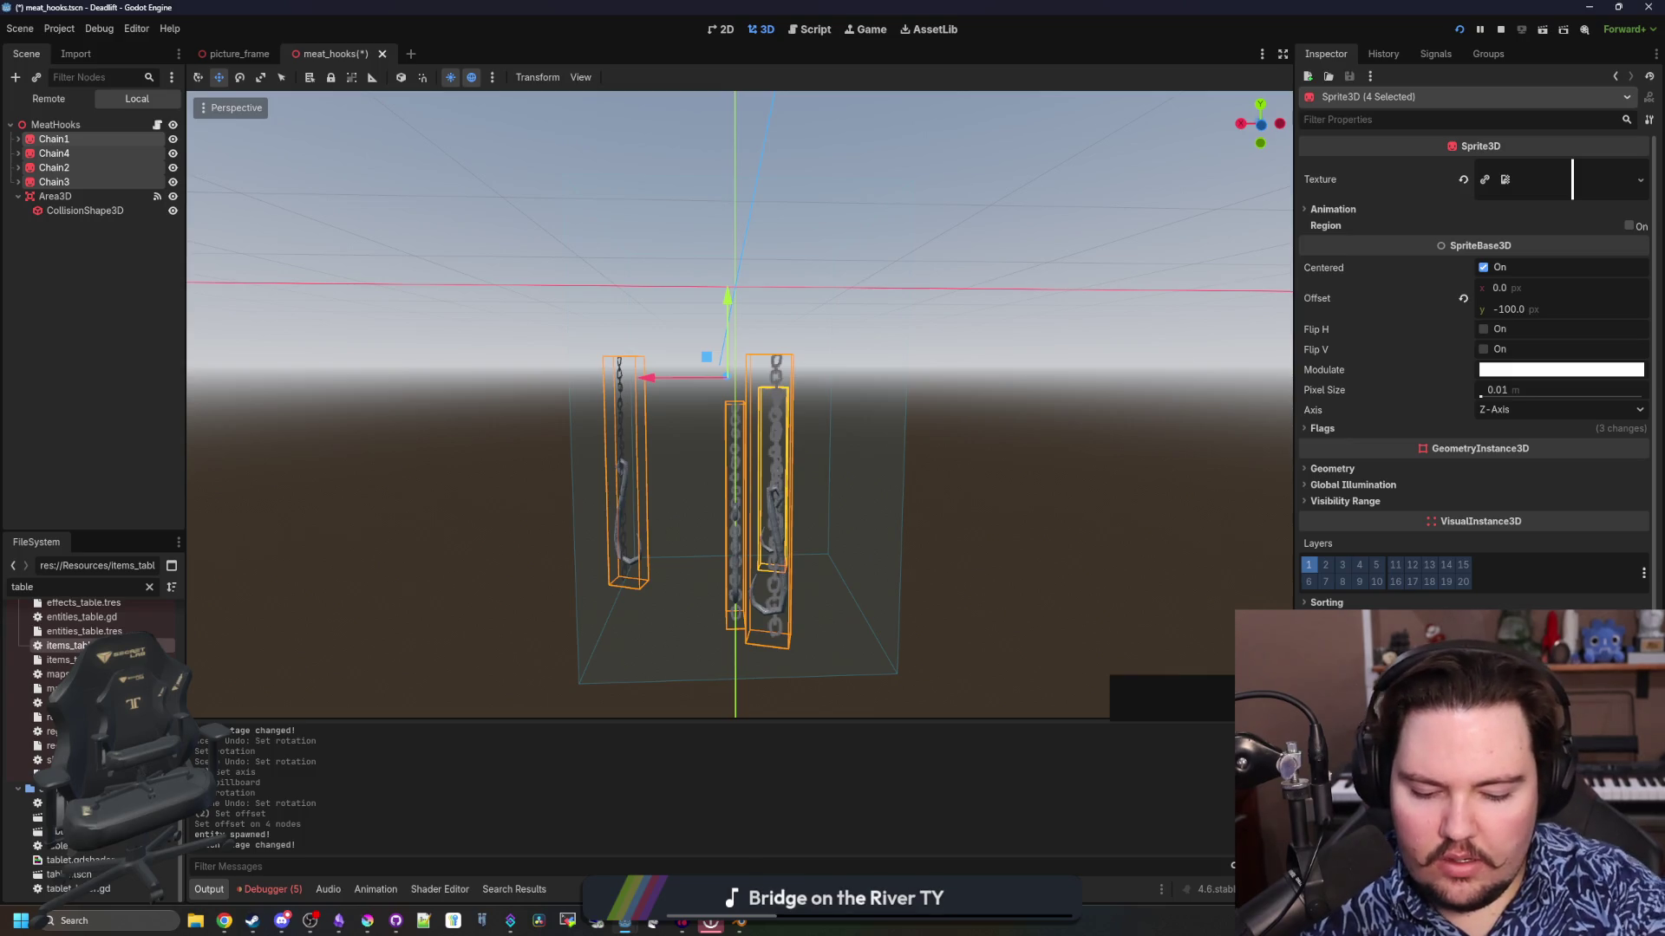
Try moving the four chains down, undo it, and expand each chain to show its Hook
{"action": "key", "text": "Return"}
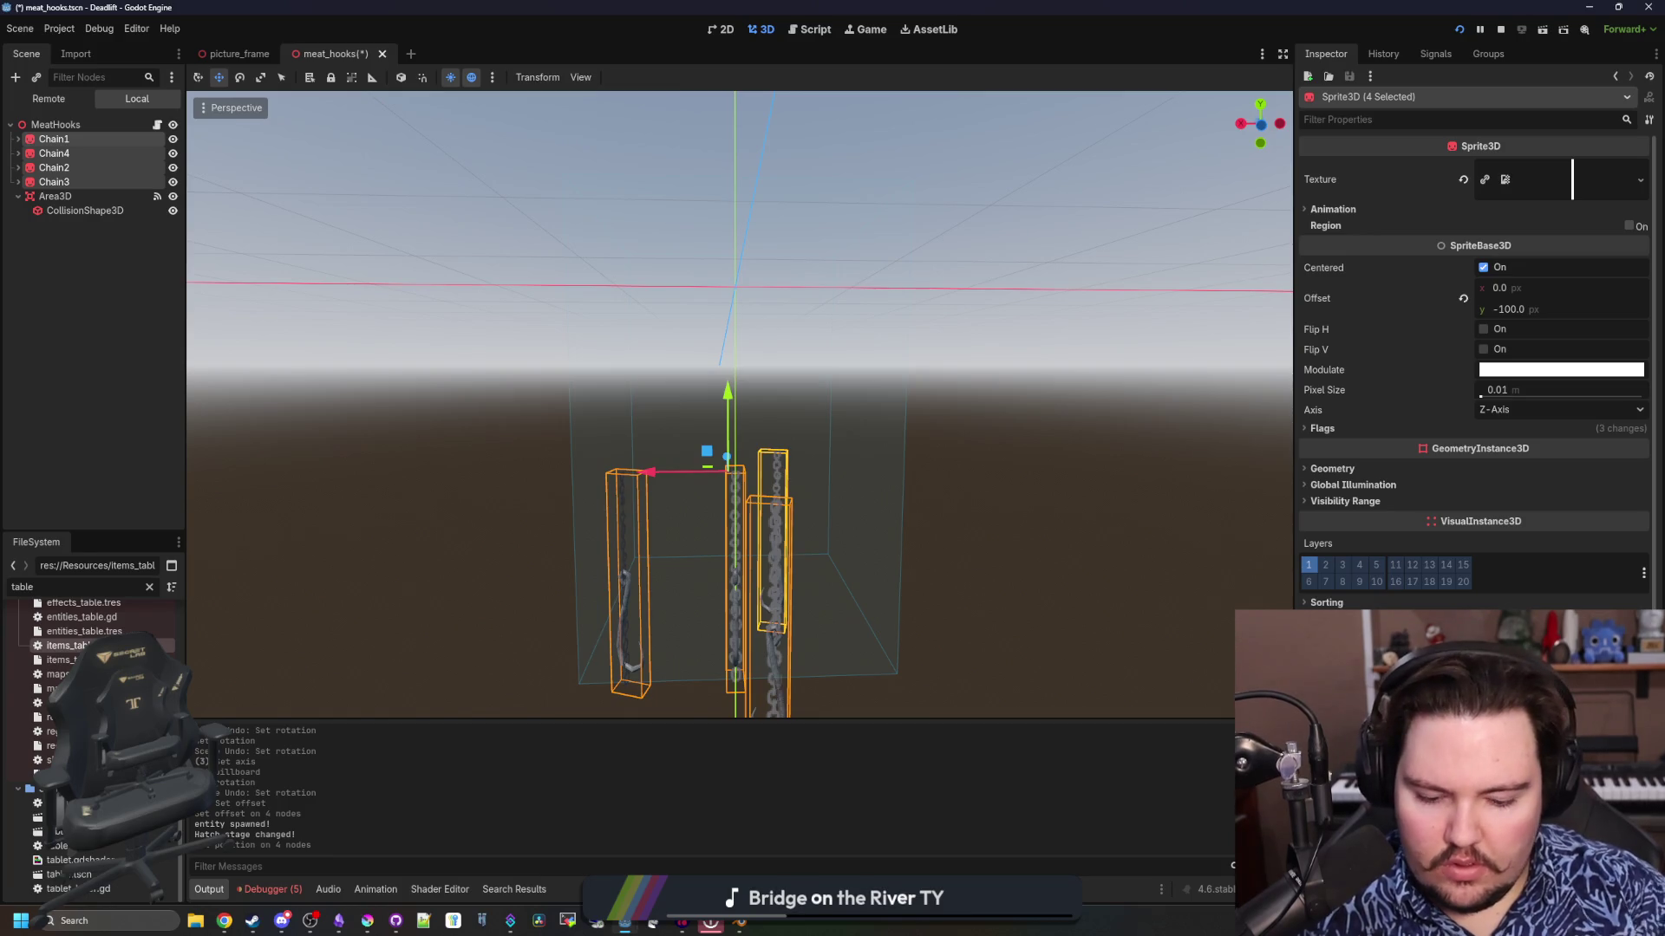
{"action": "key", "text": "ctrl+z"}
{"action": "mouse_move", "coordinate": [839, 422]}
{"action": "left_mouse_down"}
{"action": "mouse_move", "coordinate": [900, 473]}
{"action": "mouse_move", "coordinate": [923, 467]}
{"action": "mouse_move", "coordinate": [863, 469]}
{"action": "mouse_move", "coordinate": [867, 439]}
{"action": "left_mouse_up"}
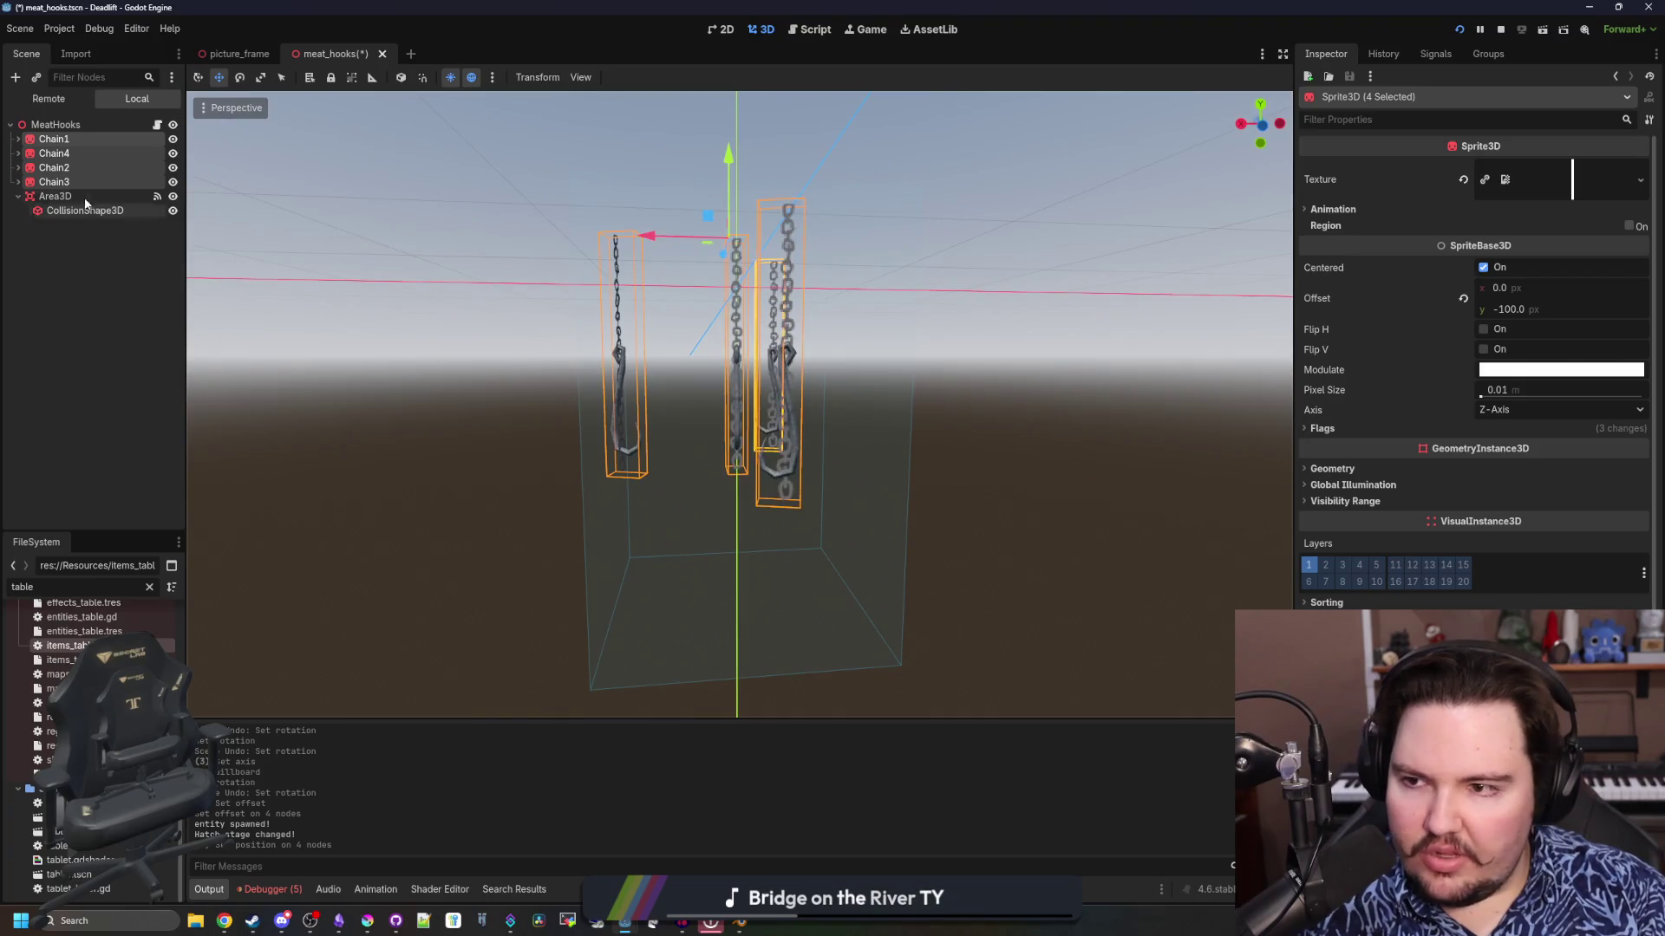
{"action": "left_click", "coordinate": [17, 182]}
{"action": "left_click", "coordinate": [17, 168]}
{"action": "left_click", "coordinate": [18, 154]}
{"action": "left_click", "coordinate": [18, 139]}
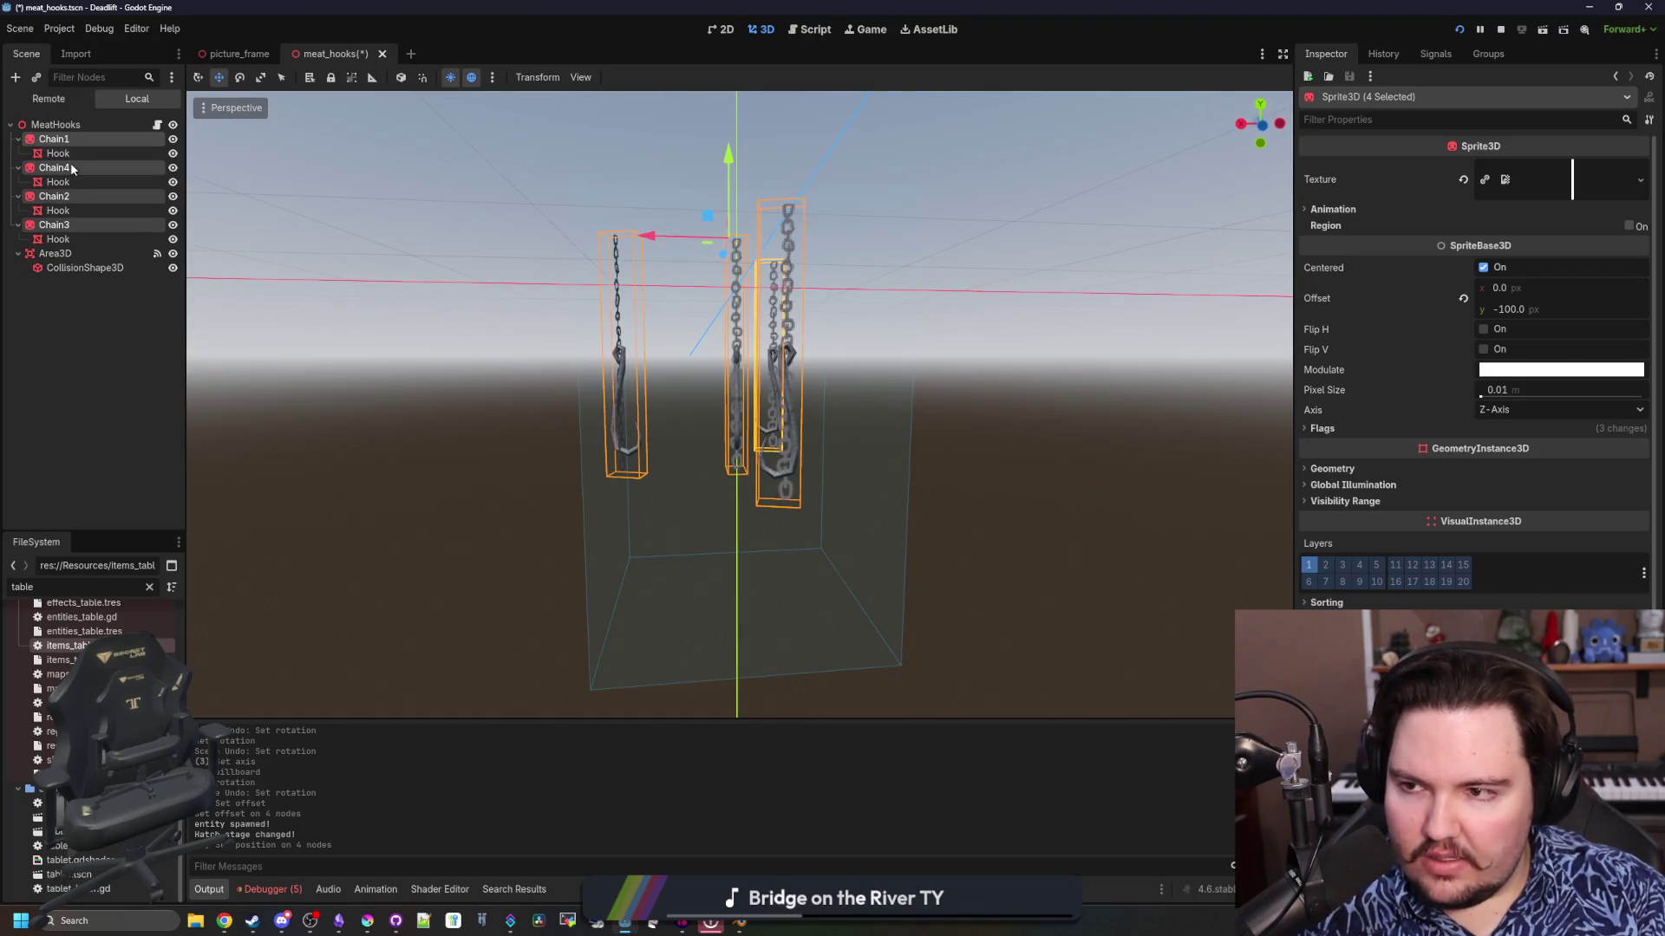
Select all four Hooks, drag them to a new vertical position, and deselect
{"action": "left_click", "coordinate": [58, 153]}
{"action": "left_click", "coordinate": [58, 182], "text": "ctrl"}
{"action": "left_click", "coordinate": [58, 210], "text": "ctrl"}
{"action": "left_click", "coordinate": [58, 239], "text": "ctrl"}
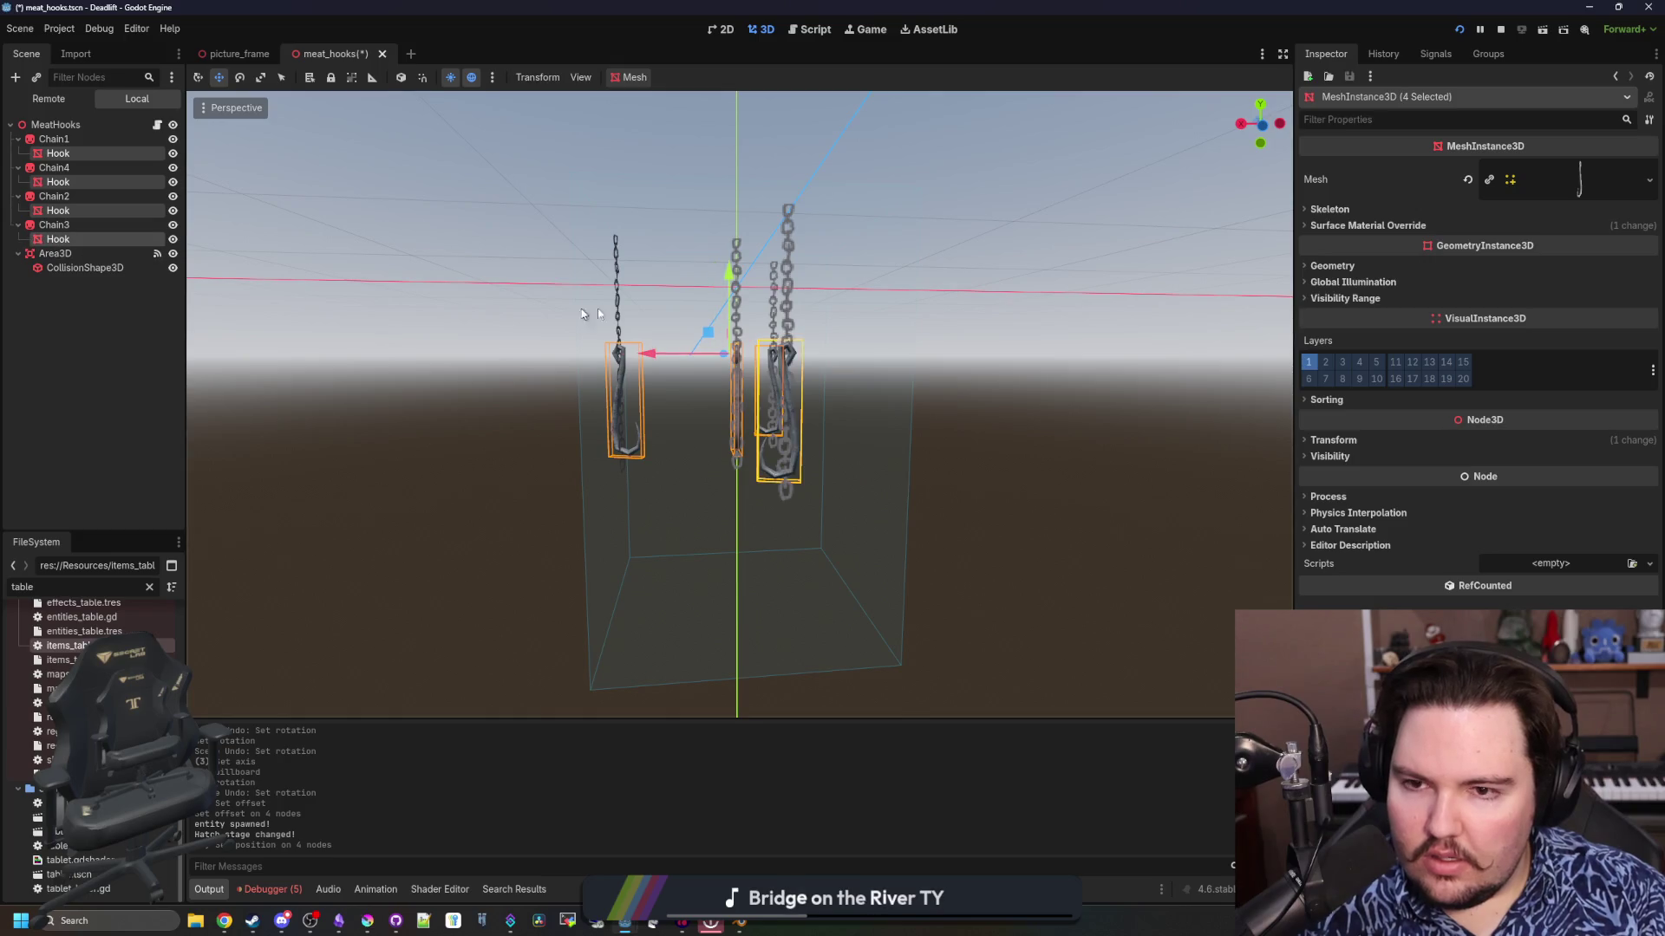
{"action": "scroll", "coordinate": [584, 314], "scroll_direction": "up", "scroll_amount": 5}
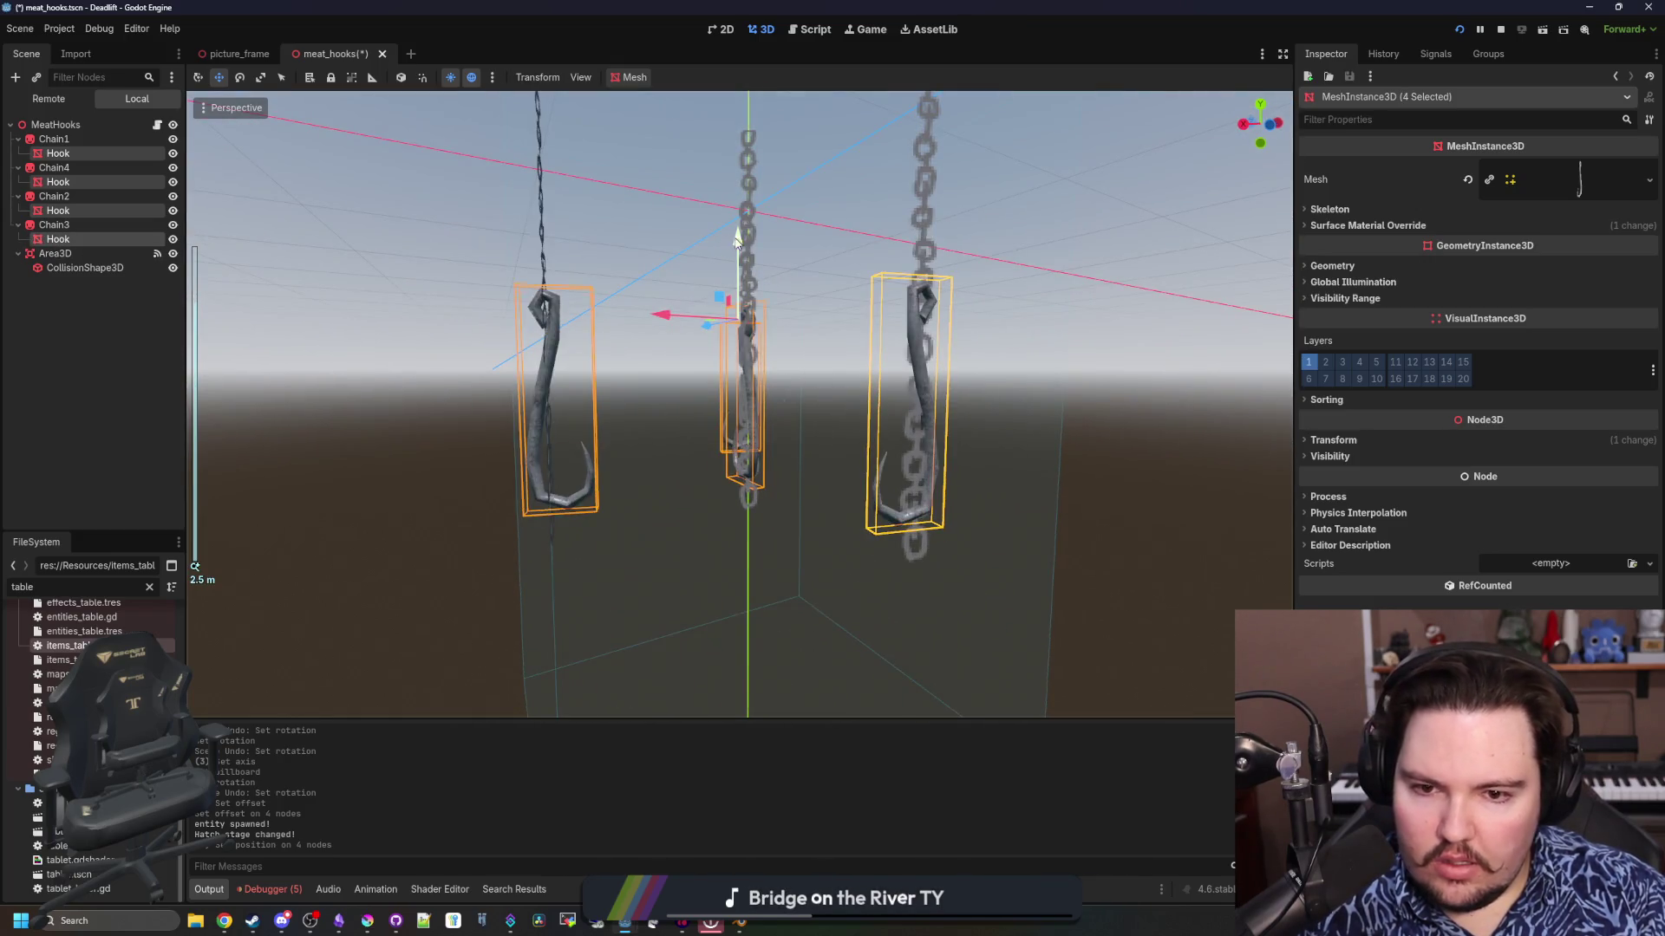
{"action": "scroll", "coordinate": [654, 372], "scroll_direction": "up", "scroll_amount": 3}
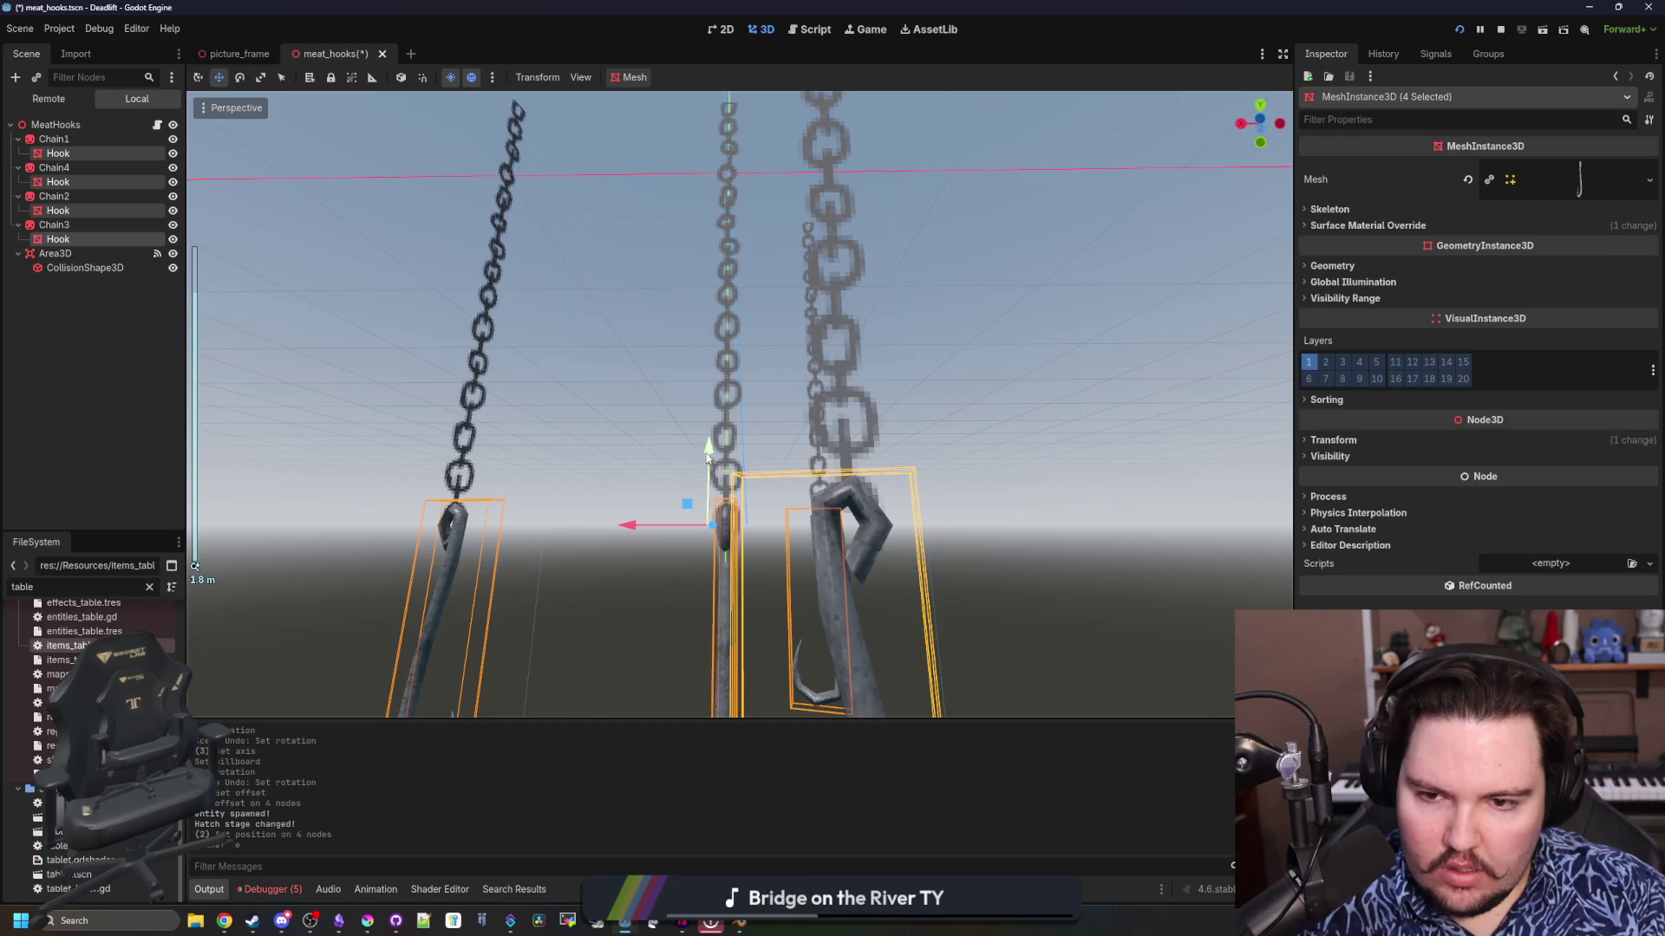
{"action": "mouse_move", "coordinate": [708, 452]}
{"action": "left_mouse_down"}
{"action": "mouse_move", "coordinate": [708, 486]}
{"action": "mouse_move", "coordinate": [706, 464]}
{"action": "left_mouse_up"}
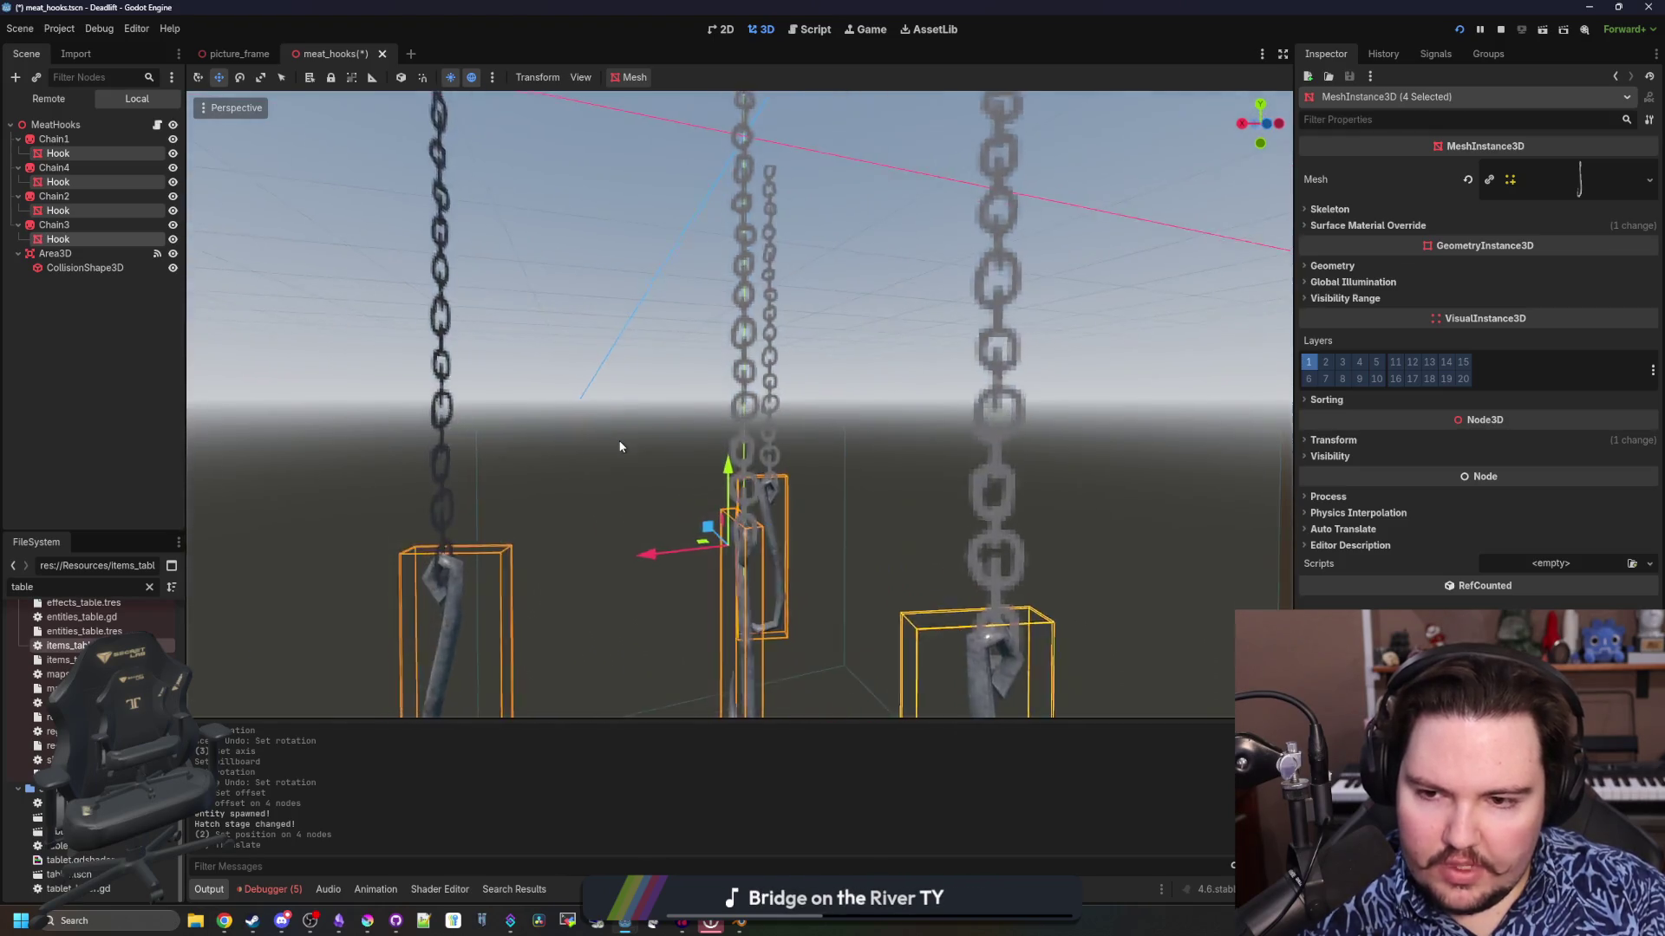
{"action": "scroll", "coordinate": [620, 446], "scroll_direction": "down", "scroll_amount": 8}
{"action": "left_click", "coordinate": [603, 438]}
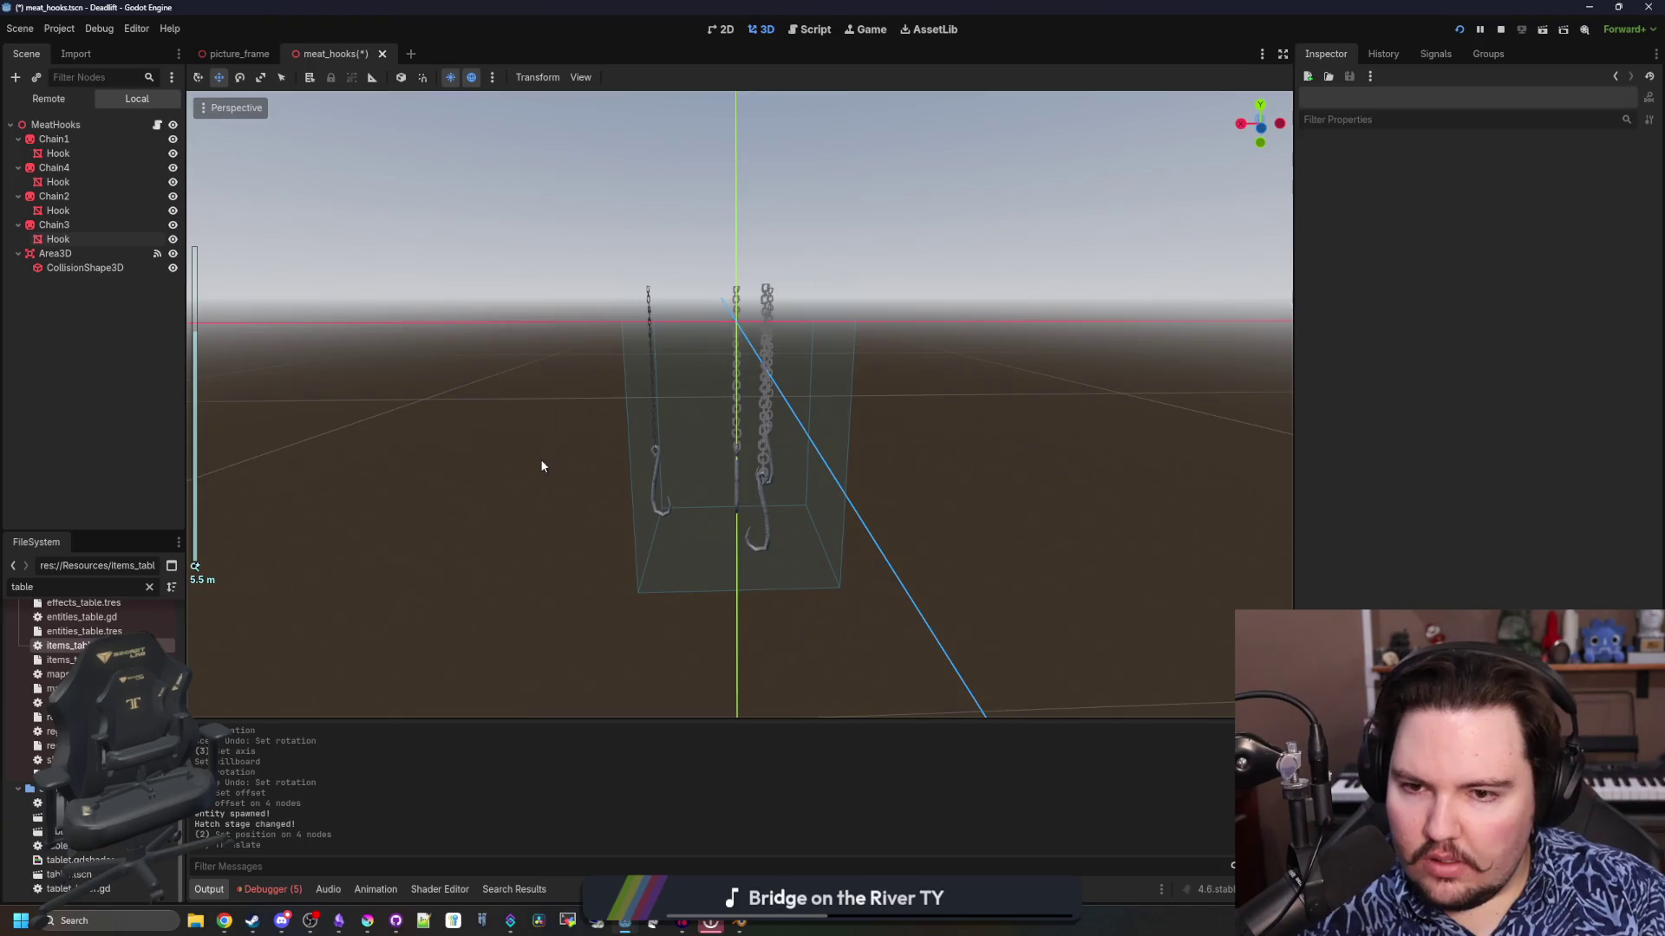
{"action": "scroll", "coordinate": [541, 466], "scroll_direction": "up", "scroll_amount": 3}
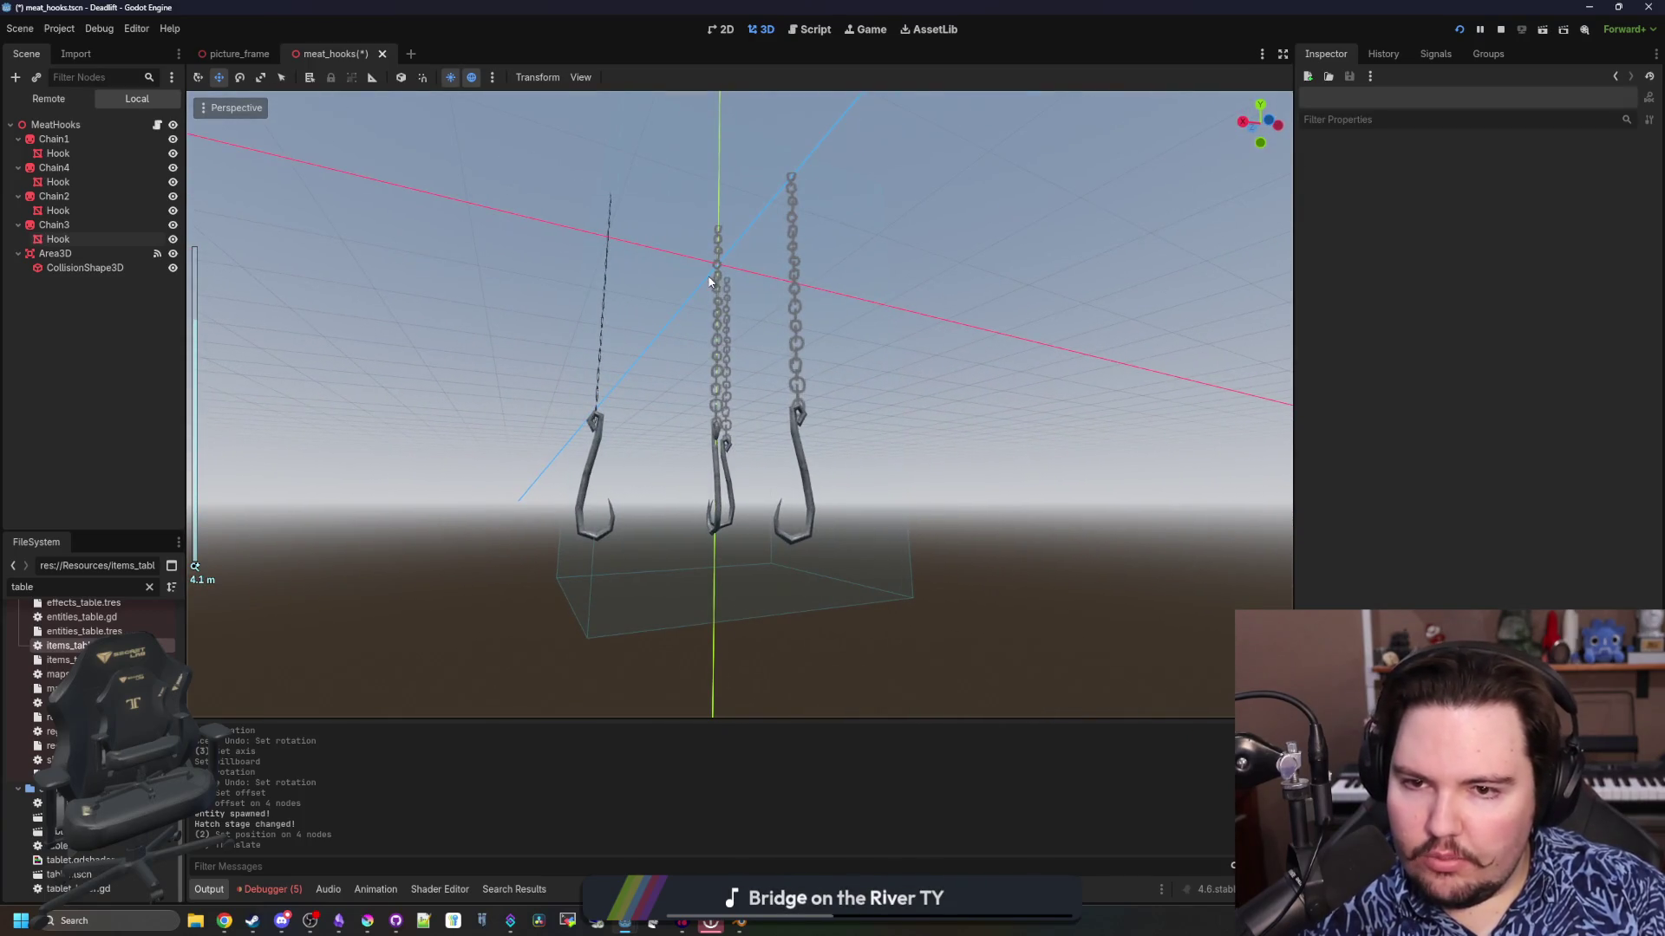
Set Chain1's Position y to 0 and save the meat_hooks scene
{"action": "left_click", "coordinate": [712, 275]}
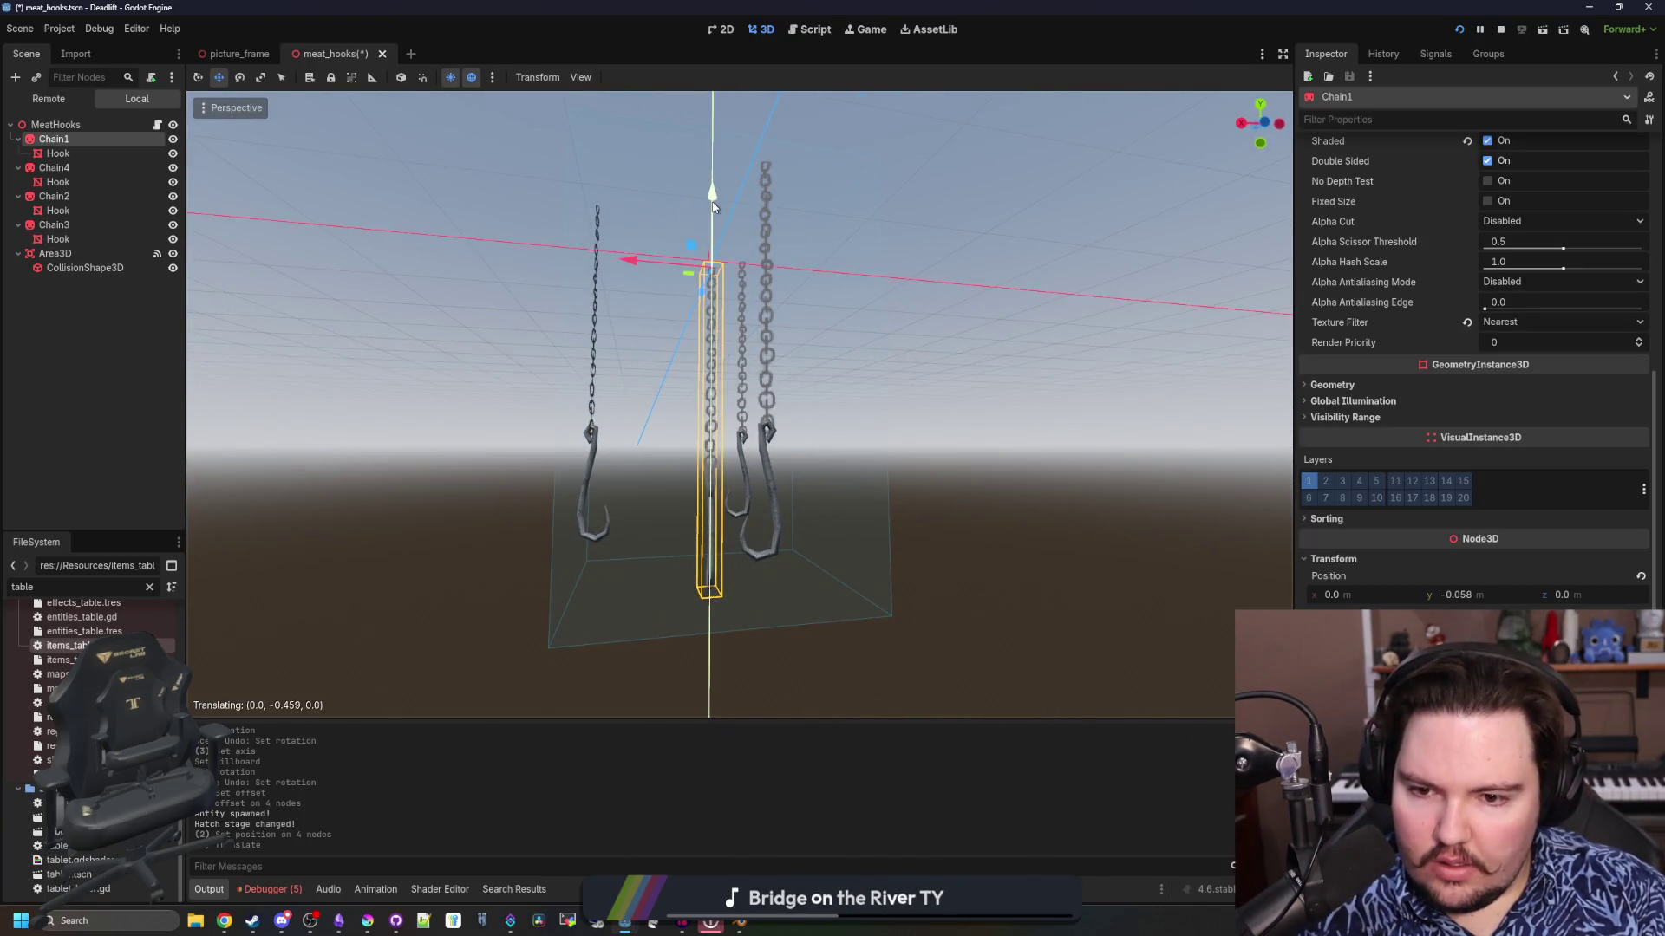
{"action": "left_click", "coordinate": [1450, 595]}
{"action": "type", "text": "0"}
{"action": "key", "text": "Return"}
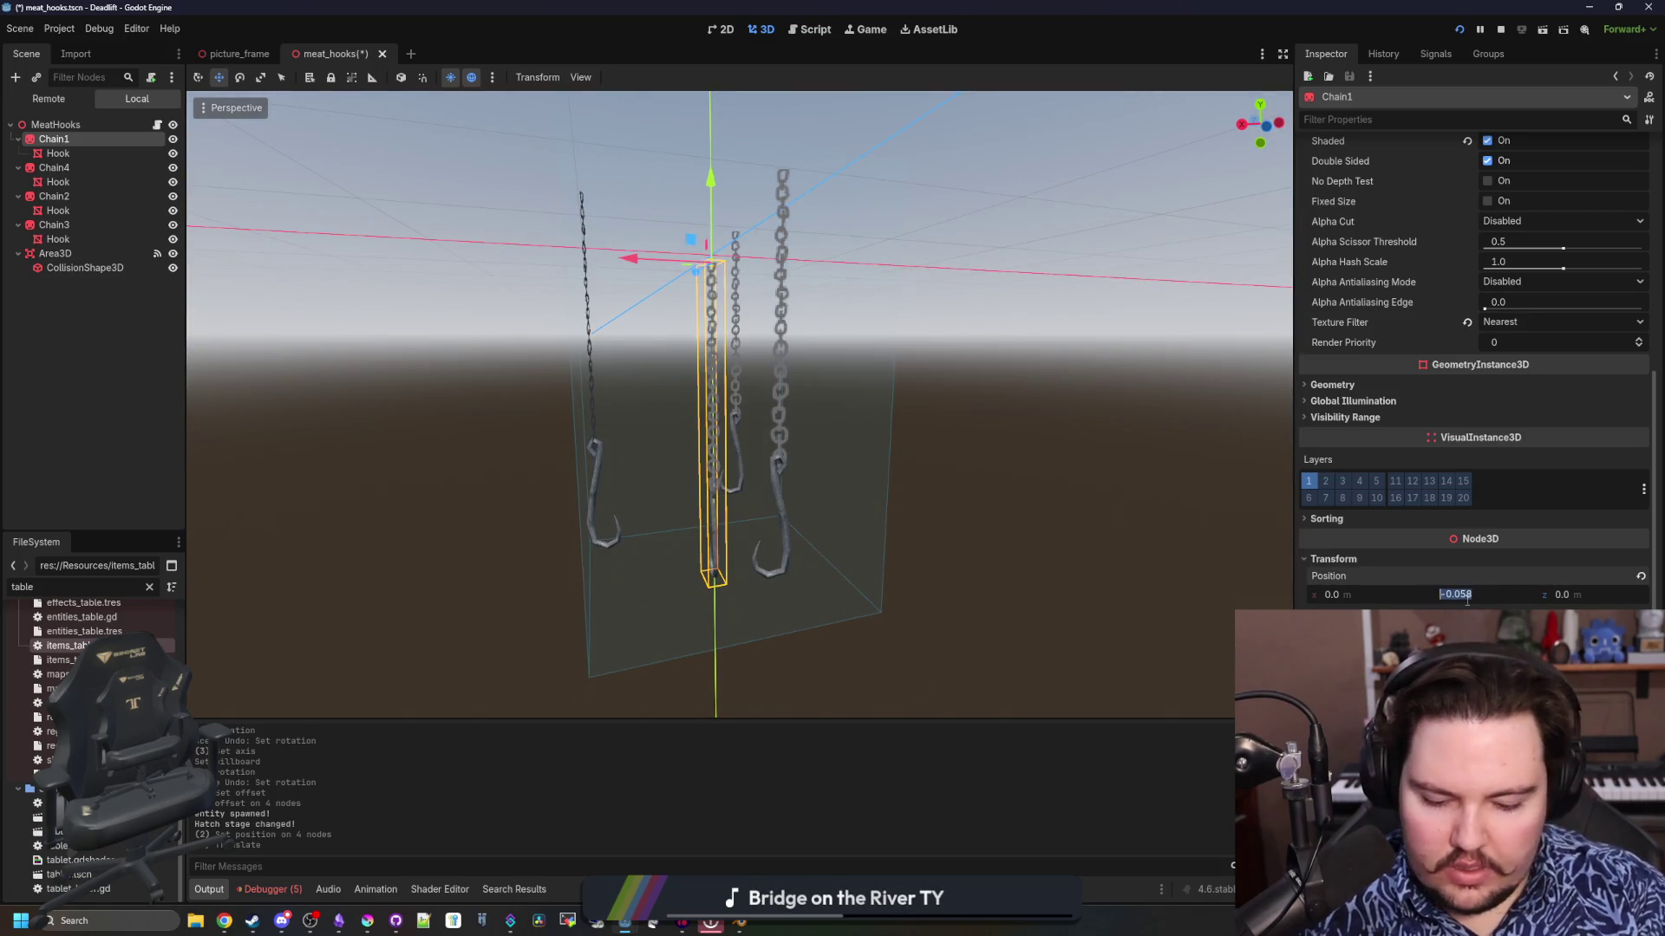
{"action": "mouse_move", "coordinate": [840, 304]}
{"action": "left_mouse_down"}
{"action": "mouse_move", "coordinate": [819, 252]}
{"action": "mouse_move", "coordinate": [794, 268]}
{"action": "mouse_move", "coordinate": [837, 216]}
{"action": "mouse_move", "coordinate": [609, 260]}
{"action": "mouse_move", "coordinate": [715, 174]}
{"action": "left_mouse_up"}
{"action": "left_click", "coordinate": [815, 248]}
{"action": "left_click", "coordinate": [811, 248]}
{"action": "left_click", "coordinate": [722, 168]}
{"action": "key", "text": "ctrl+s"}
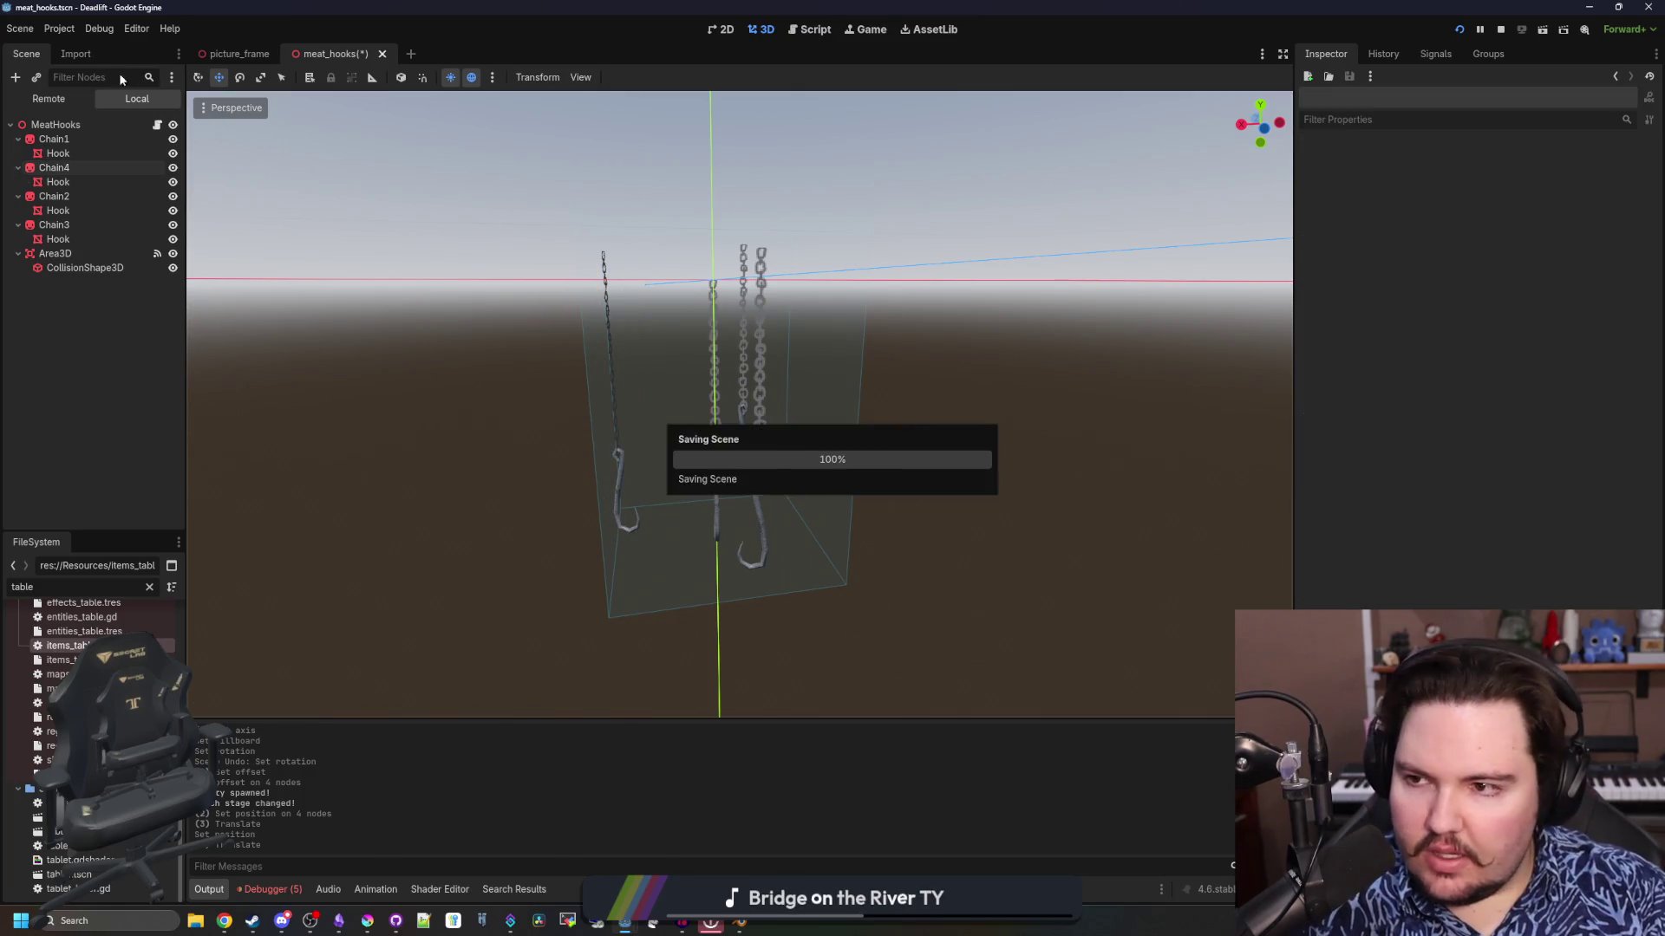
In meat_hooks.gd, change the tweened property path to "rotation:x"
{"action": "left_click", "coordinate": [157, 124]}
{"action": "left_click", "coordinate": [602, 491]}
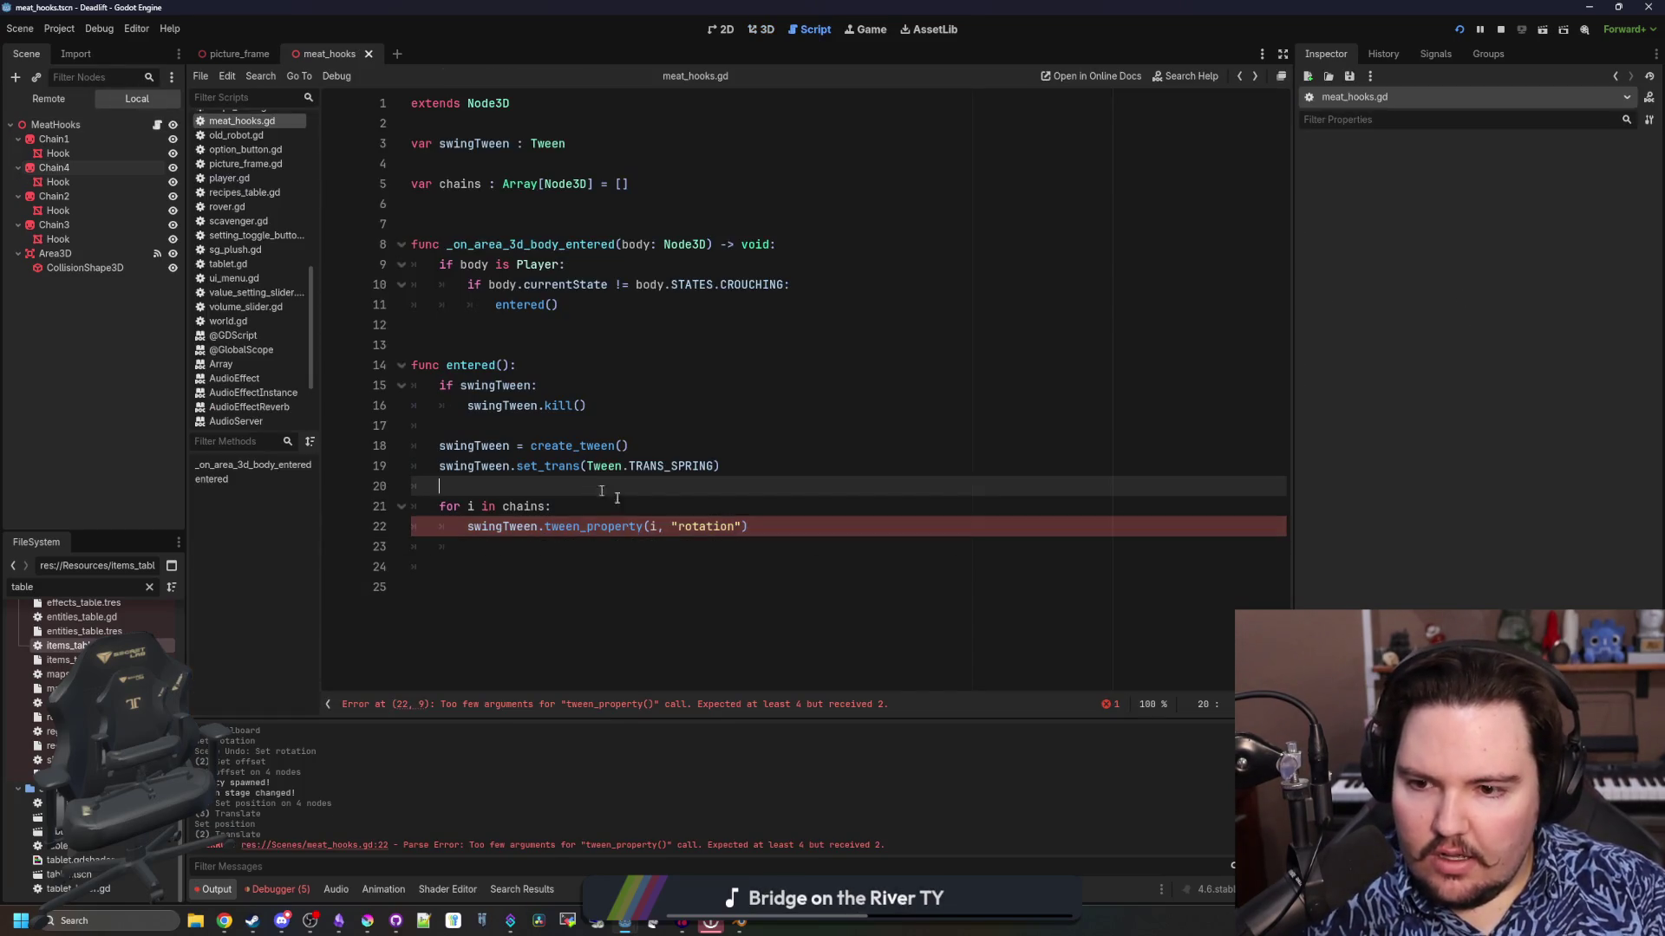
{"action": "left_click", "coordinate": [744, 526]}
{"action": "type", "text": "."}
{"action": "key", "text": "BackSpace"}
{"action": "type", "text": ":x"}
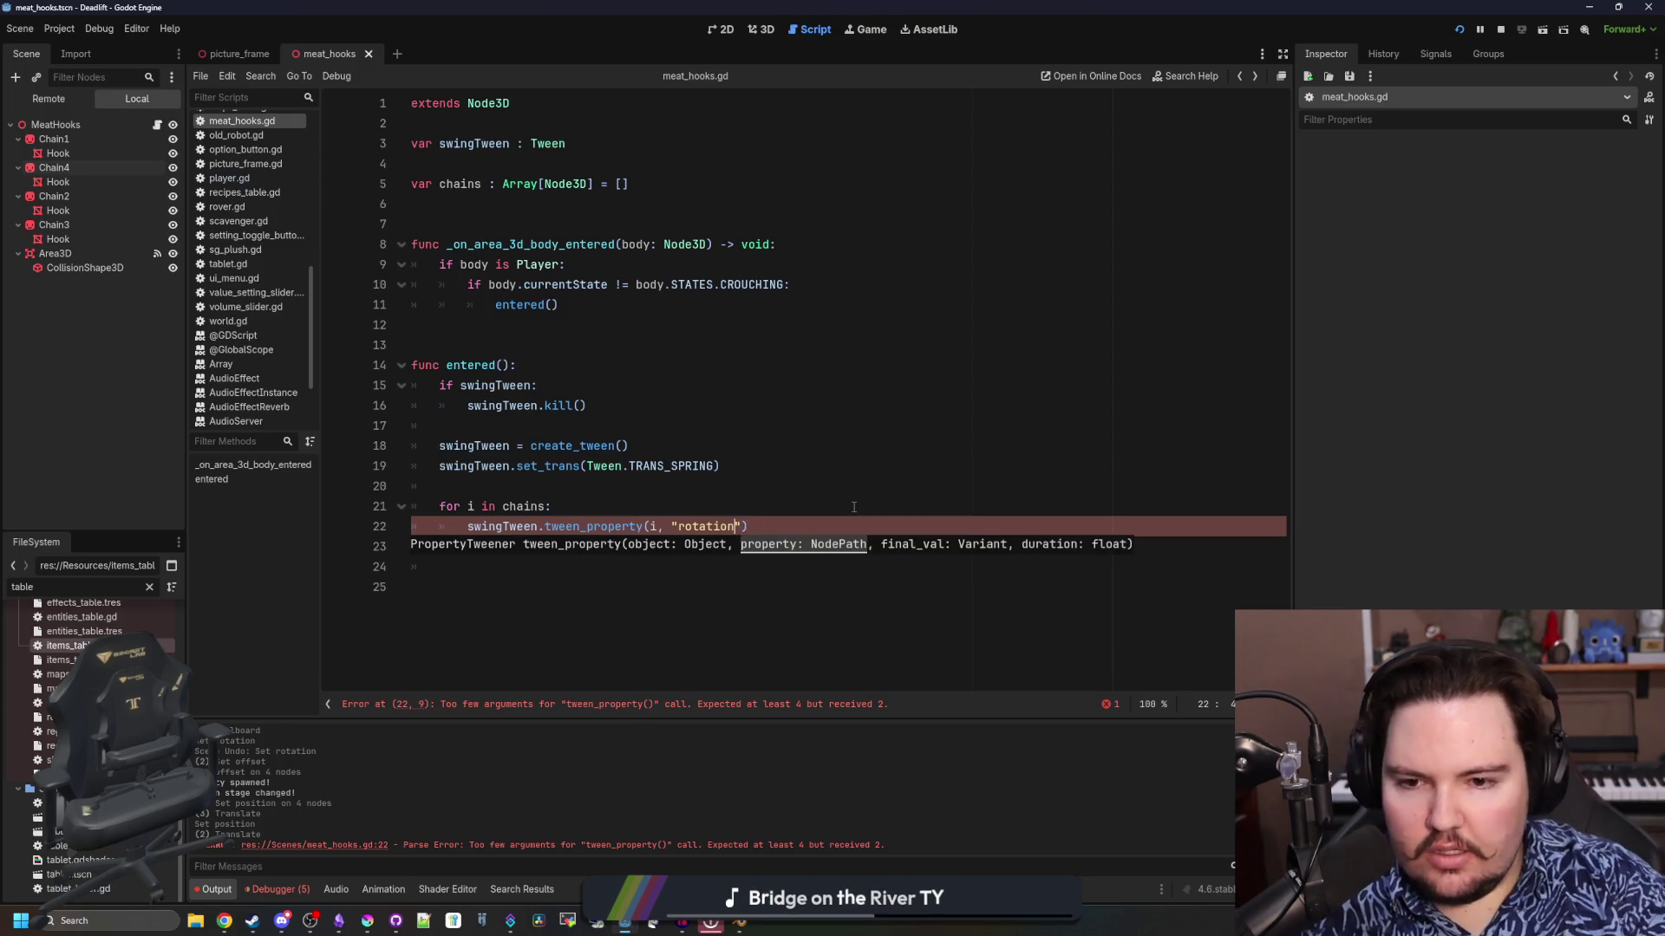
{"action": "type", "text": "\", 0.0, 3.0"}
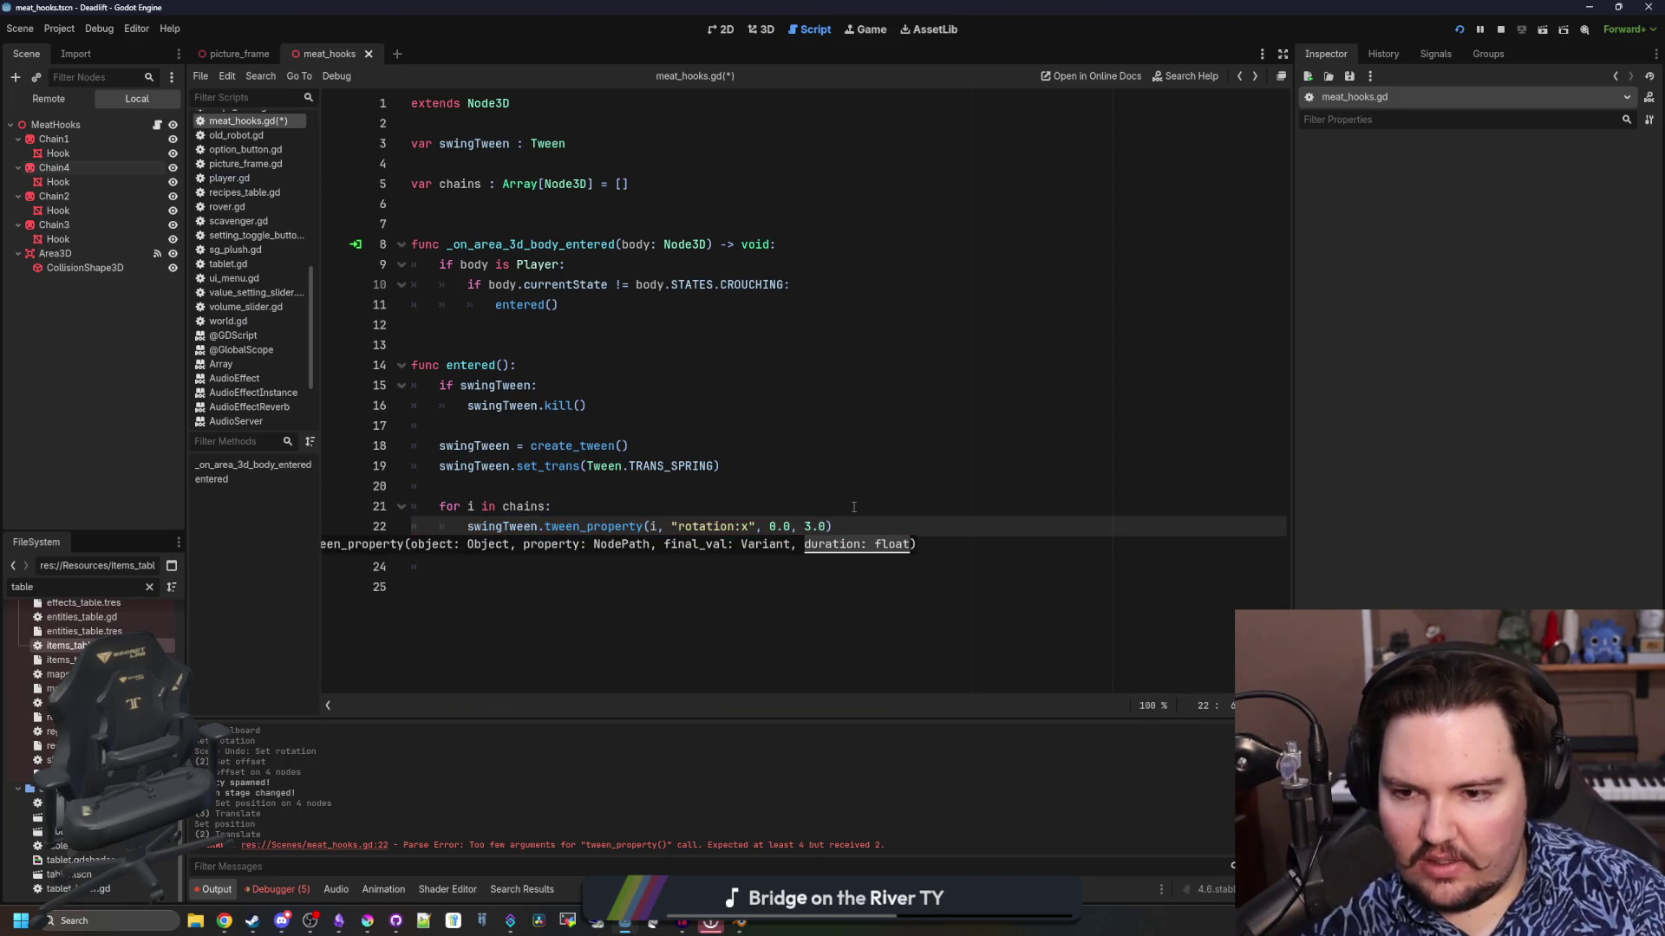
Add a line above the tween call for the random ±45° tilt and close line 22's parenthesis
{"action": "left_click", "coordinate": [855, 507]}
{"action": "key", "text": "Return"}
{"action": "type", "text": "i.rotation.x = randf_range("}
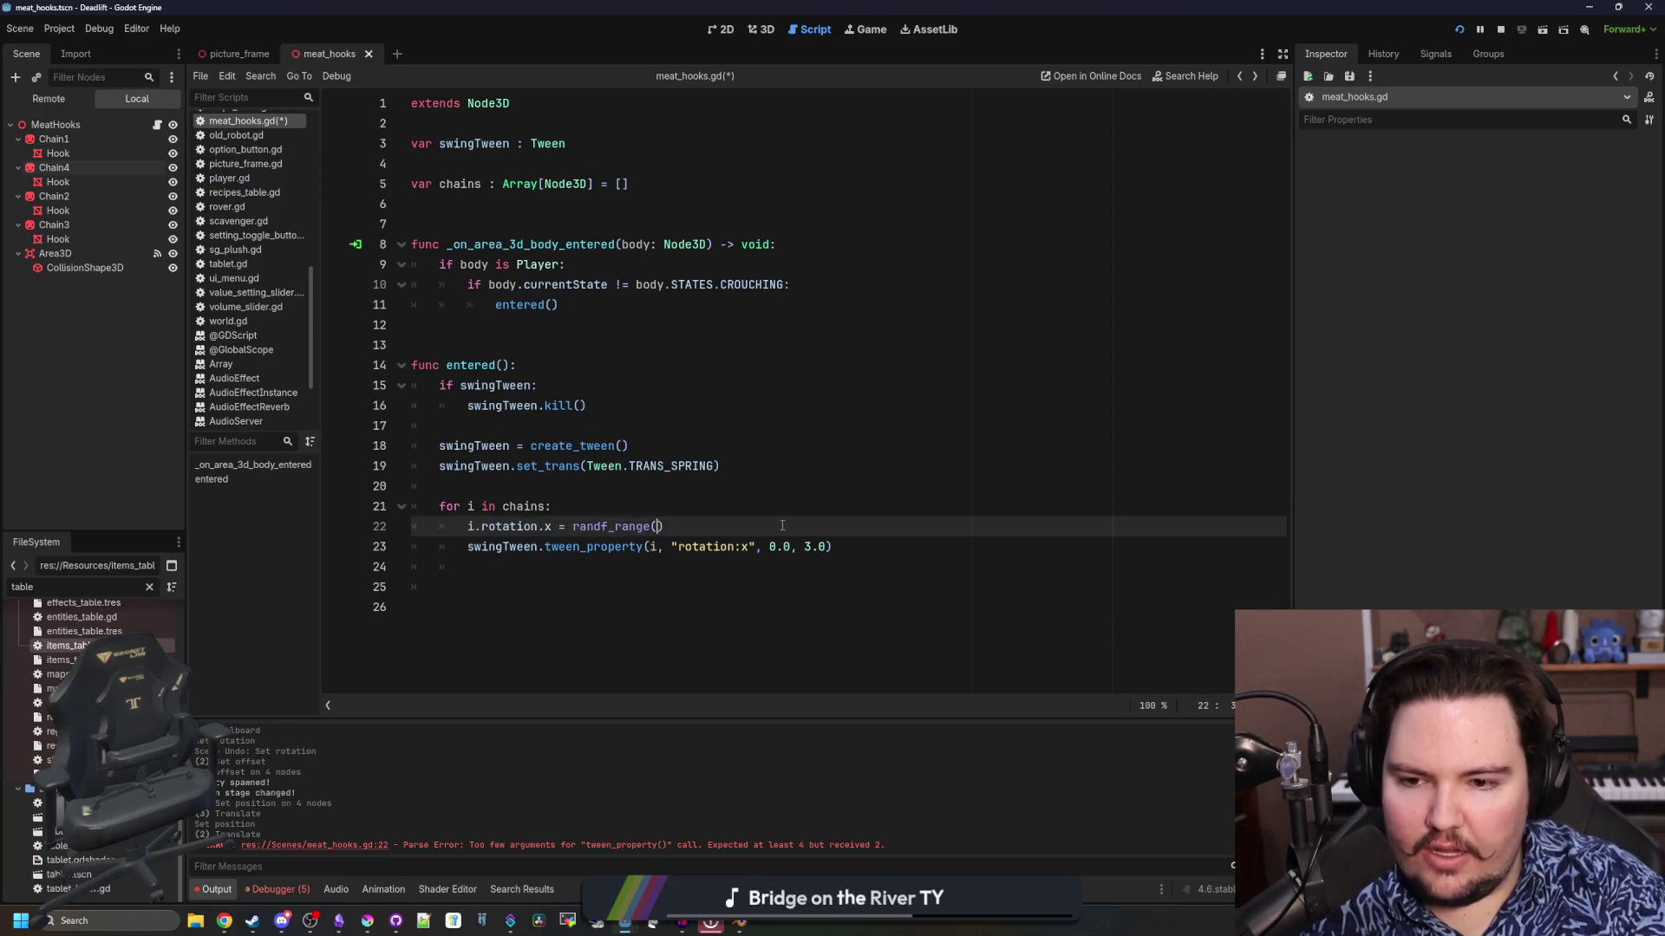
{"action": "type", "text": "-"}
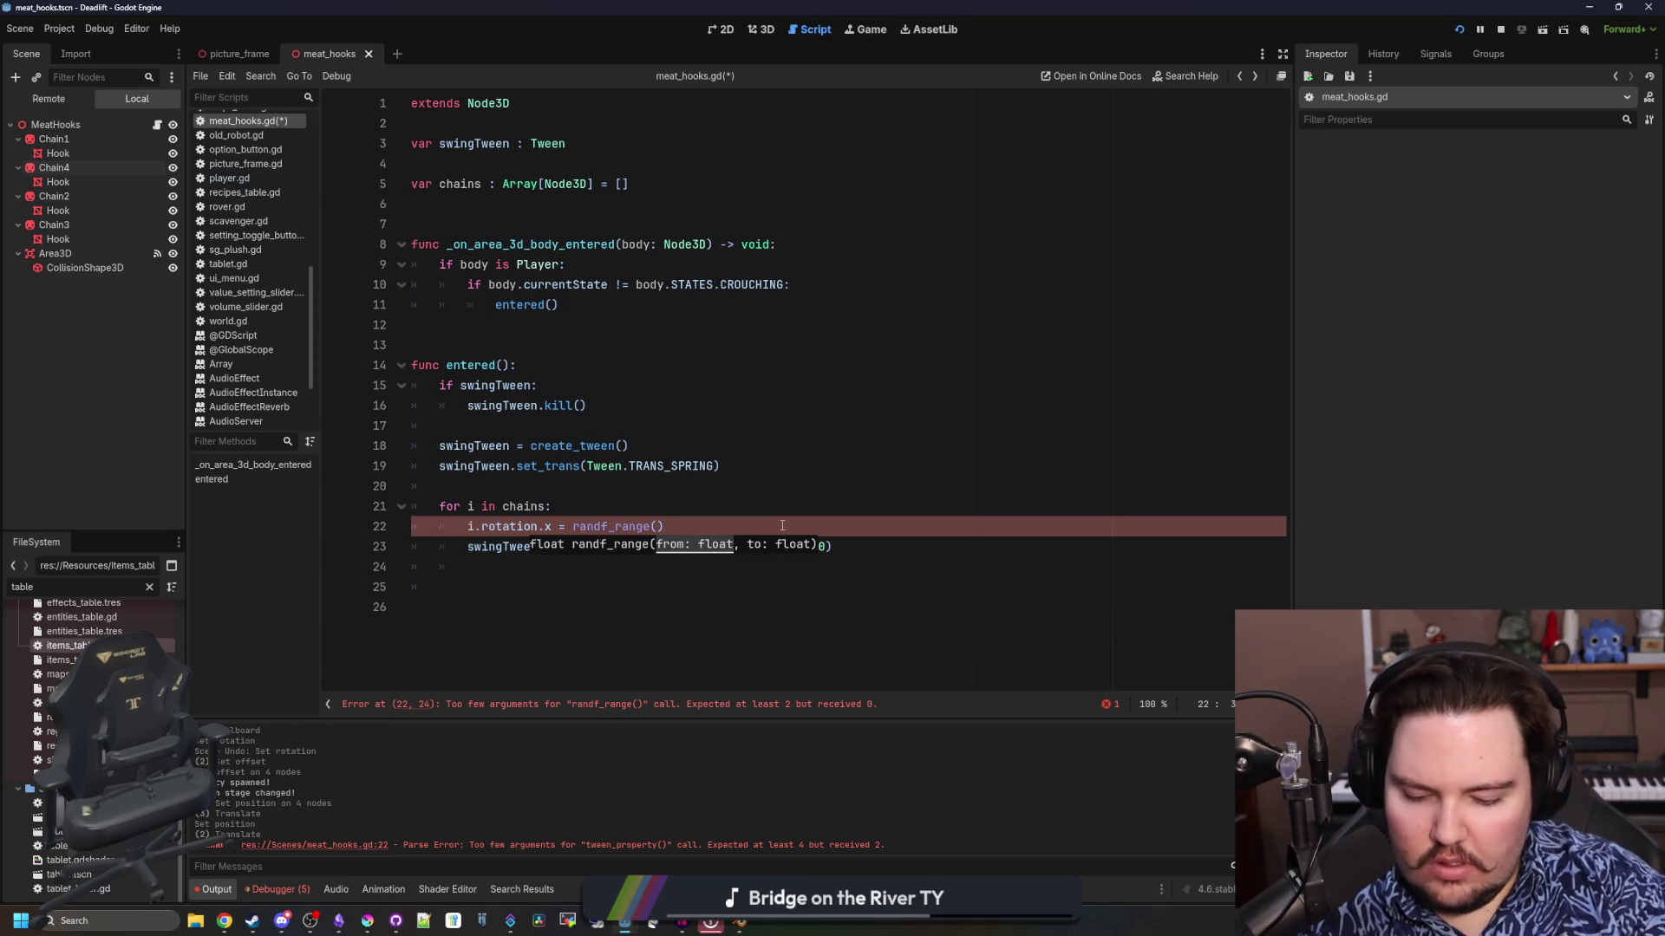
{"action": "type", "text": "45,45"}
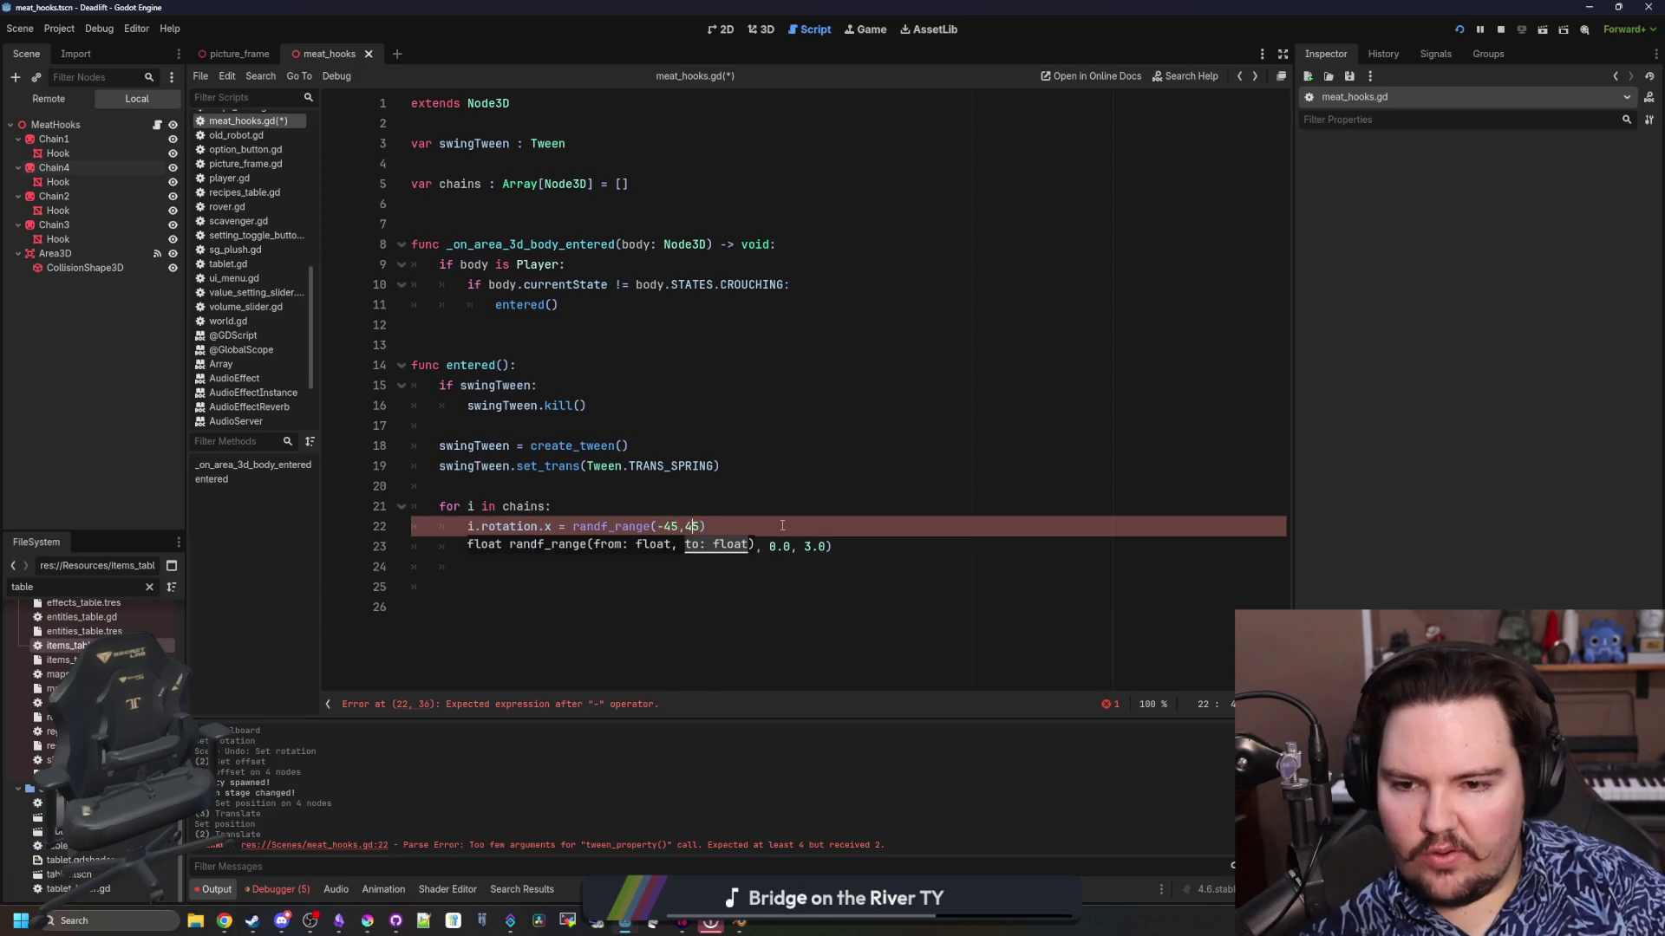
{"action": "type", "text": "_to_rad("}
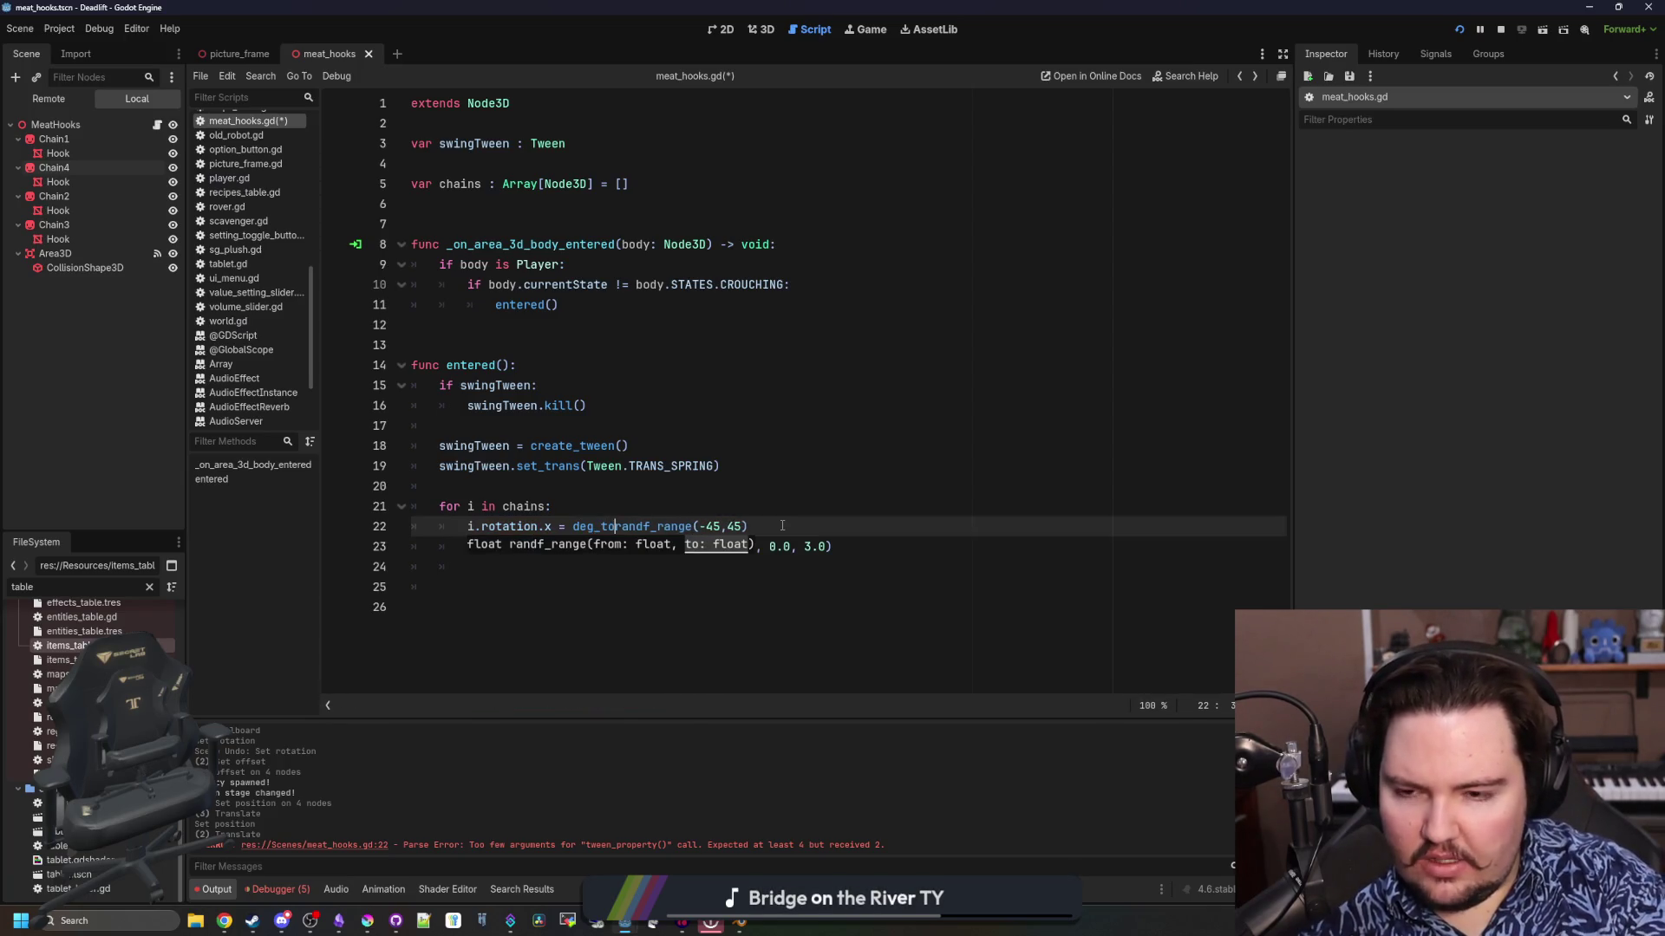
{"action": "left_click", "coordinate": [818, 521]}
{"action": "type", "text": ")"}
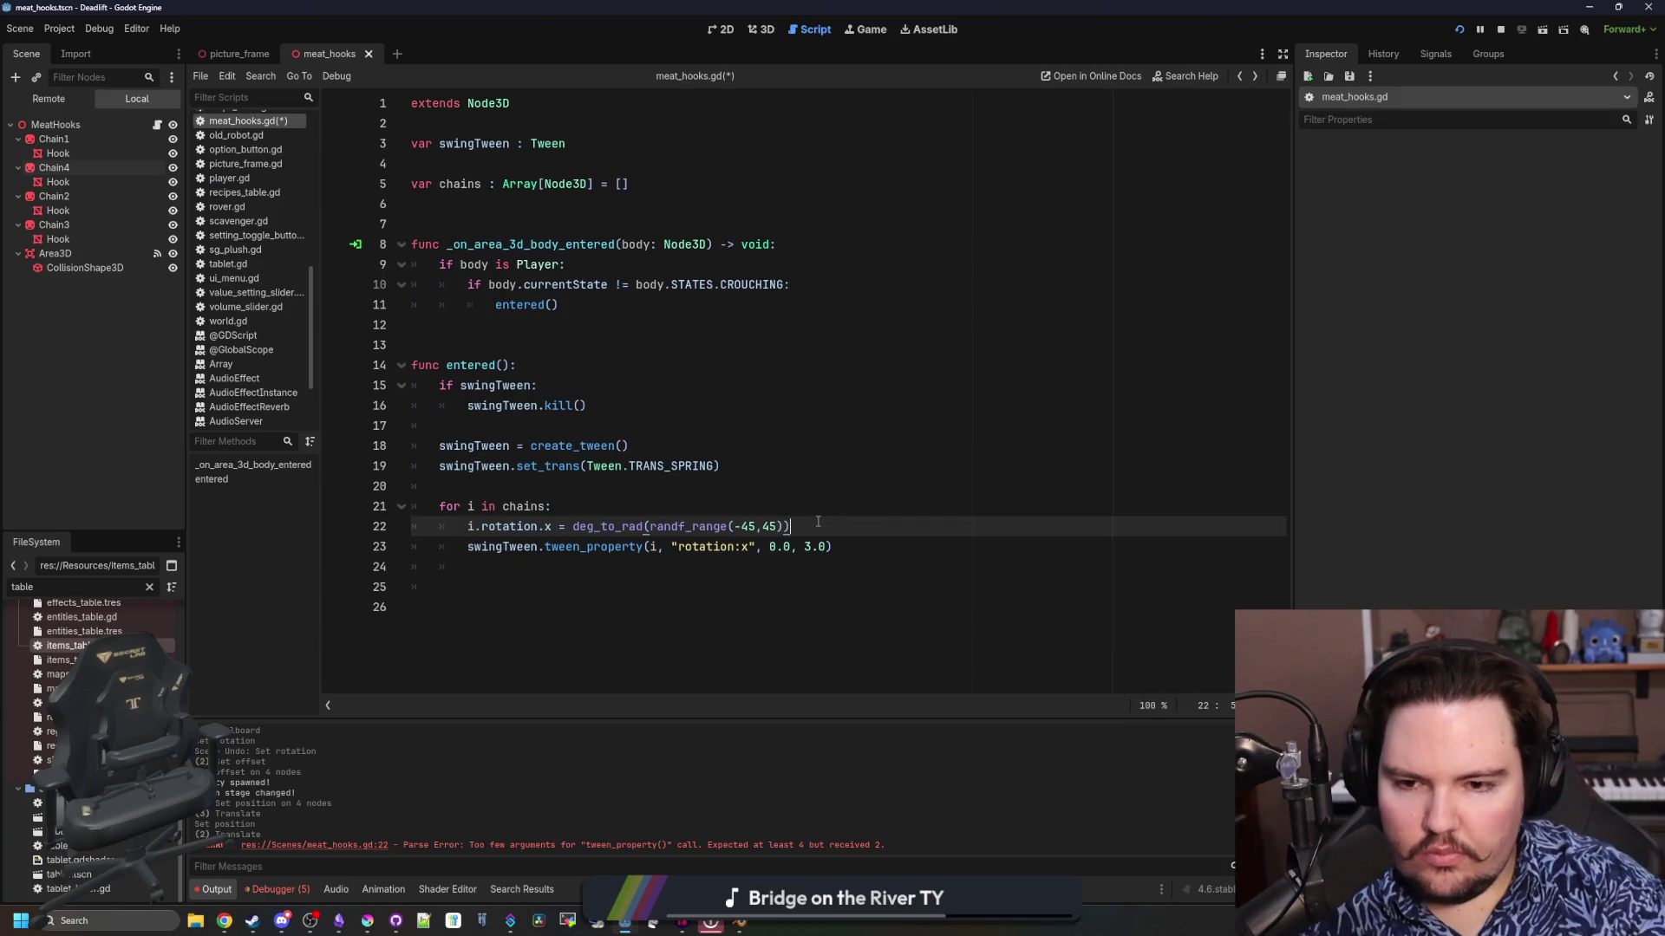
Delete the empty lines at the end of the script and save
{"action": "key", "text": "ctrl+End"}
{"action": "key", "text": "BackSpace"}
{"action": "key", "text": "BackSpace"}
{"action": "key", "text": "BackSpace"}
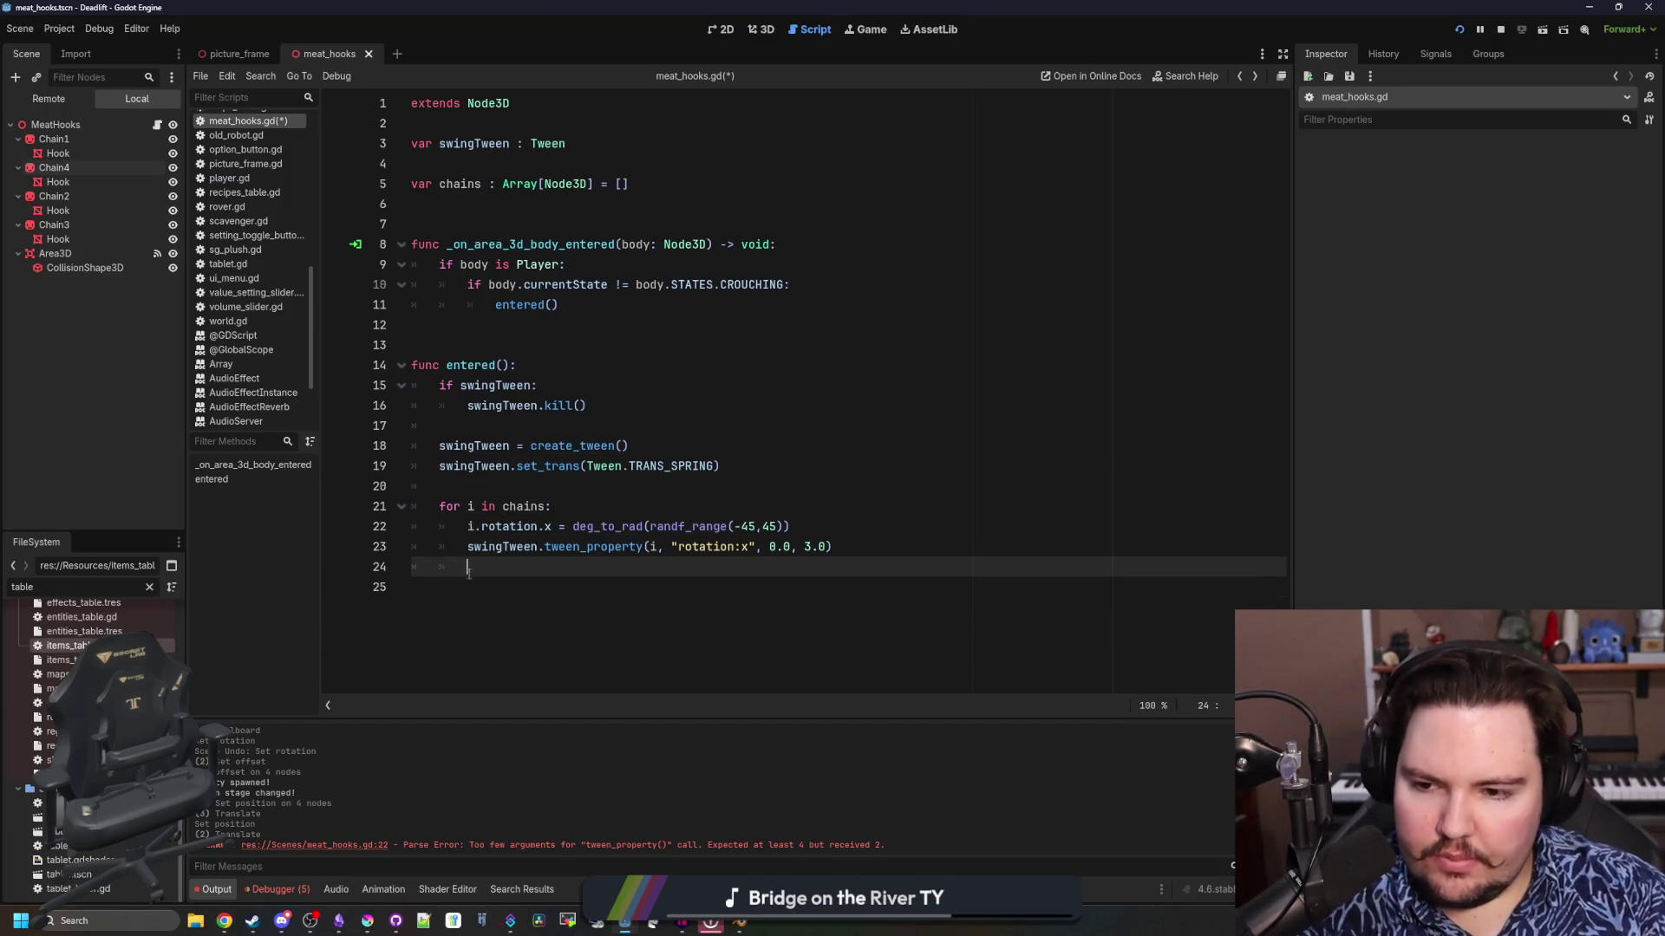
{"action": "left_click", "coordinate": [509, 488]}
{"action": "key", "text": "ctrl+s"}
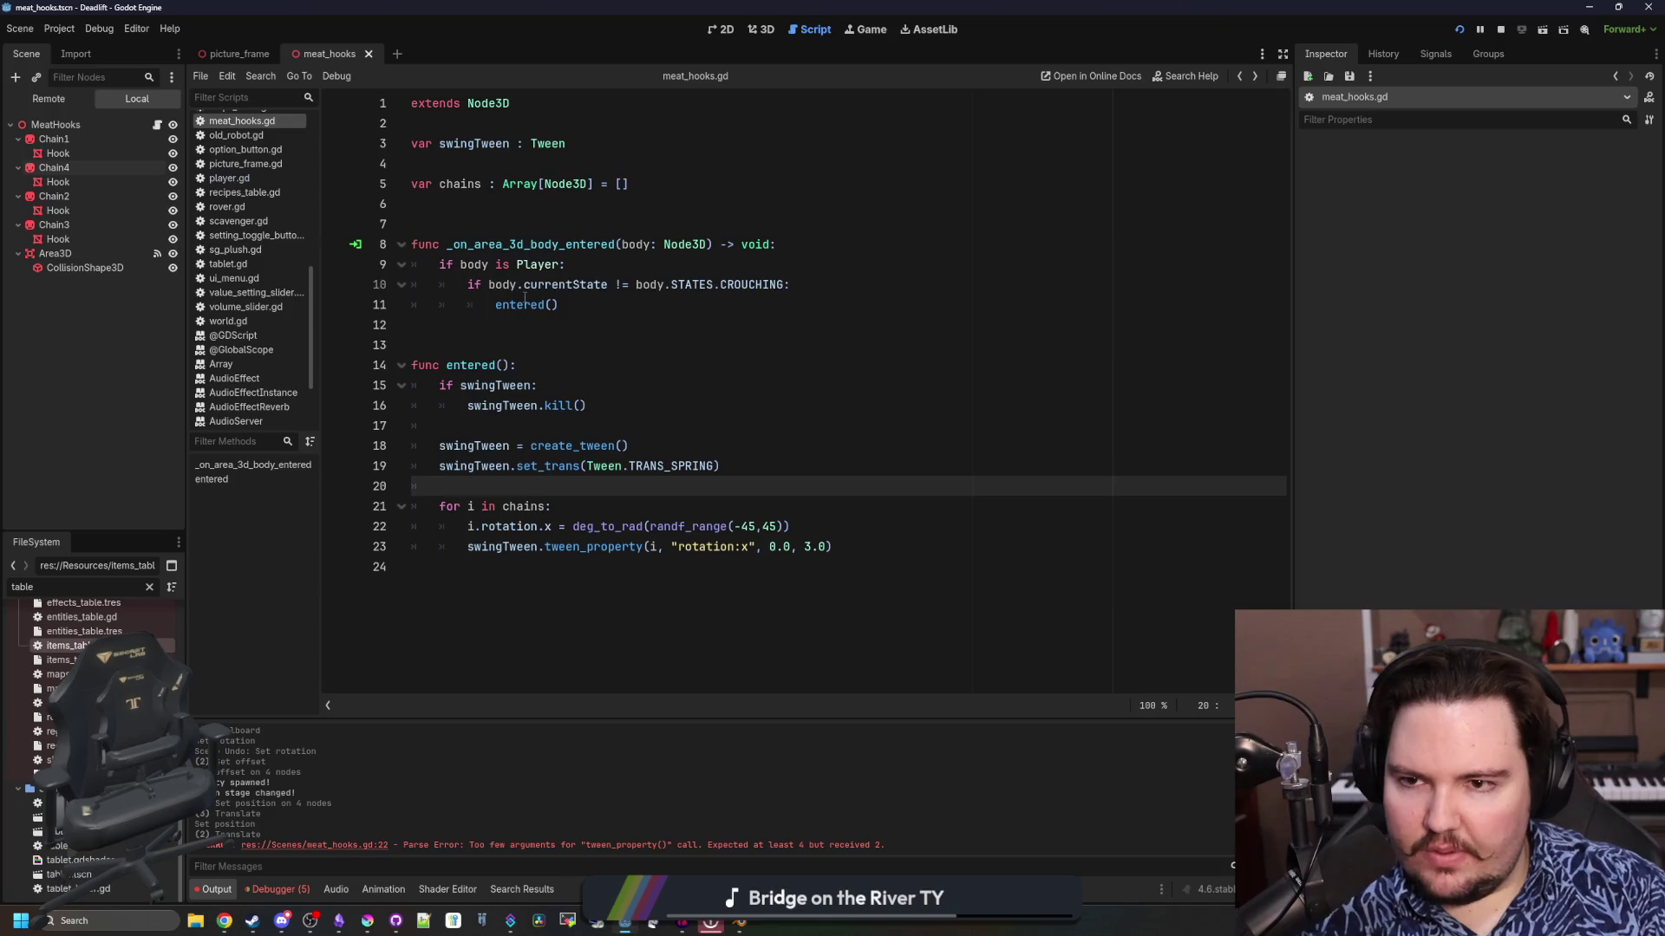
{"action": "left_click", "coordinate": [429, 224]}
{"action": "key", "text": "ctrl+s"}
{"action": "left_click", "coordinate": [413, 193]}
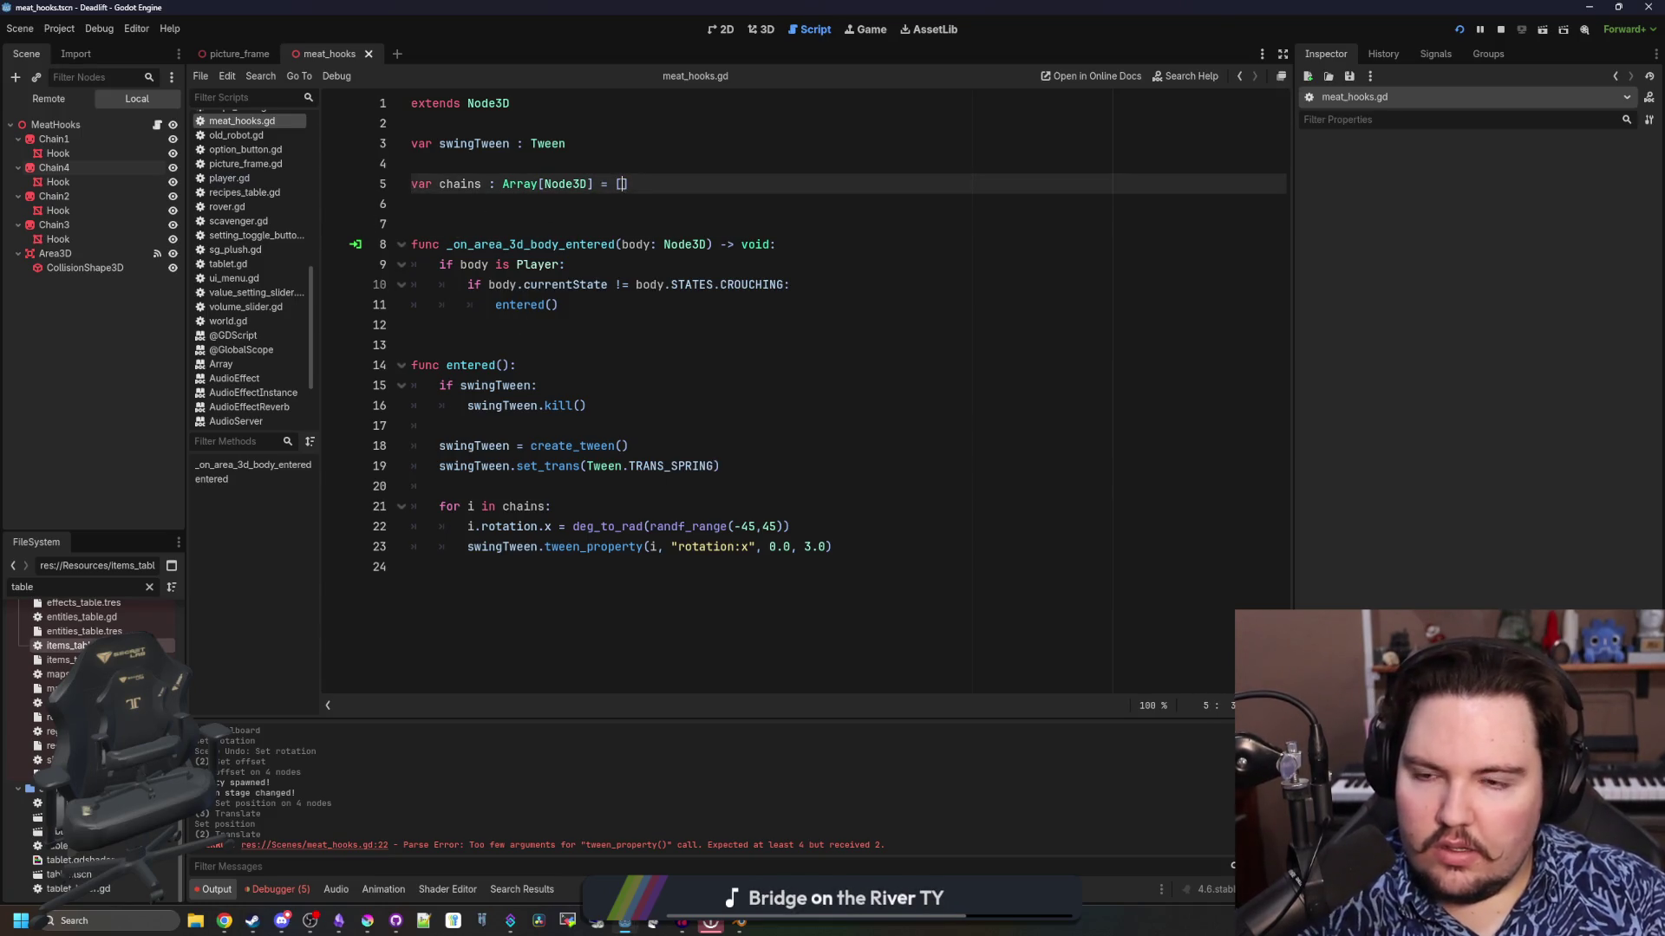
{"action": "key", "text": "Return"}
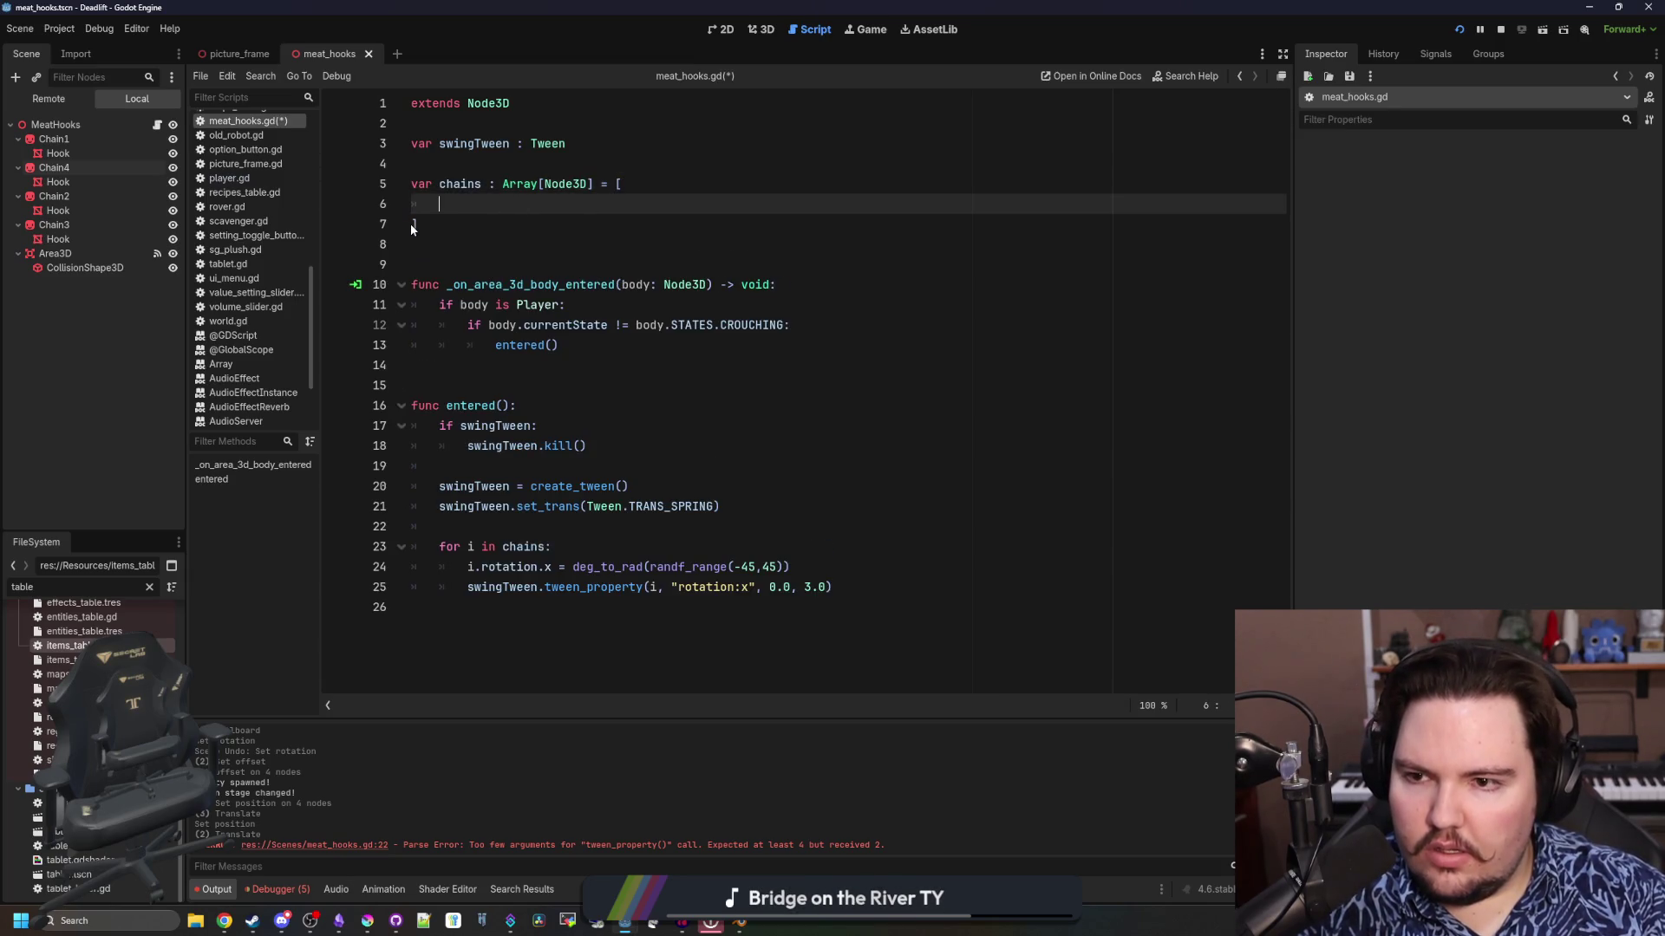
{"action": "key", "text": "ctrl+z"}
{"action": "key", "text": "ctrl+z"}
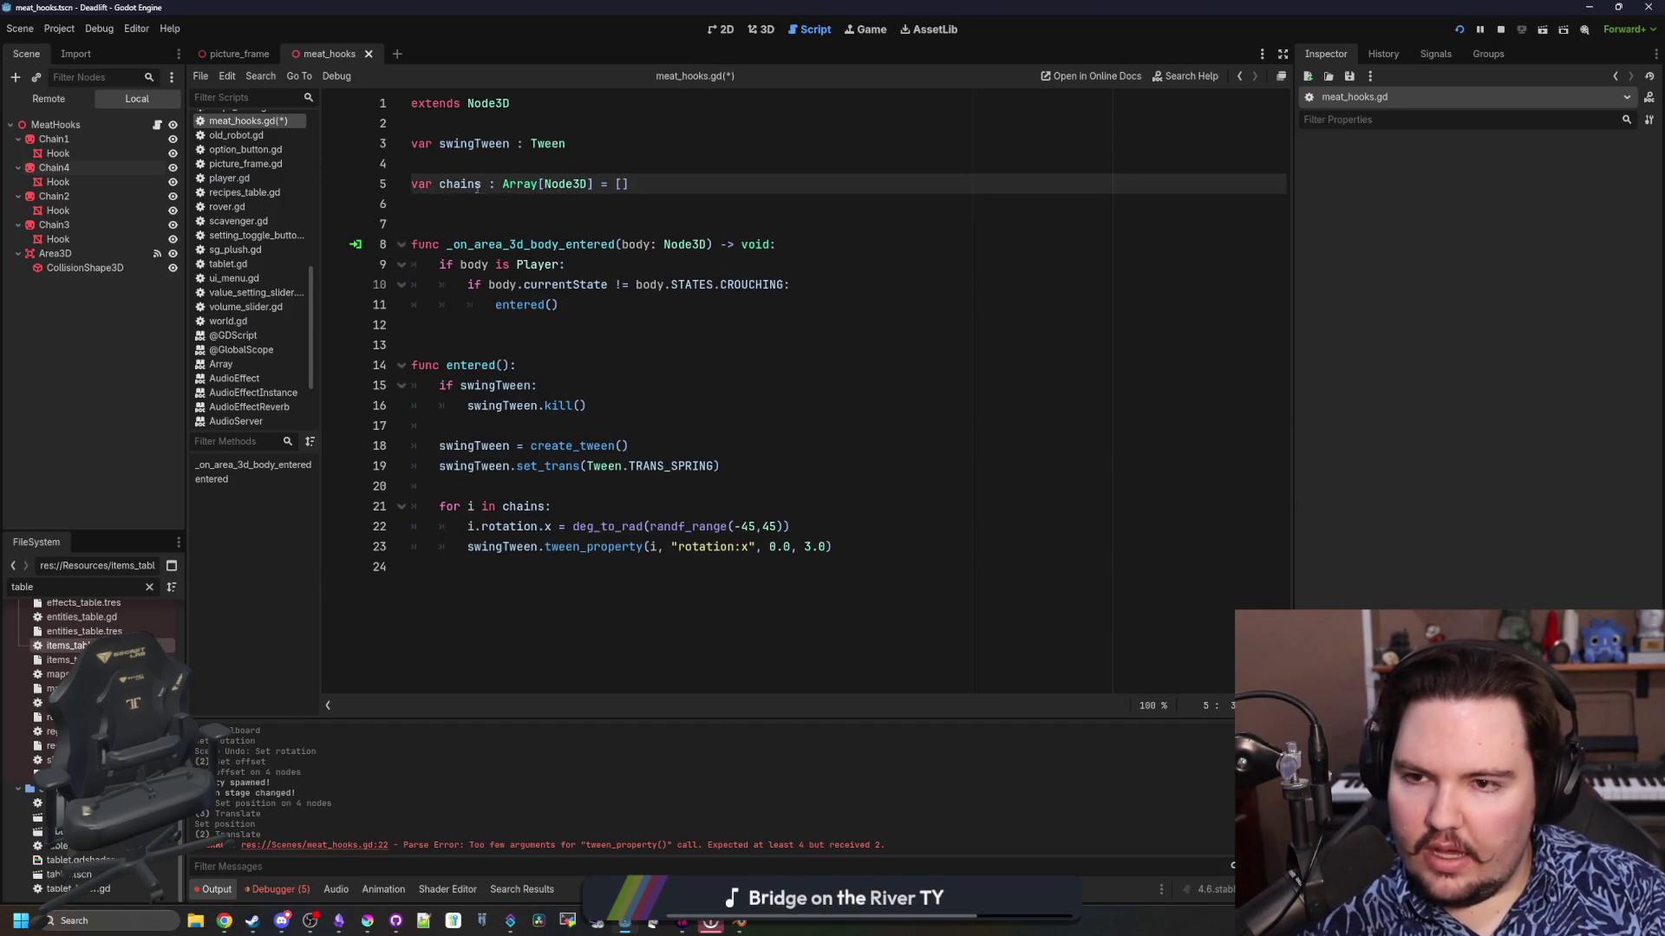
{"action": "type", "text": "@export"}
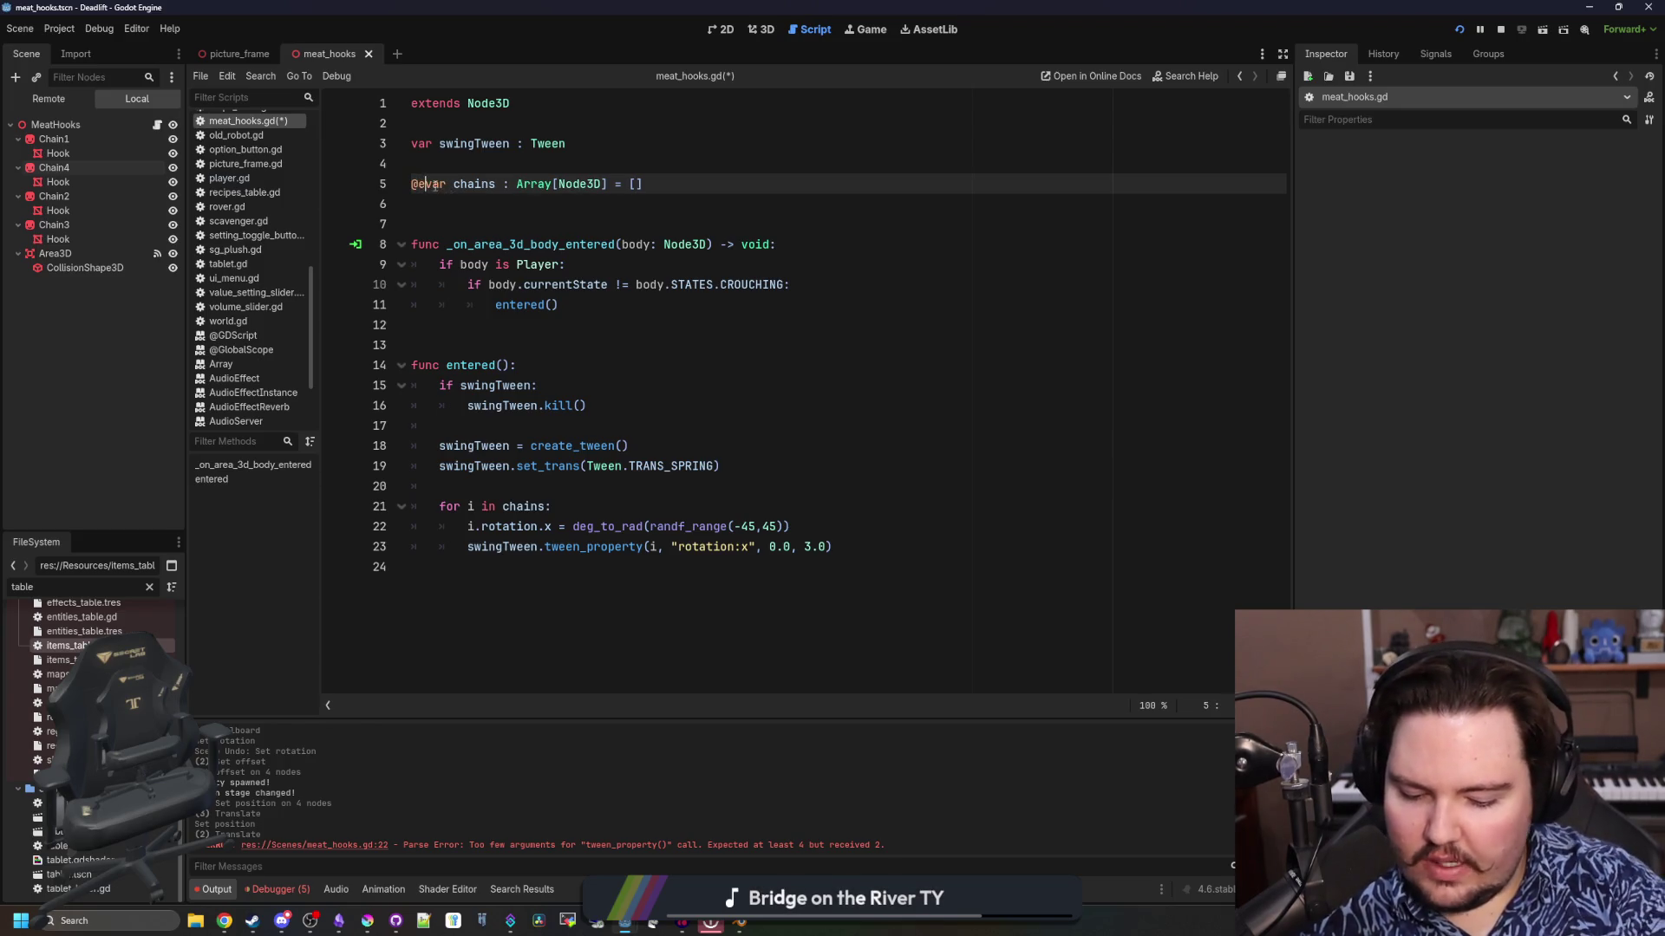
{"action": "left_click", "coordinate": [495, 164]}
{"action": "key", "text": "ctrl+s"}
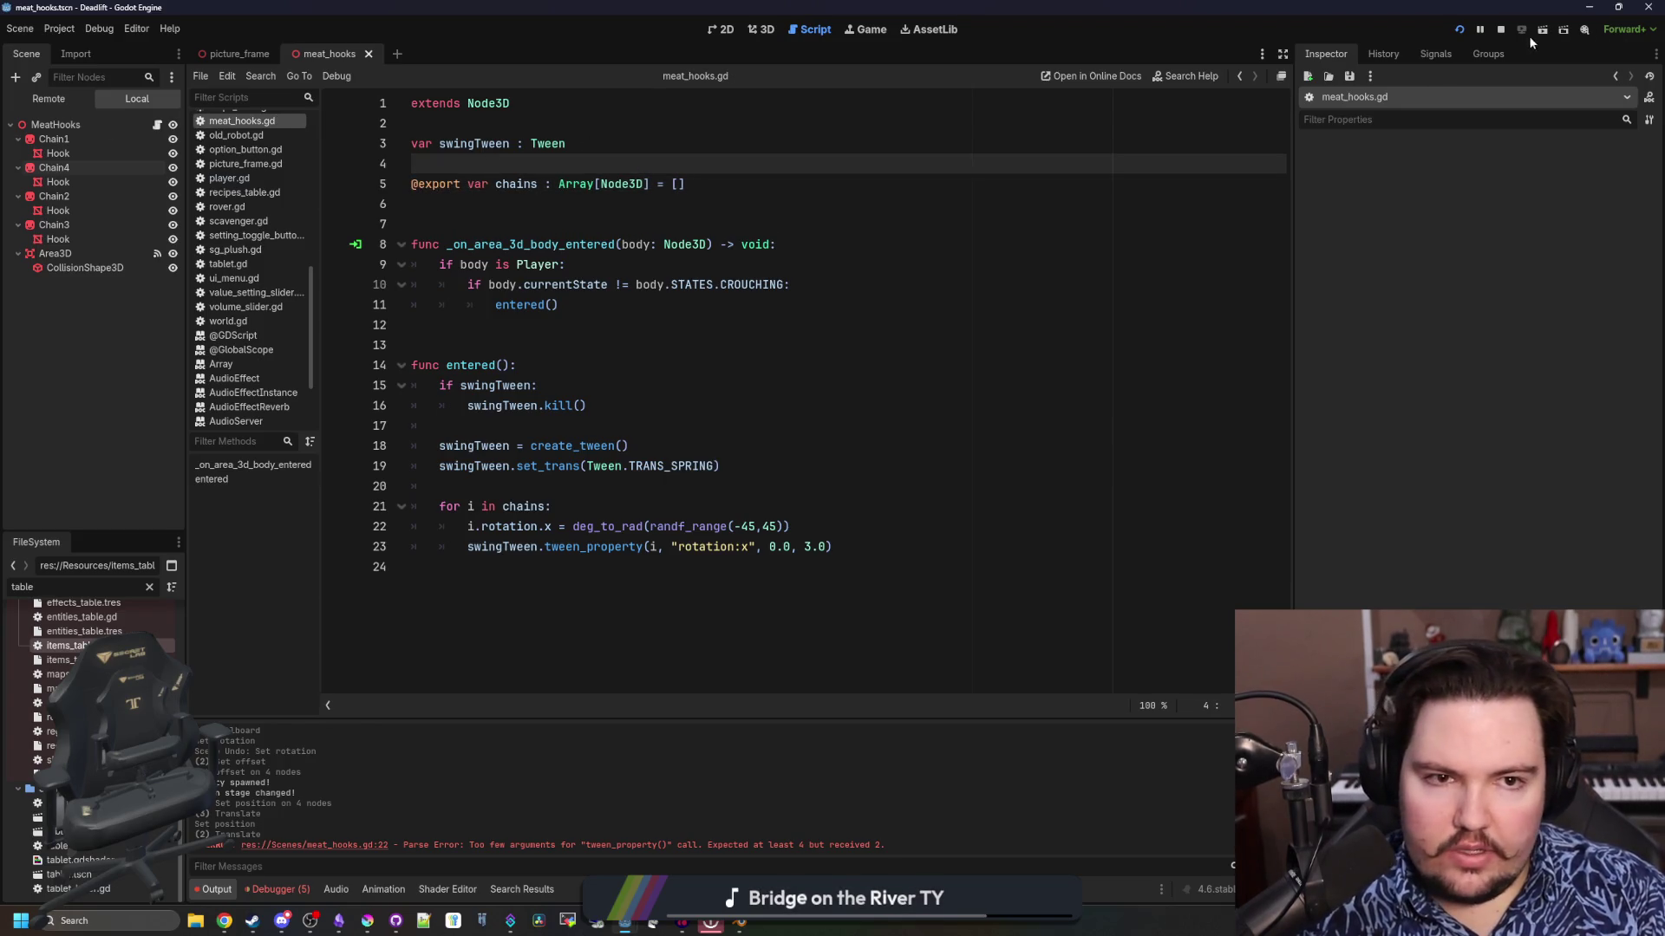
Stop the game and drag Chain1, Chain4, Chain2 and Chain3 into the Chains array
{"action": "left_click", "coordinate": [1501, 31]}
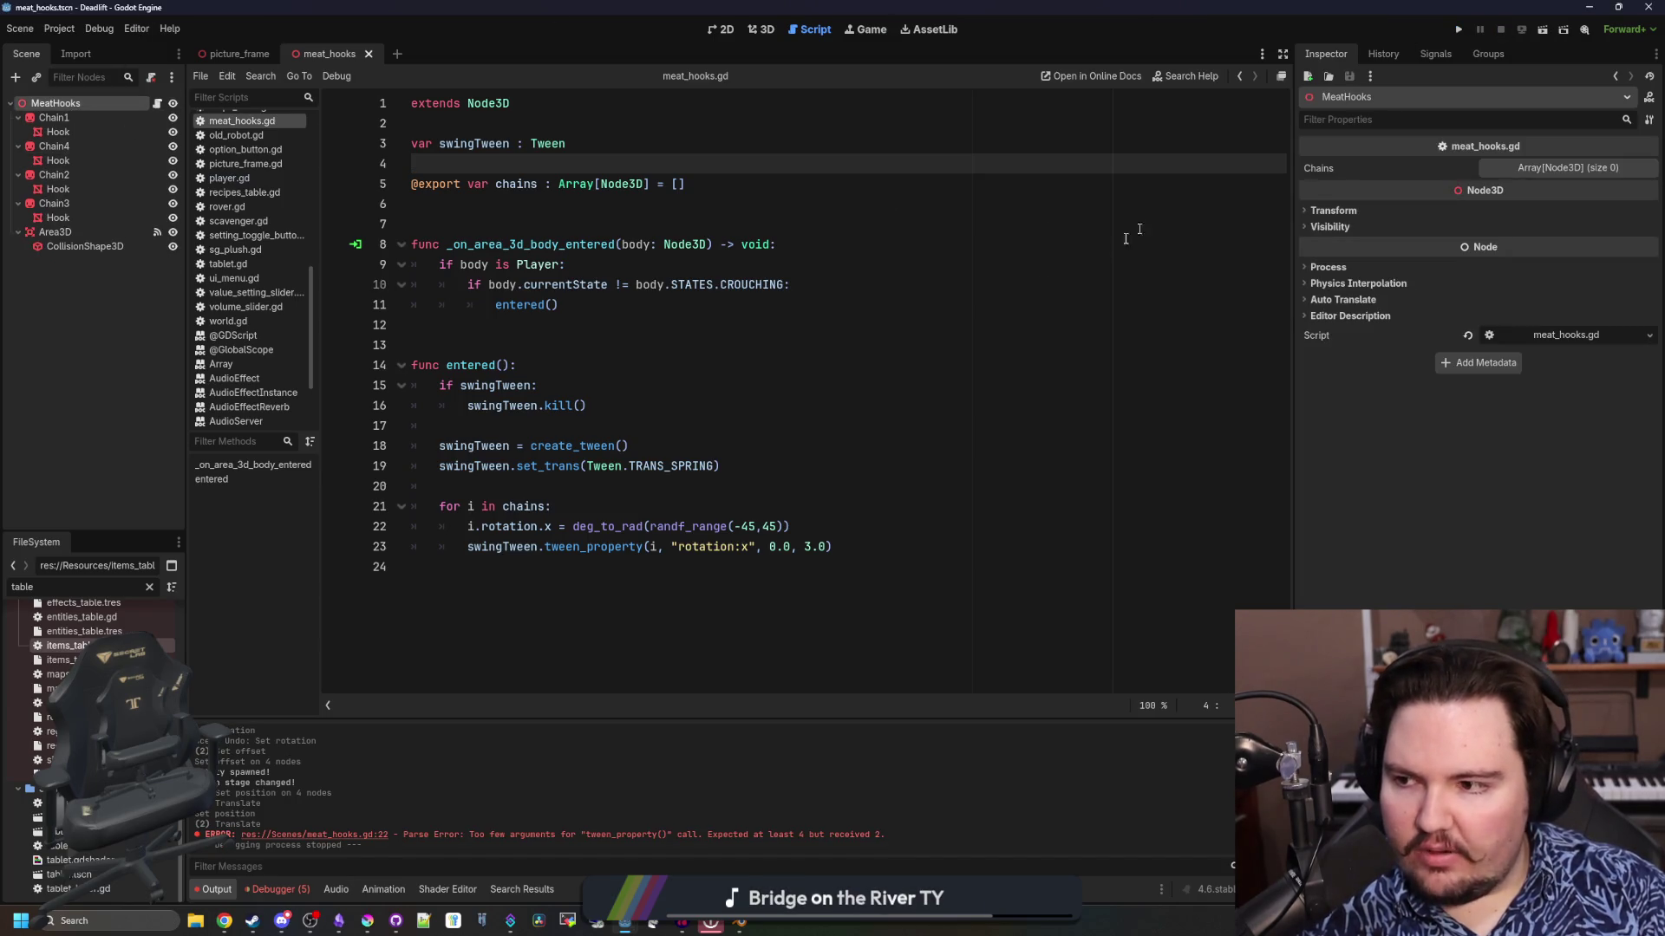
{"action": "left_click", "coordinate": [1178, 304]}
{"action": "key", "text": "ctrl+s"}
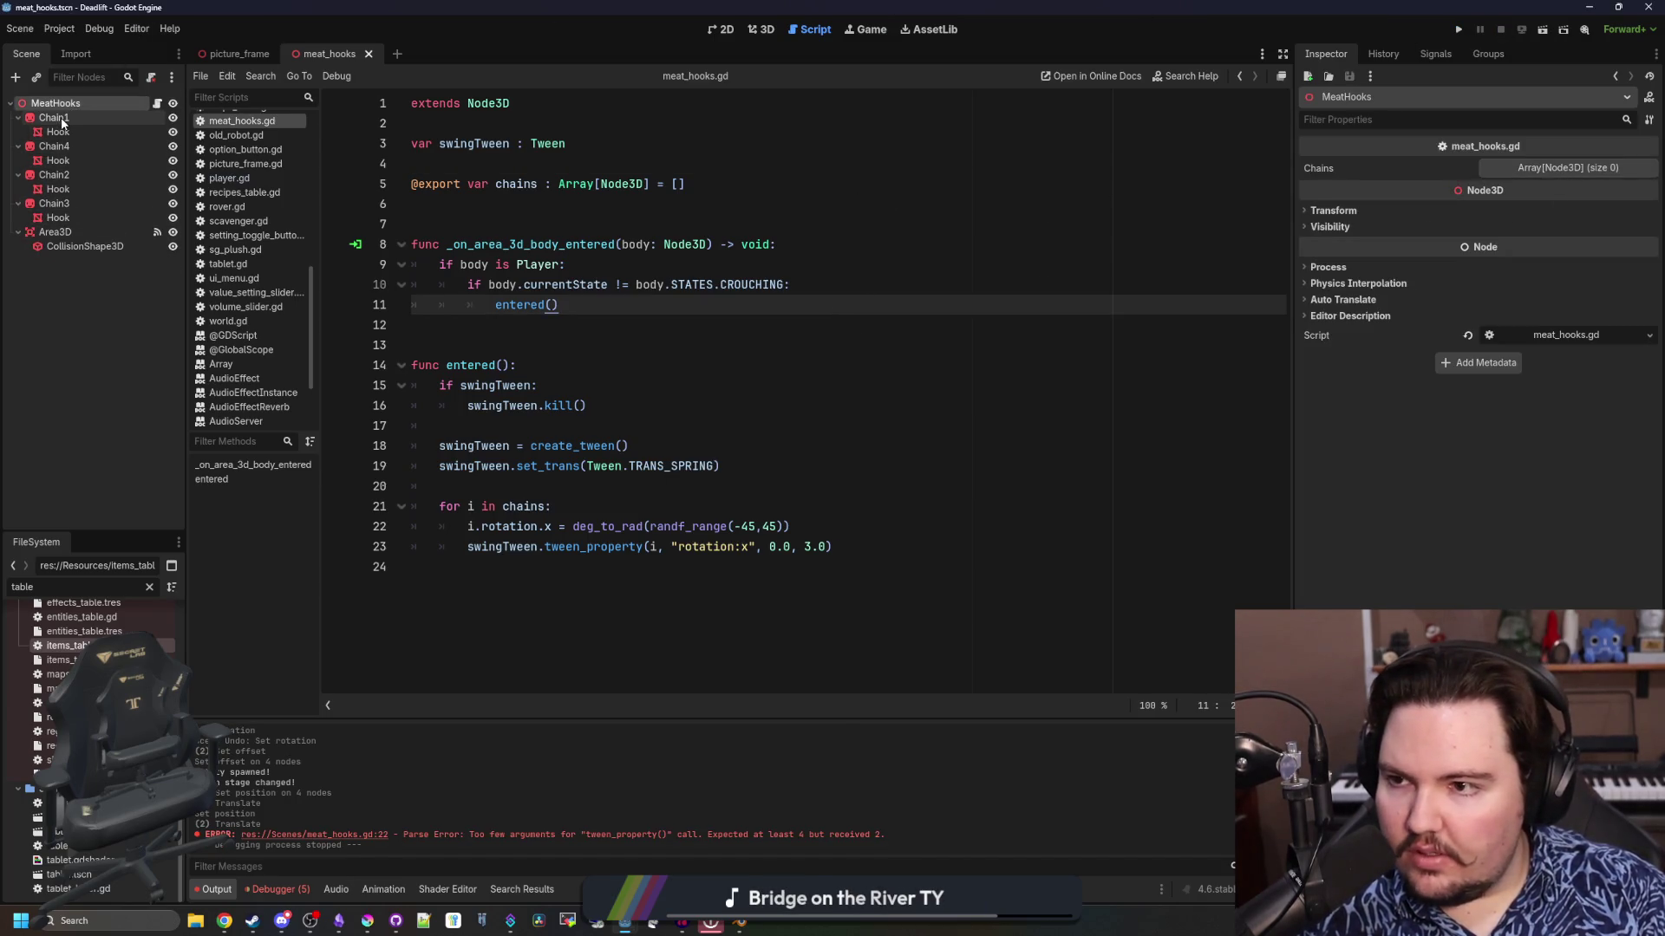
{"action": "mouse_move", "coordinate": [54, 117]}
{"action": "left_mouse_down"}
{"action": "mouse_move", "coordinate": [420, 243]}
{"action": "mouse_move", "coordinate": [842, 295]}
{"action": "mouse_move", "coordinate": [1084, 303]}
{"action": "mouse_move", "coordinate": [1432, 227]}
{"action": "left_mouse_up"}
{"action": "left_click_drag", "start_coordinate": [1526, 177], "coordinate": [1526, 177]}
{"action": "mouse_move", "coordinate": [53, 146]}
{"action": "left_mouse_down"}
{"action": "mouse_move", "coordinate": [1483, 211]}
{"action": "mouse_move", "coordinate": [1553, 168]}
{"action": "left_mouse_up"}
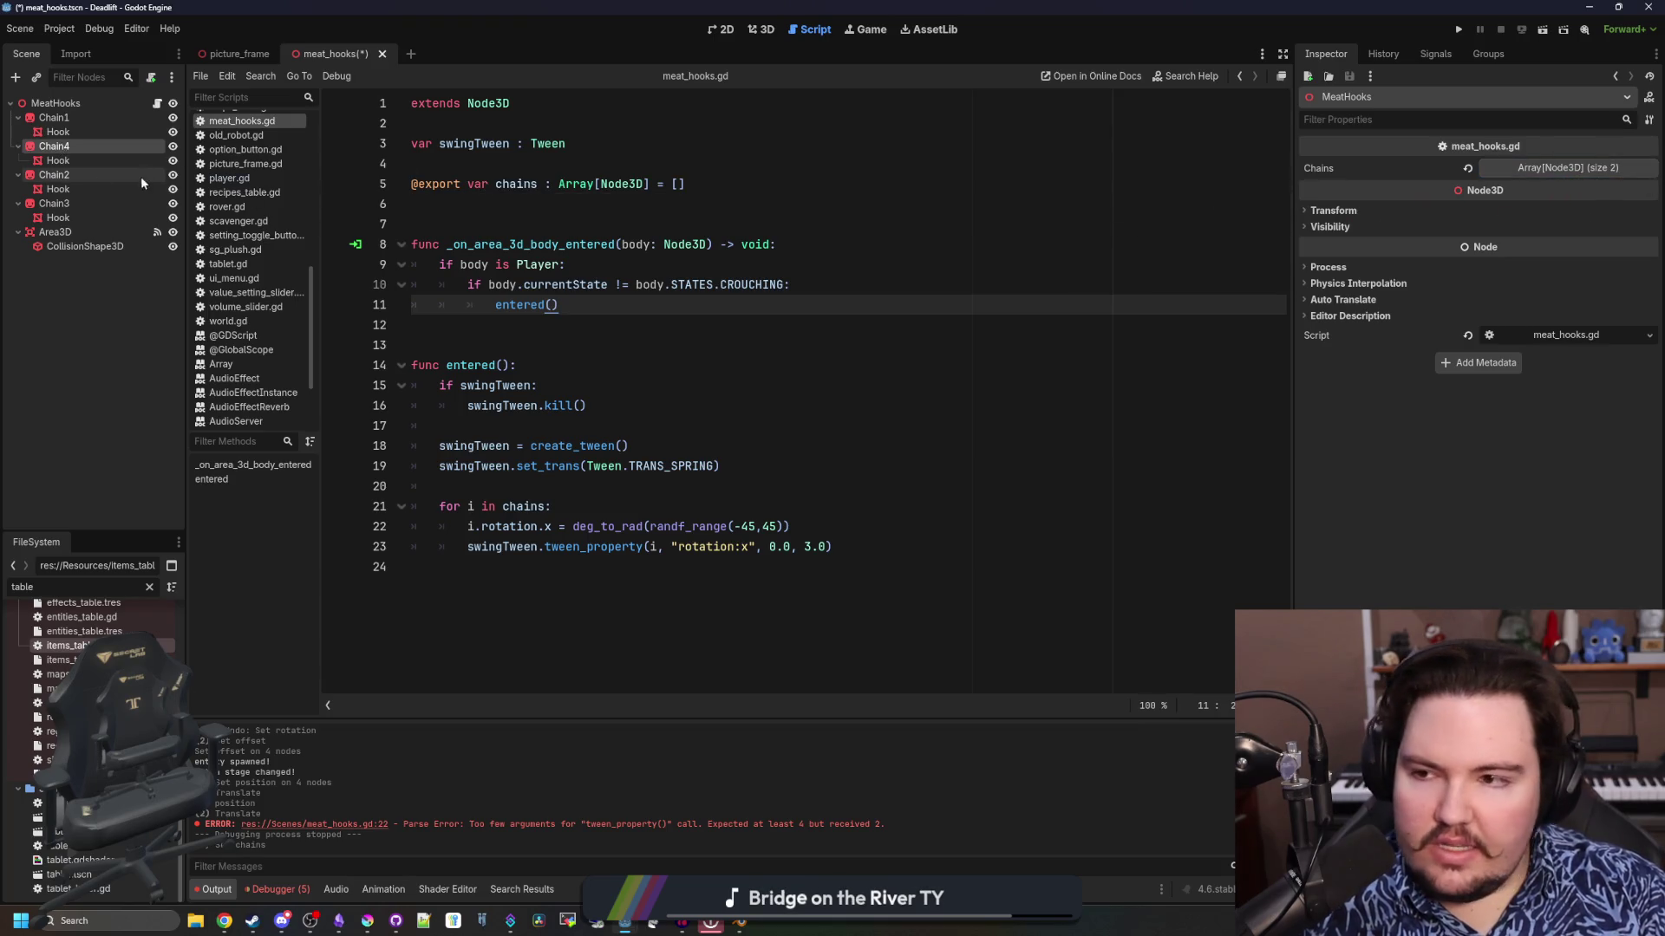
{"action": "mouse_move", "coordinate": [54, 174]}
{"action": "left_mouse_down"}
{"action": "mouse_move", "coordinate": [1078, 230]}
{"action": "mouse_move", "coordinate": [1544, 168]}
{"action": "left_mouse_up"}
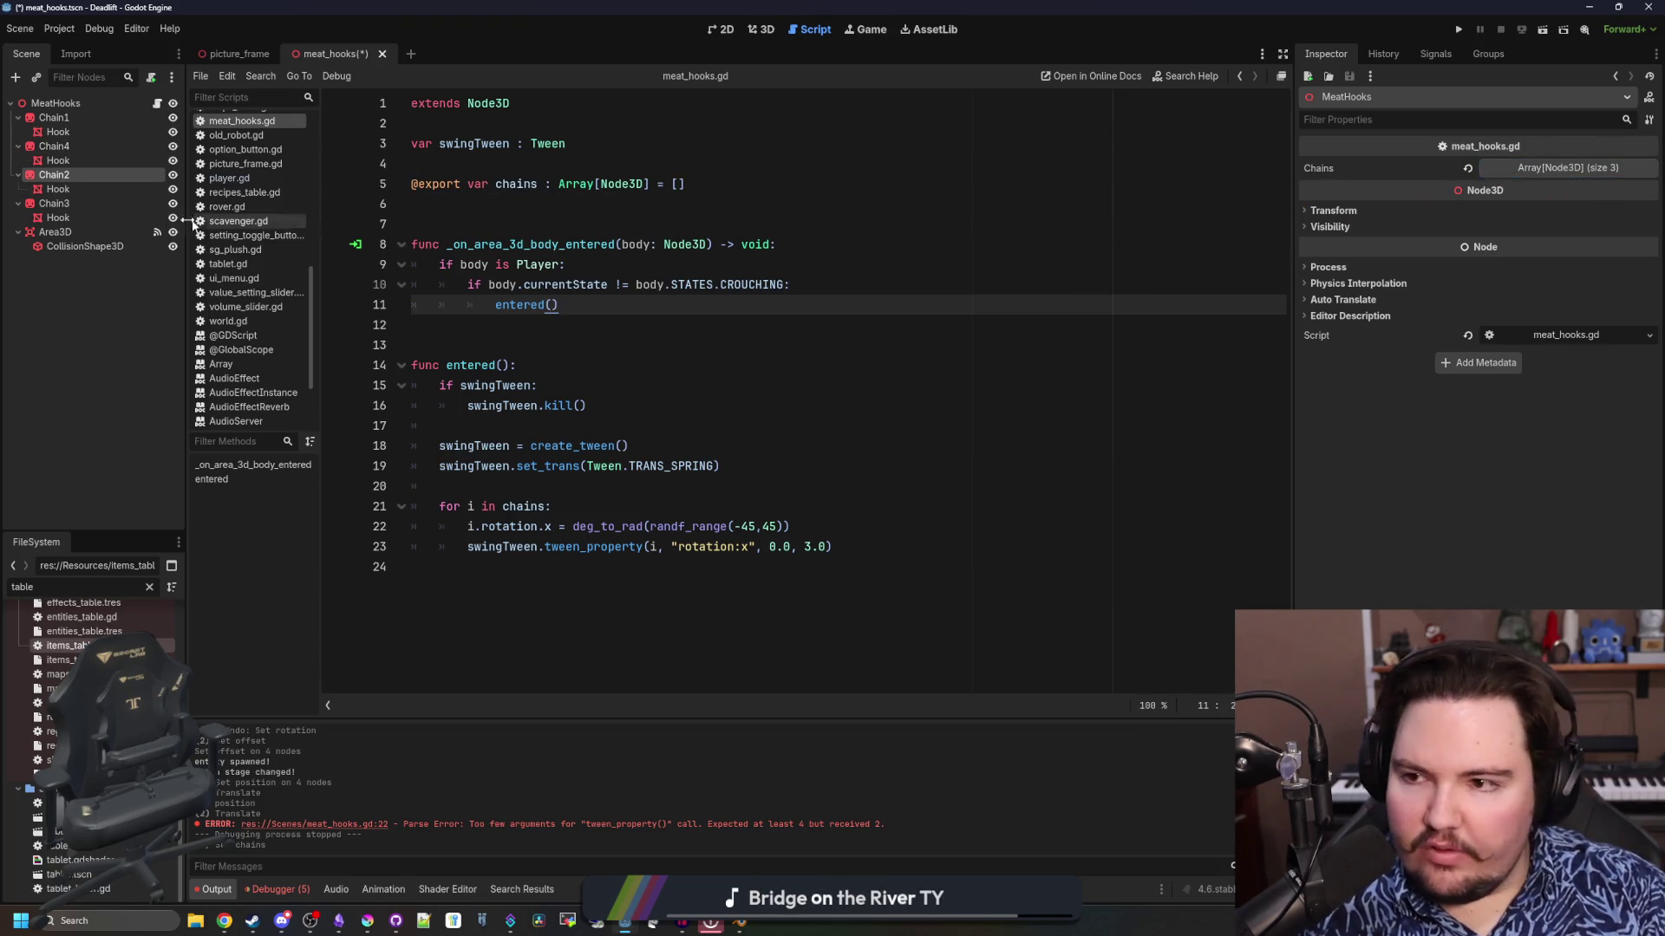
{"action": "left_click_drag", "start_coordinate": [54, 203], "coordinate": [1516, 174]}
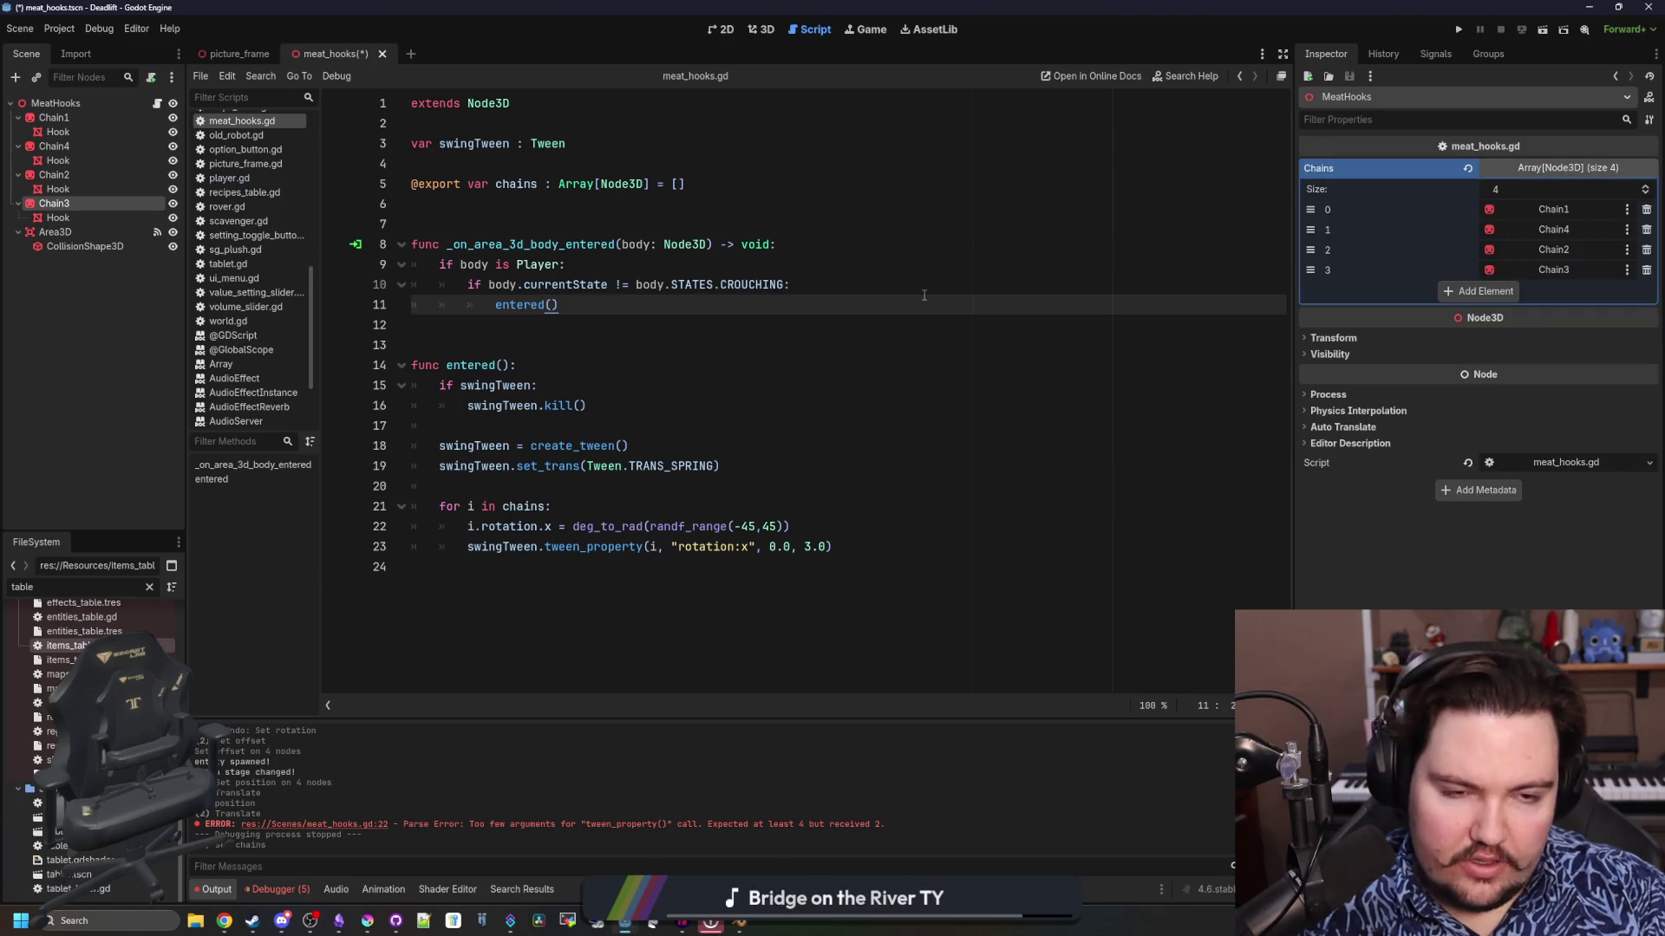
Save the scene, check the Chains array's four entries, and run the project
{"action": "key", "text": "ctrl+s"}
{"action": "left_click", "coordinate": [965, 275]}
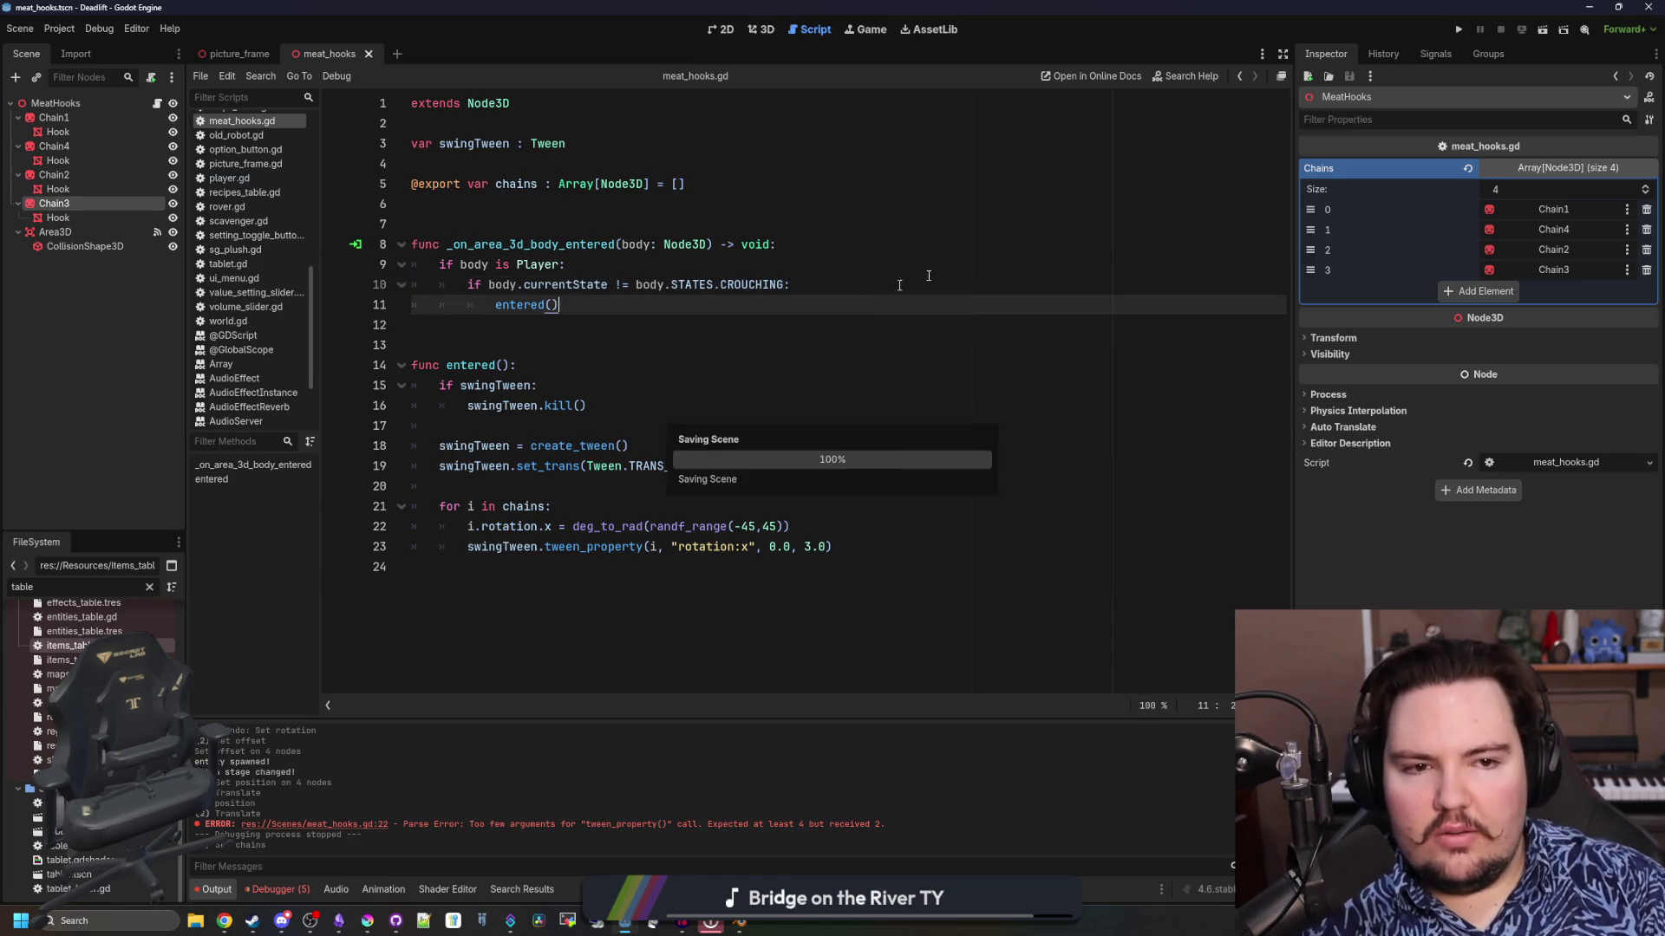
{"action": "left_click", "coordinate": [1459, 29]}
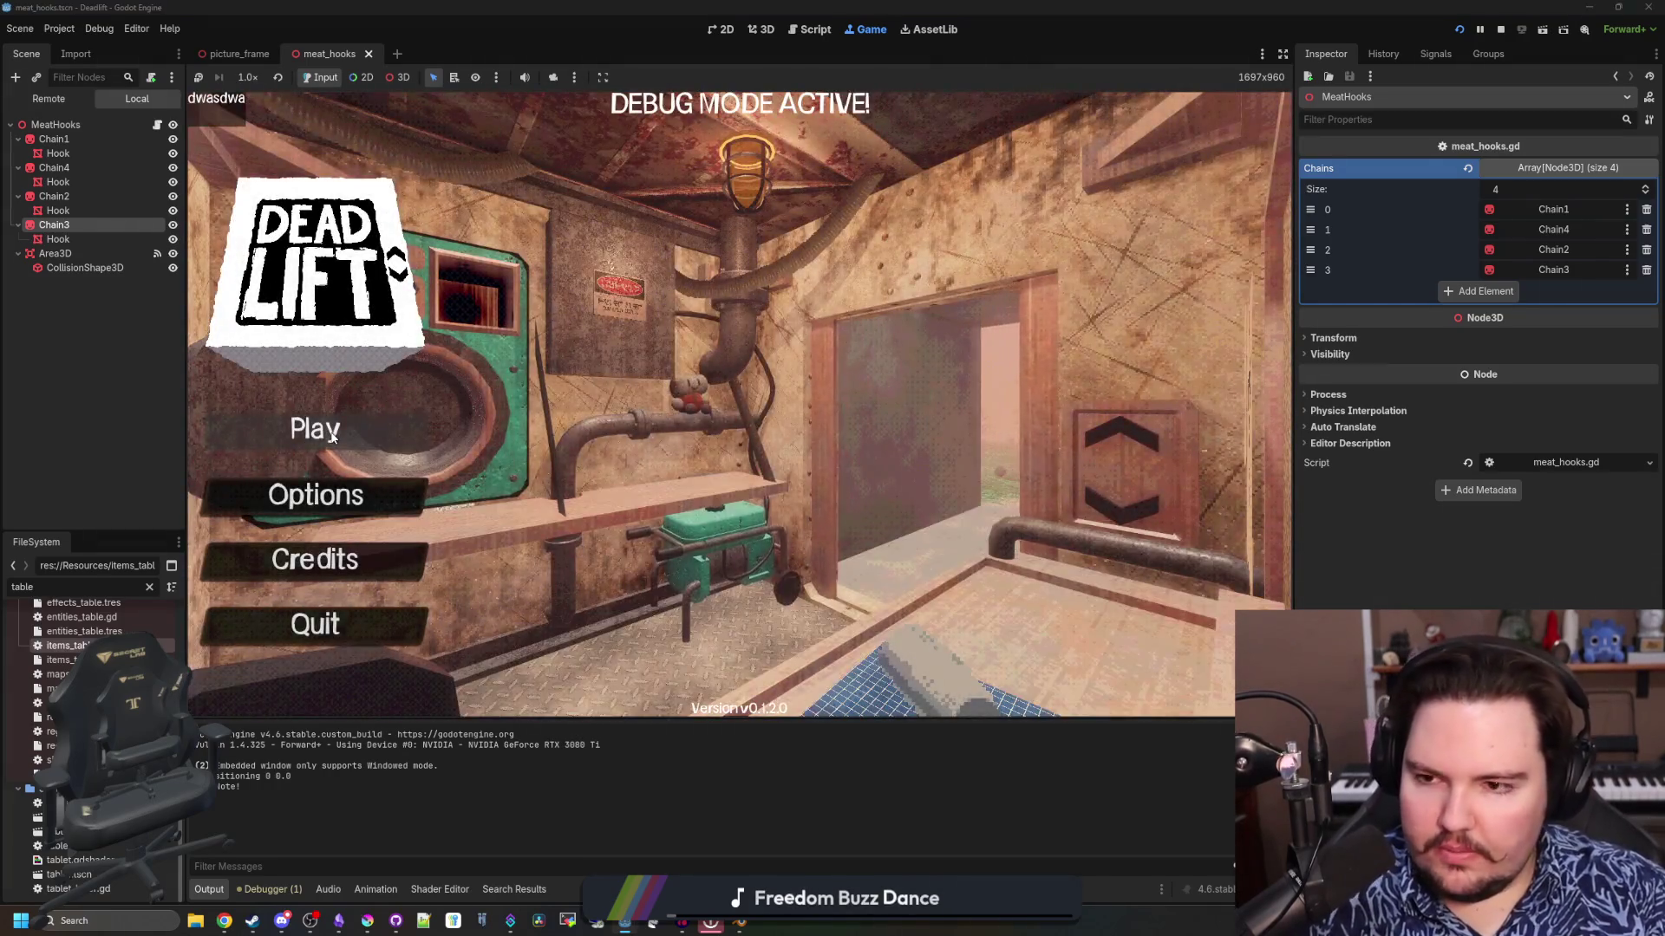
Begin a game from the main menu, walk with W into the meat-hook corridor, and pause
{"action": "left_click", "coordinate": [315, 431]}
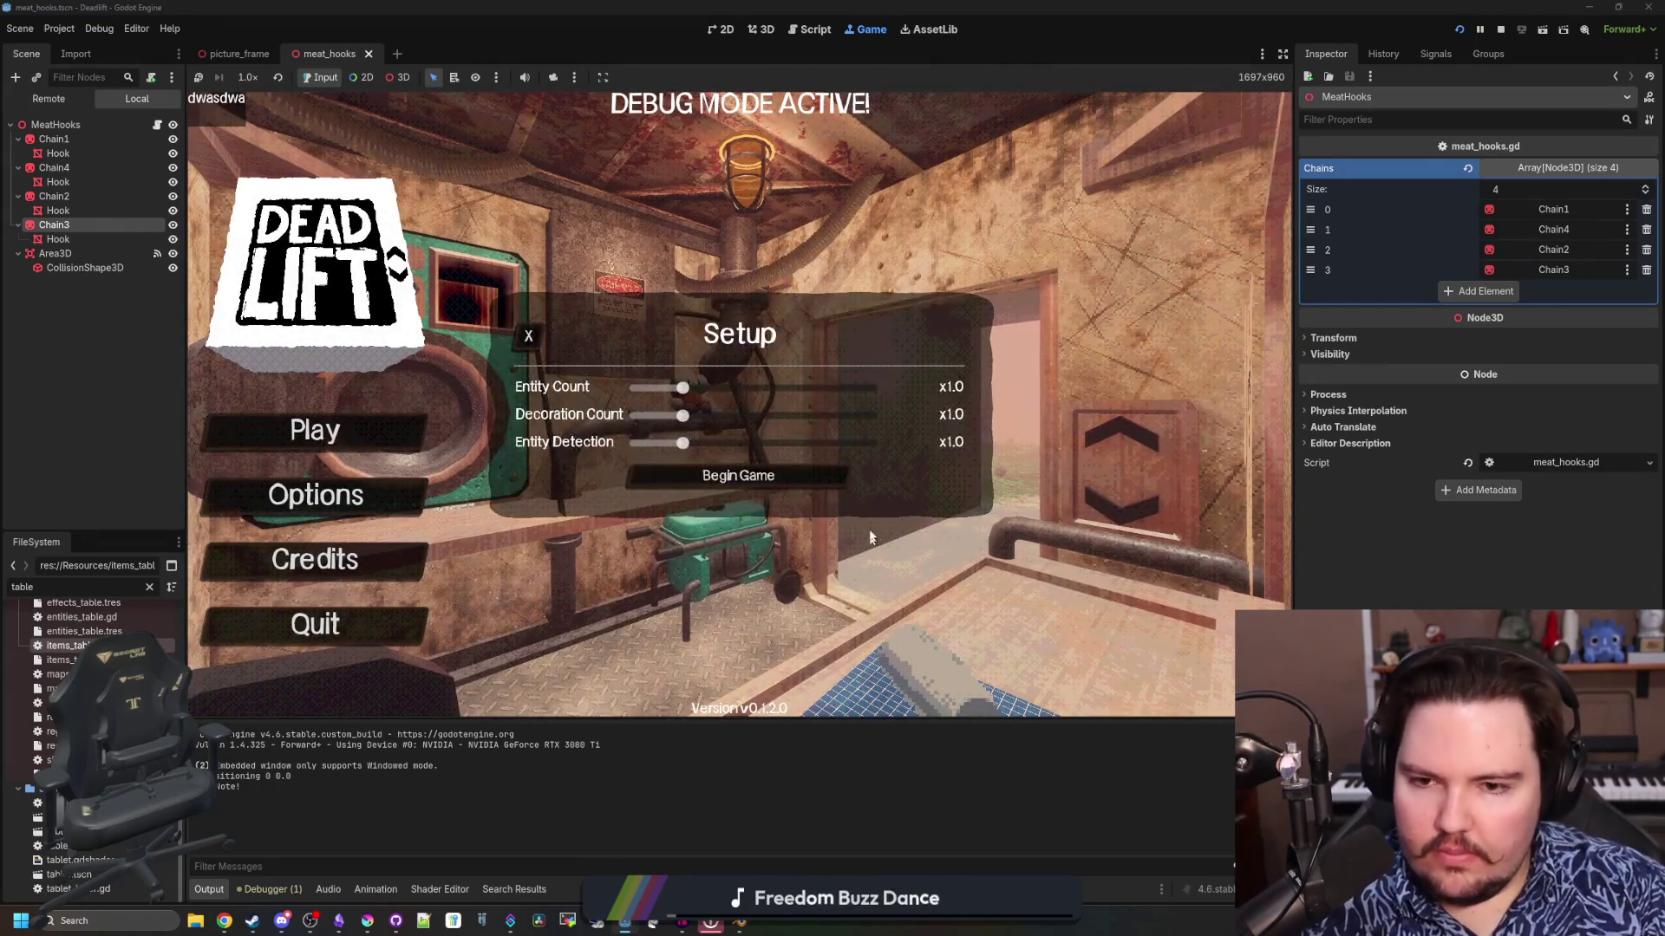
{"action": "left_click", "coordinate": [668, 477]}
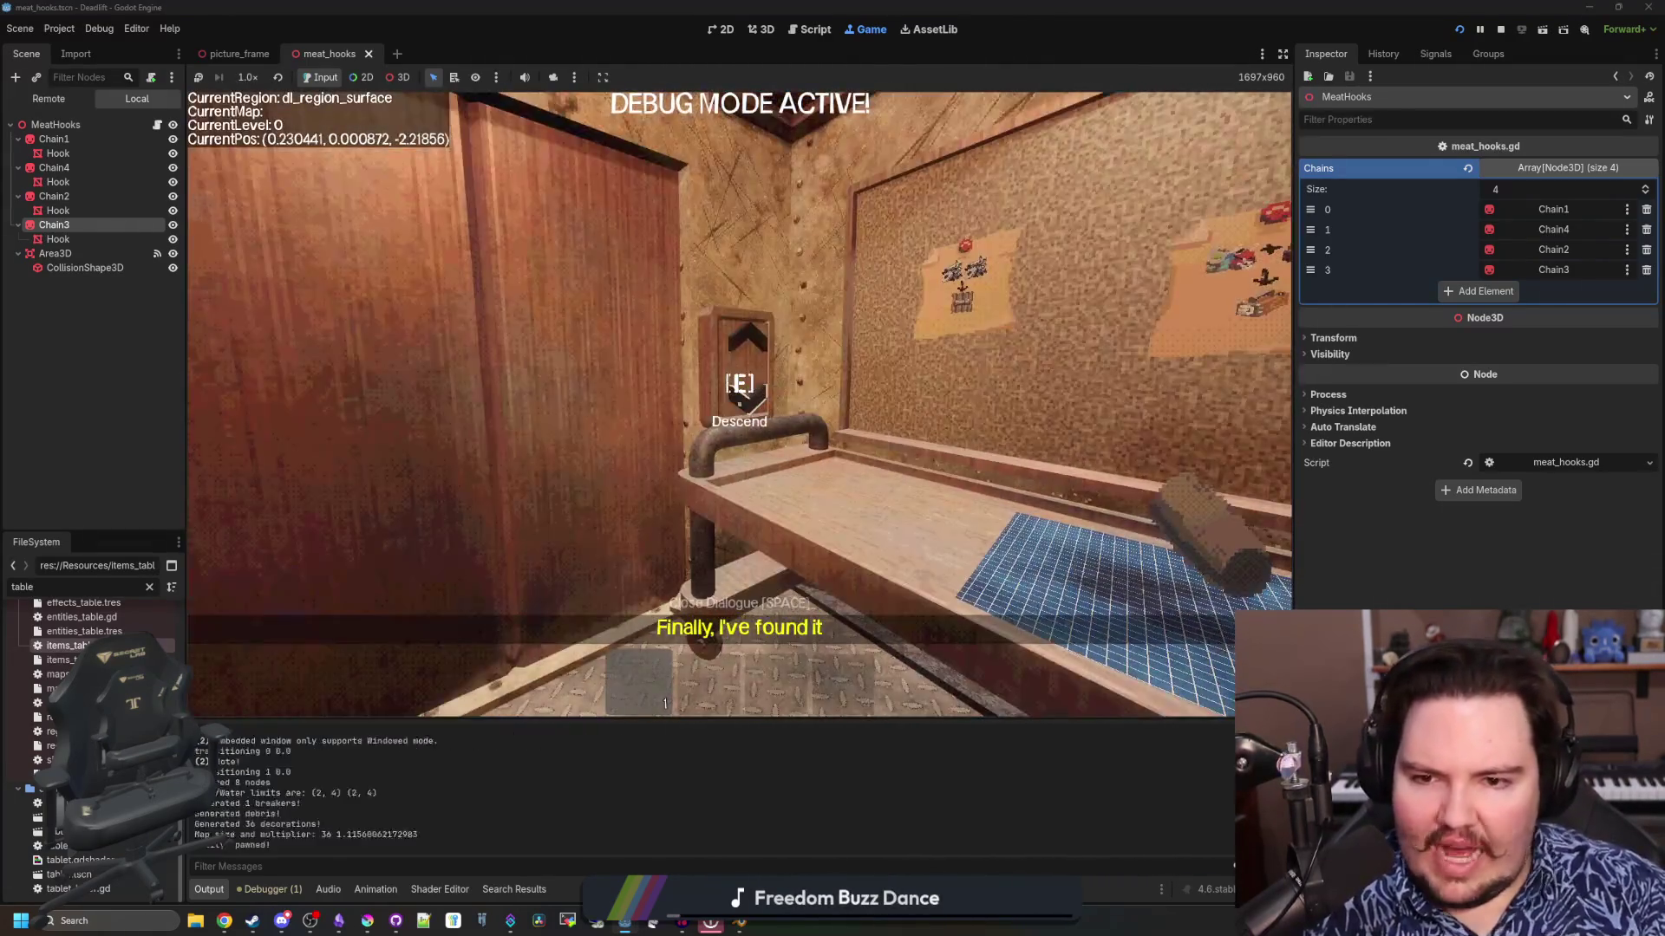
{"action": "key", "text": "w"}
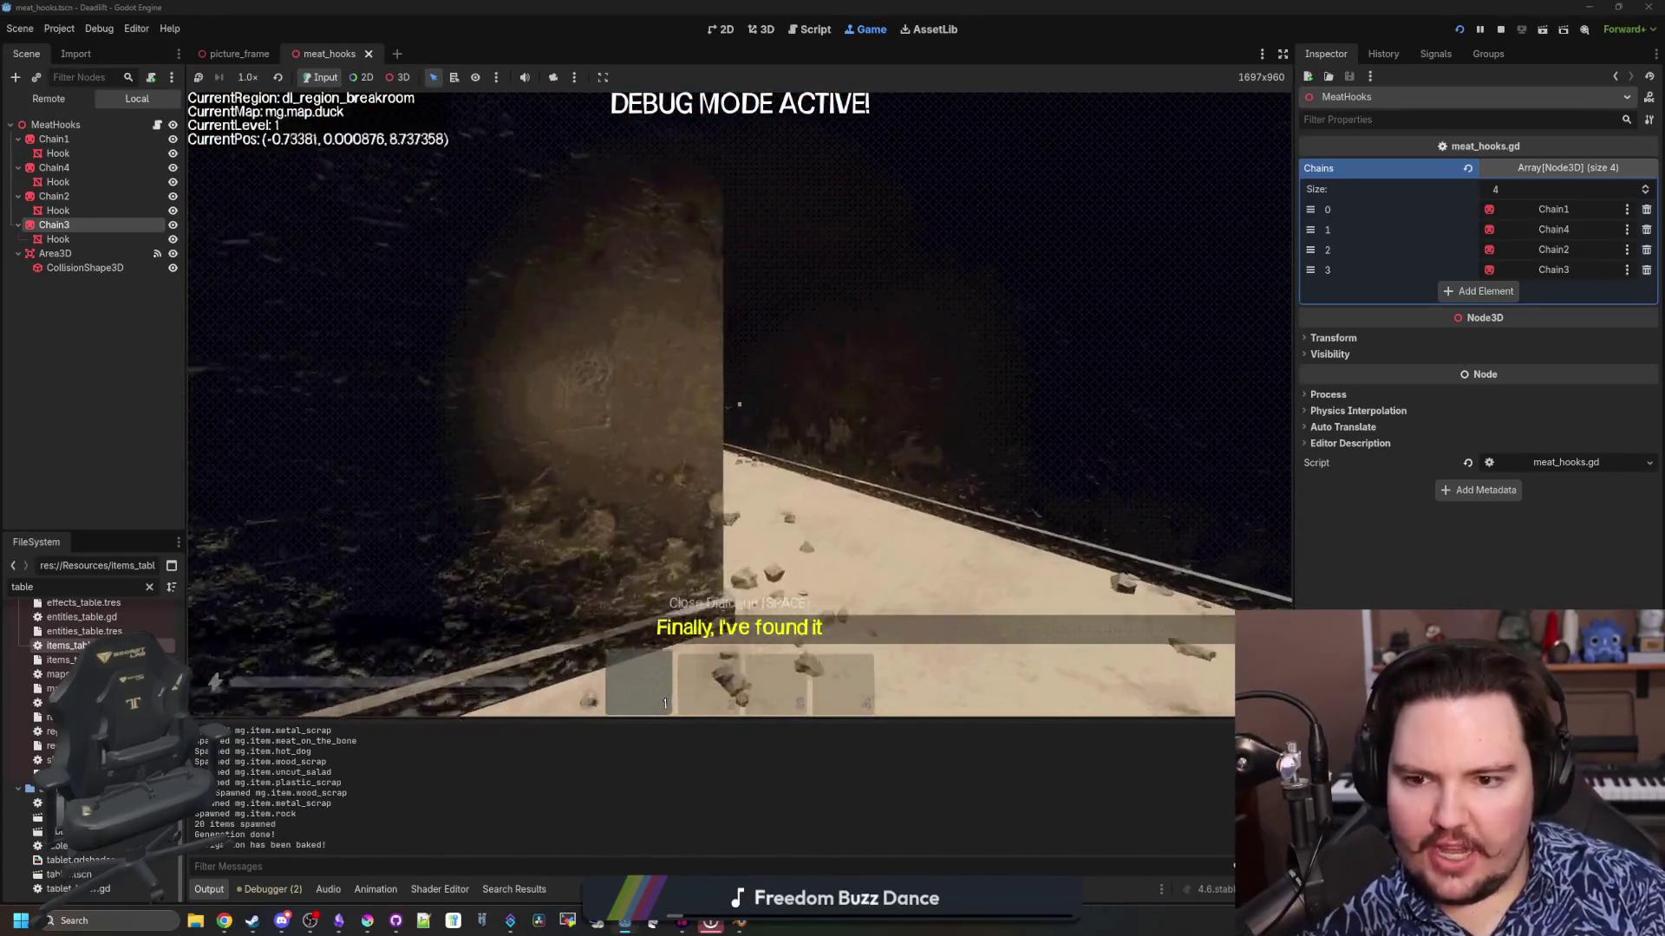
{"action": "key", "text": "w"}
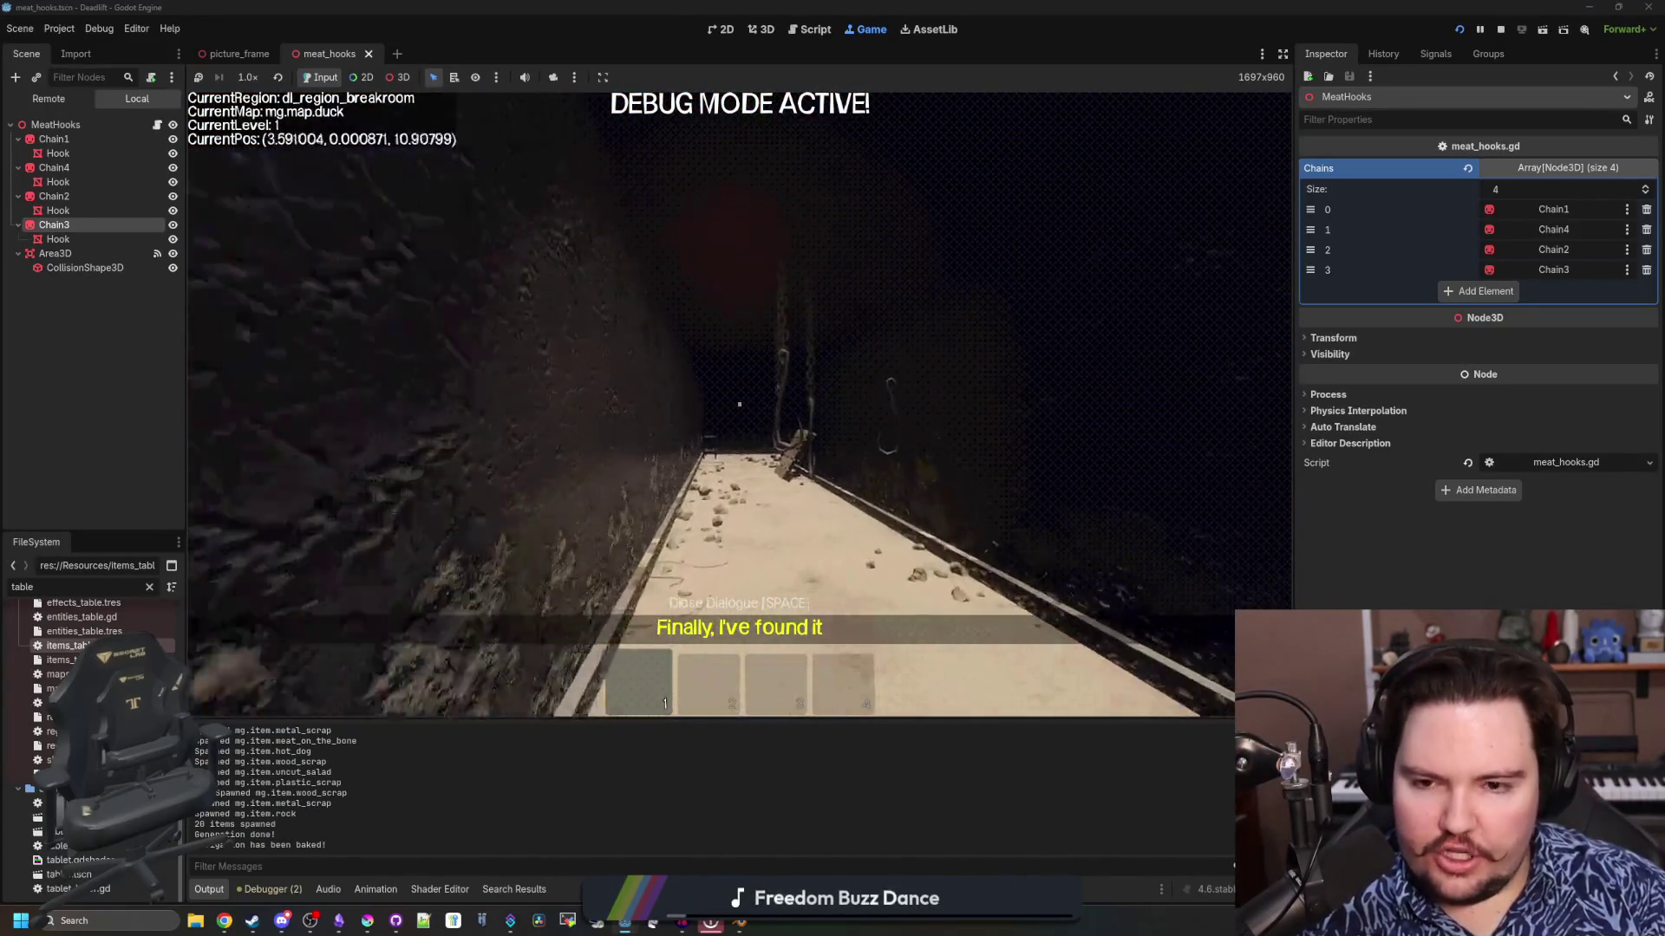
{"action": "key", "text": "w"}
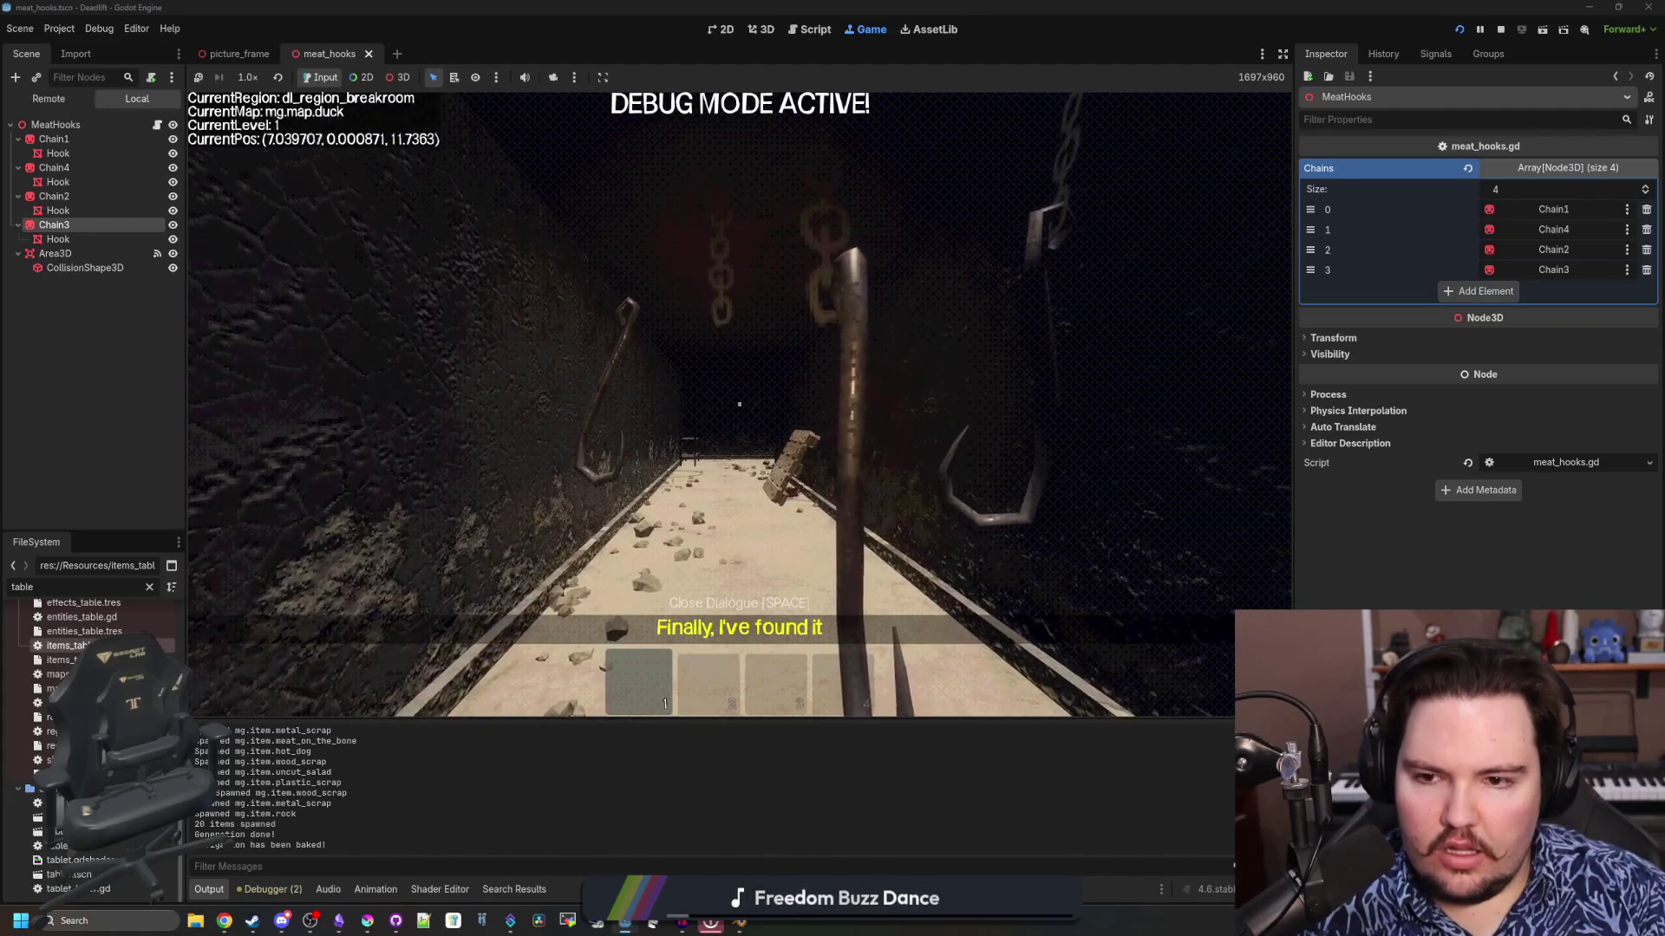
{"action": "key", "text": "w"}
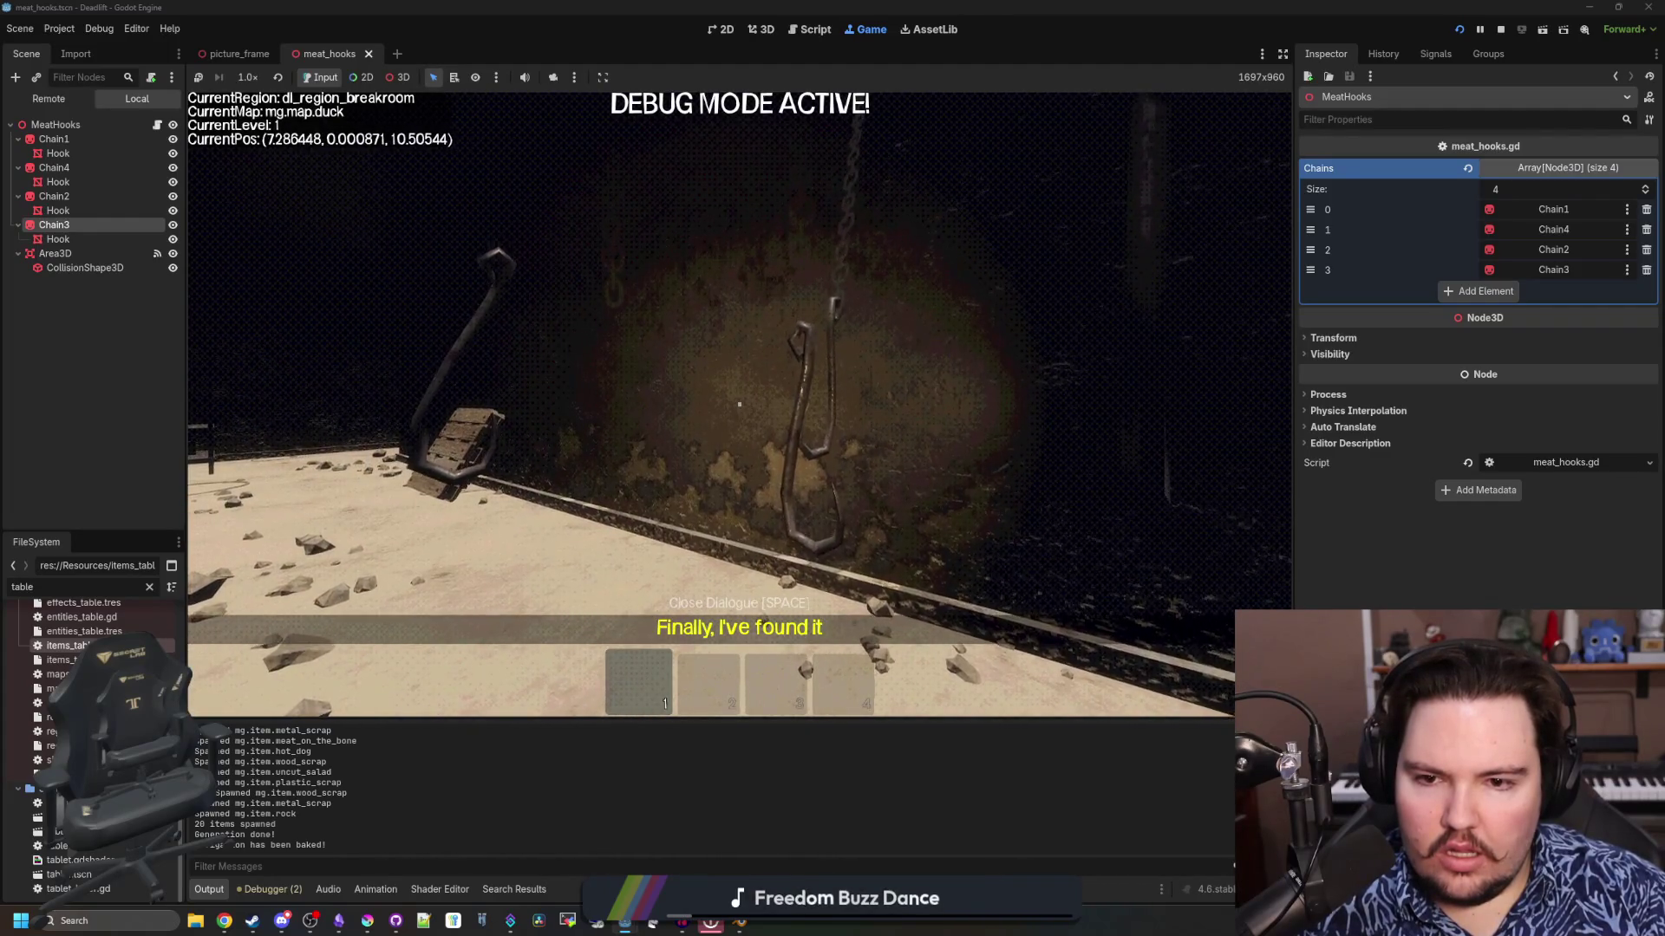
{"action": "key", "text": "w"}
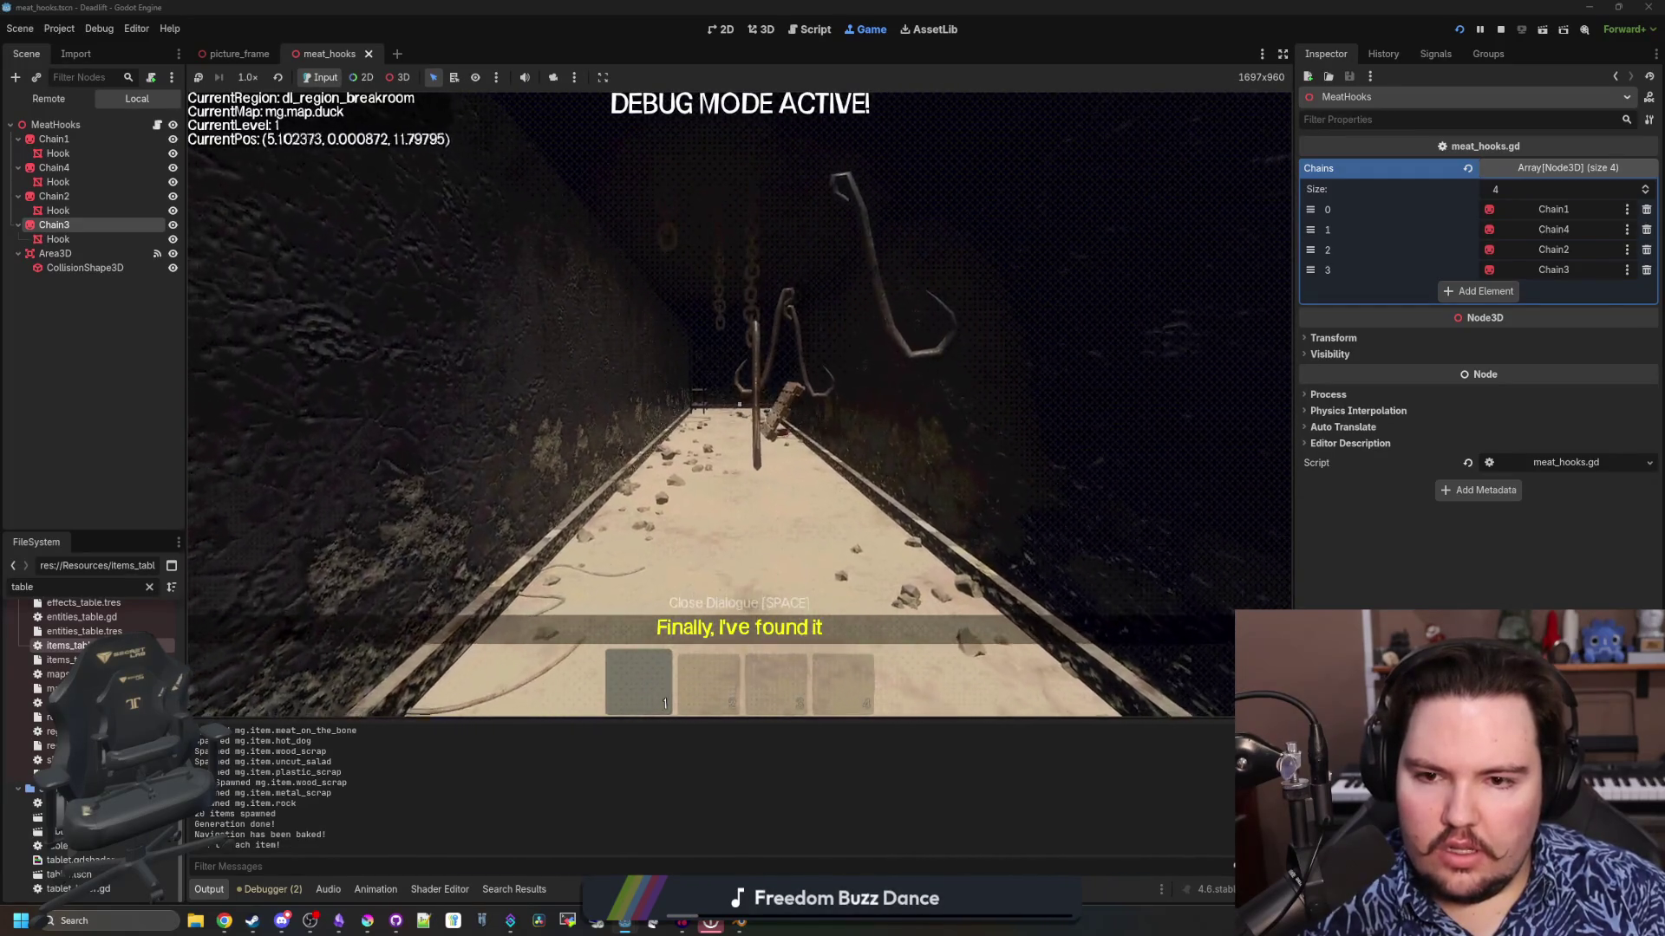
{"action": "key", "text": "Escape"}
Add swingTween.set_parallel(true) on a new line after set_trans in meat_hooks.gd
{"action": "left_click", "coordinate": [157, 124]}
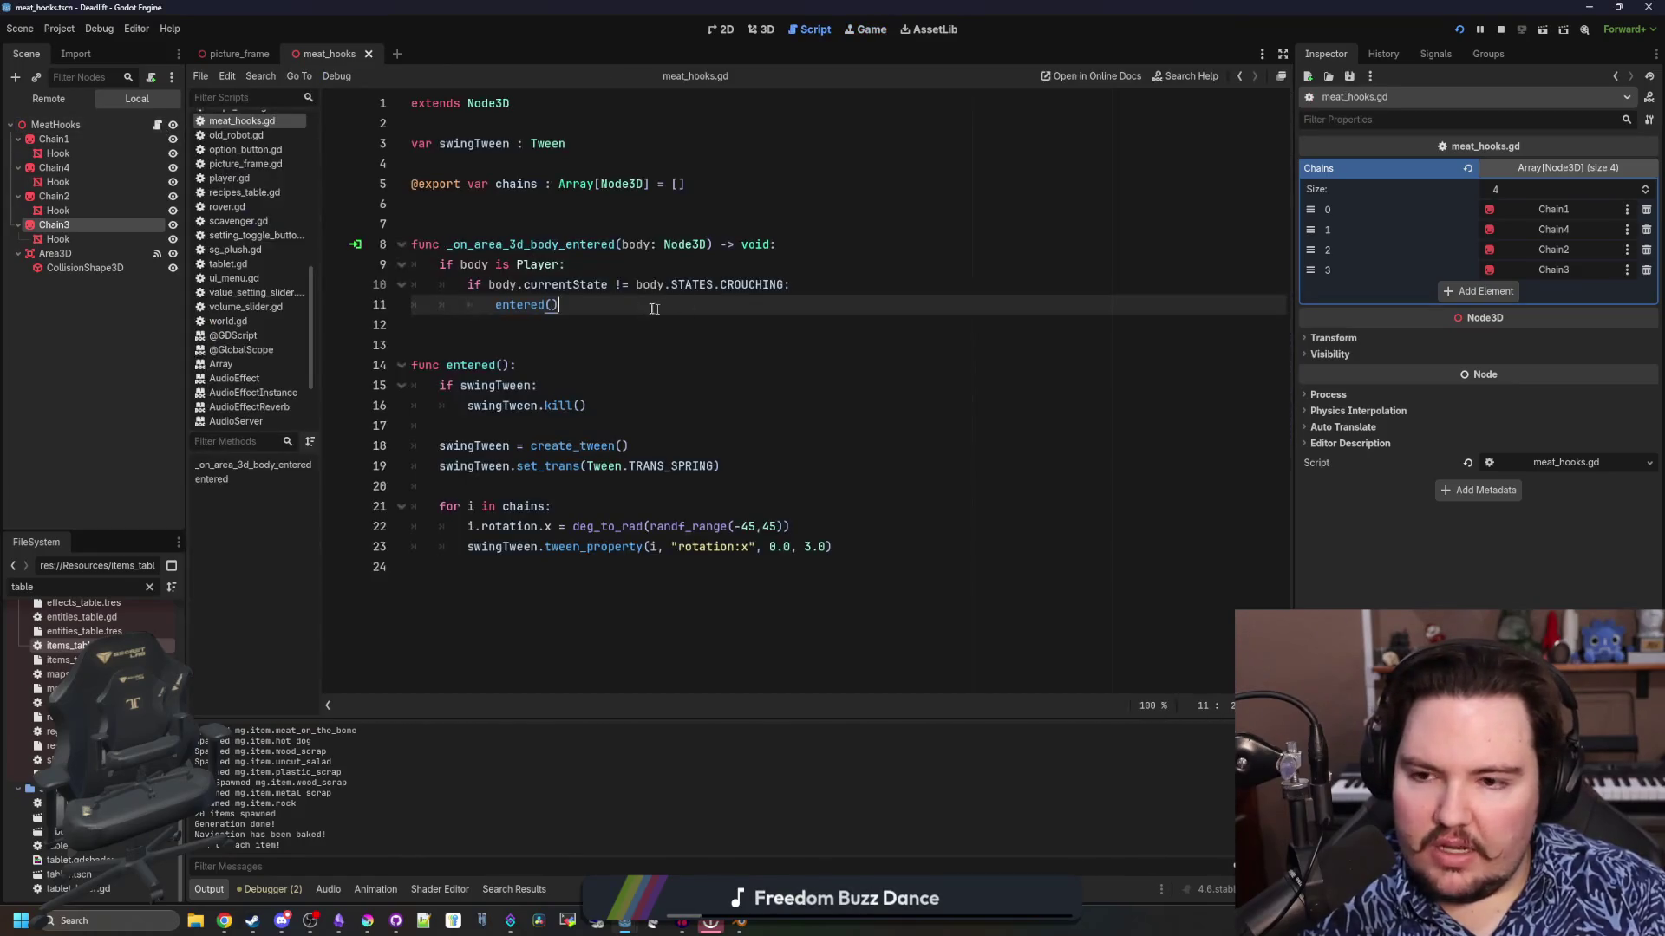
{"action": "left_click", "coordinate": [584, 489]}
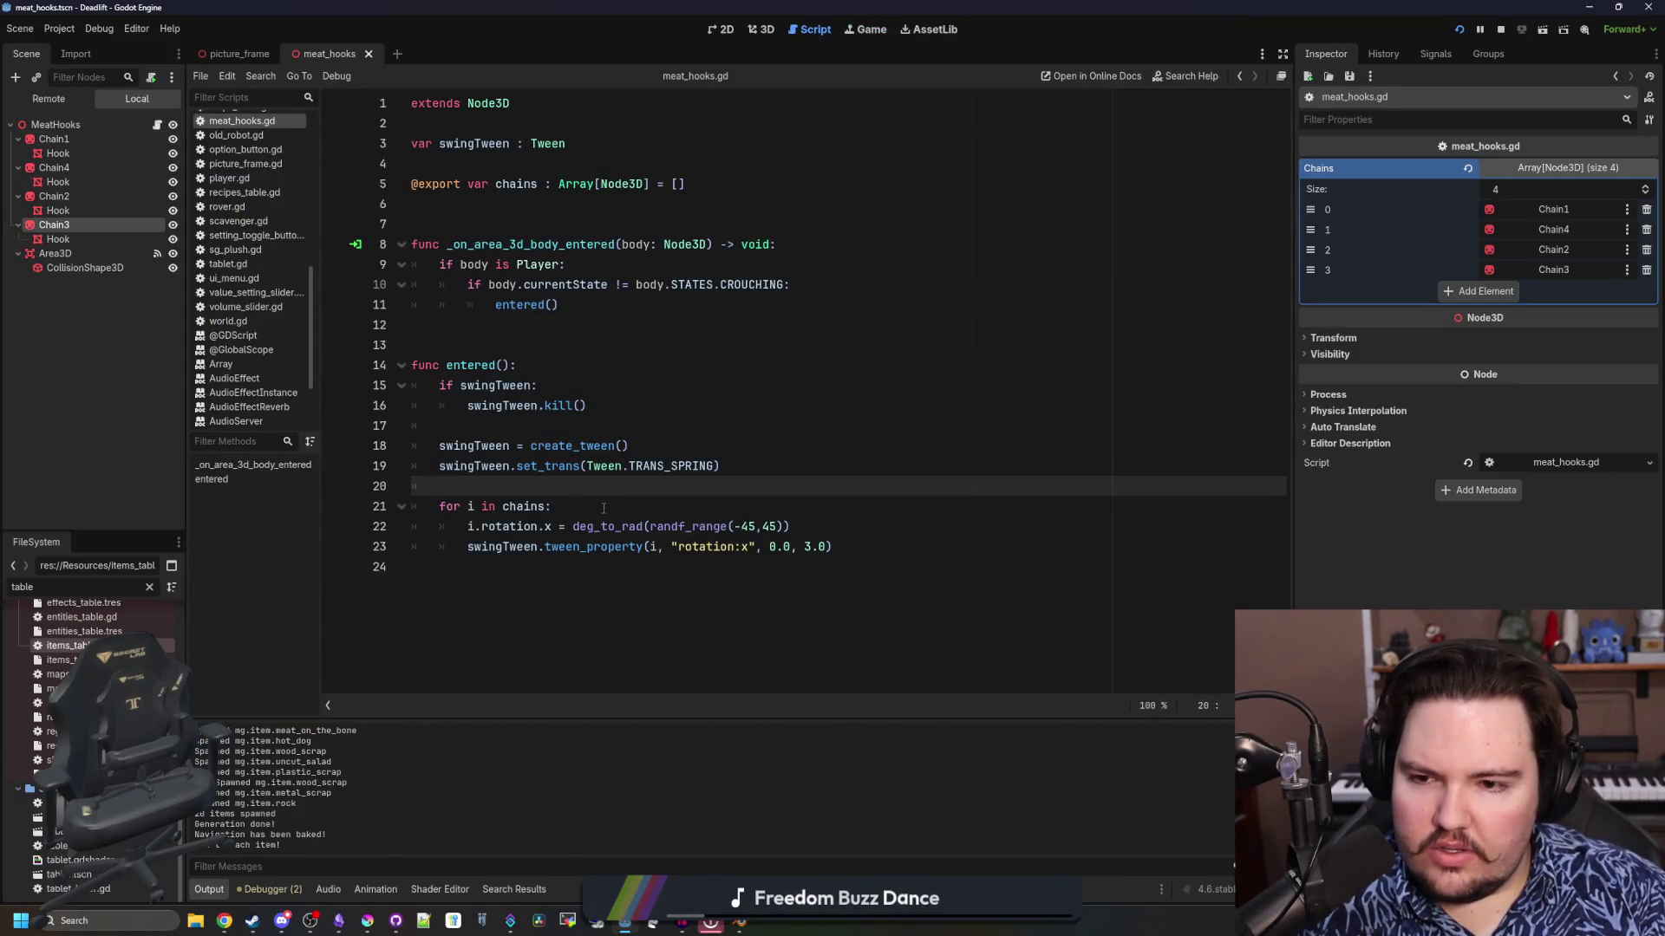
{"action": "left_click", "coordinate": [782, 463]}
{"action": "key", "text": "Return"}
{"action": "type", "text": "swingTween.set_parallel(true)"}
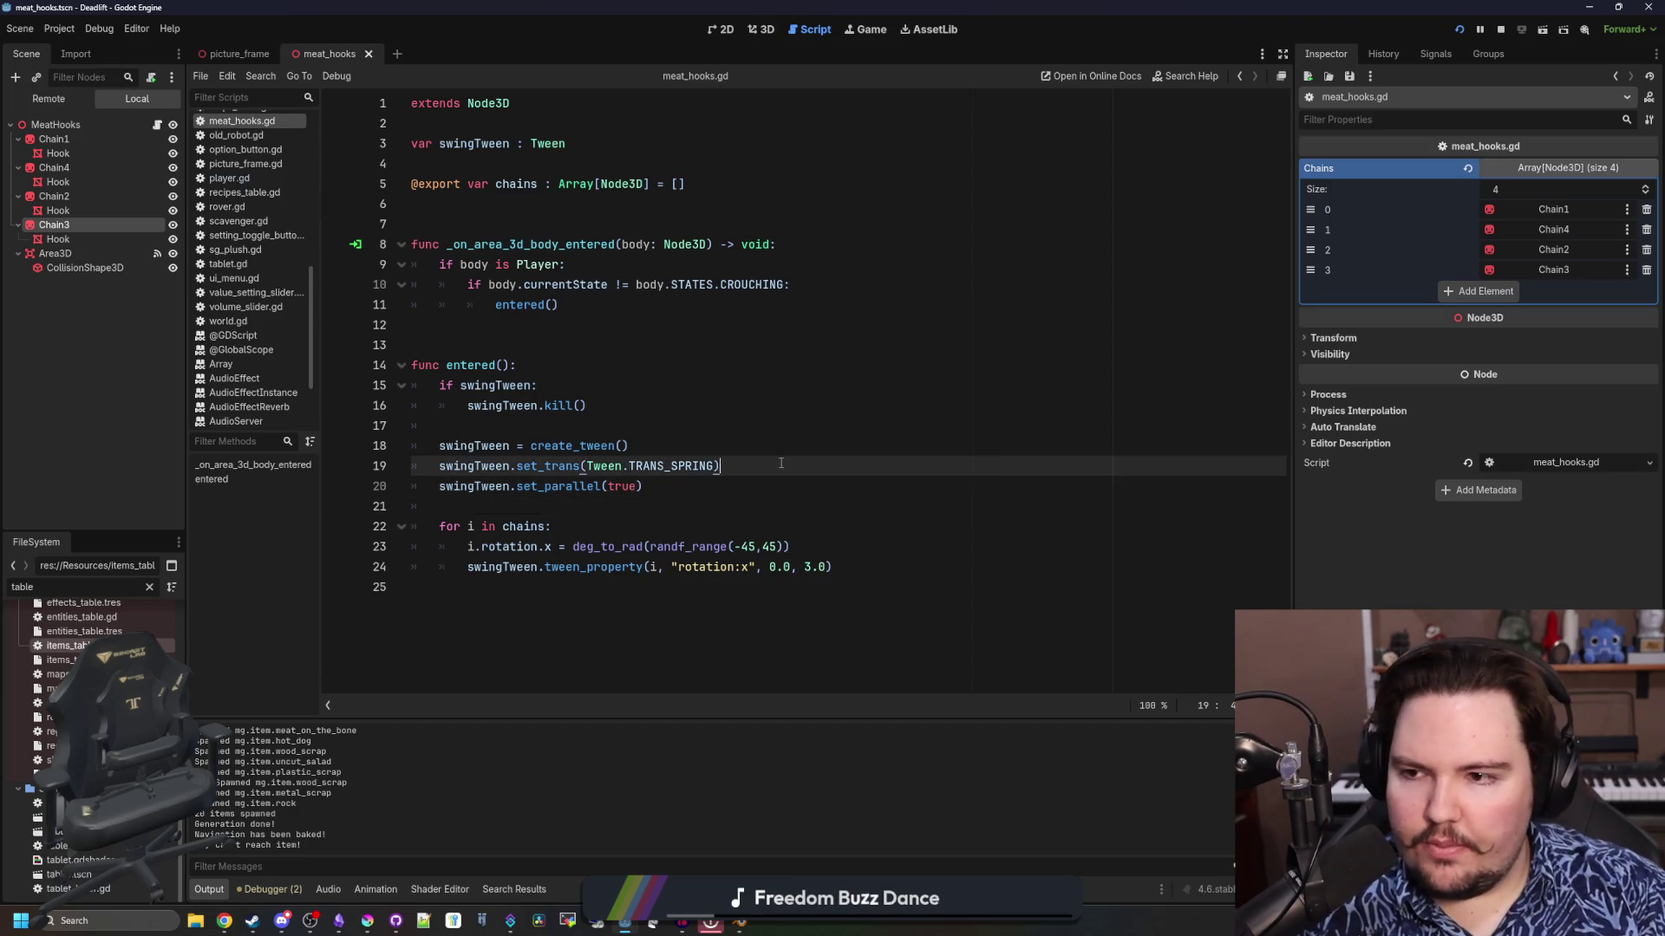
Rerun the game with F5, walk toward the hooks, pause, and return to the 3D view
{"action": "key", "text": "F5"}
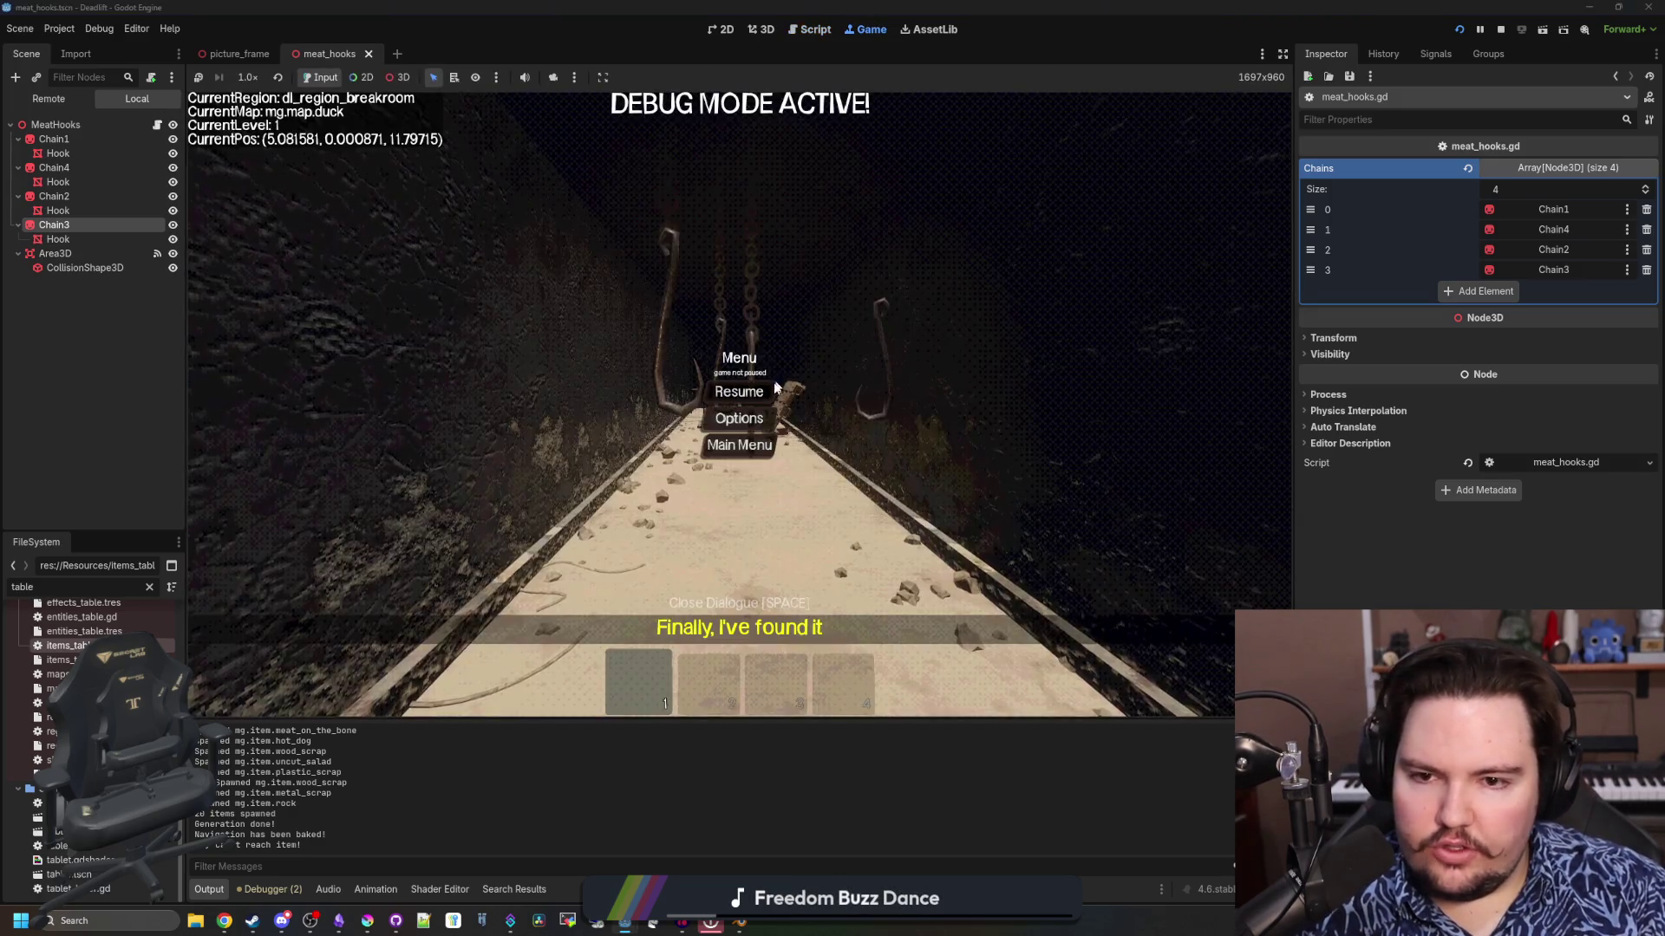
{"action": "left_click", "coordinate": [774, 389]}
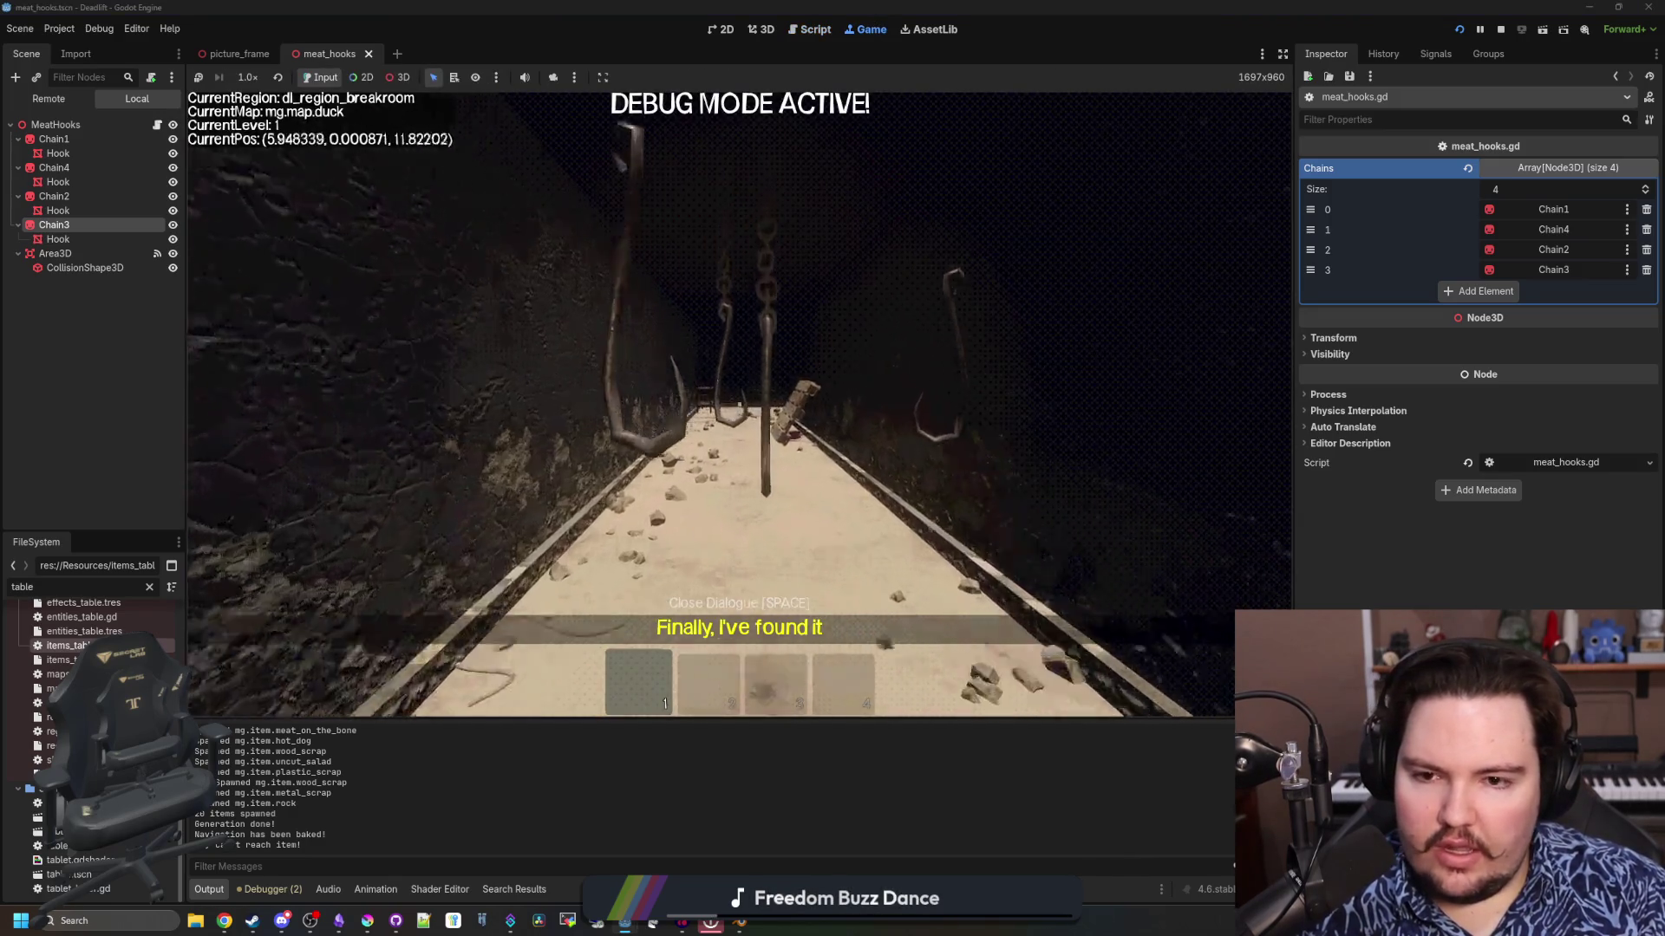
{"action": "key", "text": "w"}
{"action": "key", "text": "w"}
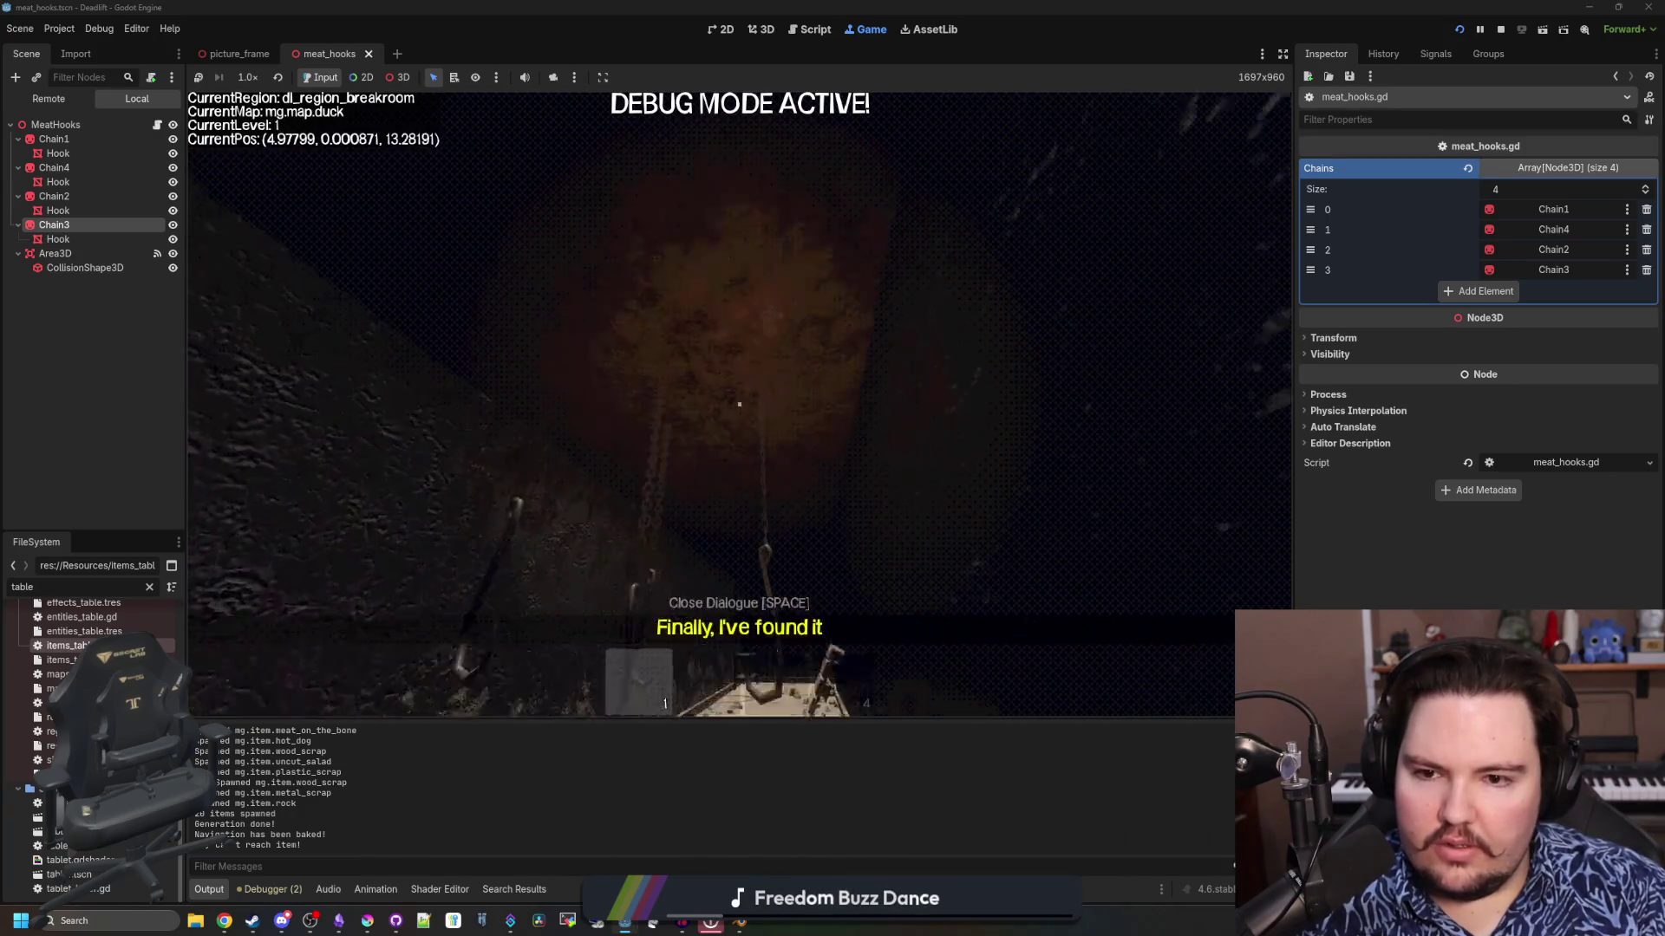
{"action": "key", "text": "Escape"}
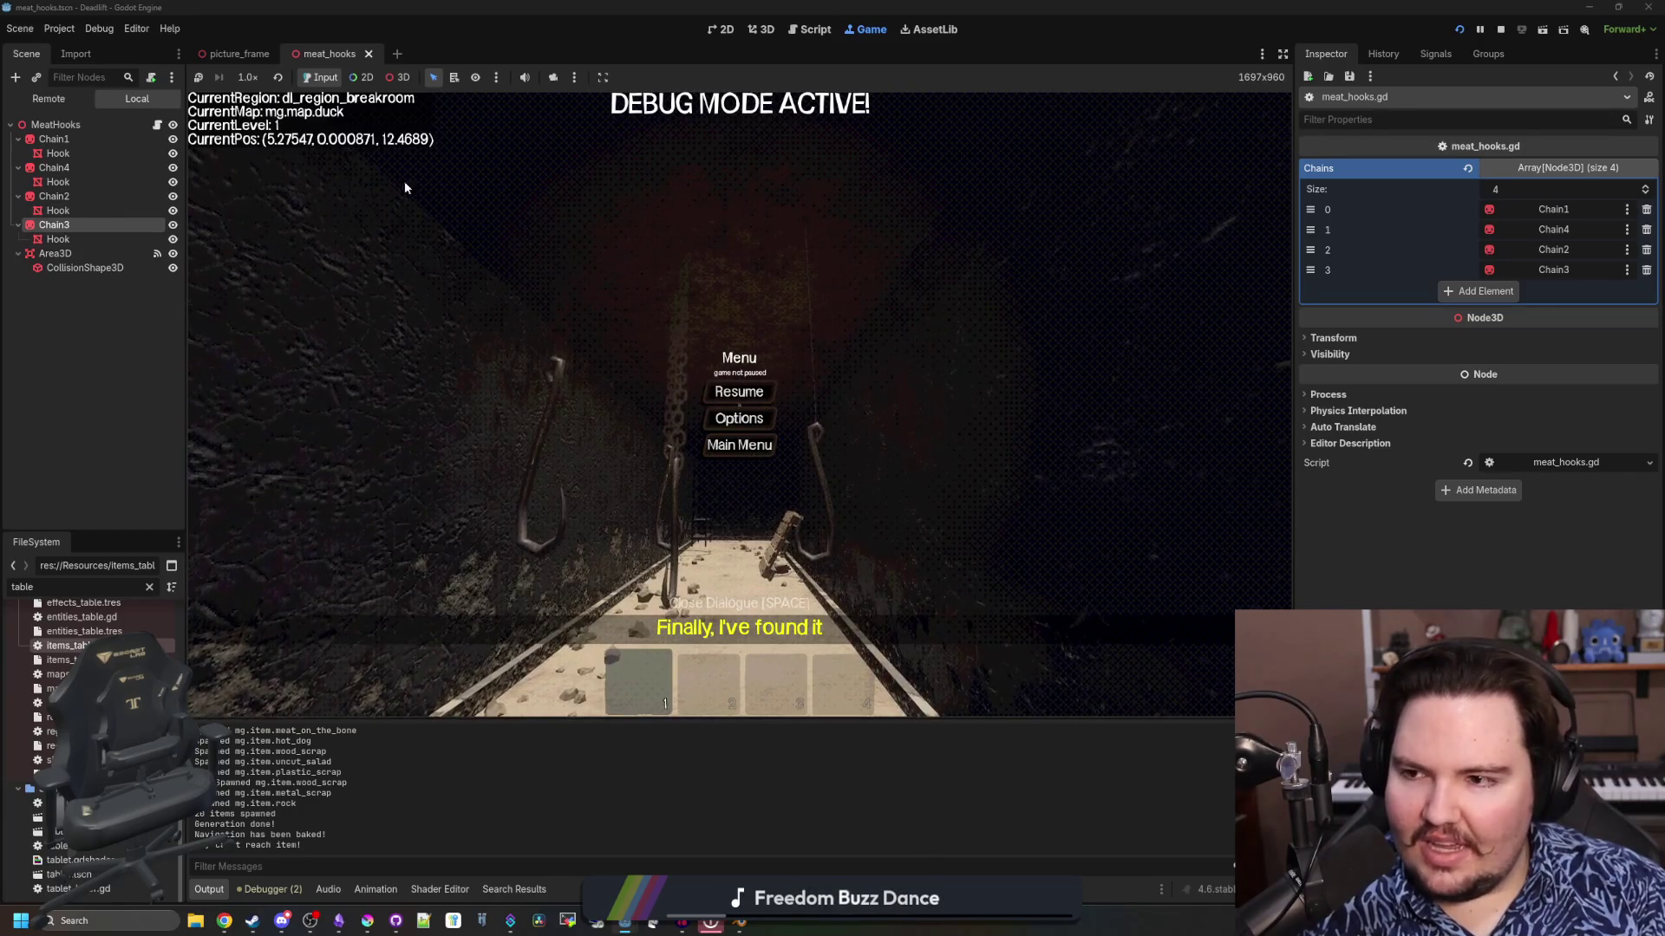
{"action": "left_click", "coordinate": [763, 31]}
Test-rotate the chains and Chain3, undoing both so Chain3 hangs vertical again
{"action": "scroll", "coordinate": [745, 367], "scroll_direction": "up", "scroll_amount": 2}
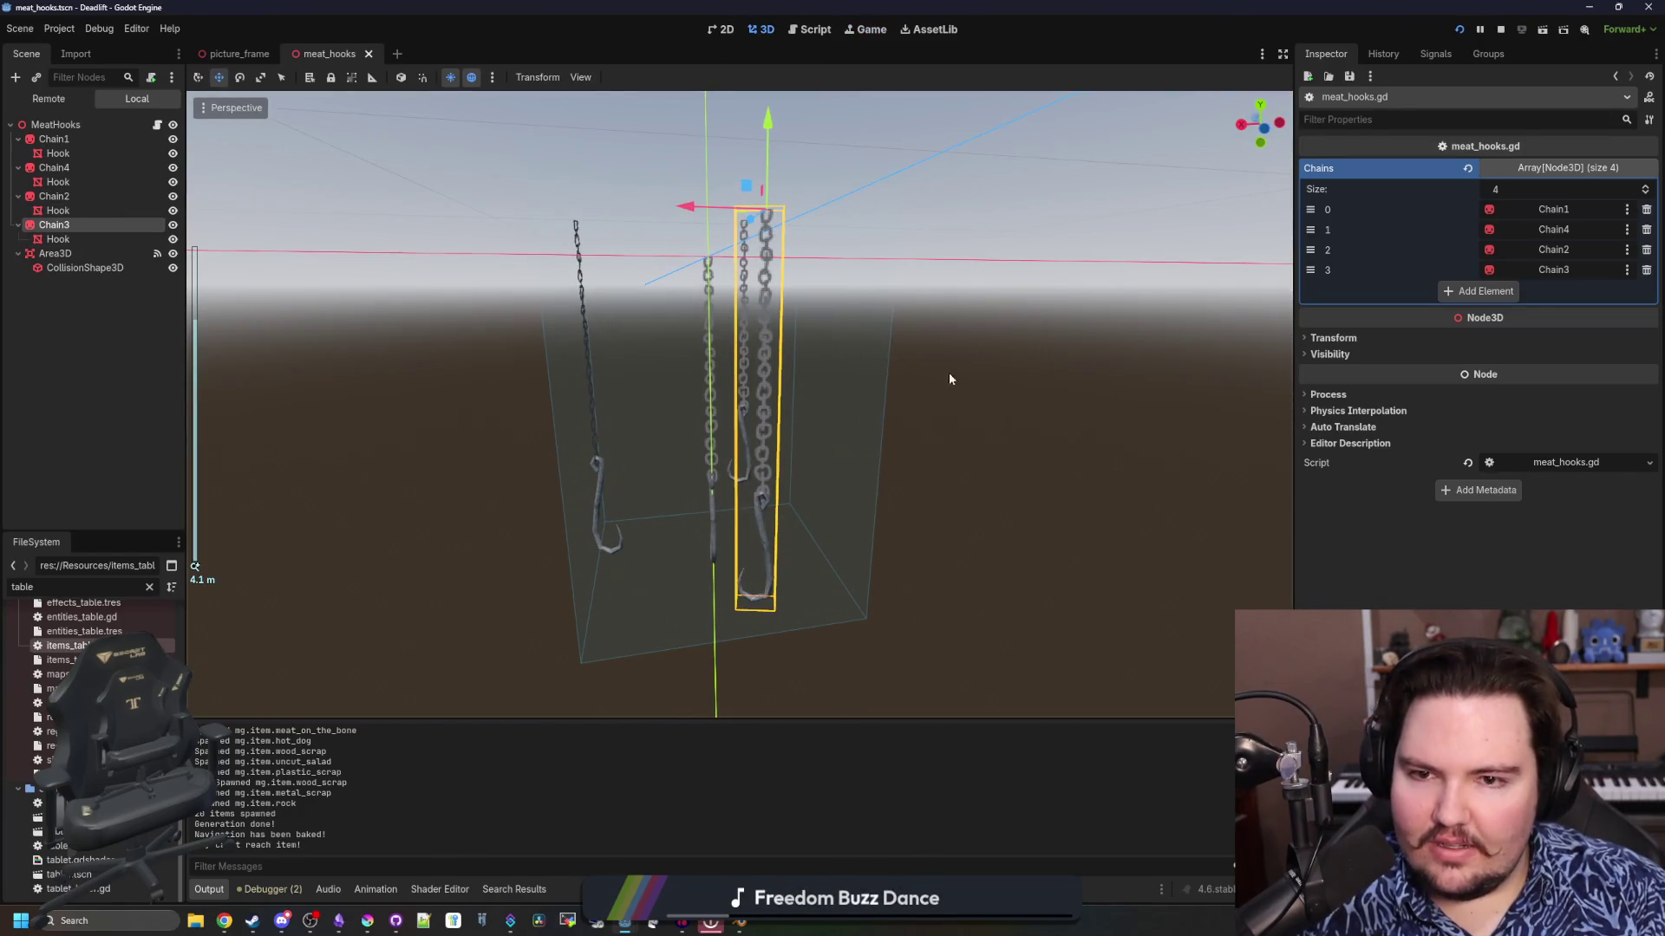
{"action": "left_click", "coordinate": [1335, 338]}
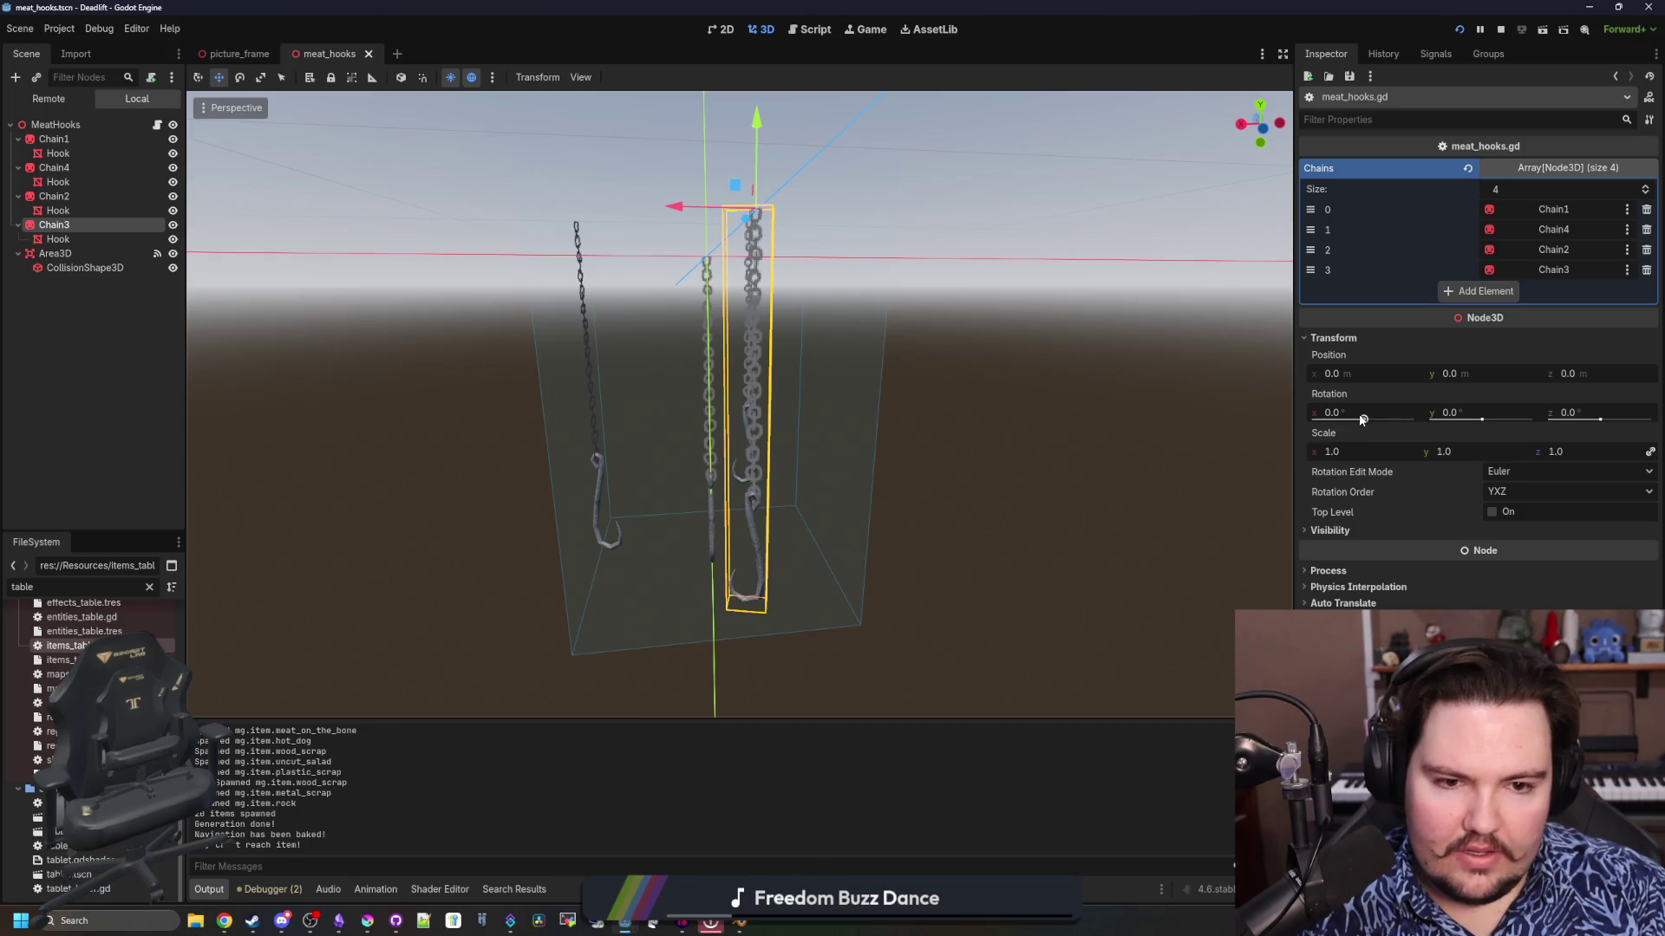
{"action": "left_click_drag", "start_coordinate": [1363, 420], "coordinate": [1370, 418]}
{"action": "key", "text": "ctrl+z"}
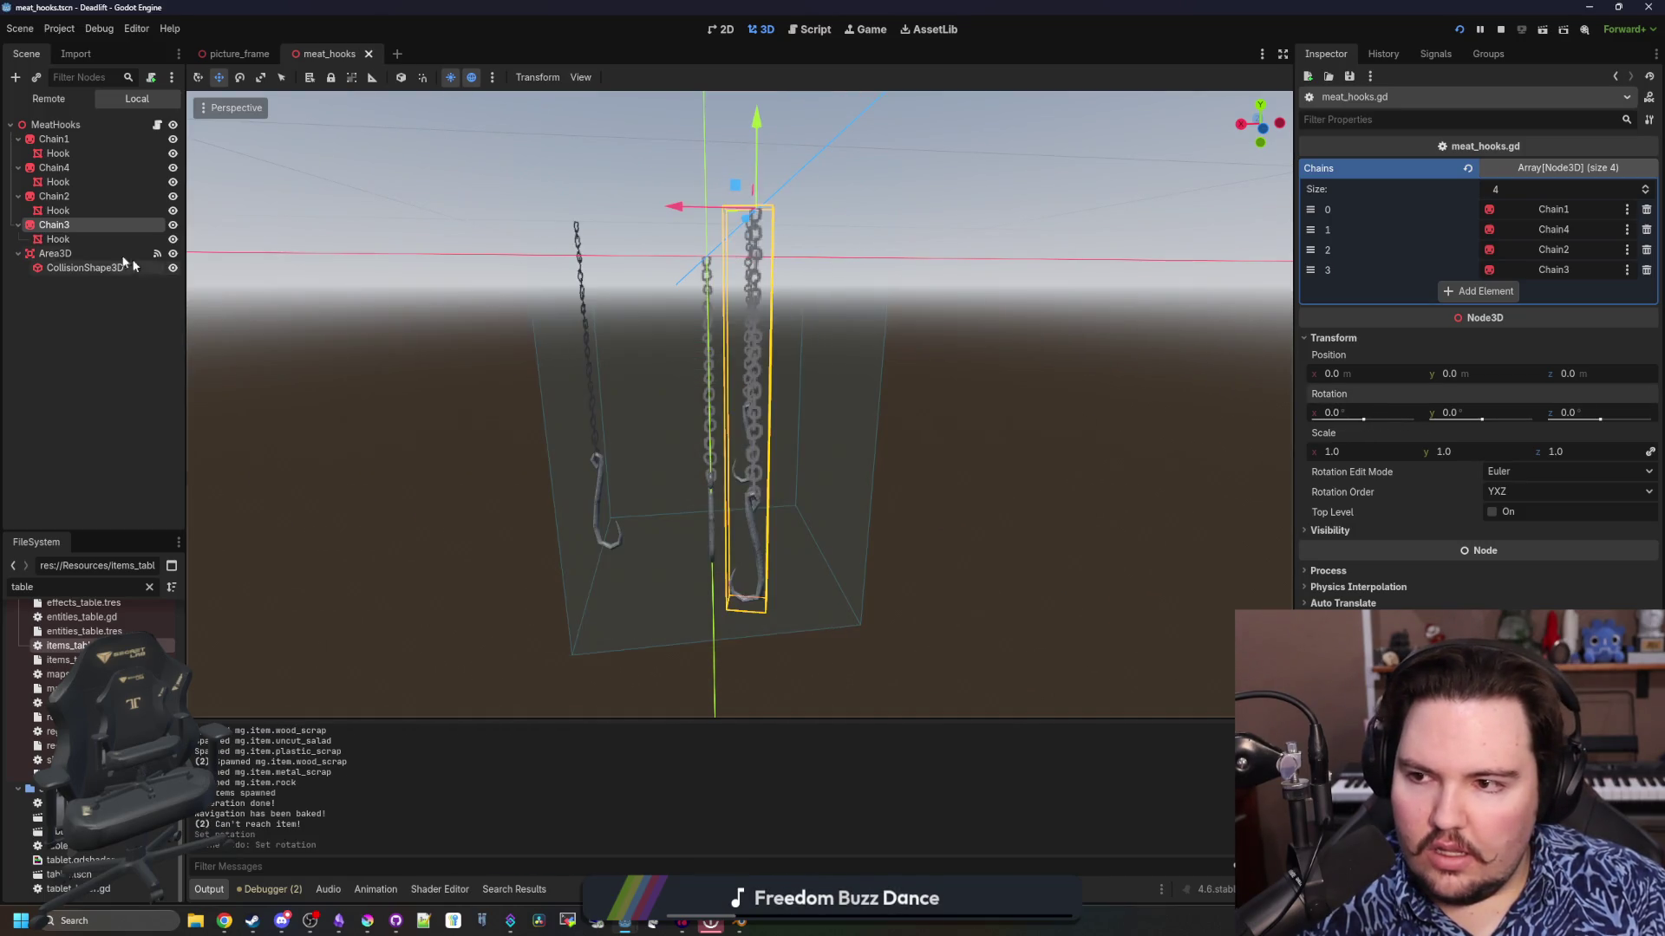
{"action": "left_click", "coordinate": [77, 225]}
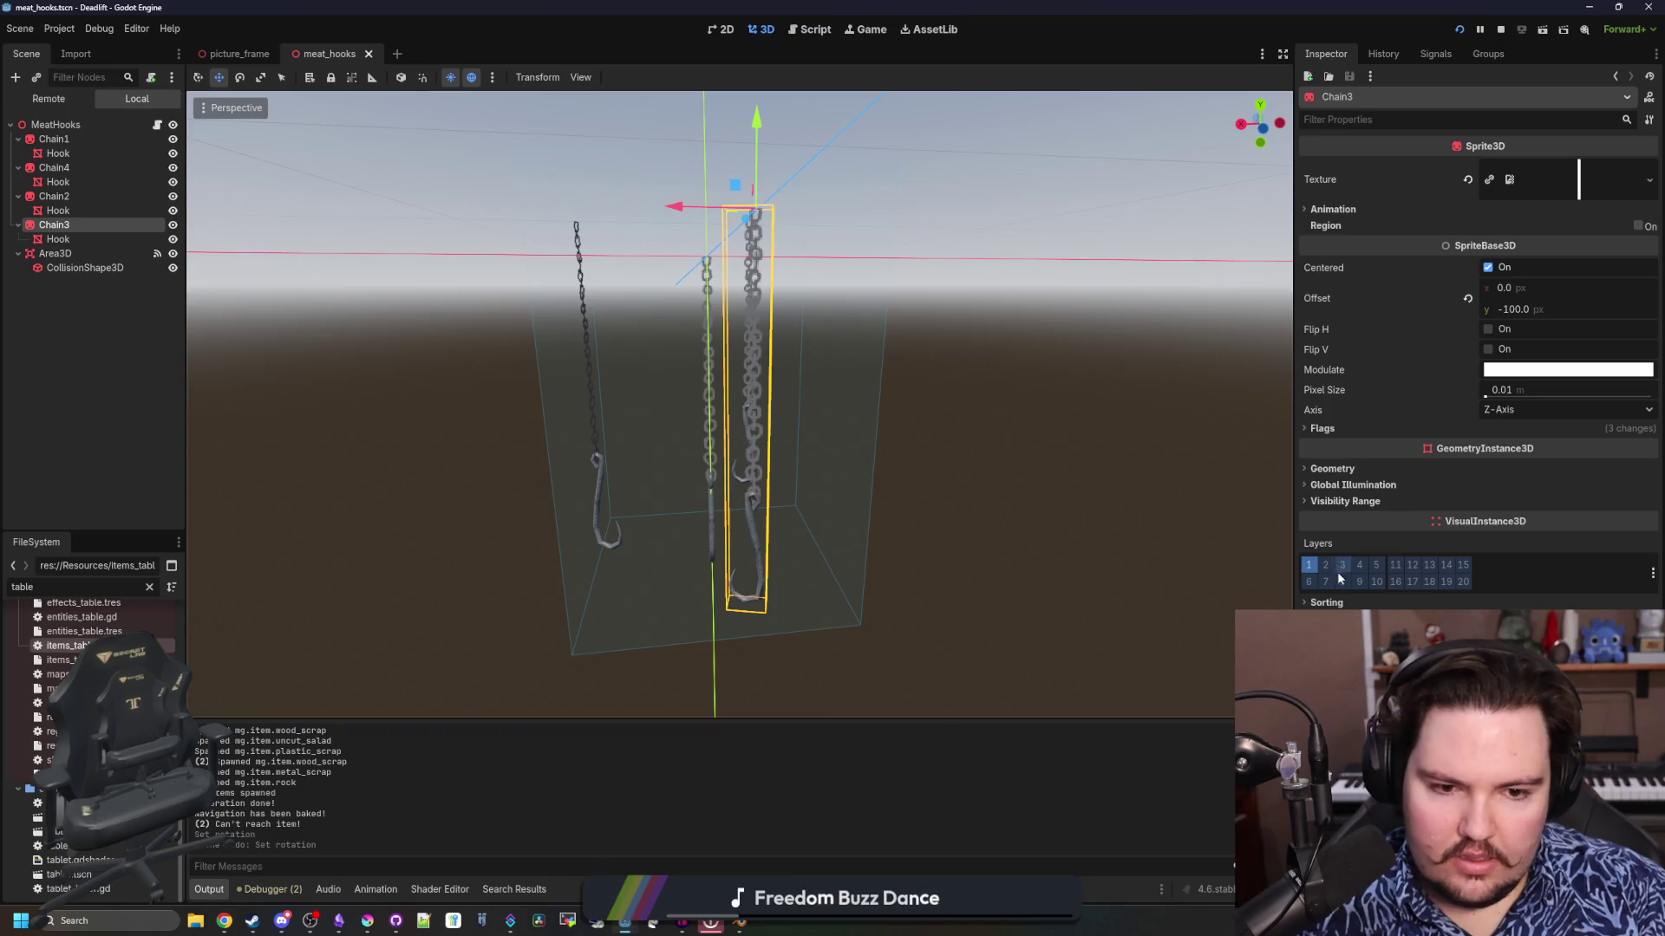
{"action": "key", "text": "r"}
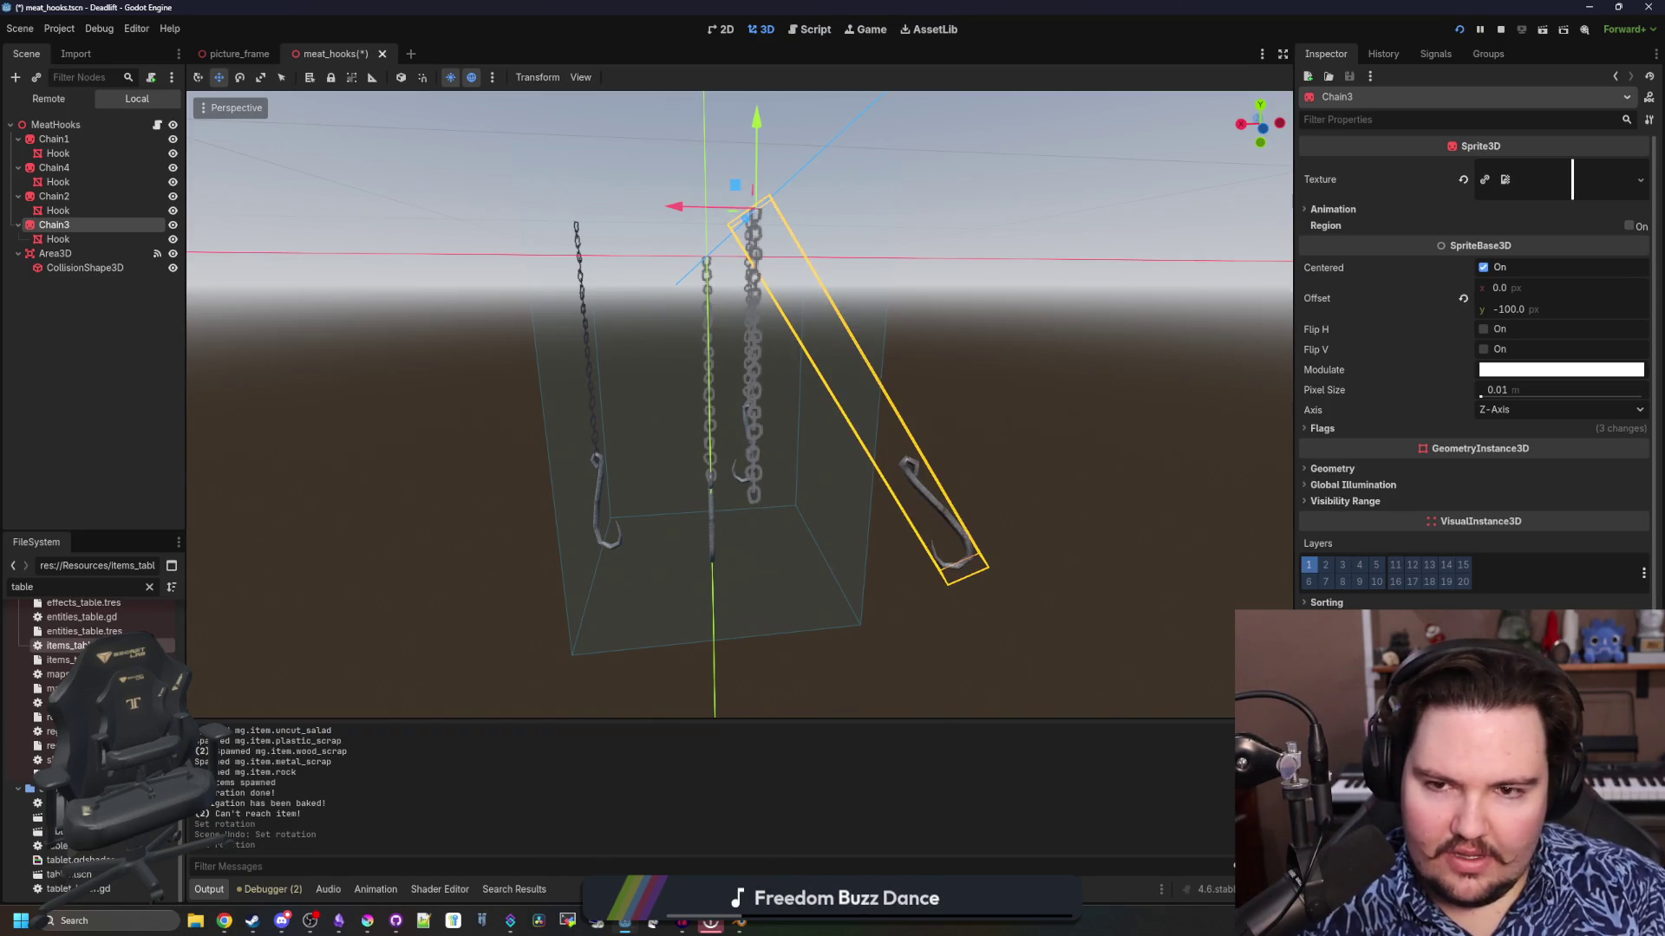
{"action": "key", "text": "ctrl+z"}
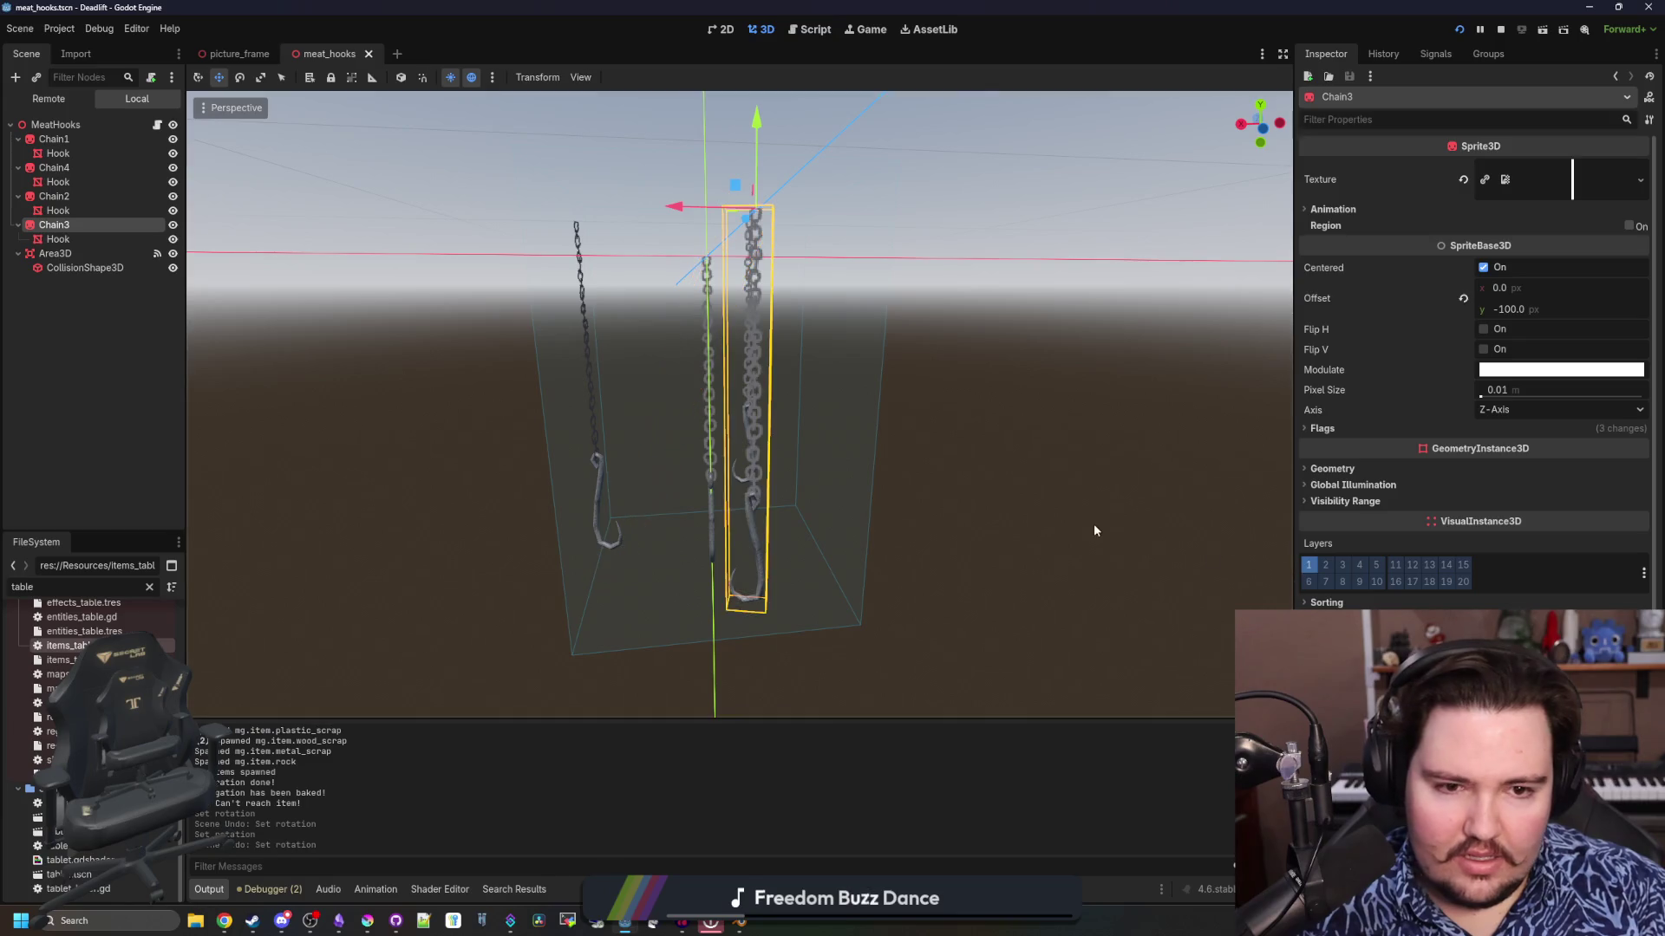
Set Billboard to Disabled on all four chains after trying Enabled, and save the scene
{"action": "left_click", "coordinate": [1323, 428]}
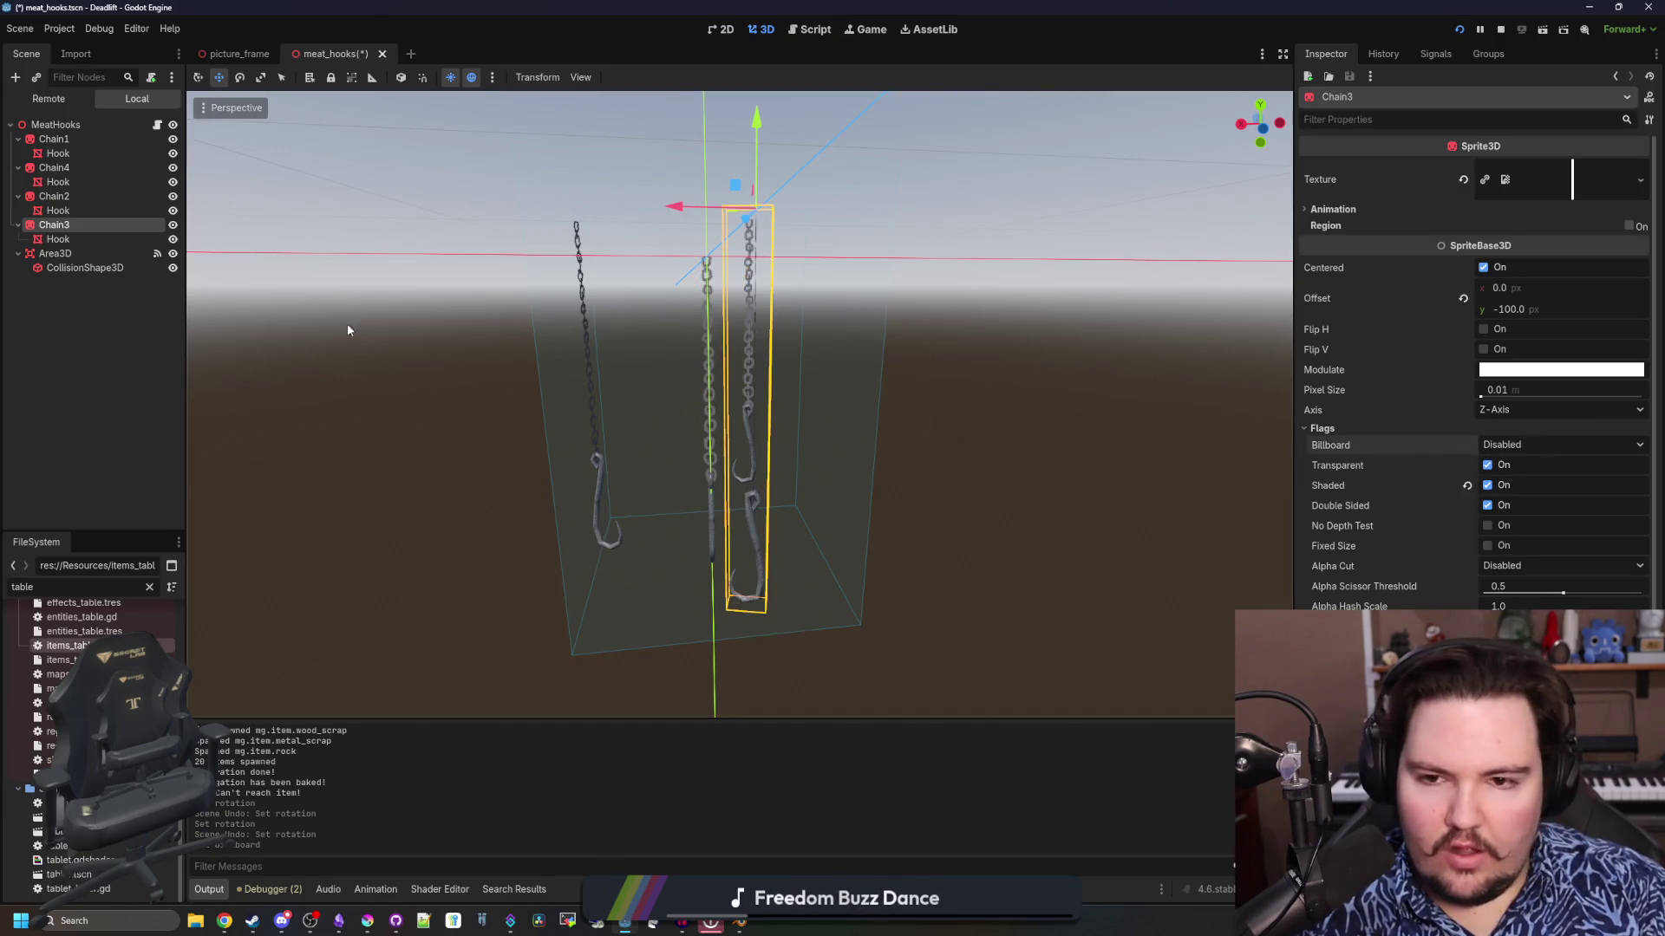
{"action": "left_click", "coordinate": [54, 196], "text": "ctrl"}
{"action": "left_click", "coordinate": [54, 167], "text": "ctrl"}
{"action": "left_click", "coordinate": [54, 139], "text": "ctrl"}
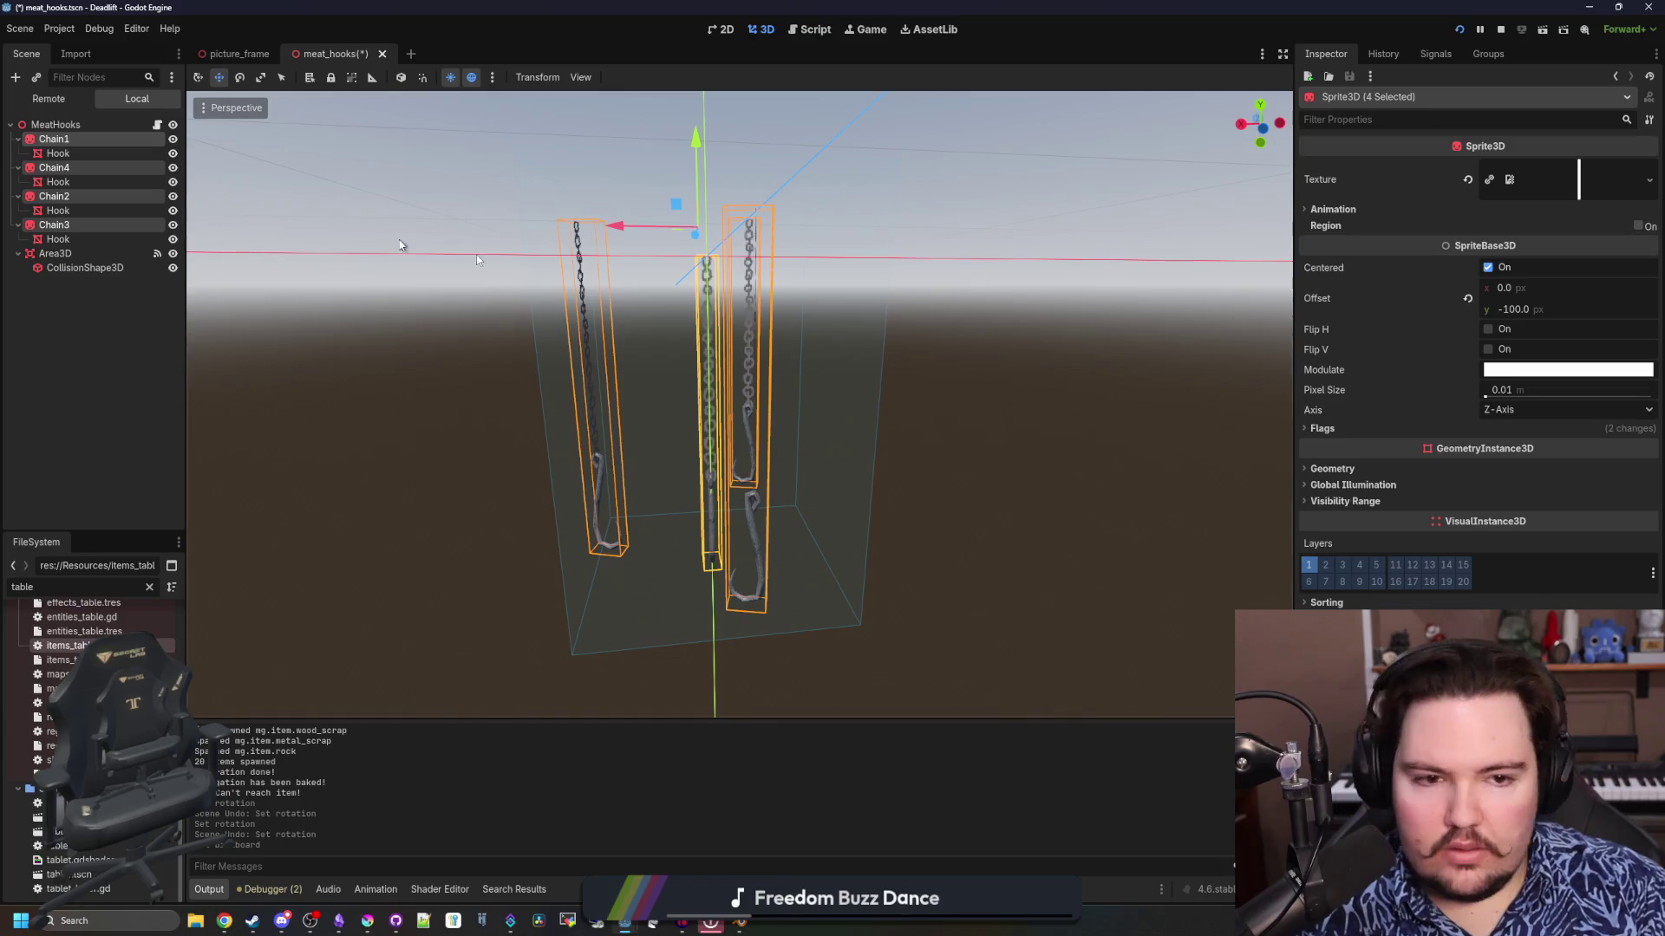
{"action": "left_click", "coordinate": [1364, 429]}
{"action": "left_click", "coordinate": [1503, 445]}
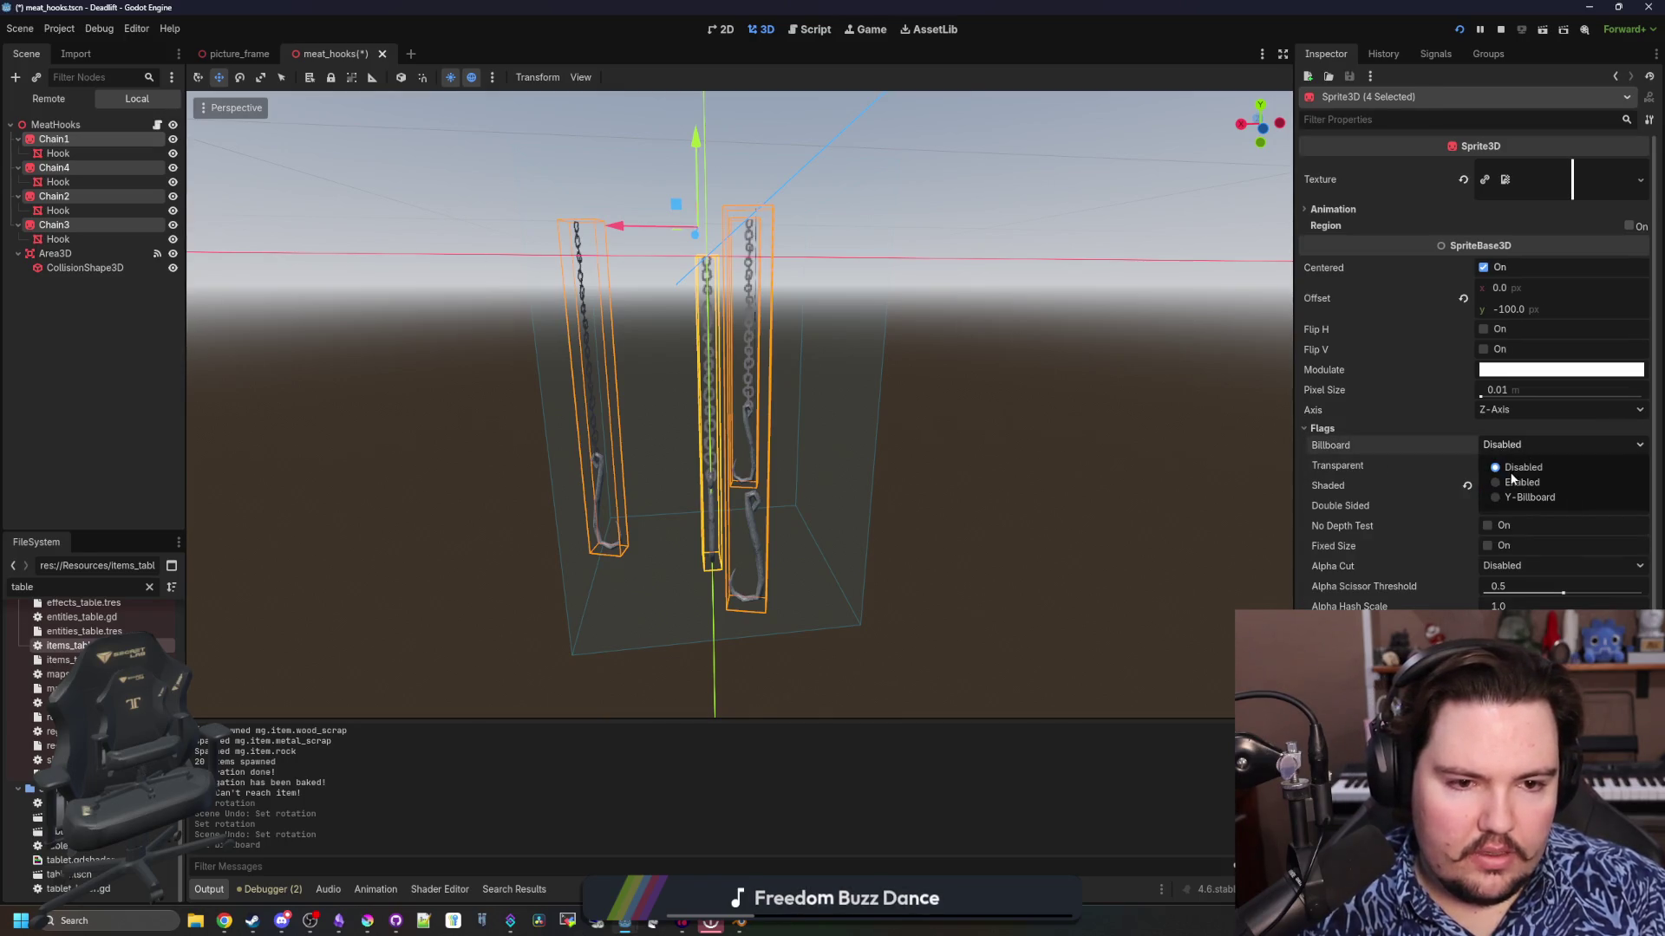
{"action": "left_click", "coordinate": [1512, 482]}
{"action": "left_click", "coordinate": [1513, 447]}
{"action": "left_click", "coordinate": [1513, 468]}
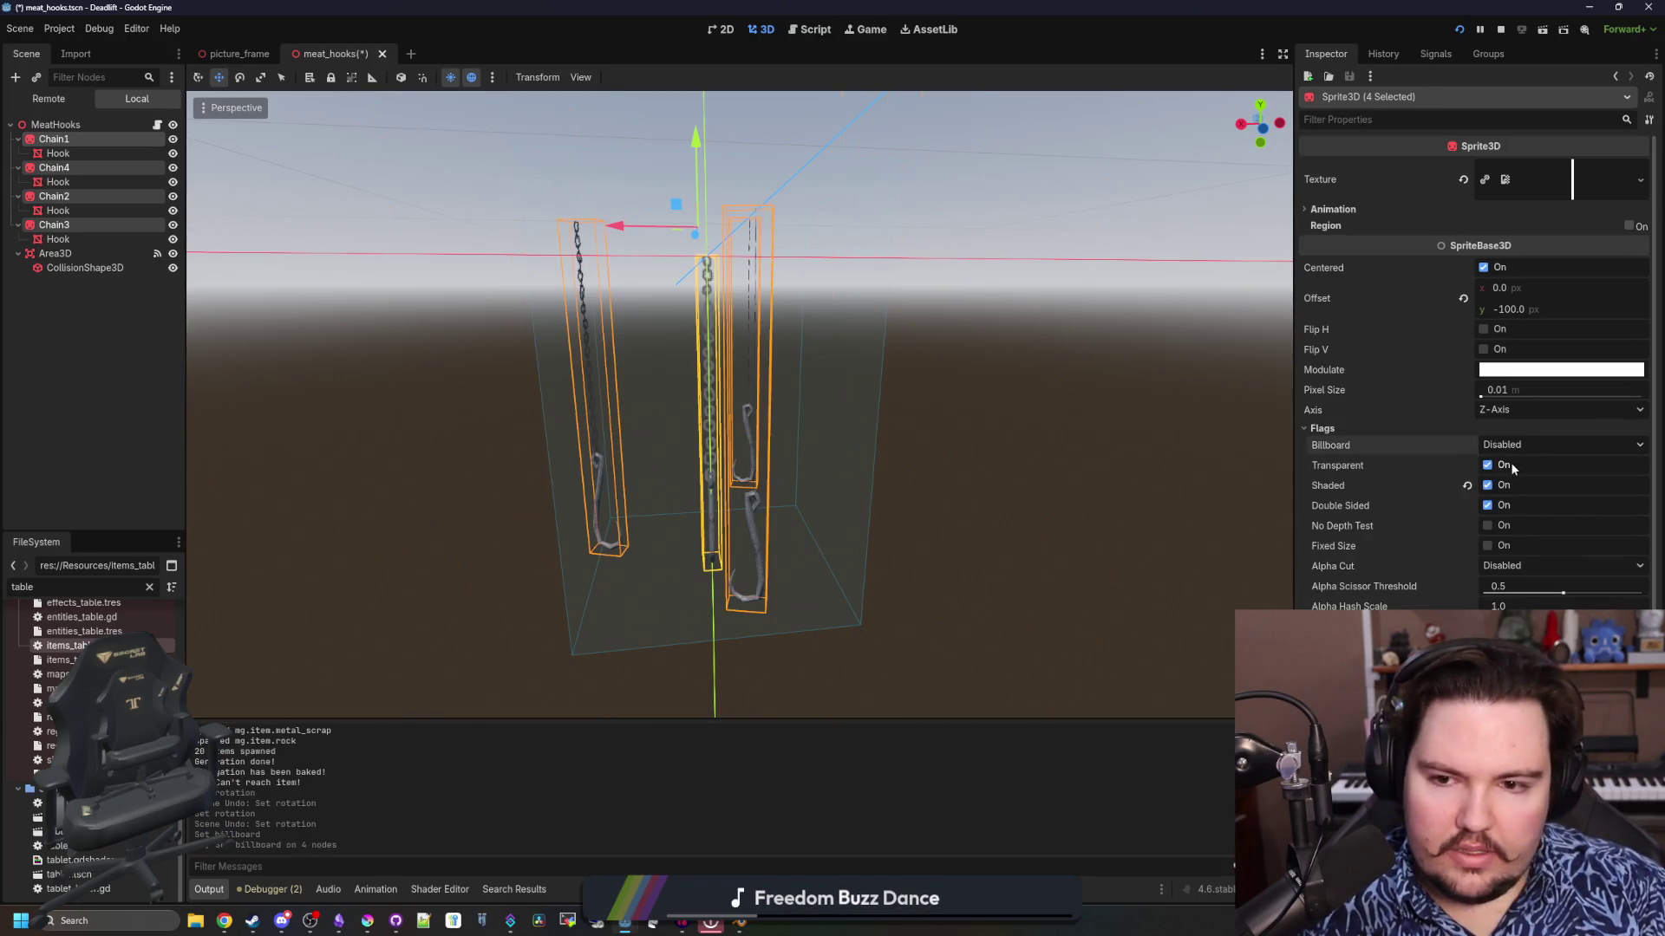
{"action": "left_click", "coordinate": [1058, 434]}
{"action": "key", "text": "ctrl+s"}
Playtest by walking past the swinging hooks, pause, and return to meat_hooks.gd line 20
{"action": "left_click", "coordinate": [871, 28]}
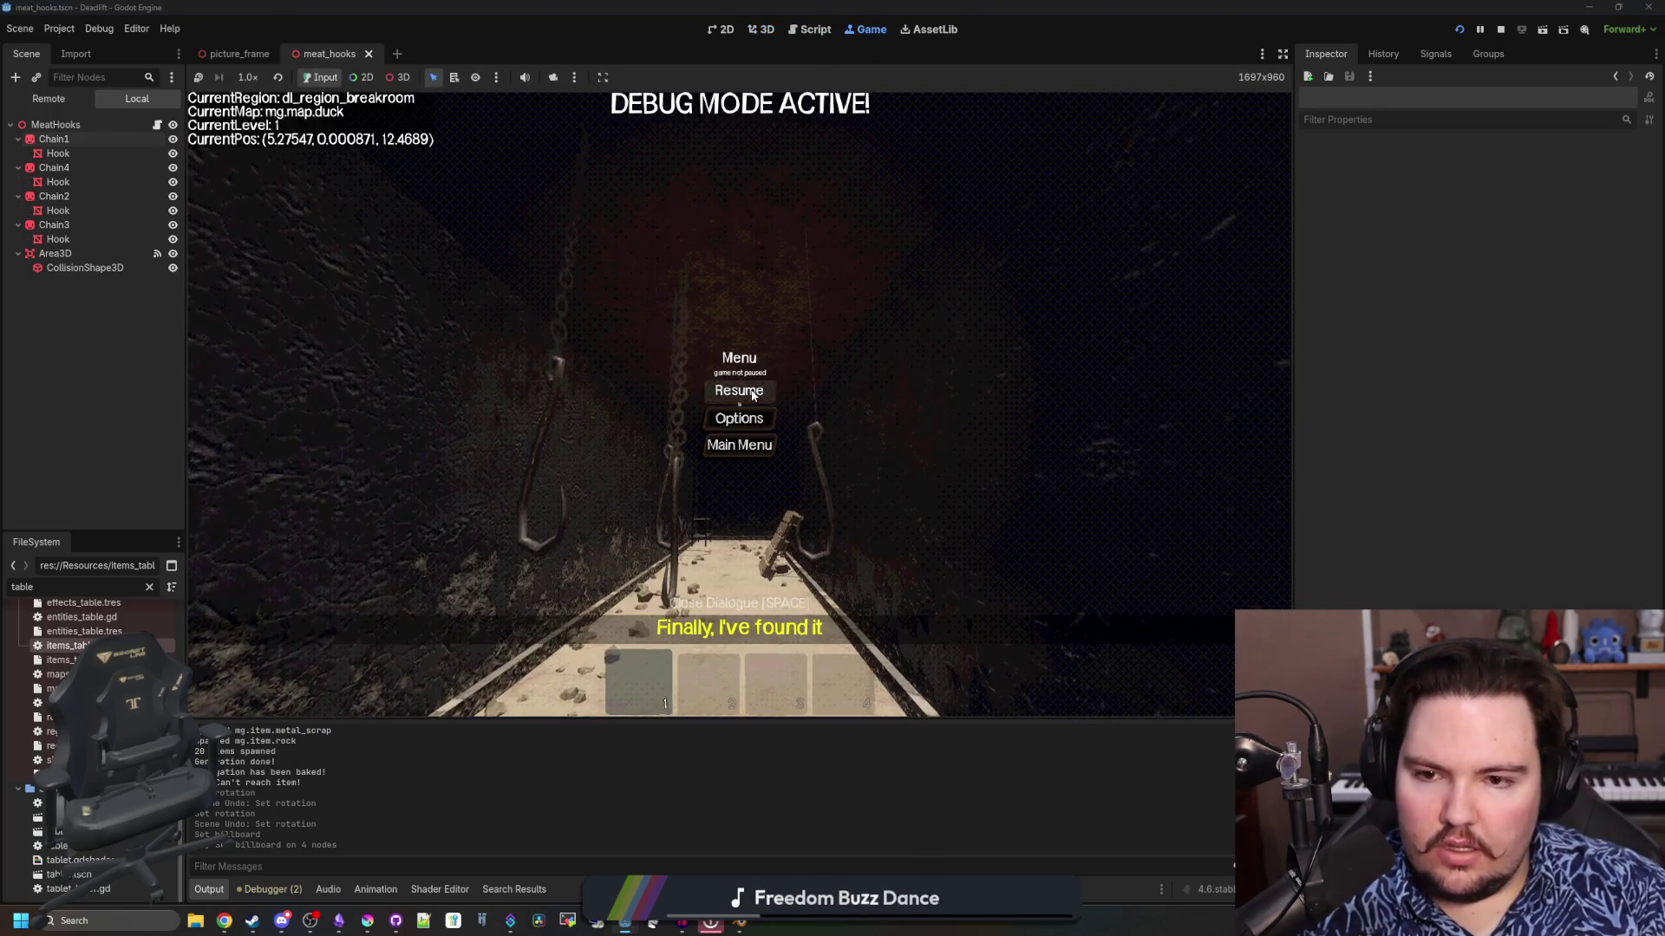
{"action": "key", "text": "Escape"}
{"action": "key", "text": "w"}
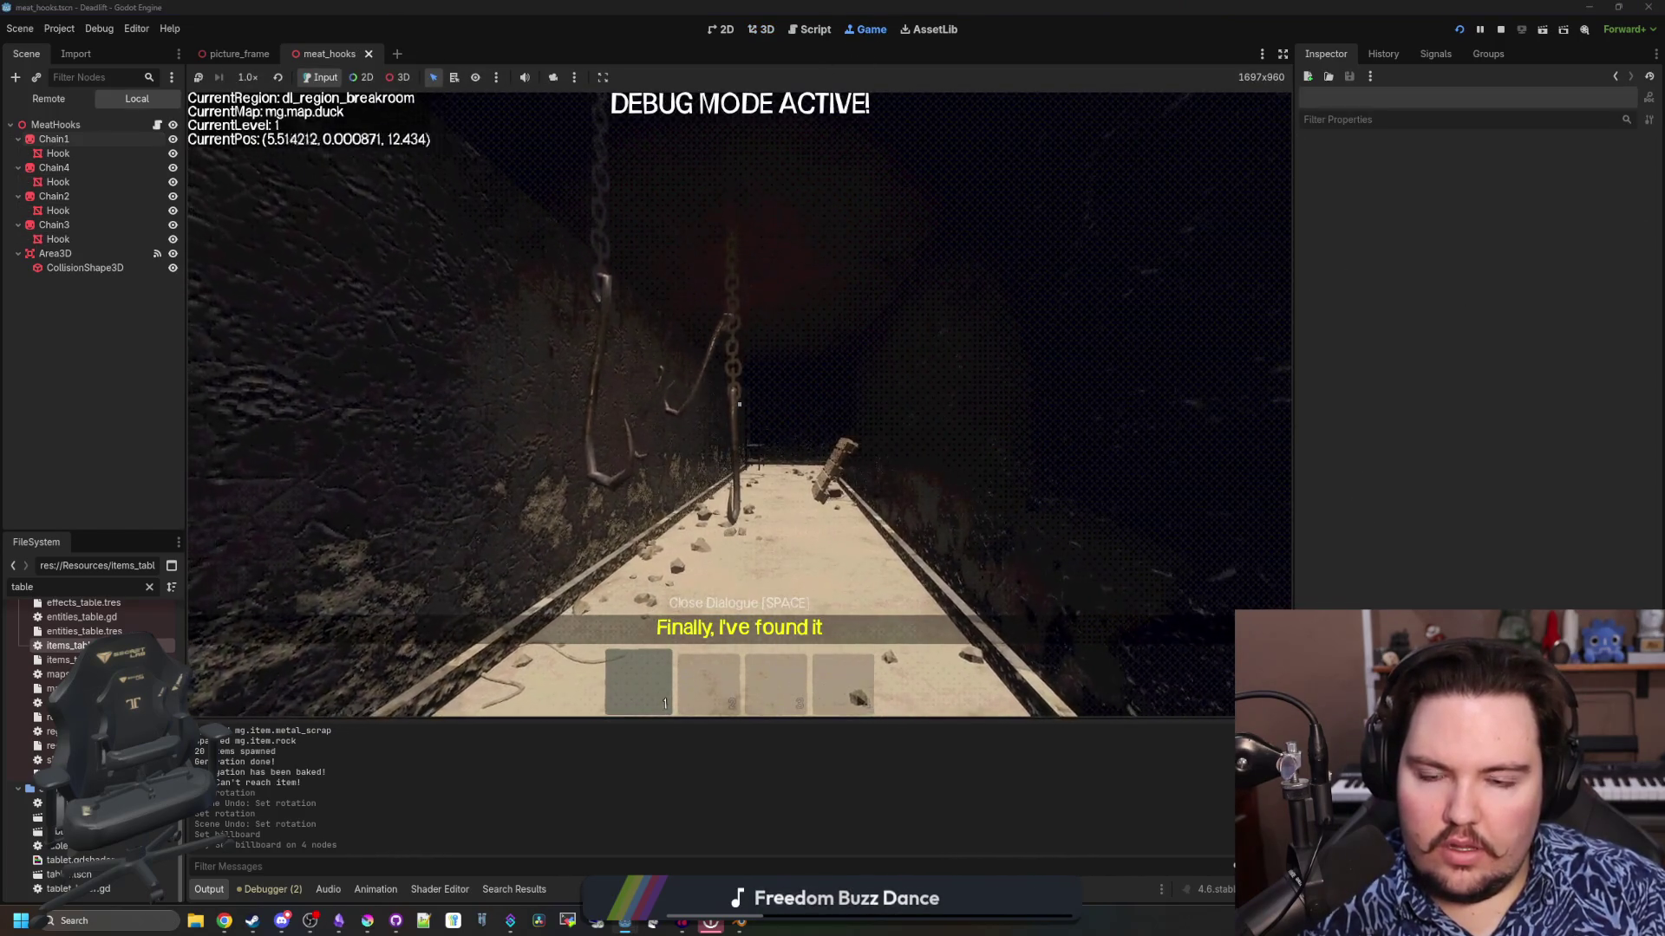
{"action": "key", "text": "w"}
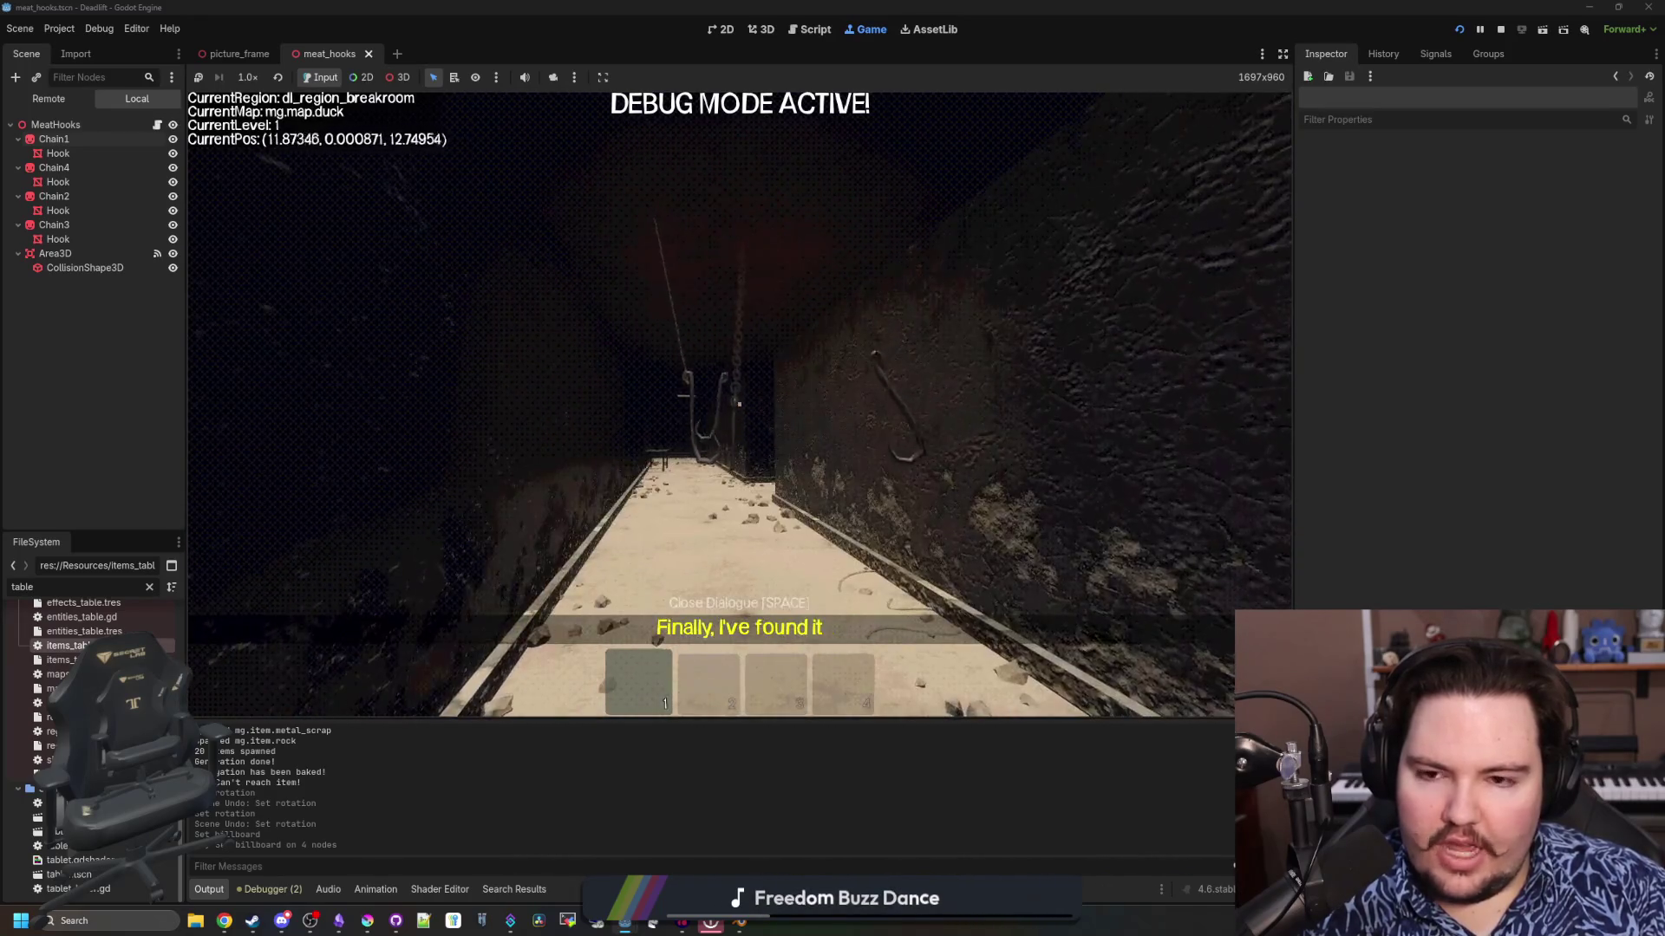
{"action": "key", "text": "Escape"}
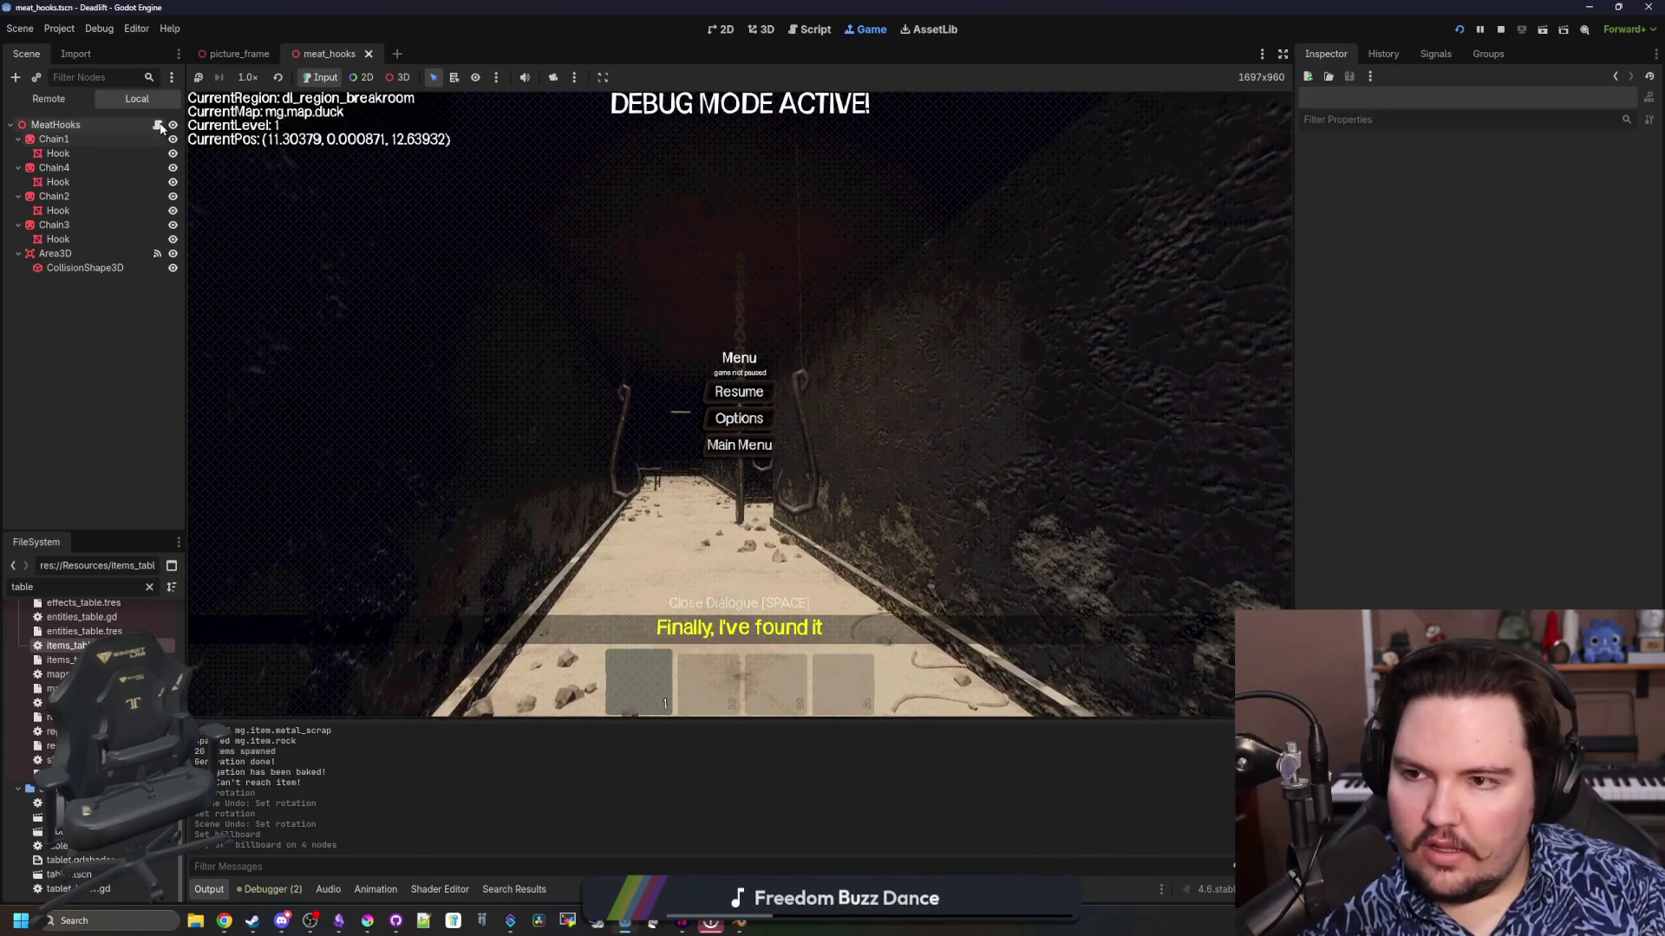
{"action": "left_click", "coordinate": [157, 125]}
{"action": "left_click", "coordinate": [674, 408]}
{"action": "left_click", "coordinate": [672, 487]}
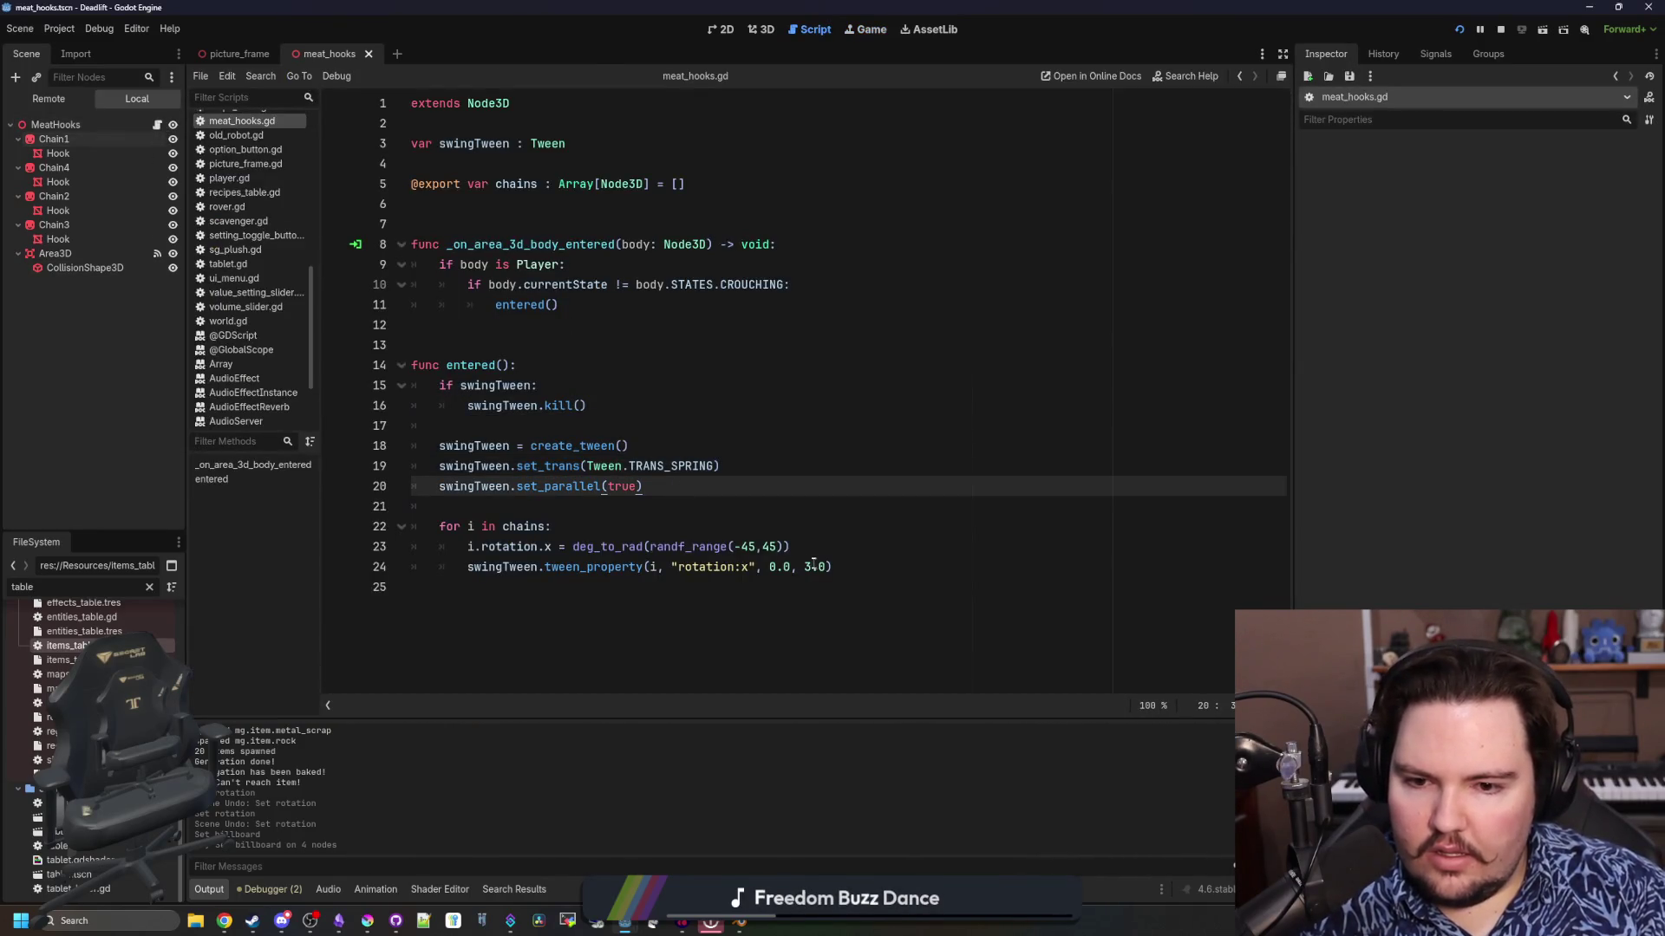
Add a swingTween.set_ease line with a Tween ease constant after set_parallel
{"action": "left_click", "coordinate": [815, 567]}
{"action": "left_click", "coordinate": [705, 488]}
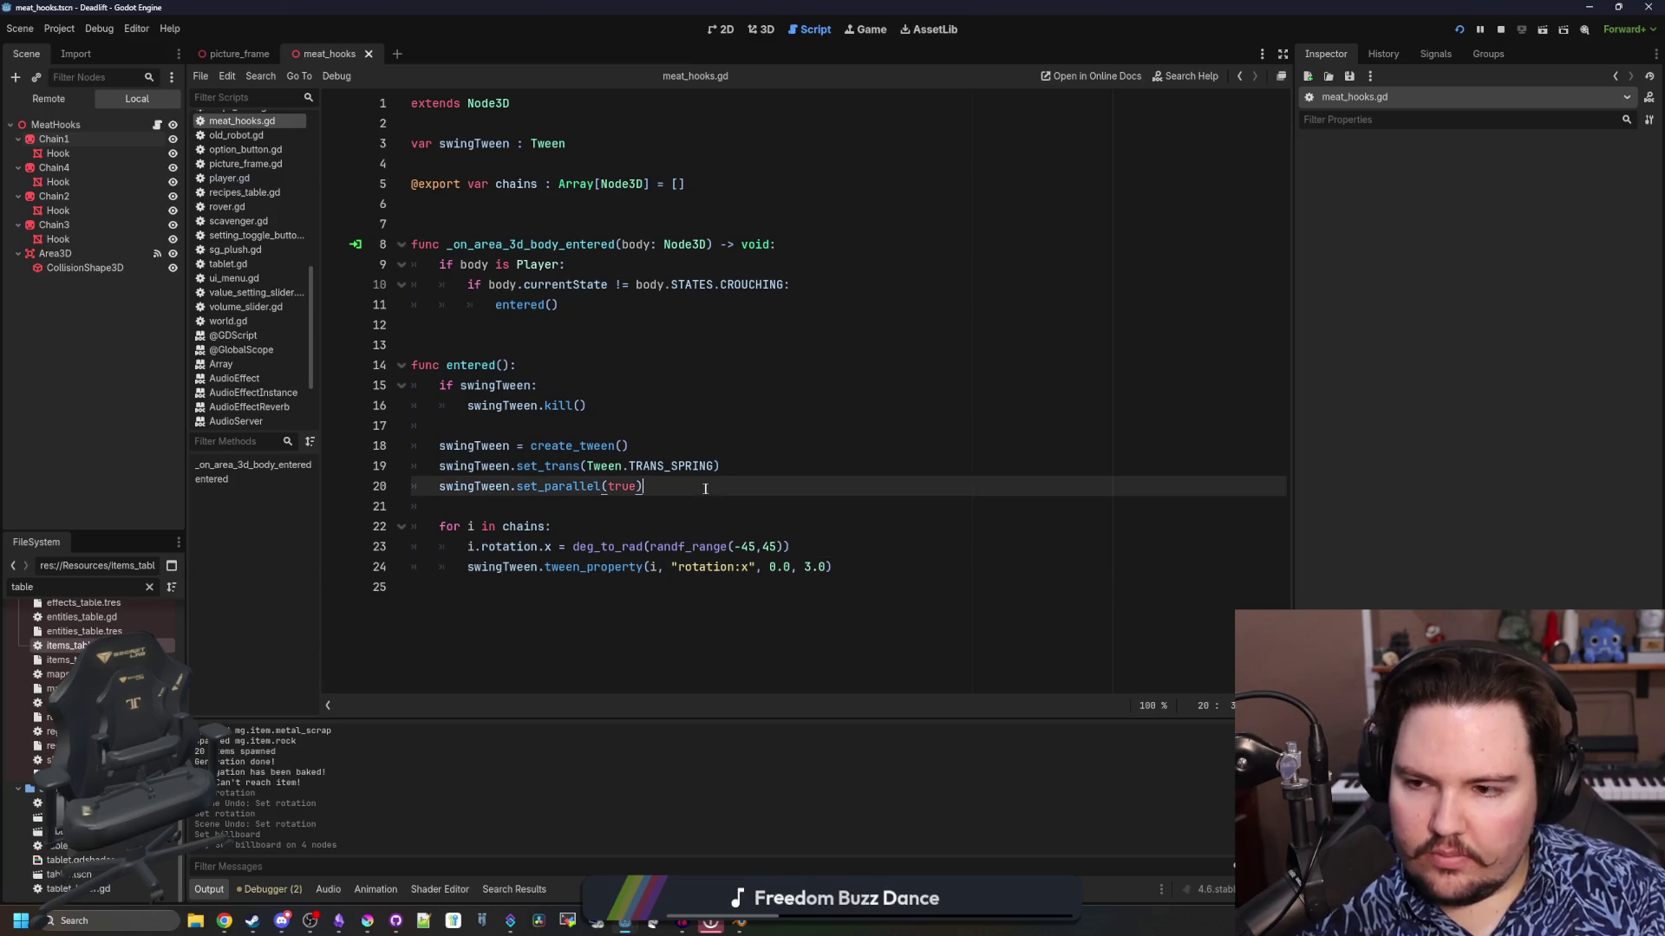
{"action": "key", "text": "Return"}
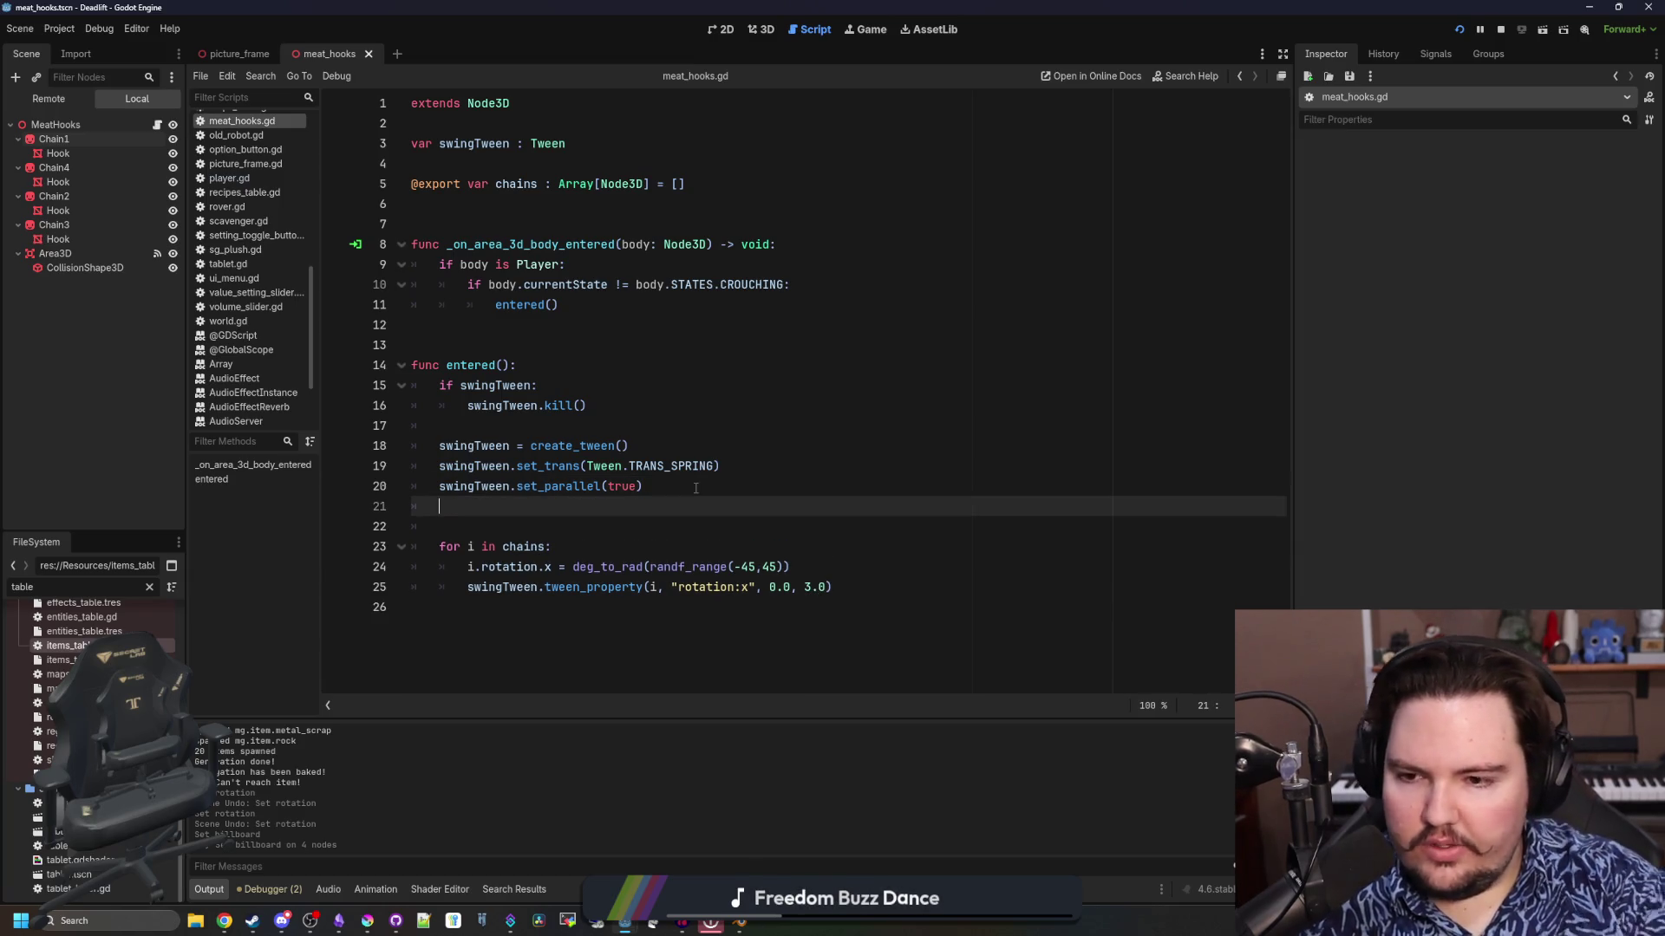
{"action": "type", "text": "swingTween.set"}
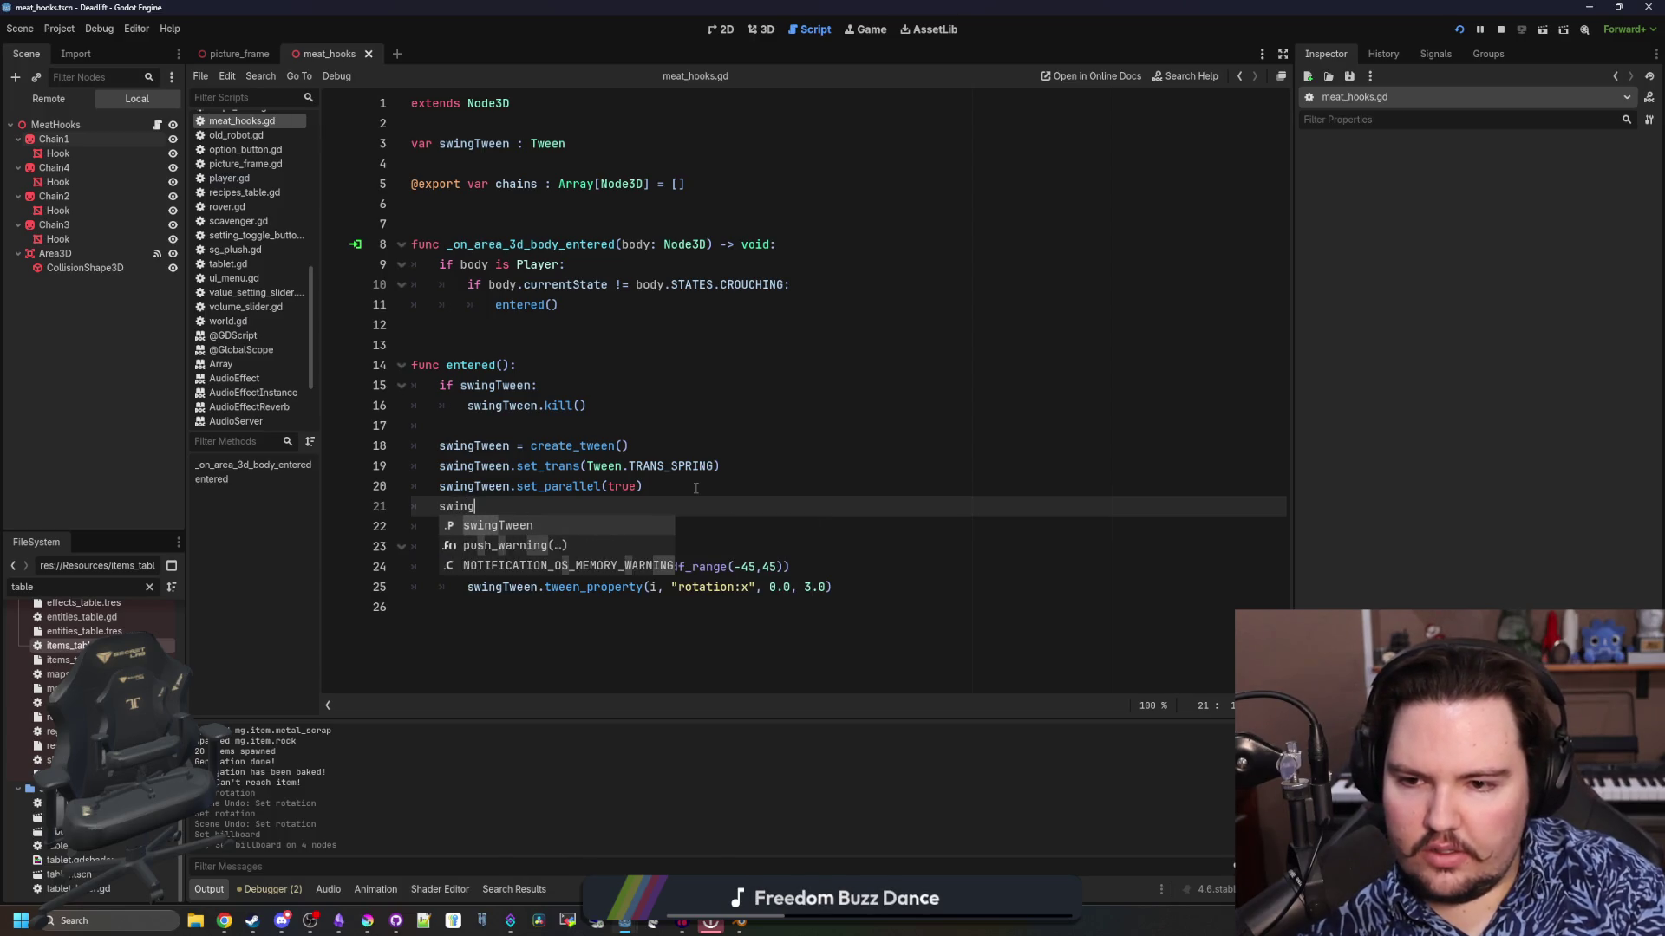
{"action": "type", "text": "_"}
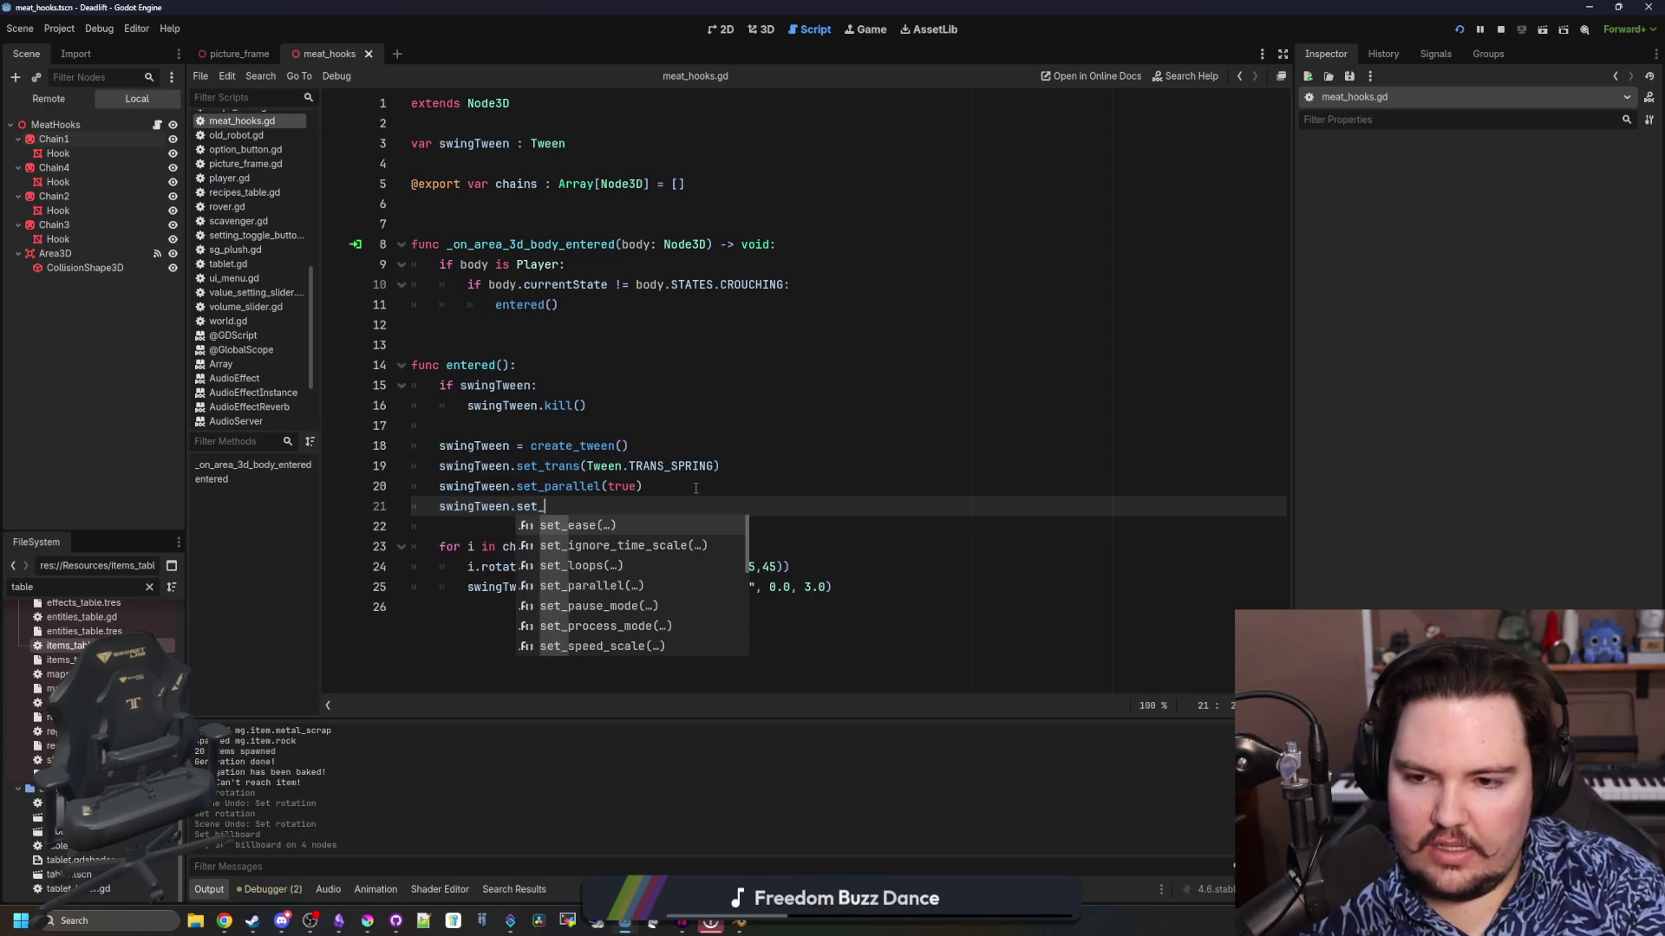
{"action": "key", "text": "Return"}
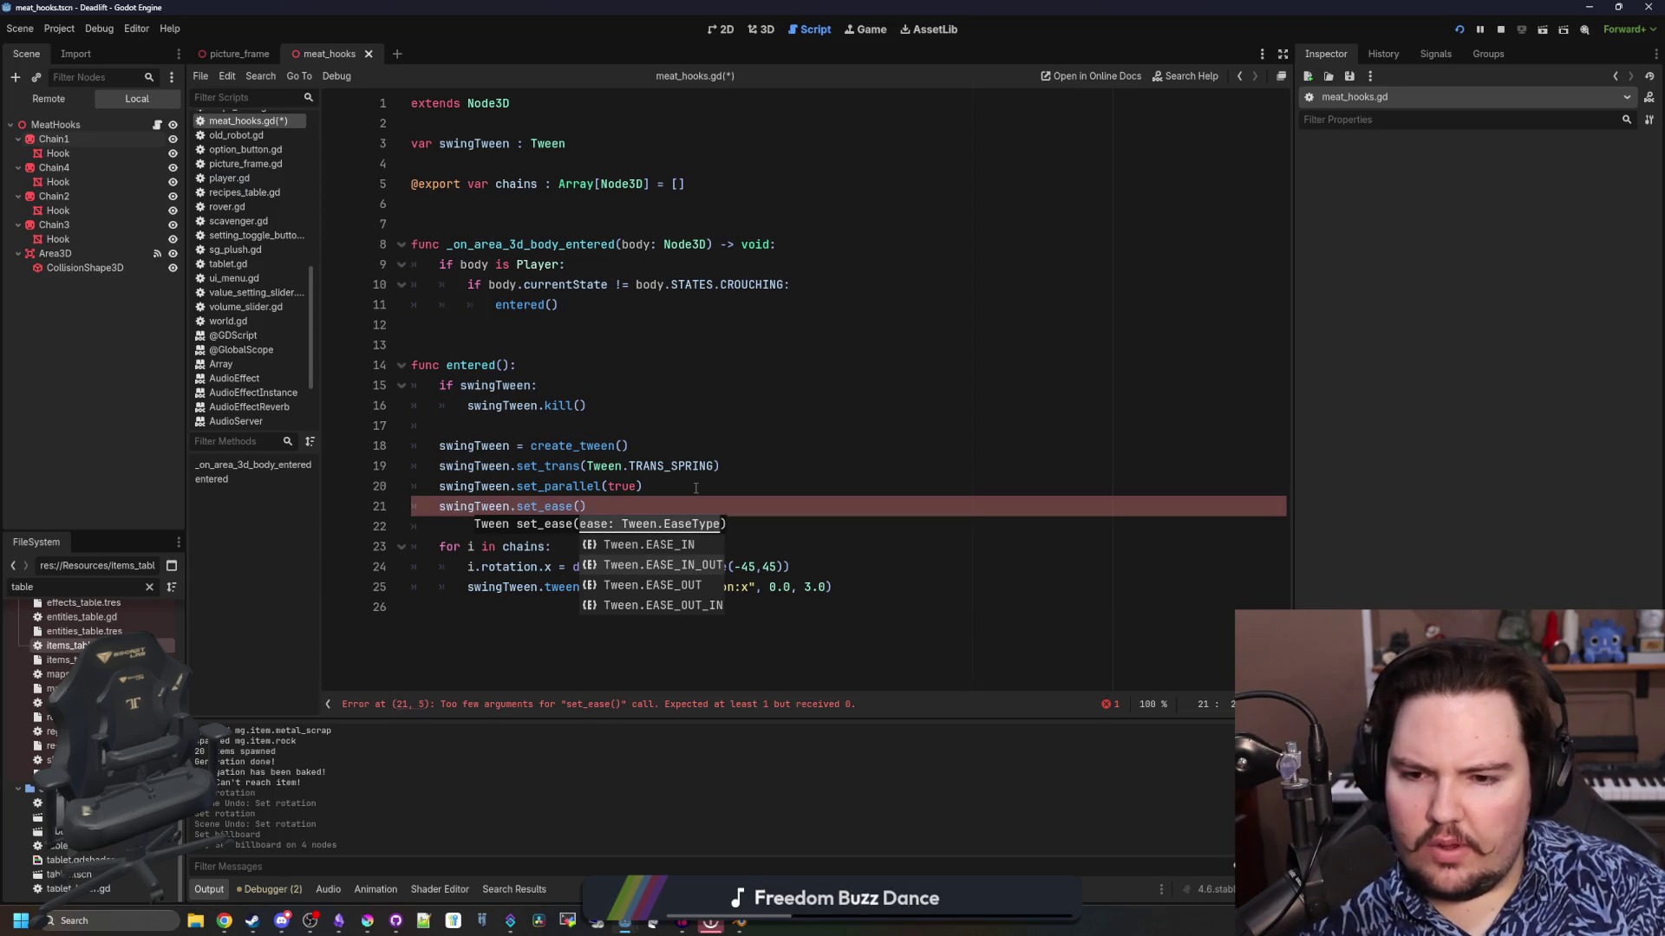
{"action": "key", "text": "Return"}
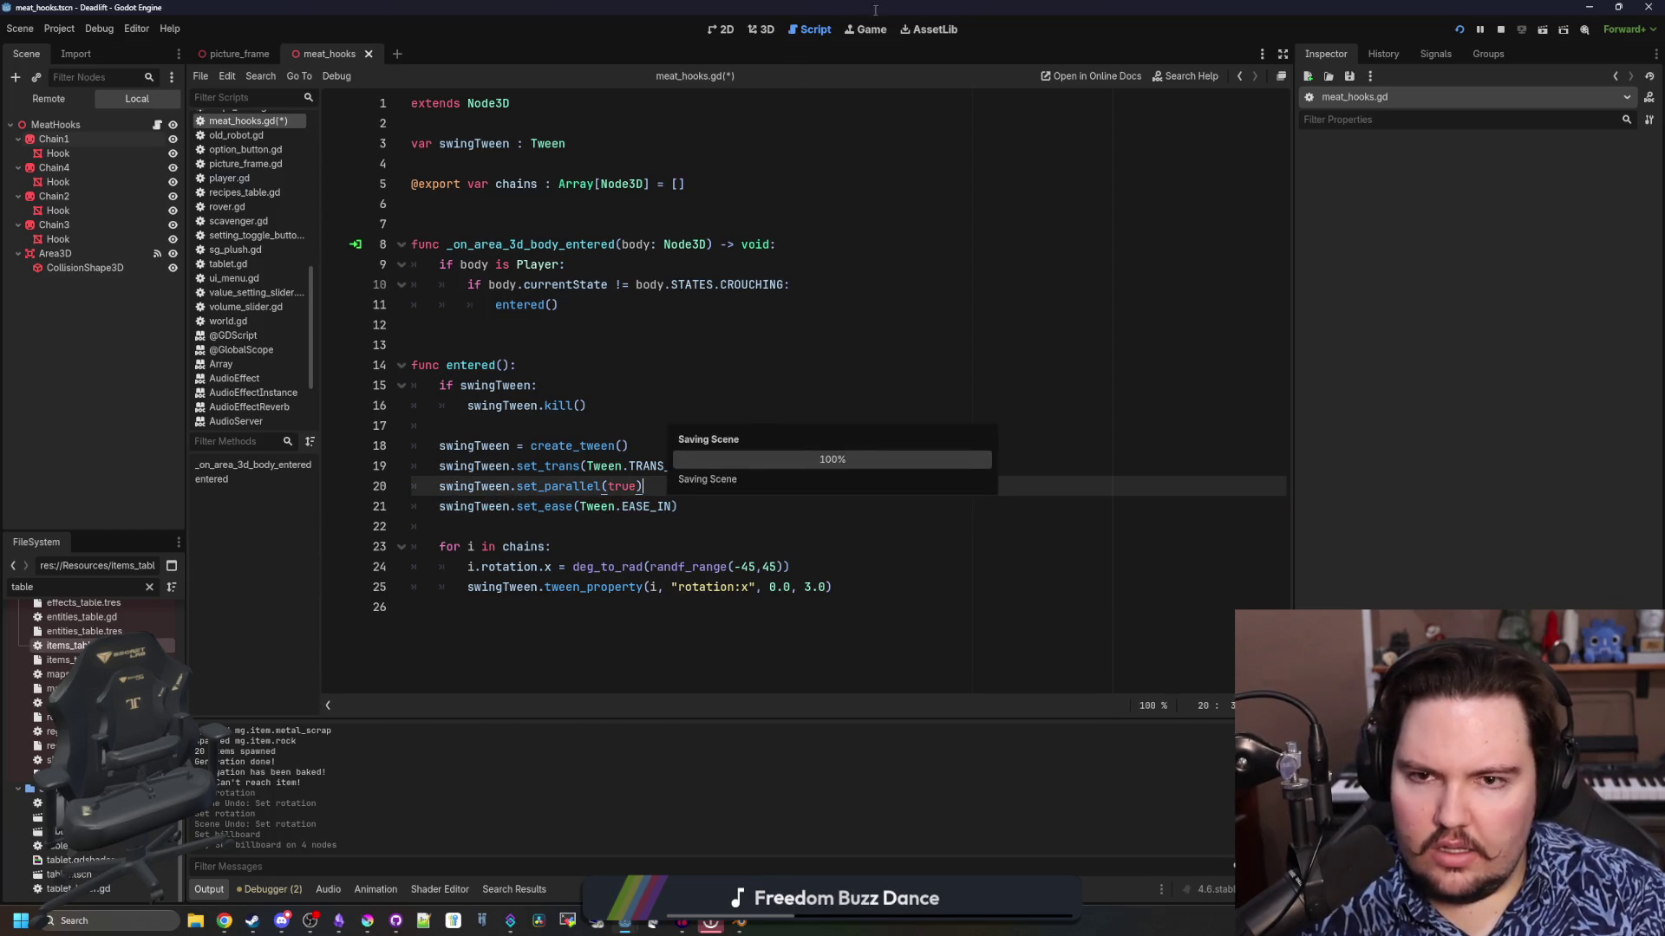
Resume the game to watch the hooks, then return to the script's ease line and rerun with F5
{"action": "left_click", "coordinate": [869, 33]}
{"action": "left_click", "coordinate": [739, 391]}
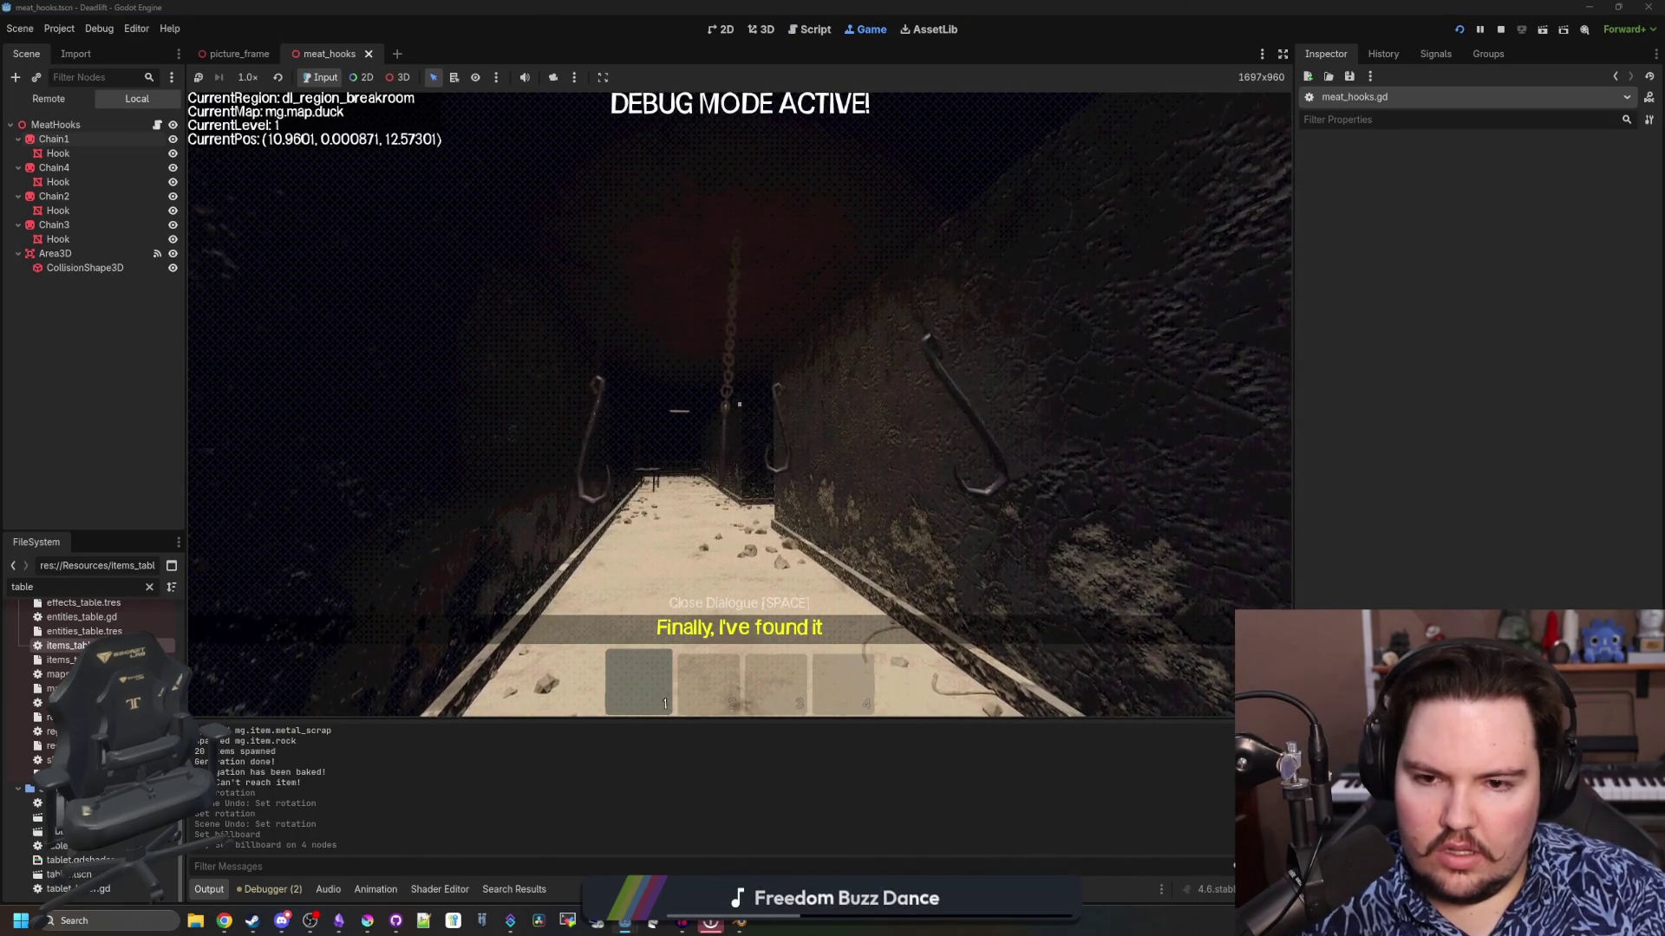
{"action": "key", "text": "super"}
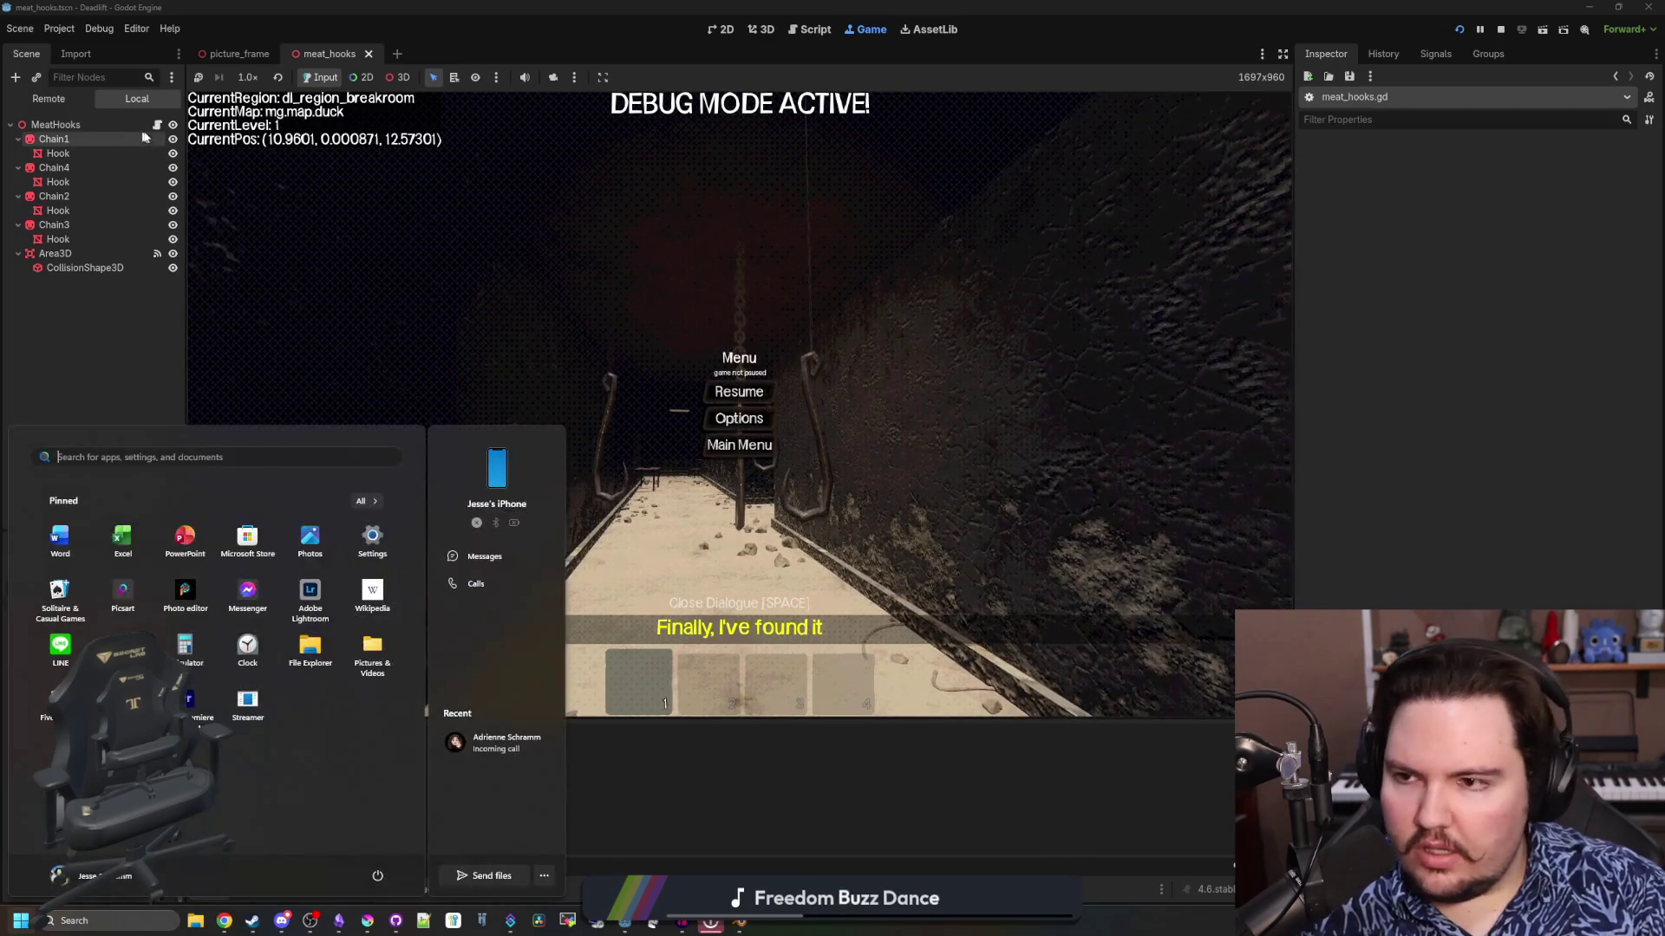
{"action": "left_click", "coordinate": [157, 127]}
{"action": "left_click", "coordinate": [669, 511]}
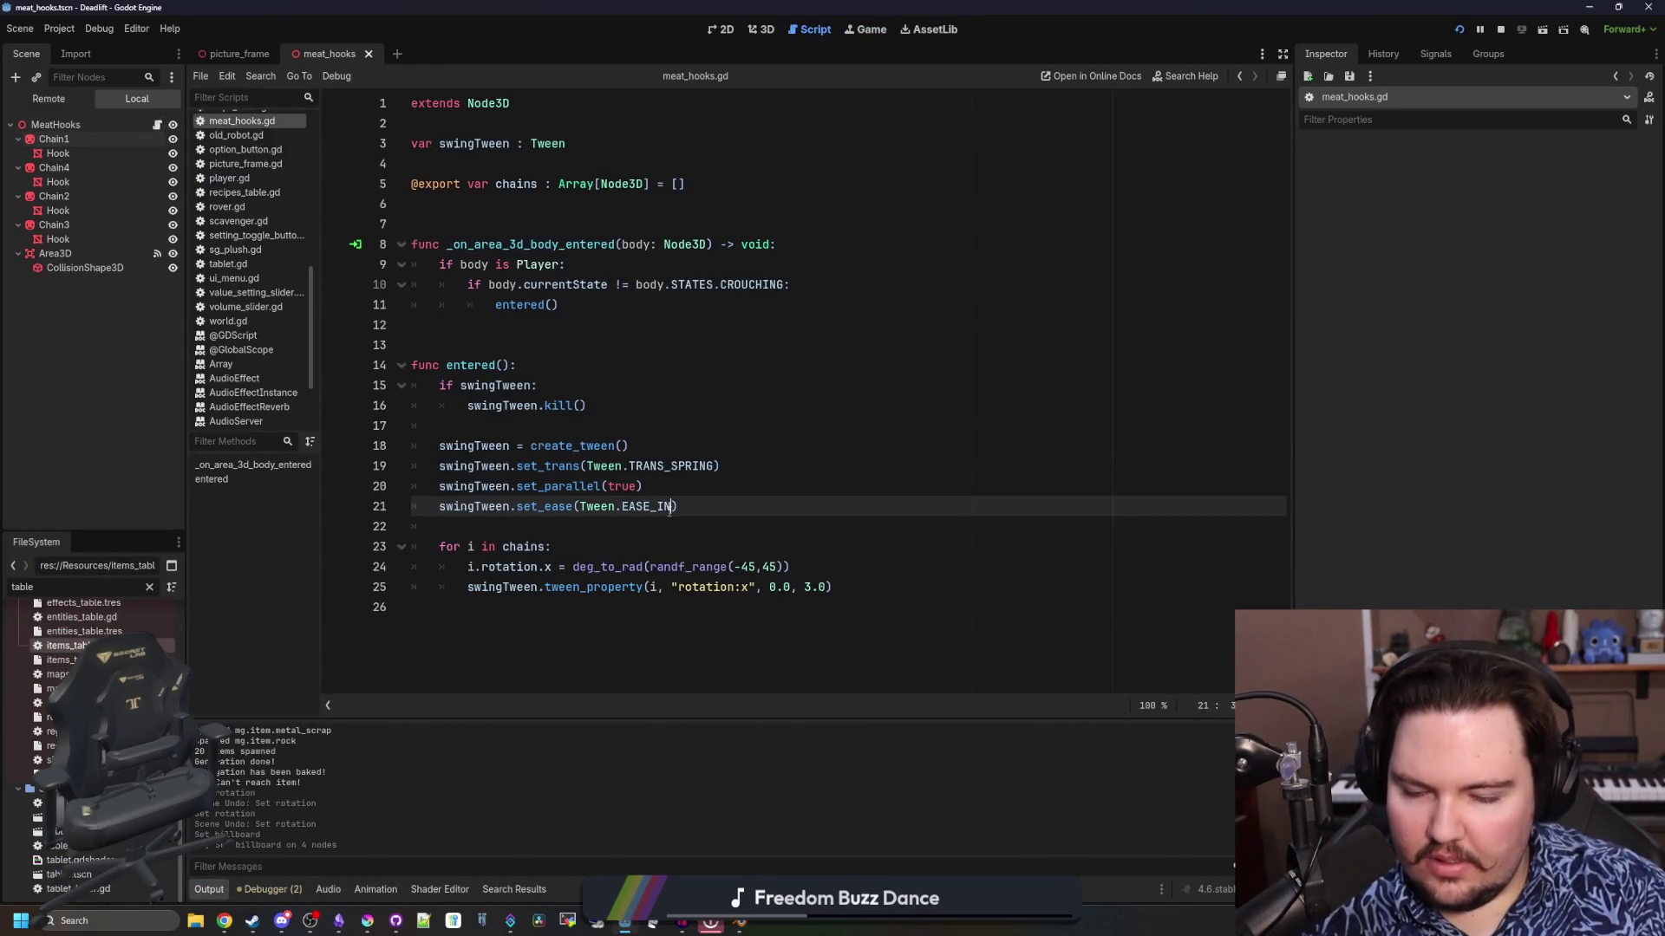
{"action": "key", "text": "Up"}
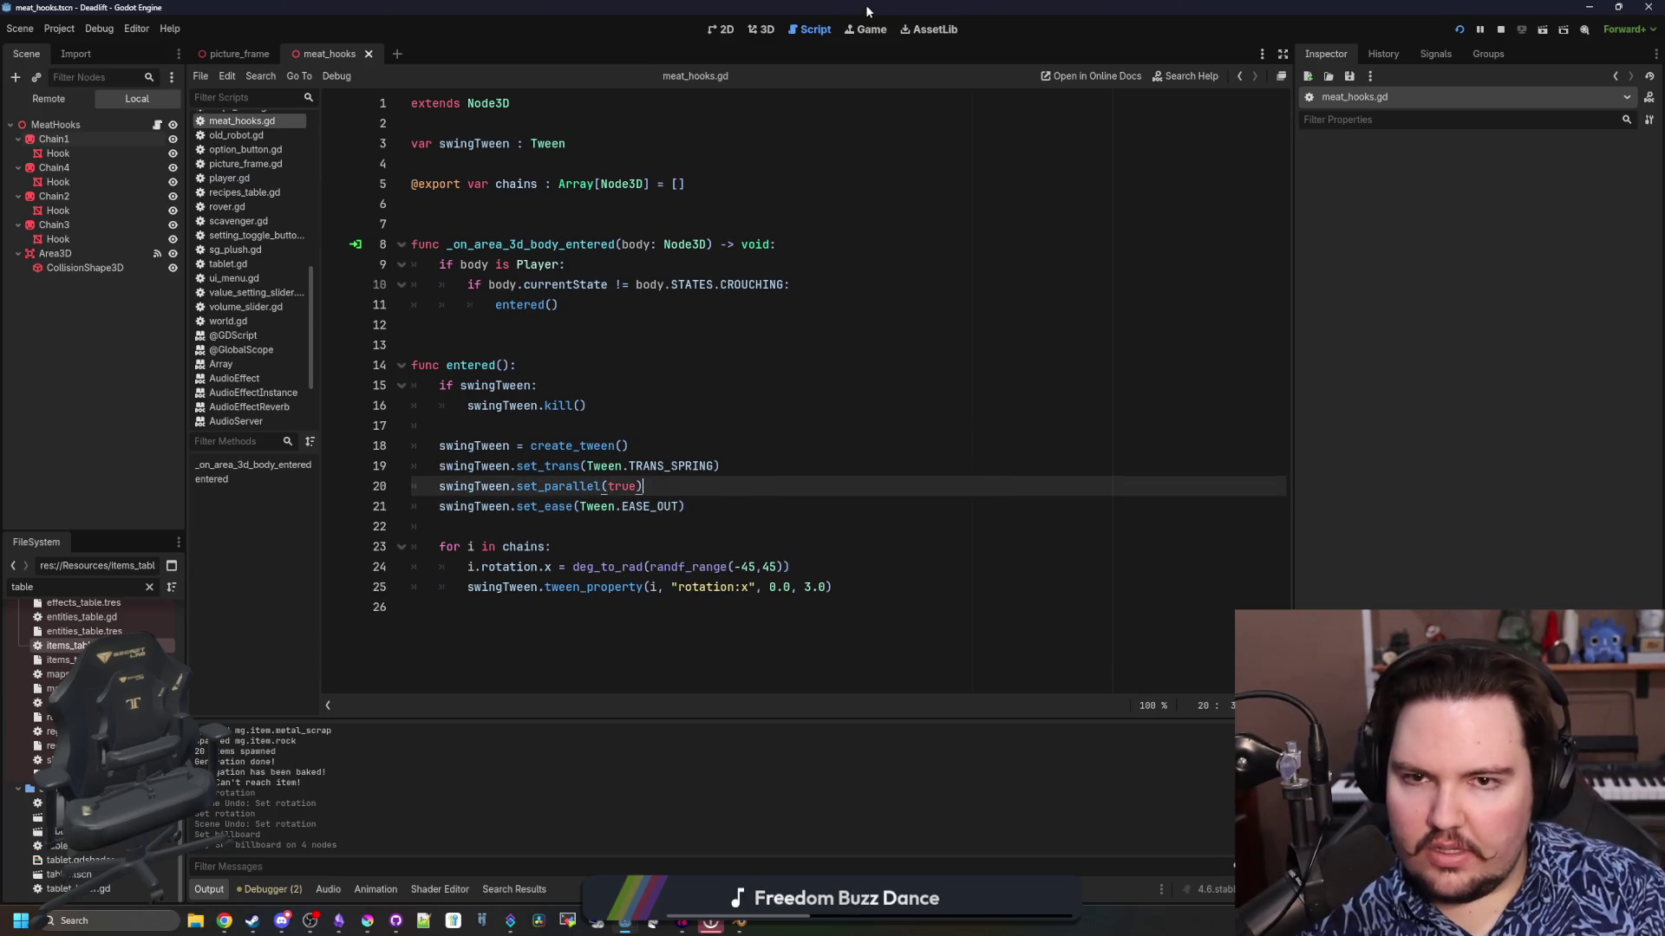
{"action": "key", "text": "F5"}
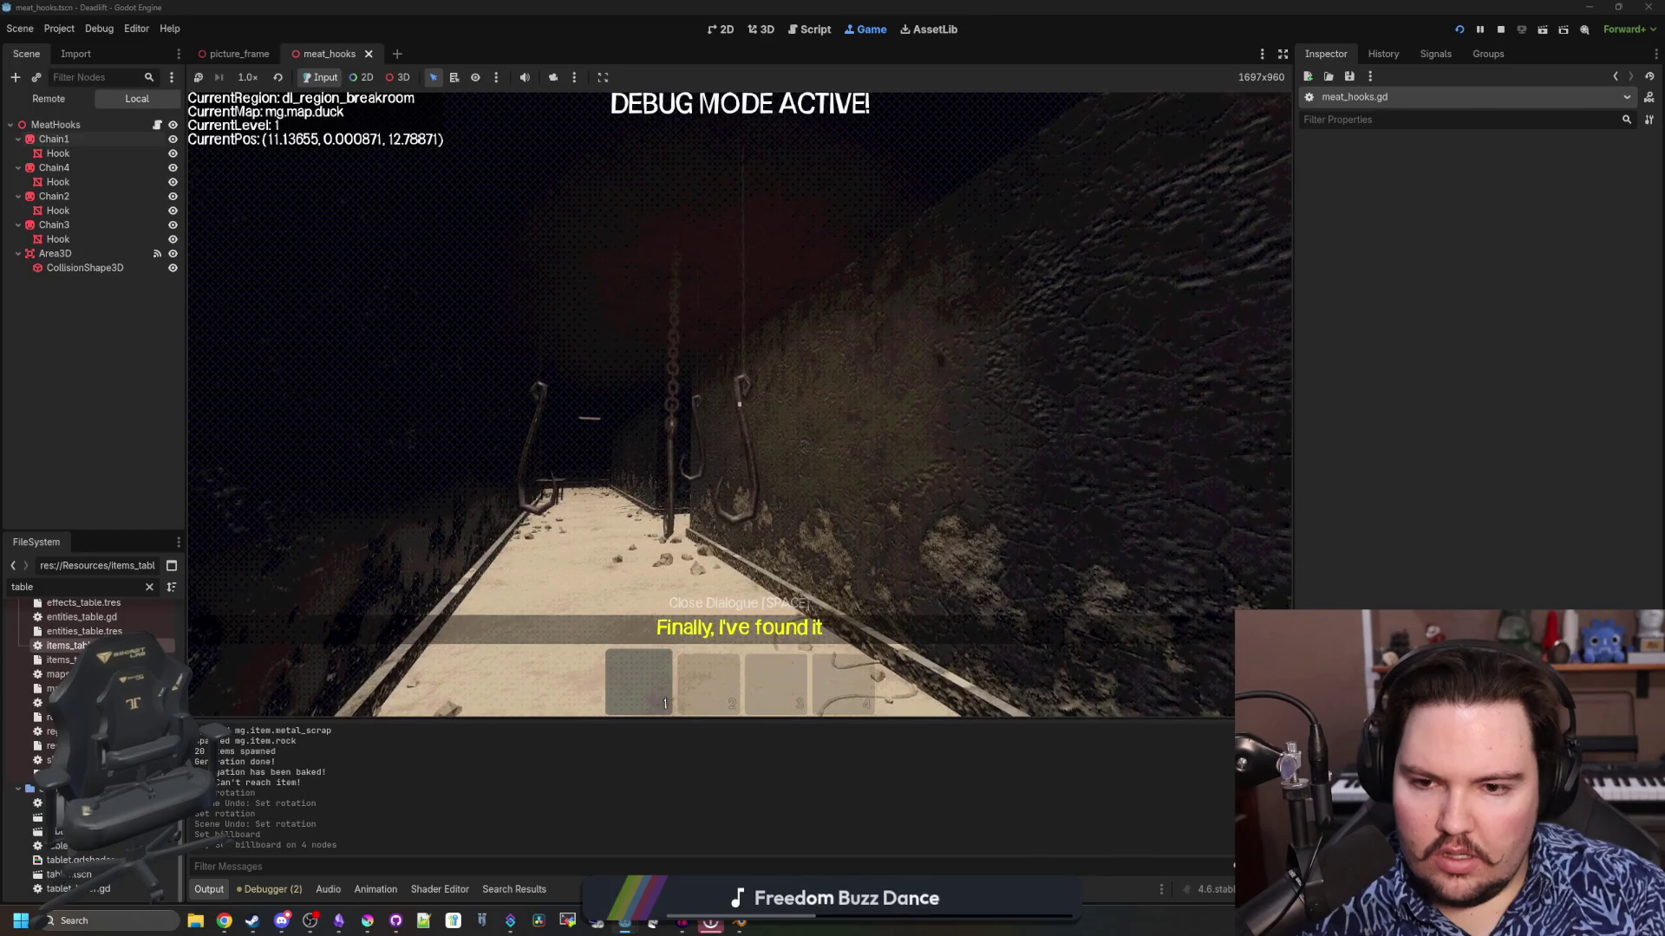
{"action": "key", "text": "w"}
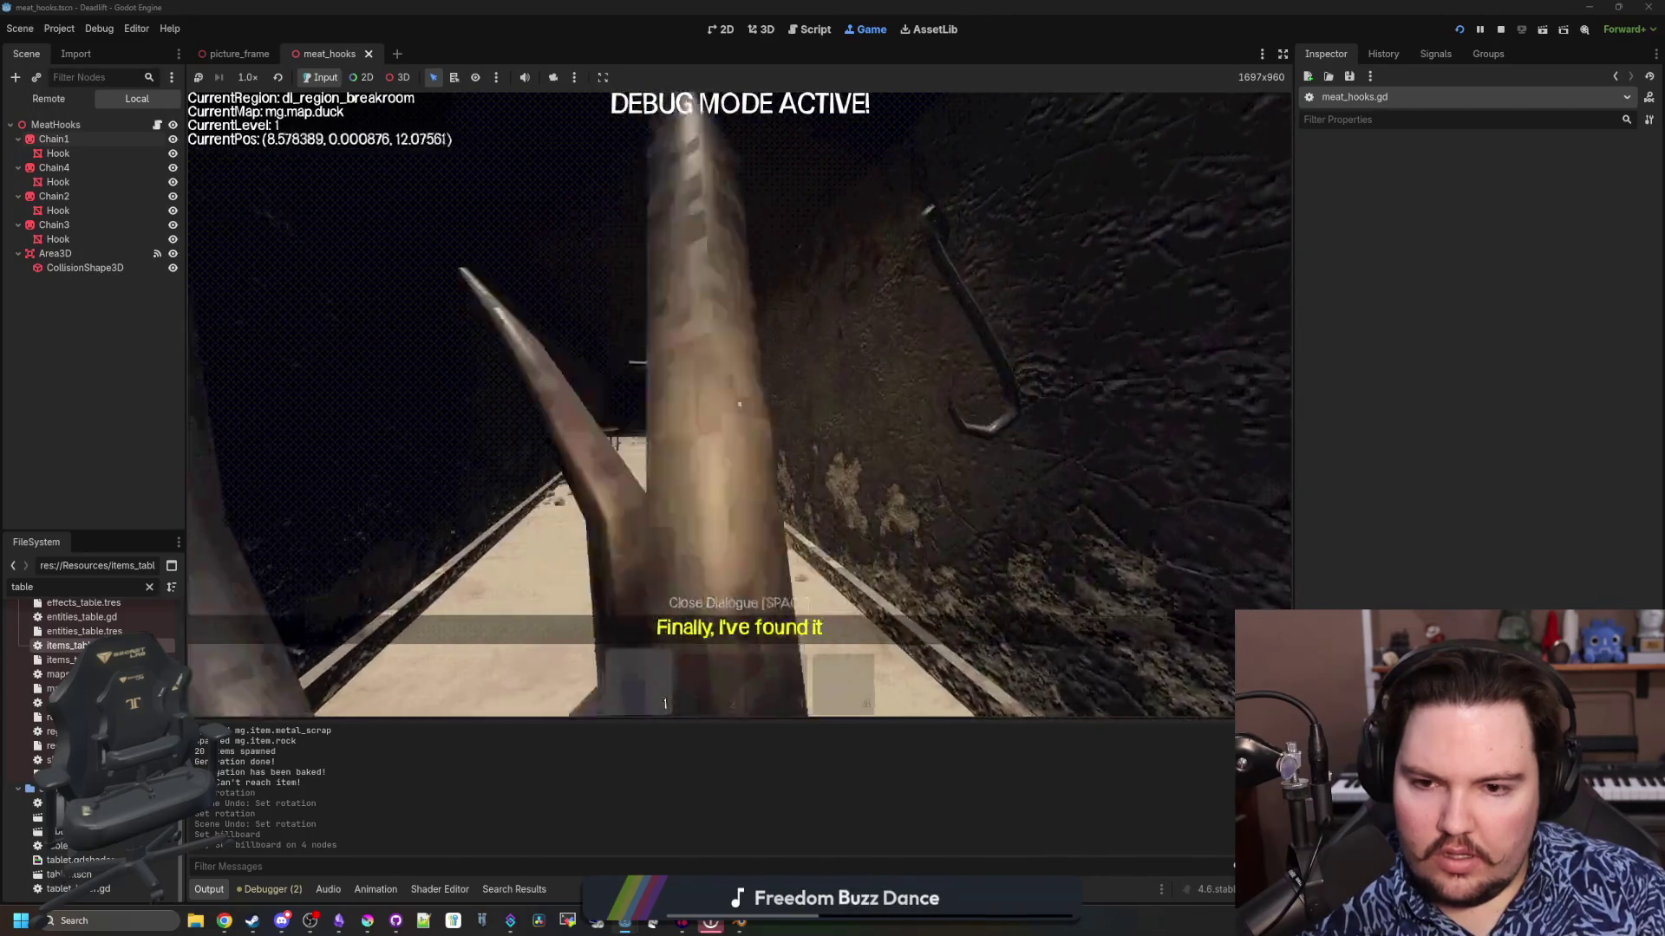
{"action": "key", "text": "w"}
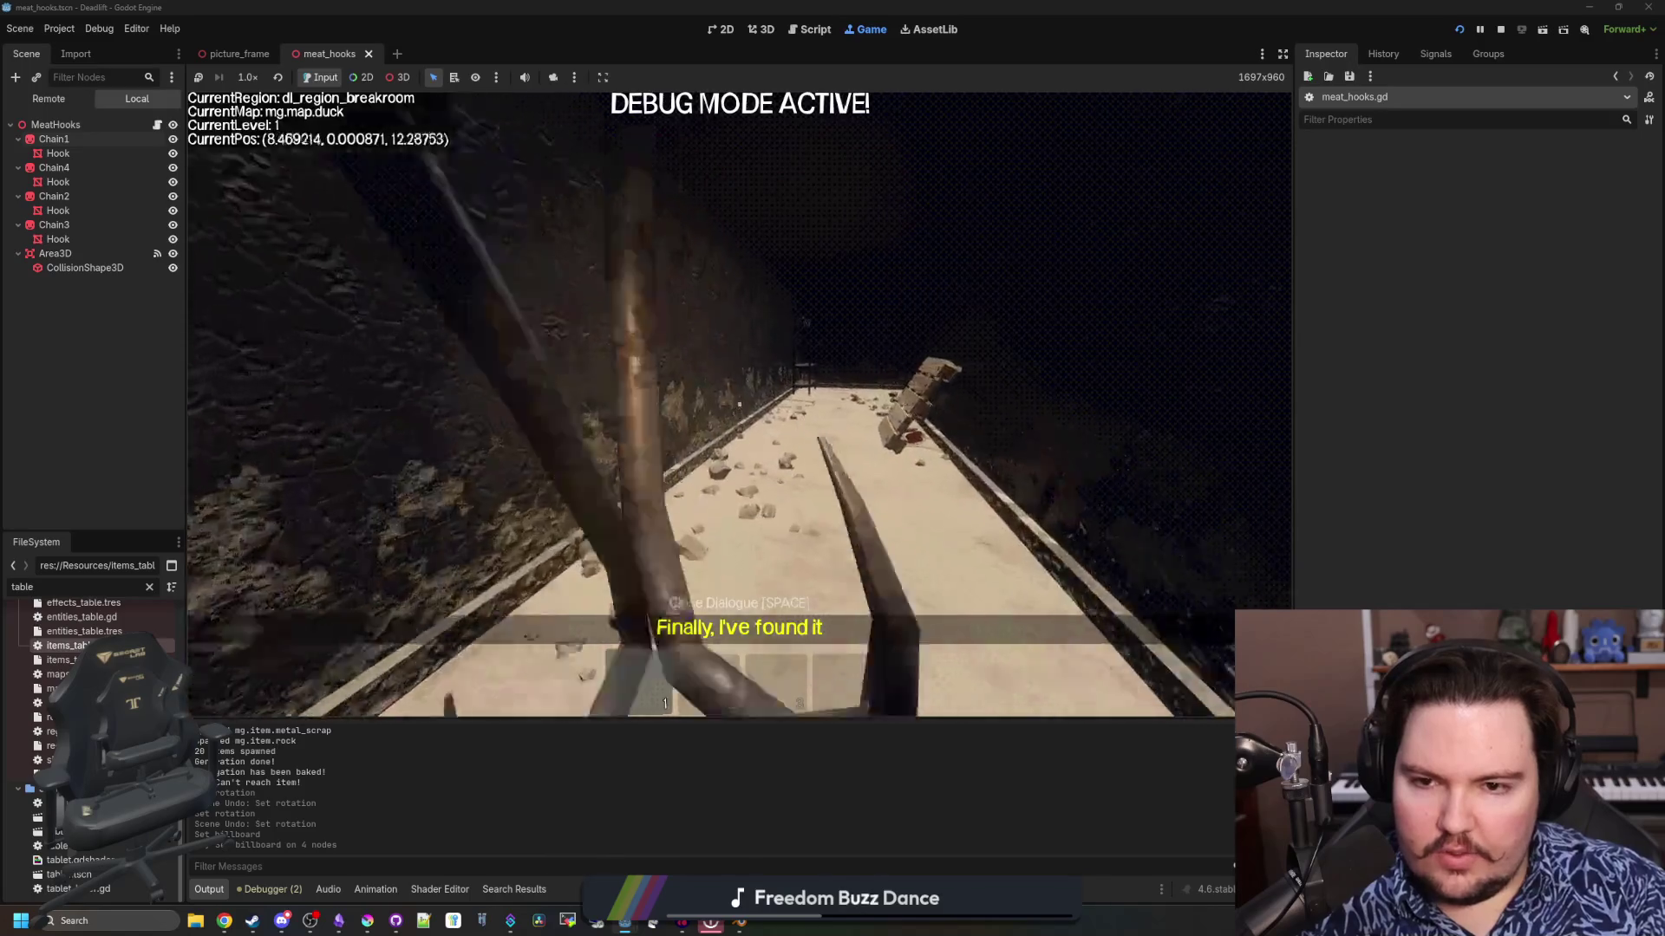
{"action": "key", "text": "w"}
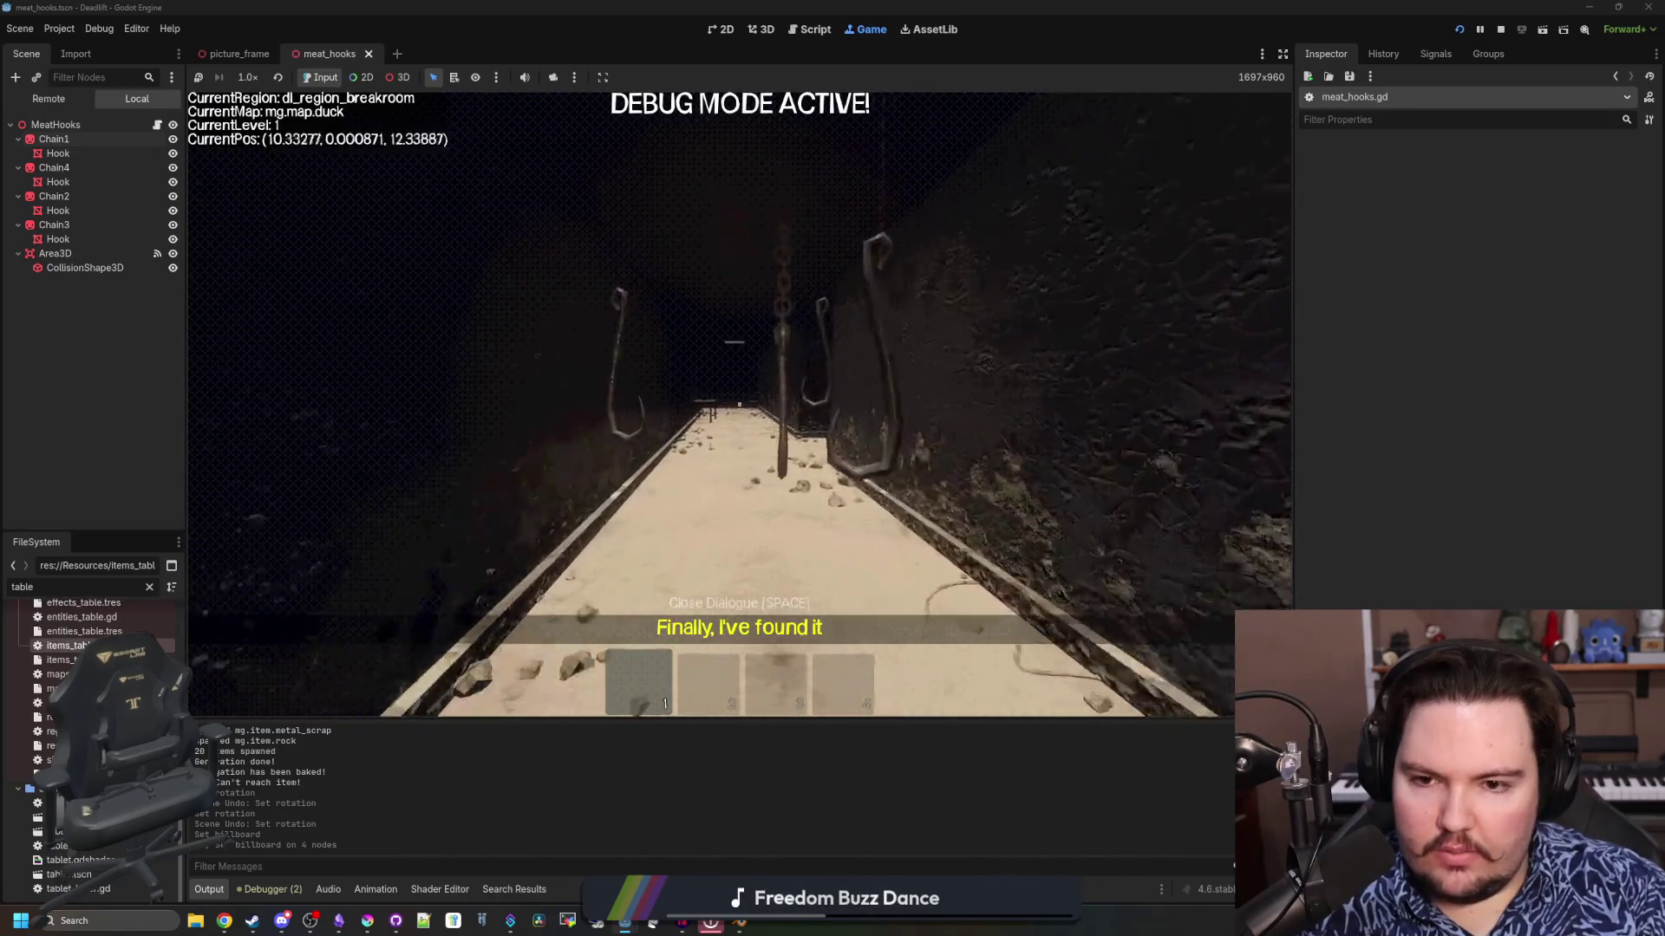
{"action": "key", "text": "w"}
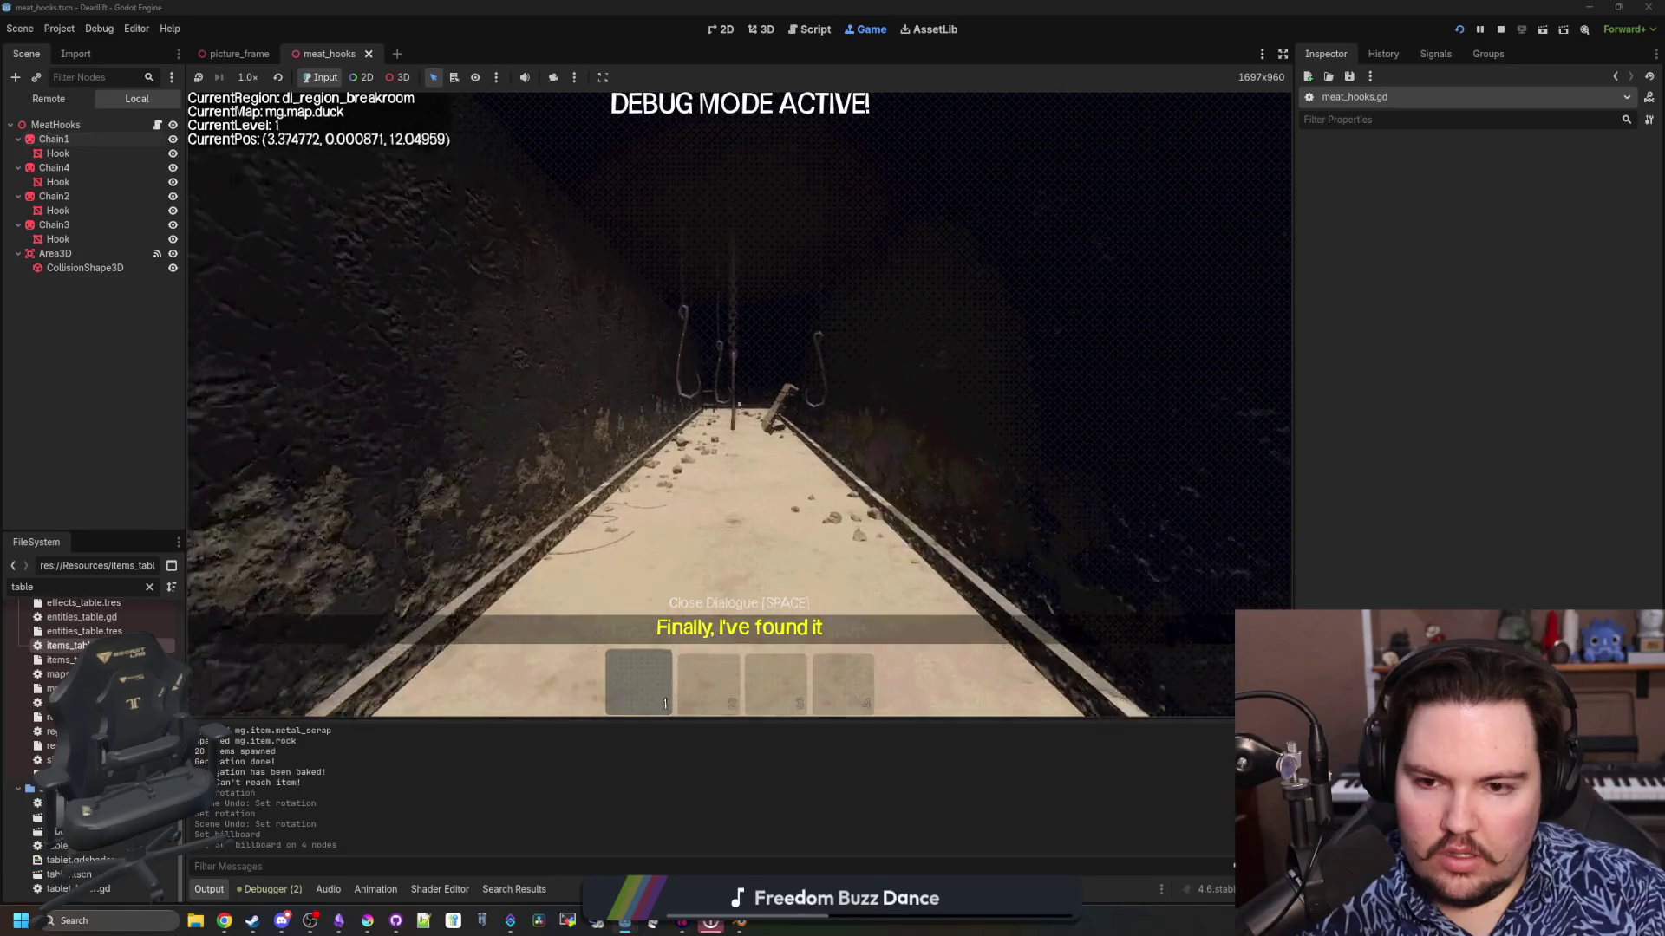
{"action": "key", "text": "w"}
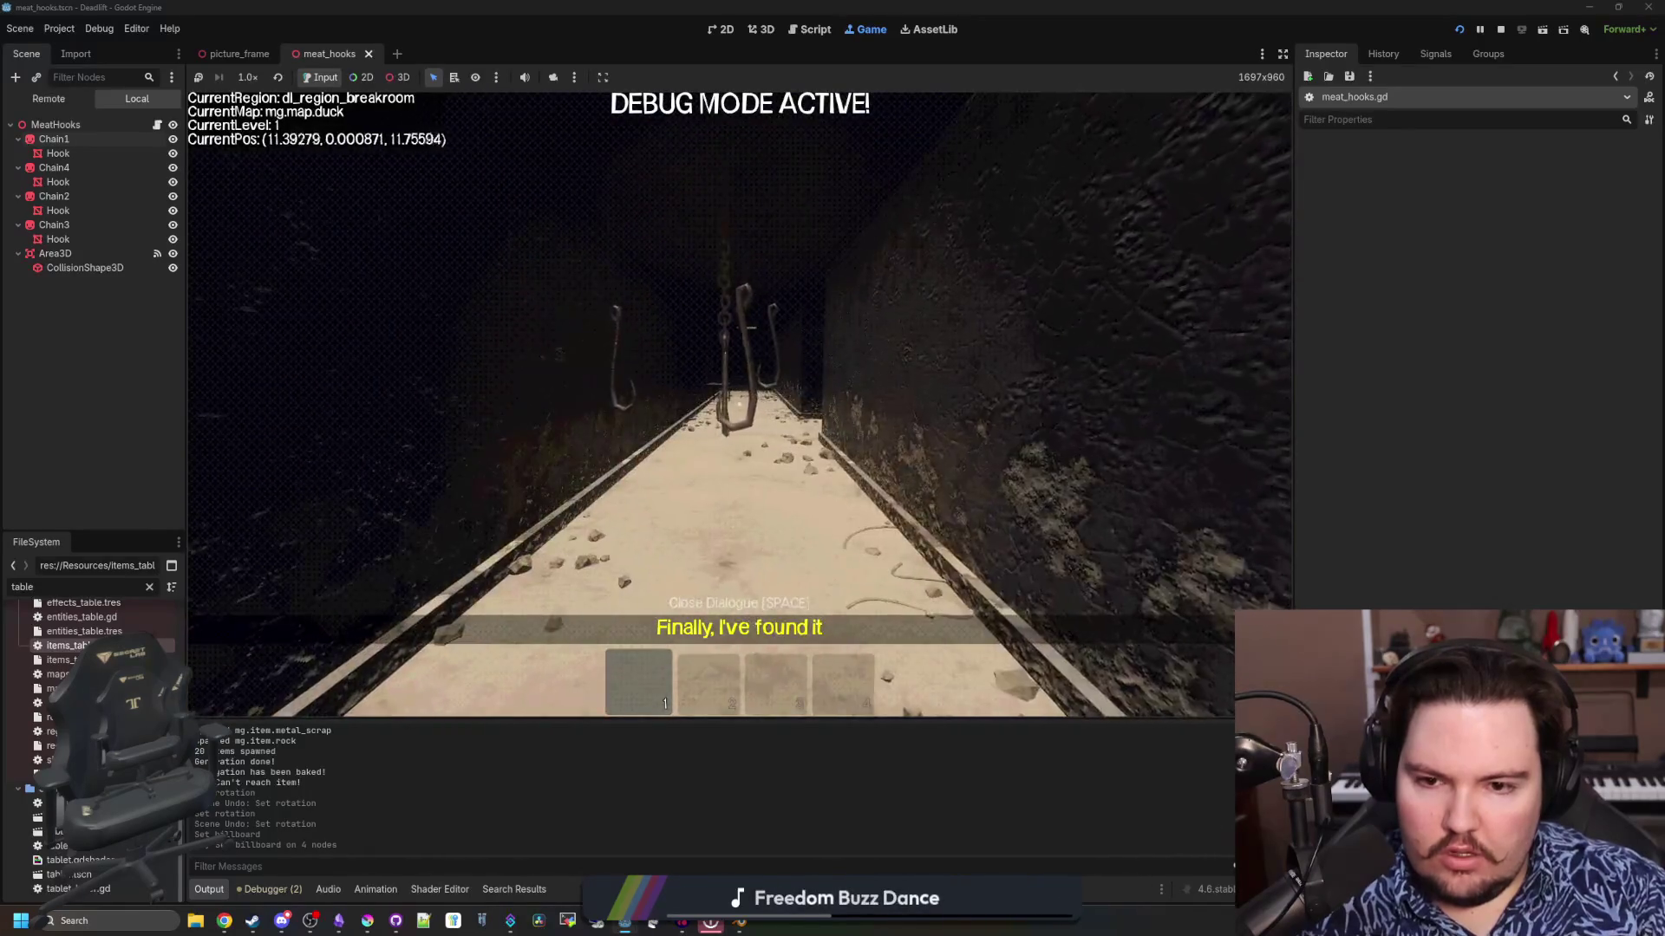
{"action": "key", "text": "w"}
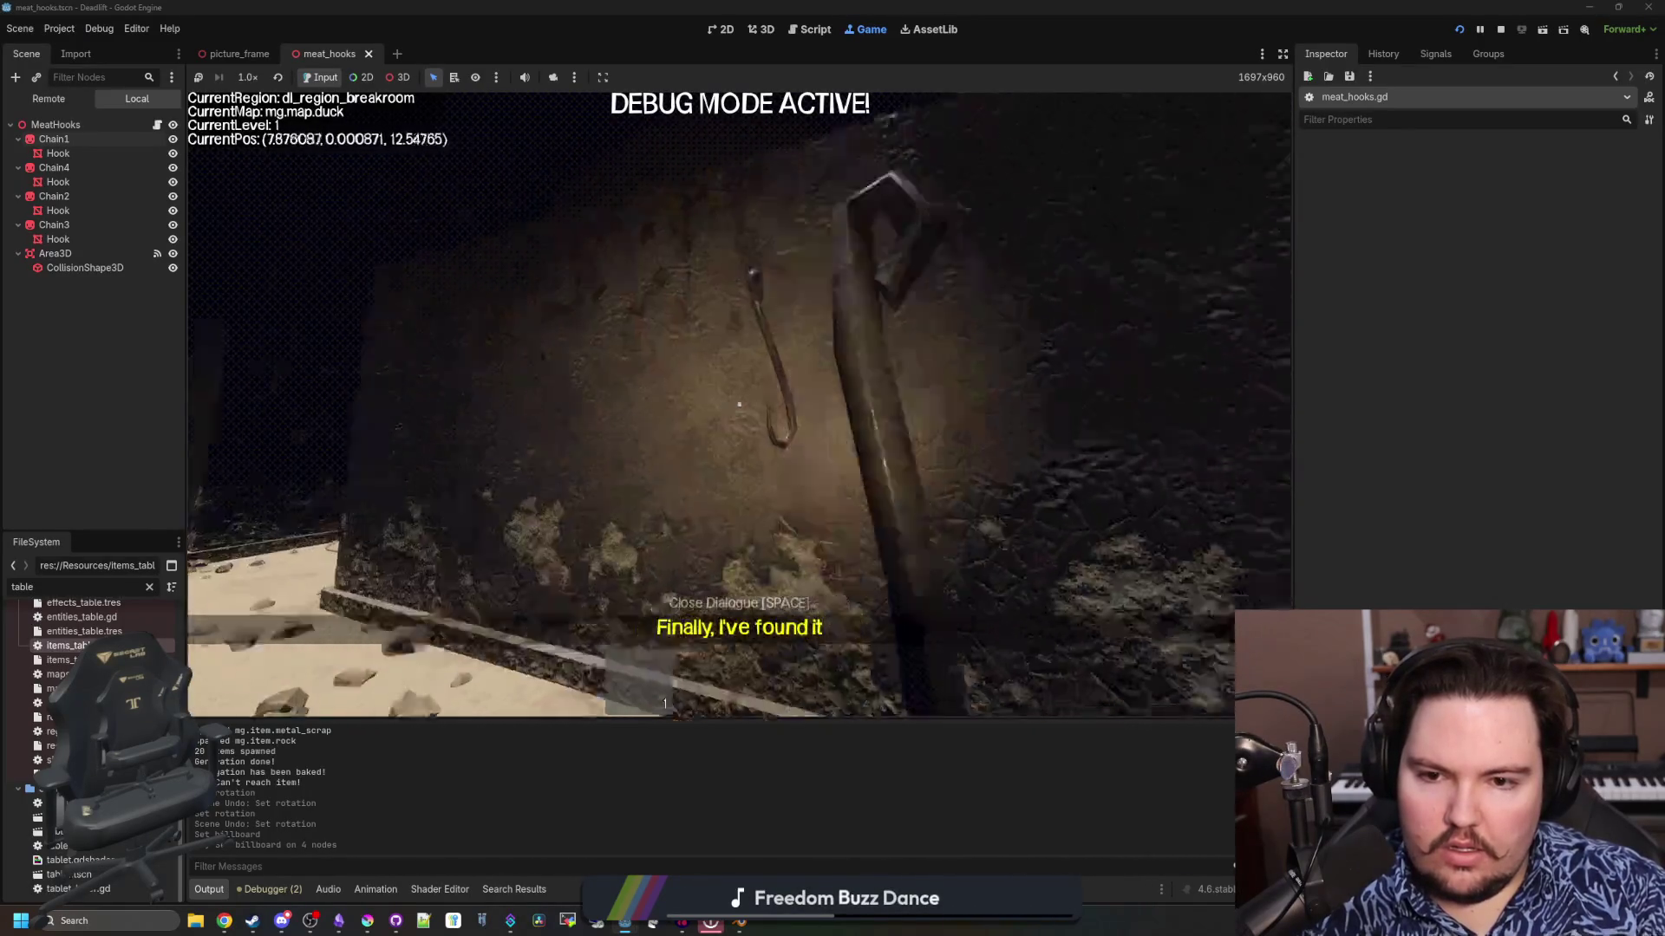
{"action": "key", "text": "w"}
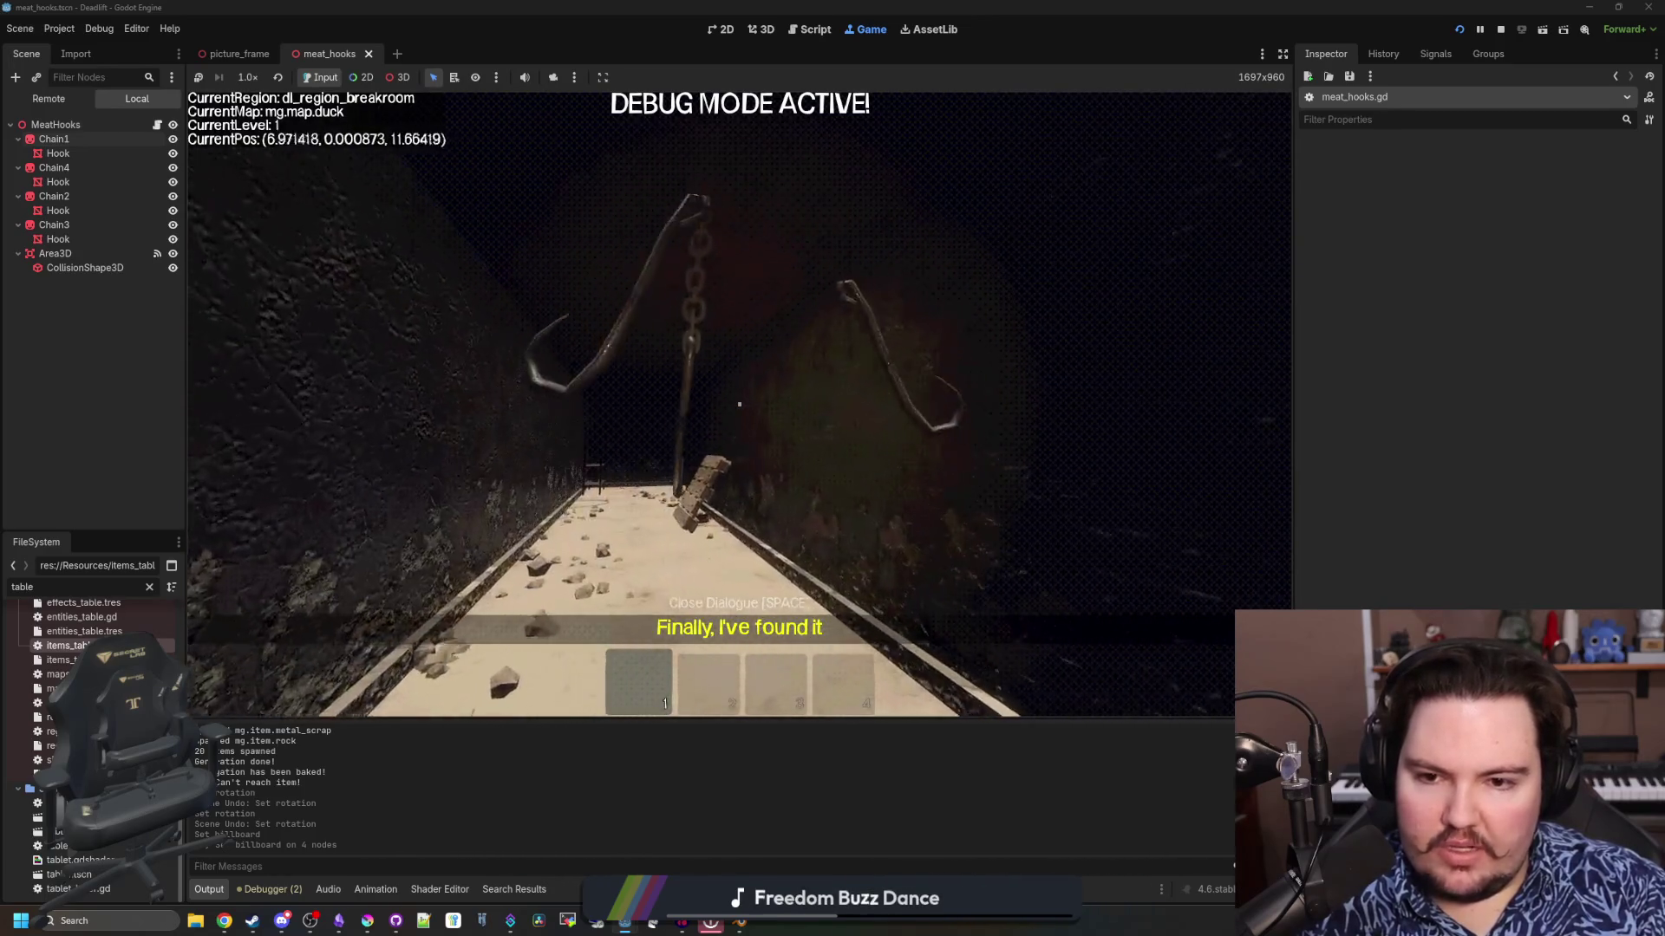
{"action": "key", "text": "s"}
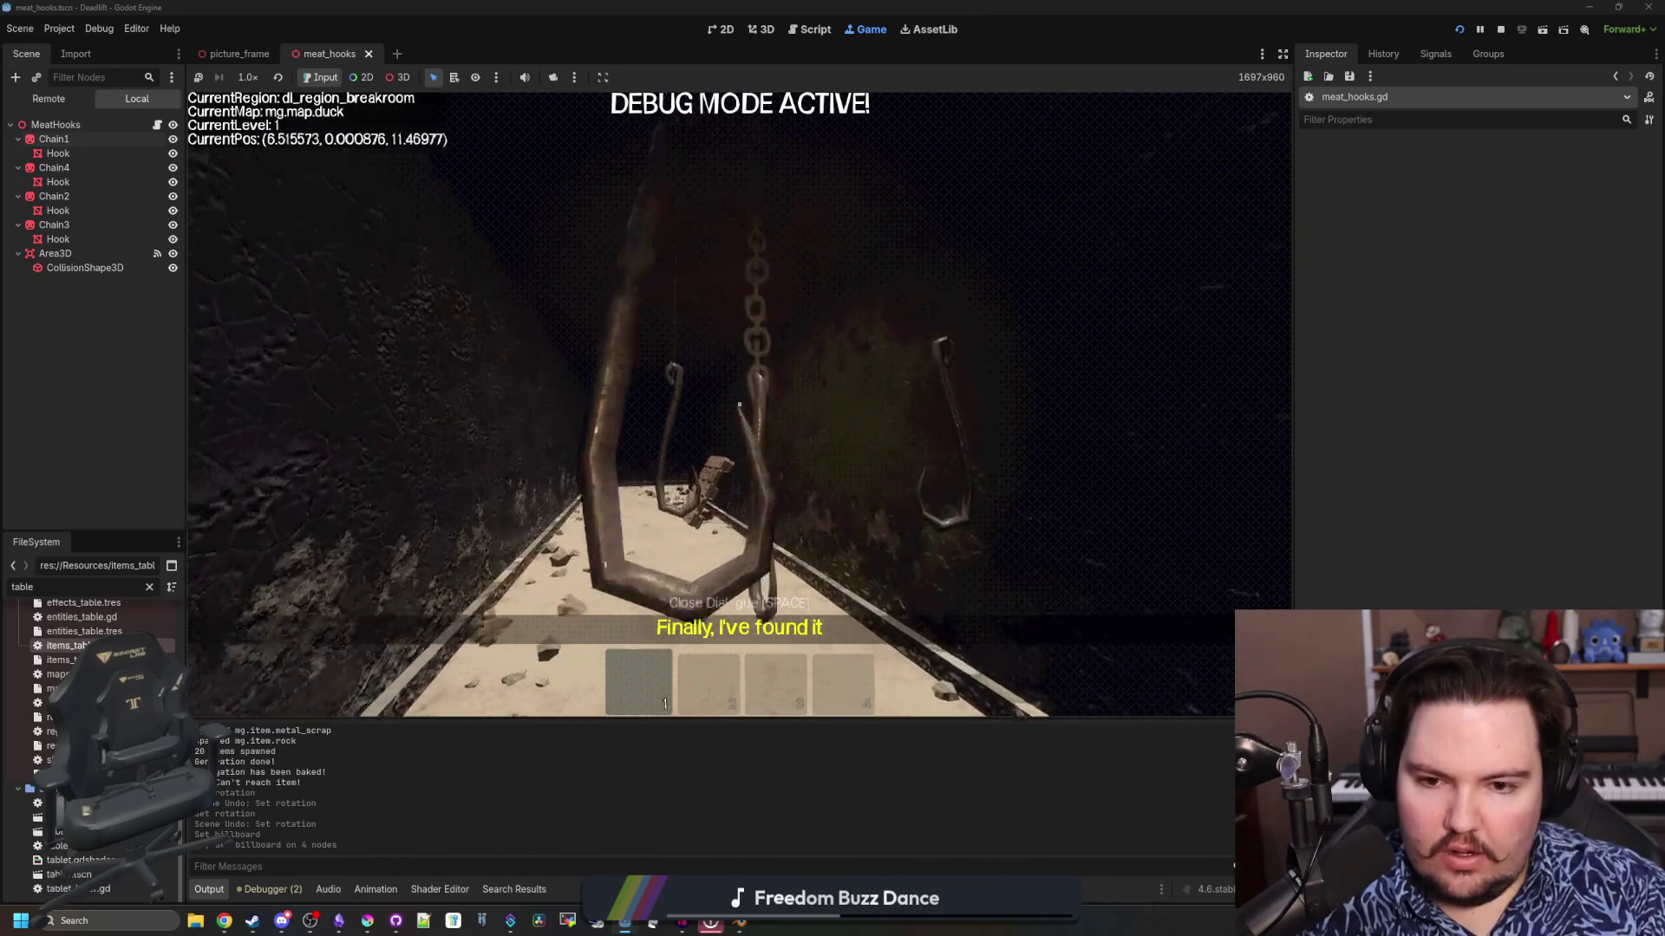
{"action": "key", "text": "w"}
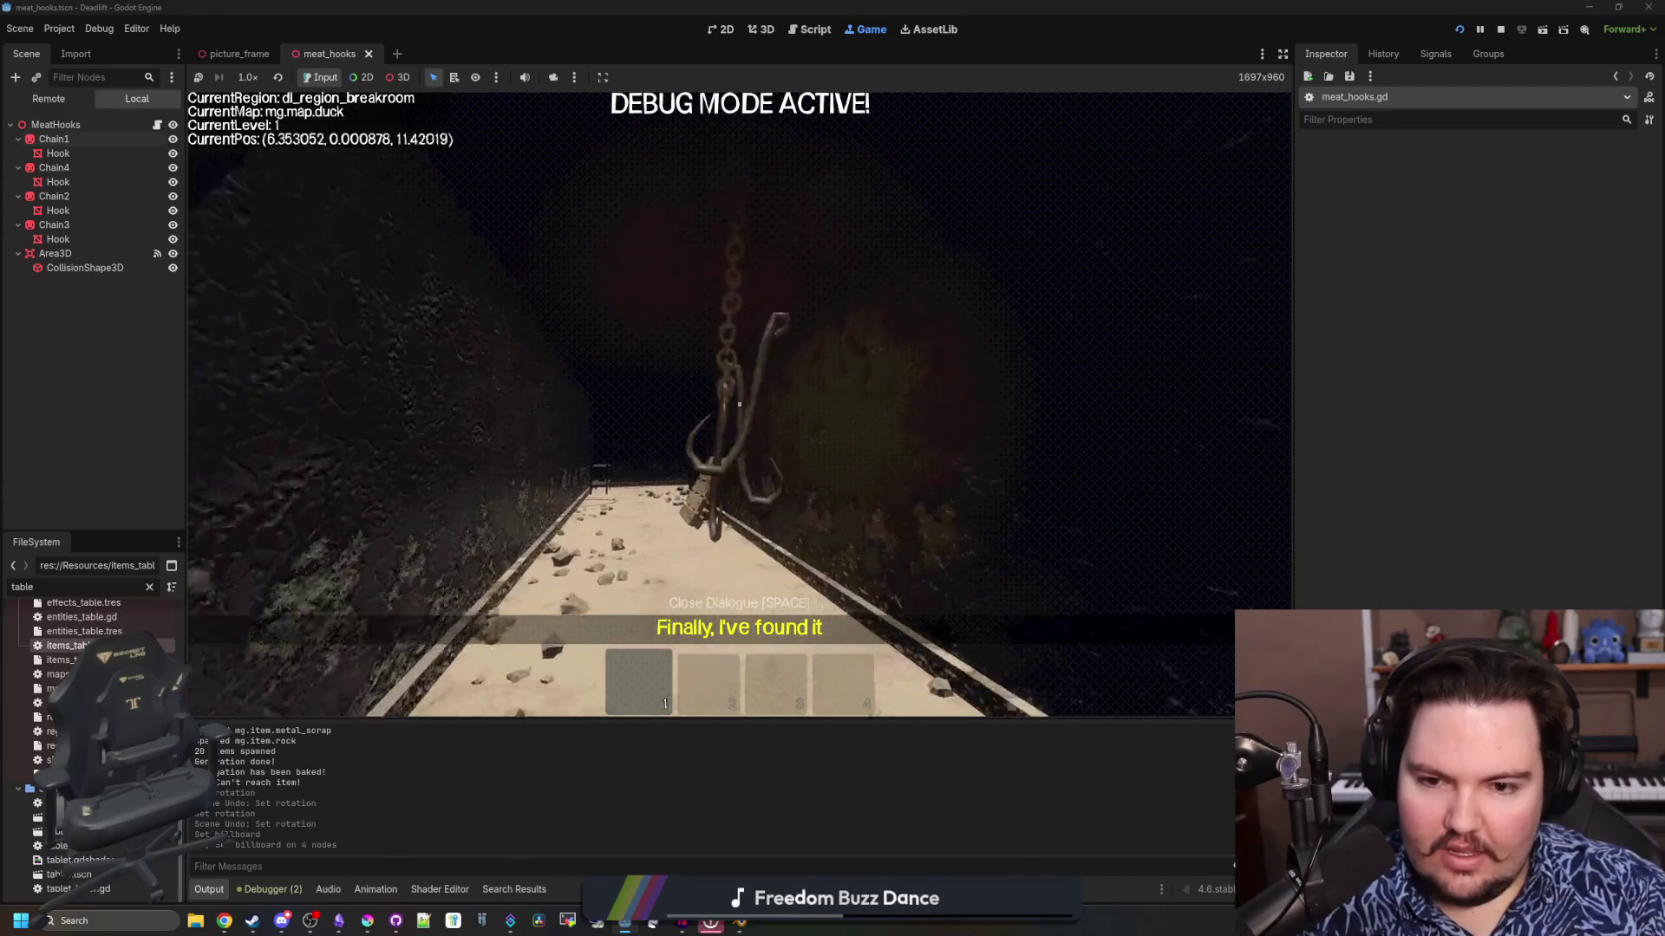
{"action": "key", "text": "w"}
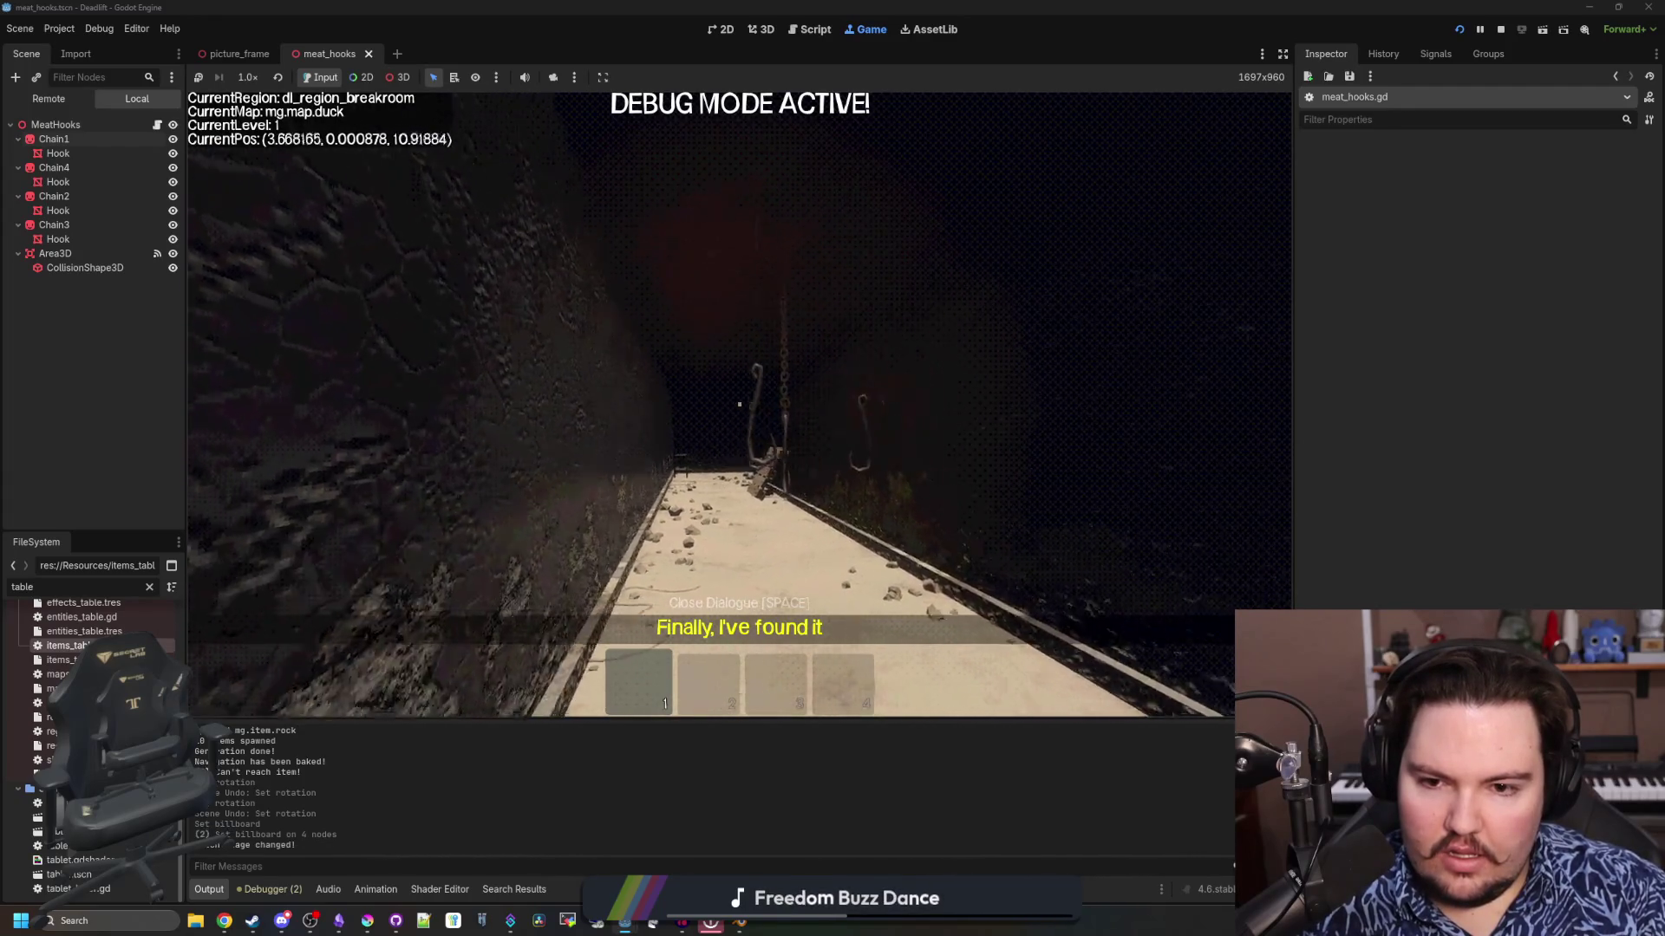
{"action": "key", "text": "w"}
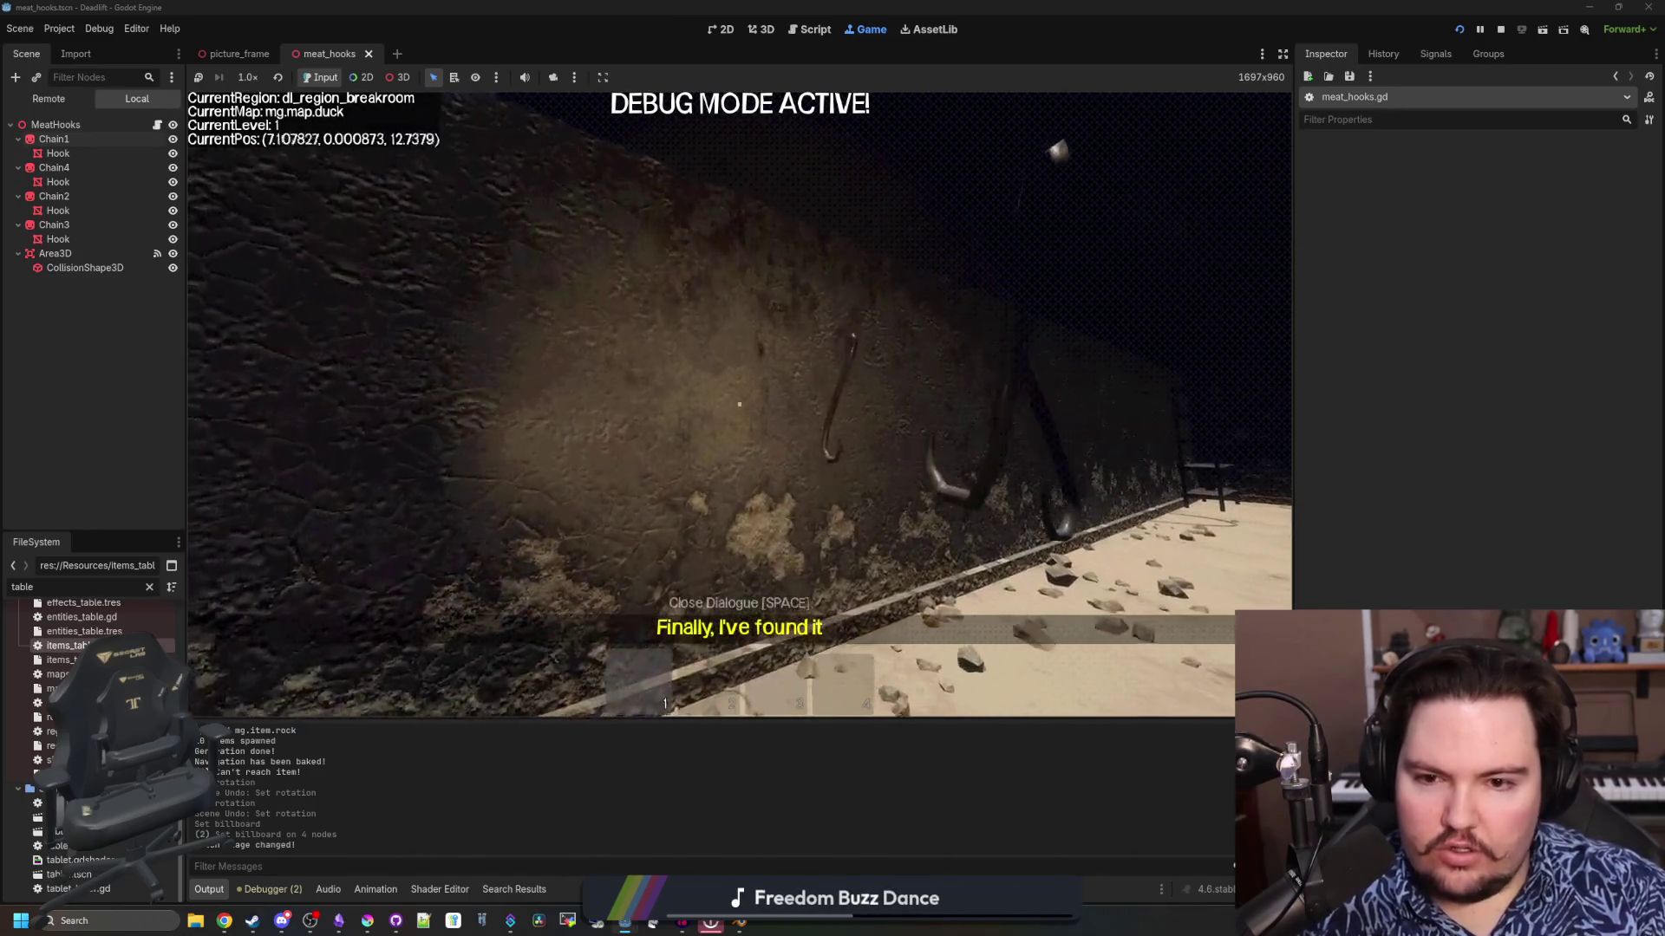
{"action": "key", "text": "Escape"}
Back in meat_hooks.gd, open an empty line below line 24 inside the chains loop
{"action": "left_click", "coordinate": [156, 124]}
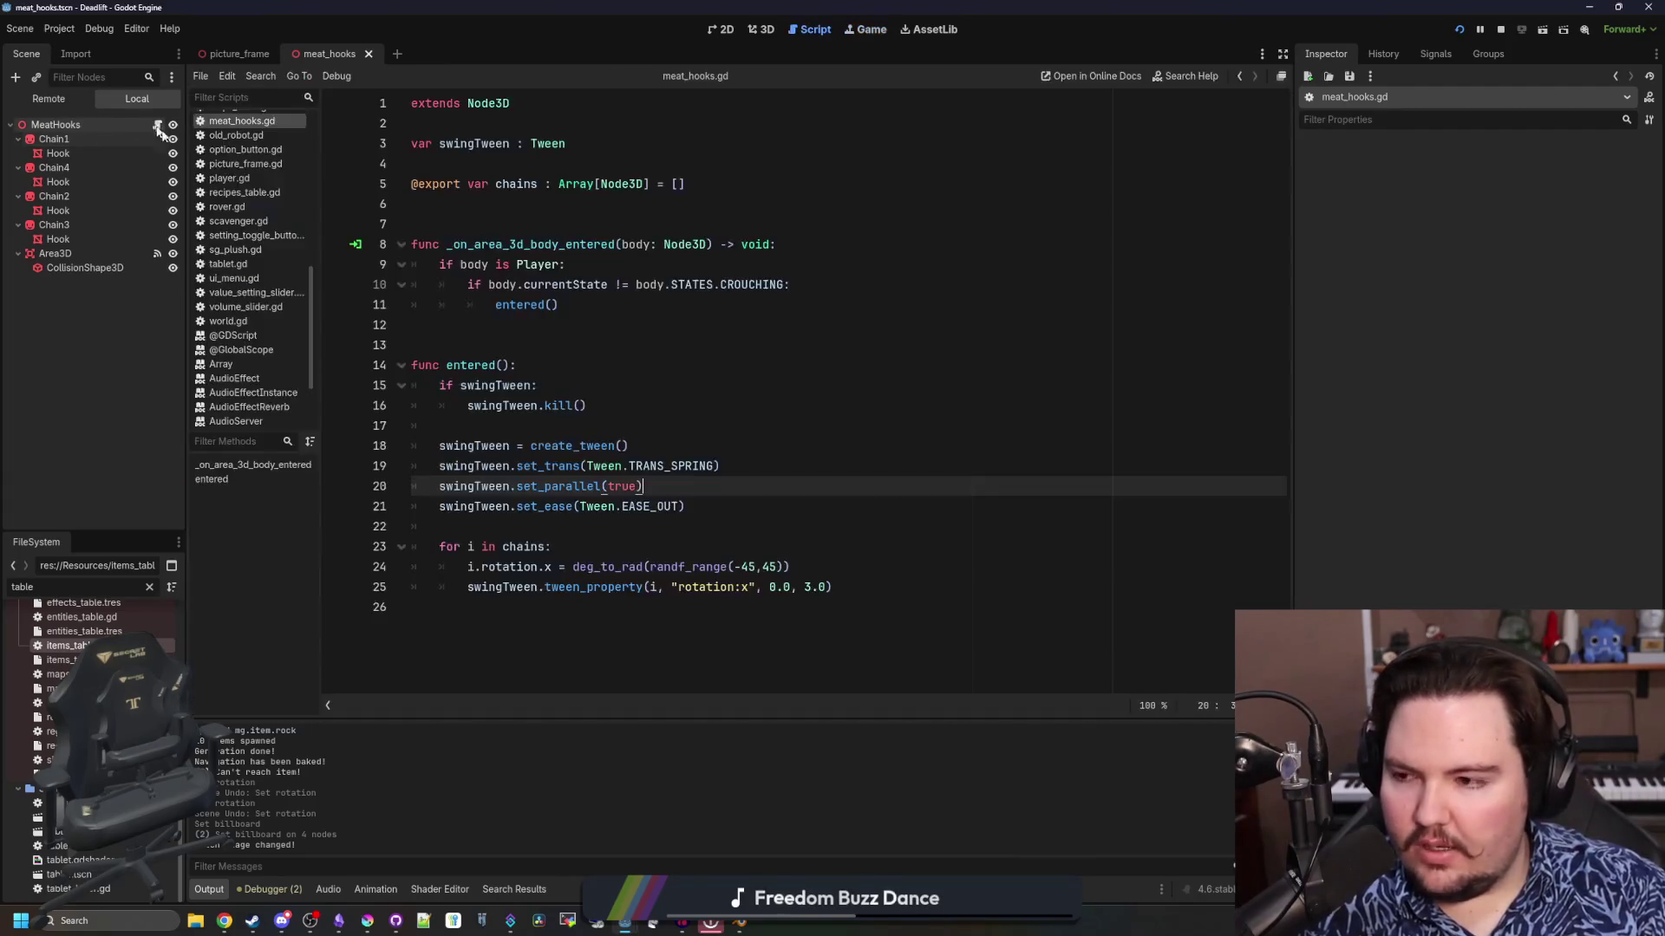
{"action": "left_click", "coordinate": [803, 567]}
{"action": "key", "text": "Return"}
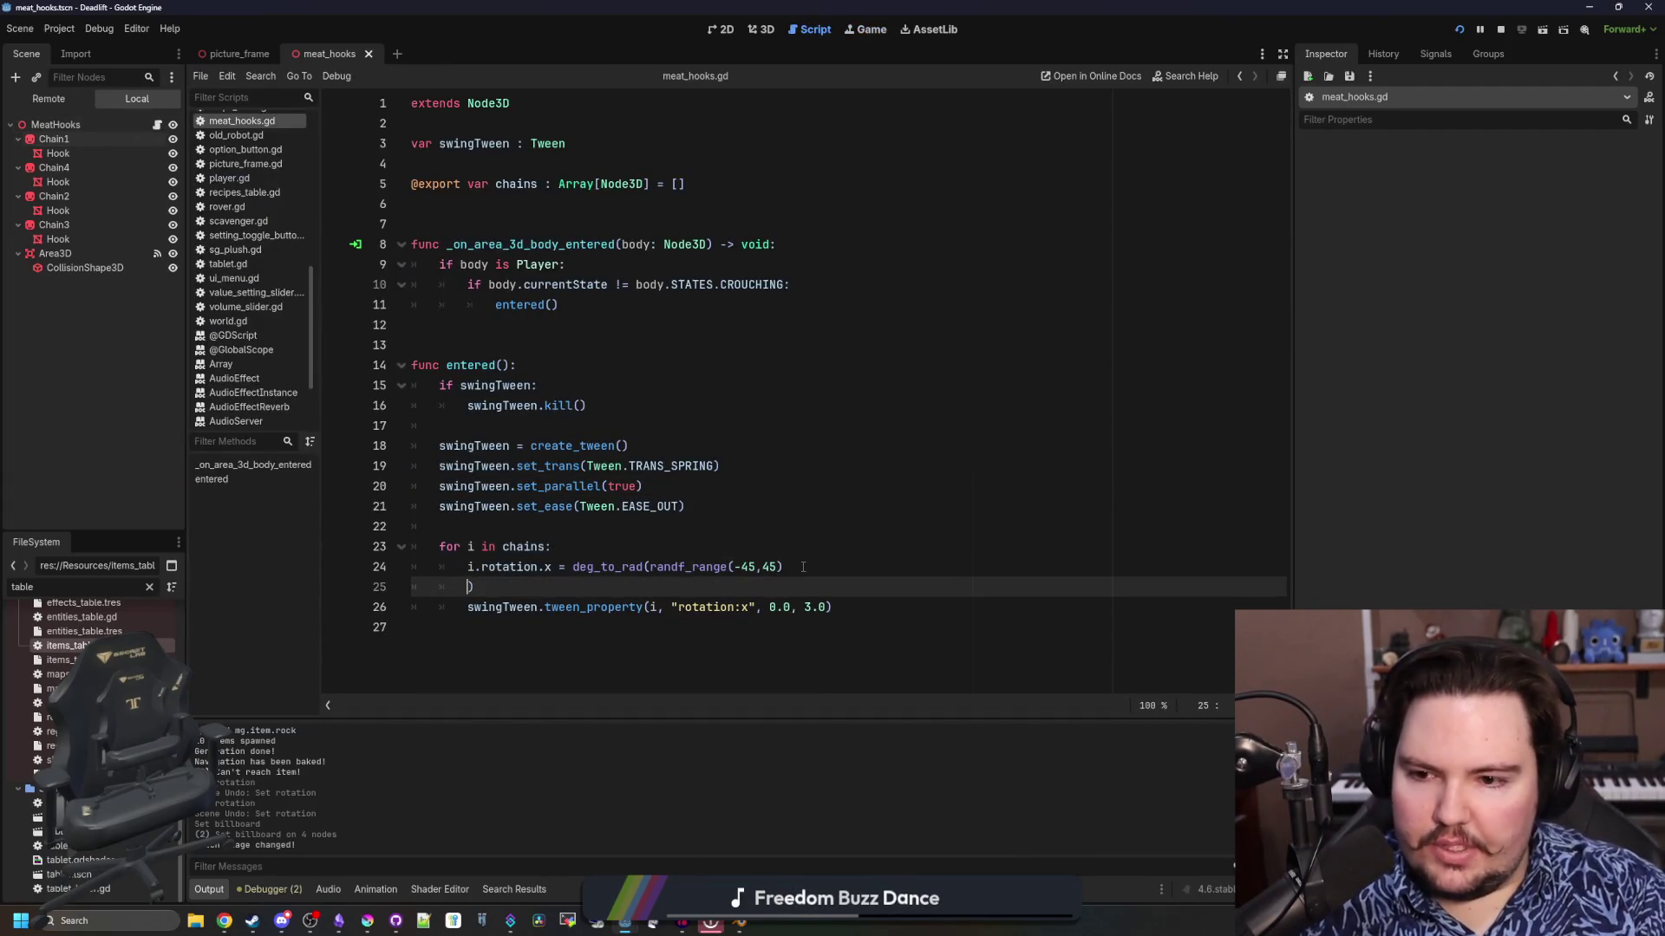
{"action": "key", "text": "BackSpace"}
{"action": "type", "text": ")"}
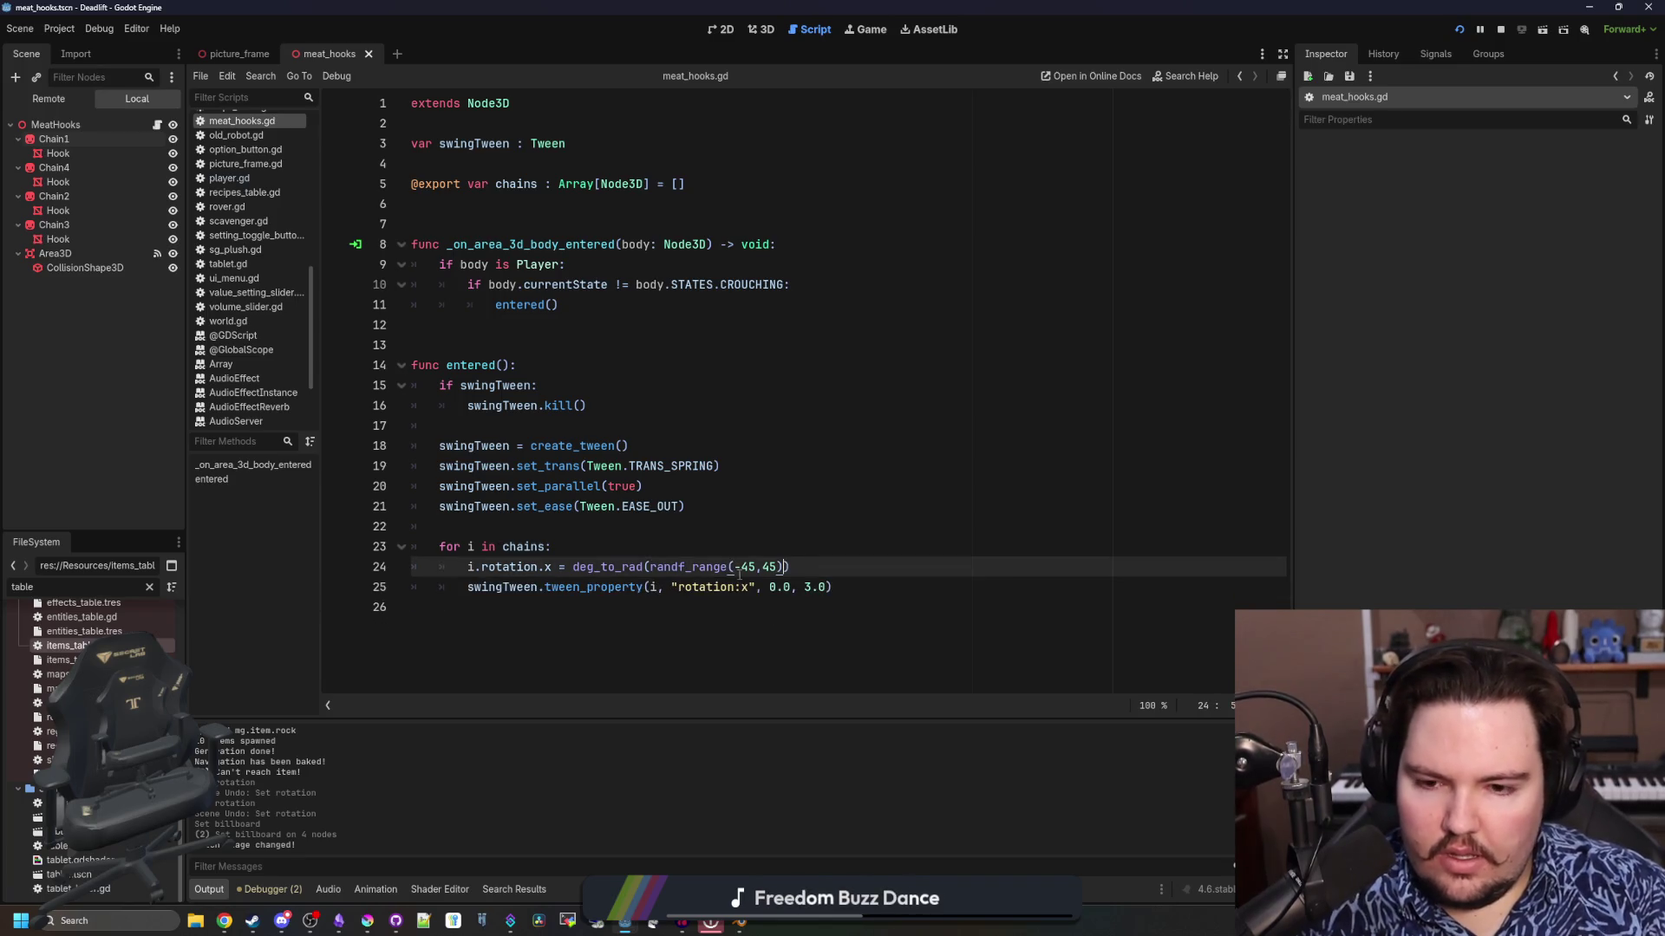
{"action": "key", "text": "End"}
{"action": "key", "text": "Return"}
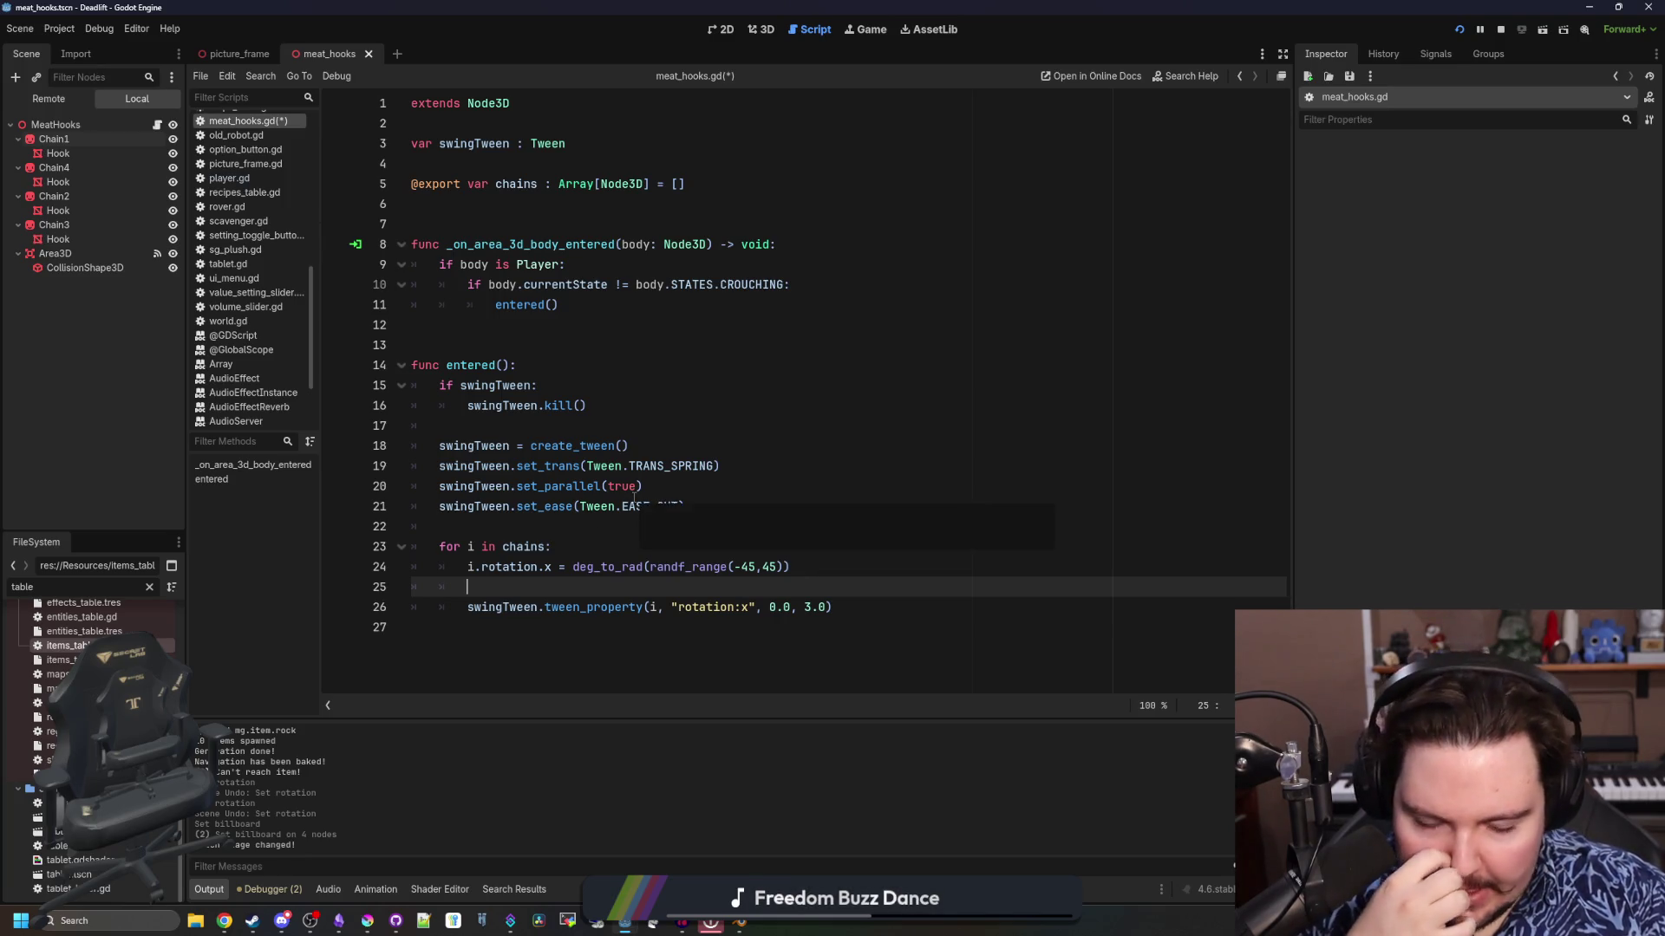
Copy the set_trans line into the loop and change its transition to Tween.TRANS_SINE
{"action": "left_click", "coordinate": [634, 507]}
{"action": "left_click_drag", "start_coordinate": [739, 467], "coordinate": [429, 466]}
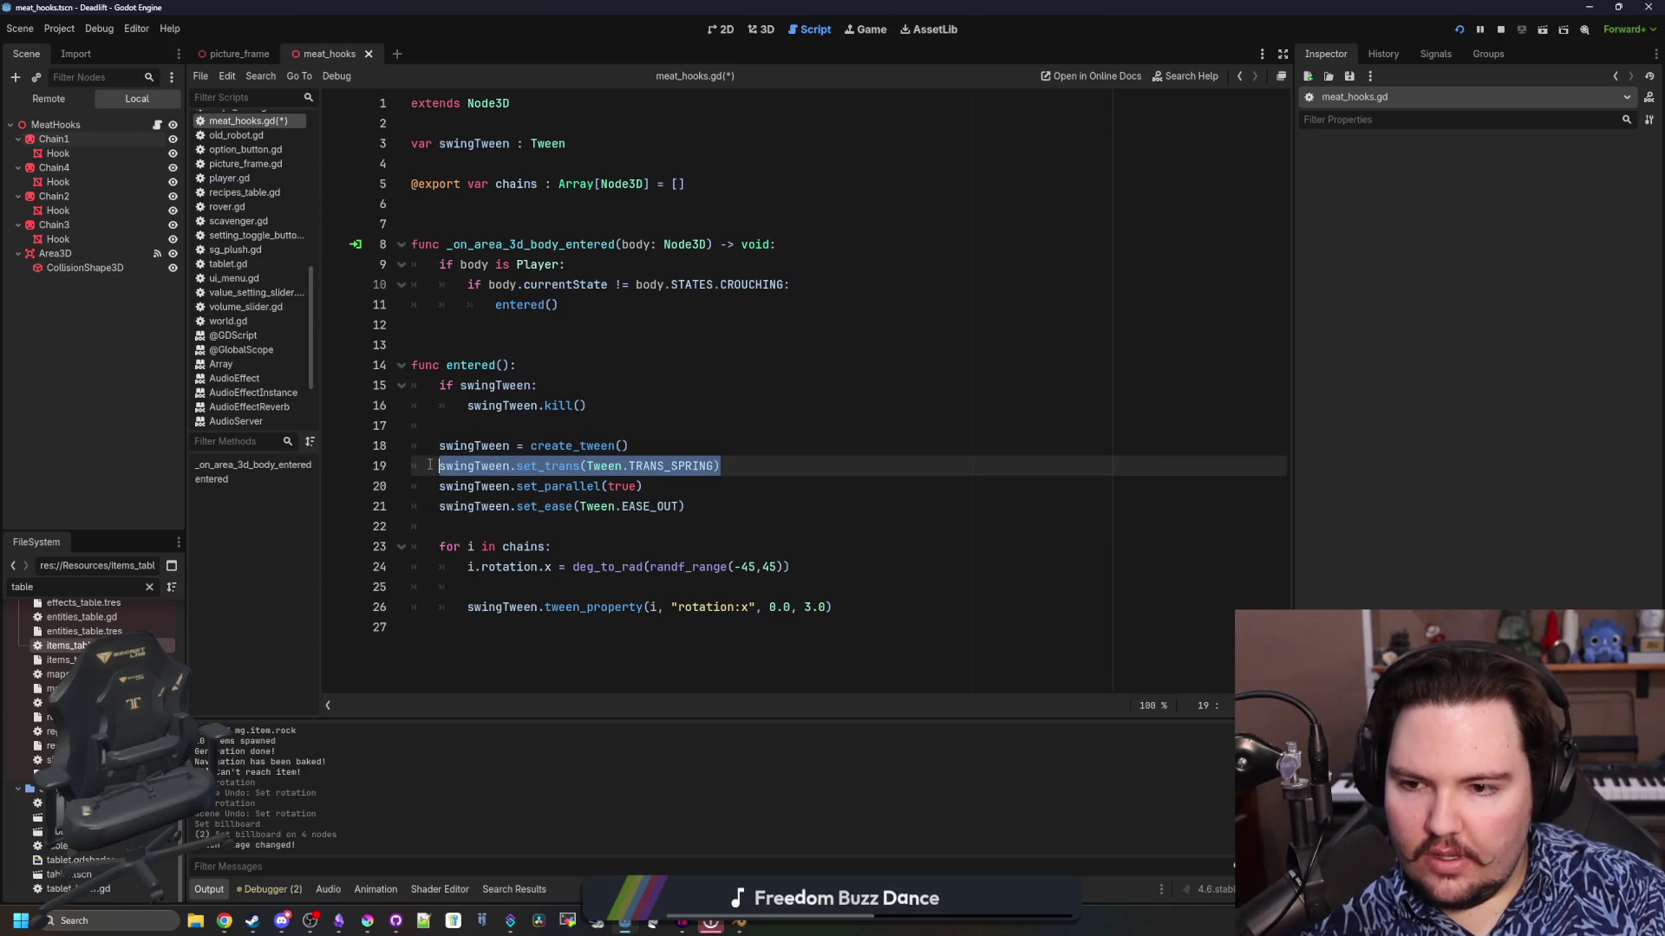
{"action": "key", "text": "ctrl+c"}
{"action": "left_click", "coordinate": [539, 587]}
{"action": "key", "text": "ctrl+v"}
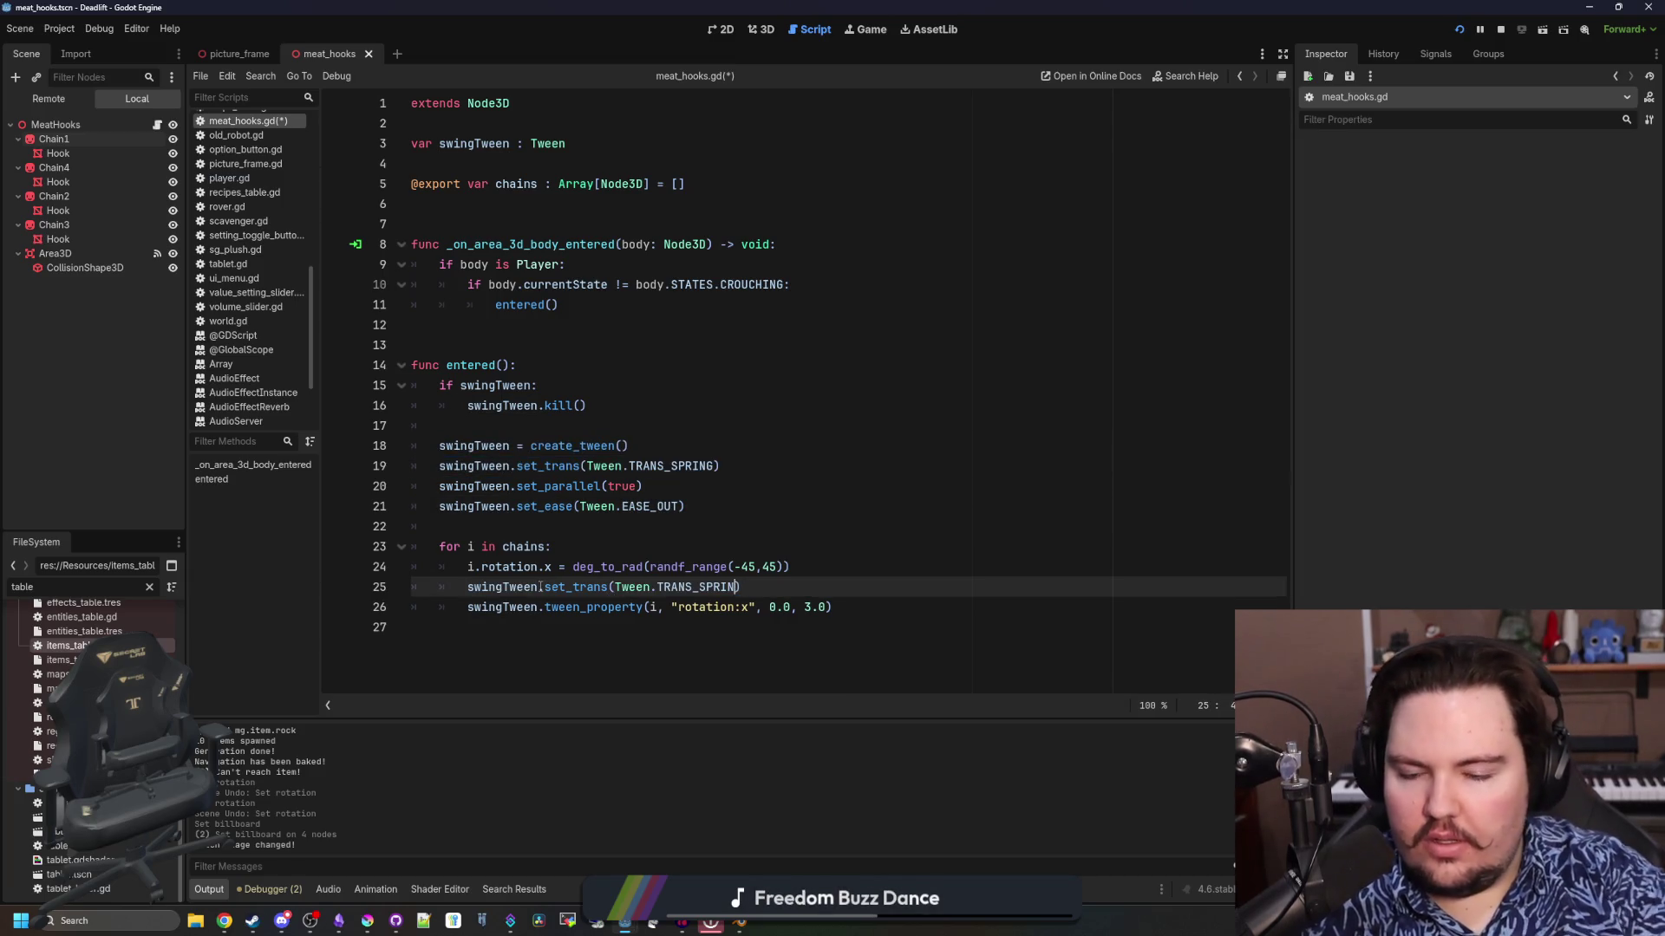
{"action": "type", "text": "c"}
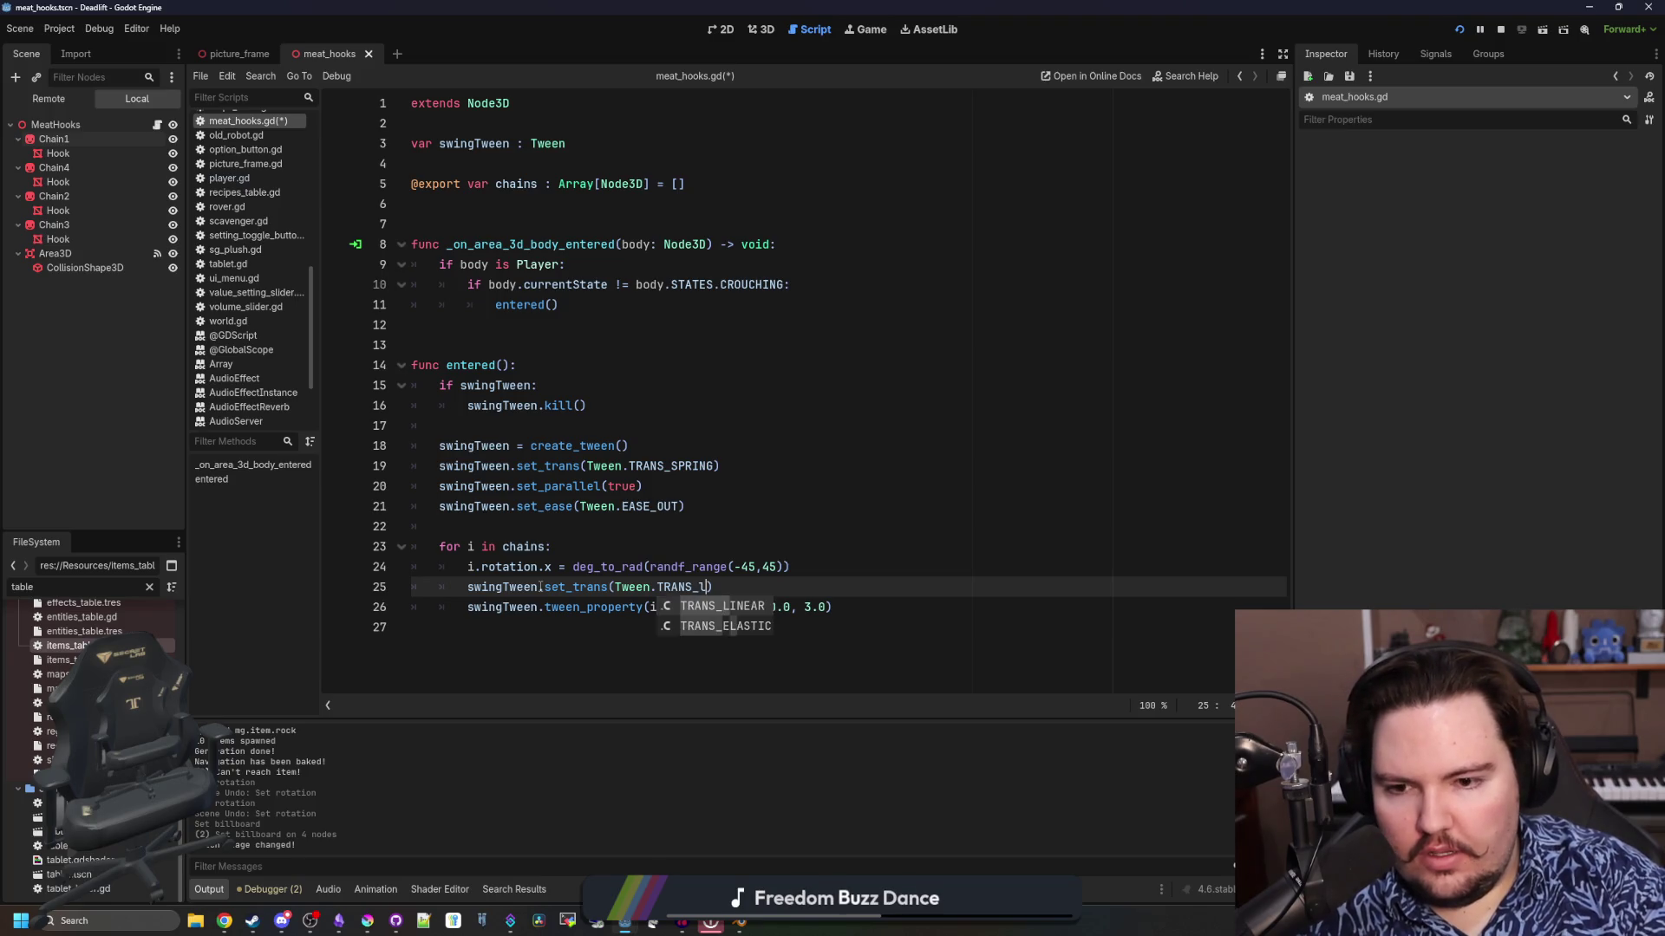
{"action": "key", "text": "BackSpace"}
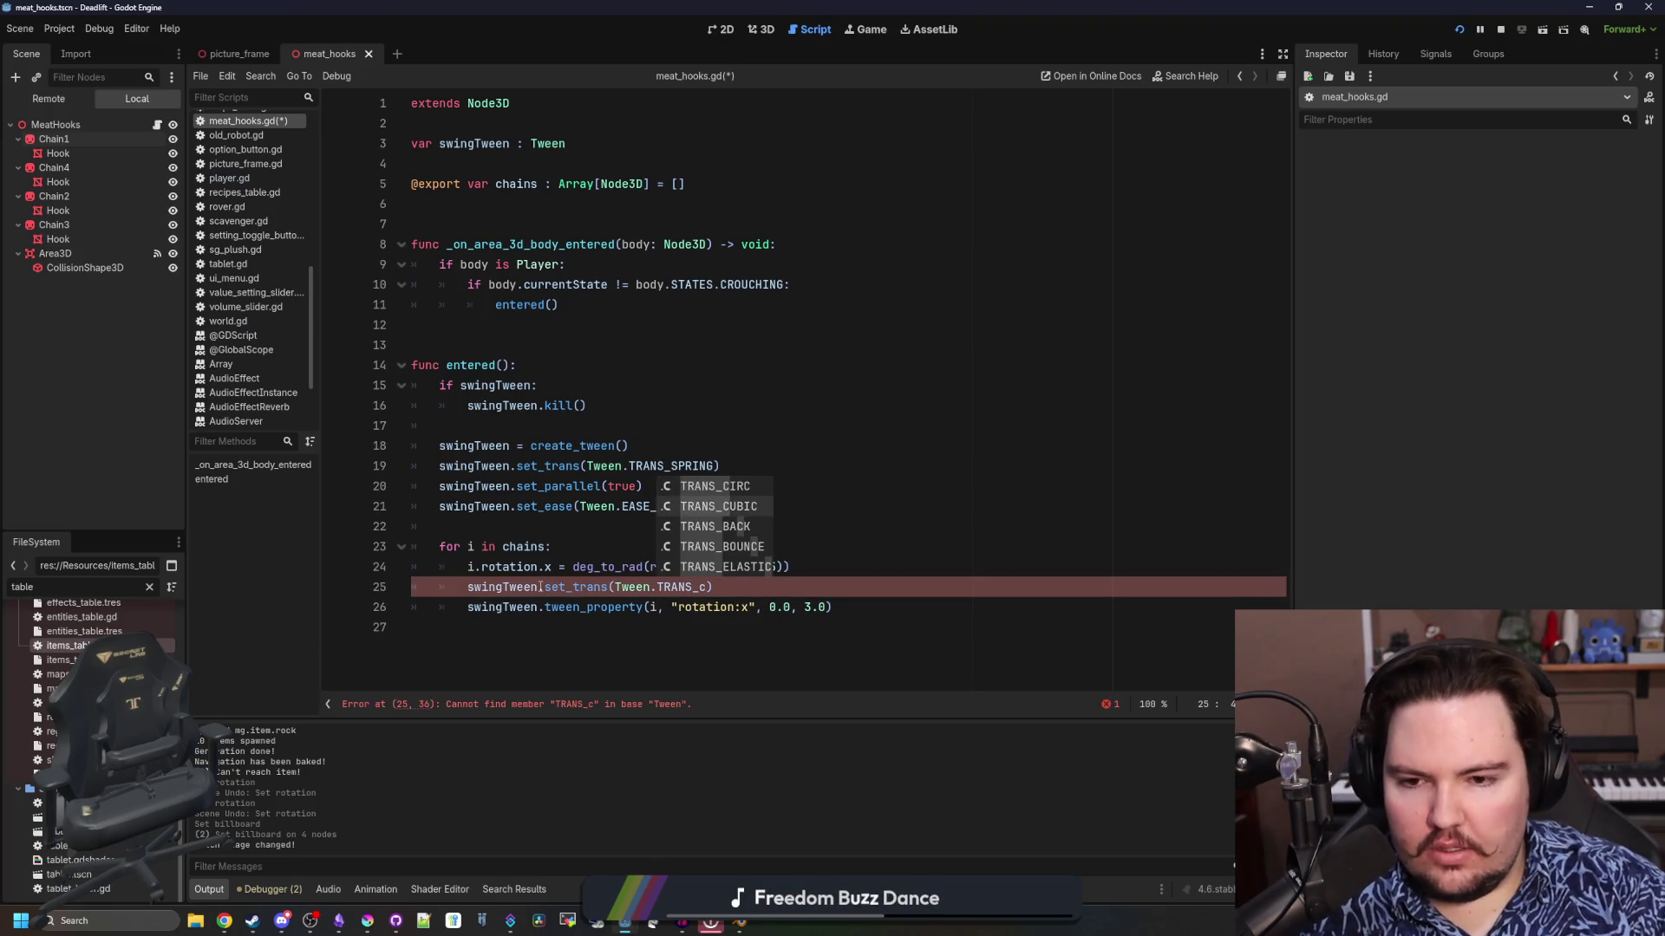
{"action": "type", "text": "s"}
{"action": "key", "text": "Return"}
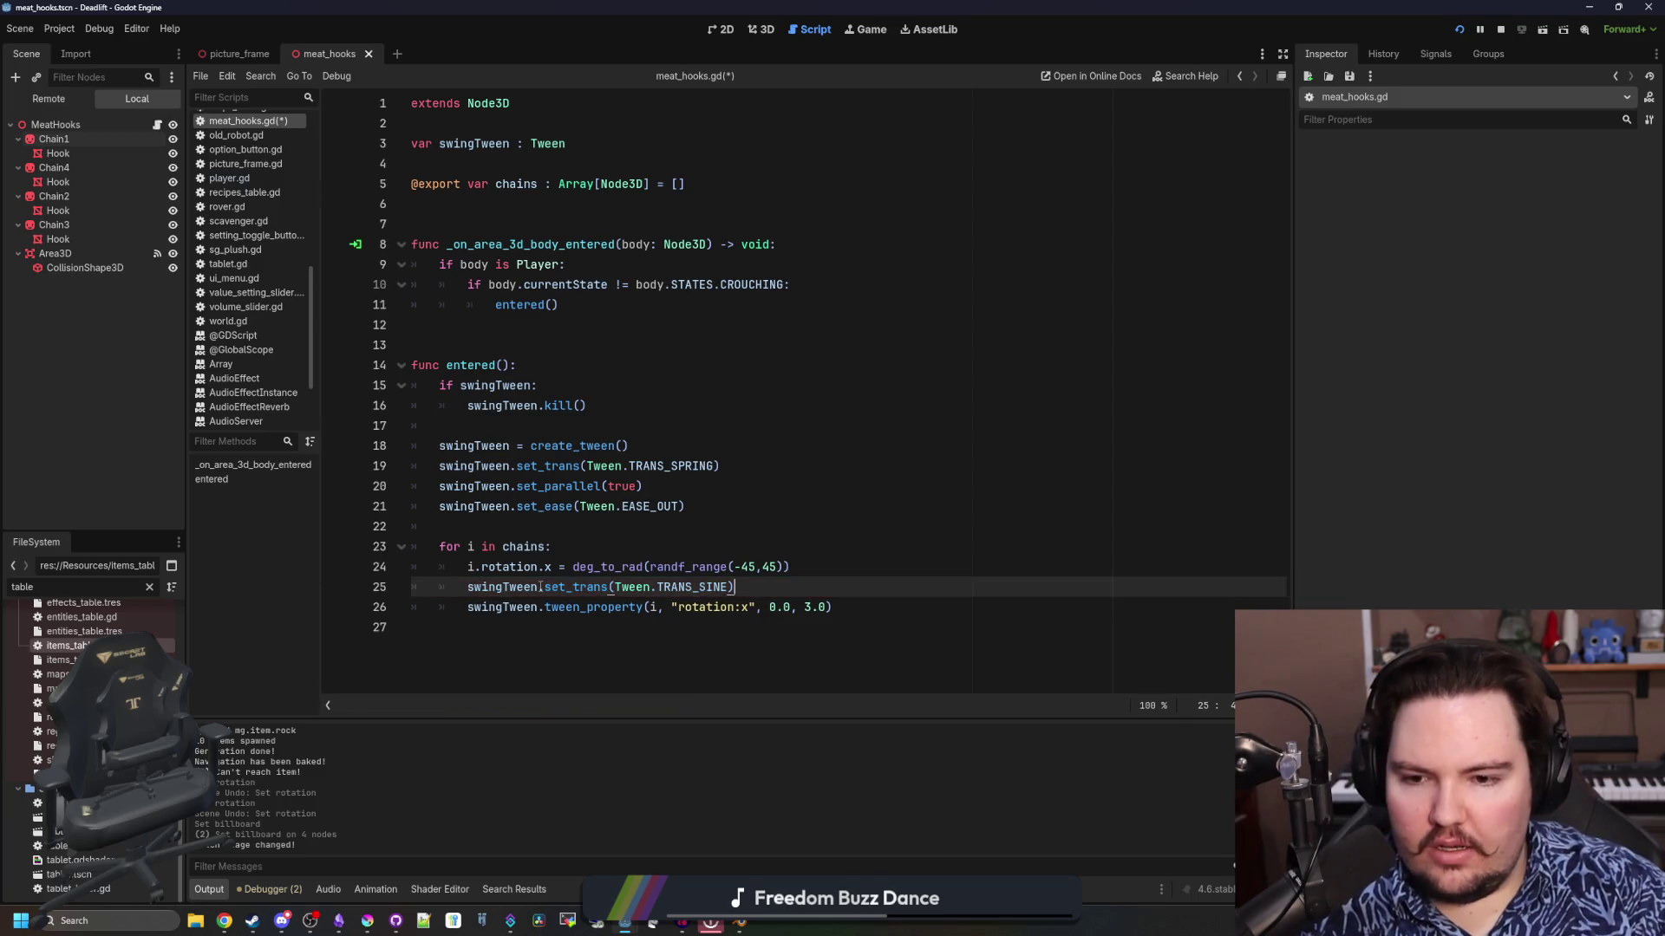
Add swingTween.set_ease(Tween.EASE_IN_OUT) below it, followed by a blank line
{"action": "key", "text": "Return"}
{"action": "type", "text": "swingTwee"}
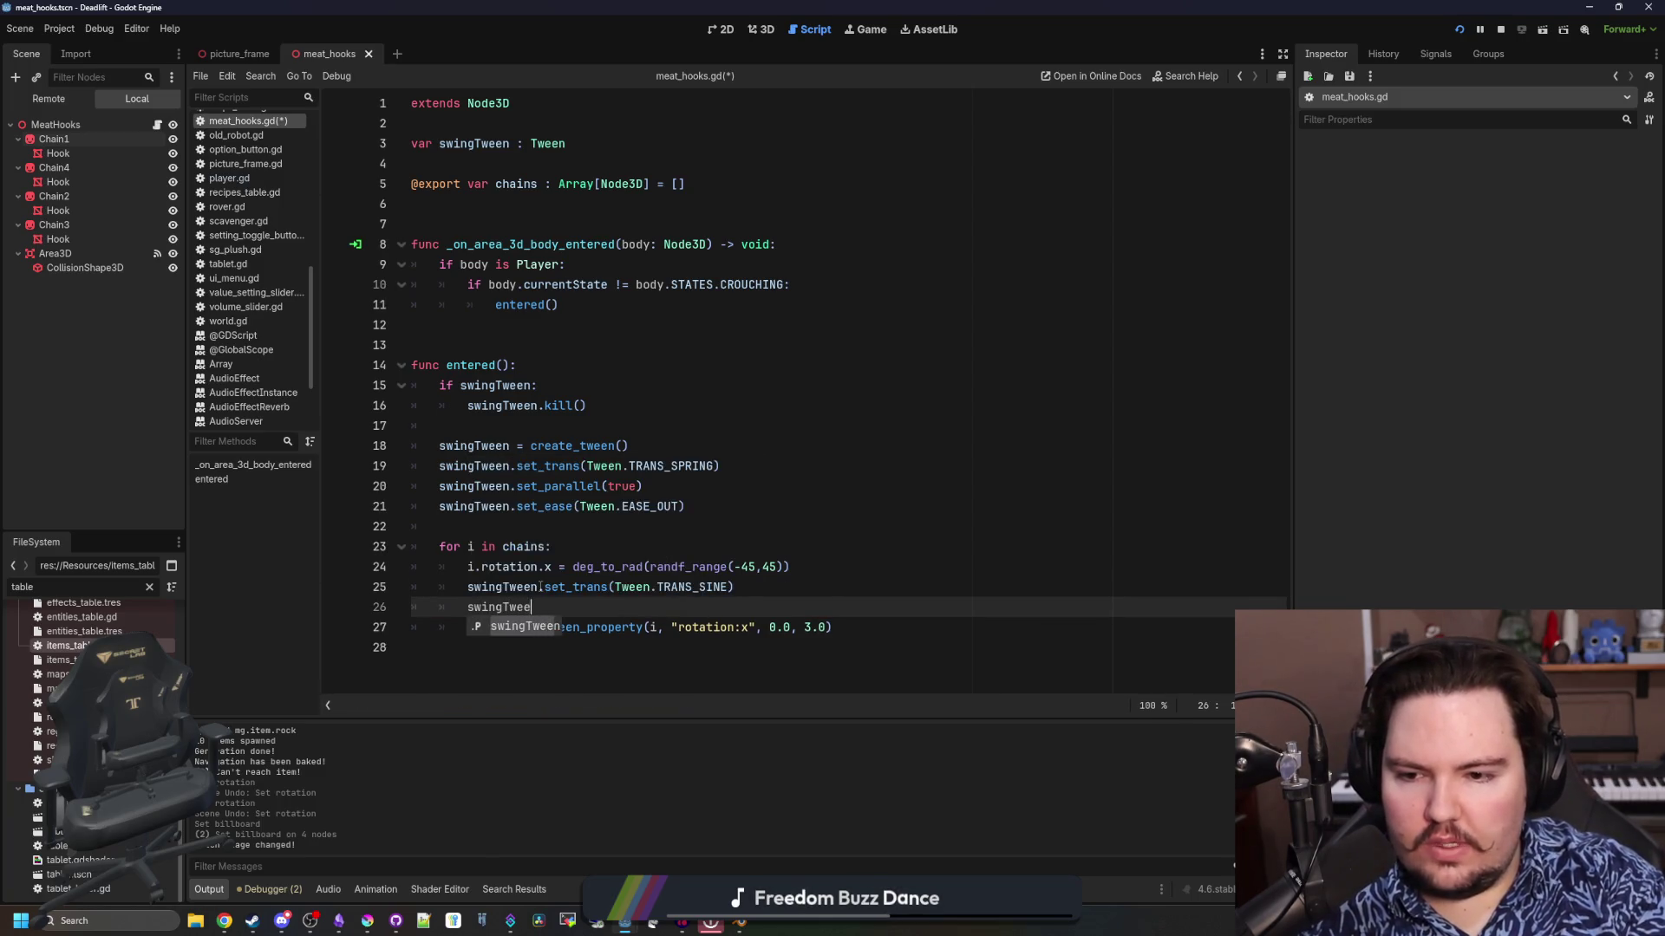
{"action": "type", "text": "n.set_ea"}
{"action": "key", "text": "Return"}
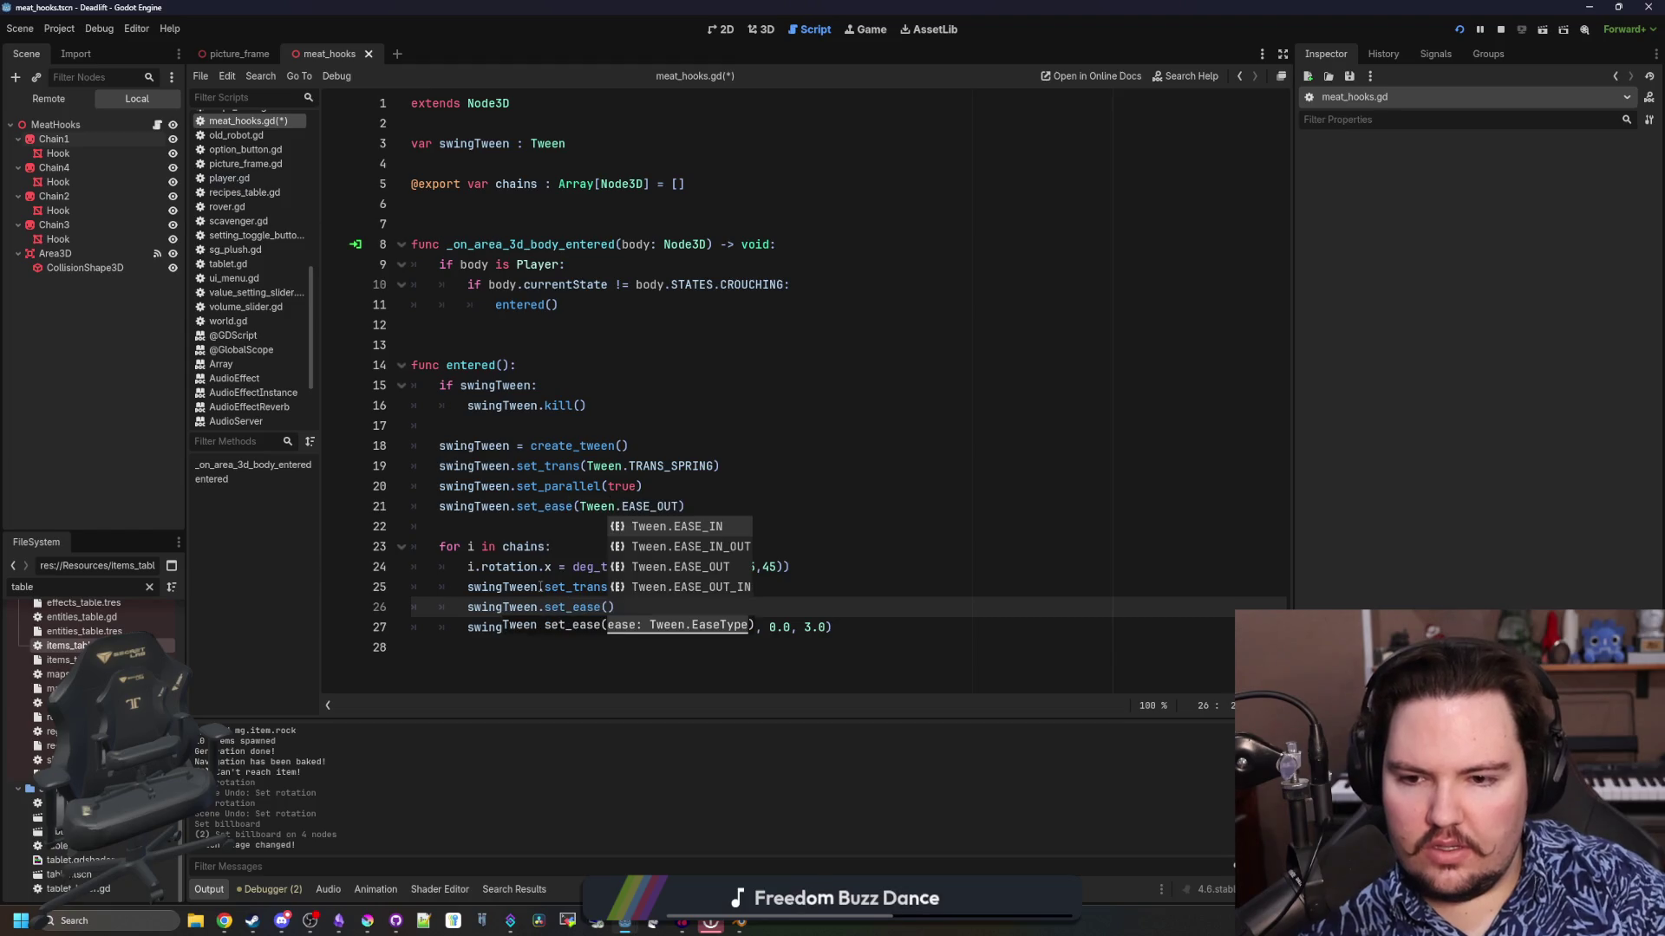
{"action": "key", "text": "Down"}
{"action": "key", "text": "Down"}
{"action": "key", "text": "Up"}
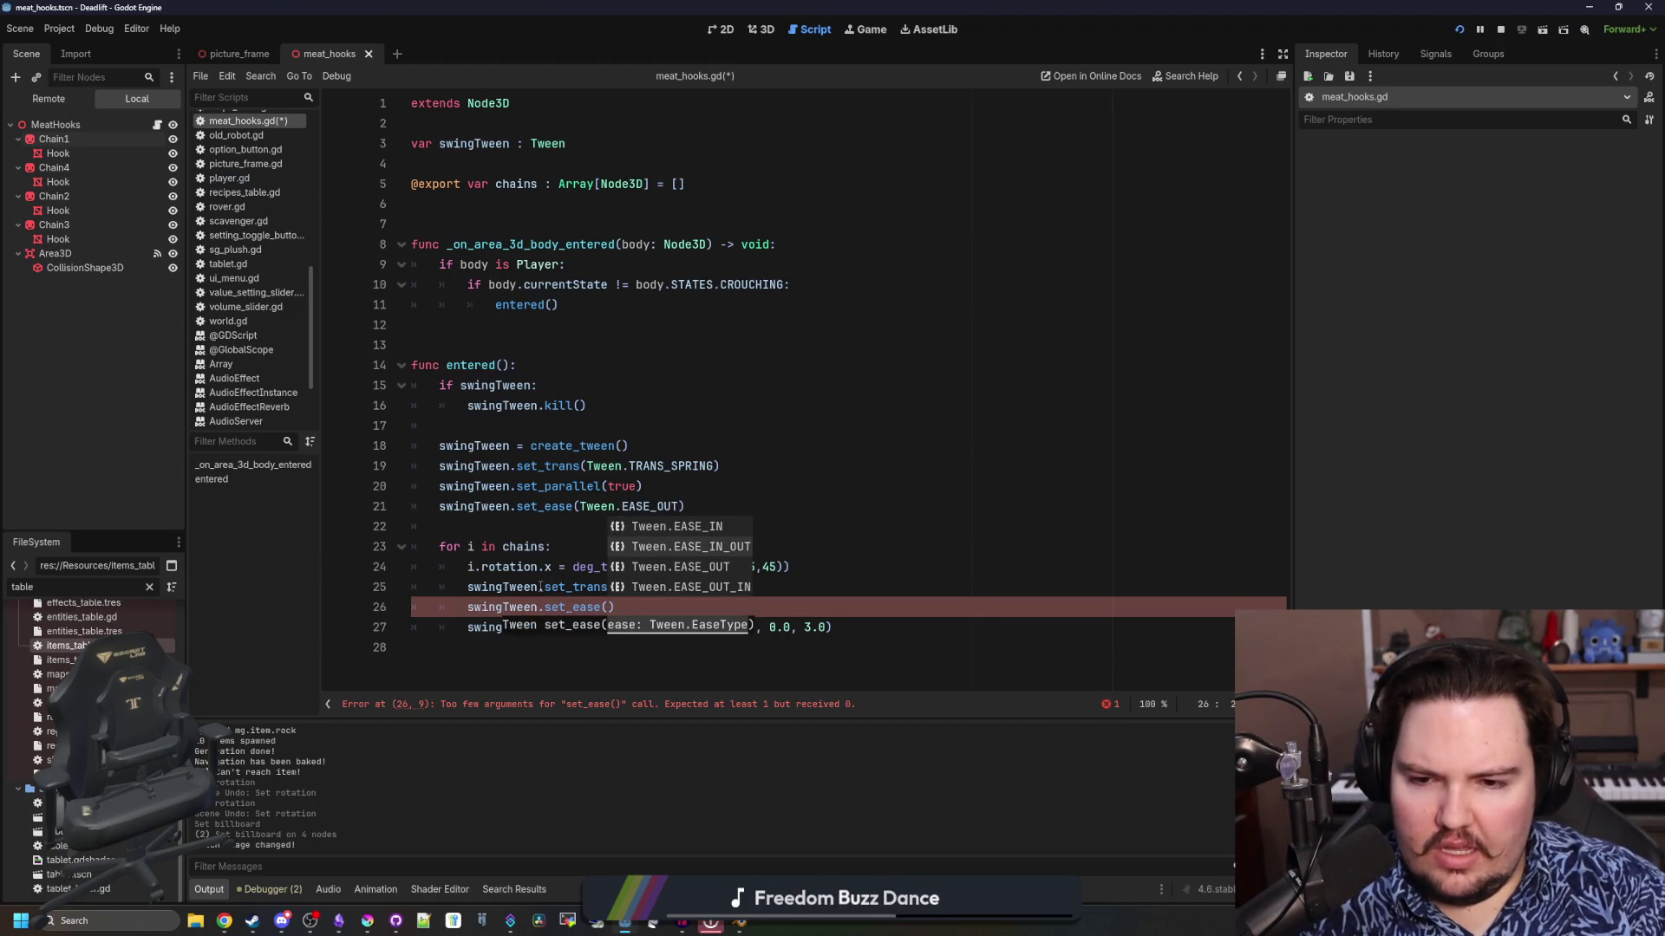
{"action": "key", "text": "Down"}
{"action": "key", "text": "Up"}
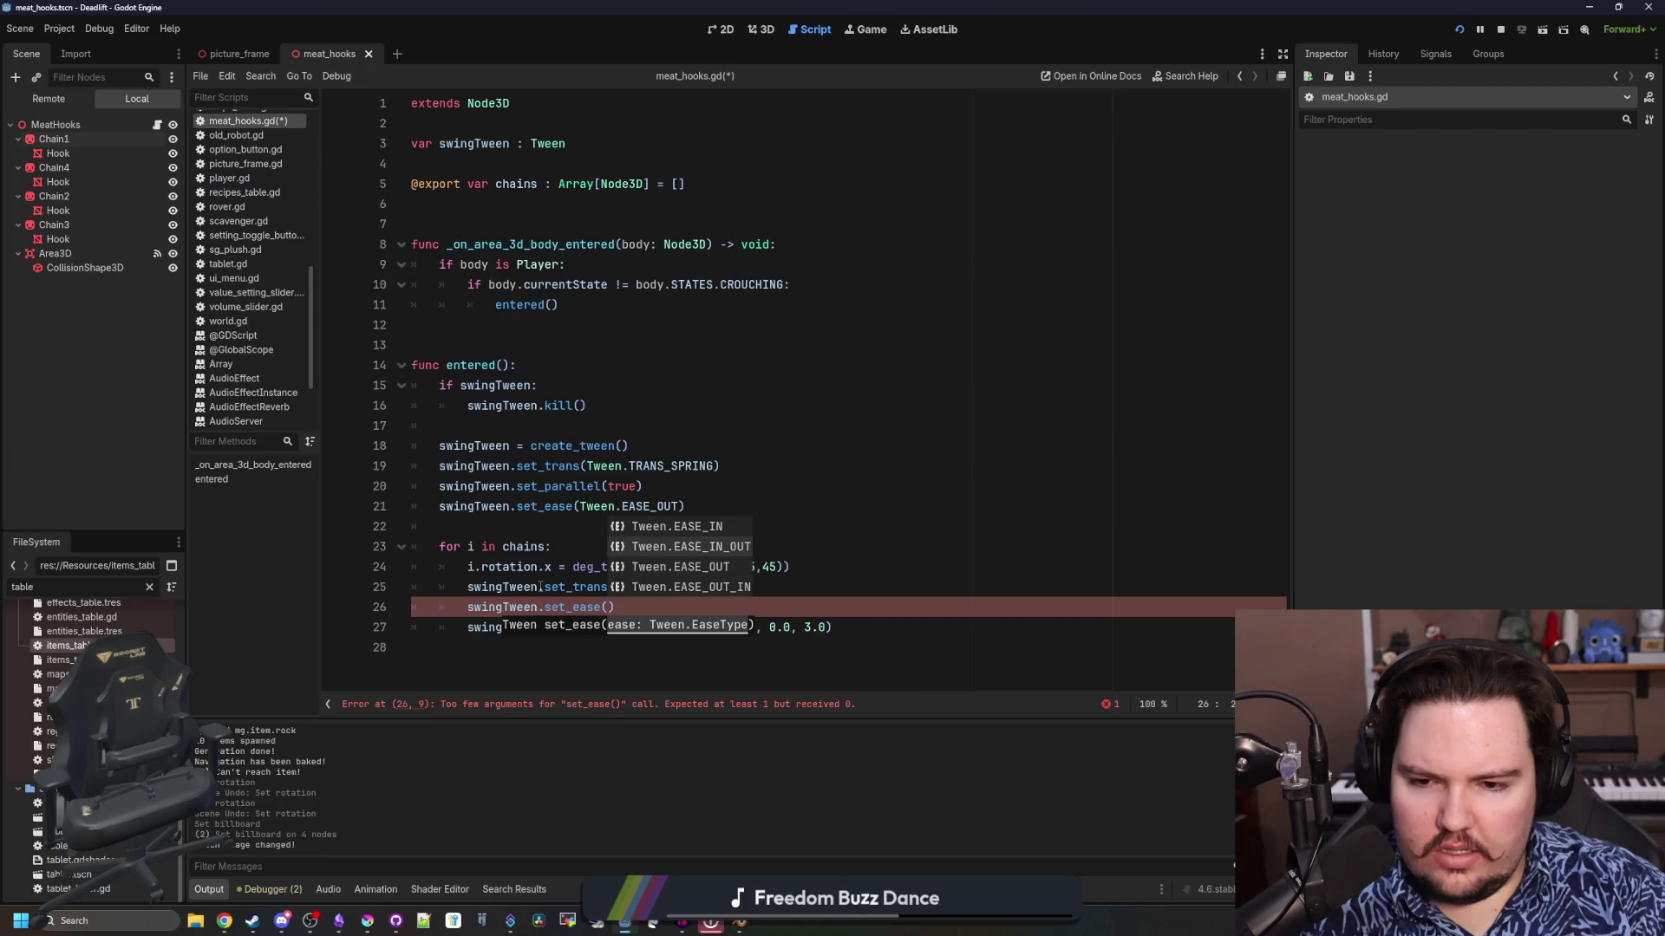
{"action": "key", "text": "Return"}
{"action": "left_click", "coordinate": [803, 598]}
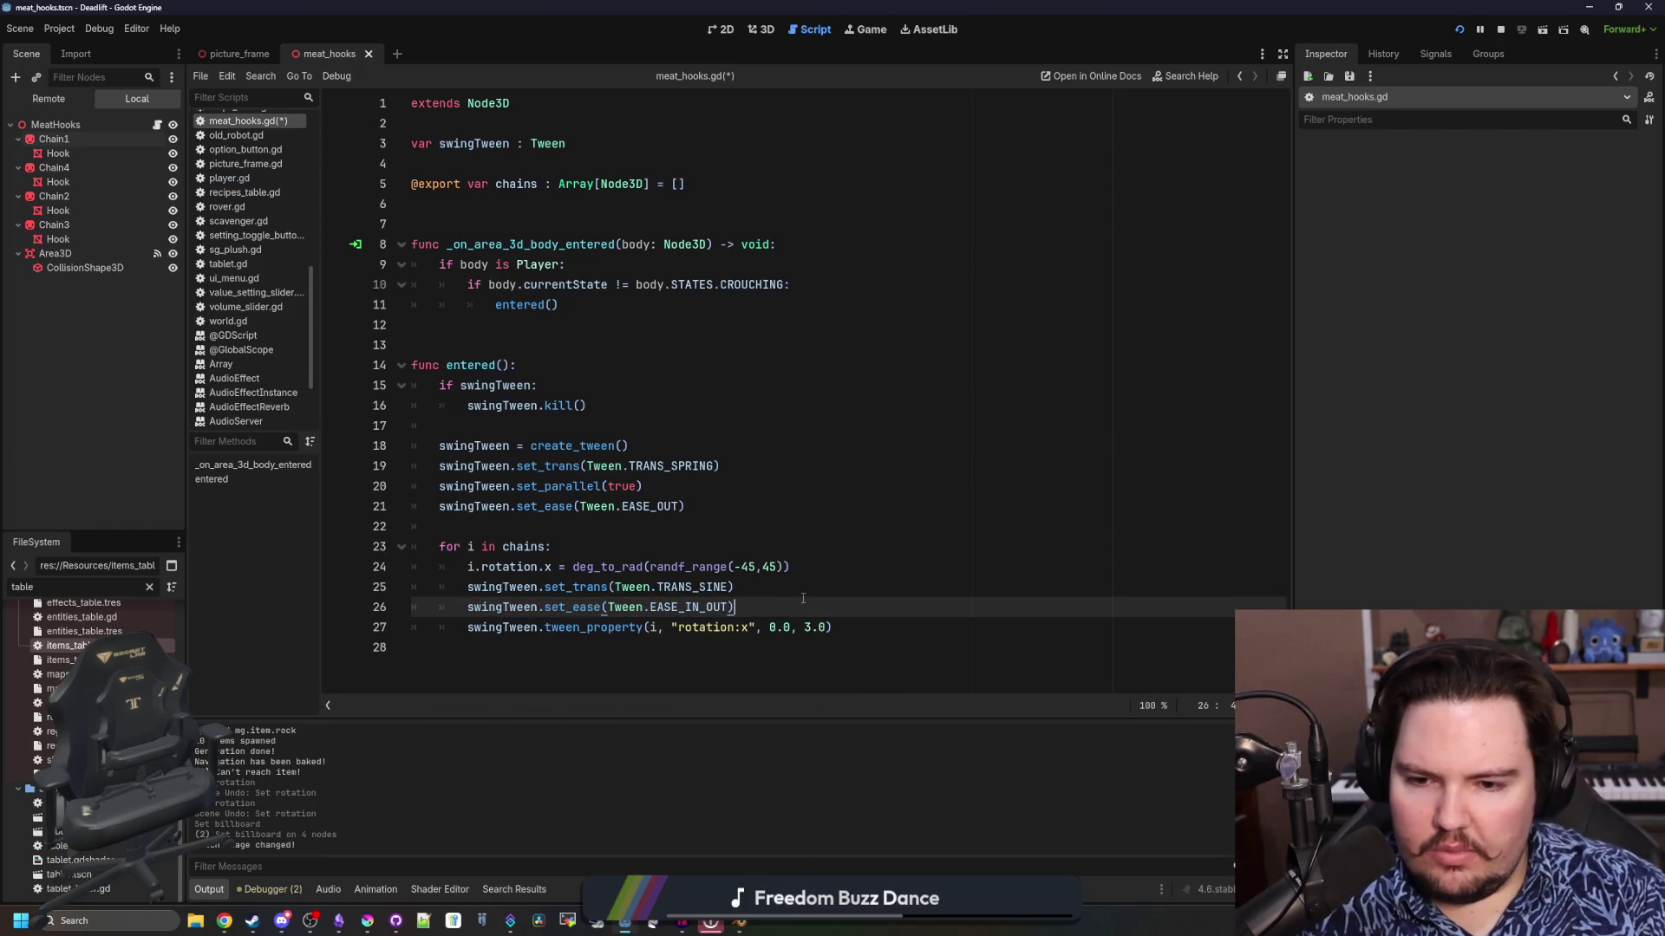
{"action": "key", "text": "Return"}
Move the random rotation line below the easing lines, before tween_property
{"action": "left_click_drag", "start_coordinate": [791, 567], "coordinate": [436, 567]}
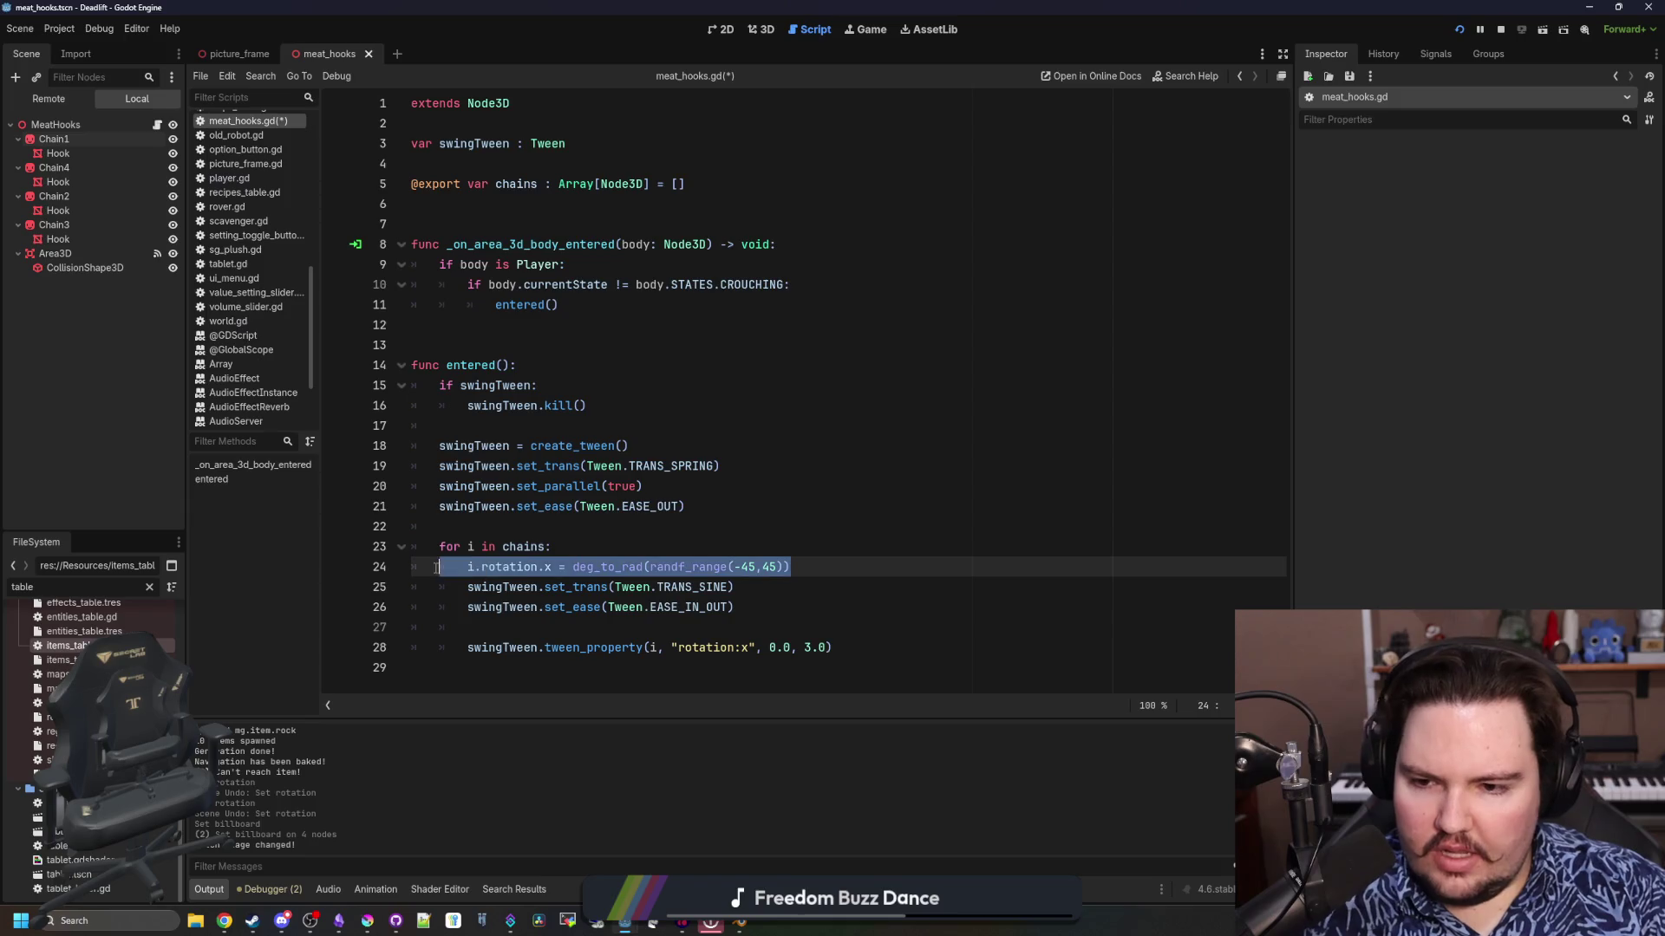
{"action": "key", "text": "ctrl+x"}
{"action": "key", "text": "Down"}
{"action": "key", "text": "Down"}
{"action": "key", "text": "Down"}
{"action": "key", "text": "Return"}
{"action": "key", "text": "Return"}
{"action": "key", "text": "Up"}
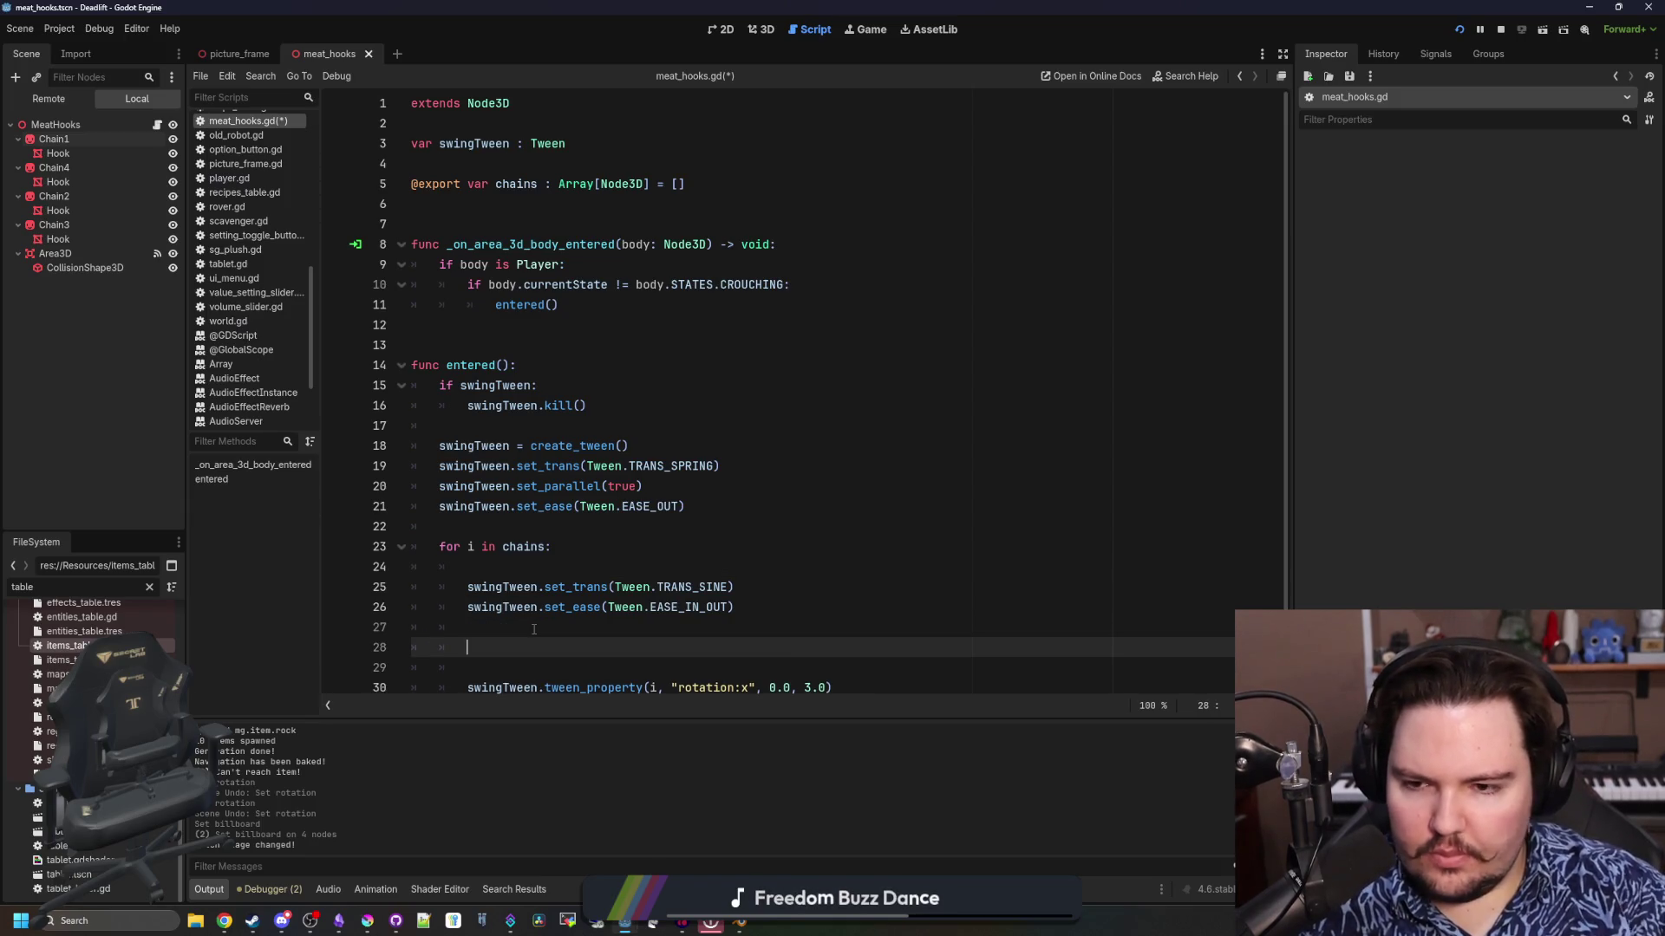
{"action": "key", "text": "ctrl+v"}
Move the EASE_OUT set_ease line up above set_parallel
{"action": "left_click_drag", "start_coordinate": [725, 501], "coordinate": [438, 506]}
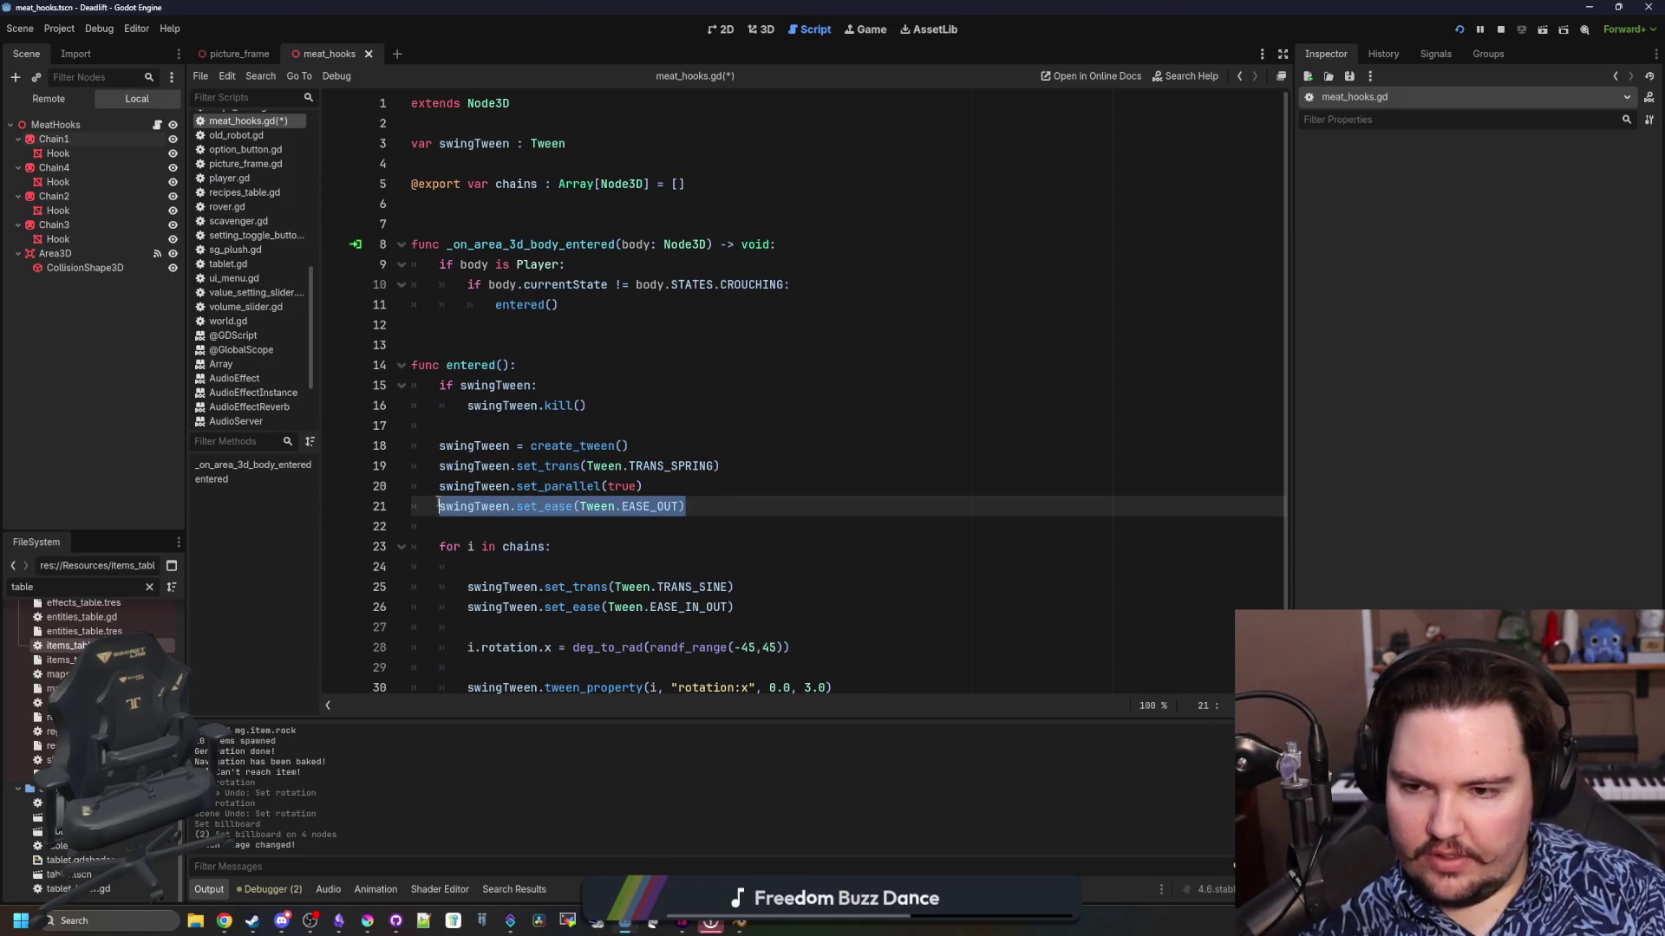
{"action": "key", "text": "ctrl+x"}
{"action": "left_click", "coordinate": [792, 468]}
{"action": "key", "text": "Return"}
{"action": "key", "text": "ctrl+v"}
Relocate the TRANS_SPRING and EASE_OUT lines into the loop with correct indentation
{"action": "left_click_drag", "start_coordinate": [760, 482], "coordinate": [413, 459]}
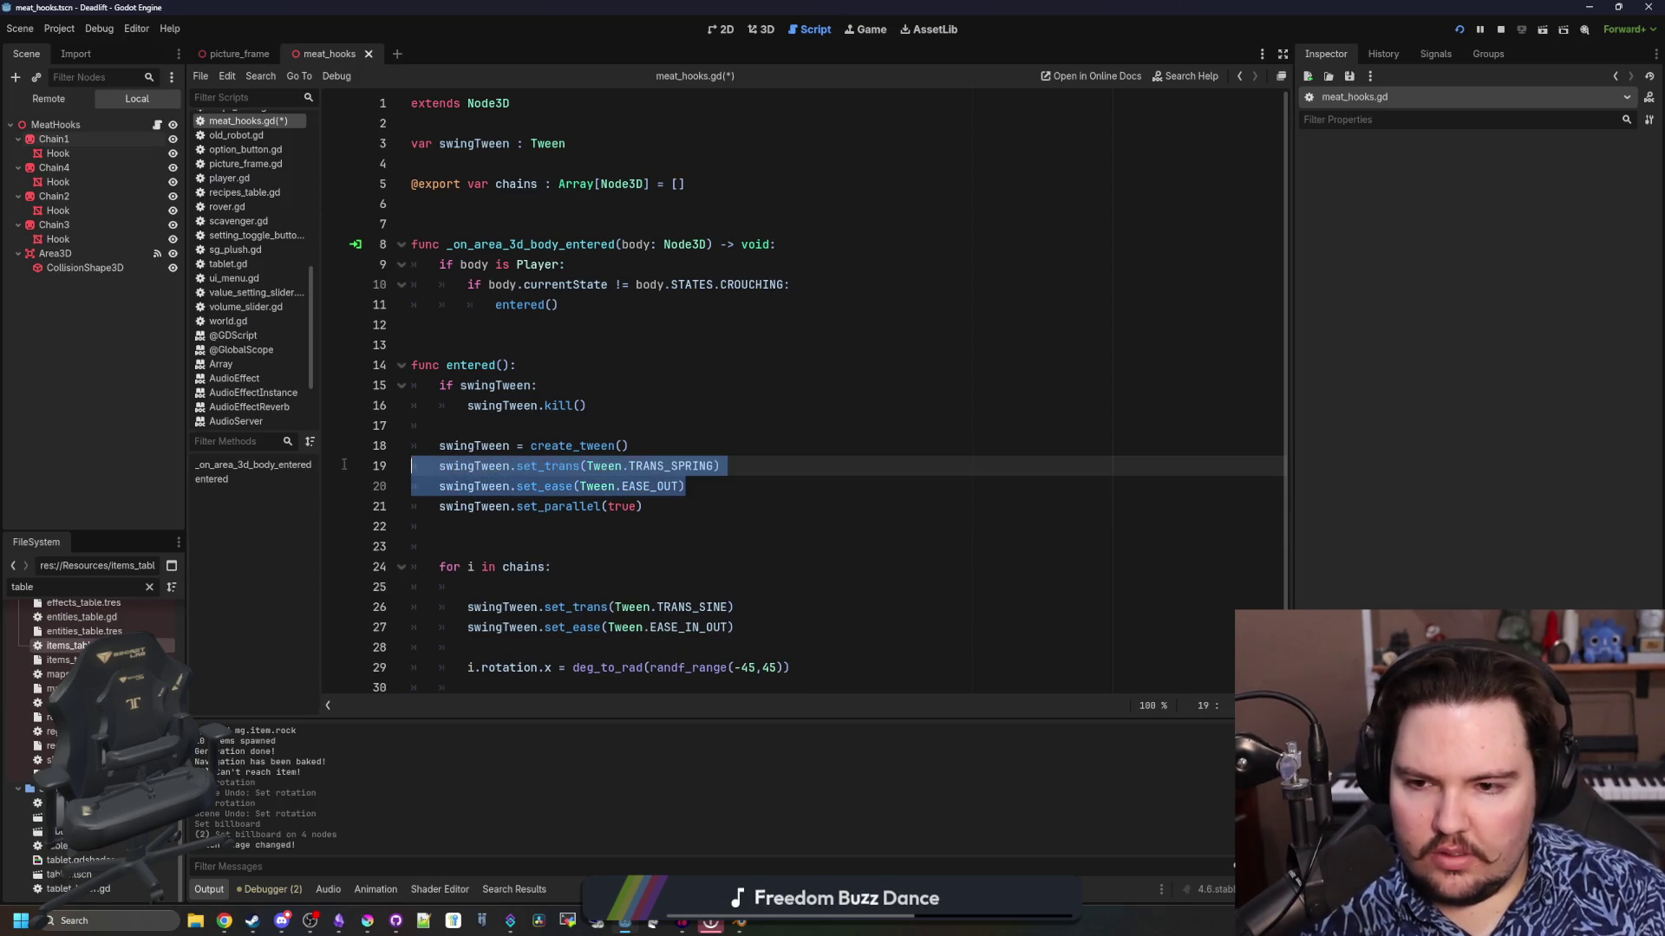
{"action": "key", "text": "BackSpace"}
{"action": "key", "text": "BackSpace"}
{"action": "left_click", "coordinate": [695, 641]}
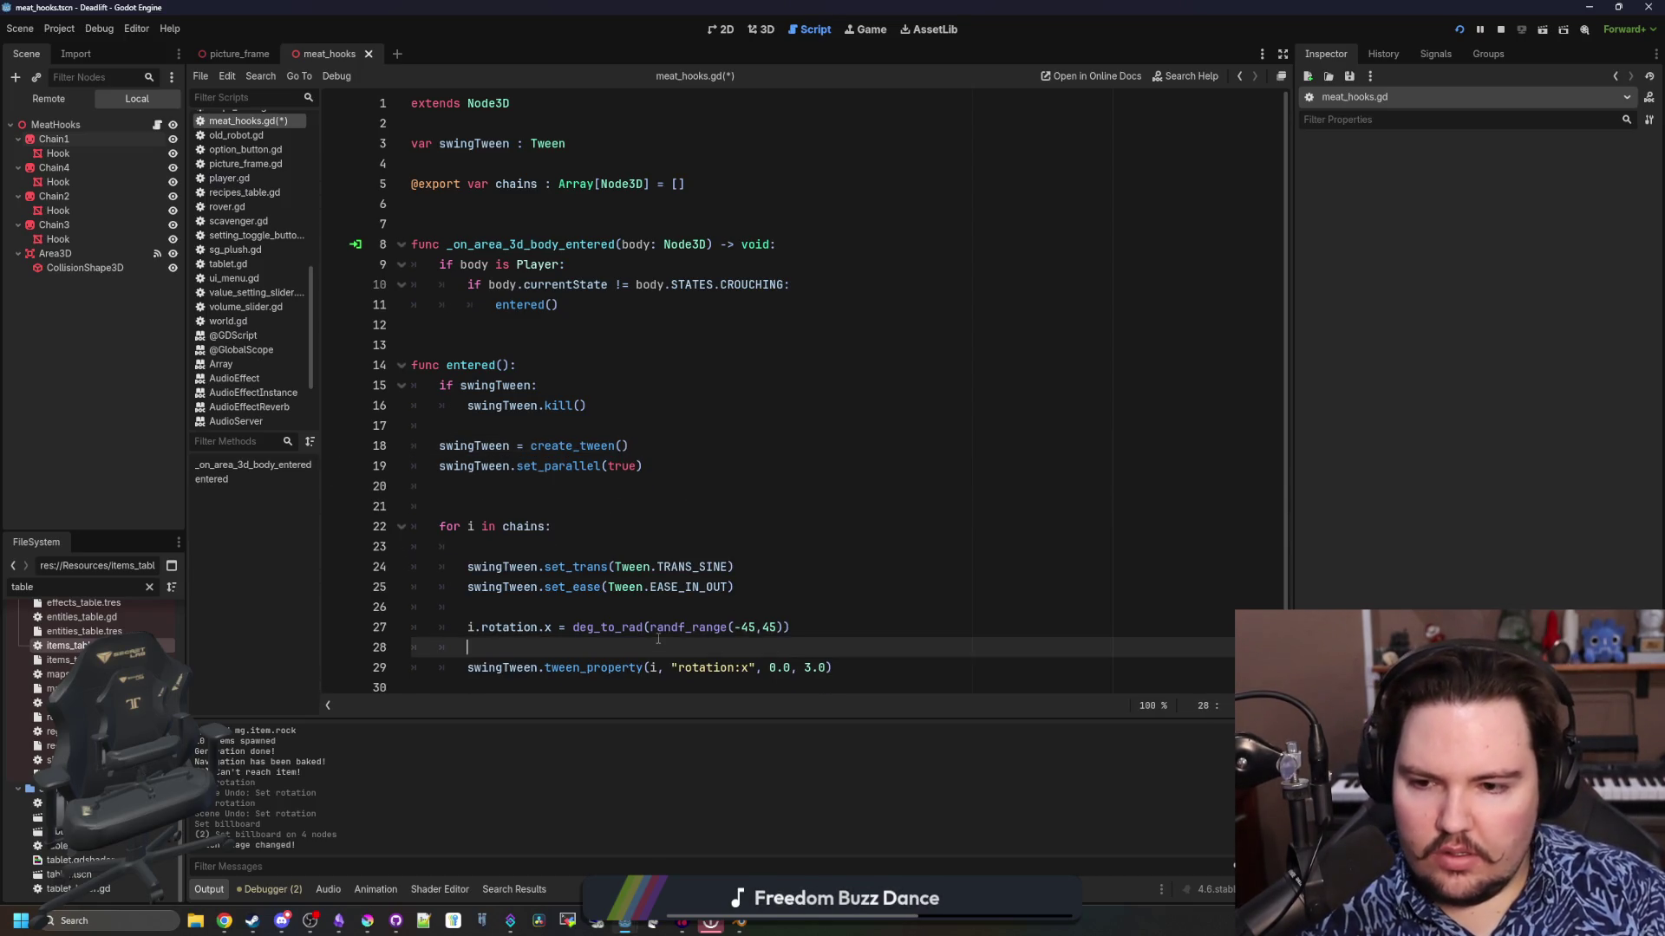
{"action": "key", "text": "ctrl+v"}
{"action": "left_click", "coordinate": [437, 668]}
{"action": "key", "text": "Tab"}
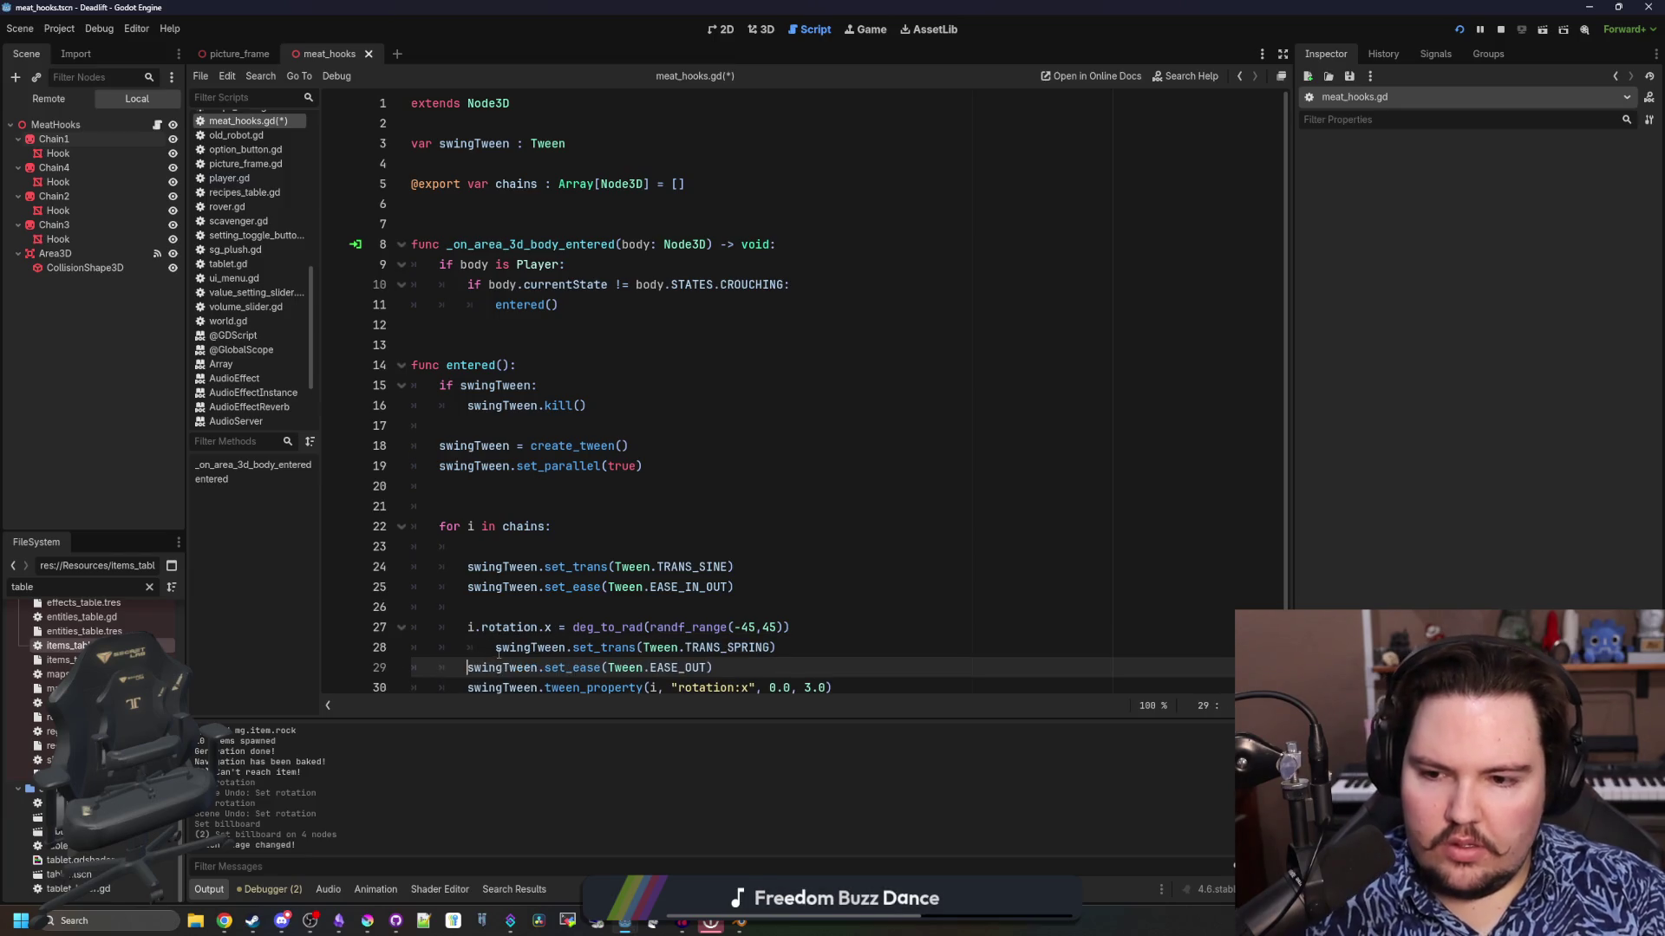
{"action": "key", "text": "Up"}
{"action": "key", "text": "shift+Tab"}
Put the set_parallel call at the top of the loop body, switched to false
{"action": "scroll", "coordinate": [569, 518], "scroll_direction": "down", "scroll_amount": 1}
{"action": "left_click", "coordinate": [552, 482]}
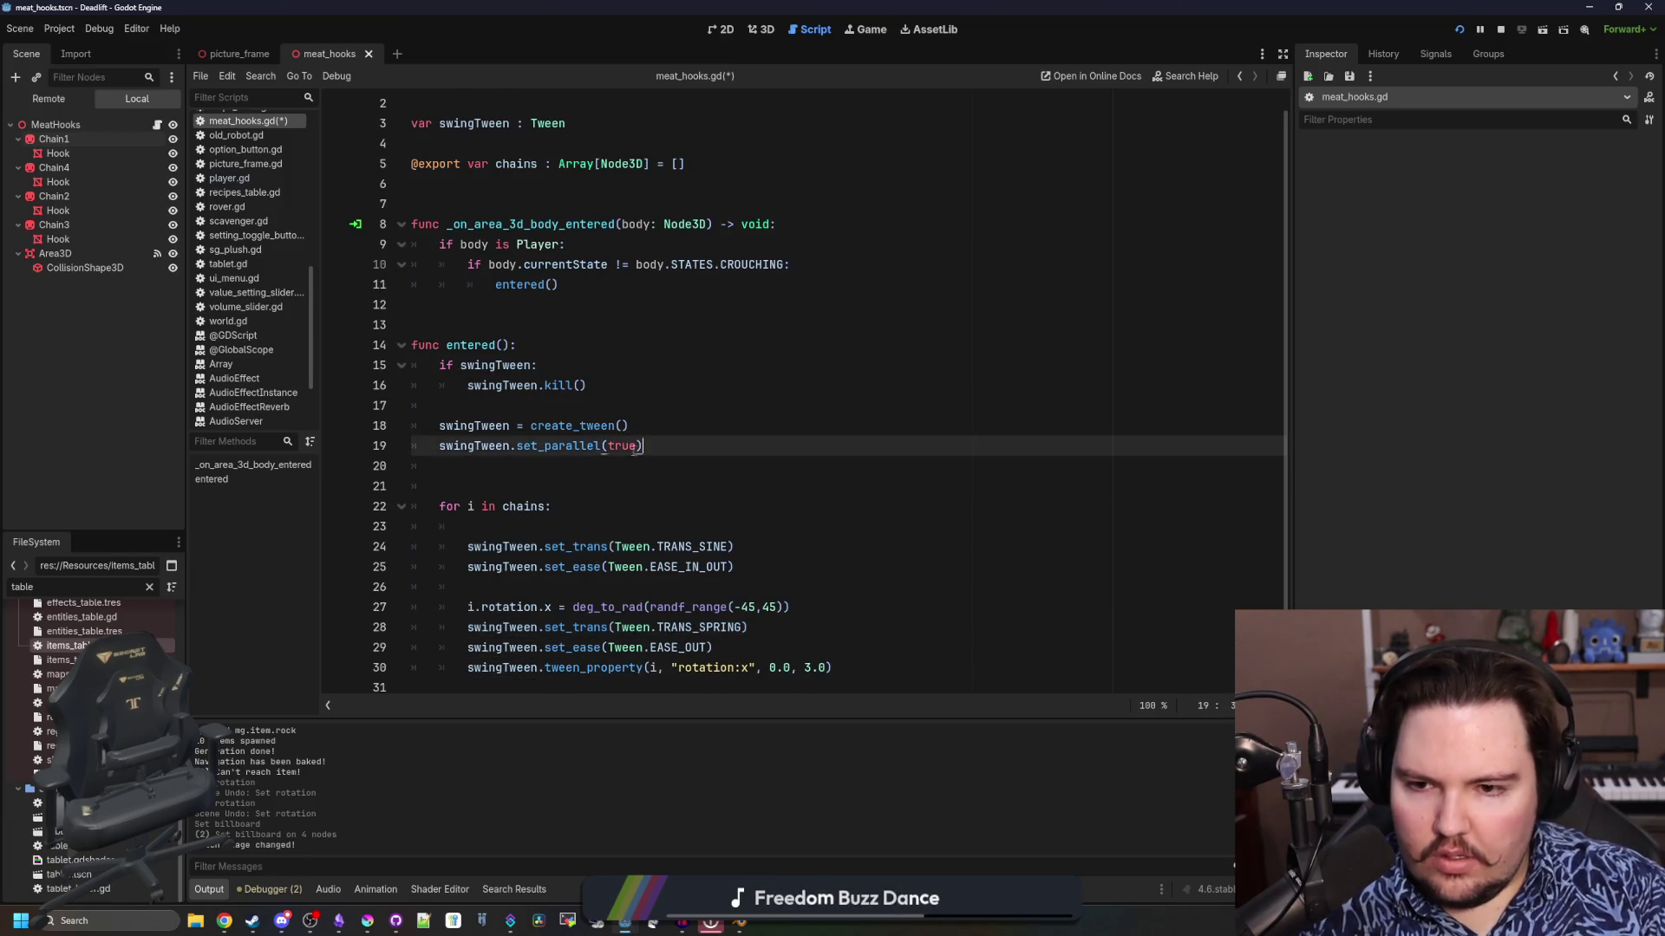
{"action": "mouse_move", "coordinate": [642, 446]}
{"action": "left_mouse_down"}
{"action": "mouse_move", "coordinate": [413, 446]}
{"action": "mouse_move", "coordinate": [439, 445]}
{"action": "left_mouse_up"}
{"action": "left_click", "coordinate": [461, 490]}
{"action": "key", "text": "BackSpace"}
{"action": "key", "text": "BackSpace"}
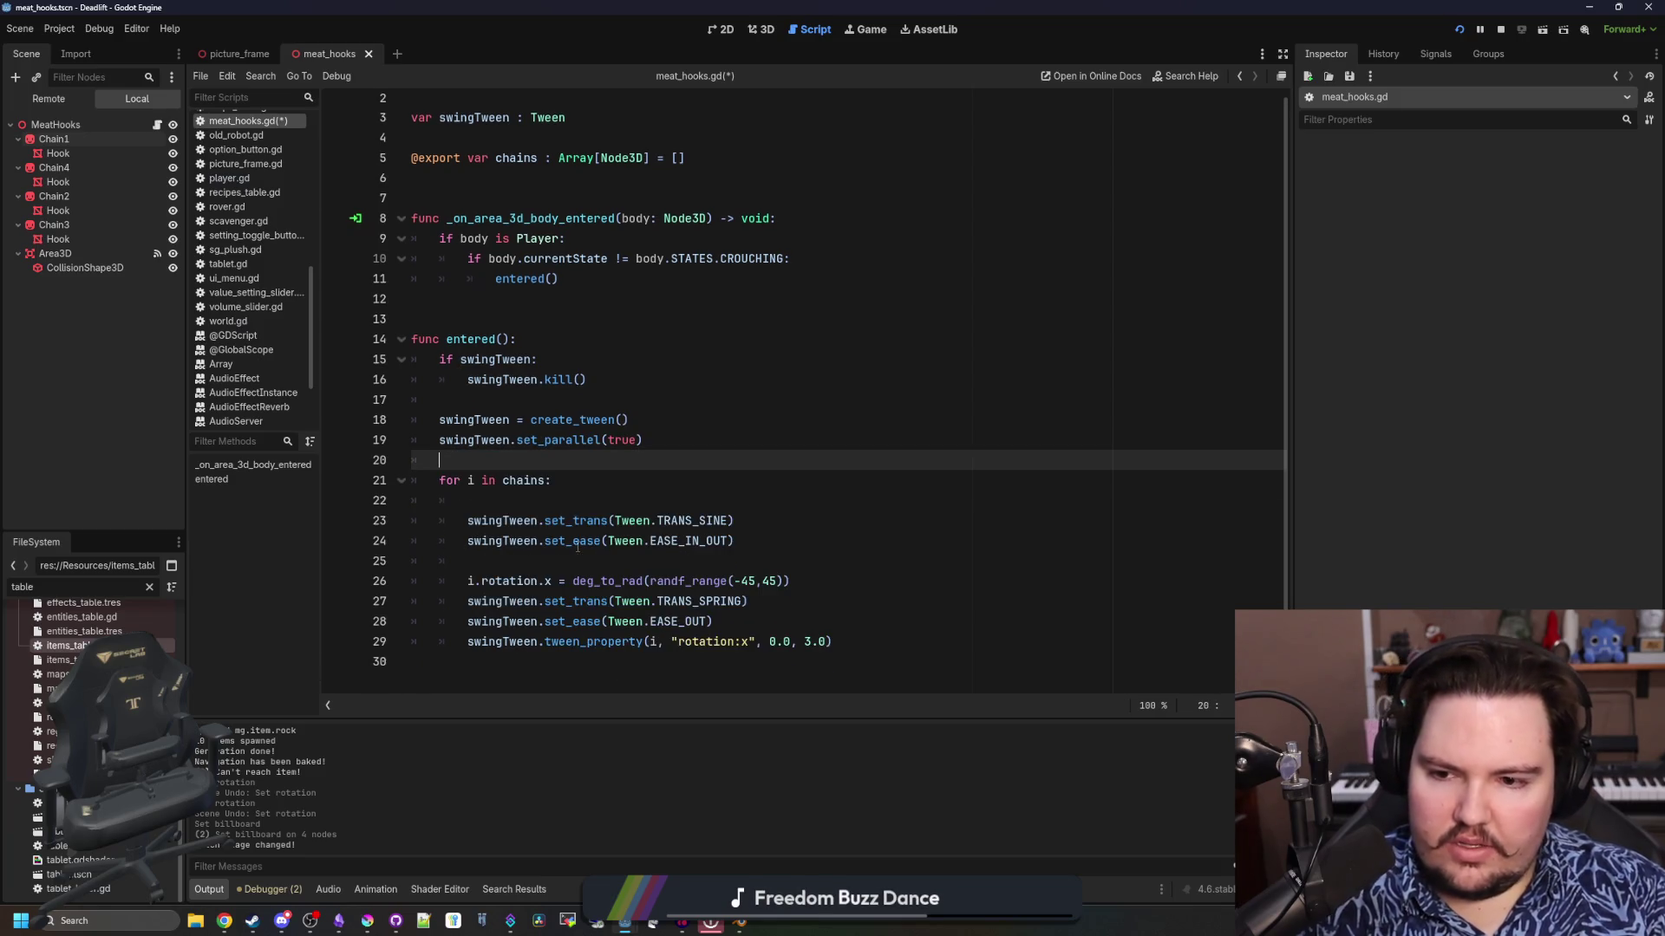
{"action": "left_click", "coordinate": [546, 499]}
{"action": "key", "text": "ctrl+v"}
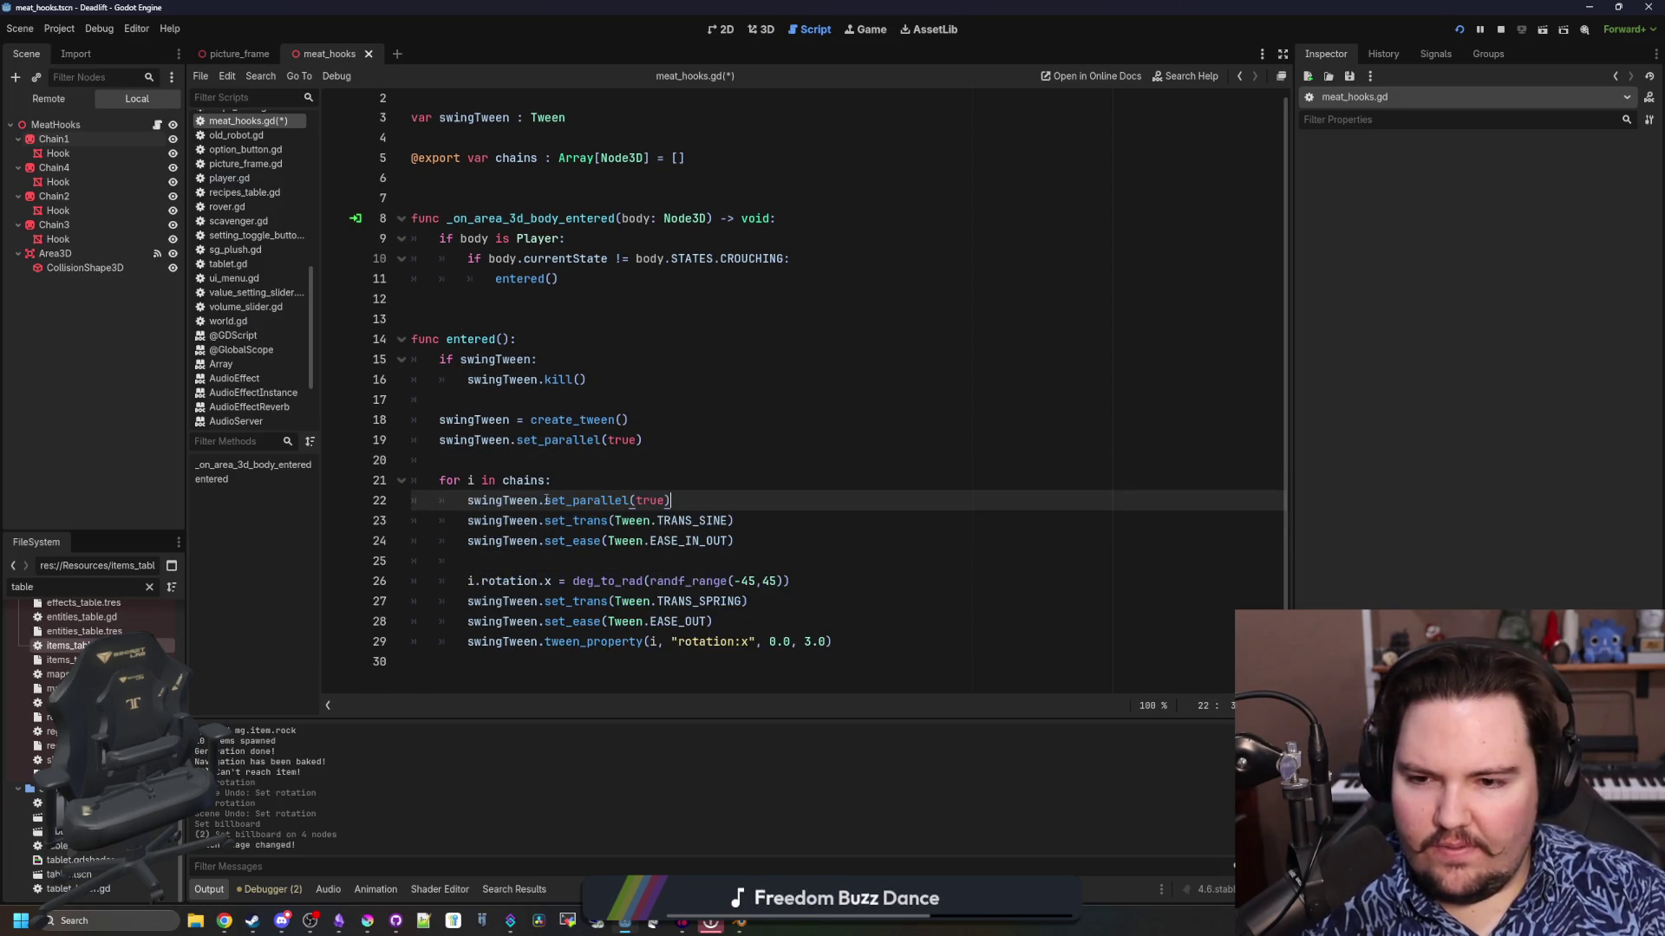
{"action": "type", "text": "se"}
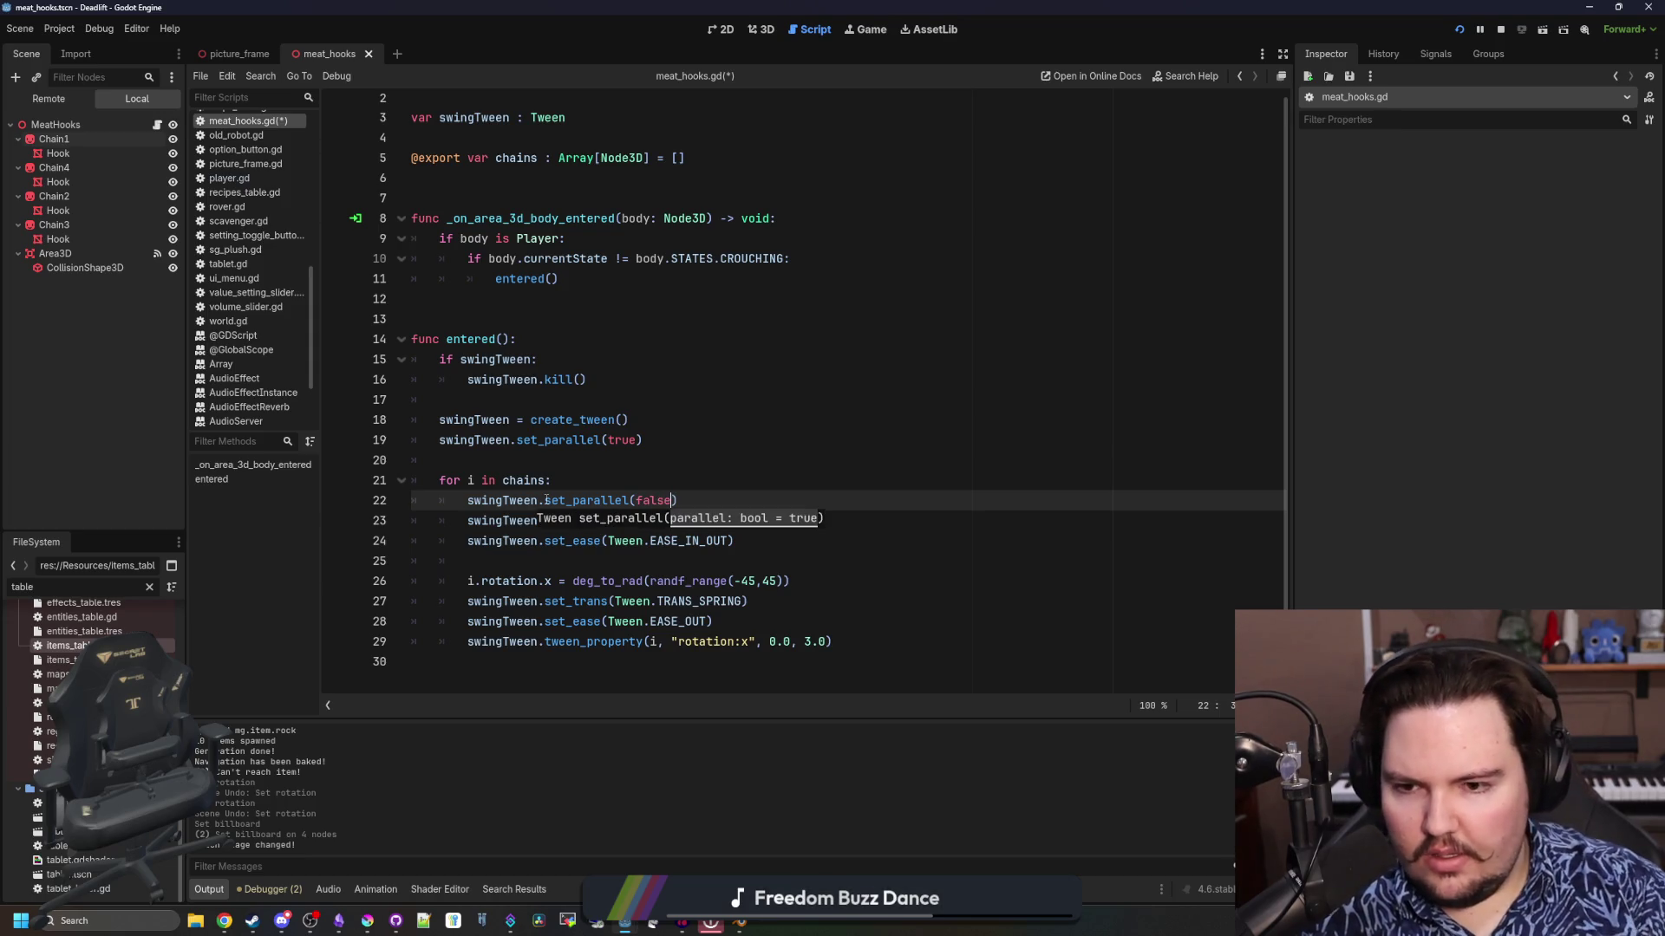
Try duplicating set_parallel(false) after tween_property, then delete the extra line
{"action": "left_click", "coordinate": [558, 555]}
{"action": "key", "text": "Up"}
{"action": "key", "text": "Up"}
{"action": "key", "text": "Up"}
{"action": "key", "text": "Home"}
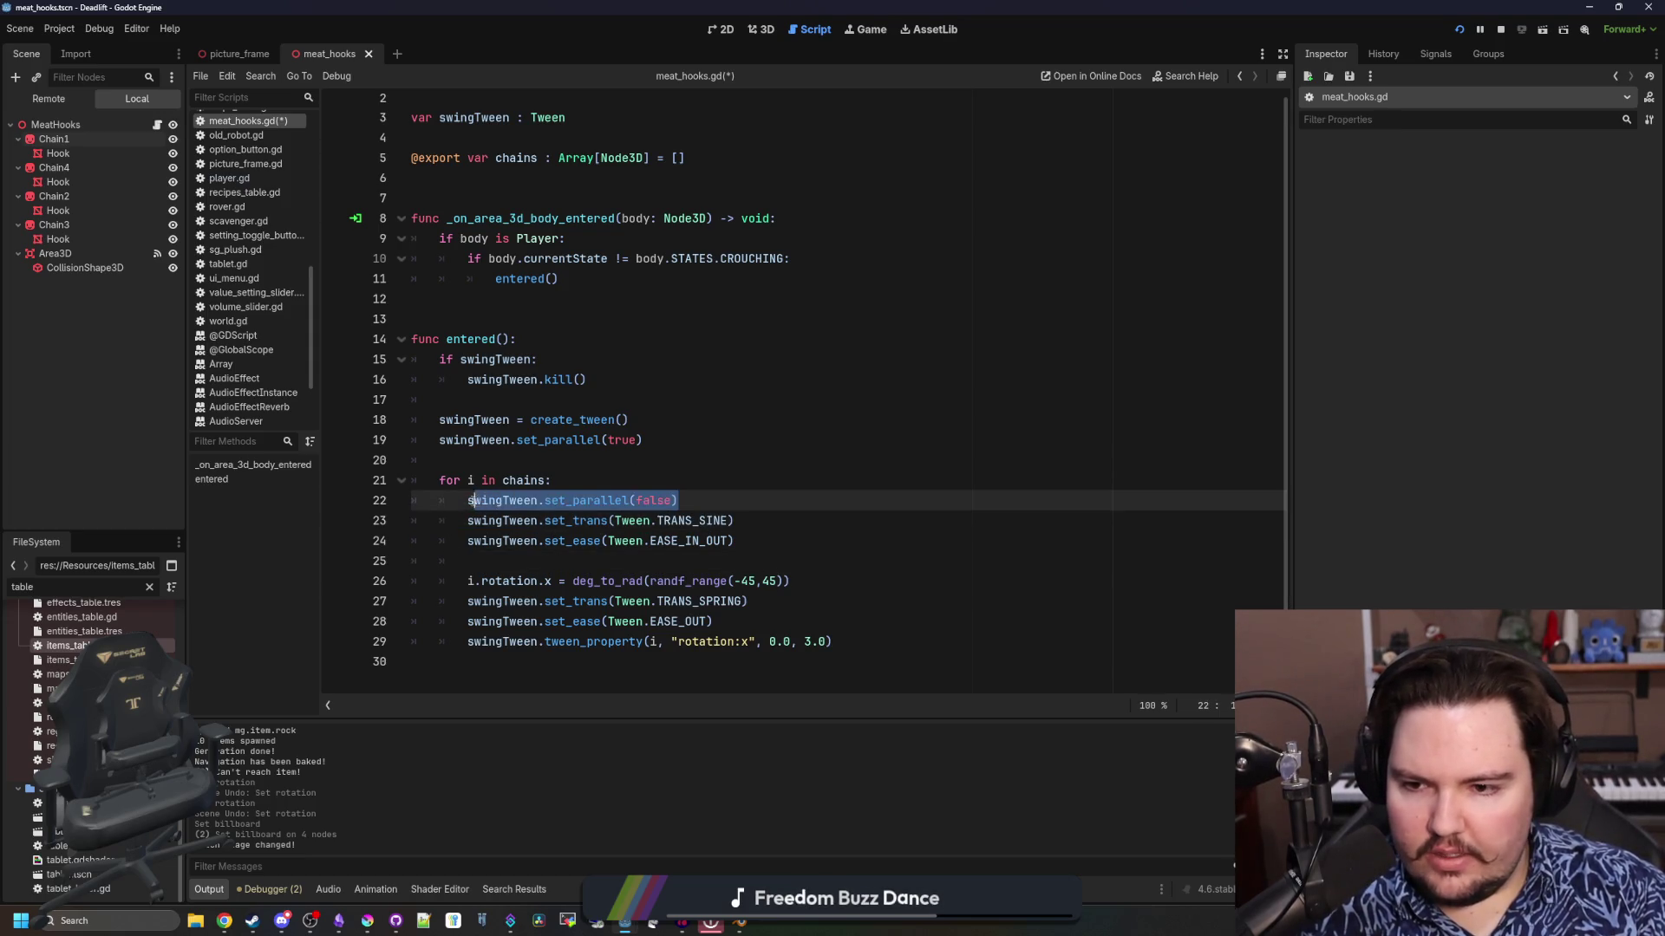
{"action": "key", "text": "shift+End"}
{"action": "key", "text": "ctrl+c"}
{"action": "left_click", "coordinate": [865, 648]}
{"action": "key", "text": "Return"}
{"action": "key", "text": "ctrl+v"}
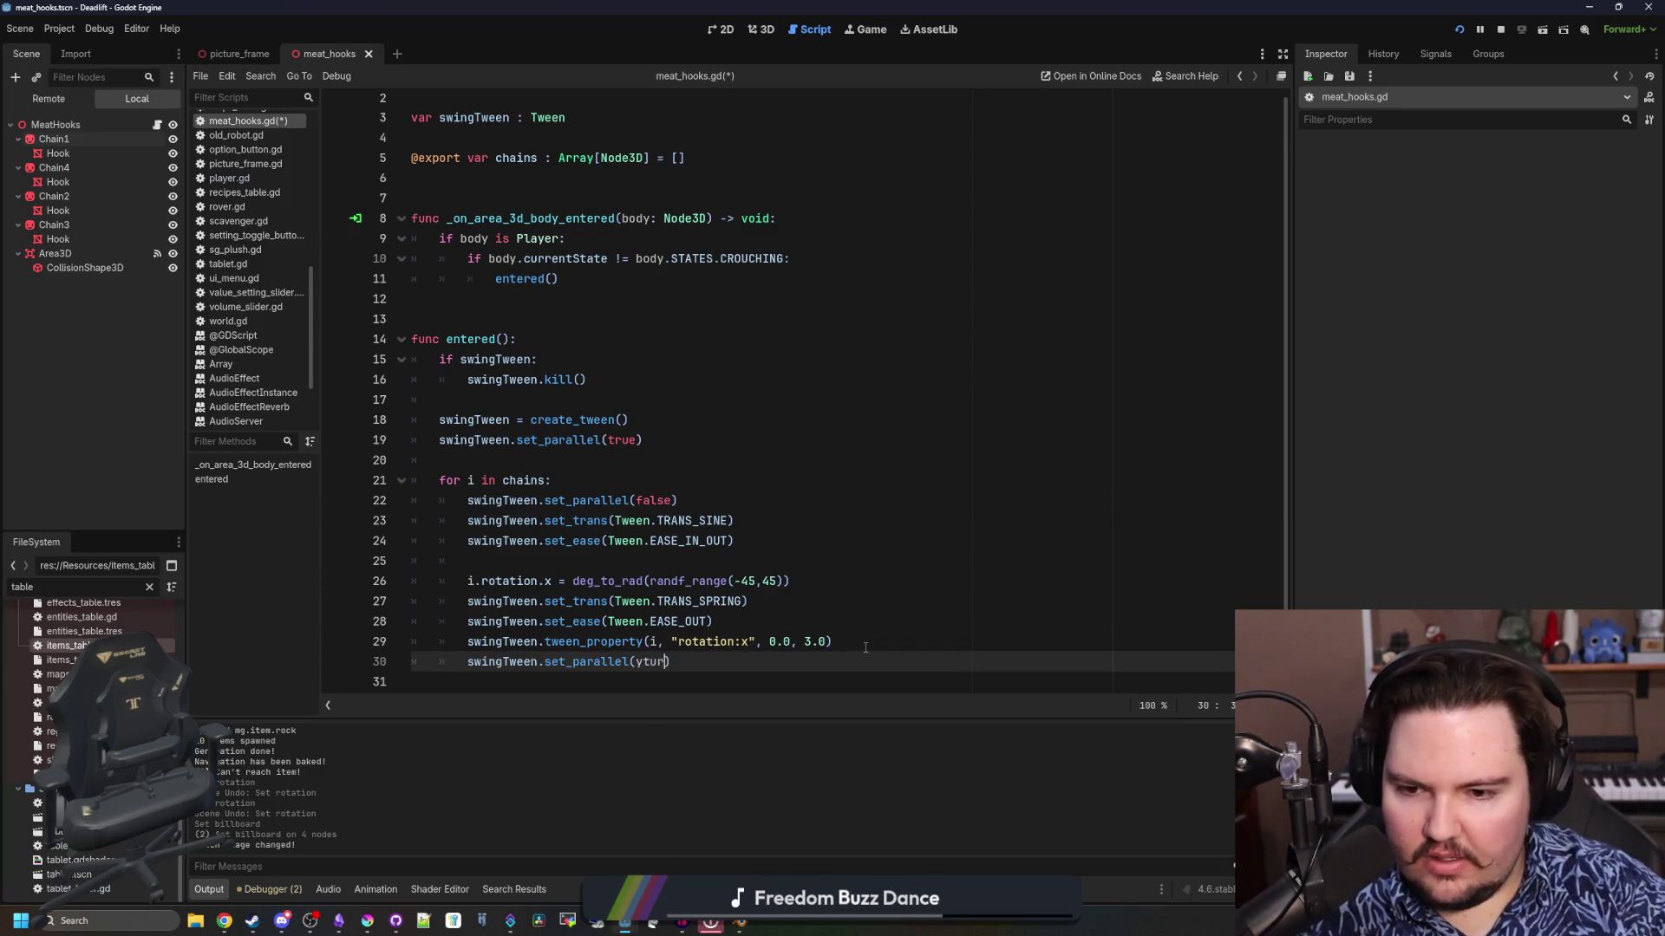
{"action": "key", "text": "BackSpace"}
{"action": "key", "text": "BackSpace"}
{"action": "key", "text": "BackSpace"}
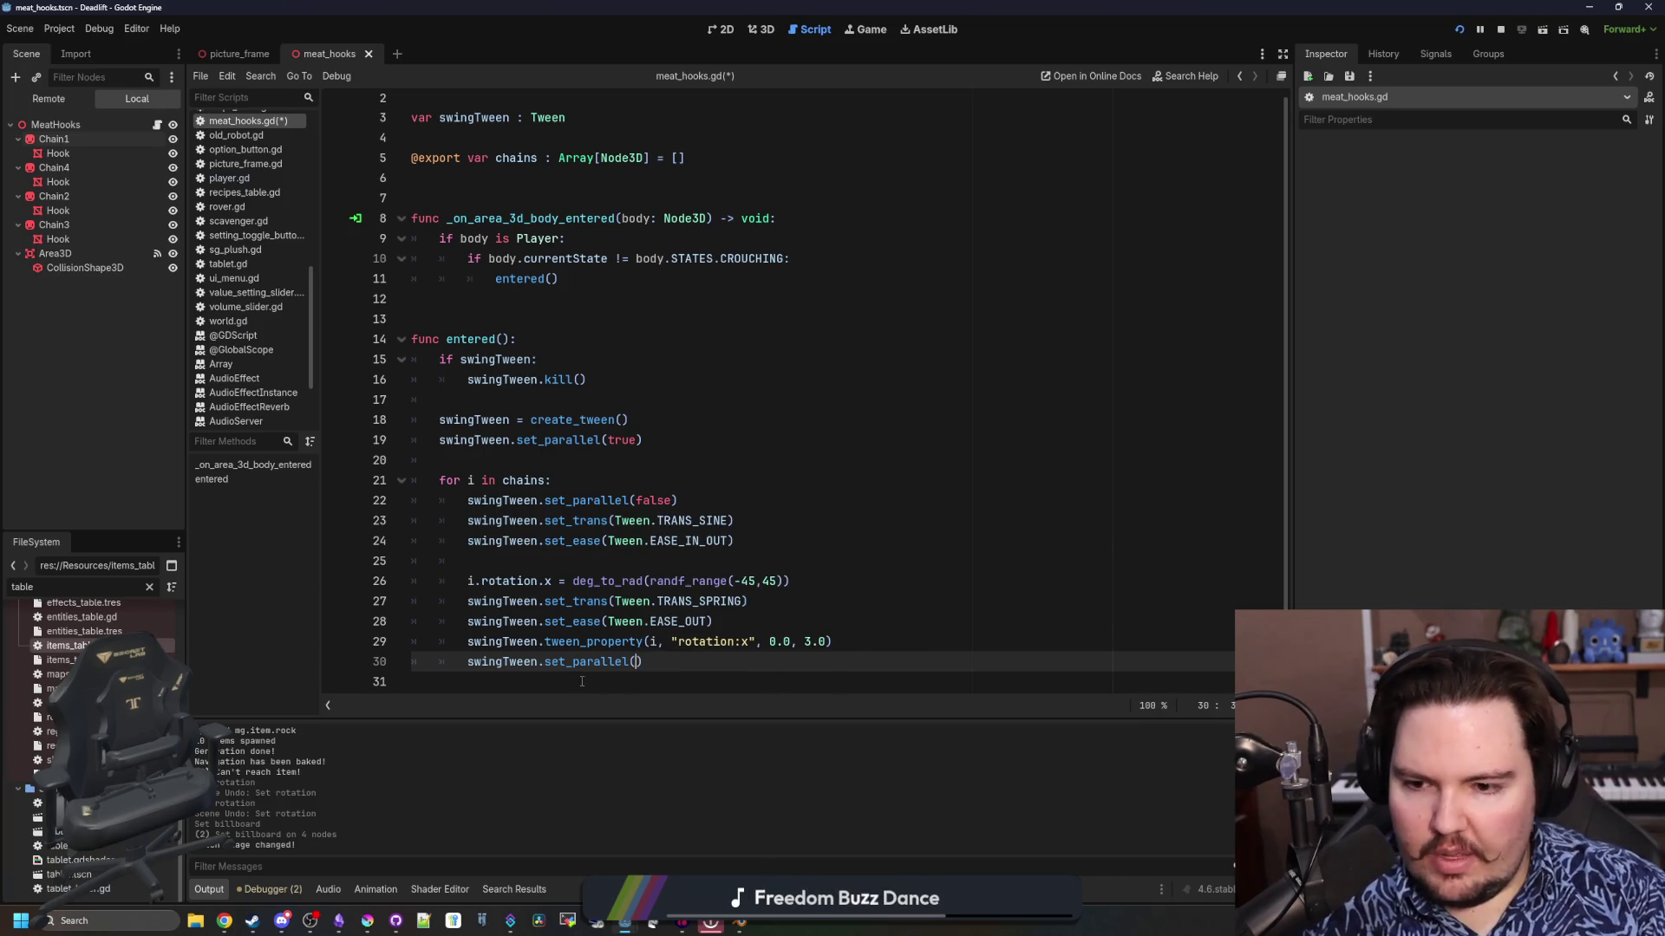
{"action": "key", "text": "shift+Home"}
{"action": "key", "text": "shift+Home"}
{"action": "key", "text": "BackSpace"}
{"action": "key", "text": "BackSpace"}
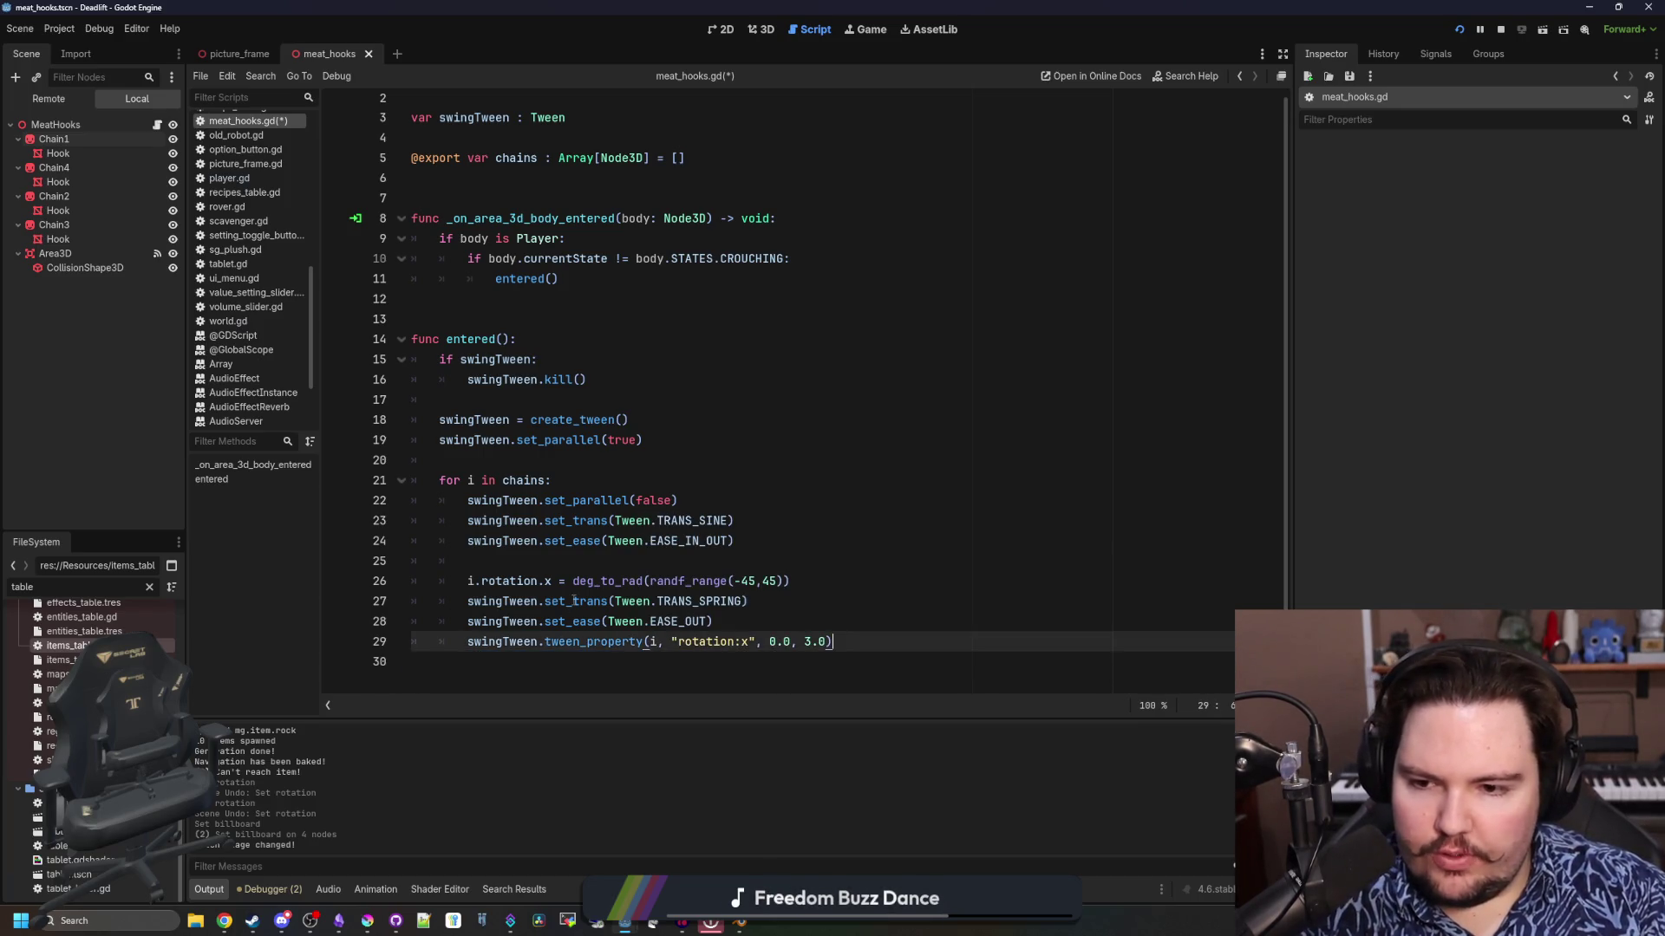
Delete the leftover random rotation line
{"action": "left_click", "coordinate": [494, 580]}
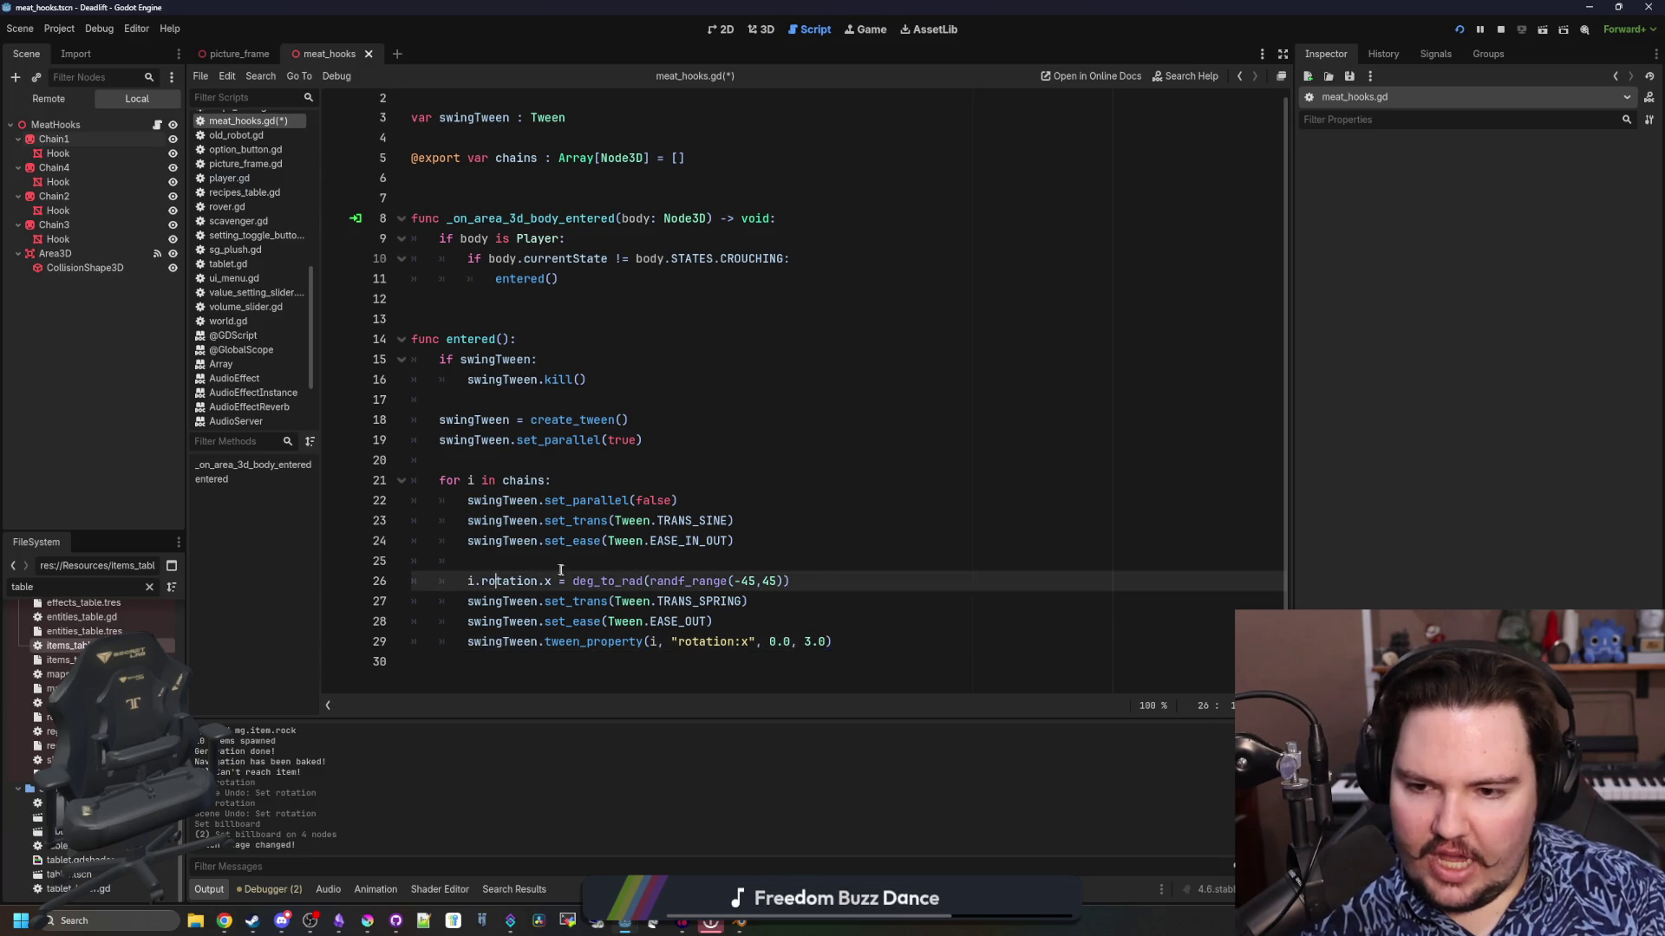
{"action": "key", "text": "ctrl+shift+Left"}
{"action": "key", "text": "ctrl+shift+Left"}
{"action": "key", "text": "ctrl+shift+Left"}
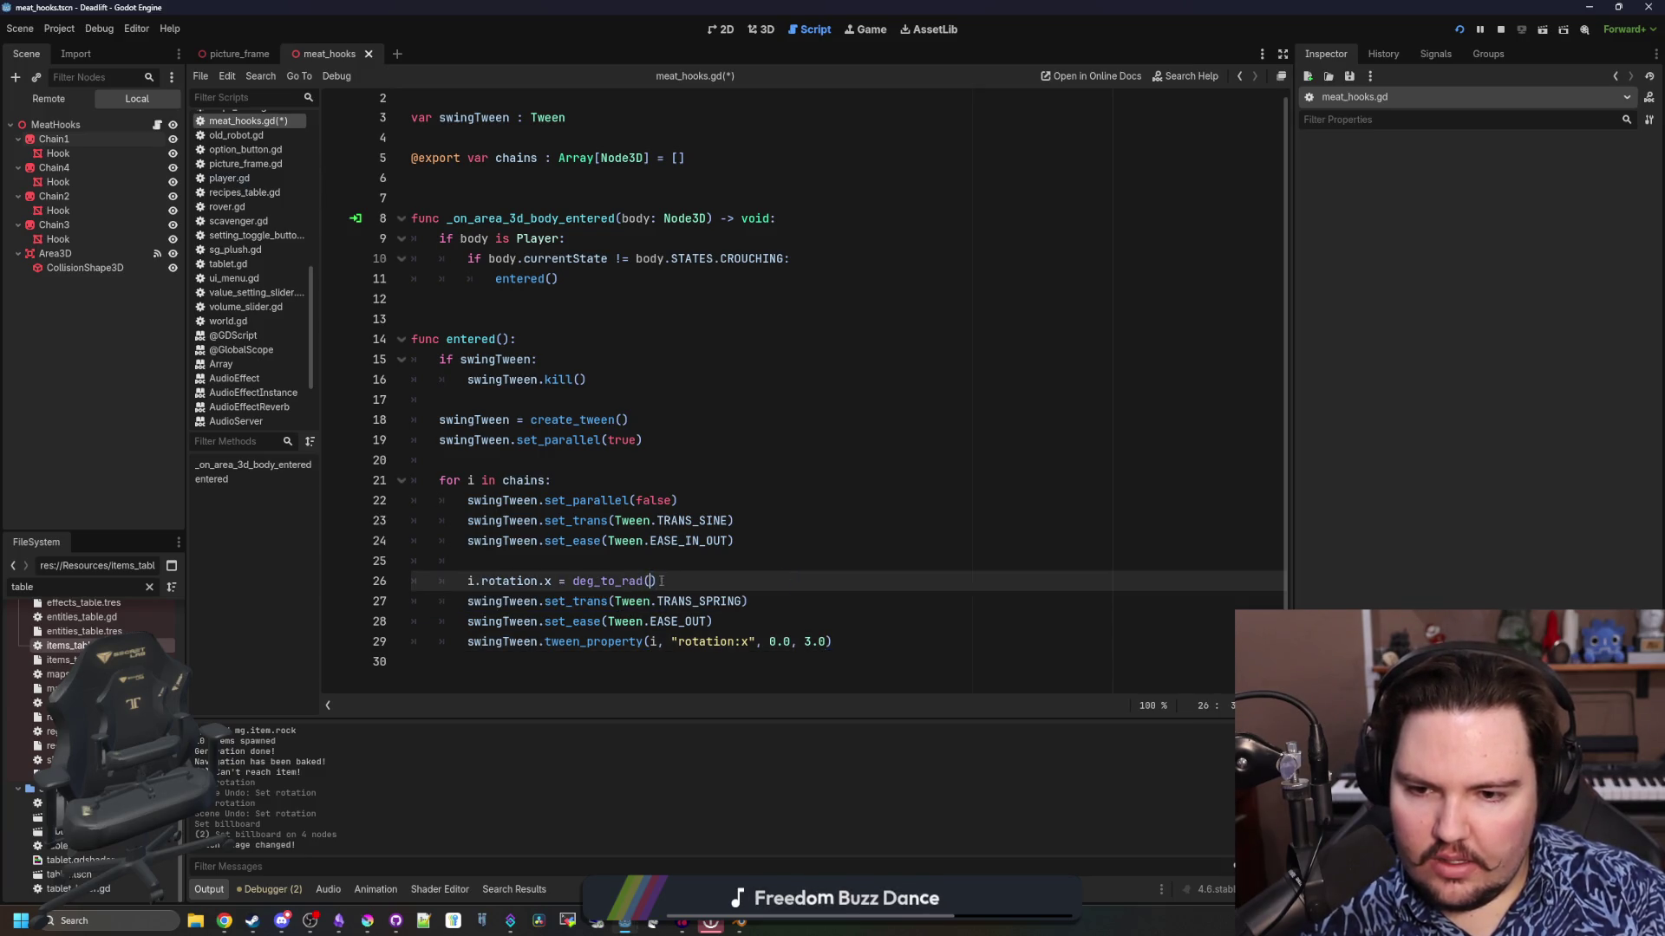
{"action": "key", "text": "shift+Home"}
{"action": "key", "text": "shift+Home"}
{"action": "key", "text": "BackSpace"}
{"action": "key", "text": "BackSpace"}
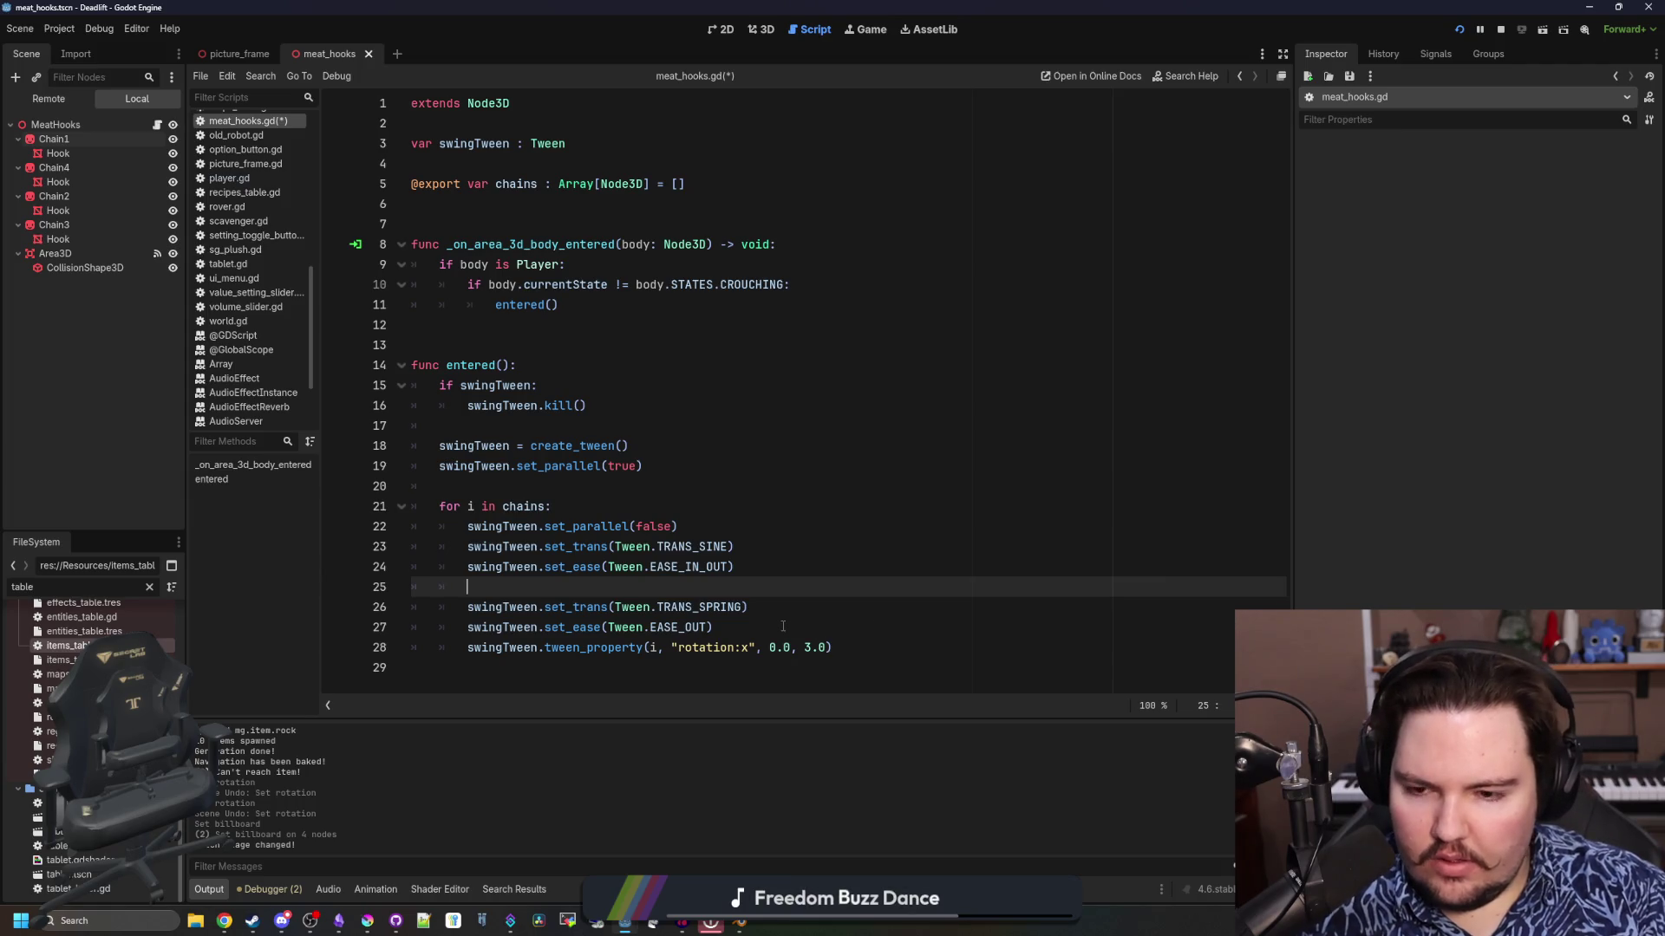
Paste the random range onto line 24 and duplicate the tween_property line below the ease line
{"action": "key", "text": "Up"}
{"action": "key", "text": "End"}
{"action": "key", "text": "ctrl+v"}
{"action": "key", "text": "Down"}
{"action": "key", "text": "Down"}
{"action": "key", "text": "Down"}
{"action": "key", "text": "shift+Home"}
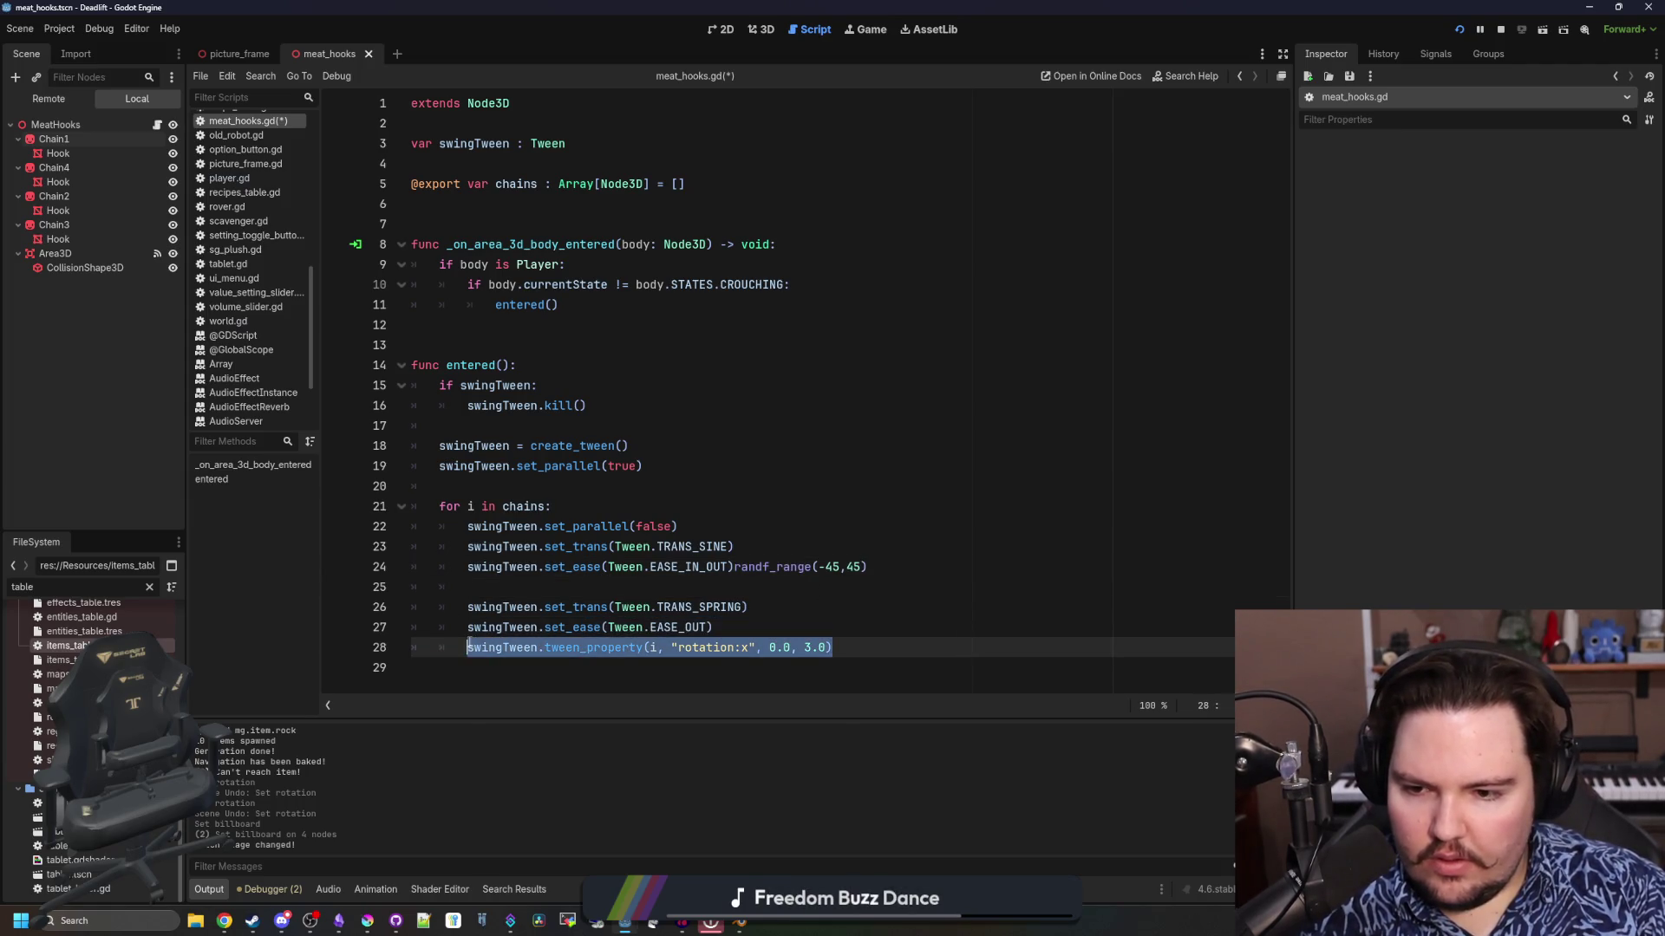
{"action": "key", "text": "shift+Home"}
{"action": "key", "text": "ctrl+c"}
{"action": "left_click", "coordinate": [659, 593]}
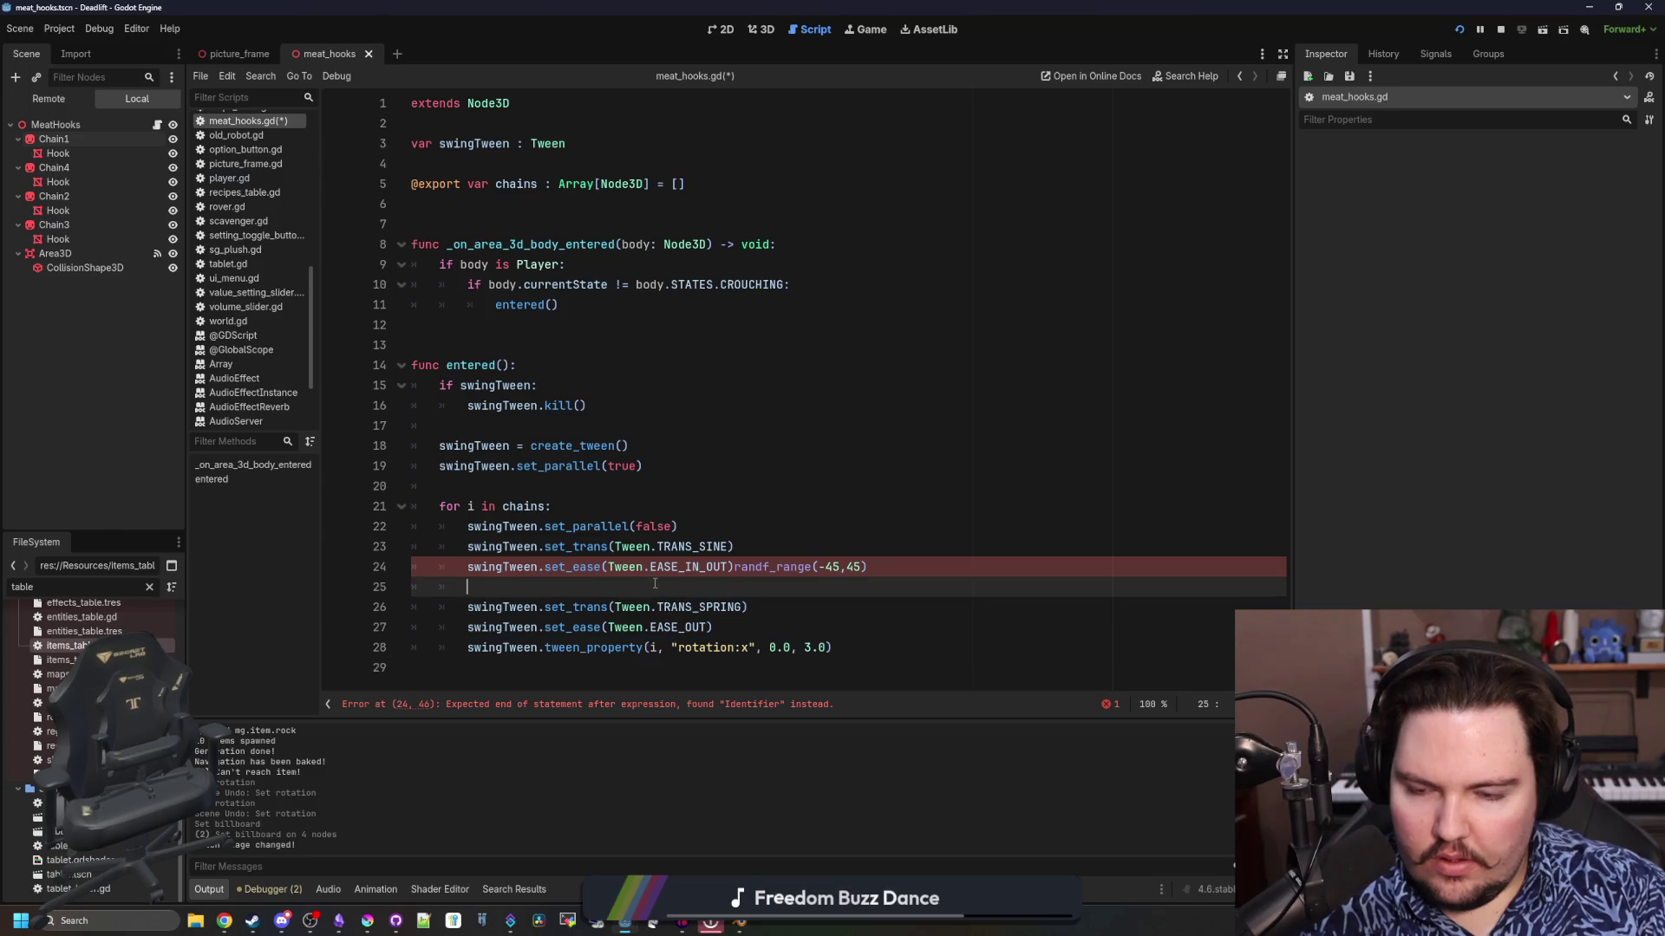
{"action": "key", "text": "ctrl+v"}
{"action": "key", "text": "Return"}
{"action": "key", "text": "Up"}
{"action": "key", "text": "Up"}
{"action": "key", "text": "End"}
Move randf_range(-45,45) from line 24 into the new tween_property's target value
{"action": "key", "text": "shift+Left"}
{"action": "key", "text": "shift+Left"}
{"action": "key", "text": "shift+Left"}
{"action": "key", "text": "ctrl+shift+Left"}
{"action": "key", "text": "ctrl+shift+Left"}
{"action": "key", "text": "ctrl+shift+Left"}
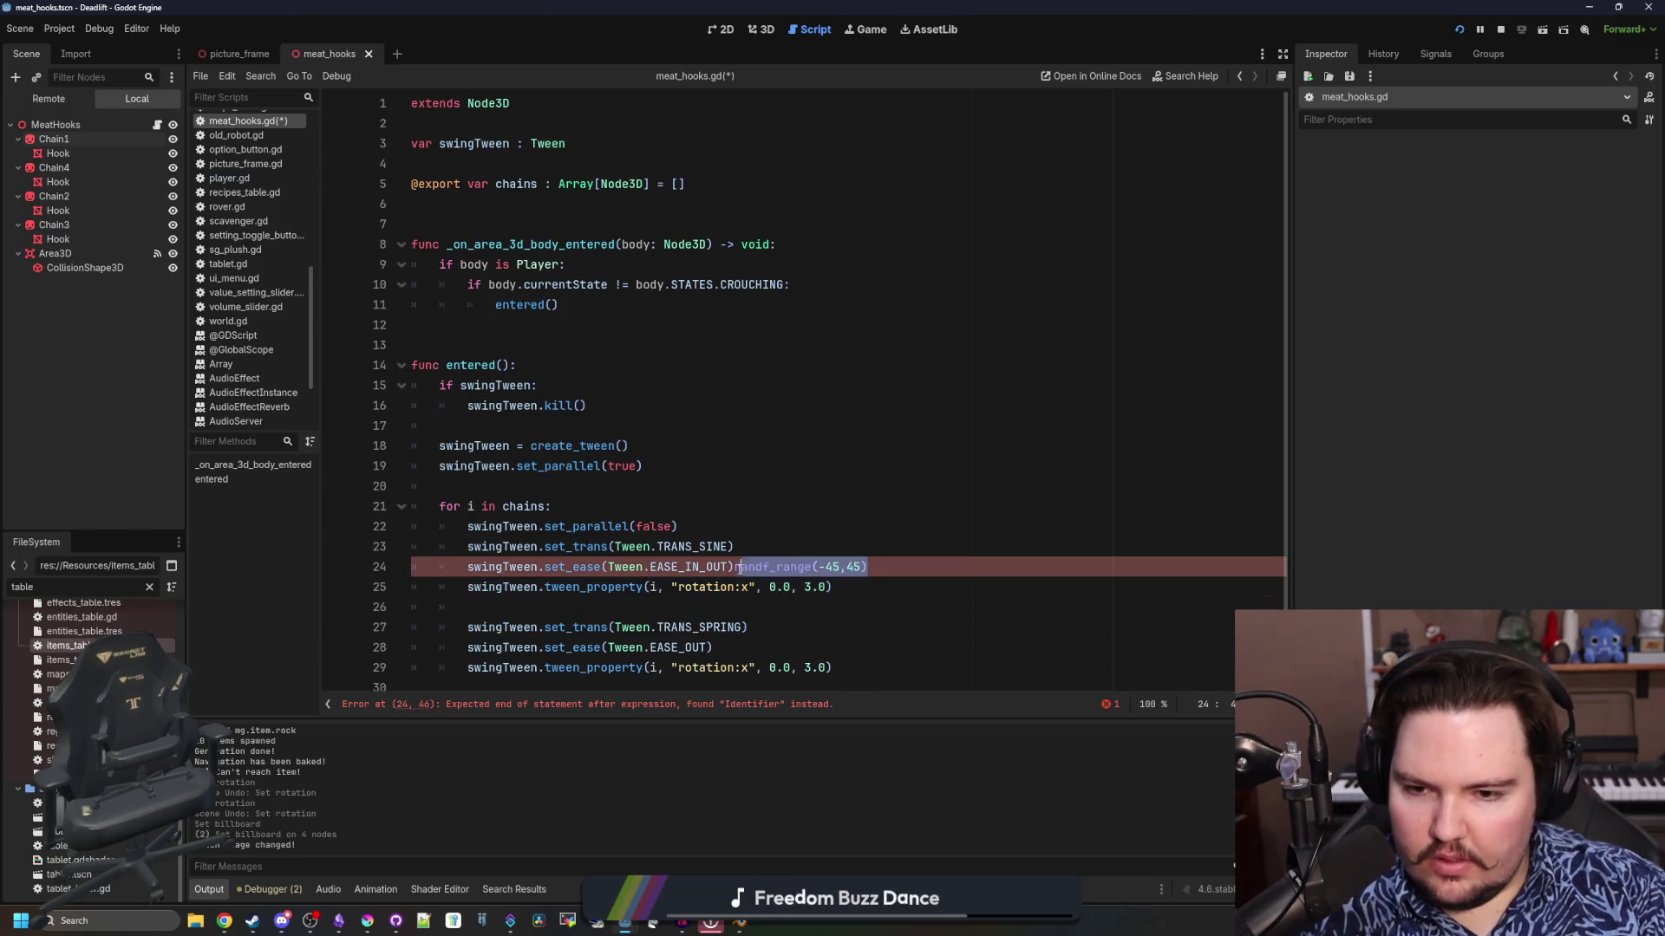
{"action": "key", "text": "BackSpace"}
{"action": "key", "text": "Down"}
{"action": "key", "text": "End"}
{"action": "double_click", "coordinate": [780, 587]}
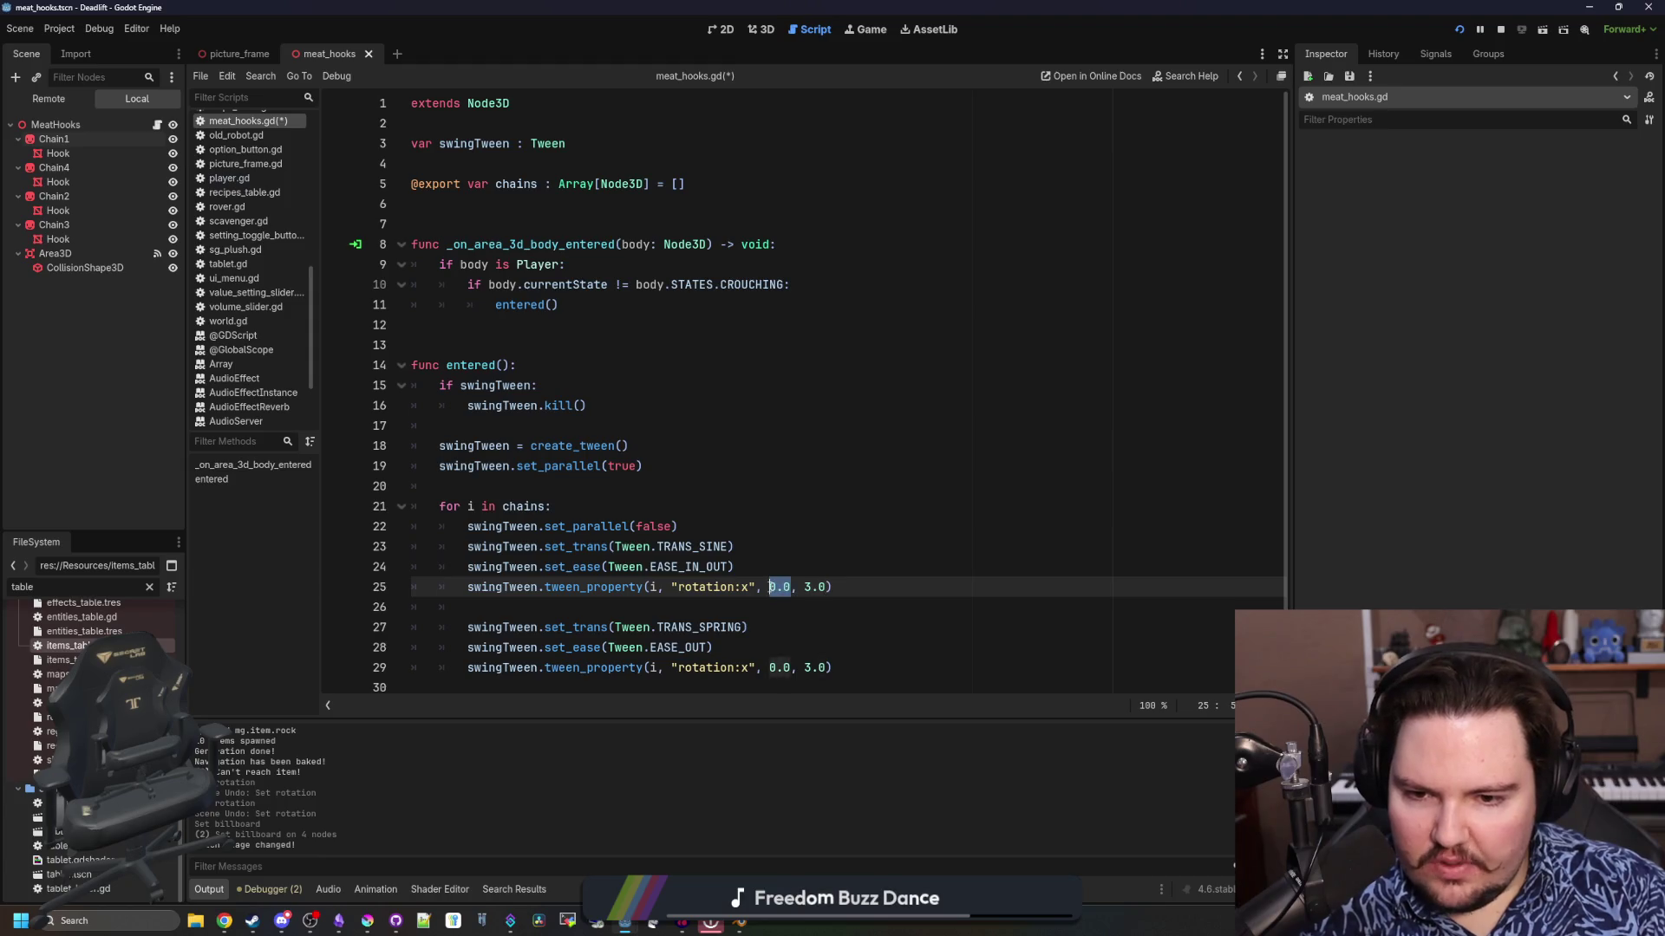
{"action": "key", "text": "ctrl+v"}
Add chain() to the spring-back tween_property and check its documentation
{"action": "left_click", "coordinate": [802, 568]}
{"action": "left_click", "coordinate": [646, 598]}
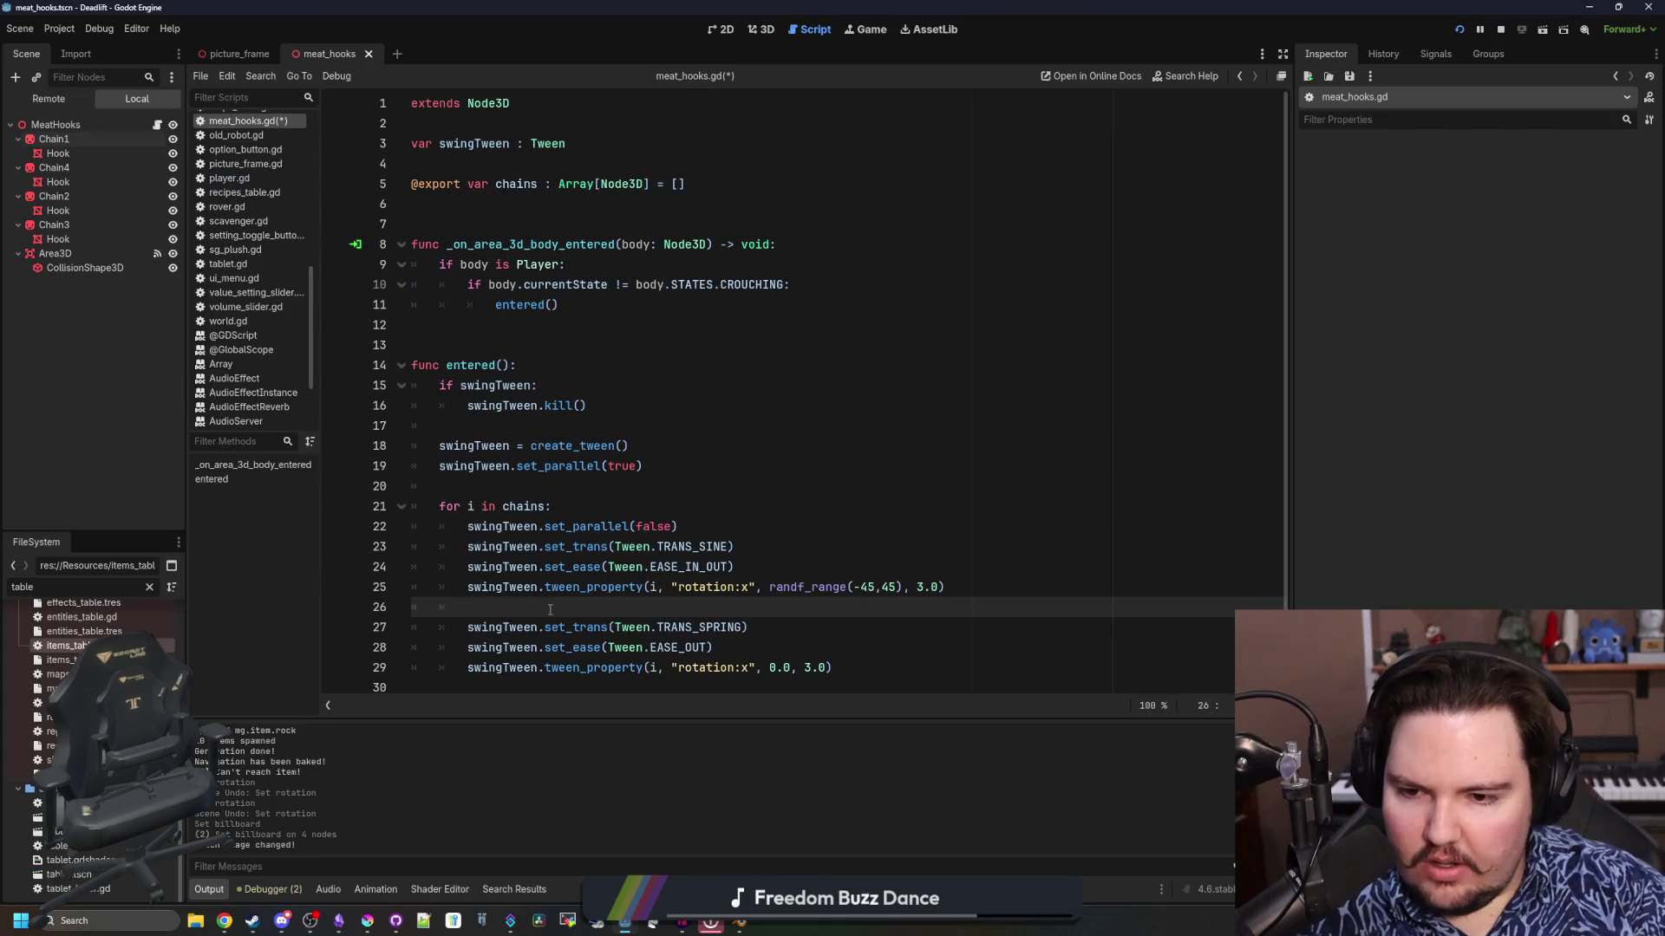
{"action": "left_click", "coordinate": [547, 667]}
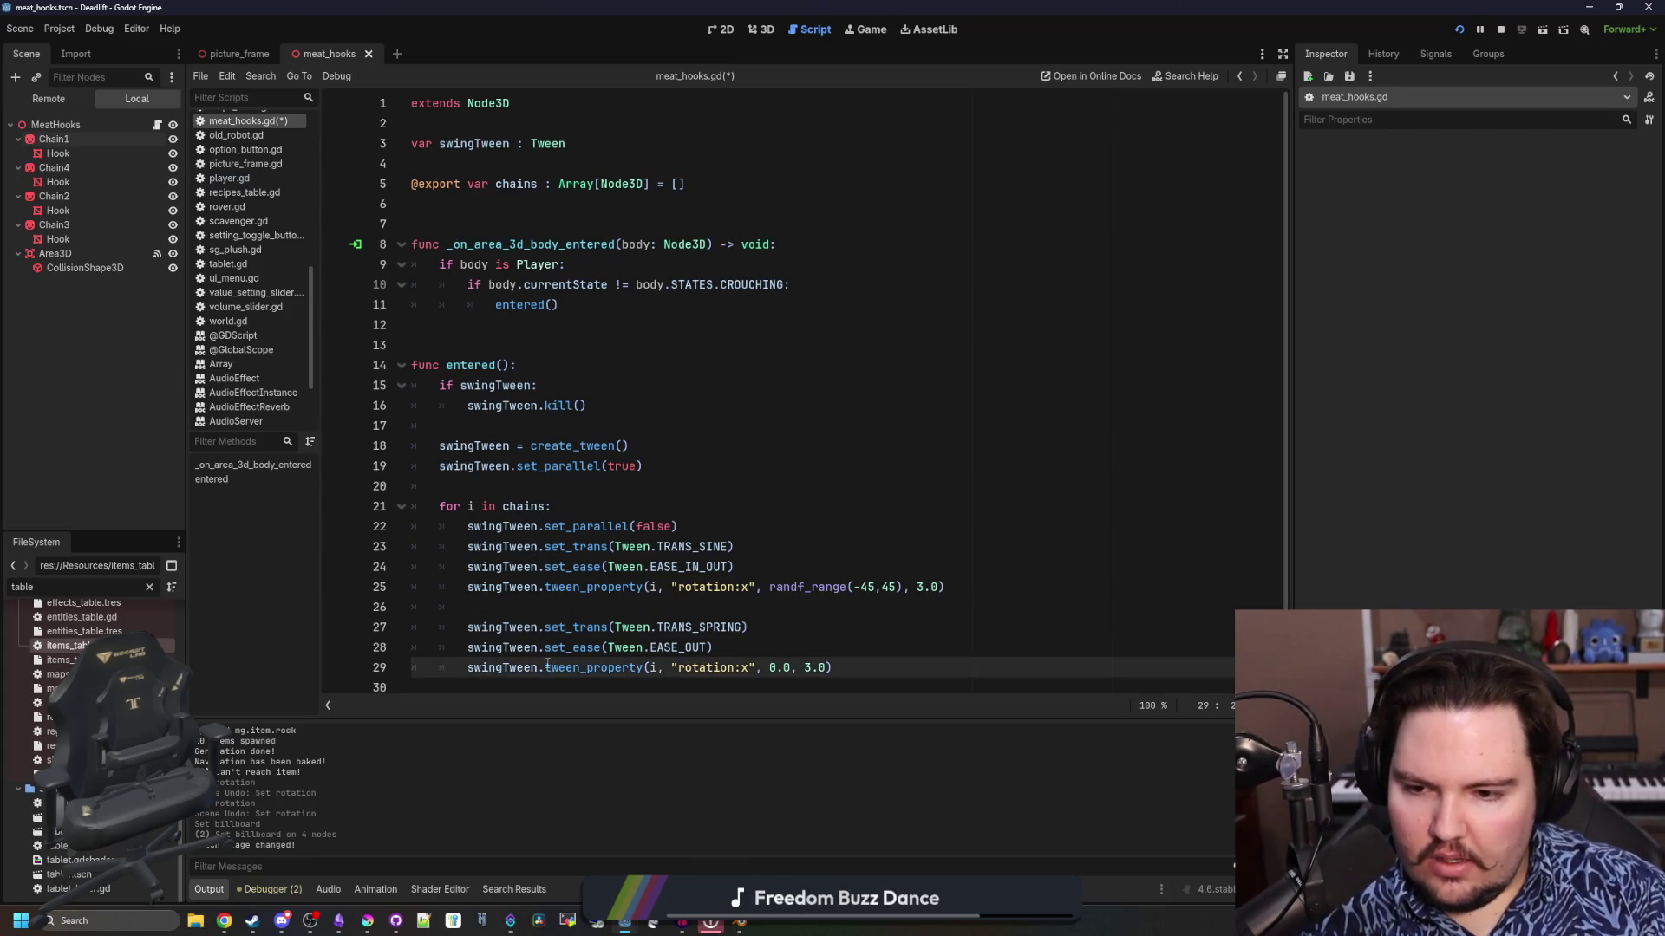
{"action": "type", "text": "chain()."}
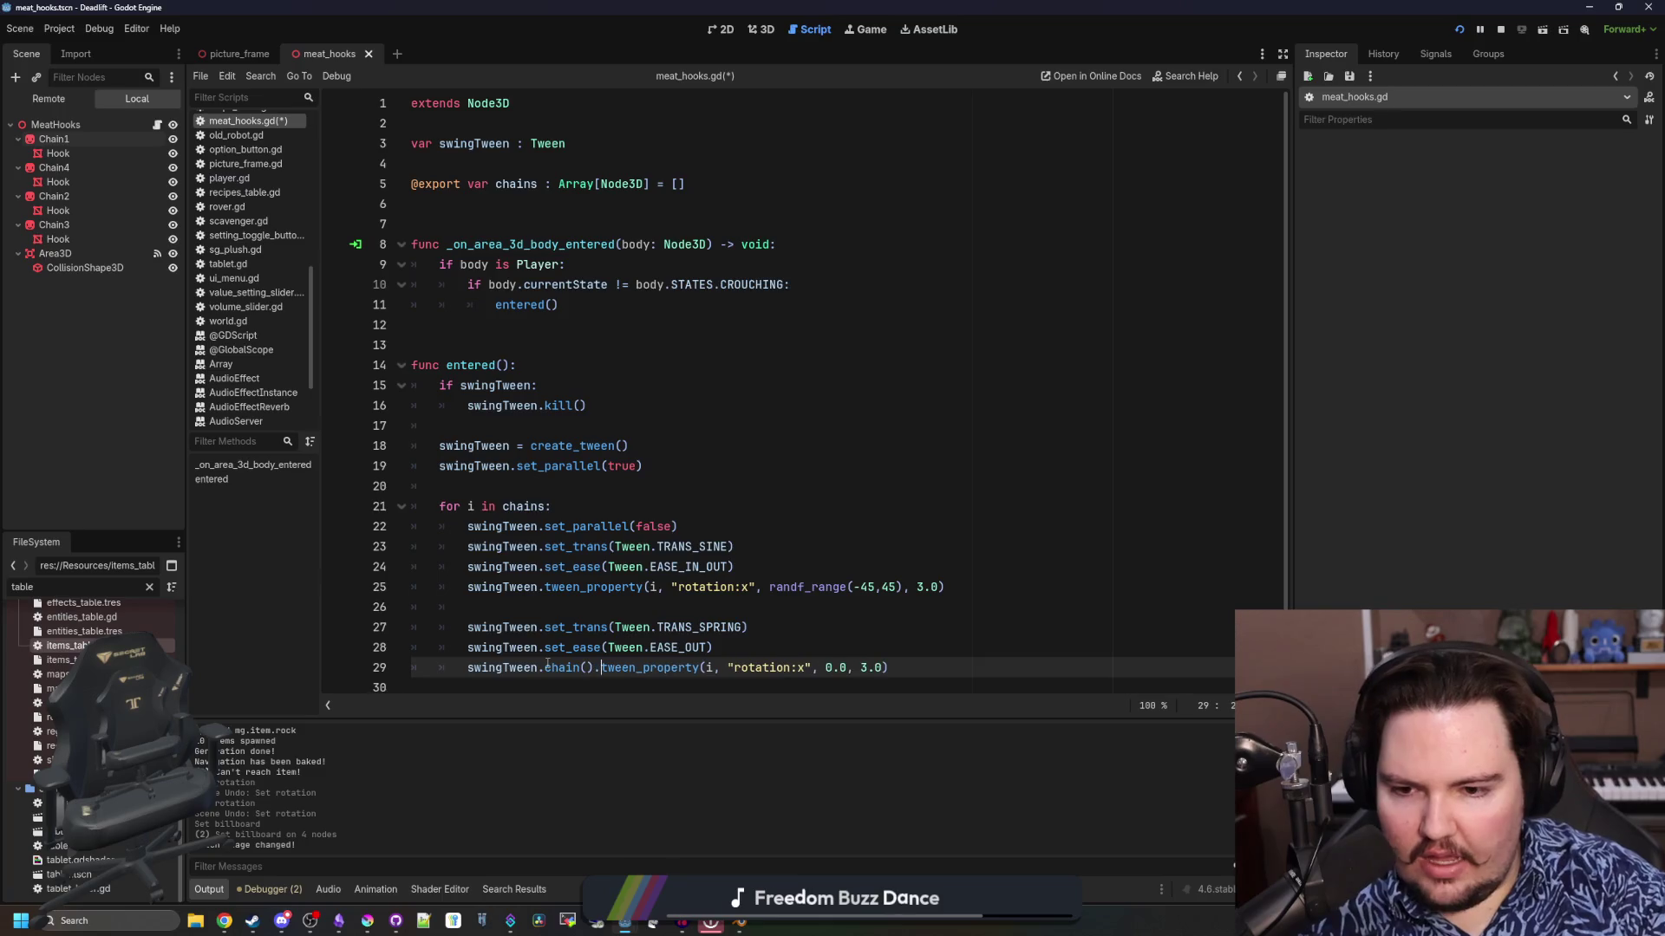
{"action": "left_click", "coordinate": [548, 667], "text": "ctrl"}
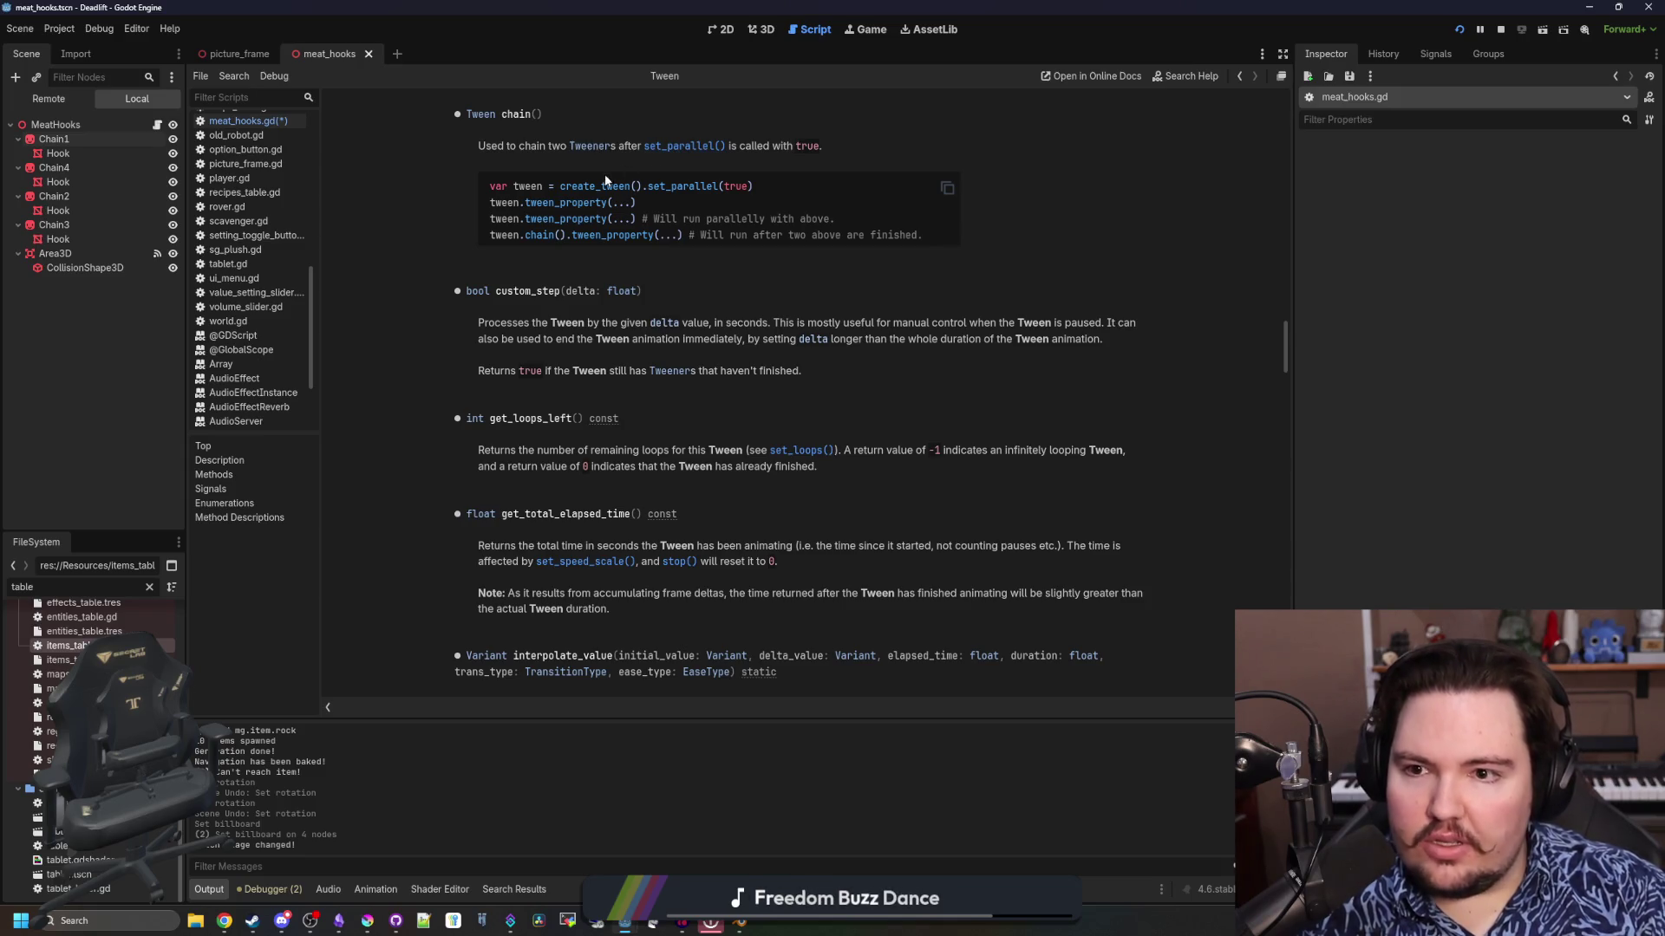
{"action": "key", "text": "alt+Left"}
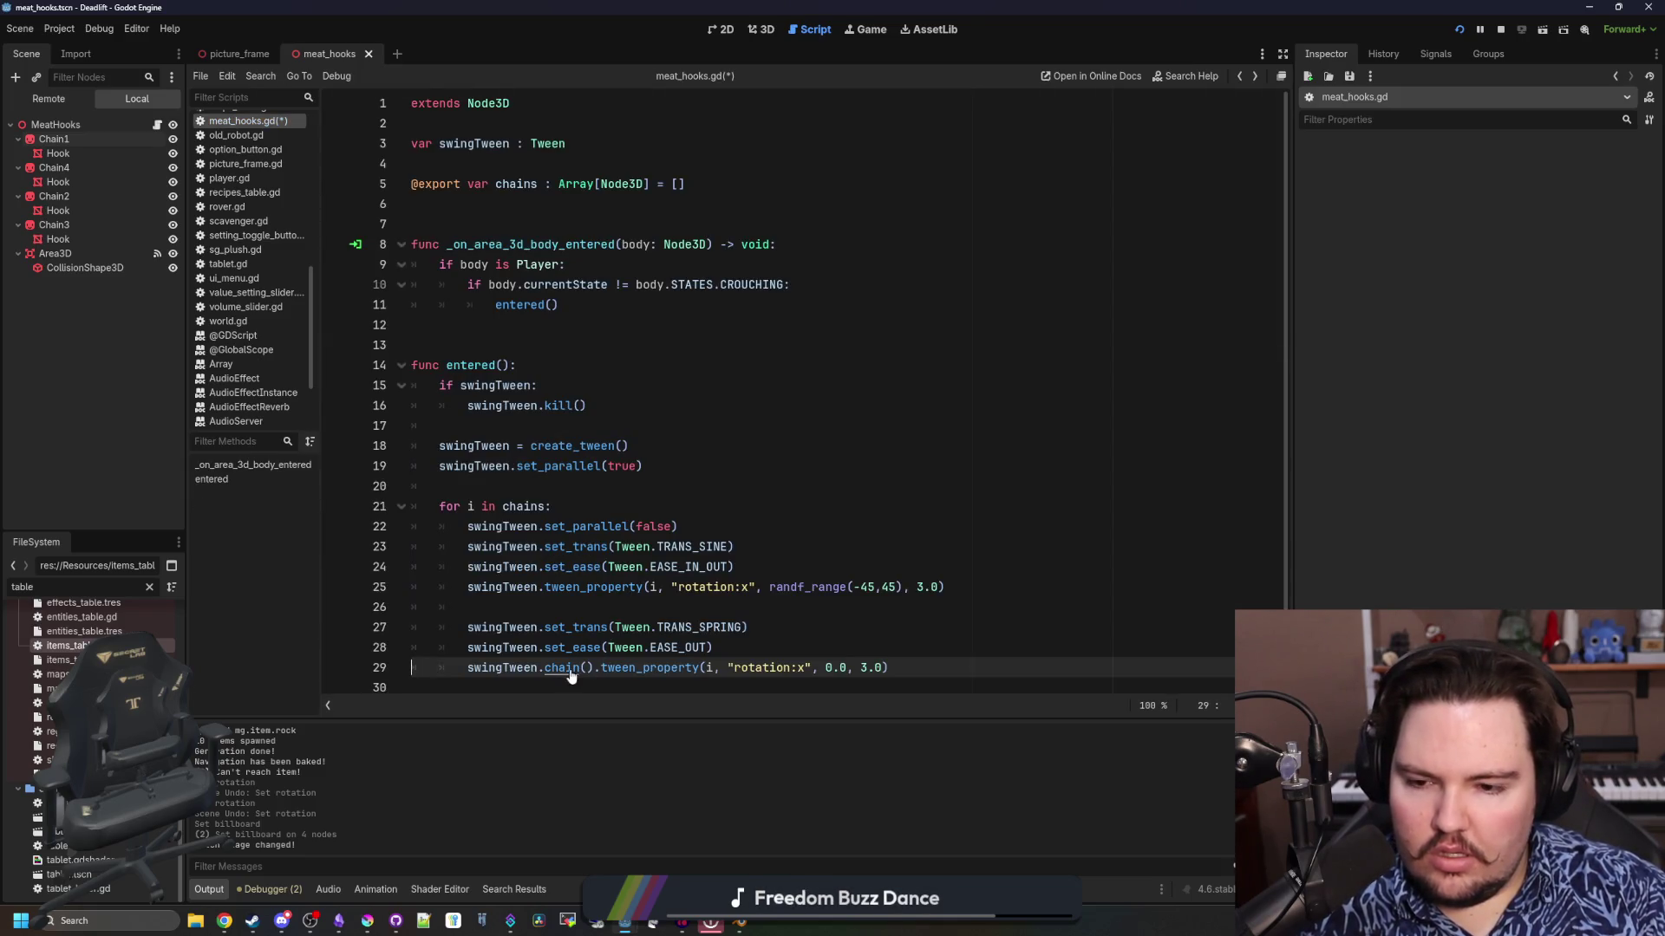
Remove the set_parallel(false) line from the loop and go to the swing duration
{"action": "left_click", "coordinate": [619, 608]}
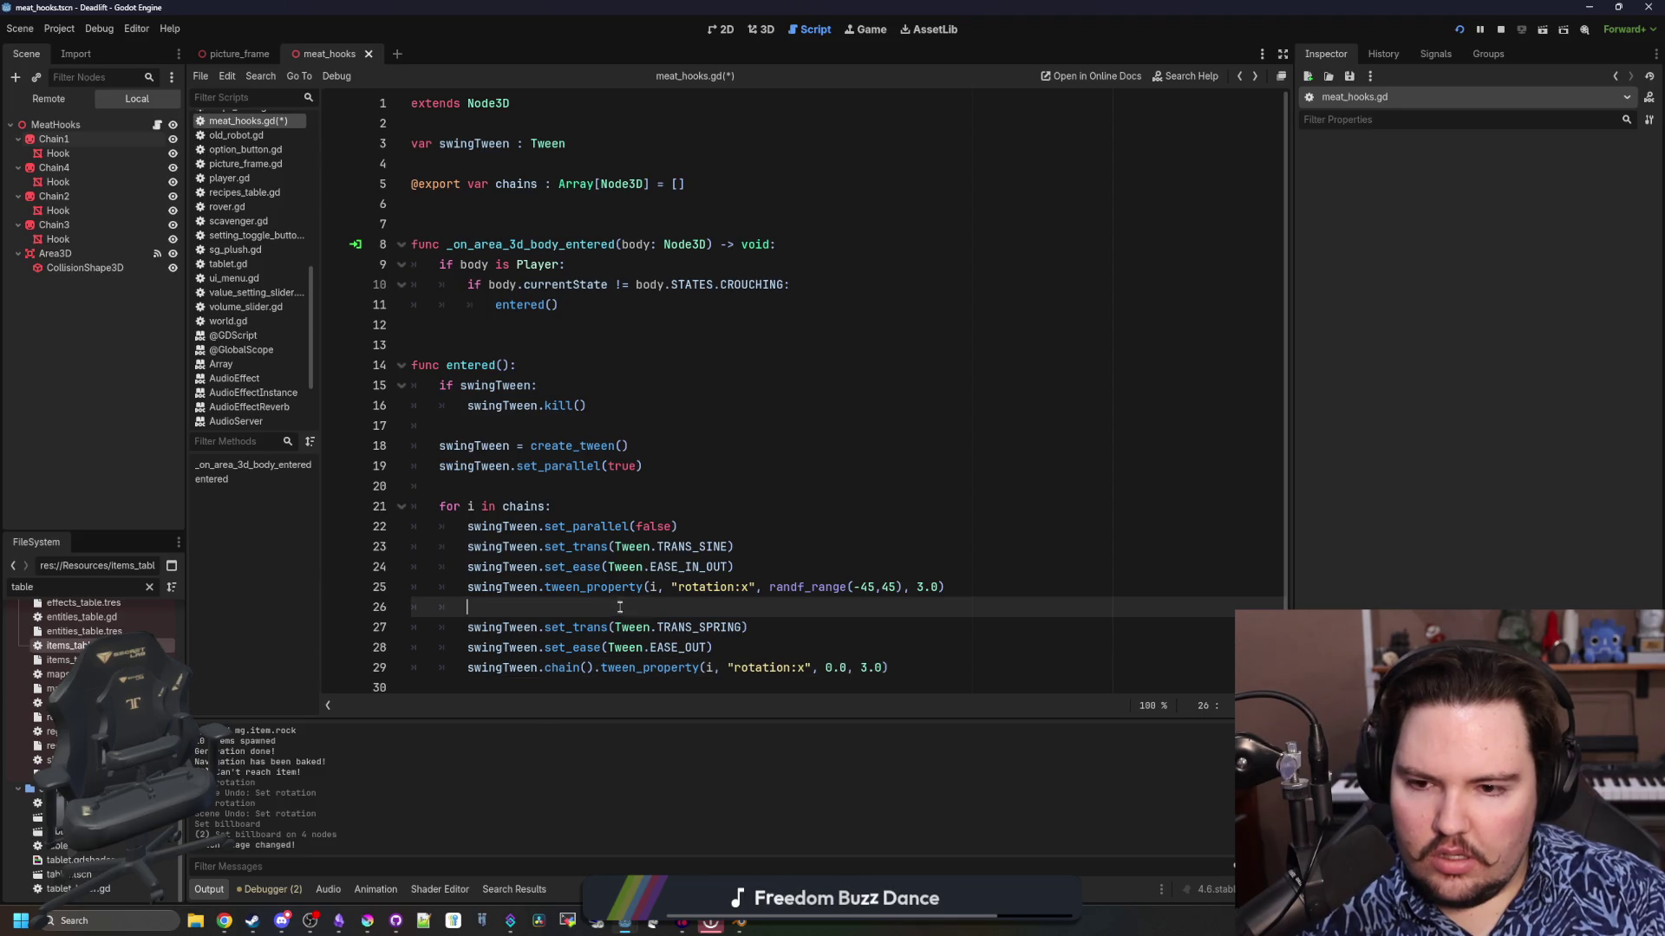
{"action": "triple_click", "coordinate": [709, 528]}
{"action": "key", "text": "BackSpace"}
{"action": "left_click", "coordinate": [643, 588]}
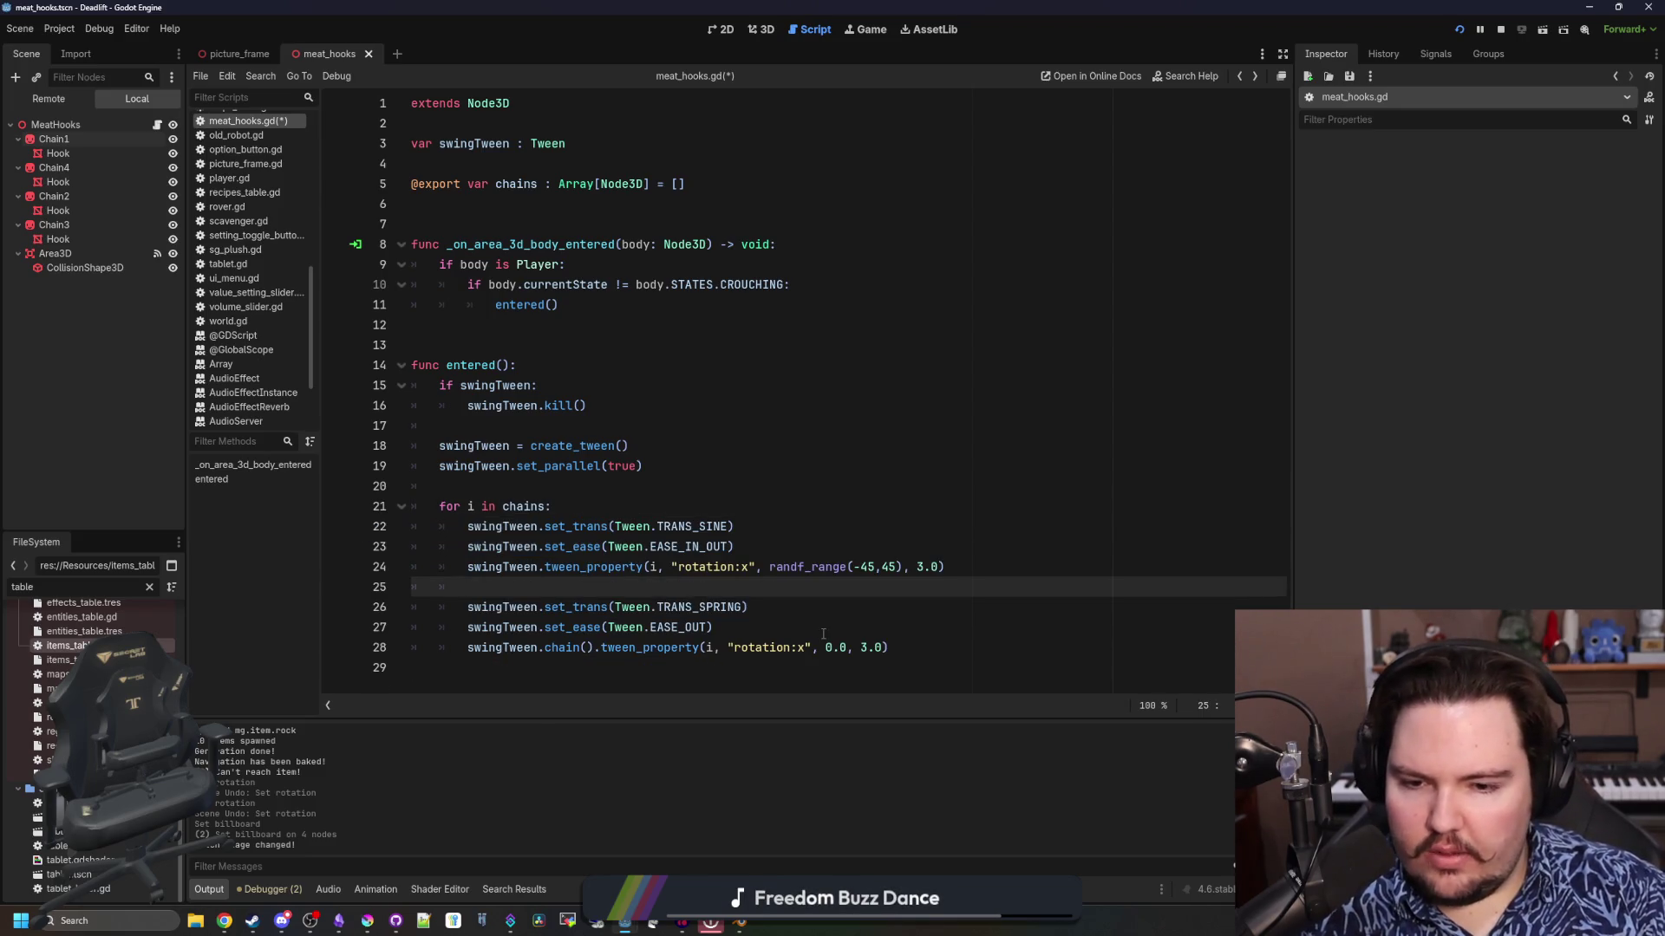
{"action": "left_click", "coordinate": [954, 564]}
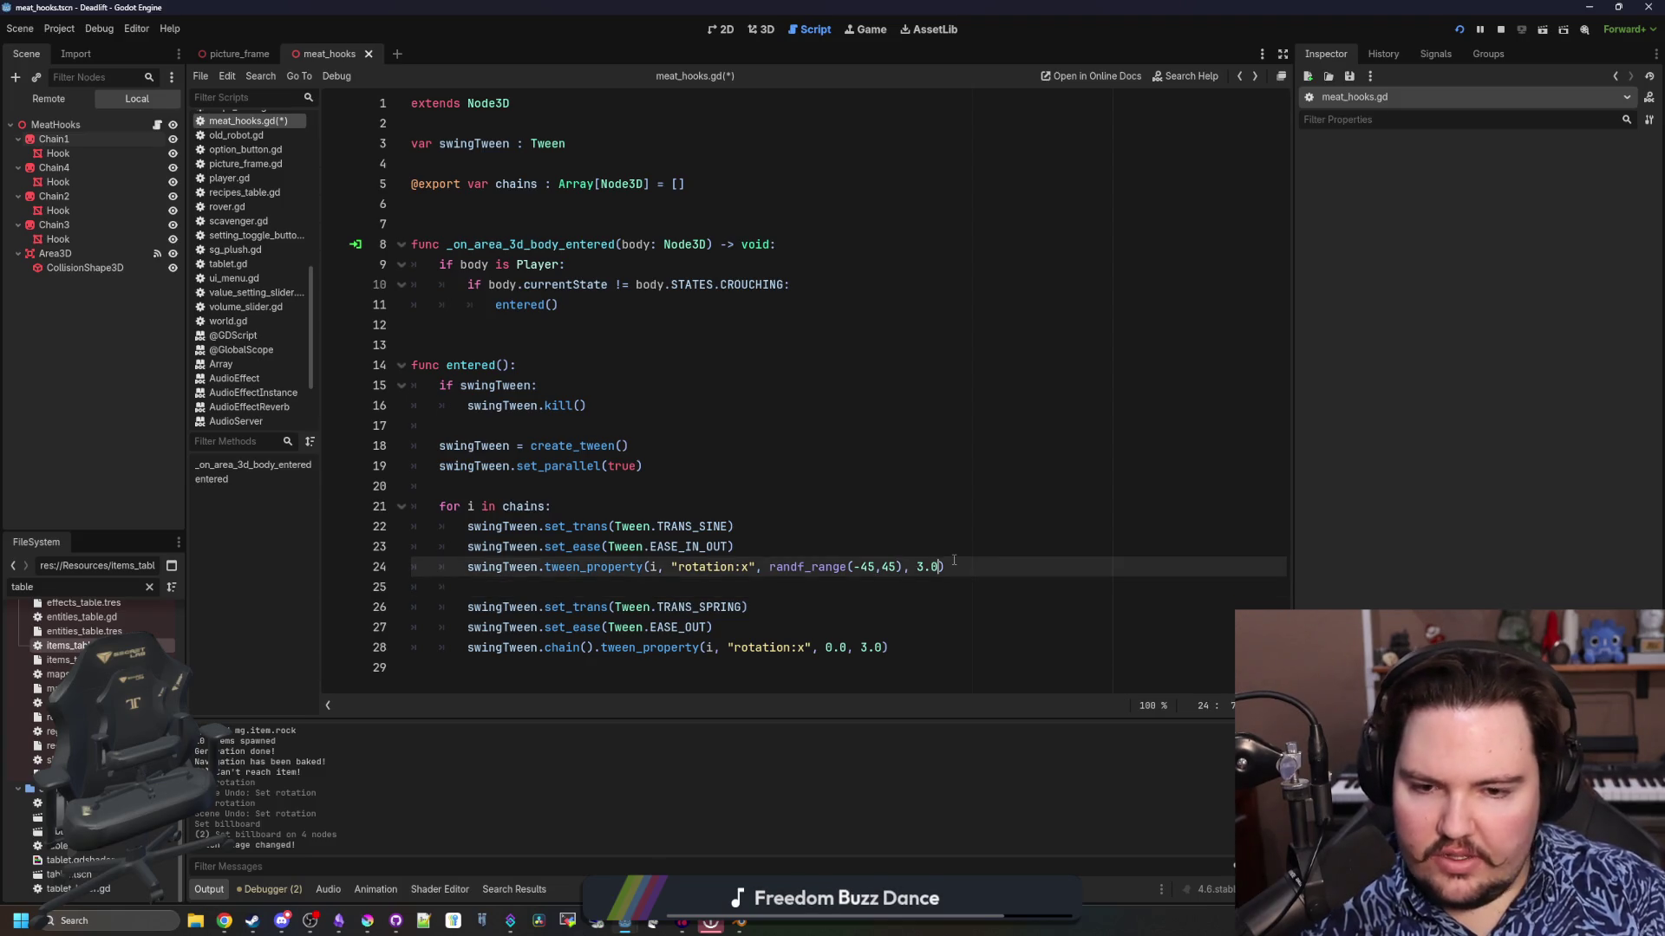
Adjust the swing duration, run the game and walk past the hooks to watch them
{"action": "type", "text": "03"}
{"action": "key", "text": "F5"}
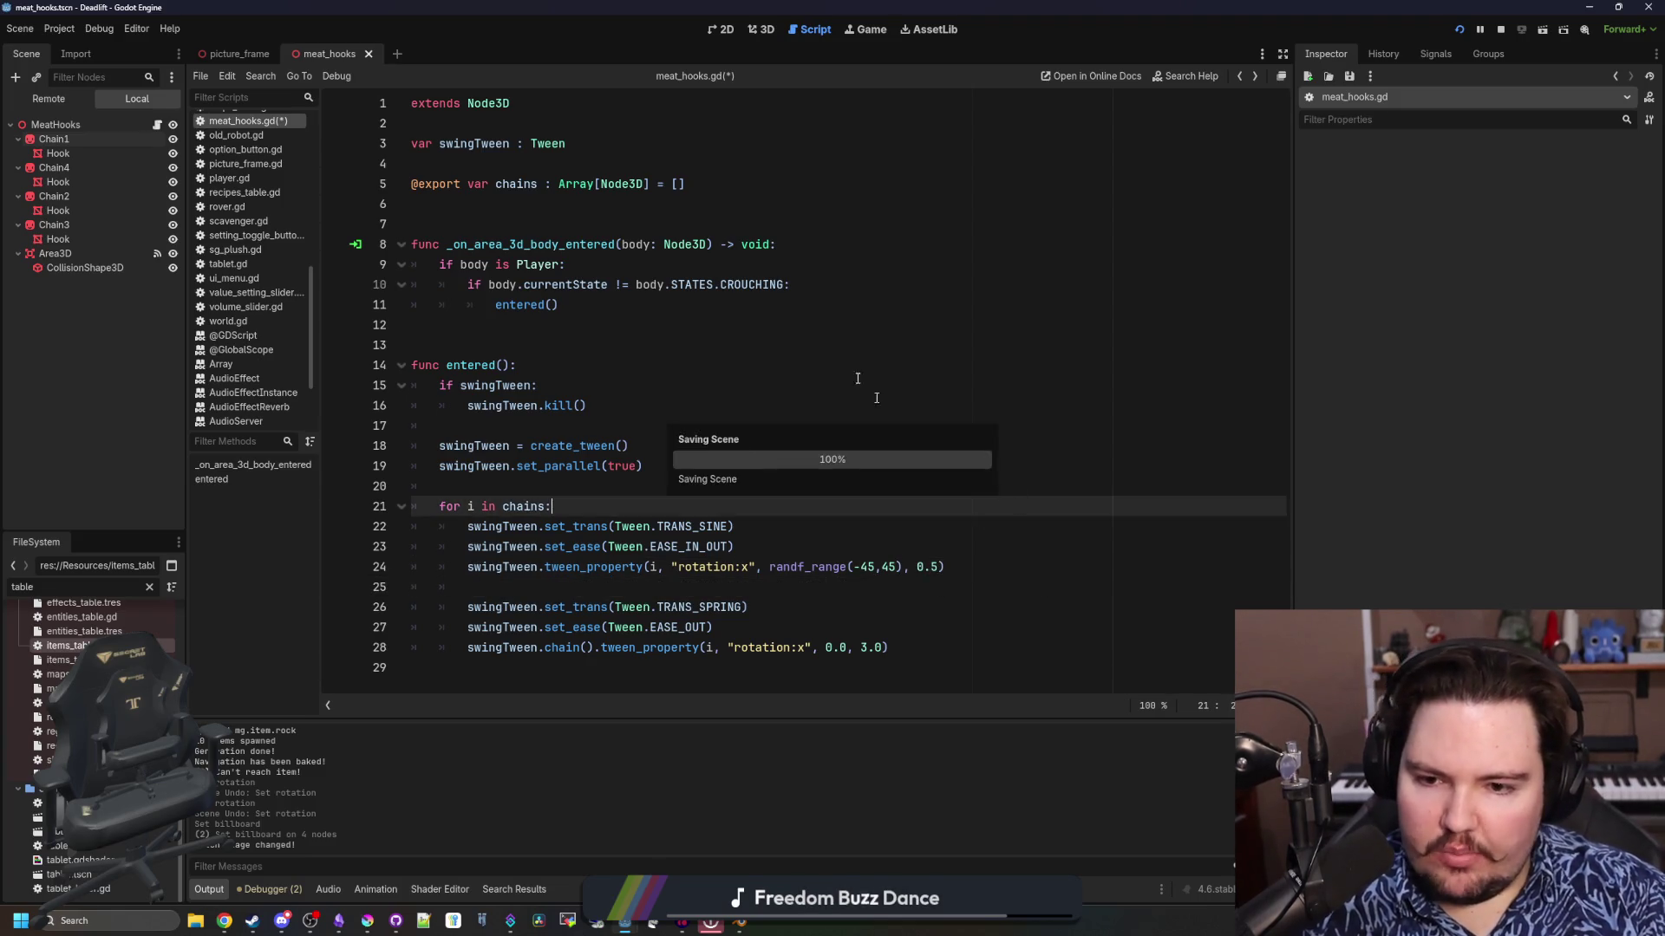
{"action": "key", "text": "Escape"}
{"action": "key", "text": "w"}
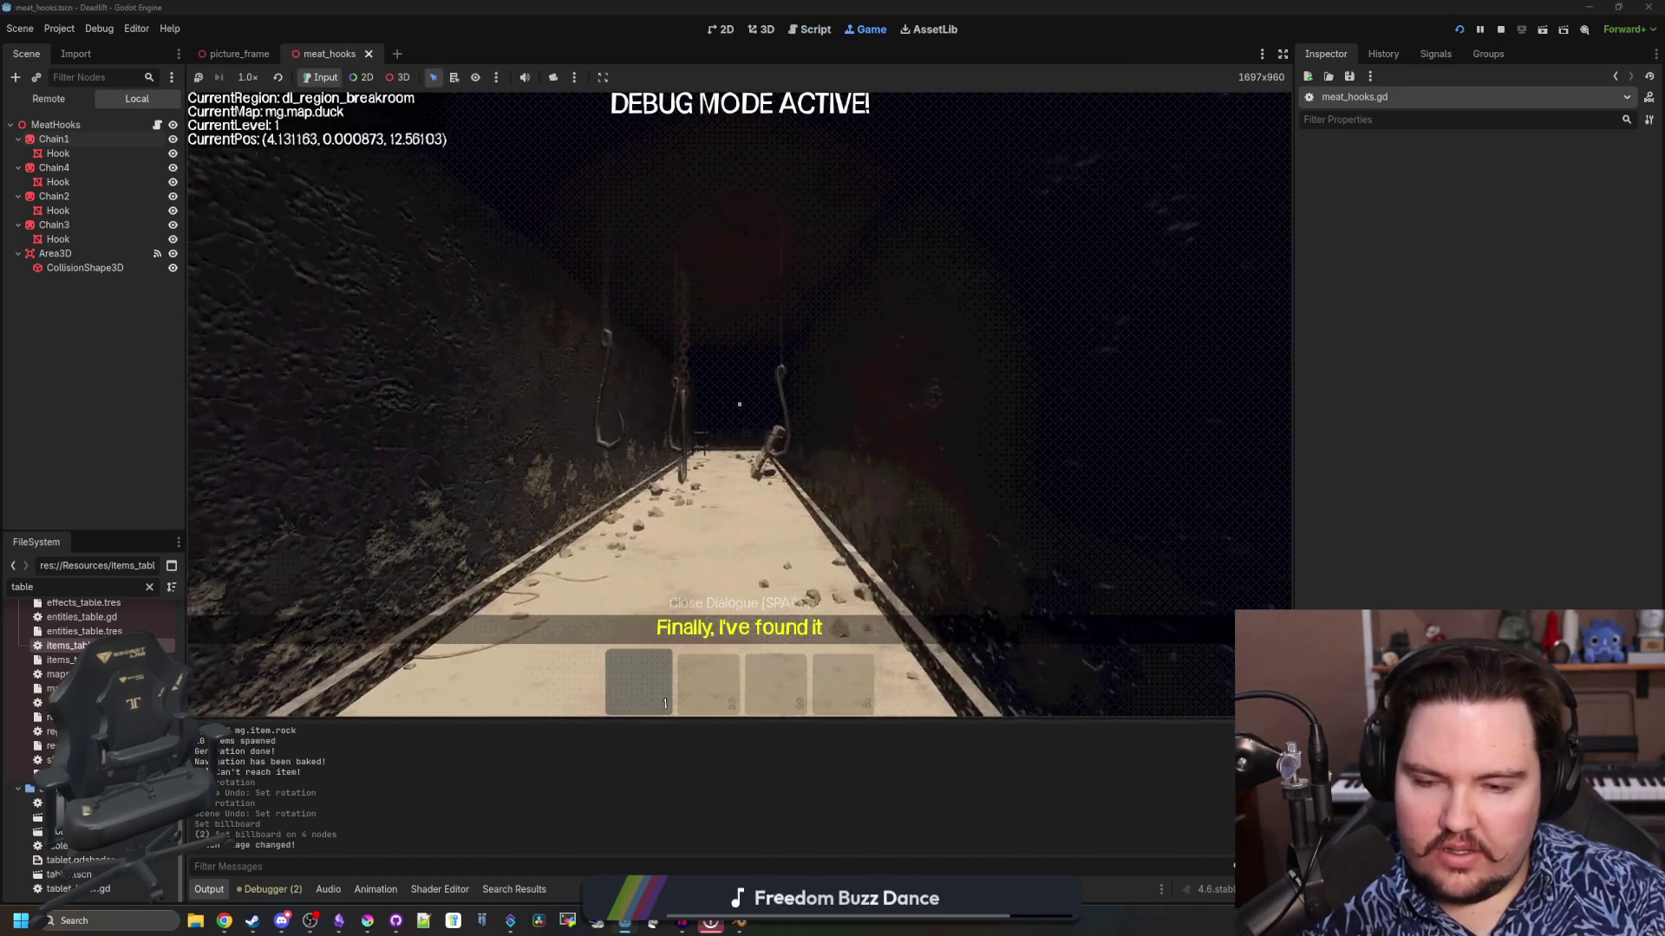
{"action": "key", "text": "s"}
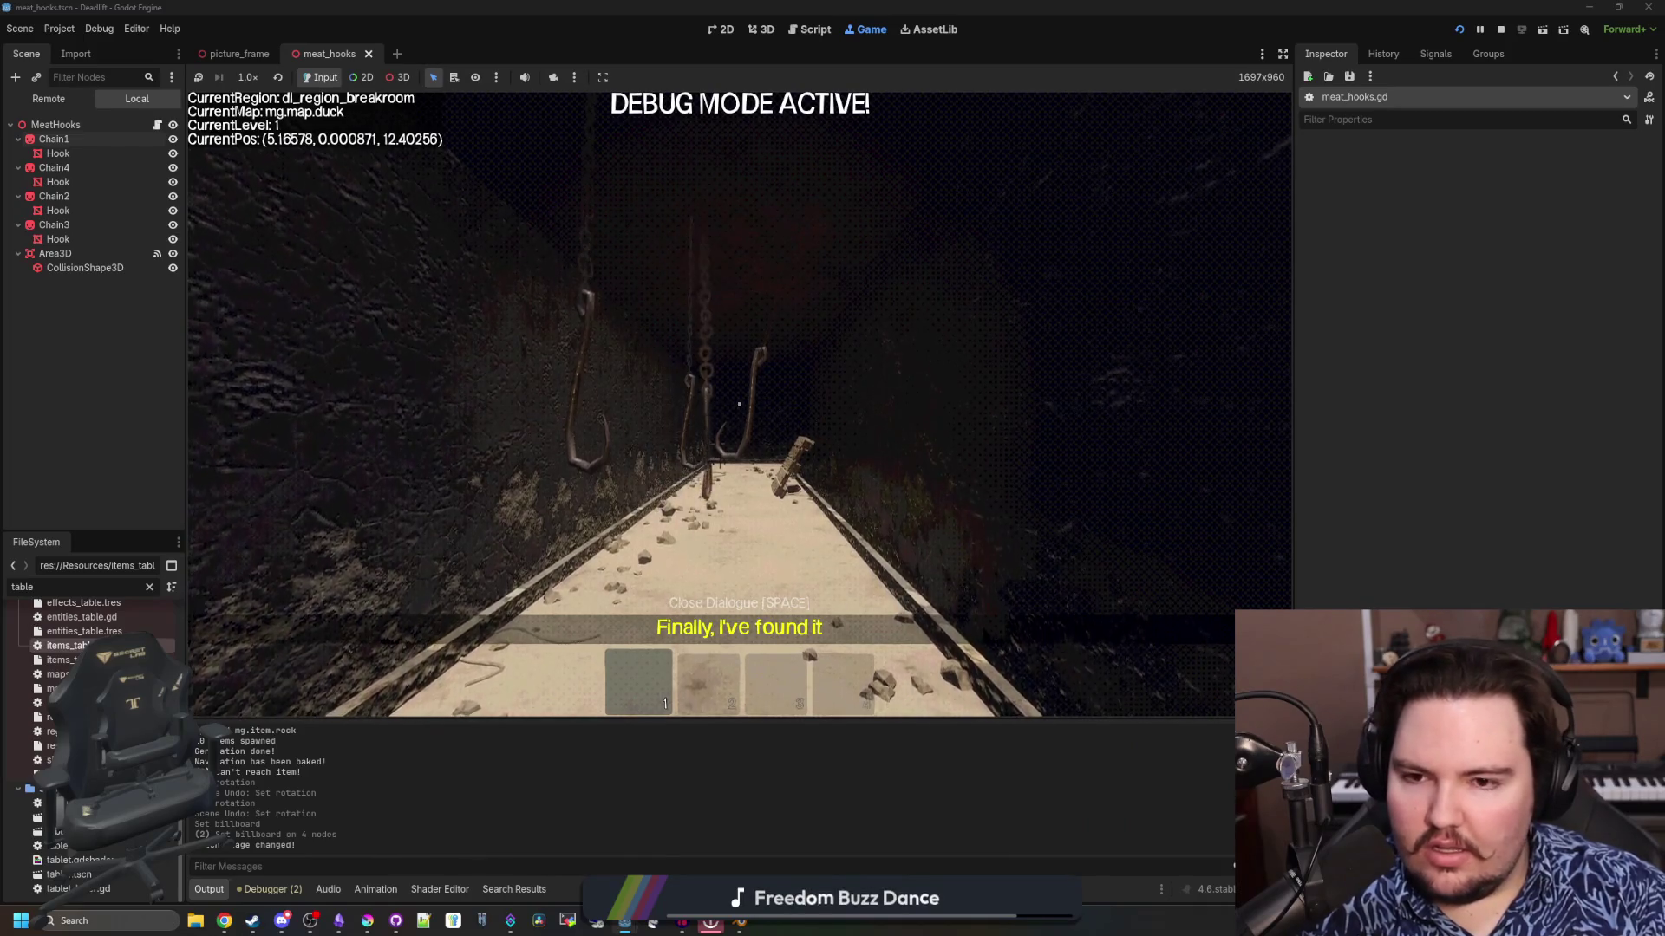
{"action": "key", "text": "w"}
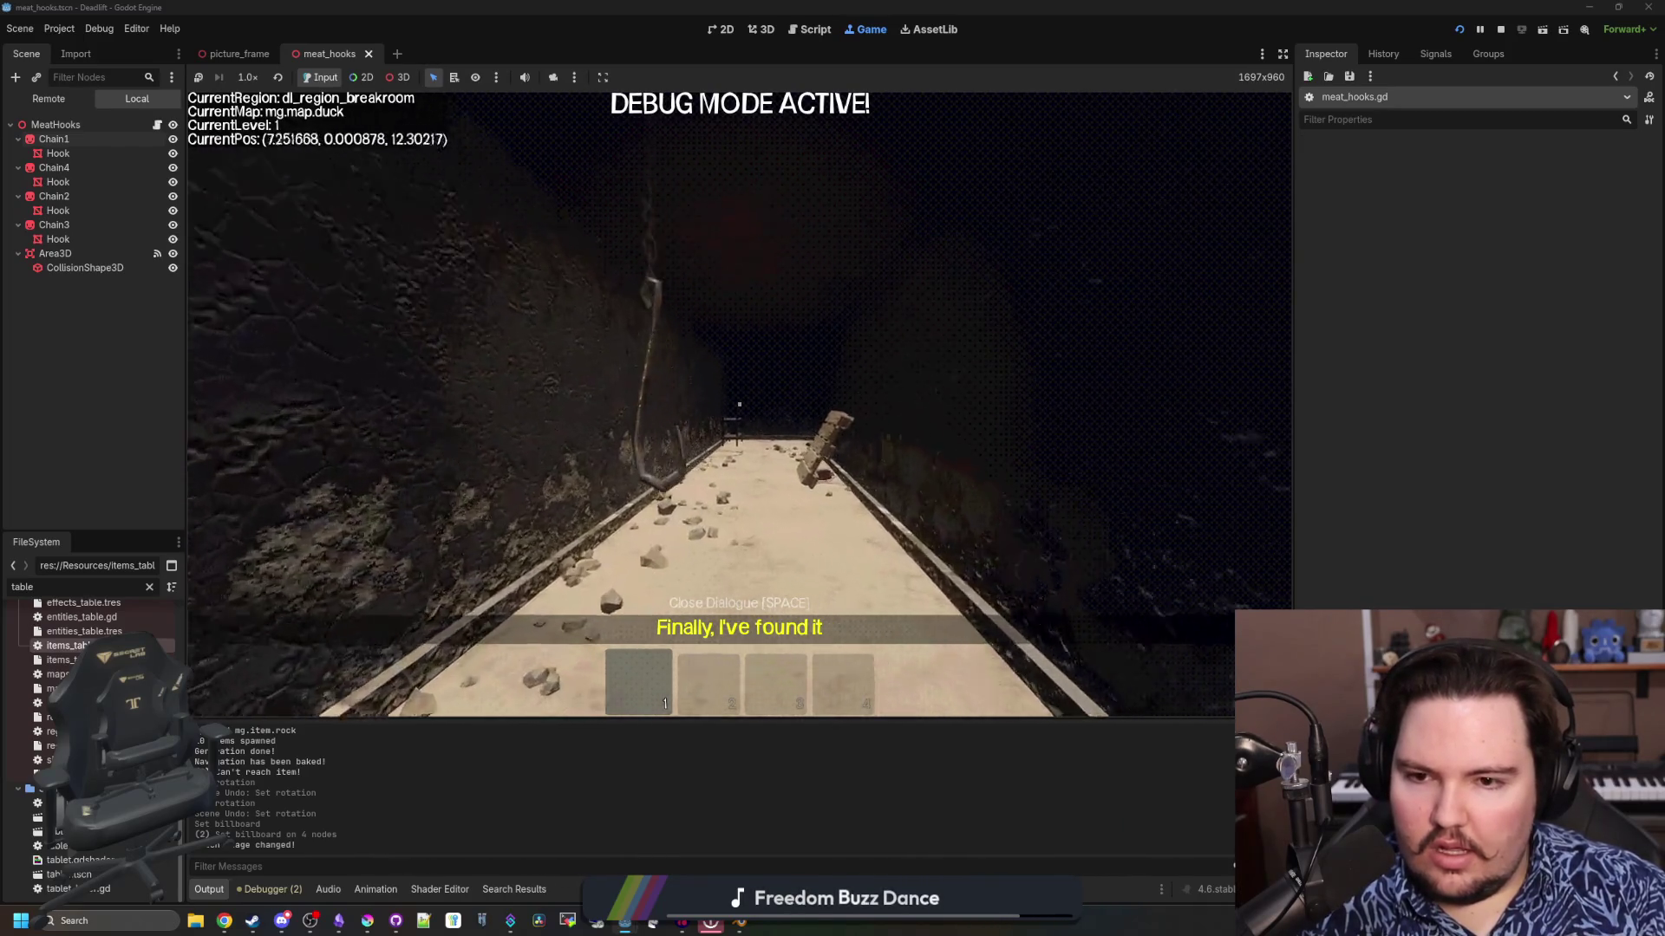
{"action": "key", "text": "w"}
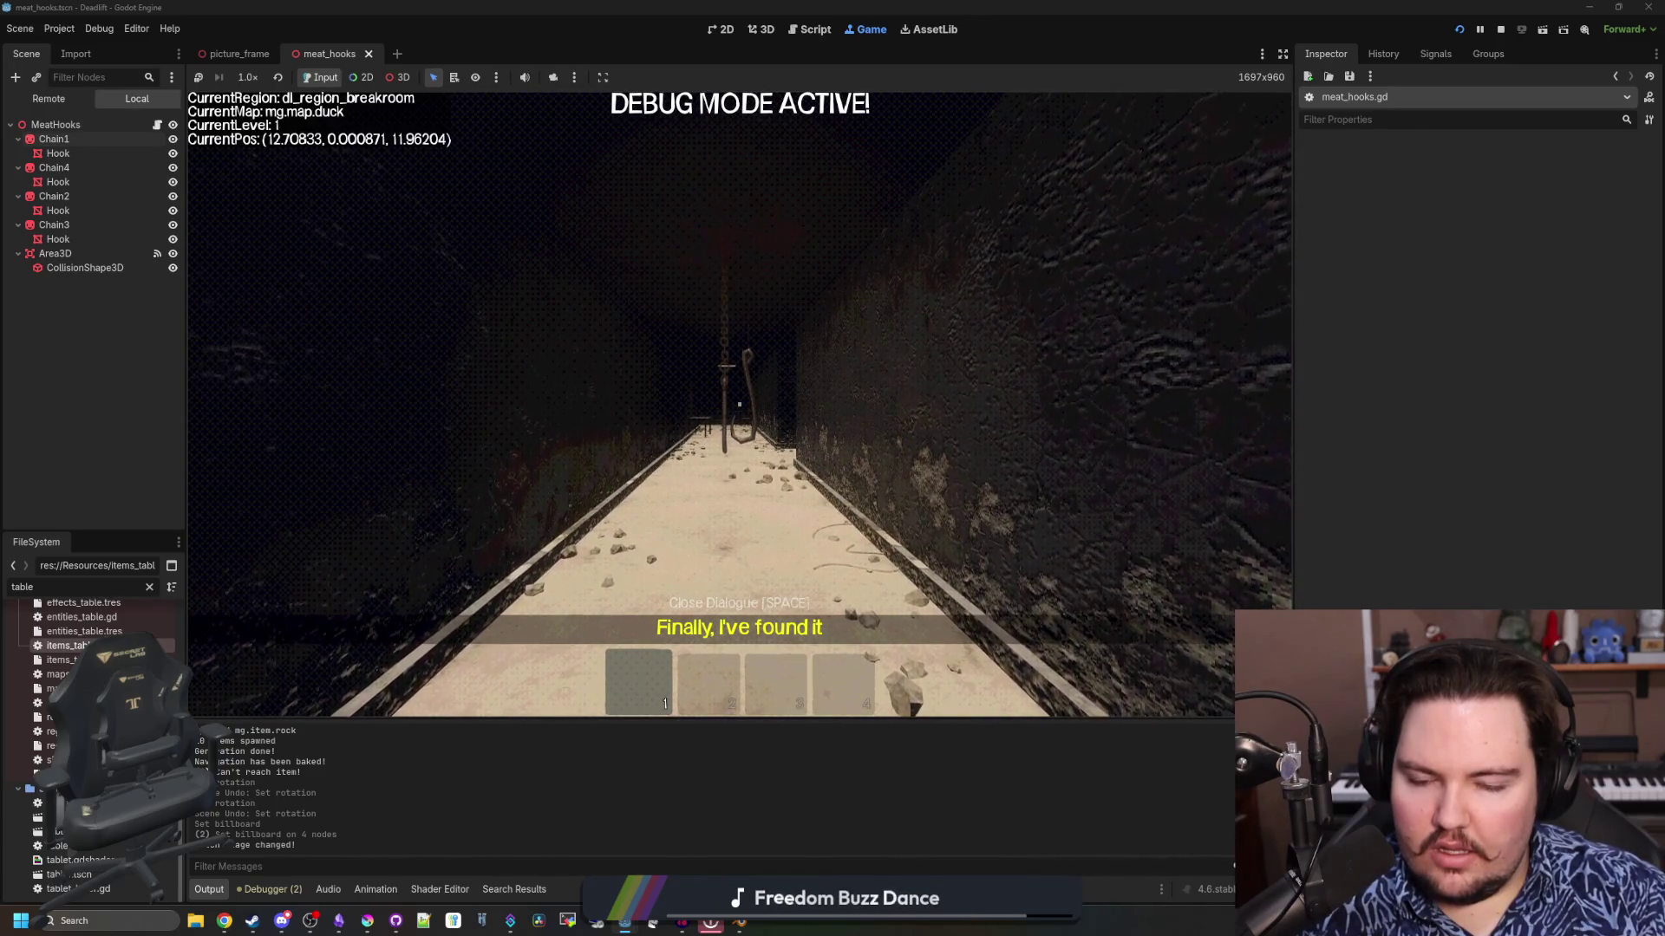
{"action": "key", "text": "Escape"}
Back in meat_hooks.gd, wrap randf_range(-45,45) on line 24 in deg_to_rad()
{"action": "left_click", "coordinate": [157, 125]}
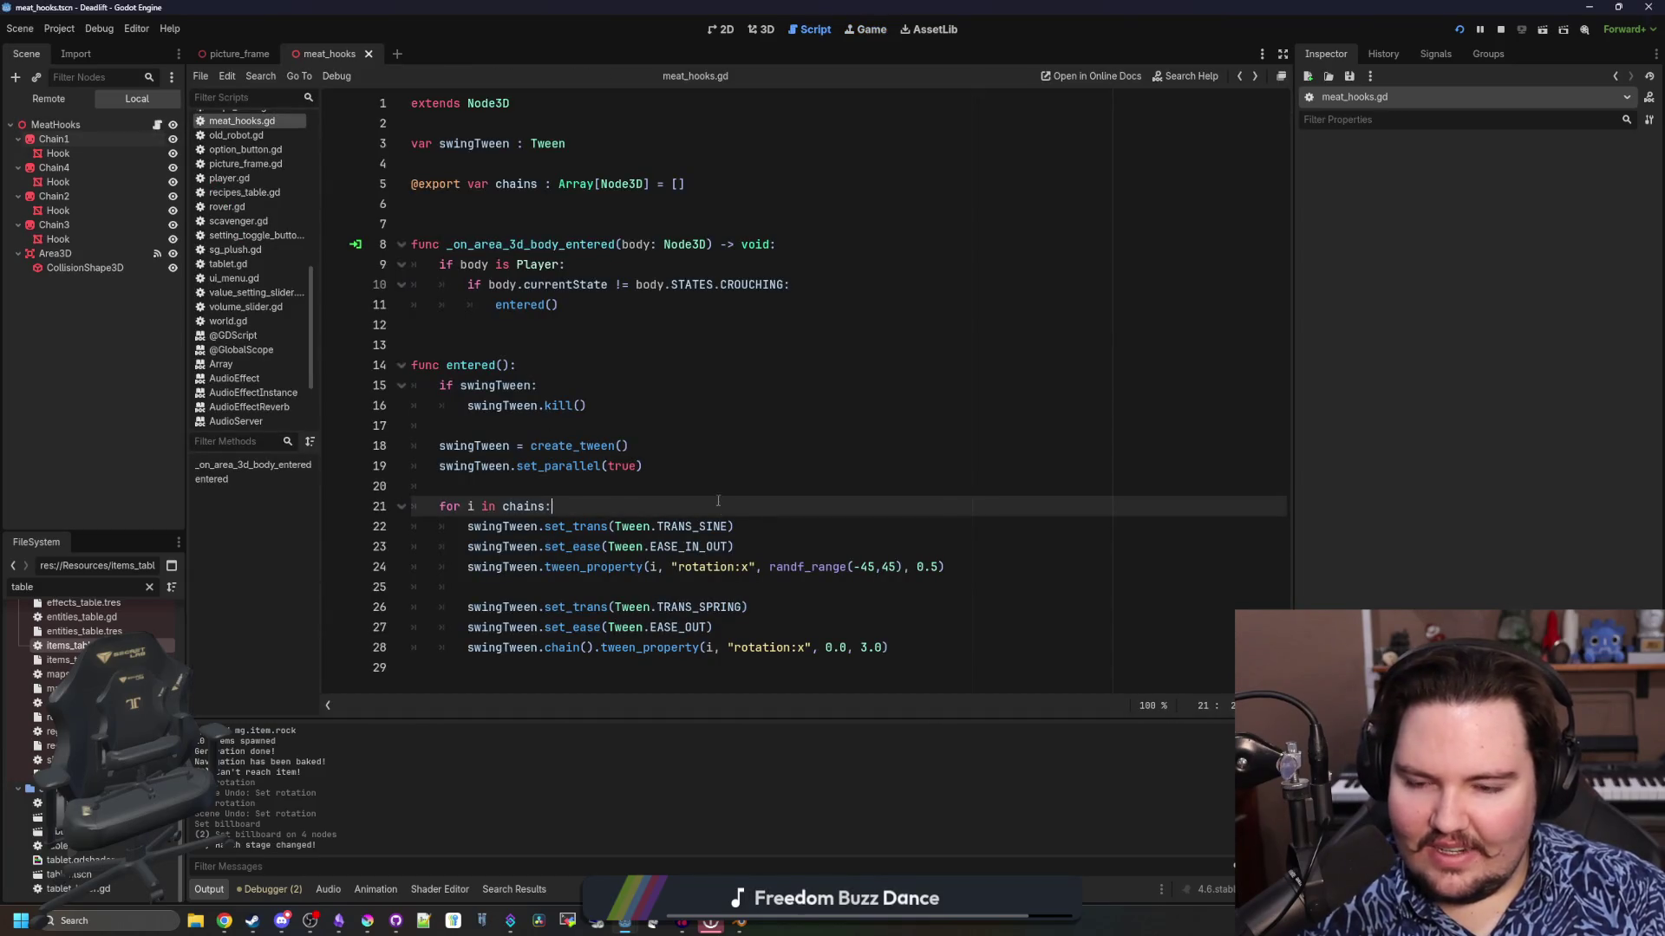
{"action": "left_click", "coordinate": [804, 585]}
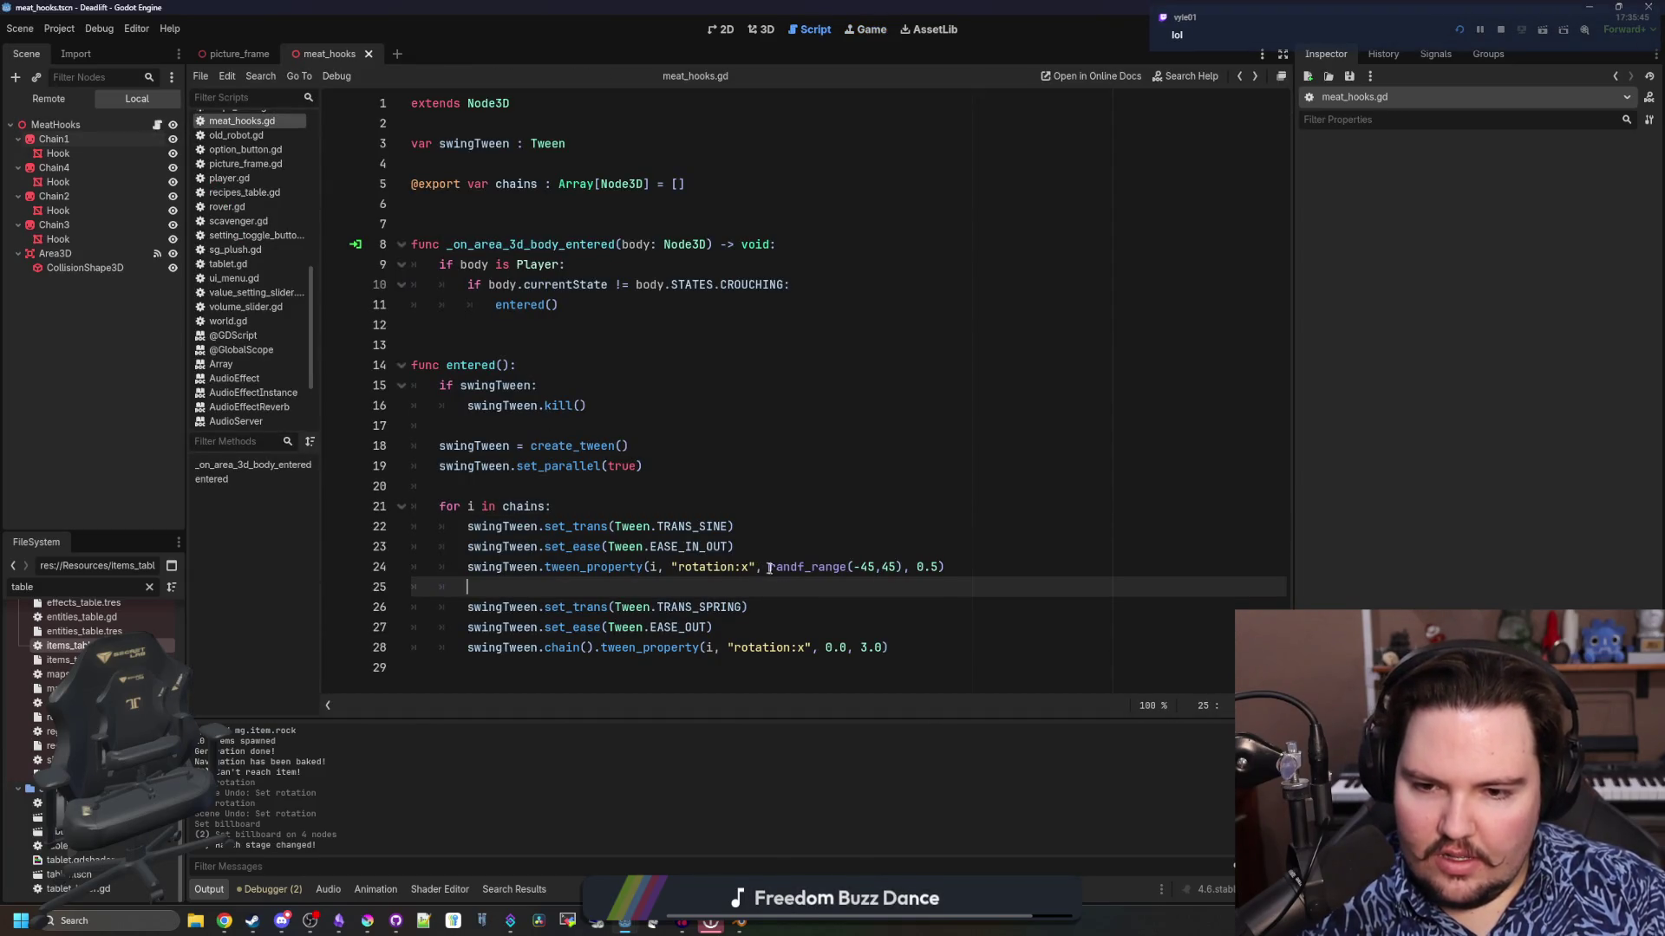
{"action": "left_click", "coordinate": [769, 567]}
{"action": "type", "text": "deg_to_rad("}
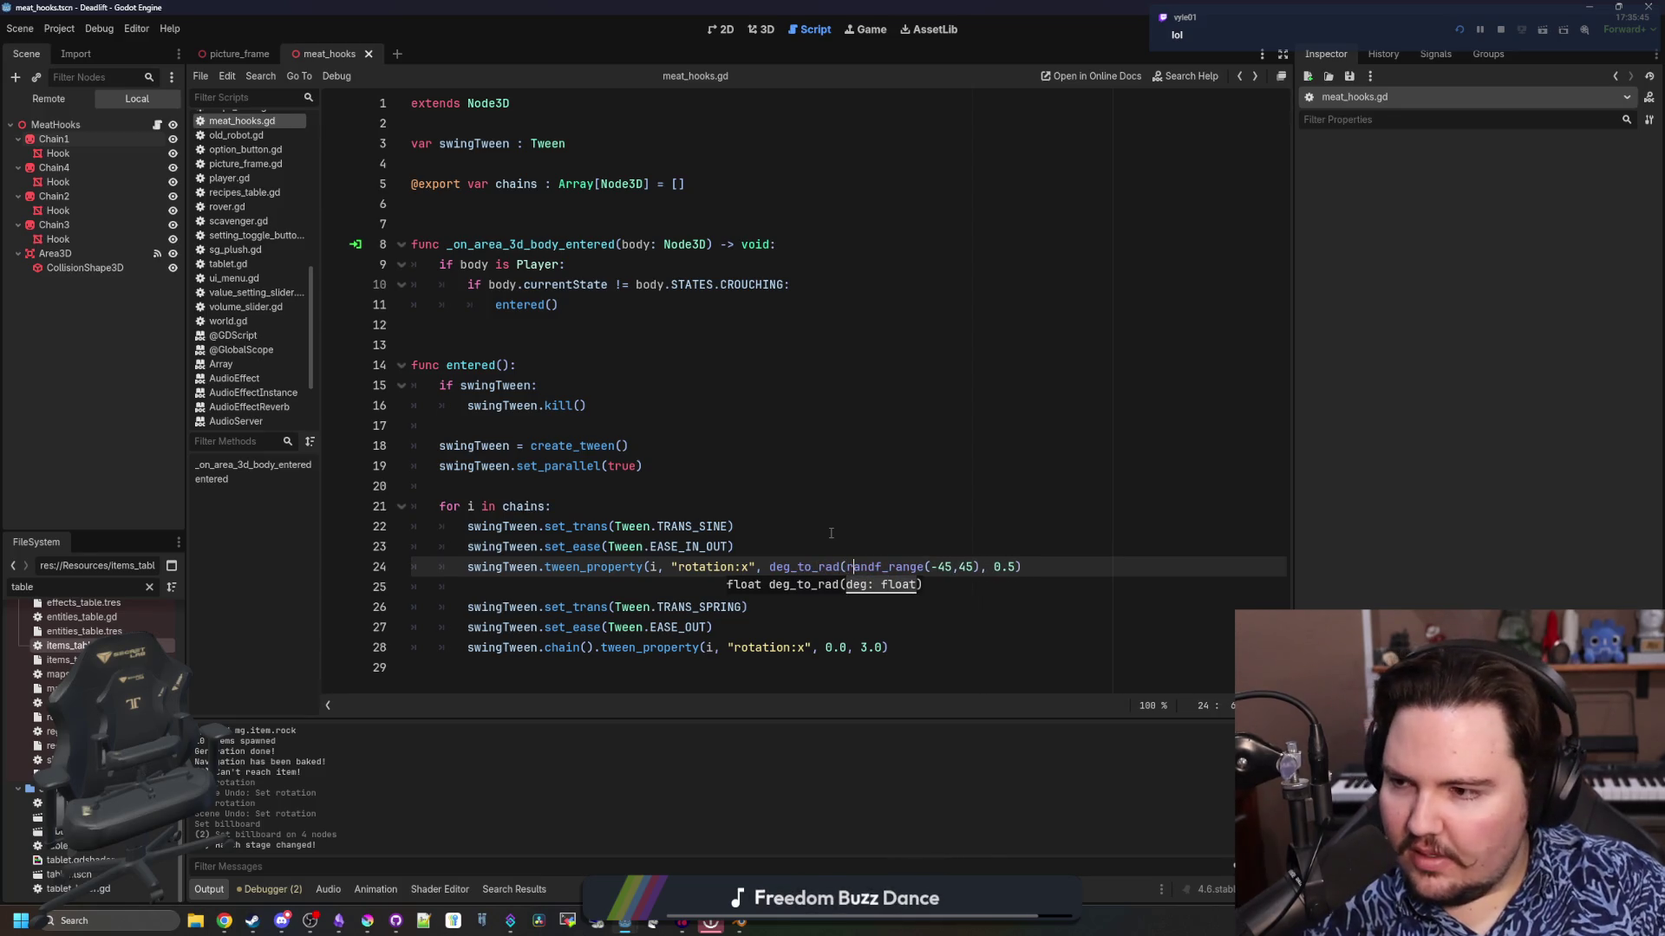
{"action": "type", "text": "rang"}
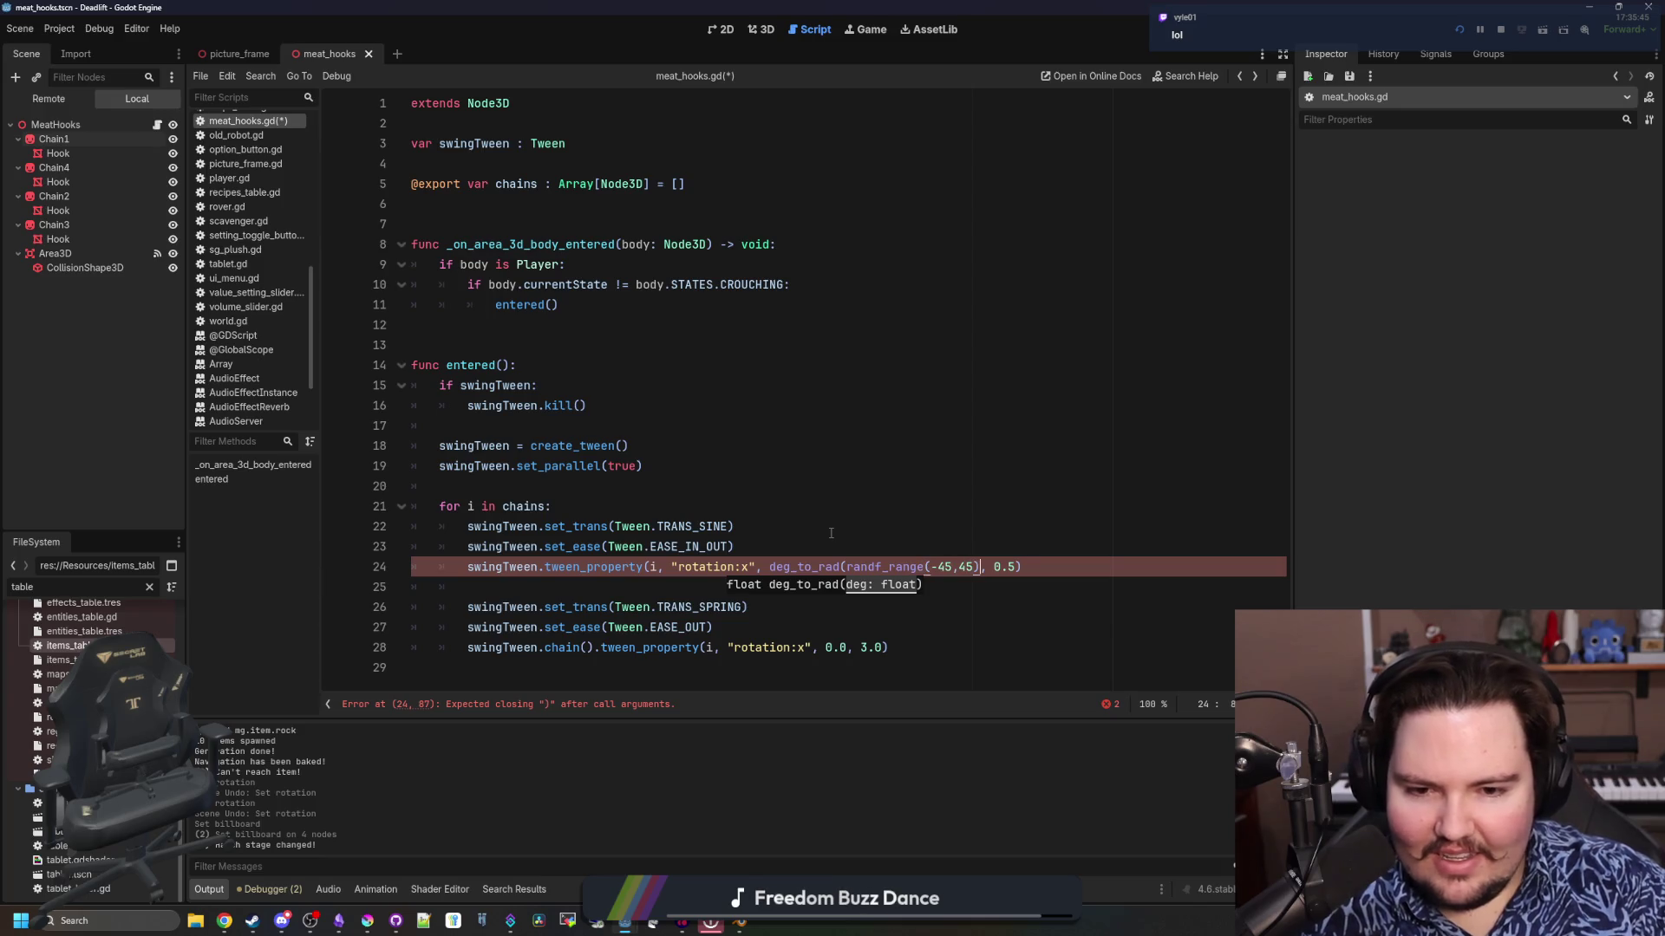
Rerun the game, walk past the swinging hooks, then pause and return to the script
{"action": "key", "text": "F5"}
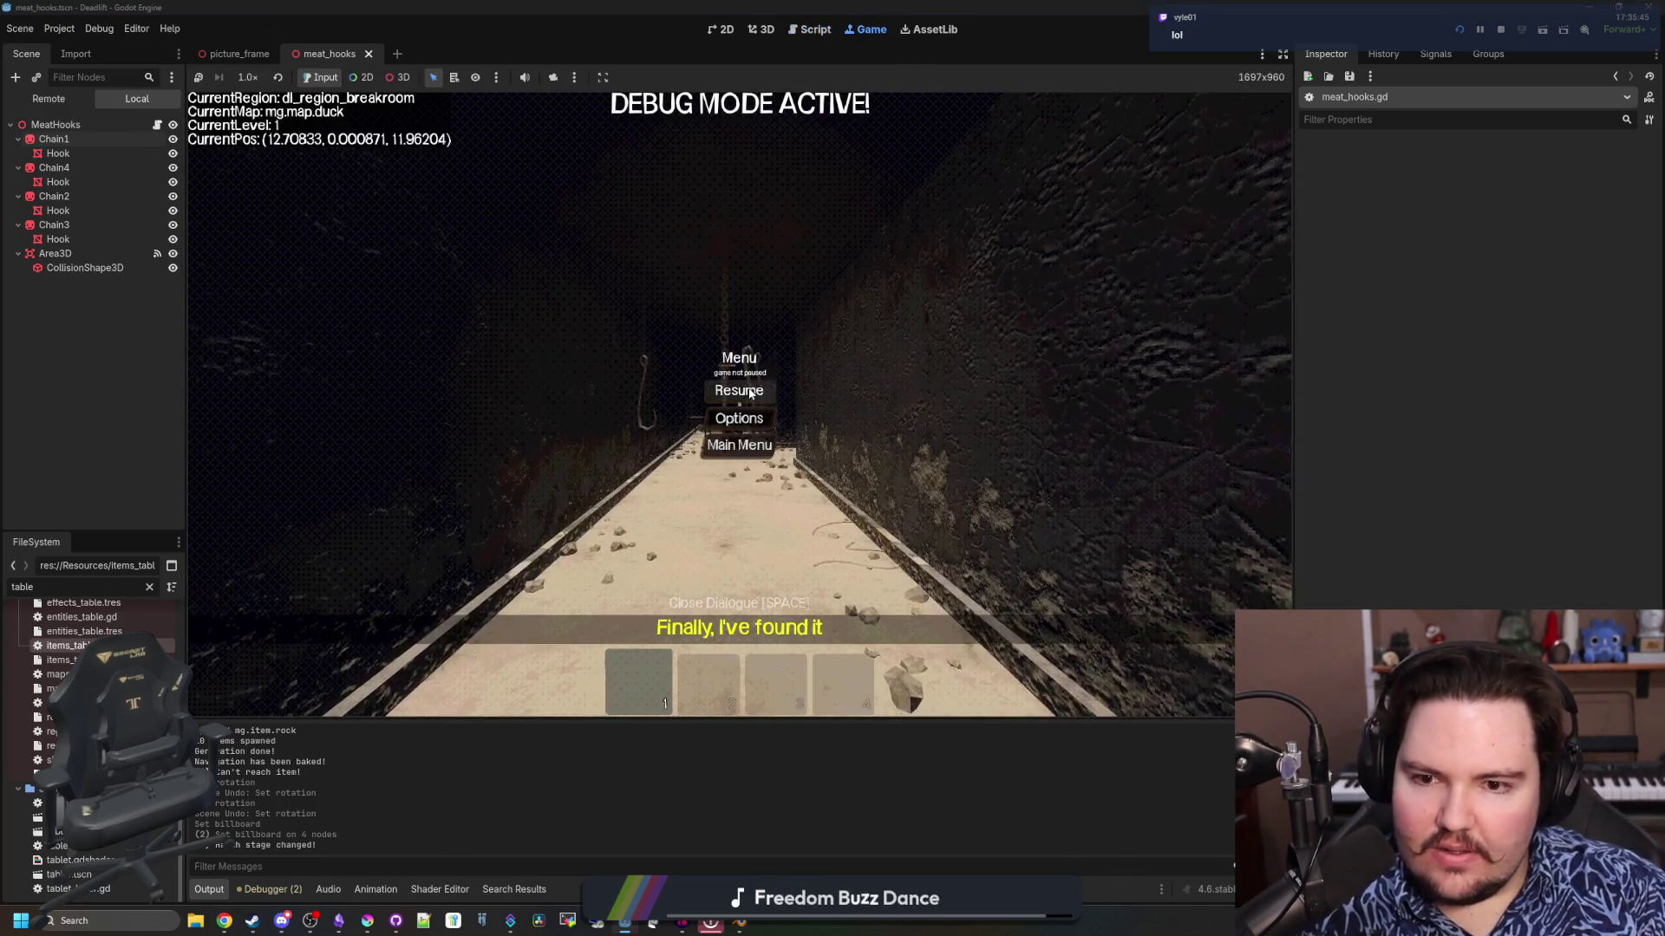
{"action": "left_click", "coordinate": [739, 391]}
{"action": "key", "text": "w"}
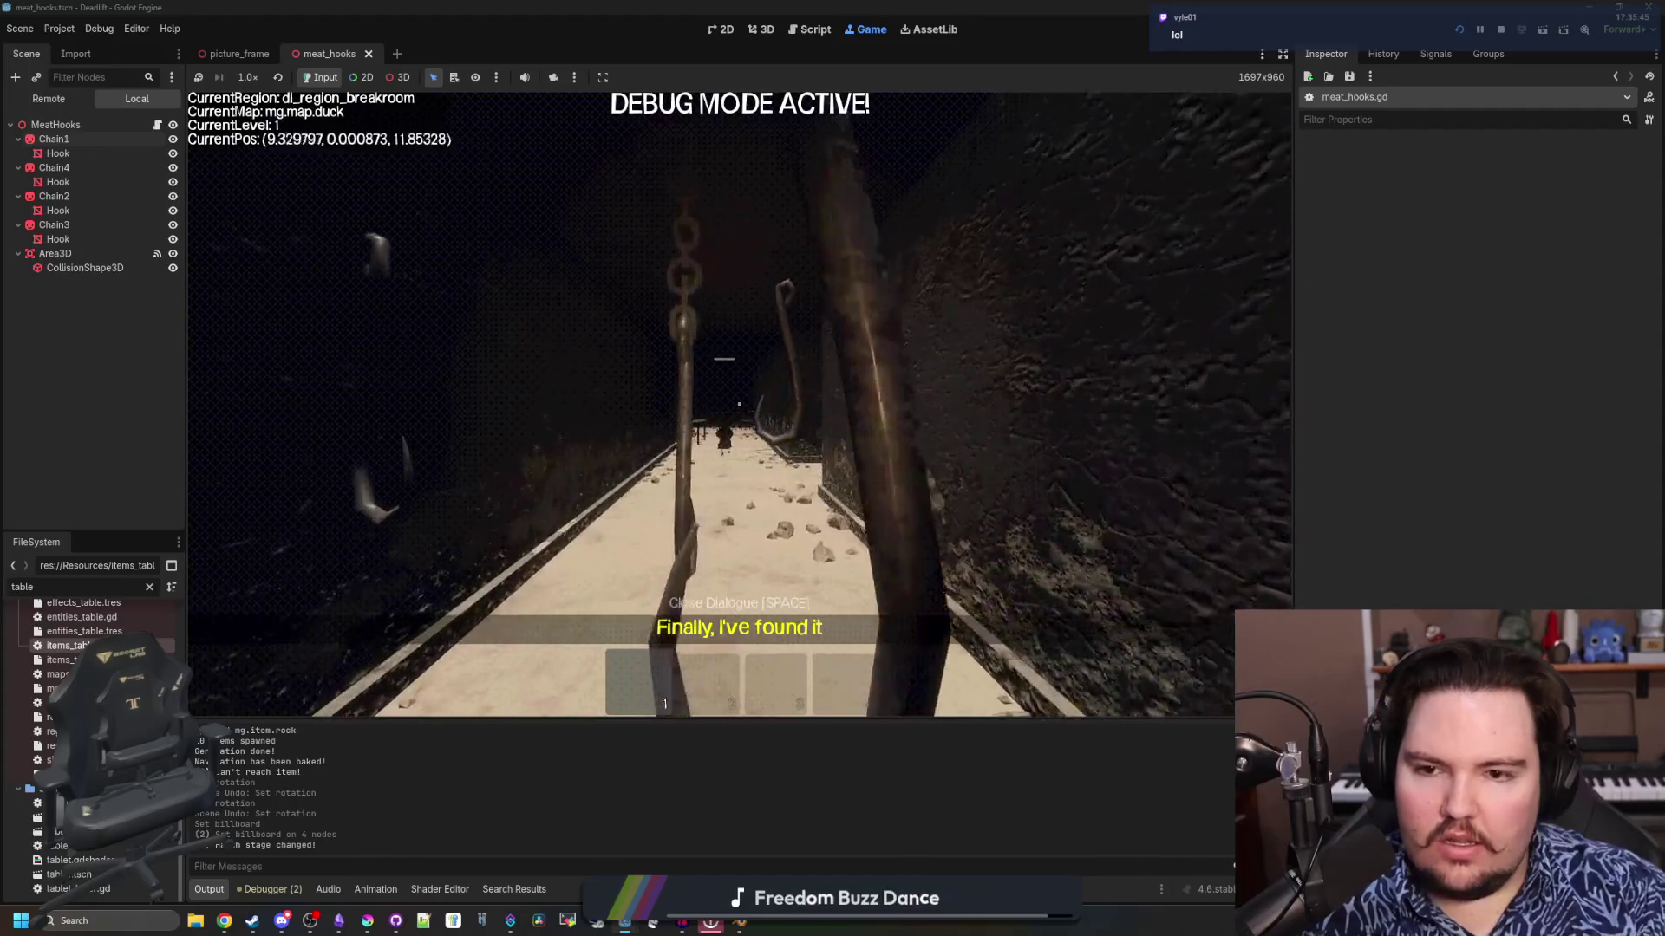
{"action": "key", "text": "w"}
{"action": "key", "text": "w"}
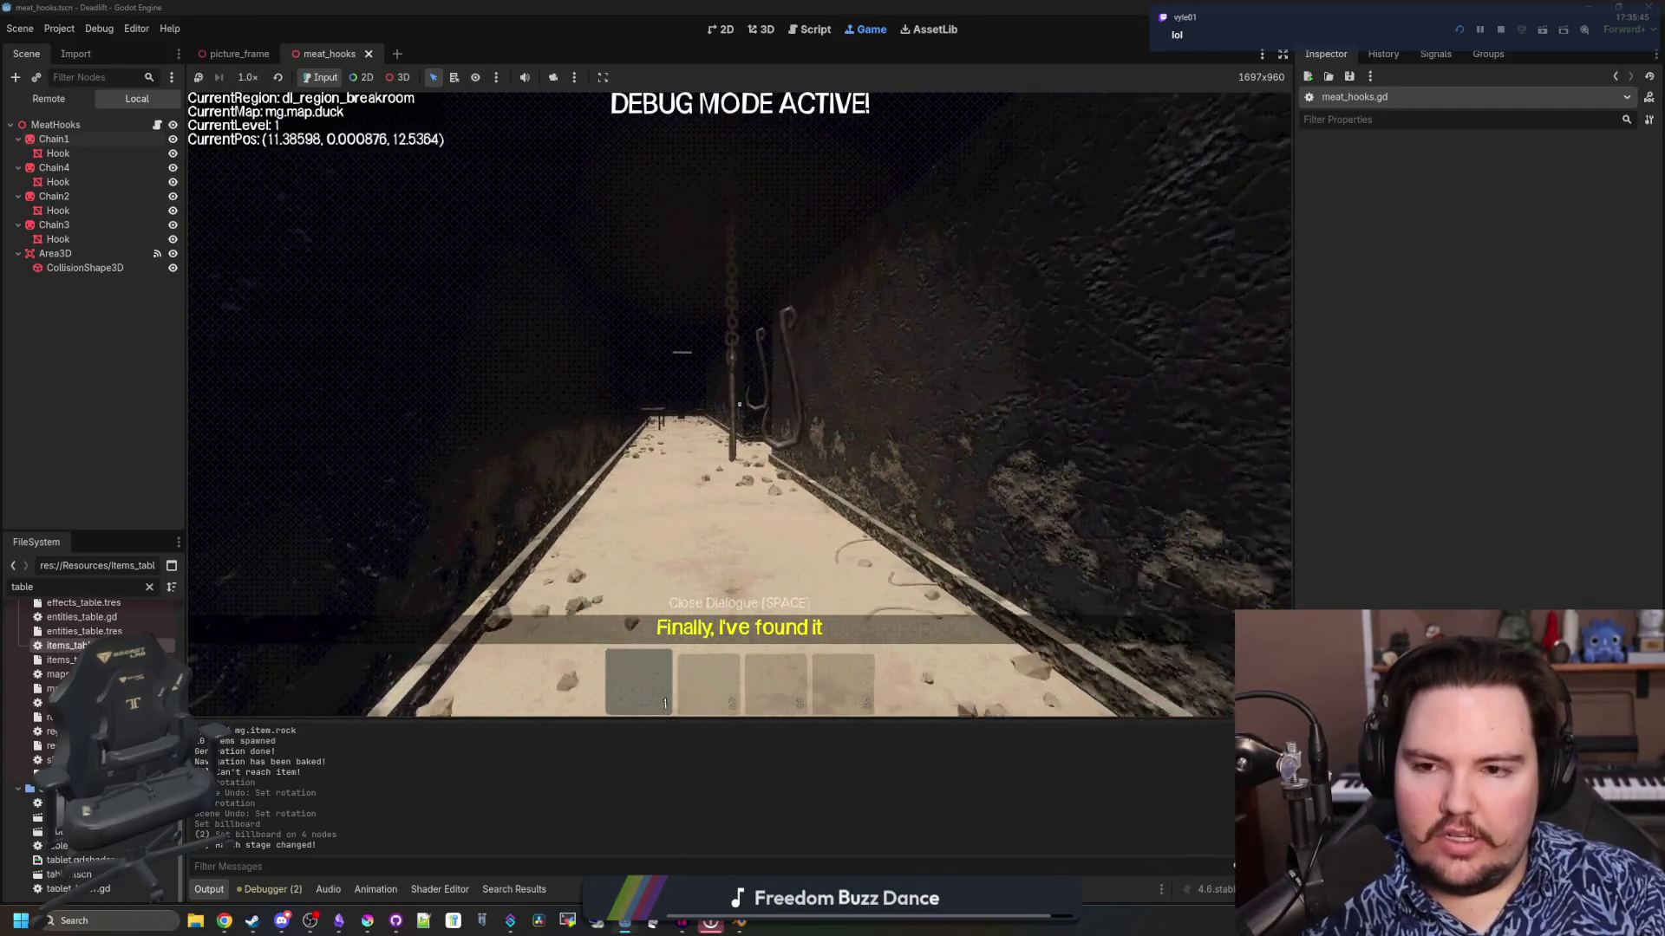
{"action": "key", "text": "w"}
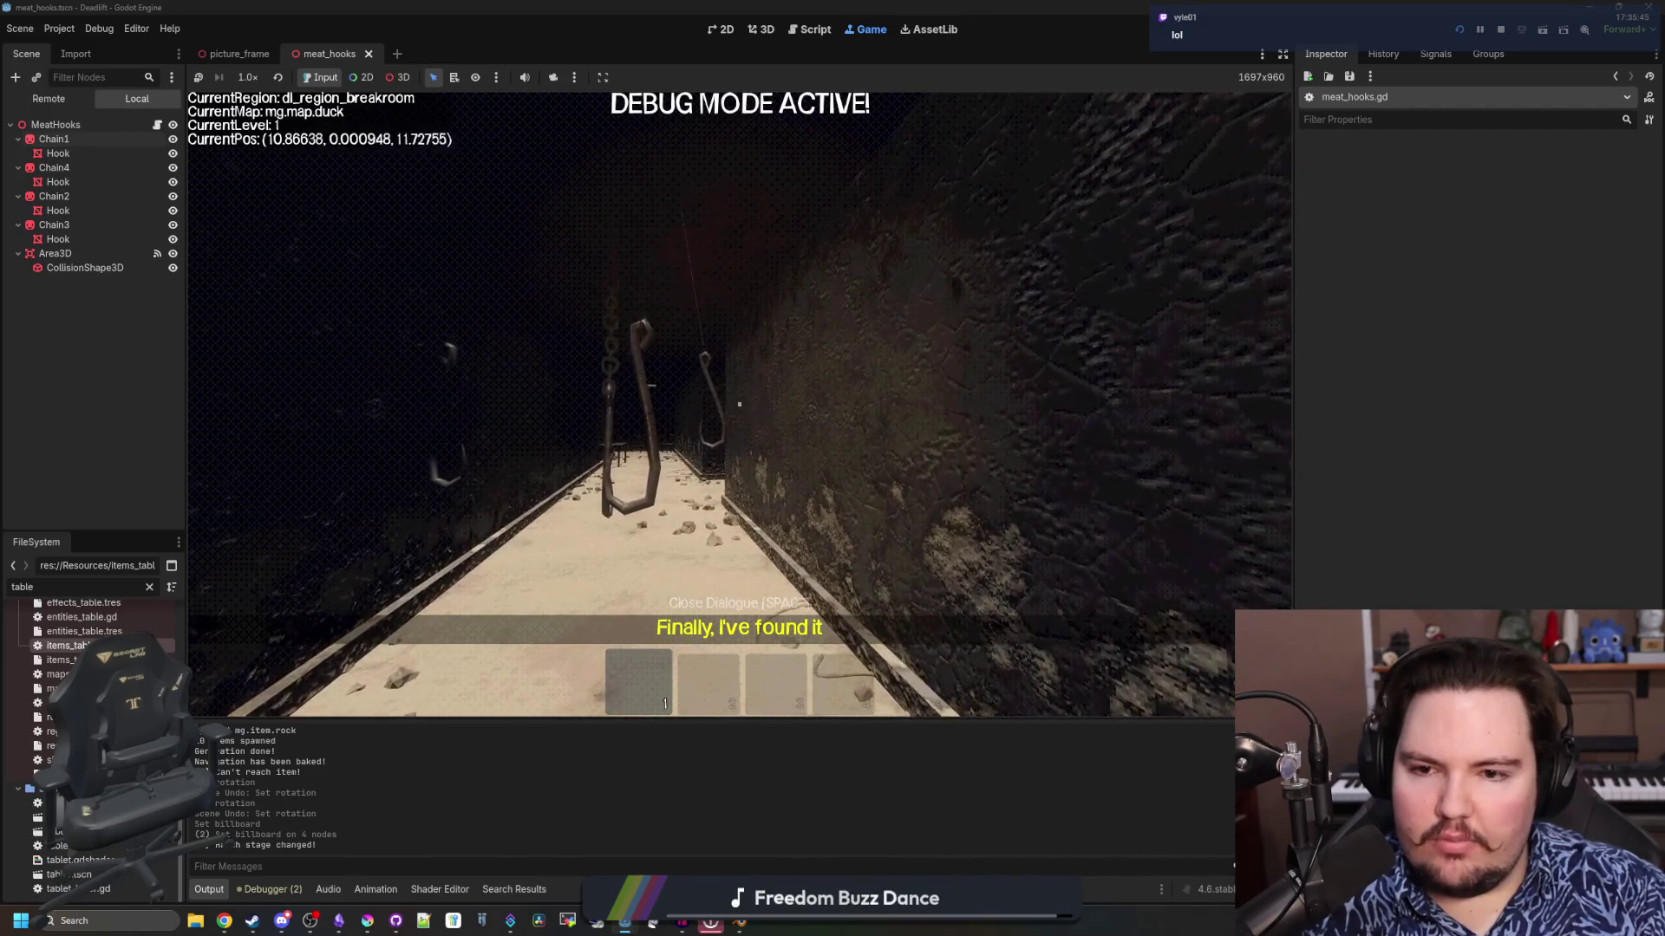
{"action": "key", "text": "Escape"}
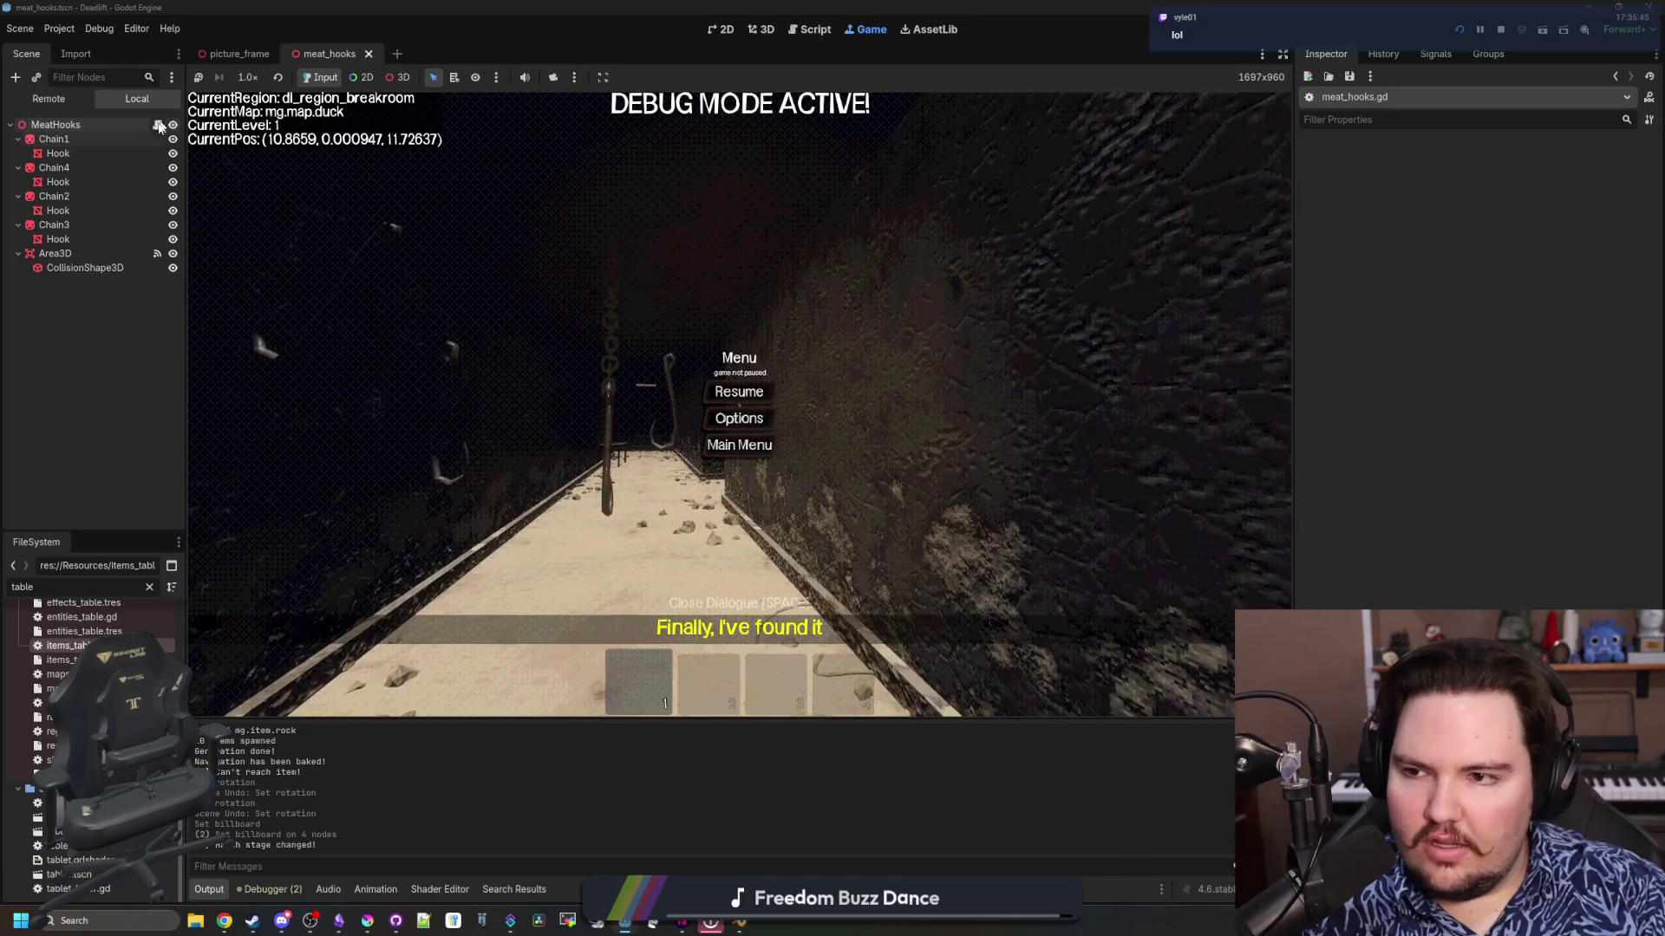
{"action": "left_click", "coordinate": [157, 125]}
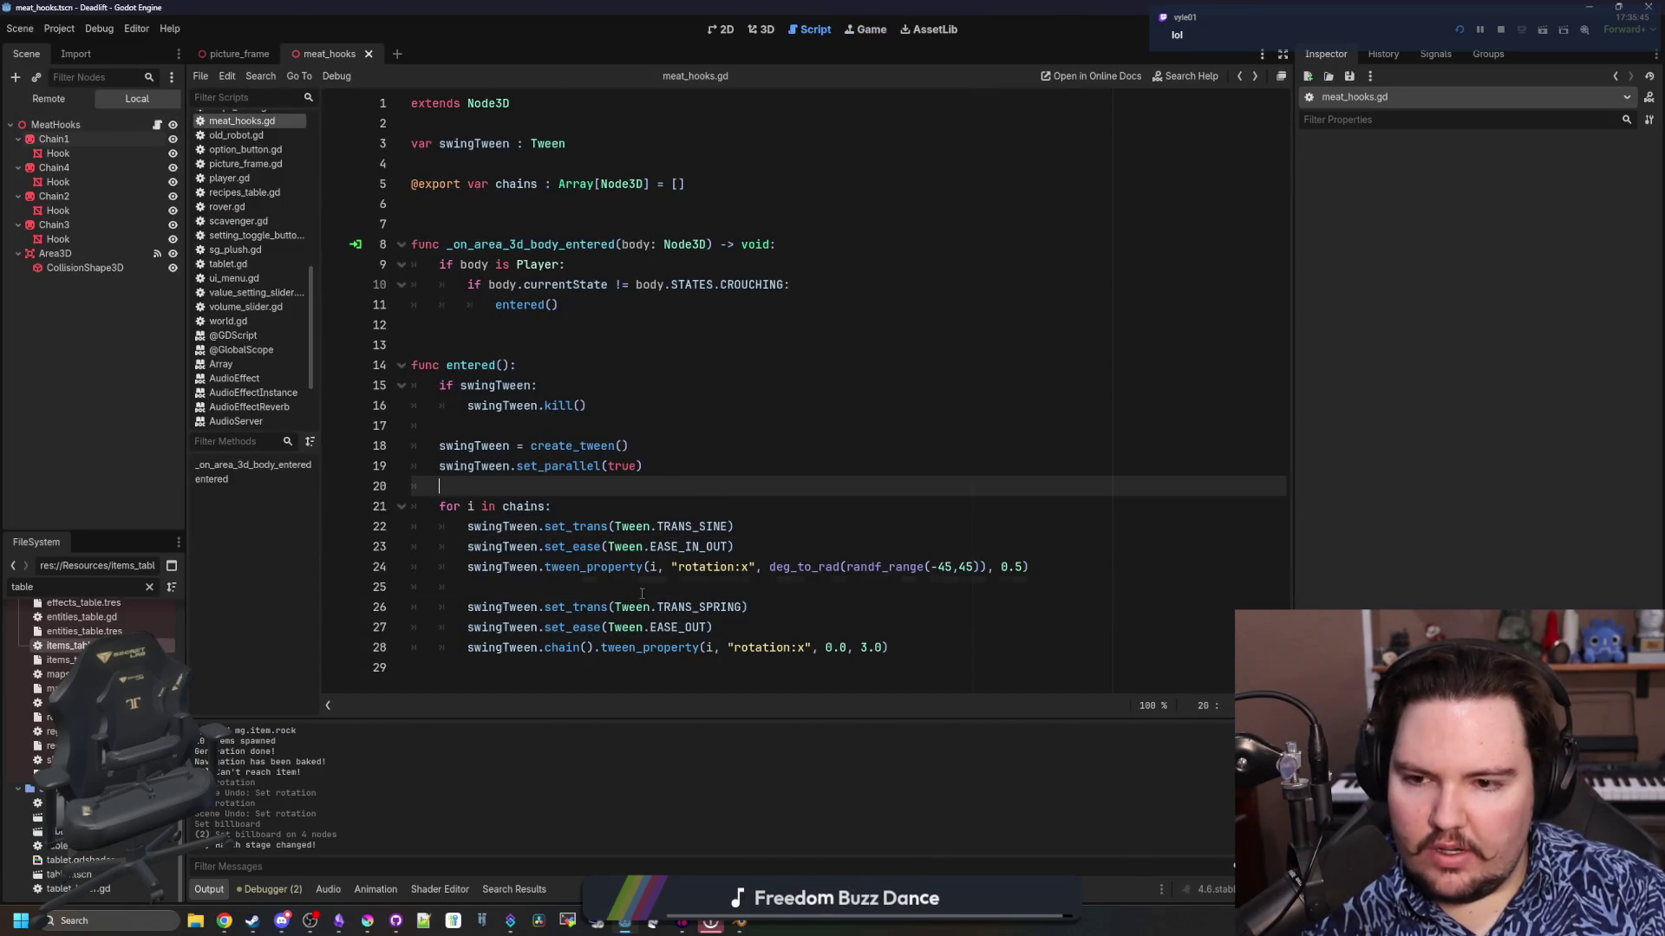
Edit the chain(). call after swingTween on line 24 and save the script
{"action": "left_click", "coordinate": [586, 589]}
{"action": "left_click", "coordinate": [541, 573]}
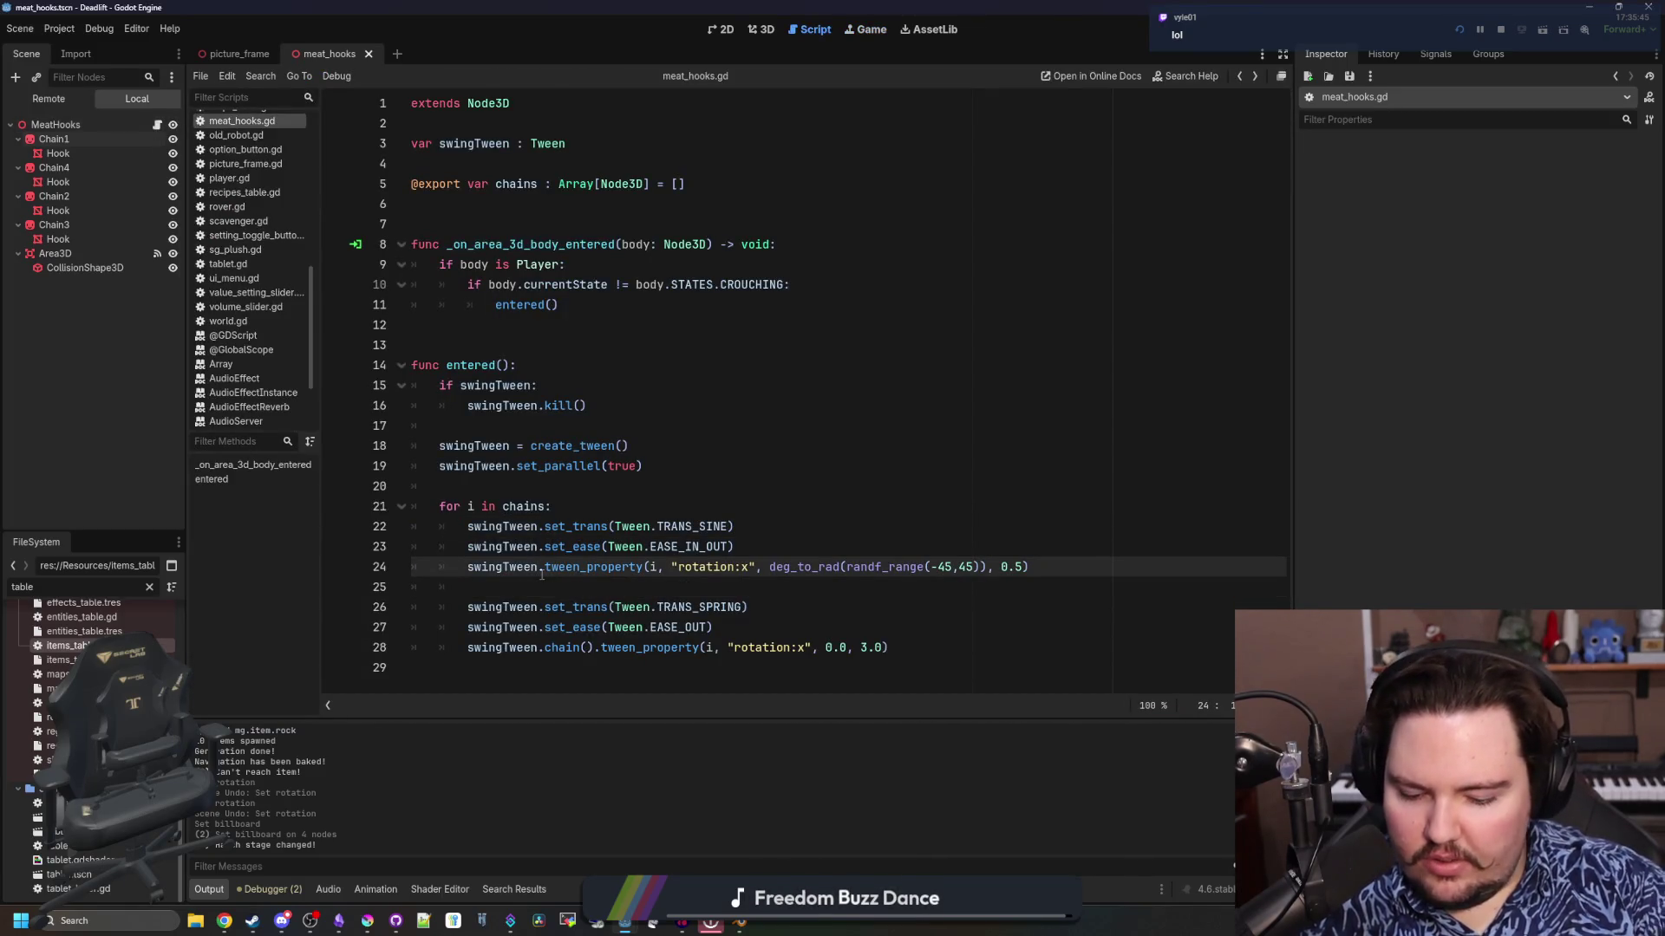
{"action": "type", "text": "chain"}
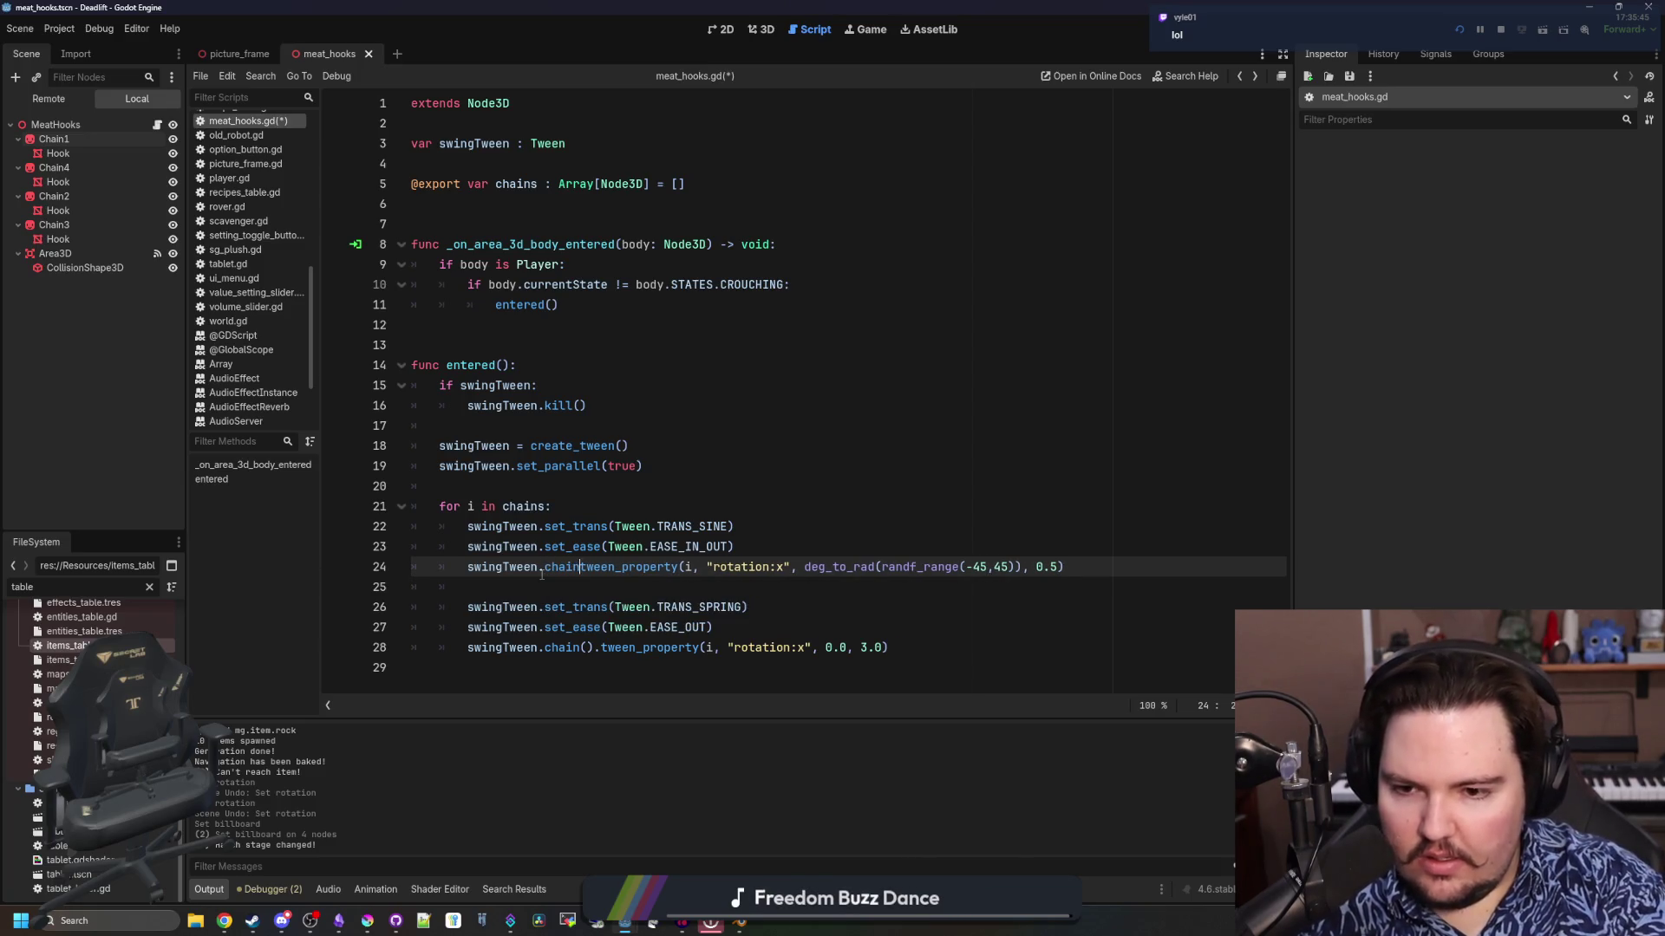
{"action": "type", "text": "()."}
{"action": "left_click", "coordinate": [541, 572]}
{"action": "key", "text": "ctrl+s"}
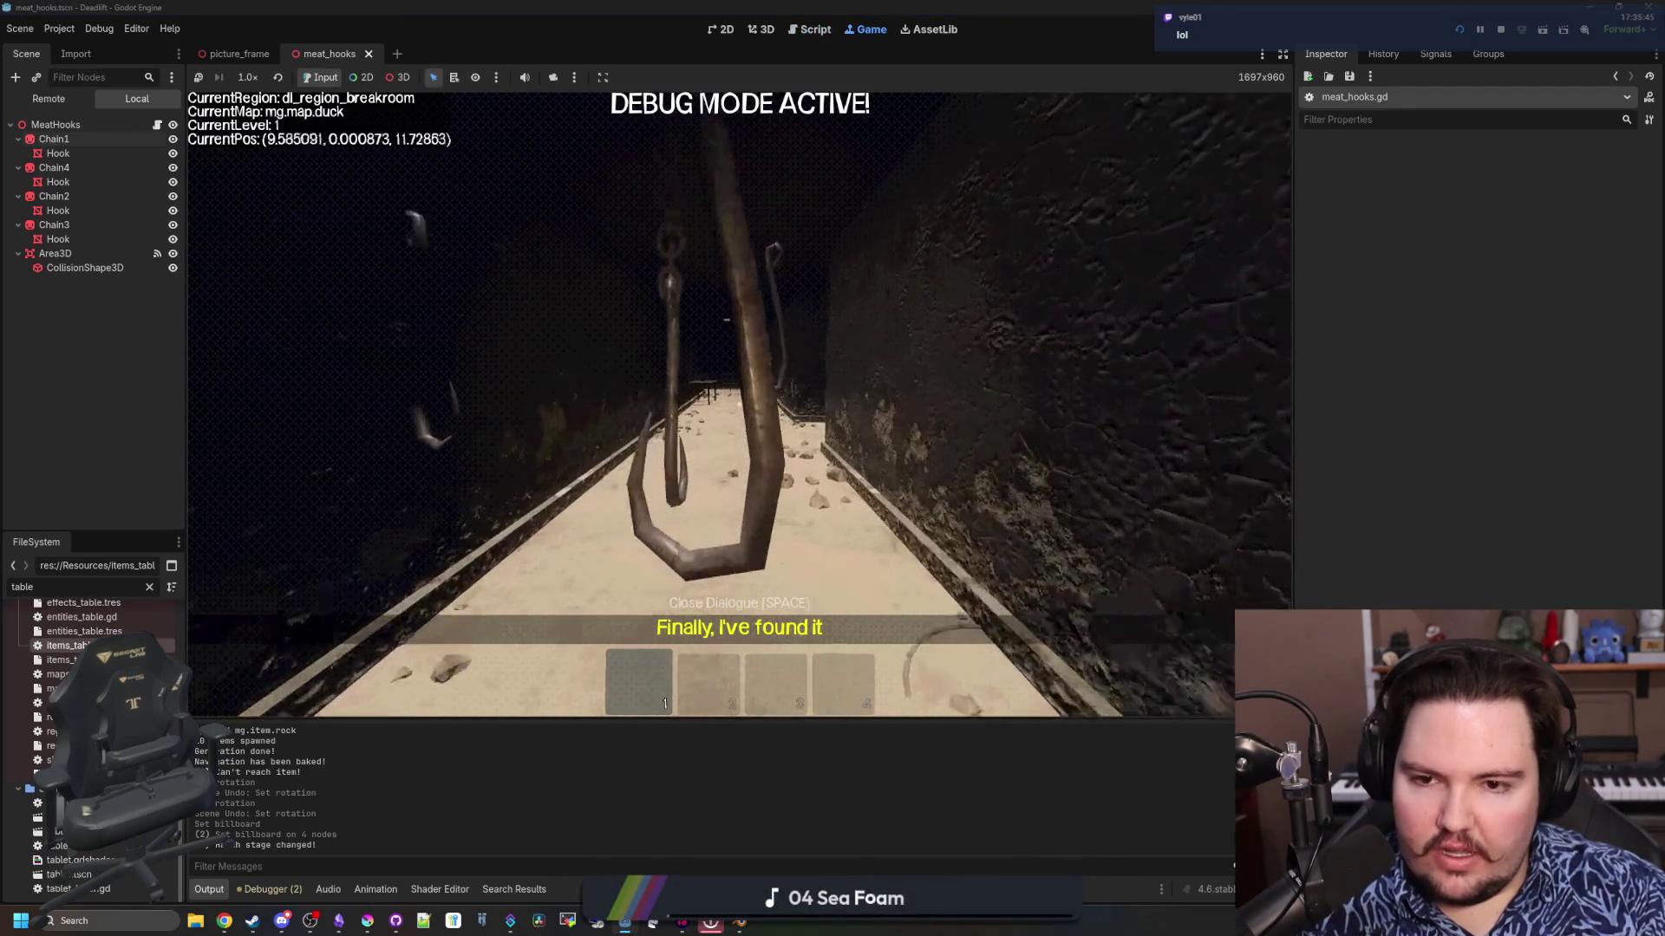
Watch the hooks swing in the game, then select chain() on the spring-back line
{"action": "key", "text": "w"}
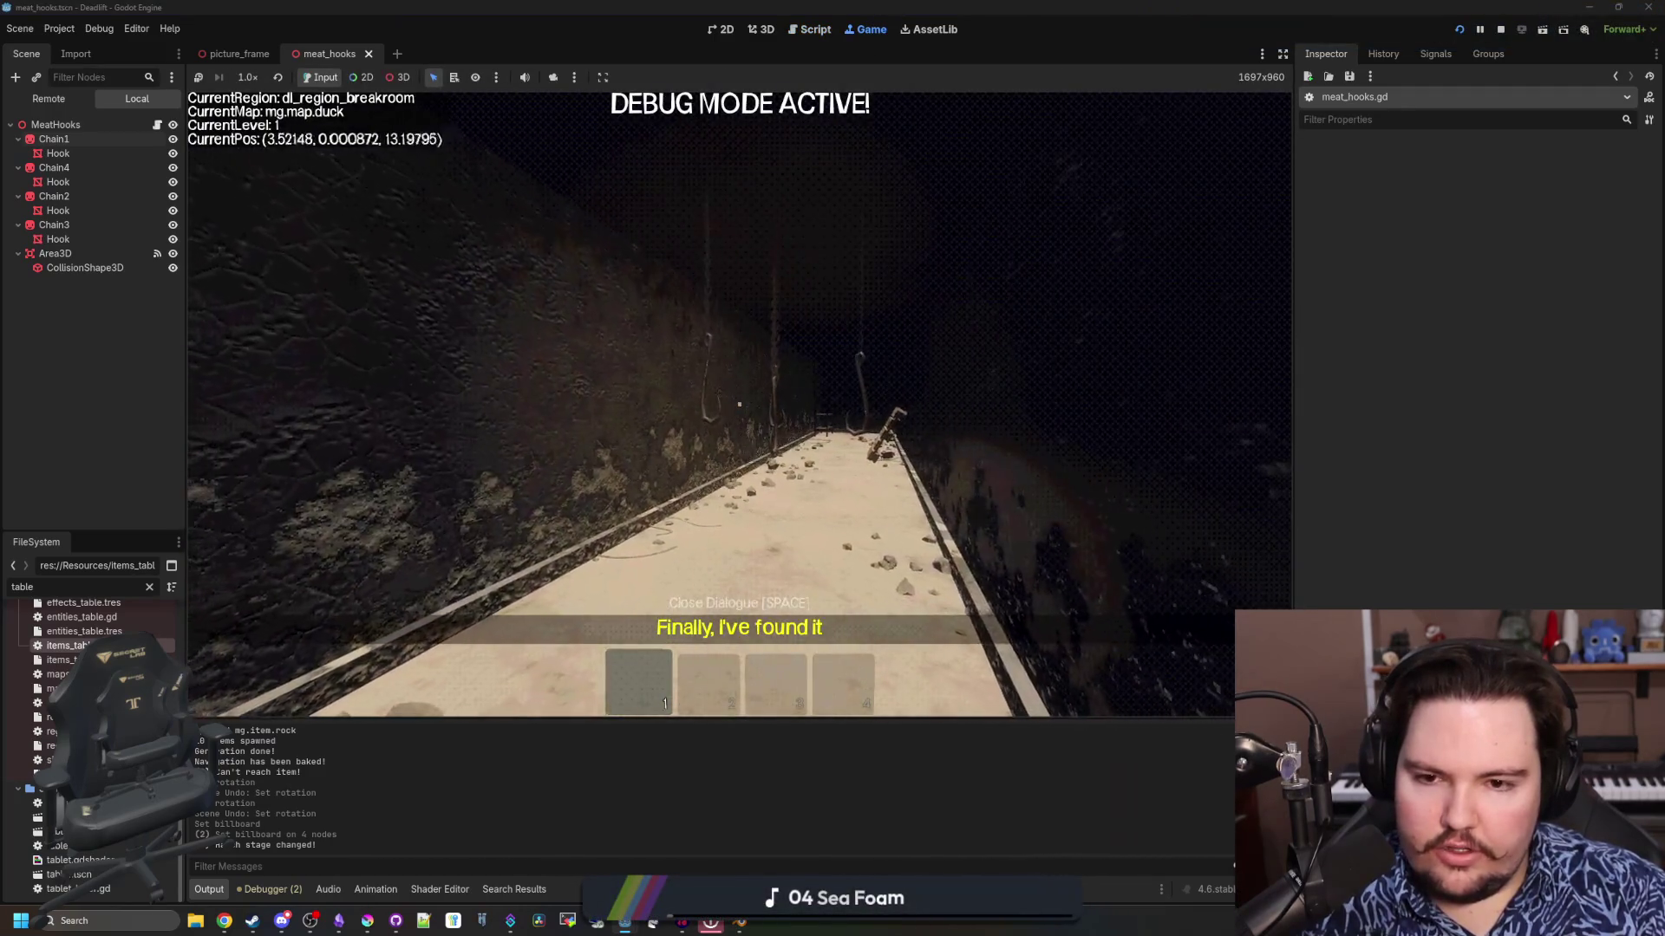
{"action": "key", "text": "w"}
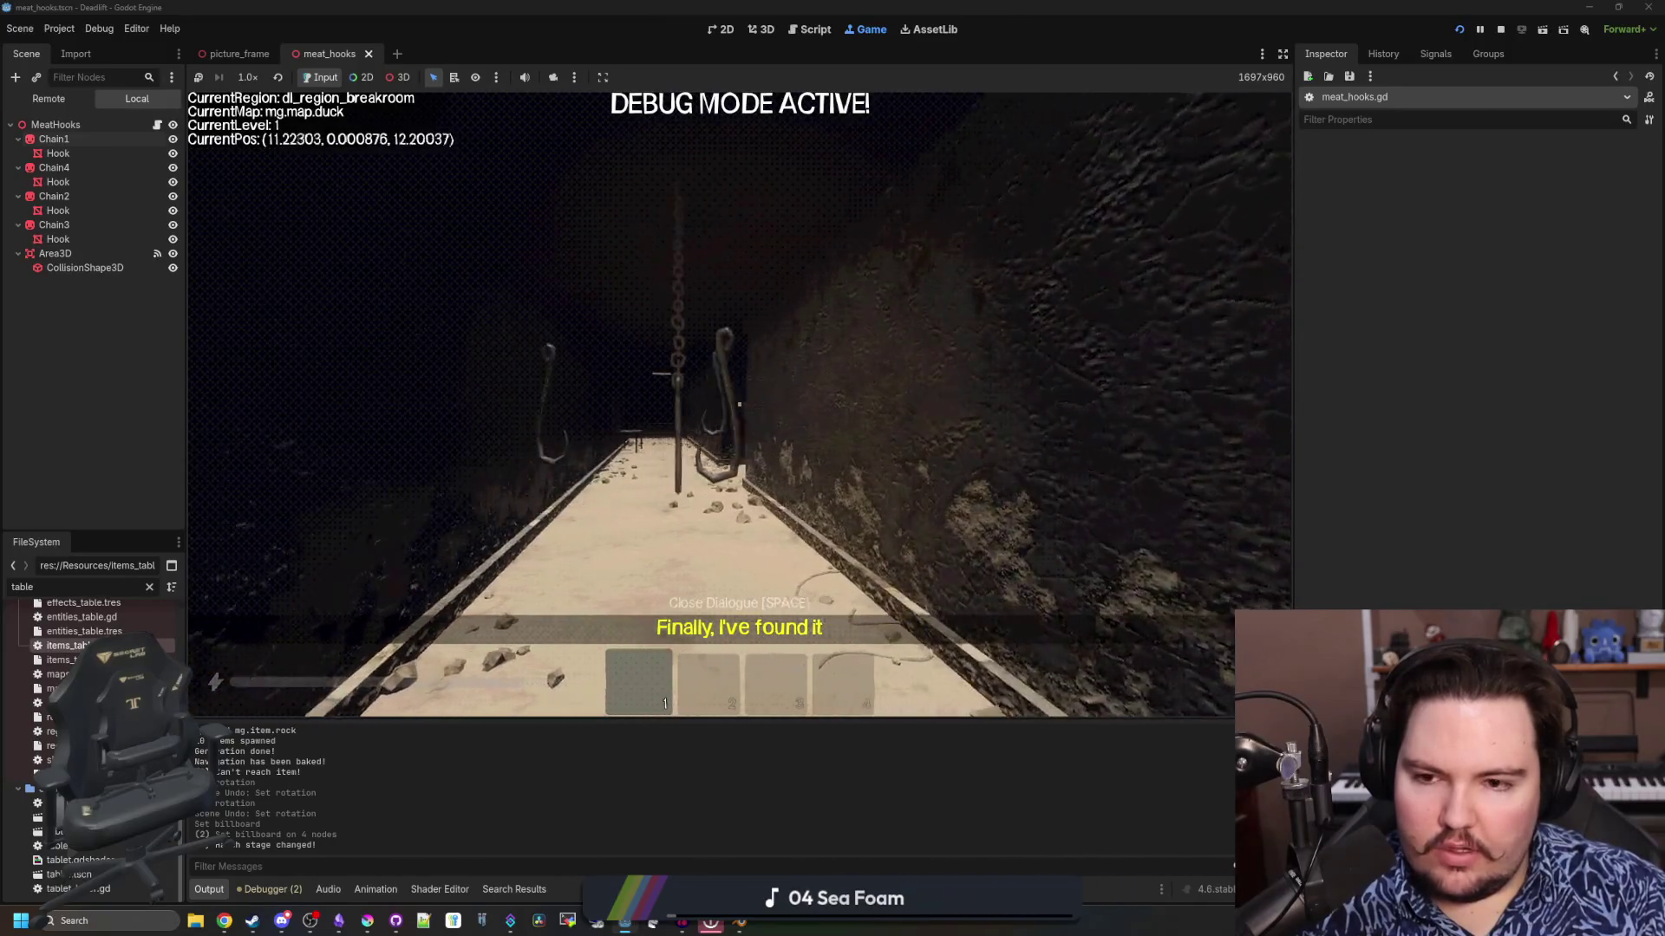
{"action": "key", "text": "w"}
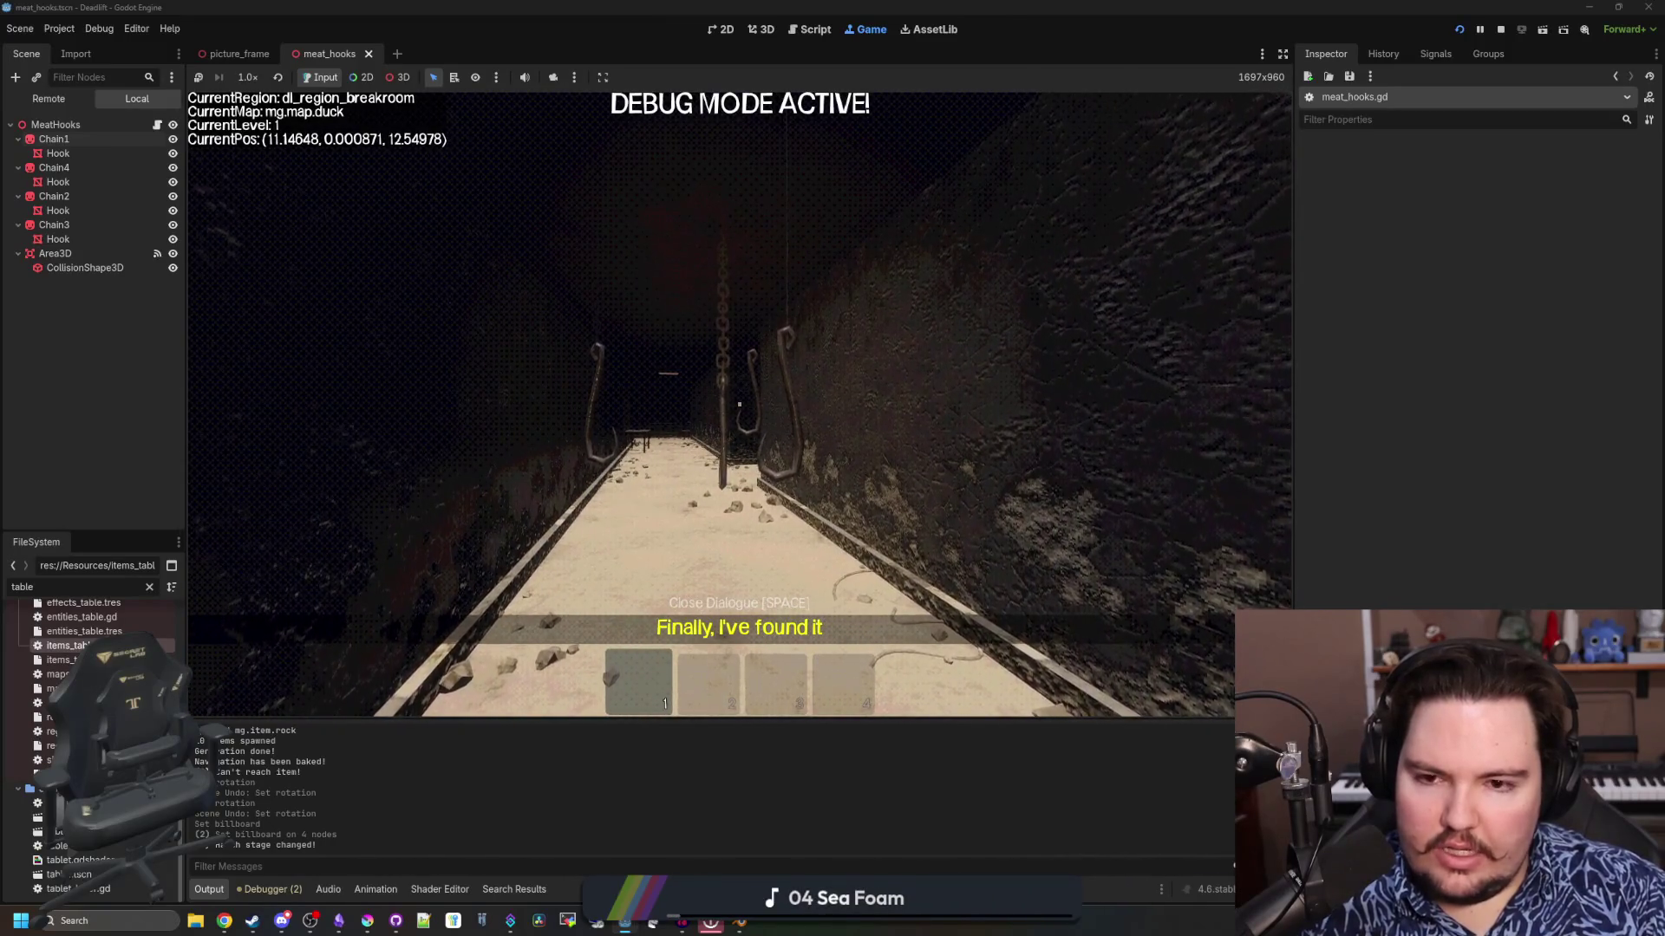
{"action": "key", "text": "super"}
{"action": "left_click", "coordinate": [157, 125]}
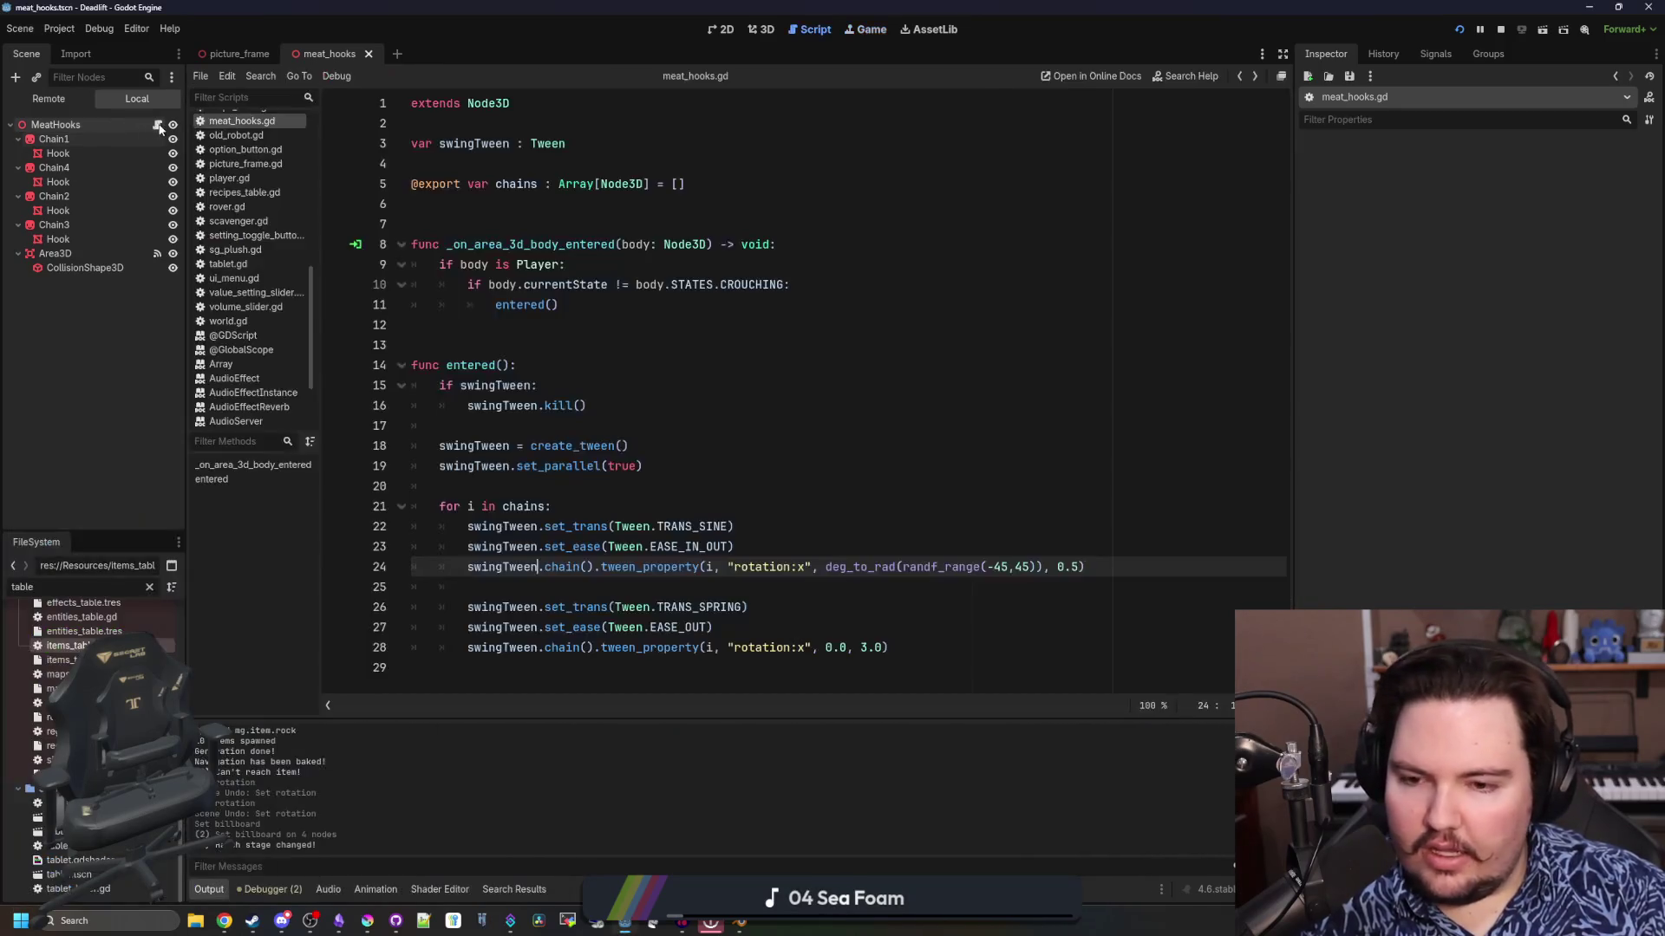
{"action": "left_click", "coordinate": [693, 469]}
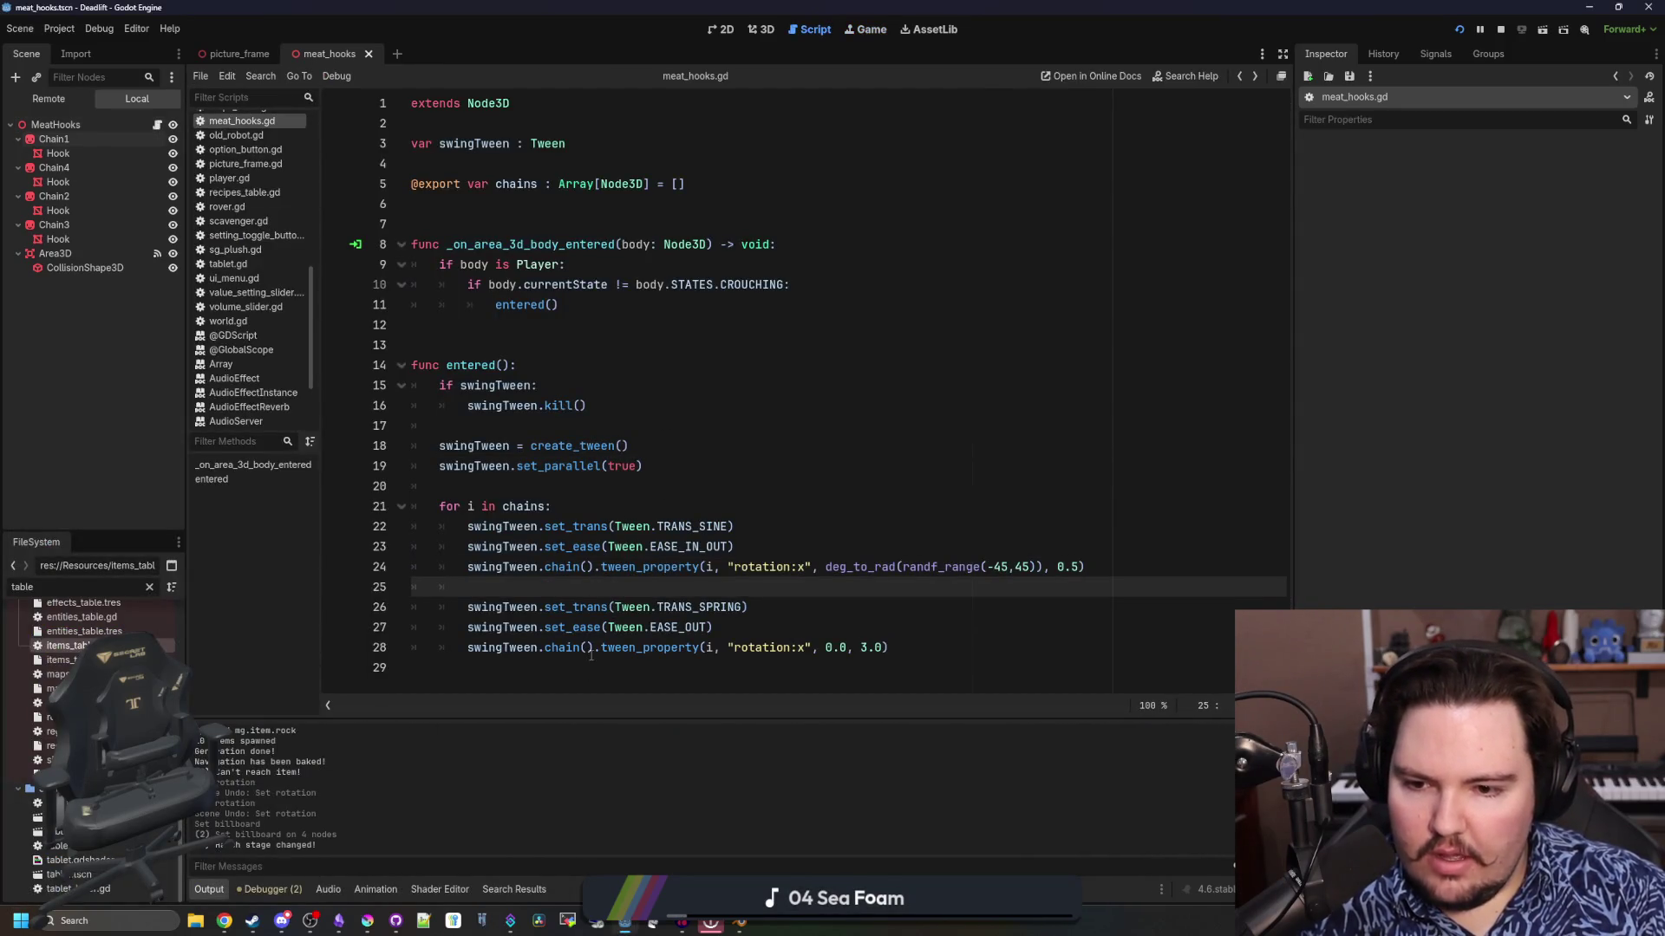
{"action": "left_click_drag", "start_coordinate": [592, 650], "coordinate": [566, 648]}
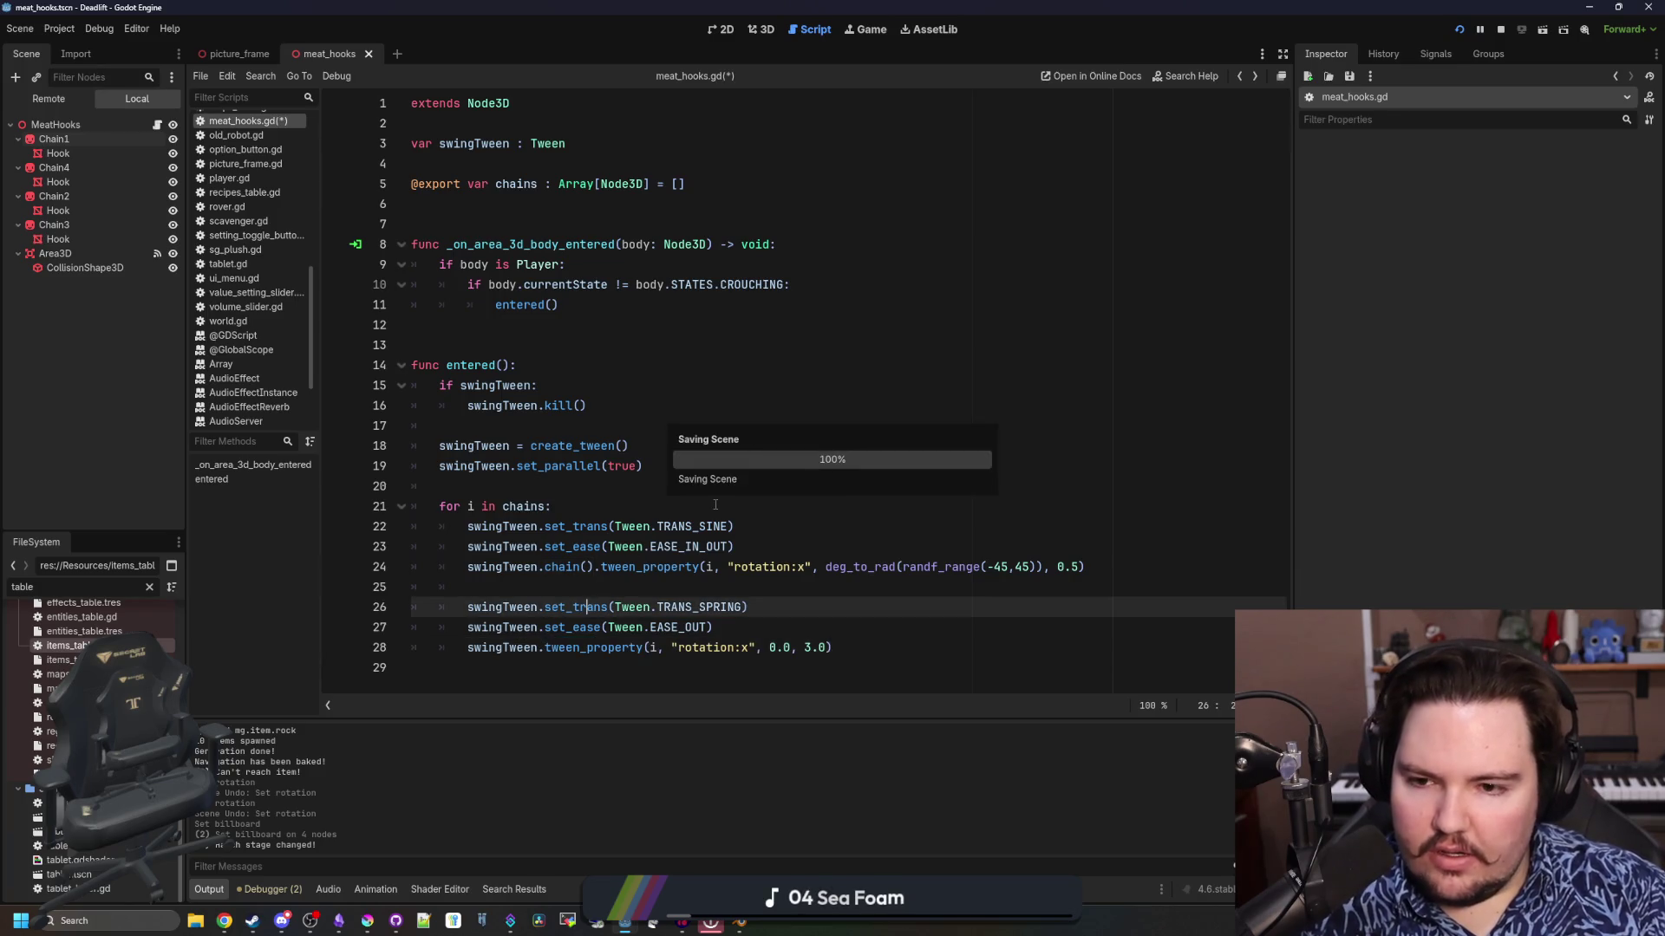
Playtest the hooks again, then select chain() on the swing line in the script
{"action": "left_click", "coordinate": [867, 29]}
{"action": "key", "text": "Escape"}
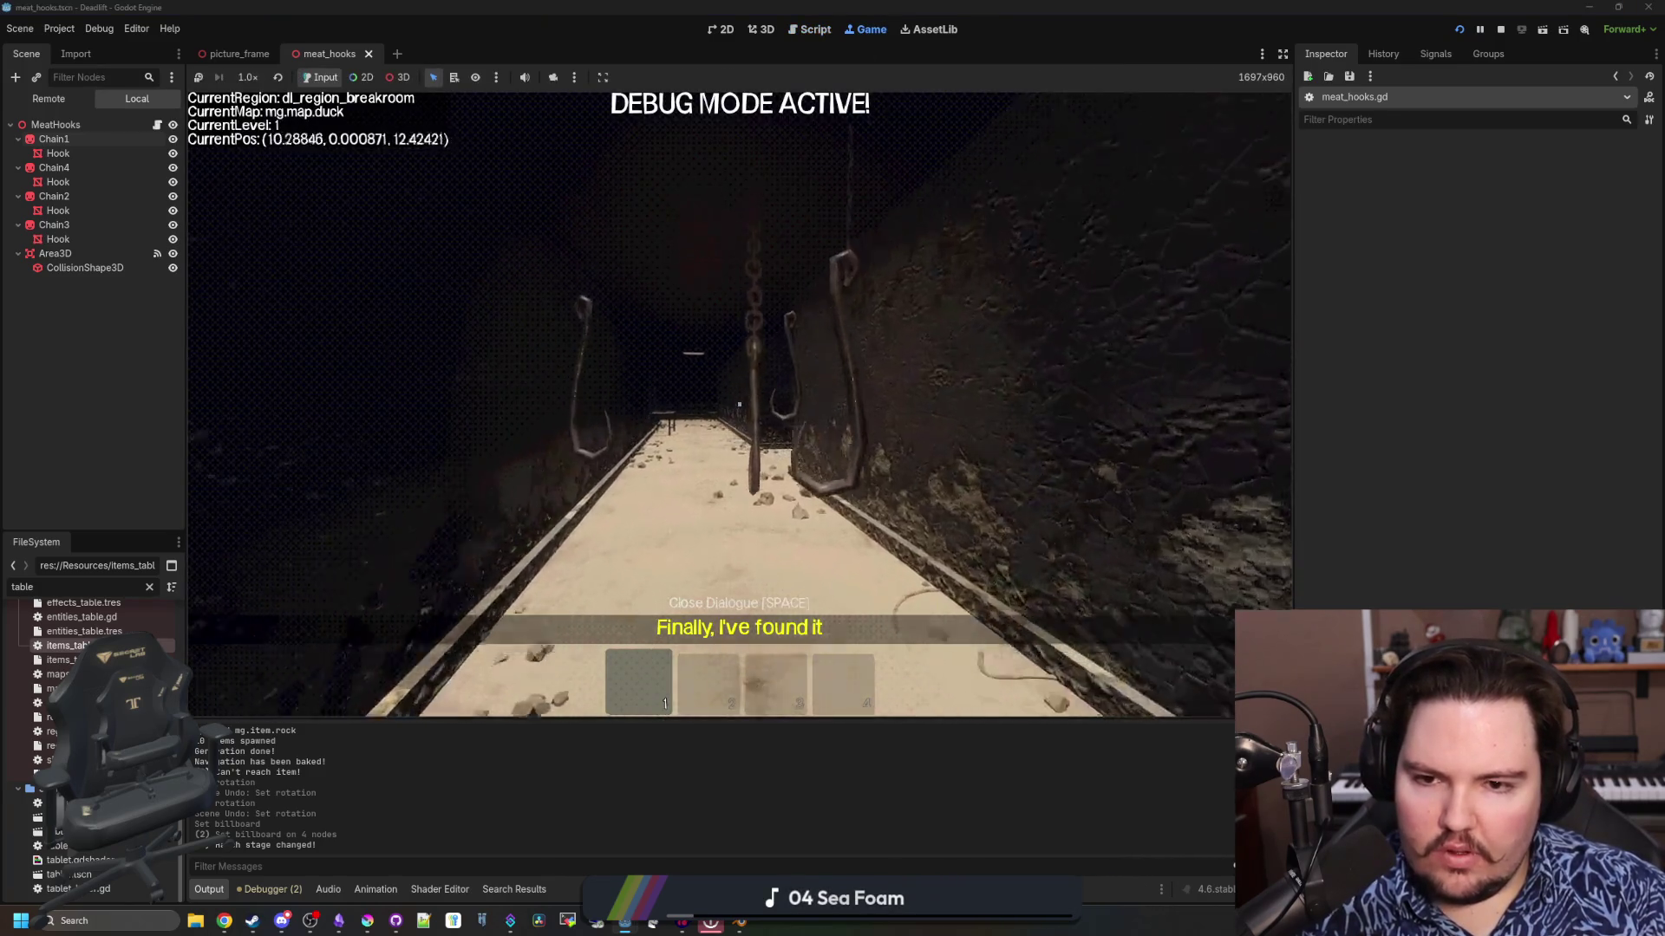
{"action": "key", "text": "w"}
{"action": "key", "text": "w"}
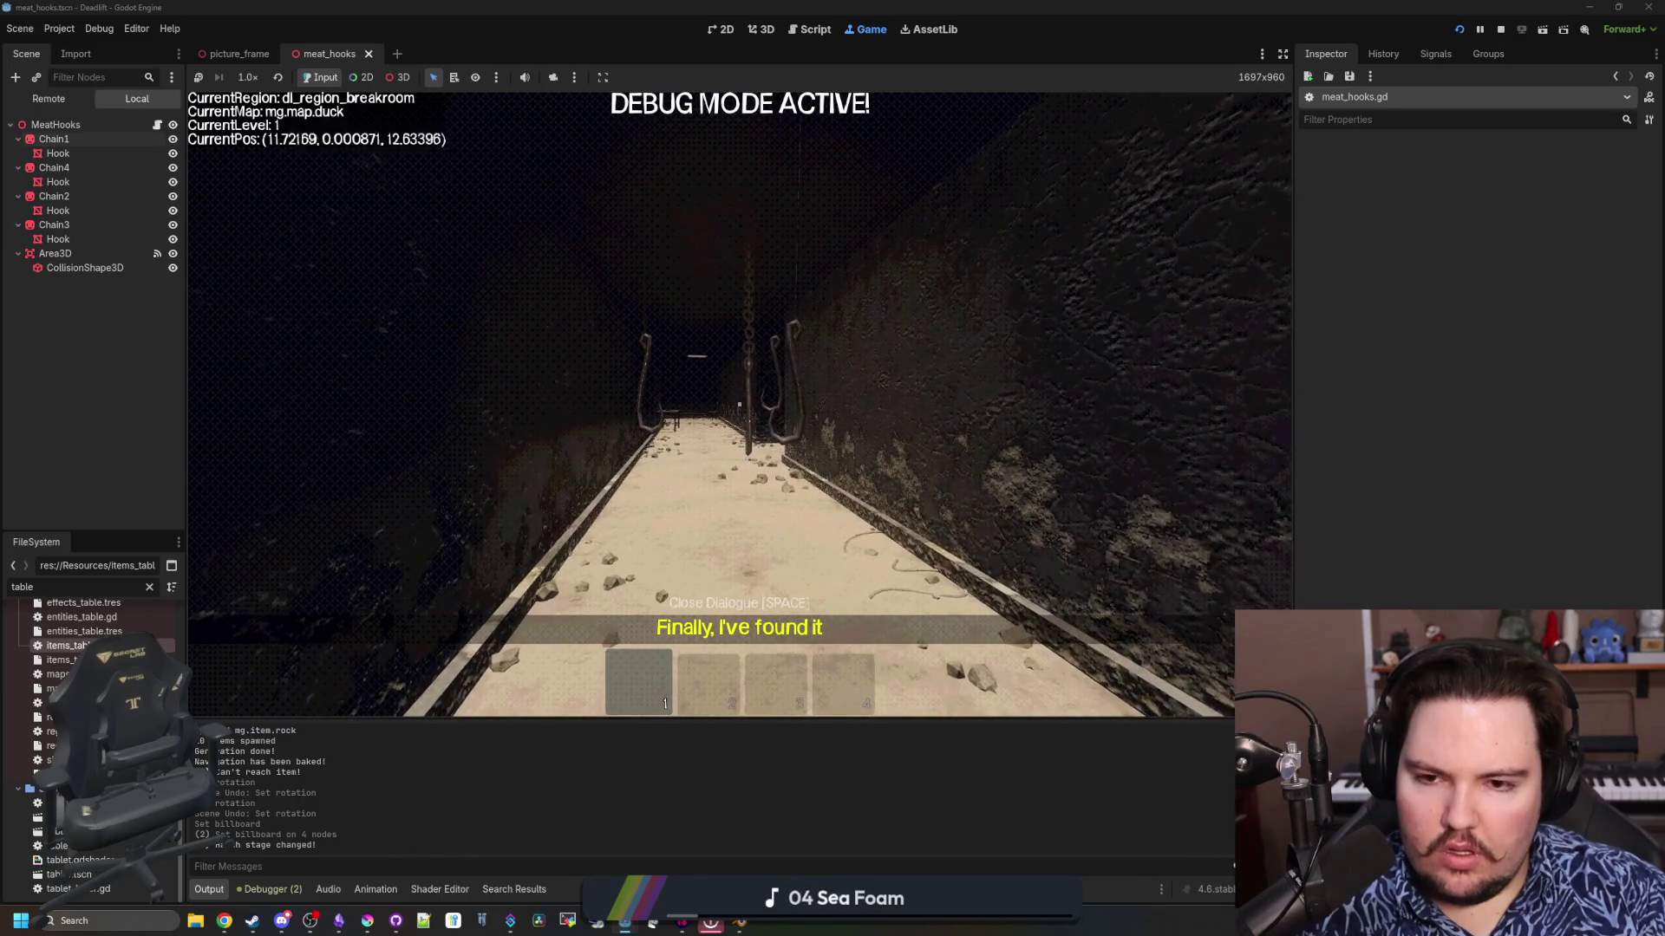
{"action": "key", "text": "w"}
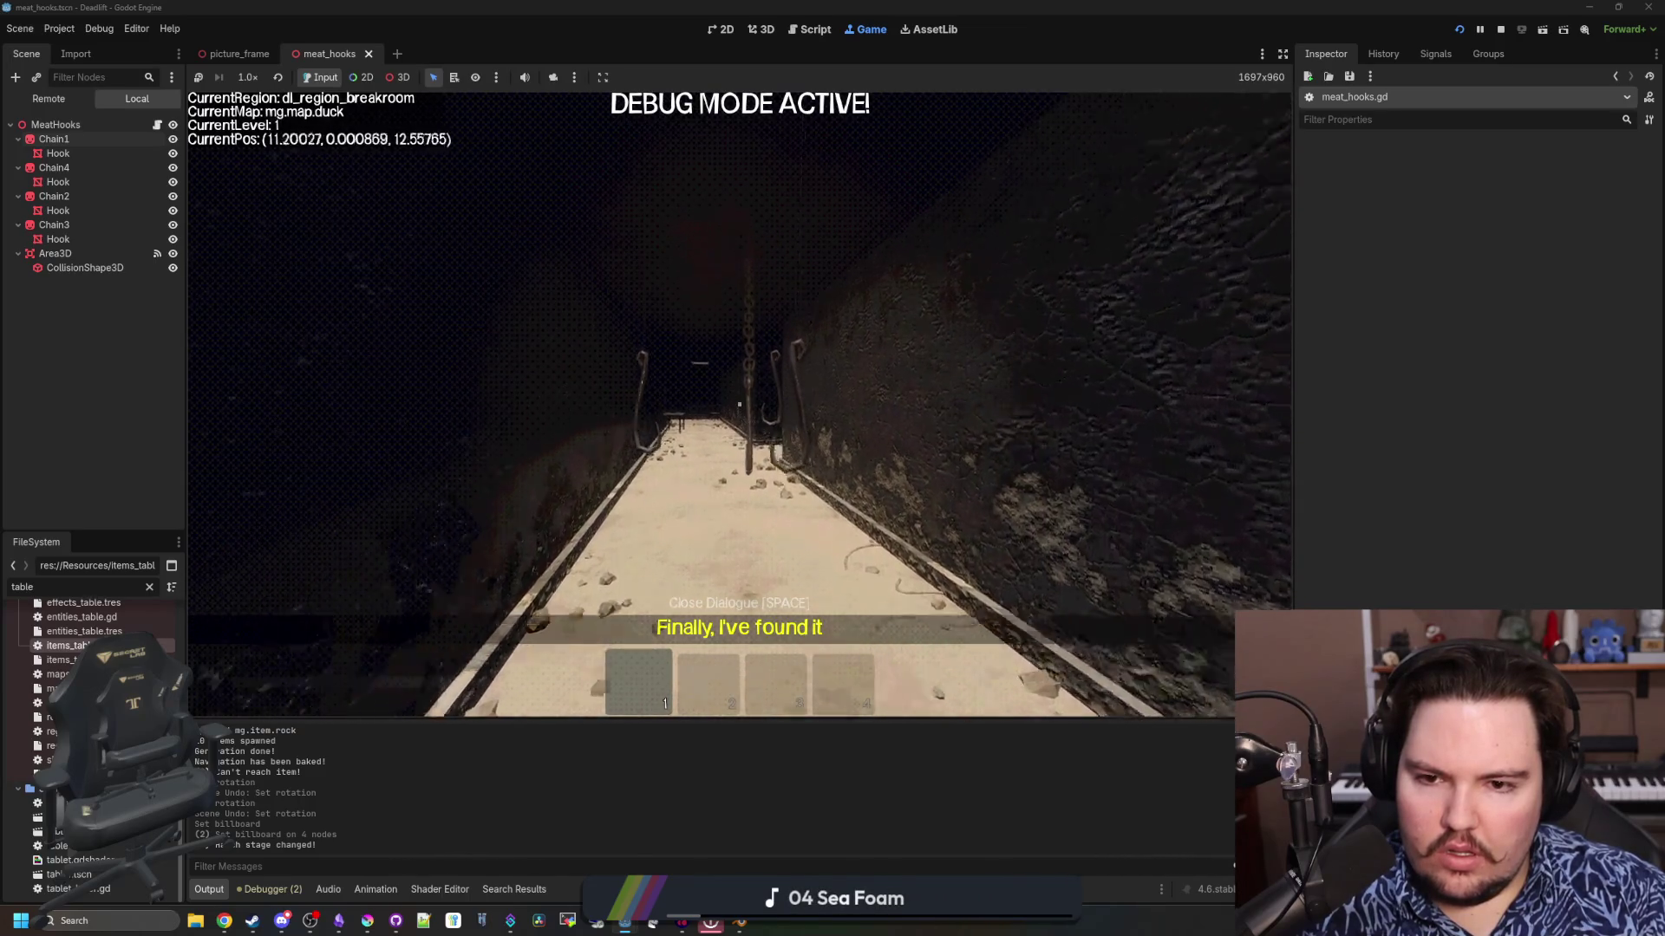
{"action": "key", "text": "w"}
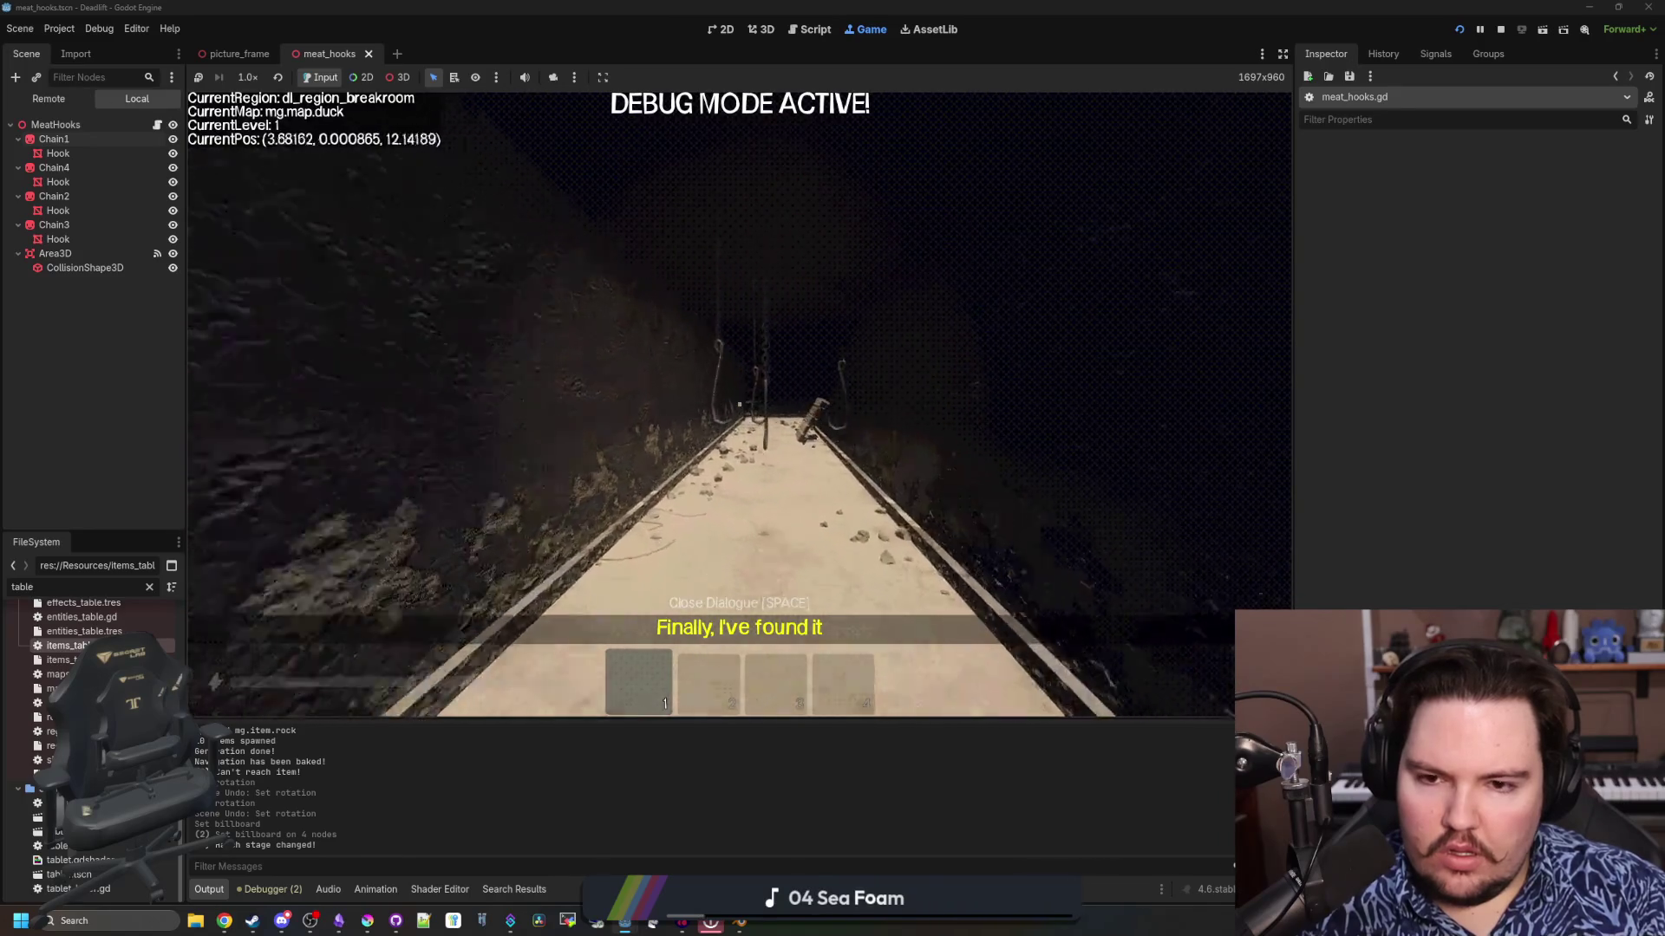
{"action": "key", "text": "w"}
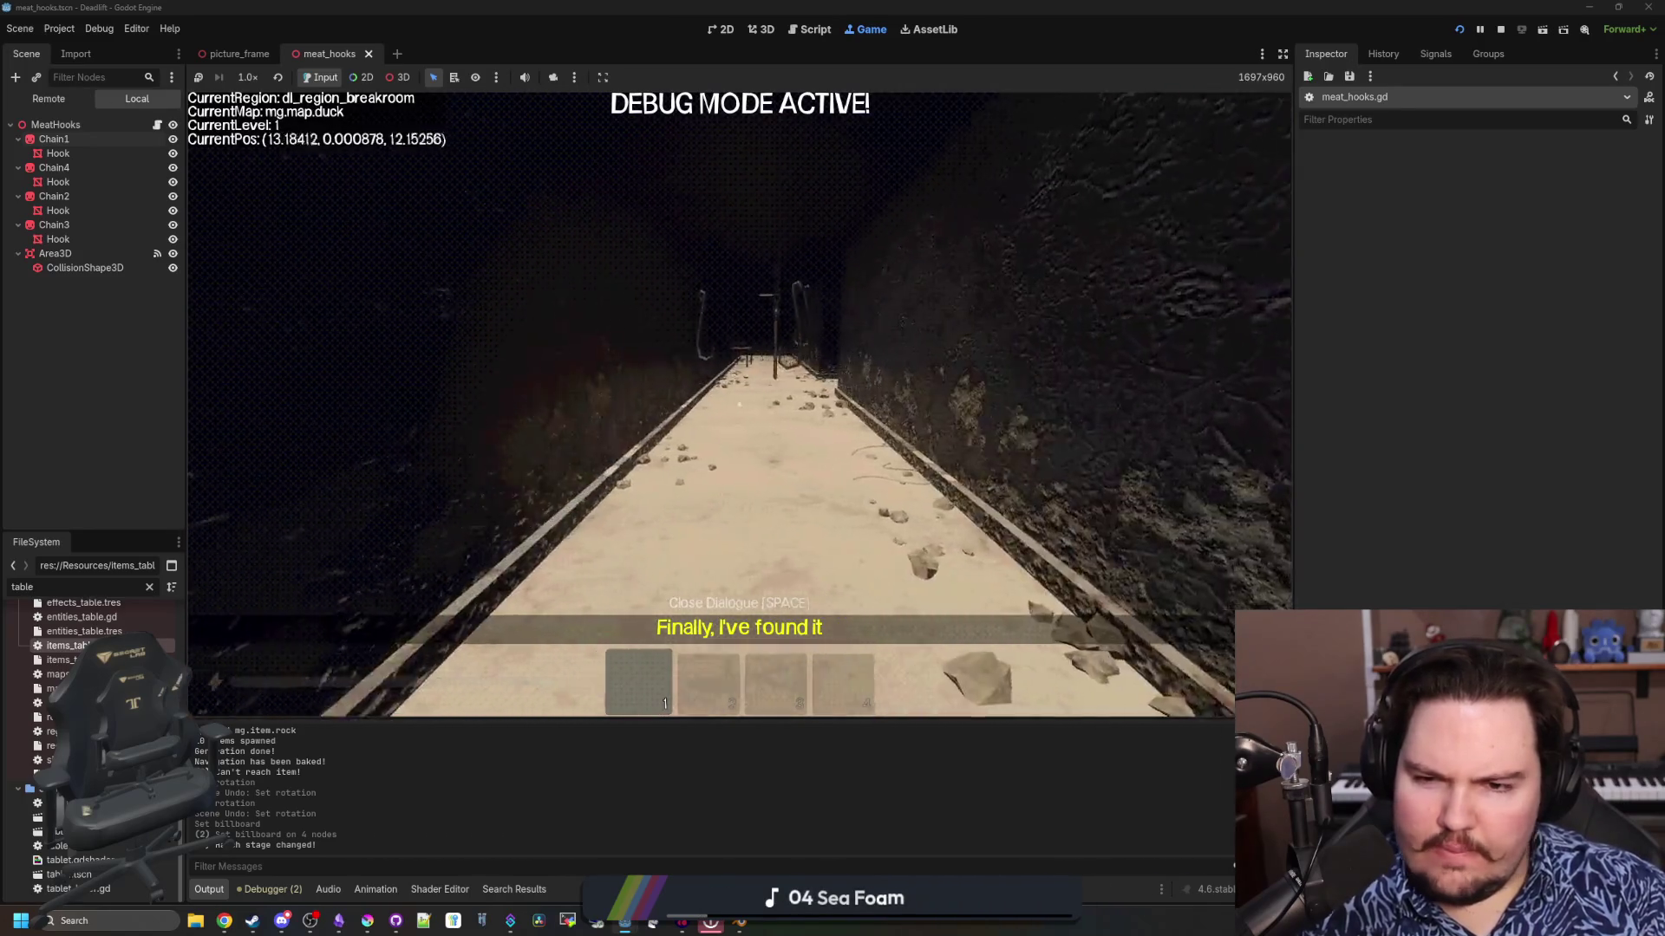
{"action": "key", "text": "w"}
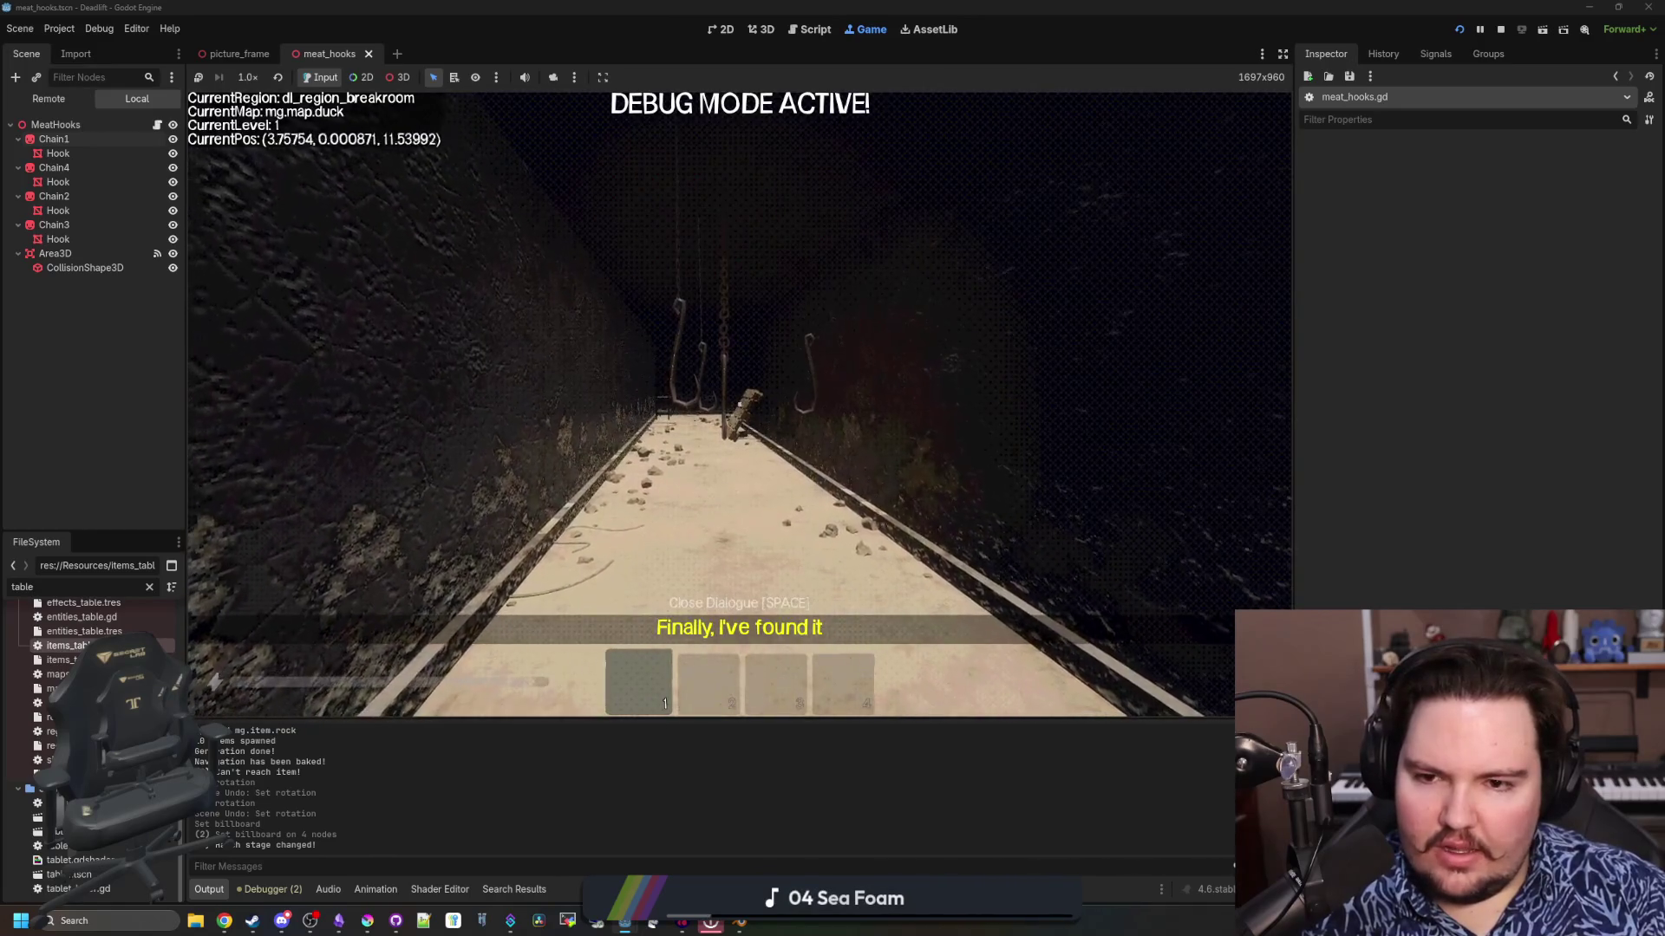
{"action": "key", "text": "Escape"}
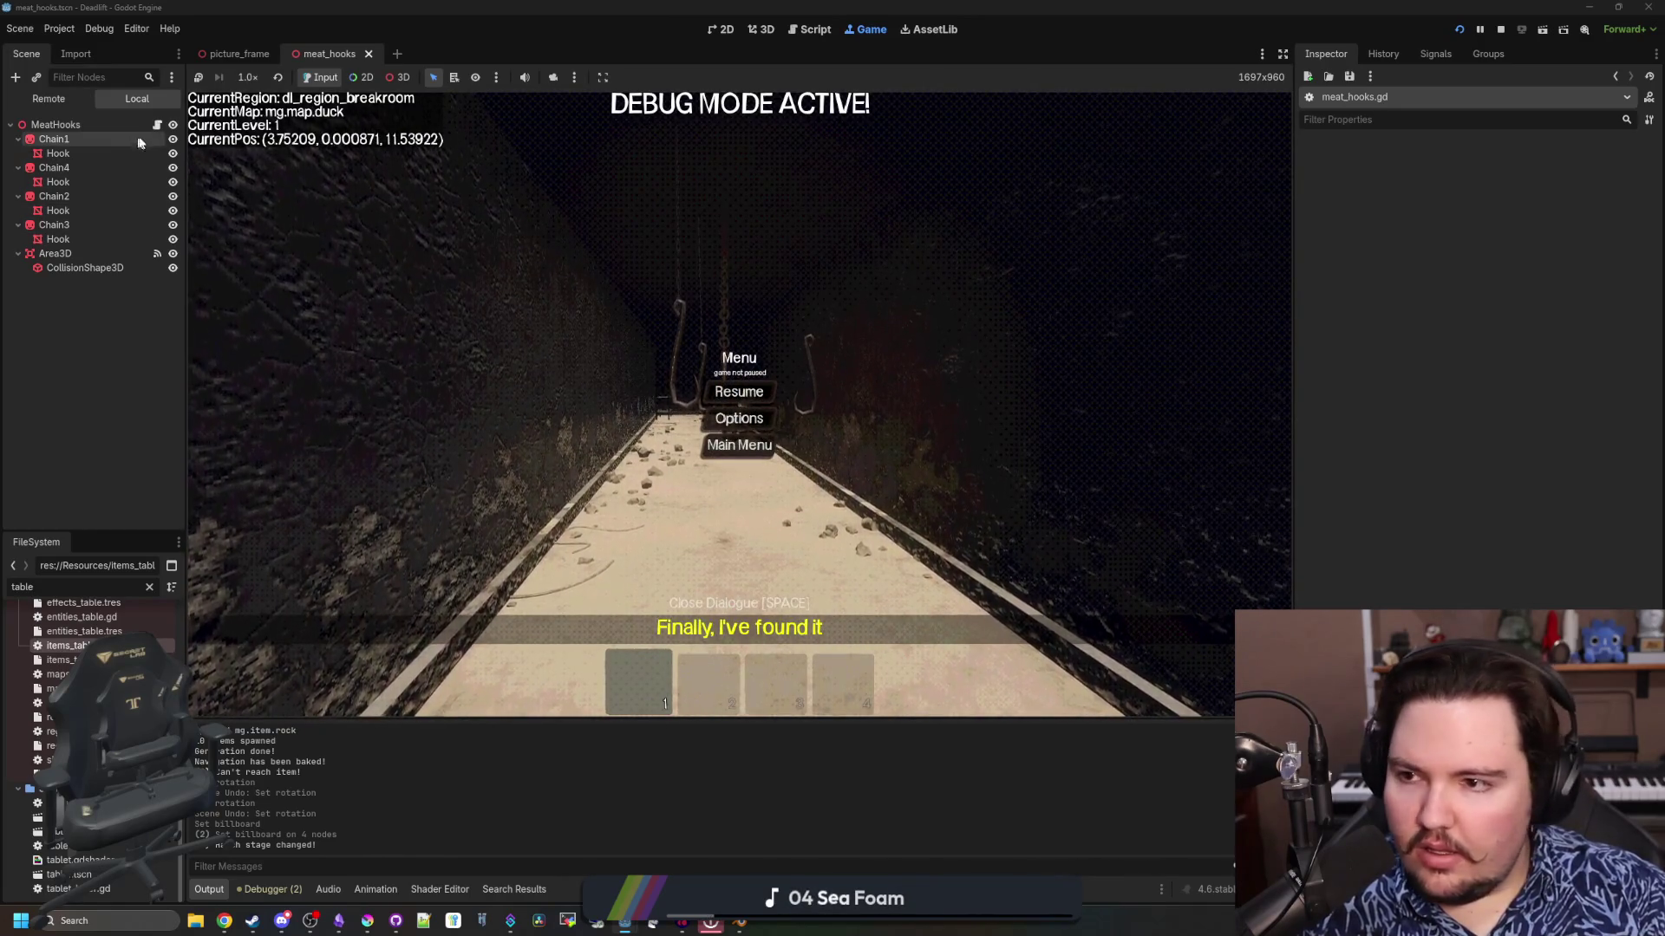
{"action": "key", "text": "ctrl+F3"}
{"action": "left_click_drag", "start_coordinate": [594, 567], "coordinate": [552, 566]}
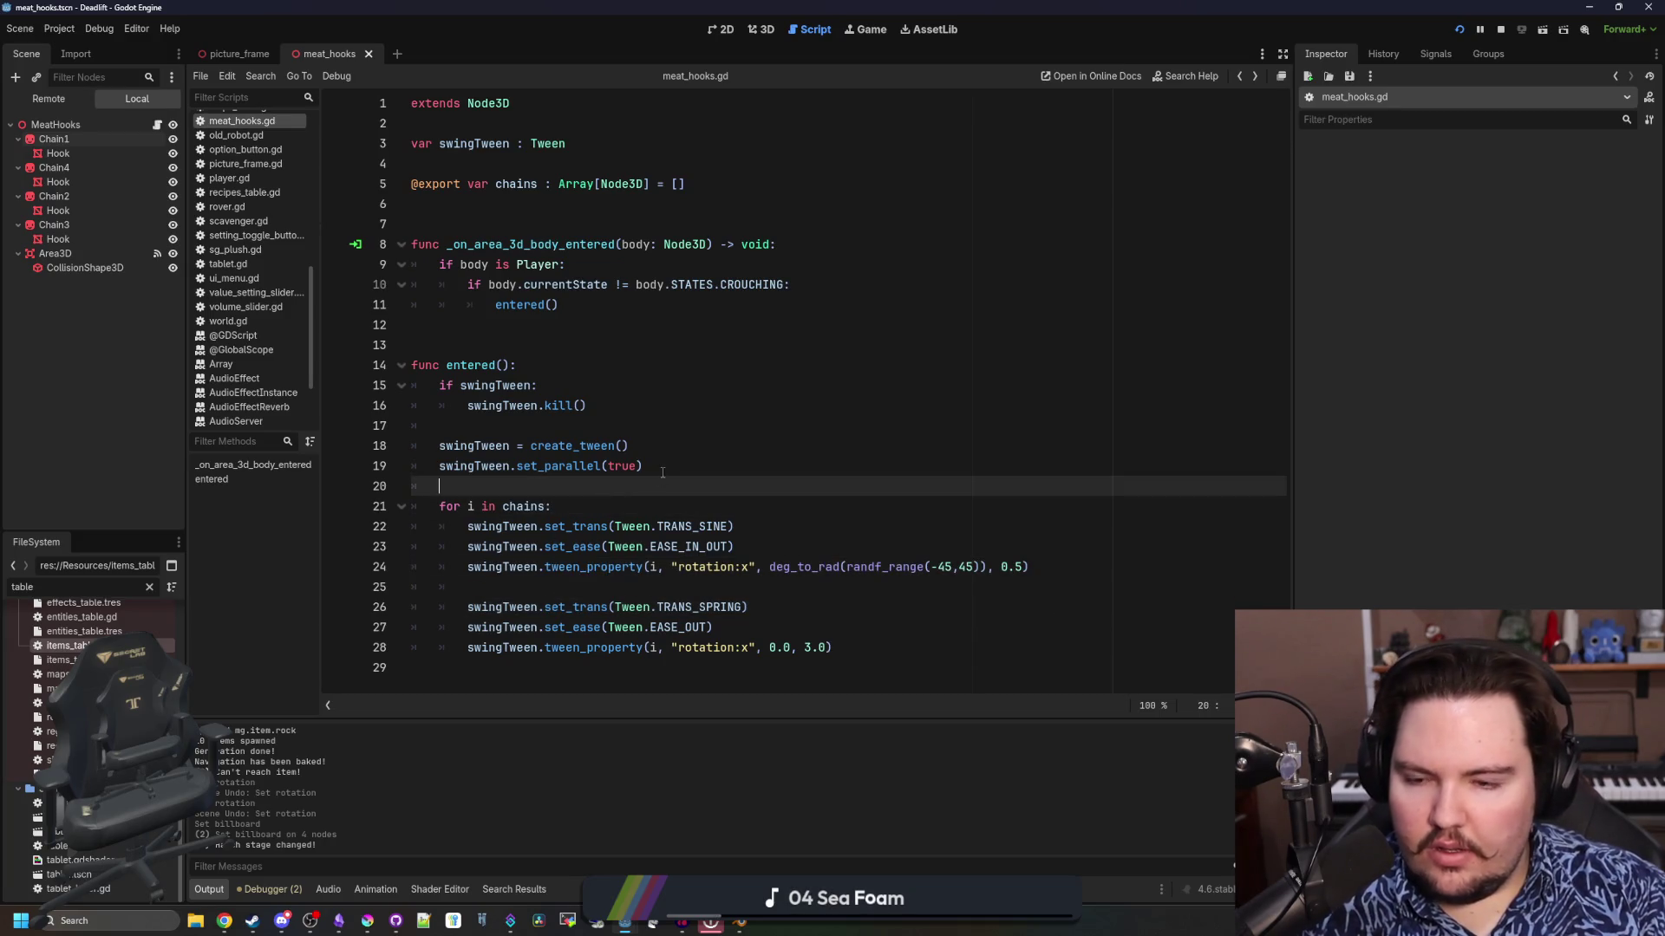
Add swingTween.set_parallel(false) at the chains loop start, paste set_parallel(true) at its end, and save
{"action": "left_click", "coordinate": [578, 507]}
{"action": "key", "text": "Return"}
{"action": "type", "text": "swingTween.set_parallel(false)"}
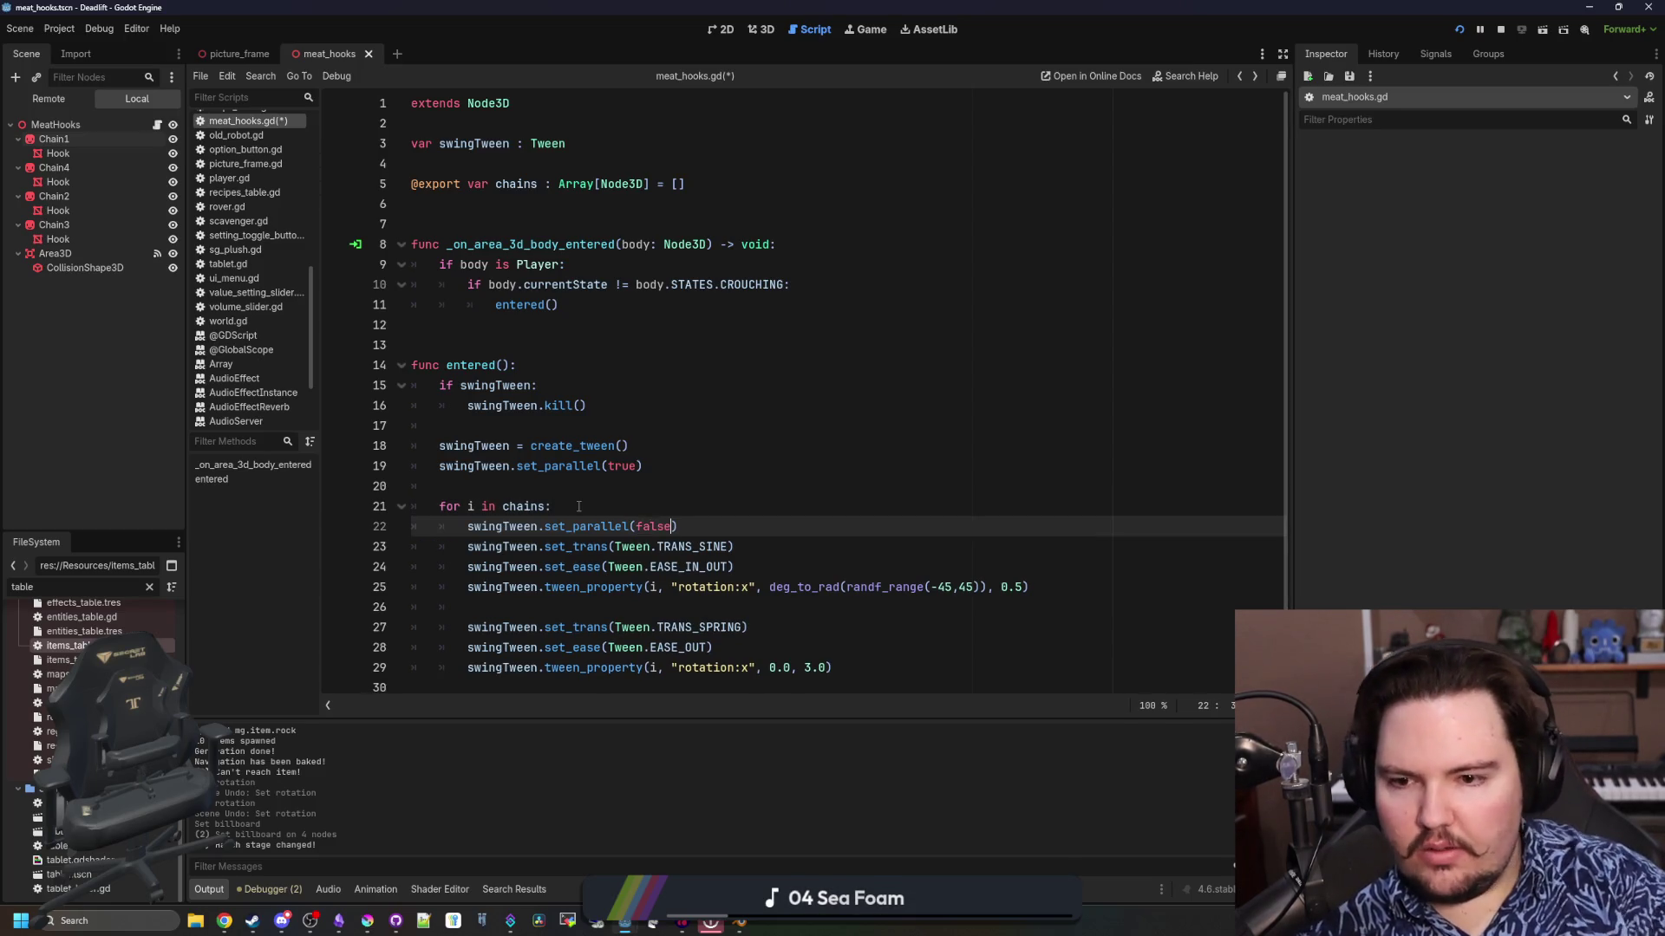
{"action": "left_click_drag", "start_coordinate": [642, 465], "coordinate": [430, 466]}
{"action": "key", "text": "ctrl+c"}
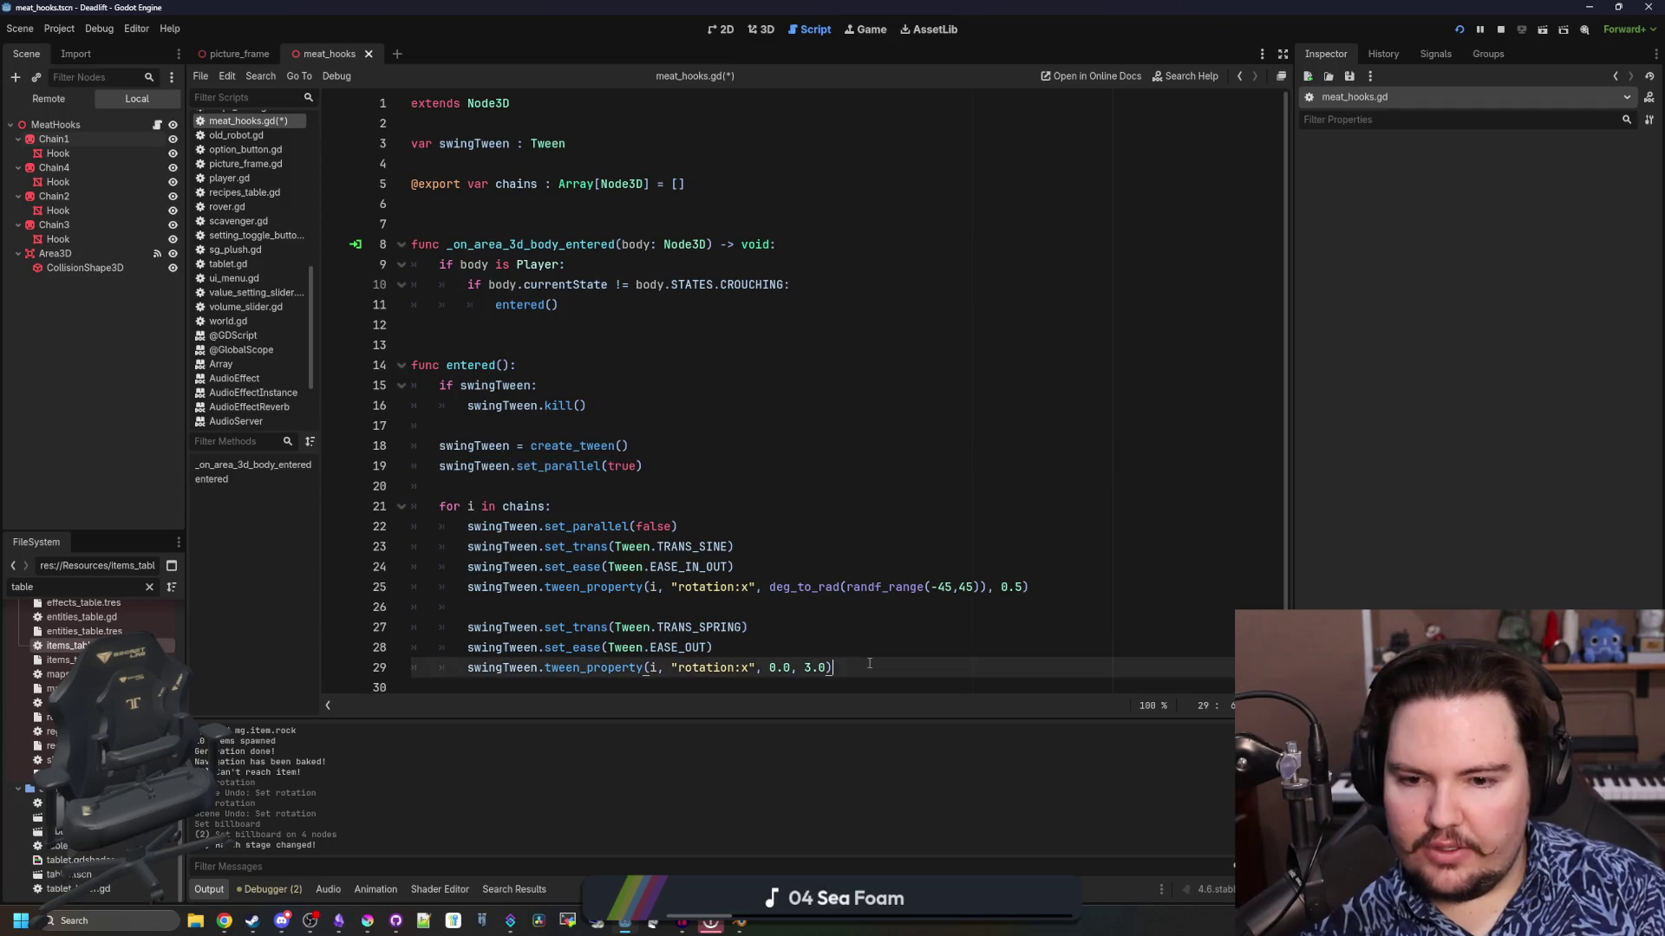
{"action": "left_click", "coordinate": [869, 683]}
{"action": "key", "text": "ctrl+v"}
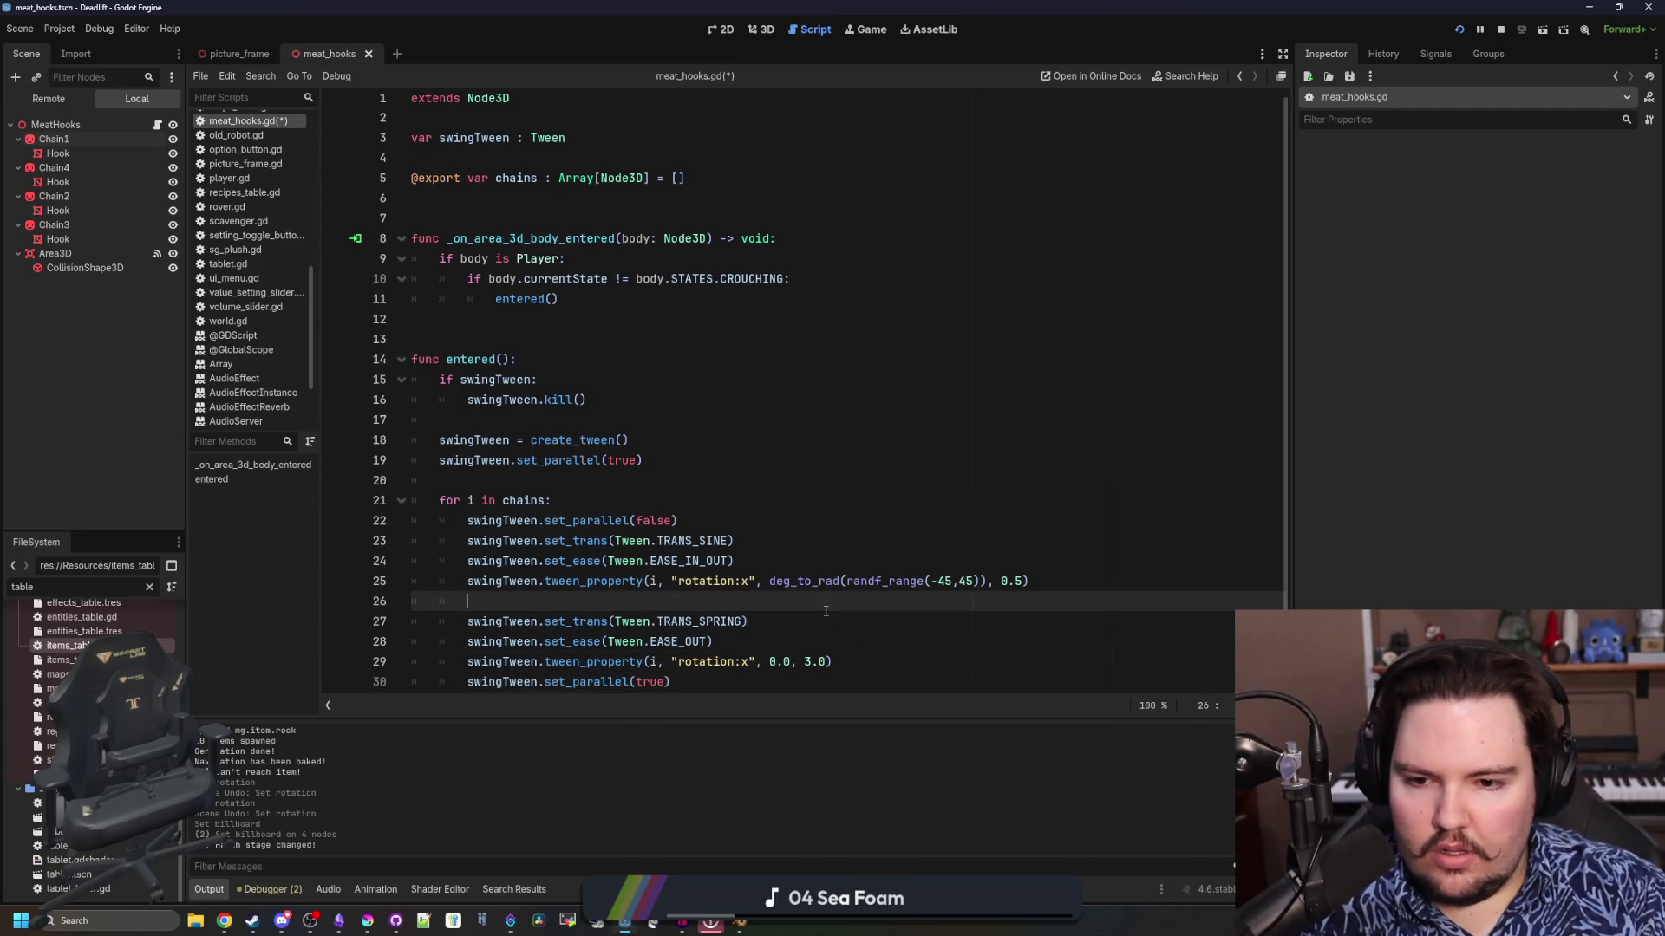
{"action": "key", "text": "ctrl+s"}
Playtest the running game, walking up to and past the meat hooks to watch them swing
{"action": "left_click", "coordinate": [857, 34]}
{"action": "key", "text": "Escape"}
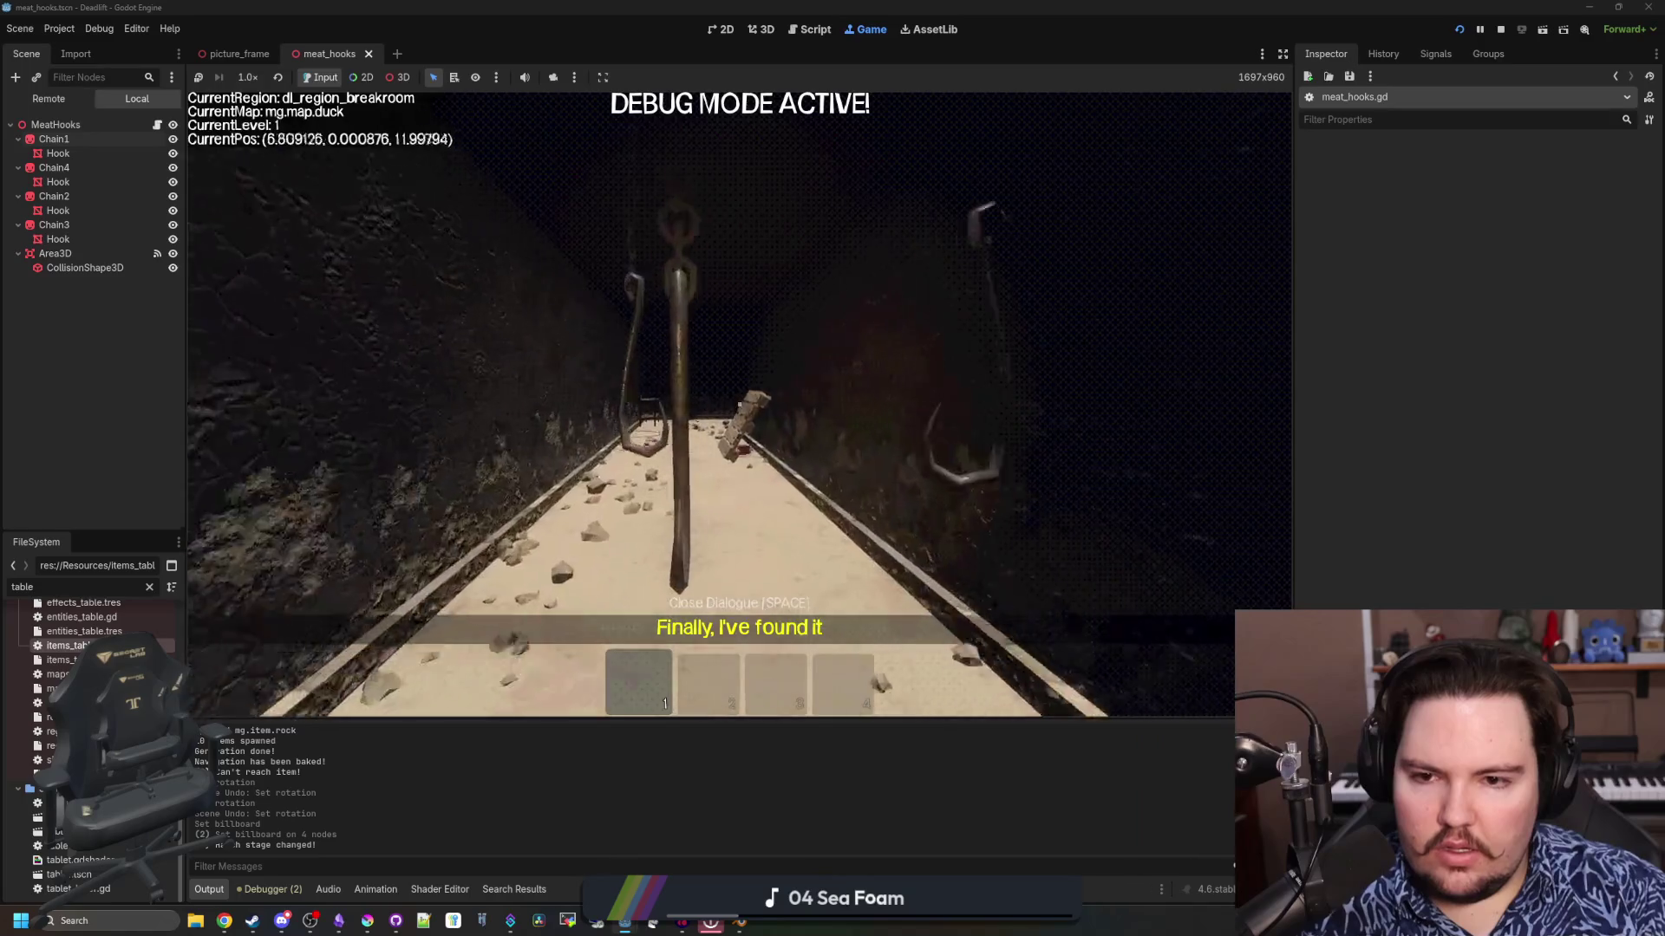
{"action": "key", "text": "w"}
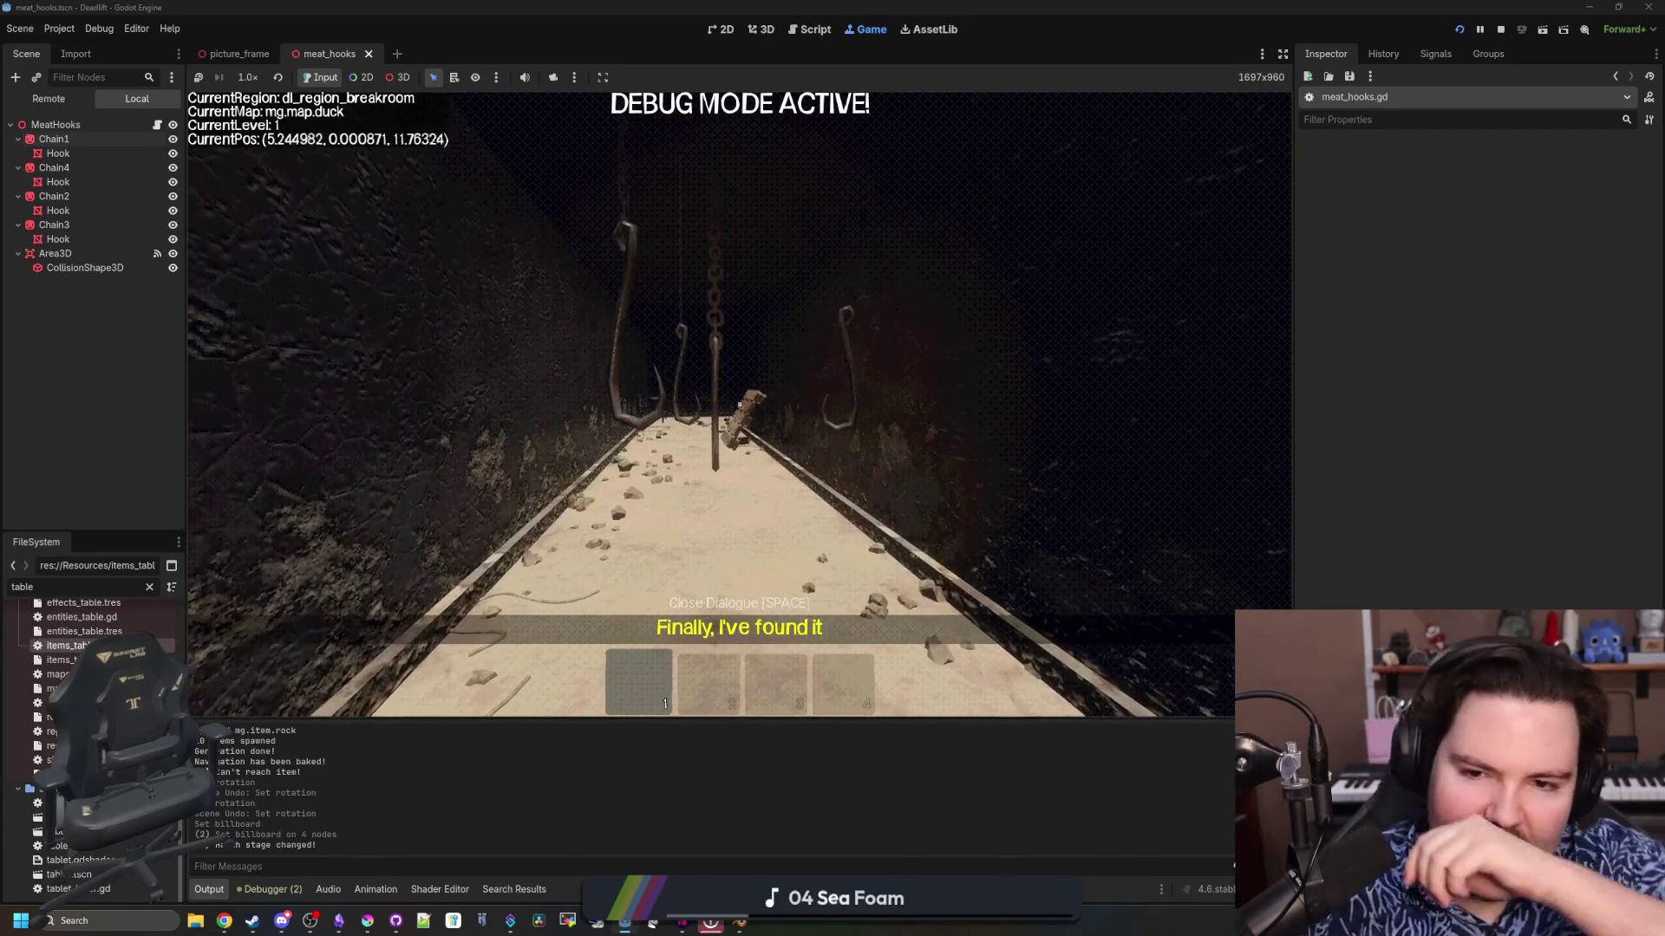
{"action": "key", "text": "w"}
{"action": "key", "text": "s"}
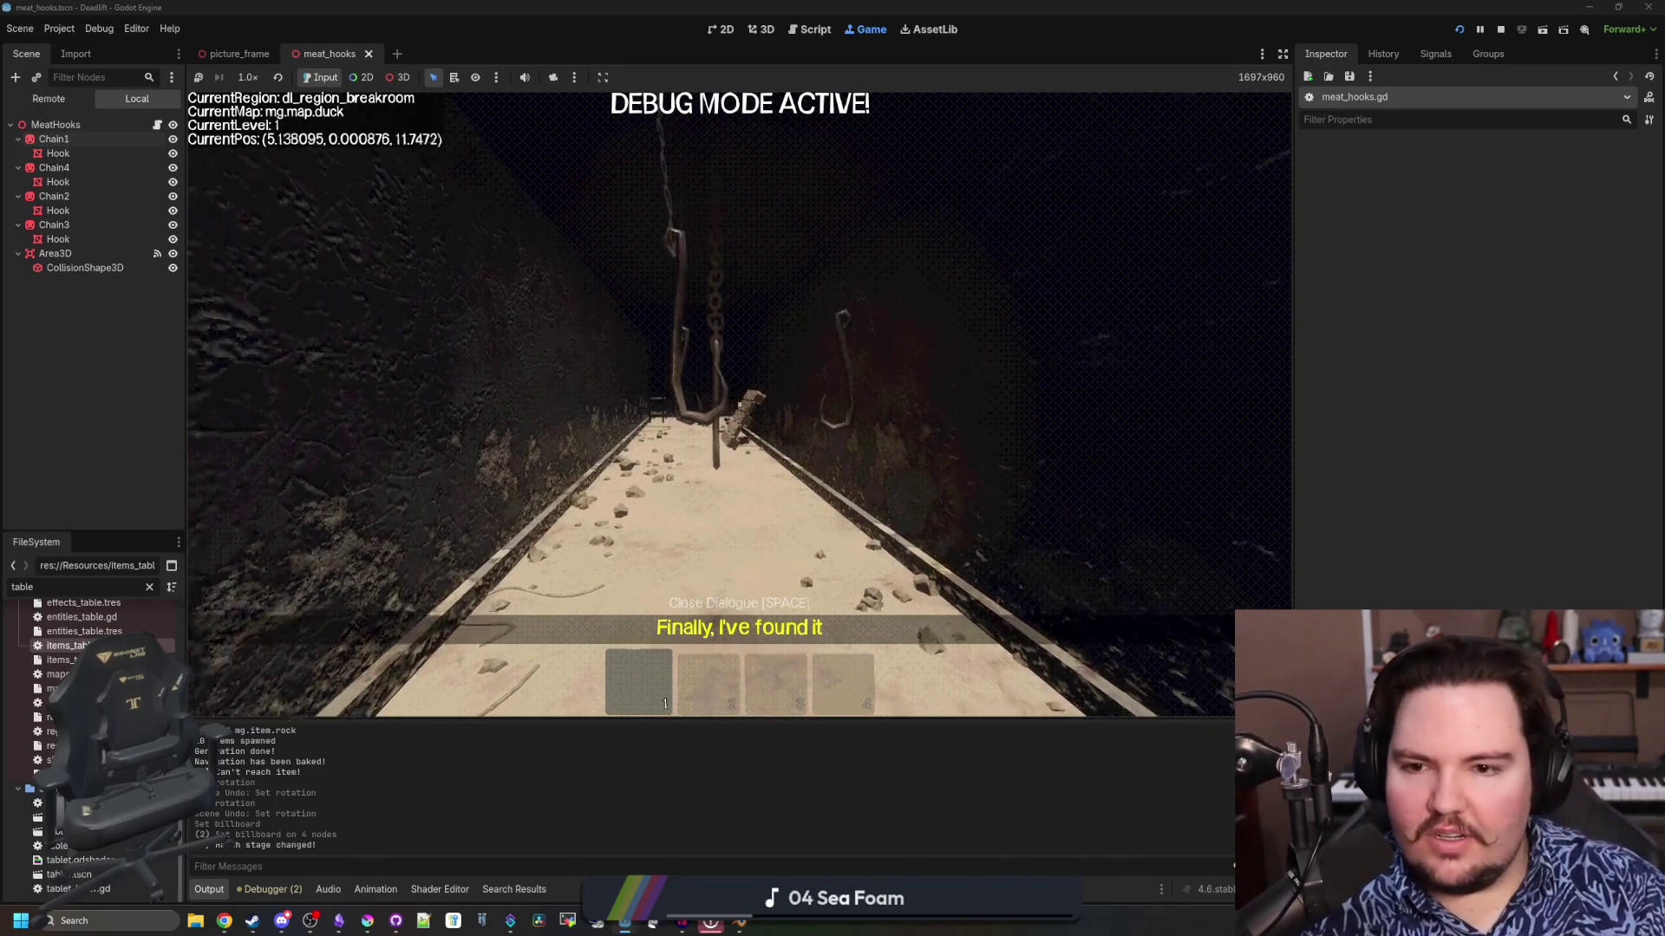
{"action": "key", "text": "w"}
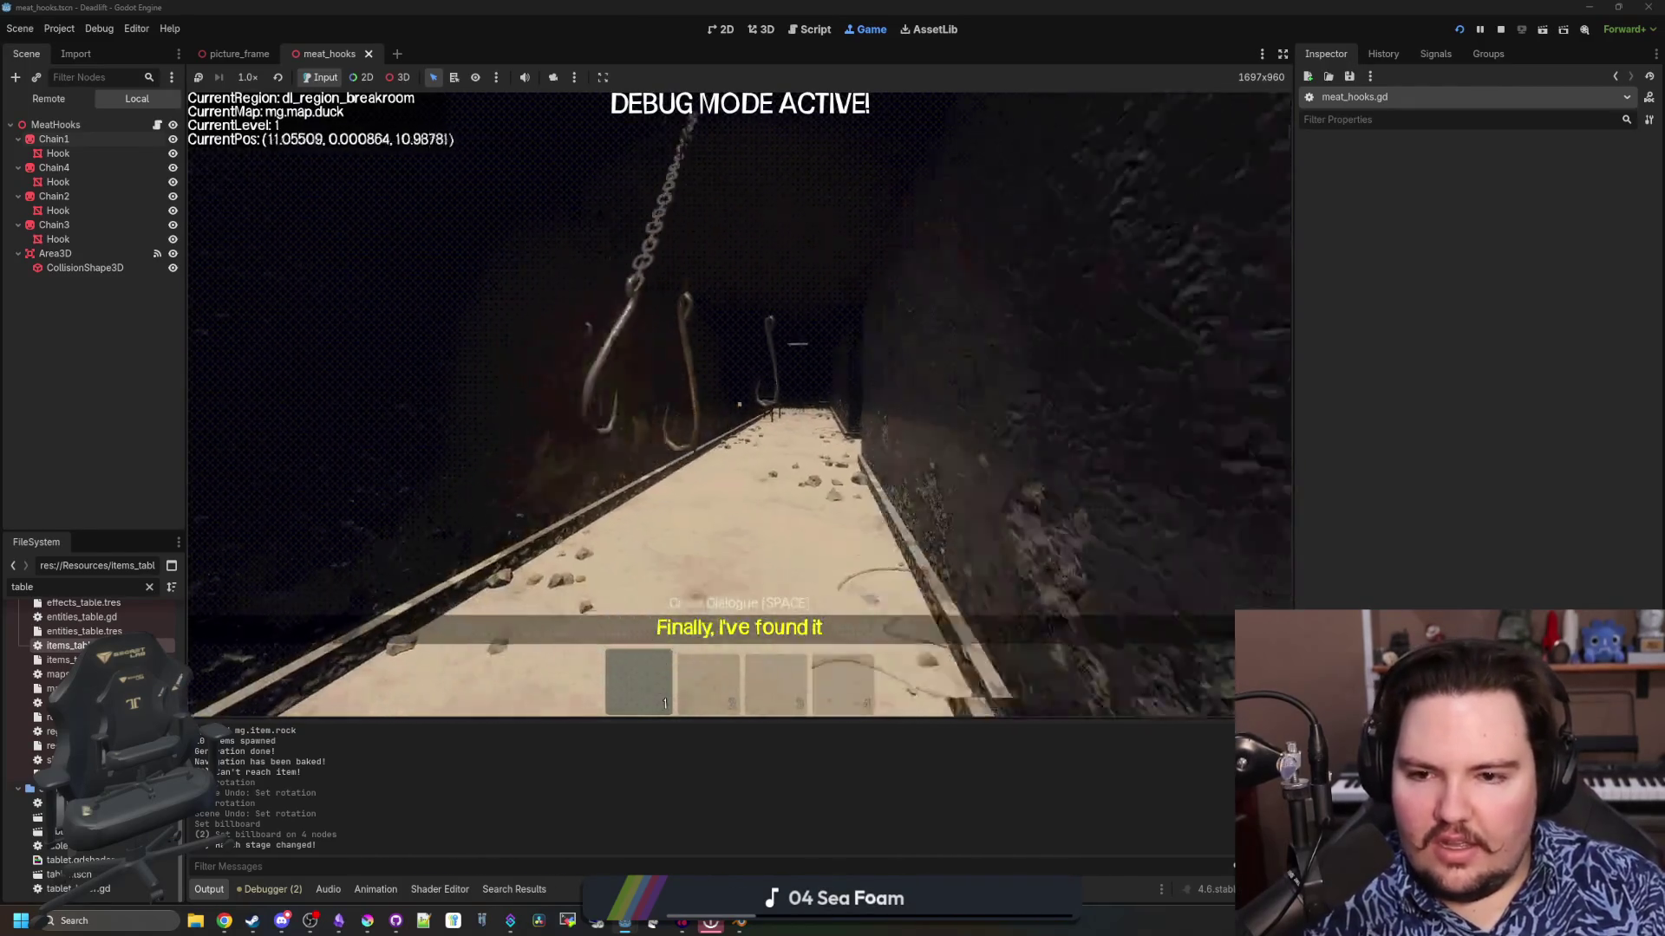
{"action": "key", "text": "Escape"}
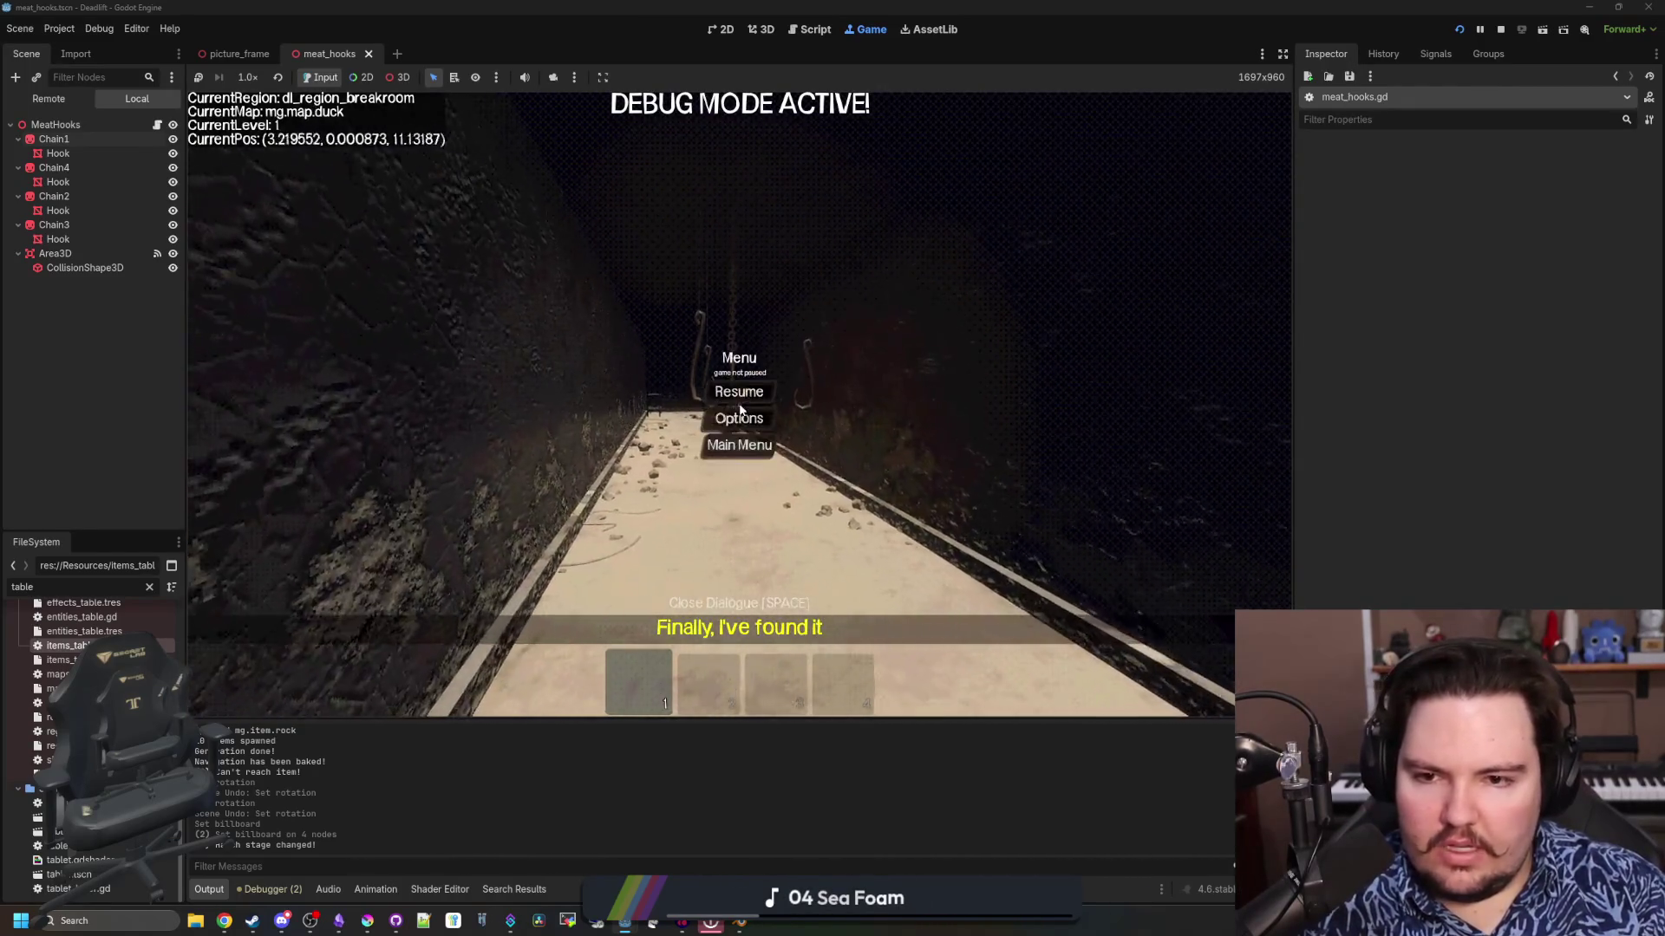
Return to meat_hooks.gd and place the caret on line 6 below chains
{"action": "left_click", "coordinate": [156, 125]}
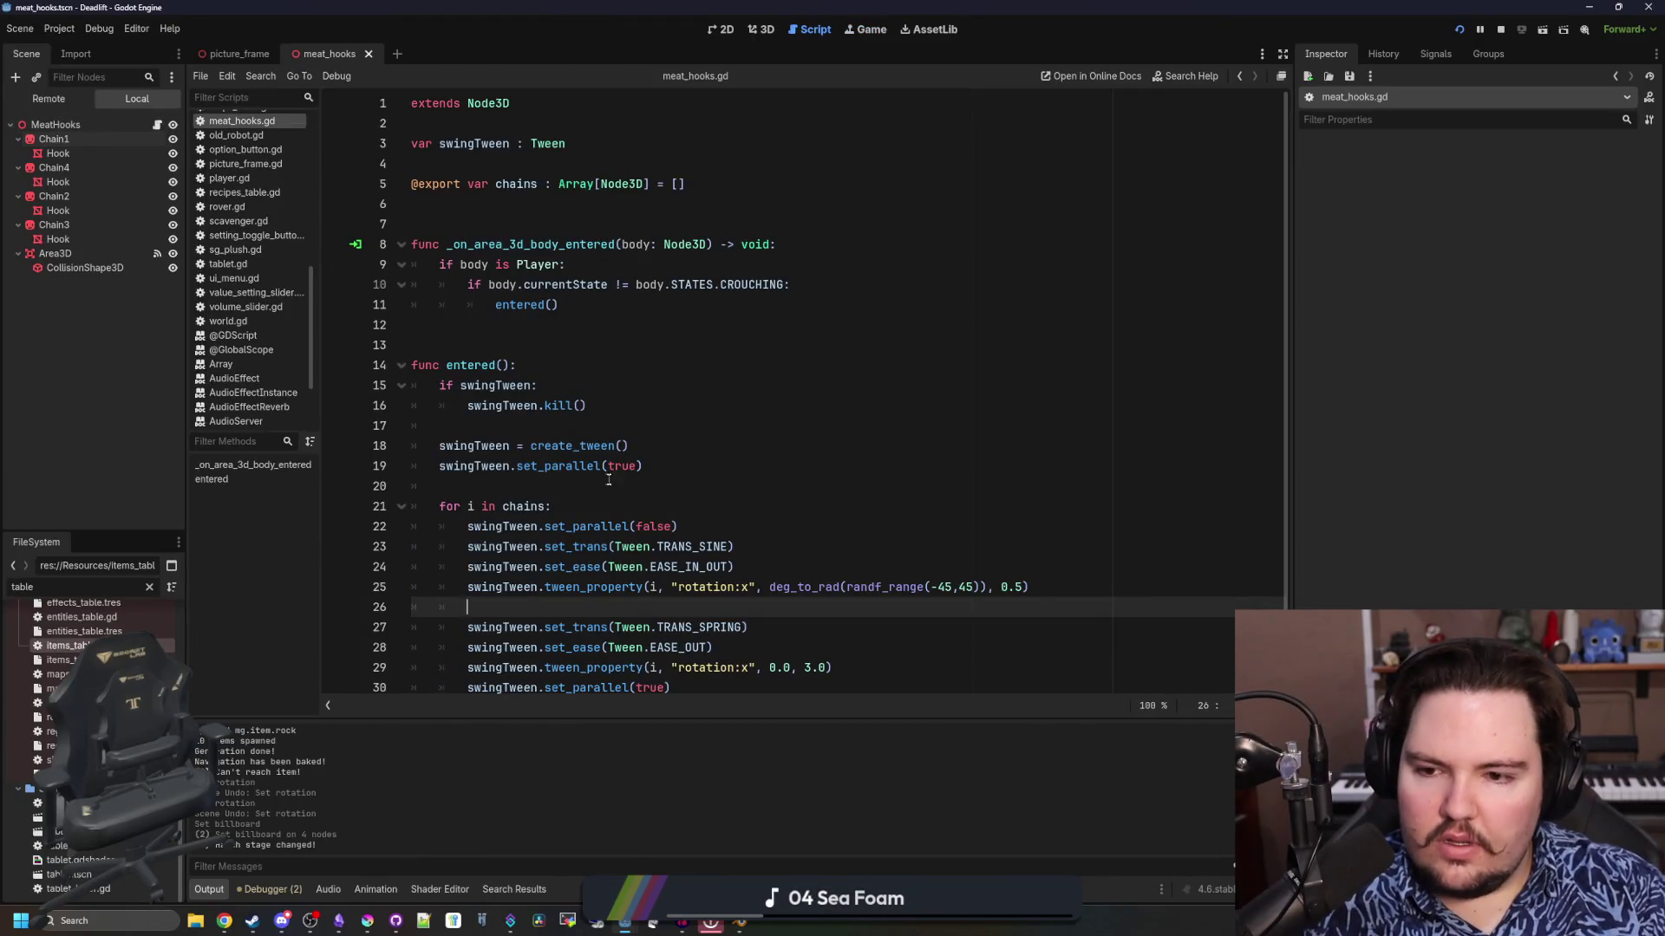
{"action": "scroll", "coordinate": [630, 577], "scroll_direction": "down", "scroll_amount": 1}
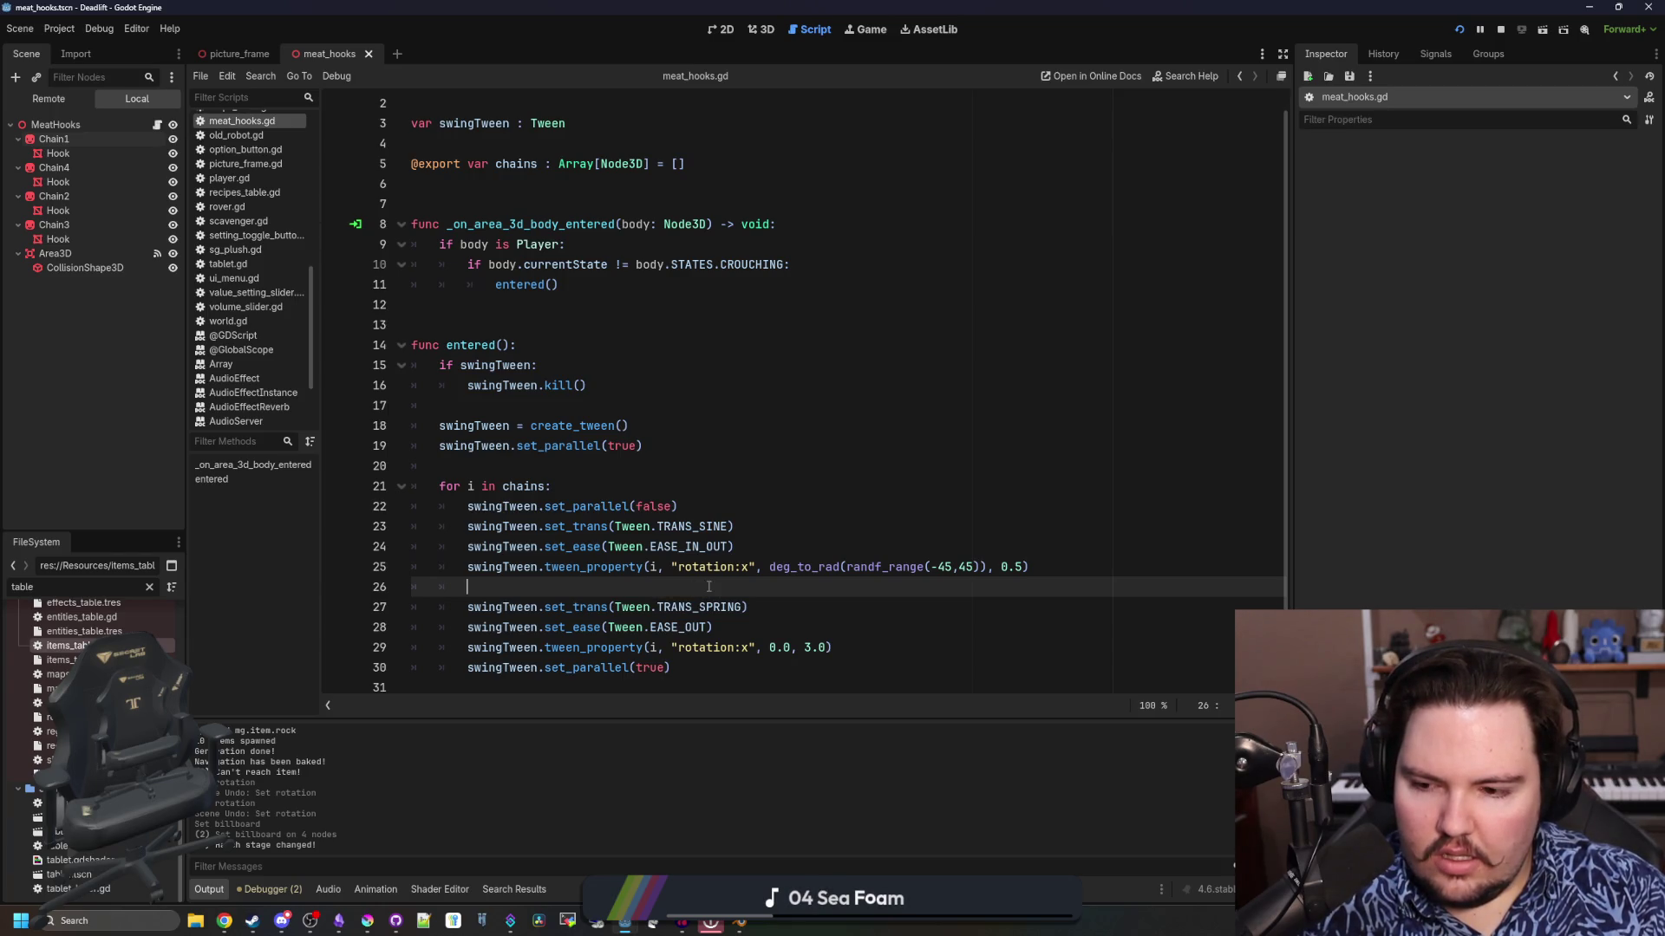
{"action": "left_click", "coordinate": [498, 466]}
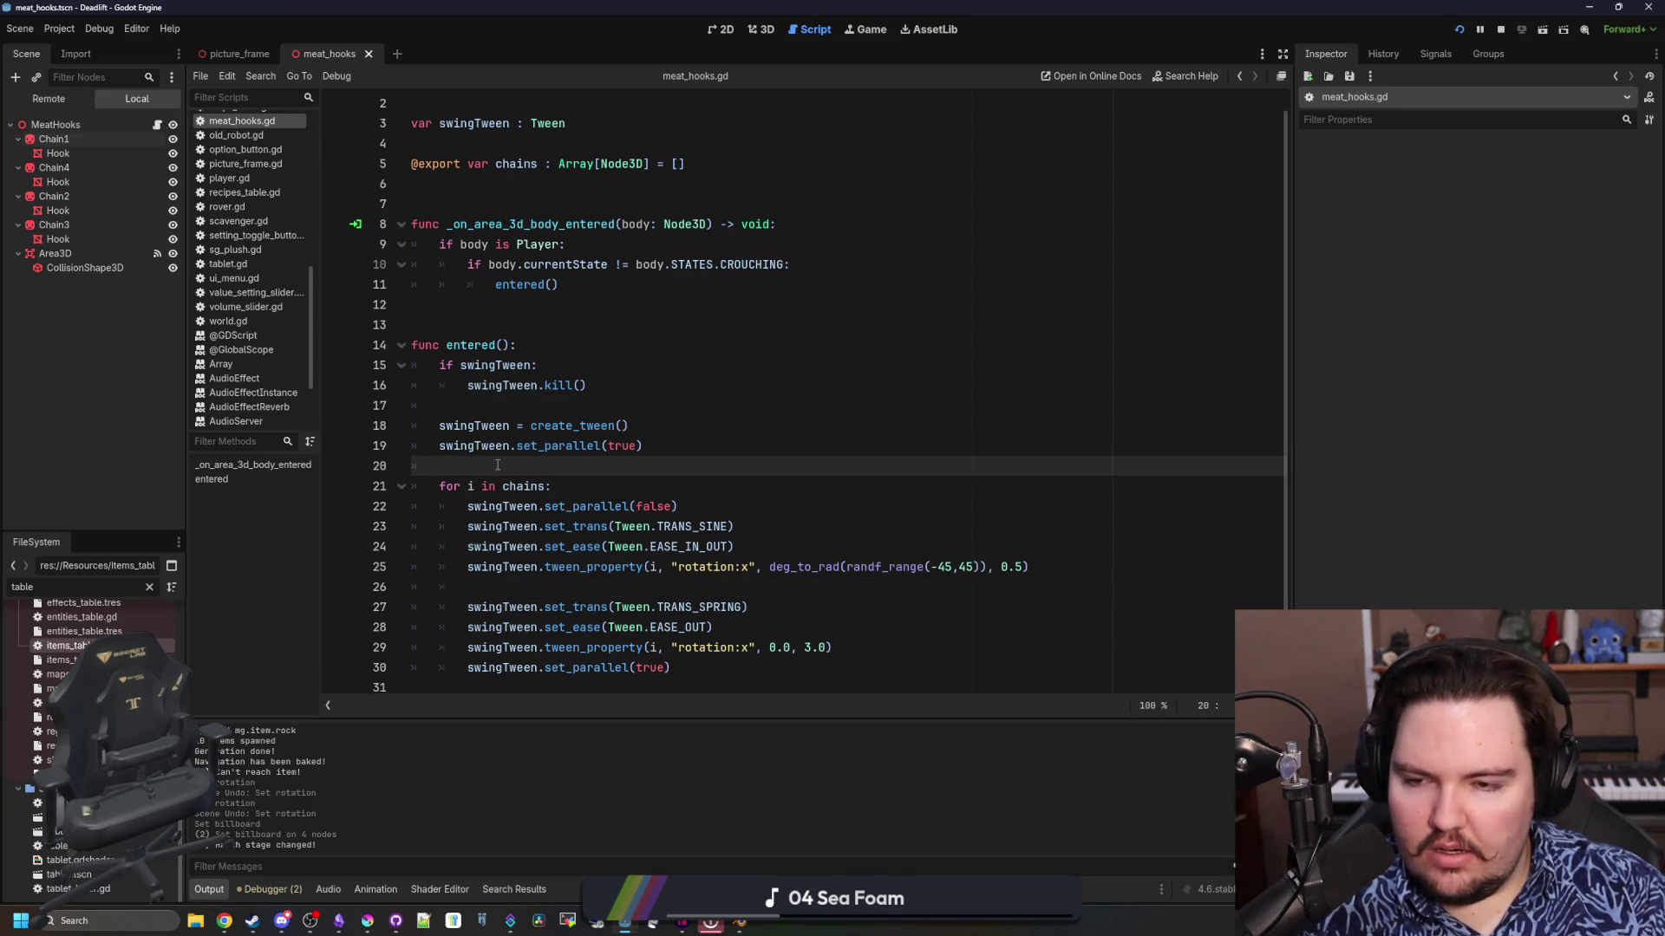
{"action": "scroll", "coordinate": [498, 466], "scroll_direction": "up", "scroll_amount": 1}
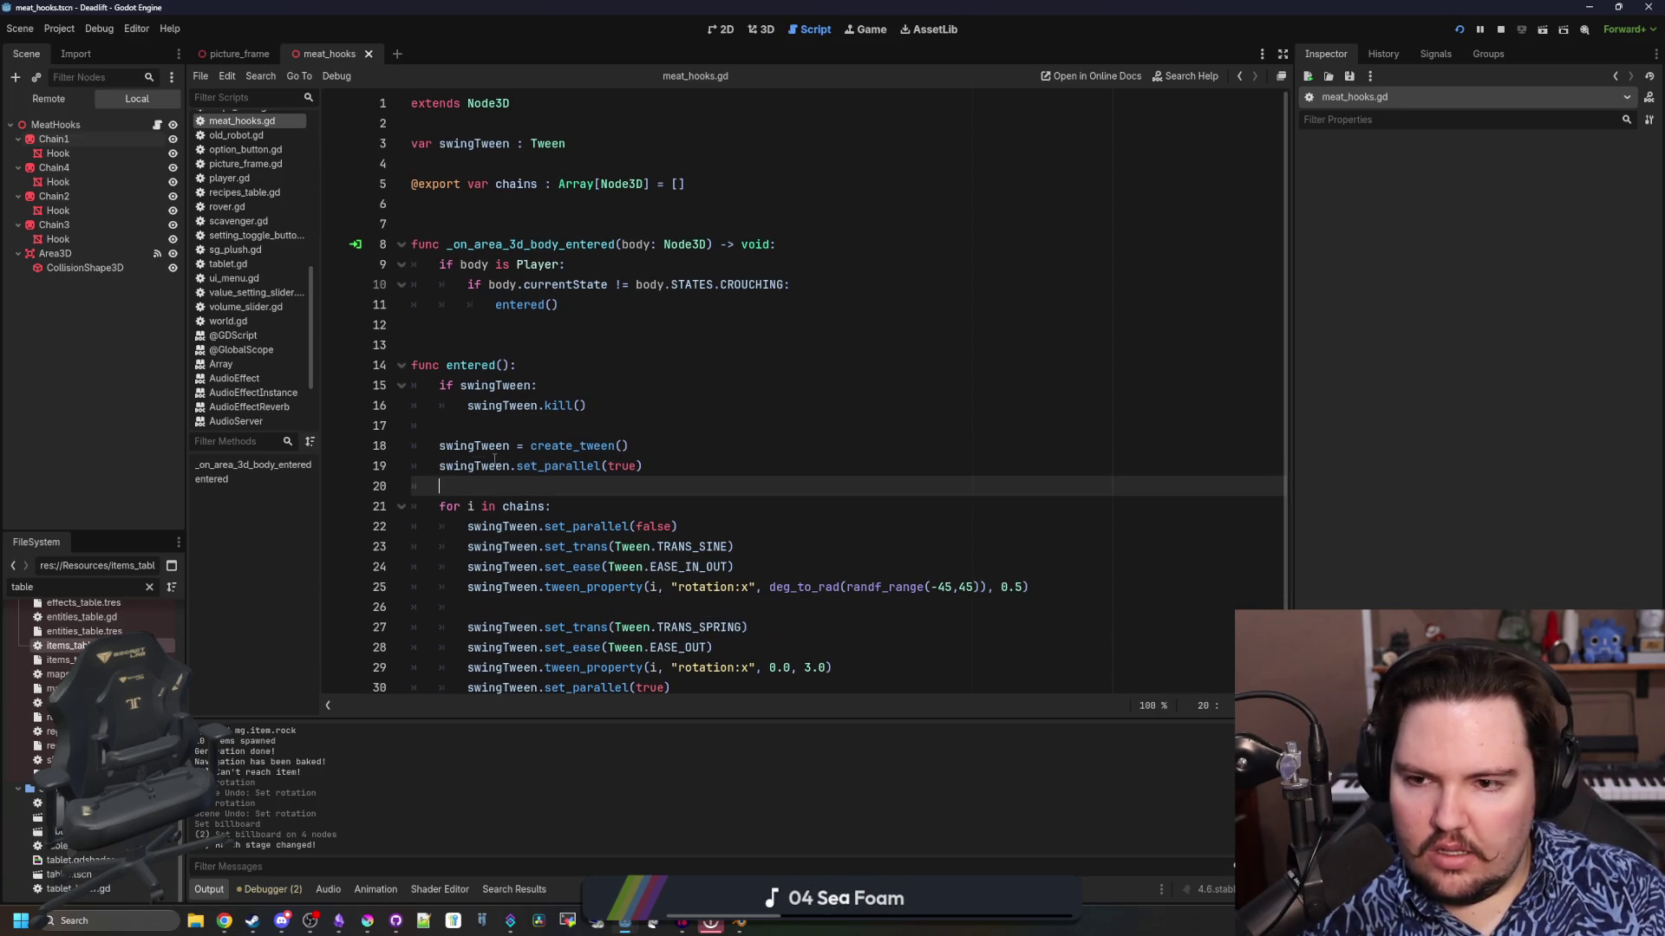
{"action": "left_click", "coordinate": [488, 203]}
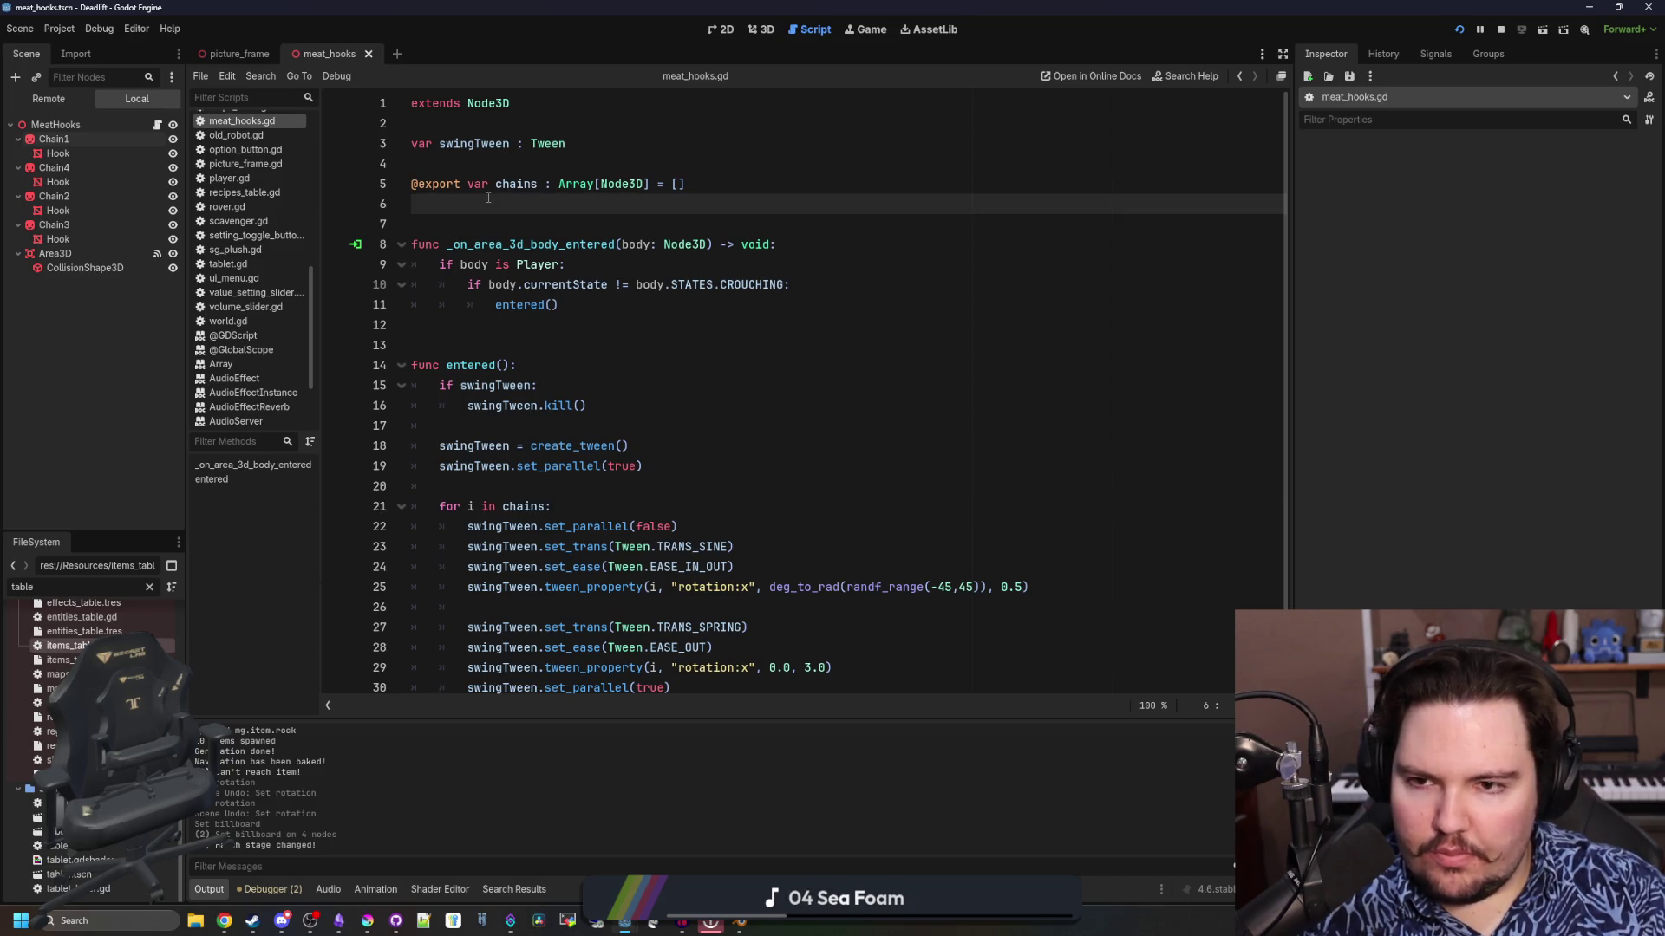
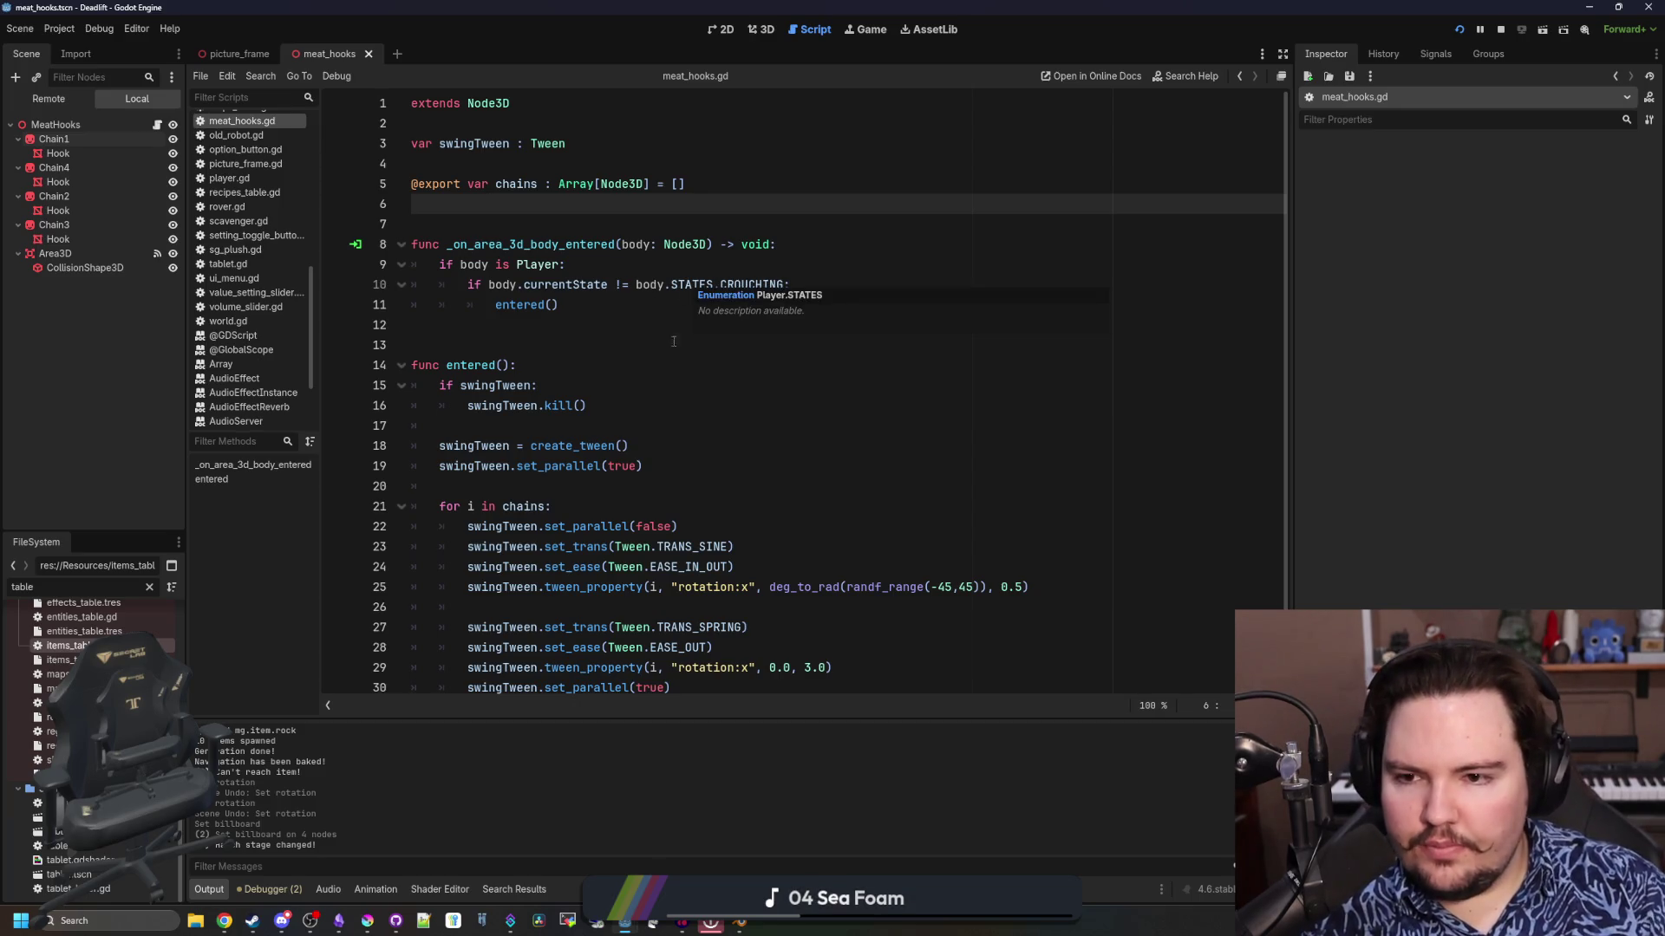
Declare chainTweens as Array[Tween] initialised to [null, null, null, null] on line 6
{"action": "scroll", "coordinate": [781, 455], "scroll_direction": "down", "scroll_amount": 1}
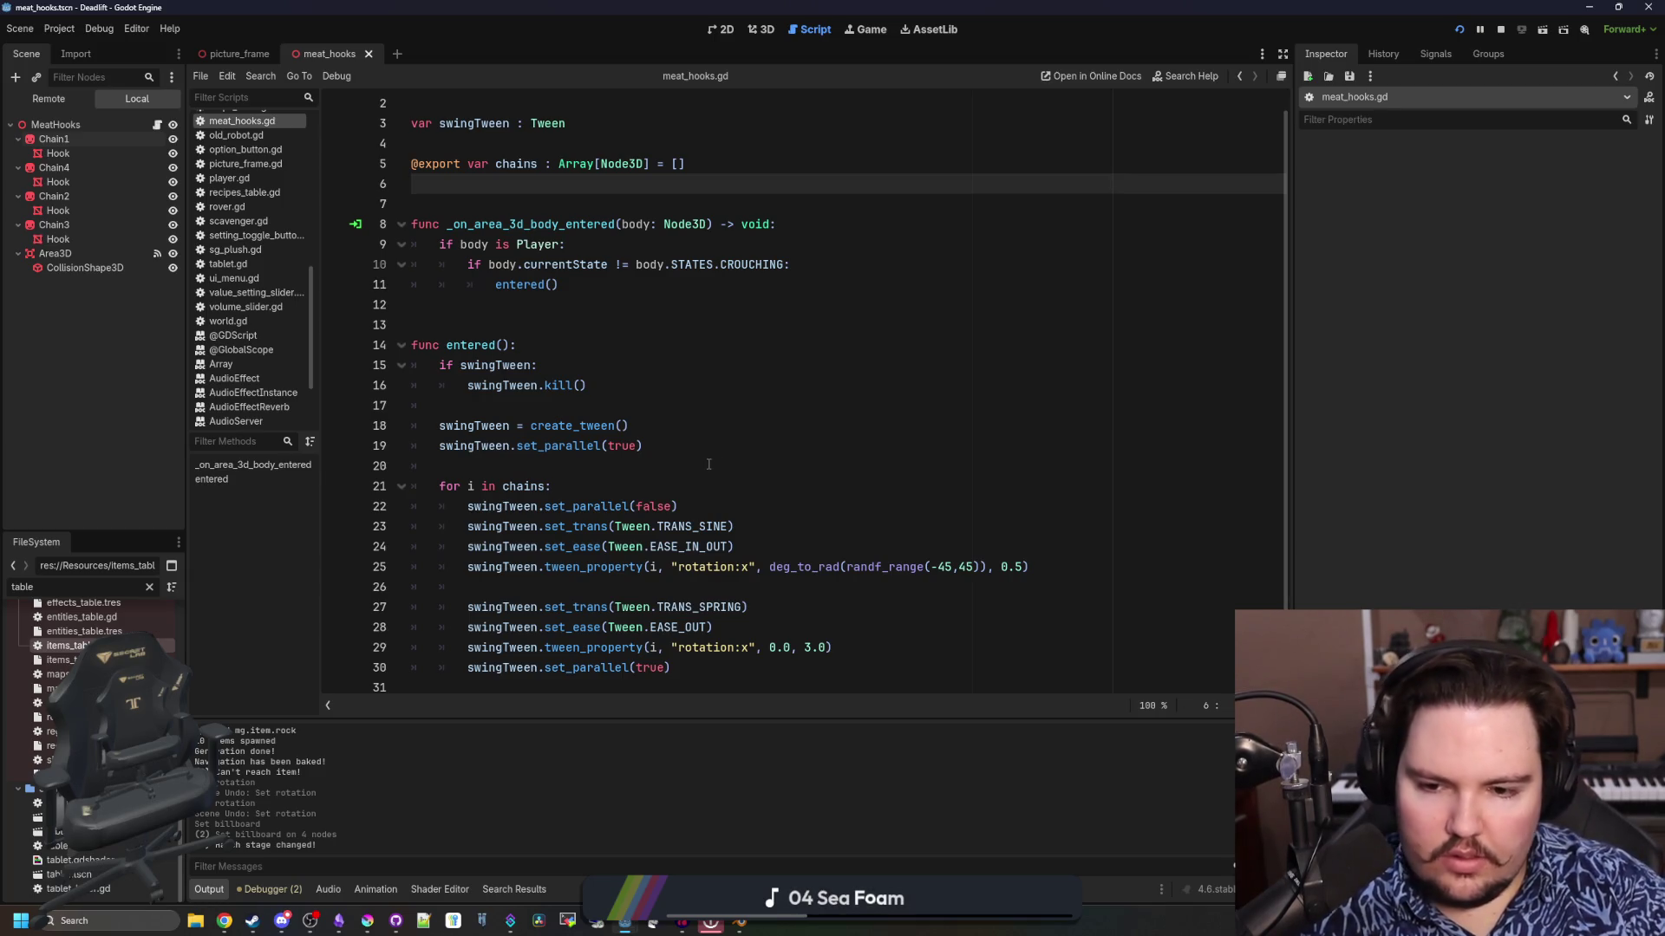
{"action": "scroll", "coordinate": [709, 465], "scroll_direction": "up", "scroll_amount": 1}
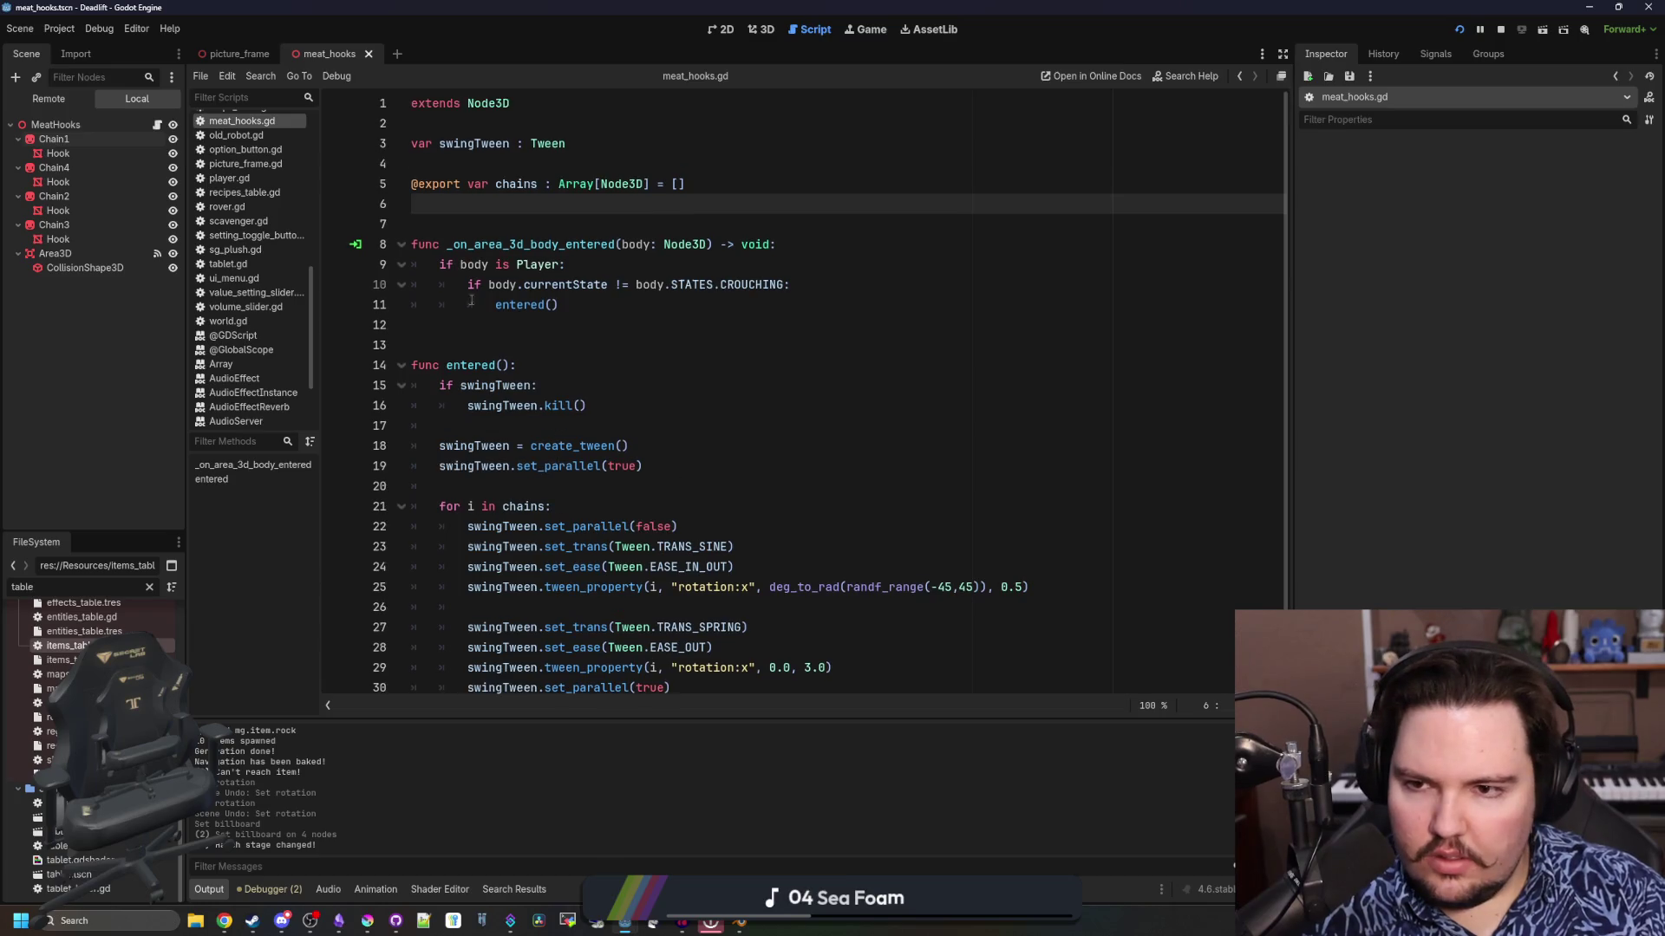
{"action": "type", "text": "var chainTw"}
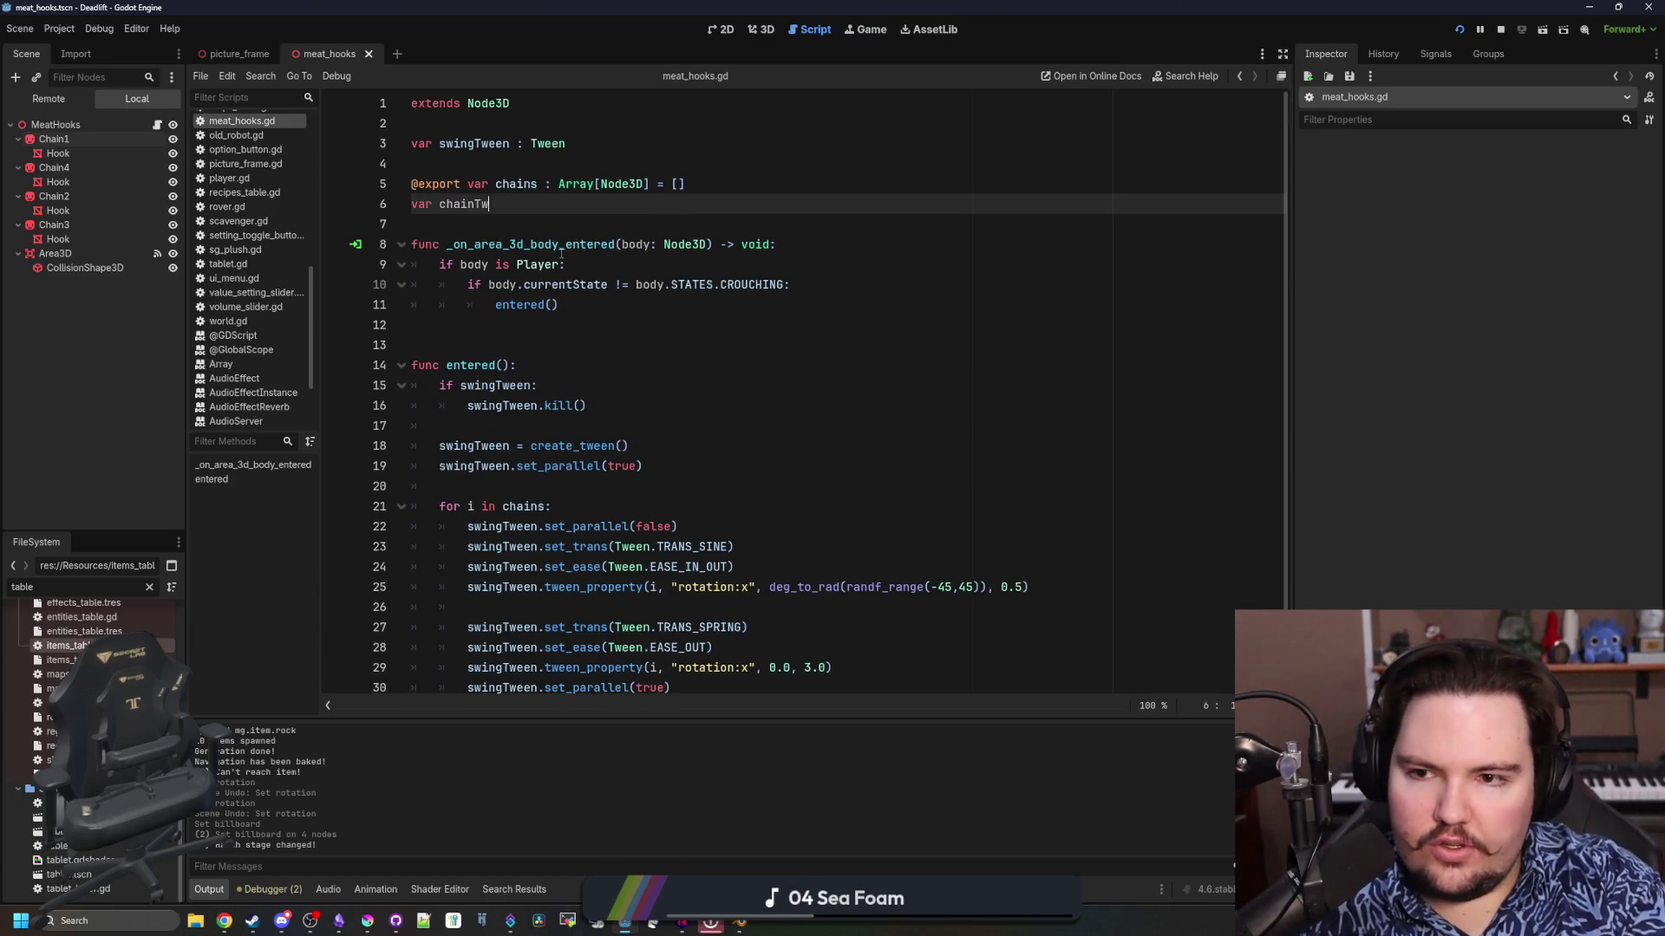
{"action": "type", "text": "eens ="}
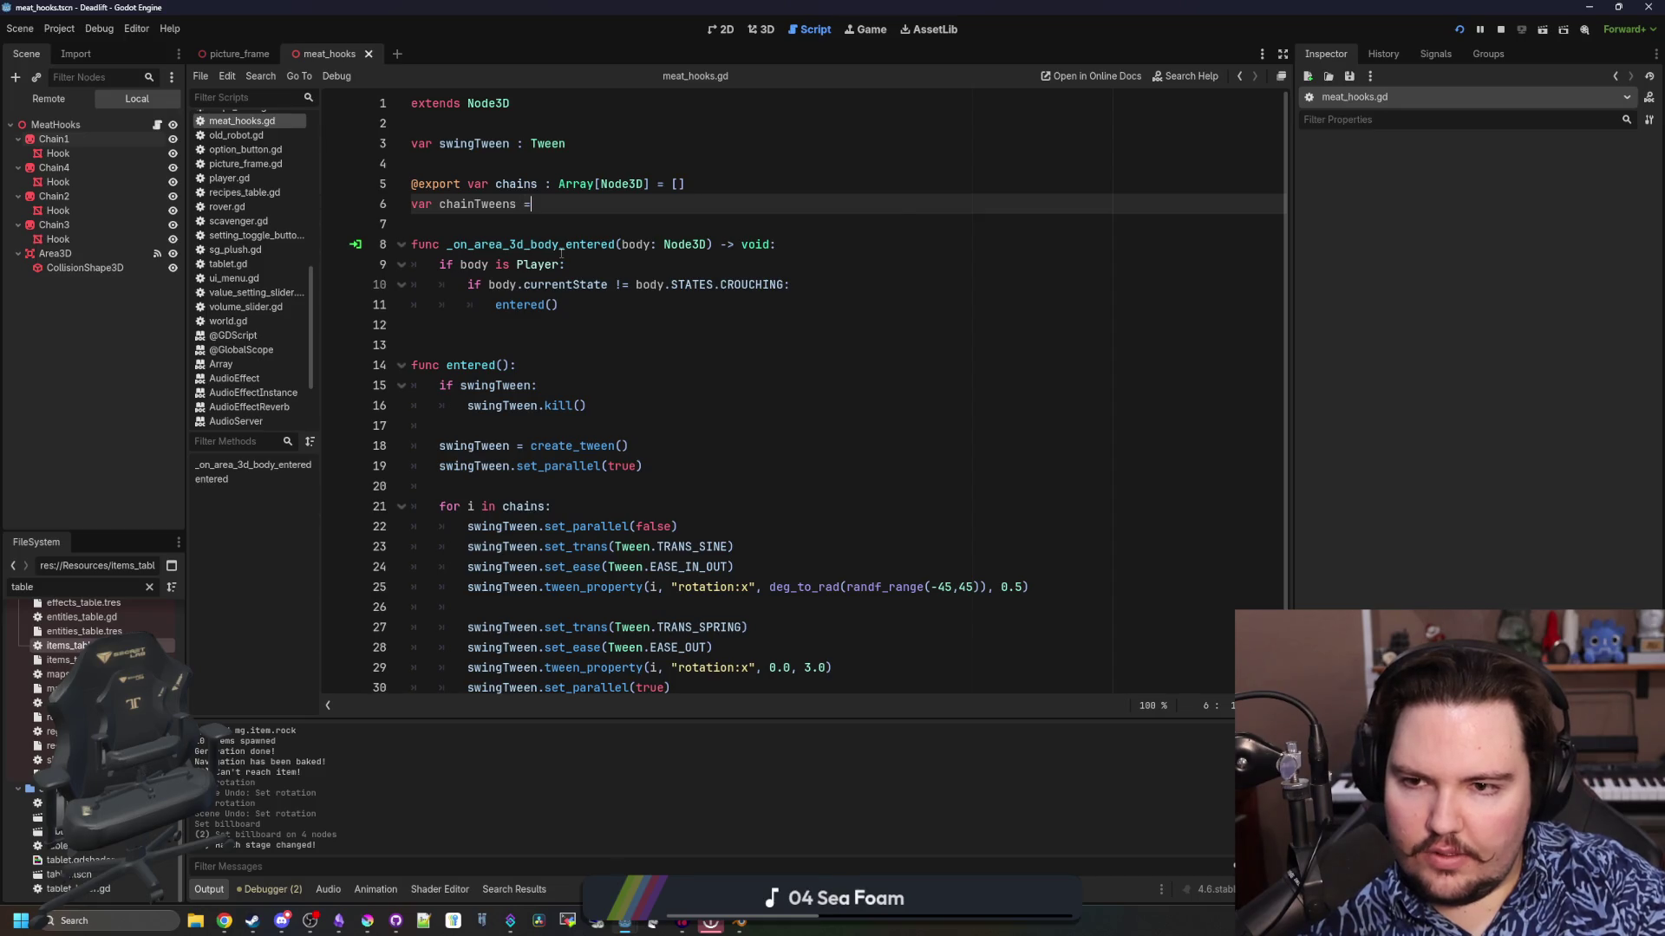
{"action": "key", "text": "BackSpace"}
{"action": "type", "text": ": Array["}
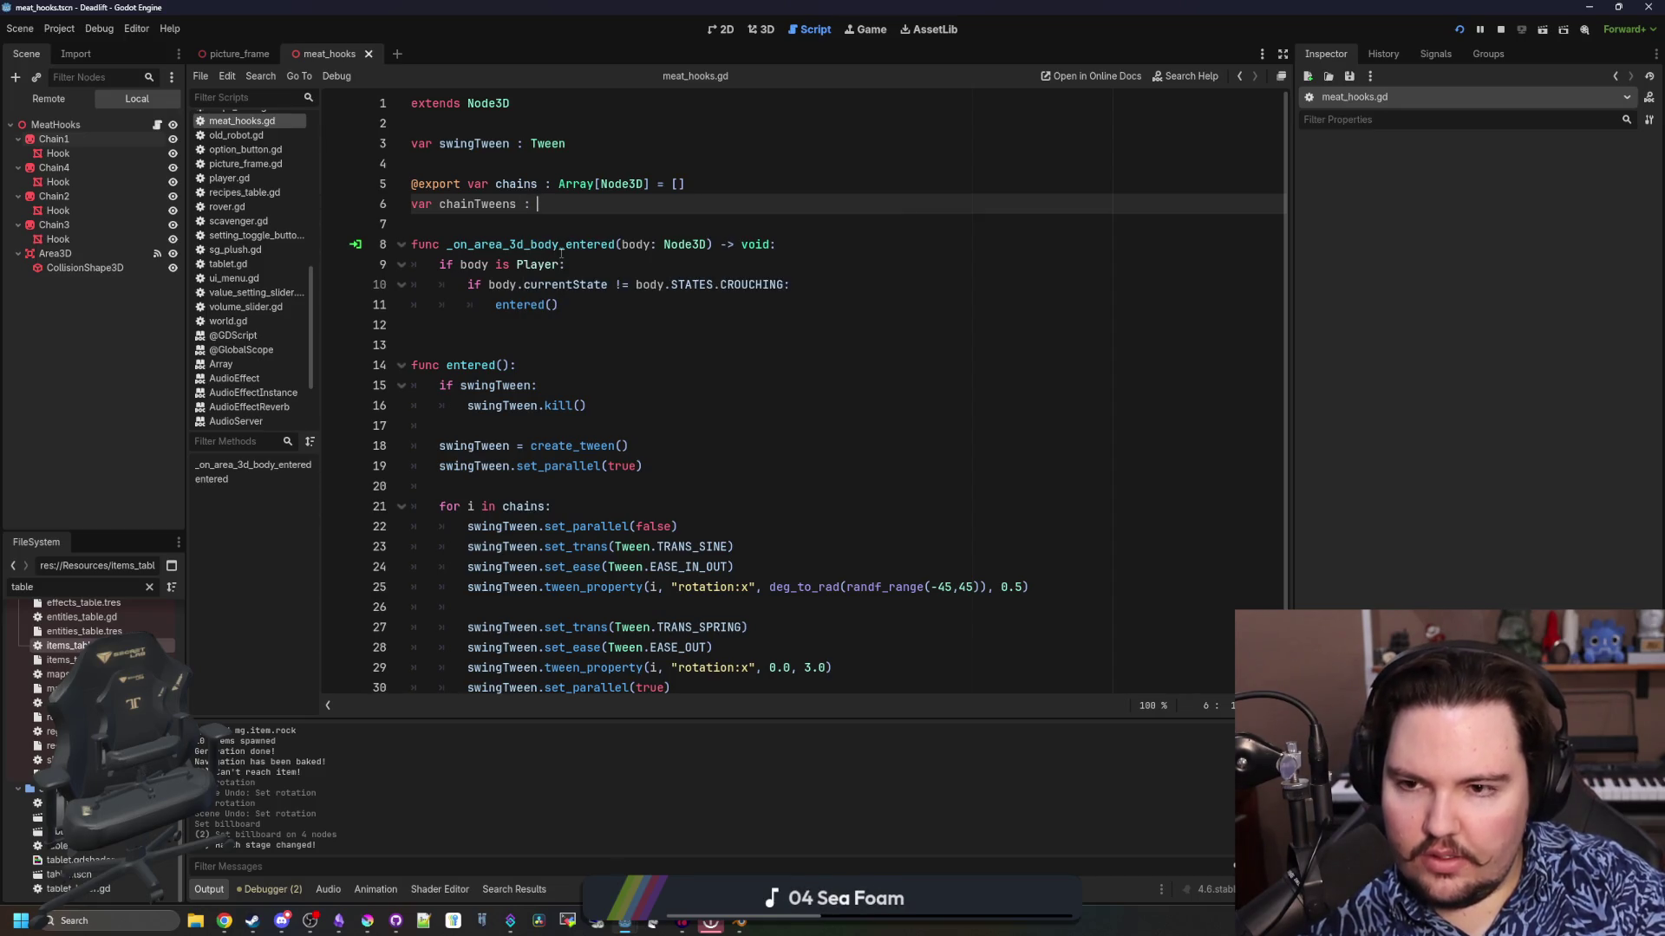
{"action": "type", "text": "Tween] = ["}
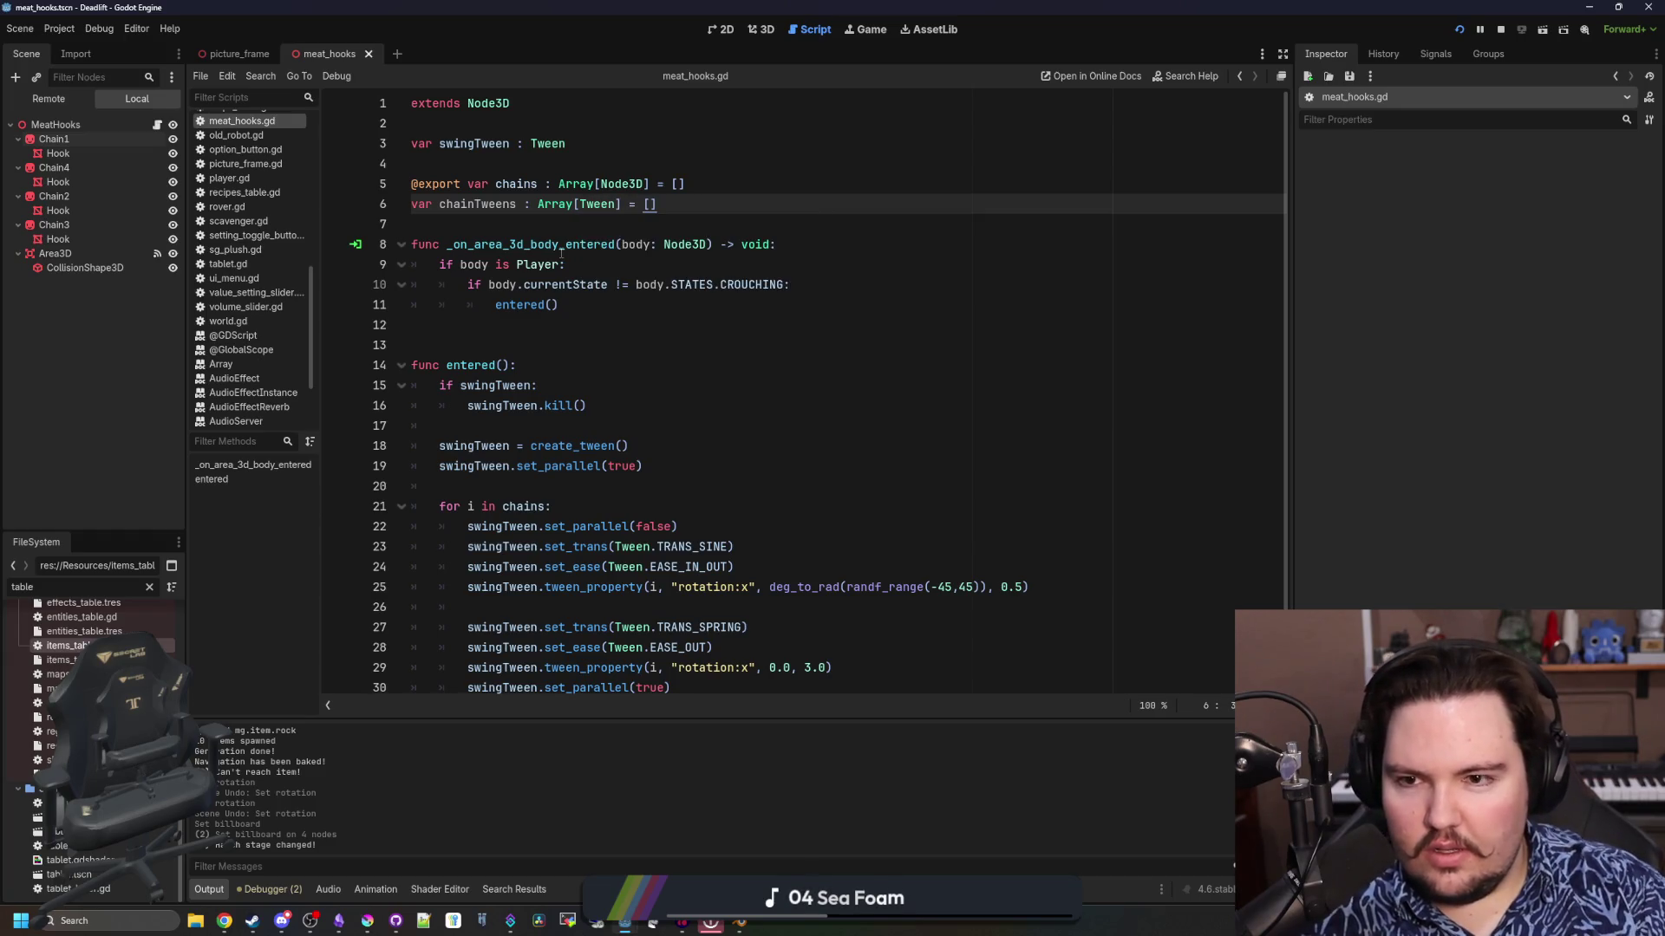
{"action": "type", "text": "null, null, nul"}
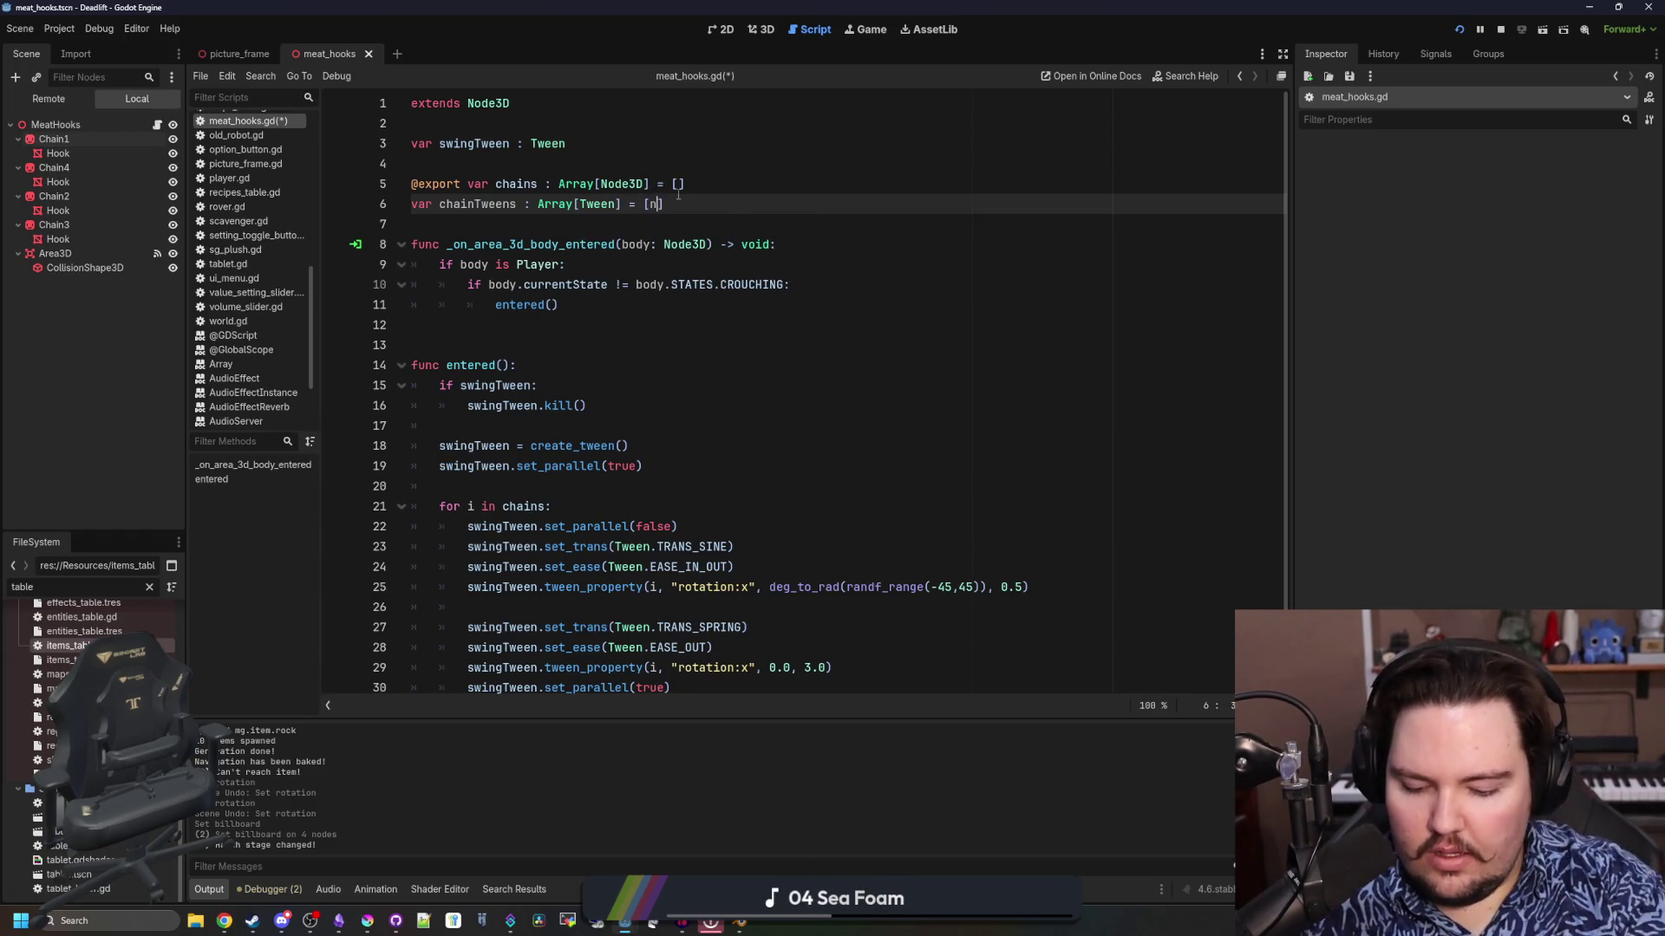
{"action": "type", "text": "l, null"}
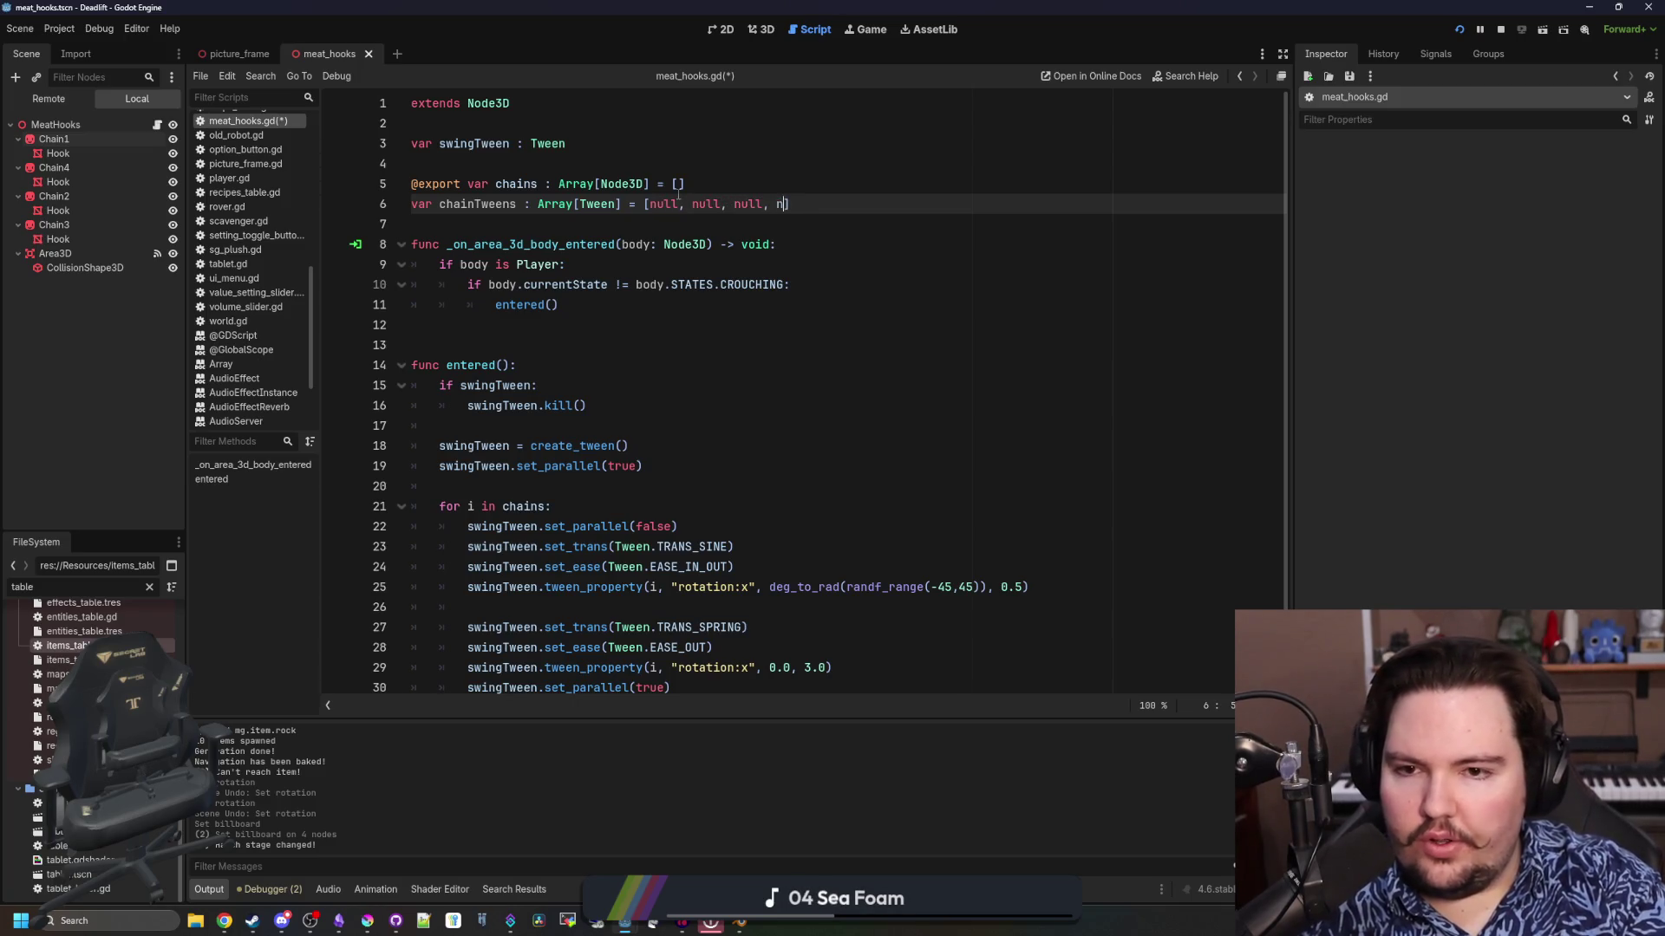
Stop the running game and save the script
{"action": "key", "text": "Down"}
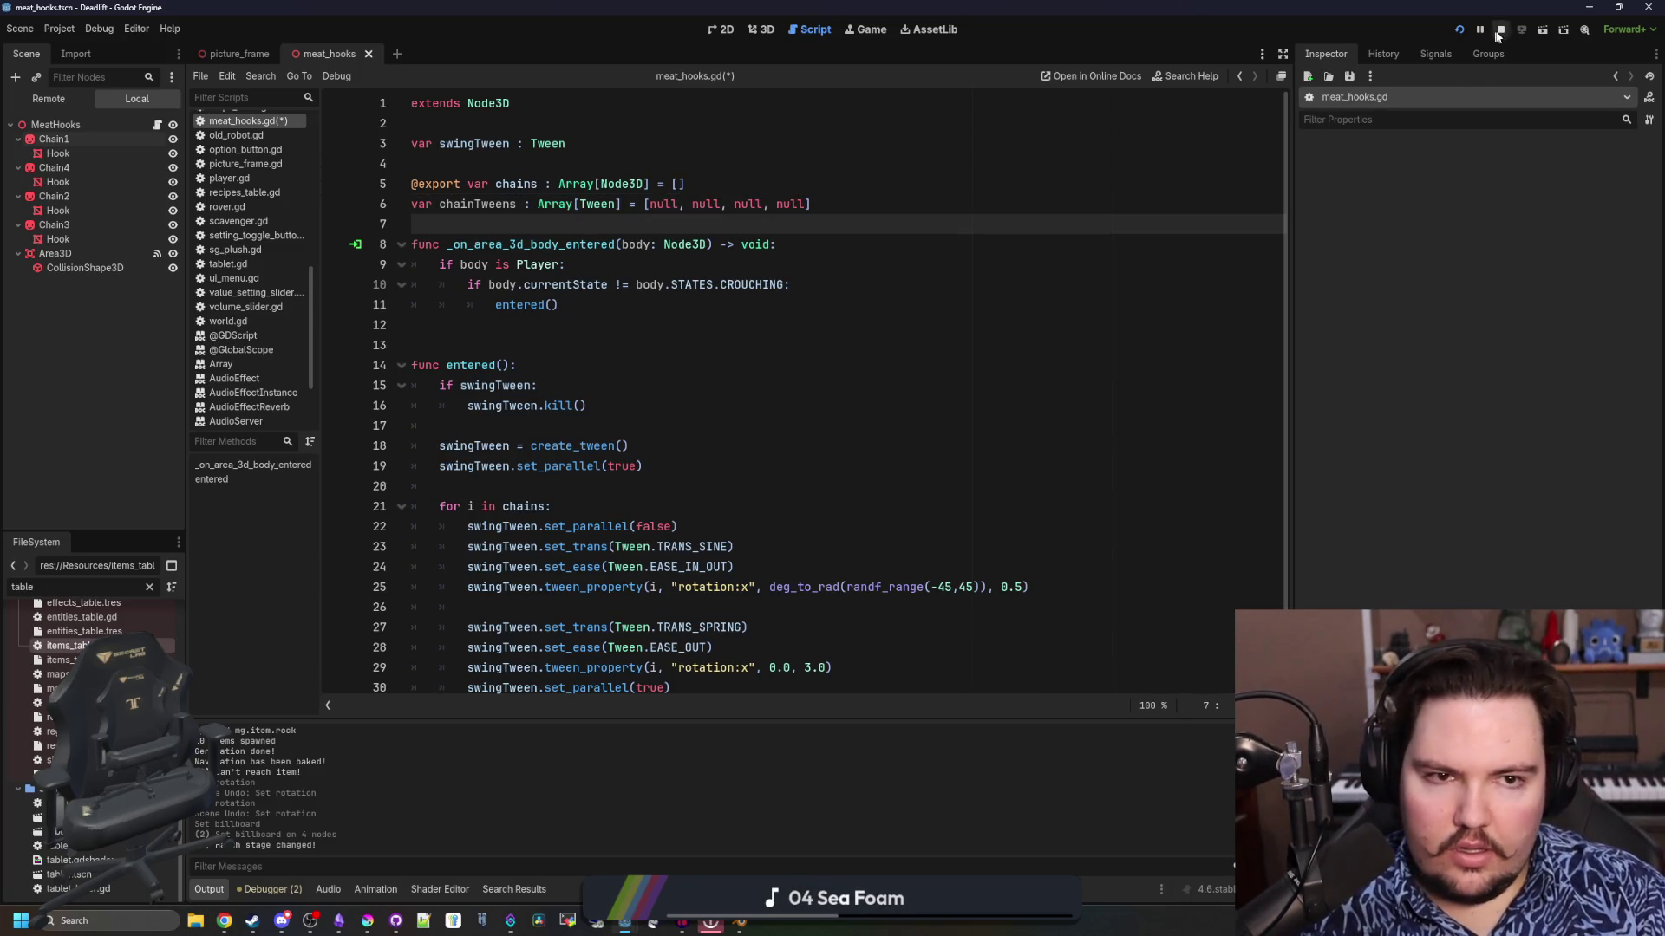
{"action": "key", "text": "ctrl+s"}
{"action": "scroll", "coordinate": [558, 315], "scroll_direction": "down", "scroll_amount": 1}
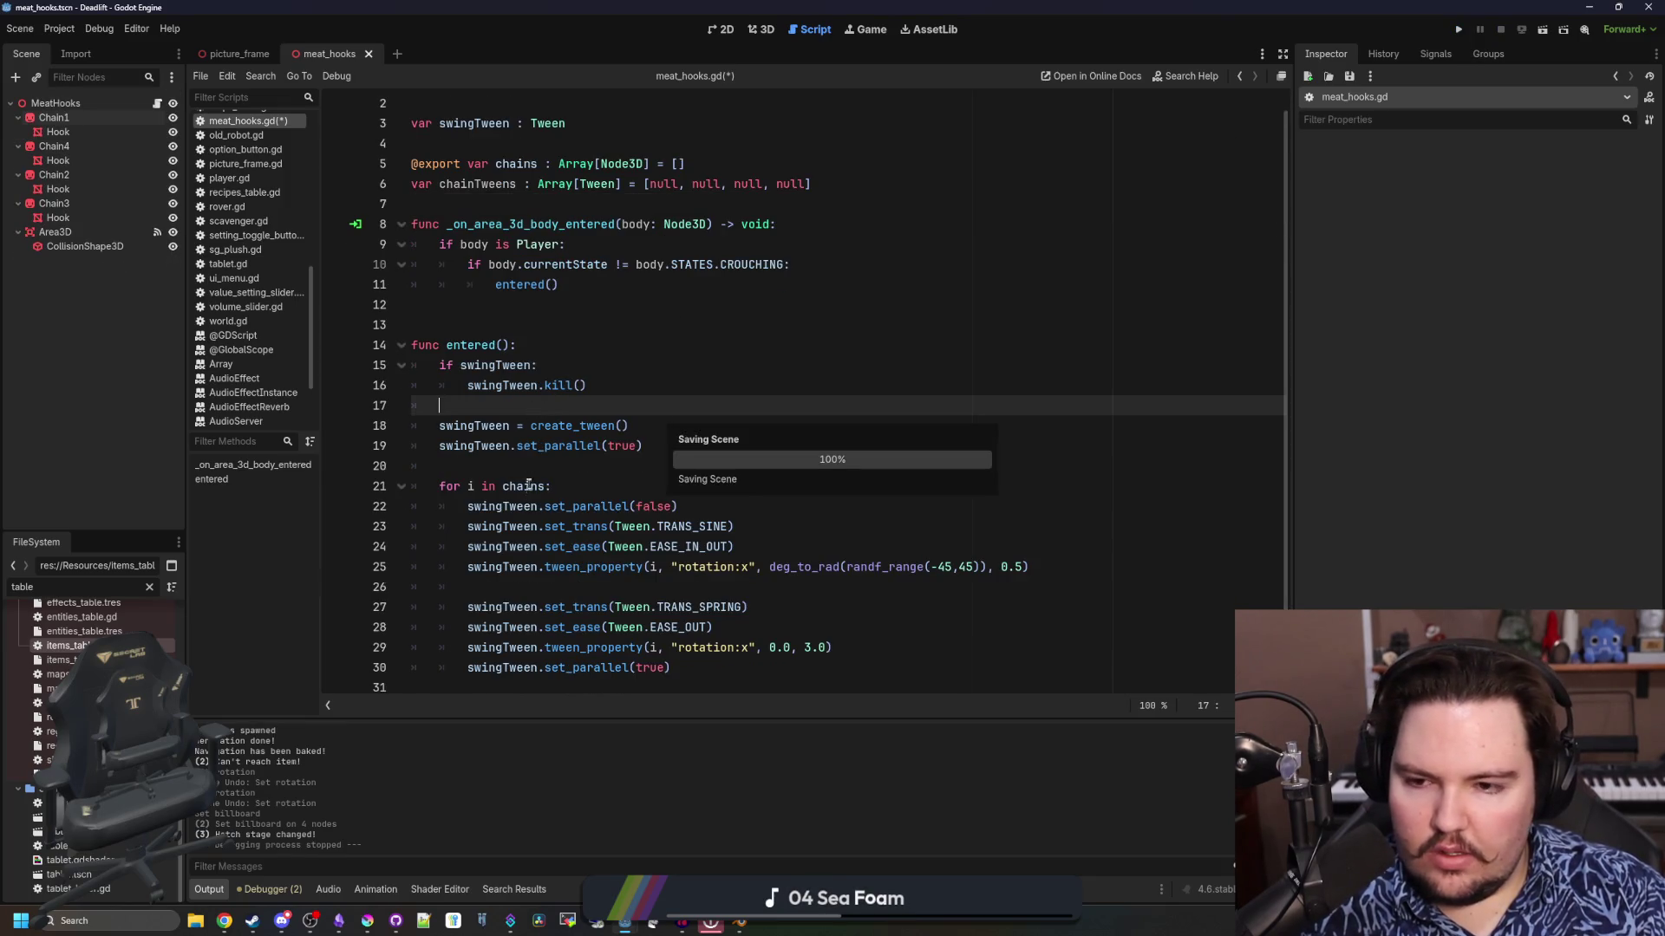
Delete the set_parallel(false) line and make entered() first kill every tween in chainTweens
{"action": "left_click", "coordinate": [570, 483]}
{"action": "triple_click", "coordinate": [707, 504]}
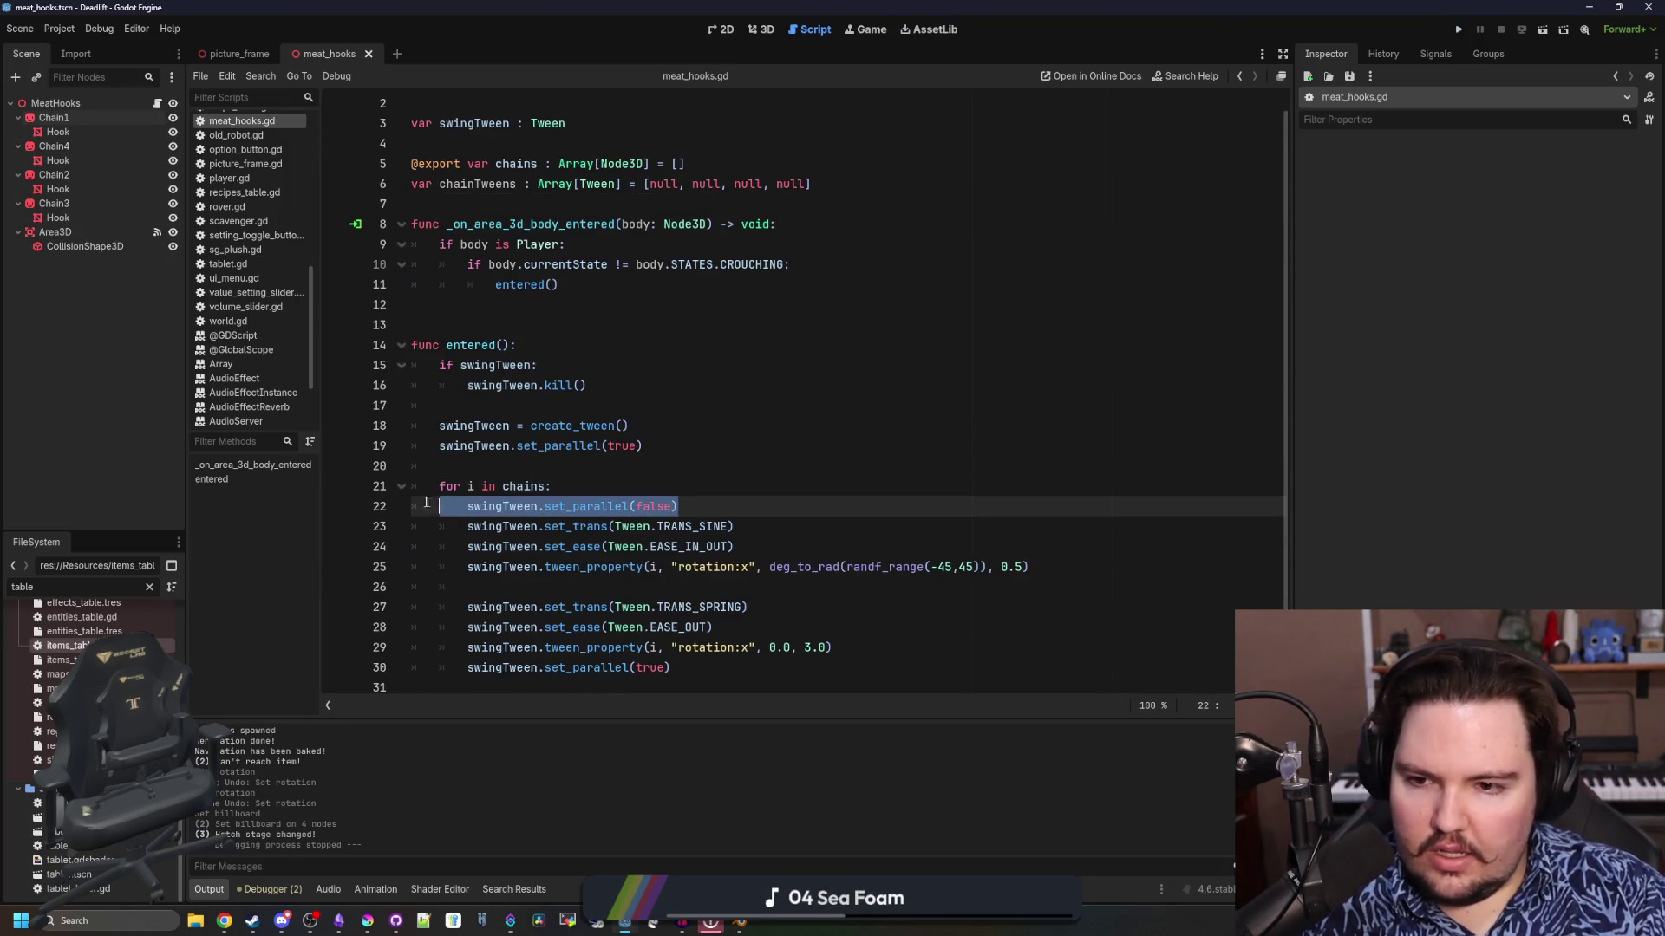
{"action": "key", "text": "BackSpace"}
{"action": "key", "text": "BackSpace"}
{"action": "left_click", "coordinate": [552, 333]}
{"action": "key", "text": "Return"}
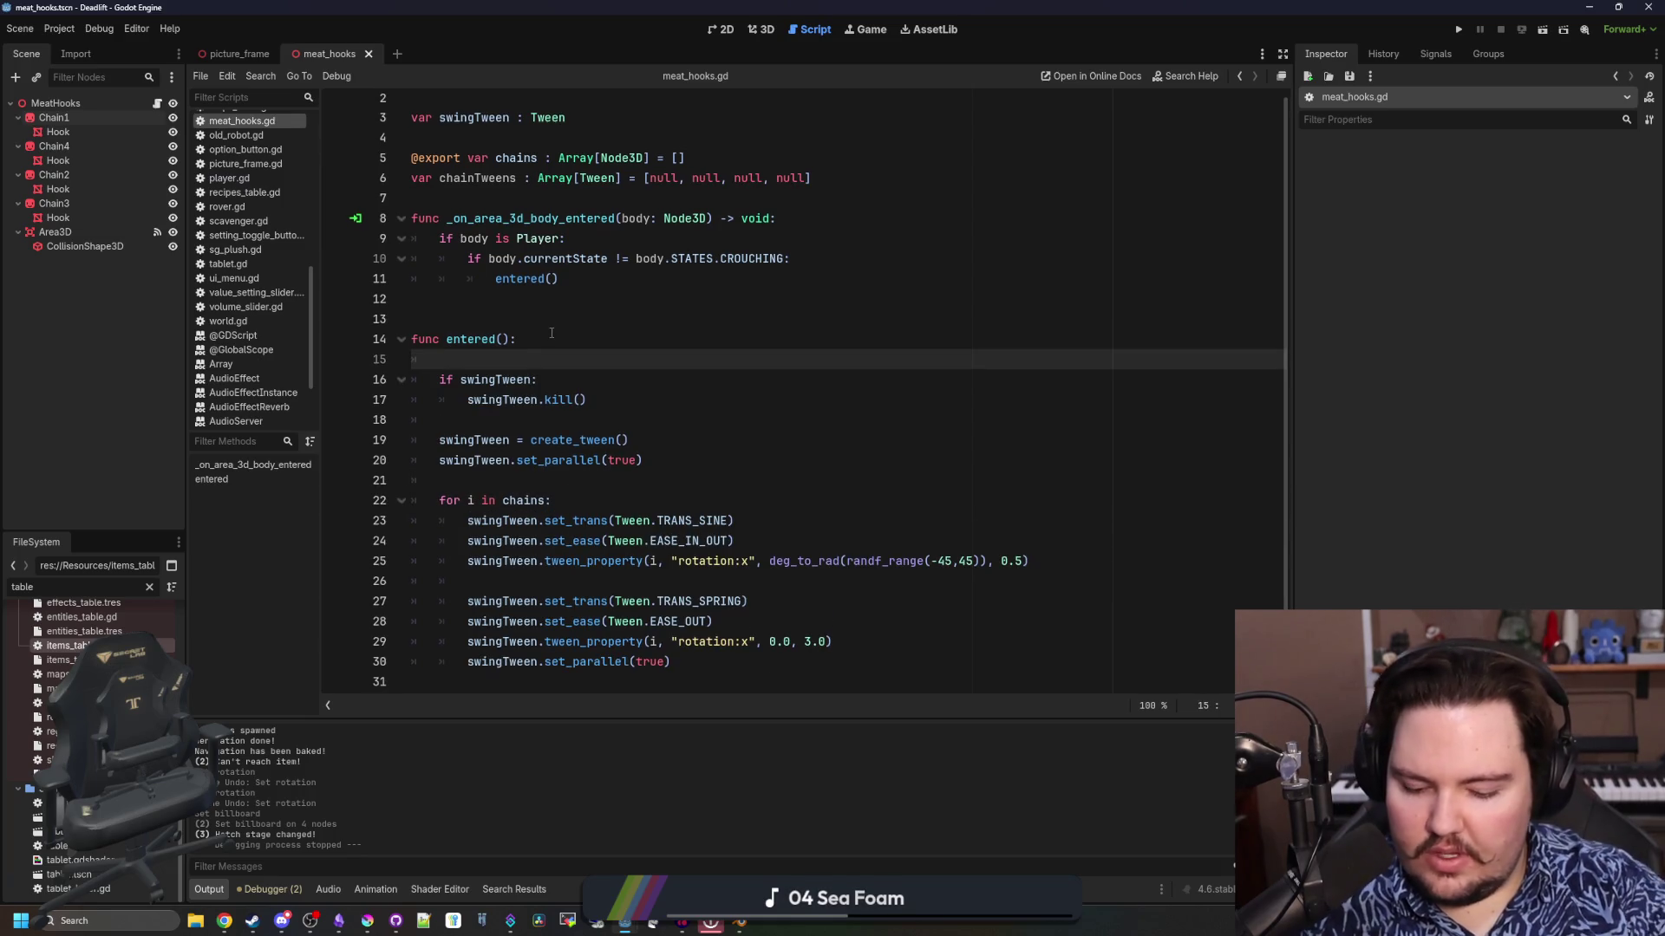
{"action": "type", "text": "for i in chainTweens:"}
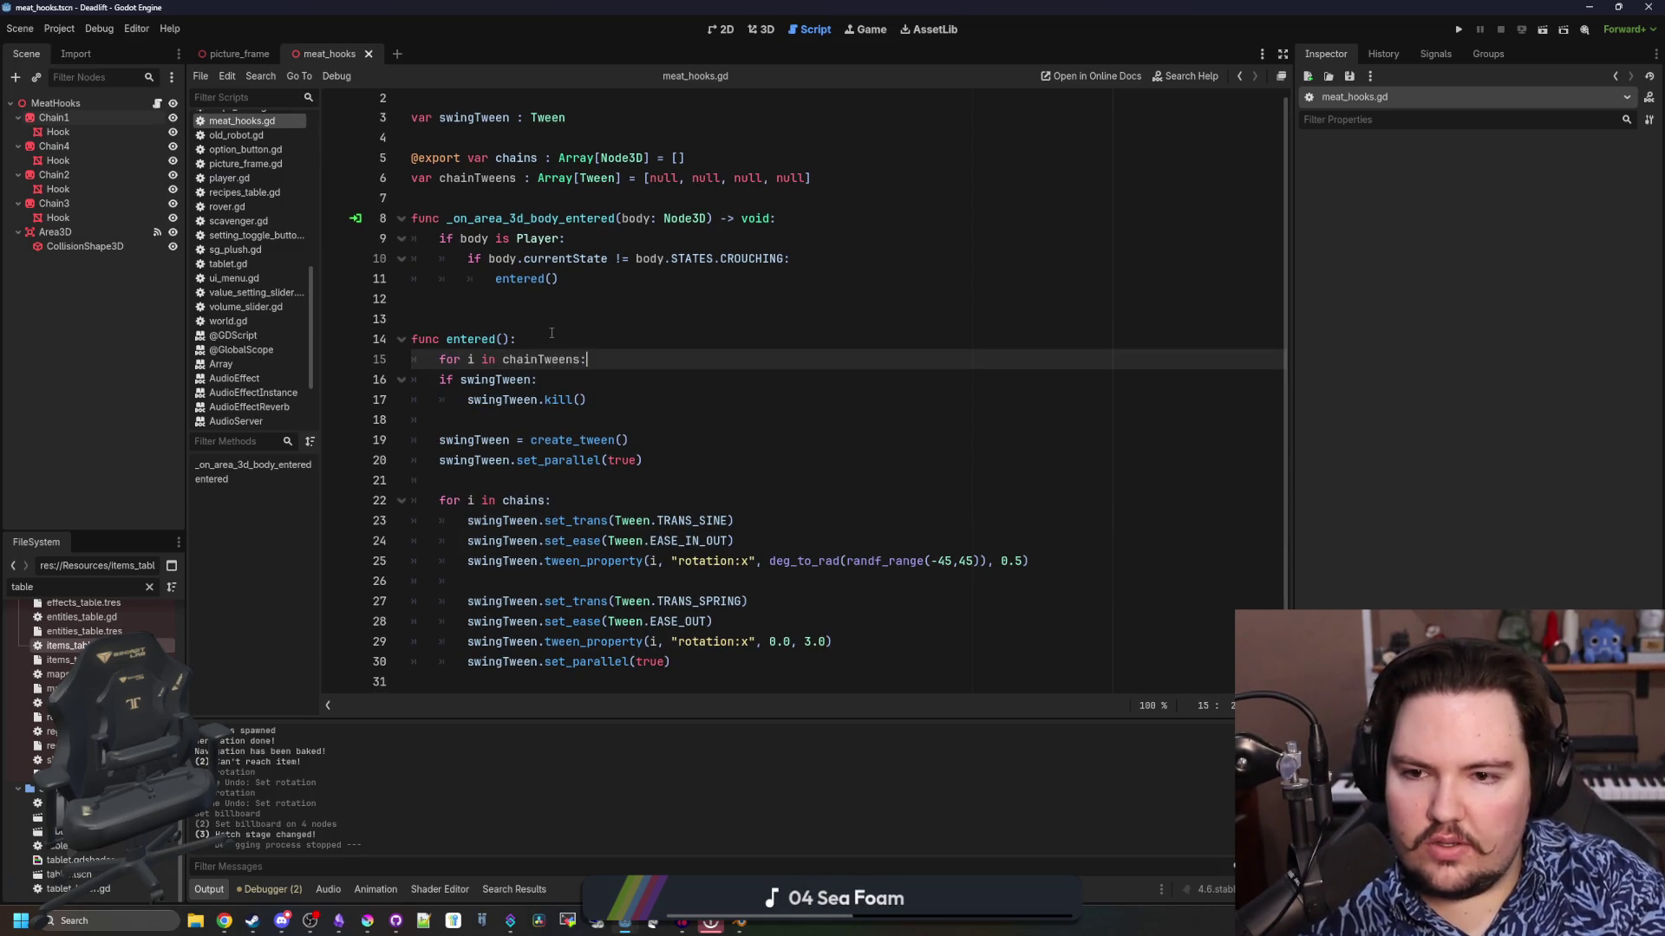
{"action": "key", "text": "Return"}
{"action": "type", "text": "if i:"}
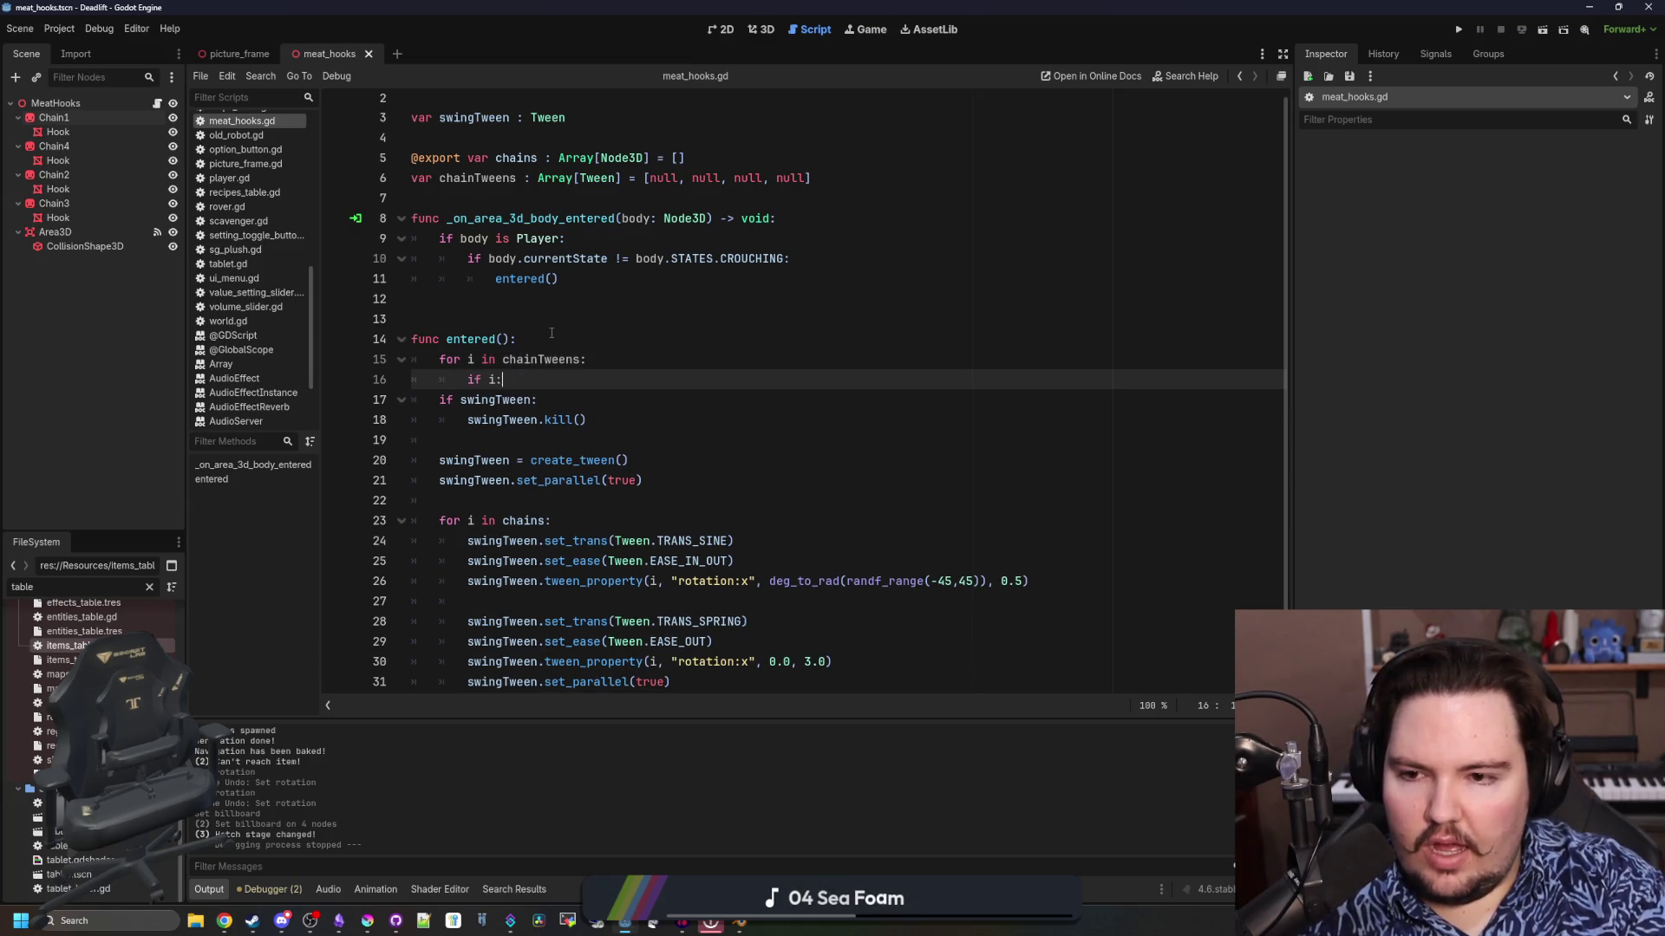
{"action": "key", "text": "Return"}
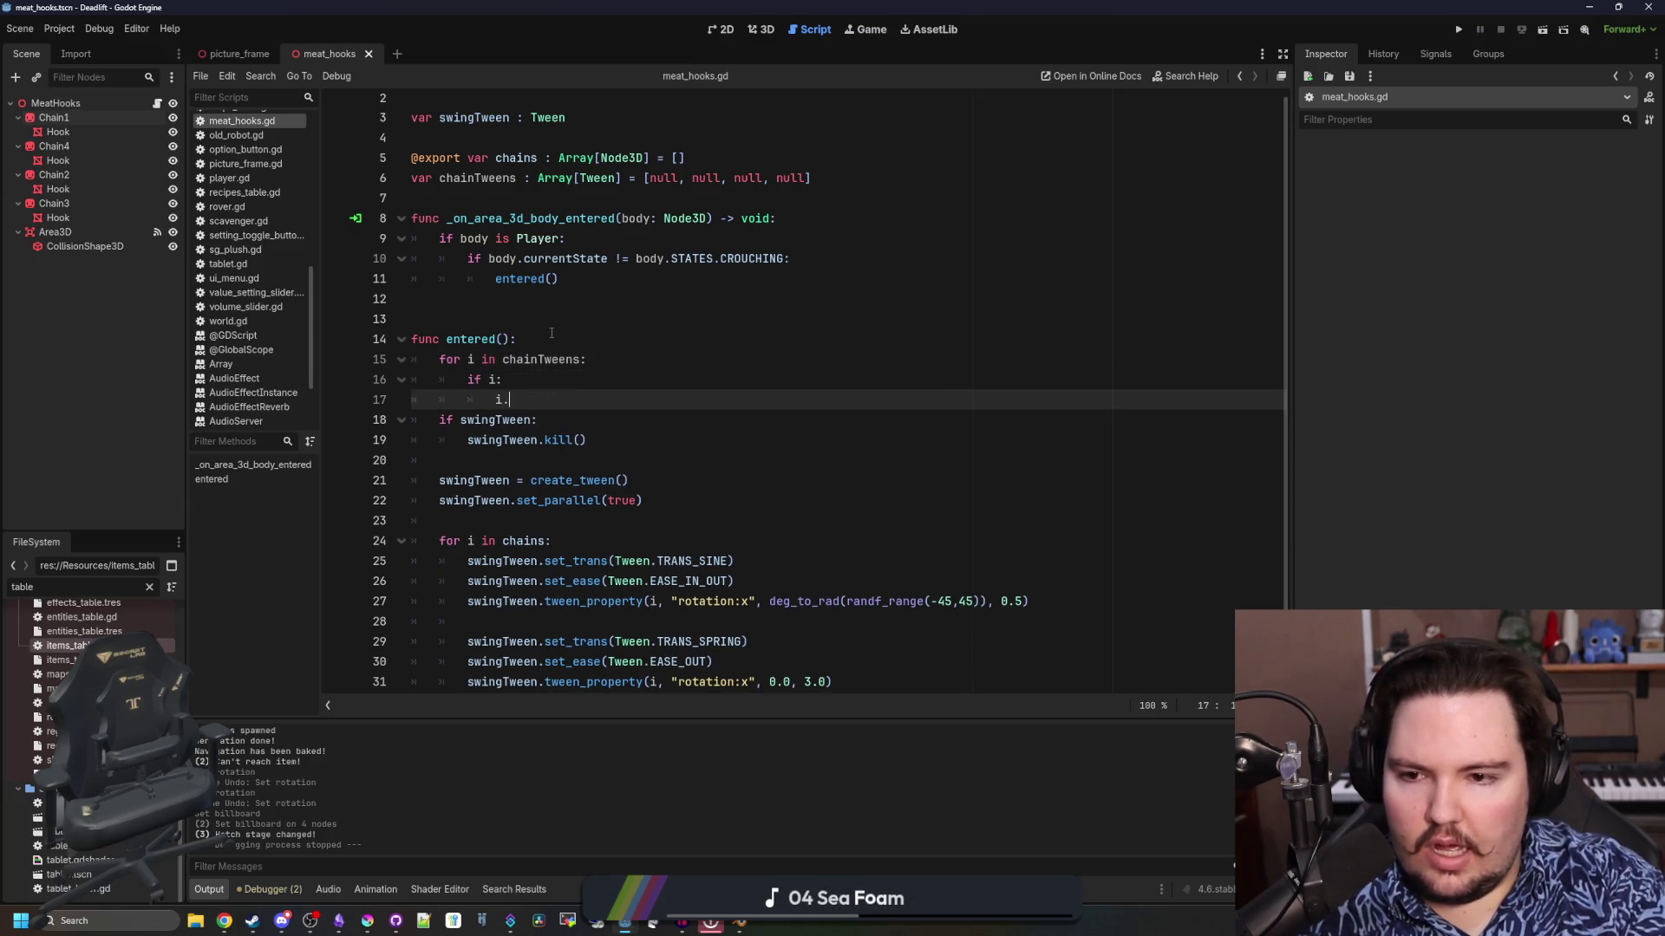
{"action": "type", "text": "kill"}
{"action": "key", "text": "Return"}
Remove the old swingTween kill check and cut the create_tween and set_parallel(true) lines
{"action": "key", "text": "Down"}
{"action": "key", "text": "Down"}
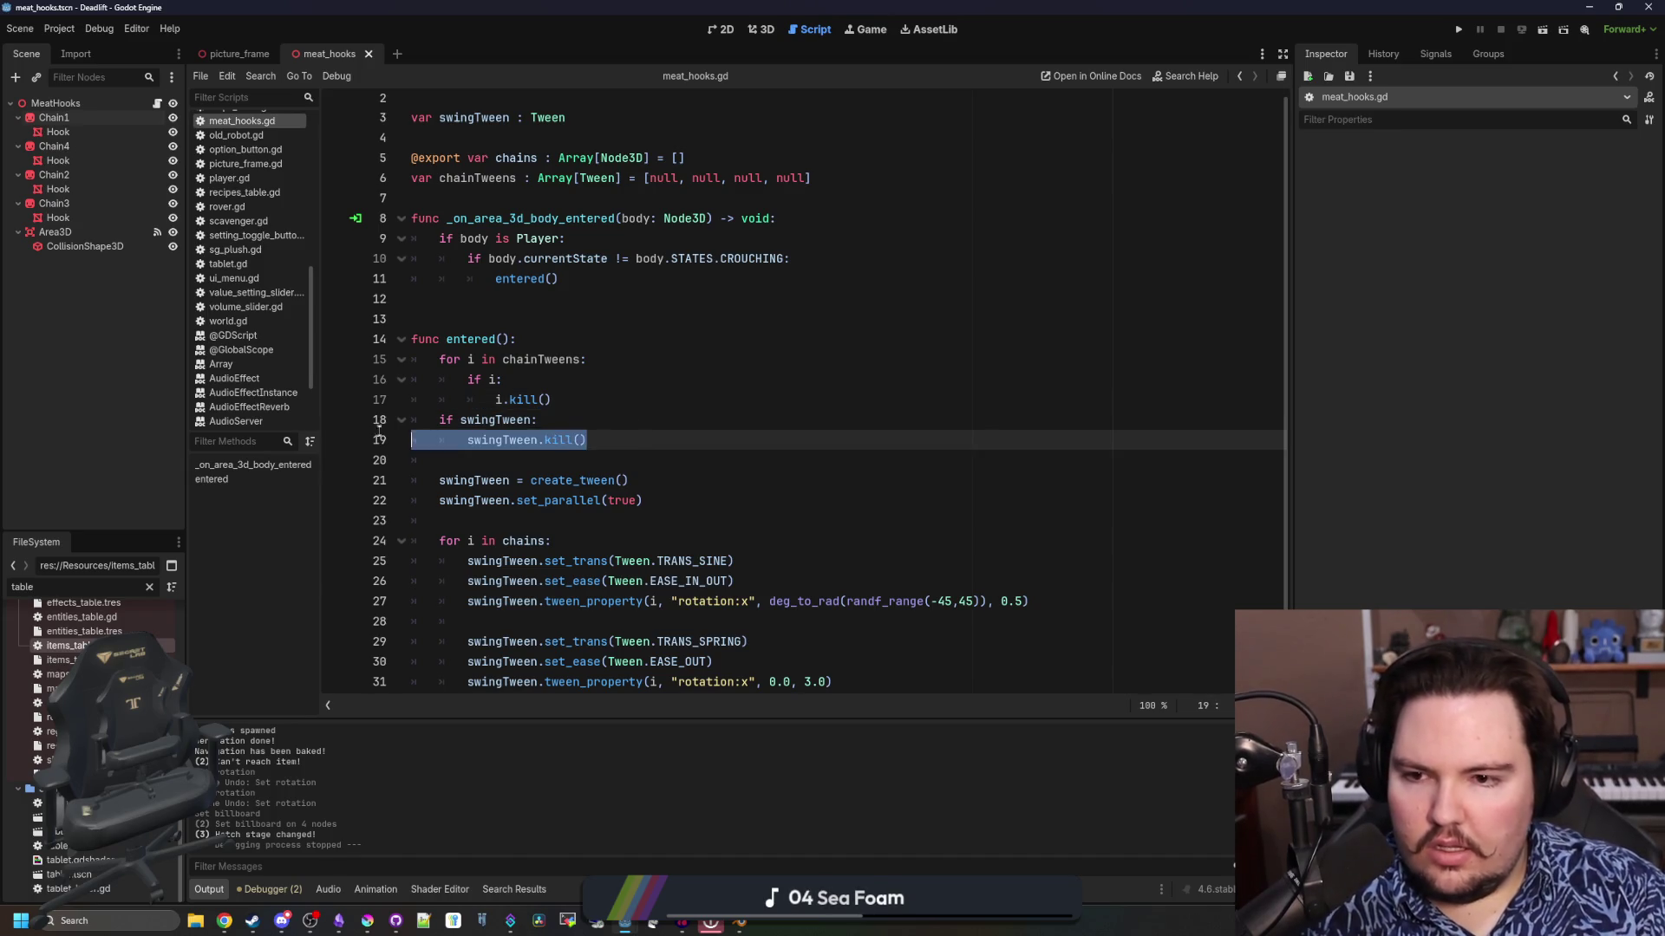
{"action": "key", "text": "ctrl+shift+k"}
{"action": "key", "text": "ctrl+shift+k"}
{"action": "key", "text": "Up"}
{"action": "key", "text": "Down"}
{"action": "key", "text": "shift+Down"}
{"action": "key", "text": "shift+Down"}
{"action": "key", "text": "ctrl+c"}
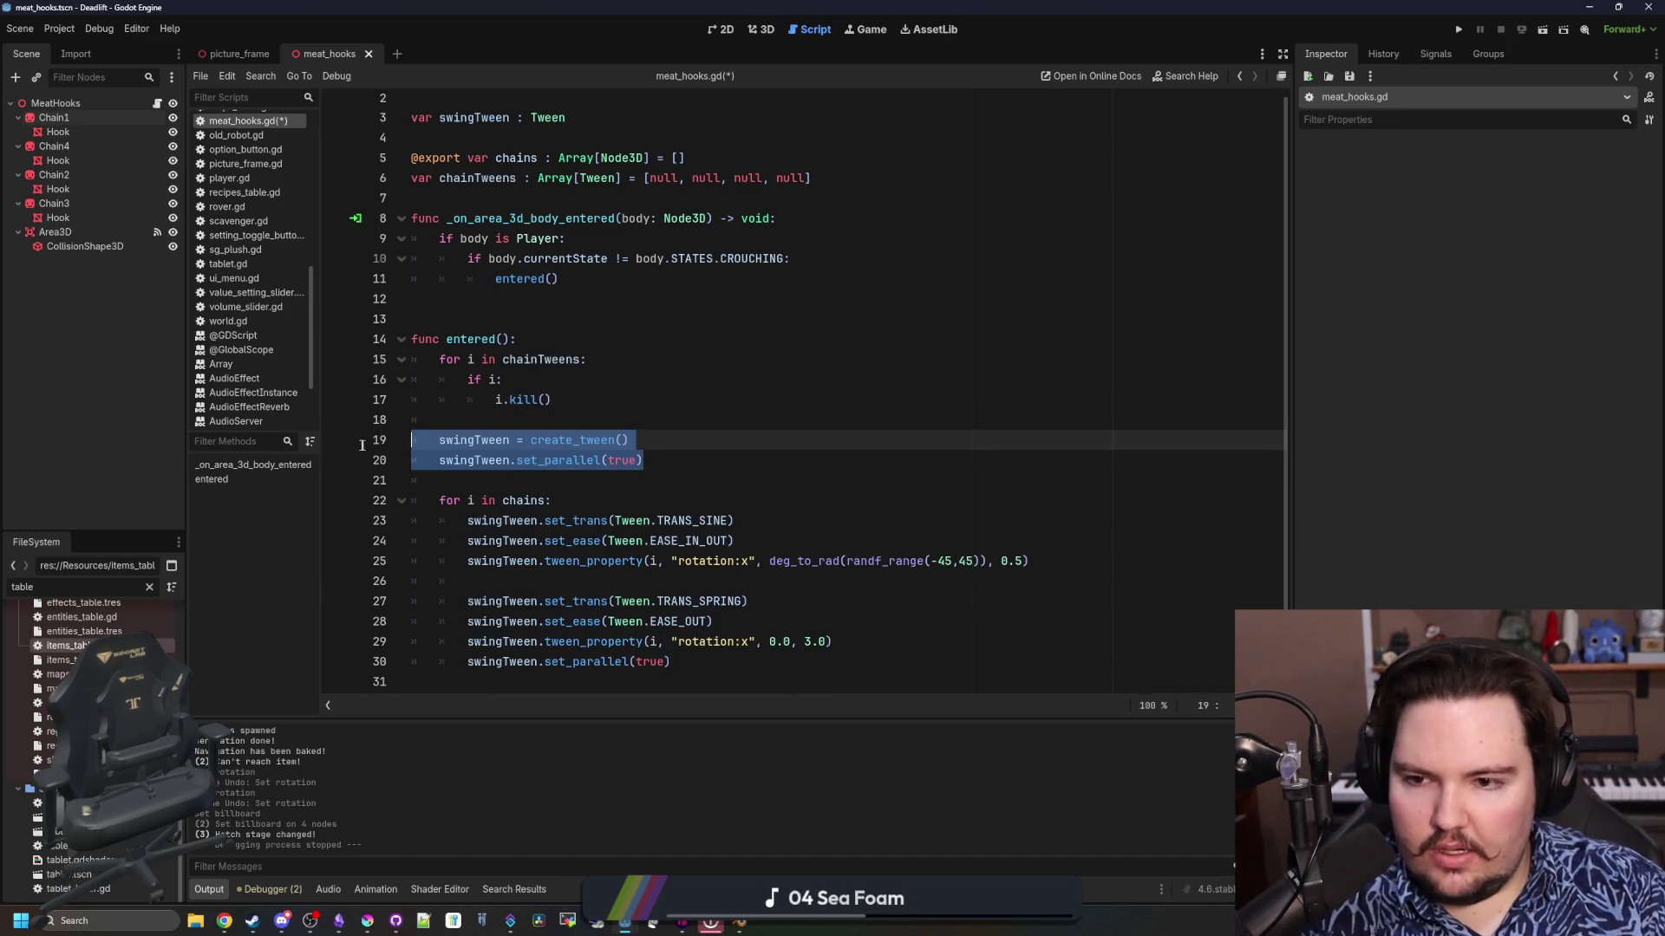
{"action": "key", "text": "BackSpace"}
{"action": "key", "text": "BackSpace"}
Paste create_tween() into the chains loop without set_parallel(true), fixing its indentation
{"action": "left_click", "coordinate": [577, 465]}
{"action": "key", "text": "Return"}
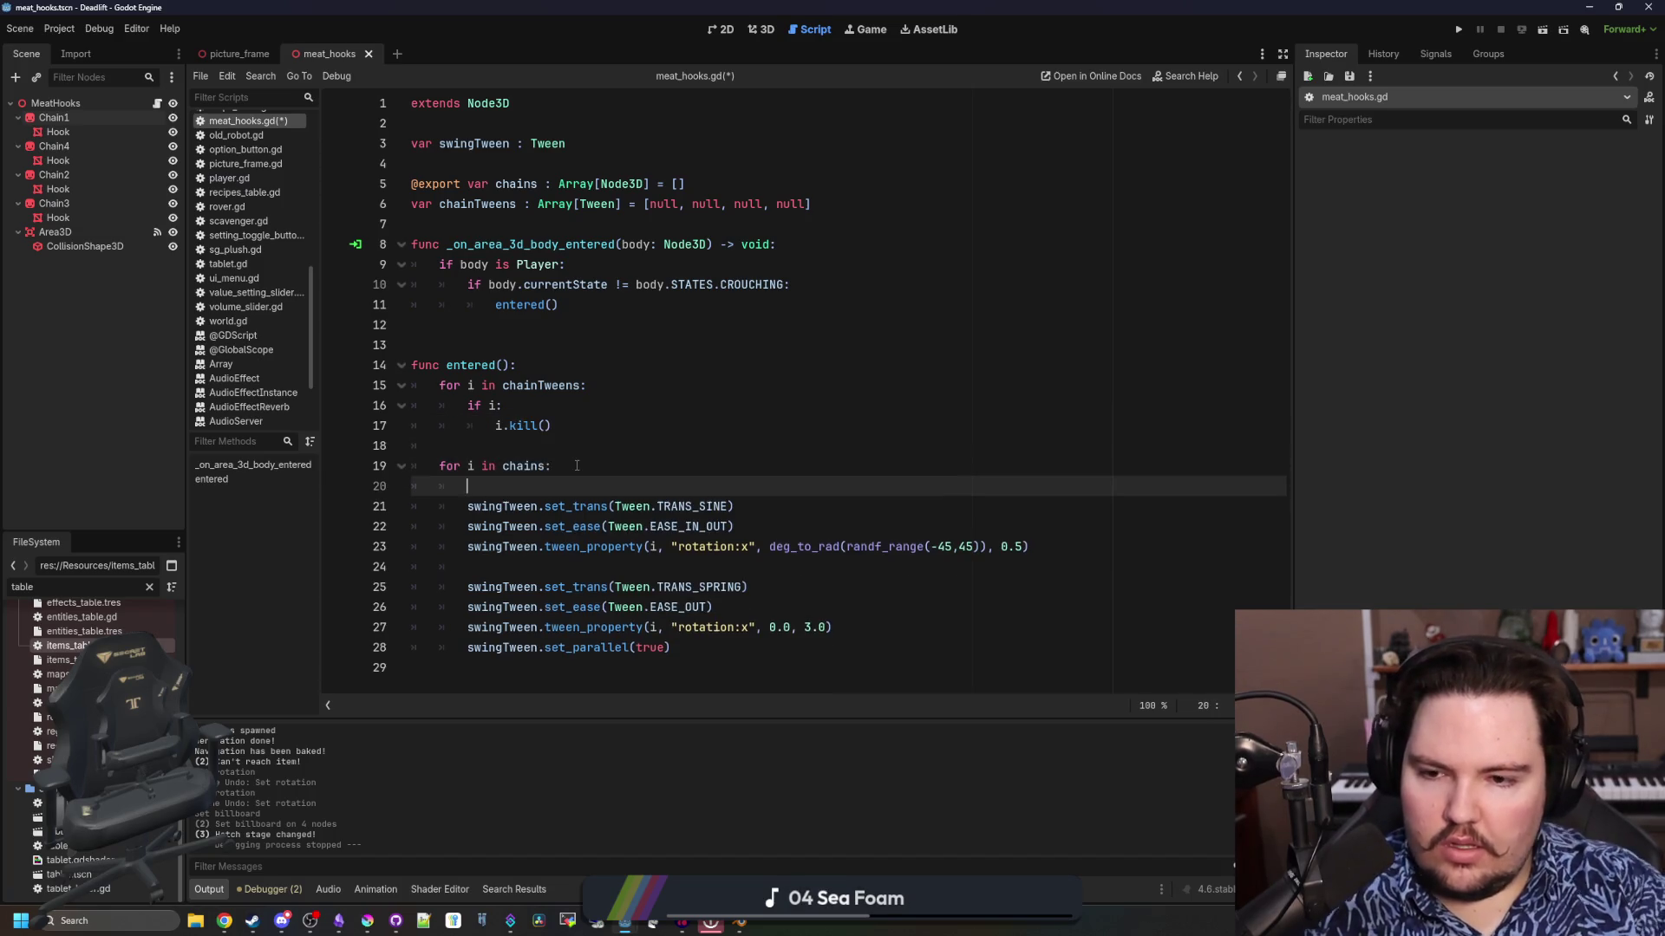
{"action": "key", "text": "ctrl+v"}
{"action": "key", "text": "shift+Up"}
{"action": "key", "text": "BackSpace"}
{"action": "key", "text": "Up"}
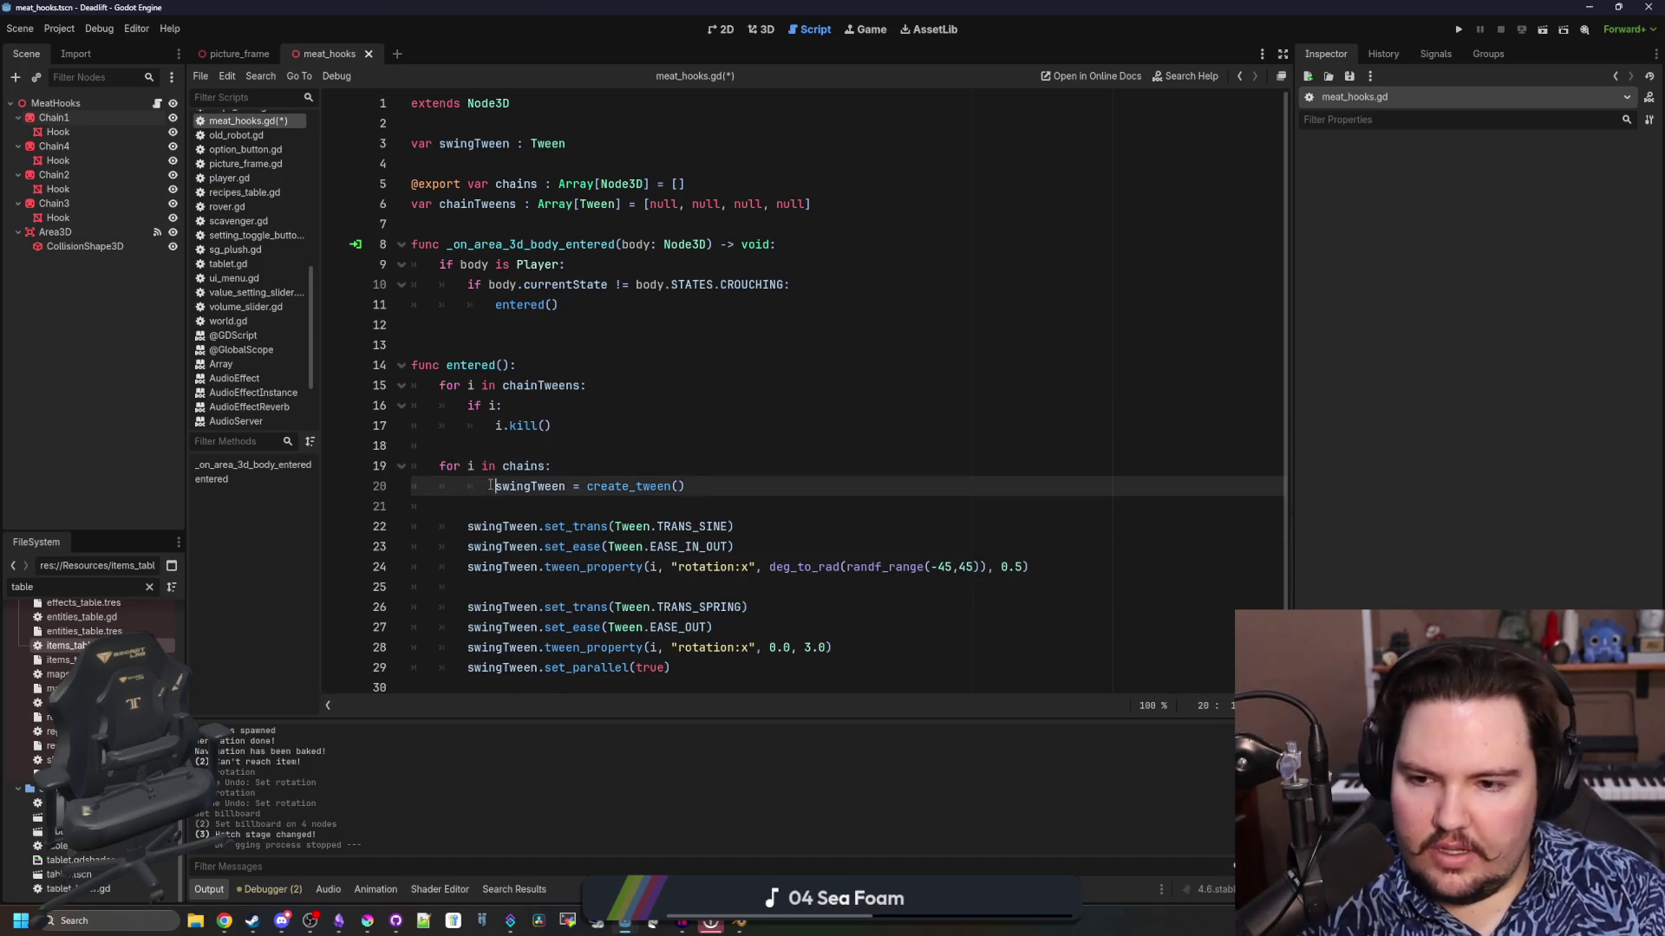
{"action": "key", "text": "shift+Tab"}
Rename swingTween to chainTweens[0] and look up create_tween() in the Node documentation
{"action": "double_click", "coordinate": [515, 486]}
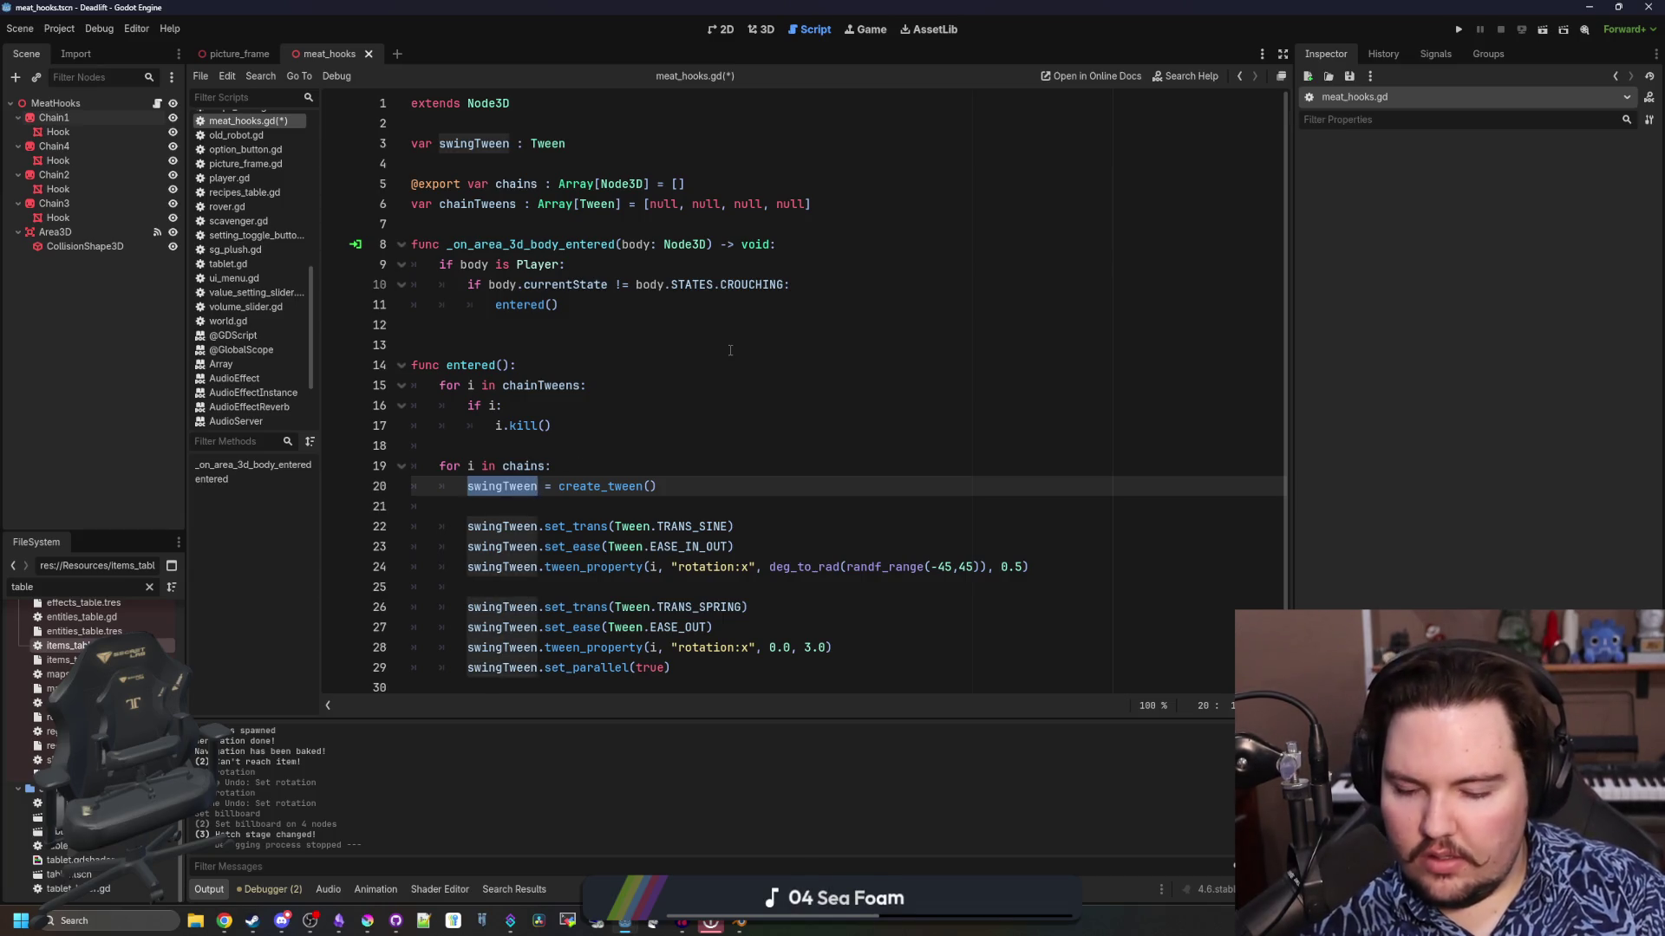
{"action": "type", "text": "chainTweens"}
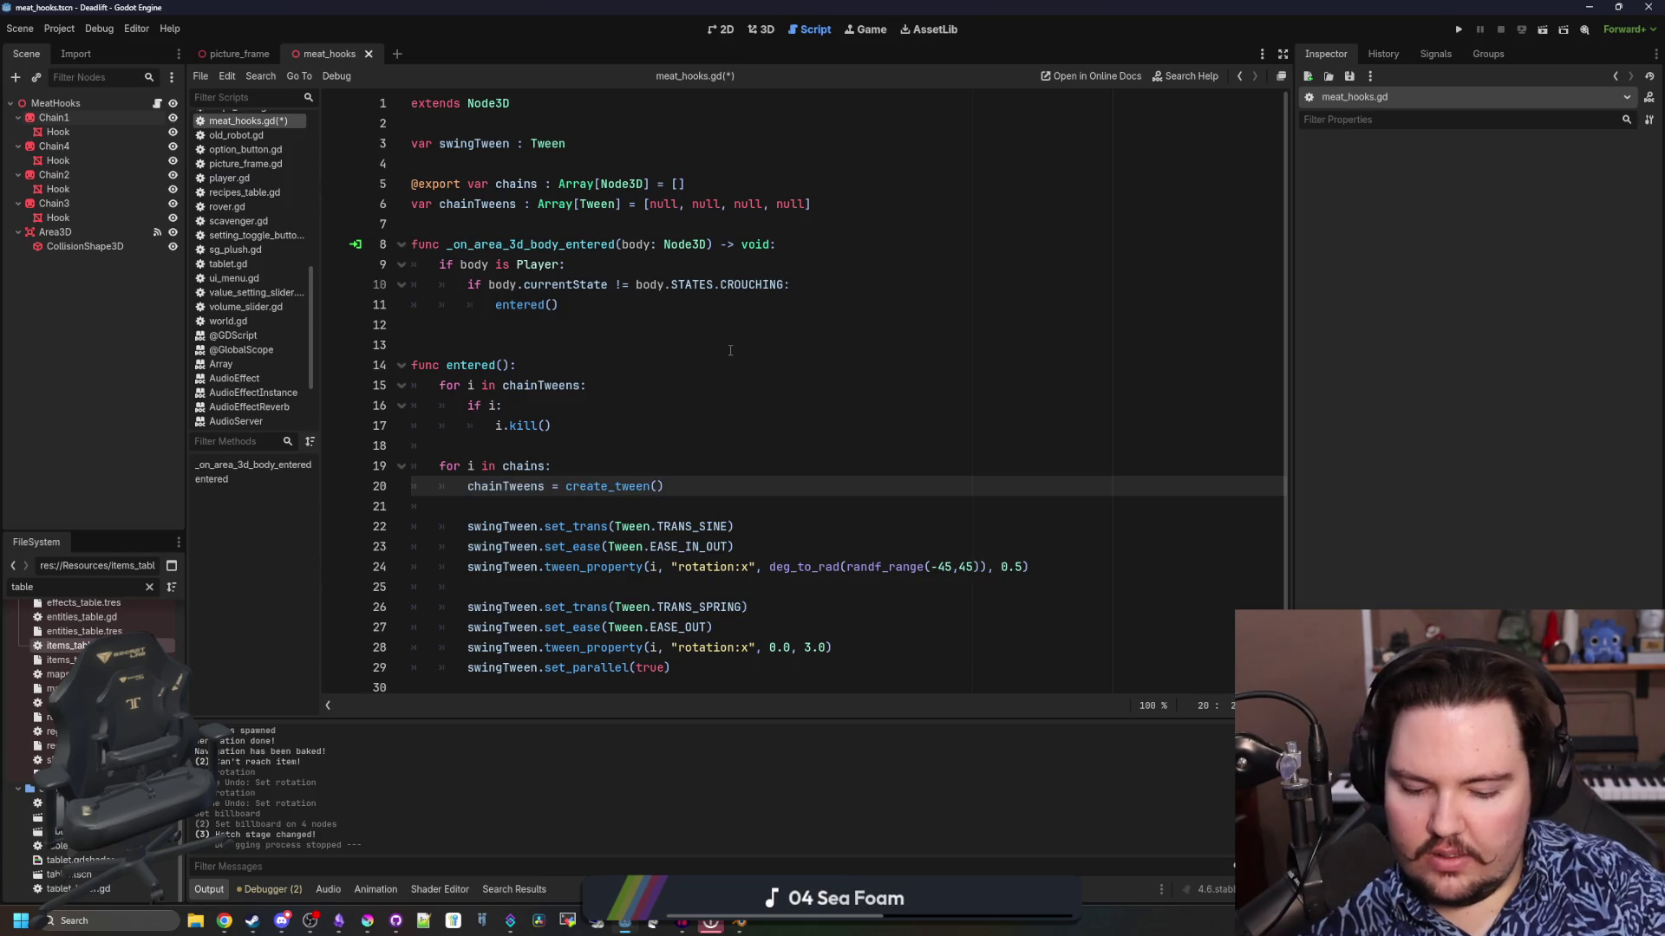
{"action": "type", "text": "[0"}
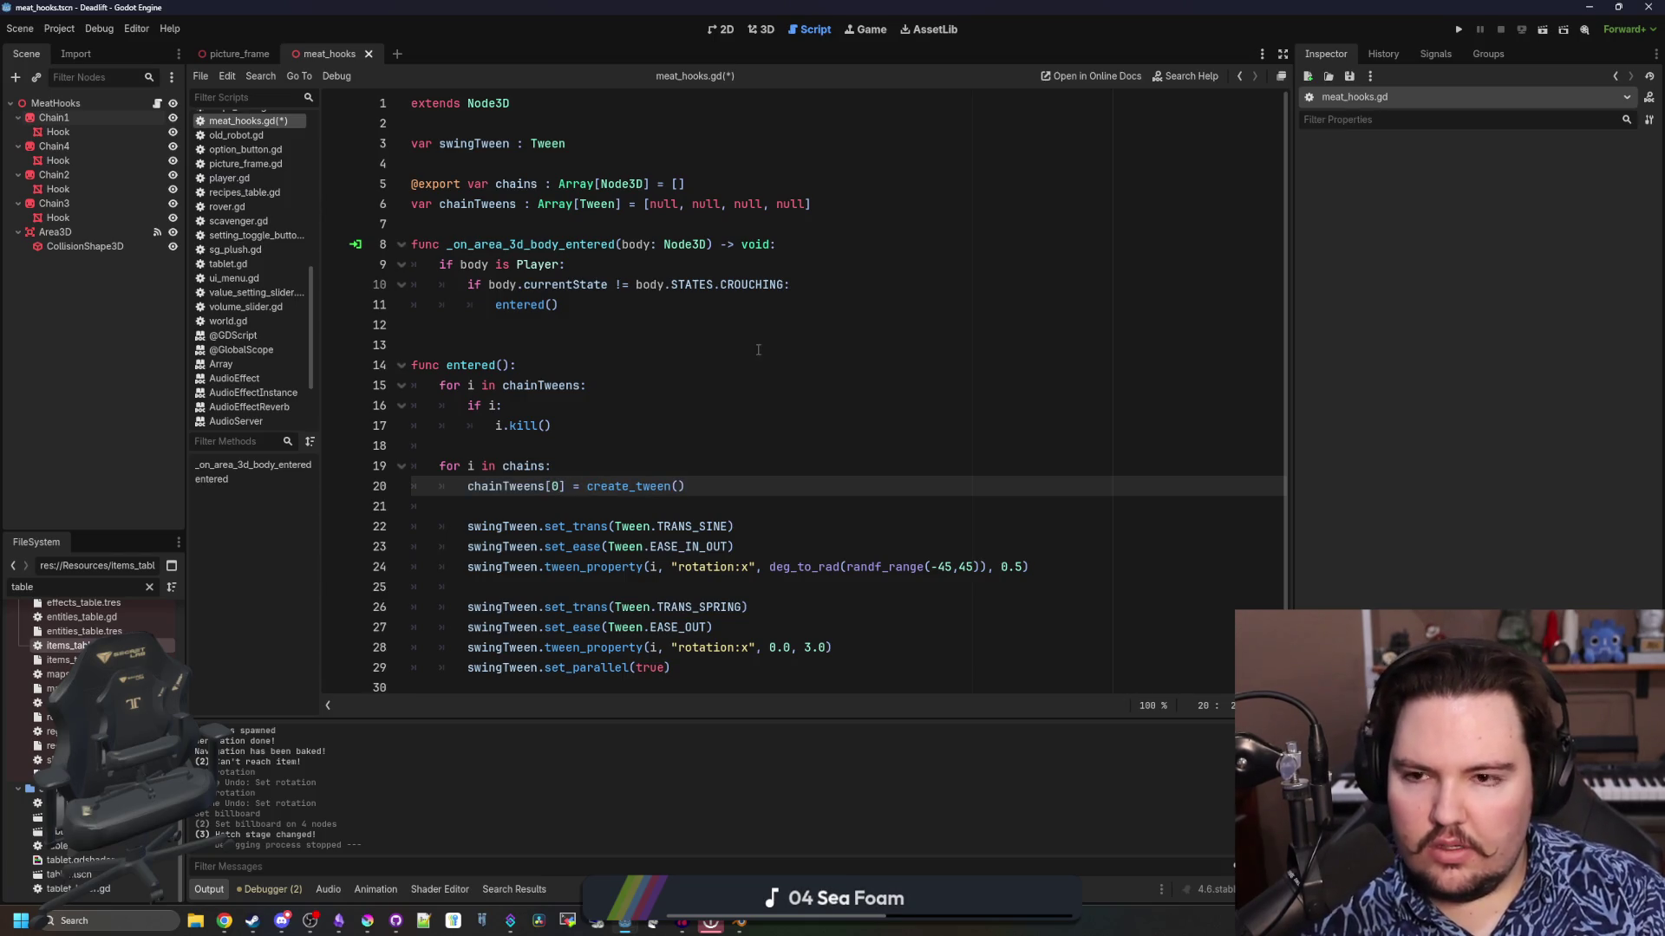
{"action": "left_click", "coordinate": [636, 485], "text": "ctrl"}
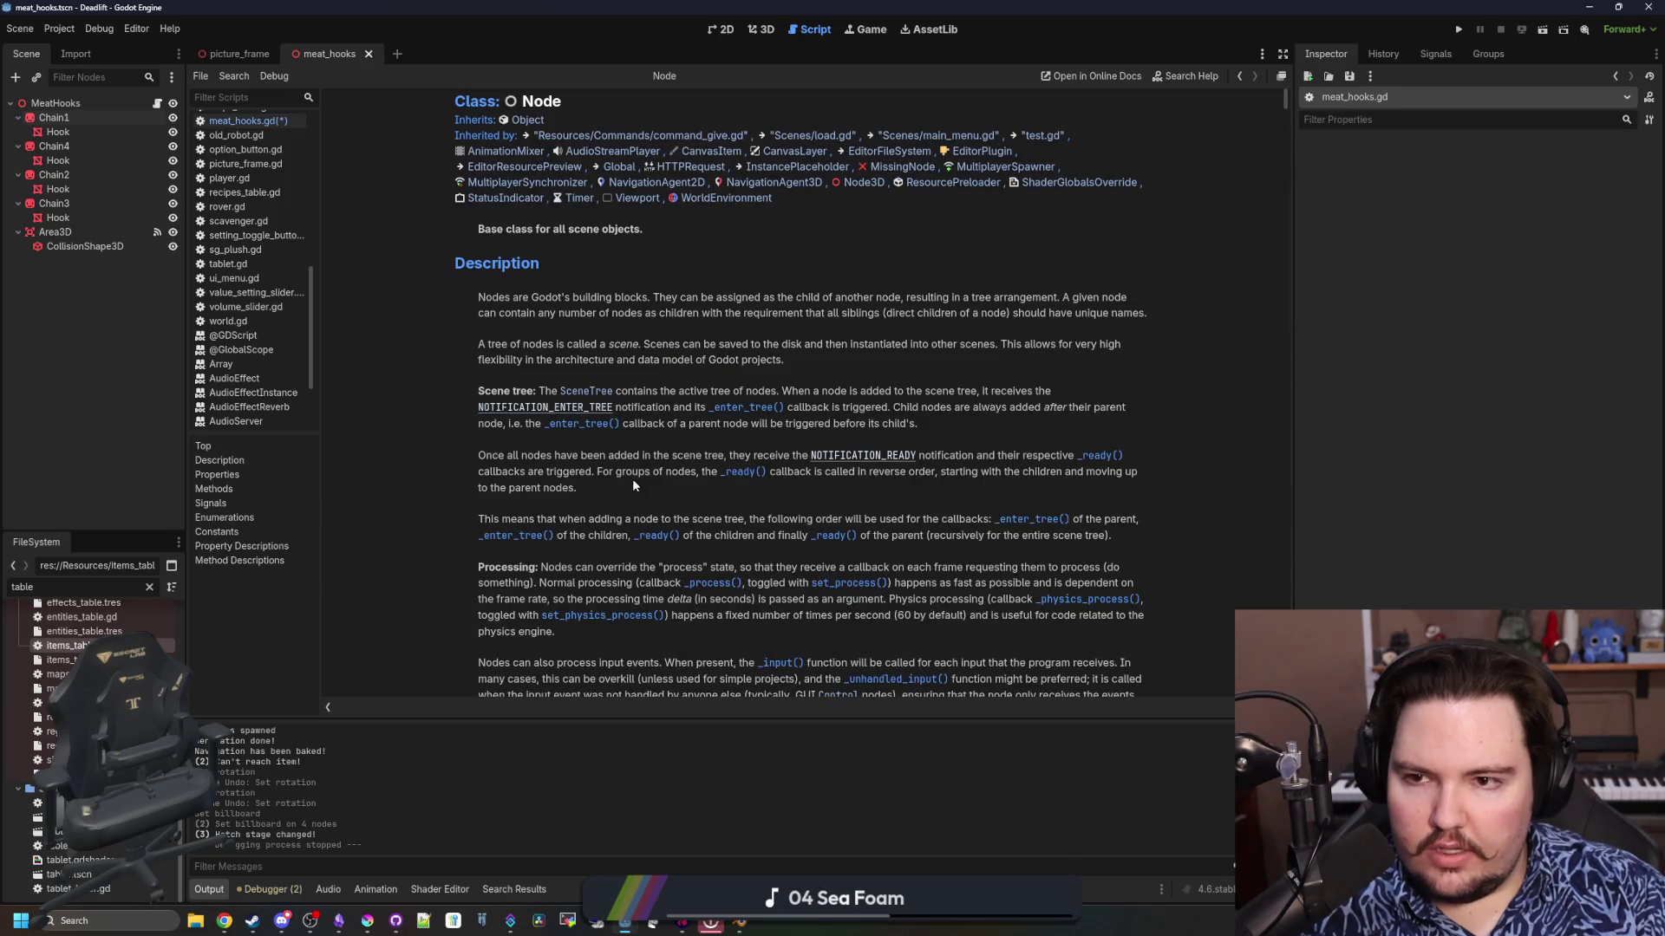
Back in meat_hooks.gd, use chainTweens[0] on line 22 and change line 20 to chainTweens[i]
{"action": "key", "text": "alt+Left"}
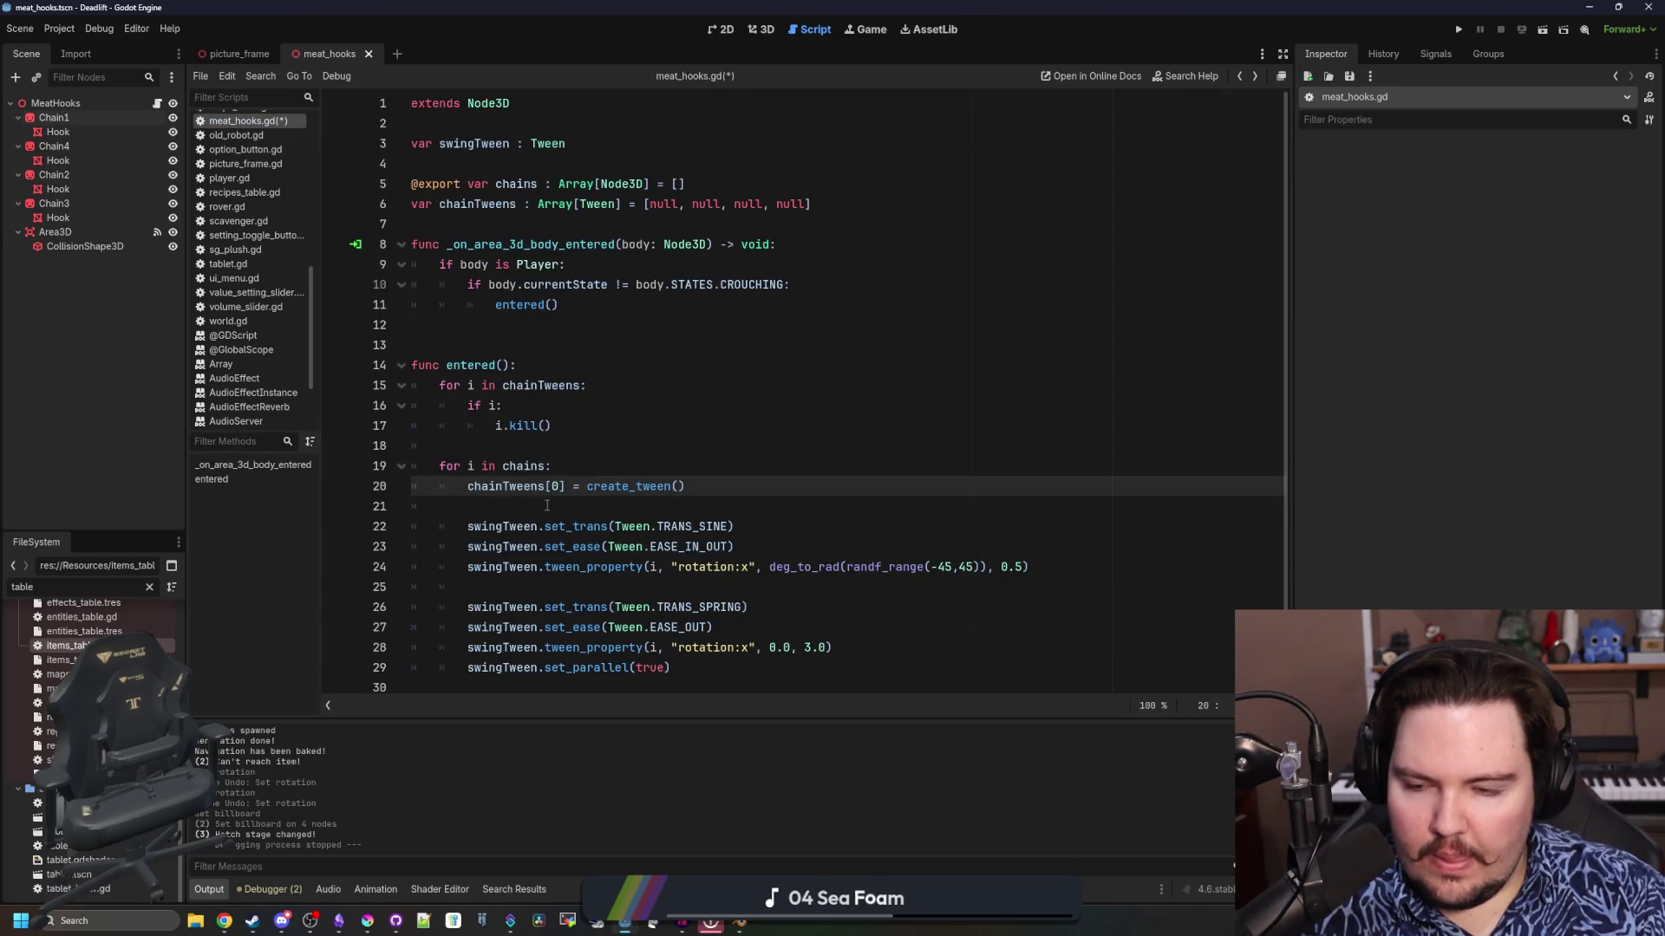
{"action": "left_click_drag", "start_coordinate": [565, 508], "coordinate": [476, 510]}
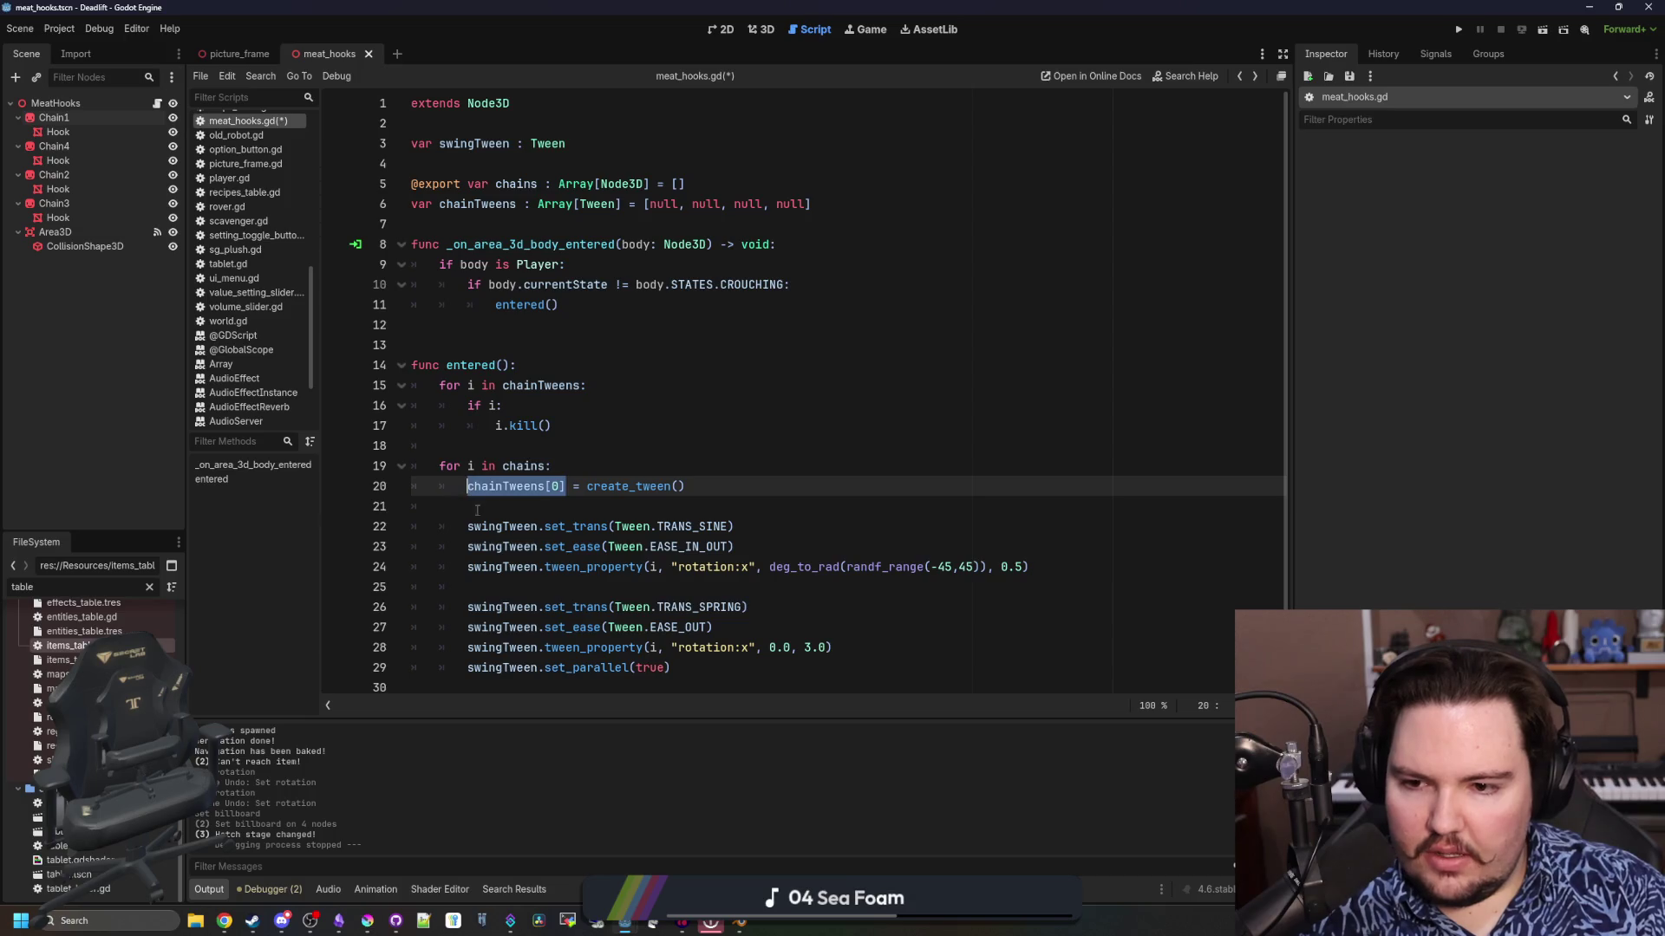
{"action": "key", "text": "ctrl+c"}
{"action": "double_click", "coordinate": [505, 527]}
{"action": "key", "text": "ctrl+v"}
{"action": "double_click", "coordinate": [502, 531]}
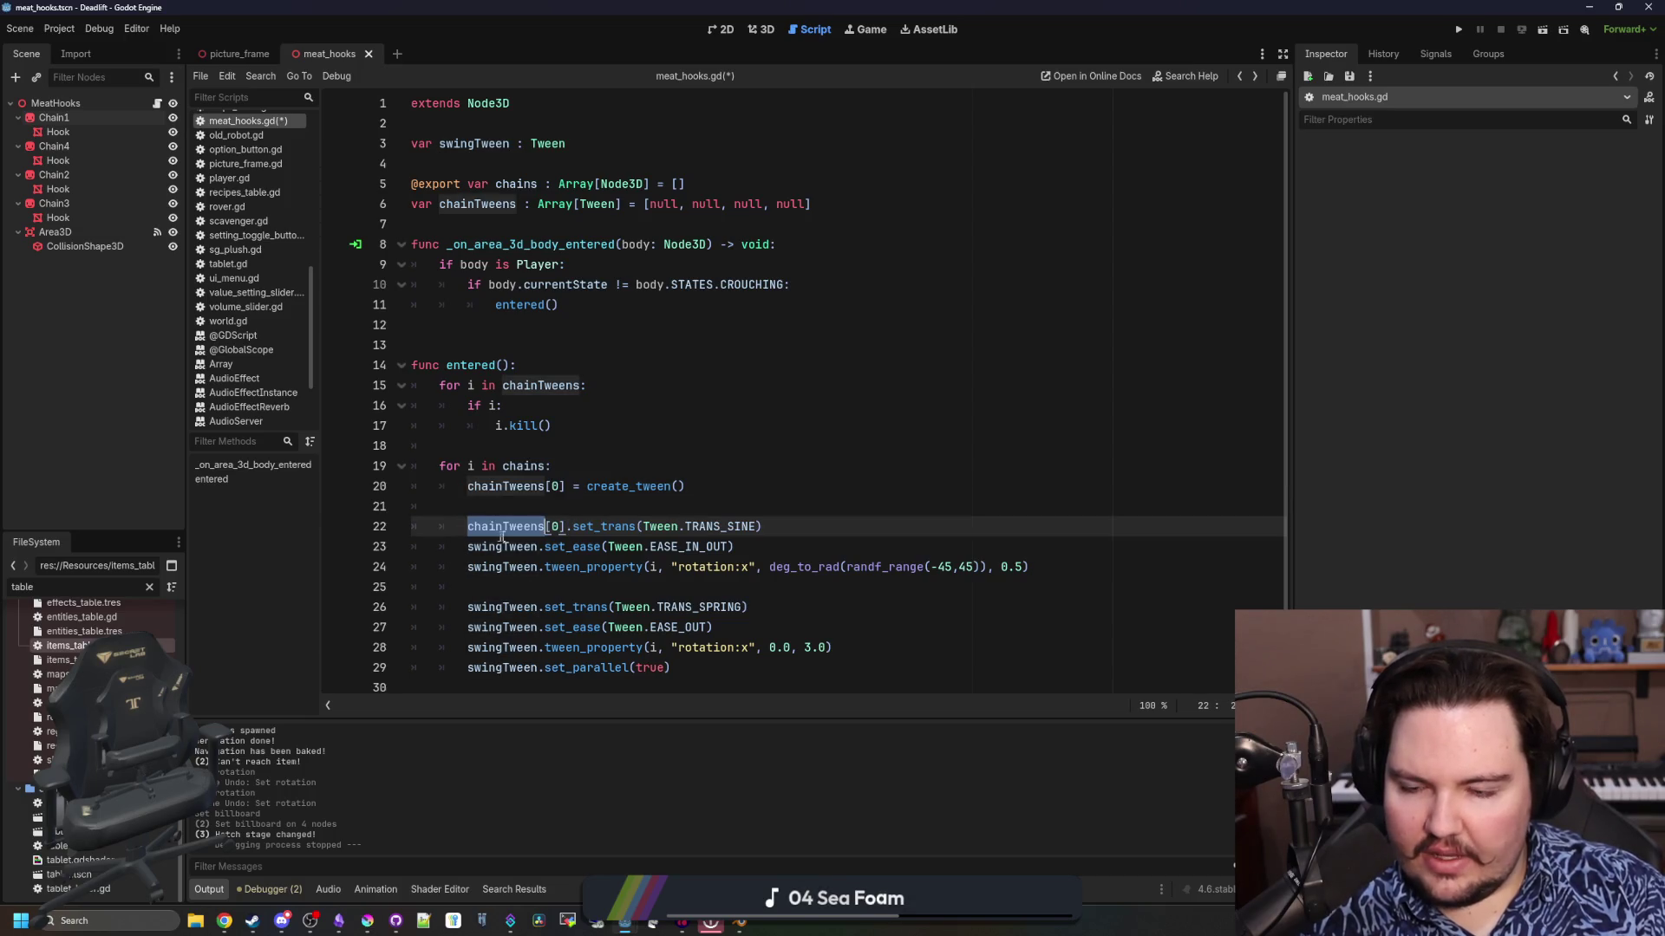
{"action": "left_click", "coordinate": [561, 491]}
{"action": "key", "text": "BackSpace"}
{"action": "type", "text": "i"}
{"action": "left_click", "coordinate": [529, 509]}
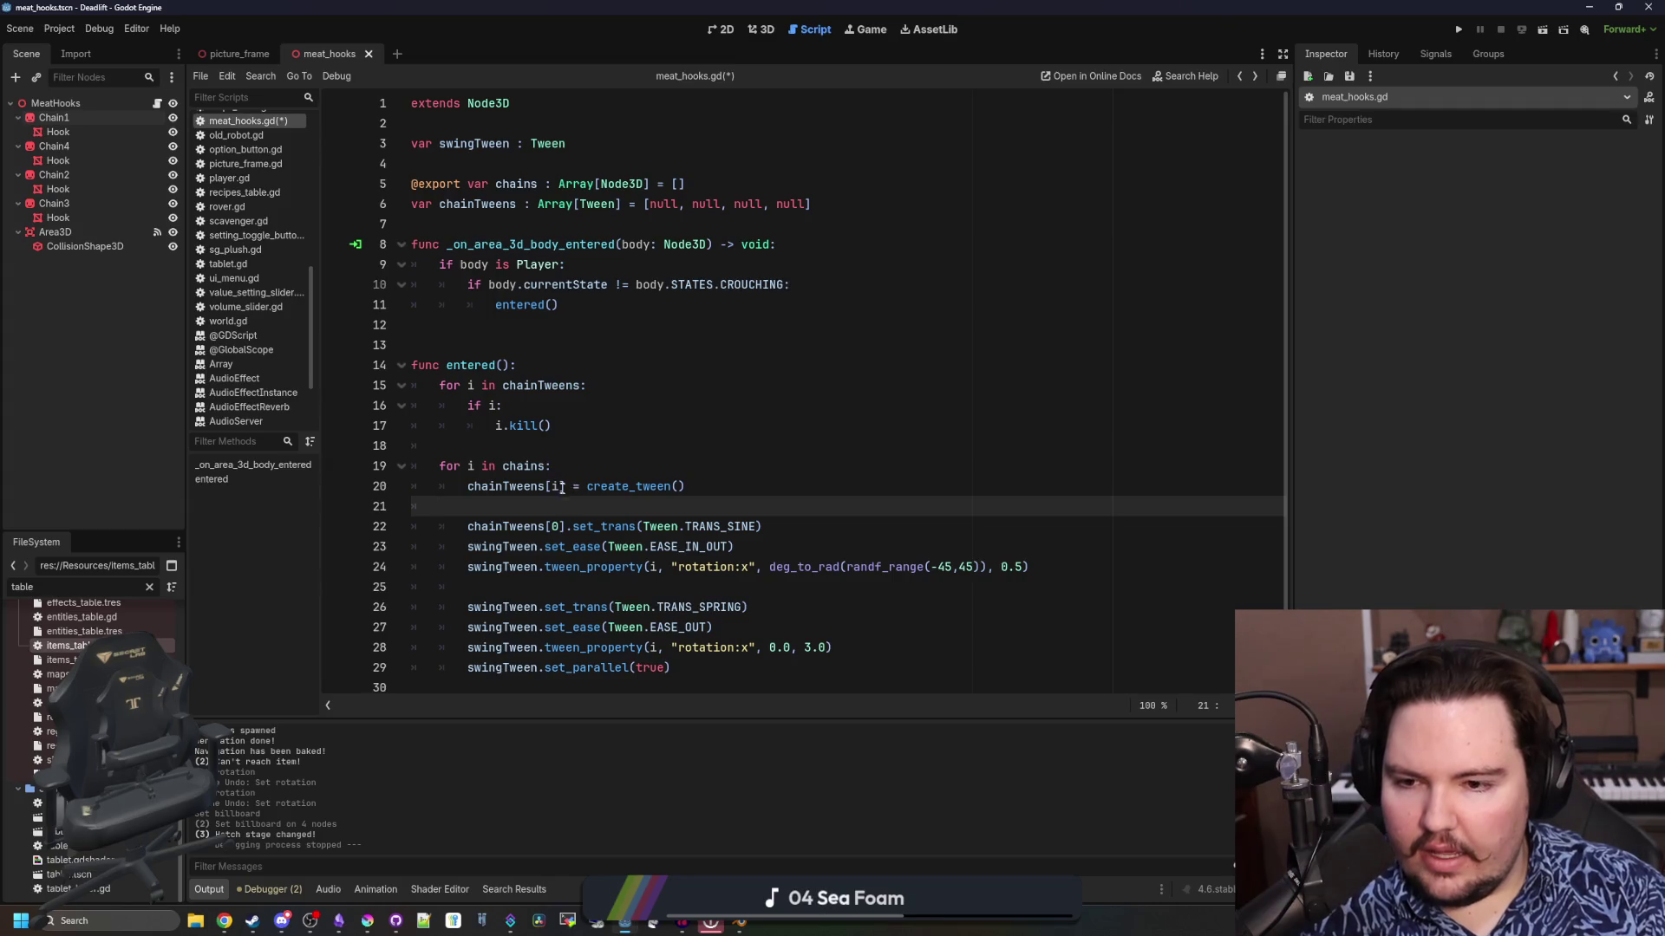
{"action": "left_click_drag", "start_coordinate": [564, 488], "coordinate": [466, 492]}
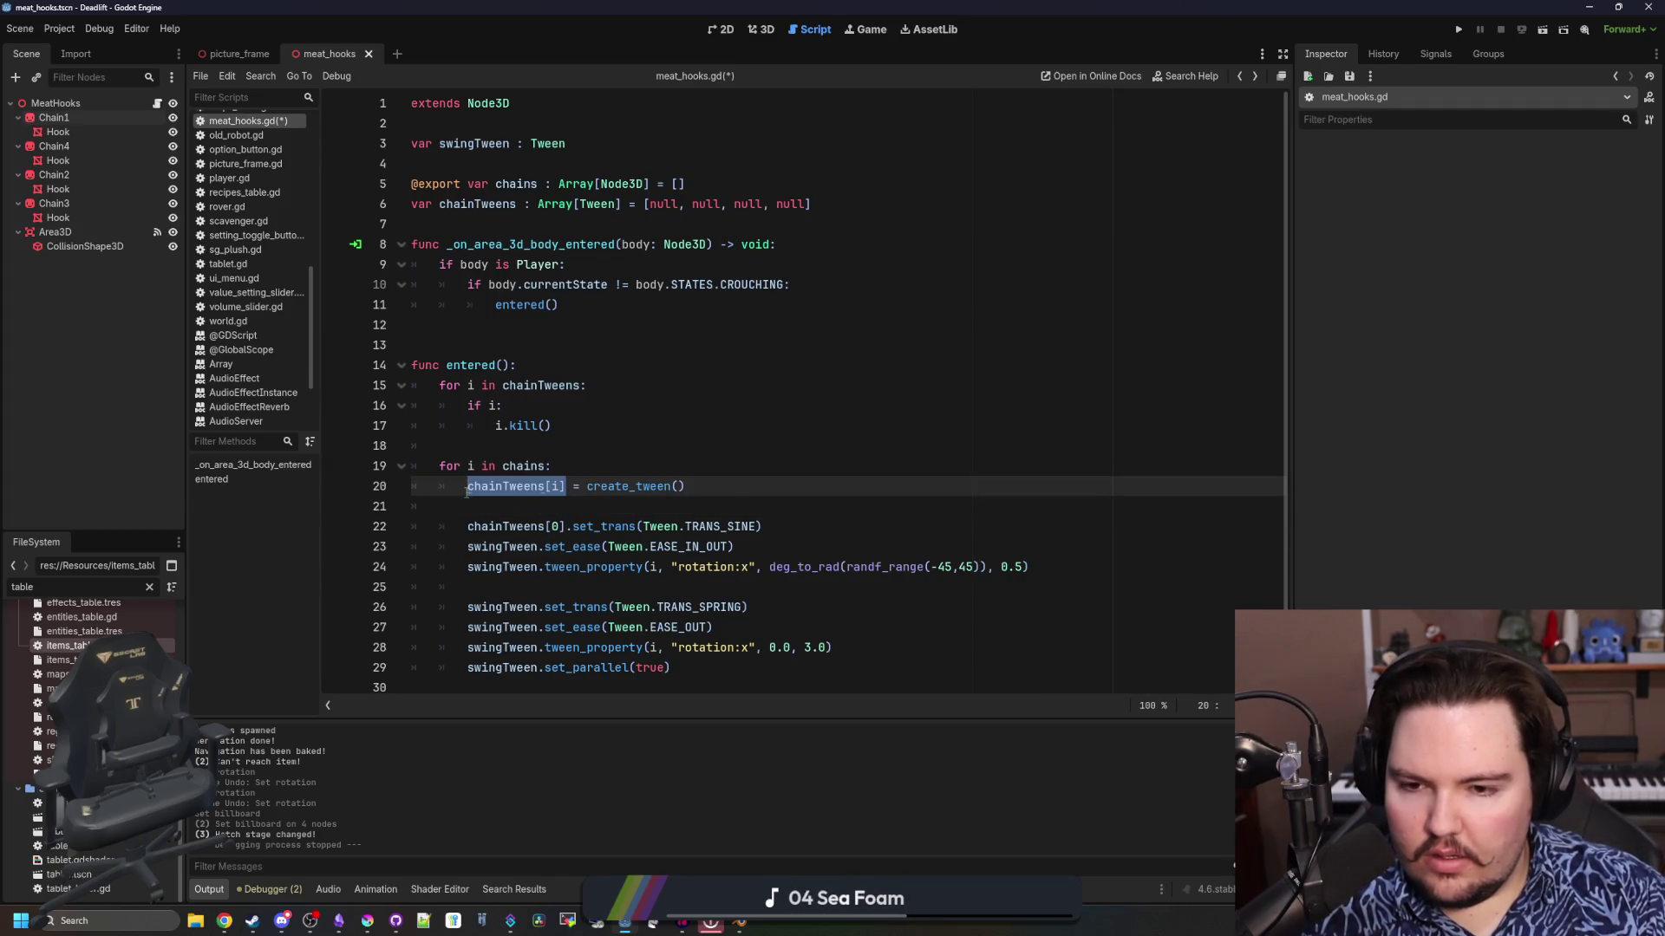
Replace the remaining swingTween uses with chainTweens[i] and loop over range(chains.size())
{"action": "double_click", "coordinate": [500, 546]}
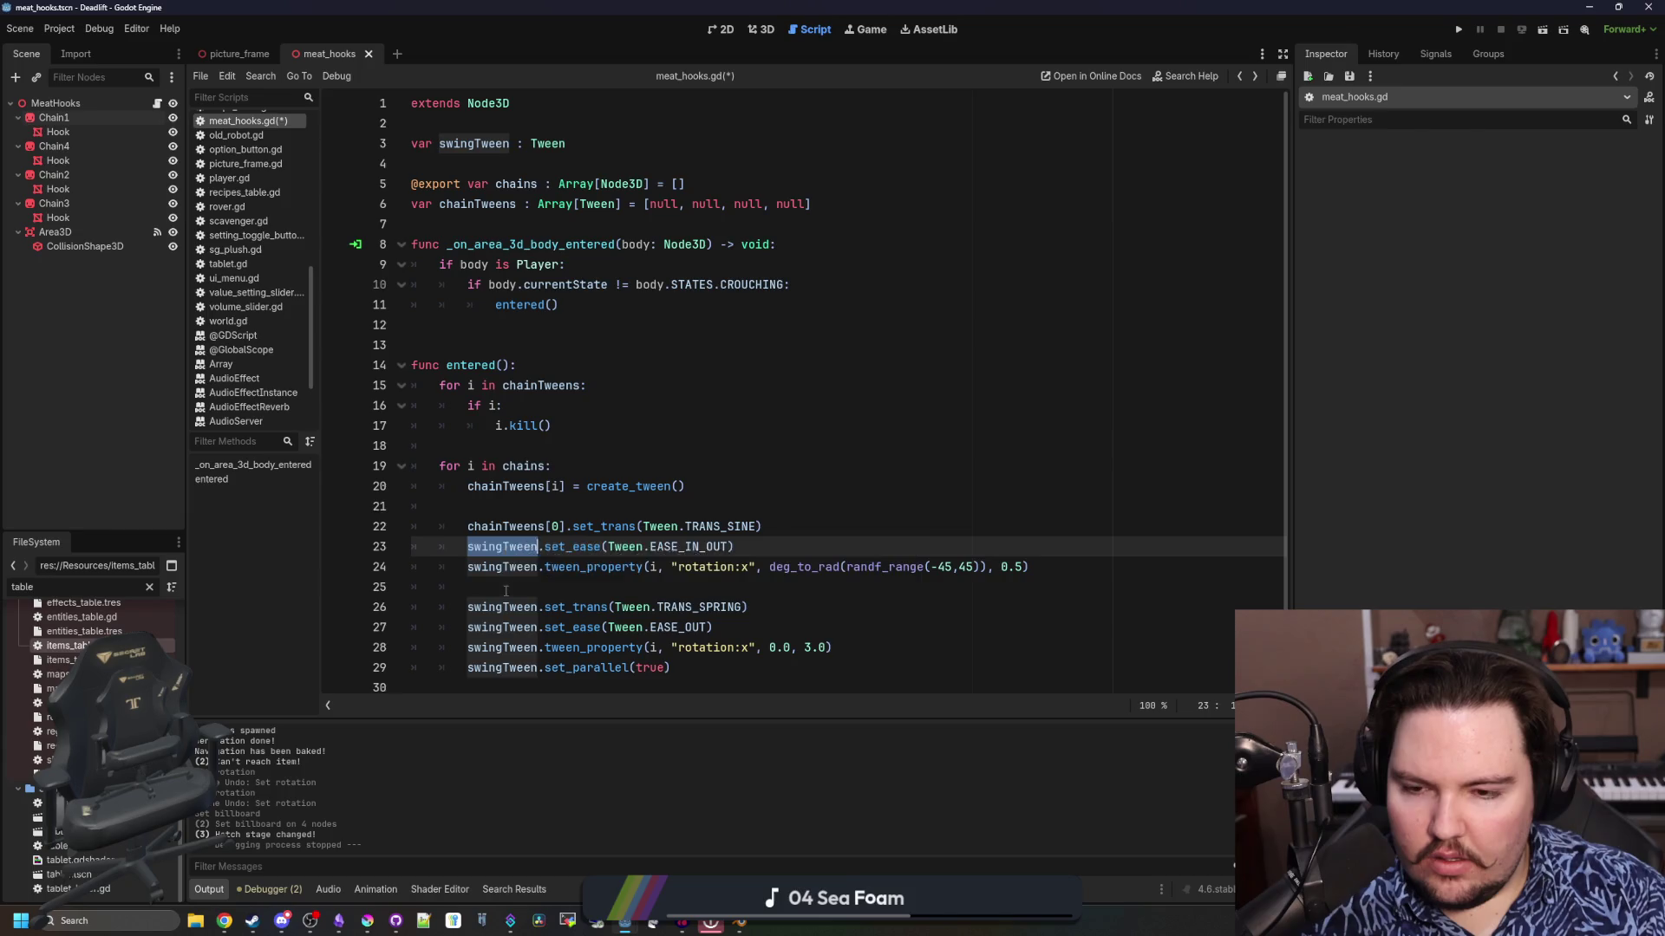
{"action": "key", "text": "ctrl+v"}
{"action": "double_click", "coordinate": [501, 567]}
{"action": "key", "text": "ctrl+v"}
{"action": "double_click", "coordinate": [501, 607]}
{"action": "key", "text": "ctrl+v"}
{"action": "left_click", "coordinate": [498, 630]}
{"action": "double_click", "coordinate": [498, 627]}
{"action": "key", "text": "ctrl+v"}
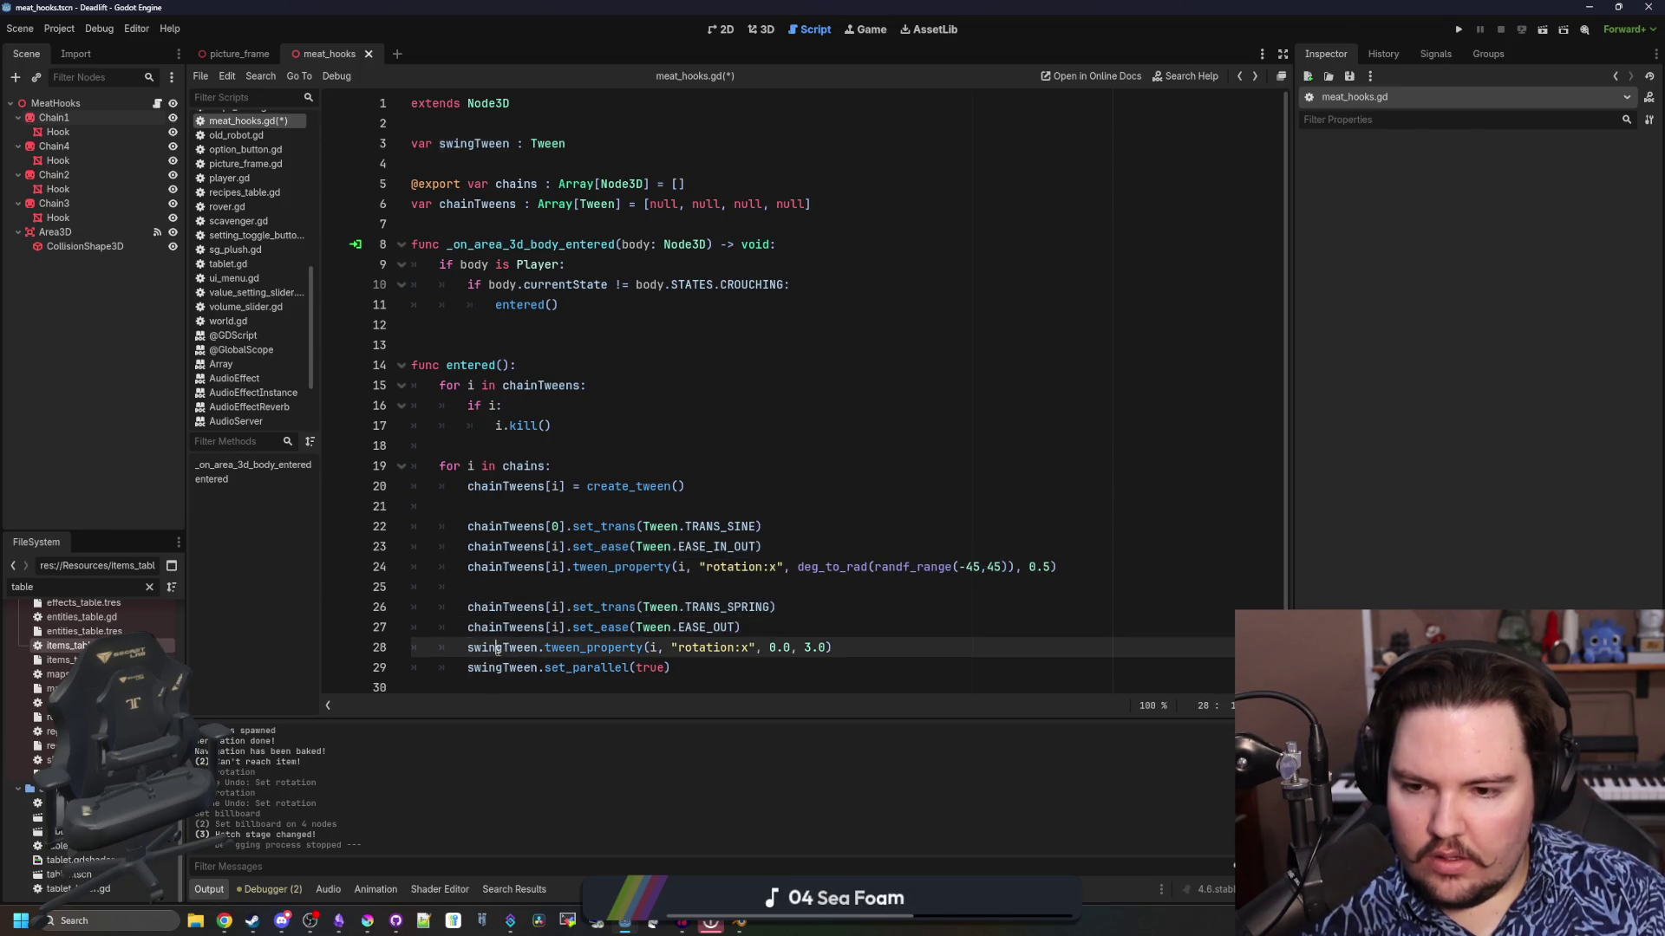
{"action": "double_click", "coordinate": [500, 647]}
{"action": "key", "text": "ctrl+v"}
{"action": "double_click", "coordinate": [500, 668]}
{"action": "key", "text": "ctrl+v"}
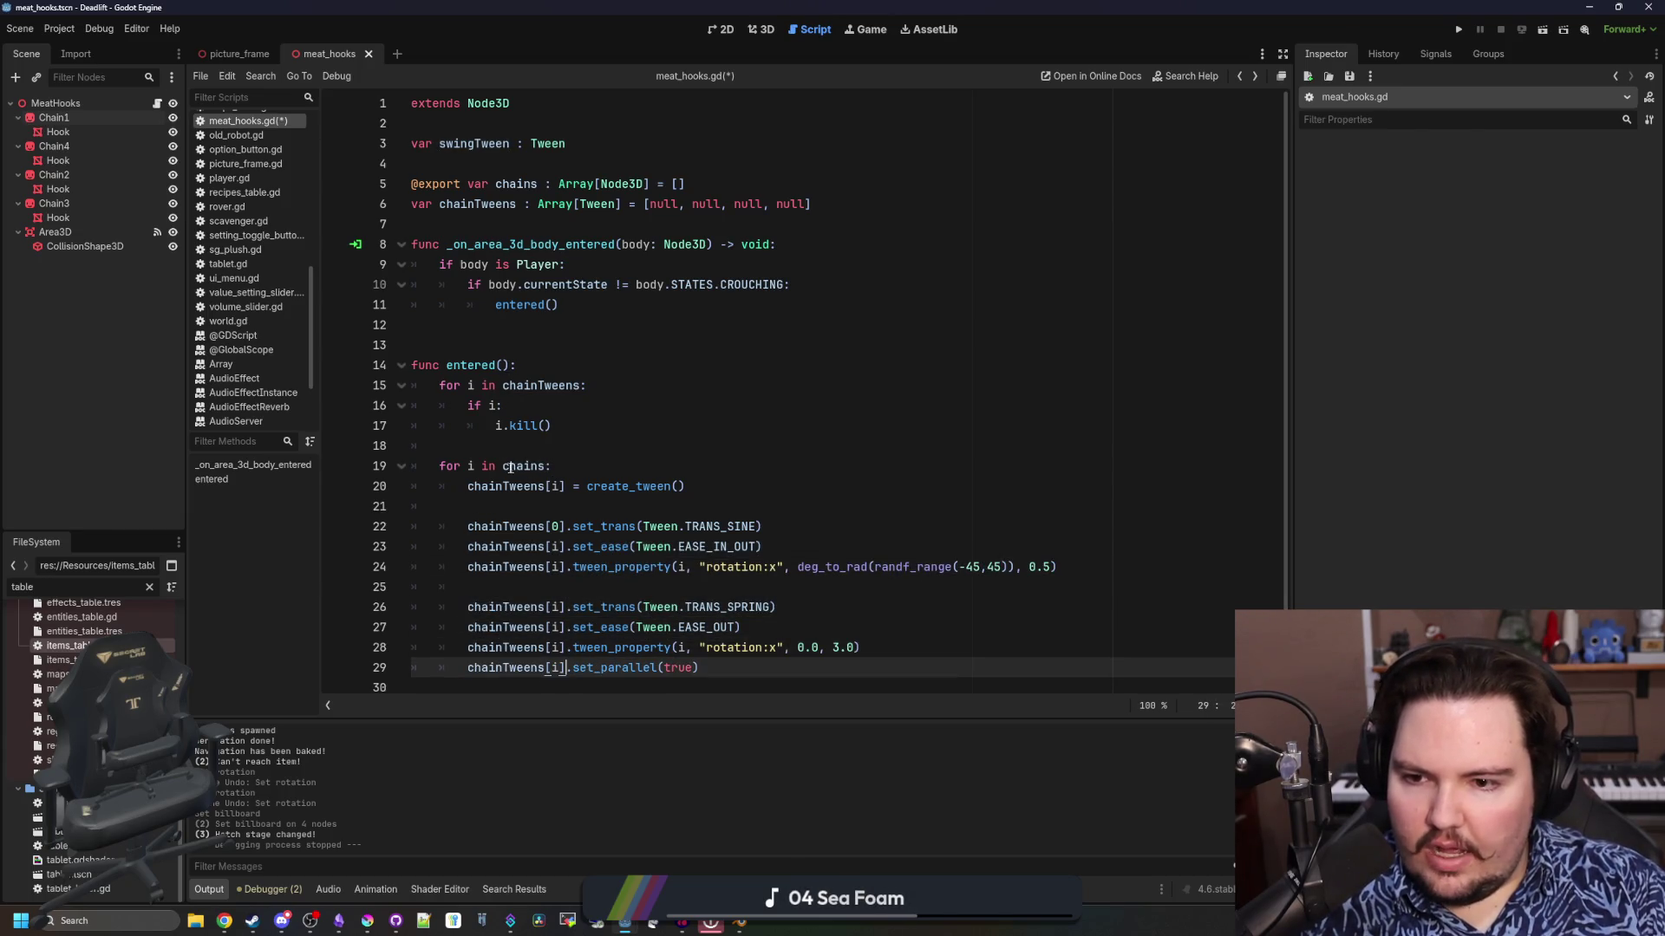
{"action": "left_click", "coordinate": [504, 468]}
{"action": "type", "text": "range(chains"}
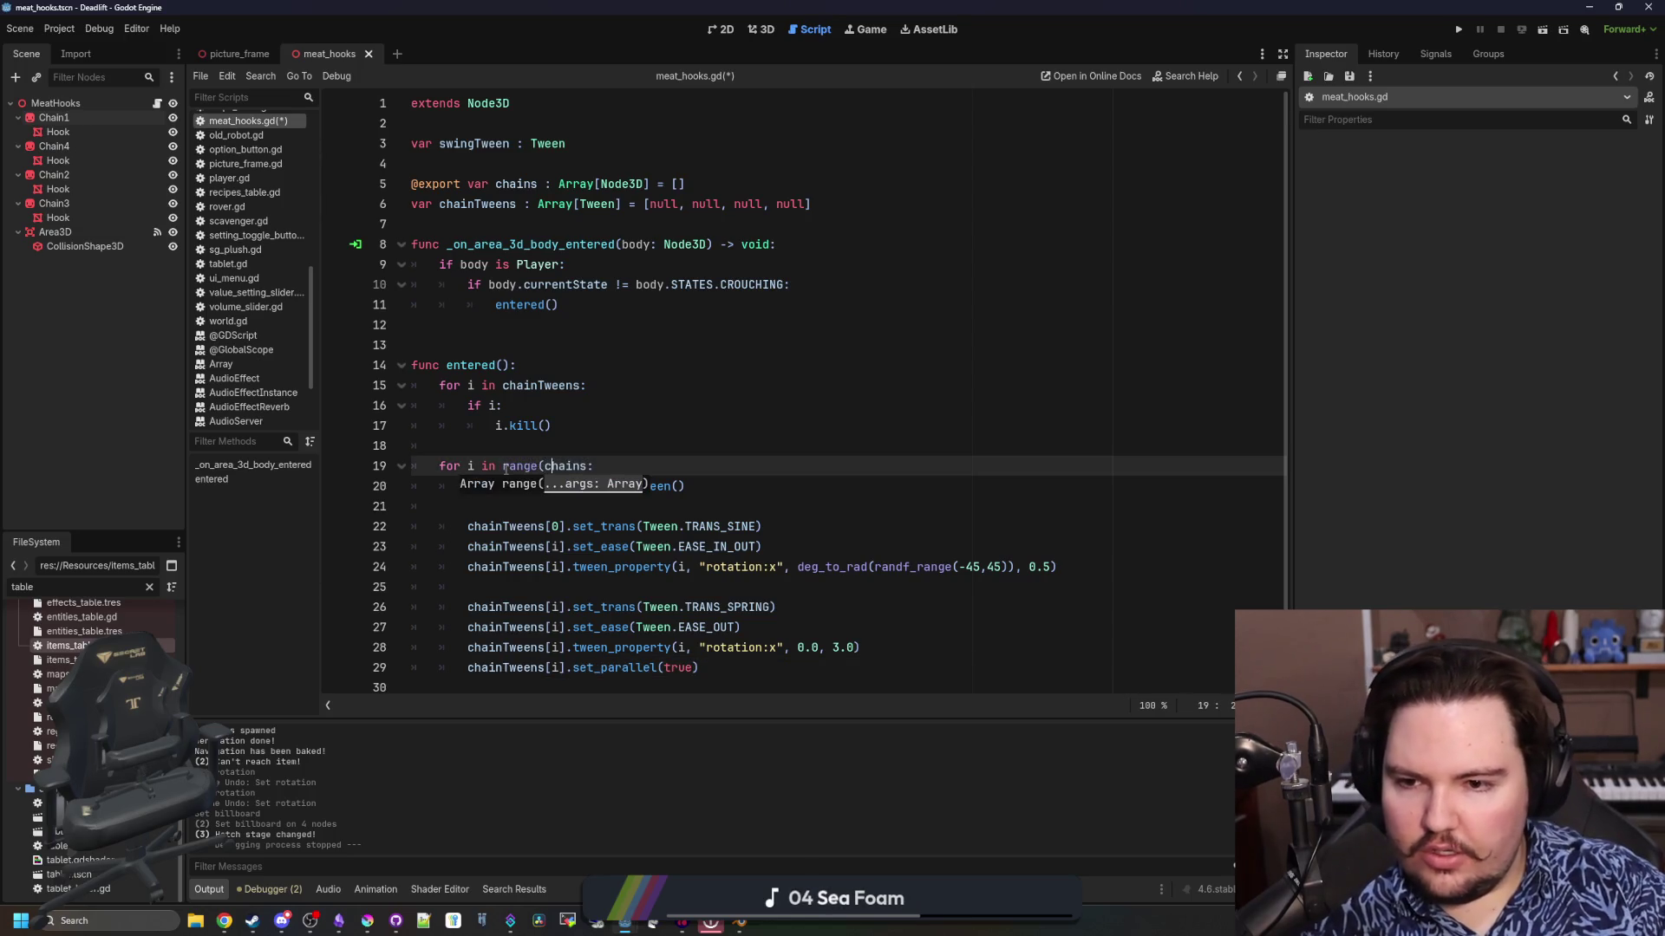
{"action": "type", "text": ".size())"}
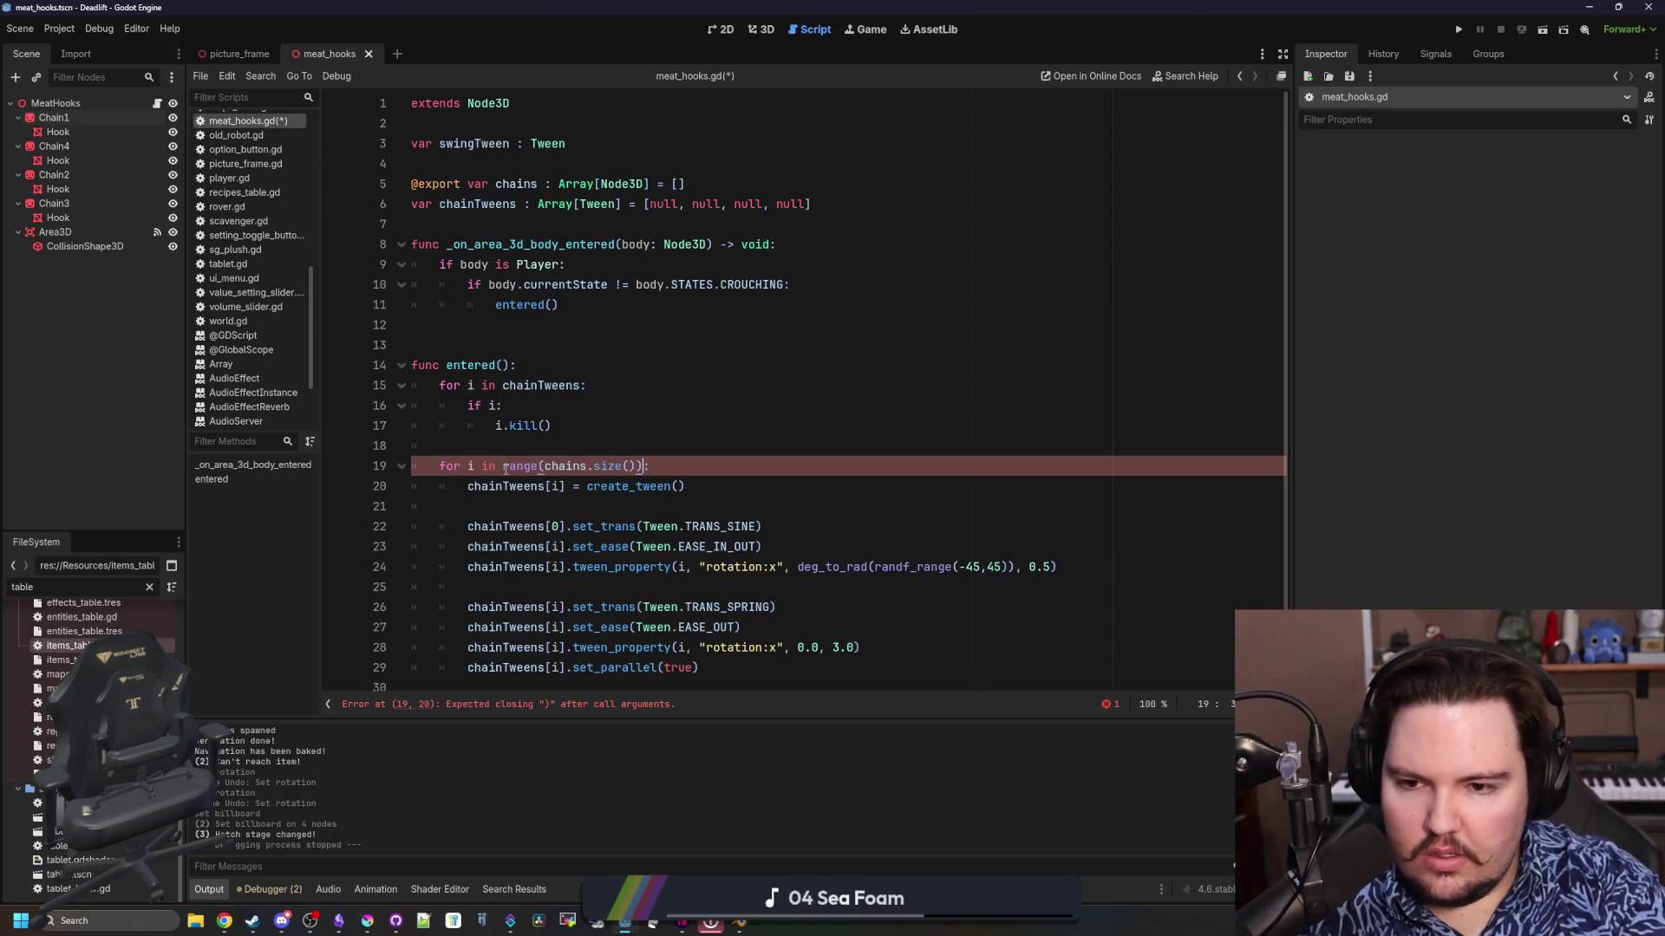
Index the created tween as chainTweens[i] and delete the set_parallel(true) line
{"action": "left_click", "coordinate": [638, 589]}
{"action": "double_click", "coordinate": [556, 526]}
{"action": "type", "text": "i"}
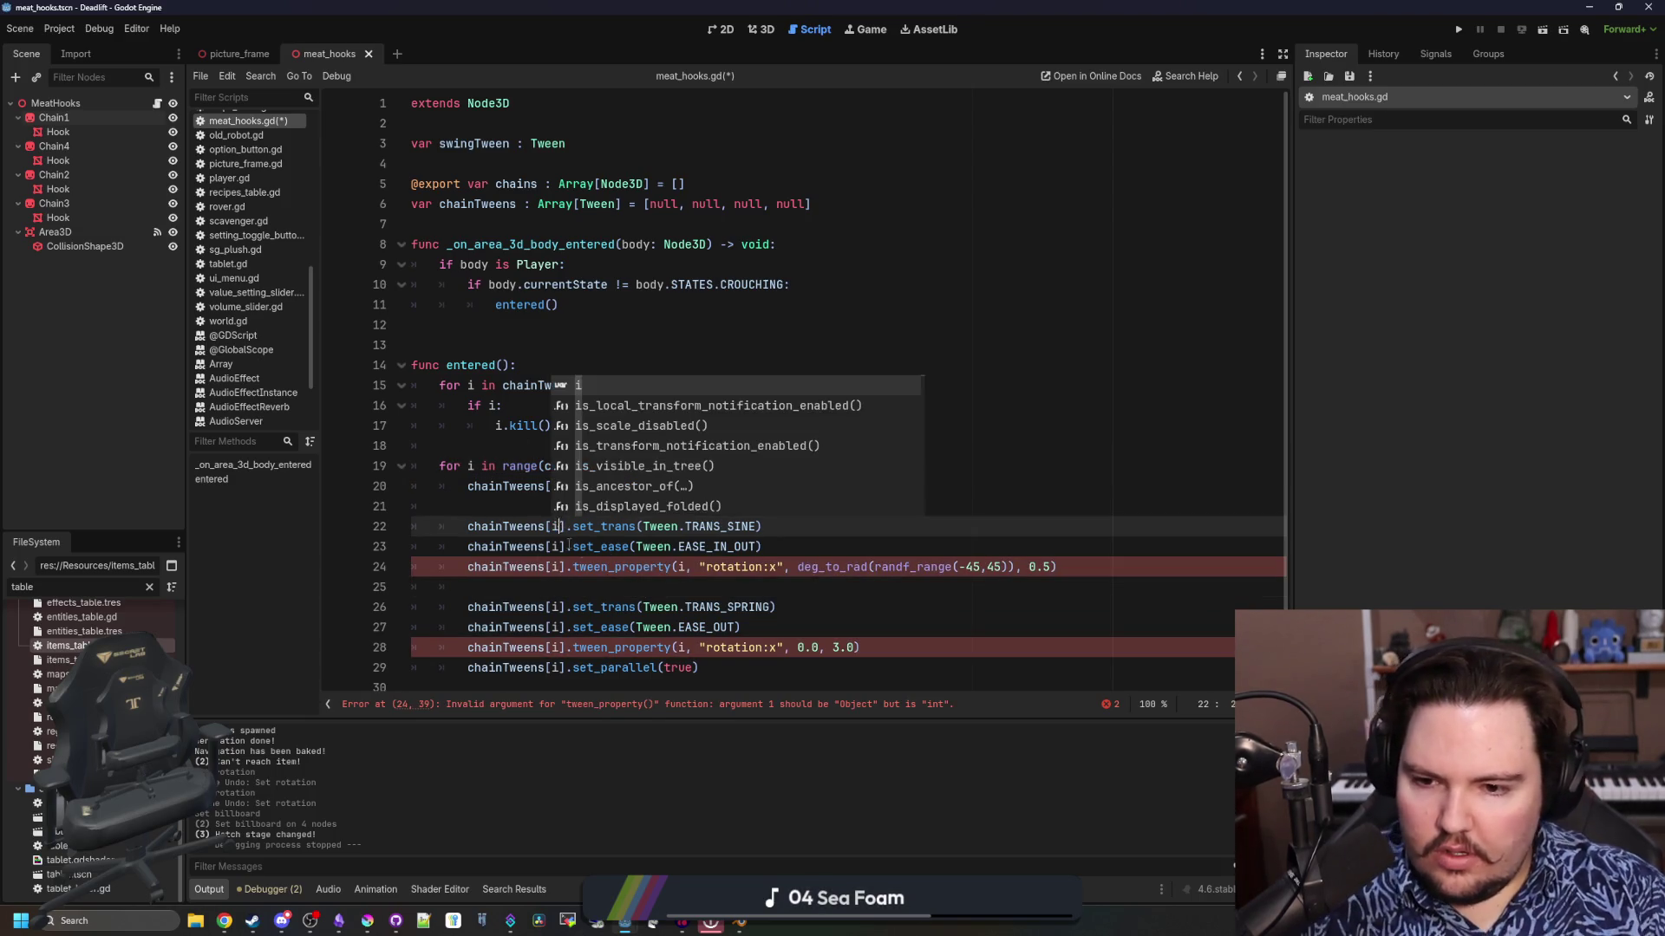
{"action": "left_click", "coordinate": [617, 578]}
{"action": "left_click_drag", "start_coordinate": [717, 673], "coordinate": [863, 648]}
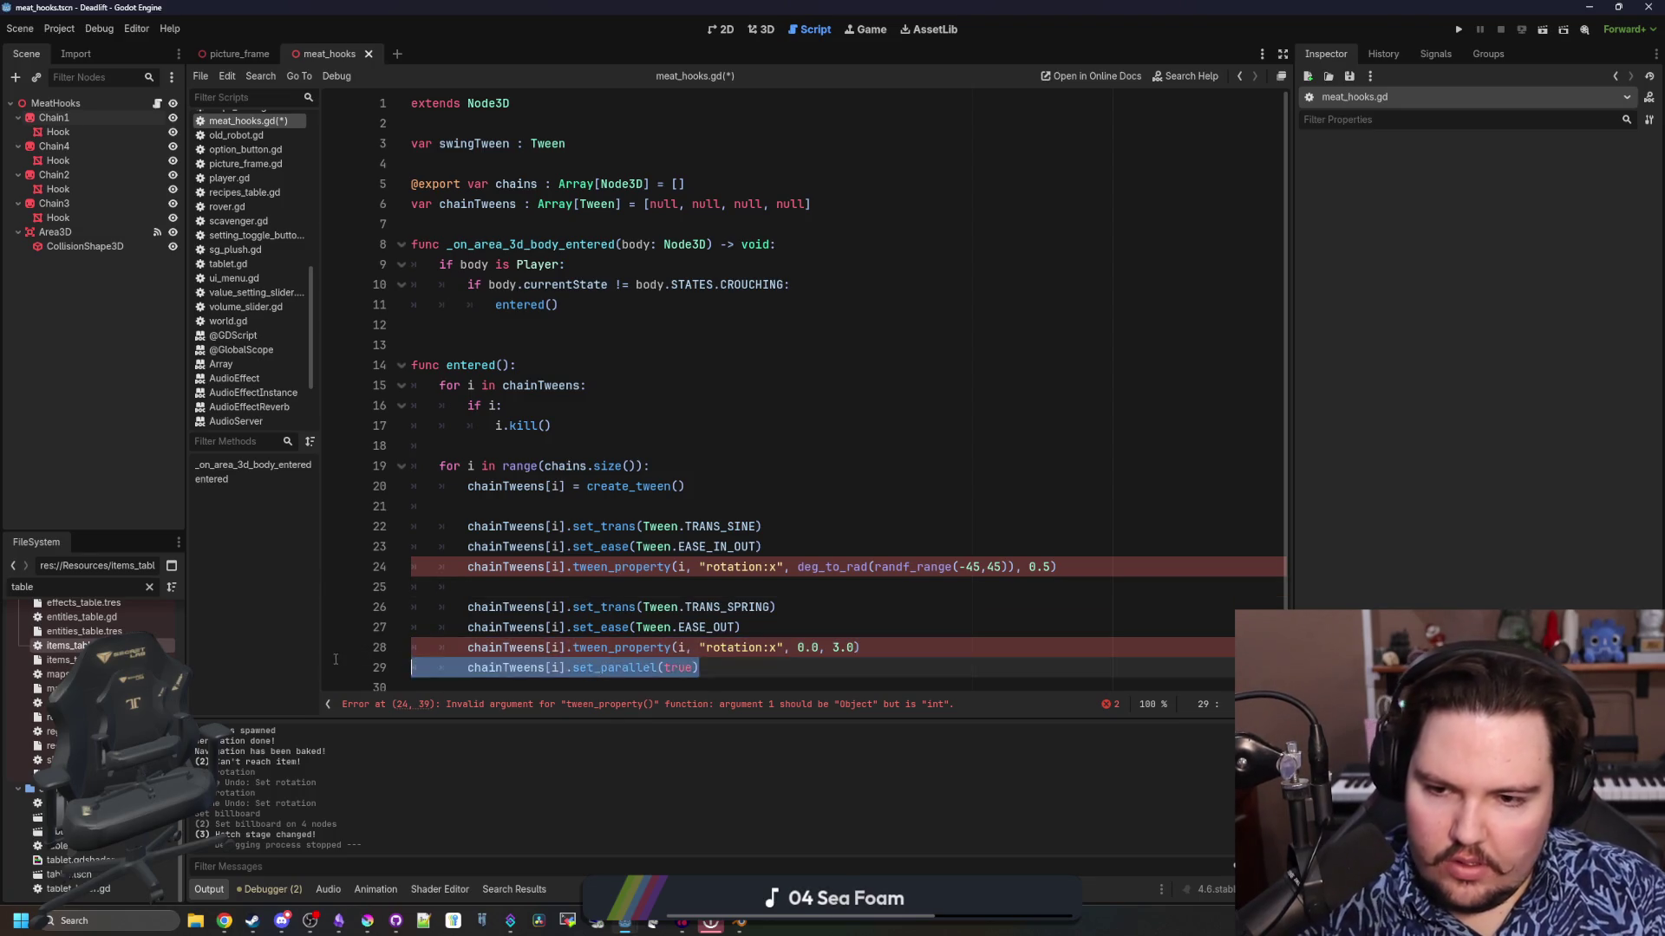
{"action": "key", "text": "ctrl+x"}
Add 'var chain = chains[i]' below the create_tween() line
{"action": "left_click", "coordinate": [592, 506]}
{"action": "left_click", "coordinate": [694, 486]}
{"action": "key", "text": "Return"}
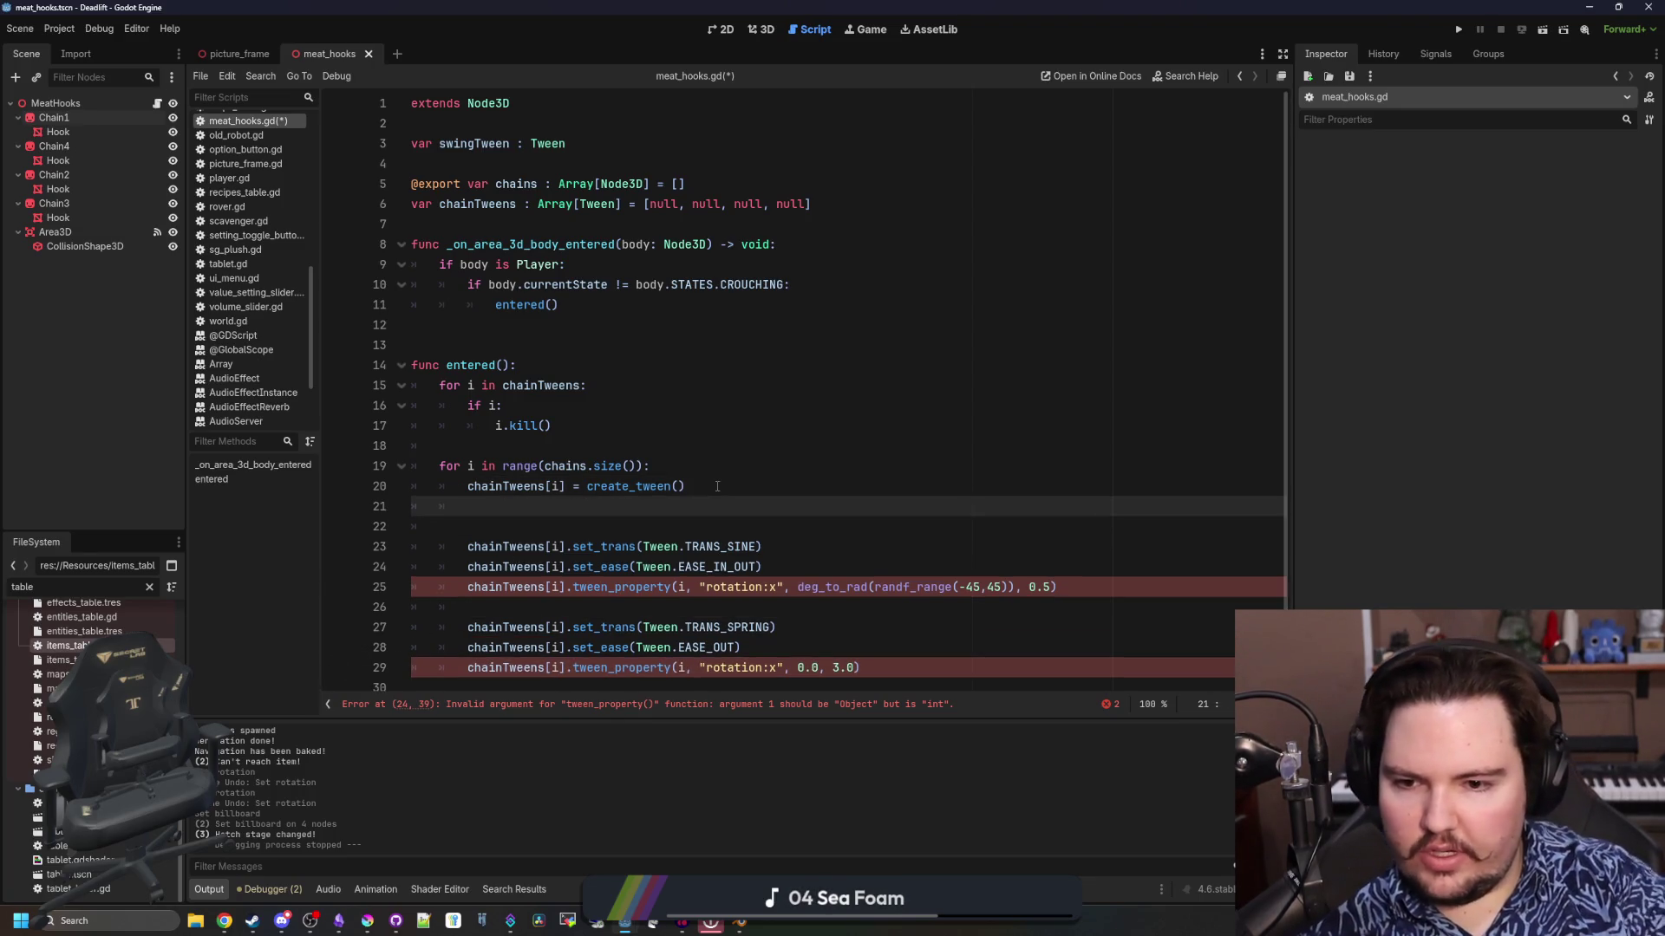
{"action": "type", "text": "var chain = chains[i"}
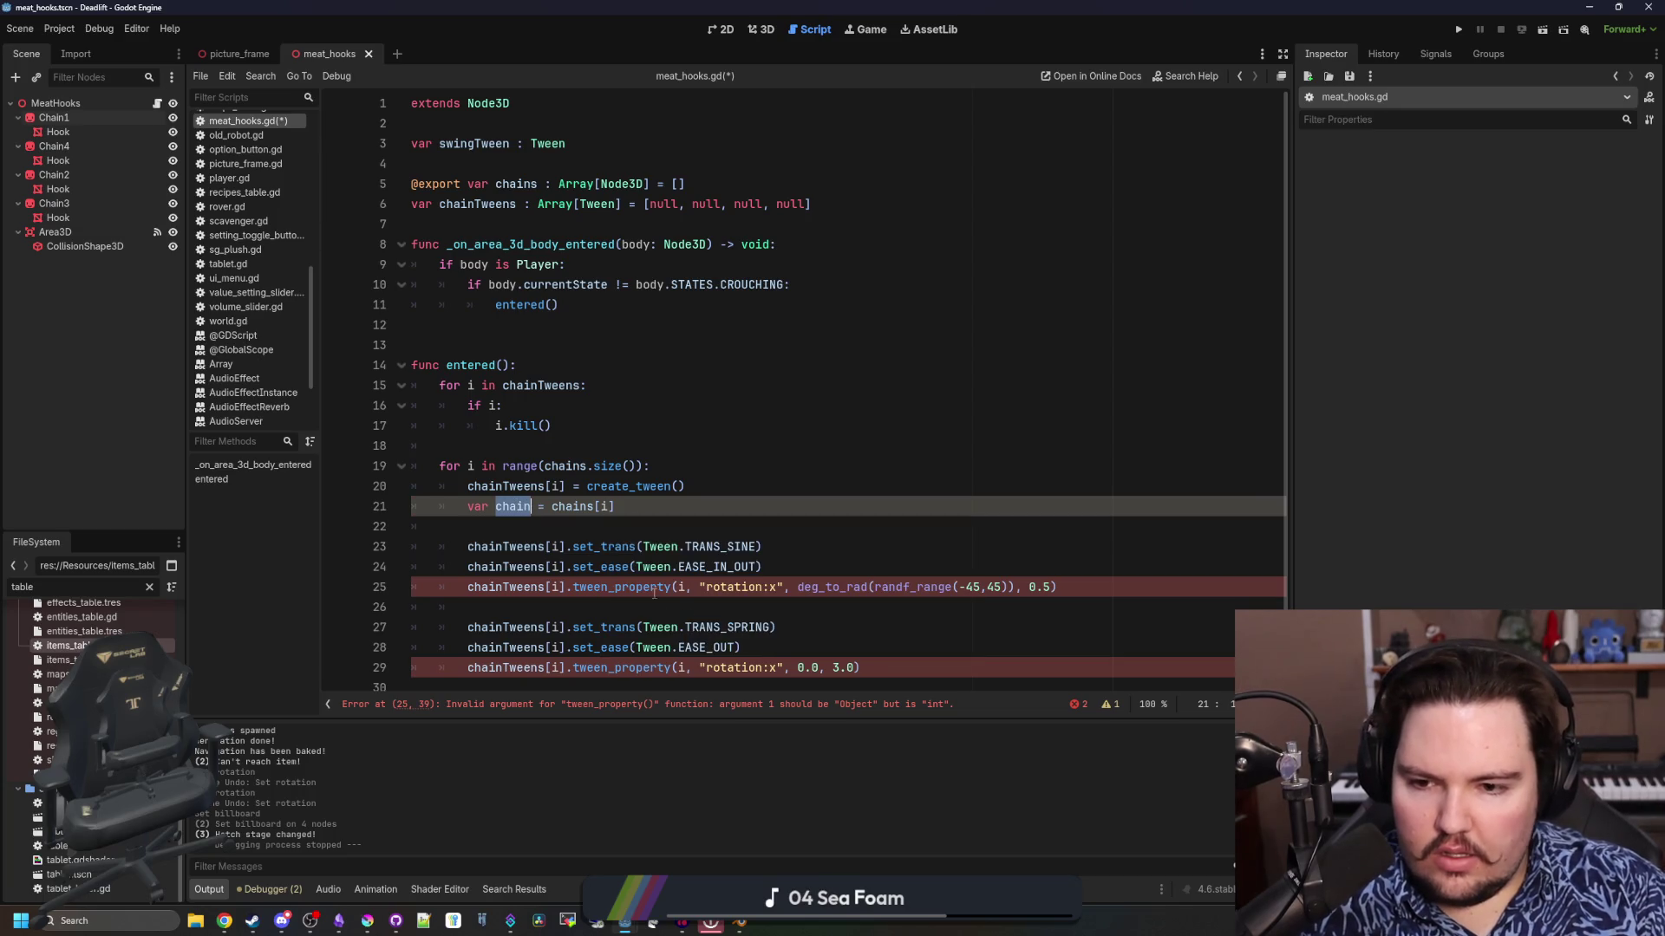
Replace the i argument with chain in the tween_property calls on lines 25 and 29
{"action": "left_click", "coordinate": [689, 587]}
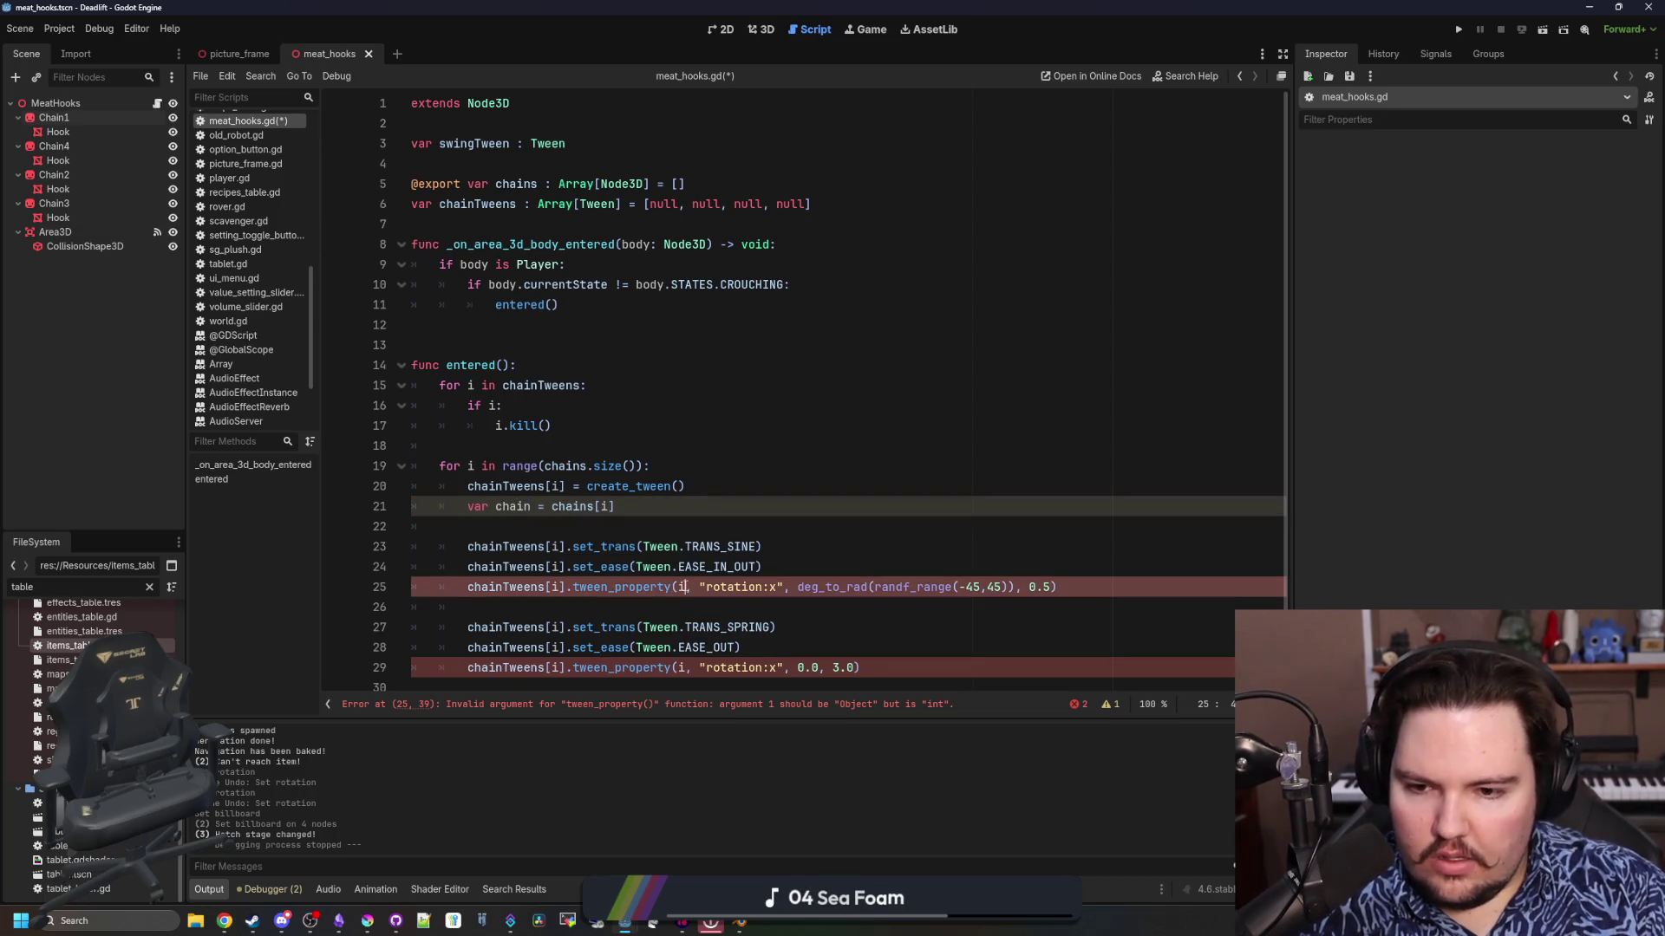
{"action": "key", "text": "BackSpace"}
{"action": "type", "text": "chain"}
{"action": "key", "text": "Down"}
{"action": "key", "text": "Down"}
{"action": "key", "text": "Down"}
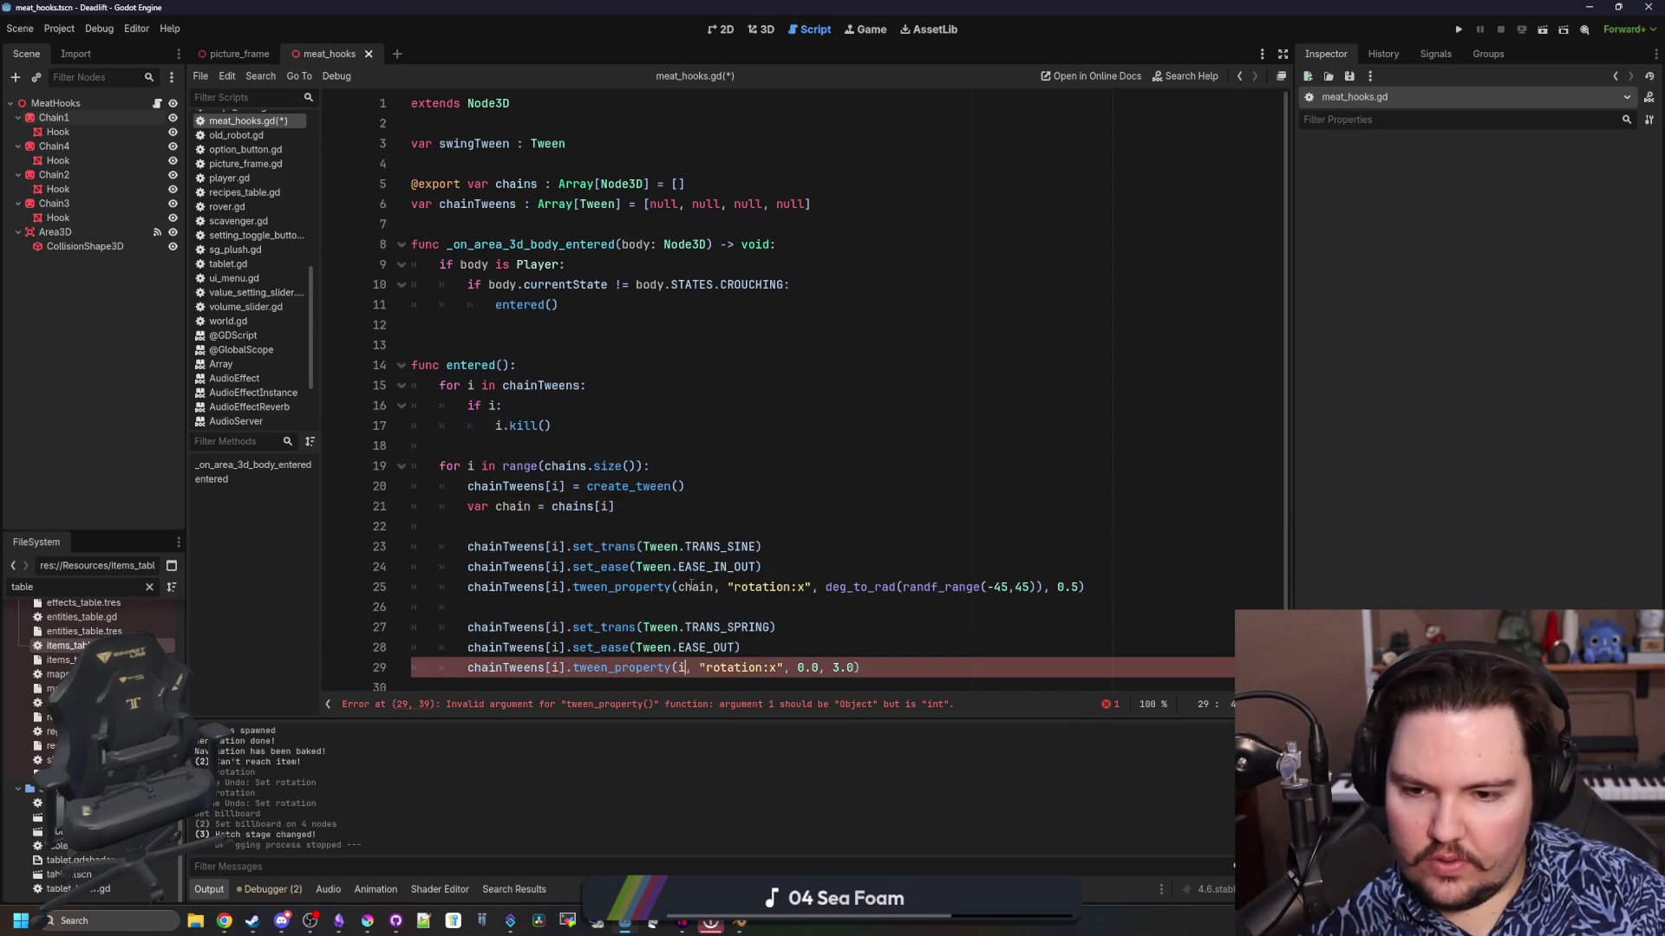
{"action": "key", "text": "BackSpace"}
{"action": "type", "text": "chain"}
Save the script and run the project
{"action": "key", "text": "Up"}
{"action": "key", "text": "Up"}
{"action": "key", "text": "Up"}
{"action": "key", "text": "ctrl+s"}
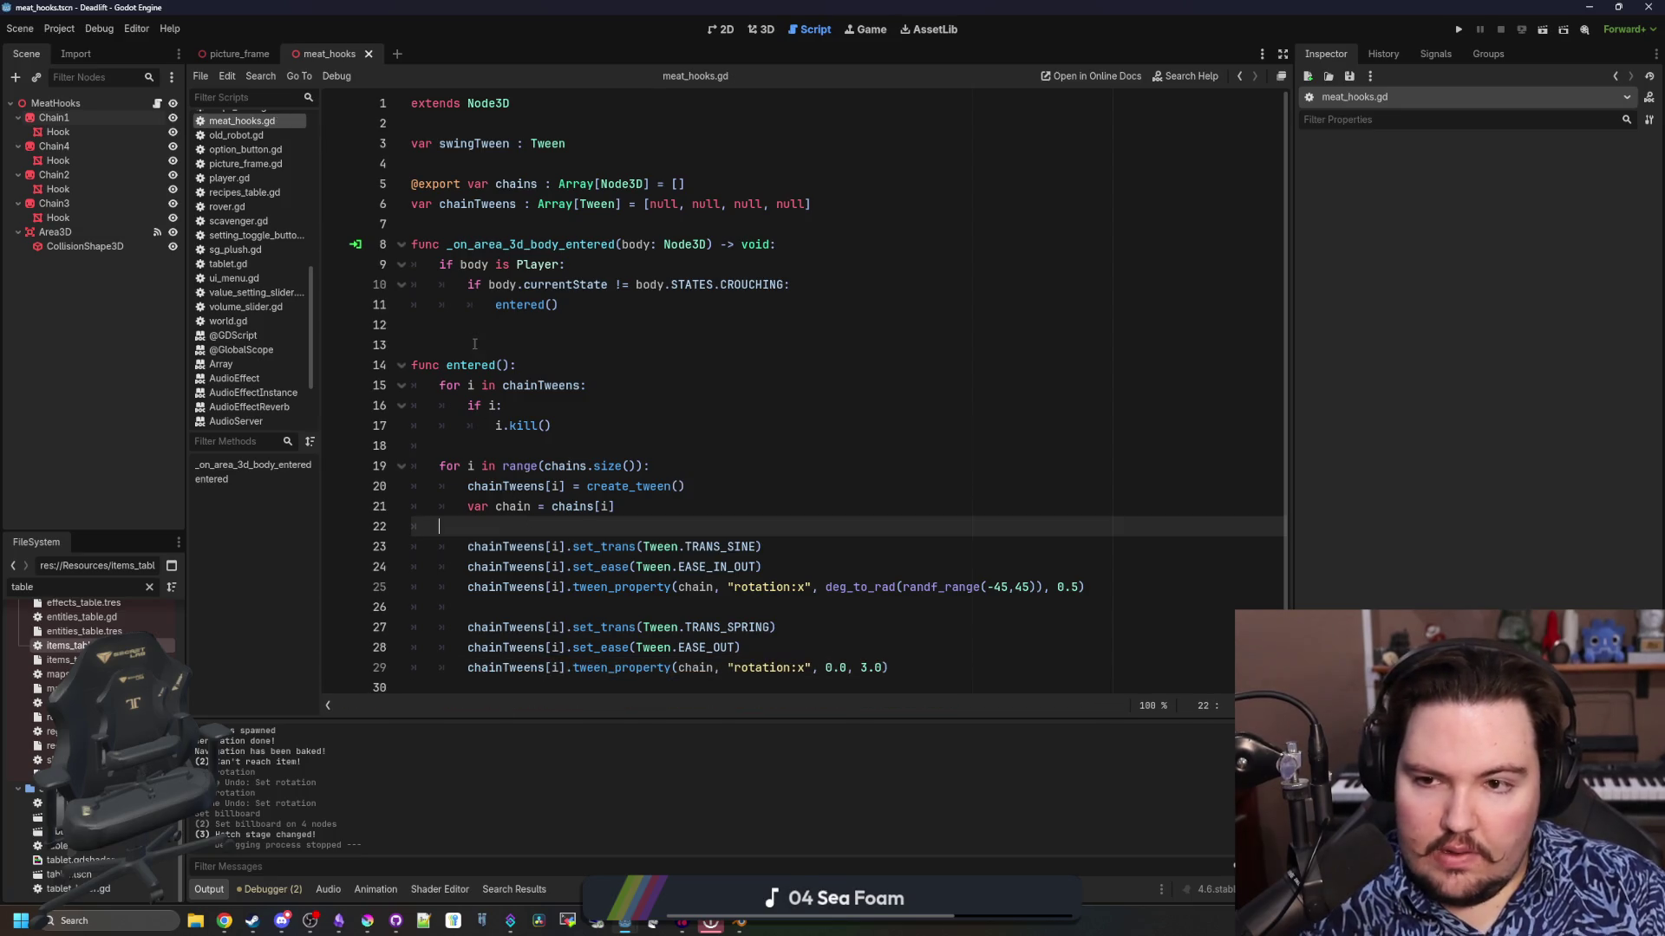
{"action": "left_click", "coordinate": [1460, 31]}
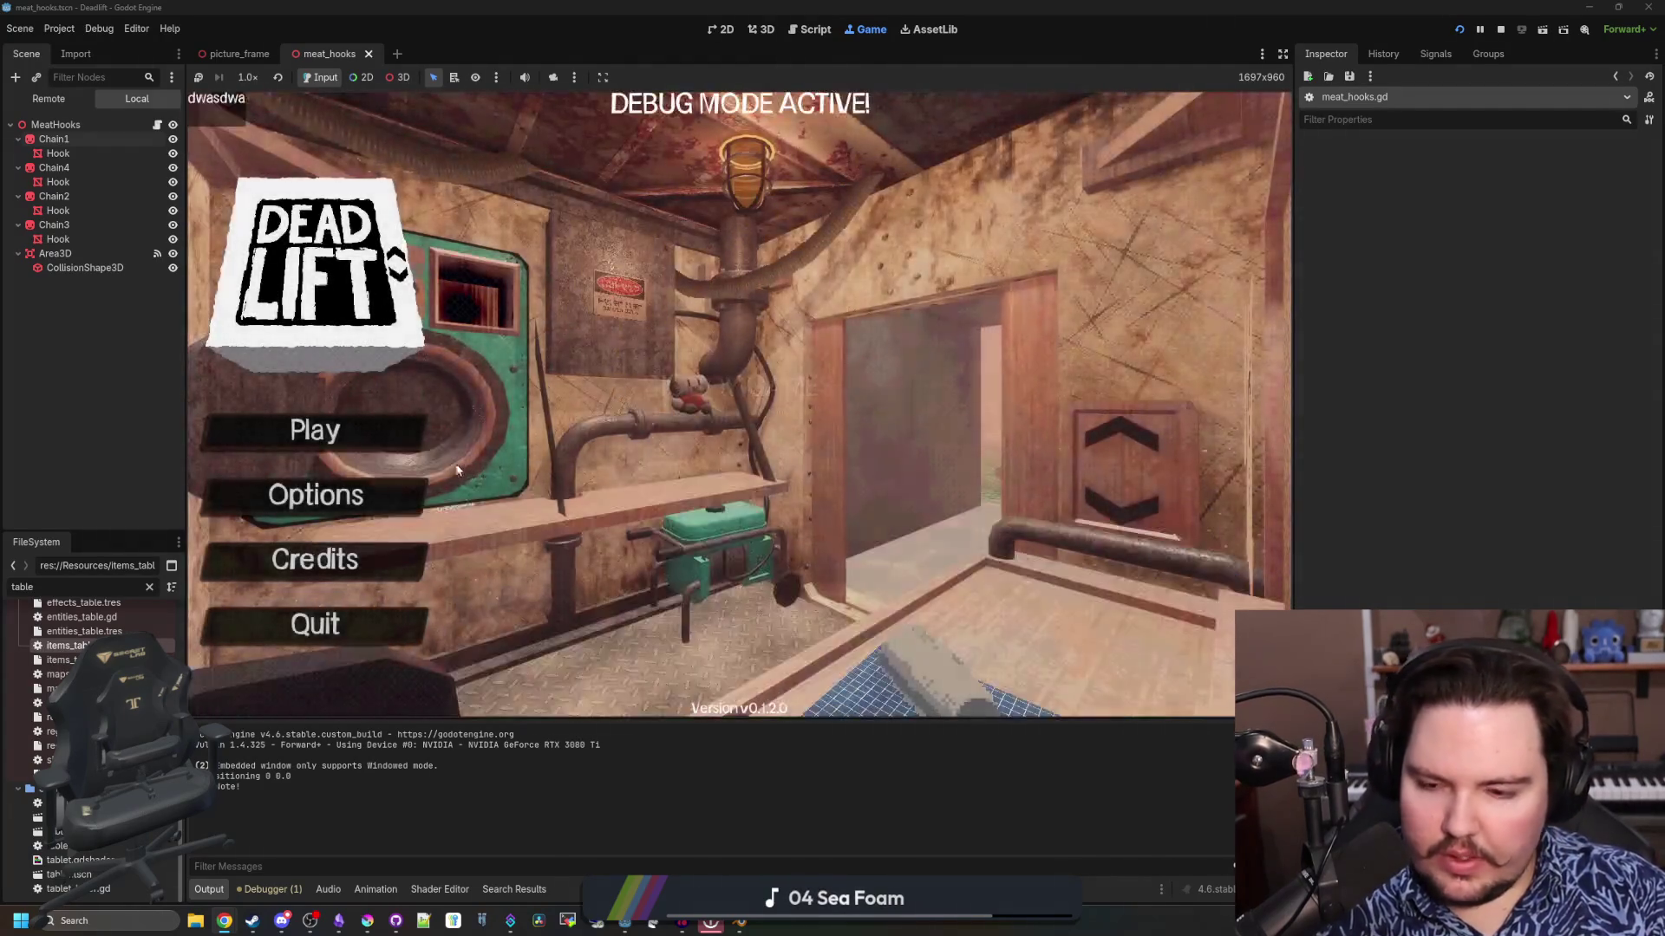
Start a new game, take the elevator down, walk the vine corridor to the hooks, and pause
{"action": "left_click", "coordinate": [357, 428]}
{"action": "left_click", "coordinate": [770, 473]}
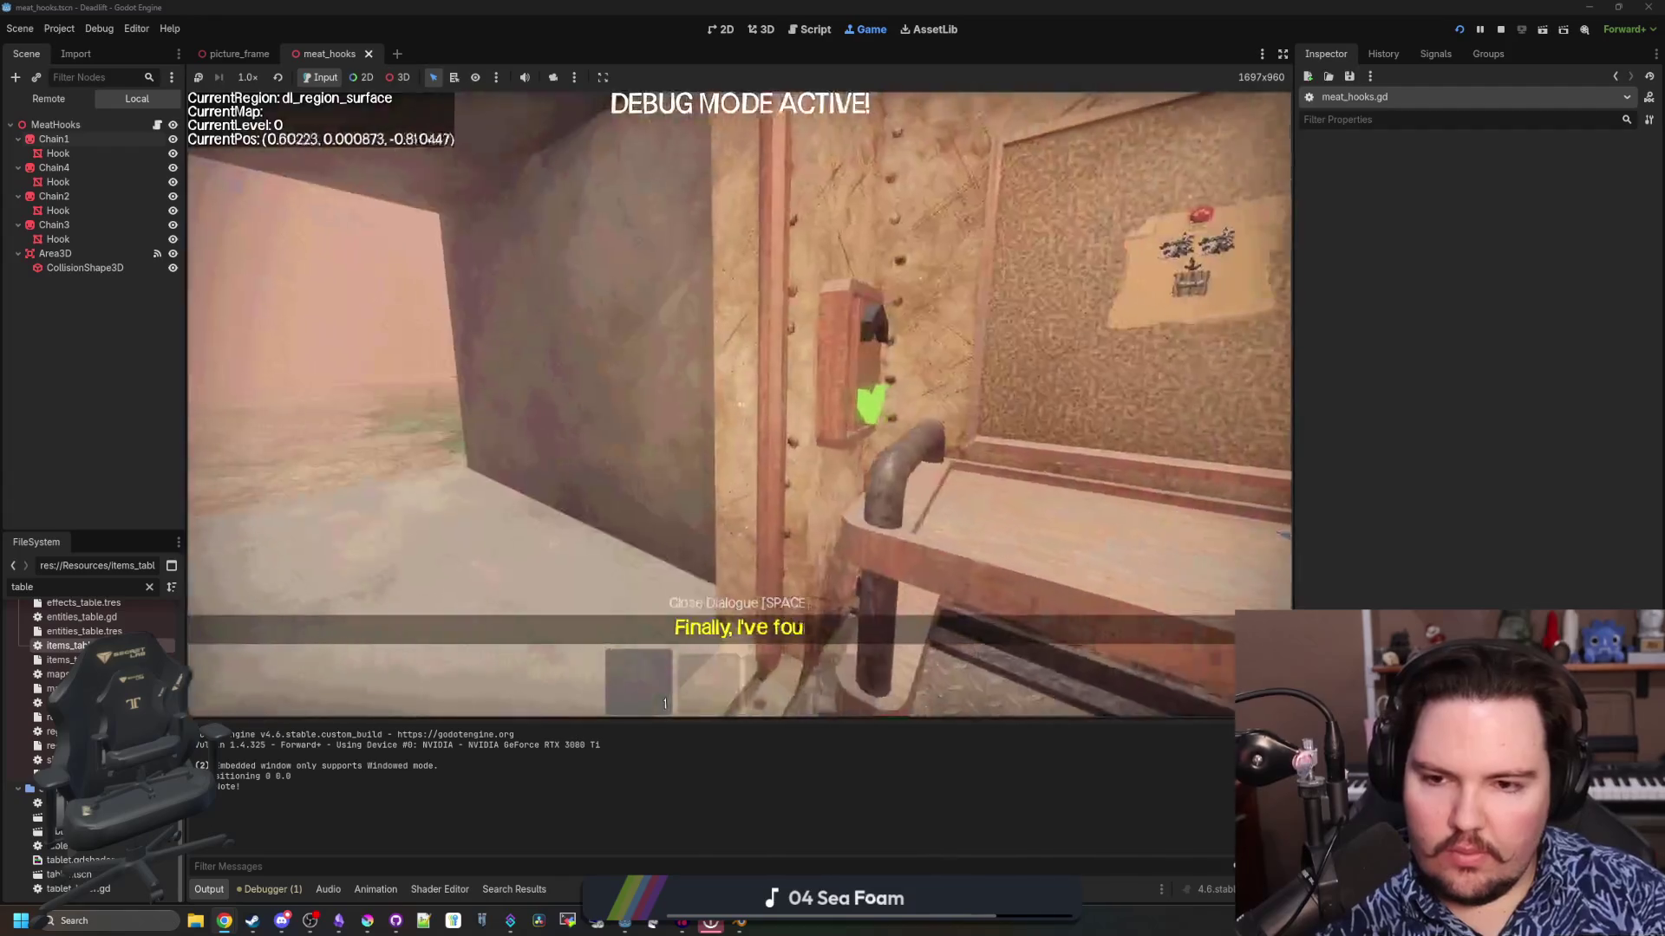
{"action": "key", "text": "e"}
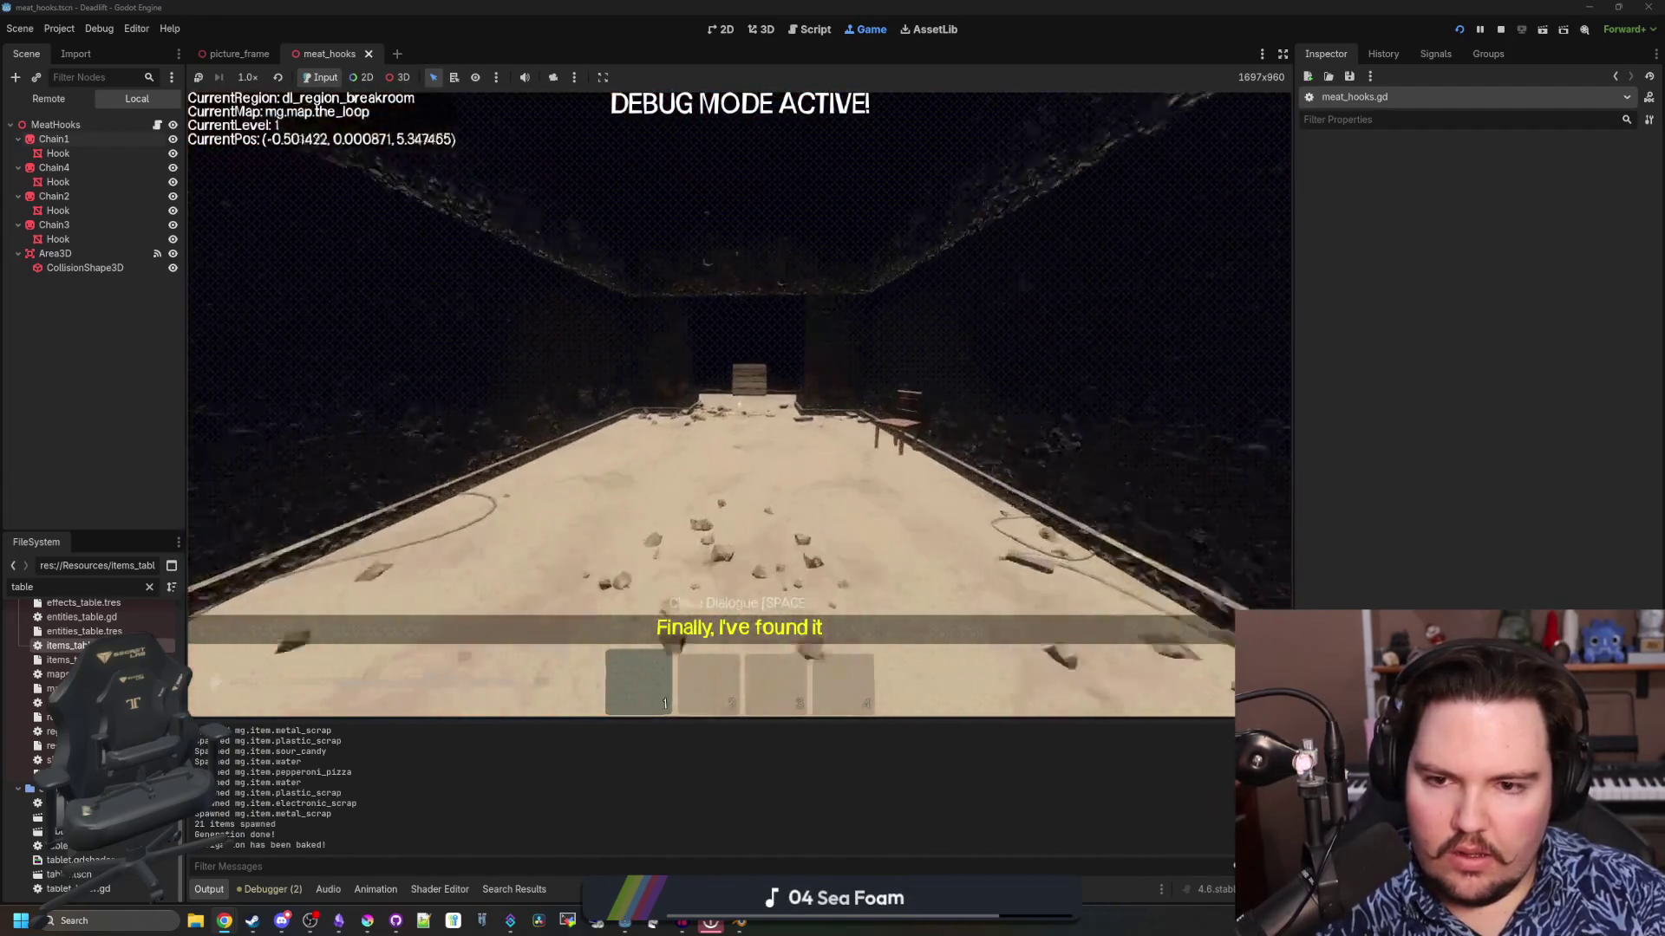
{"action": "key", "text": "w"}
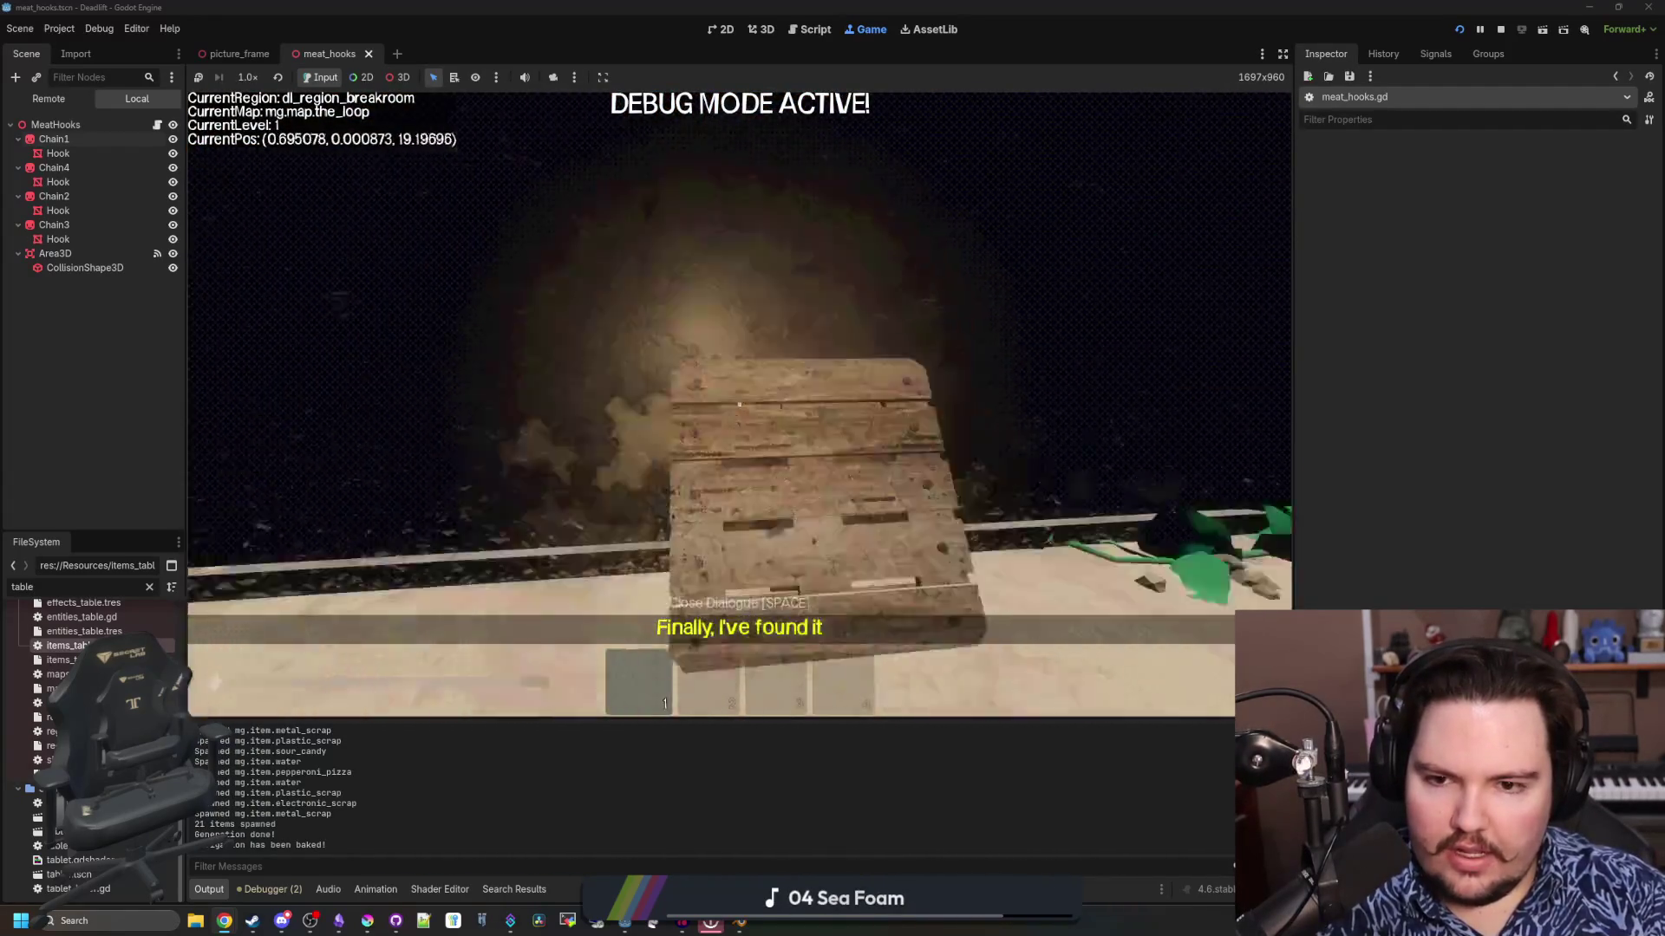
{"action": "key", "text": "w"}
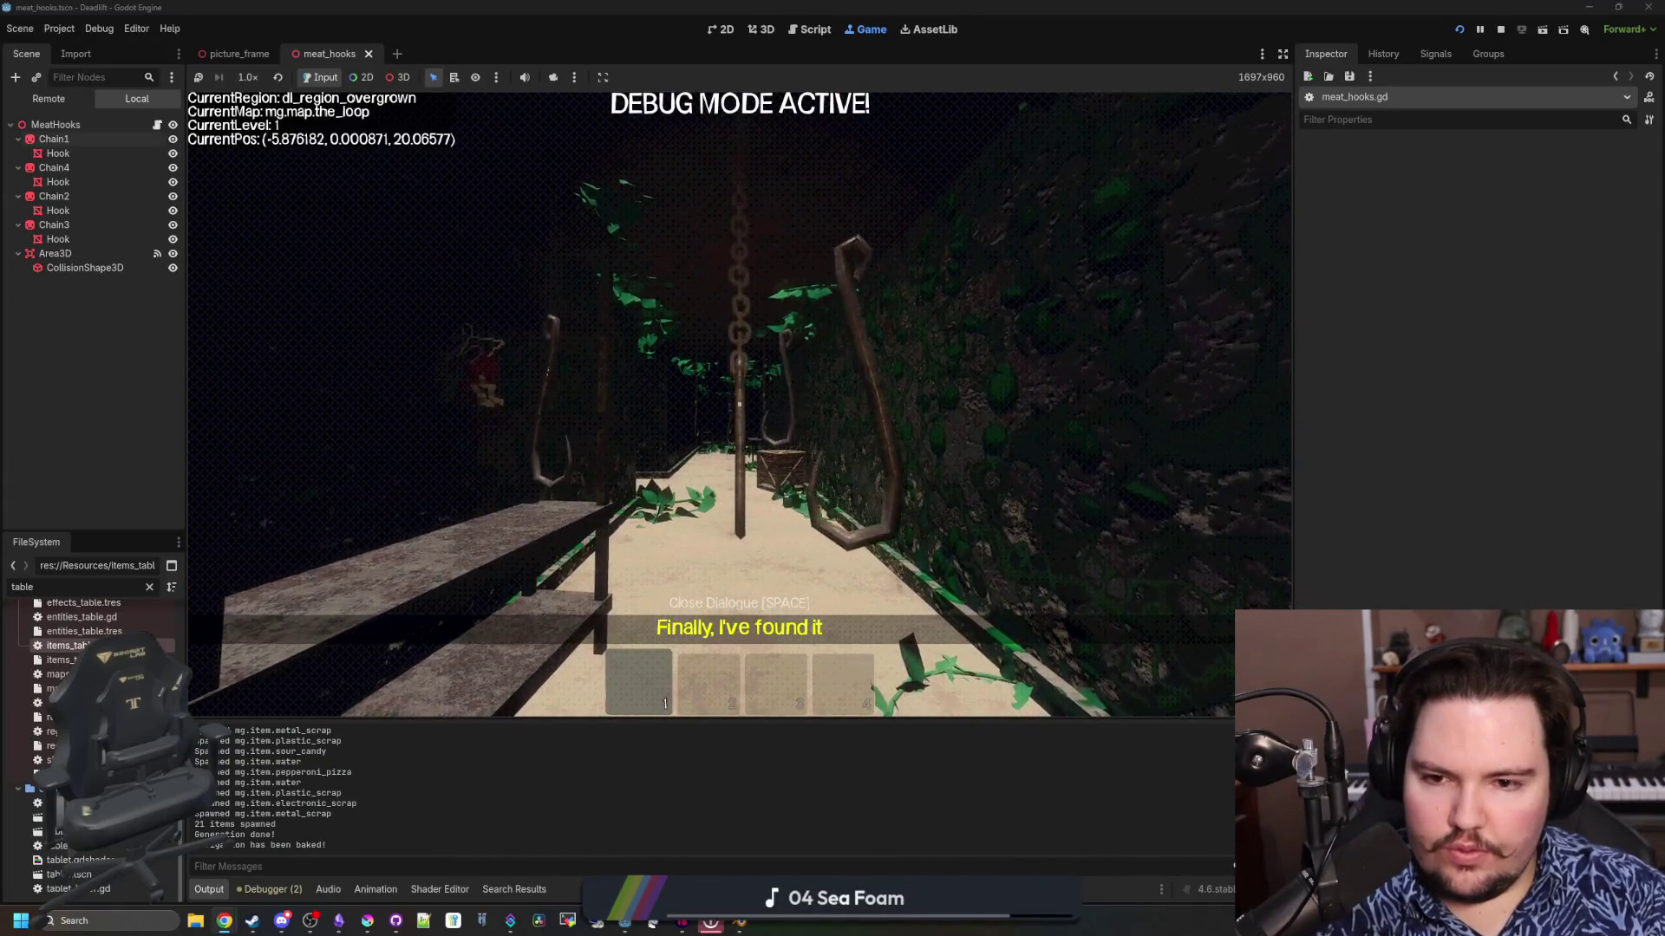
{"action": "key", "text": "w"}
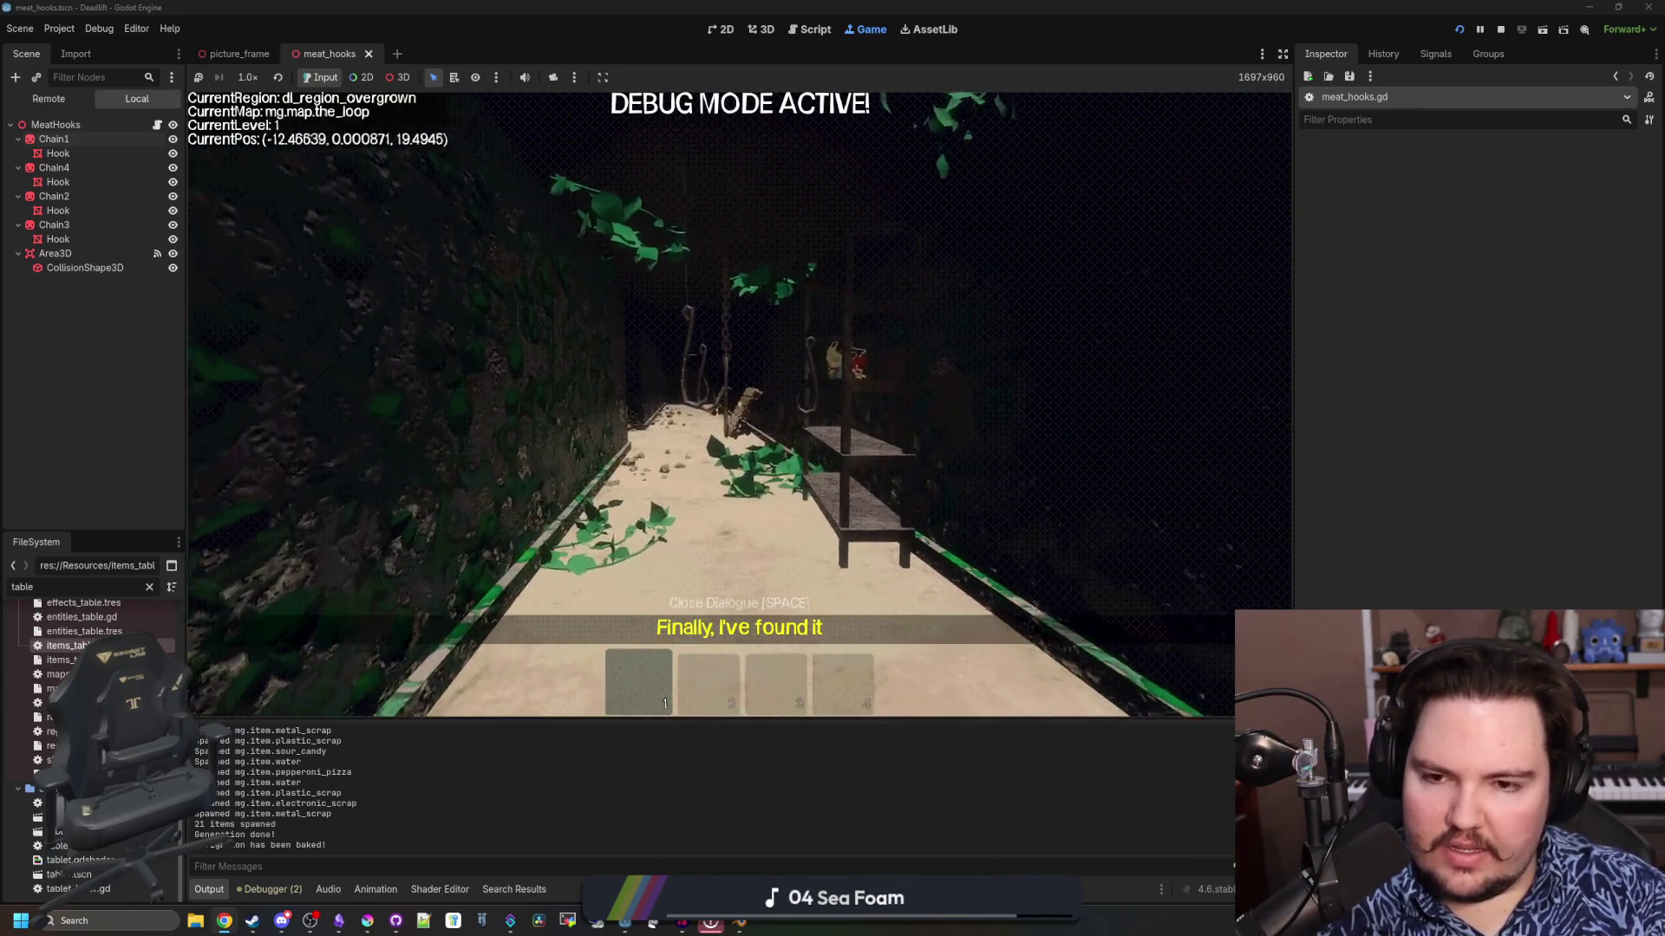
{"action": "key", "text": "Escape"}
Return to meat_hooks.gd, save, and relaunch the game with F5
{"action": "key", "text": "F8"}
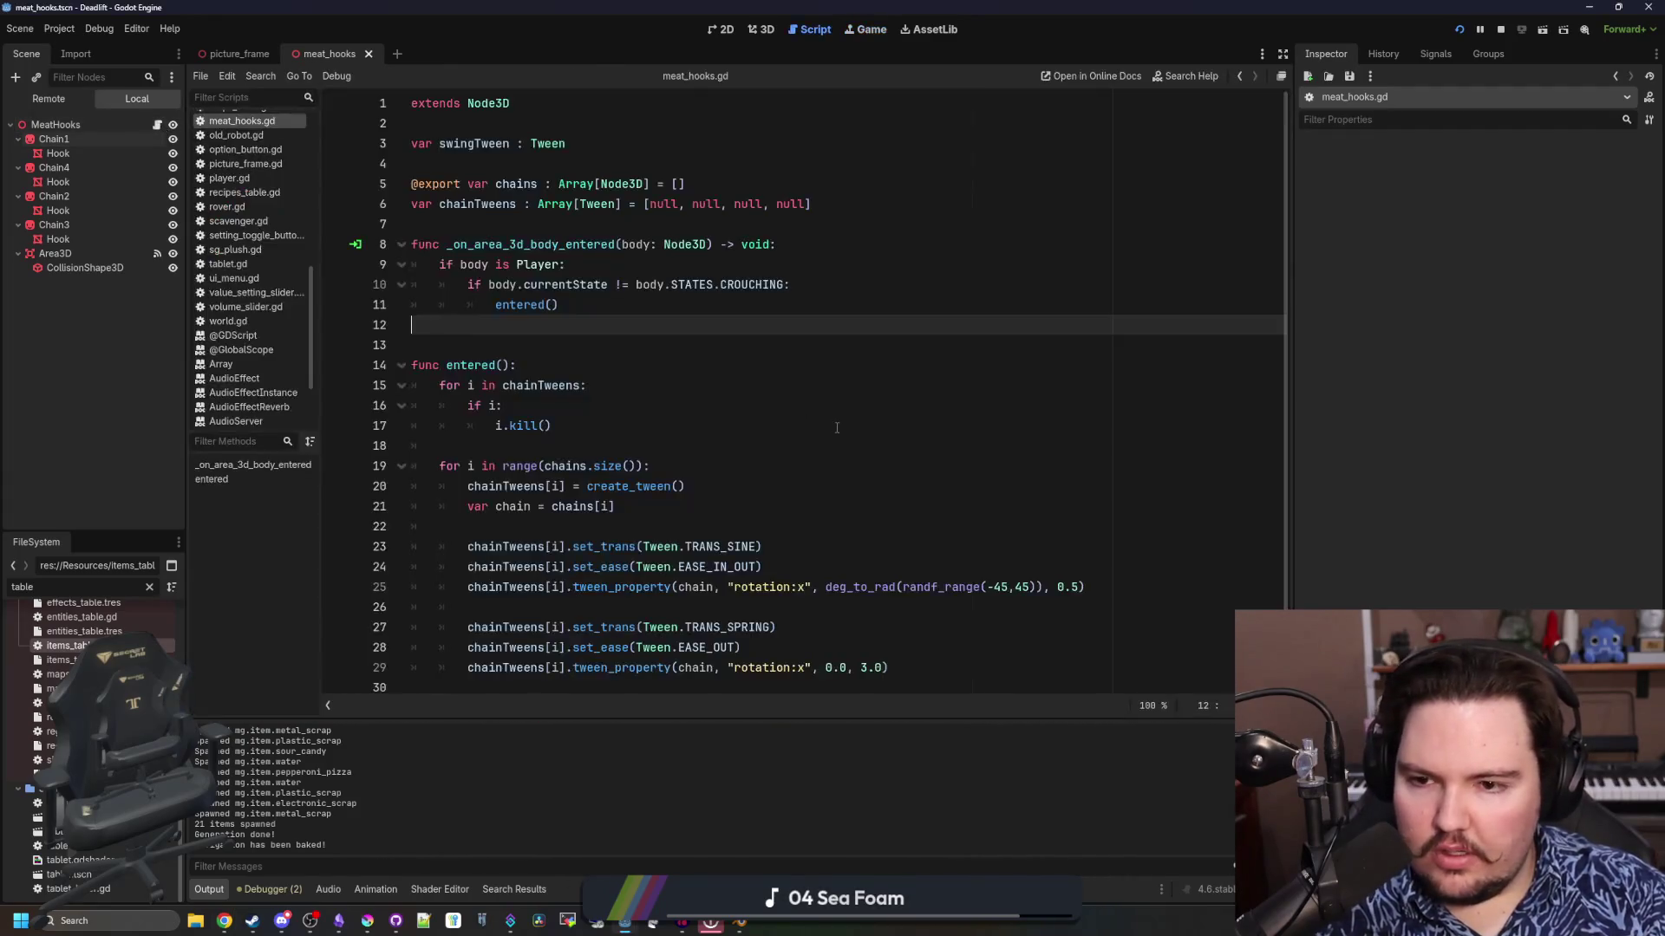
{"action": "left_click", "coordinate": [663, 332]}
{"action": "key", "text": "ctrl+s"}
{"action": "left_click", "coordinate": [883, 627]}
{"action": "type", "text": "2"}
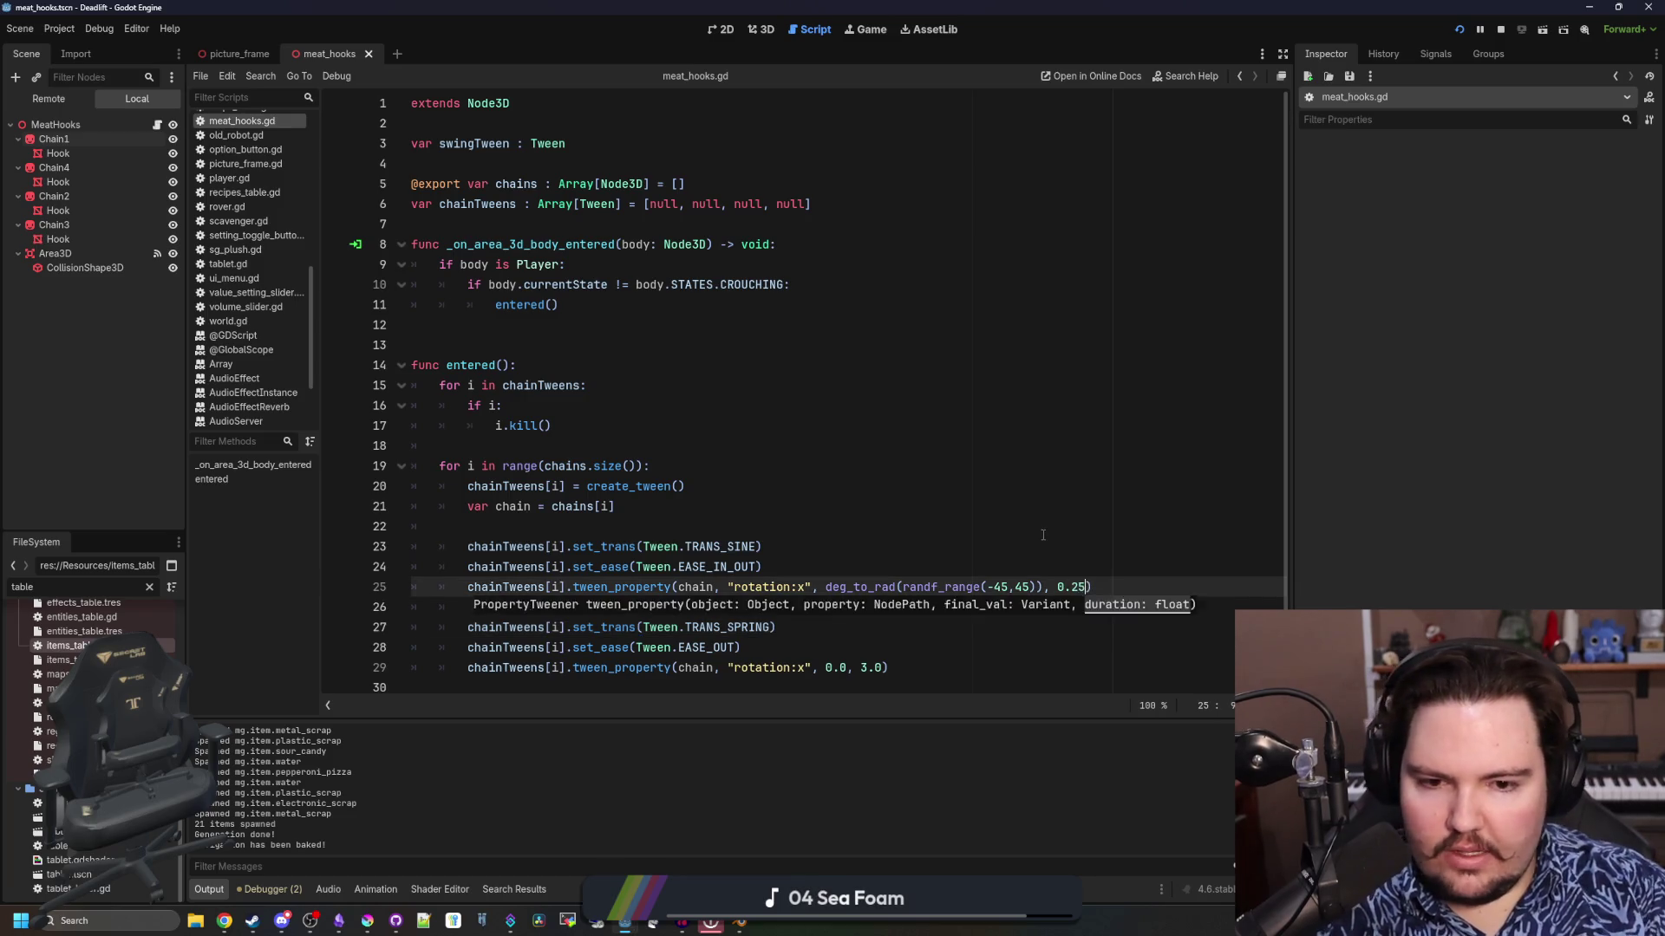
{"action": "key", "text": "F5"}
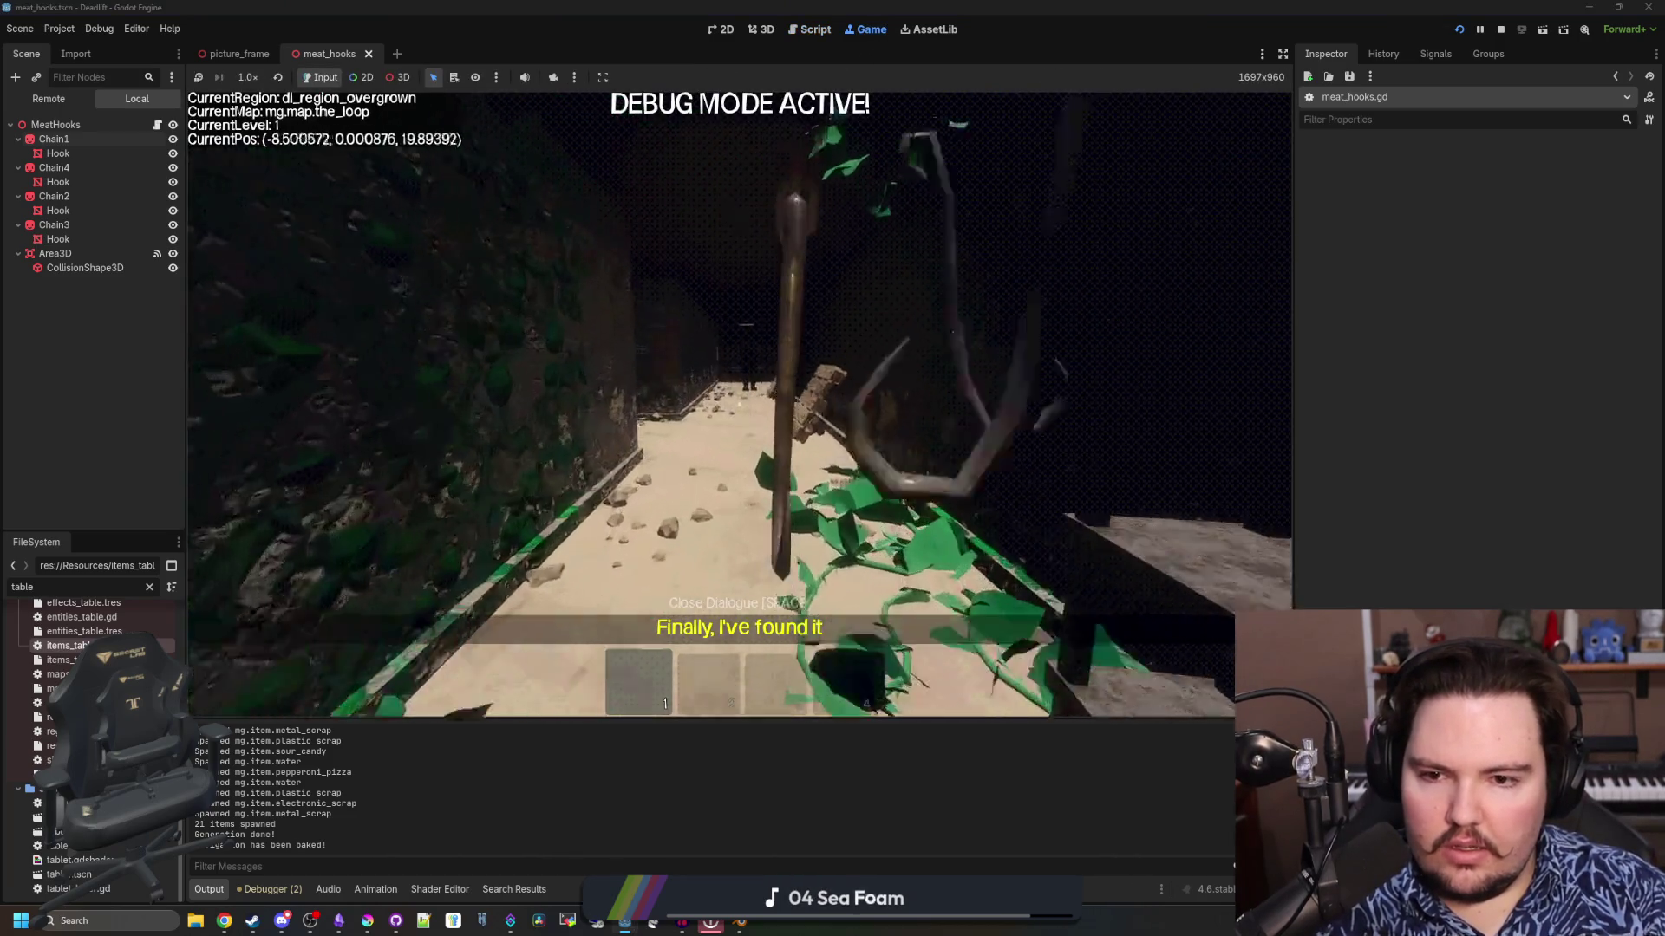
Walk toward the crate and hooks, pause to check the script, then resume the game
{"action": "key", "text": "w"}
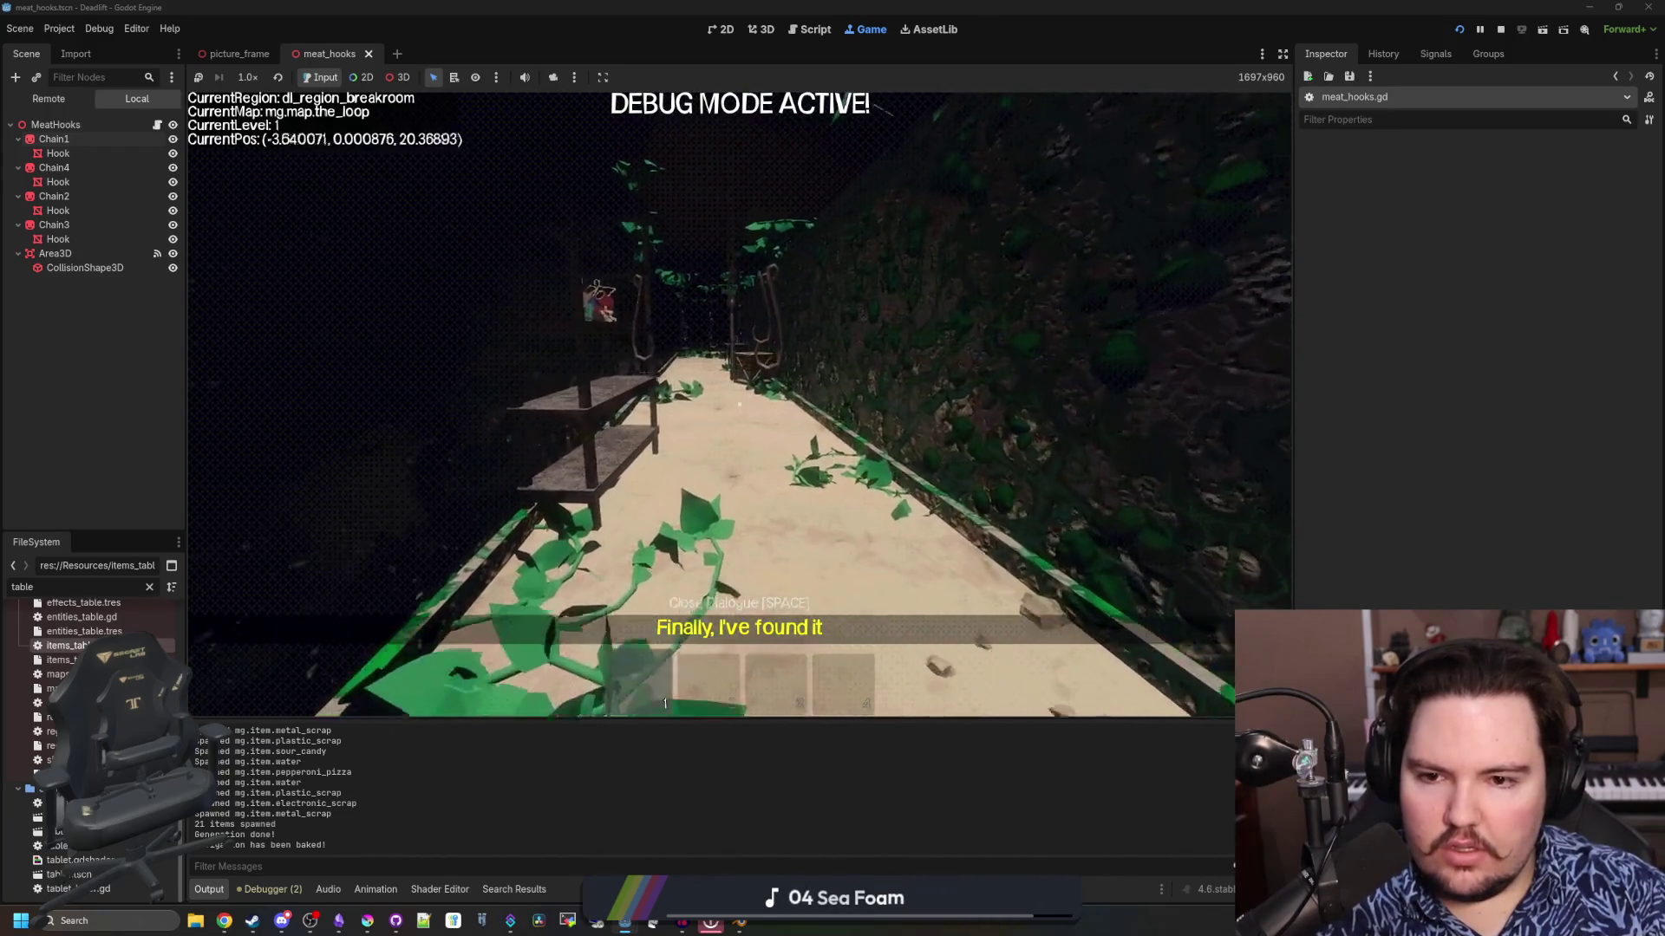
{"action": "key", "text": "w"}
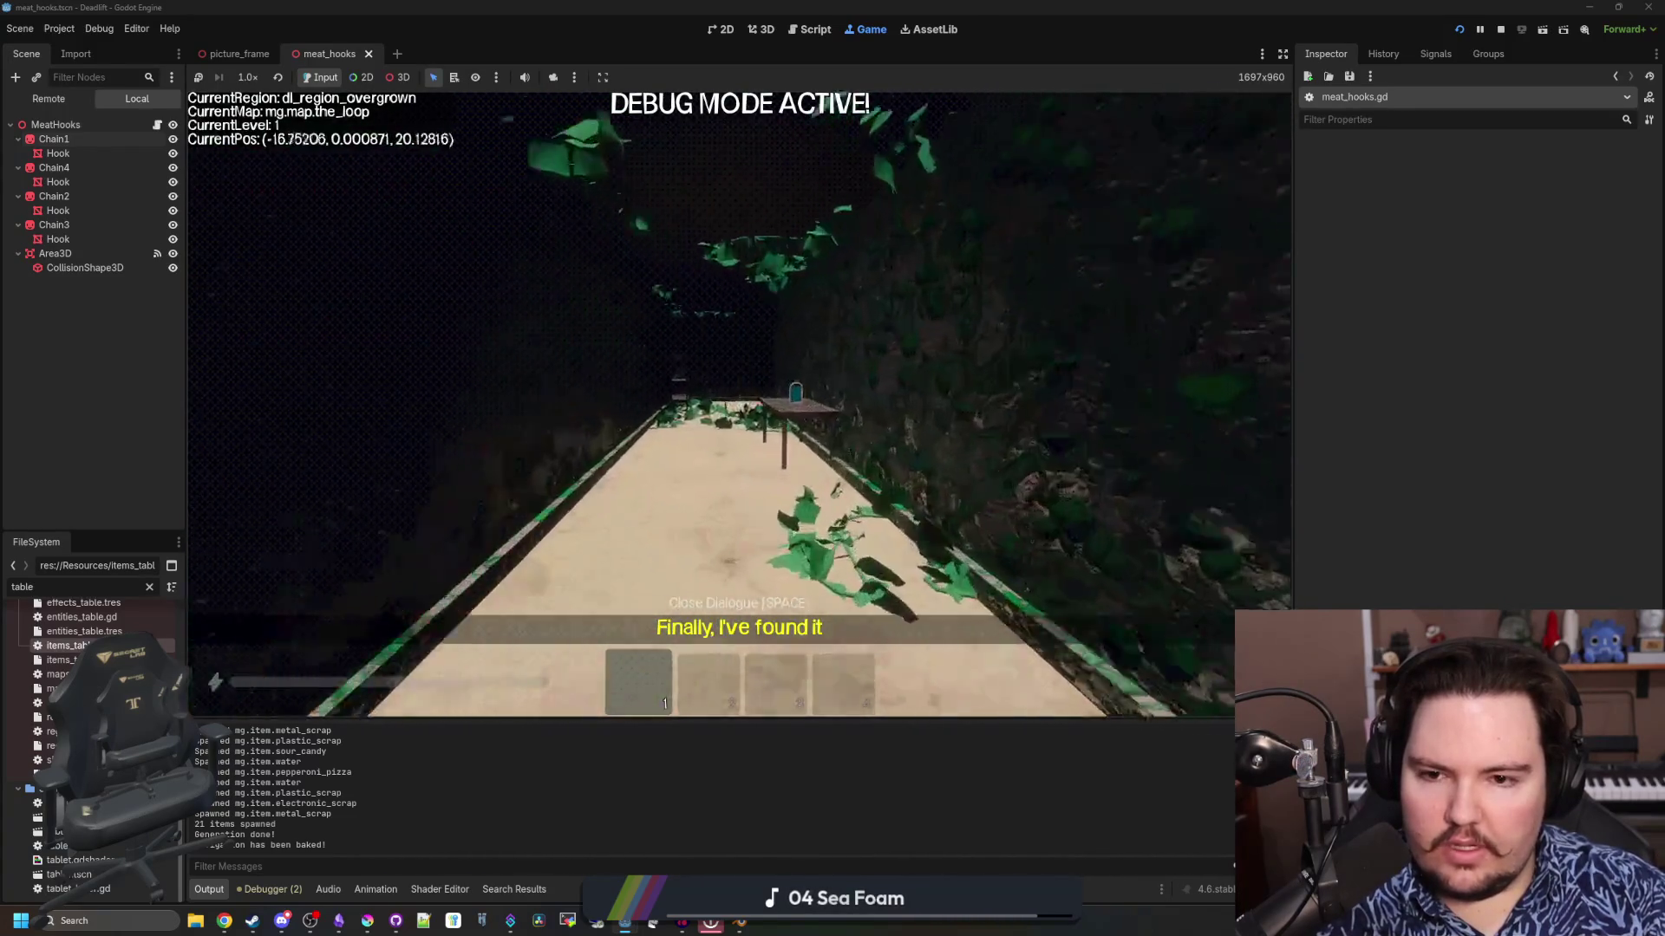
{"action": "key", "text": "w"}
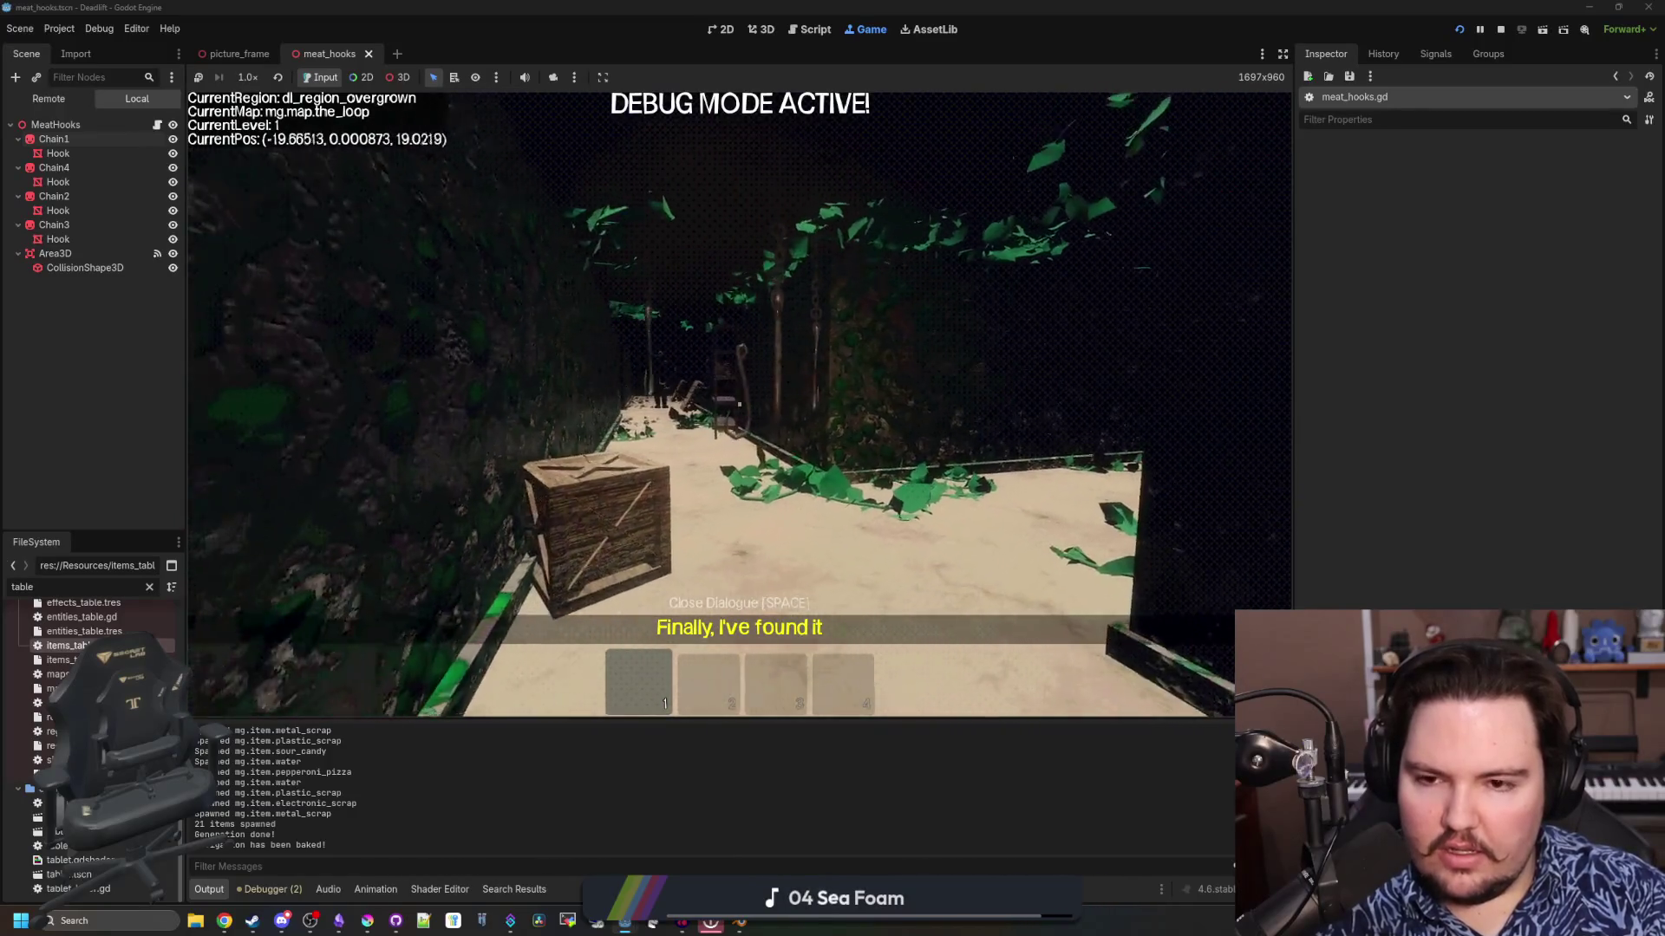
{"action": "key", "text": "Escape"}
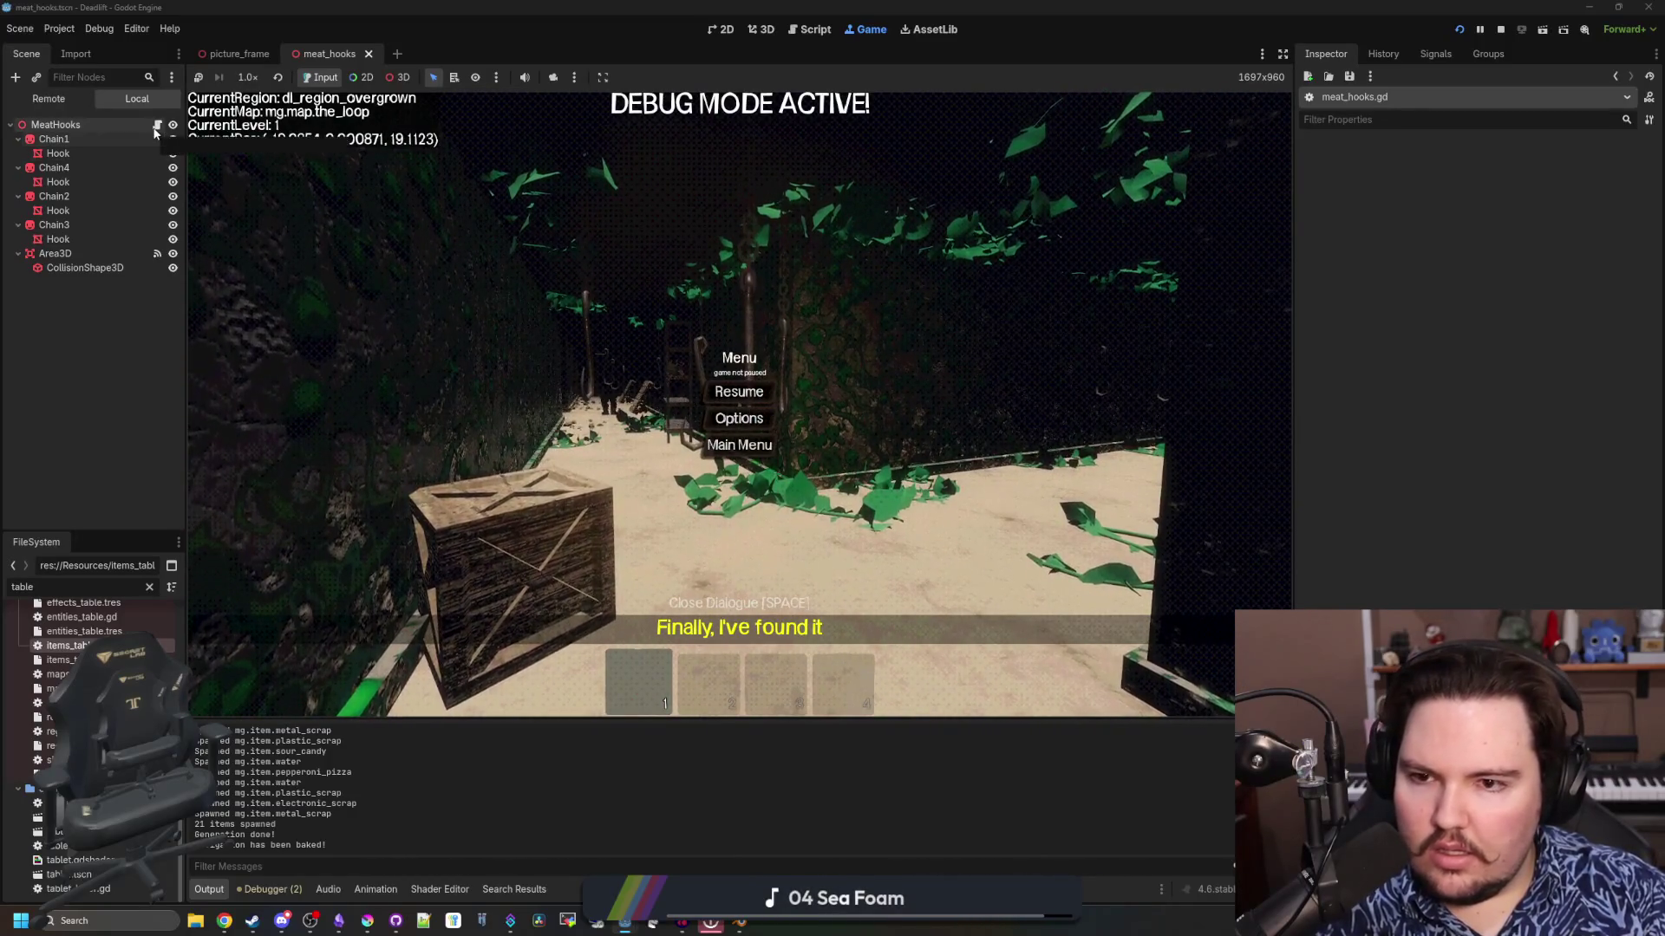
{"action": "left_click", "coordinate": [157, 125]}
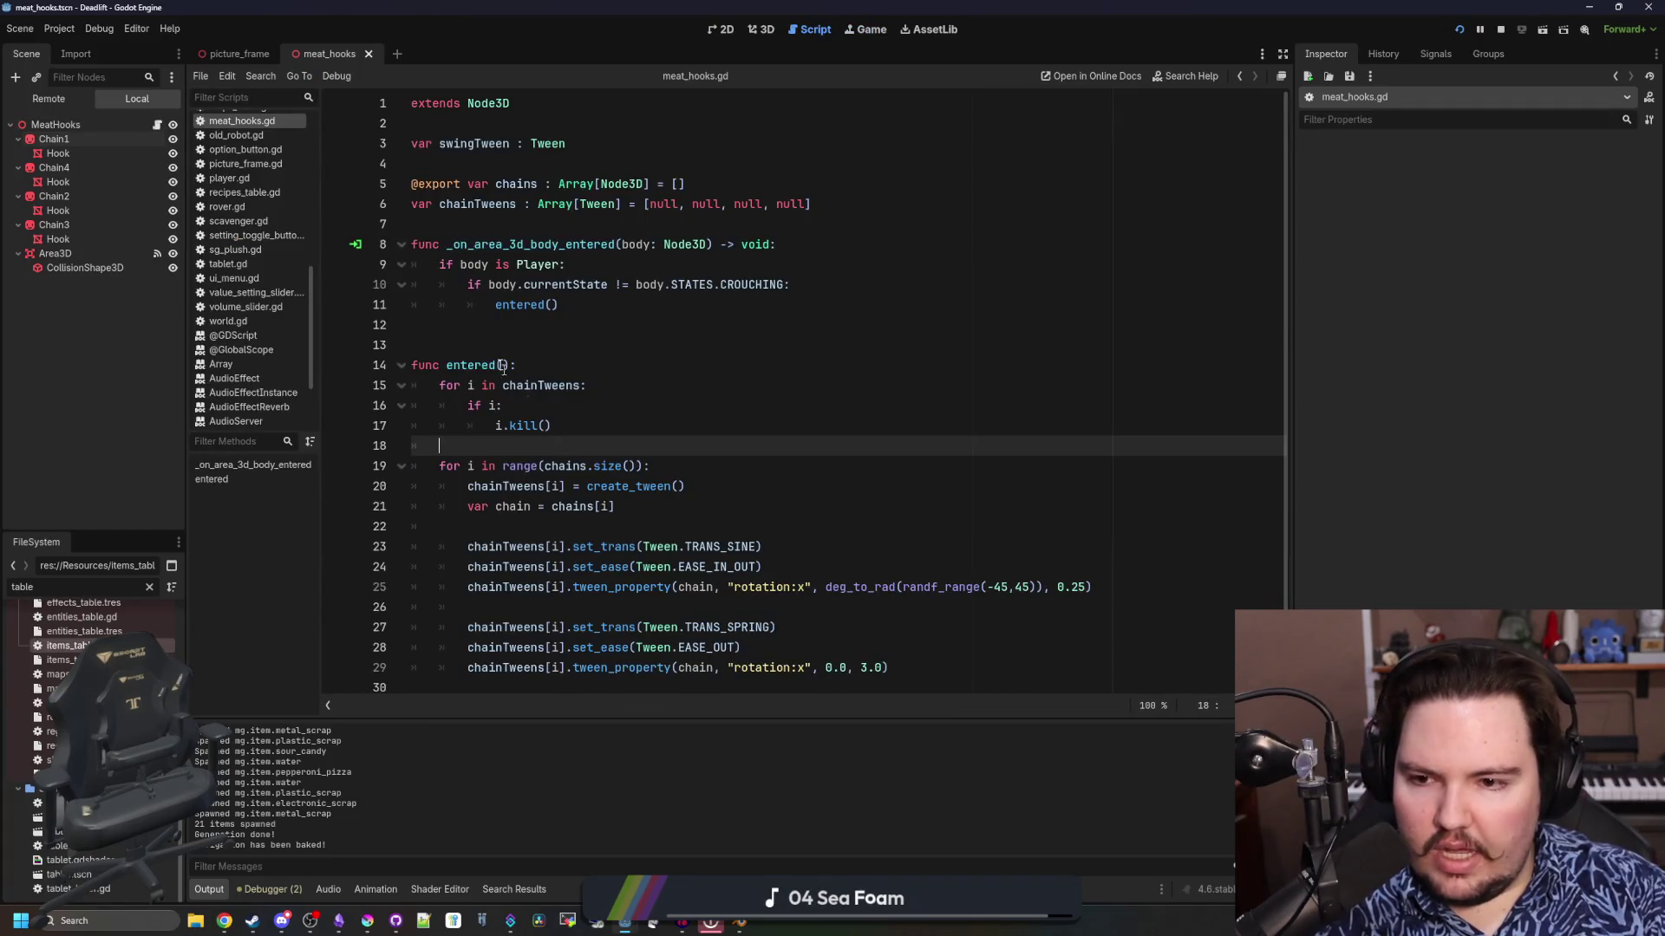
{"action": "left_click", "coordinate": [521, 325]}
{"action": "left_click", "coordinate": [862, 32]}
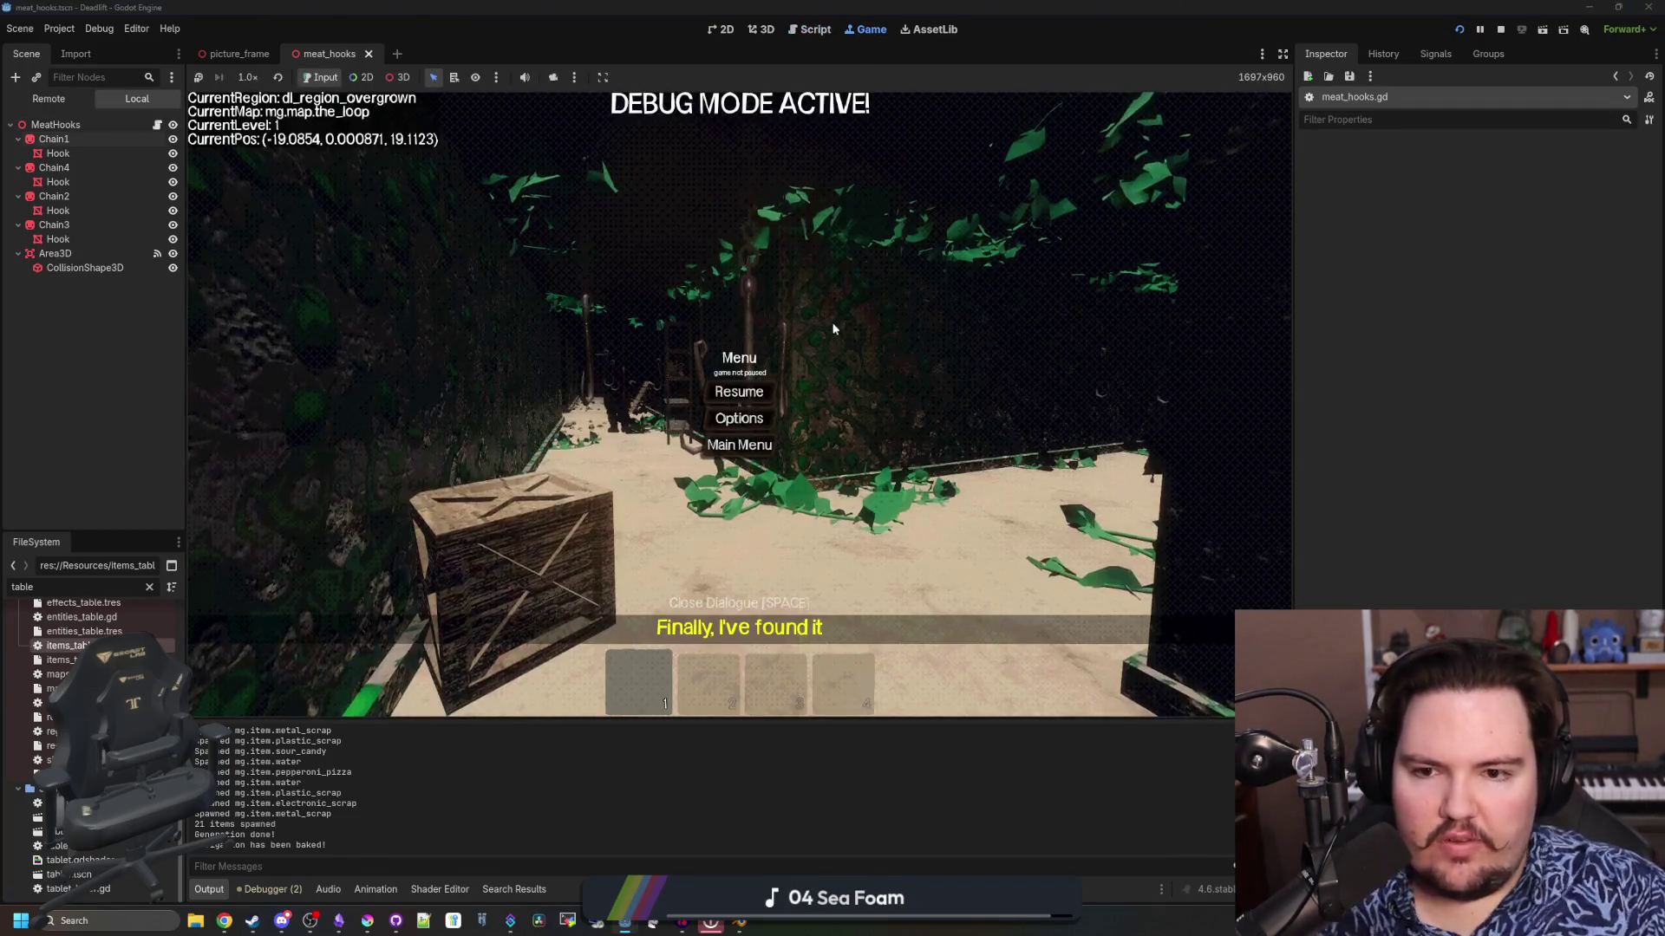
{"action": "key", "text": "Escape"}
Walk through the breakroom and down the corridors past the hanging hooks, then pause
{"action": "key", "text": "w"}
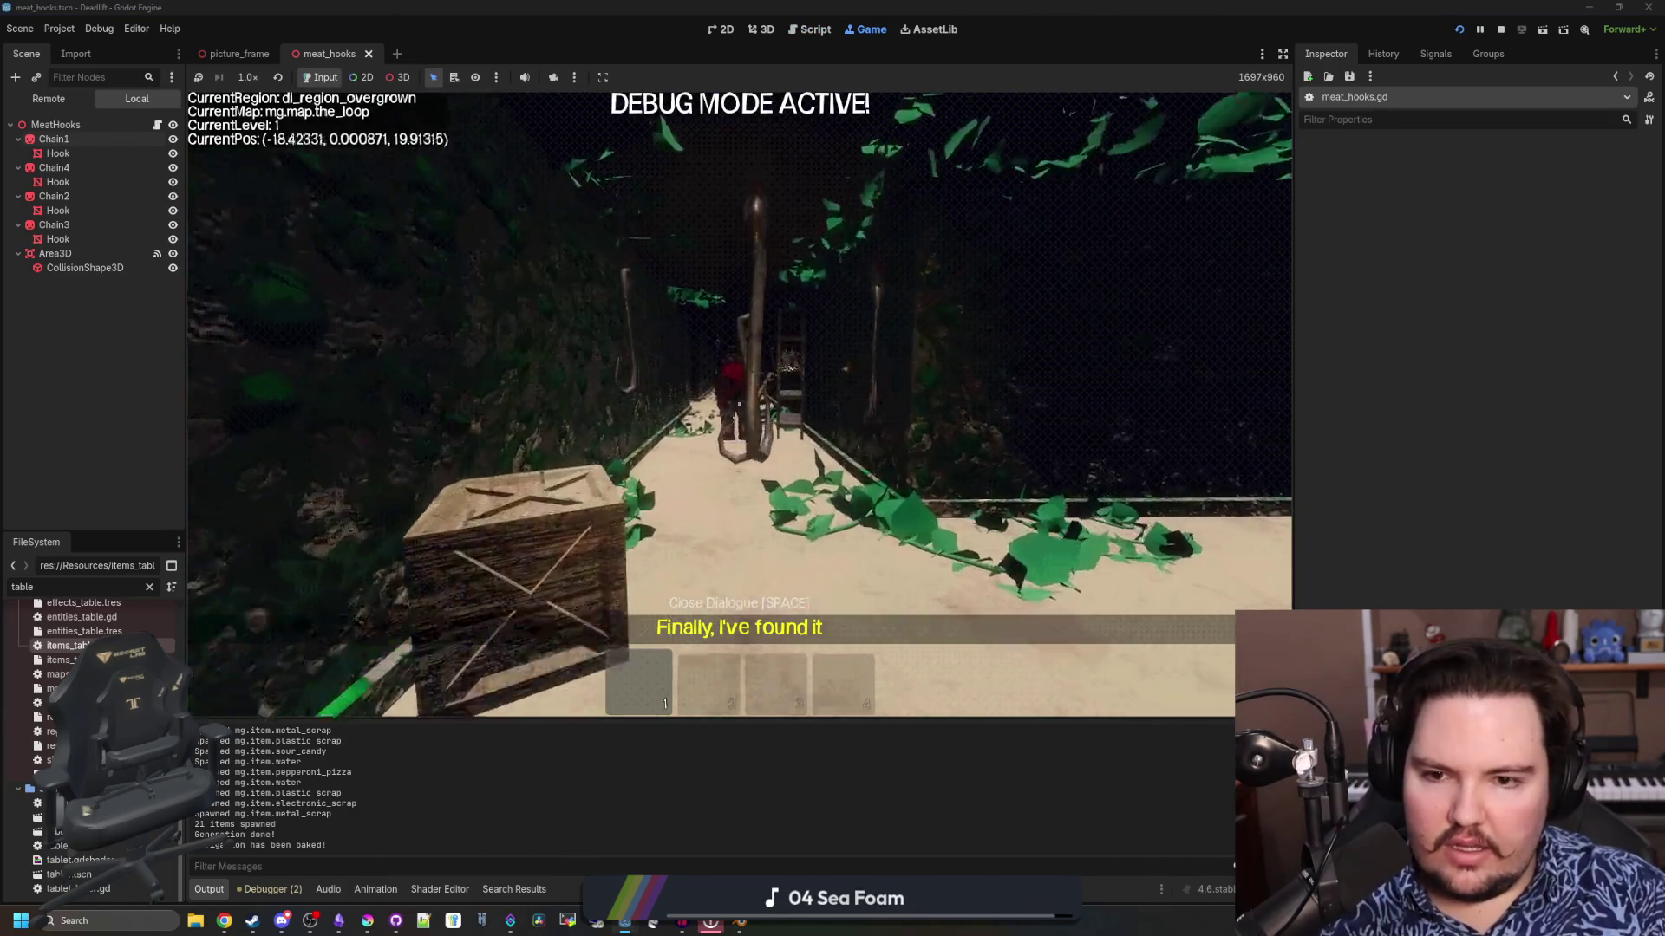
{"action": "key", "text": "w"}
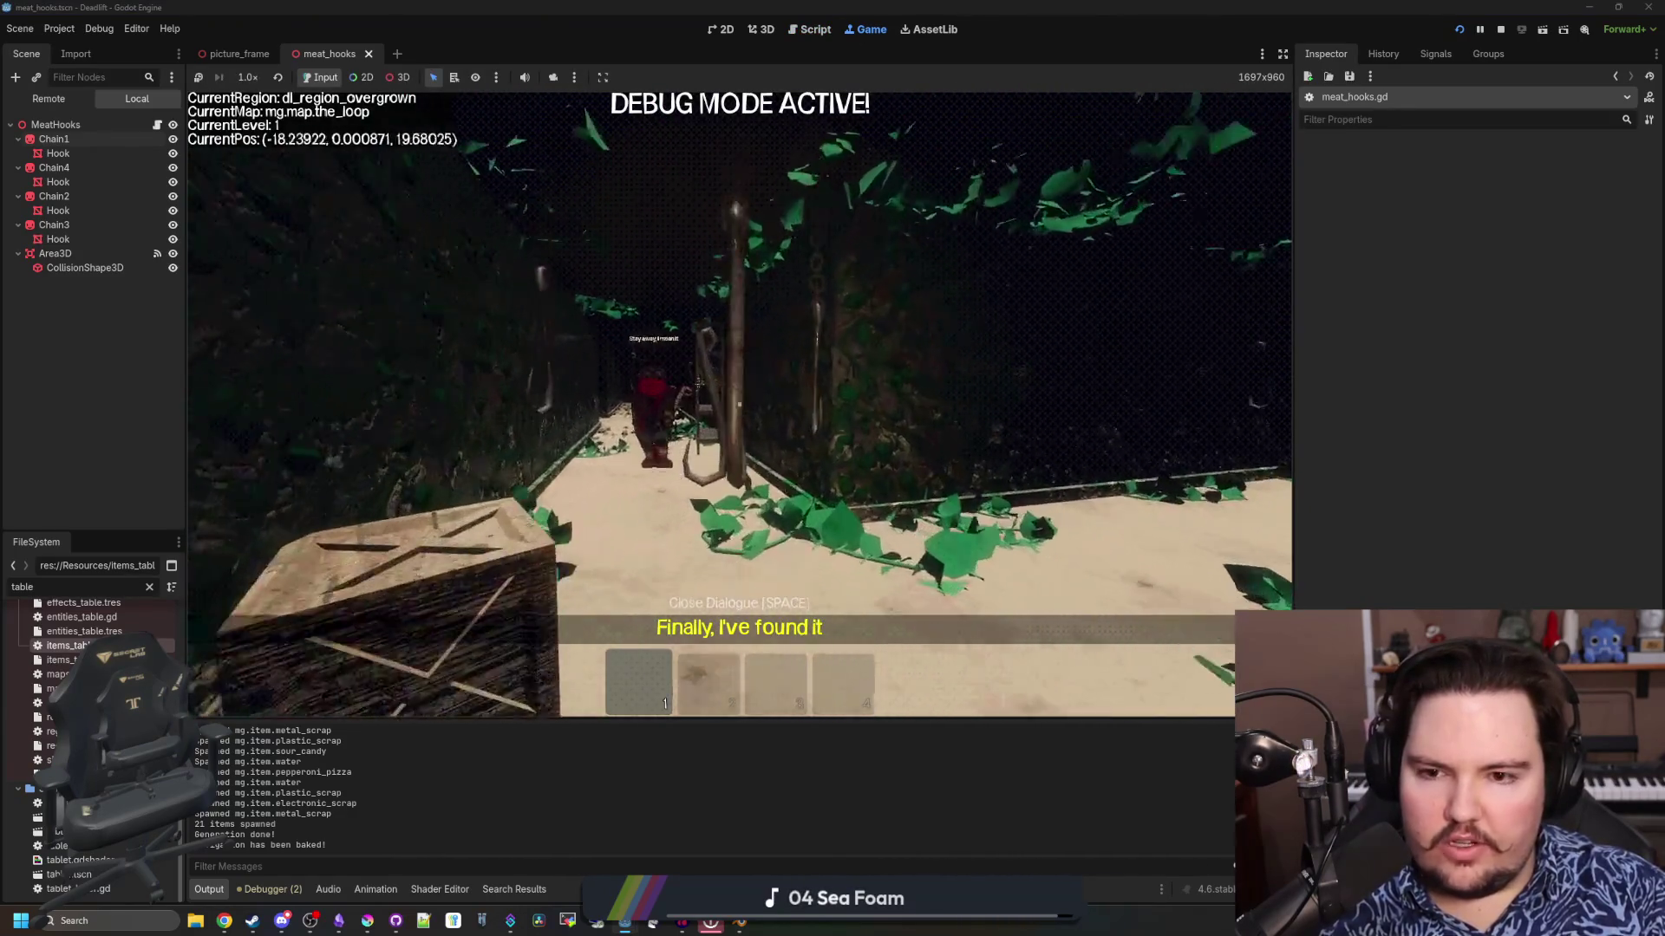
{"action": "key", "text": "w"}
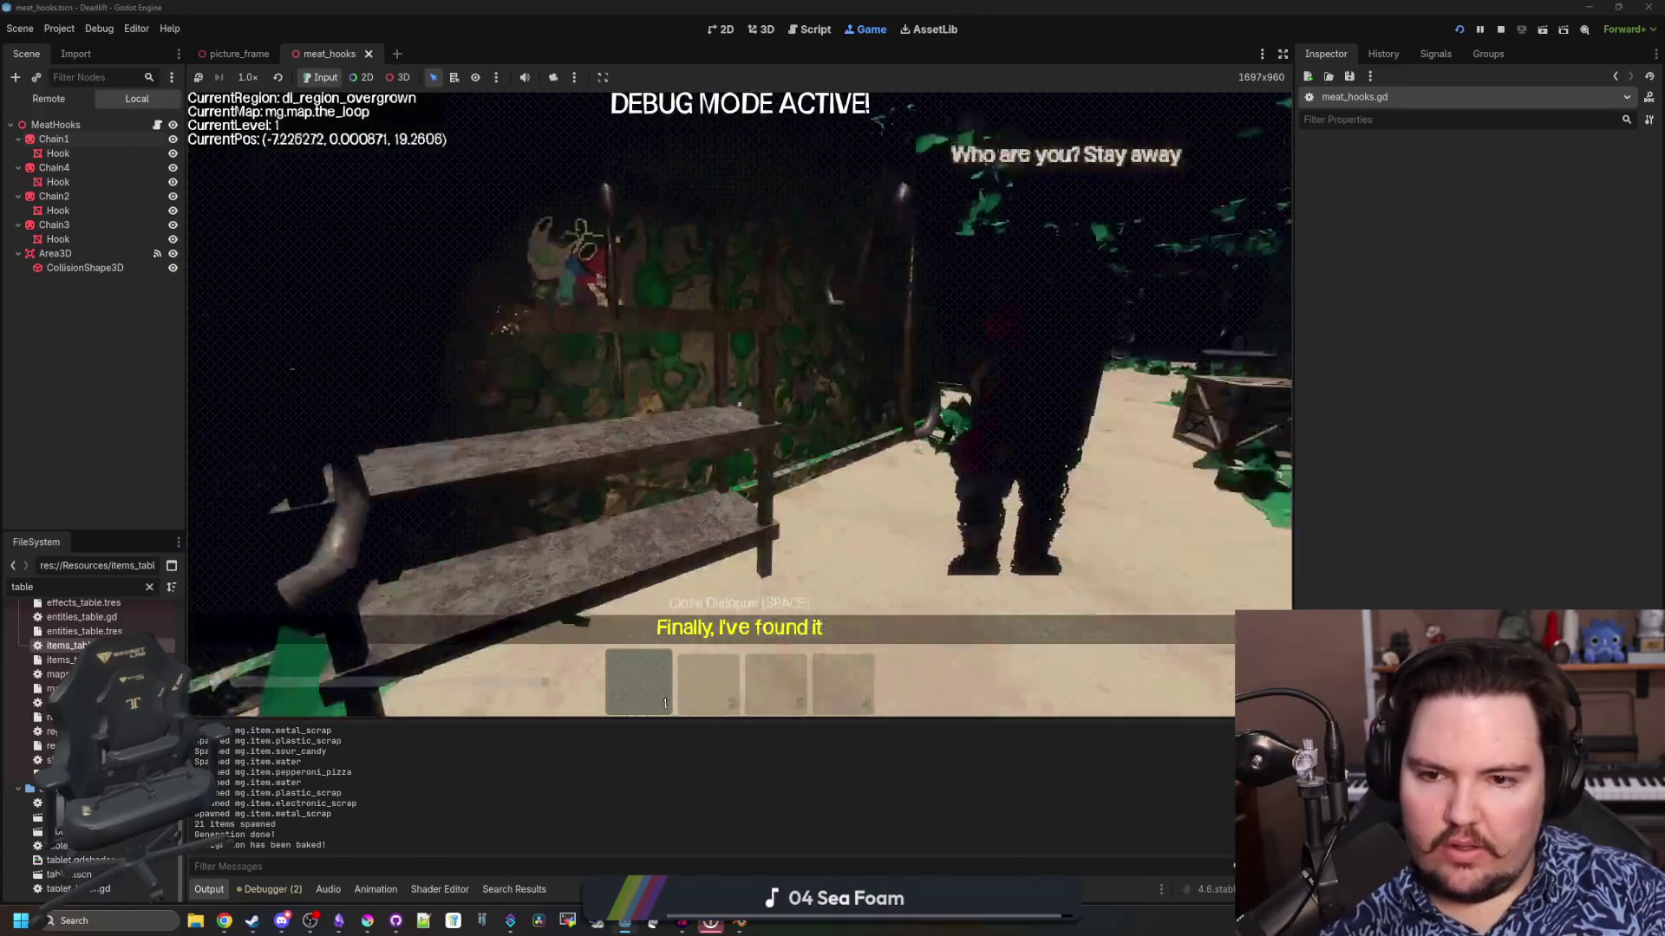
{"action": "key", "text": "w"}
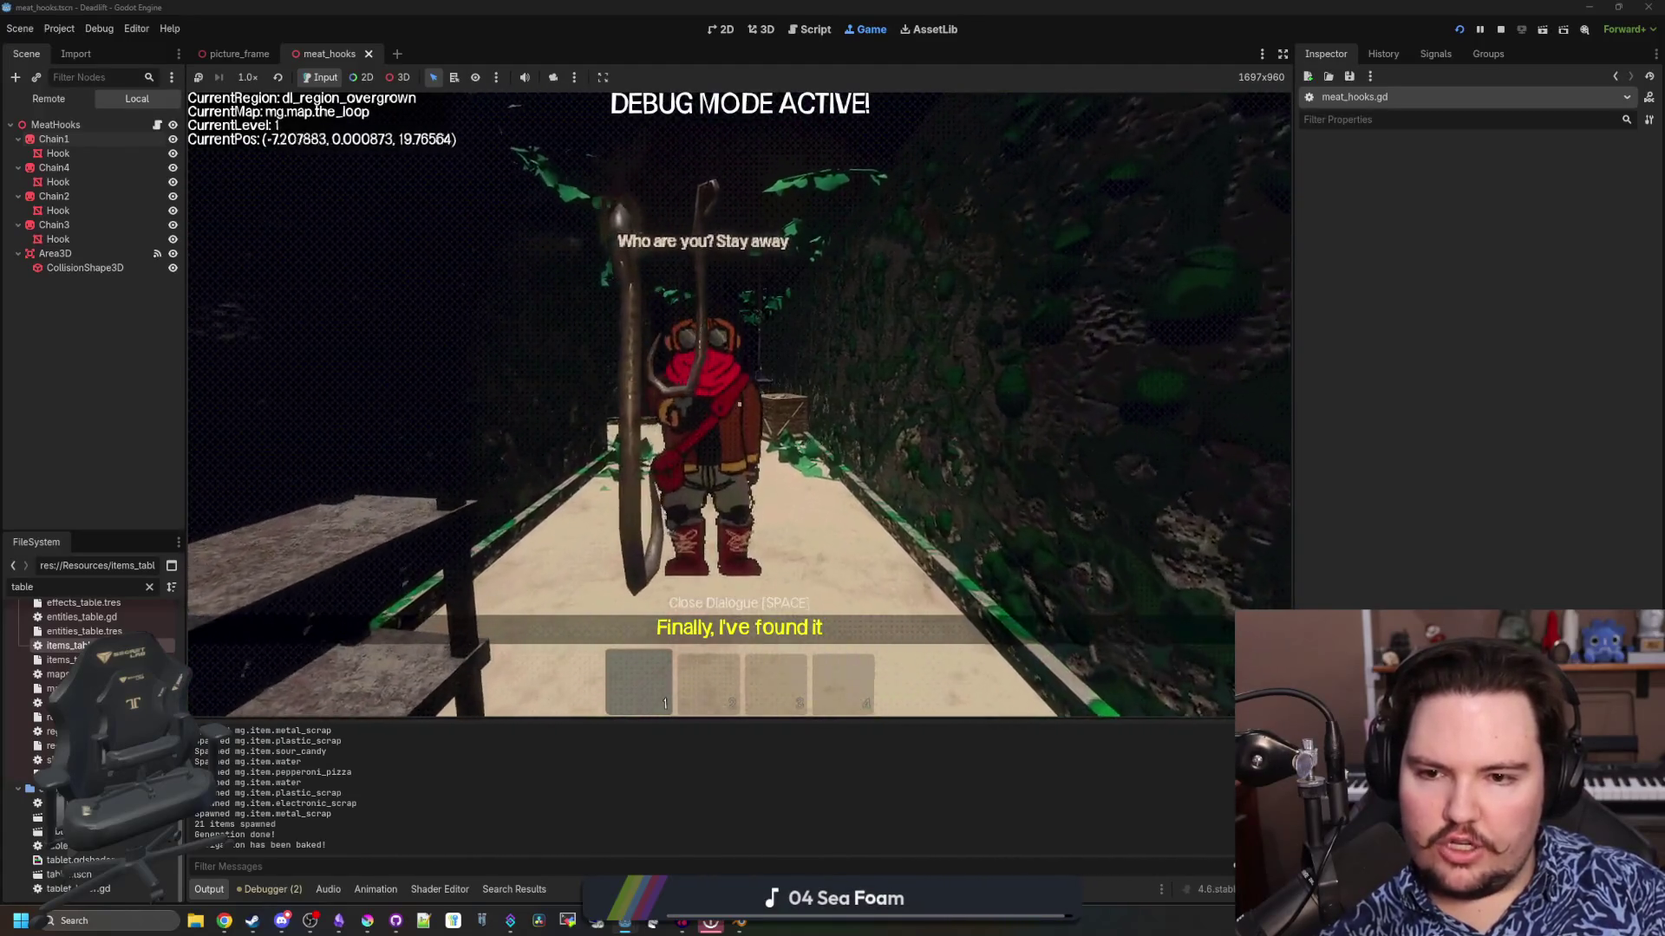
{"action": "key", "text": "w"}
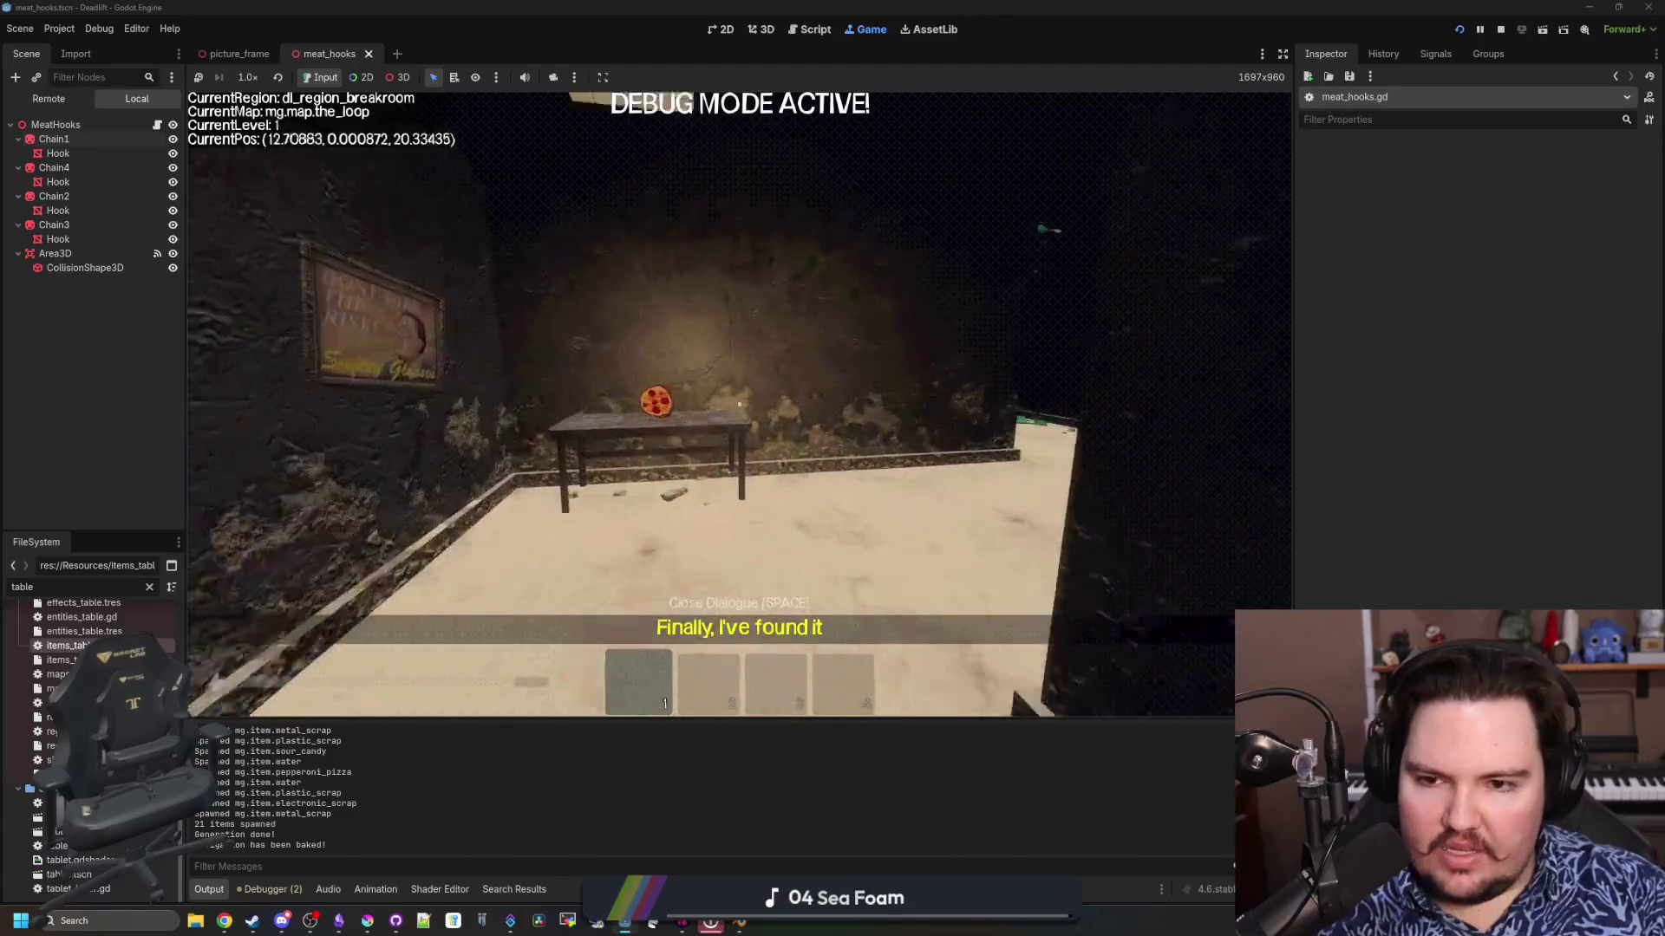
{"action": "key", "text": "w"}
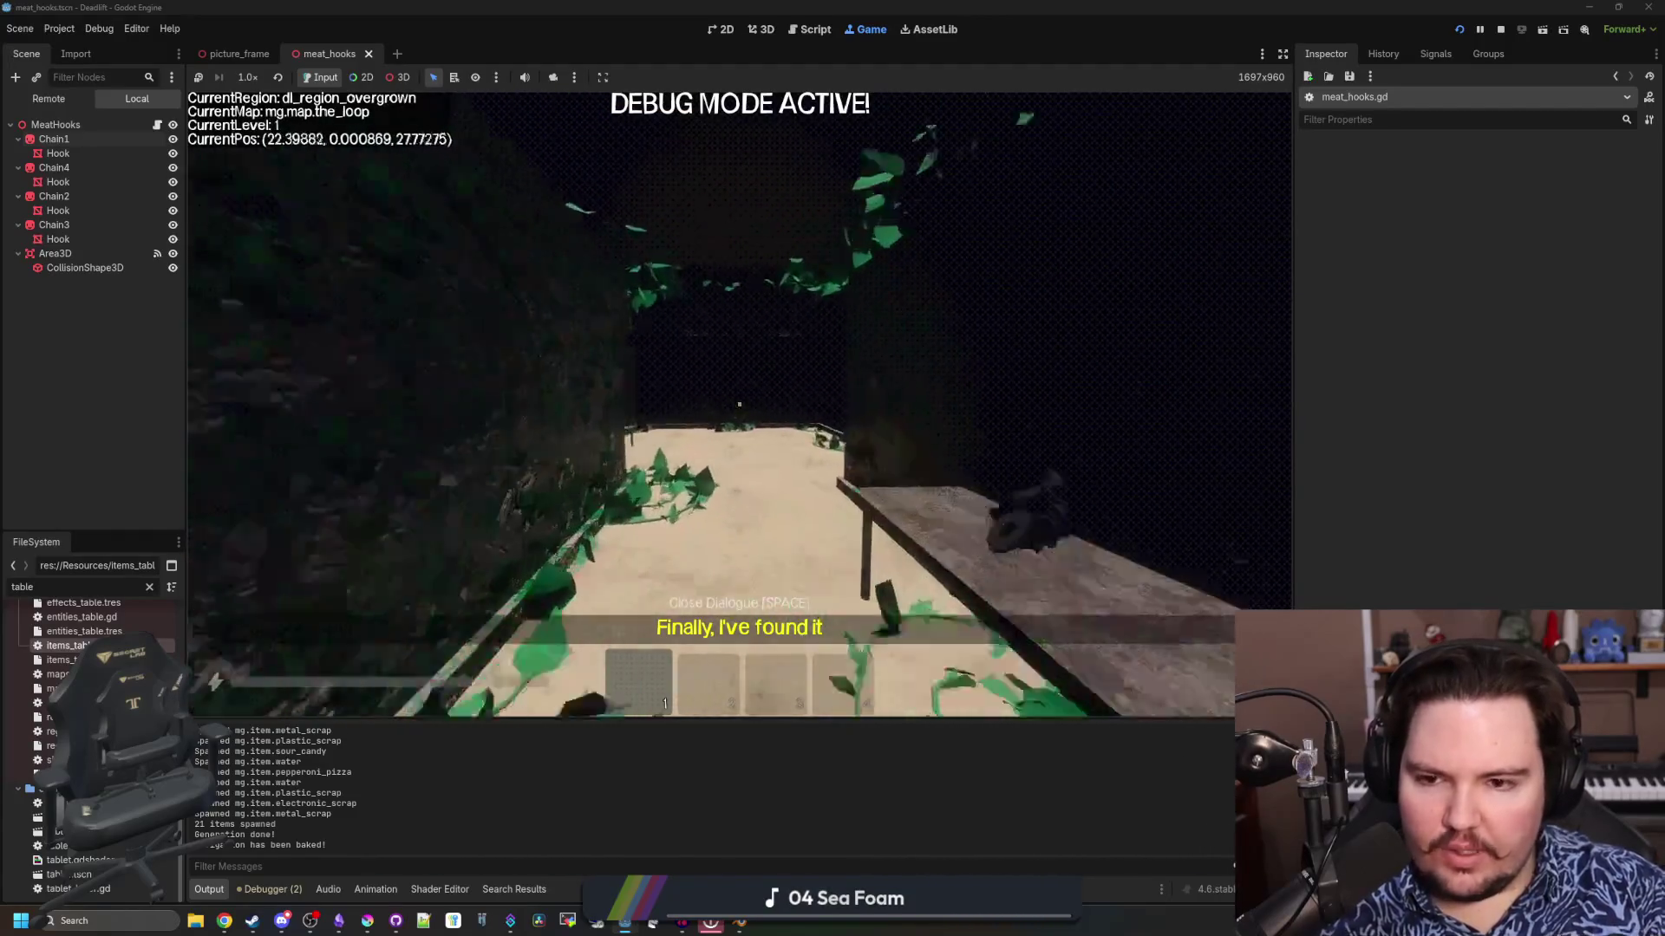
{"action": "key", "text": "w"}
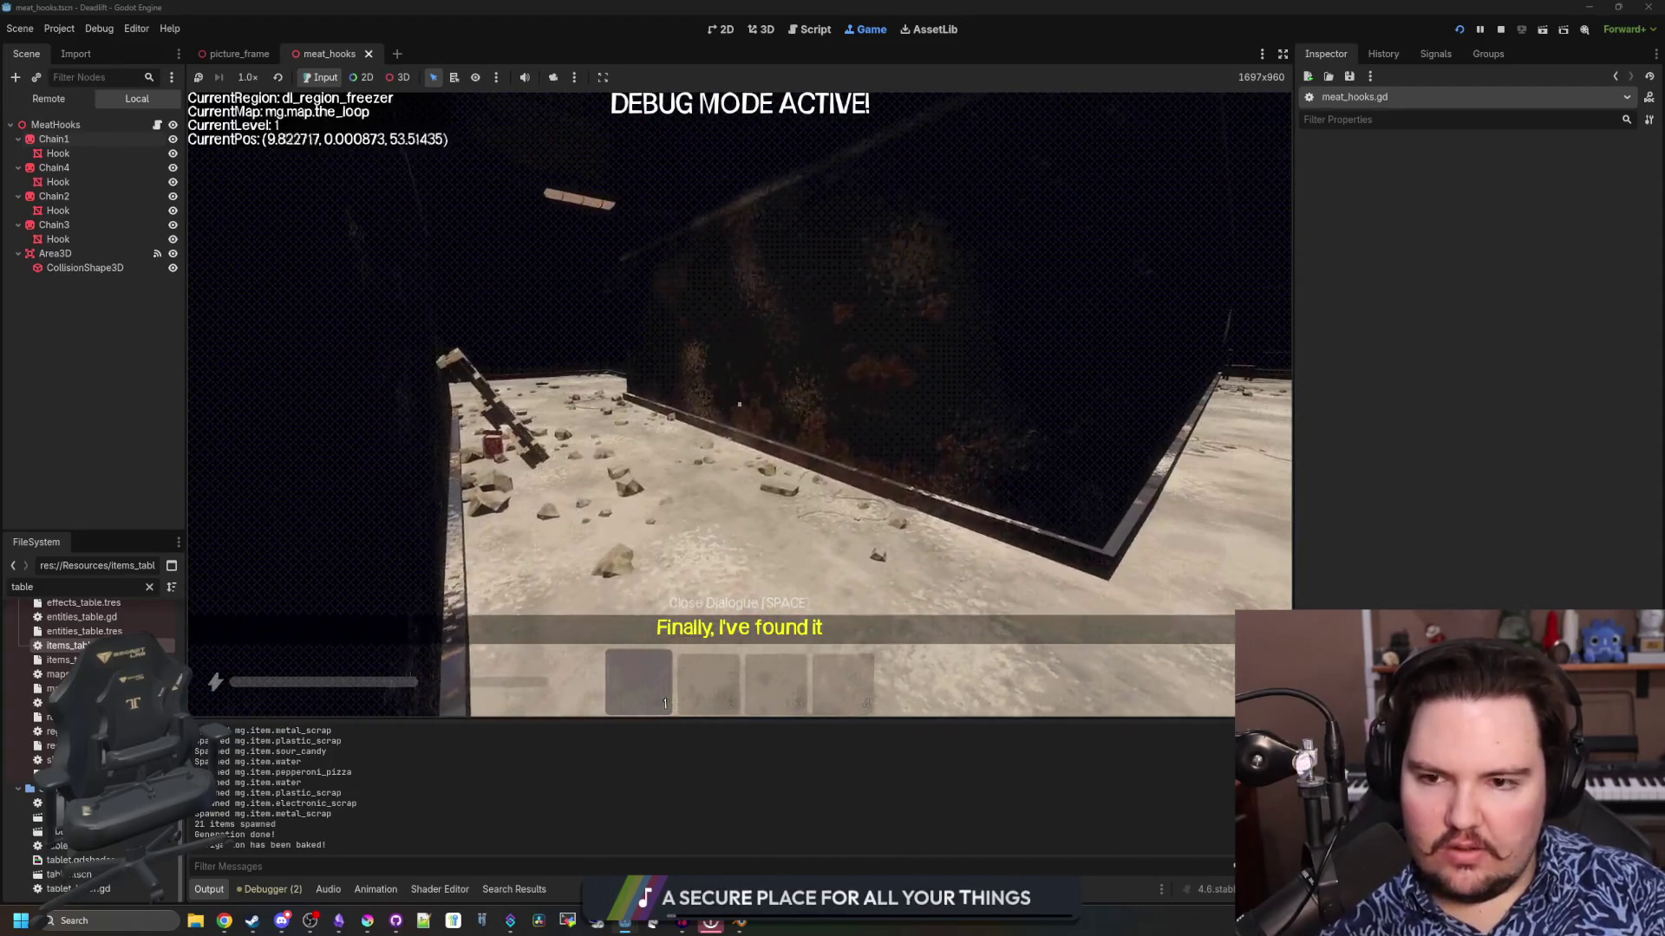
{"action": "key", "text": "Escape"}
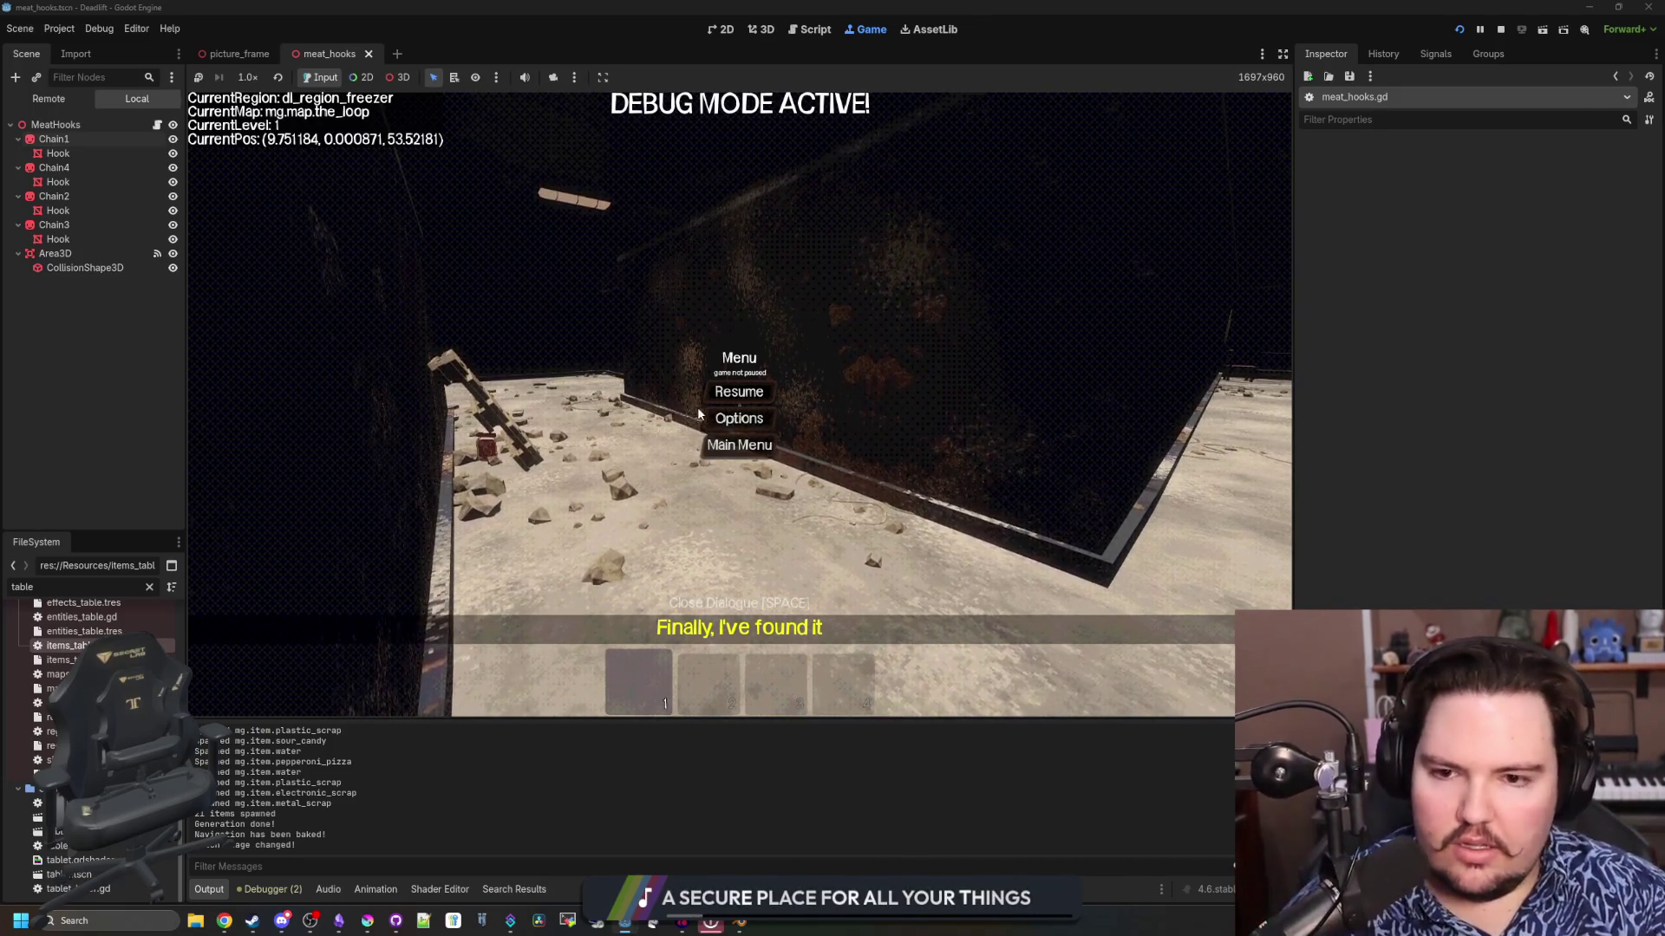
{"action": "key", "text": "Escape"}
{"action": "key", "text": "w"}
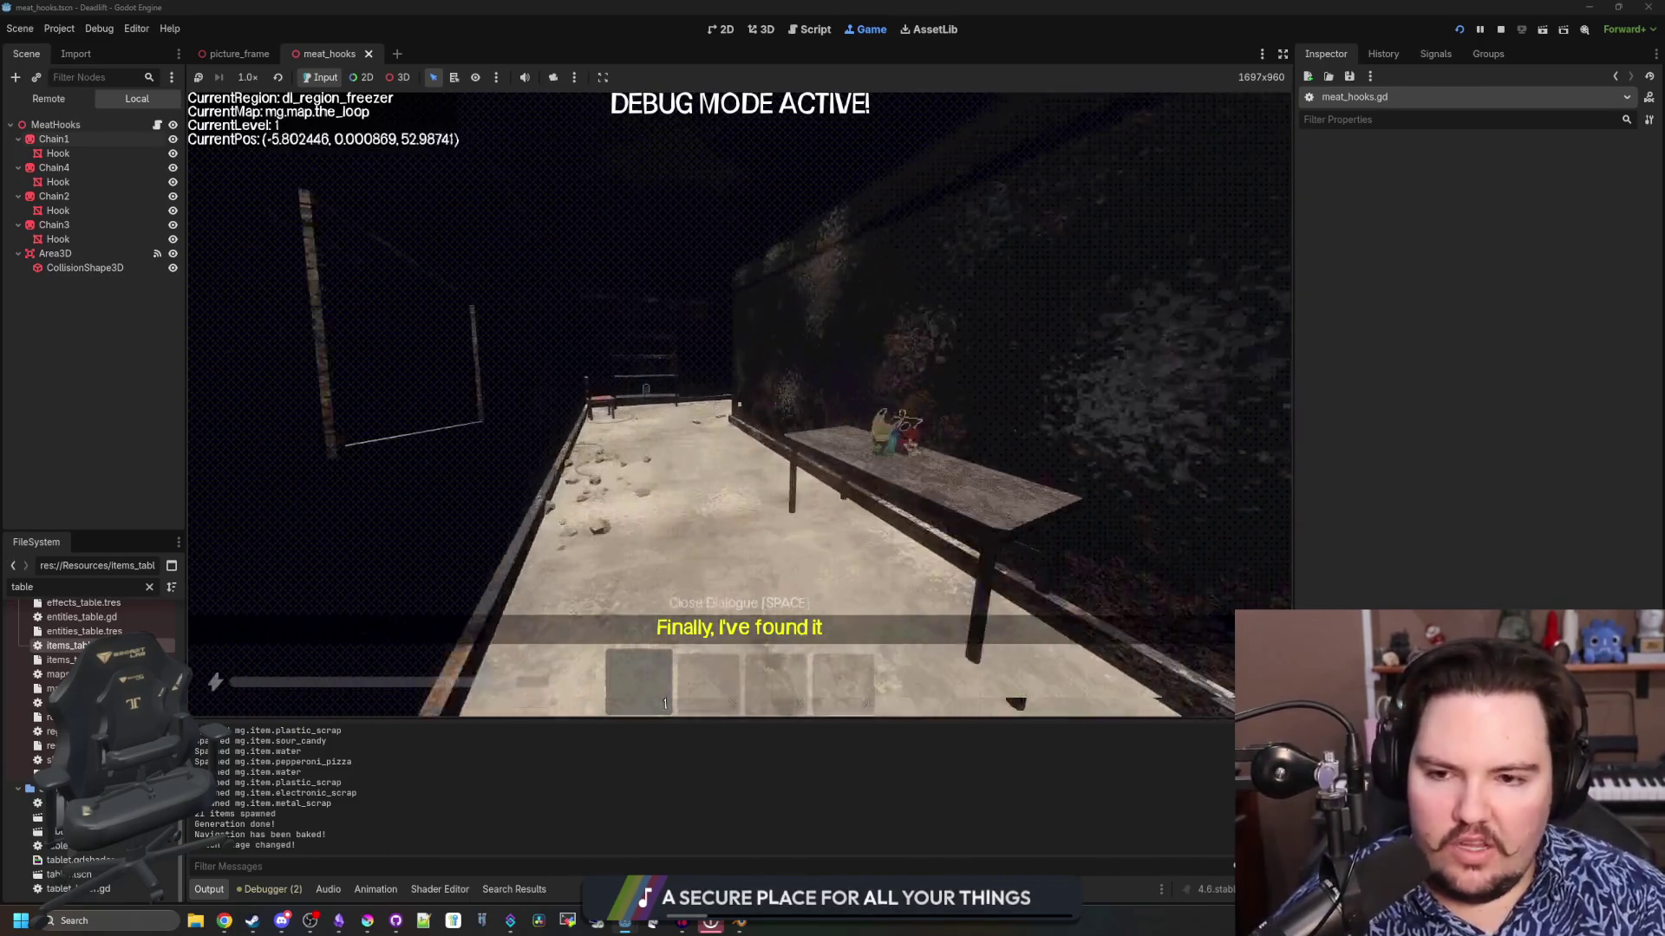
{"action": "key", "text": "w"}
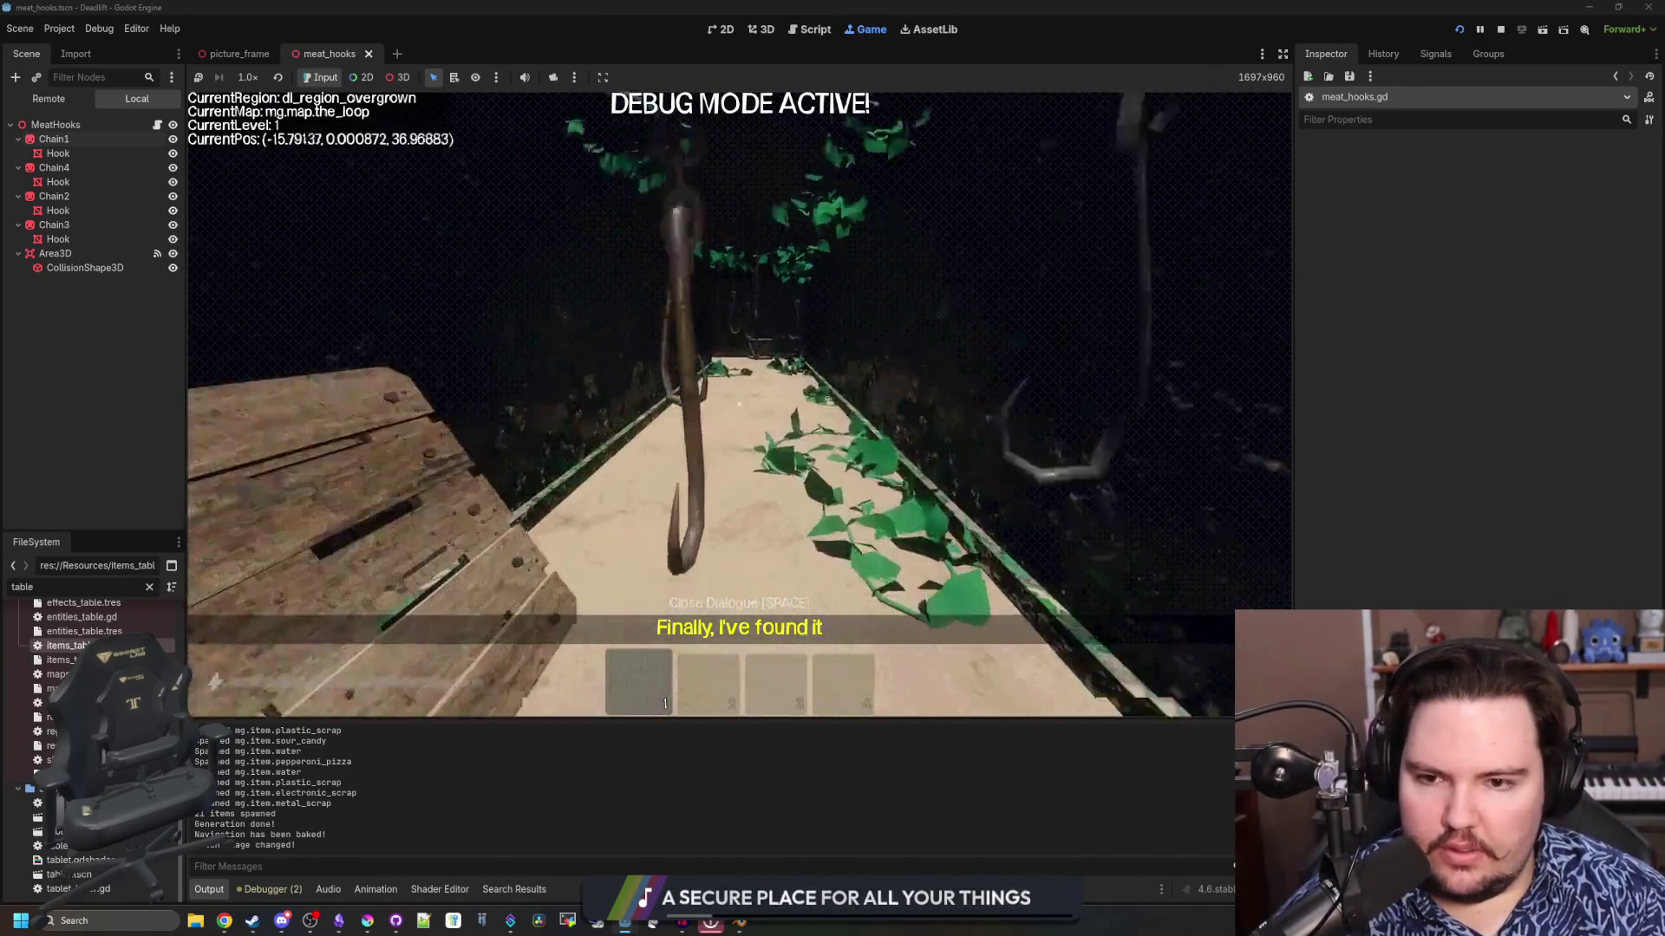
{"action": "key", "text": "w"}
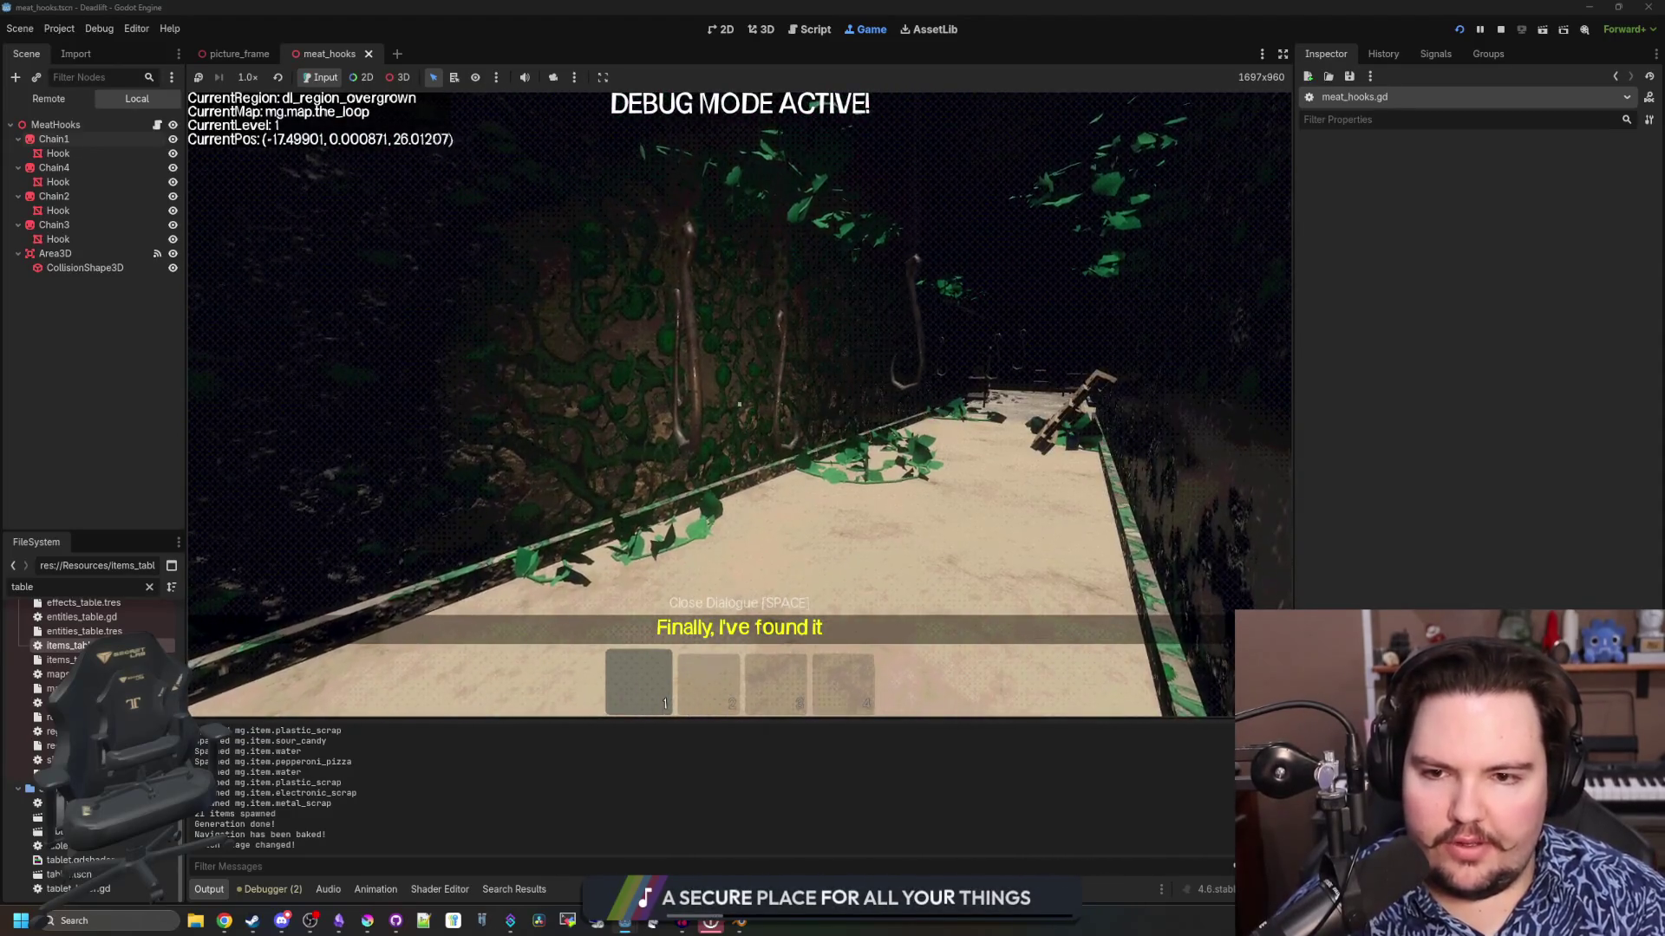
{"action": "key", "text": "Escape"}
In meat_hooks.gd, set the swing to 0.1 with a TRANS_ELASTIC 2.0 settle, and save
{"action": "left_click", "coordinate": [157, 125]}
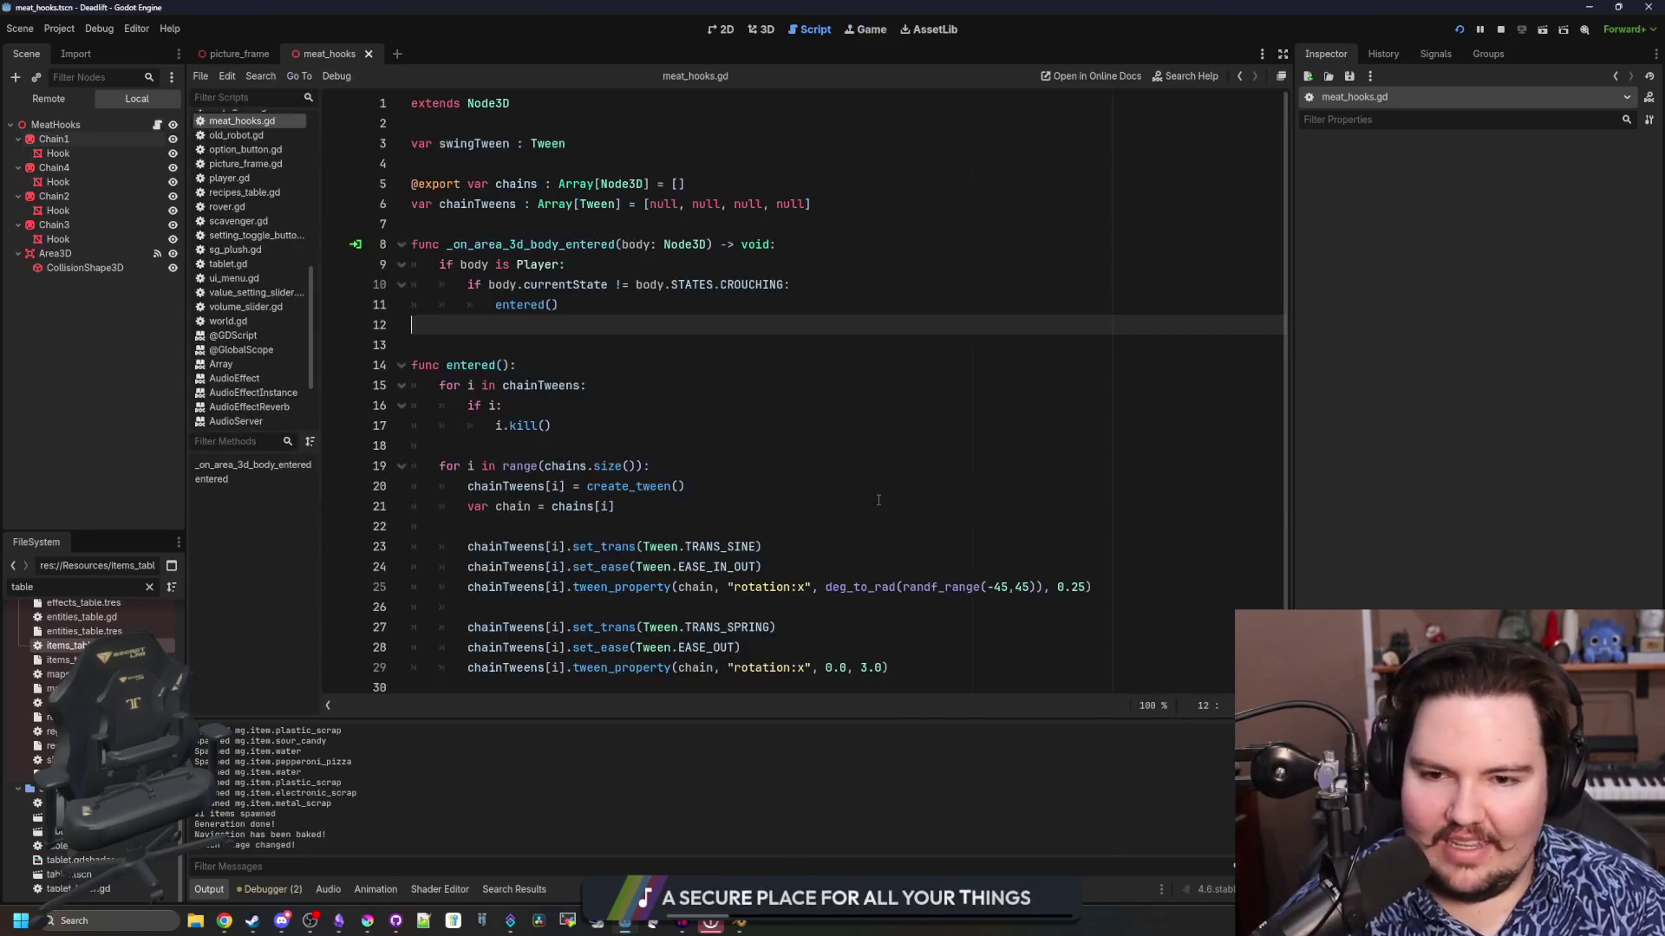
{"action": "left_click", "coordinate": [1085, 587]}
{"action": "type", "text": "1"}
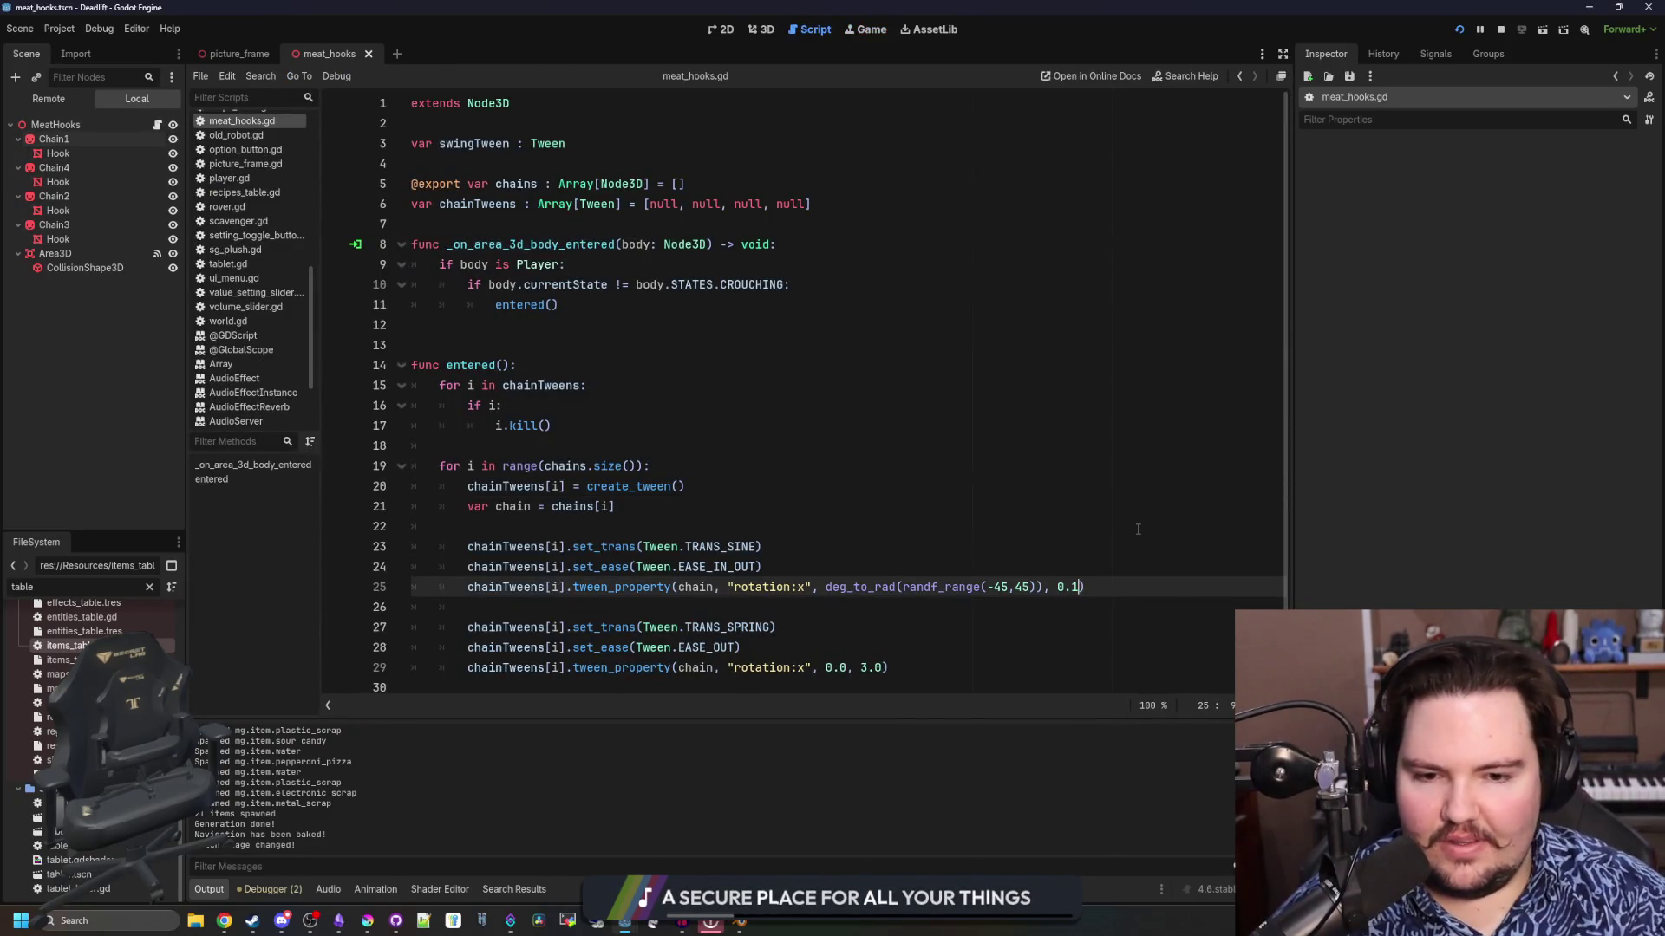
{"action": "left_click", "coordinate": [942, 490]}
{"action": "left_click", "coordinate": [831, 608]}
{"action": "key", "text": "ctrl+s"}
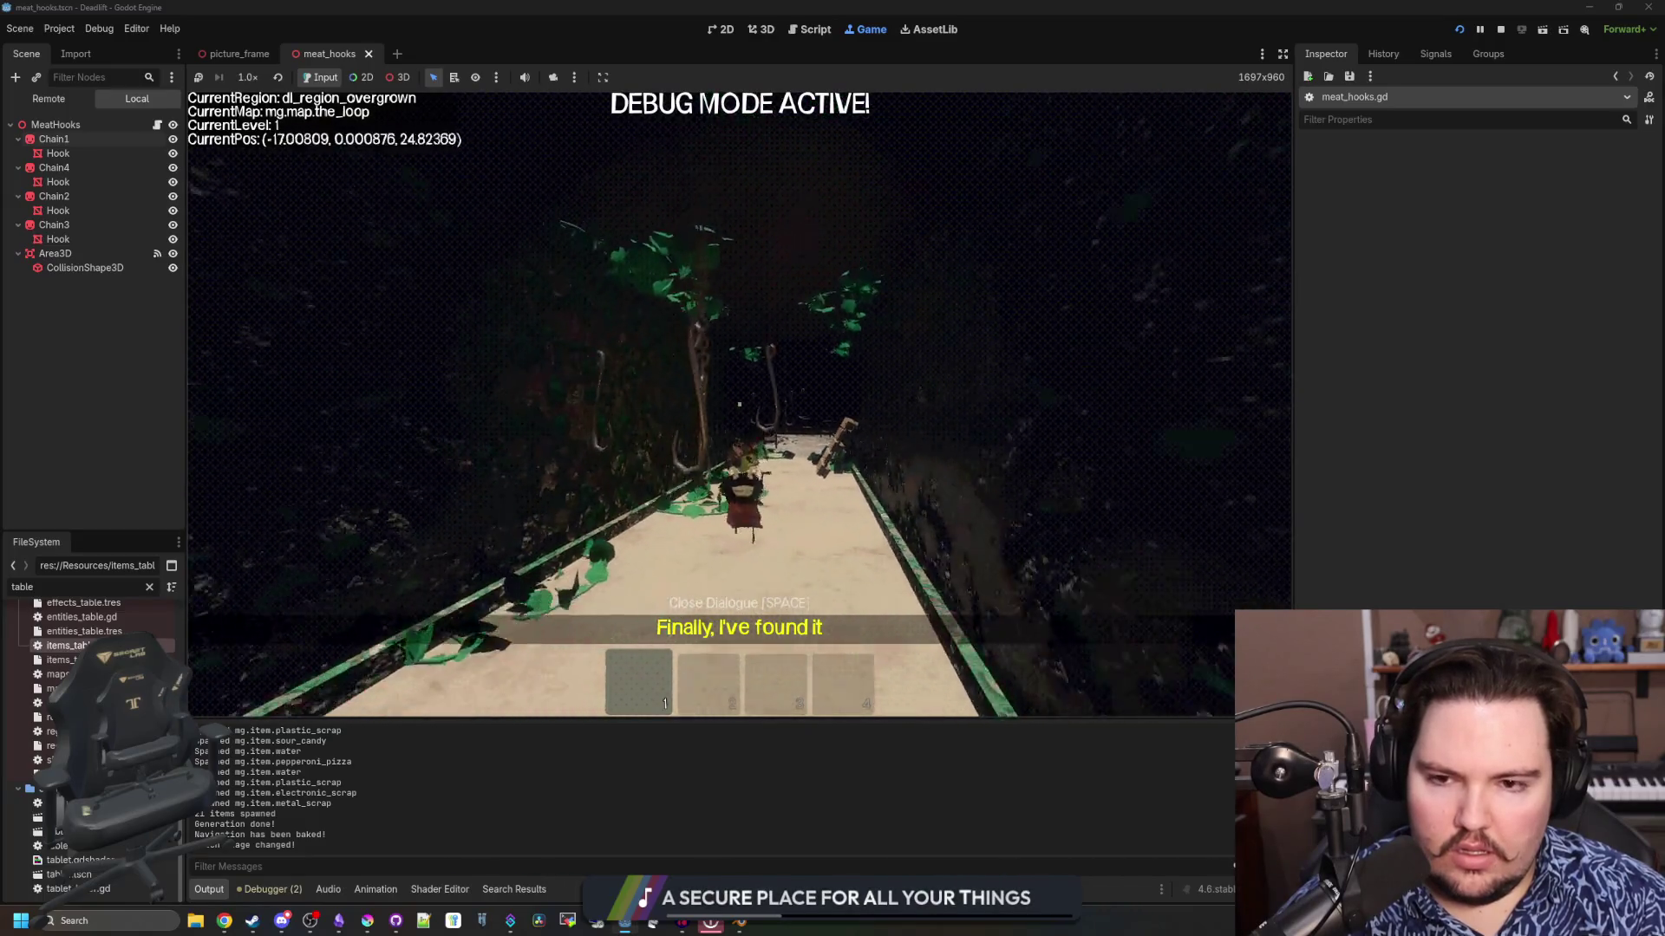
Walk down the corridor past the hooks and crate, along the walkway to the table
{"action": "key", "text": "w"}
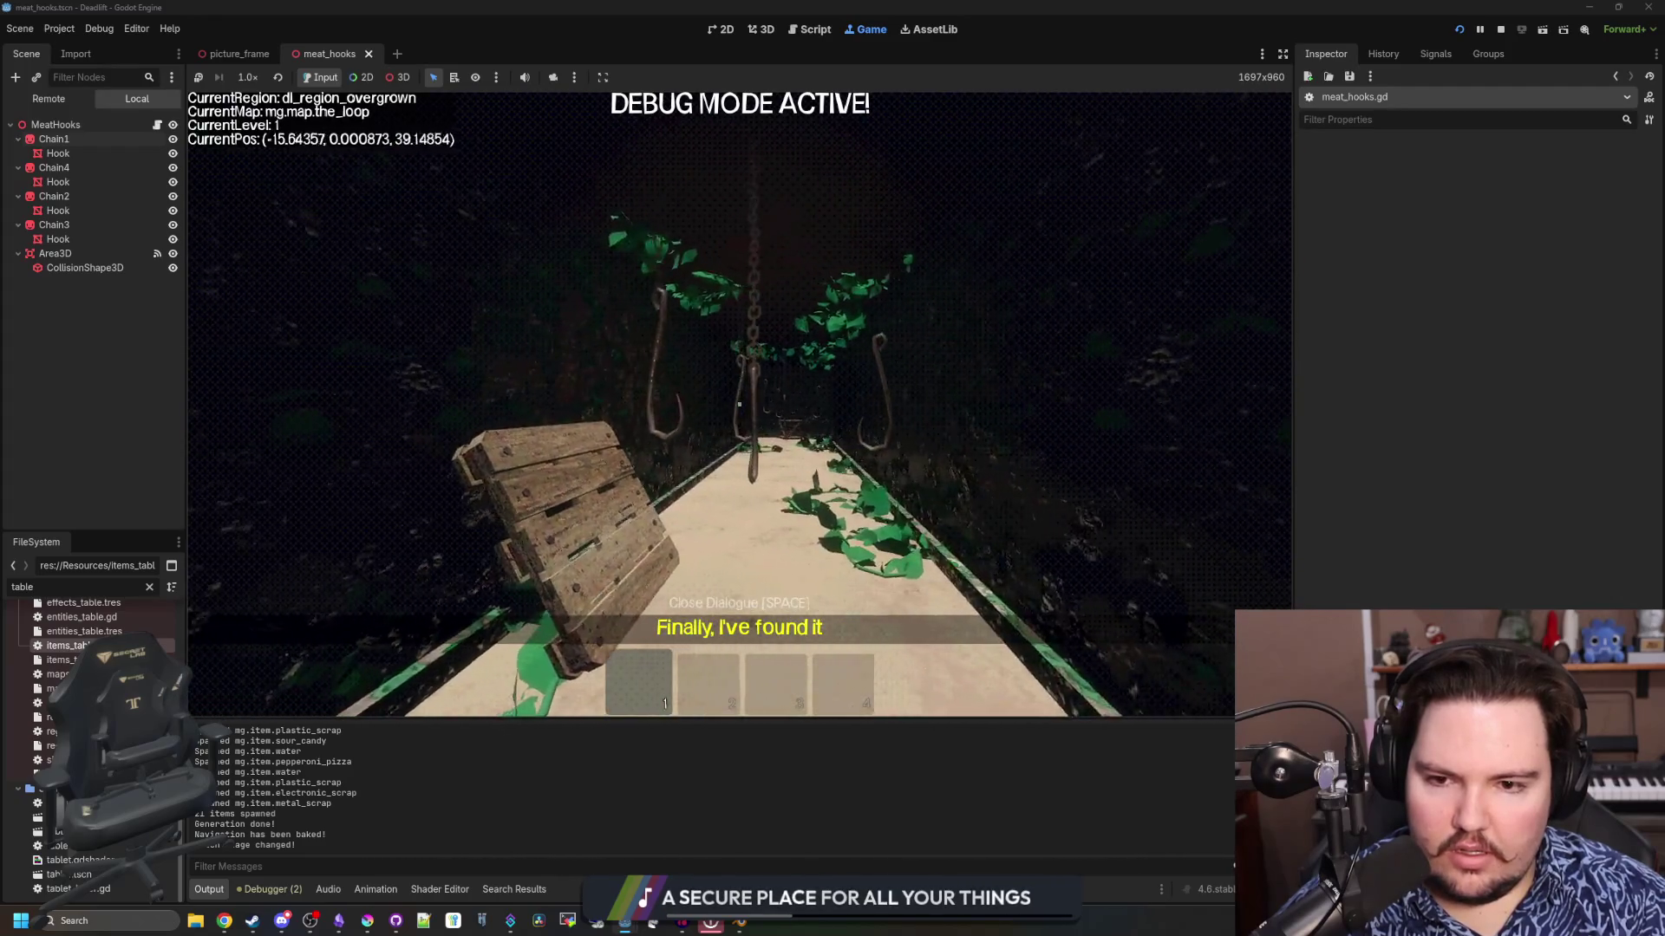
{"action": "key", "text": "w"}
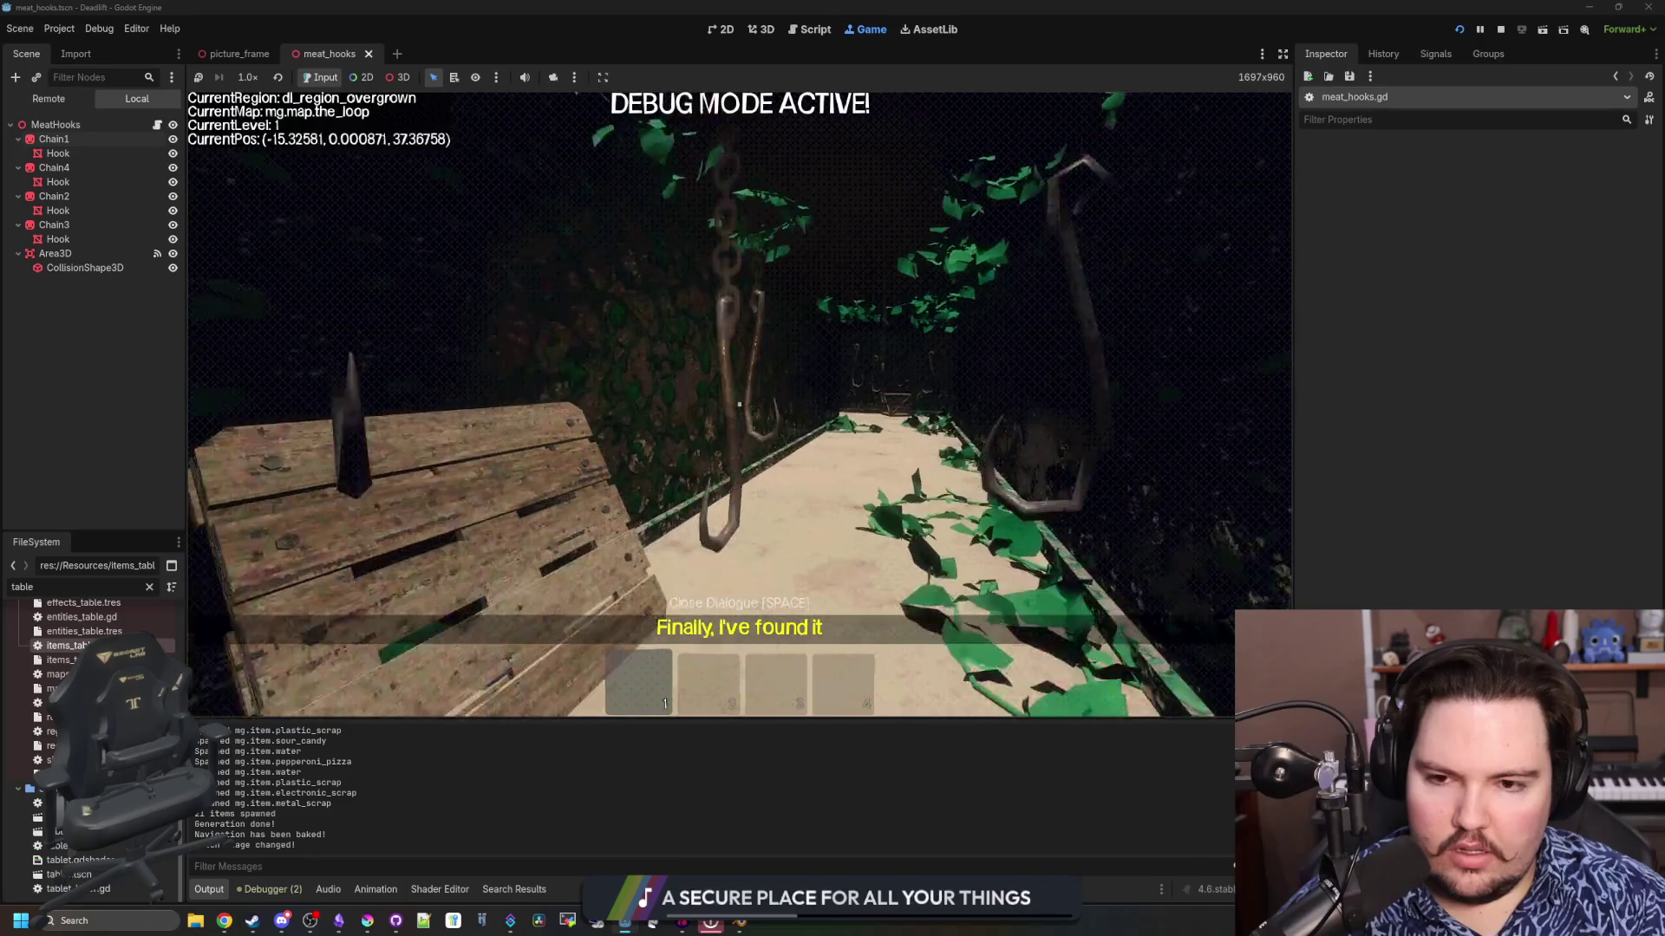
{"action": "key", "text": "w"}
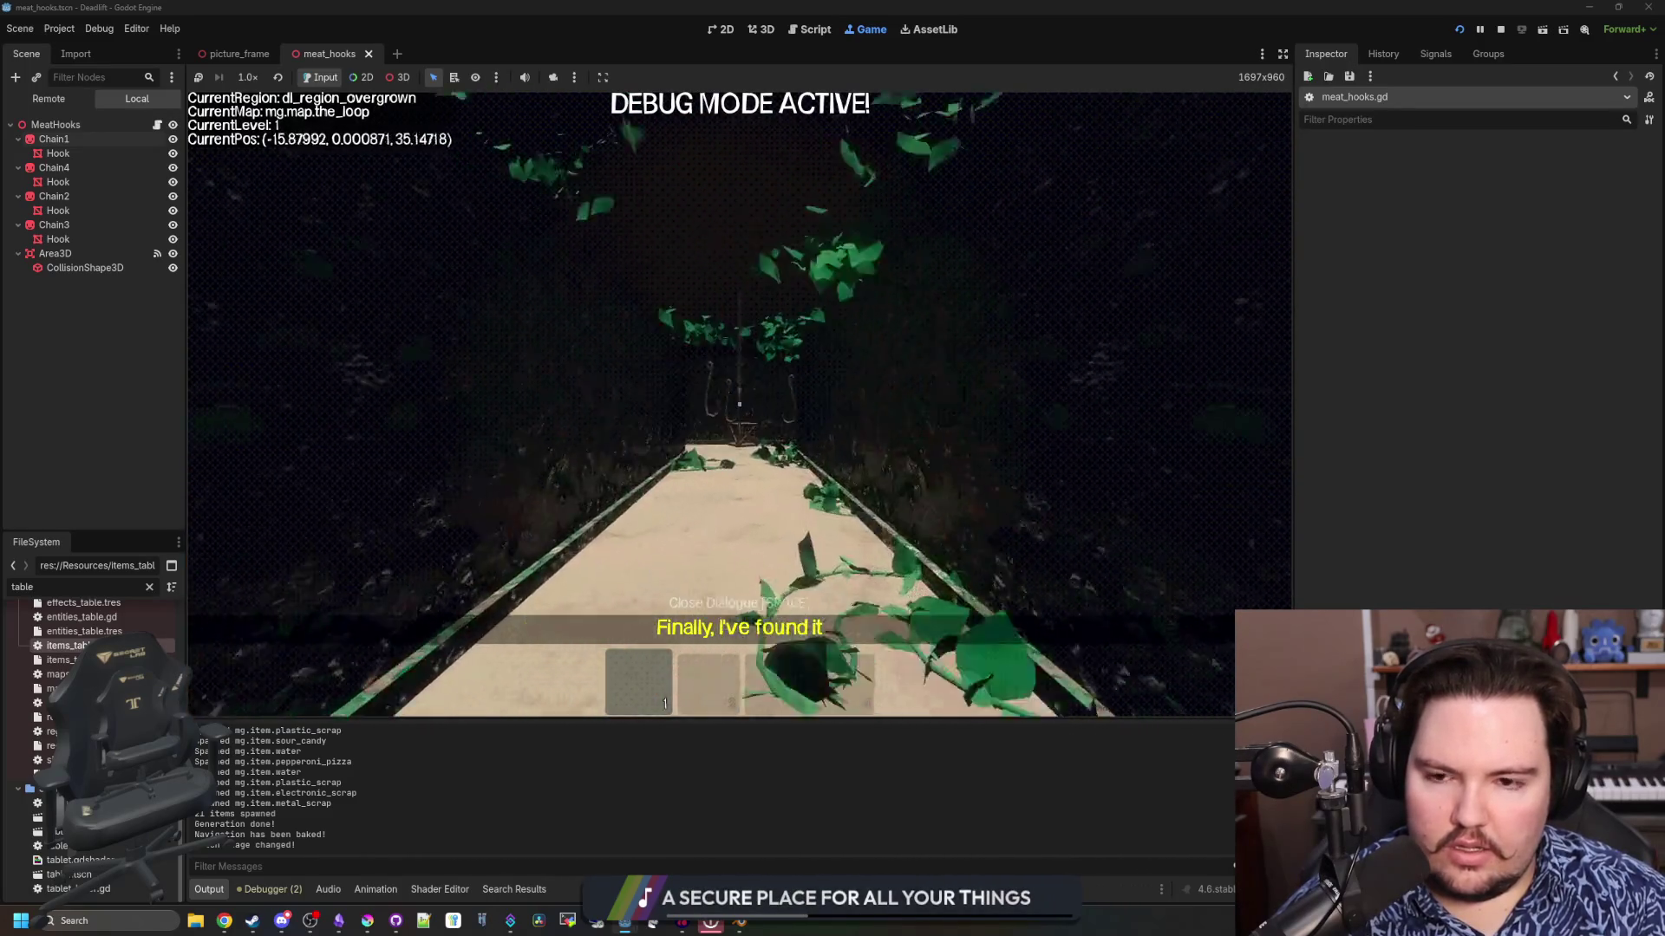
{"action": "key", "text": "w"}
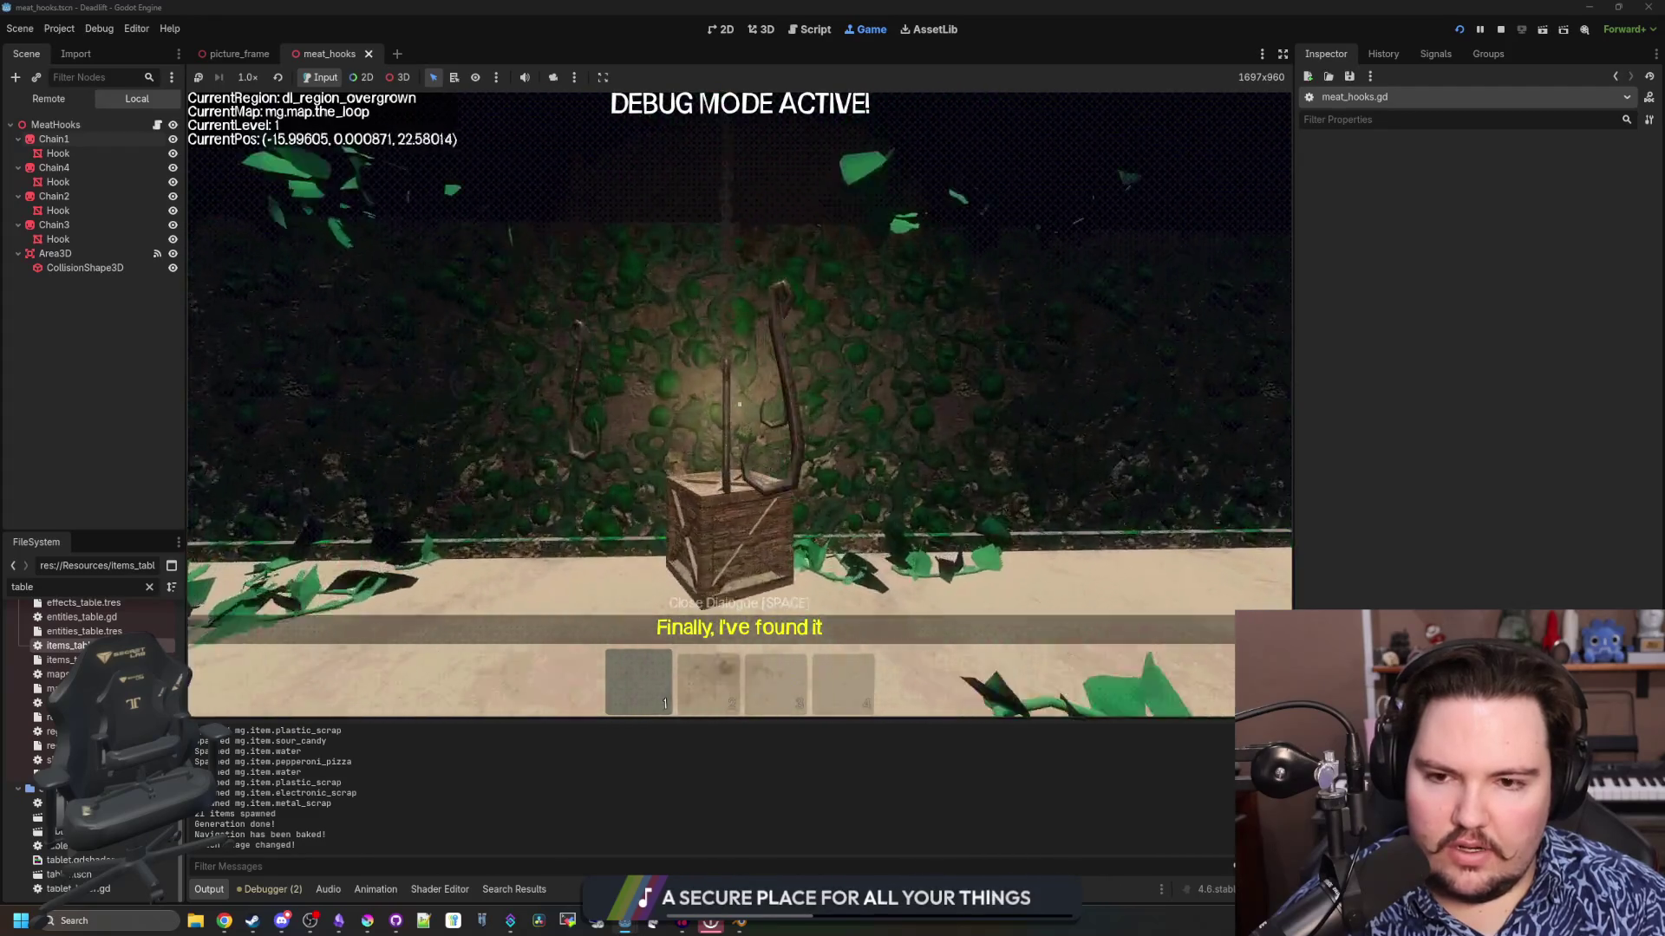
{"action": "key", "text": "w"}
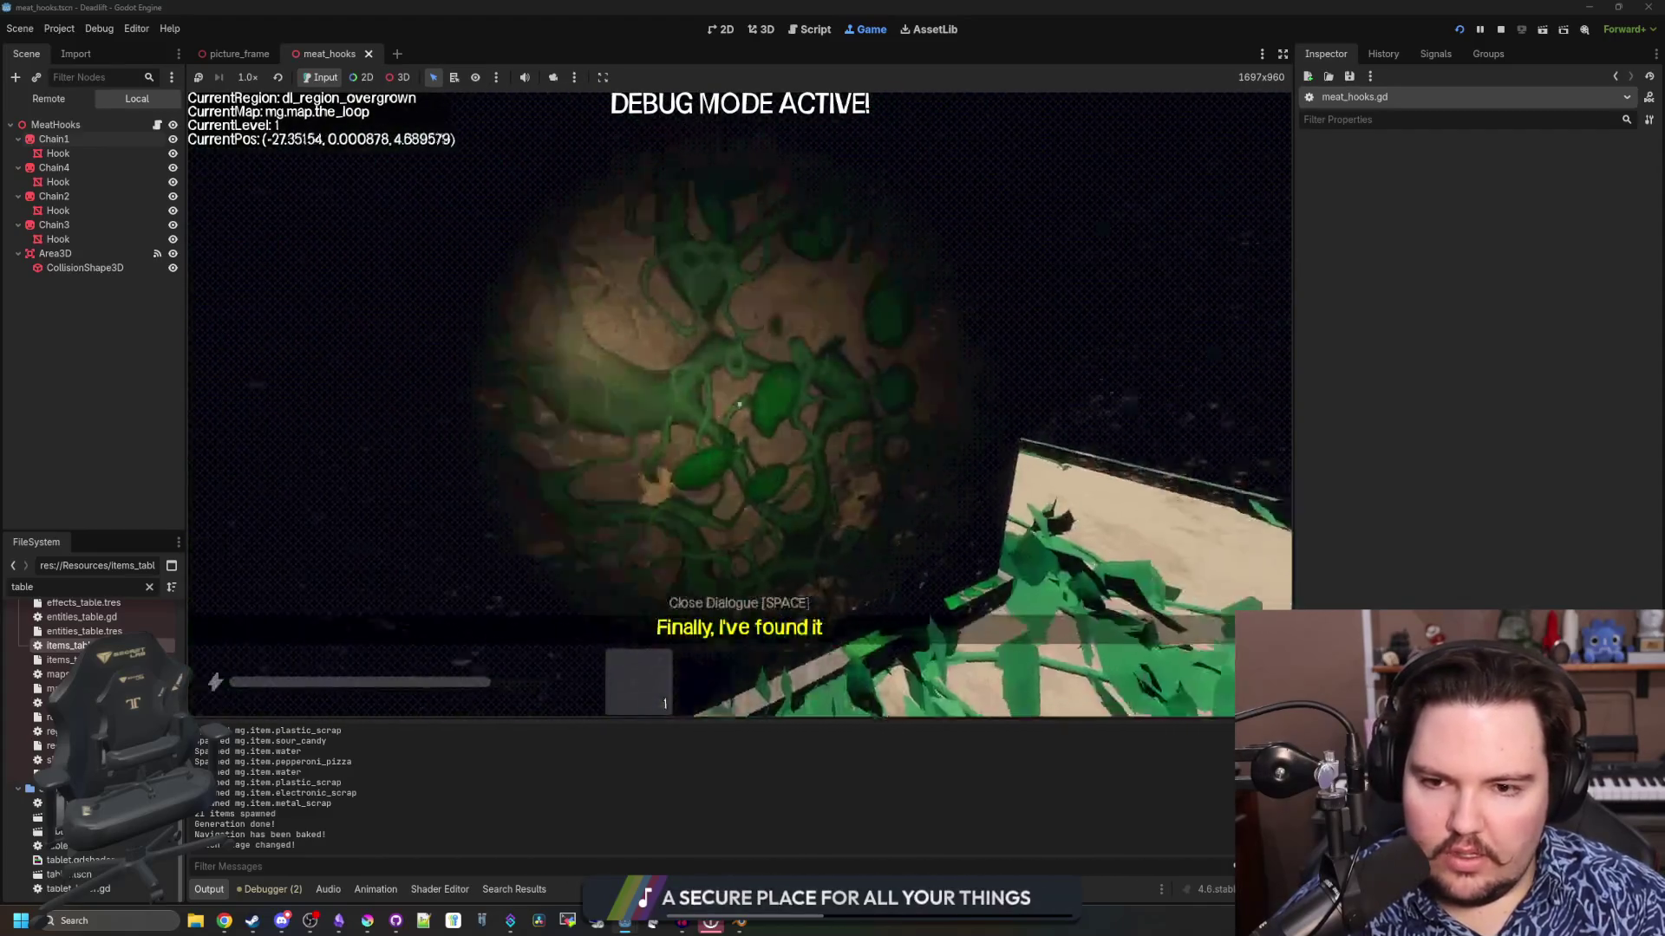
{"action": "key", "text": "w"}
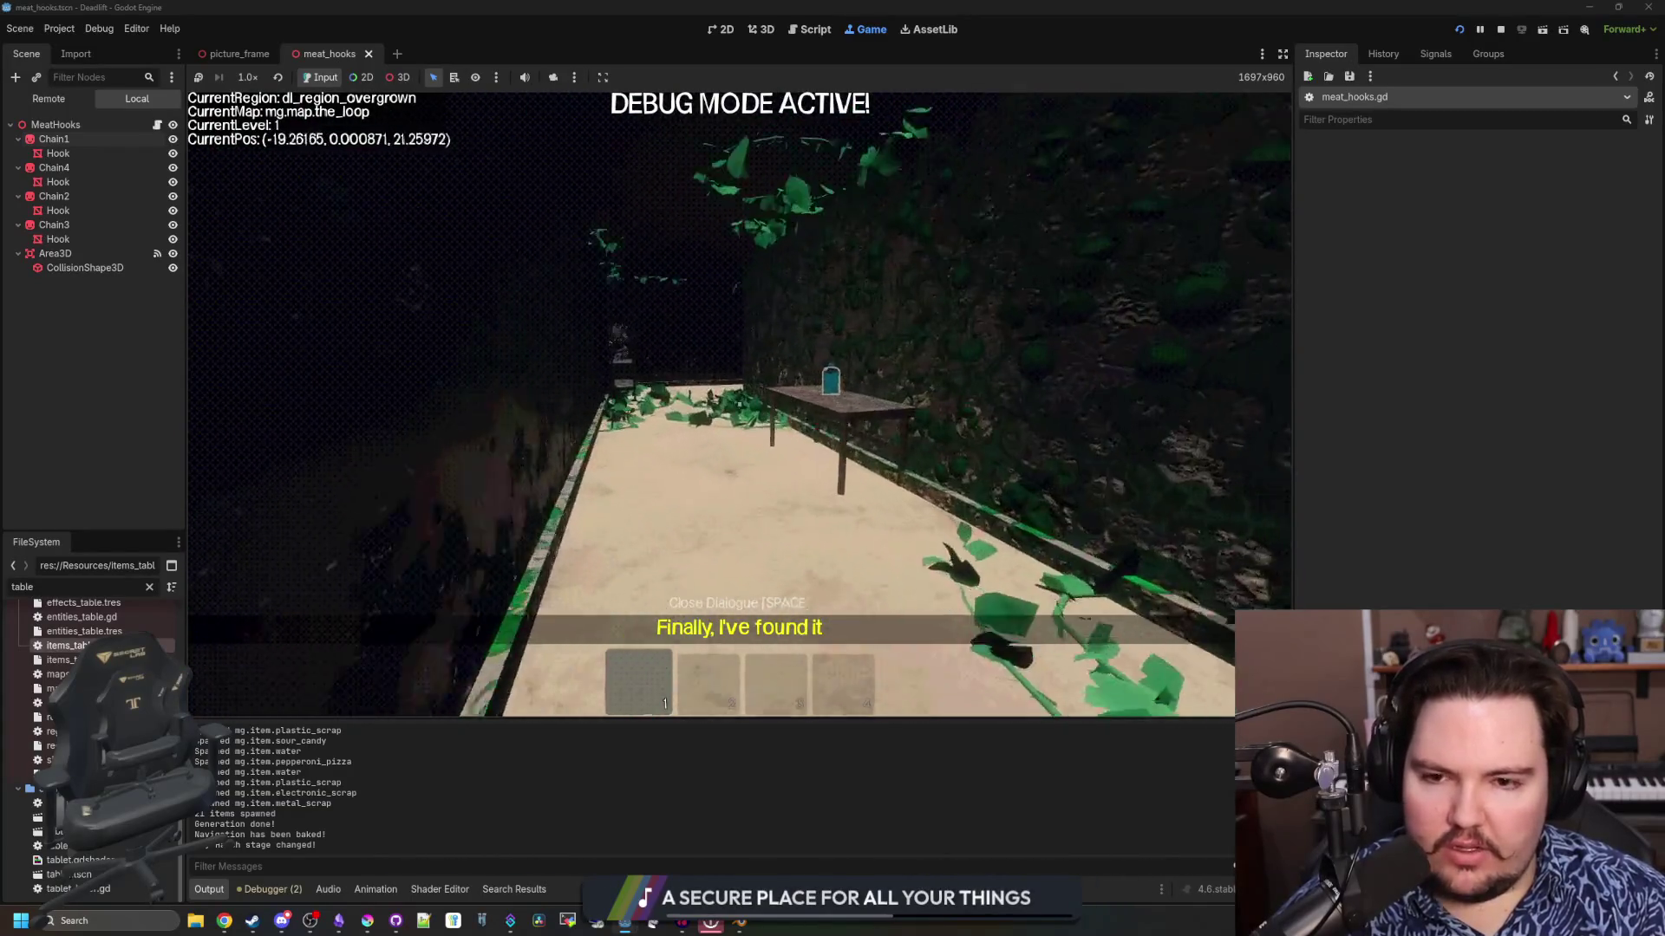
Pick up and throw the water bottle, walk the looping corridor, then stop the game
{"action": "key", "text": "e"}
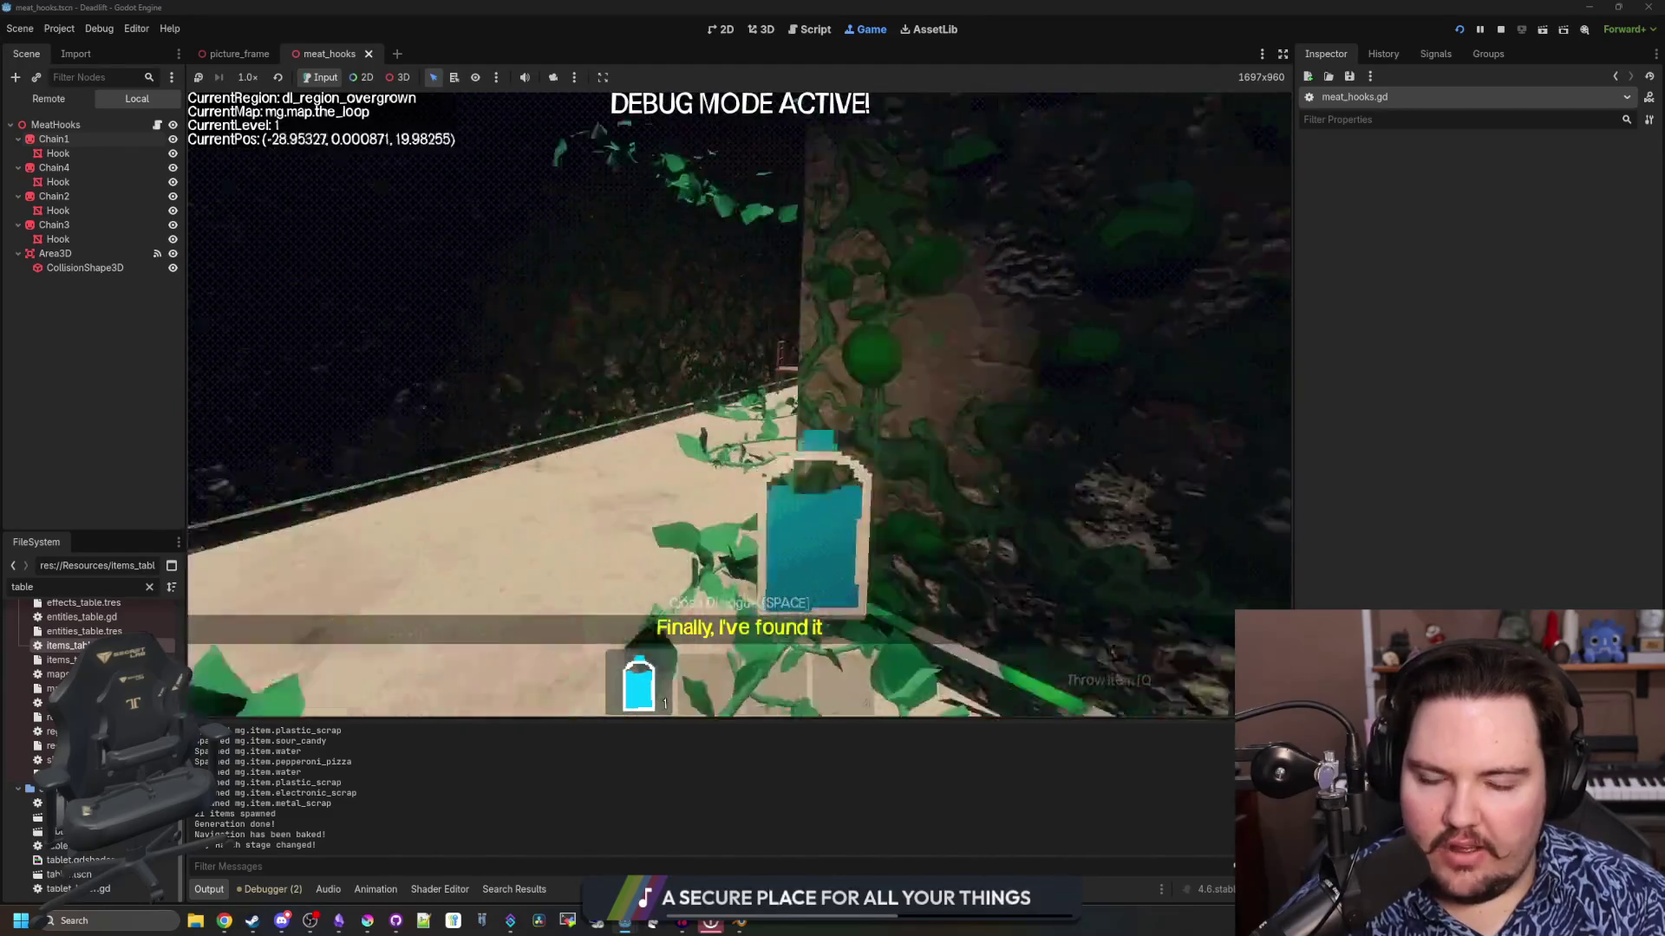
{"action": "key", "text": "w"}
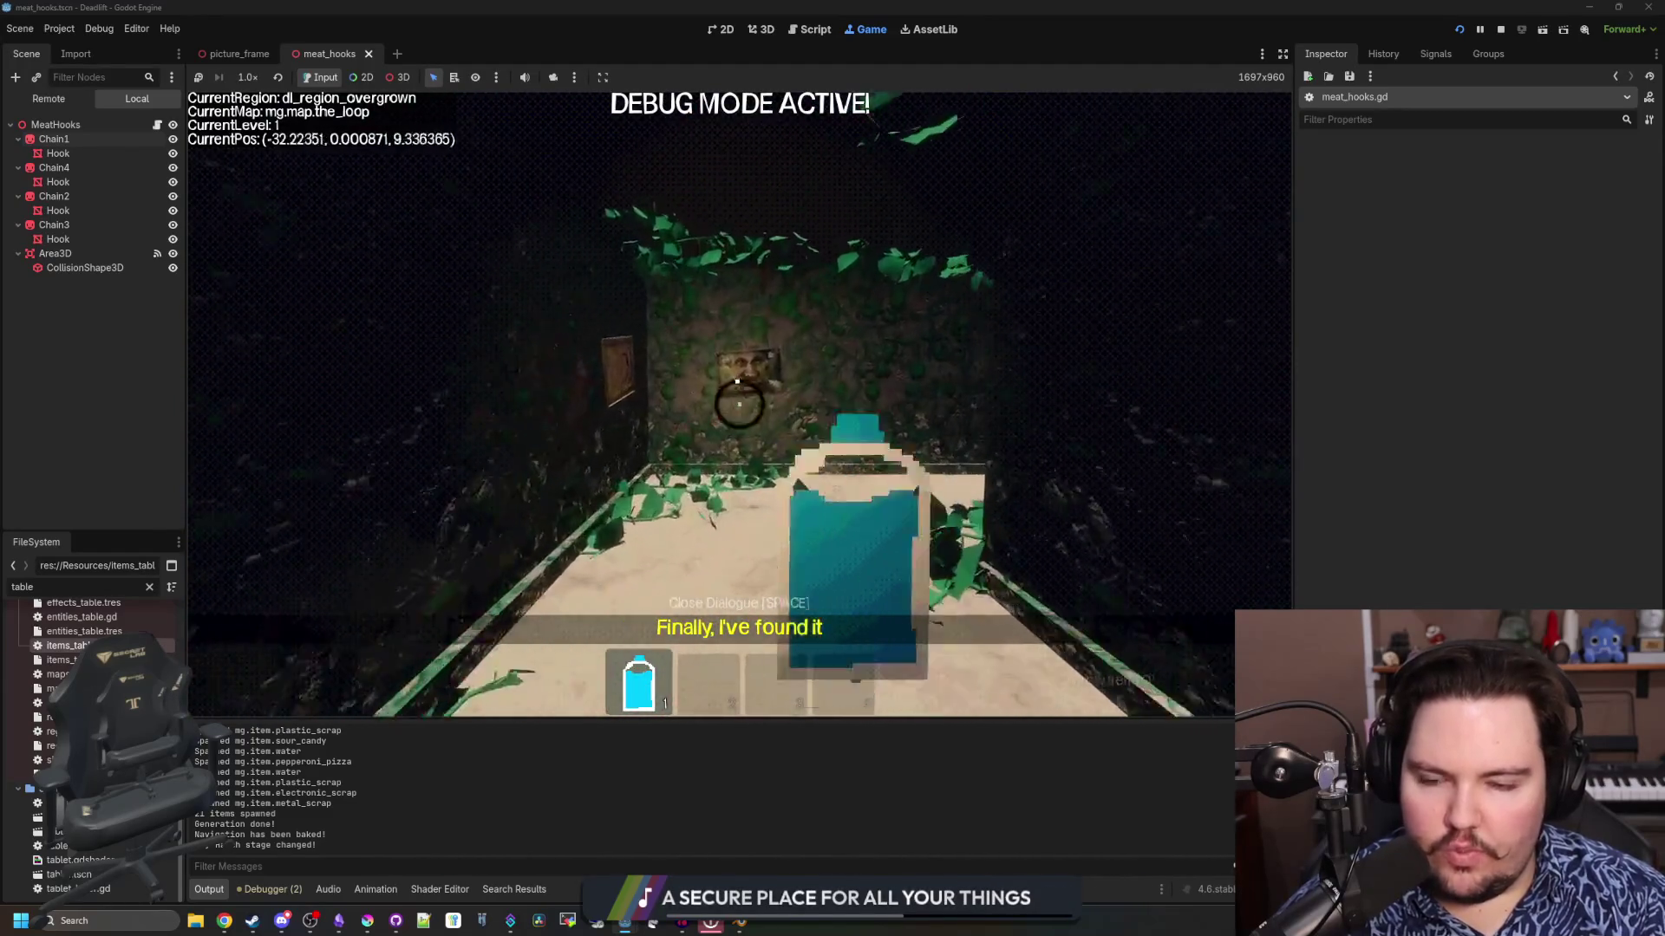
{"action": "key", "text": "w"}
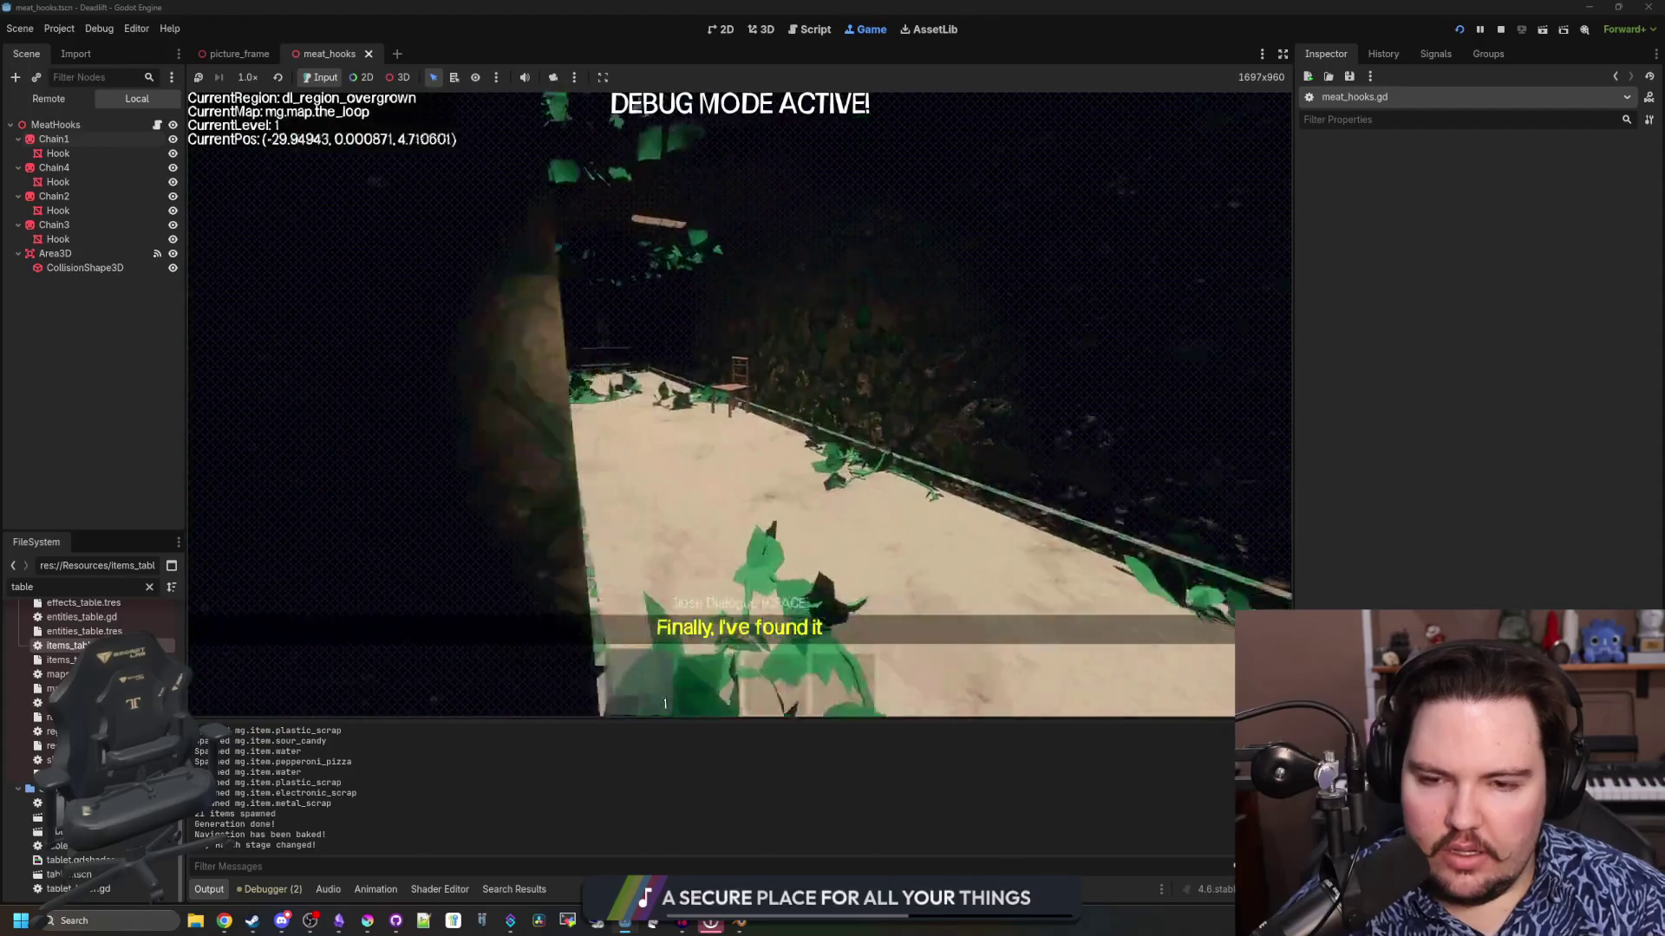
{"action": "key", "text": "w"}
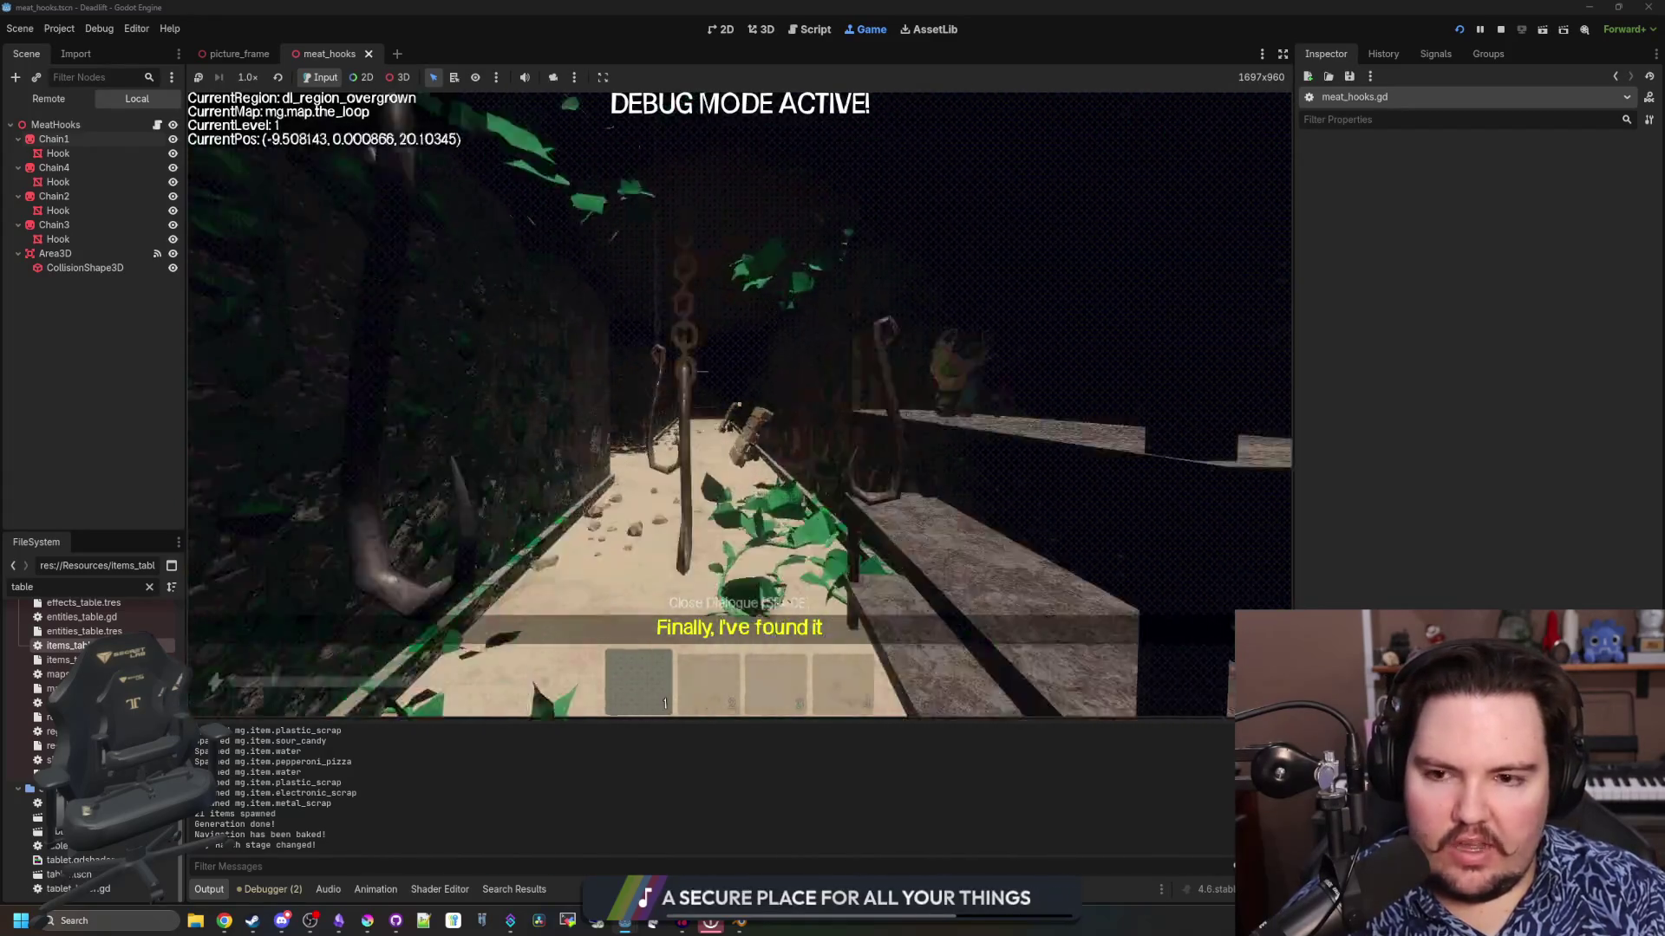
{"action": "key", "text": "Escape"}
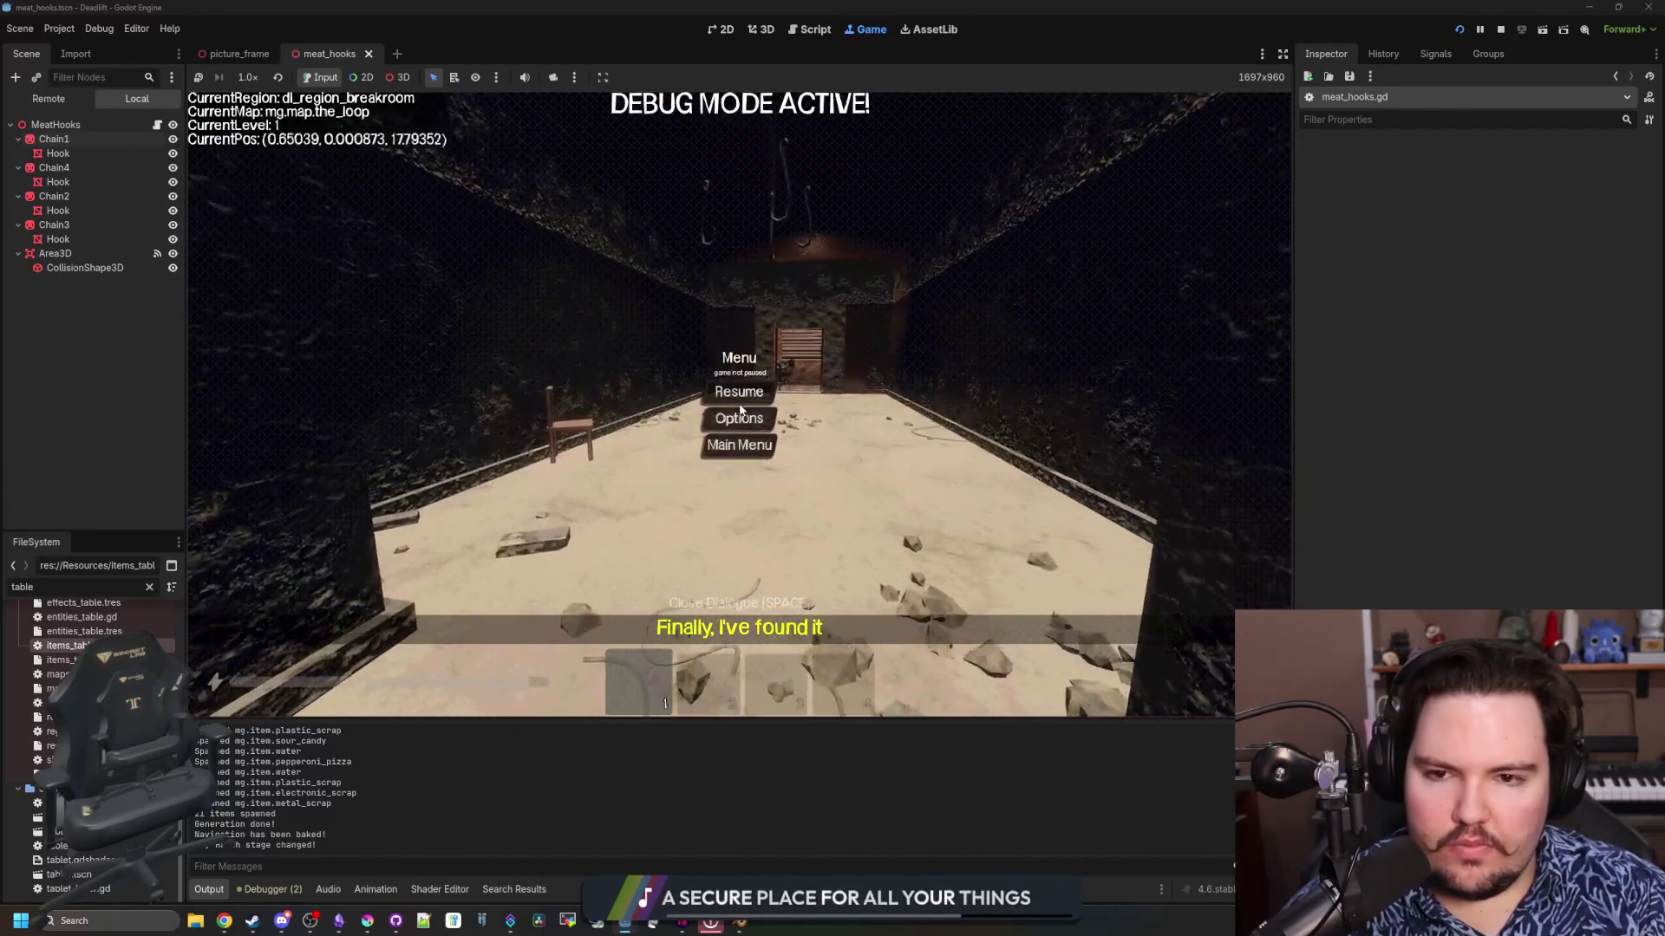
{"action": "left_click", "coordinate": [1499, 31]}
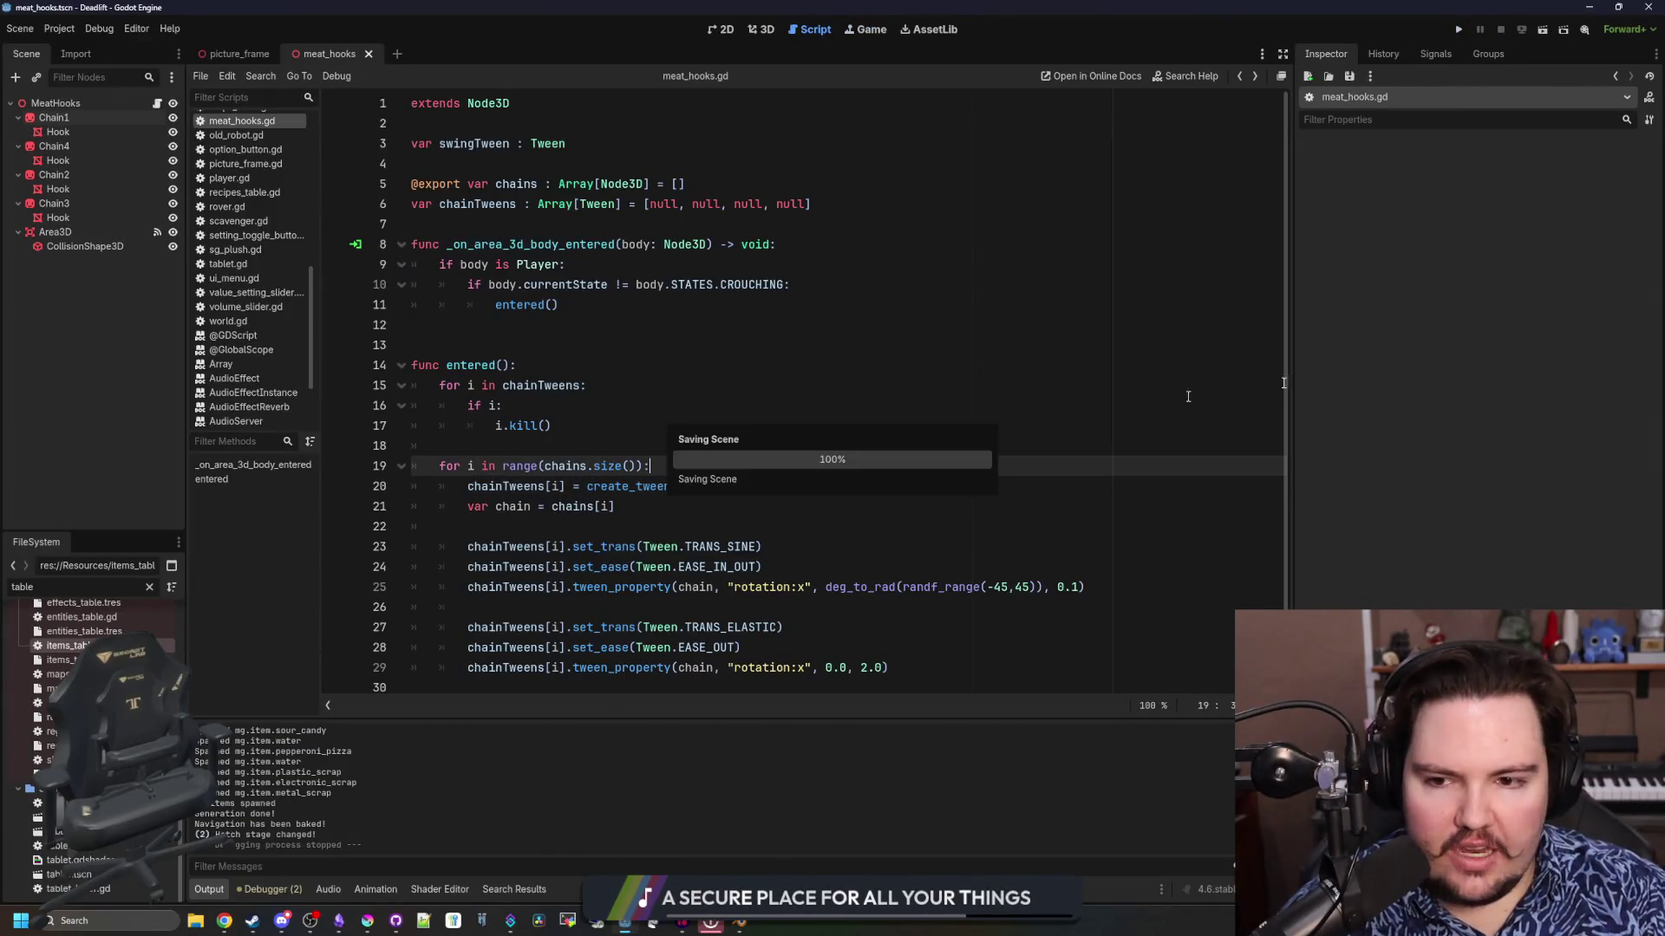
Open a new browser window and run a Freesound search for chain sounds
{"action": "key", "text": "super+2"}
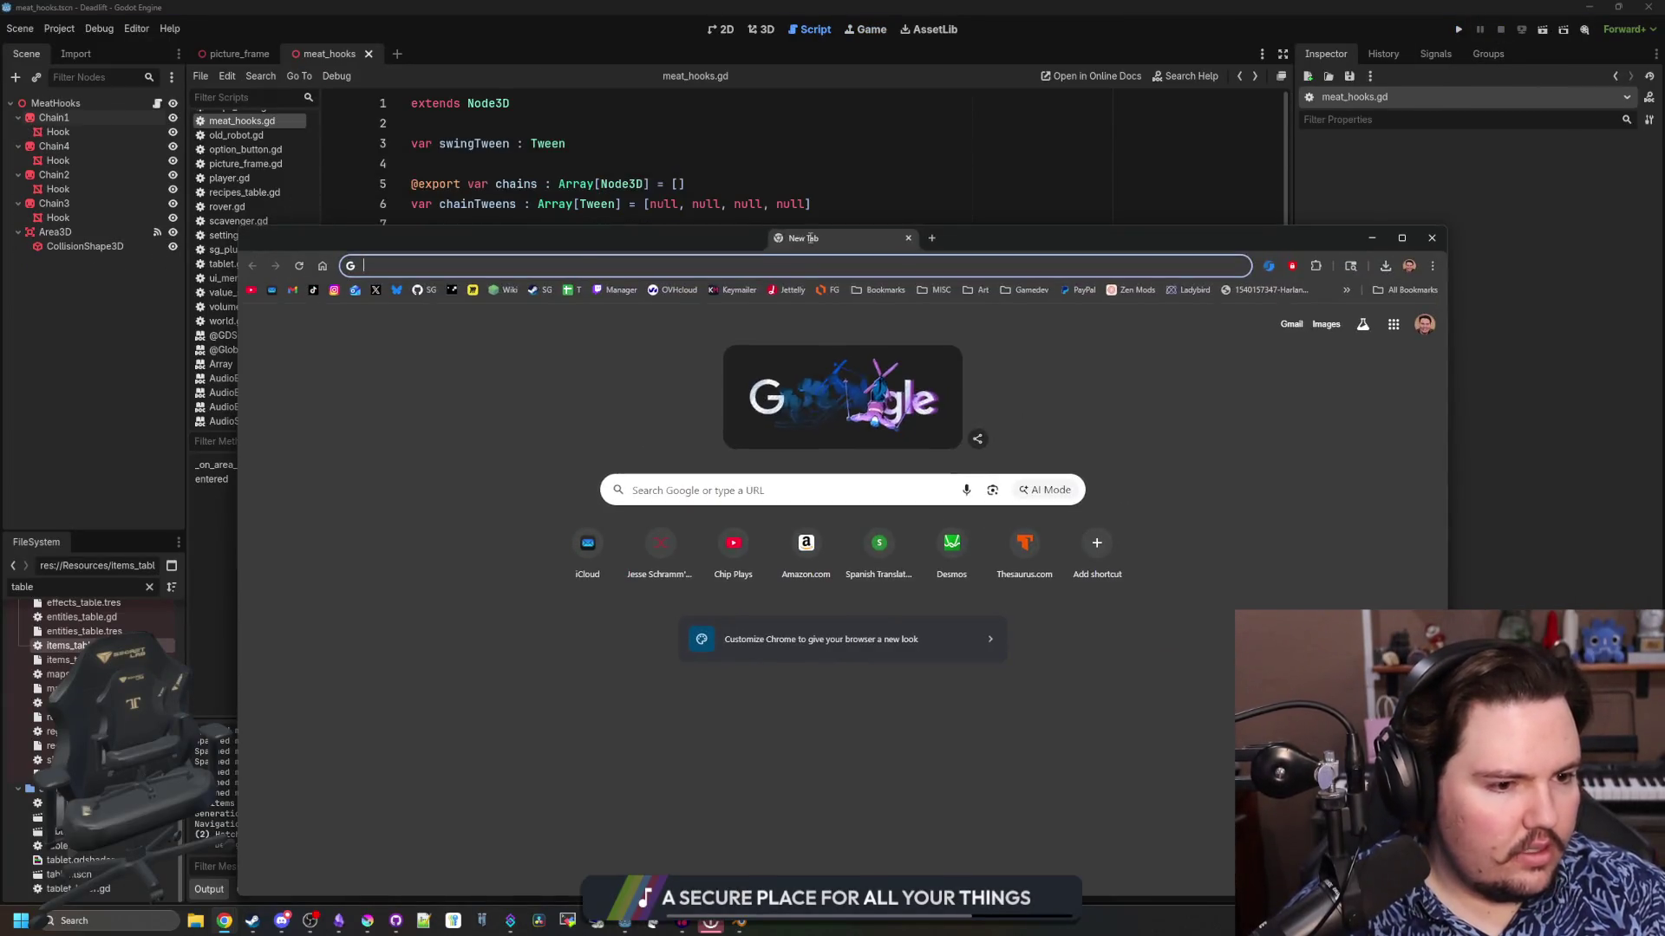
{"action": "type", "text": "freesound.org/search/?q=charge"}
{"action": "key", "text": "Return"}
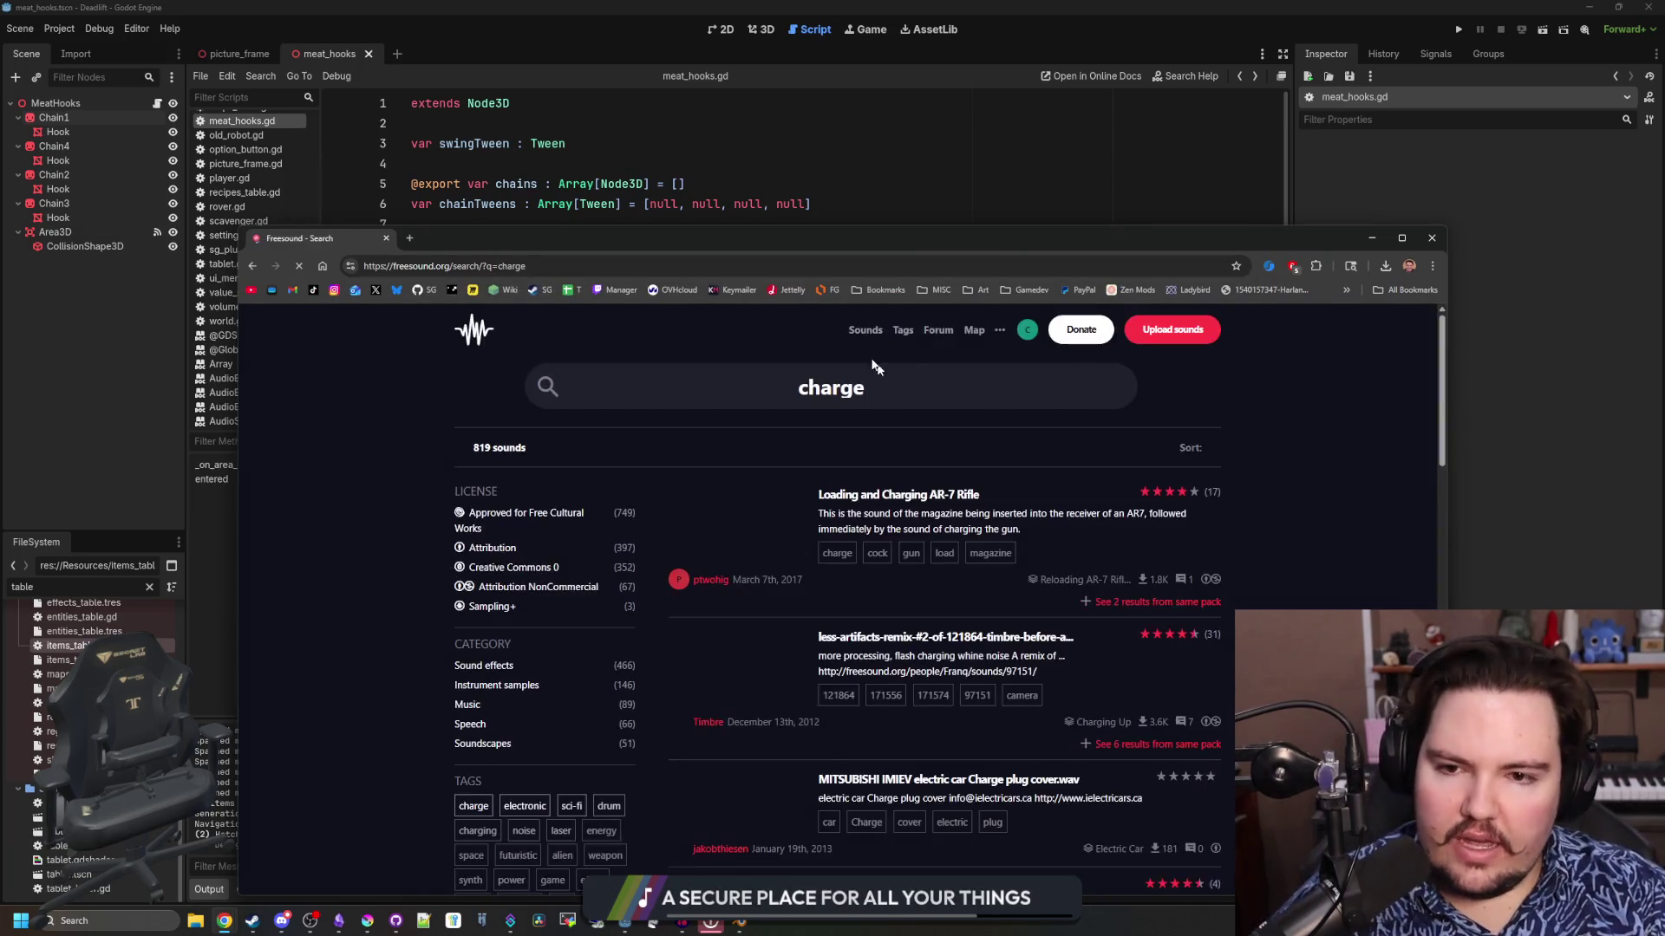
{"action": "key", "text": "Return"}
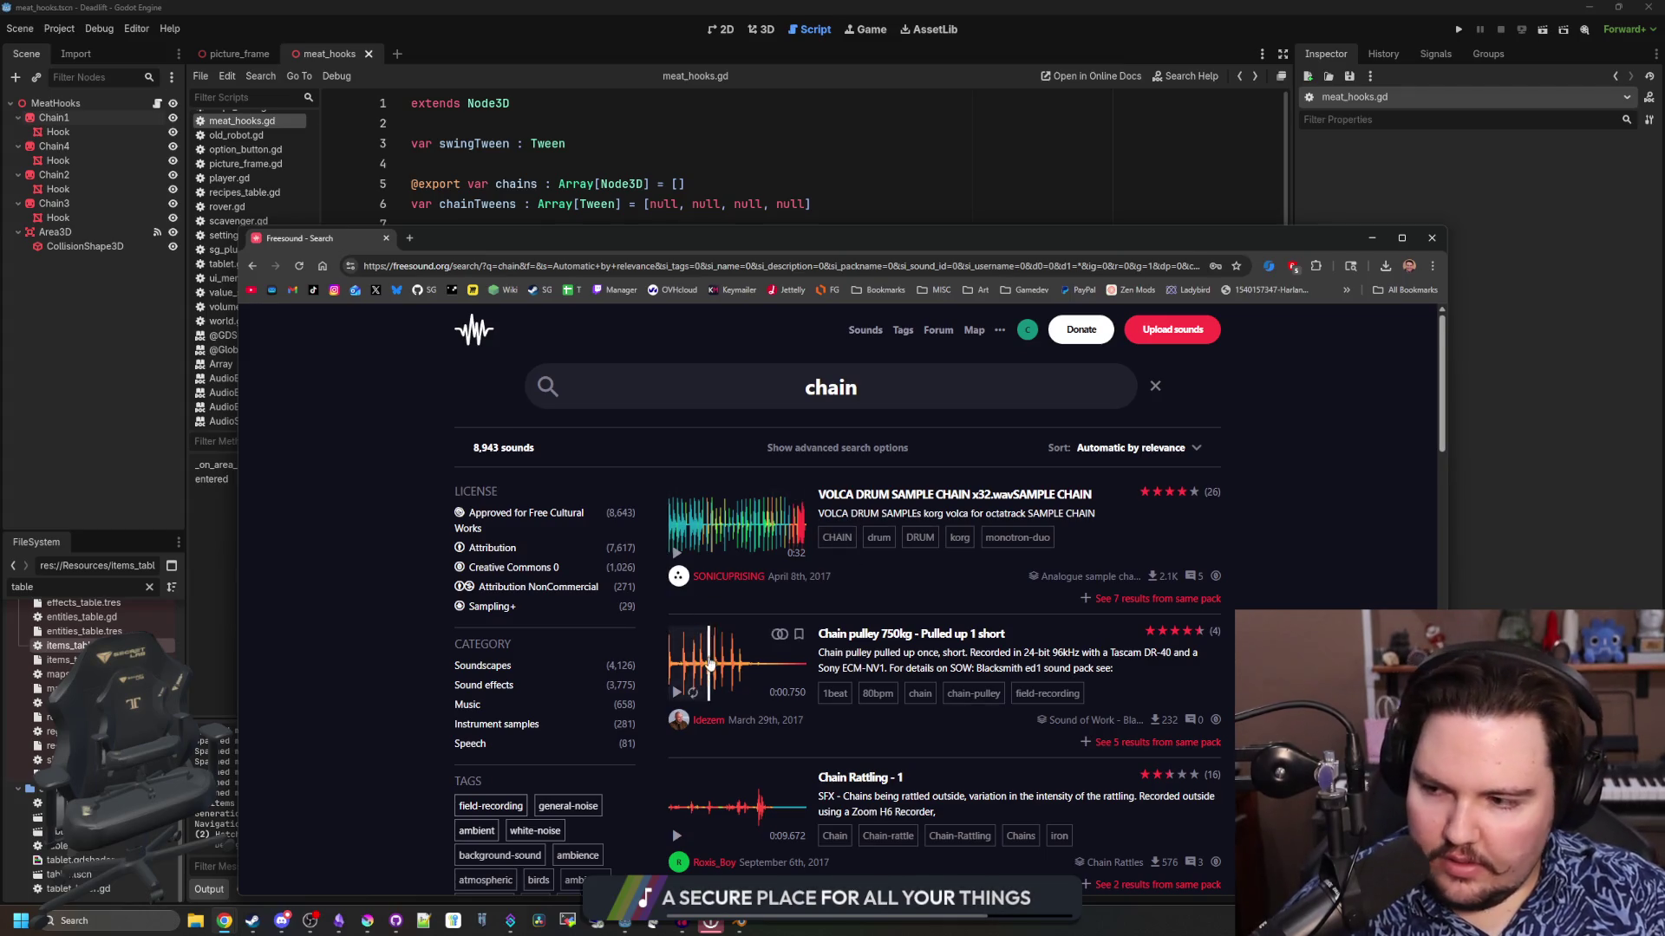
Preview and stop the Chain Rattling and Chain Drag Floor clips
{"action": "scroll", "coordinate": [709, 663], "scroll_direction": "down", "scroll_amount": 1}
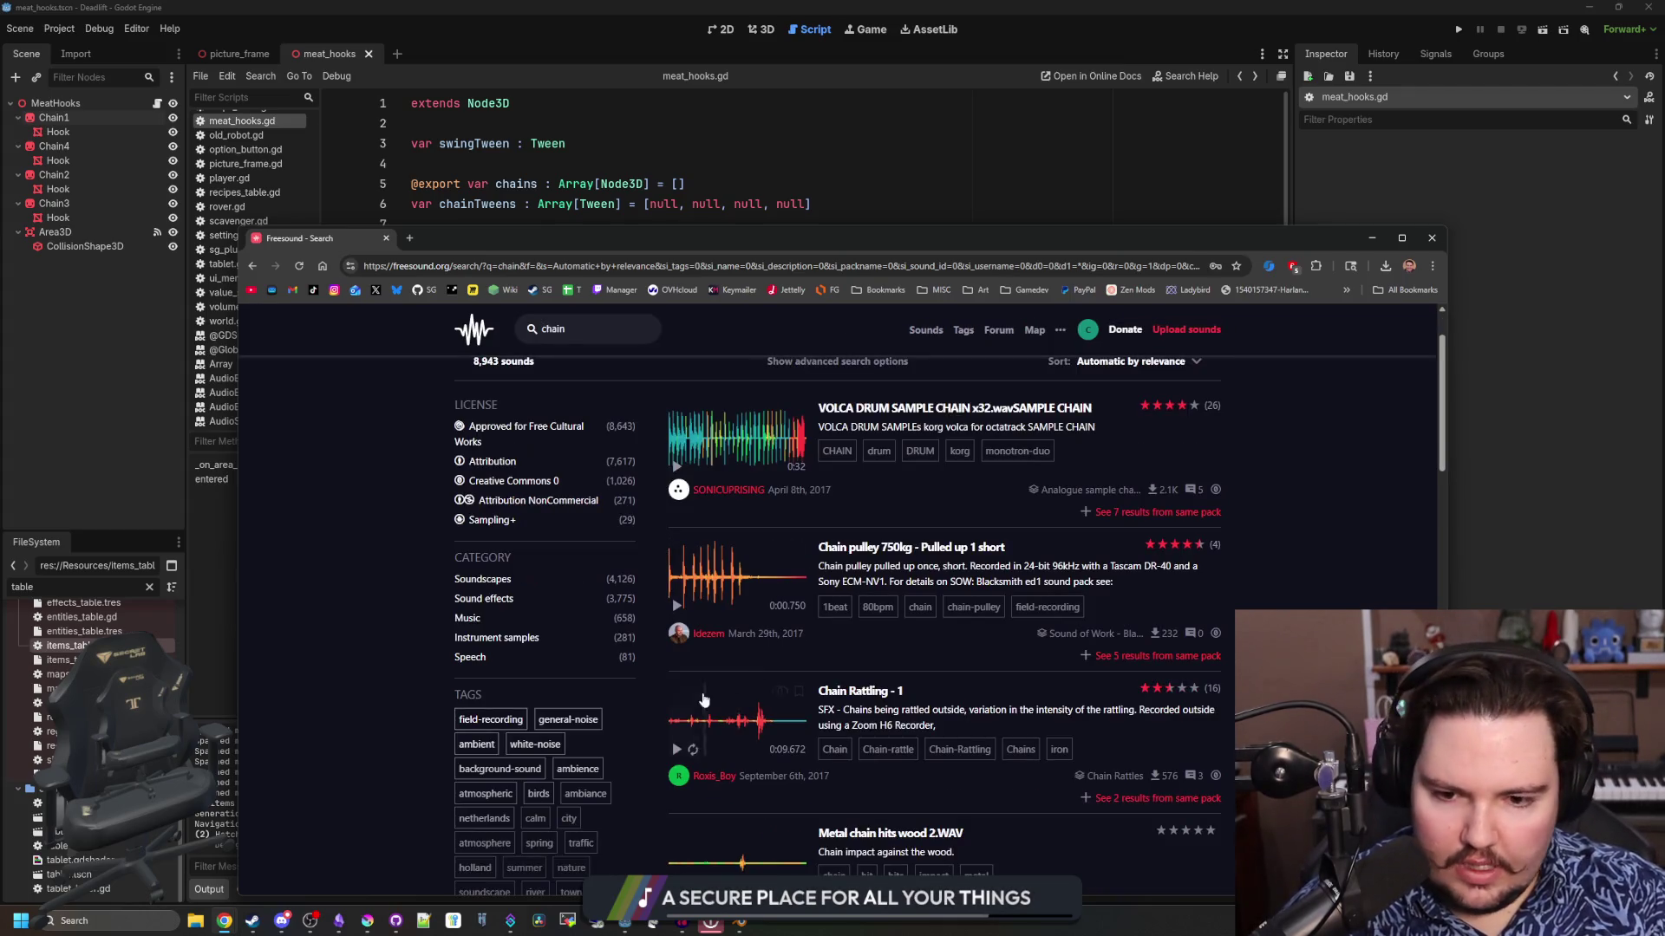
{"action": "left_click", "coordinate": [744, 726]}
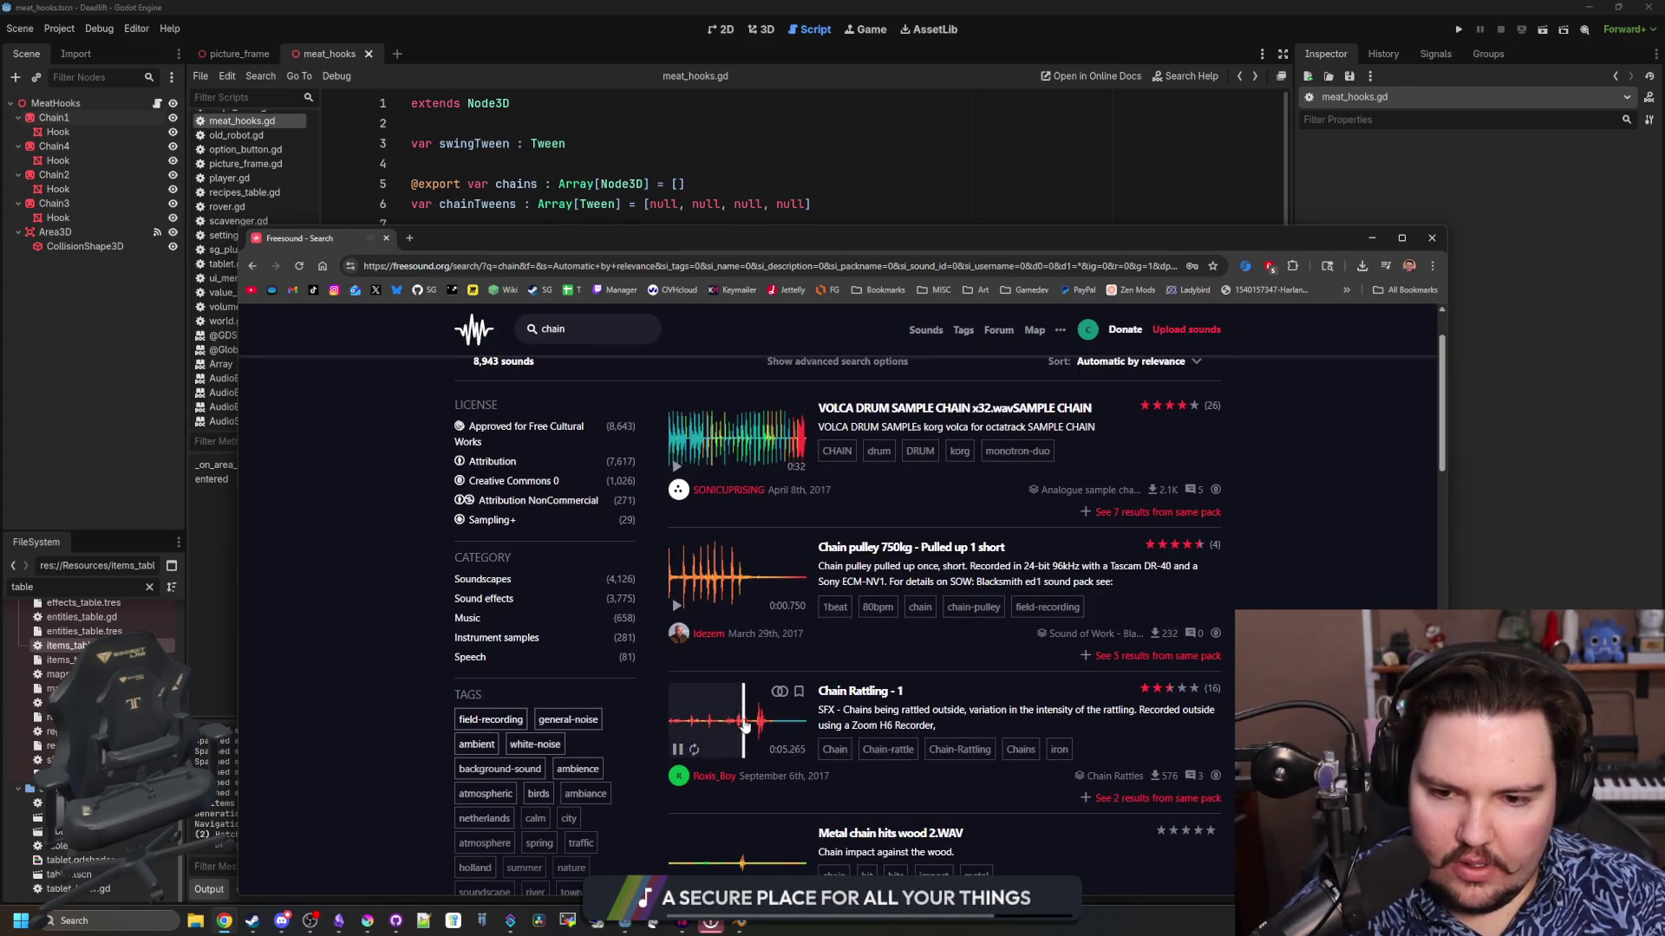
{"action": "left_click", "coordinate": [677, 751]}
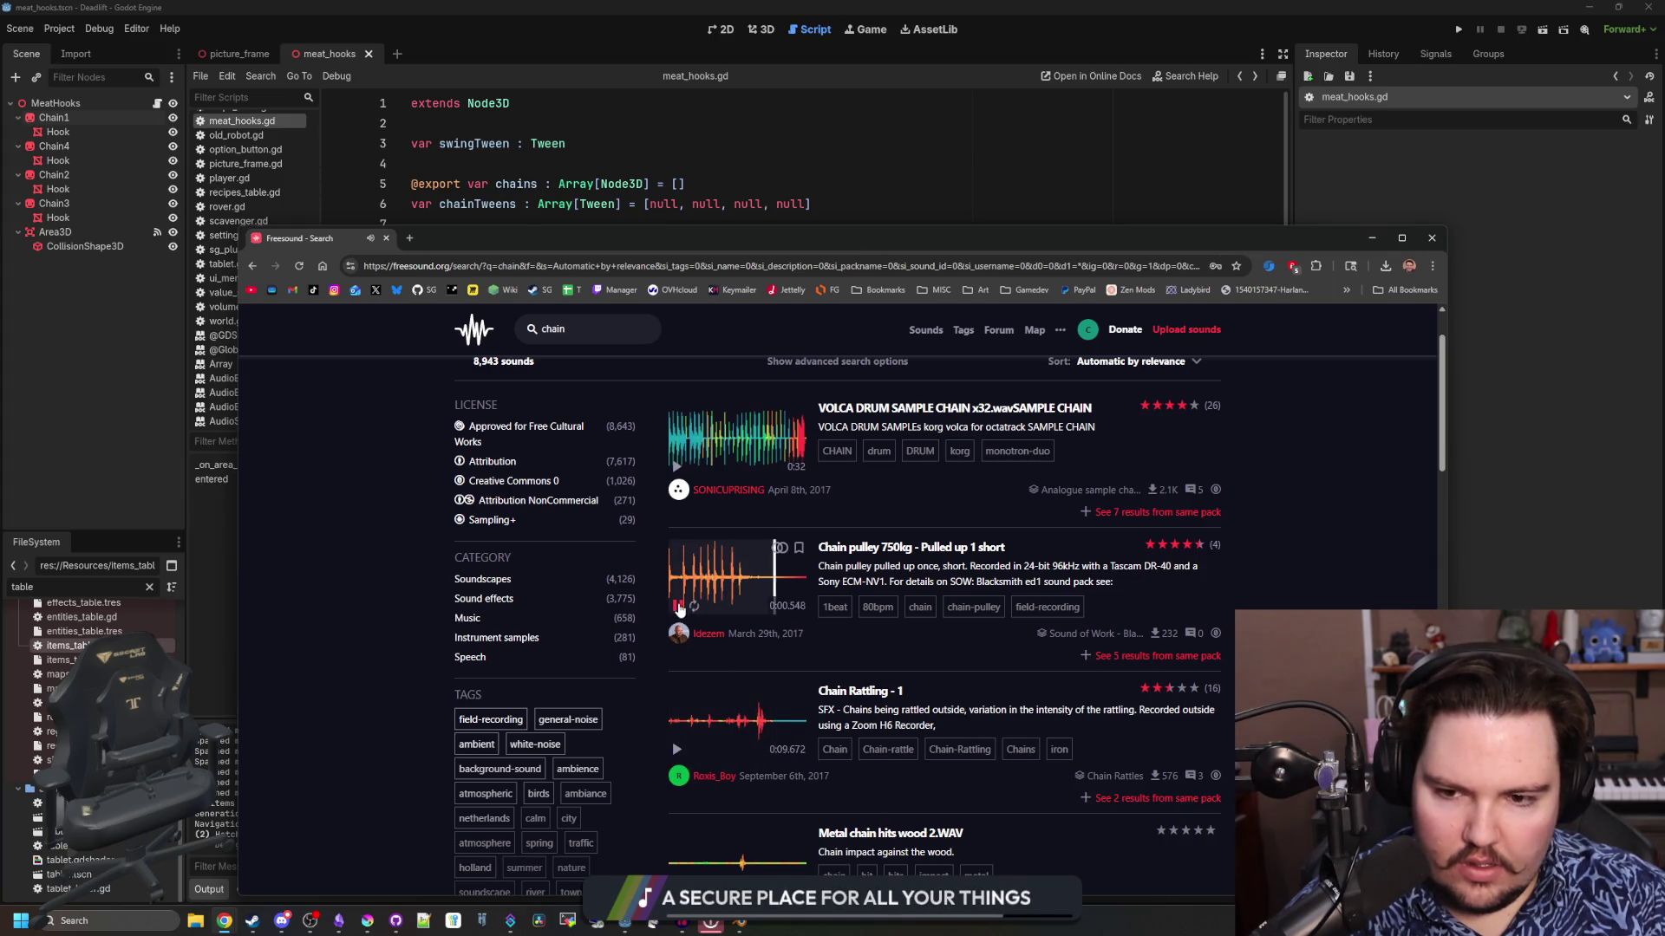
{"action": "scroll", "coordinate": [706, 579], "scroll_direction": "down", "scroll_amount": 4}
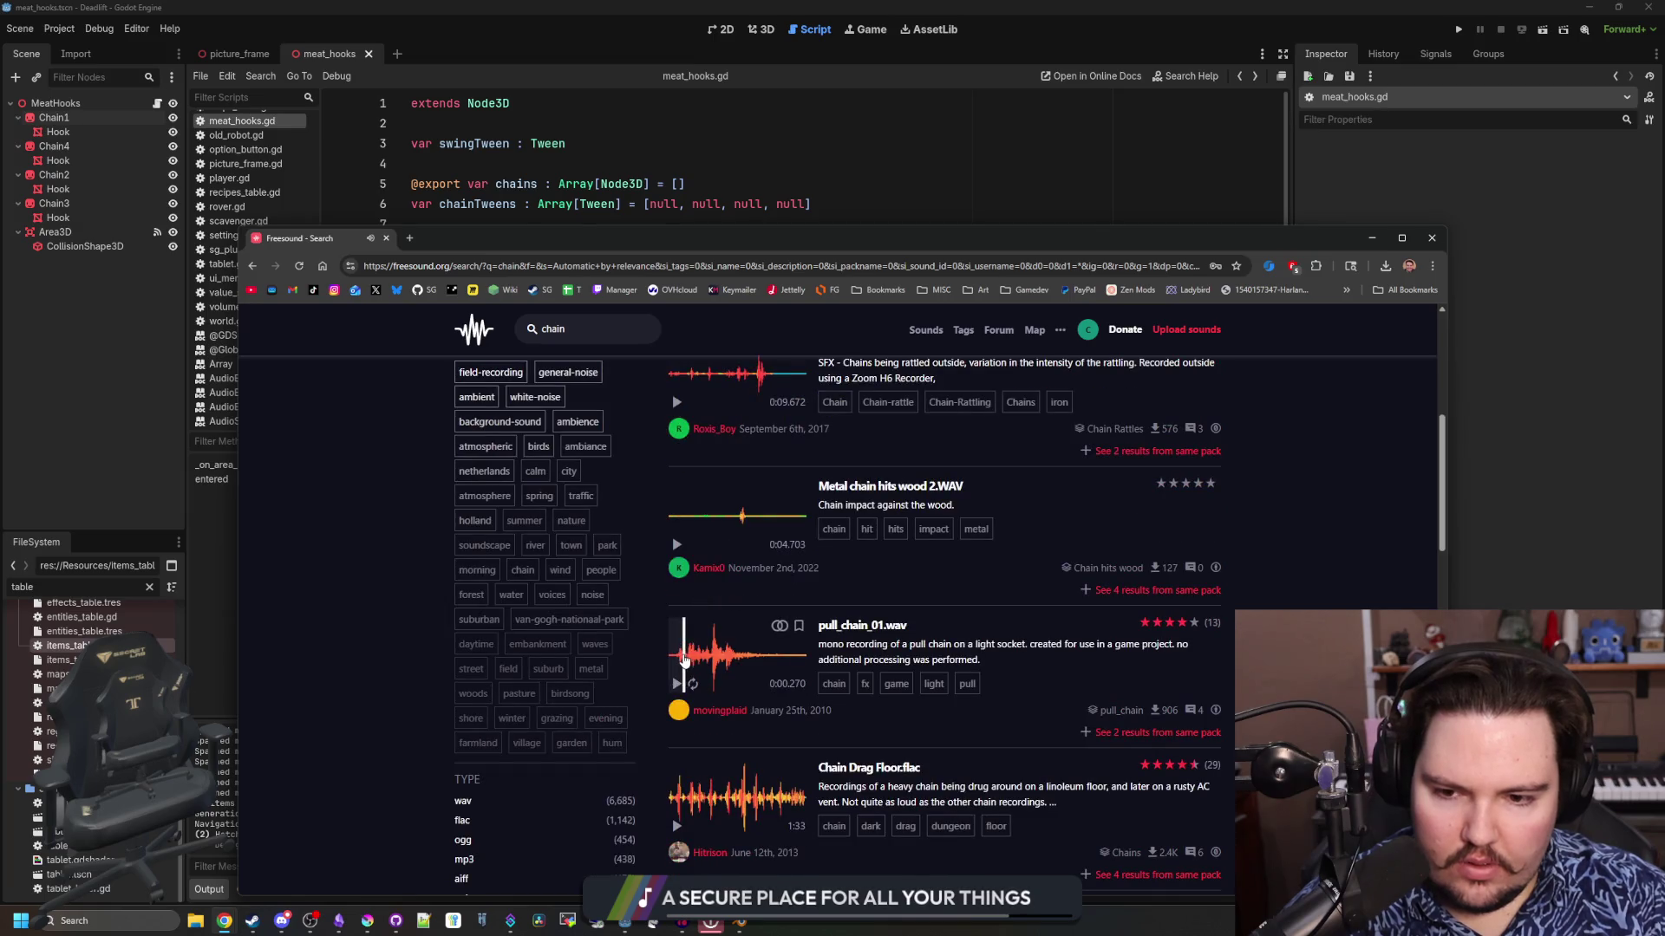
{"action": "scroll", "coordinate": [683, 659], "scroll_direction": "down", "scroll_amount": 2}
{"action": "left_click", "coordinate": [724, 624]}
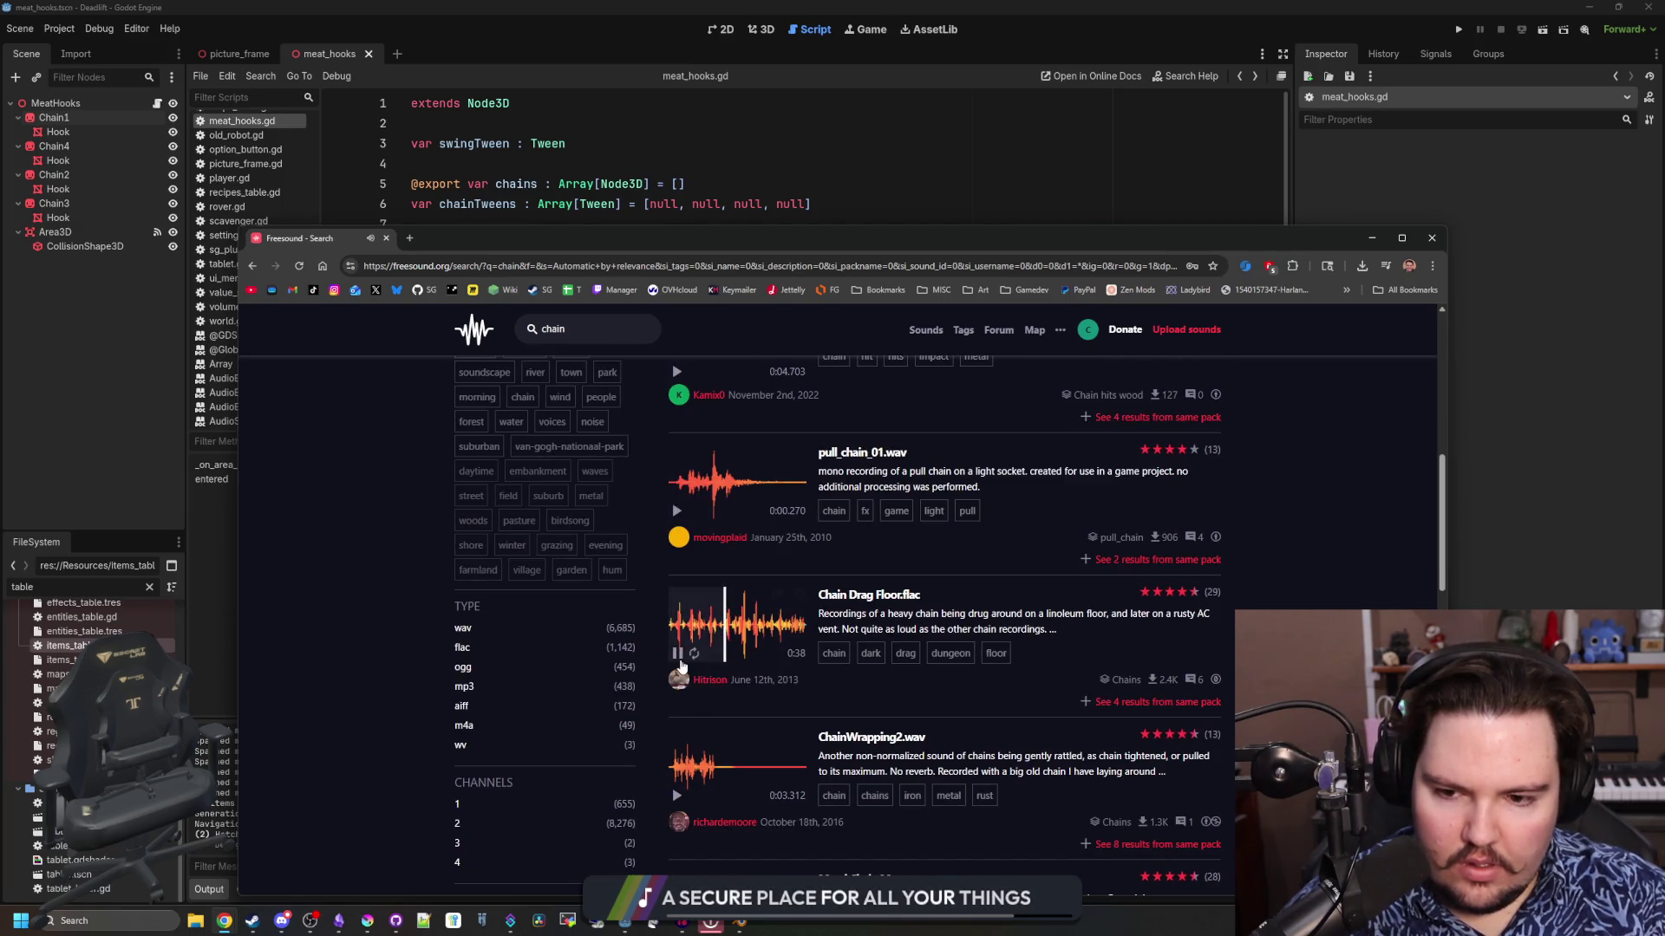
{"action": "left_click", "coordinate": [678, 656]}
Play the ChainWrapping2.wav preview and scroll through the results and back up
{"action": "left_click", "coordinate": [679, 796]}
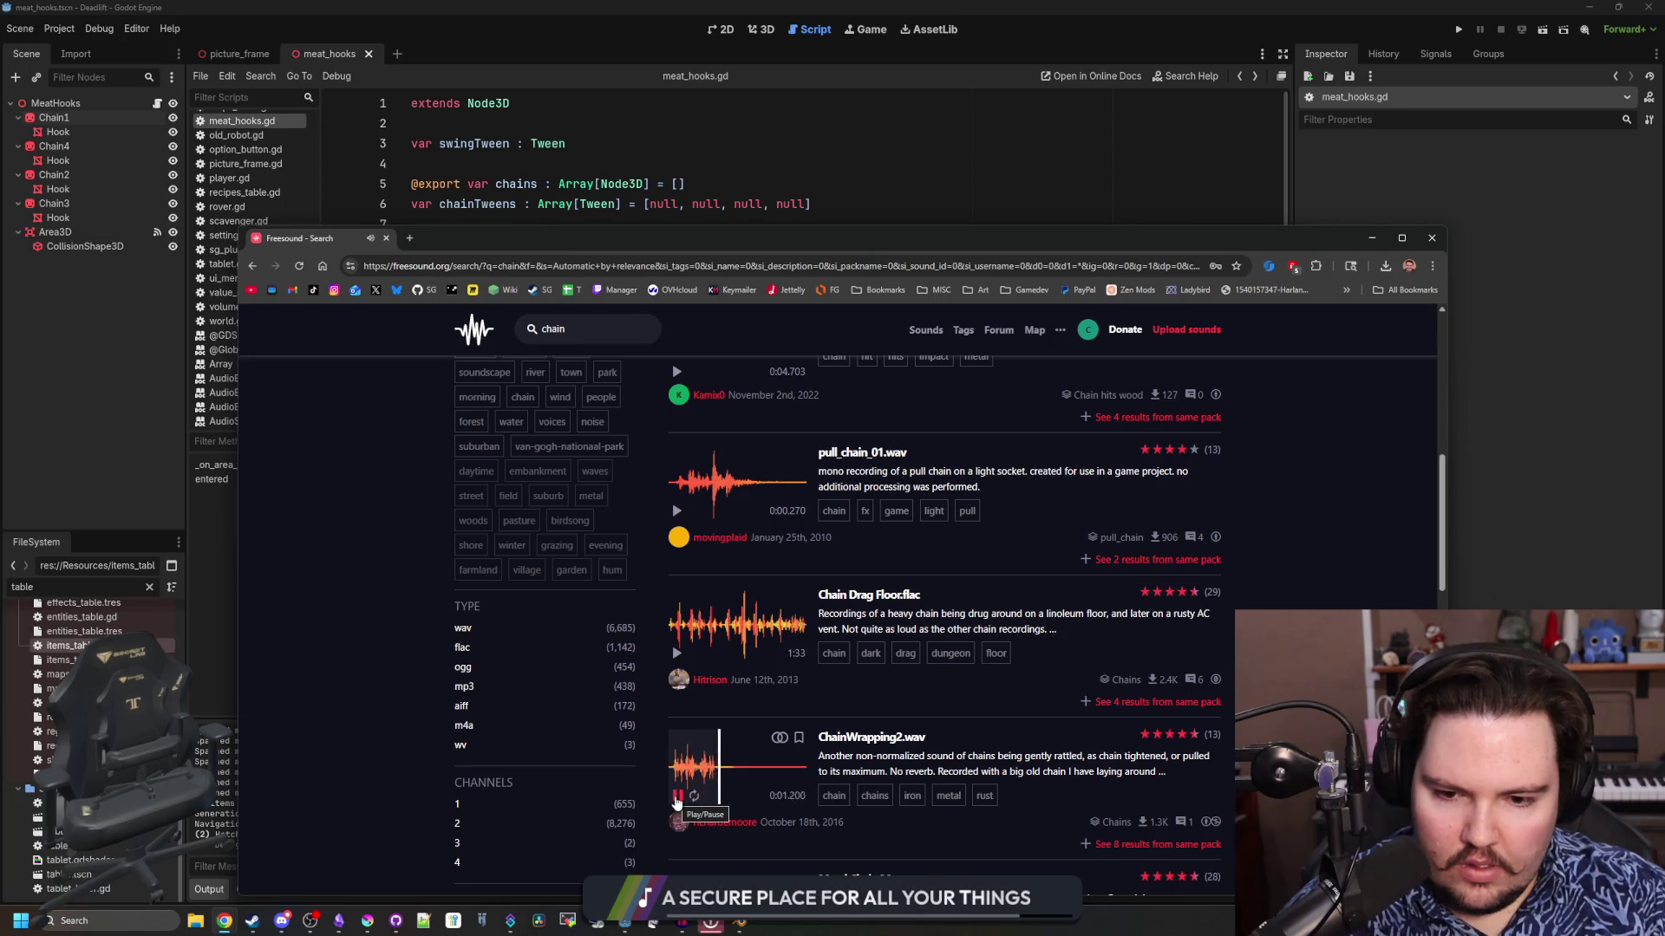
{"action": "scroll", "coordinate": [685, 694], "scroll_direction": "down", "scroll_amount": 3}
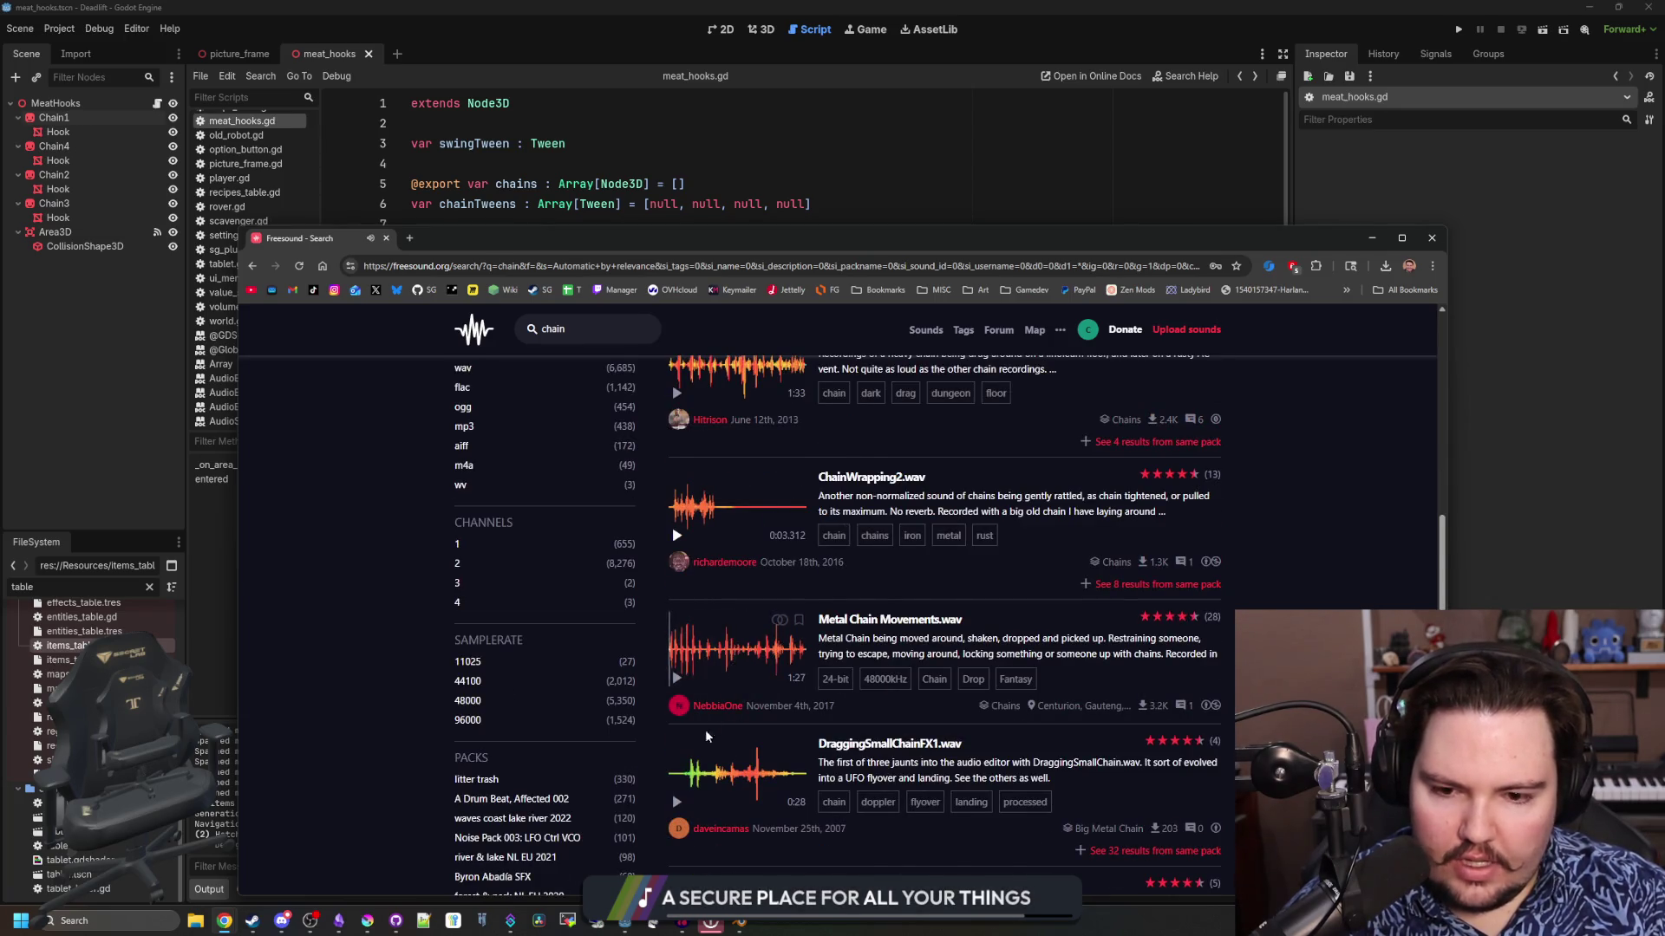
{"action": "scroll", "coordinate": [737, 624], "scroll_direction": "down", "scroll_amount": 2}
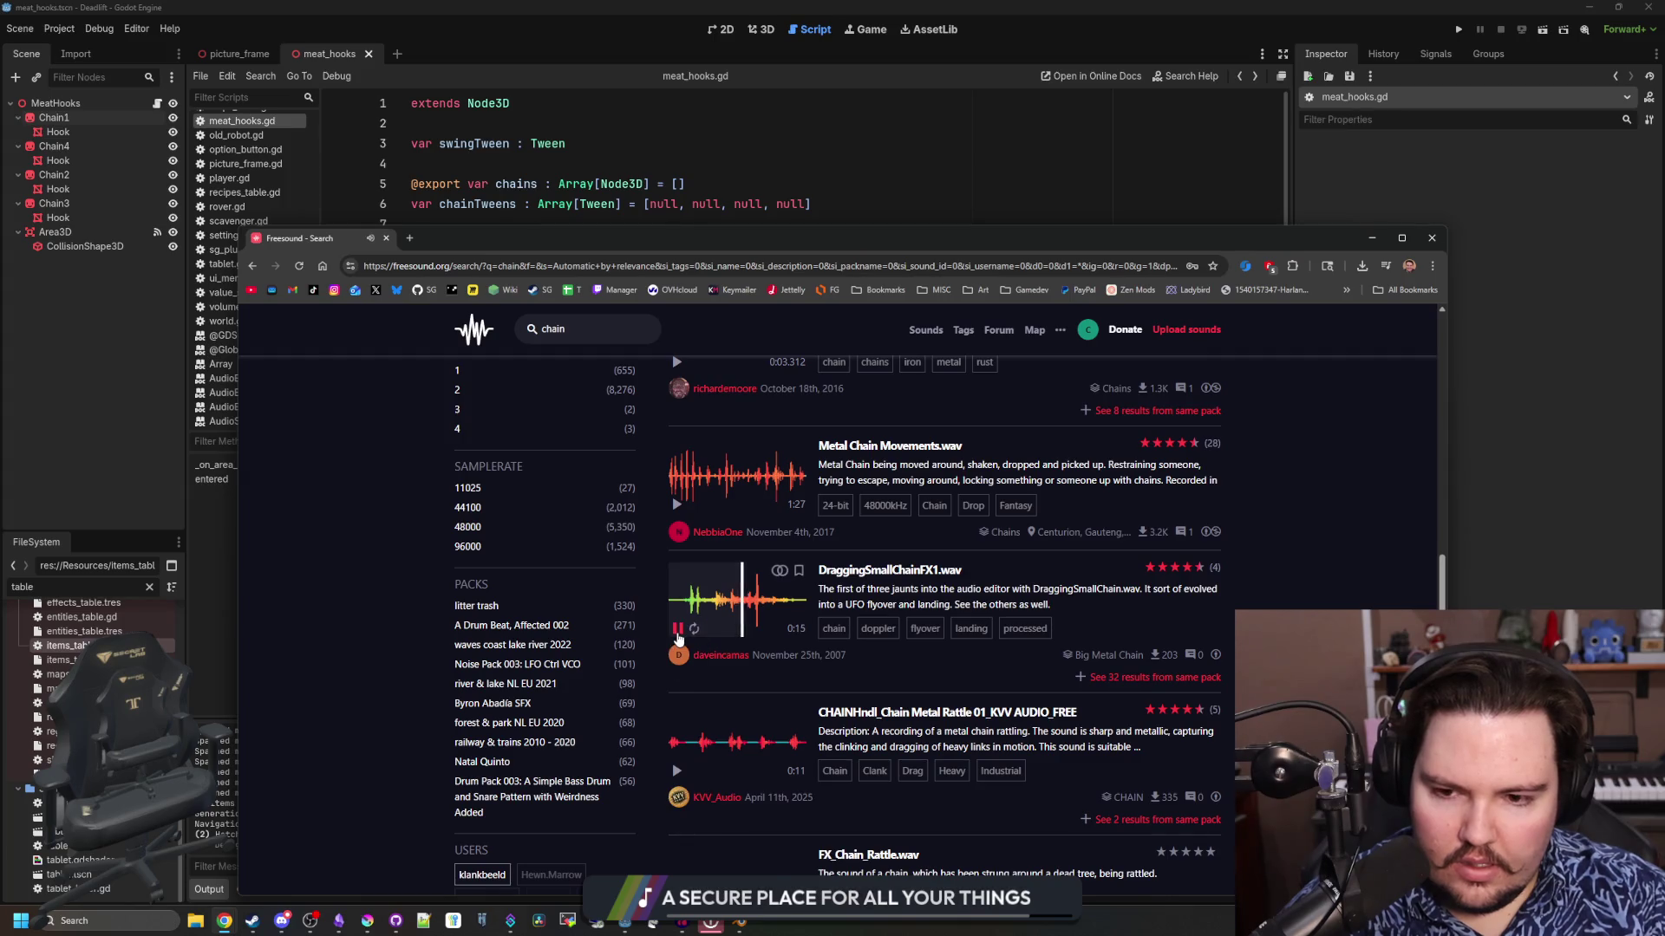
{"action": "scroll", "coordinate": [732, 612], "scroll_direction": "down", "scroll_amount": 7}
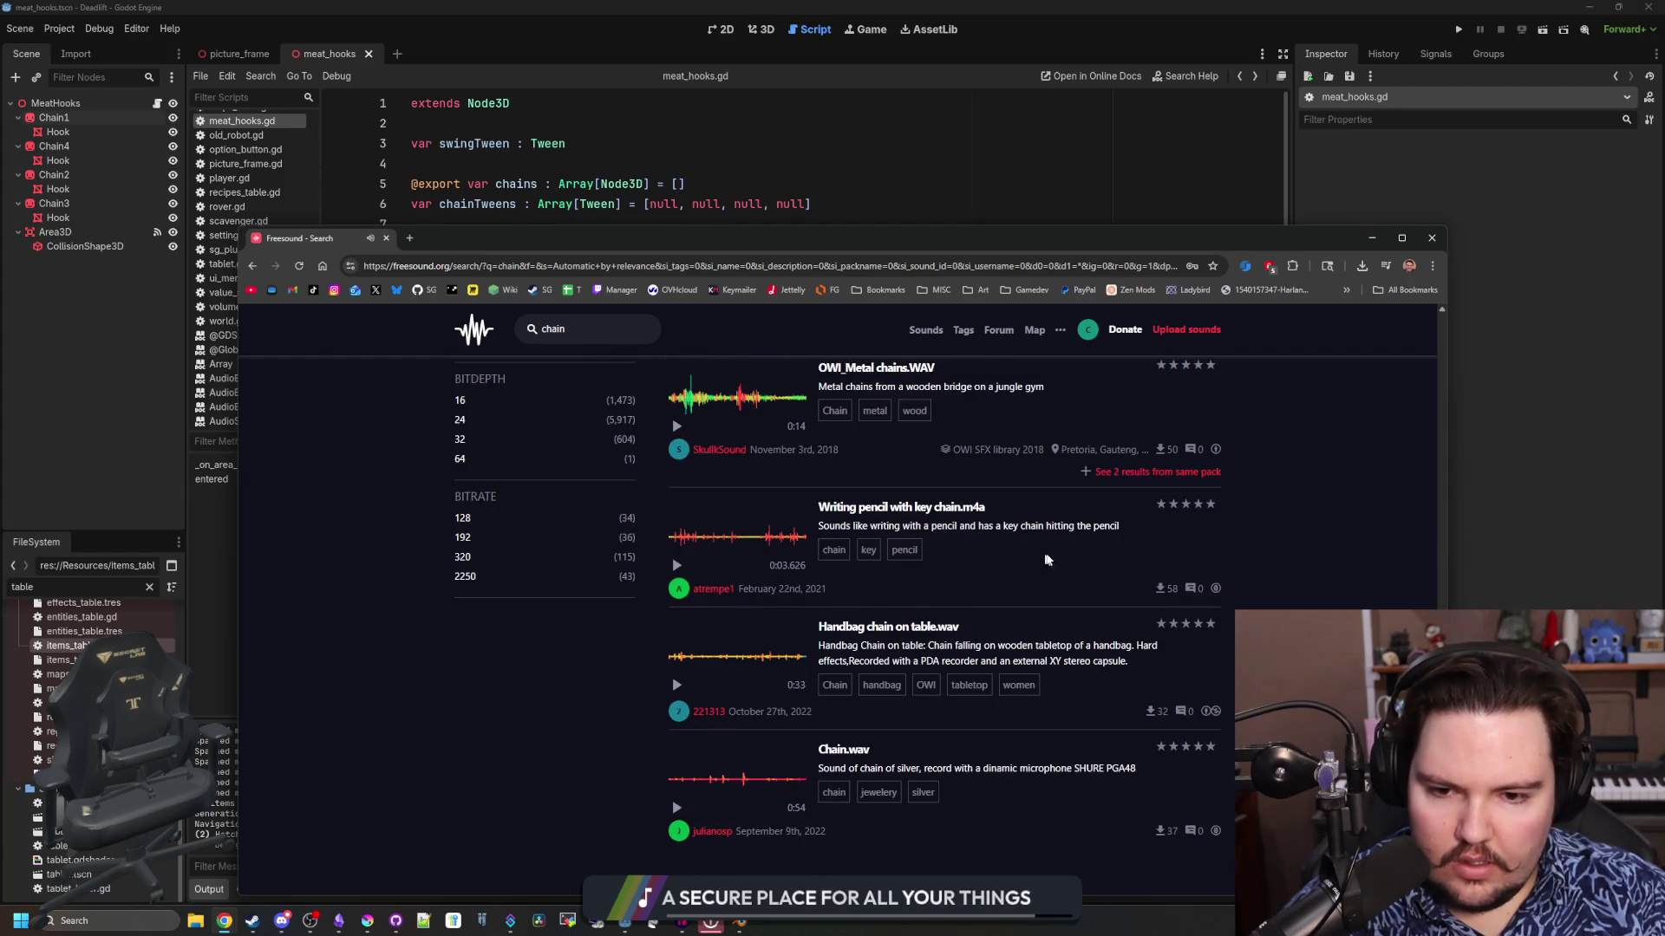
{"action": "scroll", "coordinate": [949, 612], "scroll_direction": "up", "scroll_amount": 15}
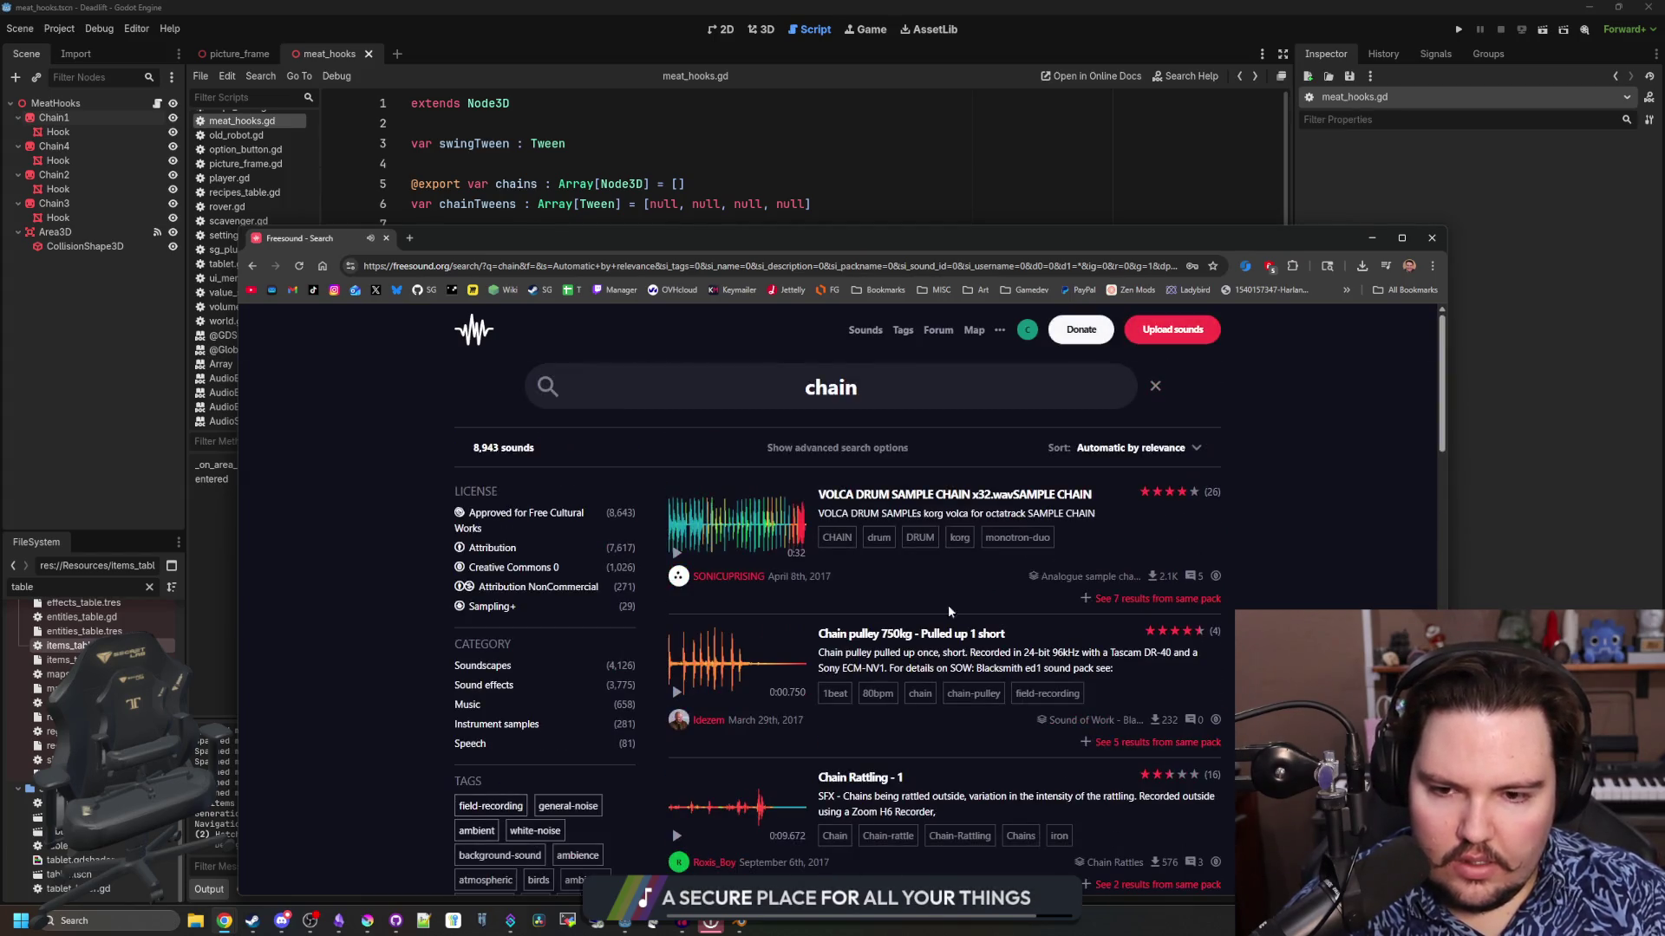
Filter the chain results to Creative Commons 0 and sort by most downloads
{"action": "left_click", "coordinate": [553, 568]}
{"action": "left_click", "coordinate": [1136, 447]}
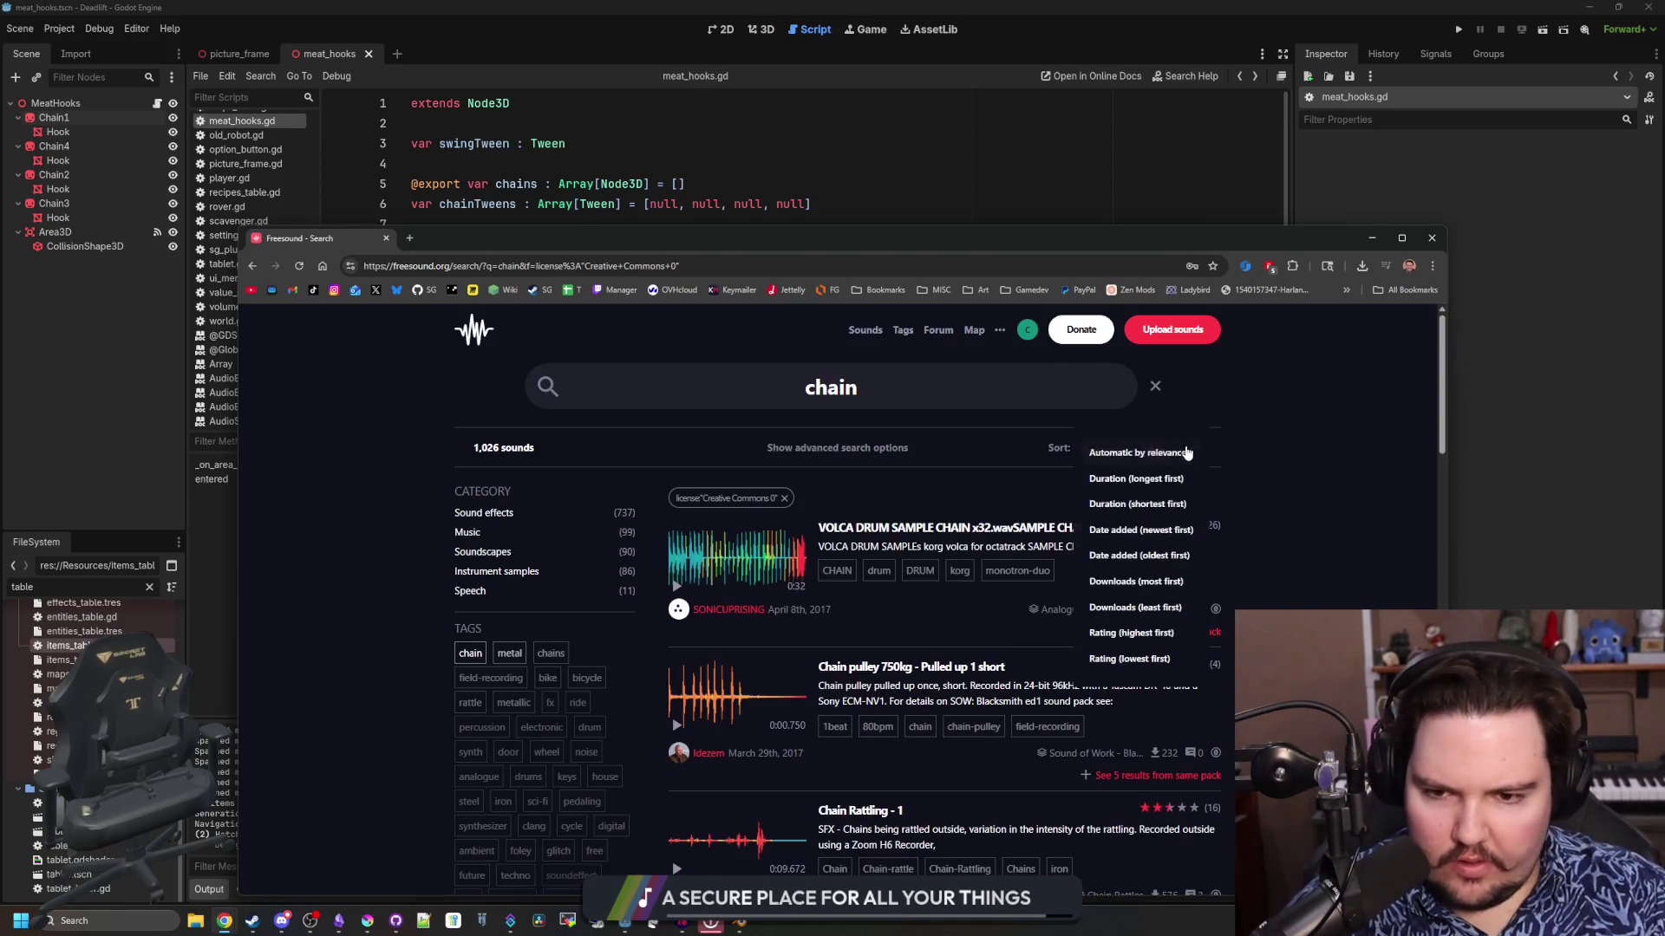
{"action": "left_click", "coordinate": [1167, 584]}
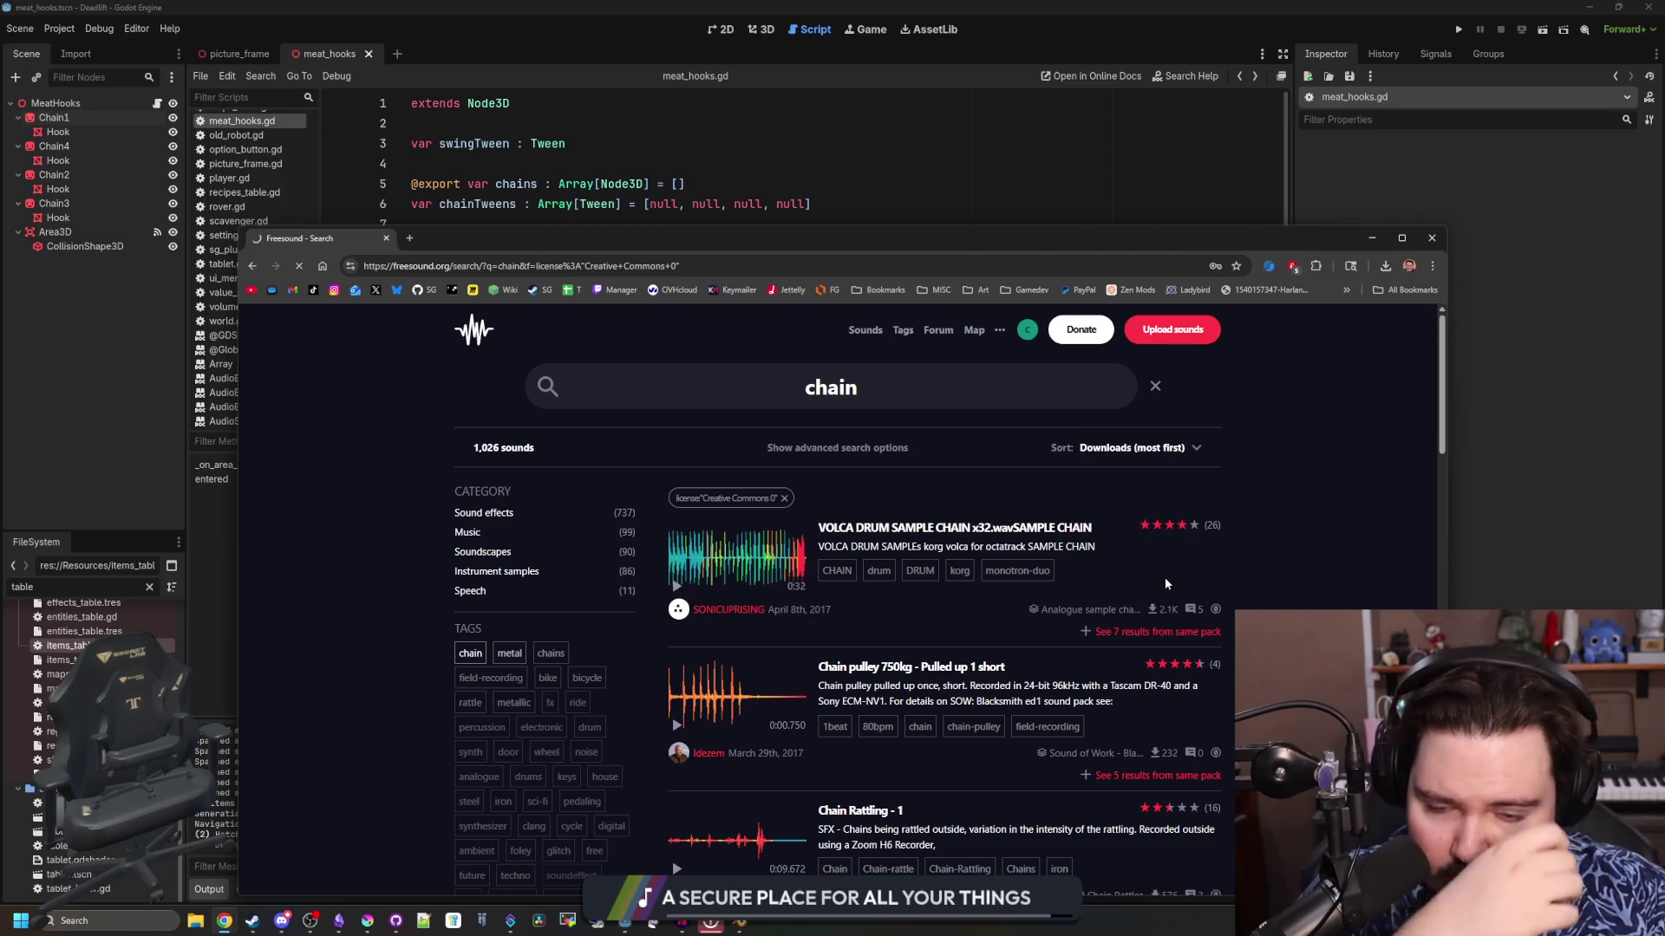
Audition the Thriller Ambient, metal chain and ChainsRattling.aif previews
{"action": "scroll", "coordinate": [739, 600], "scroll_direction": "down", "scroll_amount": 2}
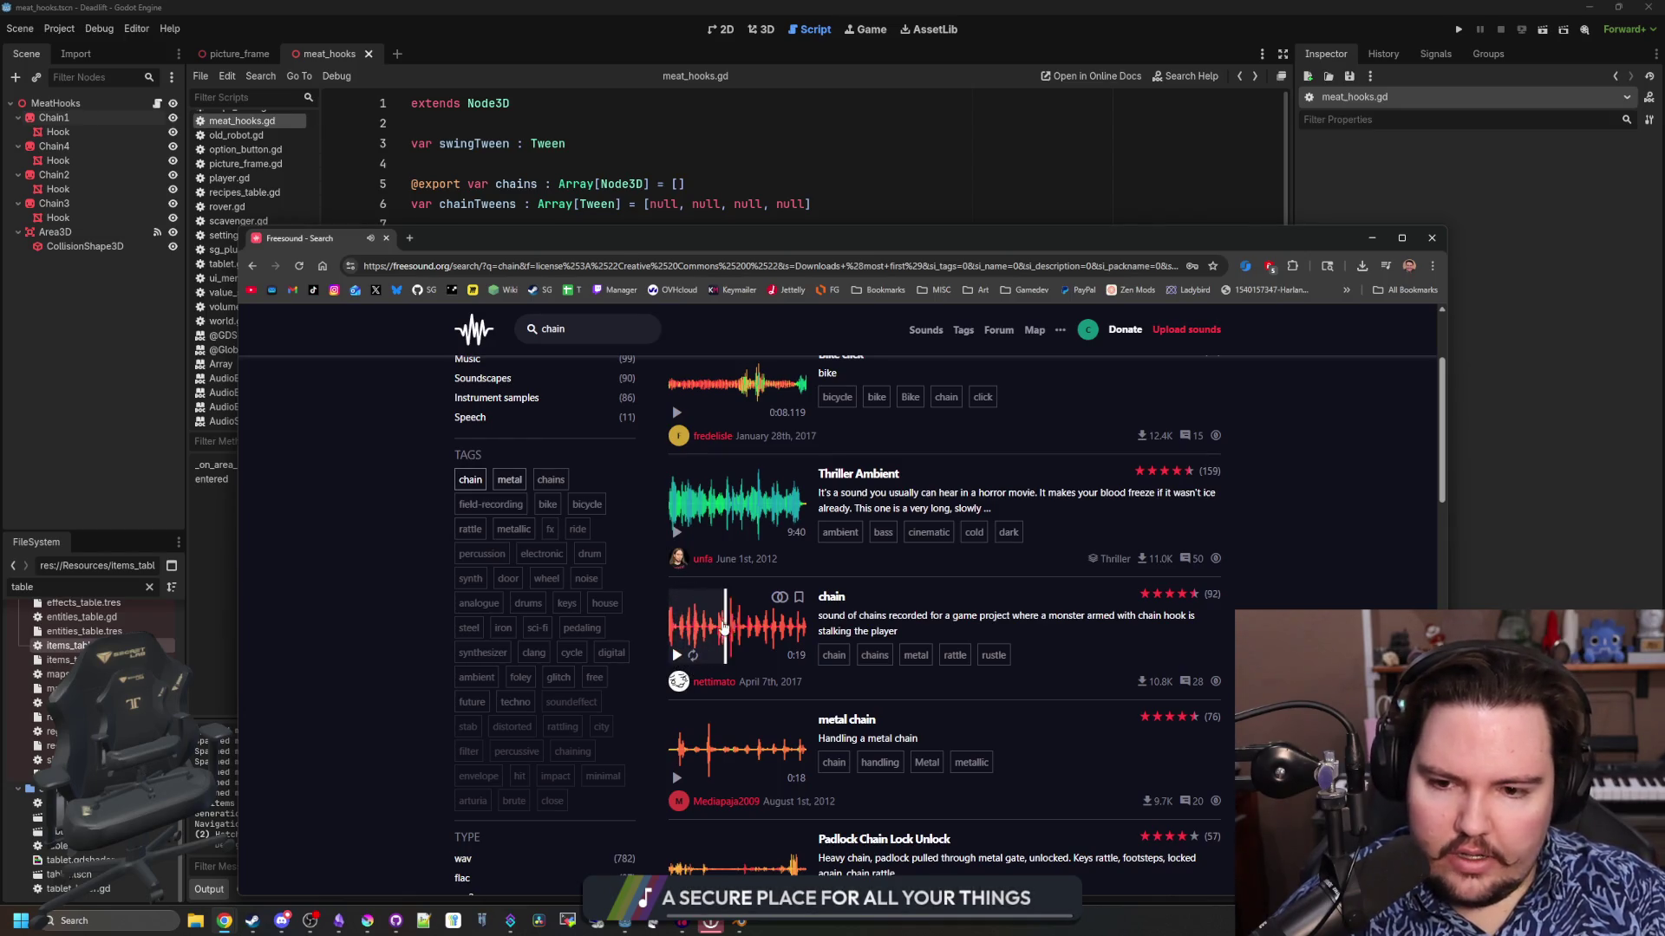
{"action": "left_click", "coordinate": [719, 498]}
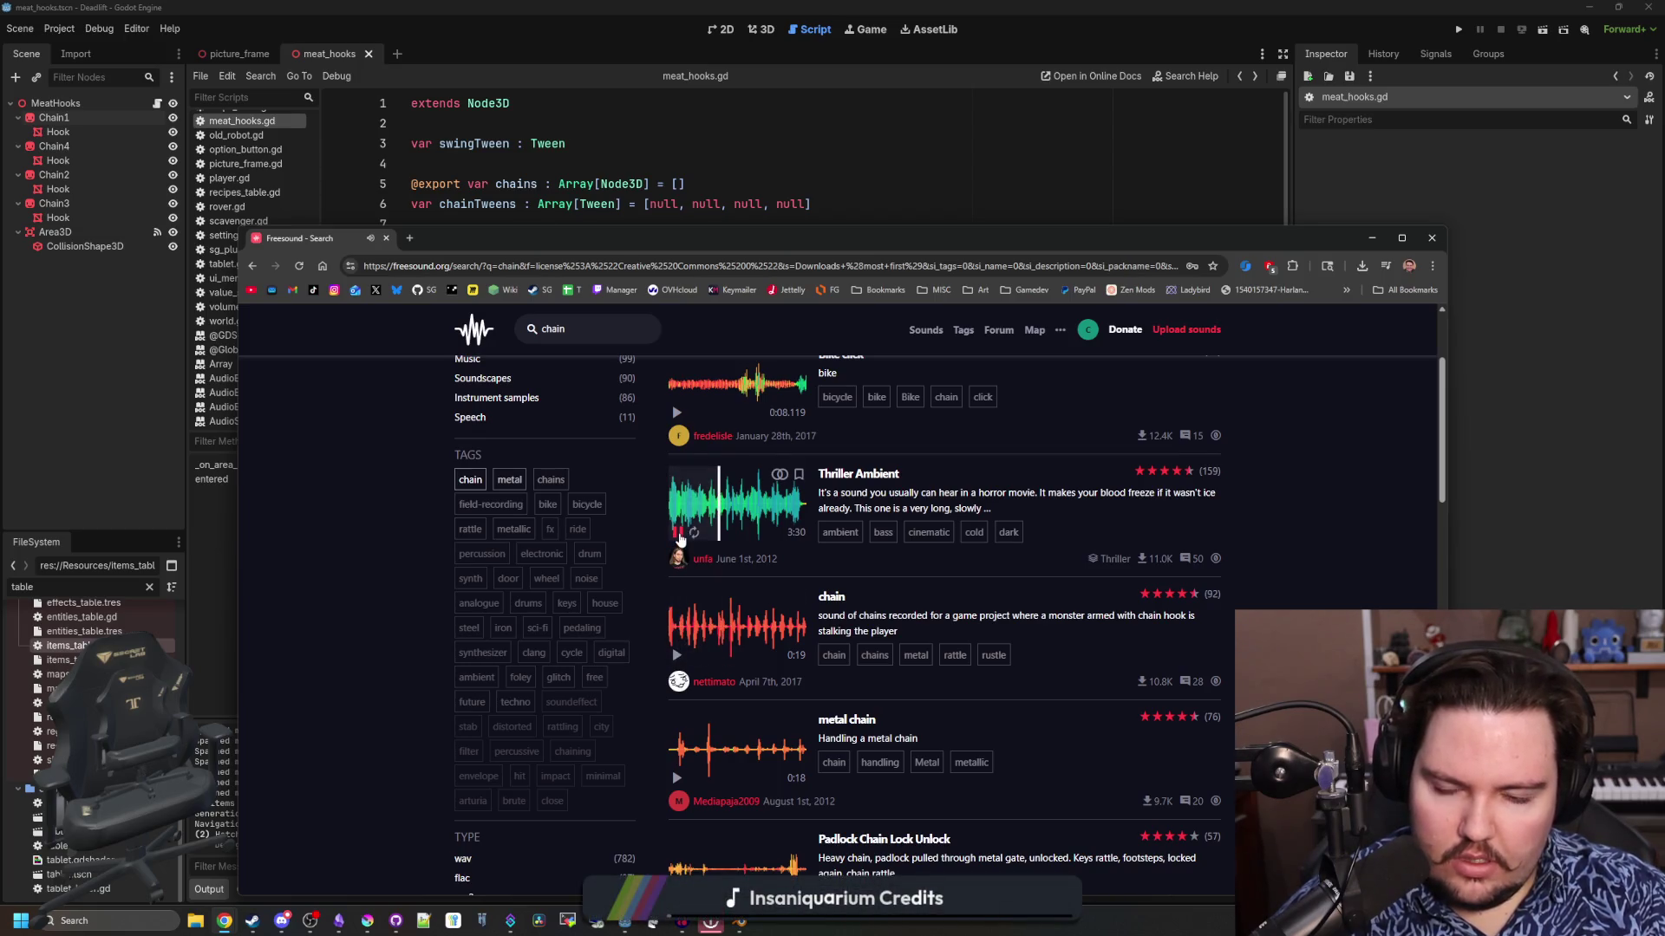
{"action": "left_click", "coordinate": [677, 531]}
{"action": "scroll", "coordinate": [664, 581], "scroll_direction": "down", "scroll_amount": 2}
{"action": "left_click", "coordinate": [677, 605]}
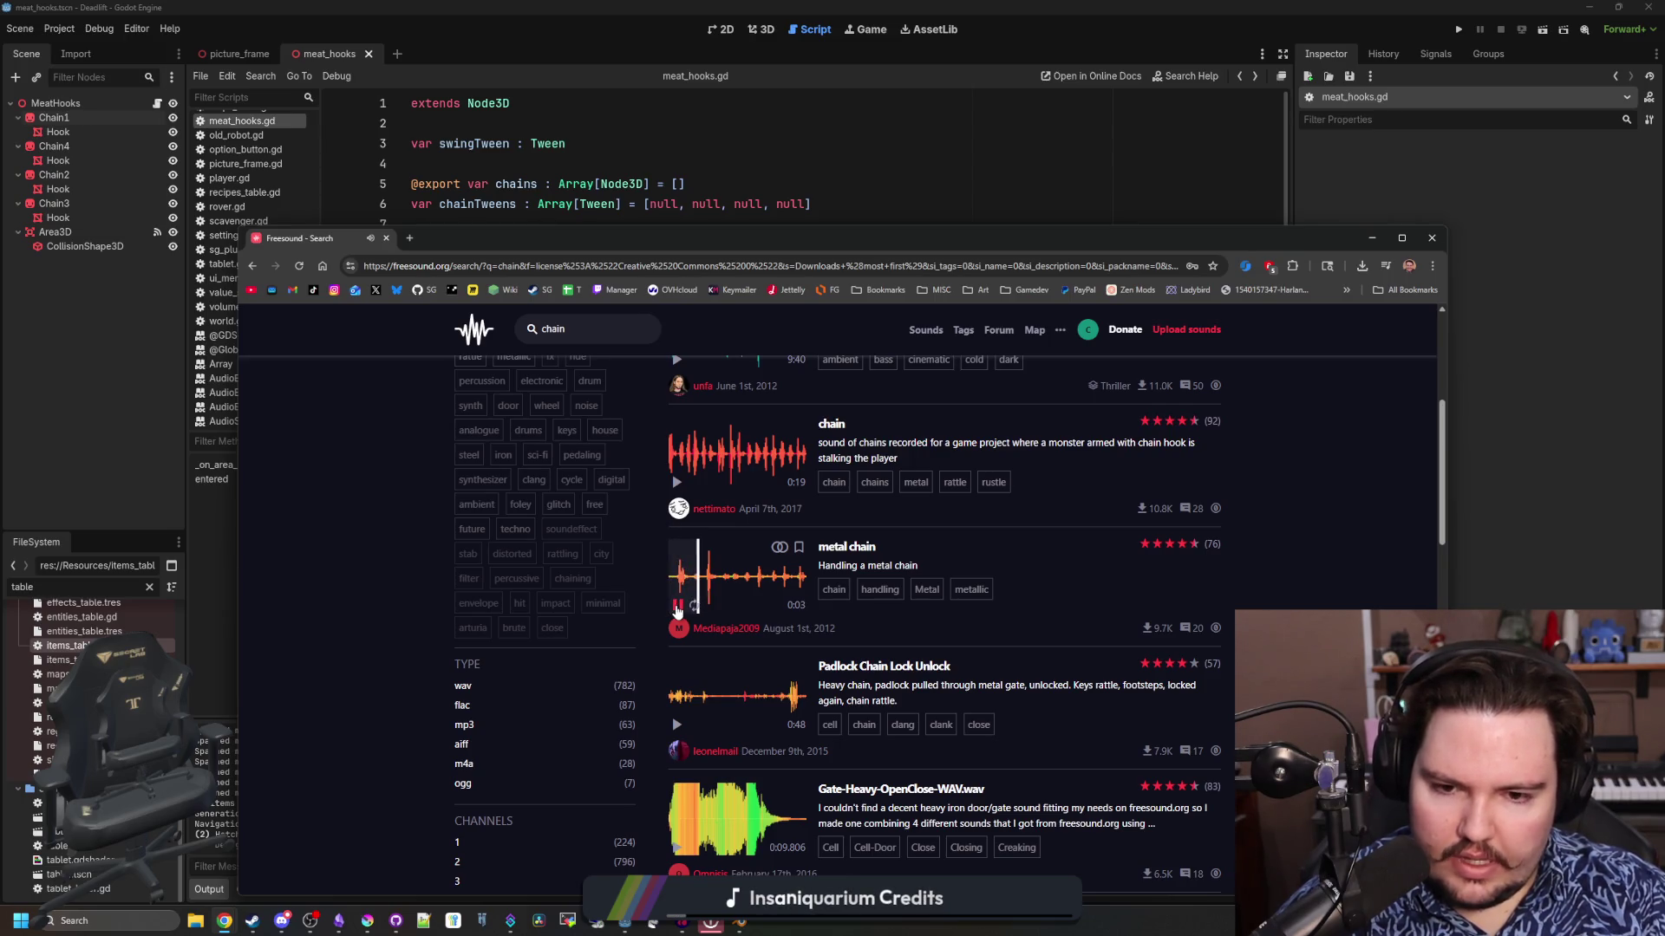
{"action": "scroll", "coordinate": [677, 612], "scroll_direction": "down", "scroll_amount": 3}
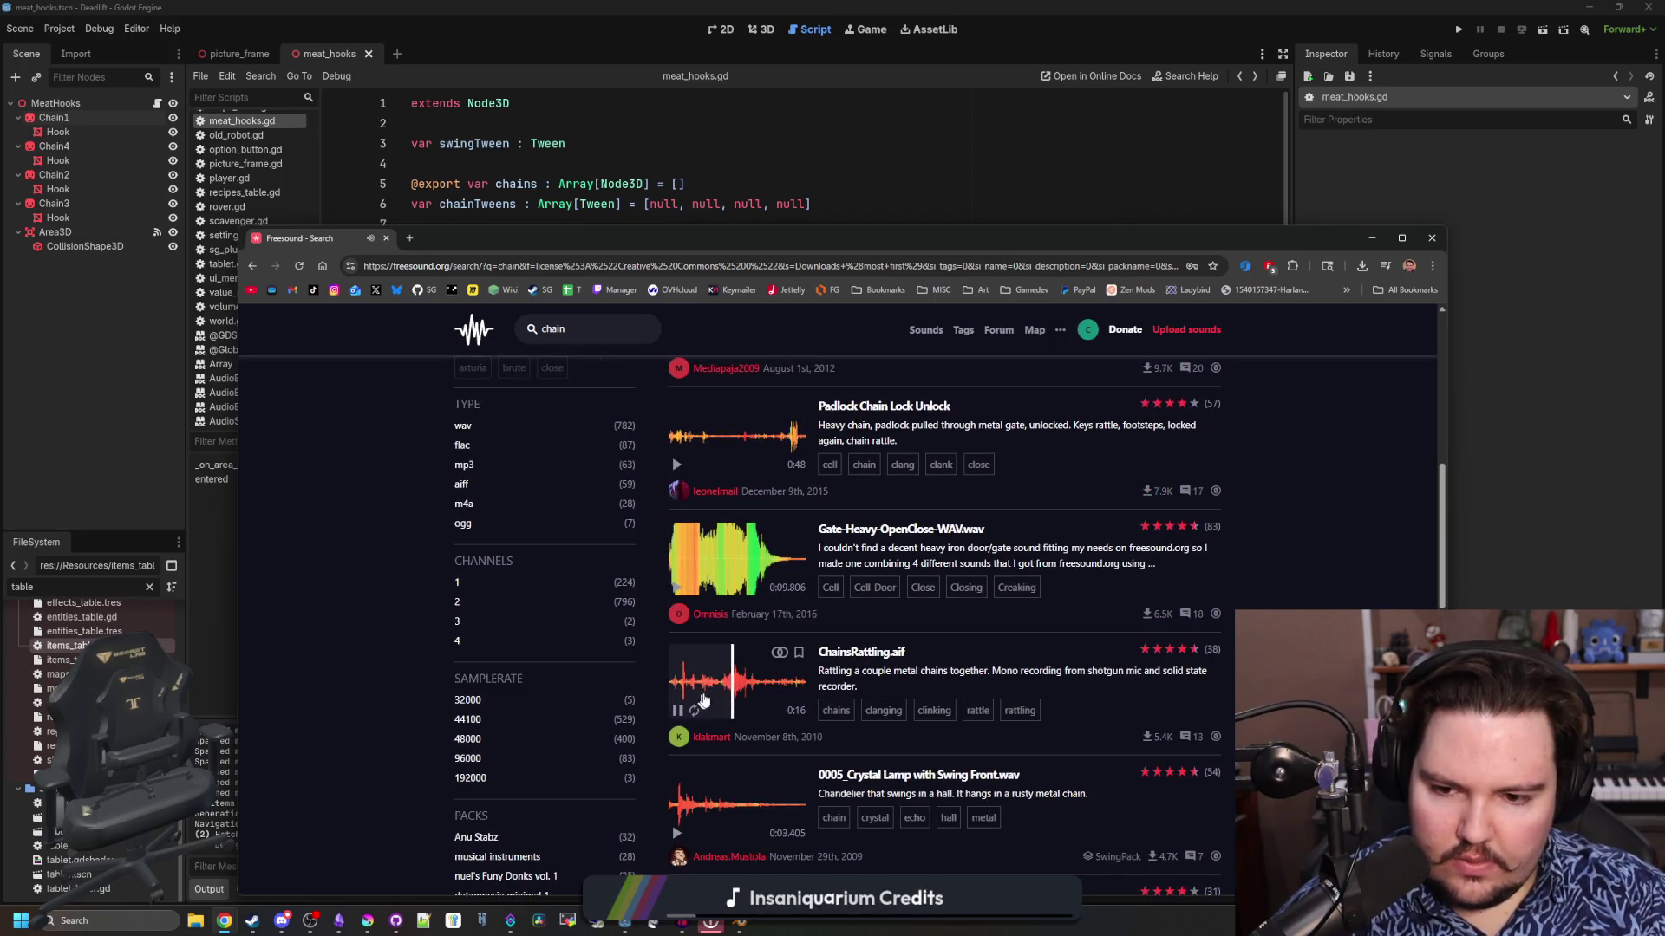
{"action": "left_click", "coordinate": [677, 710]}
Audition the Chains.wav, Riding a Bike and Spooky steel reverse previews
{"action": "scroll", "coordinate": [701, 696], "scroll_direction": "down", "scroll_amount": 3}
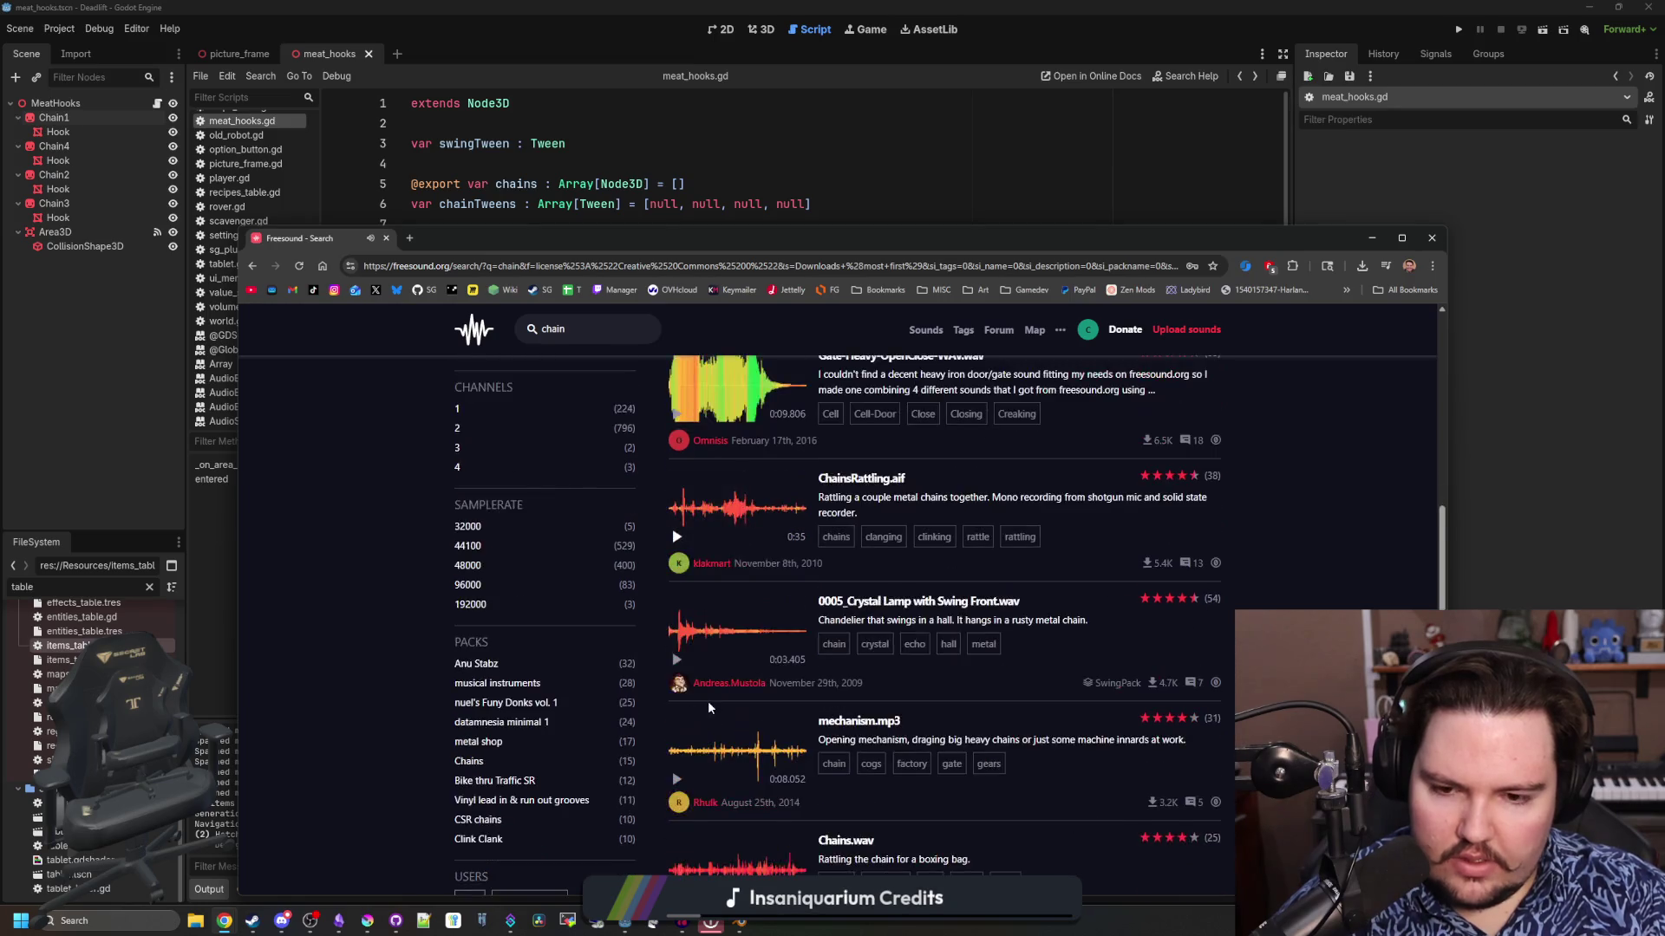
{"action": "scroll", "coordinate": [701, 696], "scroll_direction": "down", "scroll_amount": 1}
{"action": "left_click", "coordinate": [677, 726]}
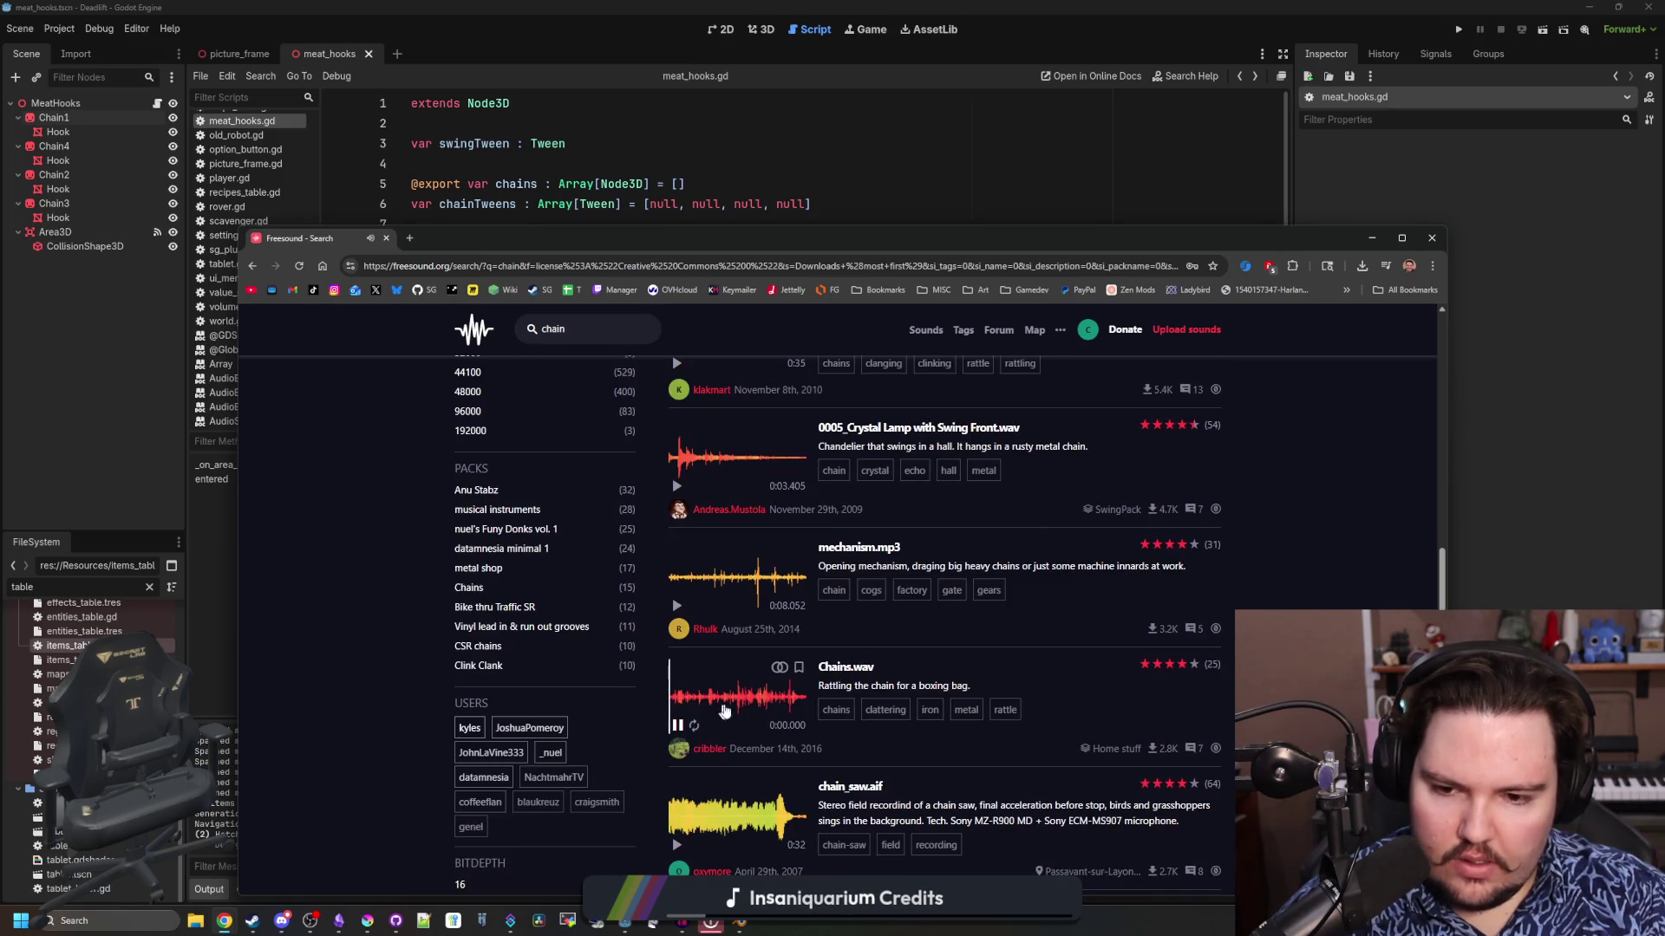
{"action": "scroll", "coordinate": [735, 701], "scroll_direction": "down", "scroll_amount": 4}
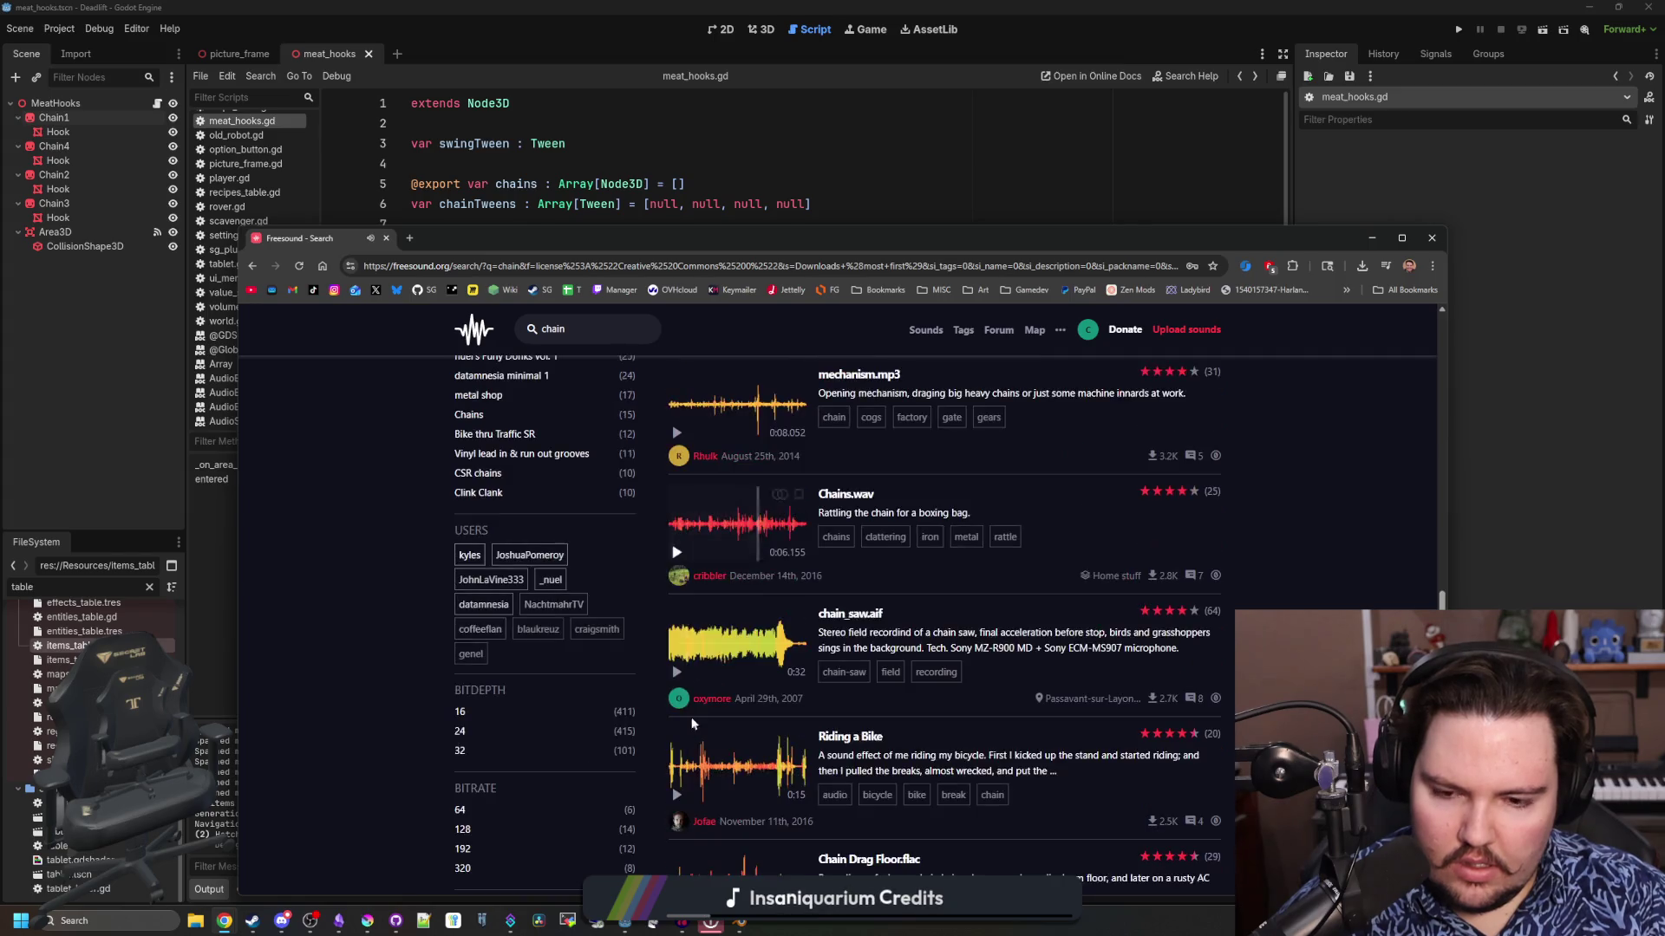
{"action": "left_click", "coordinate": [675, 625]}
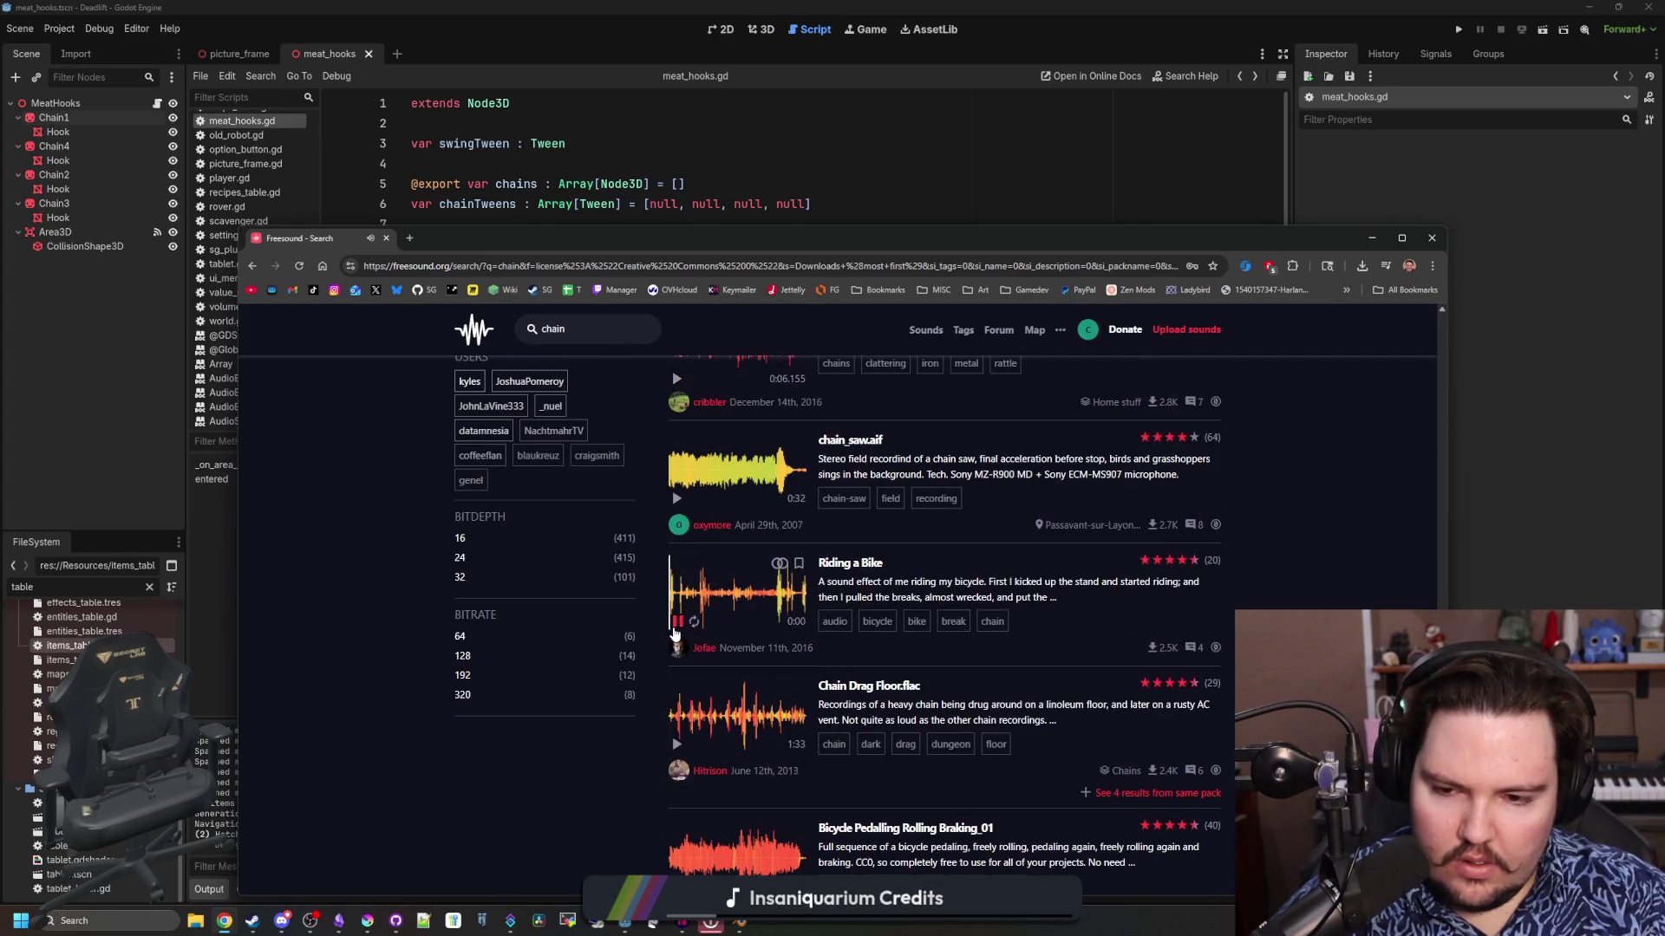
{"action": "left_click", "coordinate": [677, 620]}
{"action": "scroll", "coordinate": [685, 633], "scroll_direction": "down", "scroll_amount": 2}
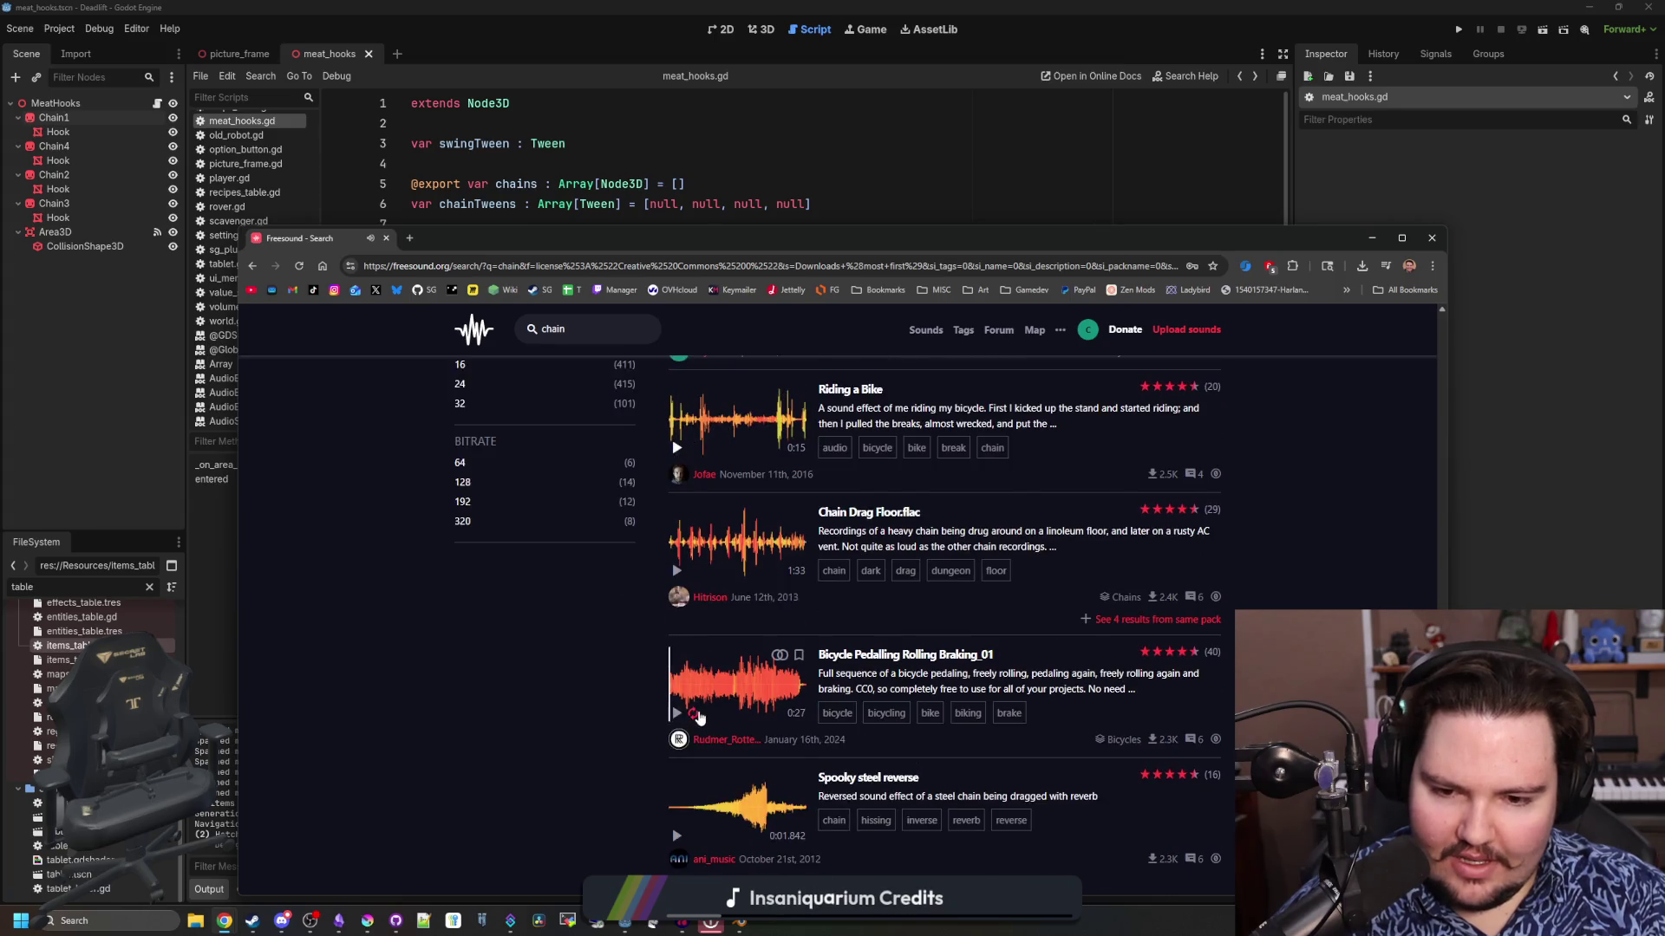
{"action": "scroll", "coordinate": [703, 713], "scroll_direction": "down", "scroll_amount": 2}
{"action": "left_click", "coordinate": [678, 664]}
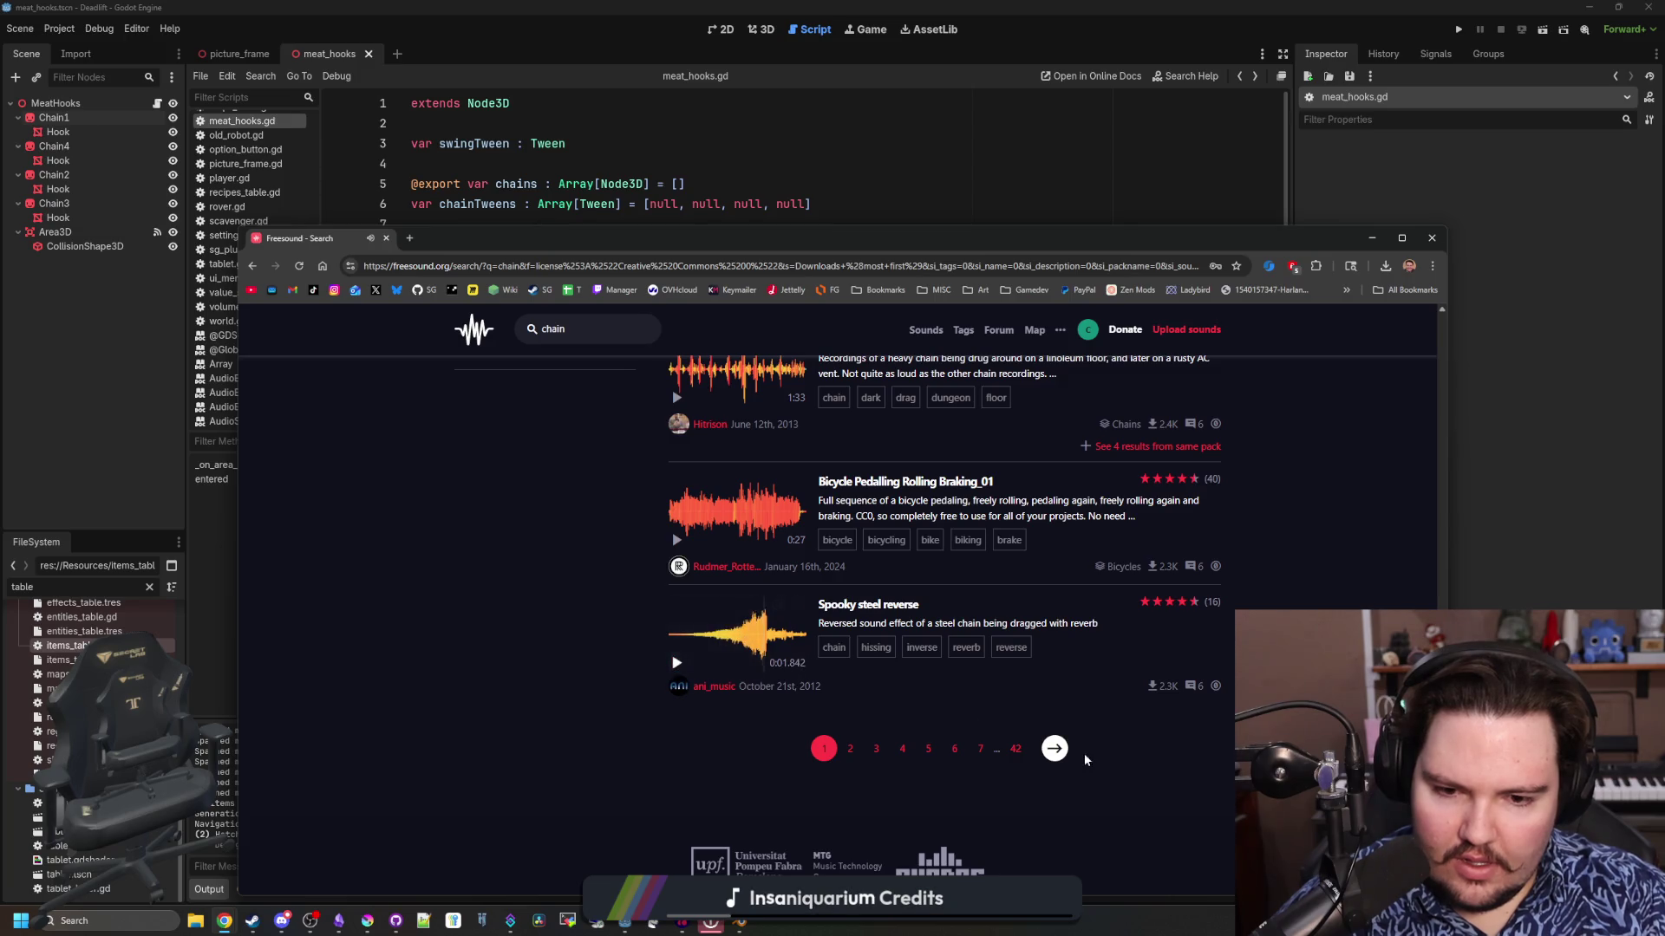
On results page 2, audition Chain Rattling, metal on concrete, Steel chain hard clicking and Hard steel chain plate drop
{"action": "left_click", "coordinate": [1056, 750]}
{"action": "left_click", "coordinate": [682, 591]}
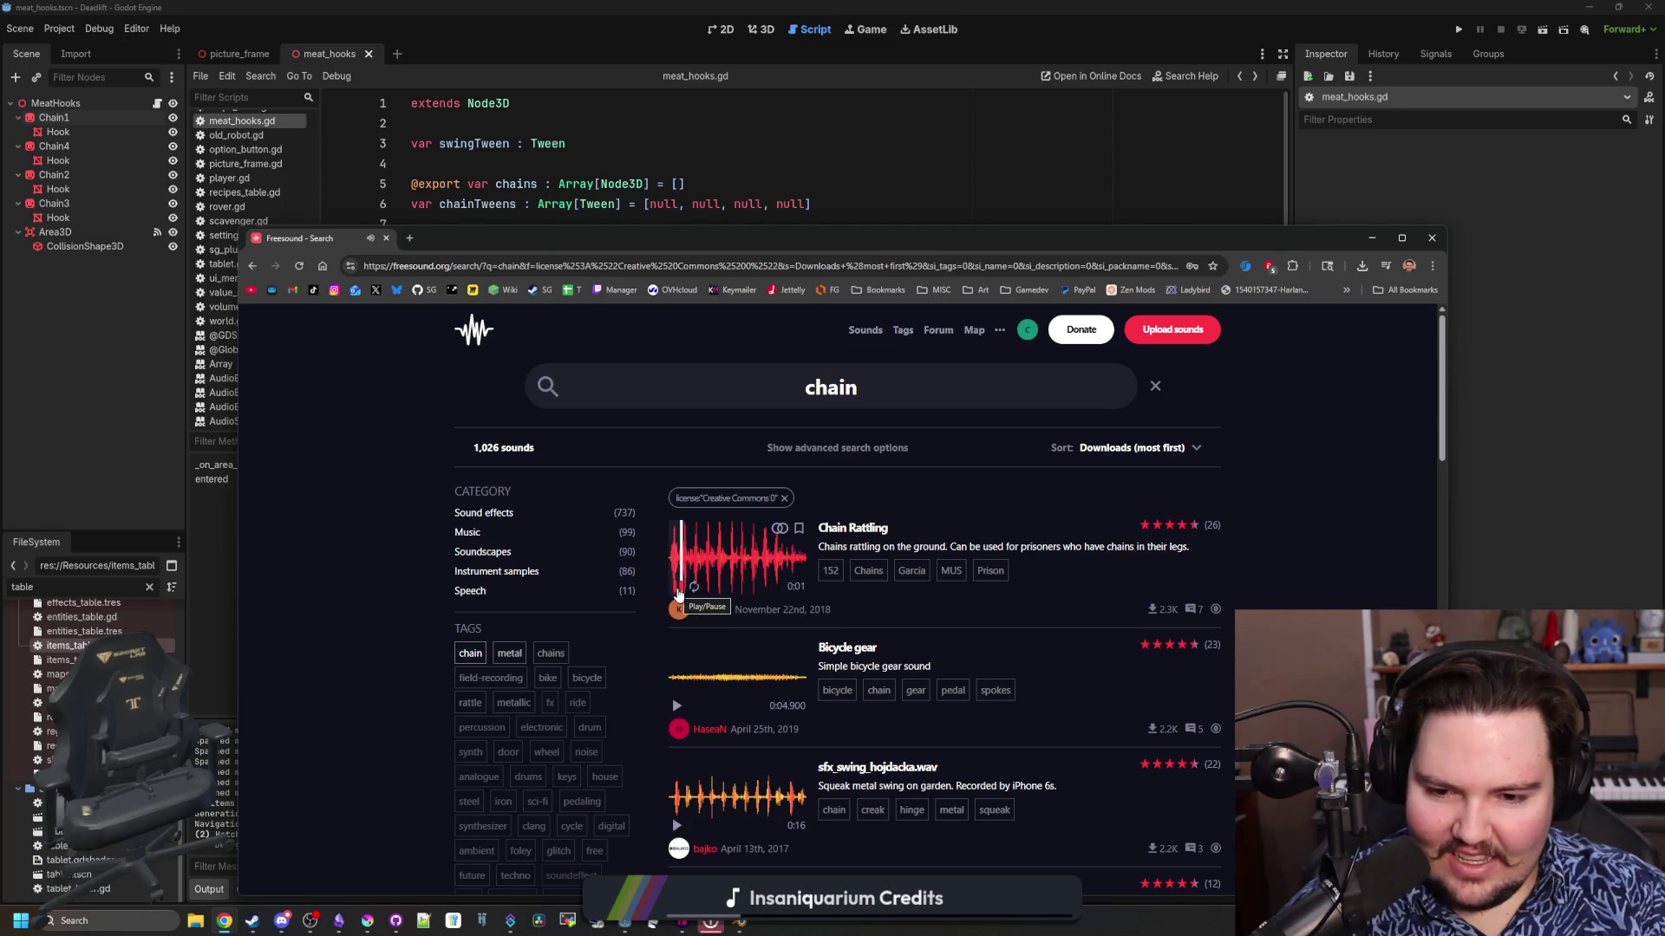
{"action": "scroll", "coordinate": [685, 598], "scroll_direction": "down", "scroll_amount": 6}
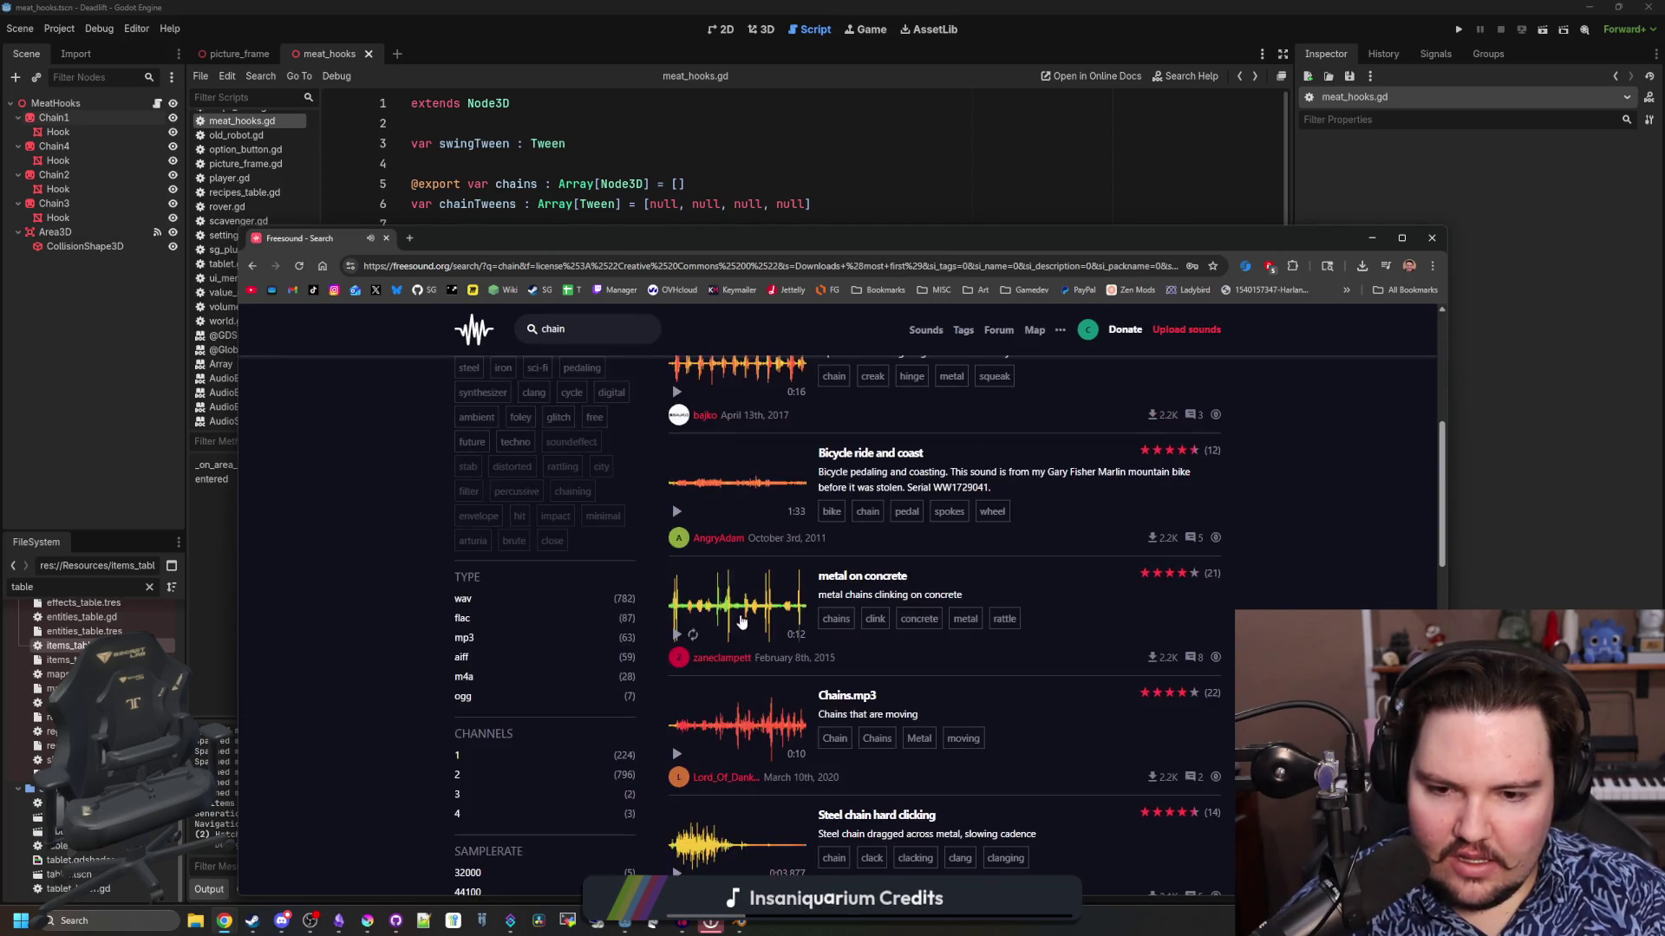
{"action": "scroll", "coordinate": [719, 644], "scroll_direction": "down", "scroll_amount": 1}
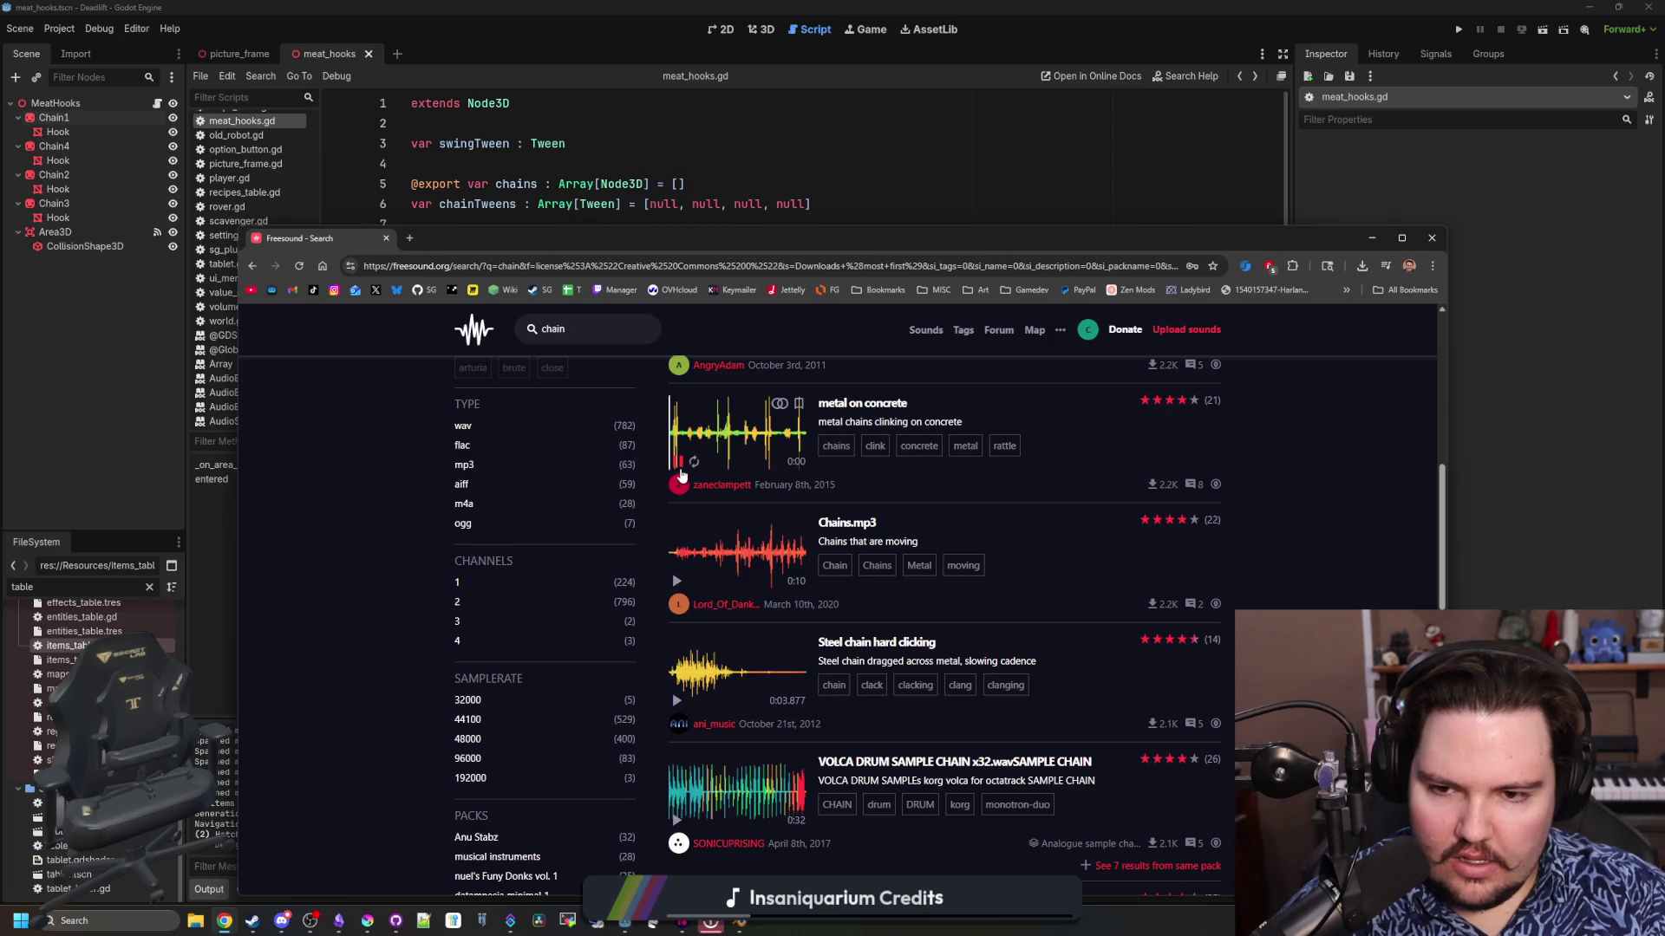
{"action": "left_click", "coordinate": [702, 555]}
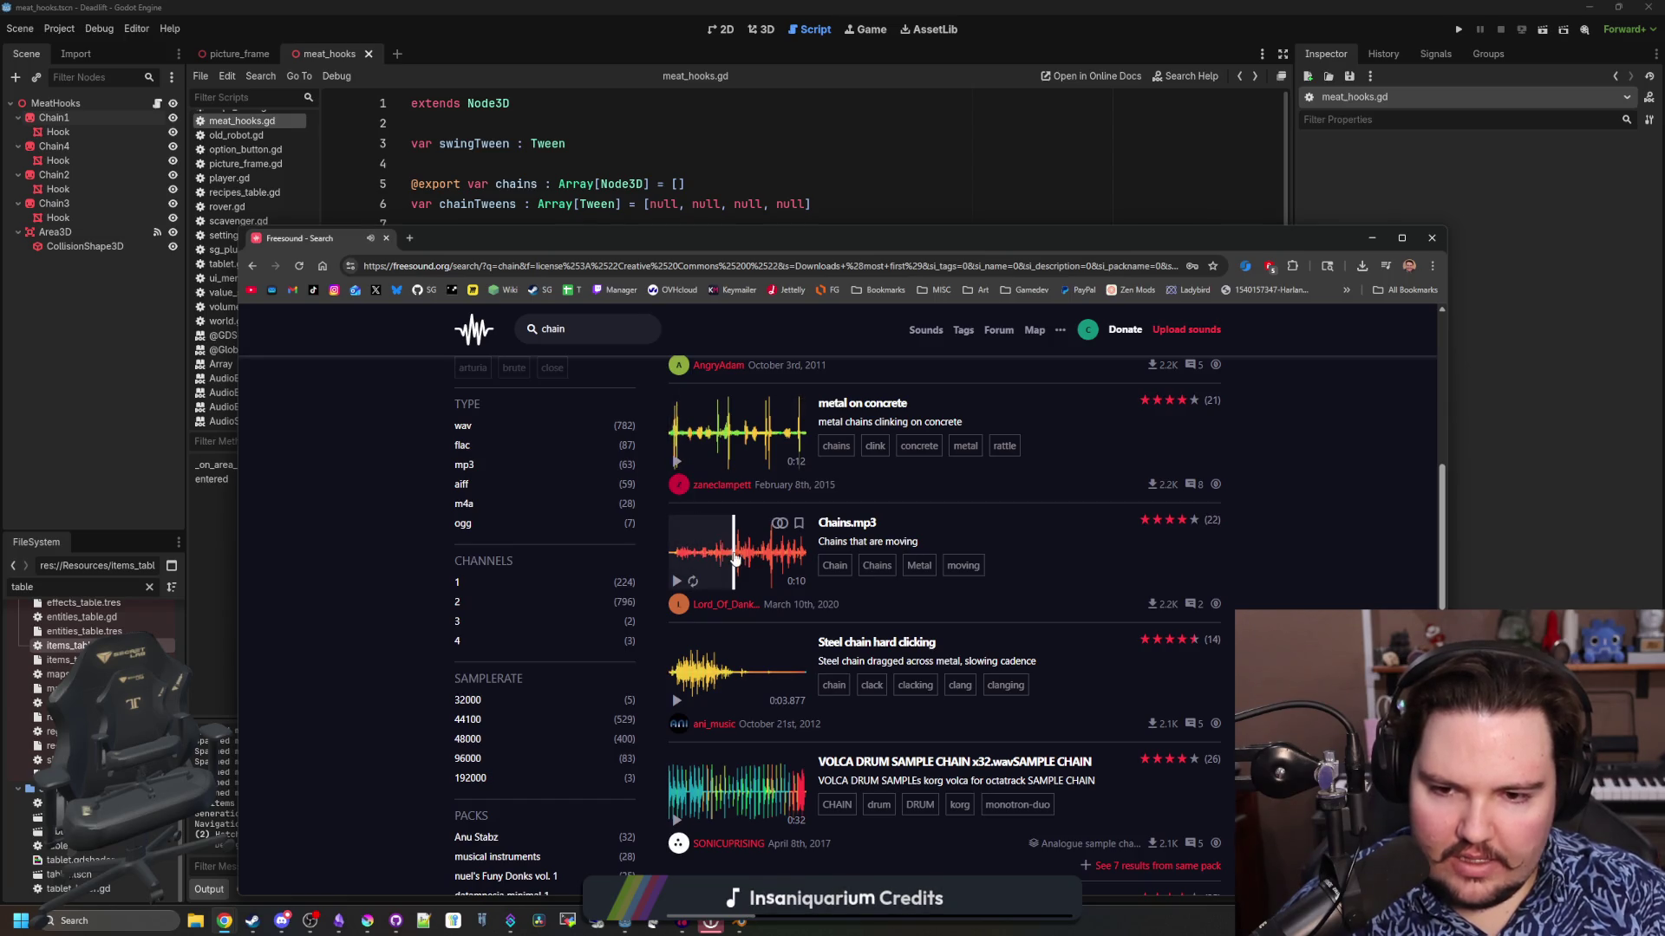
{"action": "left_click", "coordinate": [677, 701]}
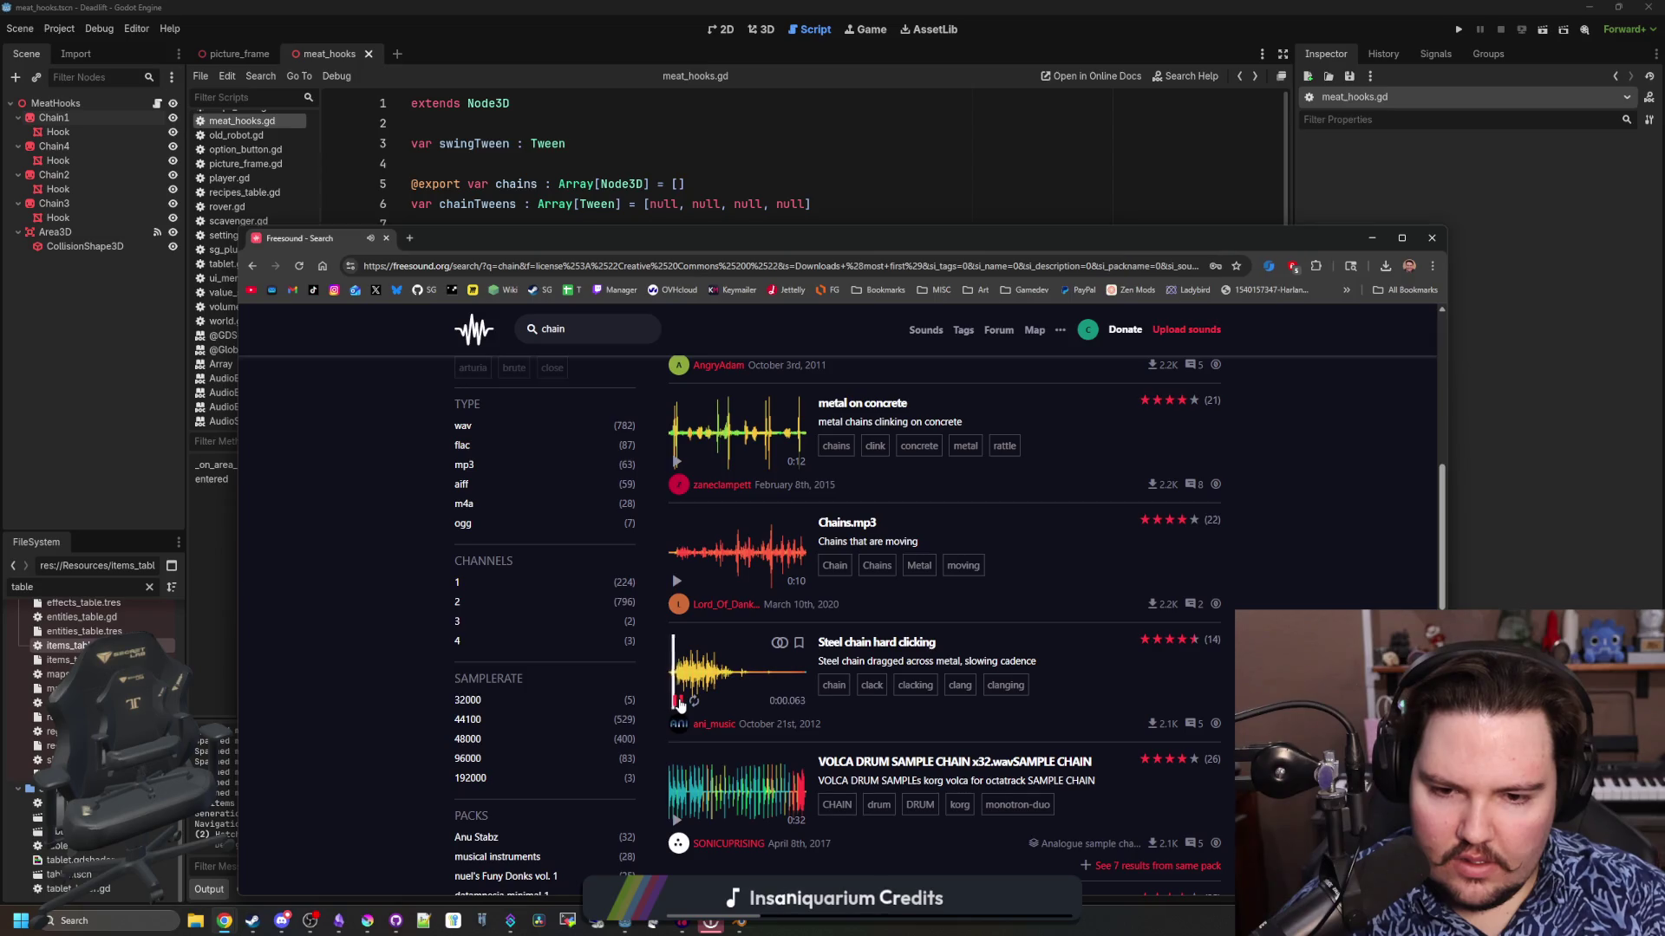
{"action": "scroll", "coordinate": [693, 694], "scroll_direction": "down", "scroll_amount": 6}
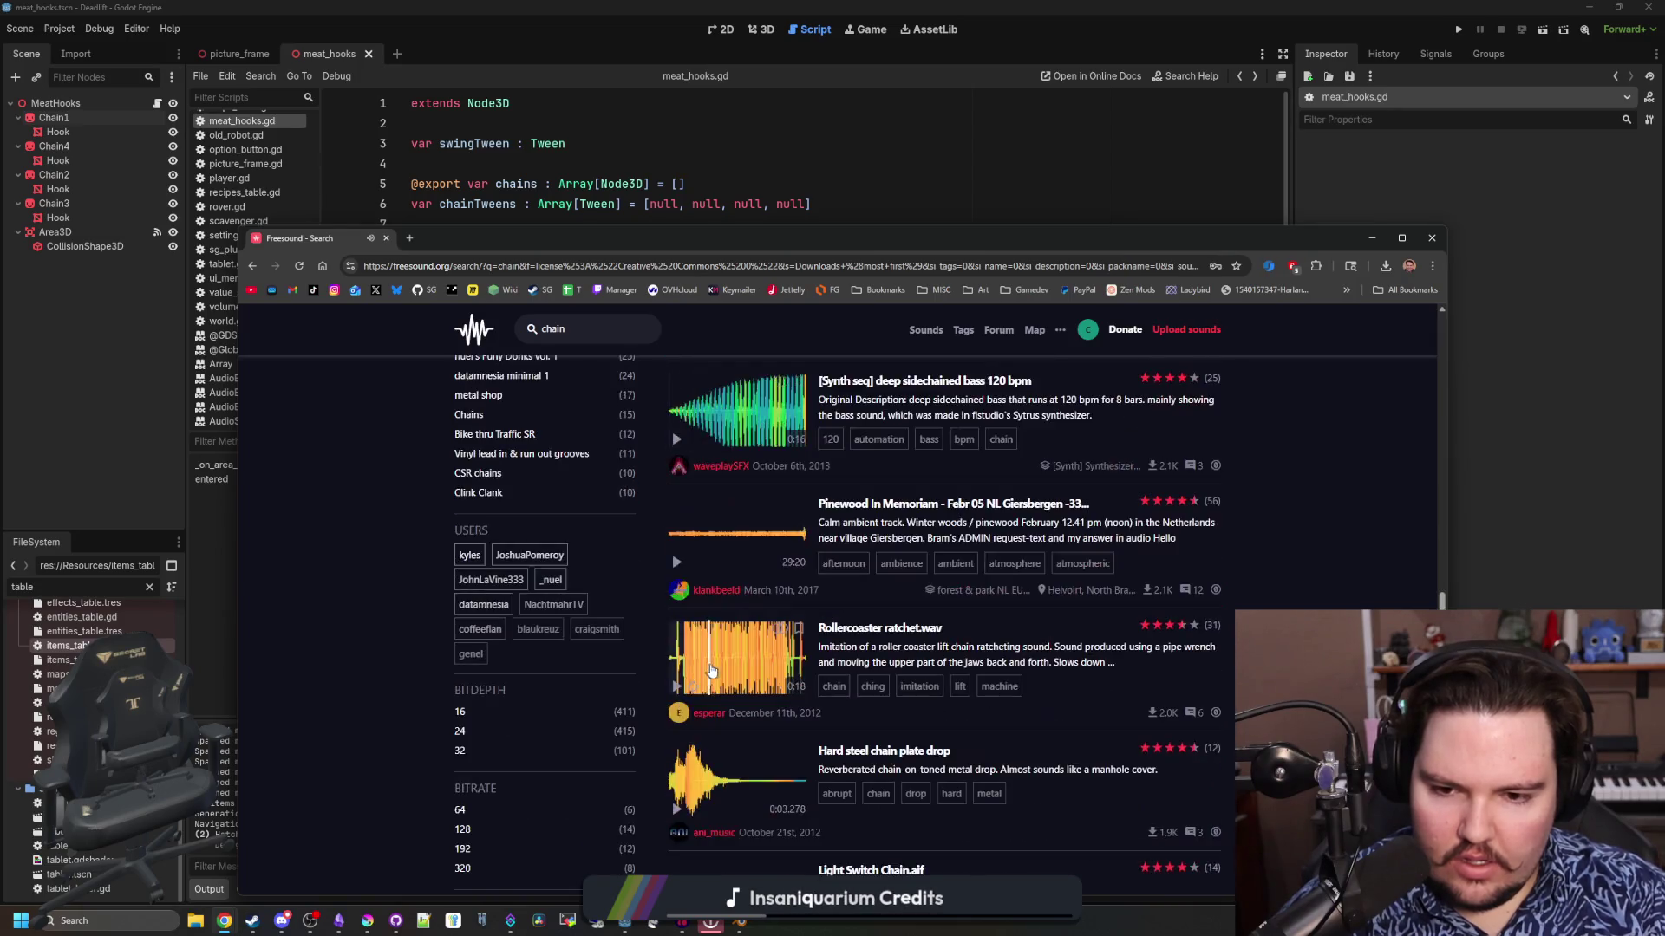
{"action": "scroll", "coordinate": [709, 670], "scroll_direction": "down", "scroll_amount": 2}
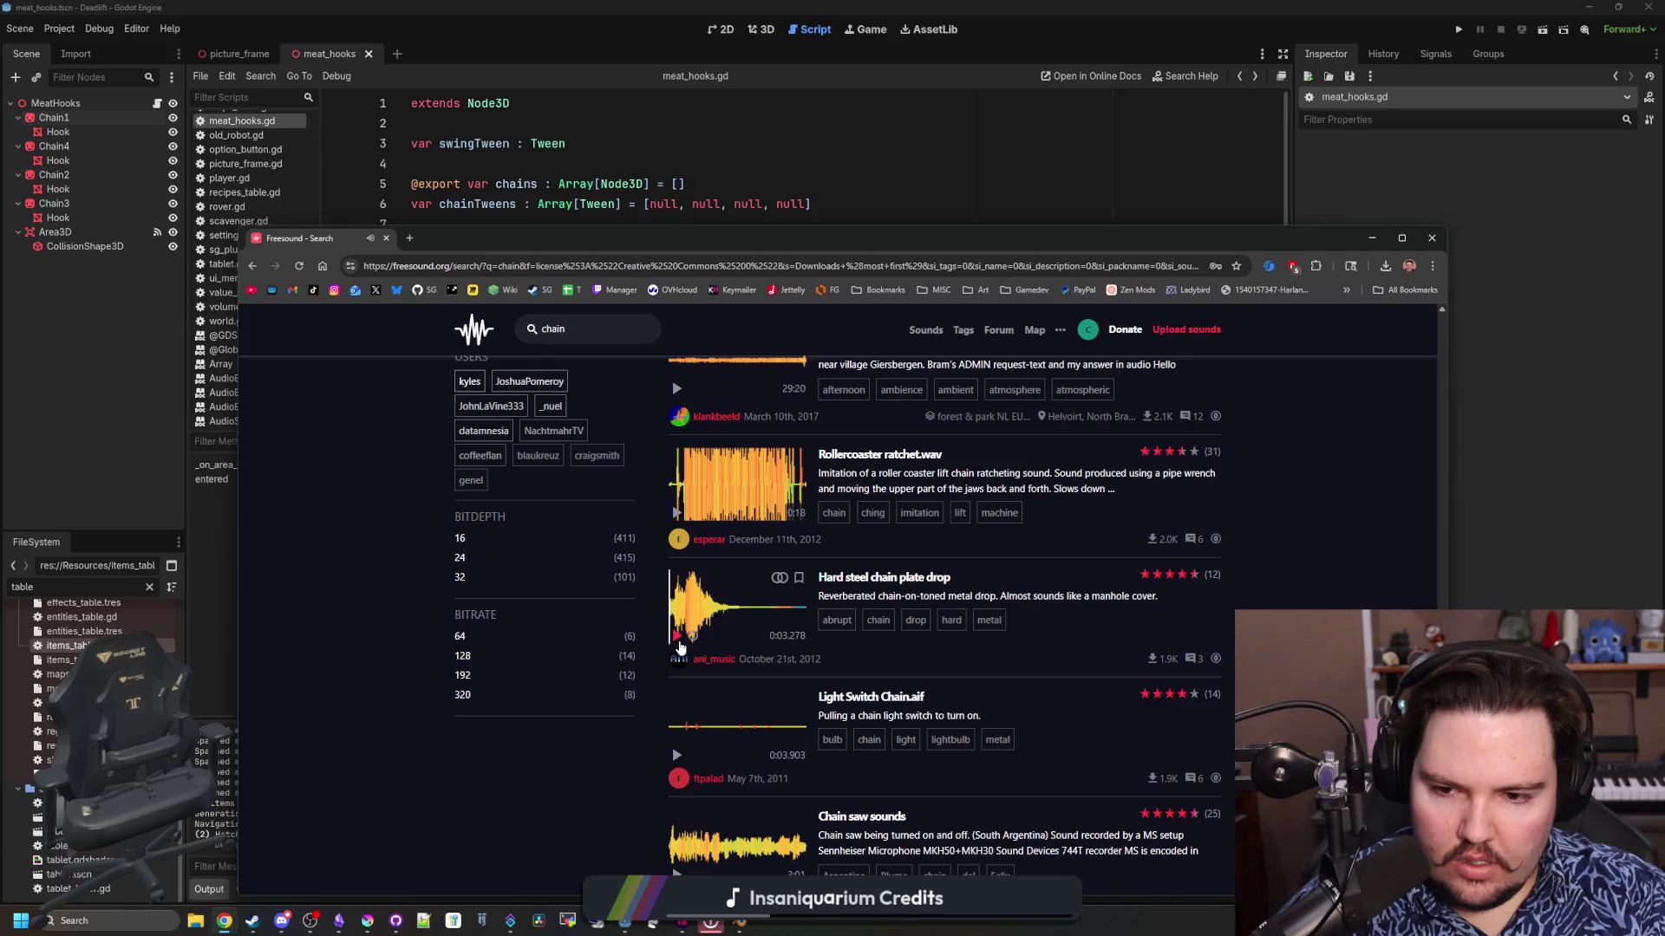
{"action": "left_click", "coordinate": [681, 649]}
{"action": "scroll", "coordinate": [731, 640], "scroll_direction": "down", "scroll_amount": 3}
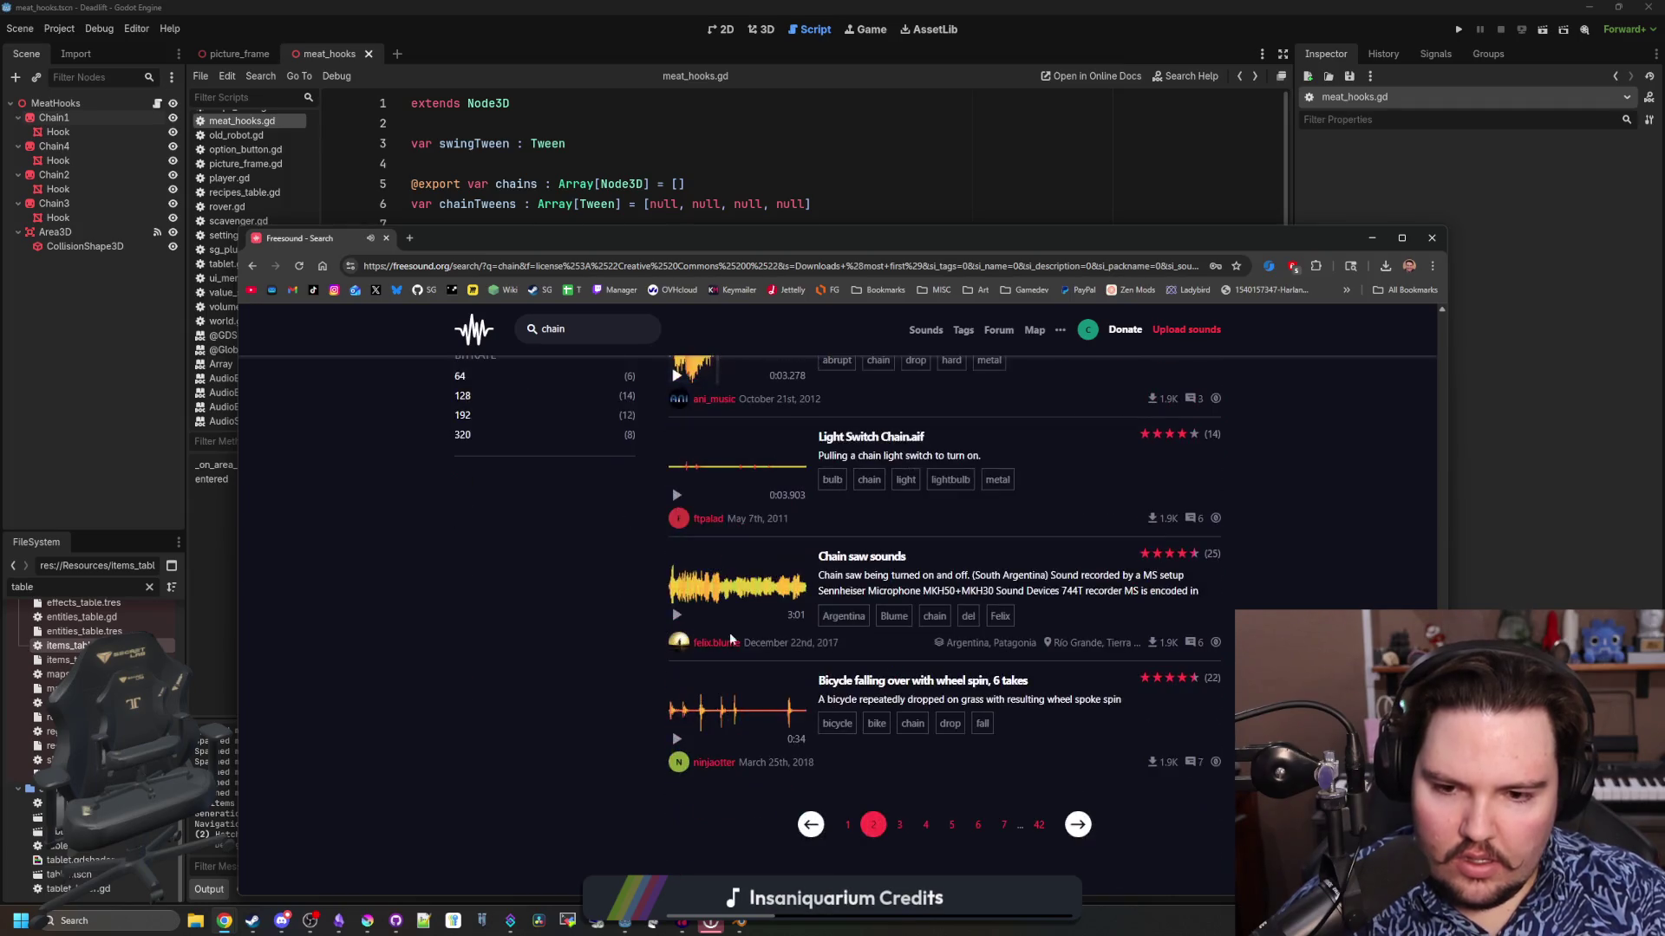
Return to results page 1 and replay the metal chain preview
{"action": "left_click", "coordinate": [847, 825]}
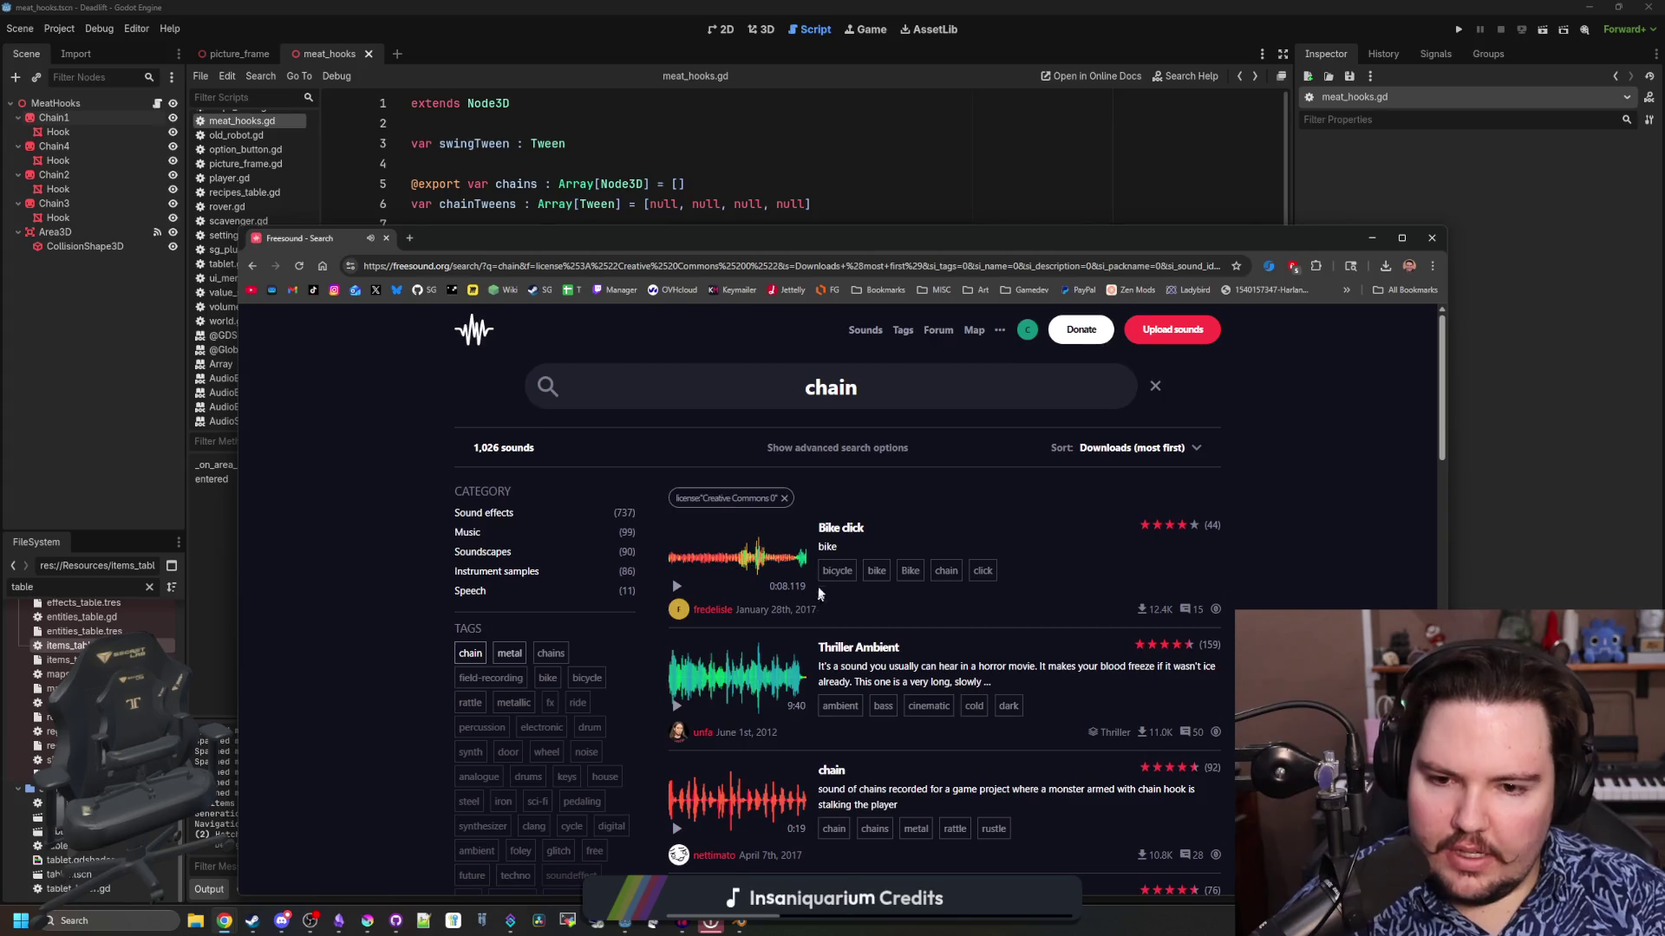
{"action": "scroll", "coordinate": [835, 594], "scroll_direction": "down", "scroll_amount": 3}
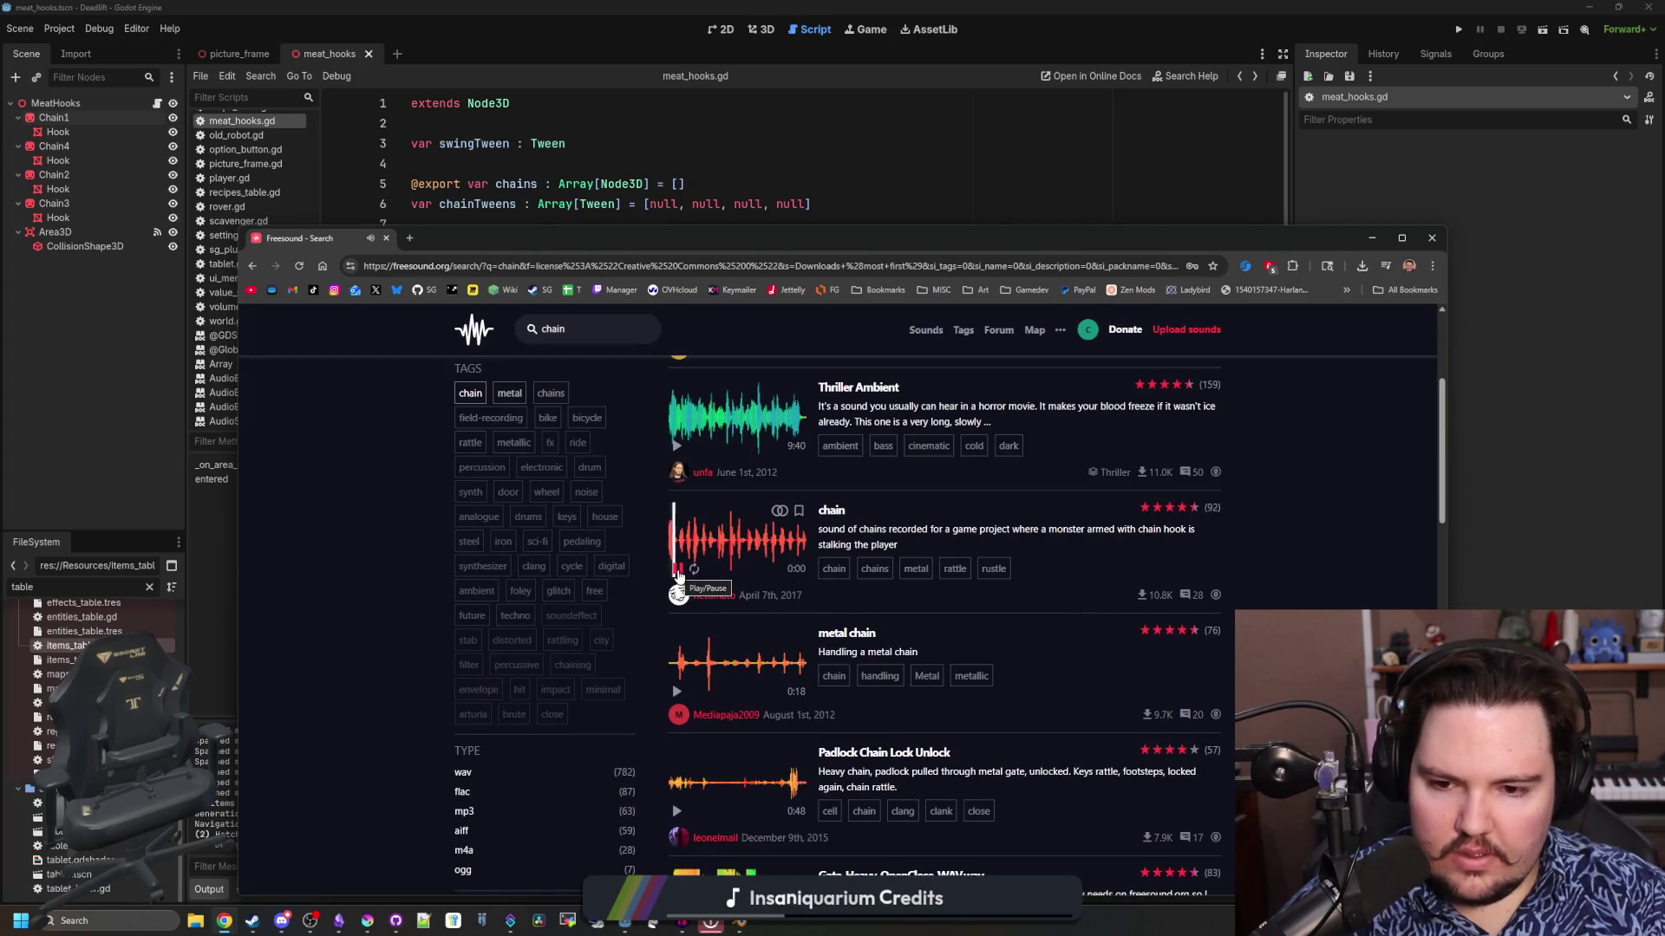
{"action": "left_click", "coordinate": [677, 692]}
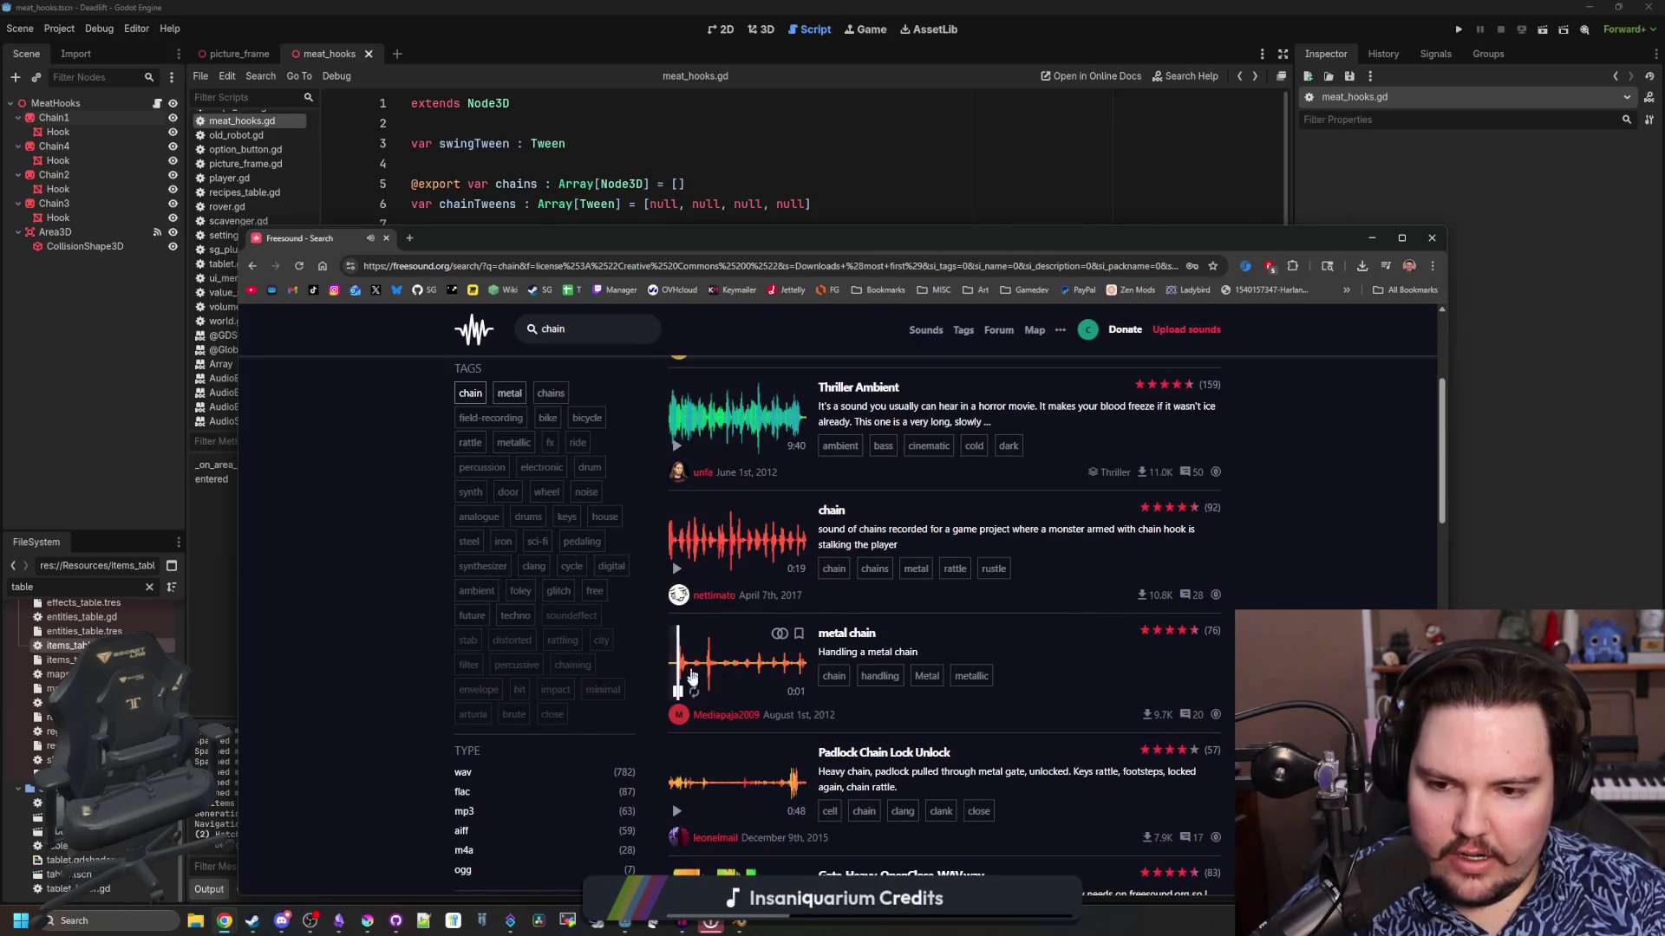
{"action": "left_click", "coordinate": [678, 691]}
Open the metal chain and chain sound pages in separate tabs
{"action": "middle_click", "coordinate": [865, 637]}
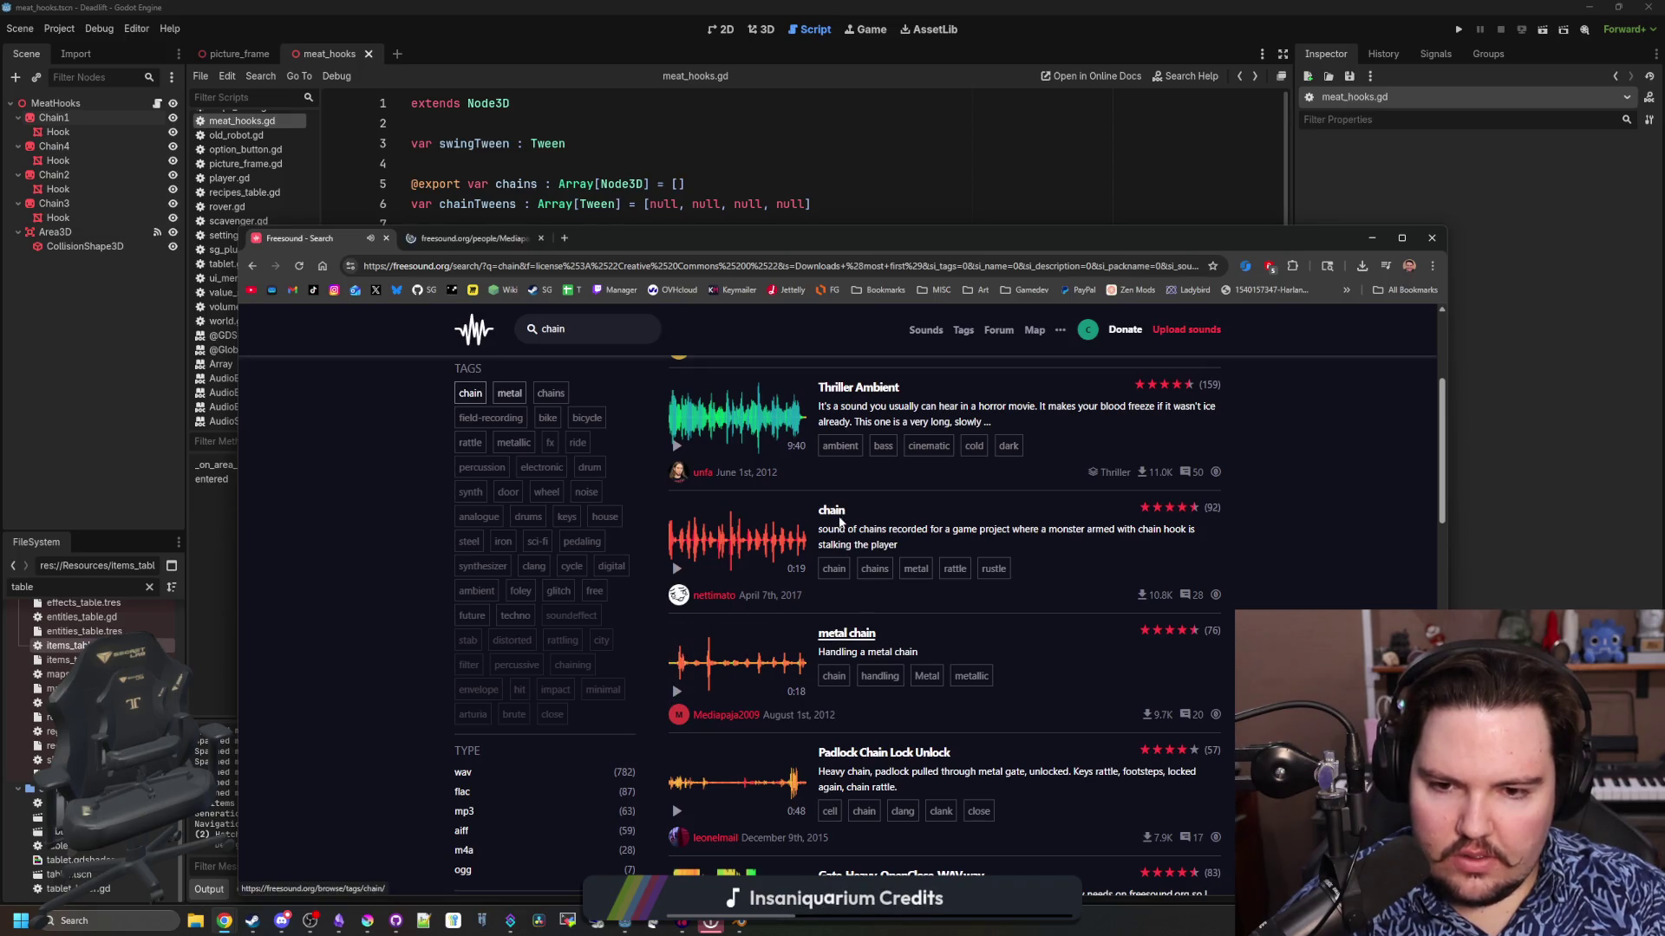
{"action": "middle_click", "coordinate": [832, 510]}
{"action": "key", "text": "ctrl+Tab"}
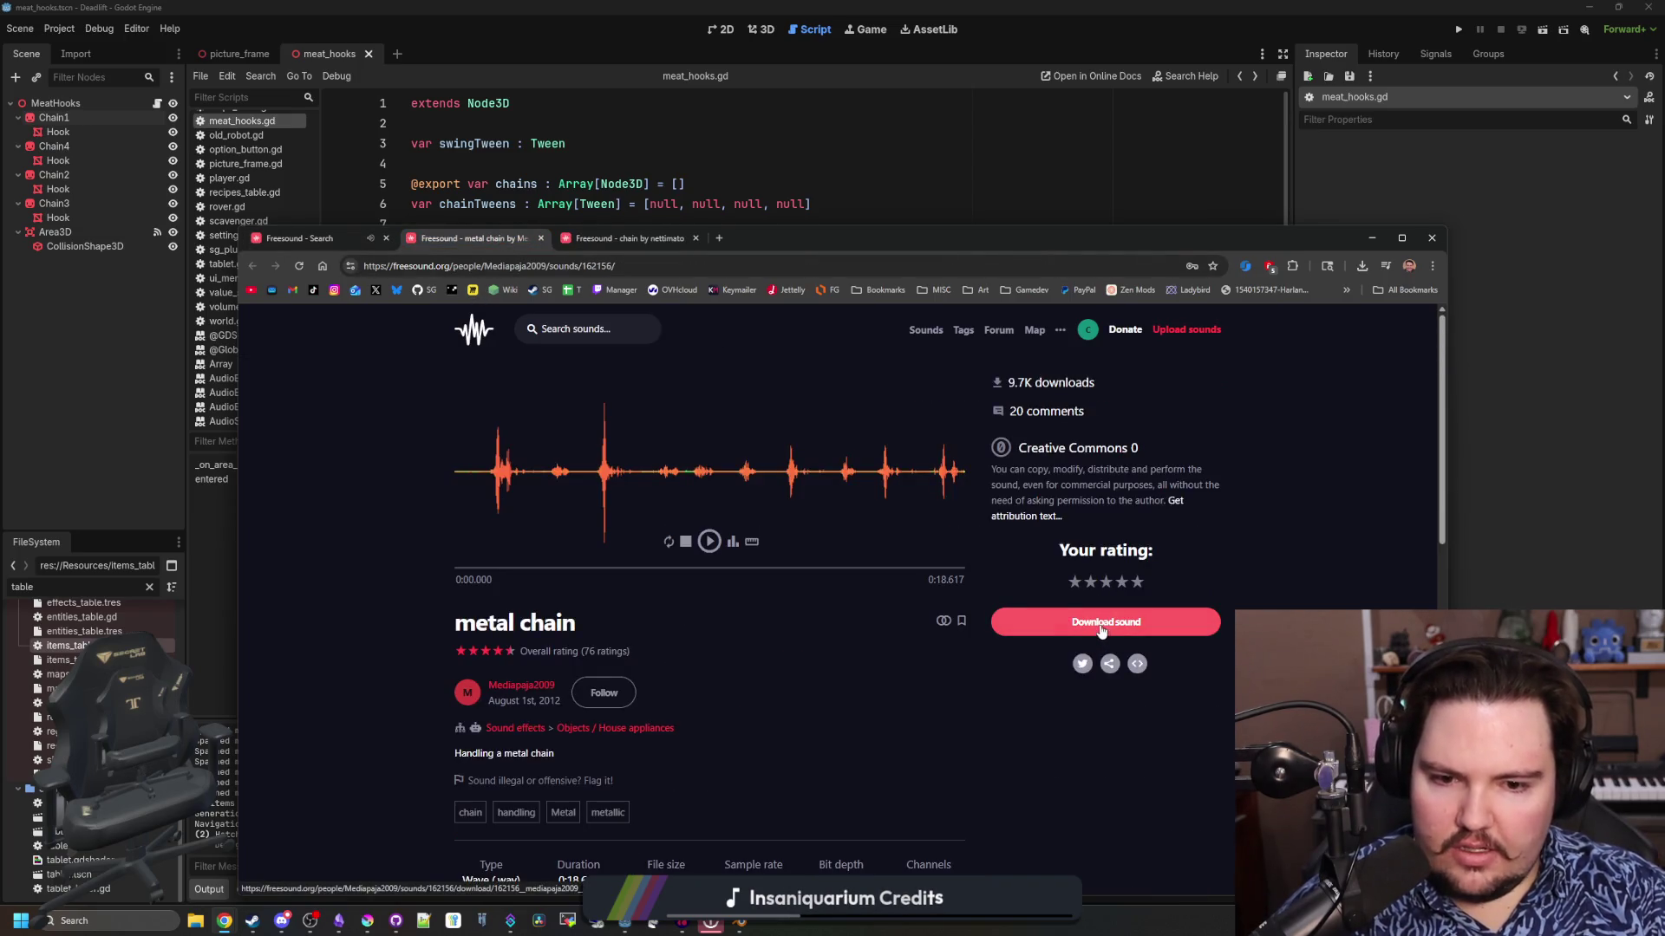
Download the chain WAV file, then bring the Audacity project back to the front
{"action": "left_click", "coordinate": [637, 240]}
{"action": "left_click", "coordinate": [1105, 622]}
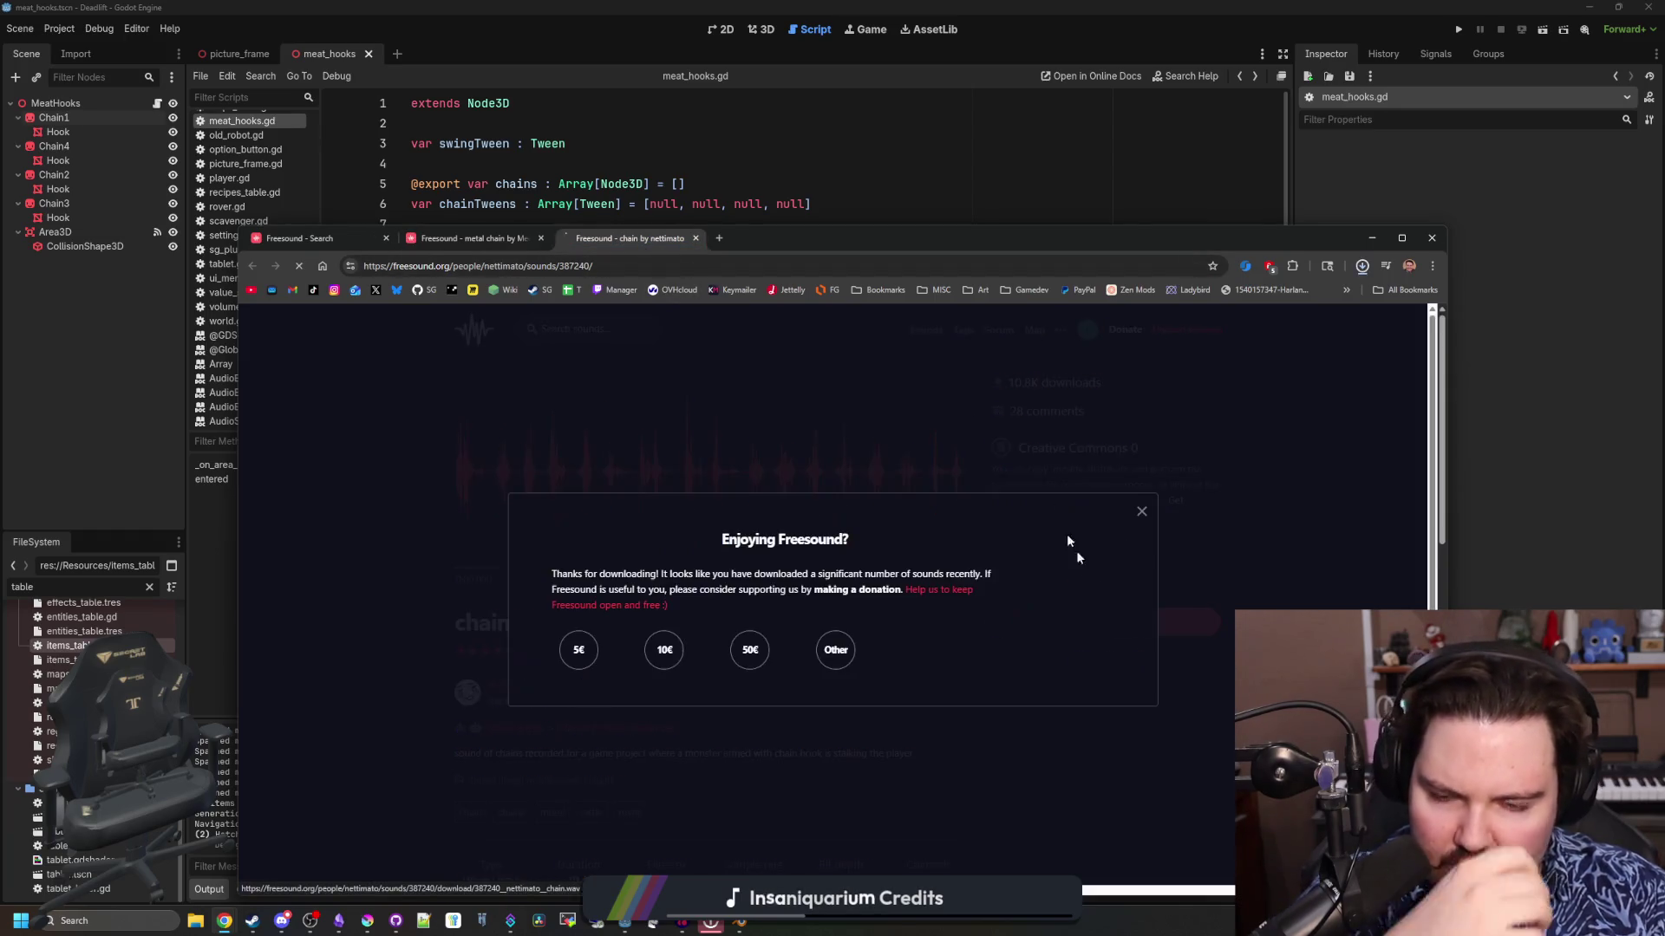
{"action": "left_click_drag", "start_coordinate": [830, 240], "coordinate": [932, 202]}
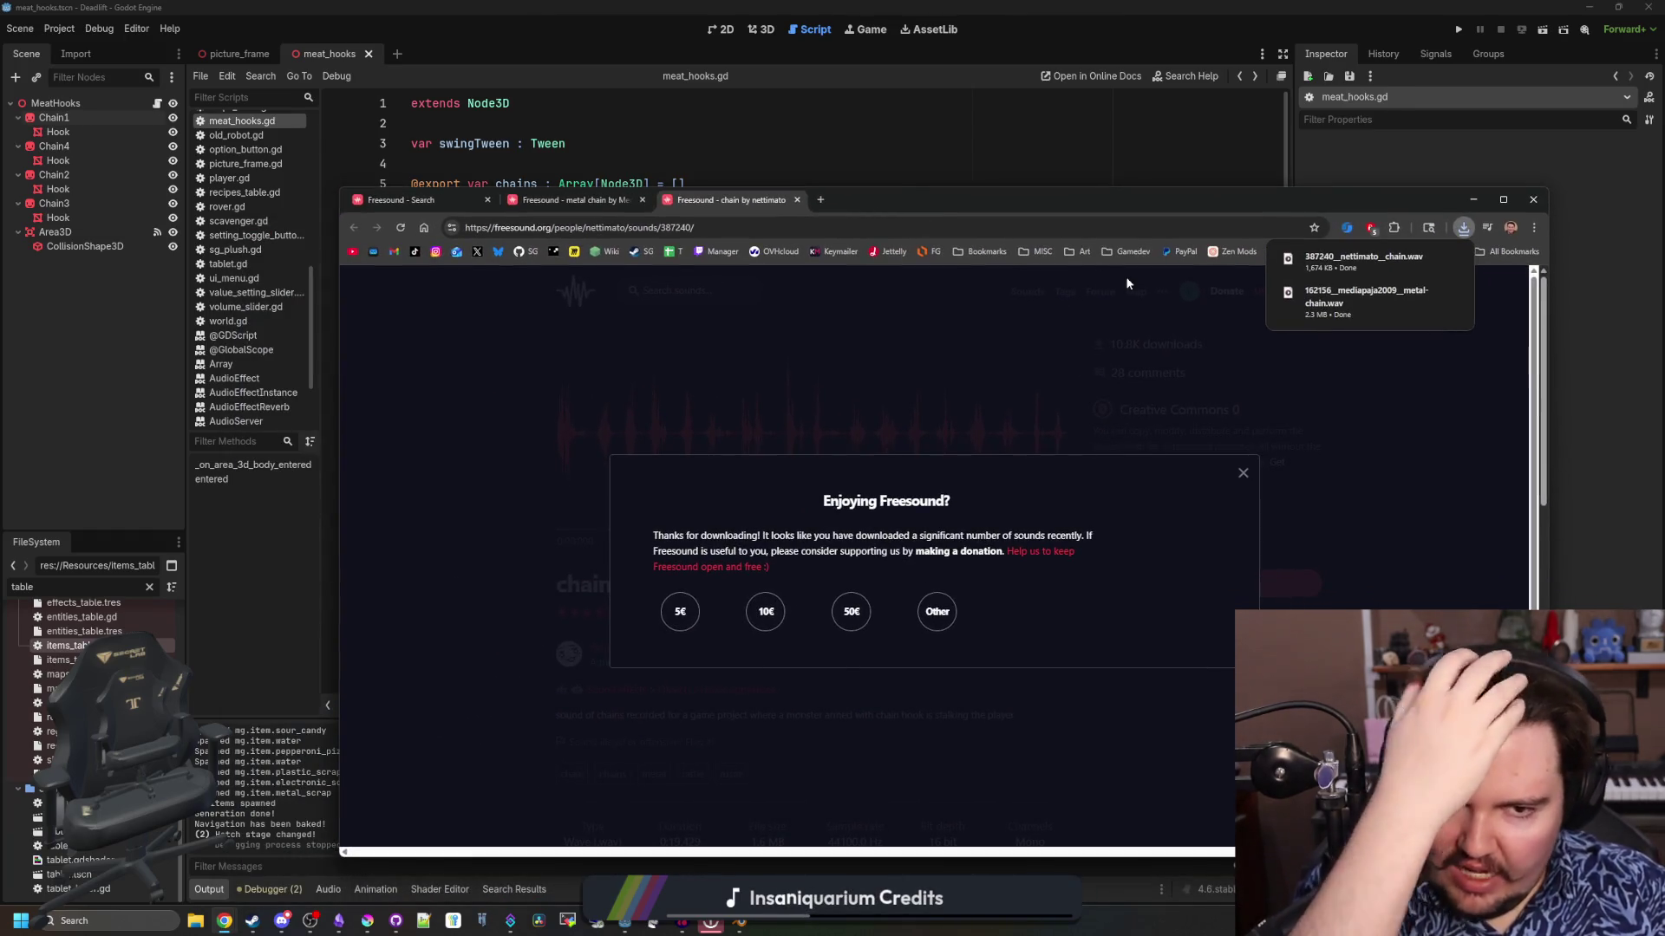
{"action": "left_click", "coordinate": [679, 924]}
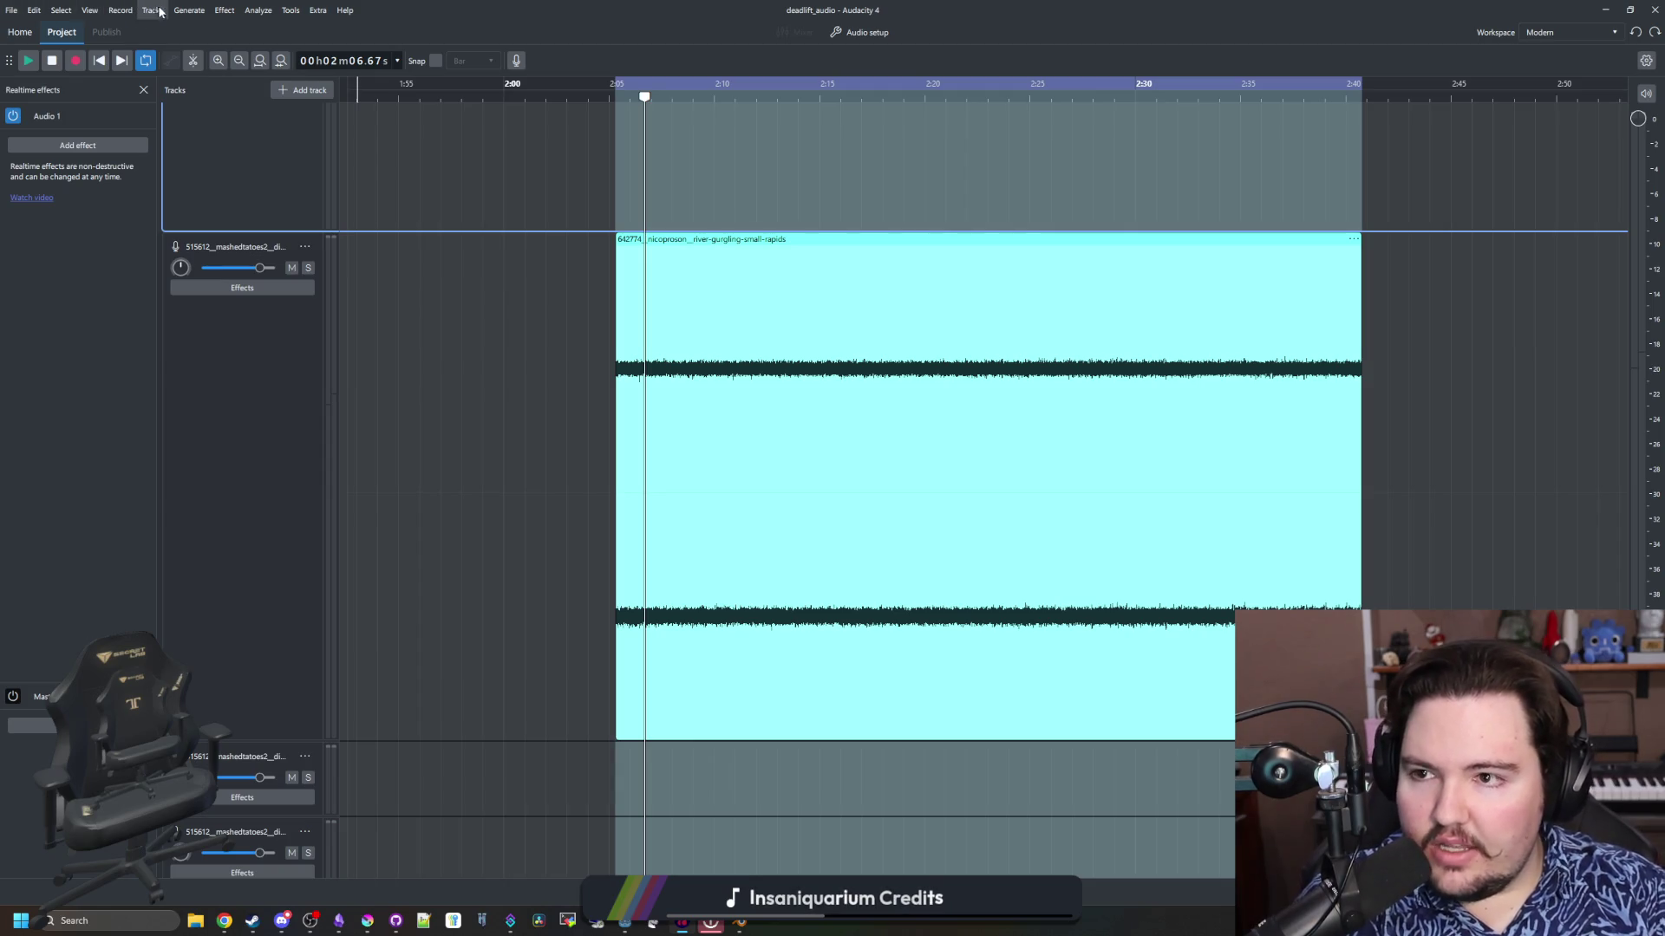
Look through the Effect menu's audio effects without applying any
{"action": "left_click", "coordinate": [224, 9]}
{"action": "mouse_move", "coordinate": [314, 152]}
{"action": "mouse_move", "coordinate": [303, 97]}
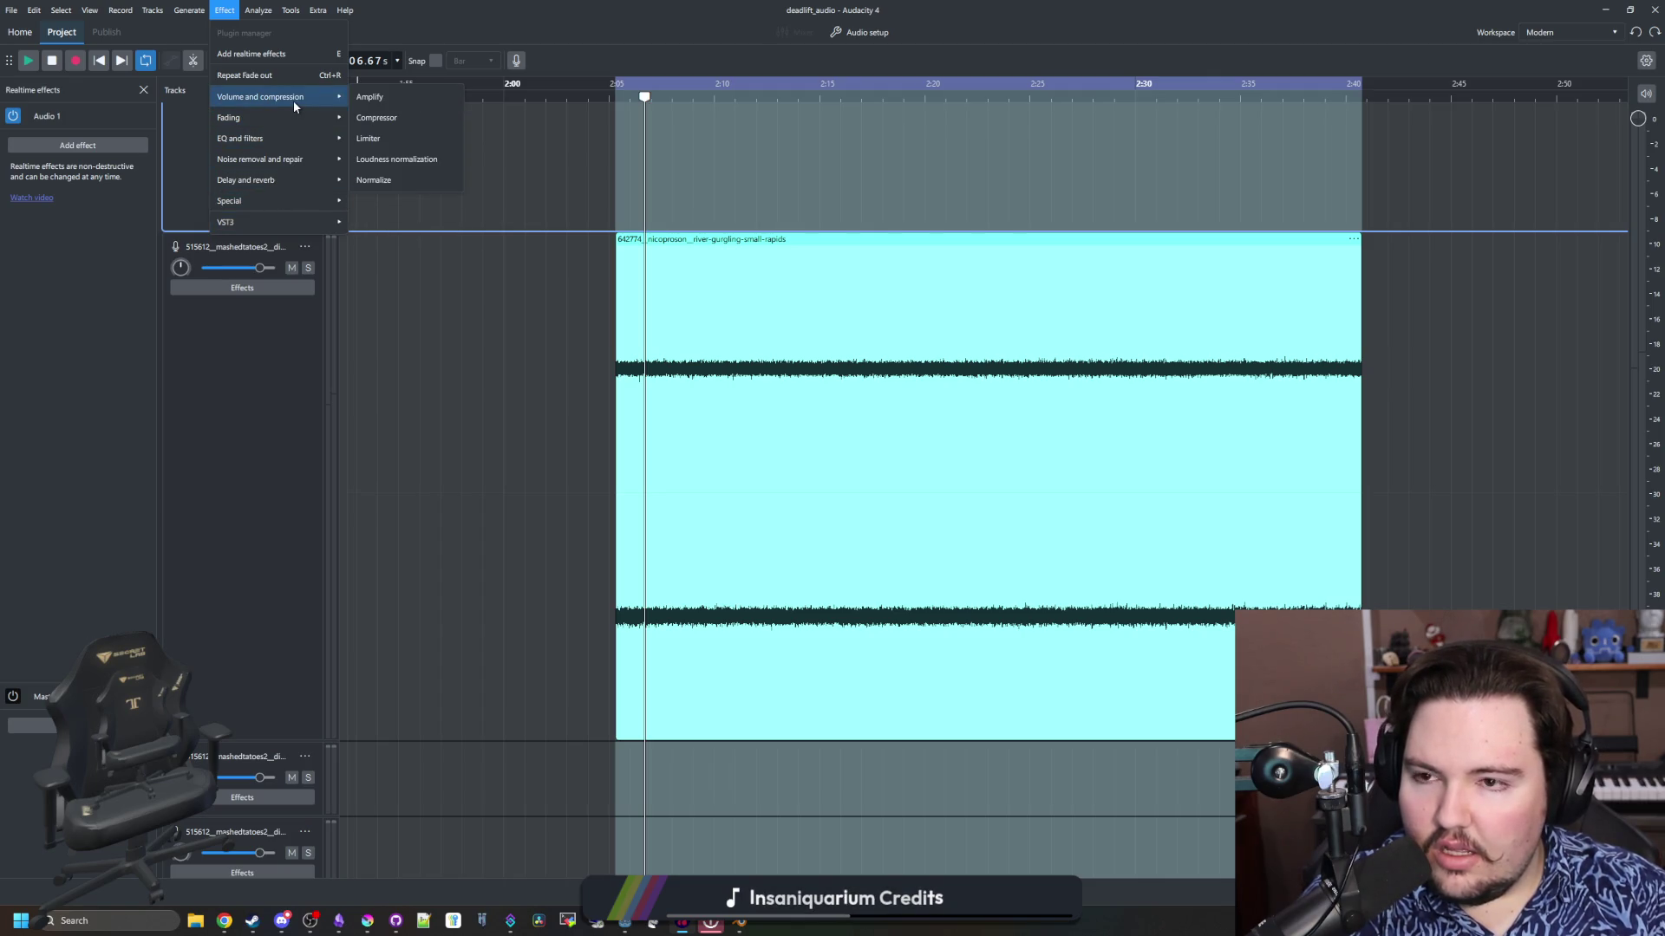
Open Generate > Tone and cancel it, then un-maximize Audacity to a smaller window
{"action": "mouse_move", "coordinate": [201, 9]}
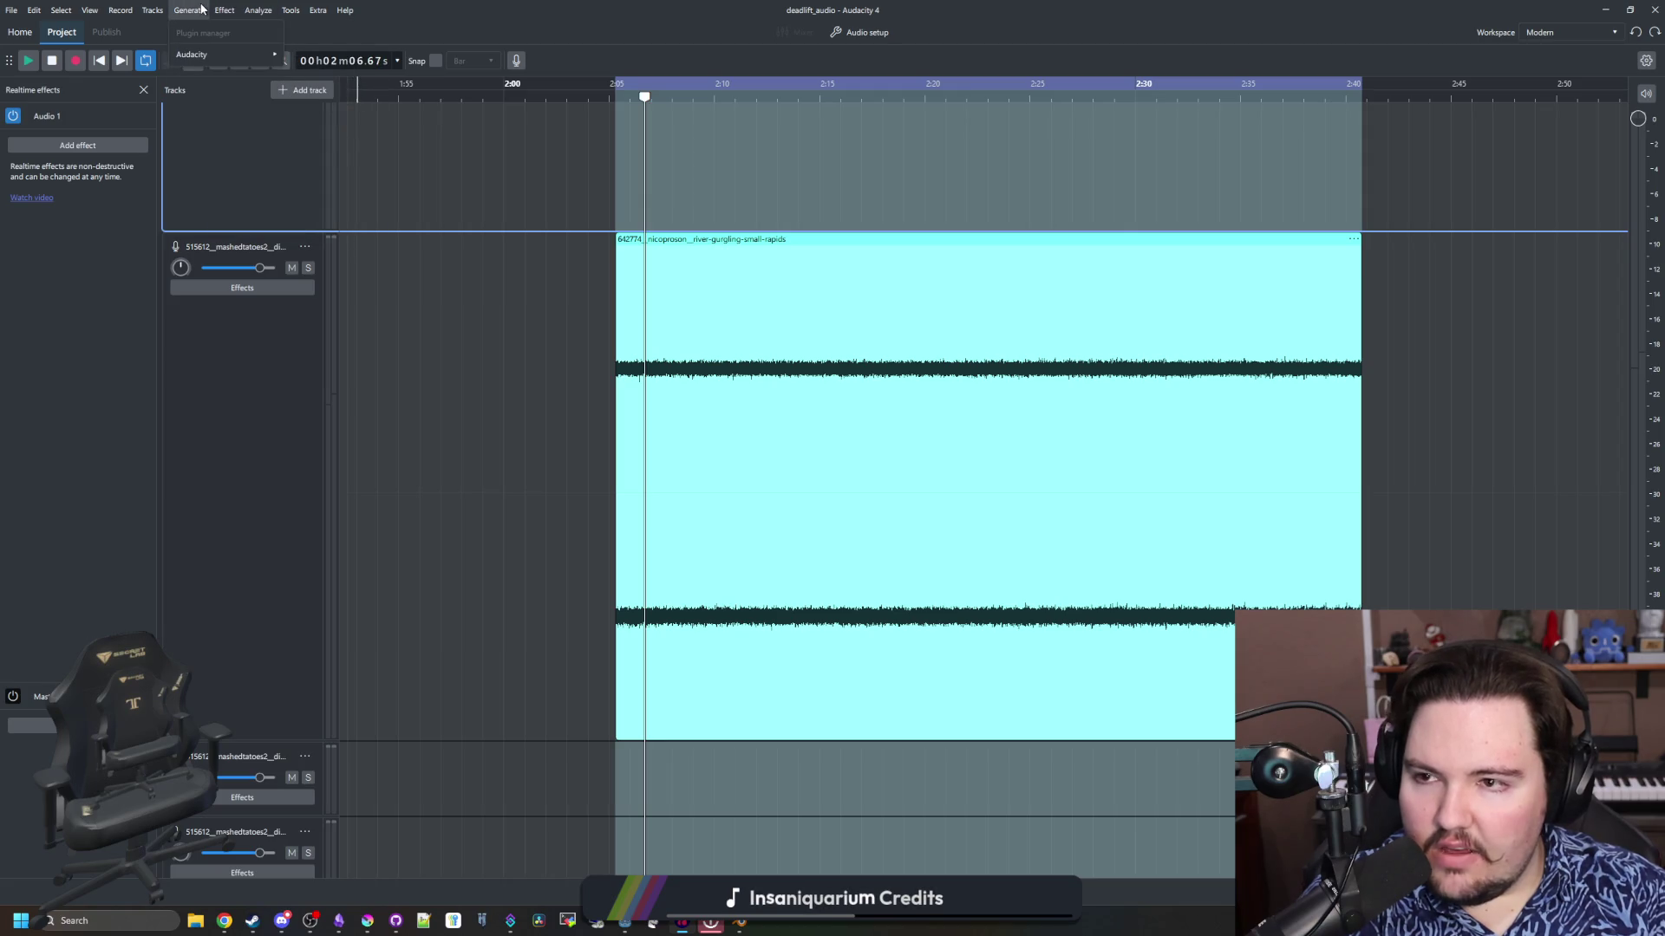
{"action": "mouse_move", "coordinate": [215, 60]}
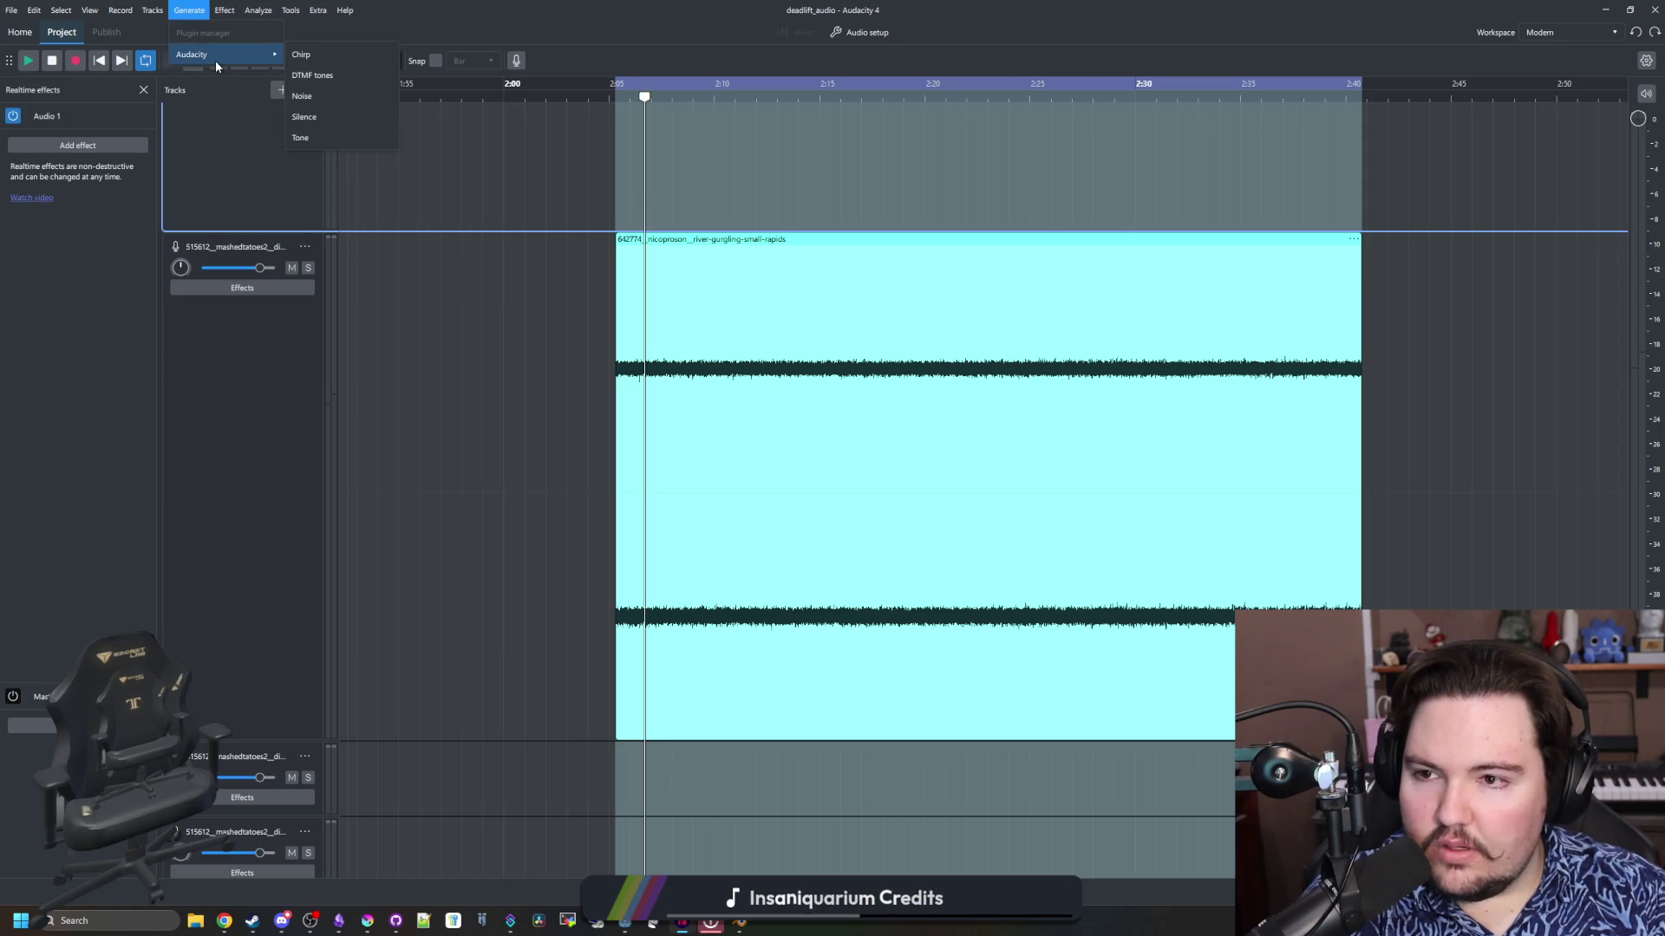
{"action": "left_click", "coordinate": [317, 139]}
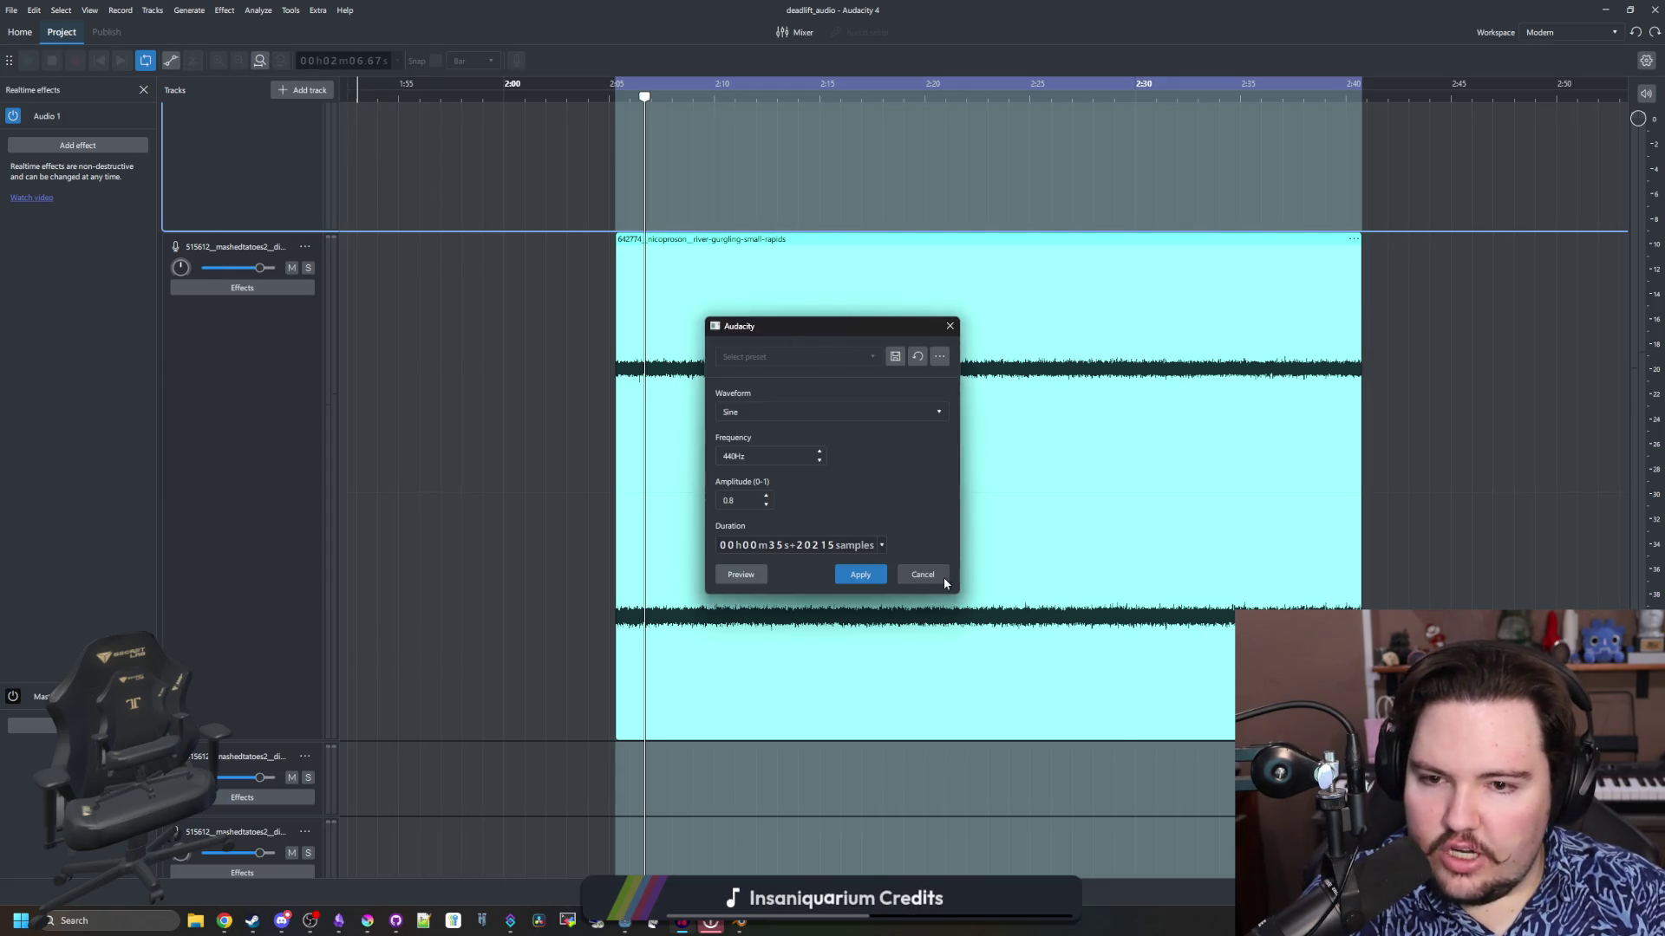
{"action": "left_click", "coordinate": [943, 579]}
{"action": "left_click", "coordinate": [132, 12]}
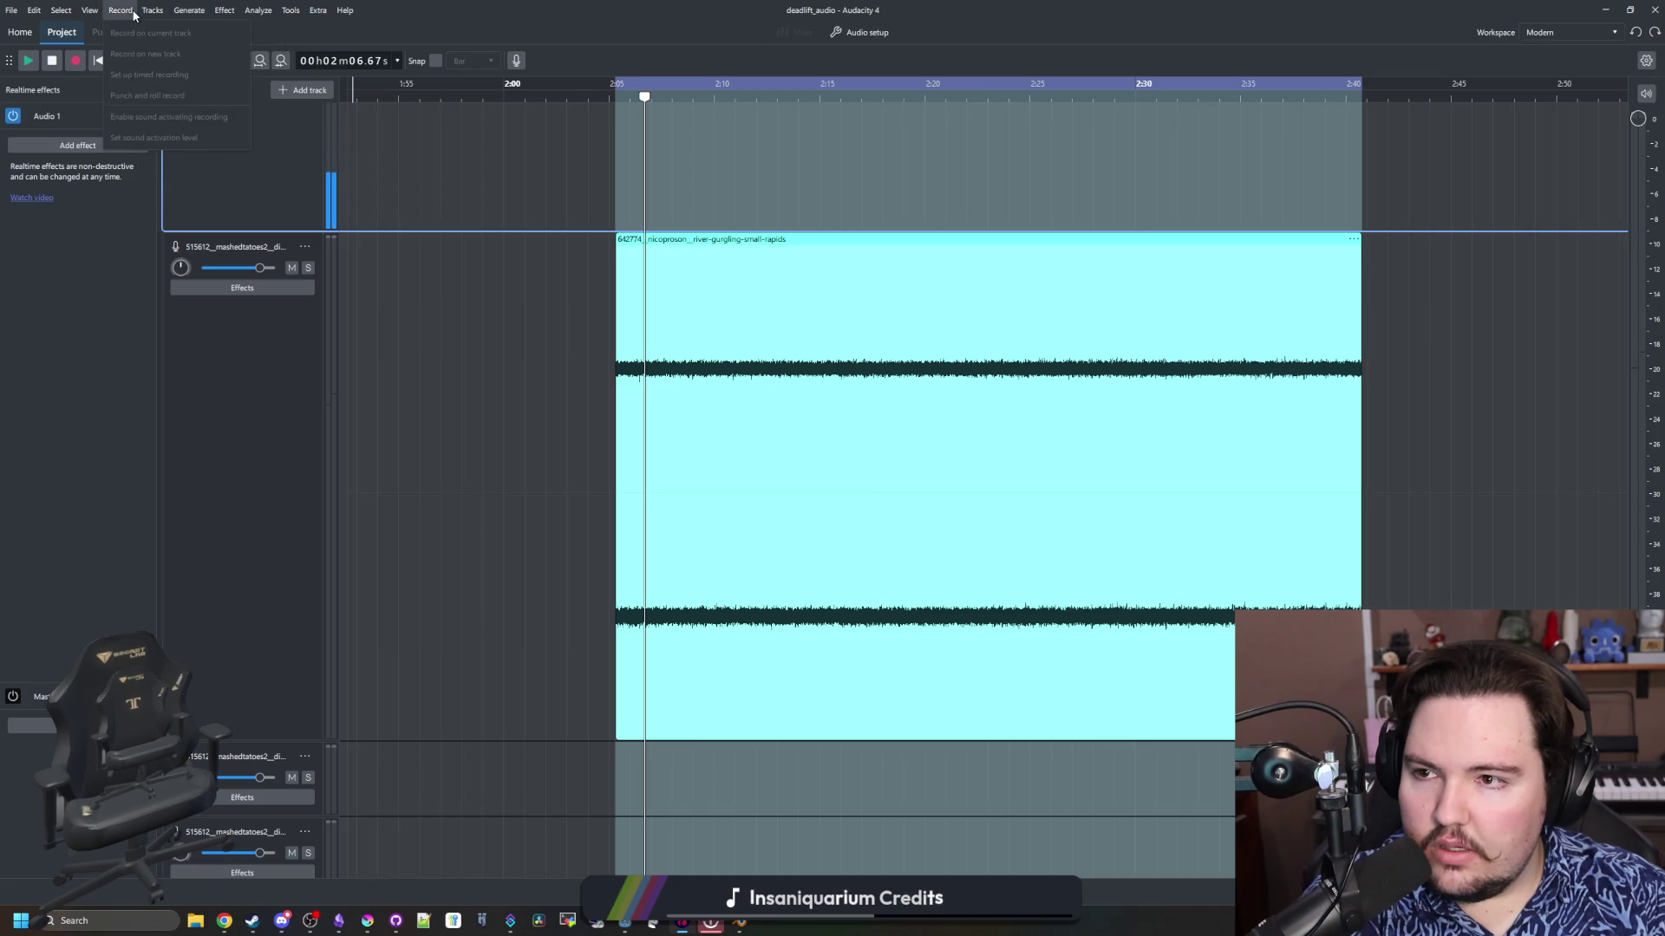
{"action": "mouse_move", "coordinate": [13, 7]}
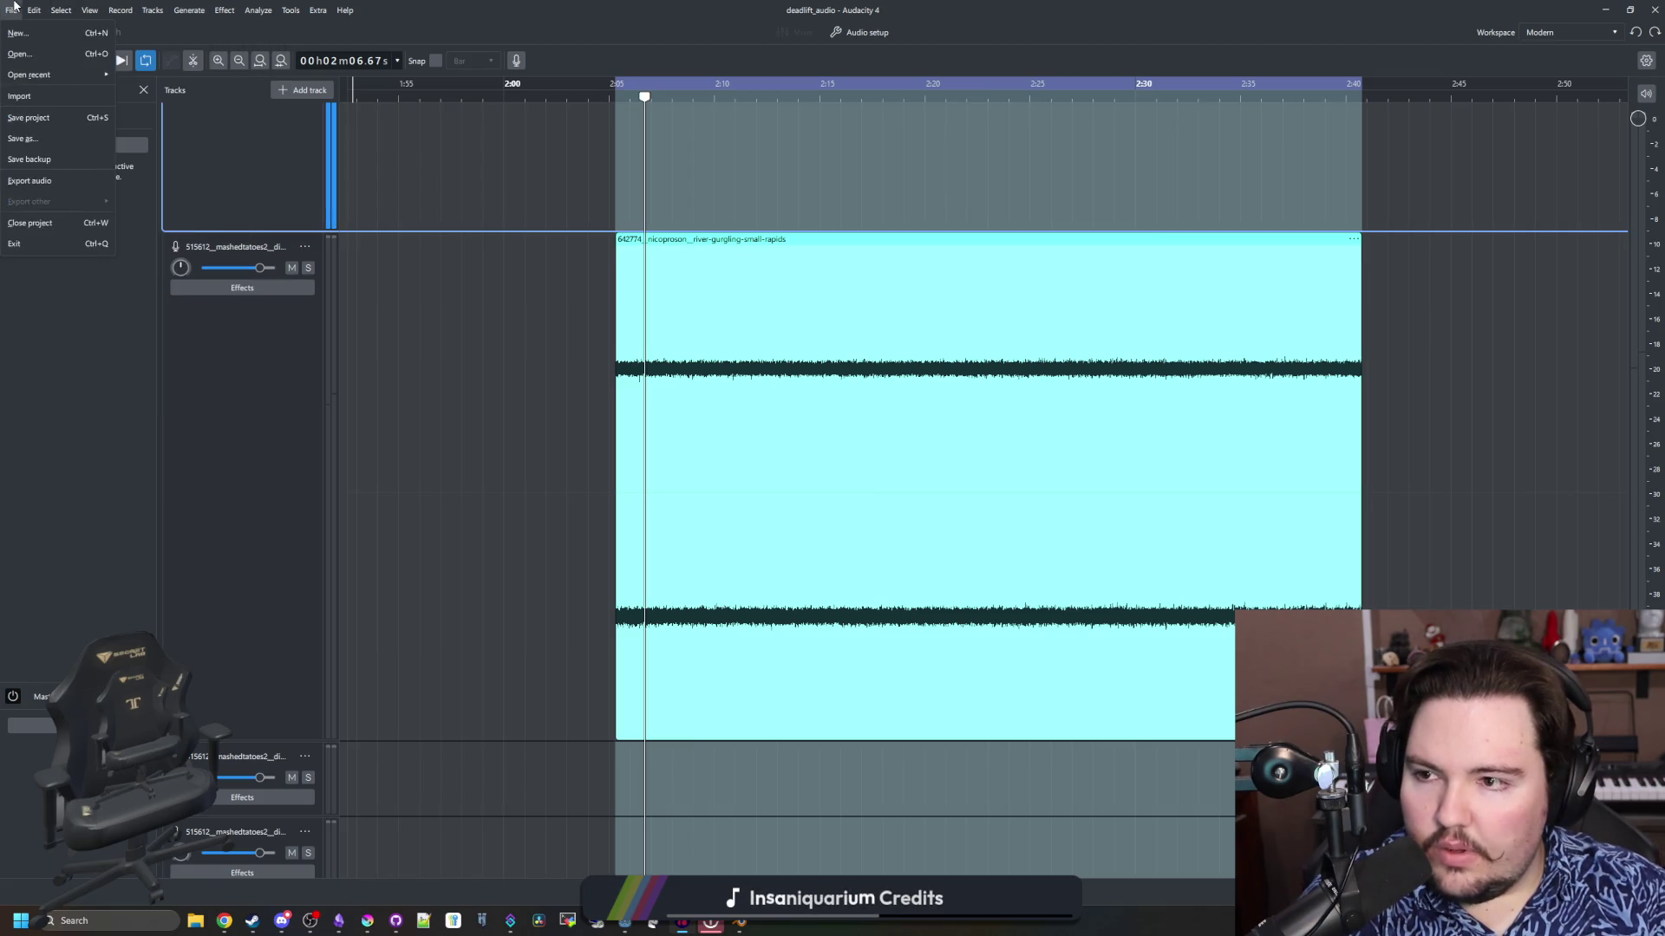
{"action": "left_click_drag", "start_coordinate": [1007, 10], "coordinate": [1031, 508]}
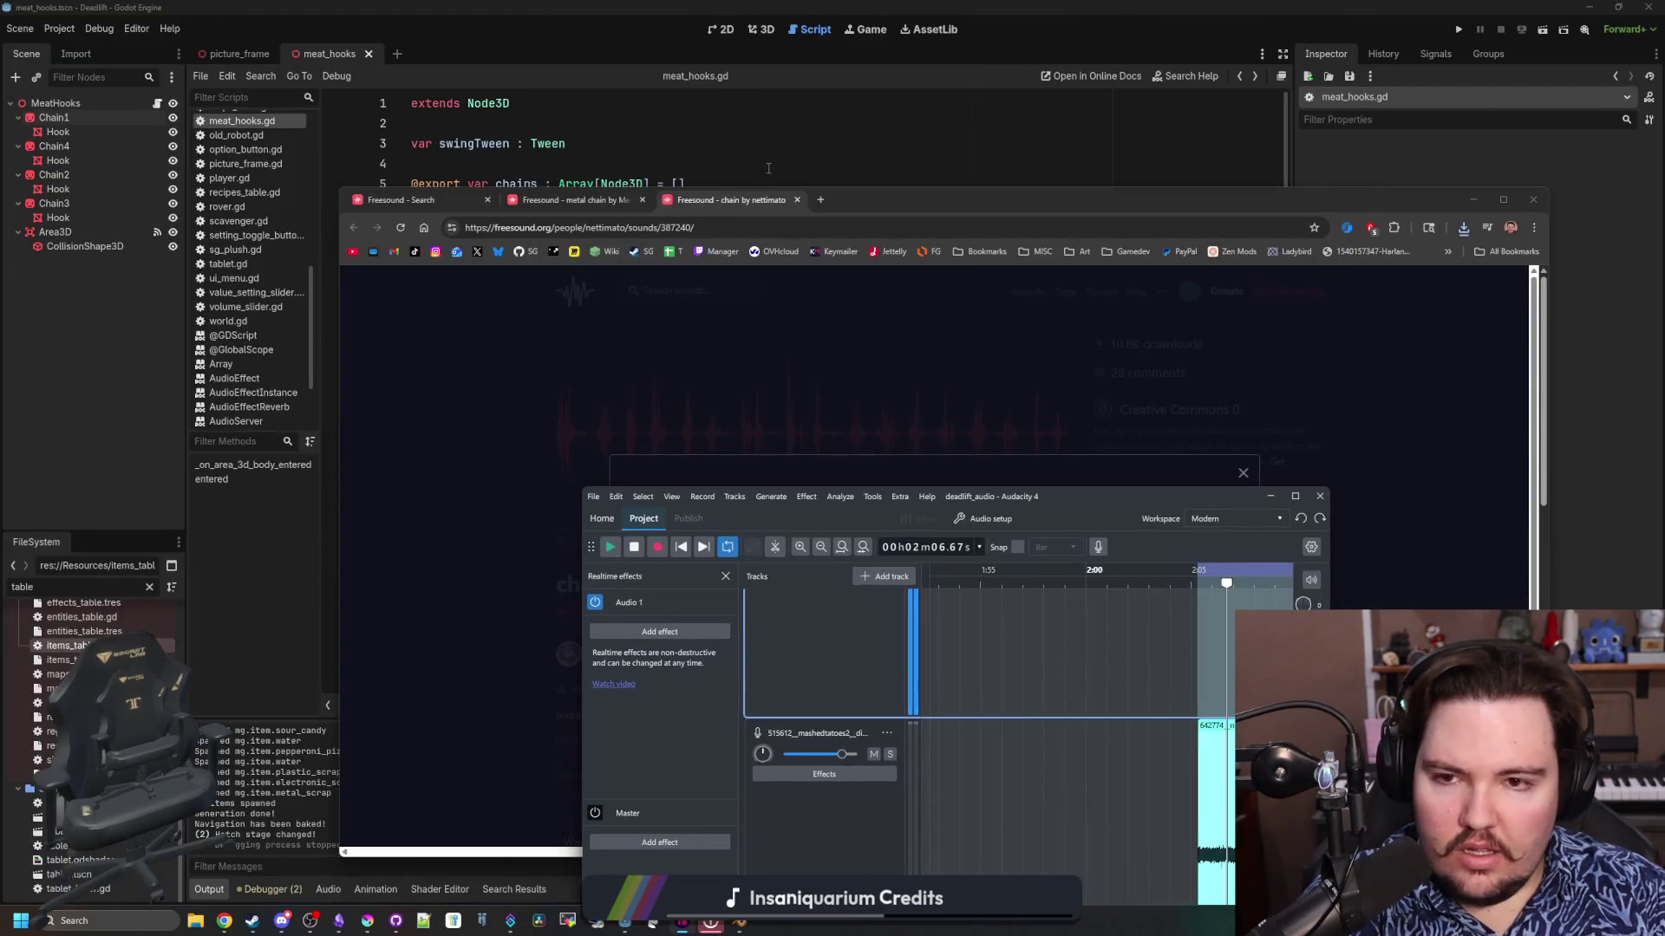
Search Google for 'pitch shift vst' and open the Splice pitch-shifting plugins article
{"action": "left_click", "coordinate": [821, 201]}
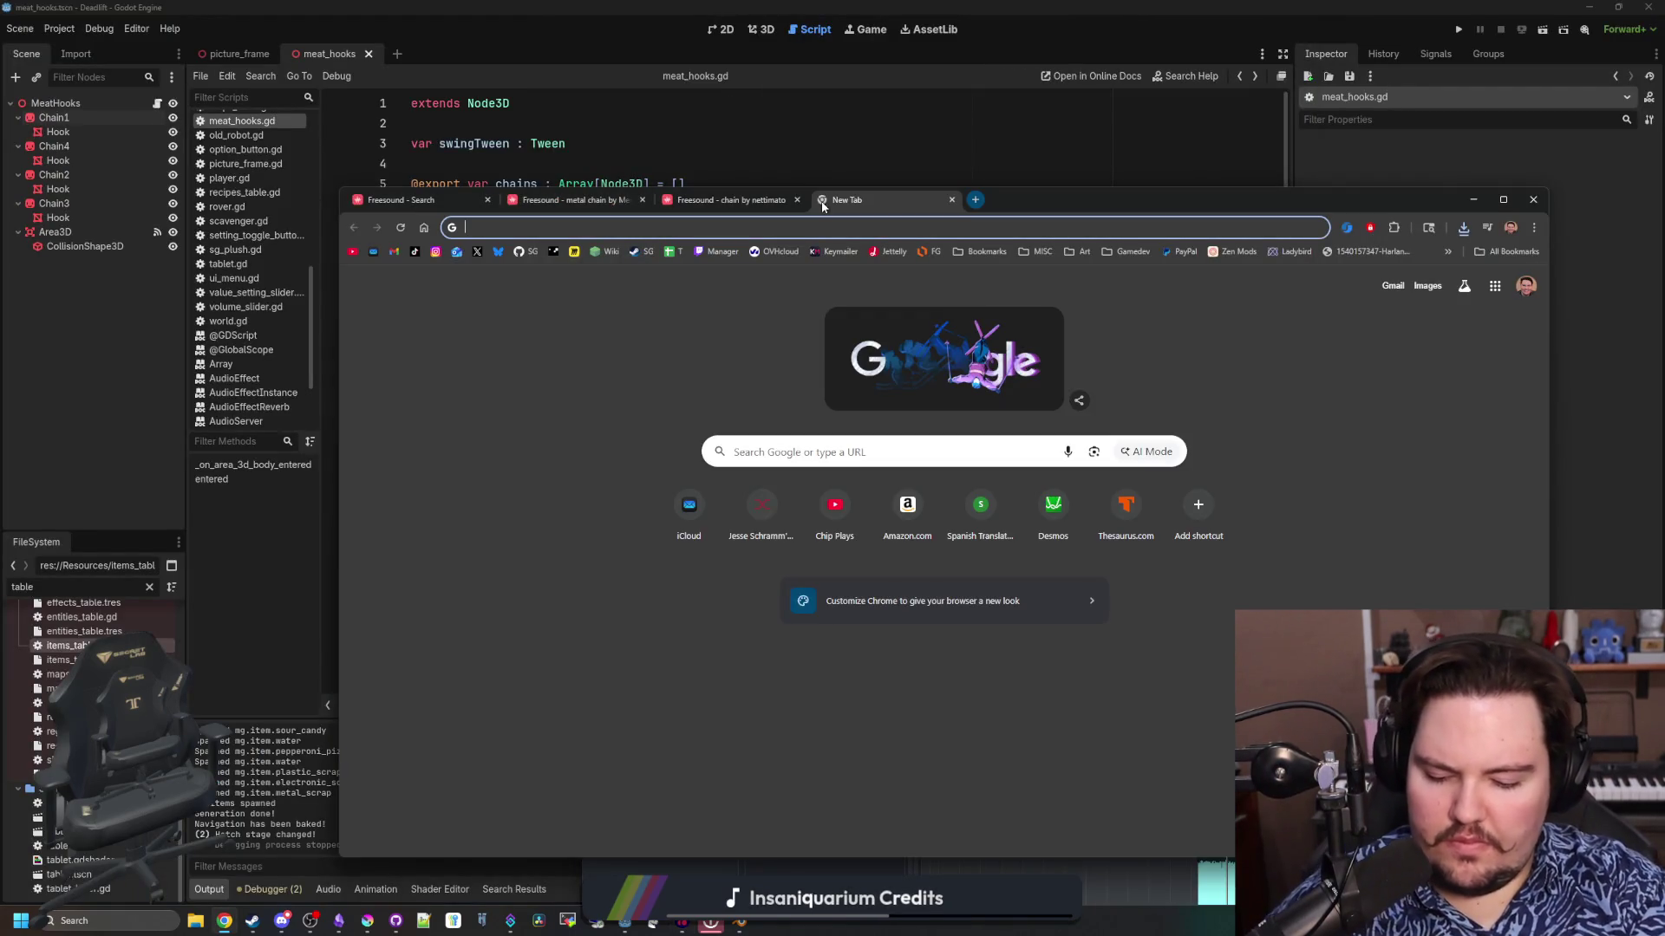
{"action": "type", "text": "pitch shift vst"}
{"action": "key", "text": "Return"}
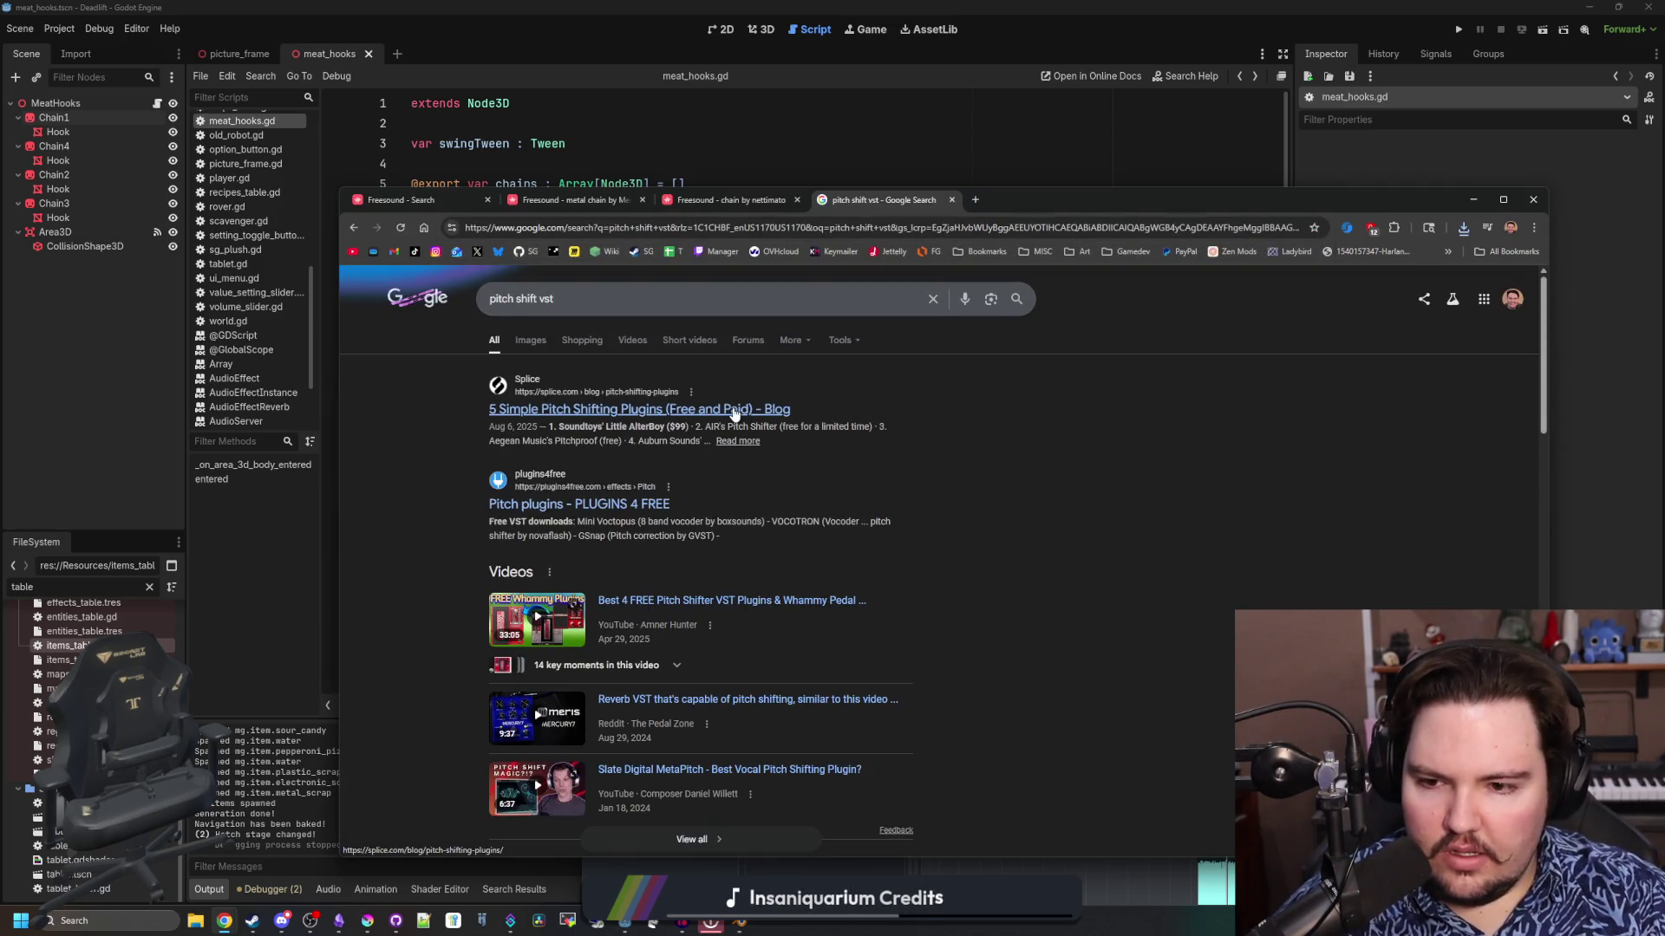
{"action": "middle_click", "coordinate": [736, 414]}
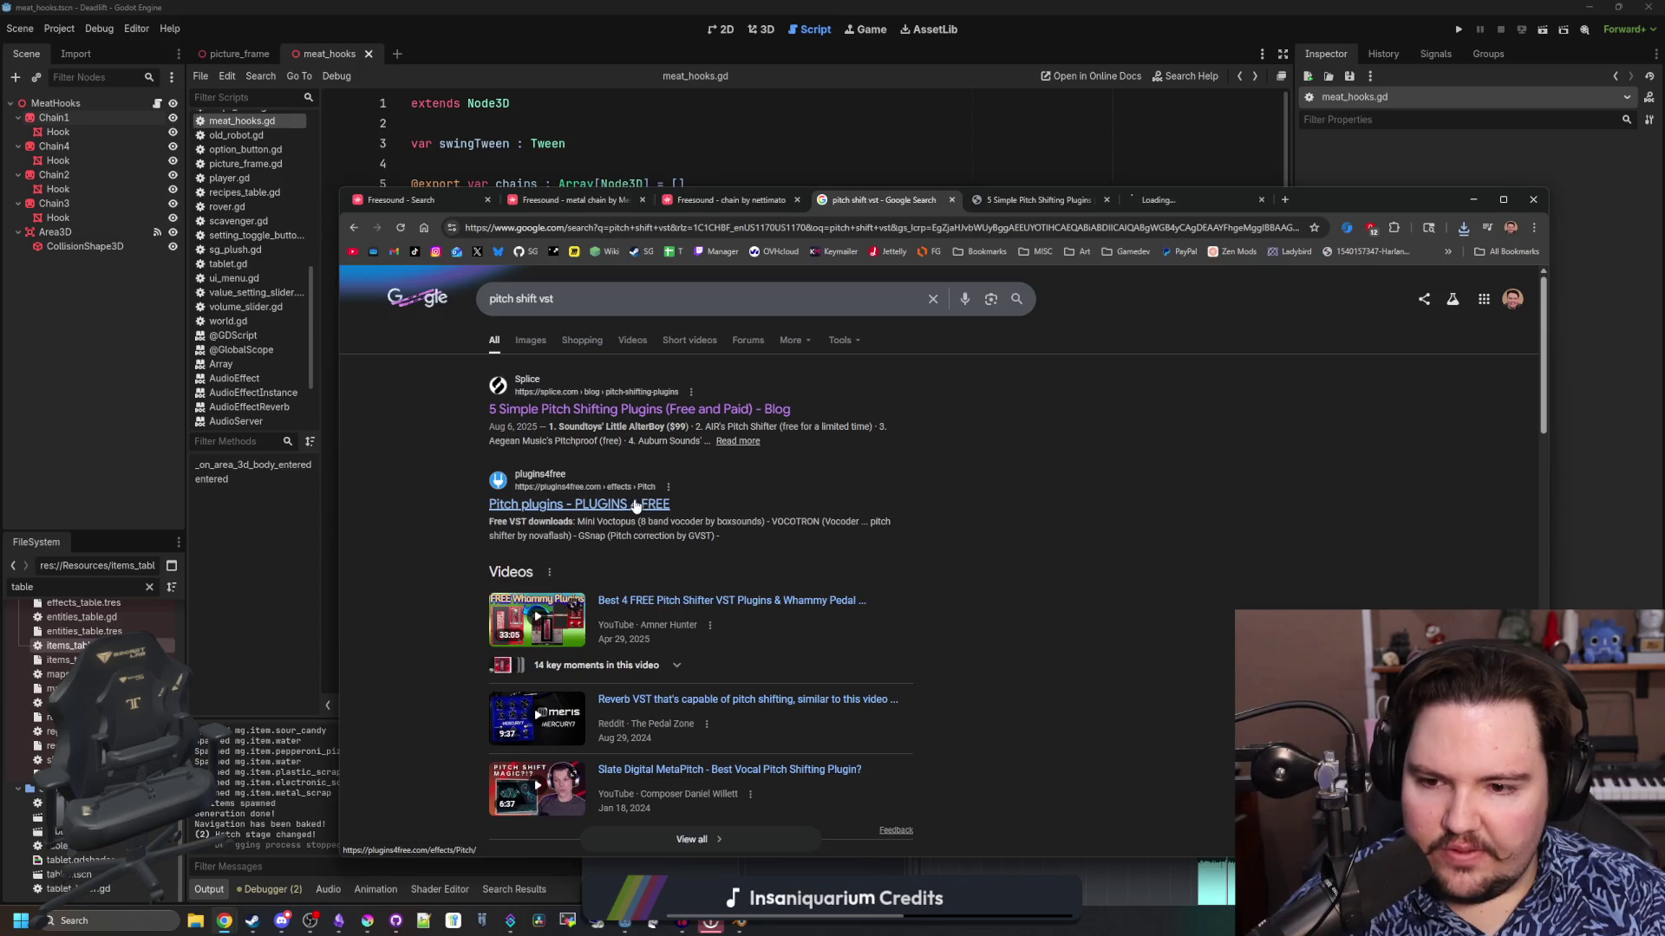
{"action": "left_click", "coordinate": [991, 206]}
Read the Splice '5 Simple Pitch Shifting Plugins' article through to its end
{"action": "scroll", "coordinate": [1104, 495], "scroll_direction": "down", "scroll_amount": 5}
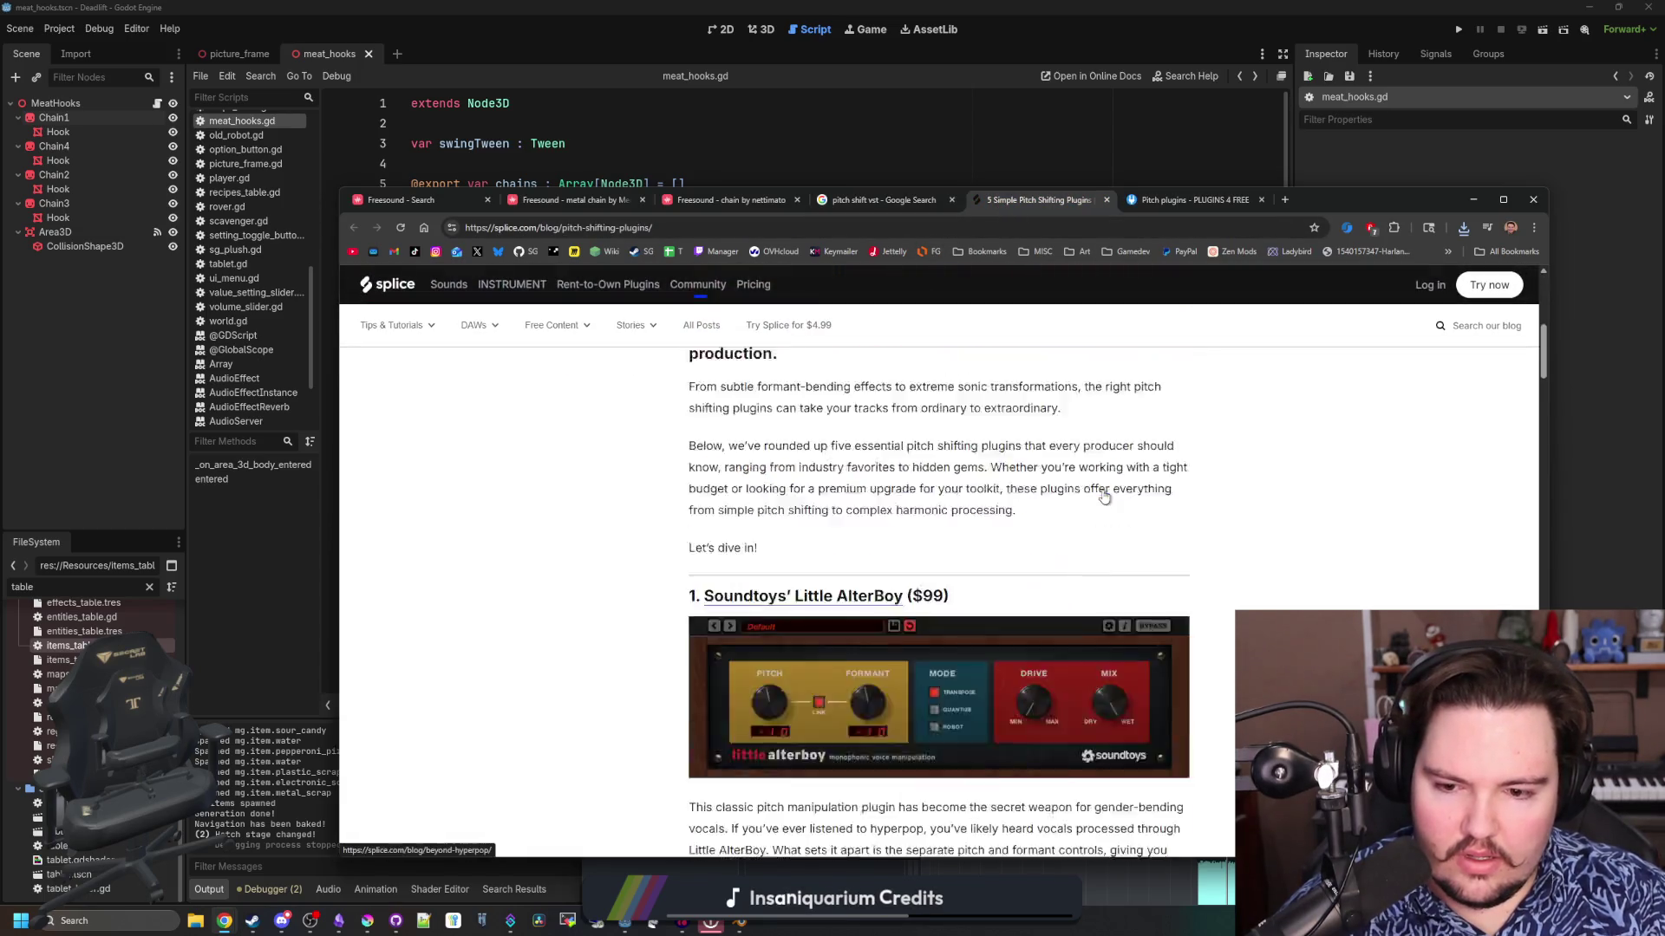
{"action": "scroll", "coordinate": [1104, 496], "scroll_direction": "down", "scroll_amount": 3}
{"action": "scroll", "coordinate": [1104, 496], "scroll_direction": "up", "scroll_amount": 2}
{"action": "scroll", "coordinate": [1104, 496], "scroll_direction": "down", "scroll_amount": 5}
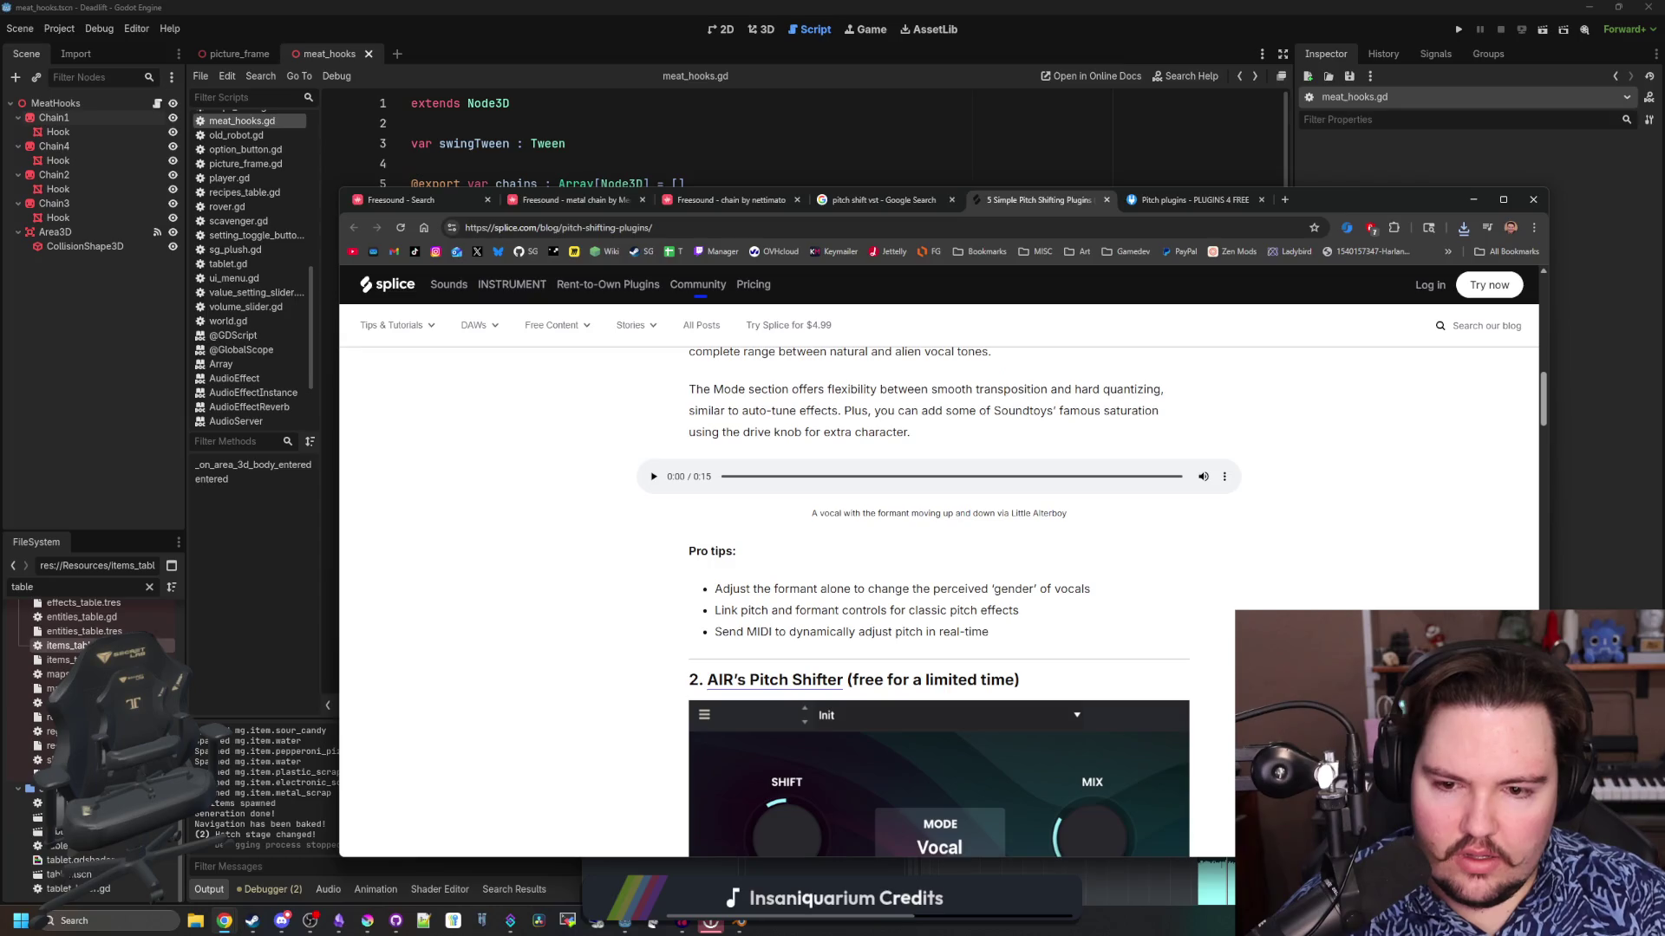
{"action": "scroll", "coordinate": [862, 503], "scroll_direction": "down", "scroll_amount": 9}
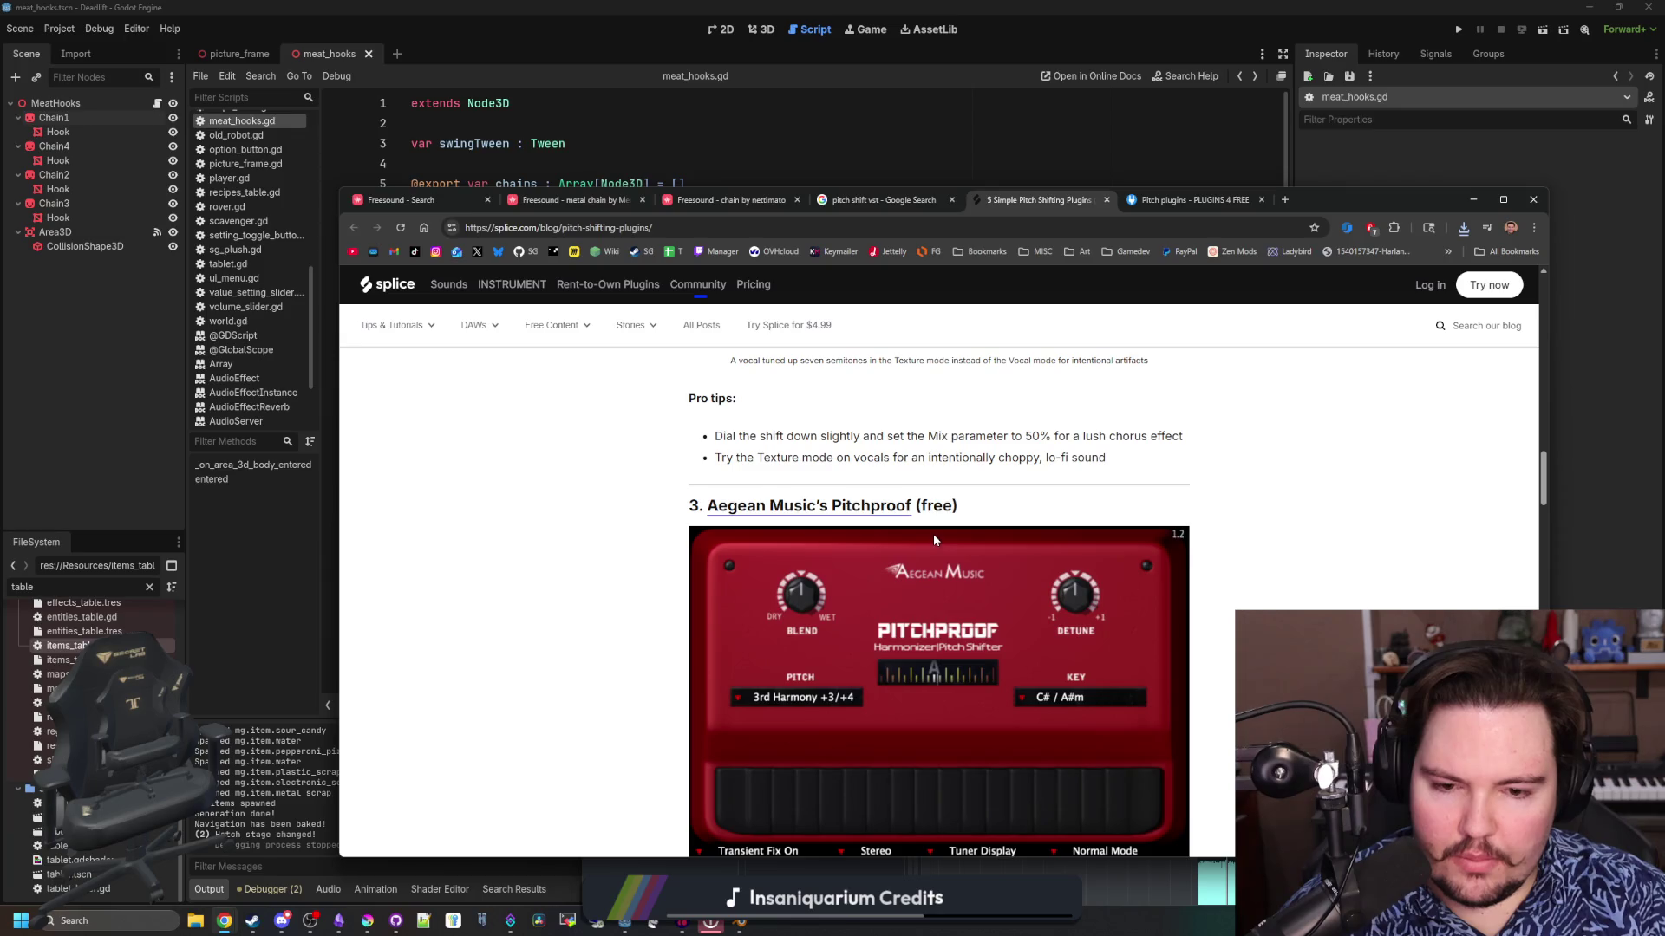
{"action": "scroll", "coordinate": [932, 544], "scroll_direction": "down", "scroll_amount": 7}
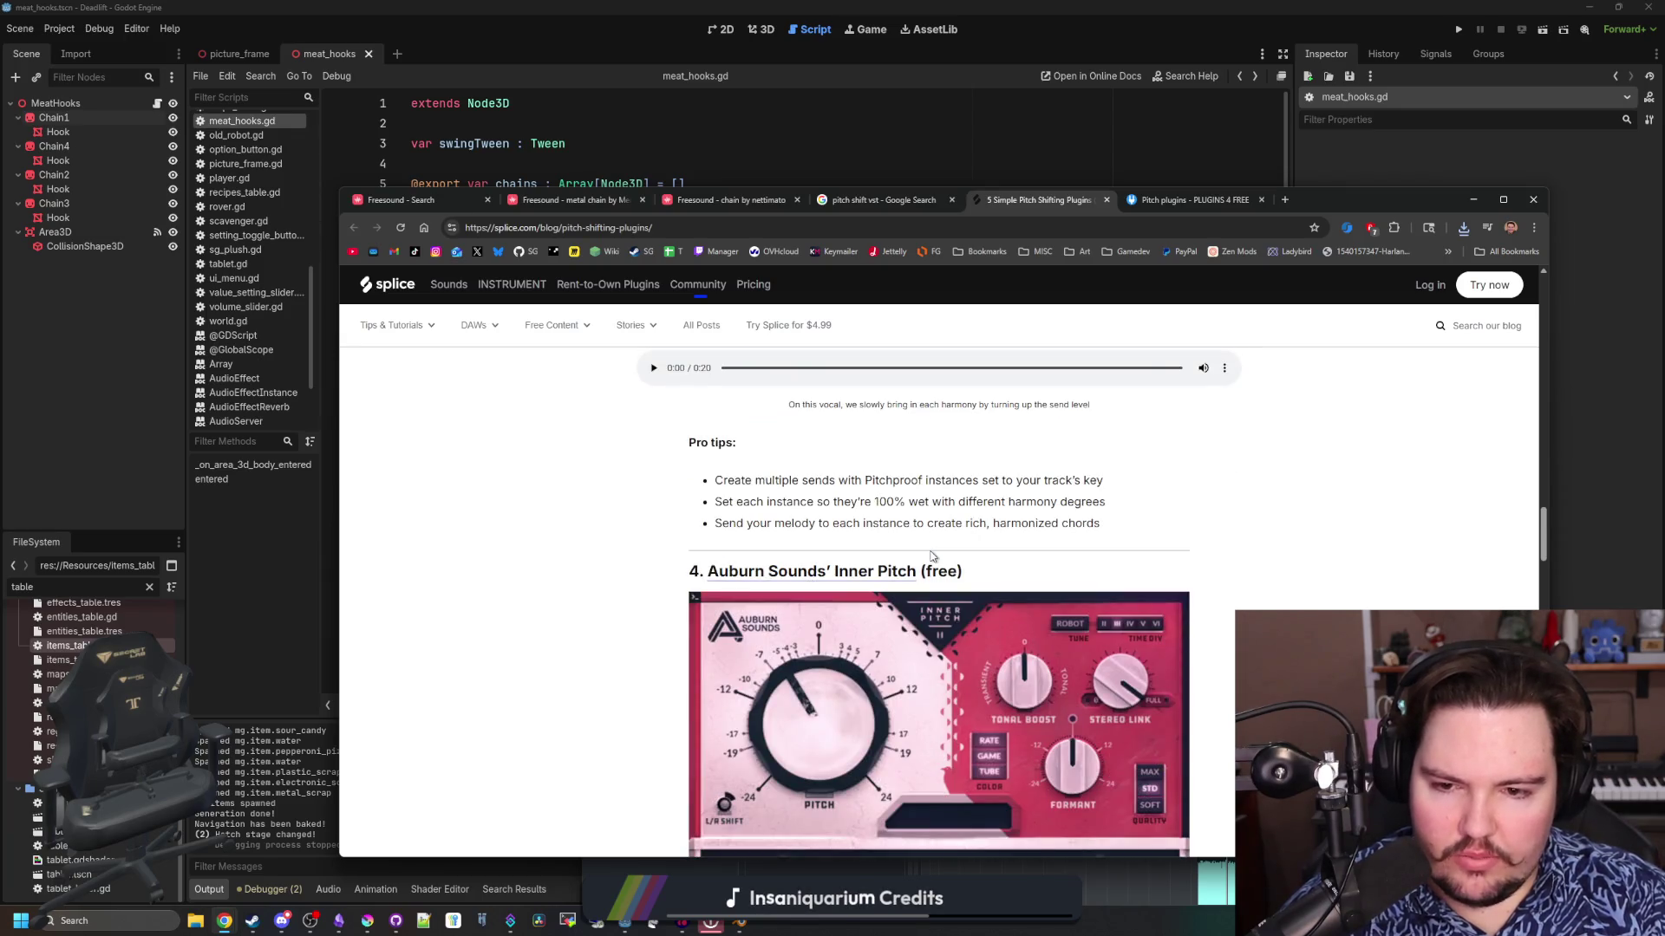
{"action": "scroll", "coordinate": [864, 502], "scroll_direction": "down", "scroll_amount": 15}
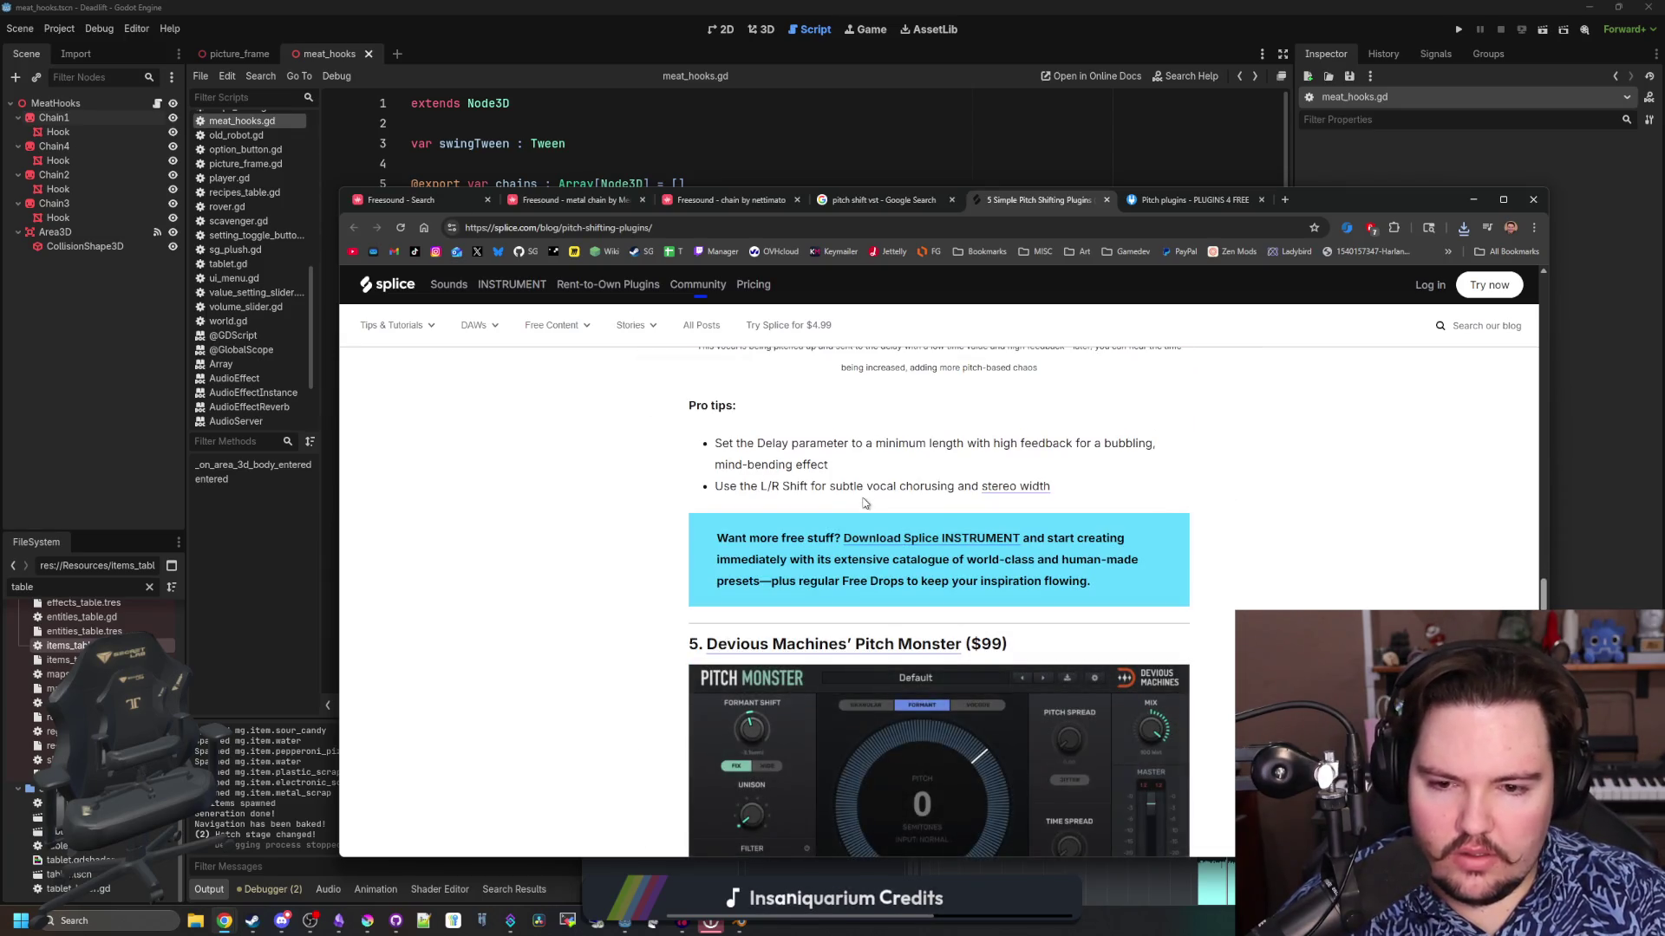
{"action": "scroll", "coordinate": [865, 503], "scroll_direction": "down", "scroll_amount": 10}
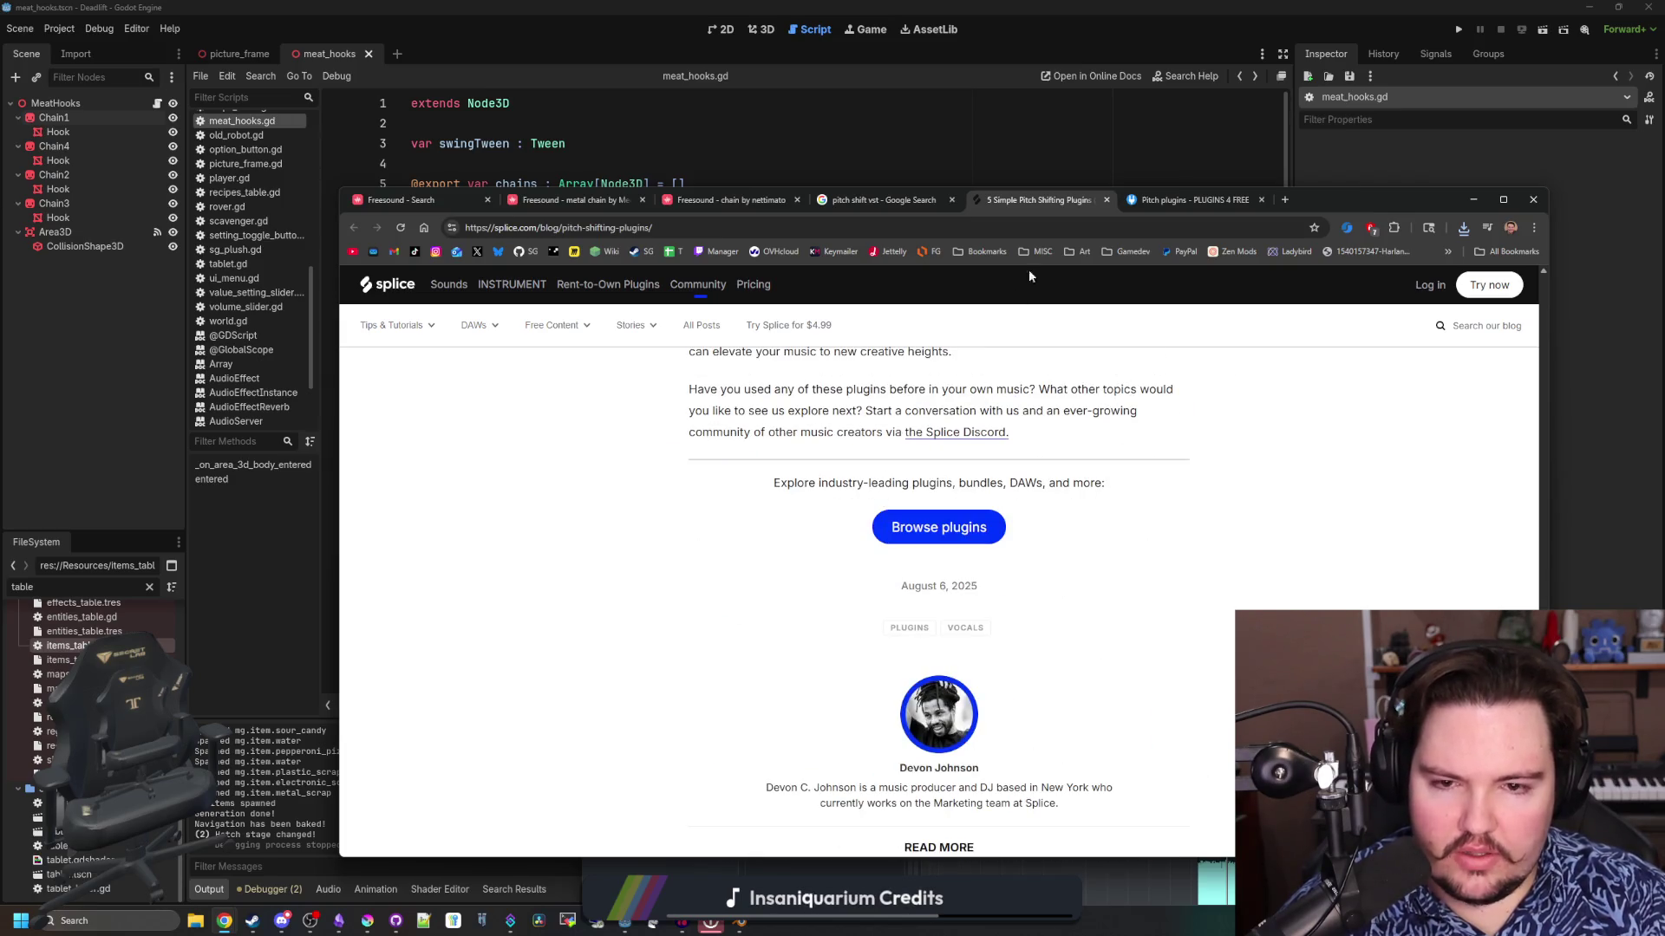
Switch to the Plugins4Free Pitch listing and scroll through page 1
{"action": "left_click", "coordinate": [1178, 201]}
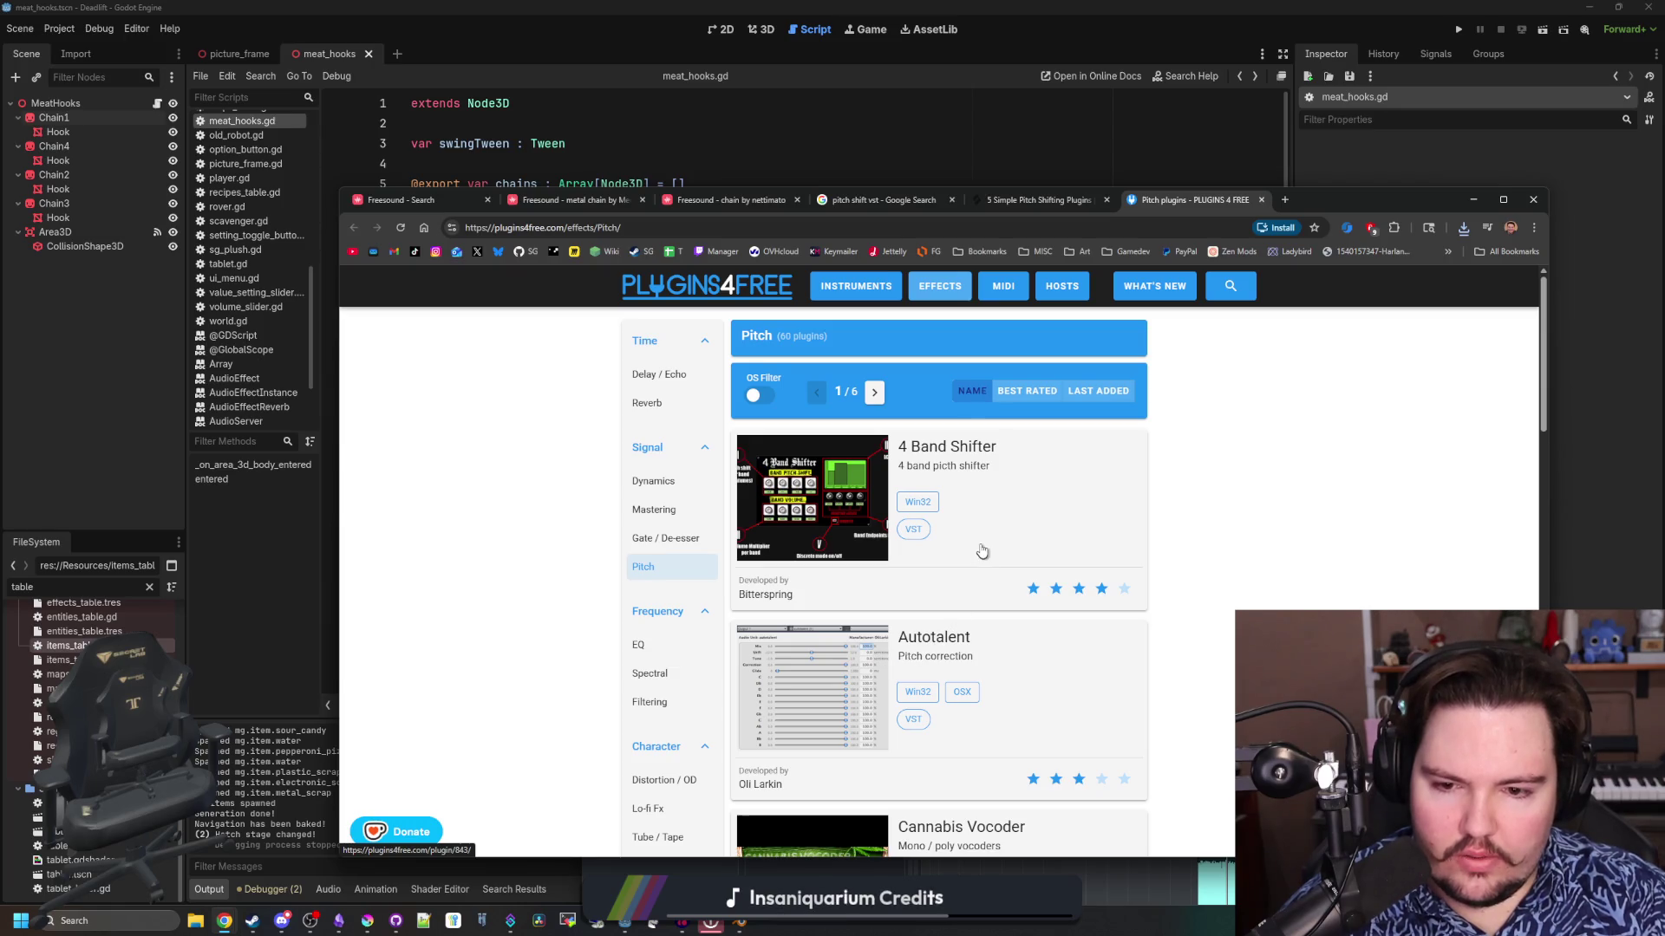
{"action": "scroll", "coordinate": [982, 551], "scroll_direction": "down", "scroll_amount": 3}
{"action": "scroll", "coordinate": [1007, 517], "scroll_direction": "down", "scroll_amount": 2}
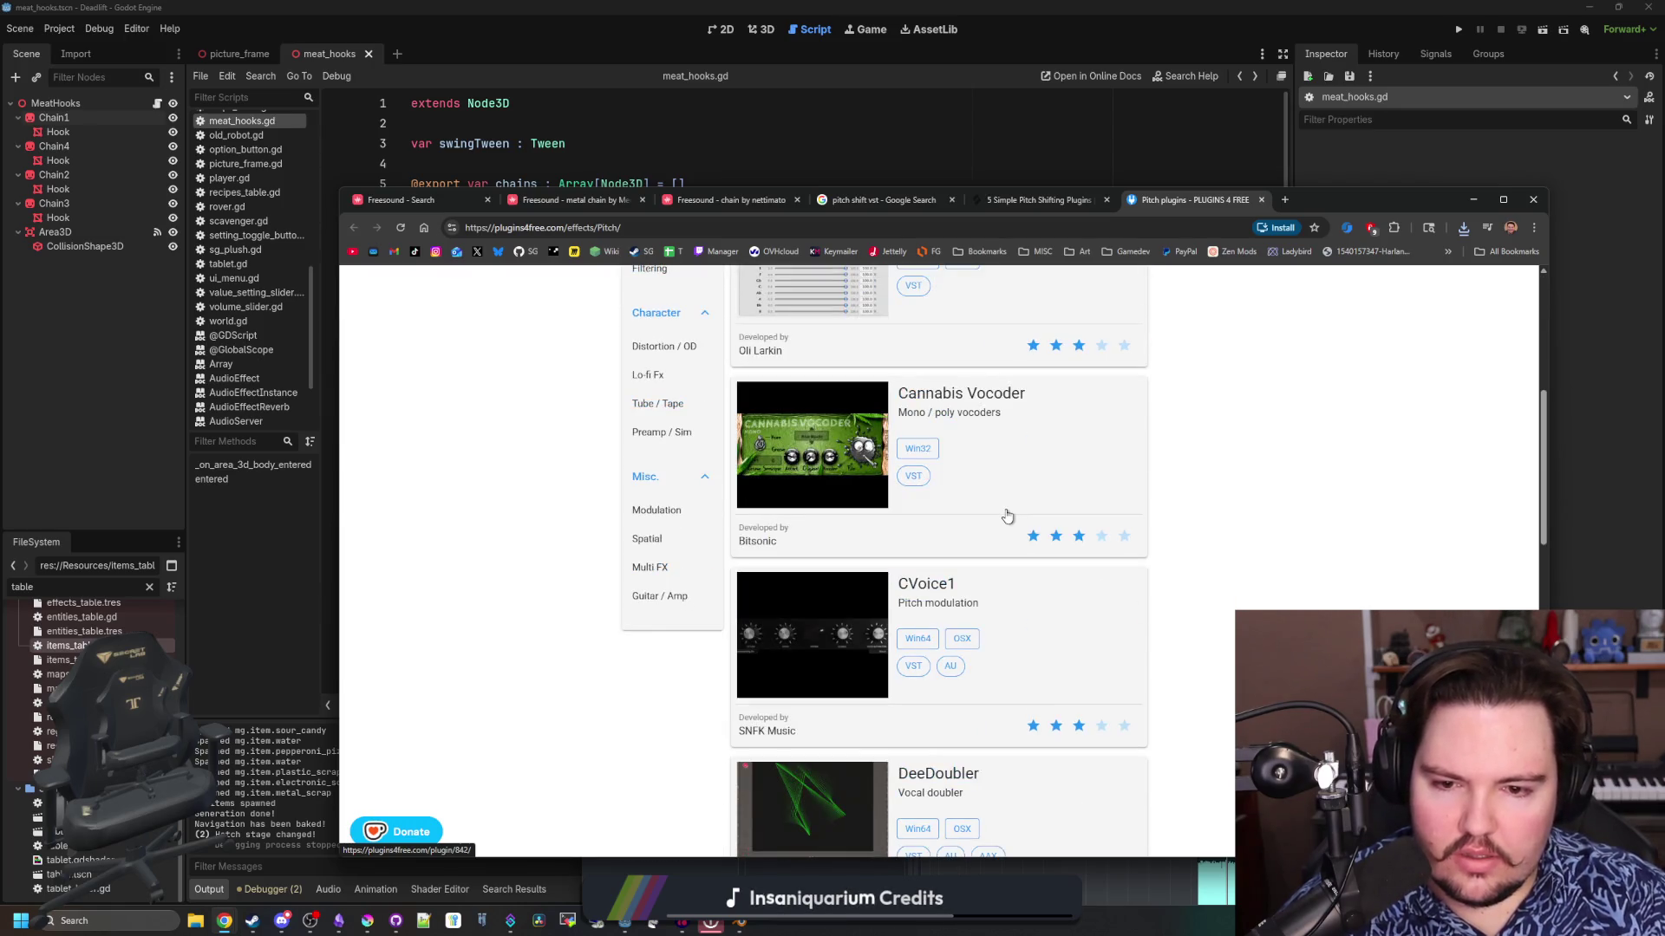
{"action": "scroll", "coordinate": [1007, 517], "scroll_direction": "down", "scroll_amount": 2}
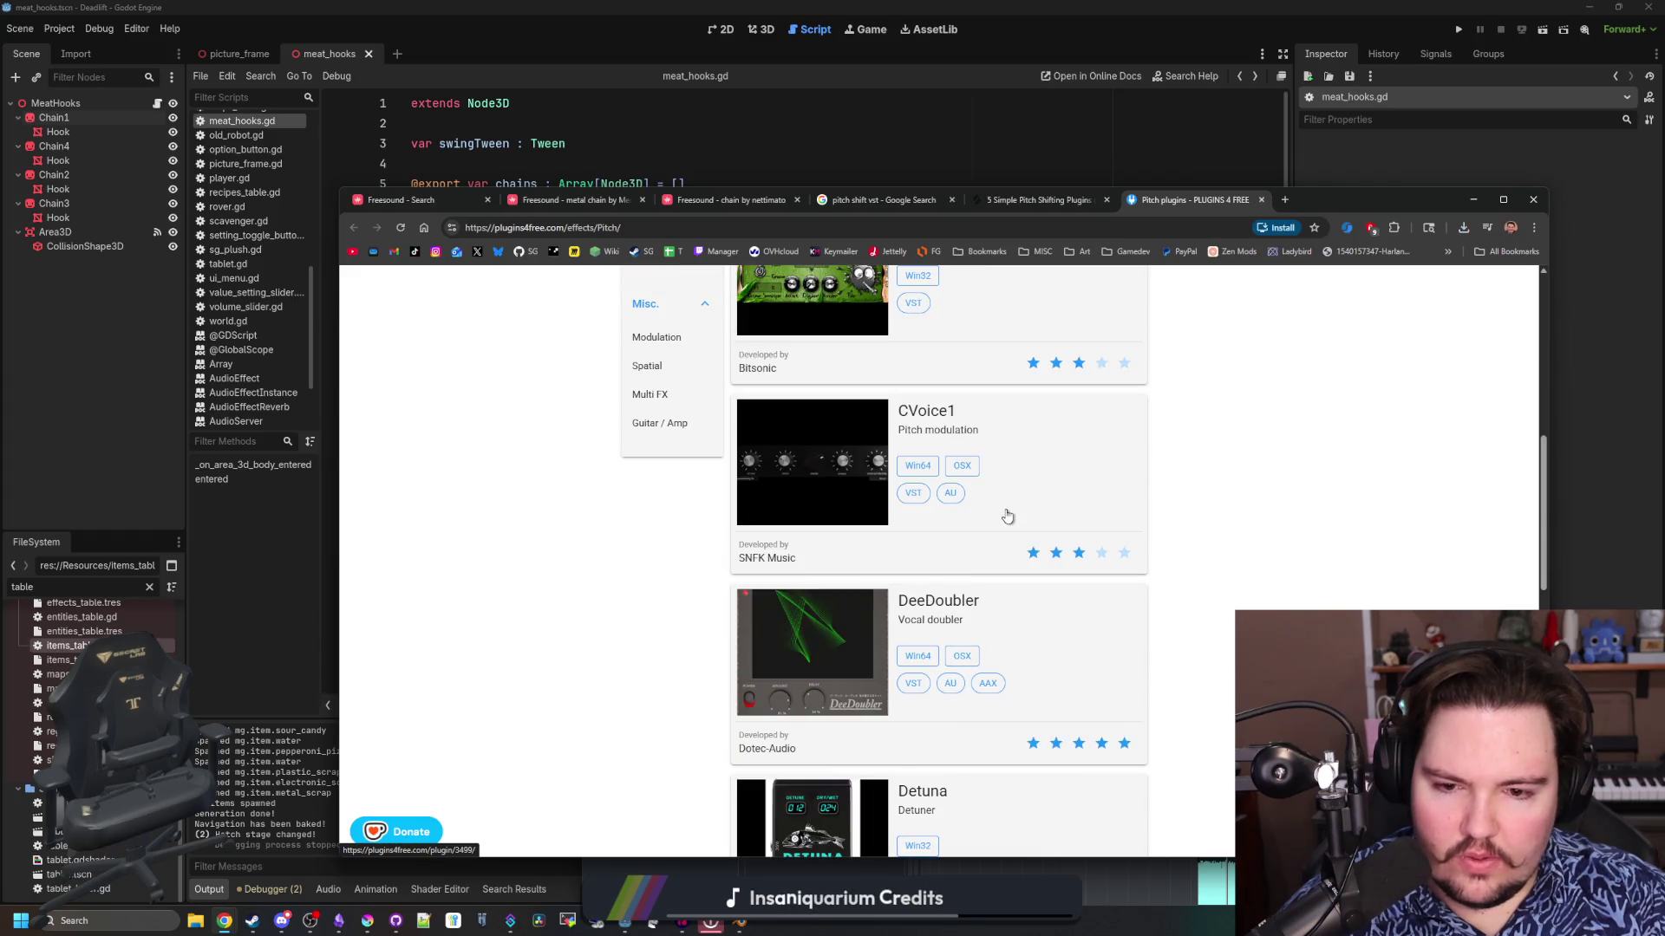
{"action": "scroll", "coordinate": [1007, 517], "scroll_direction": "down", "scroll_amount": 5}
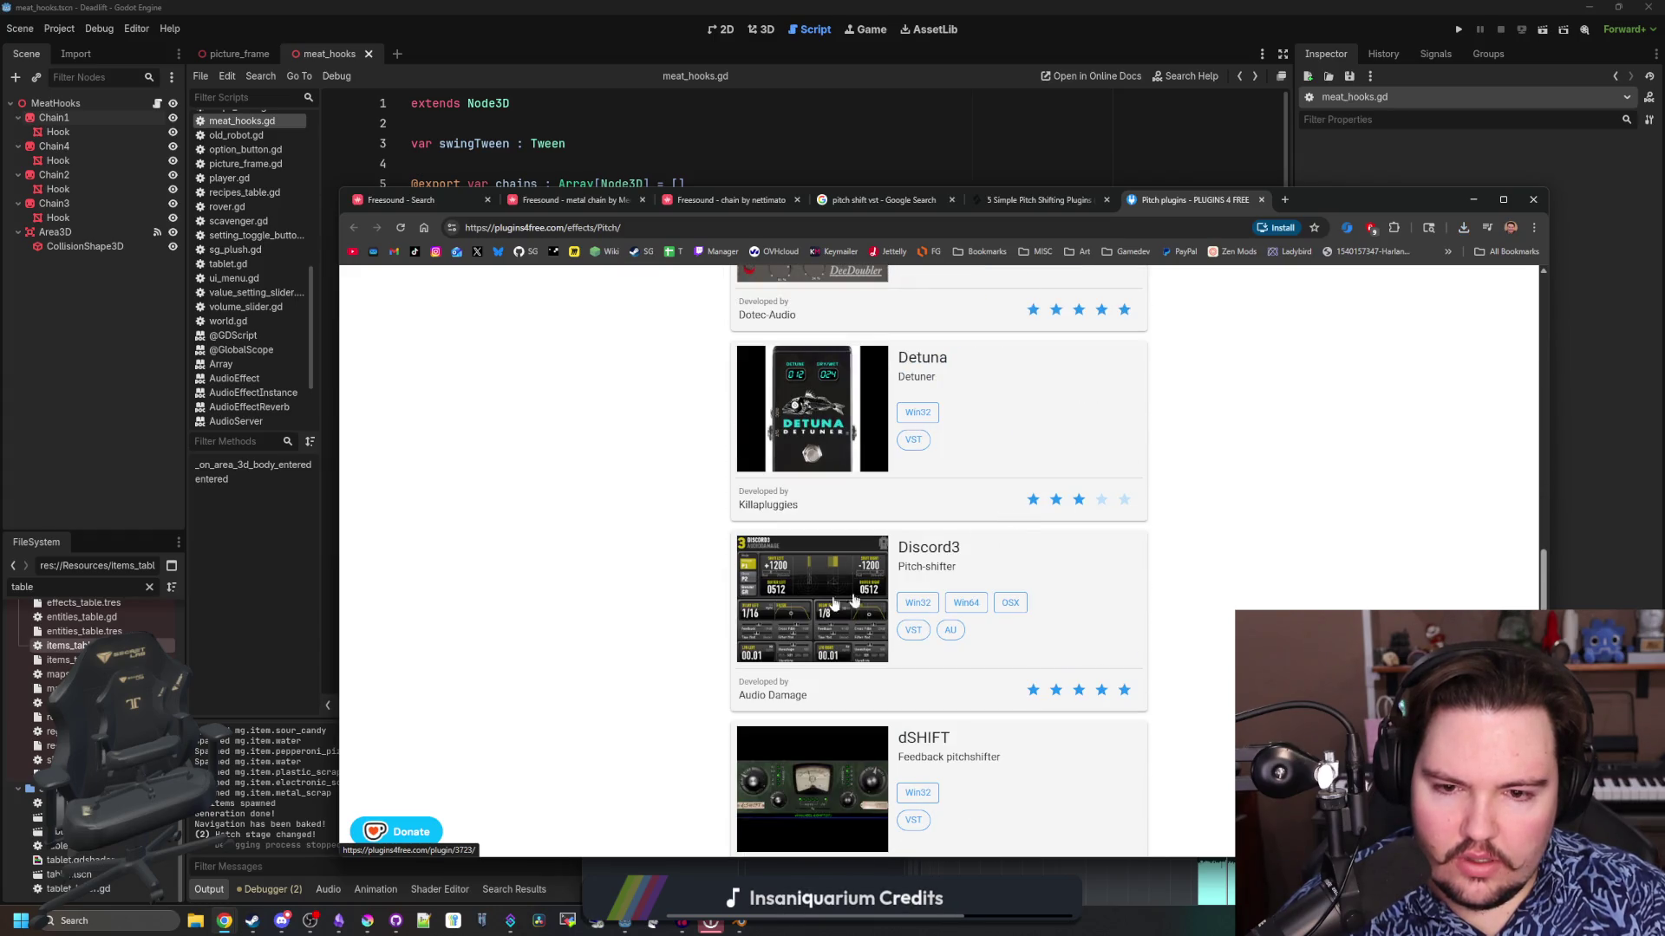
{"action": "scroll", "coordinate": [827, 571], "scroll_direction": "down", "scroll_amount": 2}
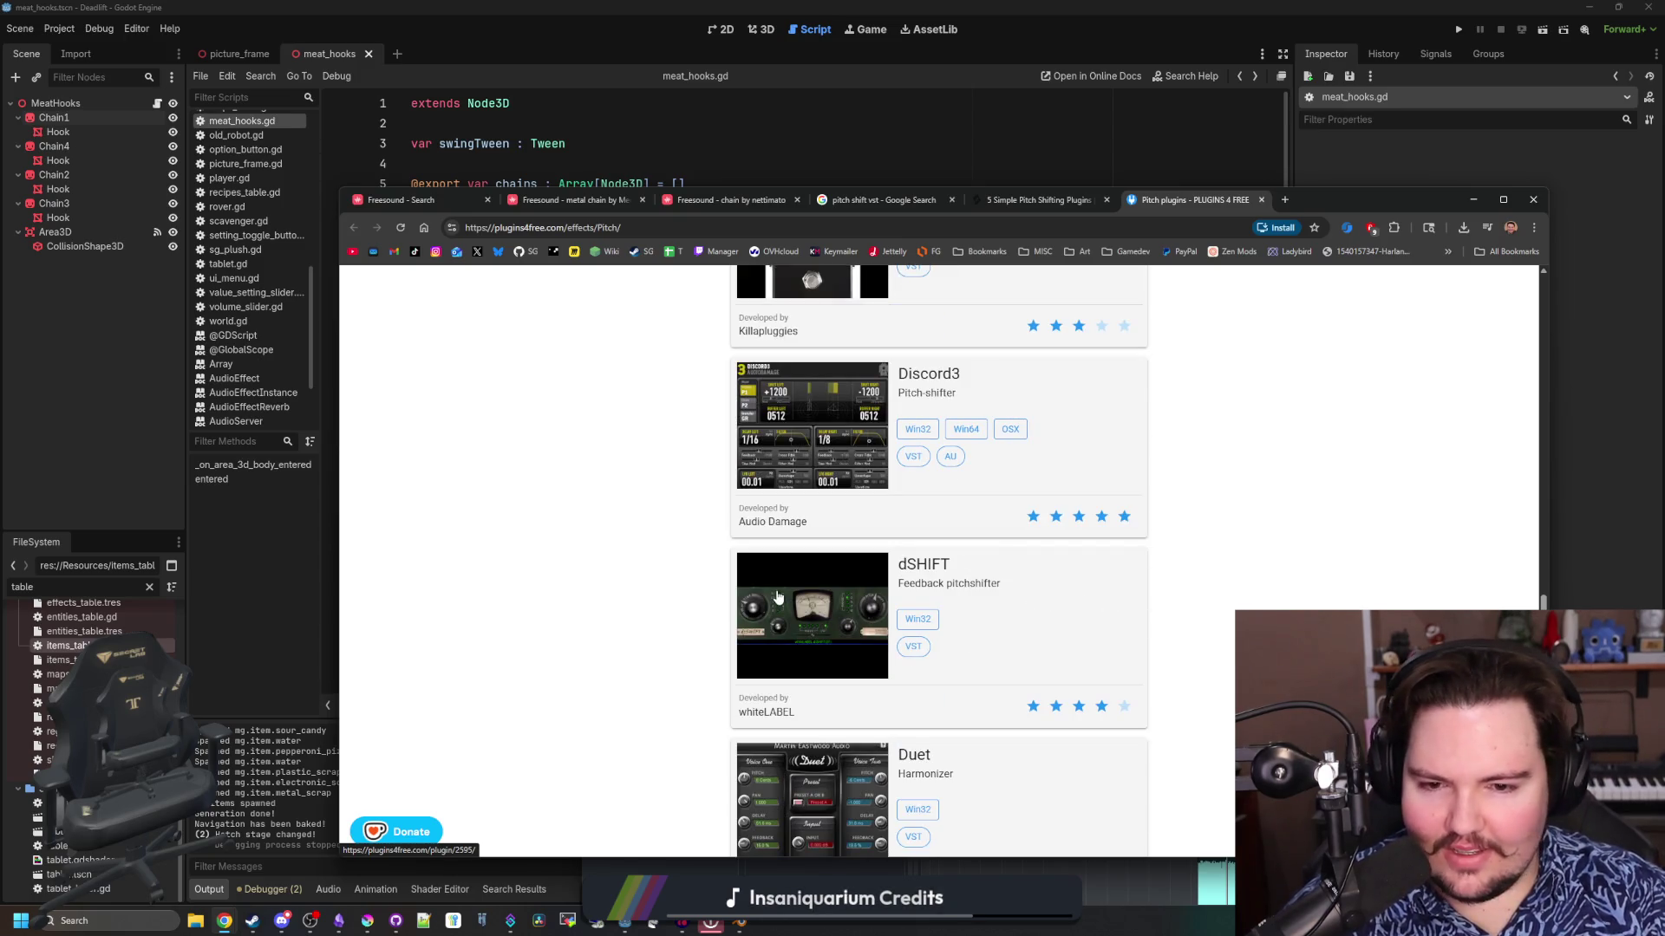
{"action": "scroll", "coordinate": [778, 596], "scroll_direction": "down", "scroll_amount": 4}
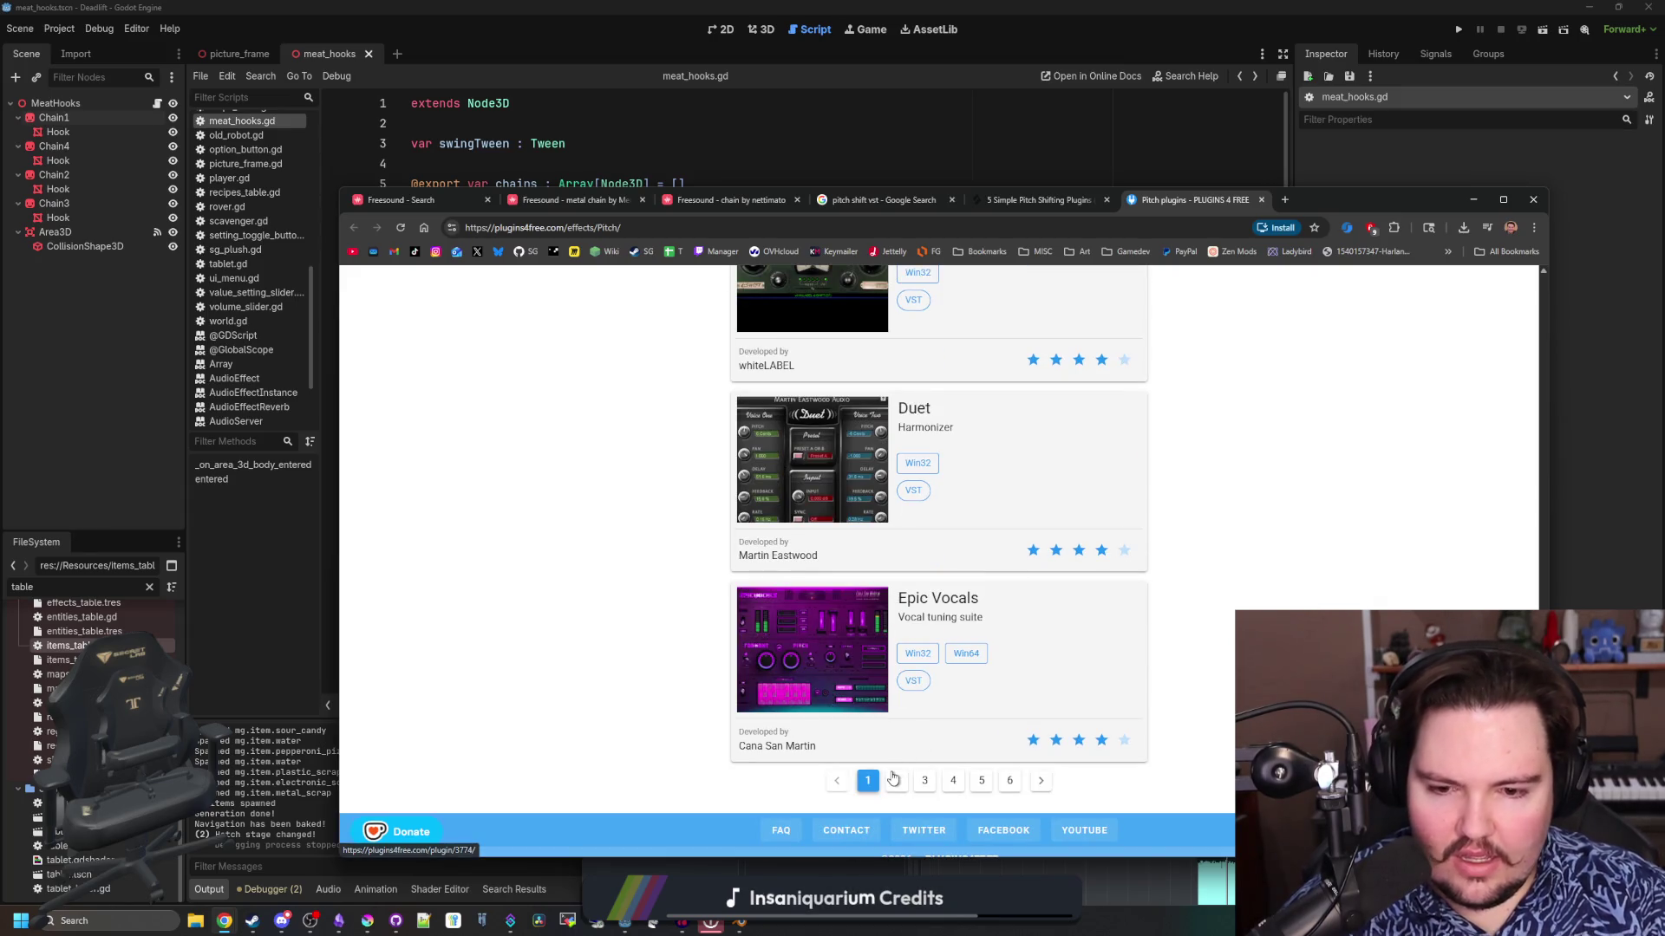
Go to page 2 of the Pitch plugins and scroll through it
{"action": "left_click", "coordinate": [894, 781]}
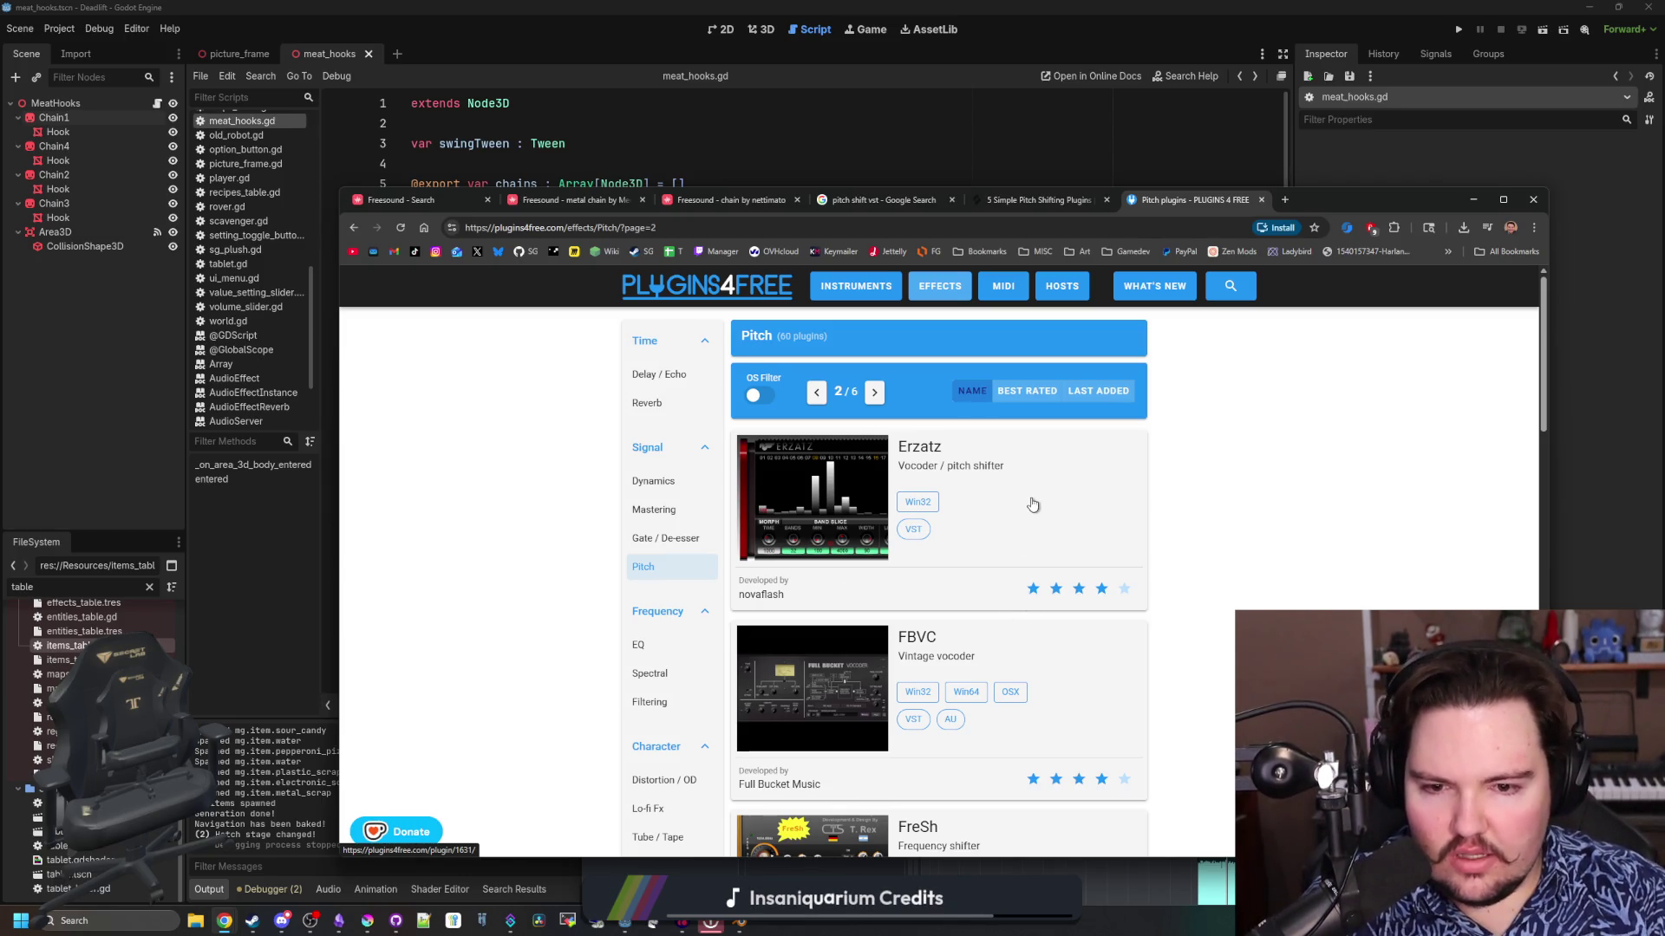
{"action": "scroll", "coordinate": [1032, 505], "scroll_direction": "down", "scroll_amount": 8}
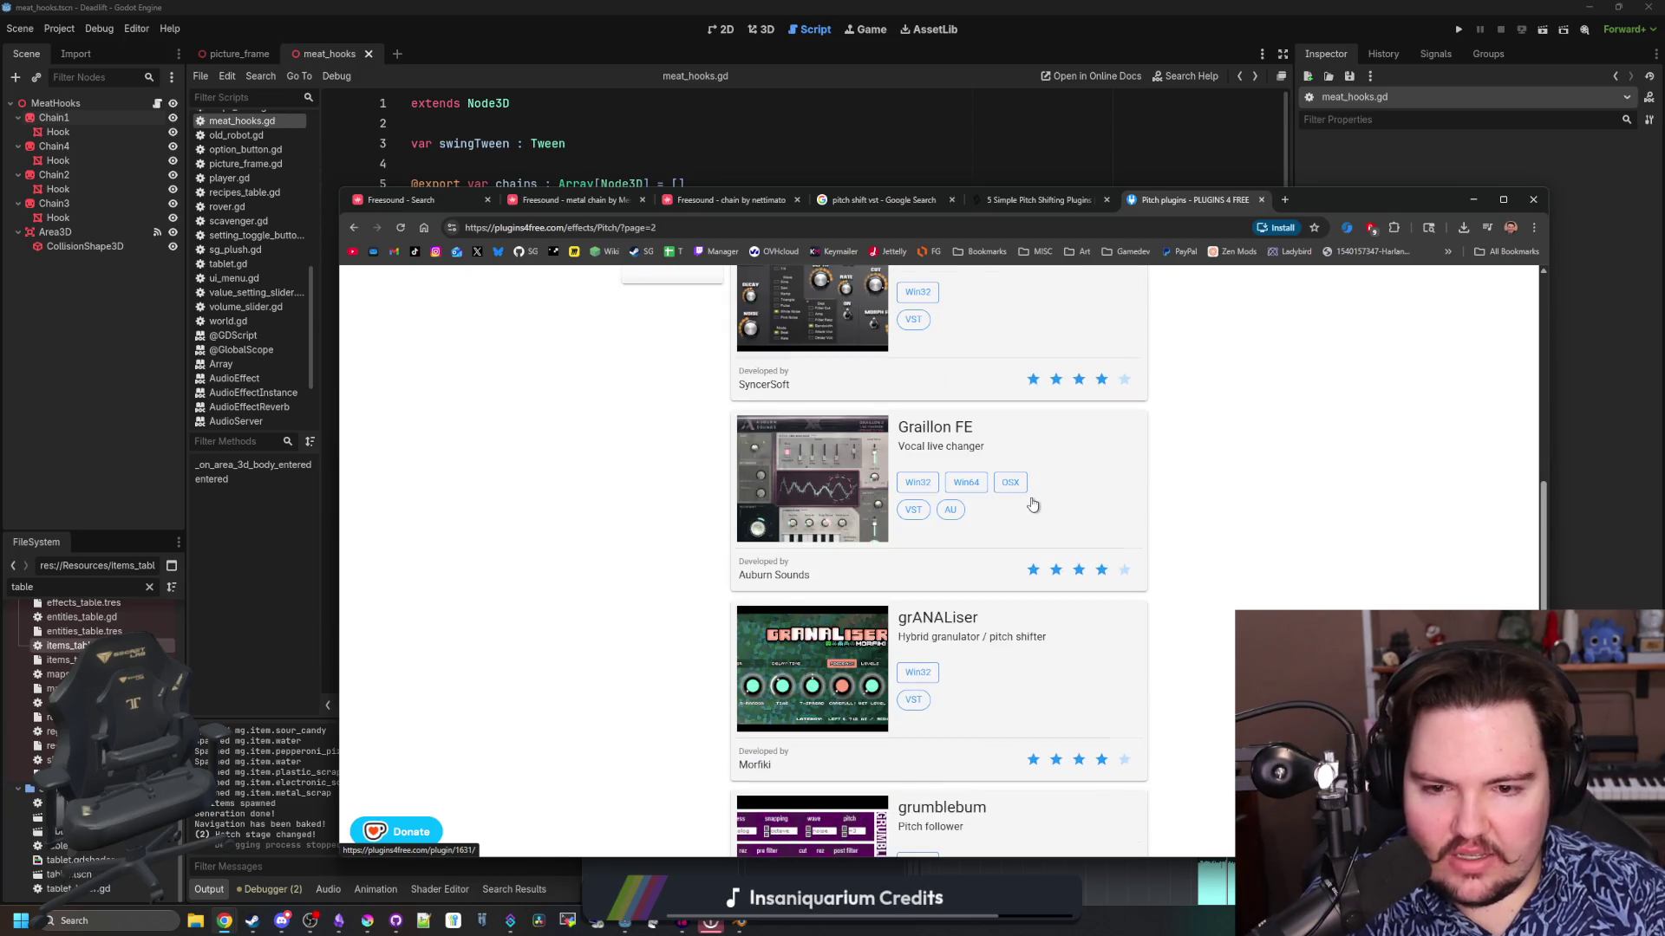
{"action": "scroll", "coordinate": [1032, 505], "scroll_direction": "down", "scroll_amount": 2}
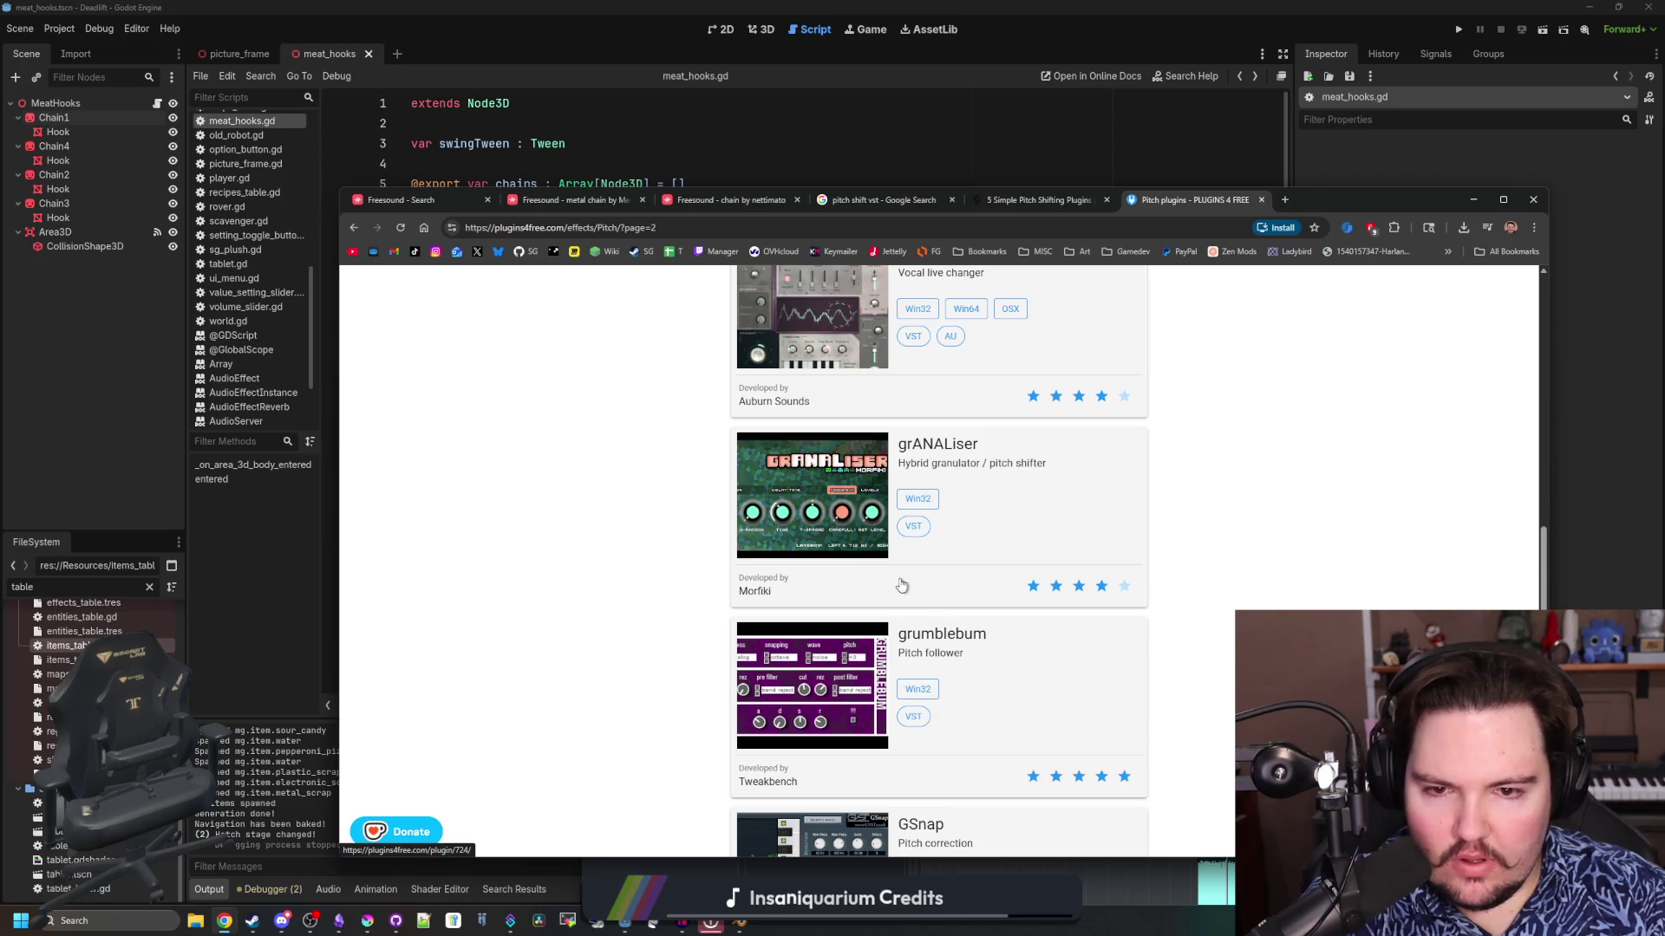
{"action": "scroll", "coordinate": [887, 539], "scroll_direction": "down", "scroll_amount": 2}
{"action": "scroll", "coordinate": [887, 539], "scroll_direction": "down", "scroll_amount": 2}
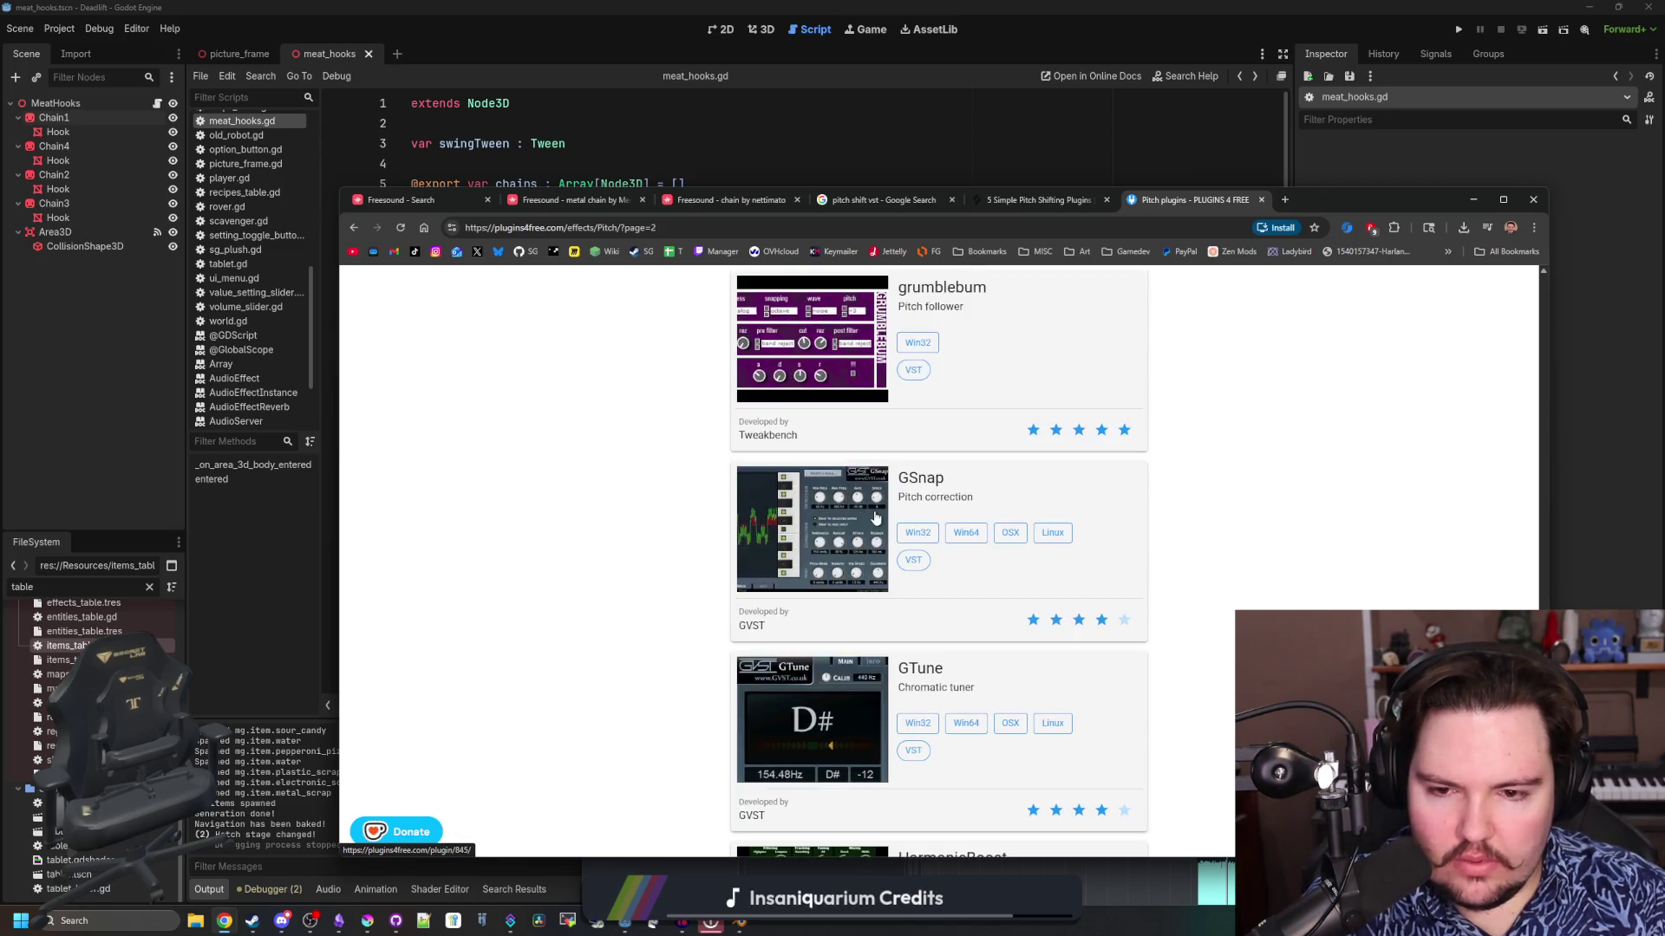
{"action": "scroll", "coordinate": [874, 518], "scroll_direction": "down", "scroll_amount": 4}
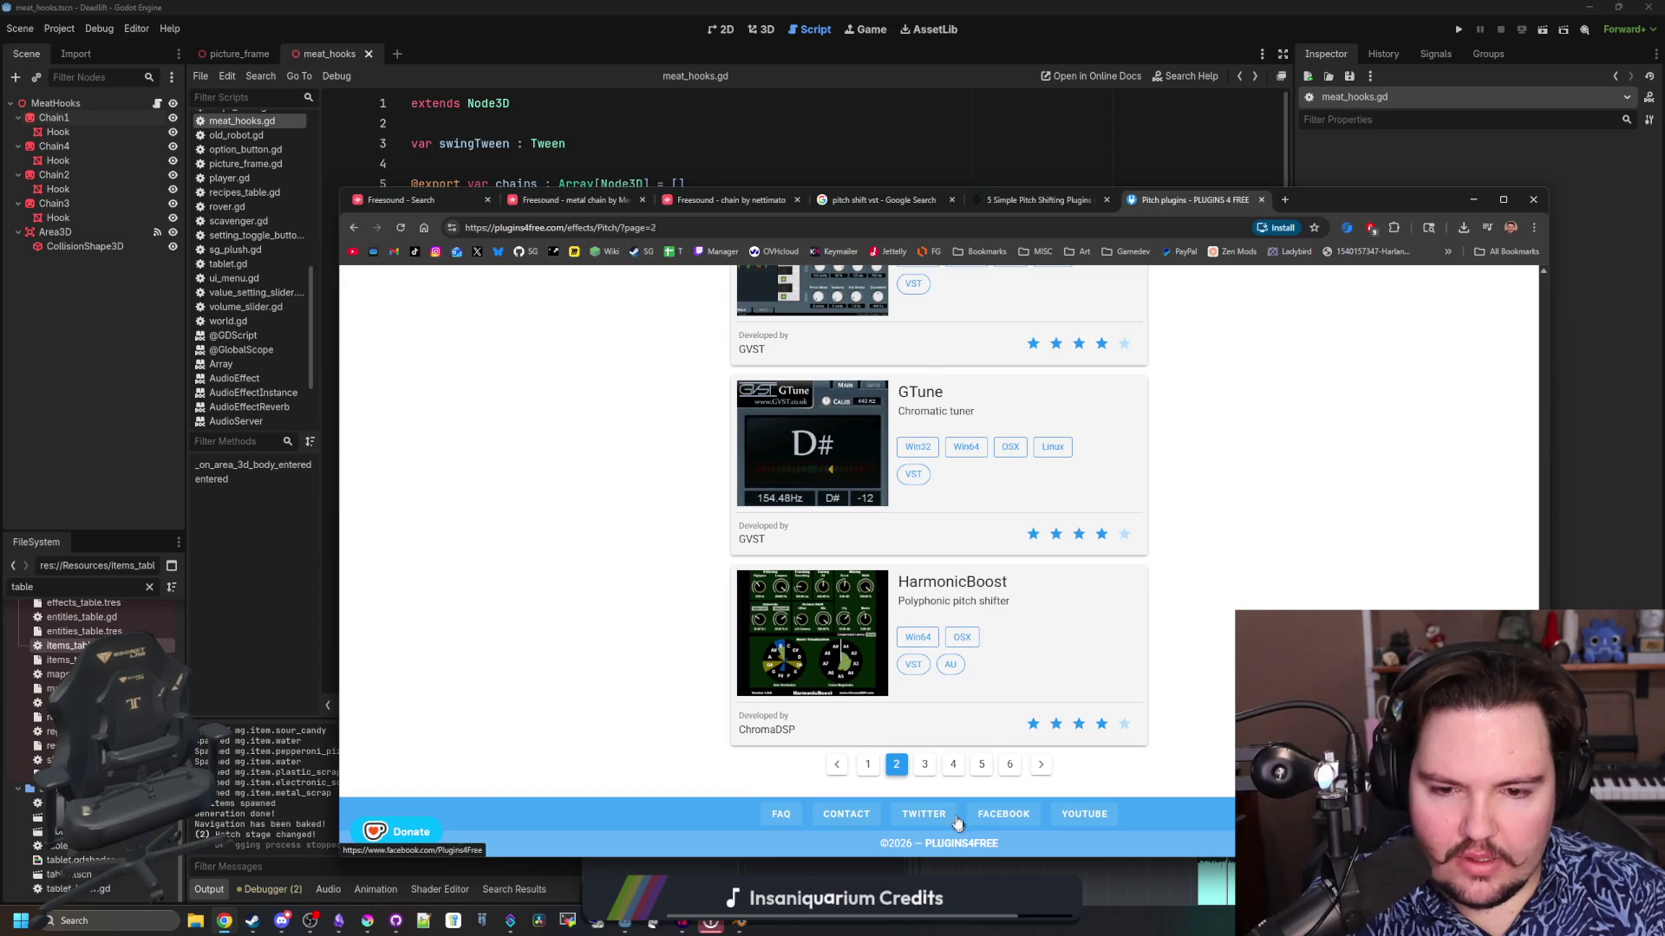
Go to page 3 of the Pitch plugins and scroll through it
{"action": "left_click", "coordinate": [925, 771]}
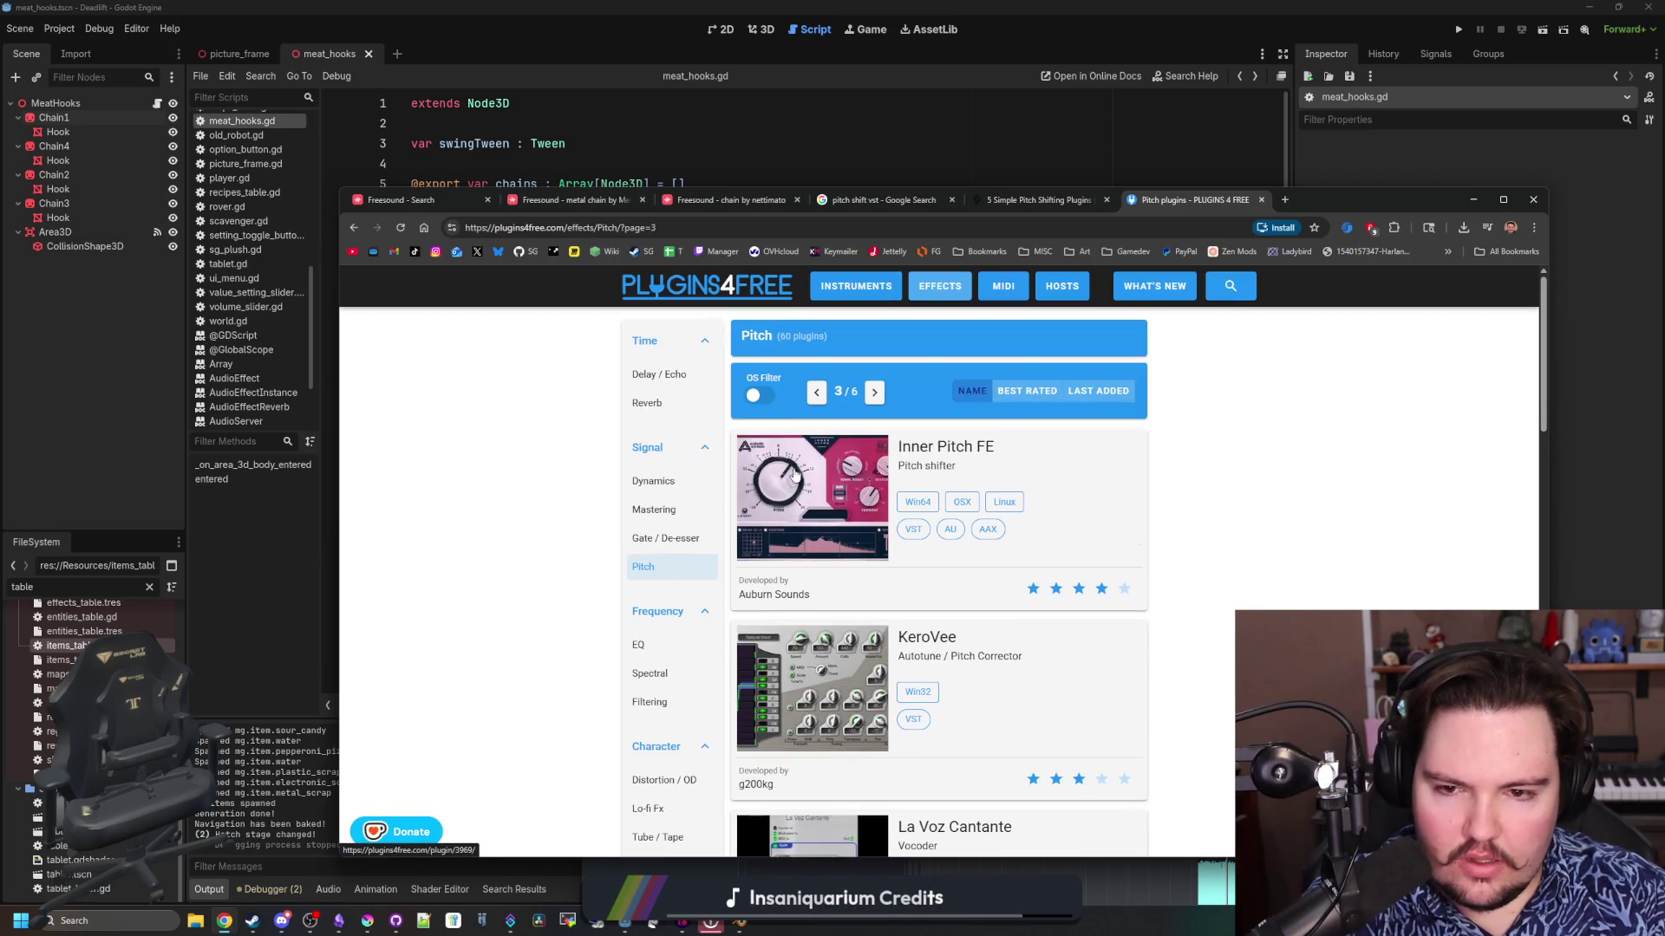
{"action": "scroll", "coordinate": [795, 473], "scroll_direction": "down", "scroll_amount": 2}
{"action": "scroll", "coordinate": [789, 481], "scroll_direction": "down", "scroll_amount": 9}
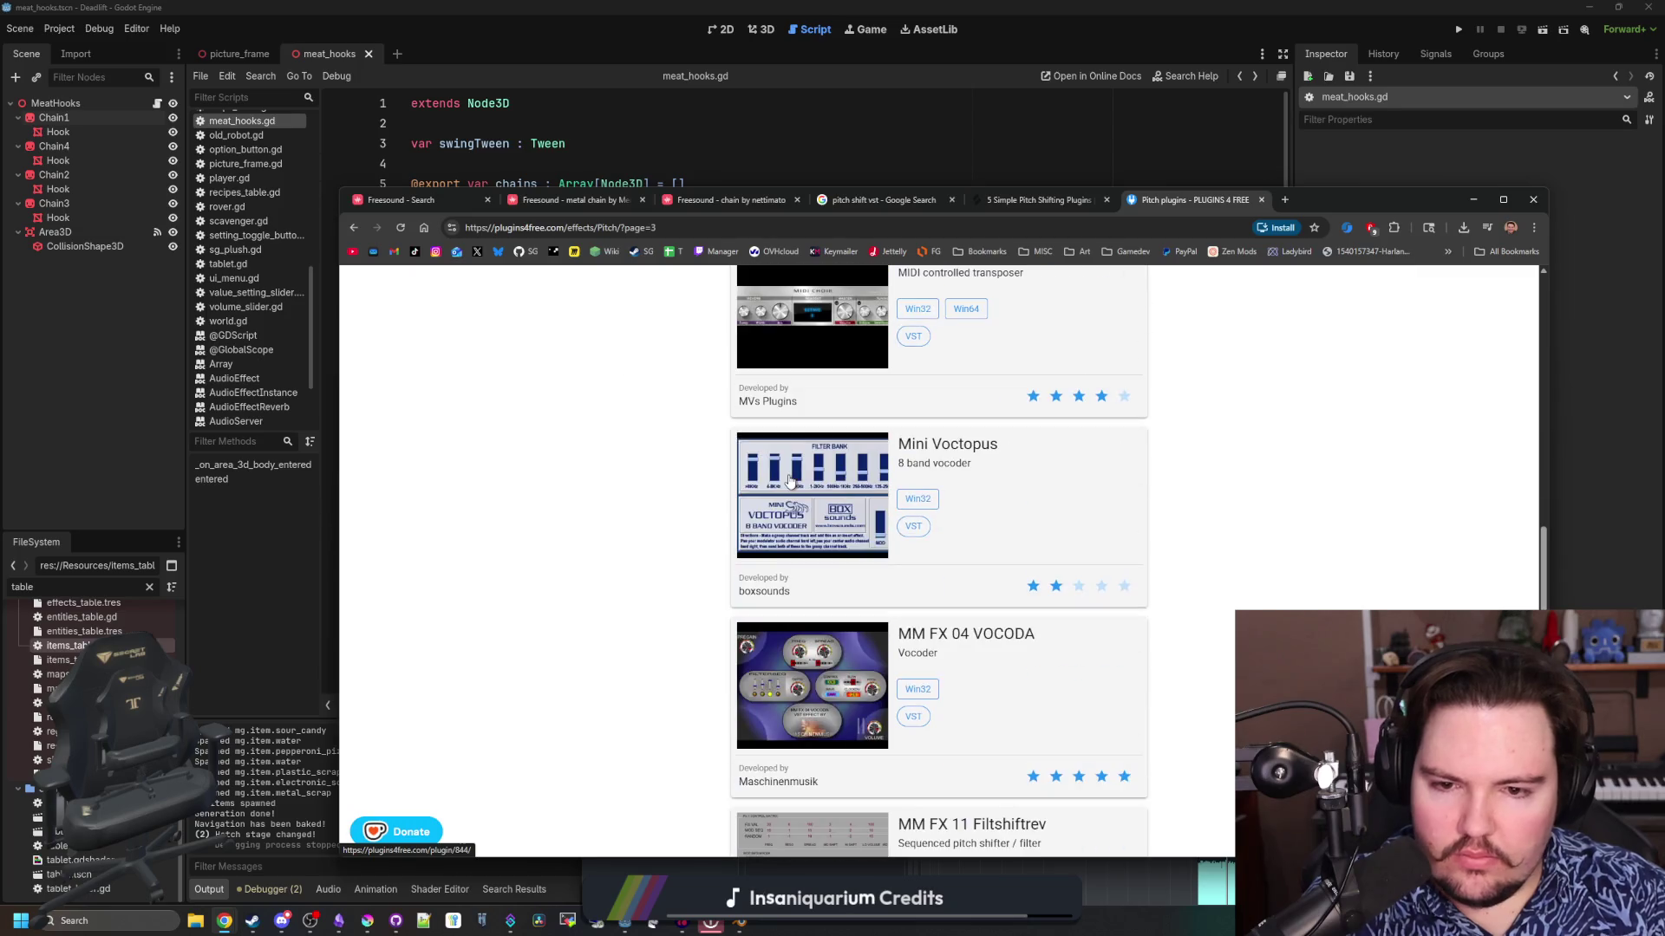
{"action": "scroll", "coordinate": [790, 481], "scroll_direction": "down", "scroll_amount": 7}
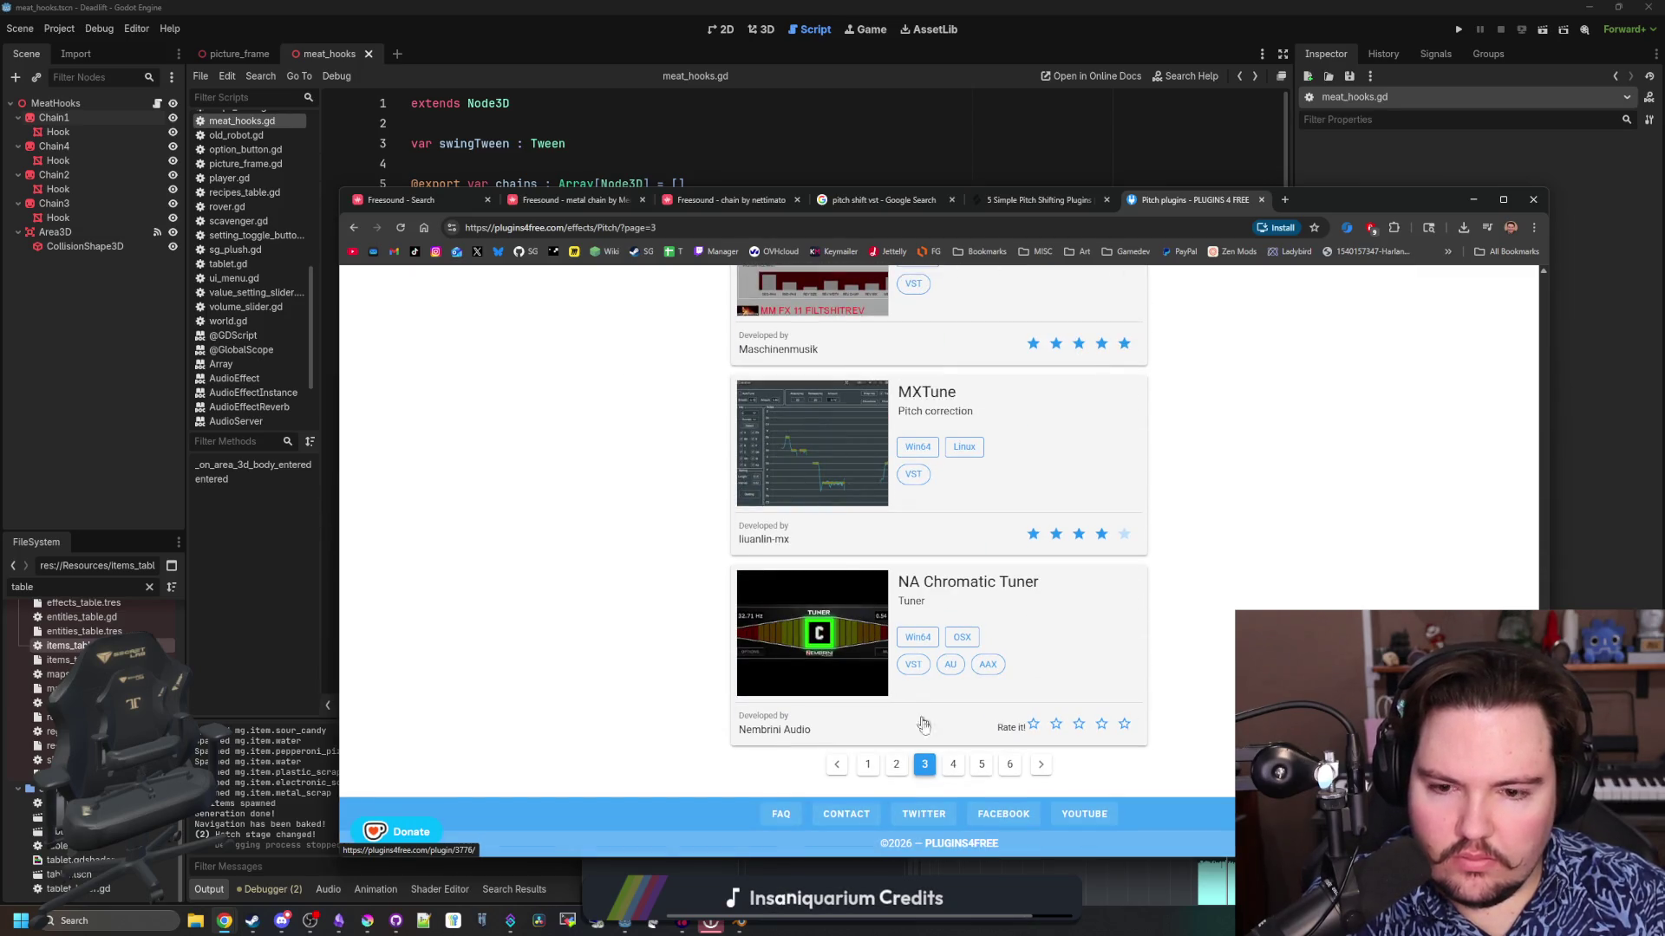
Go to page 4 of the Pitch plugins and browse its entries
{"action": "left_click", "coordinate": [952, 765]}
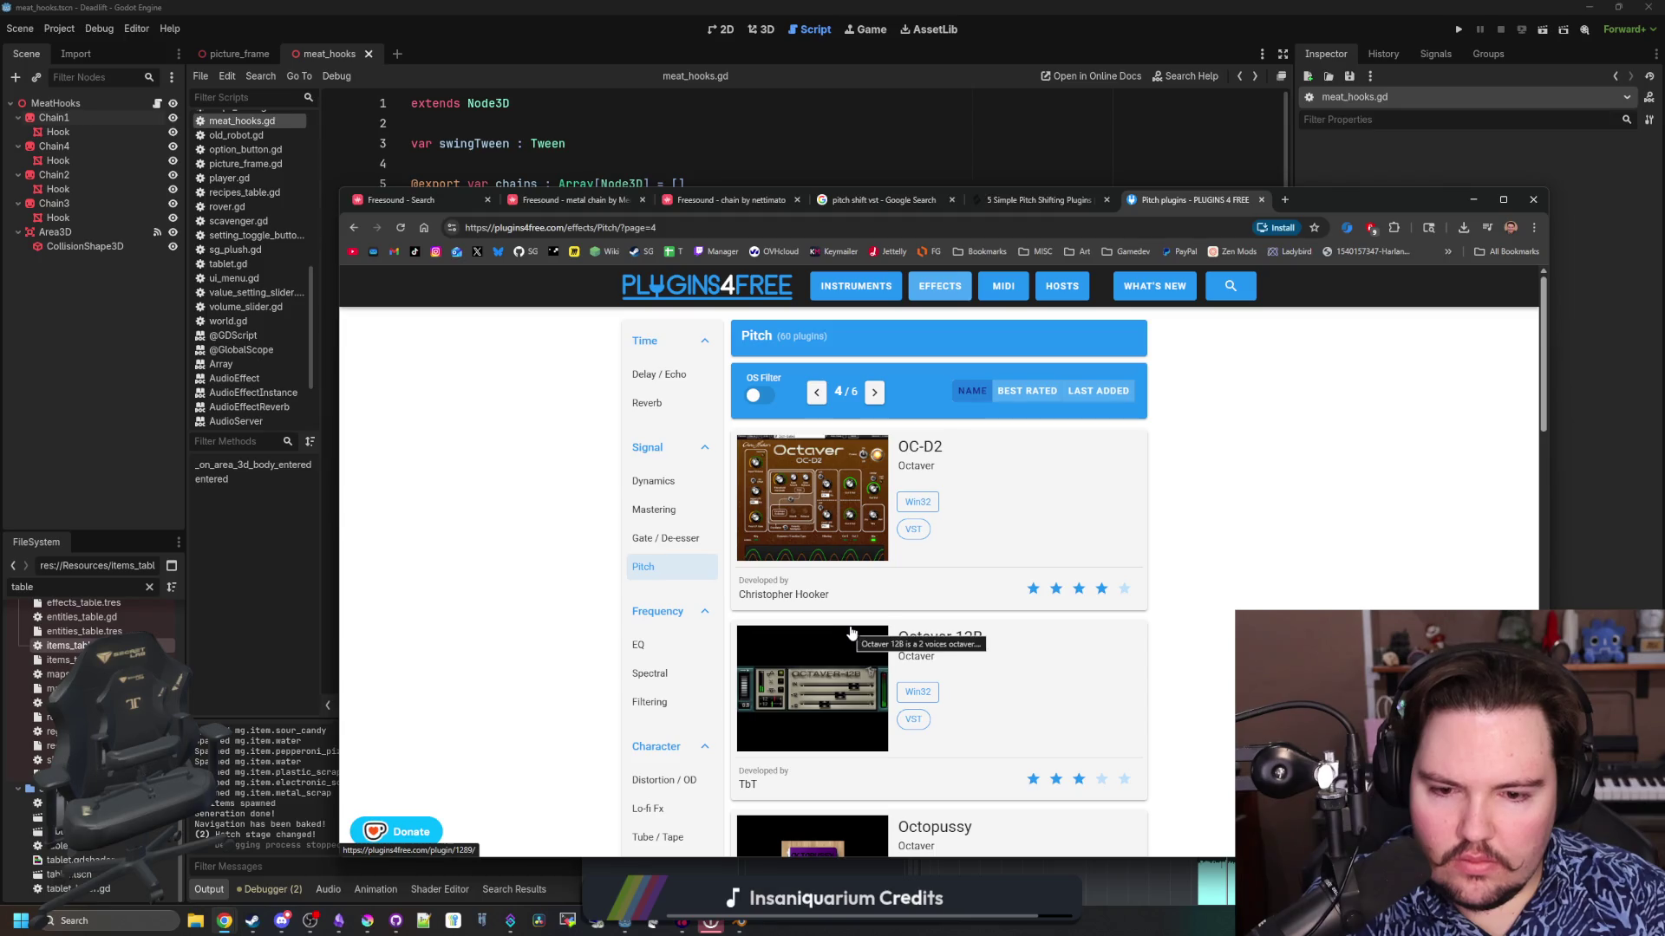
{"action": "scroll", "coordinate": [851, 633], "scroll_direction": "down", "scroll_amount": 3}
{"action": "scroll", "coordinate": [852, 633], "scroll_direction": "down", "scroll_amount": 7}
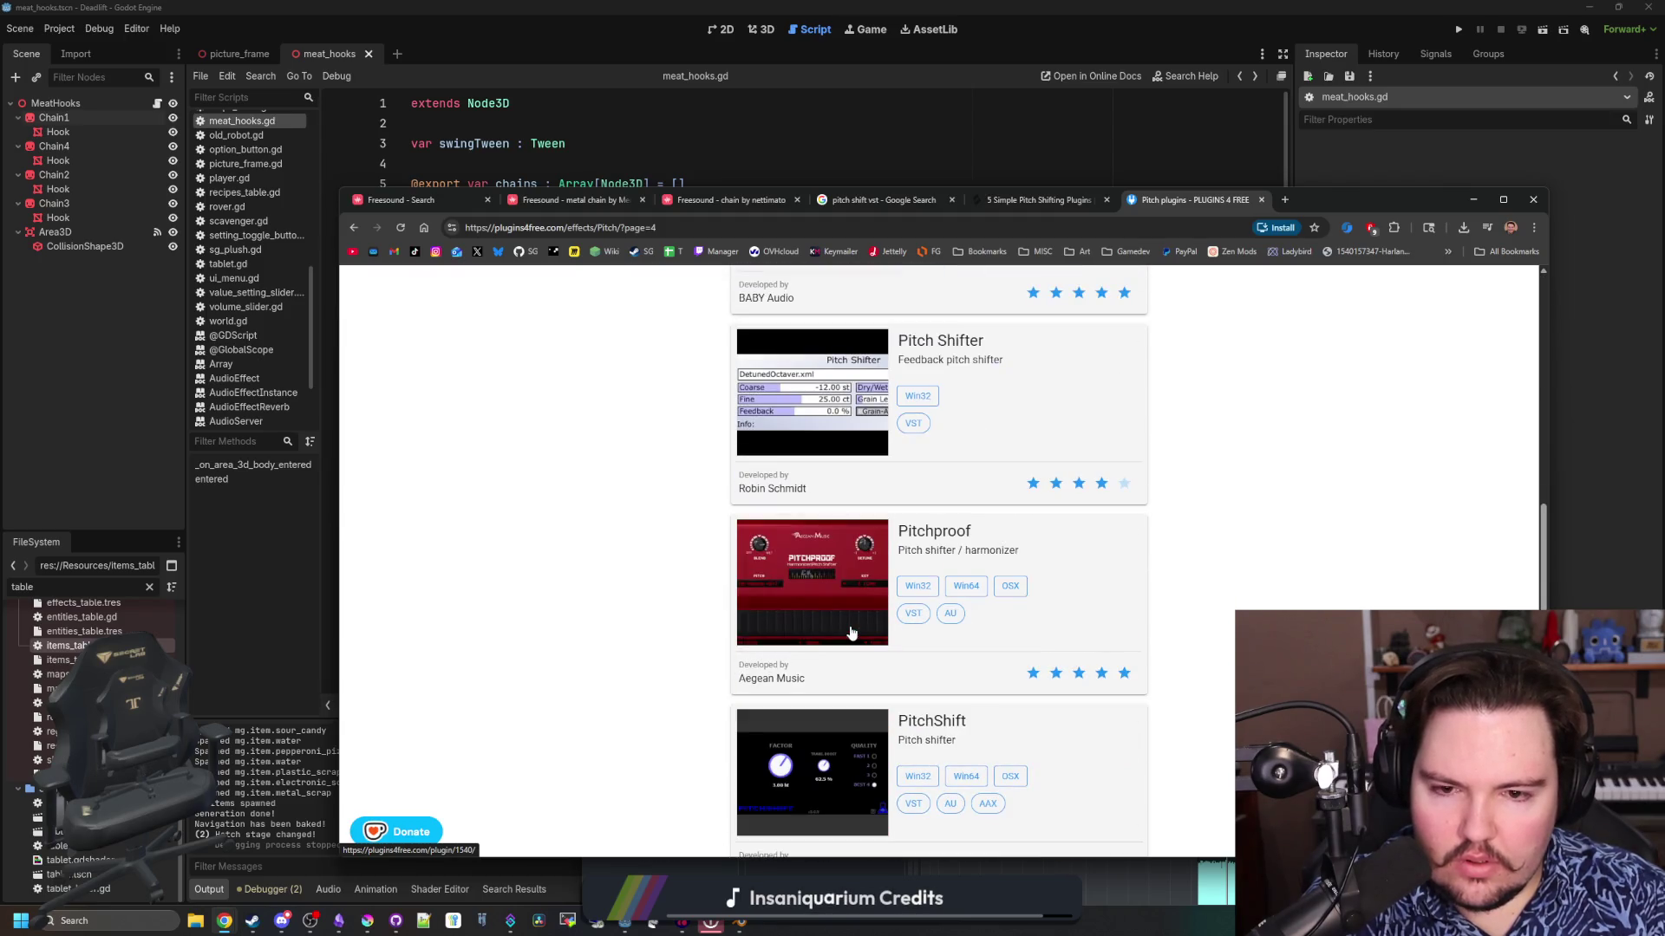
{"action": "scroll", "coordinate": [852, 633], "scroll_direction": "down", "scroll_amount": 5}
{"action": "scroll", "coordinate": [851, 633], "scroll_direction": "up", "scroll_amount": 4}
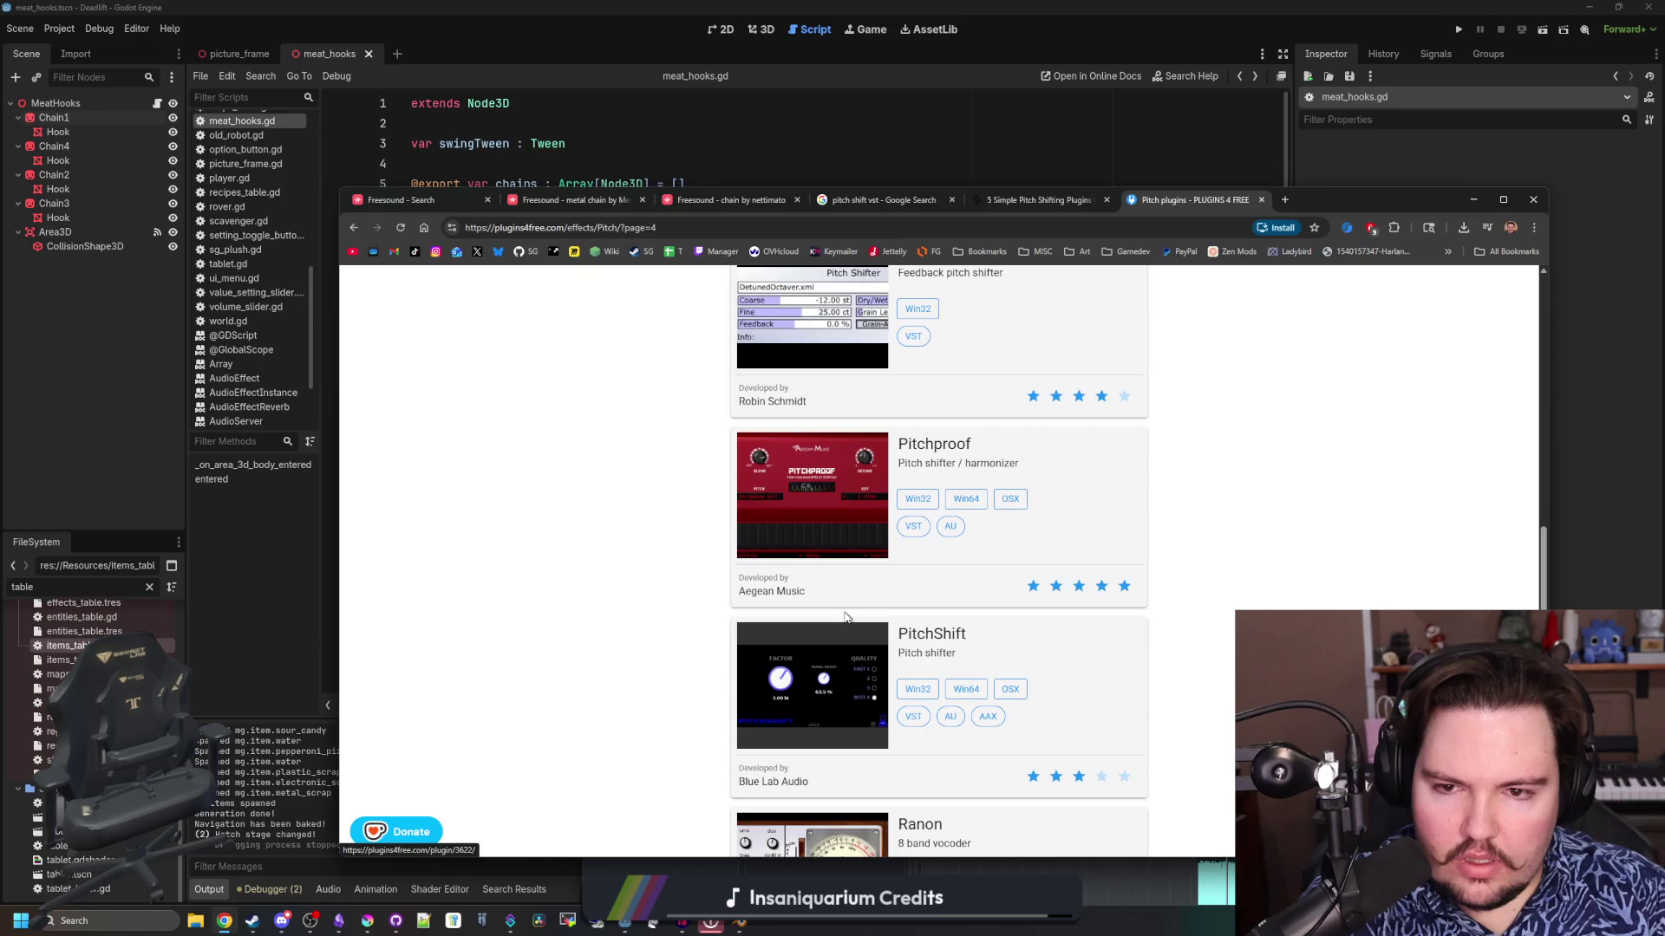
{"action": "scroll", "coordinate": [852, 633], "scroll_direction": "up", "scroll_amount": 2}
{"action": "scroll", "coordinate": [854, 586], "scroll_direction": "down", "scroll_amount": 7}
{"action": "scroll", "coordinate": [947, 768], "scroll_direction": "down", "scroll_amount": 2}
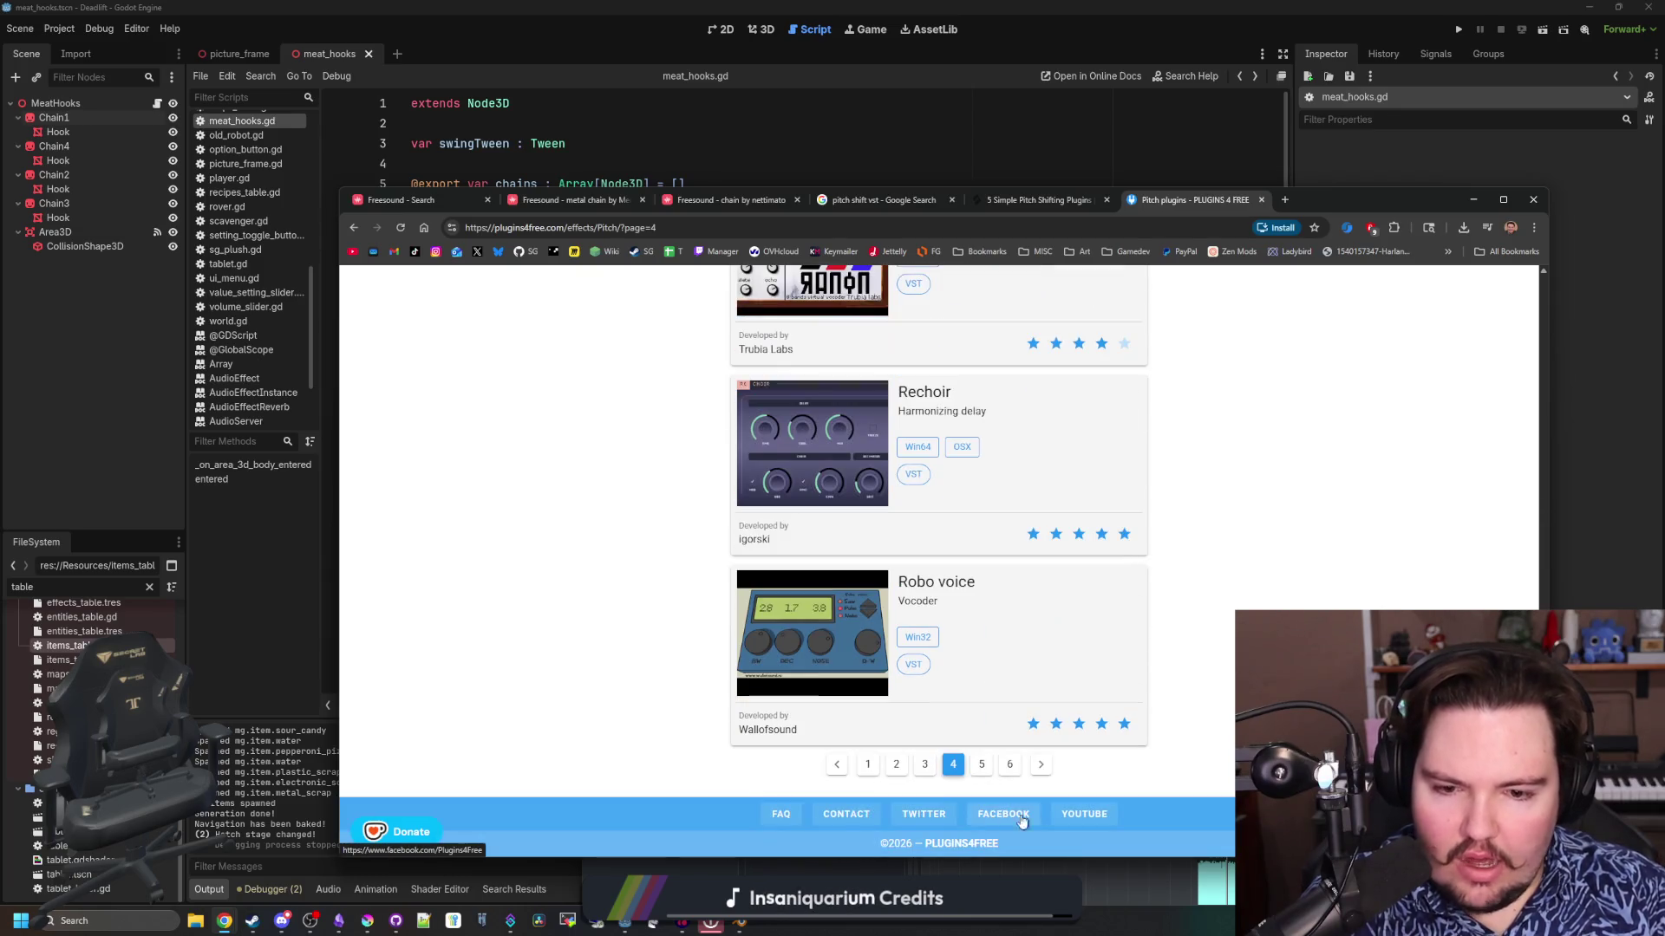
Browse page 5, then the final page 6 of 6 of the Pitch plugins
{"action": "left_click", "coordinate": [952, 762]}
{"action": "scroll", "coordinate": [776, 670], "scroll_direction": "down", "scroll_amount": 15}
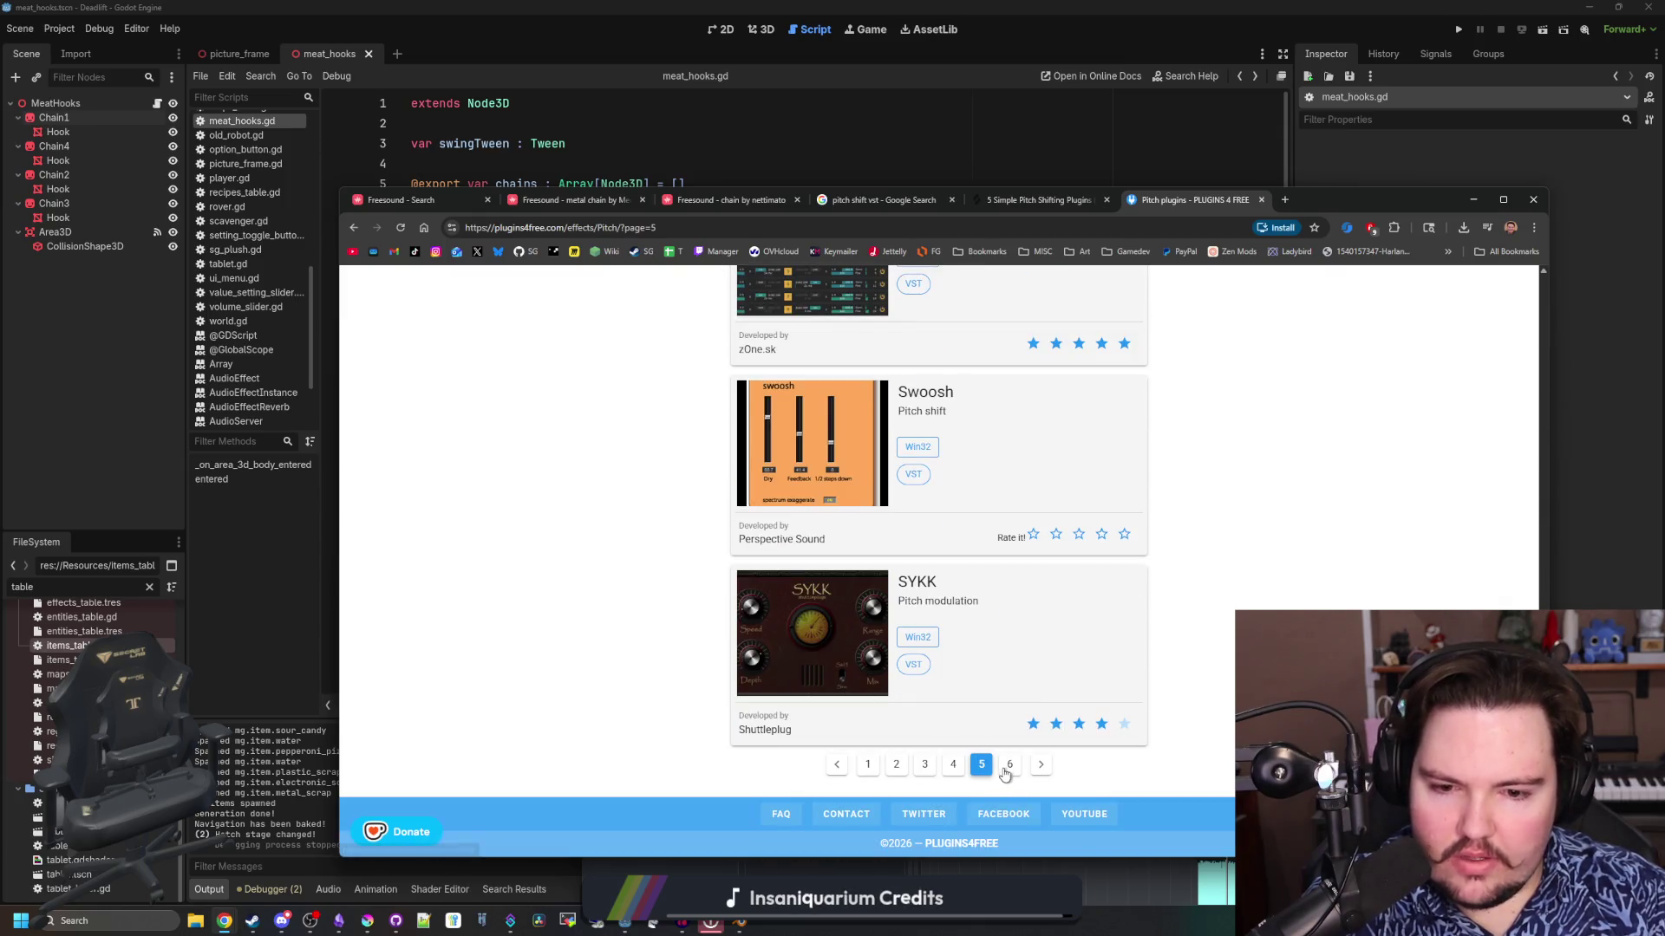
{"action": "left_click", "coordinate": [1006, 765]}
{"action": "scroll", "coordinate": [1286, 558], "scroll_direction": "down", "scroll_amount": 5}
{"action": "scroll", "coordinate": [1286, 558], "scroll_direction": "down", "scroll_amount": 5}
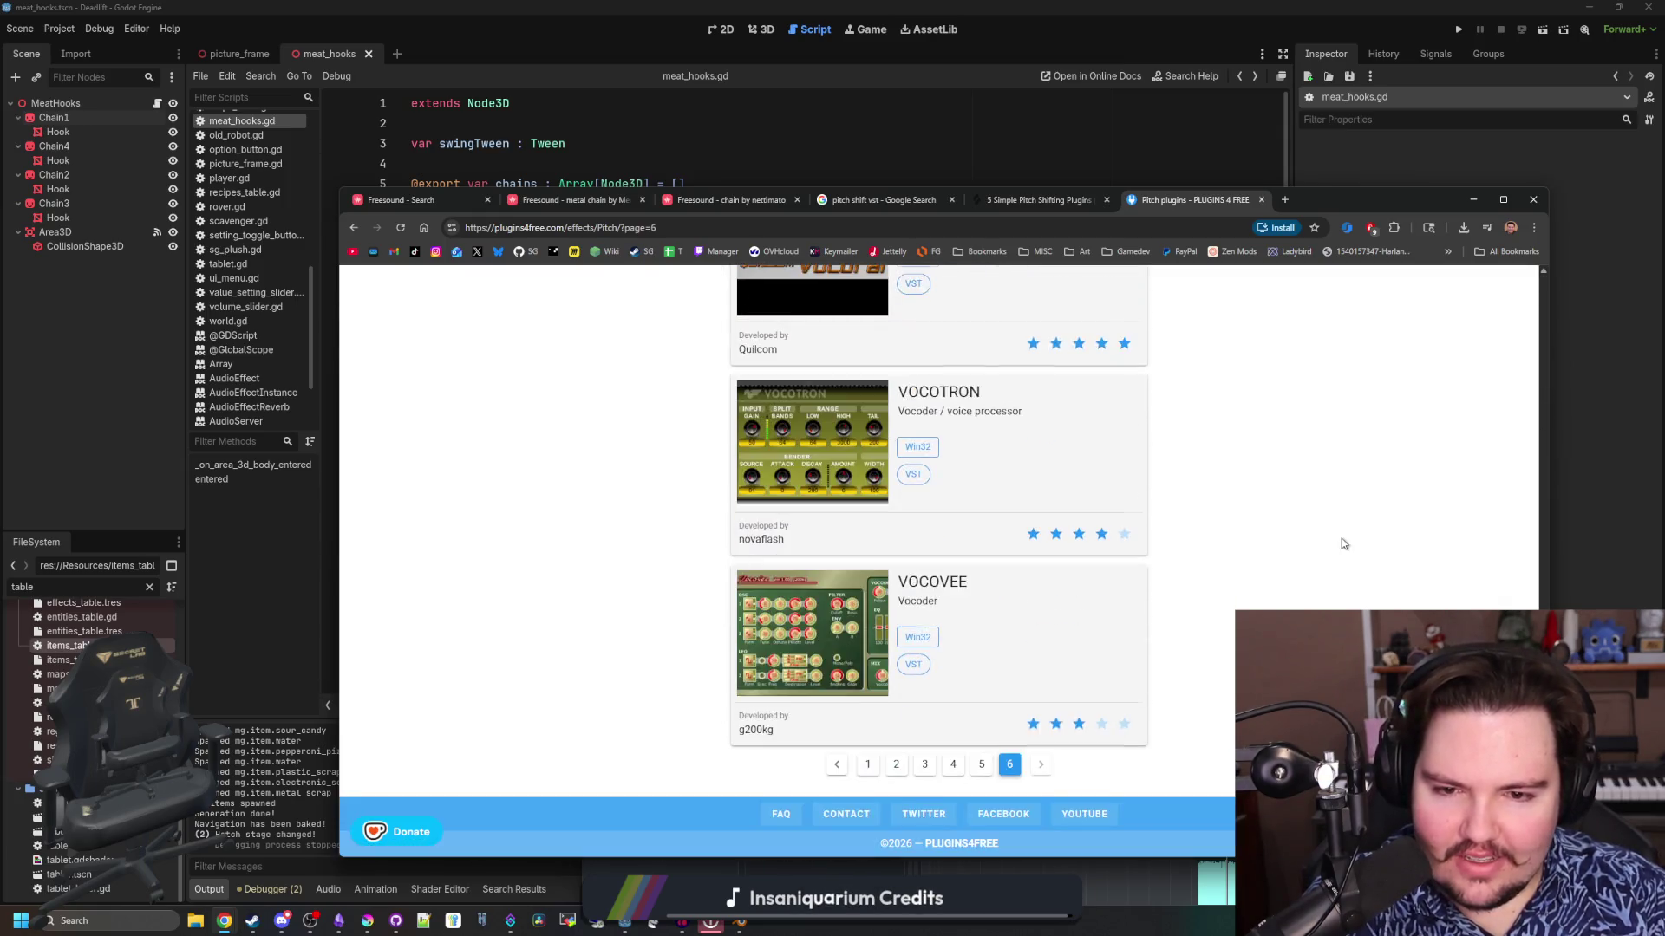
{"action": "scroll", "coordinate": [1413, 417], "scroll_direction": "up", "scroll_amount": 20}
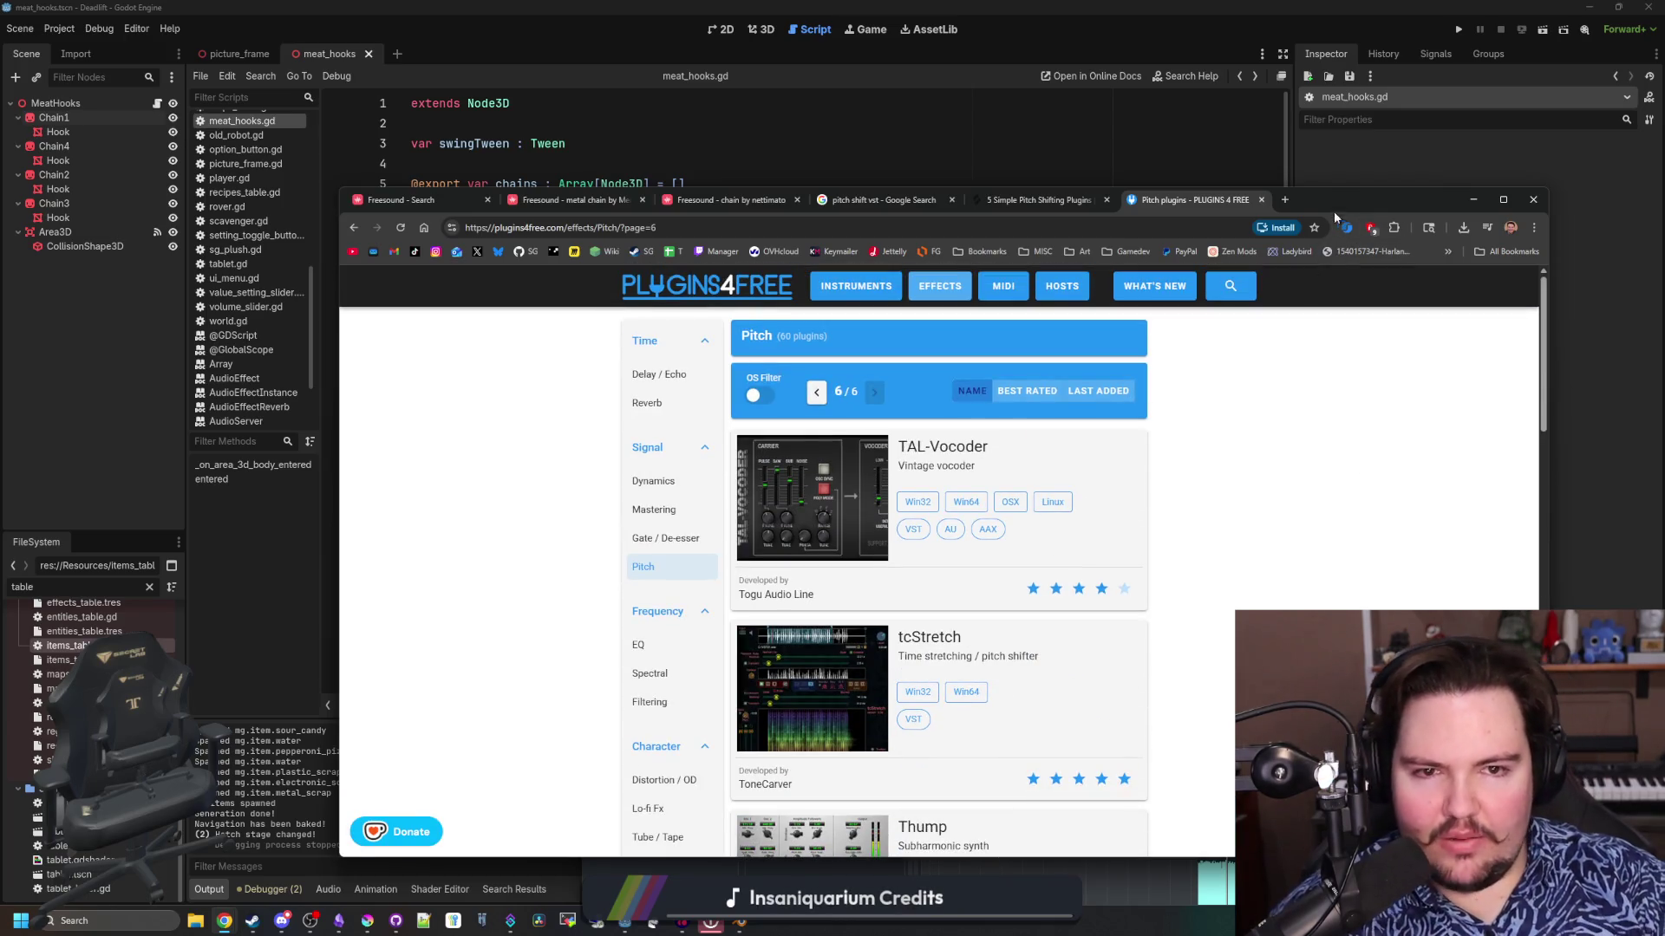
Search the web for 'how do you make a vst' and open the first result
{"action": "left_click", "coordinate": [1285, 202]}
{"action": "type", "text": "how do you make a vst"}
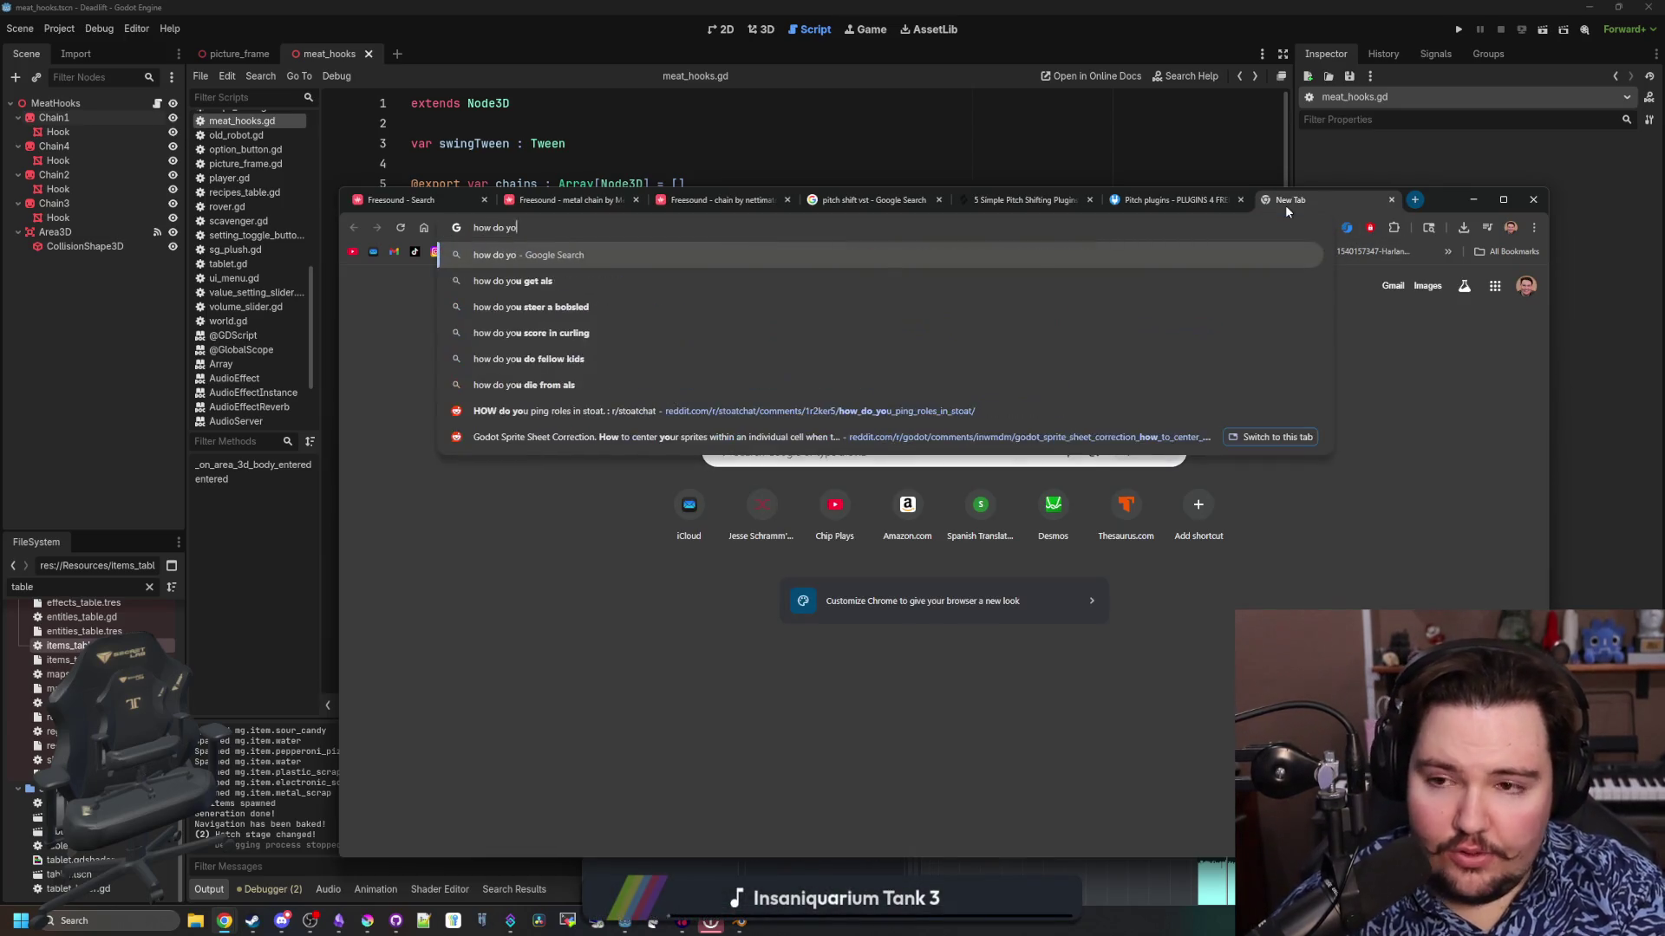
{"action": "key", "text": "Return"}
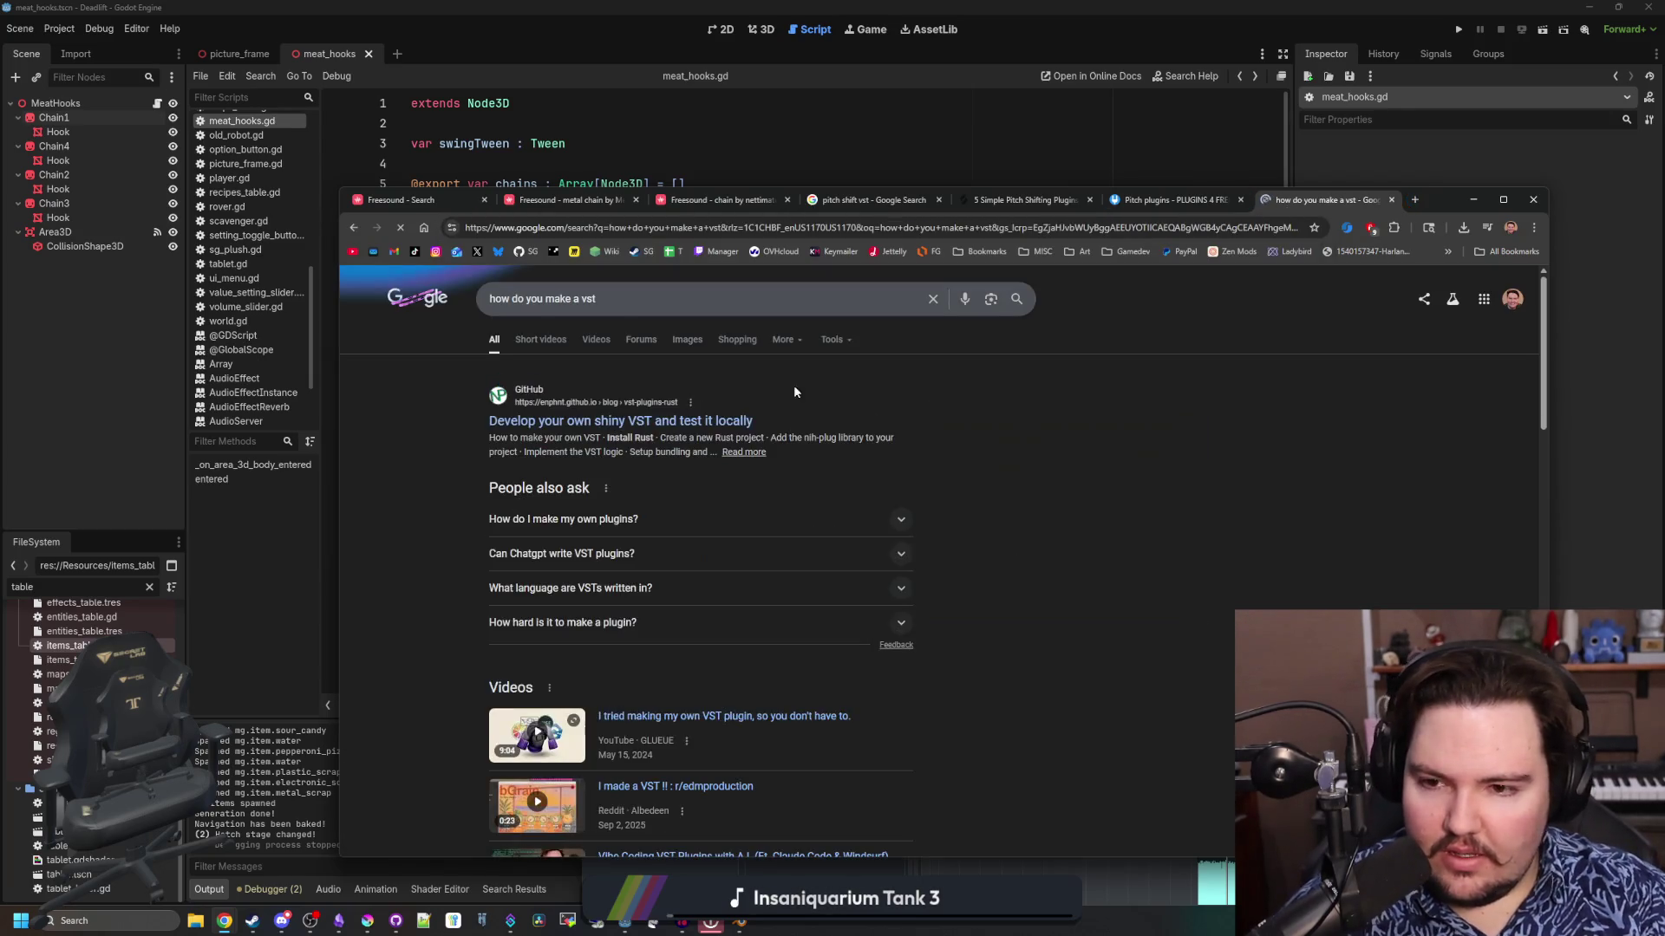
{"action": "left_click", "coordinate": [703, 427]}
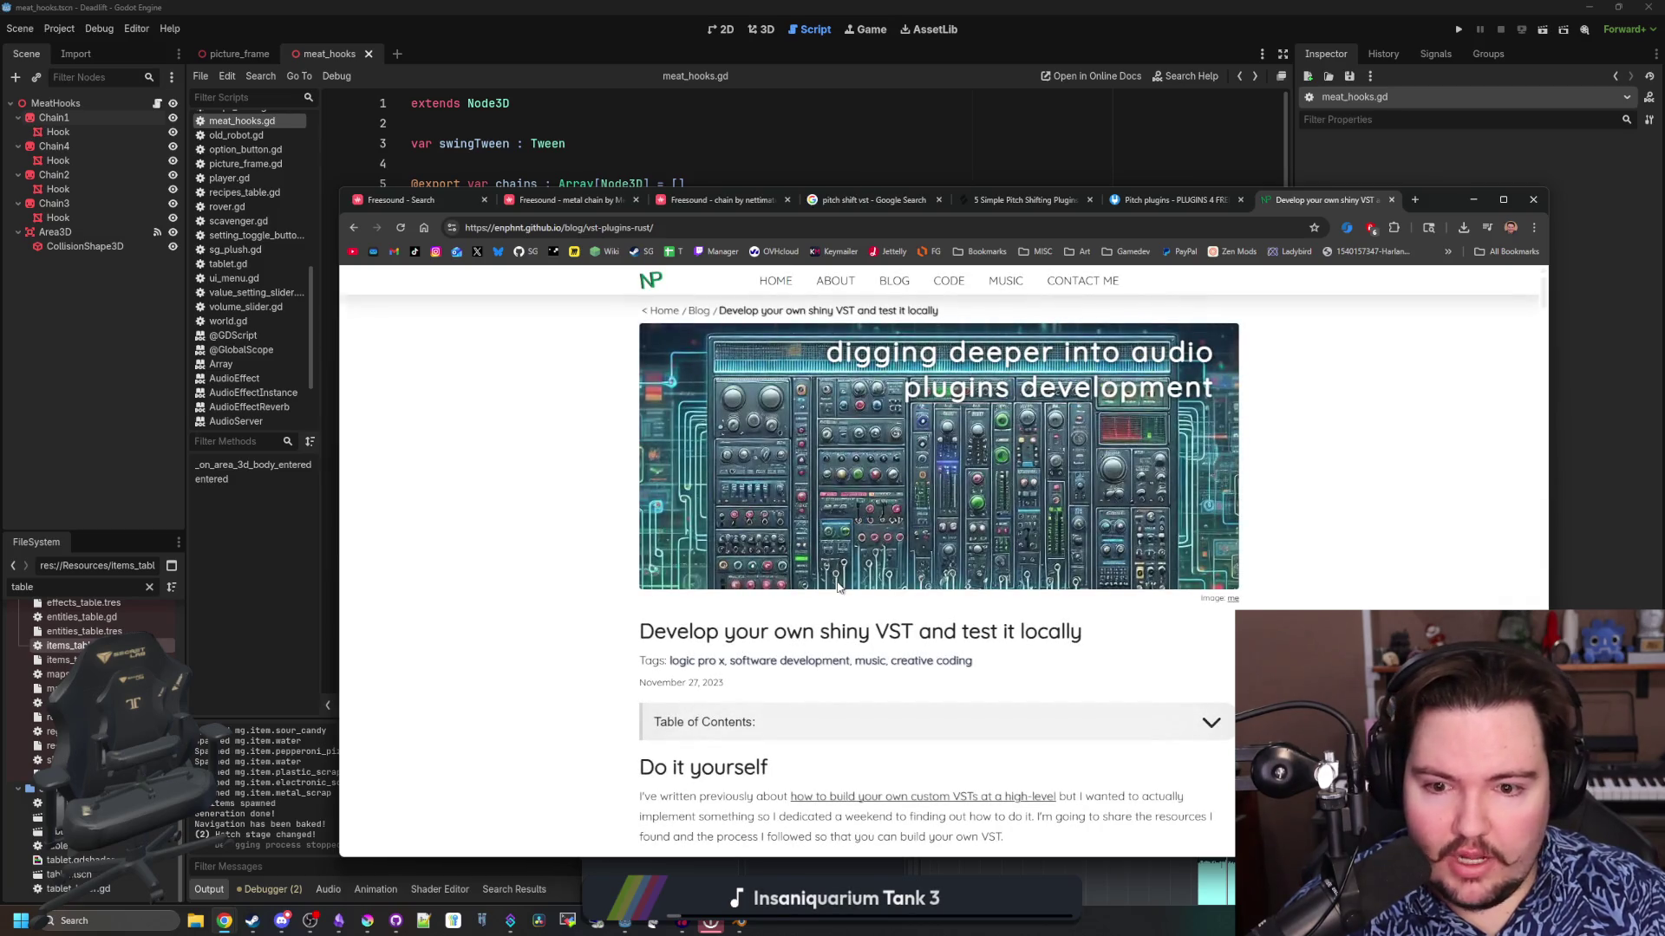
Read down the emptynet VST development blog post, briefly selecting and deselecting some code lines
{"action": "scroll", "coordinate": [978, 620], "scroll_direction": "down", "scroll_amount": 5}
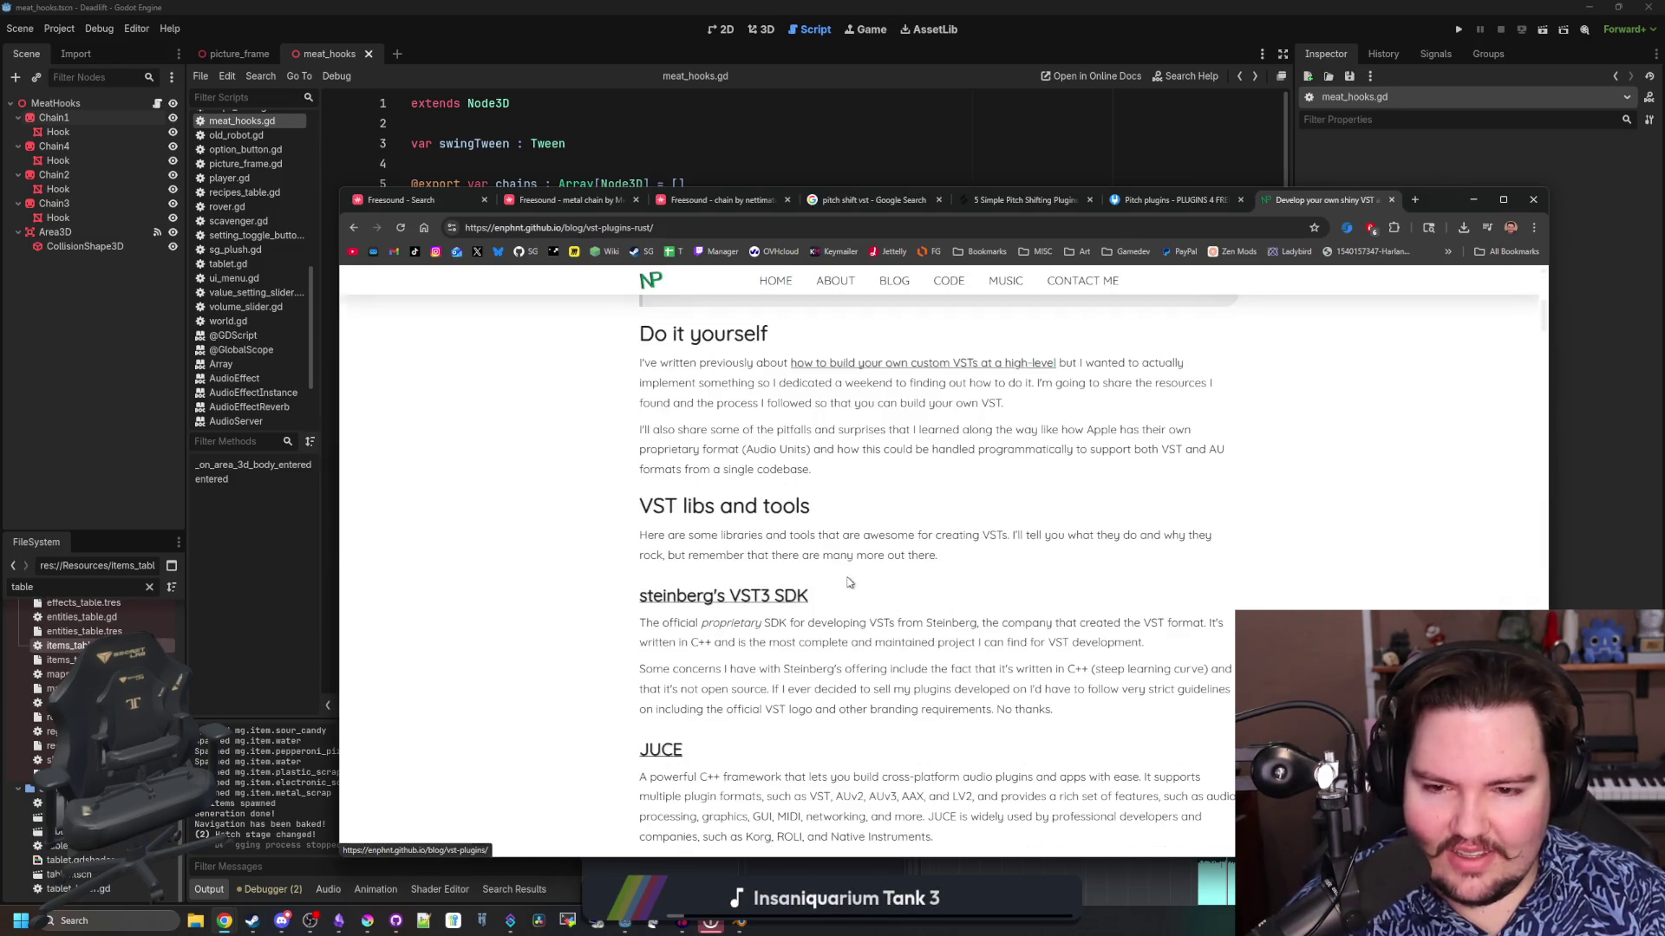
{"action": "scroll", "coordinate": [728, 525], "scroll_direction": "down", "scroll_amount": 2}
{"action": "scroll", "coordinate": [728, 524], "scroll_direction": "down", "scroll_amount": 7}
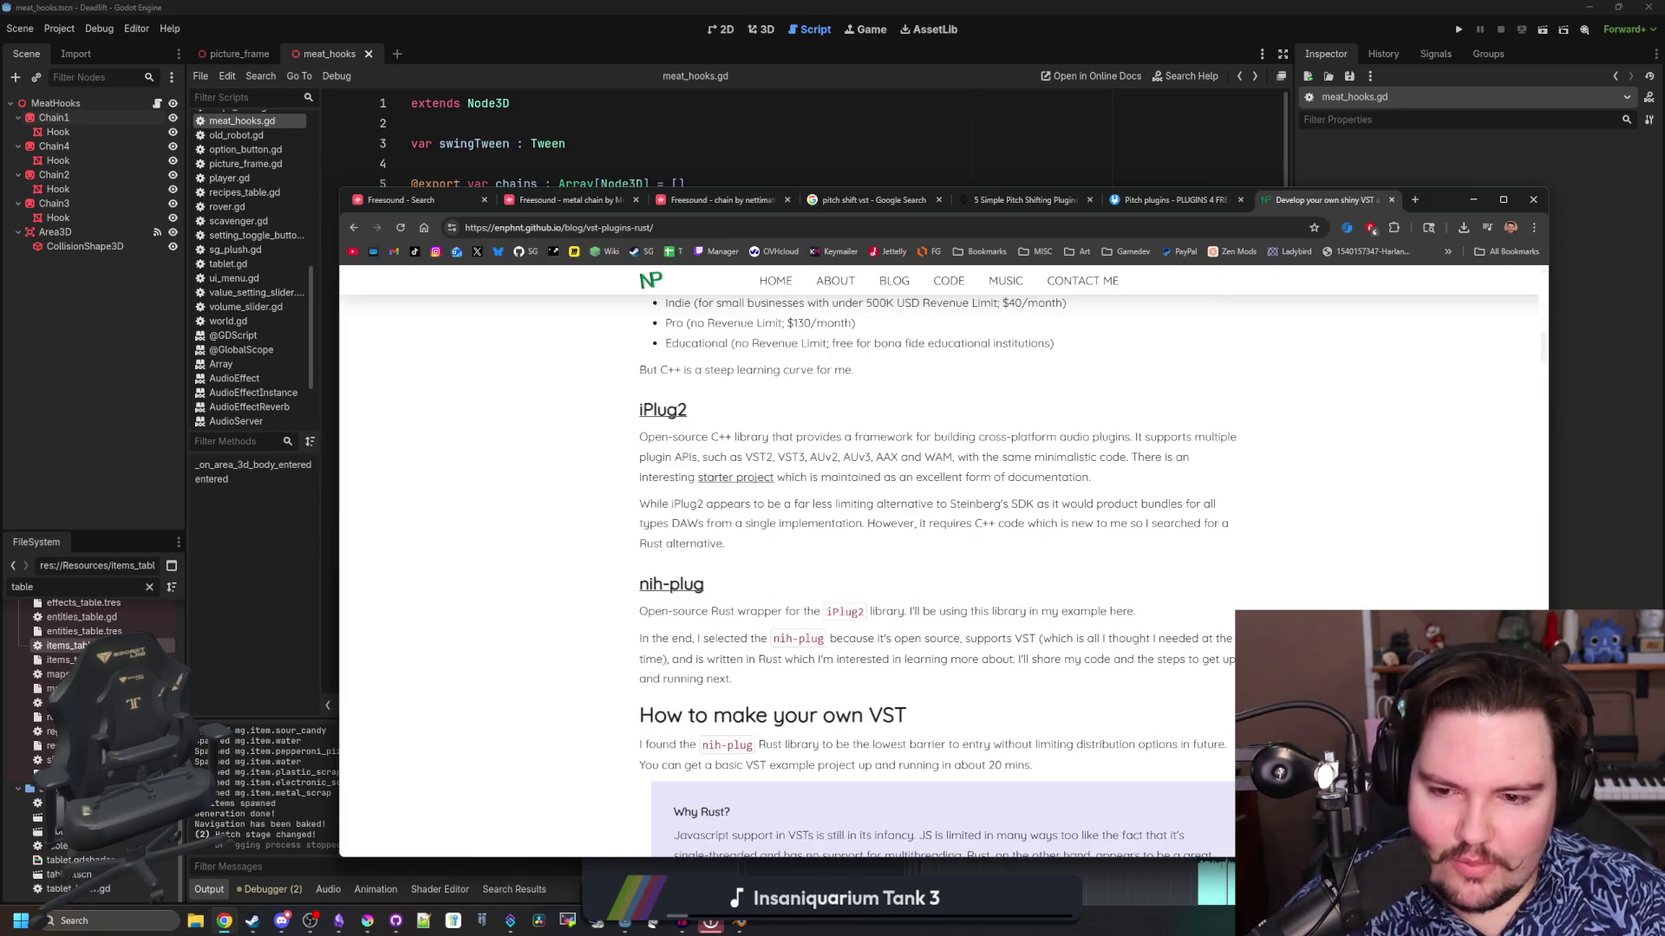
{"action": "scroll", "coordinate": [728, 524], "scroll_direction": "down", "scroll_amount": 1}
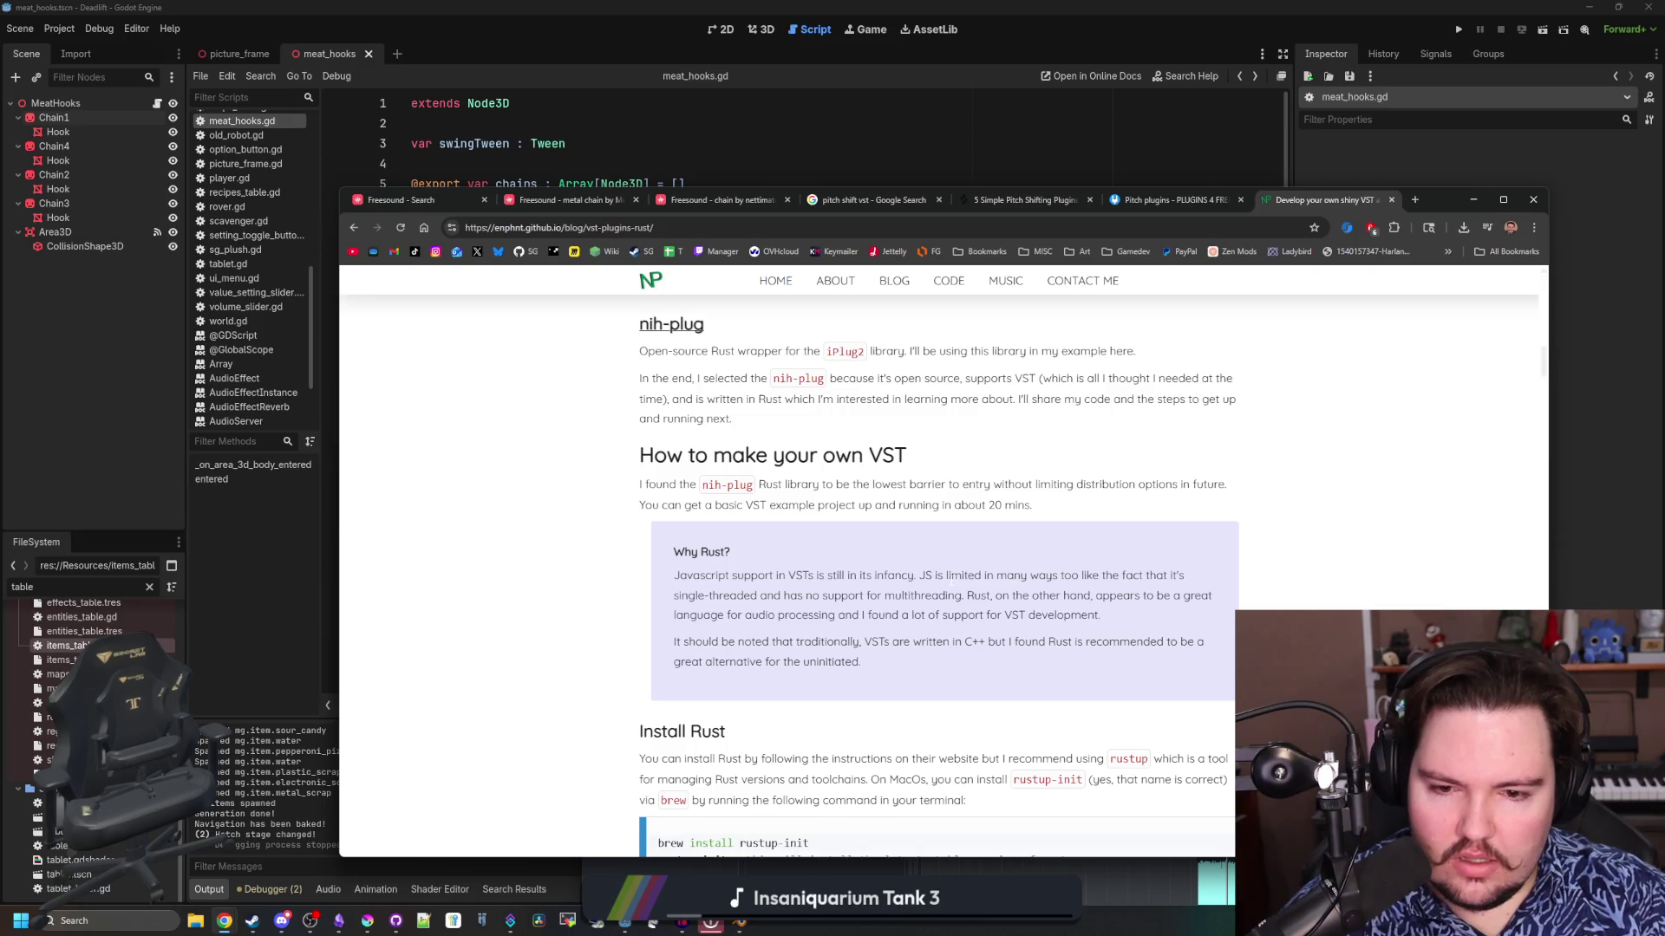
{"action": "scroll", "coordinate": [943, 563], "scroll_direction": "down", "scroll_amount": 2}
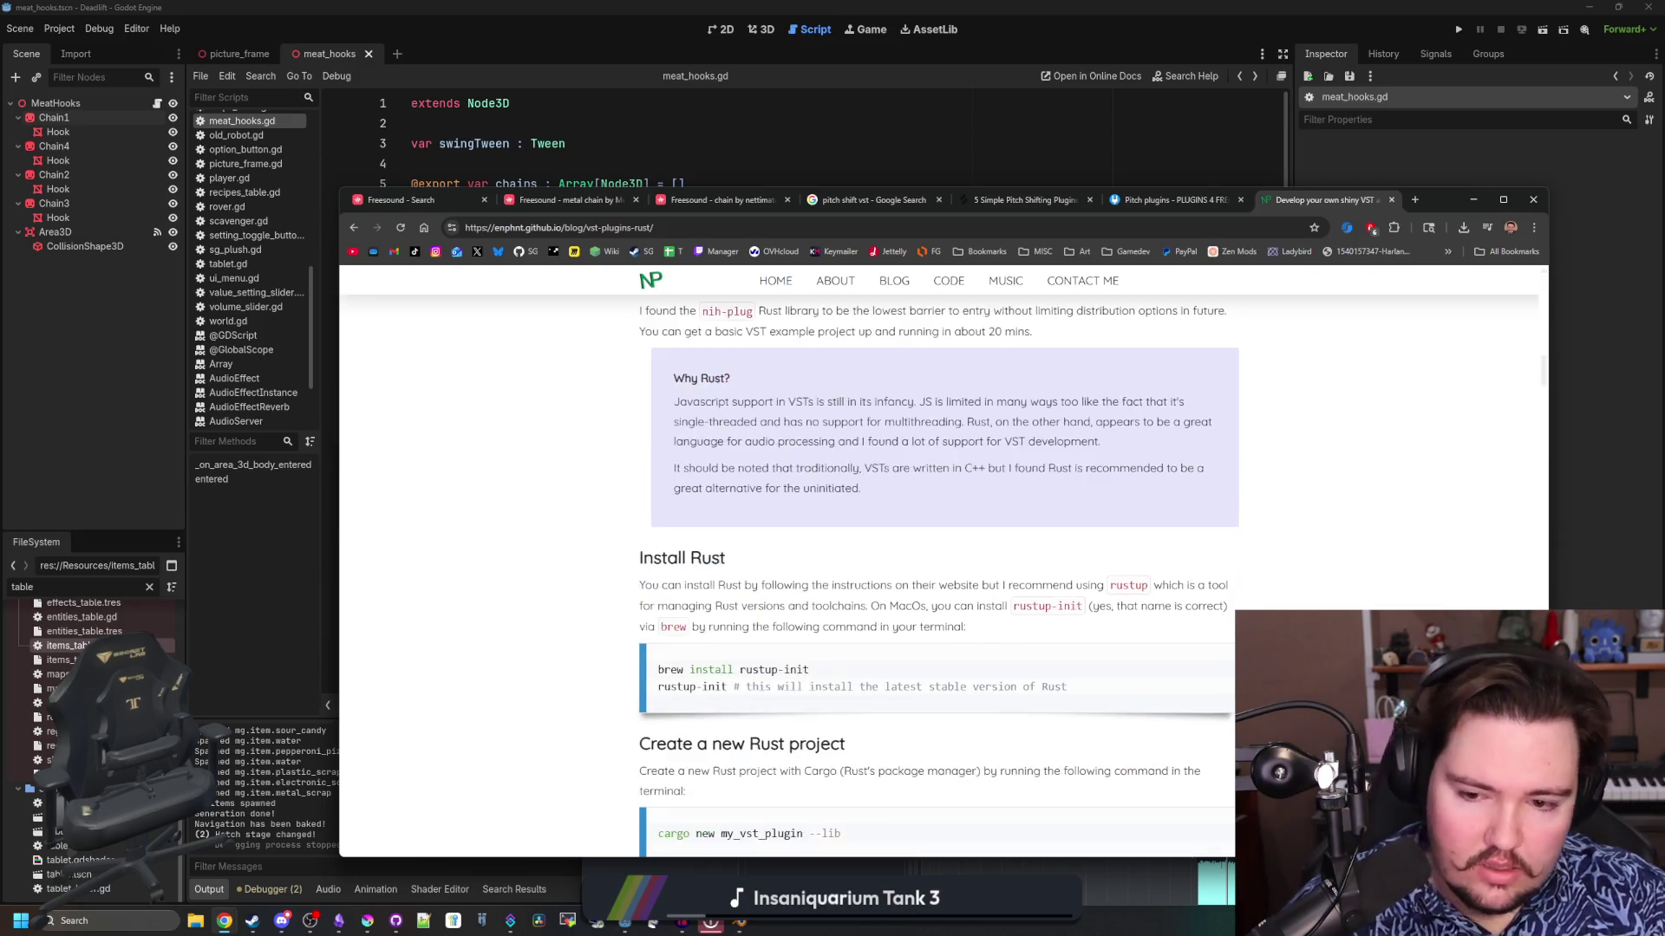
{"action": "scroll", "coordinate": [979, 647], "scroll_direction": "down", "scroll_amount": 4}
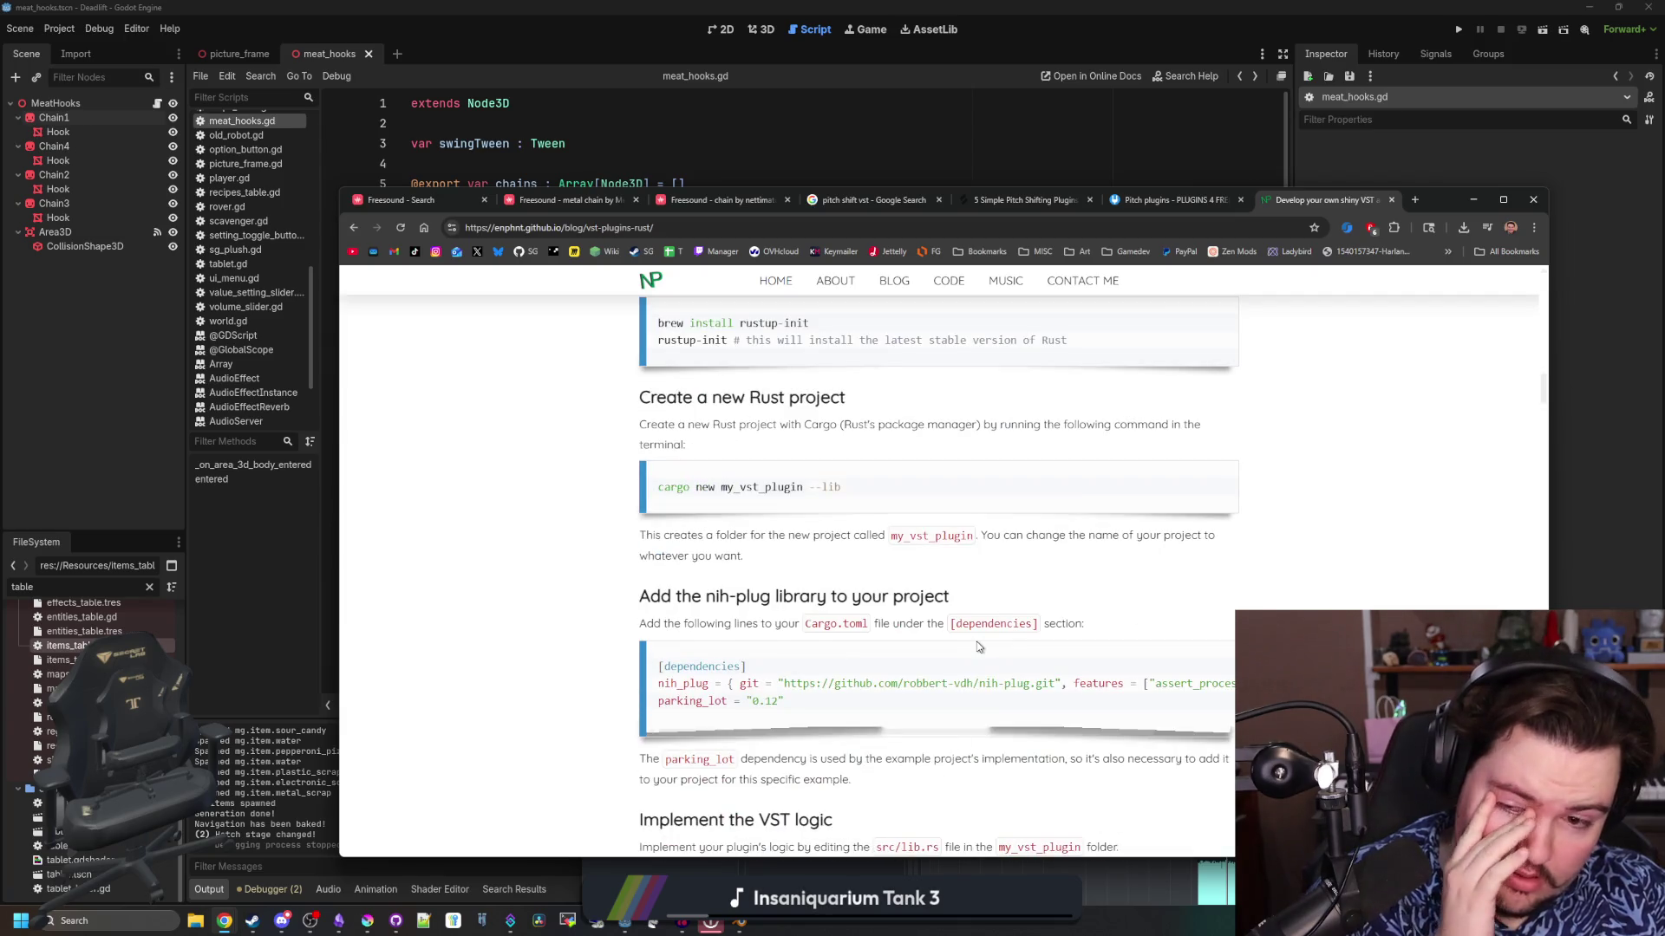
{"action": "scroll", "coordinate": [979, 647], "scroll_direction": "down", "scroll_amount": 5}
{"action": "scroll", "coordinate": [979, 647], "scroll_direction": "down", "scroll_amount": 7}
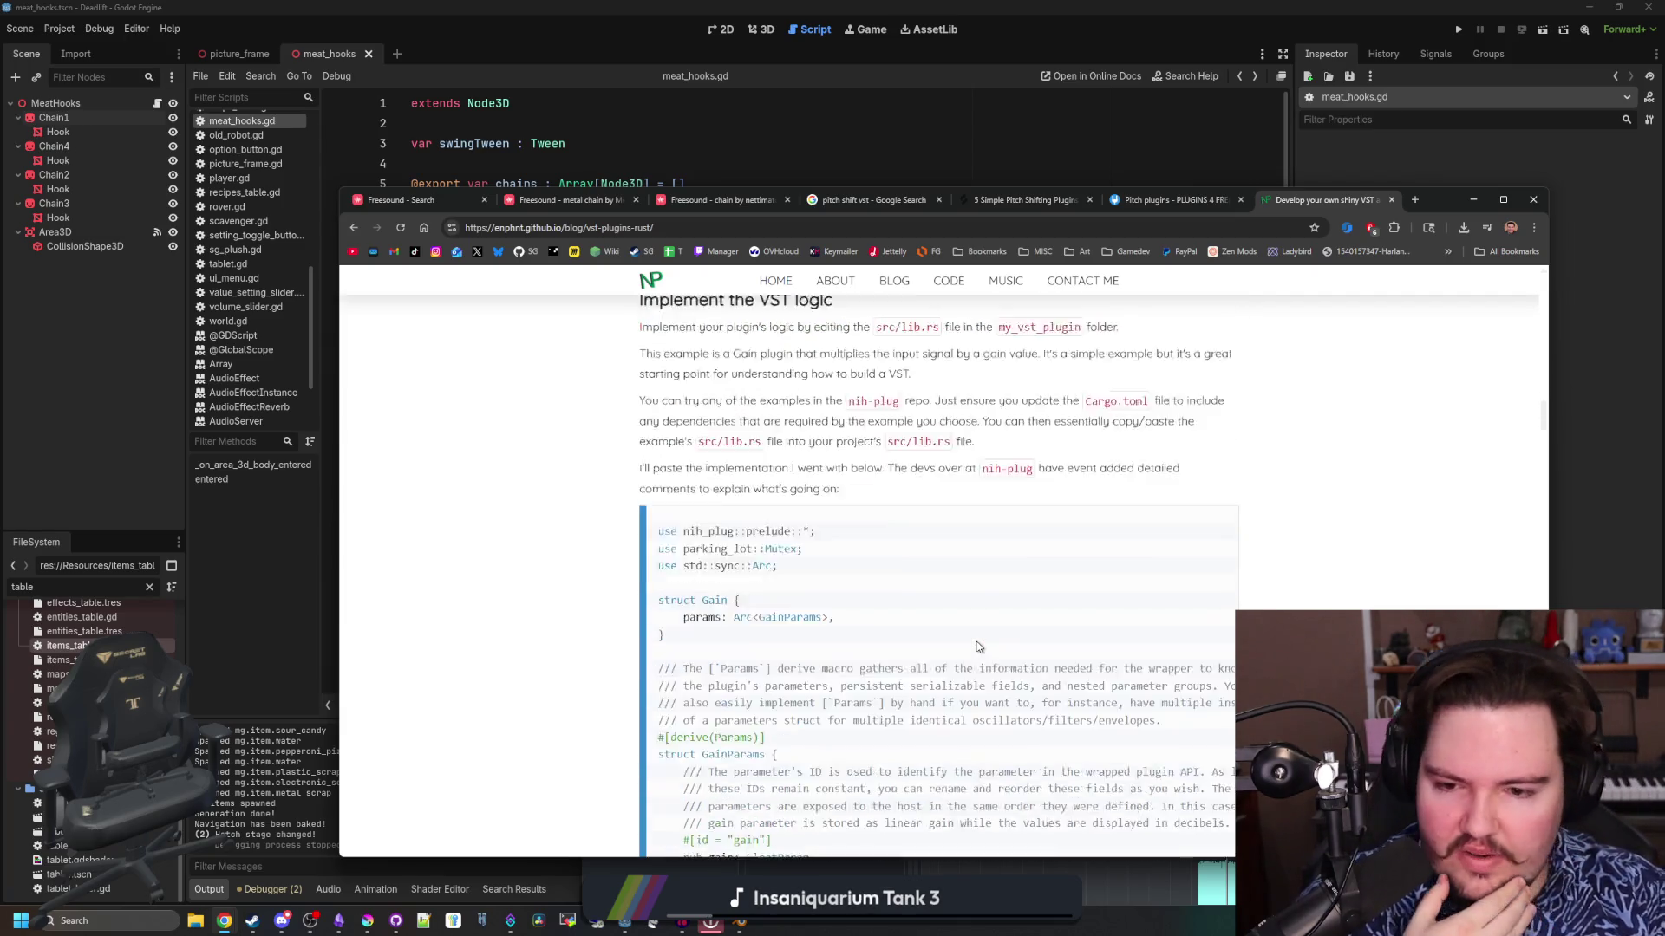
{"action": "scroll", "coordinate": [1055, 327], "scroll_direction": "down", "scroll_amount": 3}
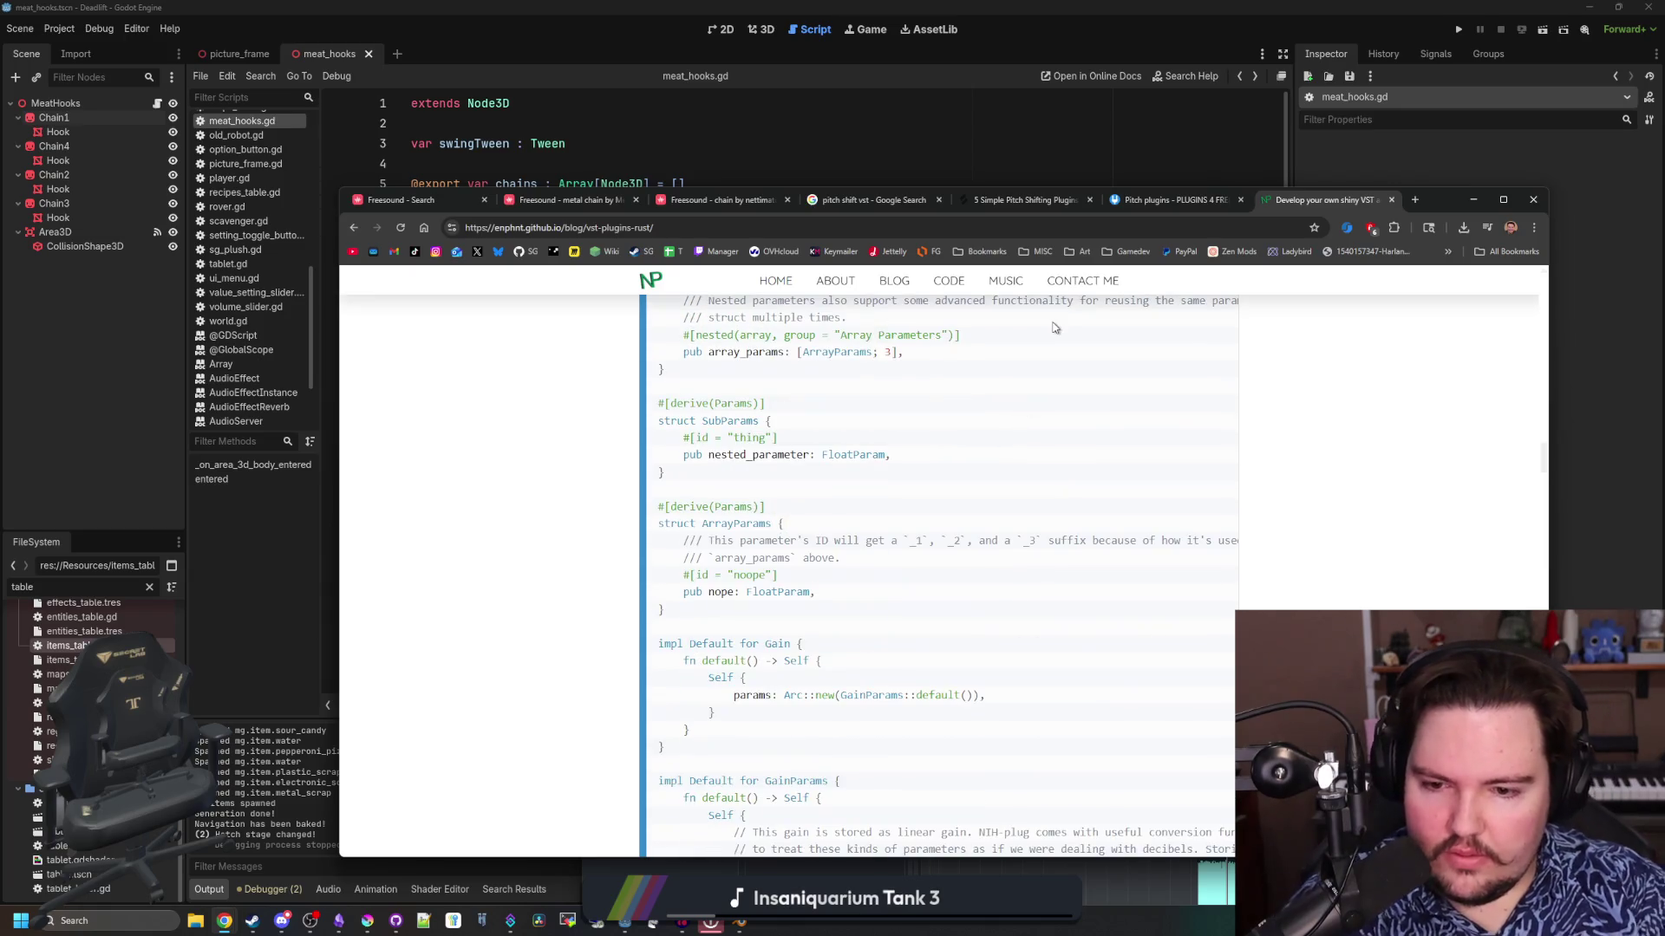
{"action": "scroll", "coordinate": [988, 456], "scroll_direction": "down", "scroll_amount": 2}
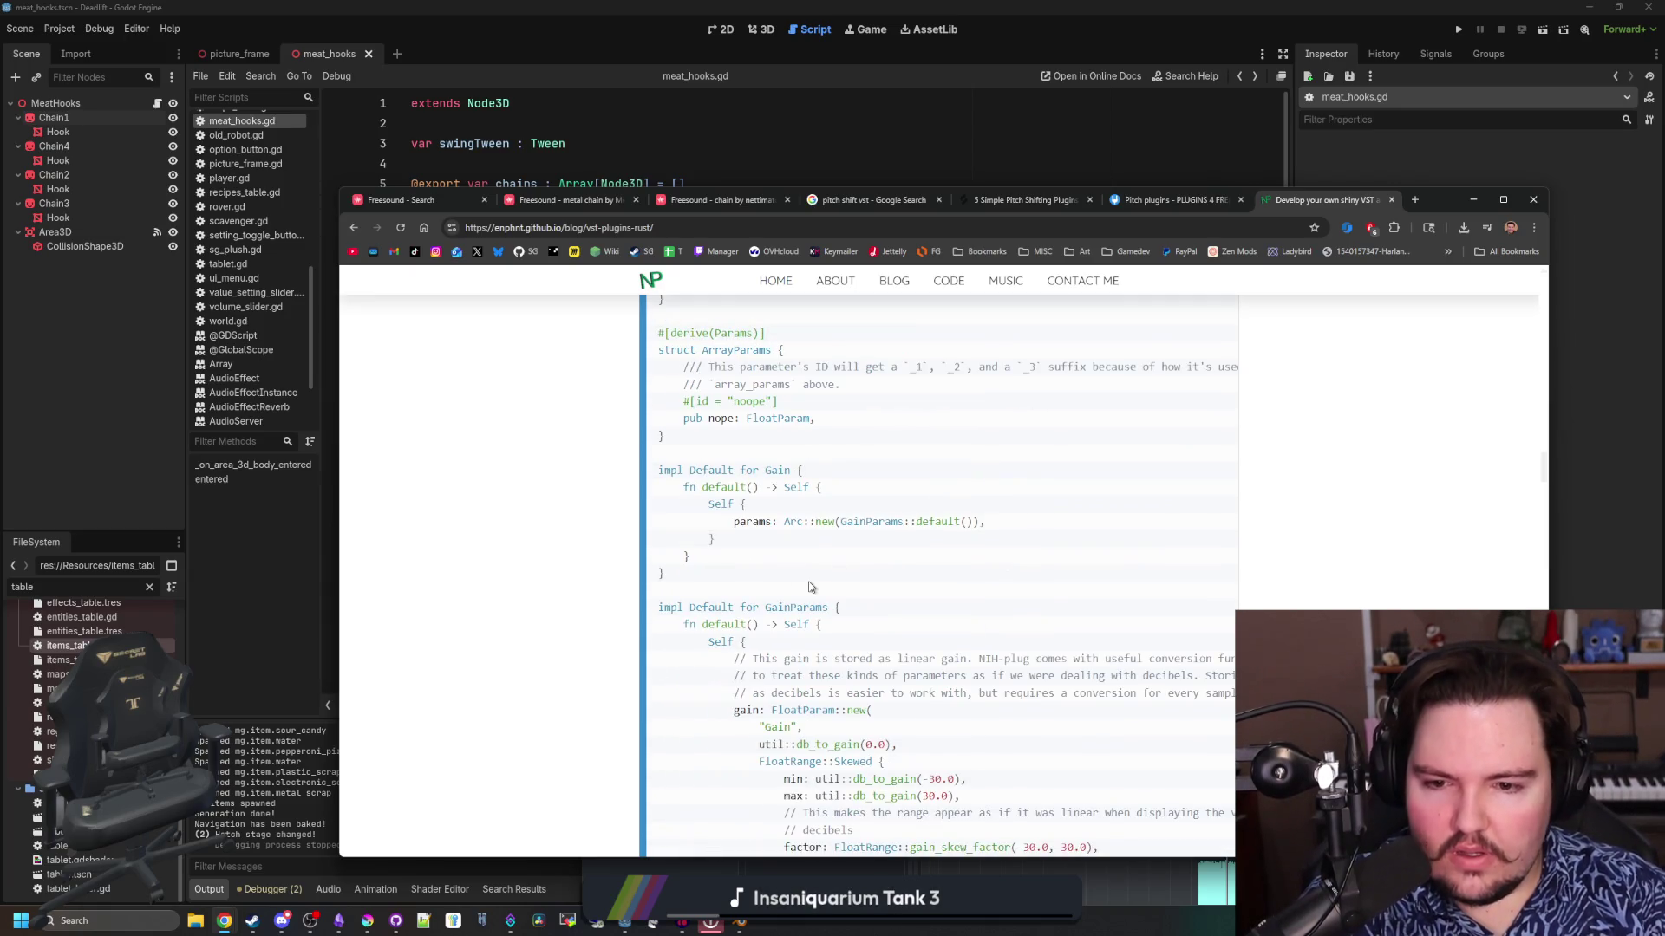
{"action": "scroll", "coordinate": [987, 457], "scroll_direction": "down", "scroll_amount": 2}
{"action": "scroll", "coordinate": [939, 572], "scroll_direction": "down", "scroll_amount": 2}
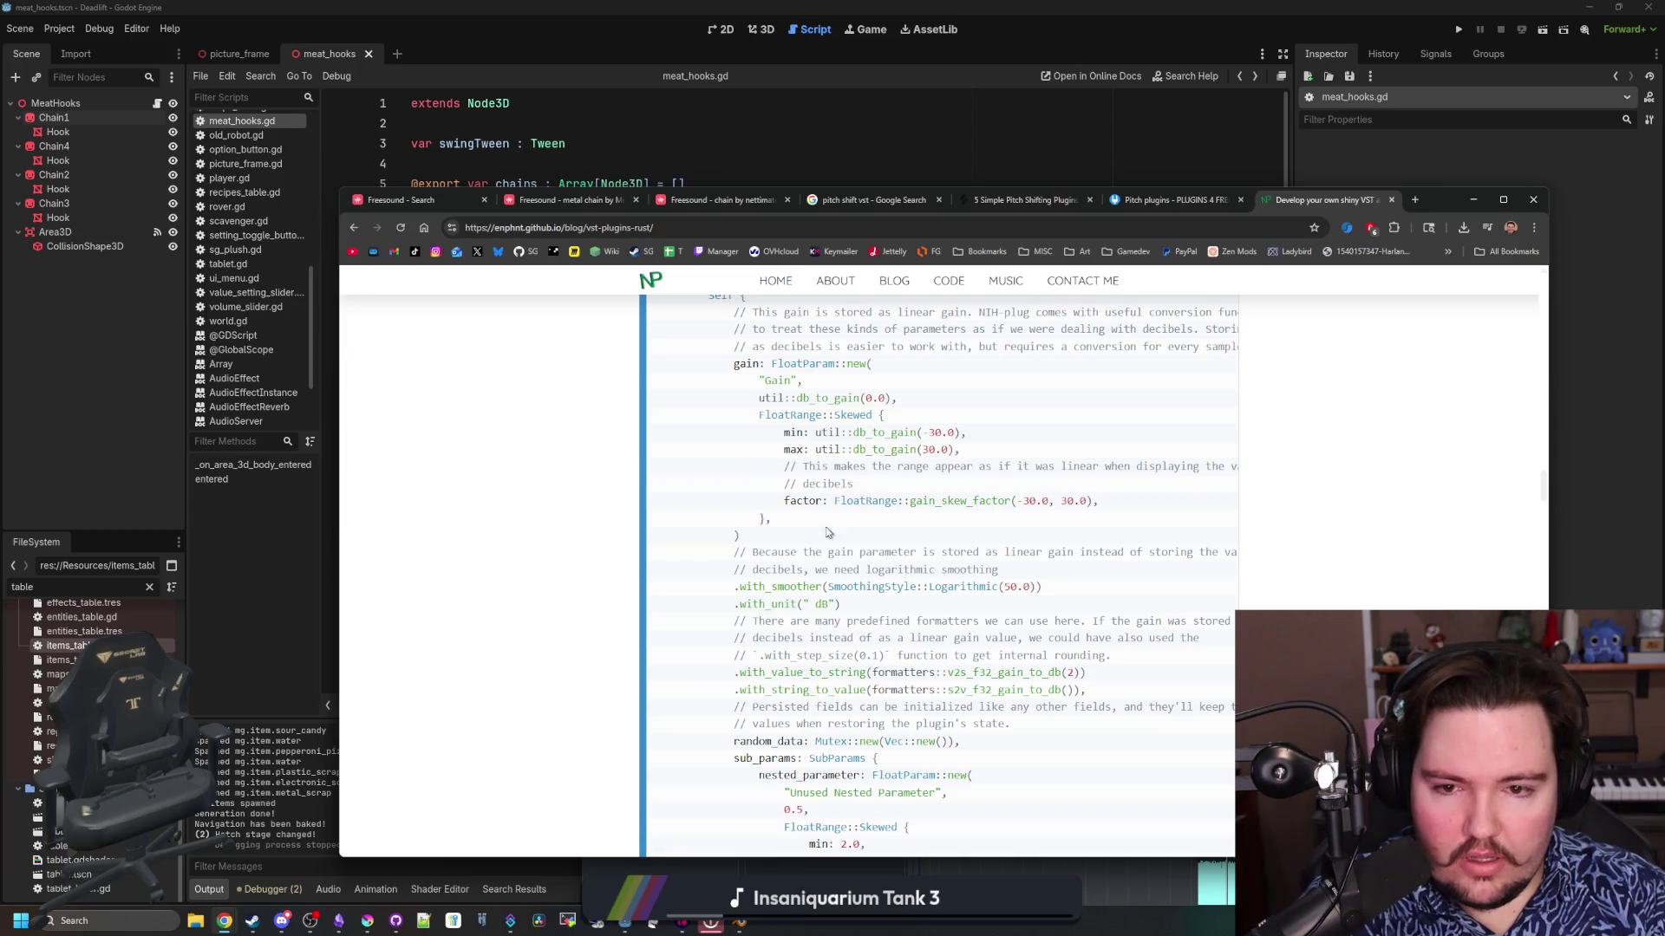
{"action": "left_click_drag", "start_coordinate": [1125, 506], "coordinate": [652, 381]}
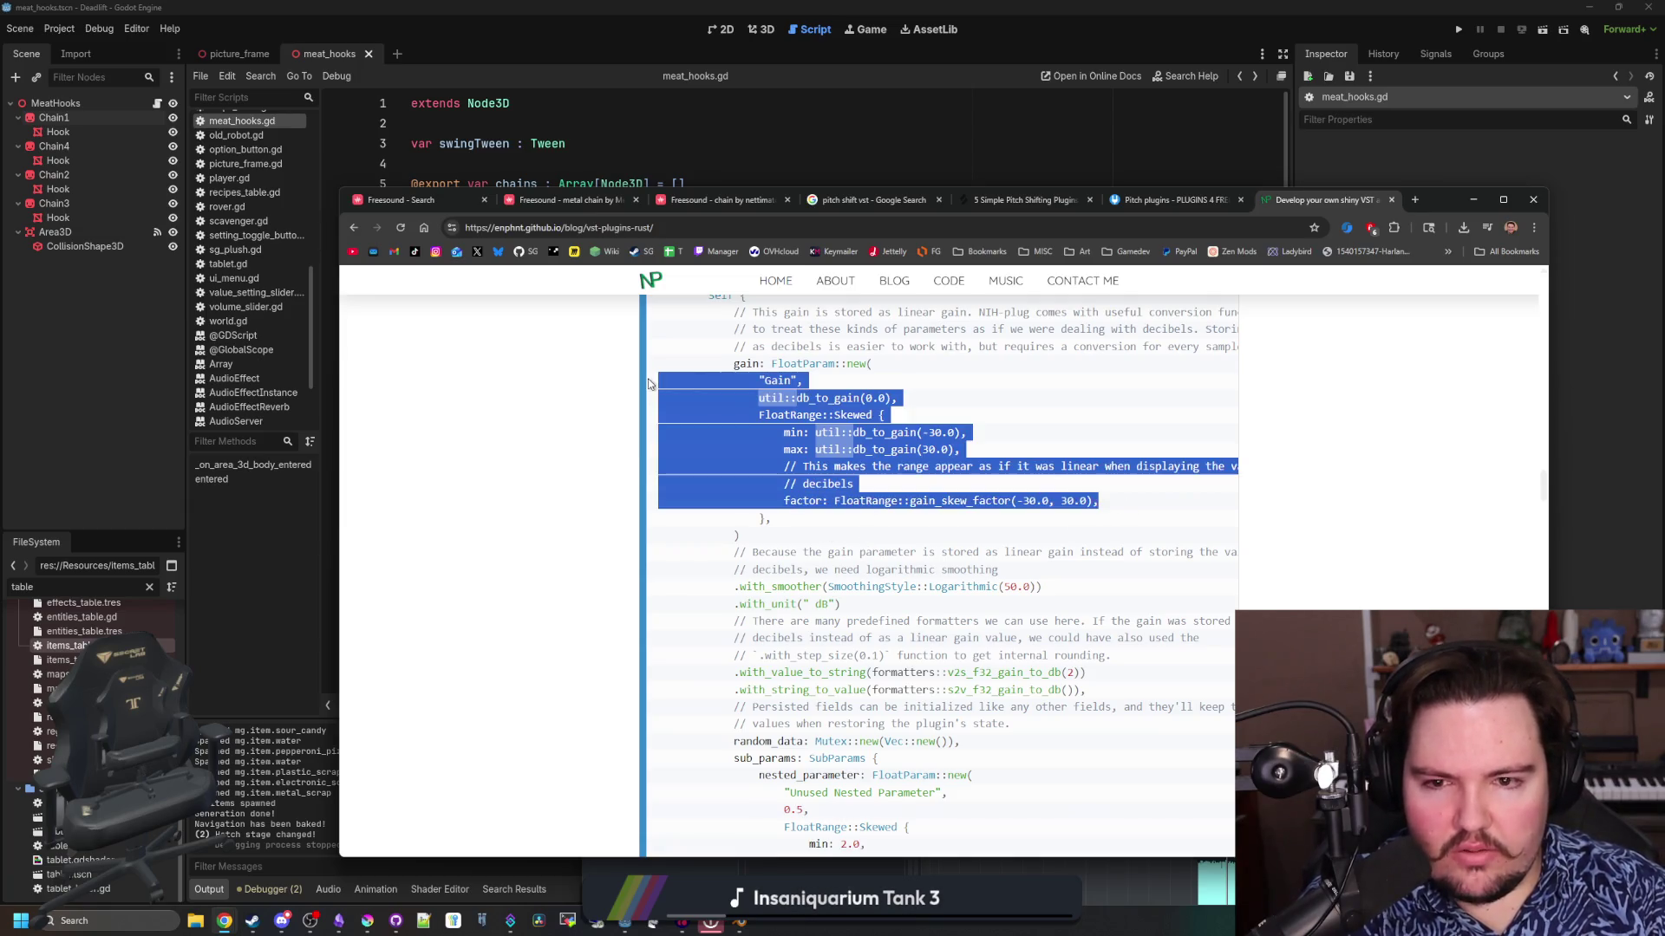
{"action": "left_click", "coordinate": [870, 534]}
Scroll on to the 'VST libs and tools' section, then return to the Freesound chain tab
{"action": "scroll", "coordinate": [870, 534], "scroll_direction": "down", "scroll_amount": 10}
{"action": "scroll", "coordinate": [871, 540], "scroll_direction": "down", "scroll_amount": 12}
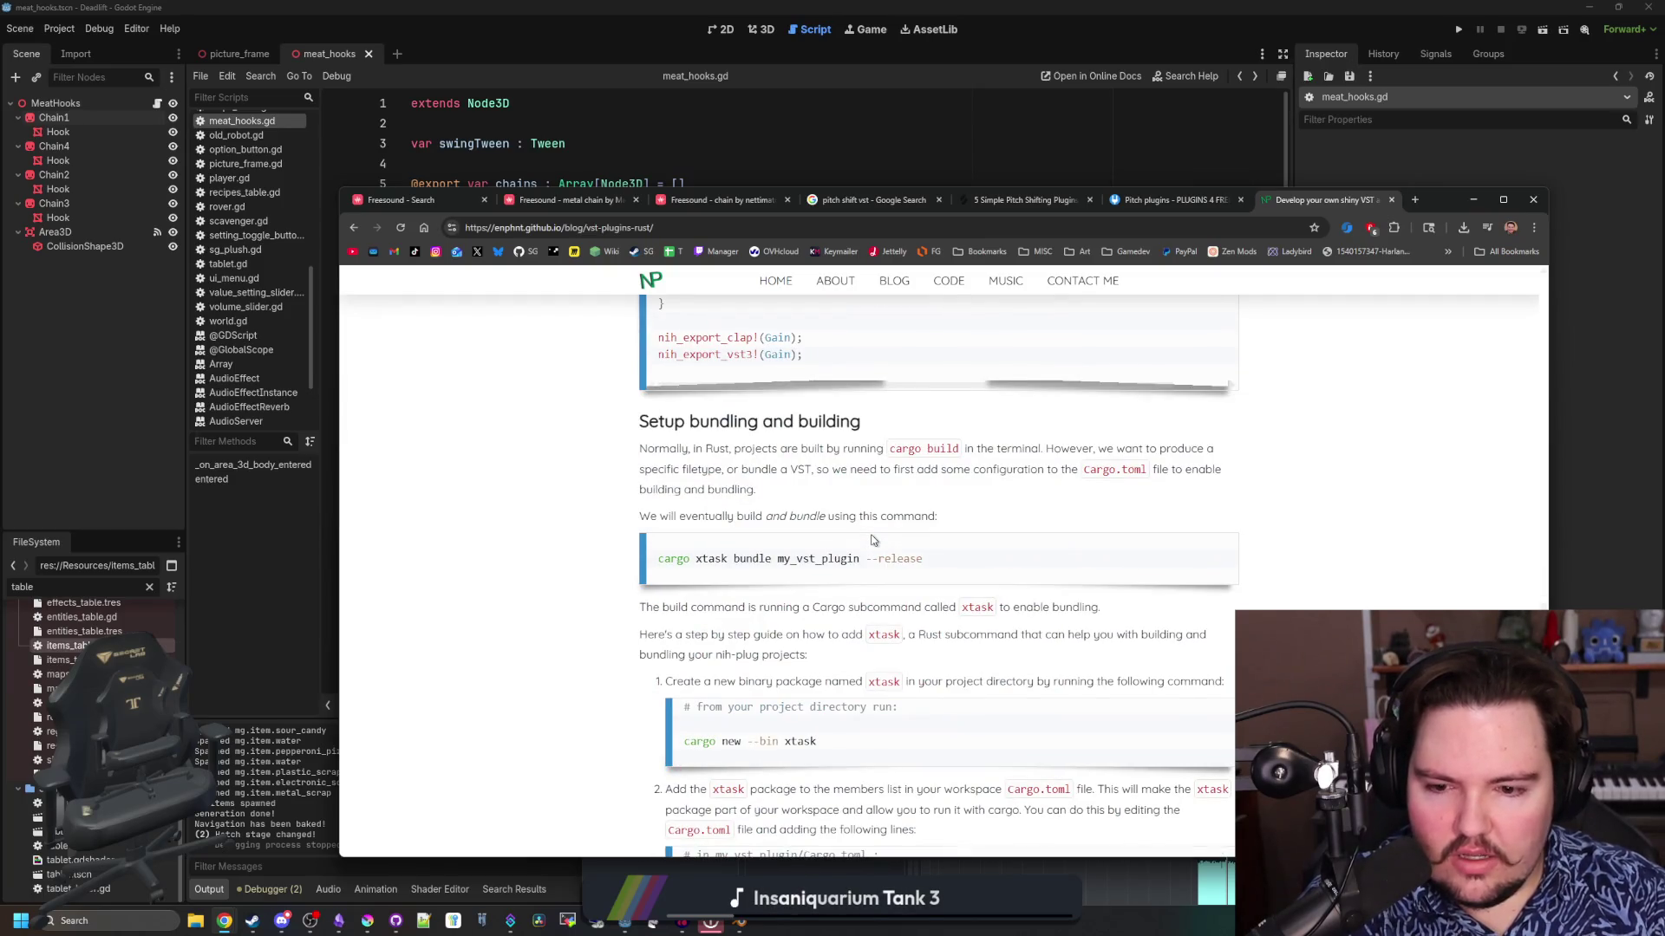
{"action": "scroll", "coordinate": [870, 535], "scroll_direction": "down", "scroll_amount": 15}
{"action": "scroll", "coordinate": [870, 535], "scroll_direction": "down", "scroll_amount": 10}
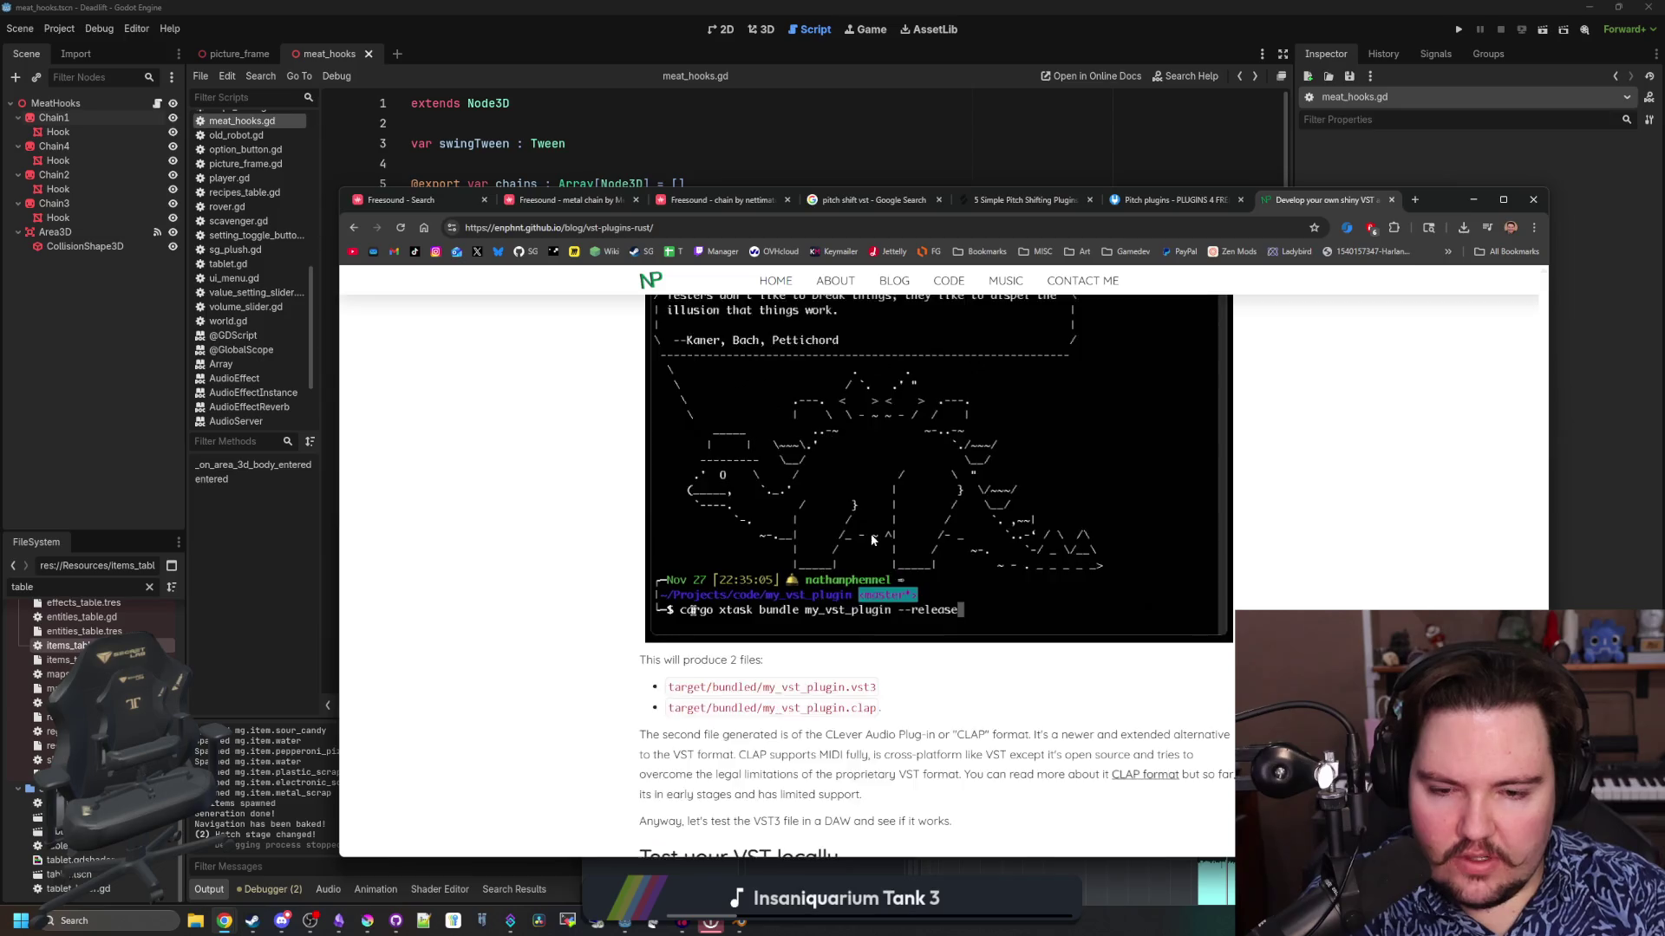
{"action": "scroll", "coordinate": [871, 534], "scroll_direction": "down", "scroll_amount": 14}
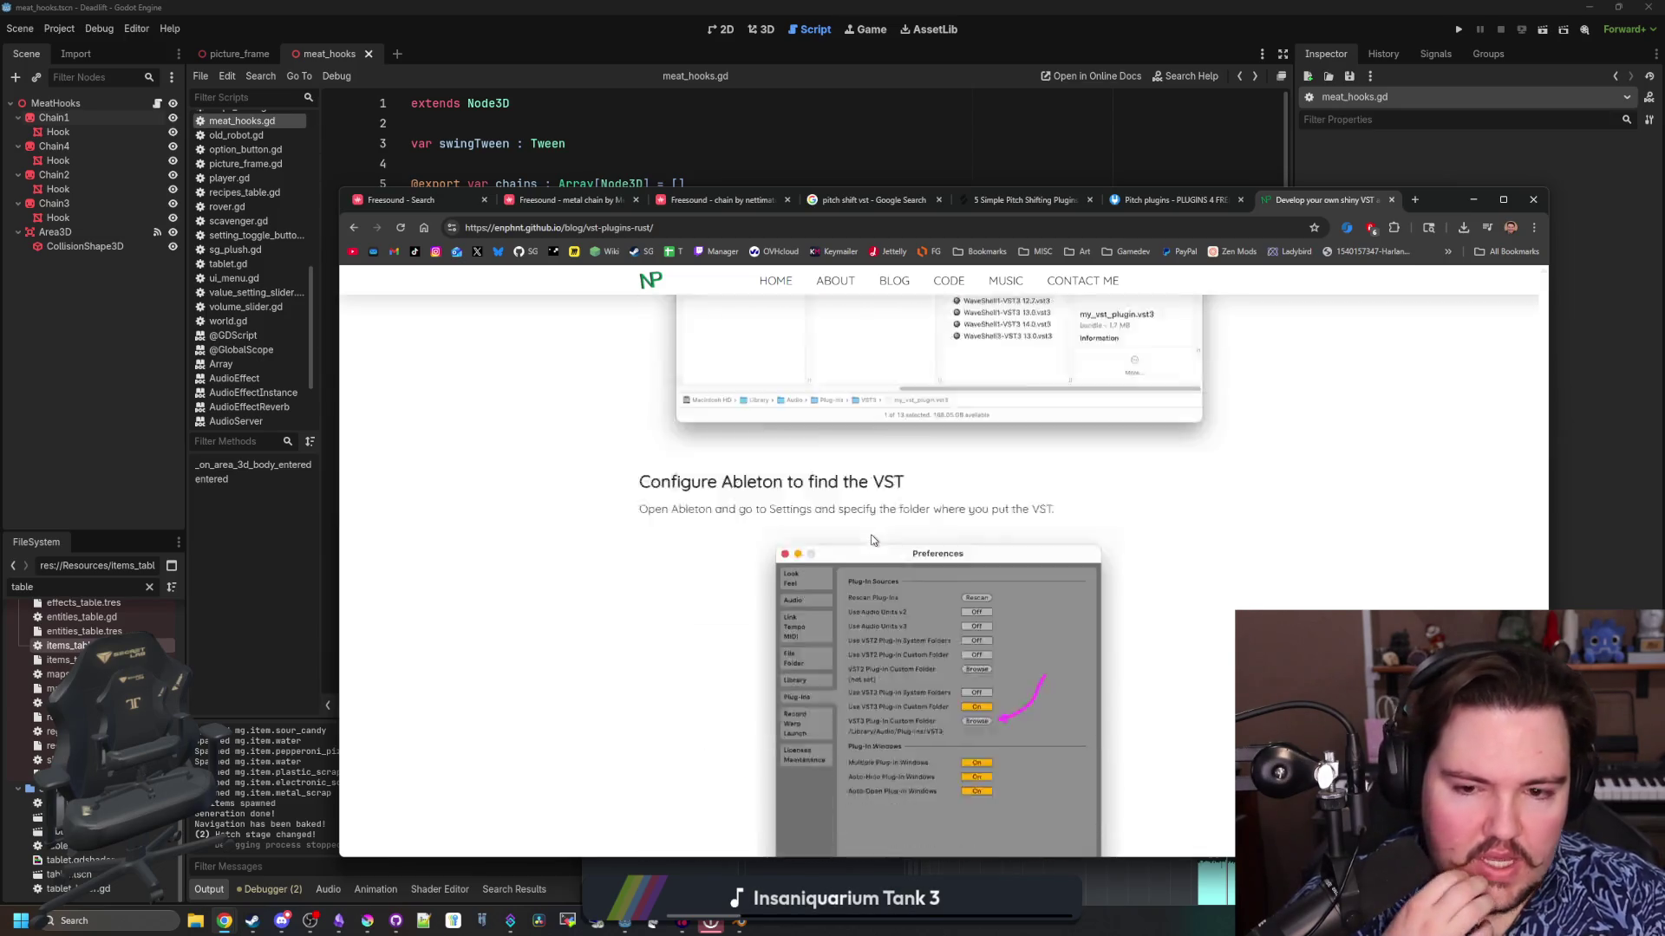
{"action": "scroll", "coordinate": [871, 533], "scroll_direction": "down", "scroll_amount": 10}
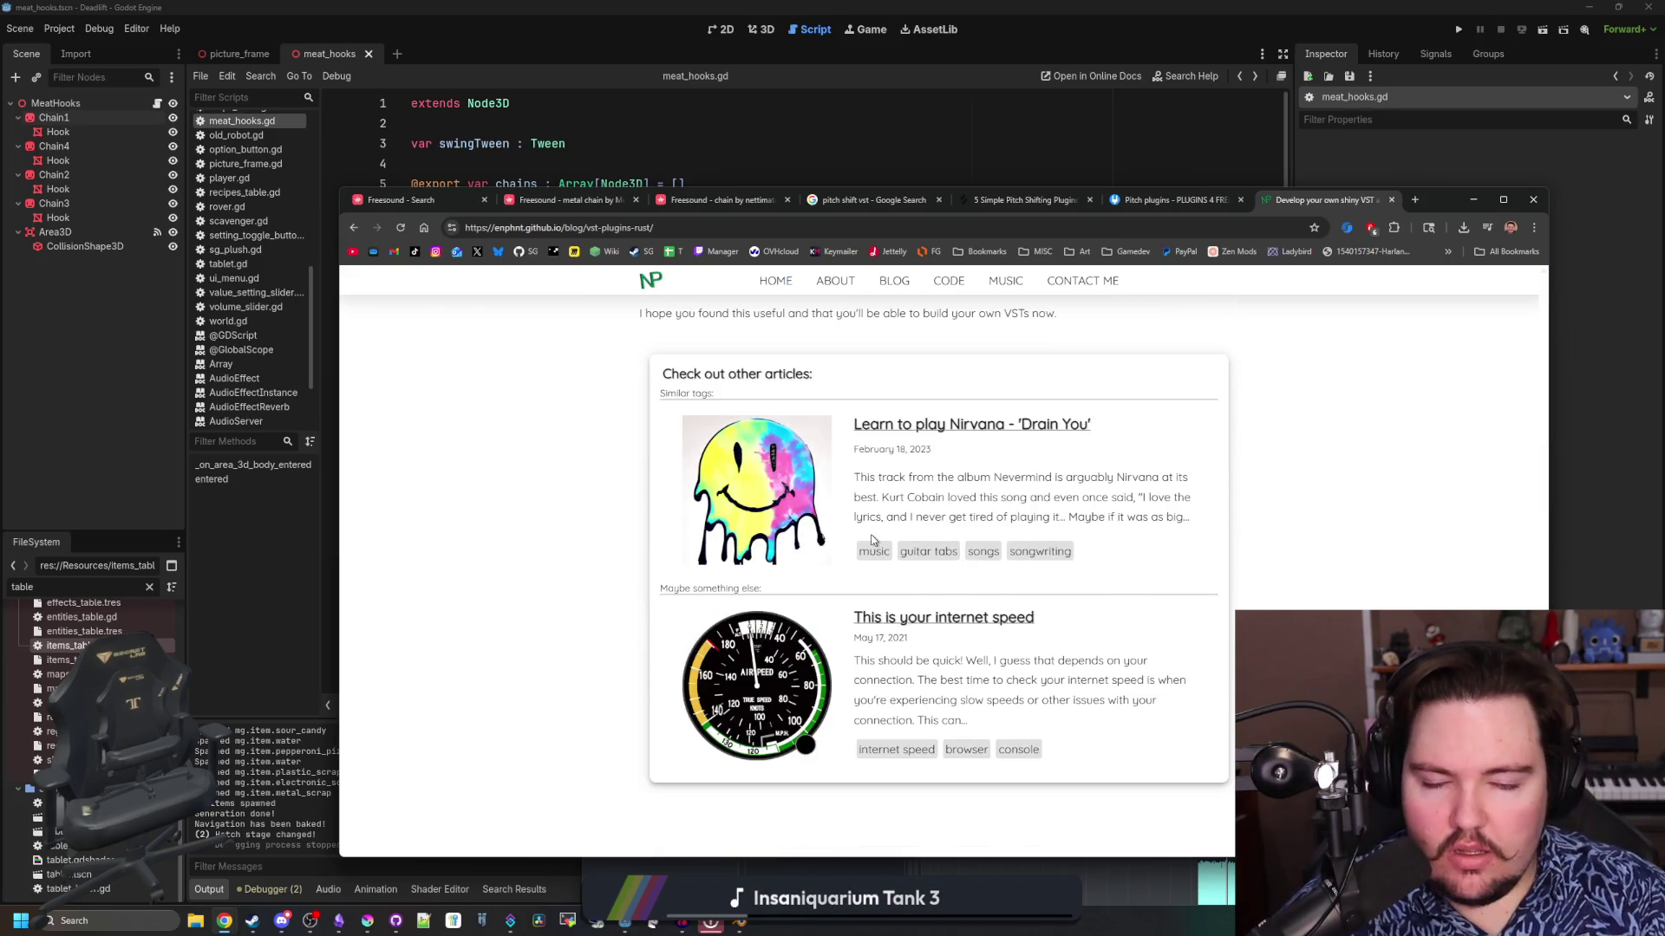
{"action": "scroll", "coordinate": [872, 538], "scroll_direction": "down", "scroll_amount": 1}
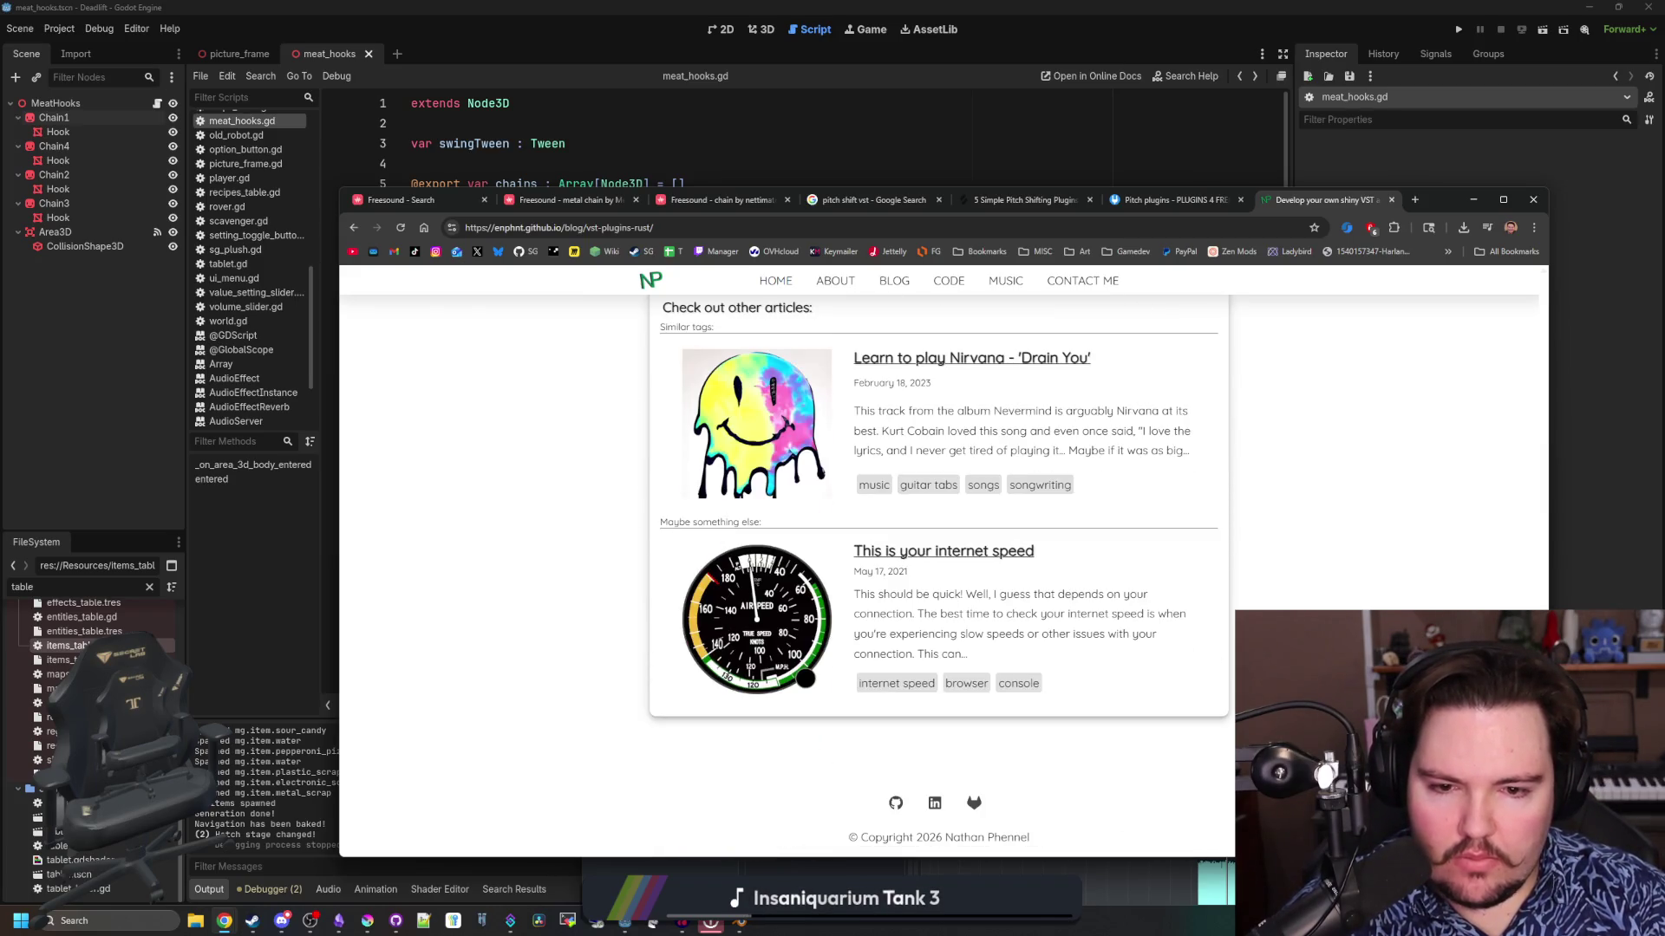
{"action": "scroll", "coordinate": [767, 565], "scroll_direction": "up", "scroll_amount": 3}
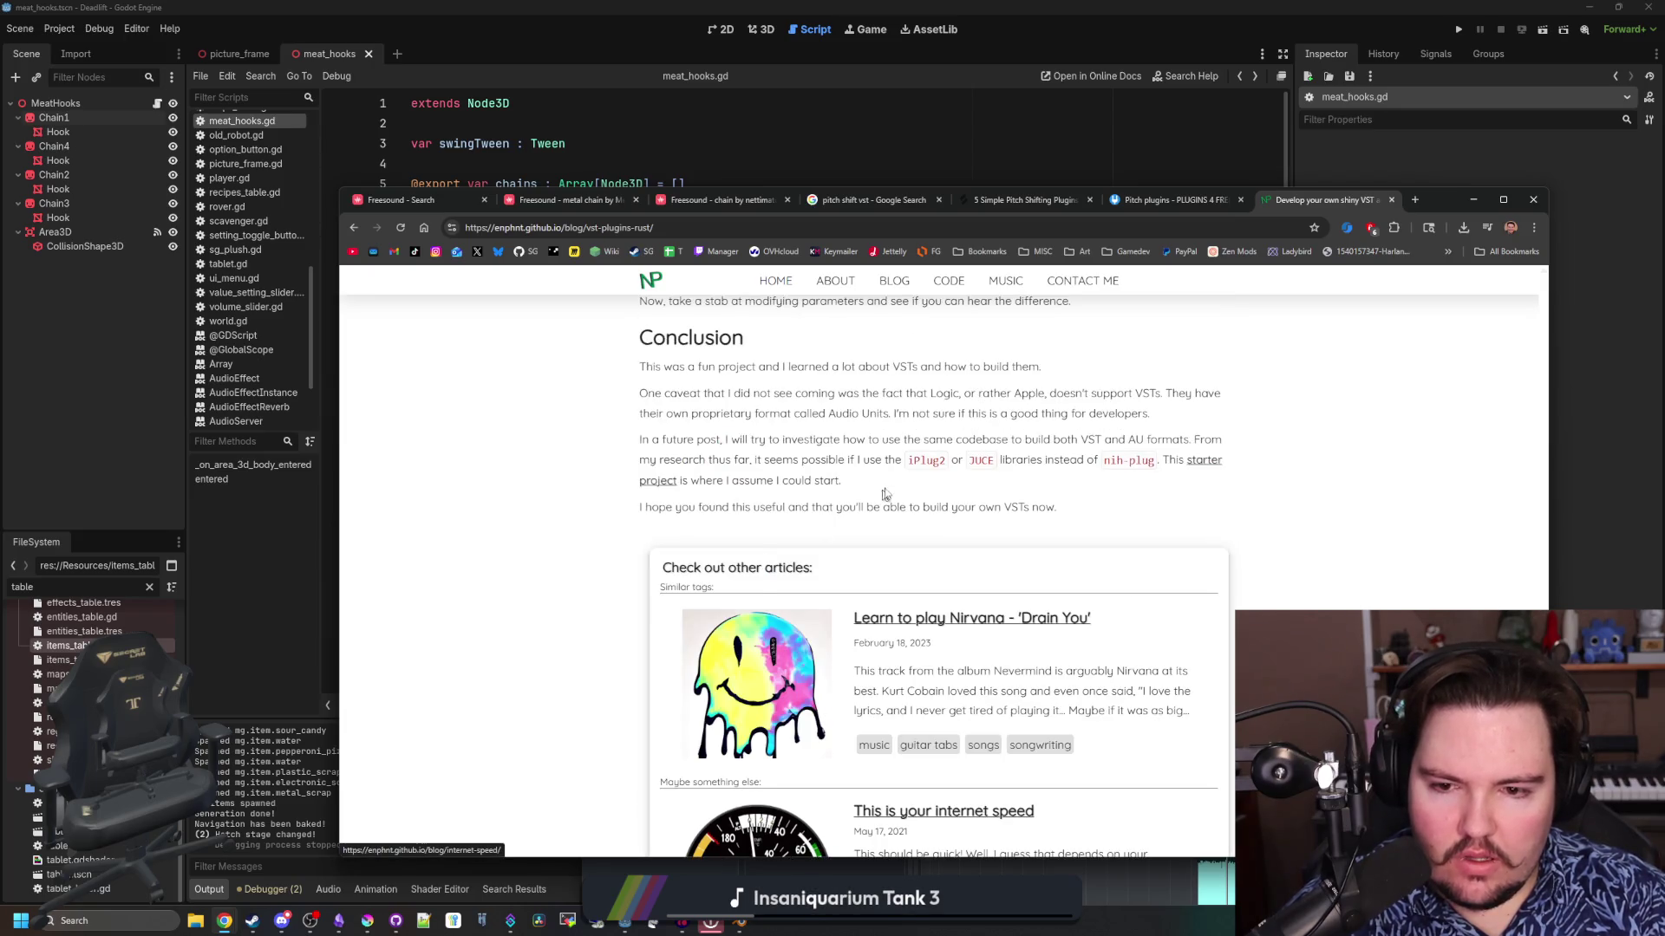
{"action": "scroll", "coordinate": [885, 495], "scroll_direction": "up", "scroll_amount": 3}
{"action": "scroll", "coordinate": [959, 564], "scroll_direction": "up", "scroll_amount": 2}
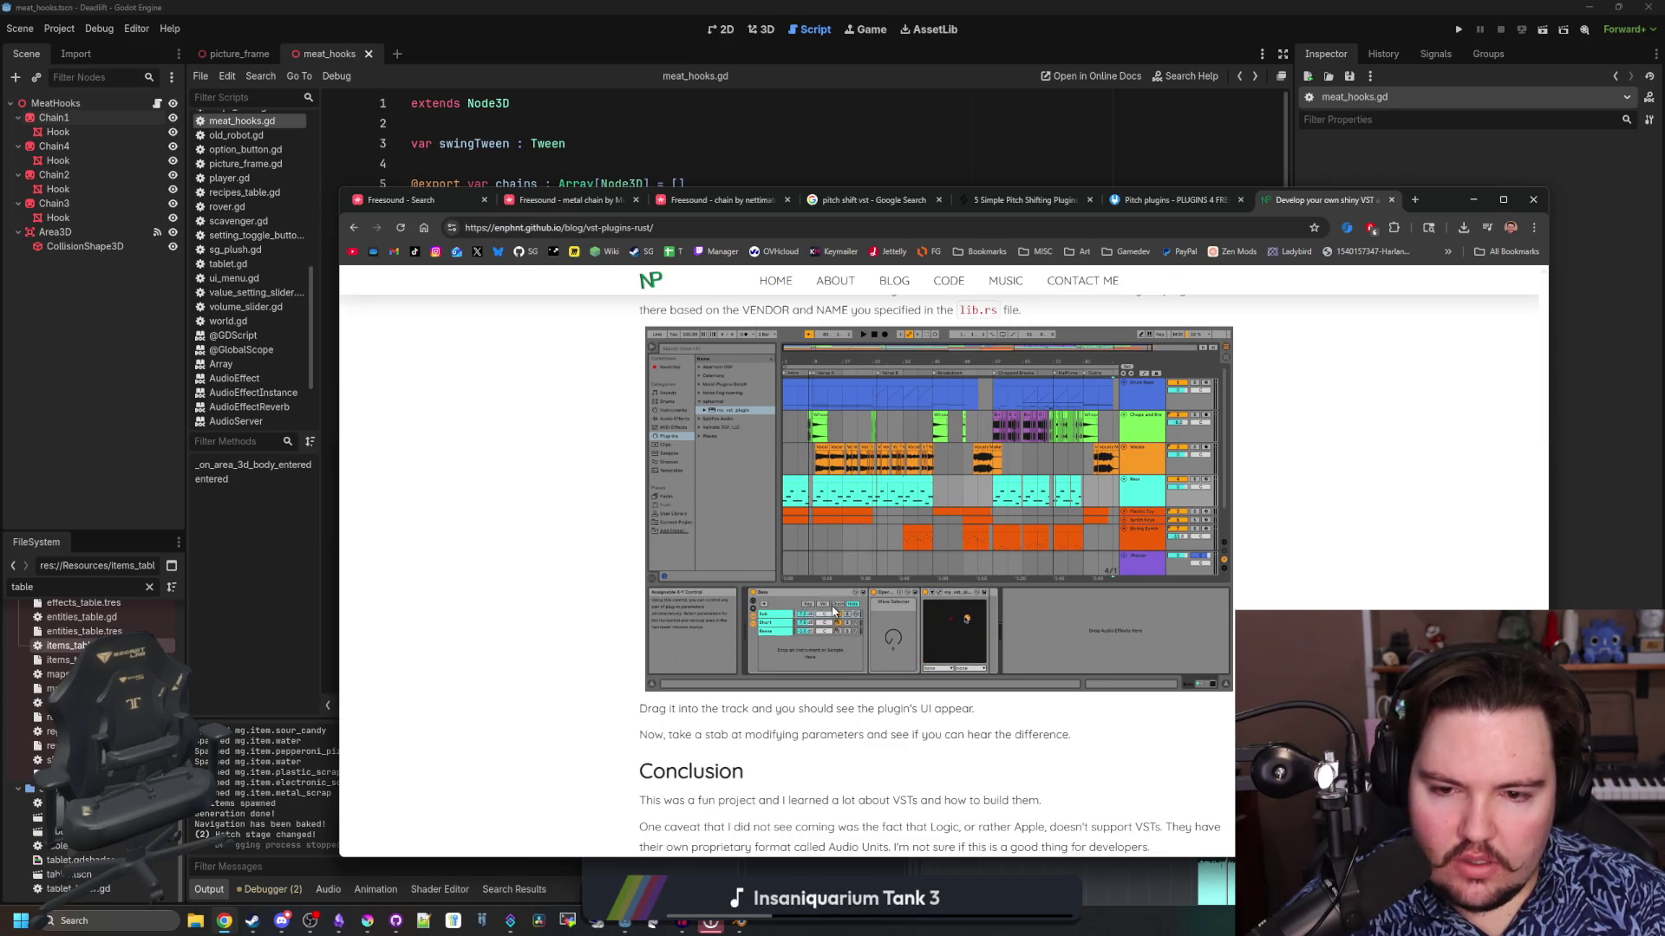
{"action": "scroll", "coordinate": [889, 667], "scroll_direction": "up", "scroll_amount": 20}
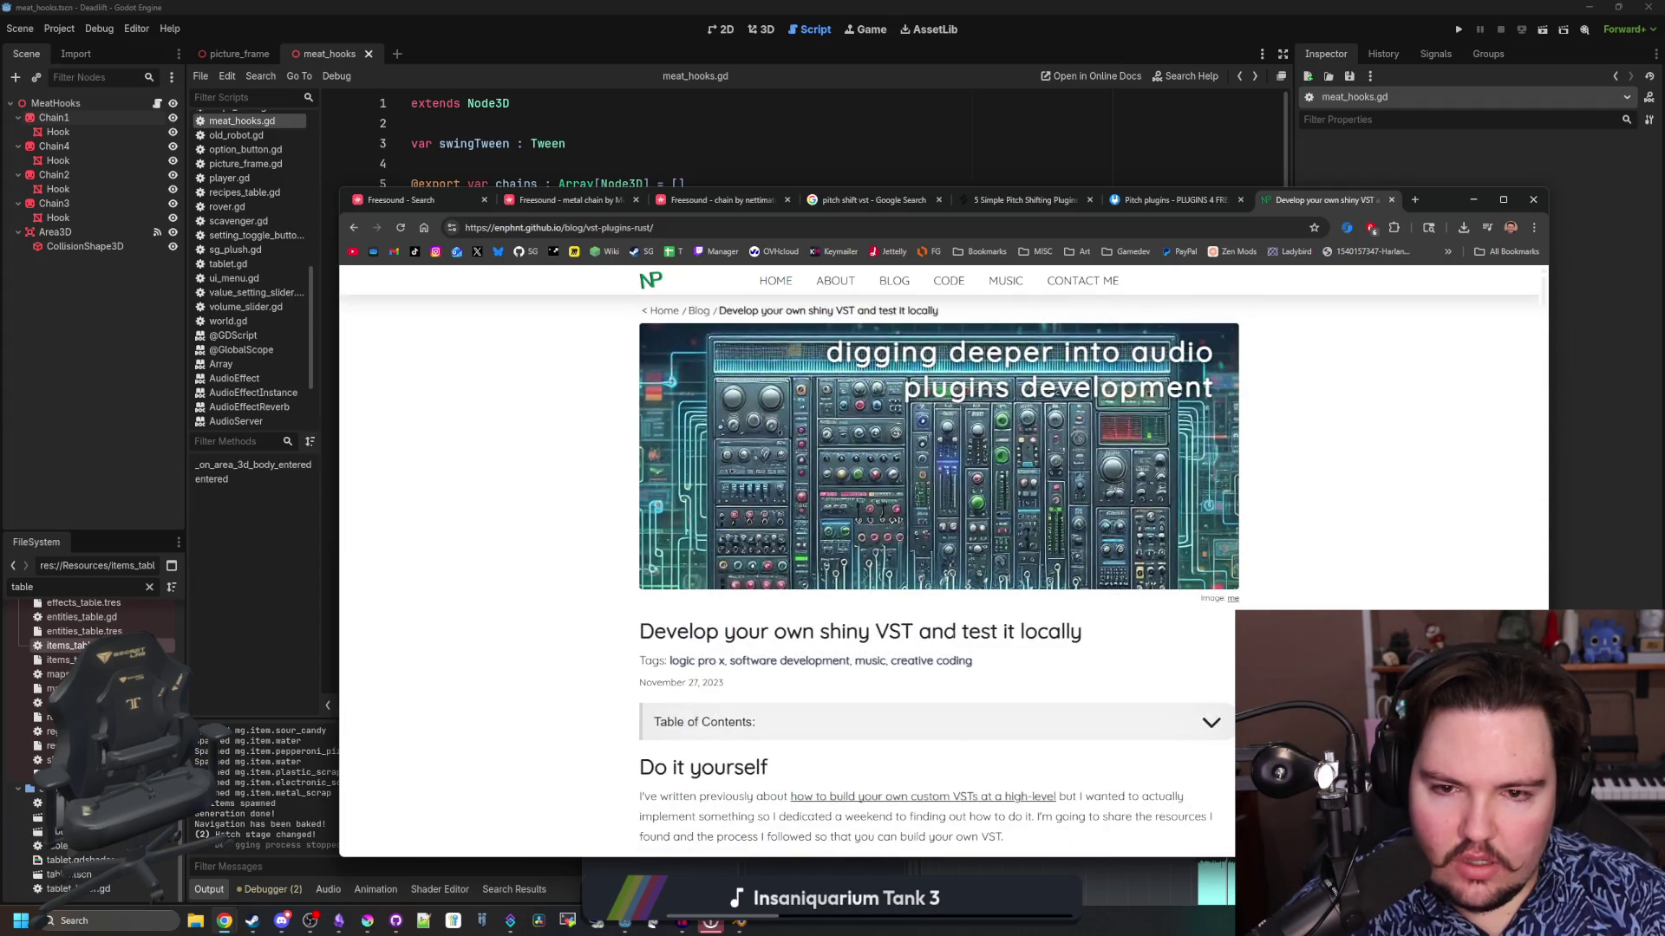
{"action": "scroll", "coordinate": [1323, 449], "scroll_direction": "down", "scroll_amount": 6}
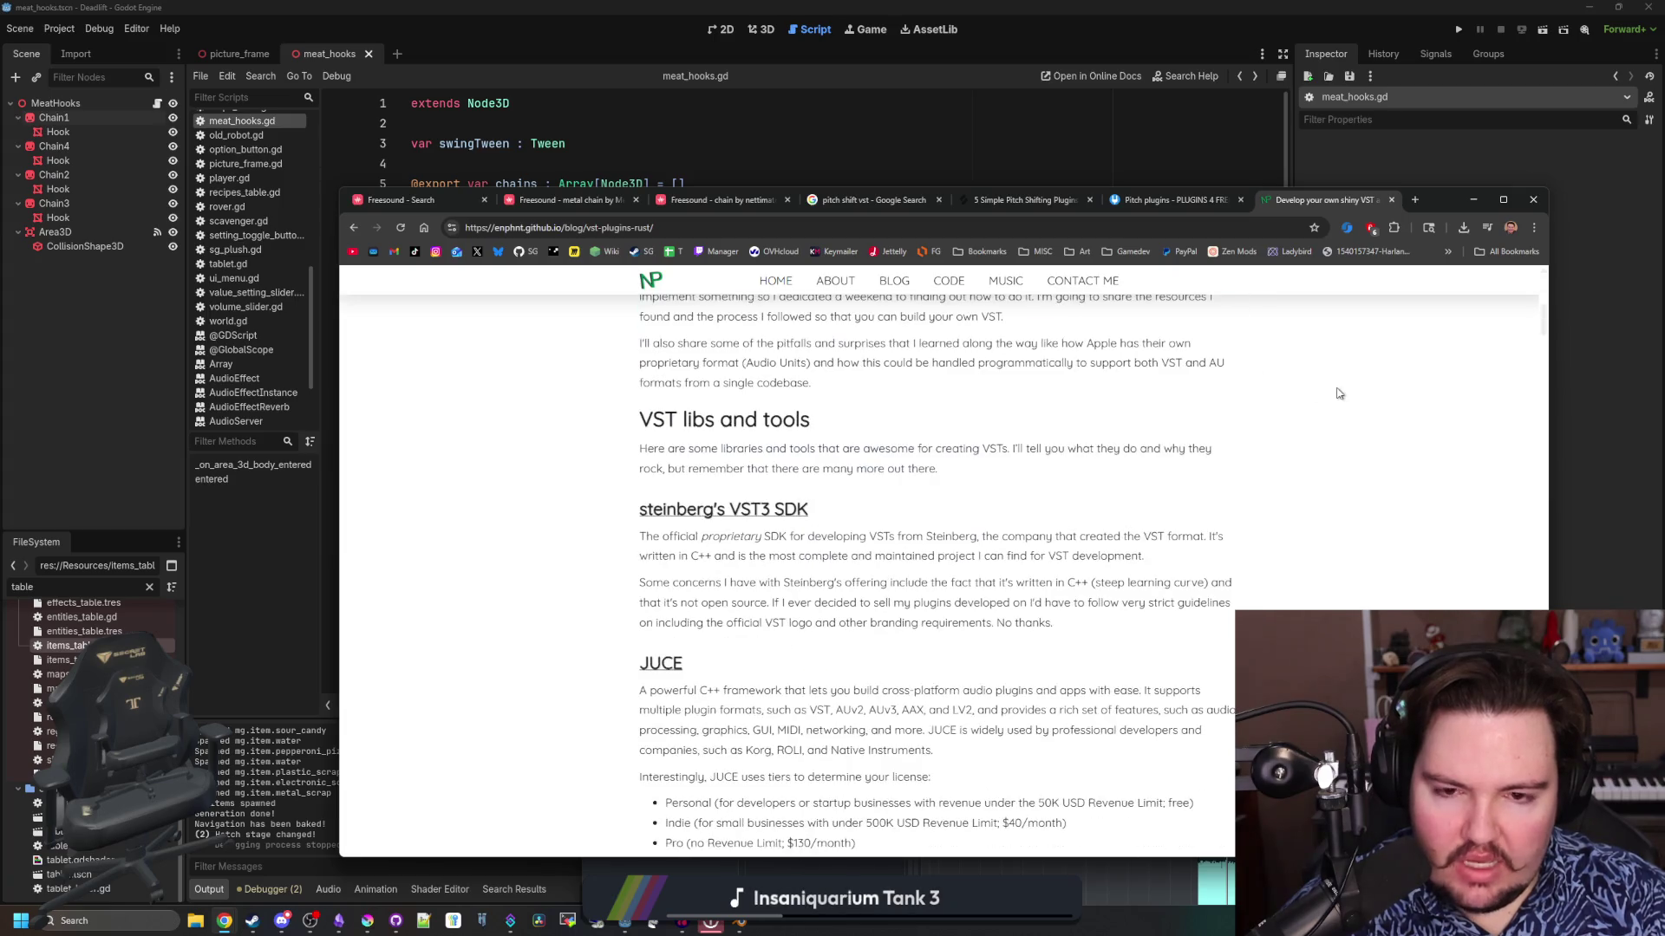
{"action": "left_click", "coordinate": [755, 202]}
Minimize Chrome, maximize the Audacity window and select the second track
{"action": "left_click", "coordinate": [1473, 200]}
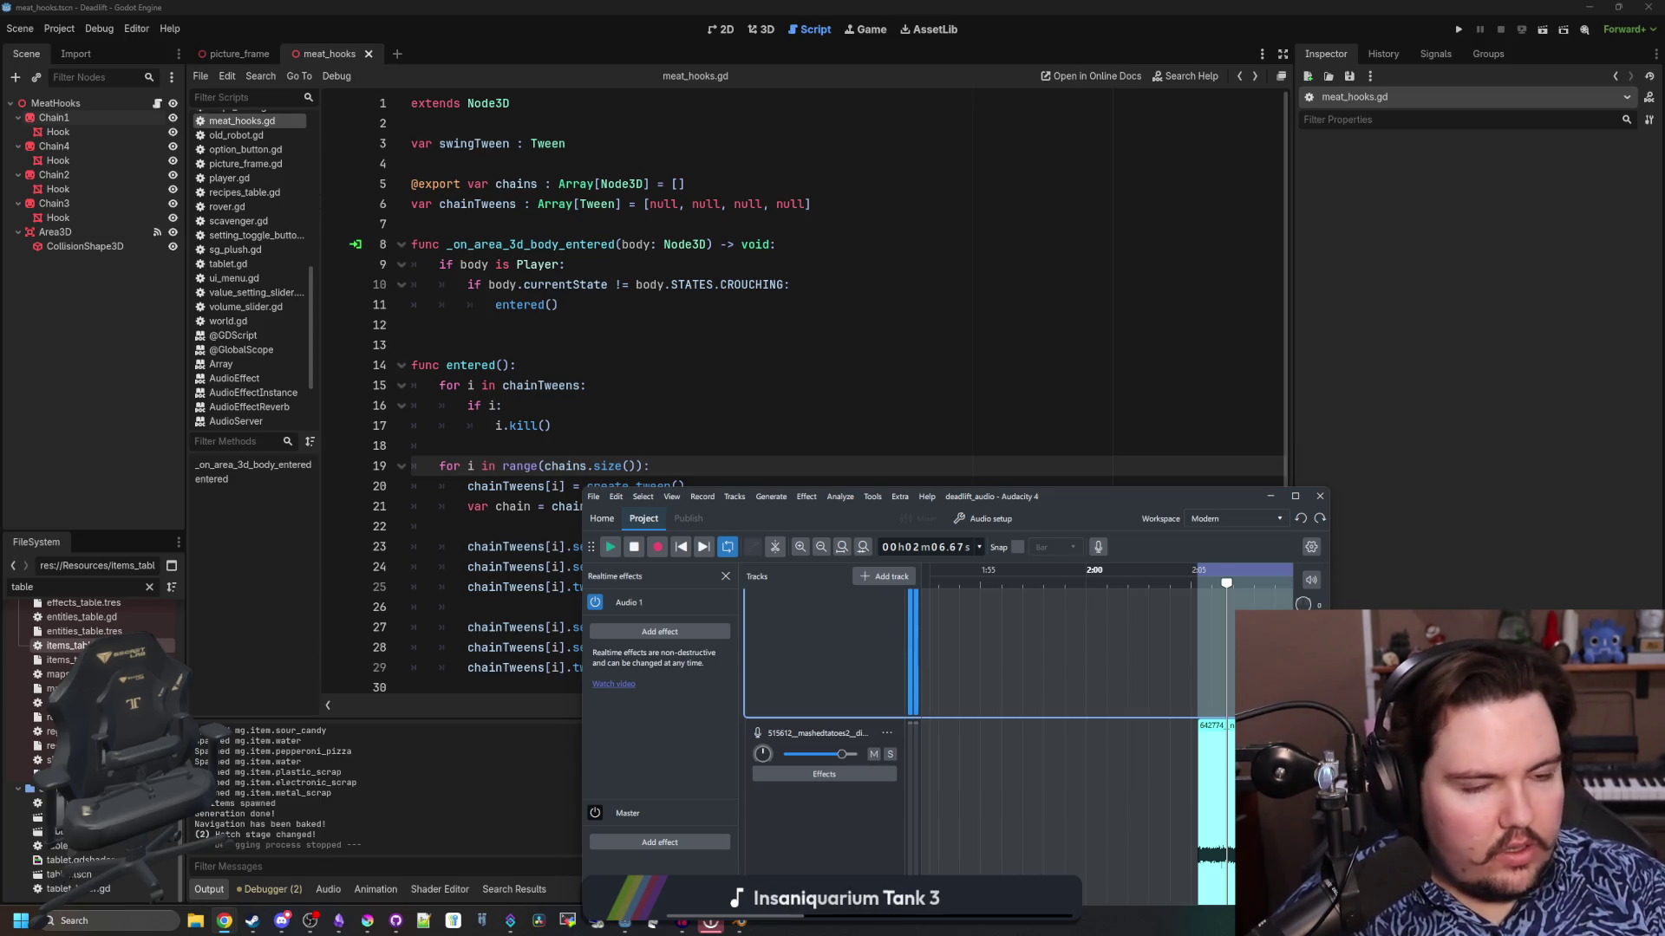
{"action": "double_click", "coordinate": [1053, 494]}
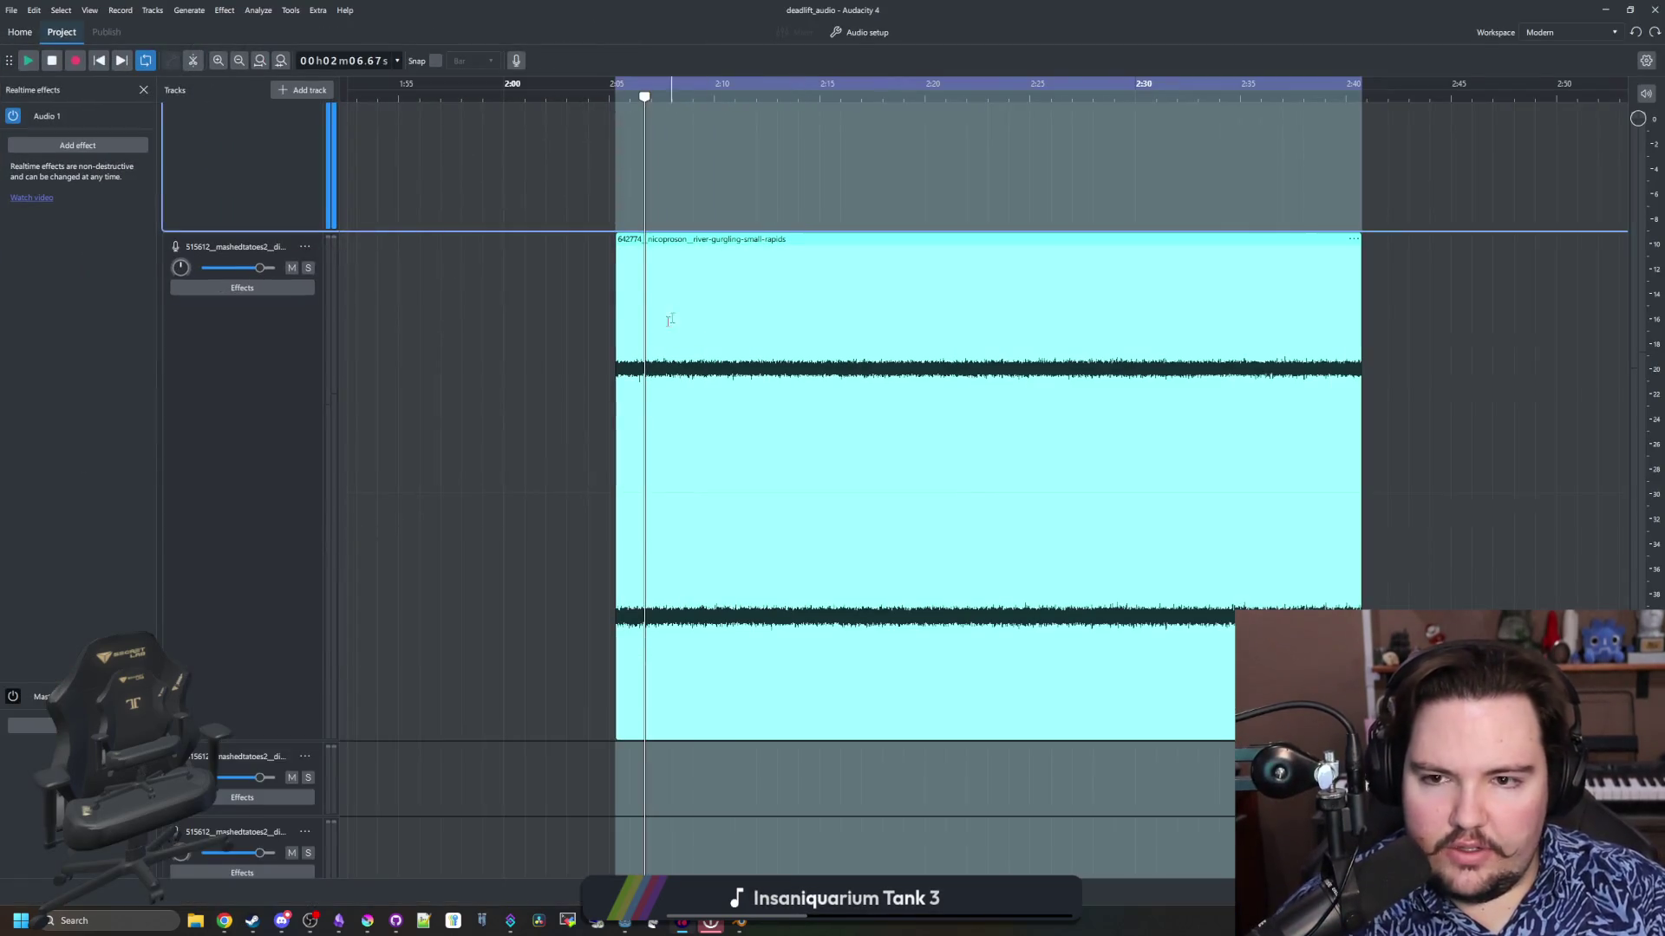
{"action": "scroll", "coordinate": [863, 424], "scroll_direction": "down", "scroll_amount": 5}
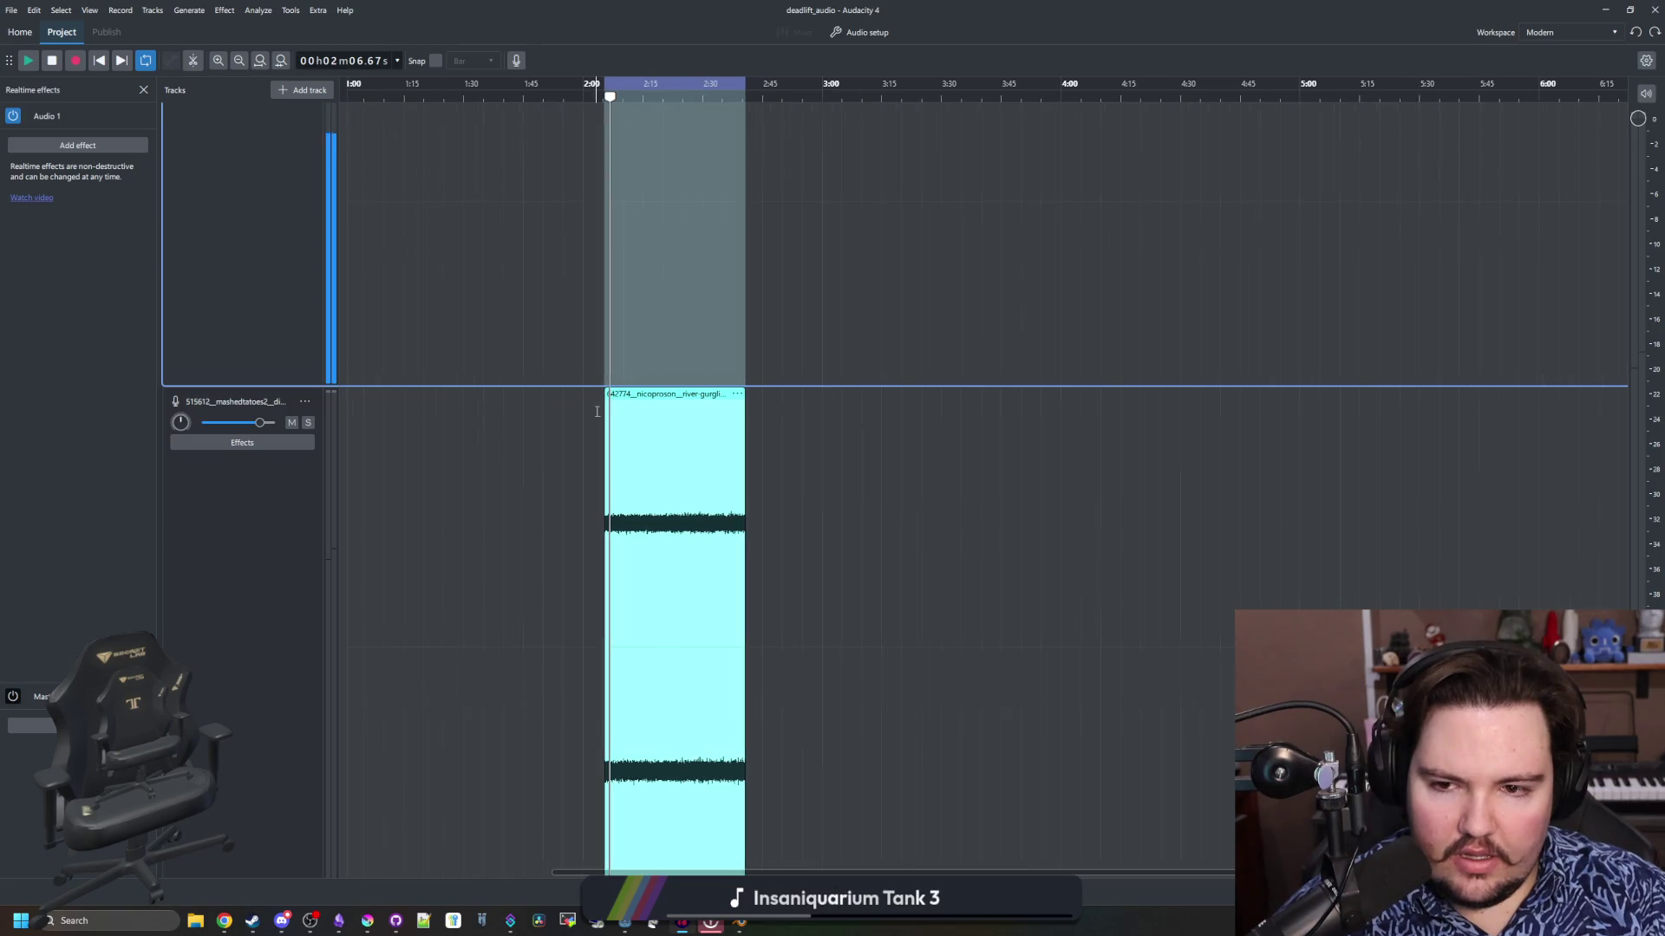
{"action": "left_click", "coordinate": [1039, 424]}
{"action": "scroll", "coordinate": [1039, 424], "scroll_direction": "down", "scroll_amount": 2}
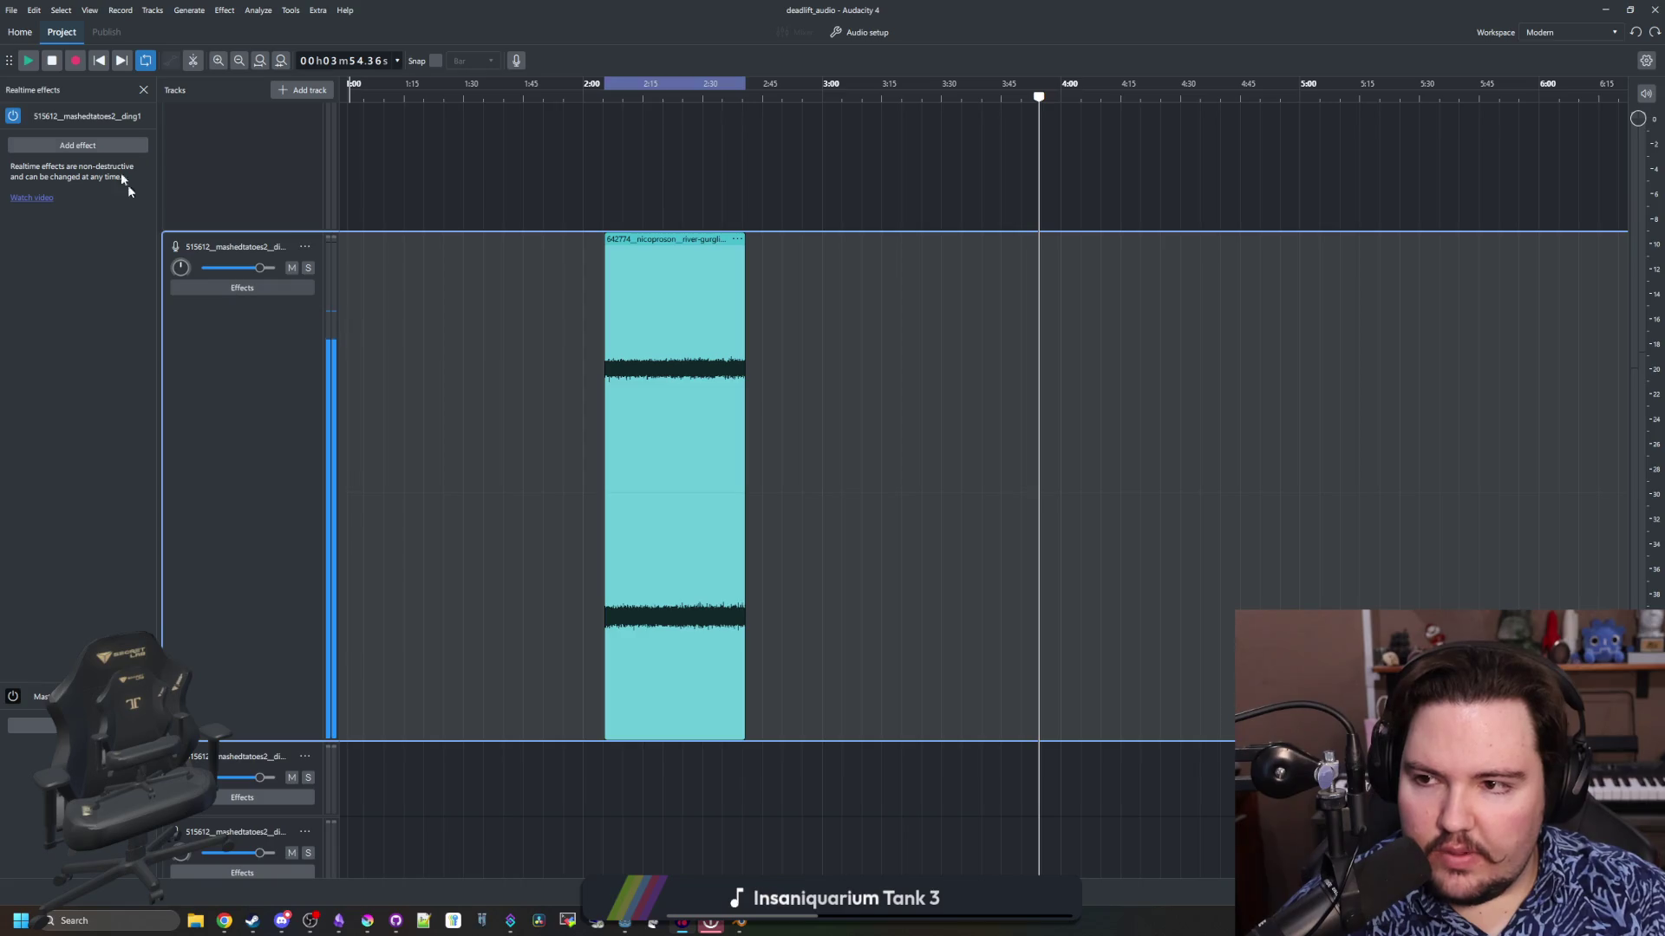
Browse the Add effect list's Audacity and VST3 categories, then close it without adding anything
{"action": "left_click", "coordinate": [106, 144]}
{"action": "mouse_move", "coordinate": [86, 190]}
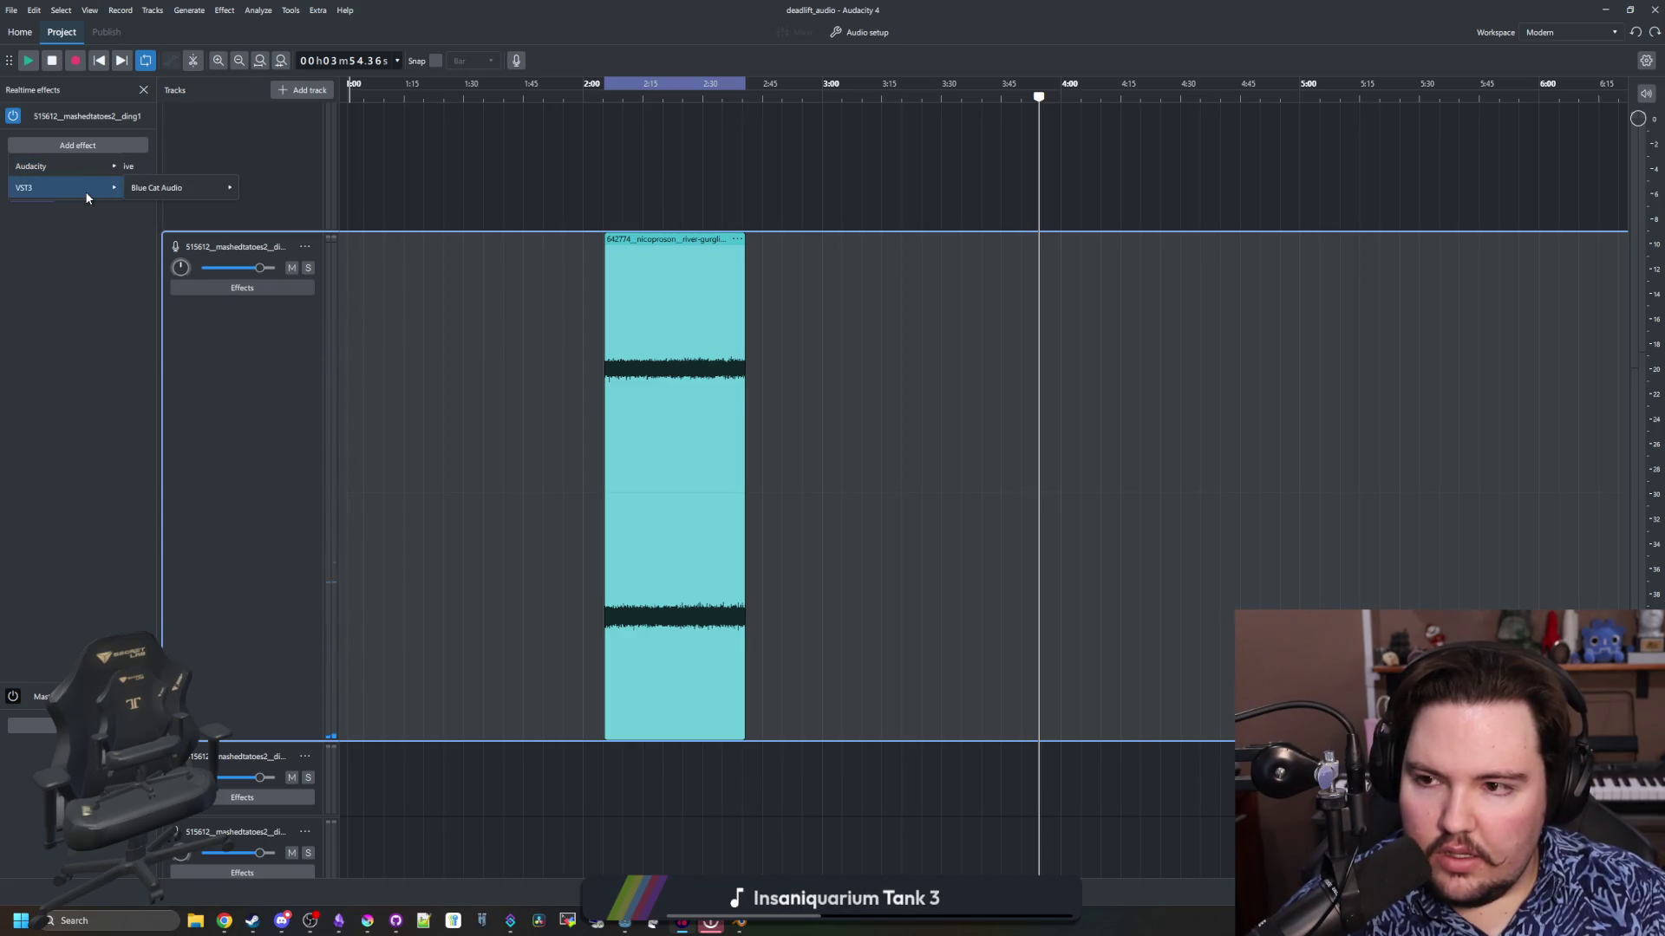
{"action": "mouse_move", "coordinate": [86, 159]}
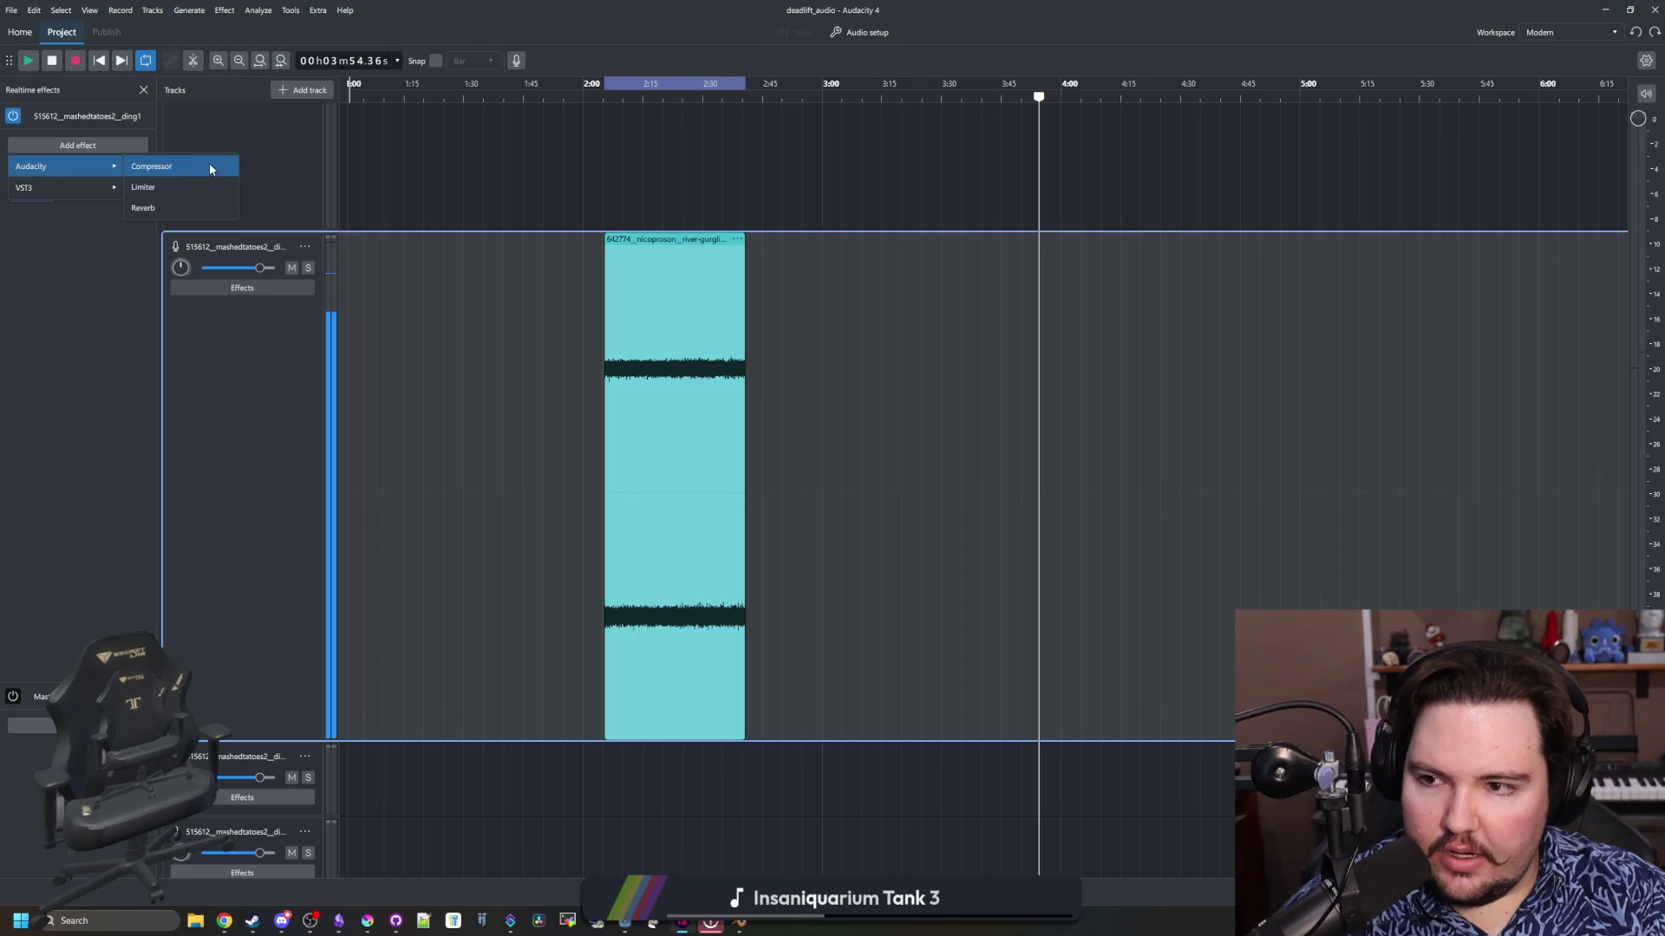
{"action": "mouse_move", "coordinate": [180, 190]}
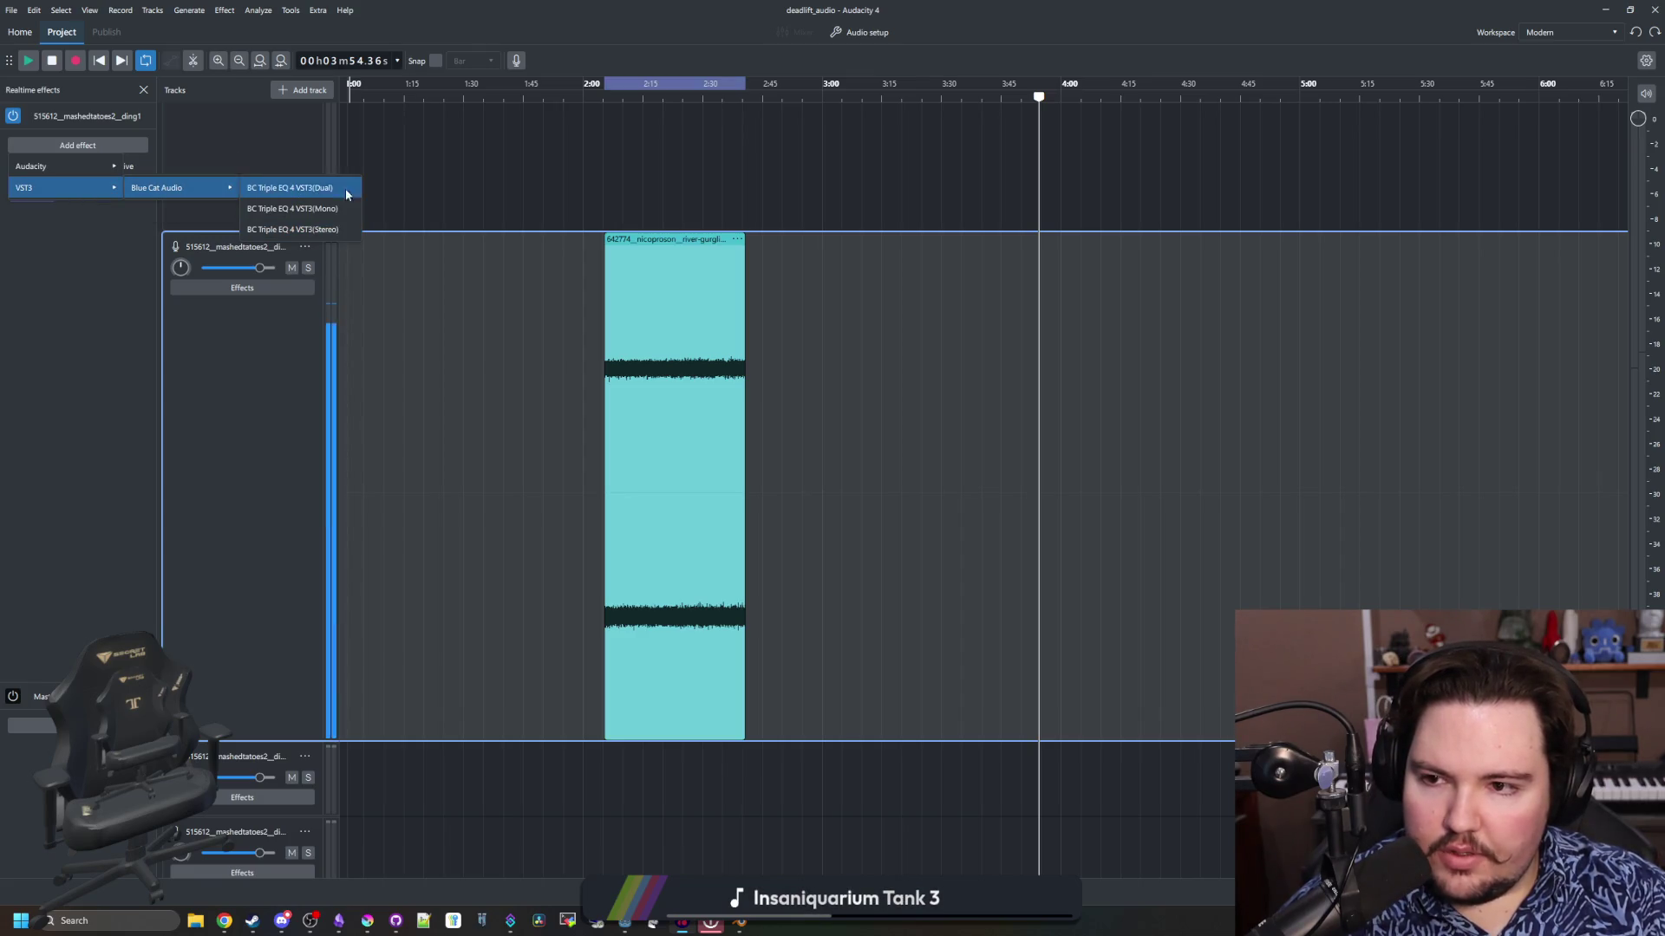
{"action": "left_click", "coordinate": [262, 432]}
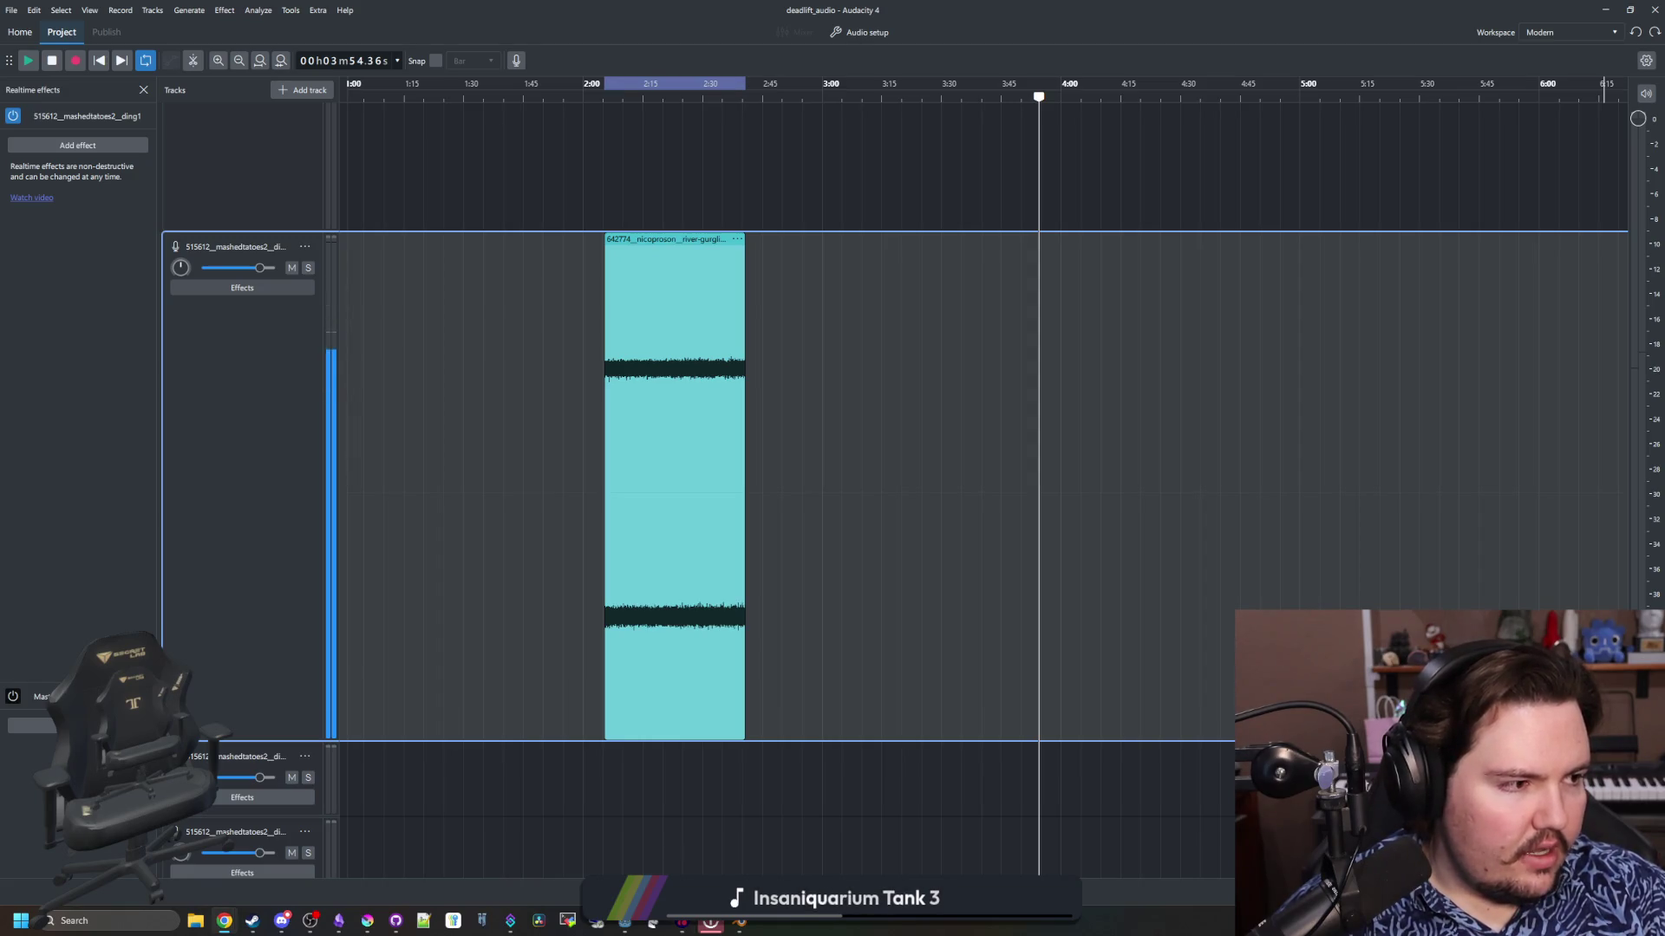
Add a new track, move the nettimato chain clip to track 2 at 3:15 and the metal-chain clip just after it
{"action": "key", "text": "ctrl+shift+n"}
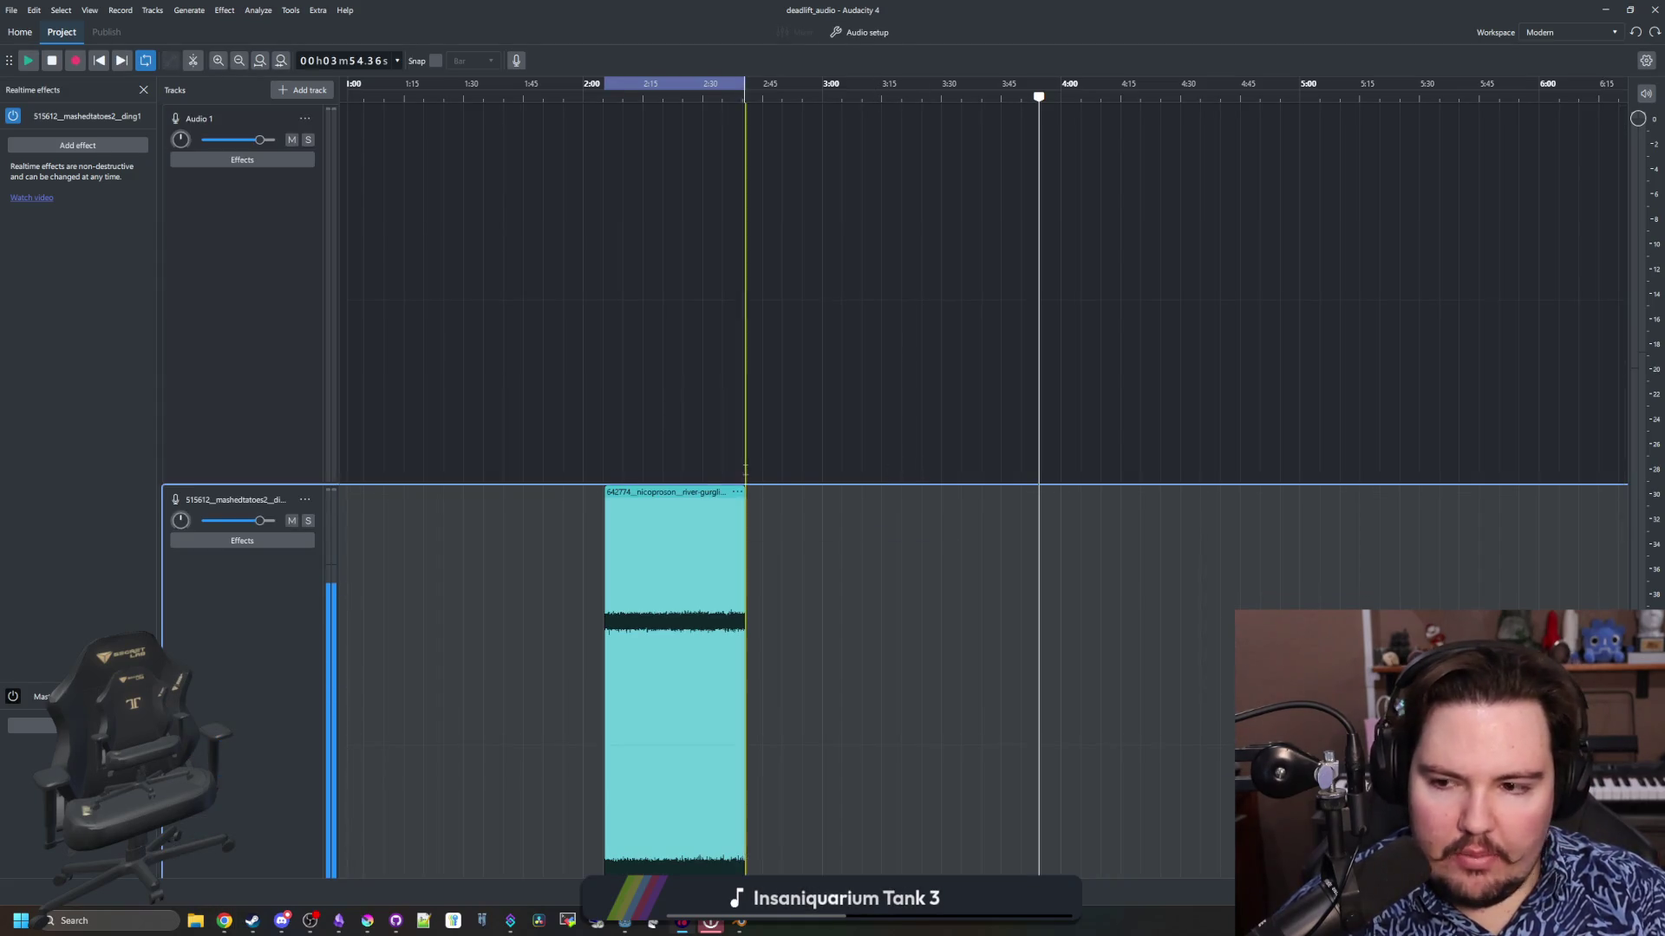
{"action": "scroll", "coordinate": [893, 486], "scroll_direction": "down", "scroll_amount": 5}
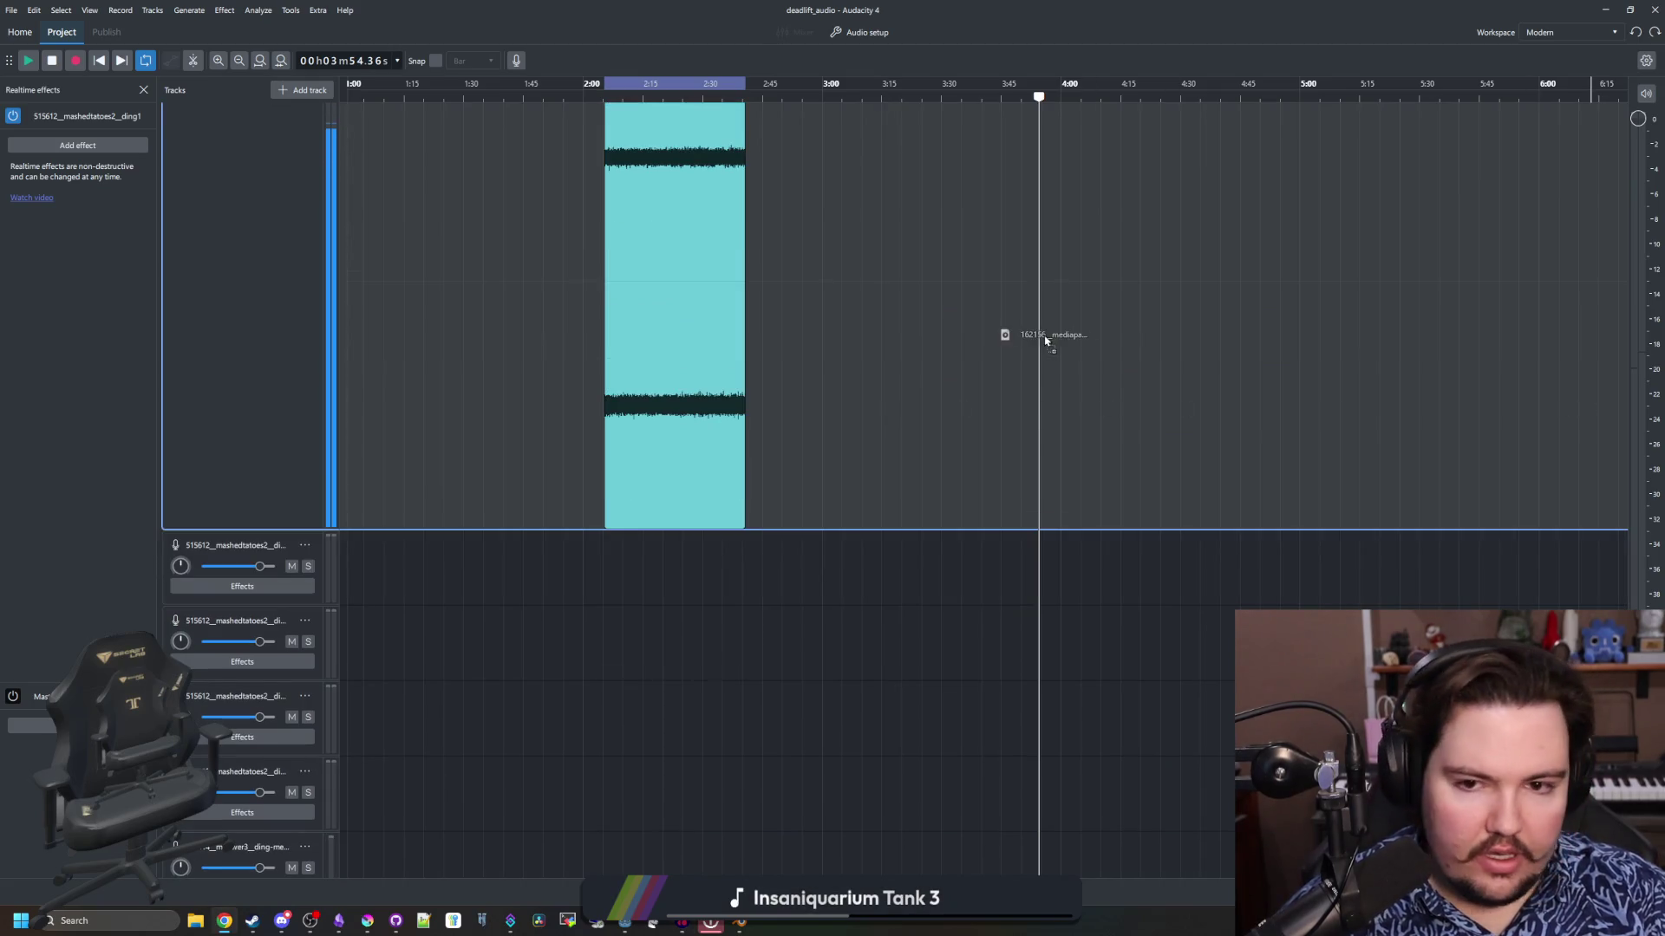
{"action": "scroll", "coordinate": [1023, 338], "scroll_direction": "up", "scroll_amount": 5}
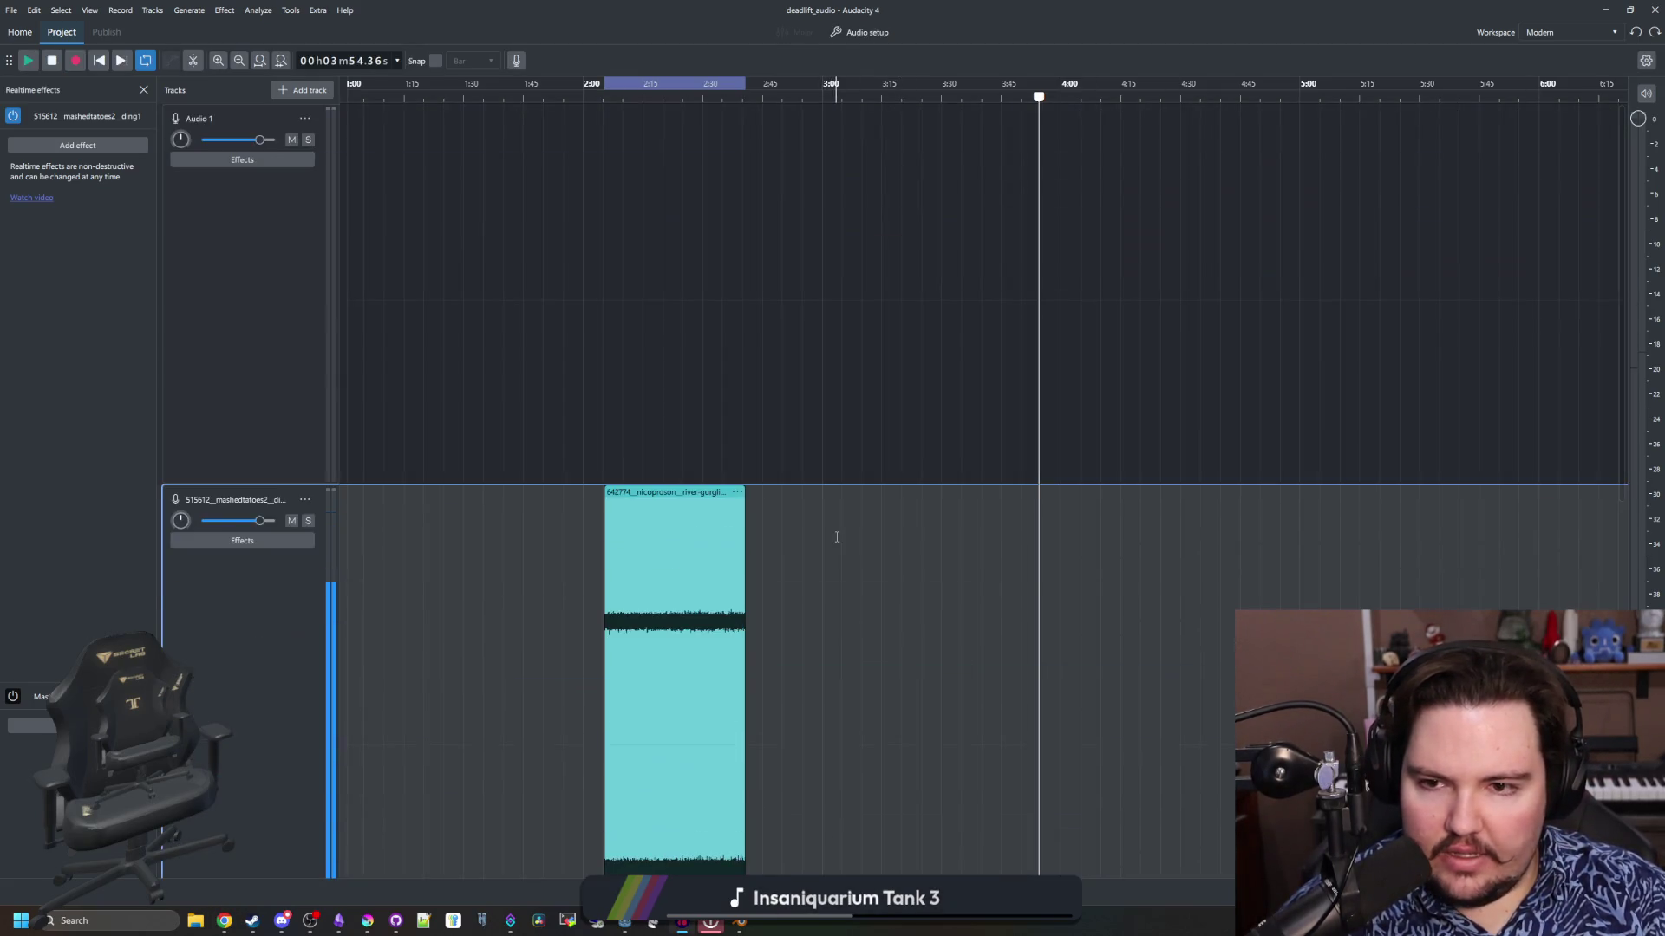
{"action": "scroll", "coordinate": [1135, 617], "scroll_direction": "right", "scroll_amount": 2}
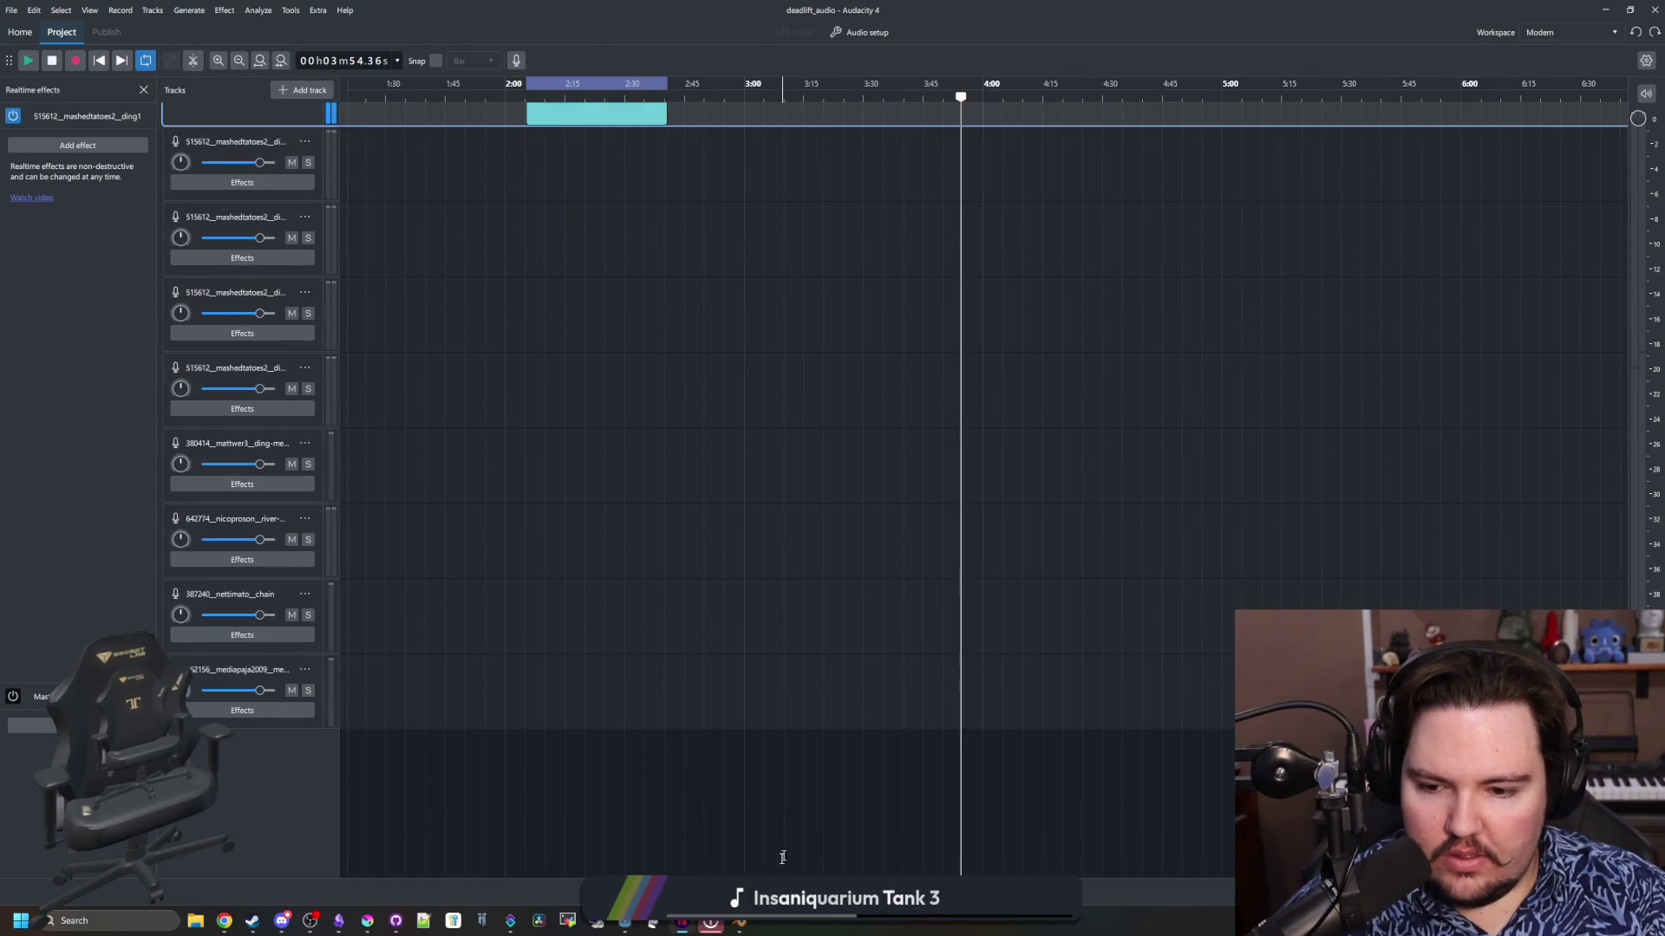
{"action": "mouse_move", "coordinate": [832, 873]}
{"action": "left_mouse_down"}
{"action": "mouse_move", "coordinate": [583, 873]}
{"action": "mouse_move", "coordinate": [416, 816]}
{"action": "left_mouse_up"}
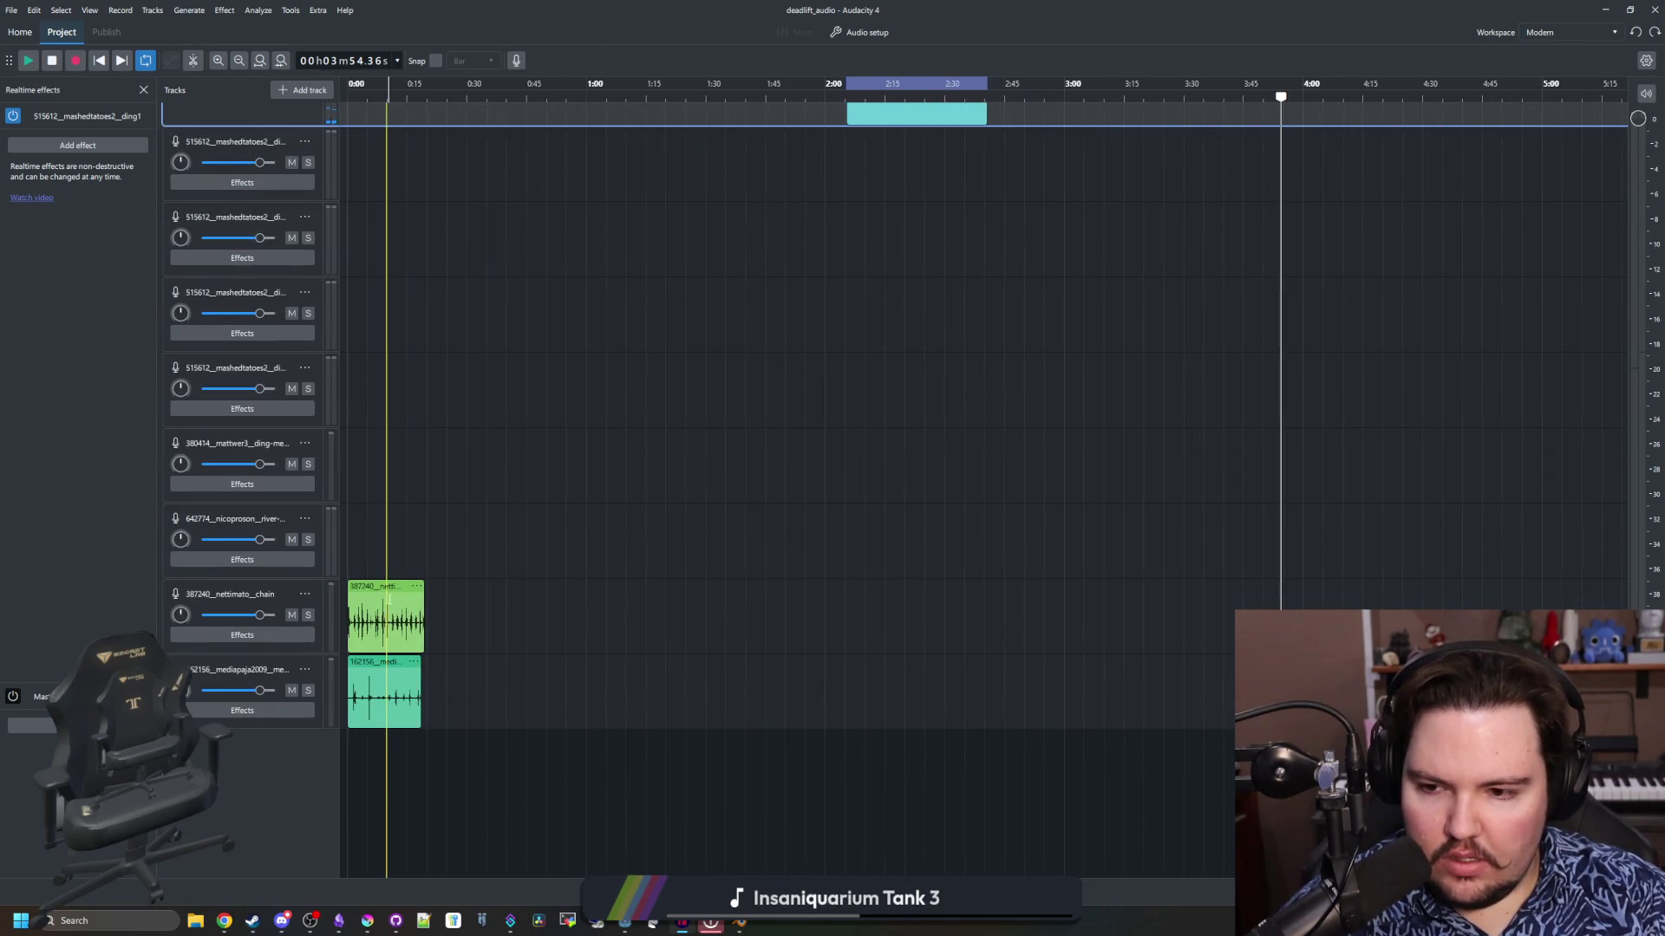
{"action": "left_click_drag", "start_coordinate": [386, 586], "coordinate": [1162, 209]}
{"action": "mouse_move", "coordinate": [356, 685]}
{"action": "left_mouse_down"}
{"action": "mouse_move", "coordinate": [676, 558]}
{"action": "mouse_move", "coordinate": [1378, 227]}
{"action": "left_mouse_up"}
{"action": "scroll", "coordinate": [1397, 234], "scroll_direction": "up", "scroll_amount": 2, "text": "ctrl"}
{"action": "scroll", "coordinate": [1345, 220], "scroll_direction": "up", "scroll_amount": 3, "text": "ctrl"}
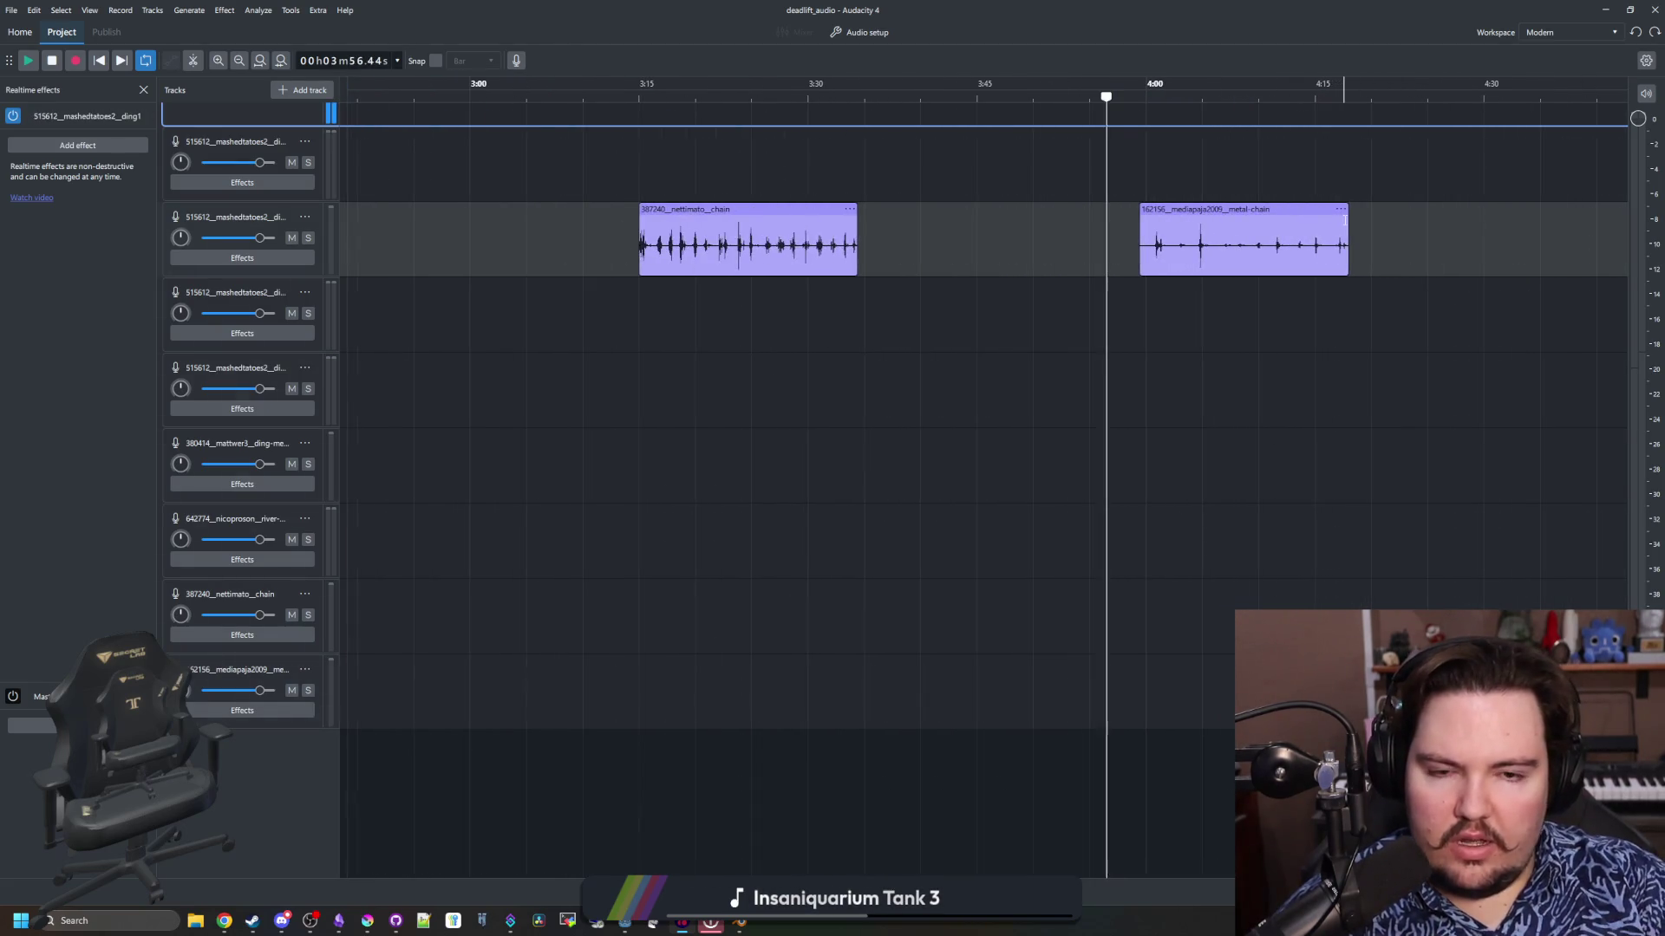
{"action": "left_click_drag", "start_coordinate": [1200, 209], "coordinate": [989, 202]}
{"action": "scroll", "coordinate": [943, 182], "scroll_direction": "up", "scroll_amount": 1, "text": "ctrl"}
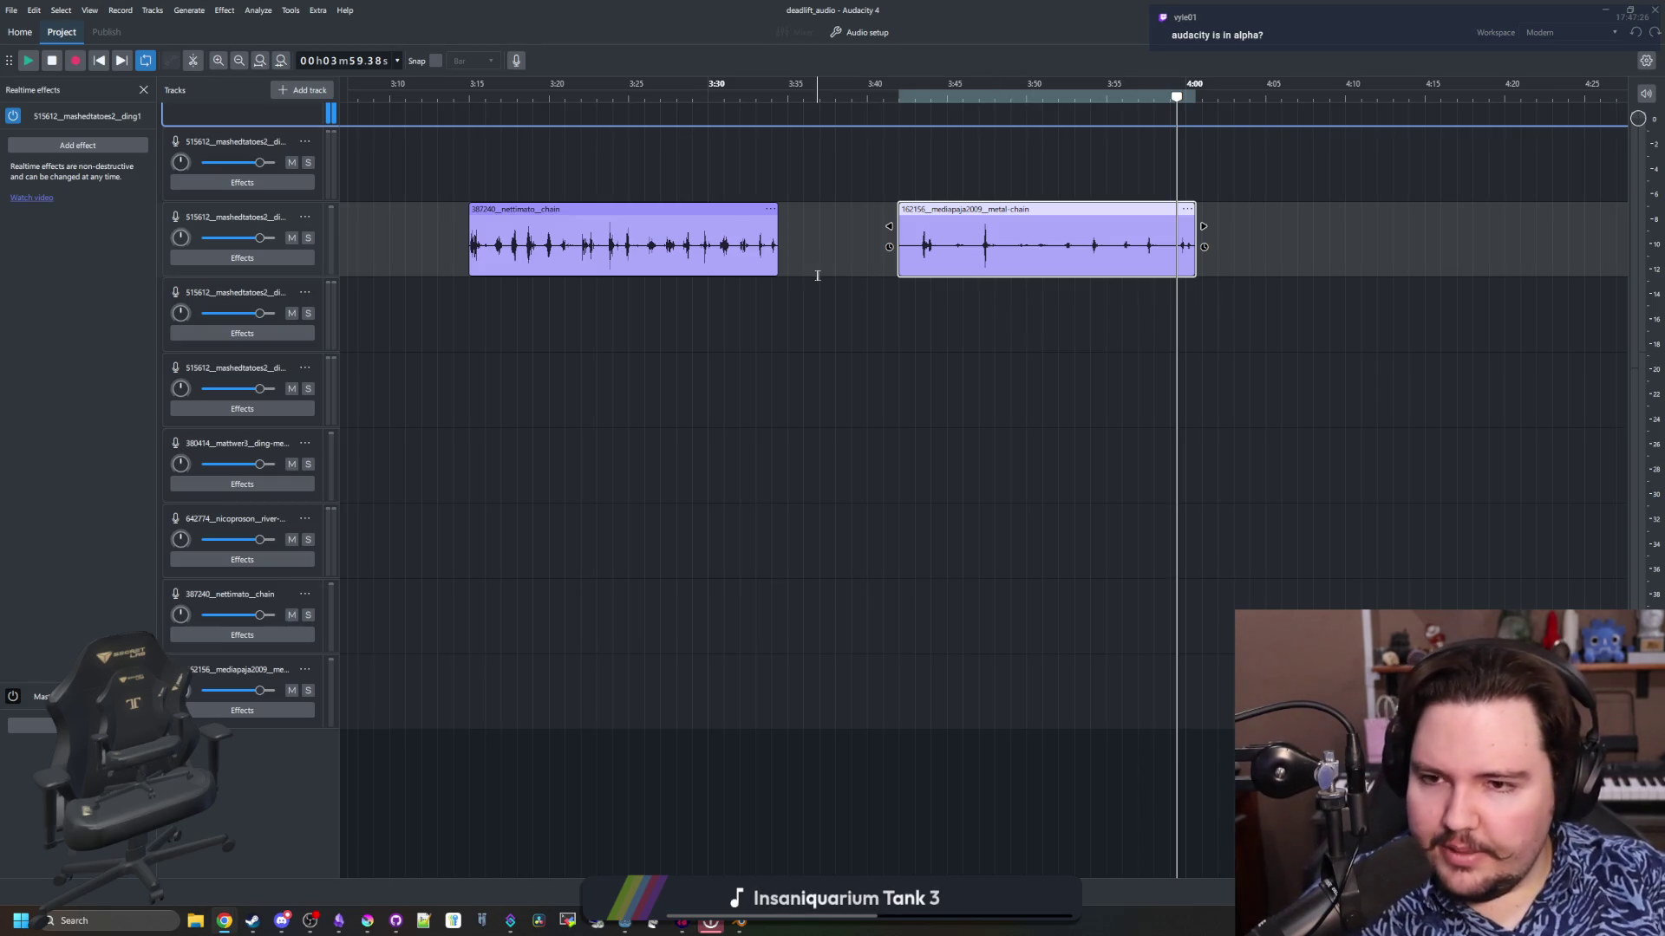
{"action": "left_click", "coordinate": [497, 178]}
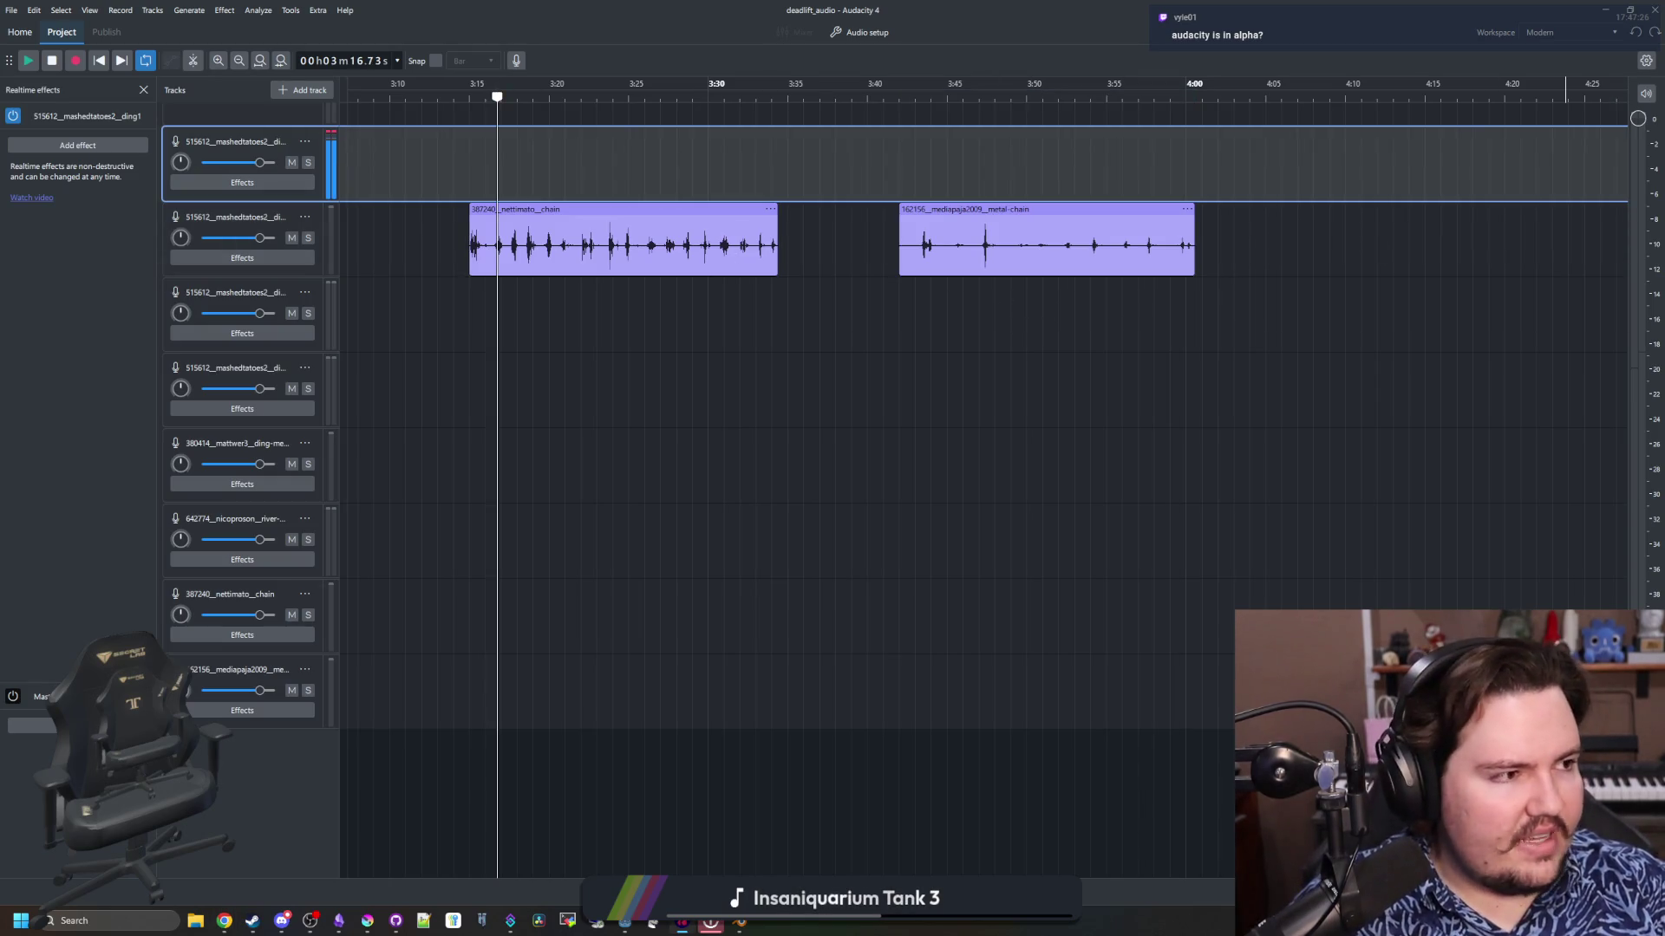
{"action": "key", "text": "super+2"}
{"action": "type", "text": "audacity"}
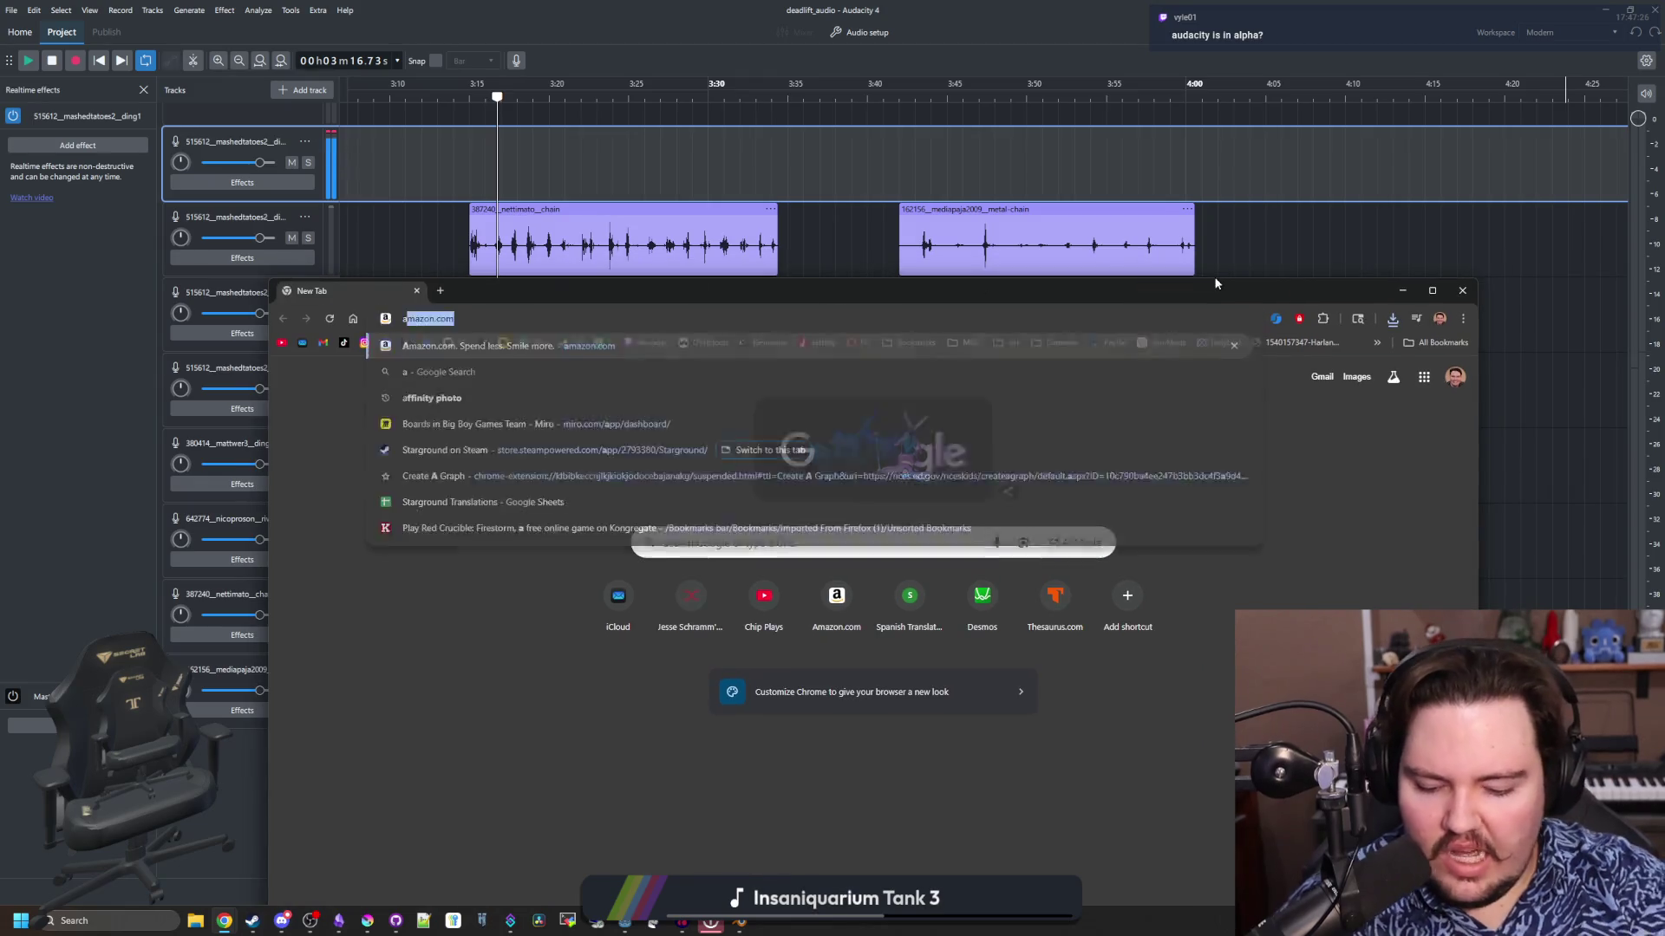
{"action": "key", "text": "Delete"}
{"action": "key", "text": "Return"}
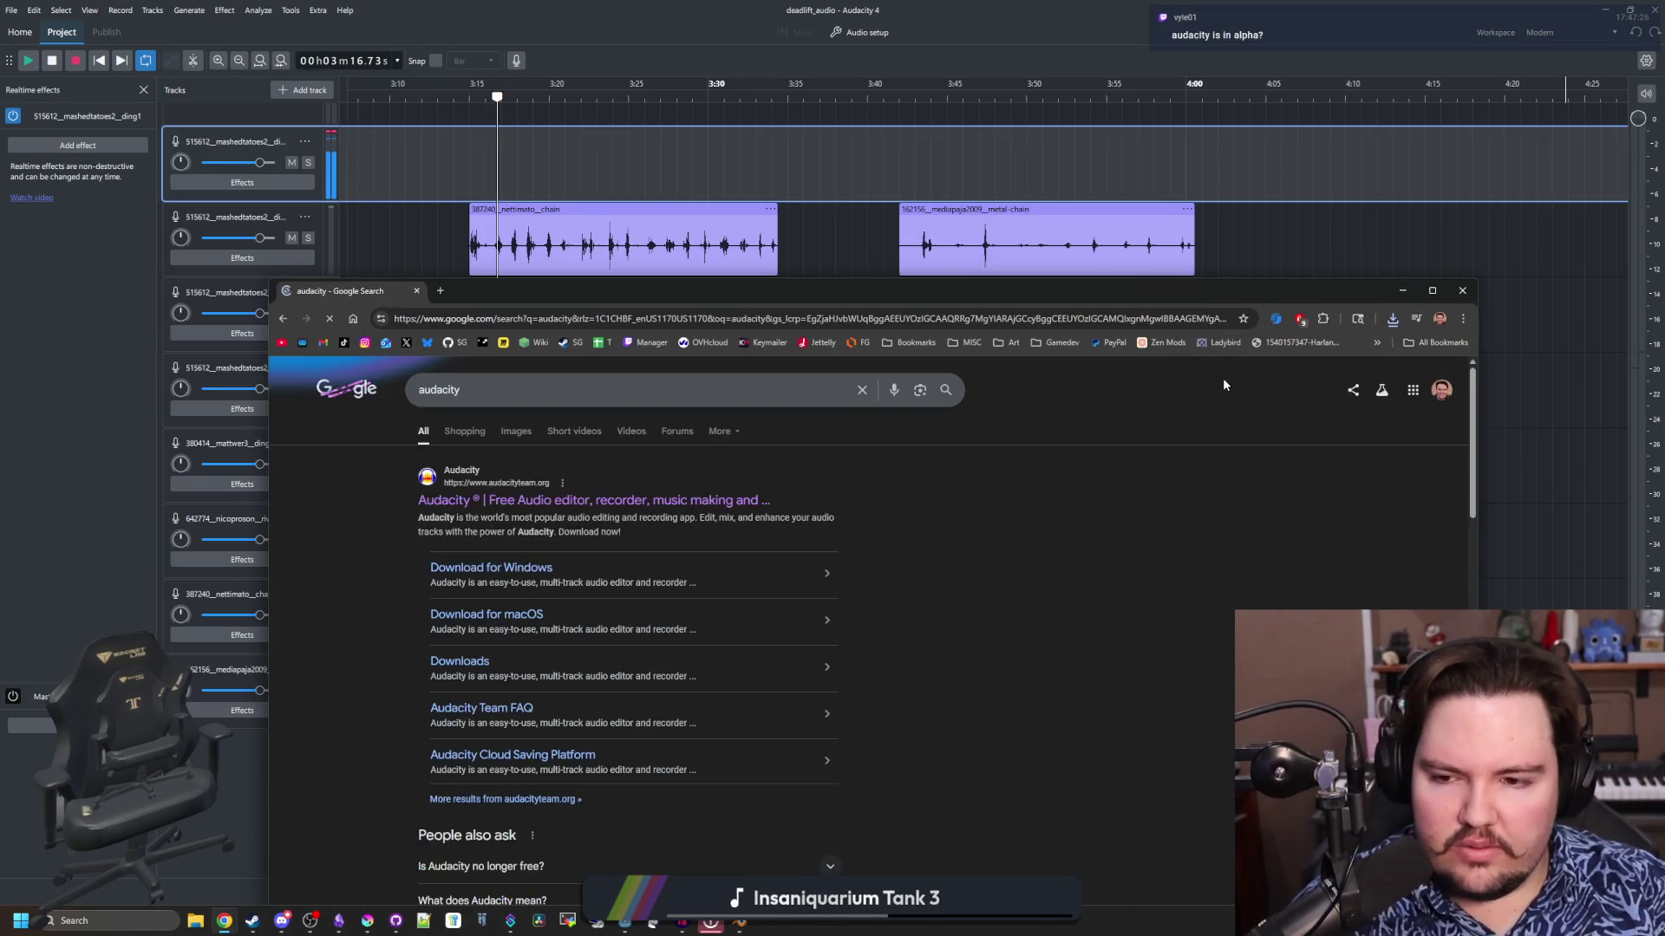
{"action": "left_click", "coordinate": [711, 500]}
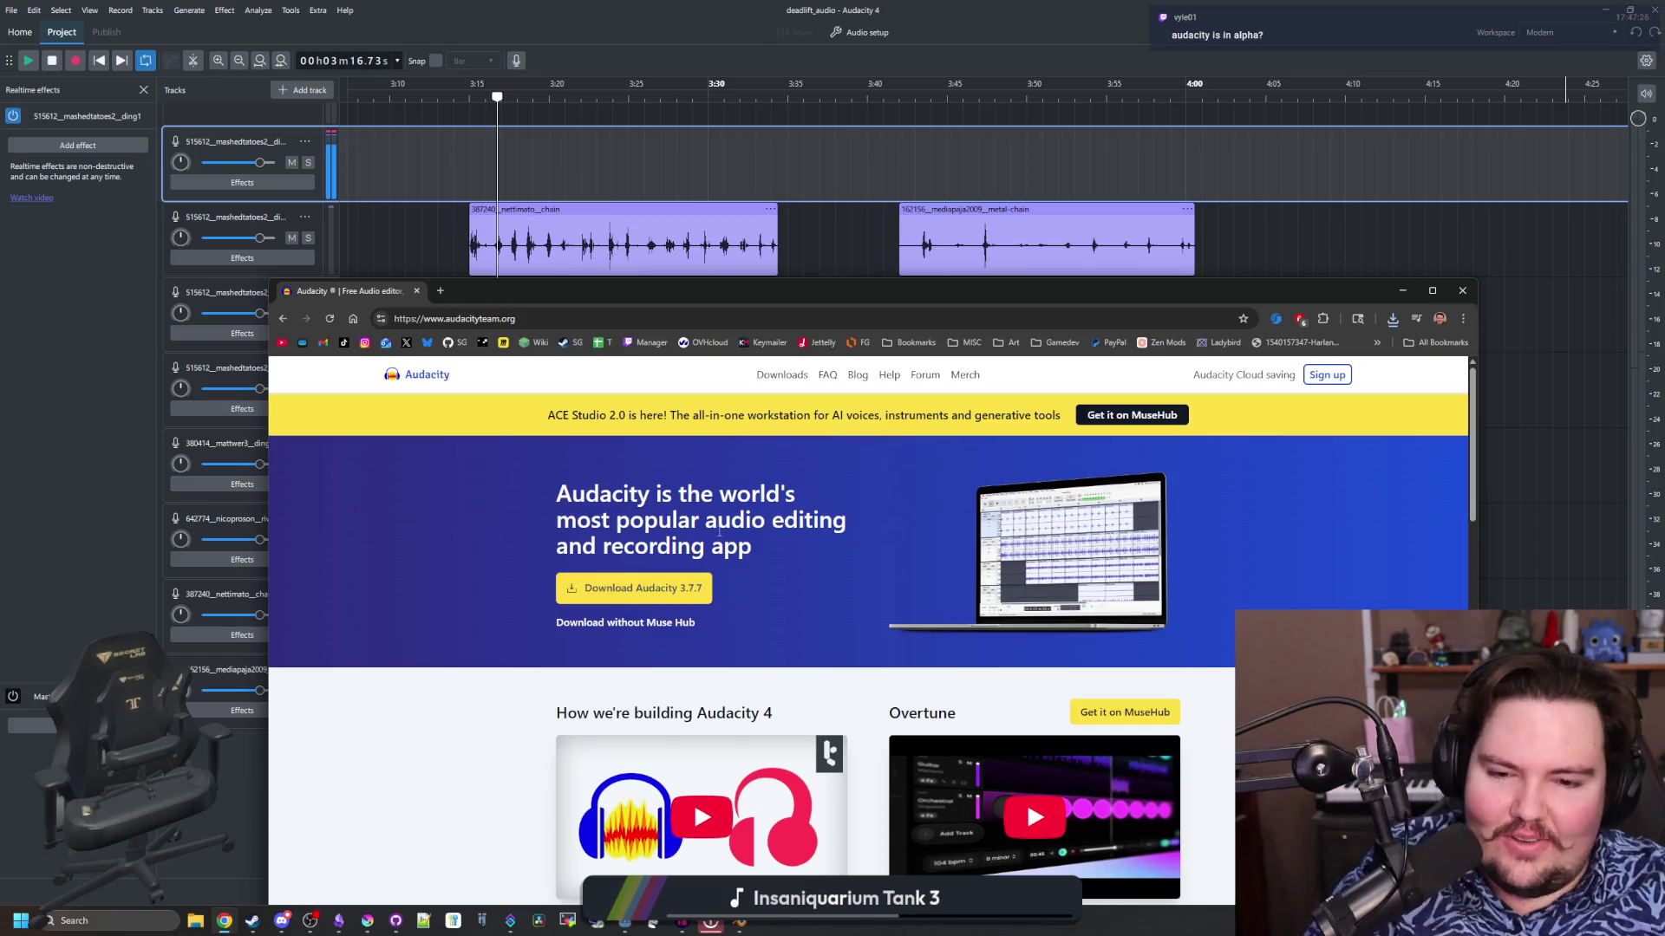
{"action": "scroll", "coordinate": [718, 531], "scroll_direction": "down", "scroll_amount": 10}
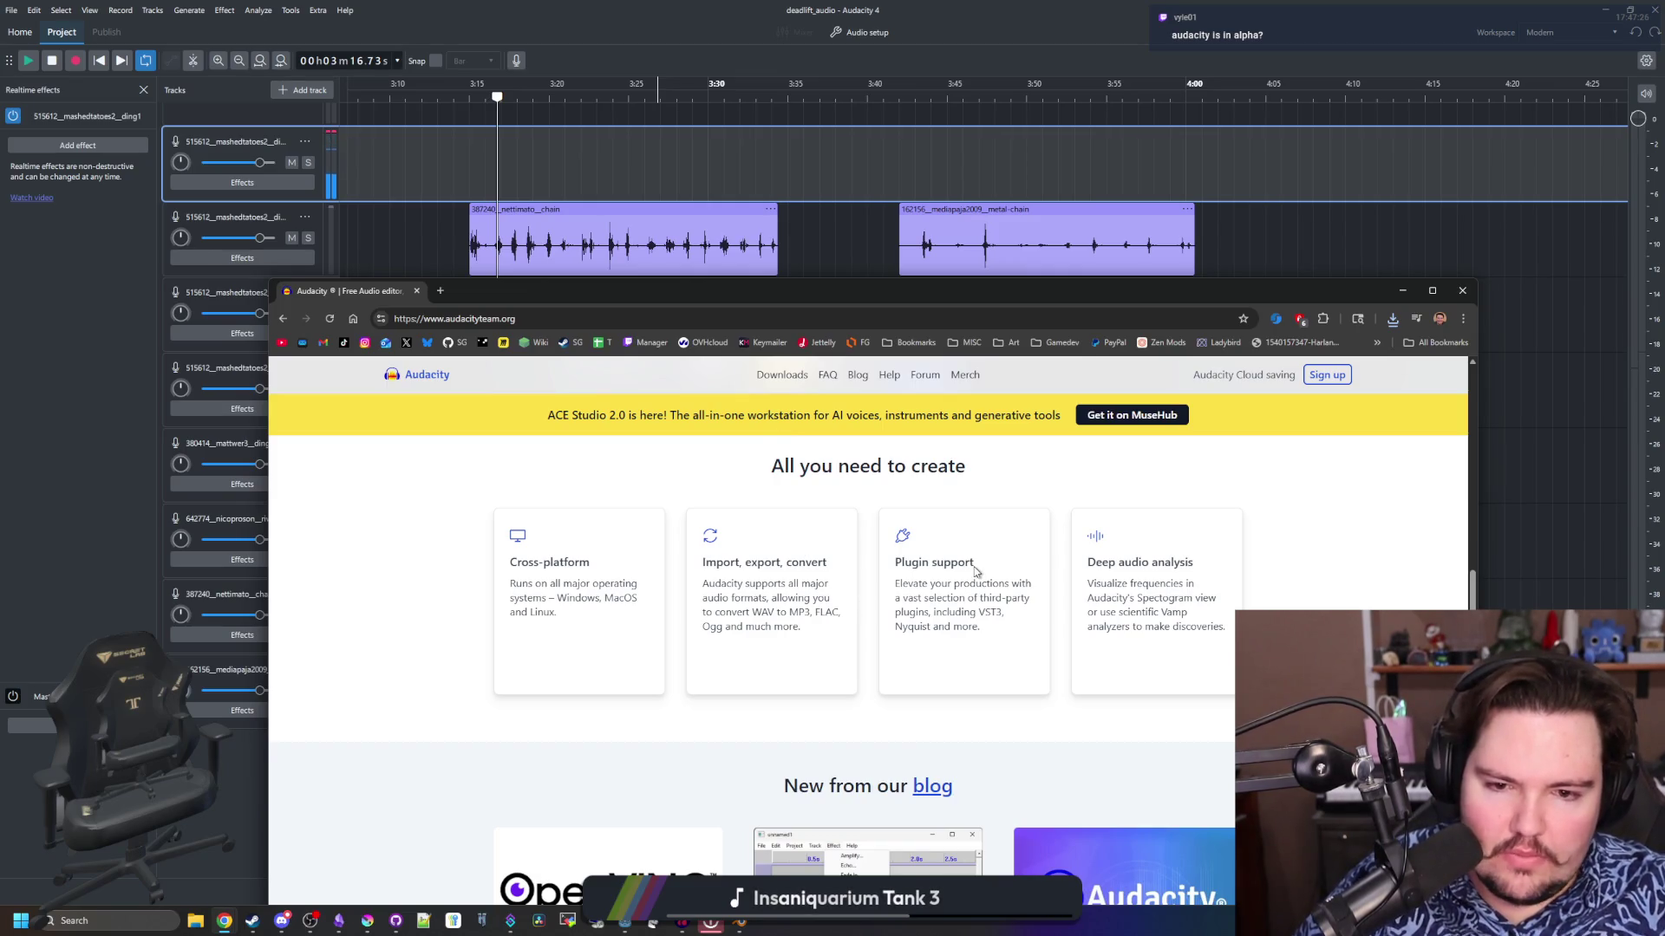
{"action": "left_click_drag", "start_coordinate": [932, 597], "coordinate": [930, 612]}
{"action": "left_click", "coordinate": [931, 612]}
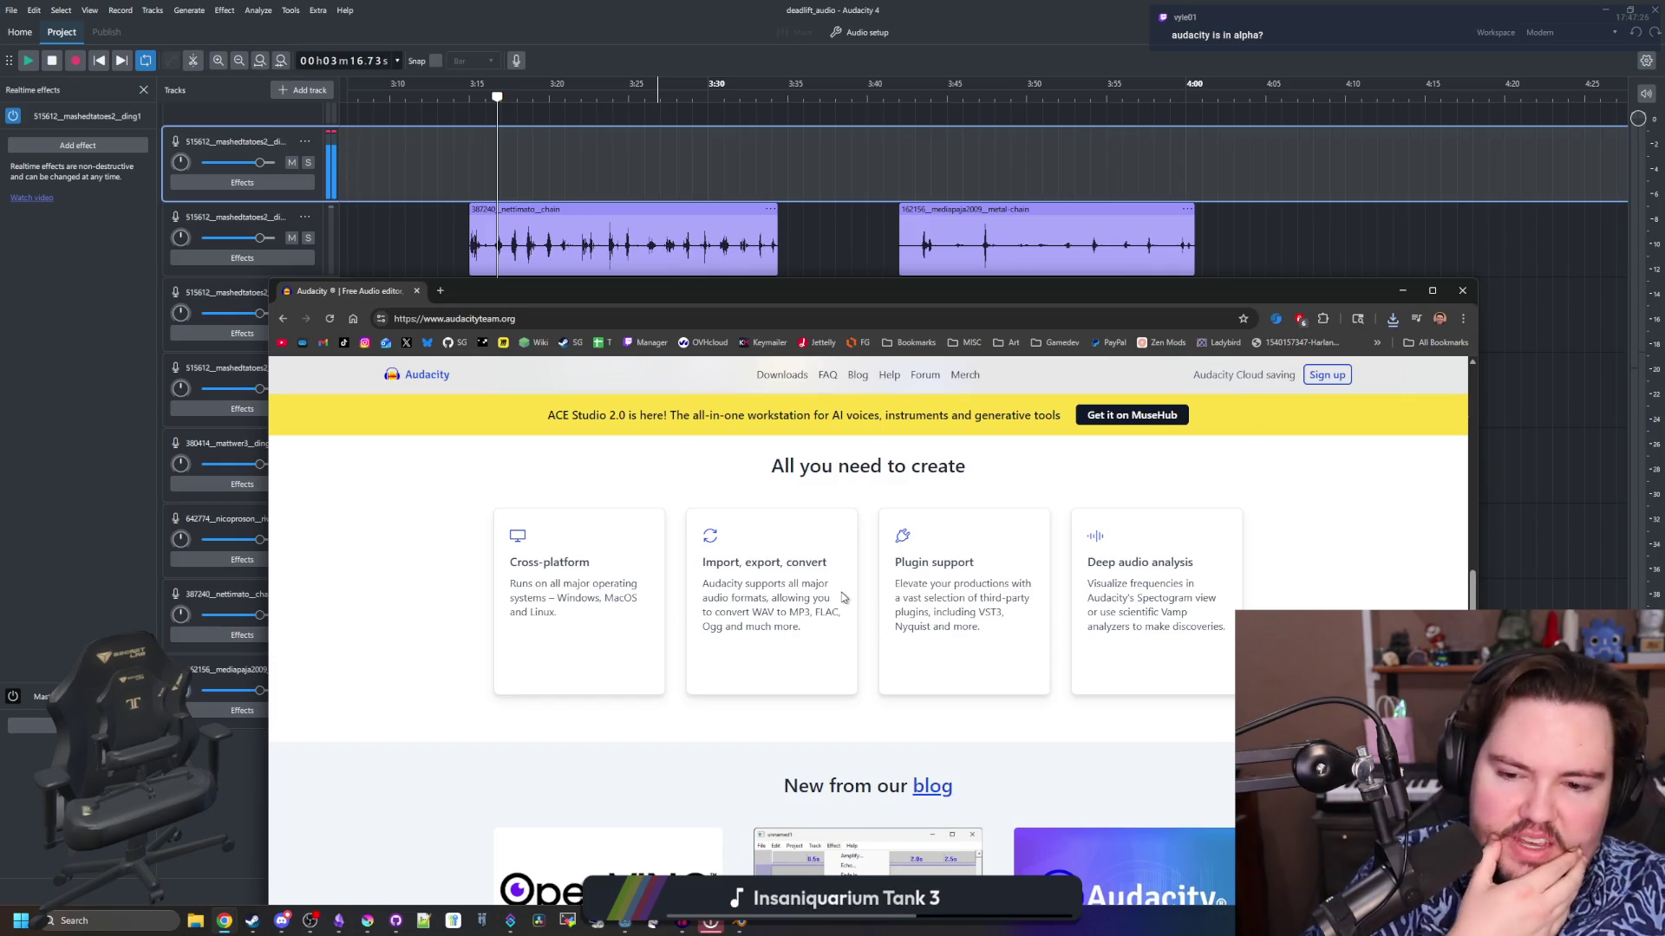
{"action": "scroll", "coordinate": [842, 597], "scroll_direction": "down", "scroll_amount": 3}
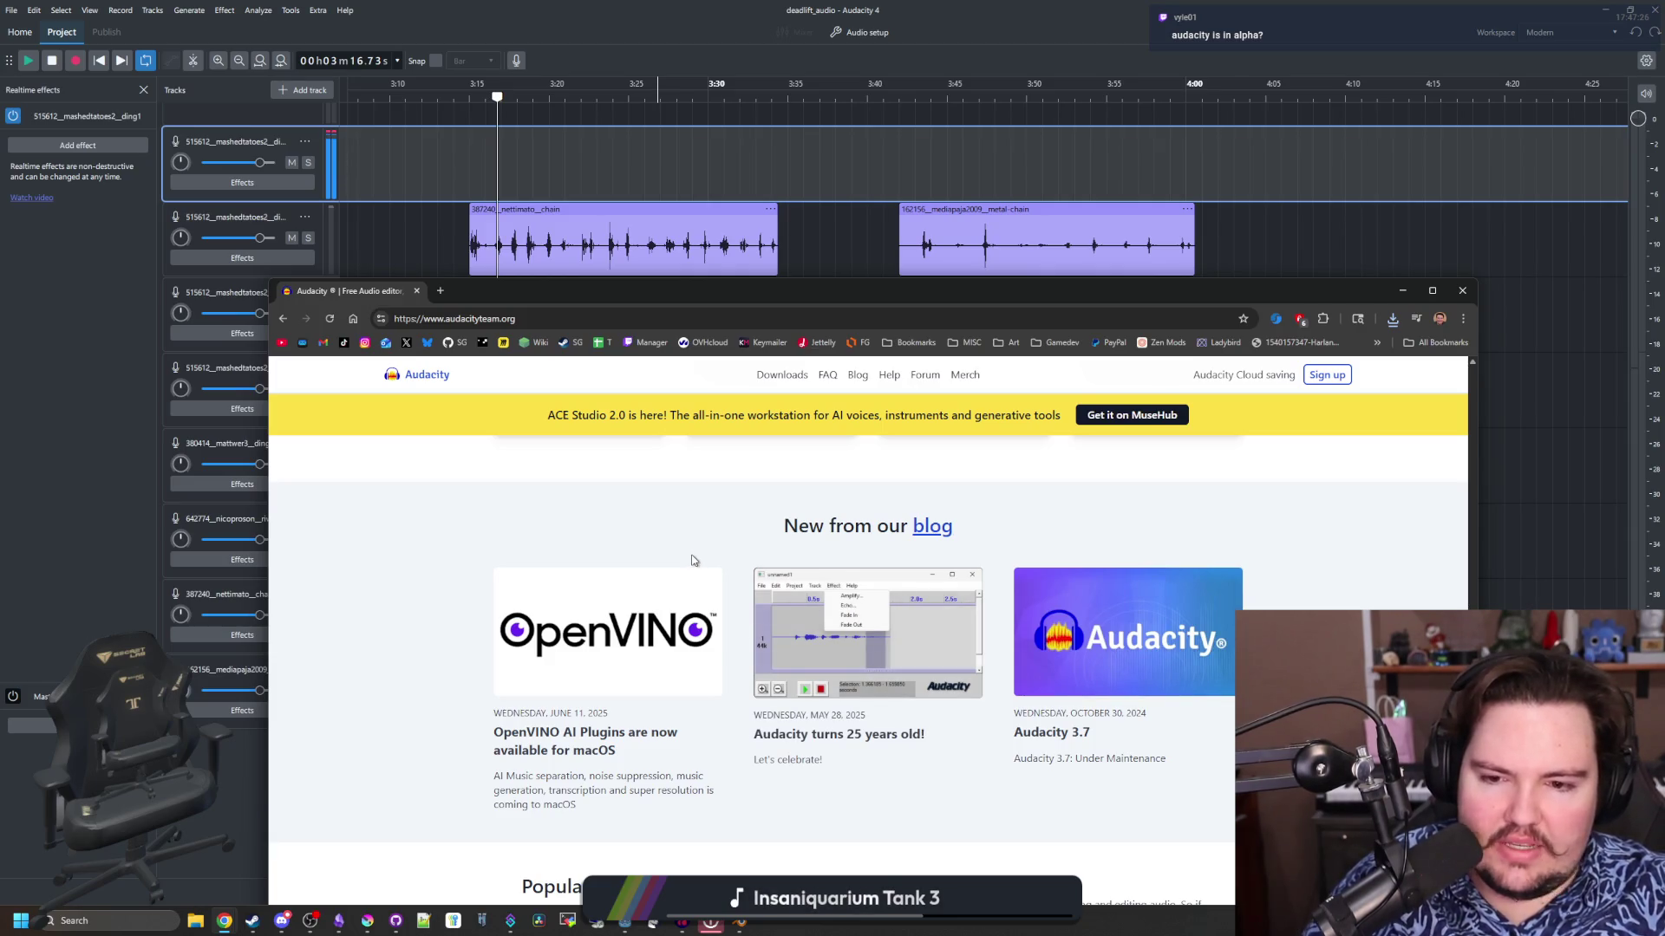
Move the nettimato chain clip down to a lower track and back up to the second track
{"action": "left_click", "coordinate": [622, 279]}
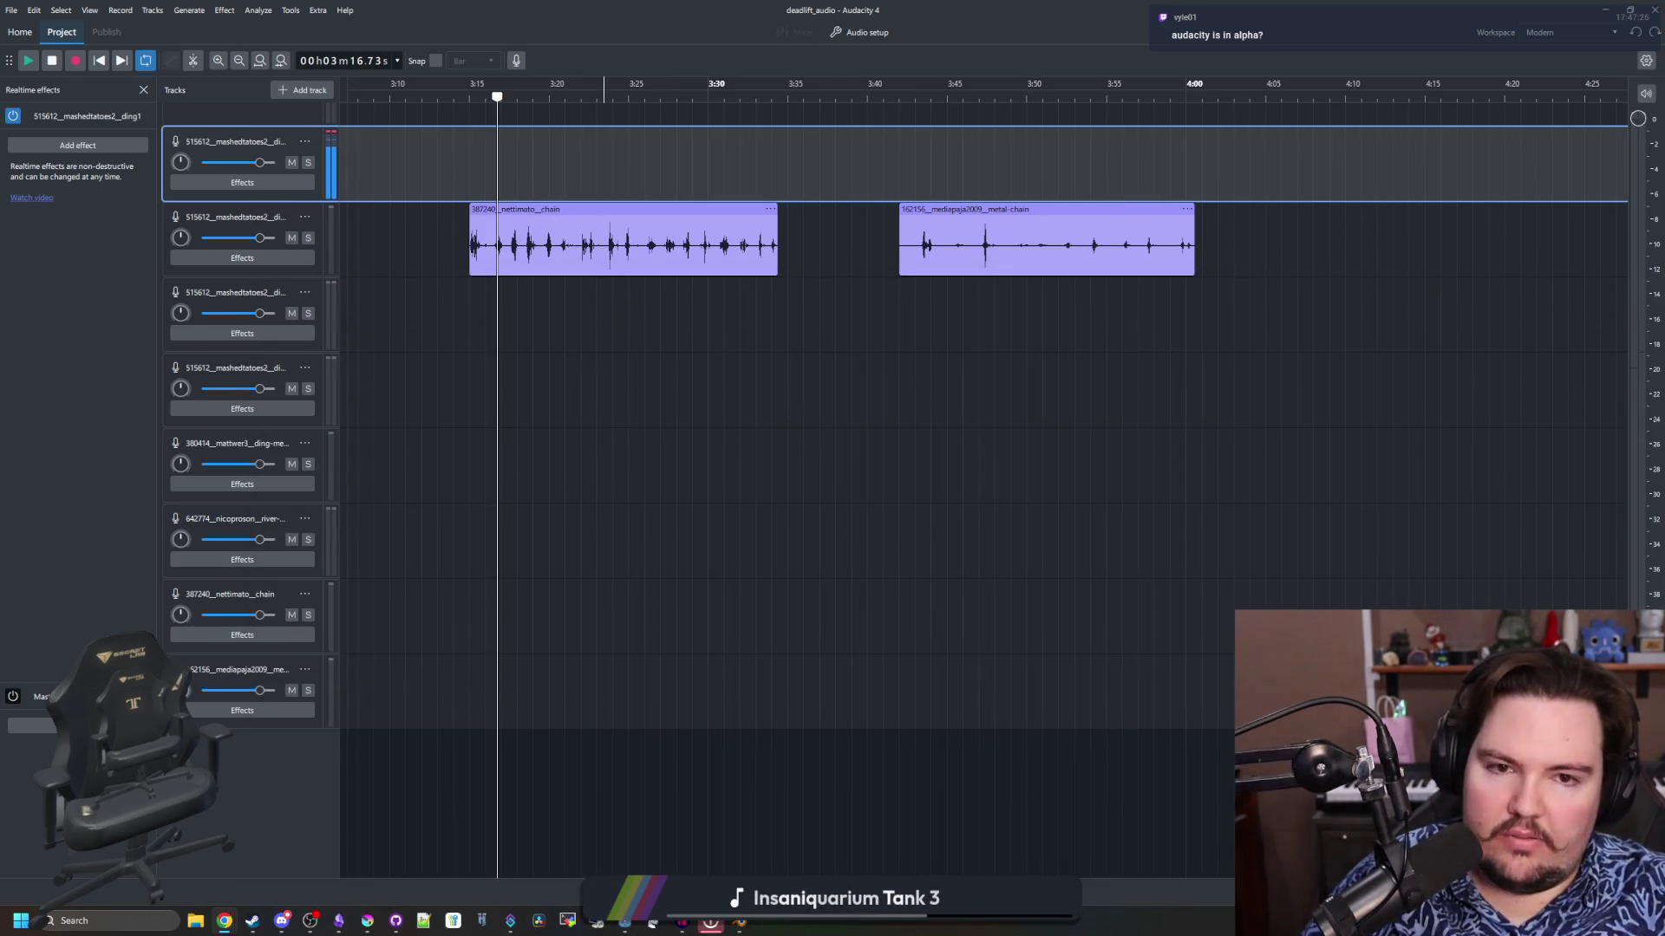
{"action": "mouse_move", "coordinate": [715, 209]}
{"action": "left_mouse_down"}
{"action": "mouse_move", "coordinate": [618, 209]}
{"action": "mouse_move", "coordinate": [831, 511]}
{"action": "mouse_move", "coordinate": [1043, 586]}
{"action": "left_mouse_up"}
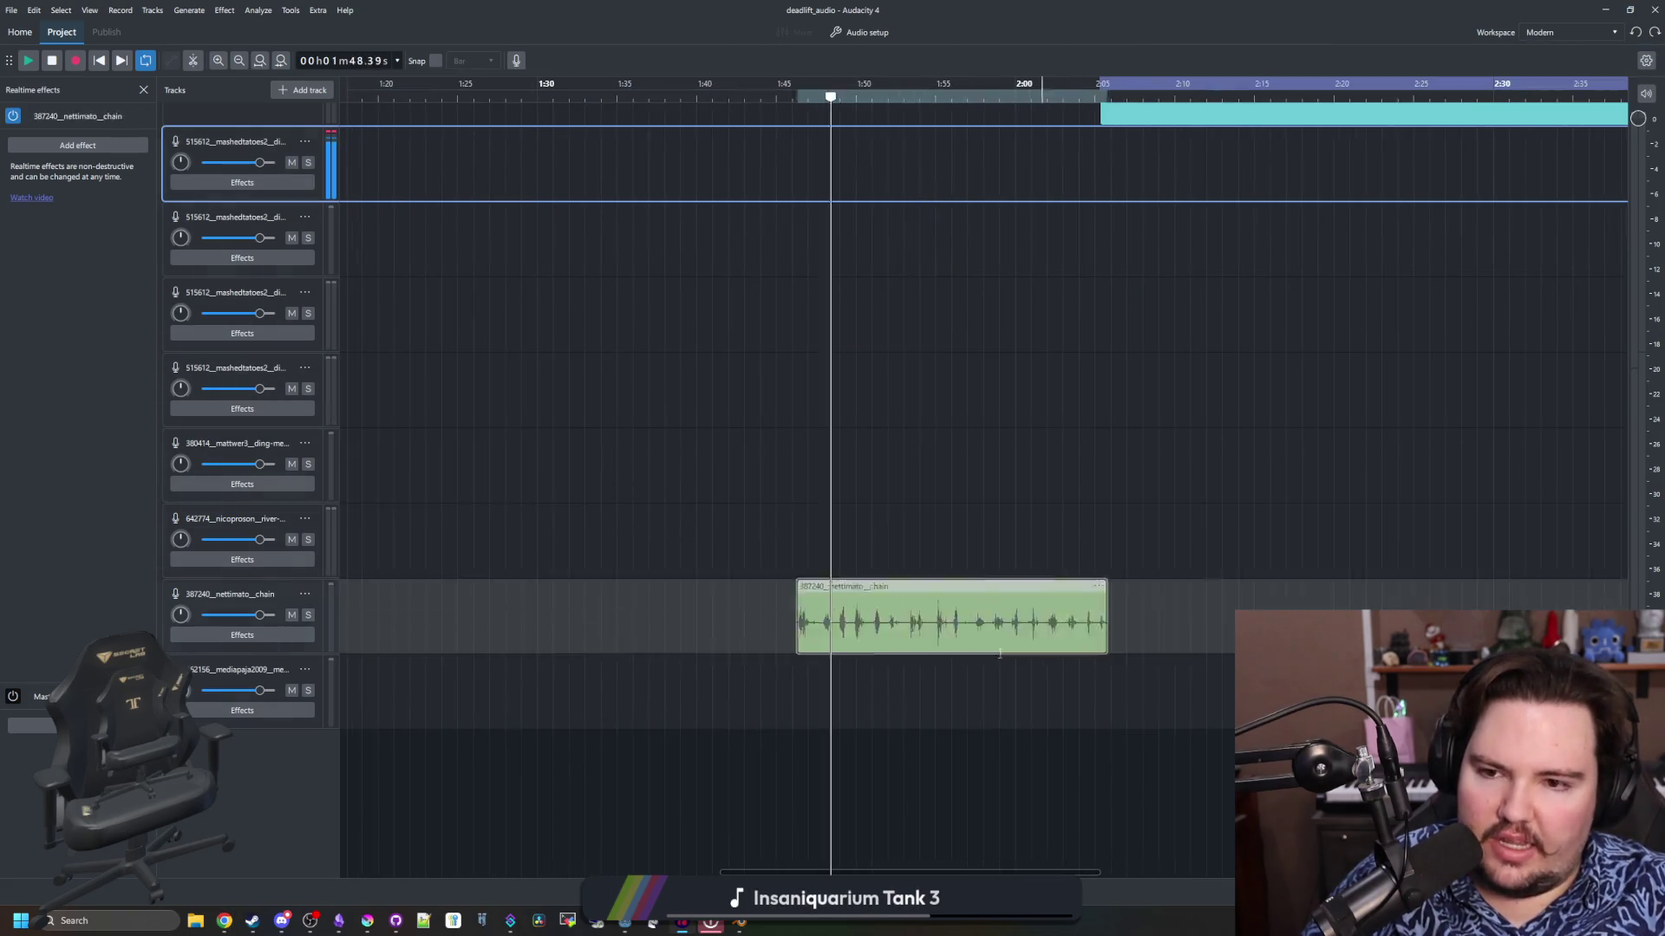
{"action": "mouse_move", "coordinate": [1000, 653]}
{"action": "left_mouse_down"}
{"action": "mouse_move", "coordinate": [1474, 265]}
{"action": "mouse_move", "coordinate": [1621, 199]}
{"action": "mouse_move", "coordinate": [828, 351]}
{"action": "left_mouse_up"}
{"action": "scroll", "coordinate": [1429, 402], "scroll_direction": "up", "scroll_amount": 2}
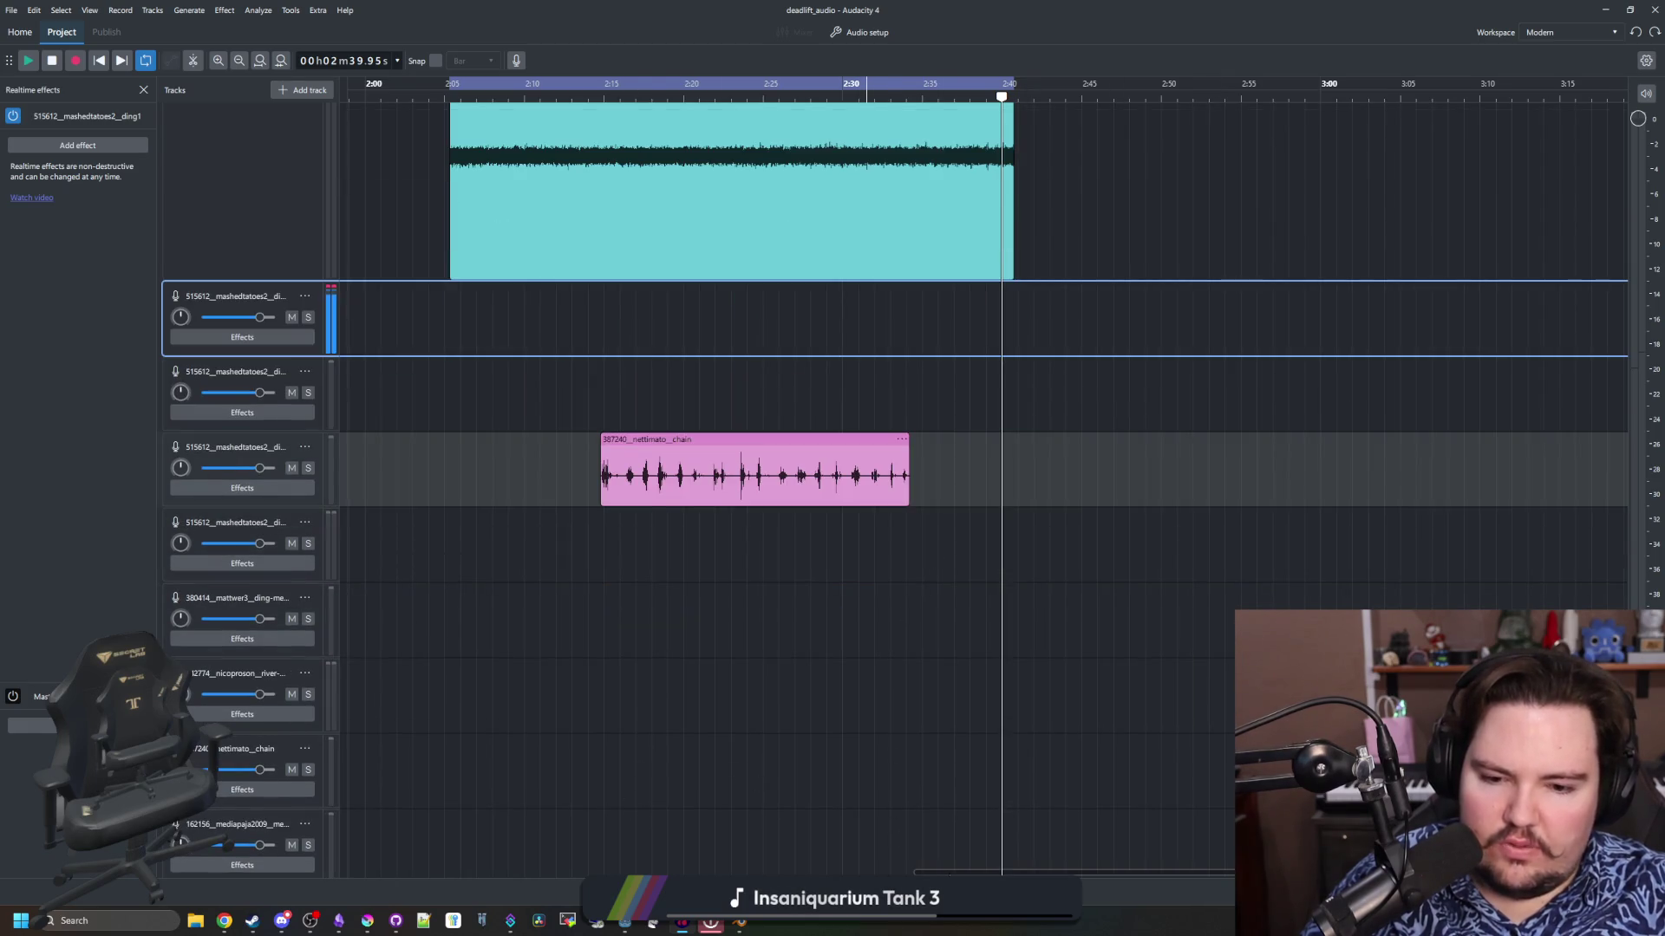
{"action": "mouse_move", "coordinate": [701, 455]}
{"action": "left_mouse_down"}
{"action": "mouse_move", "coordinate": [1169, 380]}
{"action": "mouse_move", "coordinate": [625, 364]}
{"action": "left_mouse_up"}
Play the arrangement from about 2:50, then bring the audacityteam.org window onto the screen
{"action": "scroll", "coordinate": [1201, 861], "scroll_direction": "right", "scroll_amount": 5}
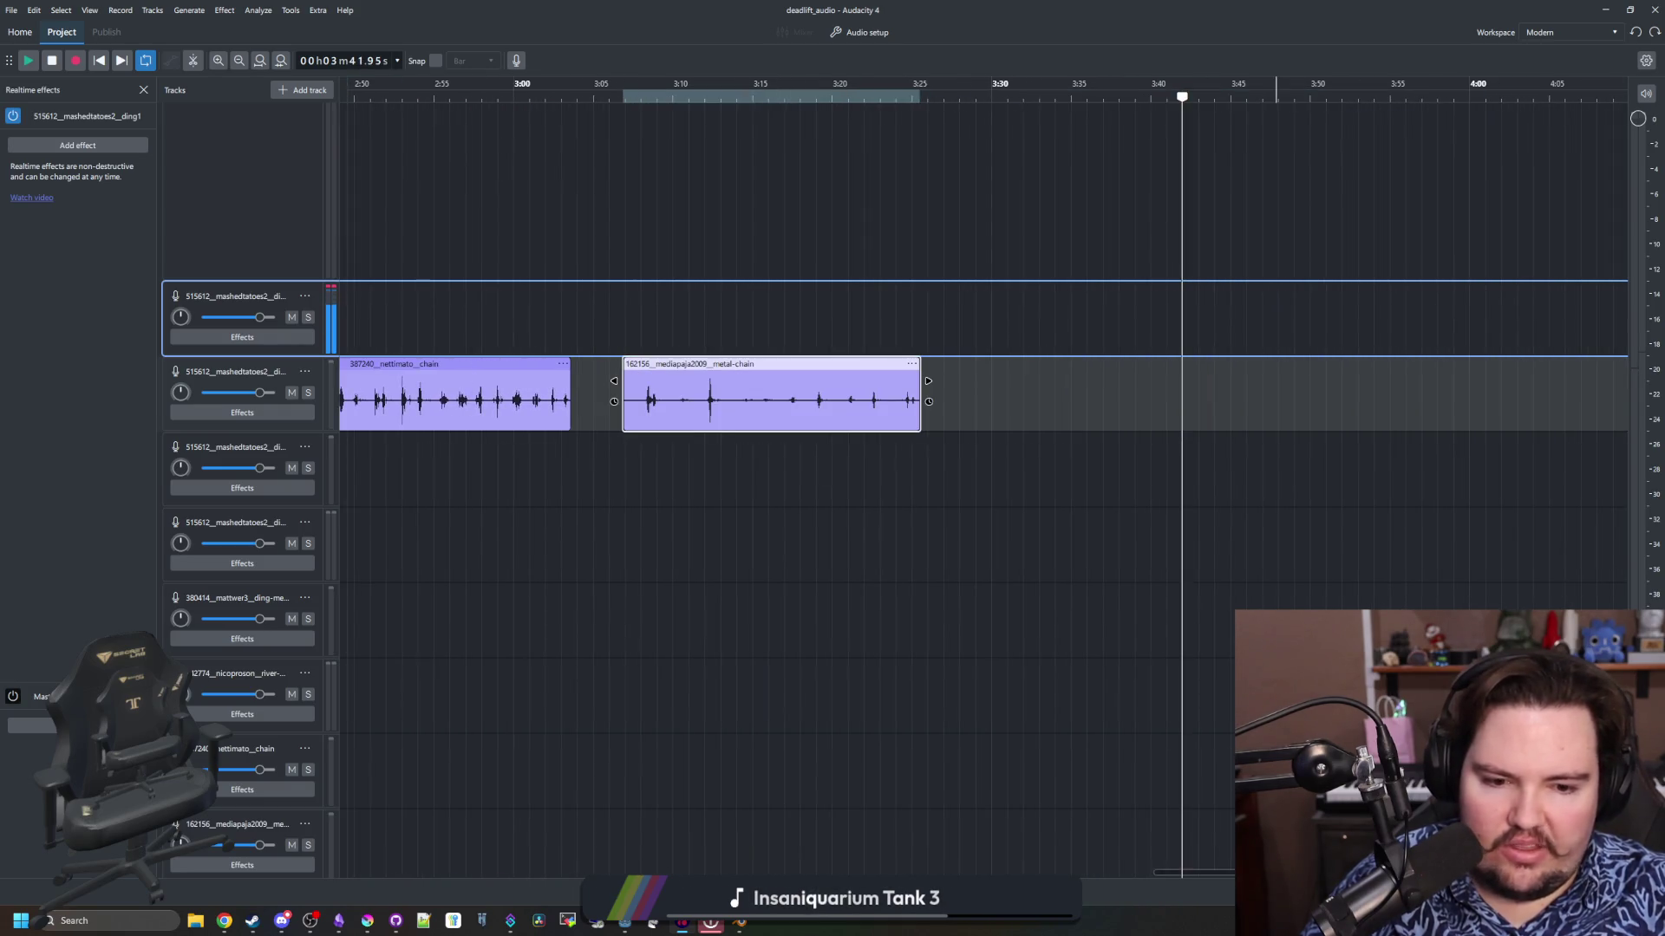
{"action": "scroll", "coordinate": [555, 345], "scroll_direction": "left", "scroll_amount": 3}
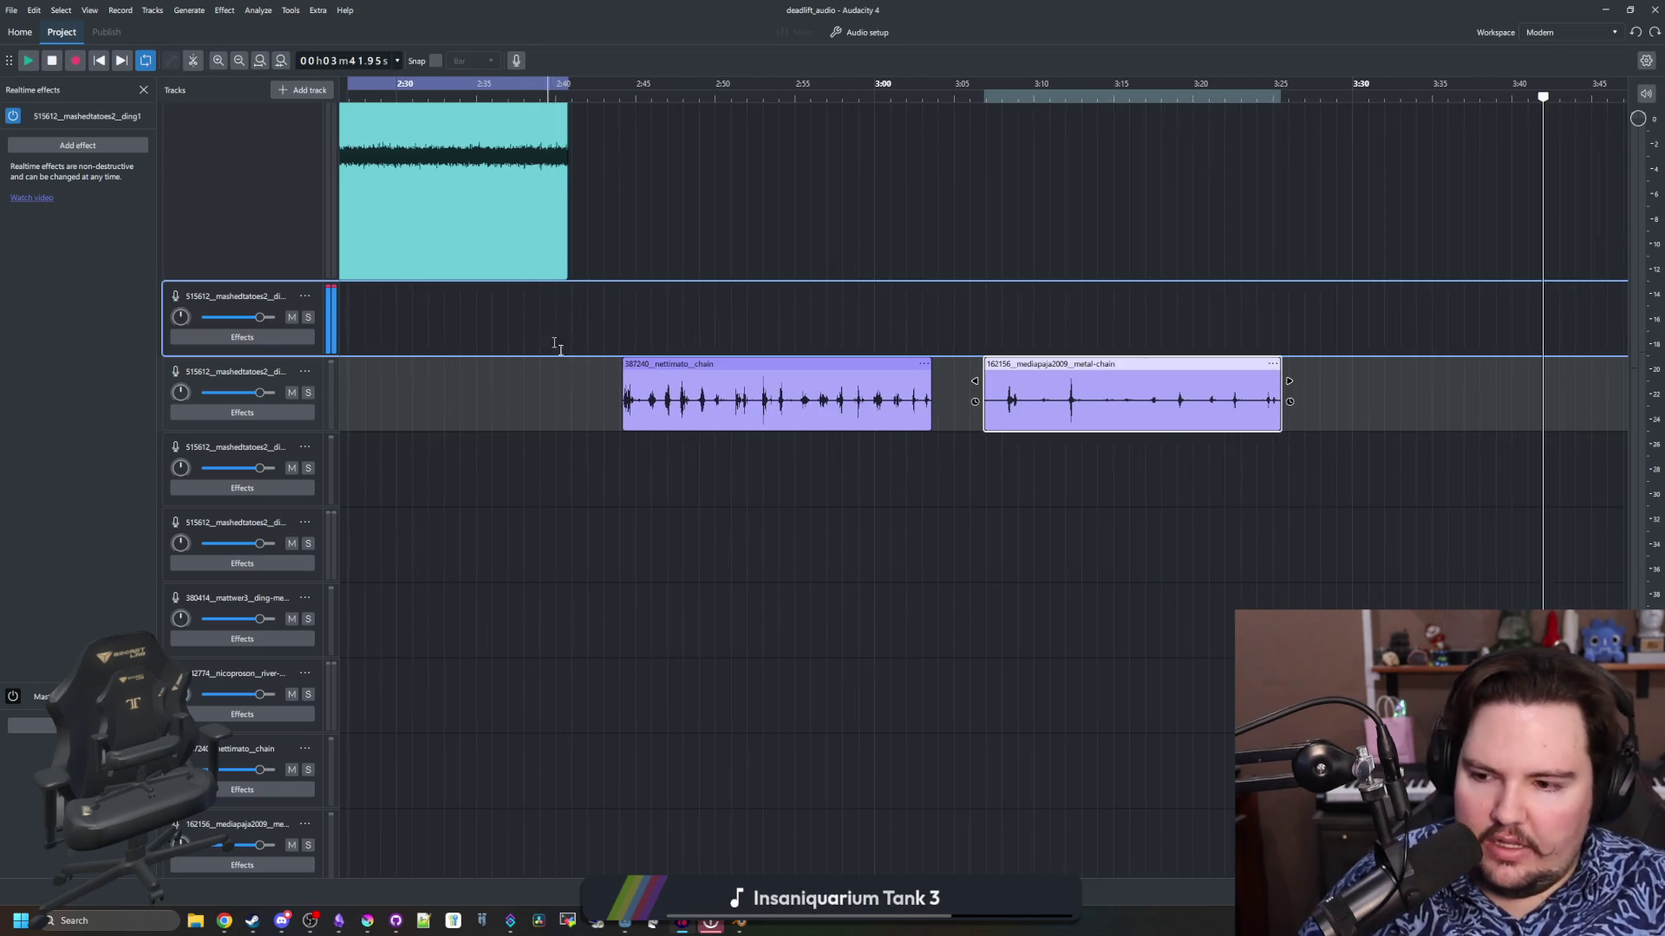
{"action": "left_click", "coordinate": [734, 494]}
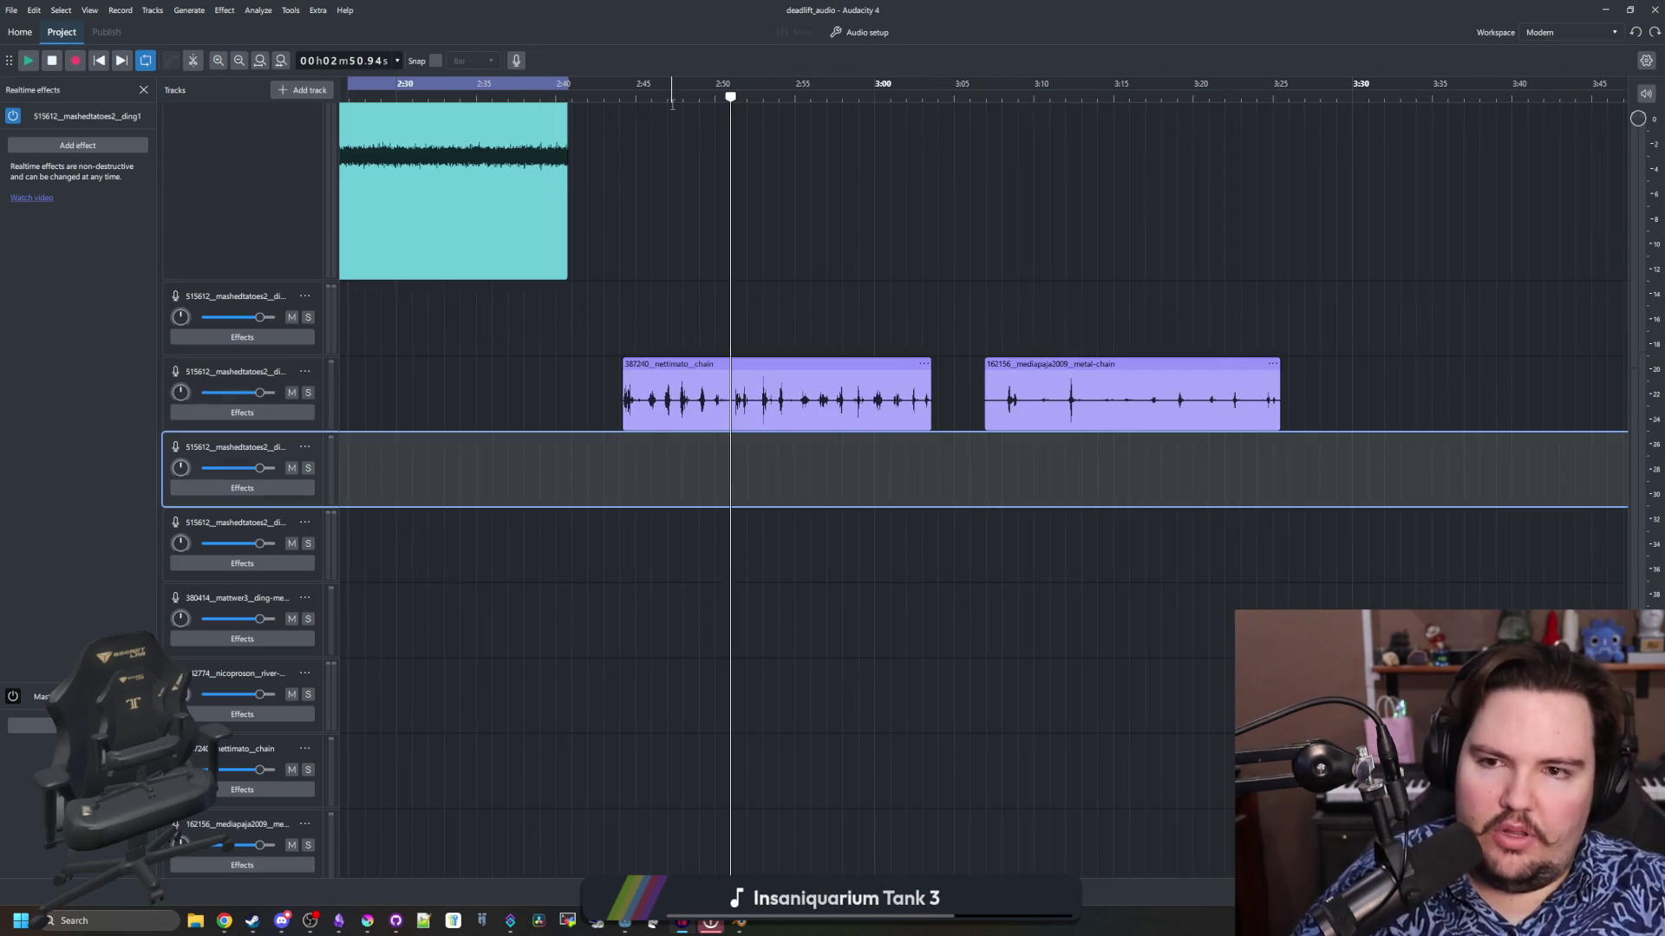
{"action": "key", "text": "space"}
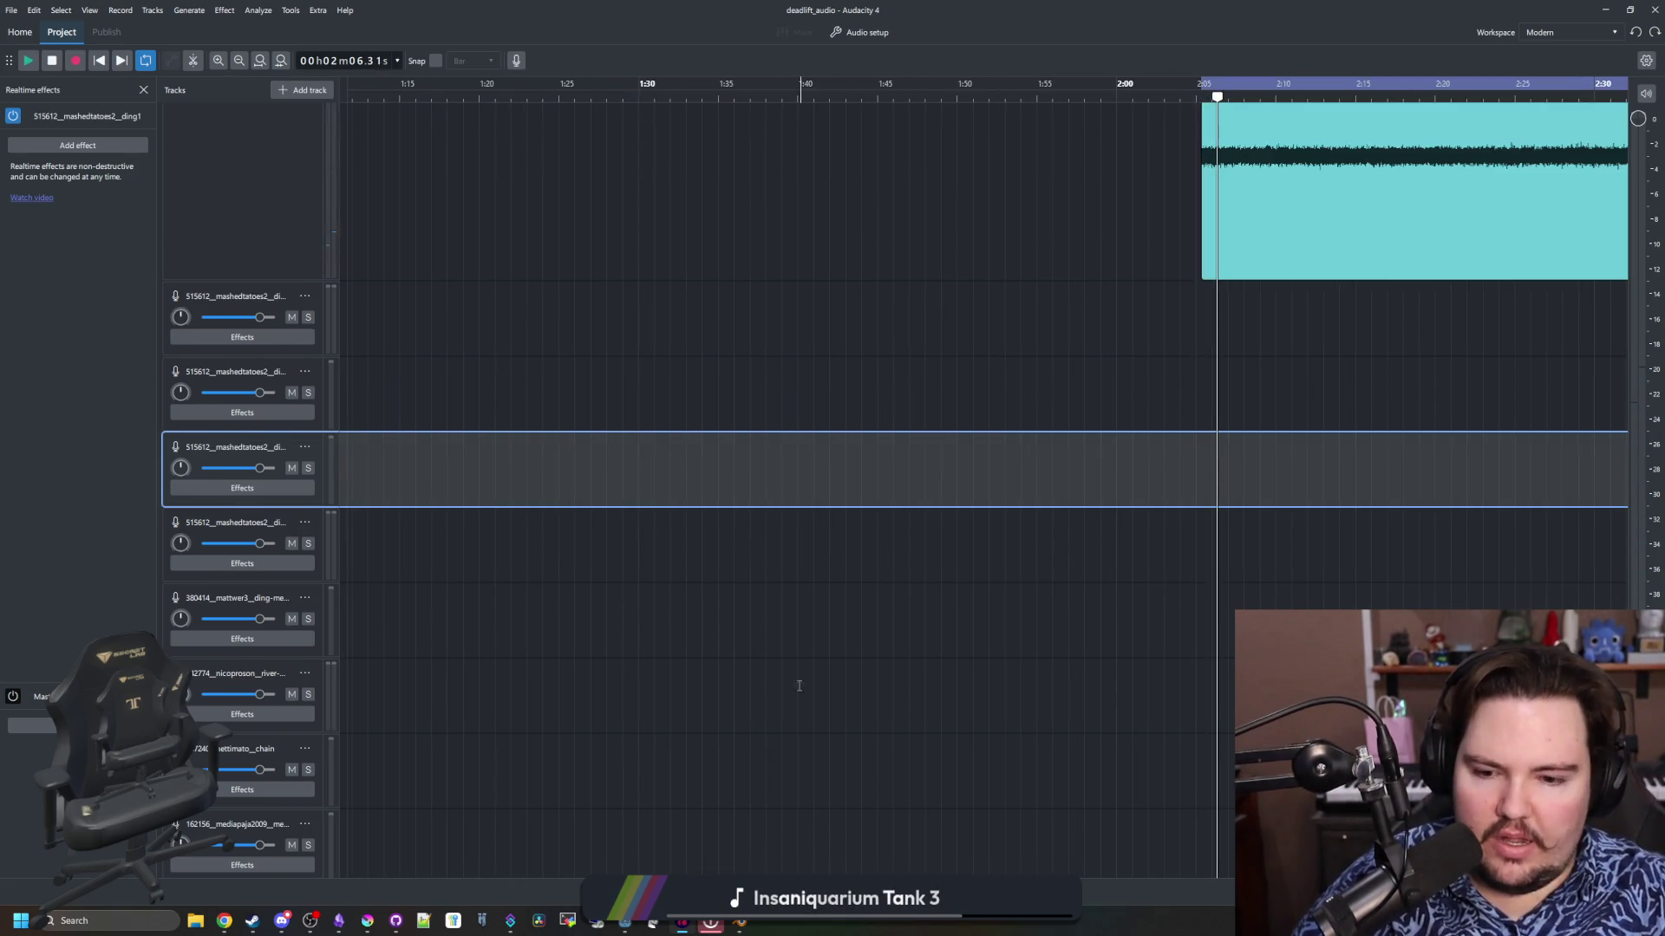
{"action": "scroll", "coordinate": [866, 846], "scroll_direction": "up", "scroll_amount": 1}
{"action": "scroll", "coordinate": [891, 774], "scroll_direction": "right", "scroll_amount": 5}
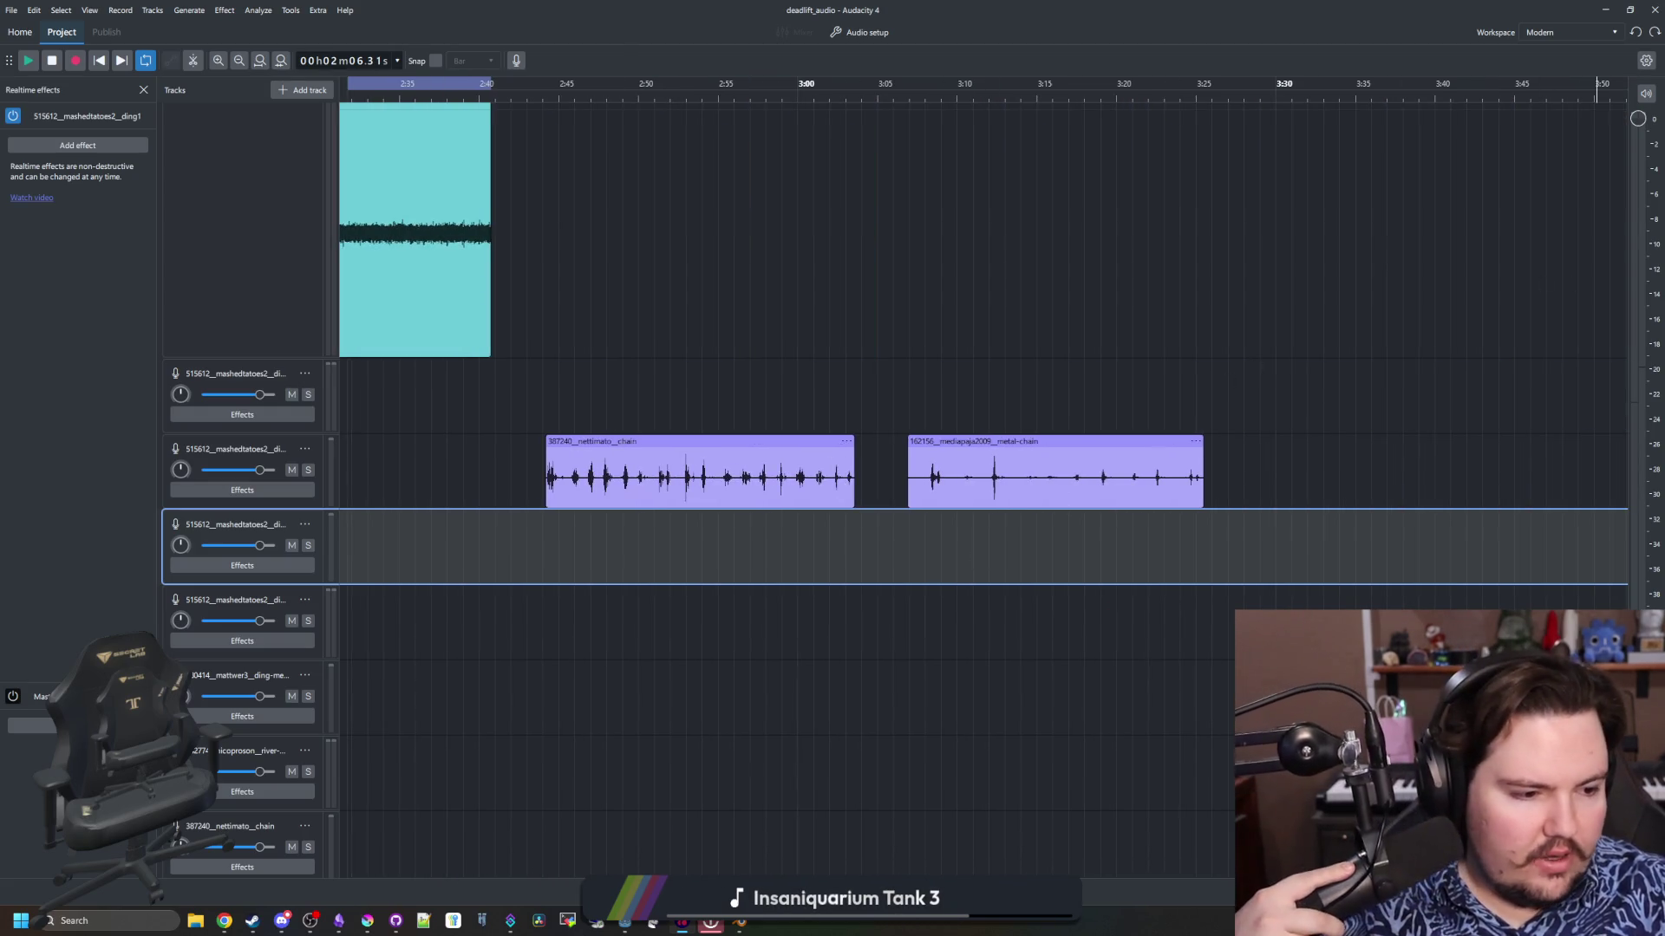
{"action": "left_click_drag", "start_coordinate": [902, 0], "coordinate": [902, 1]}
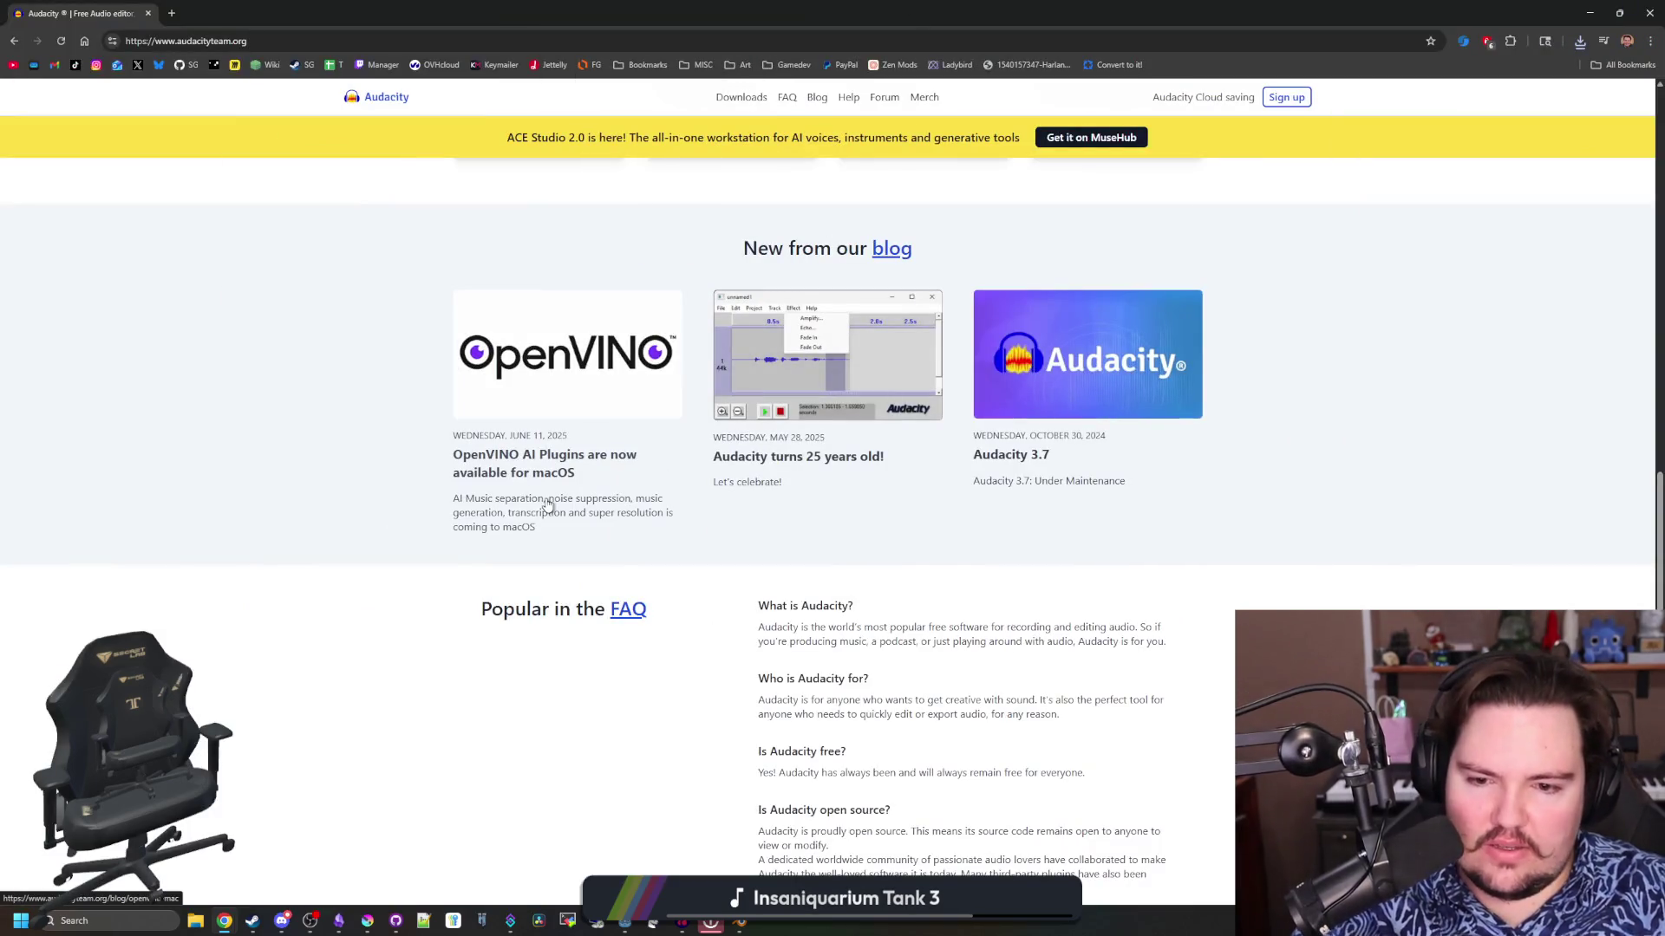
Scroll the audacityteam.org homepage down and back up, then minimize Chrome with Super+Down
{"action": "scroll", "coordinate": [930, 624], "scroll_direction": "down", "scroll_amount": 4}
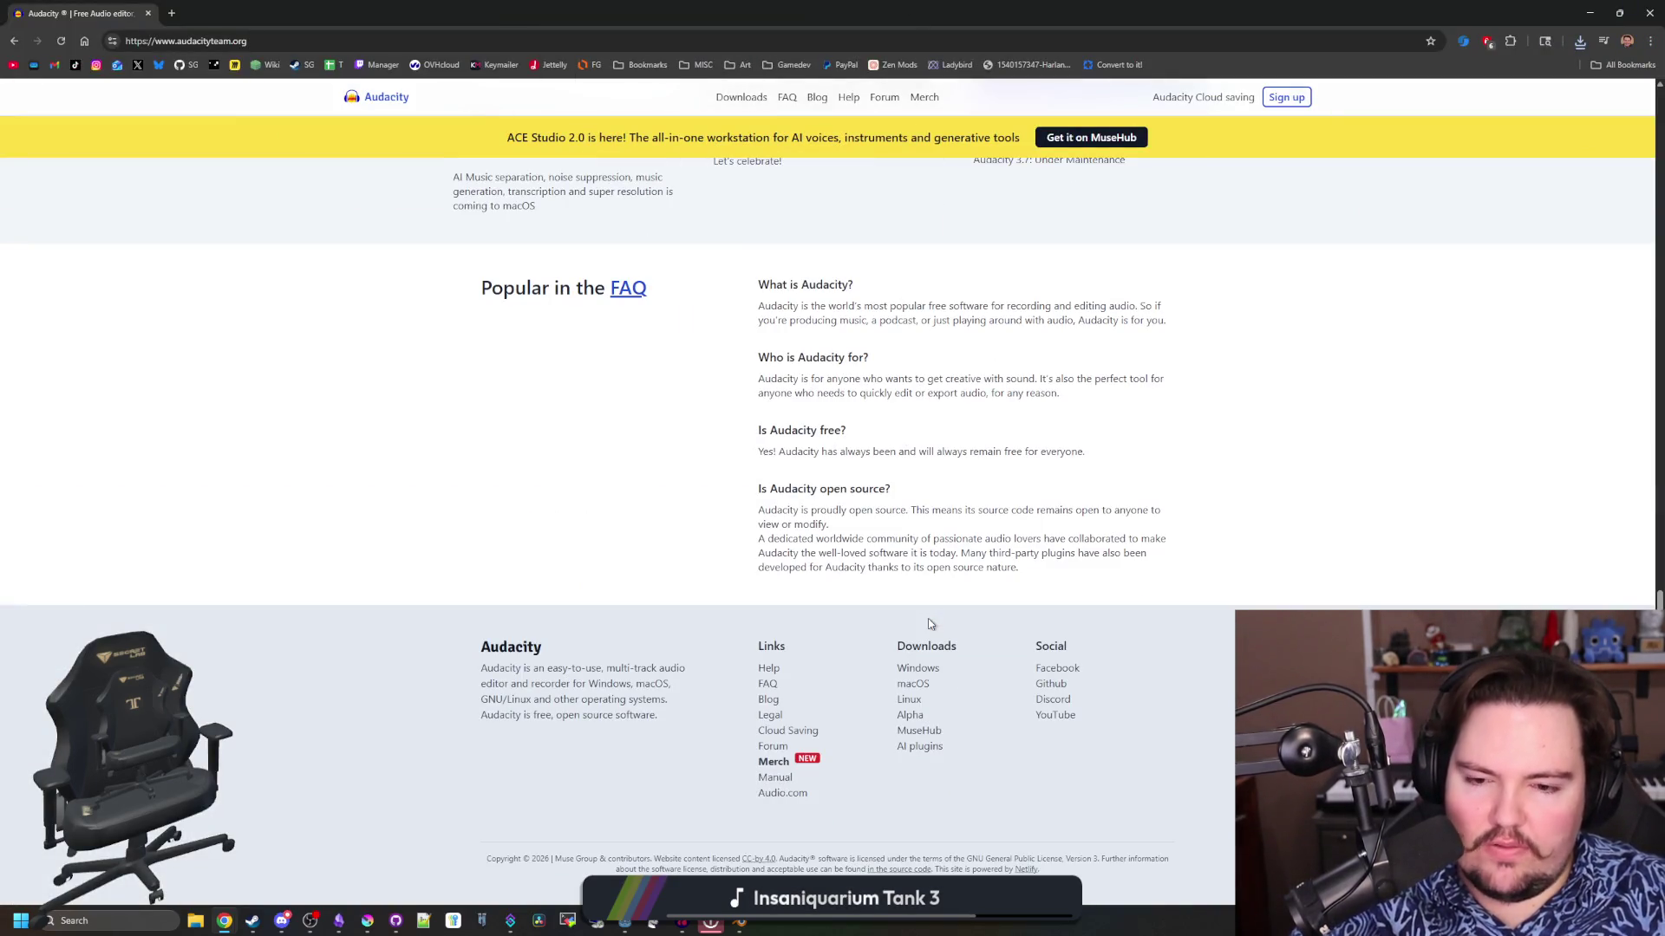
{"action": "scroll", "coordinate": [815, 594], "scroll_direction": "up", "scroll_amount": 15}
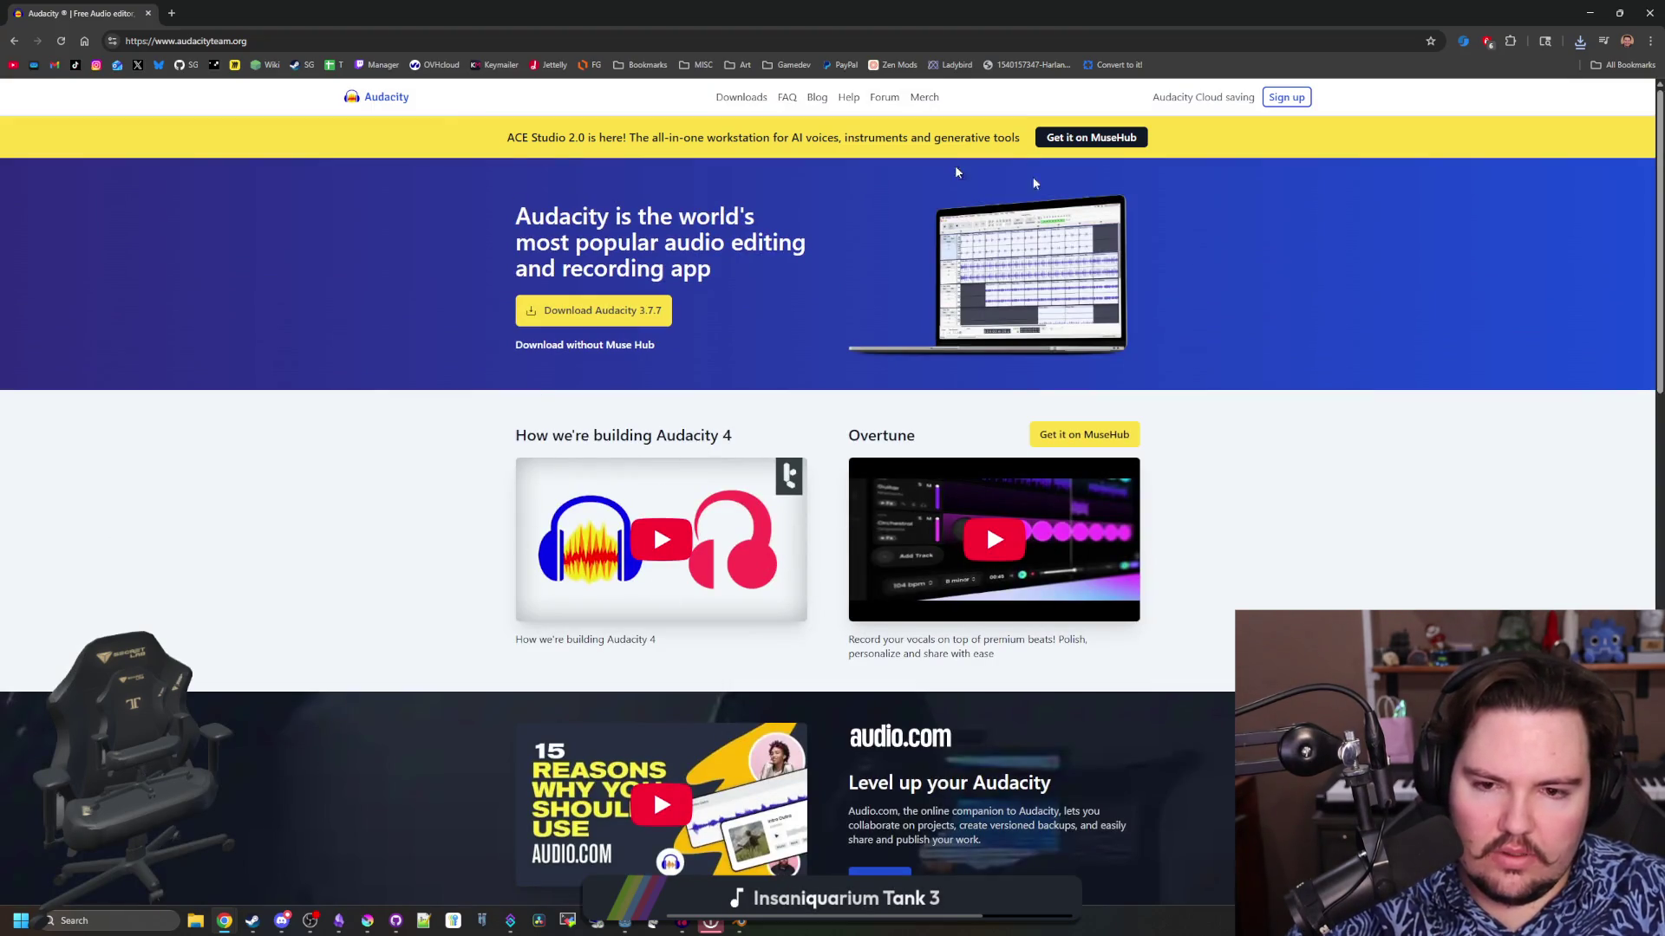
{"action": "key", "text": "super+Down"}
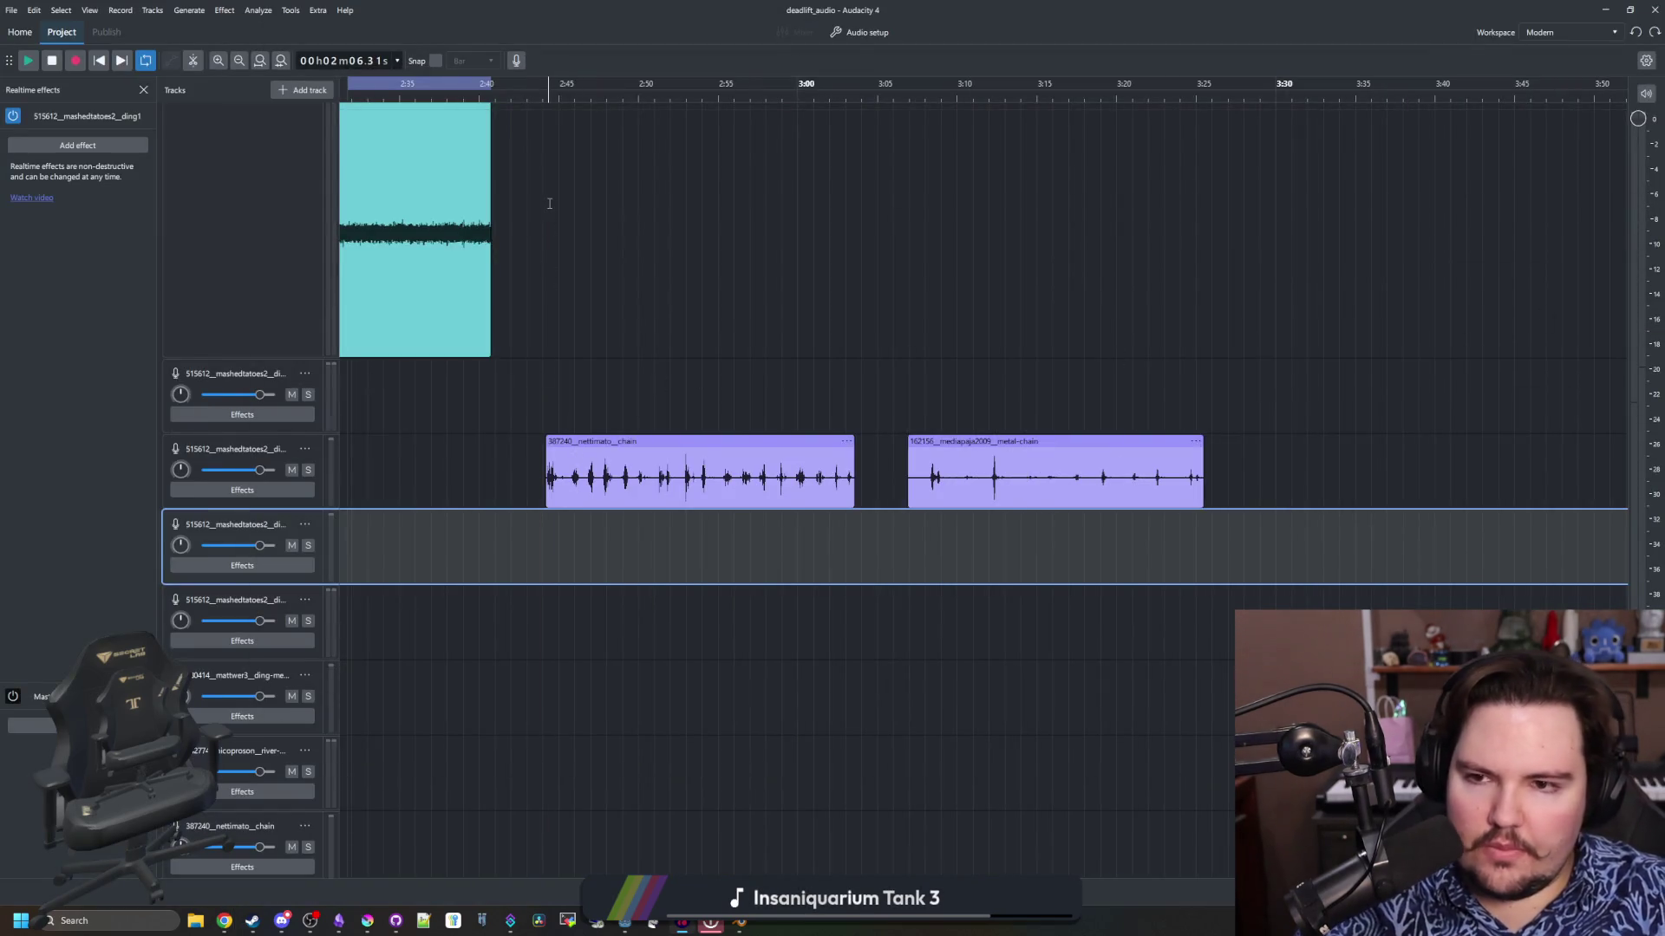
Play and stop the mix, then turn off the loop region from the timeline ruler menu
{"action": "key", "text": "space"}
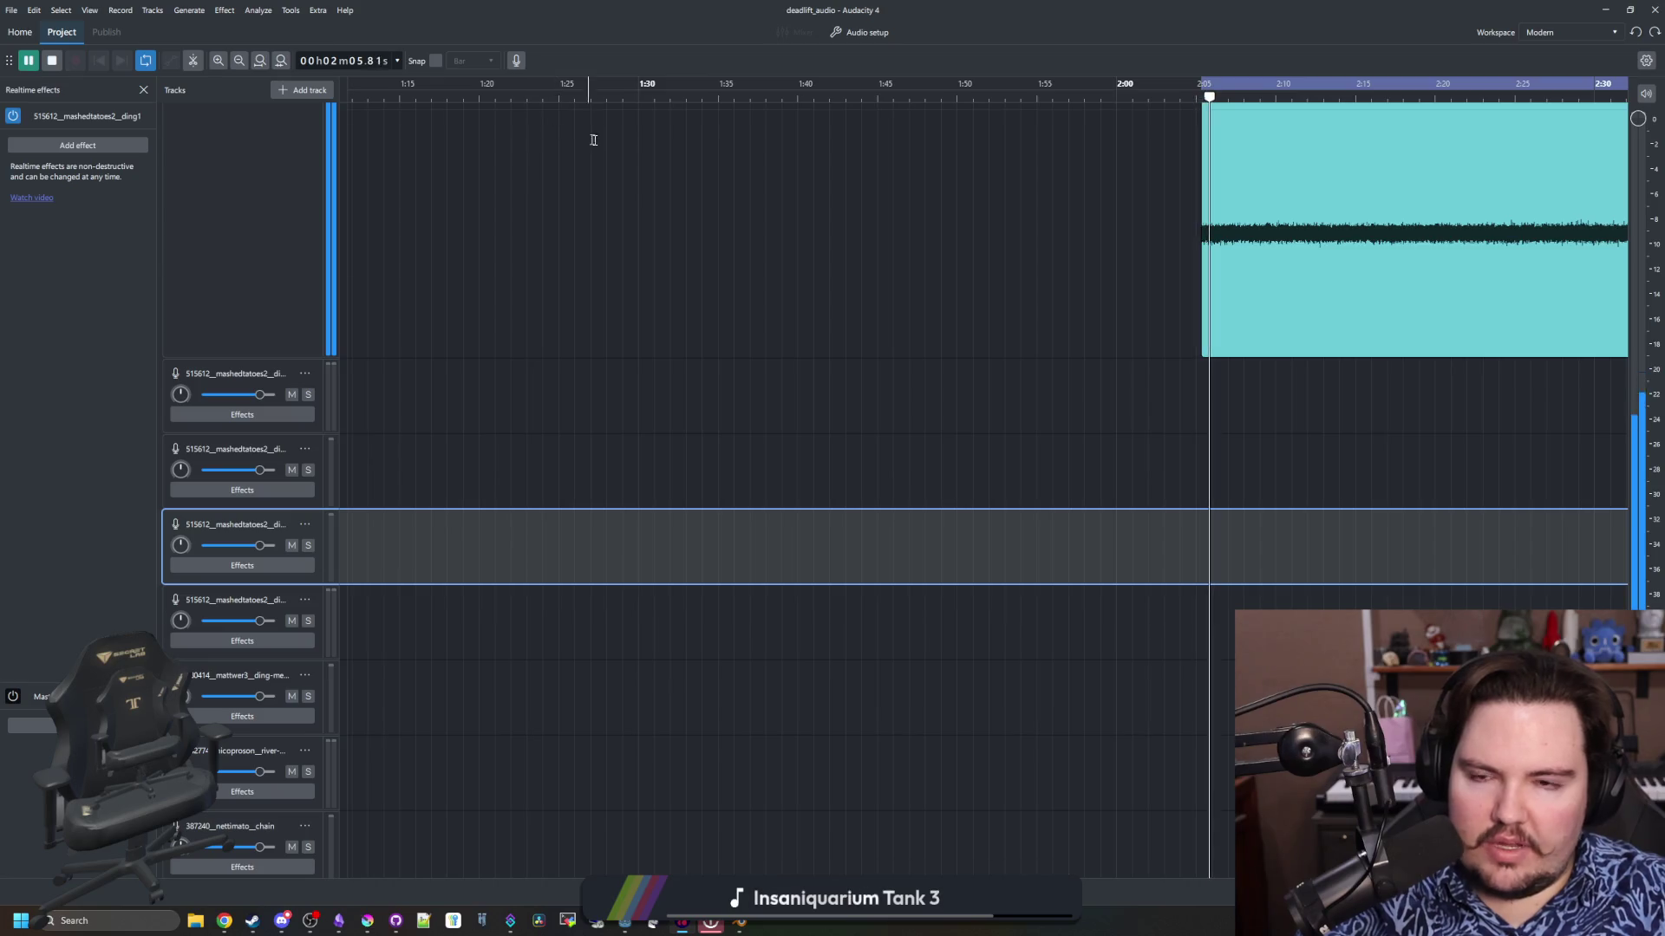
{"action": "key", "text": "space"}
{"action": "scroll", "coordinate": [924, 549], "scroll_direction": "left", "scroll_amount": 5}
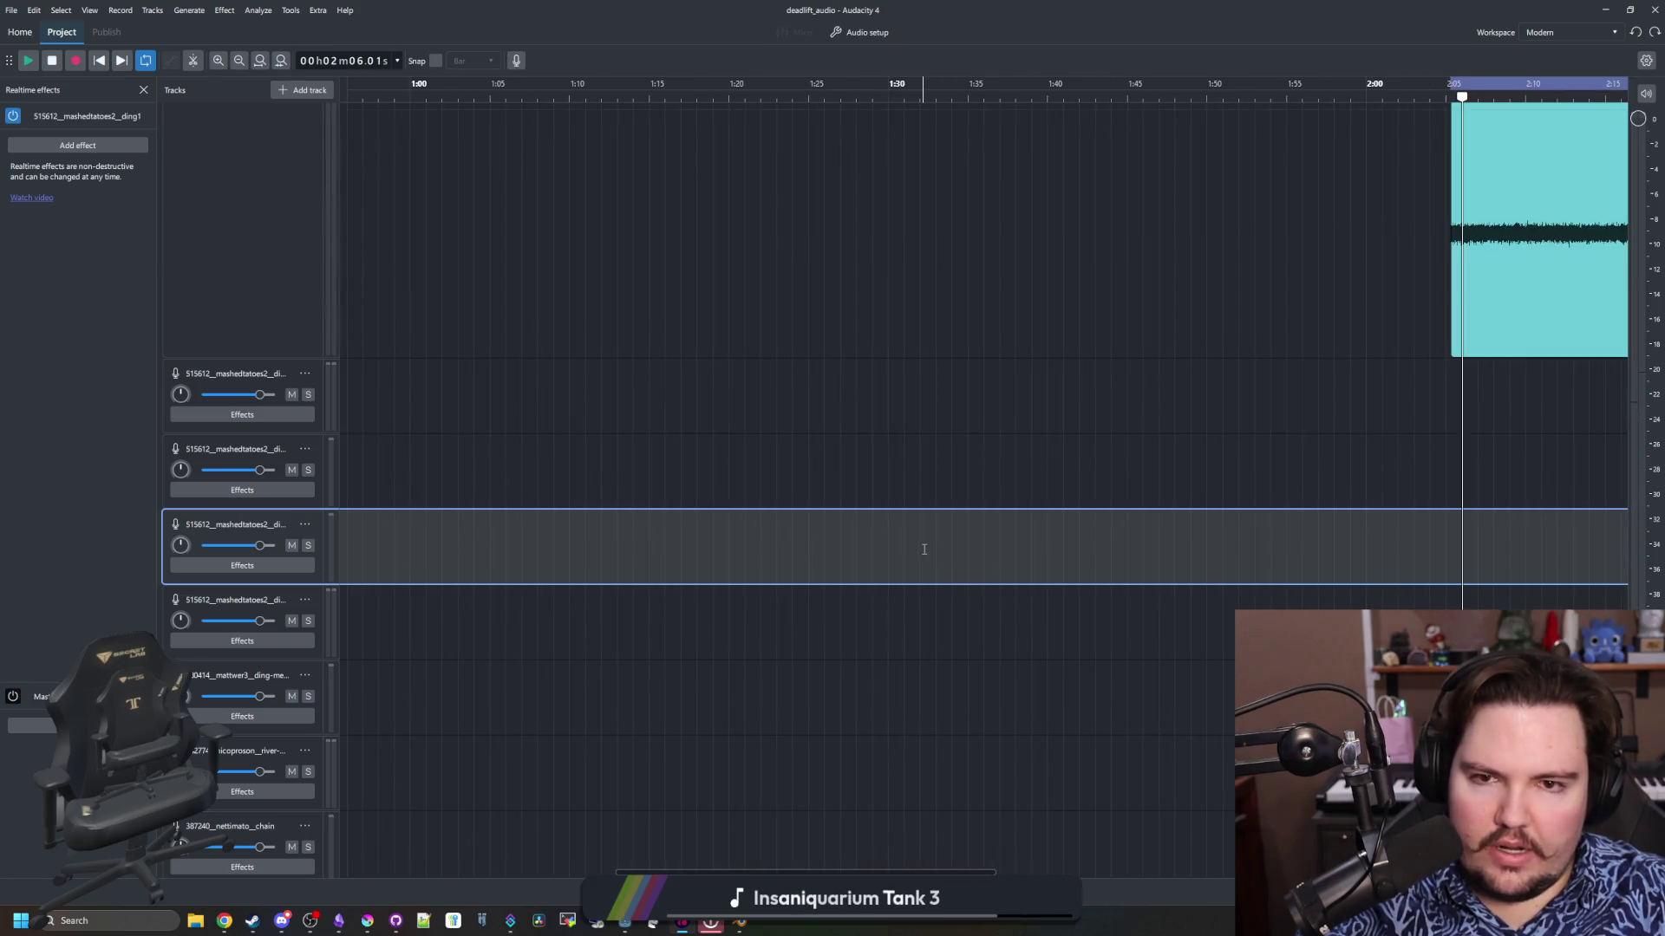
{"action": "scroll", "coordinate": [924, 549], "scroll_direction": "right", "scroll_amount": 10}
{"action": "left_click_drag", "start_coordinate": [921, 395], "coordinate": [1576, 368]}
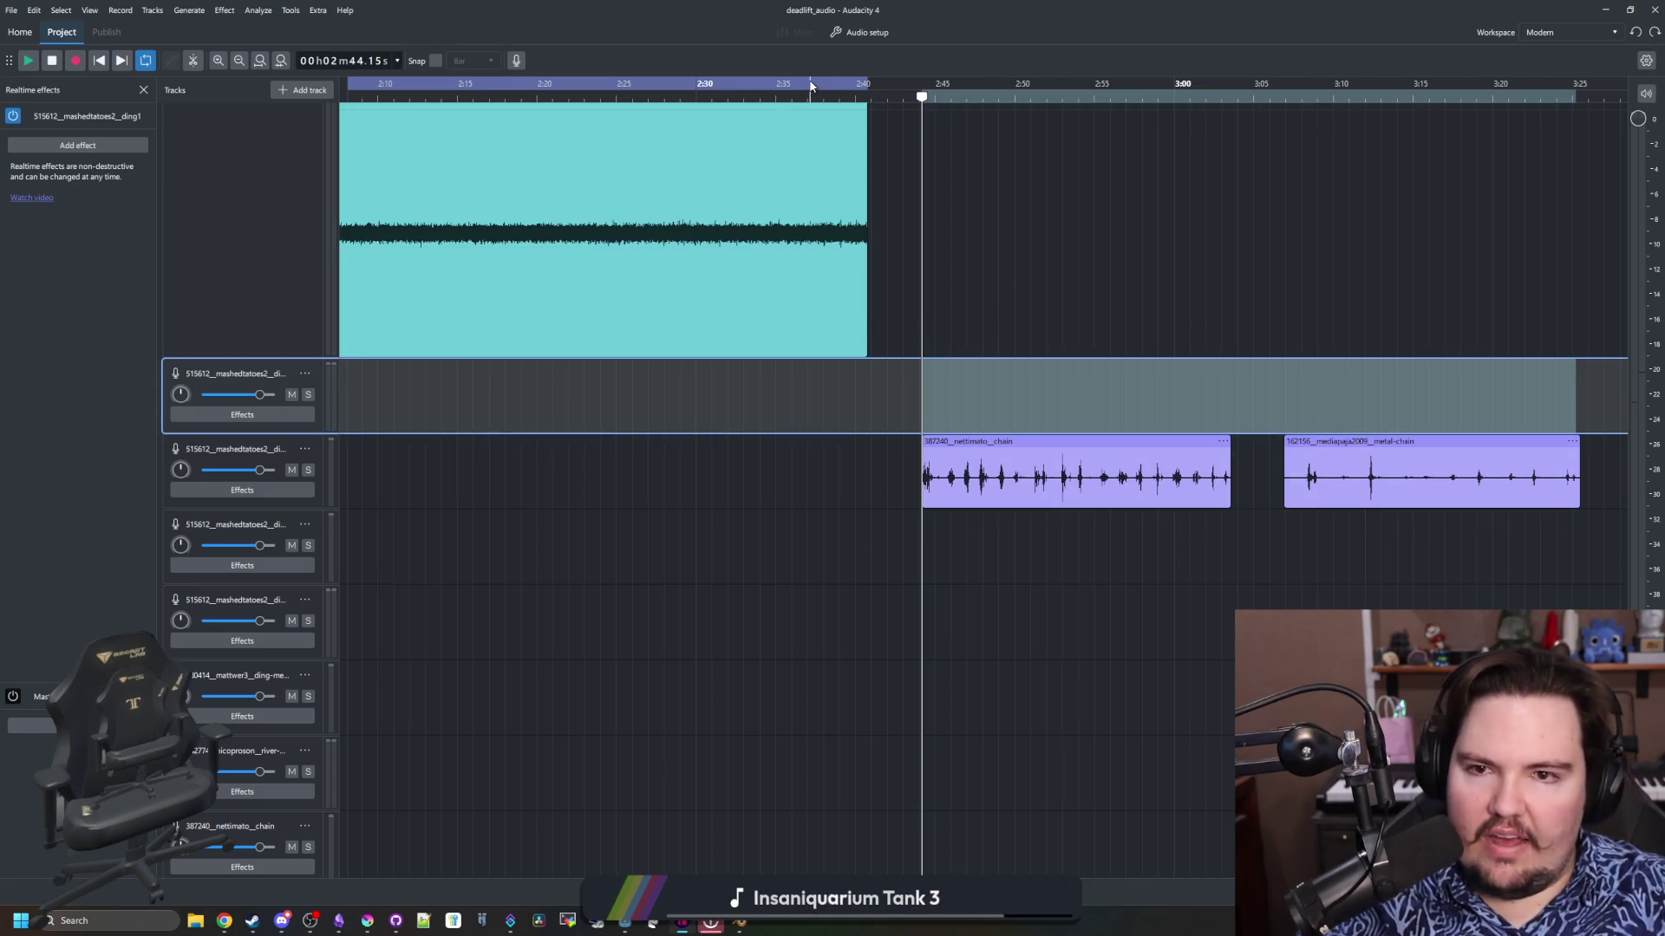
{"action": "right_click", "coordinate": [811, 85]}
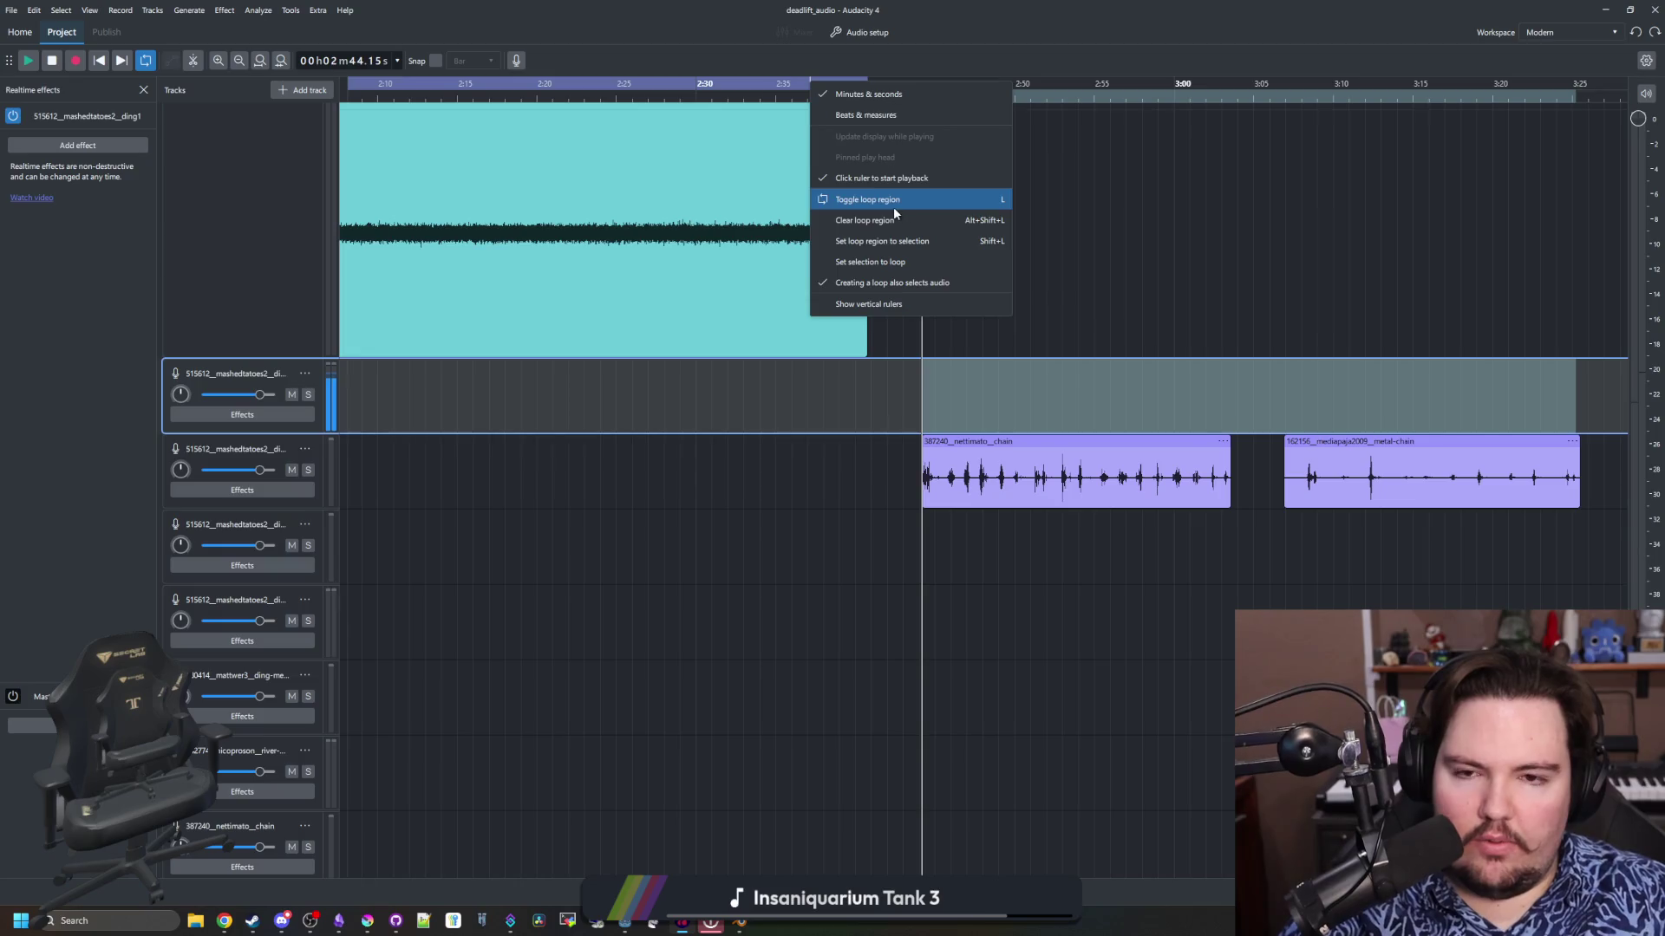
{"action": "left_click", "coordinate": [867, 219]}
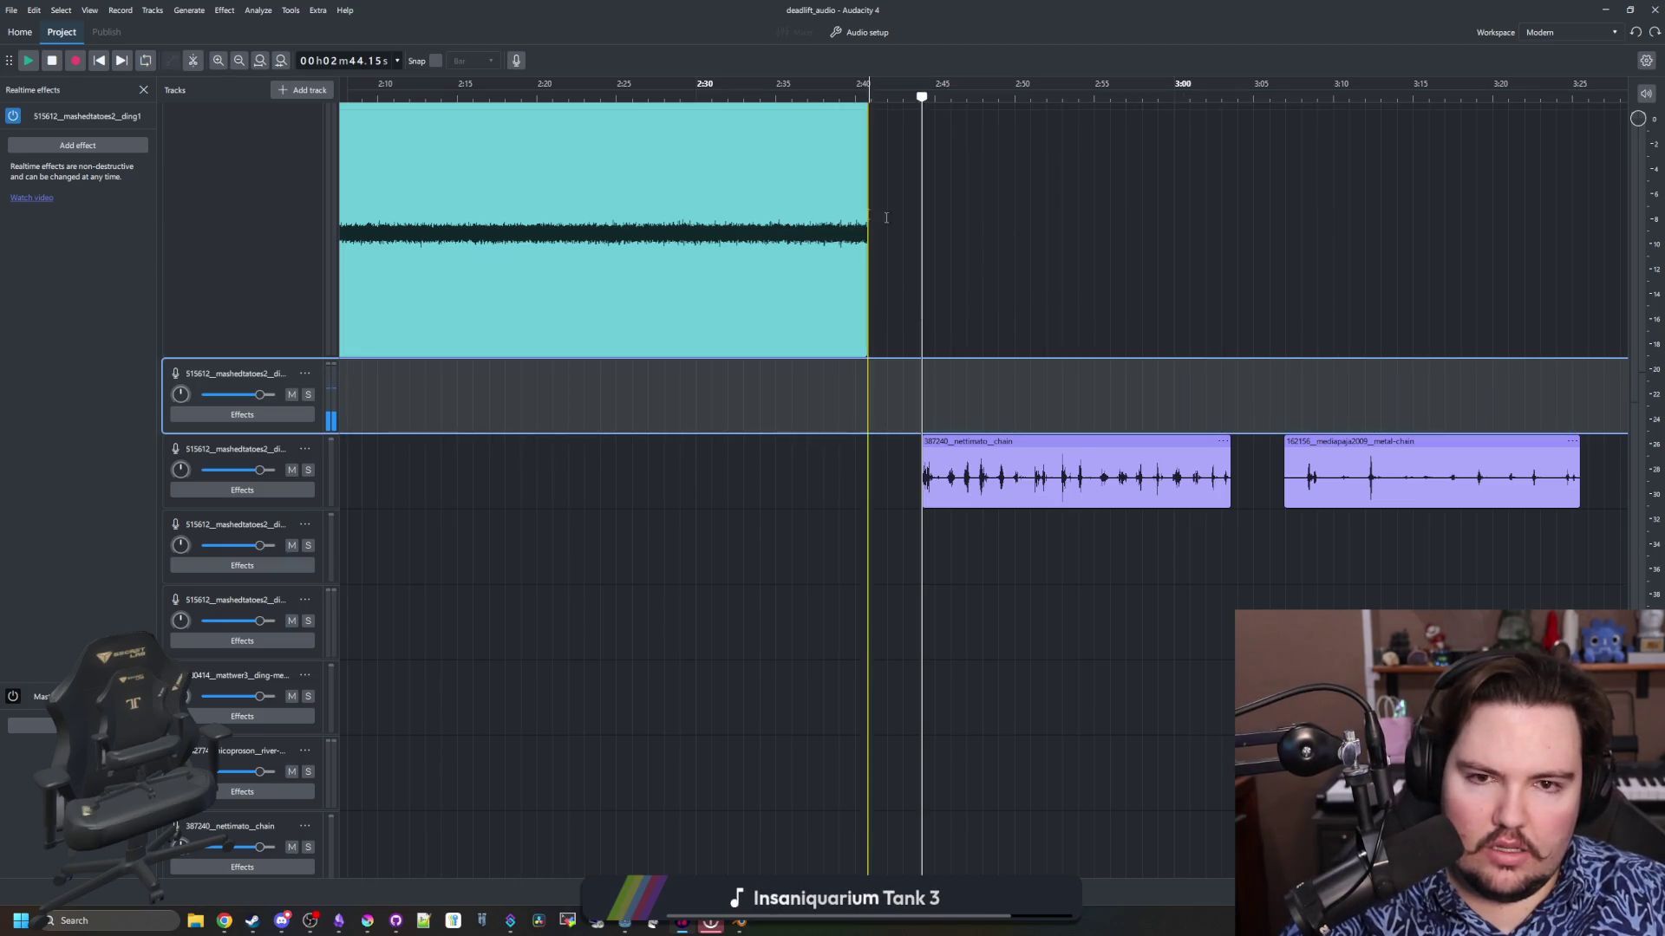
Select 2:44 to 3:25 on the top track and play from about 2:43
{"action": "scroll", "coordinate": [1057, 342], "scroll_direction": "left", "scroll_amount": 5}
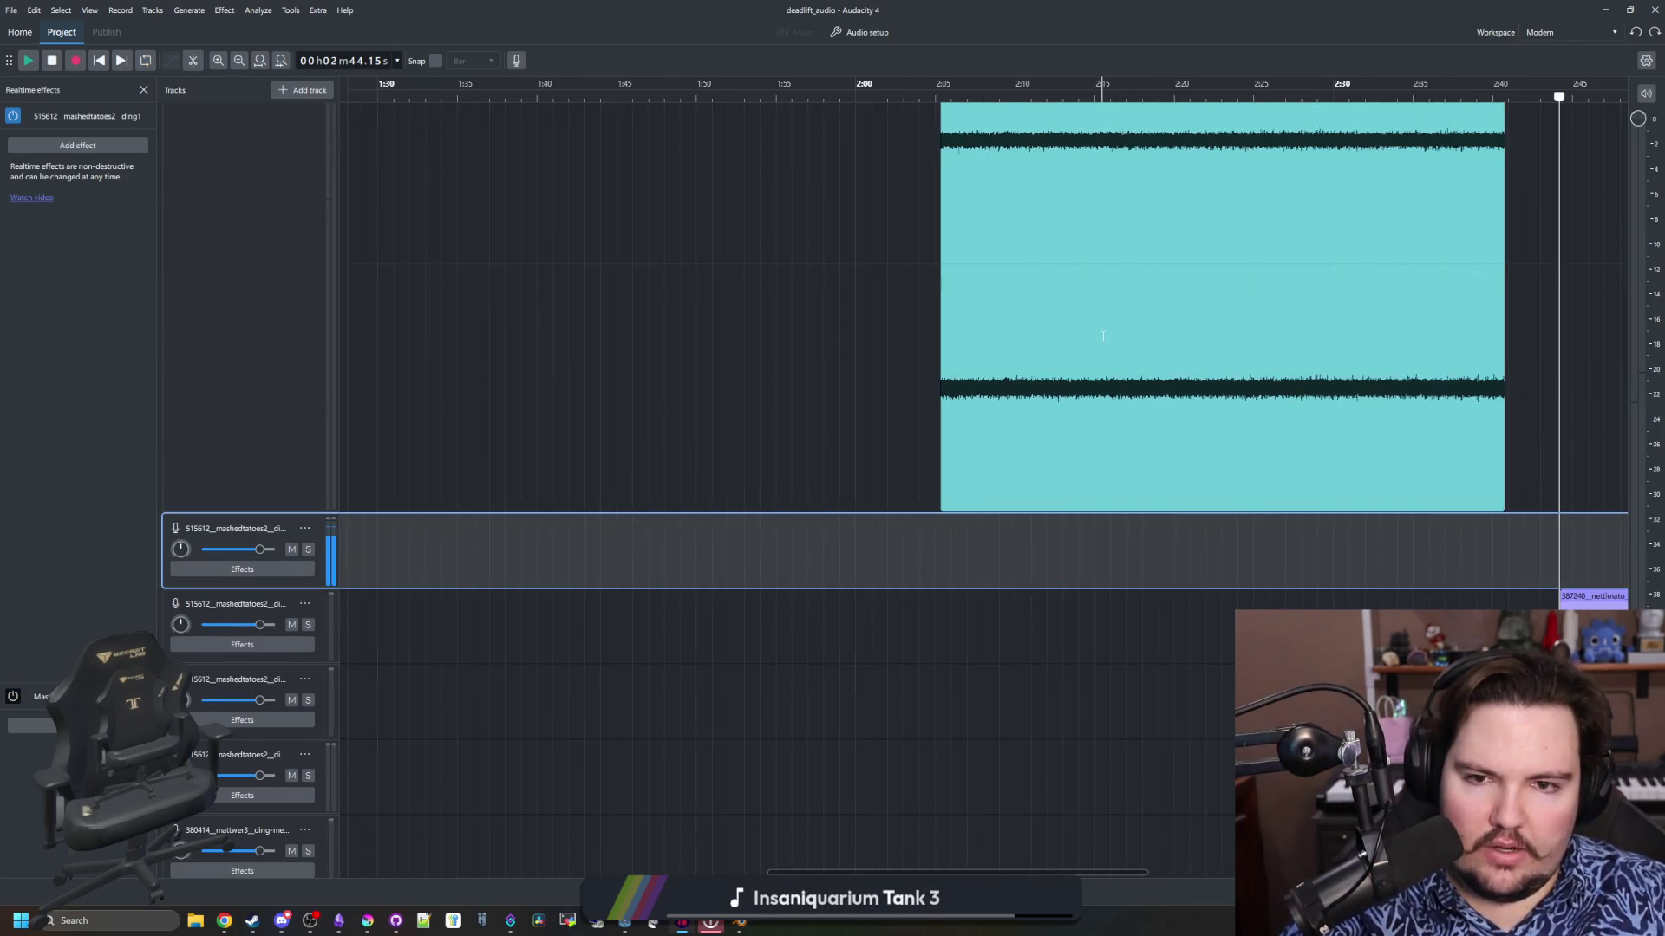
{"action": "scroll", "coordinate": [573, 434], "scroll_direction": "right", "scroll_amount": 10}
{"action": "scroll", "coordinate": [575, 415], "scroll_direction": "left", "scroll_amount": 5}
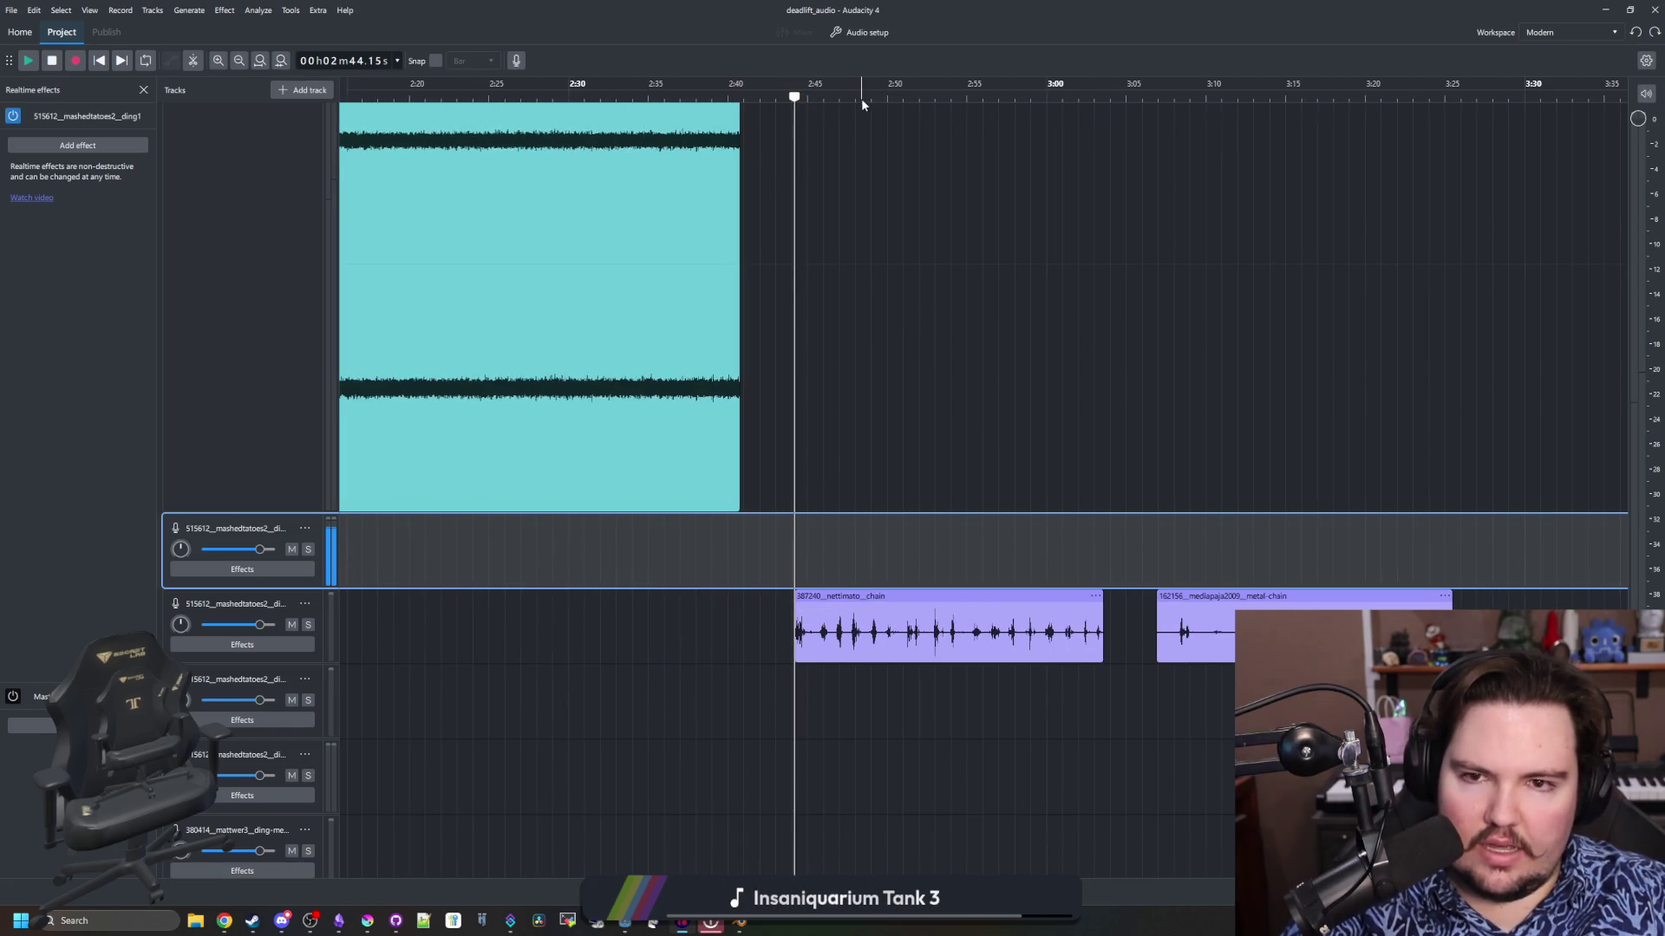
{"action": "left_click", "coordinate": [1012, 95]}
{"action": "left_click_drag", "start_coordinate": [793, 381], "coordinate": [1447, 386]}
{"action": "left_click", "coordinate": [783, 93]}
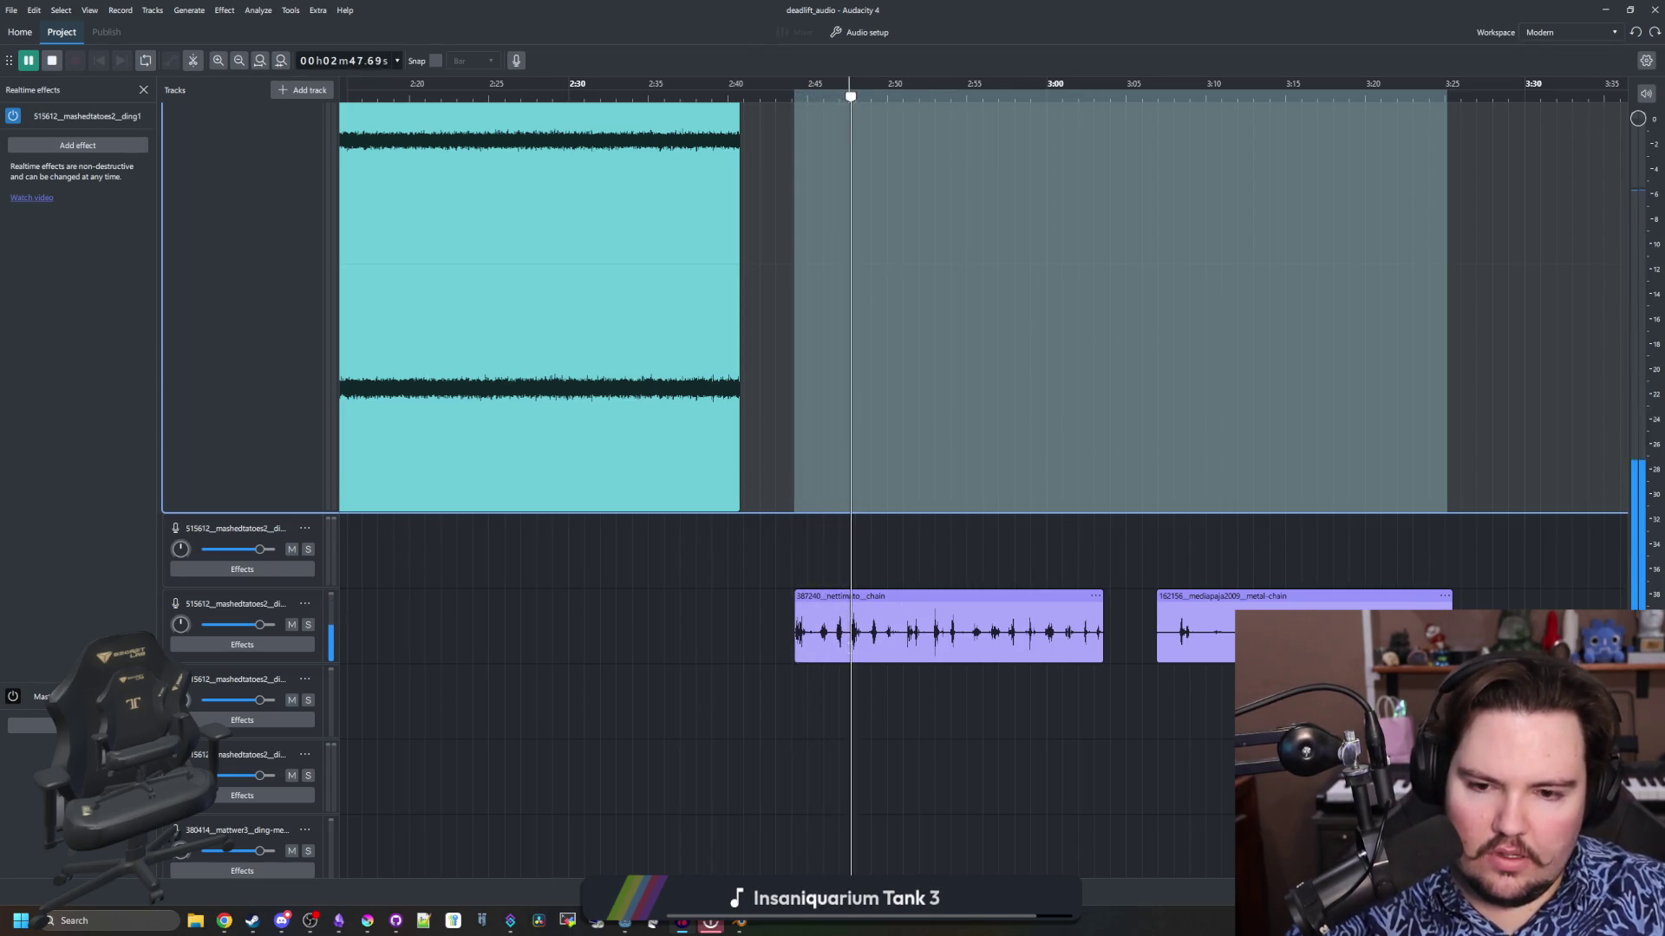
Split off the start of the 387240 chain clip, move that piece to the third track
{"action": "key", "text": "space"}
{"action": "left_click", "coordinate": [835, 637]}
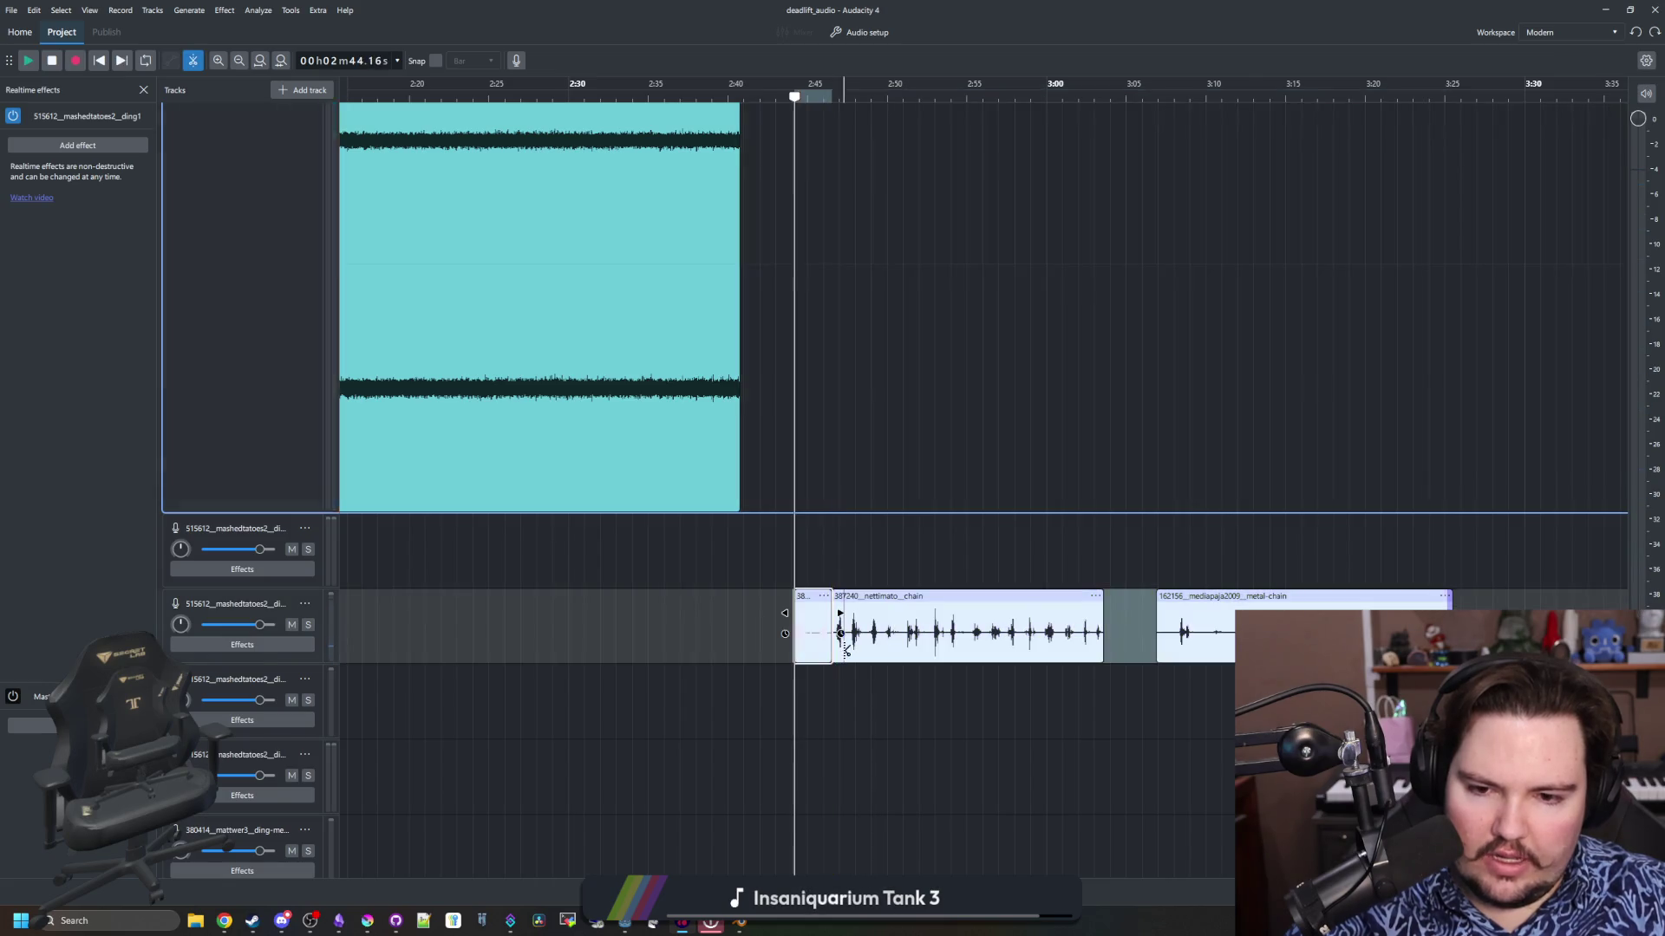
{"action": "left_click_drag", "start_coordinate": [869, 660], "coordinate": [885, 660]}
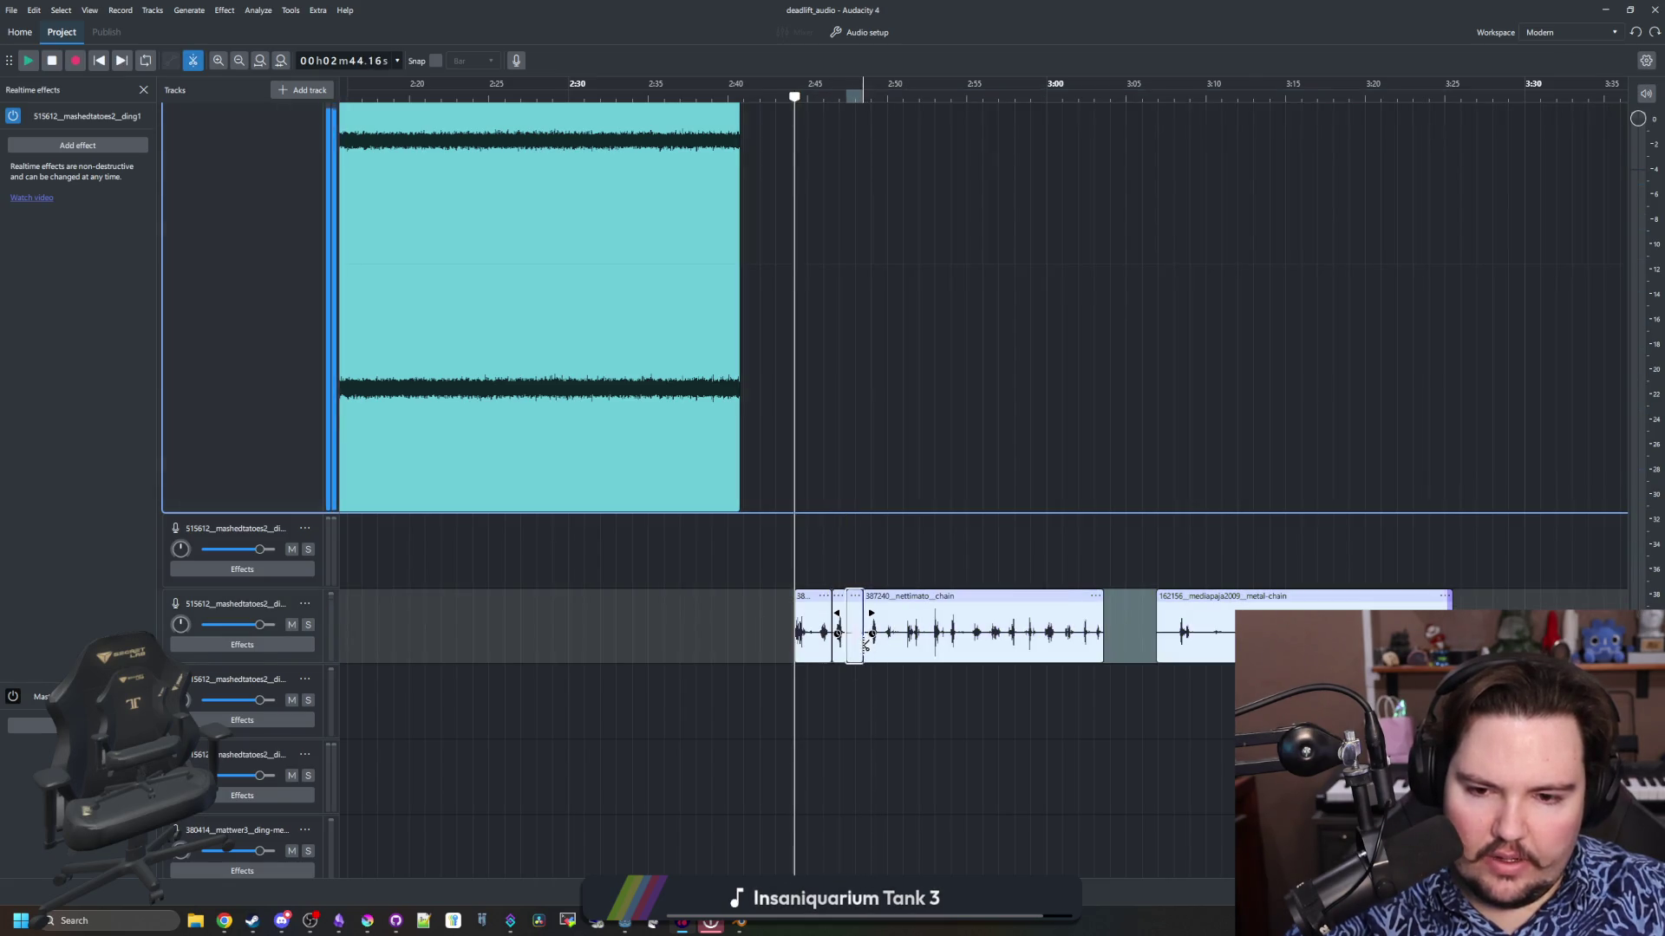
{"action": "left_click", "coordinate": [852, 602]}
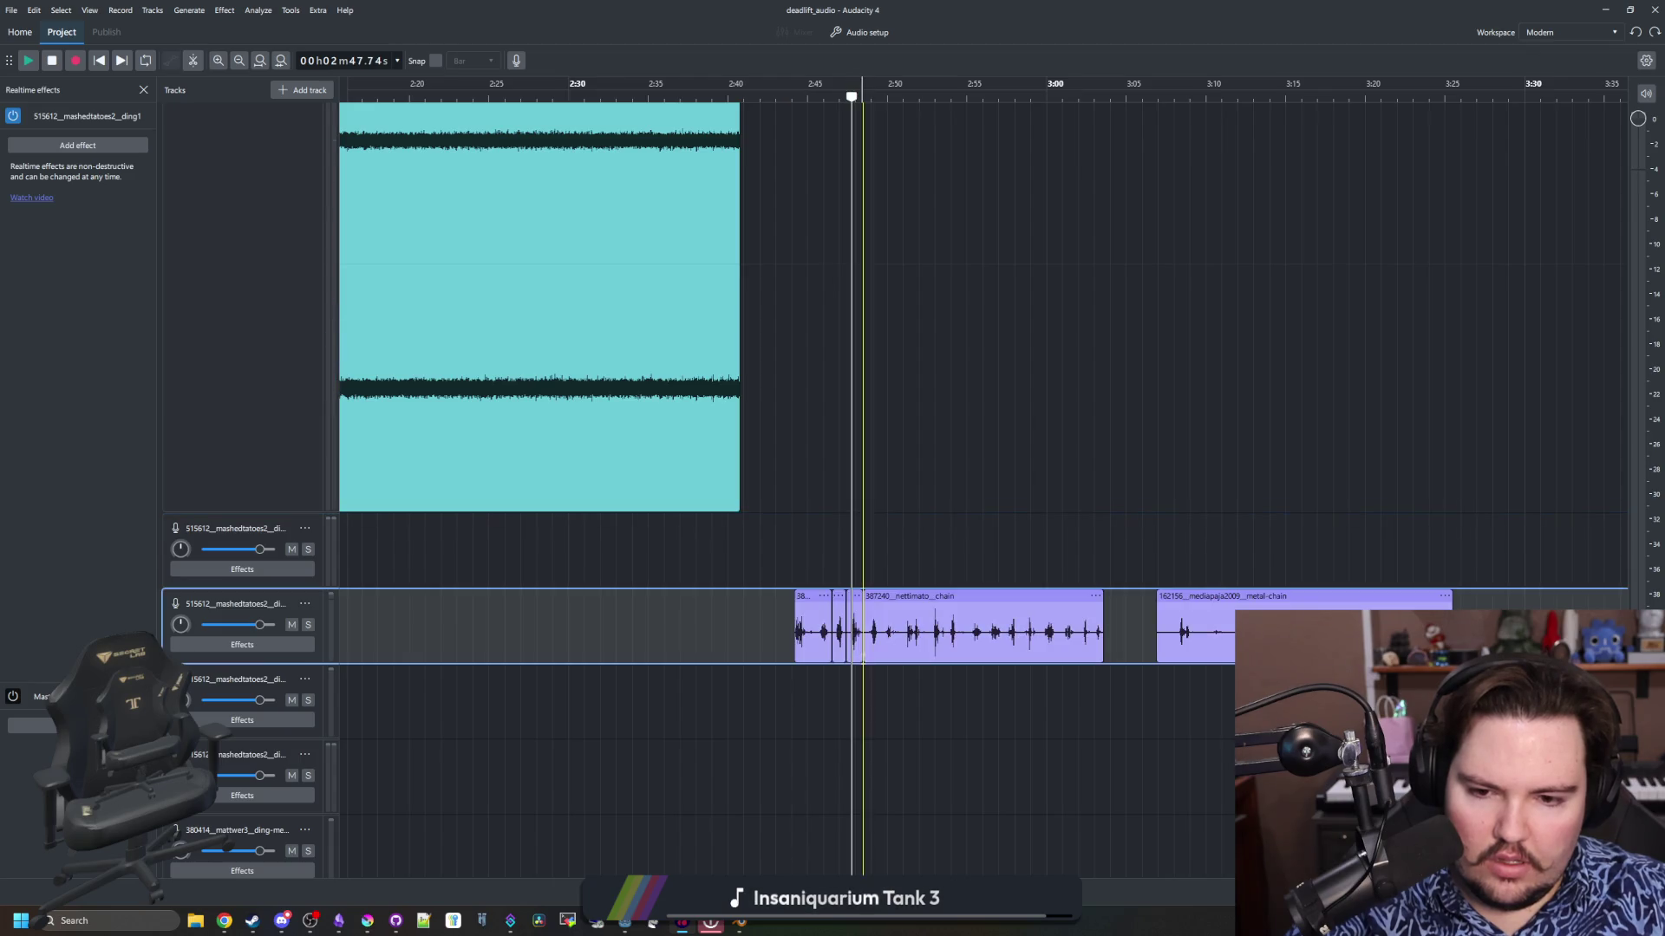
{"action": "left_click_drag", "start_coordinate": [816, 596], "coordinate": [801, 675]}
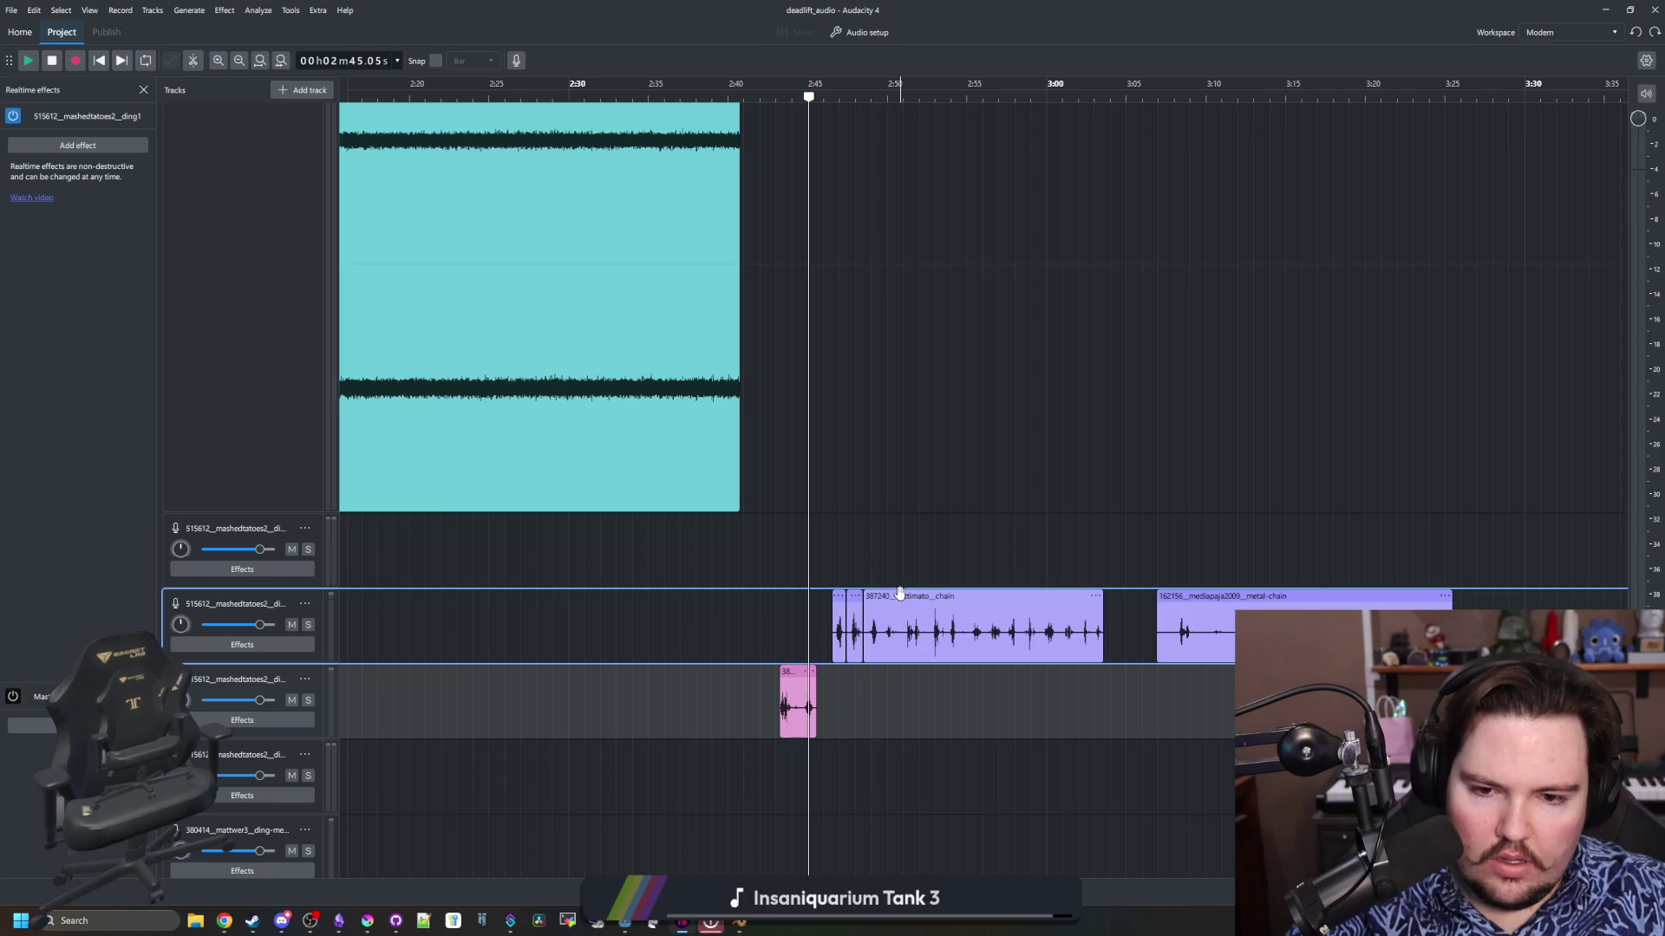
{"action": "left_click_drag", "start_coordinate": [893, 597], "coordinate": [907, 597]}
Split the 162156 clip around 3:11.66–3:12.7 and at several nearby points
{"action": "left_click", "coordinate": [1242, 702]}
{"action": "left_click_drag", "start_coordinate": [1231, 654], "coordinate": [1267, 641]}
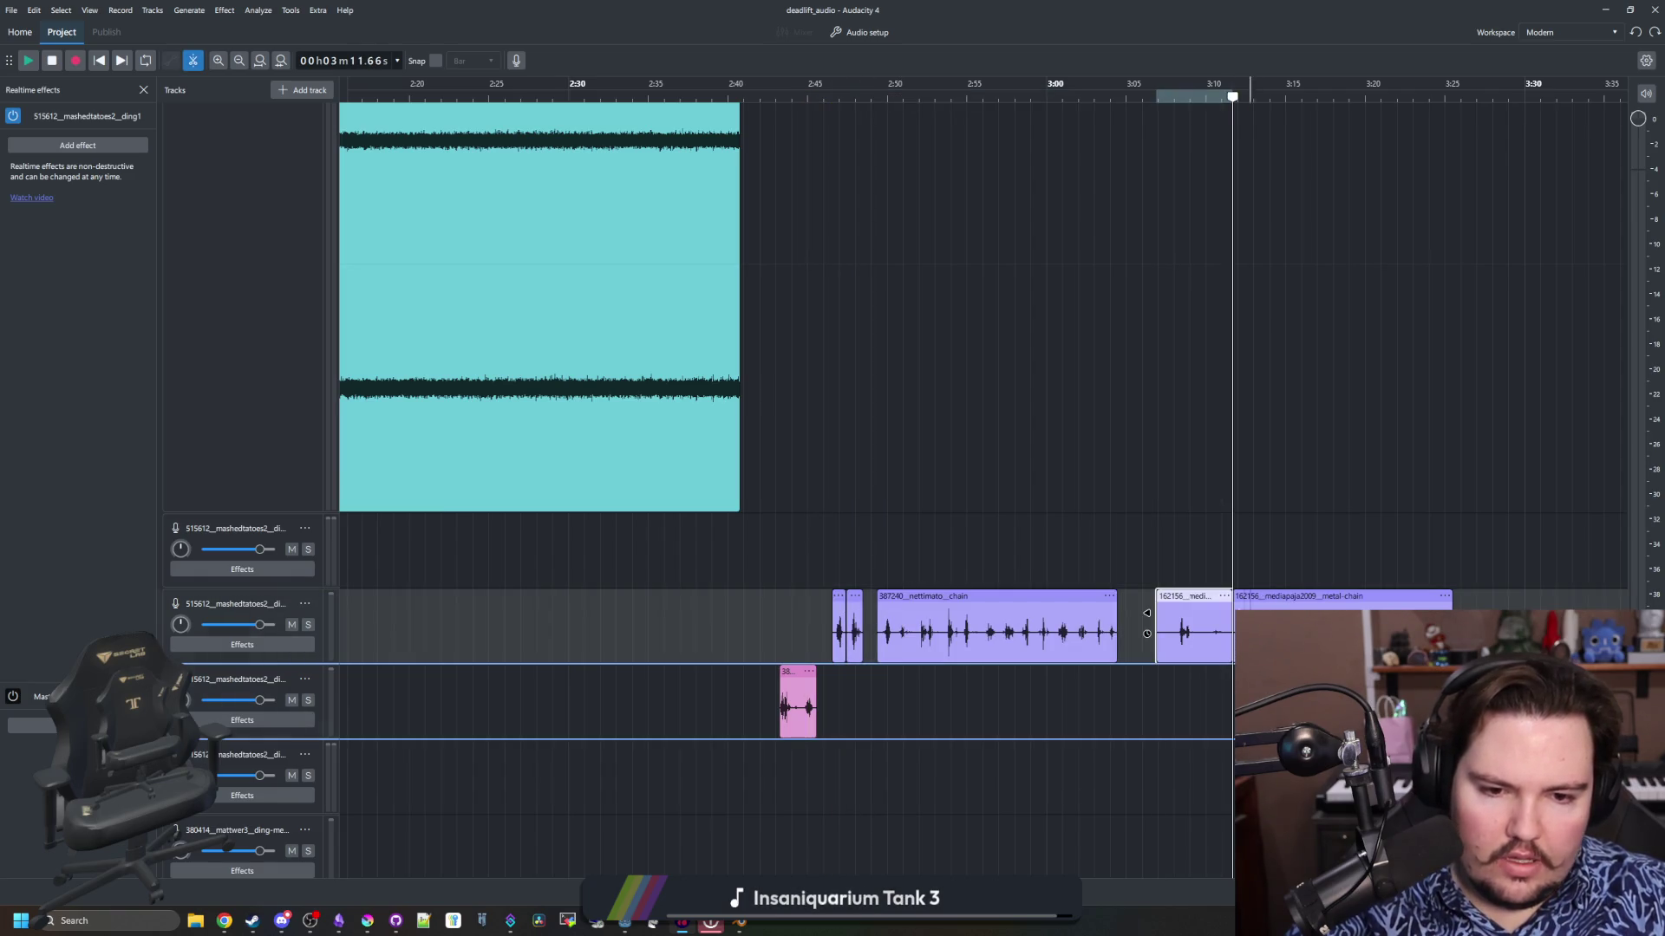
{"action": "key", "text": "ctrl+i"}
{"action": "key", "text": "space"}
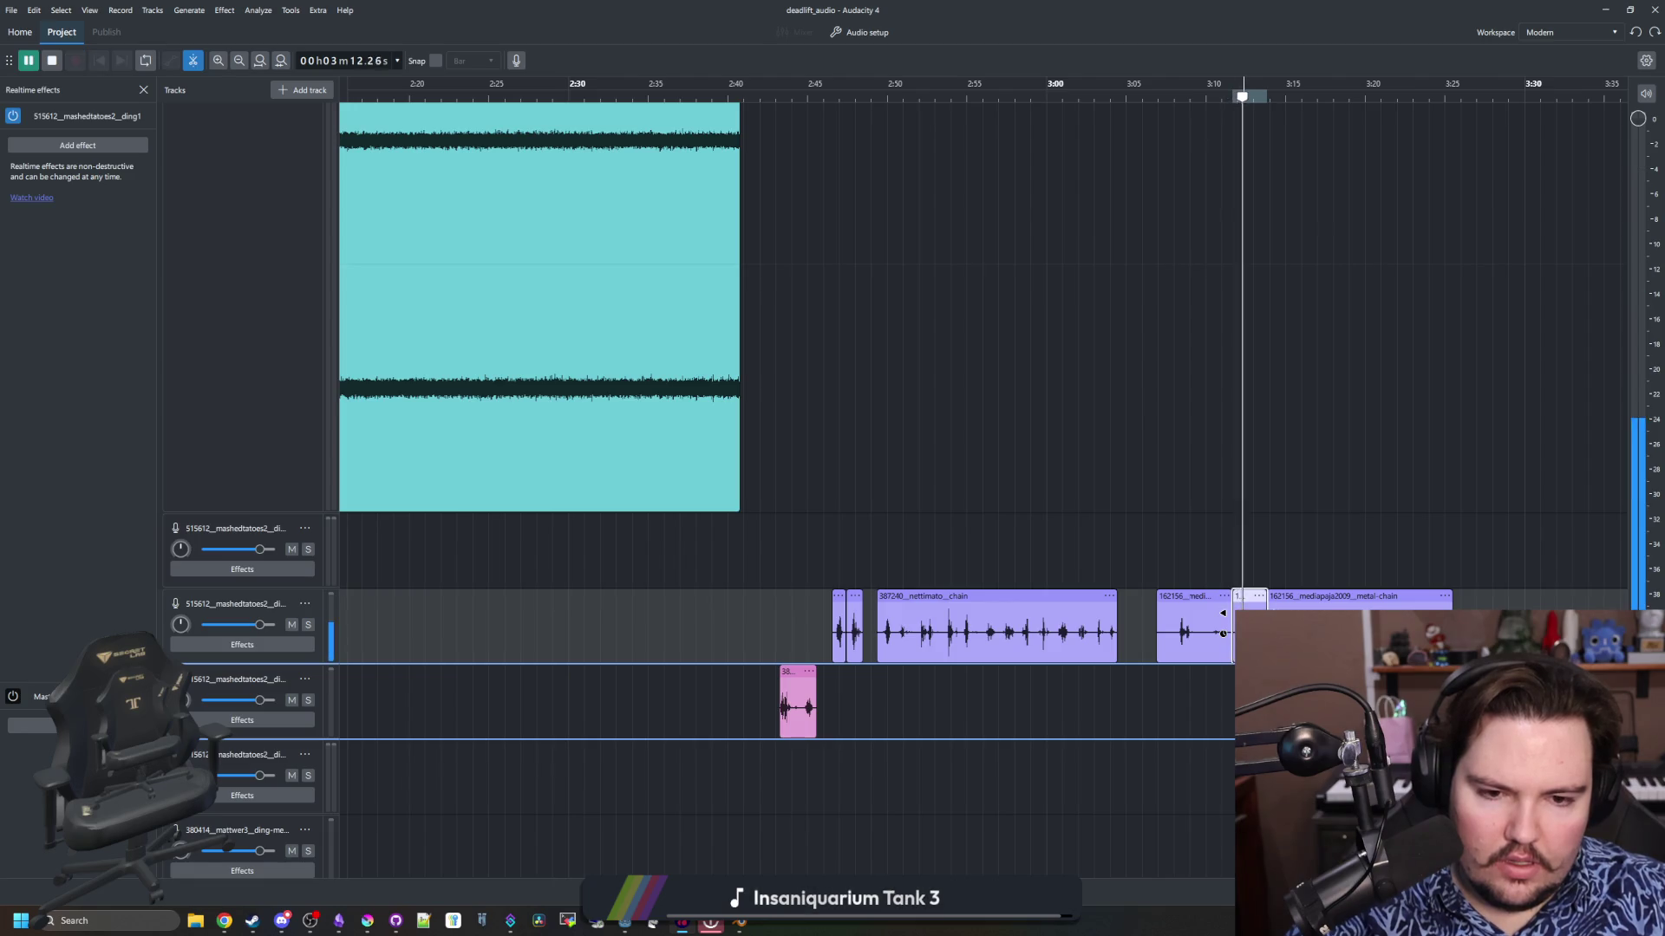
{"action": "left_click", "coordinate": [1172, 648]}
{"action": "left_click", "coordinate": [1204, 649]}
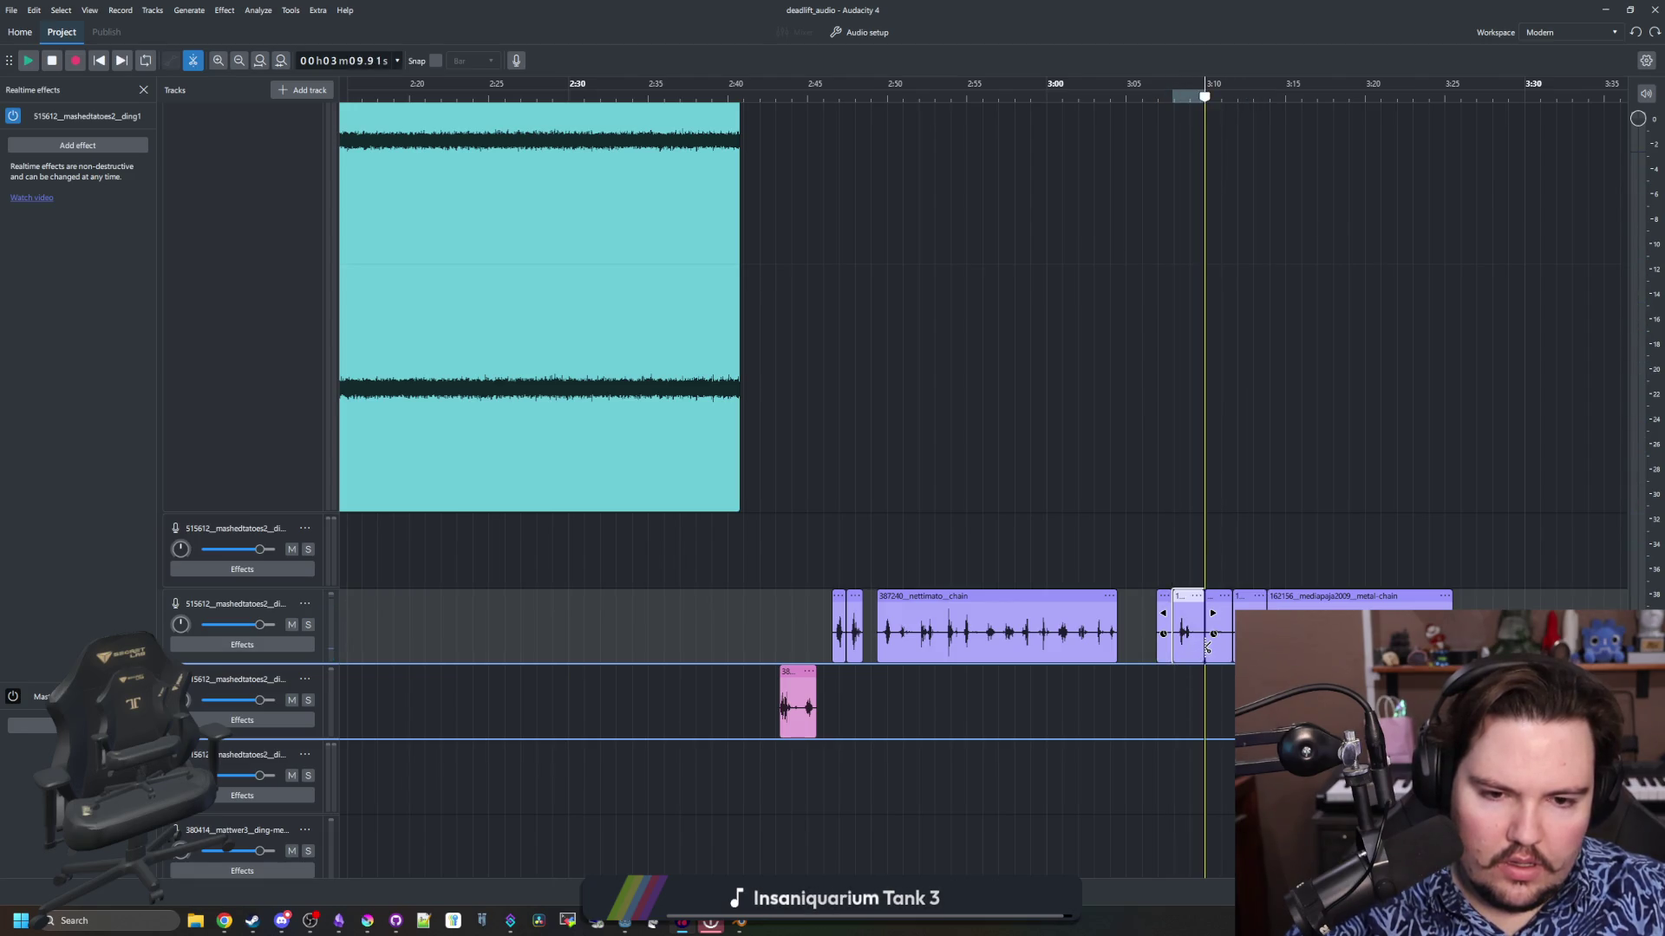
{"action": "left_click", "coordinate": [1167, 650]}
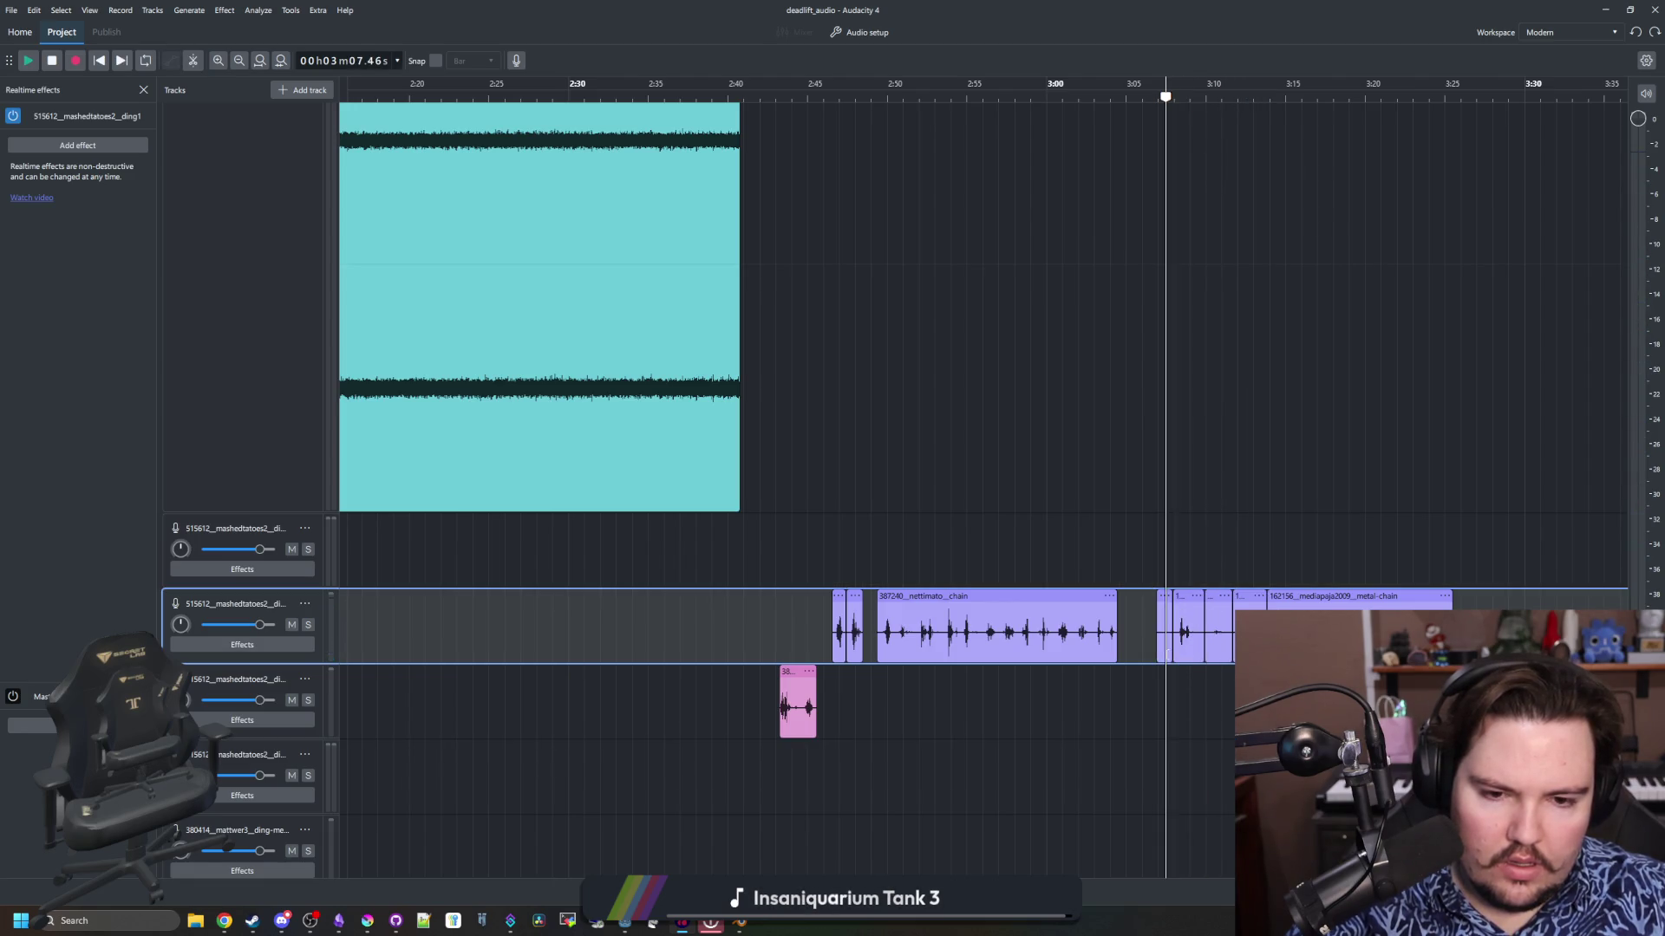
Delete the small pieces near 3:07 and just after 3:09.91
{"action": "right_click", "coordinate": [1156, 597]}
{"action": "key", "text": "Escape"}
{"action": "key", "text": "Delete"}
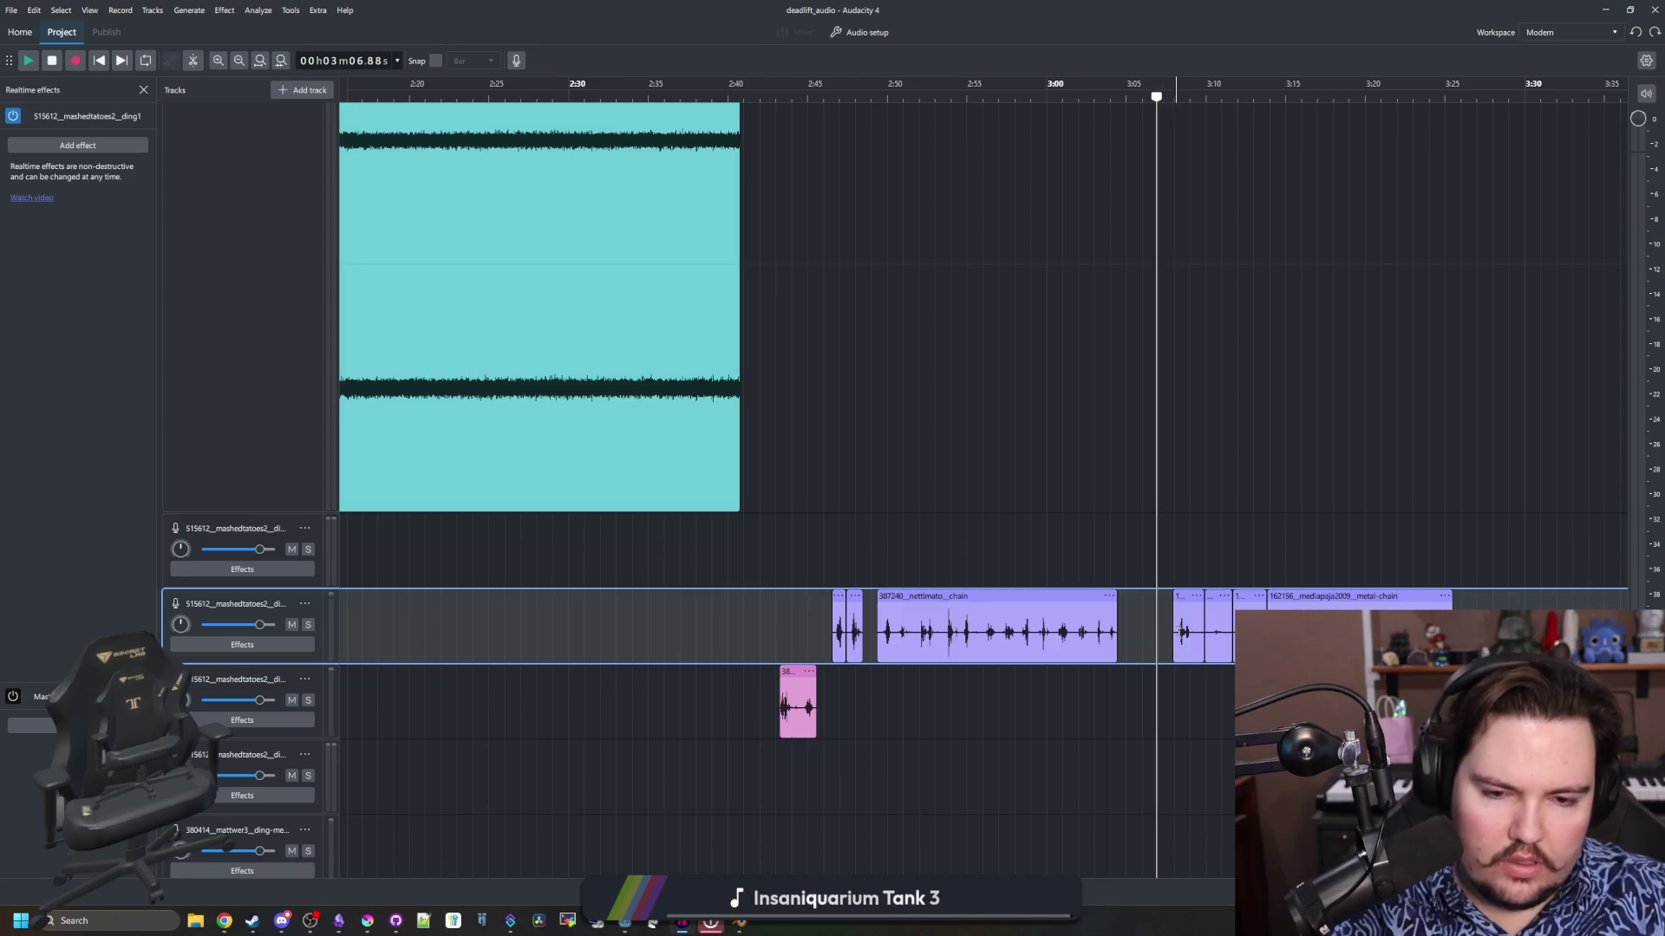
{"action": "left_click", "coordinate": [1204, 632]}
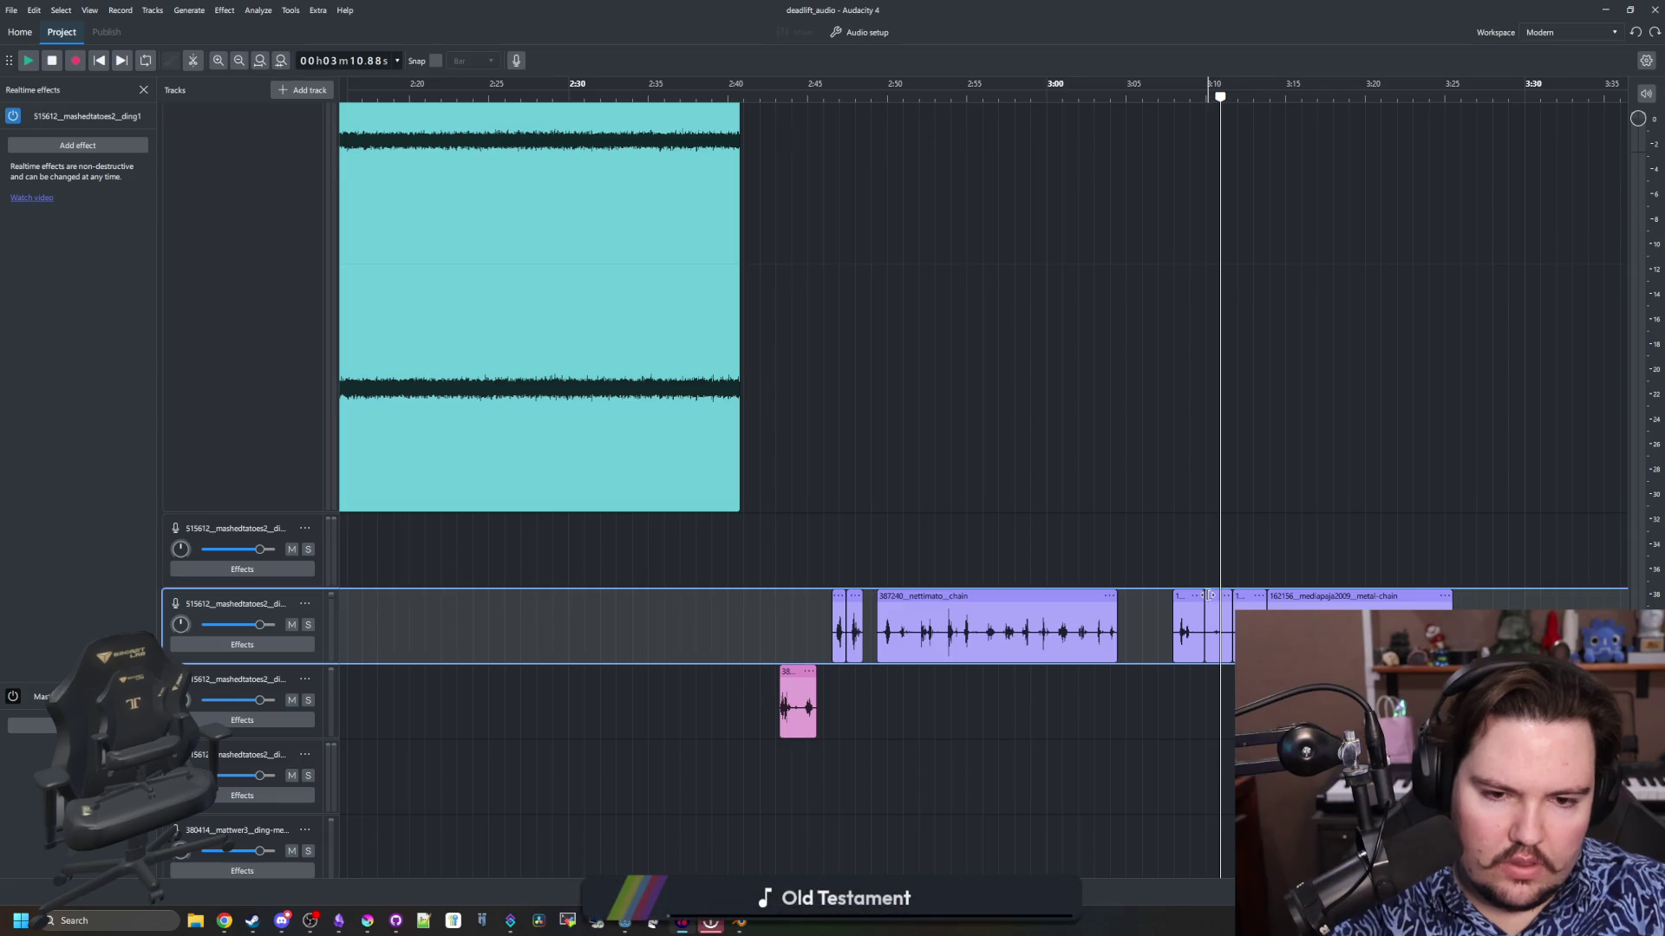
{"action": "key", "text": "Delete"}
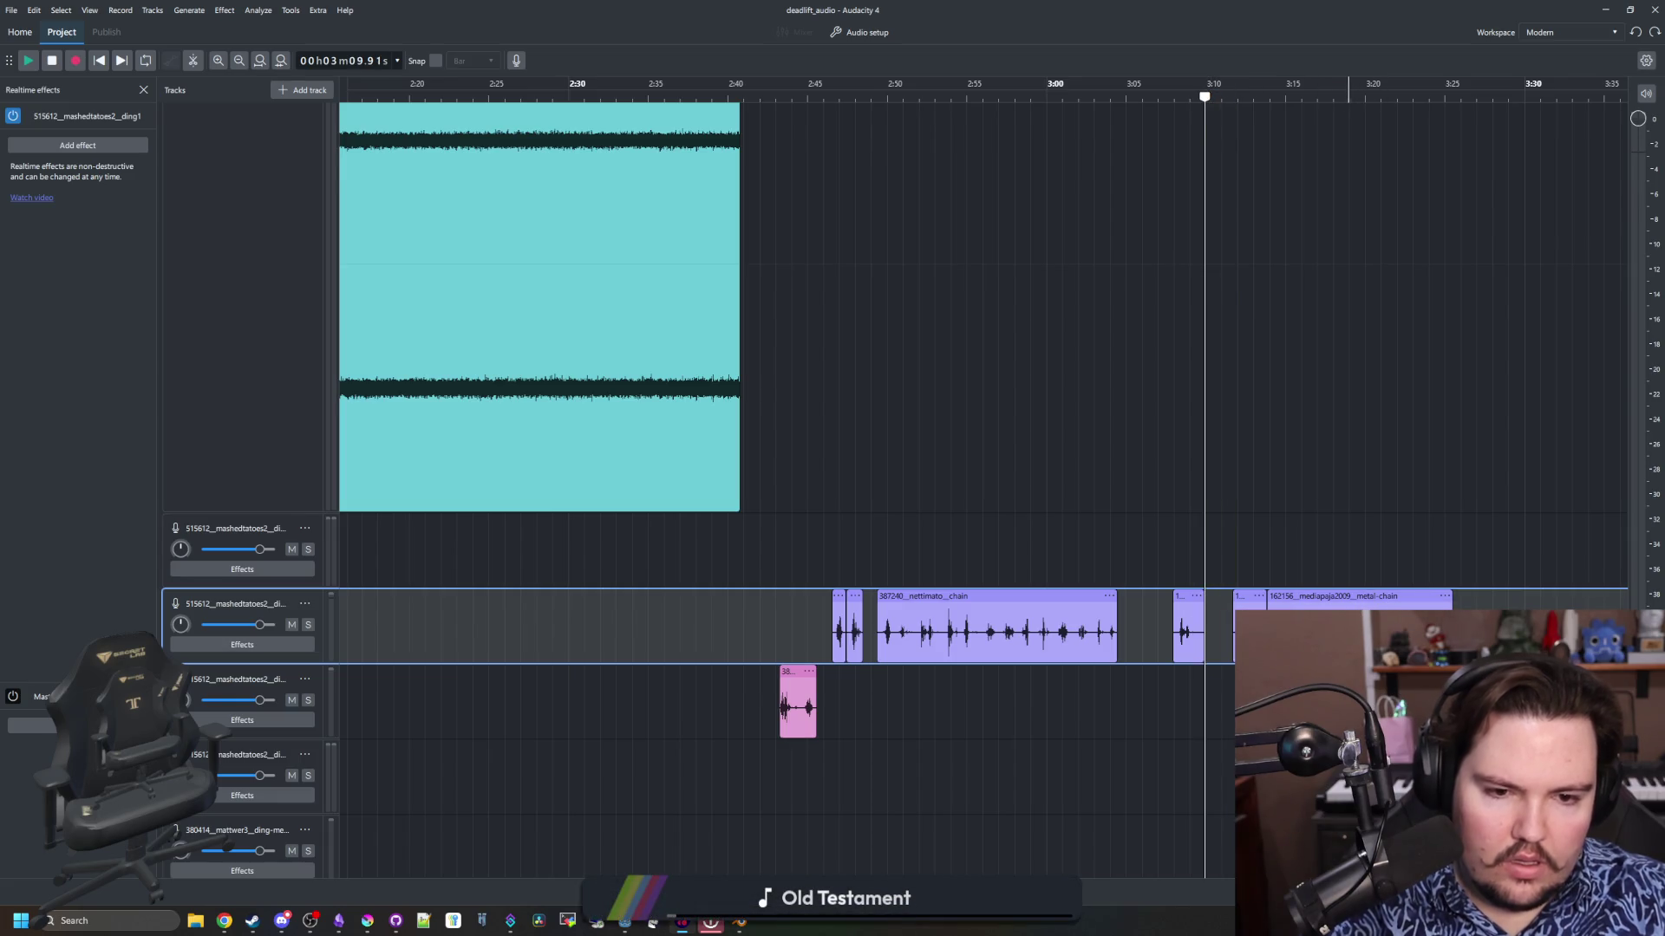
Split the 162156 clip at 3:18.56, 3:20.11 and 3:15.74, checking by playback
{"action": "left_click", "coordinate": [1349, 90]}
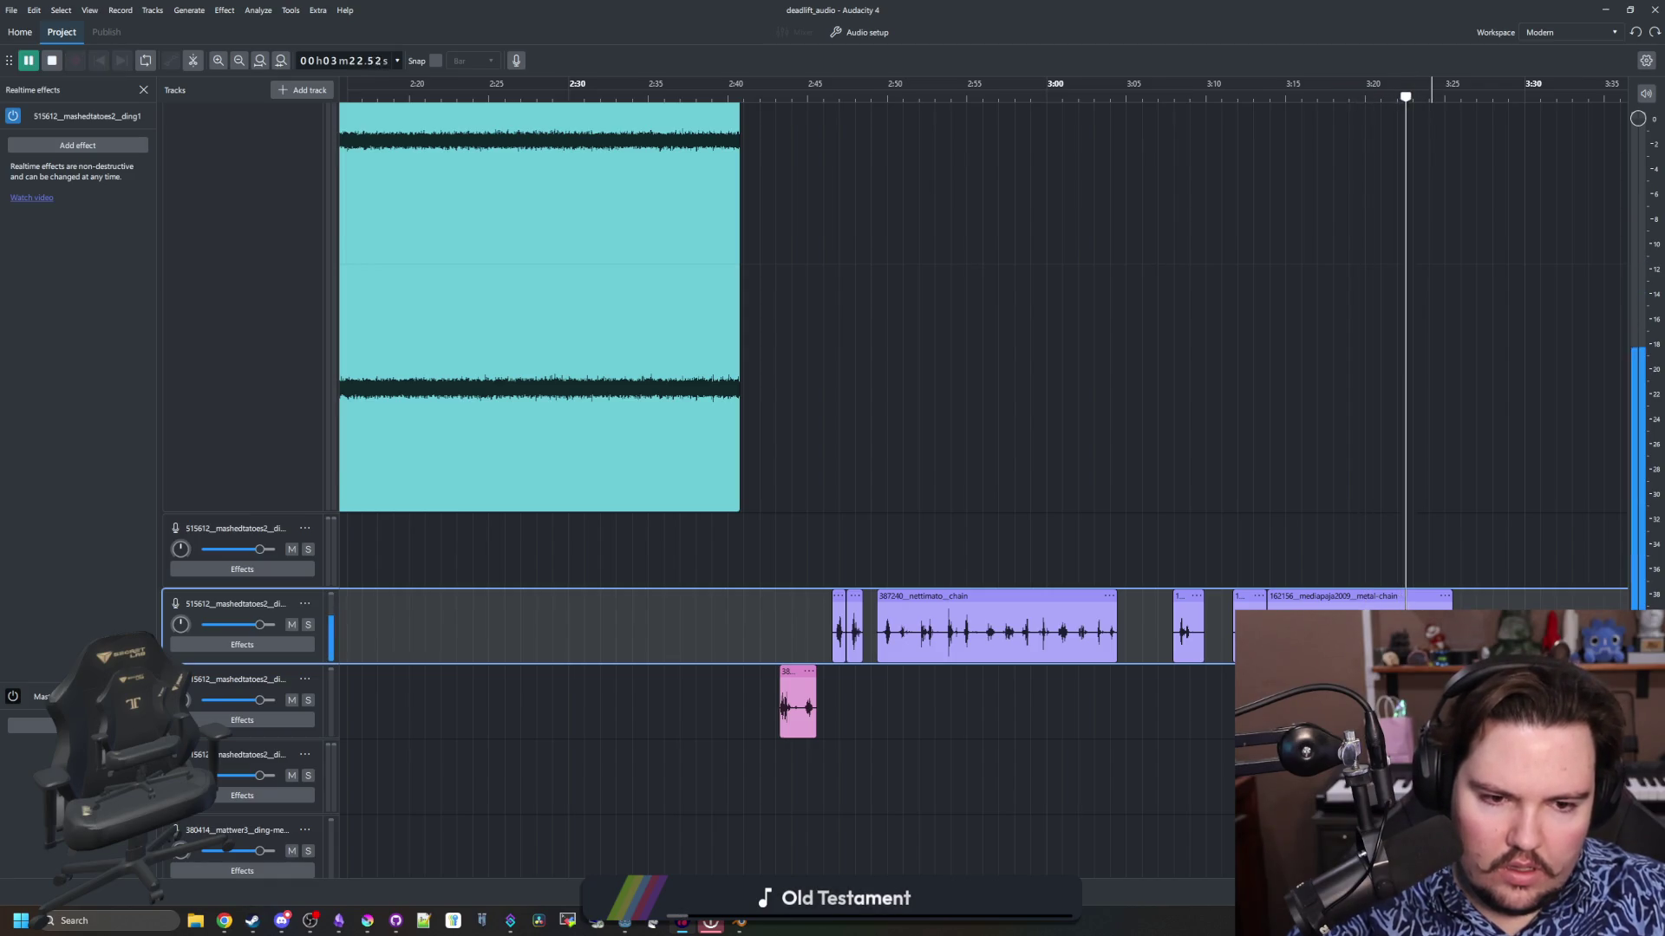
{"action": "key", "text": "space"}
{"action": "key", "text": "ctrl+i"}
{"action": "left_click", "coordinate": [1367, 94]}
{"action": "key", "text": "ctrl+i"}
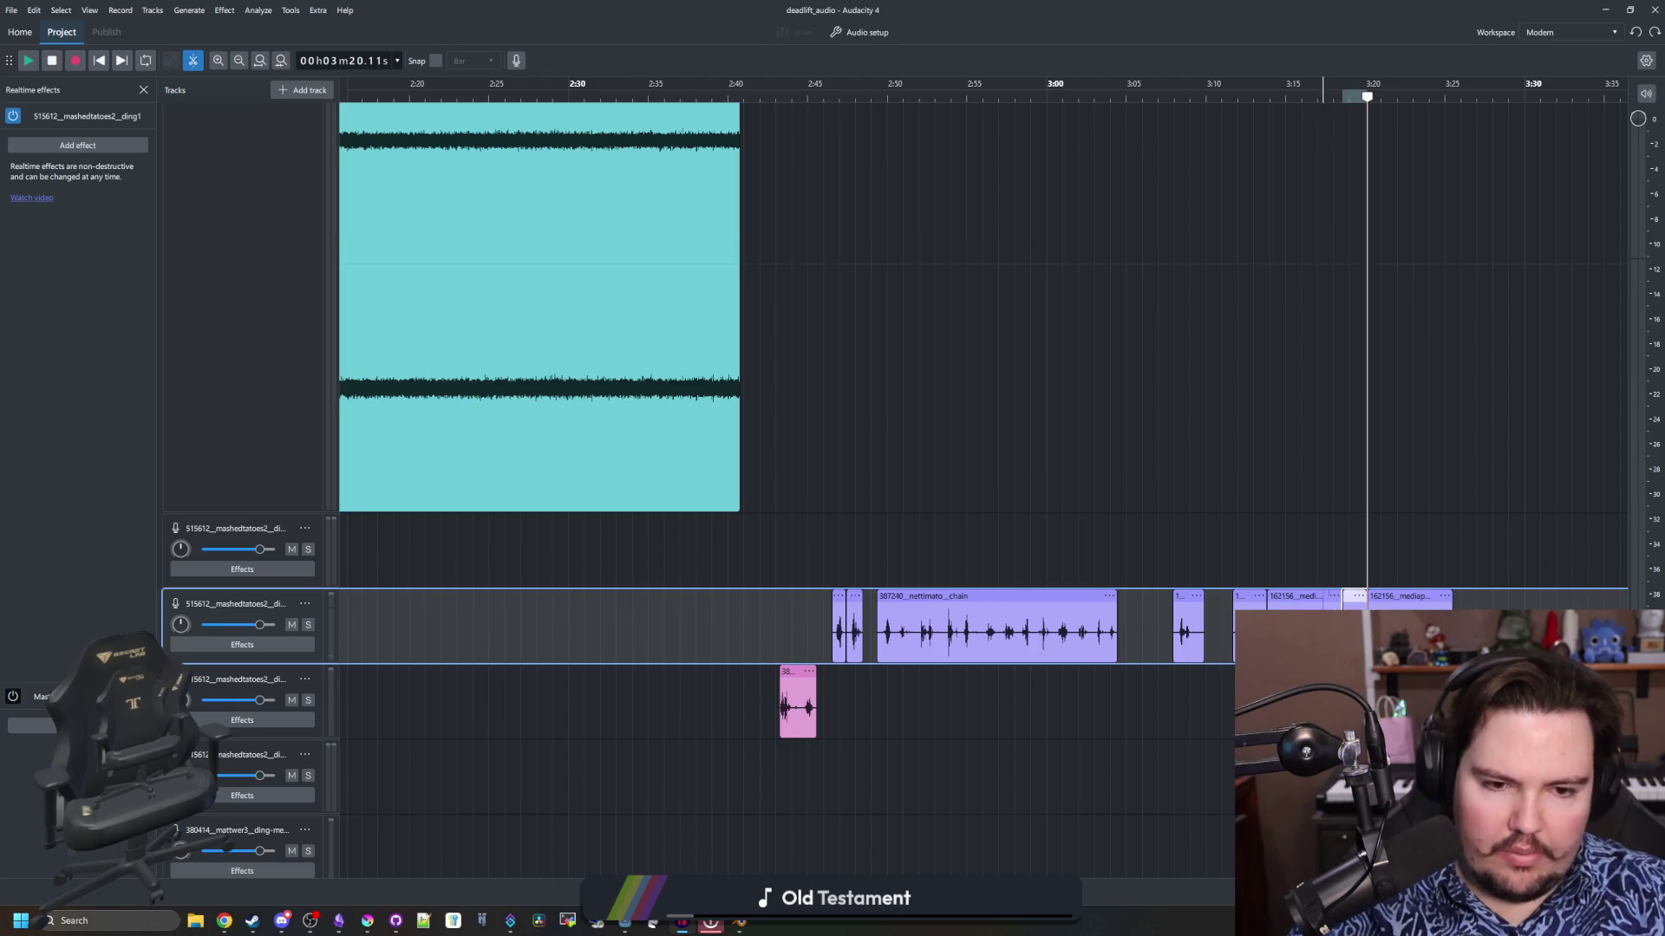
{"action": "left_click", "coordinate": [1300, 600]}
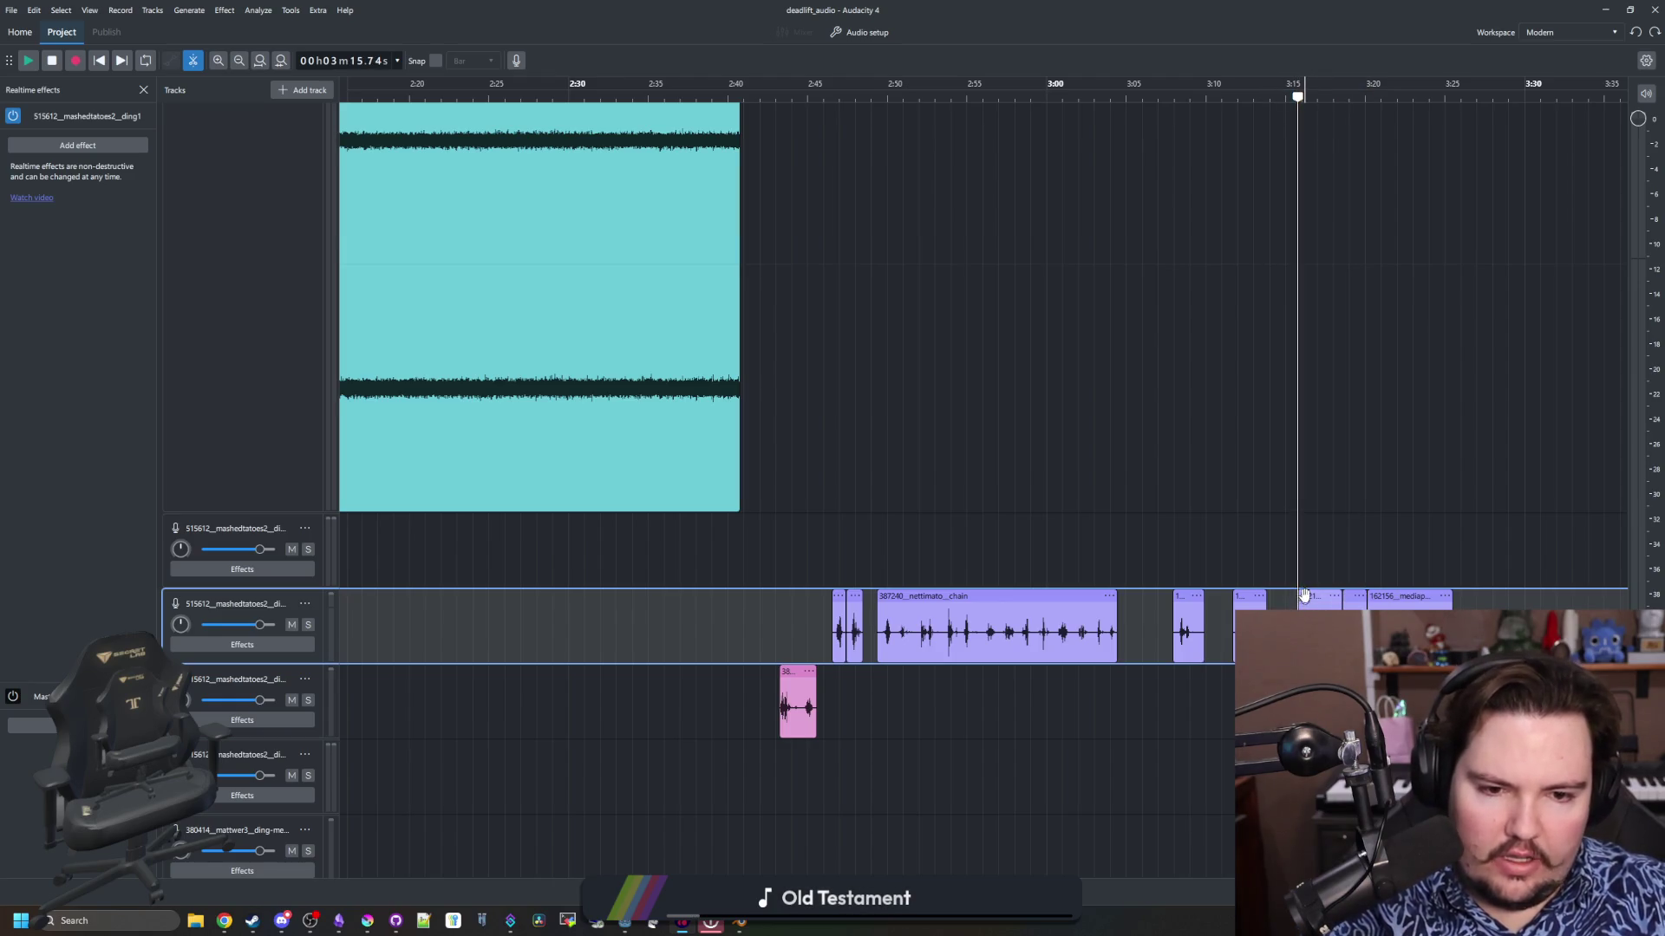
Split the clip at 3:23.74 and slide the two short chain pieces slightly earlier
{"action": "left_click", "coordinate": [1424, 600]}
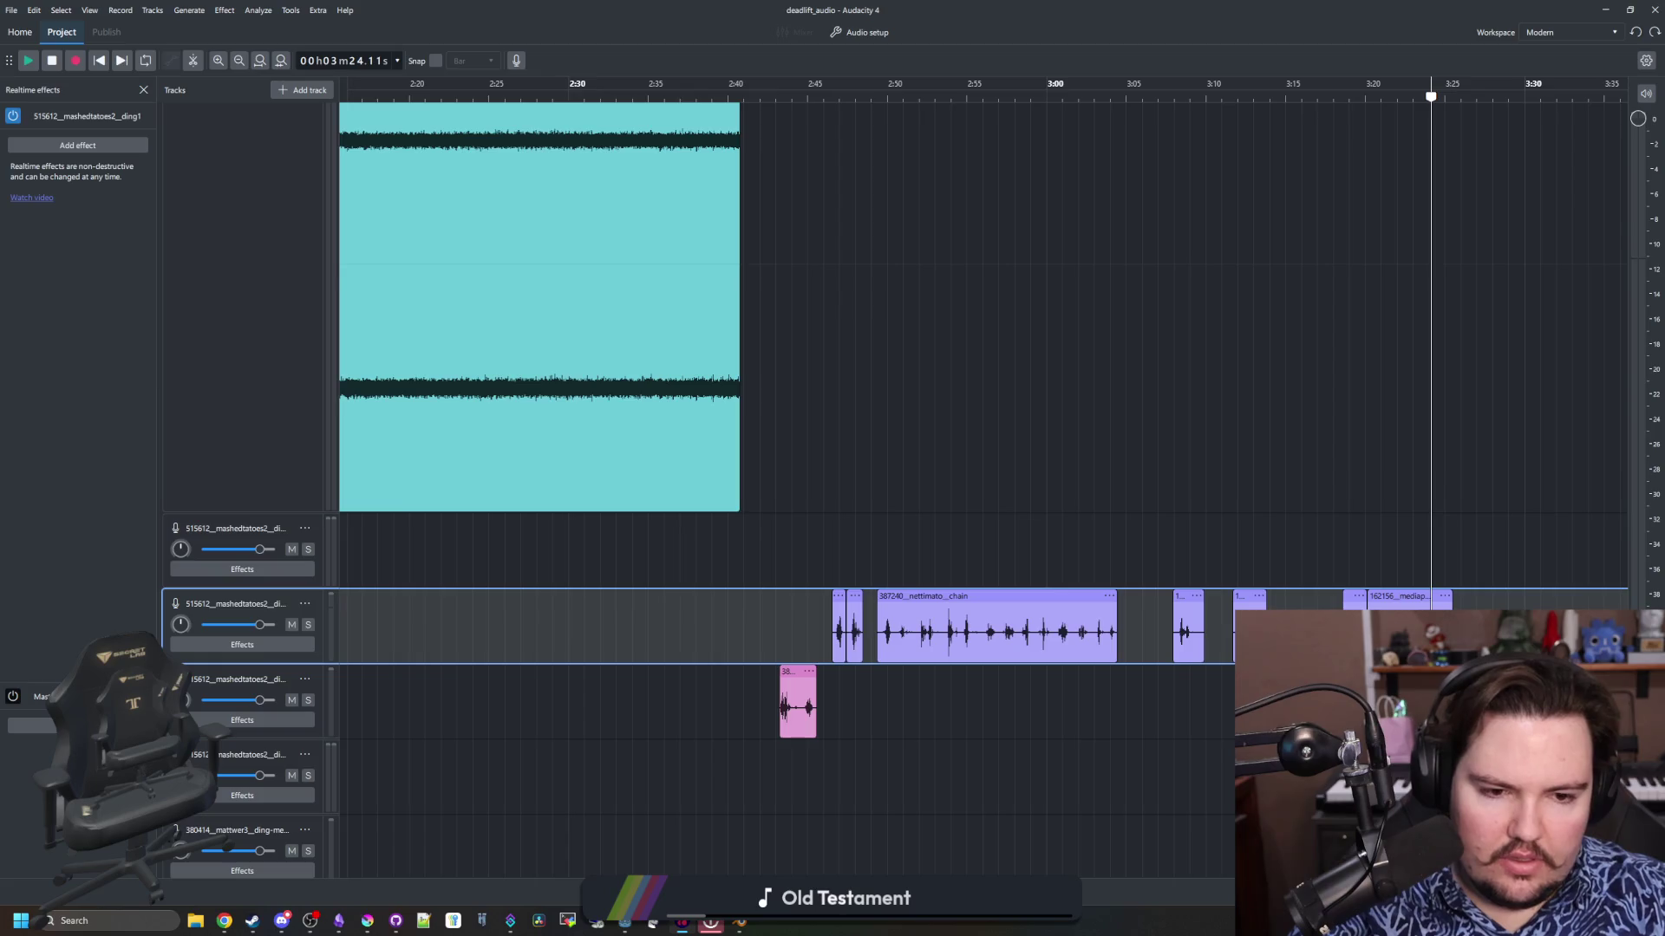
{"action": "key", "text": "space"}
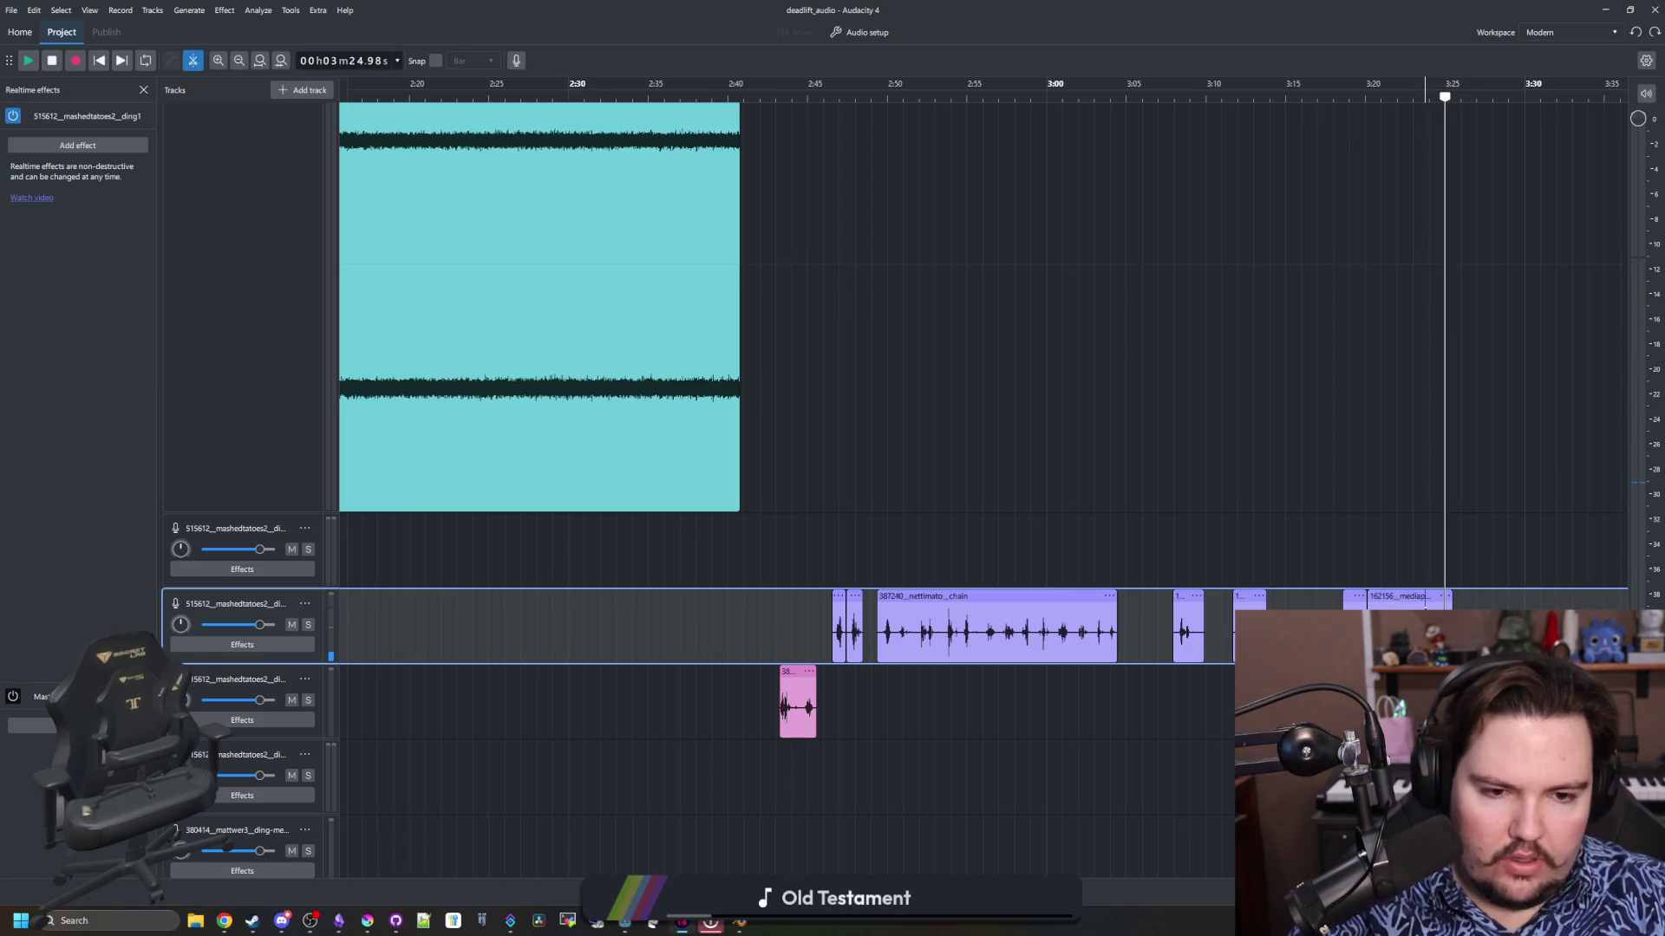
{"action": "key", "text": "space"}
{"action": "key", "text": "ctrl+i"}
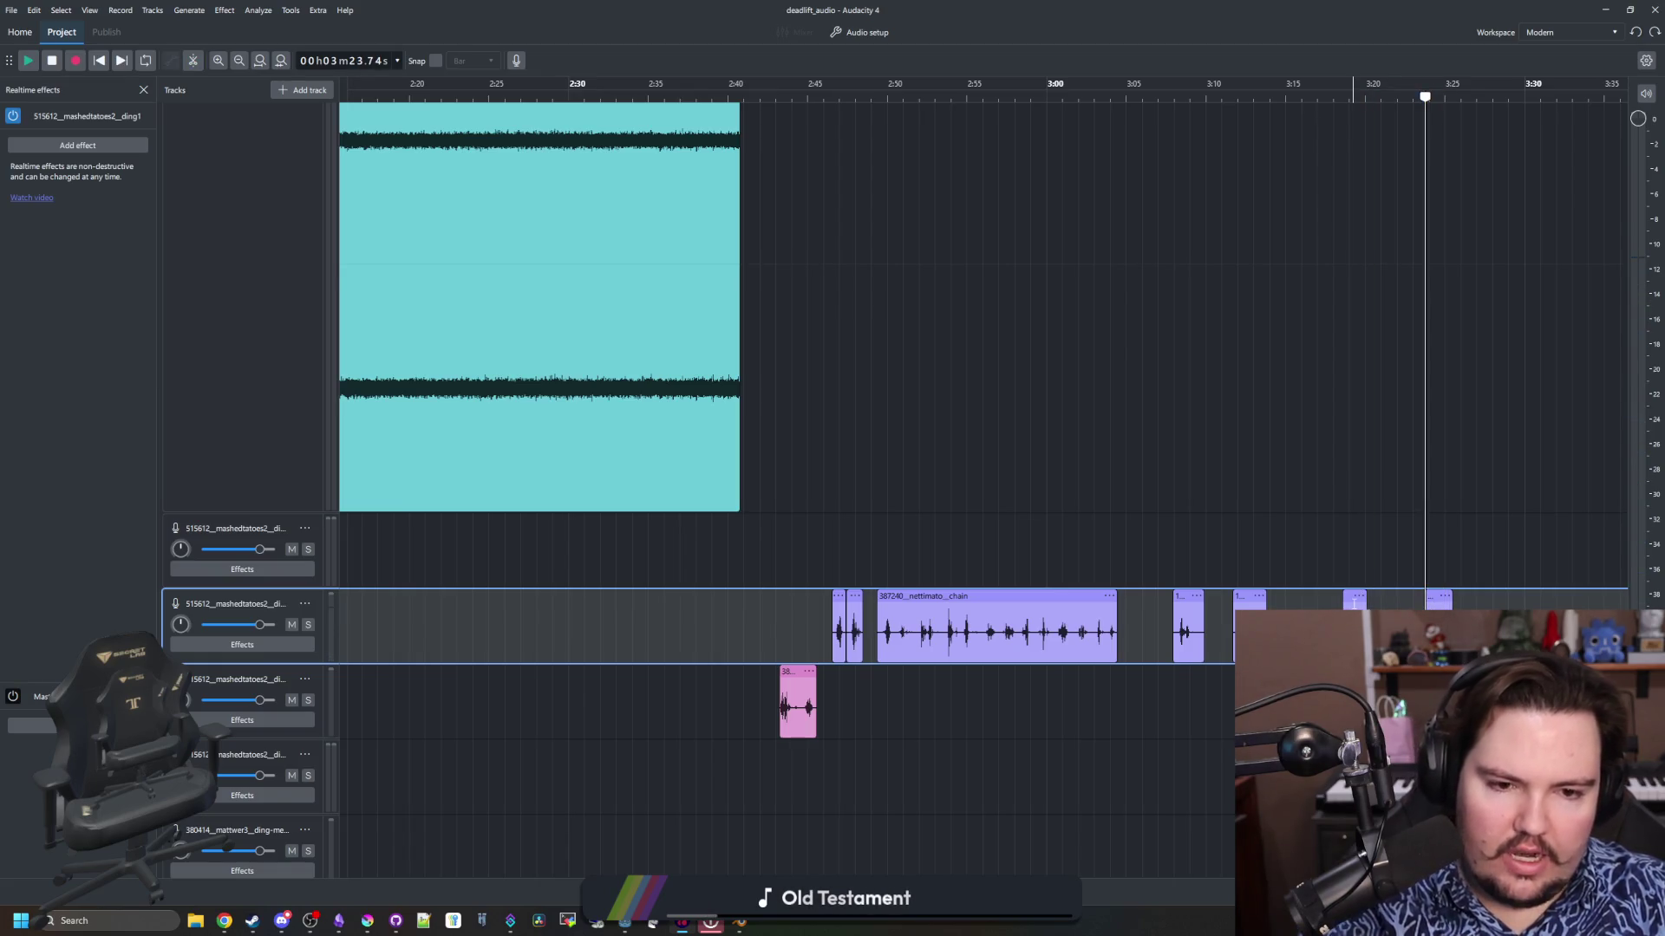
{"action": "left_click_drag", "start_coordinate": [1350, 599], "coordinate": [1311, 595]}
{"action": "left_click_drag", "start_coordinate": [1426, 595], "coordinate": [1374, 603]}
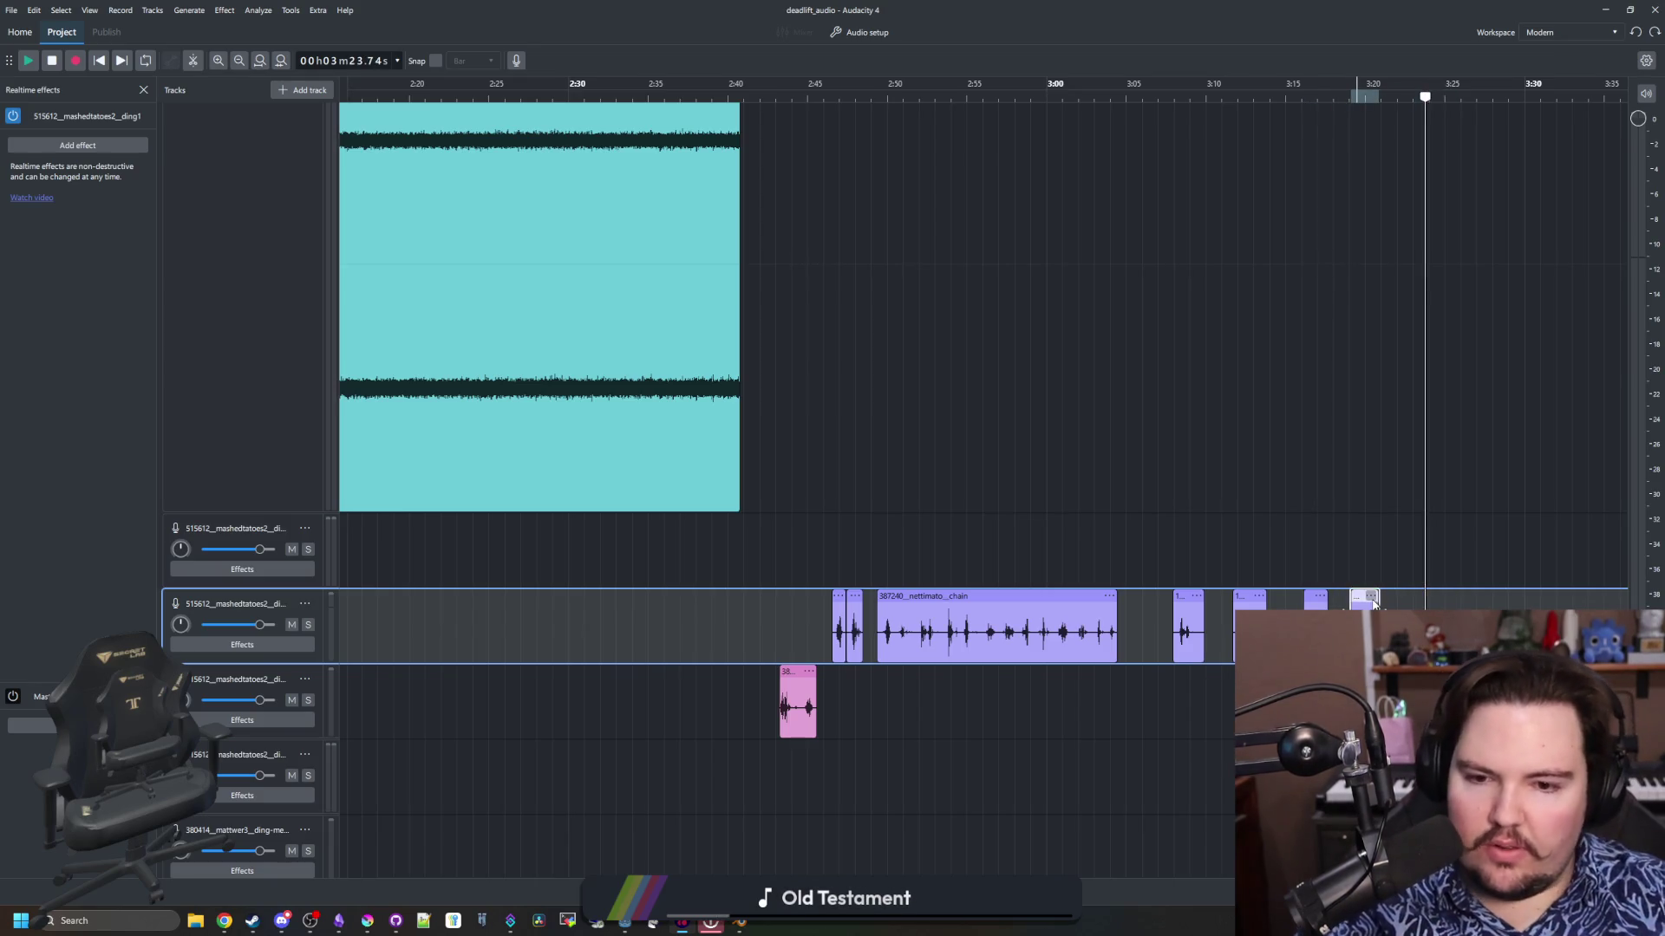
Split the long nettimato chain clip into short hits and delete the unwanted pieces around 3:00
{"action": "scroll", "coordinate": [1397, 598], "scroll_direction": "up", "scroll_amount": 2, "text": "ctrl"}
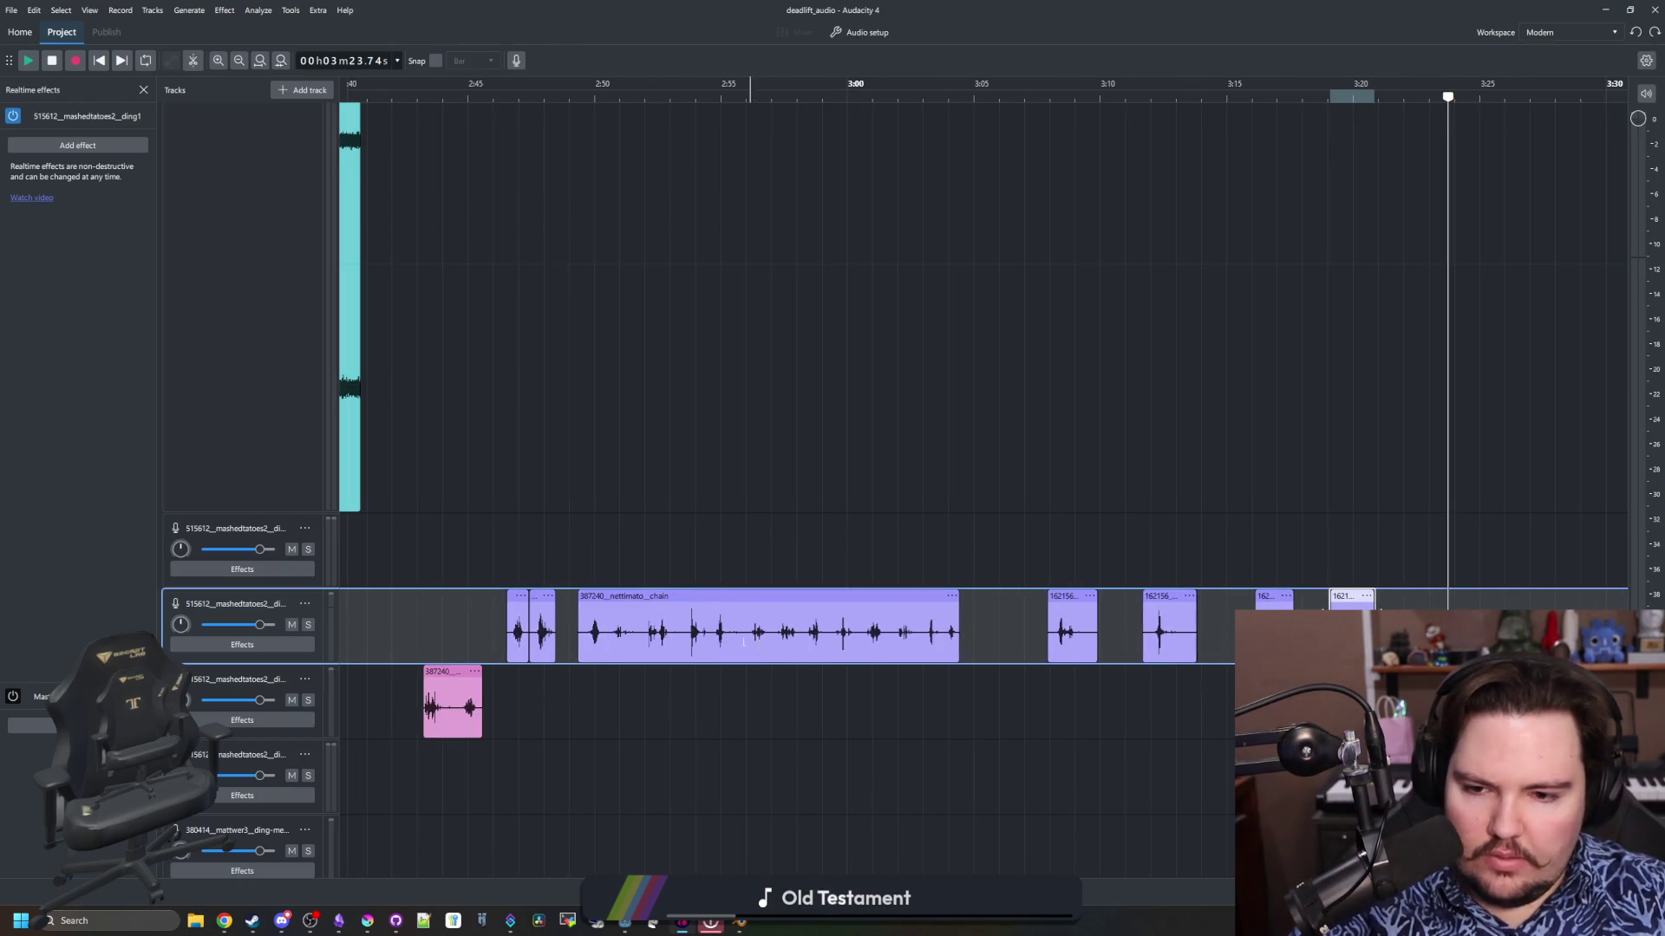
{"action": "left_click", "coordinate": [688, 634]}
{"action": "left_click", "coordinate": [711, 637]}
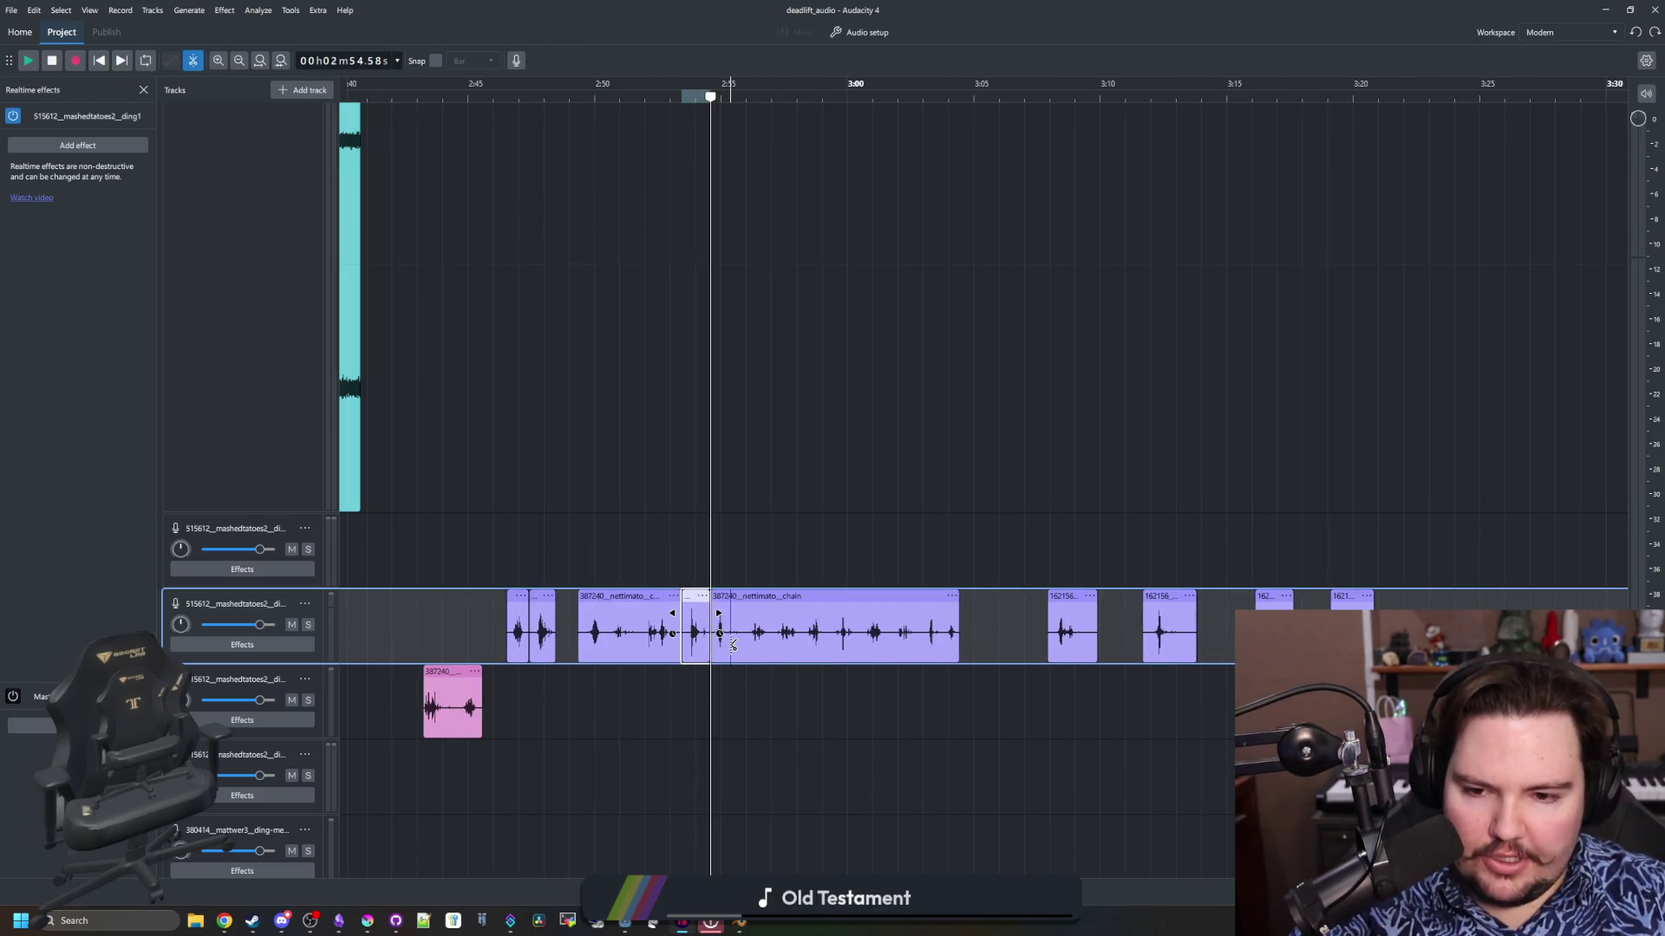
{"action": "left_click", "coordinate": [746, 640]}
{"action": "left_click", "coordinate": [638, 598]}
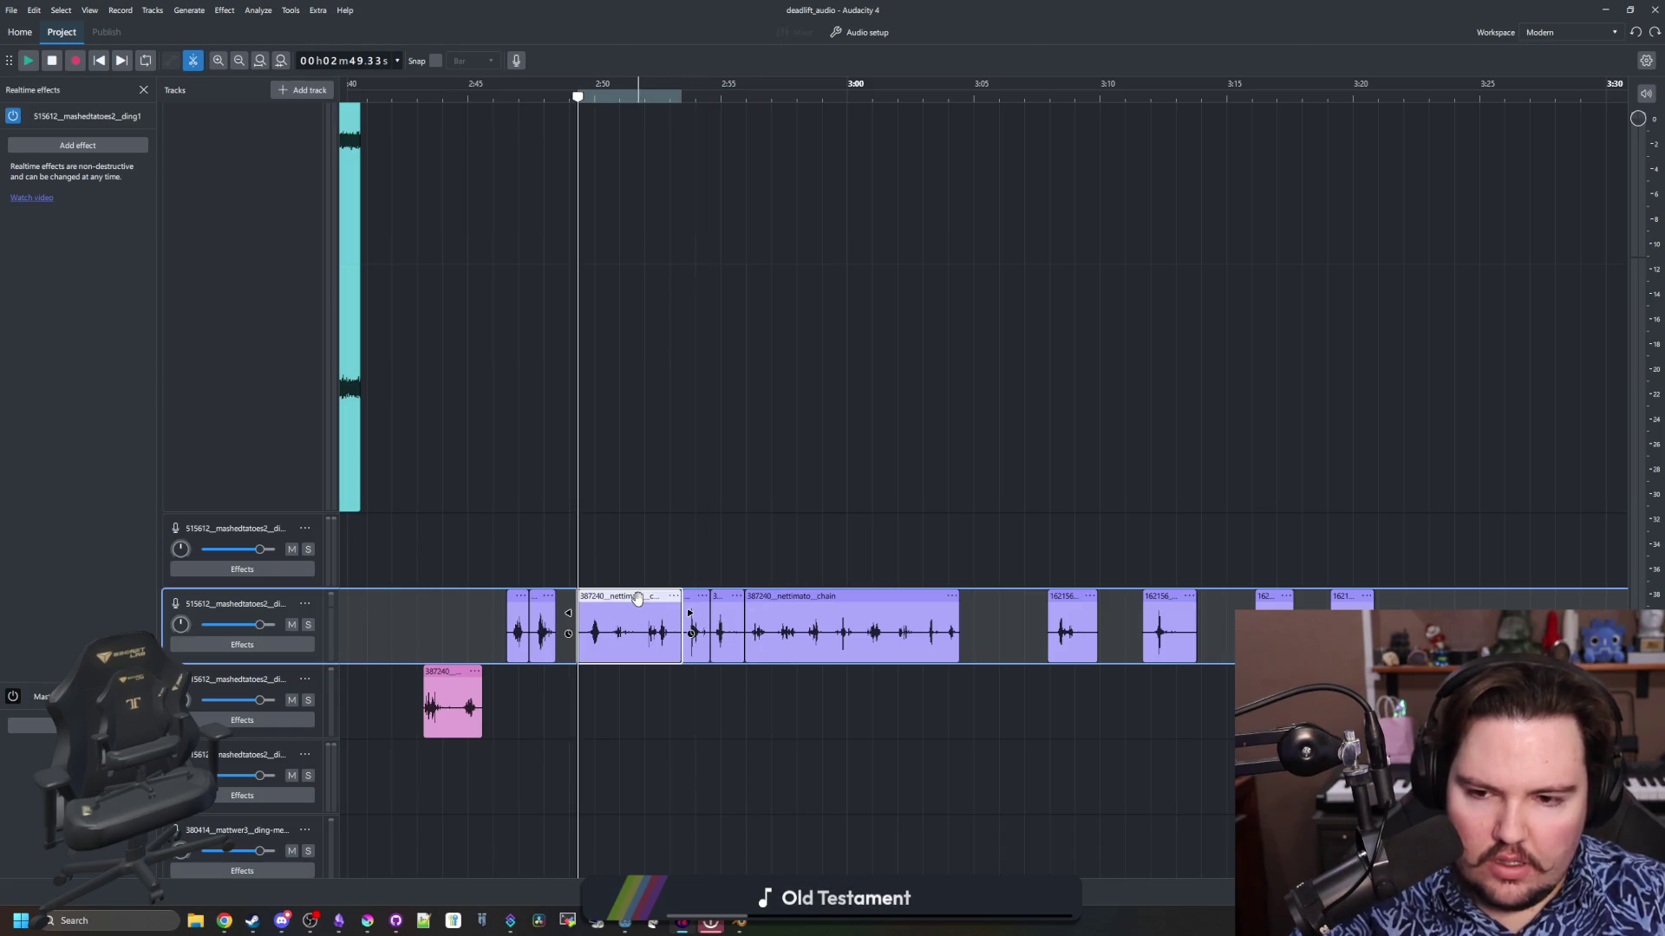
{"action": "key", "text": "Delete"}
{"action": "left_click", "coordinate": [843, 607]}
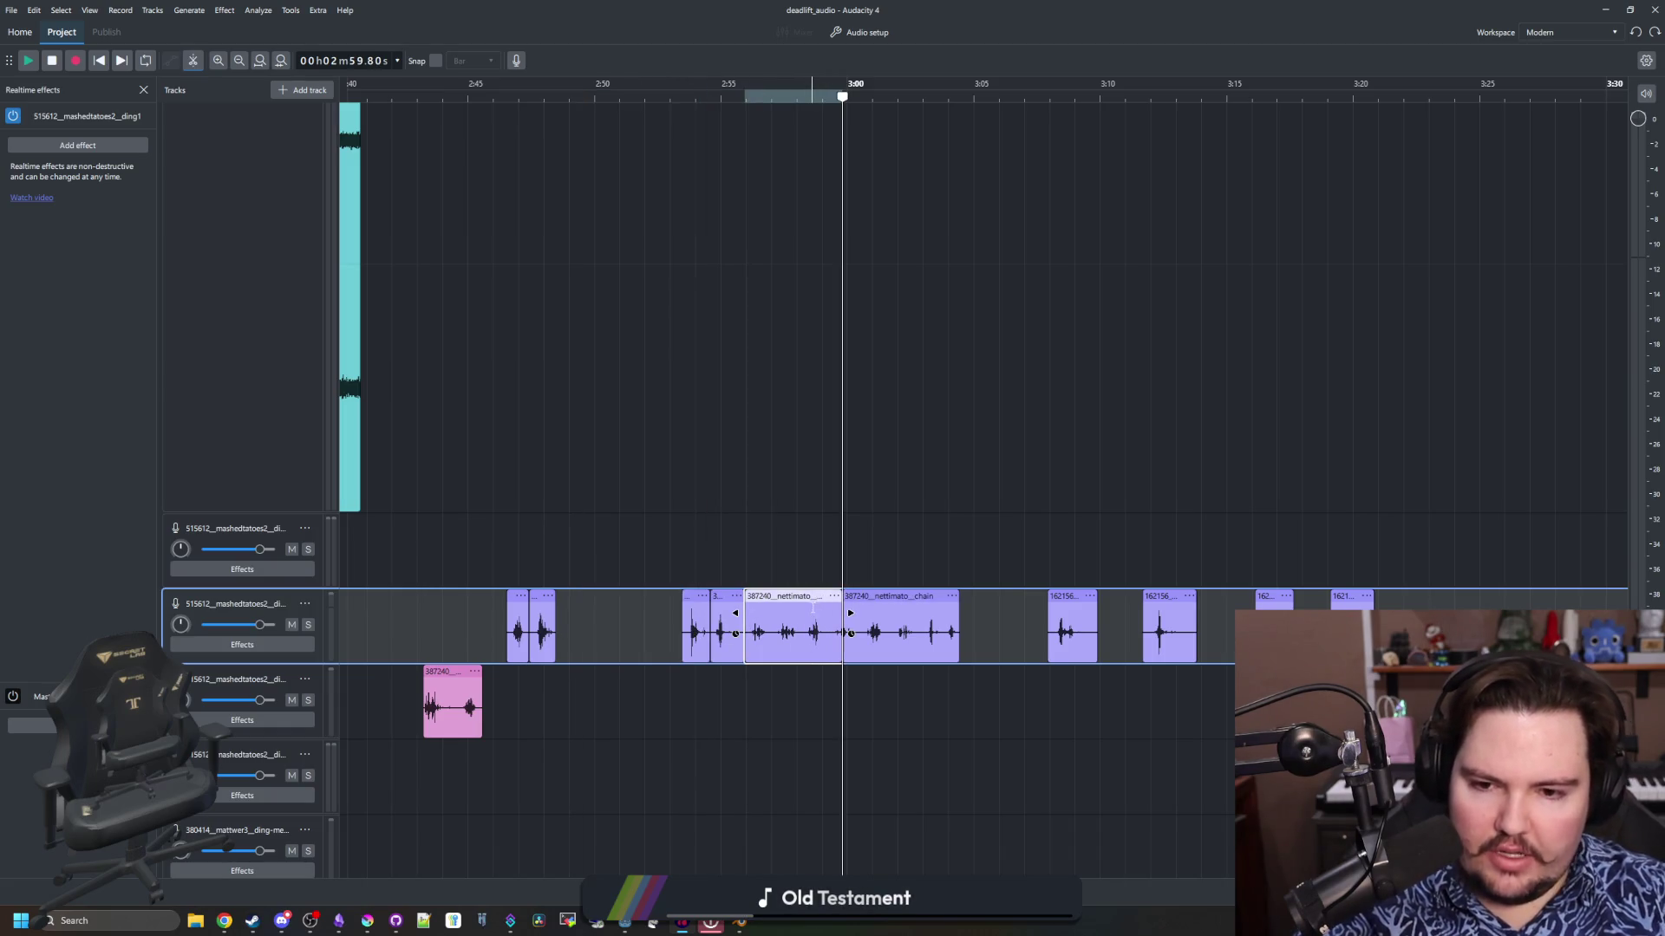
{"action": "key", "text": "Delete"}
{"action": "left_click", "coordinate": [893, 597]}
{"action": "key", "text": "Delete"}
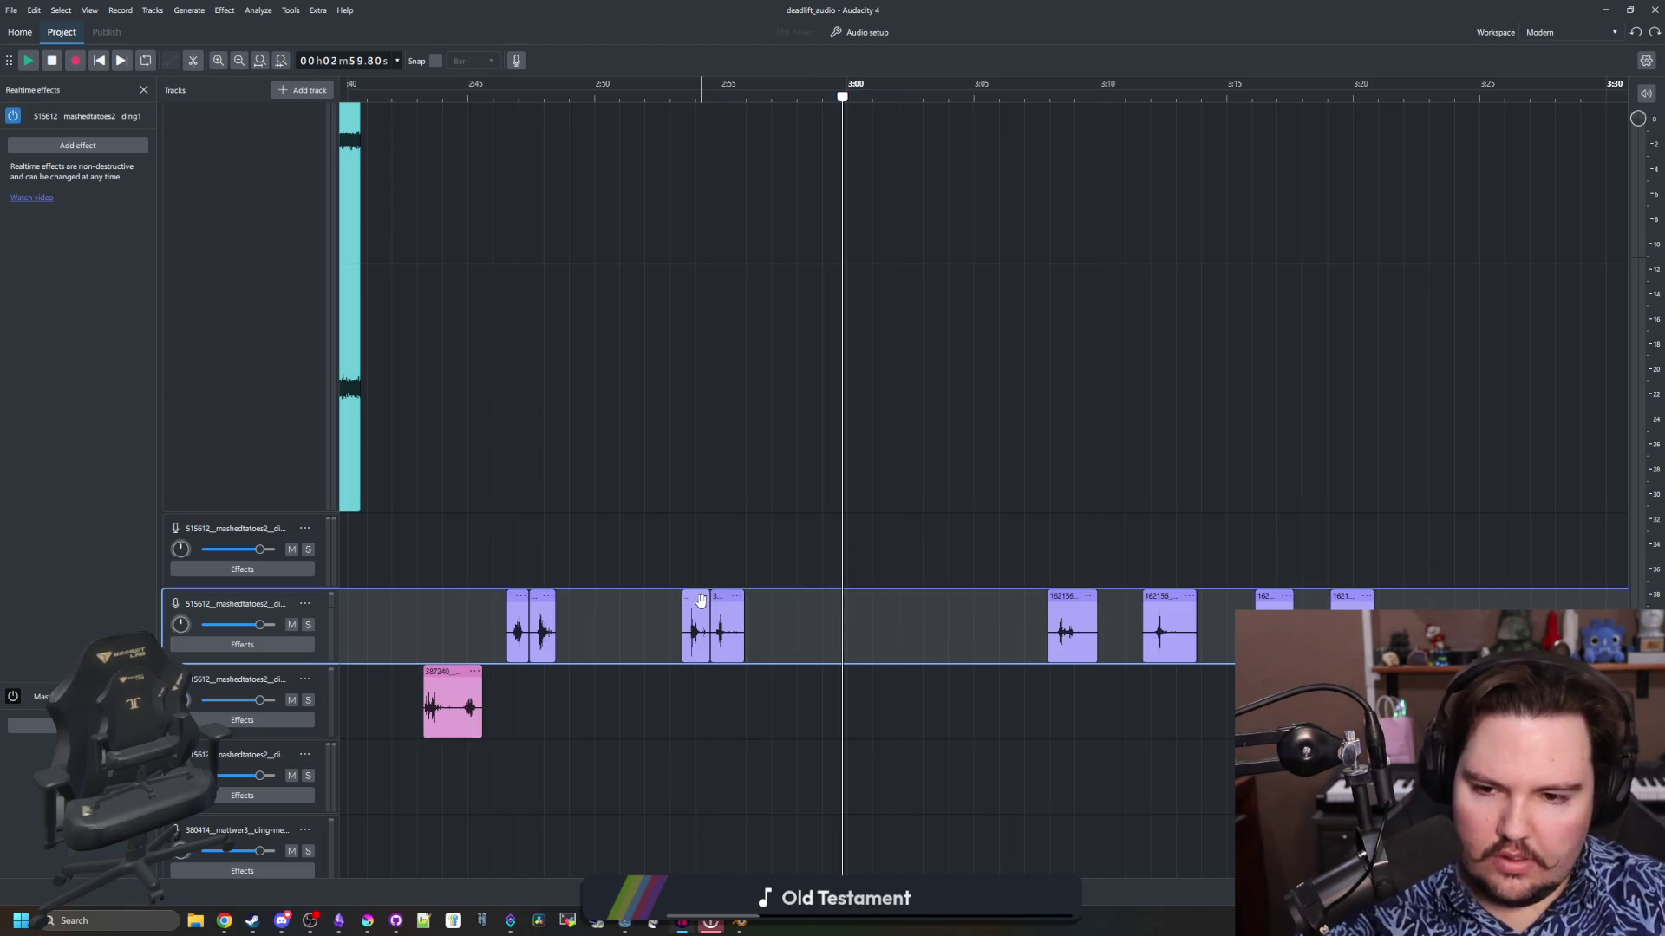
Rearrange the short chain hits, putting one on the third track, and audition from about 2:49.5
{"action": "left_click_drag", "start_coordinate": [700, 600], "coordinate": [652, 598]}
{"action": "mouse_move", "coordinate": [540, 598]}
{"action": "left_mouse_down"}
{"action": "mouse_move", "coordinate": [611, 597]}
{"action": "mouse_move", "coordinate": [610, 518]}
{"action": "left_mouse_up"}
{"action": "left_click_drag", "start_coordinate": [643, 598], "coordinate": [619, 681]}
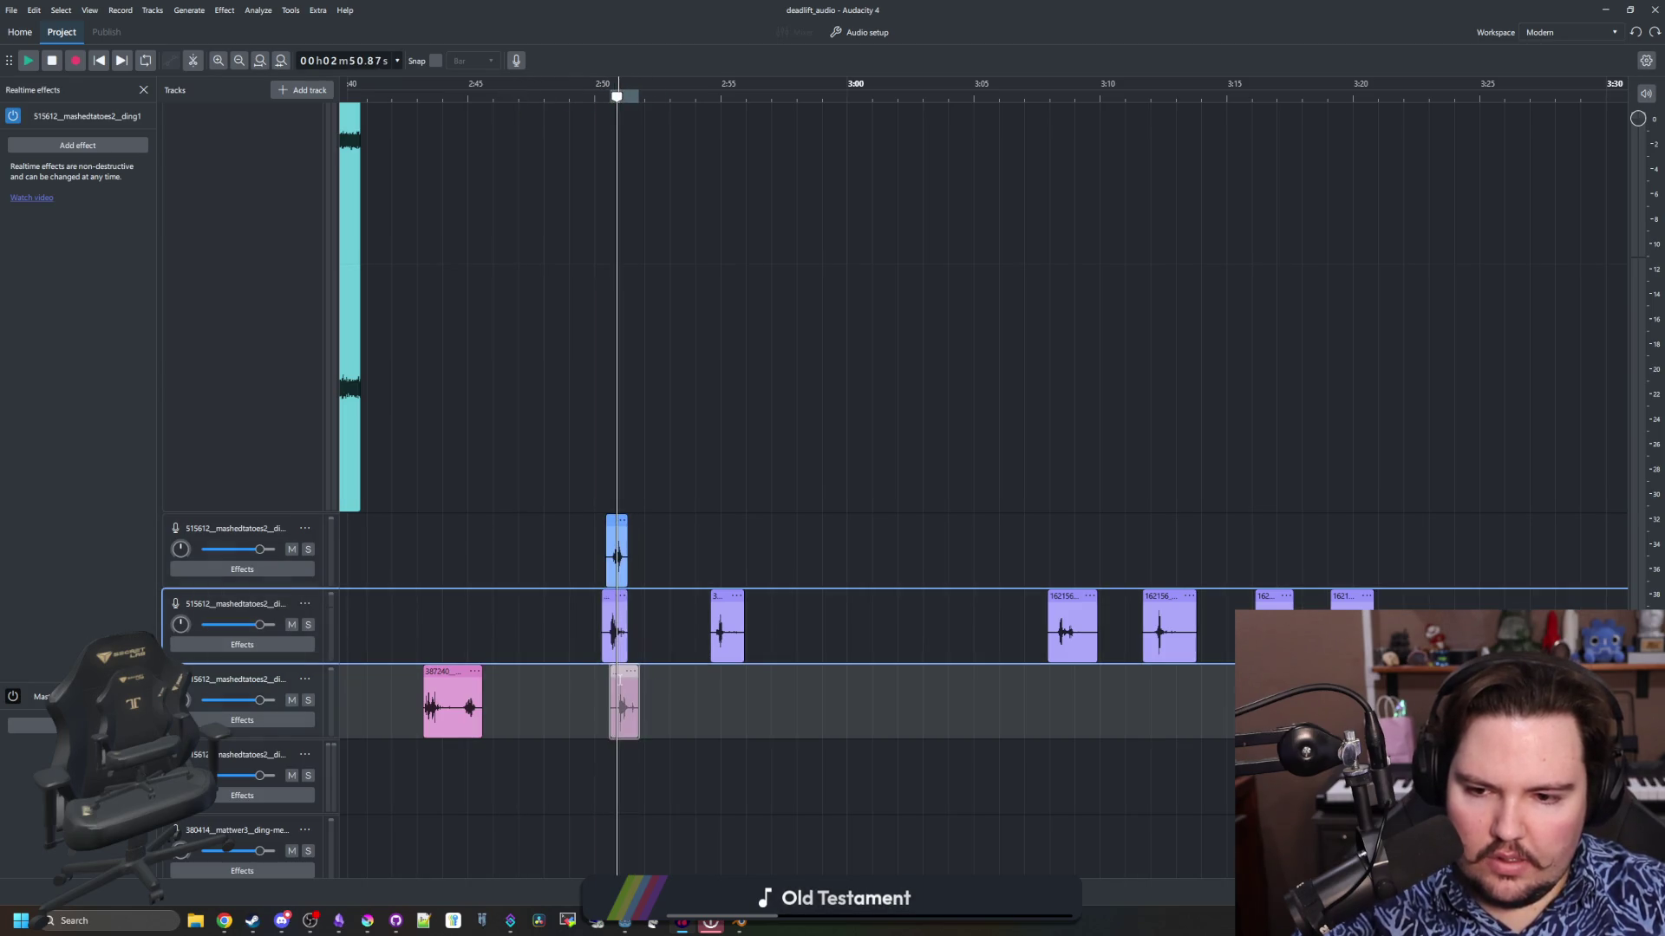
{"action": "left_click", "coordinate": [558, 110]}
{"action": "key", "text": "space"}
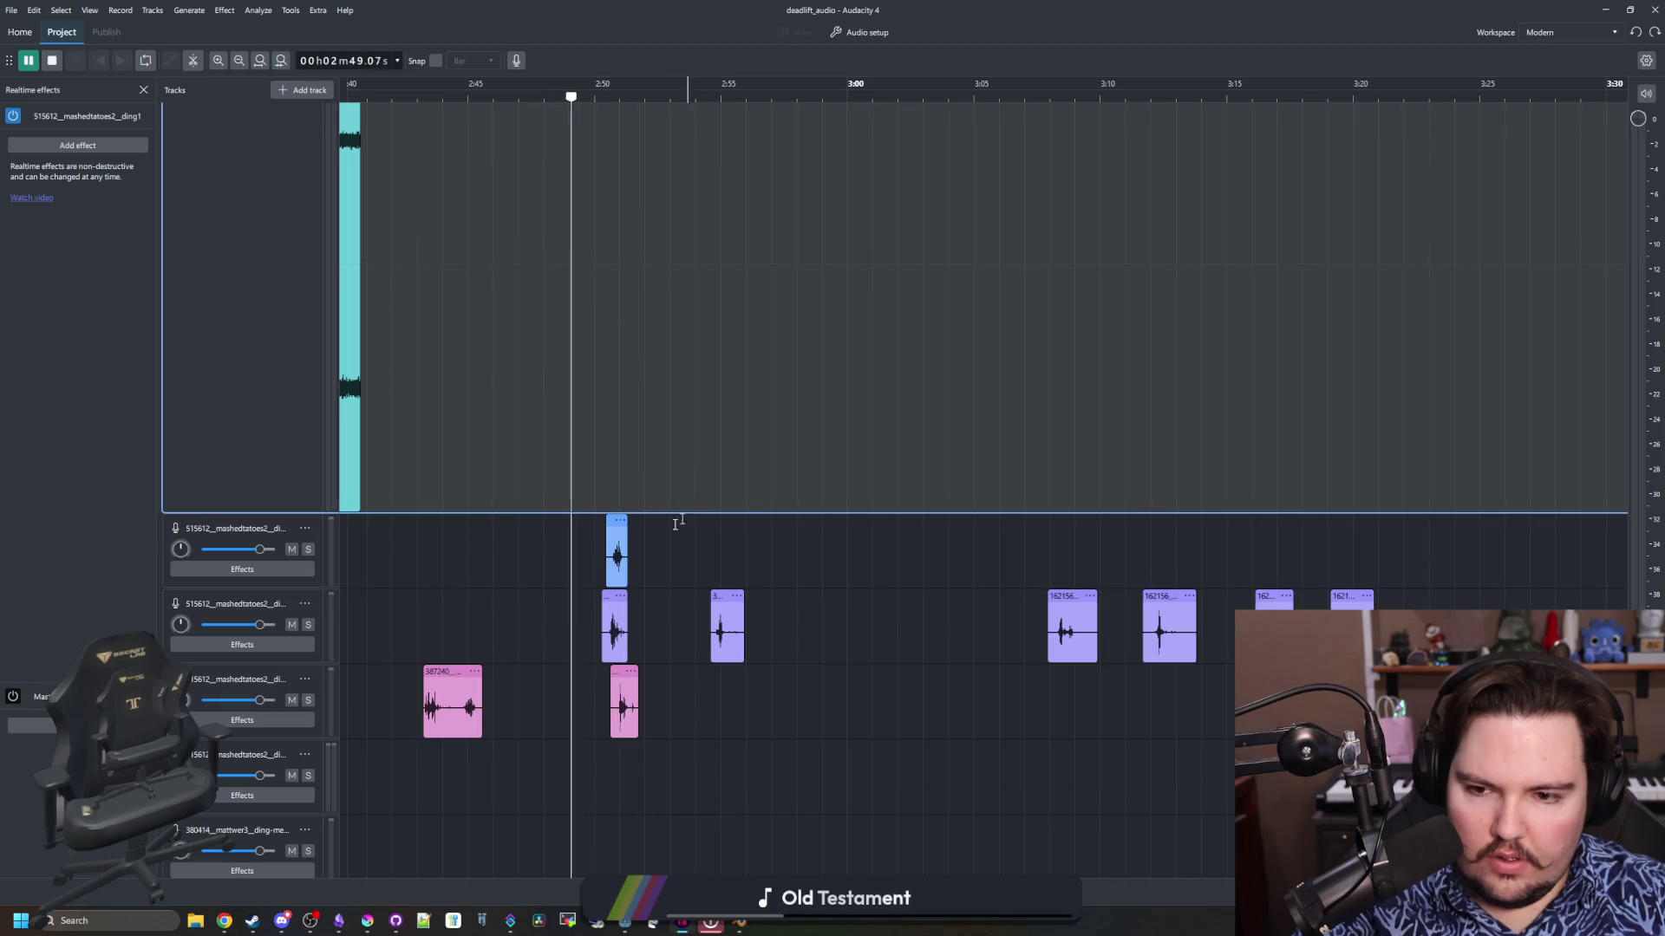
{"action": "key", "text": "space"}
Move the pink chain clip onto track four near 2:50 and audition the 2:49–3:04 range
{"action": "left_click", "coordinate": [617, 669]}
{"action": "mouse_move", "coordinate": [448, 673]}
{"action": "left_mouse_down"}
{"action": "mouse_move", "coordinate": [691, 754]}
{"action": "mouse_move", "coordinate": [646, 754]}
{"action": "left_mouse_up"}
{"action": "key", "text": "space"}
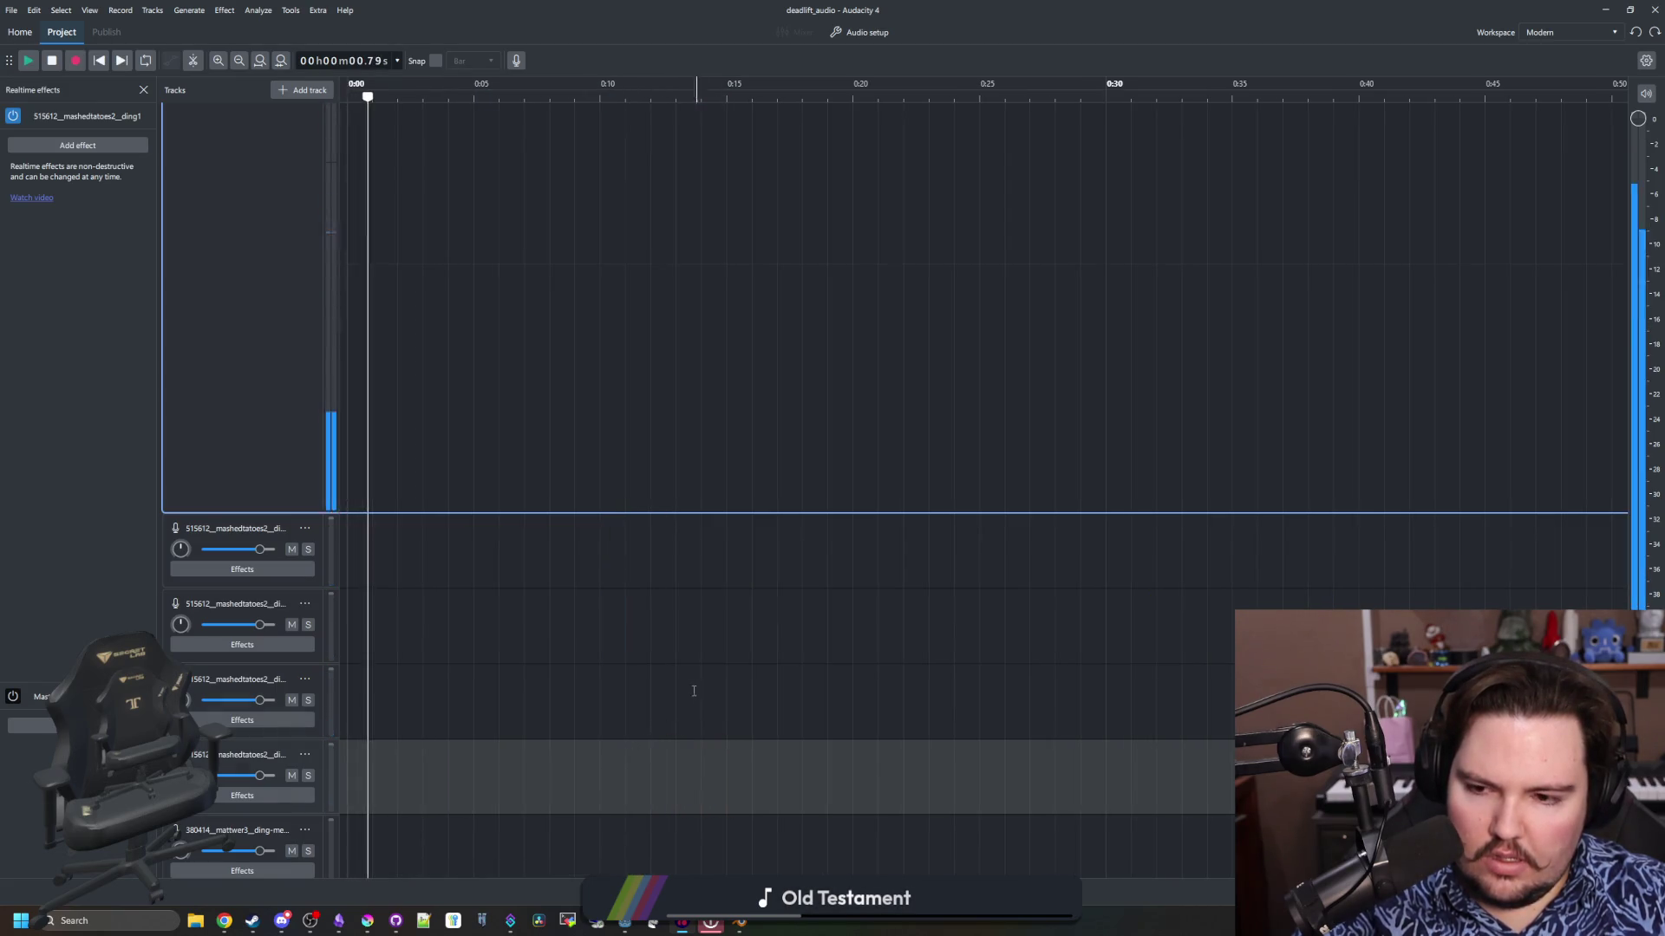
{"action": "scroll", "coordinate": [607, 651], "scroll_direction": "down", "scroll_amount": 3}
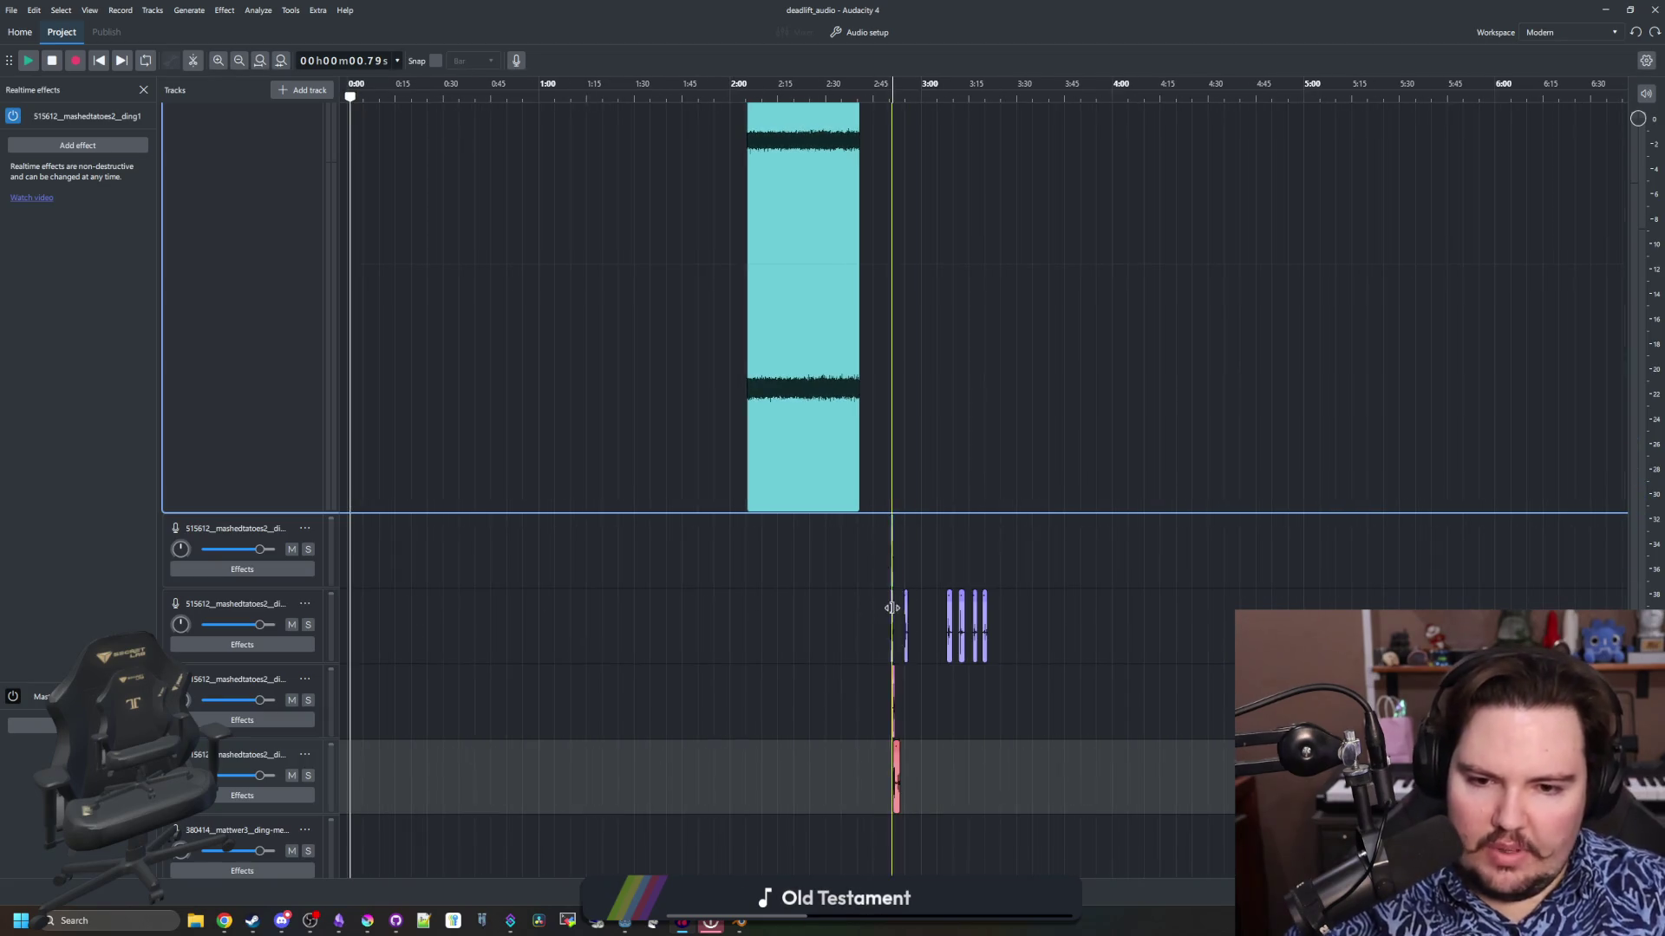
{"action": "scroll", "coordinate": [891, 608], "scroll_direction": "up", "scroll_amount": 5}
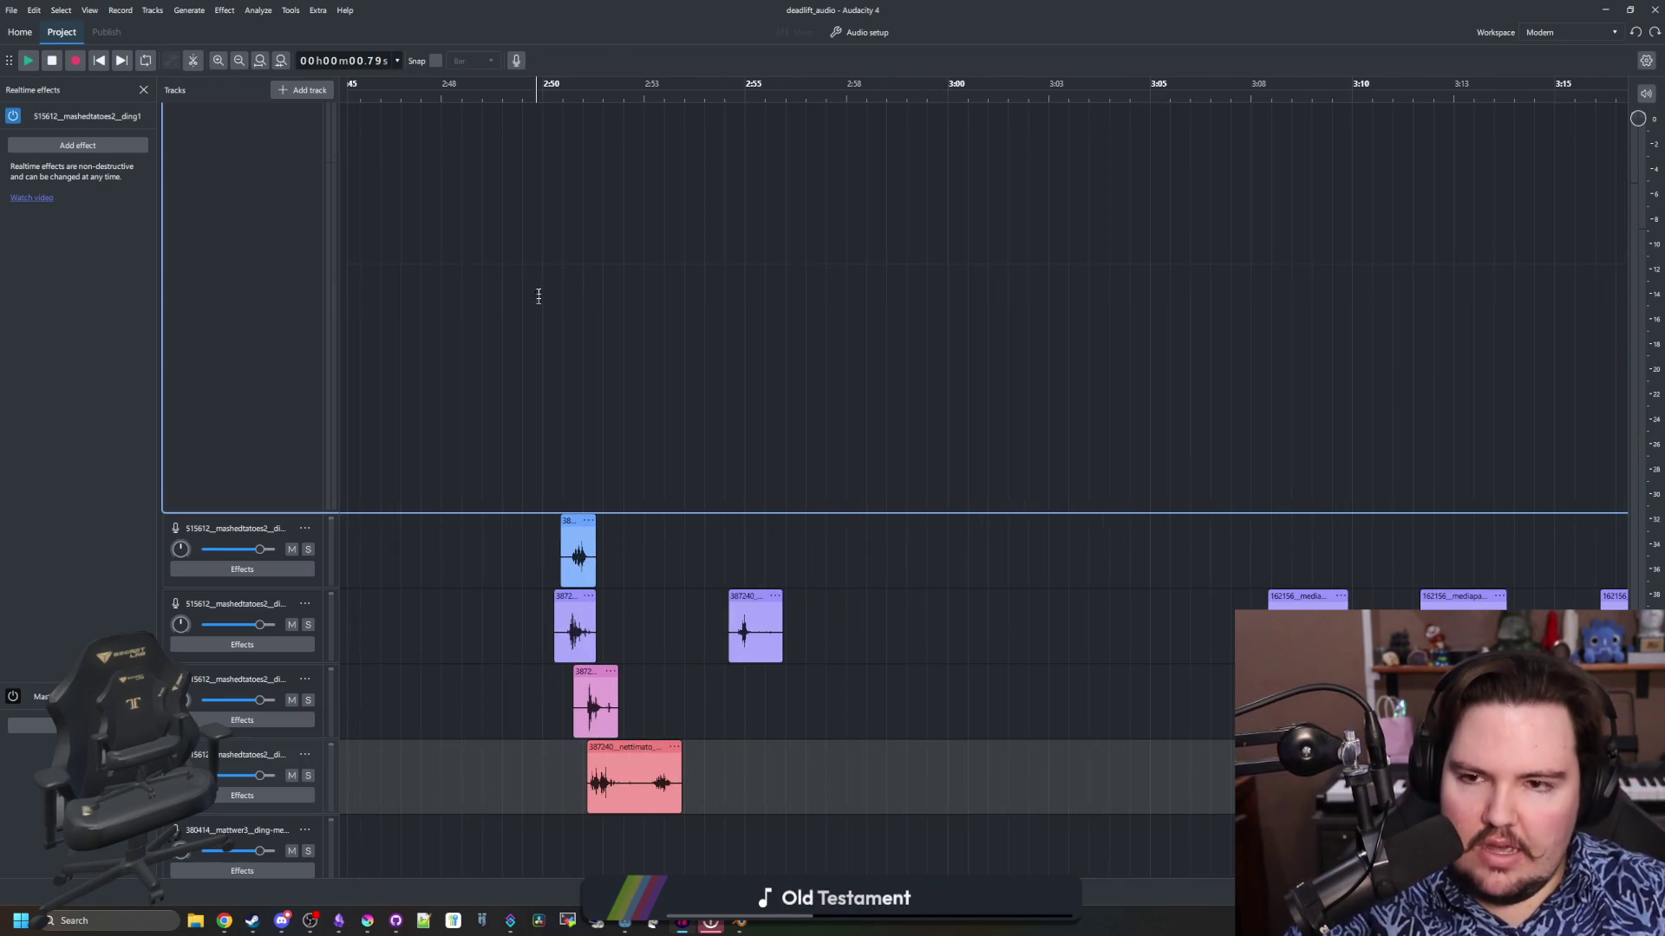
{"action": "mouse_move", "coordinate": [502, 295]}
{"action": "left_mouse_down"}
{"action": "mouse_move", "coordinate": [847, 231]}
{"action": "mouse_move", "coordinate": [1116, 260]}
{"action": "left_mouse_up"}
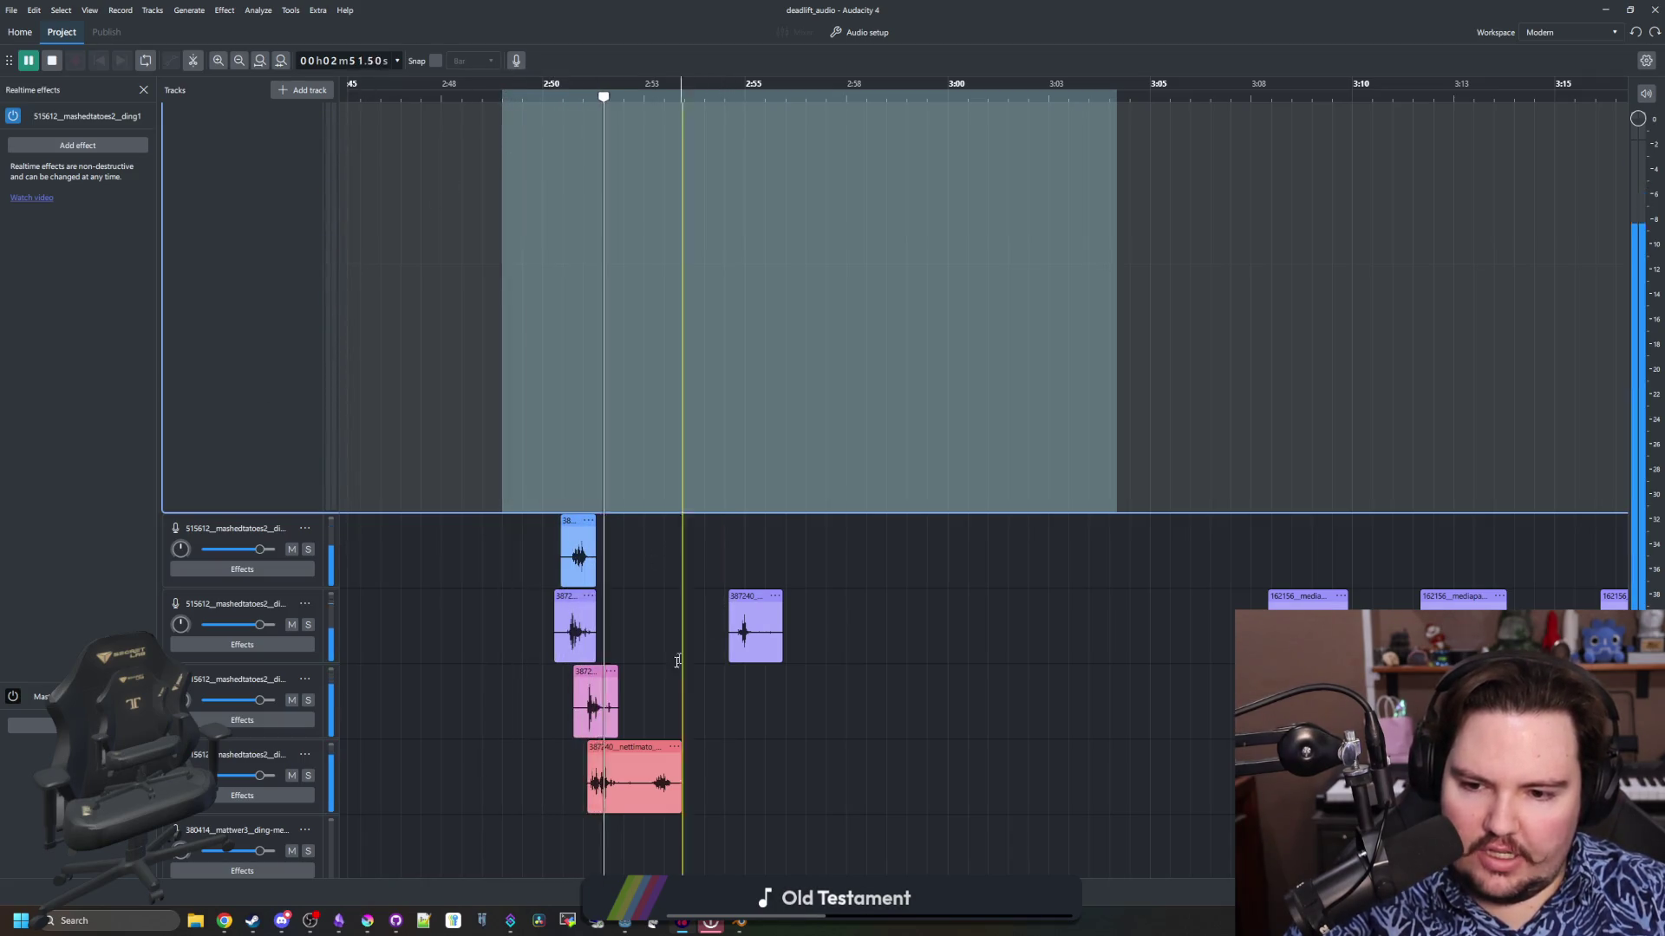
{"action": "key", "text": "space"}
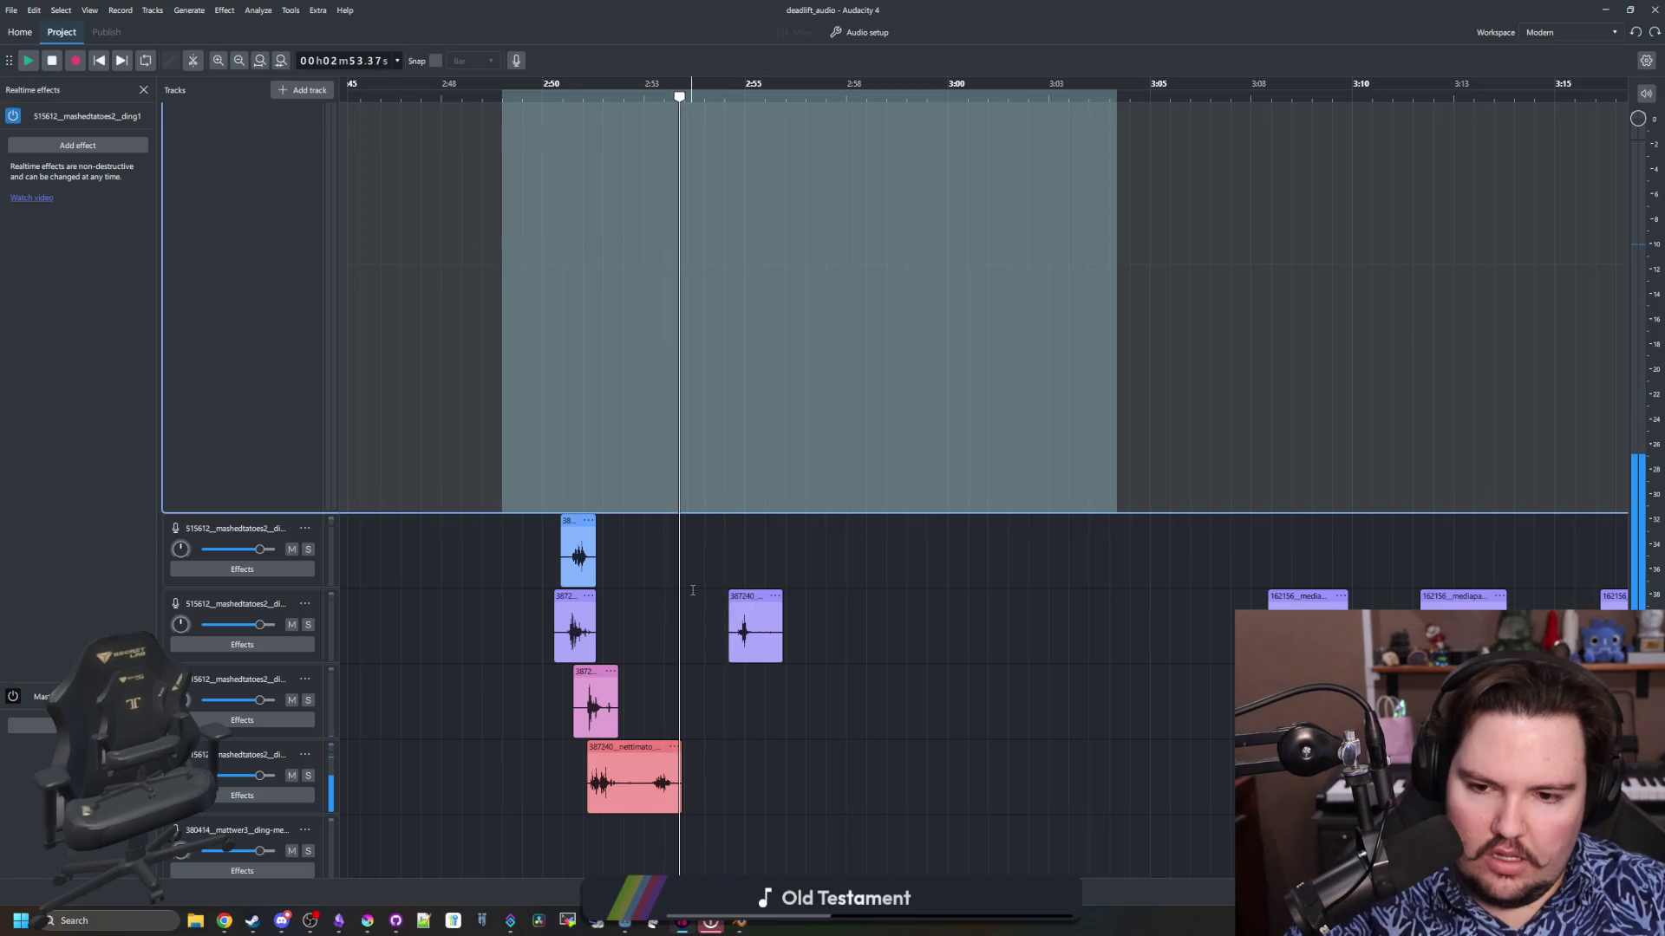
Place three metal-chain clips on track four near 2:50, 2:52 and 2:55, then audition 2:46.8–2:58
{"action": "scroll", "coordinate": [693, 590], "scroll_direction": "down", "scroll_amount": 2}
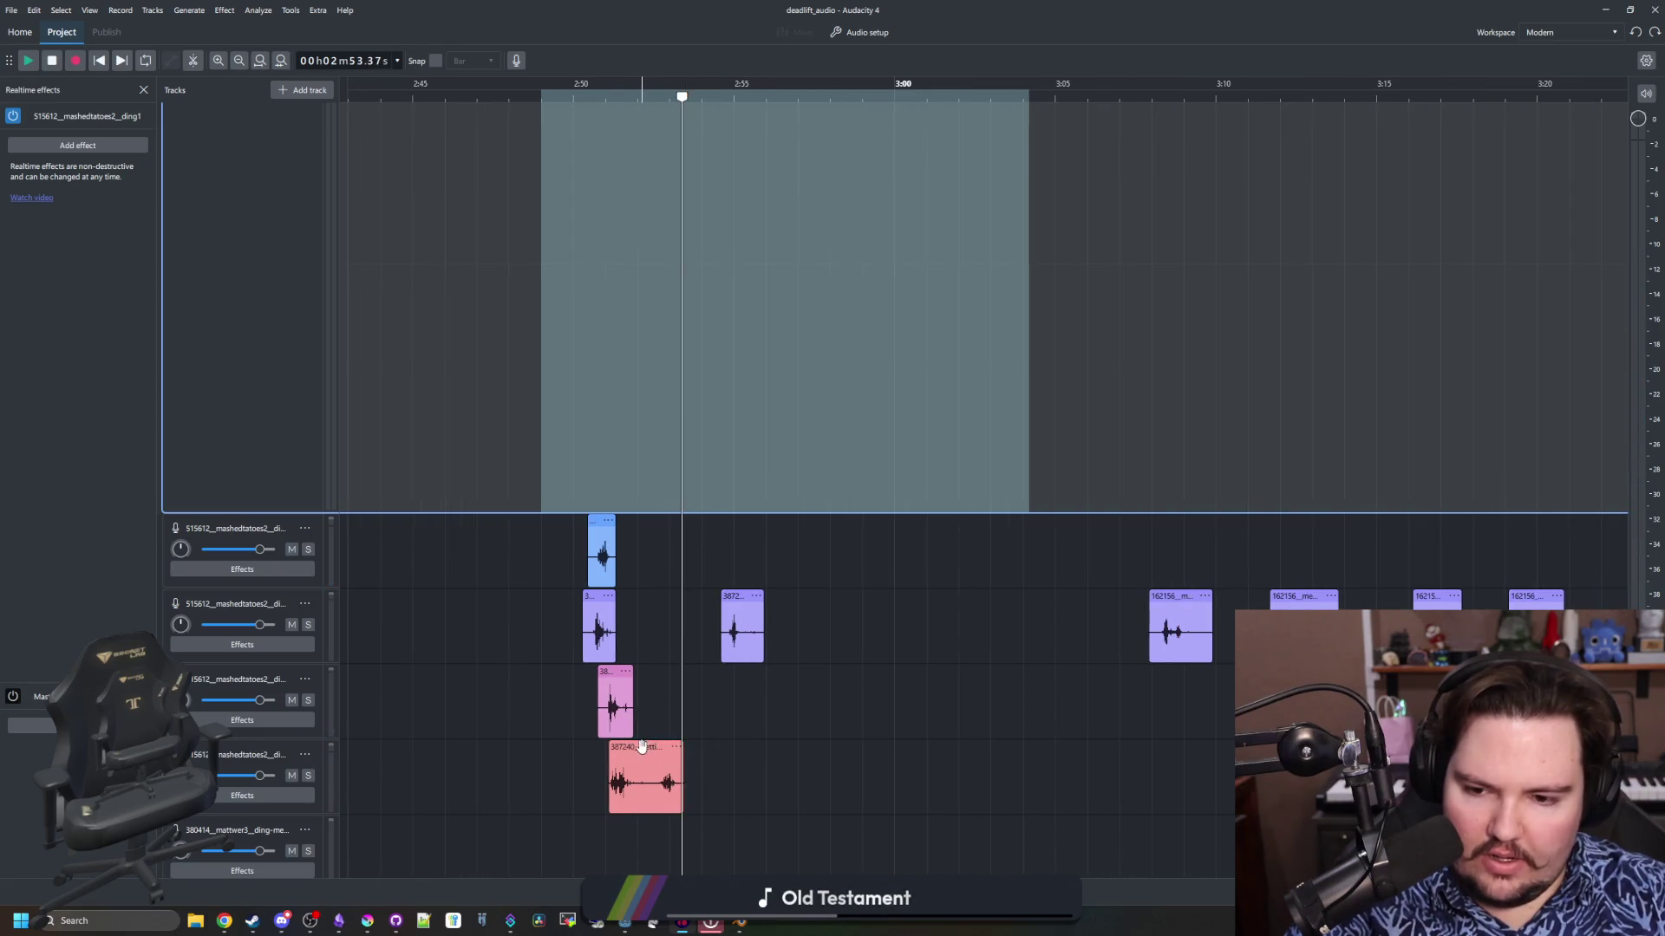
{"action": "mouse_move", "coordinate": [641, 747]}
{"action": "left_mouse_down"}
{"action": "mouse_move", "coordinate": [751, 706]}
{"action": "mouse_move", "coordinate": [417, 748]}
{"action": "left_mouse_up"}
{"action": "left_click_drag", "start_coordinate": [739, 597], "coordinate": [658, 597]}
{"action": "mouse_move", "coordinate": [1172, 597]}
{"action": "left_mouse_down"}
{"action": "mouse_move", "coordinate": [670, 772]}
{"action": "mouse_move", "coordinate": [592, 771]}
{"action": "left_mouse_up"}
{"action": "mouse_move", "coordinate": [1304, 598]}
{"action": "left_mouse_down"}
{"action": "mouse_move", "coordinate": [1037, 701]}
{"action": "mouse_move", "coordinate": [675, 773]}
{"action": "left_mouse_up"}
{"action": "left_click_drag", "start_coordinate": [1430, 598], "coordinate": [743, 773]}
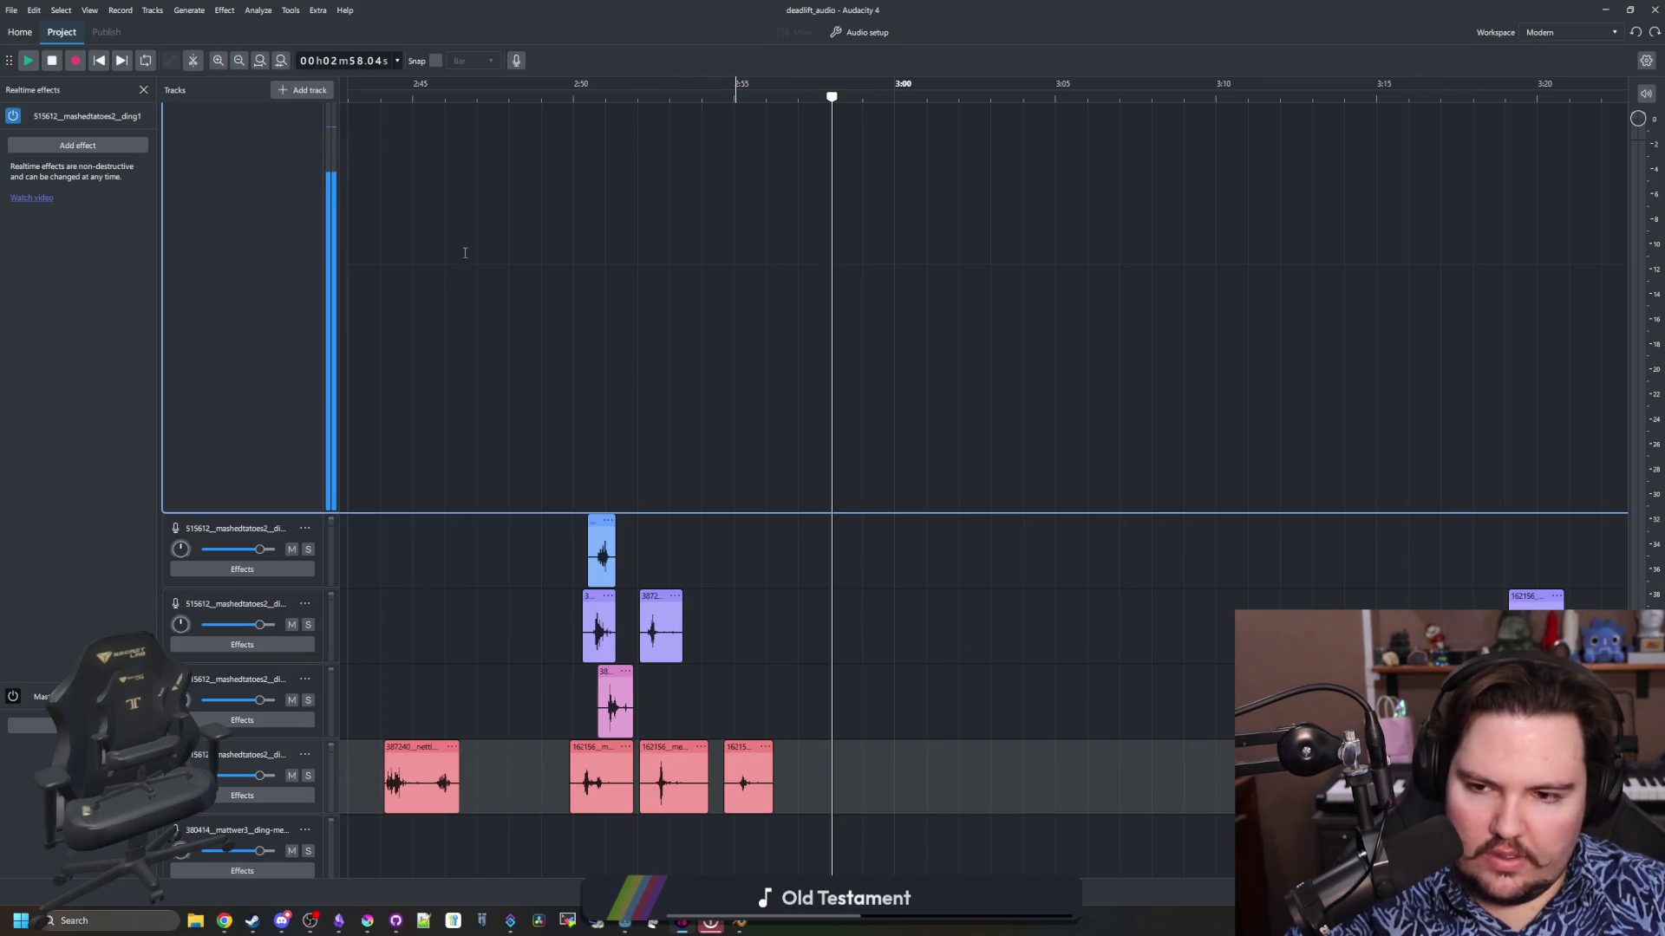
{"action": "left_click", "coordinate": [531, 260]}
{"action": "left_click_drag", "start_coordinate": [479, 341], "coordinate": [830, 396]}
{"action": "key", "text": "space"}
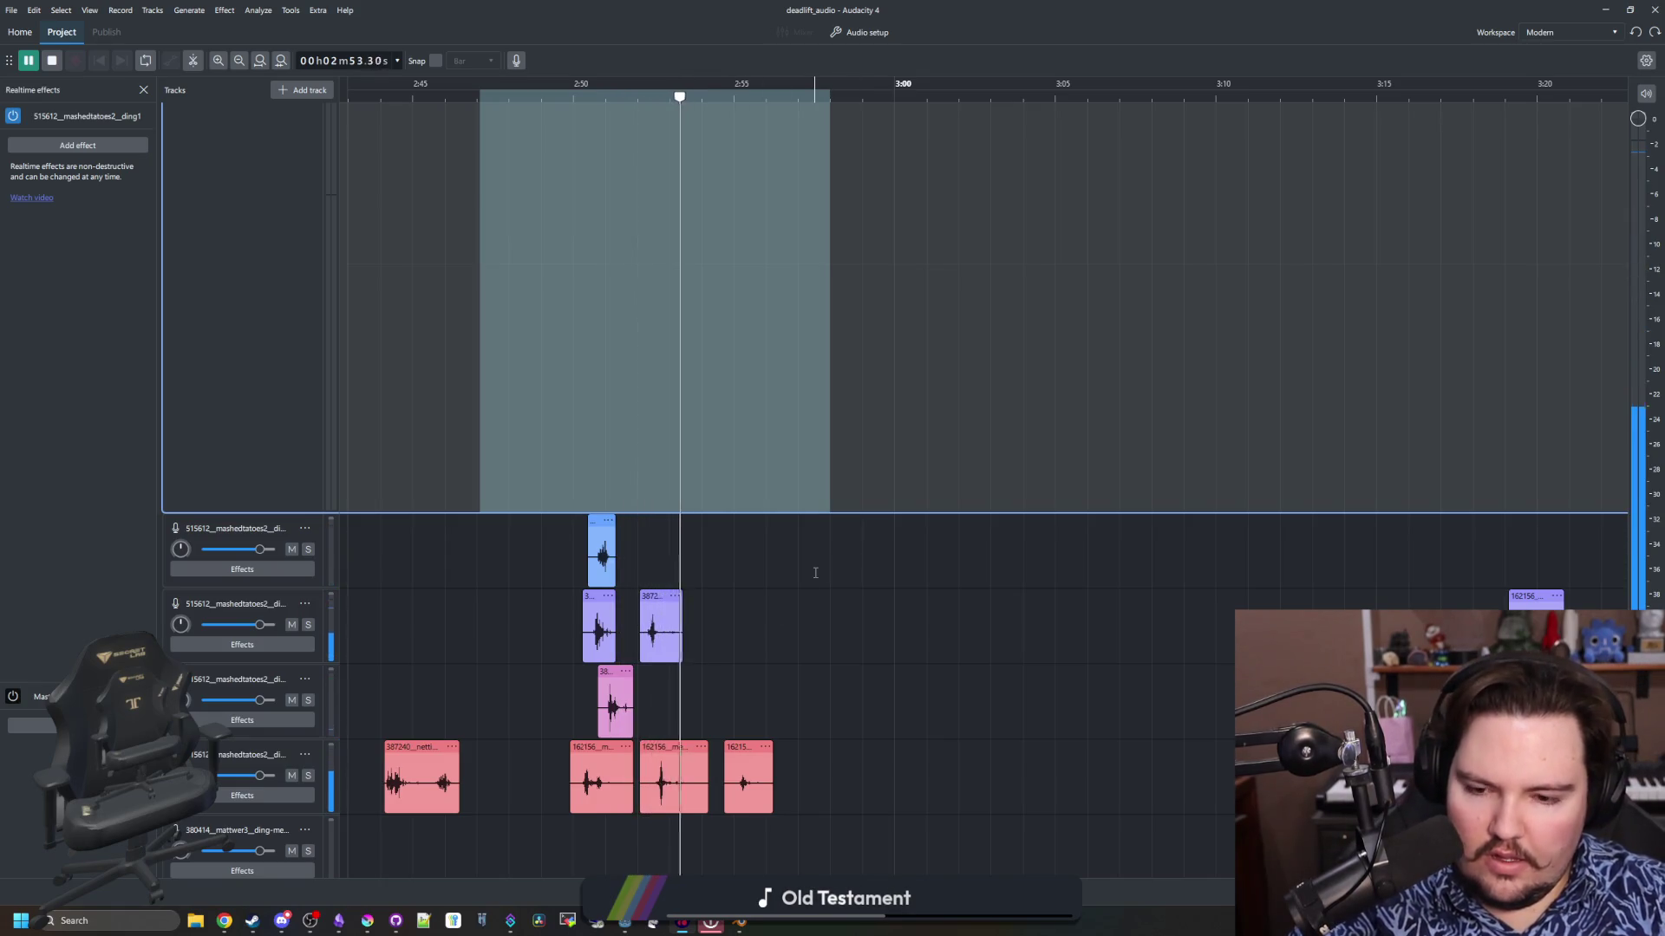
{"action": "key", "text": "space"}
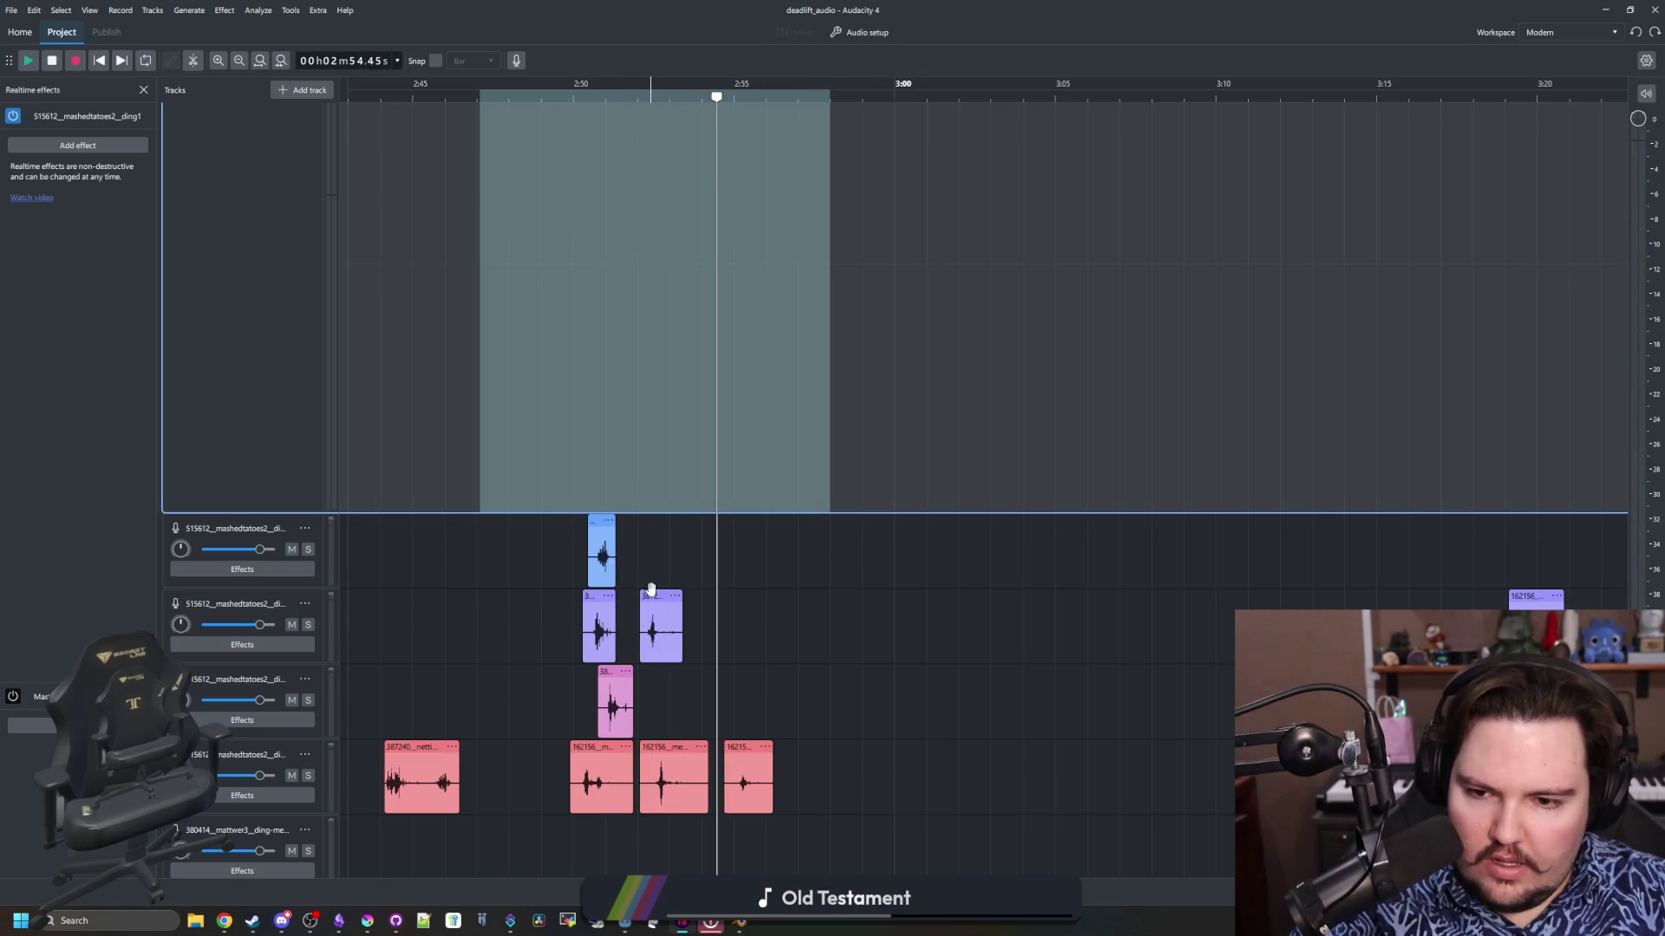
Fine-tune the purple, pink and metal-chain hit positions and trim the metal-chain clip near 2:53.6 shorter
{"action": "left_click_drag", "start_coordinate": [651, 589], "coordinate": [634, 589]}
{"action": "left_click_drag", "start_coordinate": [617, 674], "coordinate": [607, 674]}
{"action": "left_click", "coordinate": [608, 753]}
{"action": "left_click_drag", "start_coordinate": [600, 751], "coordinate": [596, 749]}
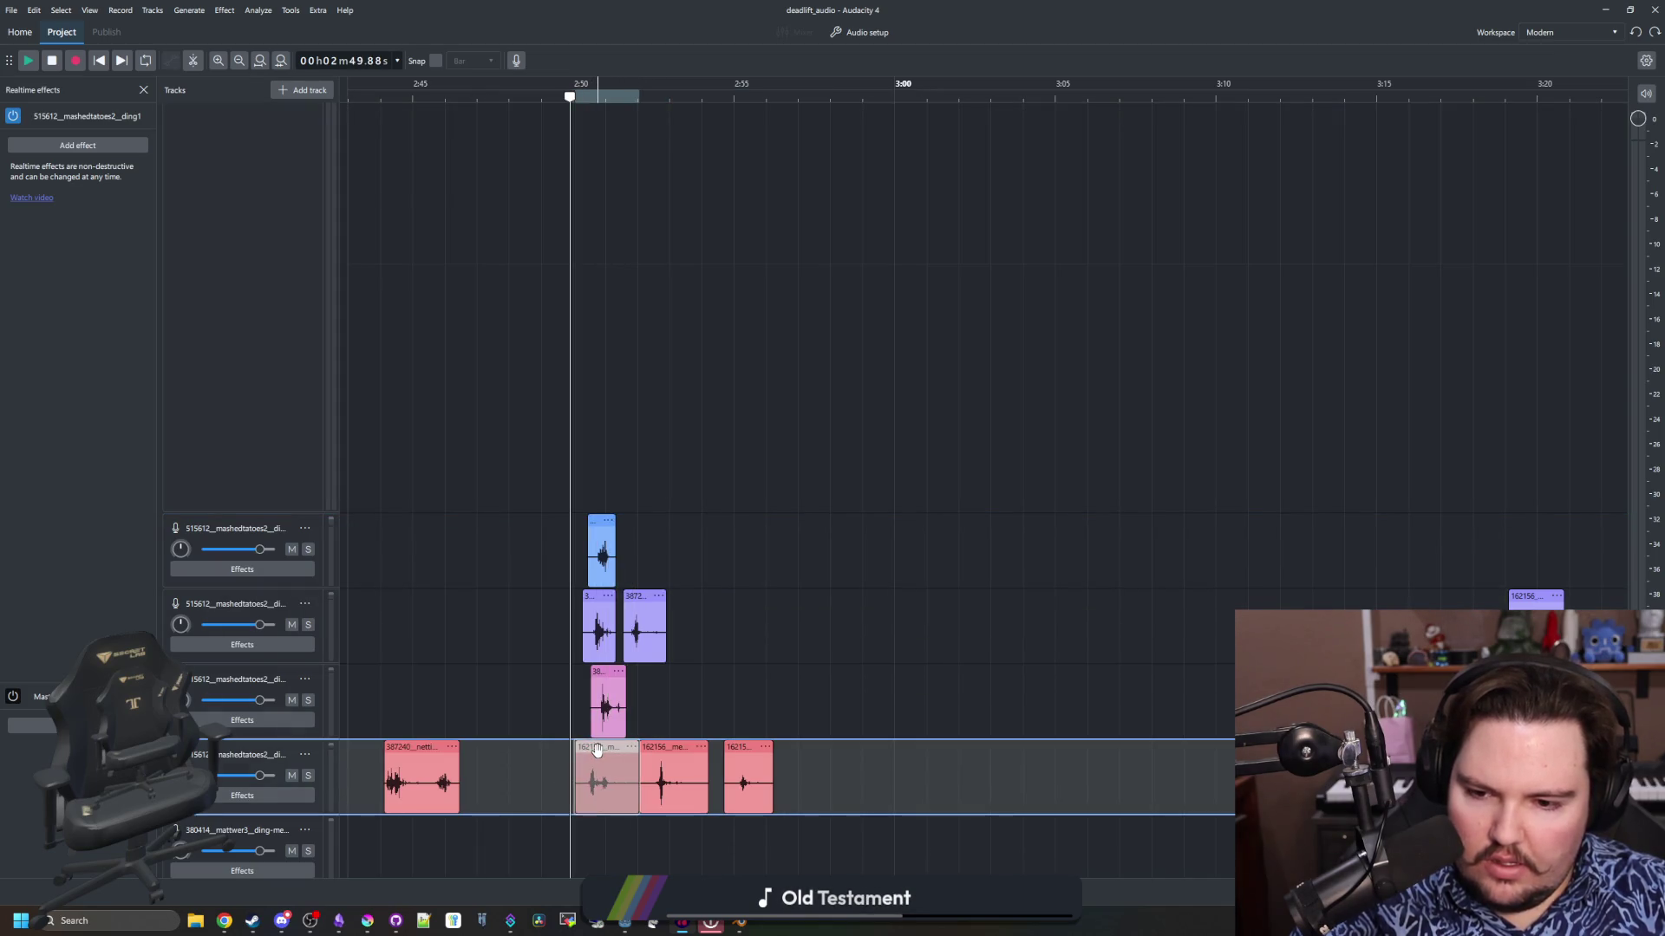
{"action": "left_click", "coordinate": [702, 849]}
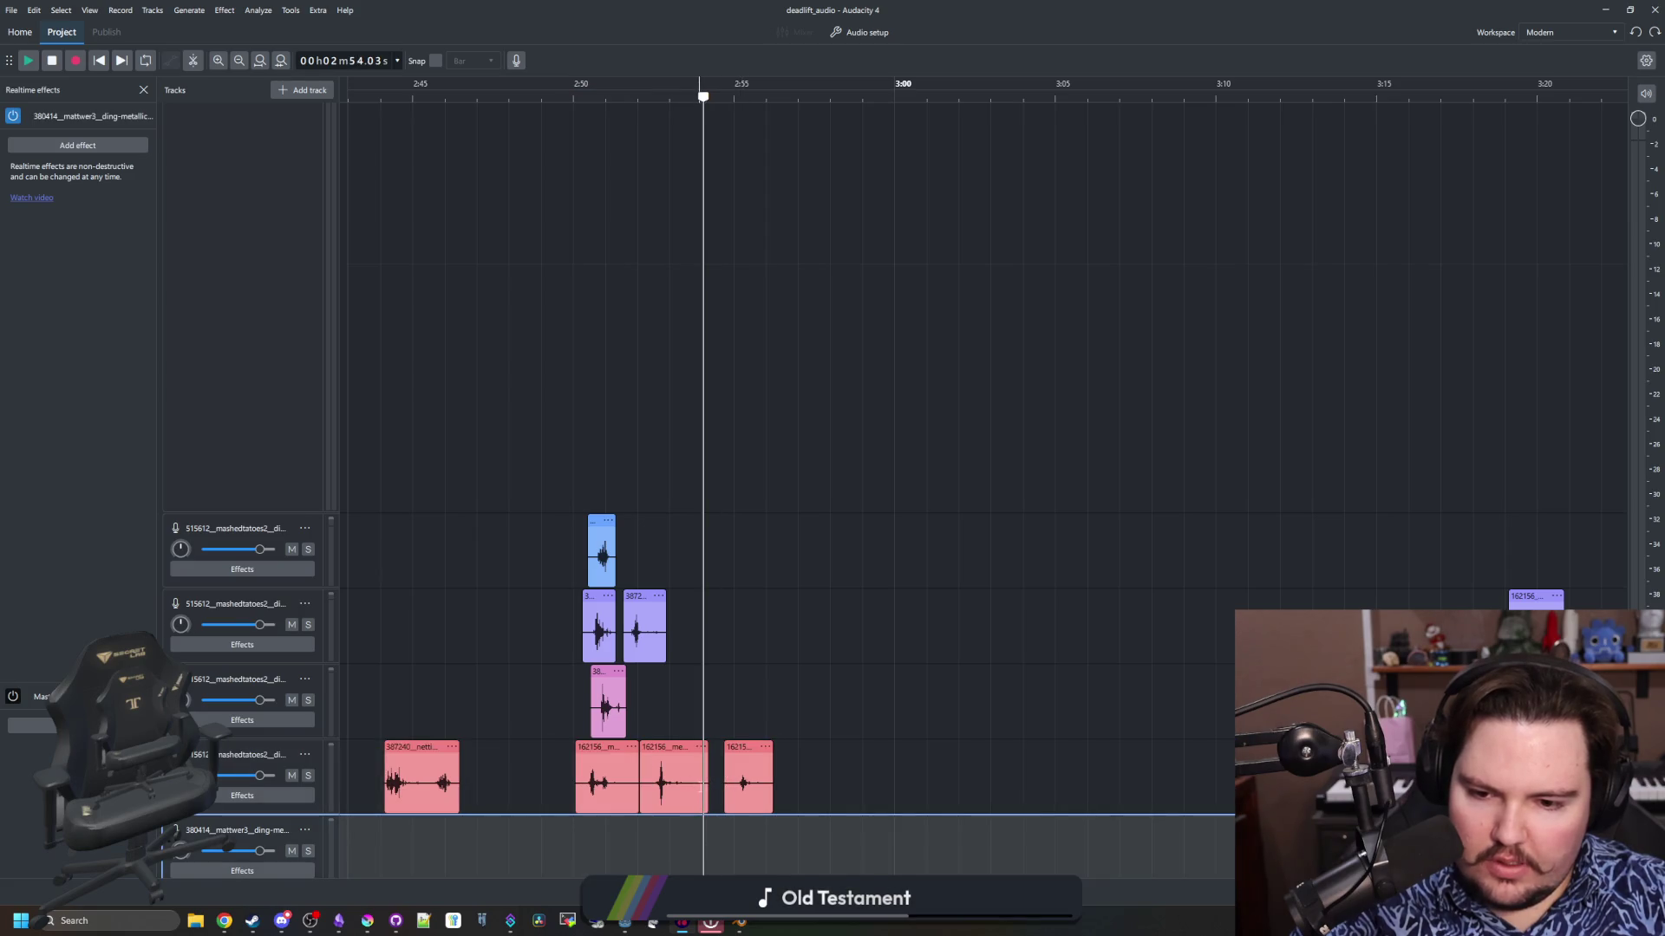
{"action": "left_click", "coordinate": [690, 825]}
{"action": "left_click_drag", "start_coordinate": [708, 742], "coordinate": [718, 758]}
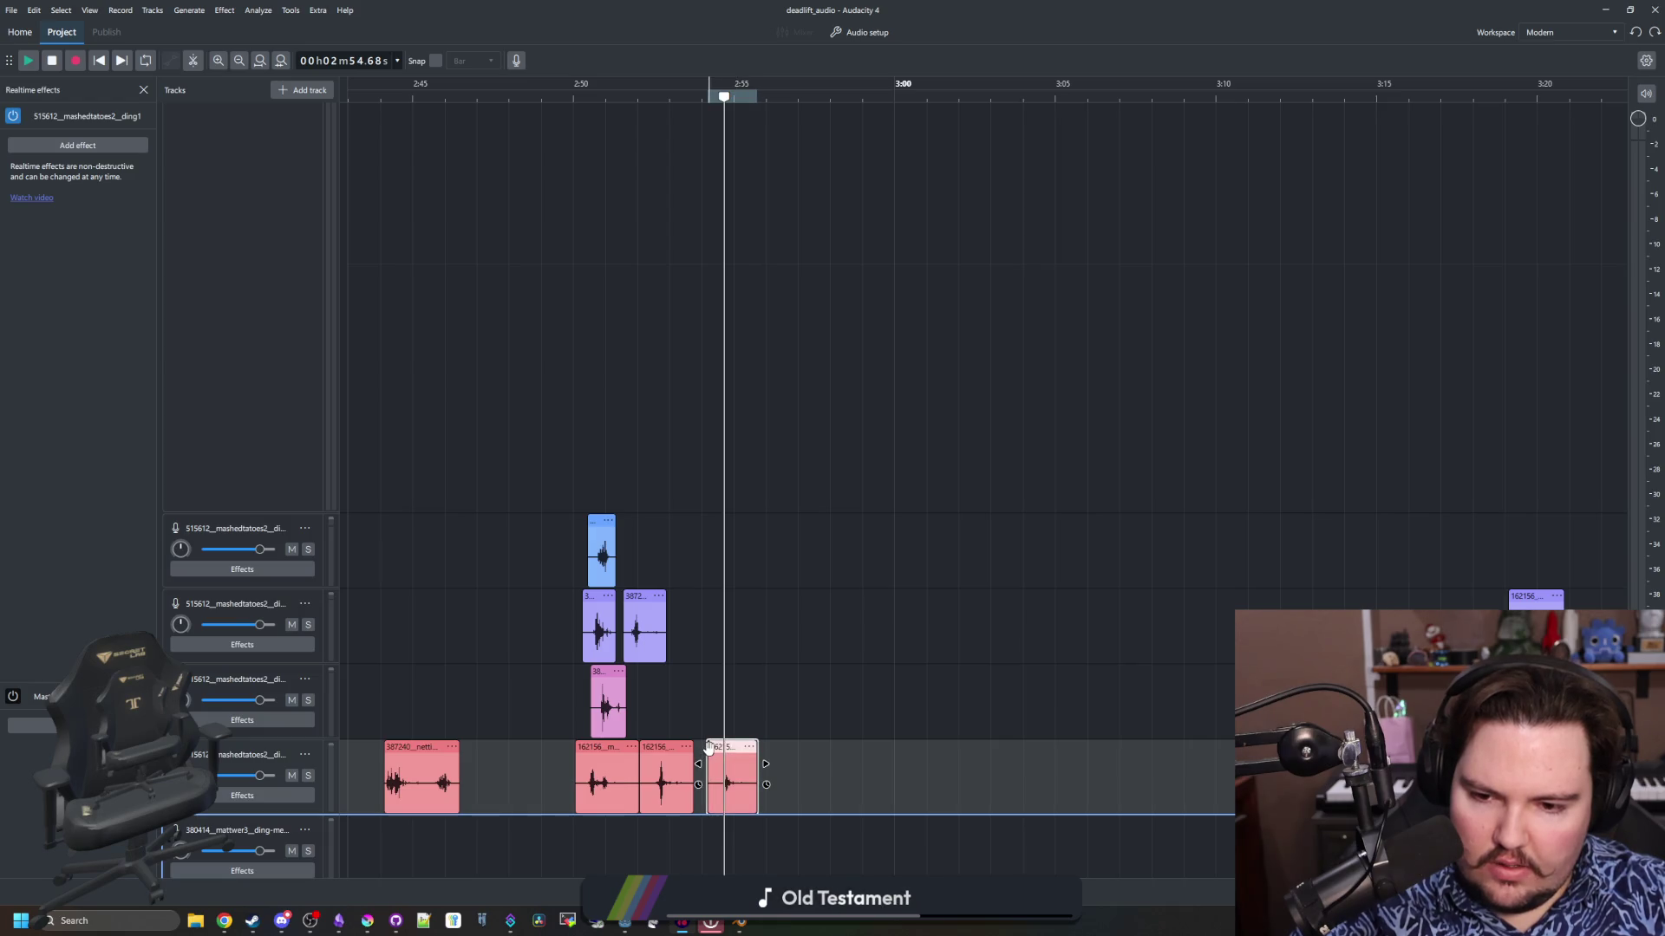
Move a small metal-chain piece down to track five near 2:53 and play 2:47.8–2:57
{"action": "left_click", "coordinate": [696, 704]}
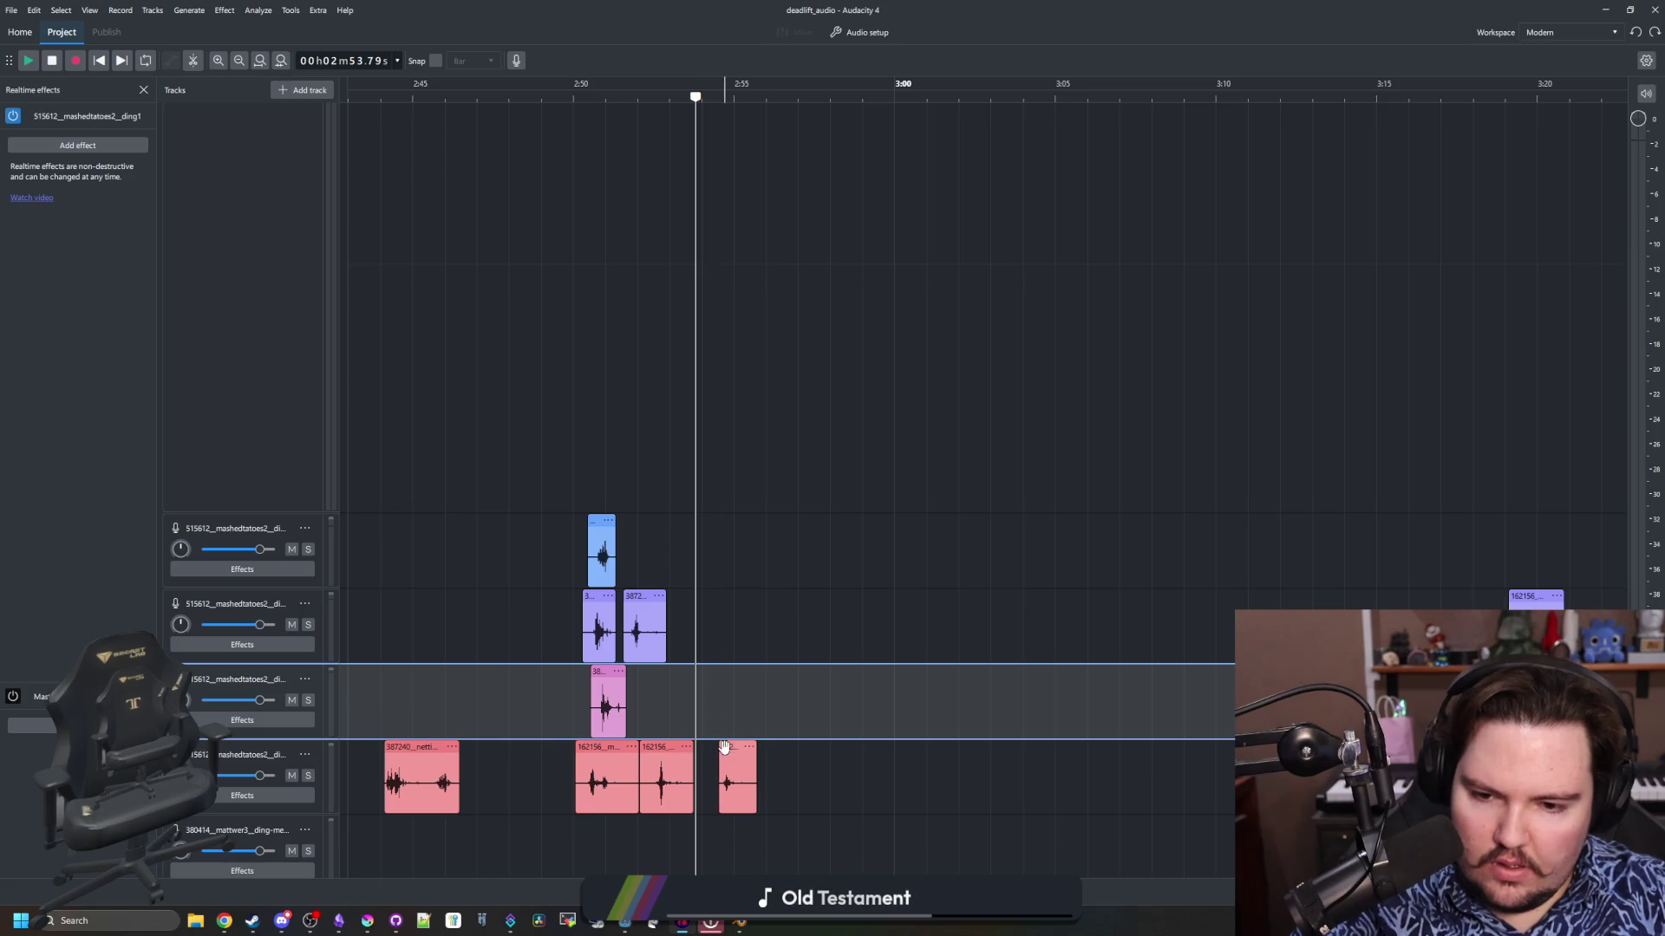
{"action": "left_click_drag", "start_coordinate": [724, 748], "coordinate": [688, 818]}
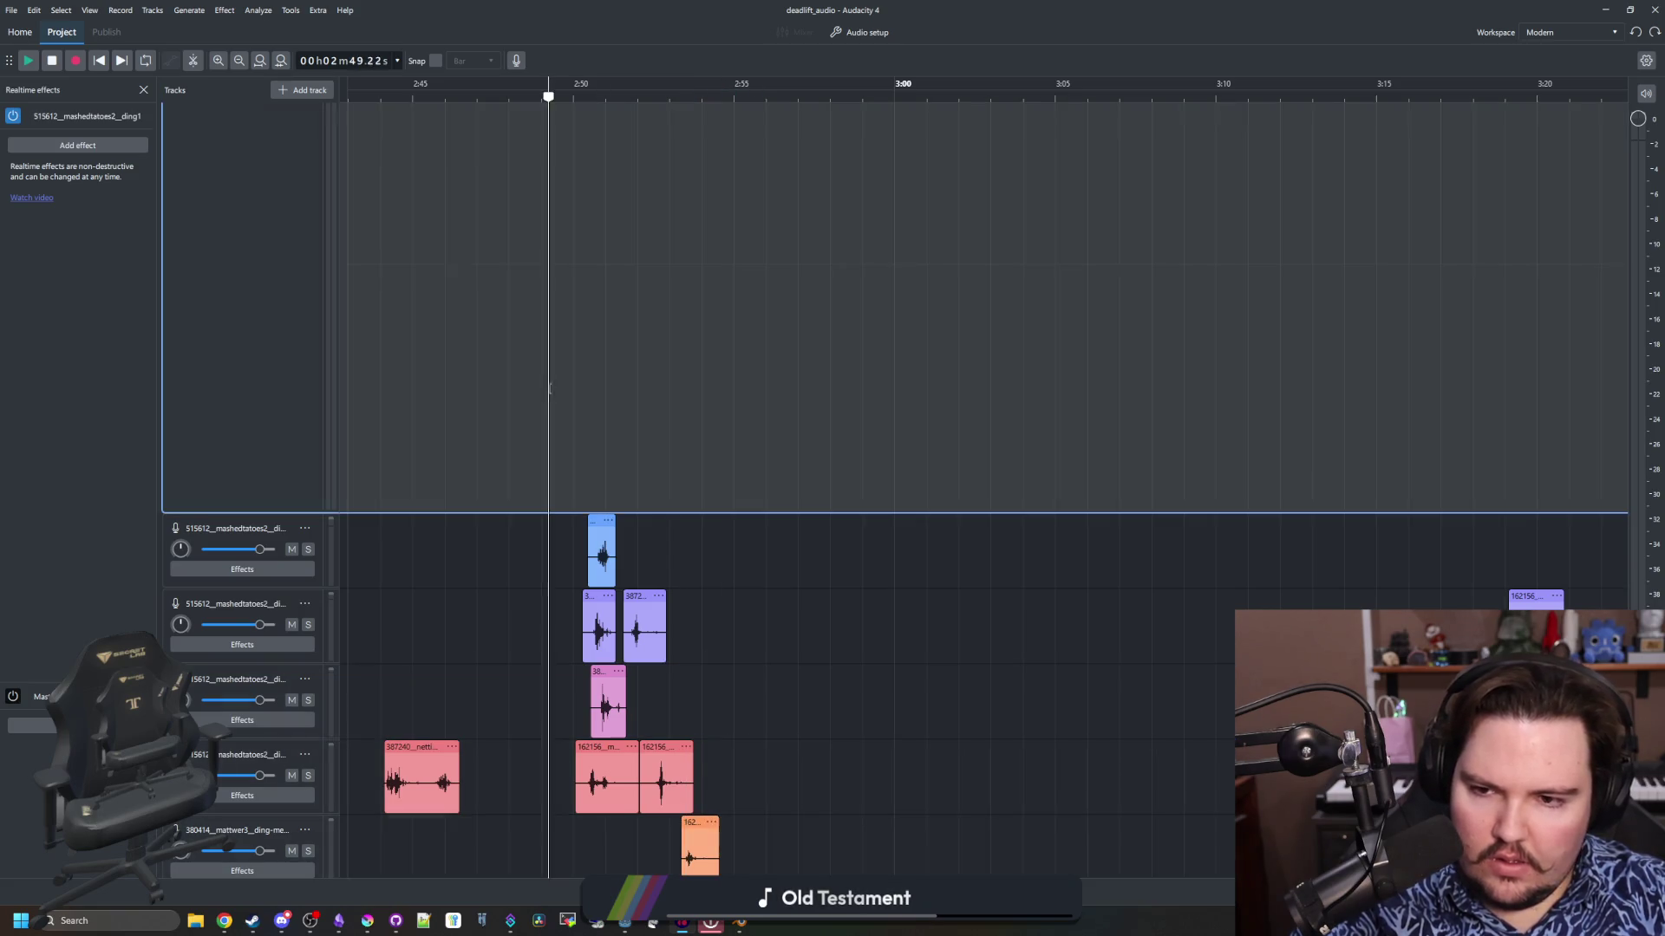
{"action": "mouse_move", "coordinate": [509, 347]}
{"action": "left_mouse_down"}
{"action": "mouse_move", "coordinate": [642, 335]}
{"action": "mouse_move", "coordinate": [818, 373]}
{"action": "mouse_move", "coordinate": [819, 485]}
{"action": "left_mouse_up"}
{"action": "key", "text": "space"}
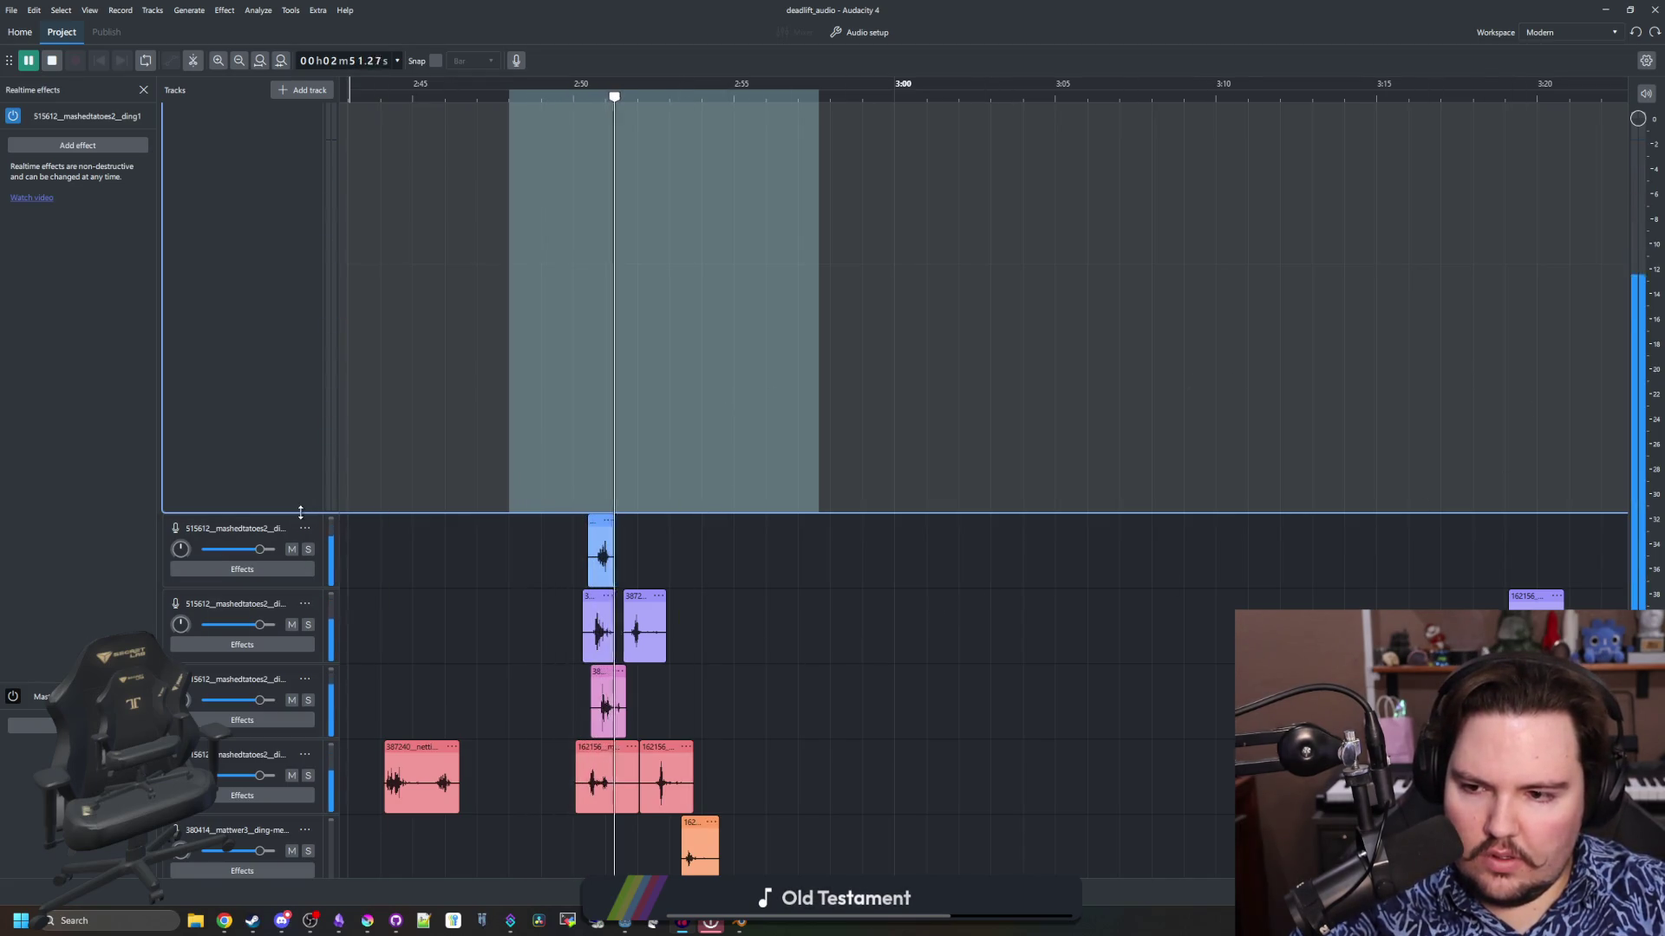
Move the red metal-chain clip to track five, reposition the orange clip, and audition 2:47–2:55
{"action": "scroll", "coordinate": [864, 537], "scroll_direction": "down", "scroll_amount": 2}
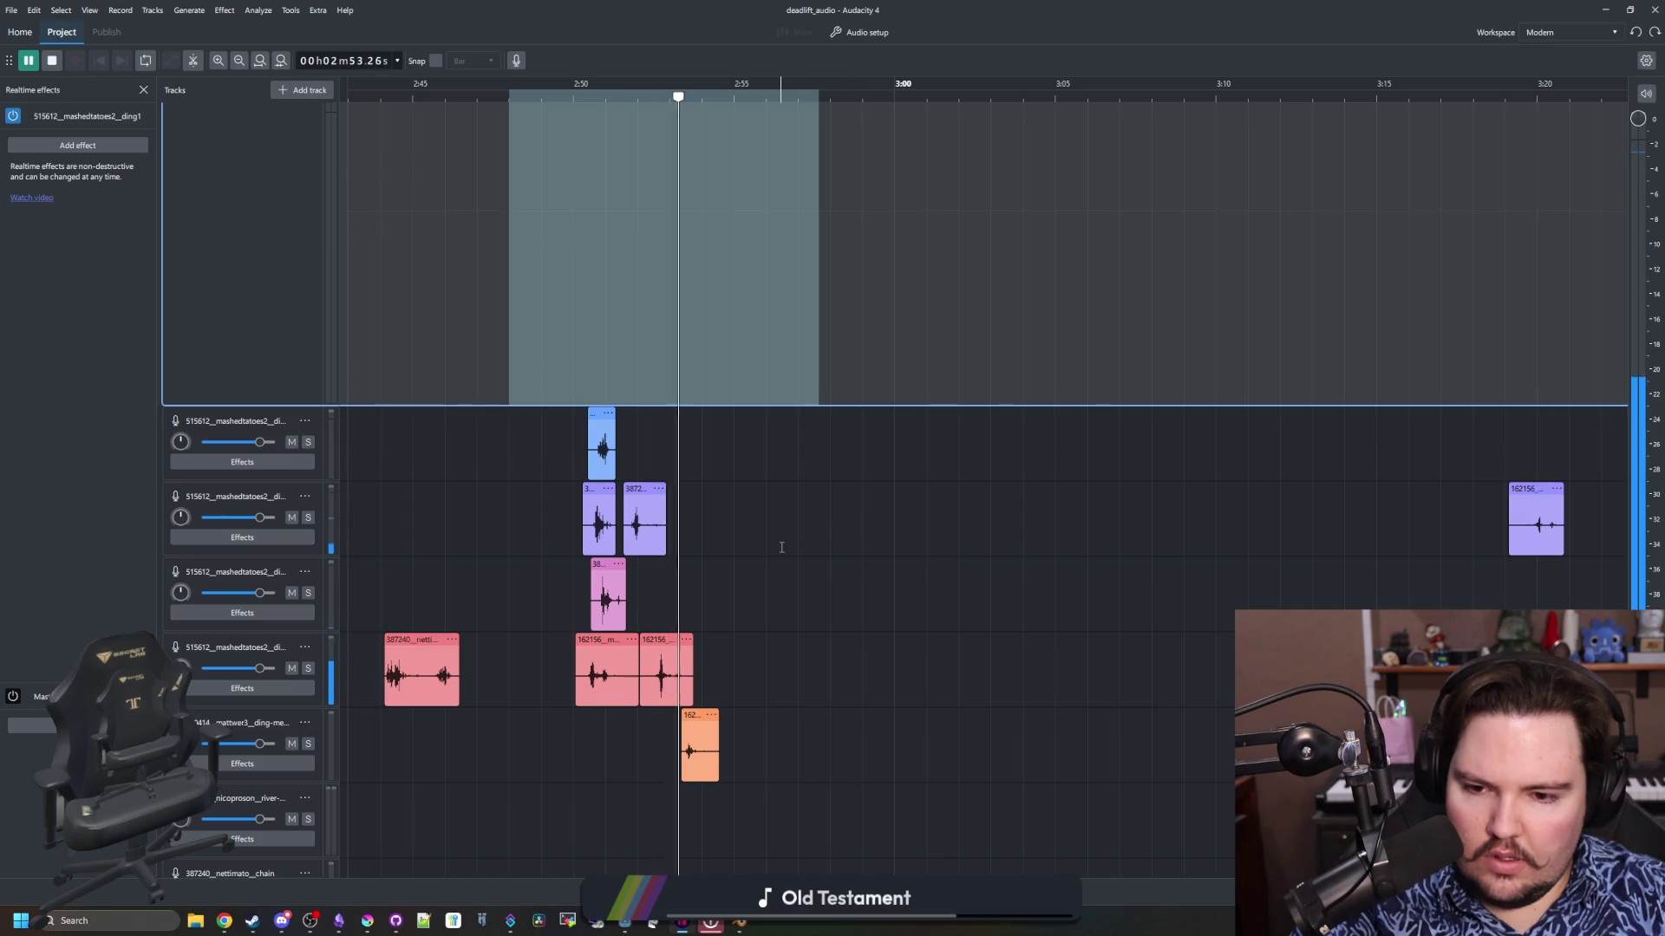
{"action": "key", "text": "space"}
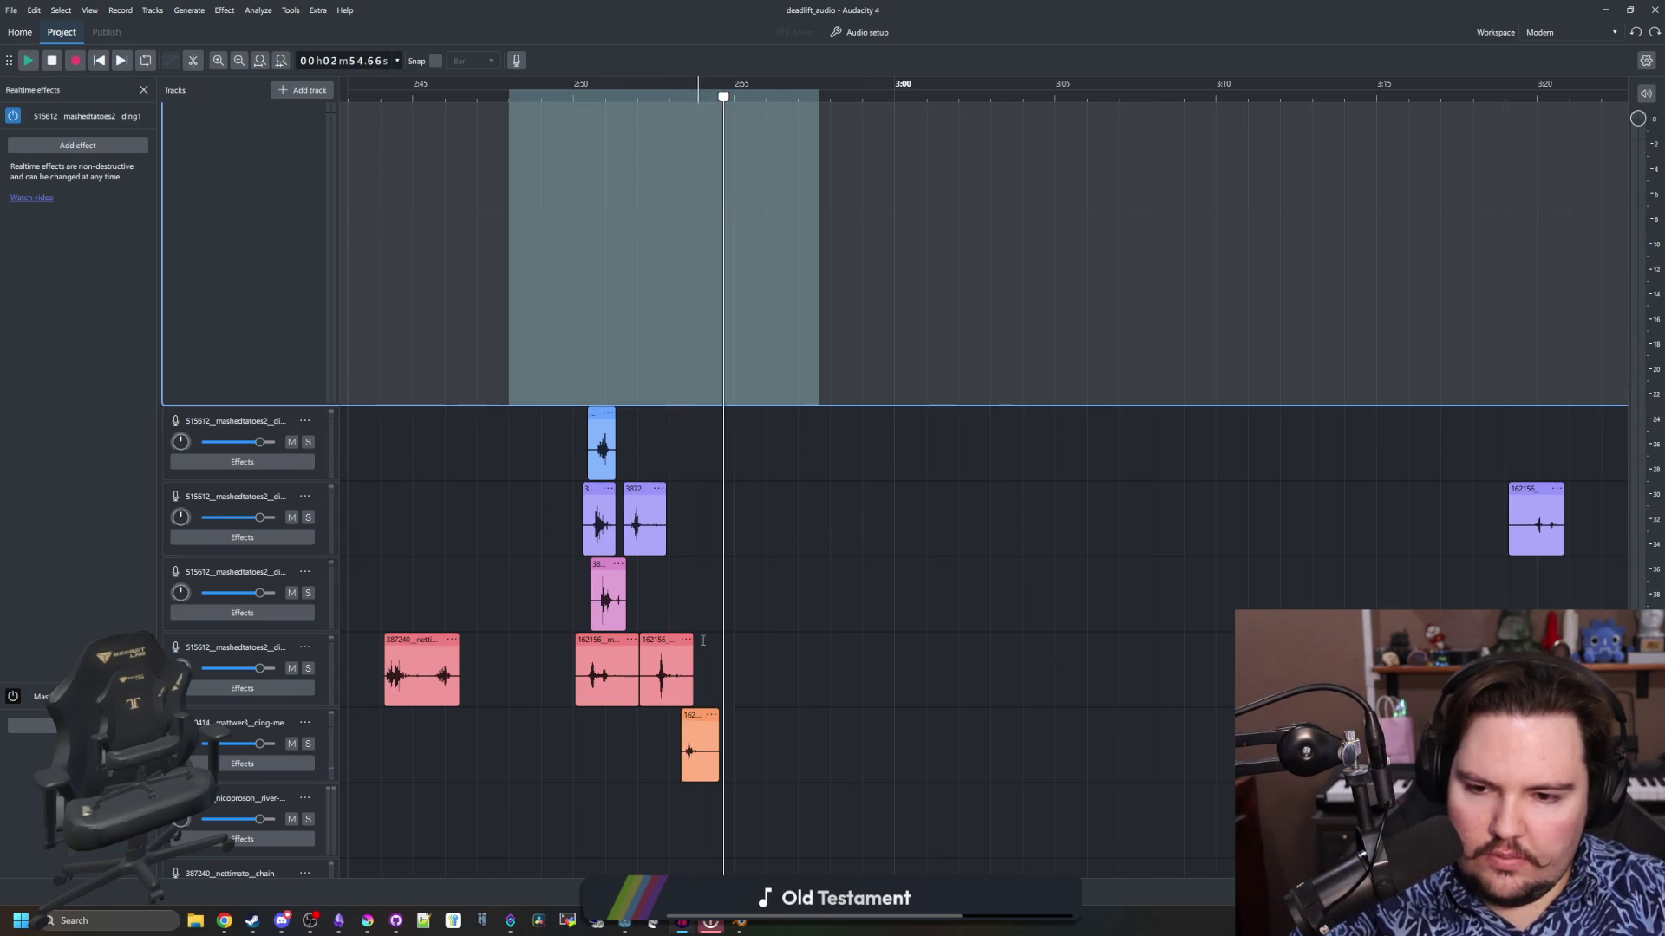
{"action": "left_click", "coordinate": [711, 607]}
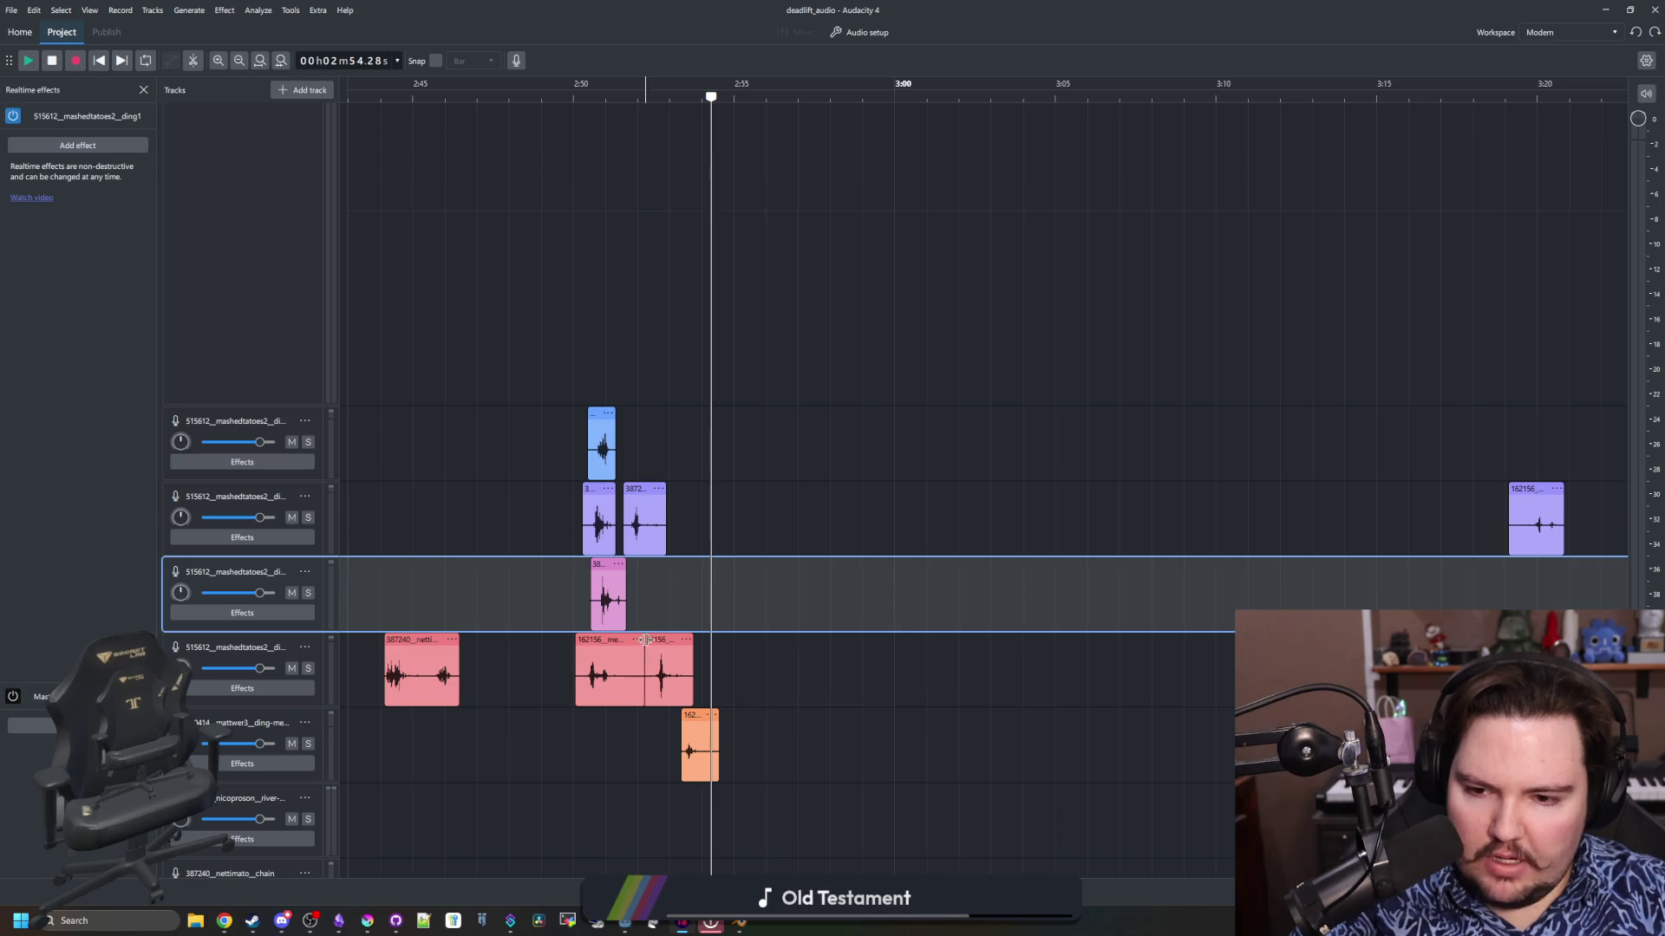
{"action": "mouse_move", "coordinate": [681, 672]}
{"action": "left_mouse_down"}
{"action": "mouse_move", "coordinate": [655, 719]}
{"action": "mouse_move", "coordinate": [663, 649]}
{"action": "left_mouse_up"}
{"action": "left_click", "coordinate": [684, 593]}
{"action": "mouse_move", "coordinate": [511, 108]}
{"action": "left_mouse_down"}
{"action": "mouse_move", "coordinate": [583, 173]}
{"action": "mouse_move", "coordinate": [736, 260]}
{"action": "left_mouse_up"}
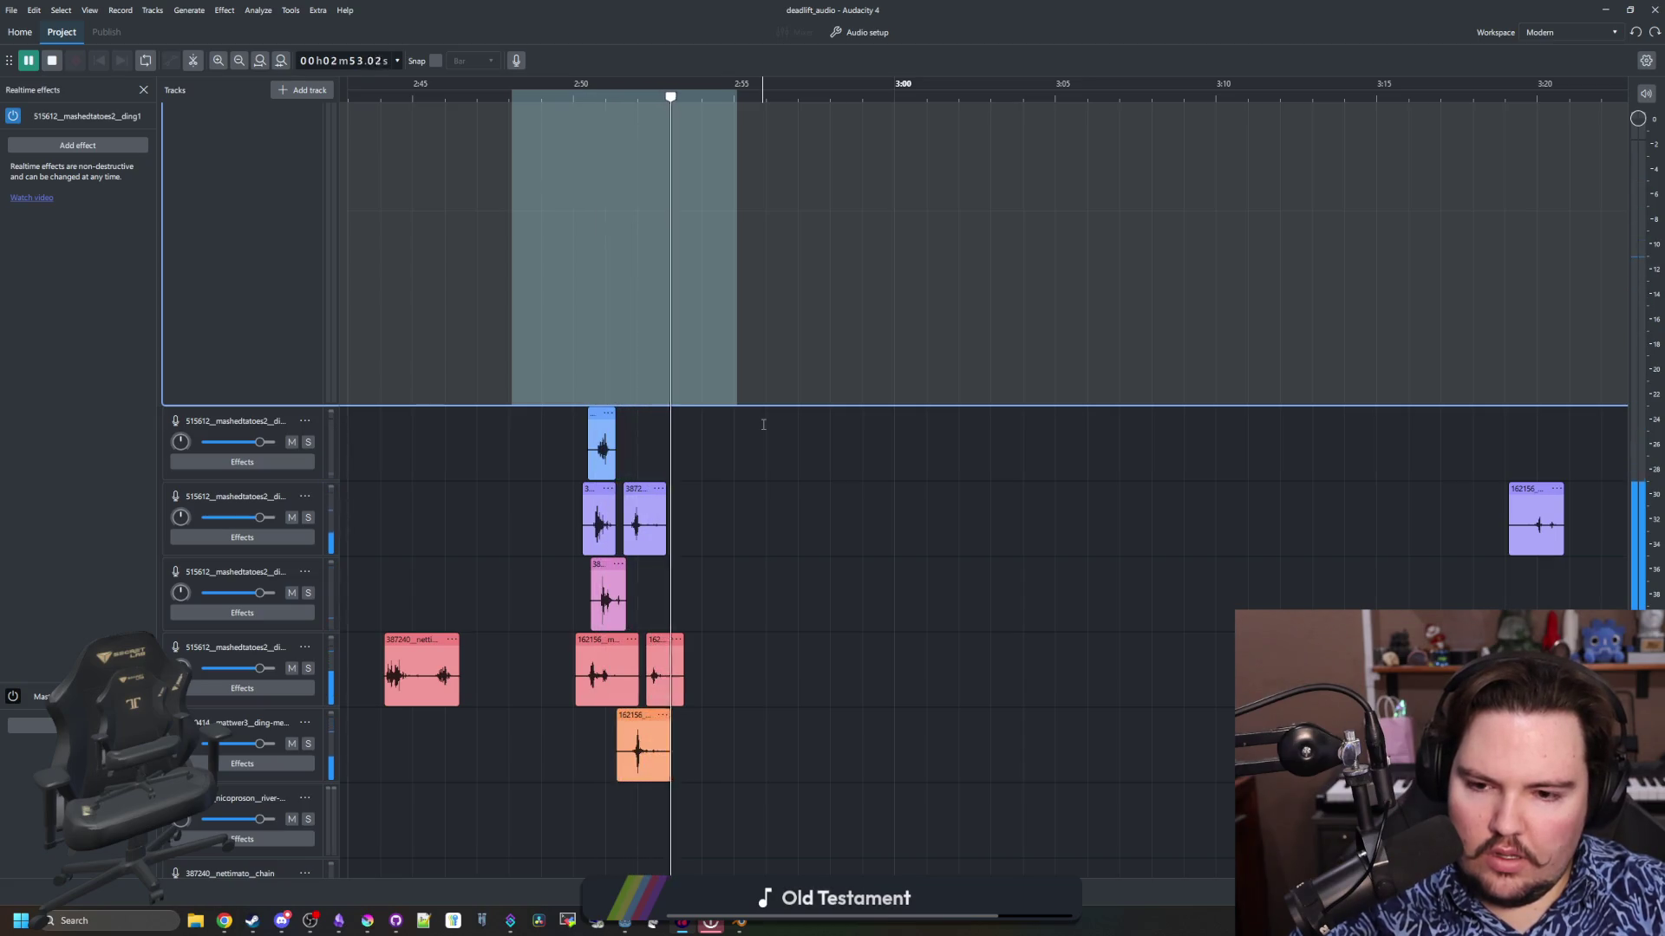
{"action": "left_click", "coordinate": [769, 587]}
{"action": "left_click", "coordinate": [669, 638]}
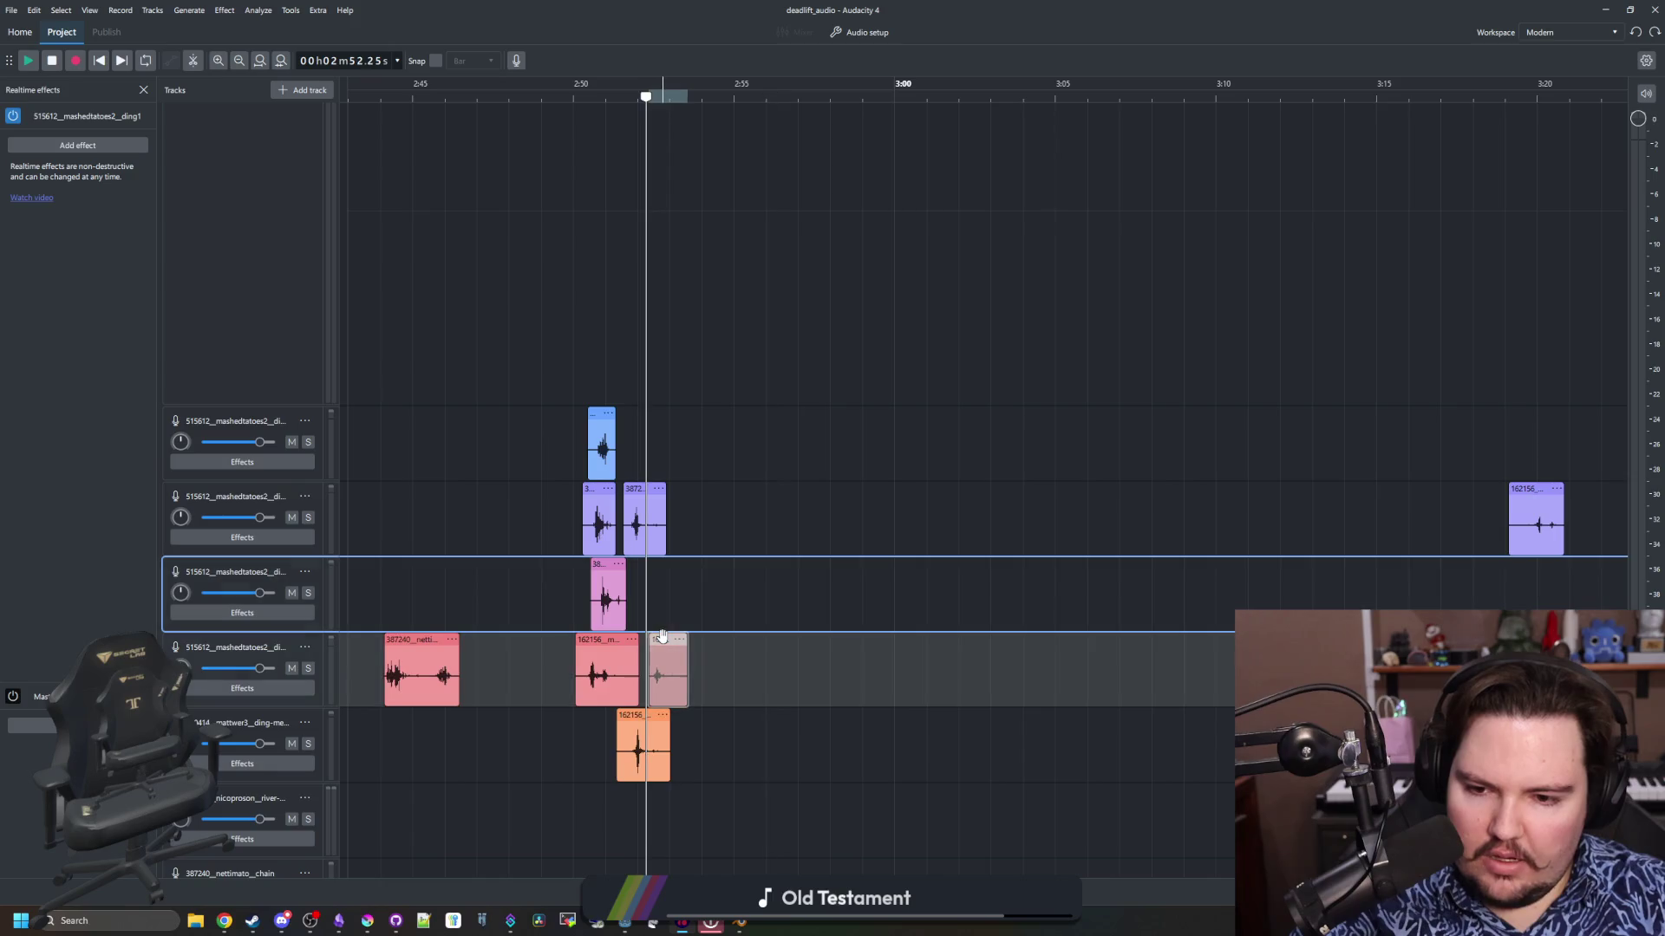
{"action": "scroll", "coordinate": [596, 701], "scroll_direction": "up", "scroll_amount": 4, "text": "ctrl"}
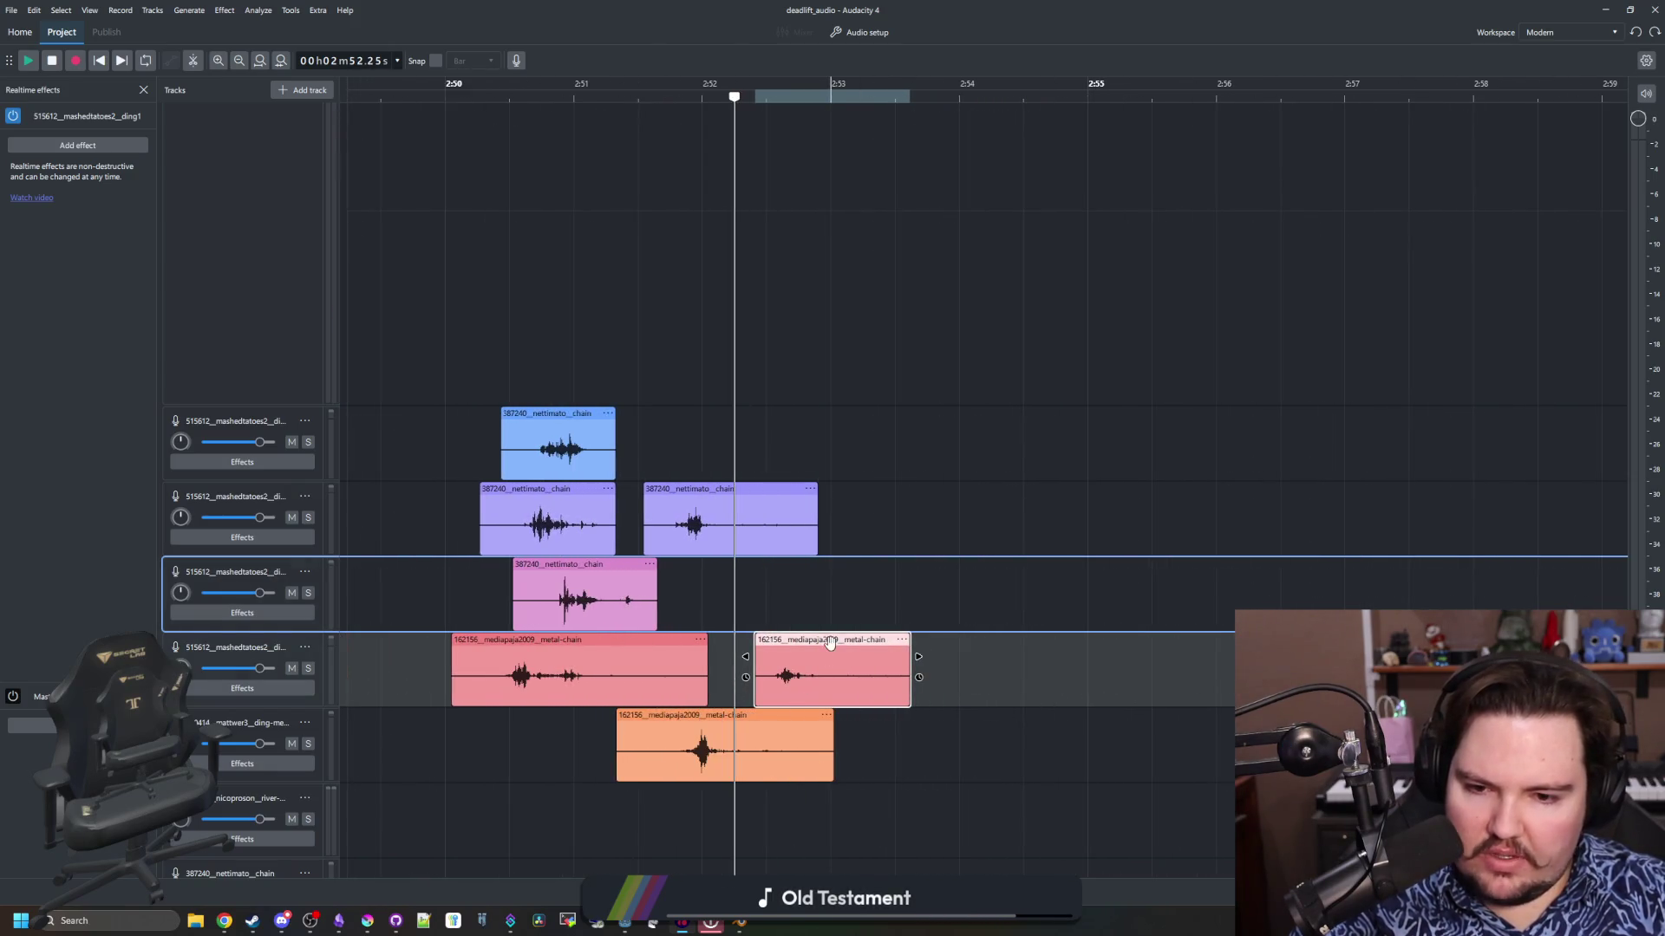
{"action": "left_click", "coordinate": [905, 520]}
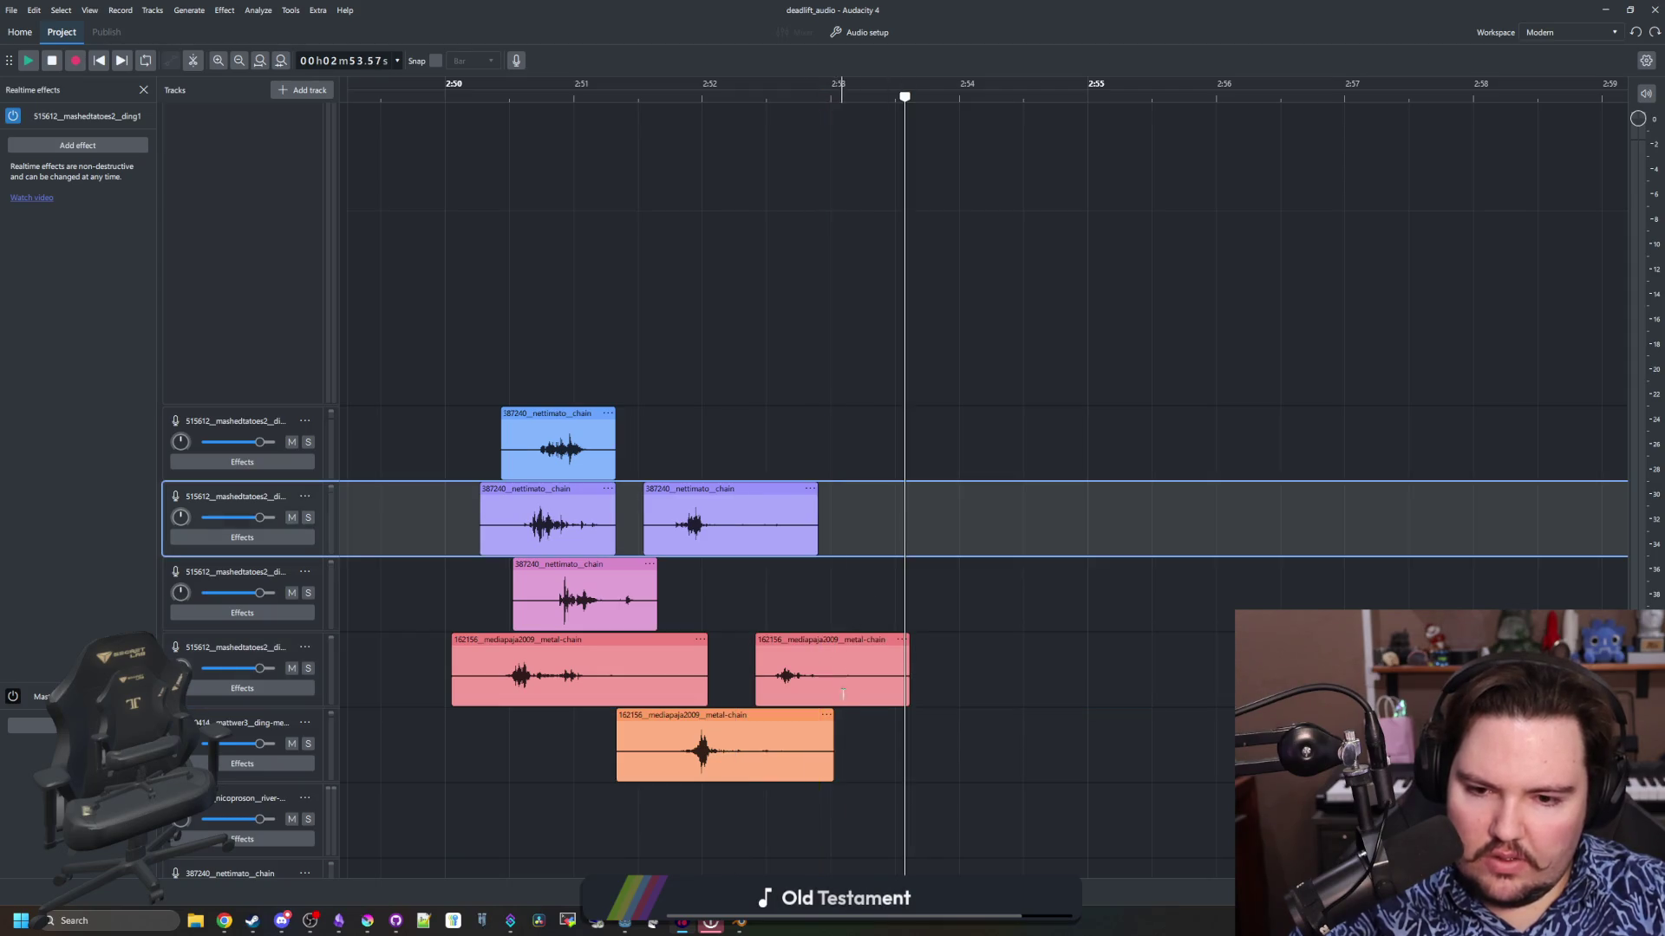
{"action": "left_click", "coordinate": [854, 639]}
{"action": "right_click", "coordinate": [856, 683]}
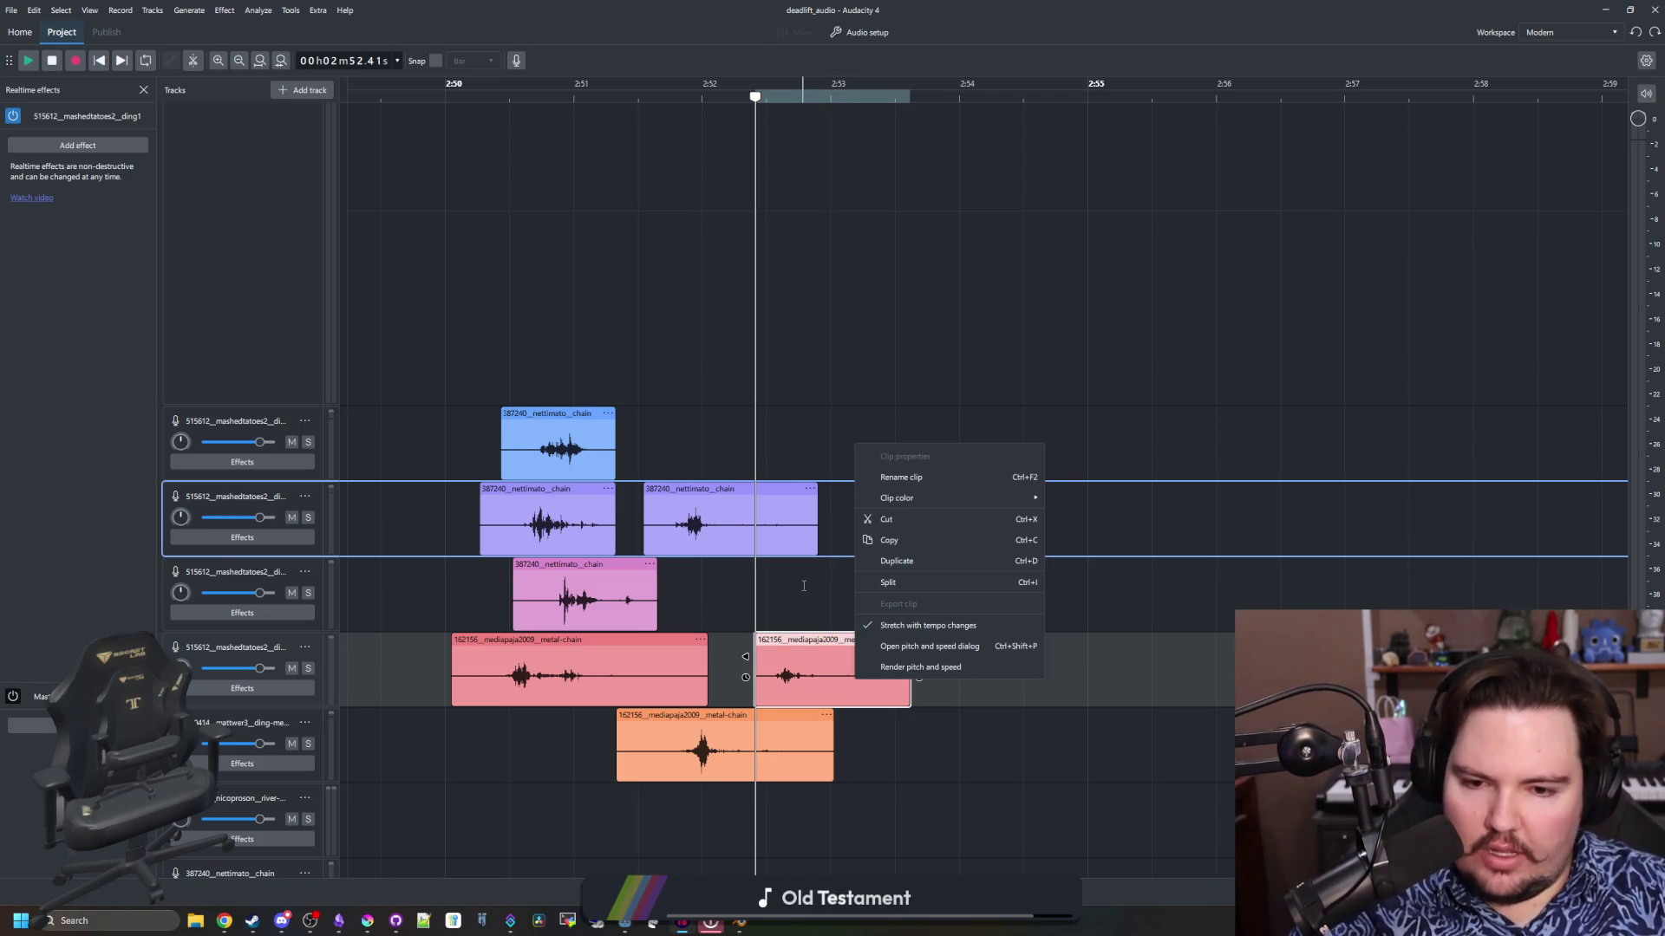
{"action": "left_click", "coordinate": [938, 645]}
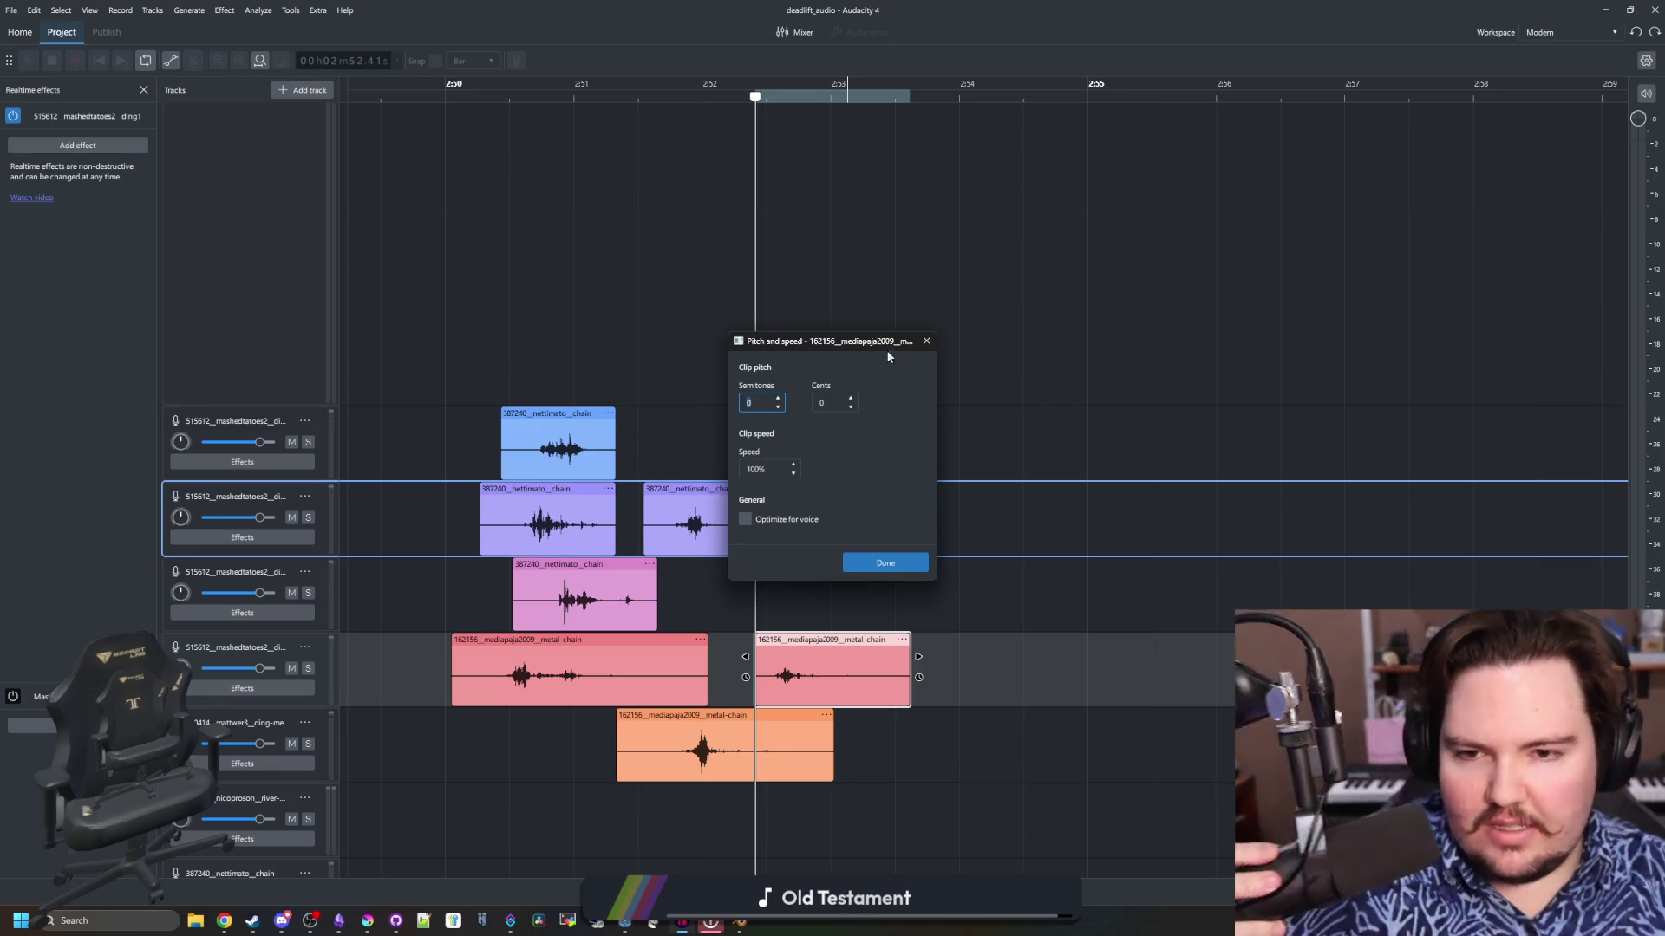
{"action": "left_click", "coordinate": [926, 340]}
{"action": "right_click", "coordinate": [835, 659]}
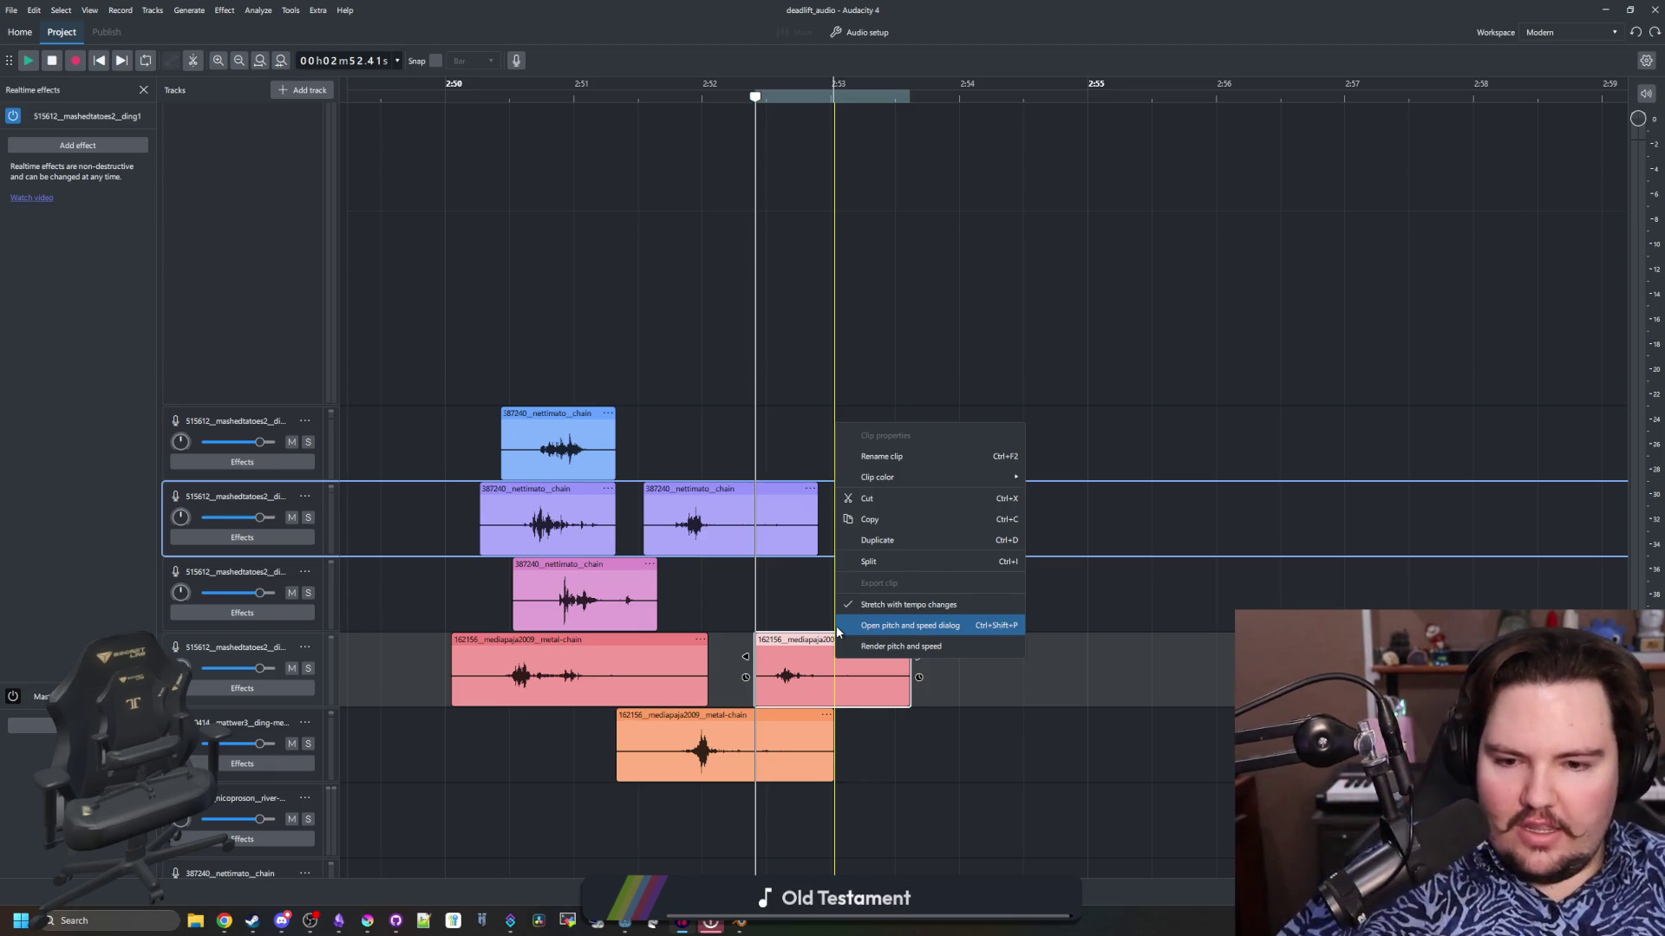
{"action": "left_click", "coordinate": [936, 631]}
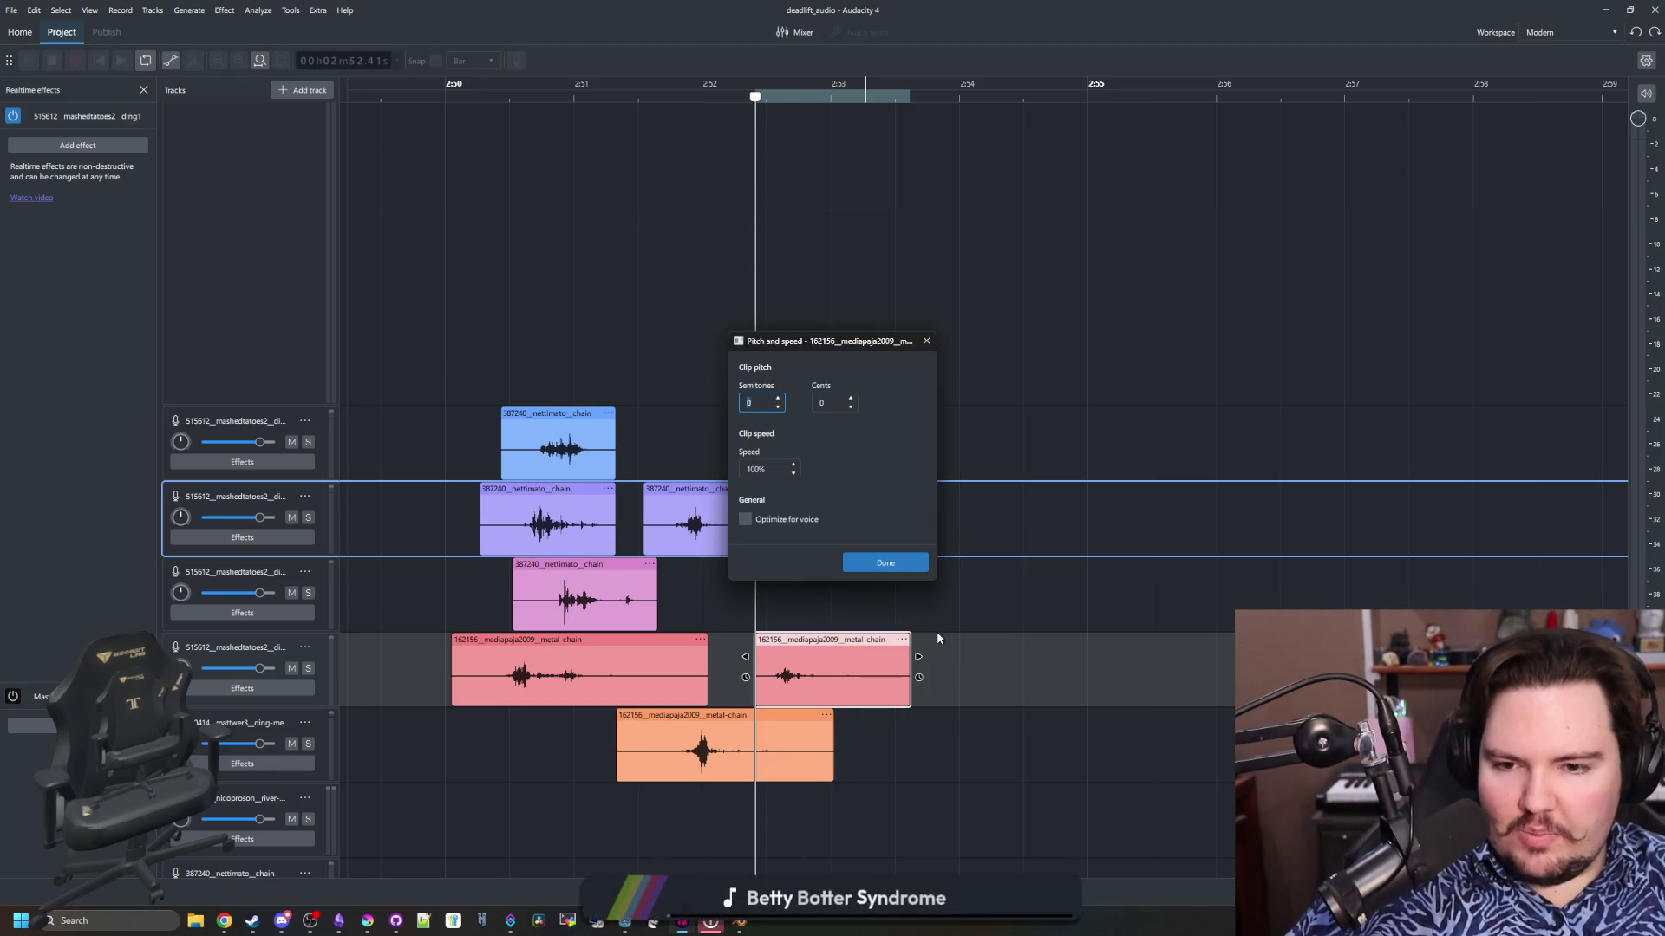
{"action": "left_click", "coordinate": [926, 340]}
{"action": "right_click", "coordinate": [700, 530]}
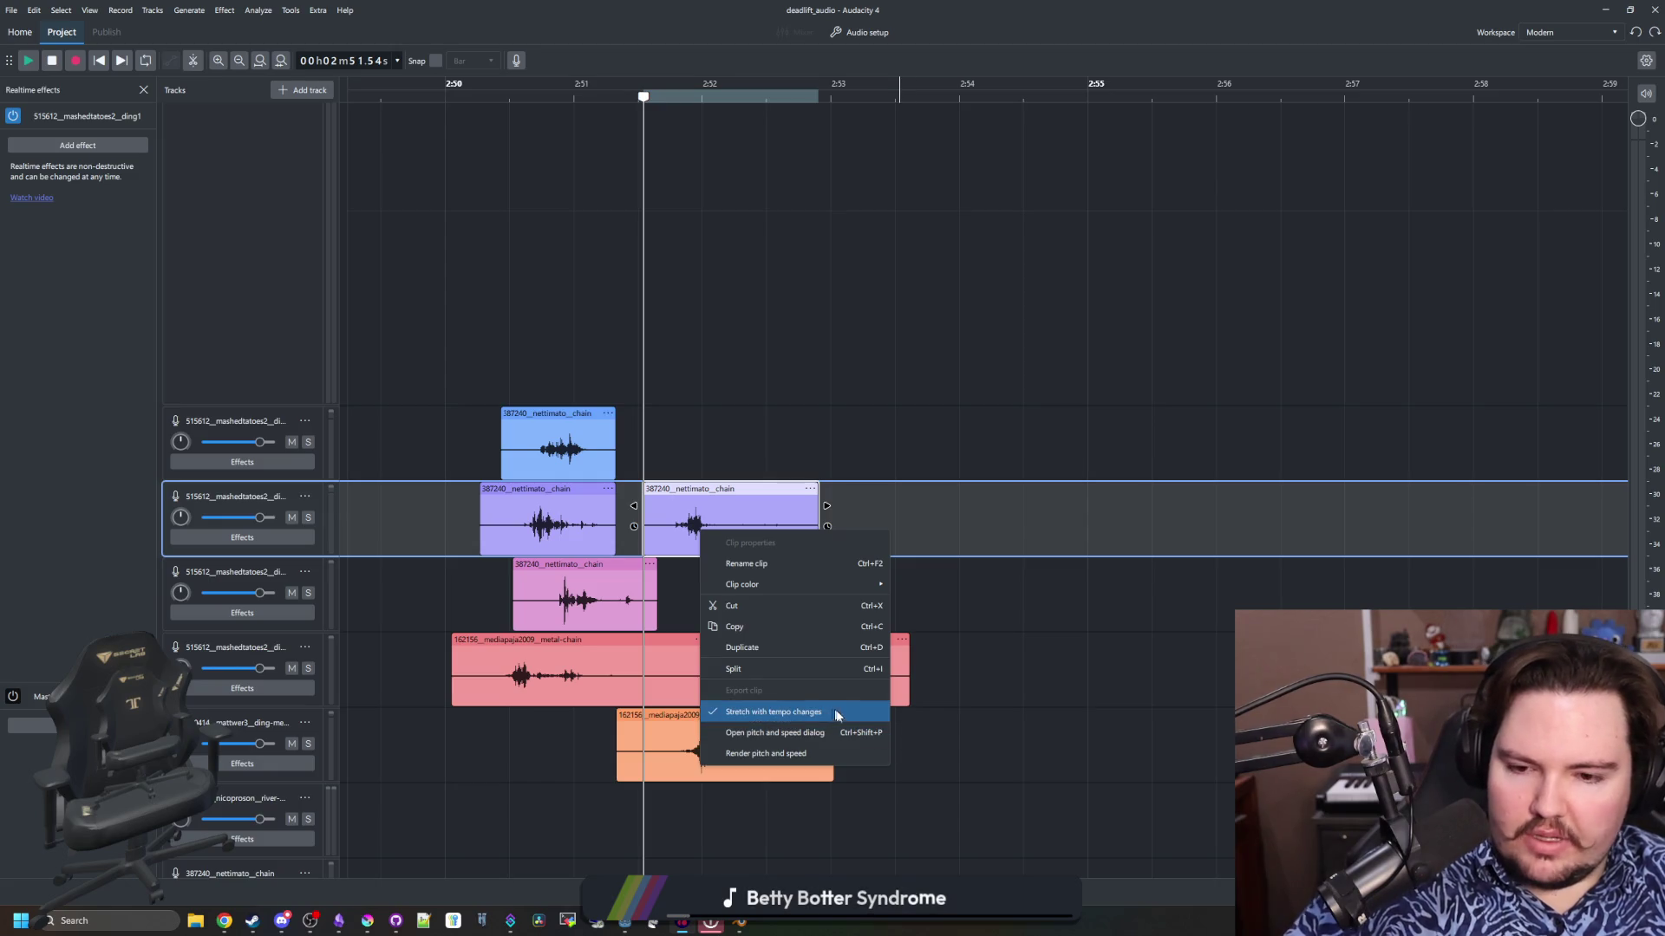
Audition the layered range, then nudge the second chain clip on track two slightly earlier
{"action": "left_click", "coordinate": [944, 400]}
{"action": "left_click_drag", "start_coordinate": [476, 152], "coordinate": [1031, 260]}
{"action": "key", "text": "space"}
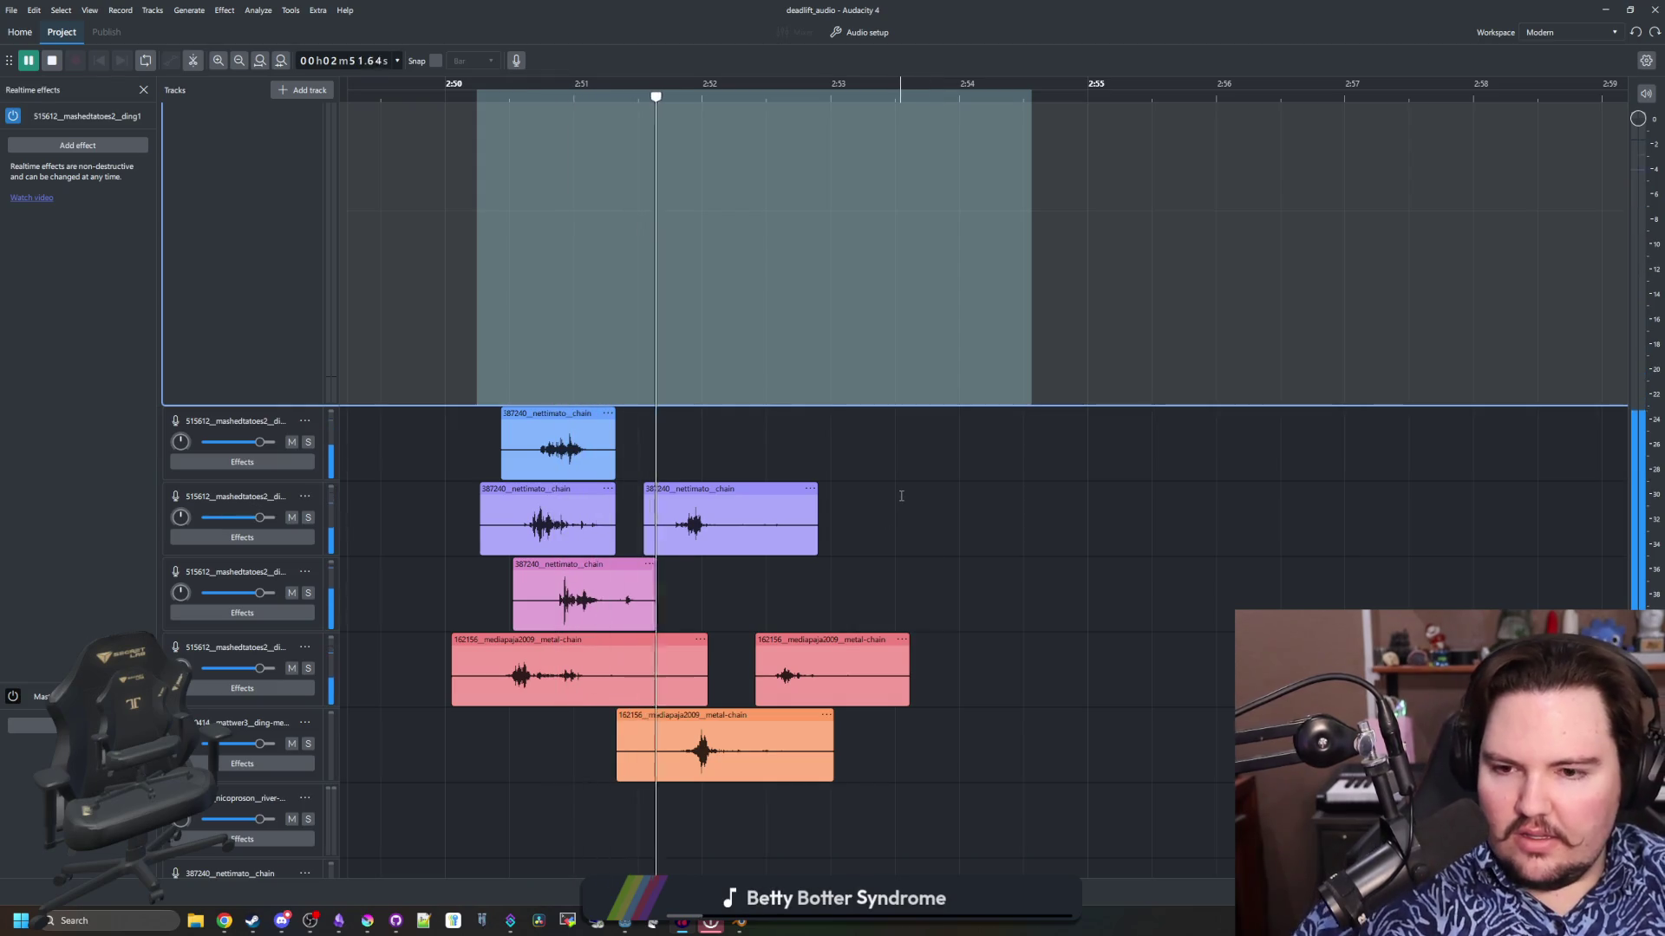
{"action": "key", "text": "space"}
{"action": "left_click", "coordinate": [749, 421]}
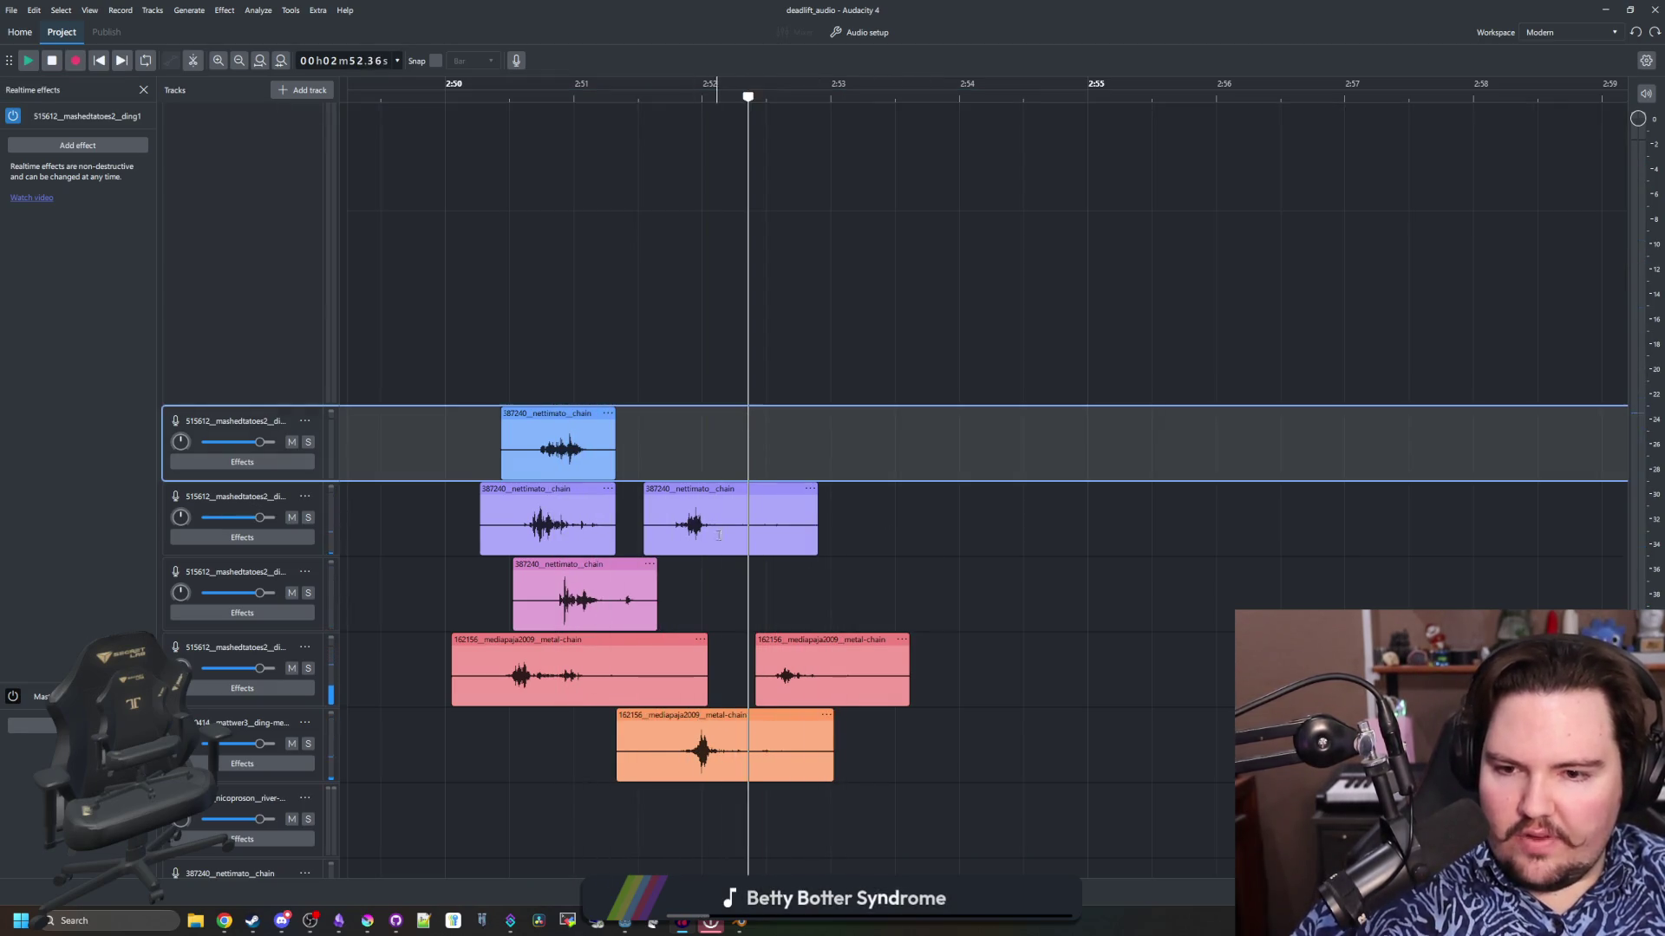
{"action": "left_click", "coordinate": [716, 520]}
{"action": "left_click_drag", "start_coordinate": [699, 488], "coordinate": [683, 499]}
Open the moved clip's options menu twice and dismiss it without changes
{"action": "right_click", "coordinate": [681, 506]}
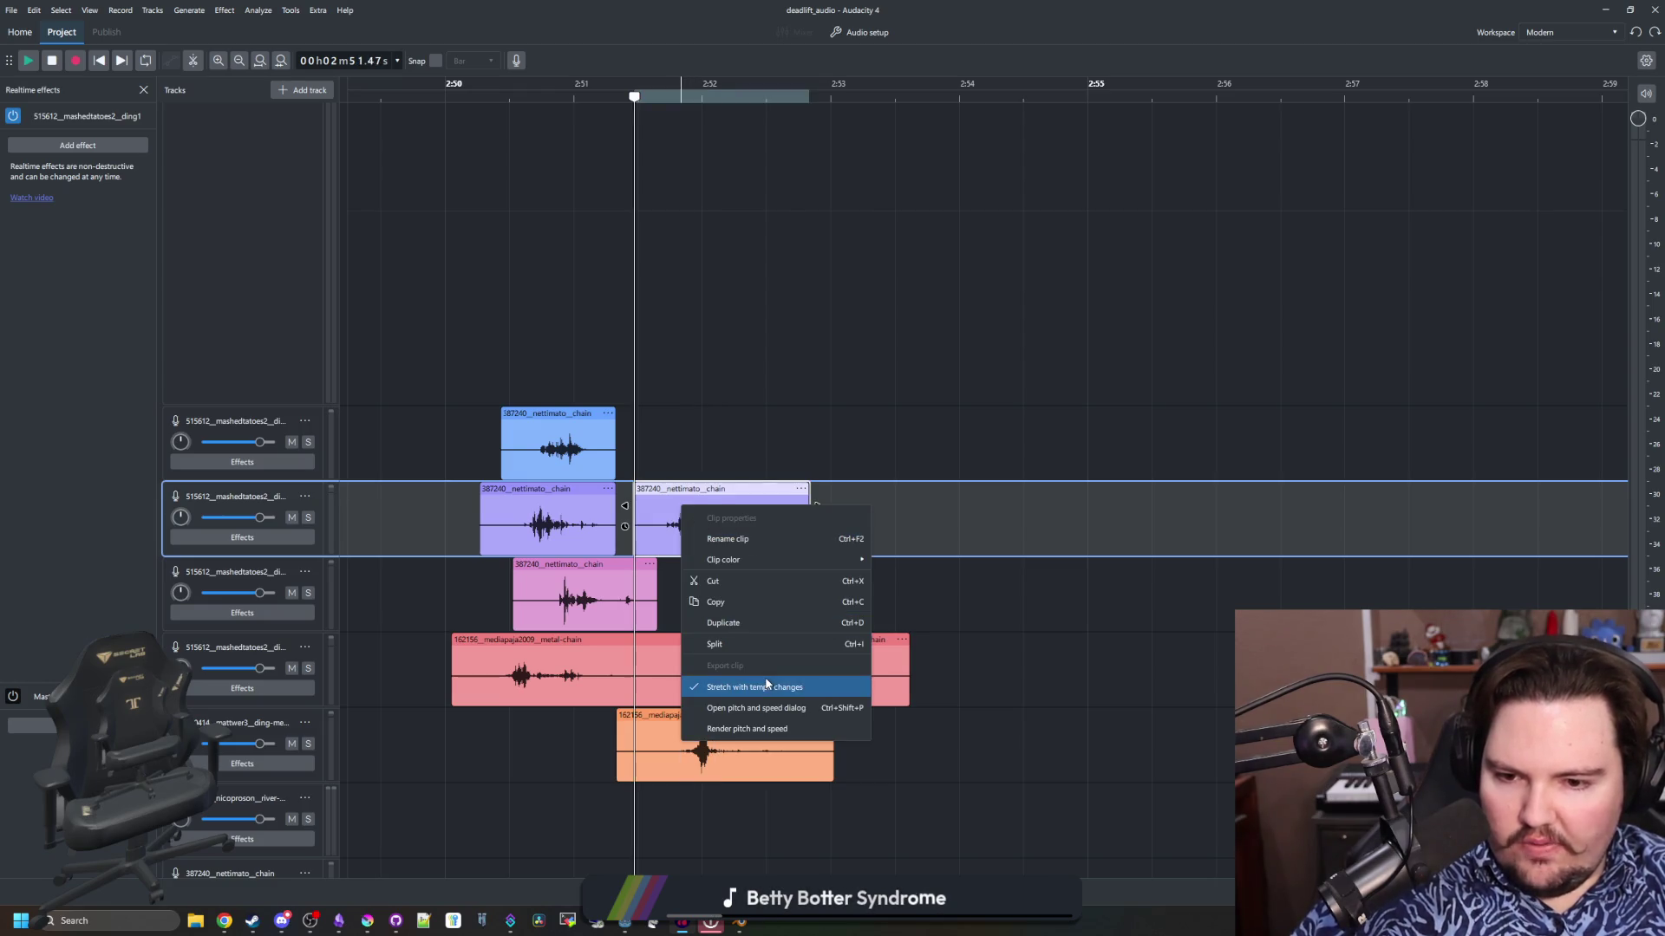
{"action": "left_click", "coordinate": [755, 729]}
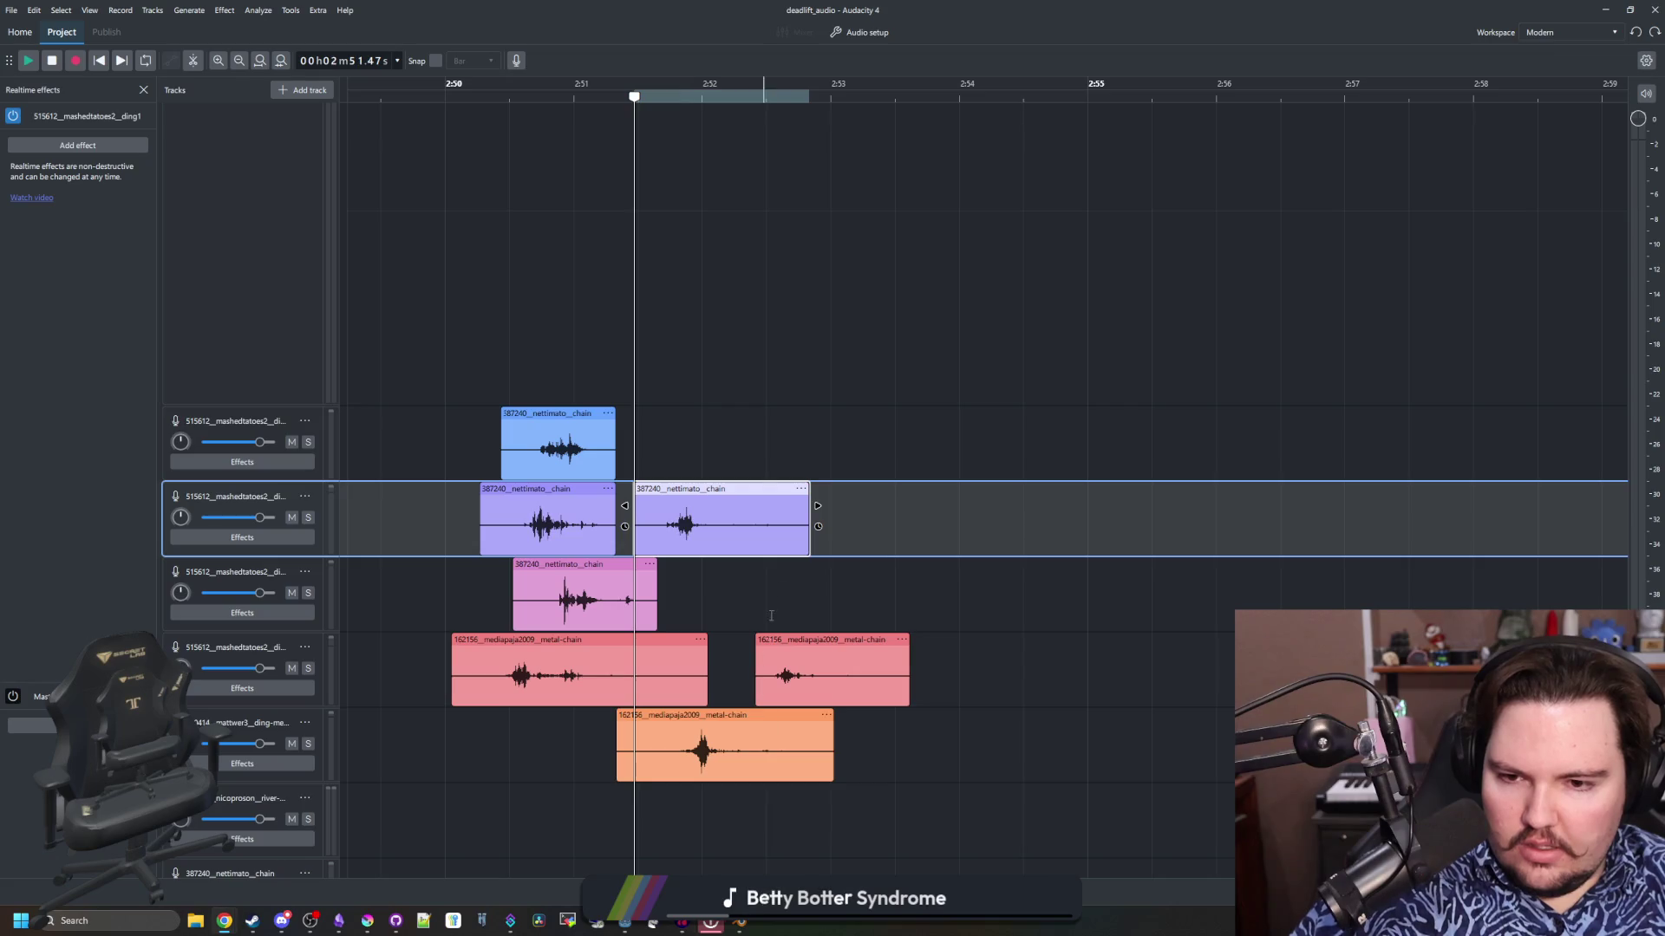
{"action": "left_click", "coordinate": [687, 445]}
{"action": "left_click", "coordinate": [679, 520]}
{"action": "left_click", "coordinate": [668, 498]}
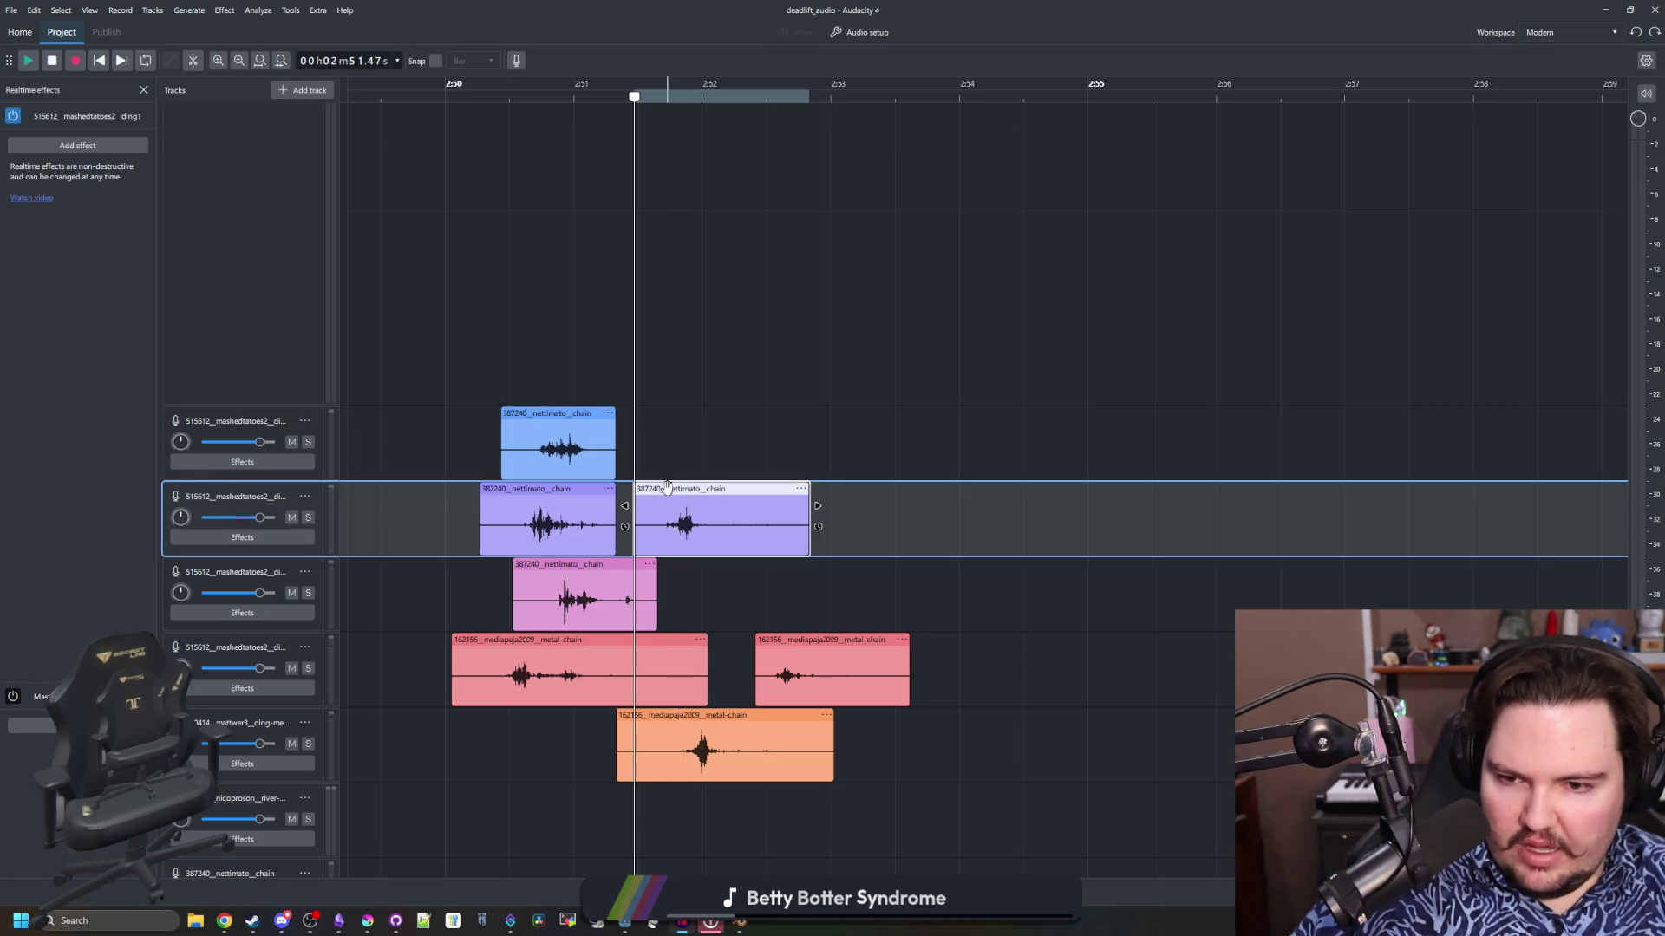
{"action": "right_click", "coordinate": [668, 493]}
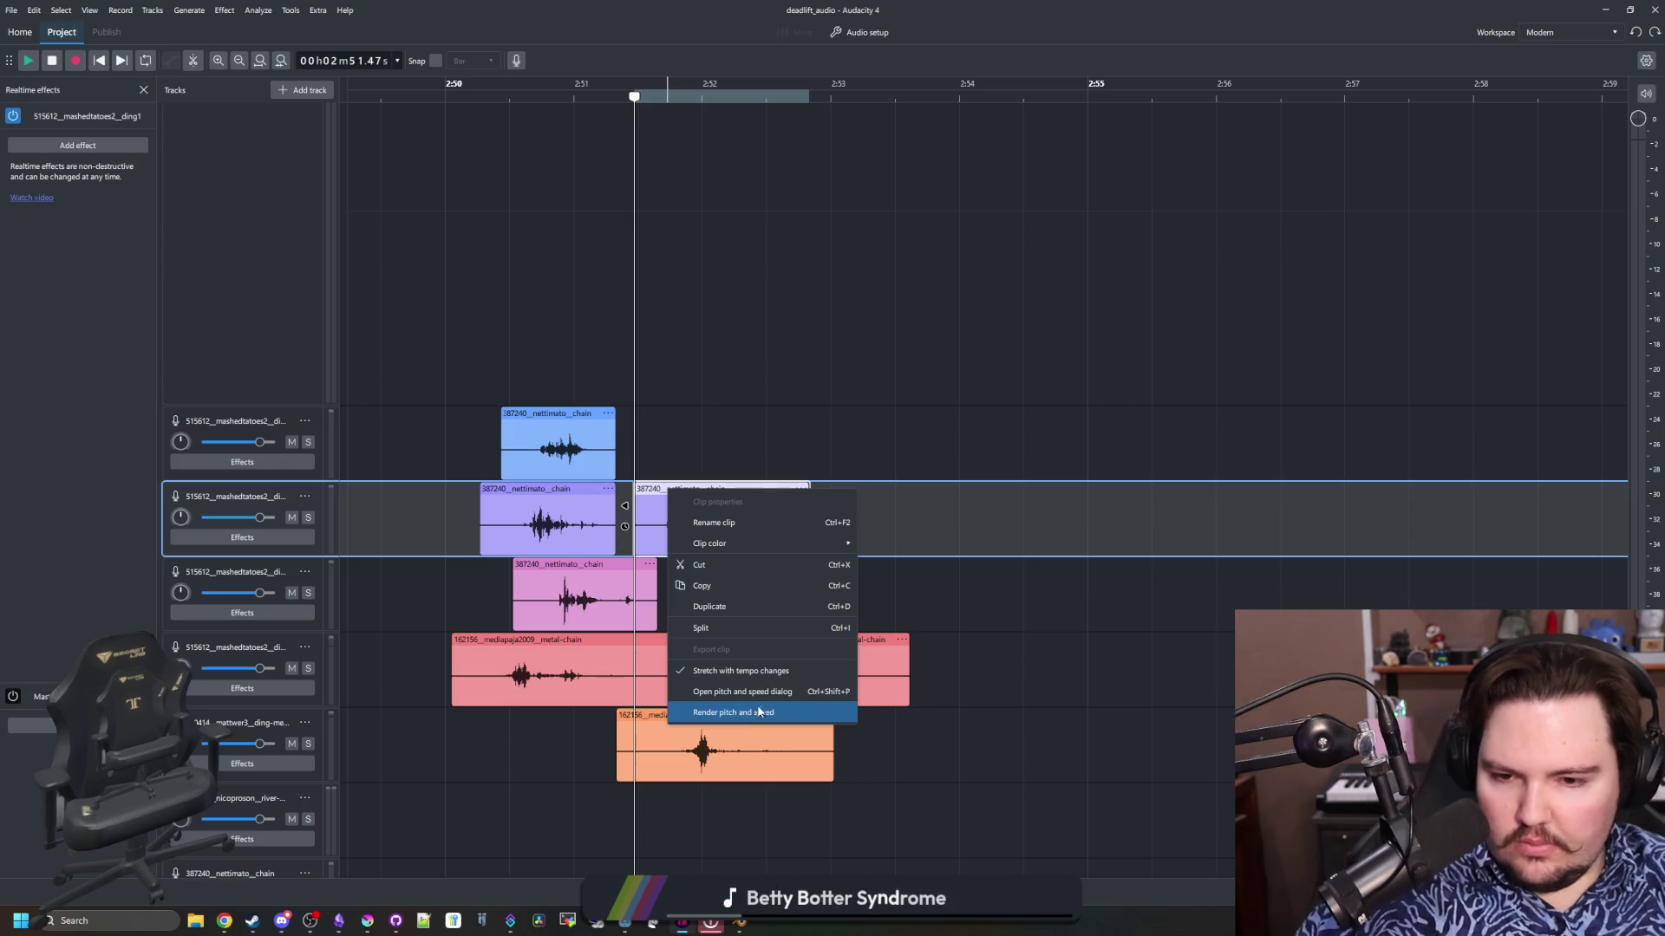
{"action": "mouse_move", "coordinate": [780, 543]}
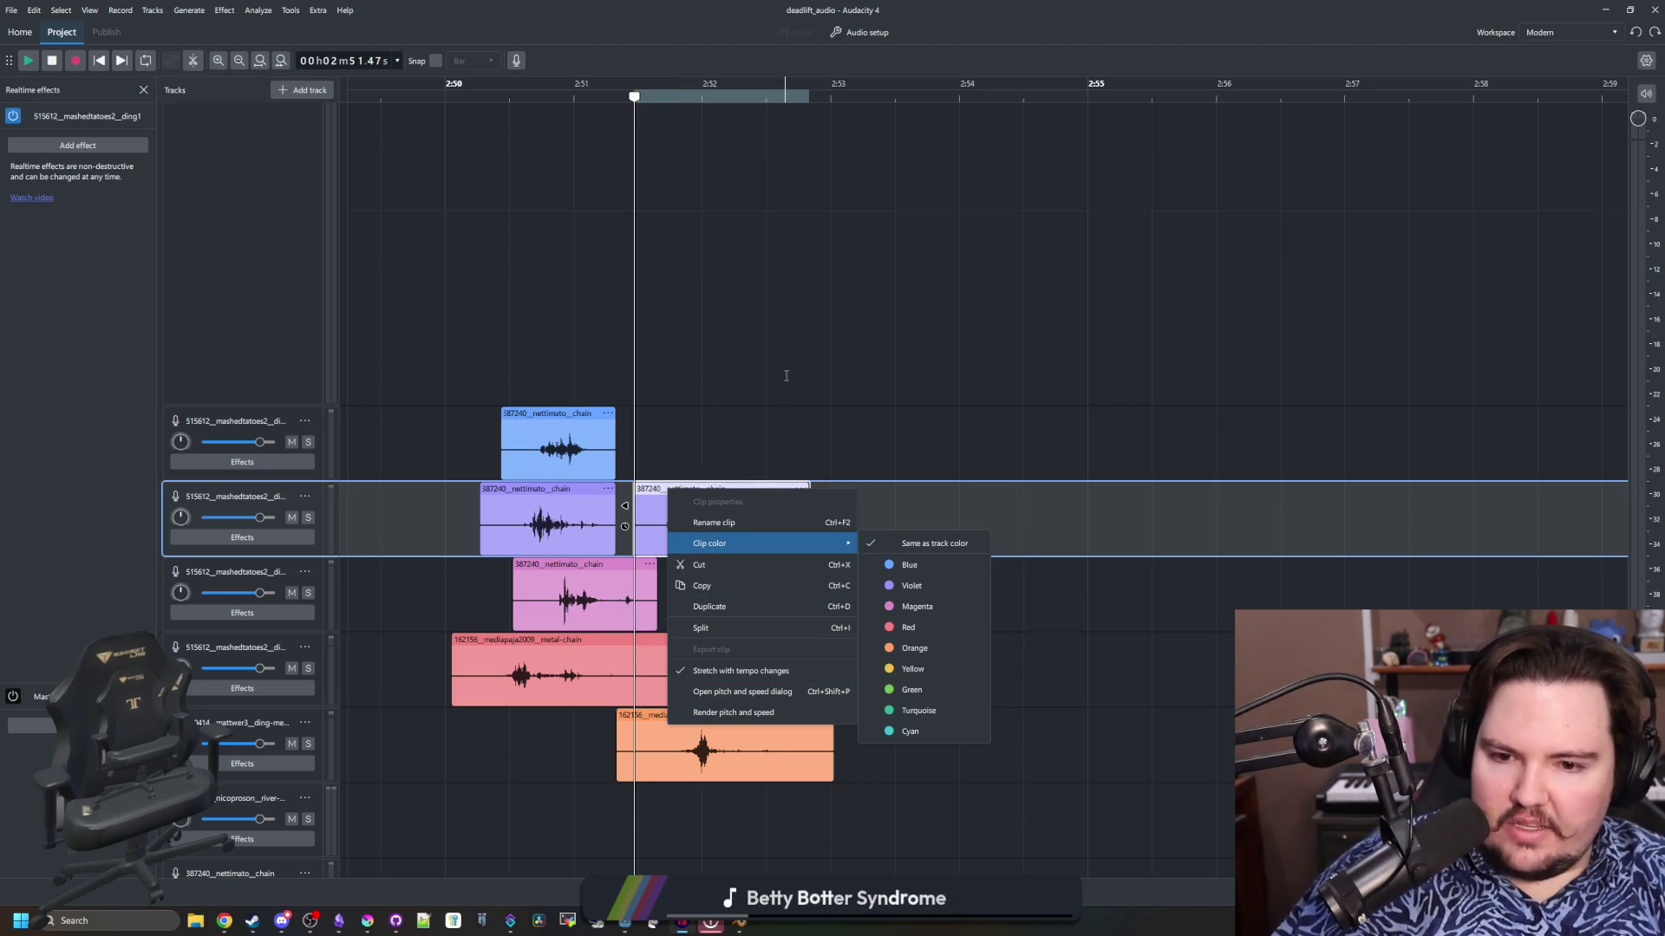
{"action": "left_click", "coordinate": [786, 375]}
Check the clip's options without cutting and set the playback position to about 2:53.6
{"action": "left_click", "coordinate": [713, 529]}
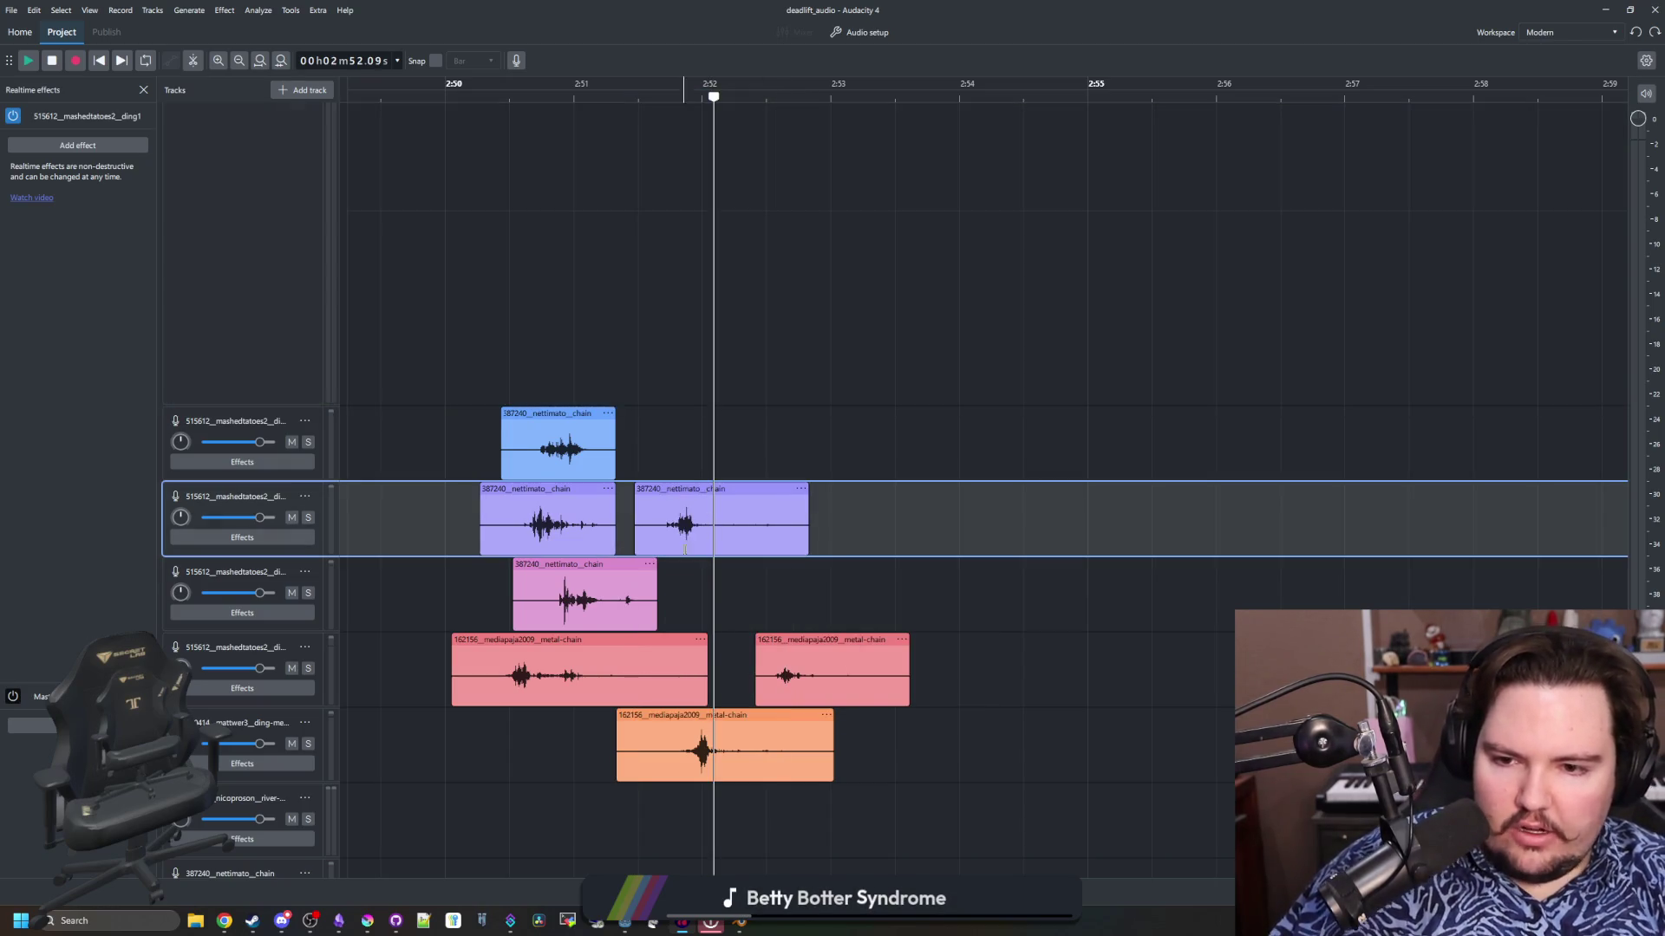
{"action": "left_click", "coordinate": [696, 493]}
{"action": "right_click", "coordinate": [697, 494]}
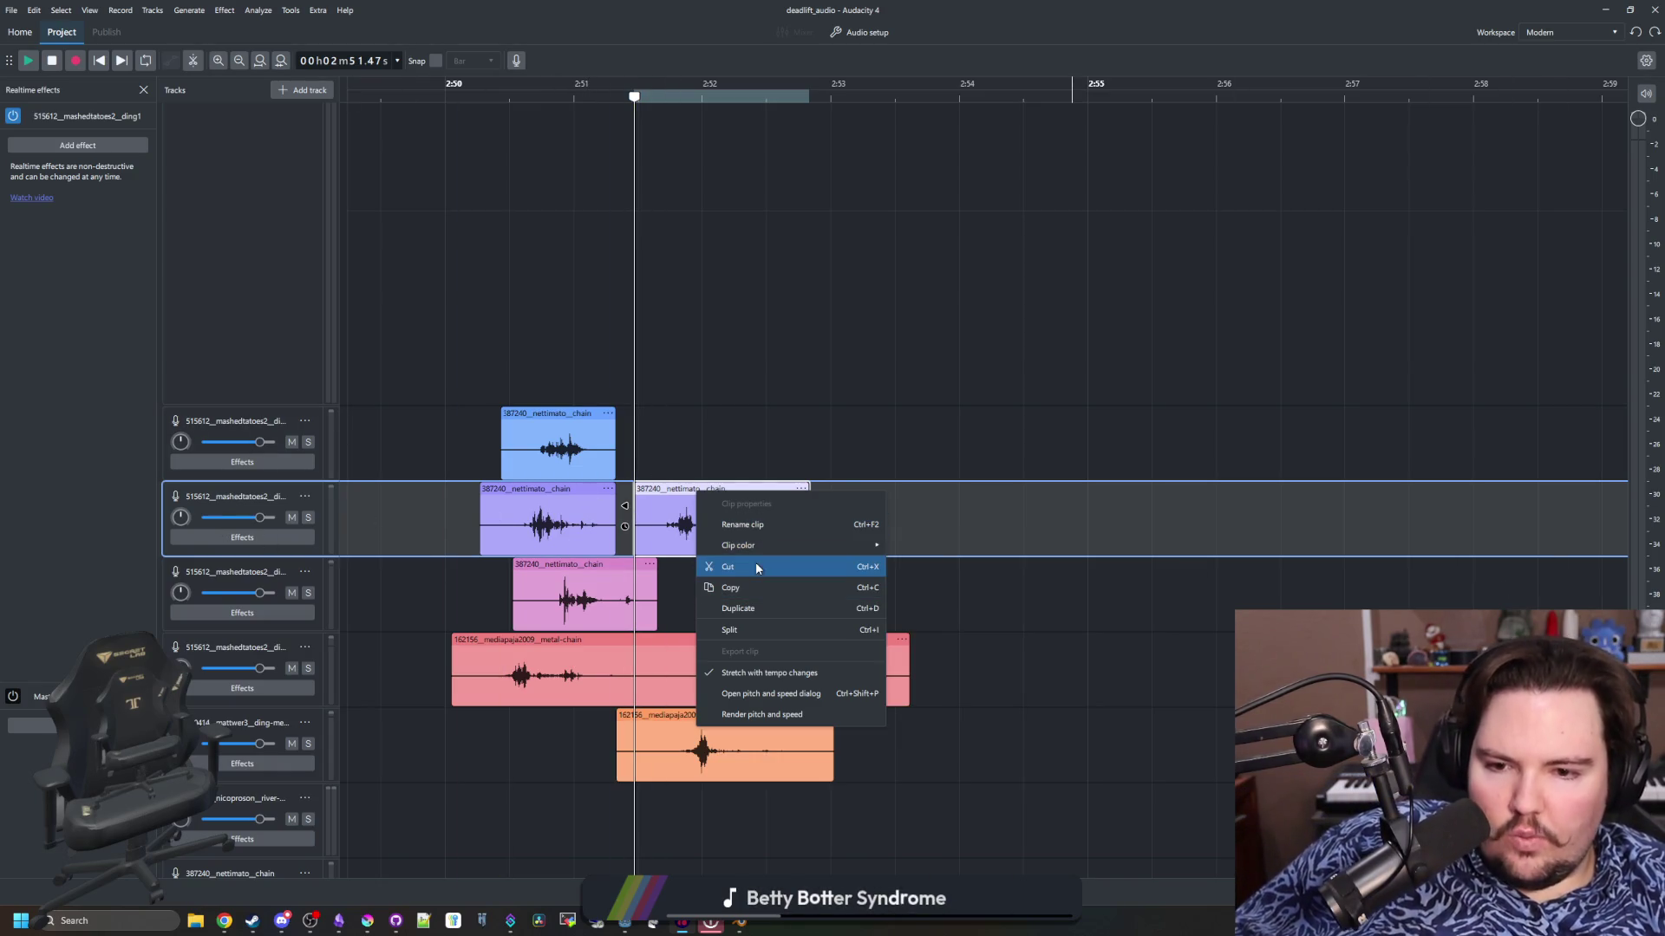
{"action": "left_click", "coordinate": [676, 430]}
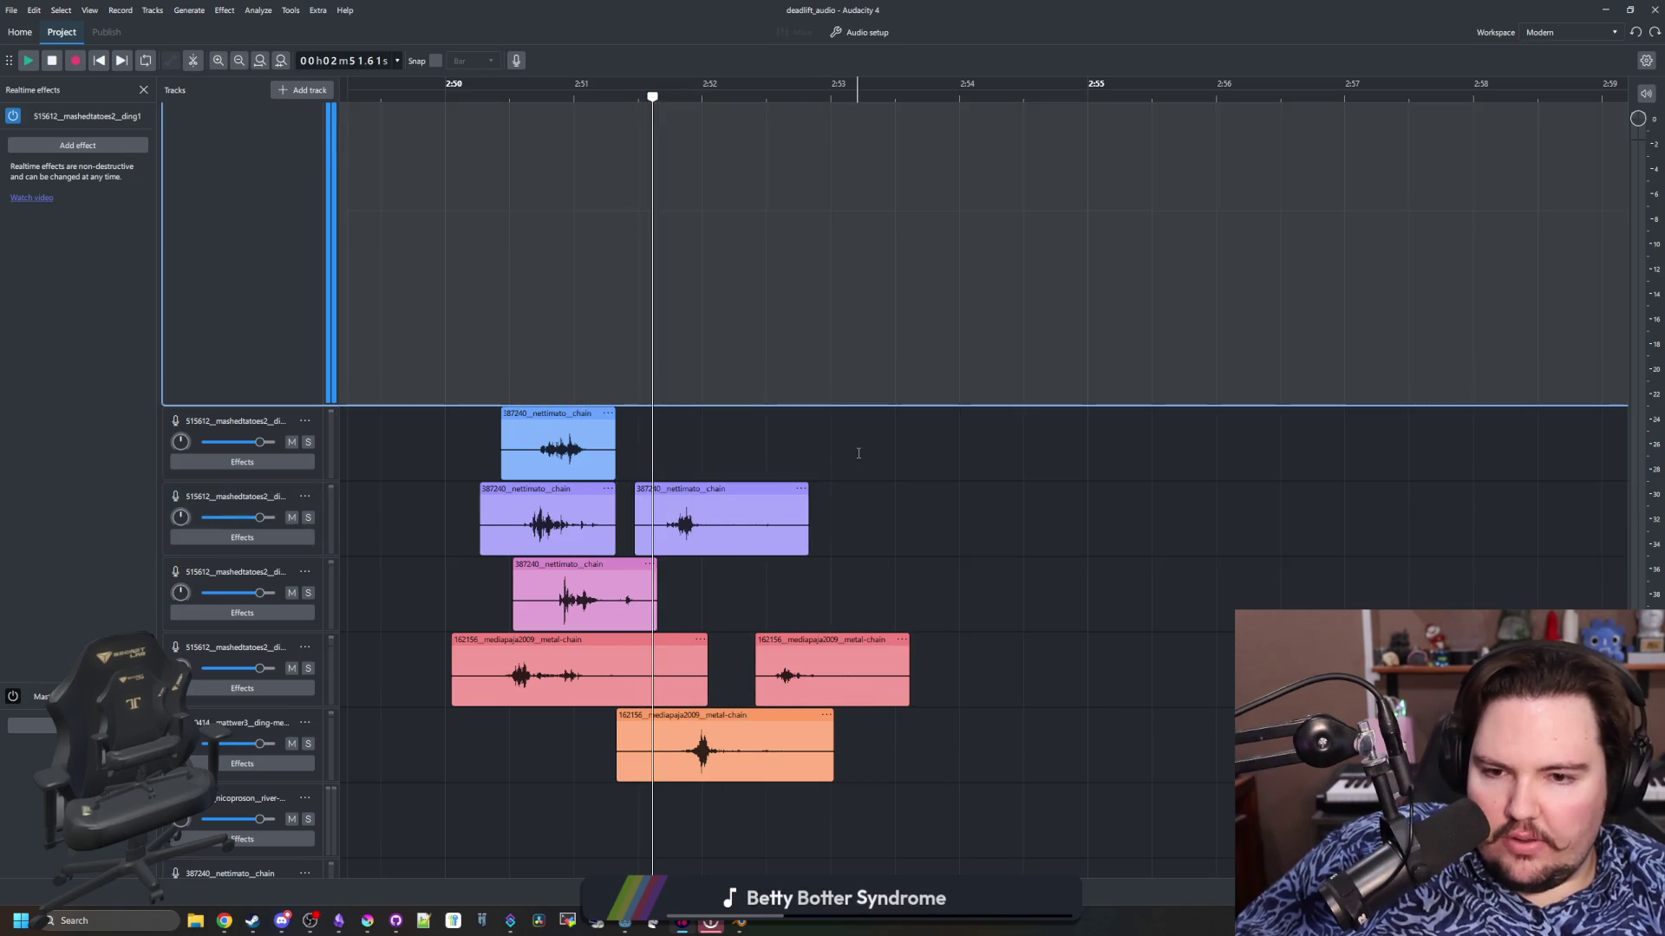
{"action": "left_click", "coordinate": [810, 447]}
Lower the second chain clip's volume by about 9.7 dB with Amplify
{"action": "left_click_drag", "start_coordinate": [809, 457], "coordinate": [635, 520]}
{"action": "left_click", "coordinate": [219, 11]}
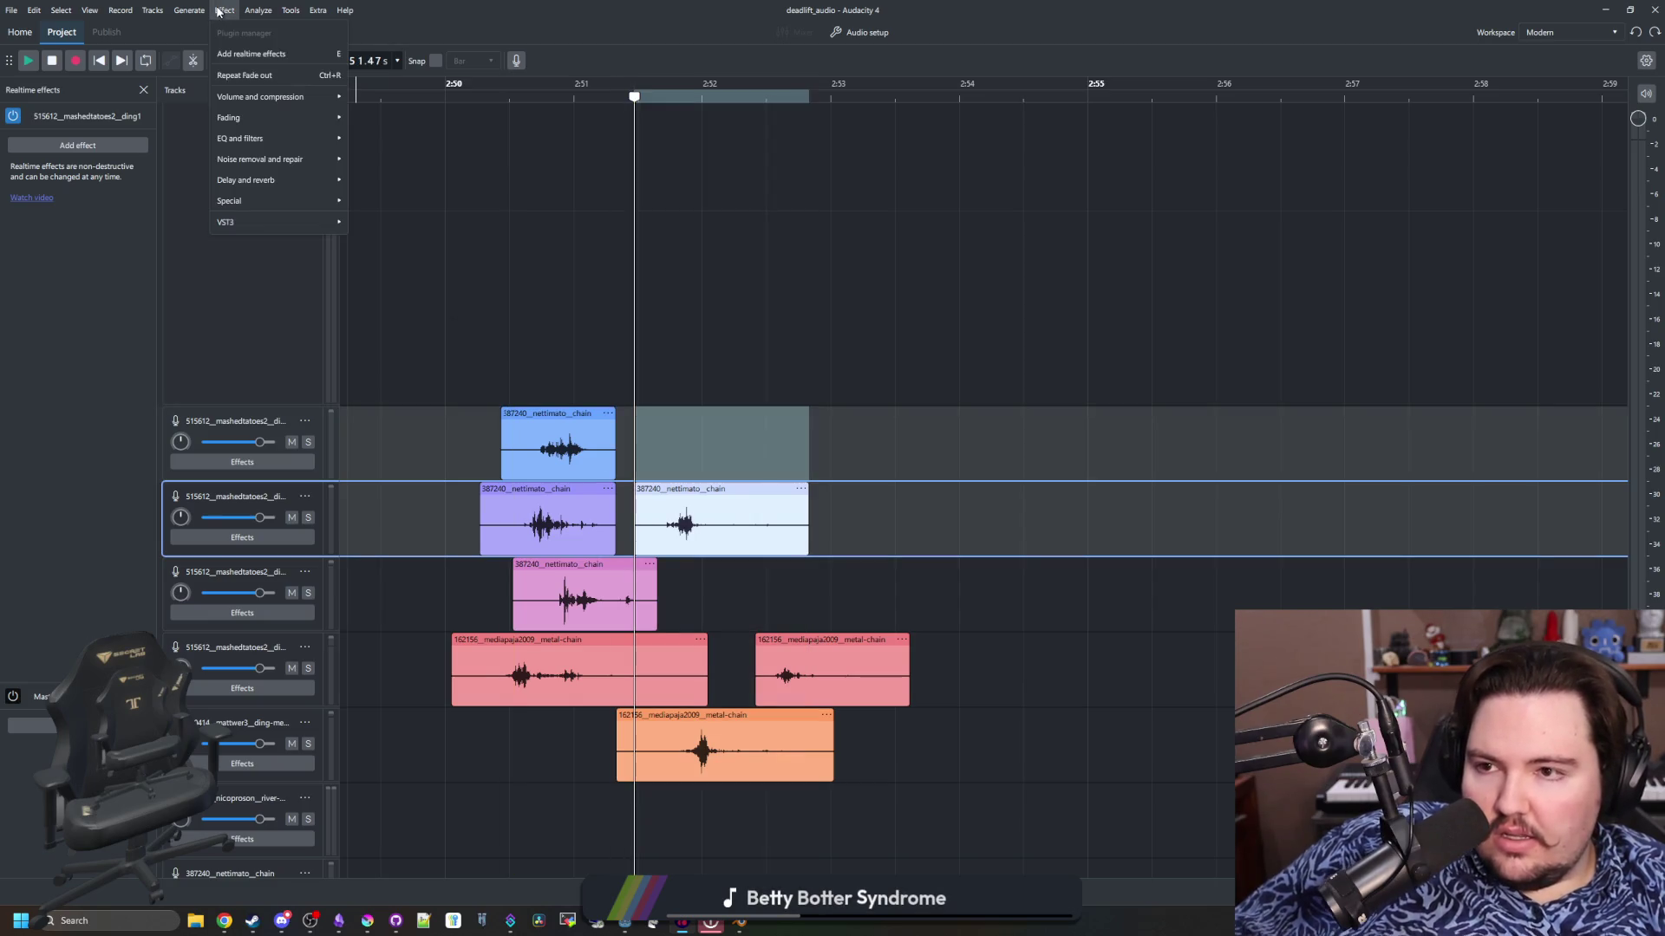
{"action": "mouse_move", "coordinate": [278, 96]}
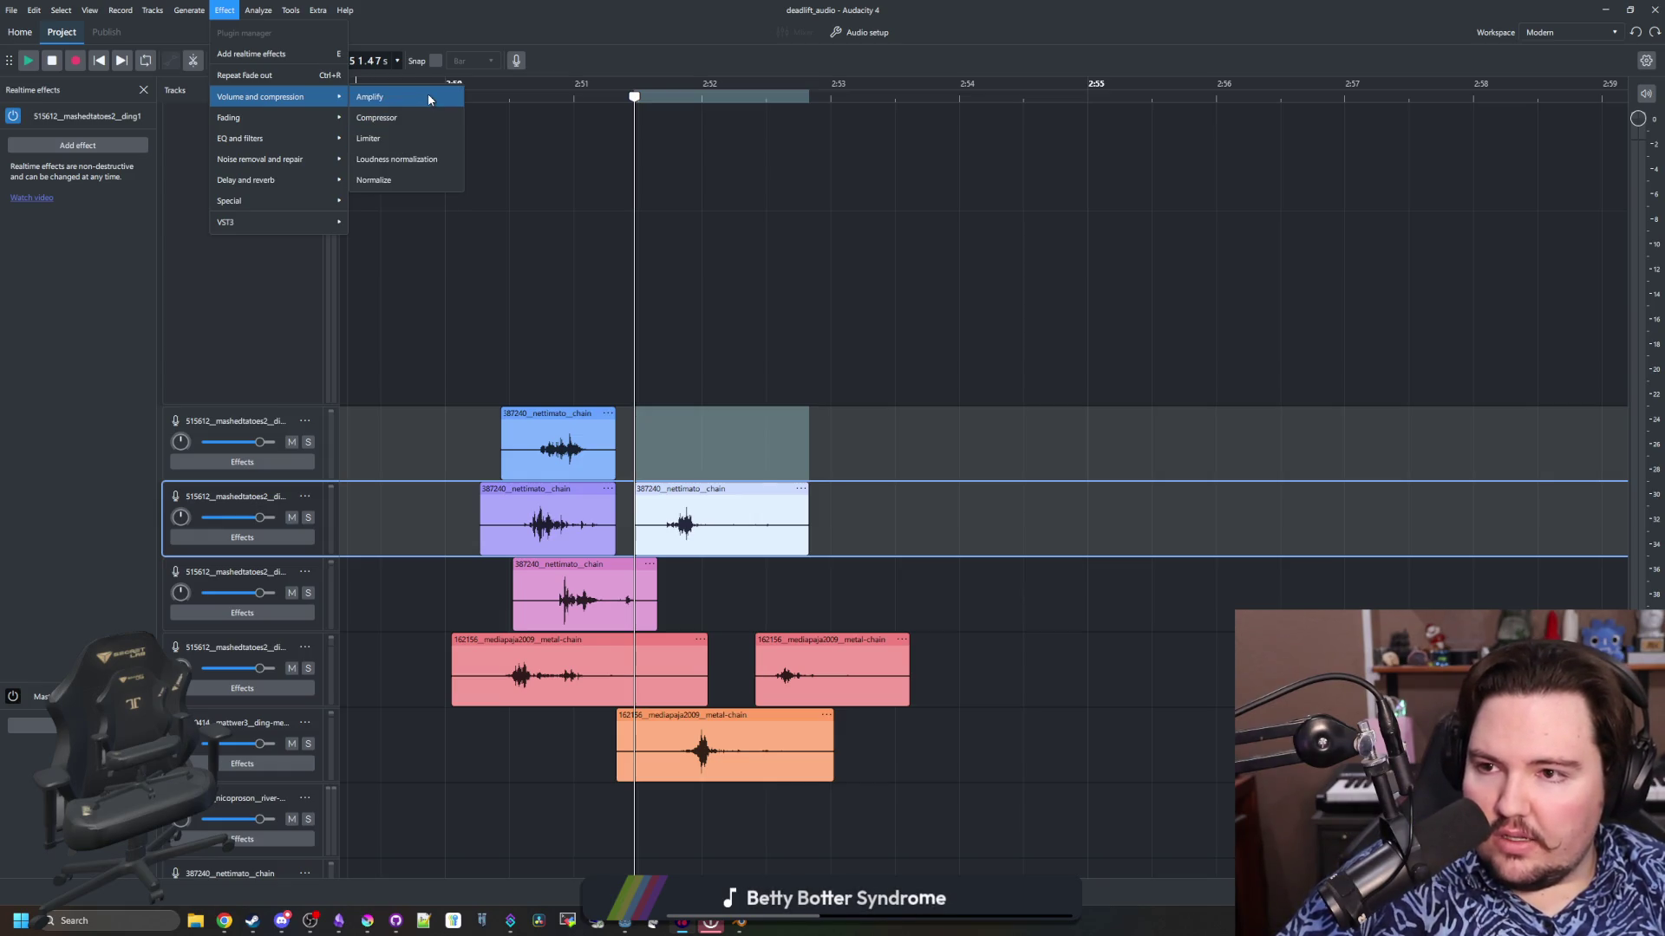
{"action": "left_click", "coordinate": [429, 95]}
{"action": "left_click_drag", "start_coordinate": [818, 364], "coordinate": [1058, 397]}
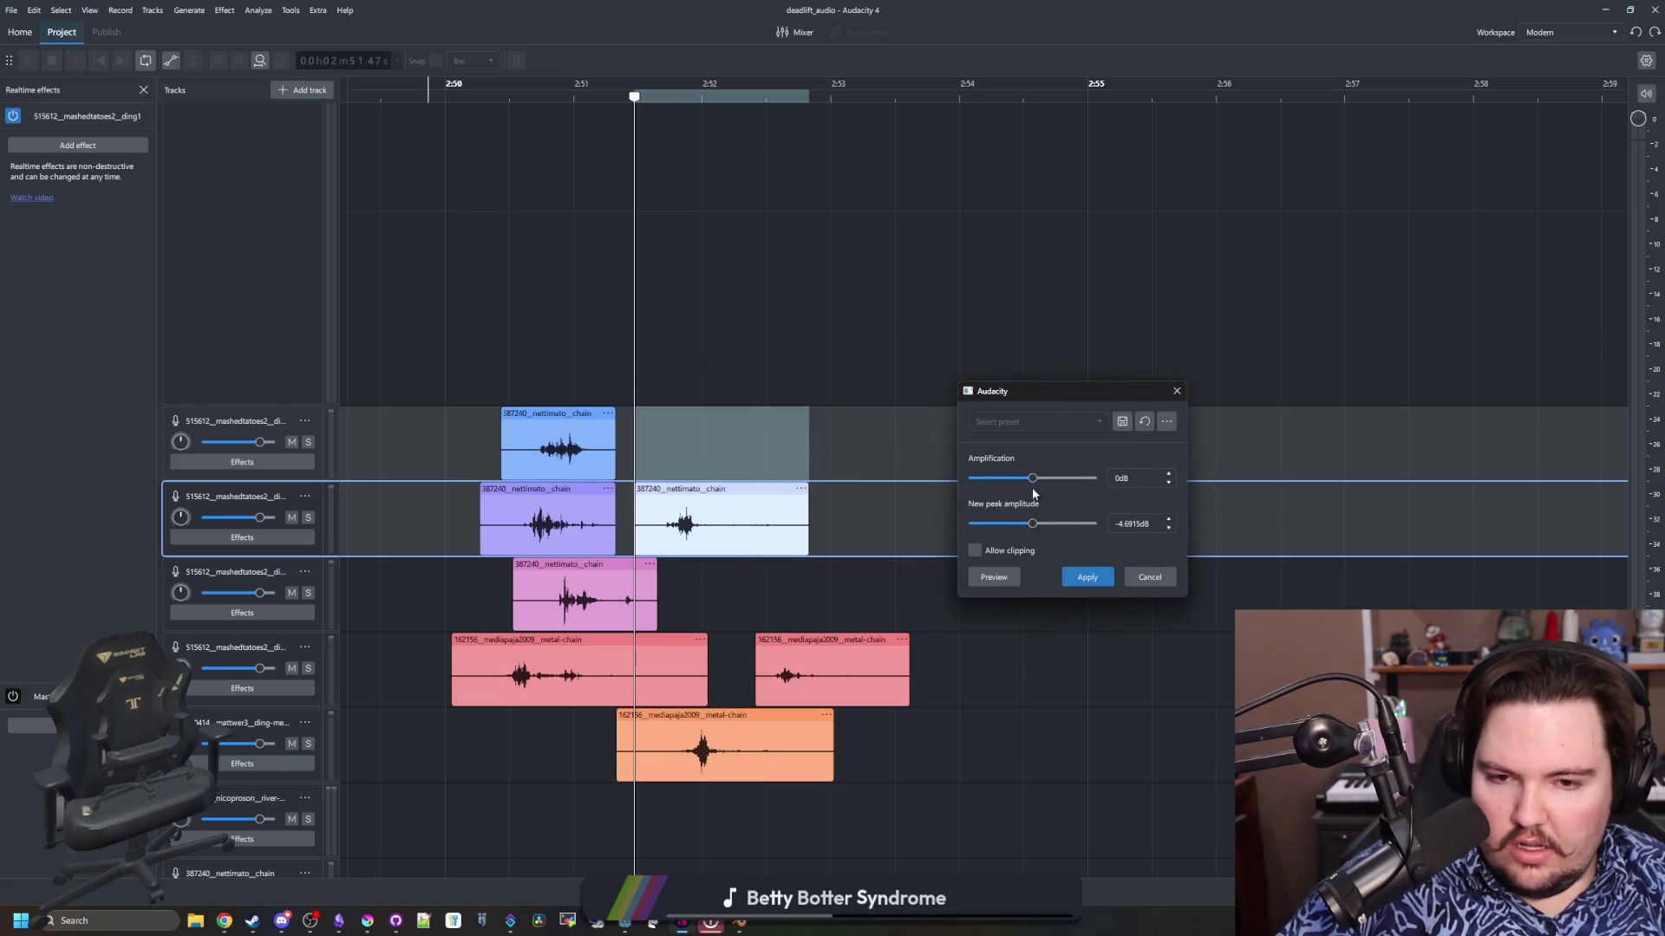
{"action": "left_click", "coordinate": [1088, 577]}
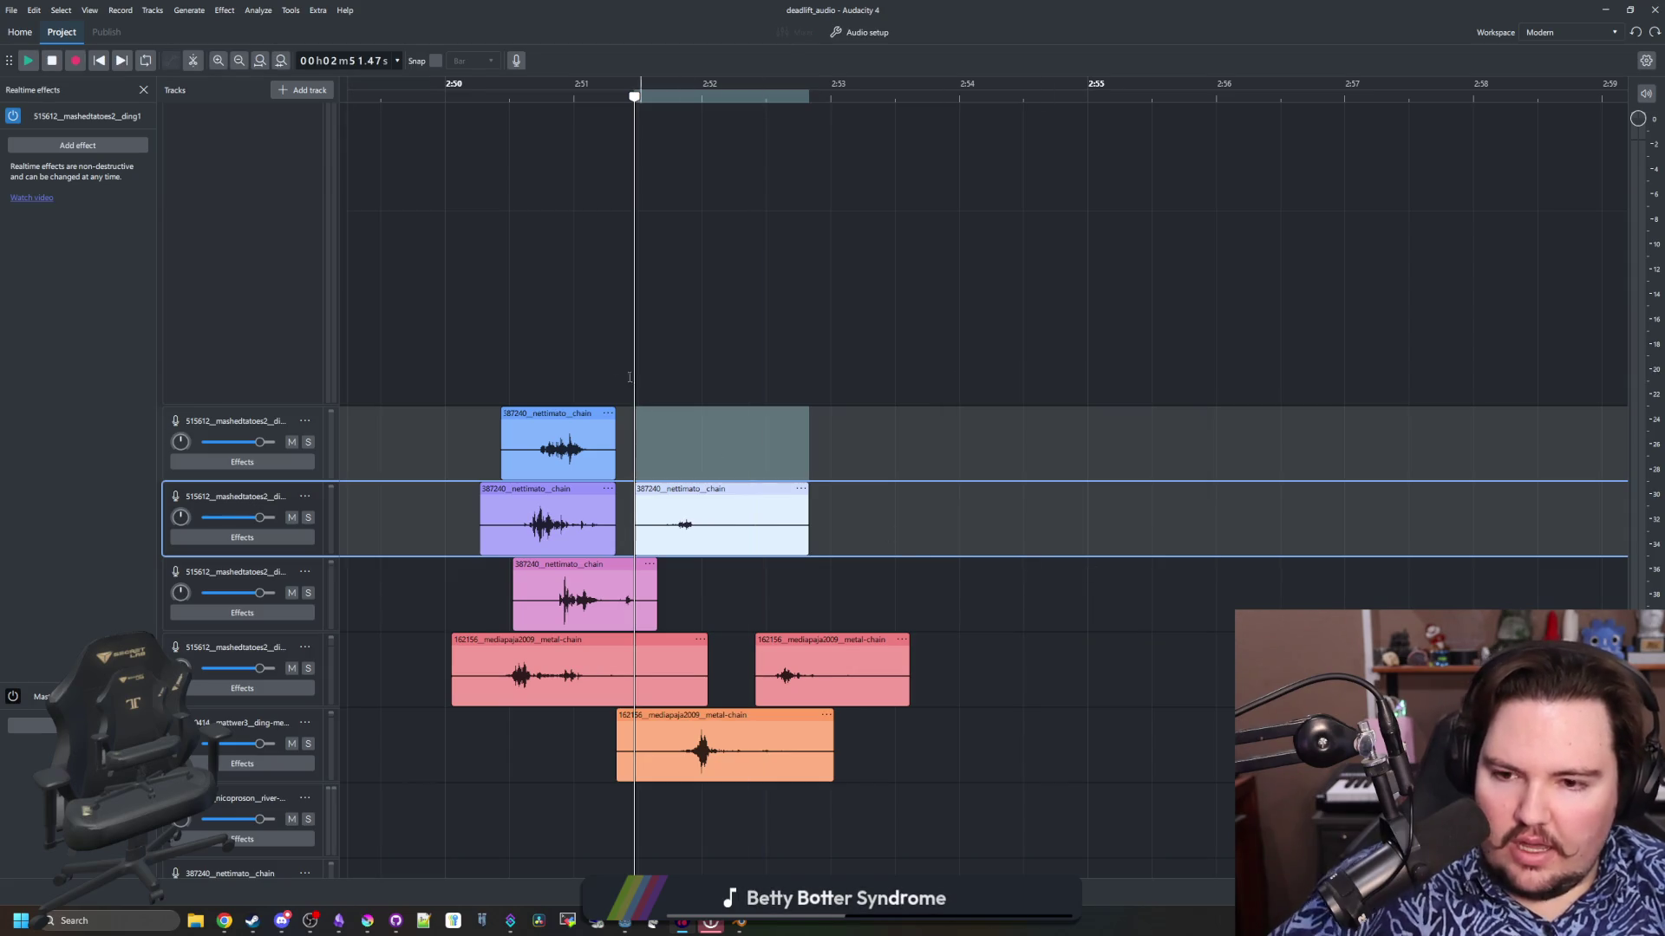
Play the layered range to hear the quieter chain hit
{"action": "left_click_drag", "start_coordinate": [427, 225], "coordinate": [952, 260]}
{"action": "key", "text": "space"}
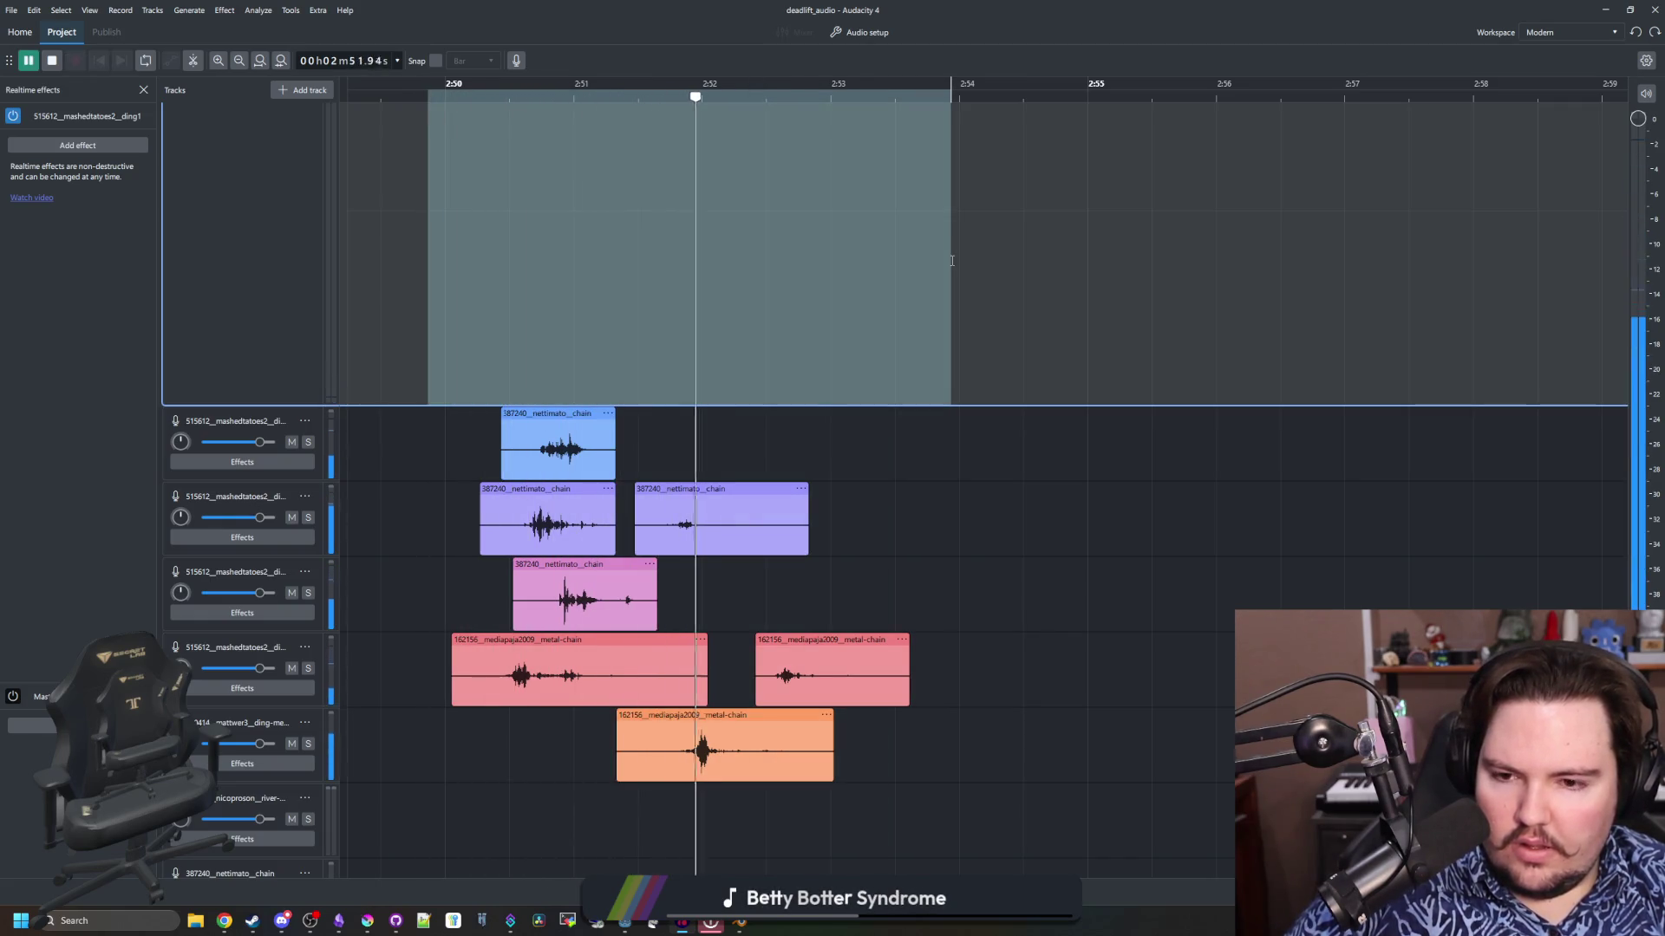
{"action": "key", "text": "space"}
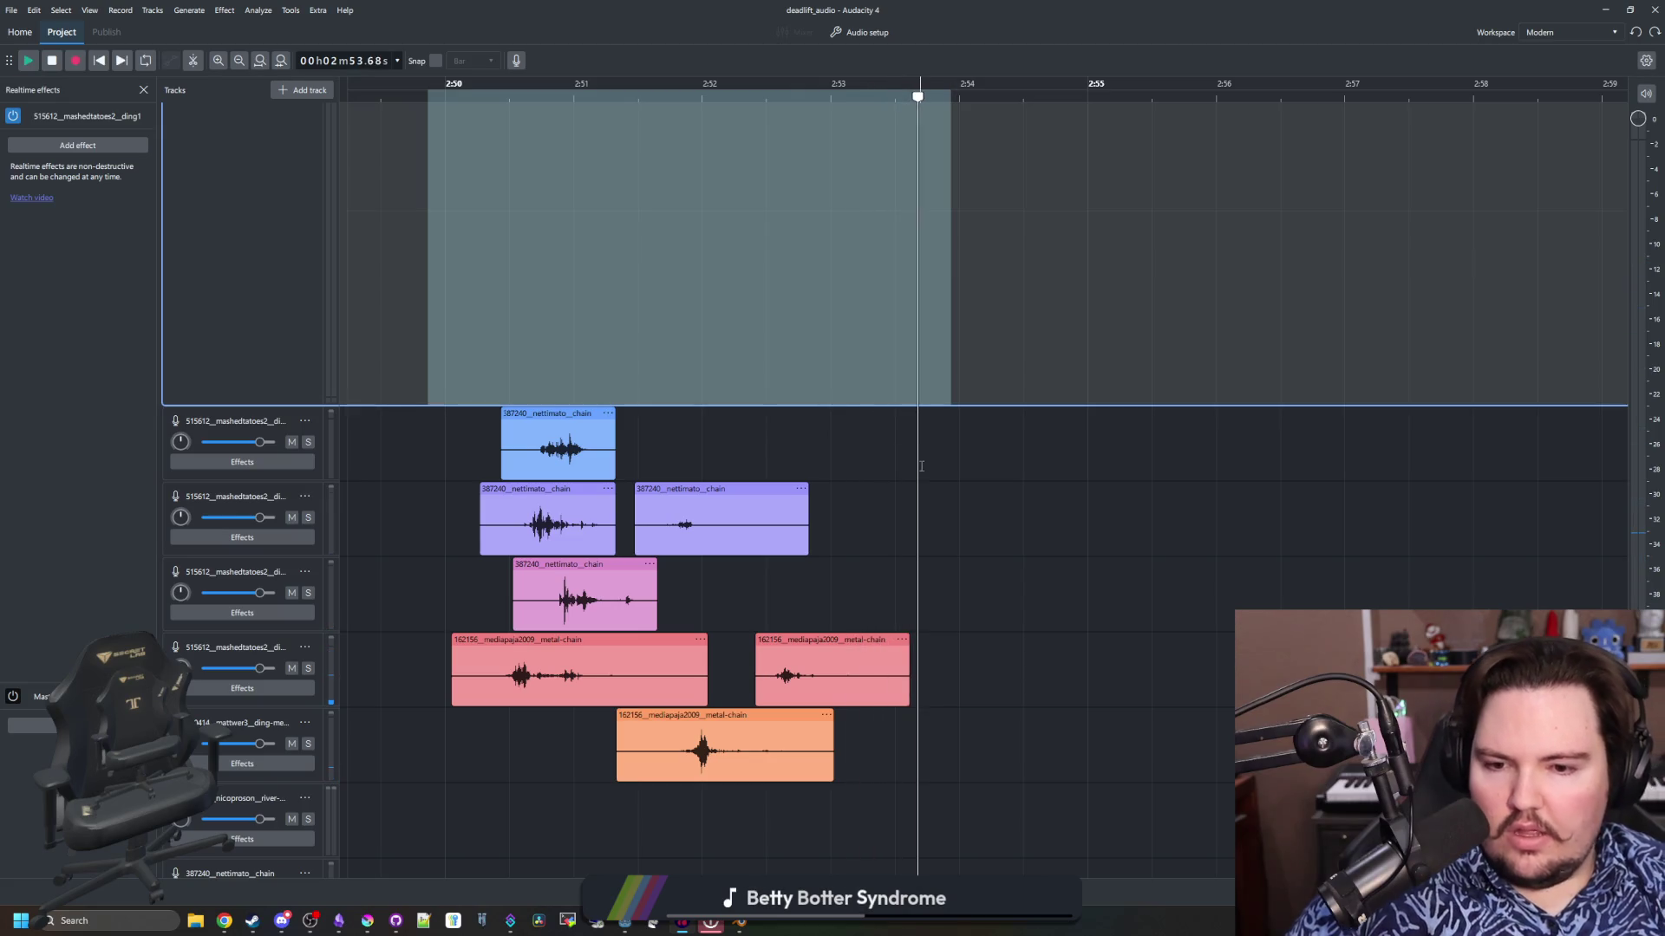
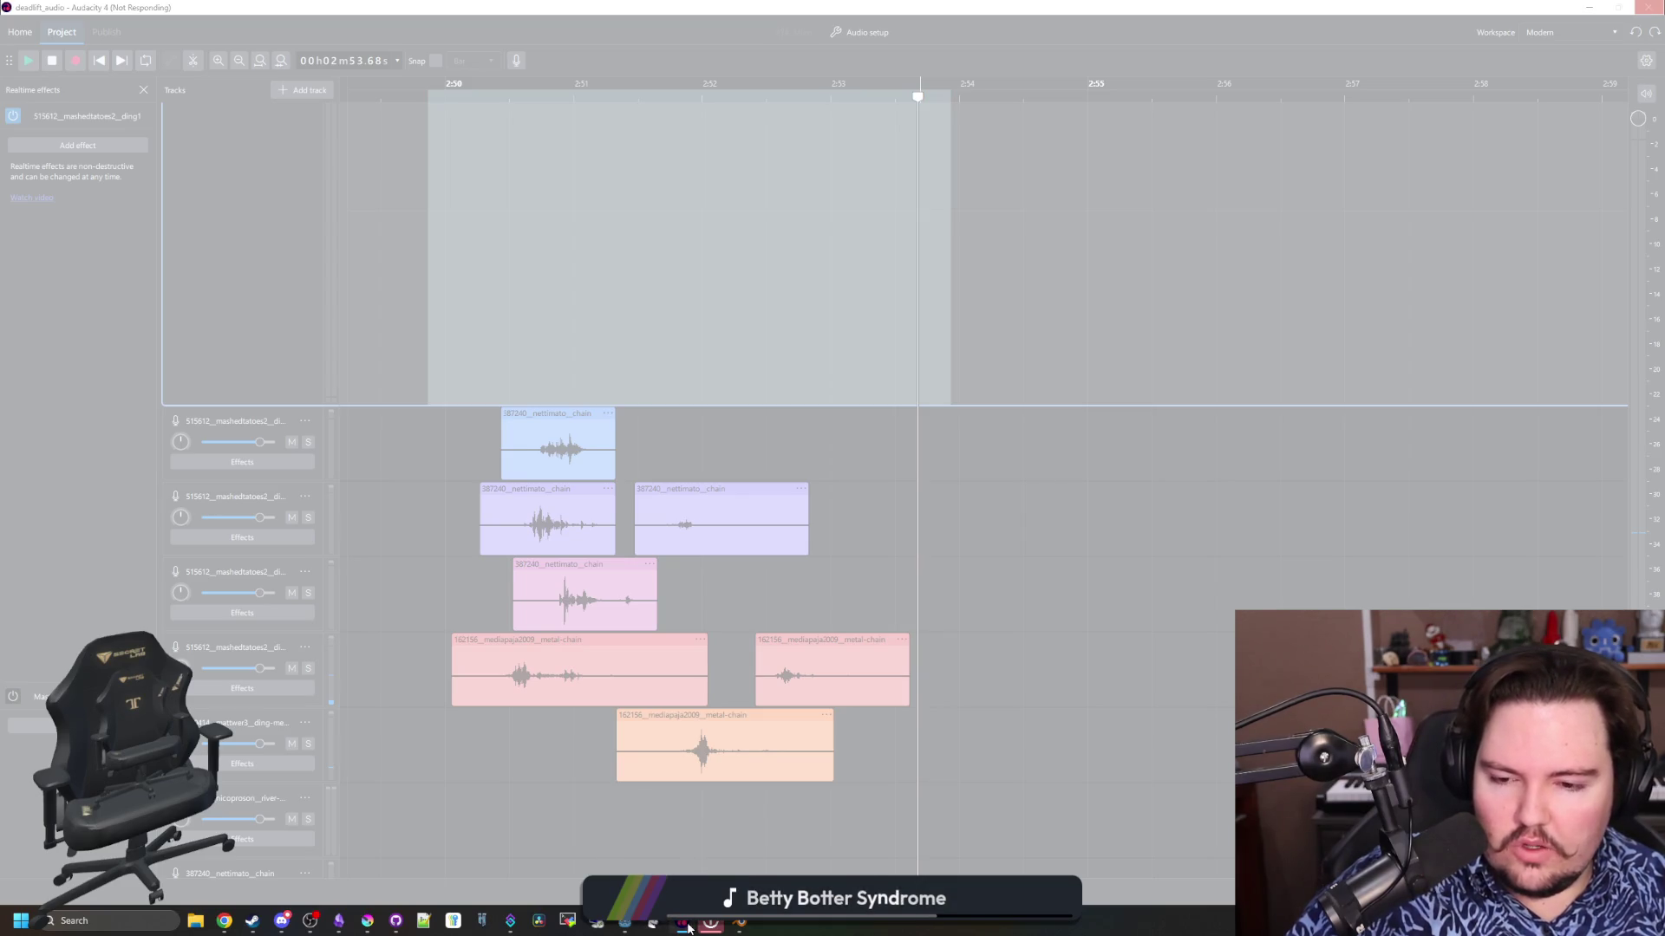
Force-quit the frozen Audacity, relaunch it, and restore deadlift_audio from the crashed session
{"action": "right_click", "coordinate": [685, 921]}
{"action": "left_click", "coordinate": [653, 863]}
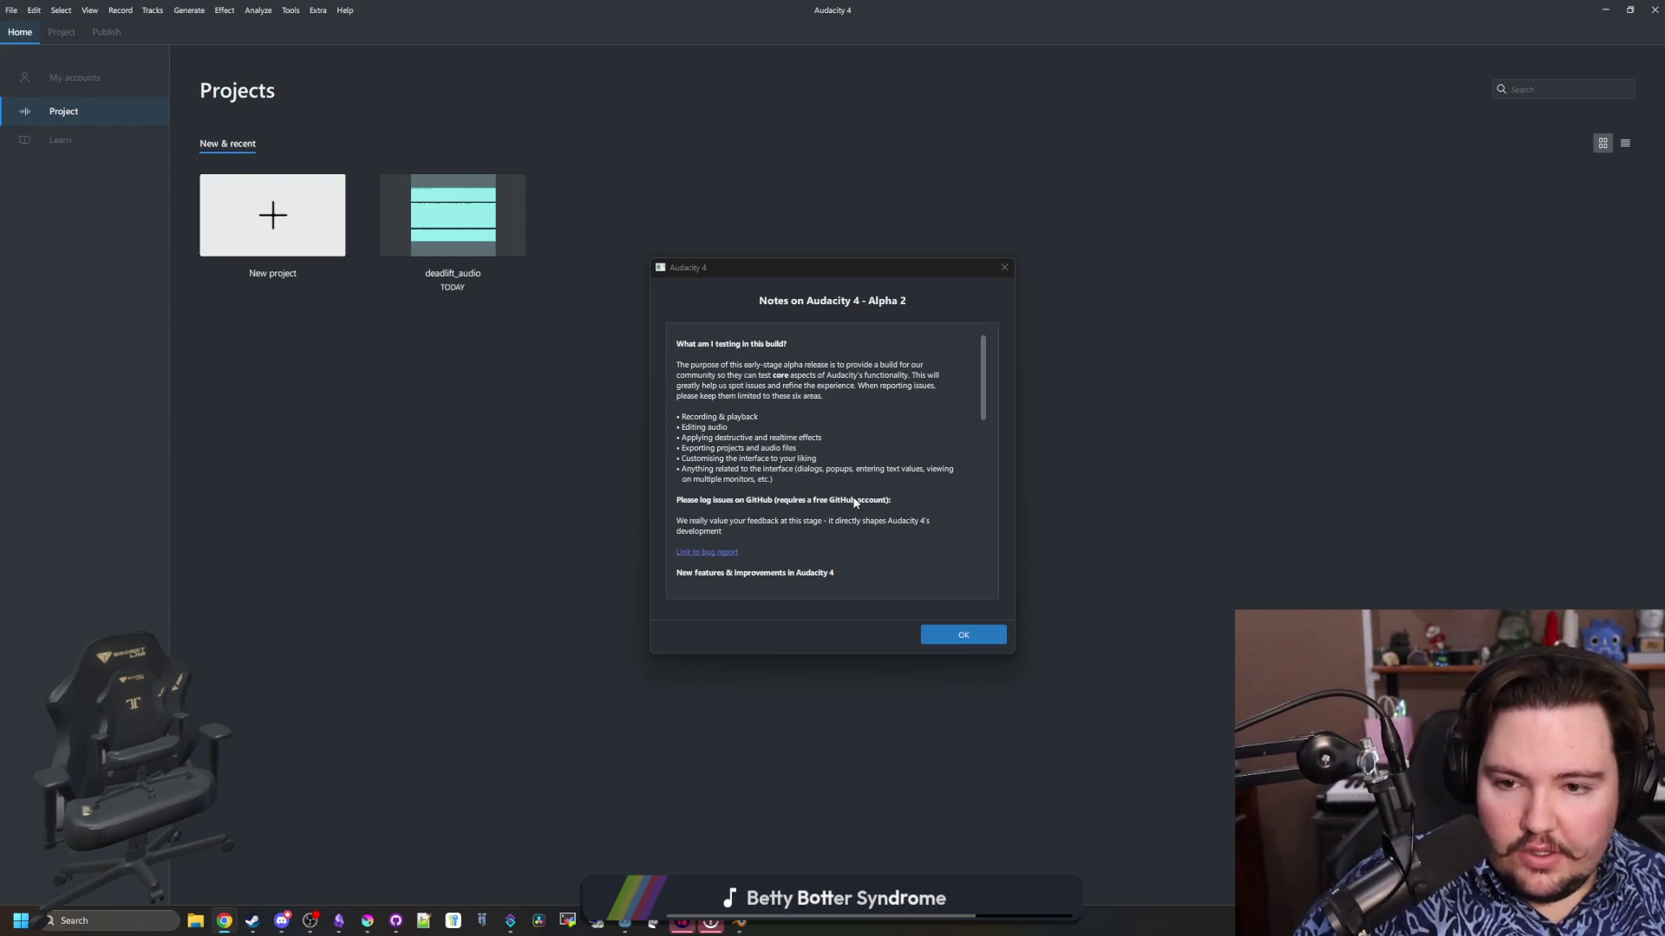
{"action": "left_click", "coordinate": [961, 634]}
{"action": "left_click", "coordinate": [781, 505]}
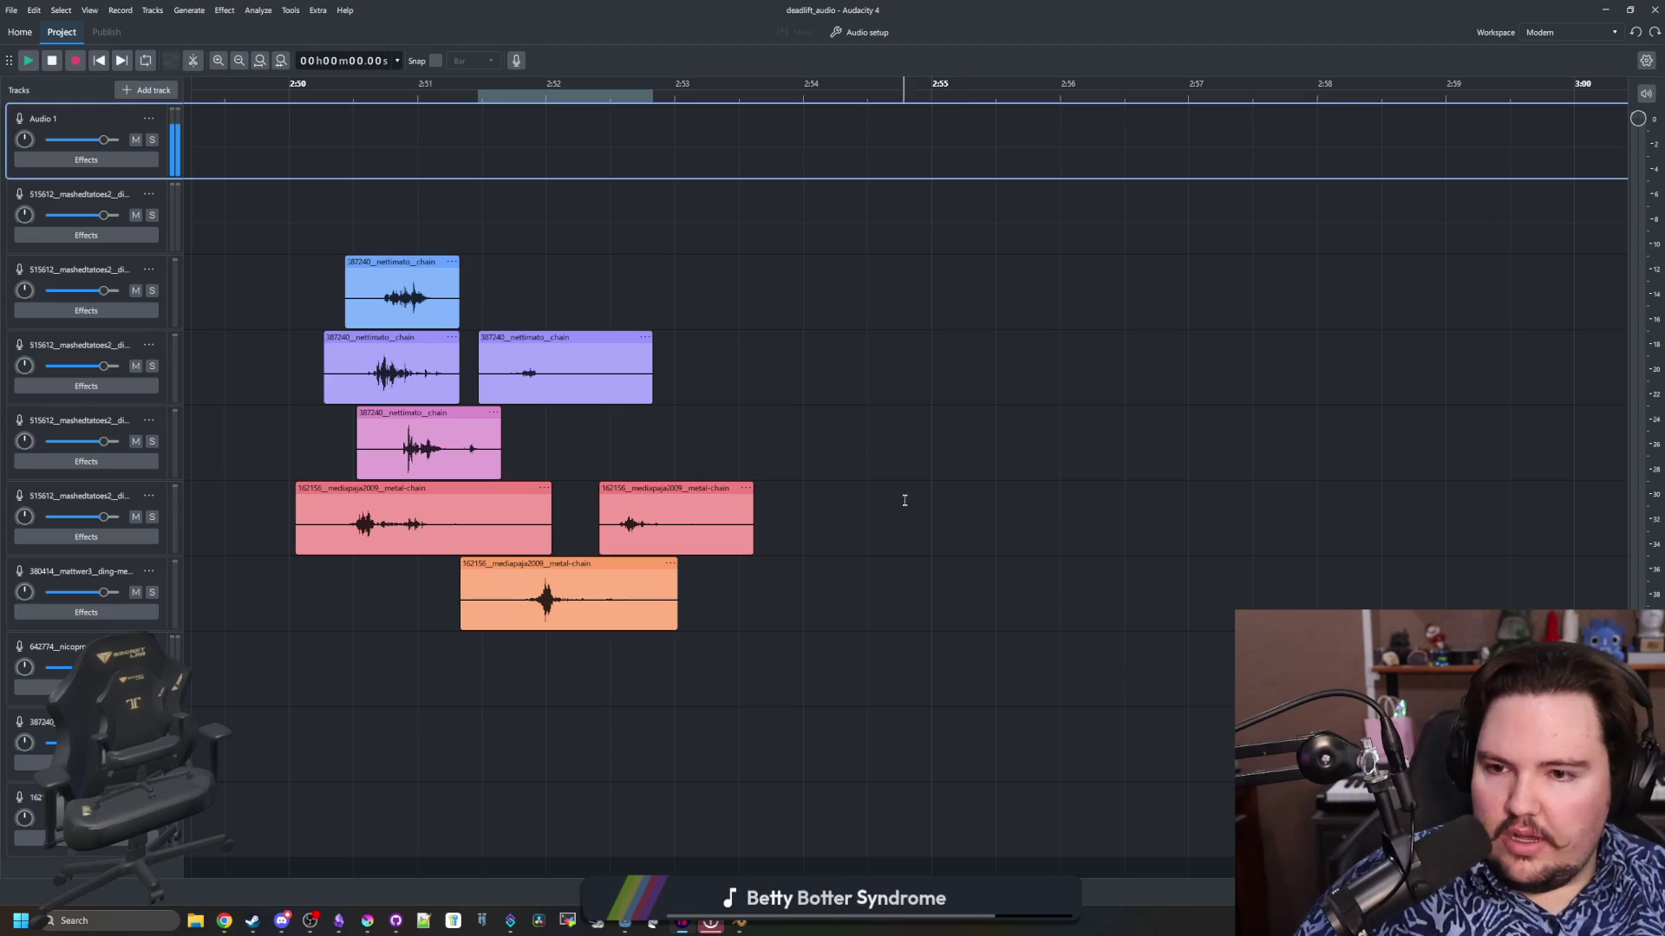
{"action": "scroll", "coordinate": [957, 478], "scroll_direction": "down", "scroll_amount": 1}
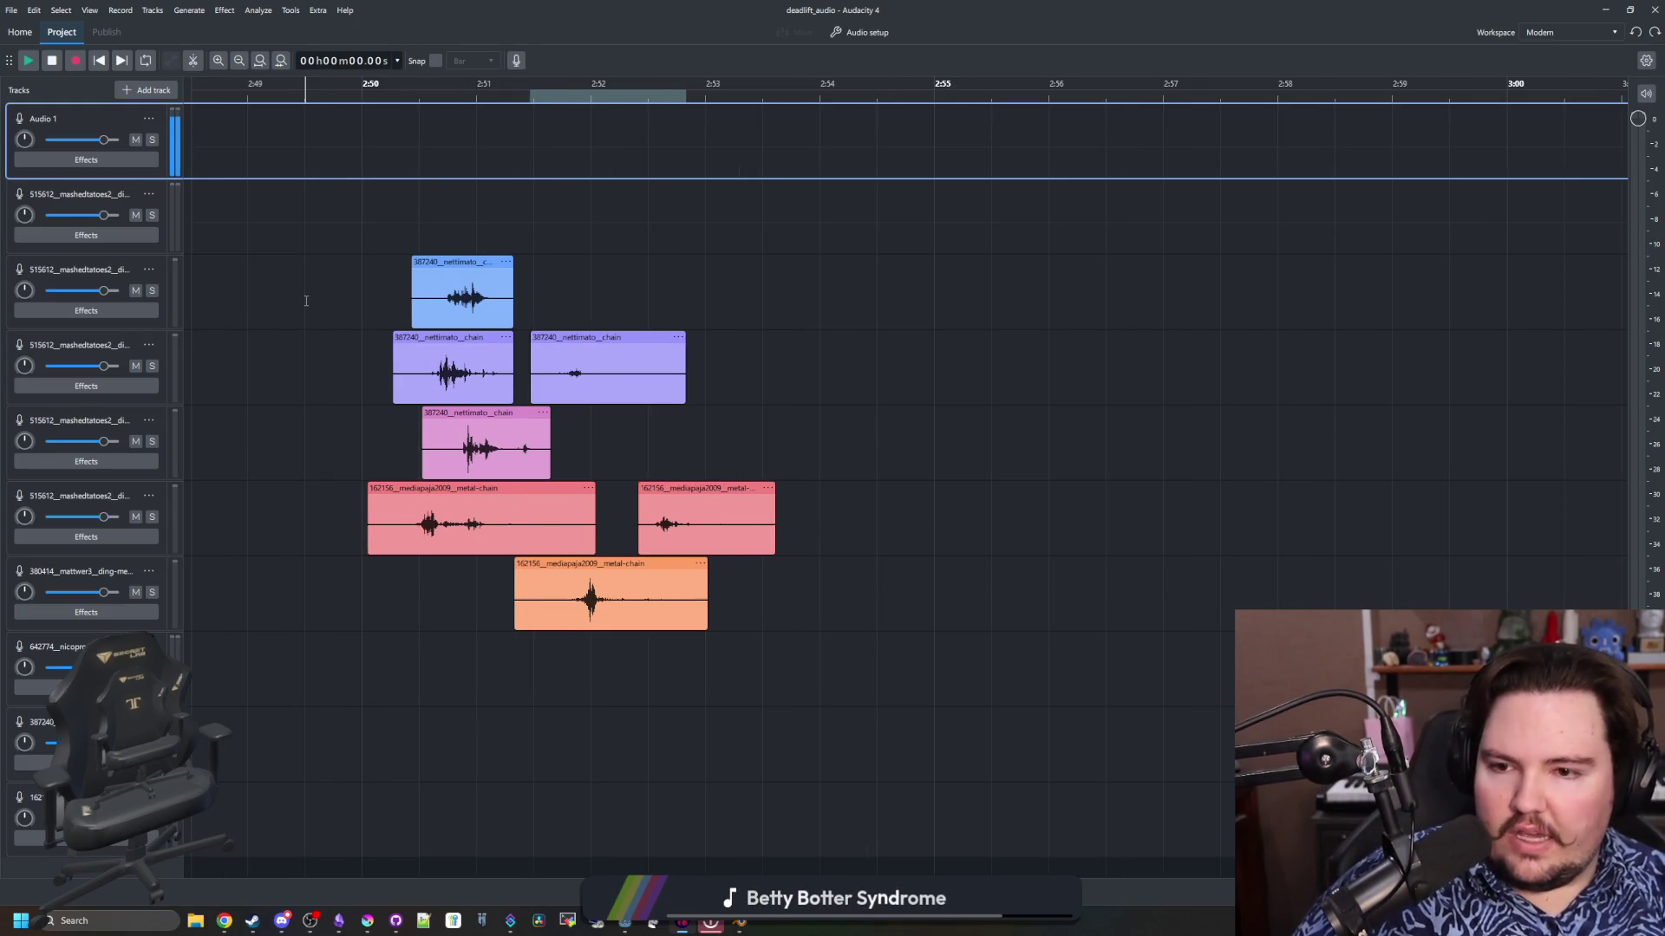
{"action": "scroll", "coordinate": [266, 292], "scroll_direction": "up", "scroll_amount": 2}
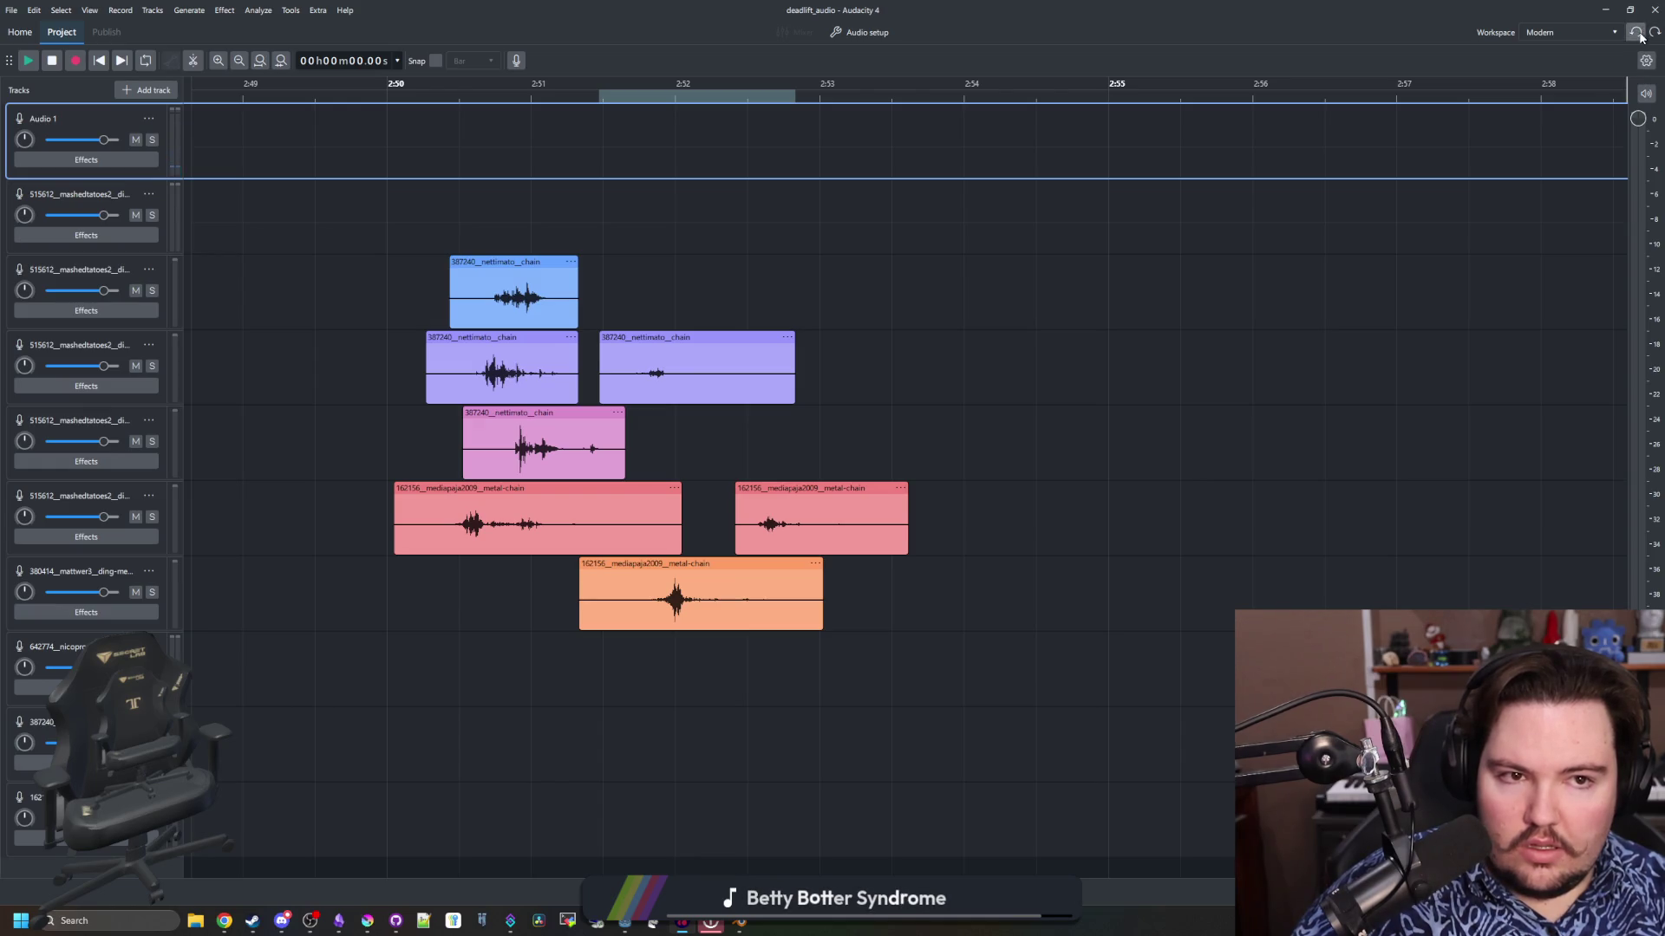
{"action": "left_click_drag", "start_coordinate": [665, 335], "coordinate": [730, 261]}
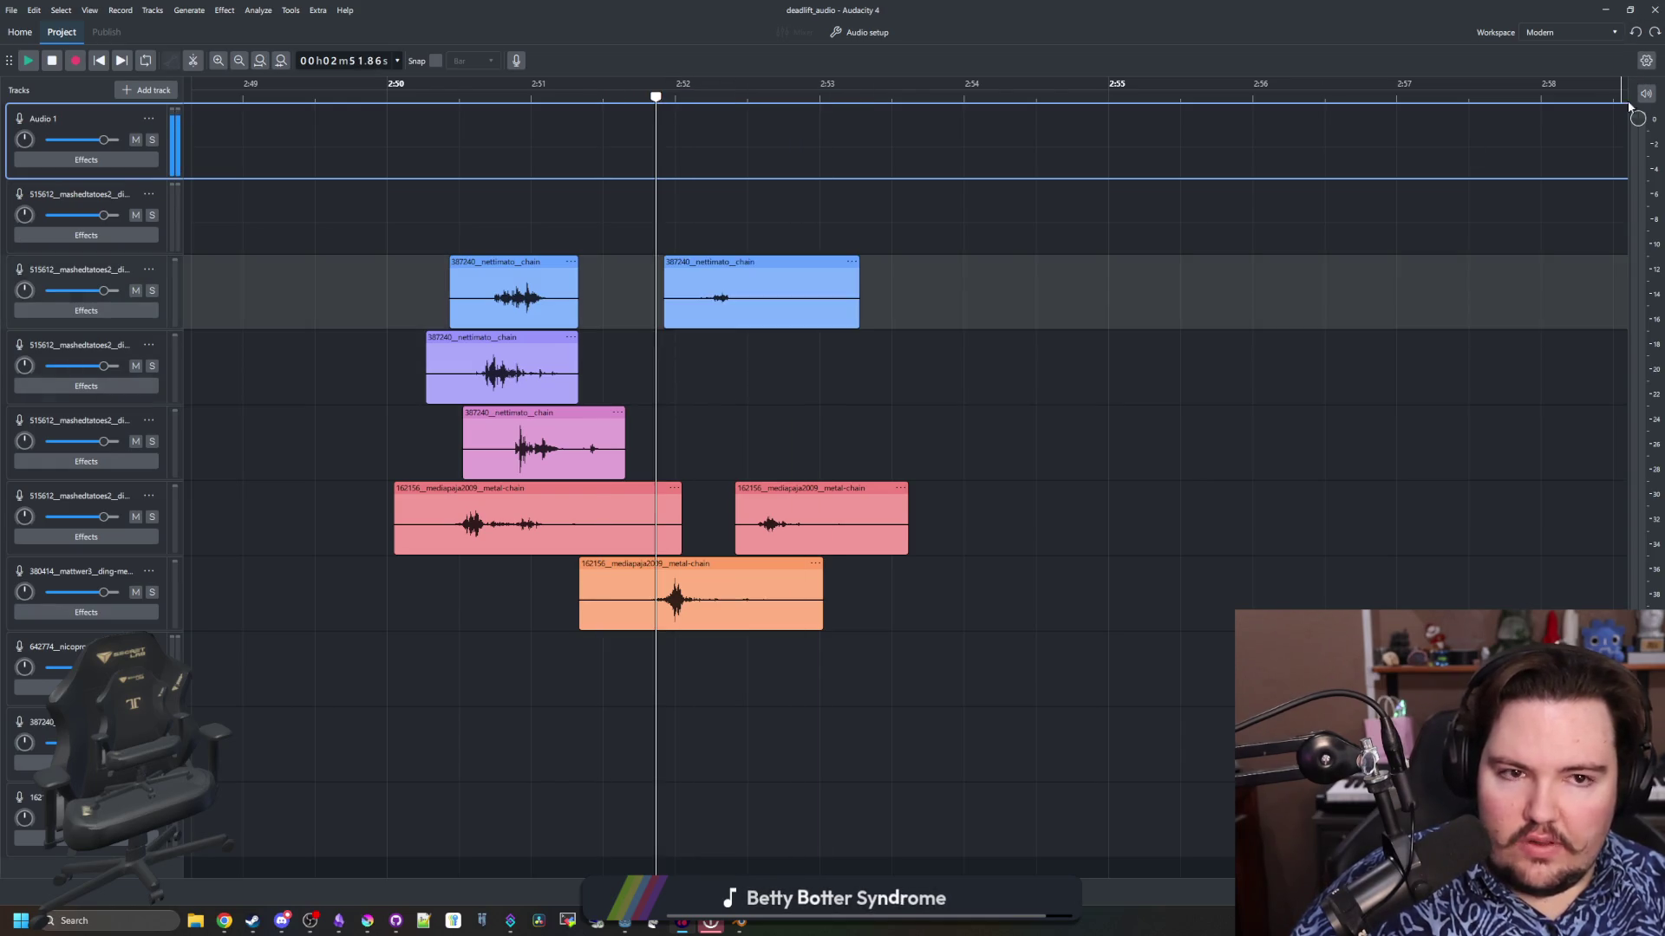
{"action": "left_click", "coordinate": [1630, 35]}
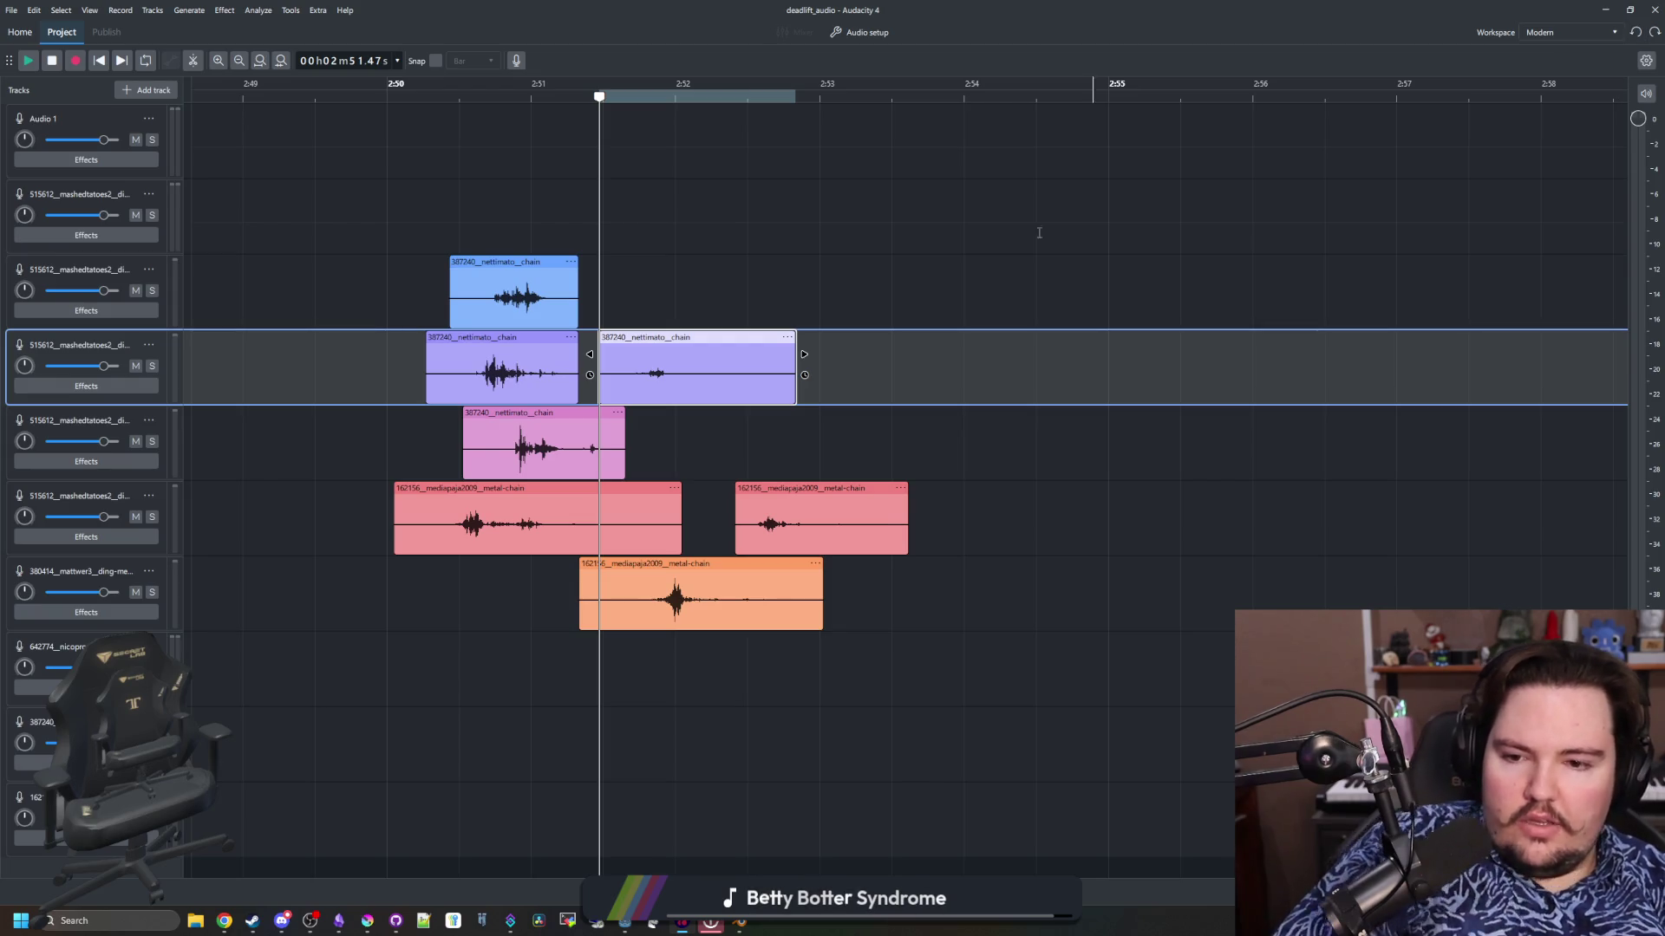
{"action": "left_click", "coordinate": [1630, 35]}
{"action": "key", "text": "ctrl+z"}
{"action": "key", "text": "space"}
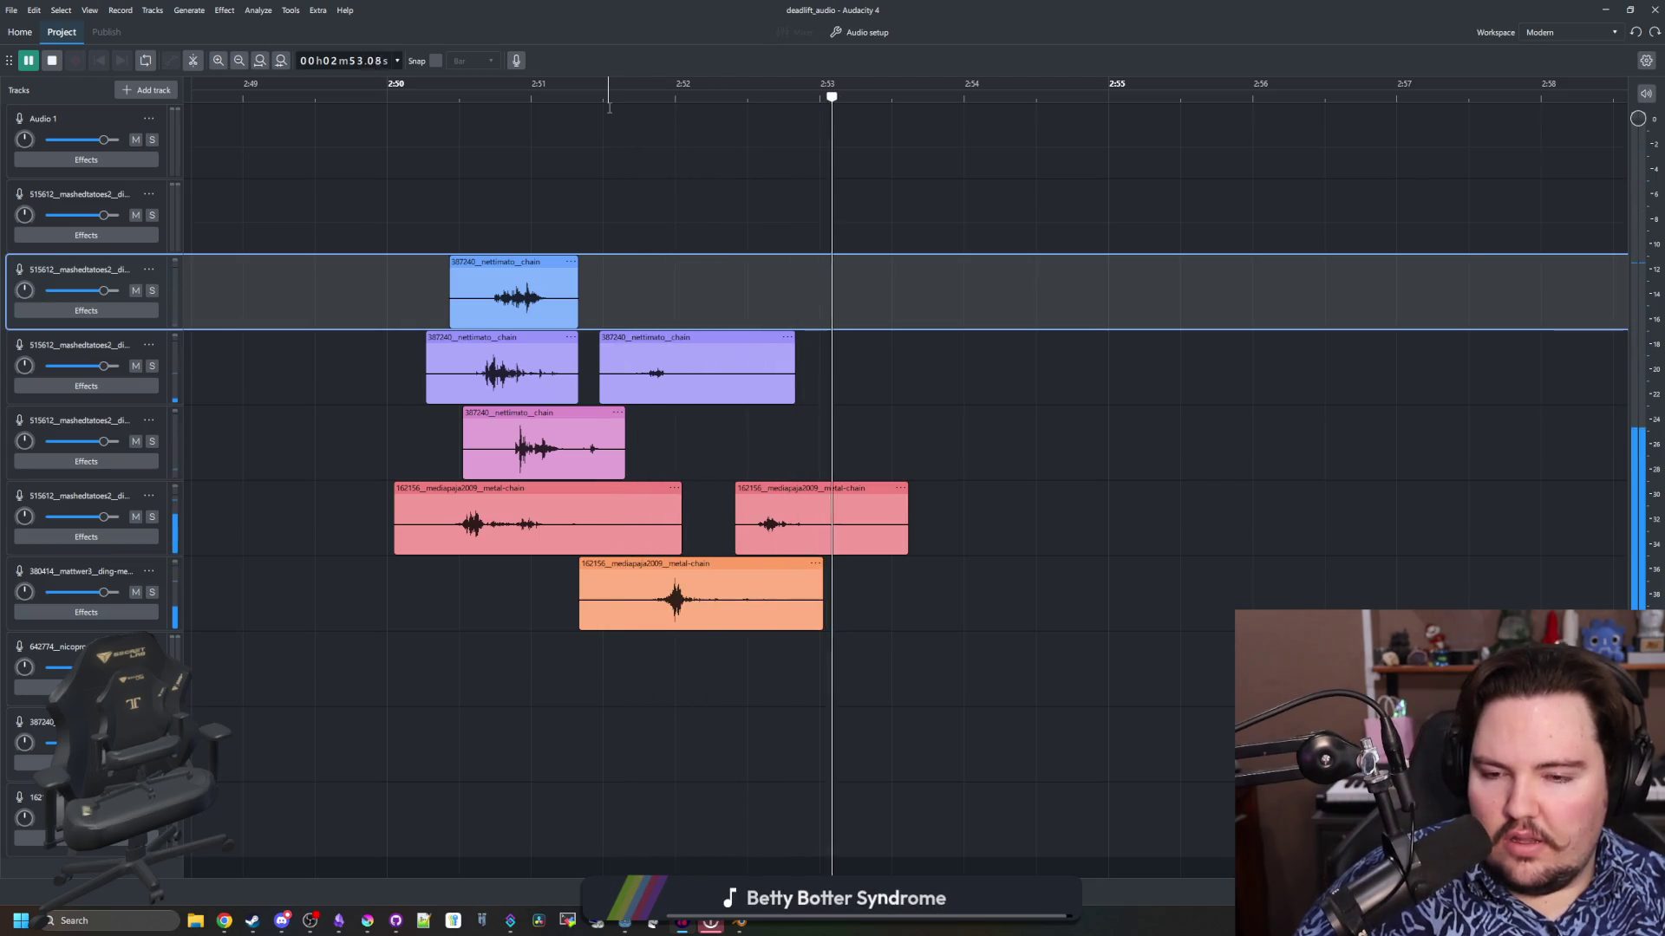
{"action": "key", "text": "space"}
Nudge the orange chain clip slightly earlier and shift the second purple clip later
{"action": "left_click_drag", "start_coordinate": [643, 560], "coordinate": [636, 560]}
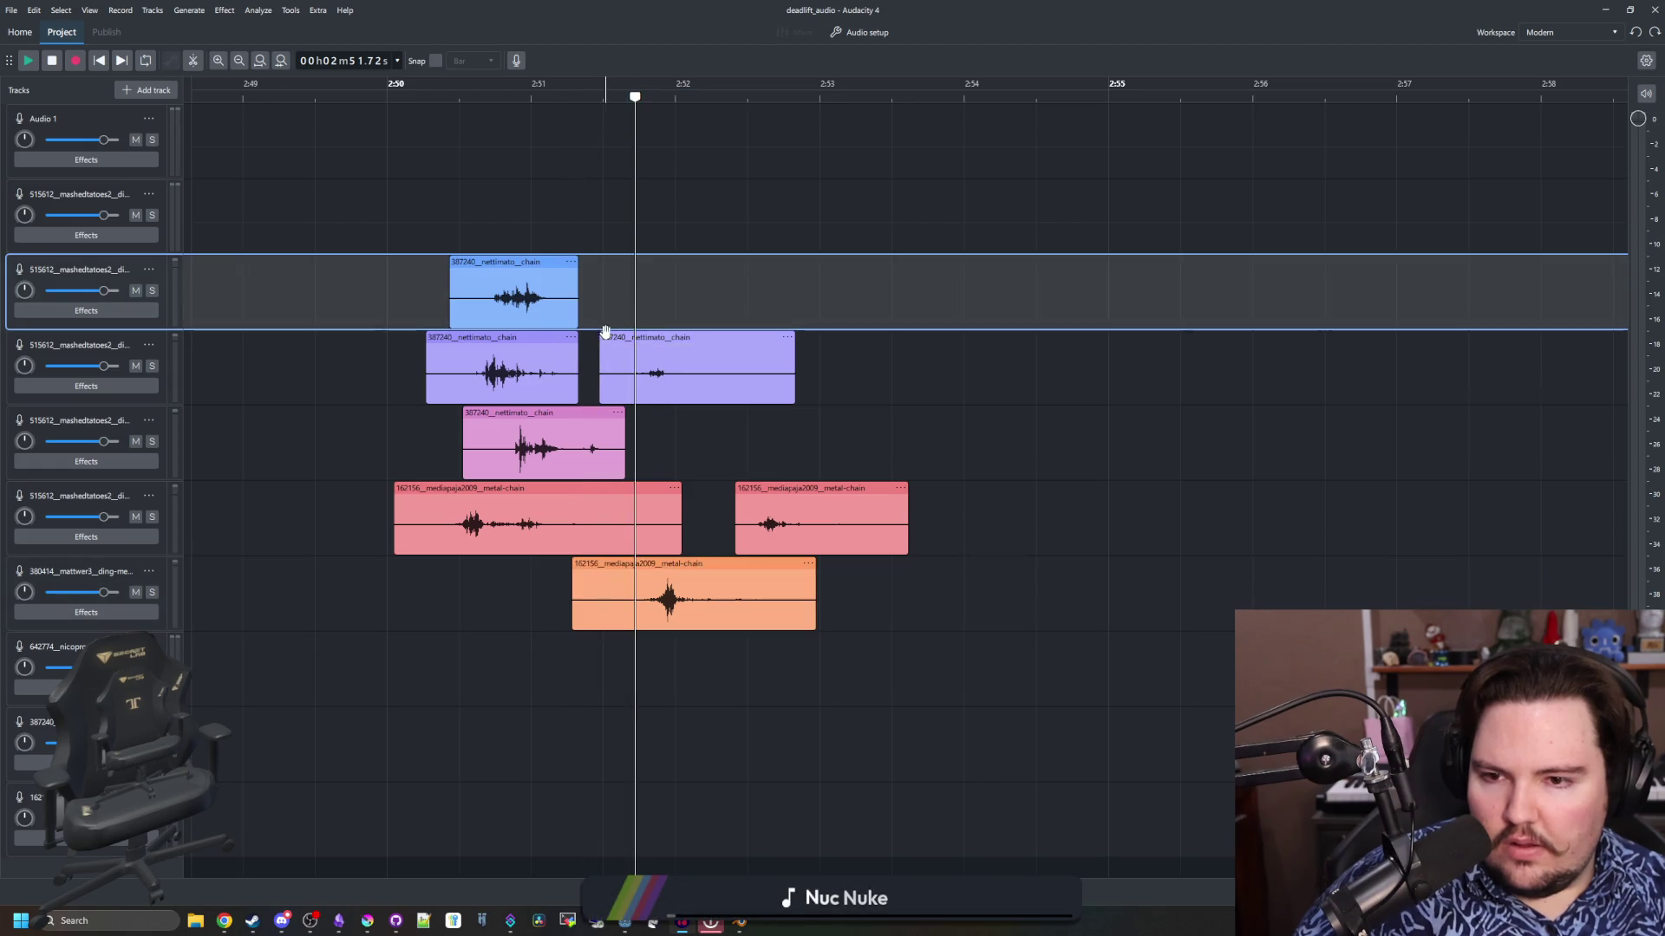
{"action": "mouse_move", "coordinate": [597, 379]}
{"action": "left_mouse_down"}
{"action": "mouse_move", "coordinate": [626, 378]}
{"action": "mouse_move", "coordinate": [640, 338]}
{"action": "left_mouse_up"}
{"action": "left_click", "coordinate": [643, 338]}
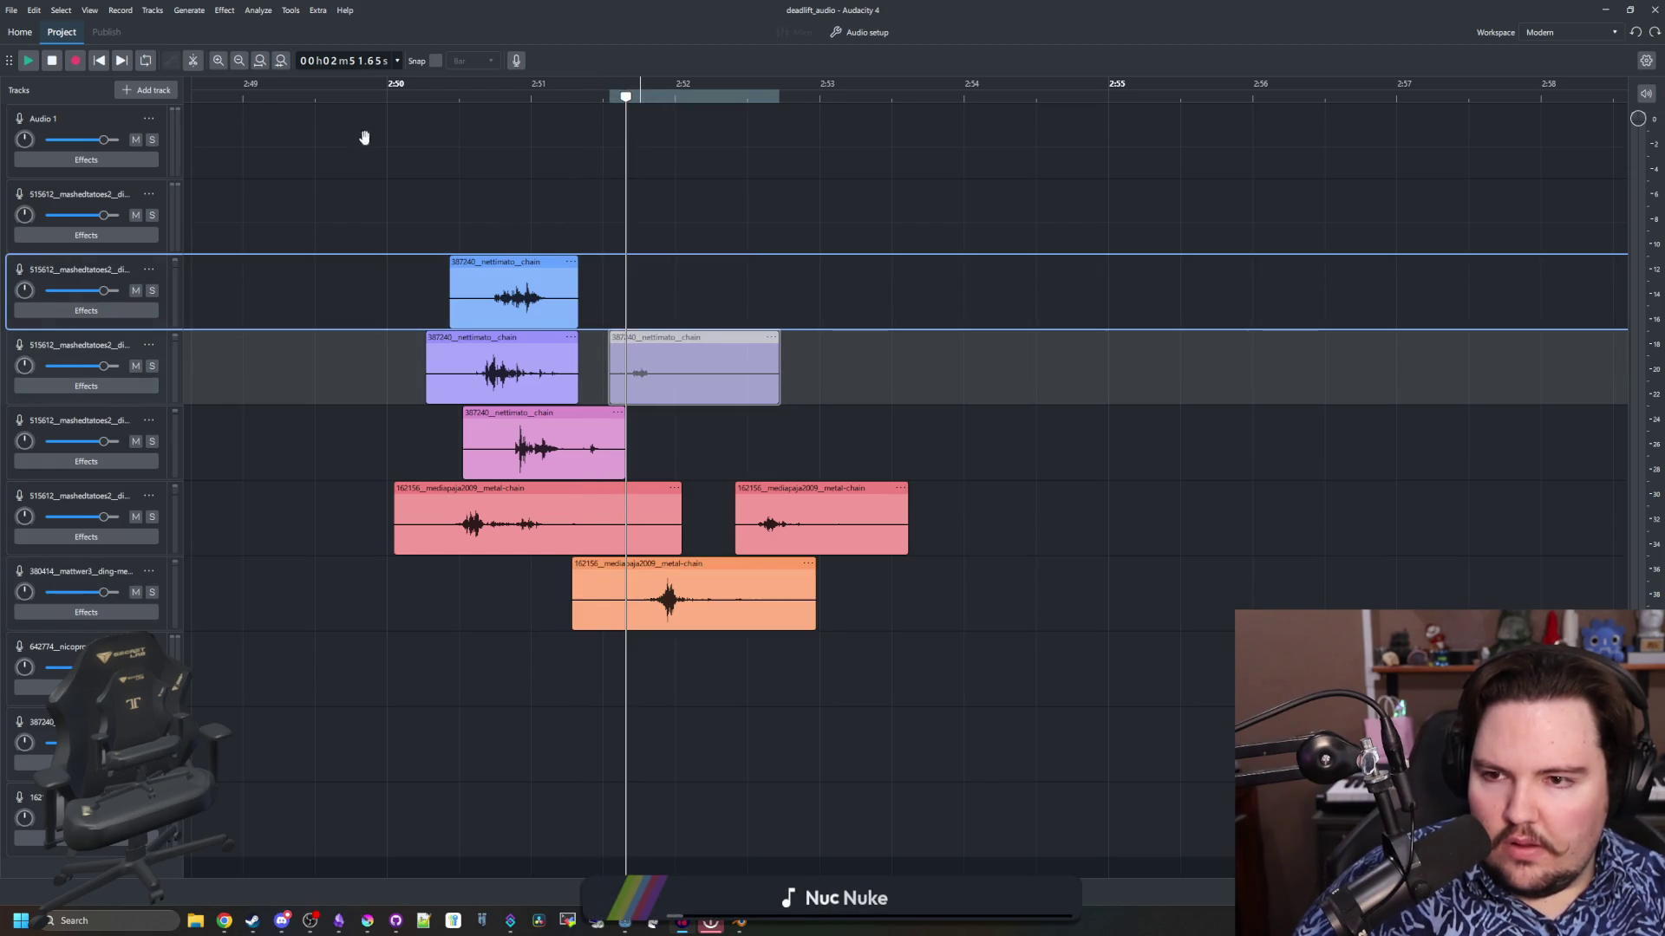
Audition the stretch from about 2:50 to 2:54
{"action": "left_click", "coordinate": [368, 97]}
{"action": "left_click_drag", "start_coordinate": [367, 200], "coordinate": [498, 200]}
{"action": "left_click", "coordinate": [960, 249], "text": "shift"}
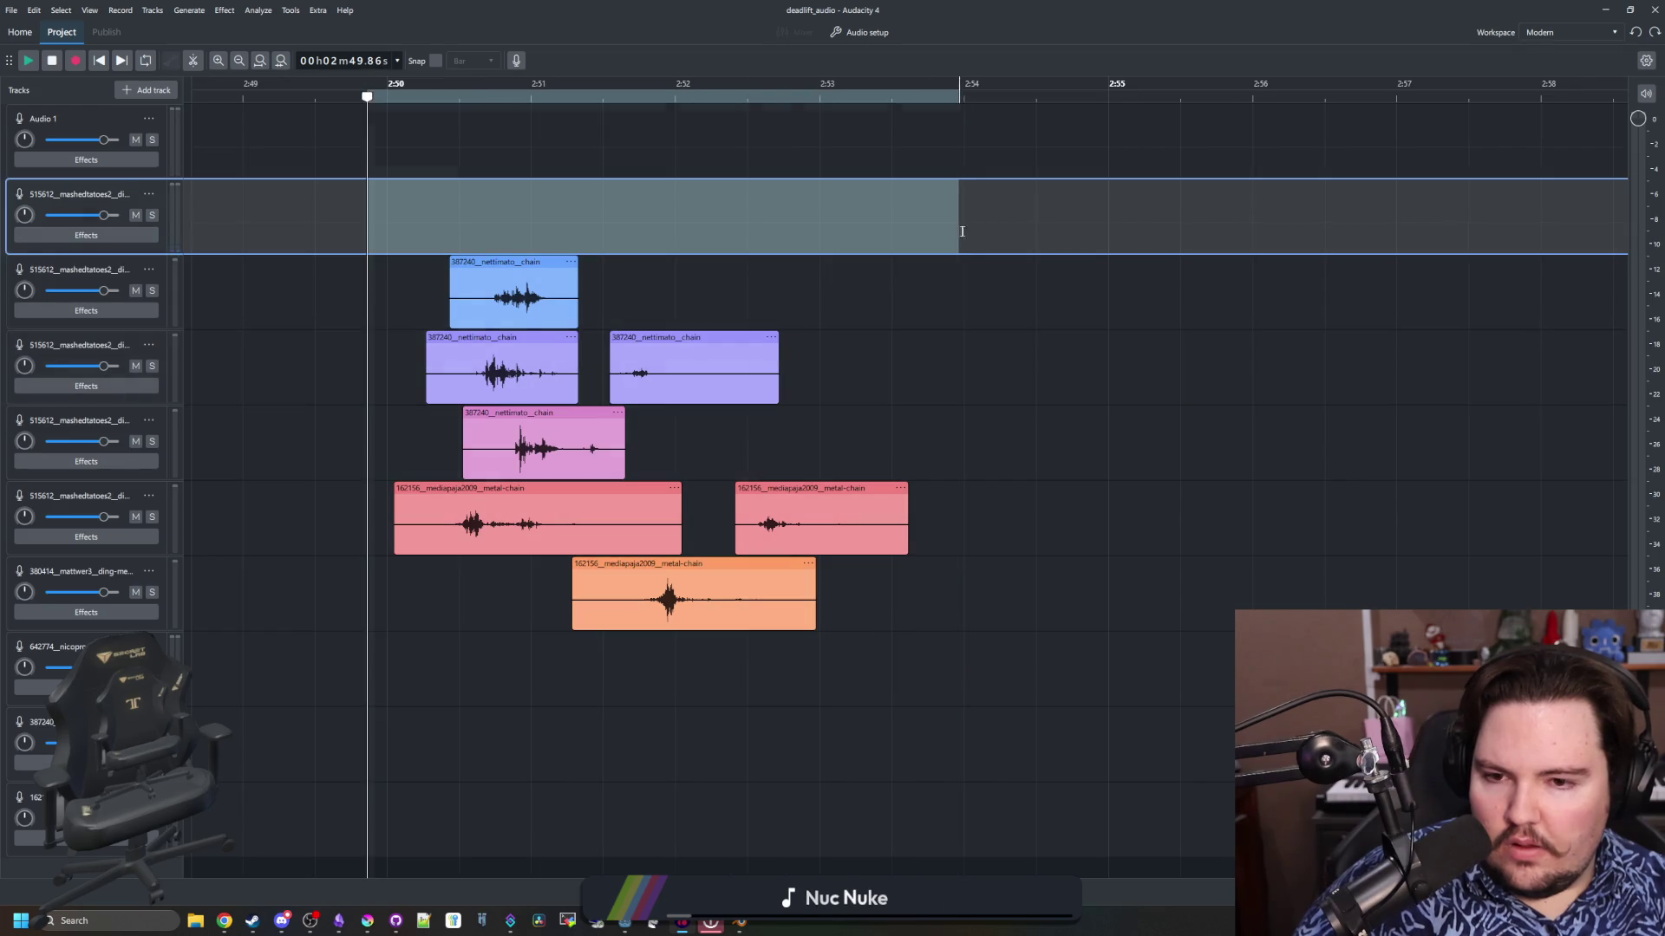
{"action": "key", "text": "space"}
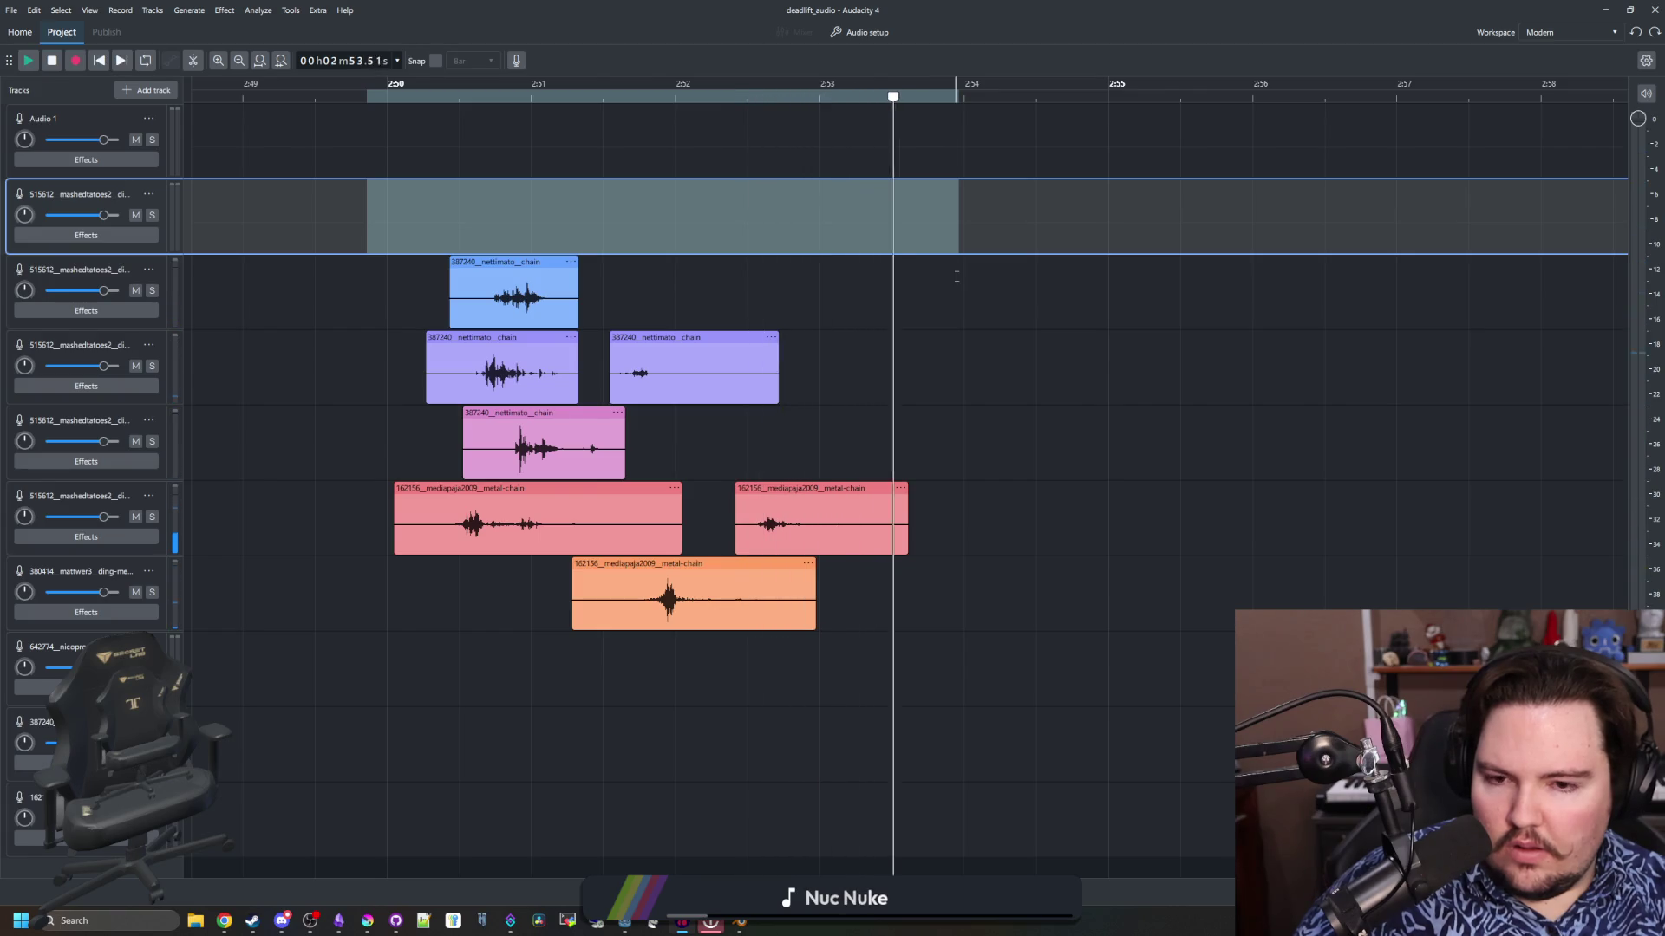
{"action": "key", "text": "space"}
Trim the starts of the blue, first purple and pink chain clips
{"action": "left_click", "coordinate": [345, 381]}
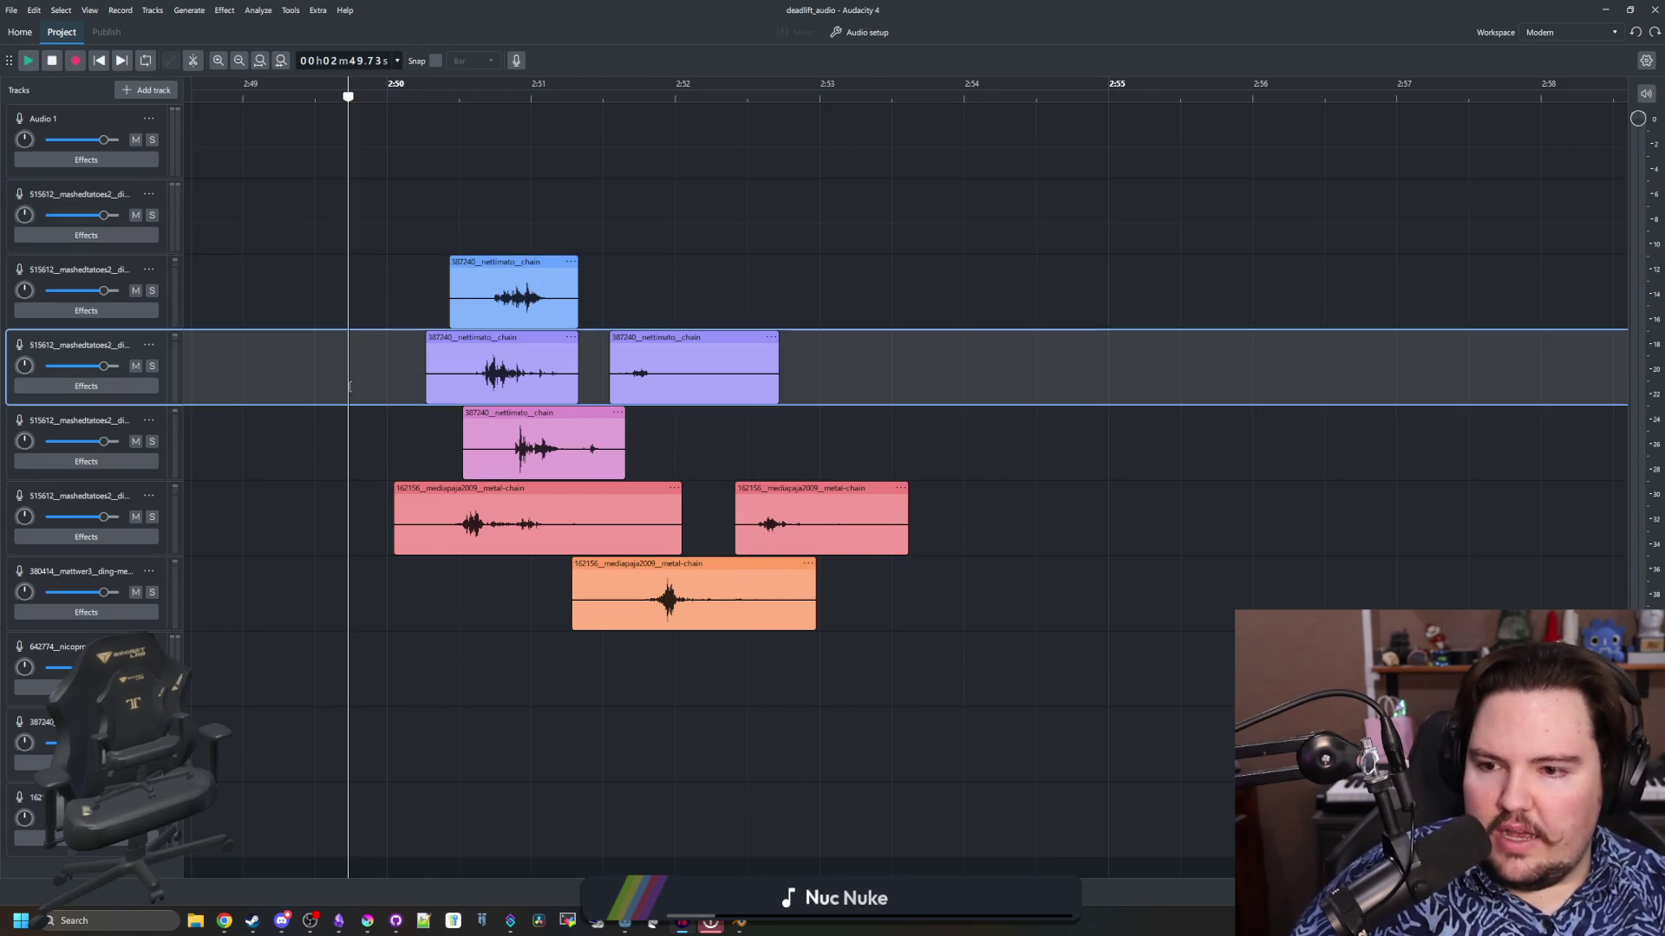
{"action": "left_click", "coordinate": [243, 494]}
{"action": "mouse_move", "coordinate": [398, 459]}
{"action": "left_mouse_down"}
{"action": "mouse_move", "coordinate": [594, 452]}
{"action": "mouse_move", "coordinate": [908, 520]}
{"action": "left_mouse_up"}
{"action": "left_click", "coordinate": [410, 594]}
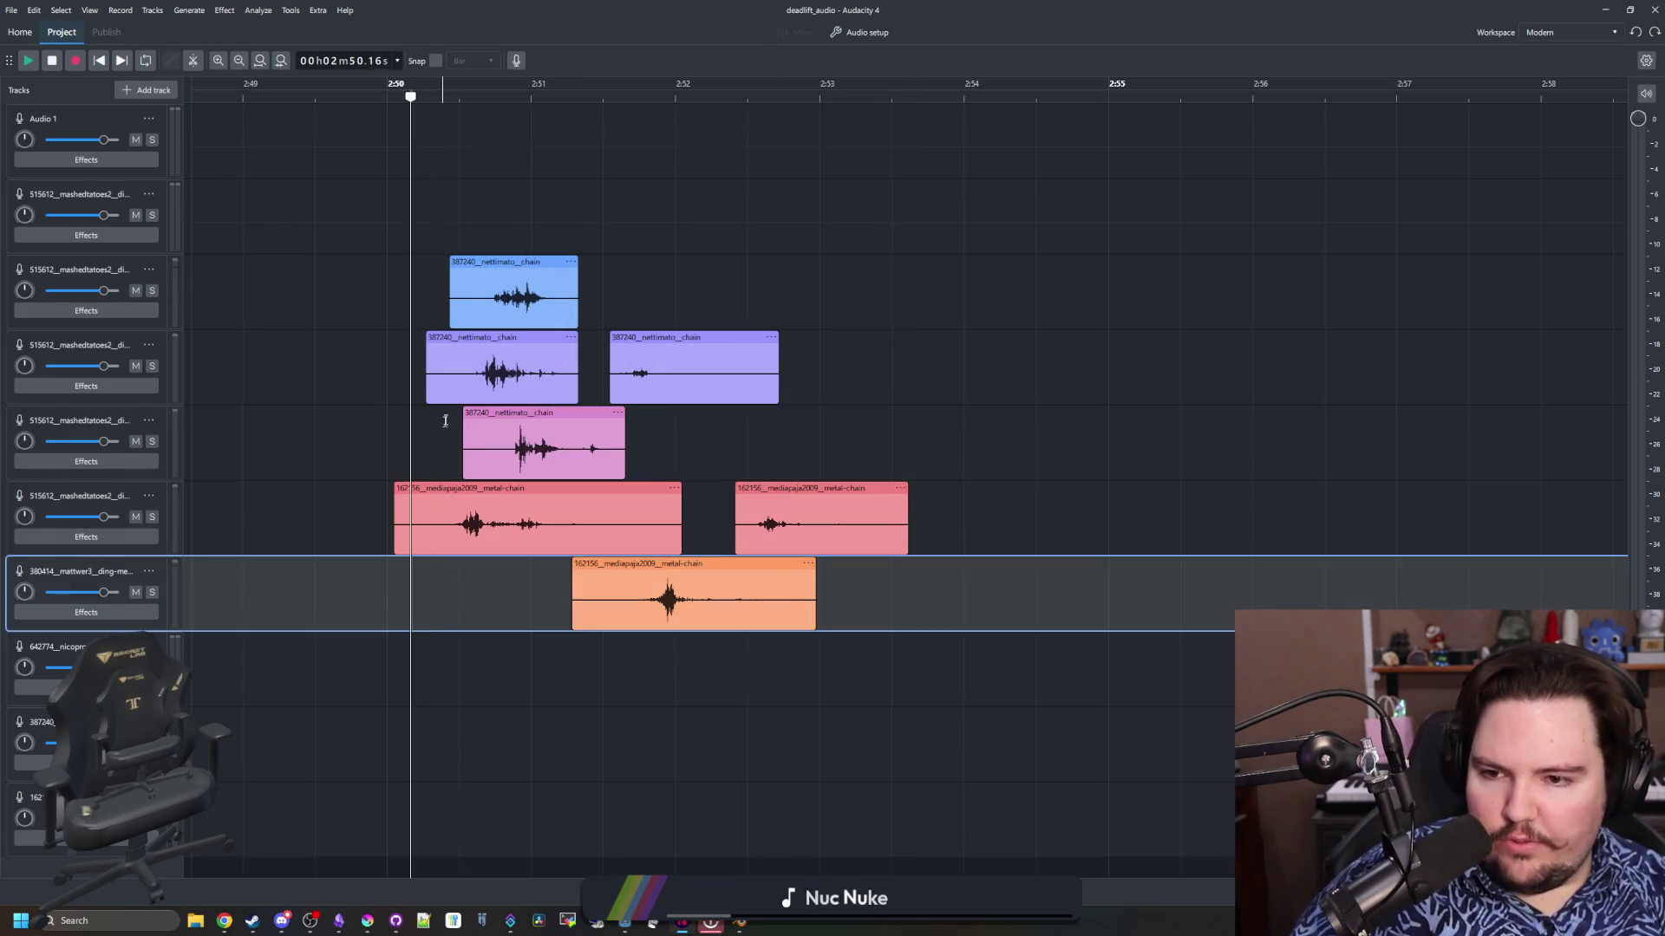
{"action": "left_click", "coordinate": [429, 221]}
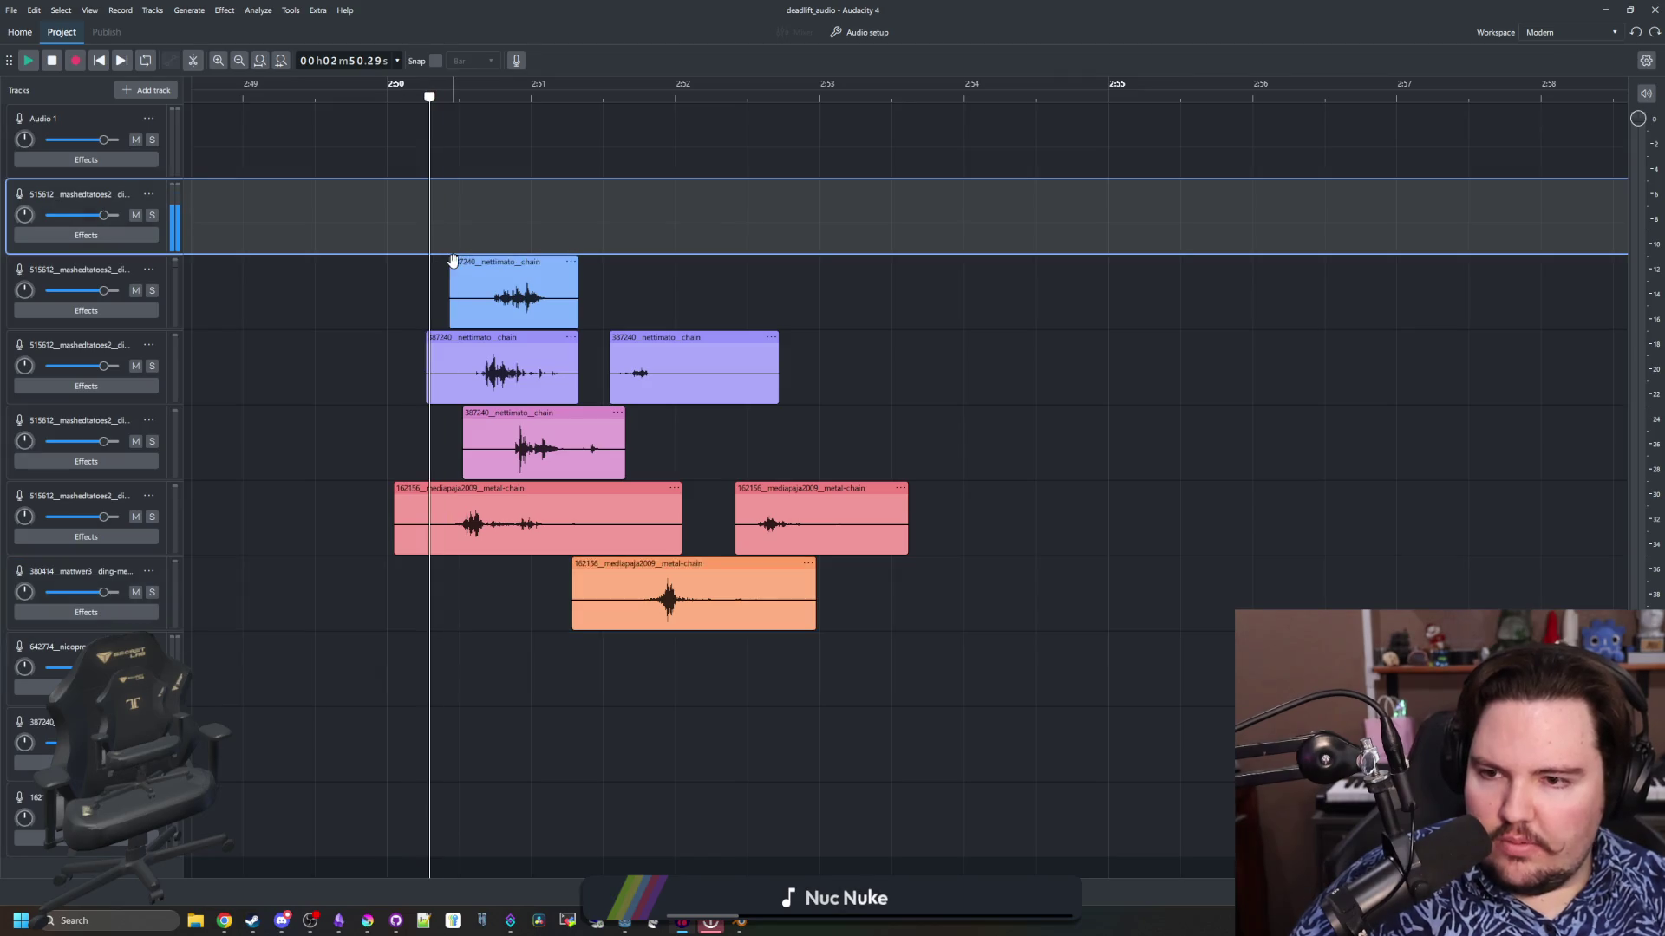
{"action": "left_click_drag", "start_coordinate": [448, 262], "coordinate": [490, 262]}
{"action": "left_click", "coordinate": [385, 291]}
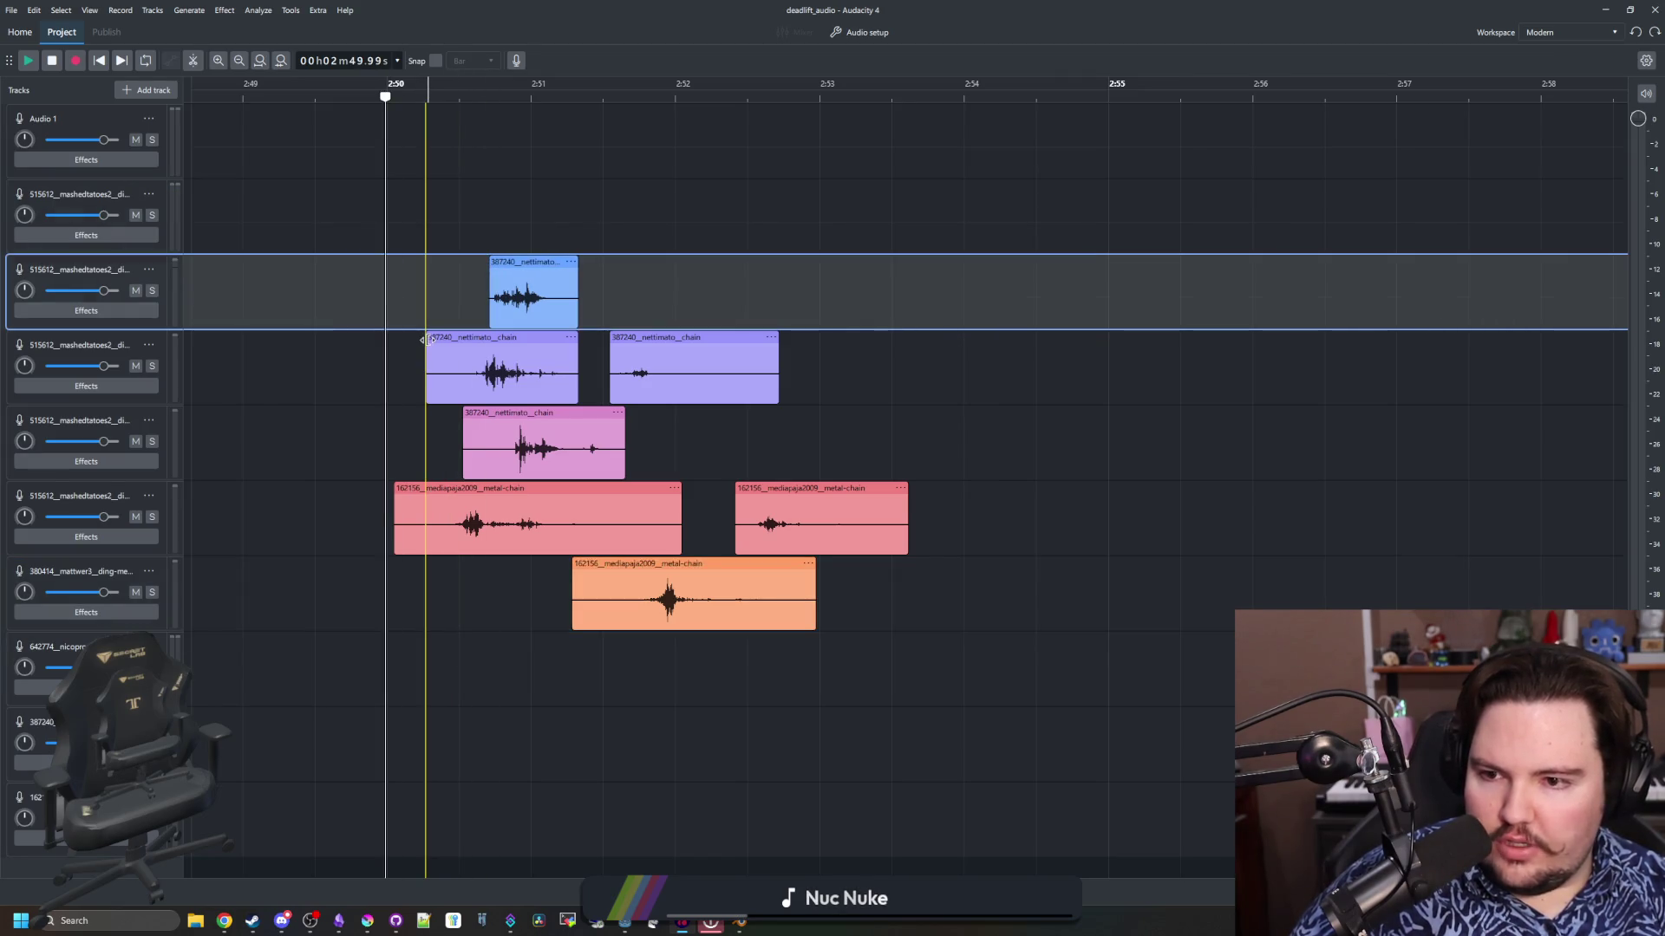
{"action": "left_click_drag", "start_coordinate": [426, 339], "coordinate": [469, 339]}
{"action": "left_click", "coordinate": [398, 443]}
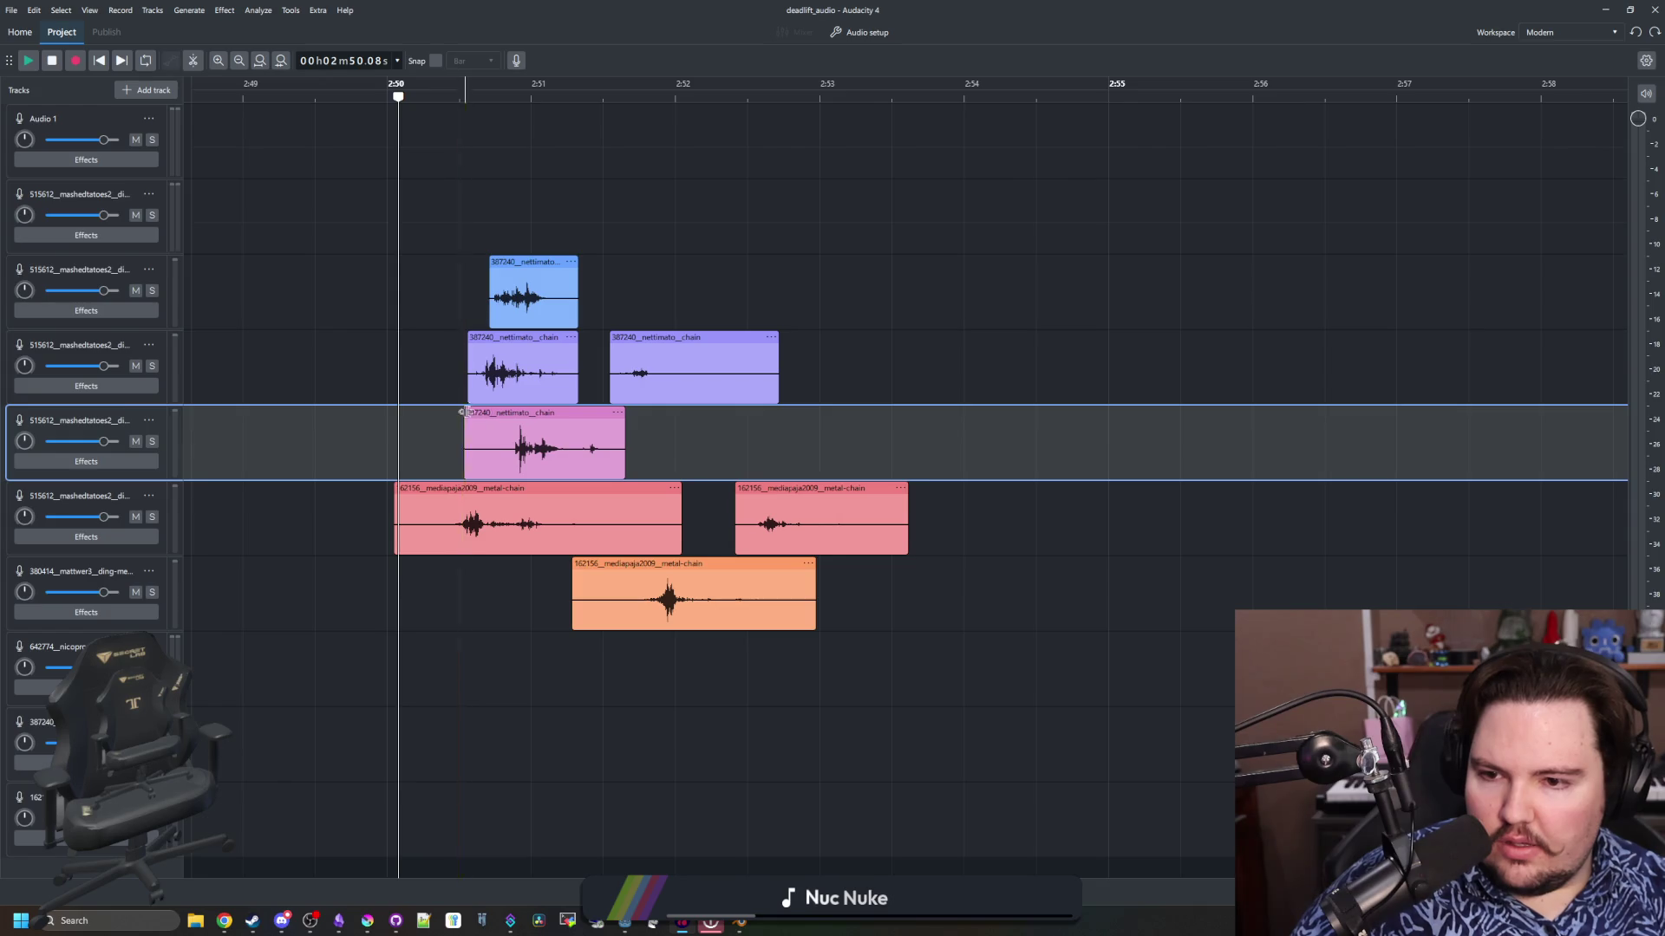
{"action": "left_click_drag", "start_coordinate": [463, 416], "coordinate": [512, 416]}
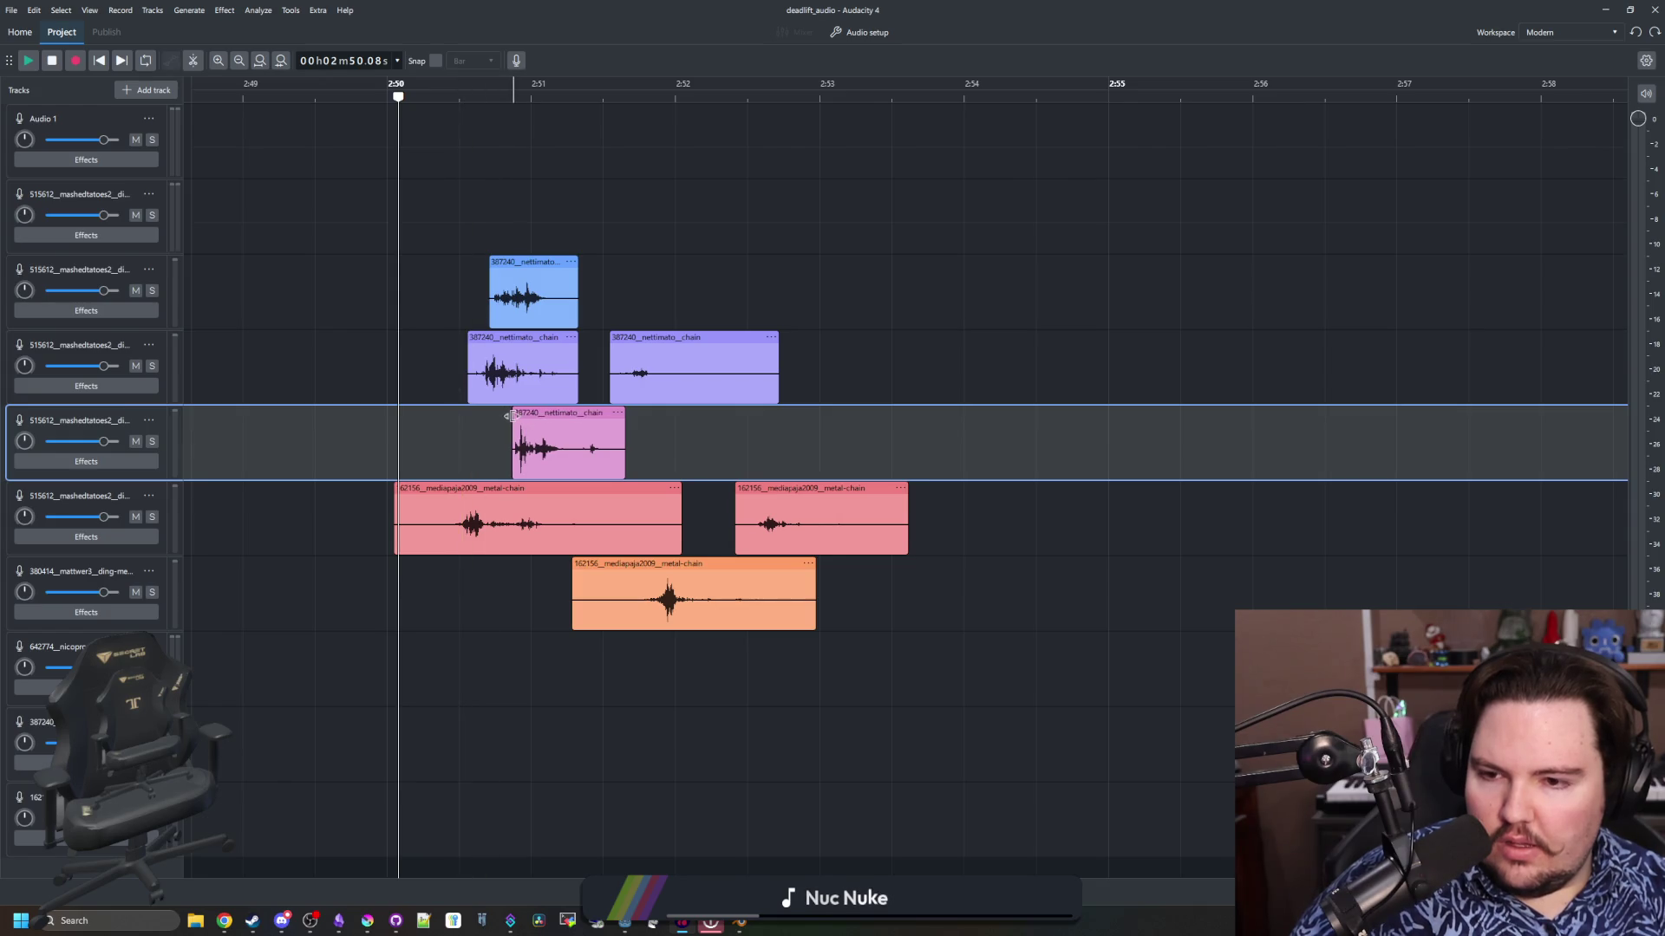
{"action": "left_click", "coordinate": [395, 488]}
Trim the starts of both red clips and the orange clip, then play the layers
{"action": "left_click", "coordinate": [337, 442]}
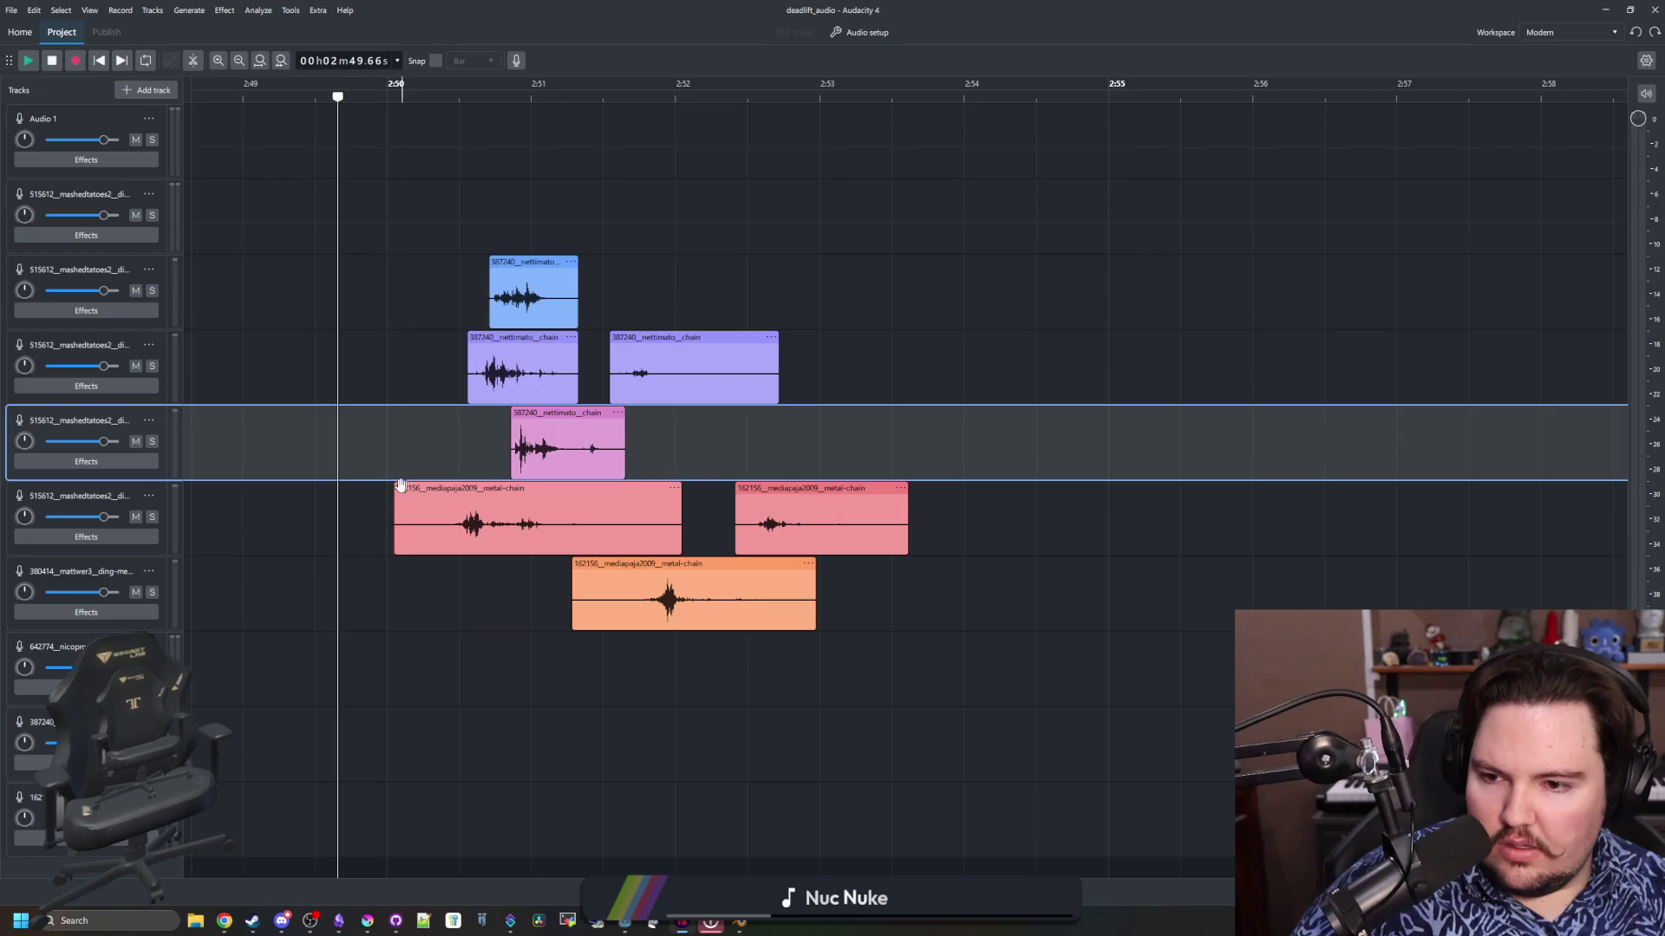
{"action": "left_click_drag", "start_coordinate": [392, 487], "coordinate": [448, 488]}
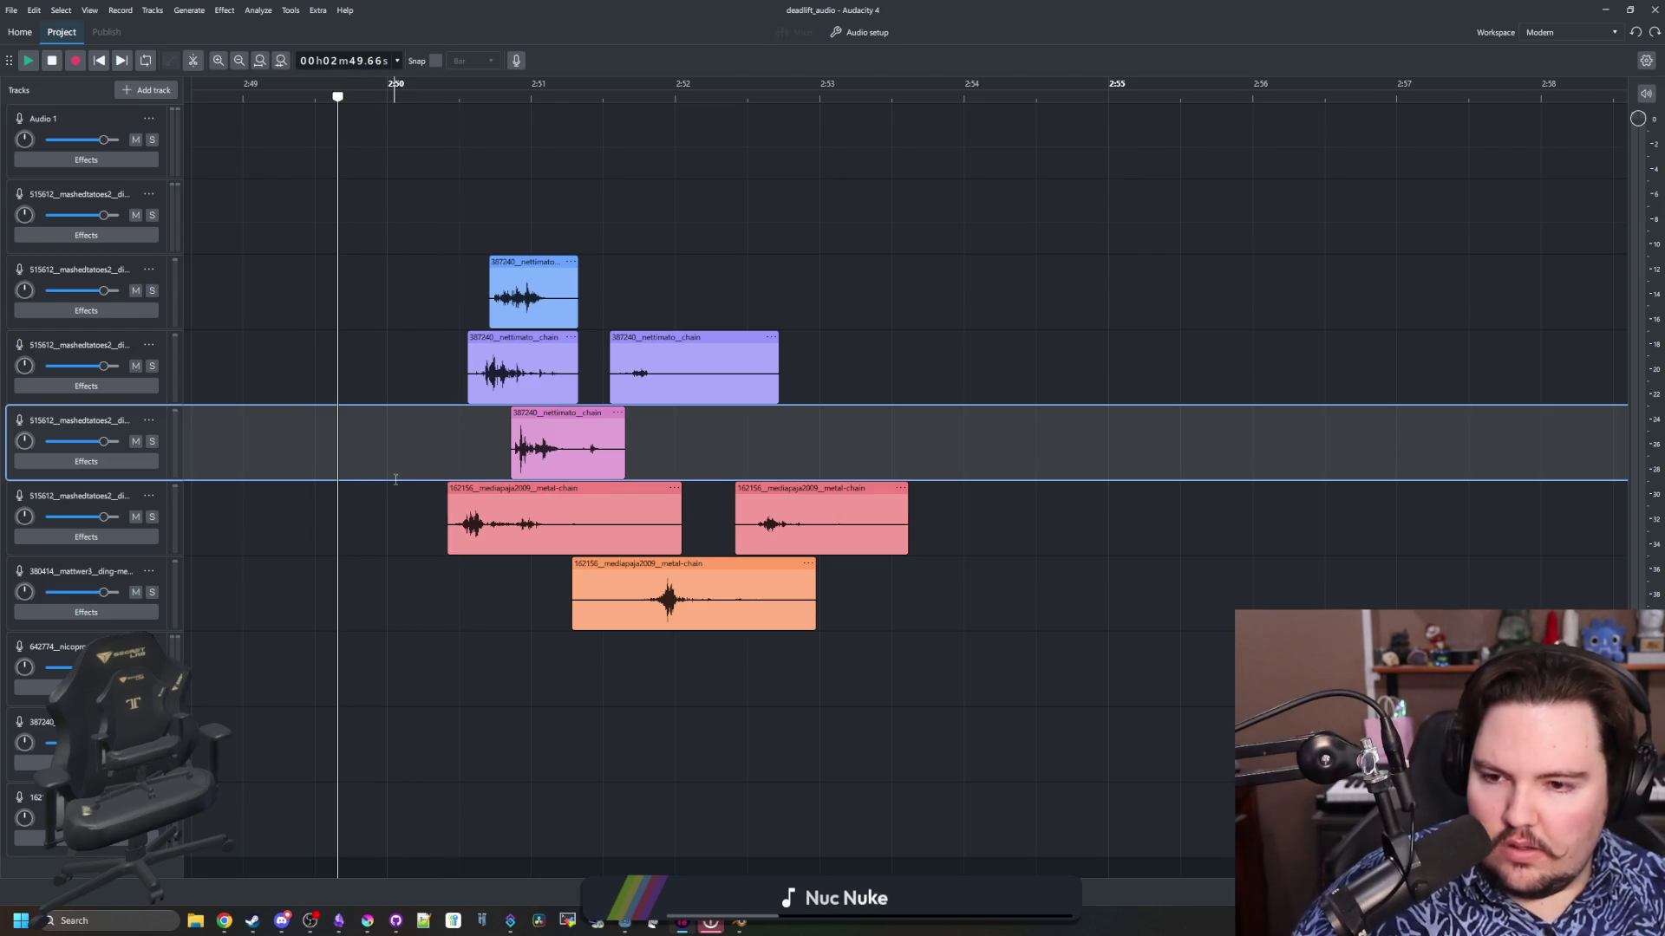
{"action": "left_click_drag", "start_coordinate": [572, 565], "coordinate": [640, 566]}
{"action": "left_click_drag", "start_coordinate": [736, 489], "coordinate": [748, 492]}
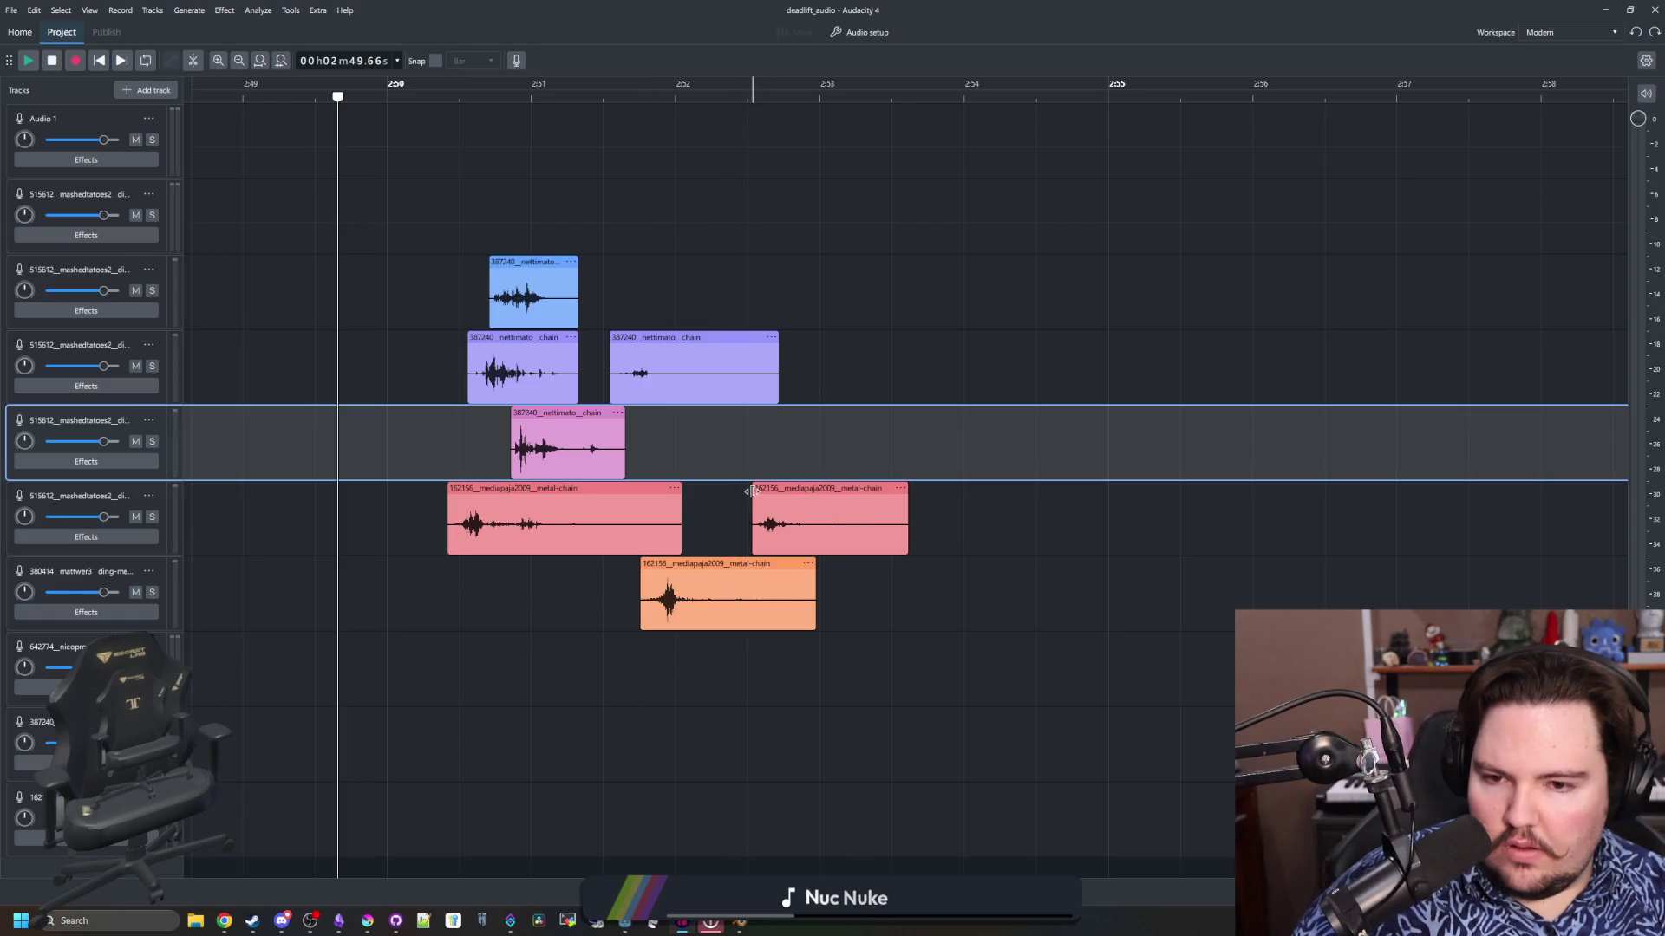
{"action": "key", "text": "space"}
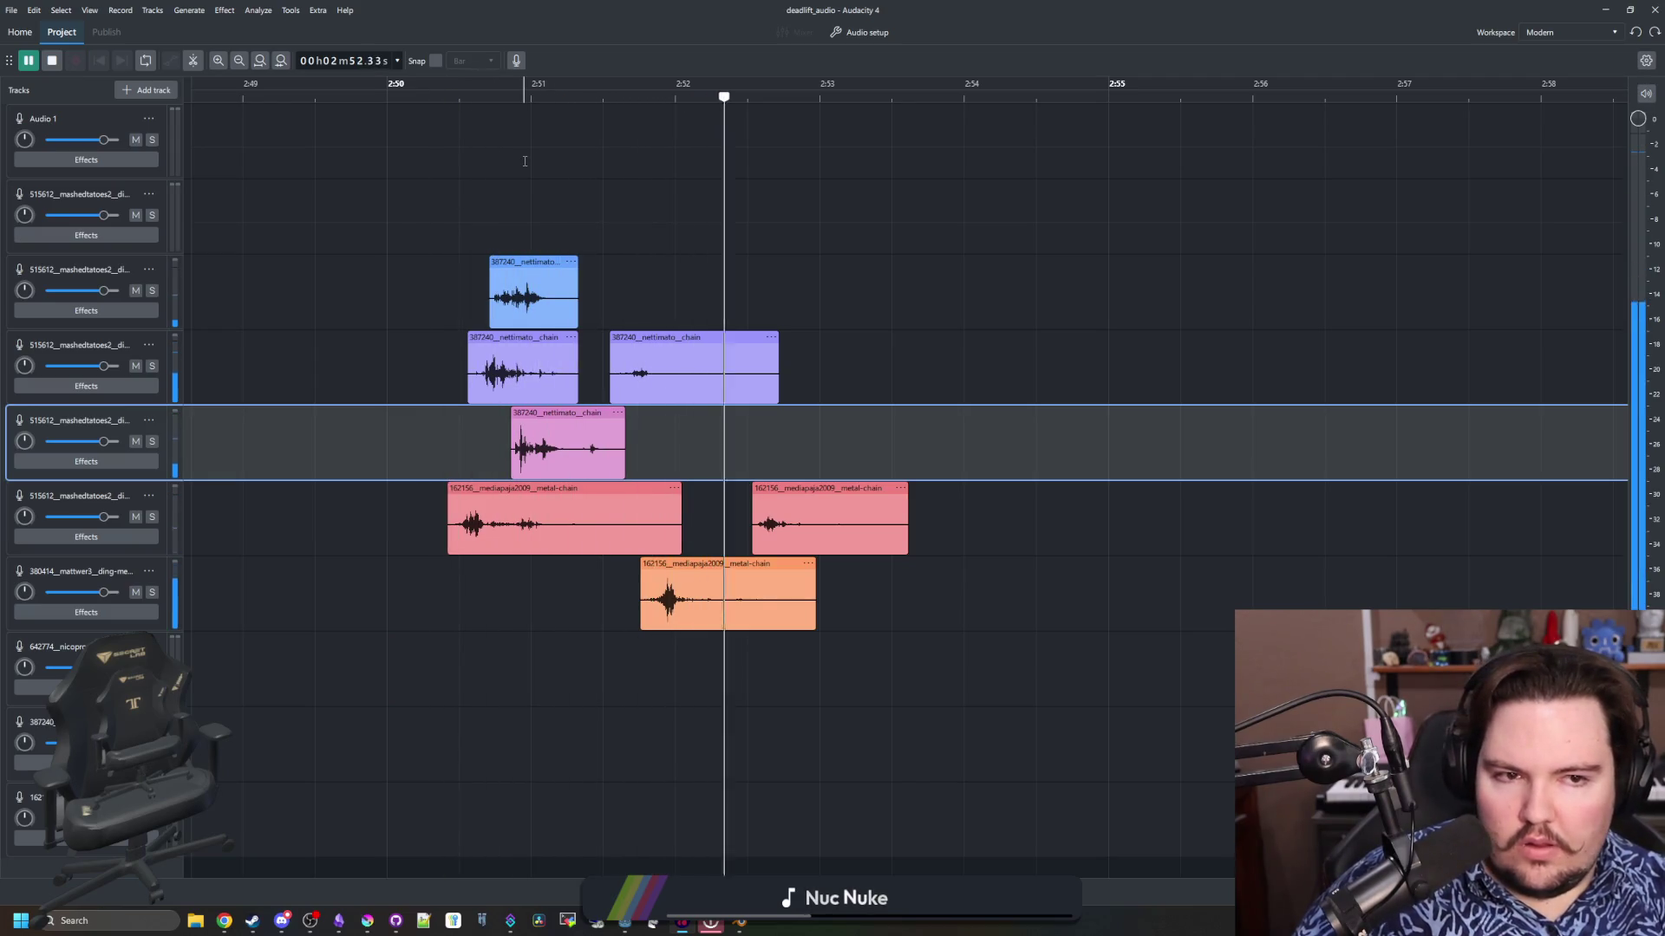
Stop playback and apply a Fade Out to the tail of the red and orange clips
{"action": "left_click", "coordinate": [945, 577]}
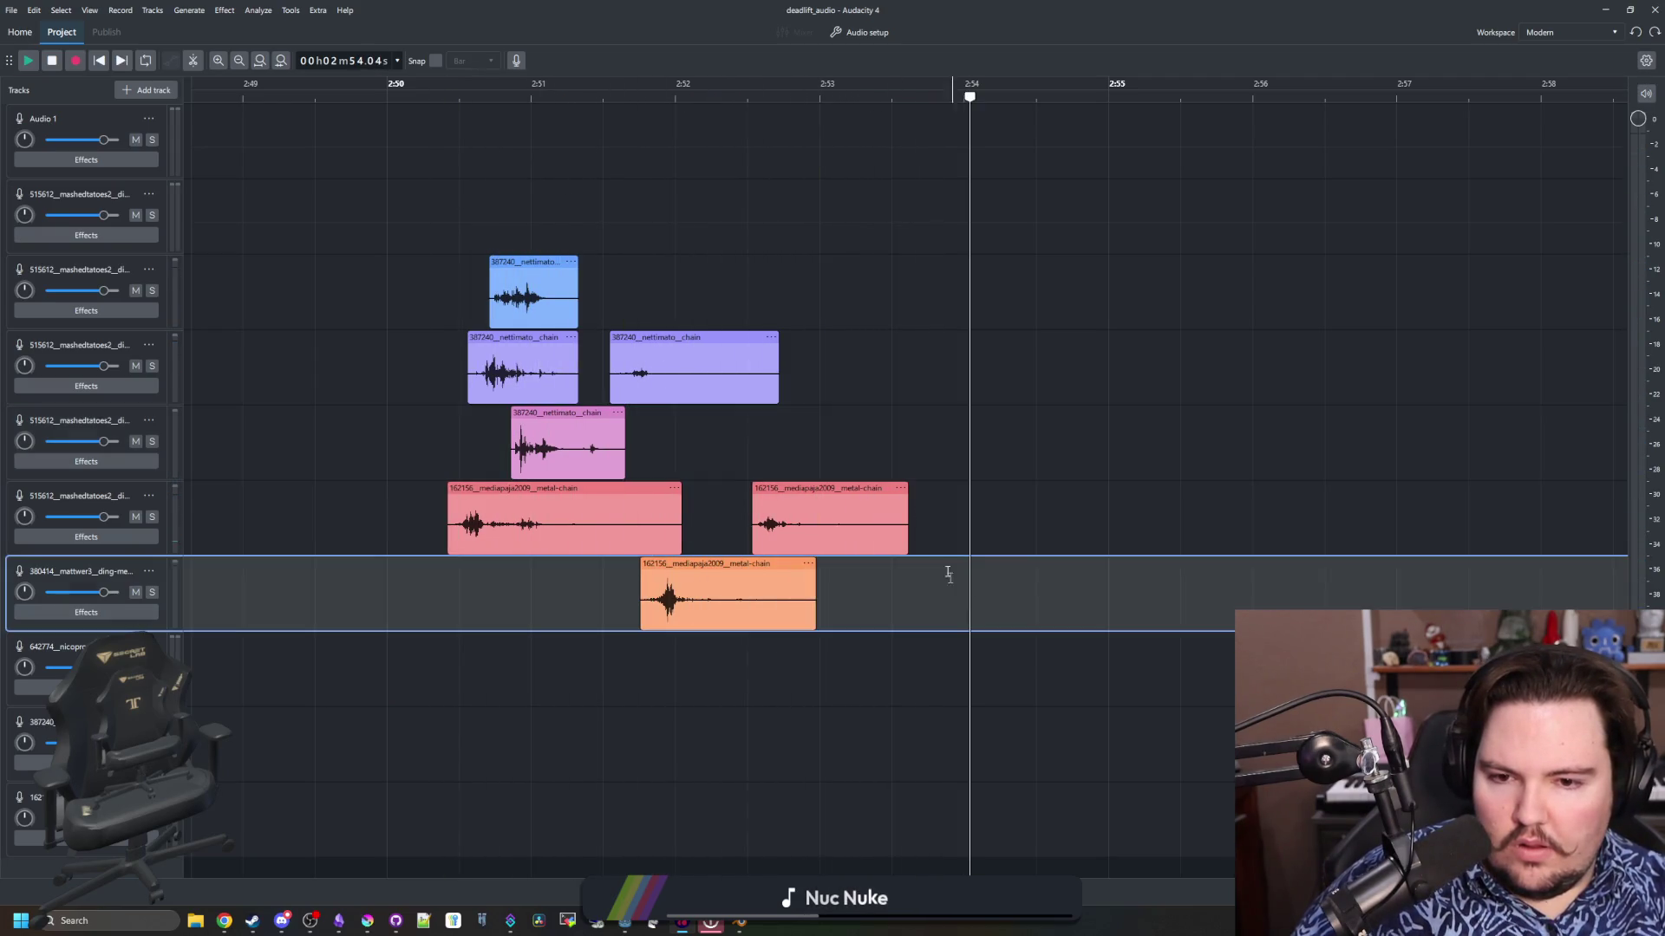
{"action": "mouse_move", "coordinate": [907, 577]}
{"action": "left_mouse_down"}
{"action": "mouse_move", "coordinate": [870, 677]}
{"action": "mouse_move", "coordinate": [853, 517]}
{"action": "mouse_move", "coordinate": [826, 520]}
{"action": "left_mouse_up"}
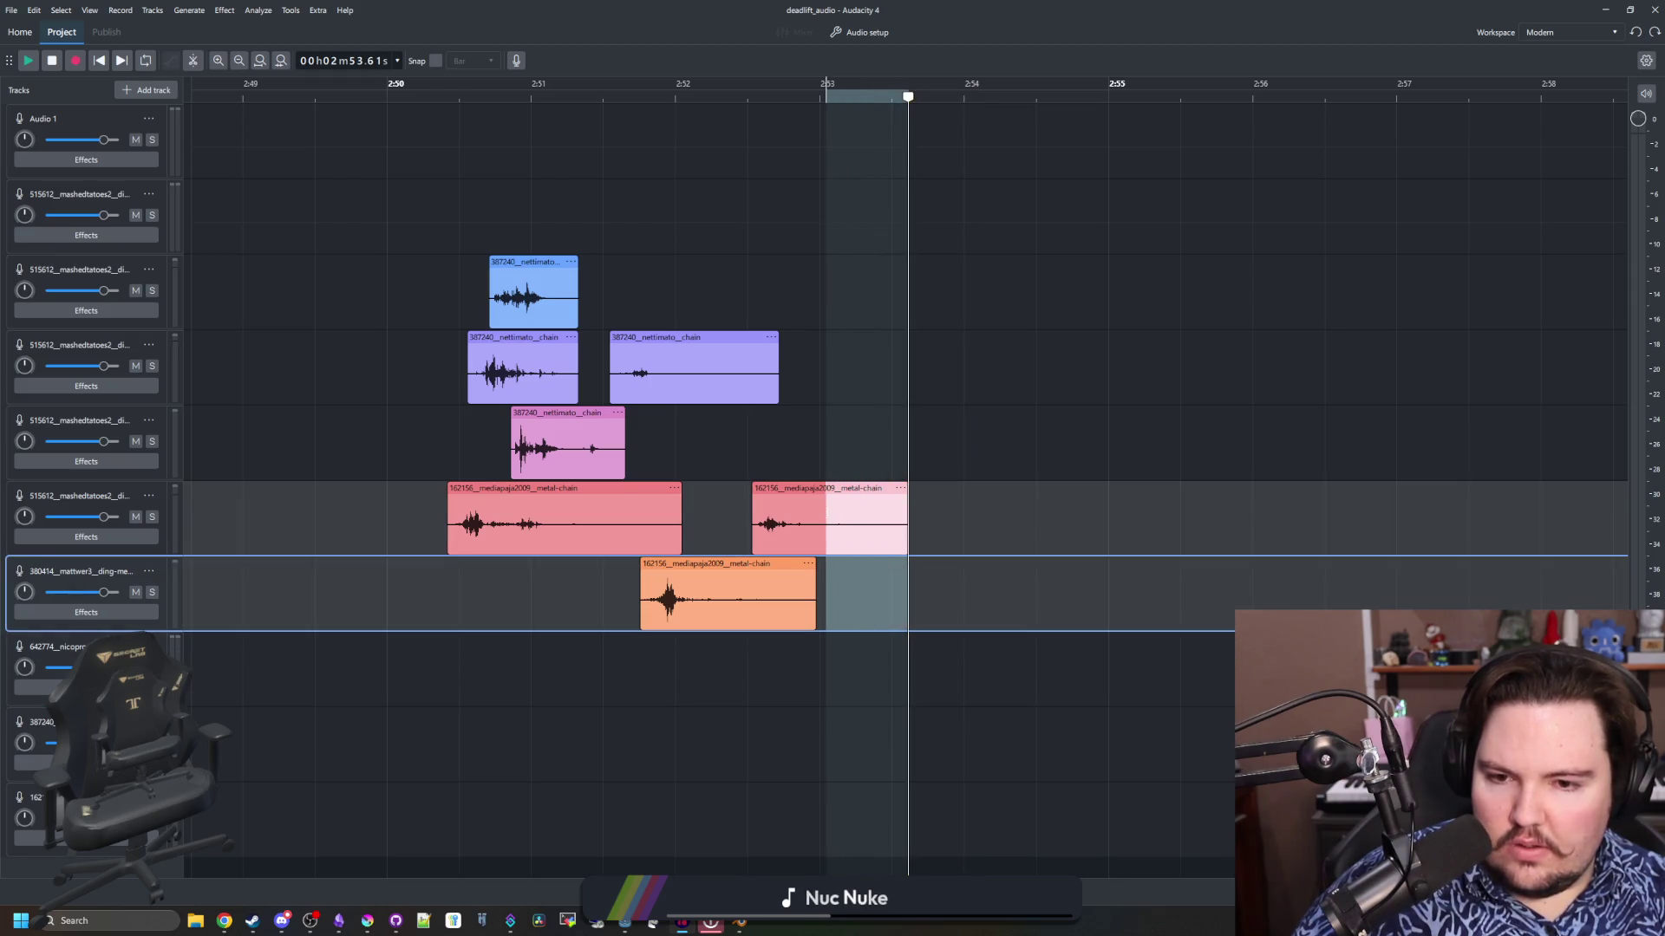
{"action": "left_click", "coordinate": [224, 11]}
{"action": "mouse_move", "coordinate": [261, 115]}
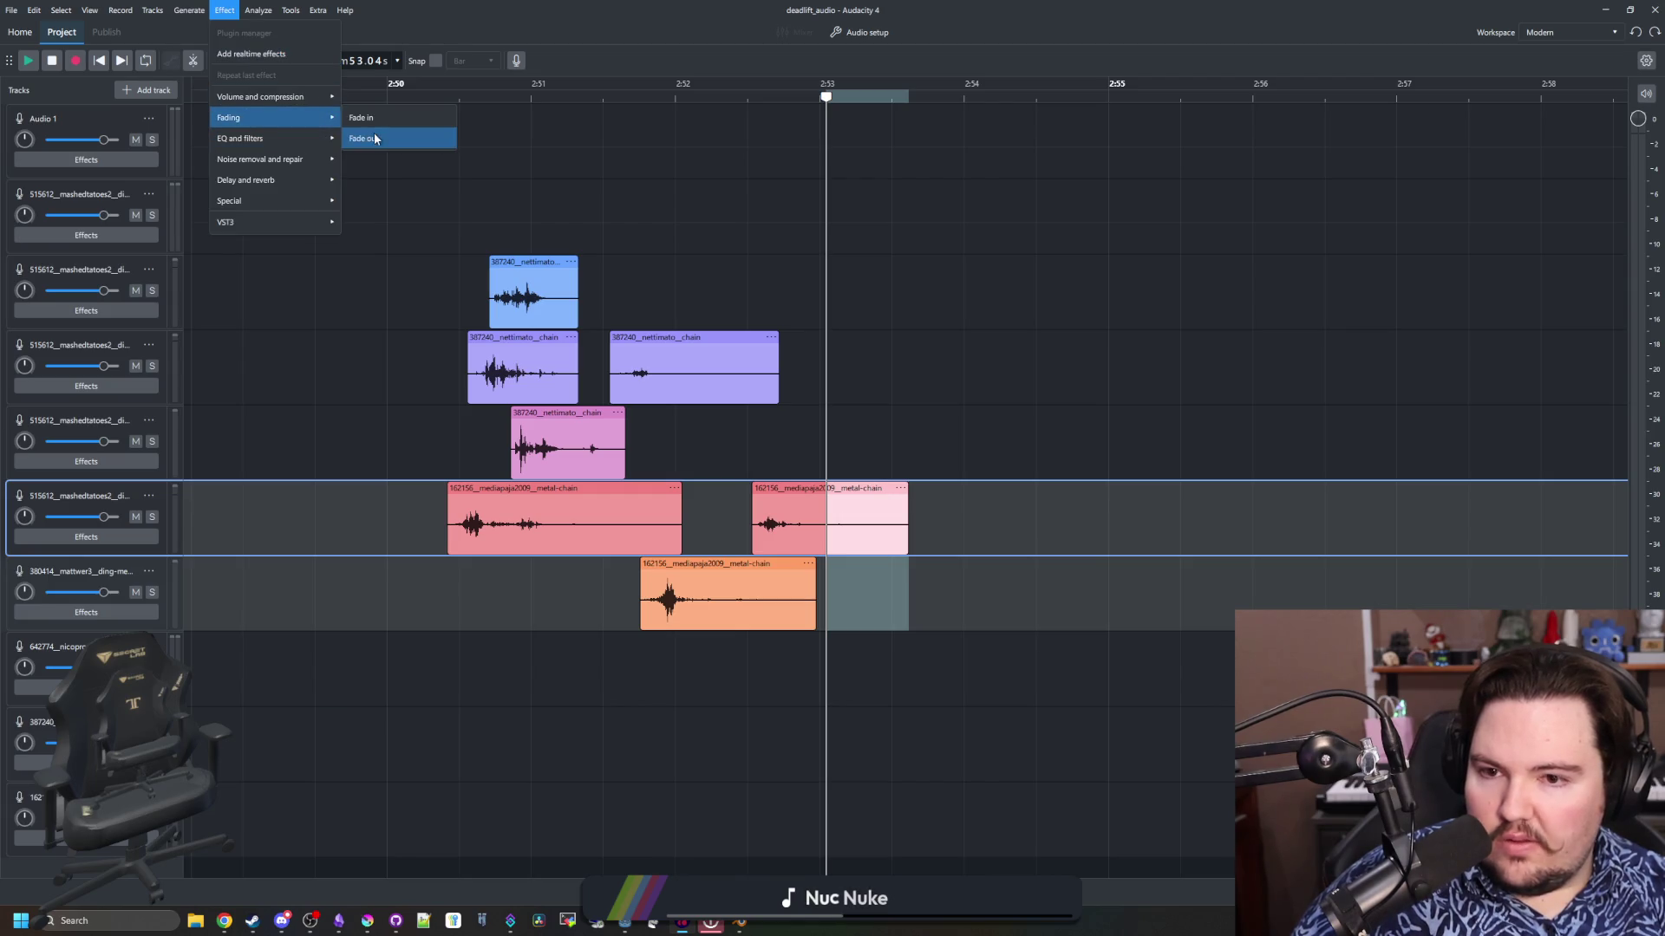
{"action": "left_click", "coordinate": [360, 137]}
Fade out the ends of the purple and pink chain clips
{"action": "left_click", "coordinate": [813, 368]}
{"action": "left_click", "coordinate": [771, 409]}
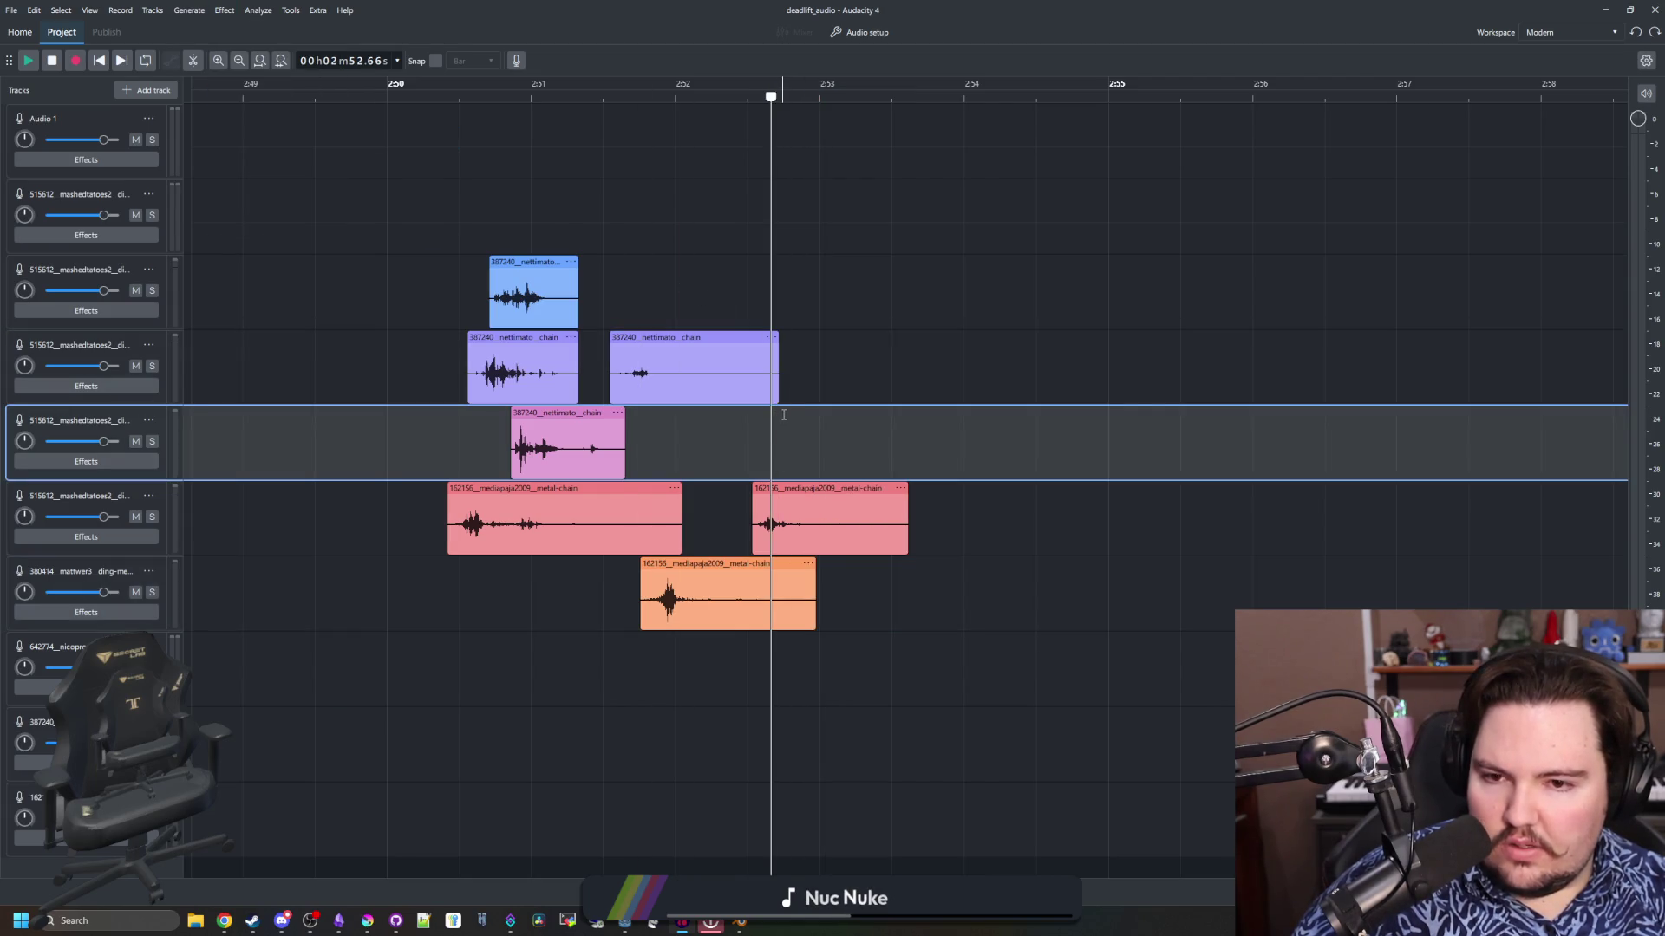
{"action": "left_click_drag", "start_coordinate": [779, 416], "coordinate": [667, 341]}
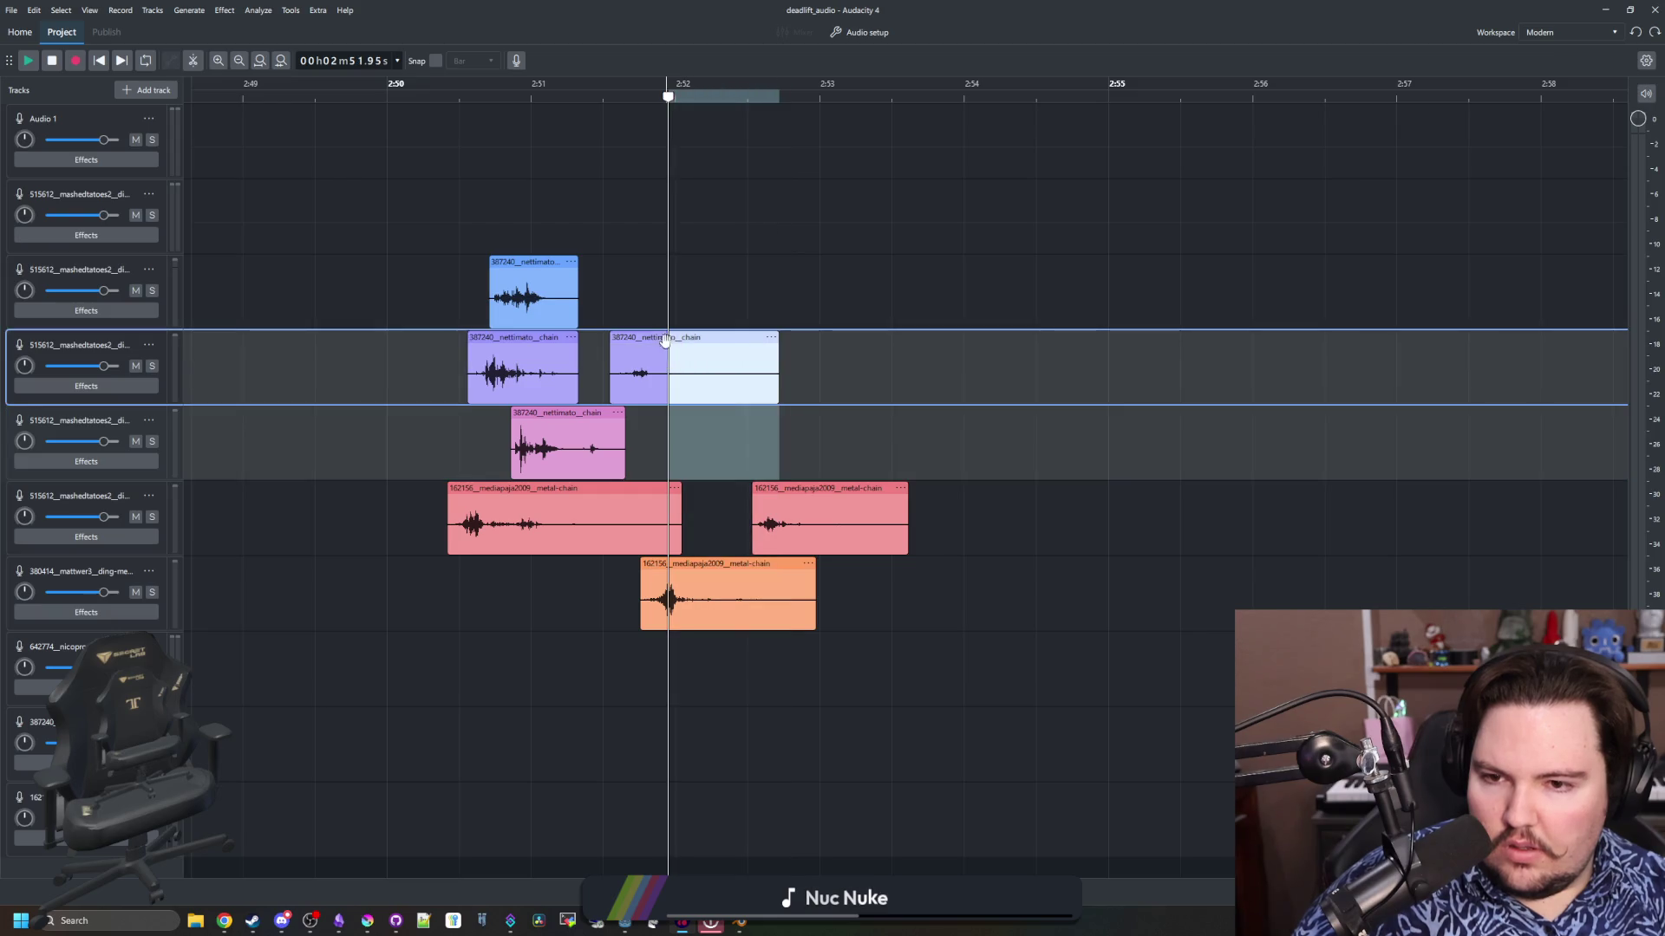
{"action": "left_click", "coordinate": [224, 10]}
{"action": "mouse_move", "coordinate": [321, 123]}
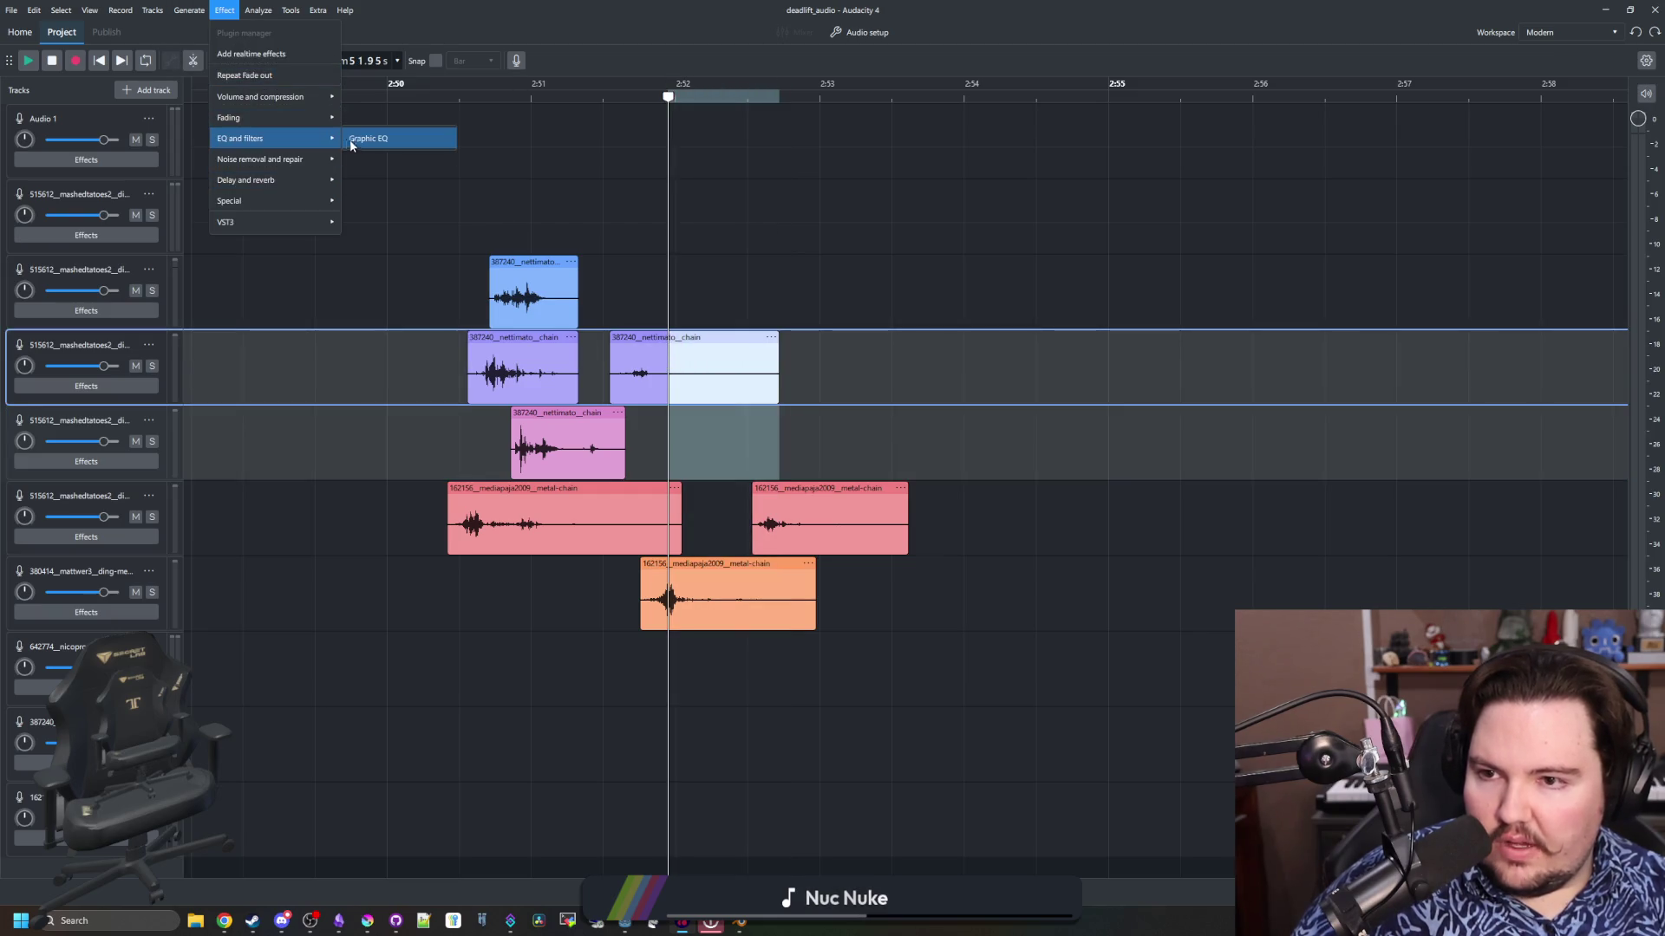
{"action": "left_click", "coordinate": [364, 138]}
Apply a fade to the latter half of the orange metal-chain clip
{"action": "left_click", "coordinate": [834, 286]}
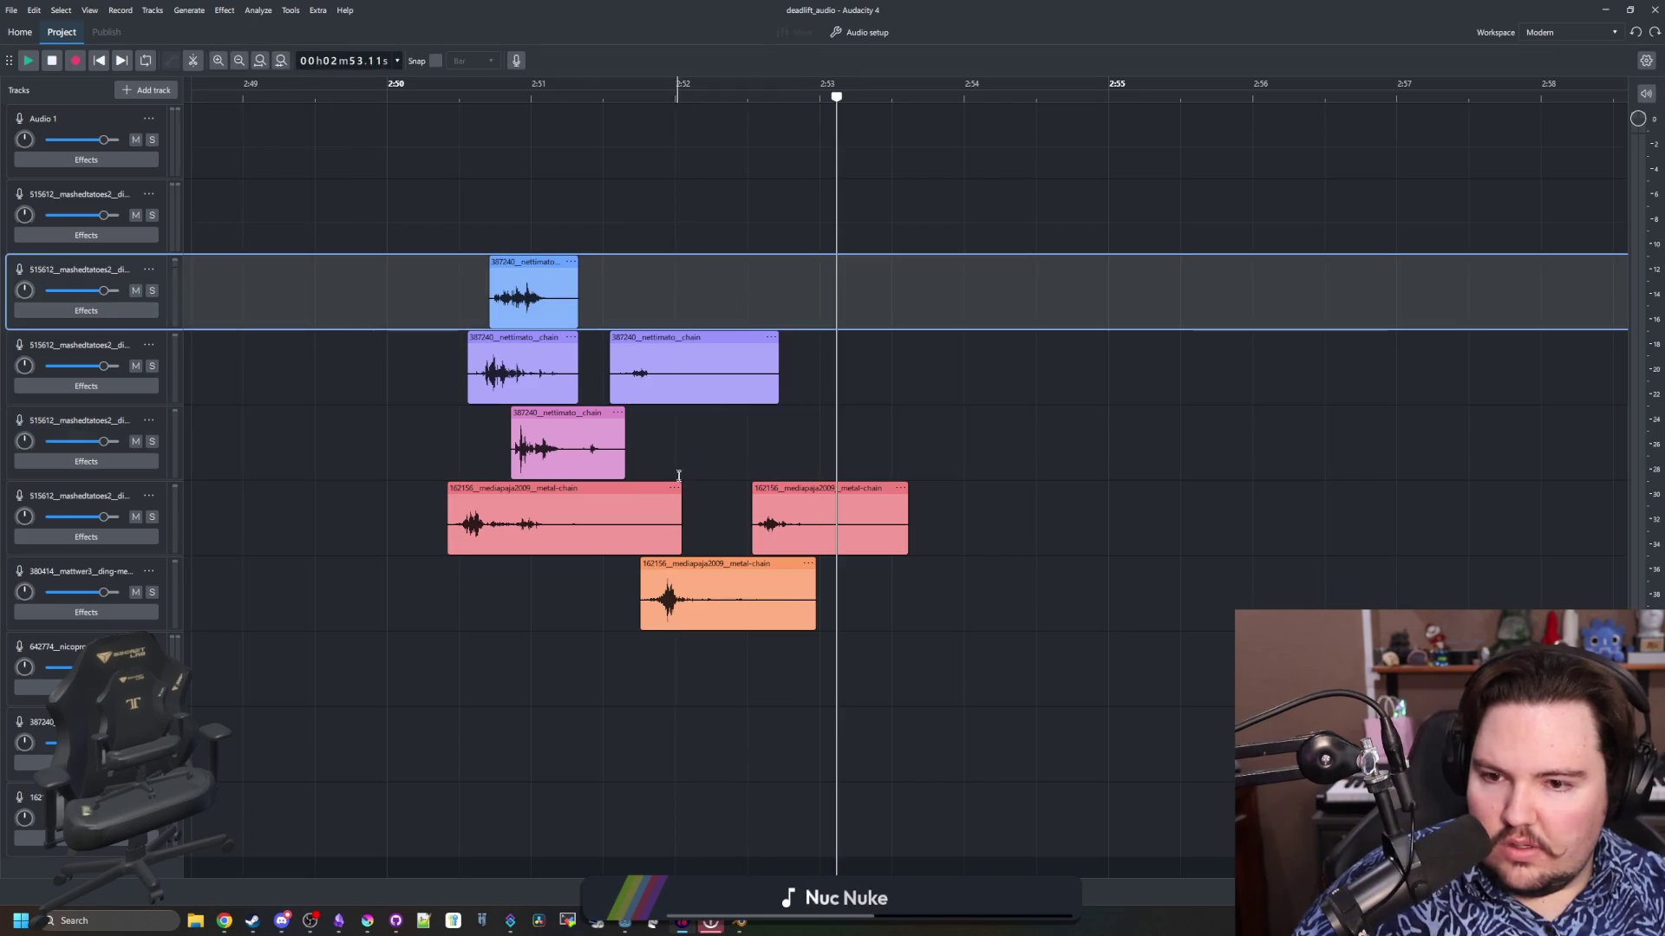
{"action": "left_click", "coordinate": [722, 506]}
{"action": "left_click", "coordinate": [762, 672]}
{"action": "left_click_drag", "start_coordinate": [817, 672], "coordinate": [726, 598]}
{"action": "left_click", "coordinate": [225, 11]}
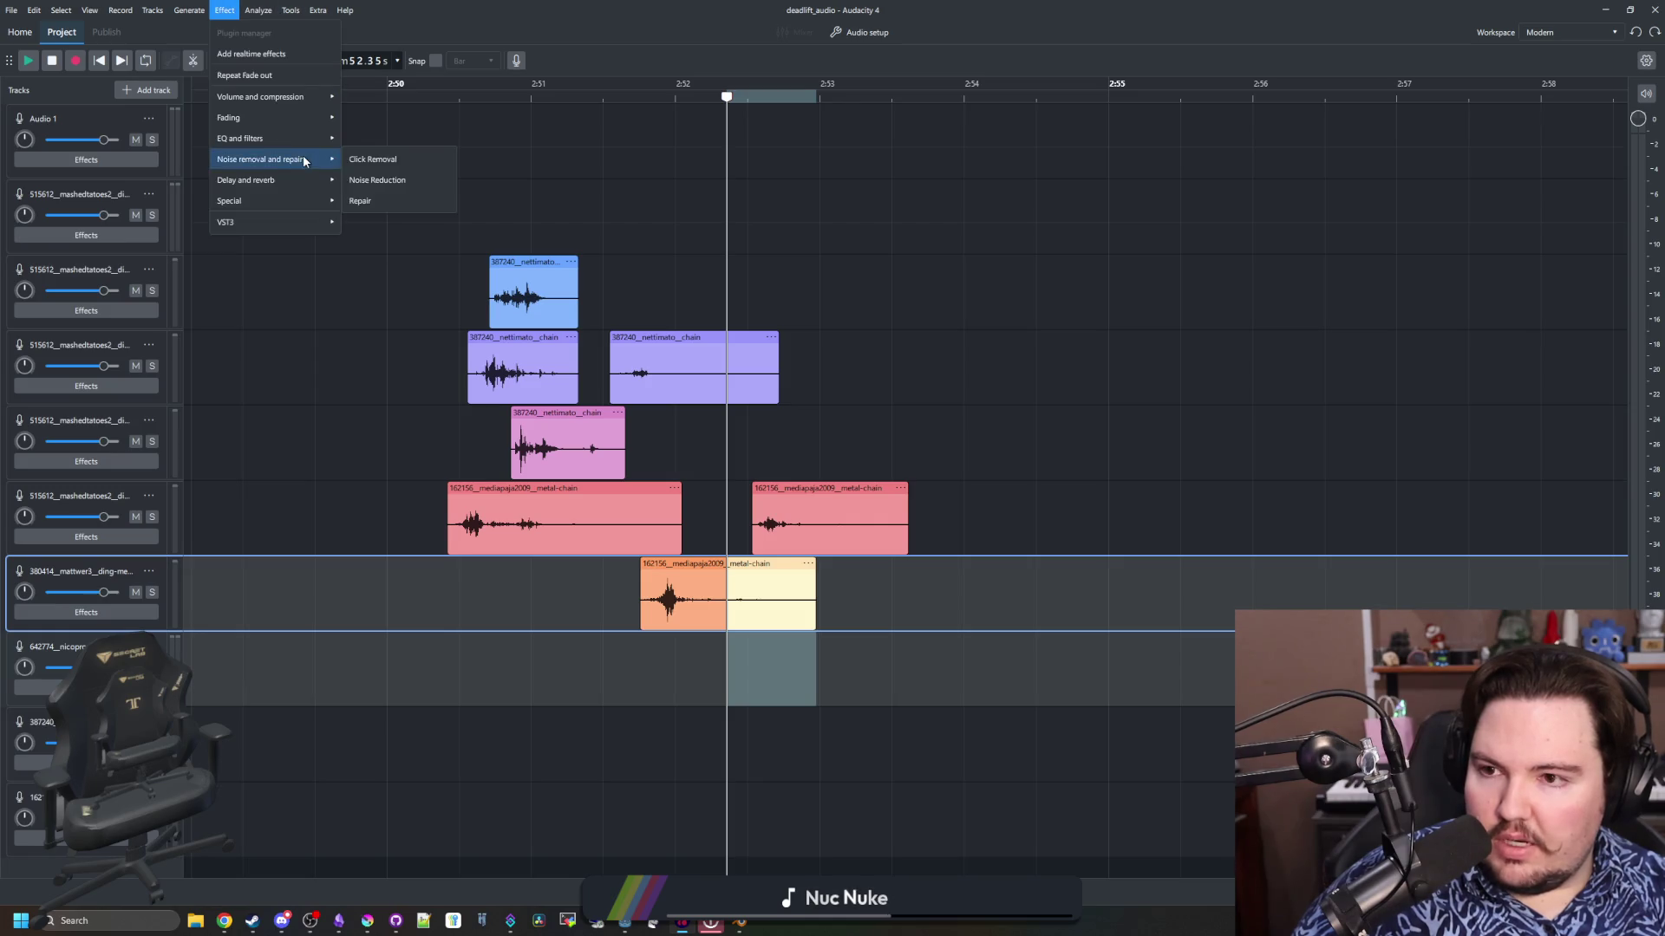
{"action": "mouse_move", "coordinate": [321, 118]}
{"action": "left_click", "coordinate": [364, 138]}
Play the layered chain mix and select the 2:50.4–2:53.4 range
{"action": "left_click", "coordinate": [331, 201]}
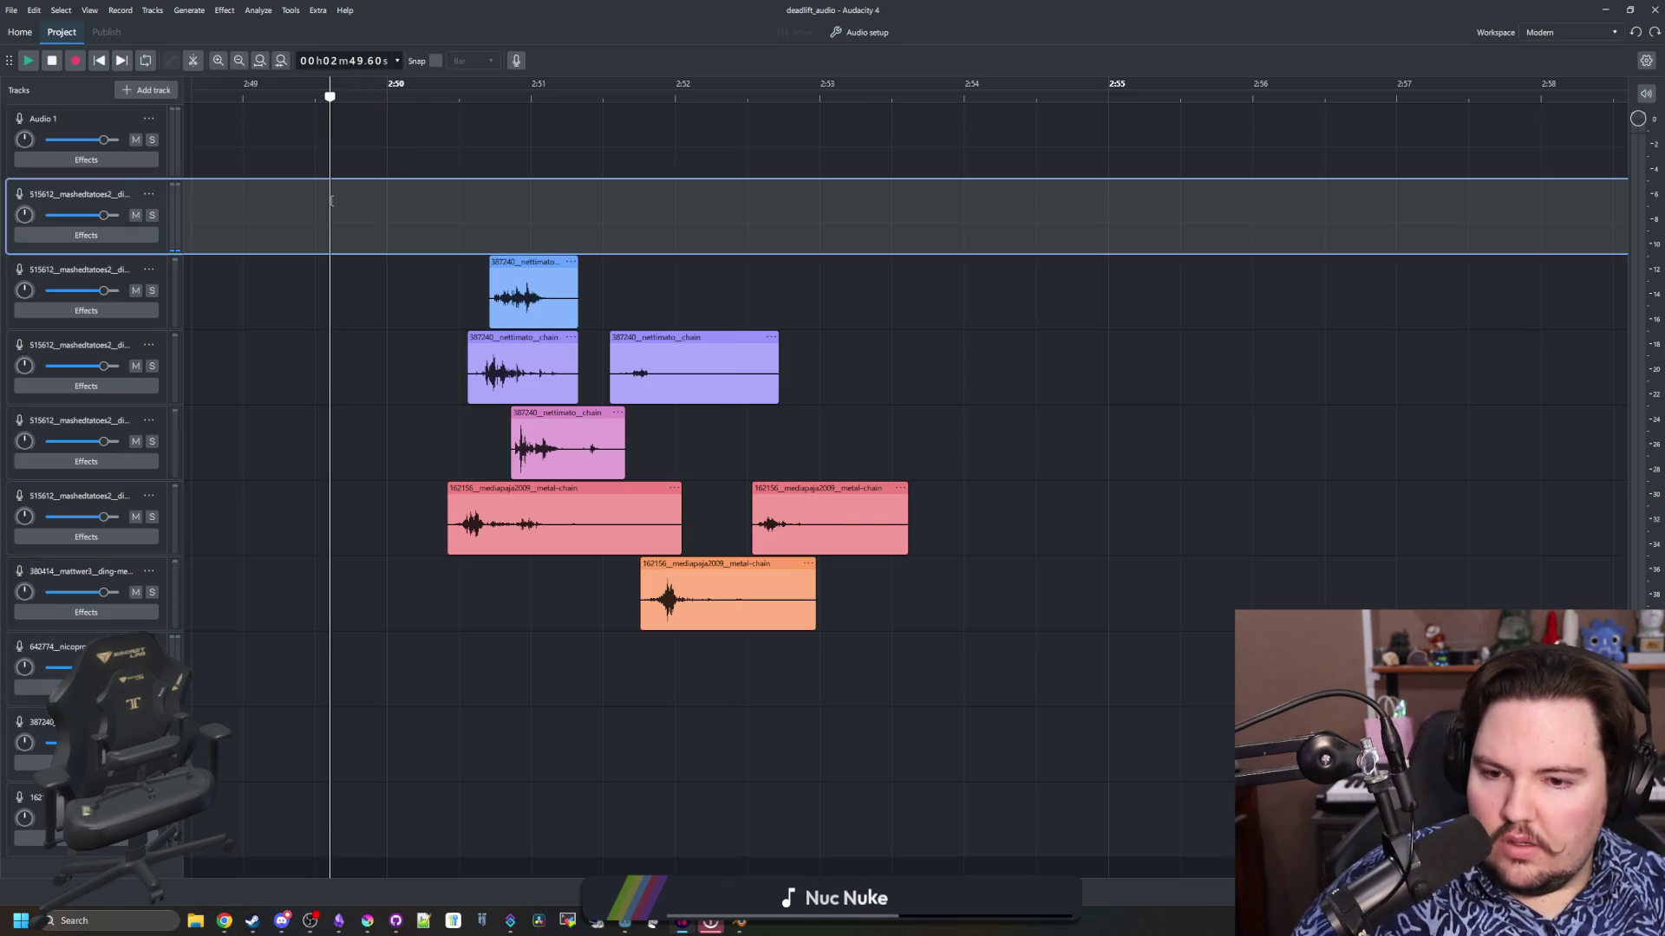
{"action": "key", "text": "space"}
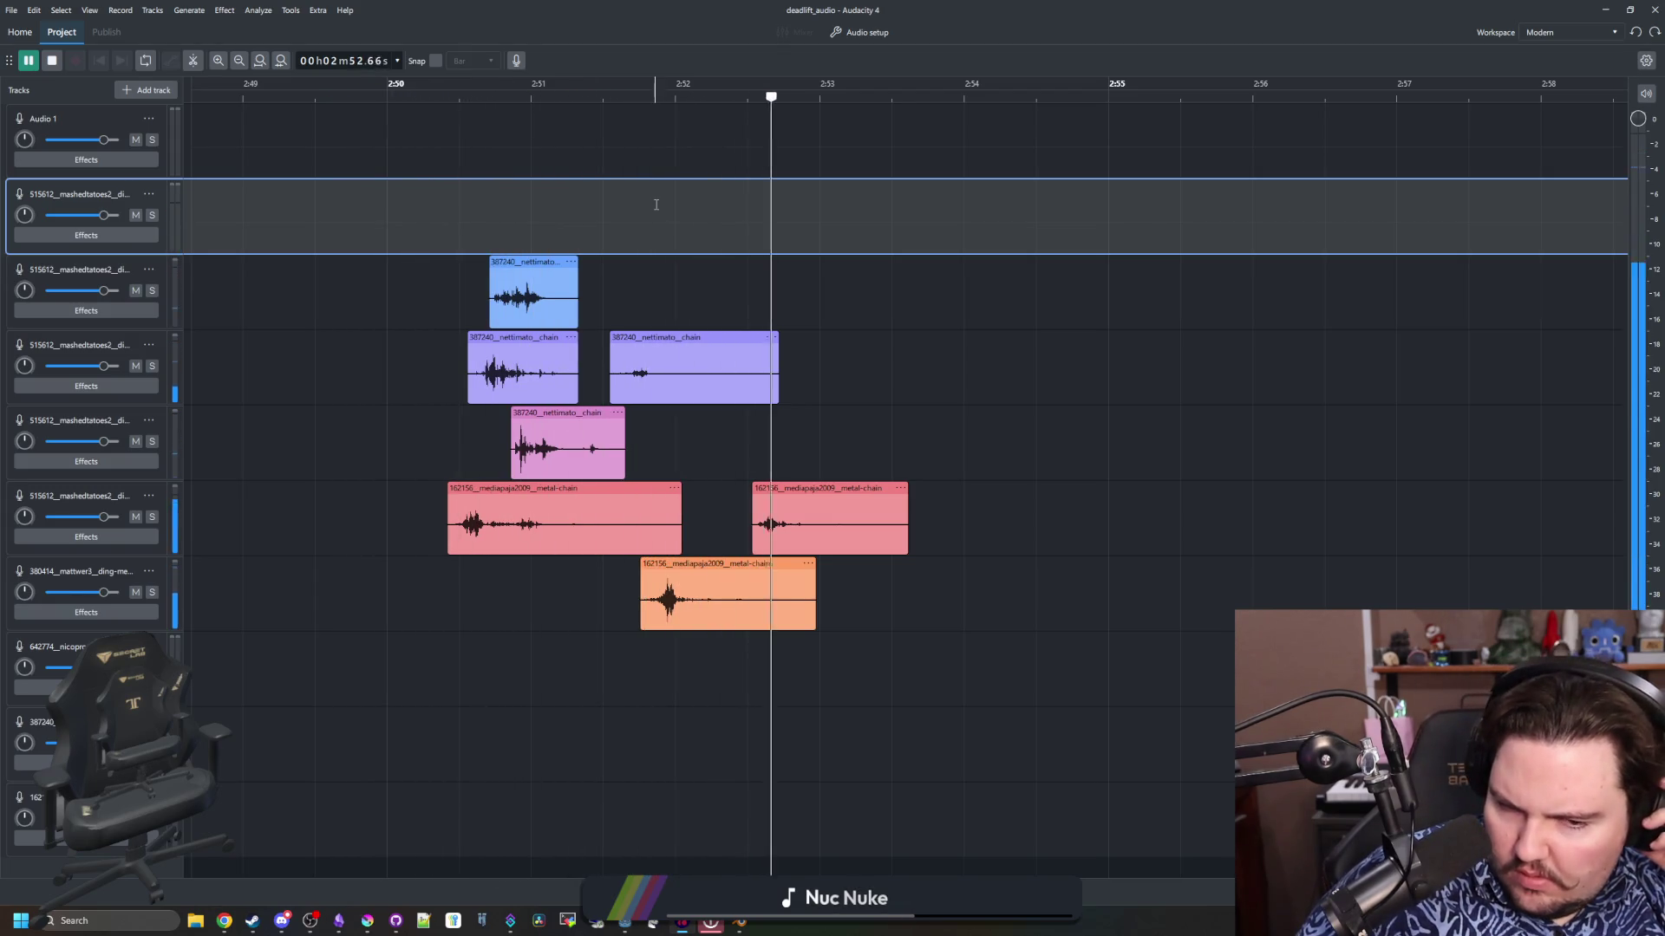
{"action": "left_click", "coordinate": [1138, 487]}
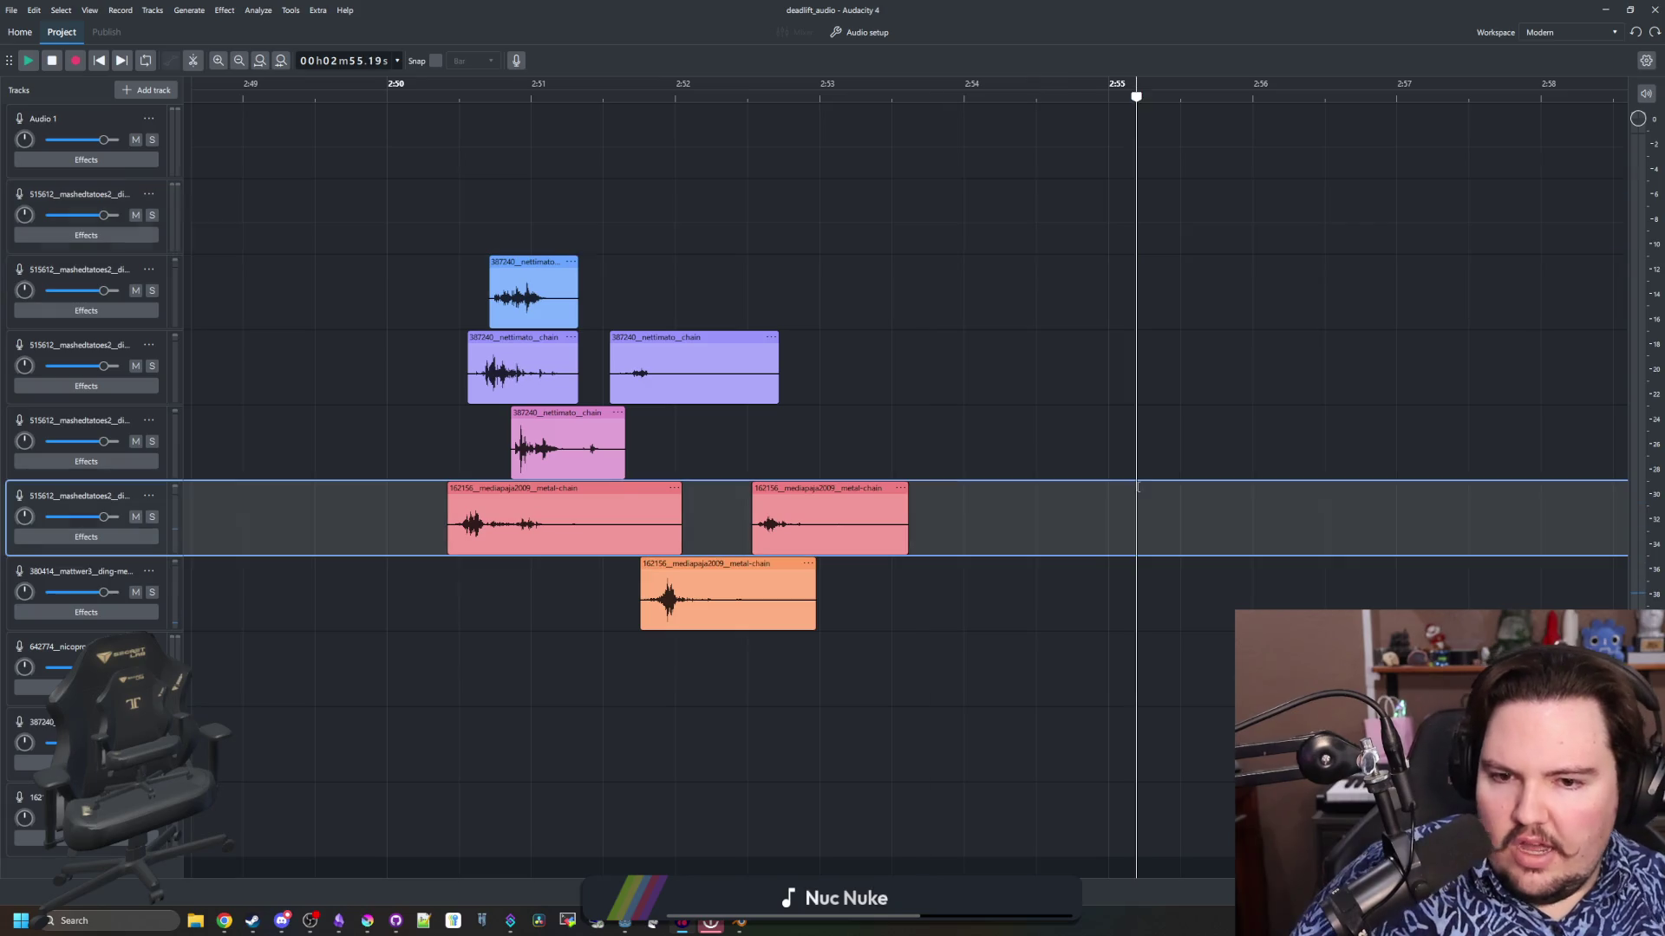
{"action": "left_click", "coordinate": [430, 347]}
{"action": "left_click", "coordinate": [448, 442]}
{"action": "left_click_drag", "start_coordinate": [449, 443], "coordinate": [908, 444]}
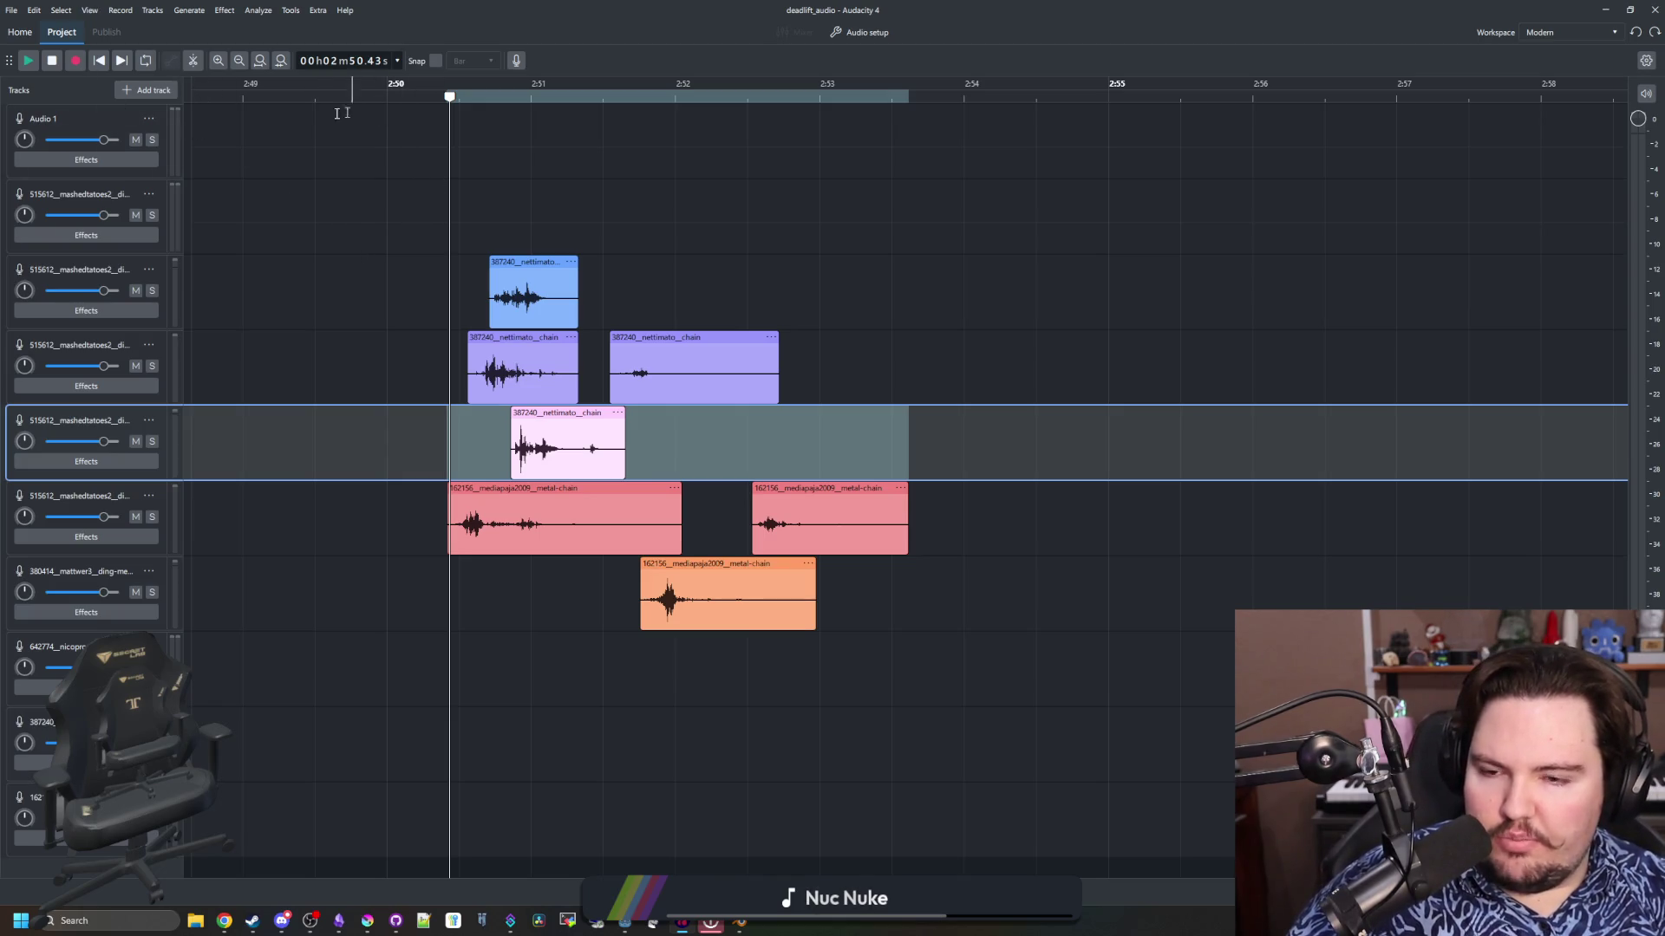
Export the selected audio, browsing to maze-game's Sounds/Effects folder
{"action": "left_click", "coordinate": [12, 10]}
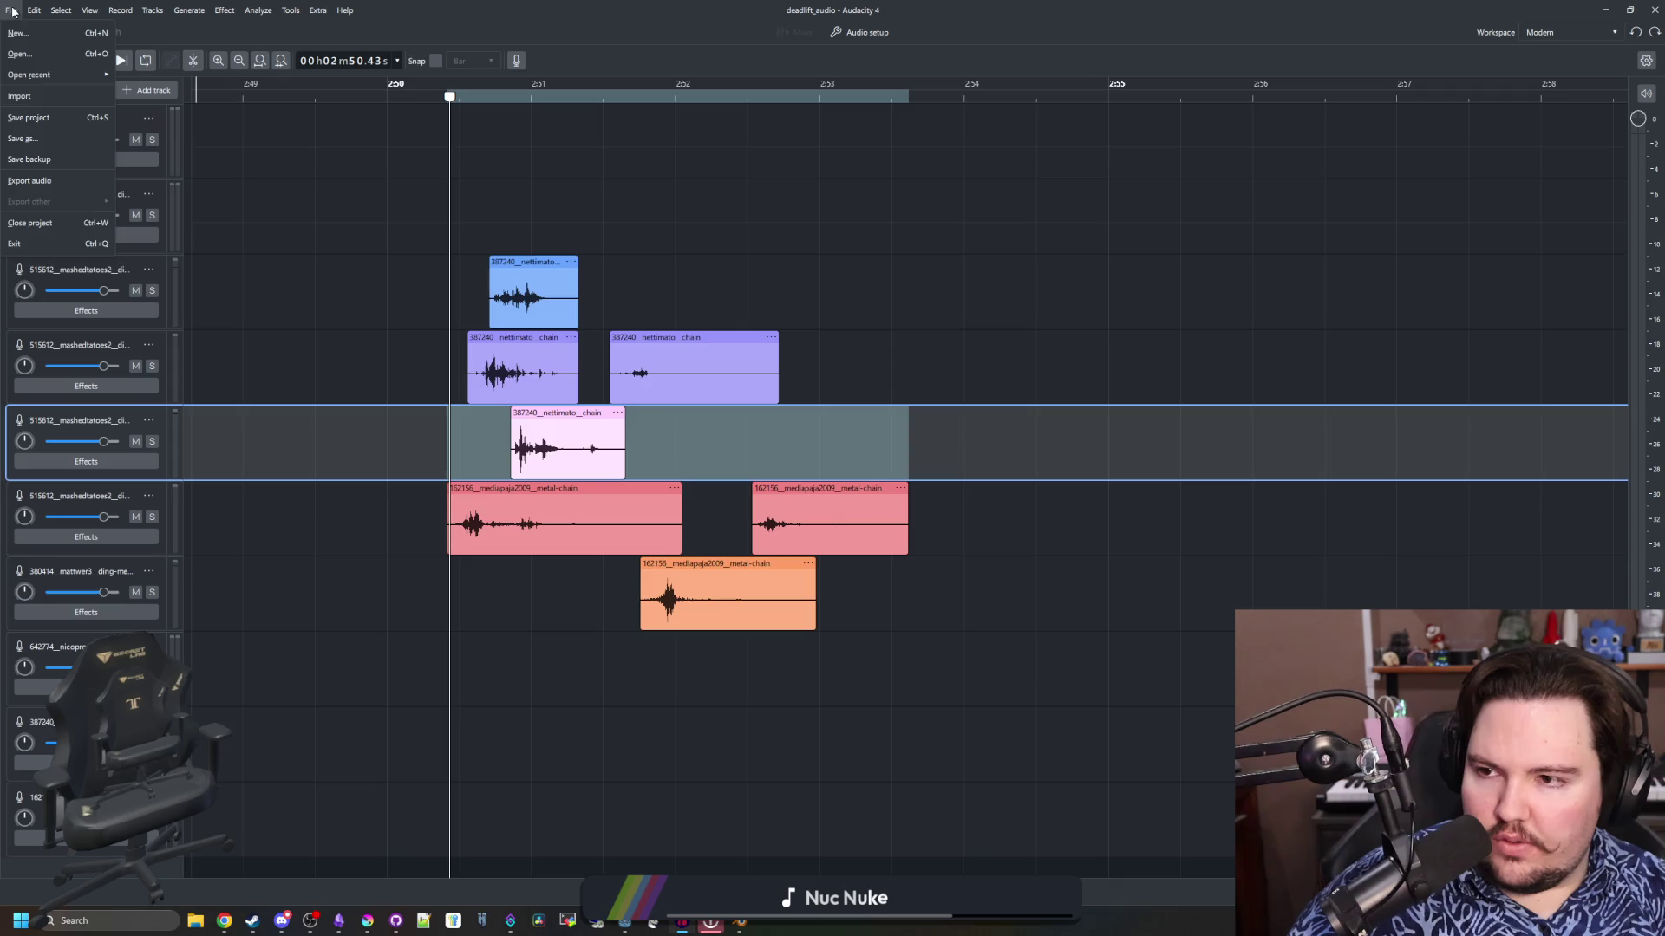
{"action": "left_click", "coordinate": [35, 181]}
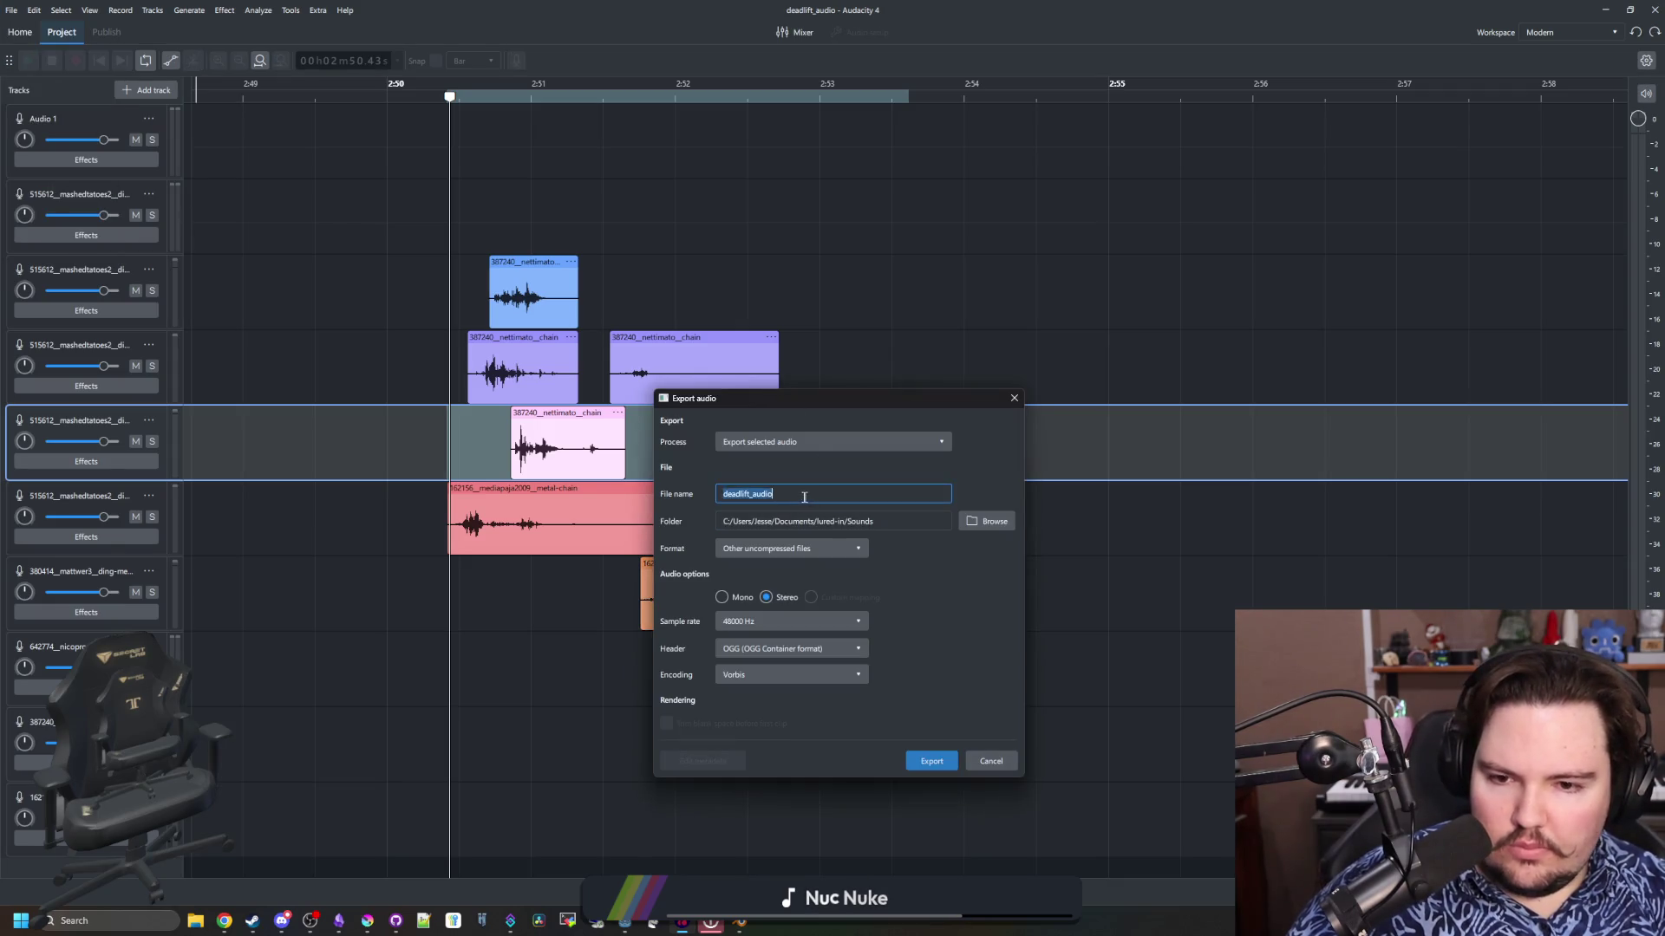
{"action": "left_click", "coordinate": [1003, 519]}
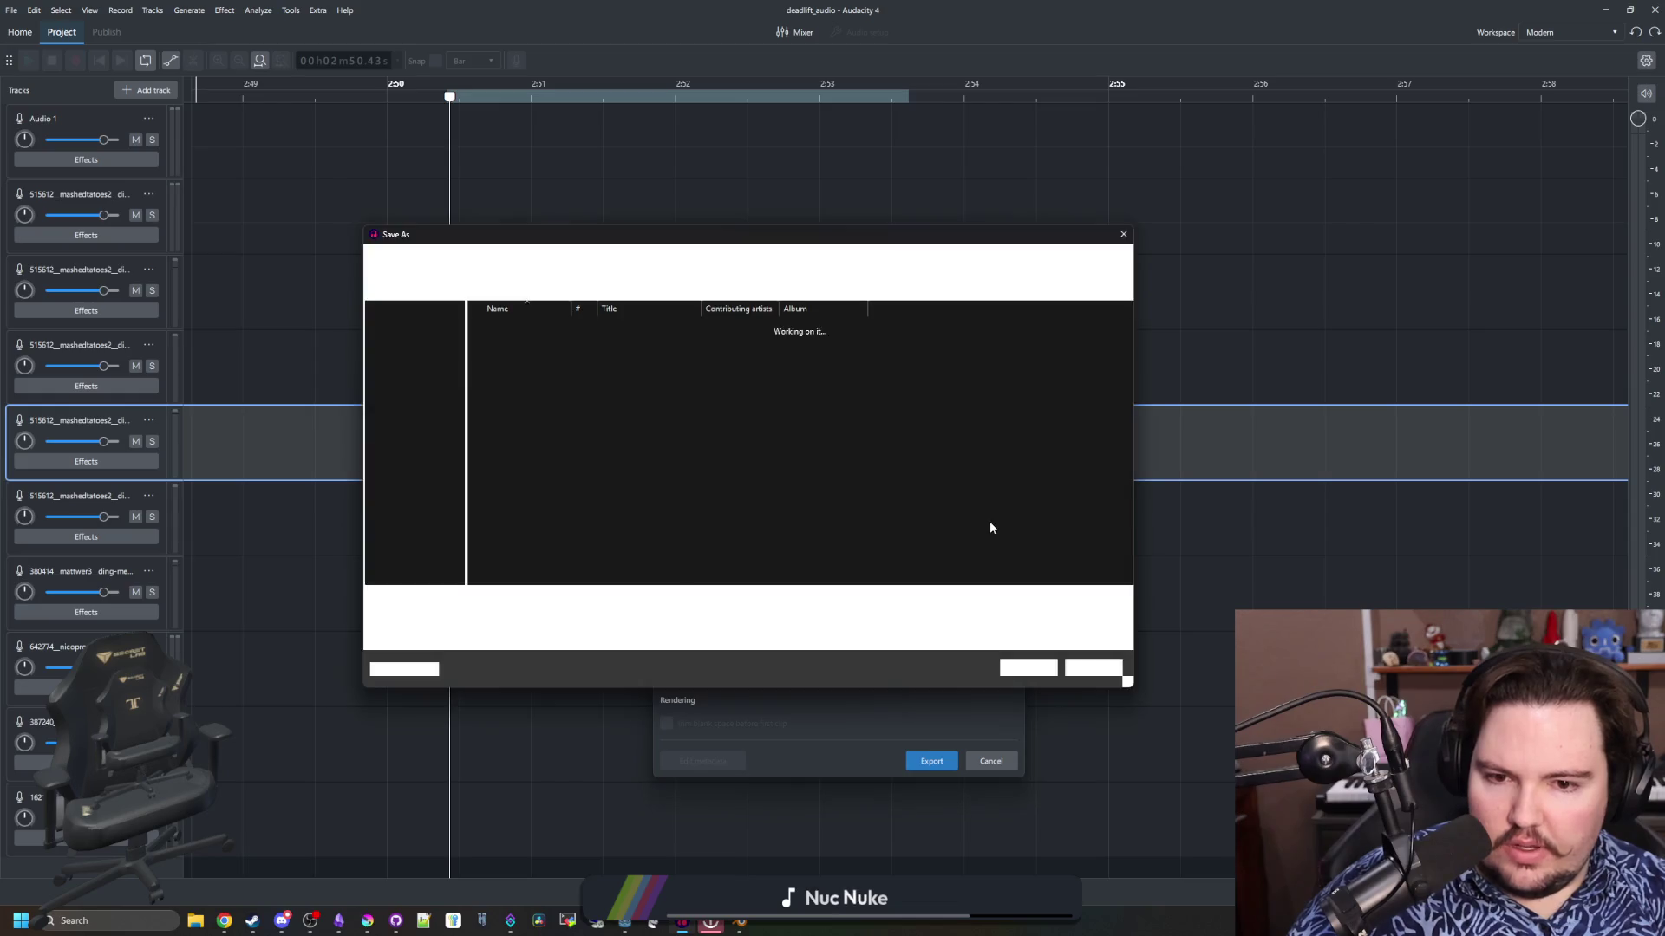
{"action": "scroll", "coordinate": [413, 465], "scroll_direction": "down", "scroll_amount": 4}
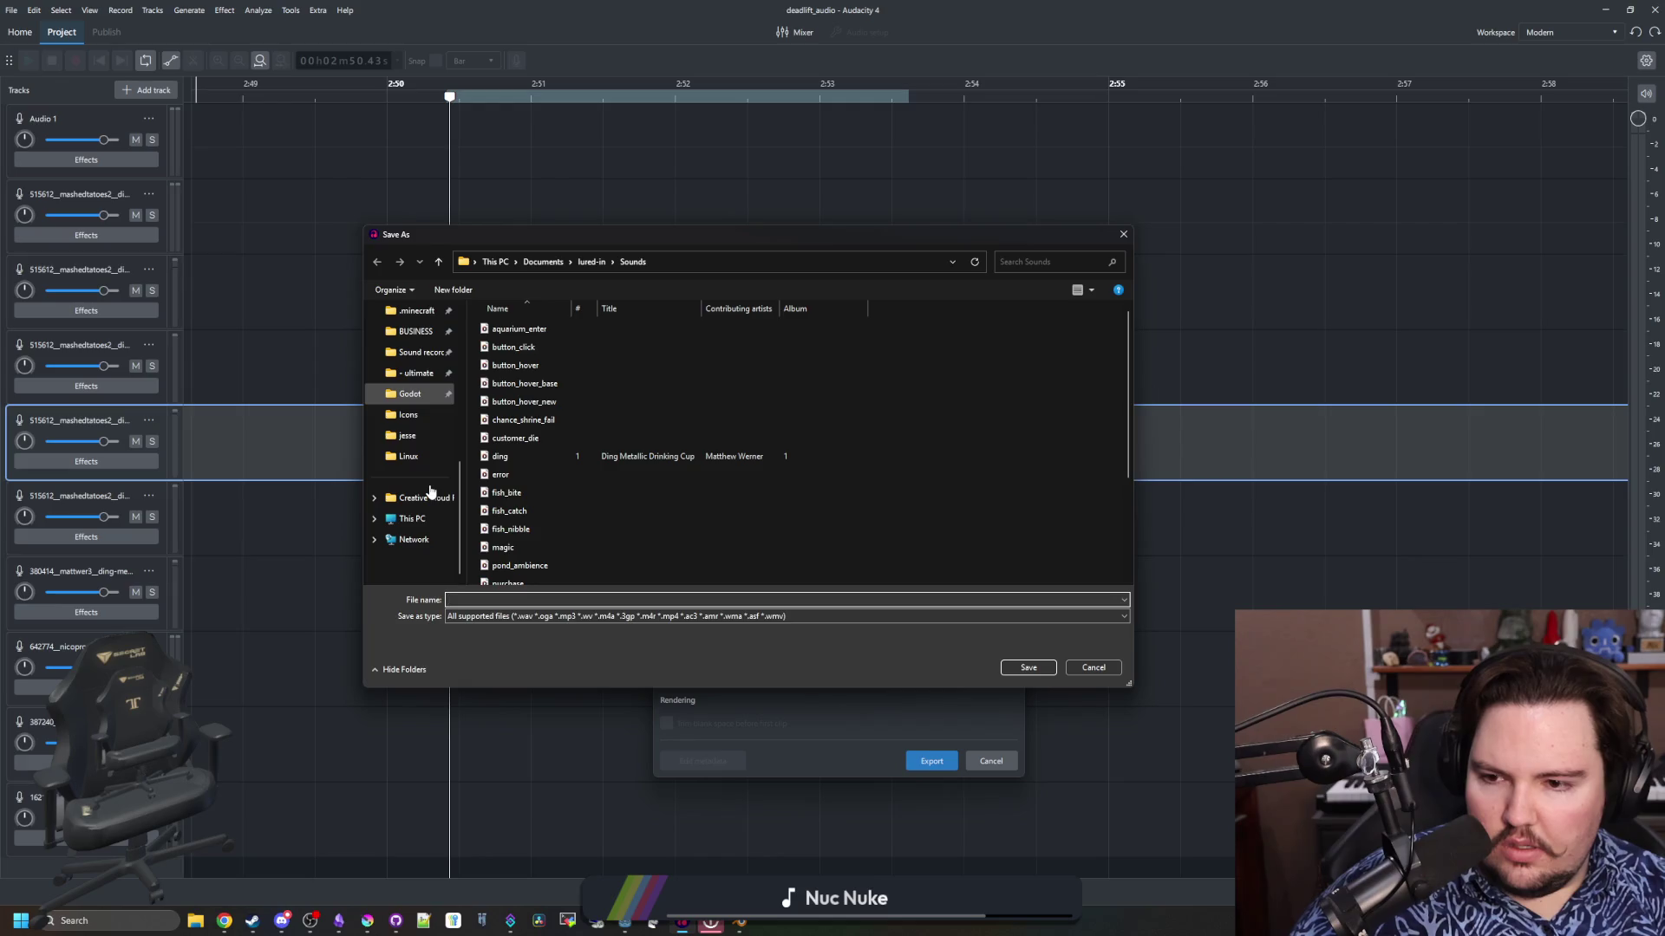
{"action": "scroll", "coordinate": [431, 483], "scroll_direction": "up", "scroll_amount": 5}
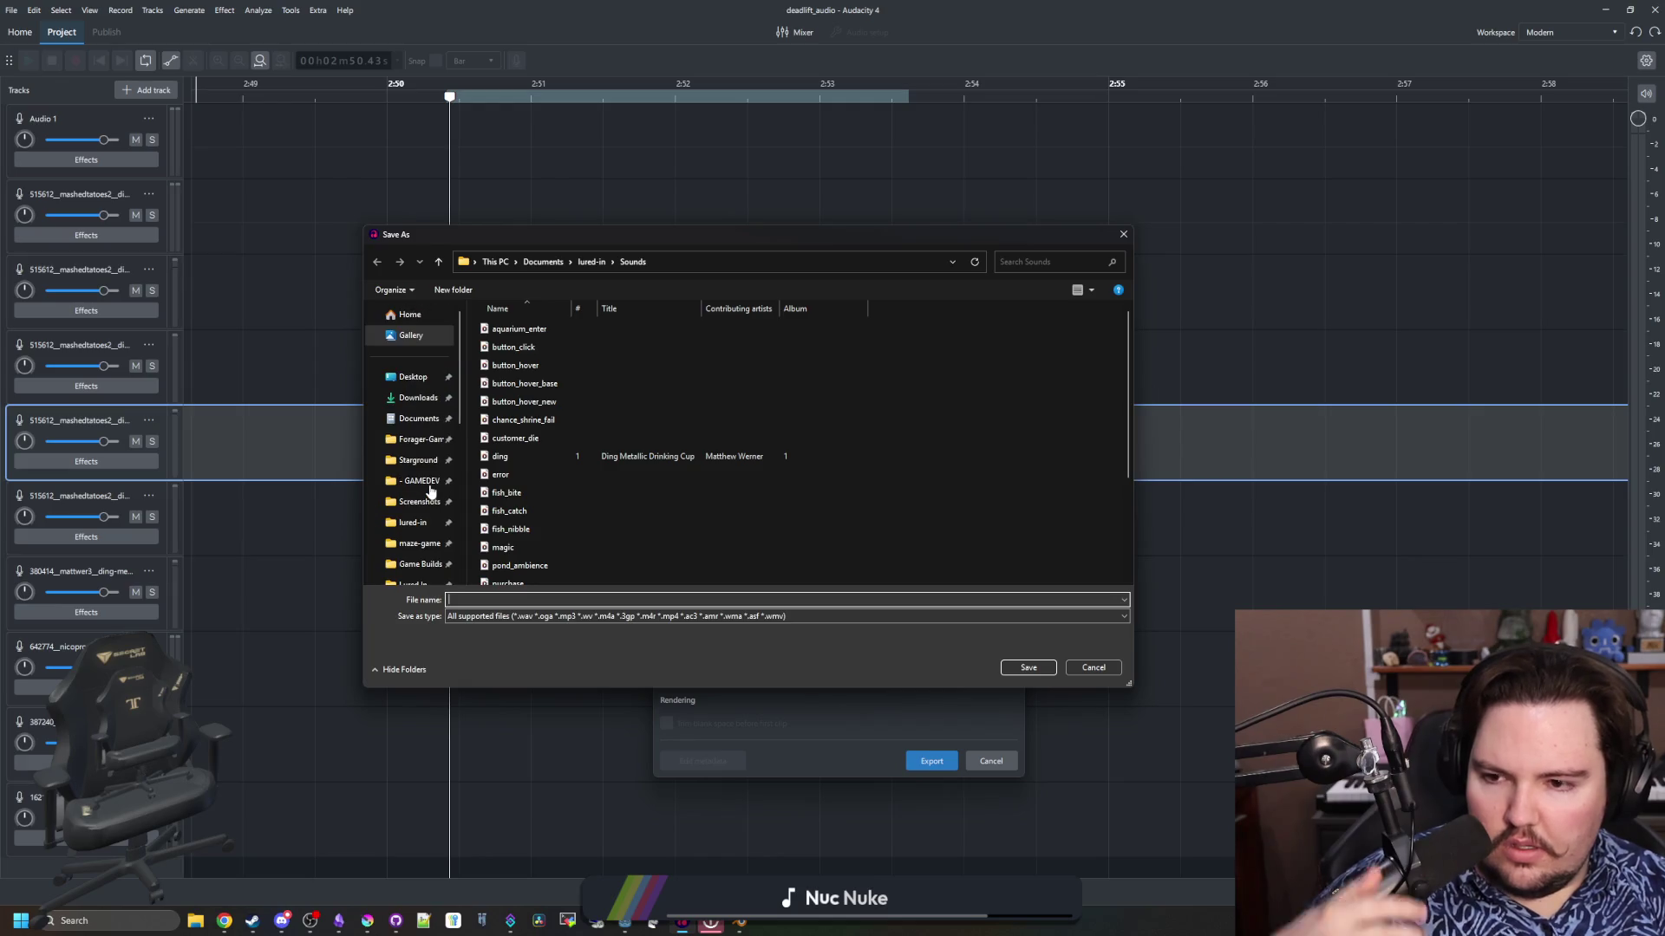
{"action": "left_click", "coordinate": [592, 261]}
{"action": "scroll", "coordinate": [413, 450], "scroll_direction": "up", "scroll_amount": 4}
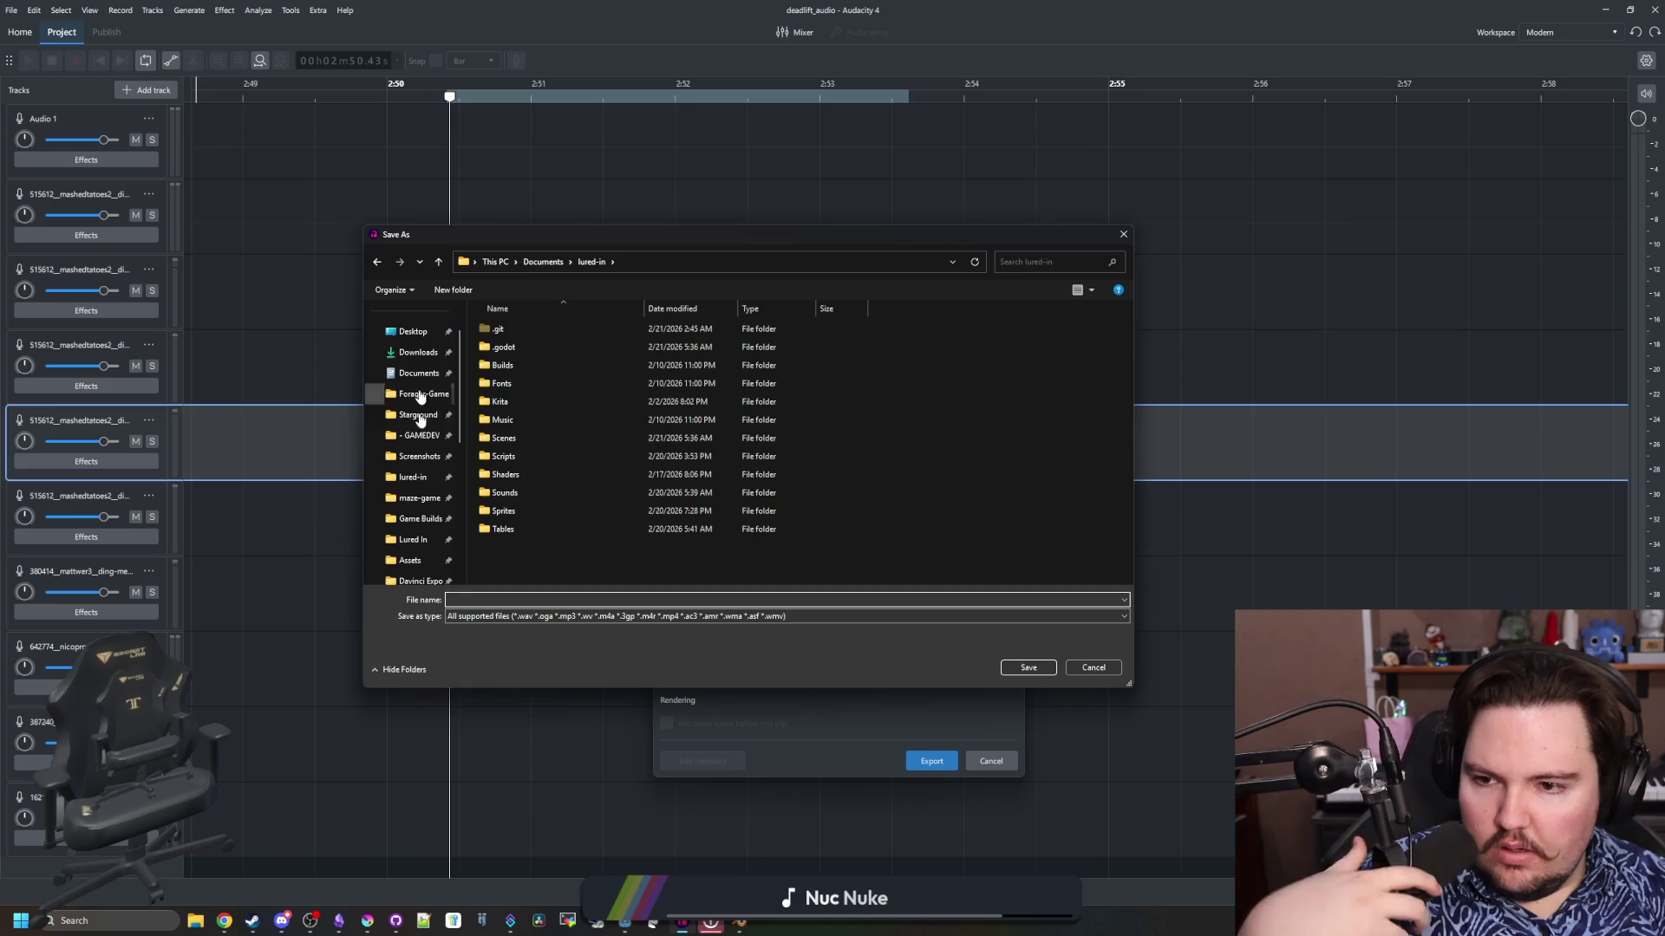
{"action": "left_click", "coordinate": [389, 490]}
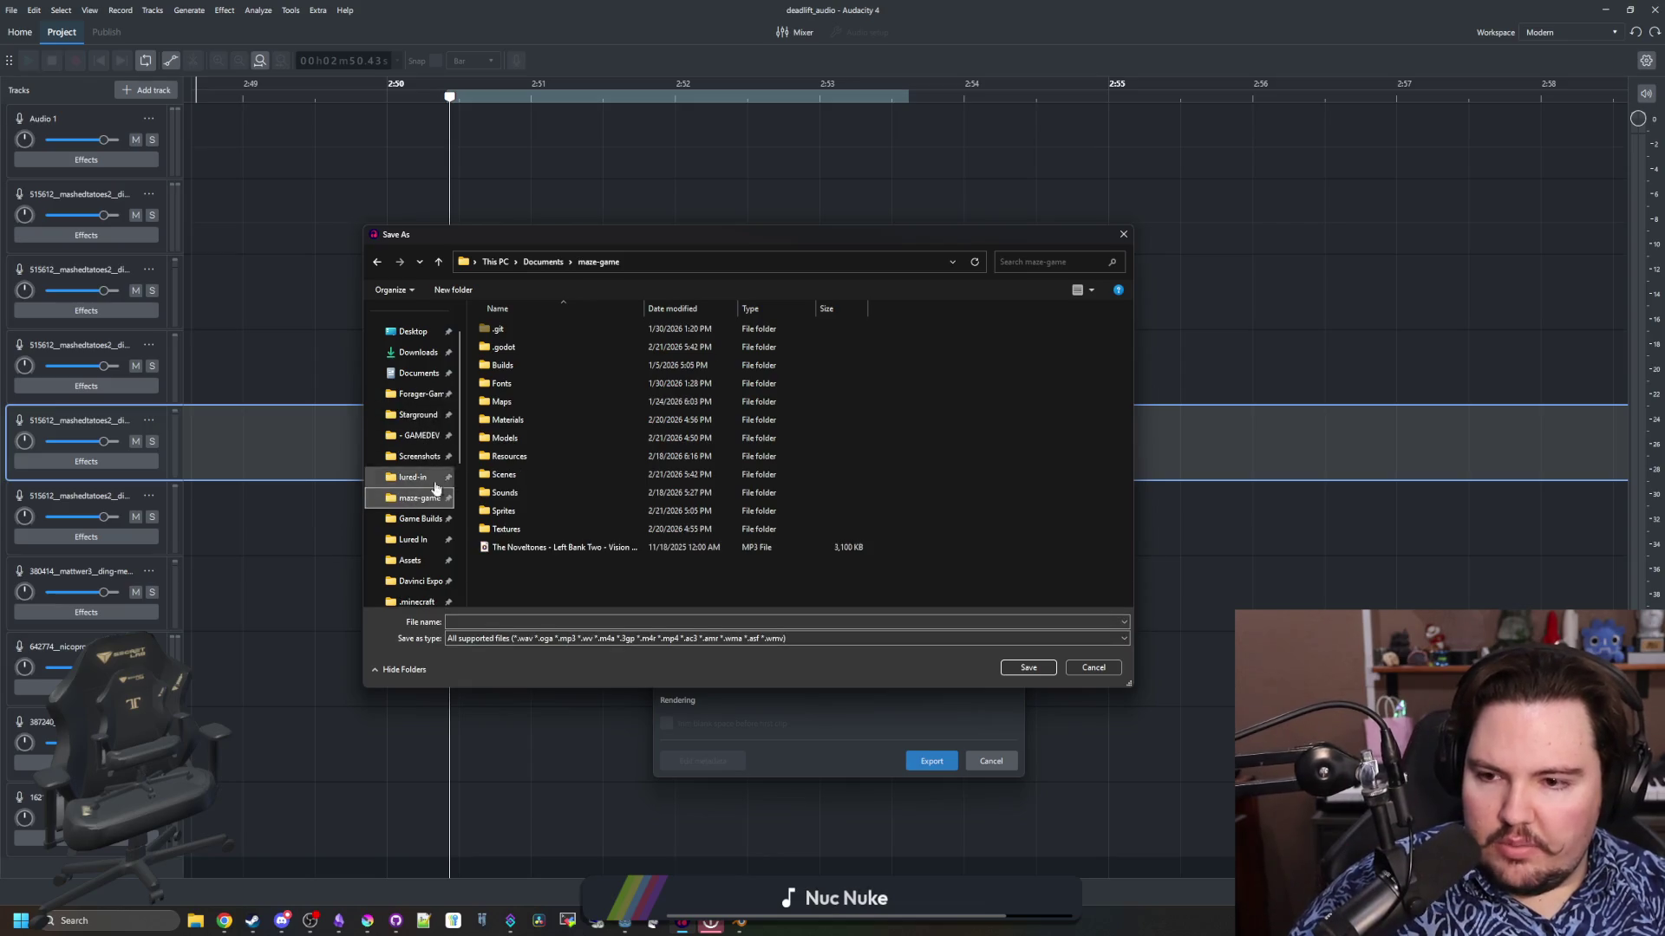
{"action": "double_click", "coordinate": [528, 496]}
{"action": "left_click", "coordinate": [500, 621]}
{"action": "type", "text": "chain_swing"}
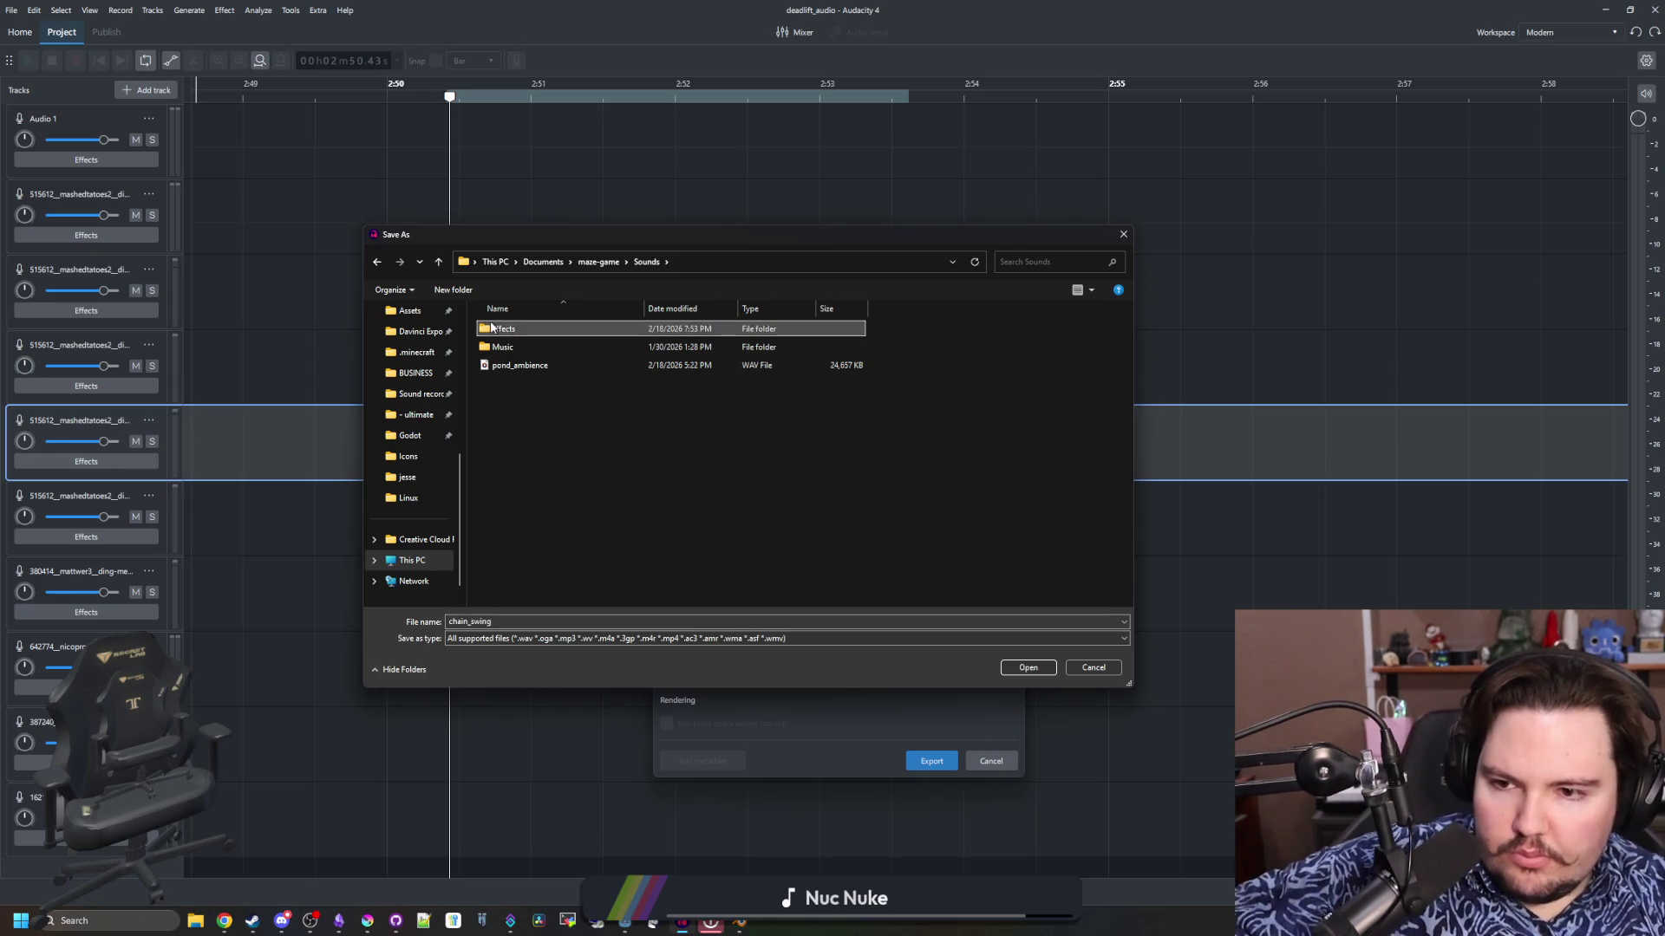
{"action": "double_click", "coordinate": [503, 328]}
Save it as chain_swing in WAV (Microsoft) format, then return to Godot
{"action": "left_click", "coordinate": [1028, 670]}
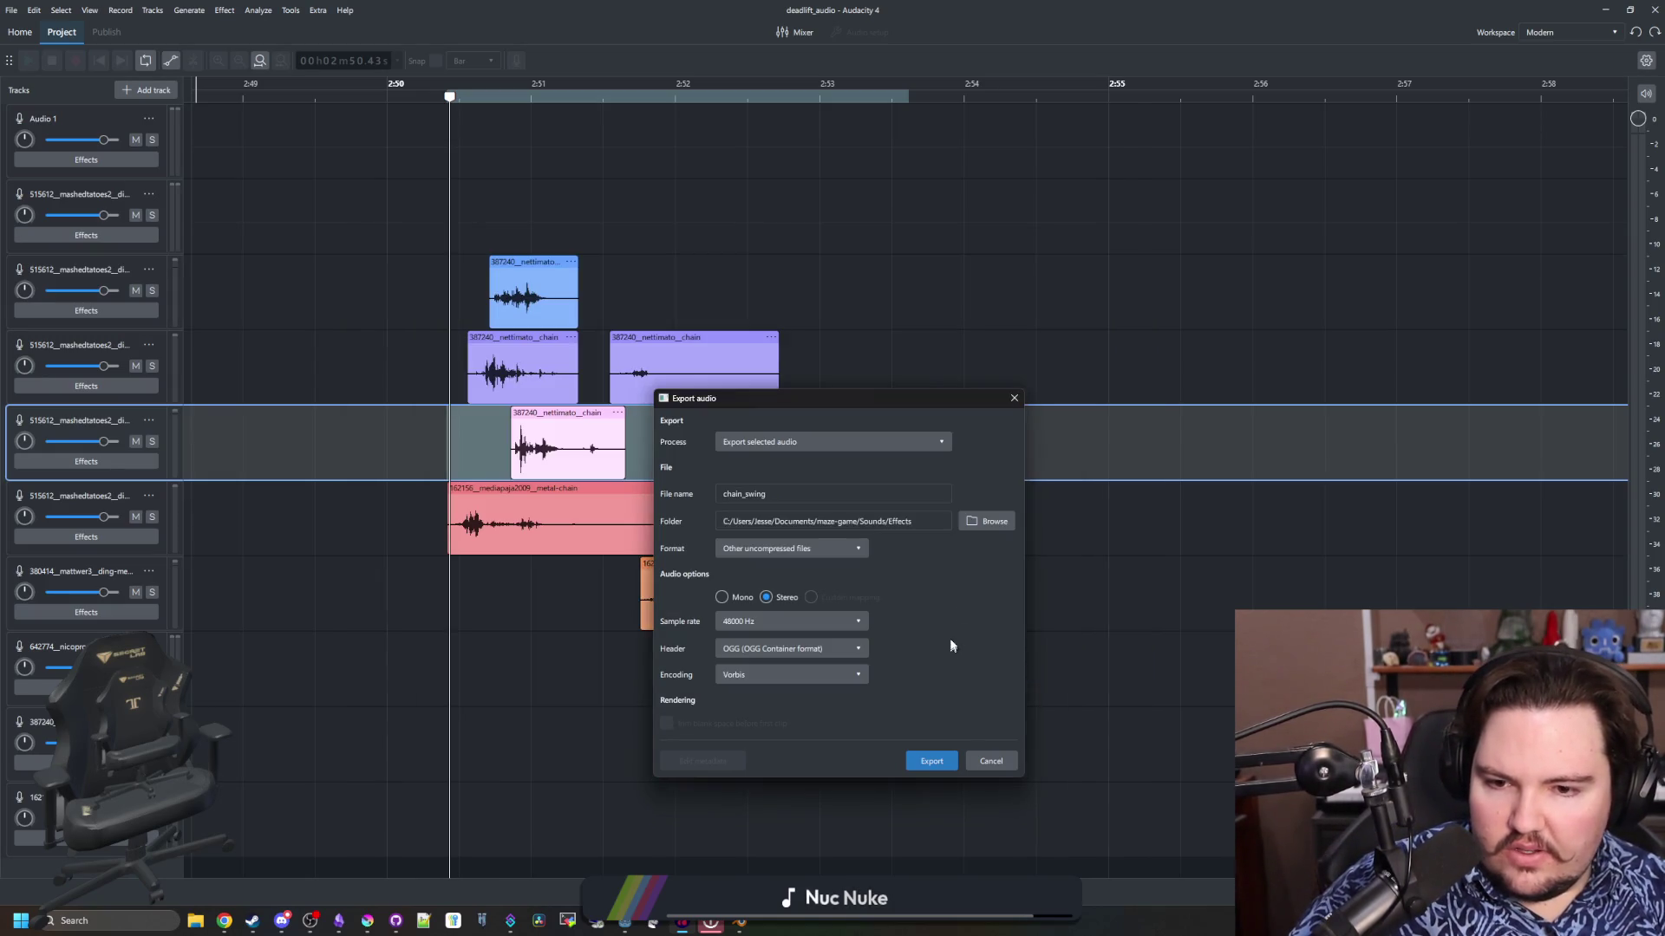
{"action": "left_click", "coordinate": [794, 650]}
{"action": "left_click", "coordinate": [931, 567]}
{"action": "left_click", "coordinate": [839, 549]}
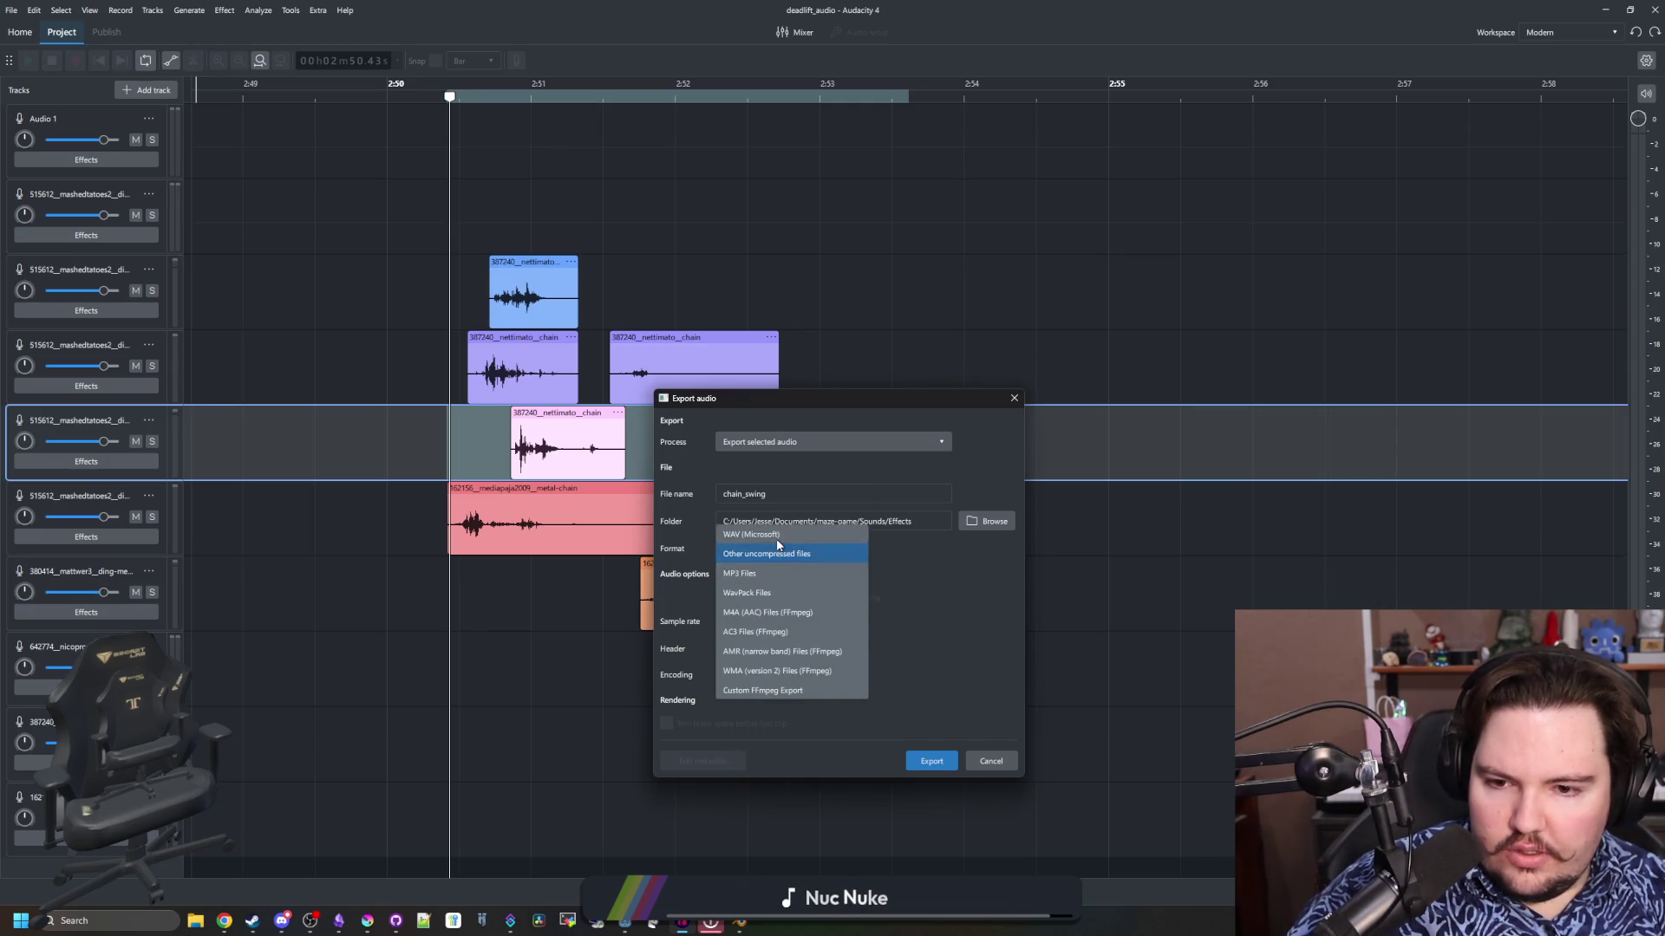
{"action": "left_click", "coordinate": [779, 571]}
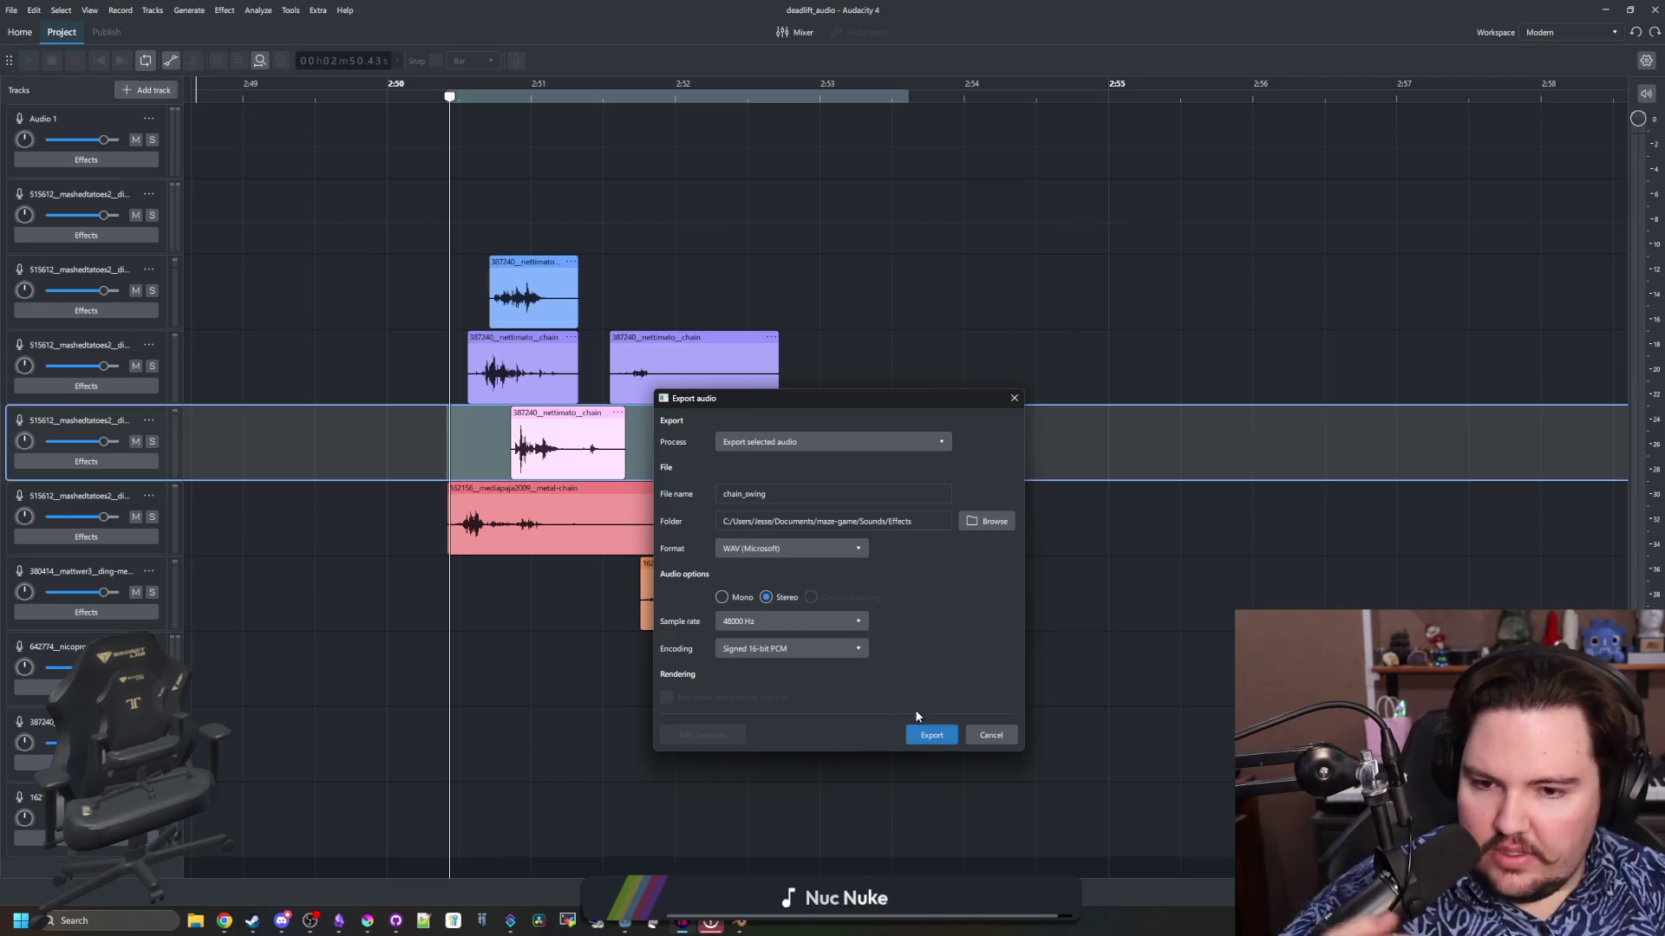
{"action": "left_click", "coordinate": [930, 735]}
{"action": "left_click", "coordinate": [1605, 11]}
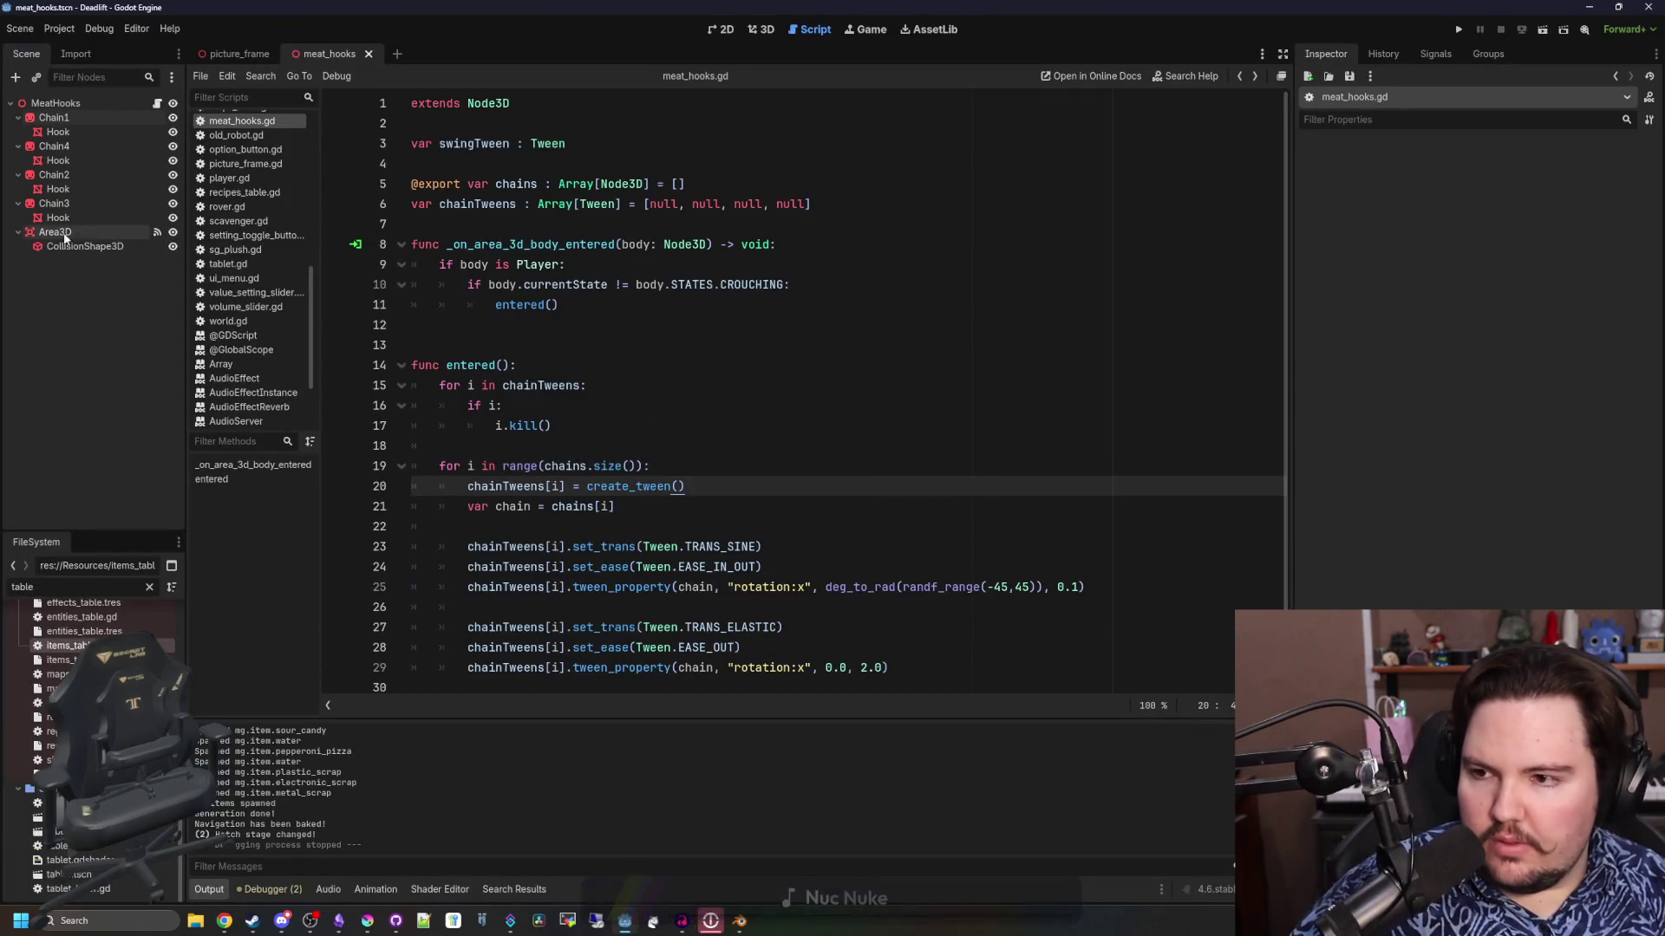
Add an AudioStreamPlayer3D child node to MeatHooks
{"action": "left_click", "coordinate": [87, 103]}
{"action": "right_click", "coordinate": [90, 107]}
{"action": "left_click", "coordinate": [148, 144]}
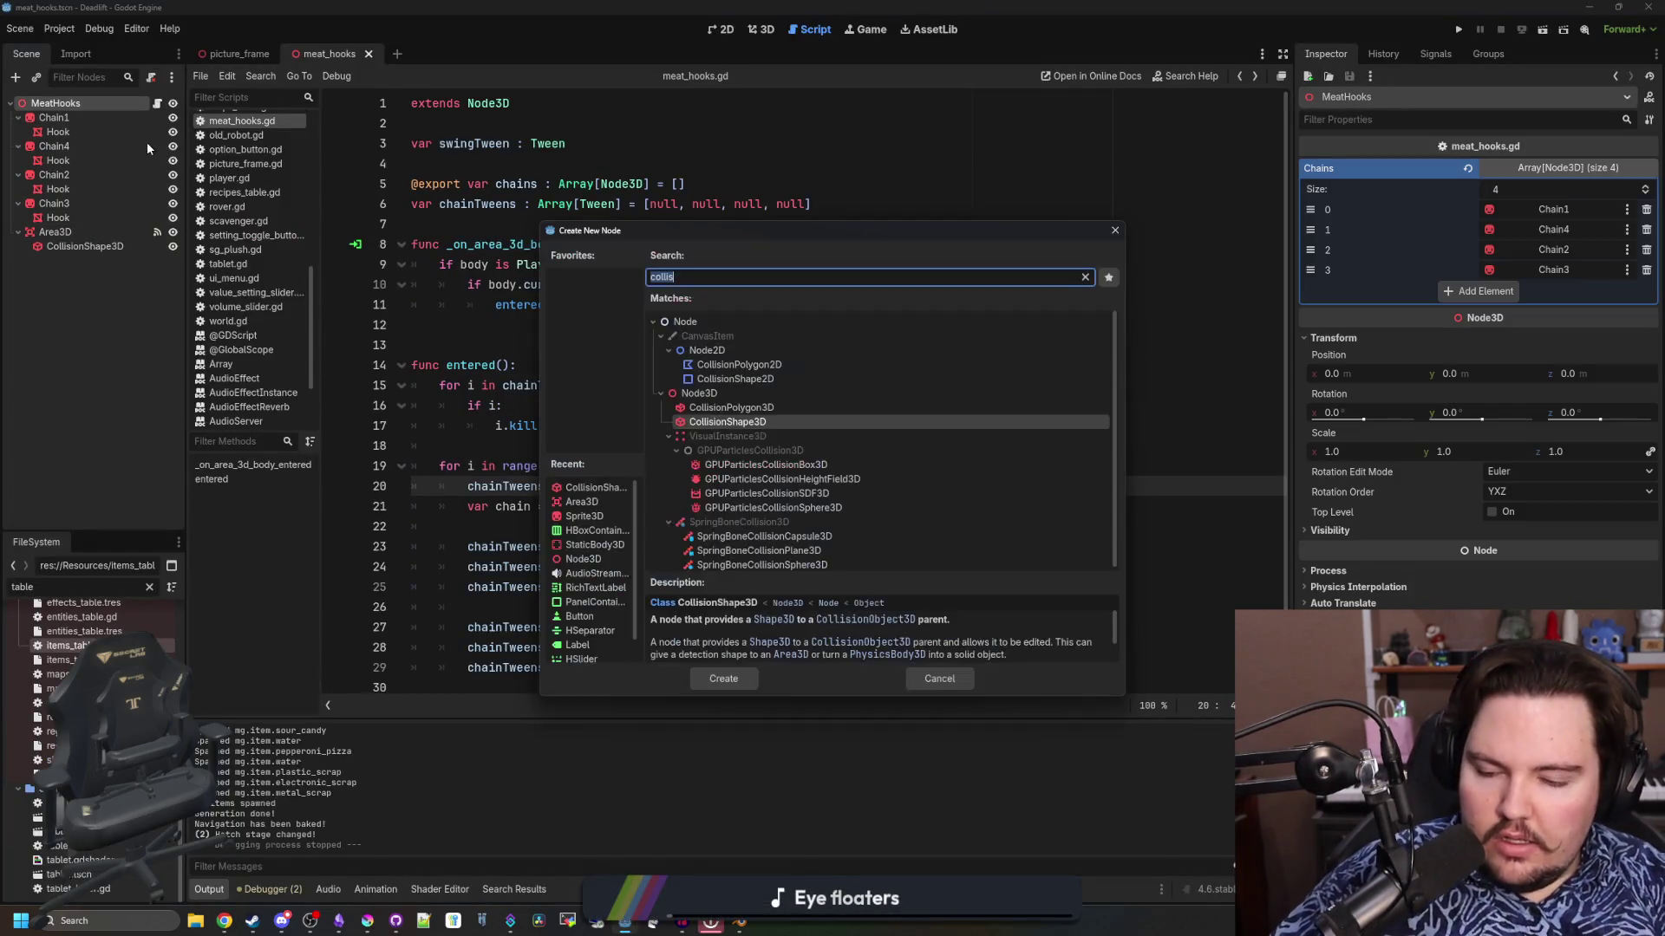
{"action": "key", "text": "BackSpace"}
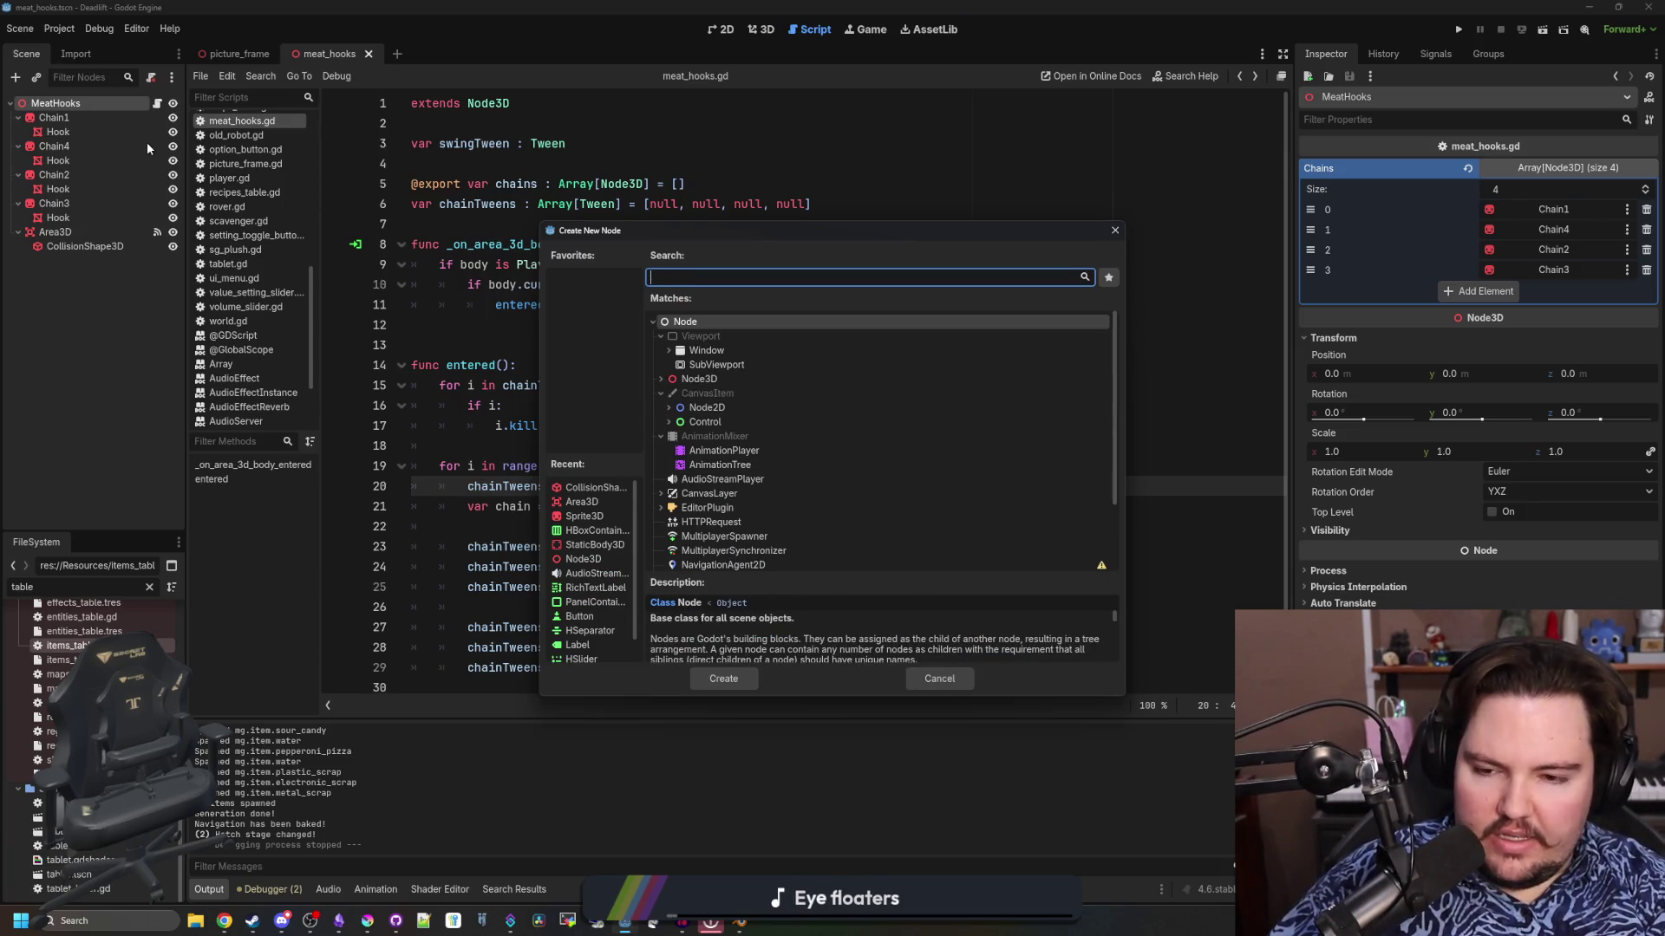
{"action": "type", "text": "aud"}
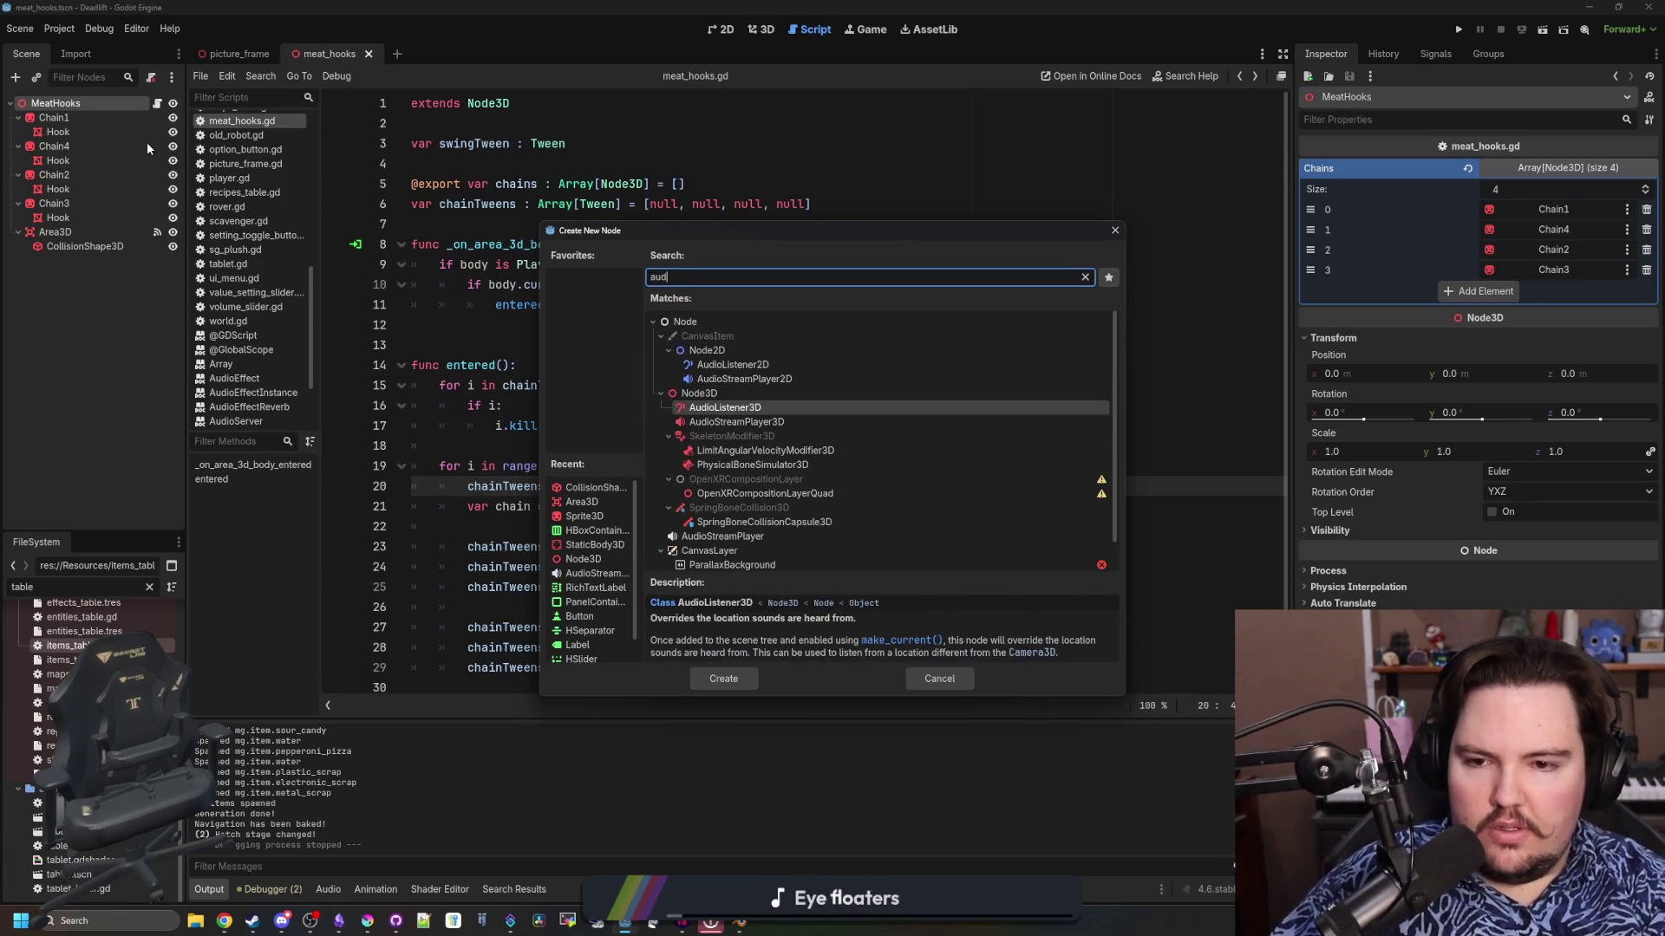
{"action": "key", "text": "Down"}
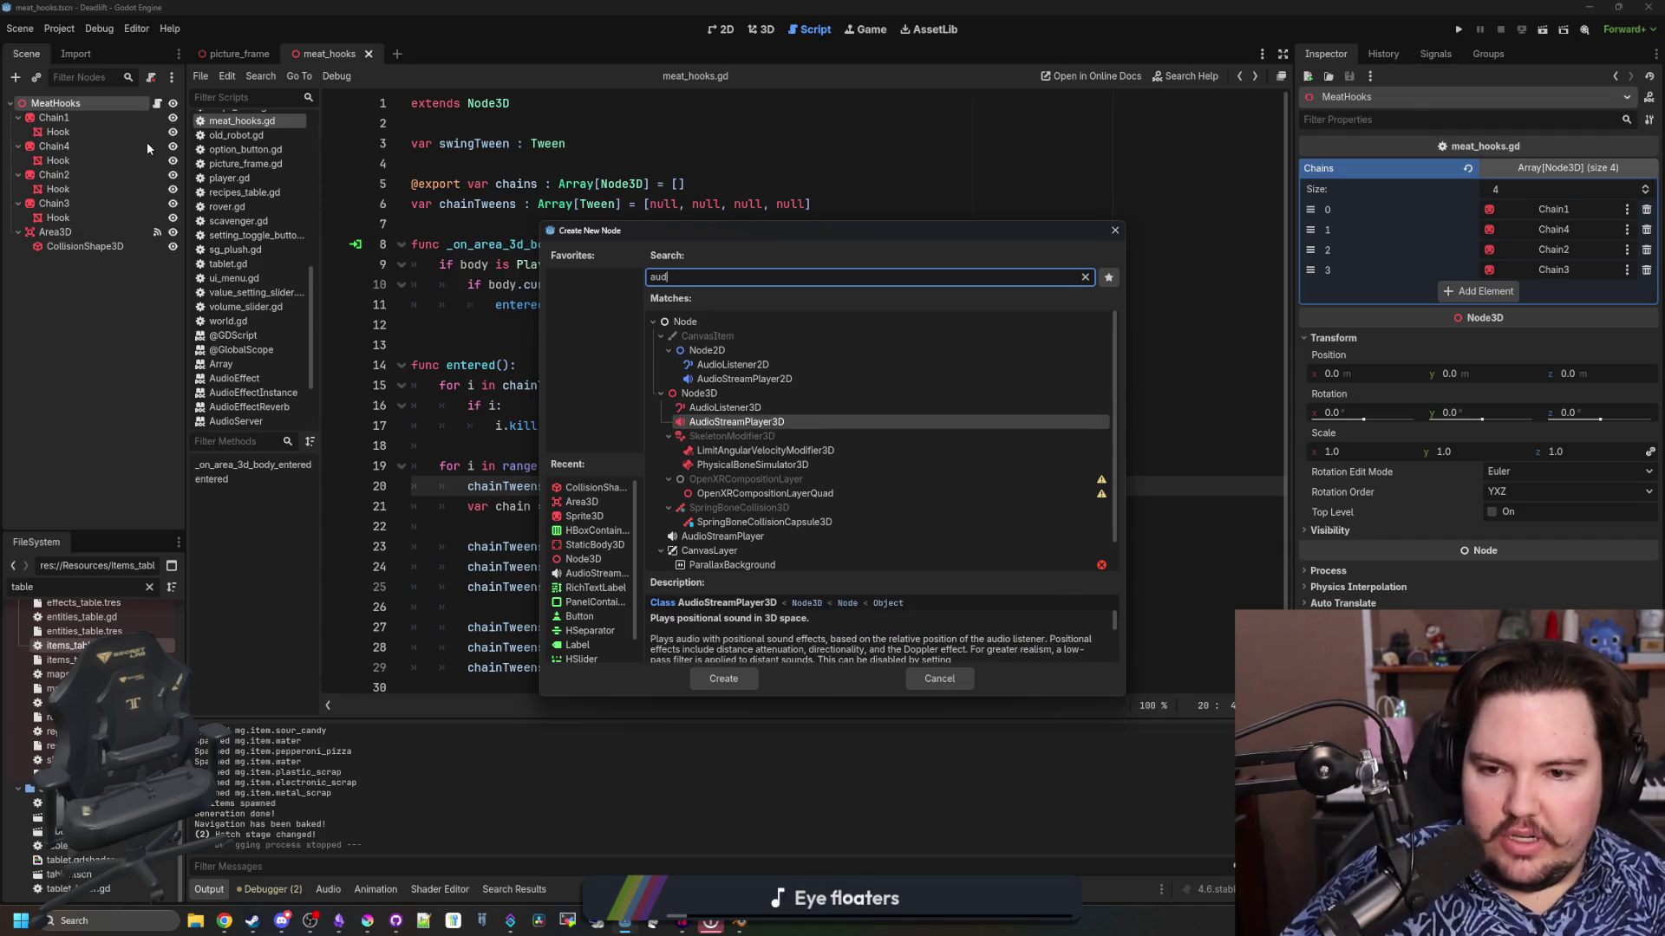
{"action": "key", "text": "Return"}
Route the player to the WorldSFX bus and load chain_swing.wav as its stream
{"action": "left_click", "coordinate": [1554, 420]}
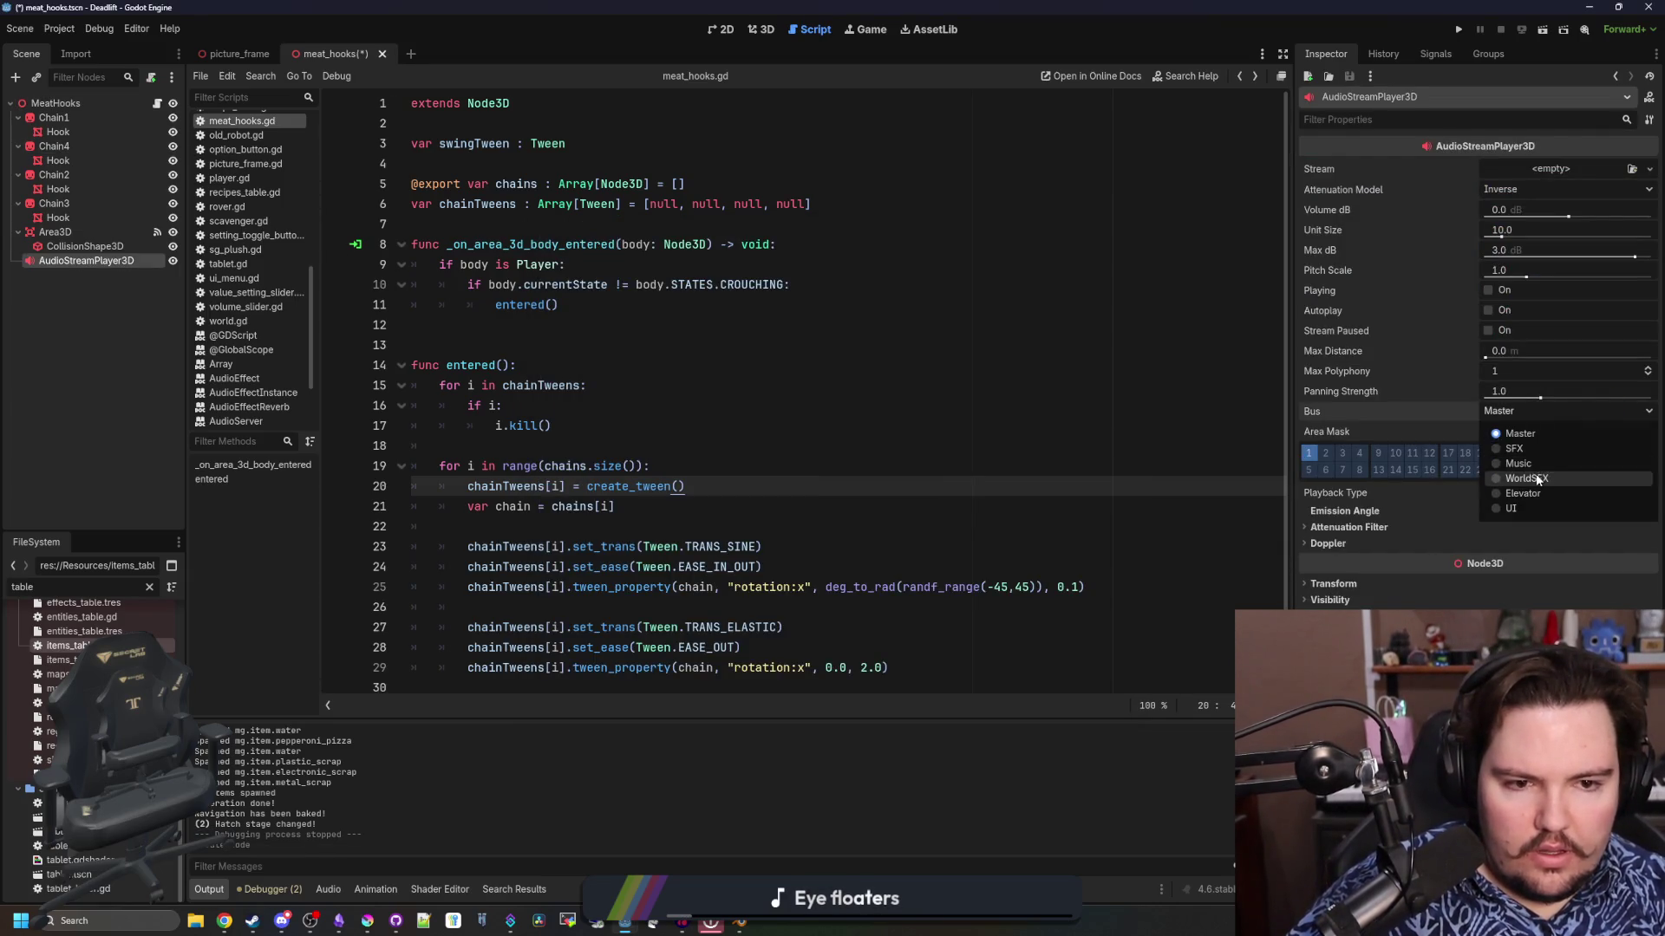
{"action": "left_click", "coordinate": [1561, 479]}
{"action": "left_click", "coordinate": [1552, 170]}
{"action": "left_click", "coordinate": [1565, 362]}
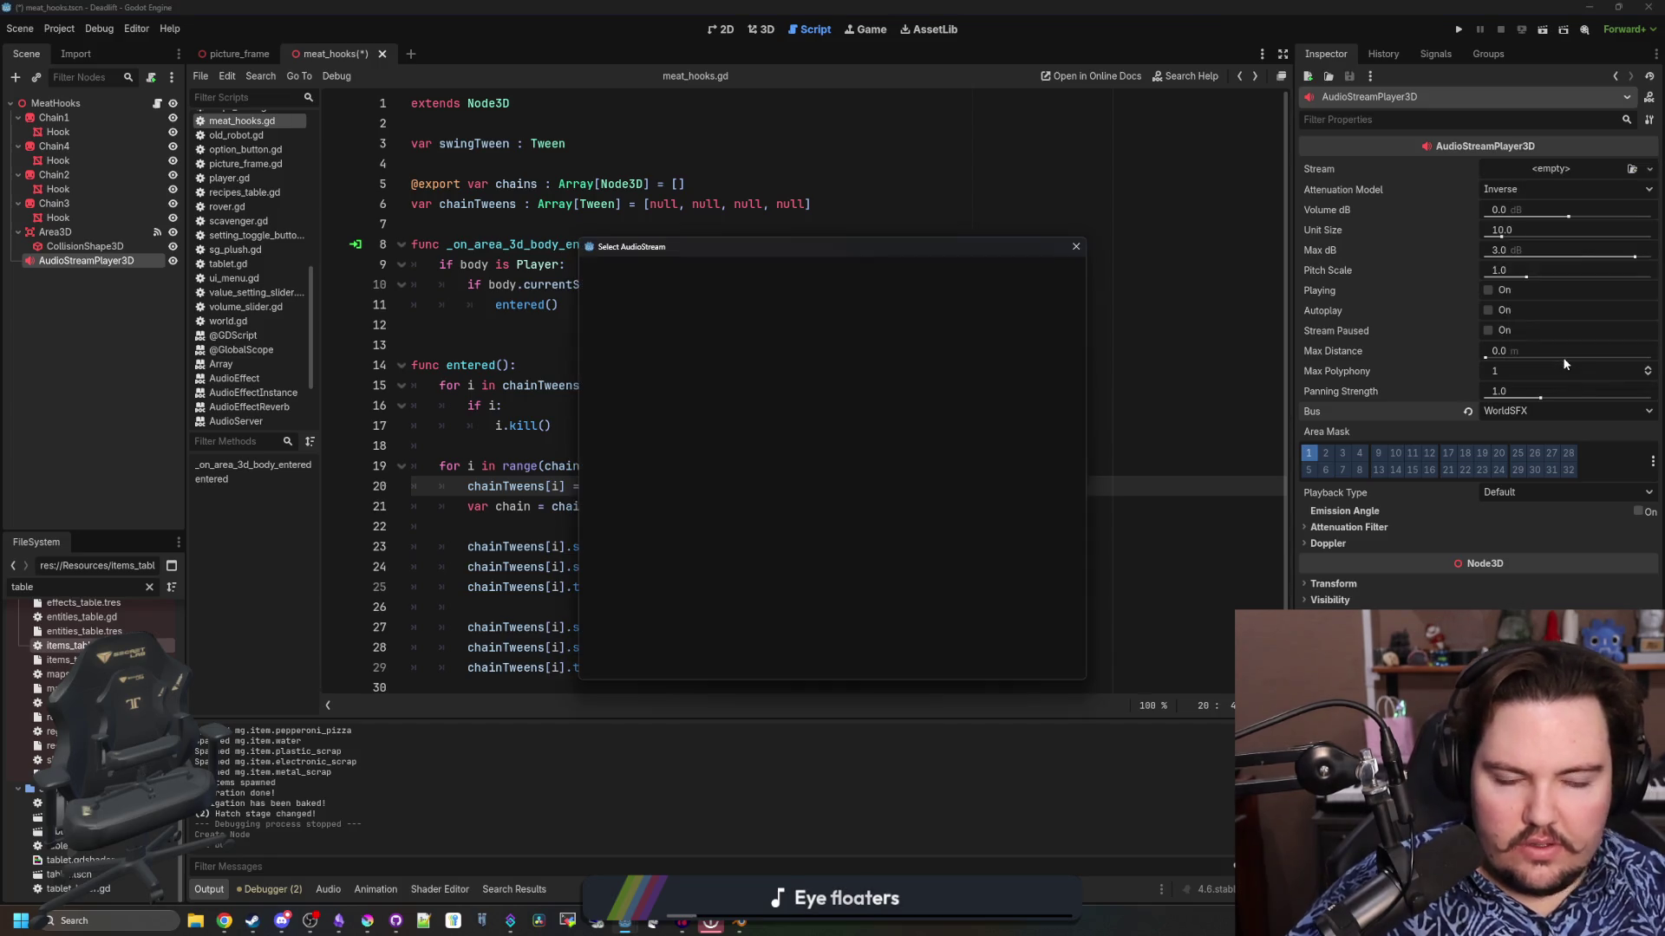
{"action": "type", "text": "chain"}
{"action": "key", "text": "Return"}
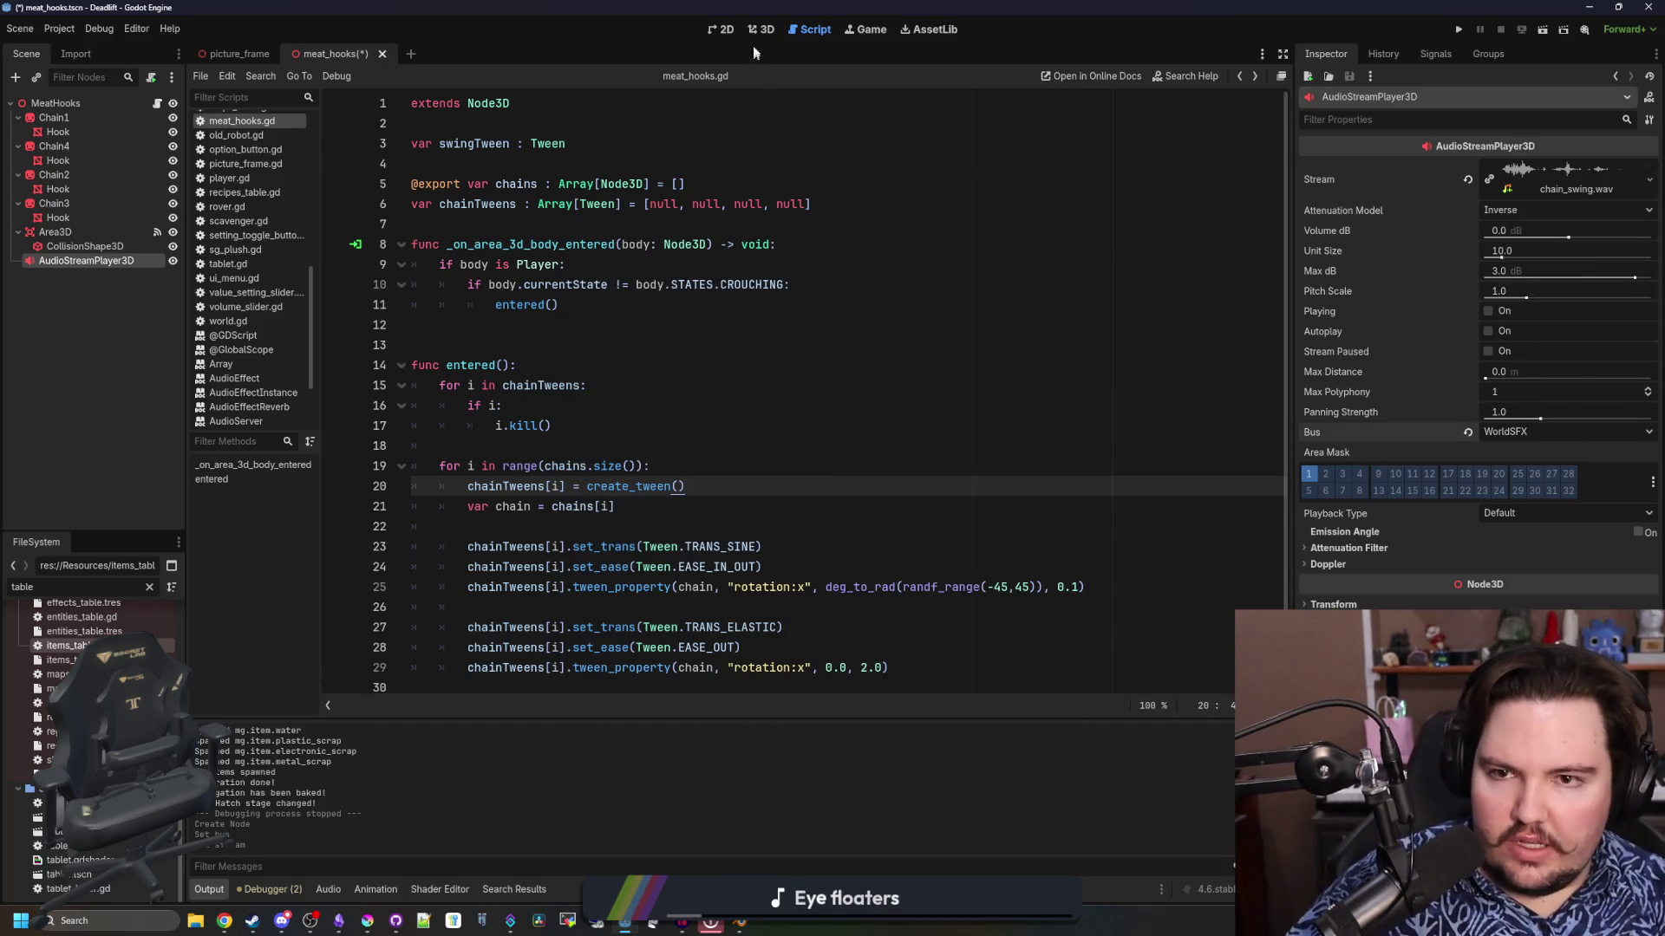
Move the audio player lower among the hooks in the 3D view
{"action": "left_click", "coordinate": [761, 29]}
{"action": "scroll", "coordinate": [693, 260], "scroll_direction": "down", "scroll_amount": 3}
{"action": "mouse_move", "coordinate": [669, 257]}
{"action": "left_mouse_down"}
{"action": "mouse_move", "coordinate": [716, 398]}
{"action": "mouse_move", "coordinate": [711, 468]}
{"action": "left_mouse_up"}
{"action": "scroll", "coordinate": [716, 397], "scroll_direction": "up", "scroll_amount": 2}
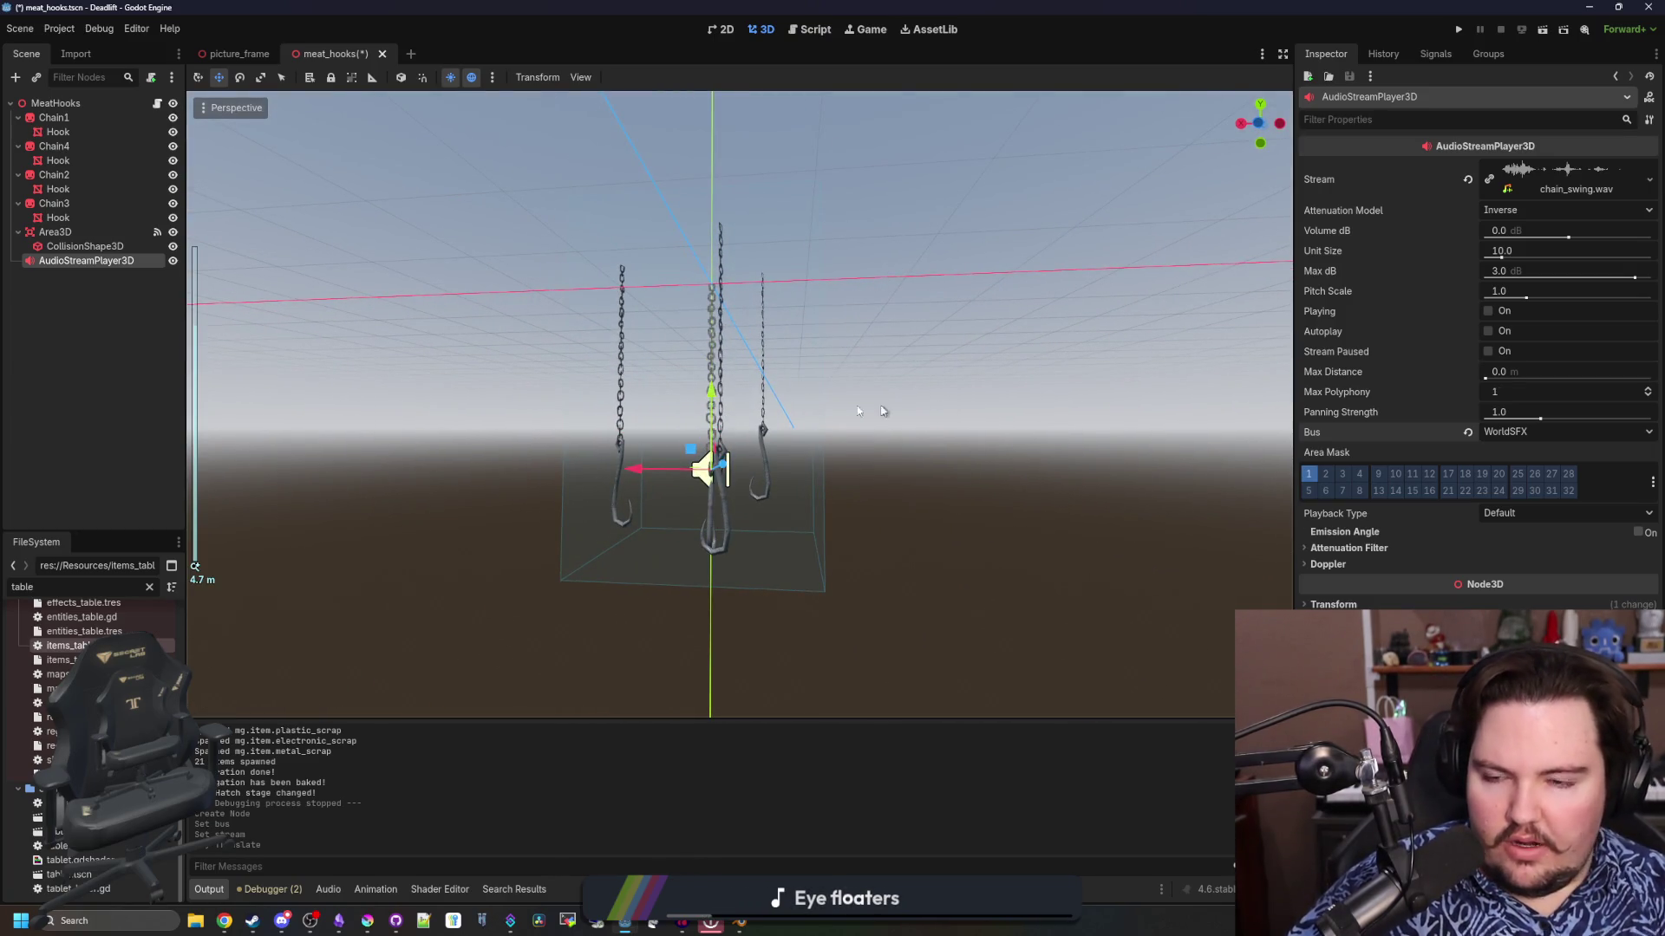
{"action": "scroll", "coordinate": [883, 411], "scroll_direction": "up", "scroll_amount": 2}
{"action": "left_click", "coordinate": [157, 103]}
Insert Global.create_audio_event(global_position, 1.0, true) as the first line of entered()
{"action": "left_click", "coordinate": [659, 426]}
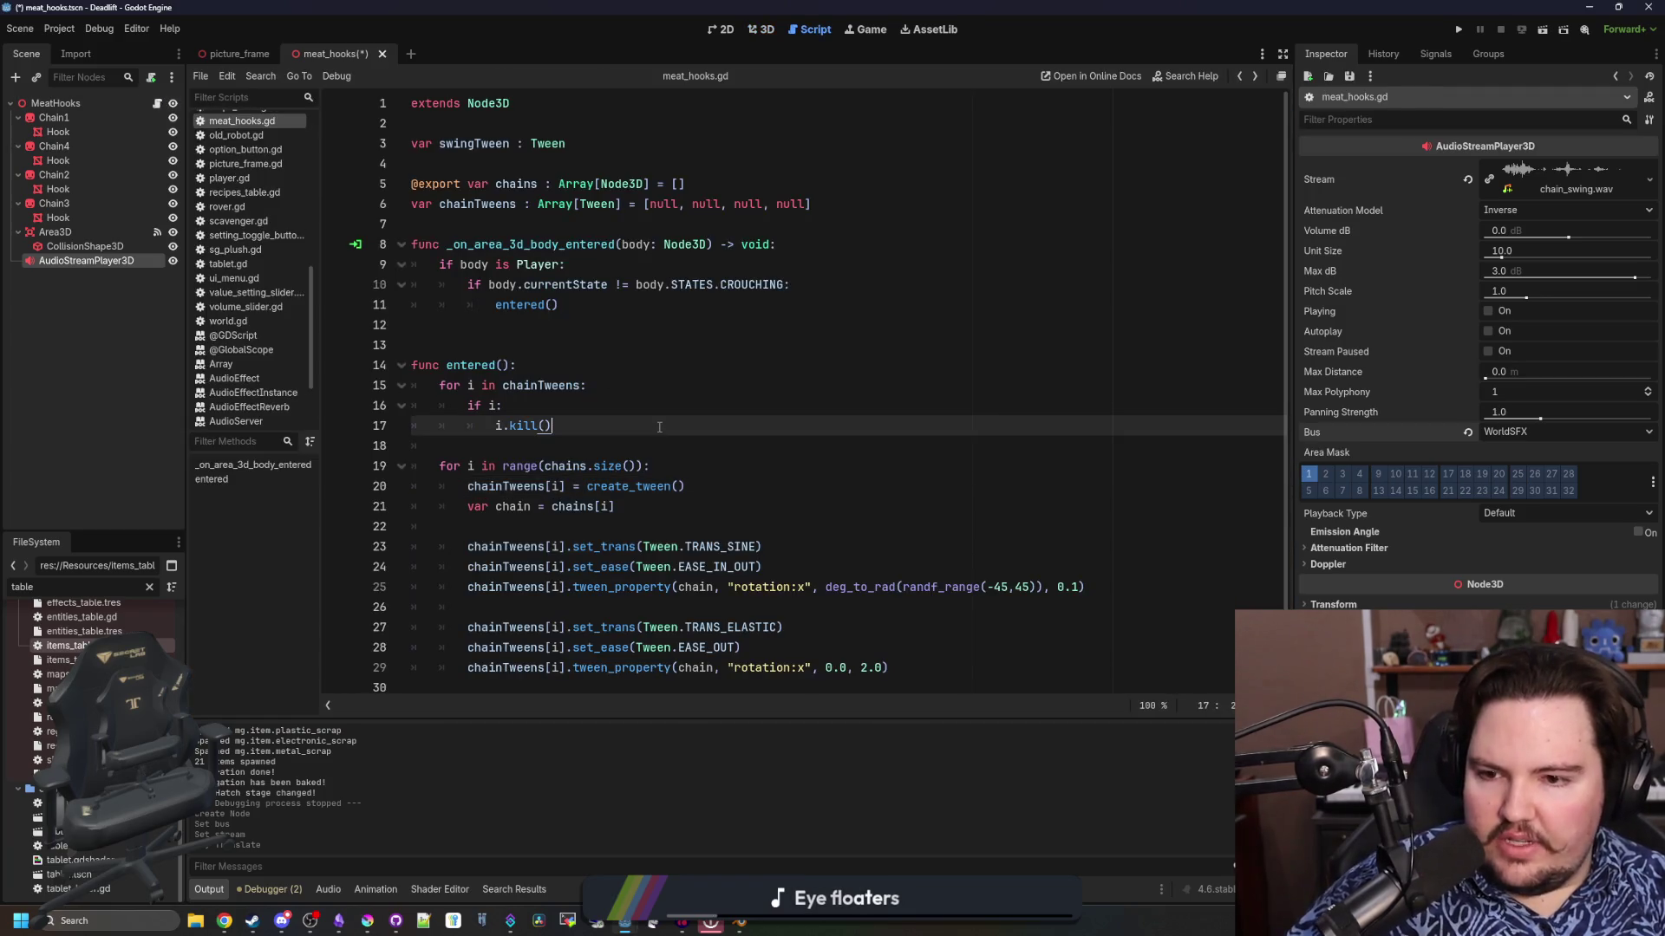
{"action": "key", "text": "ctrl+s"}
{"action": "left_click", "coordinate": [928, 681]}
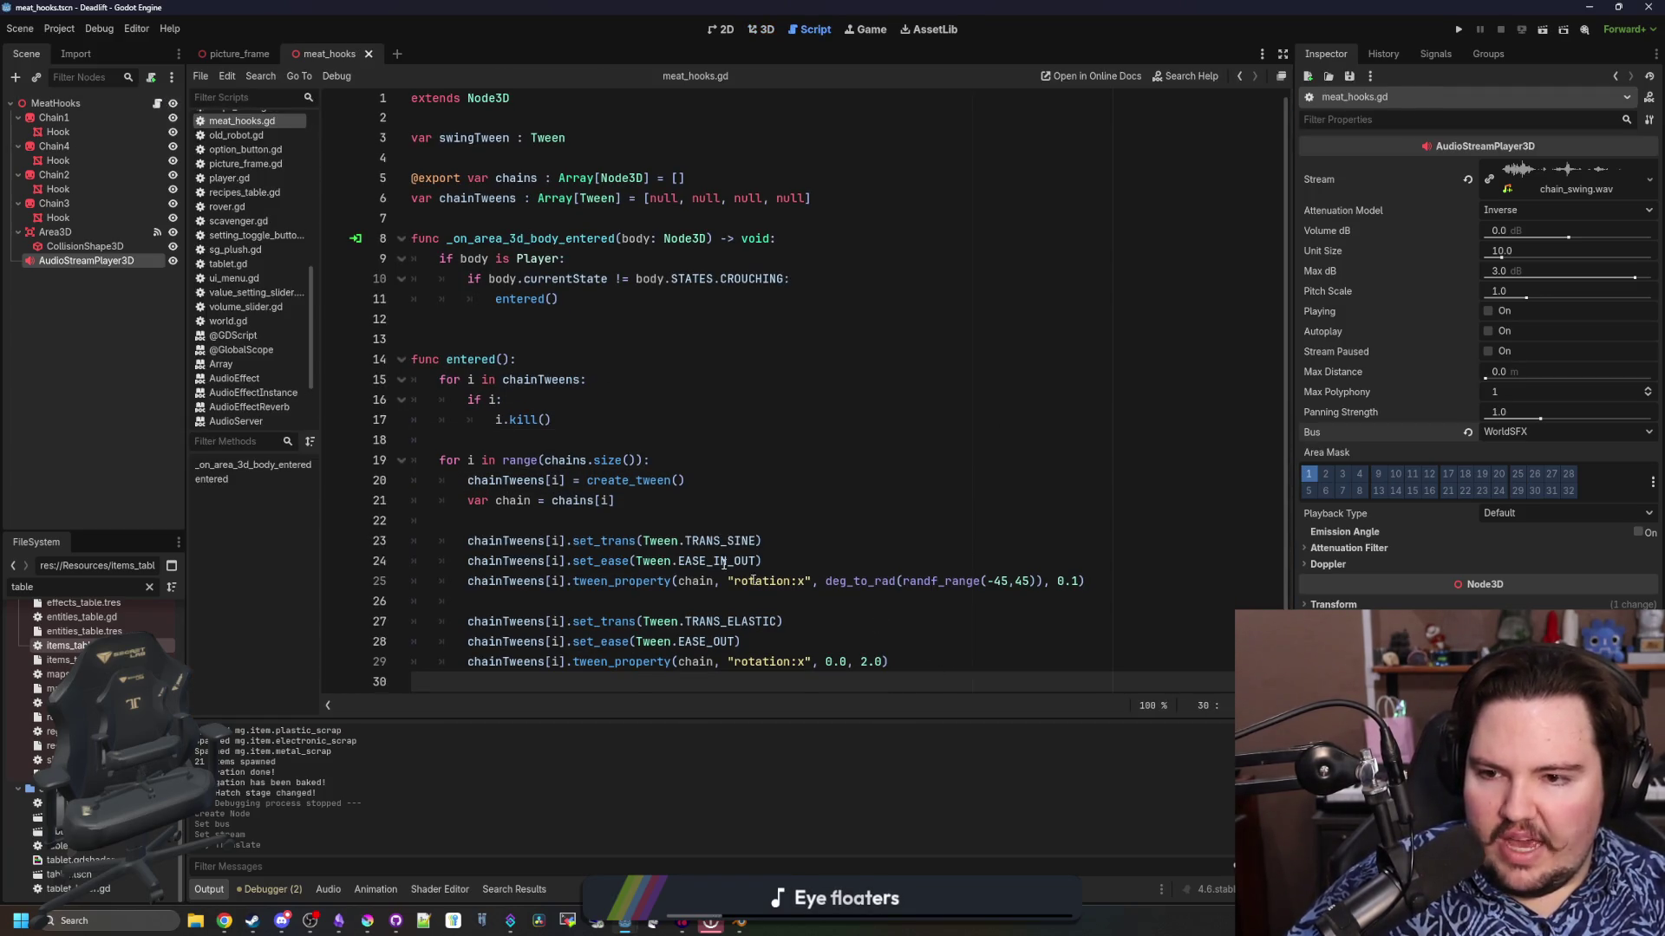
{"action": "left_click", "coordinate": [526, 362]}
{"action": "key", "text": "Return"}
{"action": "type", "text": "Global"}
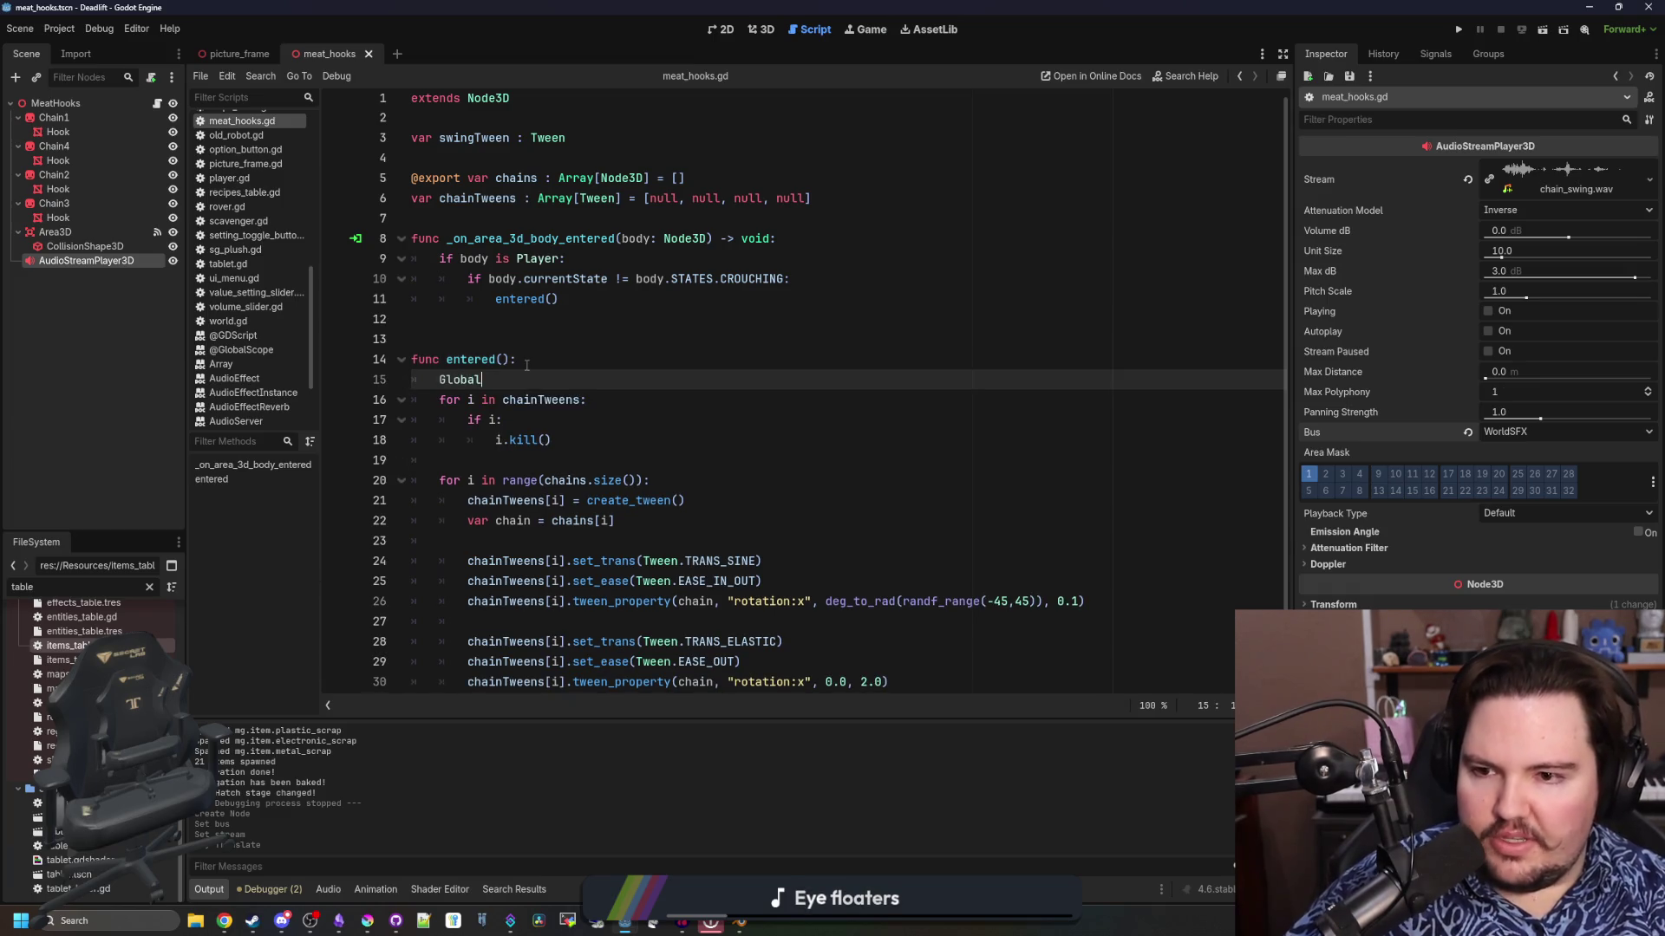
{"action": "type", "text": ".creat"}
{"action": "key", "text": "Return"}
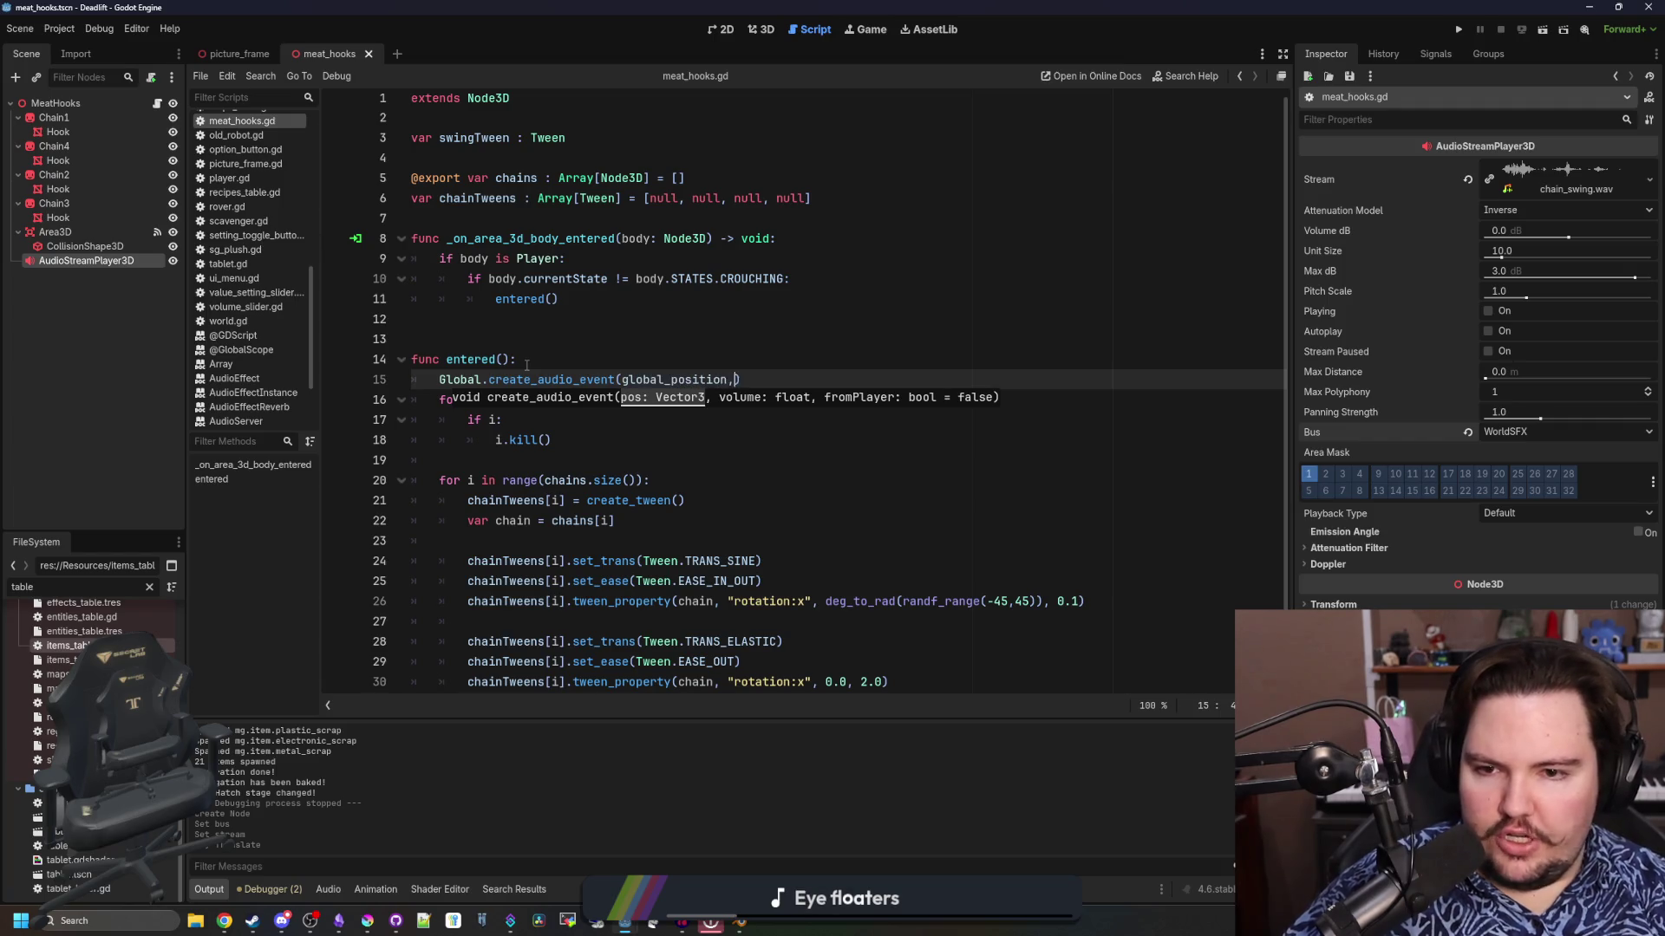
{"action": "type", "text": " 1.0, true"}
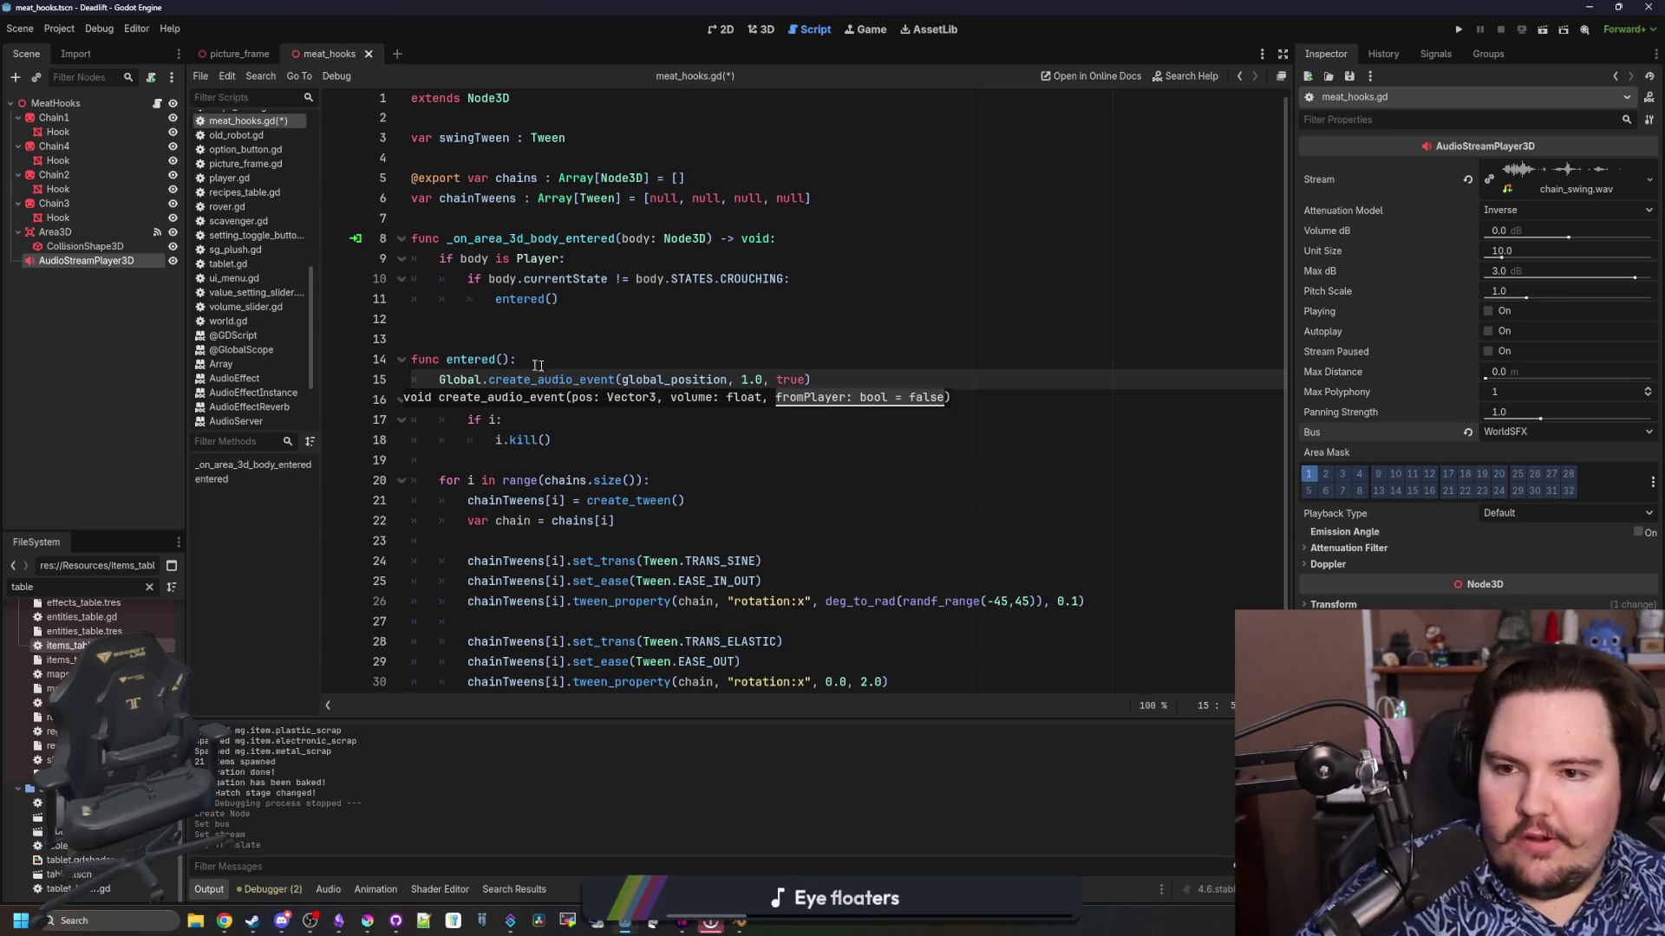
{"action": "key", "text": "End"}
{"action": "key", "text": "Return"}
Look over the script's upper lines and save it
{"action": "left_click", "coordinate": [540, 332]}
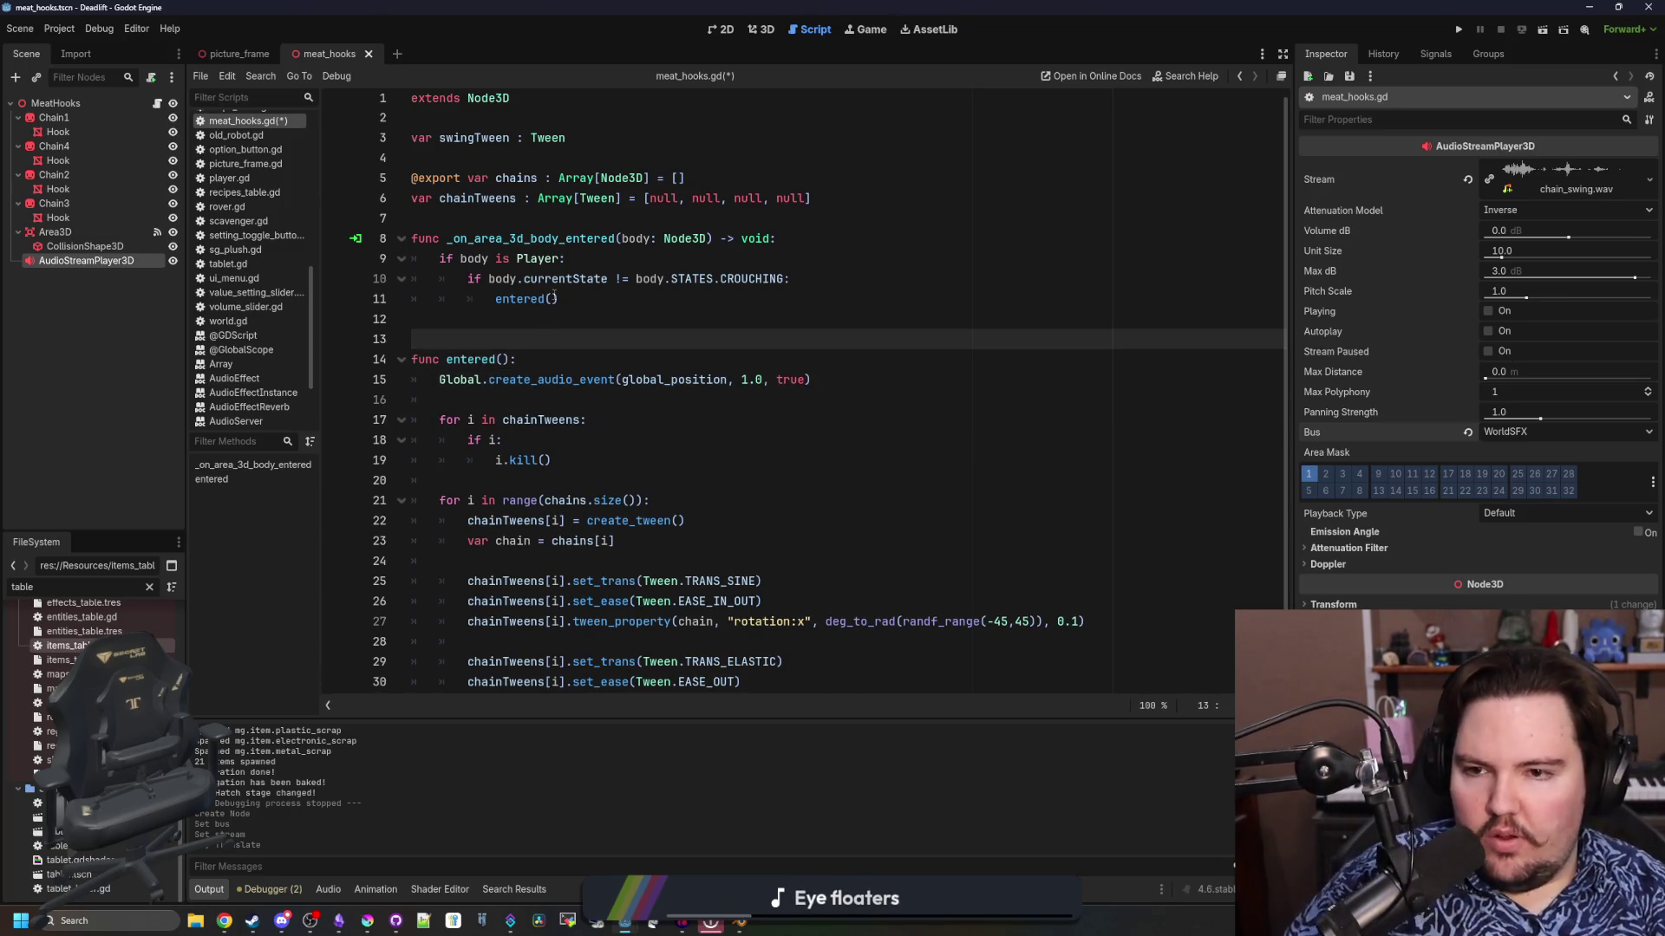
{"action": "left_click_drag", "start_coordinate": [555, 299], "coordinate": [521, 260]}
{"action": "left_click", "coordinate": [537, 321]}
{"action": "scroll", "coordinate": [536, 326], "scroll_direction": "down", "scroll_amount": 1}
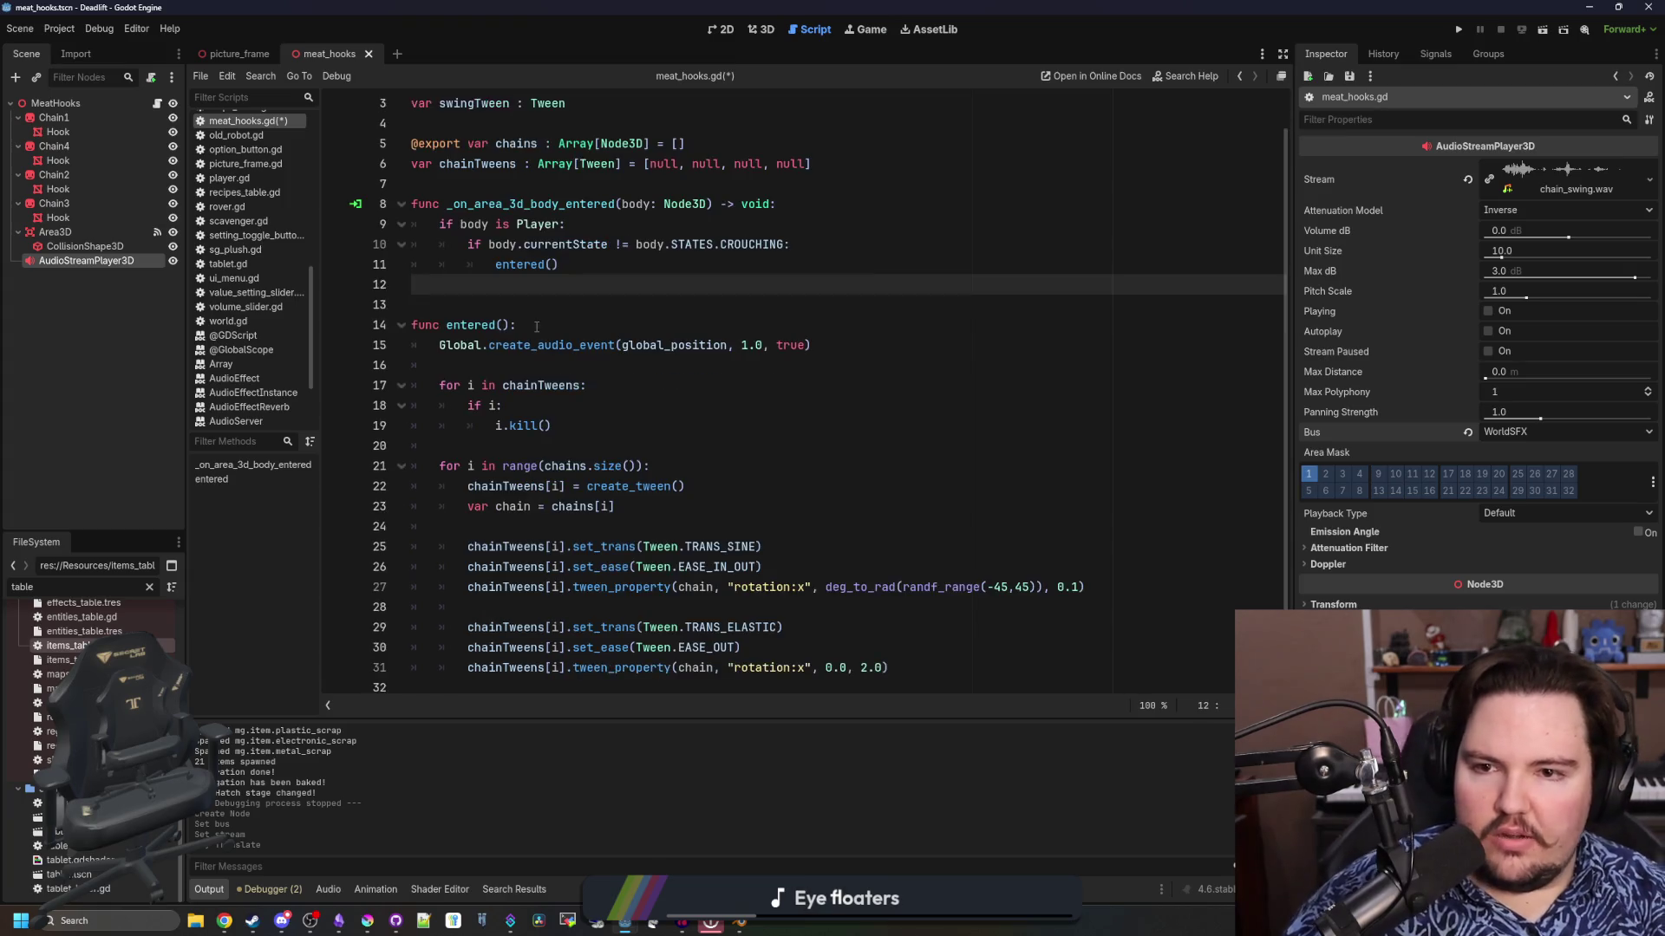
{"action": "left_click", "coordinate": [545, 317]}
{"action": "key", "text": "ctrl+s"}
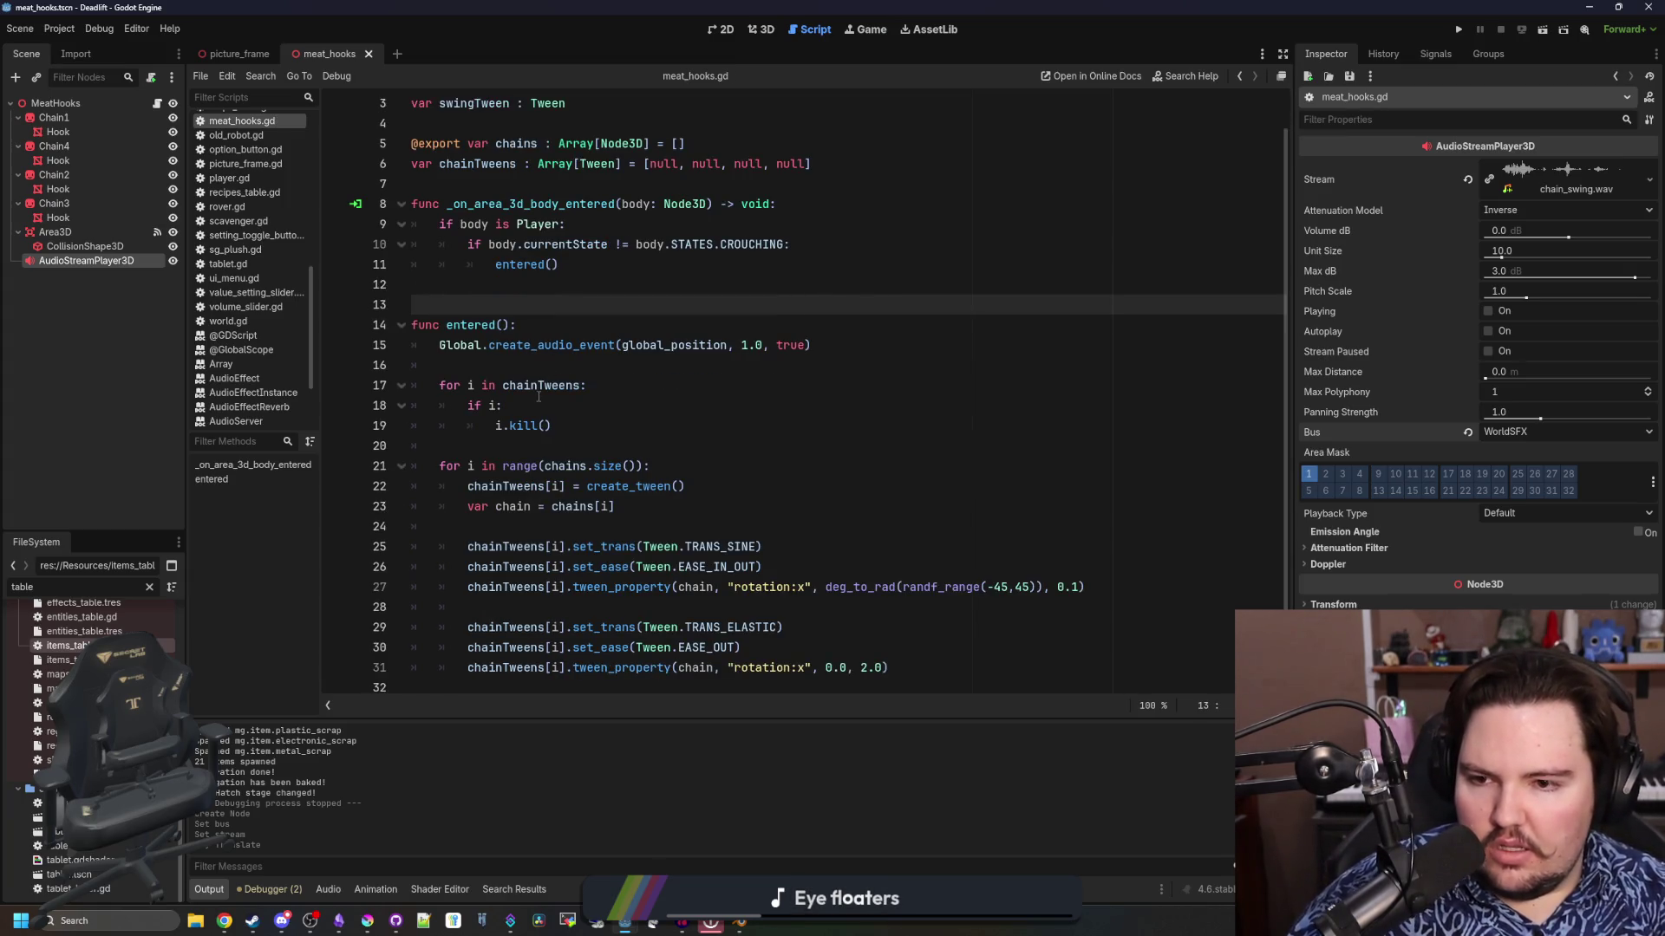
Review the kill loop and chain lines, save, and run the game with F5
{"action": "left_click", "coordinate": [525, 397]}
{"action": "left_click", "coordinate": [591, 507]}
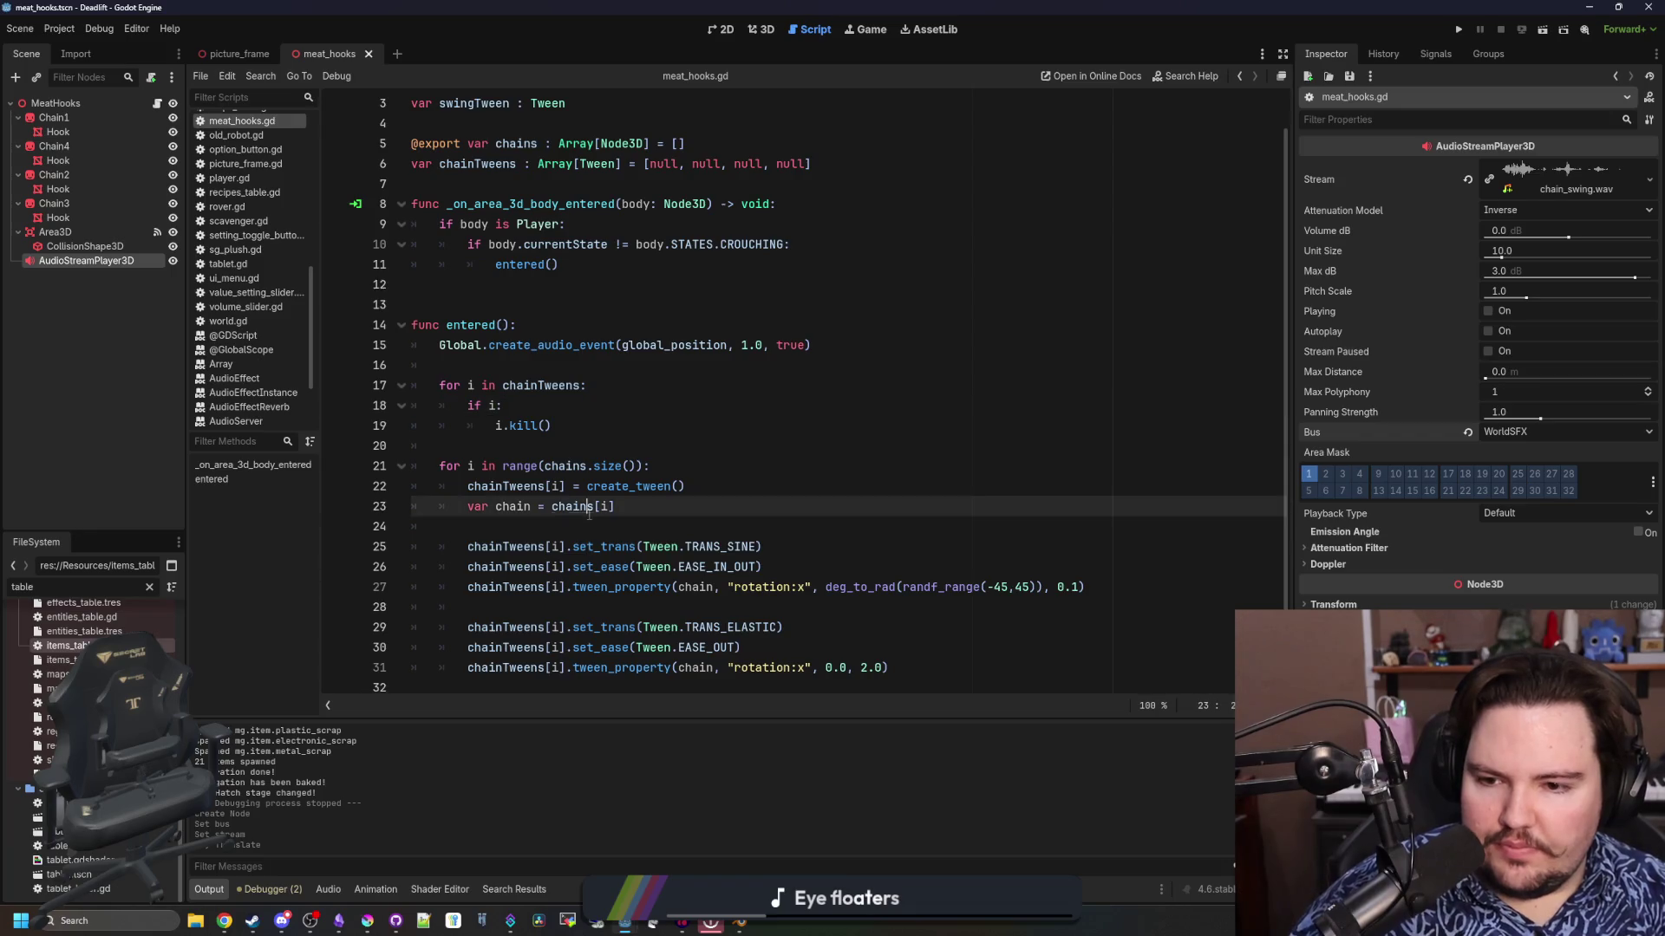
{"action": "left_click", "coordinate": [626, 522]}
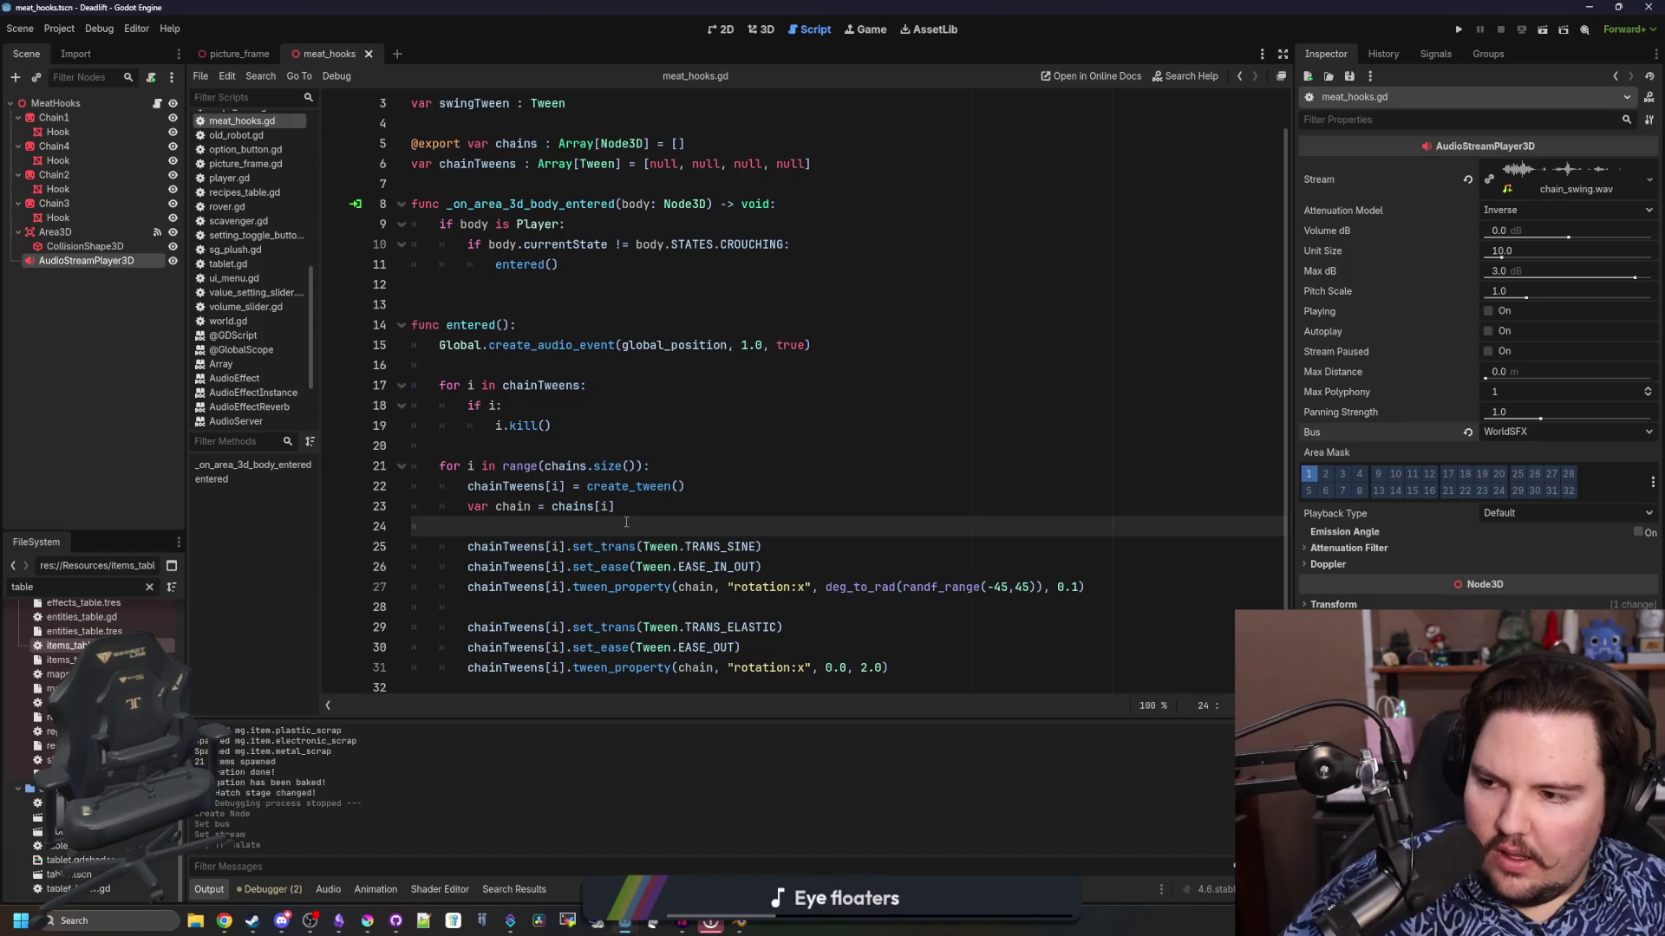
{"action": "left_click", "coordinate": [551, 446]}
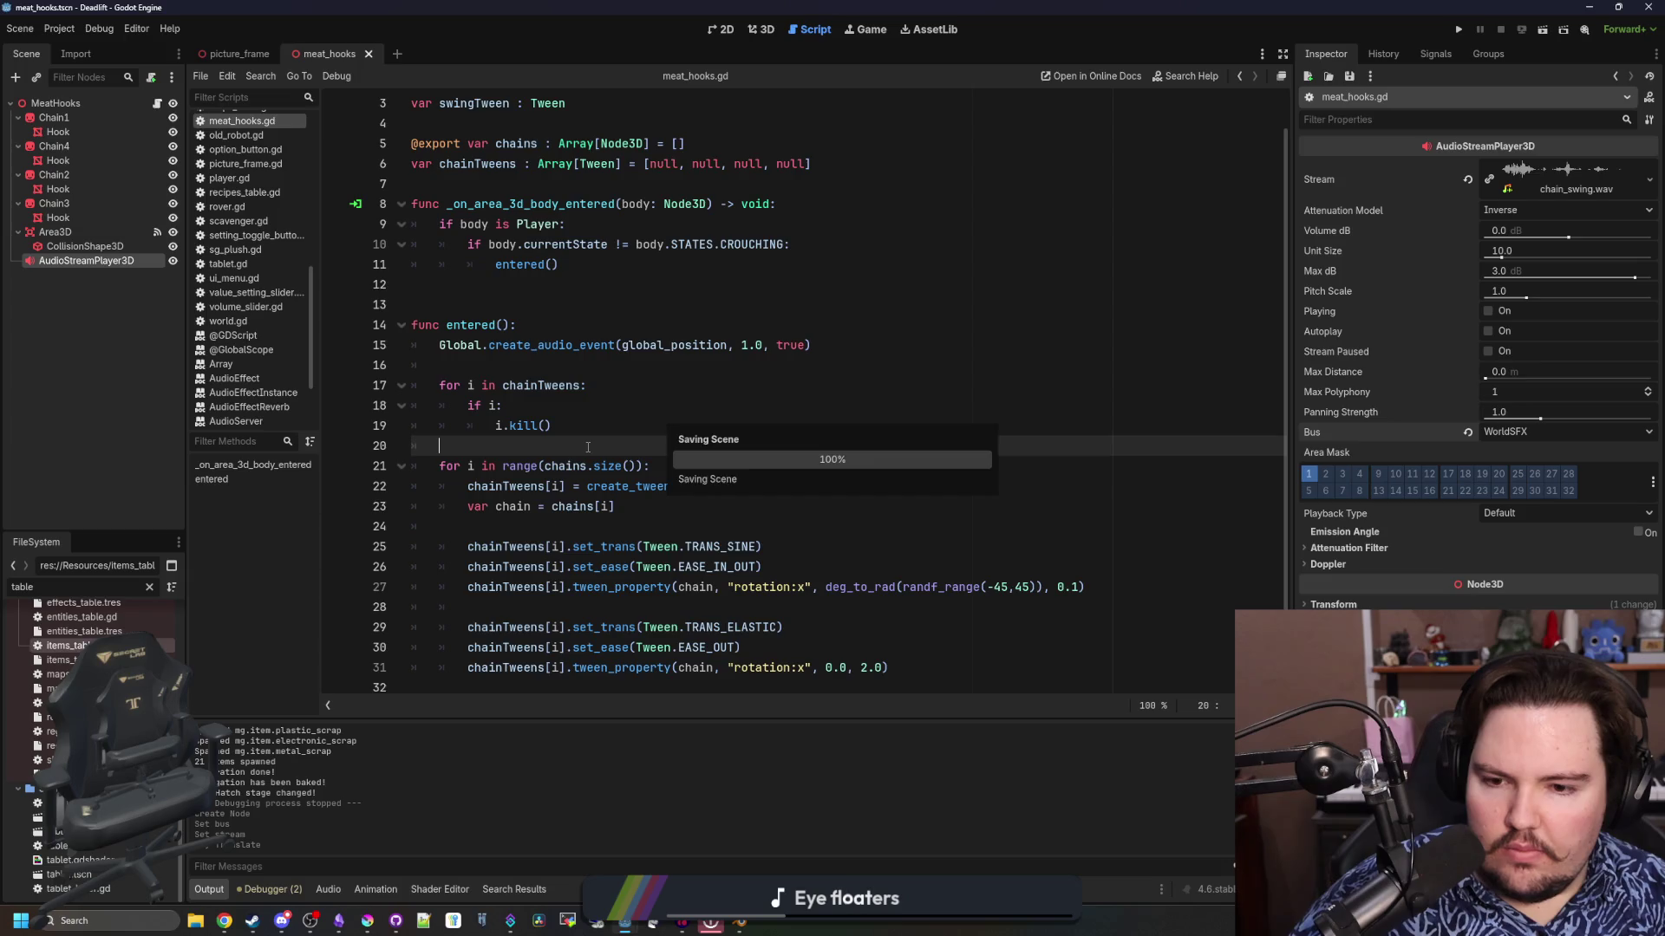
{"action": "scroll", "coordinate": [528, 400], "scroll_direction": "up", "scroll_amount": 1}
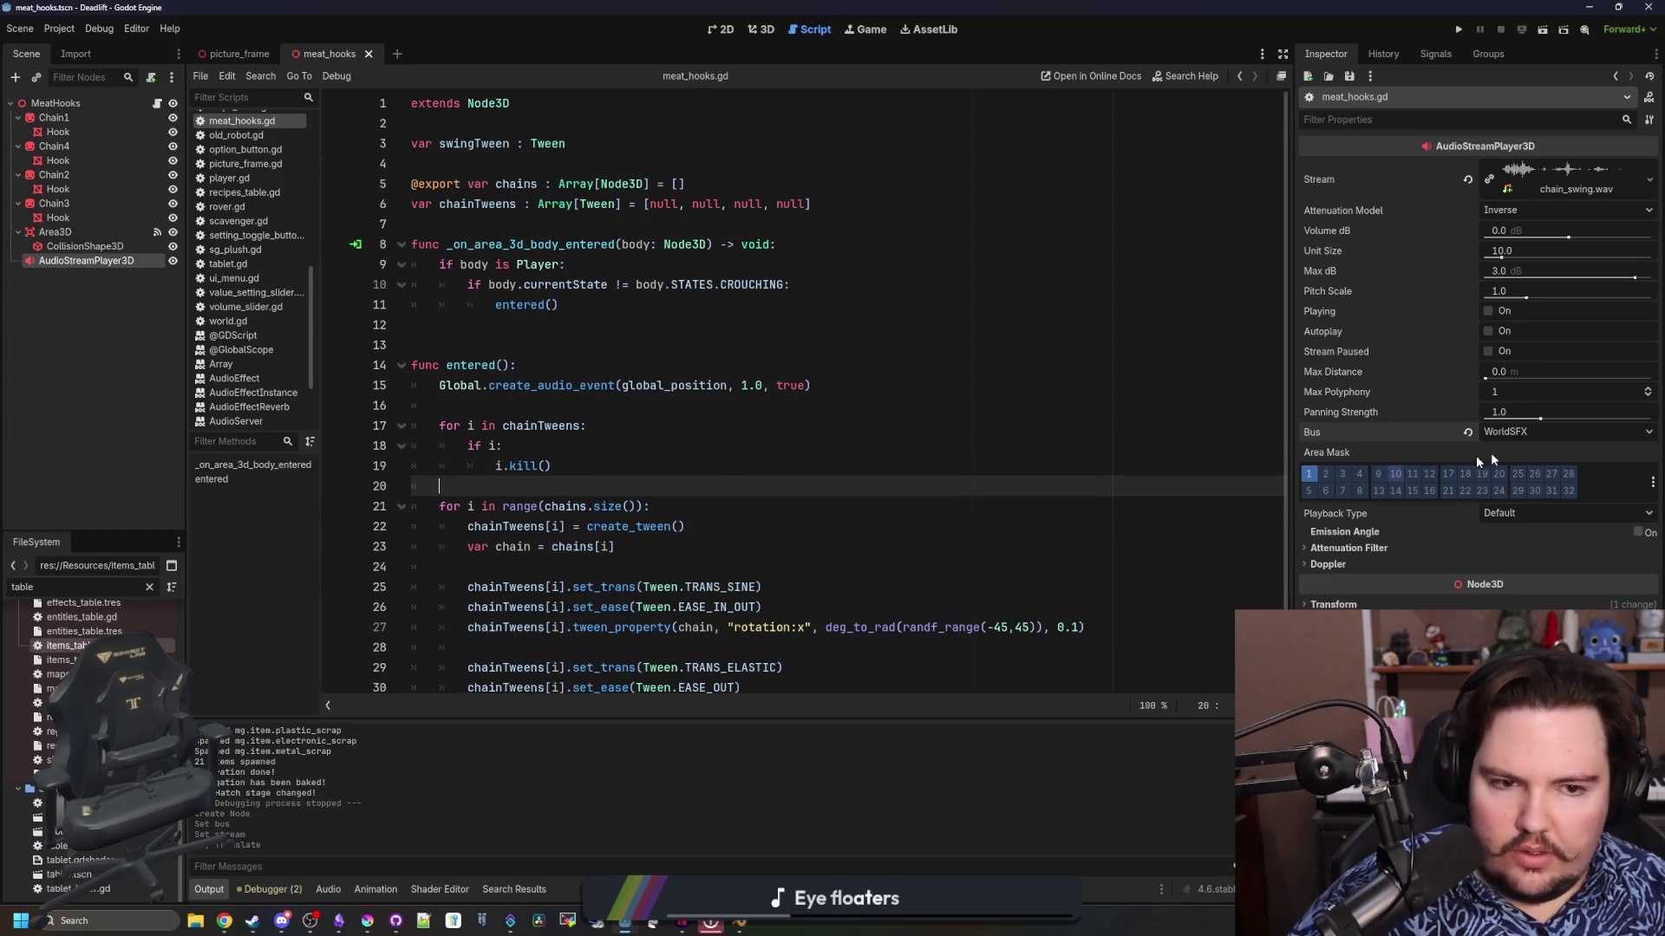
{"action": "scroll", "coordinate": [607, 382], "scroll_direction": "down", "scroll_amount": 1}
{"action": "left_click", "coordinate": [690, 370]}
{"action": "key", "text": "ctrl+s"}
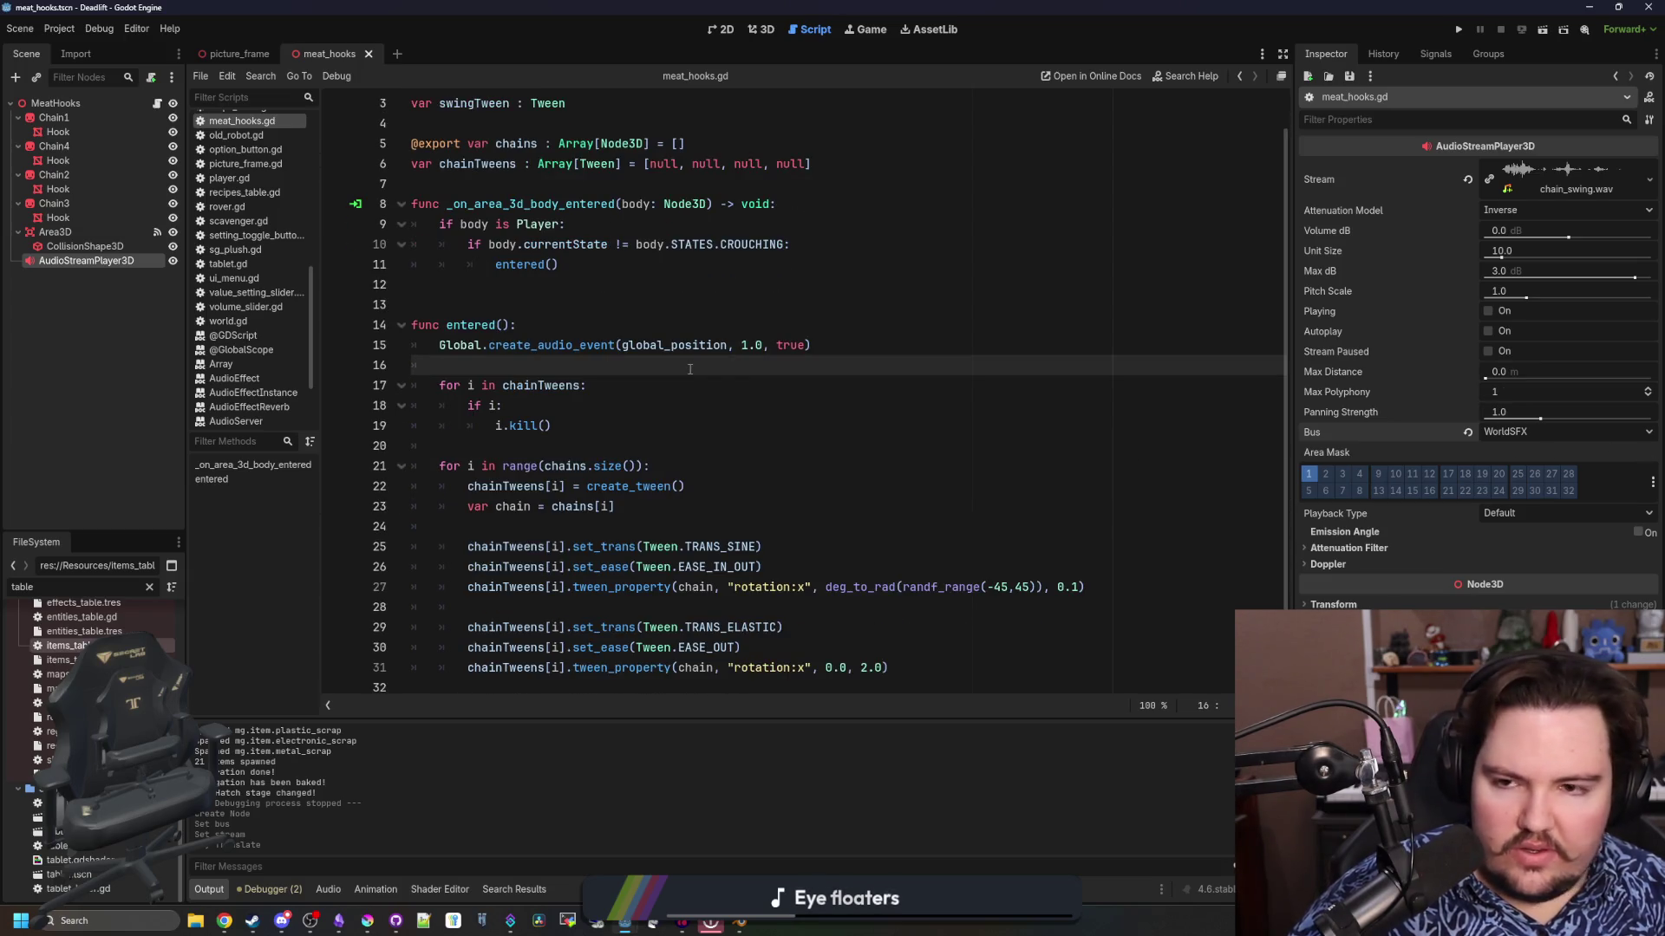
{"action": "key", "text": "F5"}
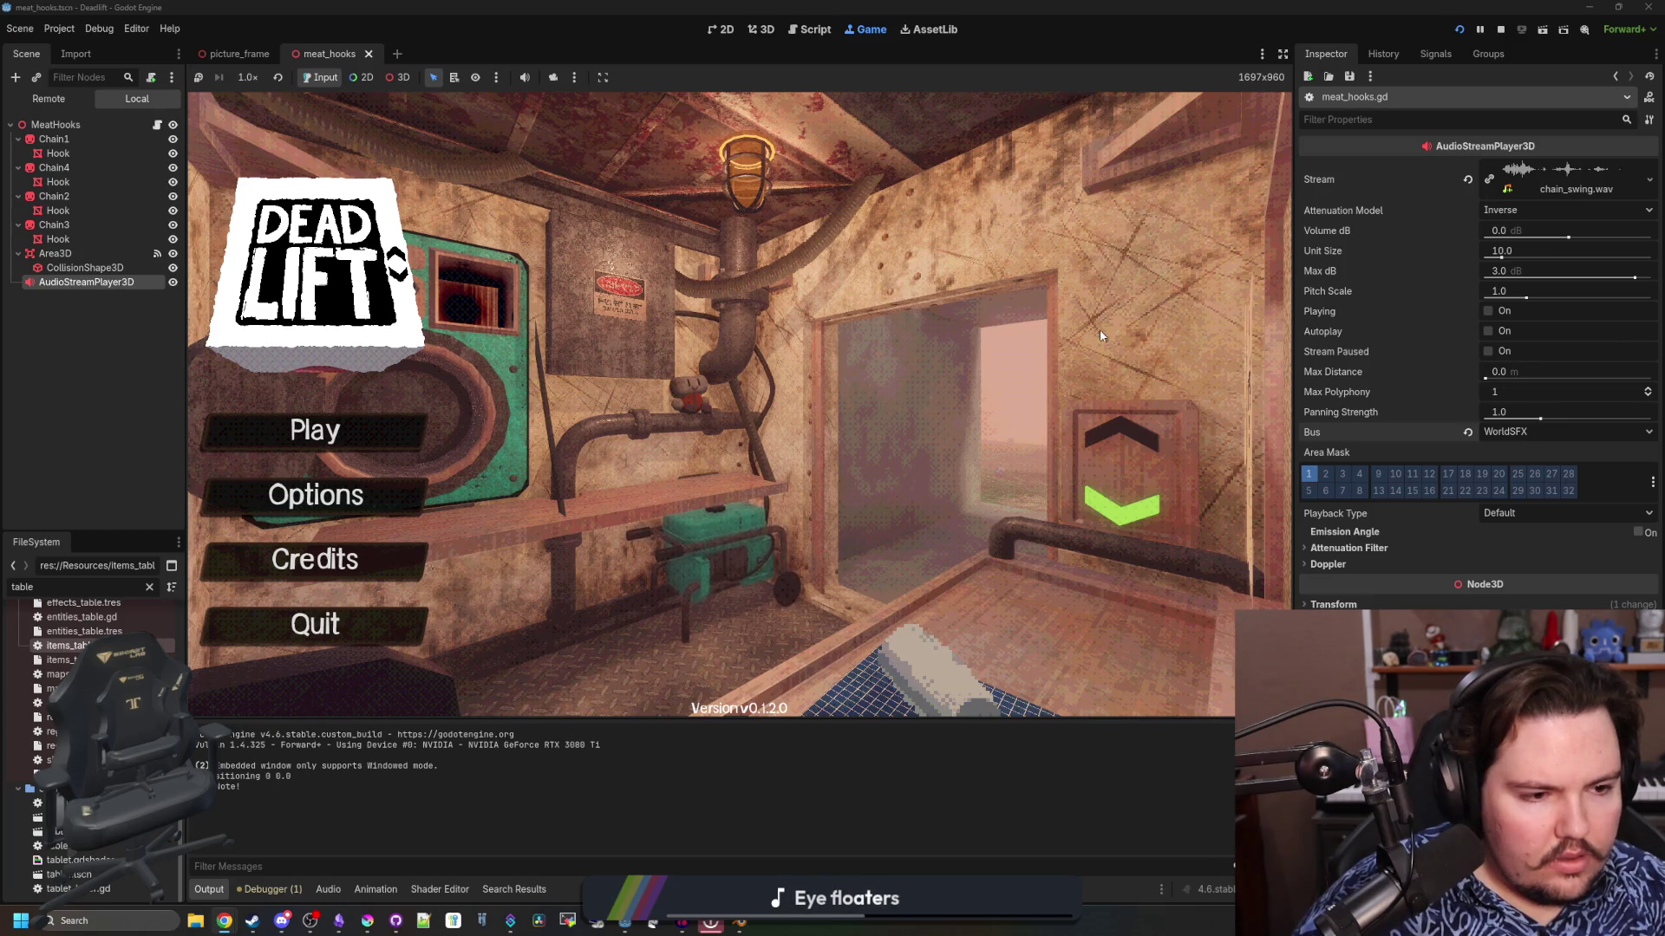
Choose Play then Begin Game, walk to the hooks, and pause back to the script
{"action": "left_click", "coordinate": [345, 427]}
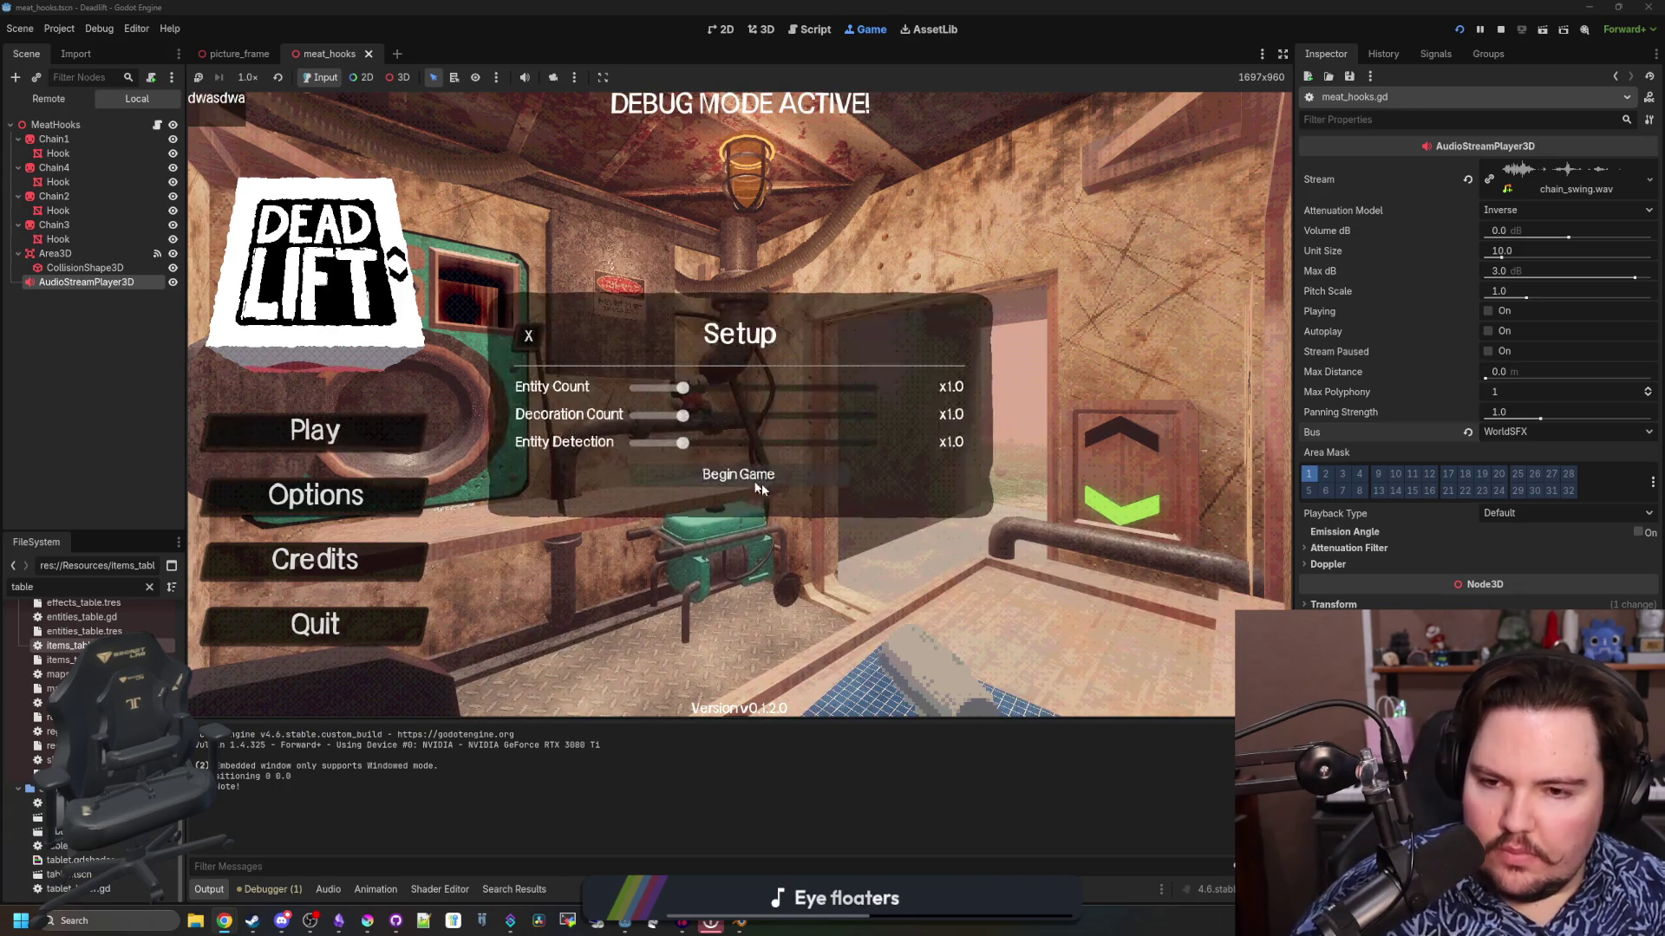
{"action": "left_click", "coordinate": [756, 486]}
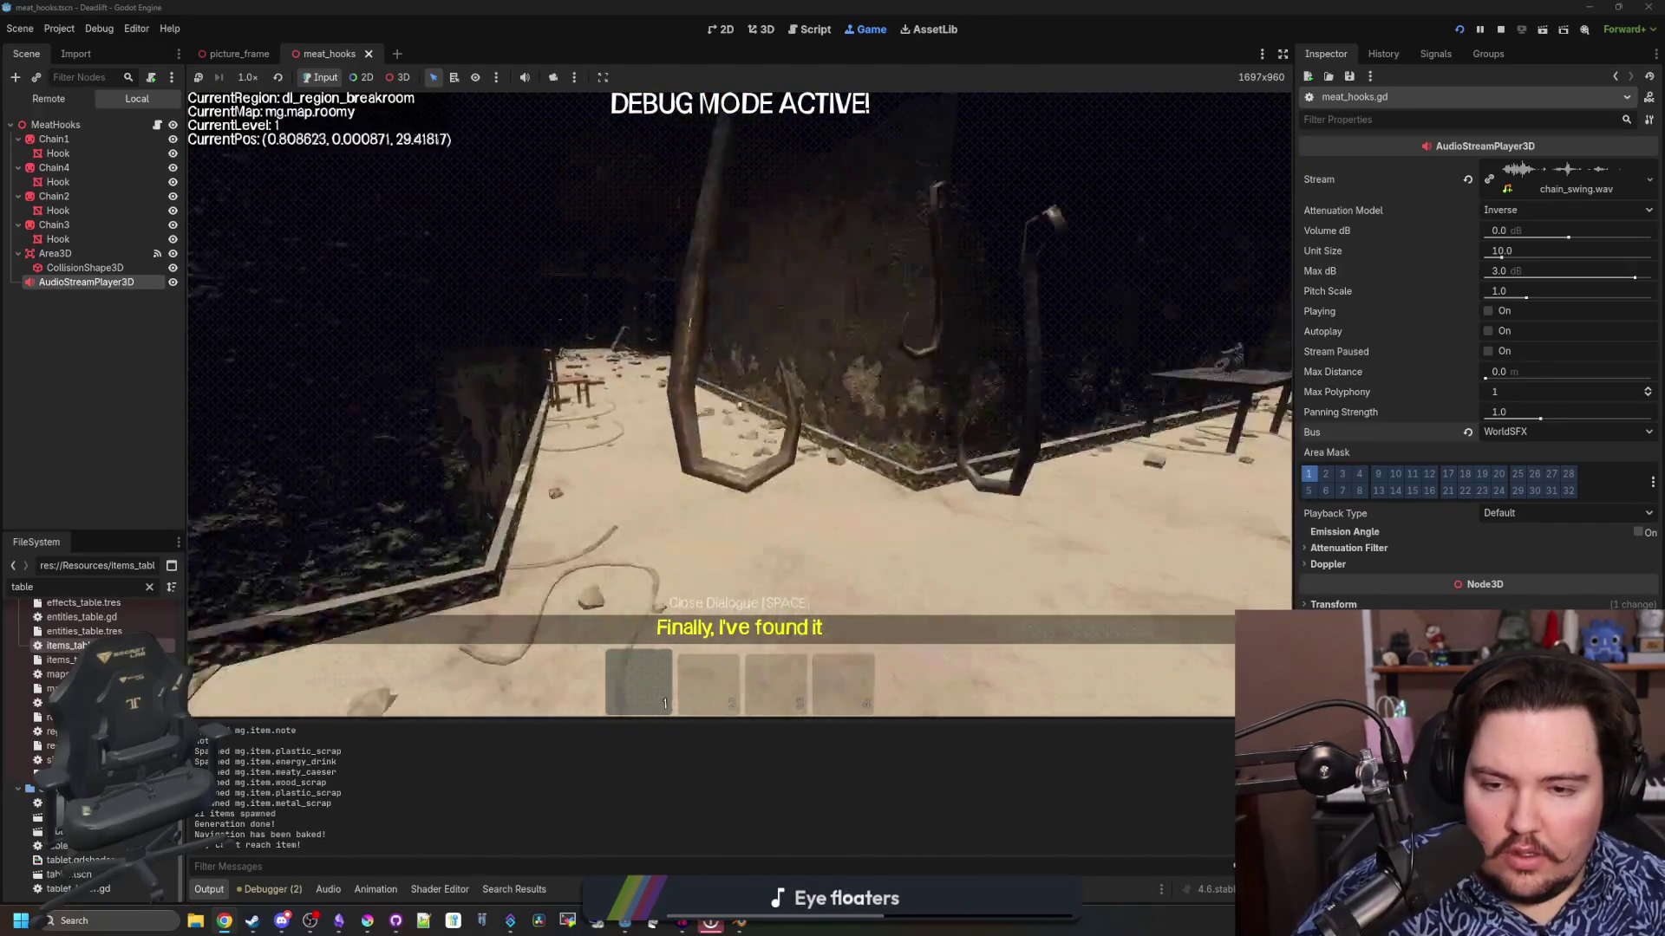
{"action": "key", "text": "Escape"}
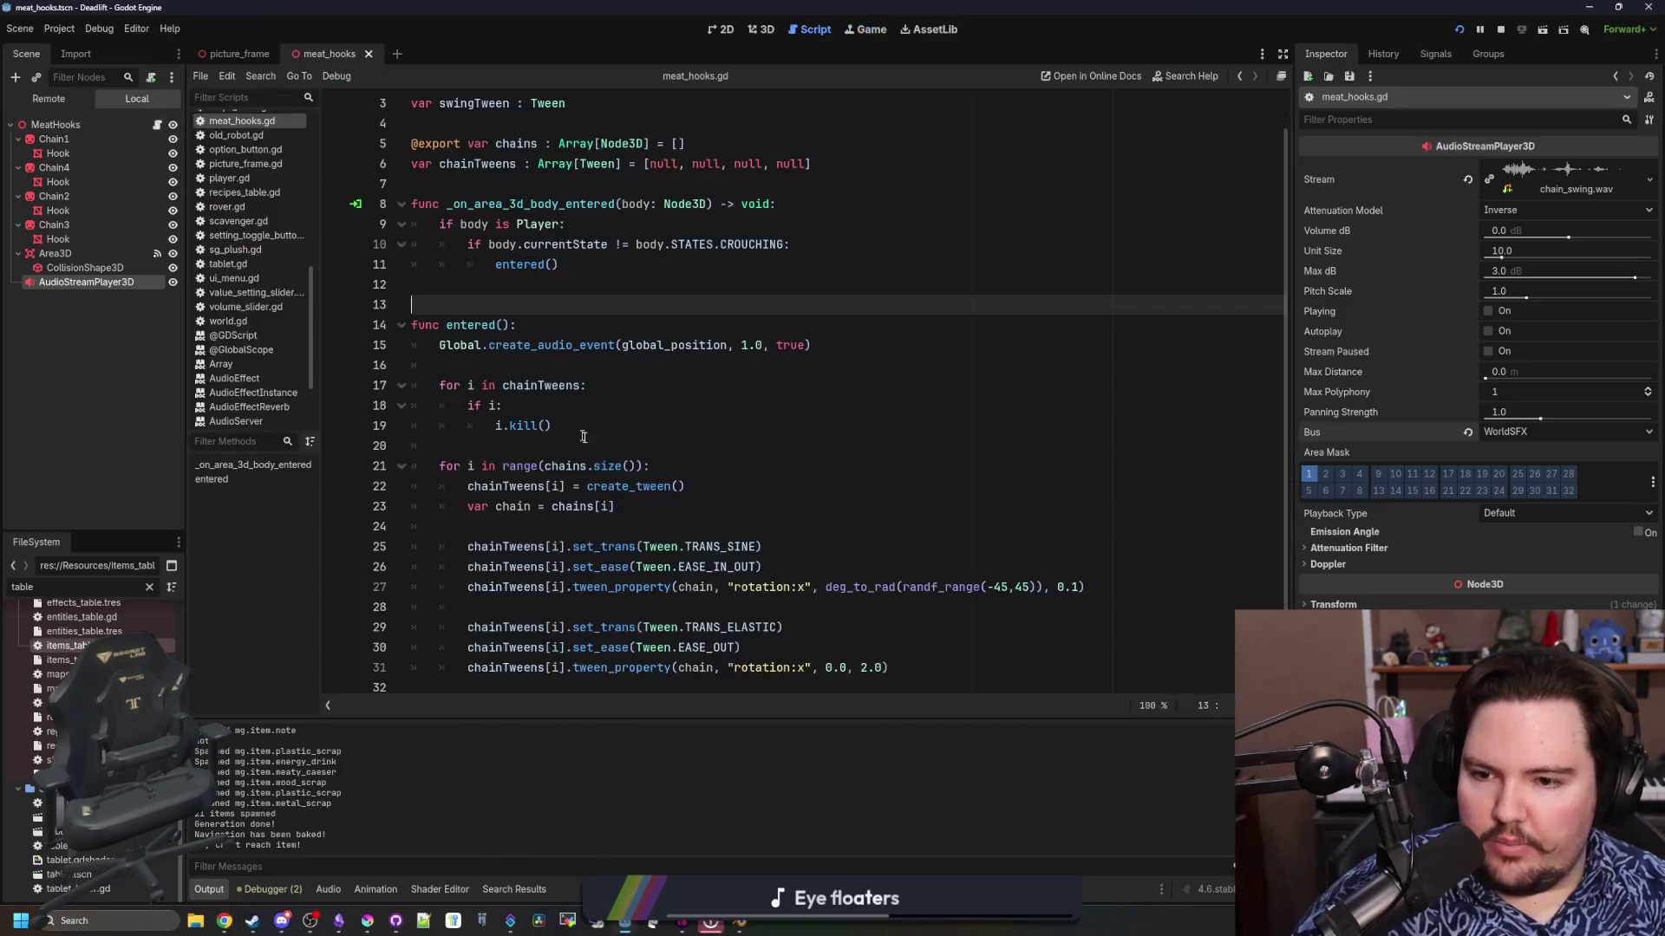
Open a blank line 16 in entered() and rename the AudioStreamPlayer3D node ChainSwing
{"action": "left_click", "coordinate": [625, 362]}
{"action": "key", "text": "Return"}
{"action": "key", "text": "Up"}
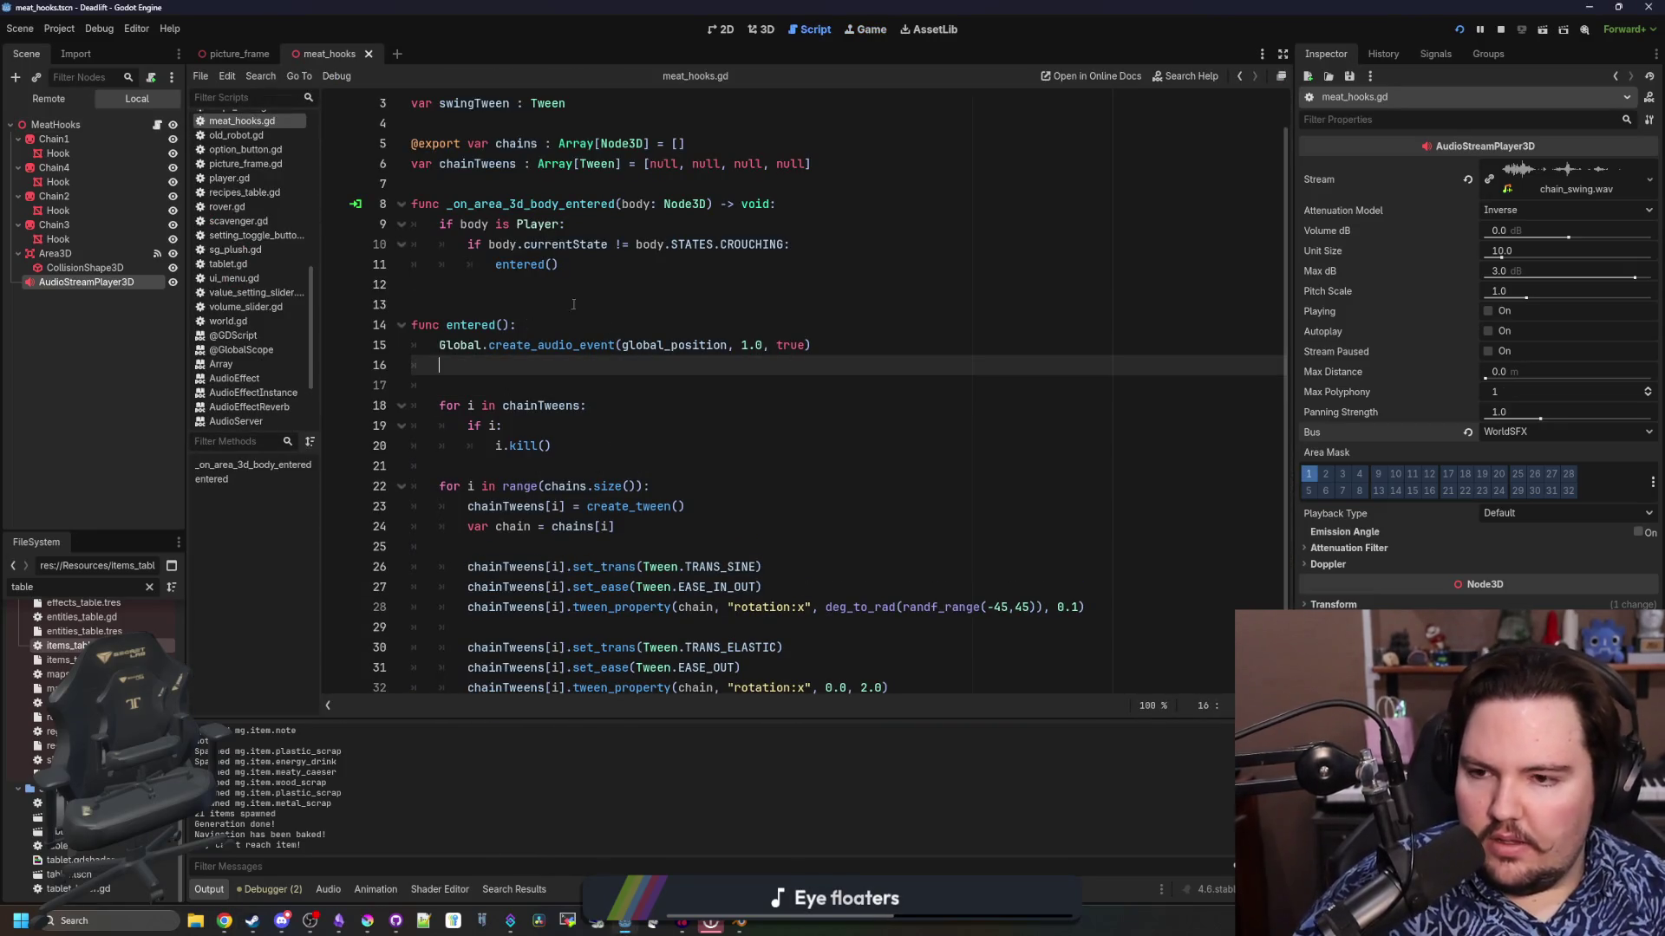
{"action": "double_click", "coordinate": [123, 281]}
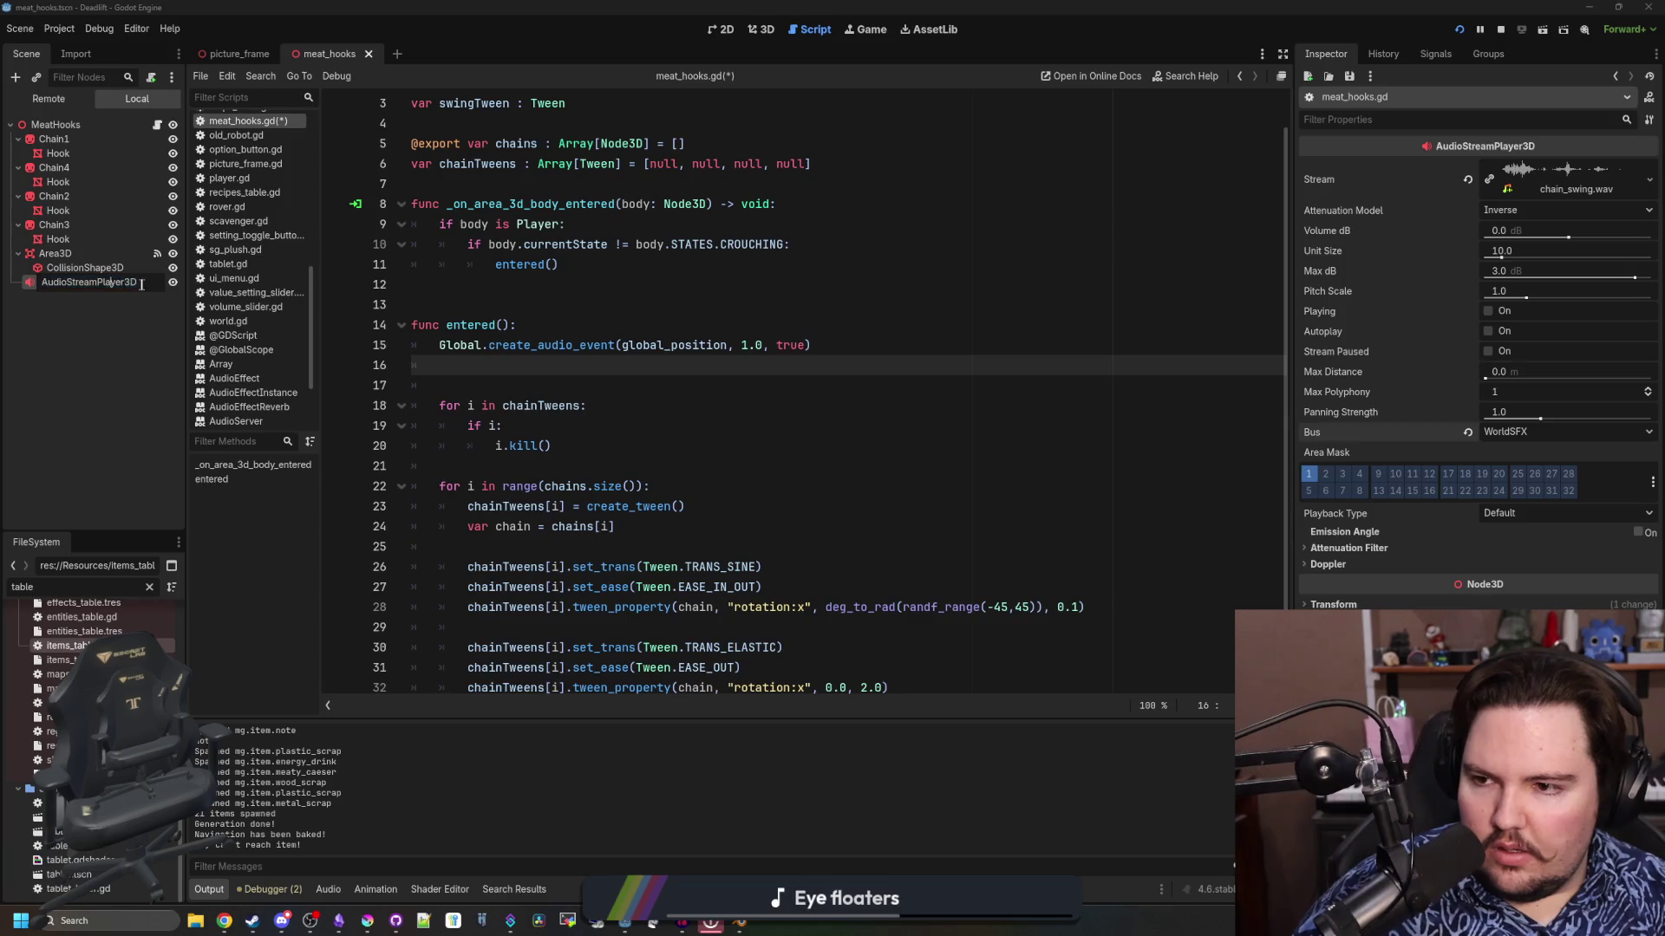
{"action": "type", "text": "ChainSwing"}
{"action": "key", "text": "Return"}
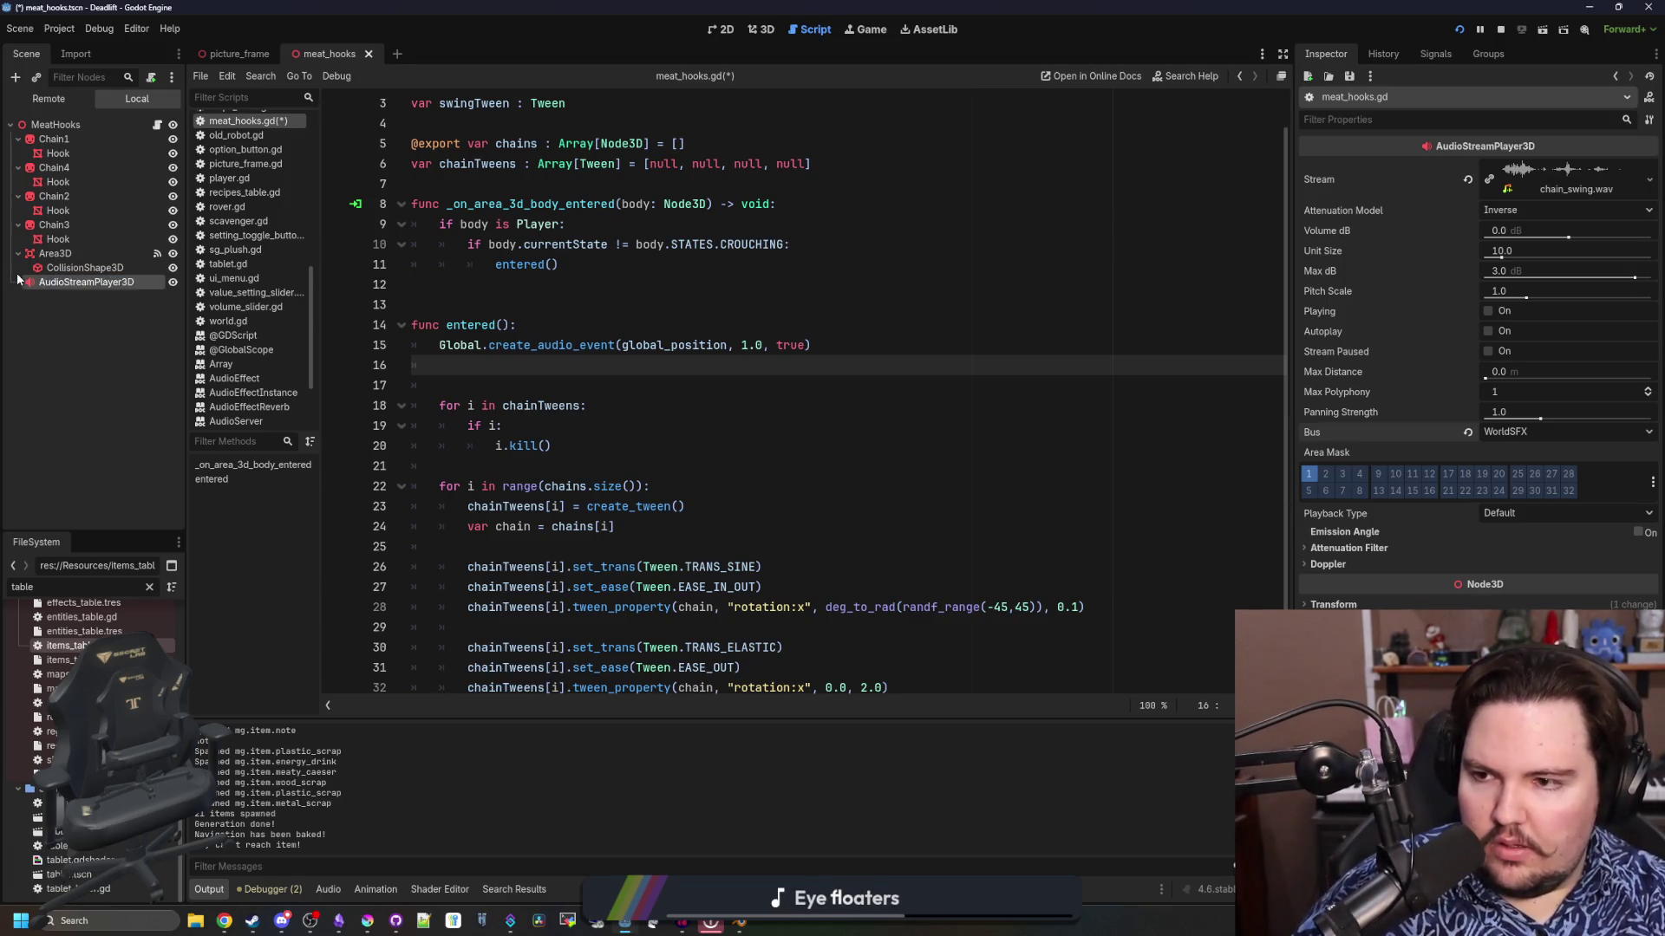
Write $ChainSwing.play() on line 16, then save and run with F5
{"action": "left_click_drag", "start_coordinate": [92, 276], "coordinate": [572, 379]}
{"action": "left_click", "coordinate": [578, 370]}
{"action": "type", "text": ".play()"}
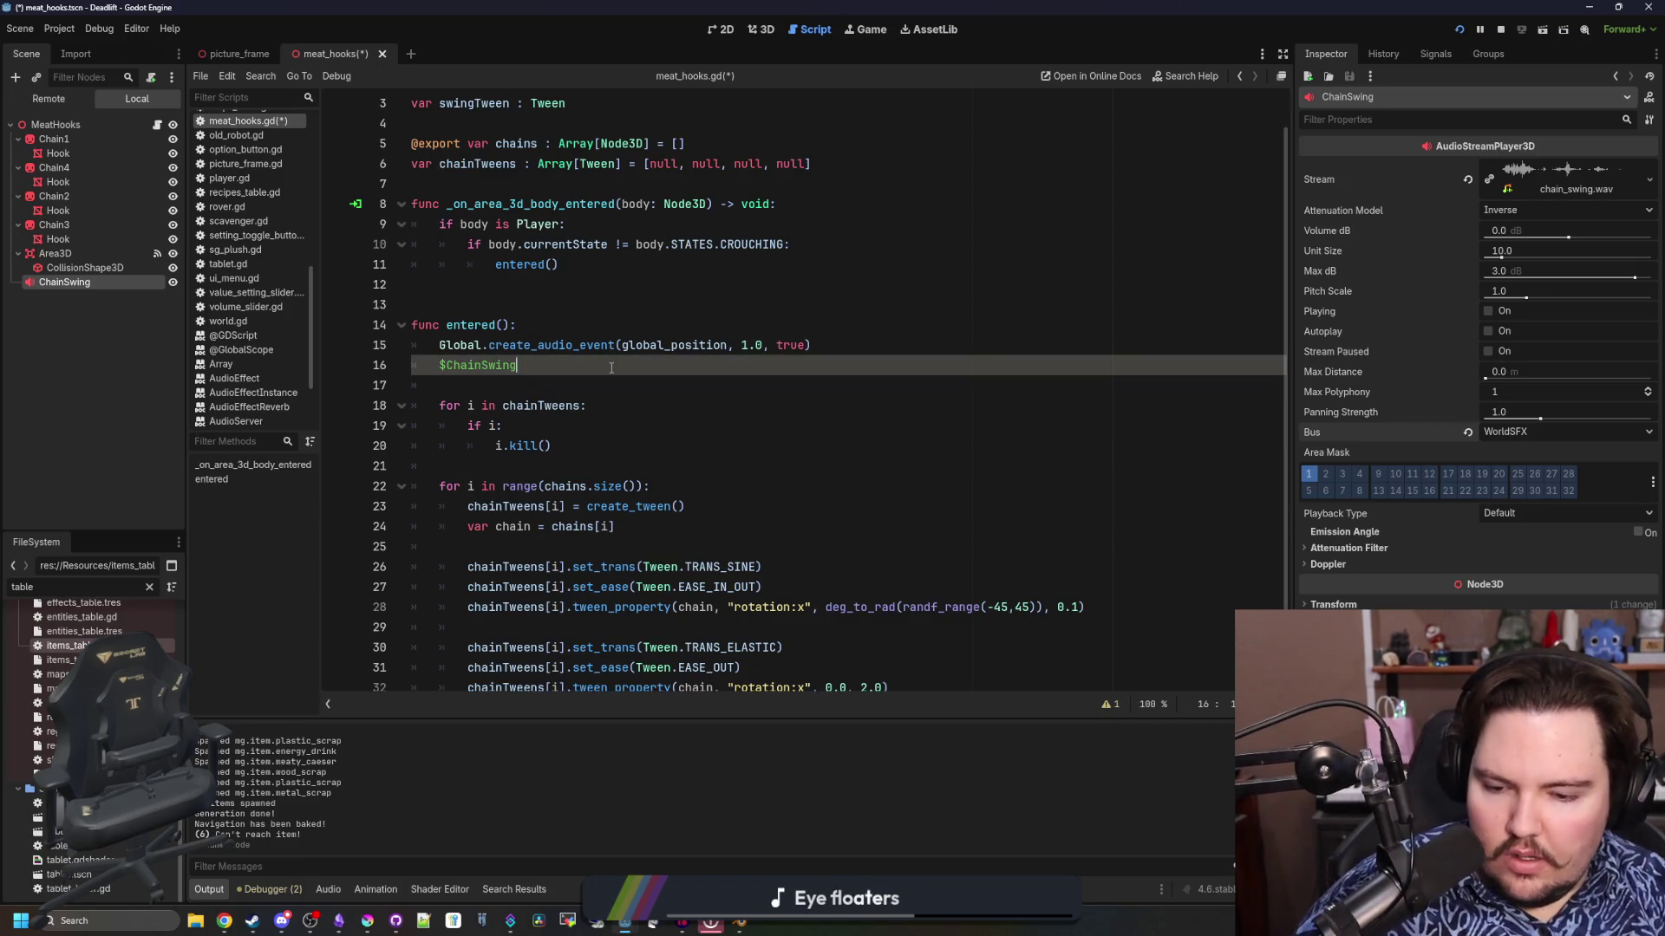
{"action": "key", "text": "F5"}
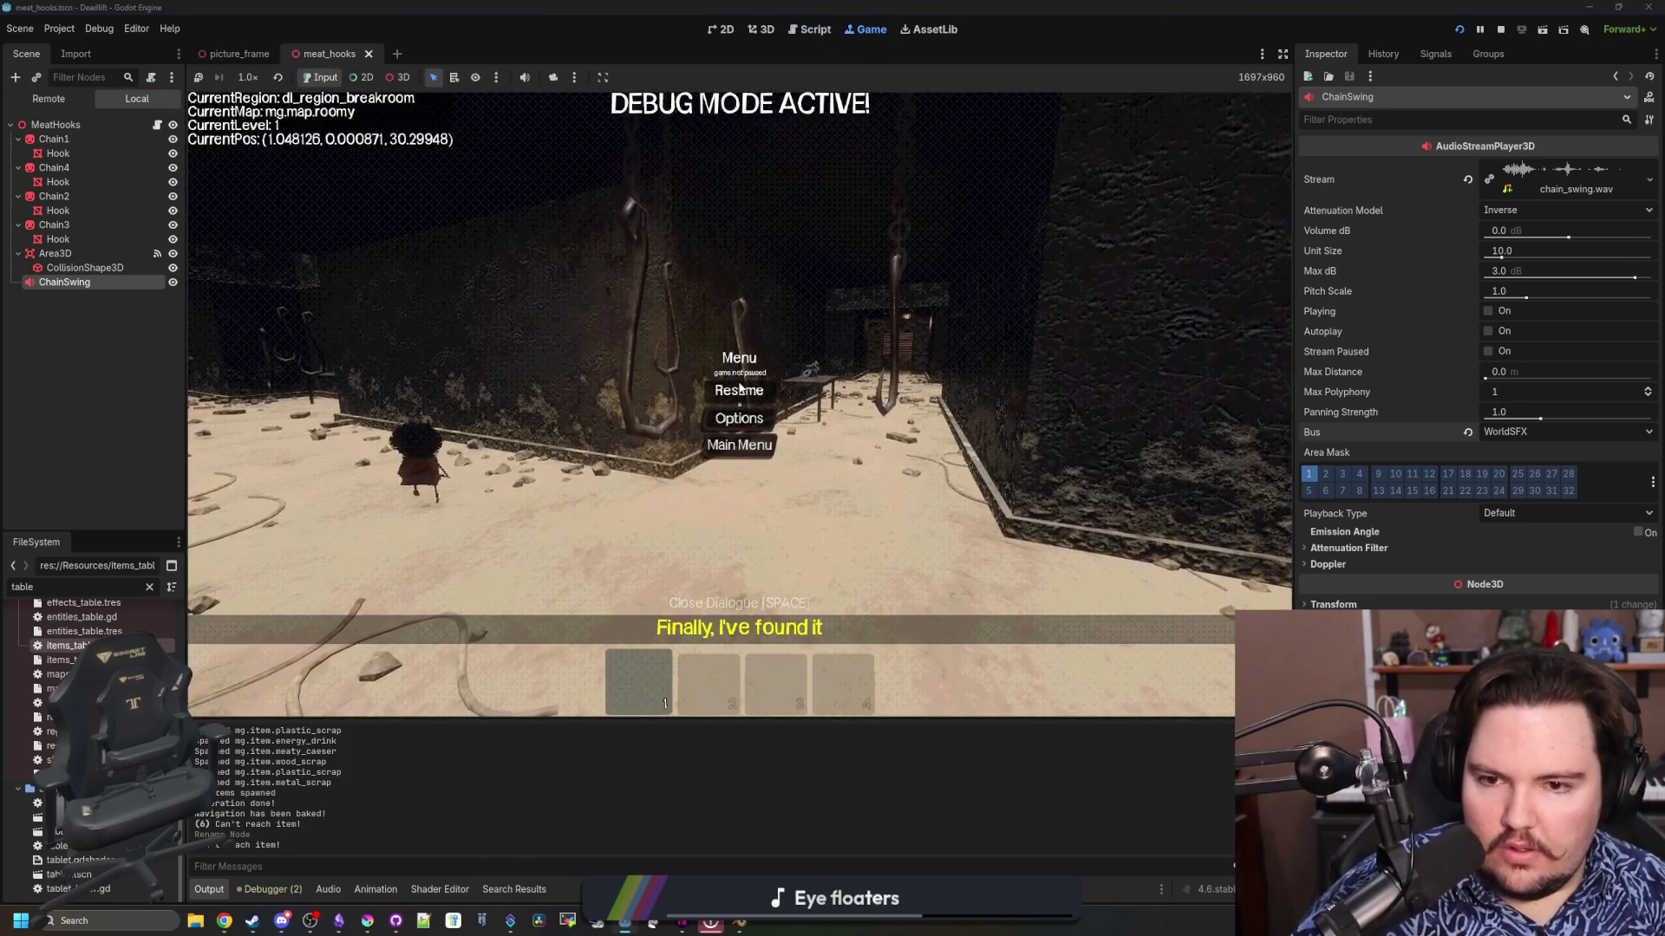
Relaunch with F5 and start a new game from the title screen via Begin Game
{"action": "left_click", "coordinate": [740, 389]}
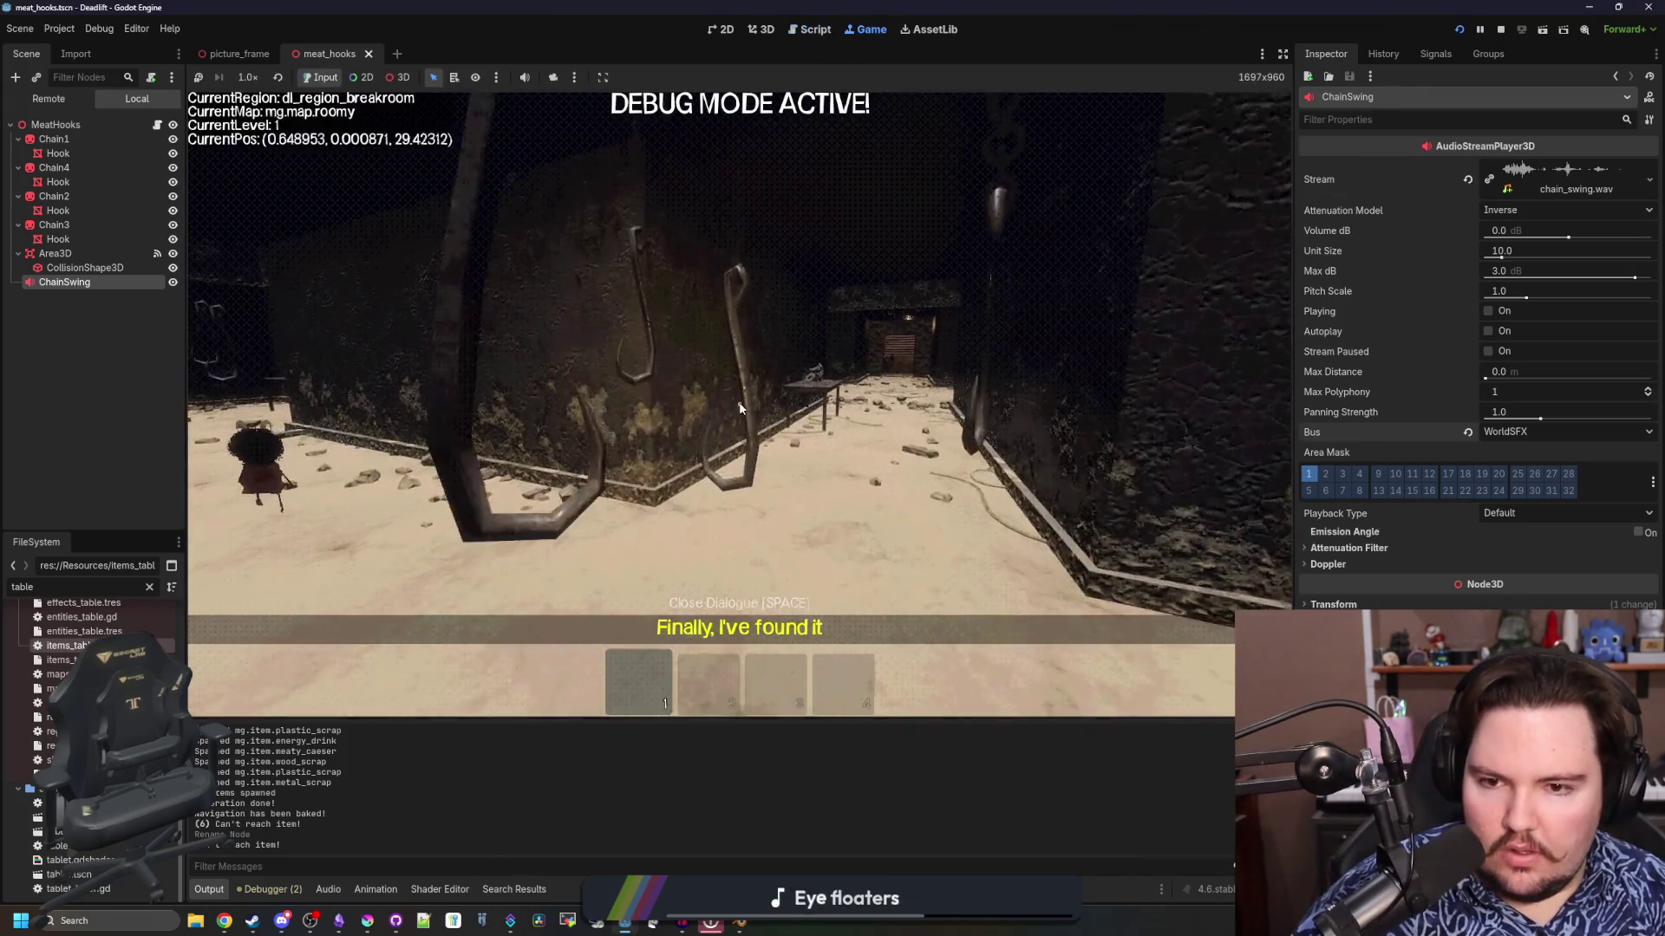
{"action": "left_click", "coordinate": [591, 326]}
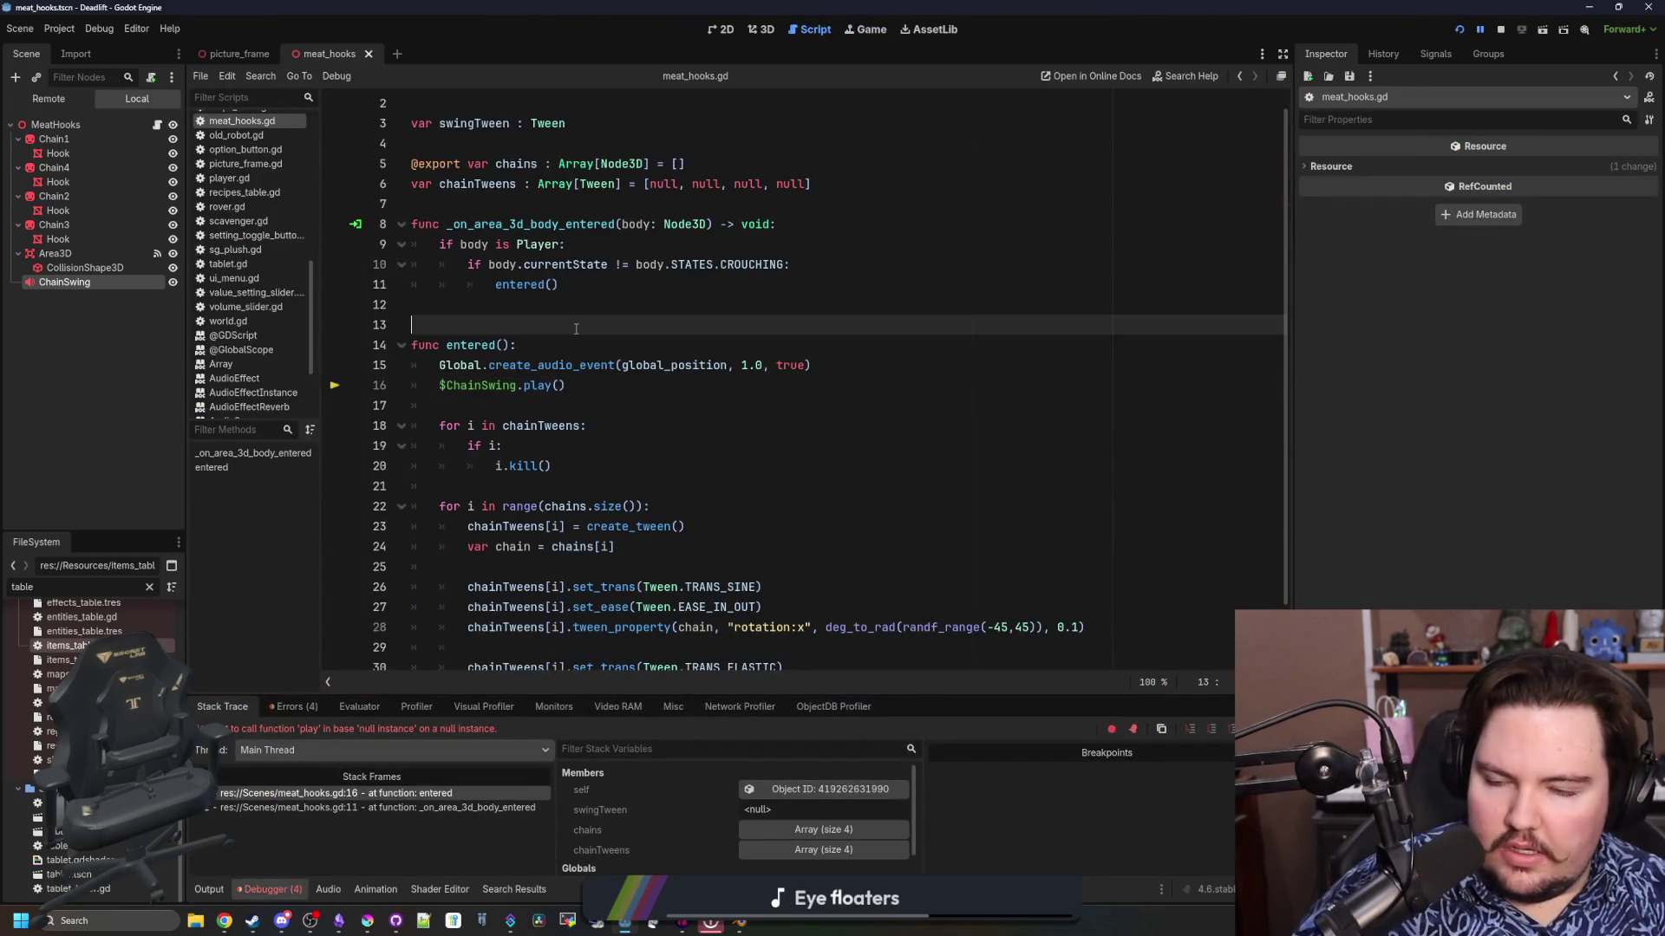
{"action": "key", "text": "F5"}
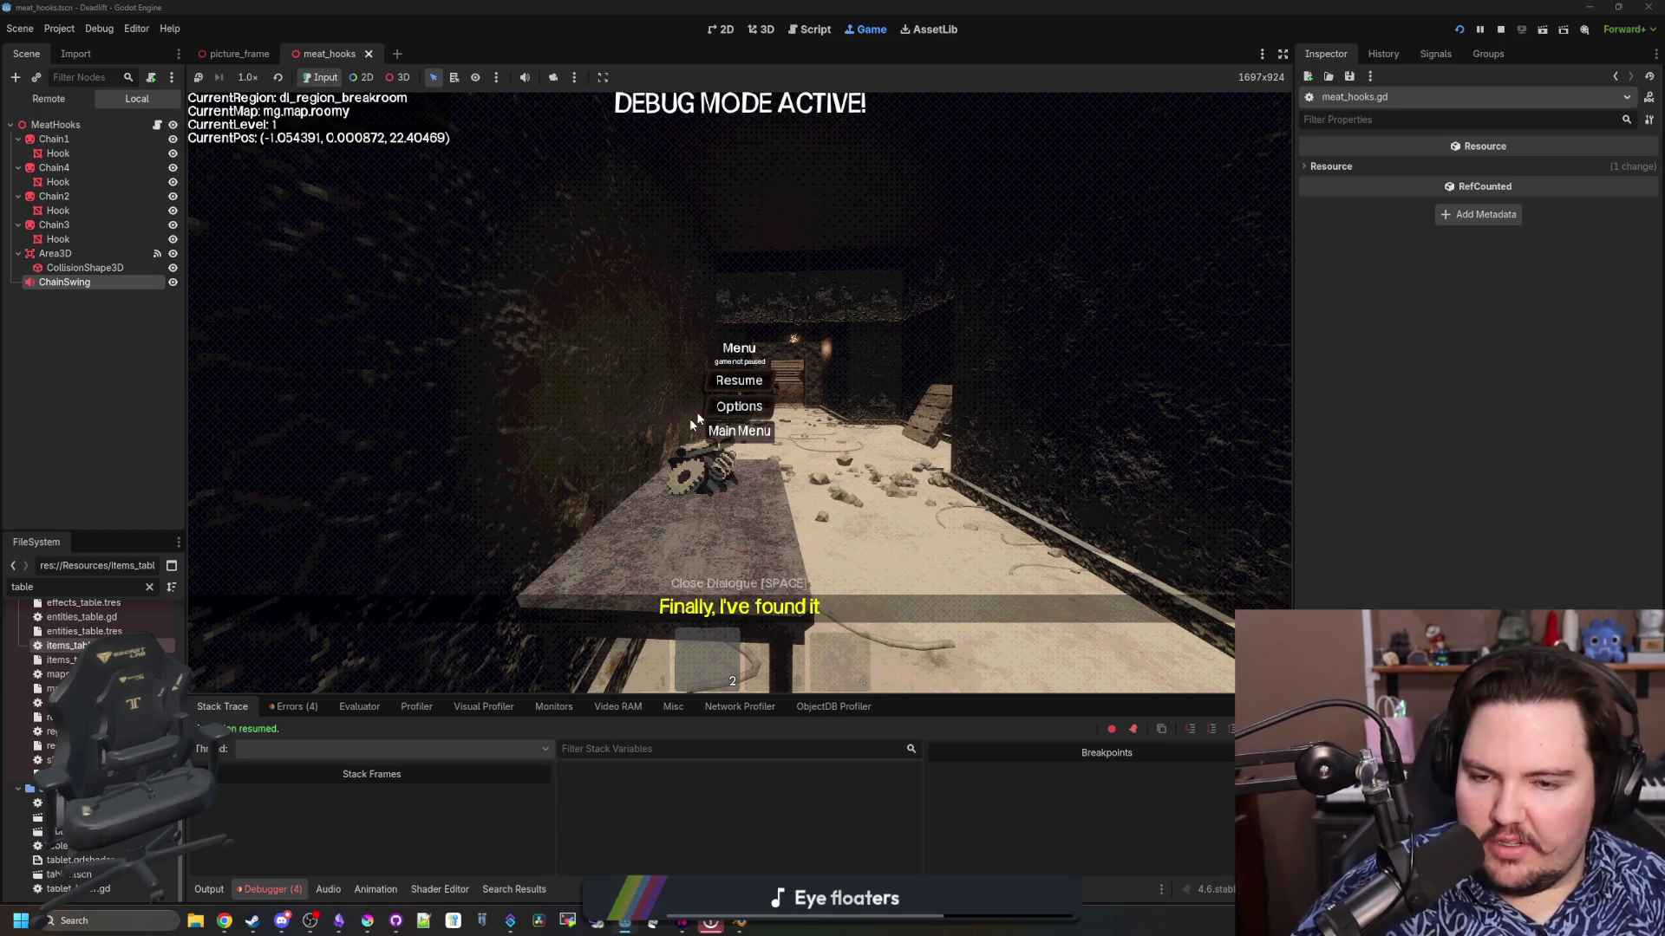
{"action": "left_click", "coordinate": [766, 425]}
{"action": "left_click", "coordinate": [287, 414]}
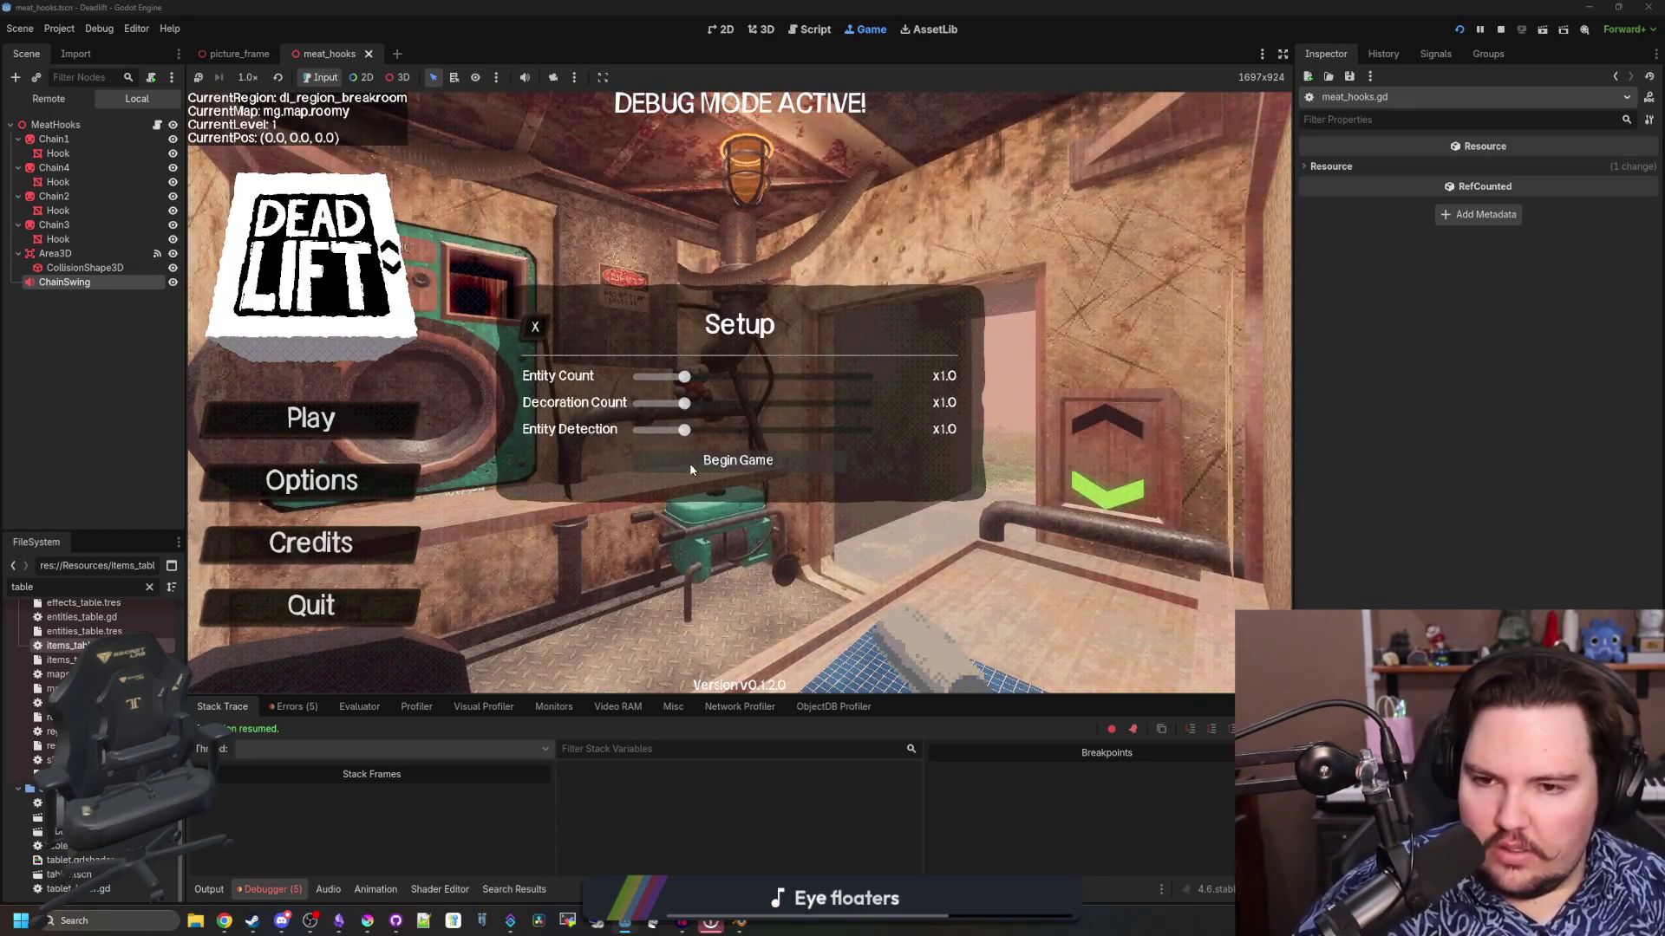
{"action": "left_click", "coordinate": [691, 467]}
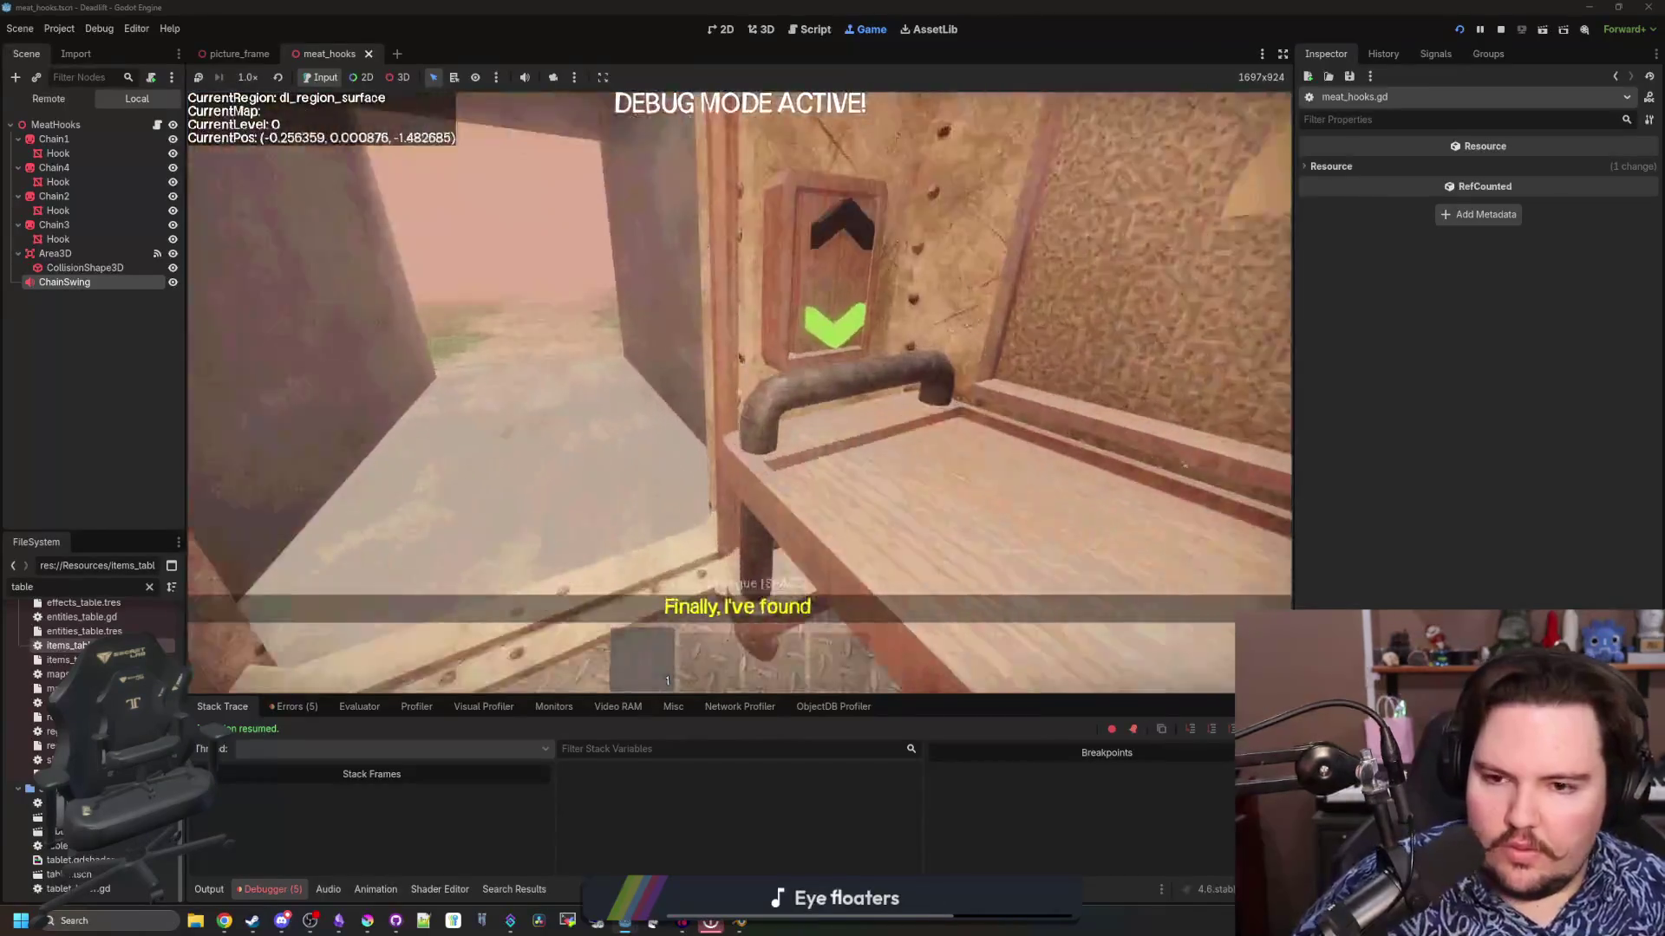
Delete the stray w's on line 16 and re-indent $ChainSwing.play() on its own line
{"action": "key", "text": "e"}
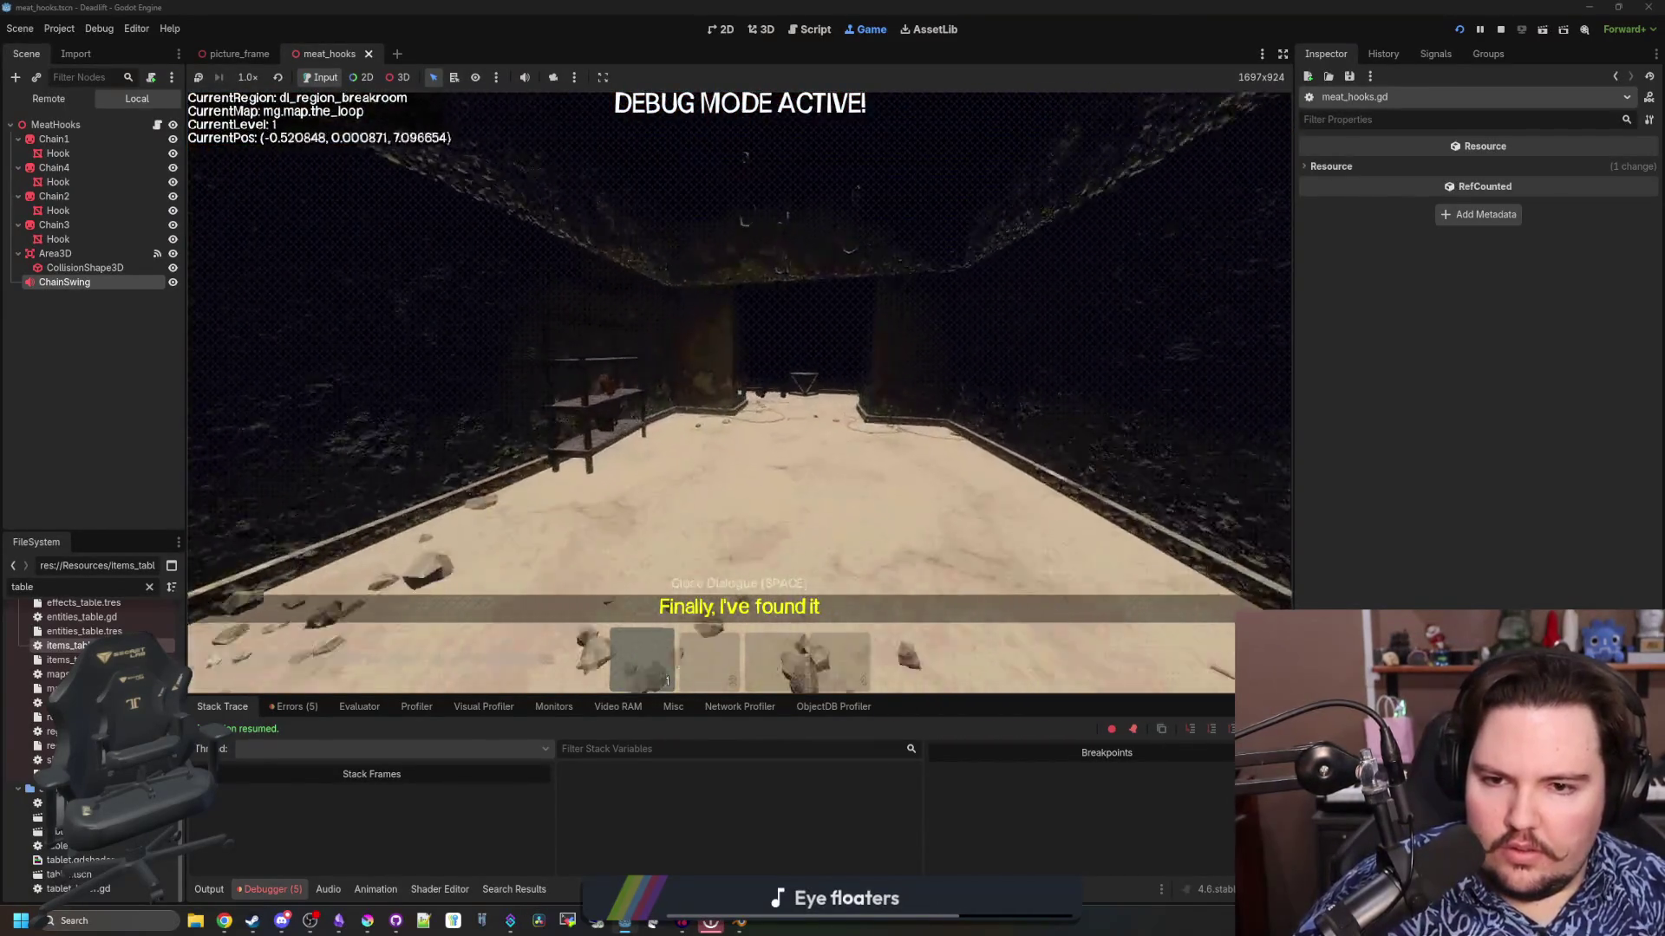
{"action": "key", "text": "w"}
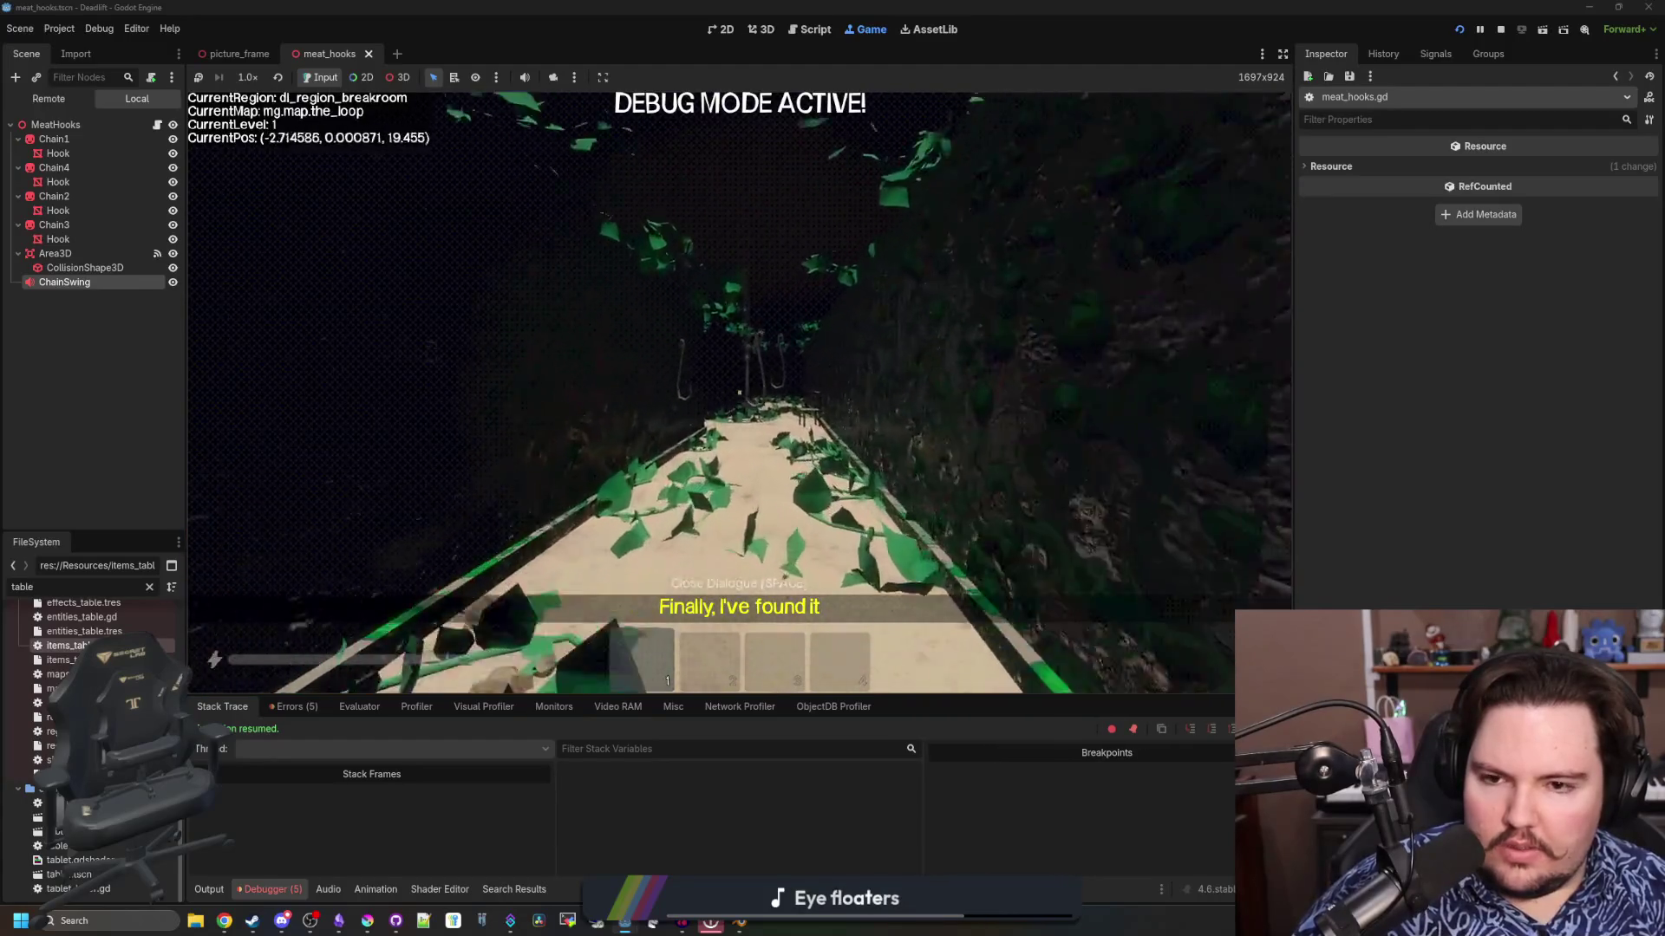
{"action": "type", "text": "wwwwwwww"}
{"action": "key", "text": "BackSpace"}
{"action": "key", "text": "BackSpace"}
{"action": "key", "text": "BackSpace"}
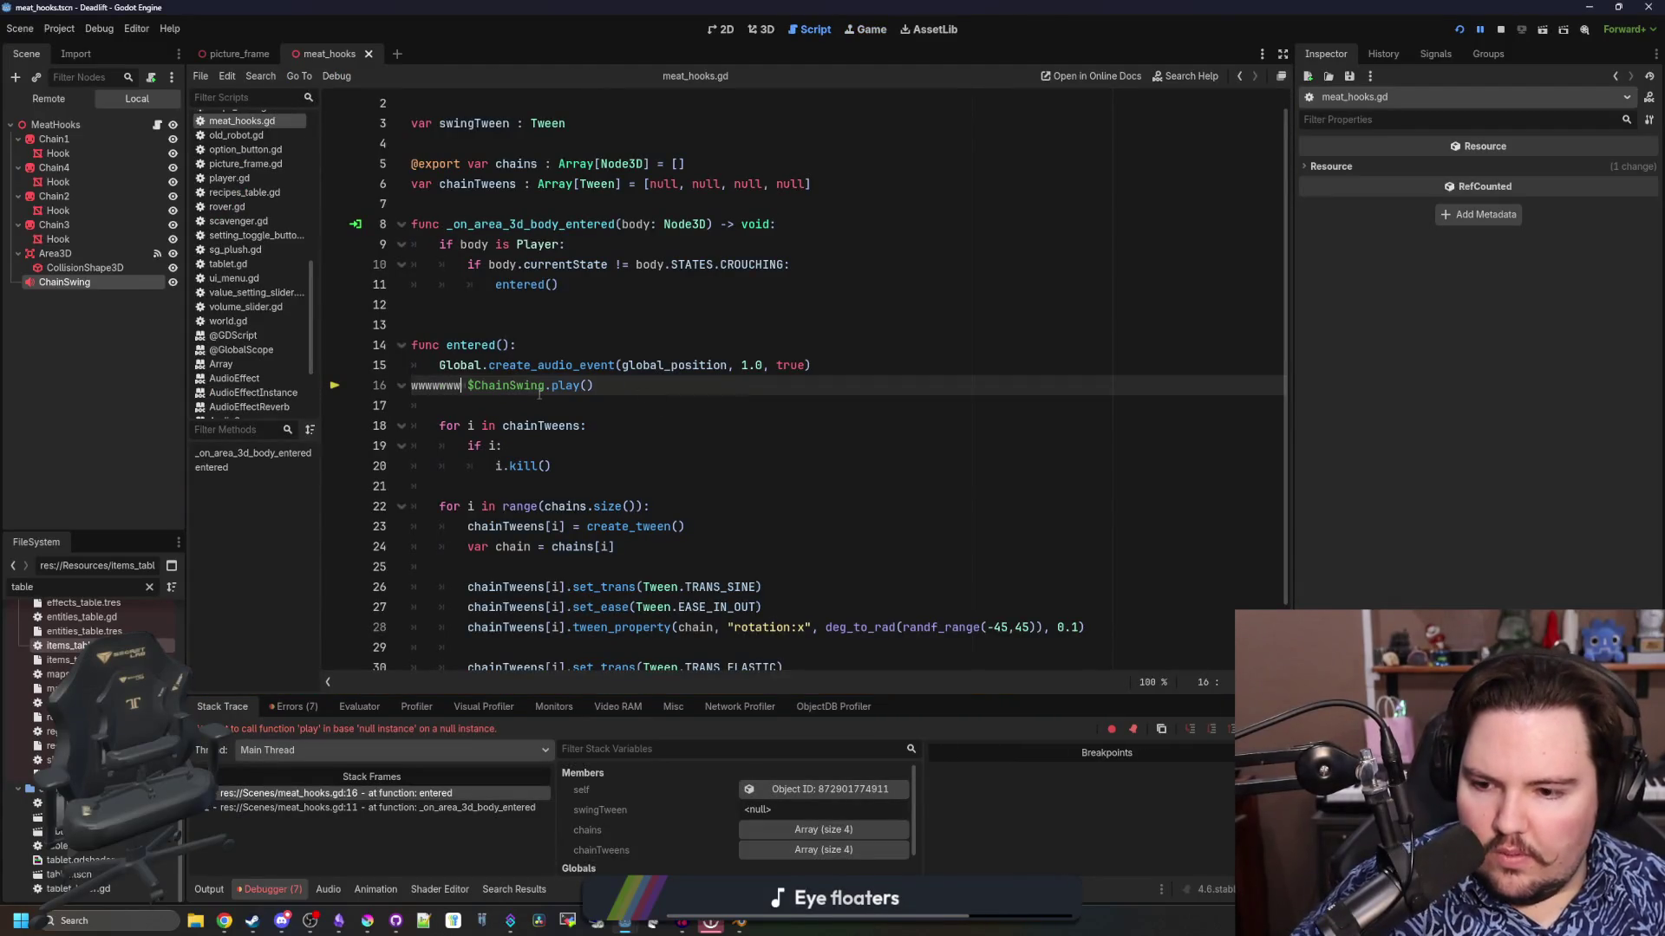
{"action": "key", "text": "BackSpace"}
{"action": "key", "text": "BackSpace"}
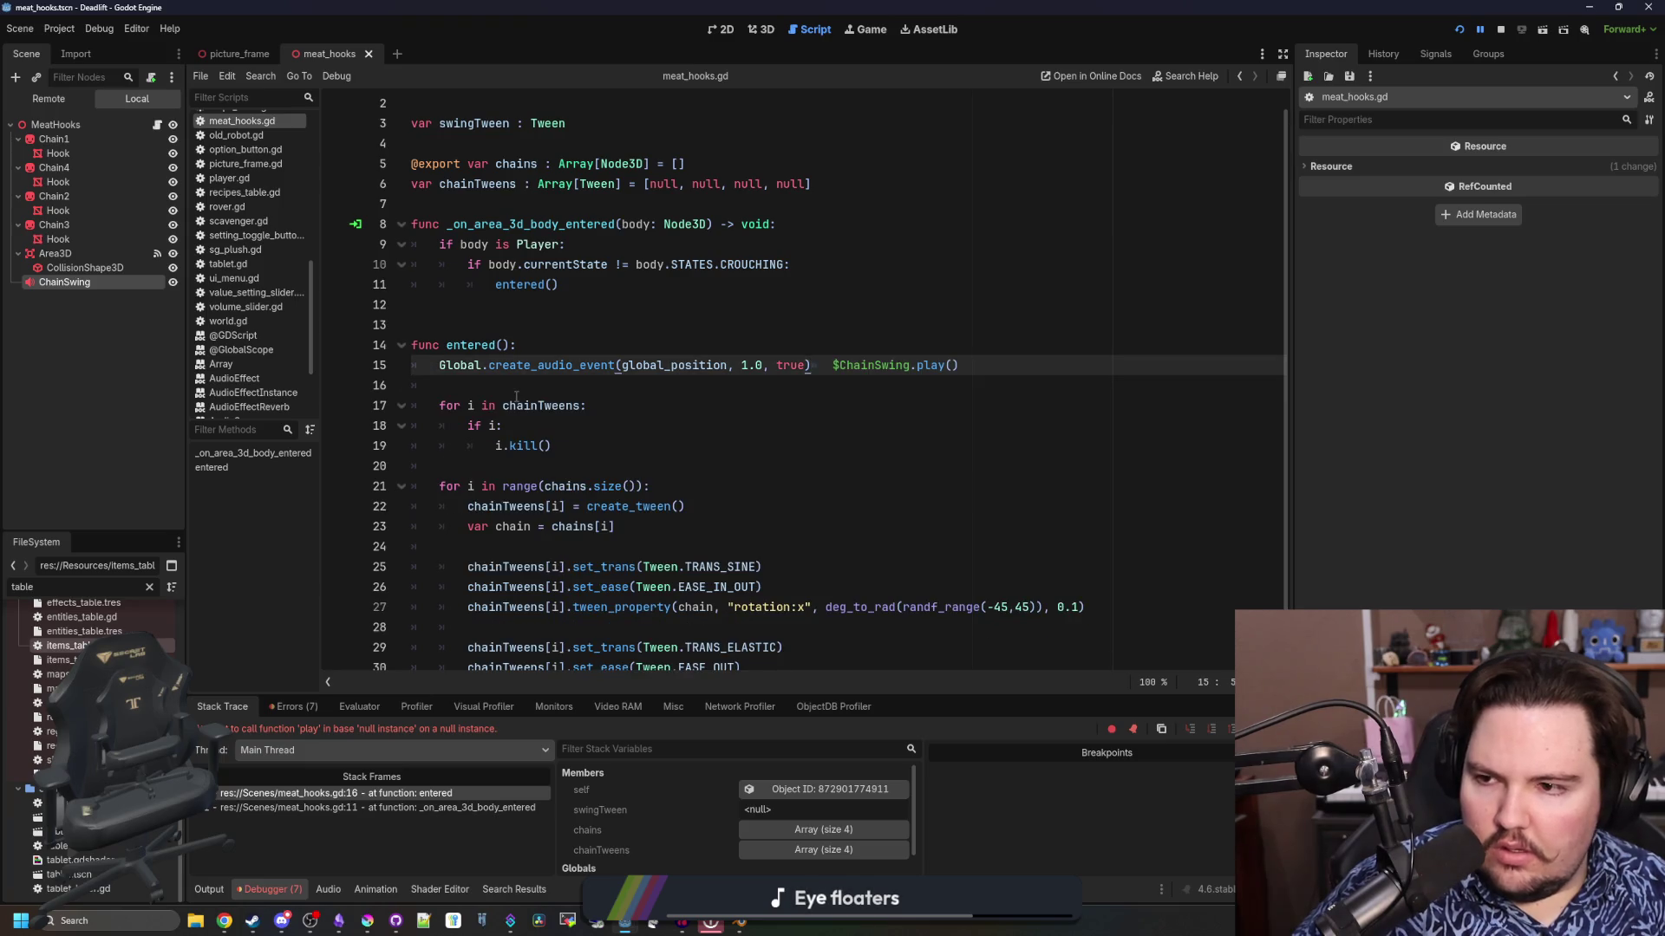
{"action": "key", "text": "Return"}
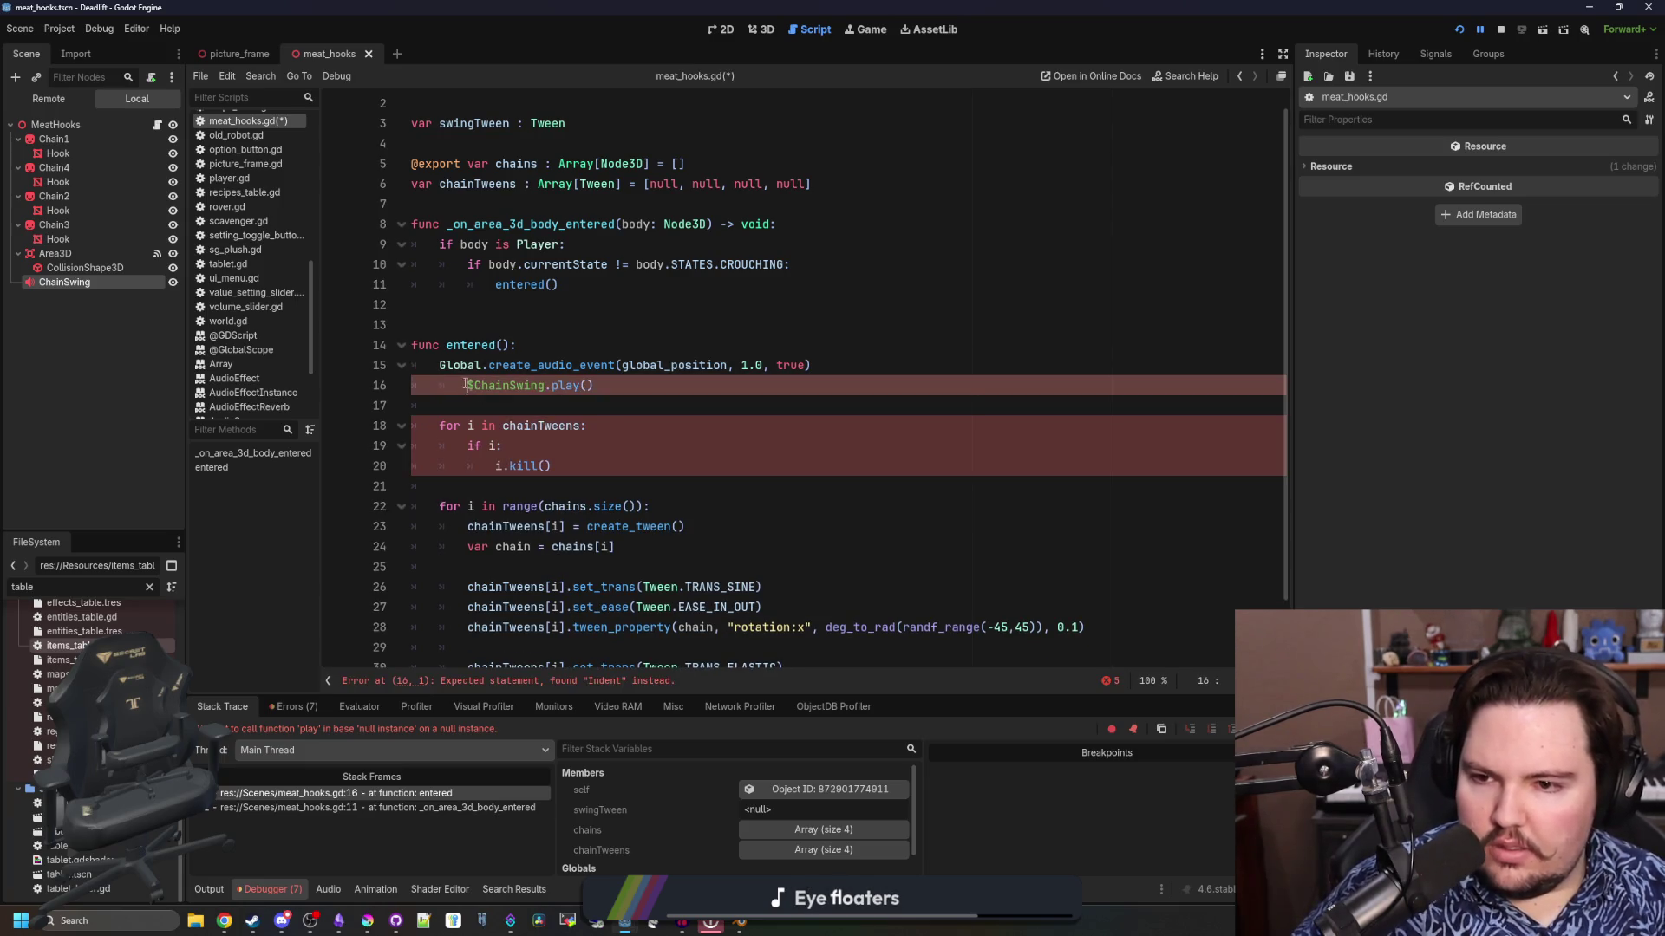
{"action": "key", "text": "BackSpace"}
Add $ChainSwing.pitch_scale = randf_range(0.7, 1.0) on a new line above the play call
{"action": "left_click_drag", "start_coordinate": [67, 281], "coordinate": [542, 417]}
{"action": "key", "text": "shift+Home"}
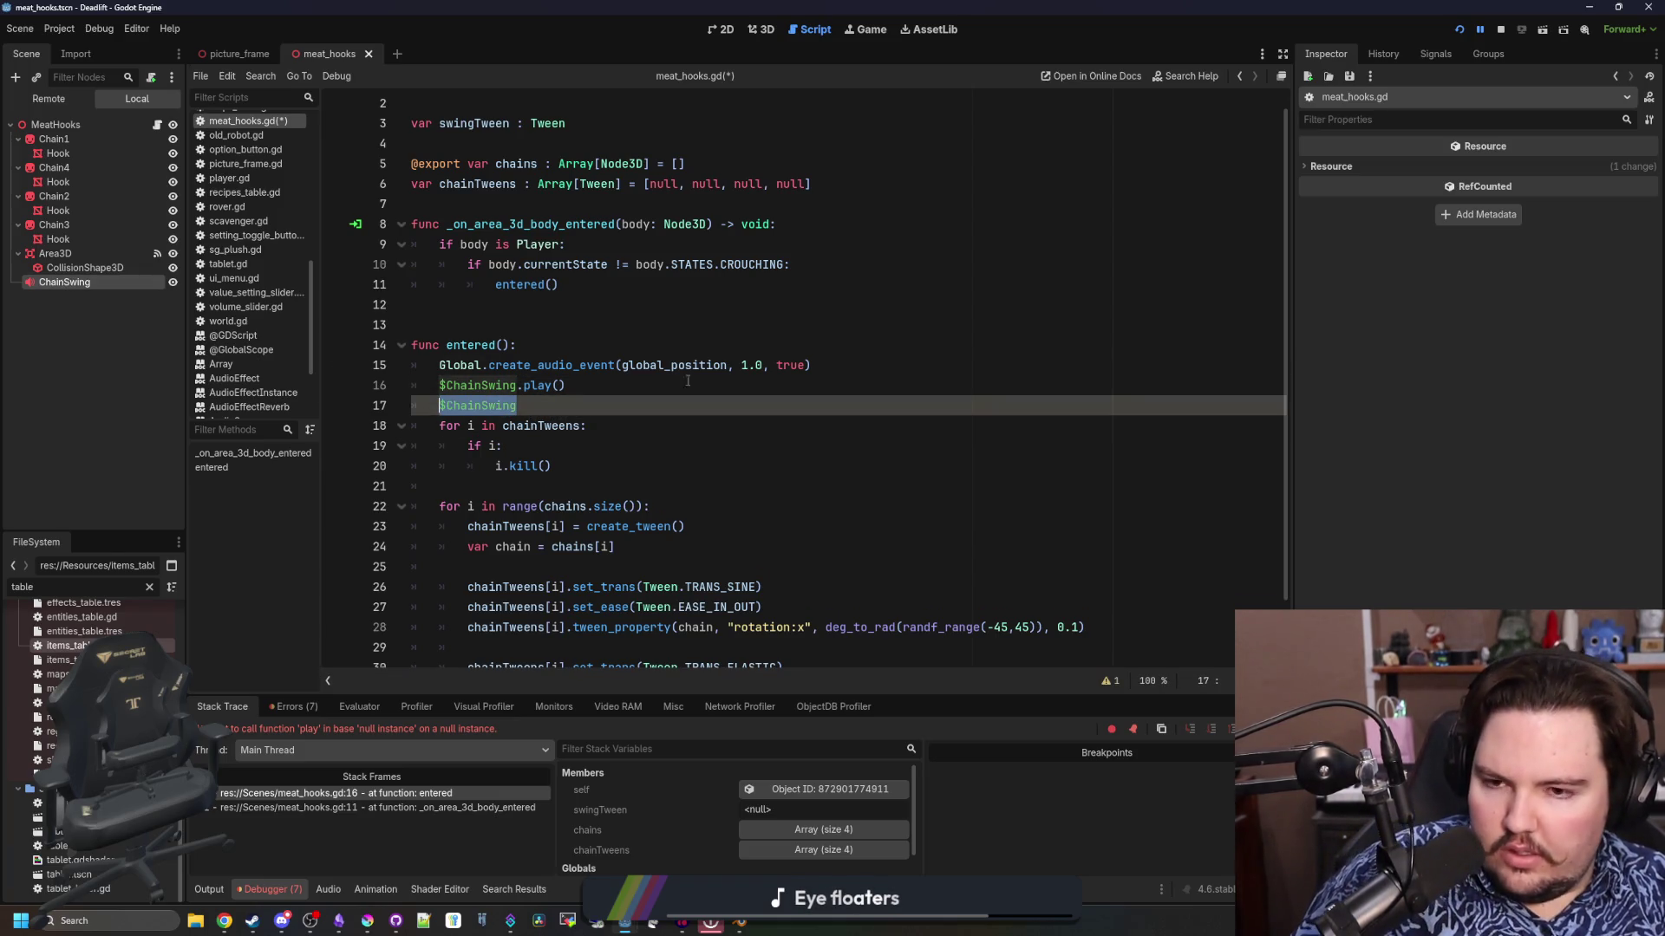
{"action": "key", "text": "BackSpace"}
{"action": "left_click", "coordinate": [852, 364]}
{"action": "key", "text": "Return"}
{"action": "type", "text": "$ChainSwing"}
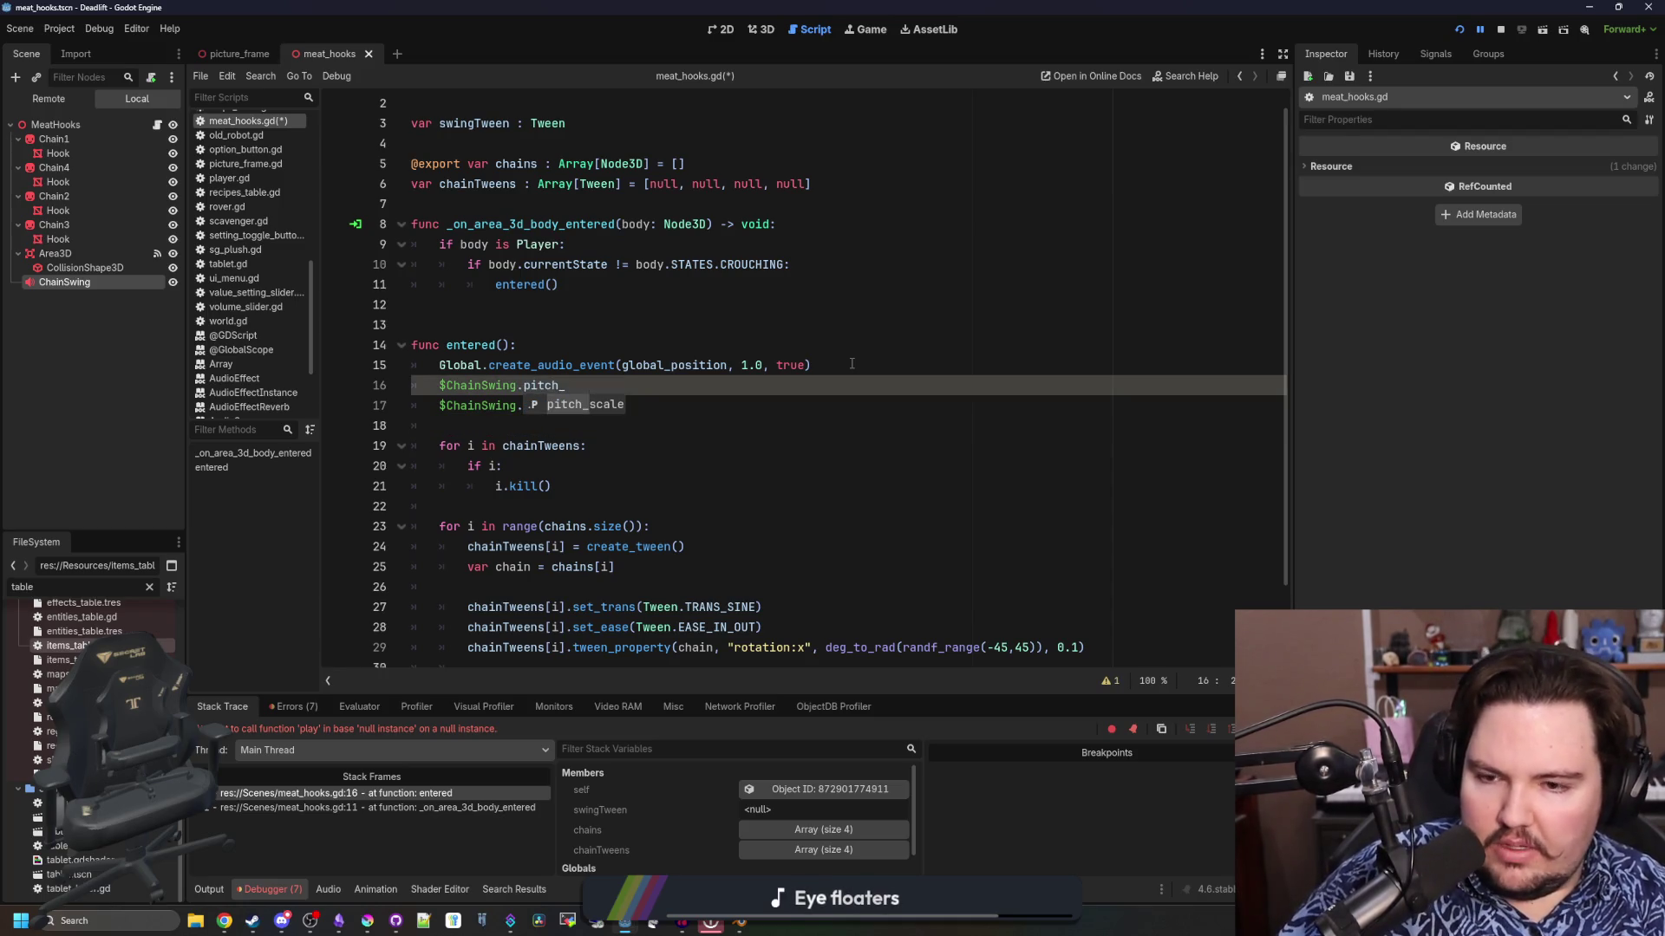
{"action": "key", "text": "Return"}
{"action": "type", "text": "ge("}
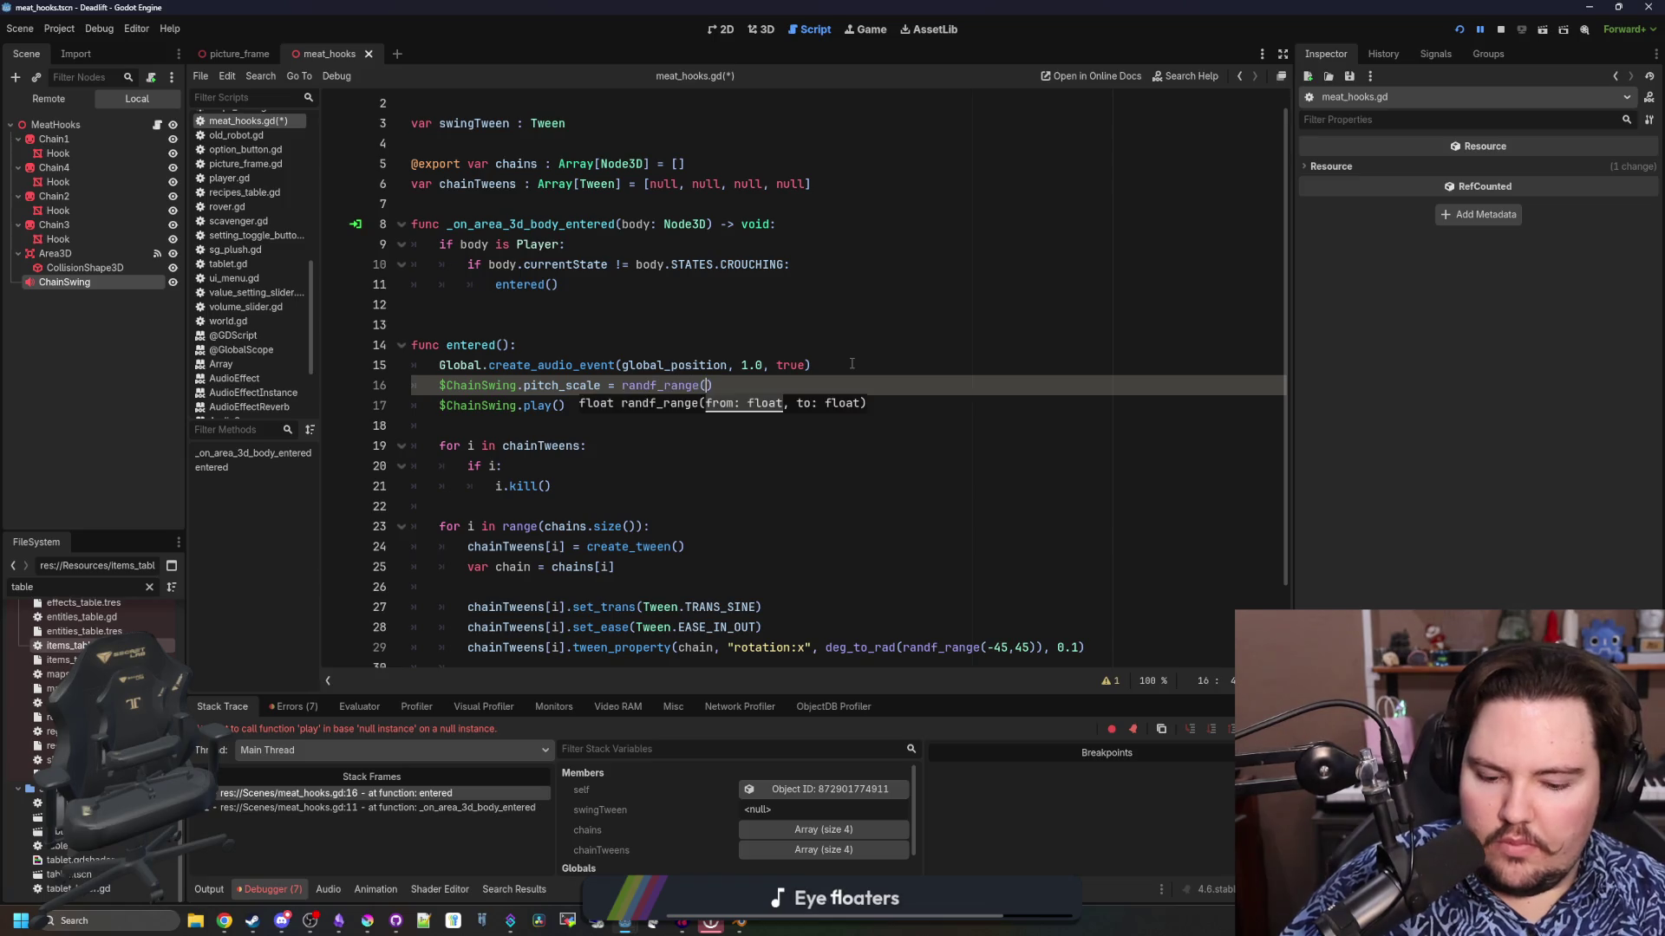
{"action": "type", "text": "1.1"}
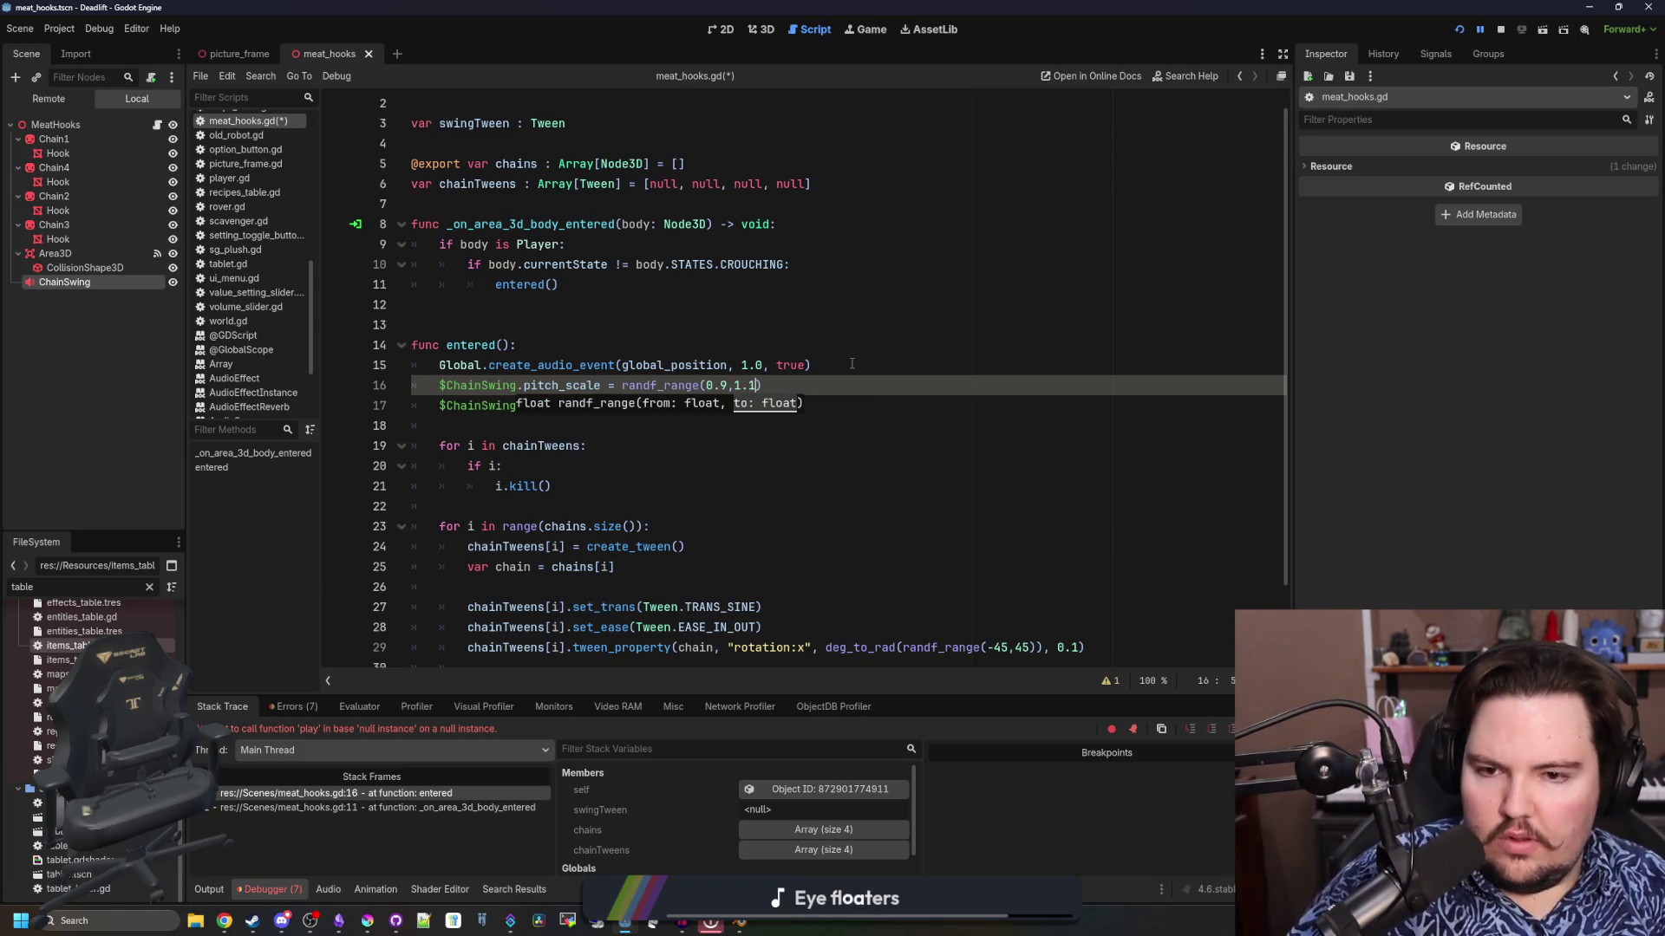
{"action": "key", "text": "Left"}
{"action": "key", "text": "Left"}
{"action": "key", "text": "Left"}
{"action": "key", "text": "BackSpace"}
{"action": "type", "text": "7"}
{"action": "key", "text": "Right"}
{"action": "key", "text": "Right"}
{"action": "key", "text": "Right"}
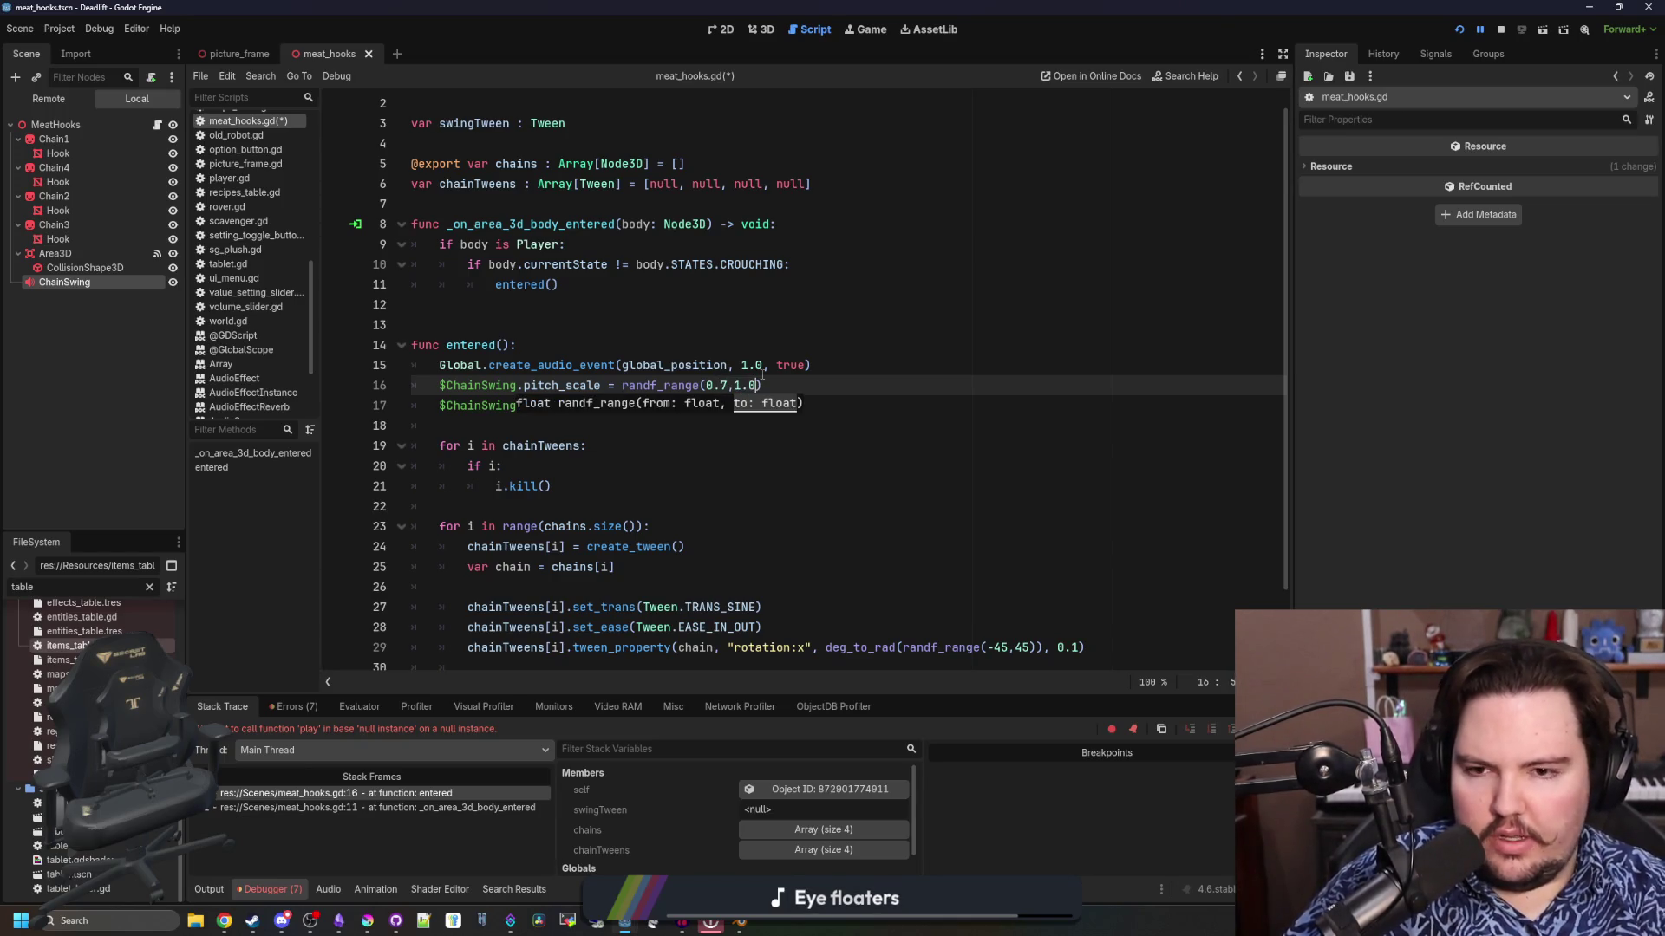
Save the script, stop the game, and begin a new game from the title screen
{"action": "left_click", "coordinate": [1460, 30]}
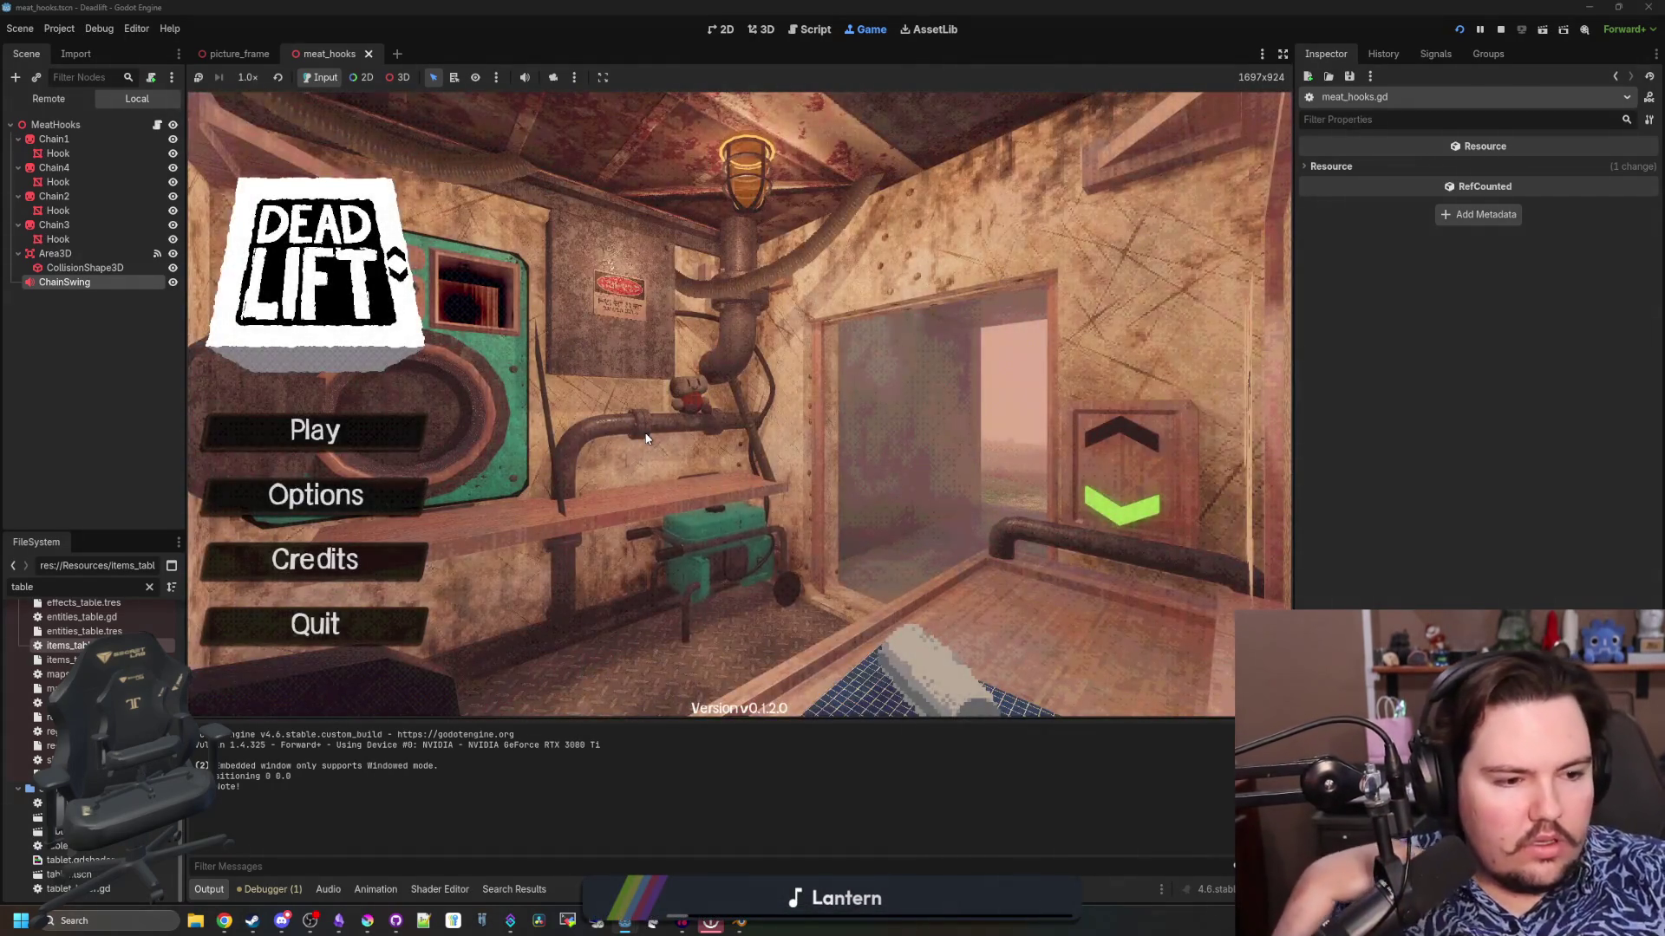
{"action": "left_click", "coordinate": [360, 462]}
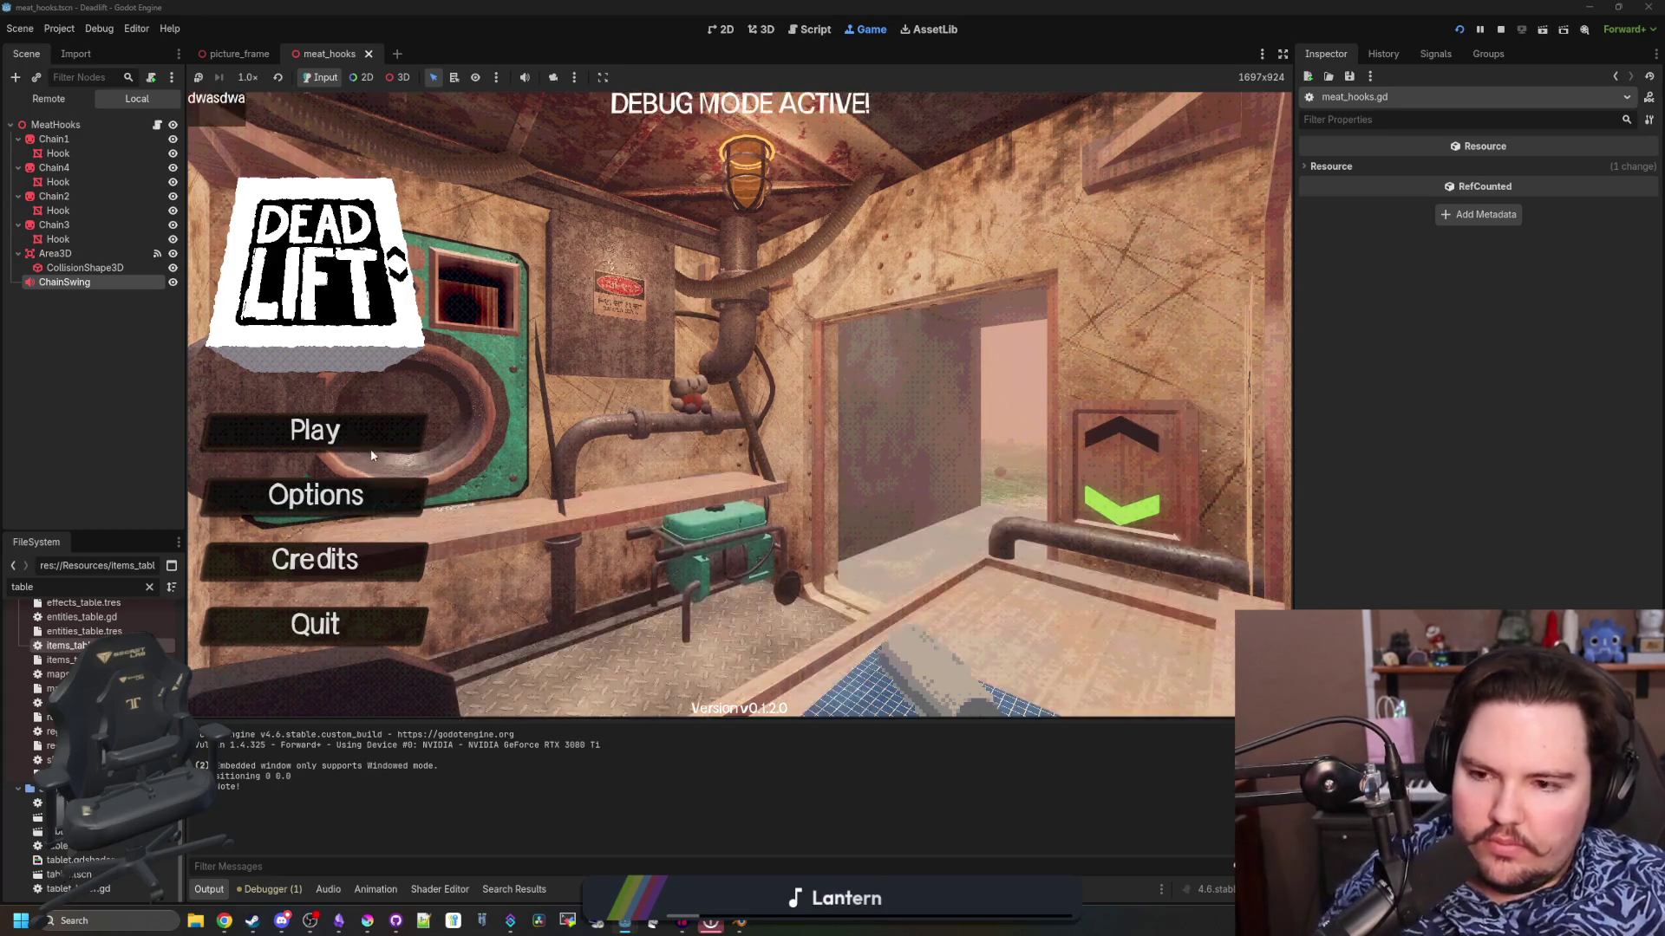
{"action": "left_click", "coordinate": [688, 576]}
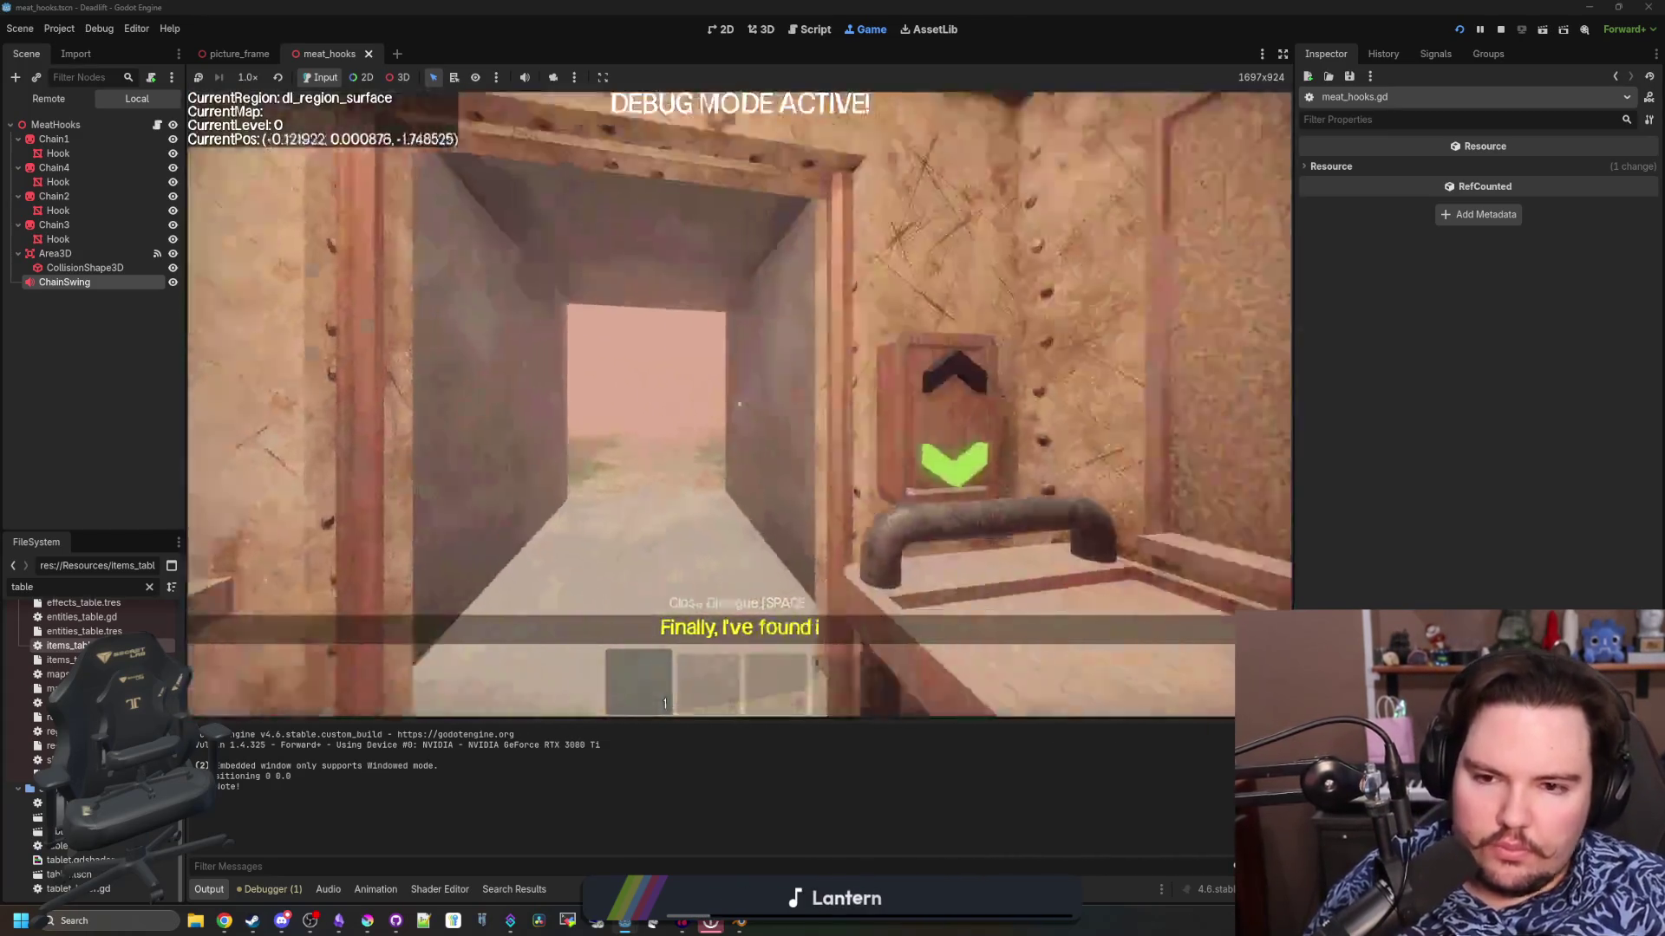
Walk down the breakroom corridor past the meat hooks, then pause and return to meat_hooks.gd
{"action": "key", "text": "e"}
{"action": "key", "text": "w"}
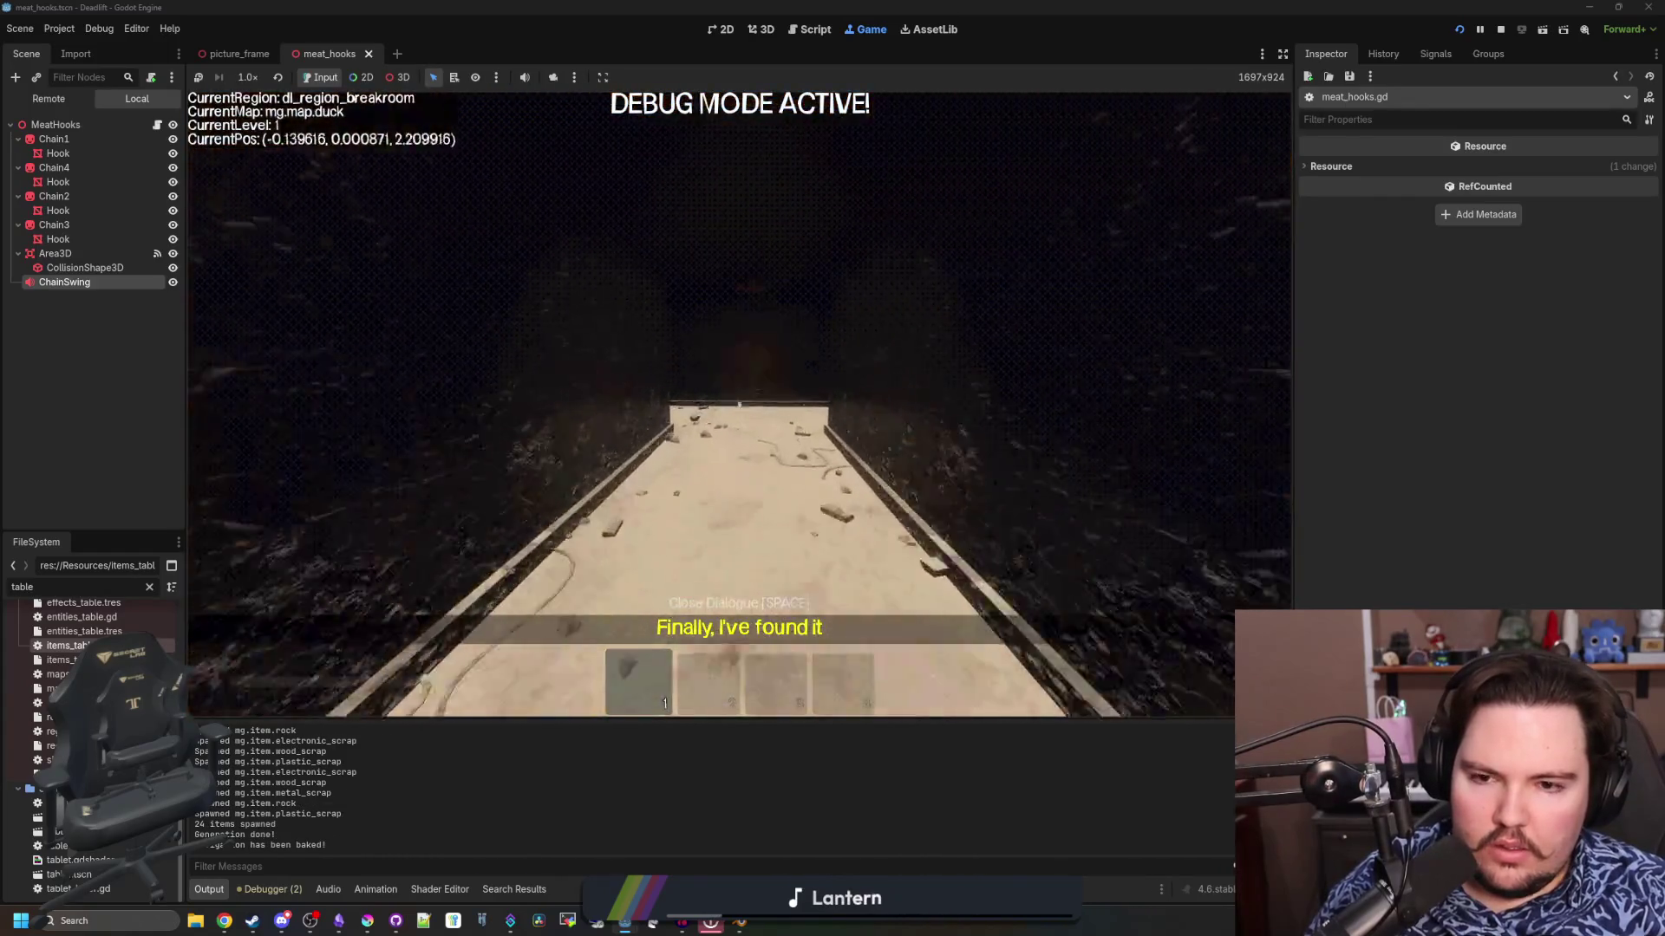
{"action": "key", "text": "w"}
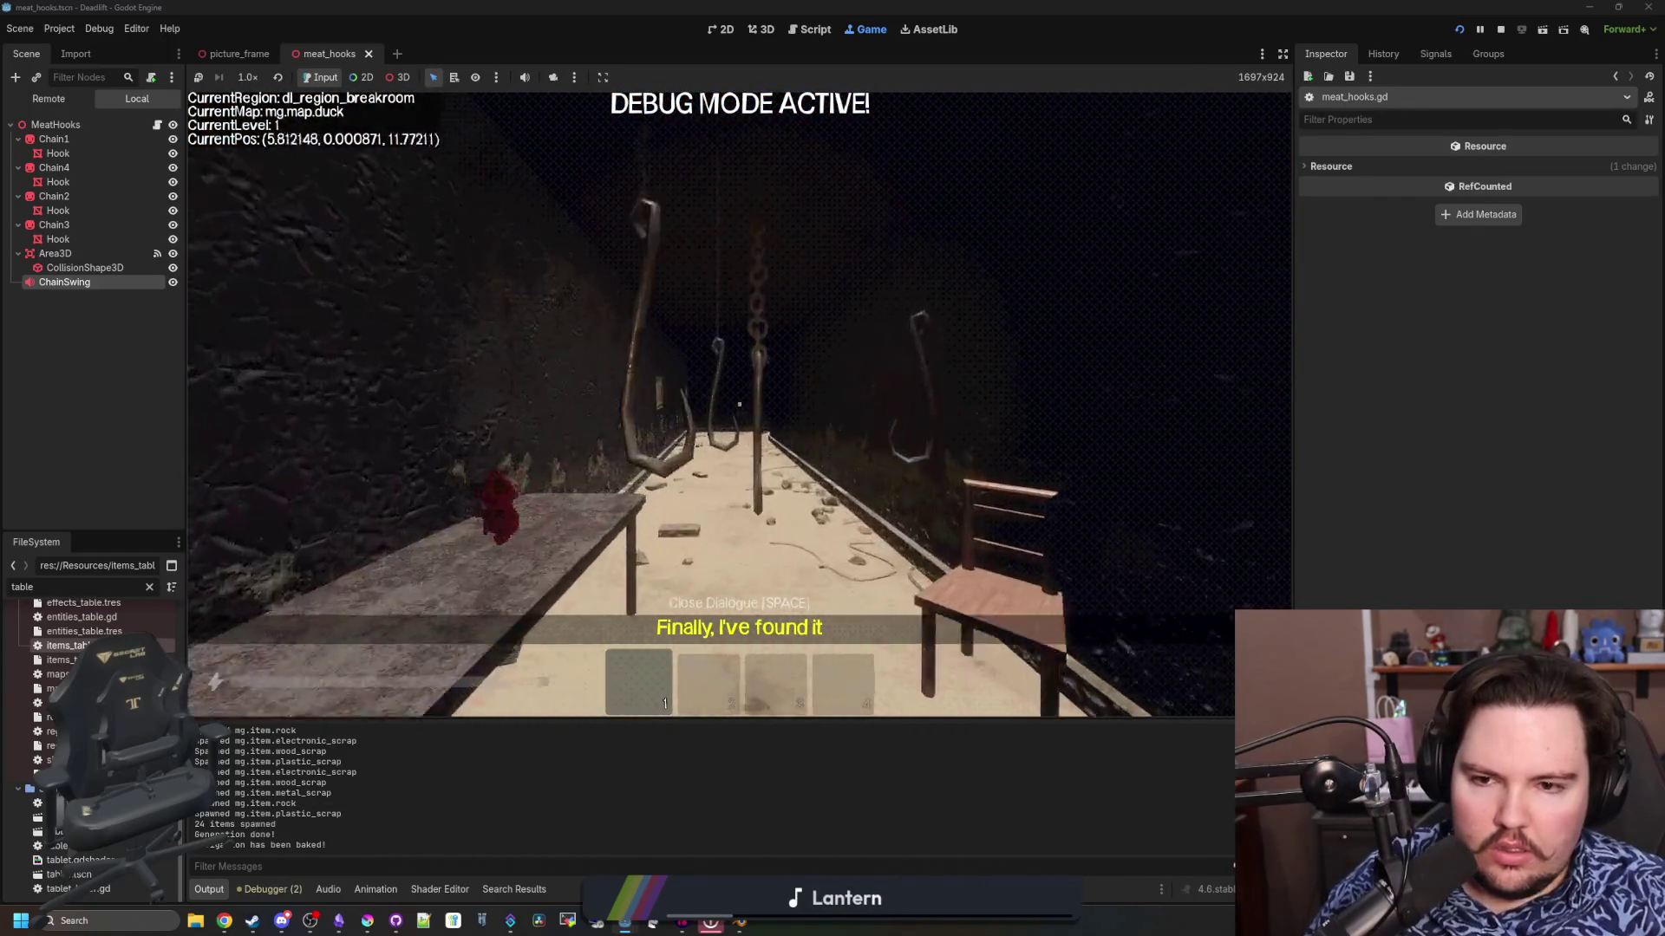
{"action": "key", "text": "w"}
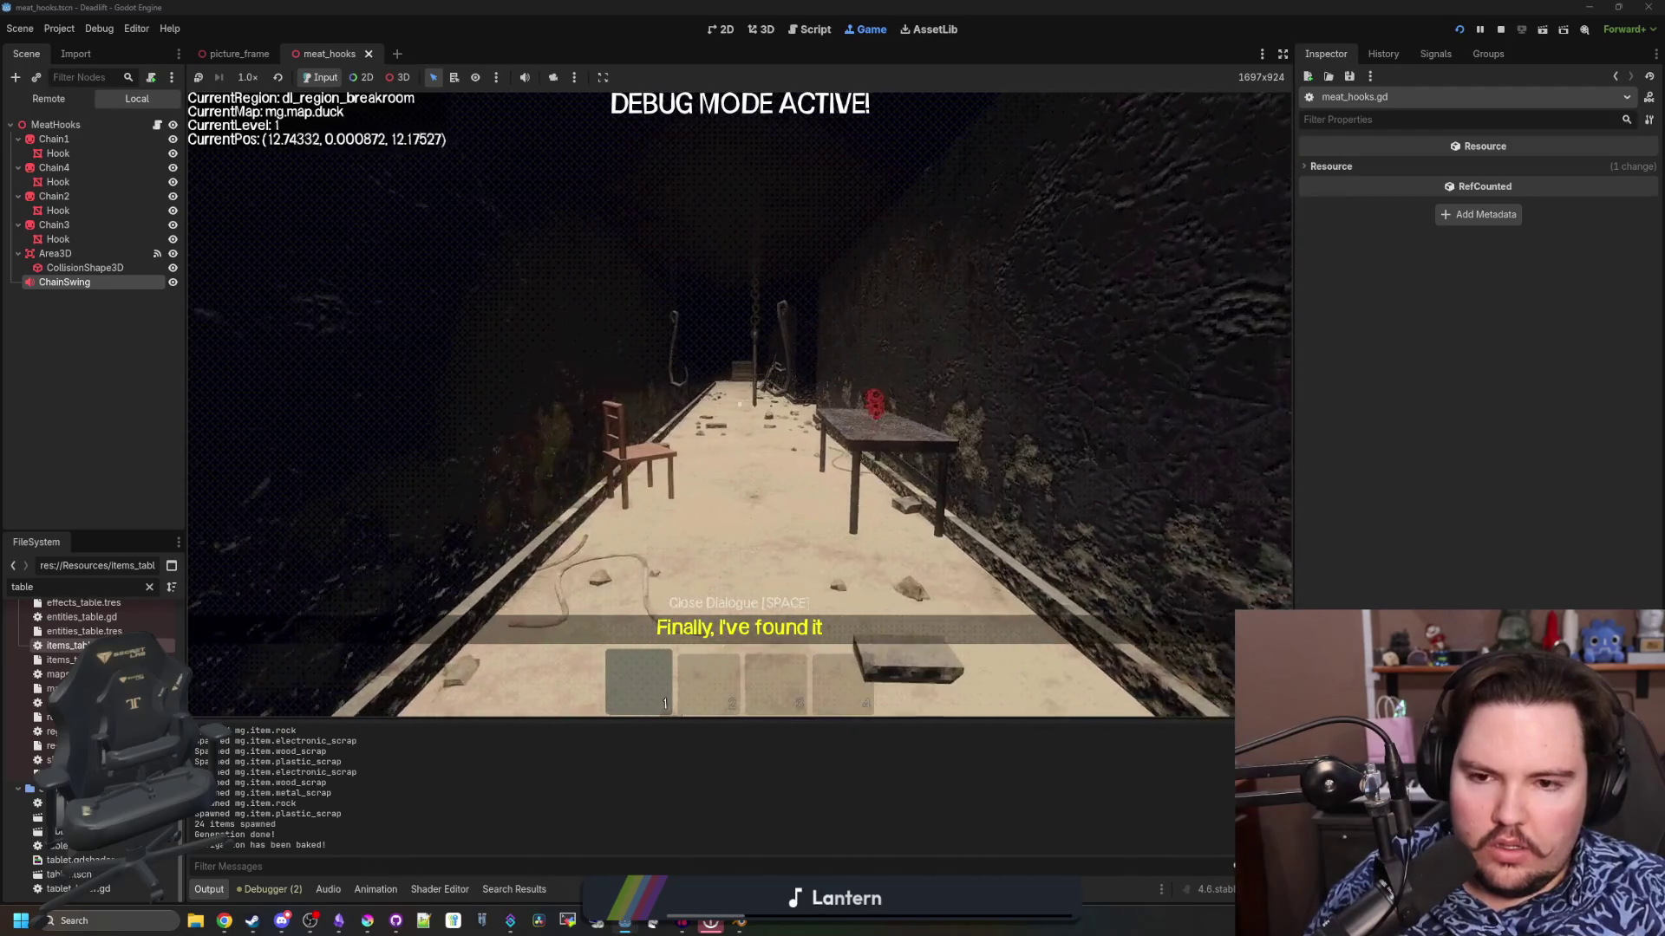
{"action": "key", "text": "w"}
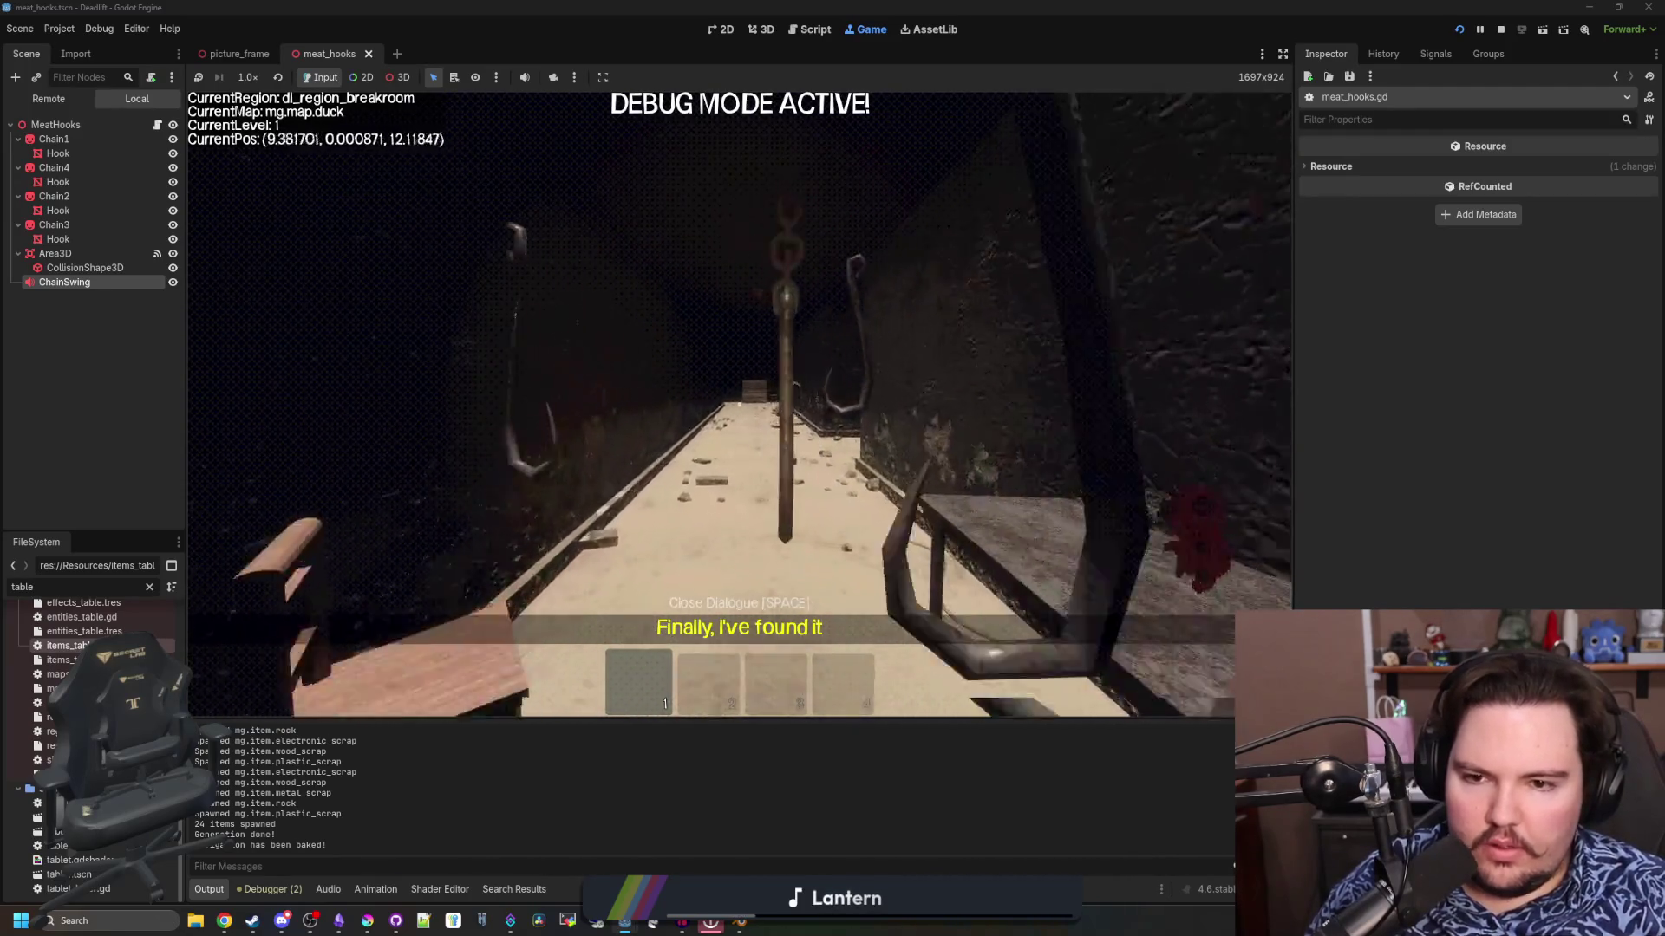
{"action": "key", "text": "Escape"}
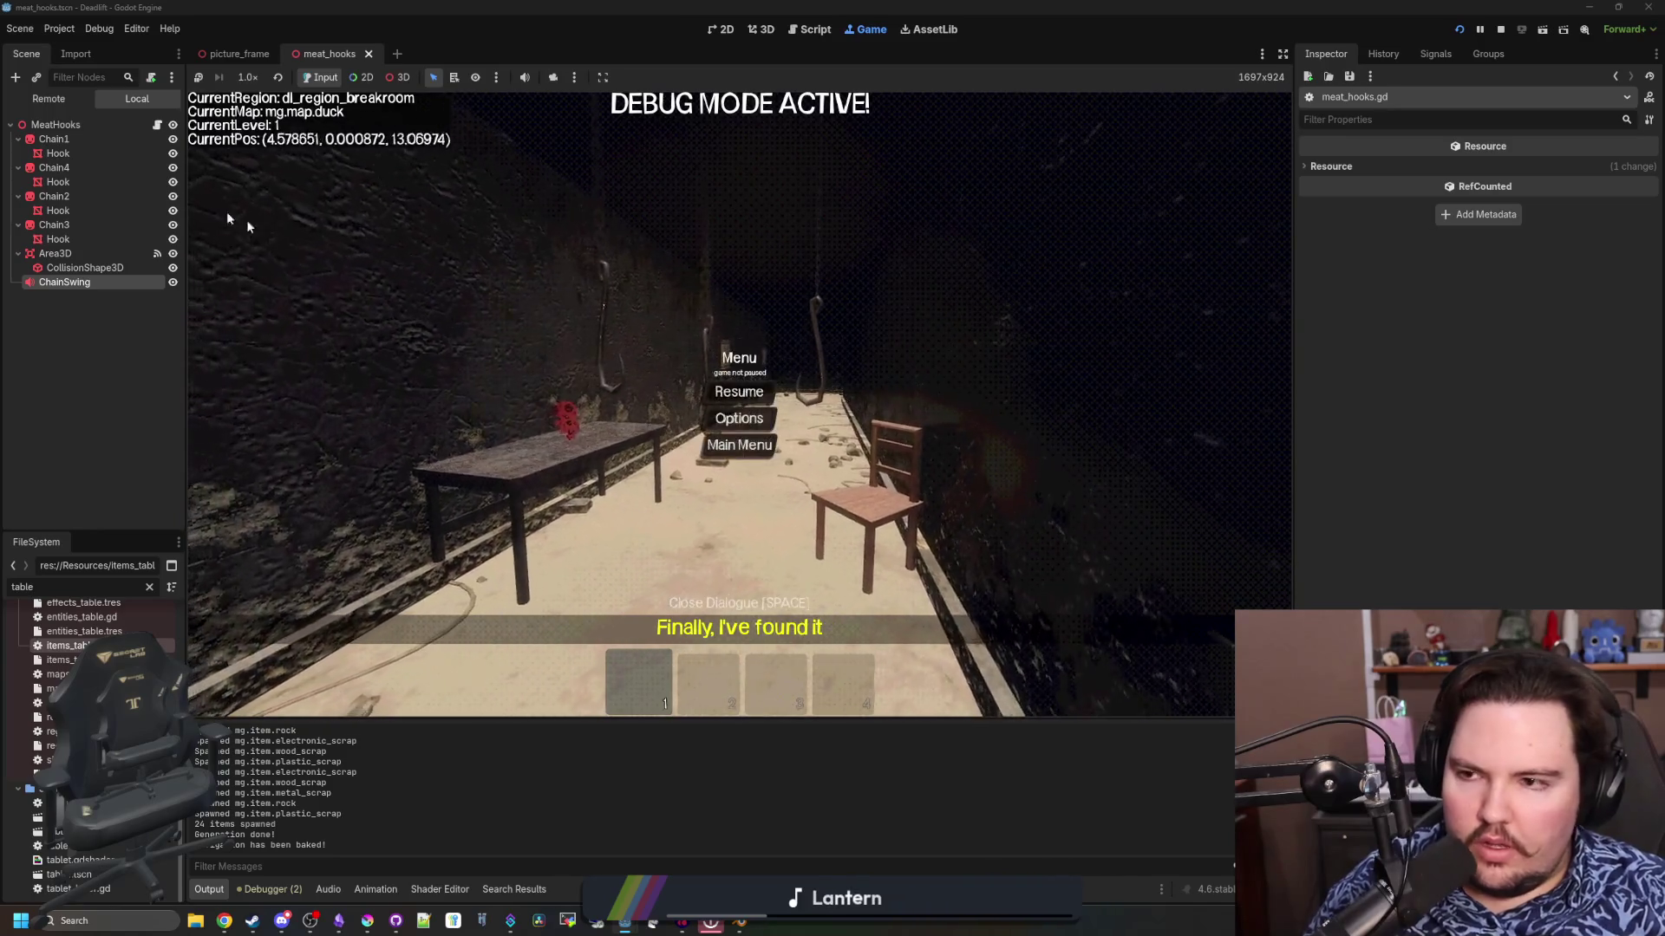
{"action": "left_click", "coordinate": [809, 29]}
{"action": "scroll", "coordinate": [888, 561], "scroll_direction": "down", "scroll_amount": 1}
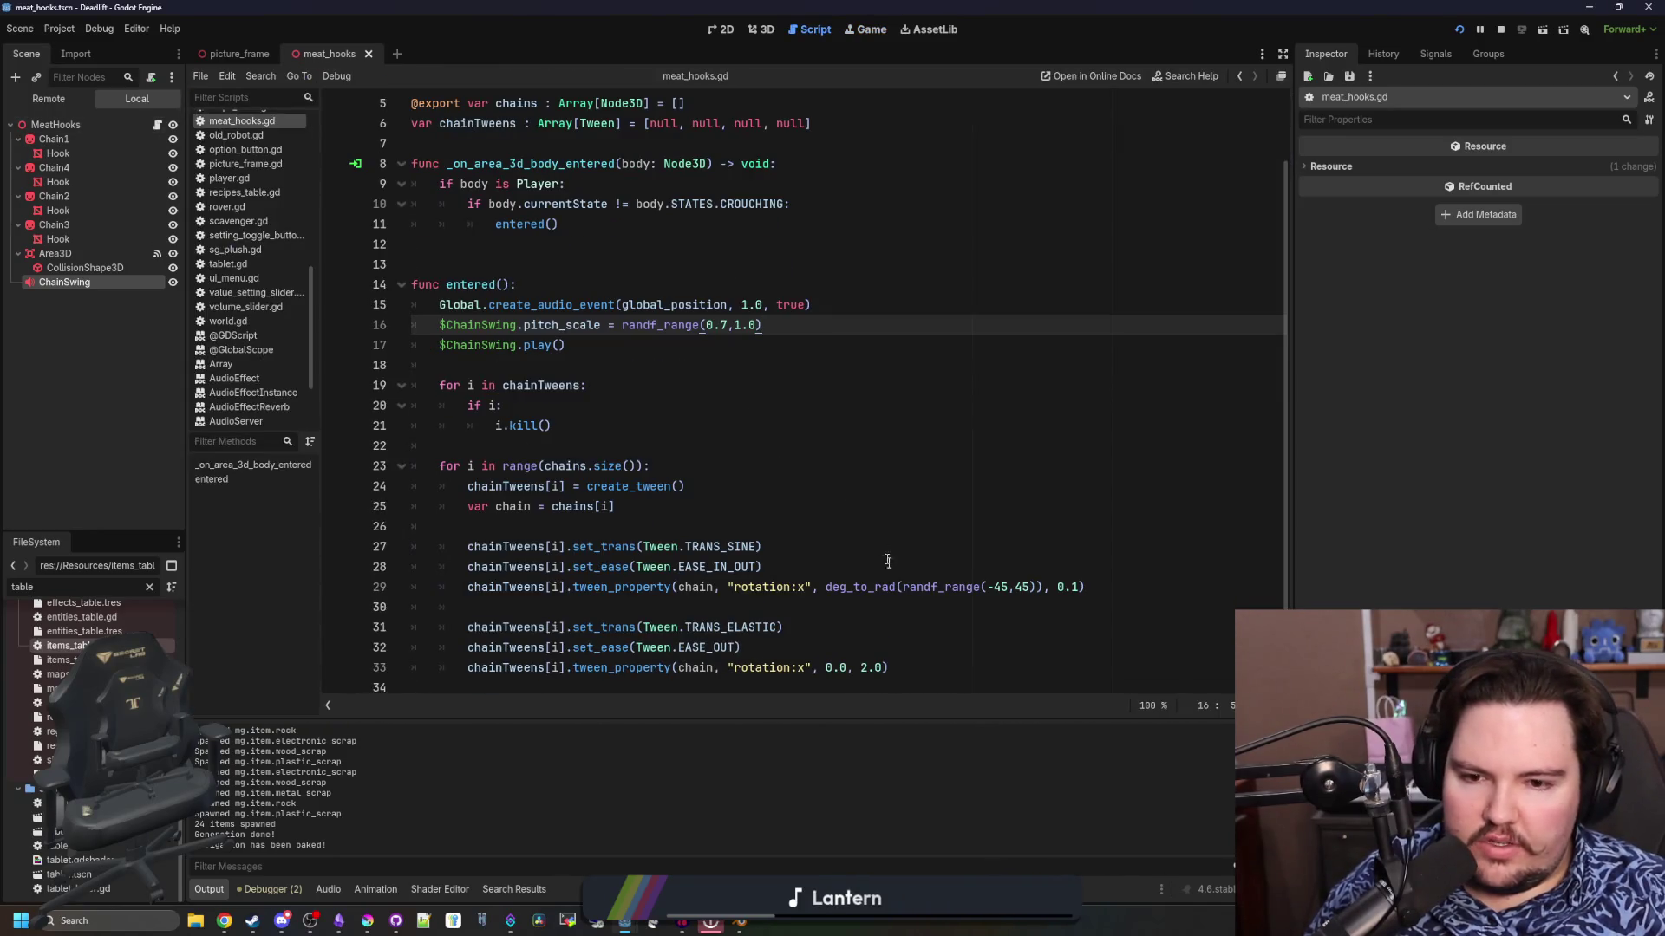
Resume the running game and walk under the hooks down the corridor to the far wall
{"action": "left_click", "coordinate": [867, 668]}
{"action": "type", "text": "3"}
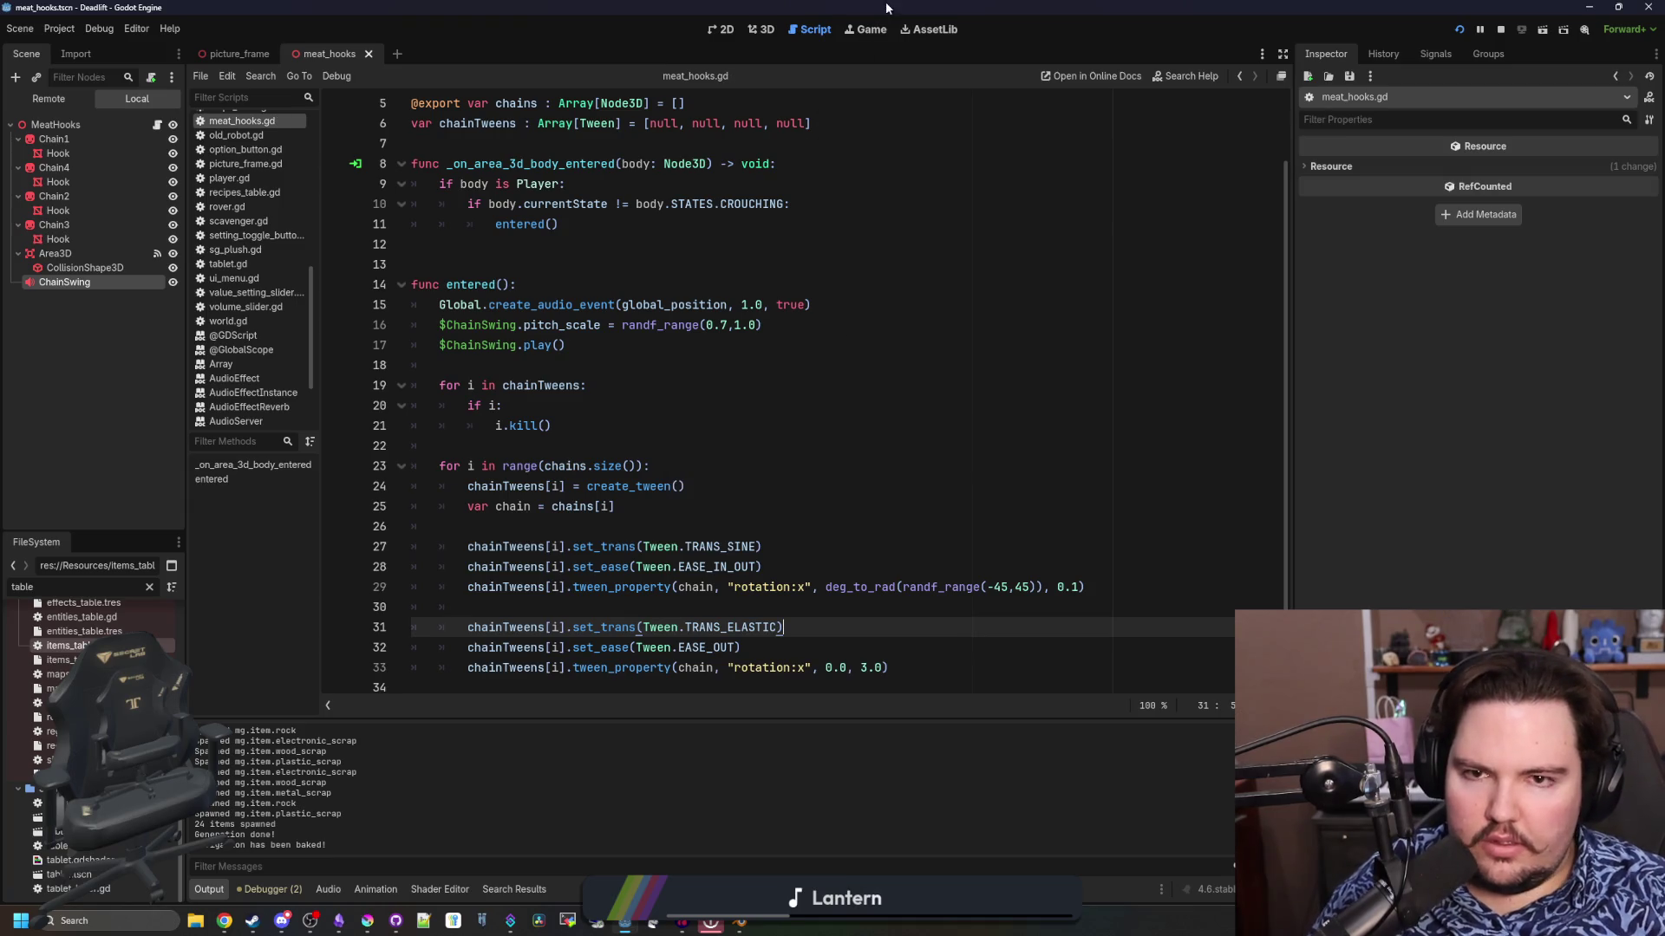
{"action": "left_click", "coordinate": [867, 28]}
{"action": "key", "text": "Escape"}
{"action": "key", "text": "w"}
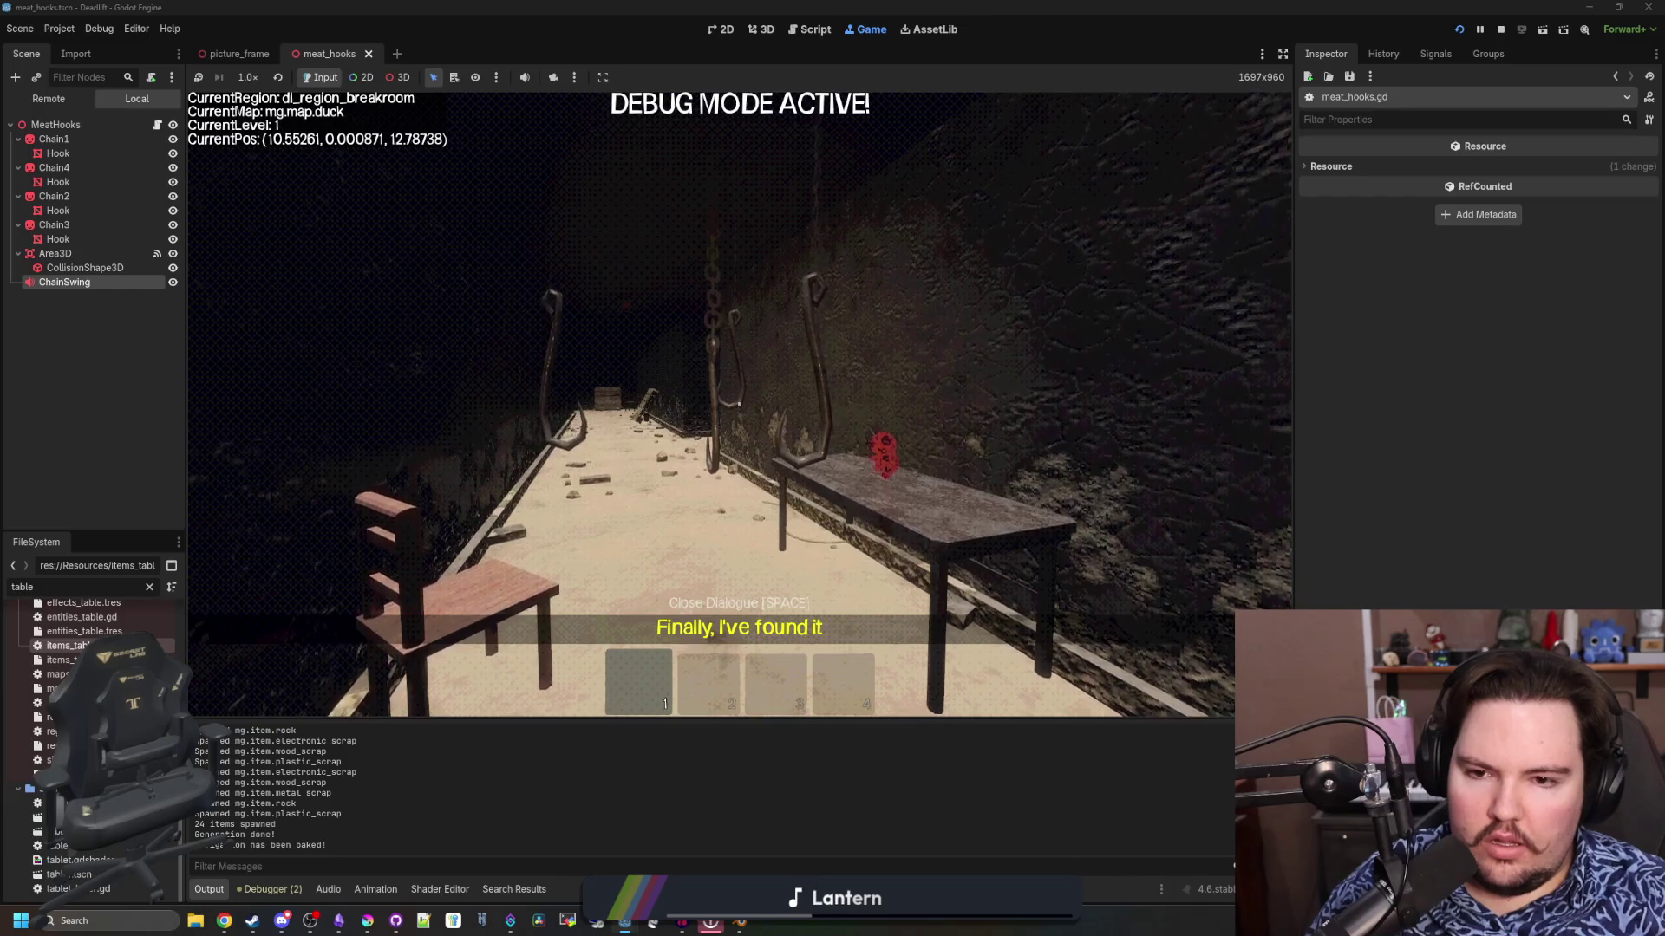
{"action": "key", "text": "w"}
{"action": "key", "text": "w"}
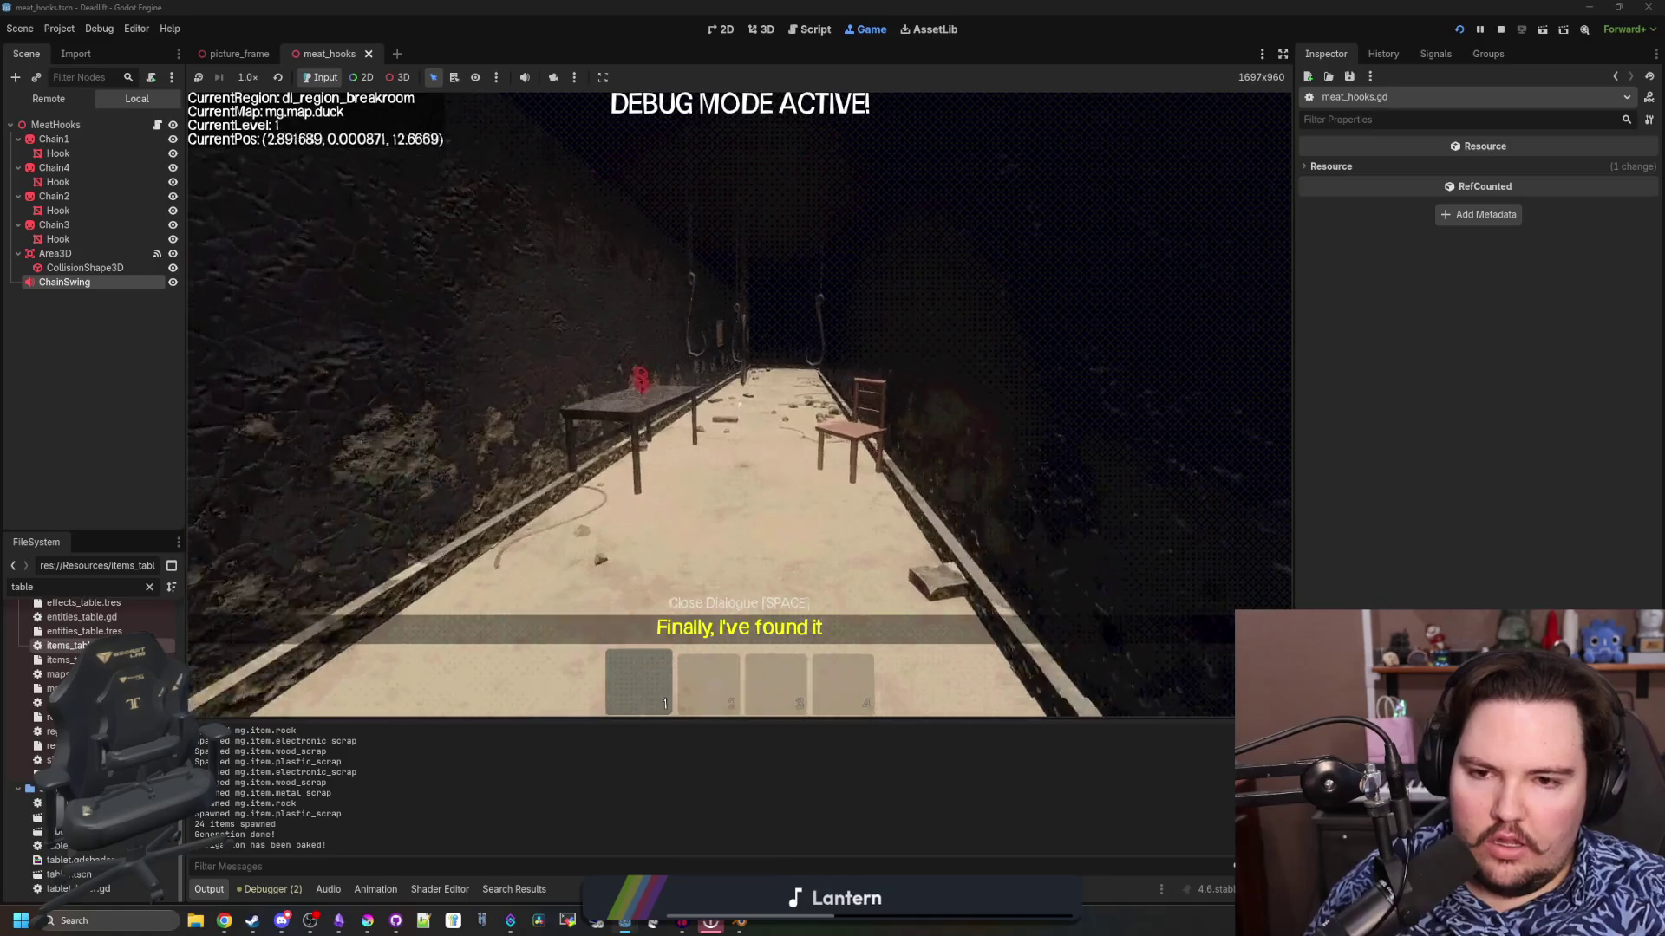
{"action": "key", "text": "w"}
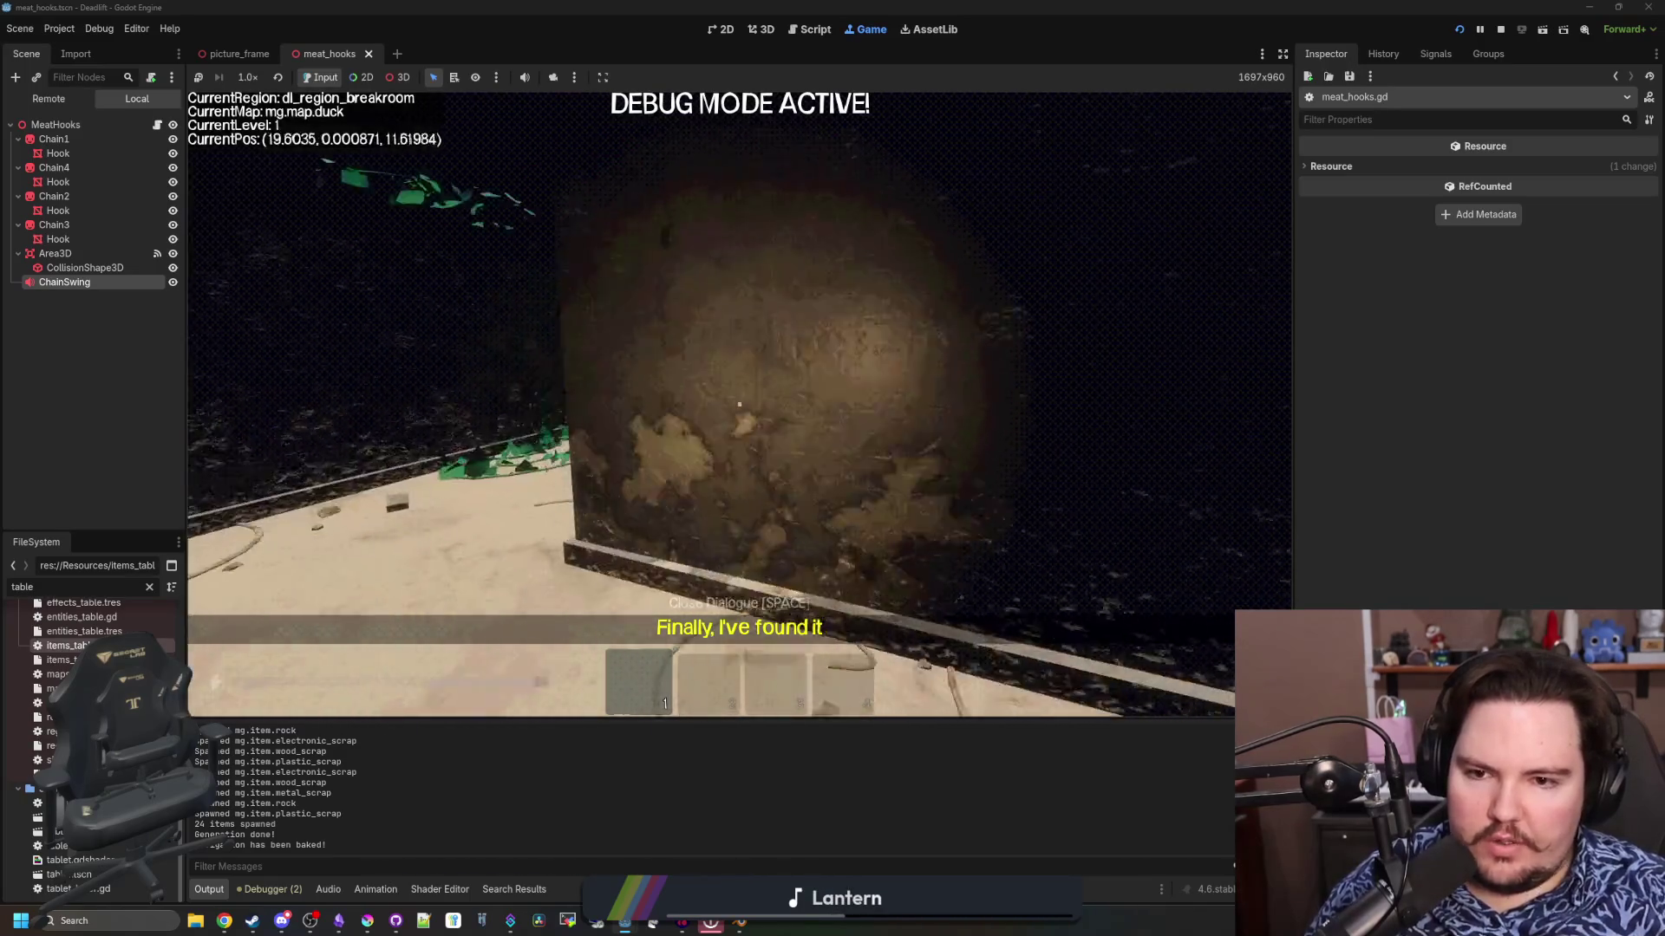